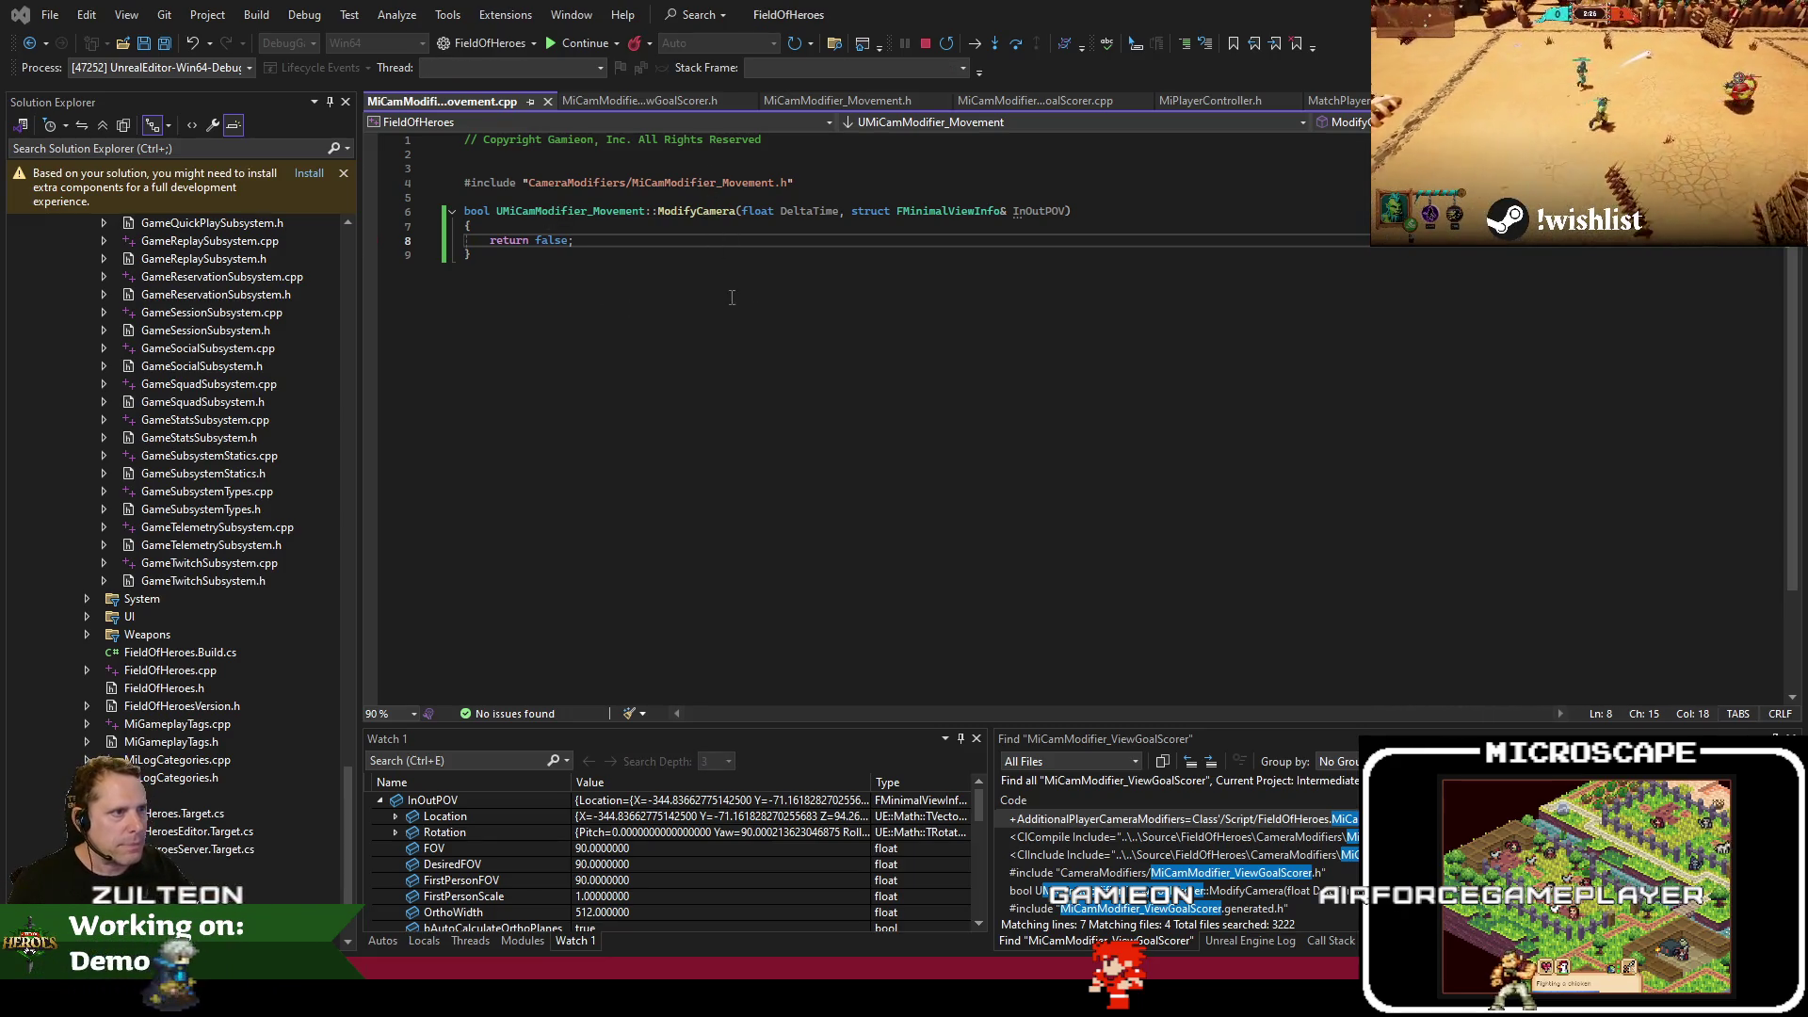
Resume the game from the debugger break in full view and walk Guthorn up and right across the arena
key("F5")
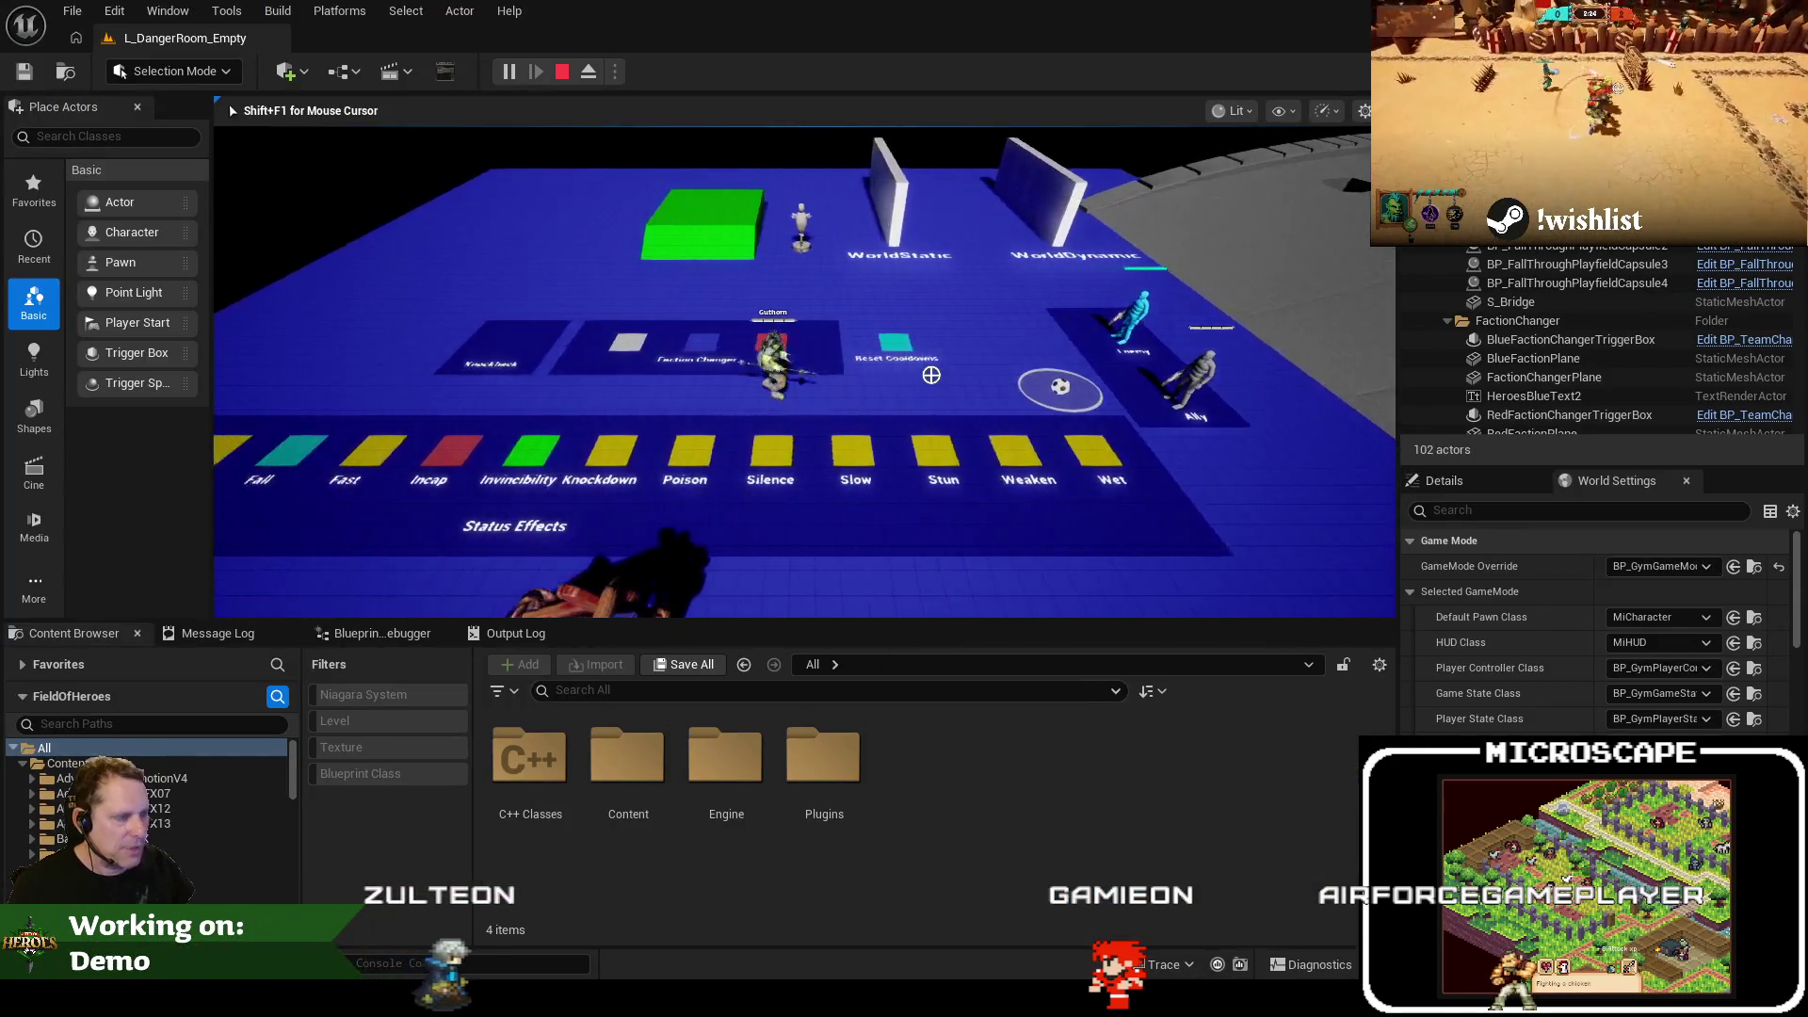
key("F11")
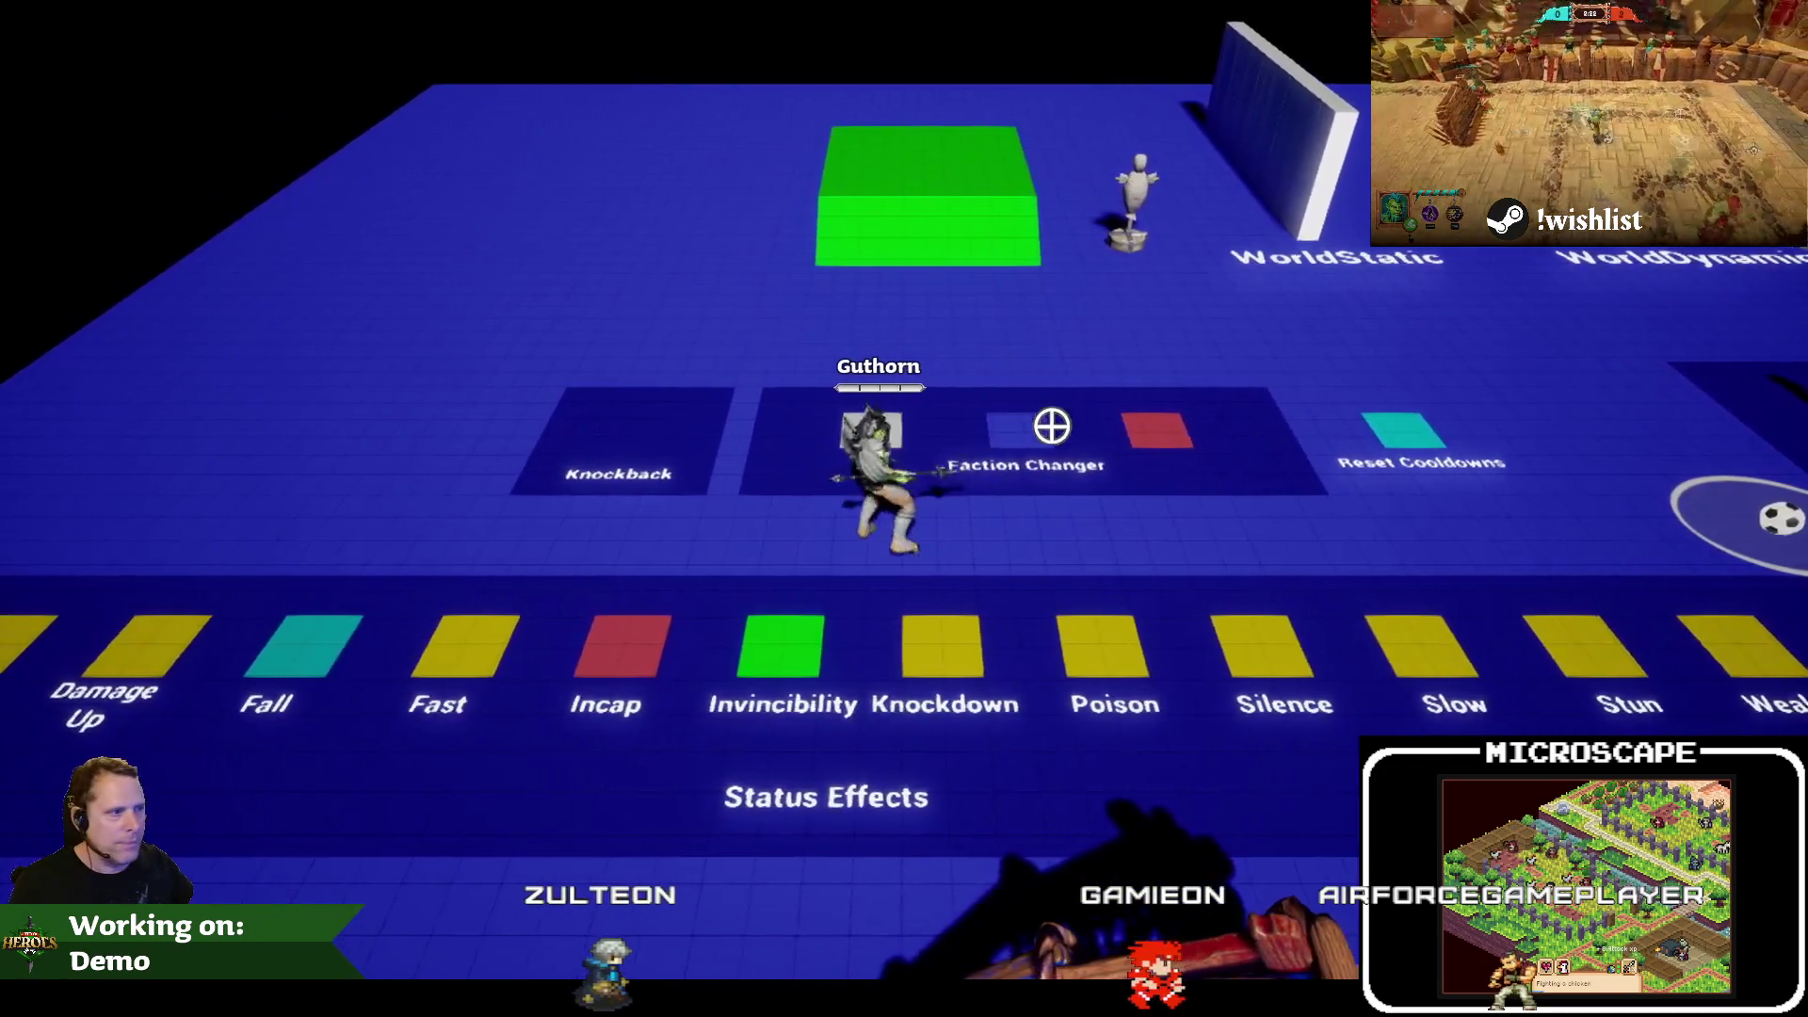
key("w")
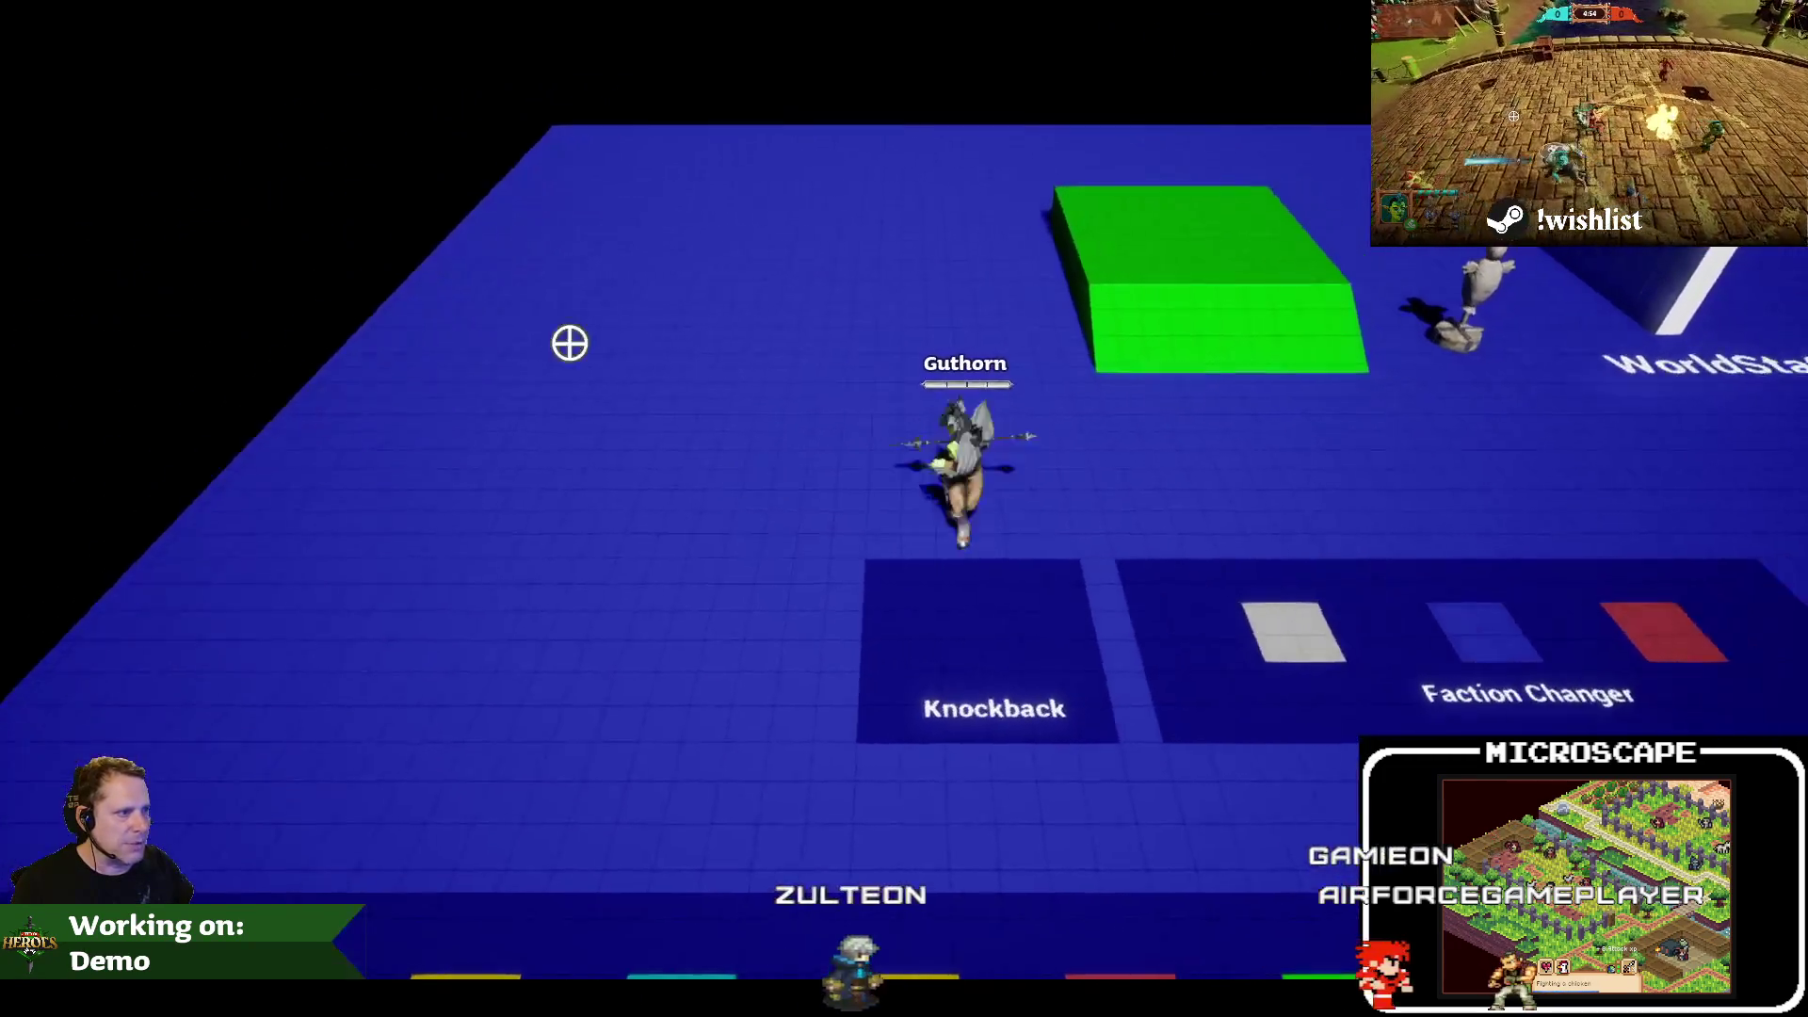
key("w")
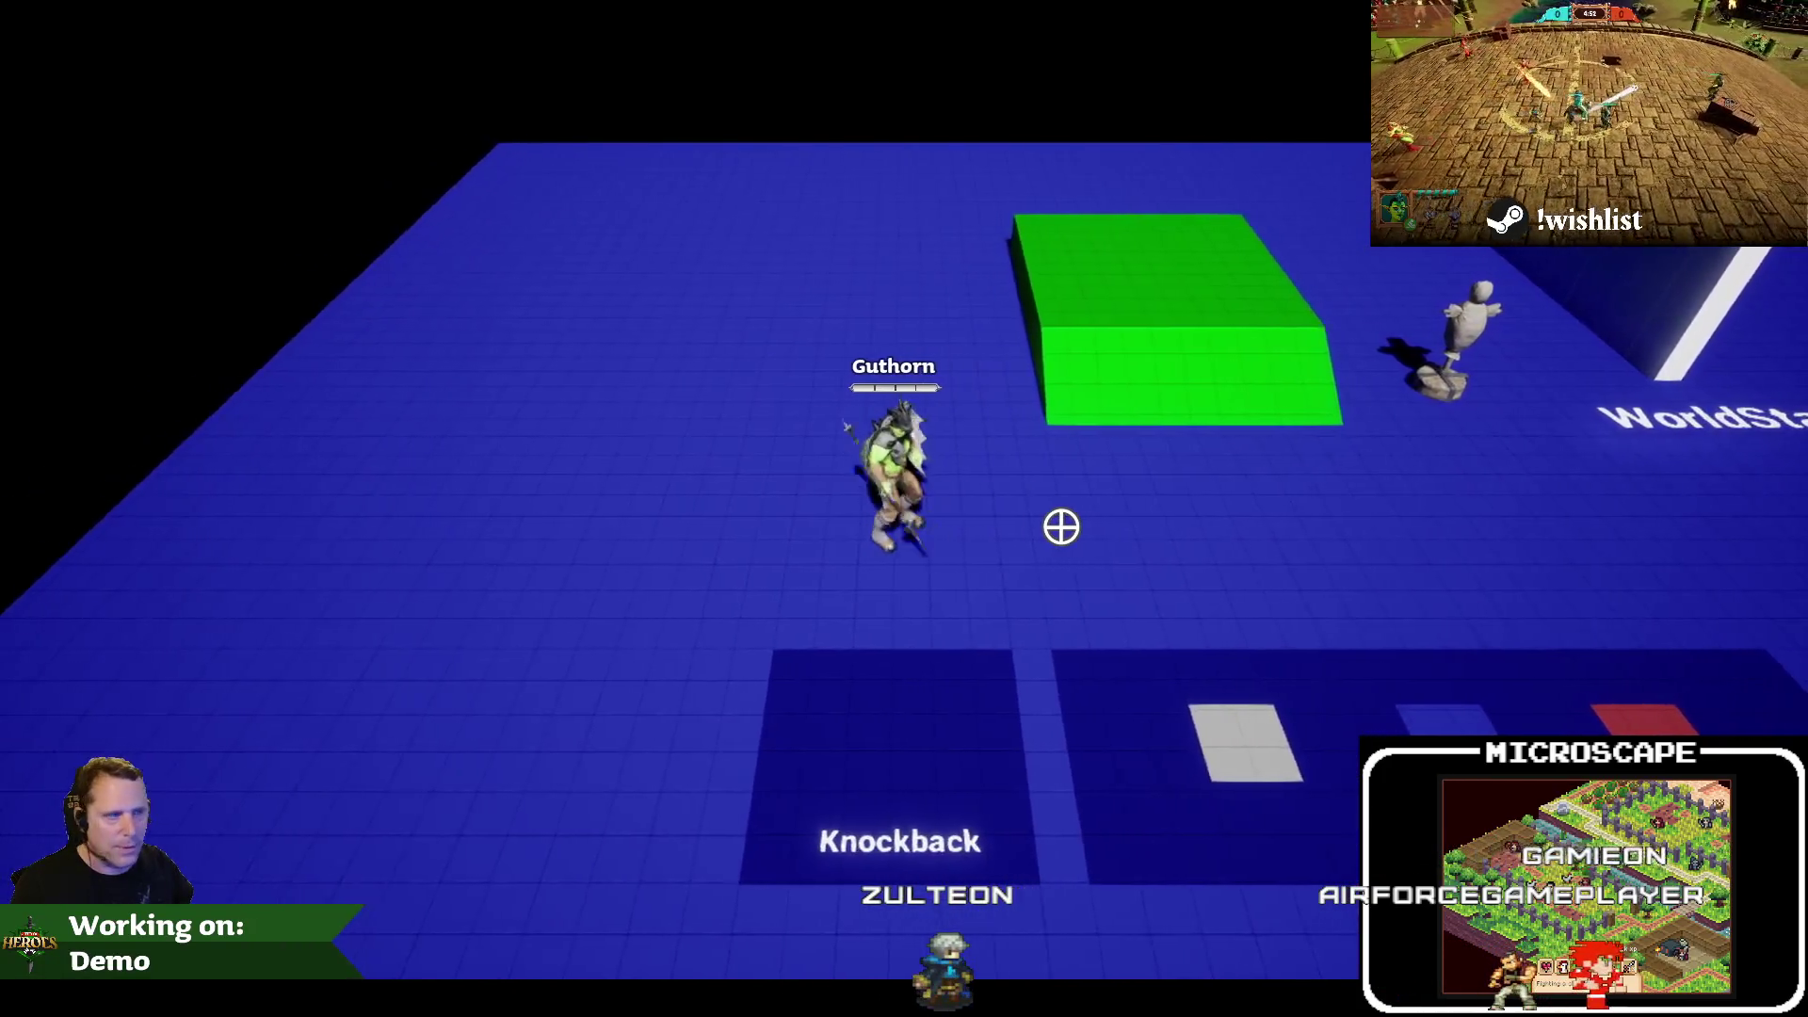
key("w")
key("d")
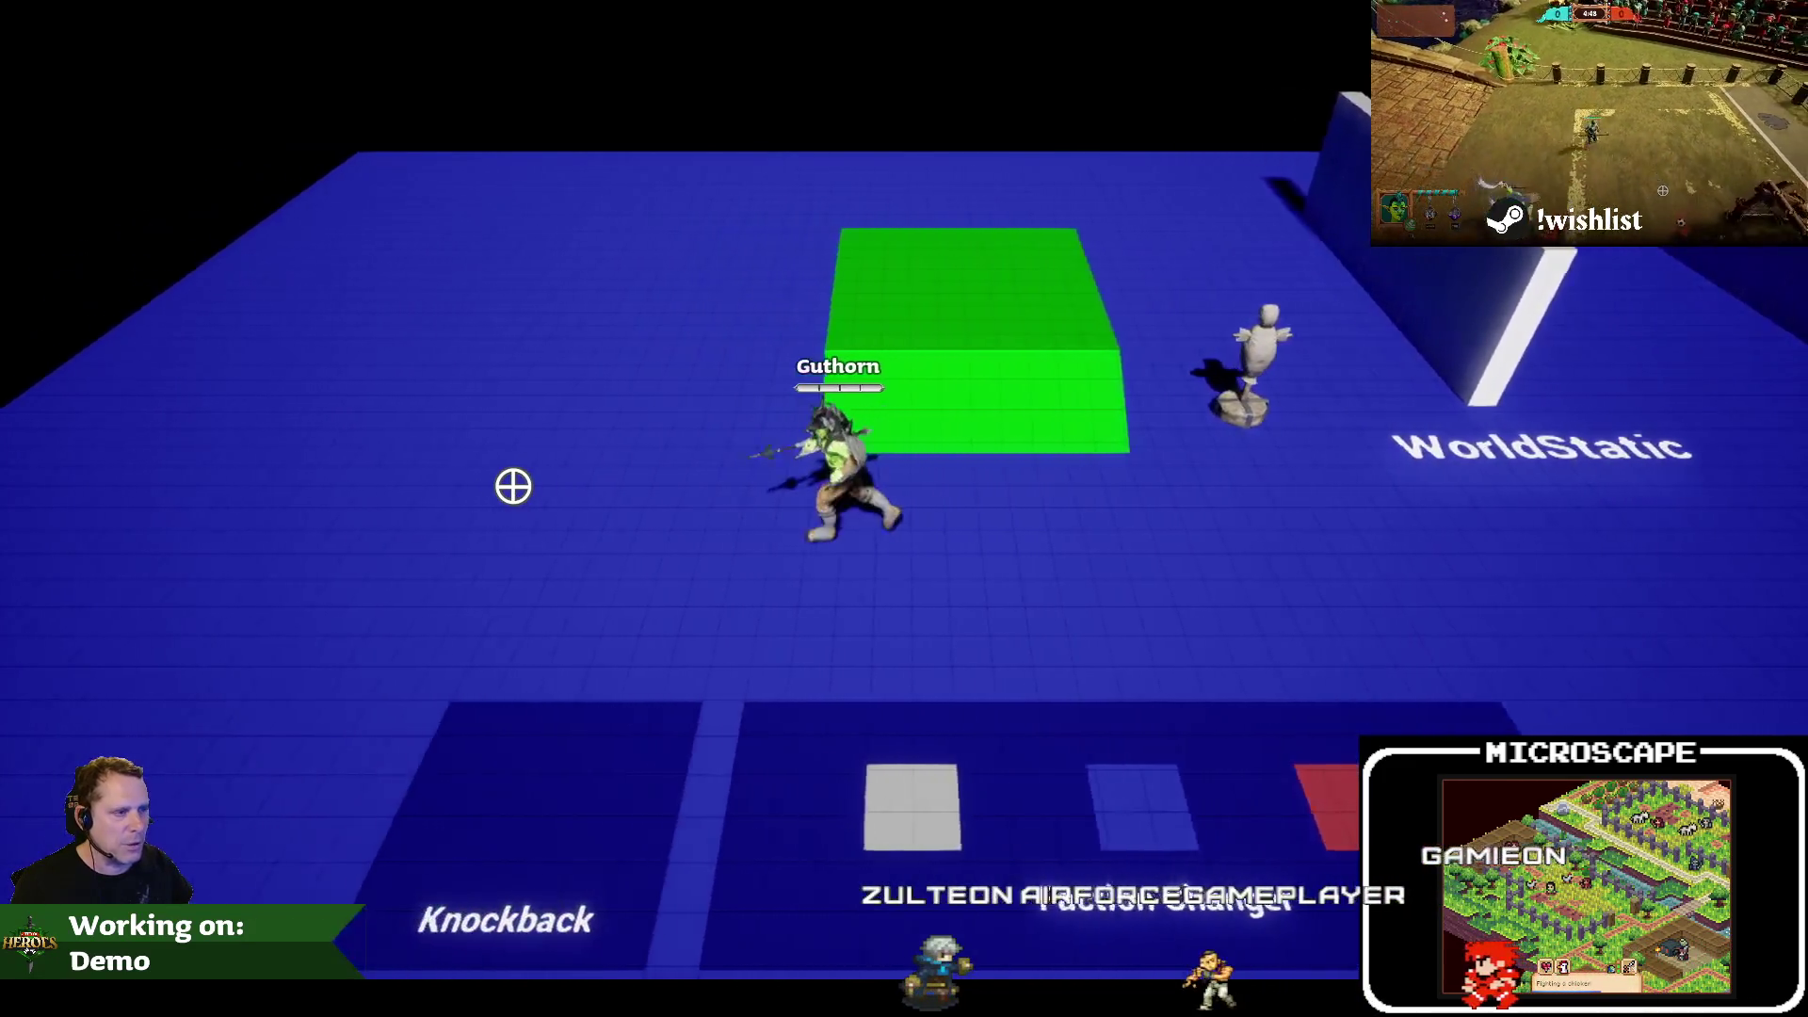
End the play session and move between Visual Studio and the Unreal level editor
key("Escape")
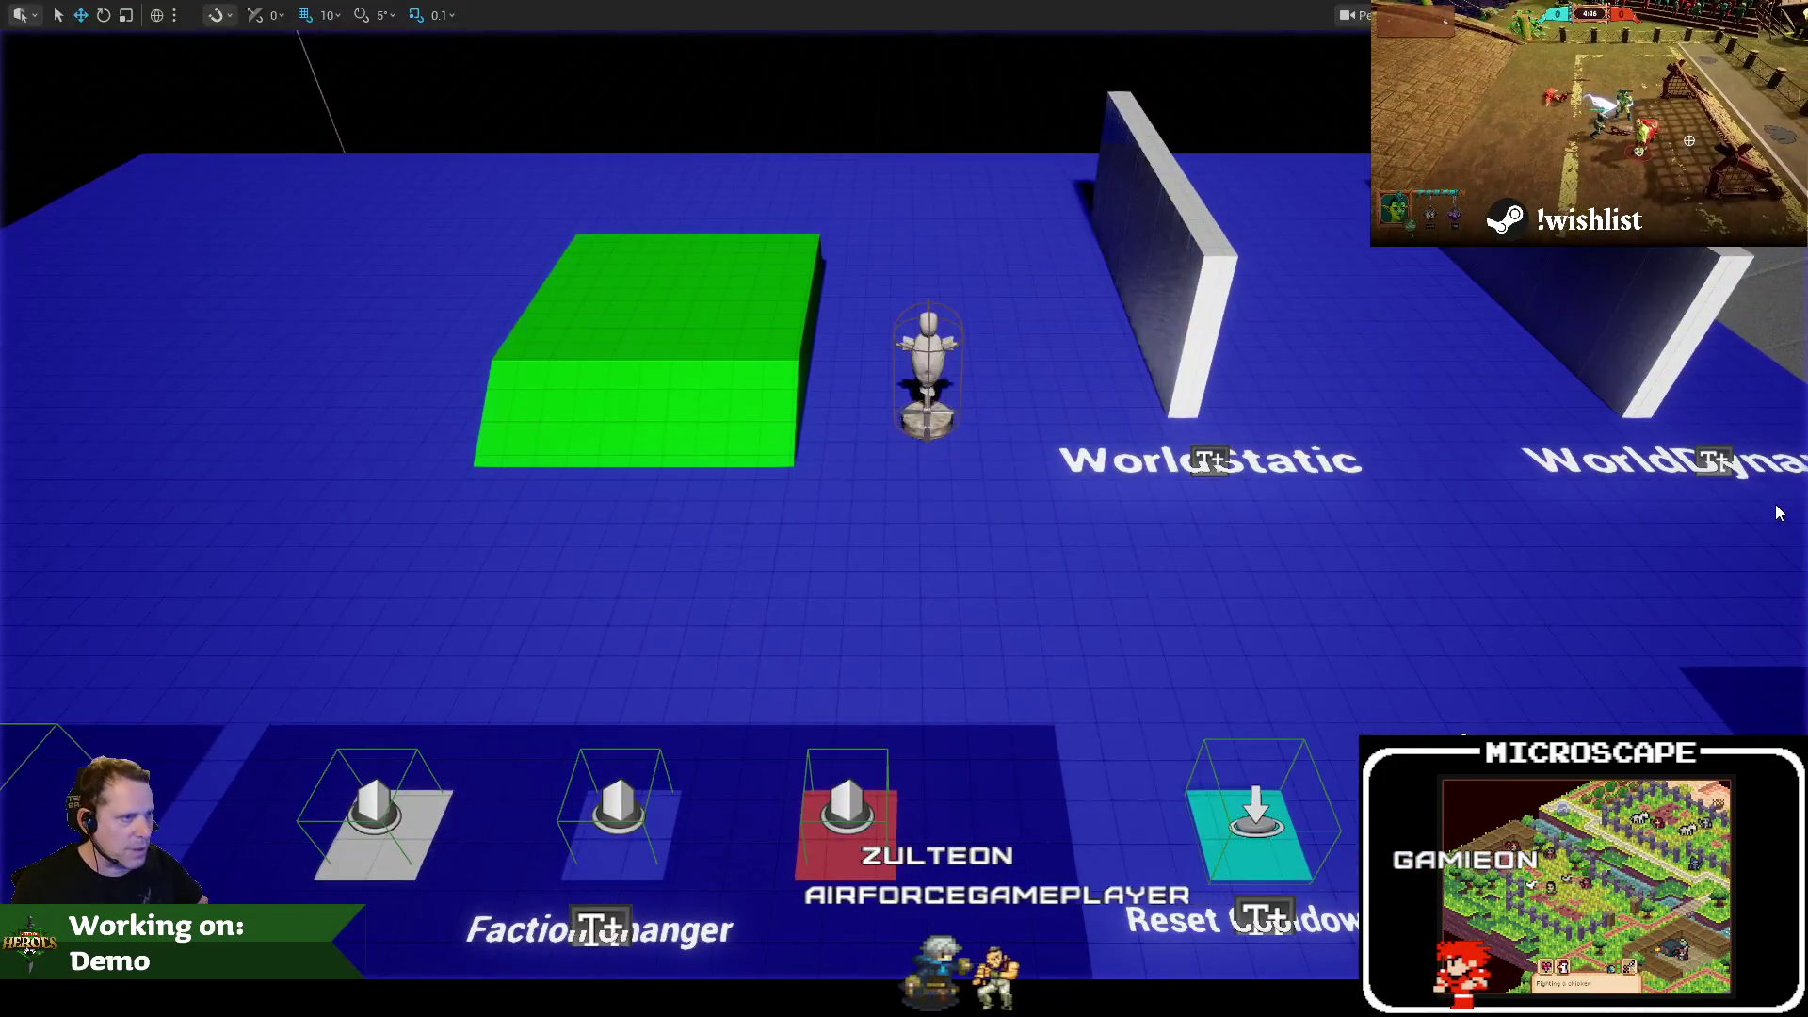
key("alt+Tab")
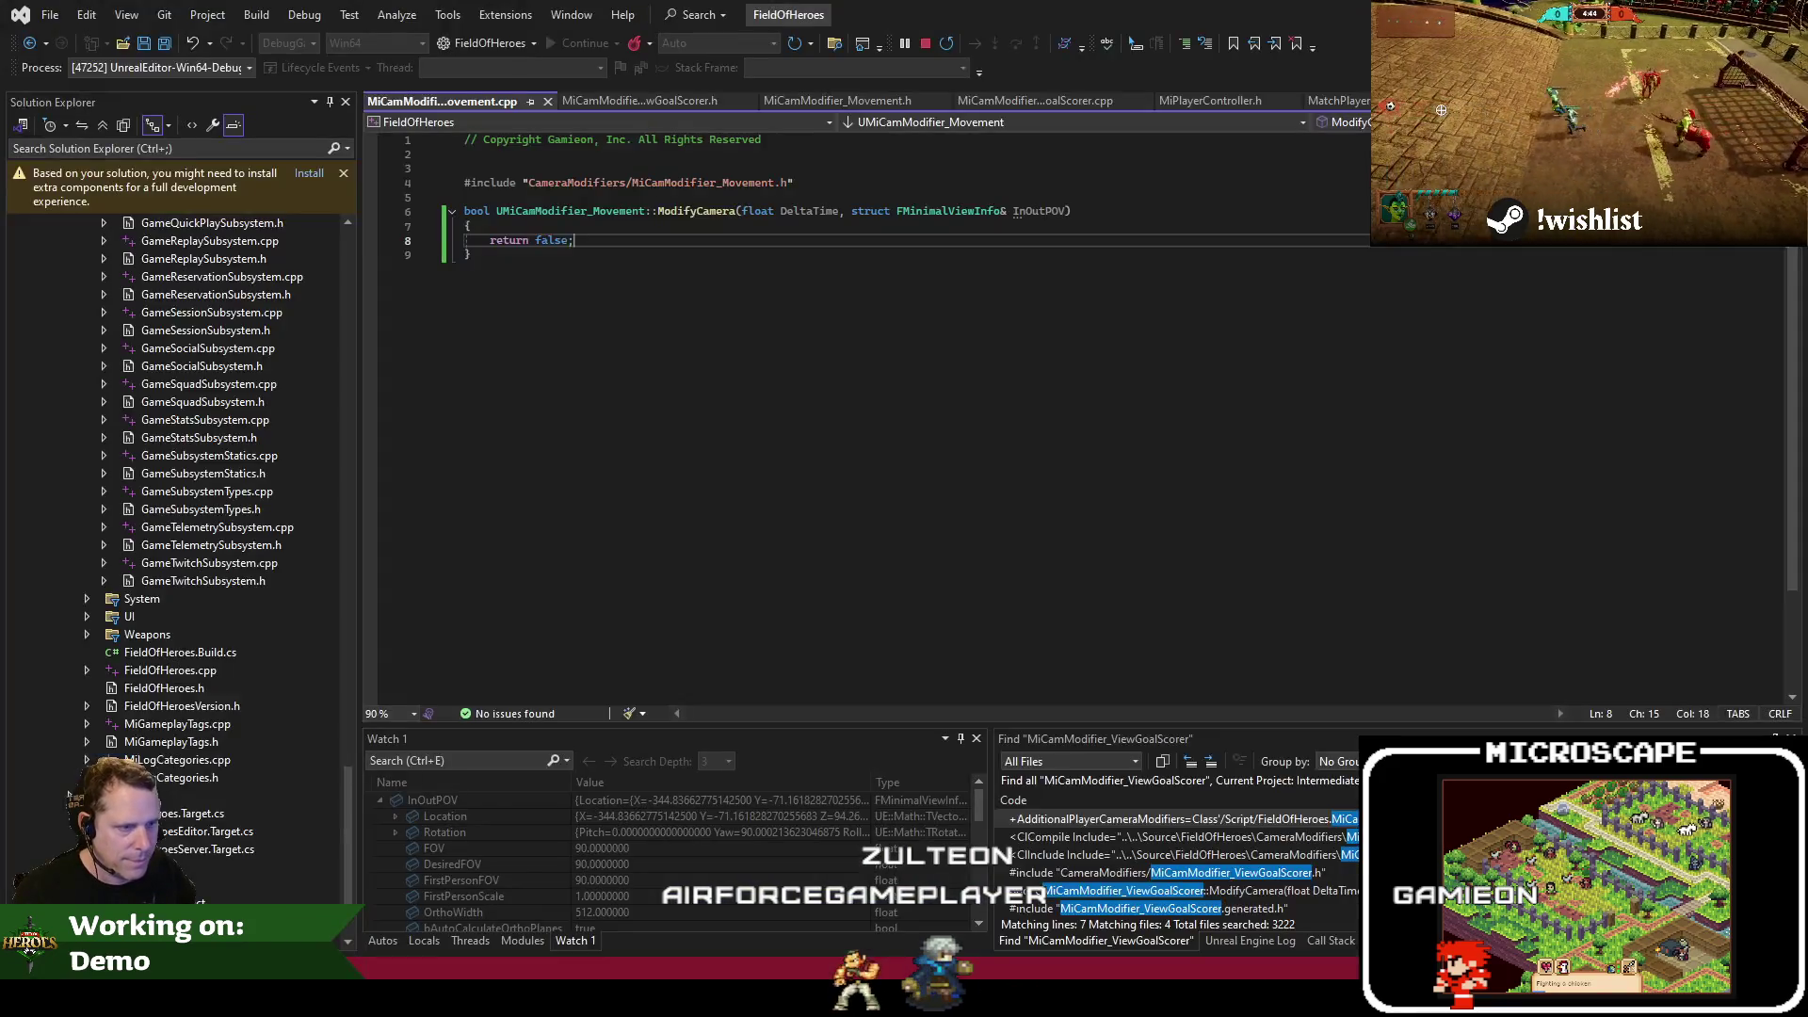
key("Return")
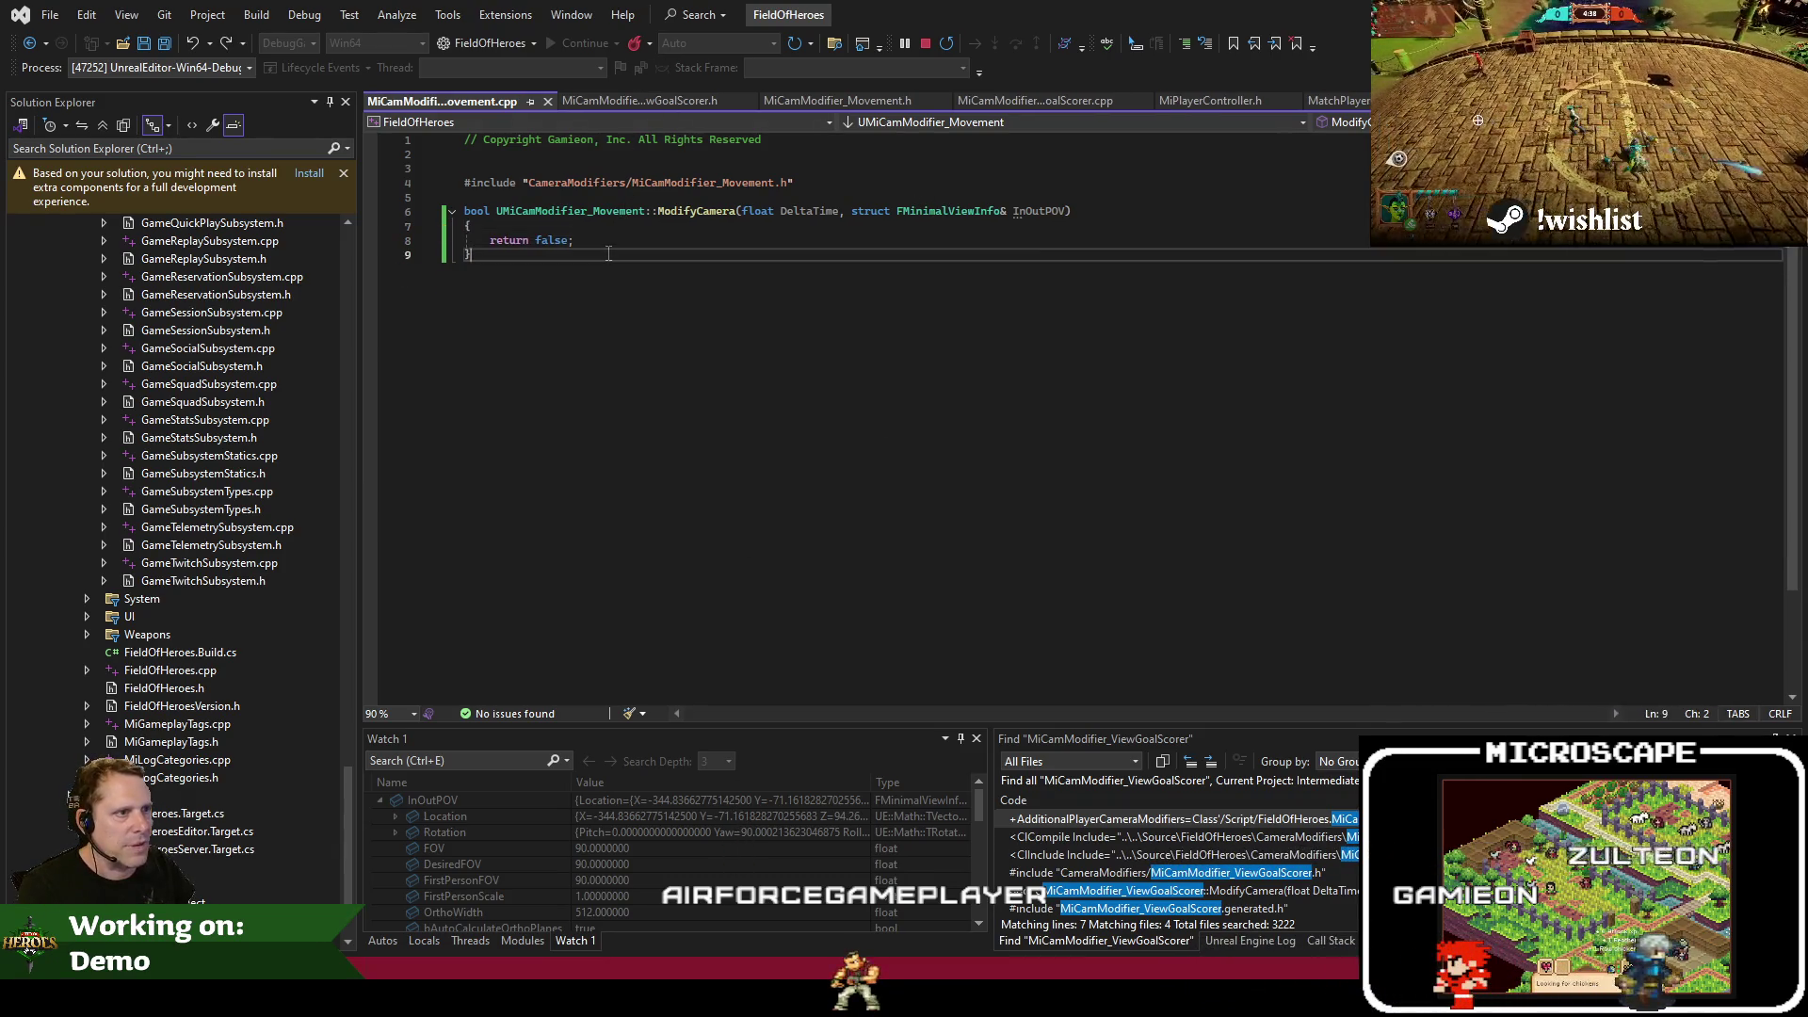
key("alt+Tab")
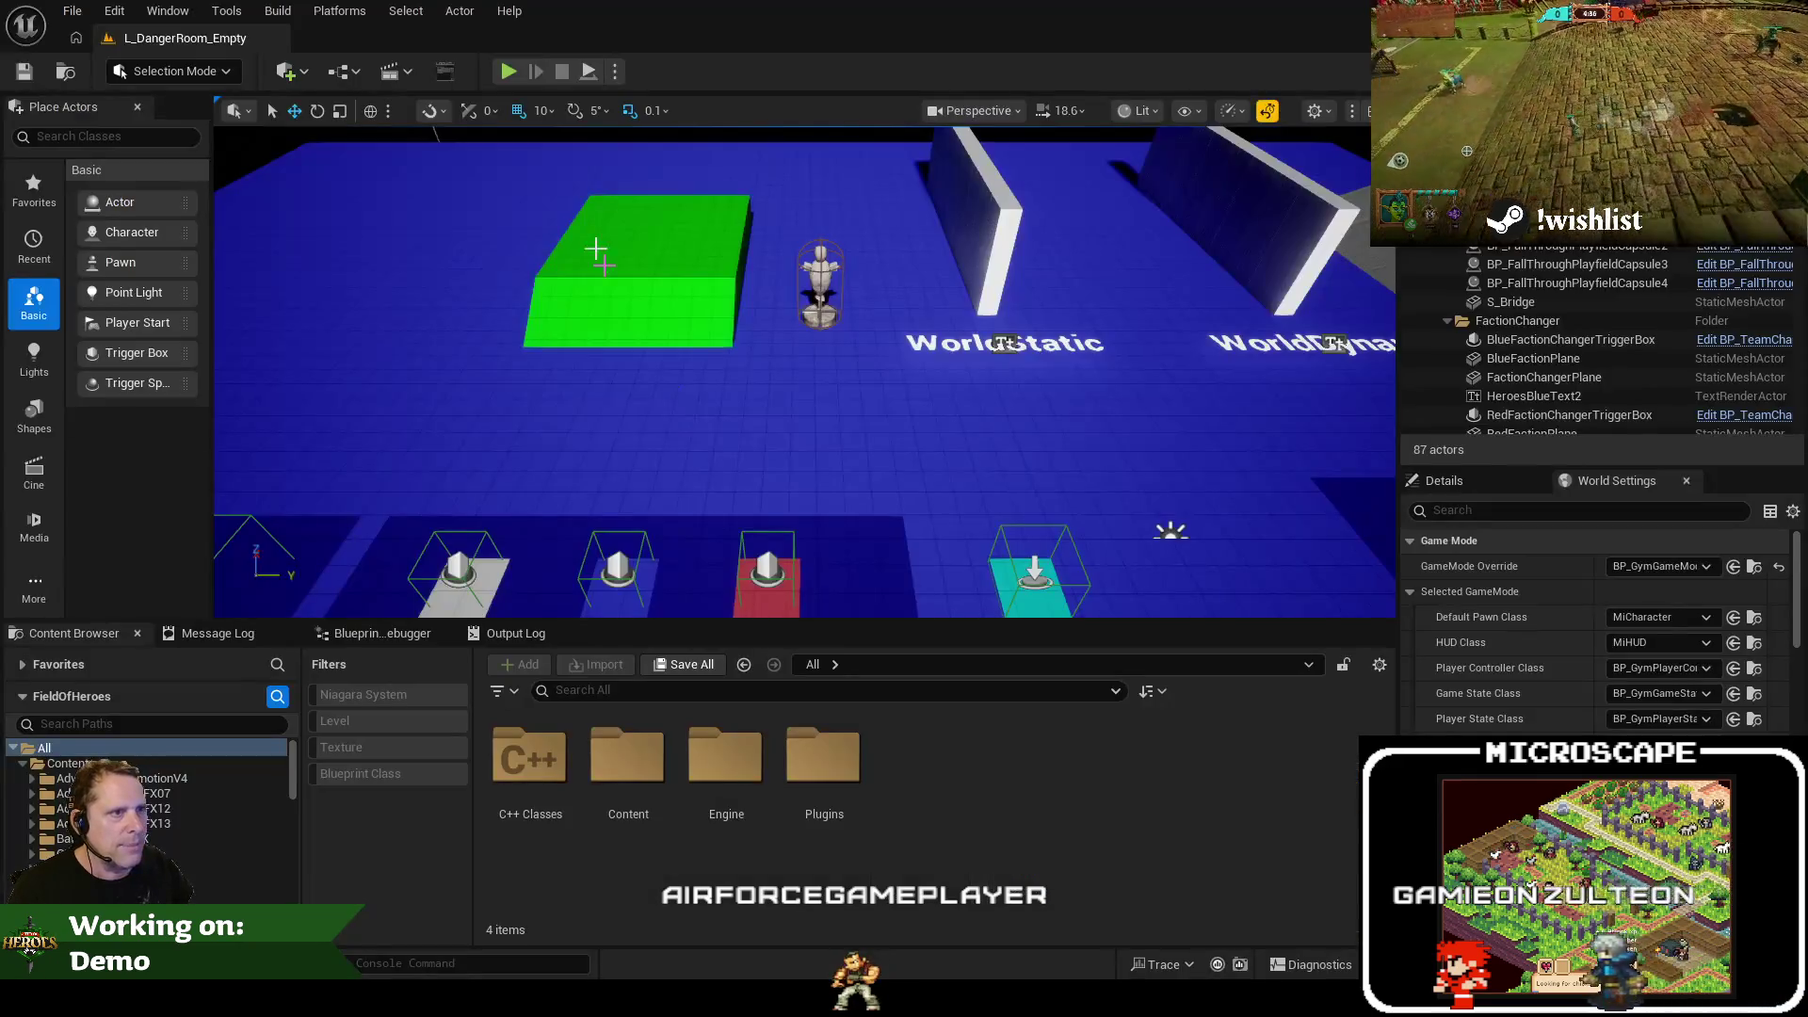
Start play-testing to hit the breakpoint and browse the camera view-info fields in the watch list
left_click(510, 72)
left_click(699, 907)
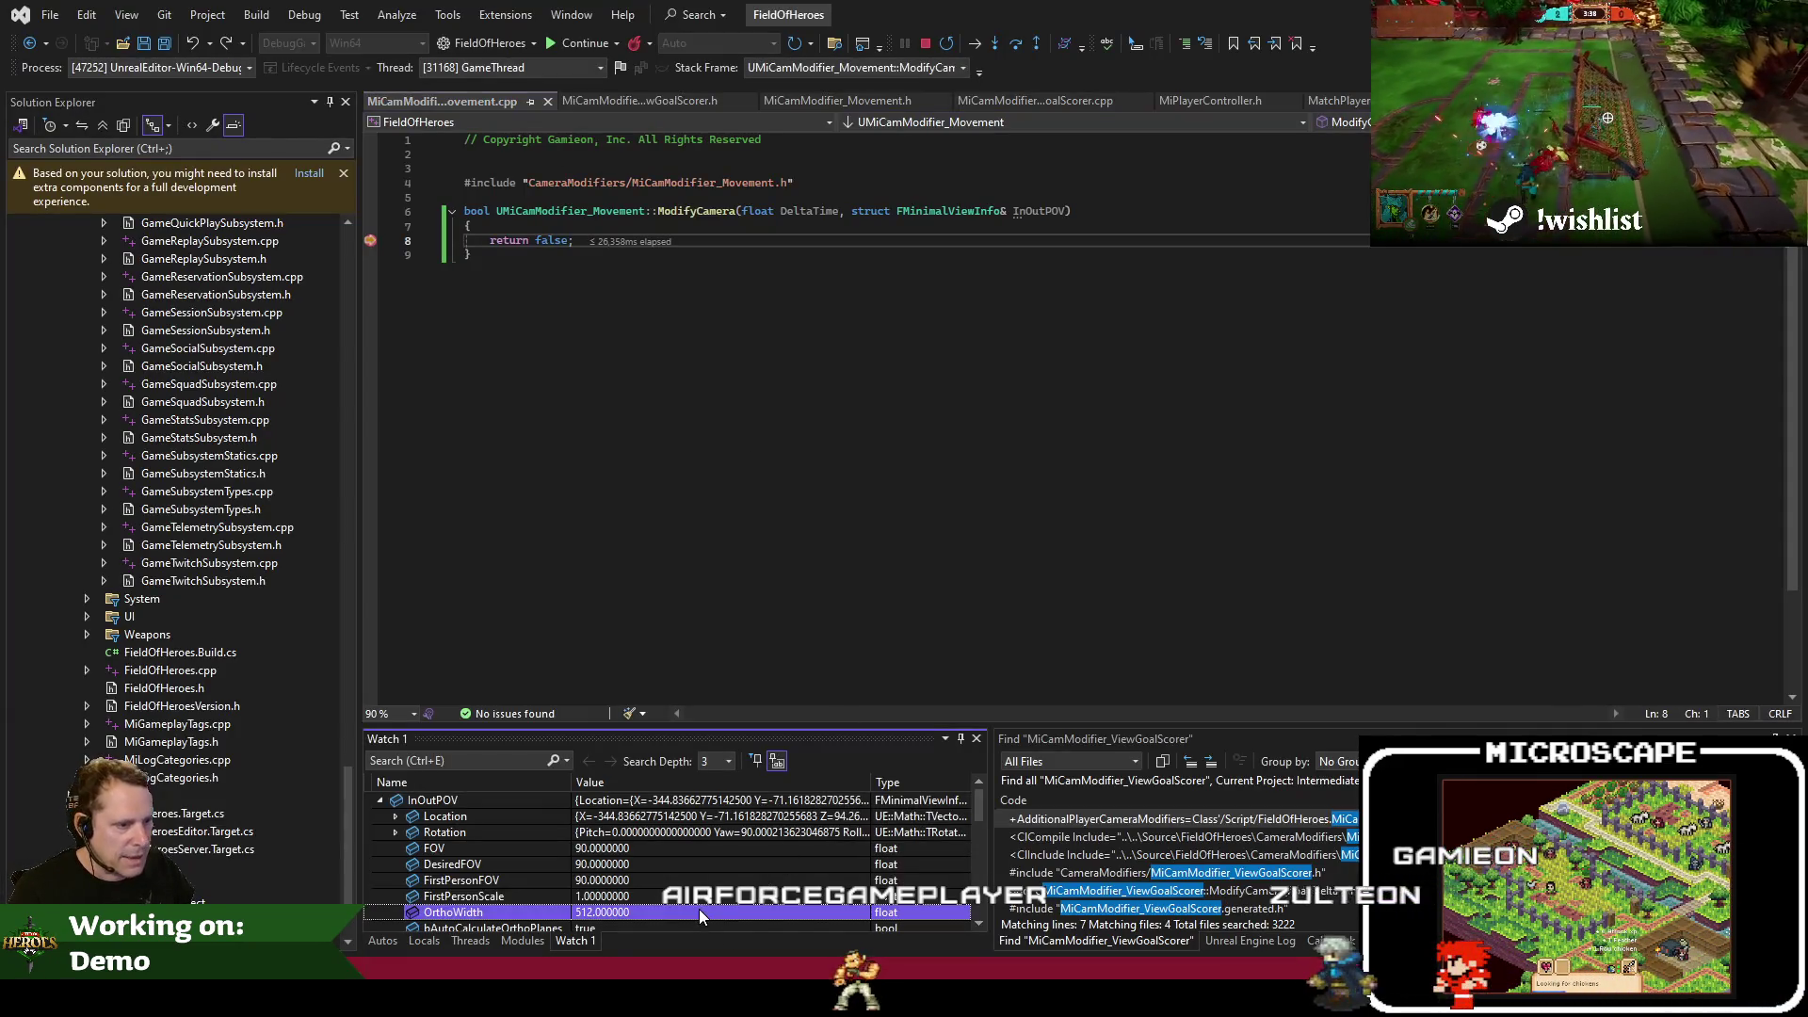
left_click(716, 863)
key("Down")
key("Down")
key("Down")
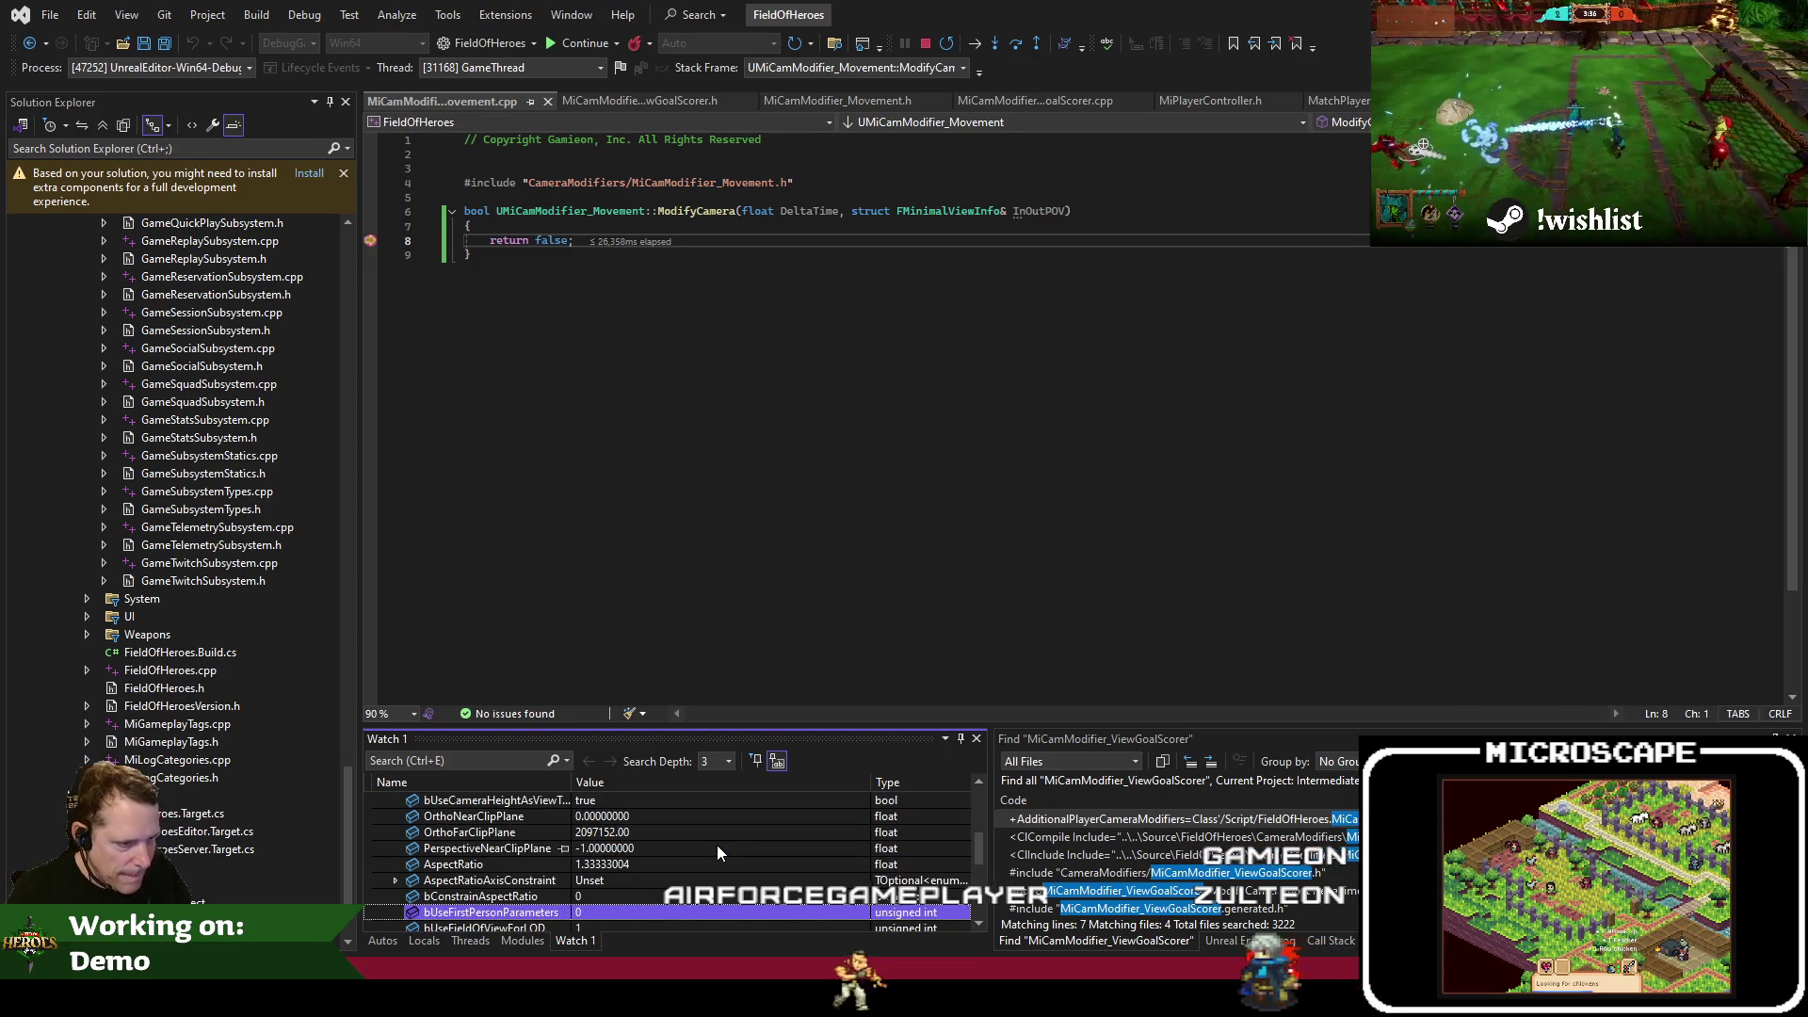
Review MiCamModifier_ViewGoalScorer.cpp, highlighting ScoringActor uses, then step past the return statement
left_click(1035, 101)
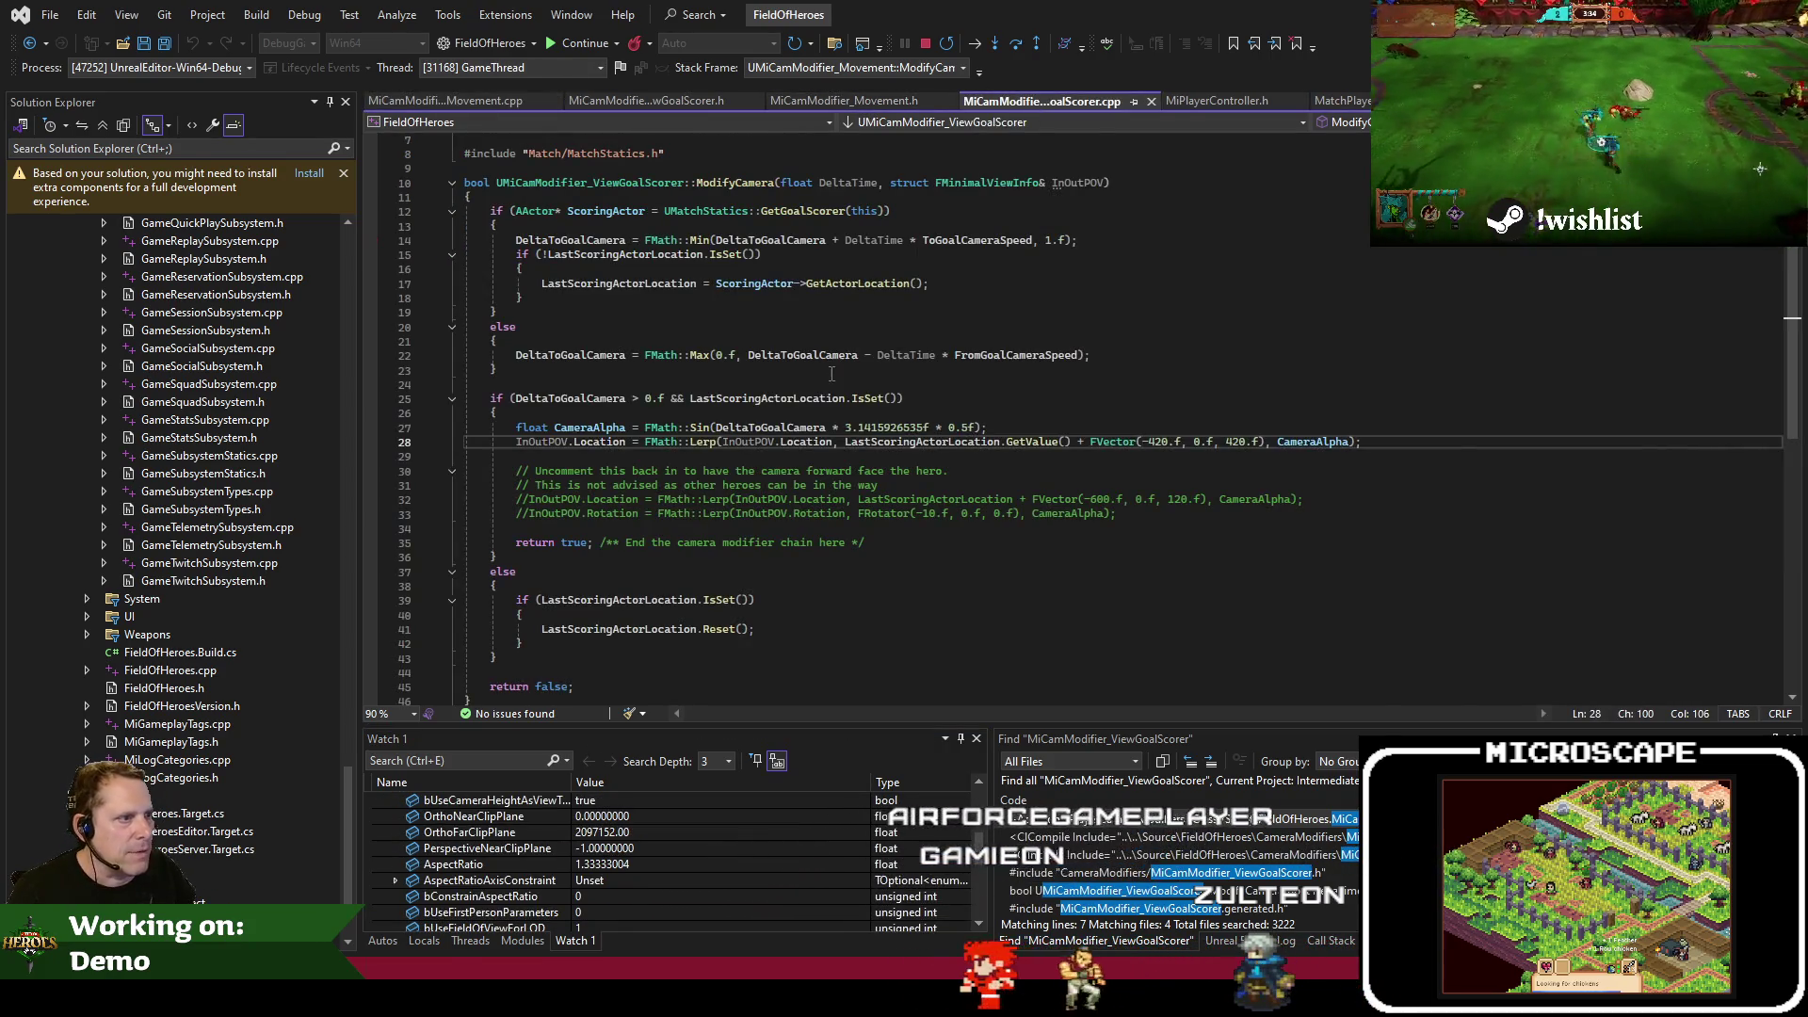
scroll(832, 374, "down", 1)
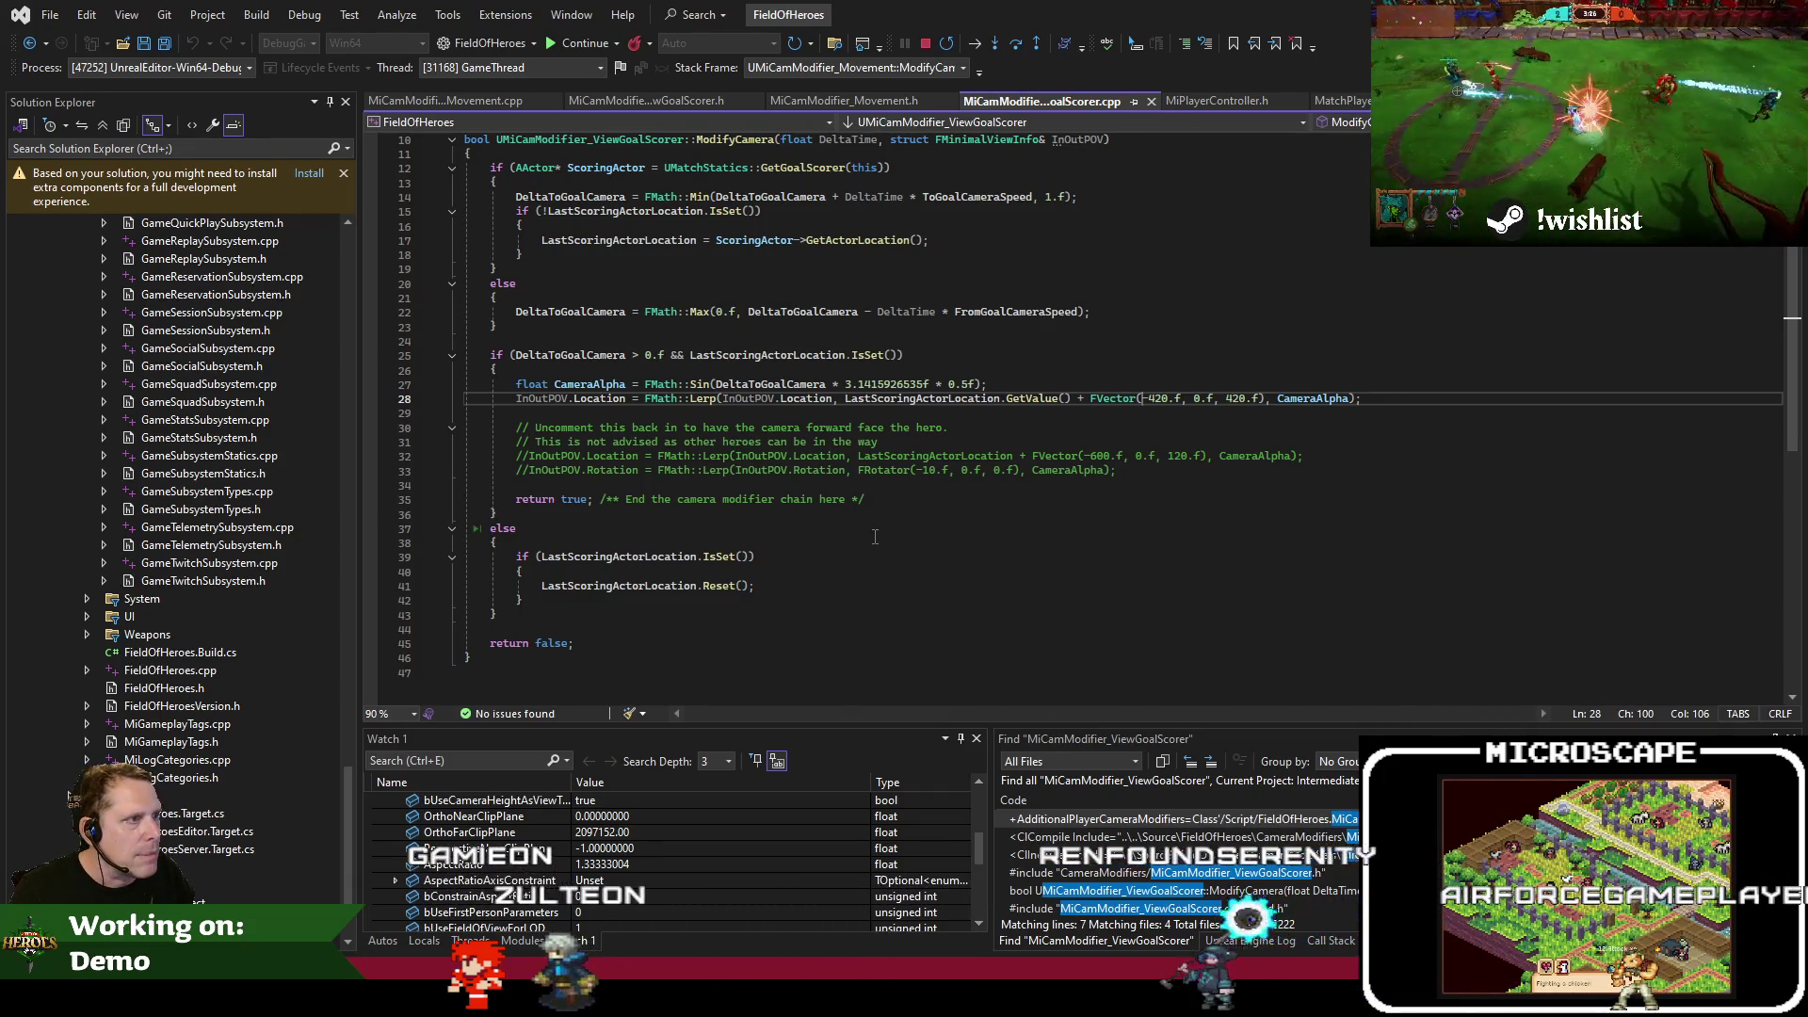
scroll(875, 536, "up", 3)
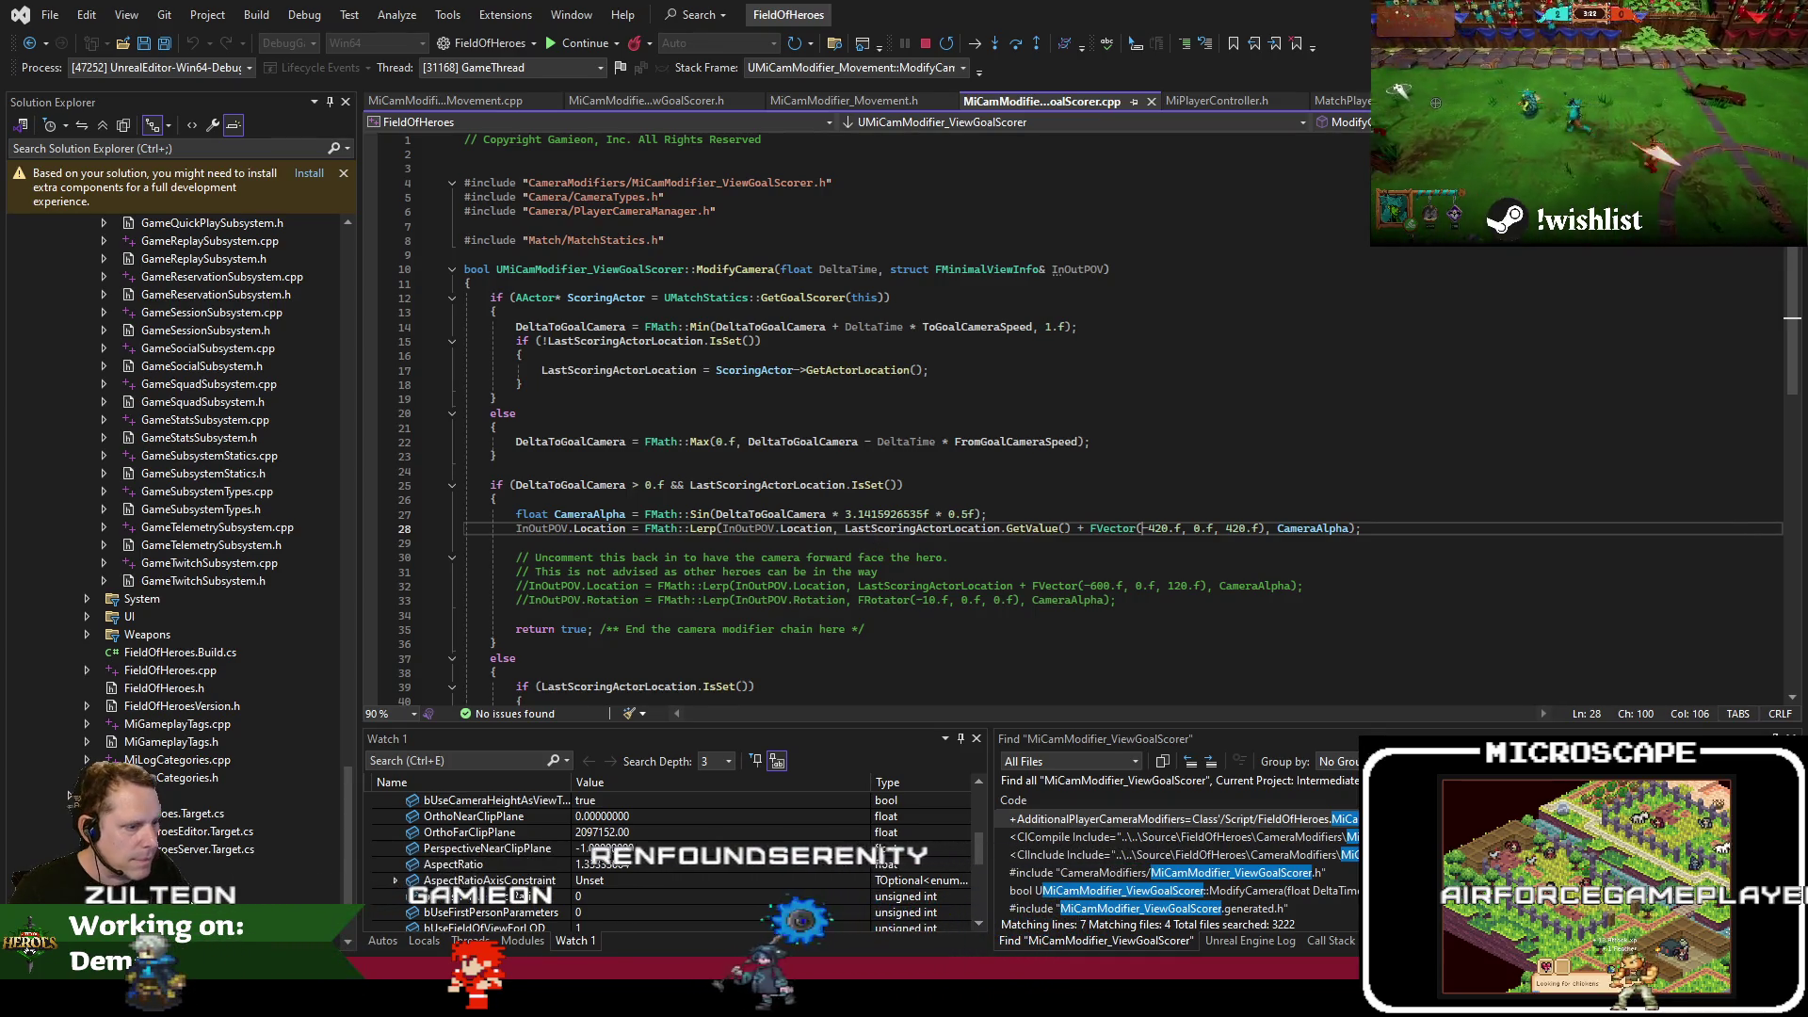
double_click(771, 371)
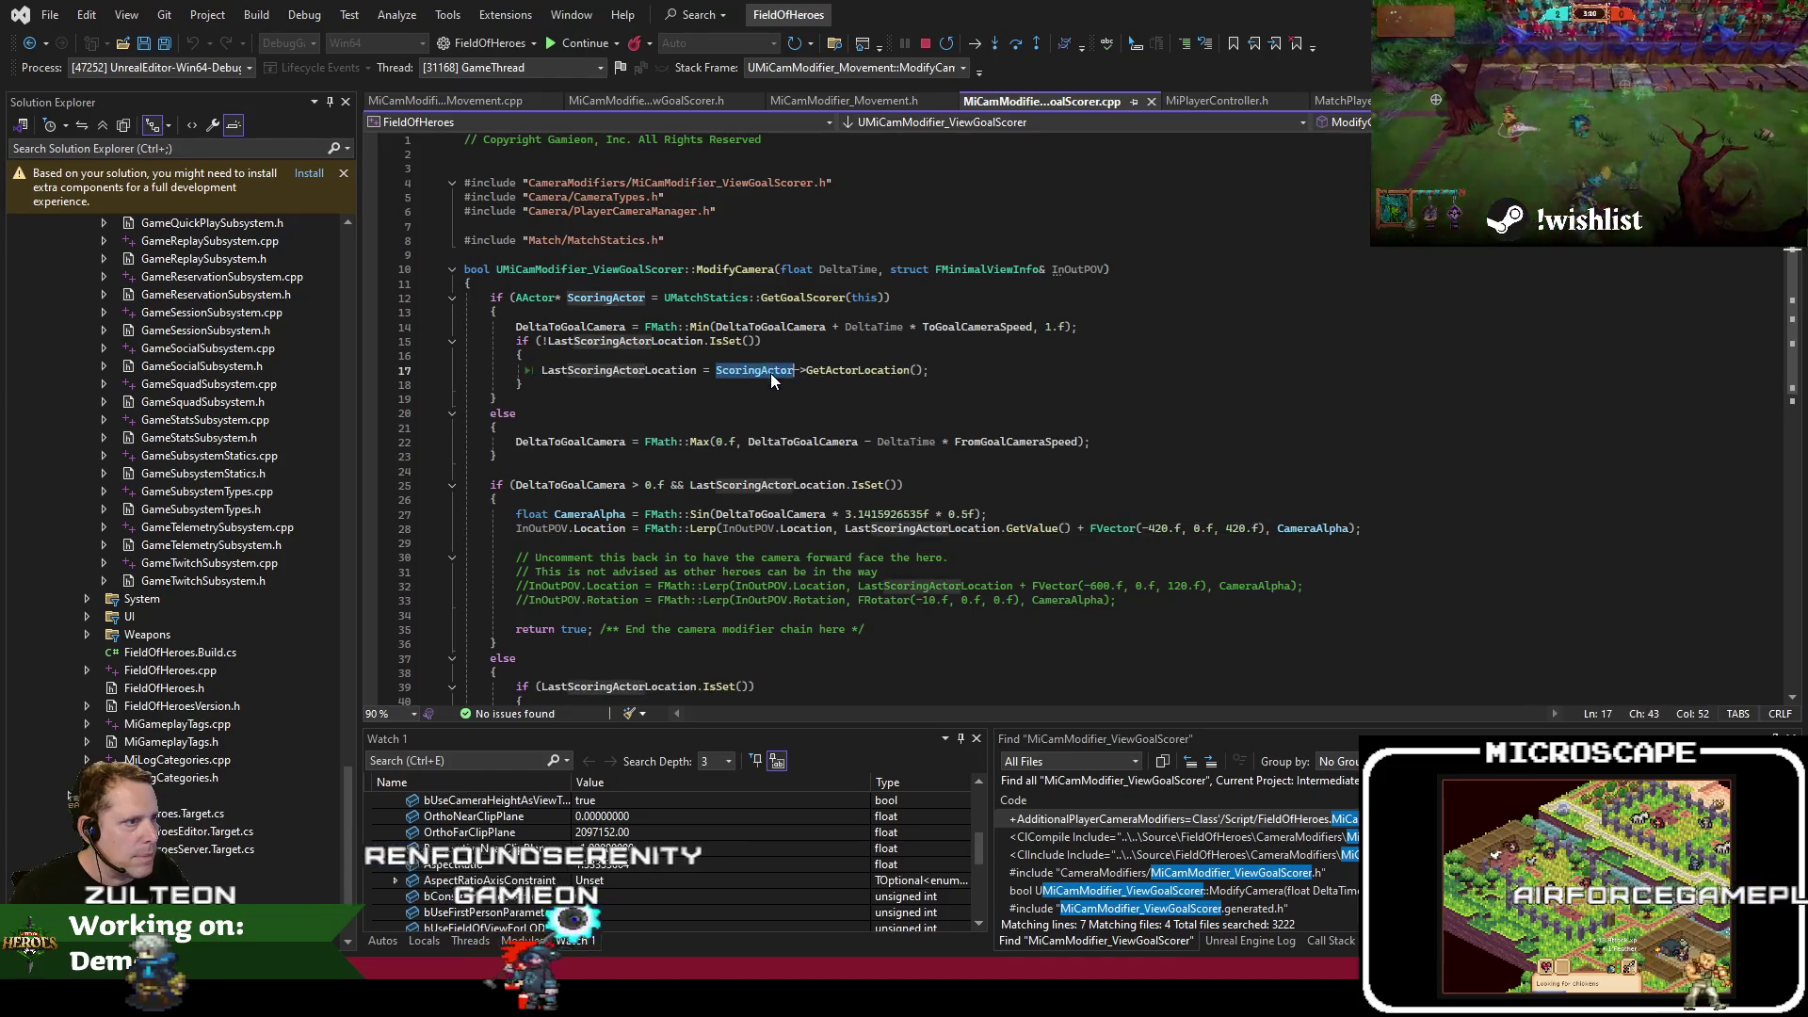
left_click(706, 299)
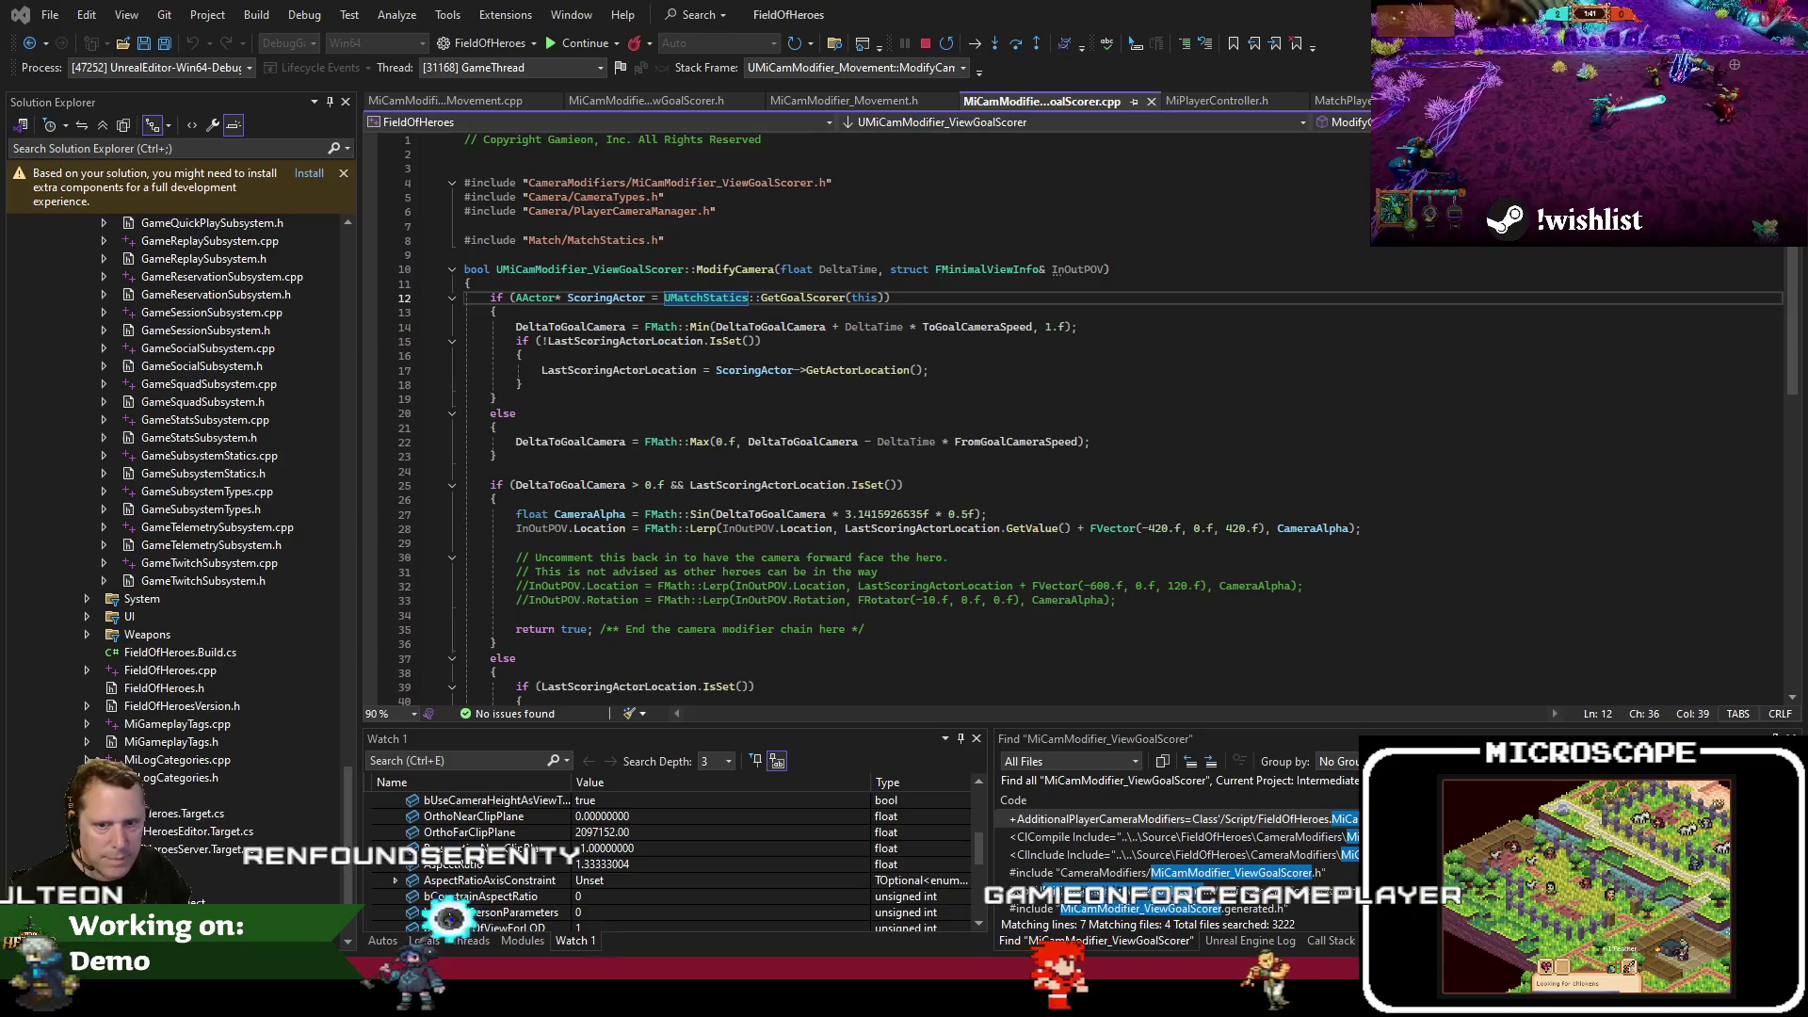
left_click(752, 361)
left_click(531, 430)
key("F10")
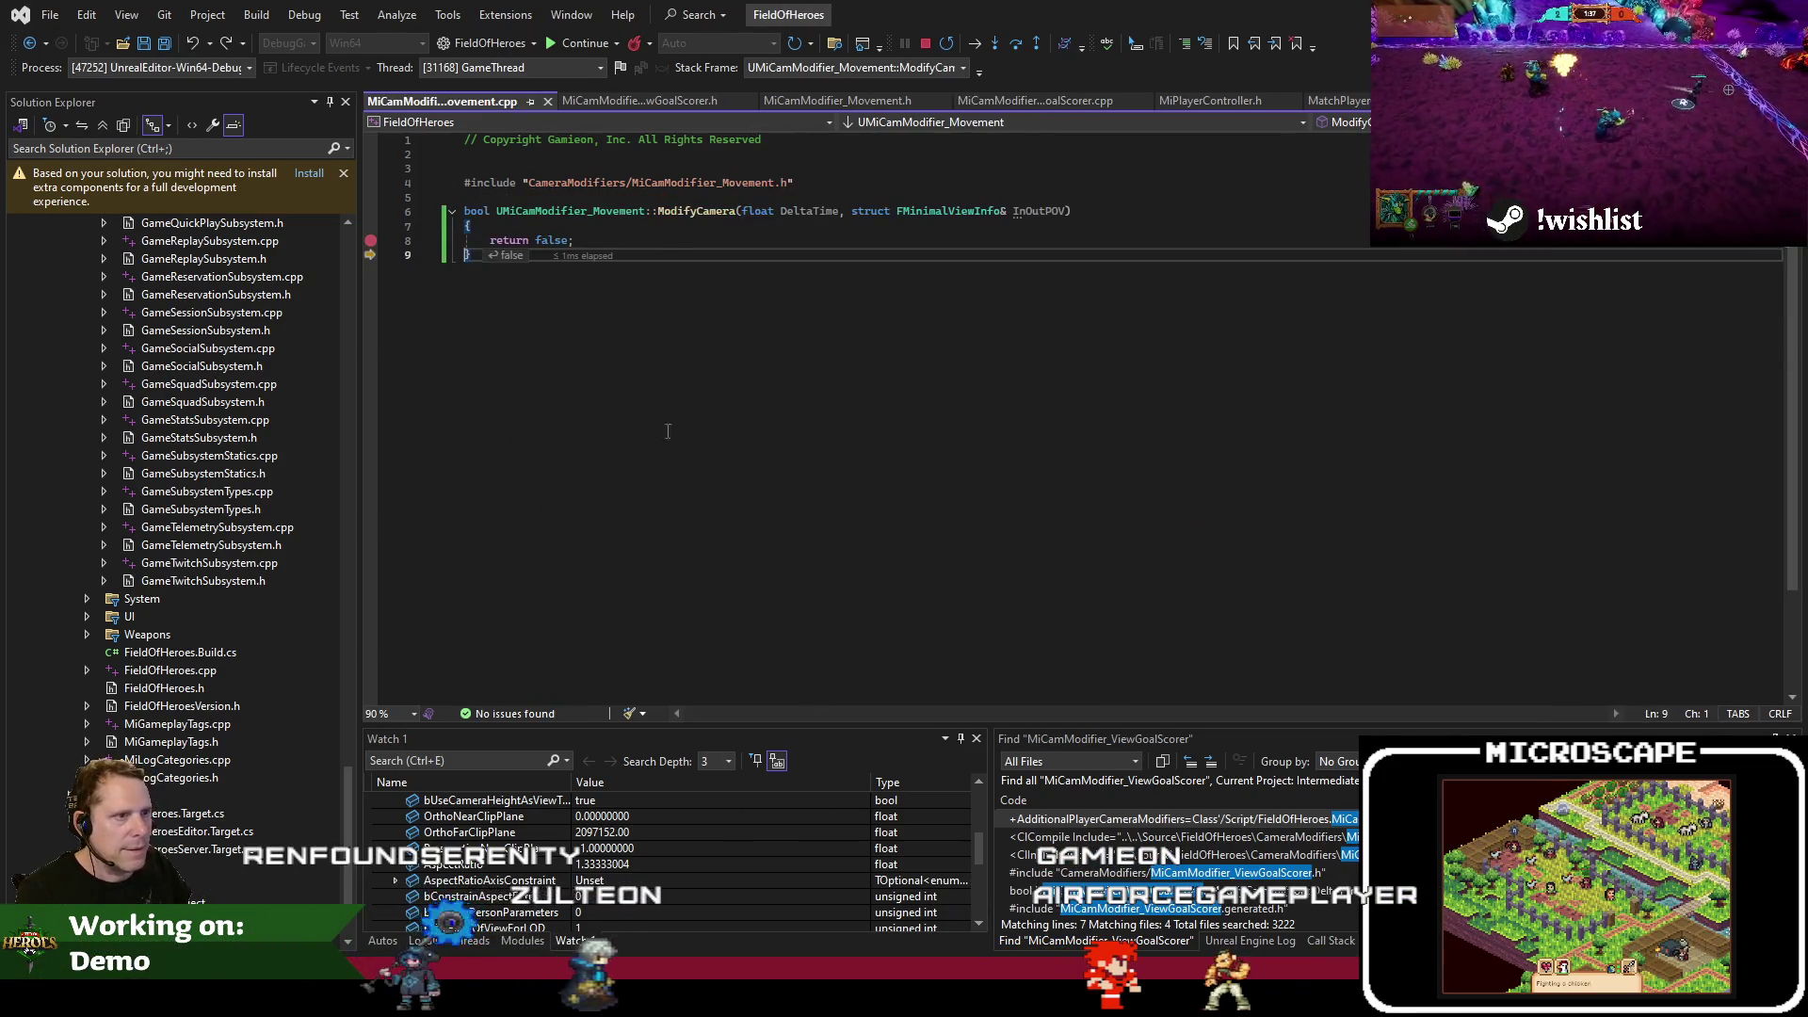
Re-hit the breakpoint and expand 'this' and UCameraModifier in Watch 1 down to CameraOwner
key("F5")
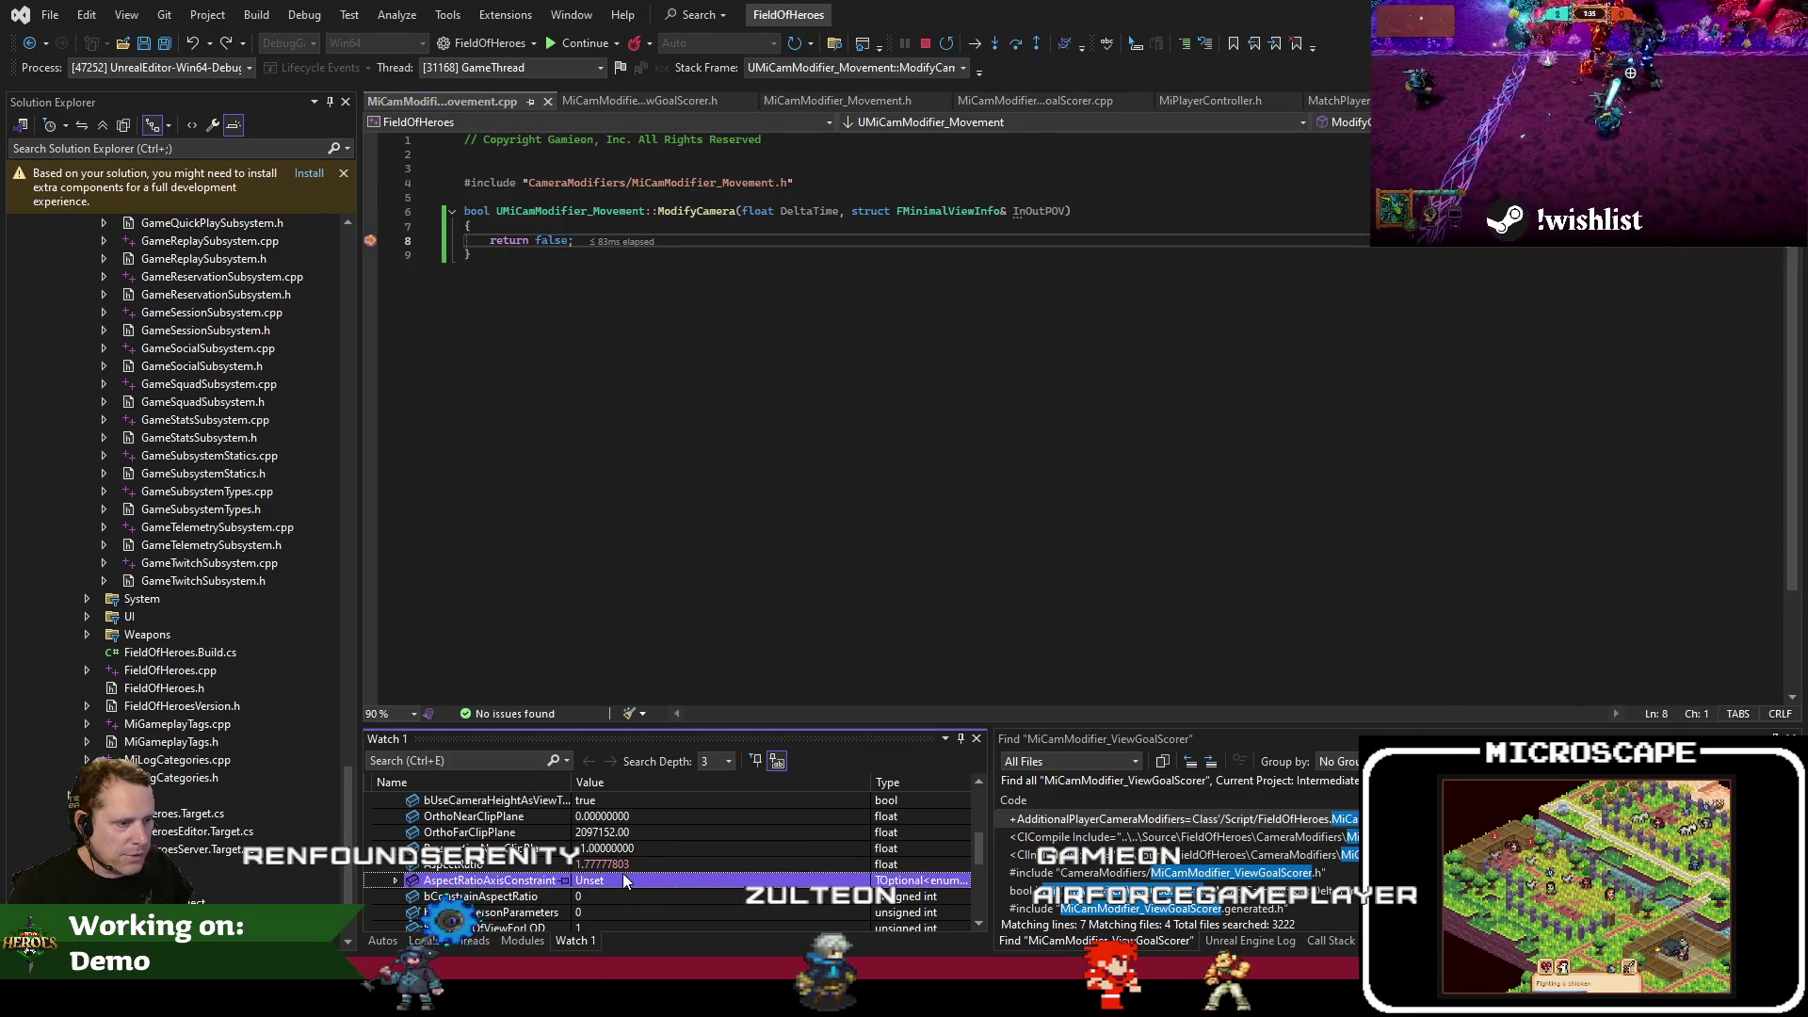
left_click(623, 873)
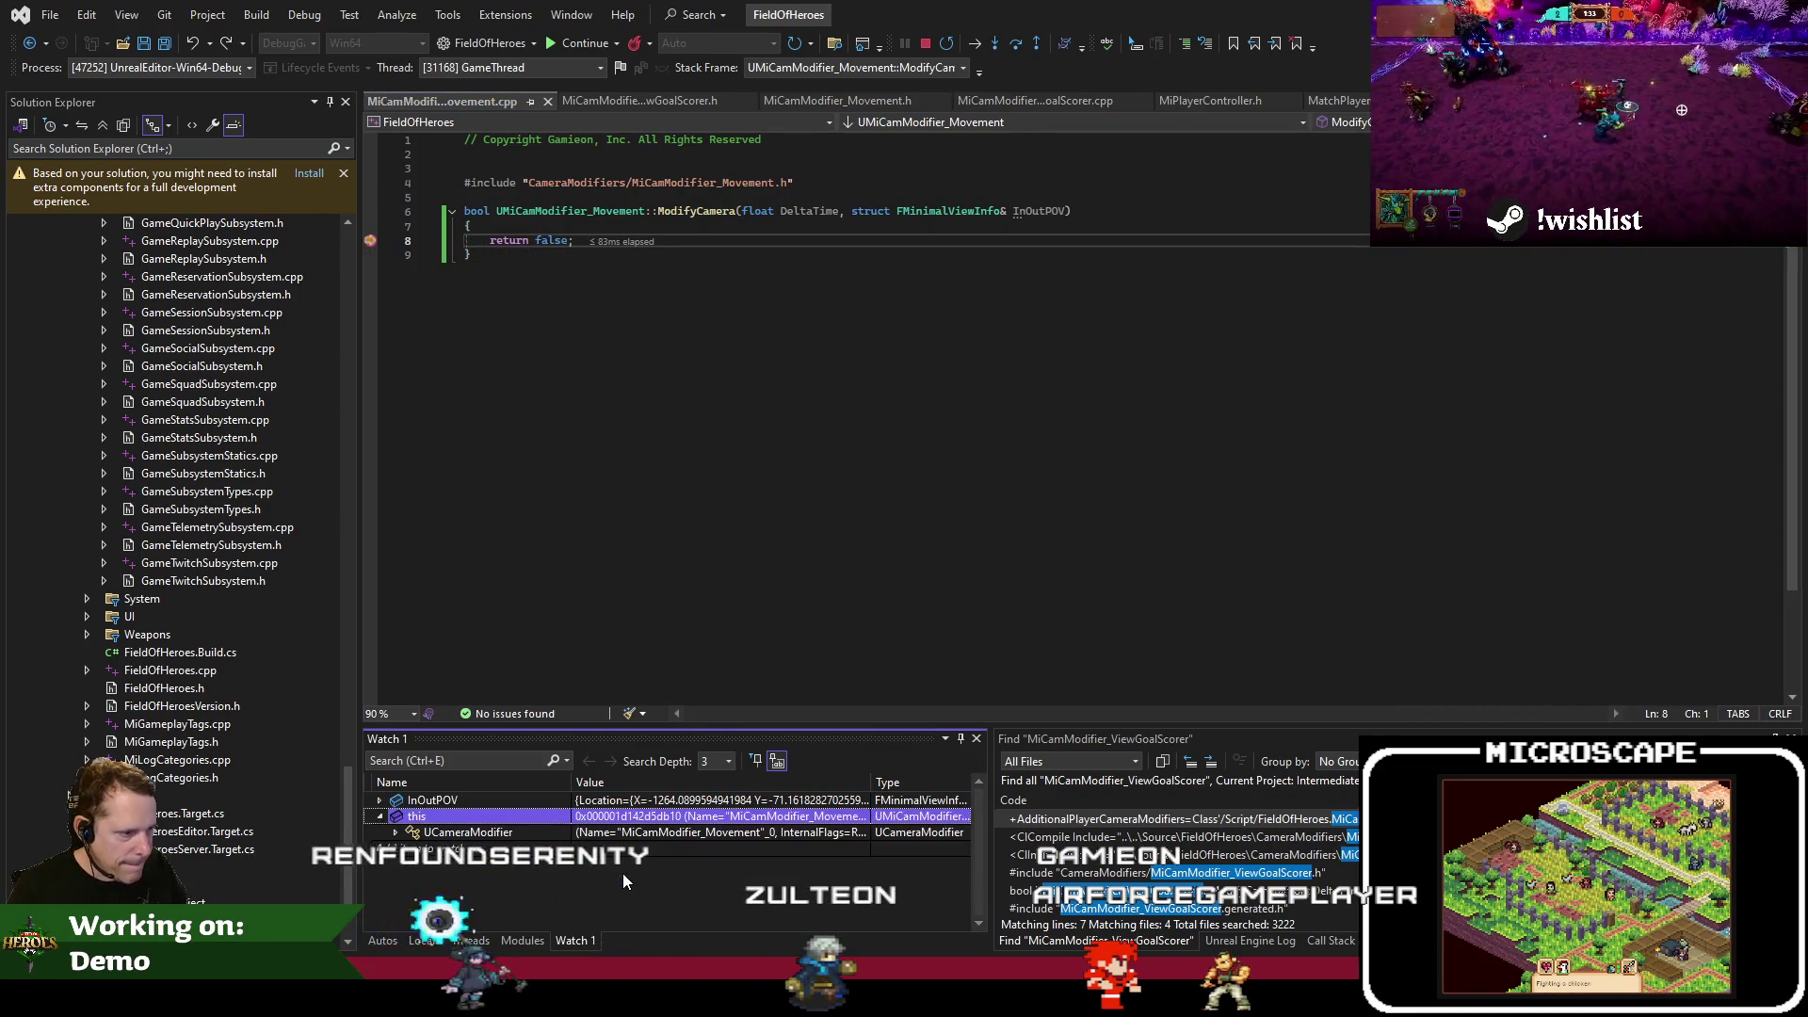
key("Up")
key("Right")
key("Down")
key("Right")
key("Down")
key("Down")
key("Down")
key("Down")
key("Down")
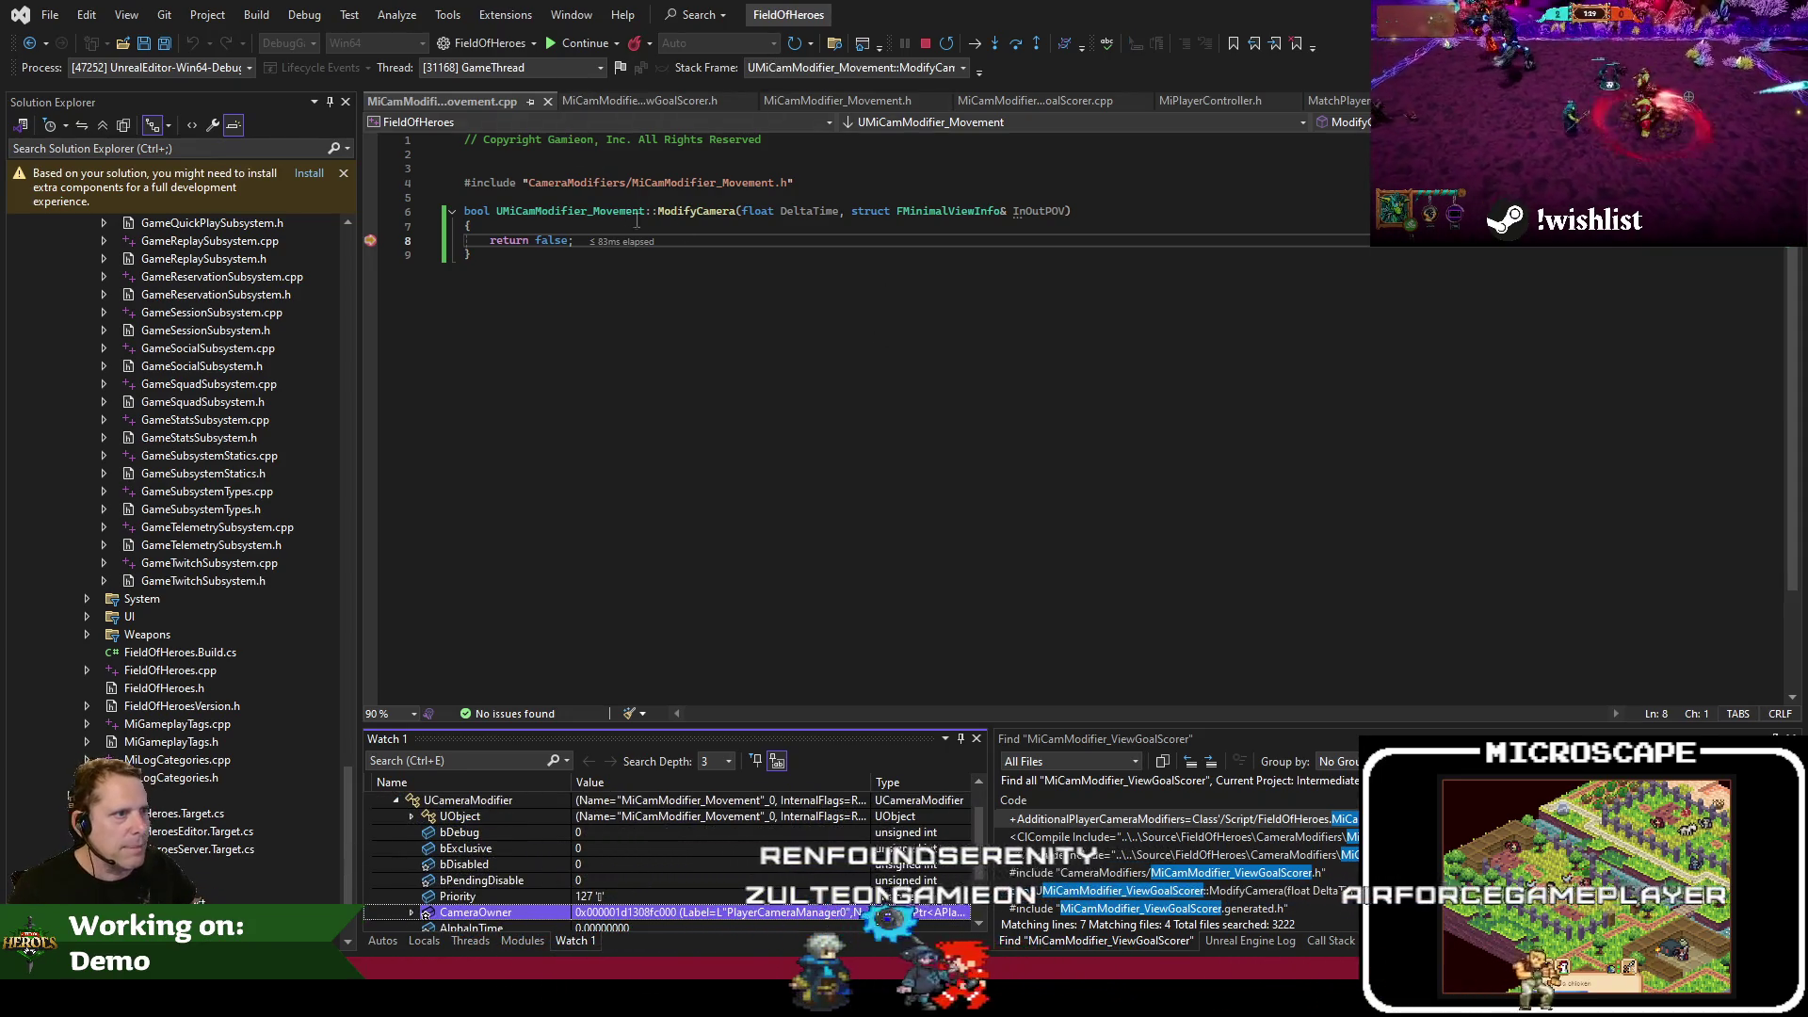
Search the code files for 'cameramodifi' to find CameraModifier
left_click(932, 310)
key("ctrl+shift+t")
type("cameramodifi")
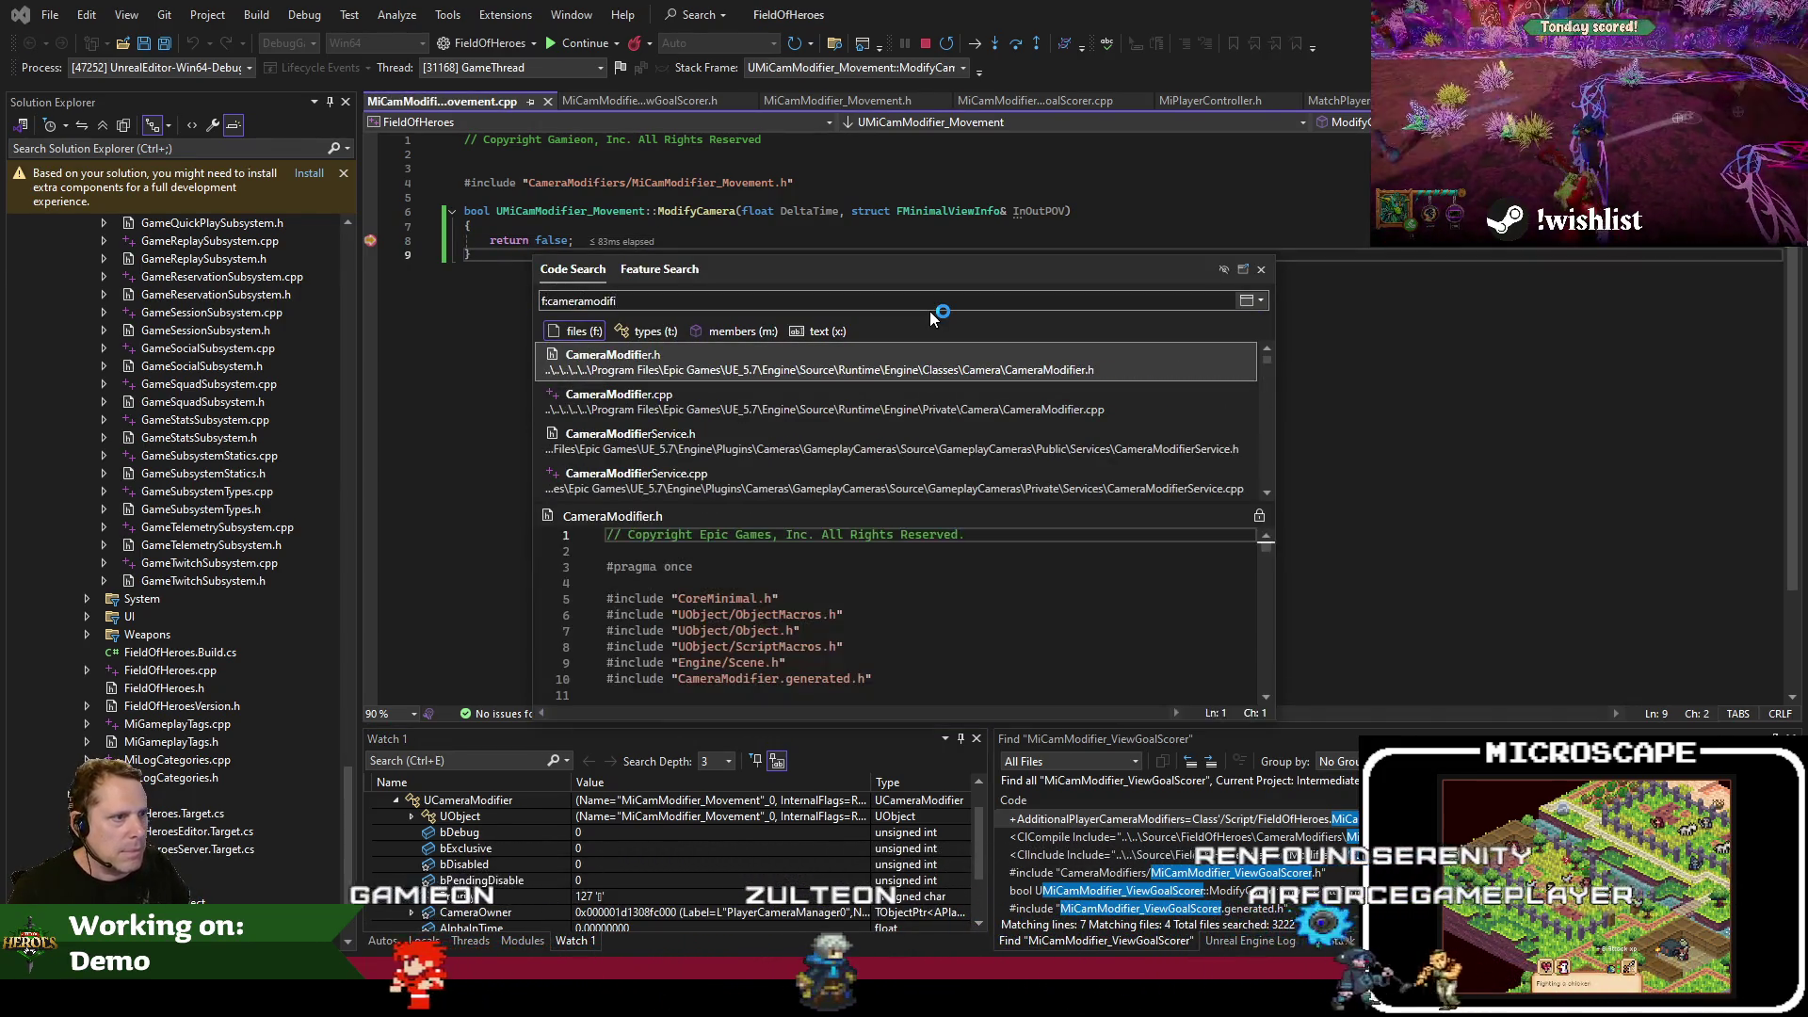
Open CameraModifier.h to read the CameraOwner declaration, then bring the Jira FOH-709 page over the editor
key("Return")
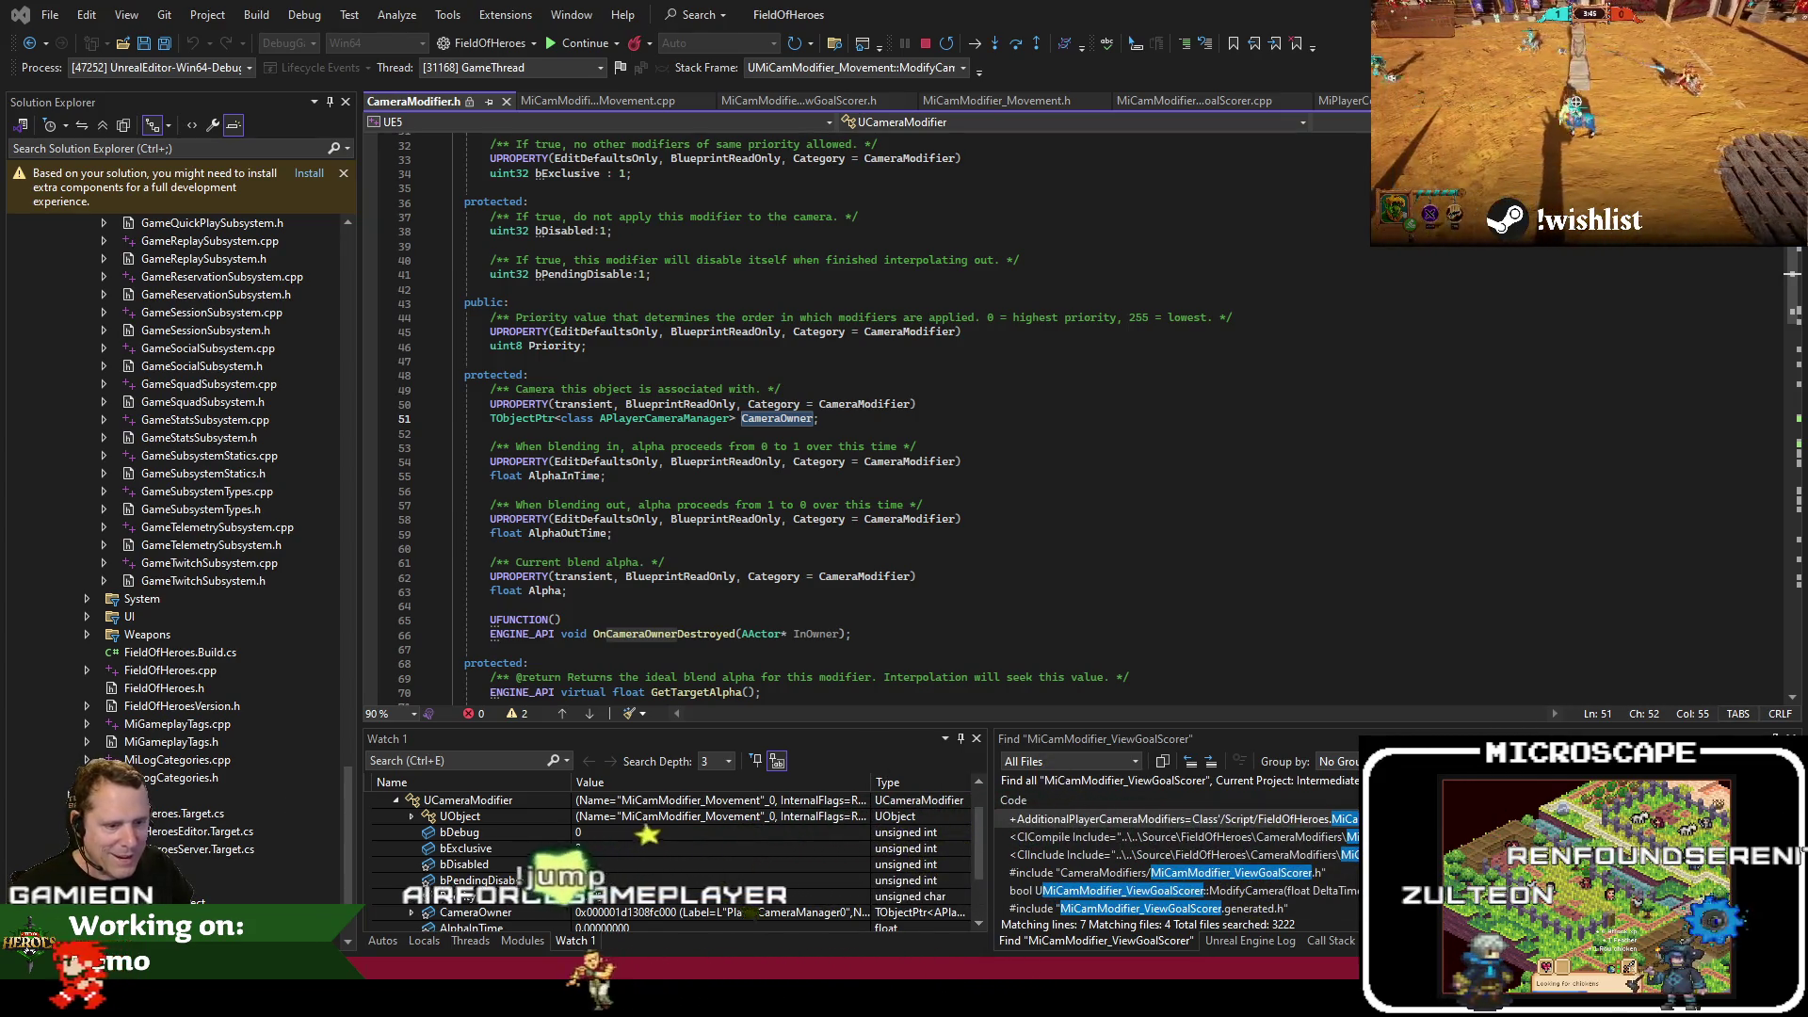
key("alt+Tab")
left_click_drag(1335, 61, 855, 87)
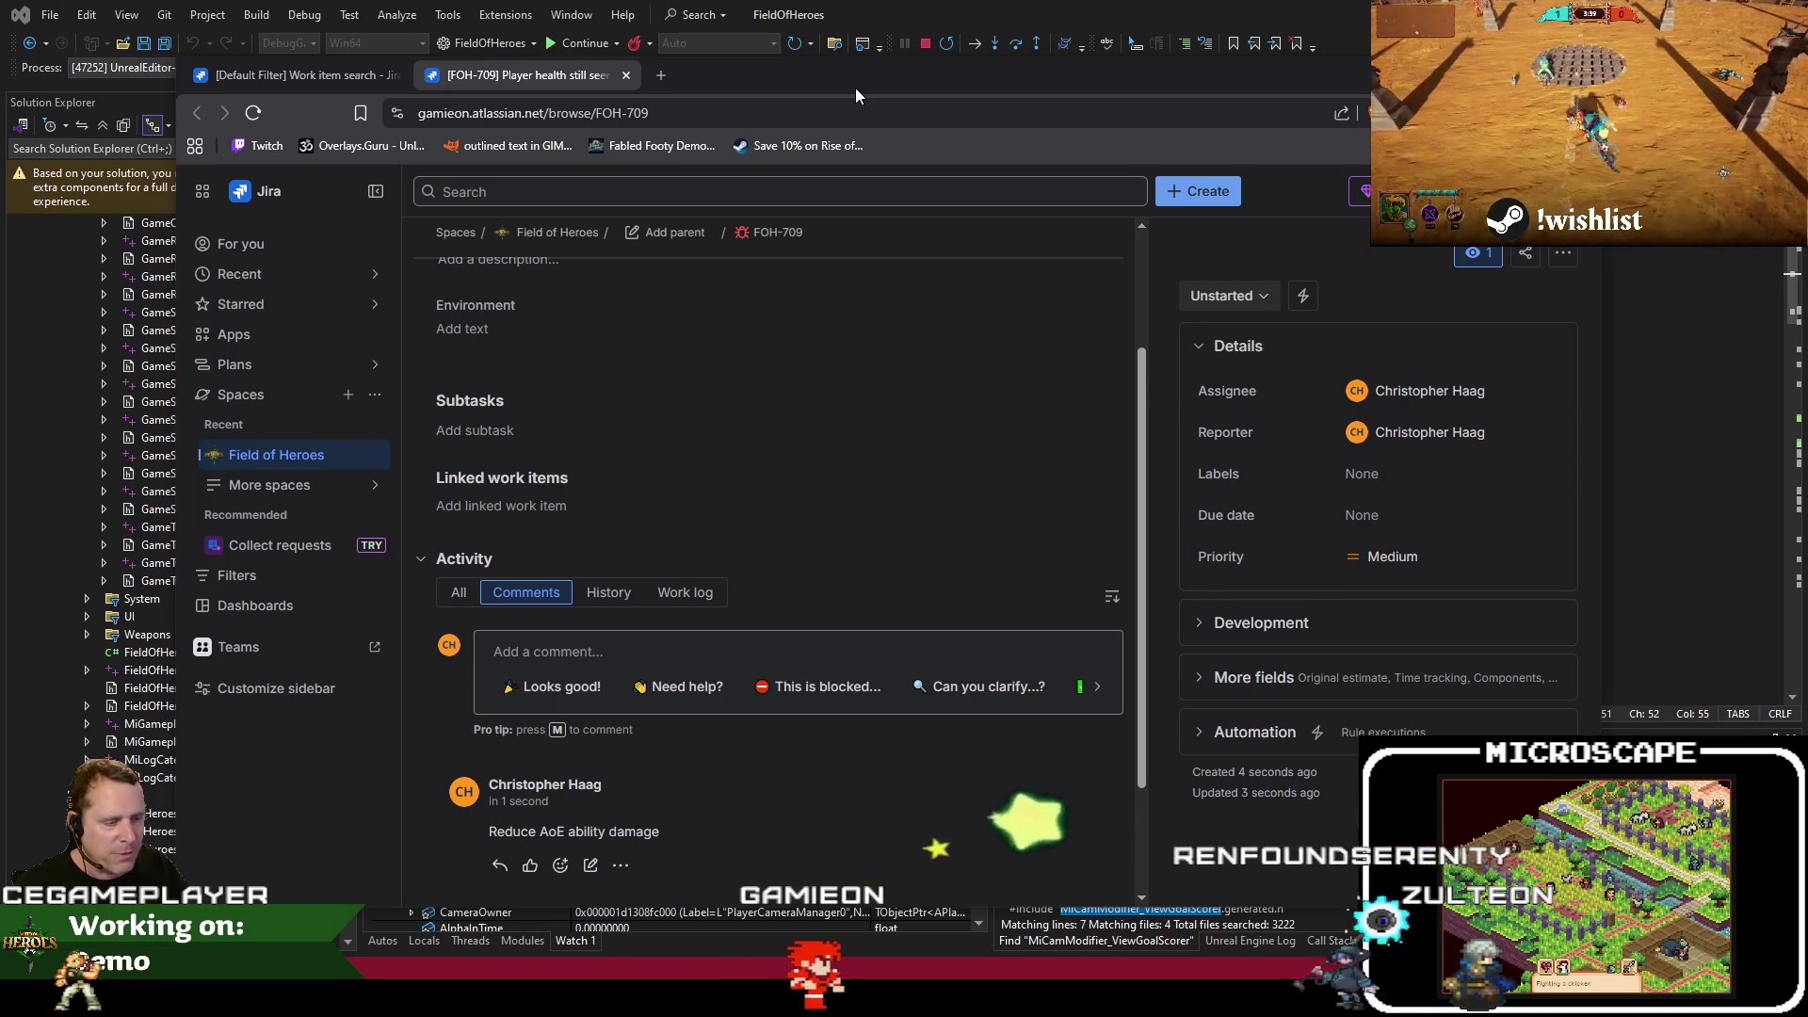
Load the Field of Heroes Steam store page in a new tab, block the device permission request, and scroll through it
left_click_drag(855, 87, 722, 85)
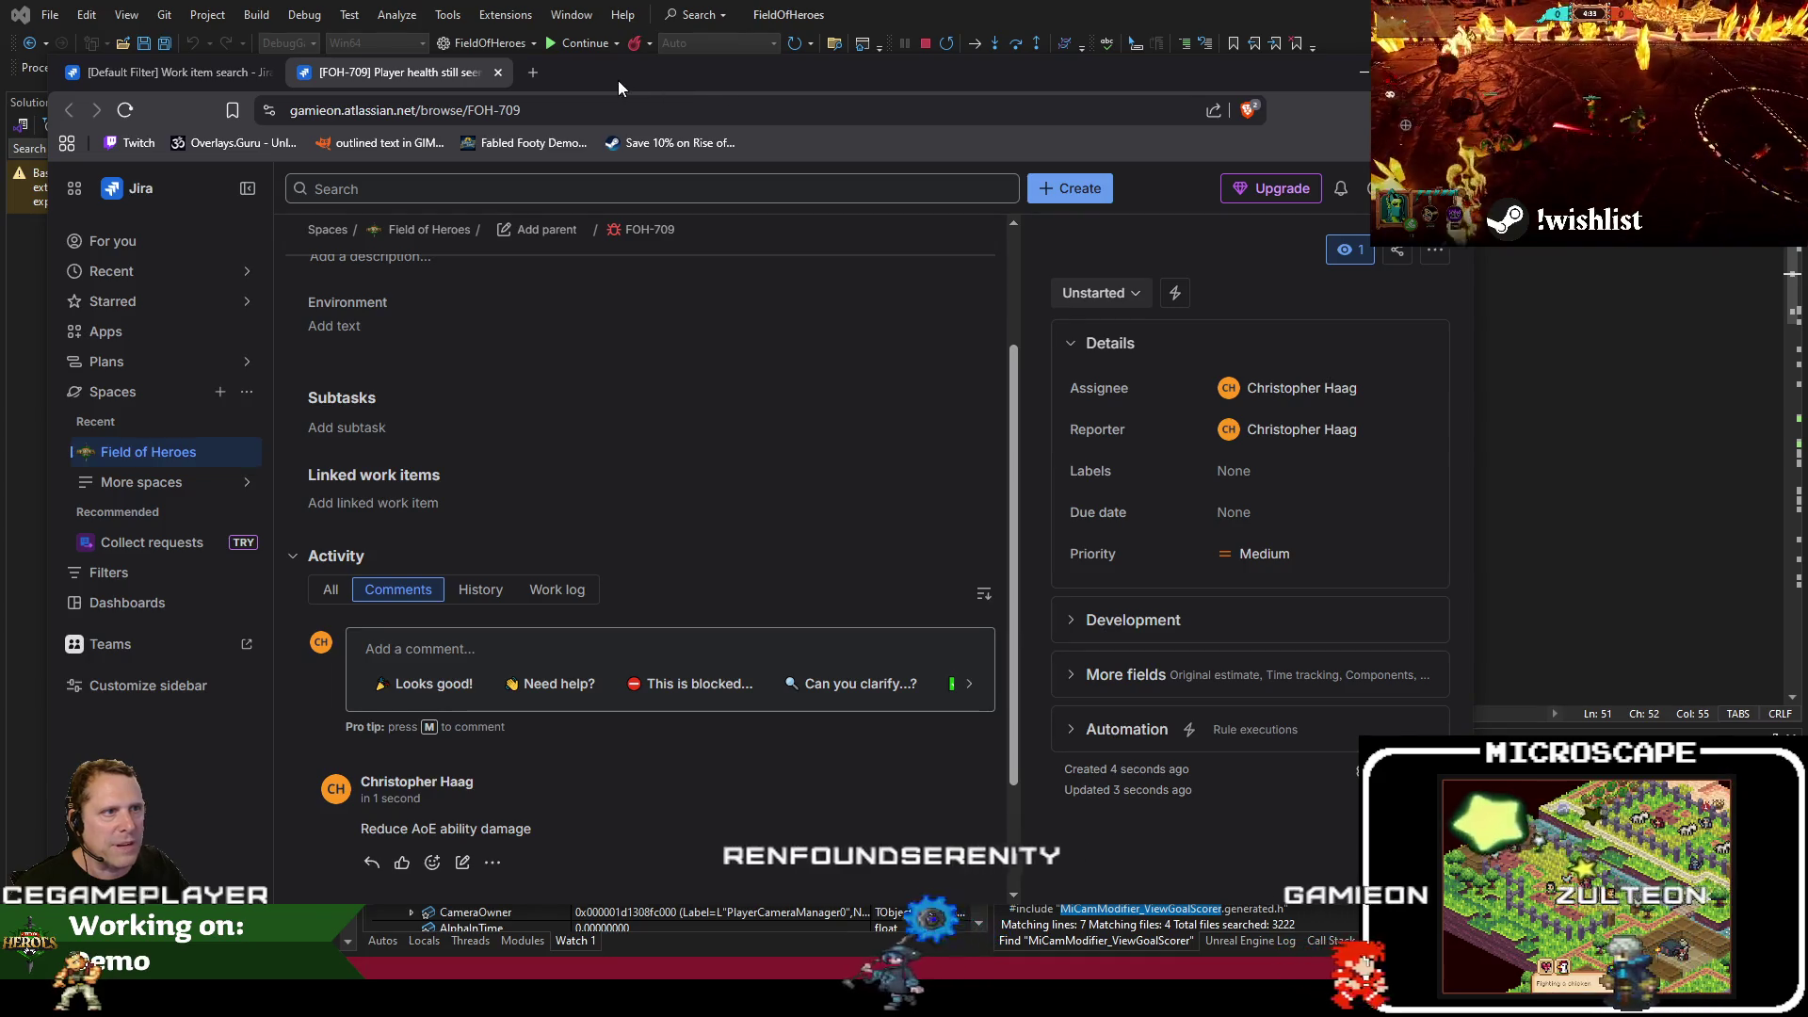
left_click(539, 73)
type("s")
key("Return")
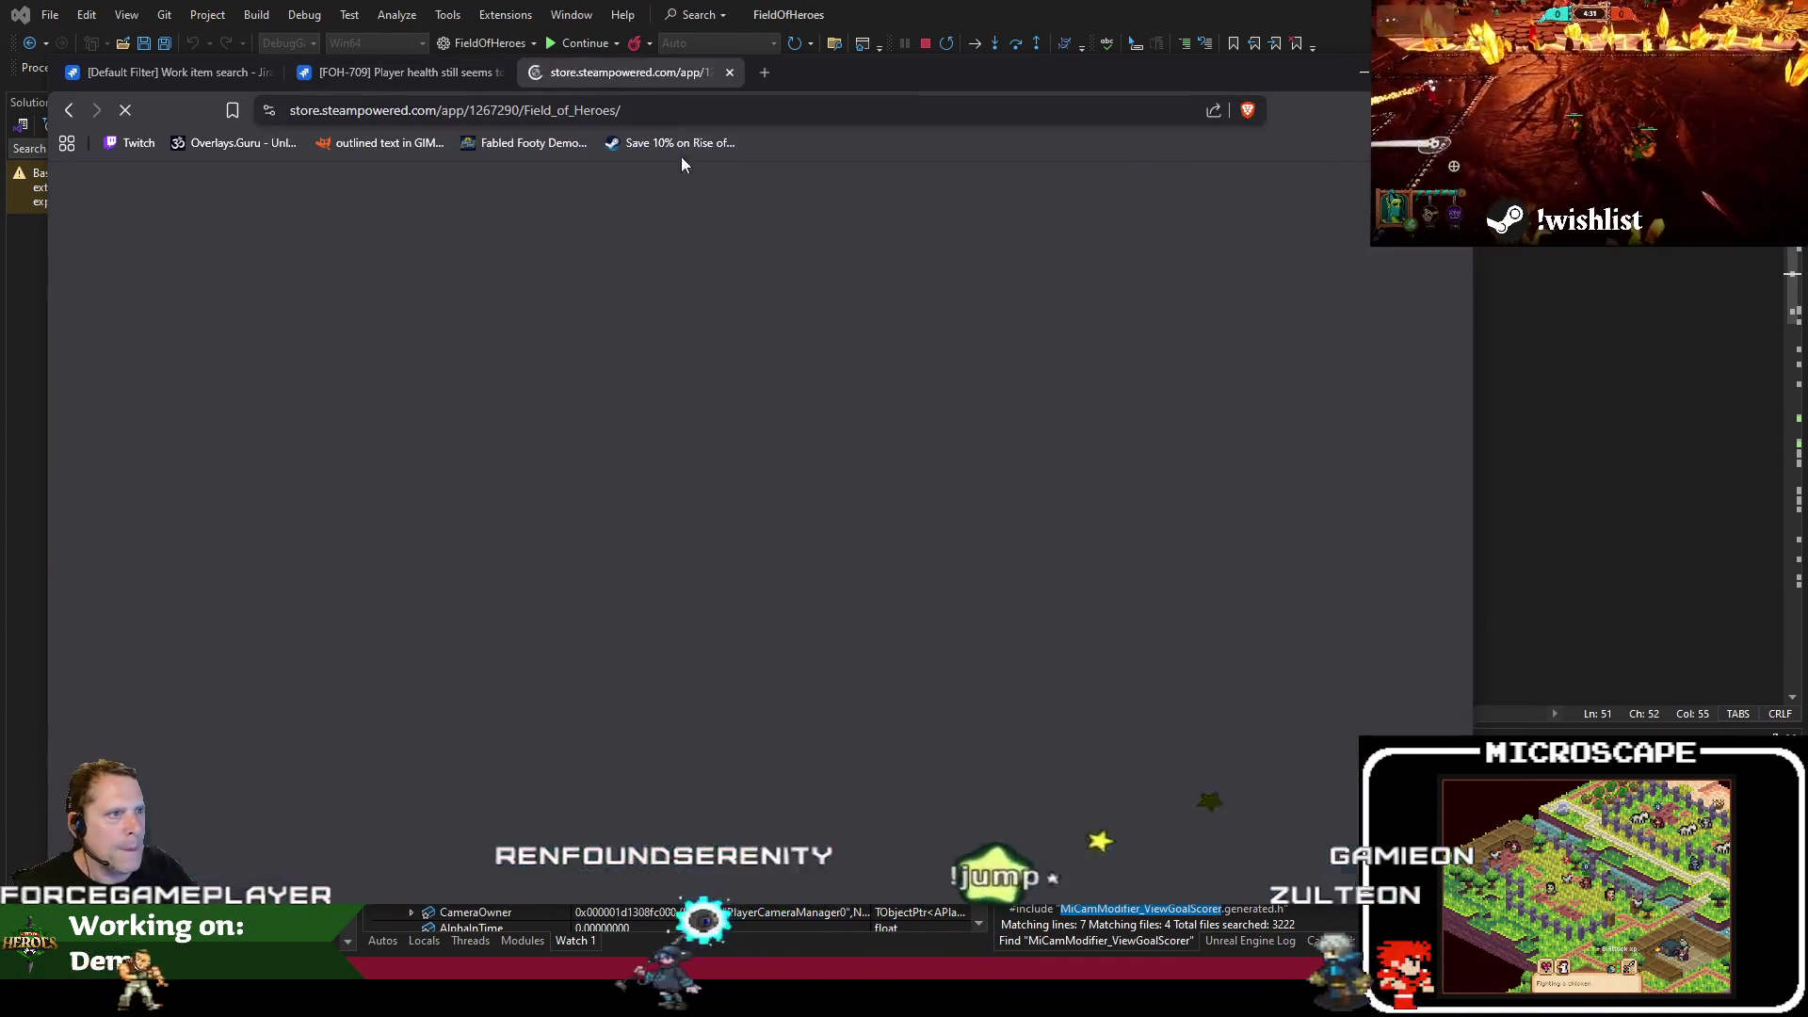
scroll(657, 499, "down", 2)
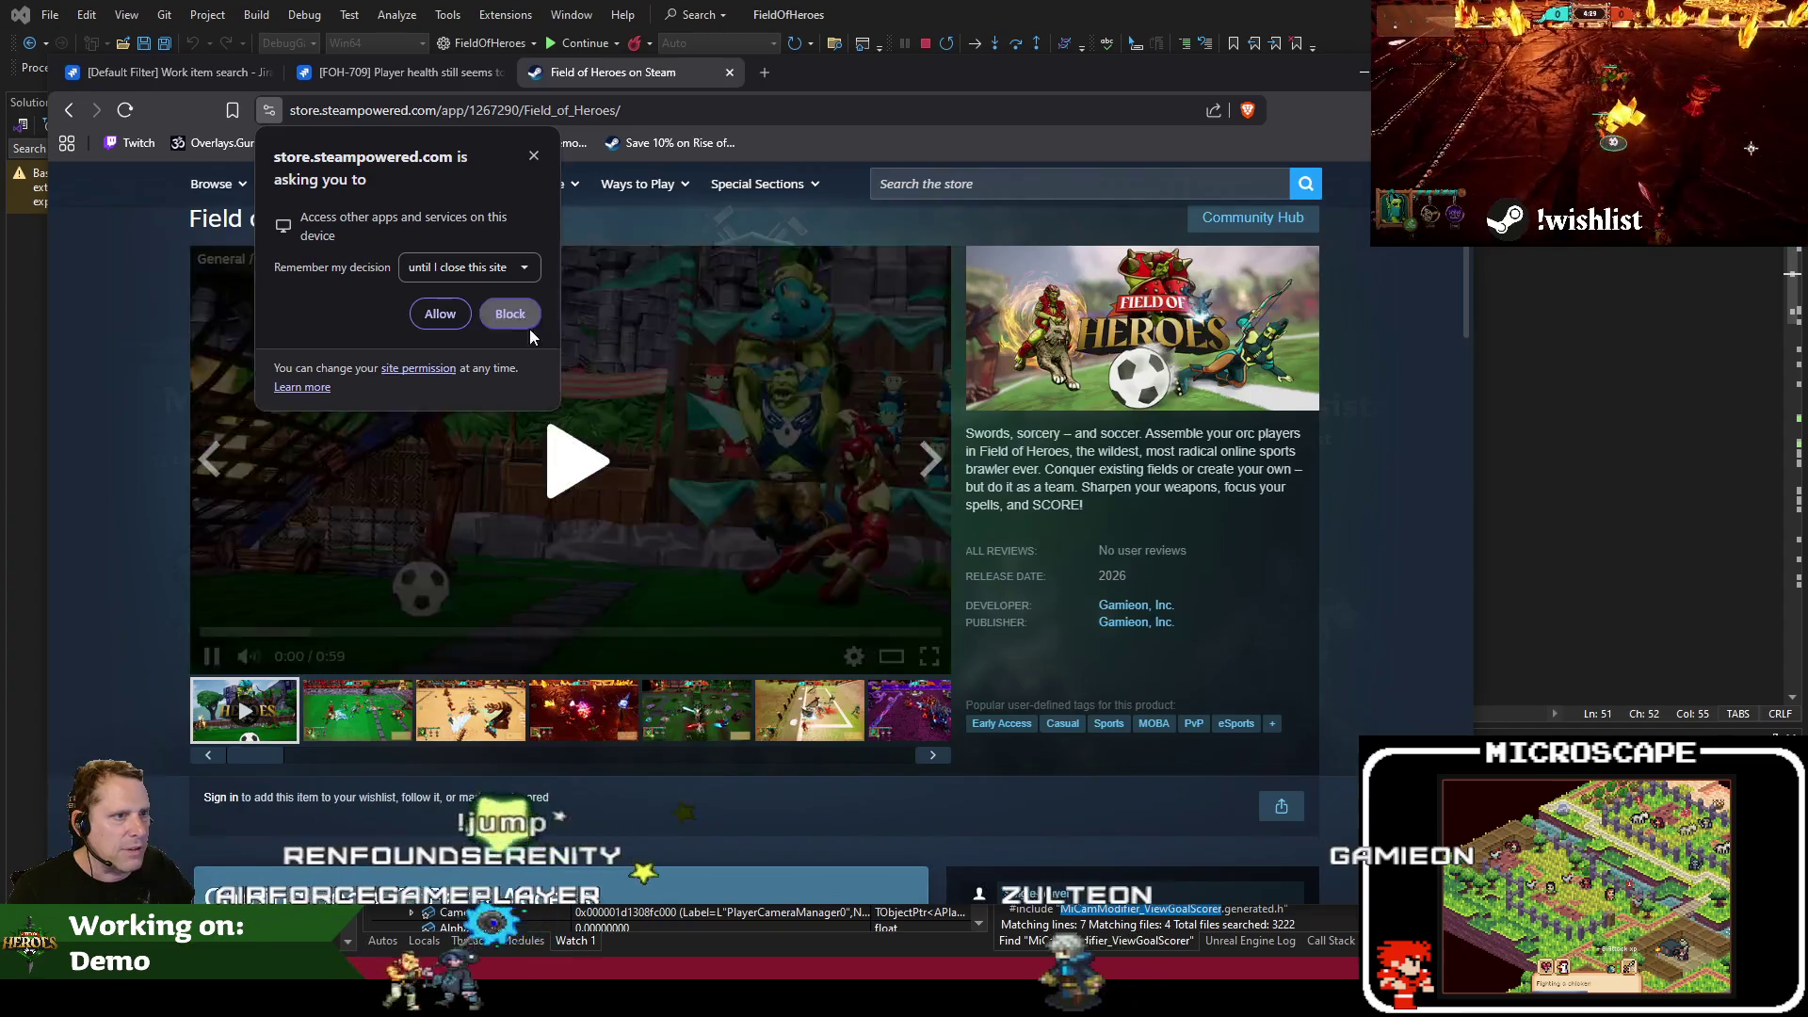
left_click(507, 313)
scroll(511, 322, "down", 2)
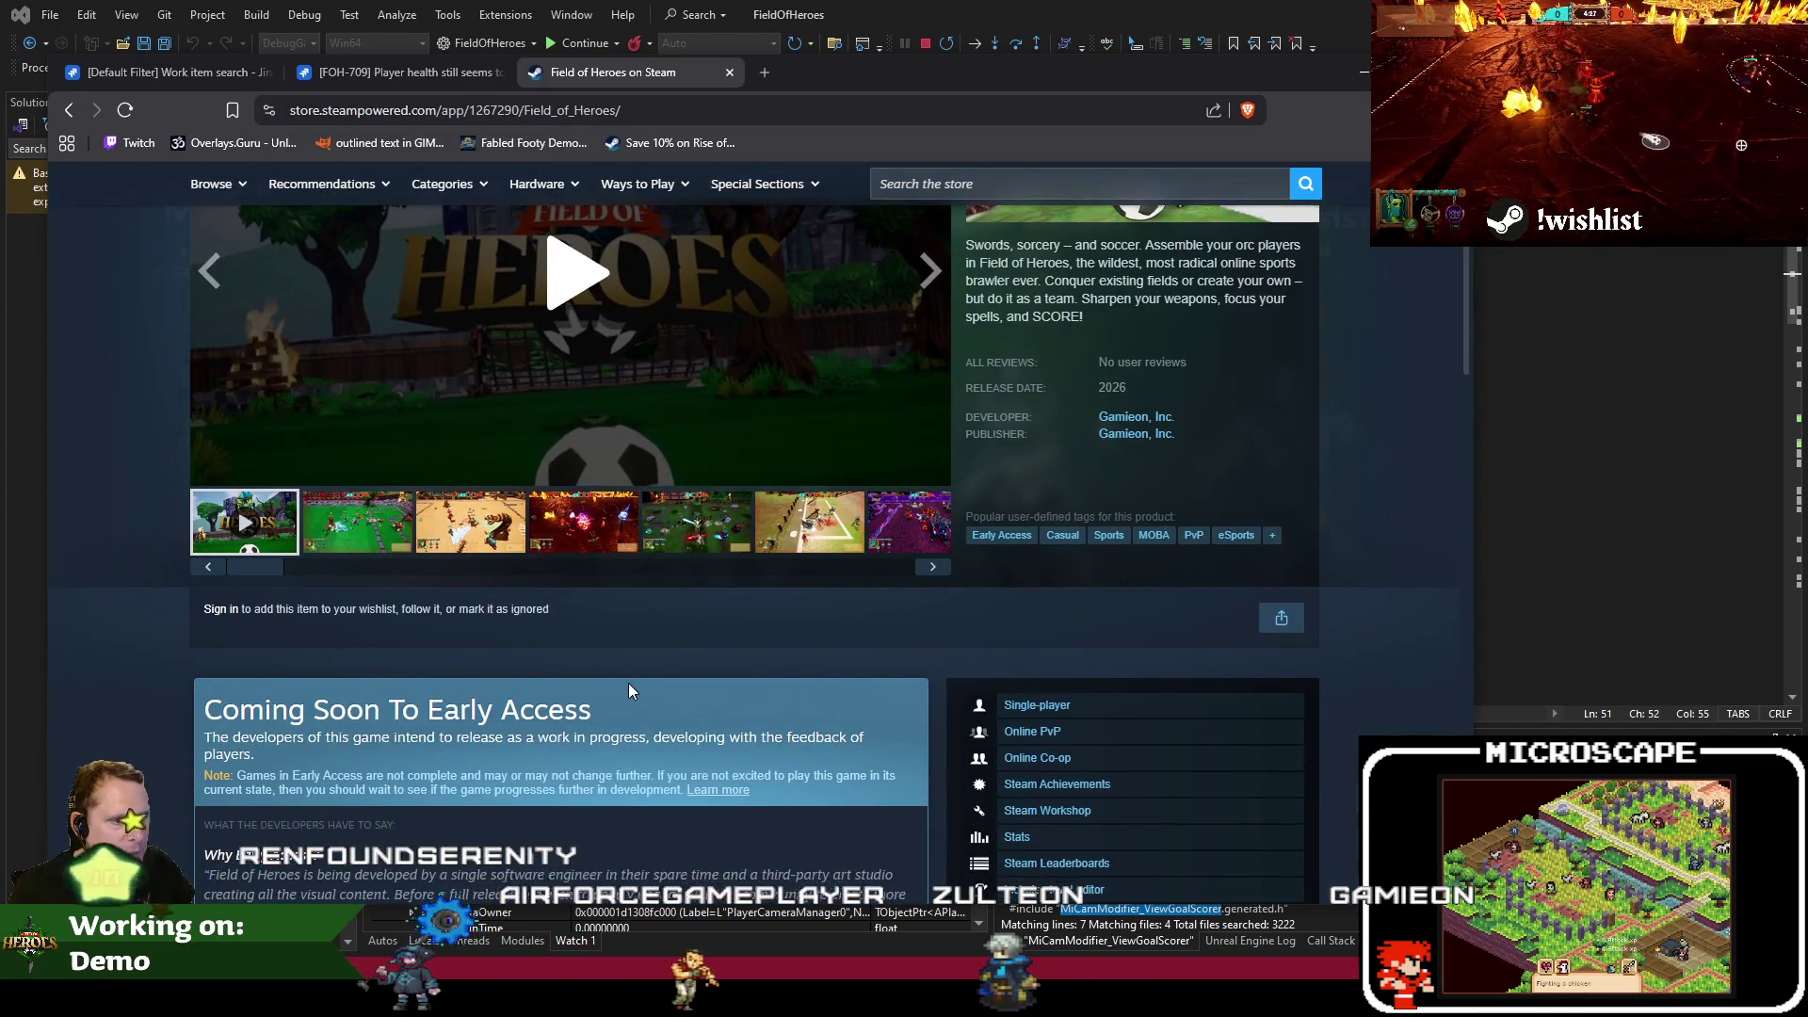
scroll(1038, 560, "down", 6)
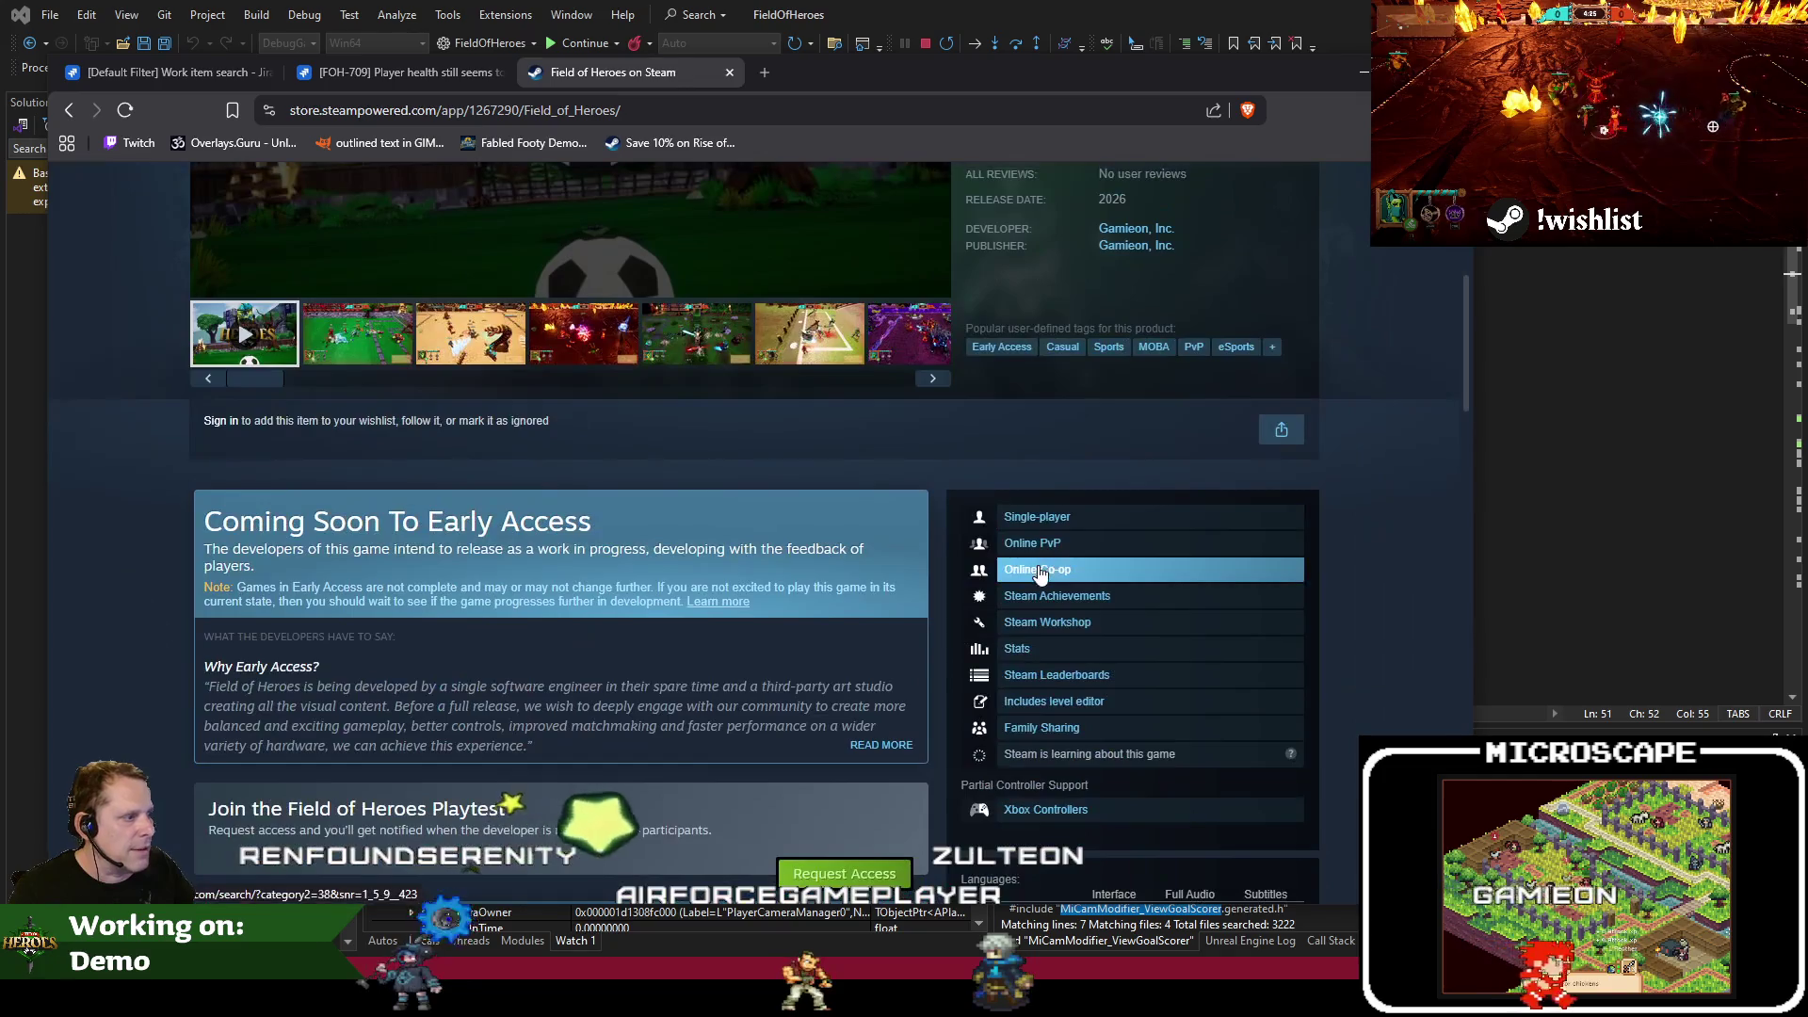
scroll(1117, 618, "up", 6)
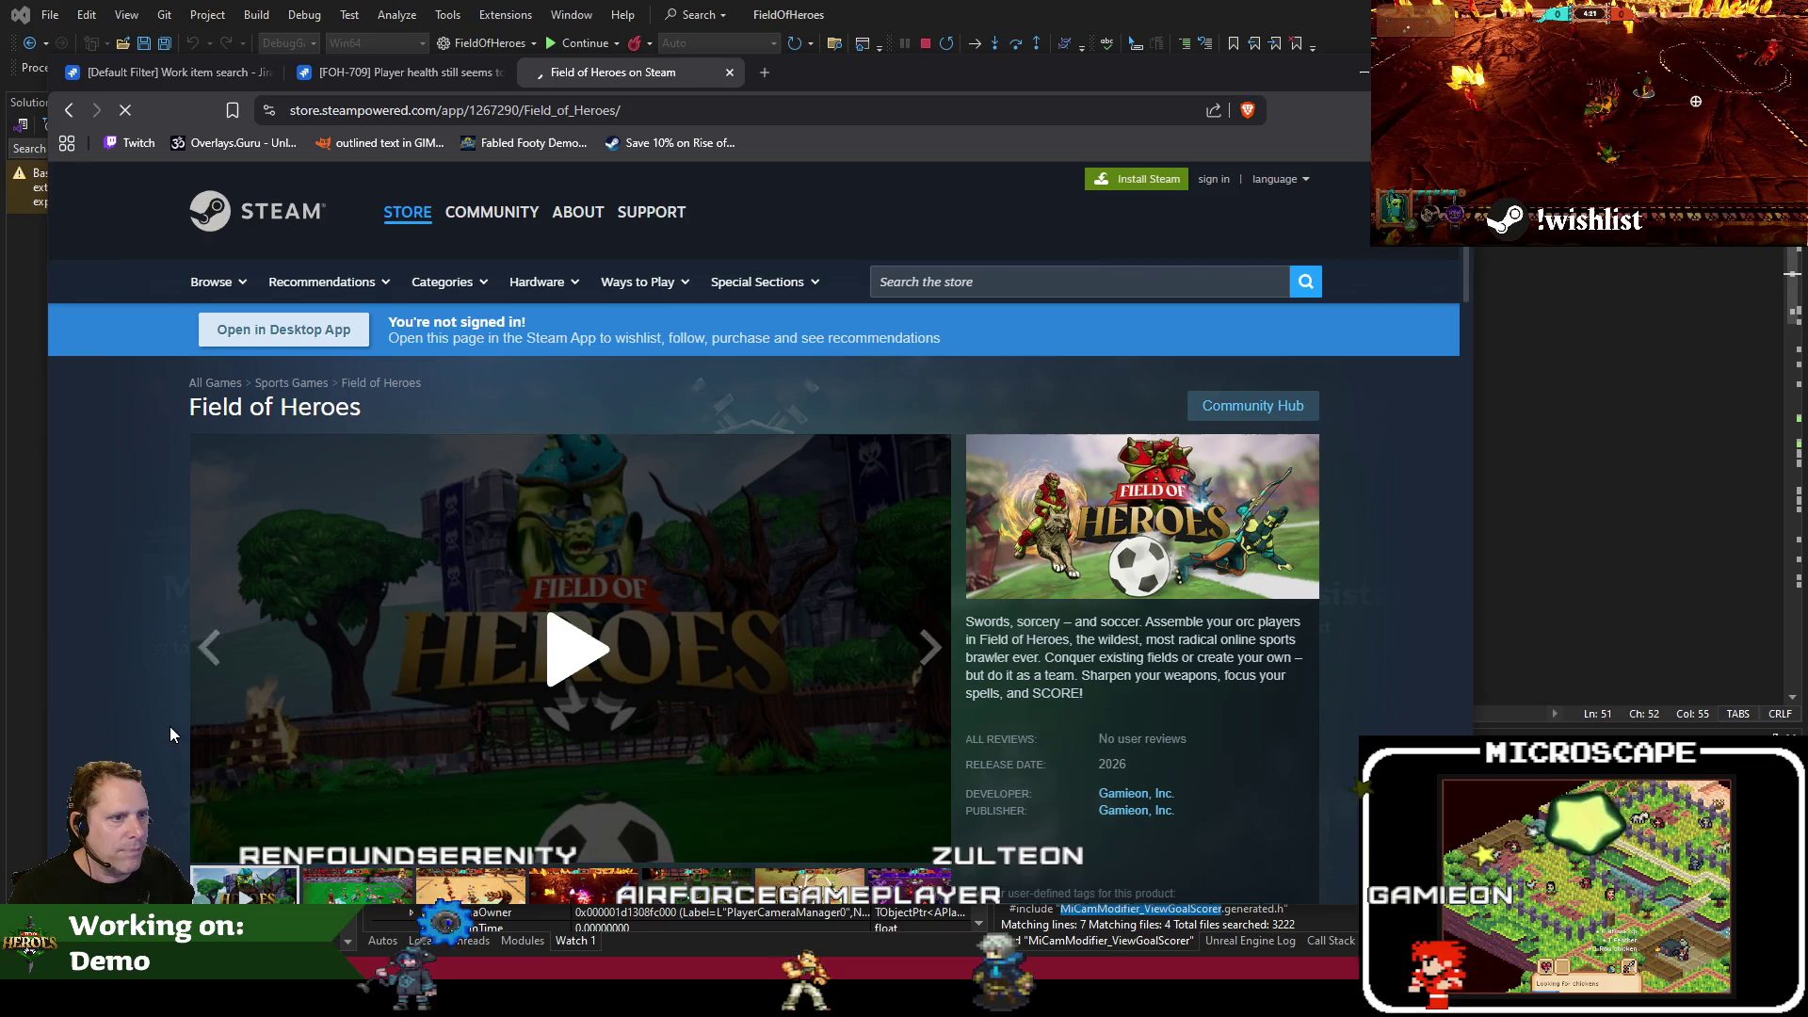
Close the Field of Heroes Steam tab, scroll the Jira issue to the top, and return to CameraModifier.h
scroll(141, 712, "down", 4)
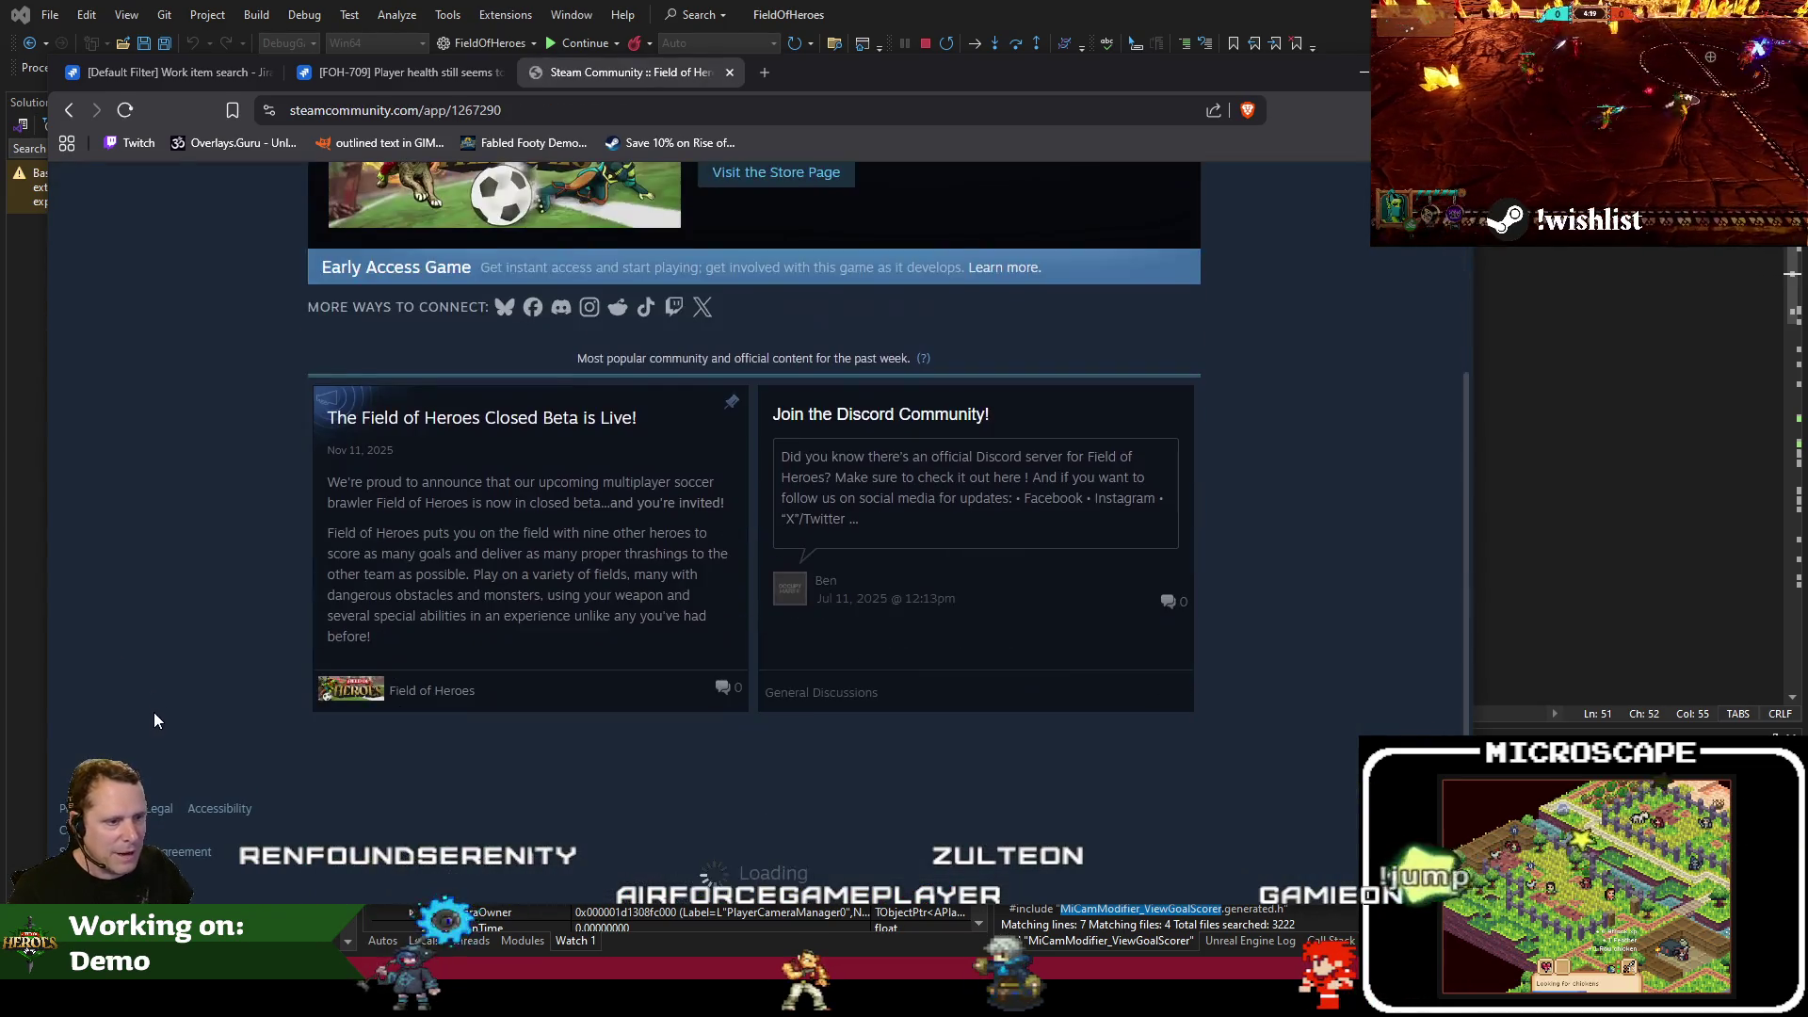
scroll(154, 720, "up", 4)
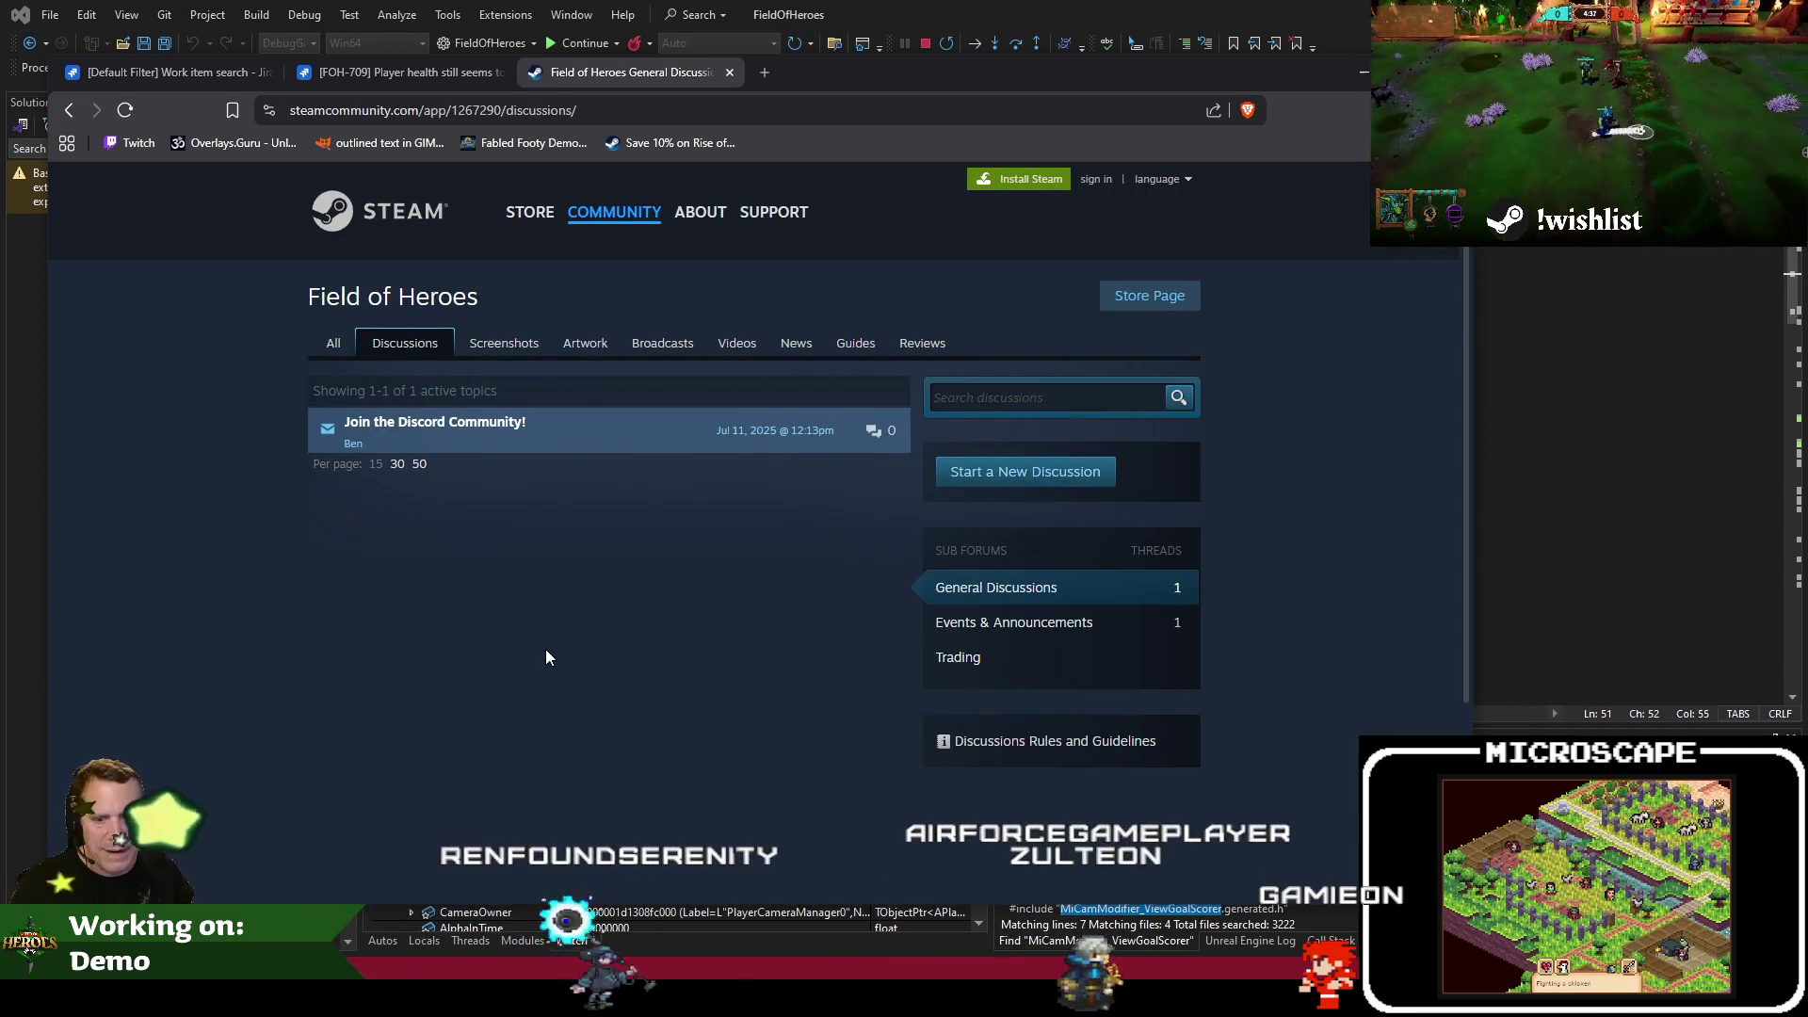
left_click(732, 74)
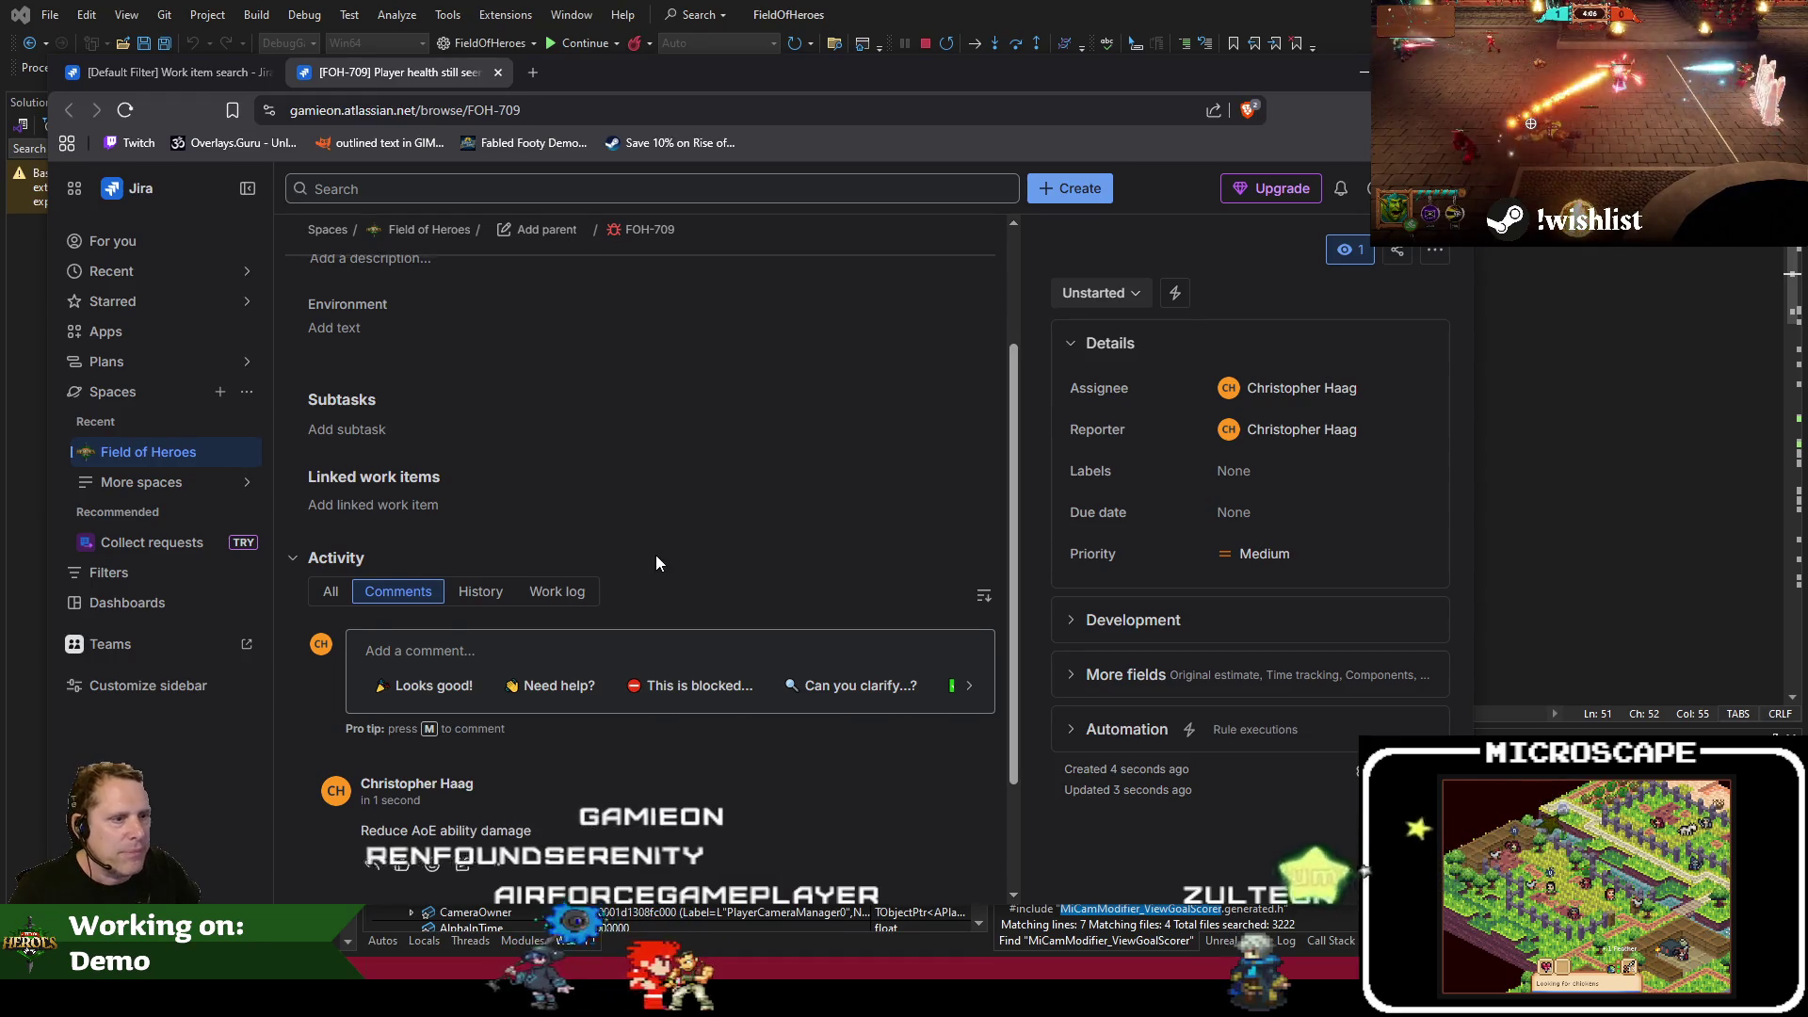
scroll(656, 562, "up", 3)
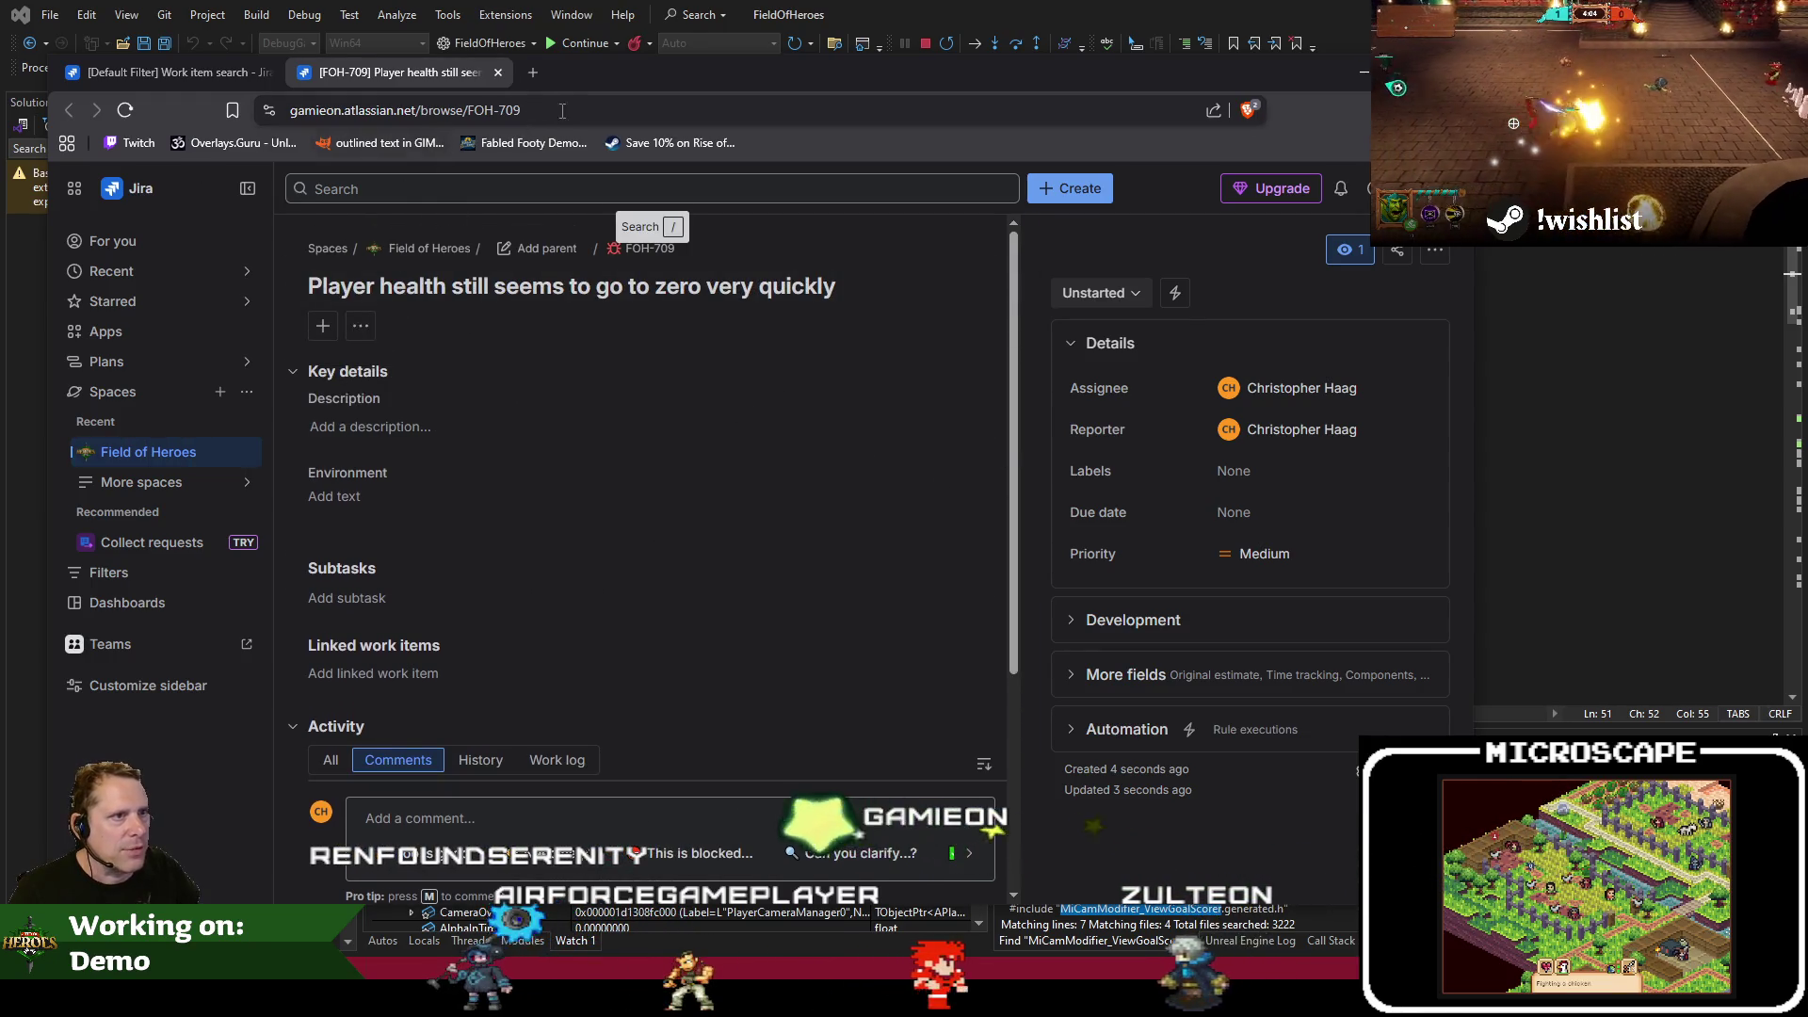
key("alt+Tab")
left_click(890, 478)
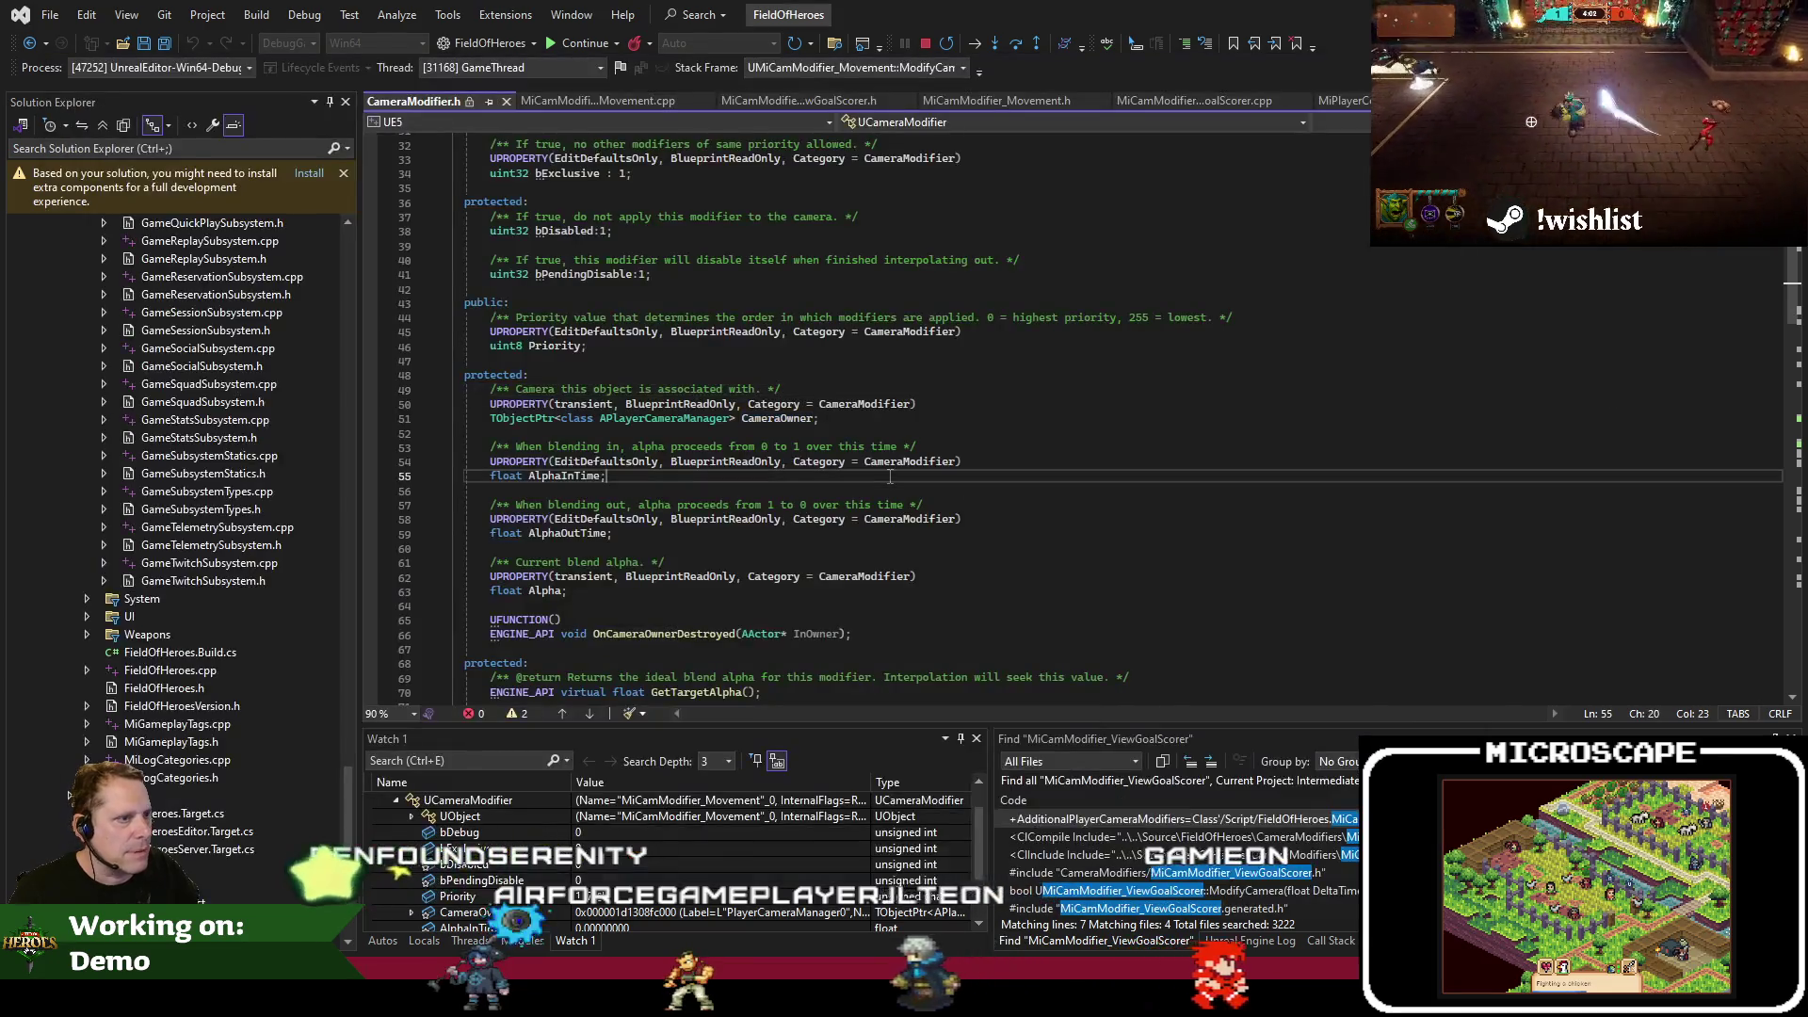
Select CameraOwner in CameraModifier.h, then add empty lines at the top of ModifyCamera in MiCamModifier_Movement.cpp
left_click(758, 407)
double_click(777, 418)
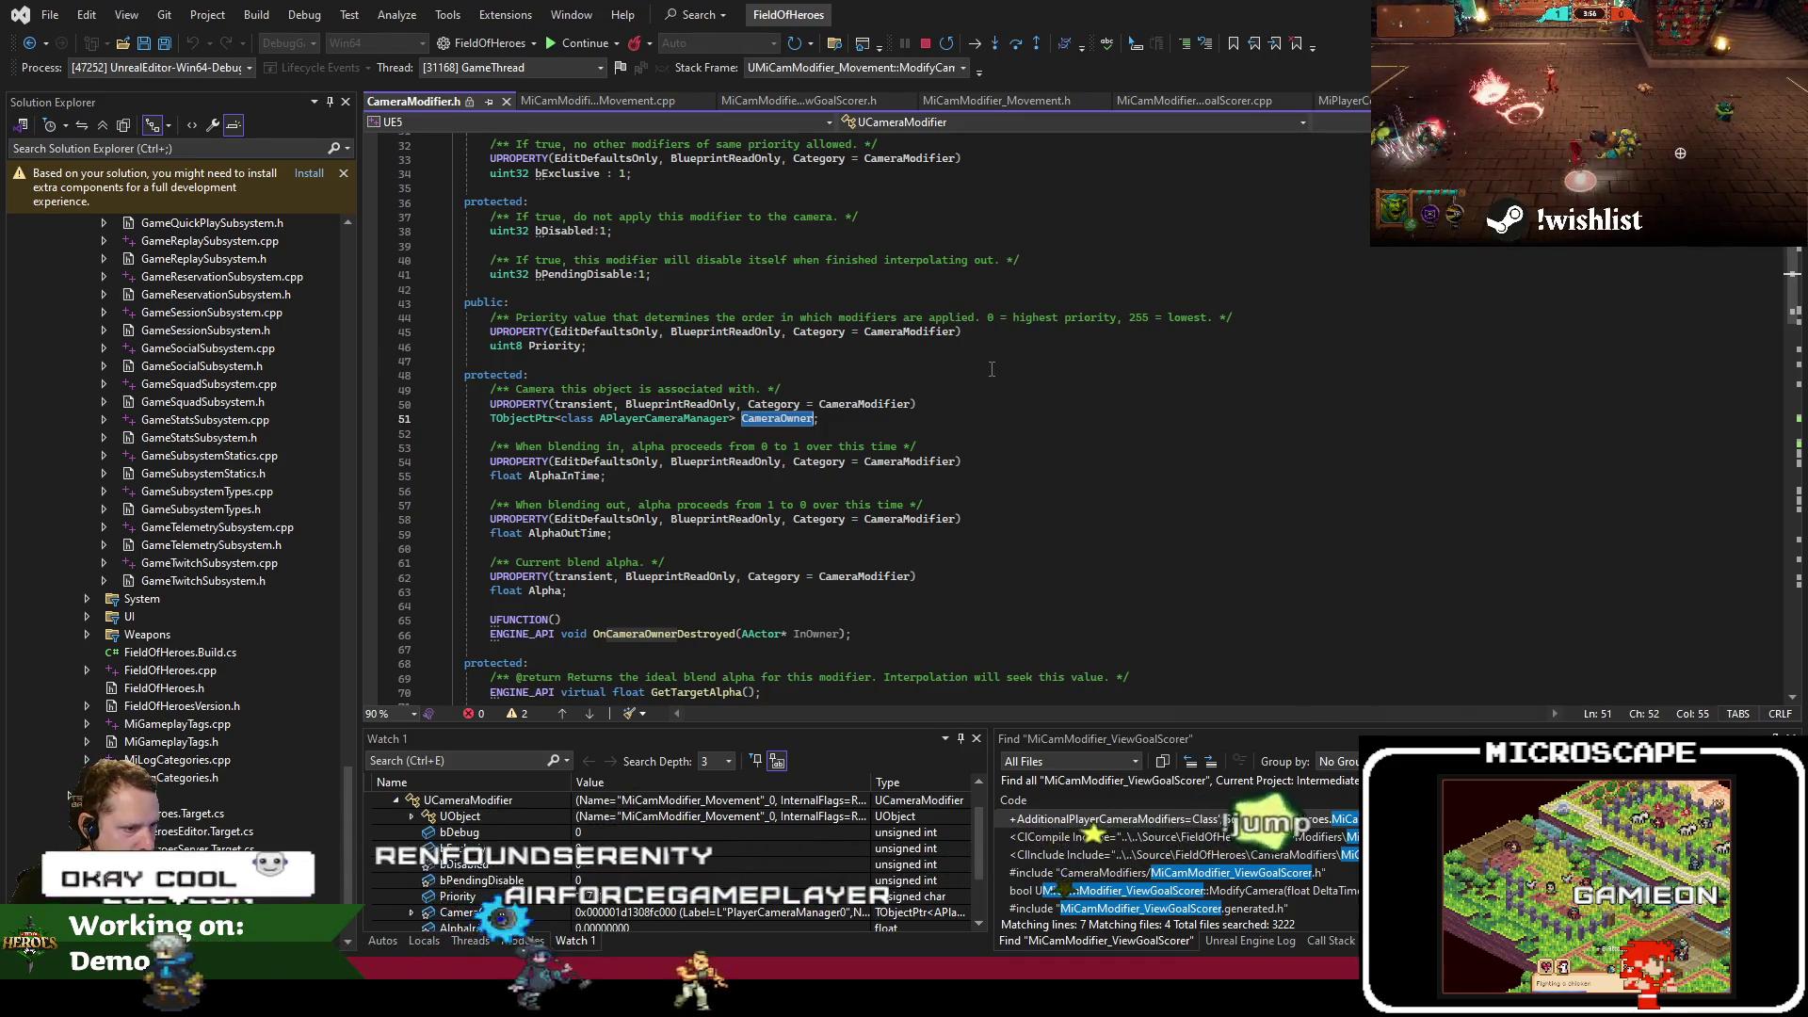
left_click(607, 104)
key("Up")
key("Up")
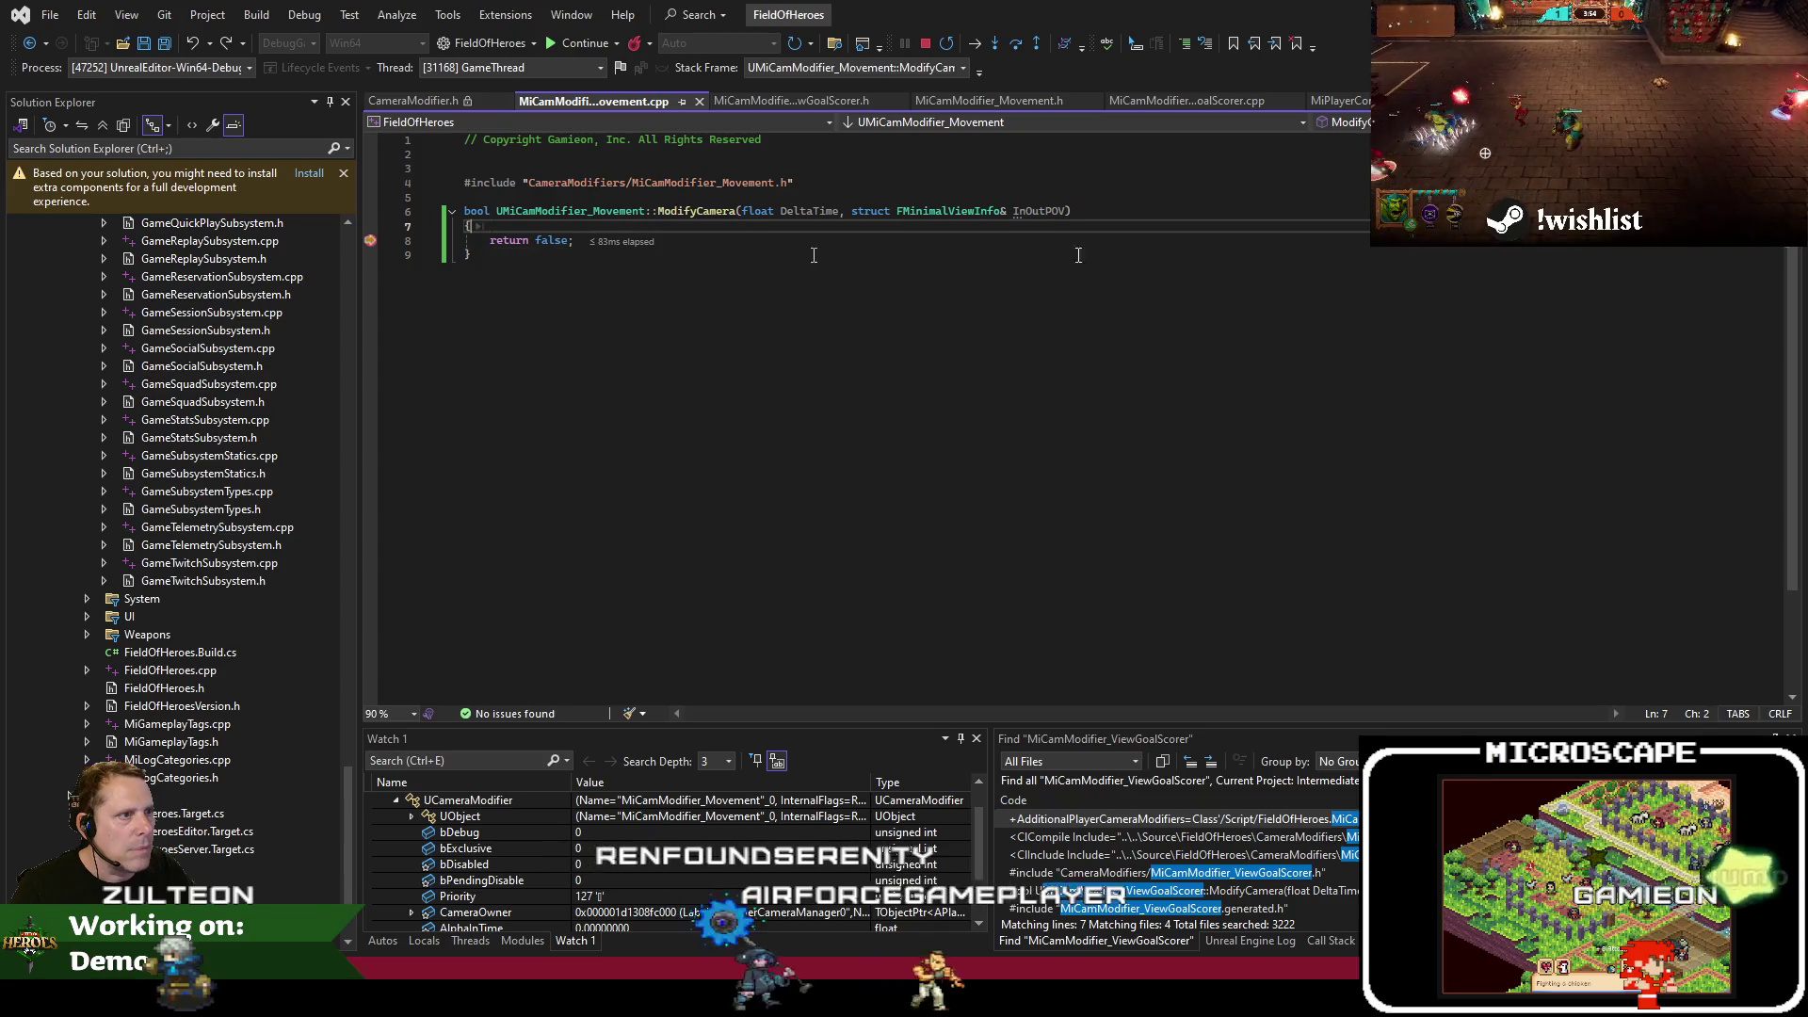
key("Return")
key("Return")
key("Up")
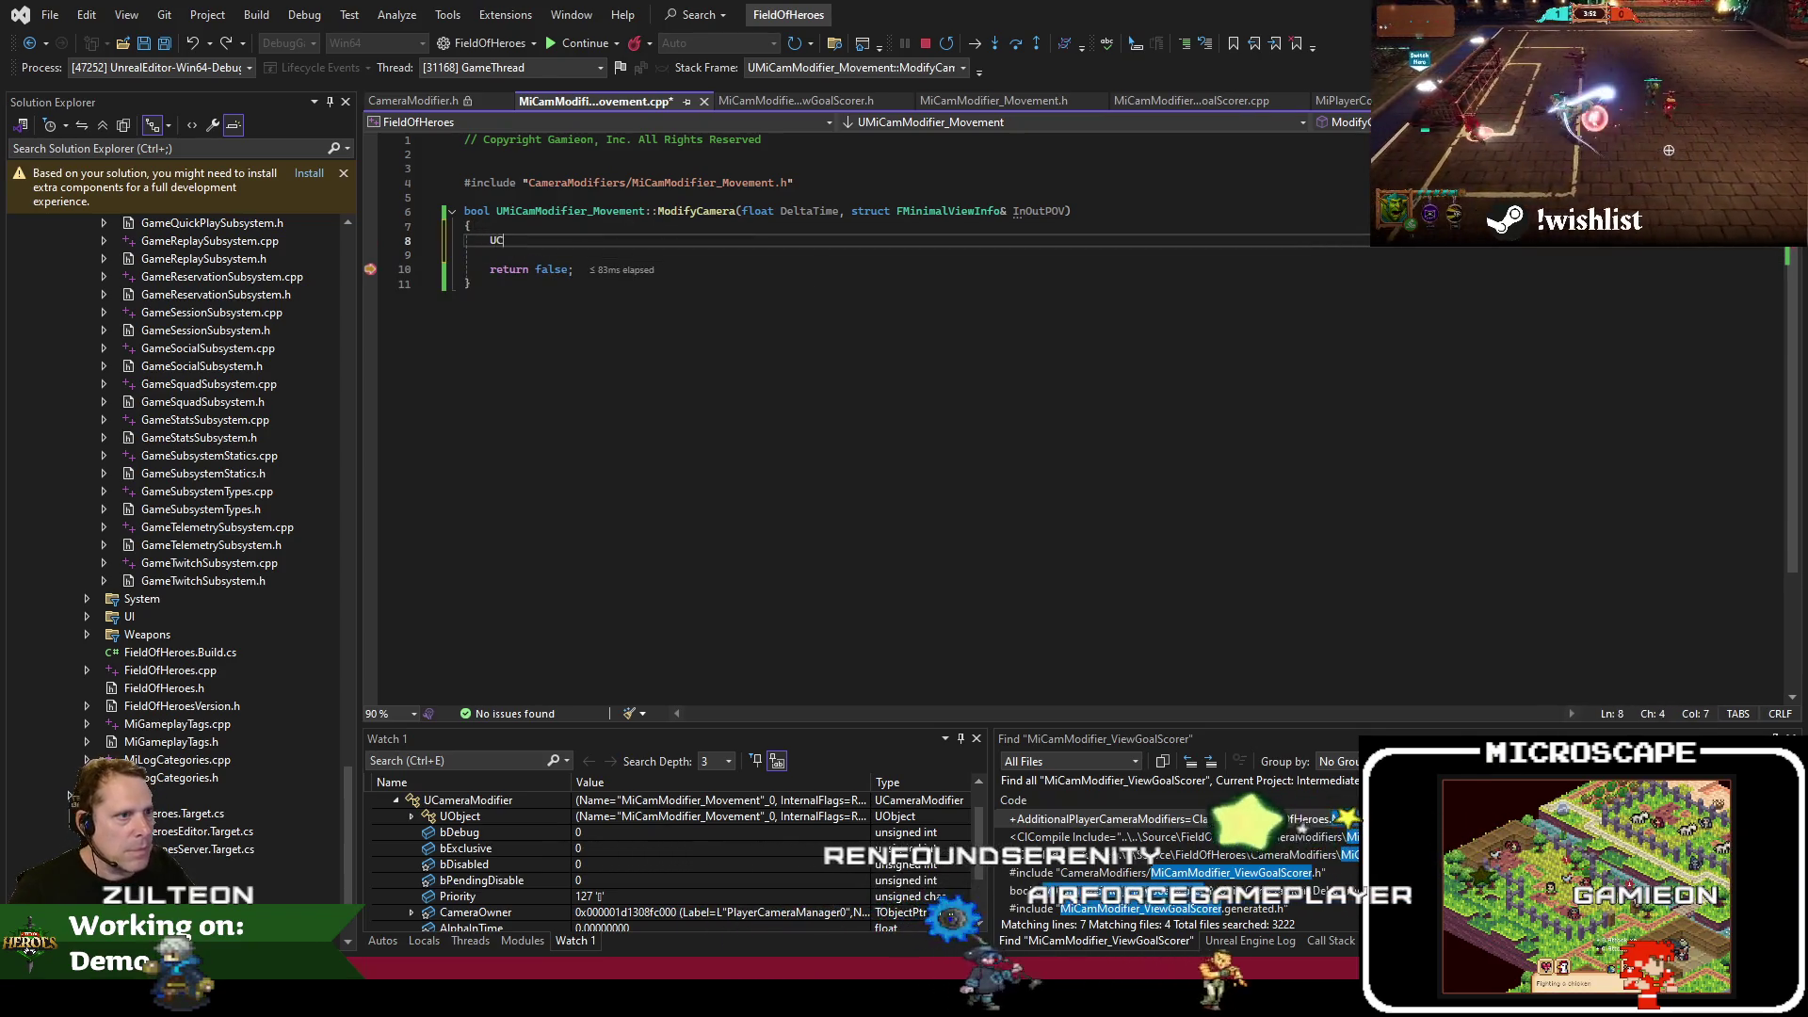
Type CameraOwner and try IntelliSense completions for its GetOwner and GetPawn members
type("UC")
key("BackSpace")
key("BackSpace")
type("CameraOwner")
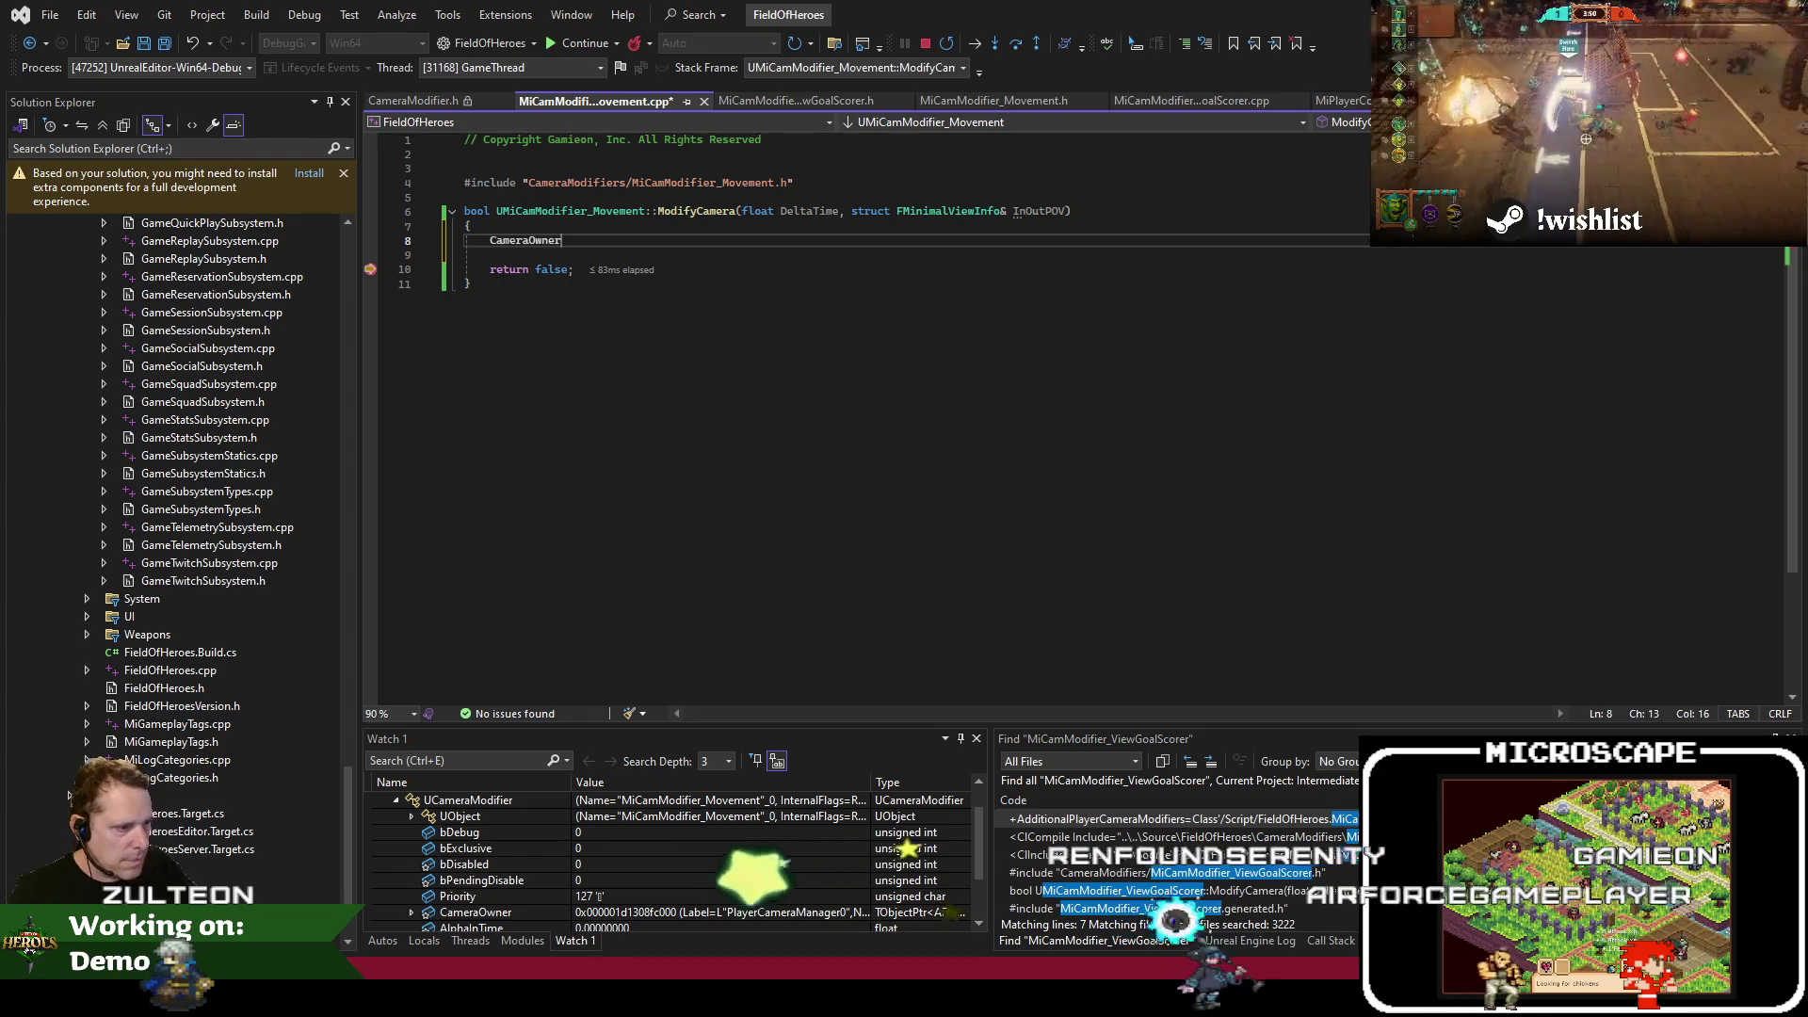
key("Home")
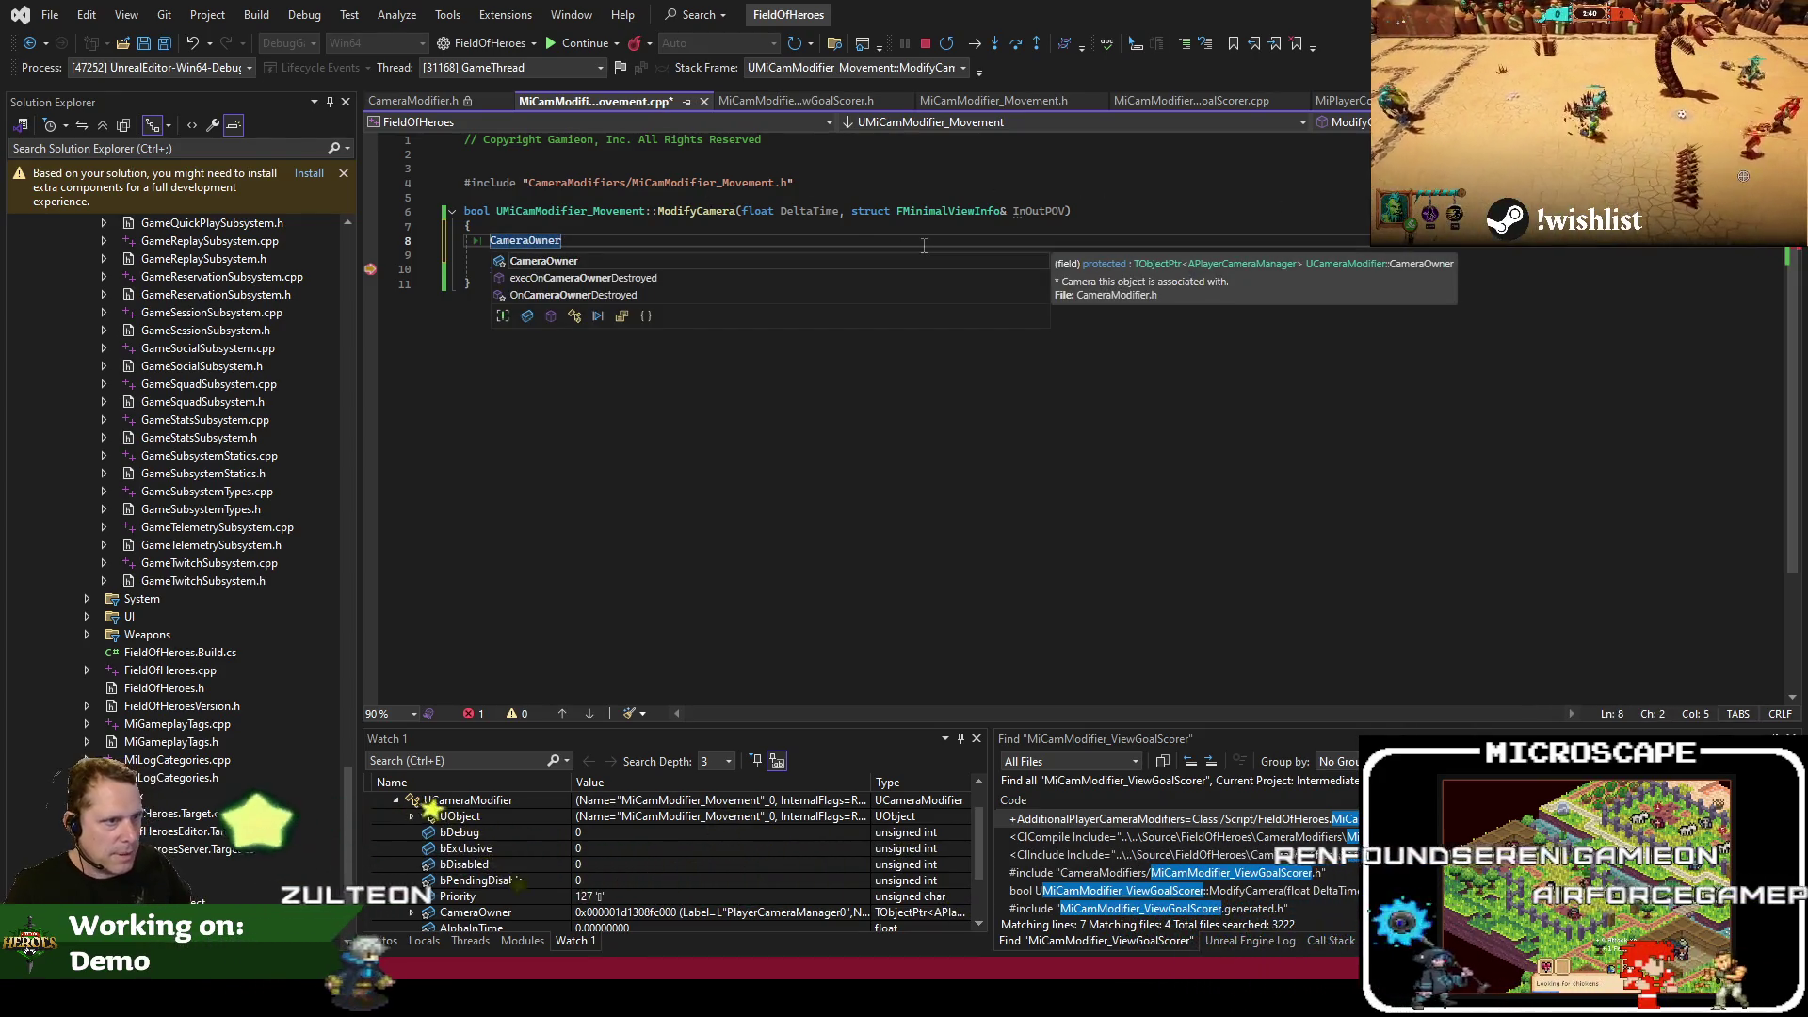
type("->Get")
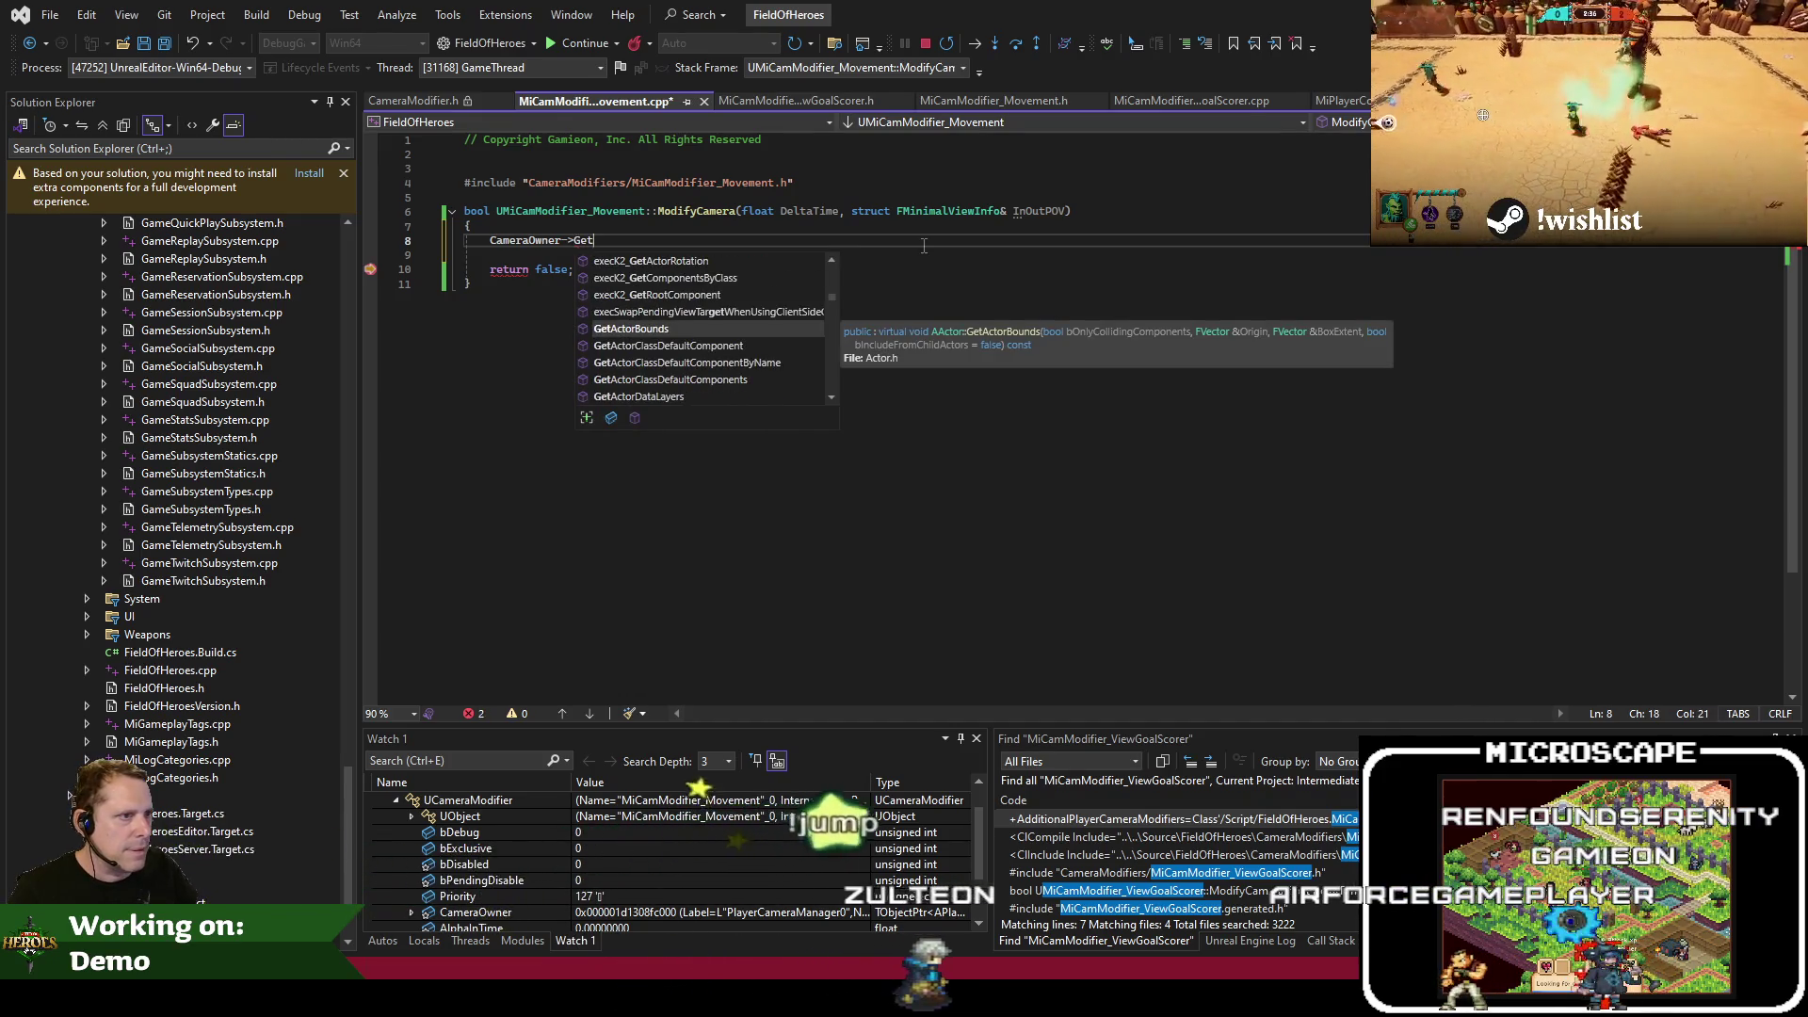
type("Ow")
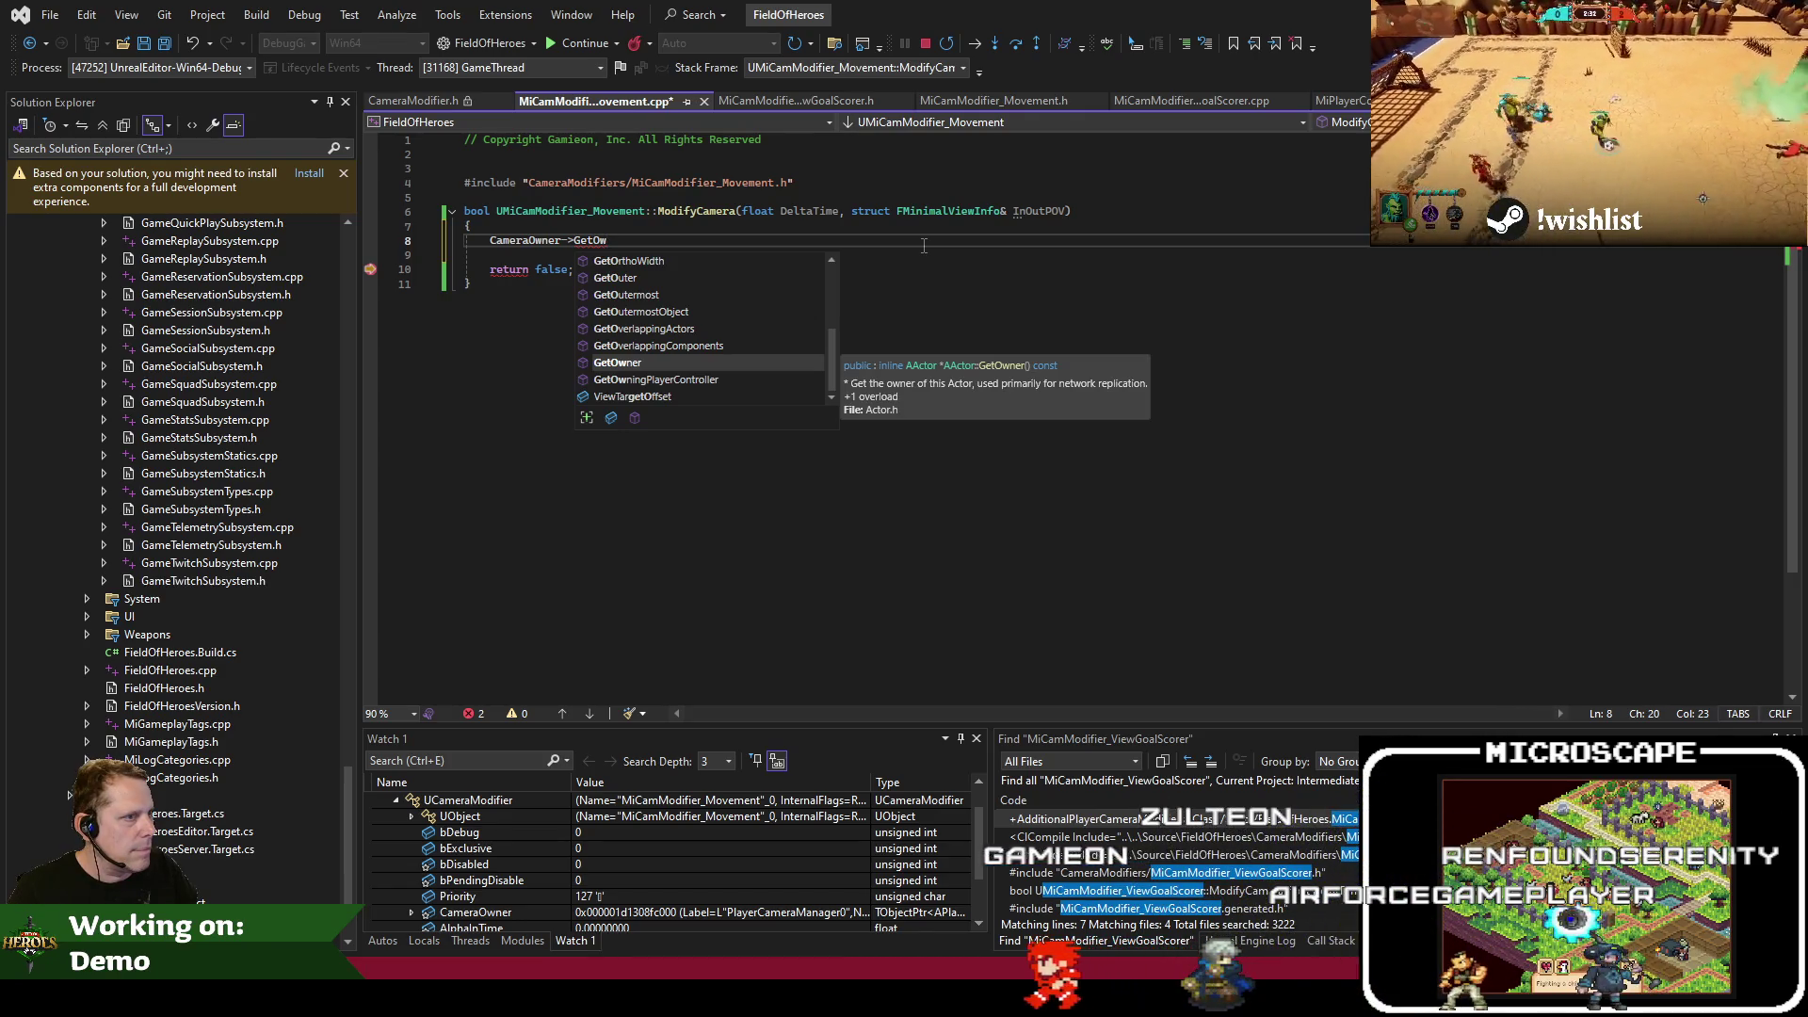
key("BackSpace")
key("BackSpace")
type("Paw")
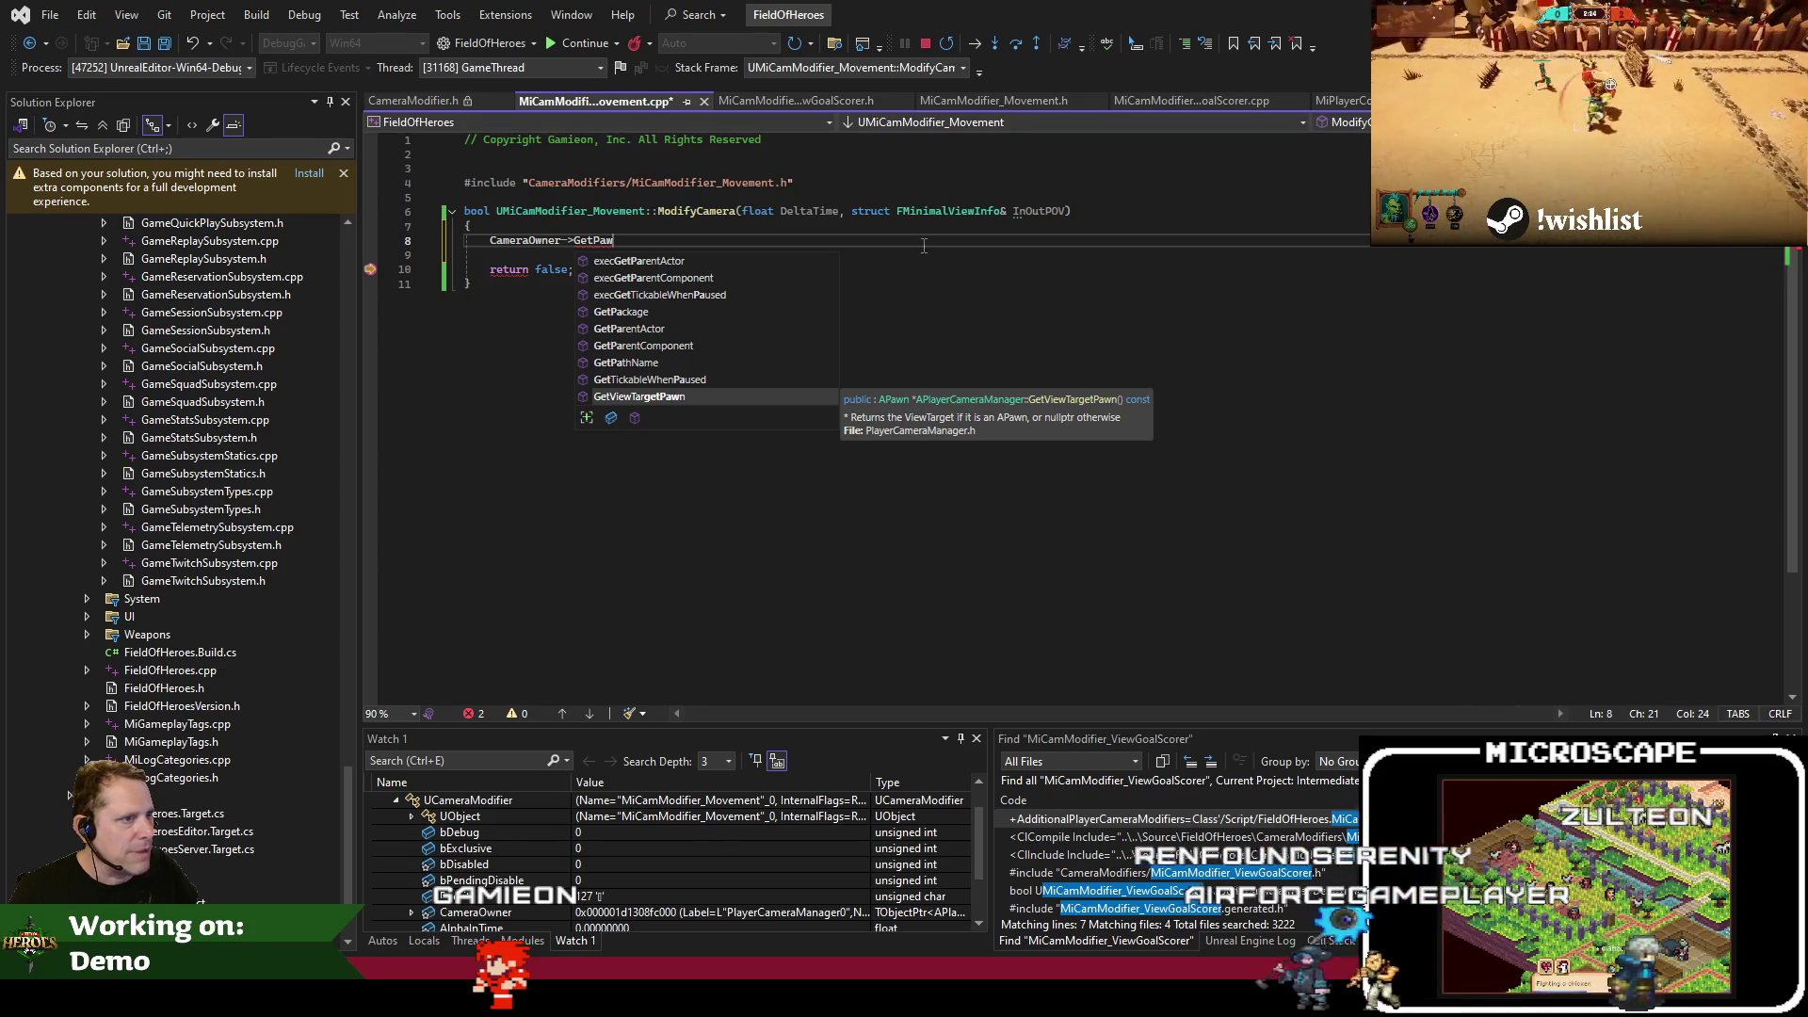
key("BackSpace")
key("BackSpace")
key("BackSpace")
type("Ow")
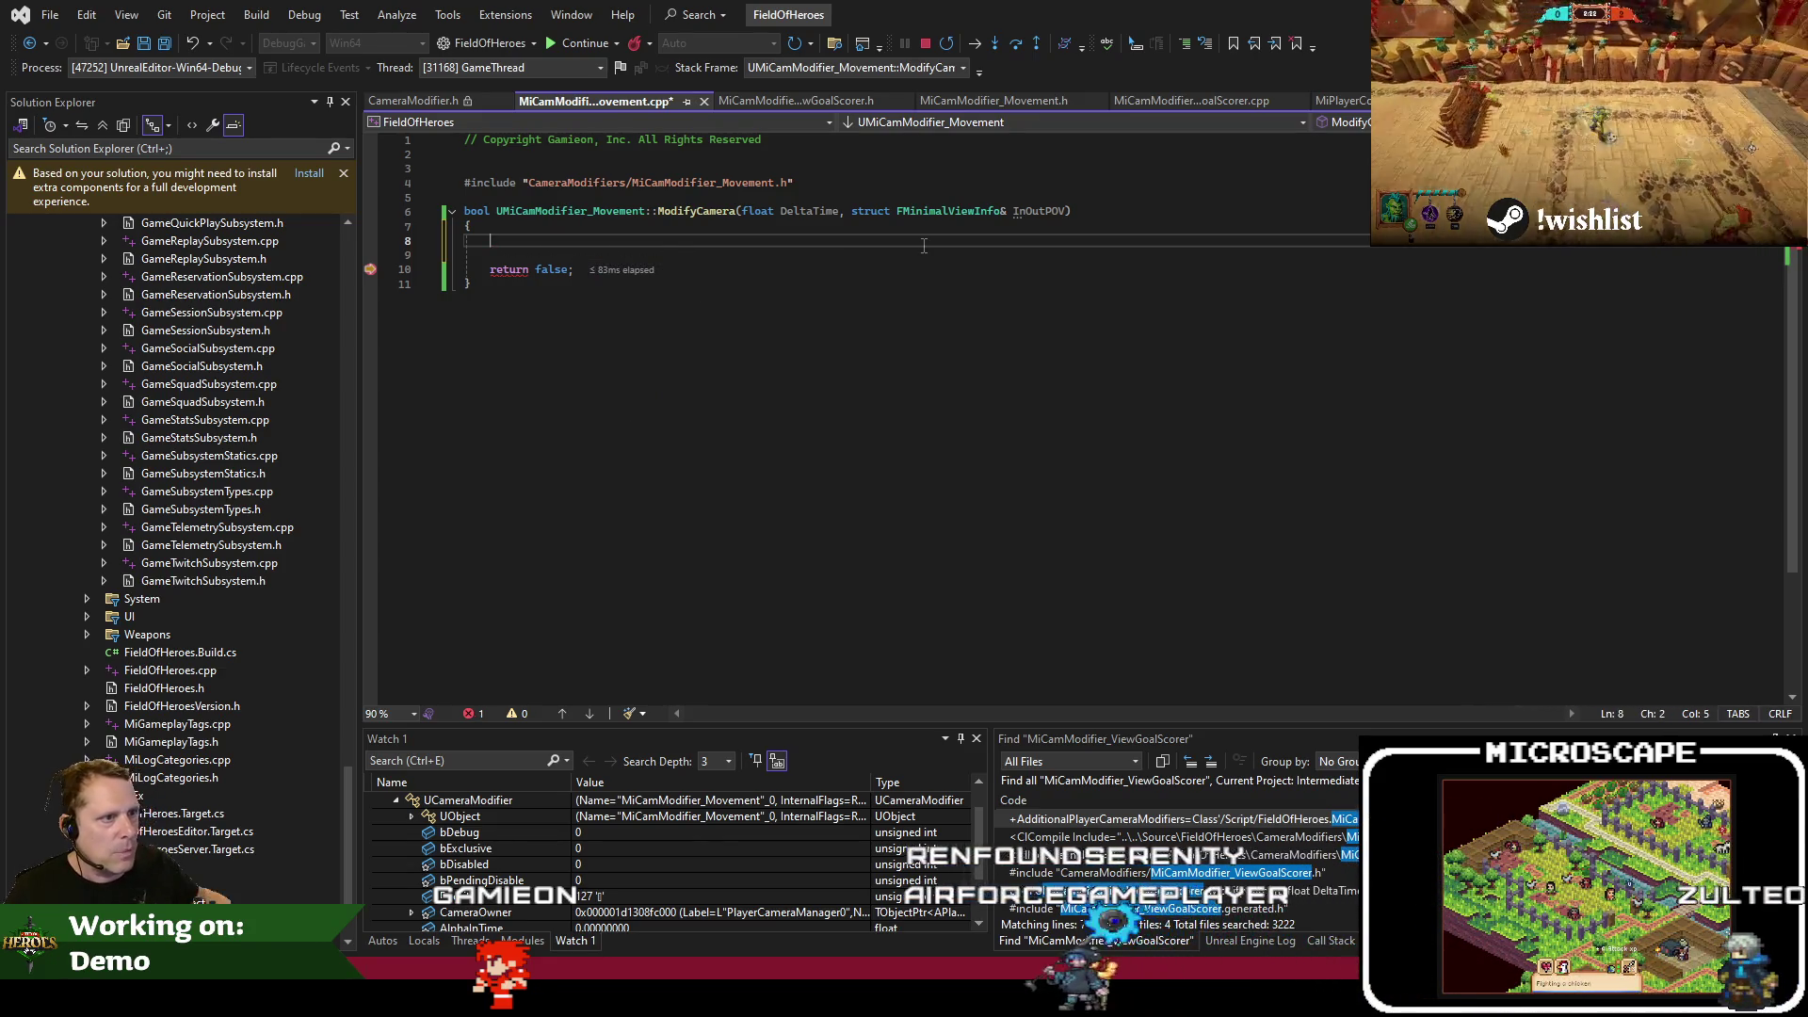
Replace the UCameraModifier watch with CameraOwner and browse its fields like CameraStyle 'Default' and DefaultFOV 90
key("Delete")
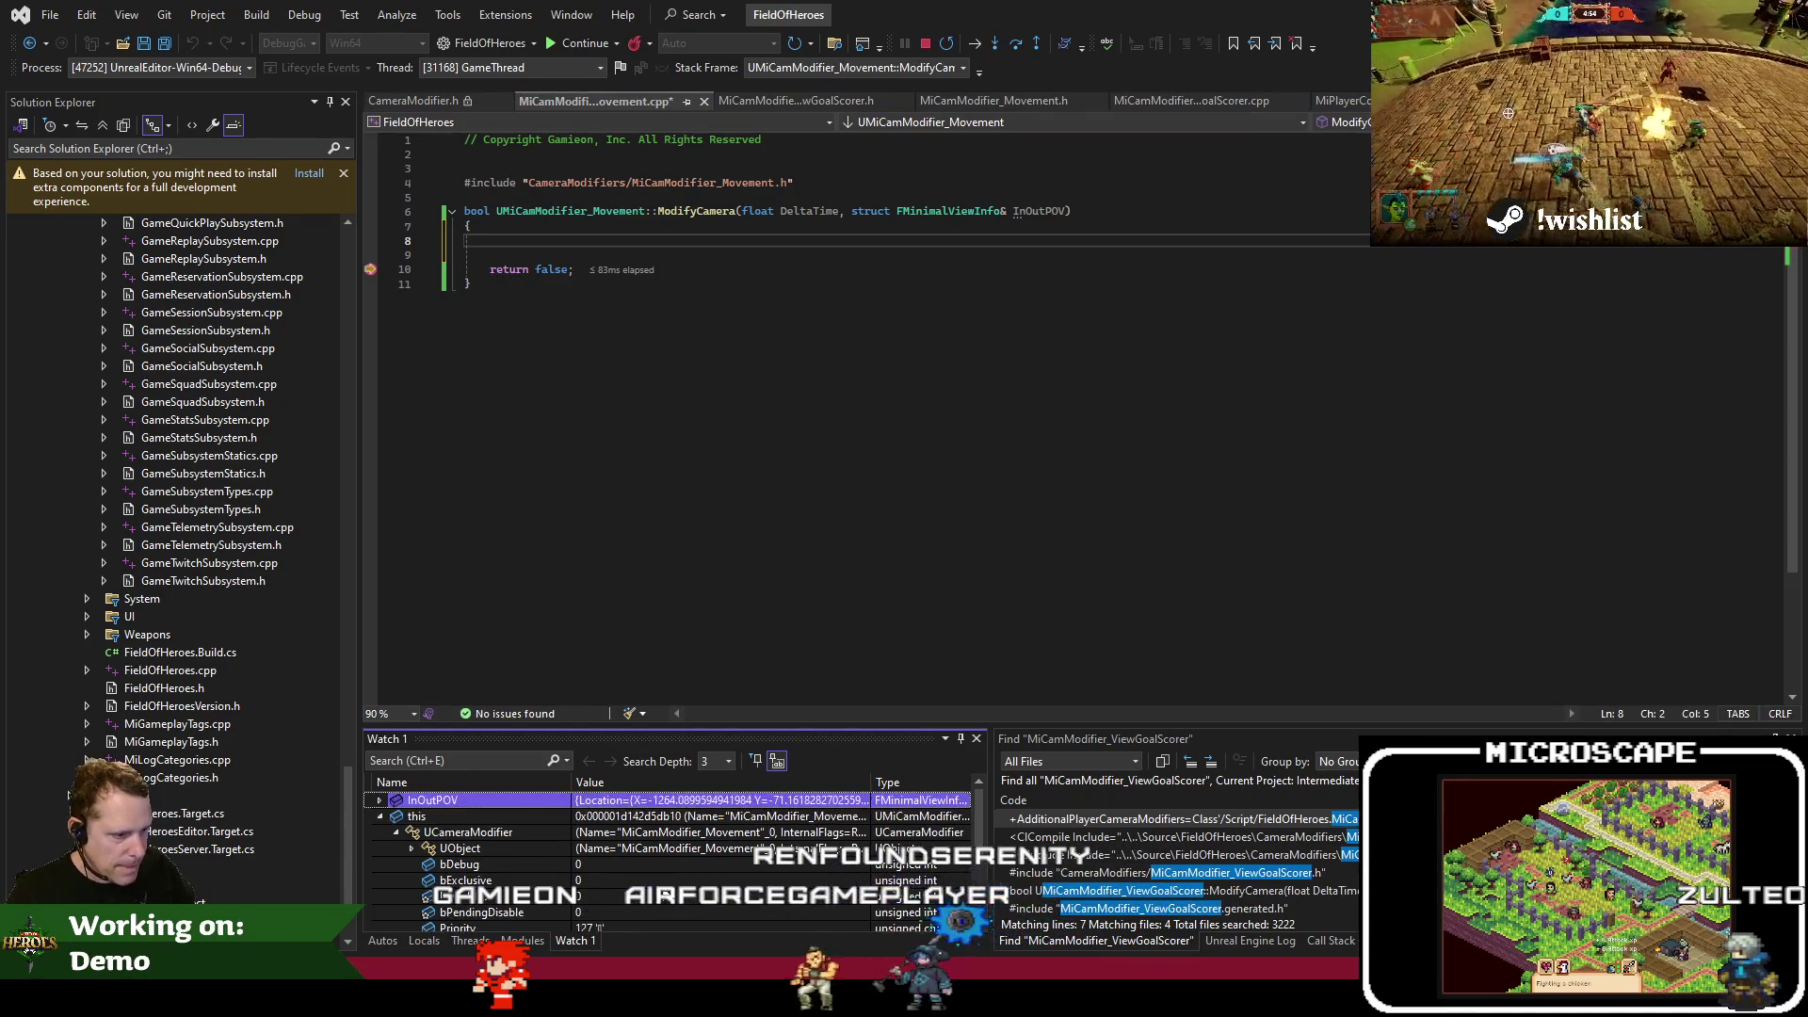
type("Camn")
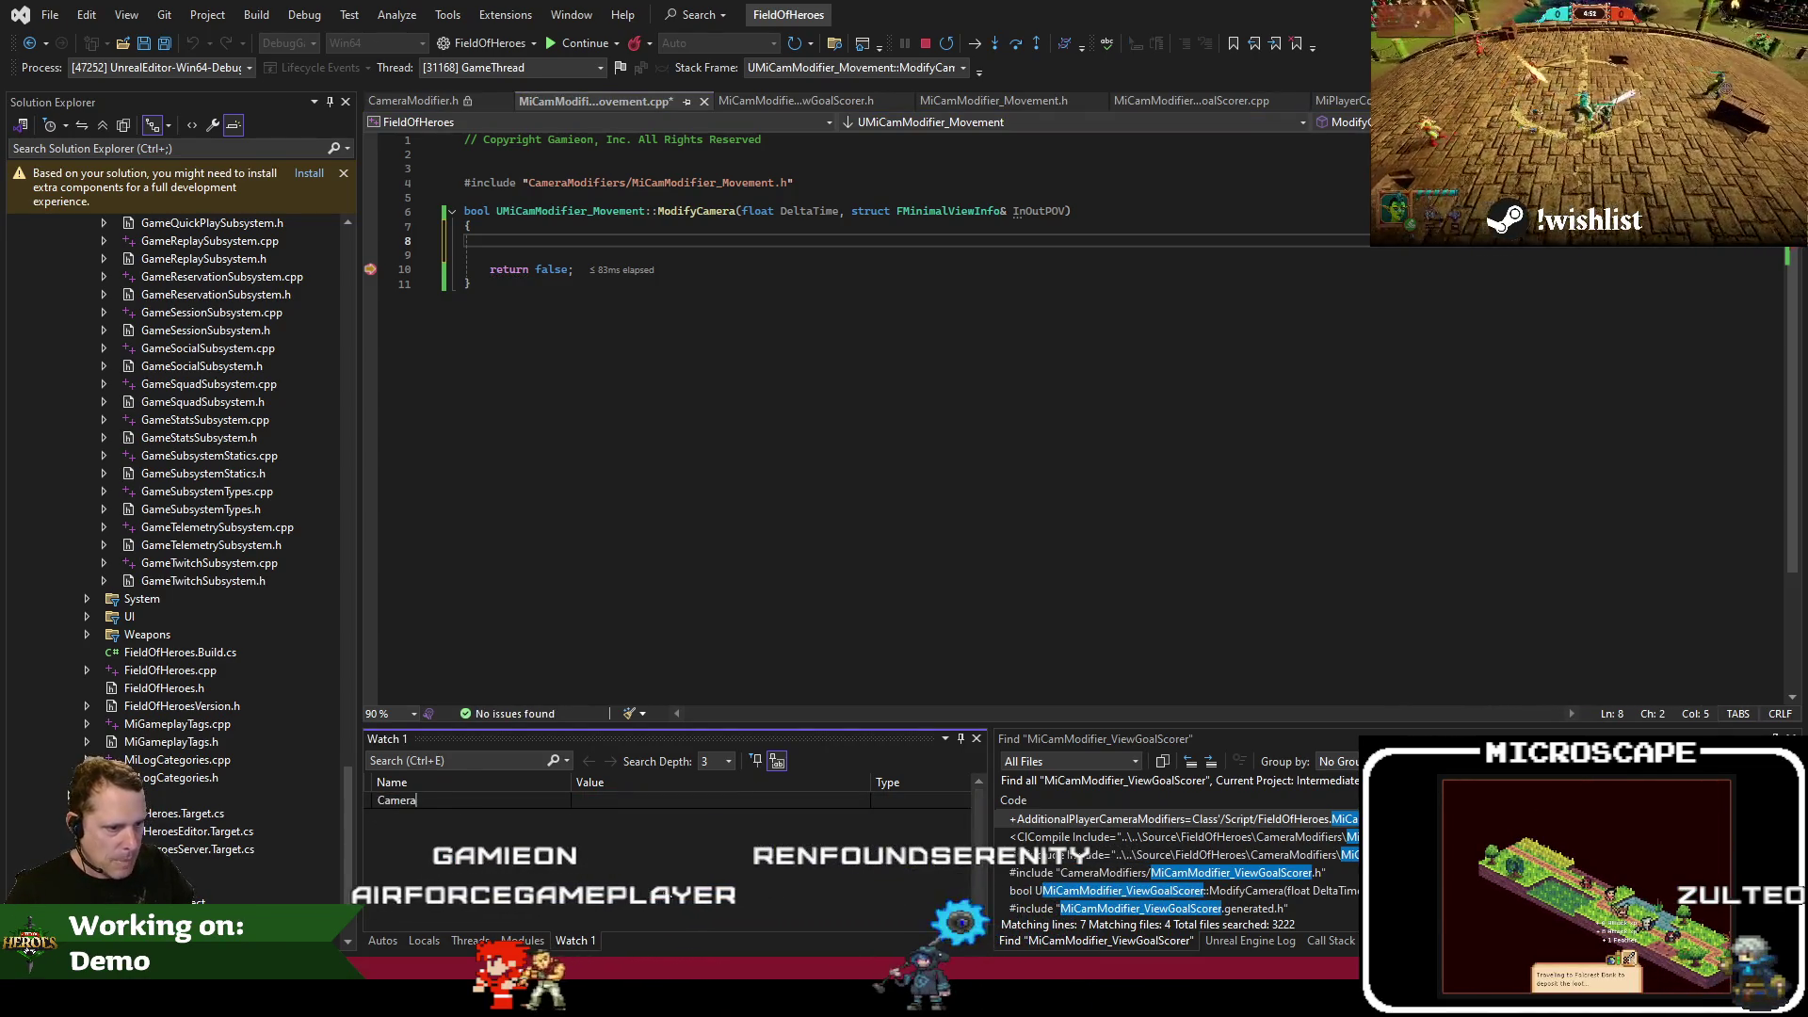
key("Right")
left_click(708, 848)
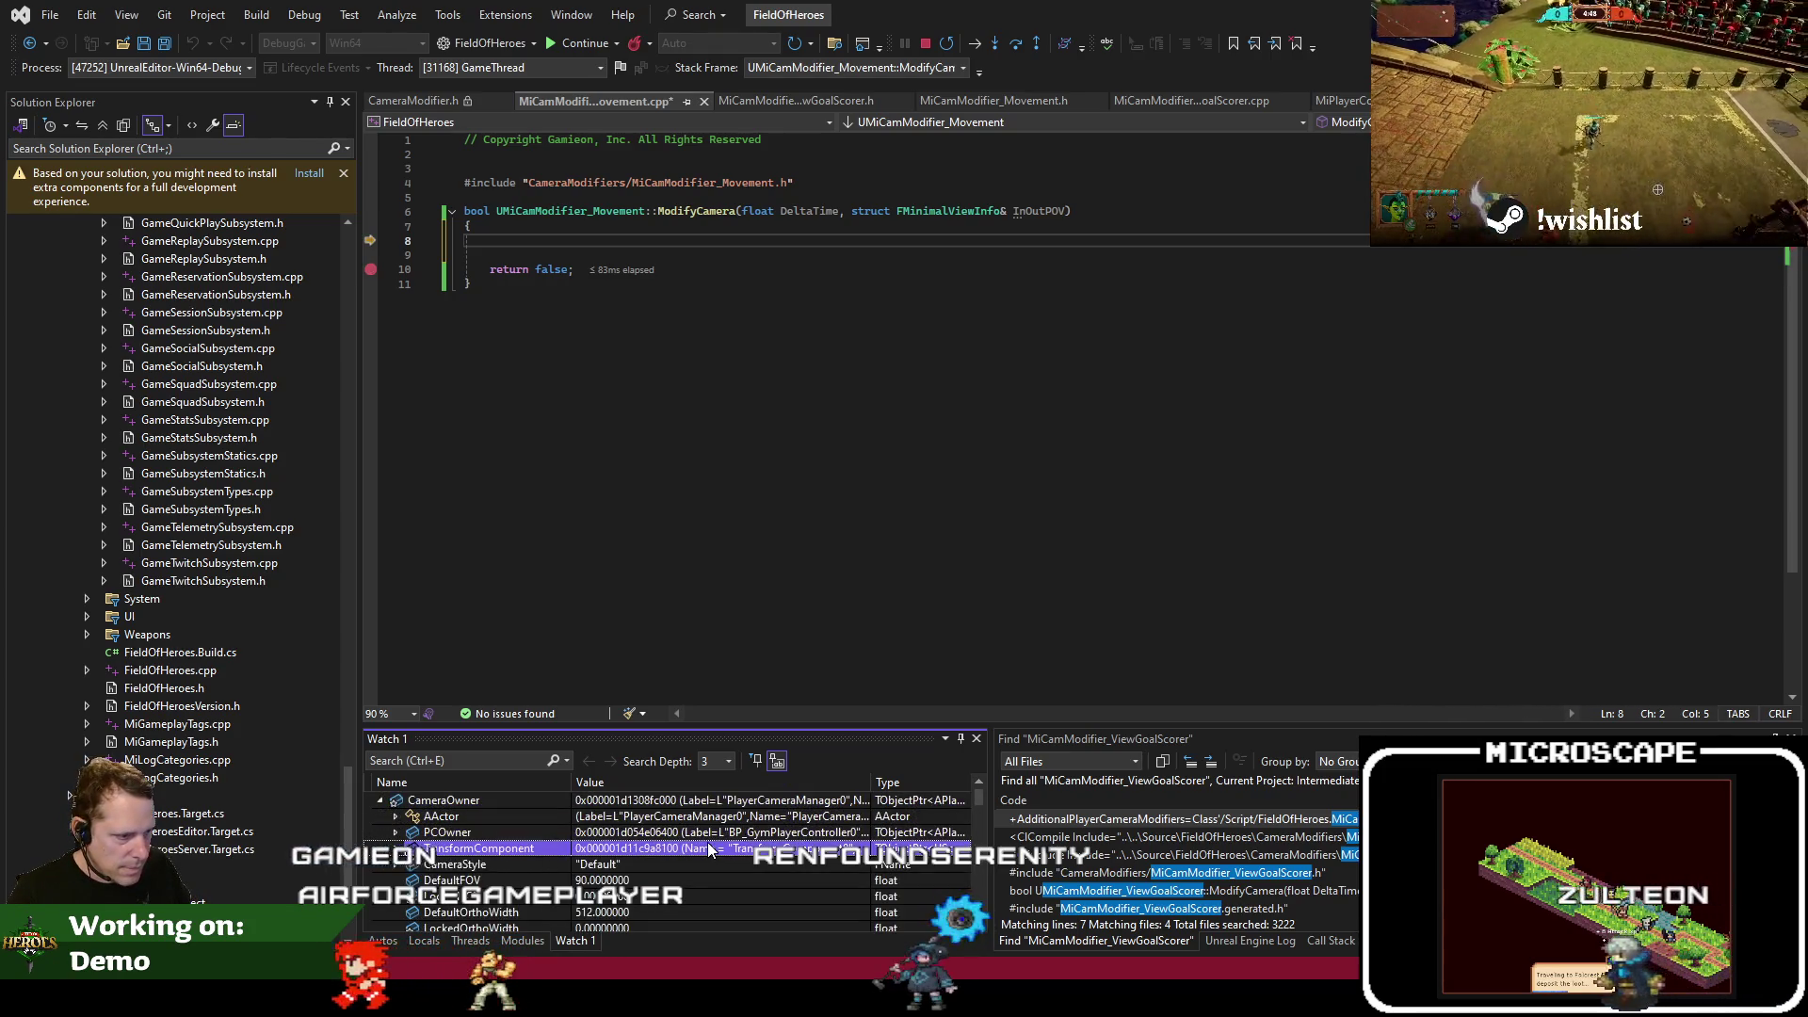
key("Down")
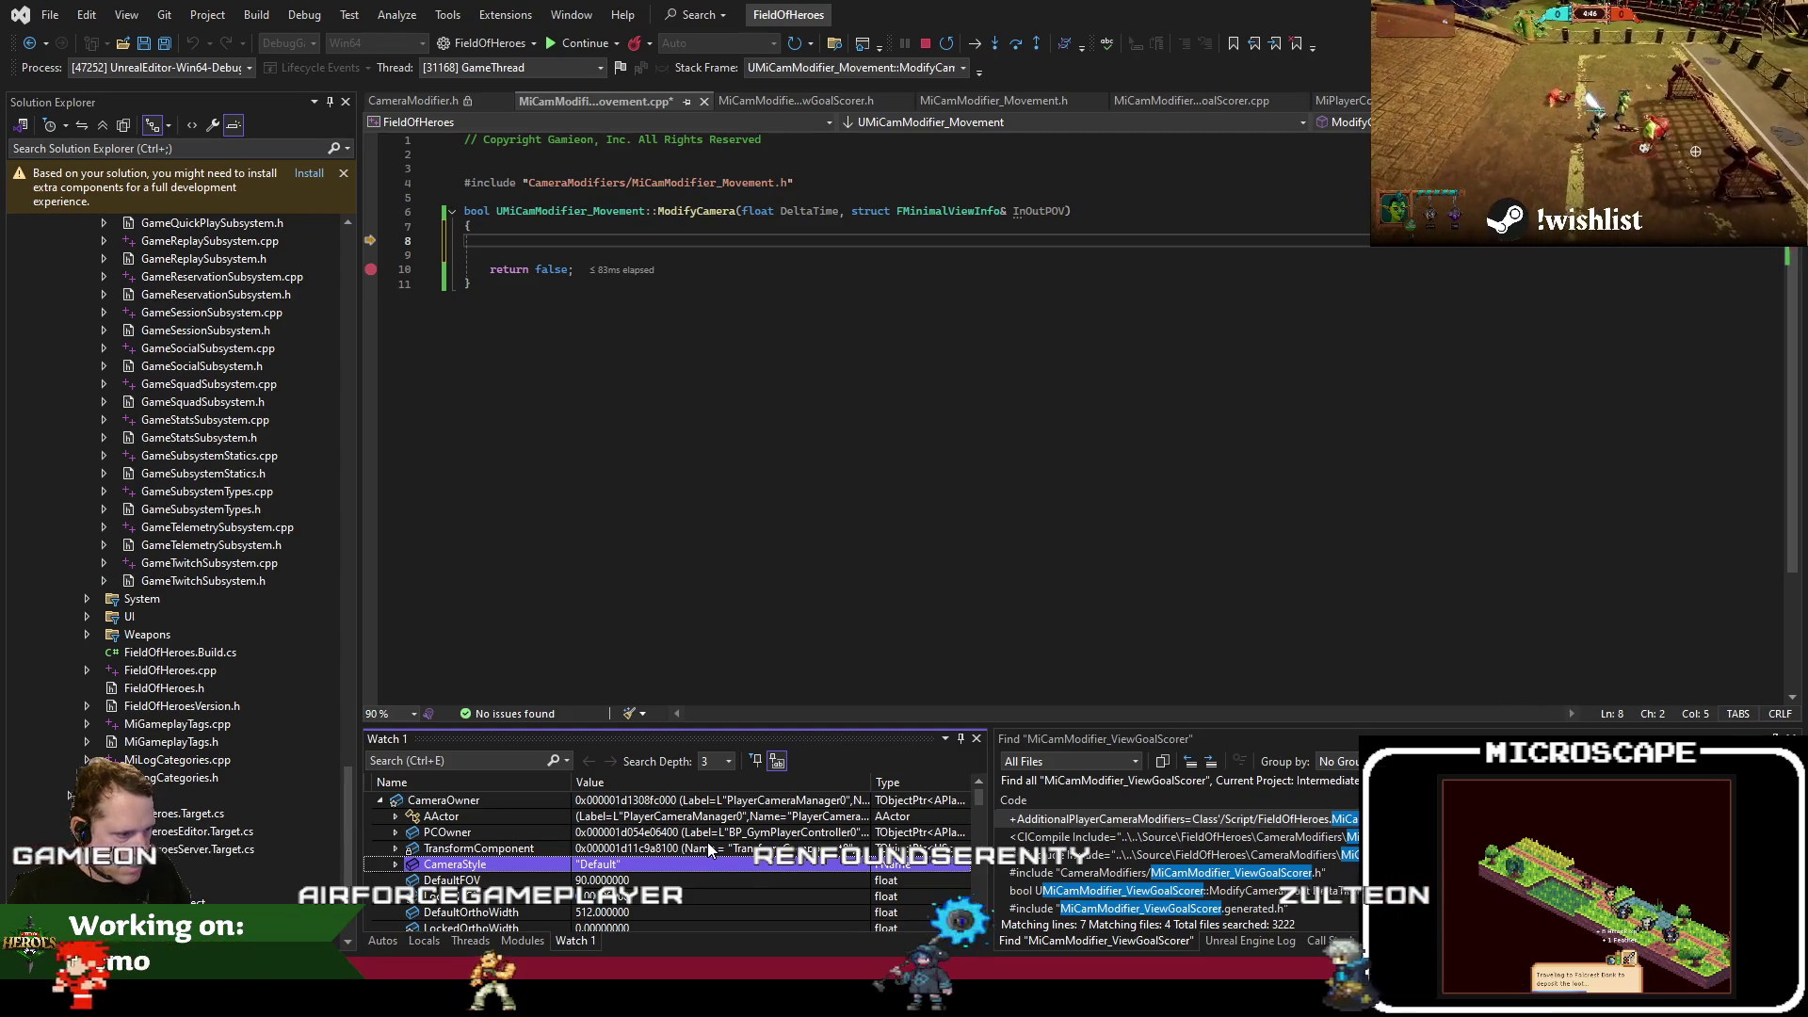
key("Down")
key("Down")
key("Down")
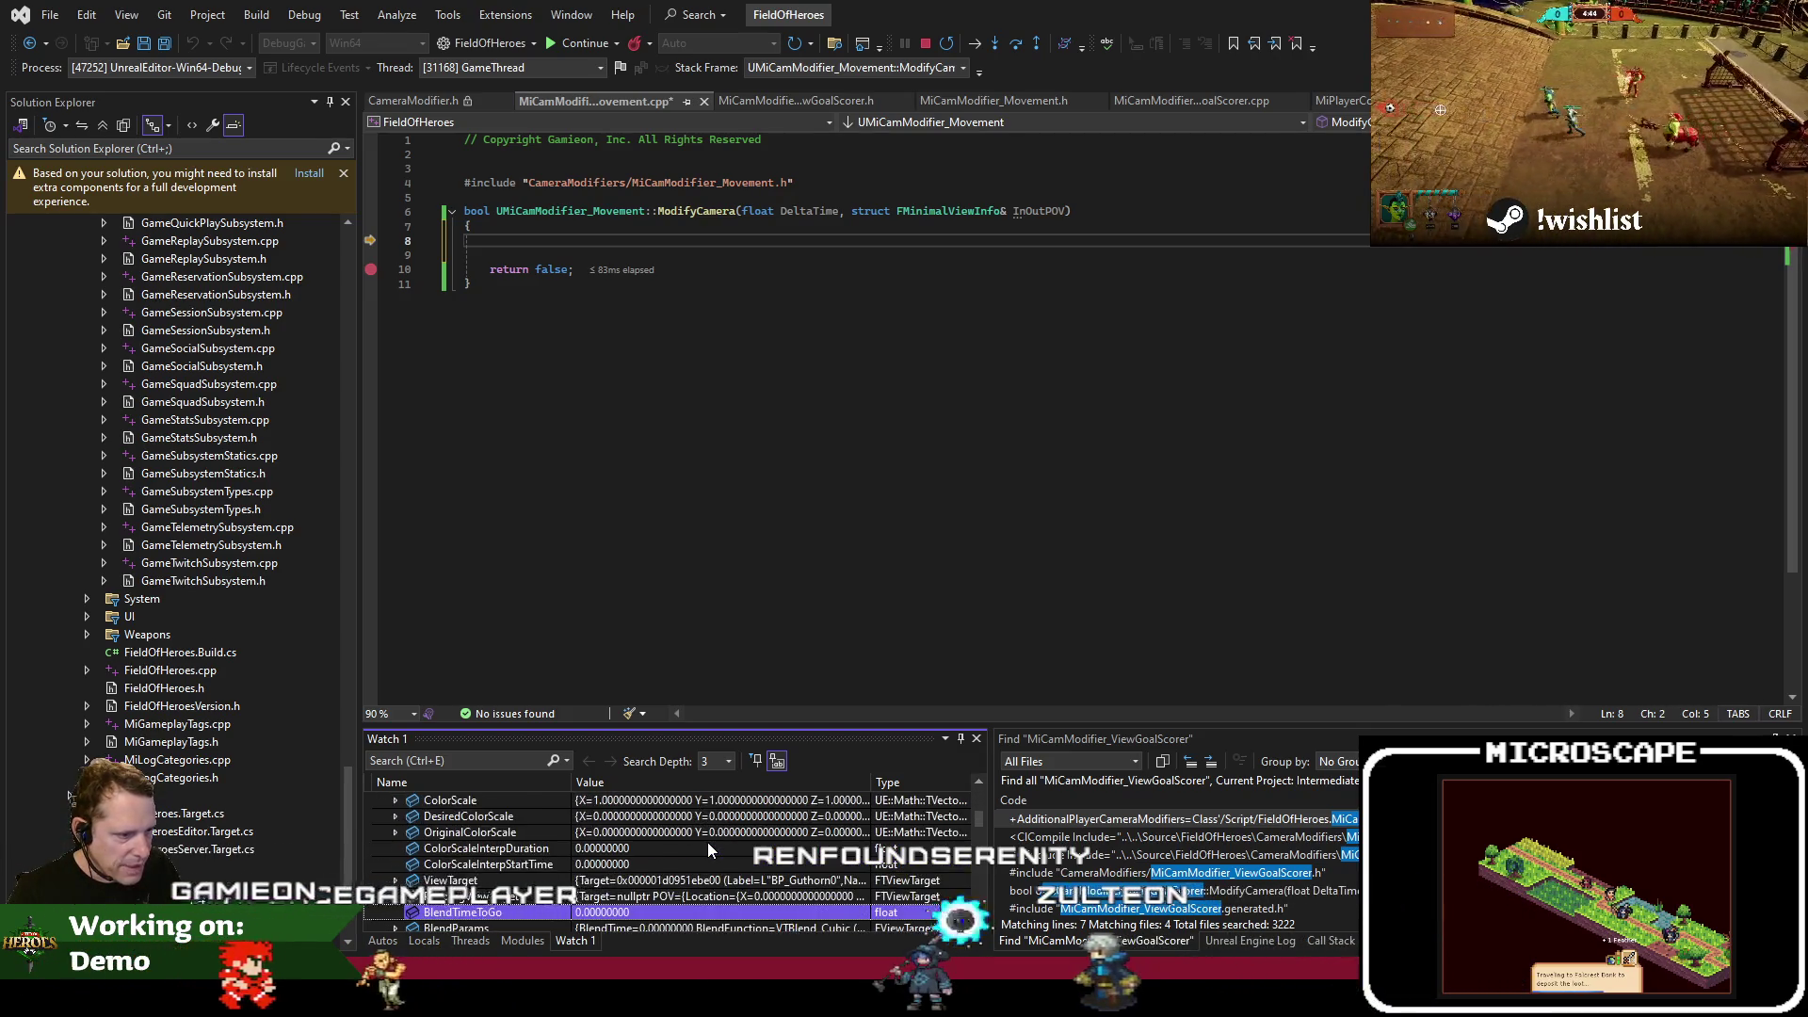
key("Down")
key("Down")
key("Down")
key("Down")
key("Down")
key("Down")
key("Down")
key("Down")
key("Down")
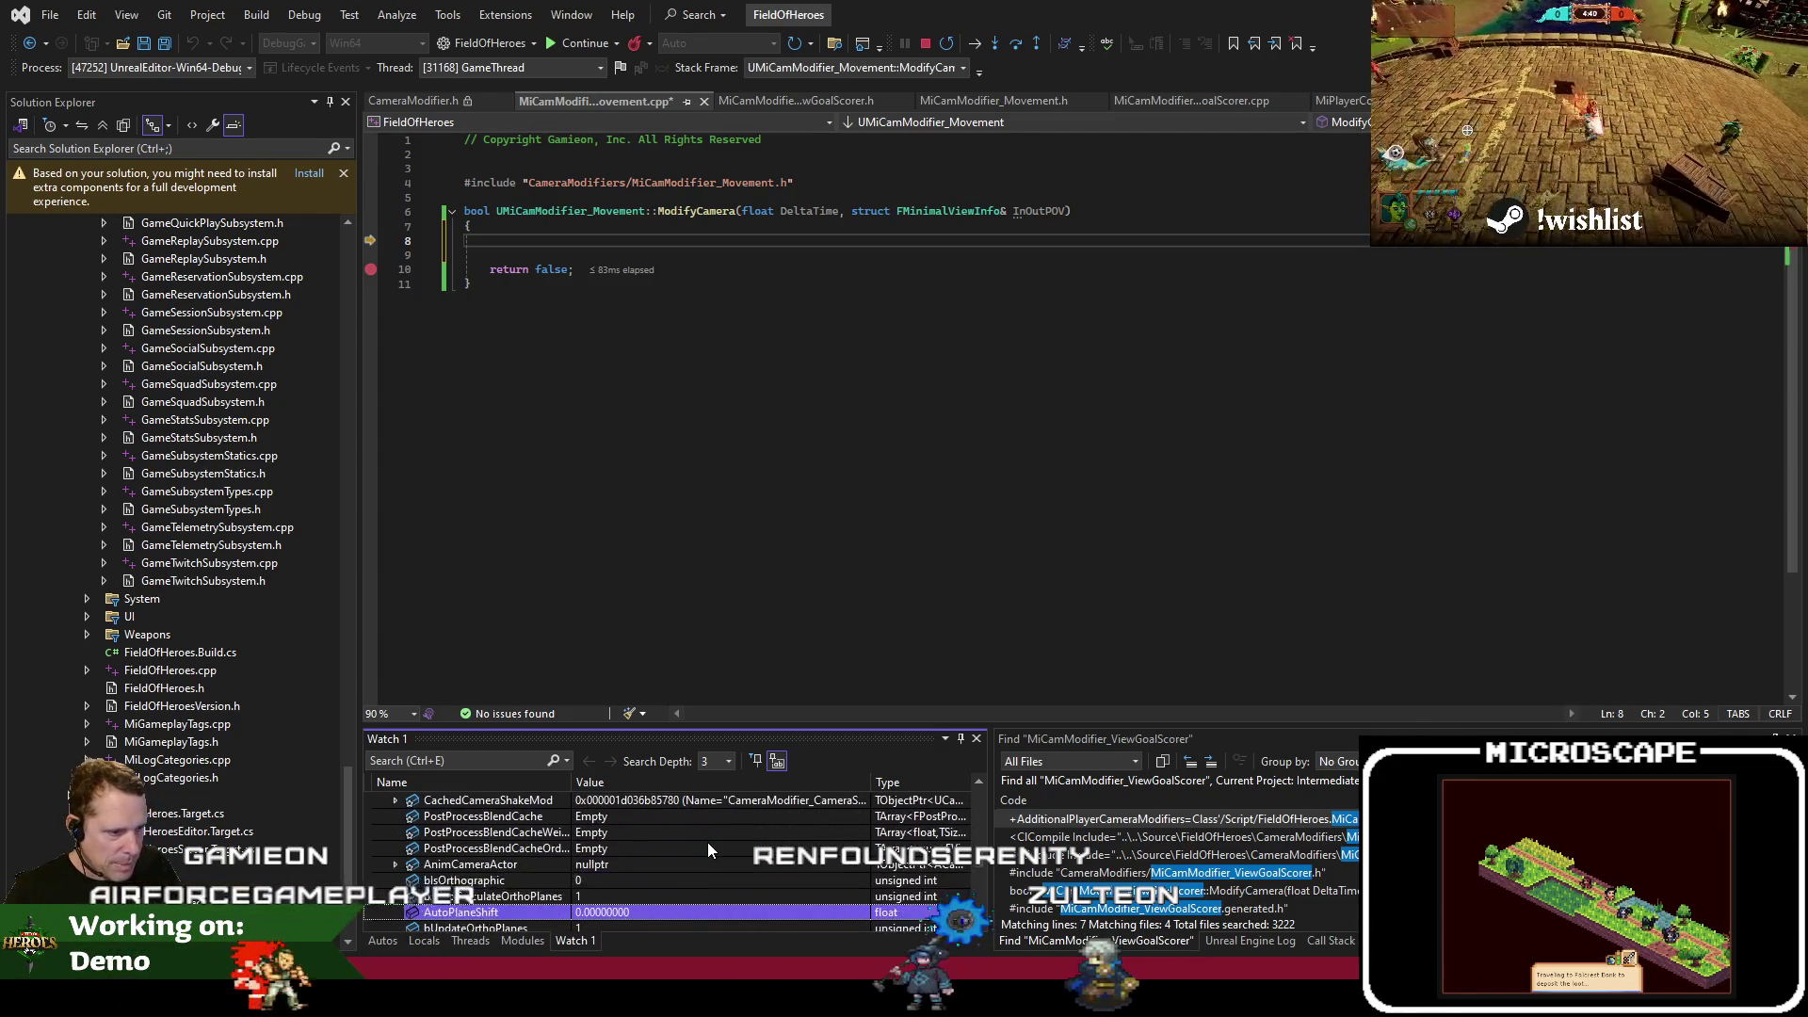
key("Down")
key("Down")
key("Down")
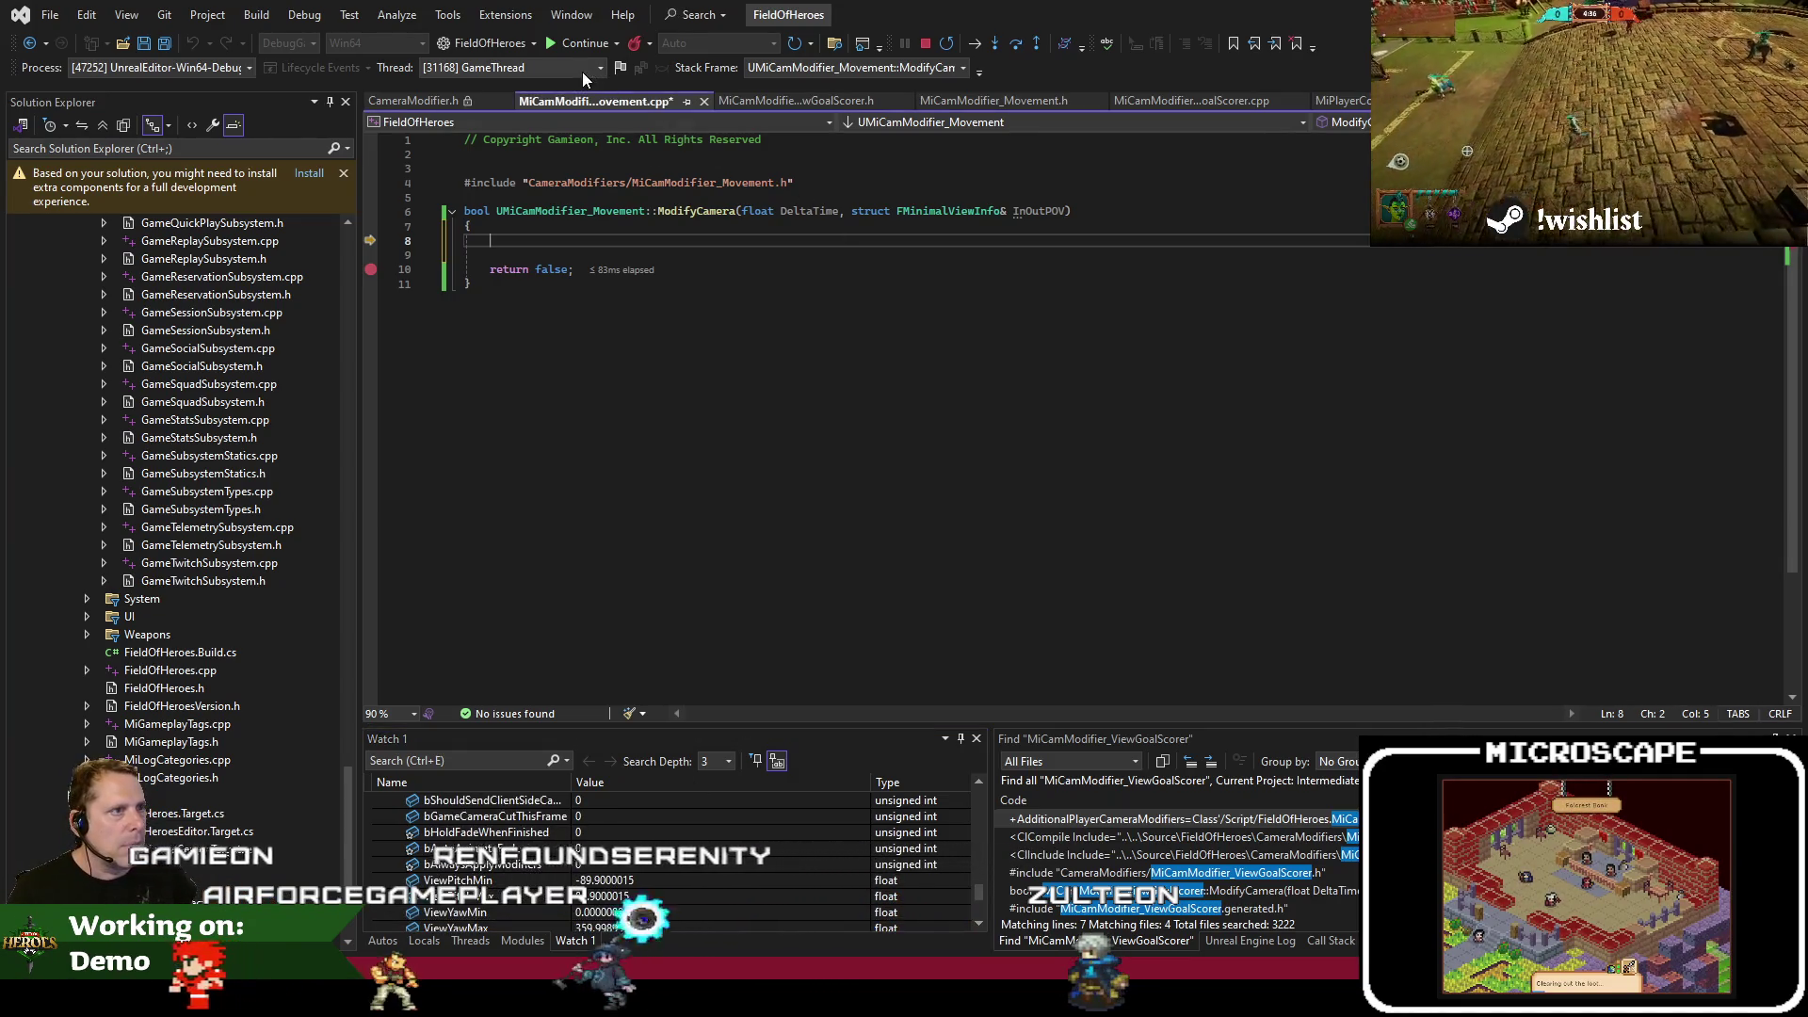
right_click(585, 101)
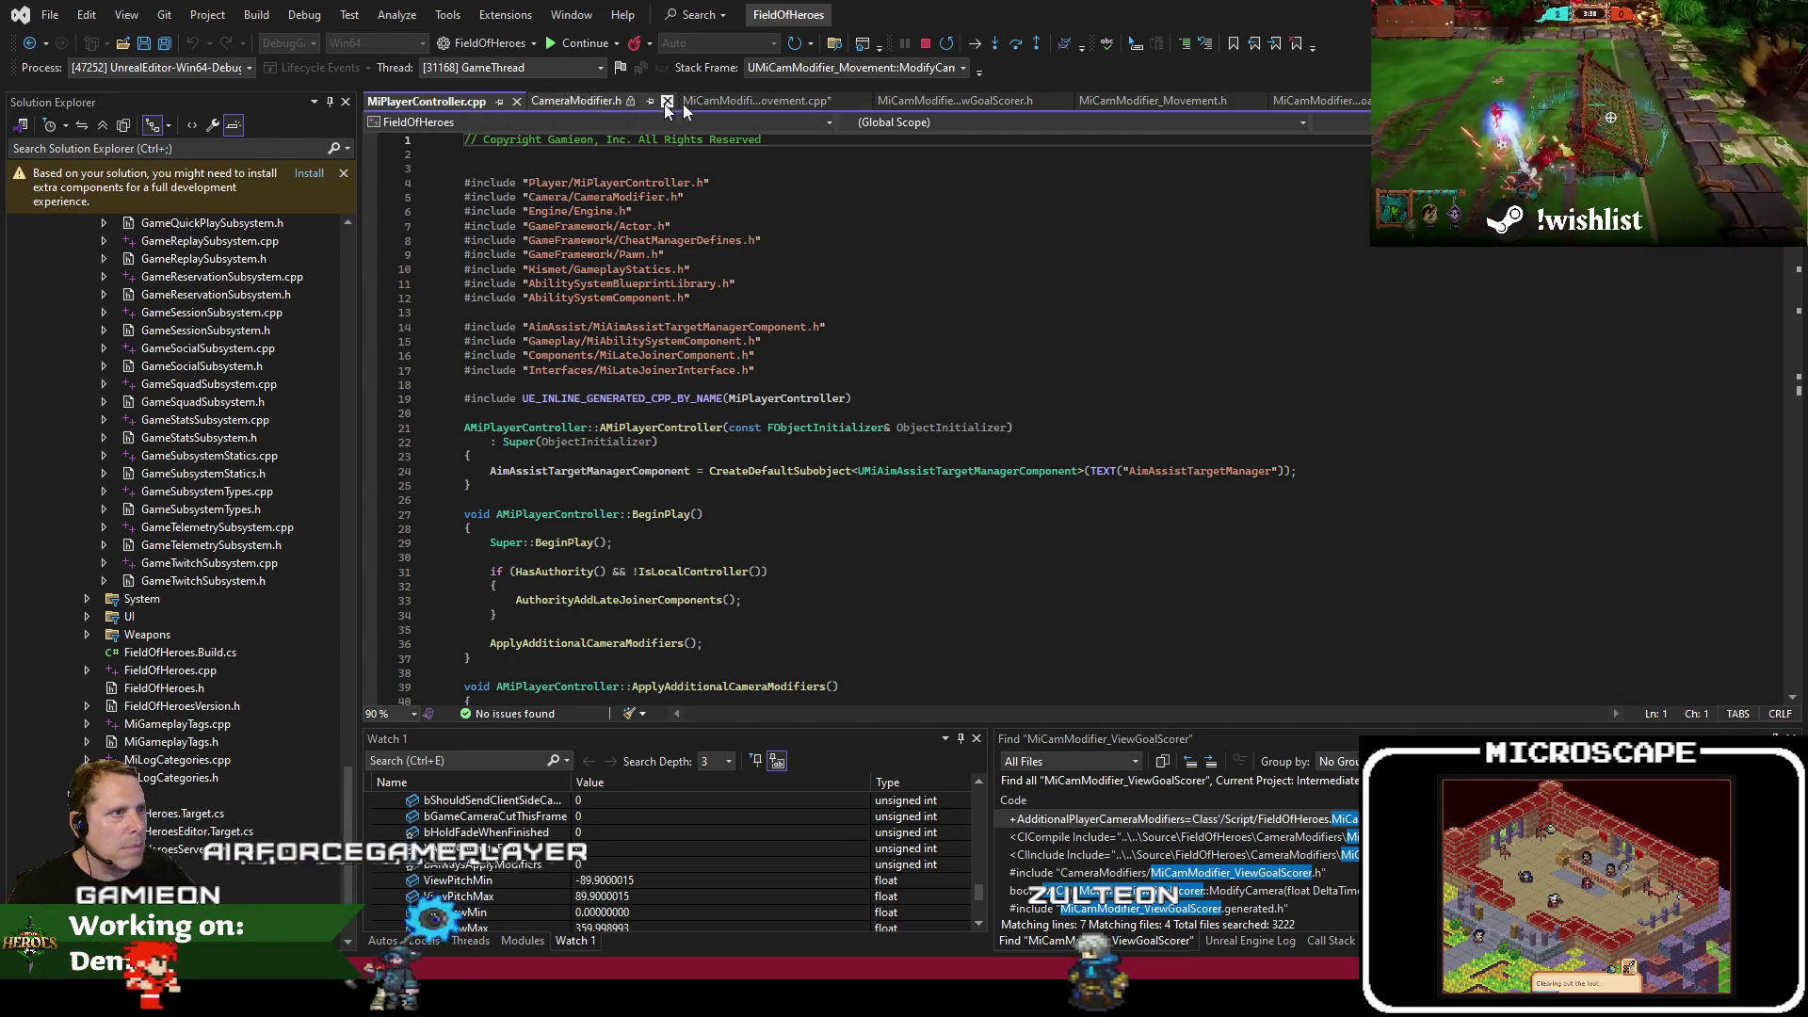
Close all other open files and open CameraManager.h through code search
left_click(738, 102)
right_click(737, 104)
left_click(812, 201)
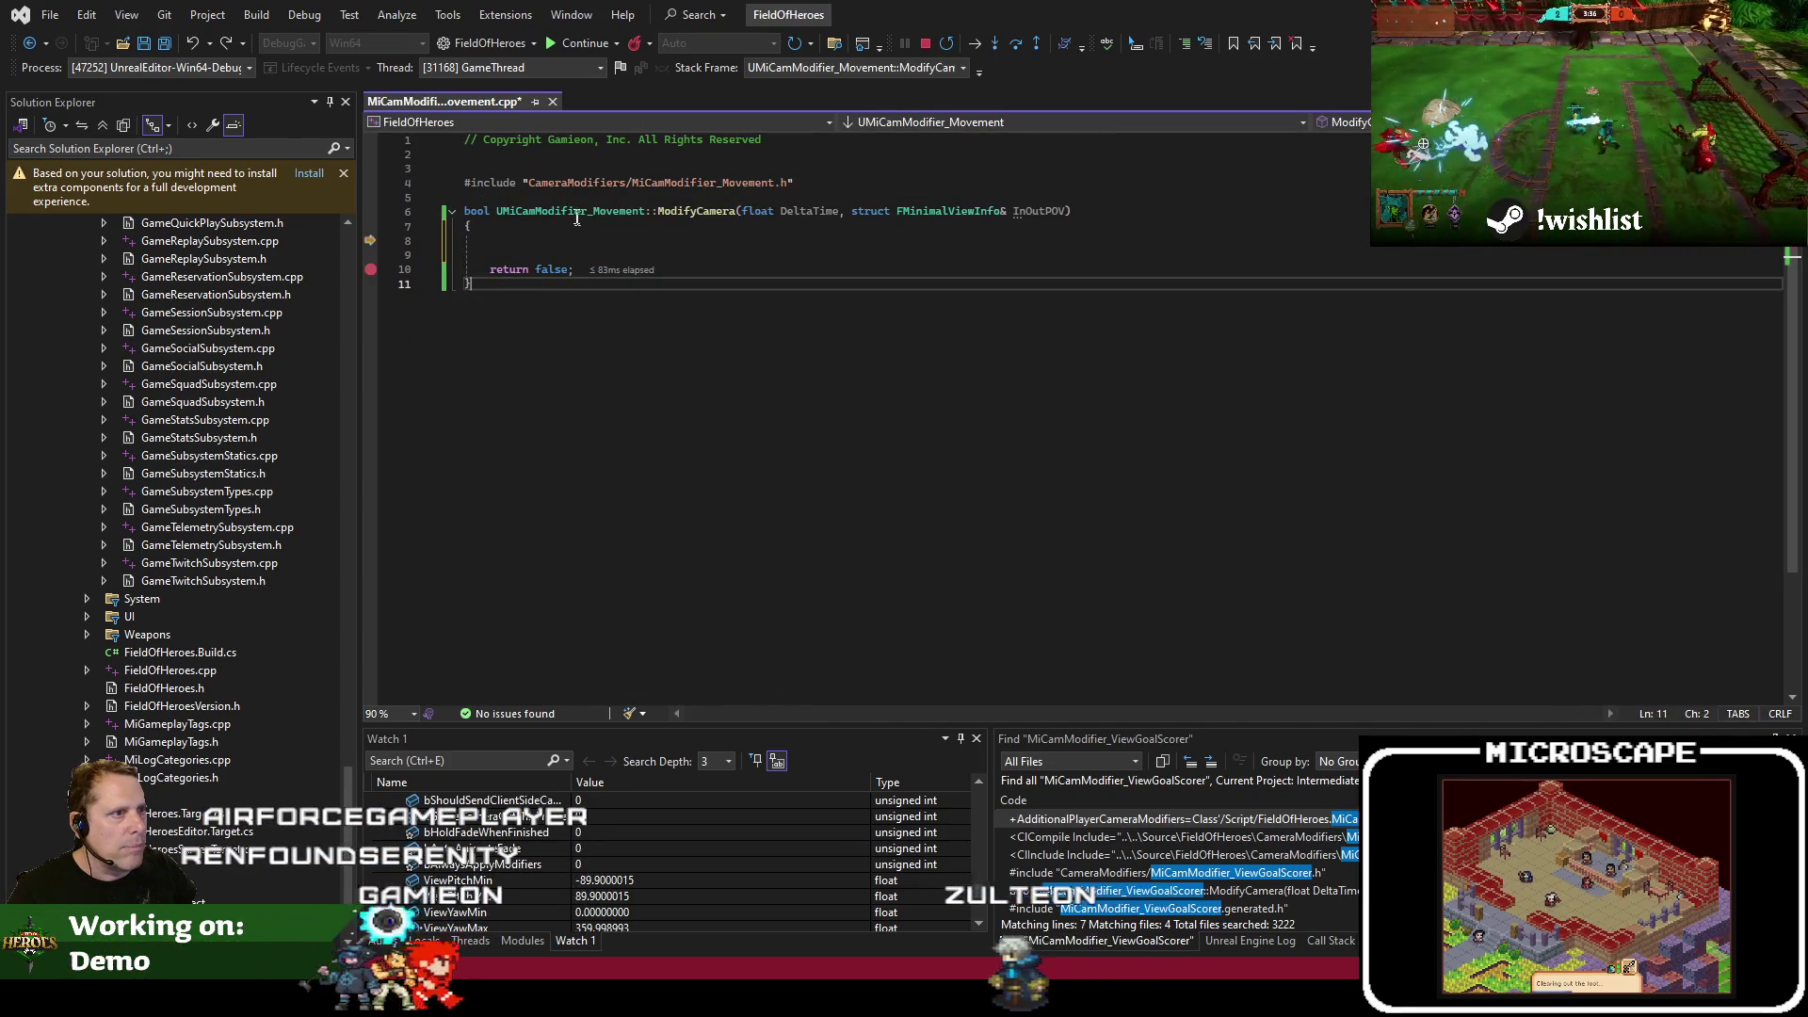
key("ctrl+t")
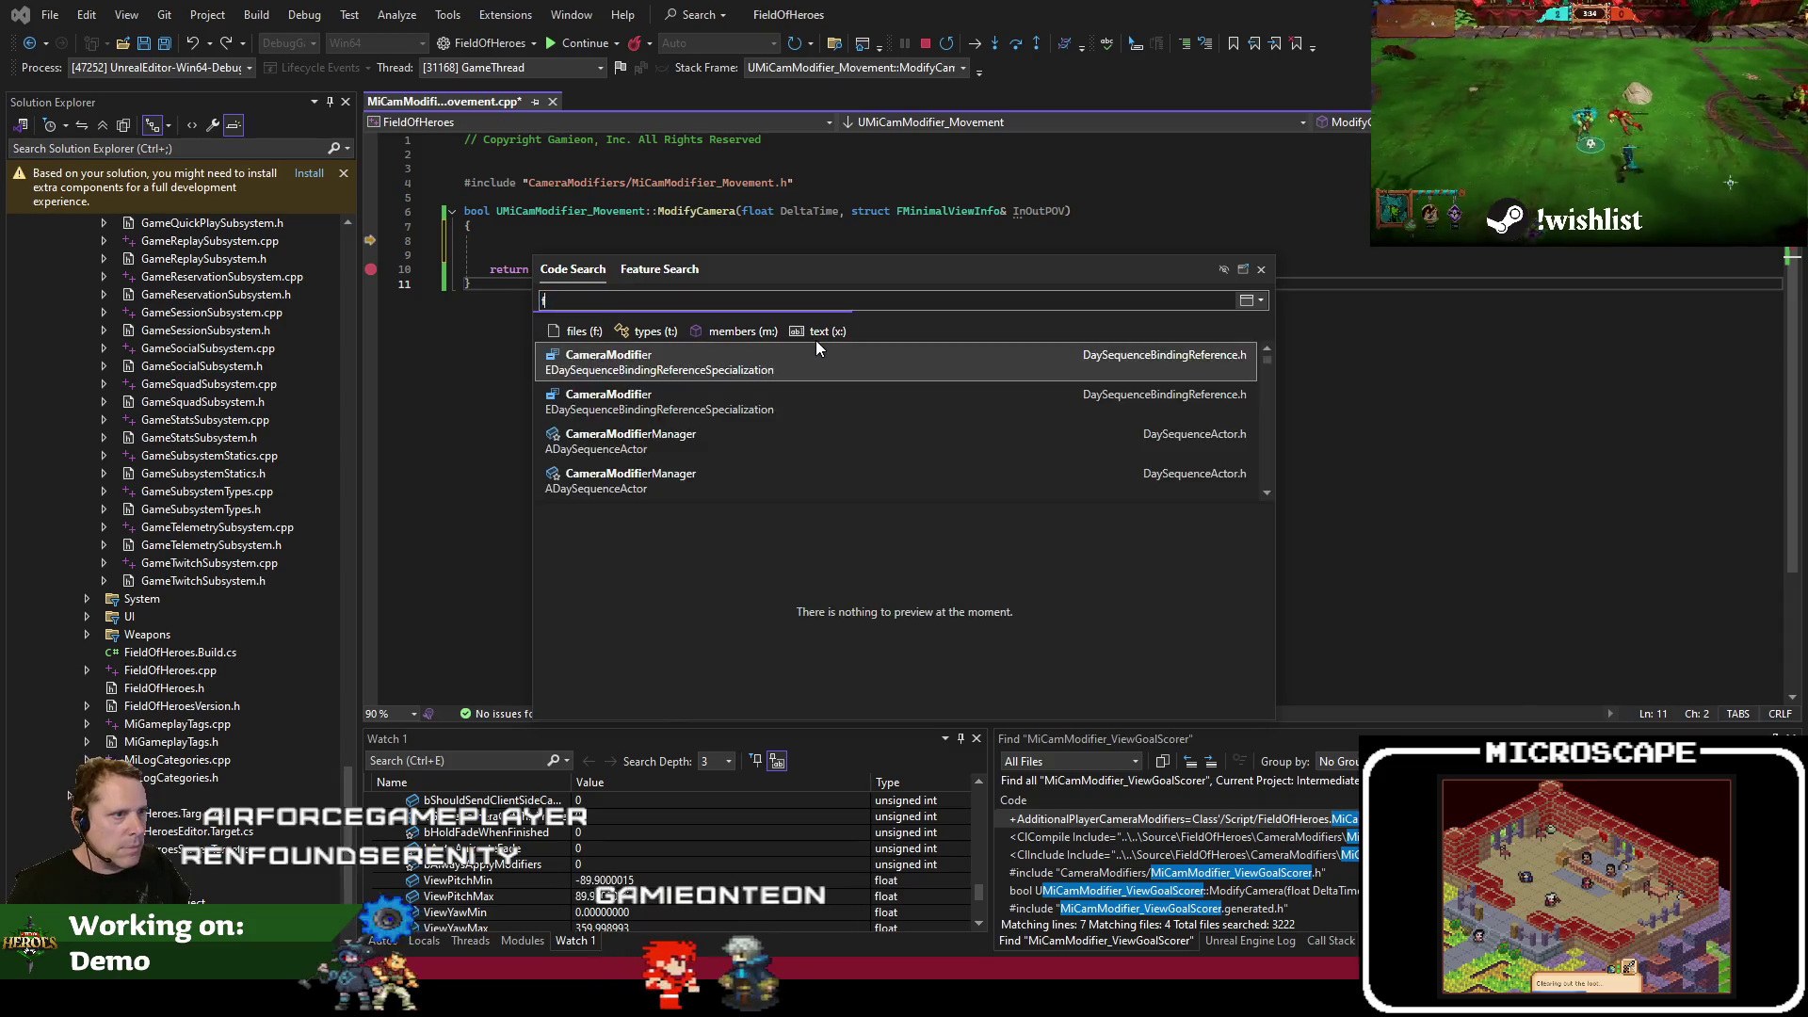
type(":cameramanager")
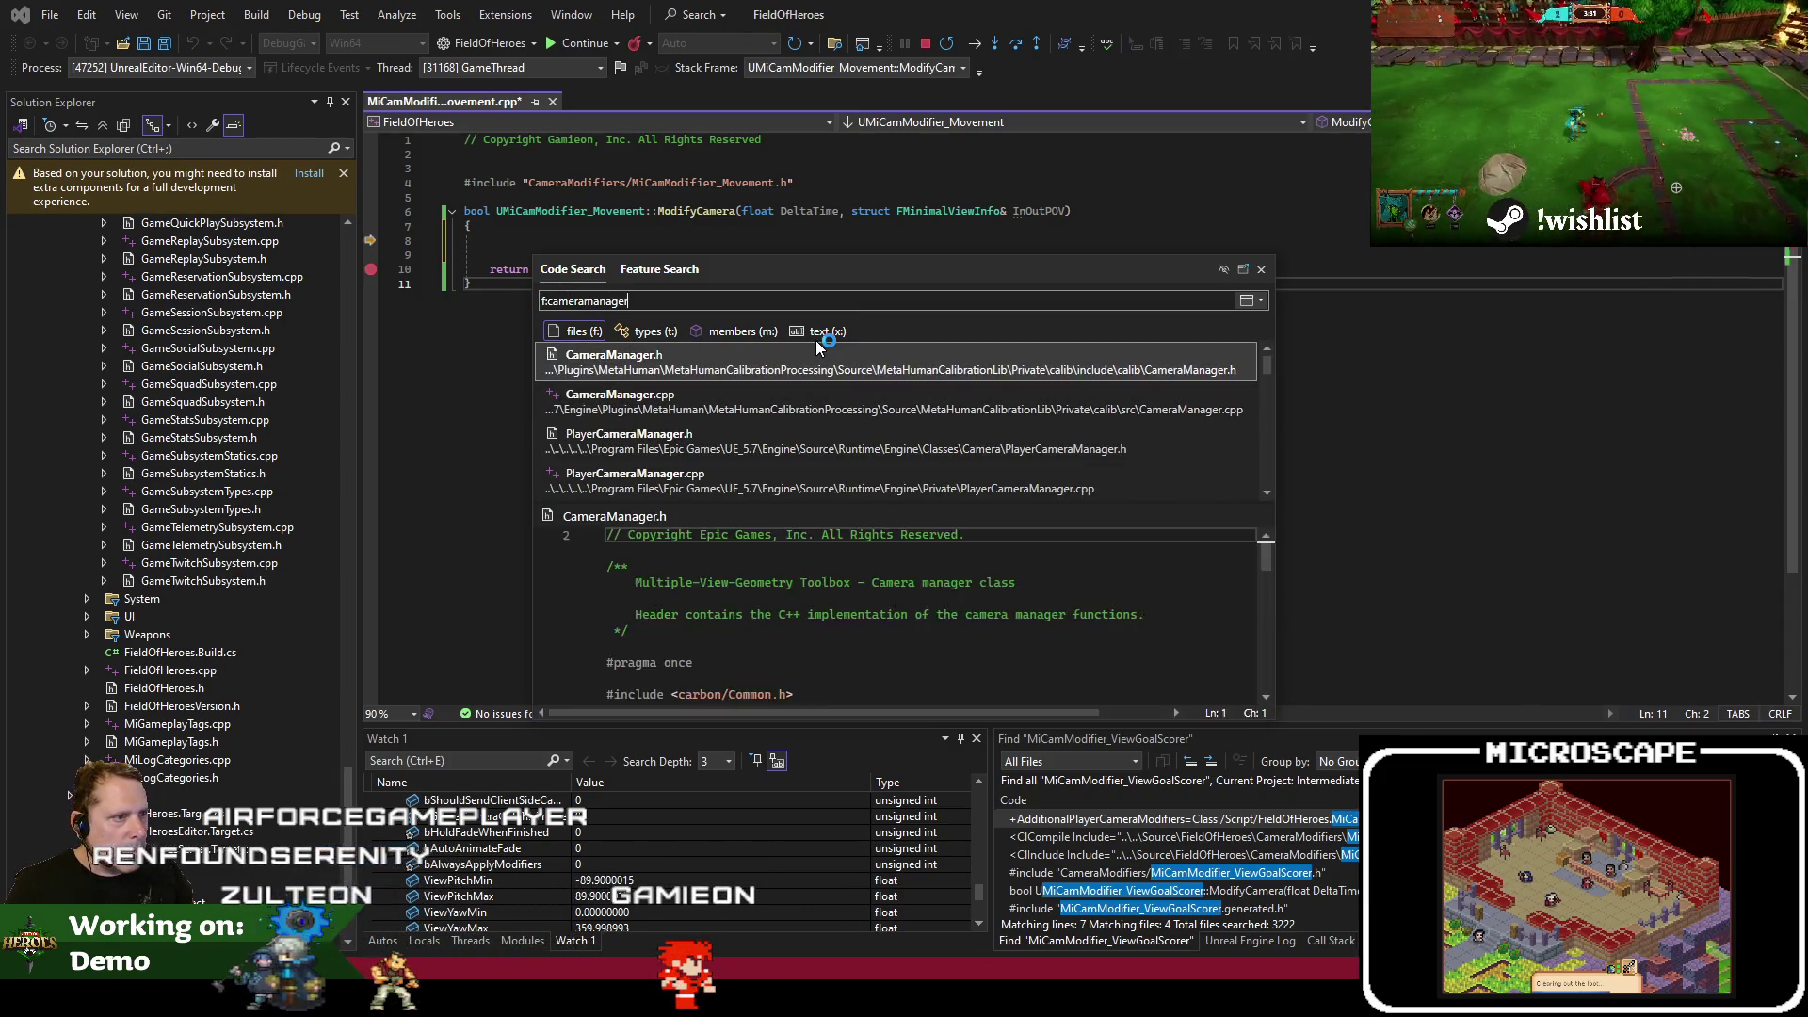
key("Return")
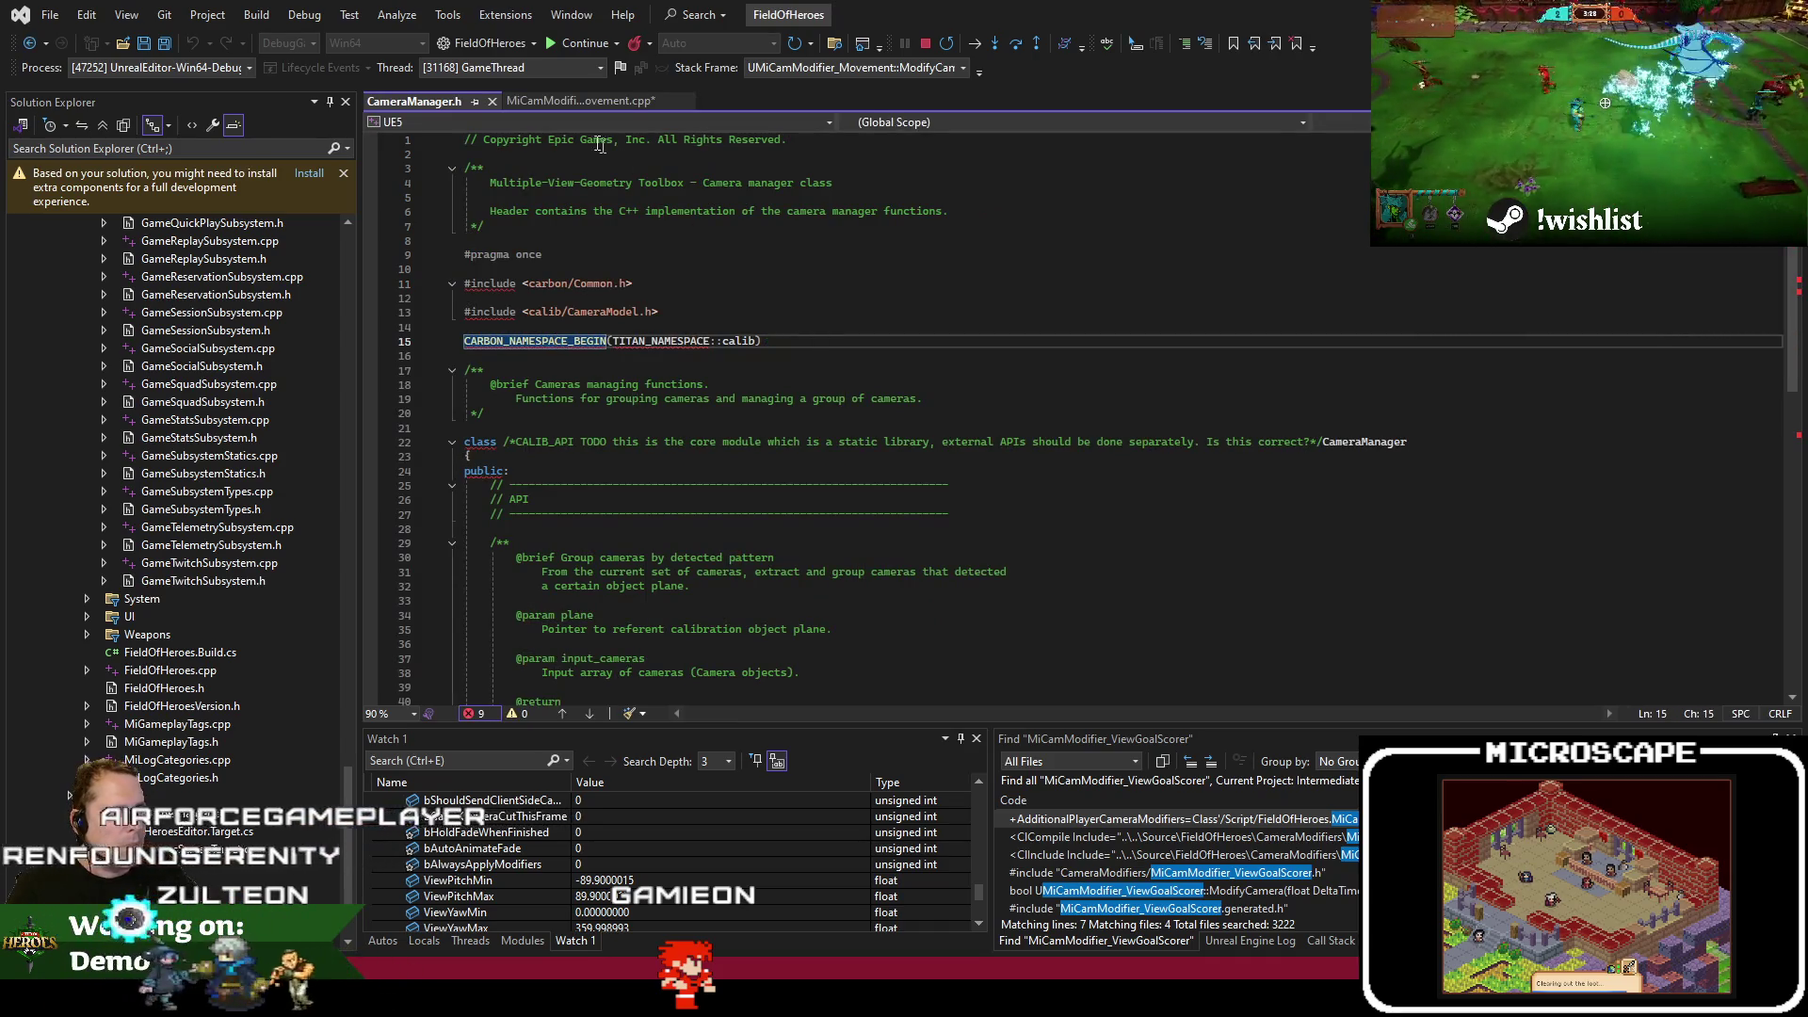
Open PlayerCameraManager.h, find GetTargetPawn, jump to its definition, then return to MiCamModifier_Movement.cpp
left_click(833, 427)
key("ctrl+t")
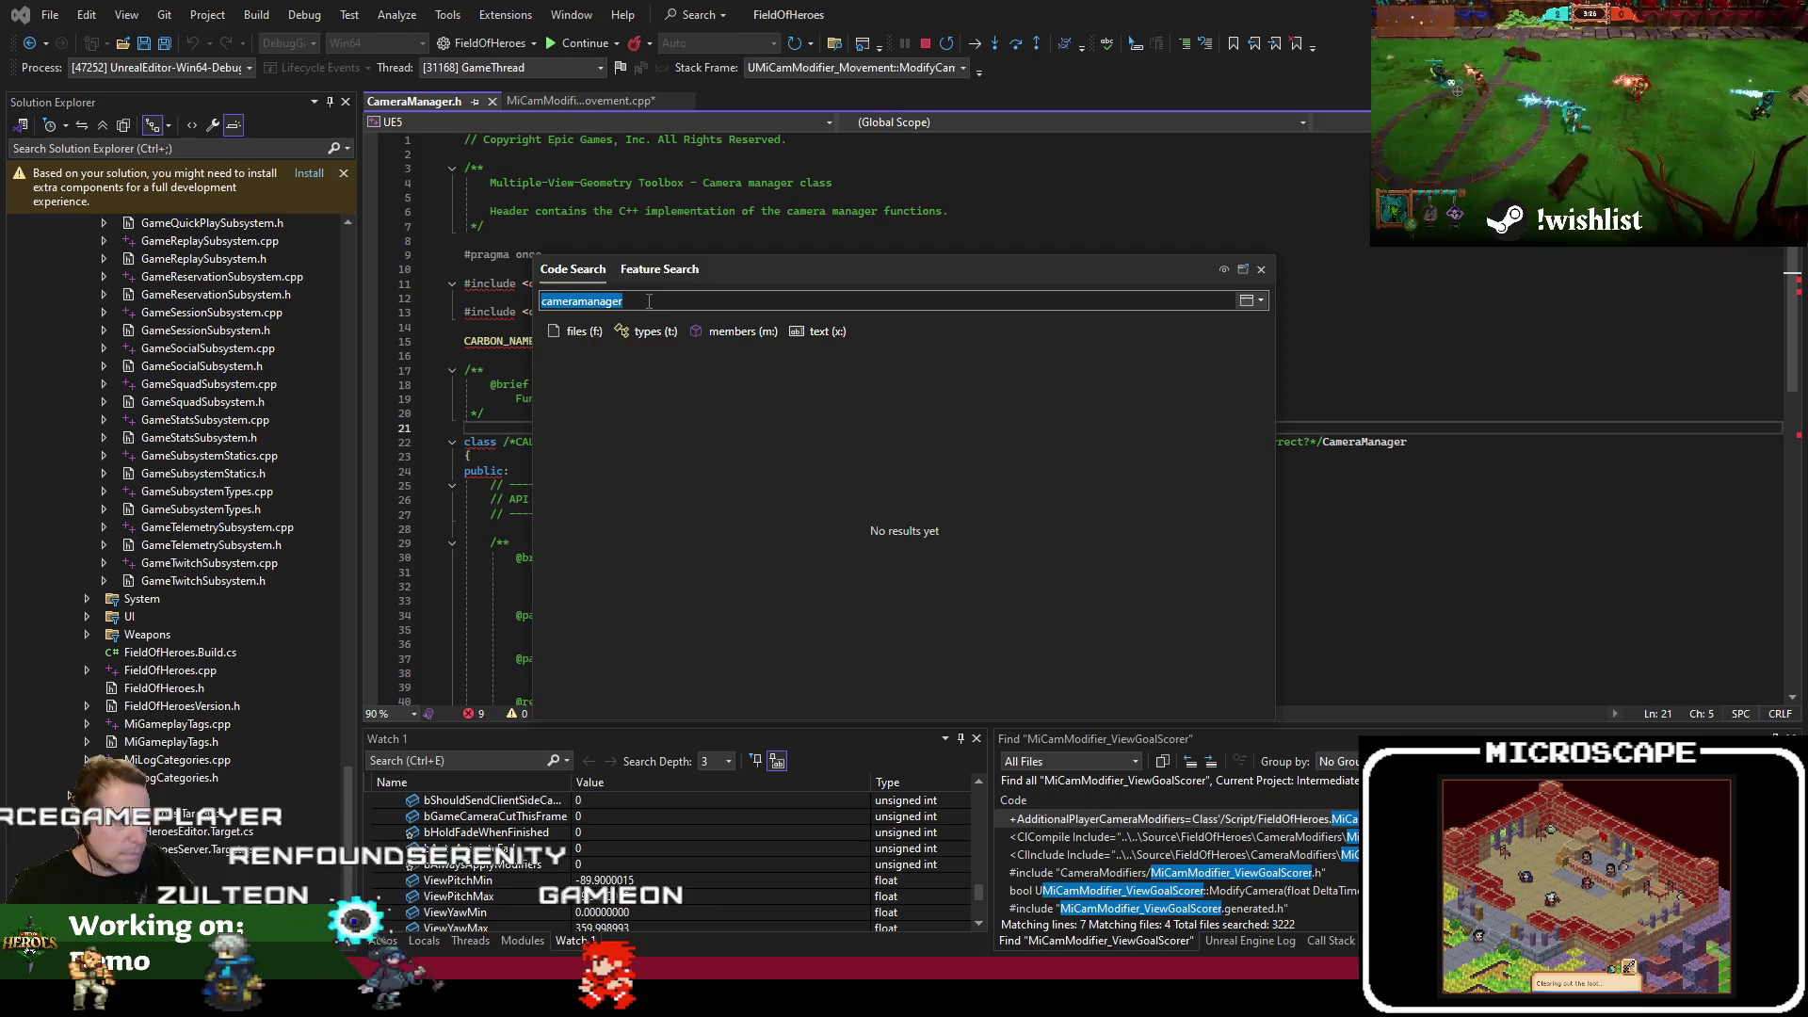
type("f:playercam")
key("Return")
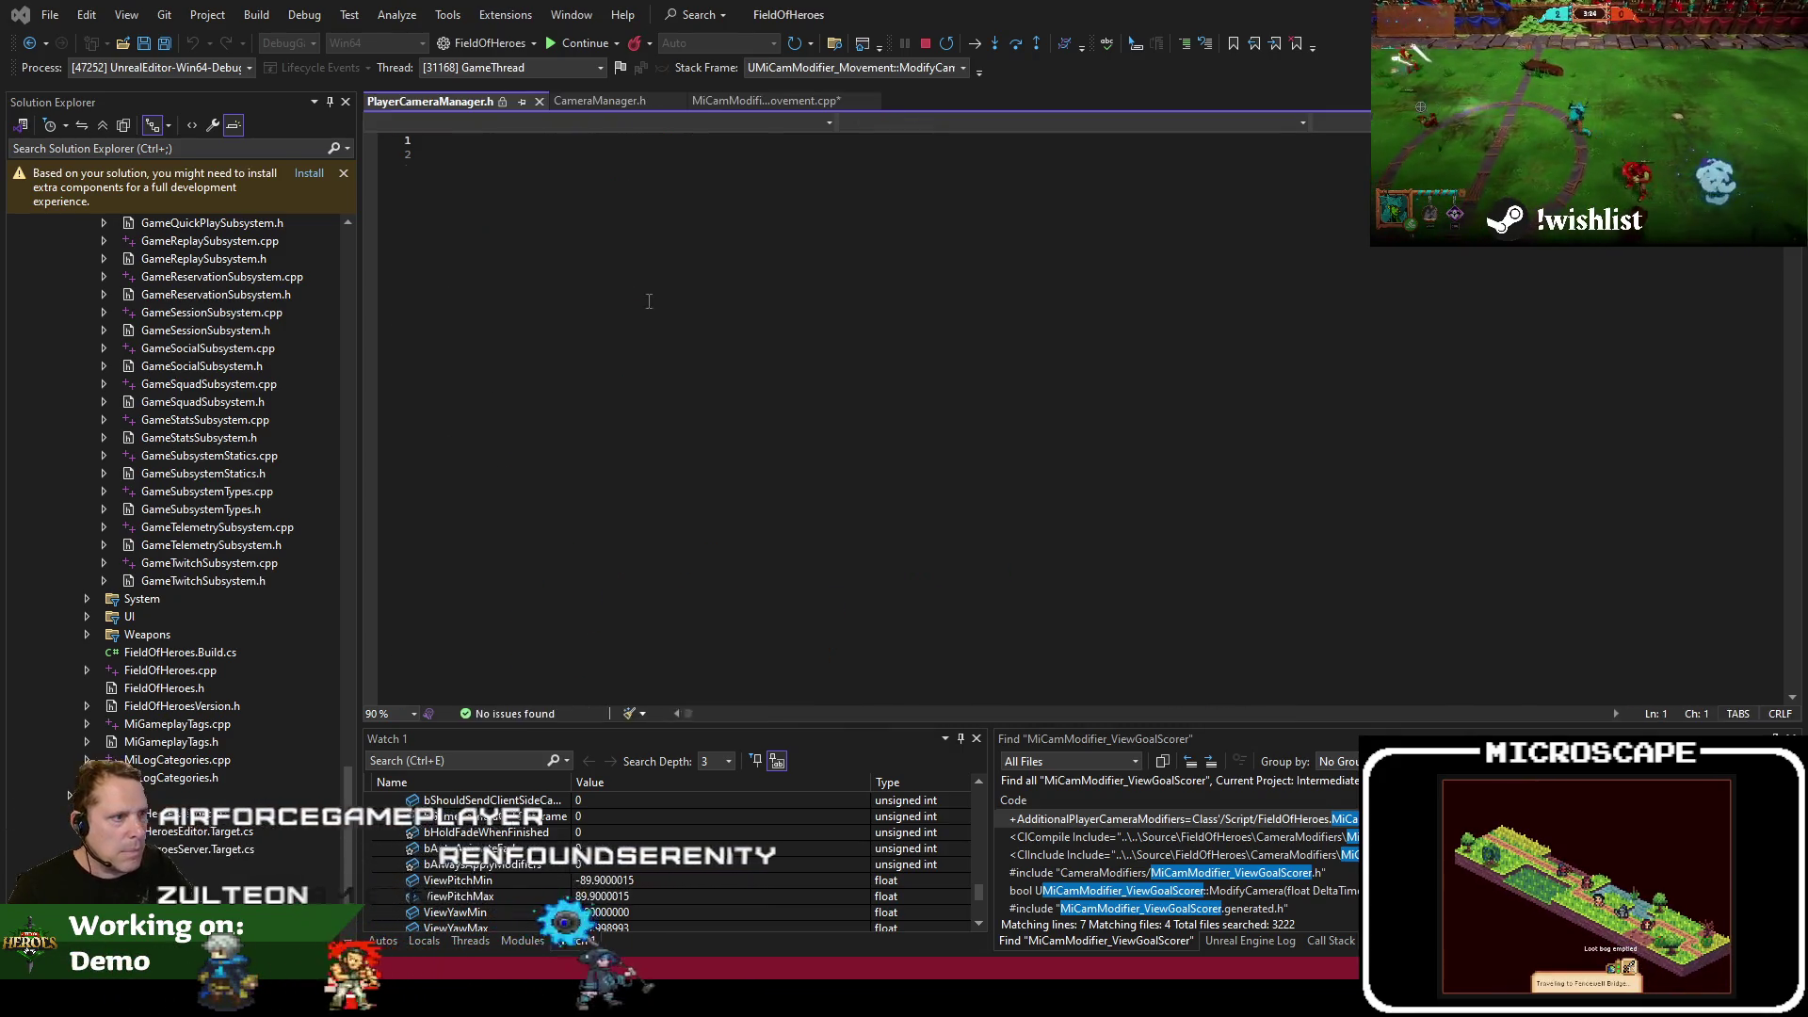
key("F3")
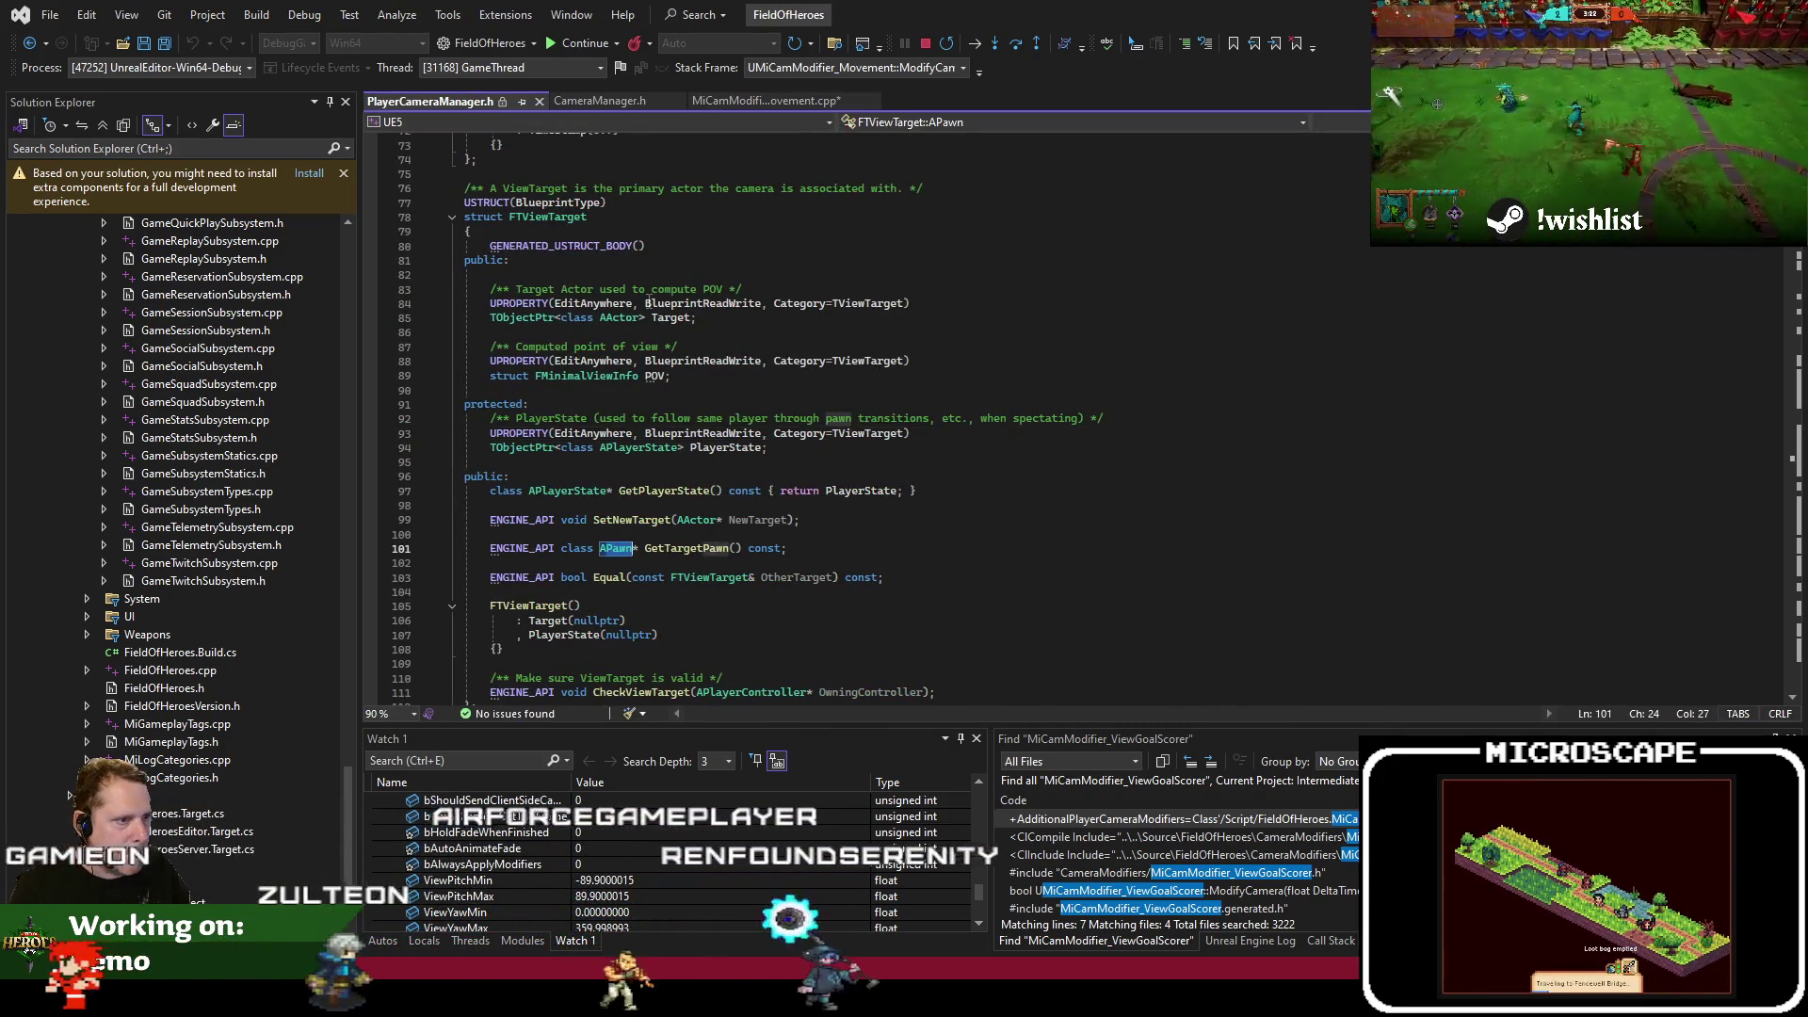
double_click(660, 548)
key("F12")
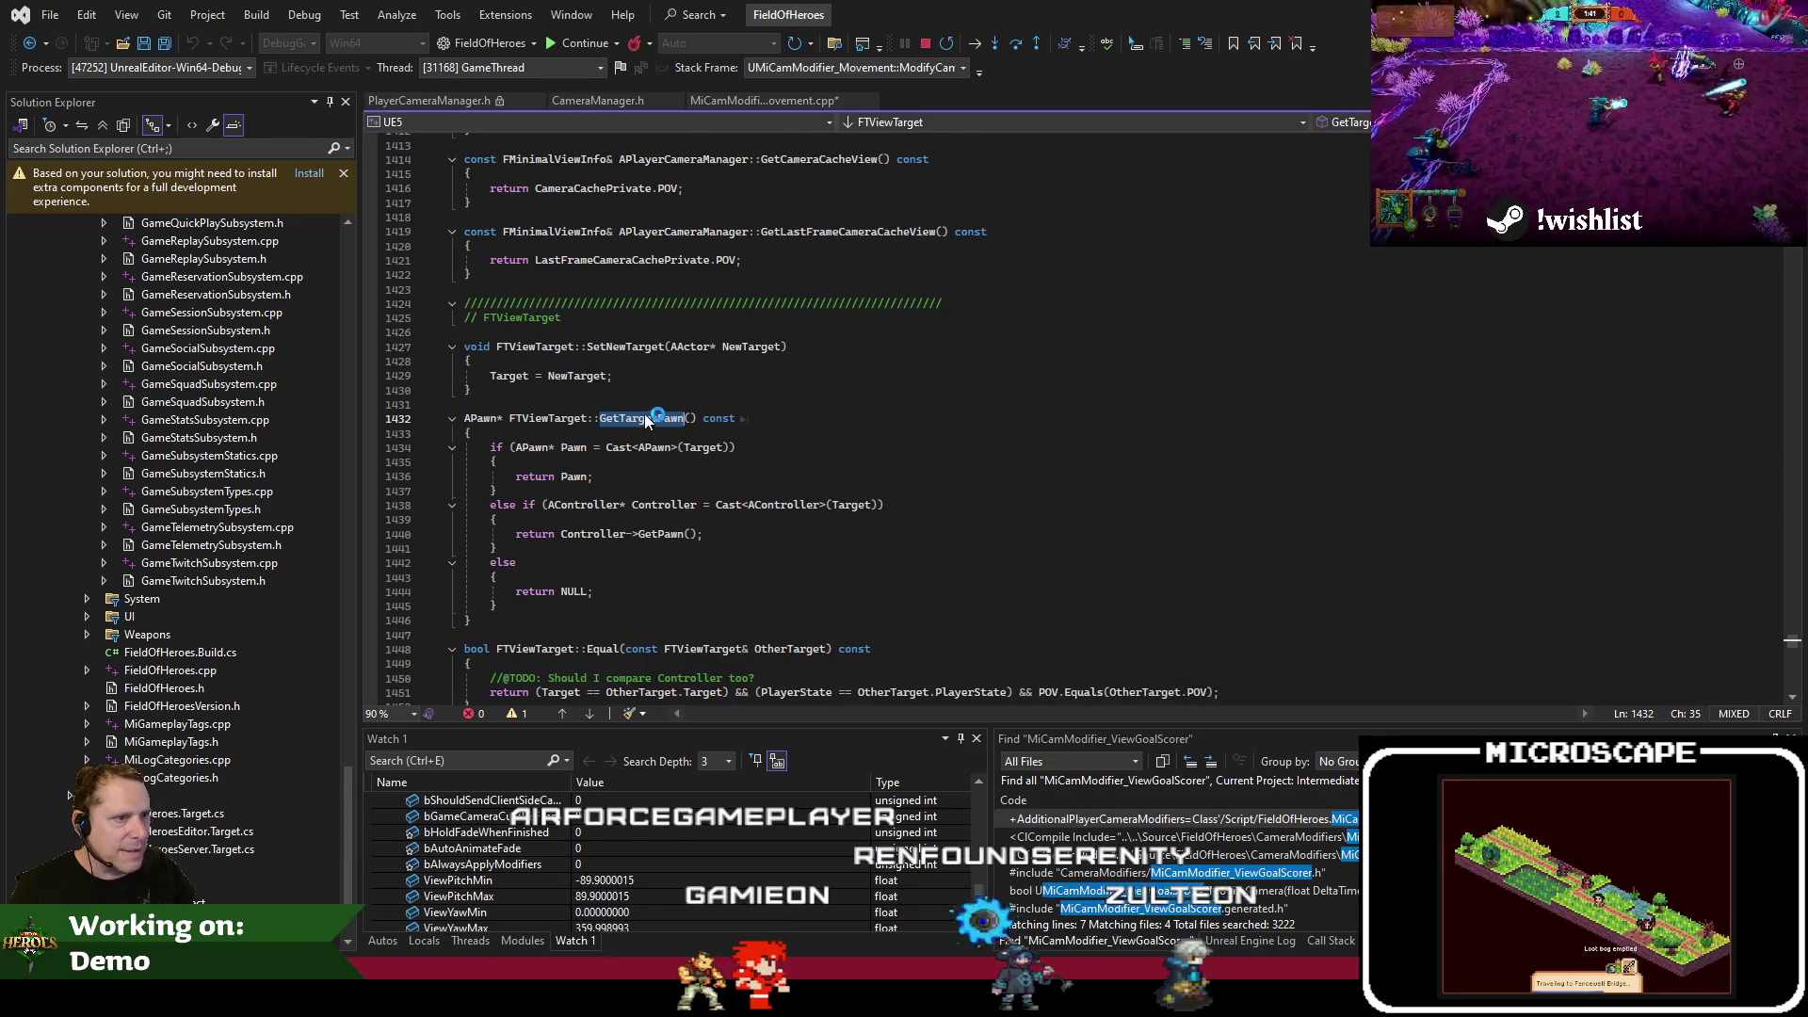
left_click(789, 102)
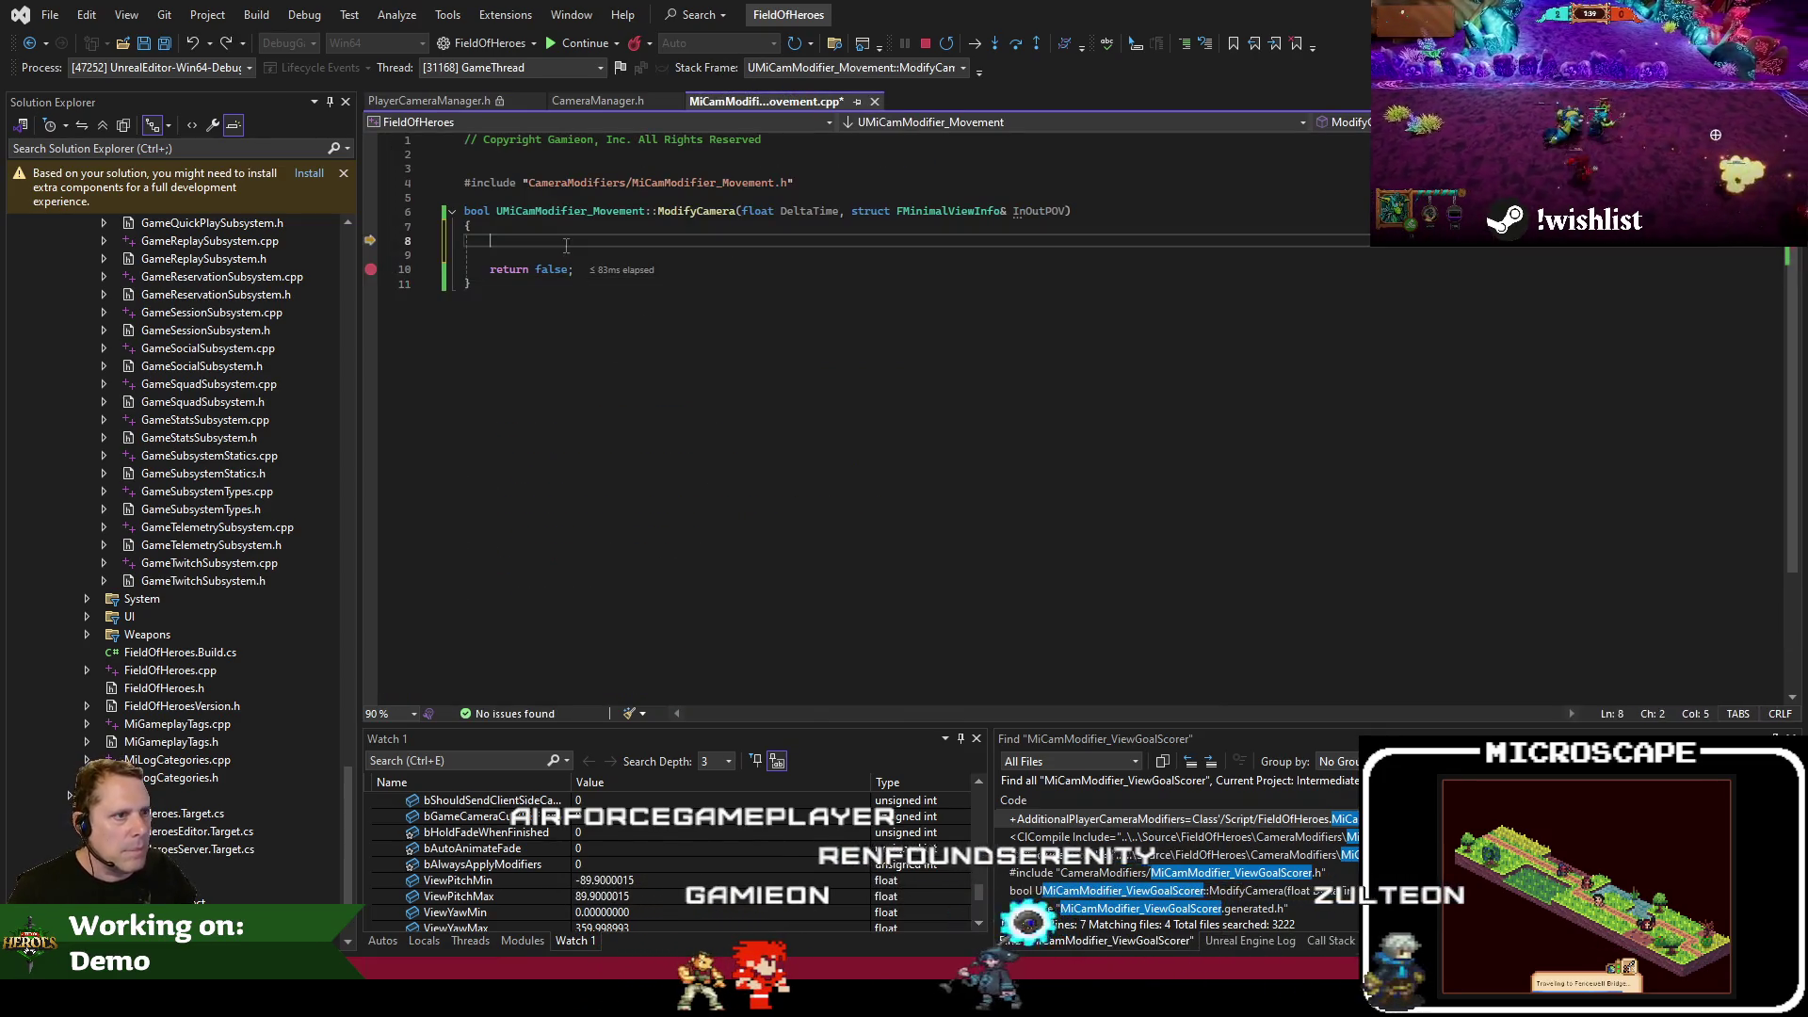
Add 'TargetPawn = CameraOwner->GetTargetPawn();' wrapped inside an if (IsValid(CameraOwner)) block
type("APawn* TargetPawn = CameraOwner")
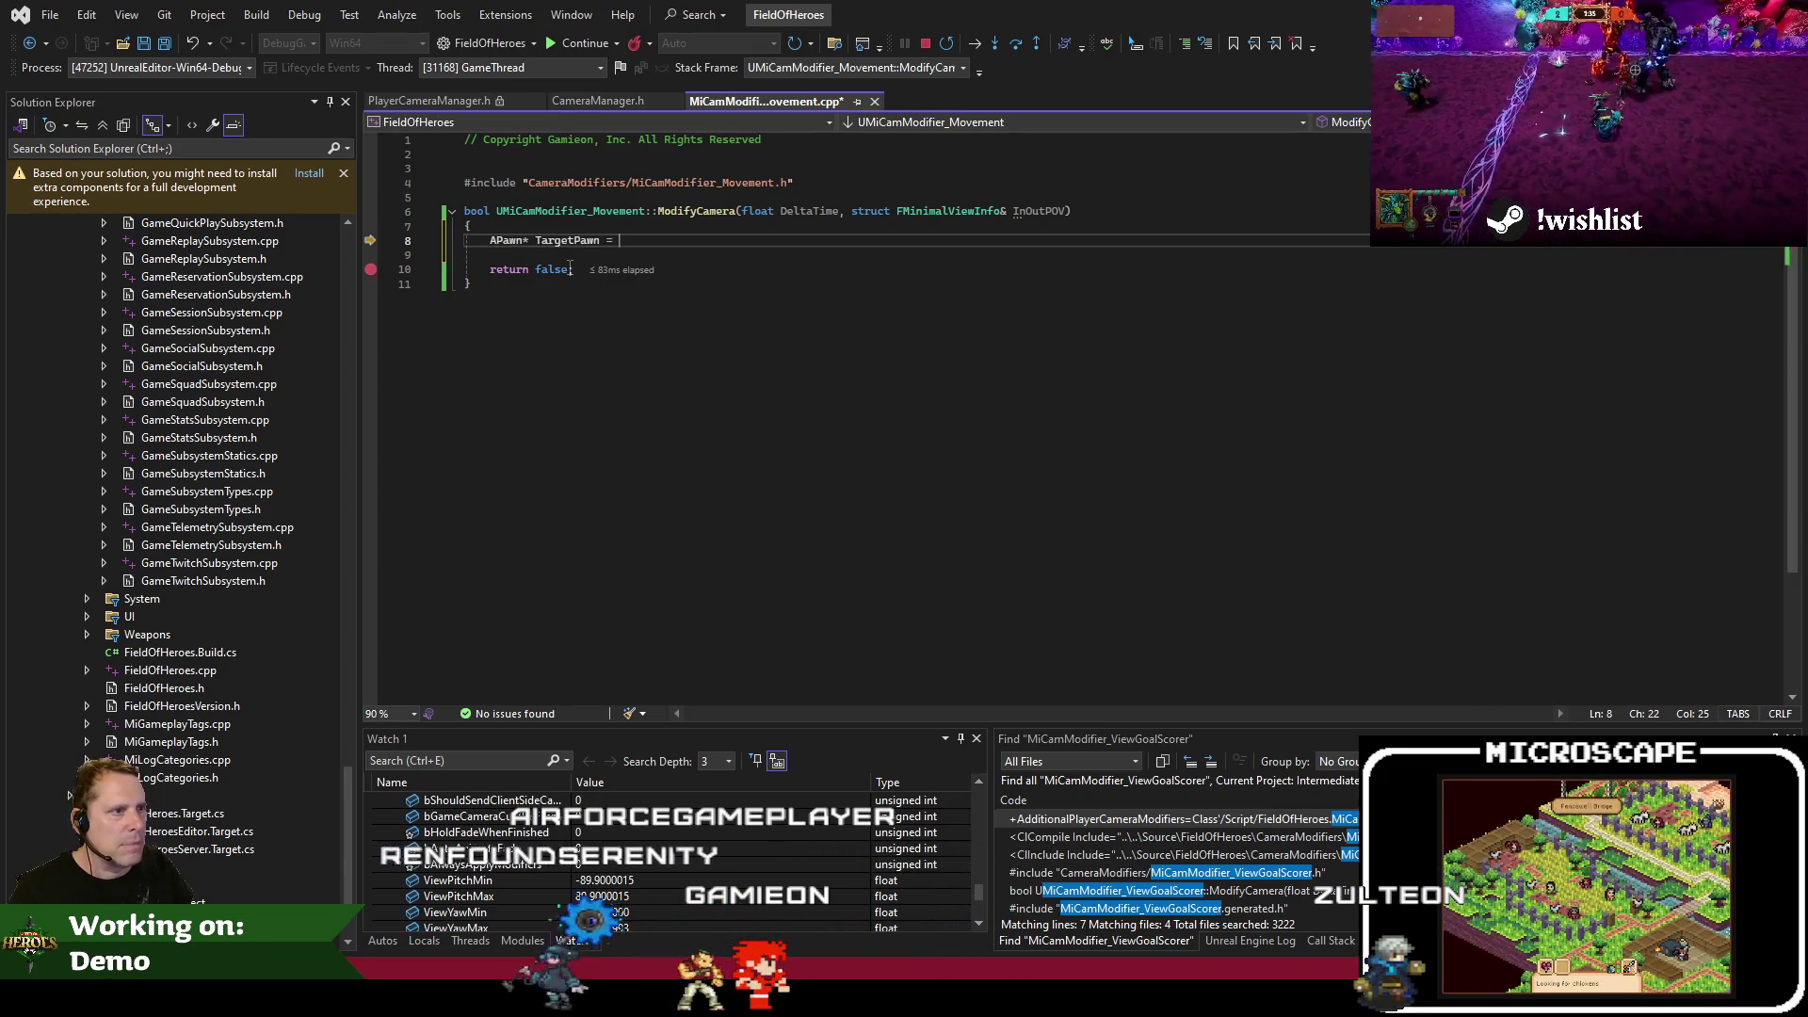
type("->GetTargetPawn();")
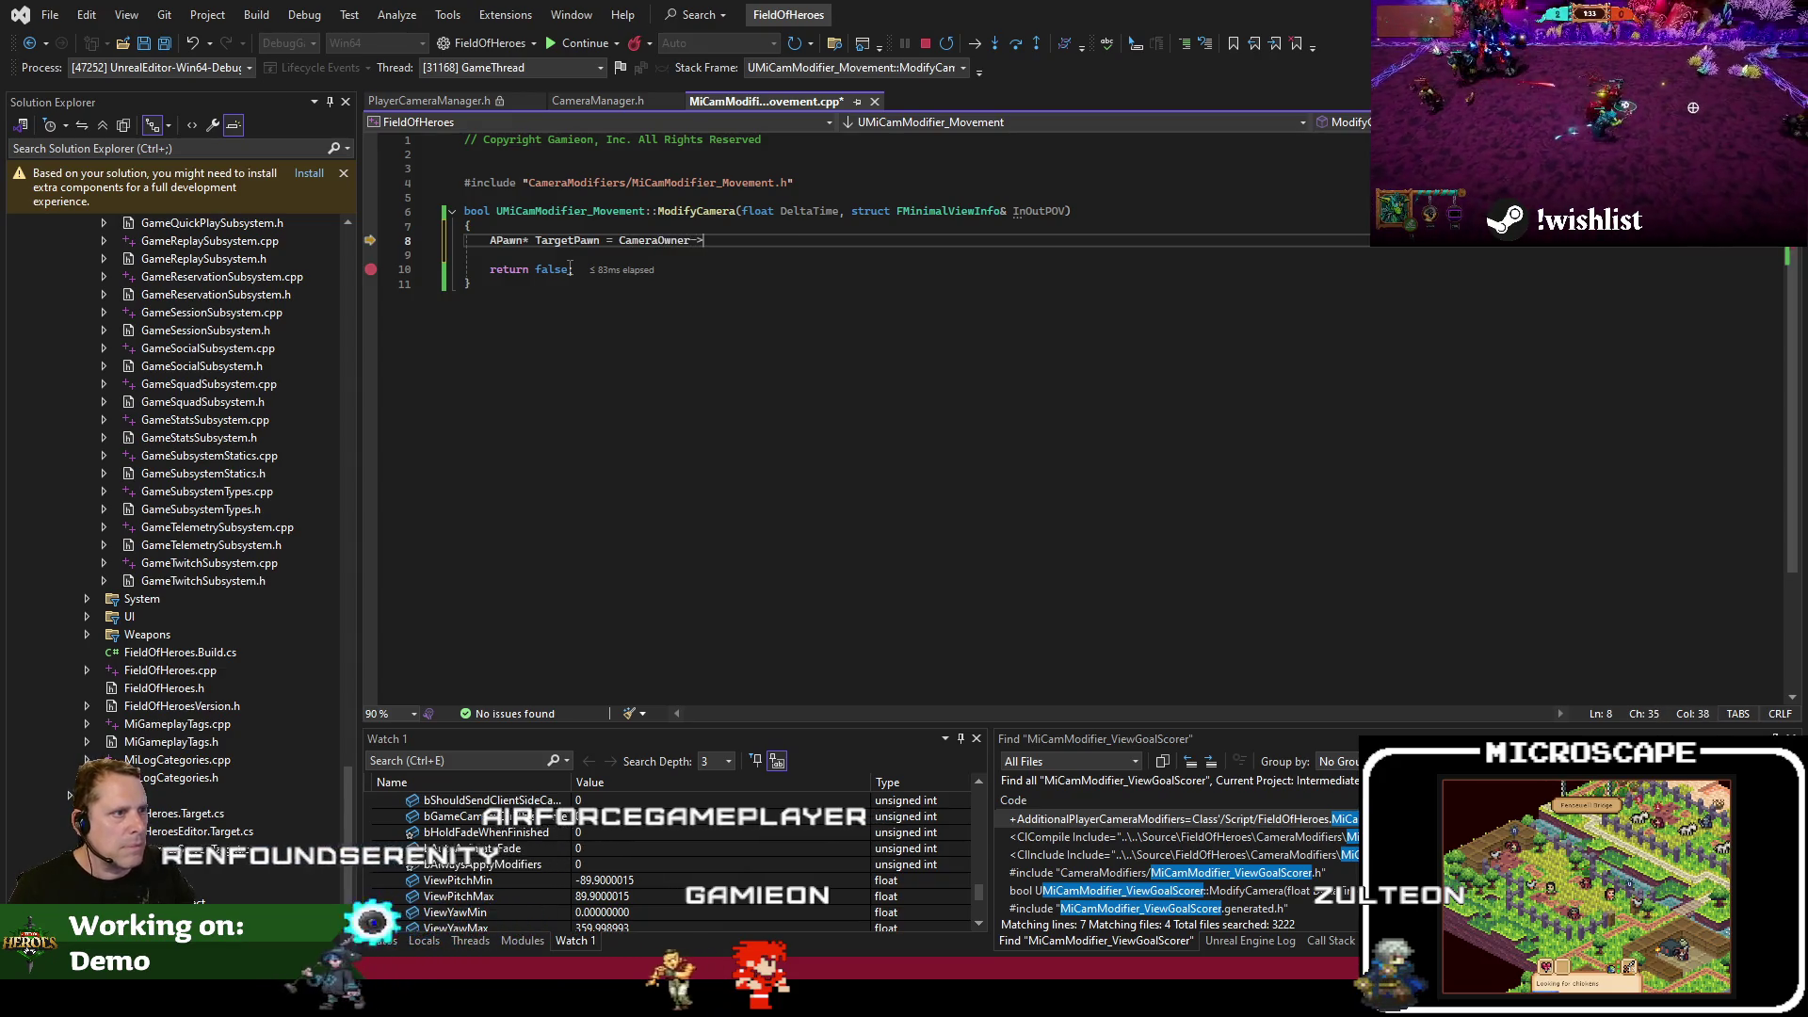
key("ctrl+Return")
type("if (UIsV")
key("Tab")
type("(")
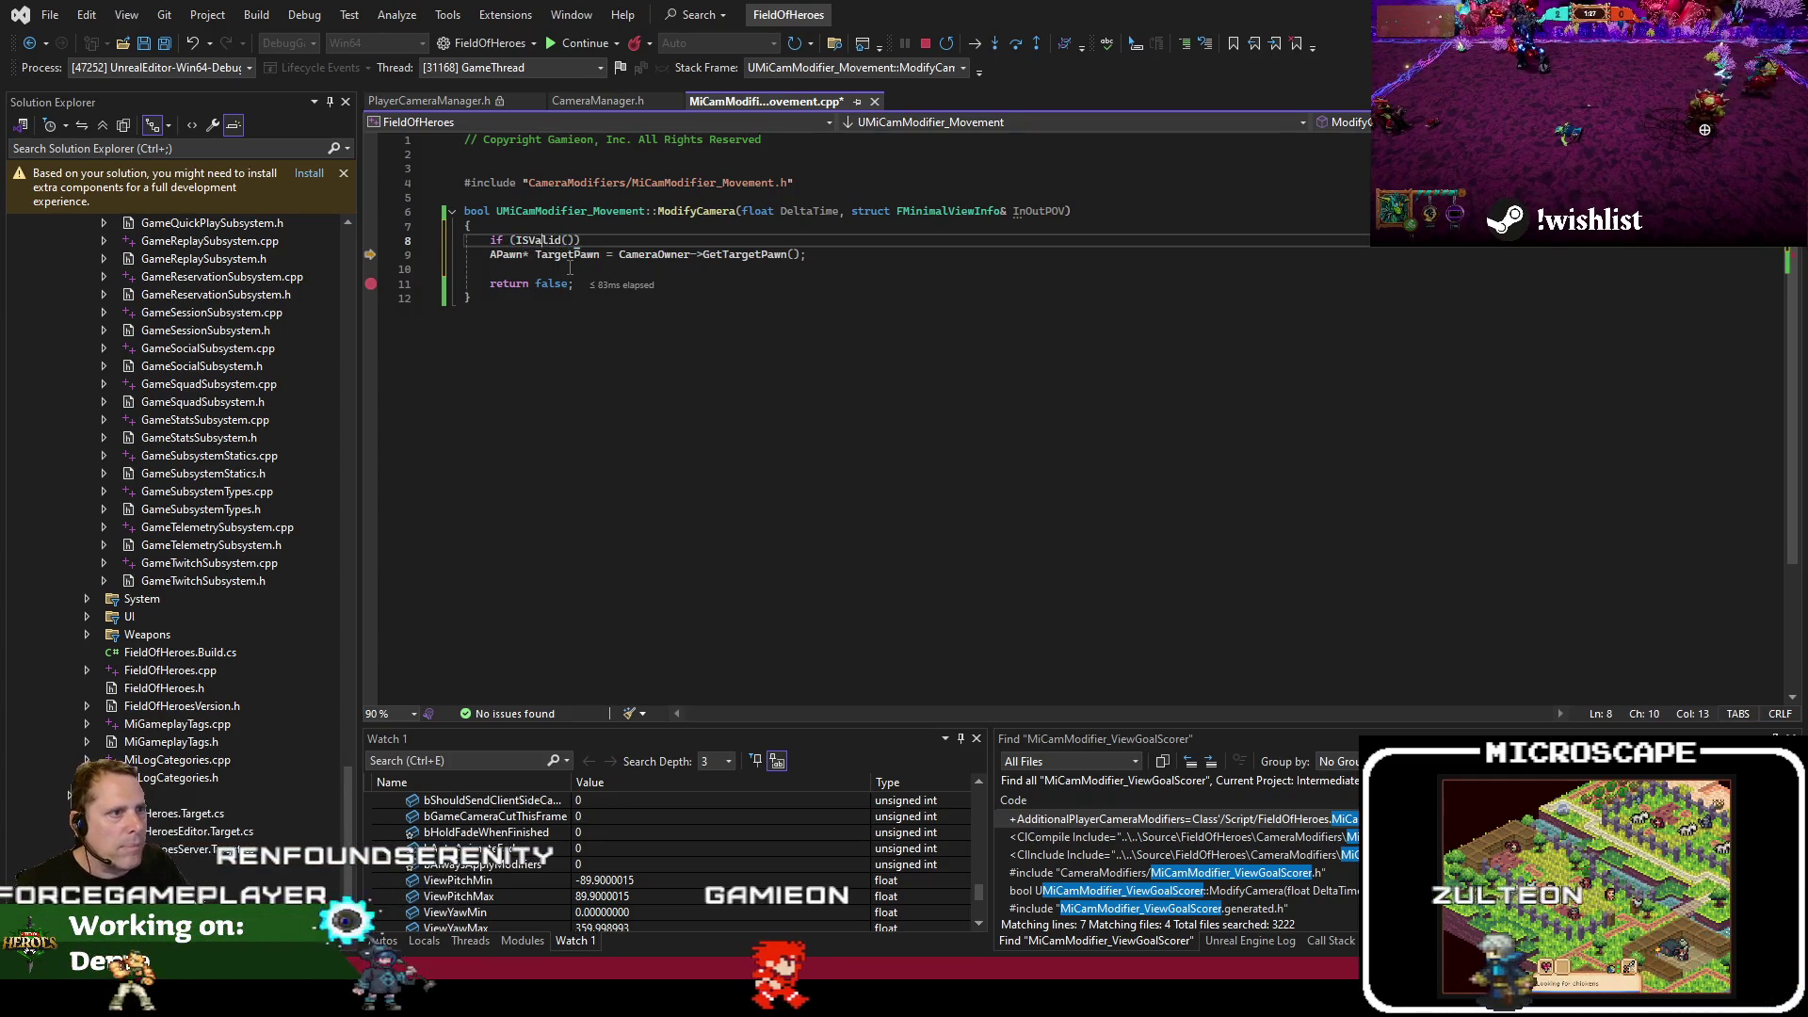
type("CameraOwner")
key("End")
key("Return")
type("{")
key("Return")
key("Down")
key("Down")
key("alt+Up")
key("alt+Up")
key("End")
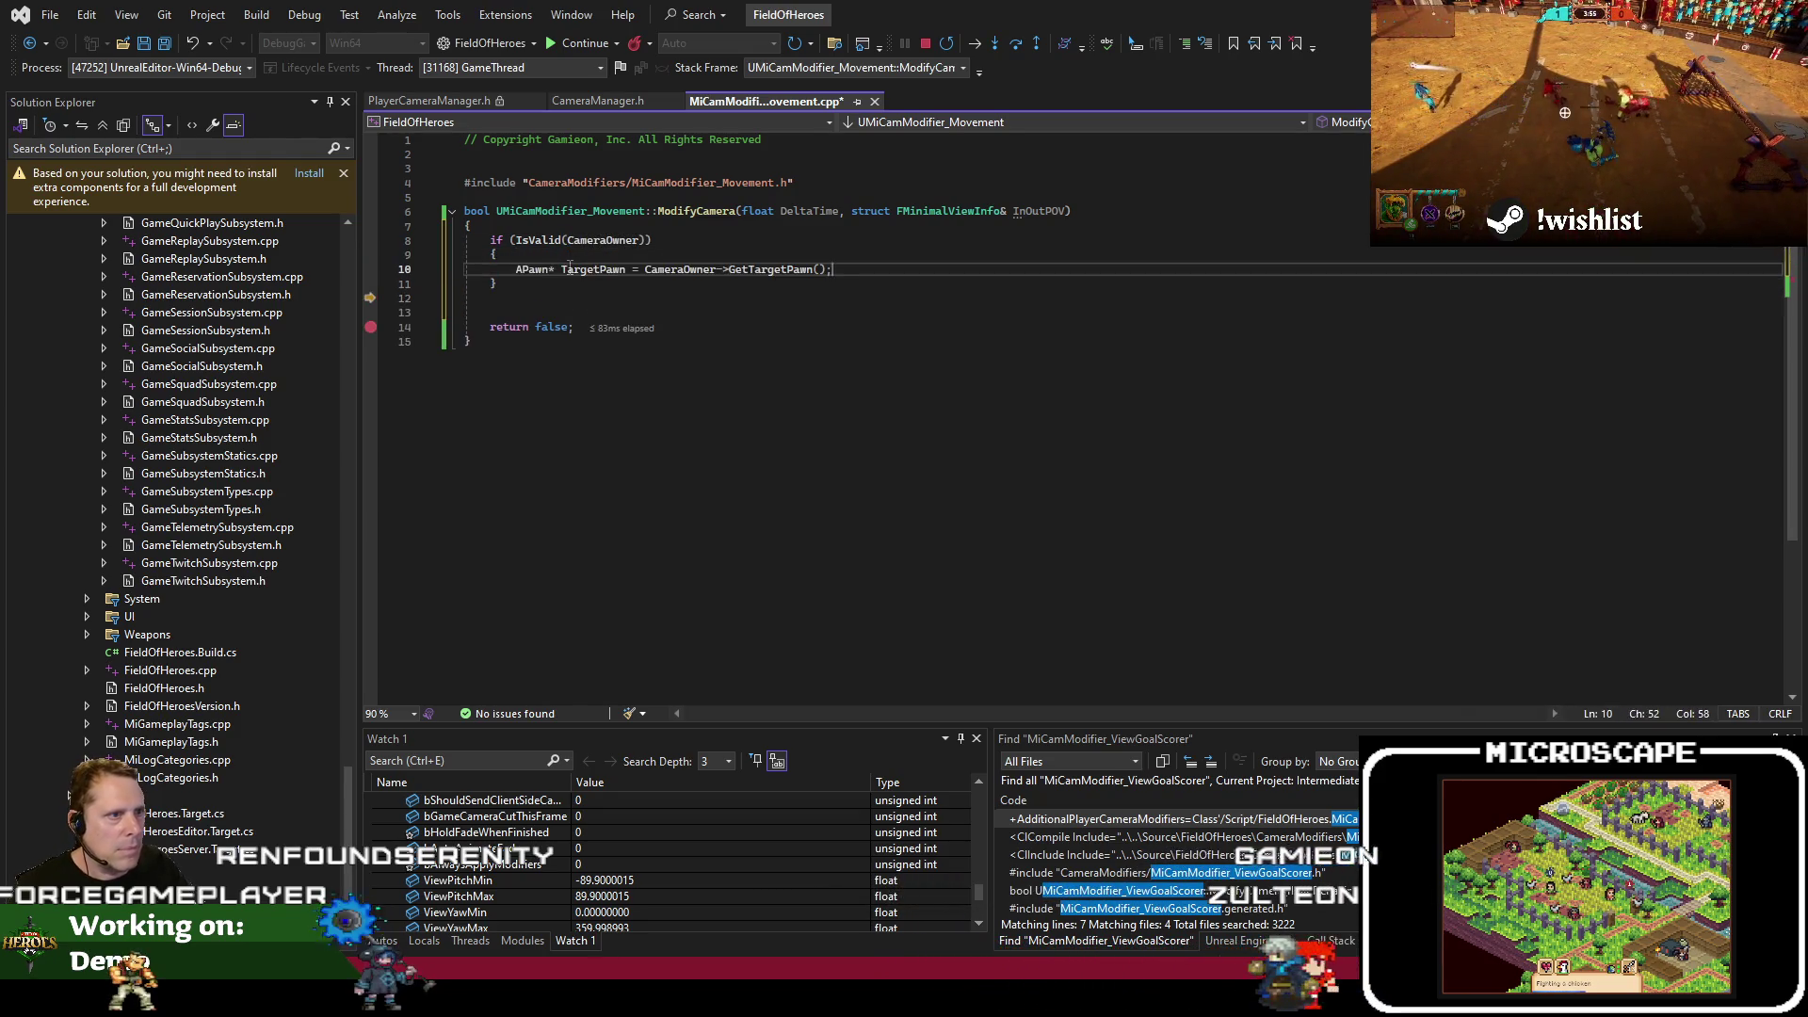
Make TargetPawn const and add an empty if (IsValid(TargetPawn)) block after it
type("const")
key("End")
key("Return")
type("if (IsV")
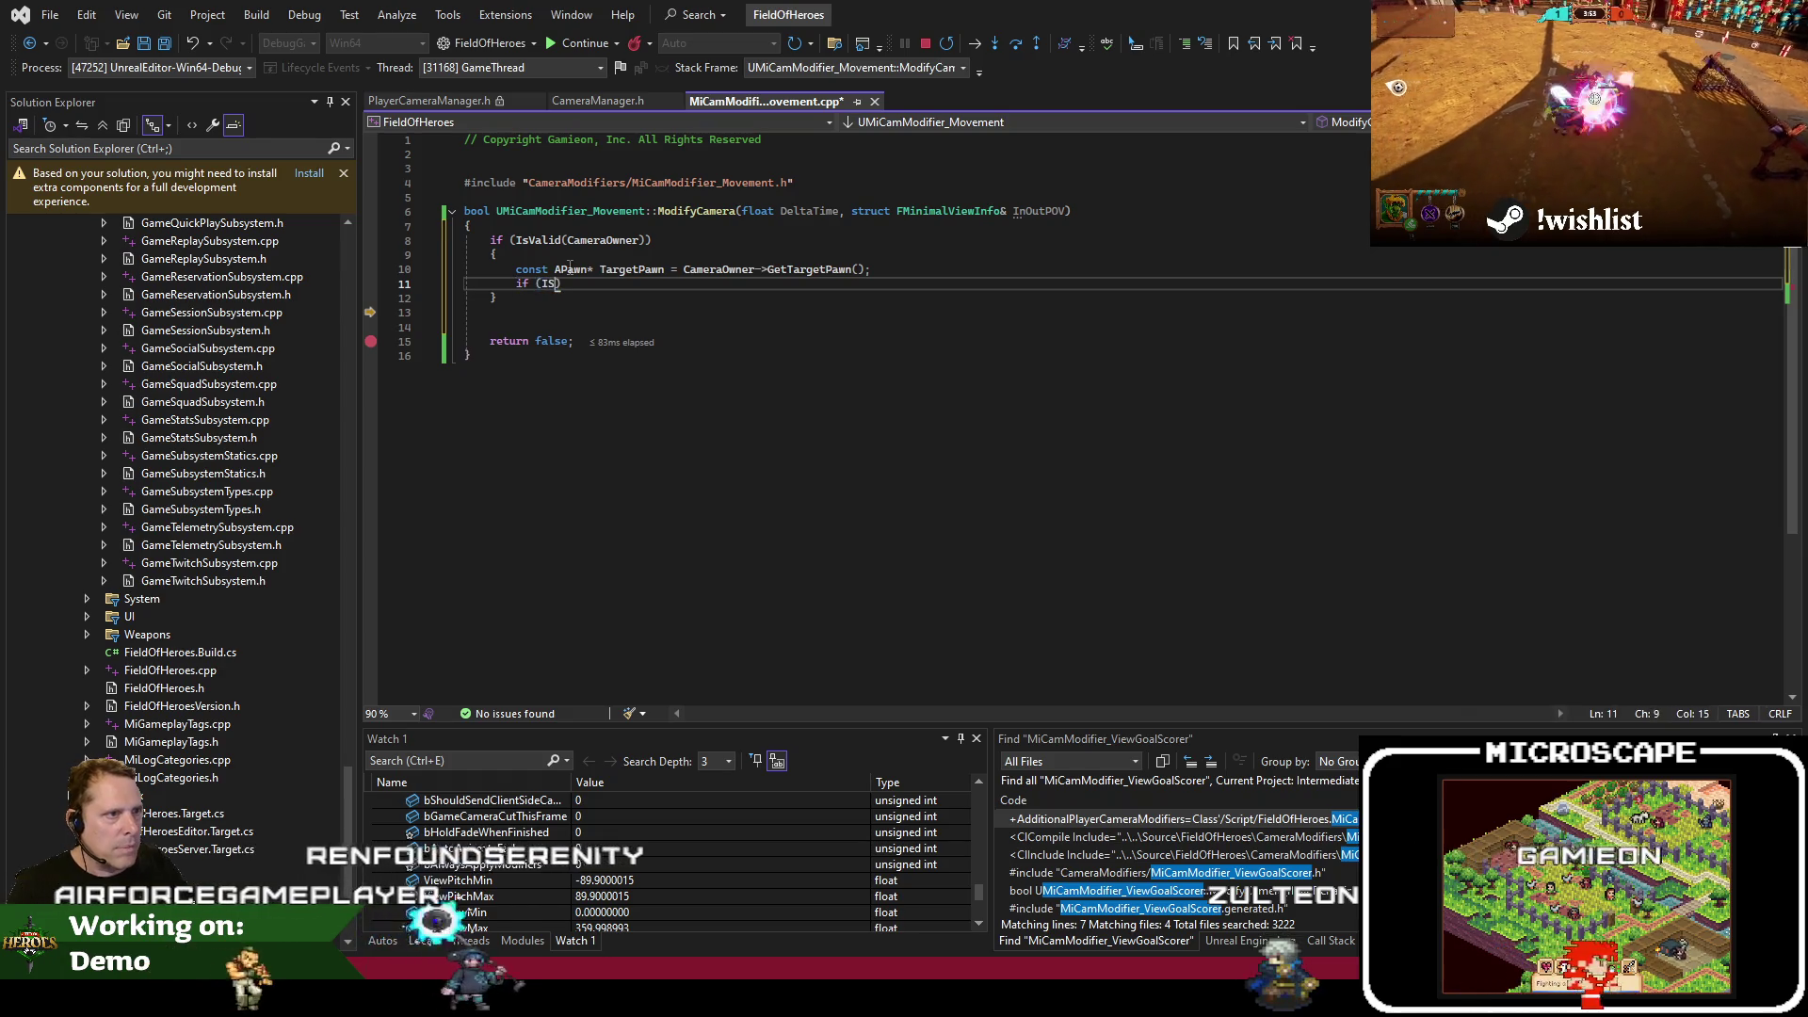
type("alid(TargetPawn")
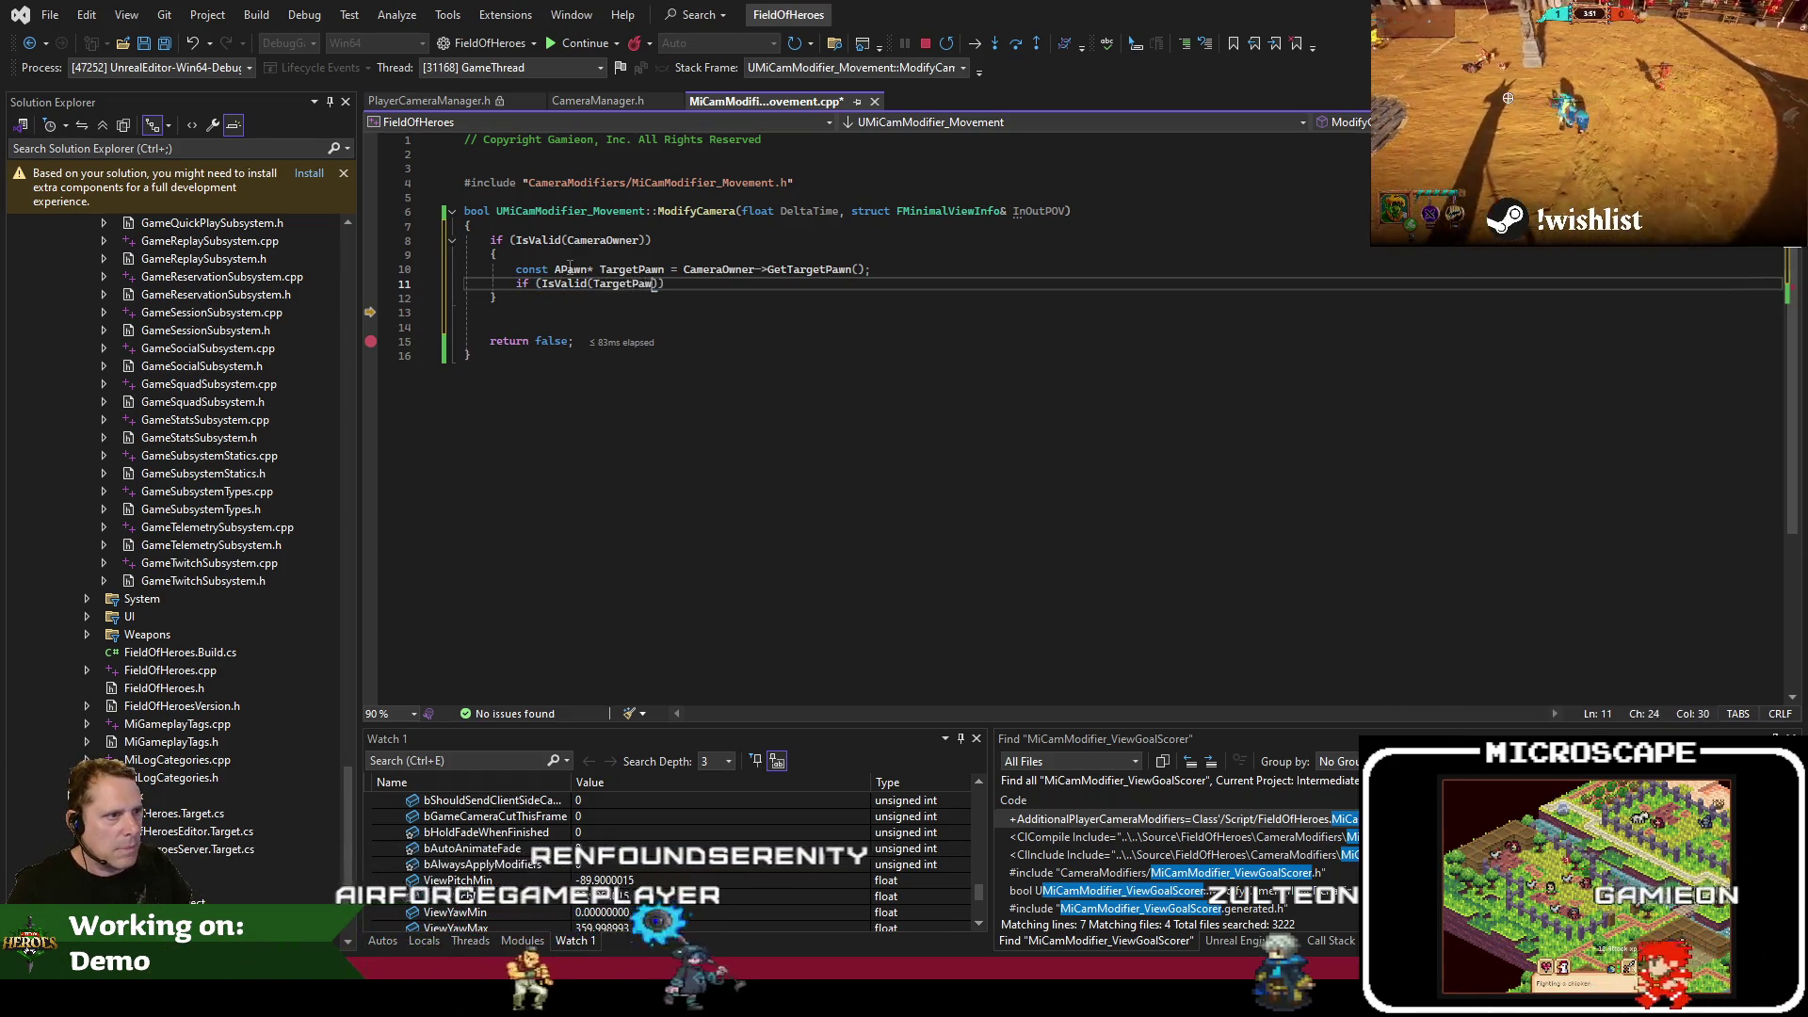
key("End")
key("Return")
type("{")
key("Return")
Add #include "GameFramework/Pawn.h" and check CameraOwner's current debugger value
key("Up")
key("Up")
key("Up")
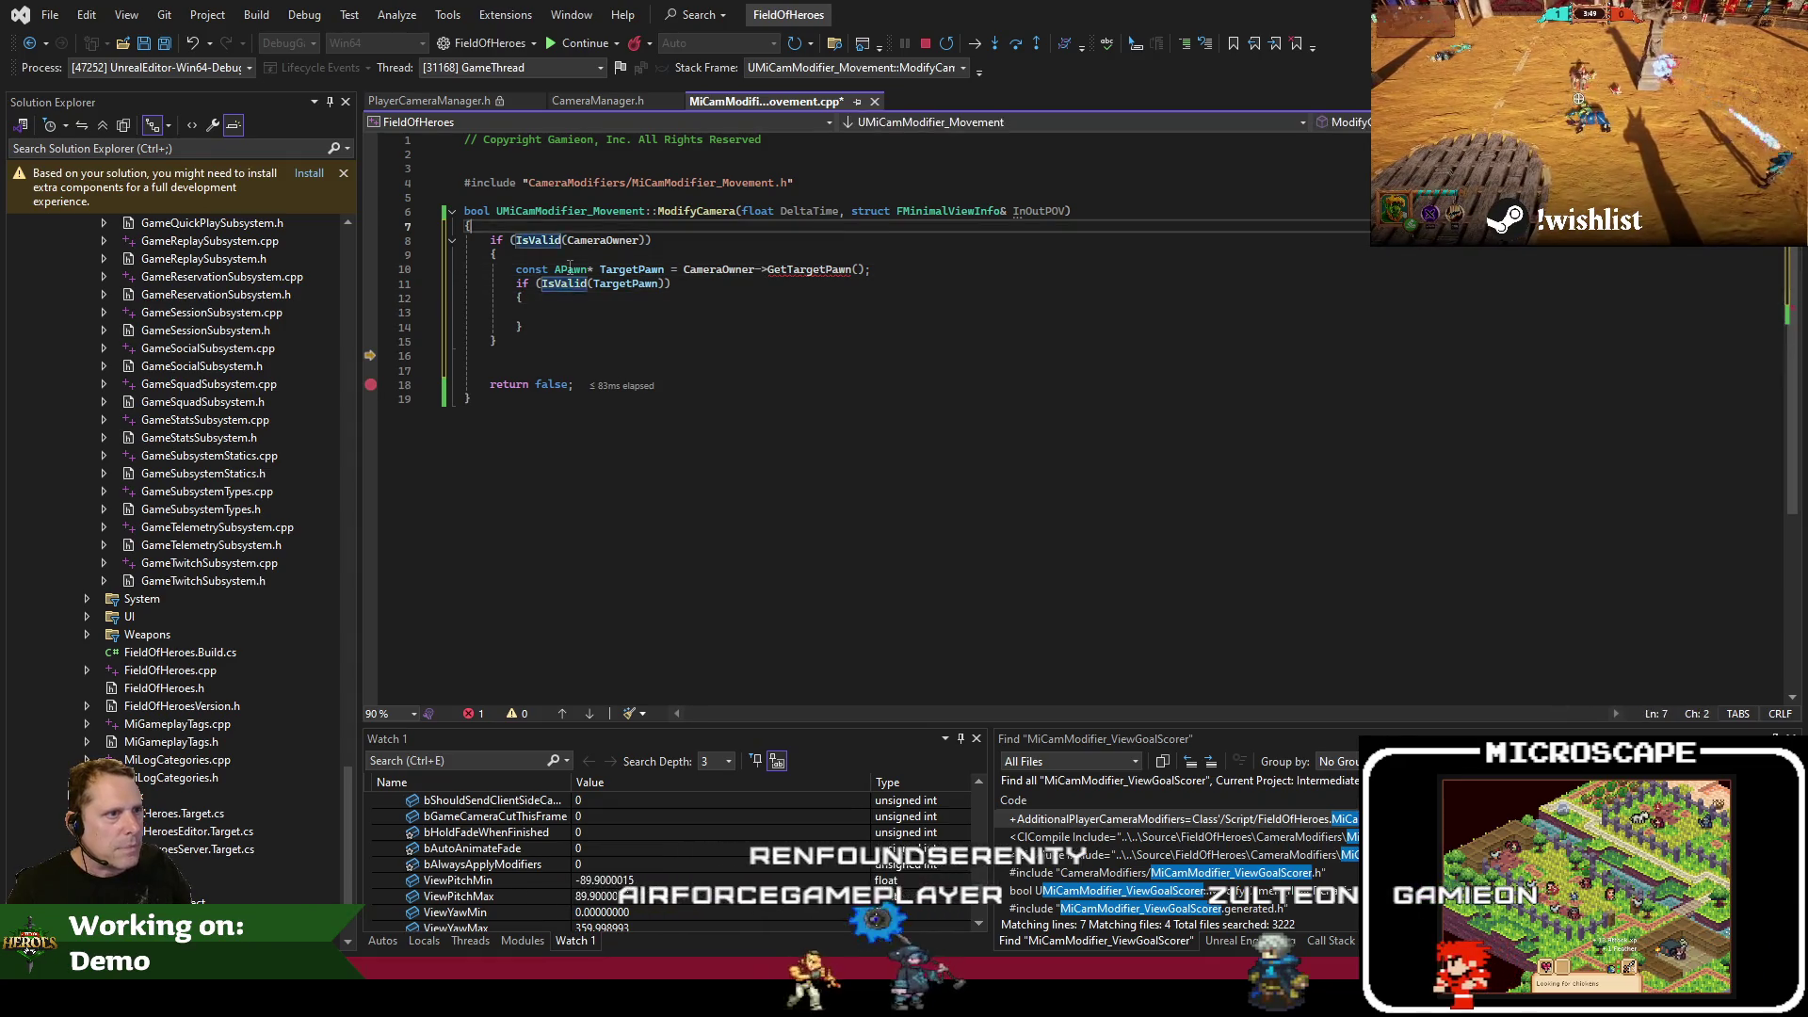
key("Return")
key("Up")
type("#include \"GameFramew")
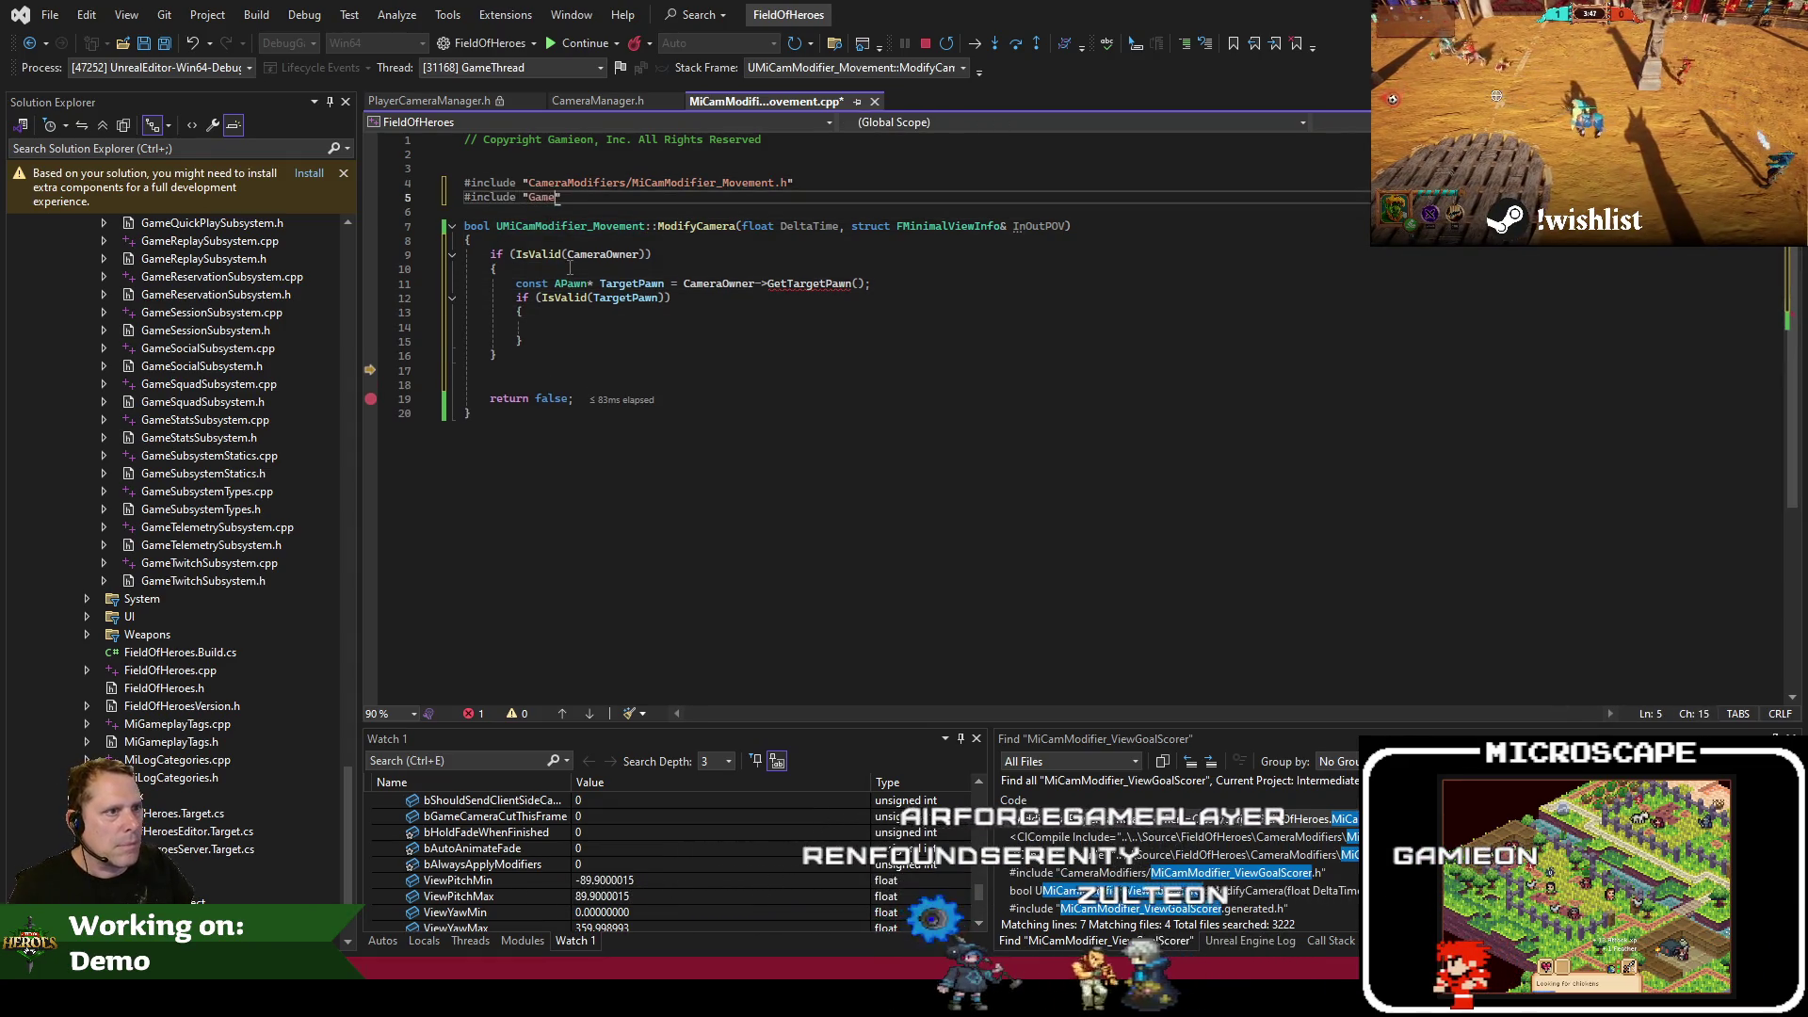
type("ork/Pawn.h")
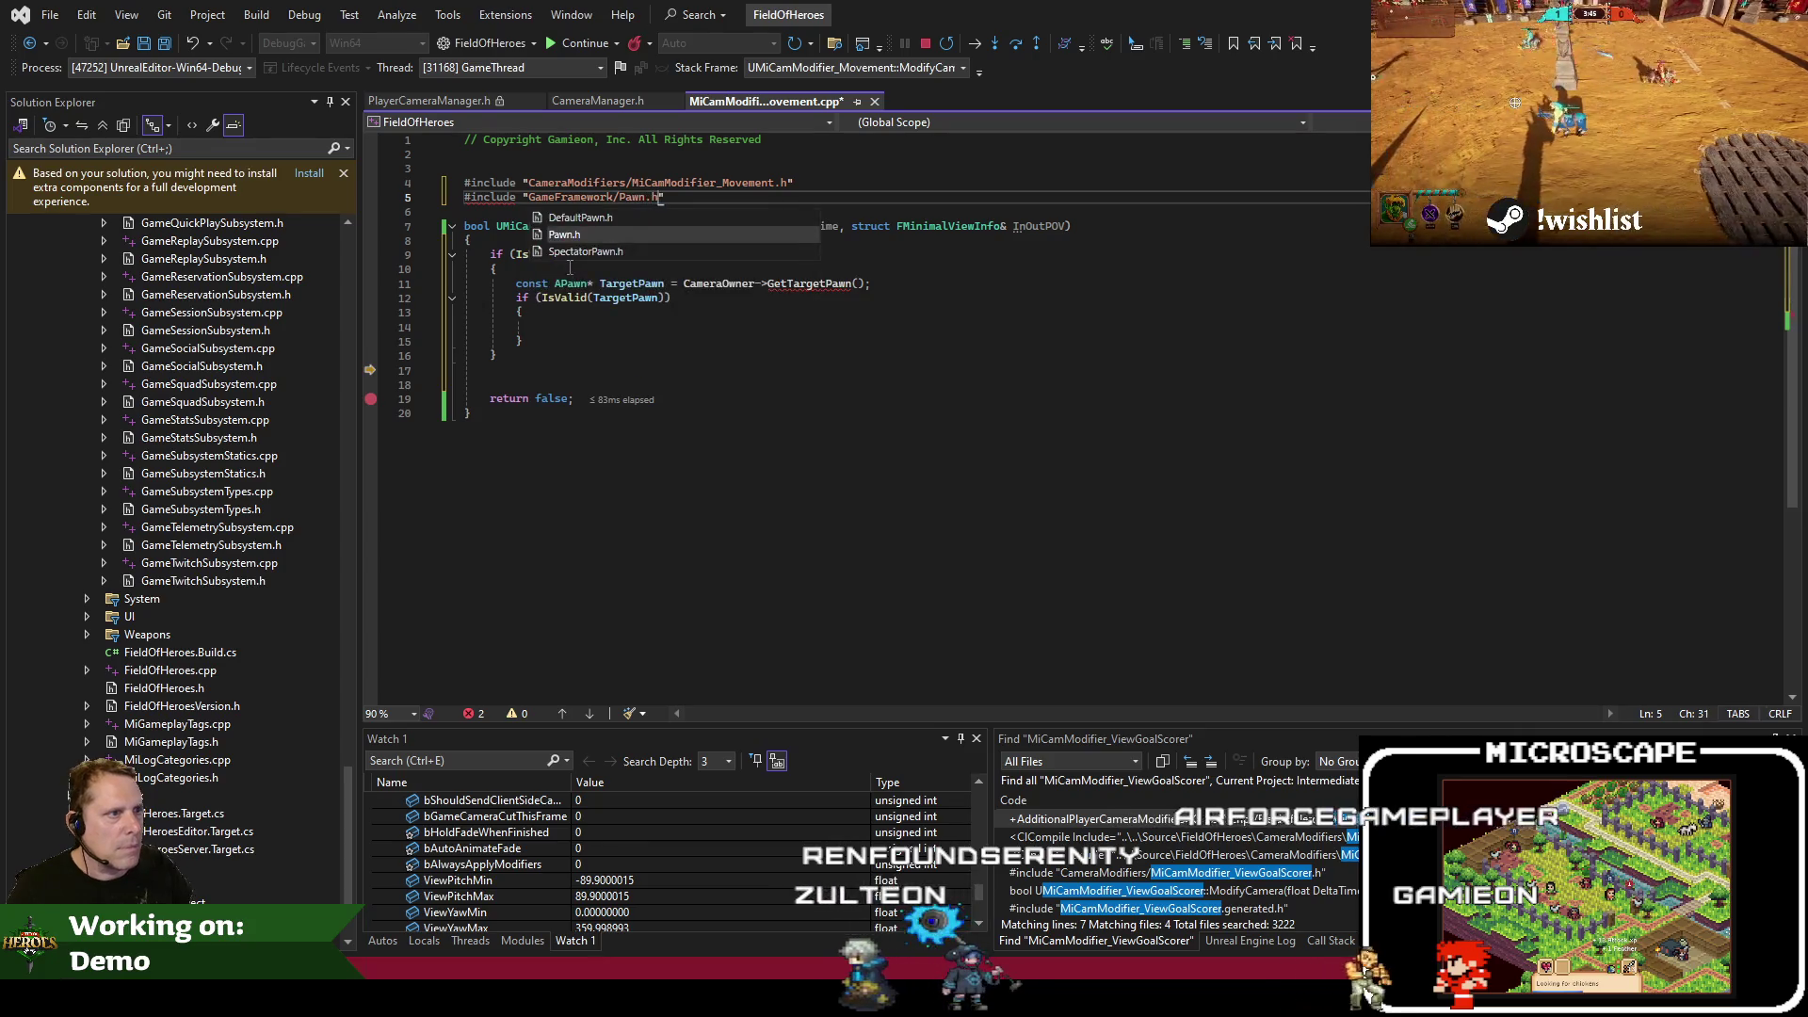
left_click(770, 329)
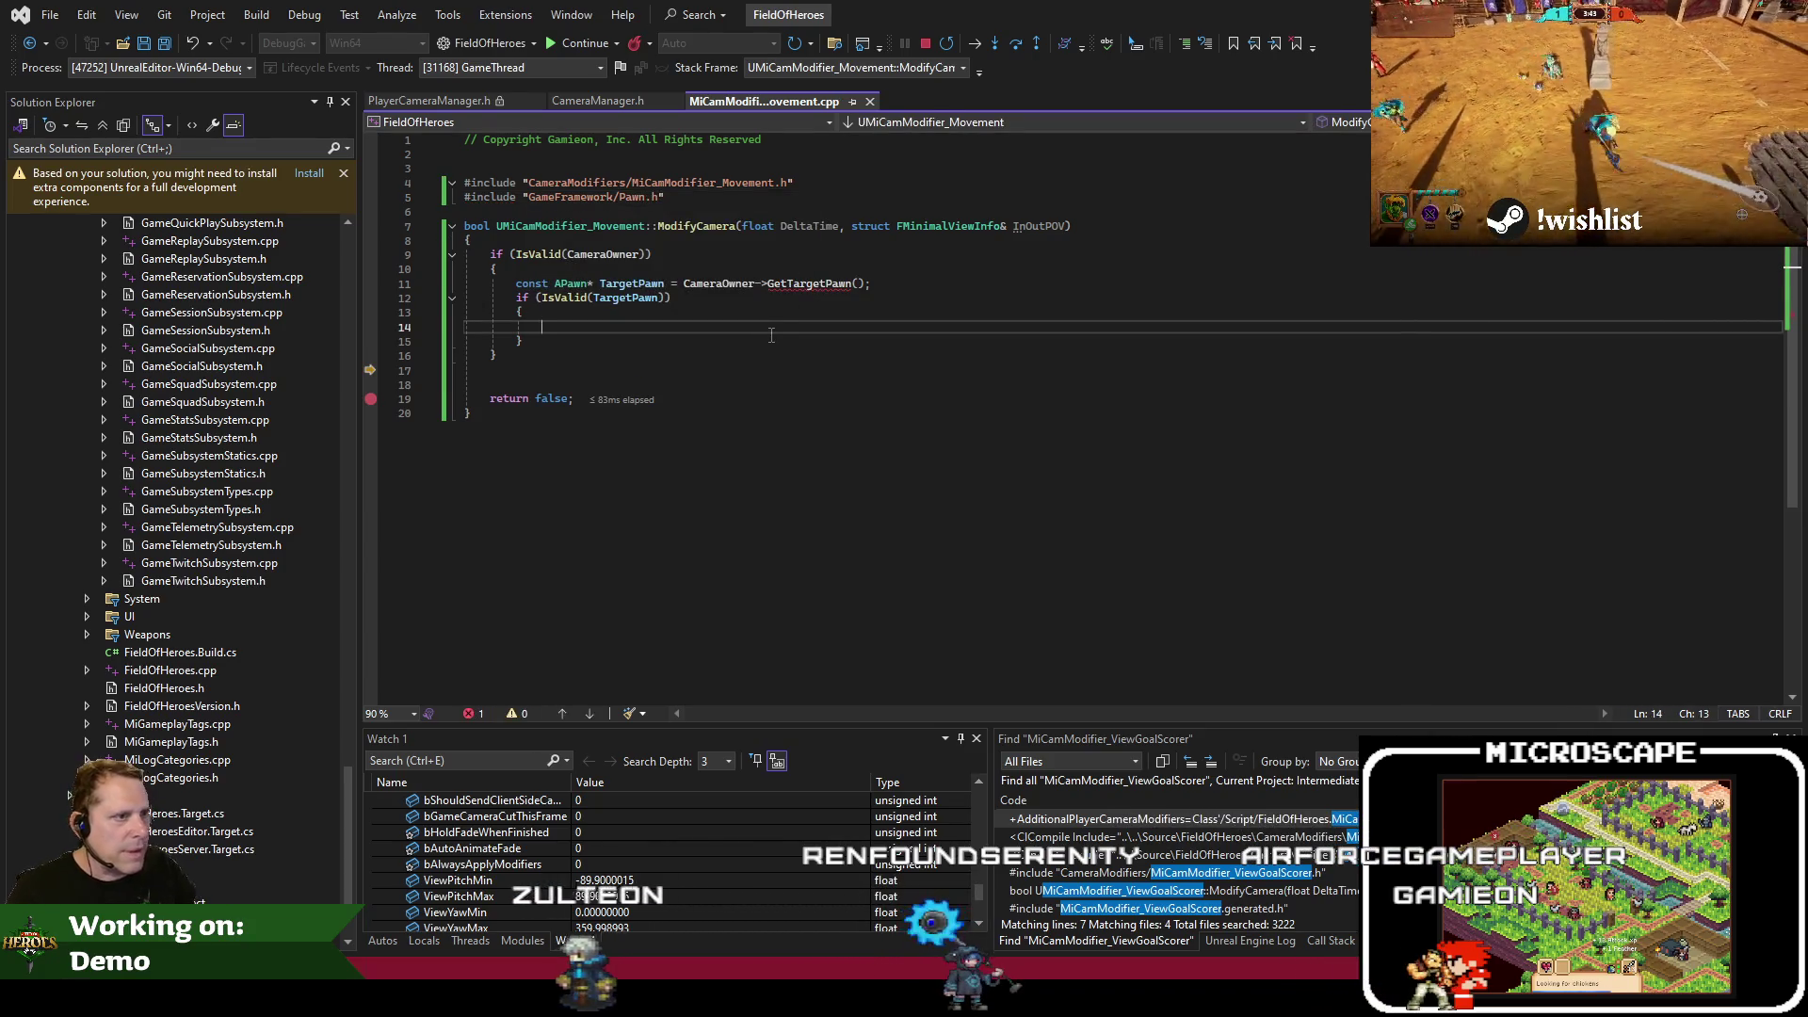
key("Up")
key("Up")
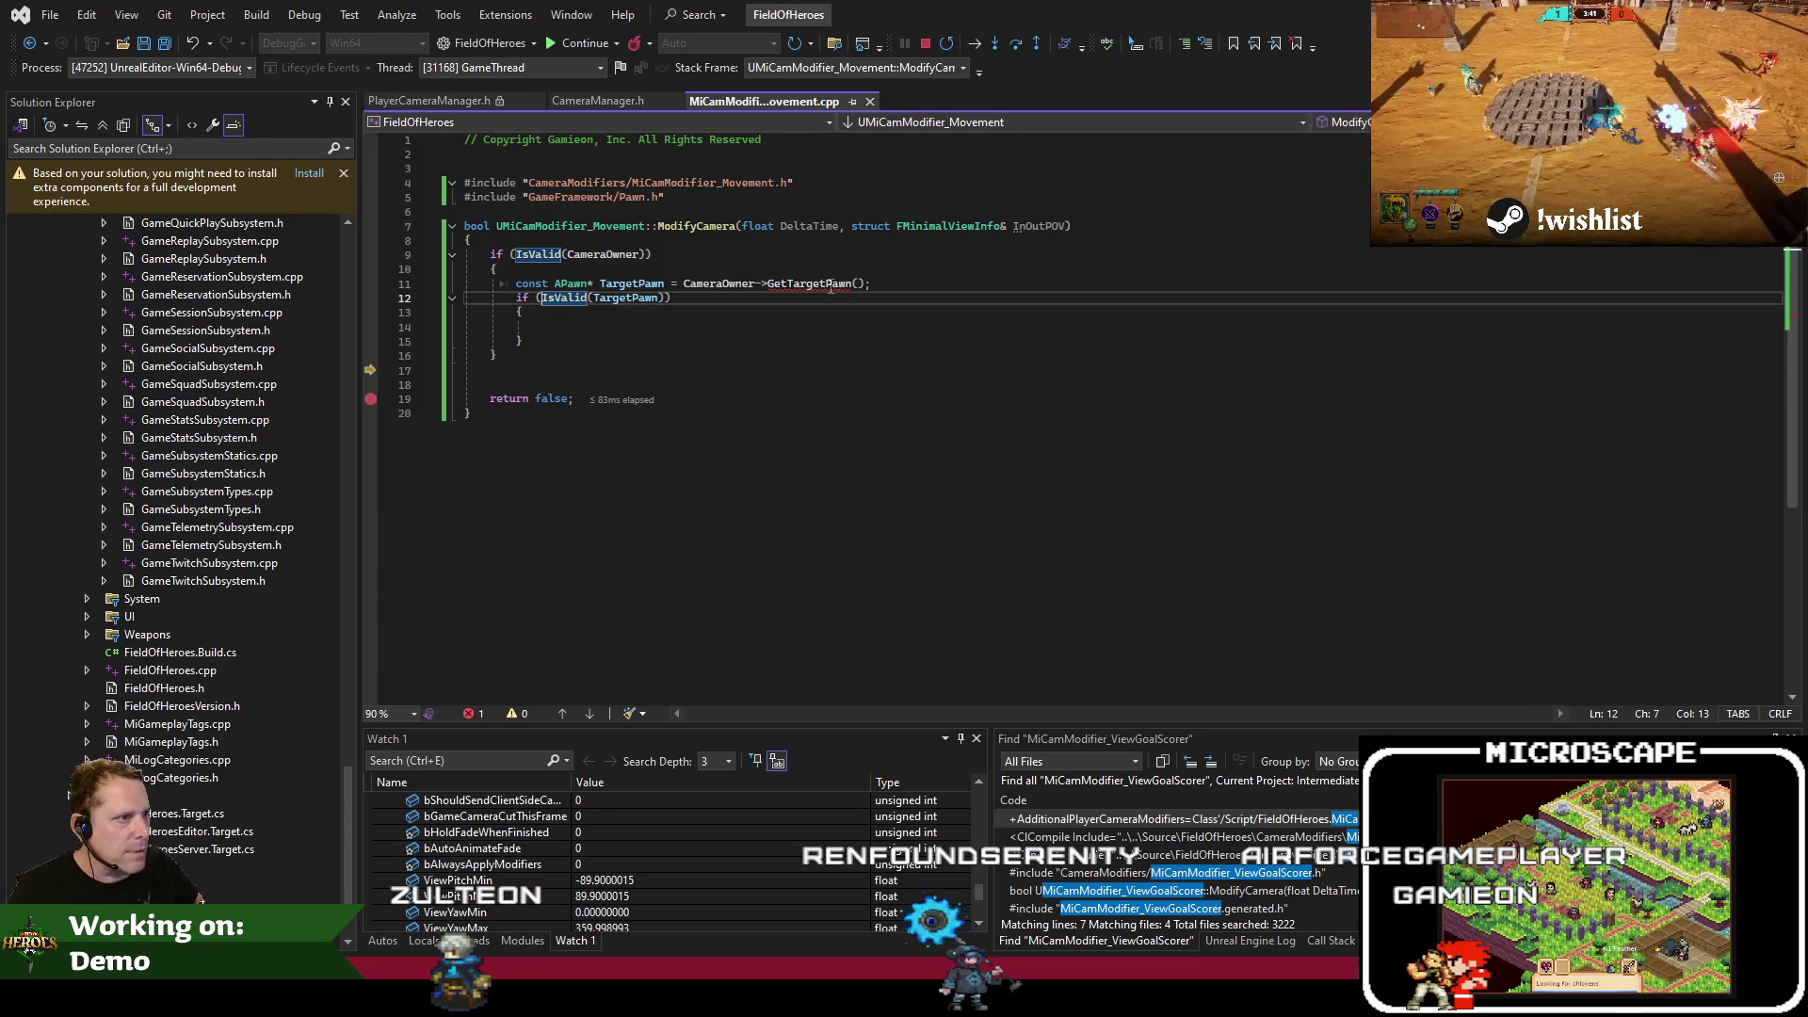
left_click(751, 283)
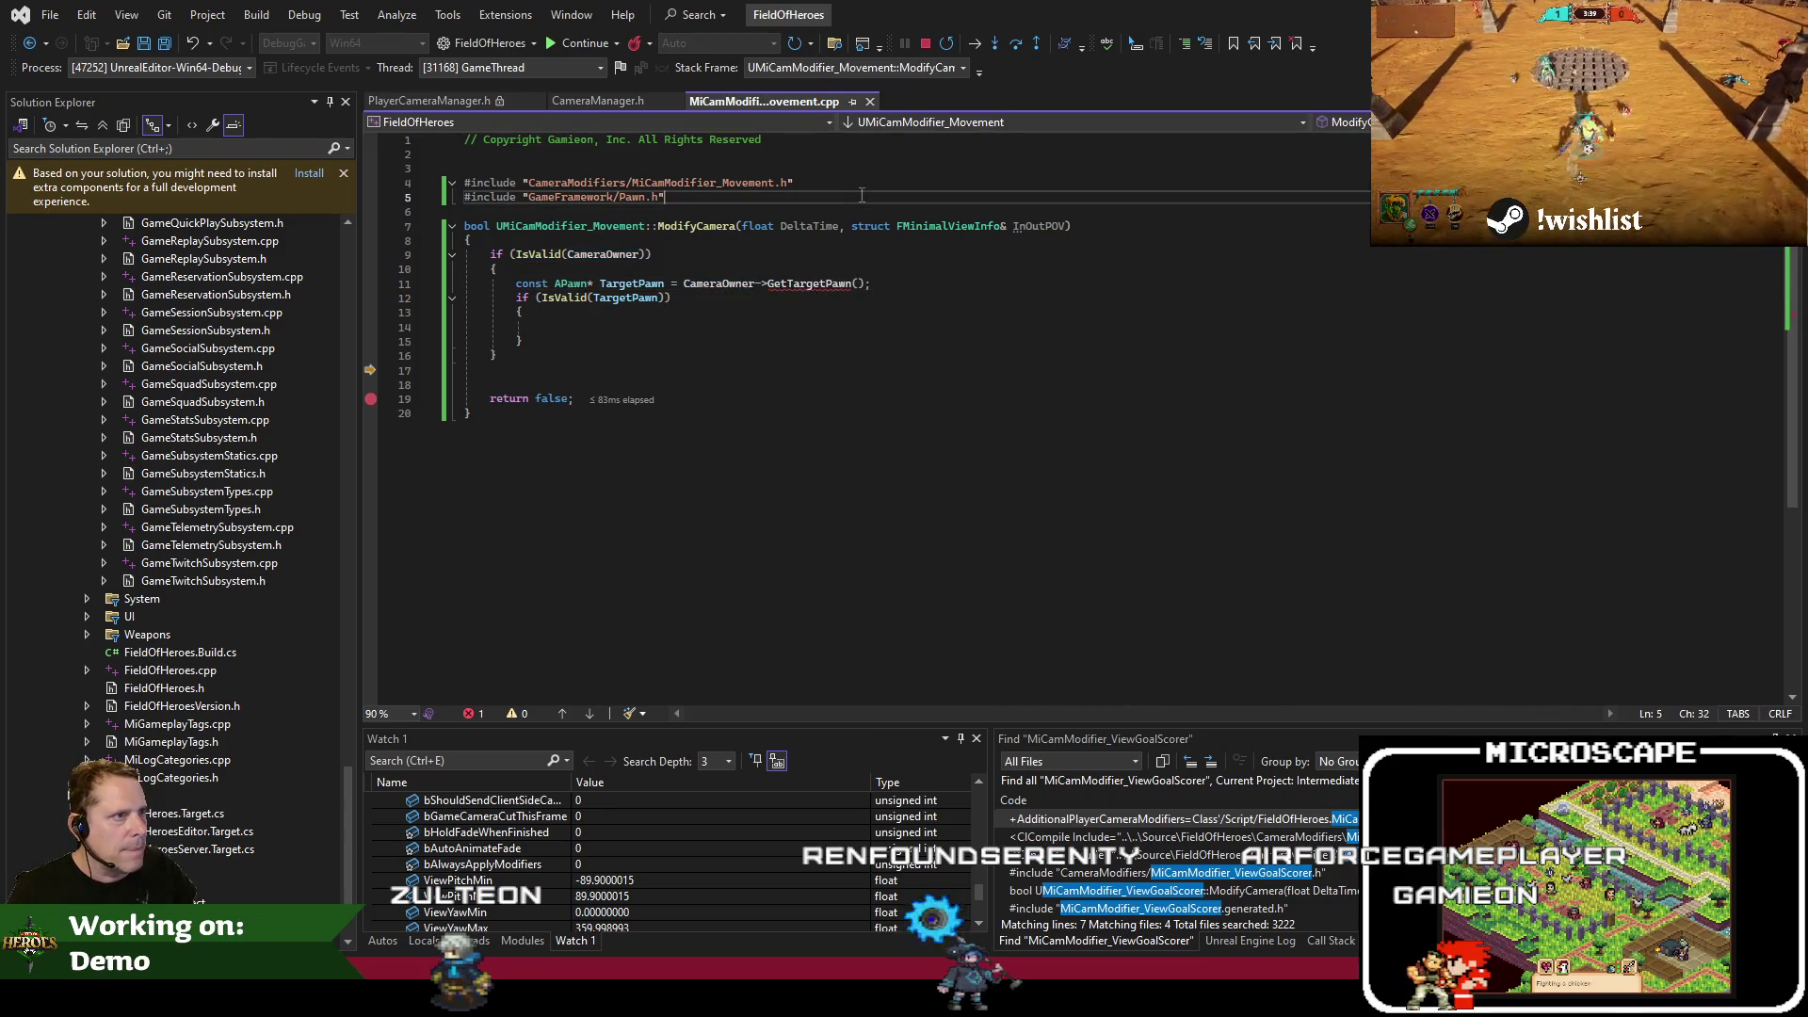
left_click(407, 104)
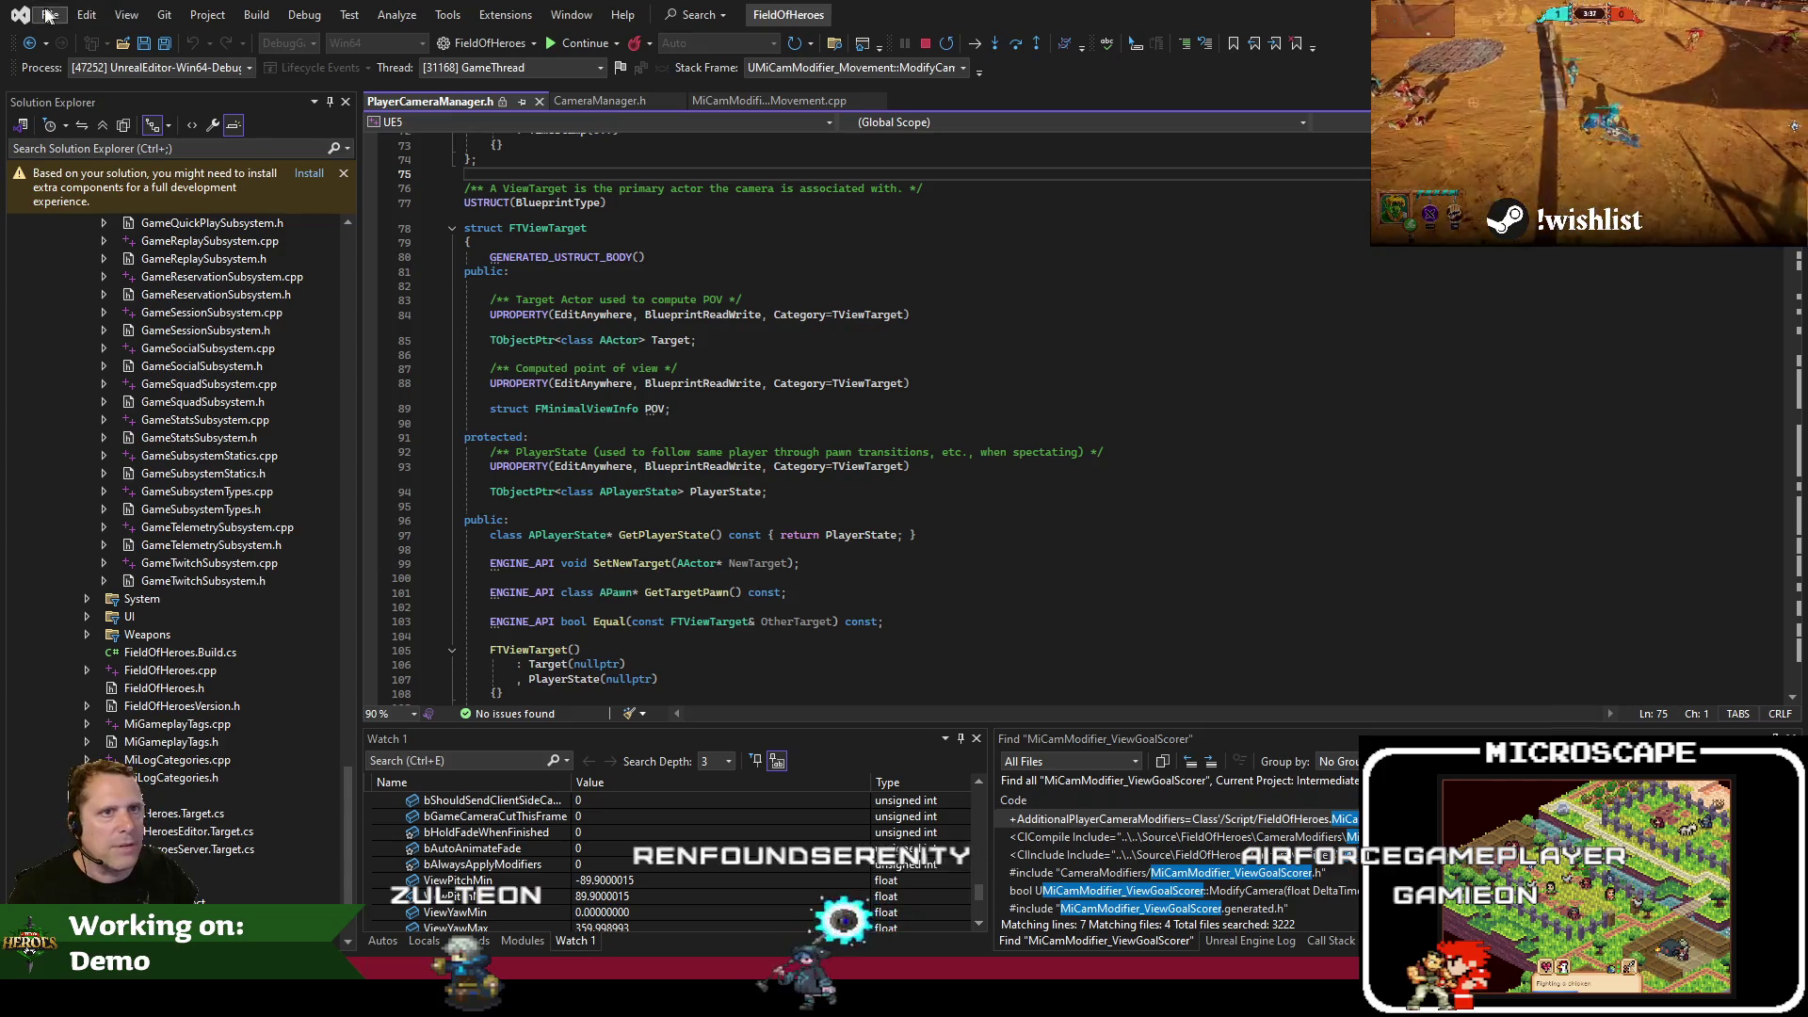
Dismiss the header's Save As dialog without saving
right_click(918, 256)
left_click(50, 14)
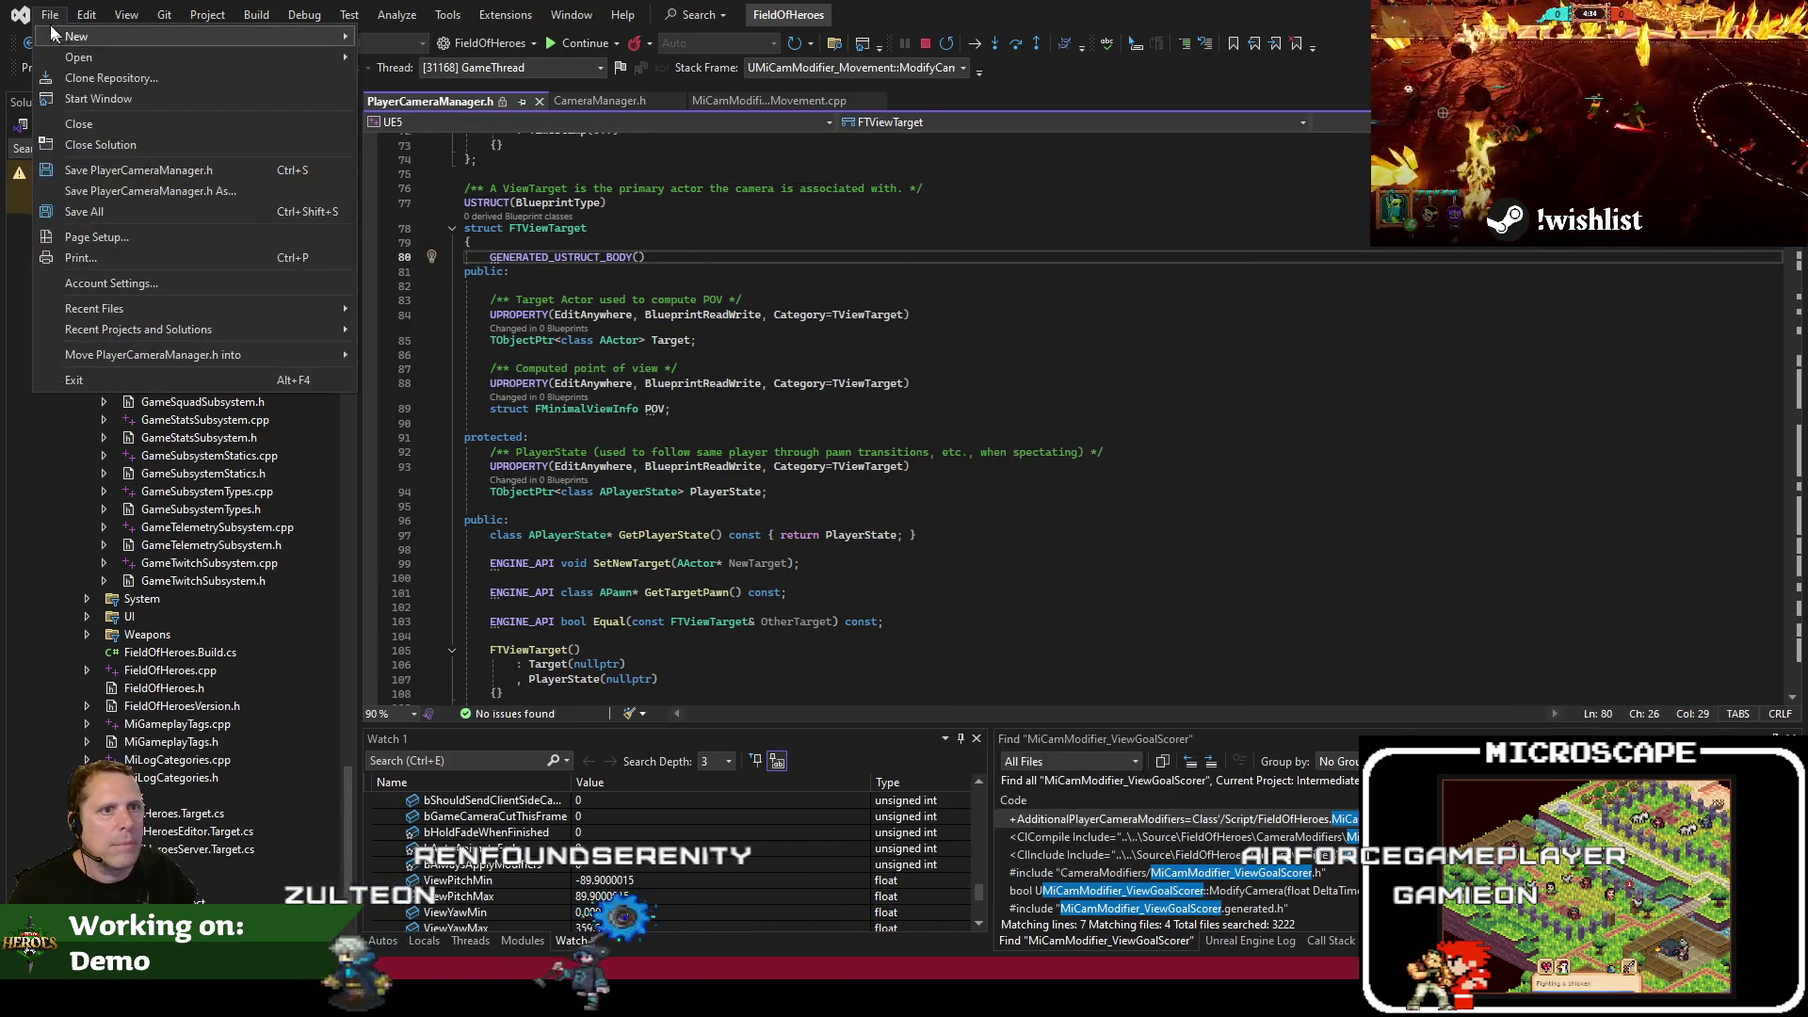
left_click(151, 191)
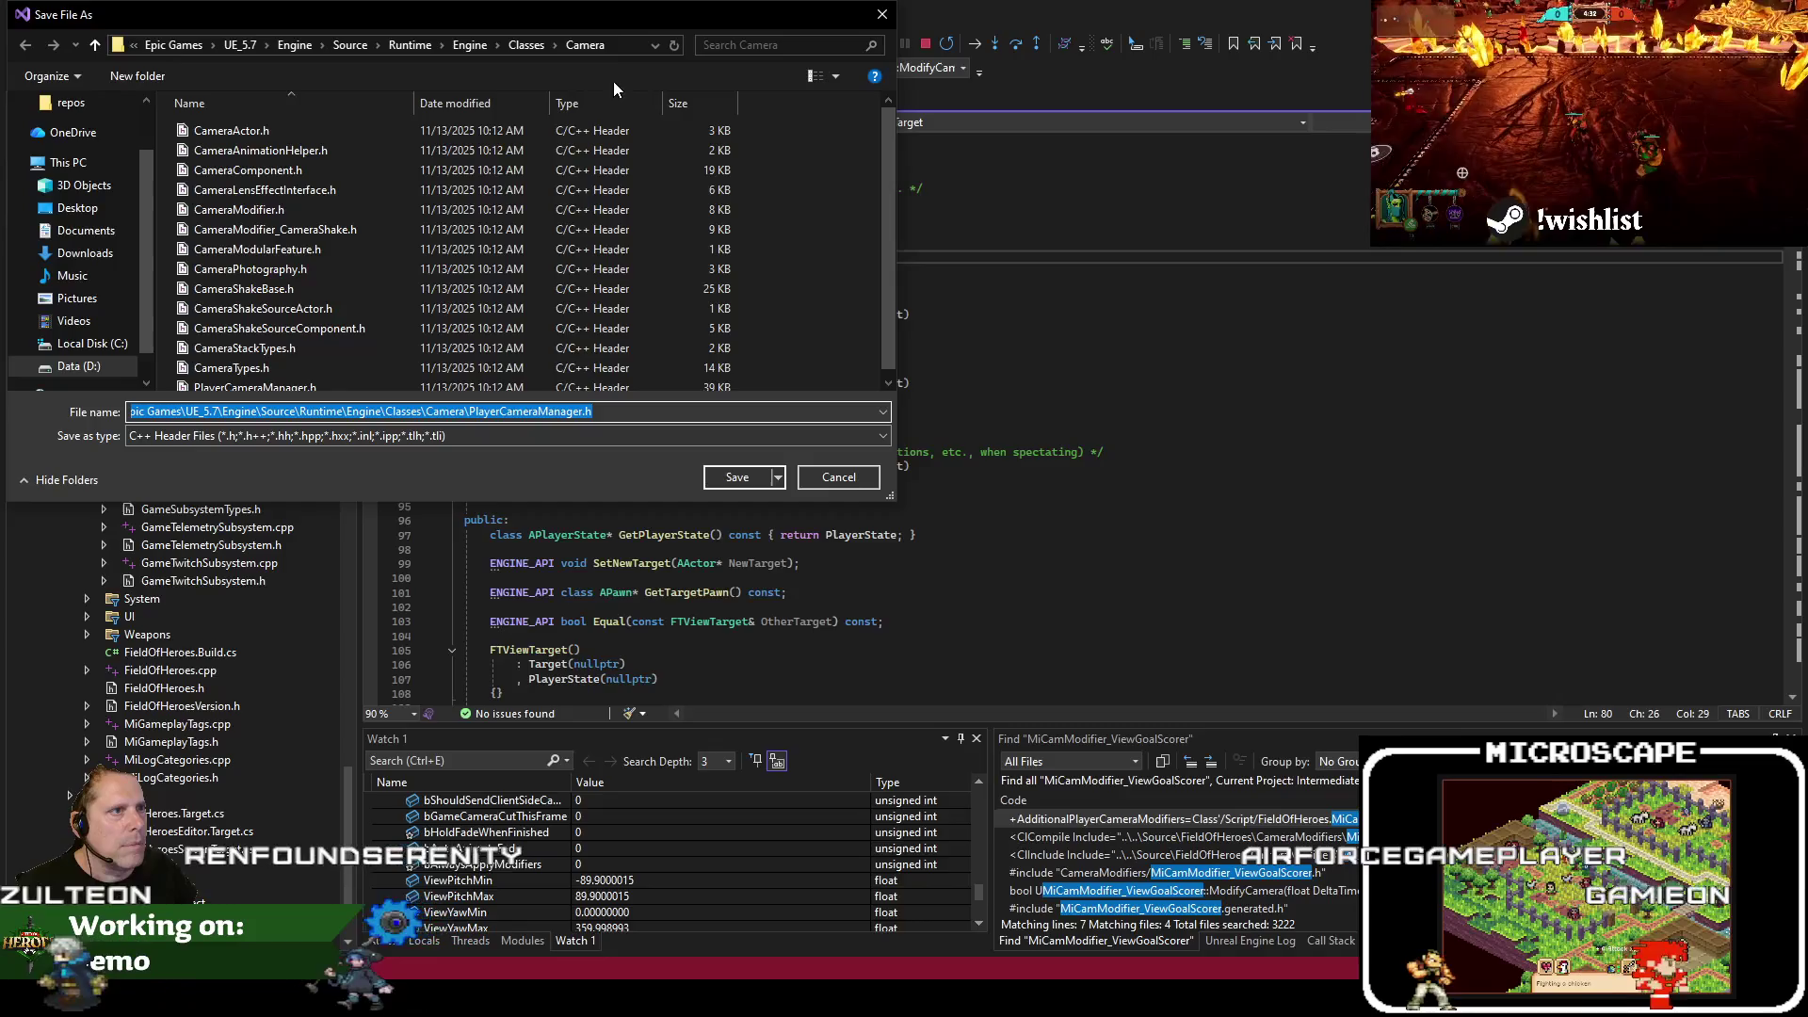
key("Escape")
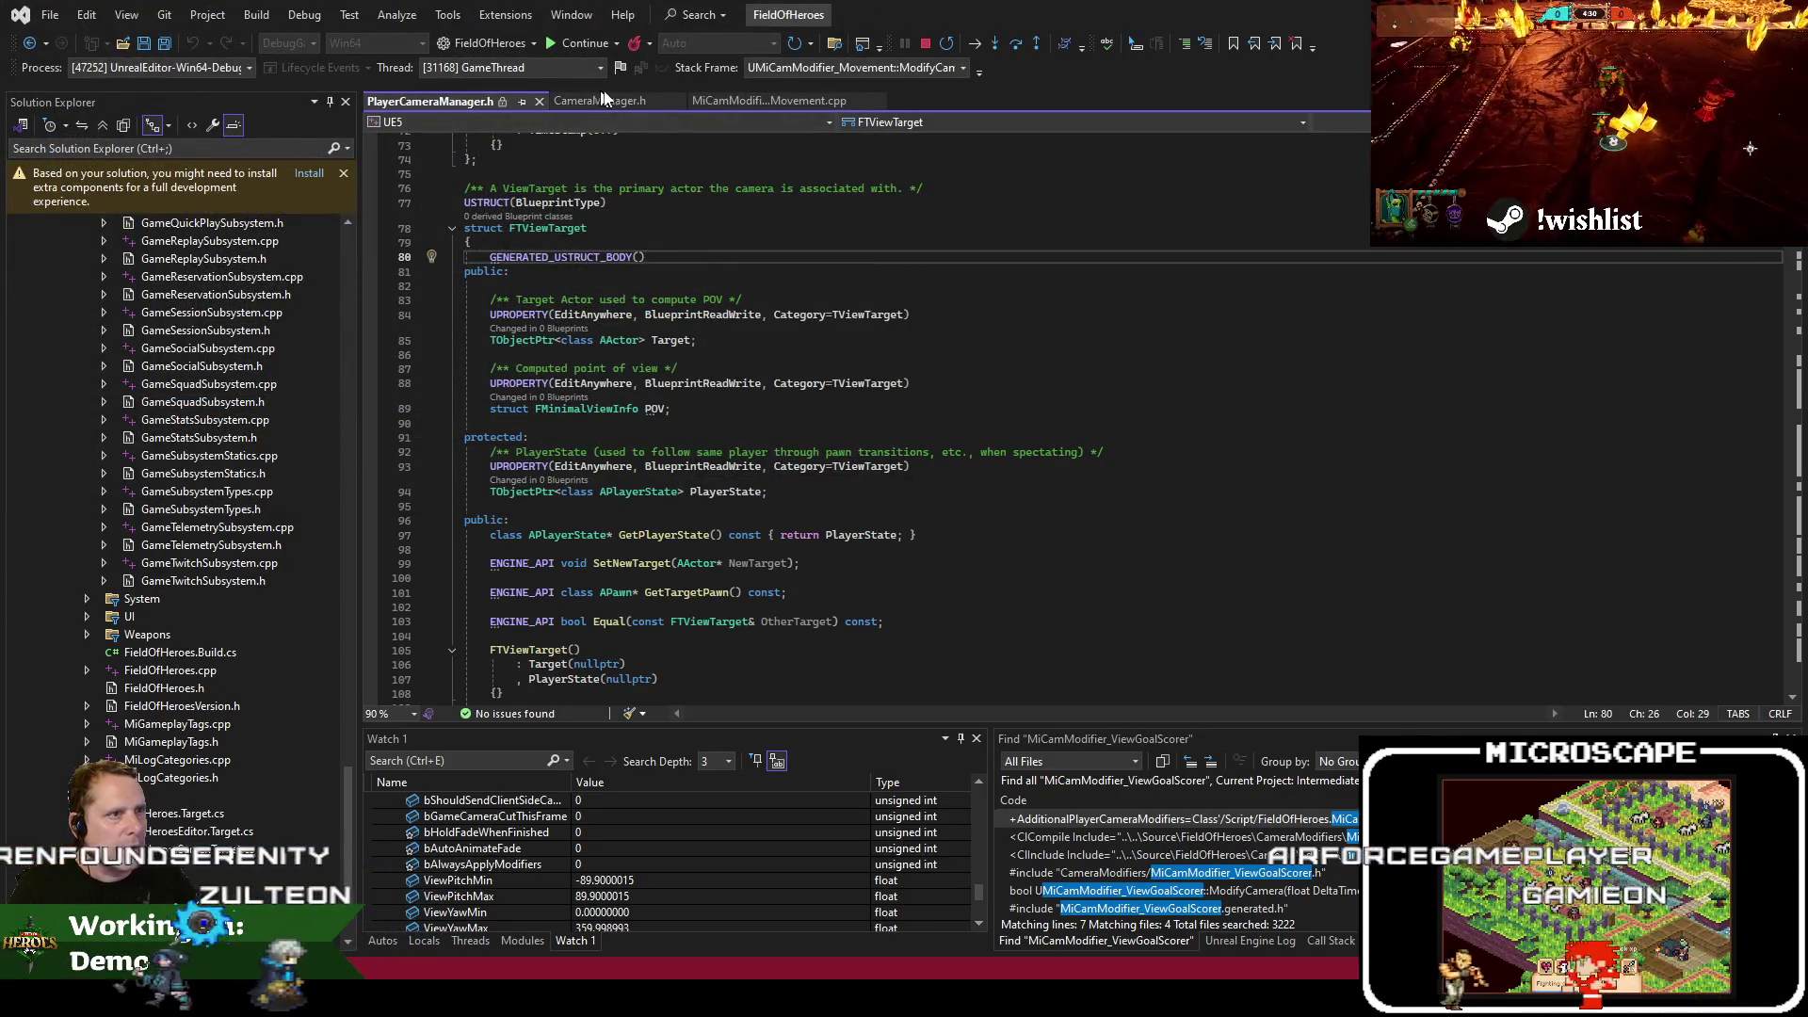
Add #include "Camera/PlayerCameraManager.h" to MiCamModifier_Movement.cpp
left_click(758, 100)
left_click(826, 198)
type("C")
key("BackSpace")
type("#include \"Camera/PlayerCameraManager.h\"")
Move the breakpoint from the return false line to the TargetPawn check, then save and build
key("Down")
key("Down")
left_click(802, 329)
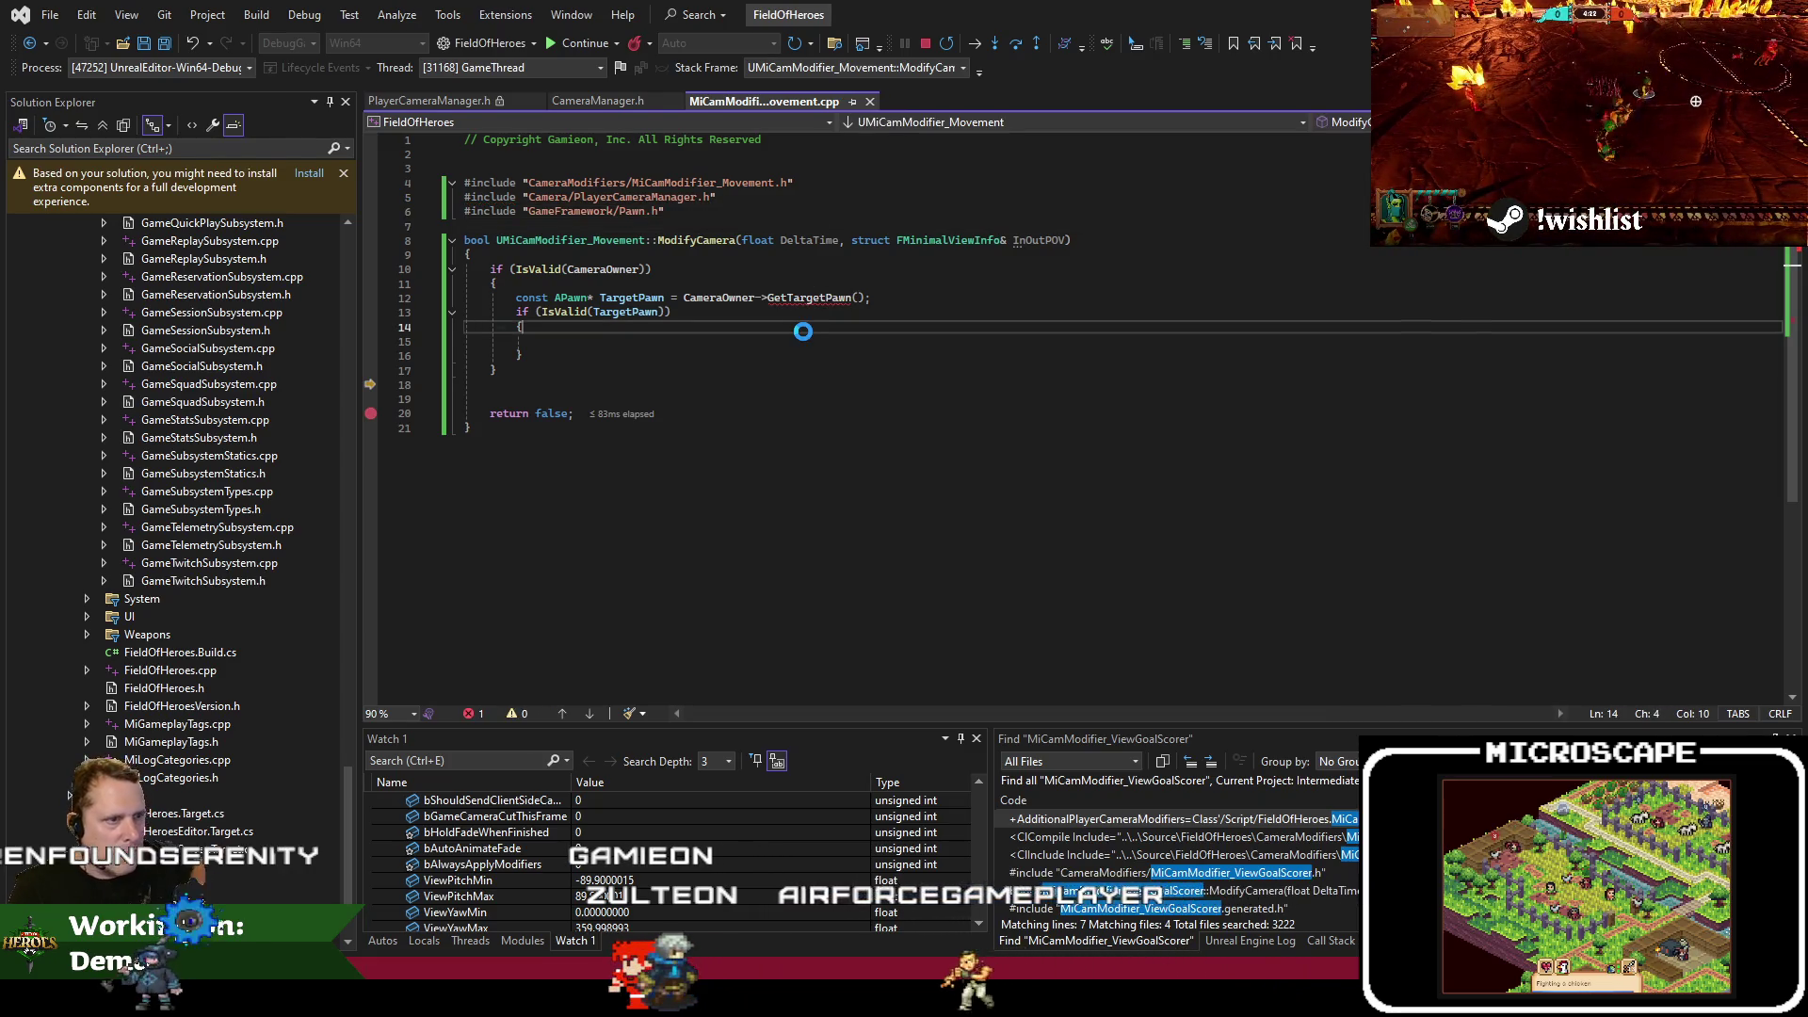
key("Up")
key("F9")
key("Down")
key("Down")
key("Down")
key("BackSpace")
key("Up")
key("Down")
key("Down")
key("F9")
key("ctrl+shift+b")
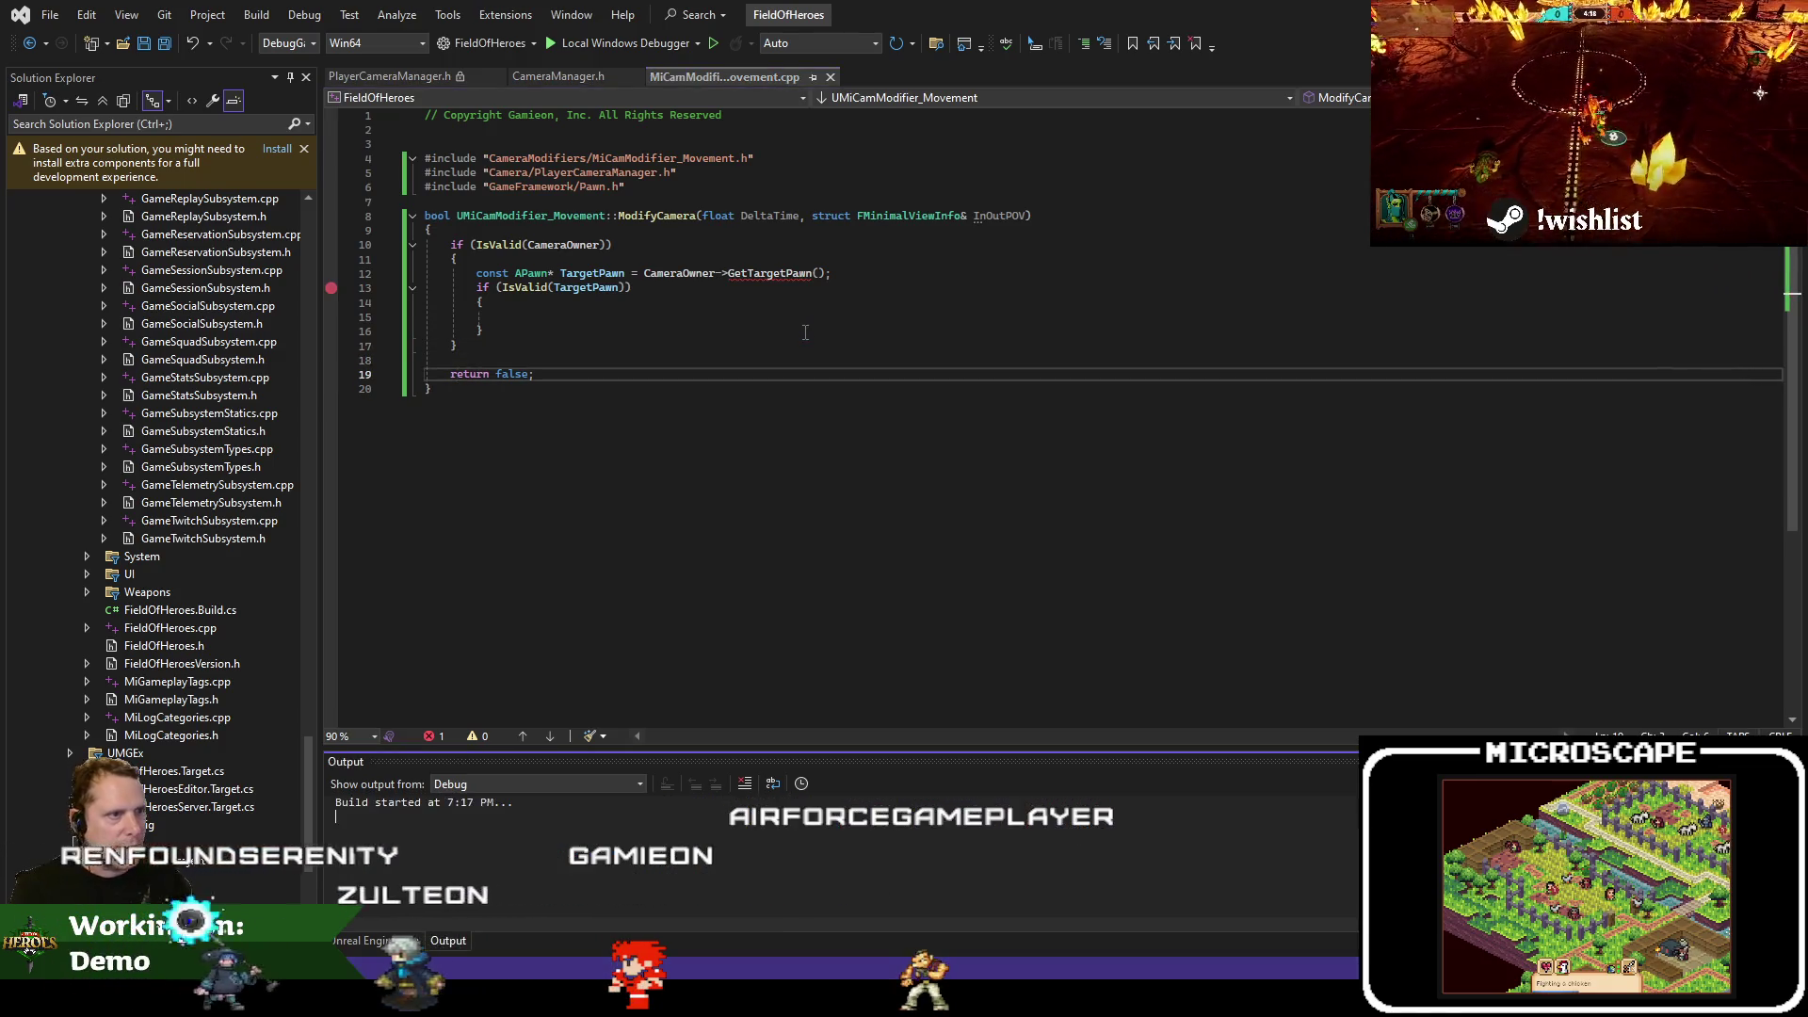
Trace the GetTargetPawn compile error and find GetViewTargetPawn in APlayerCameraManager
double_click(747, 275)
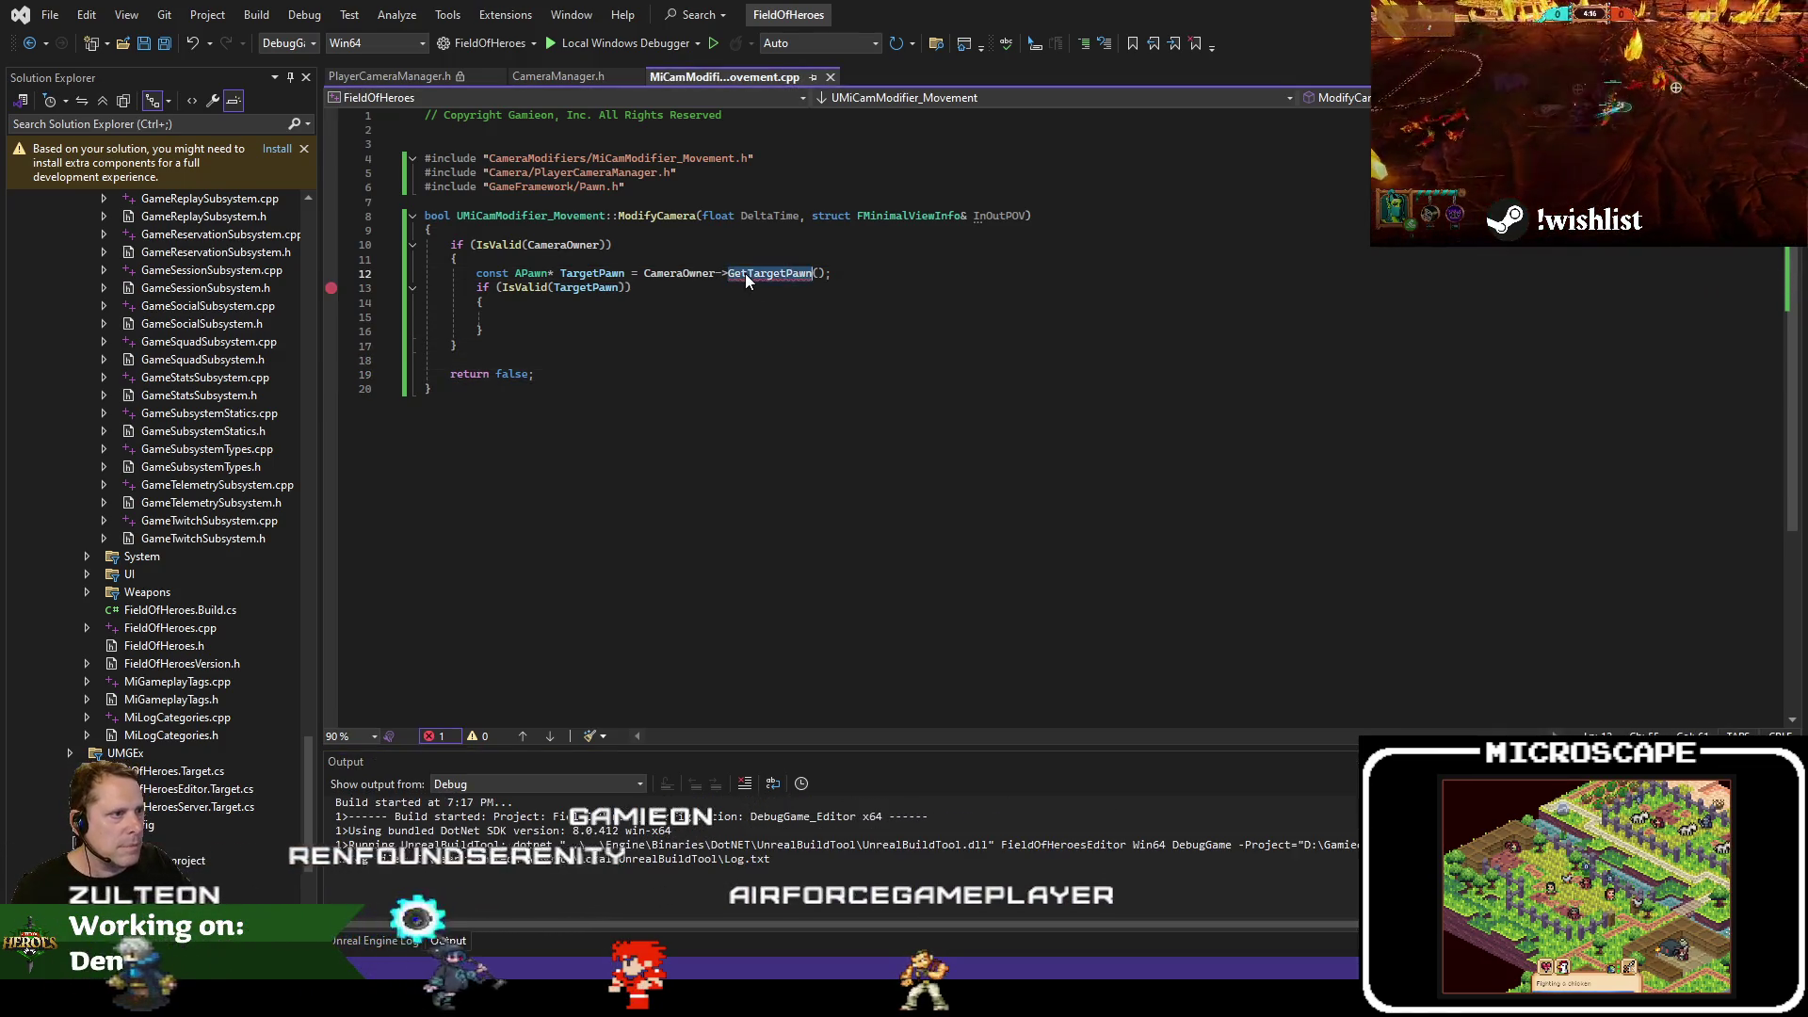
left_click(780, 273)
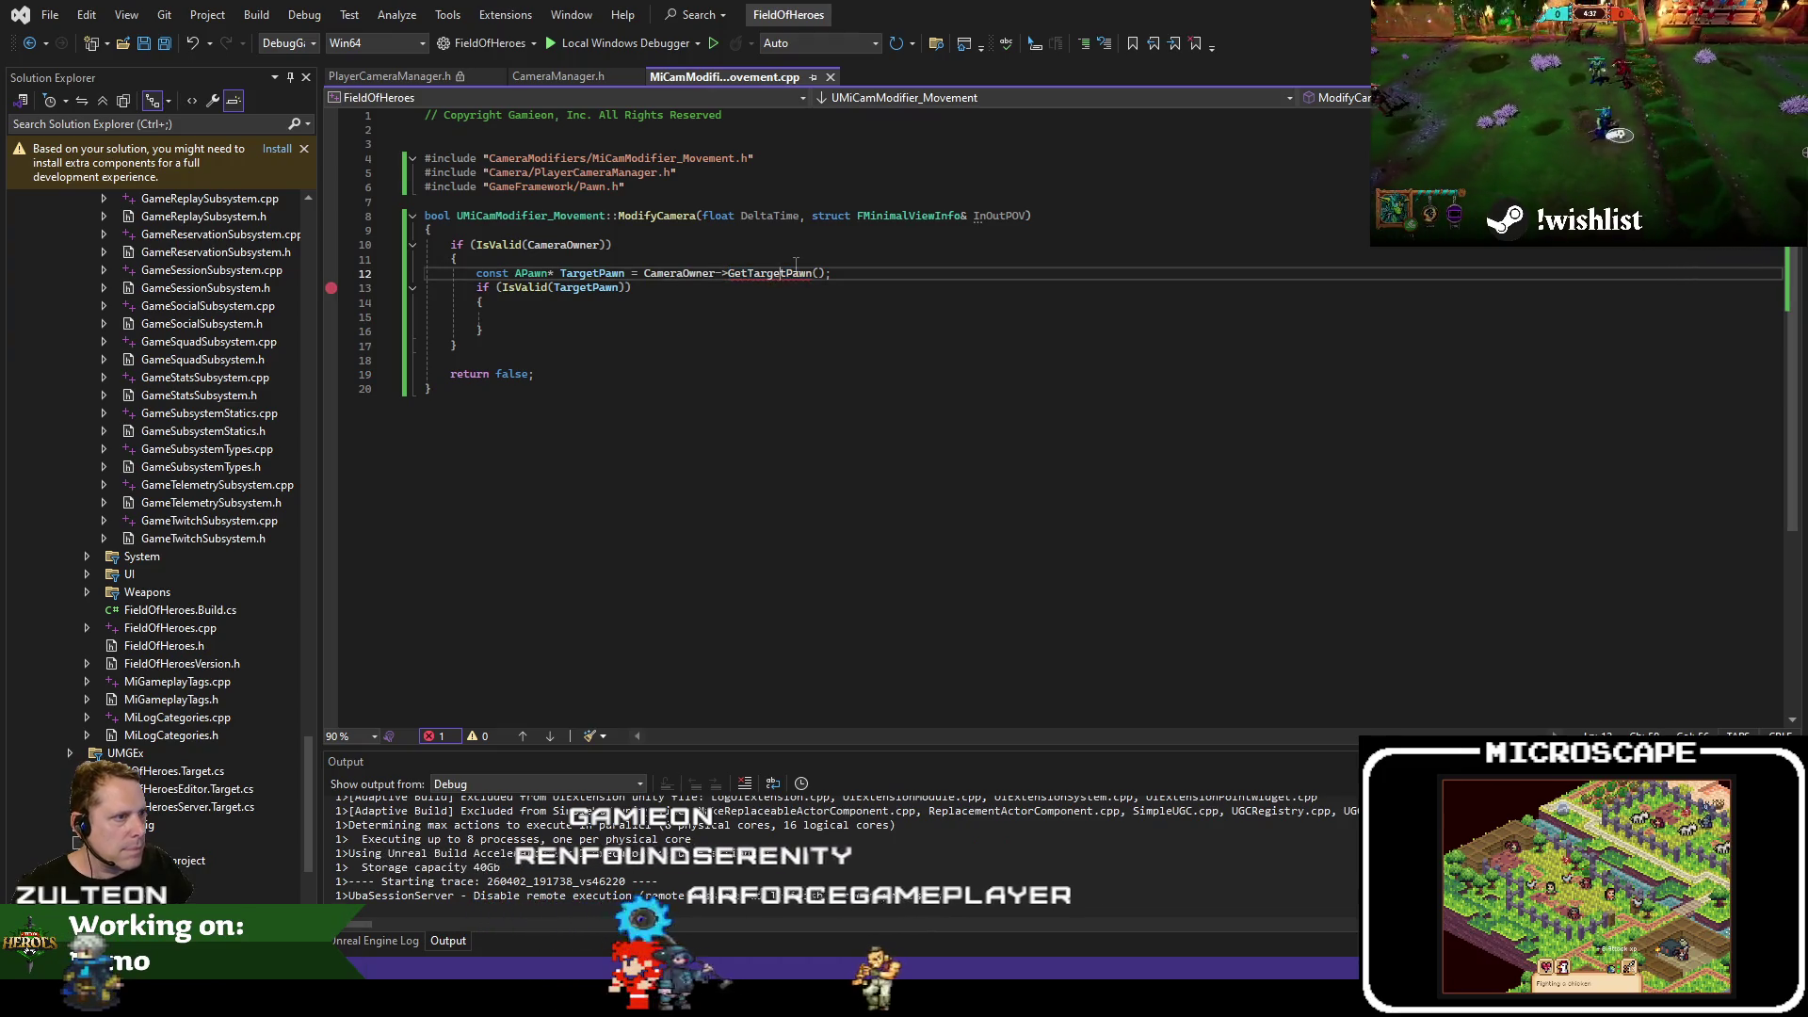
mouse_move(672, 275)
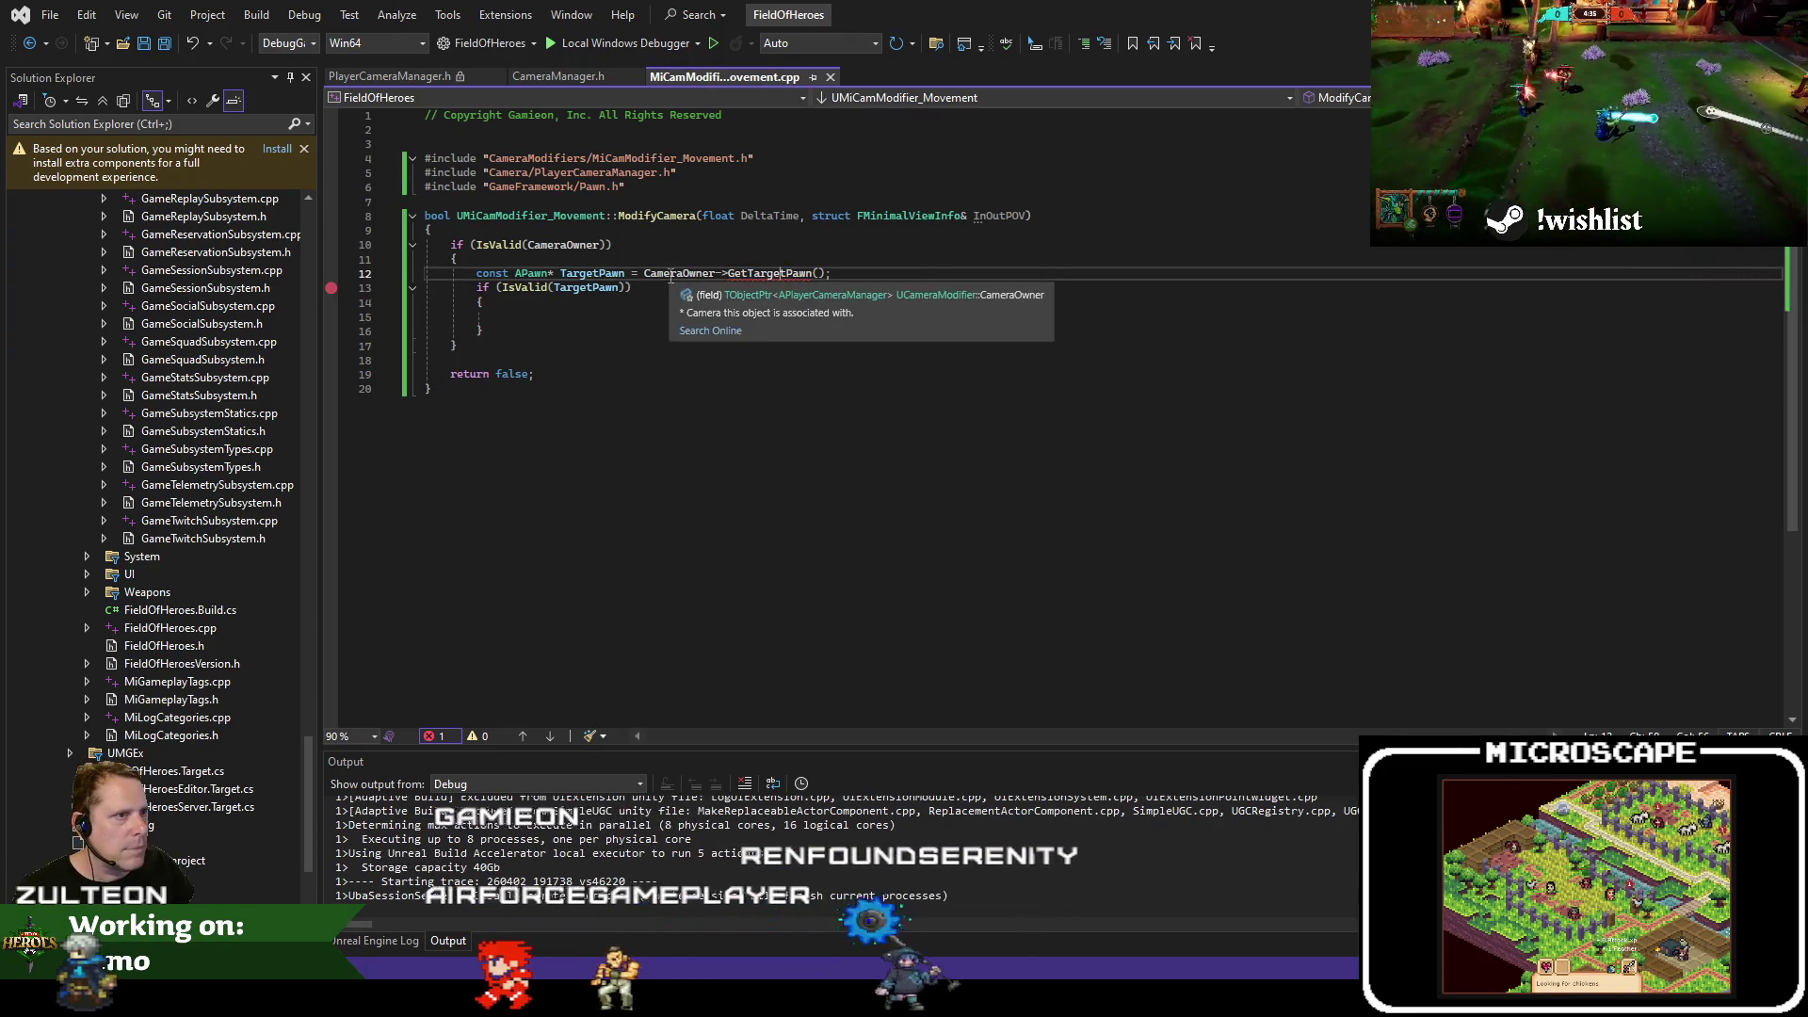
key("F12")
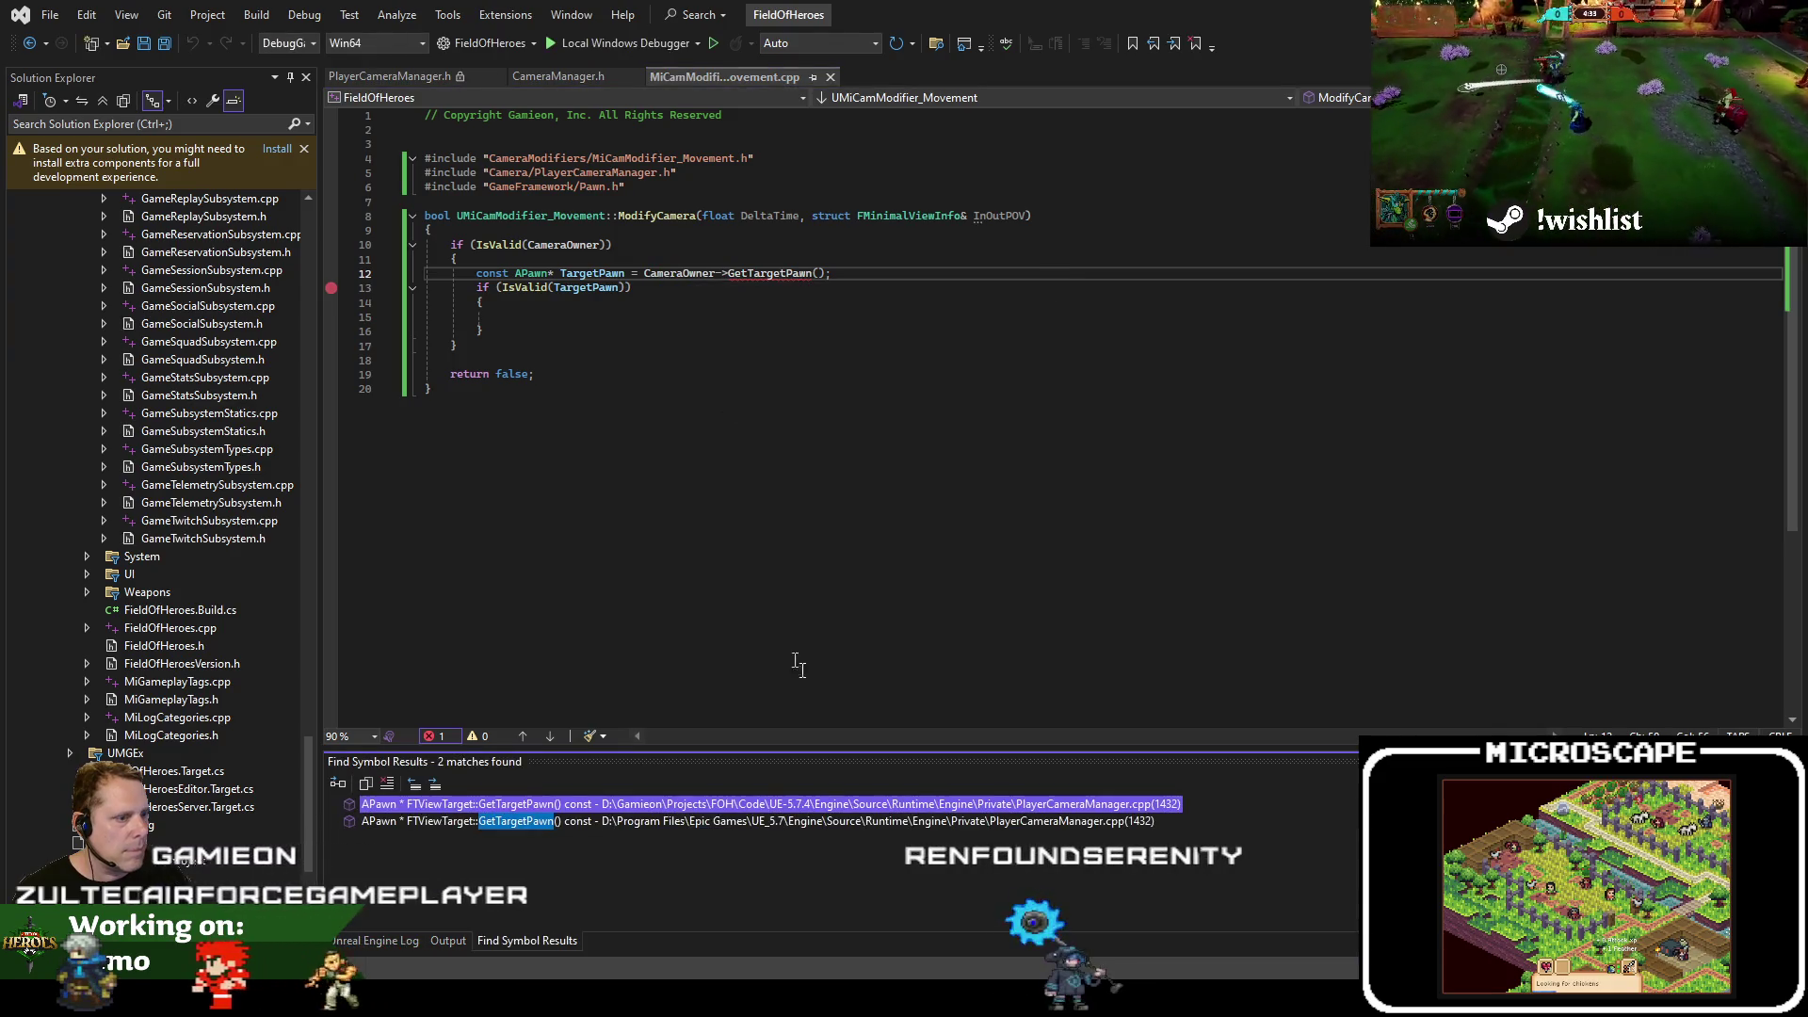
left_click(436, 941)
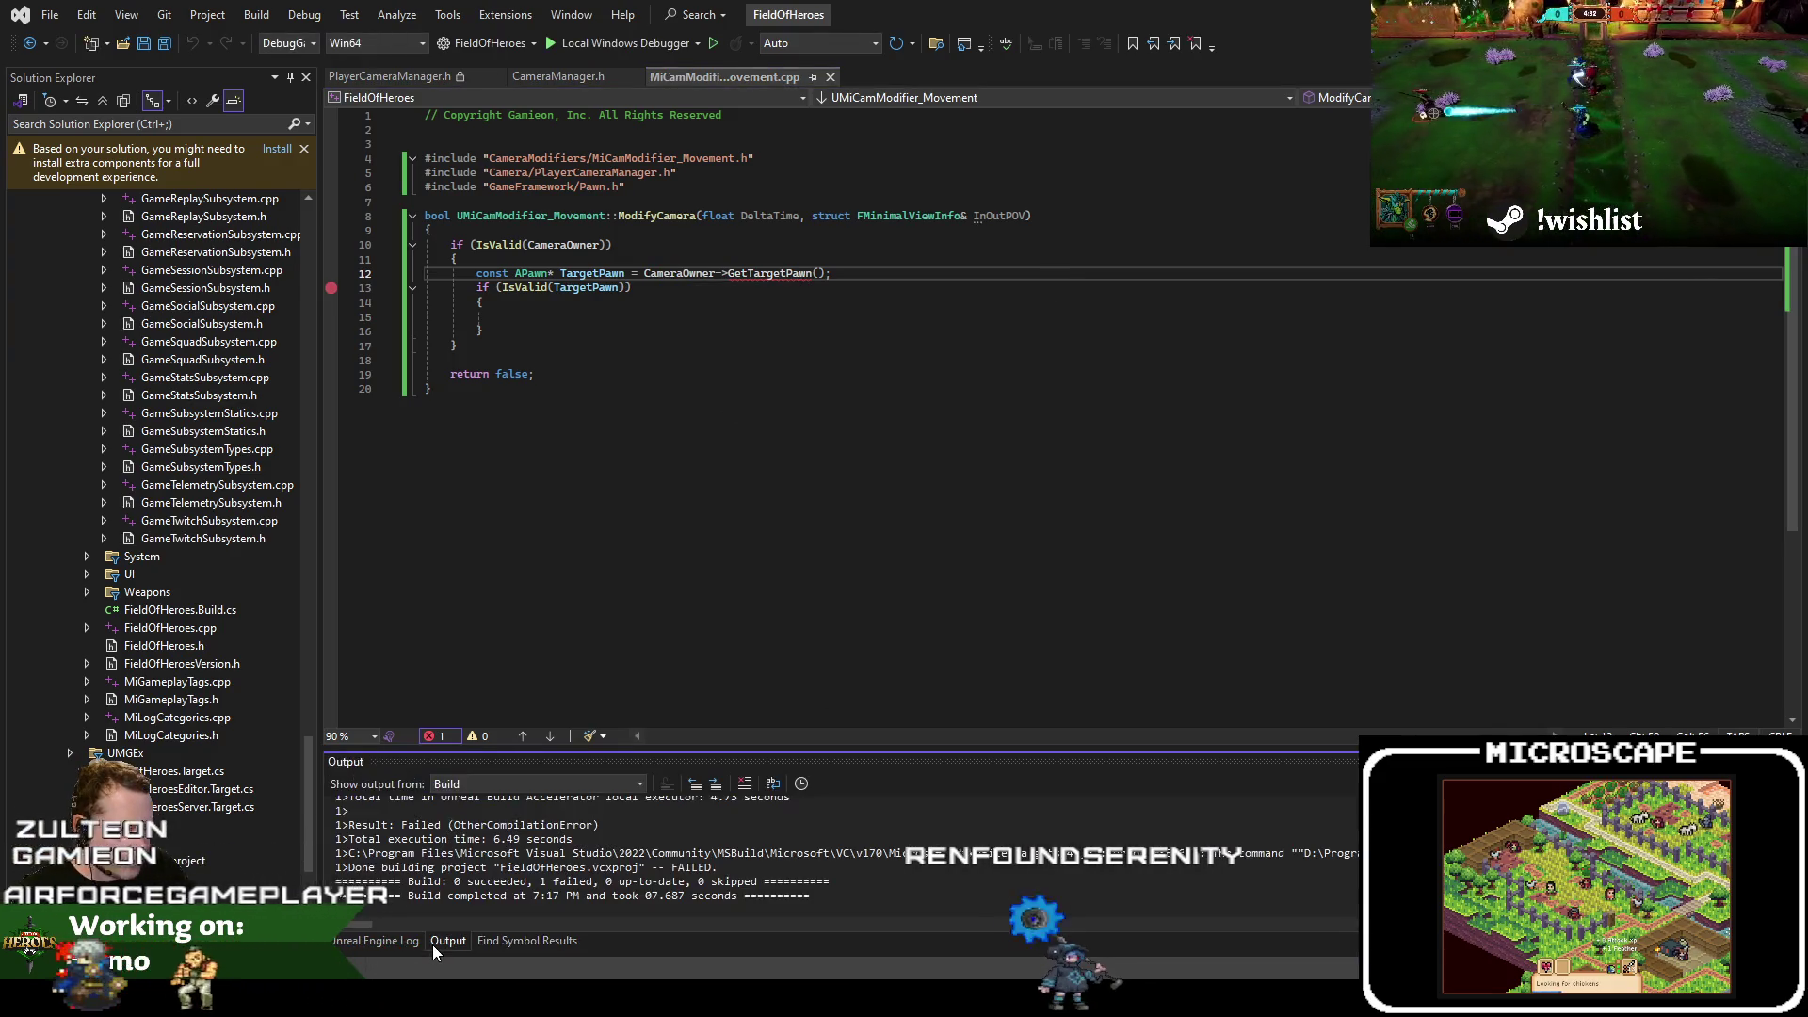
double_click(1347, 865)
double_click(1229, 910)
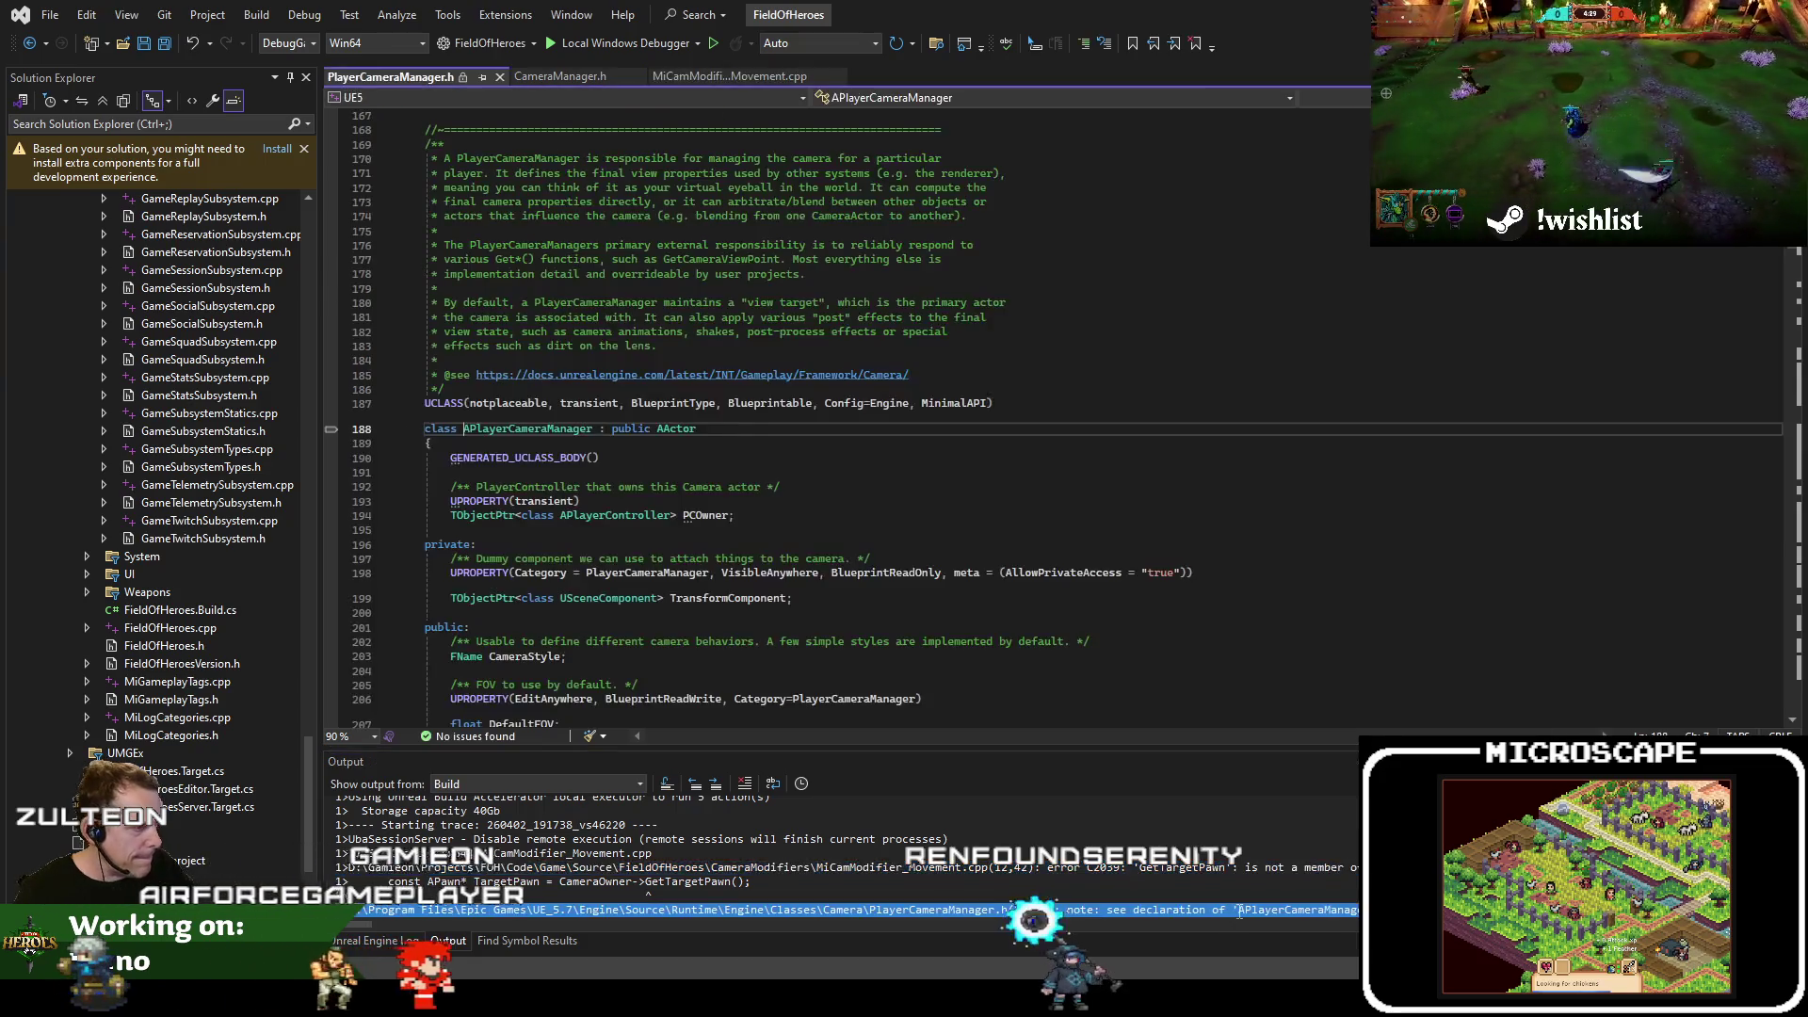
key("F3")
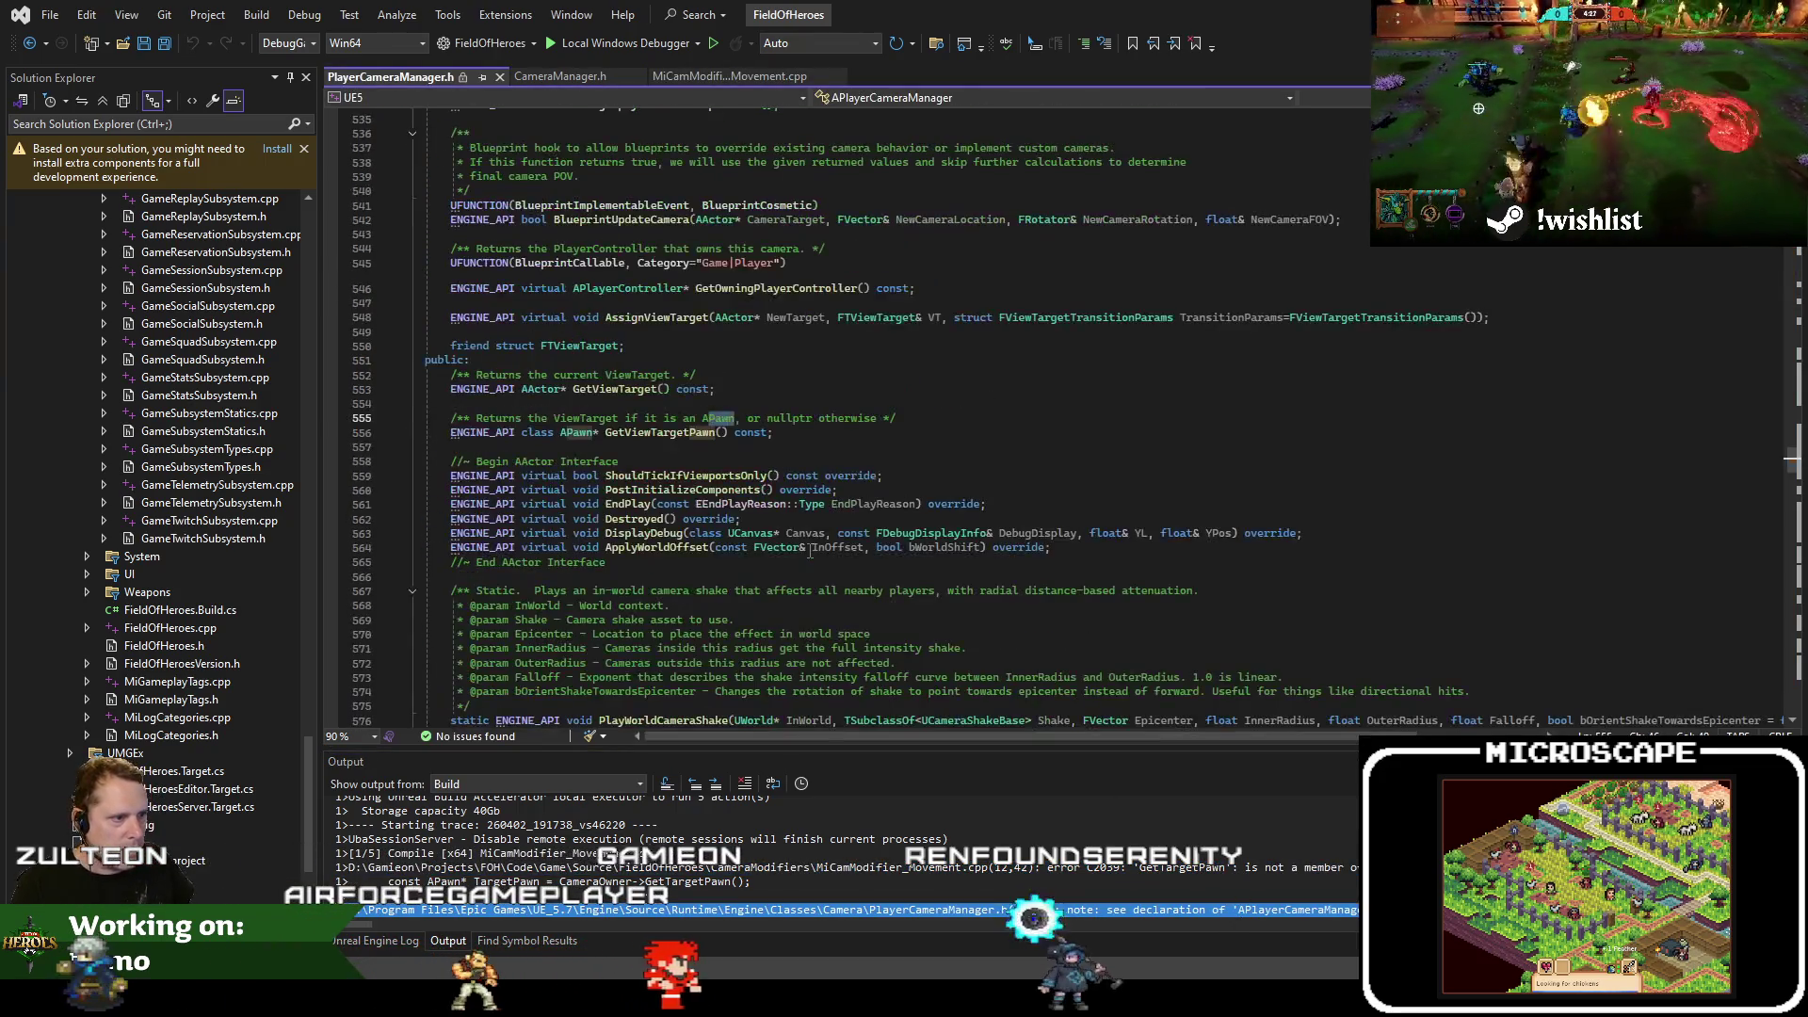
double_click(642, 431)
key("ctrl+c")
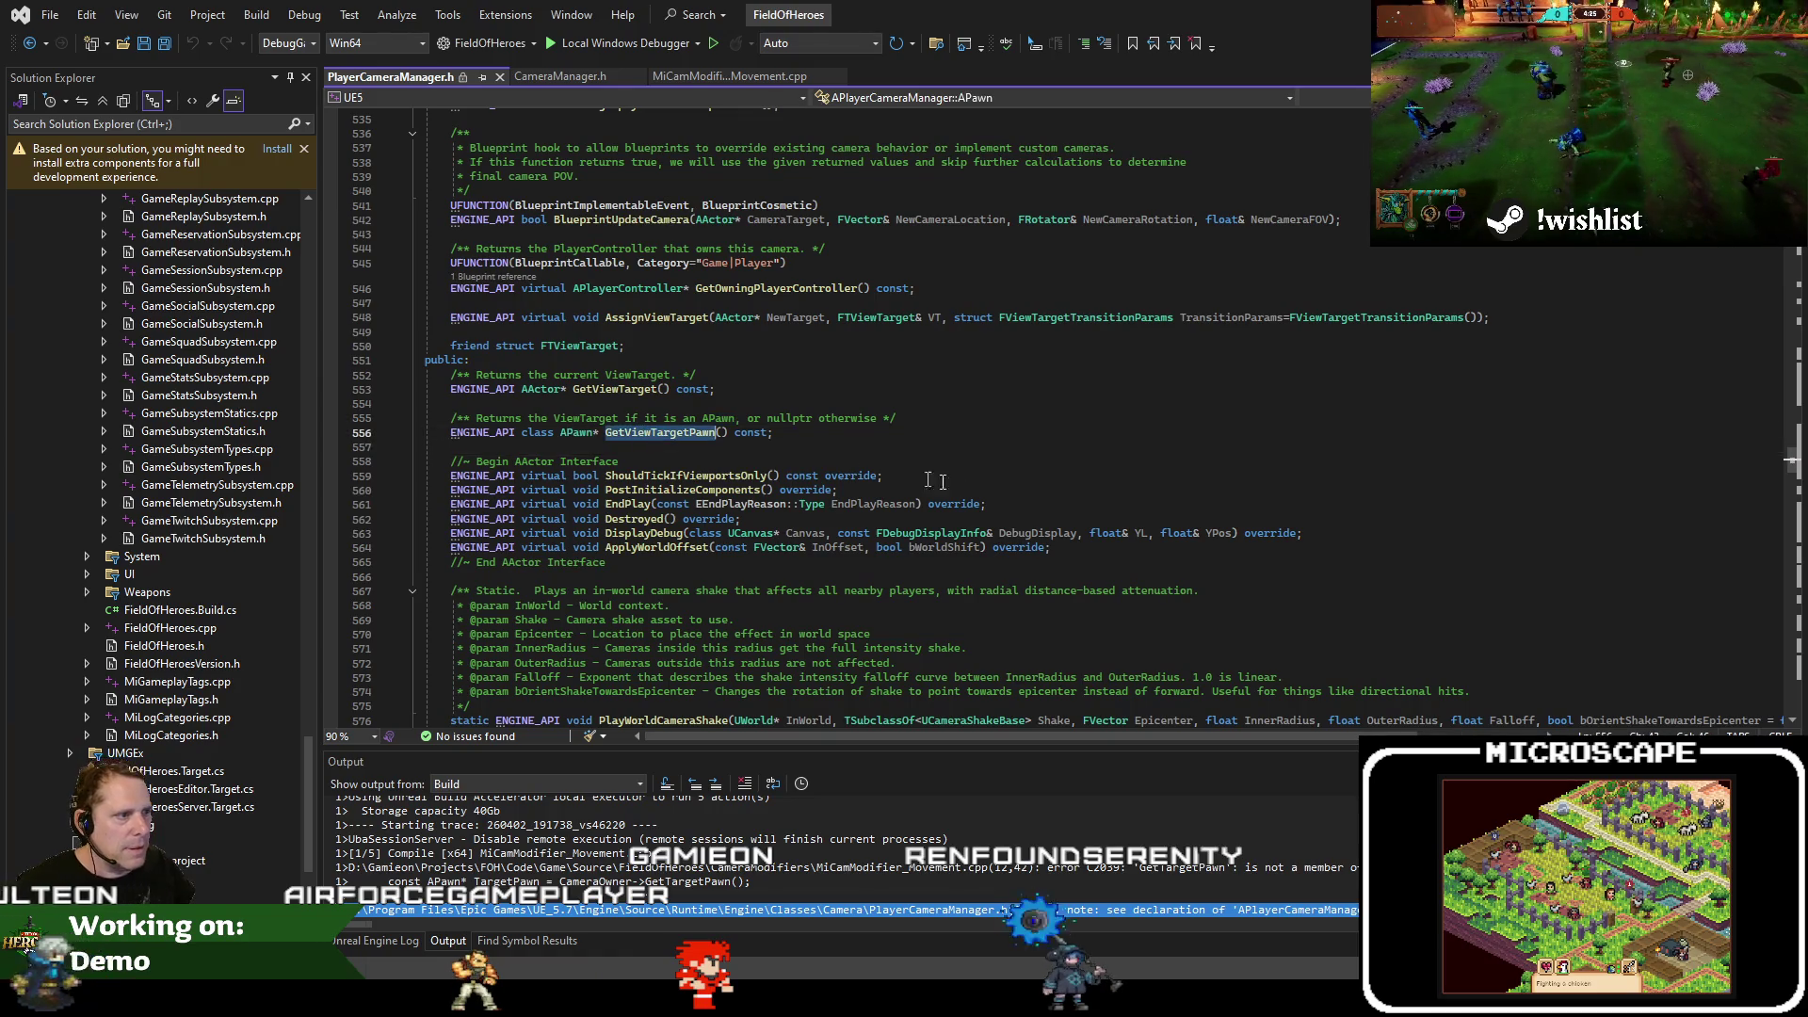
Replace the GetTargetPawn call with CameraOwner->GetViewTargetPawn() and rebuild
left_click(701, 83)
double_click(768, 273)
key("ctrl+v")
key("ctrl+shift+b")
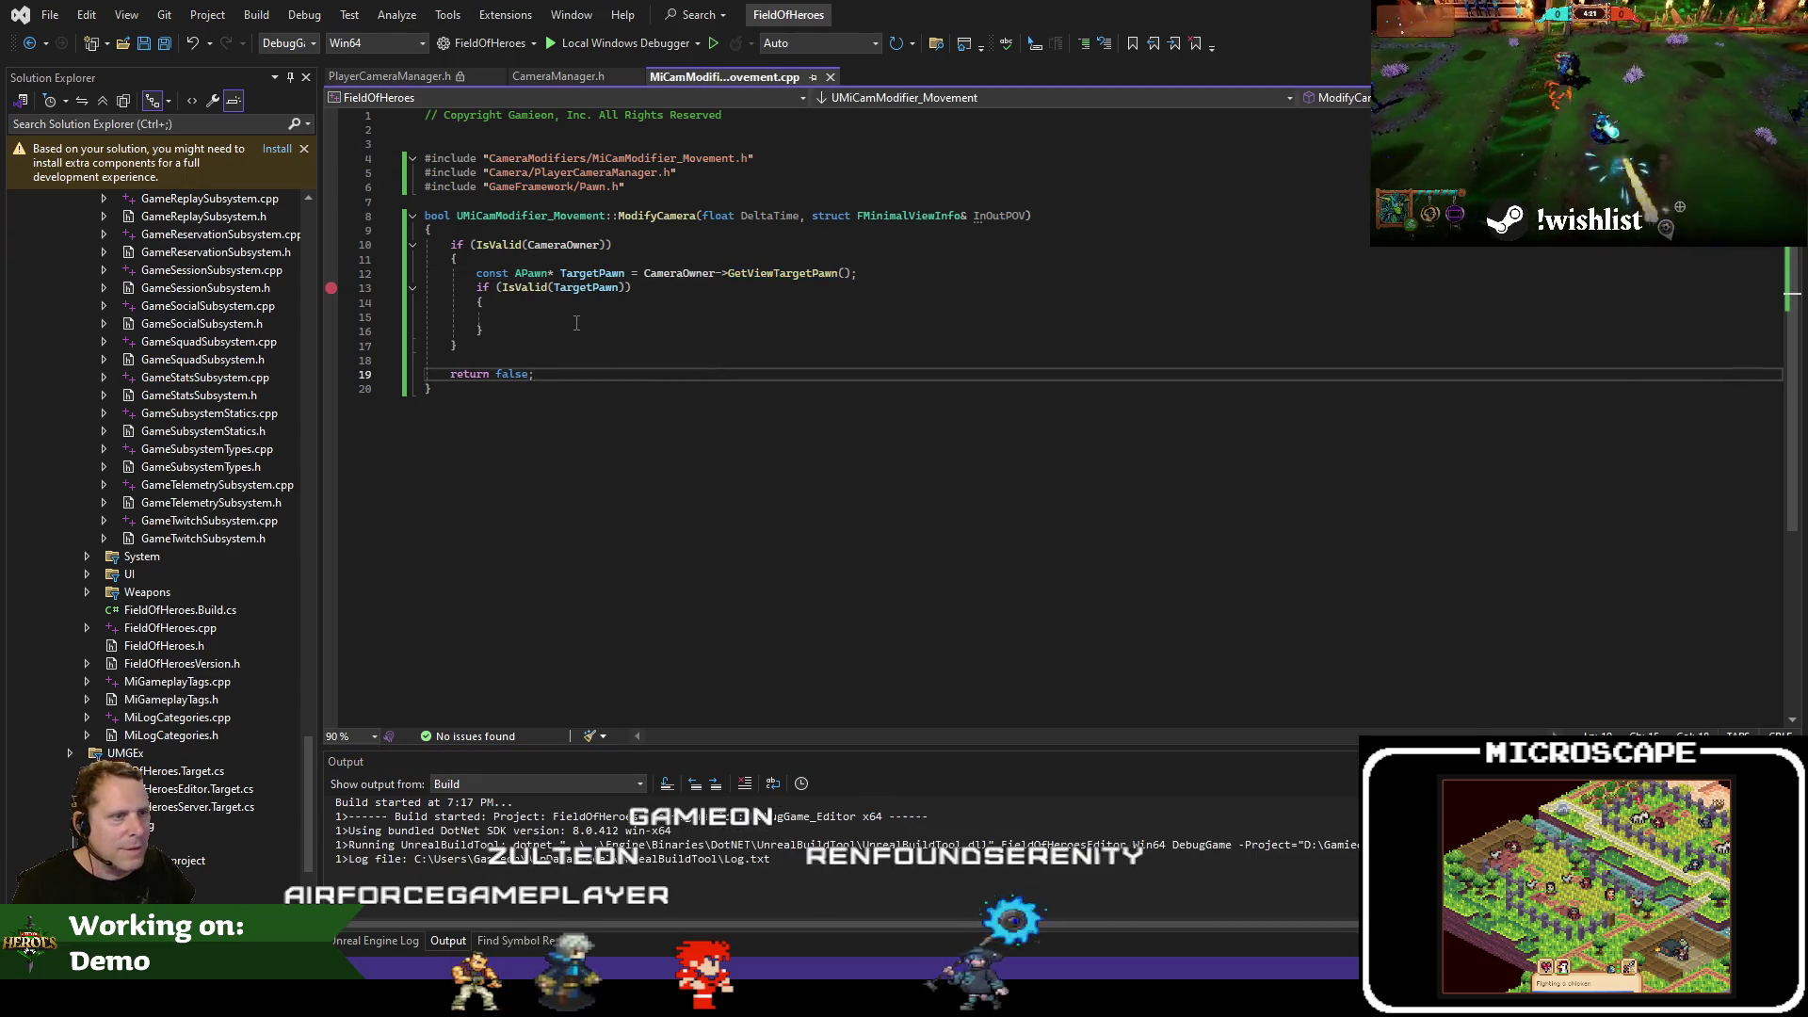
left_click(575, 318)
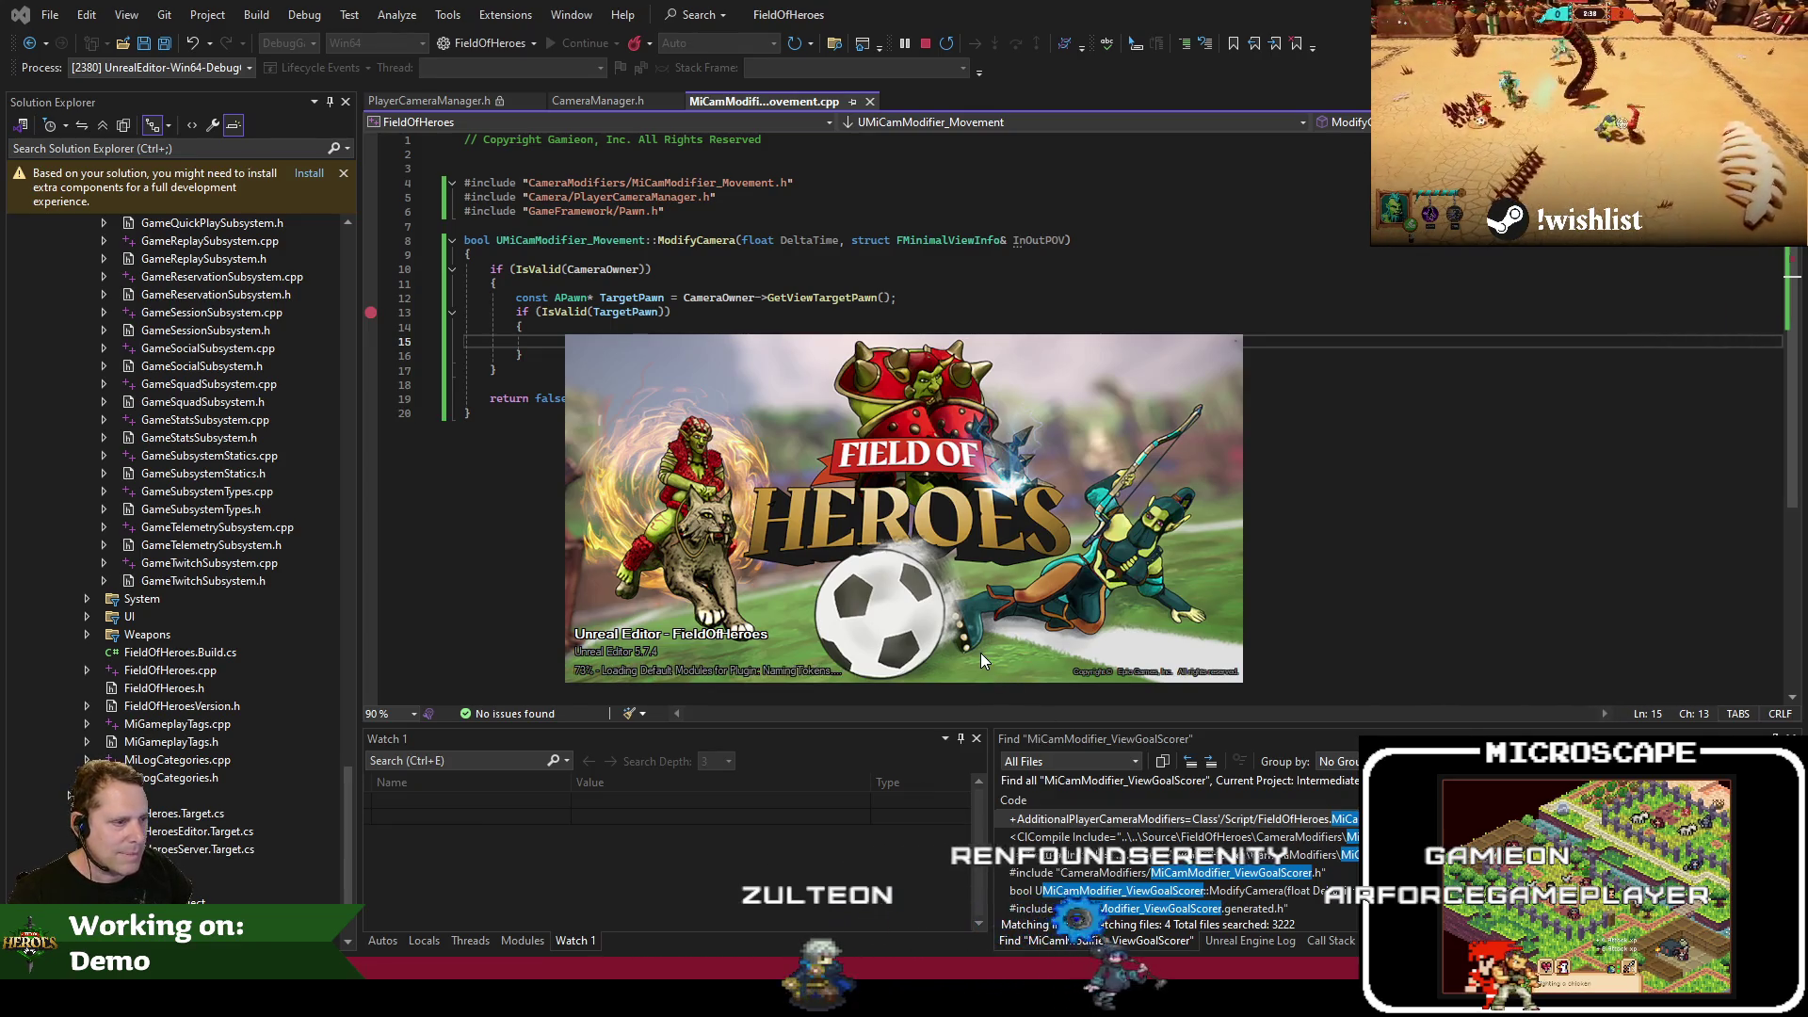
Select the Lobby "your team" bug line in the feedback notes
key("alt+Tab")
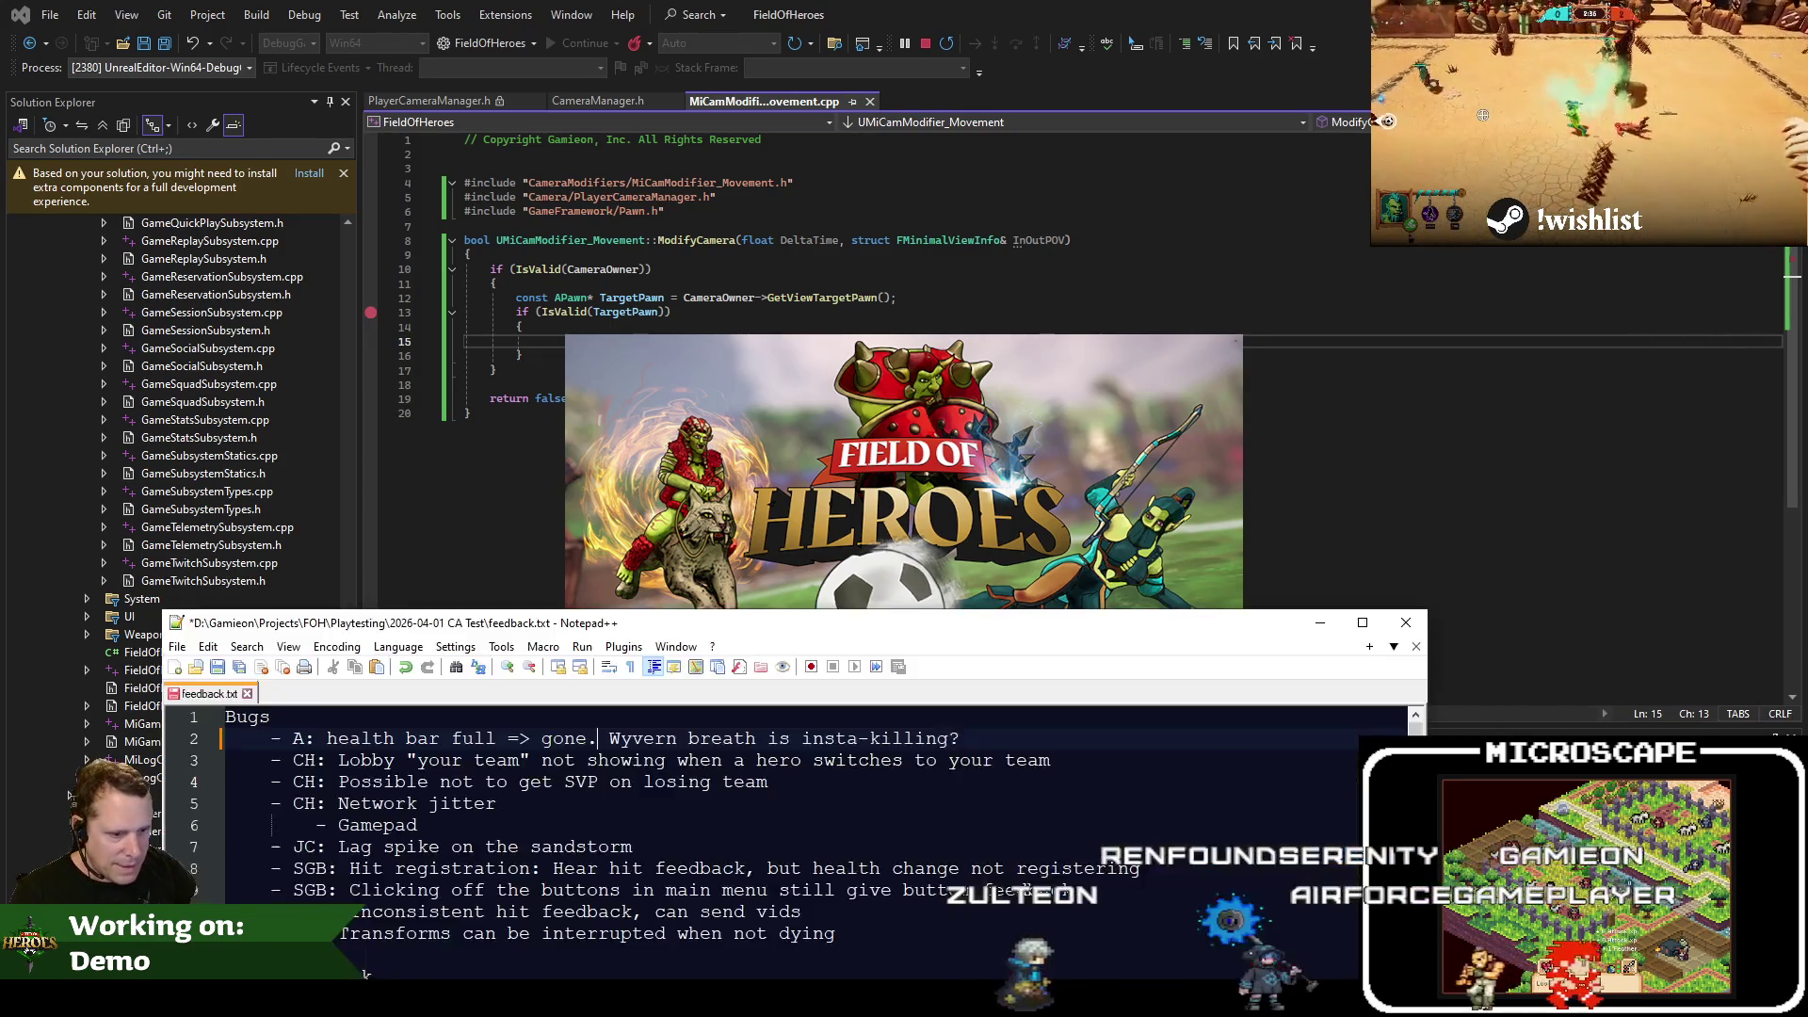
left_click(339, 760)
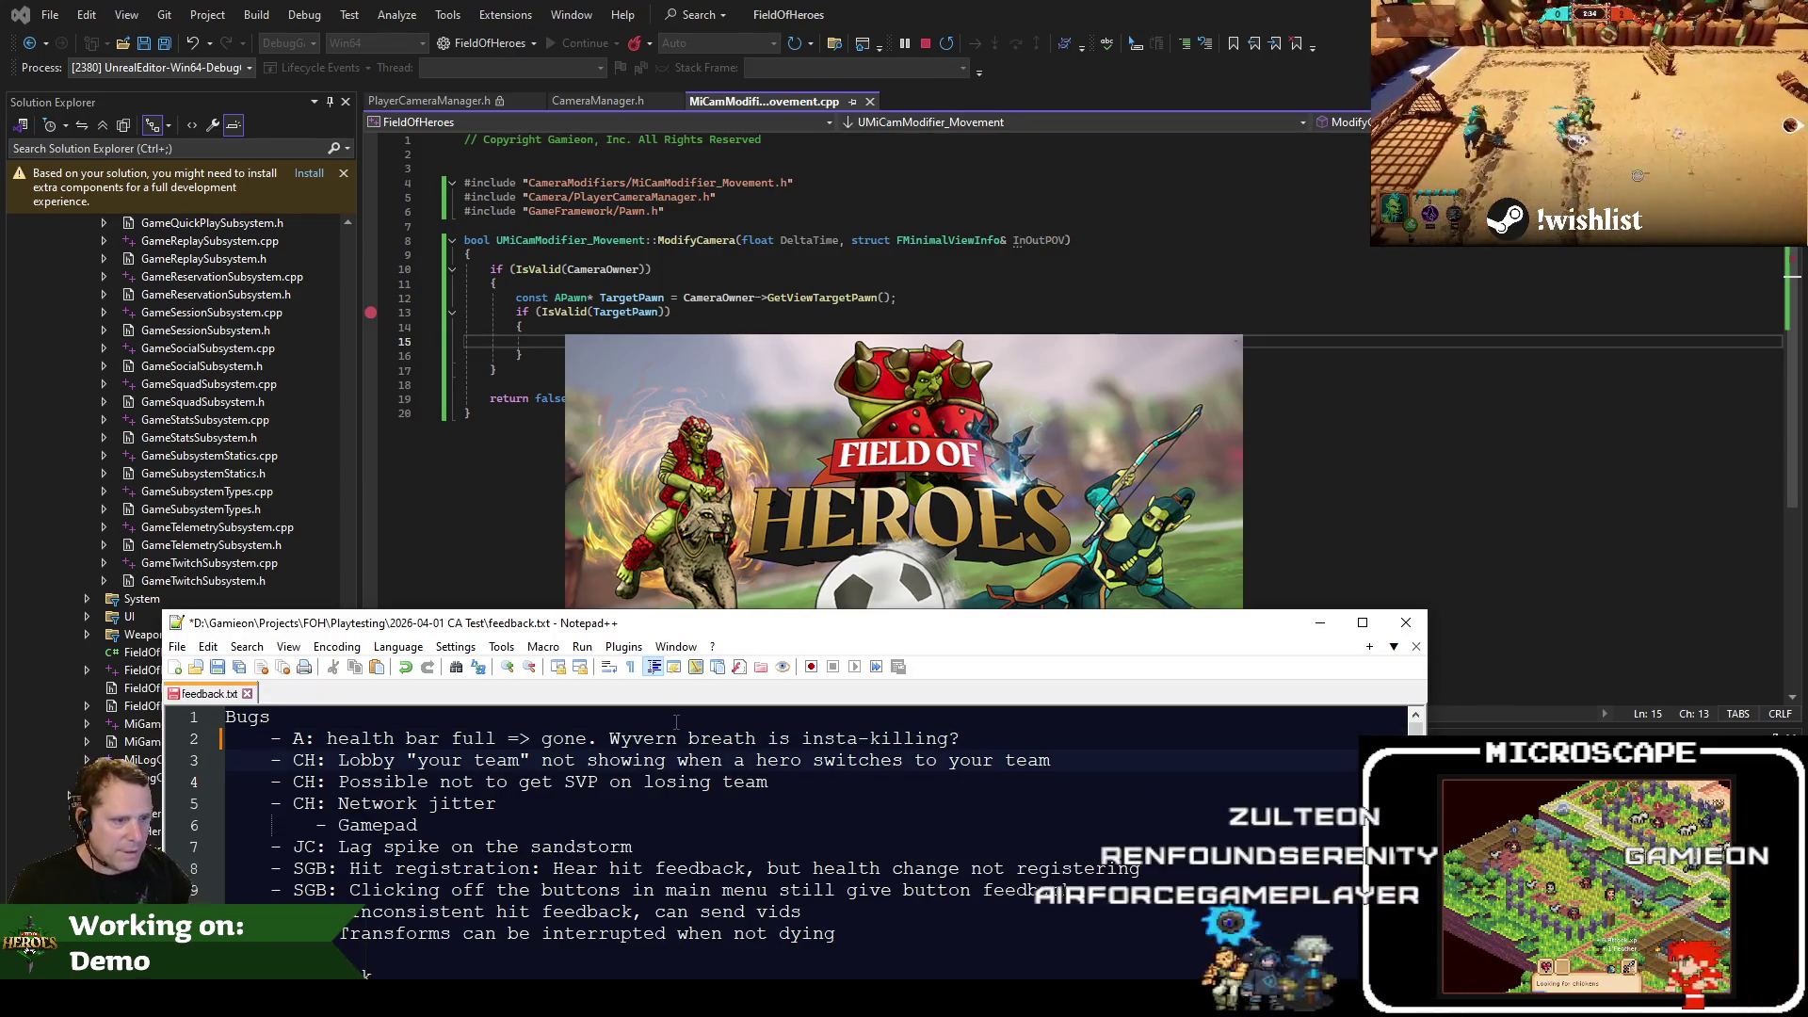
key("shift+End")
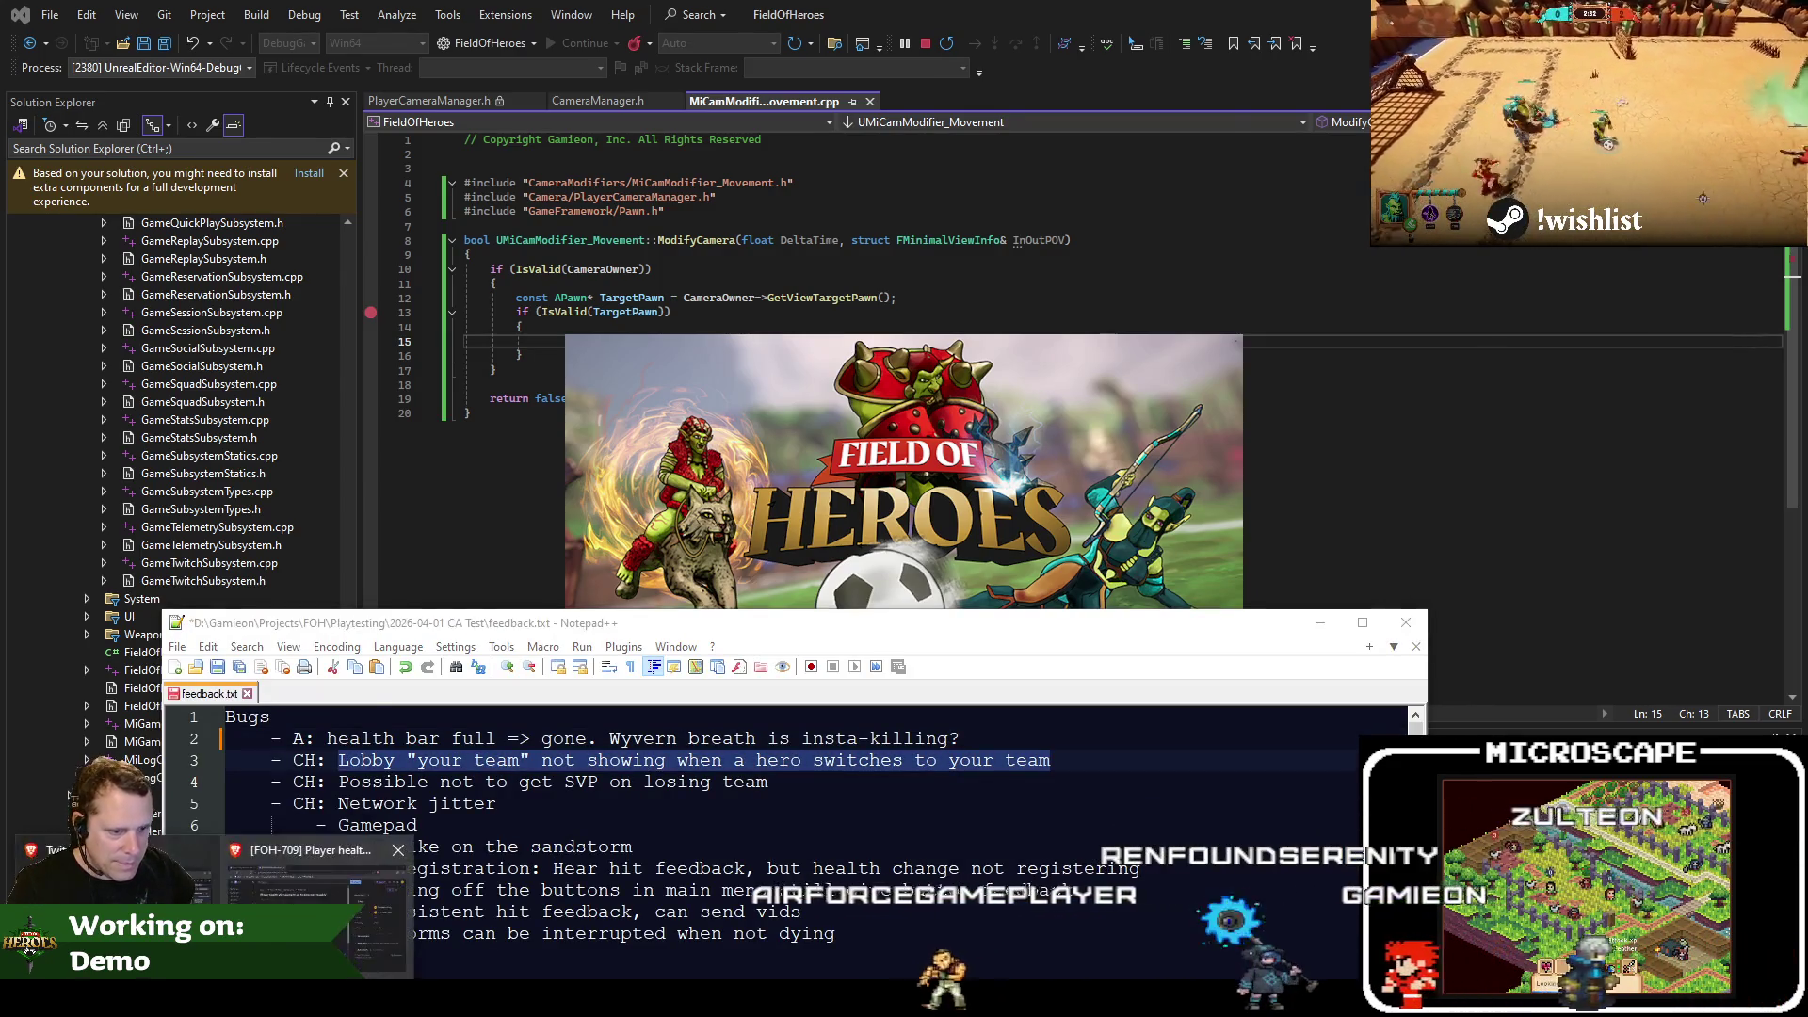
key("alt+Tab")
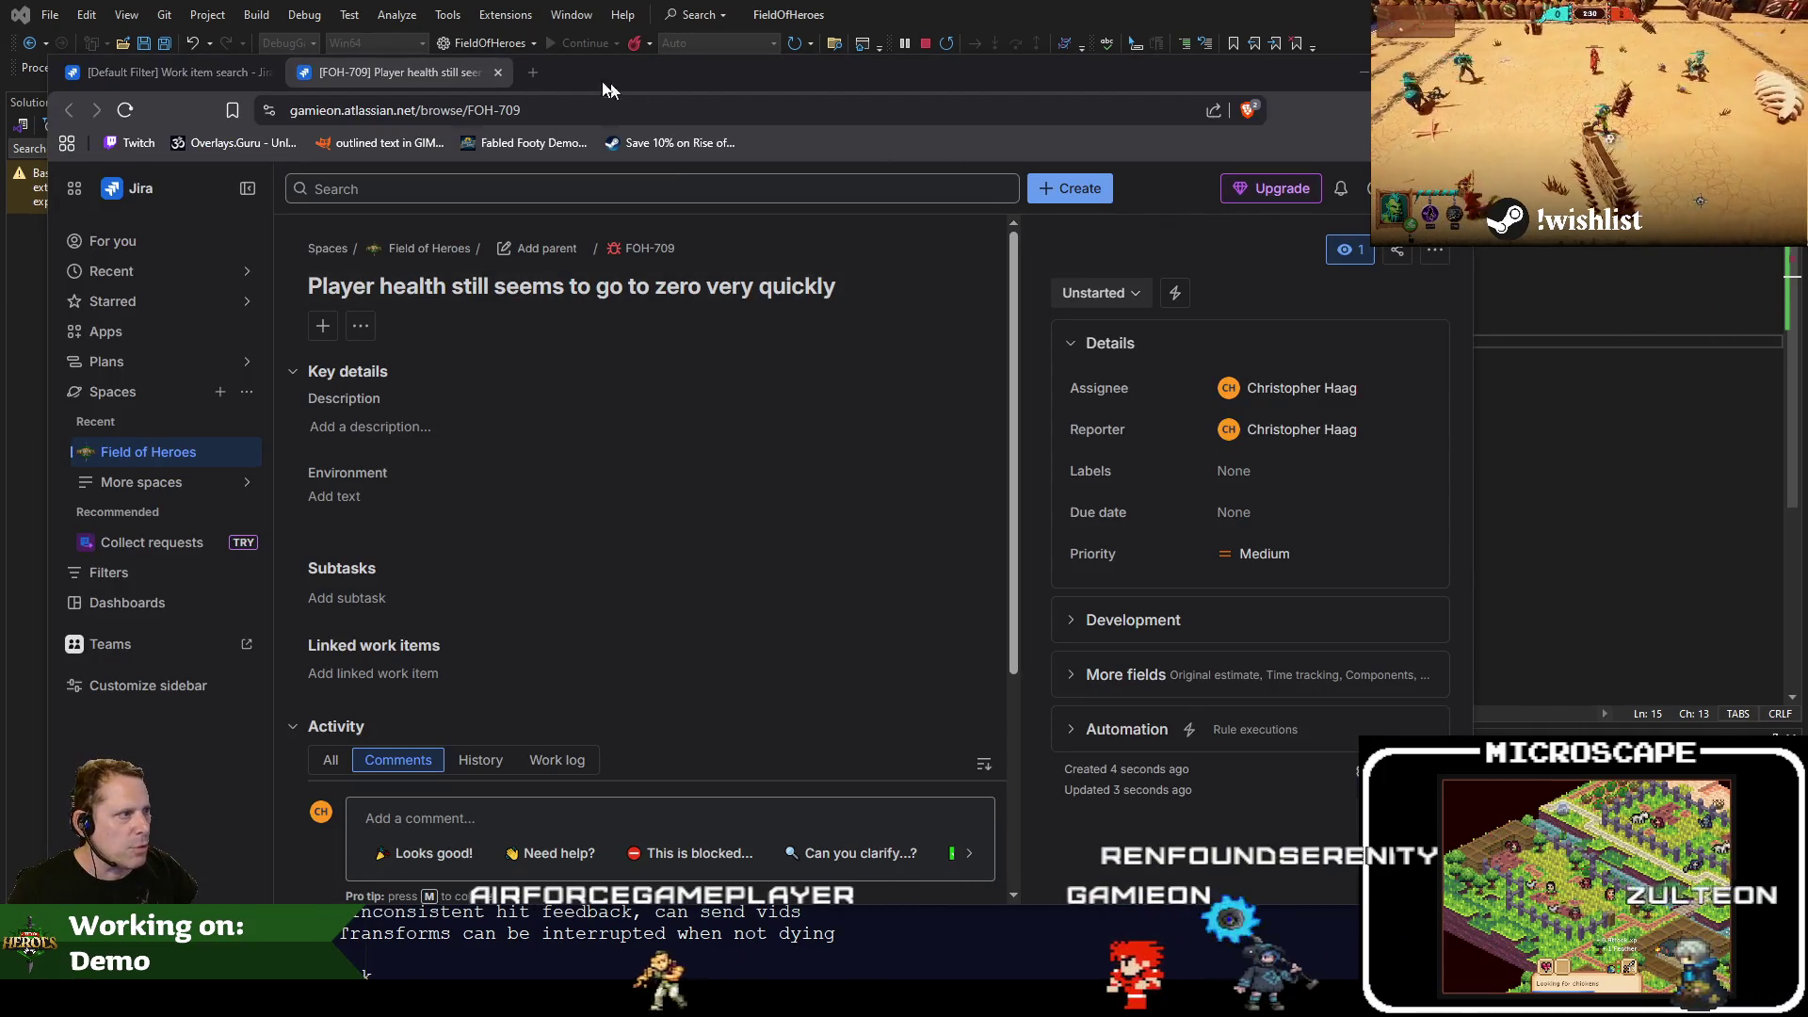
Create a Jira bug summarised 'Quickplay Lobby "Your team" banner not showing when a hero switches to your team'
key("alt+Tab")
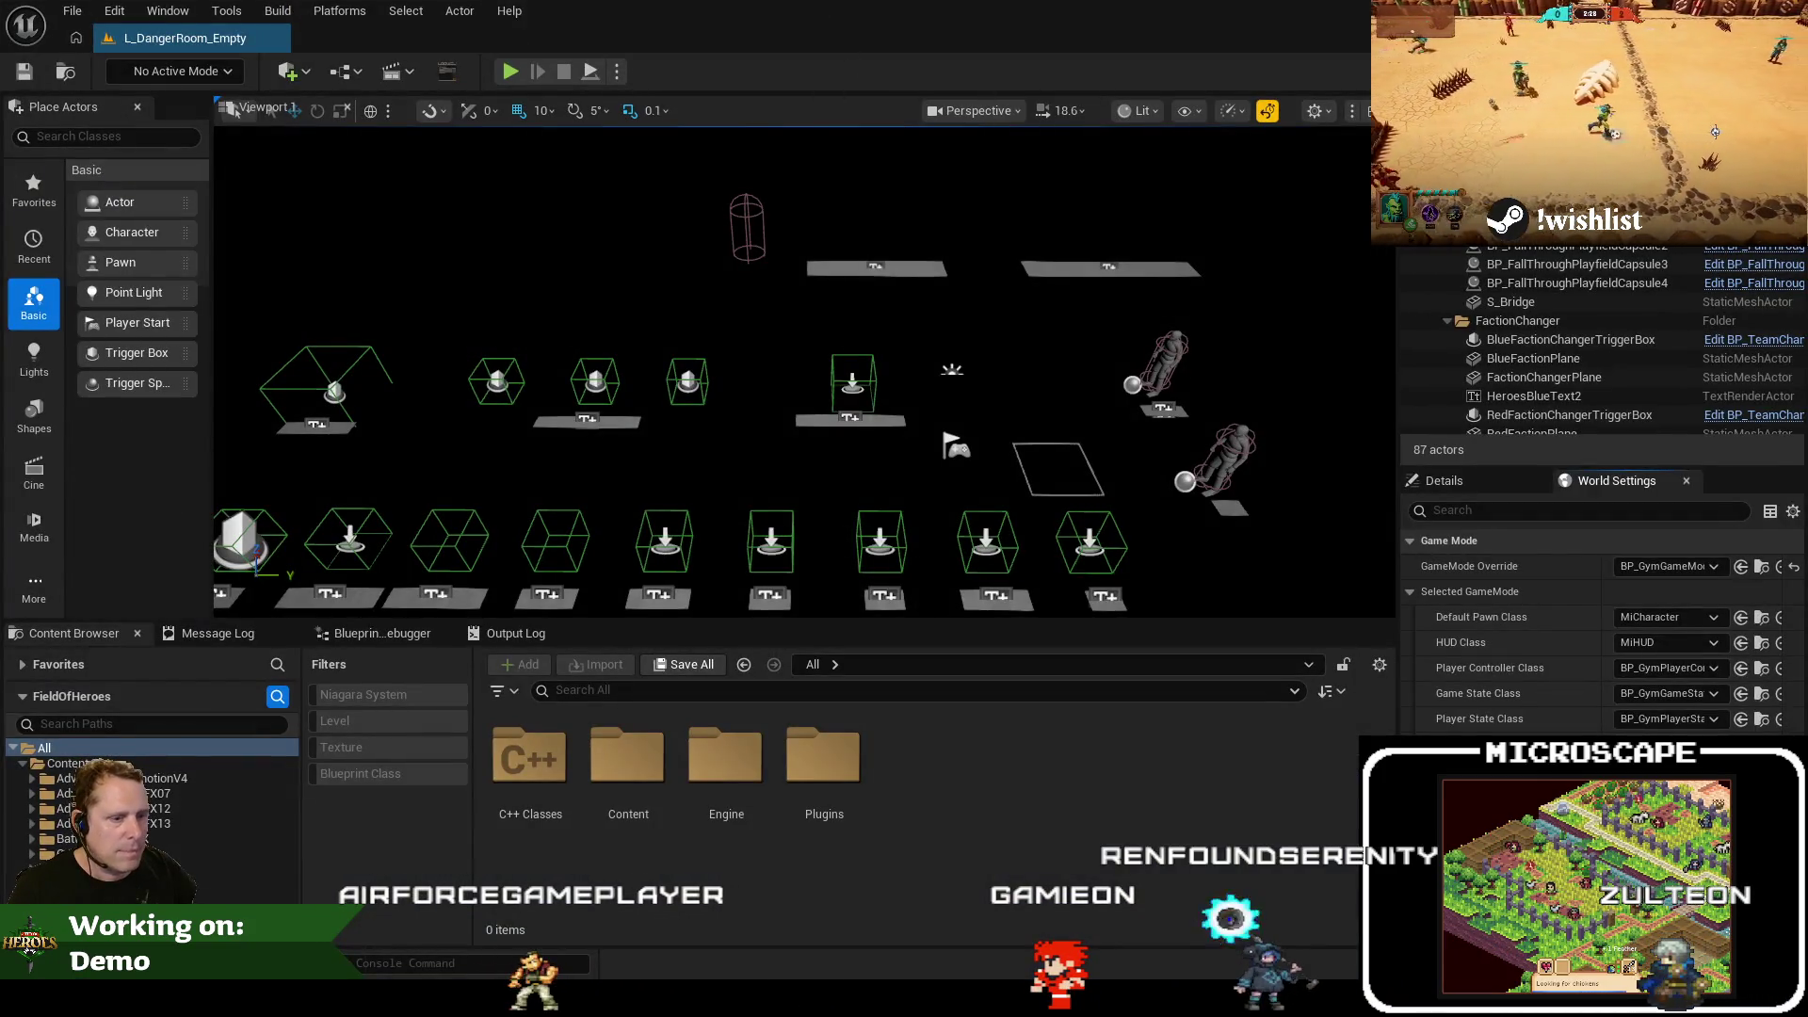
left_click(366, 849)
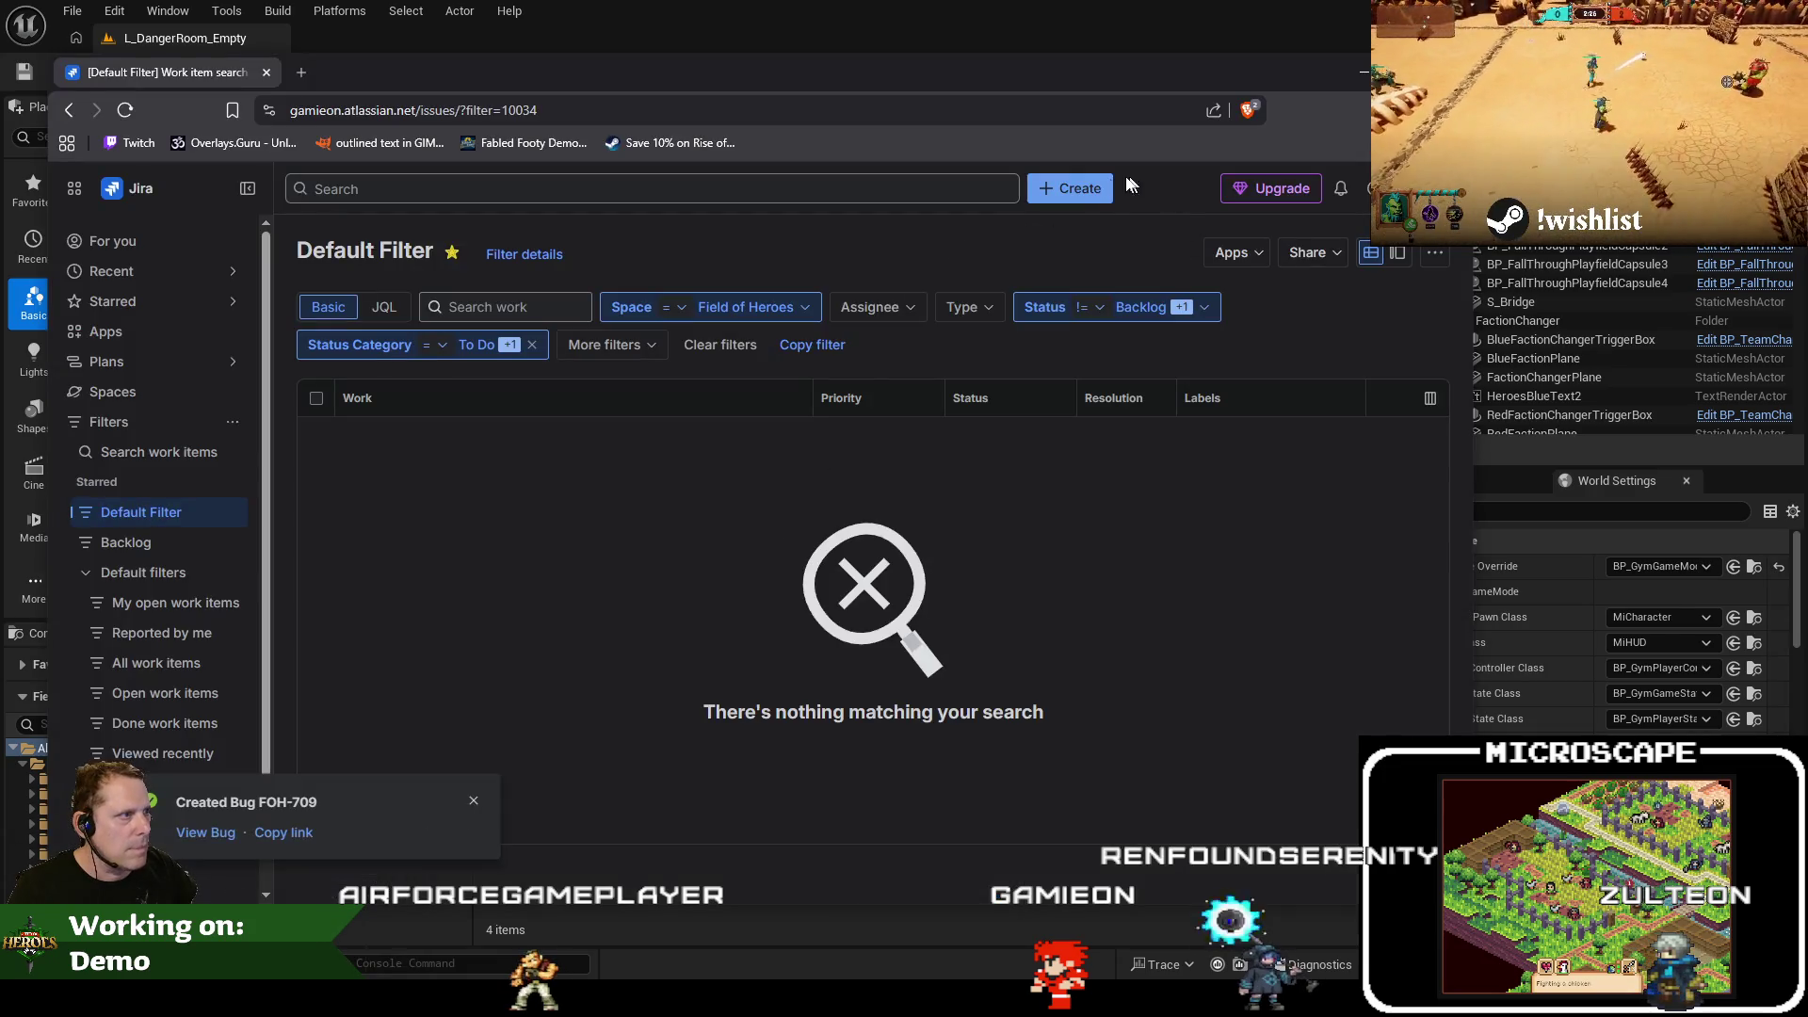
left_click(1083, 187)
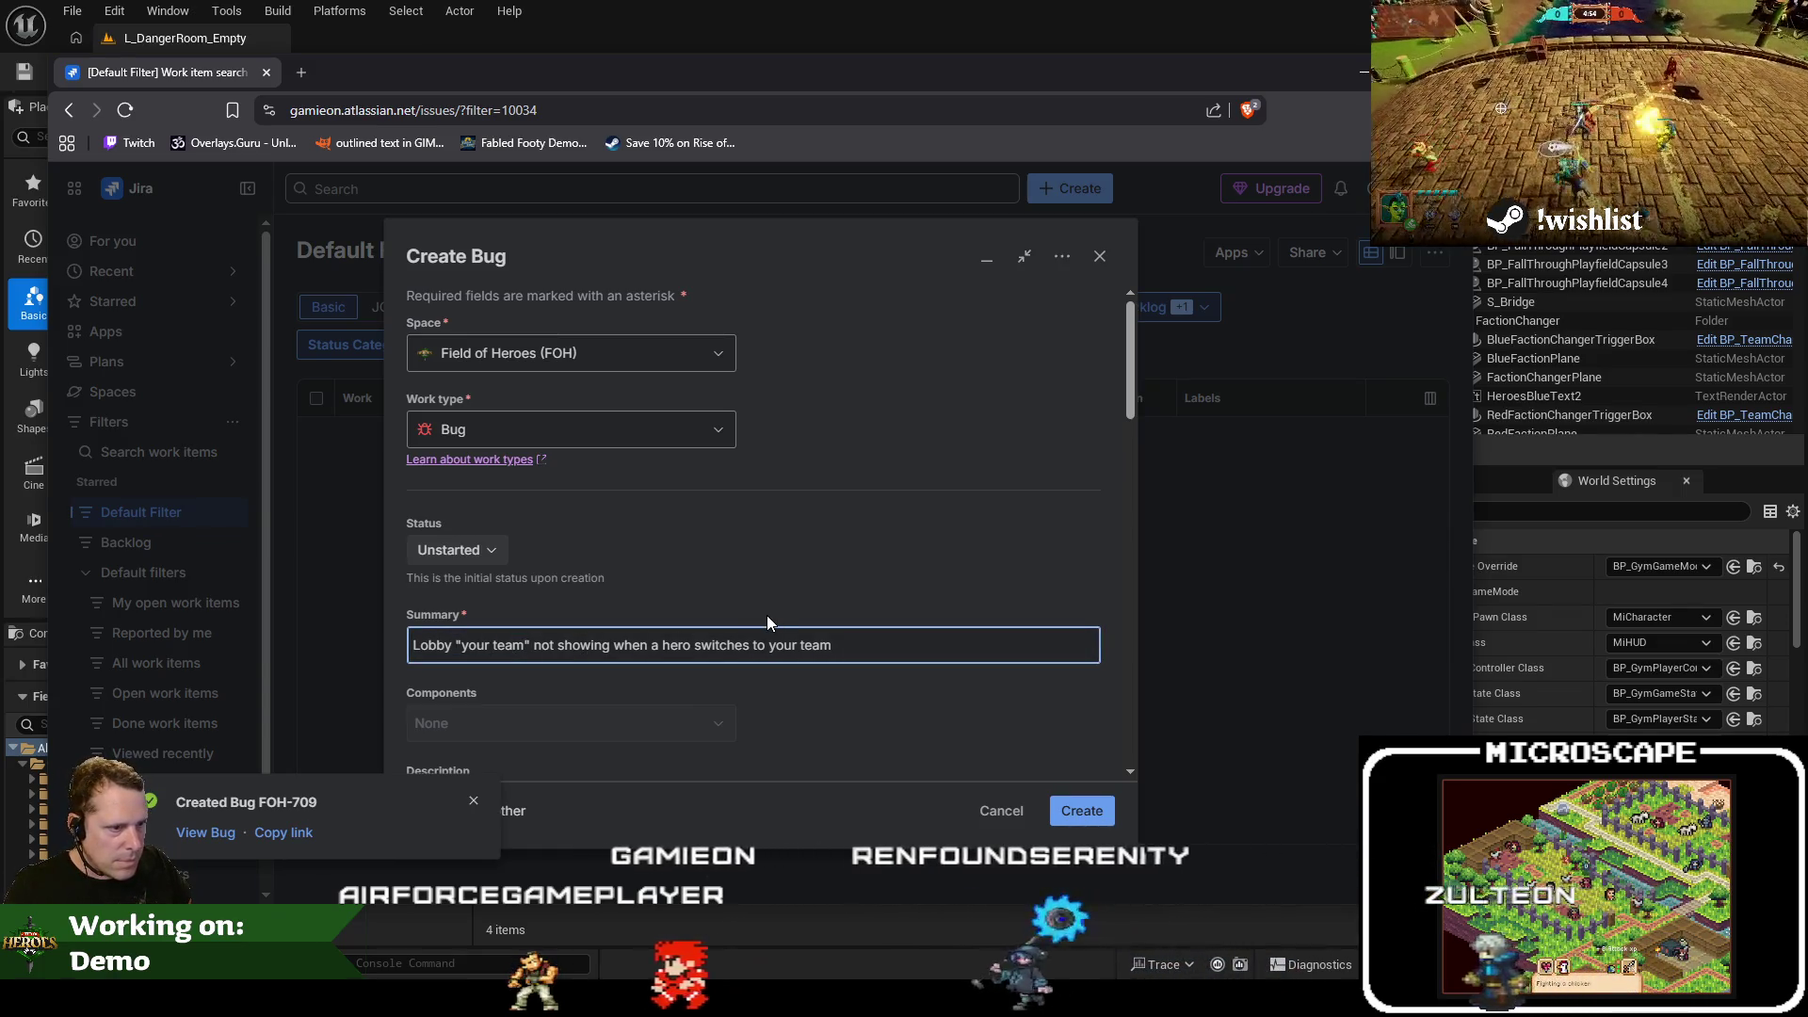
type("Qu")
key("Home")
type("Quickplay")
key("Right")
key("Right")
key("Right")
key("Delete")
type("Y")
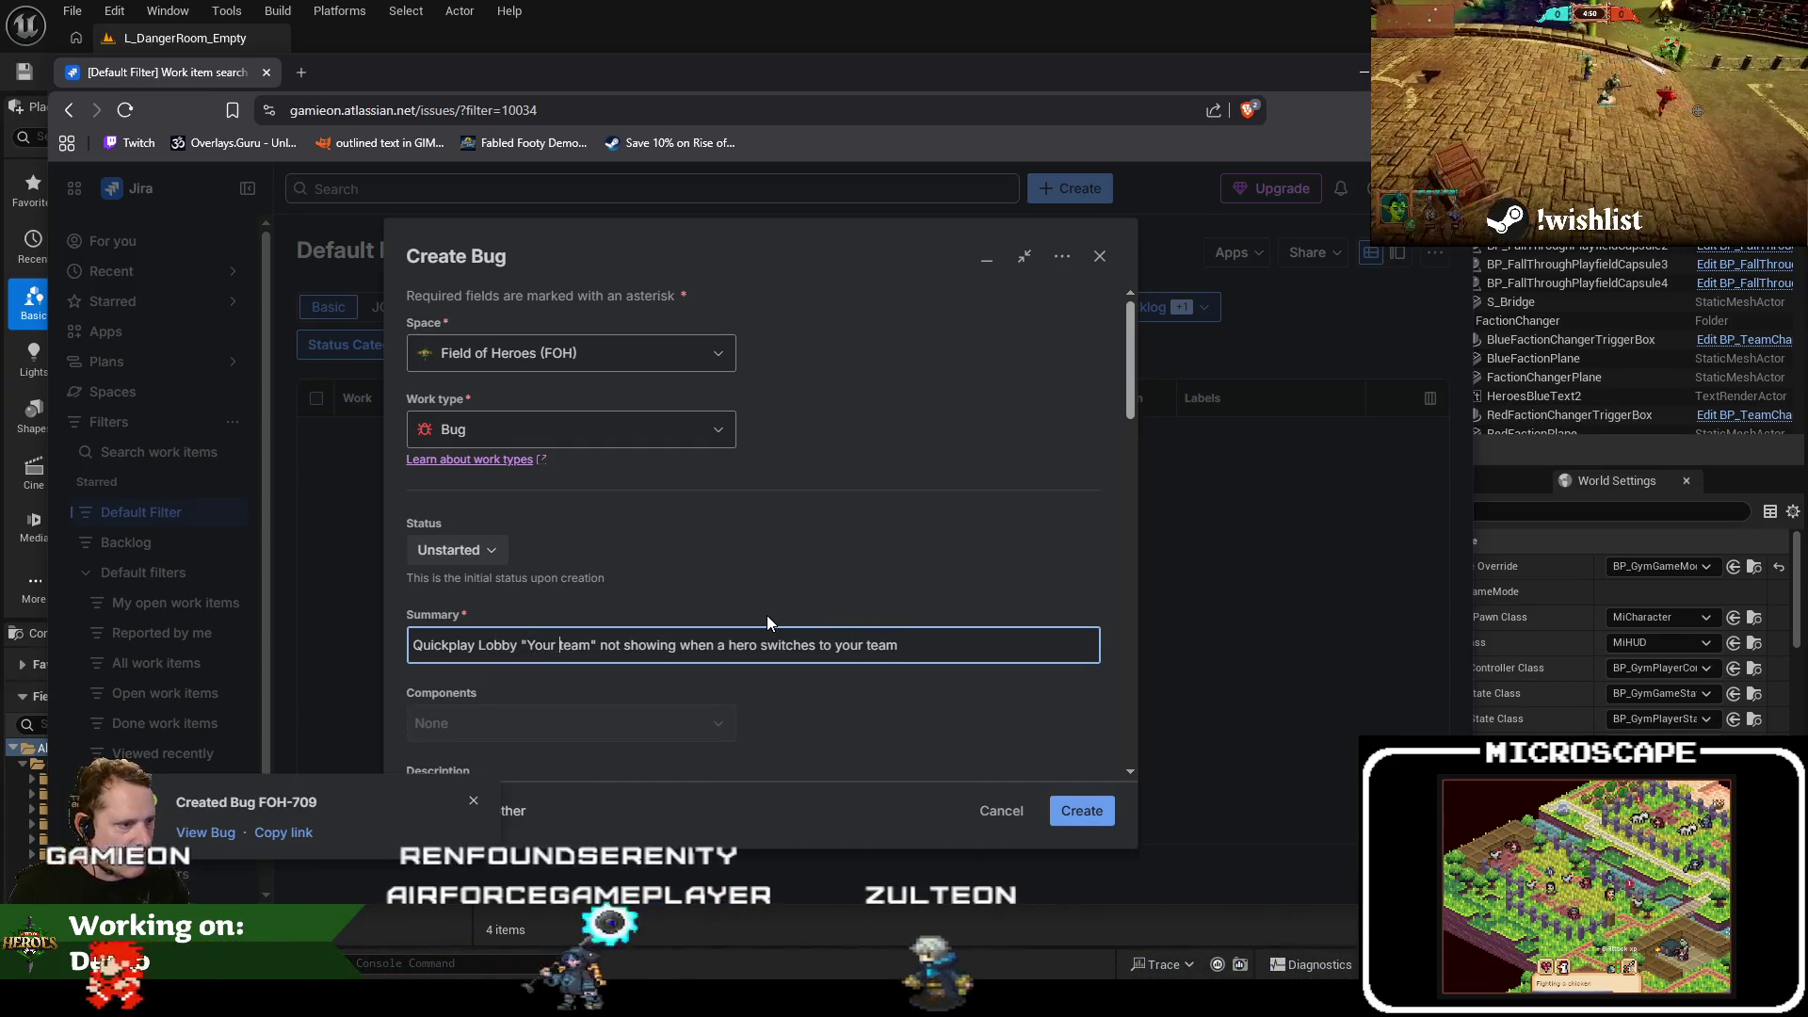
key("Right")
key("Right")
key("Right")
type("banner")
Shrink the browser window and bring the Unreal Editor back to the front
scroll(907, 561, "down", 1)
scroll(907, 565, "down", 5)
scroll(970, 693, "up", 3)
scroll(938, 668, "up", 2)
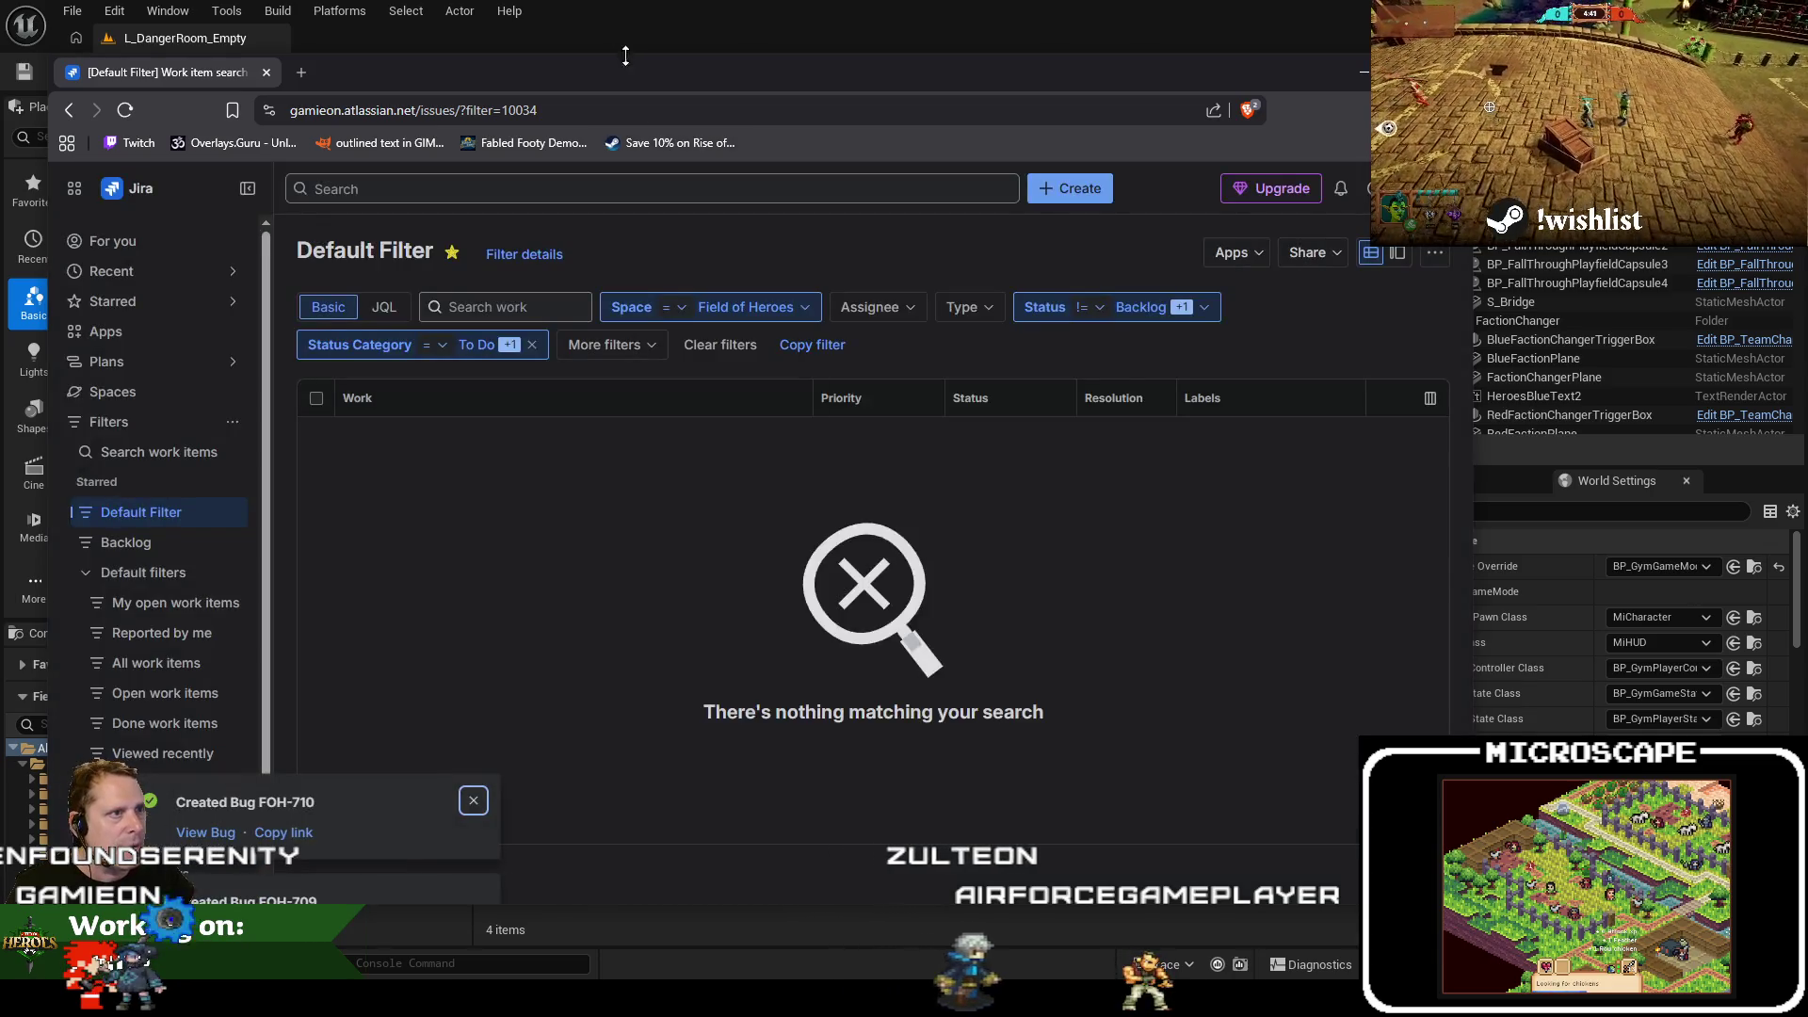
mouse_move(659, 71)
left_mouse_down()
mouse_move(1068, 247)
mouse_move(1119, 635)
mouse_move(1319, 635)
left_mouse_up()
left_click(535, 72)
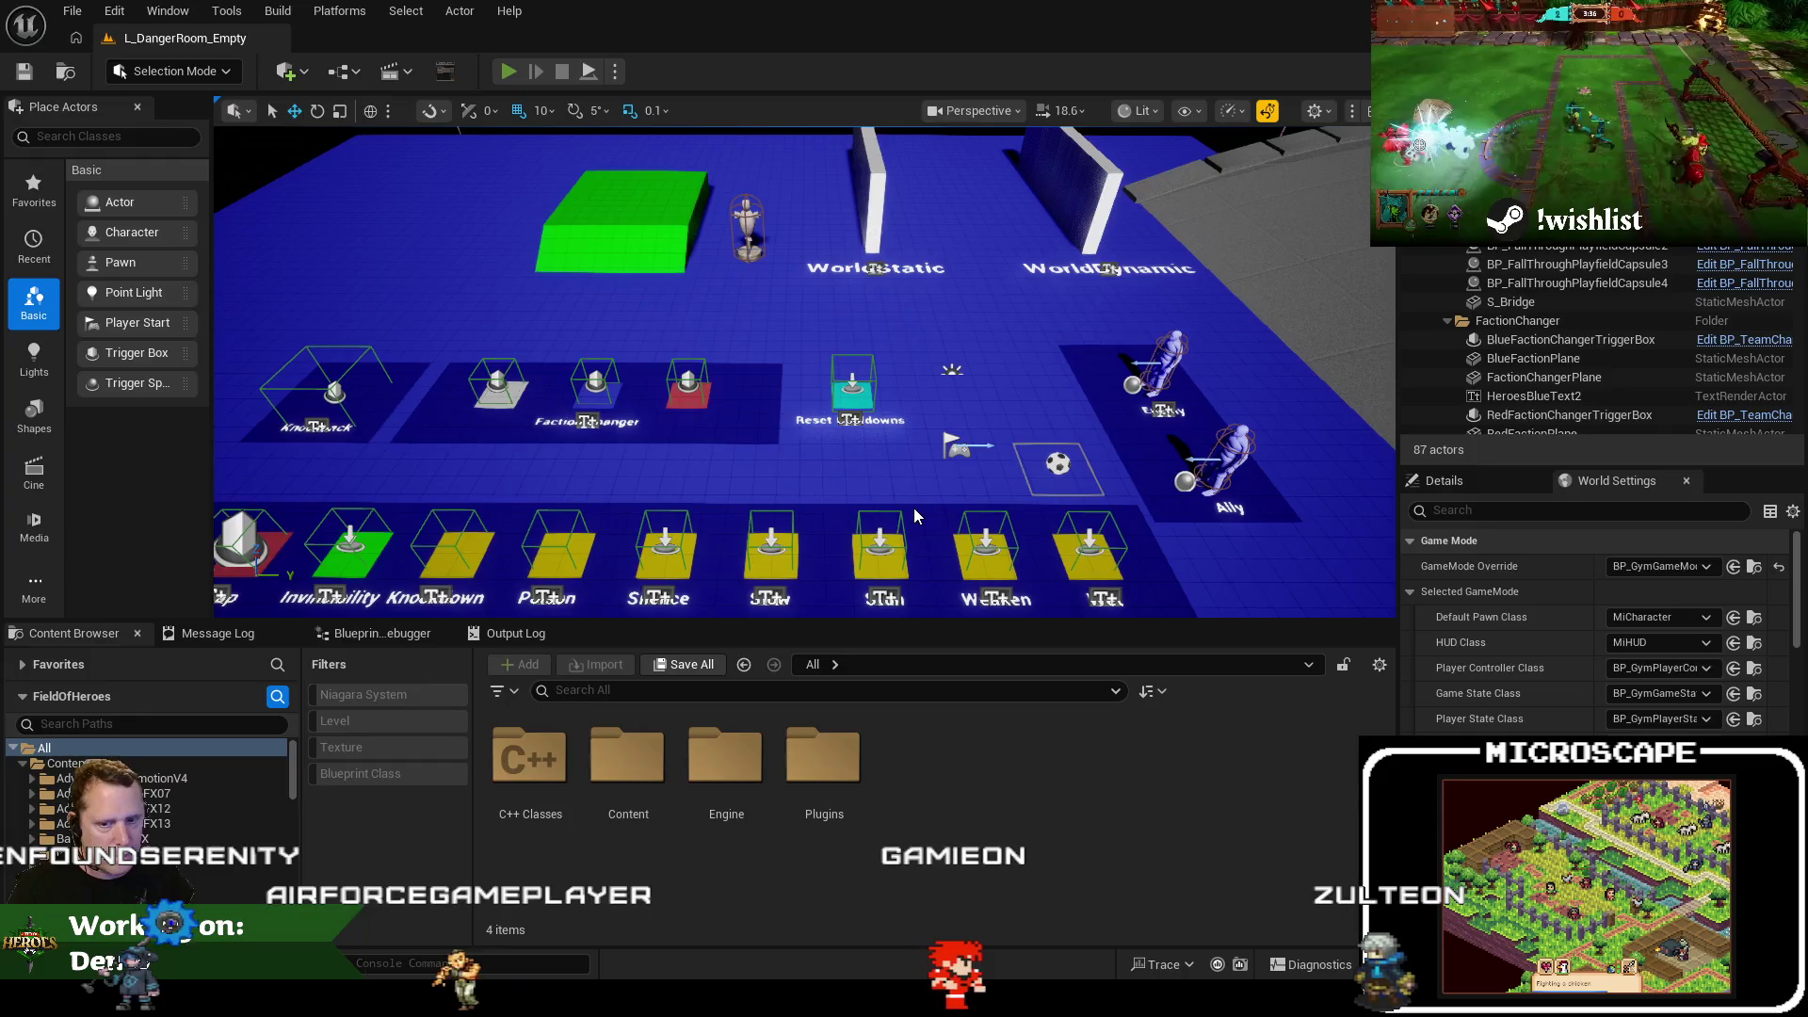
Continue to the breakpoint and inspect TargetPawn's value on line 13
key("alt+Tab")
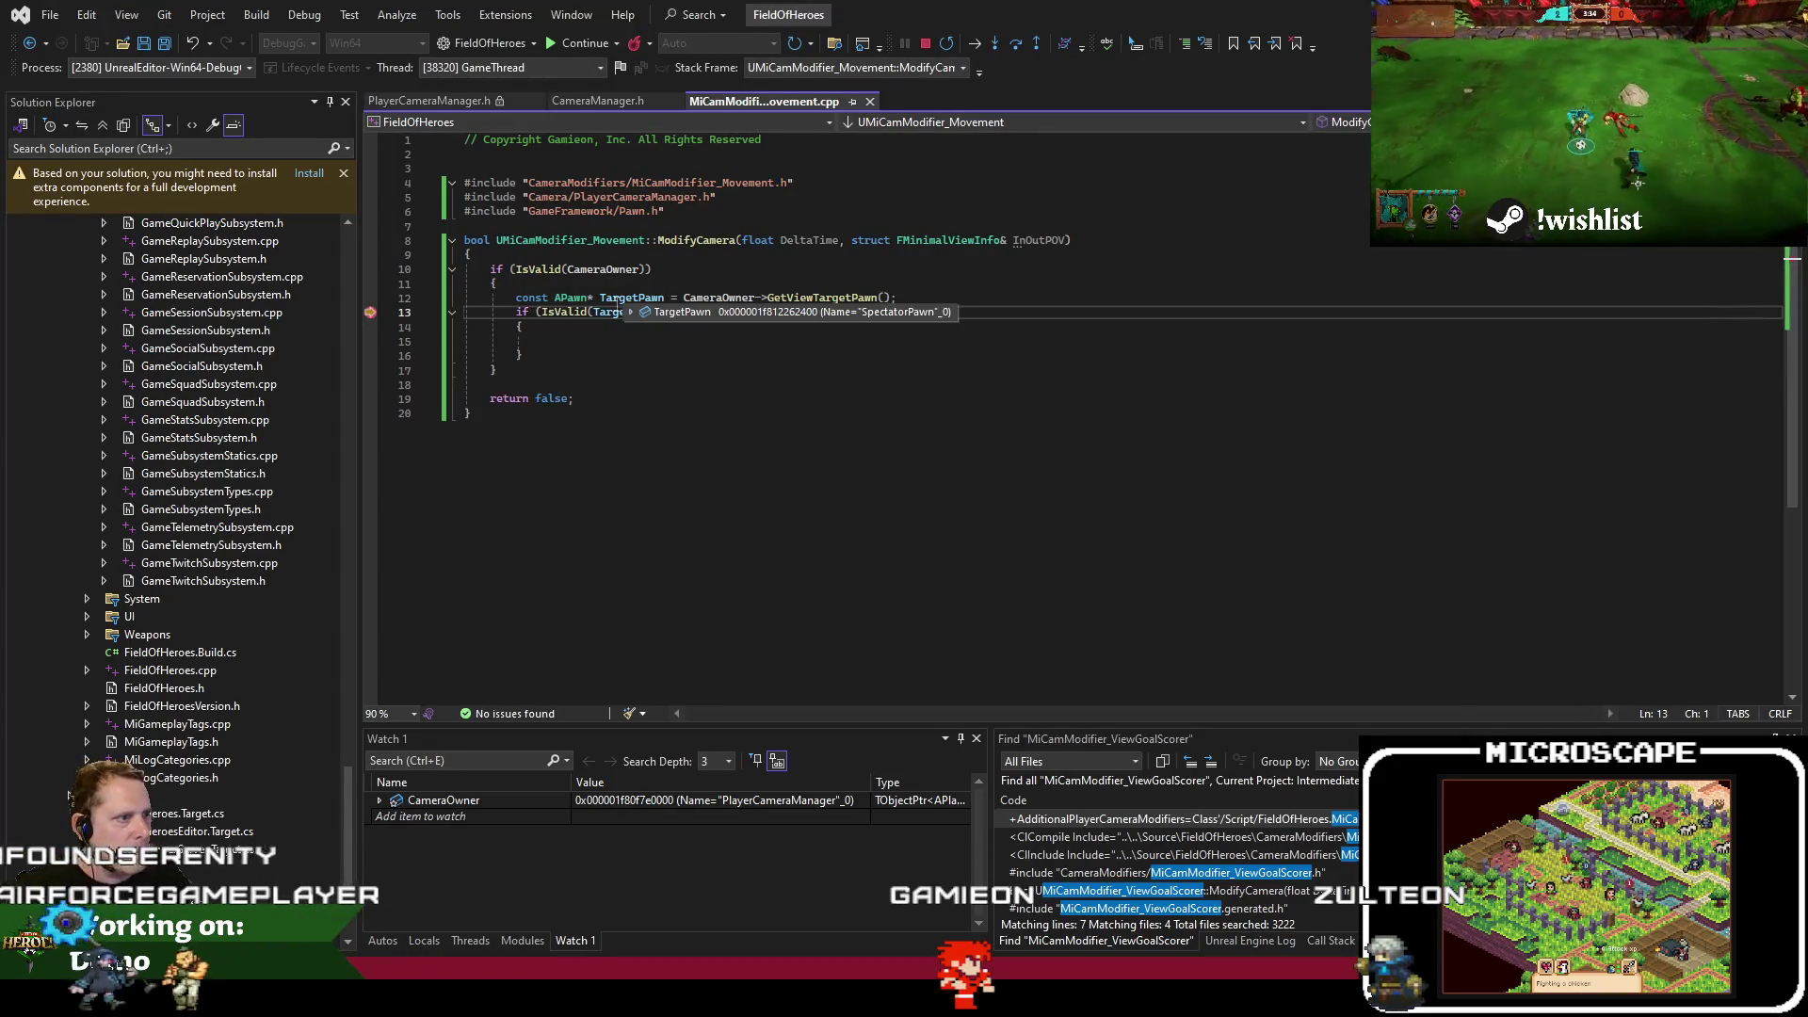
left_click(622, 297)
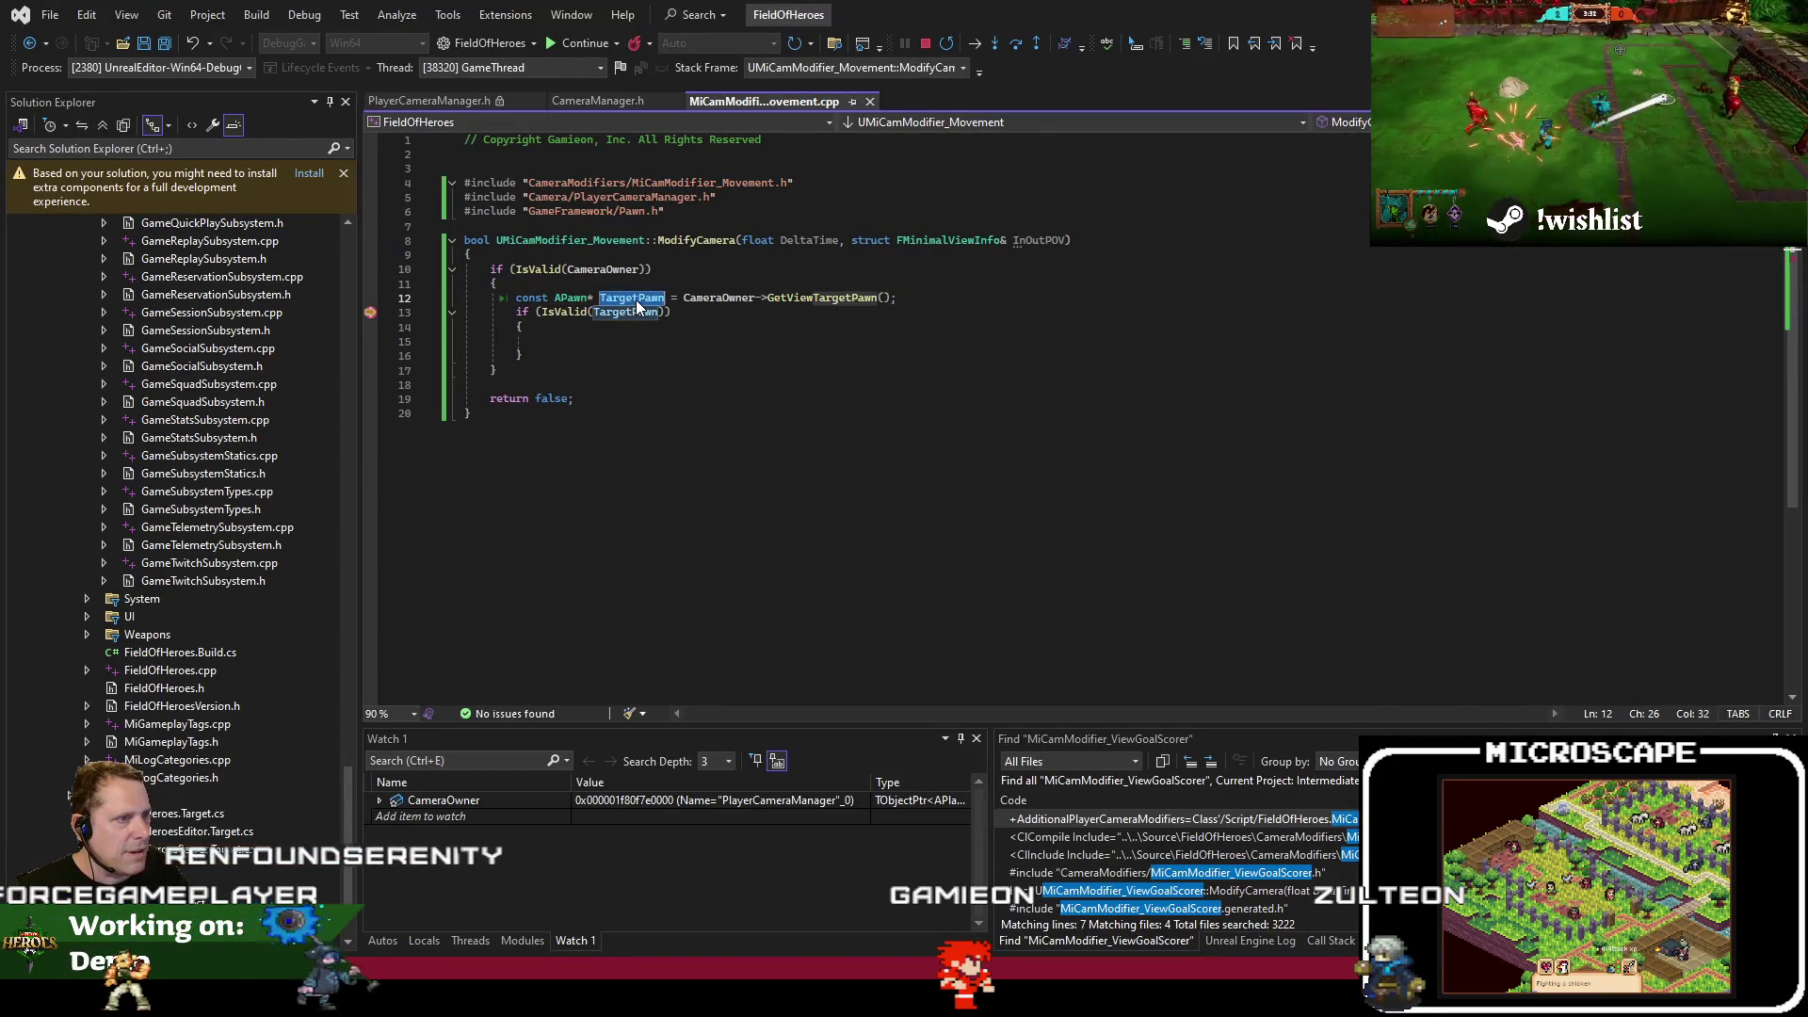
key("F5")
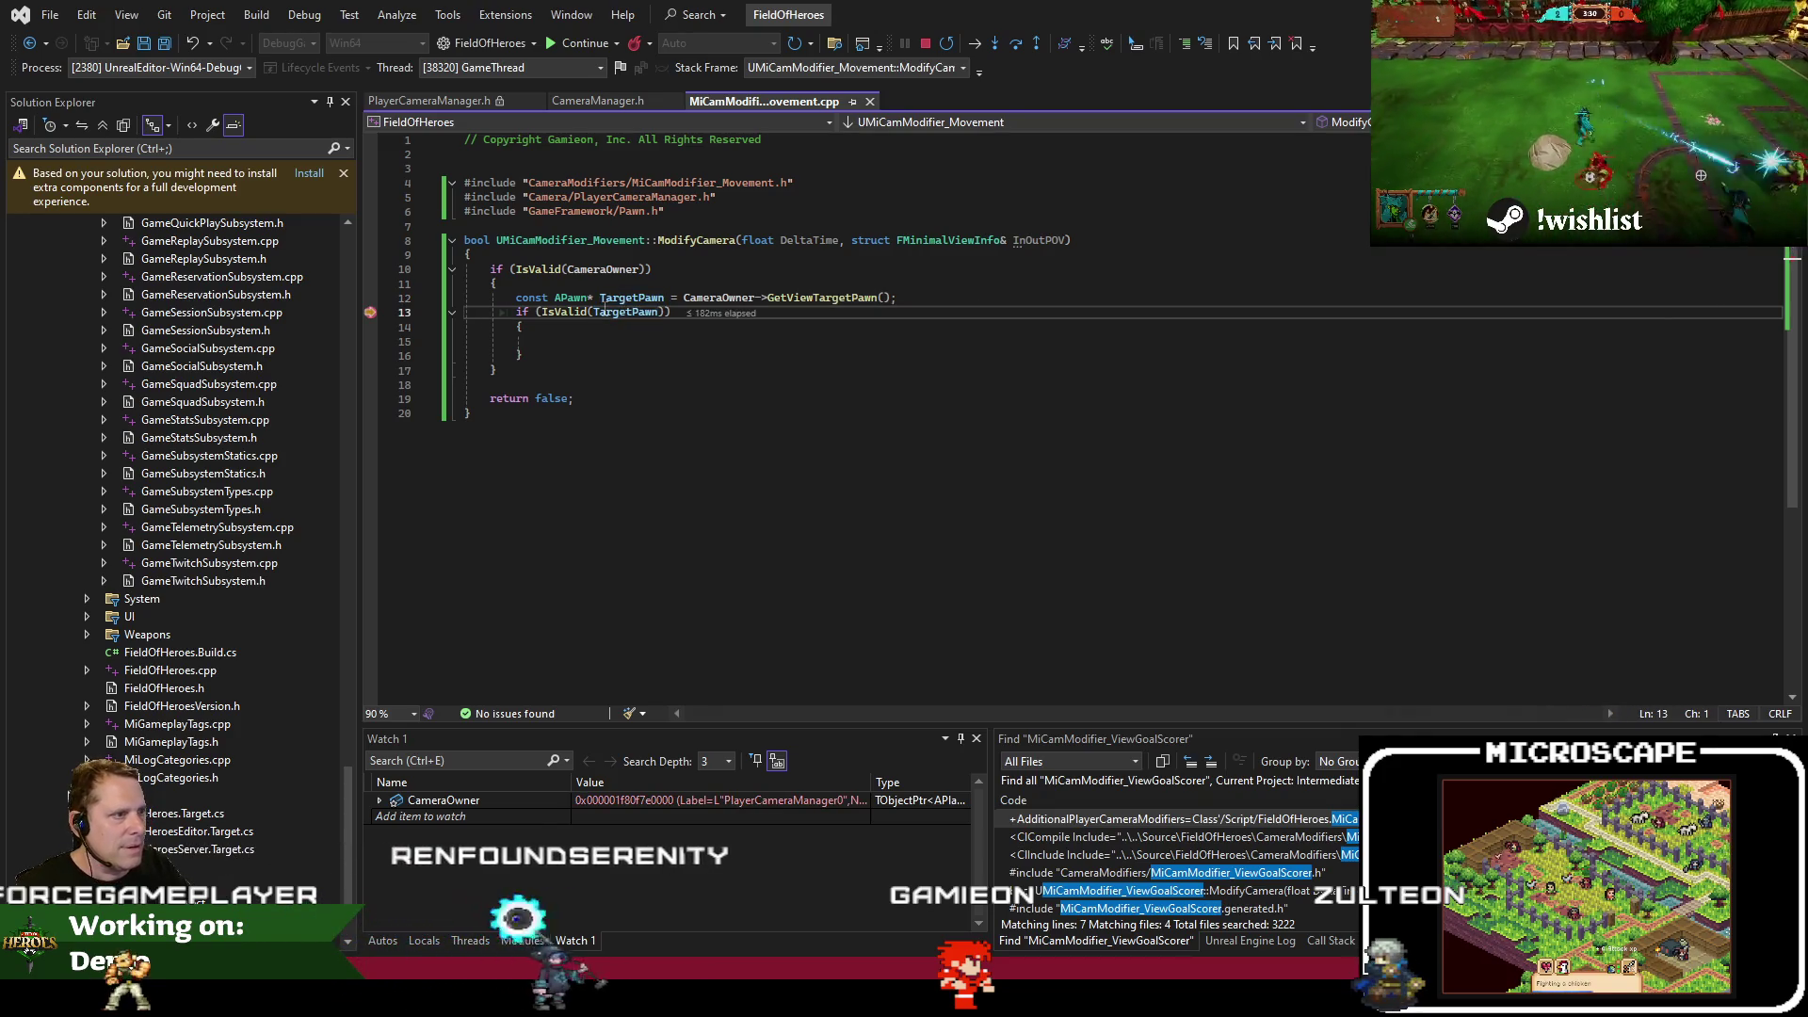
left_click(608, 312)
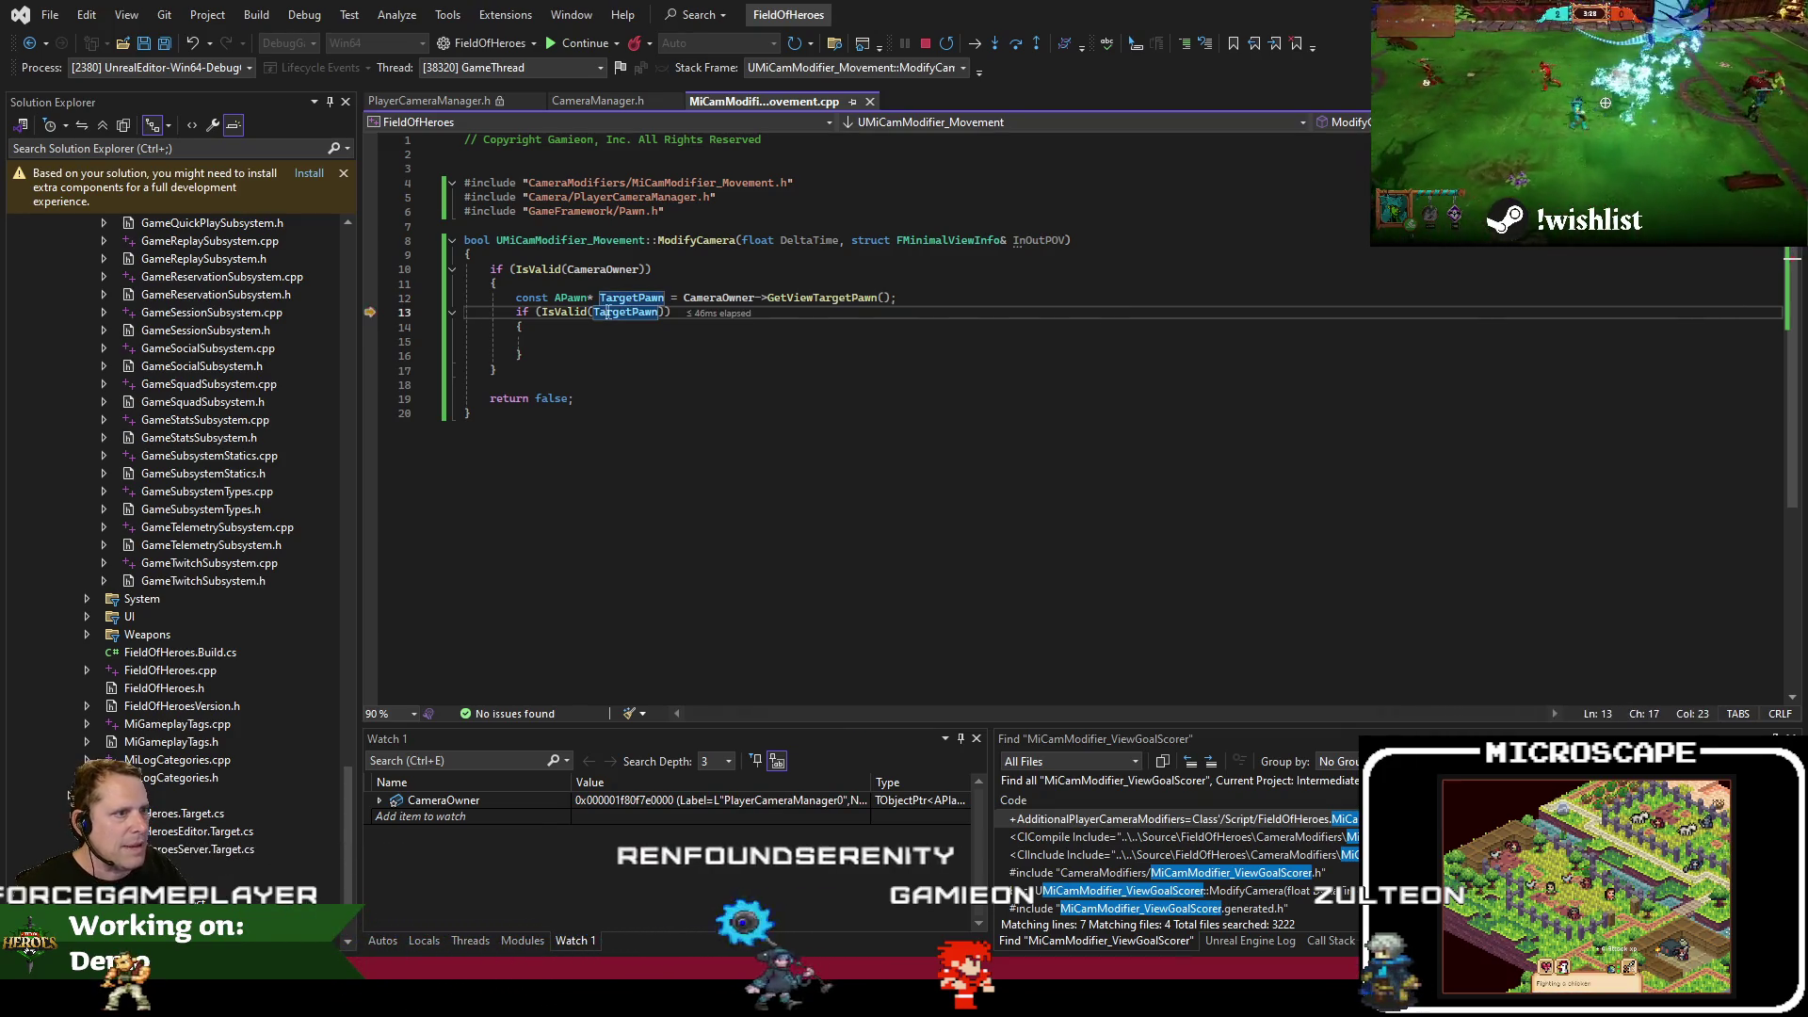
Eject from the Unreal play session and start typing 'const FVector Velocity =' on line 15
left_click(462, 972)
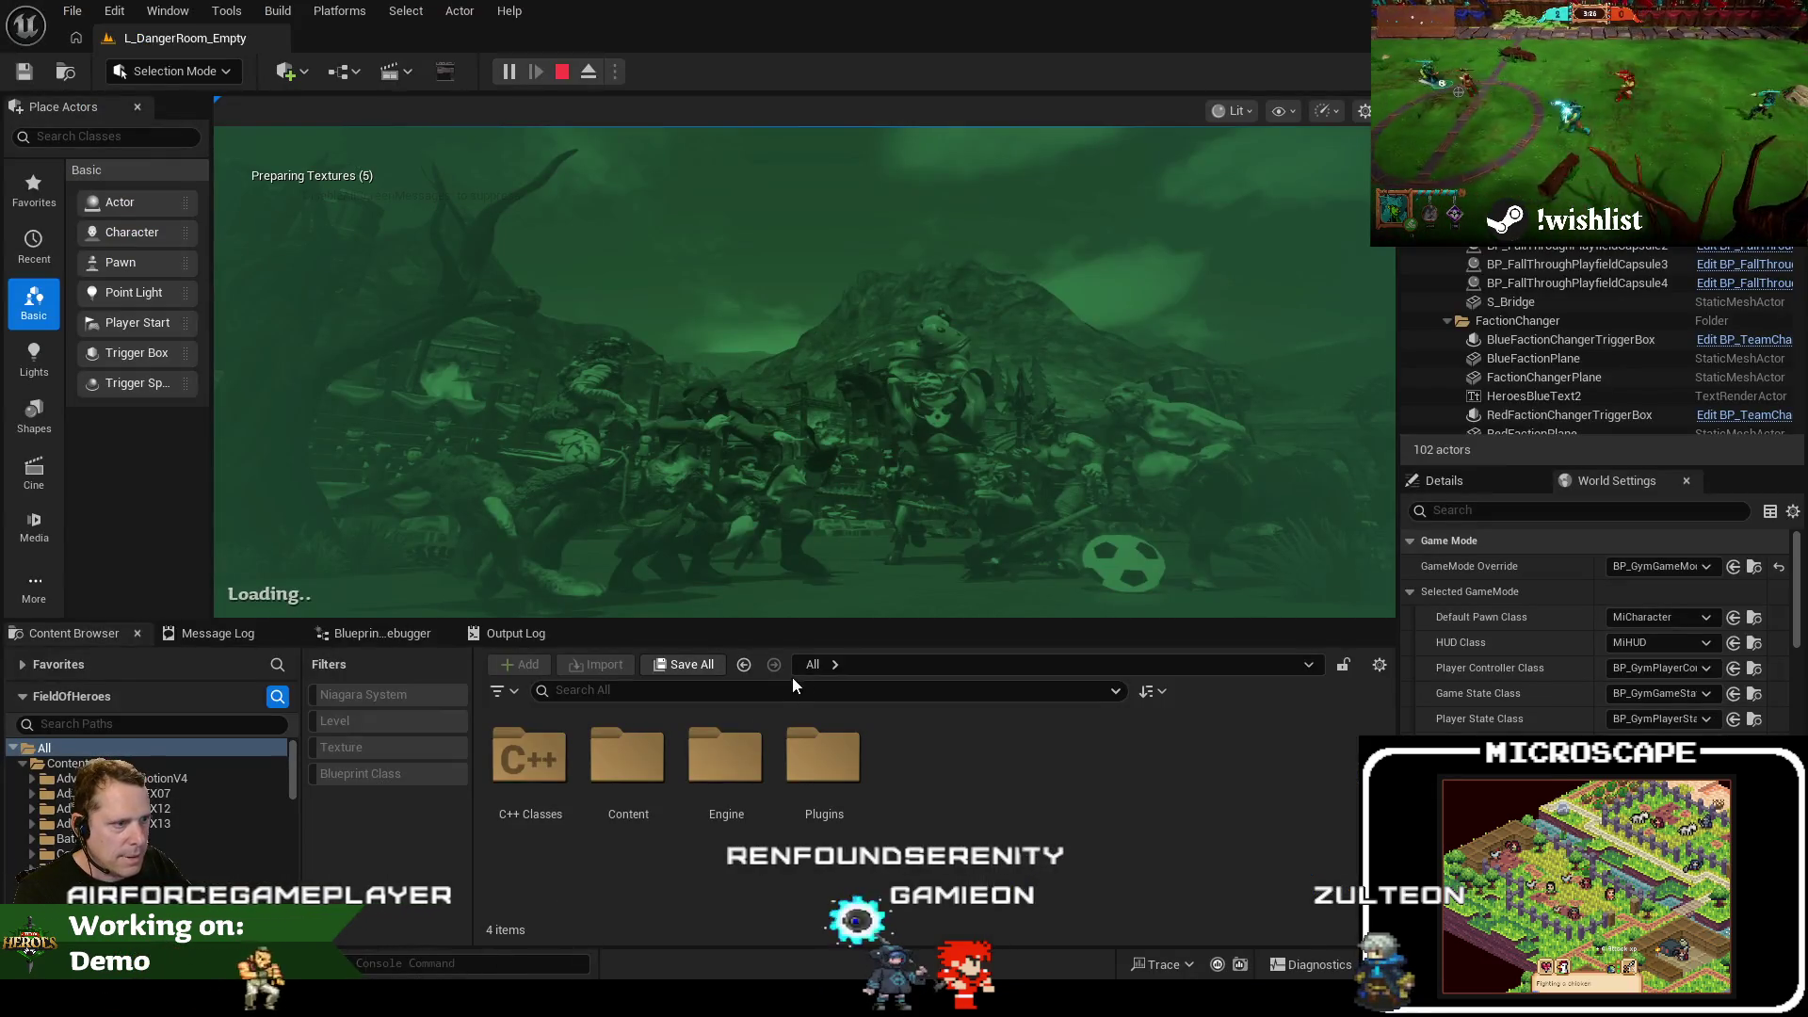
key("F8")
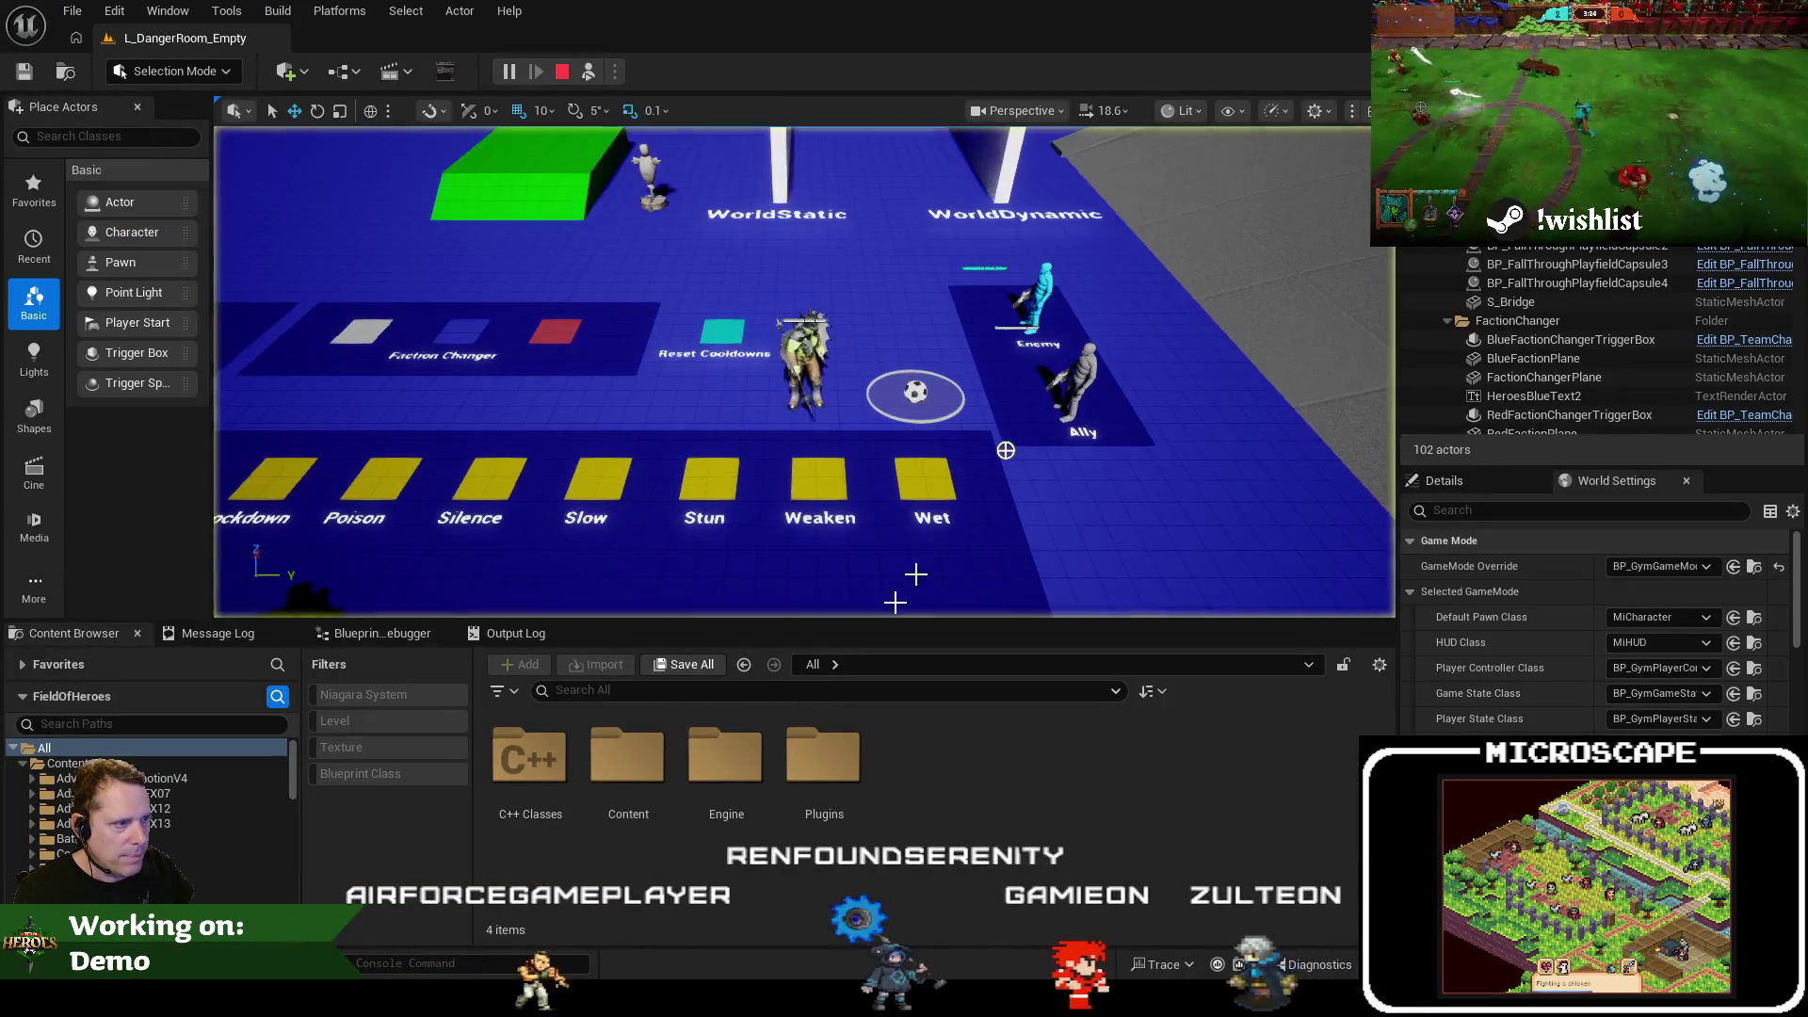
key("alt+Tab")
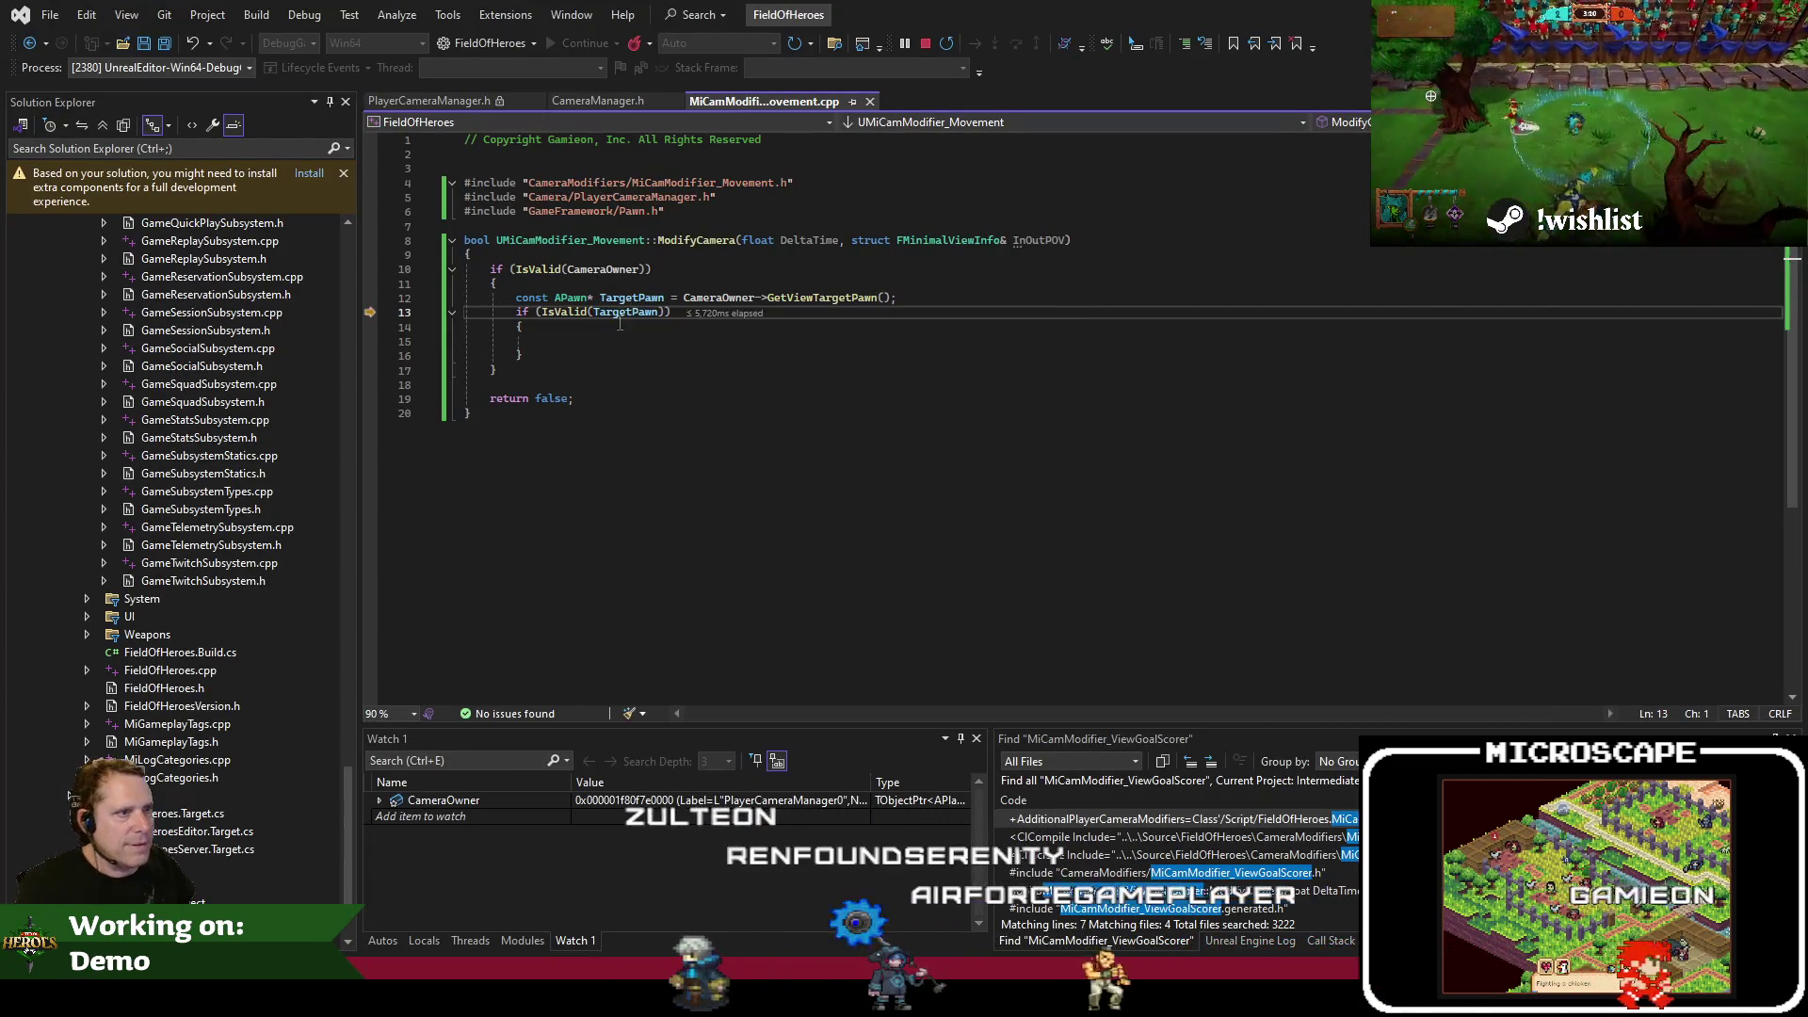
left_click(610, 334)
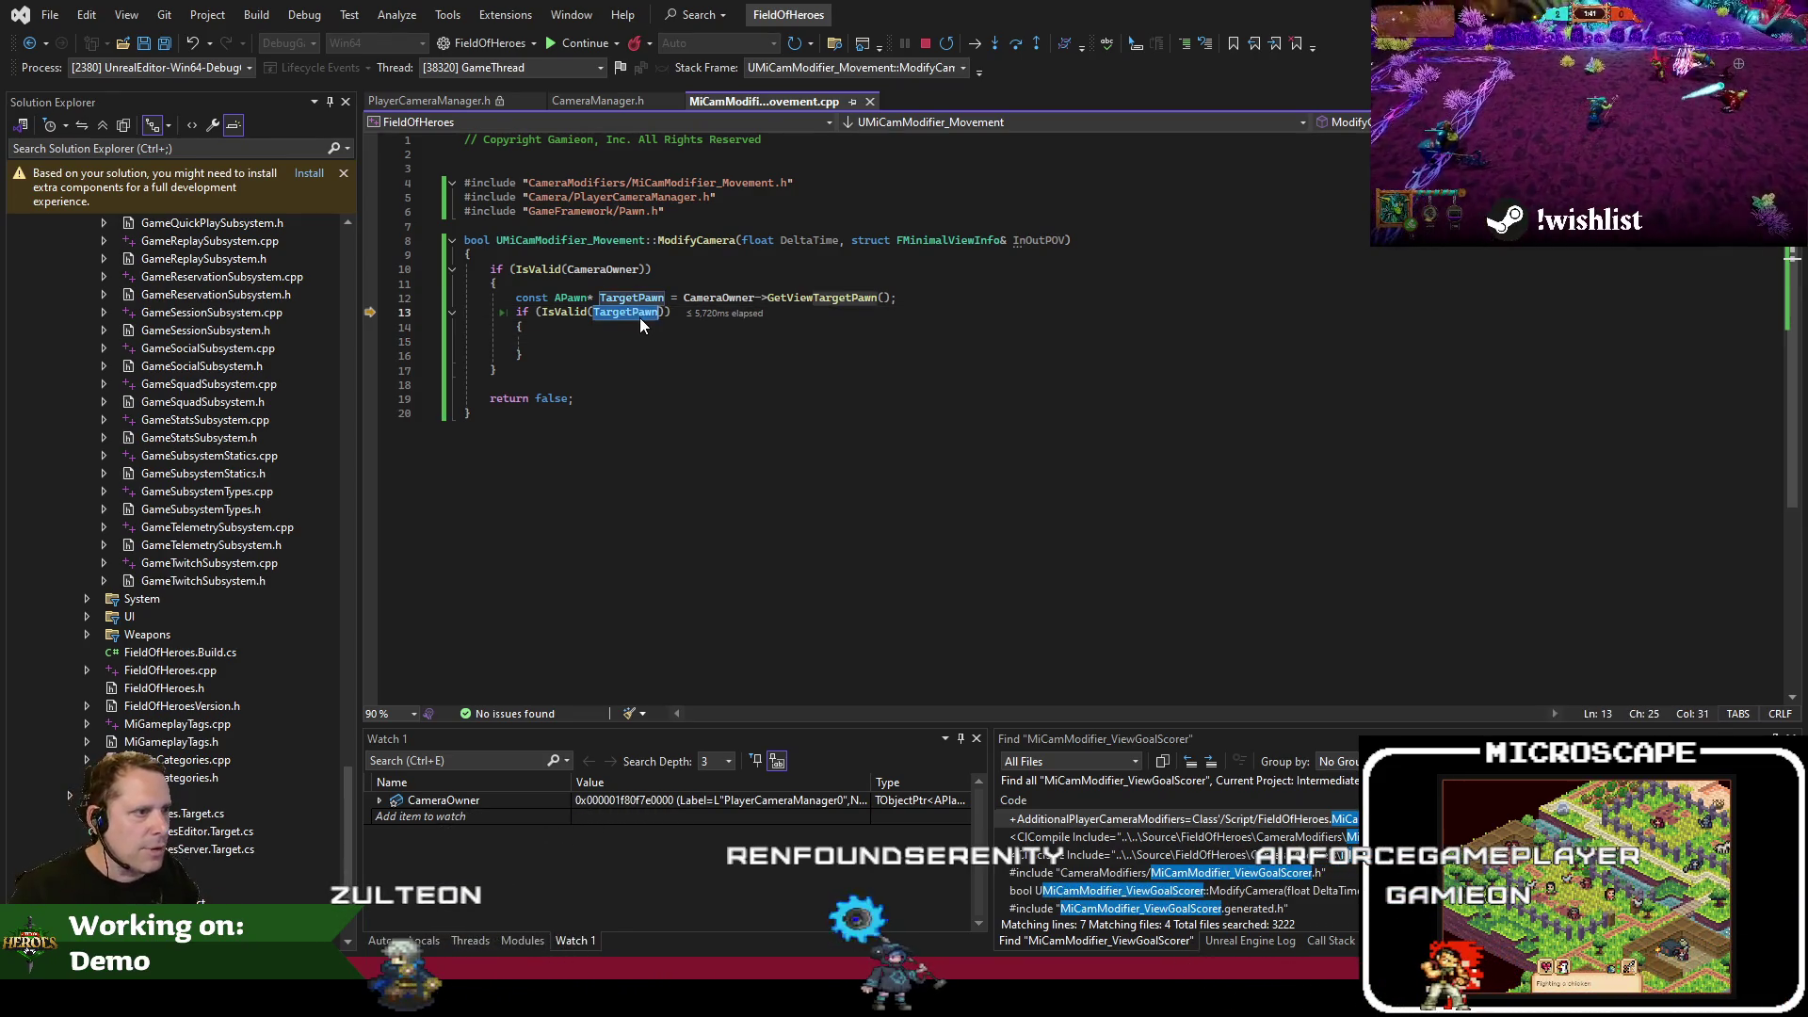
type("const FVector Velocity =")
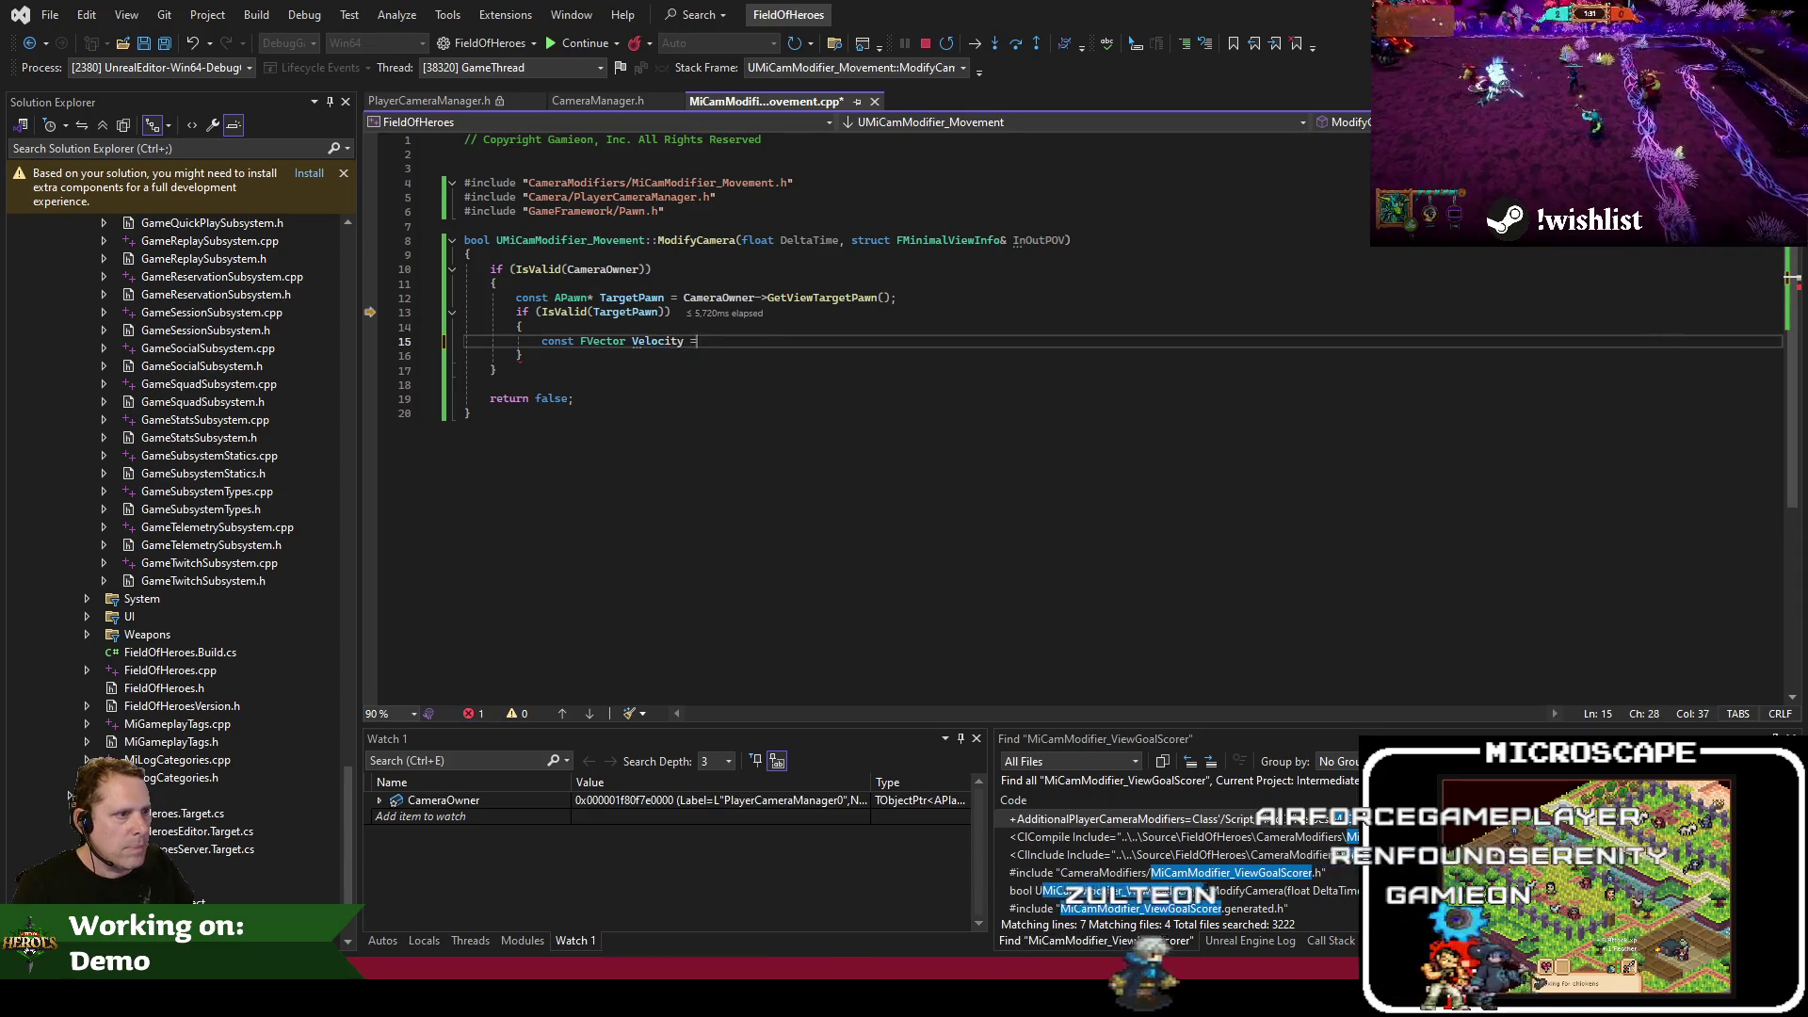
Complete the velocity declaration with TargetPawn's GetVelocity() call, fixing the typo
type("tVleocity")
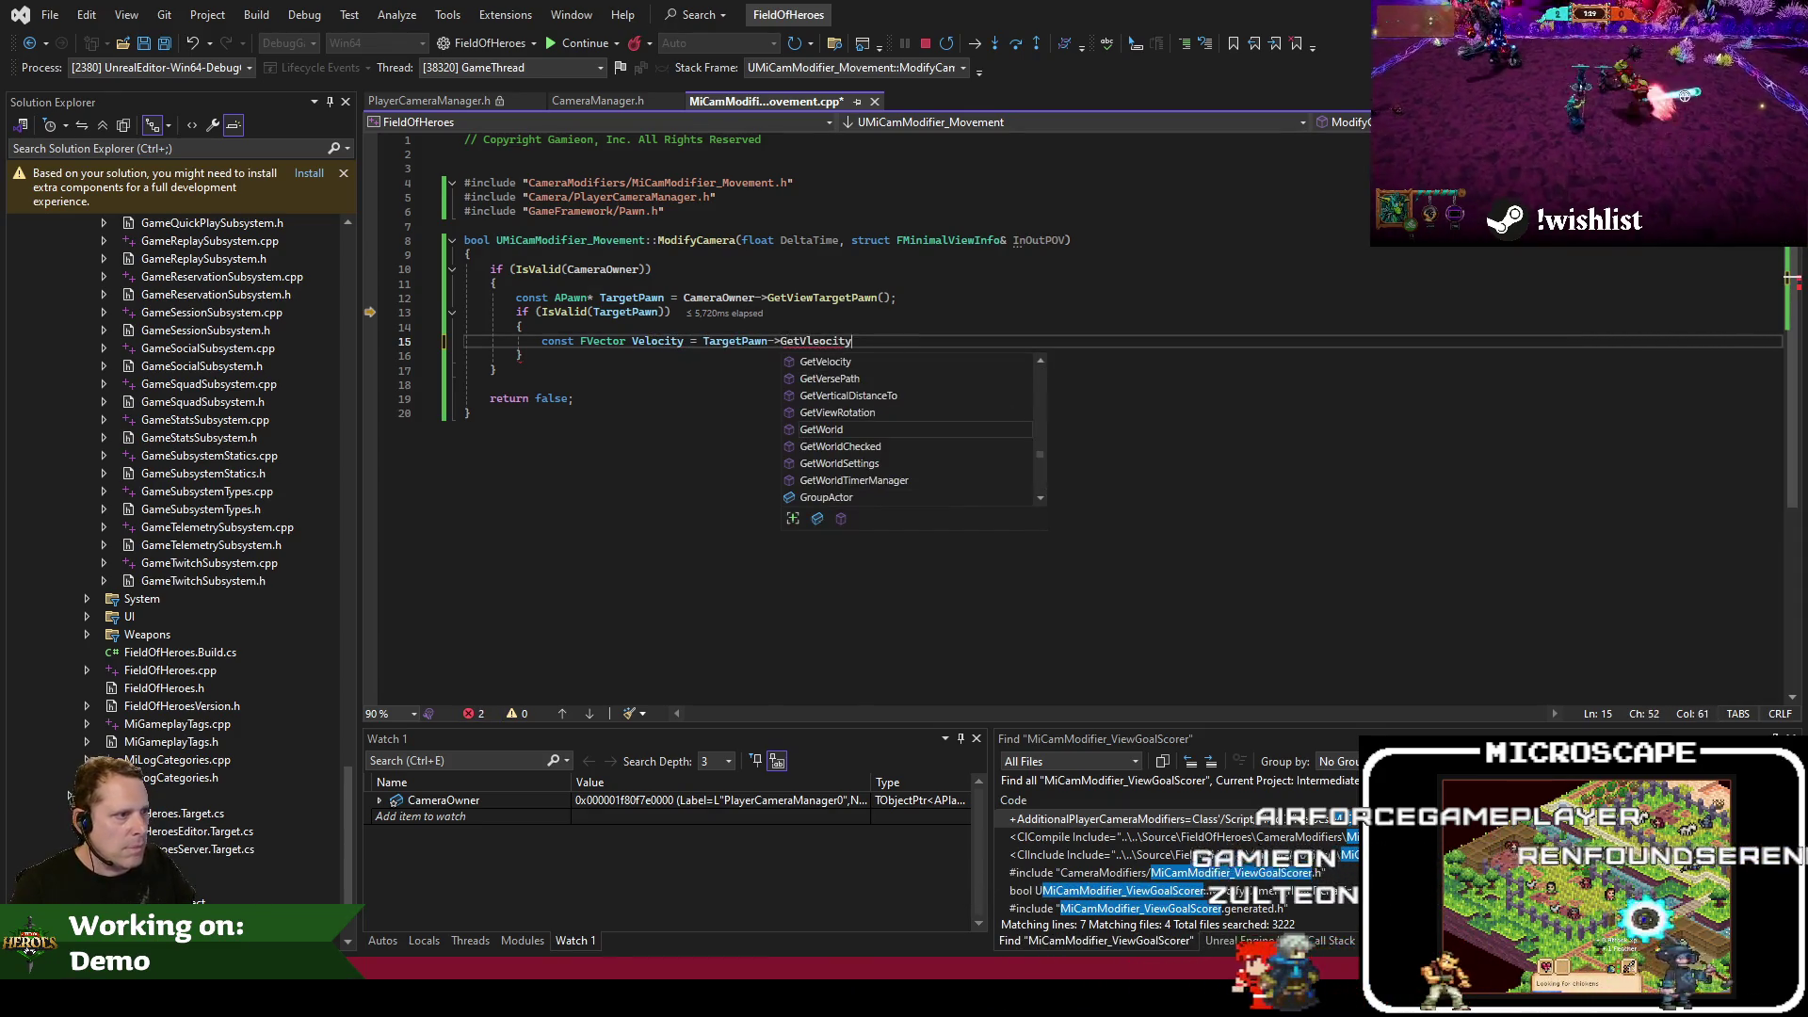
type("();")
left_click(813, 341)
key("ctrl+t")
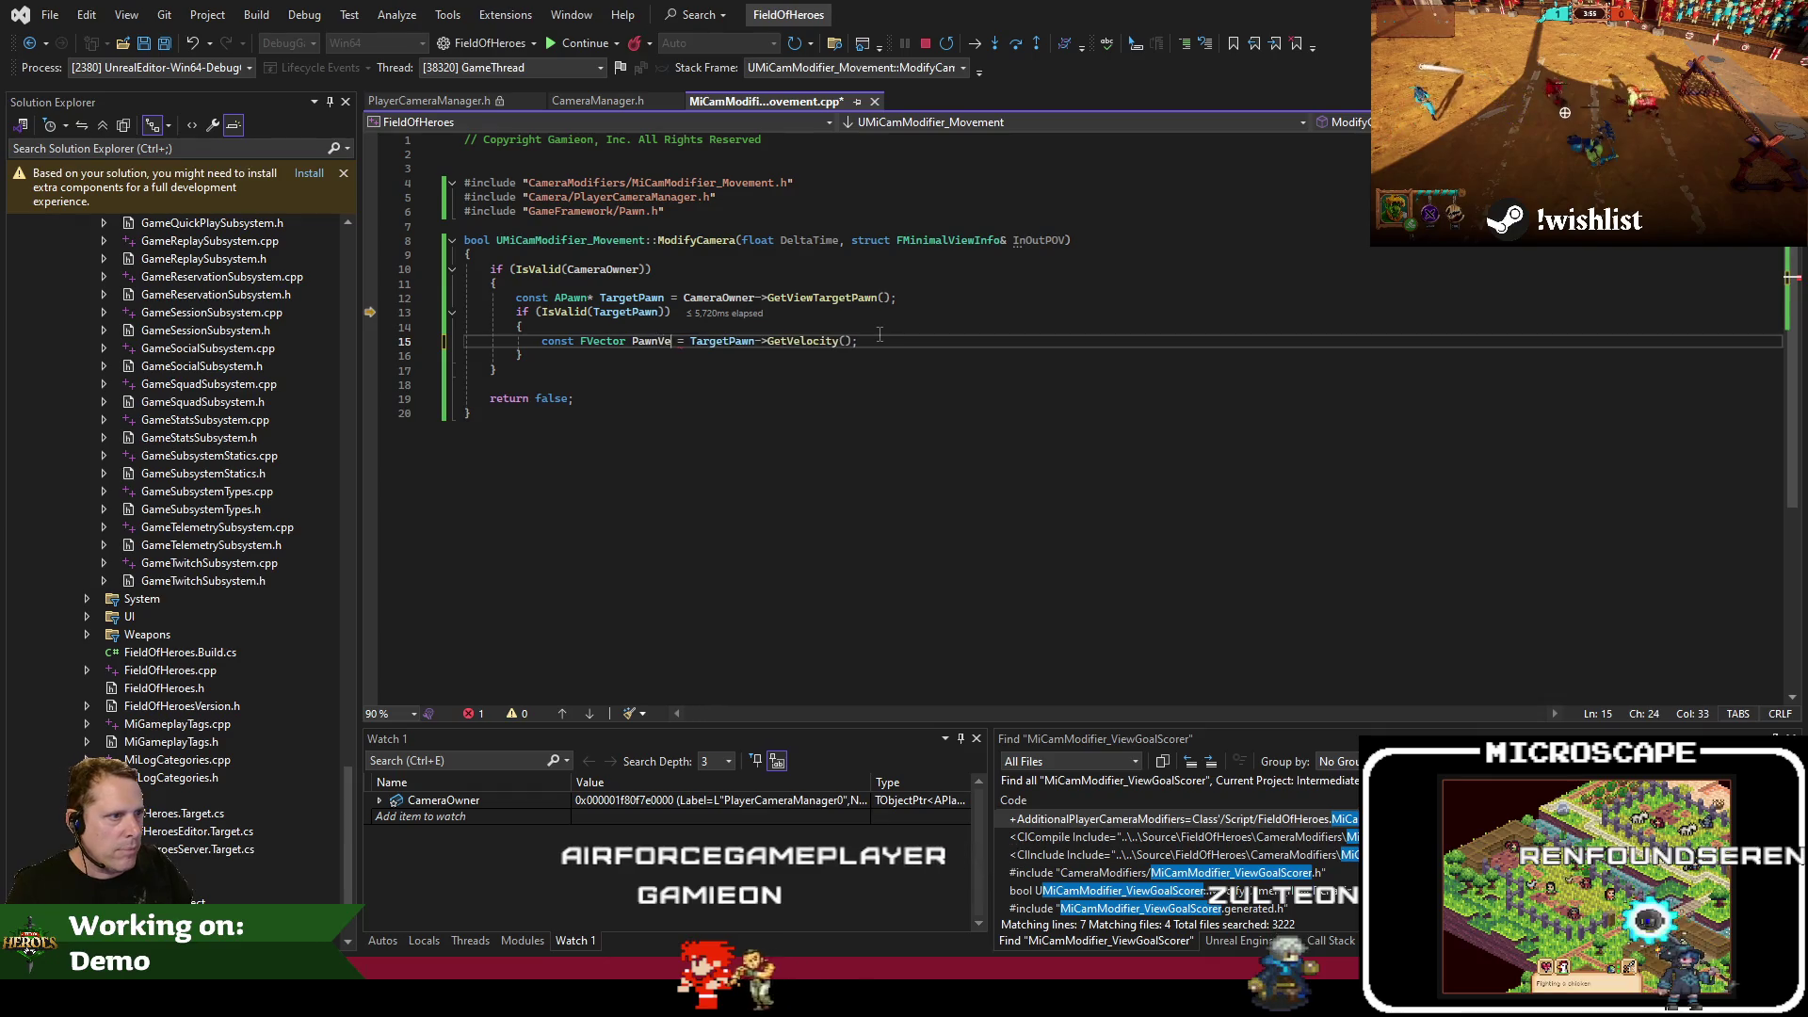
type("l")
key("Return")
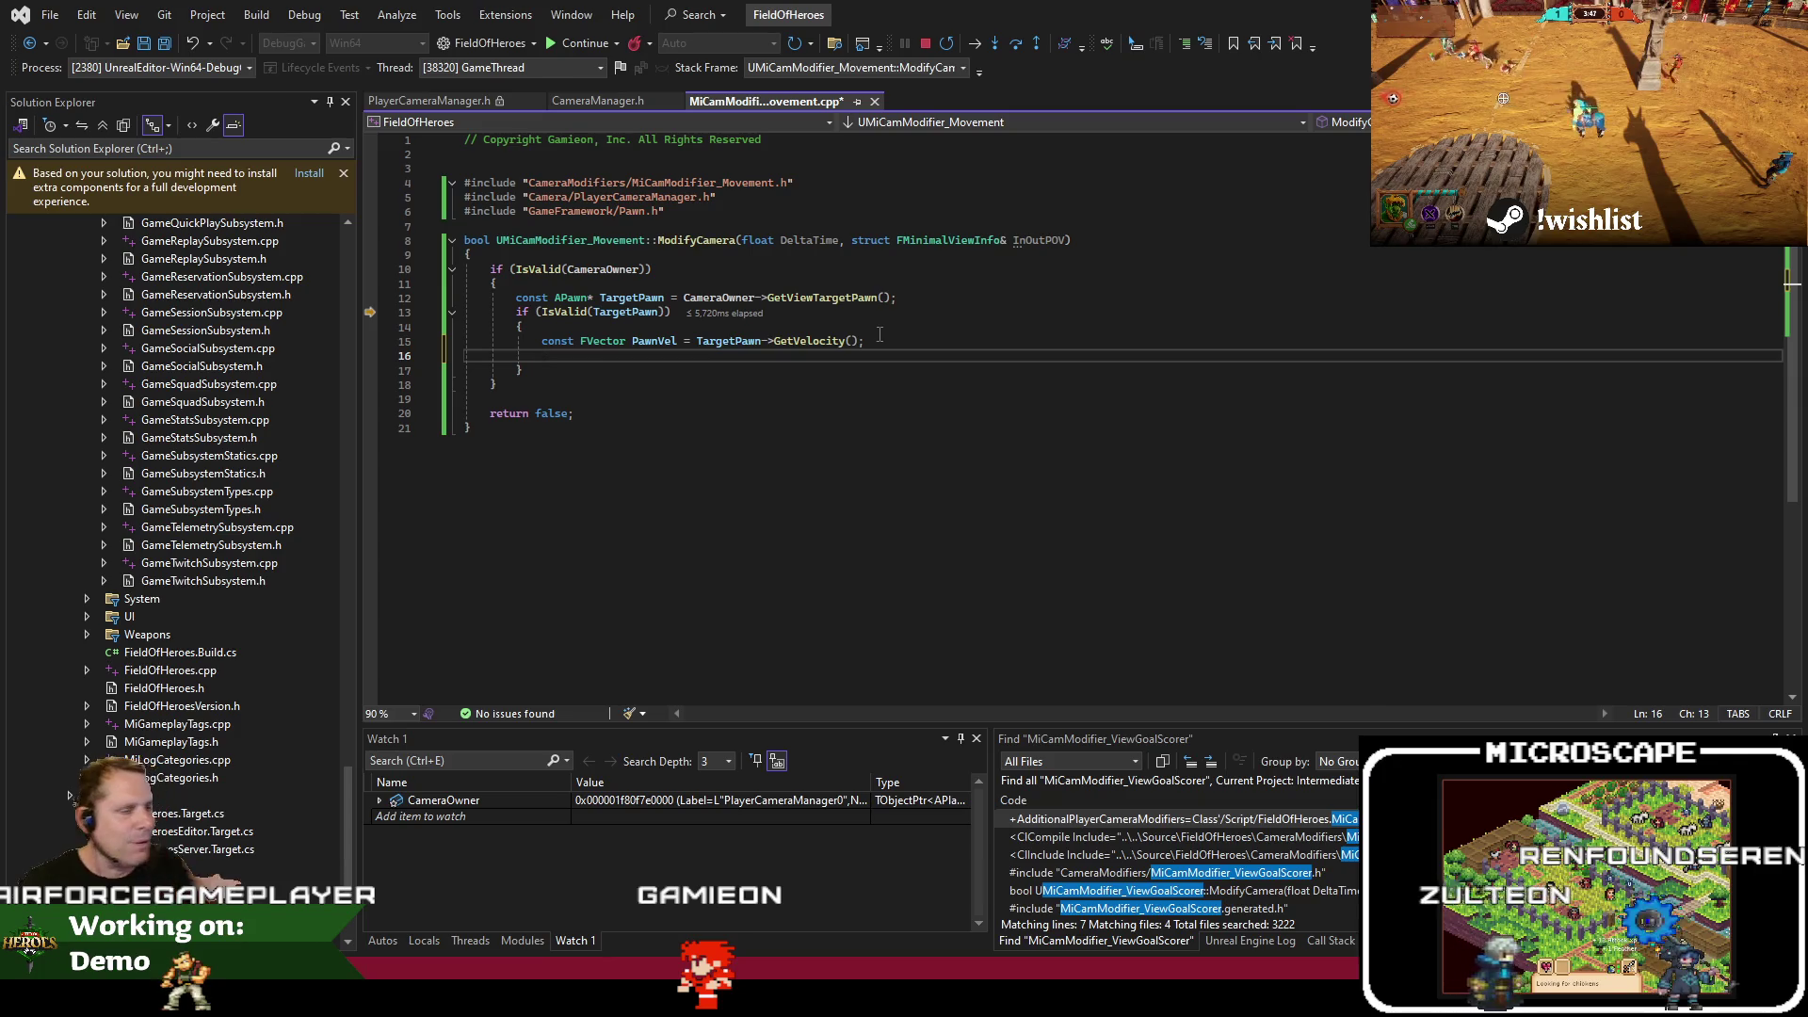
Add InOutPOV to the Watch window and expand it to its Location field
double_click(1029, 242)
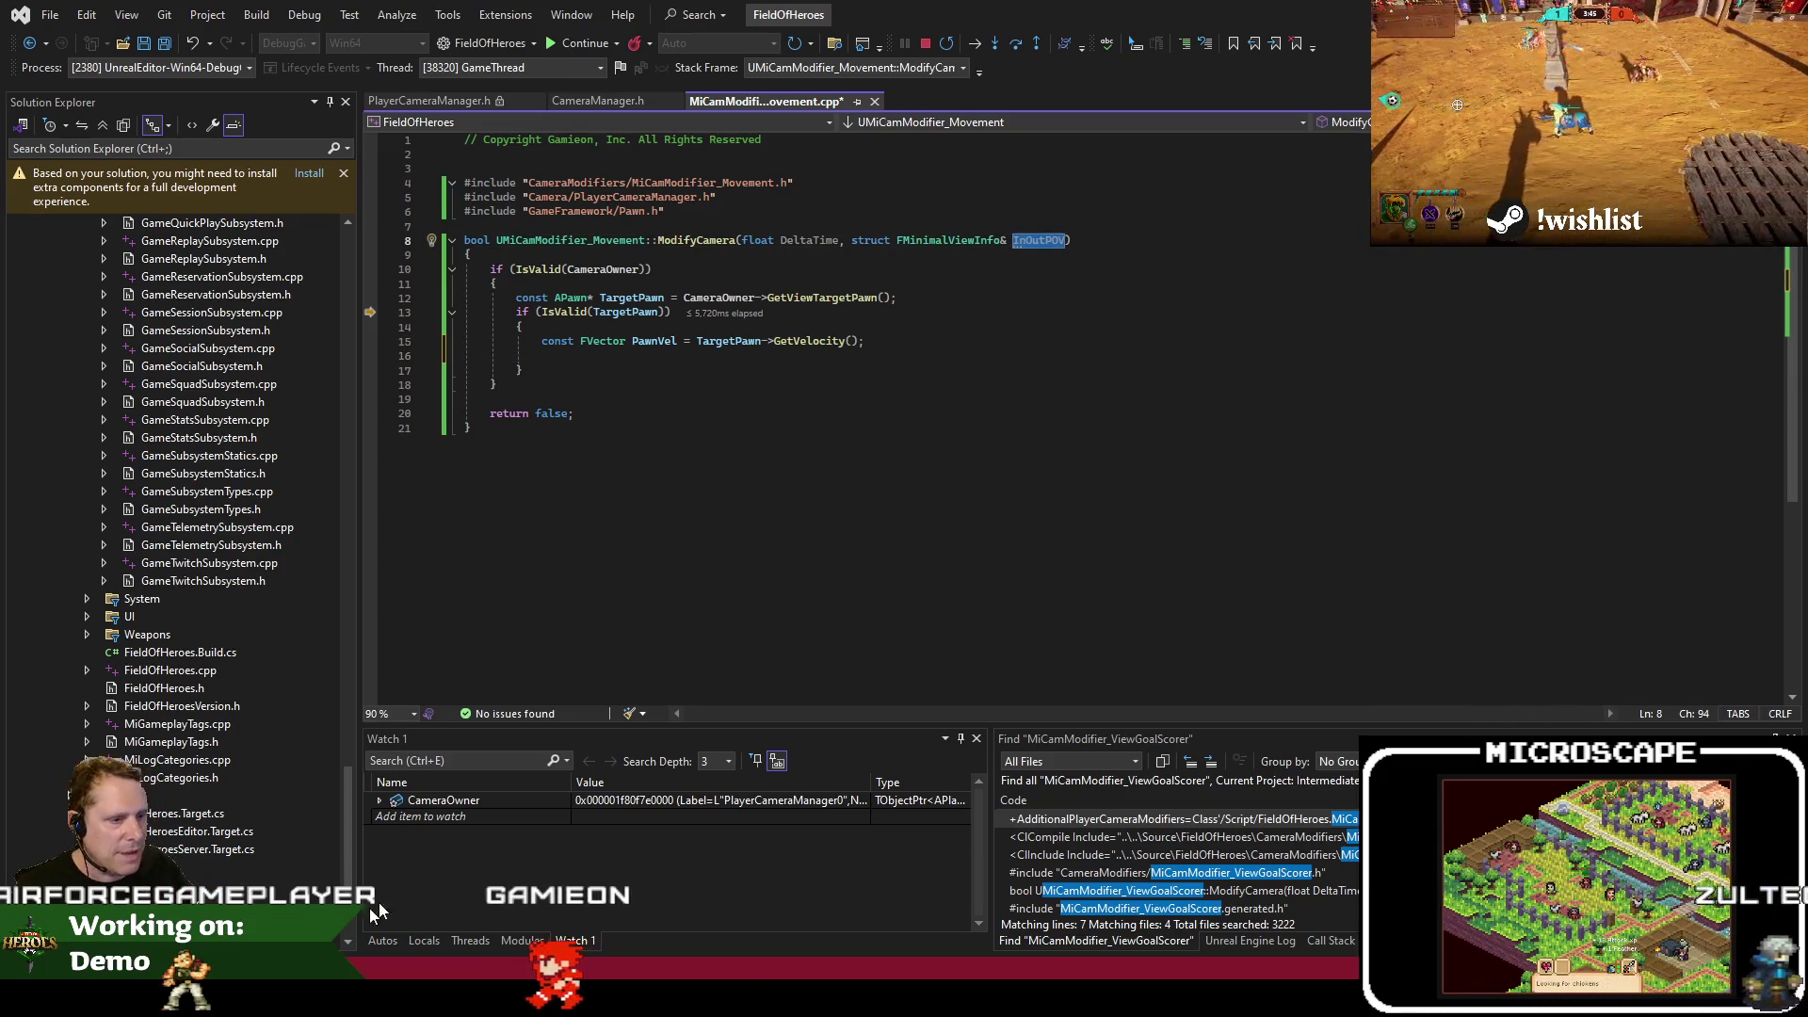
left_click_drag(354, 916, 482, 805)
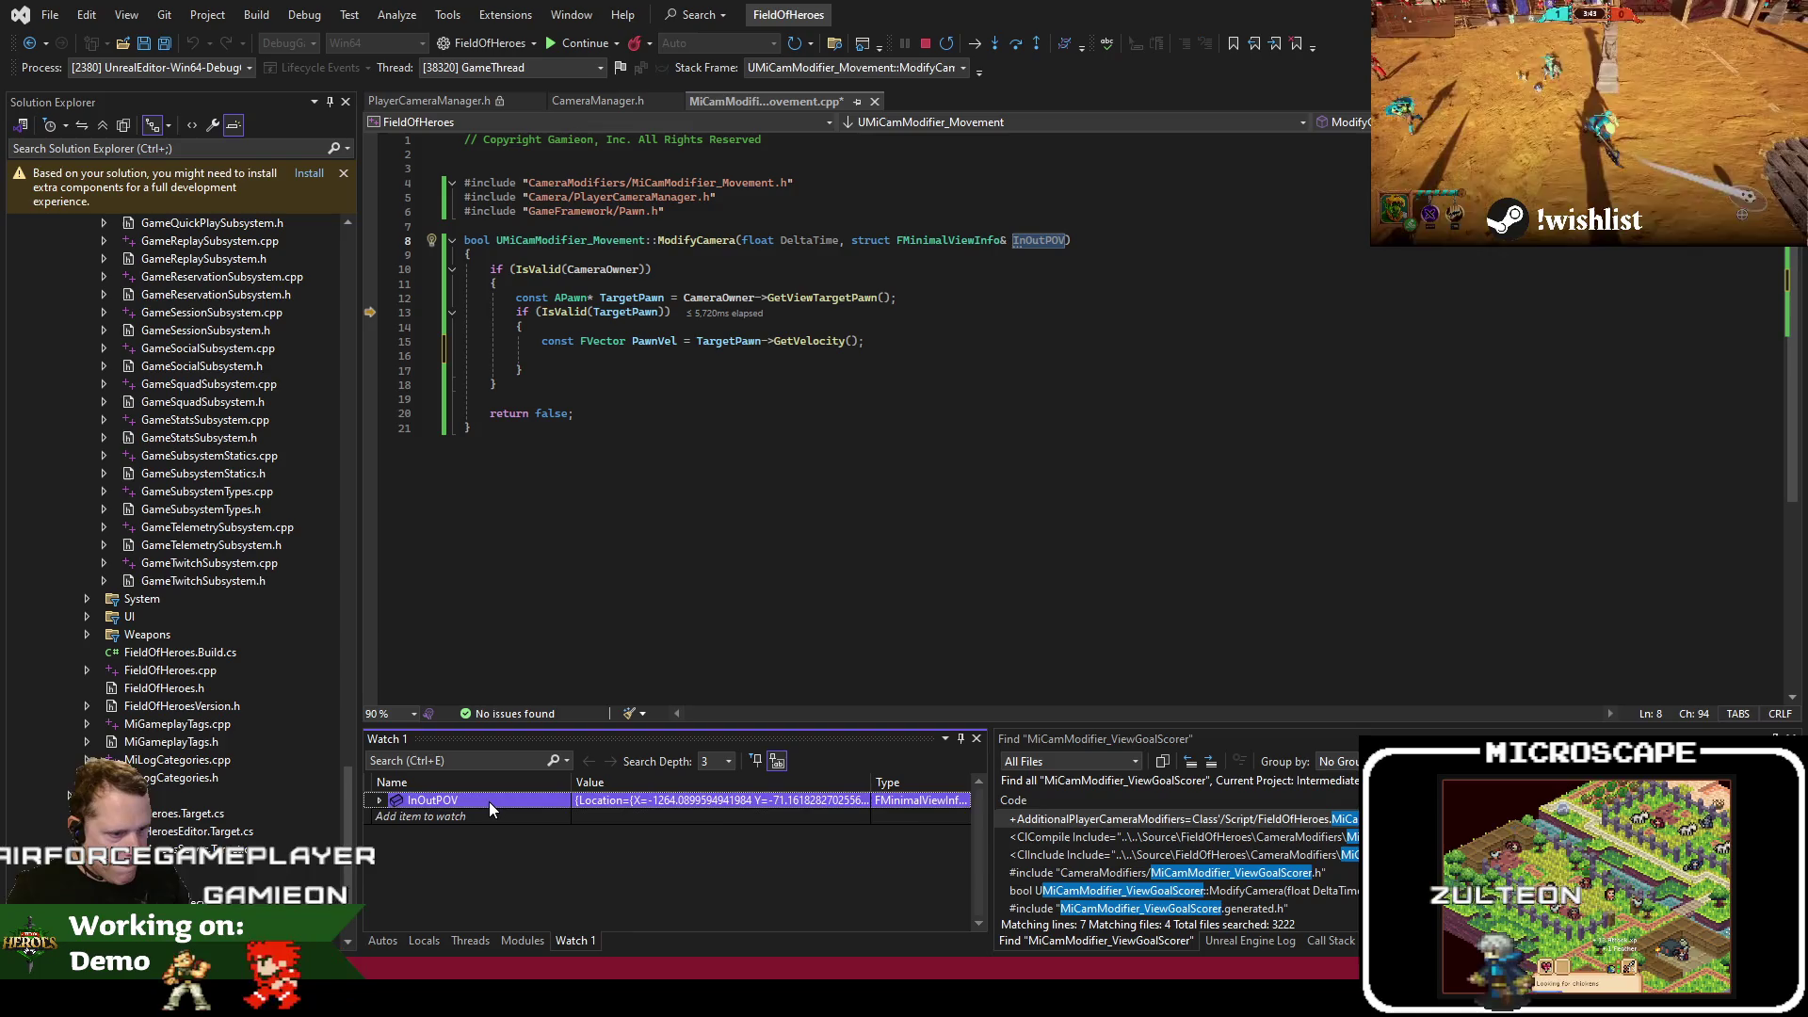
key("Right")
key("Down")
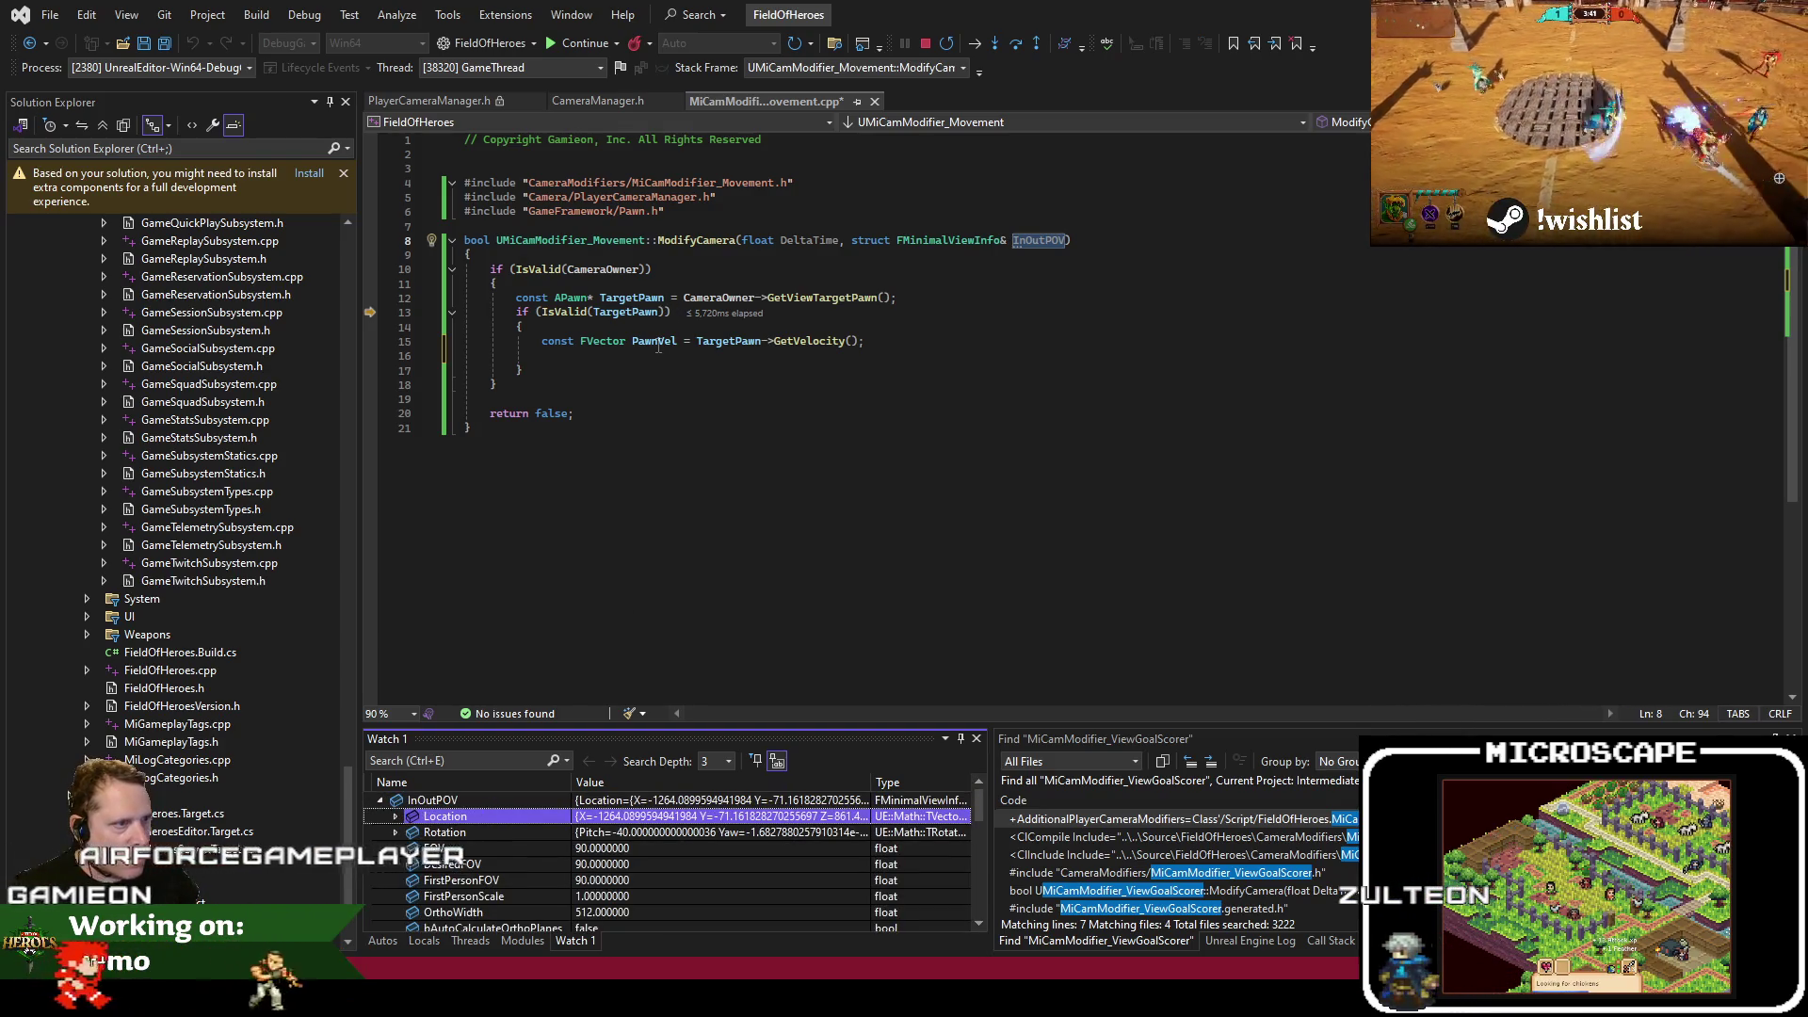
left_click(633, 353)
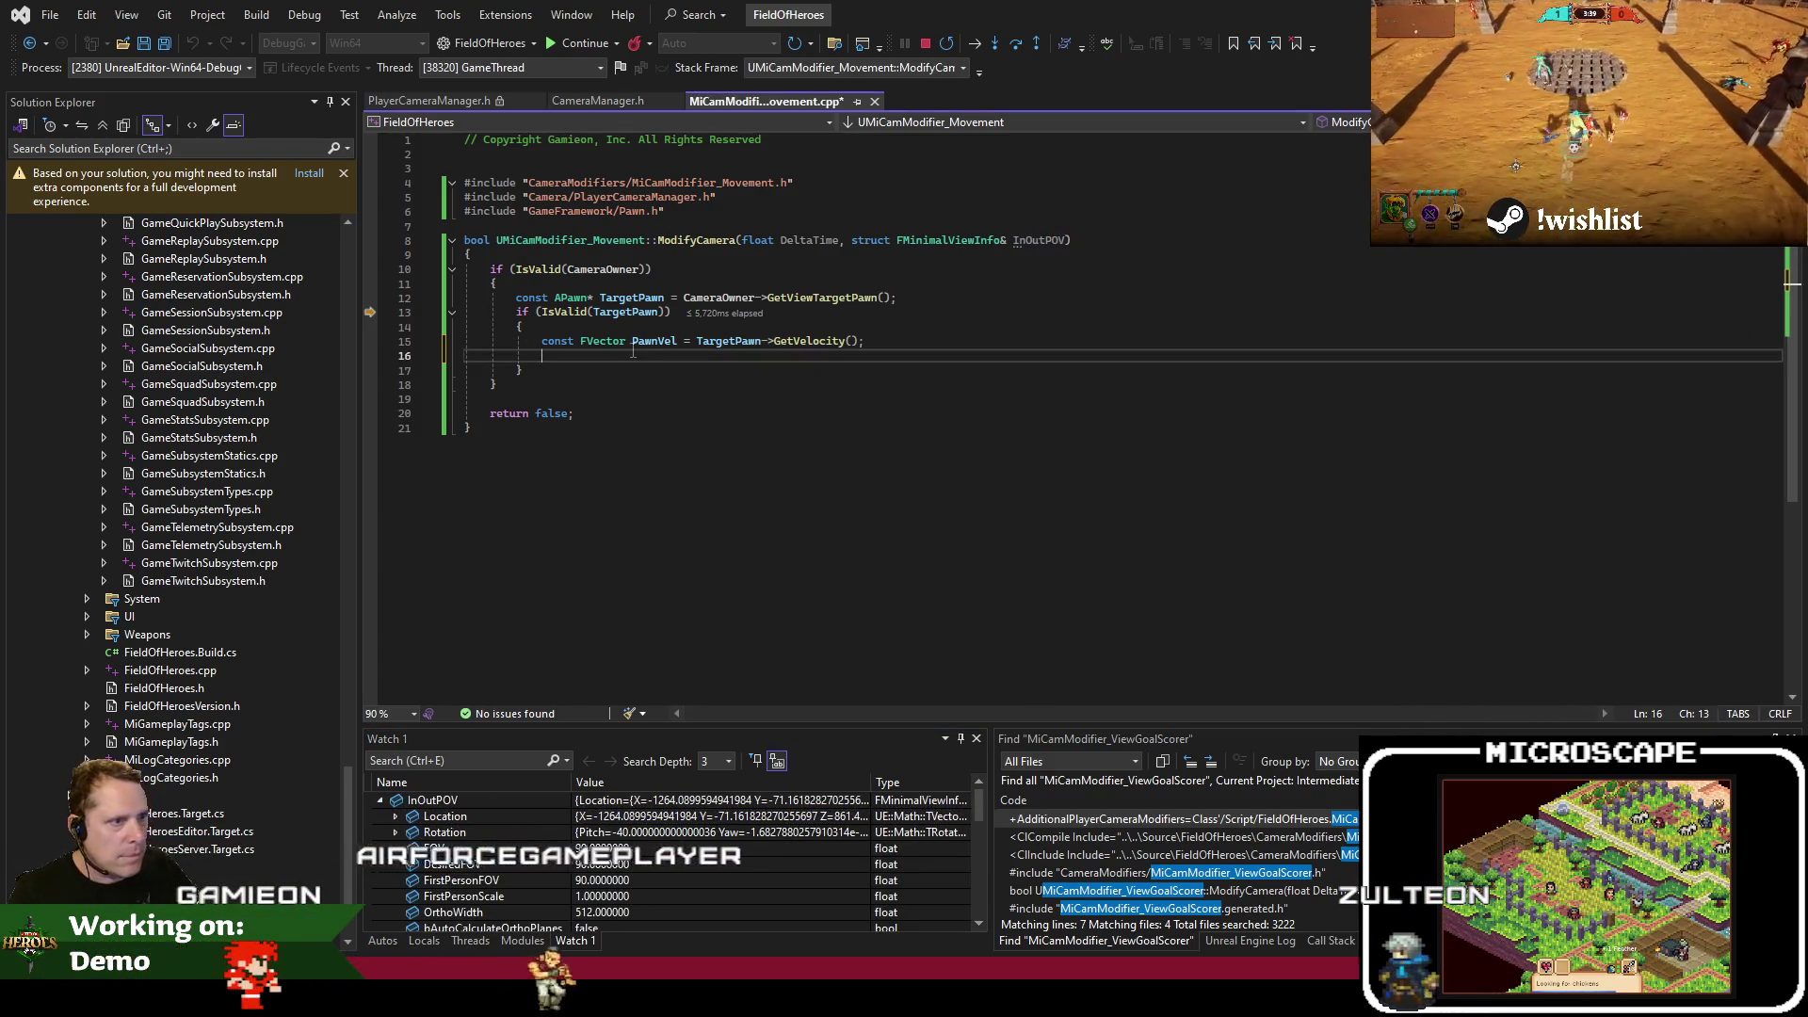
Write InOutPOV.Location += PawnVel * 0.4f; and rebuild the game
type("InOutPOV.Location +=")
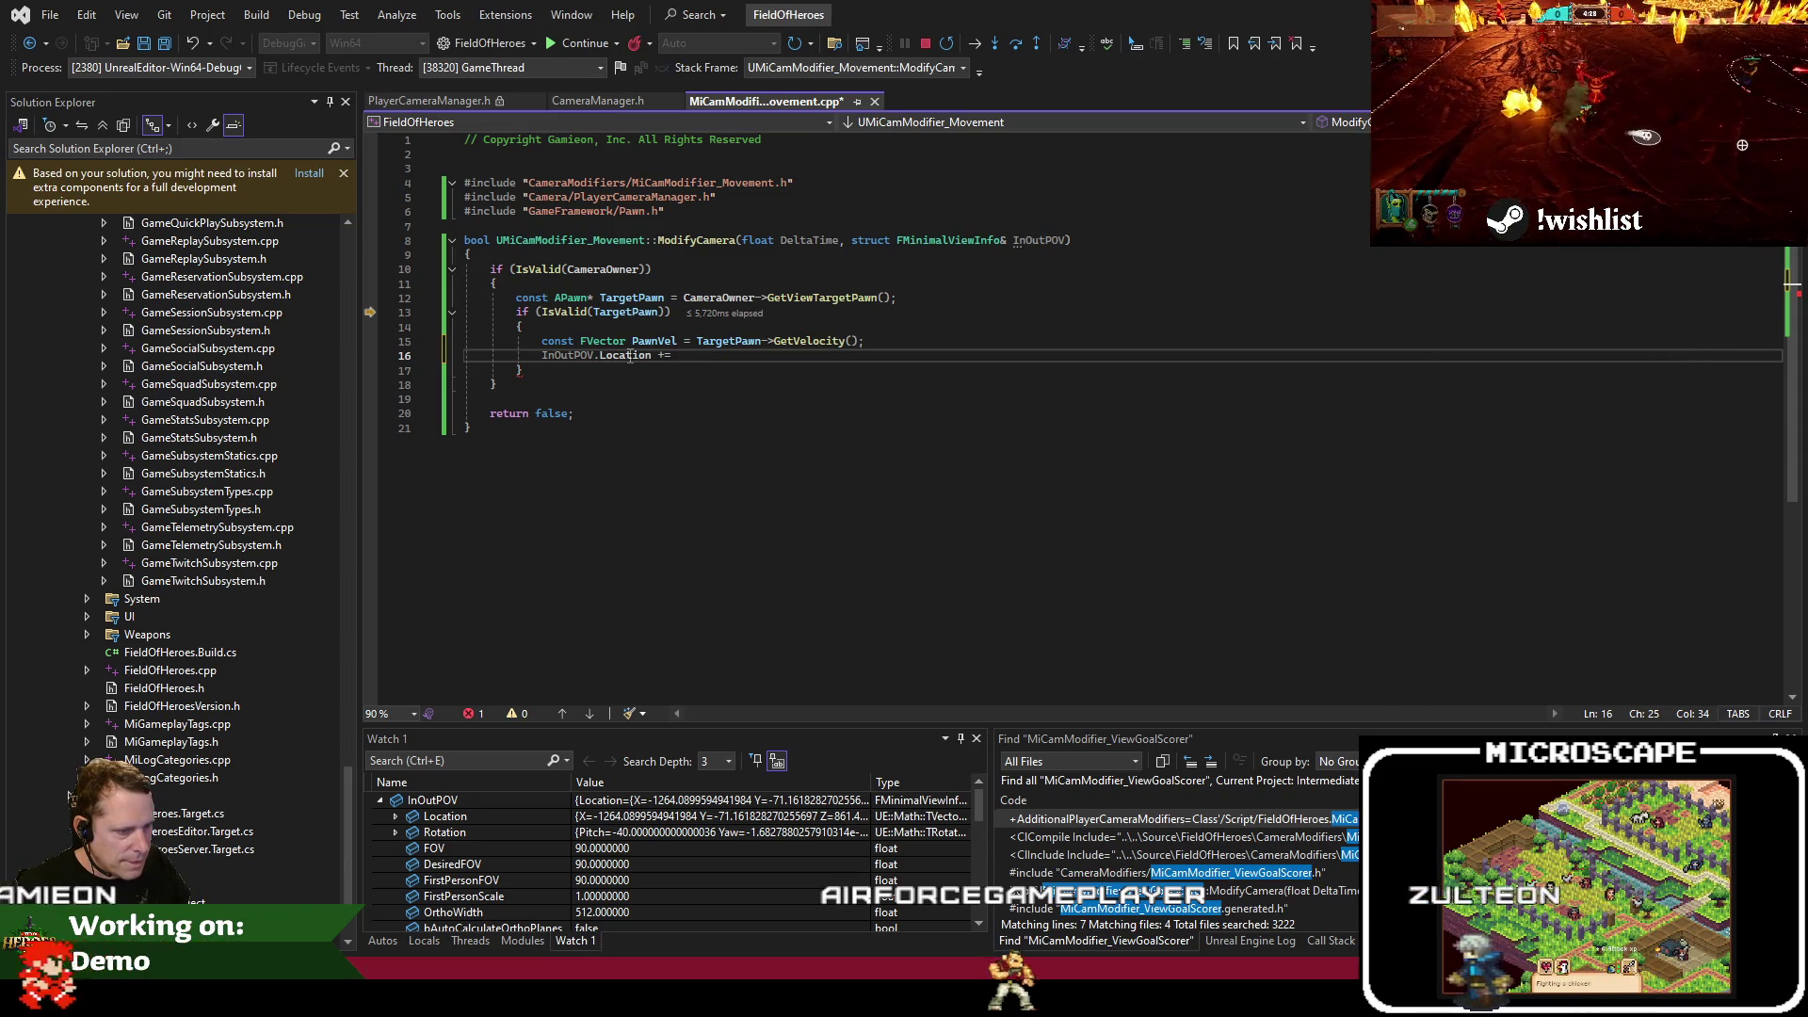
type("PawnV")
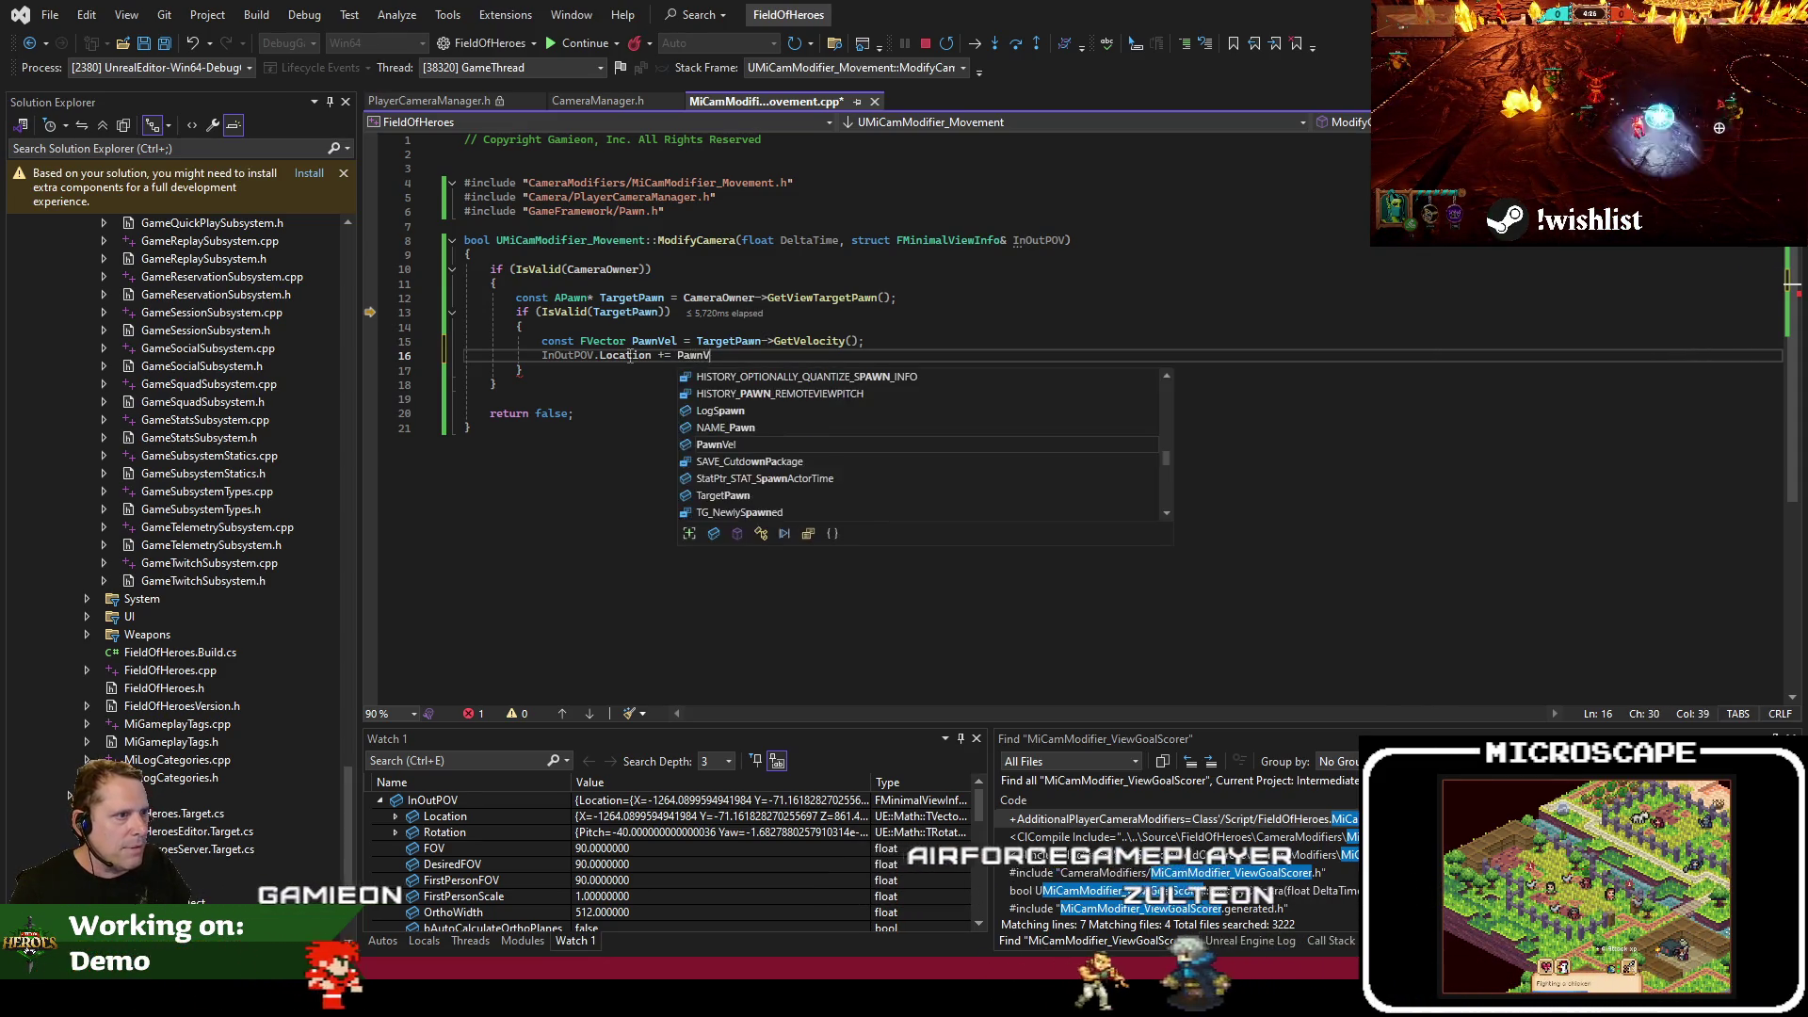
type("el * 0.")
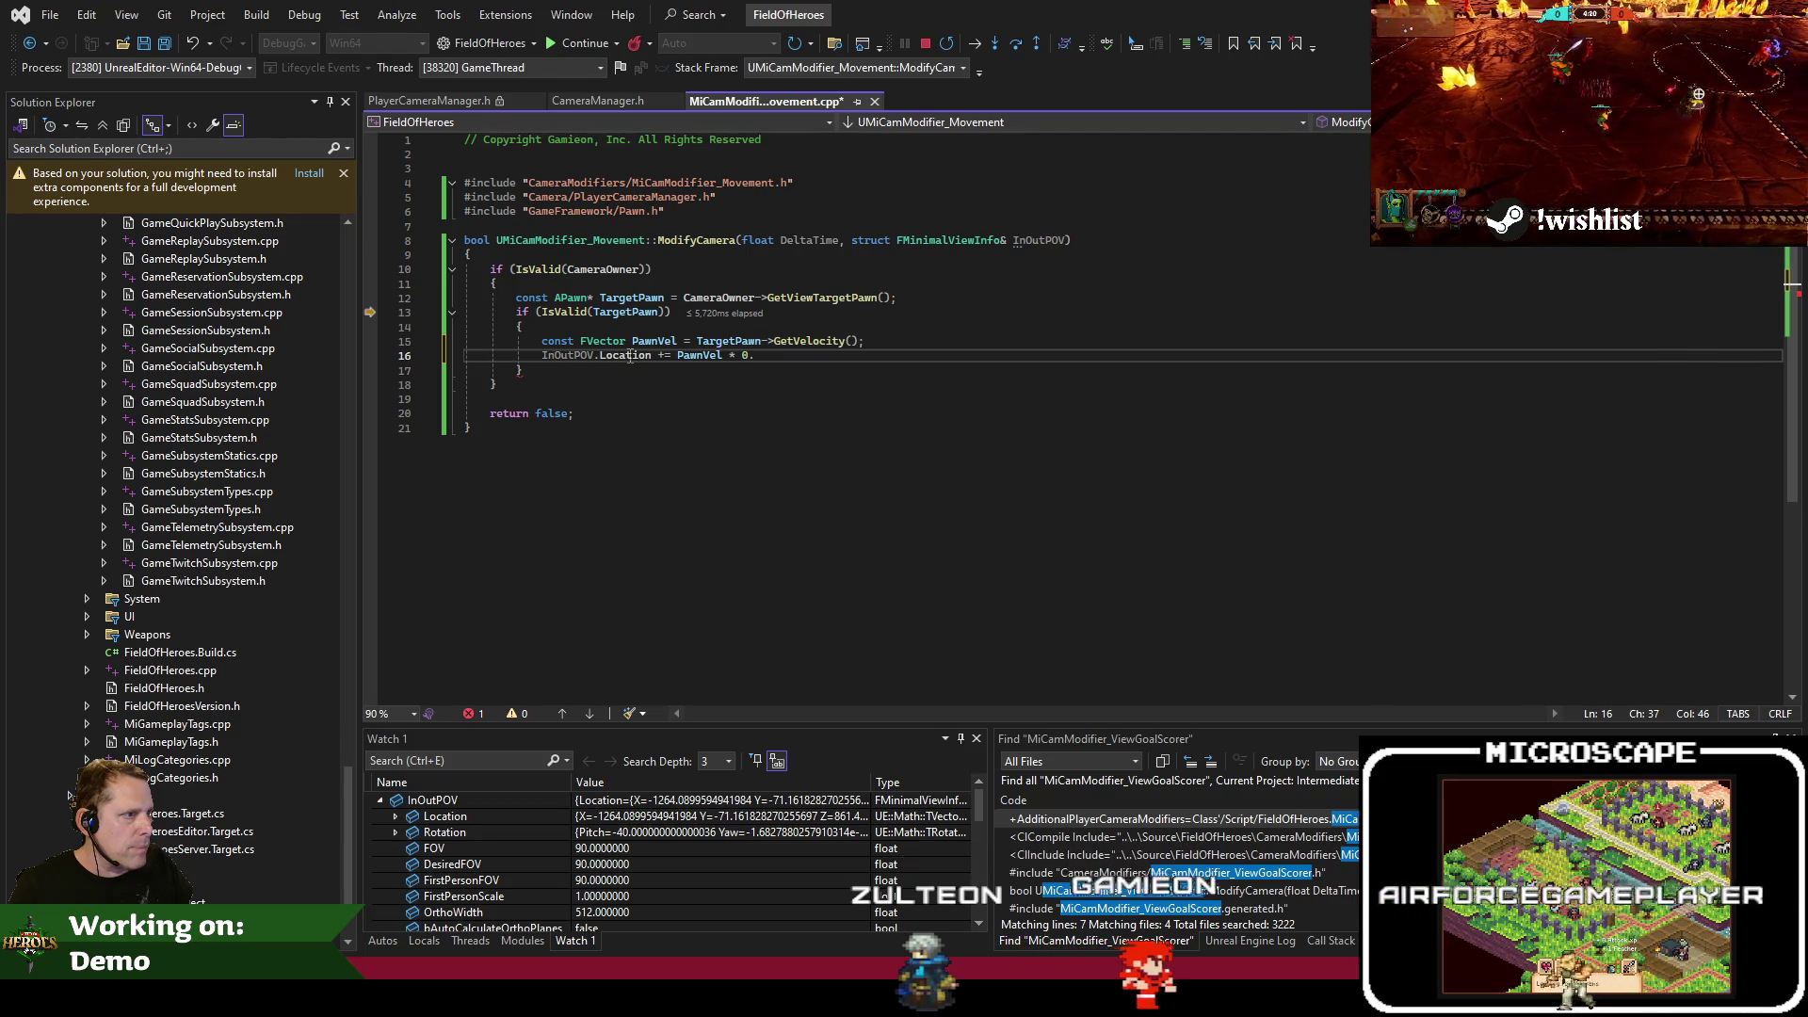
key("Down")
key("Down")
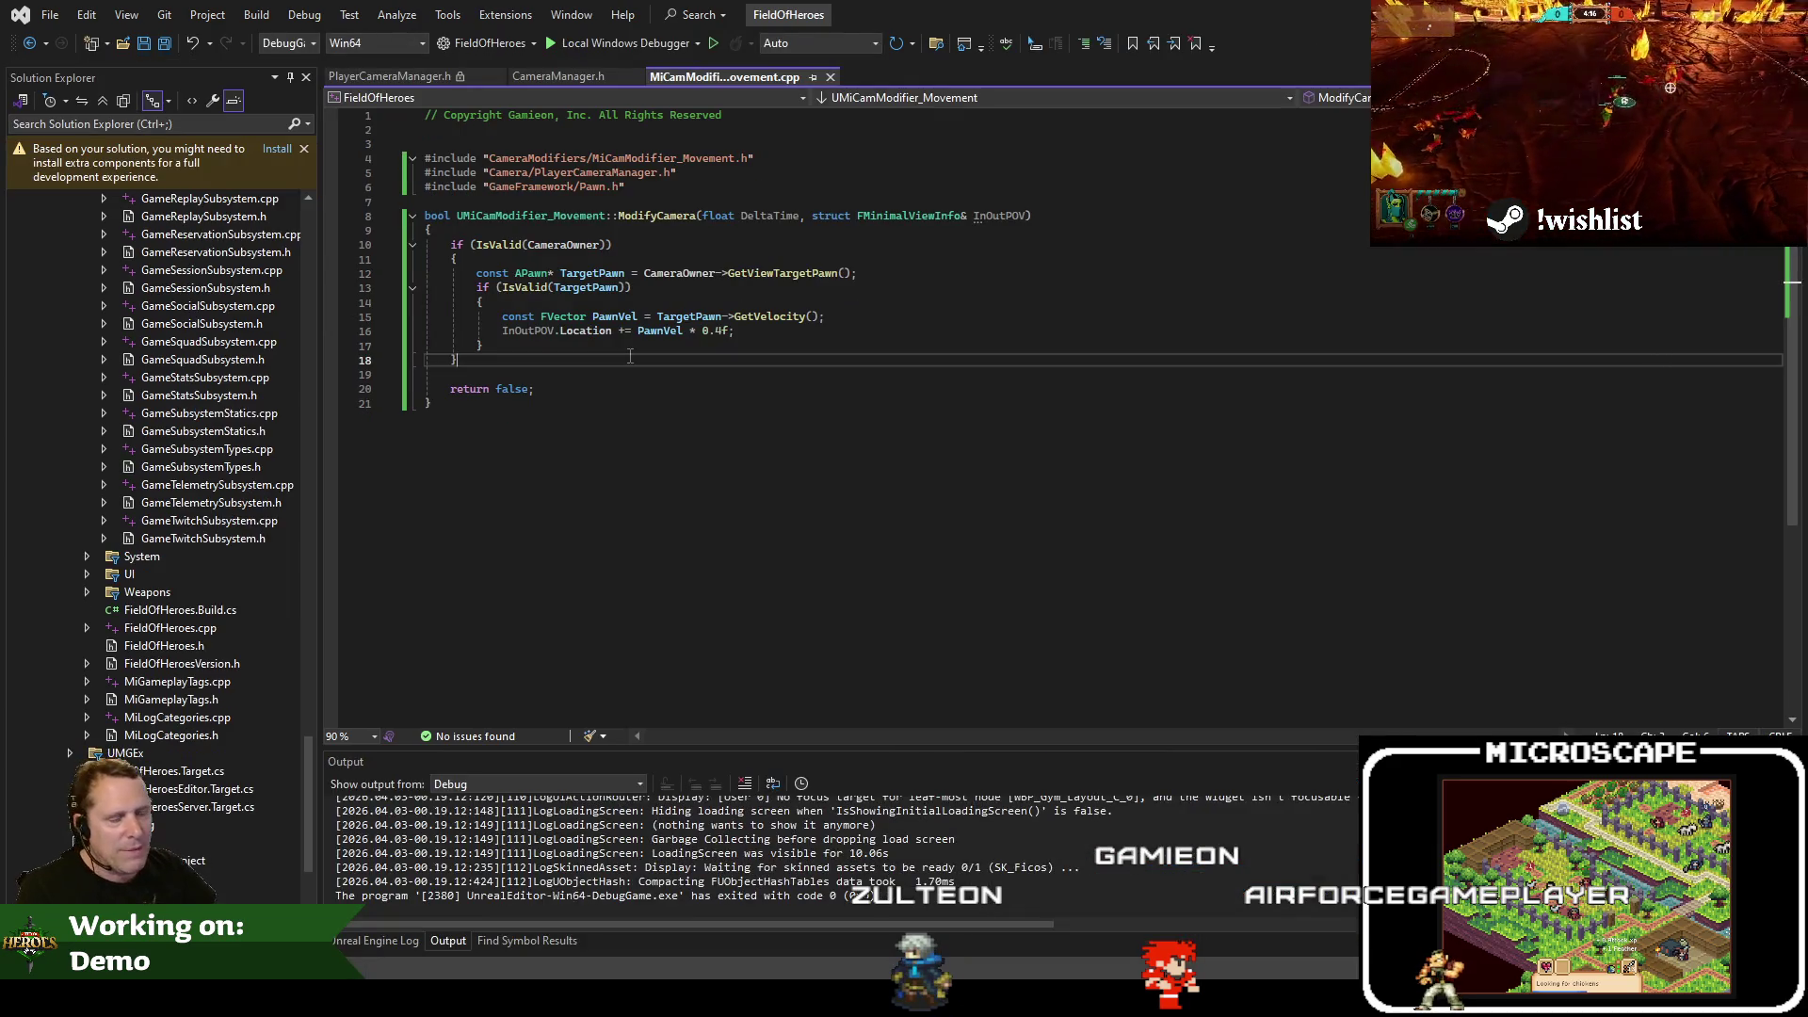
key("ctrl+shift+b")
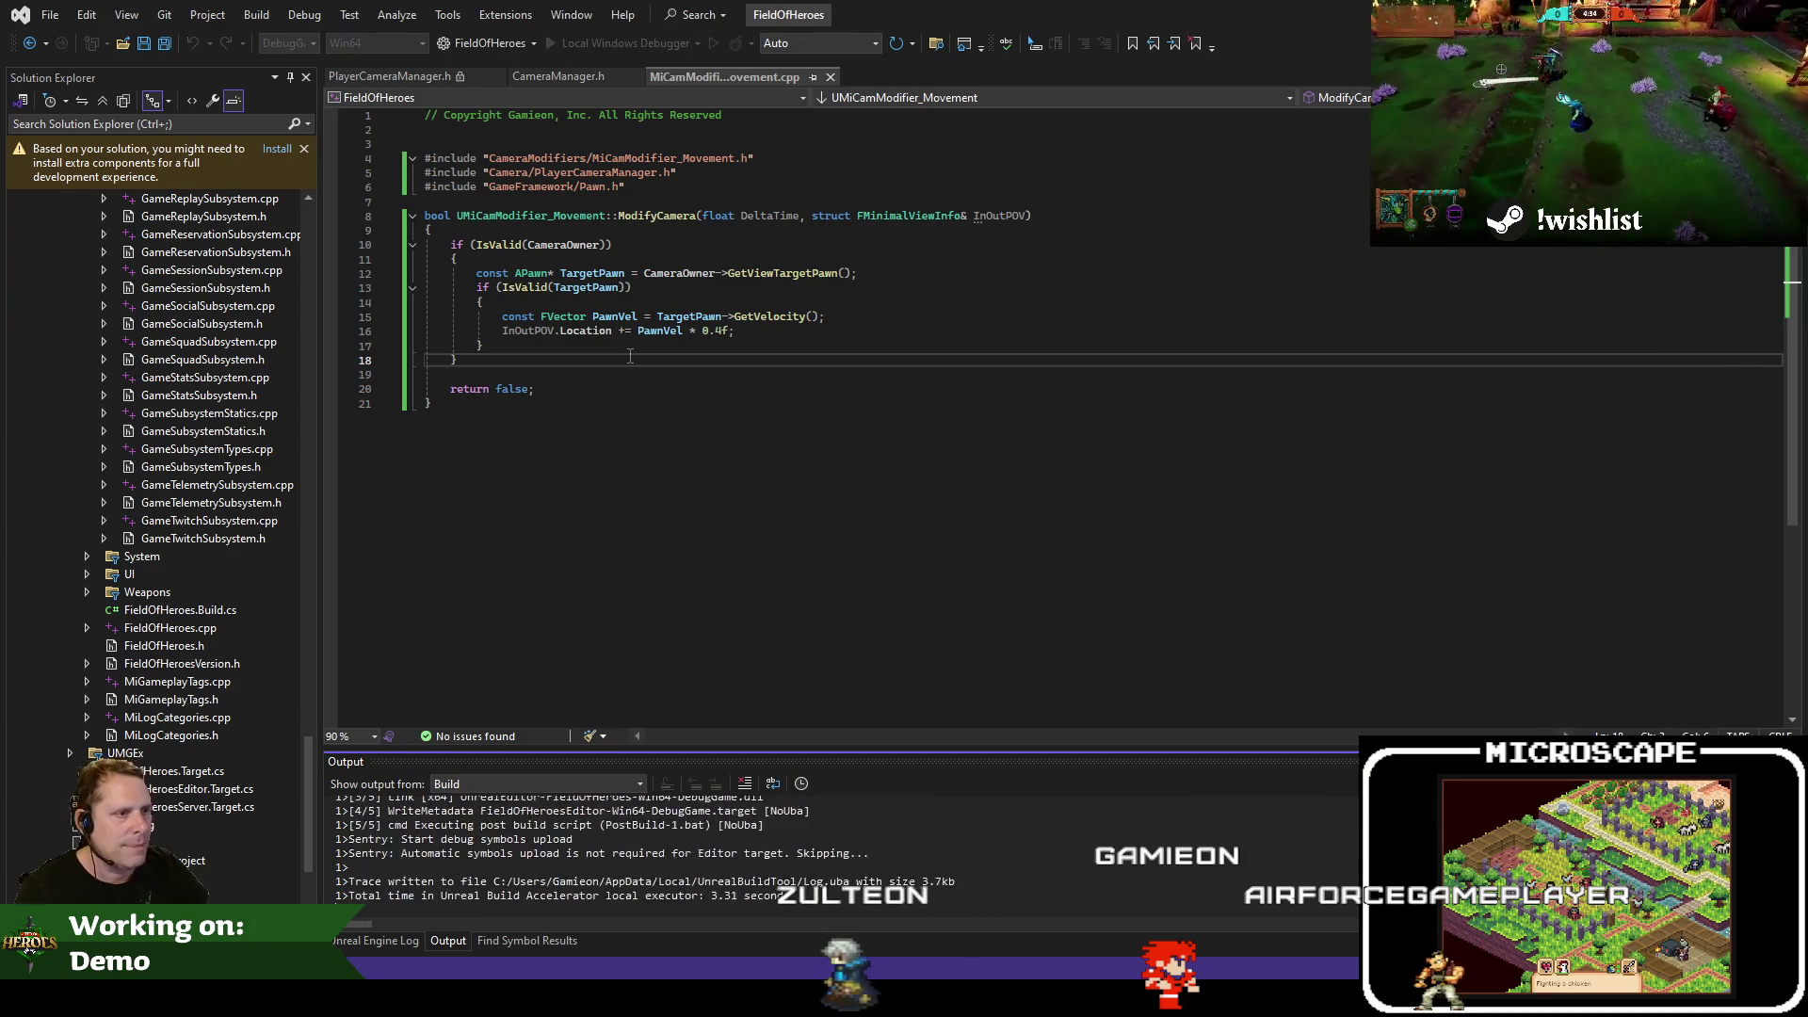
key("alt+Tab")
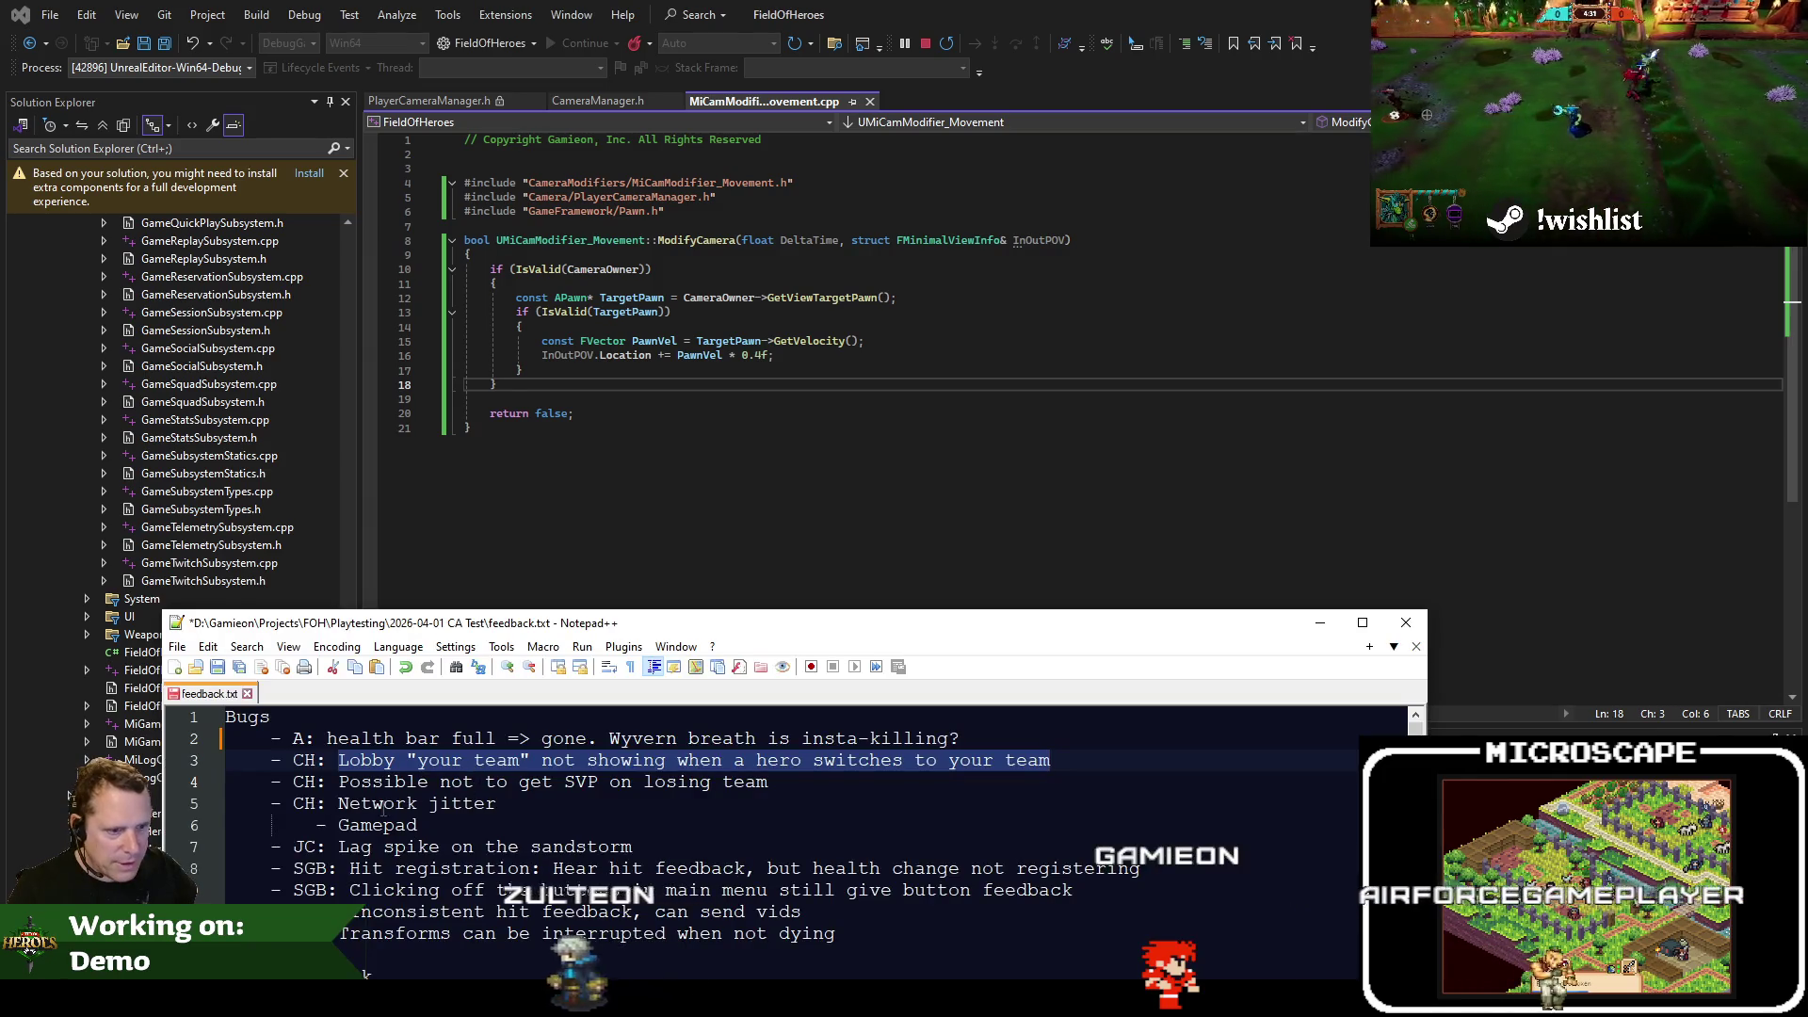
Select the note about not getting SVP in feedback.txt
left_click_drag(341, 781, 471, 781)
left_click_drag(768, 781, 341, 782)
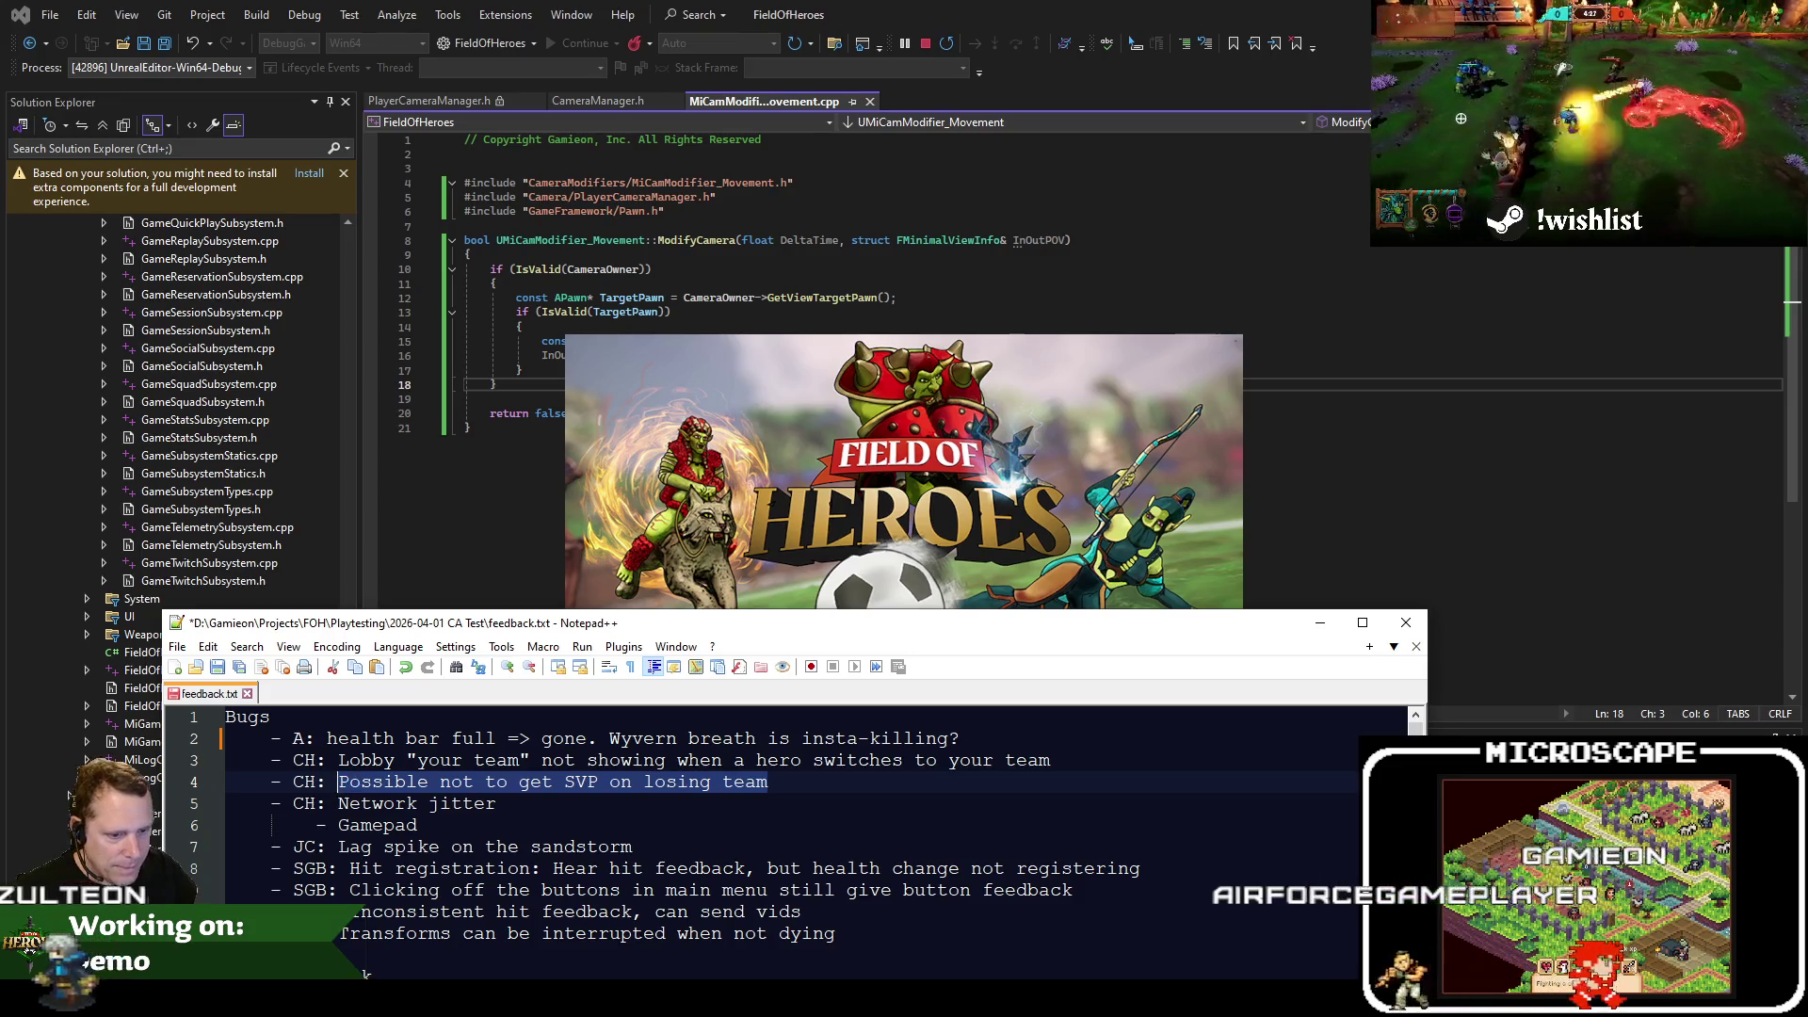
key("alt+Tab")
Submit a Jira bug titled 'It's somehow possible not to get SVP on losing team'
left_click_drag(575, 390, 566, 381)
left_click(1098, 494)
left_click(772, 941)
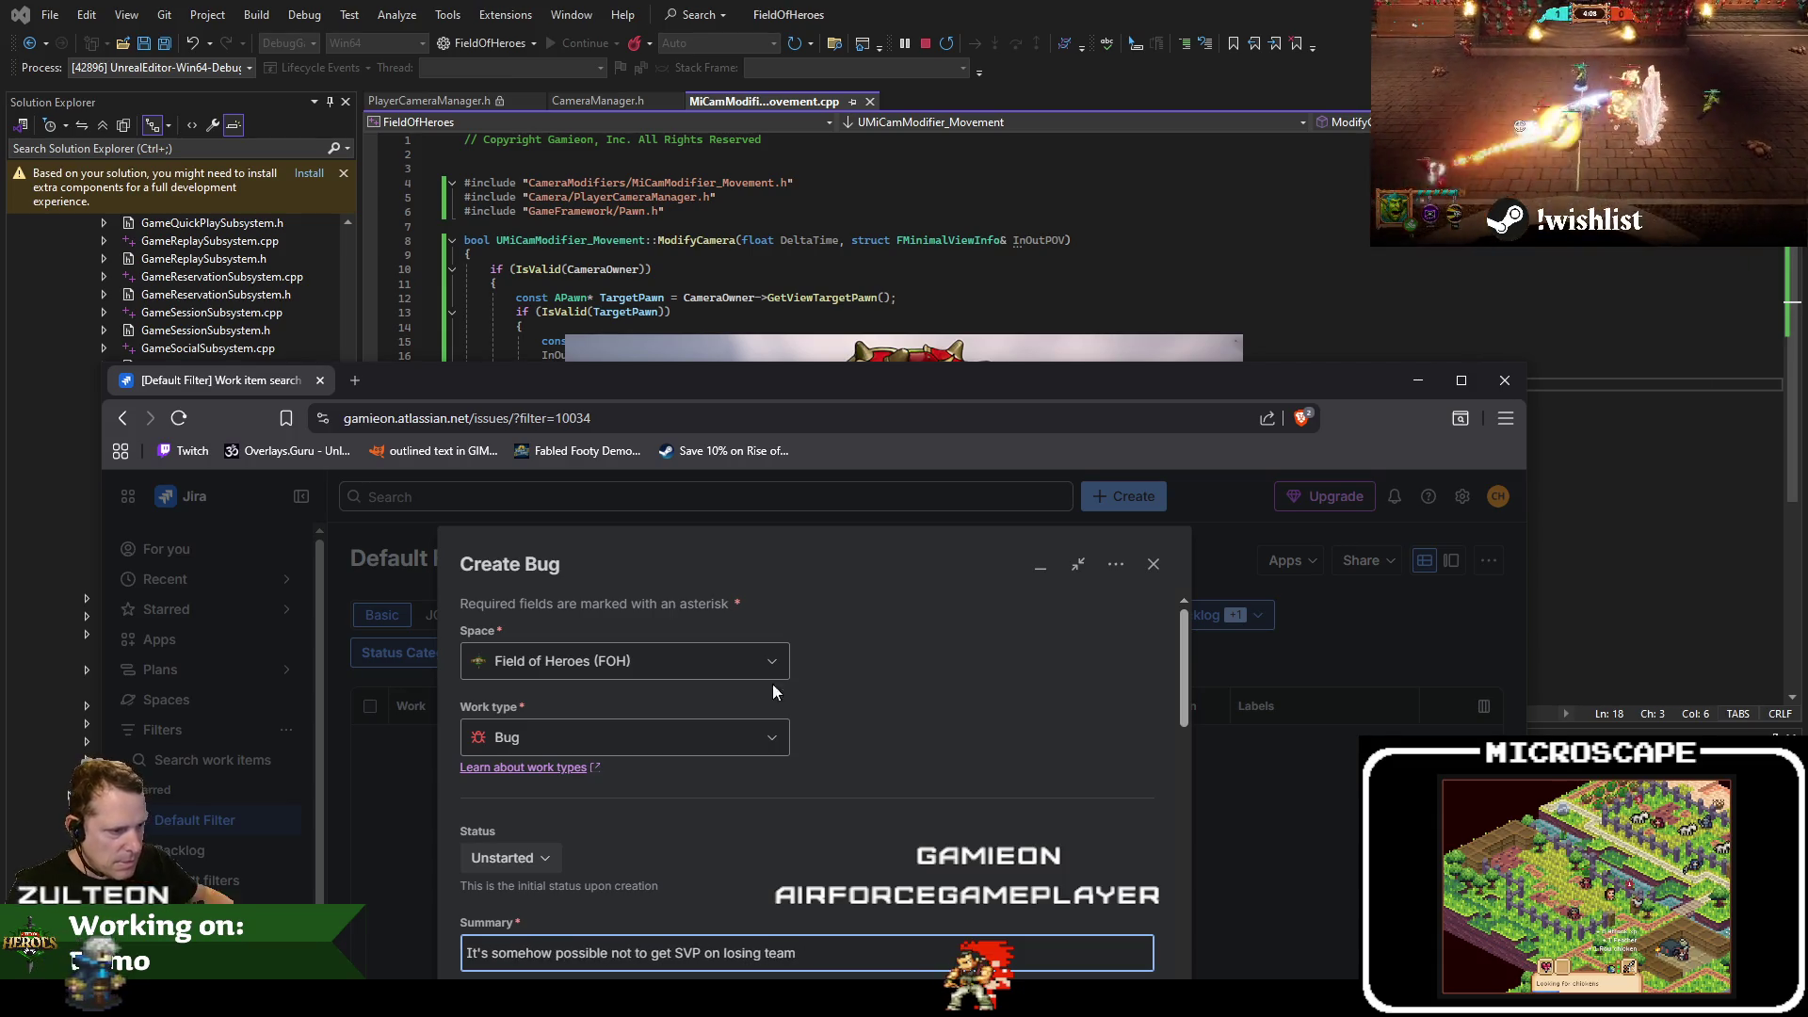
left_click_drag(848, 395, 852, 188)
scroll(833, 712, "down", 3)
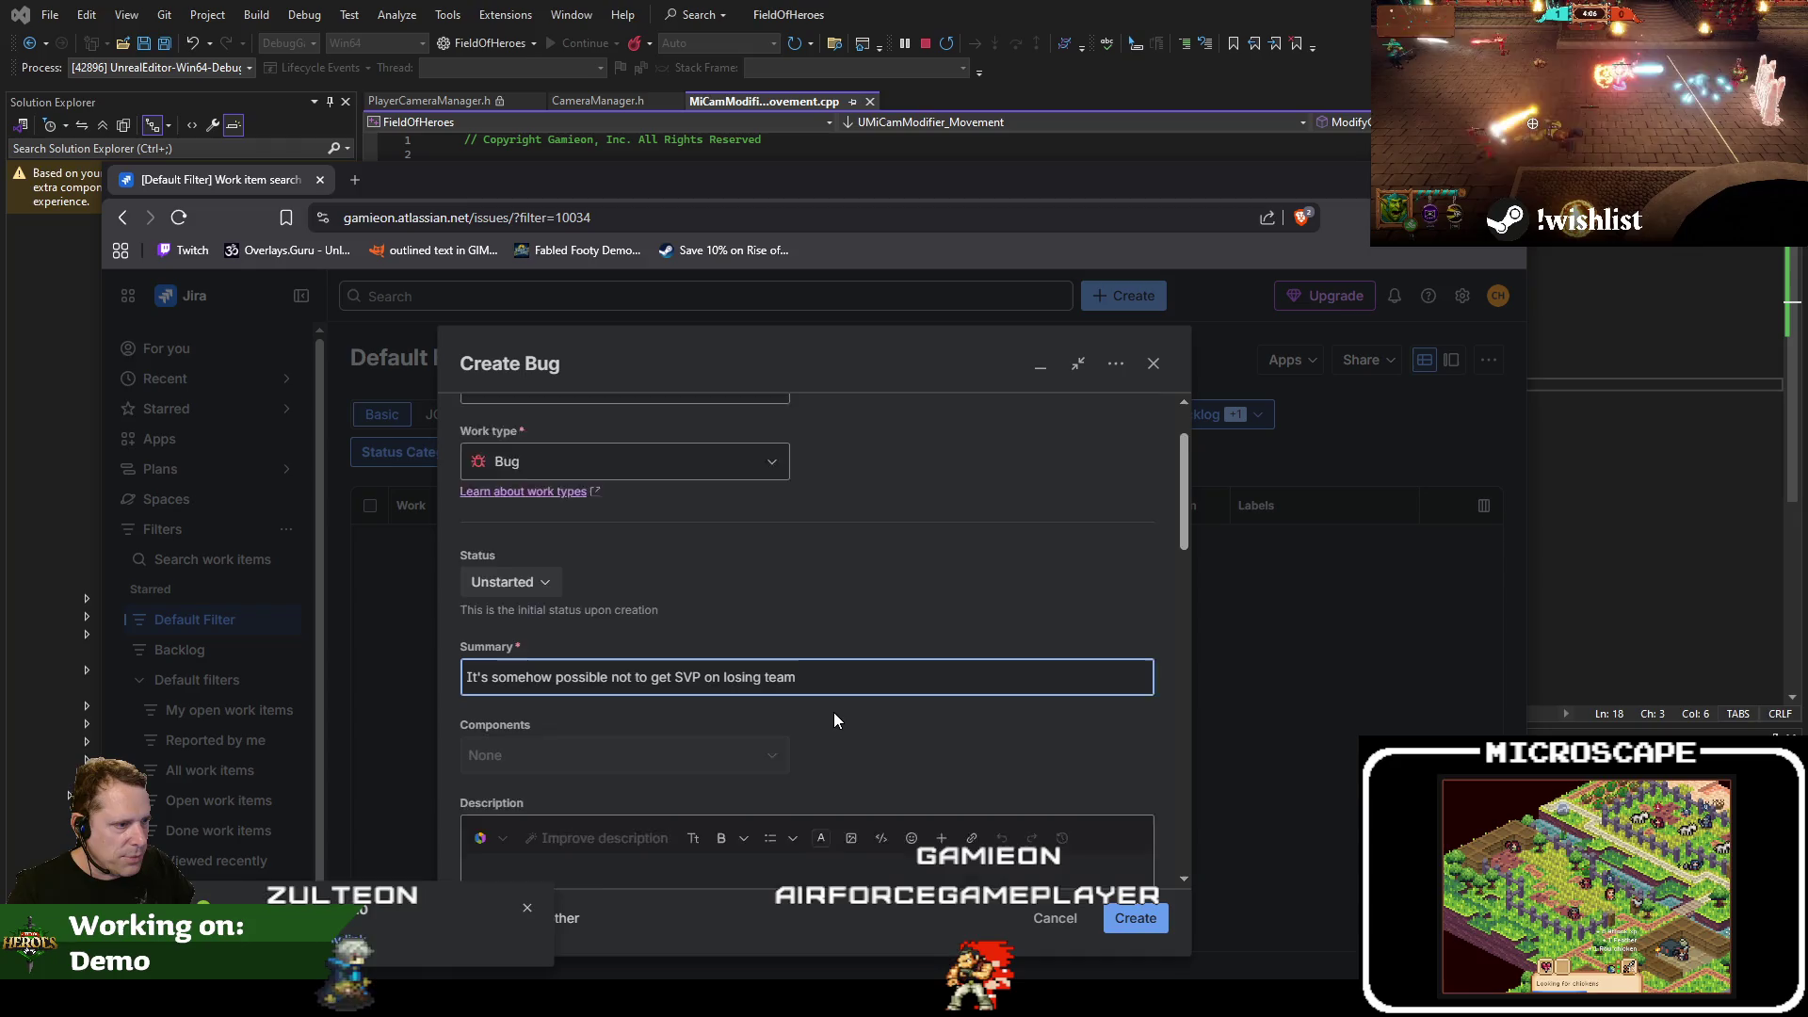
scroll(806, 653, "up", 3)
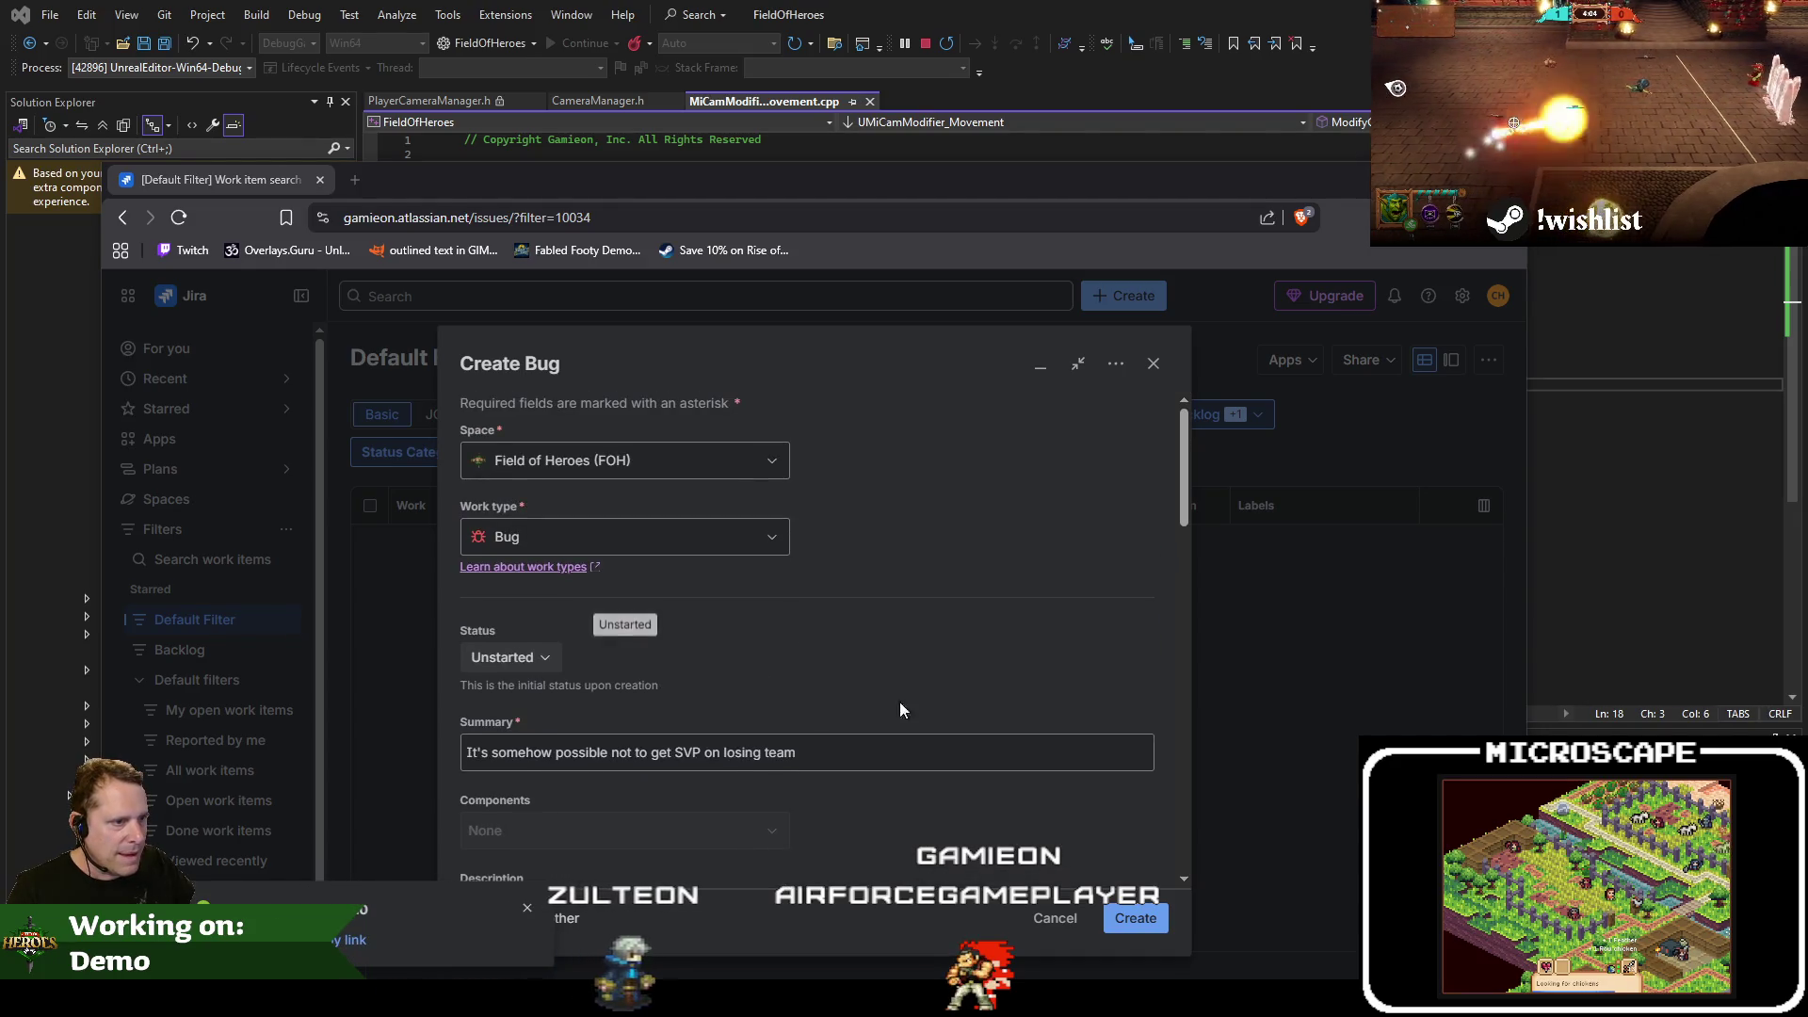
key("alt+Tab")
key("alt+Tab")
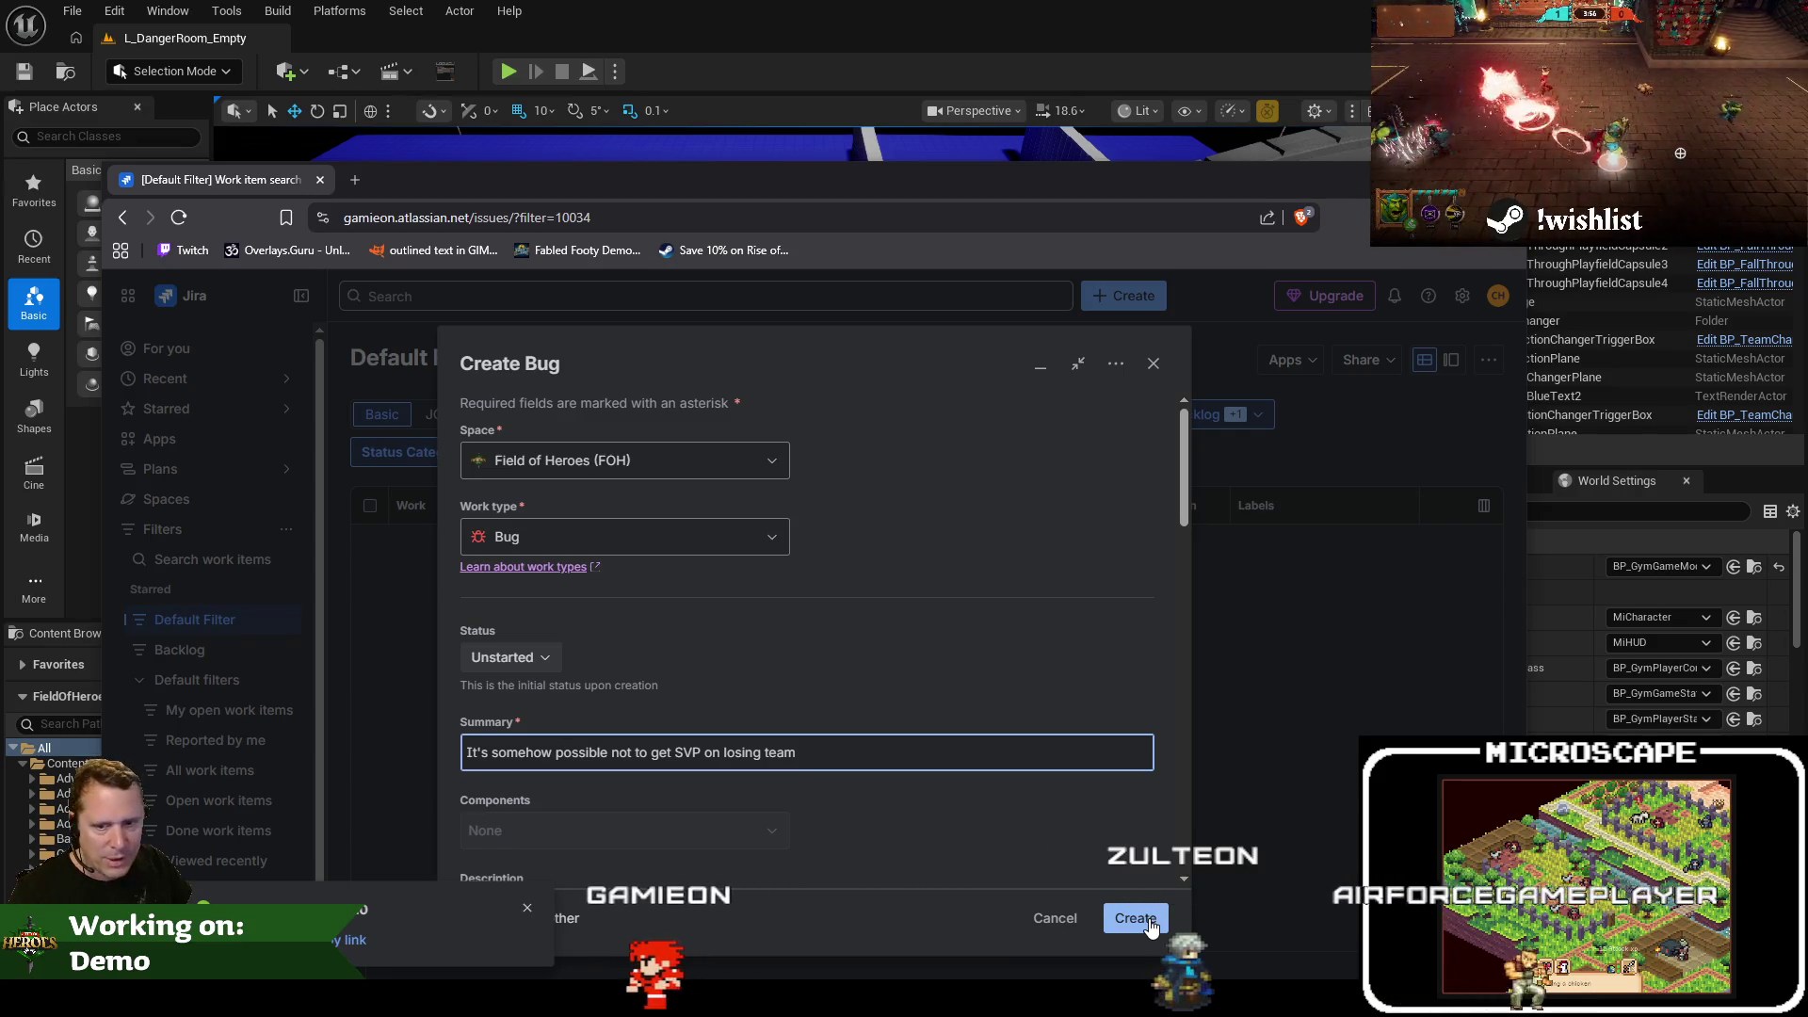
left_click(1150, 924)
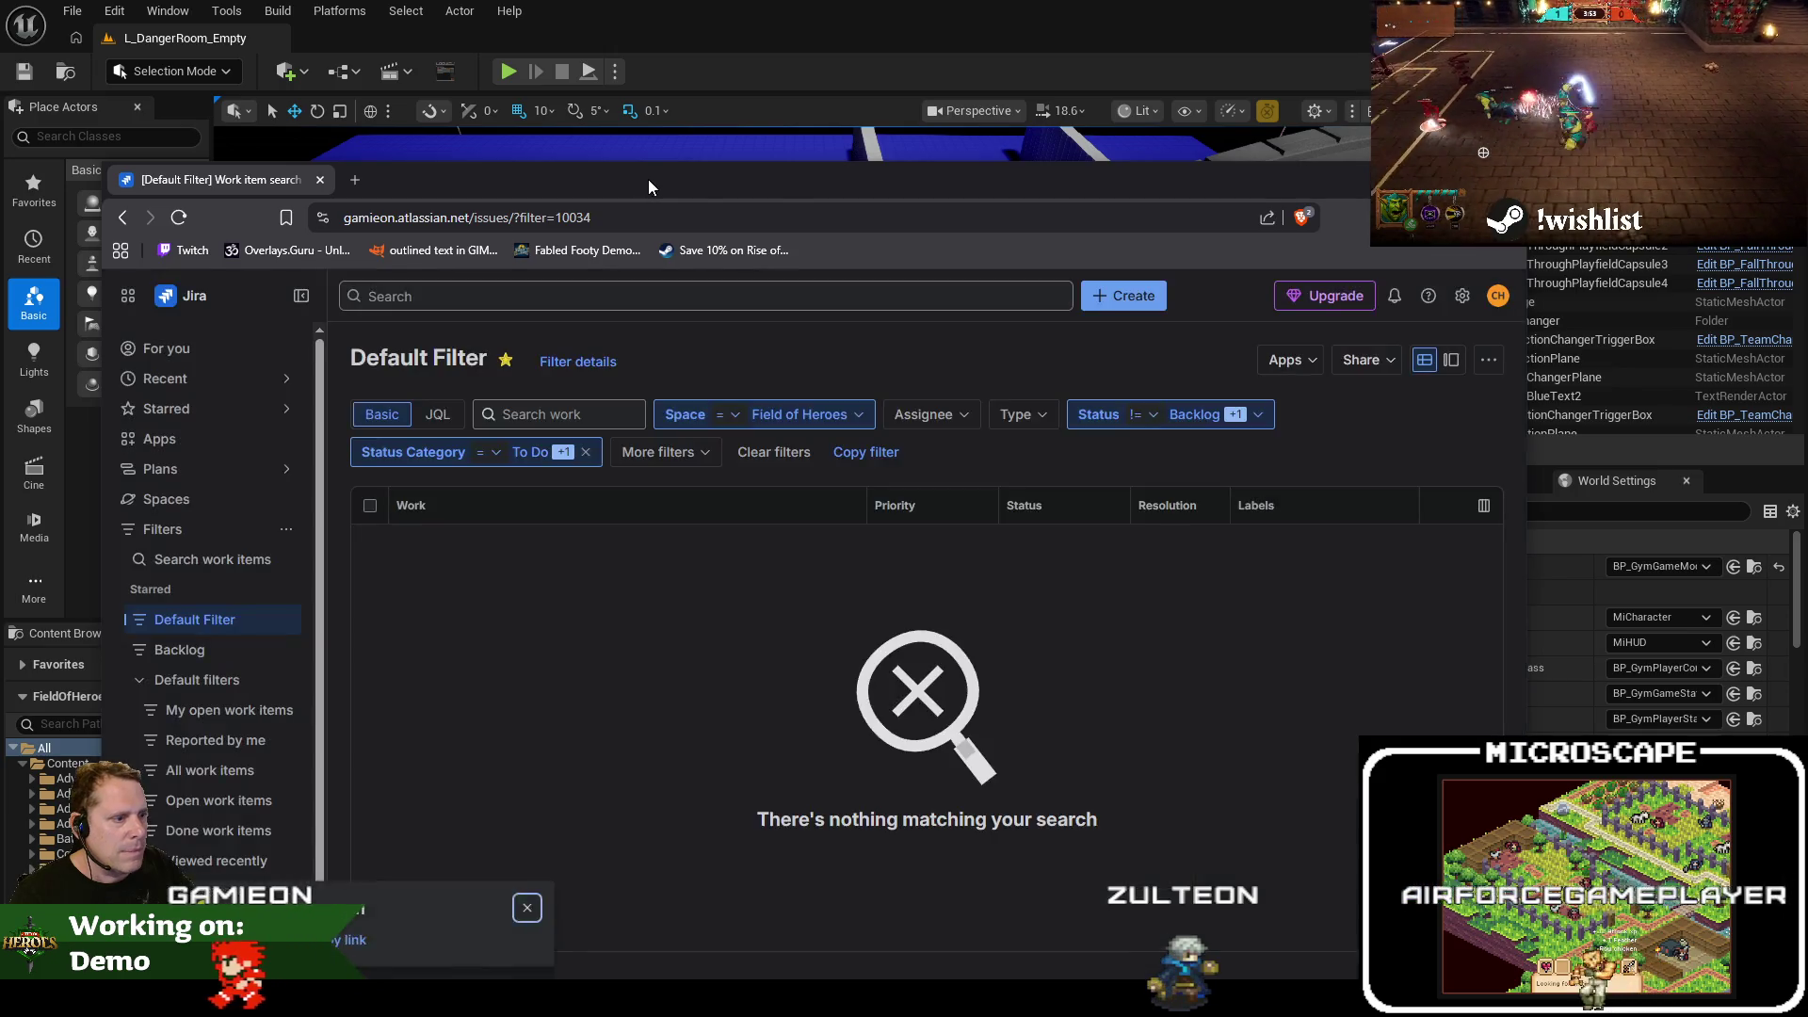
left_click_drag(648, 179, 648, 803)
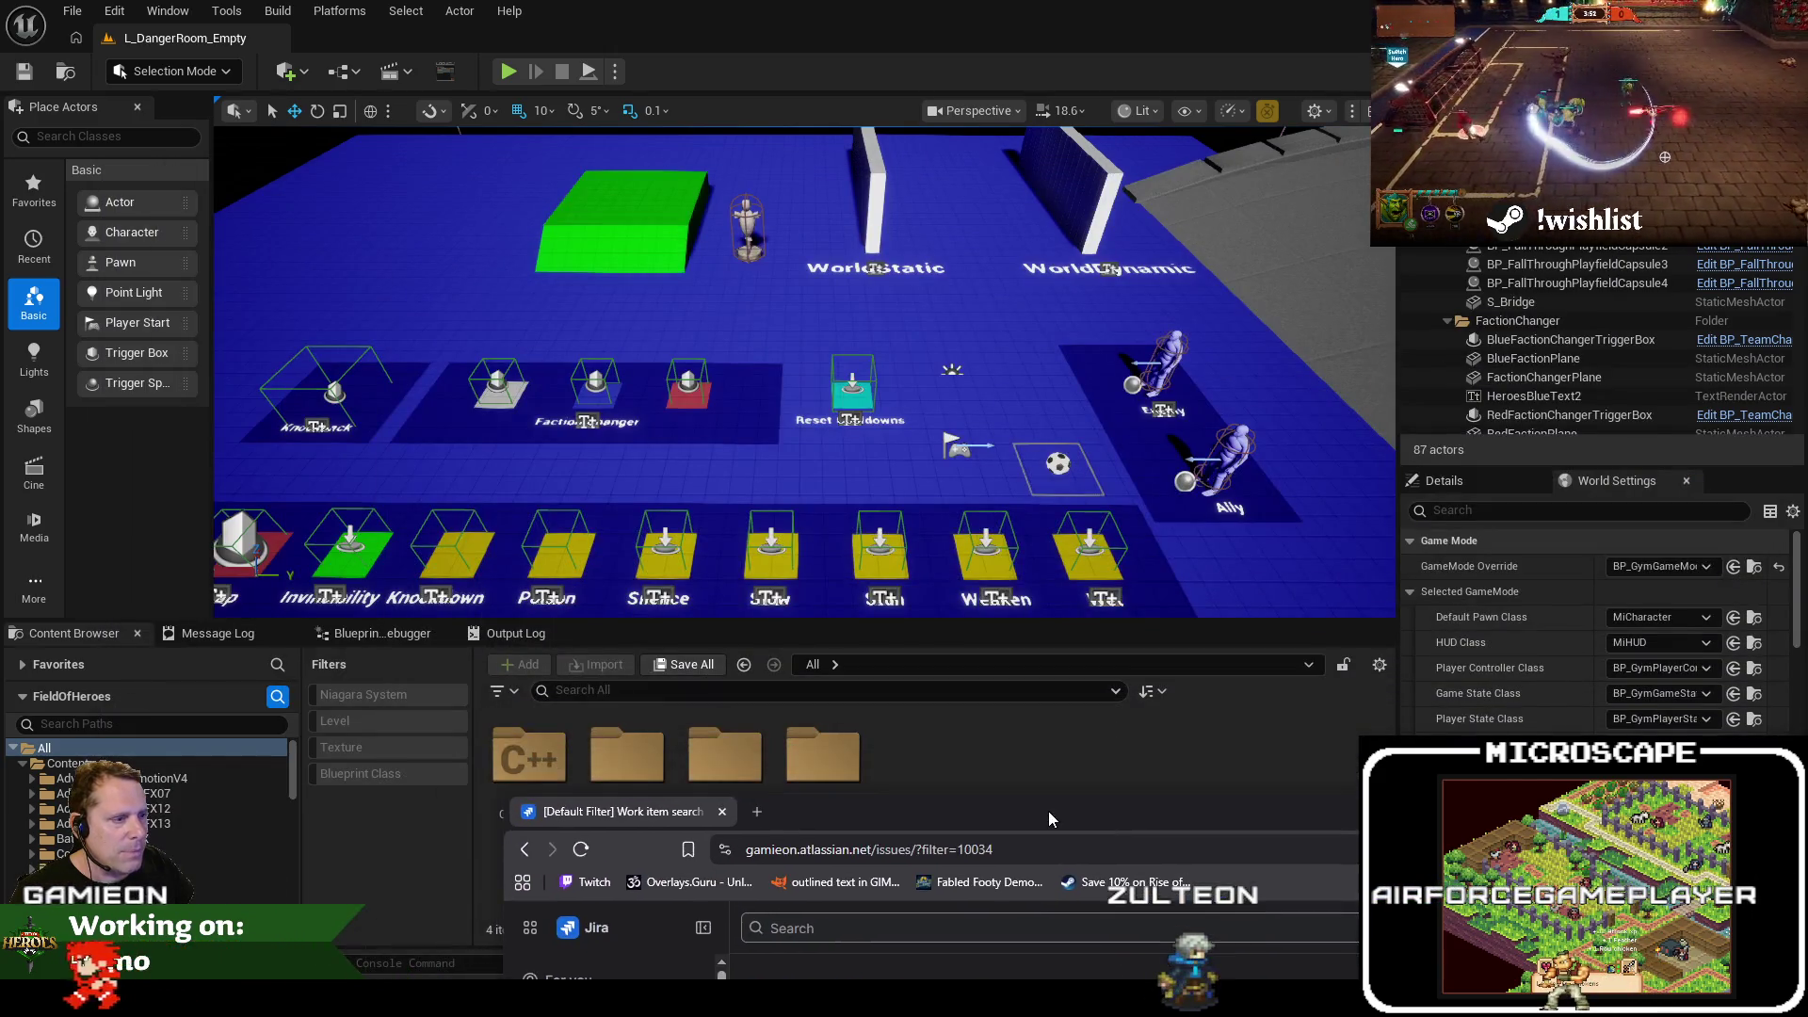
Start a full-screen play session and walk the character left onto the Faction Changer pad
left_click(885, 8)
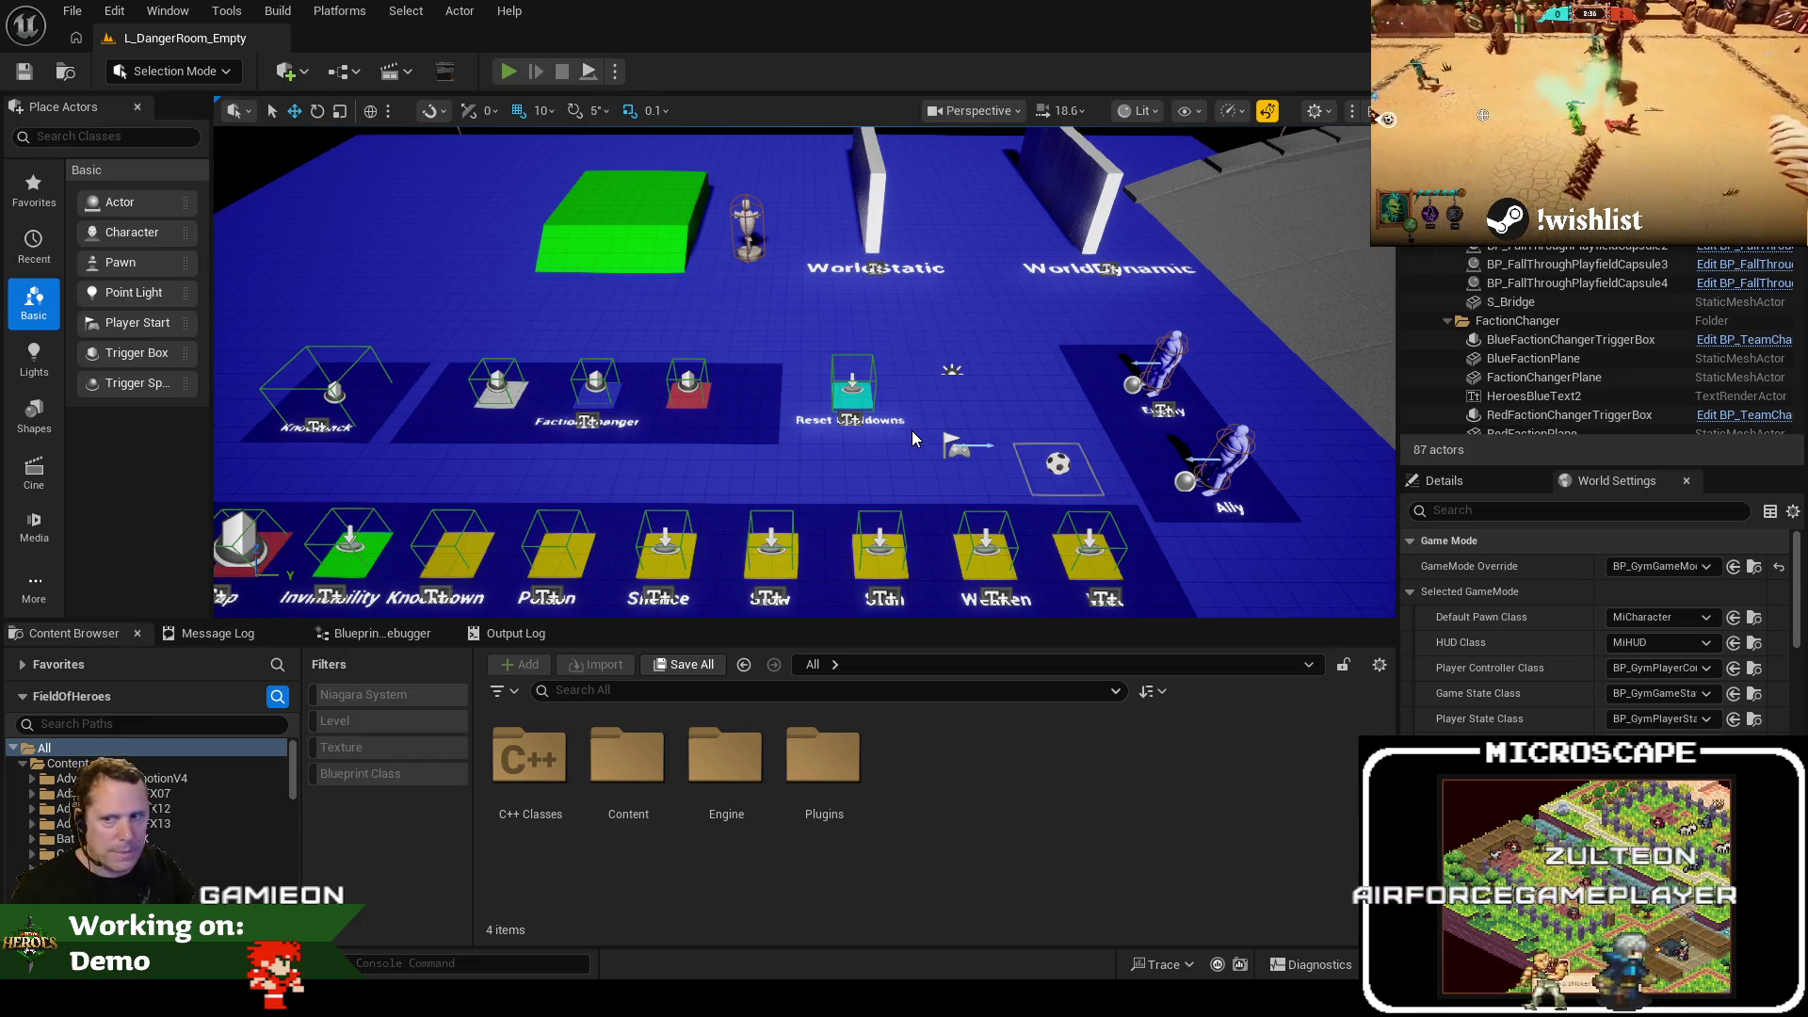
key("alt+p")
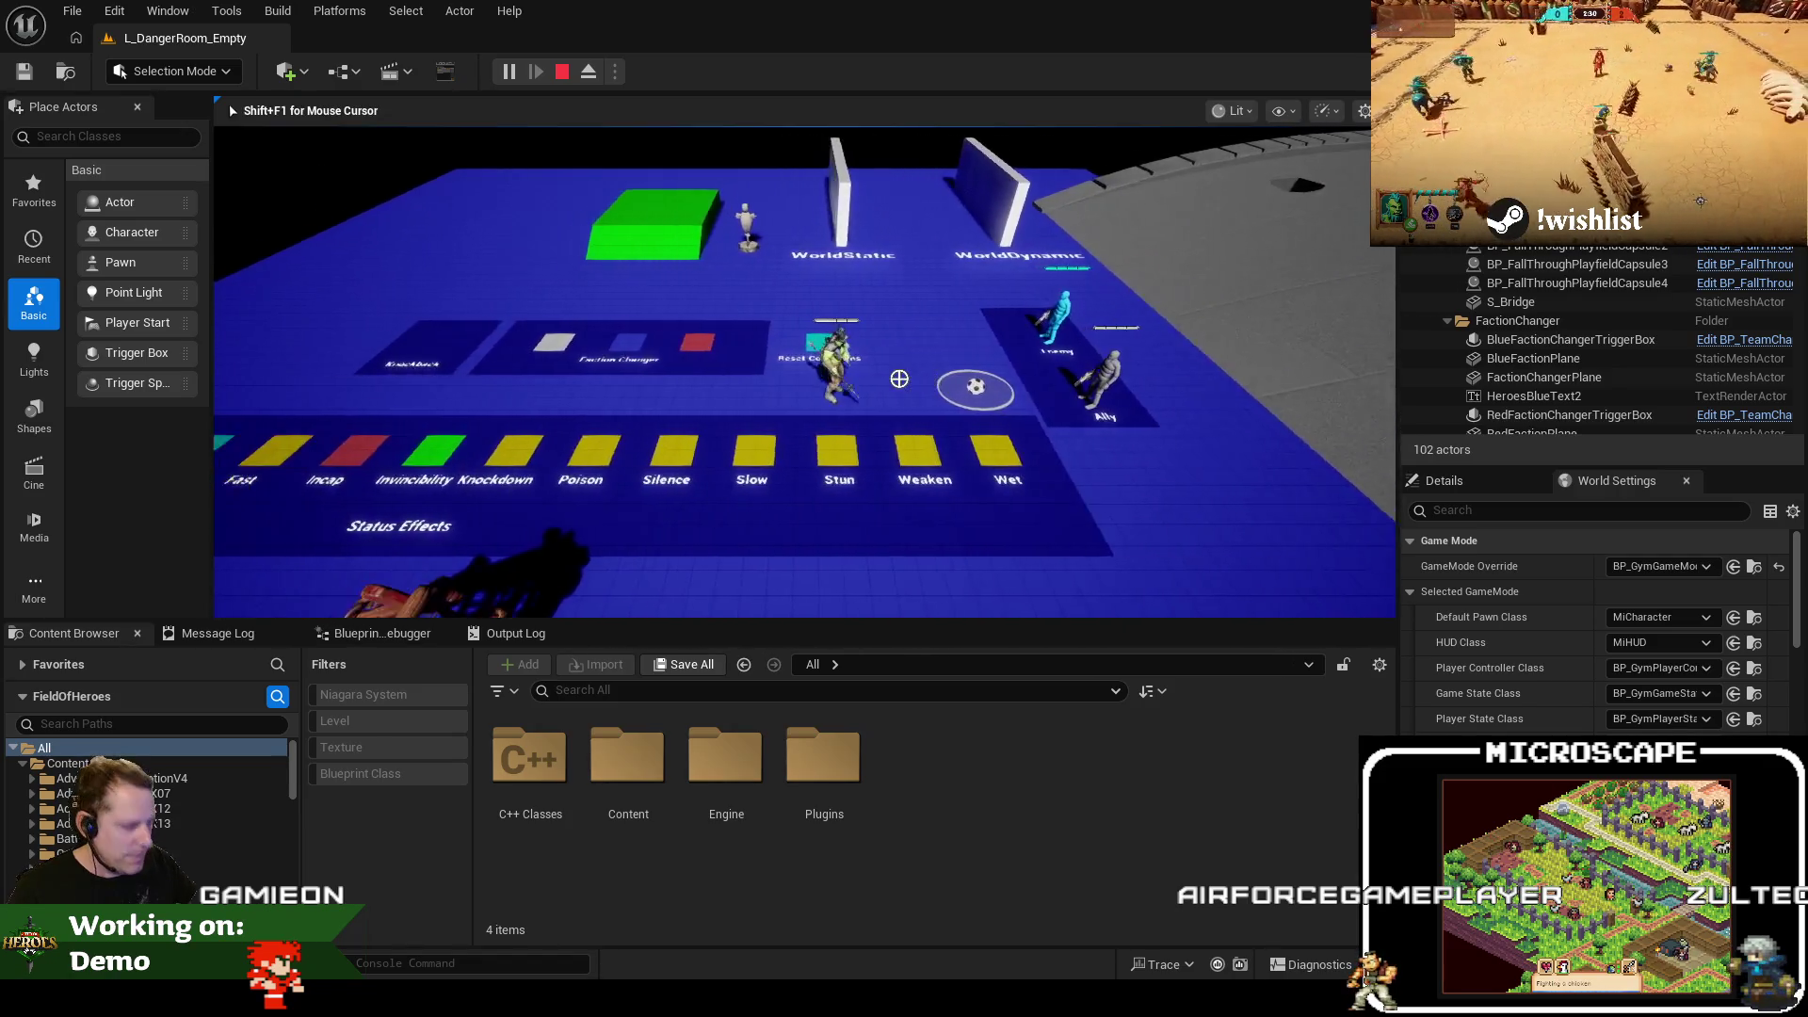
key("F11")
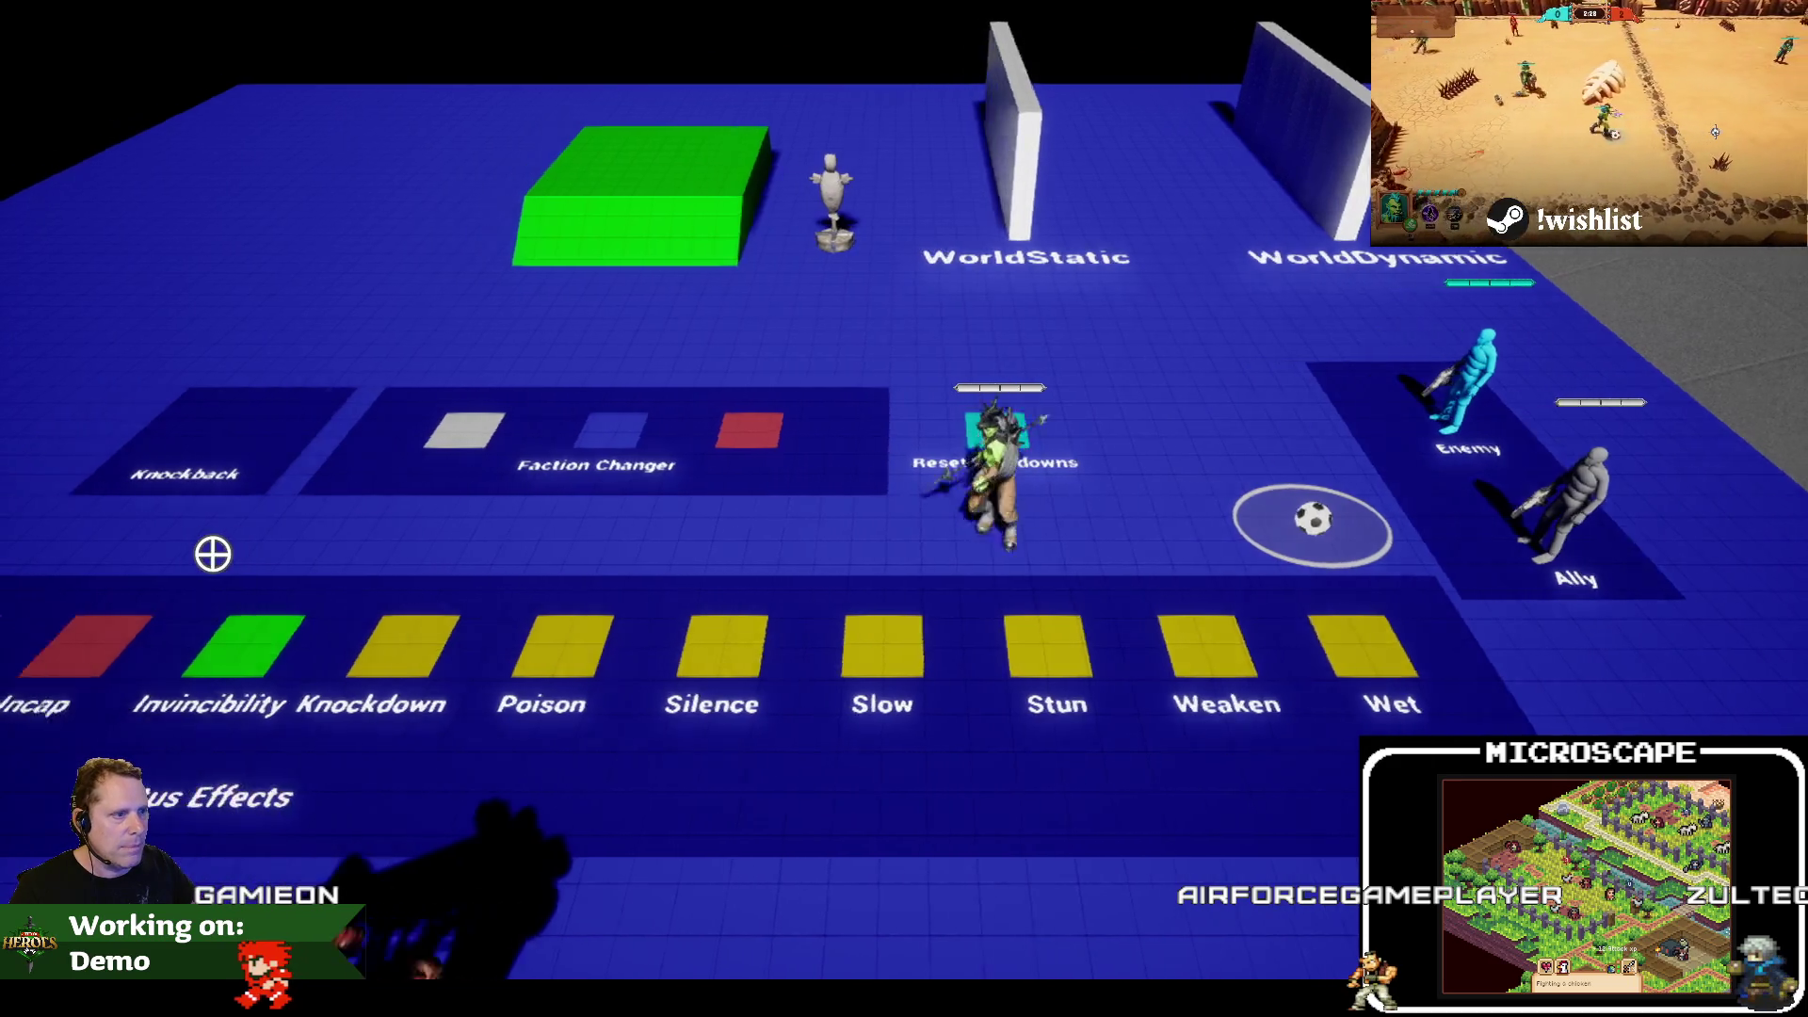
key("a")
scroll(213, 555, "down", 3)
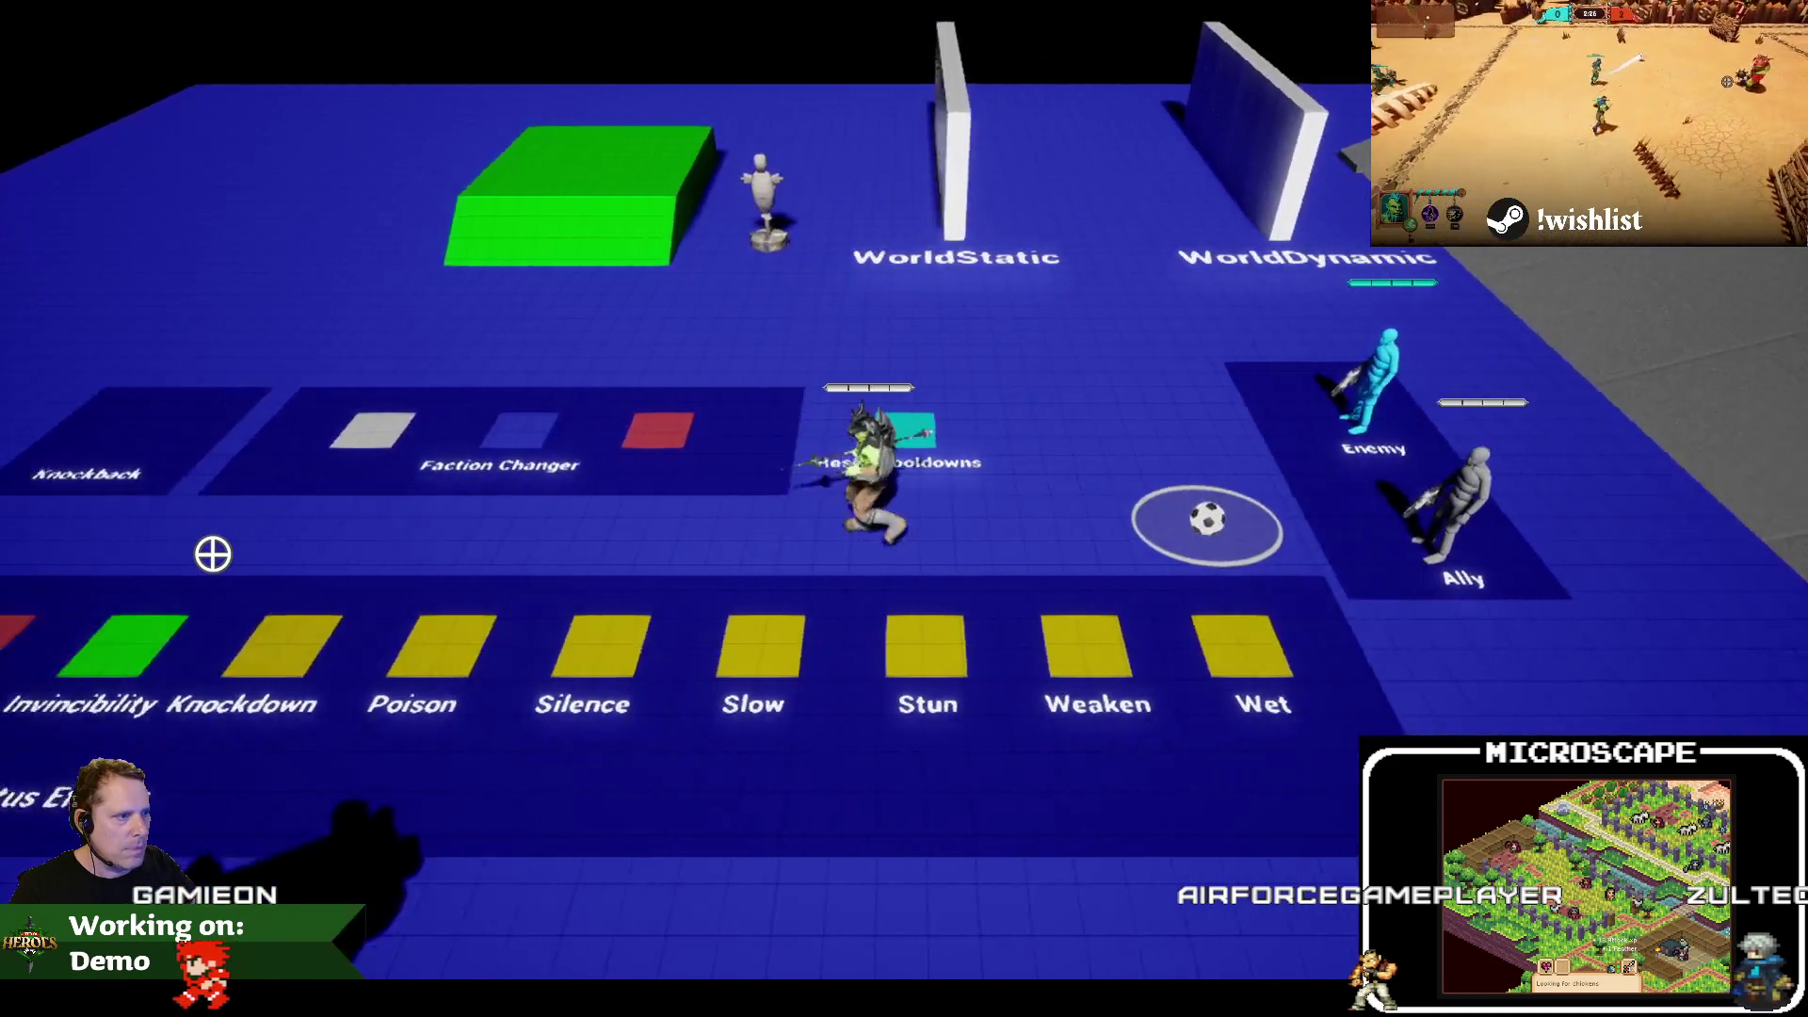
scroll(213, 555, "up", 3)
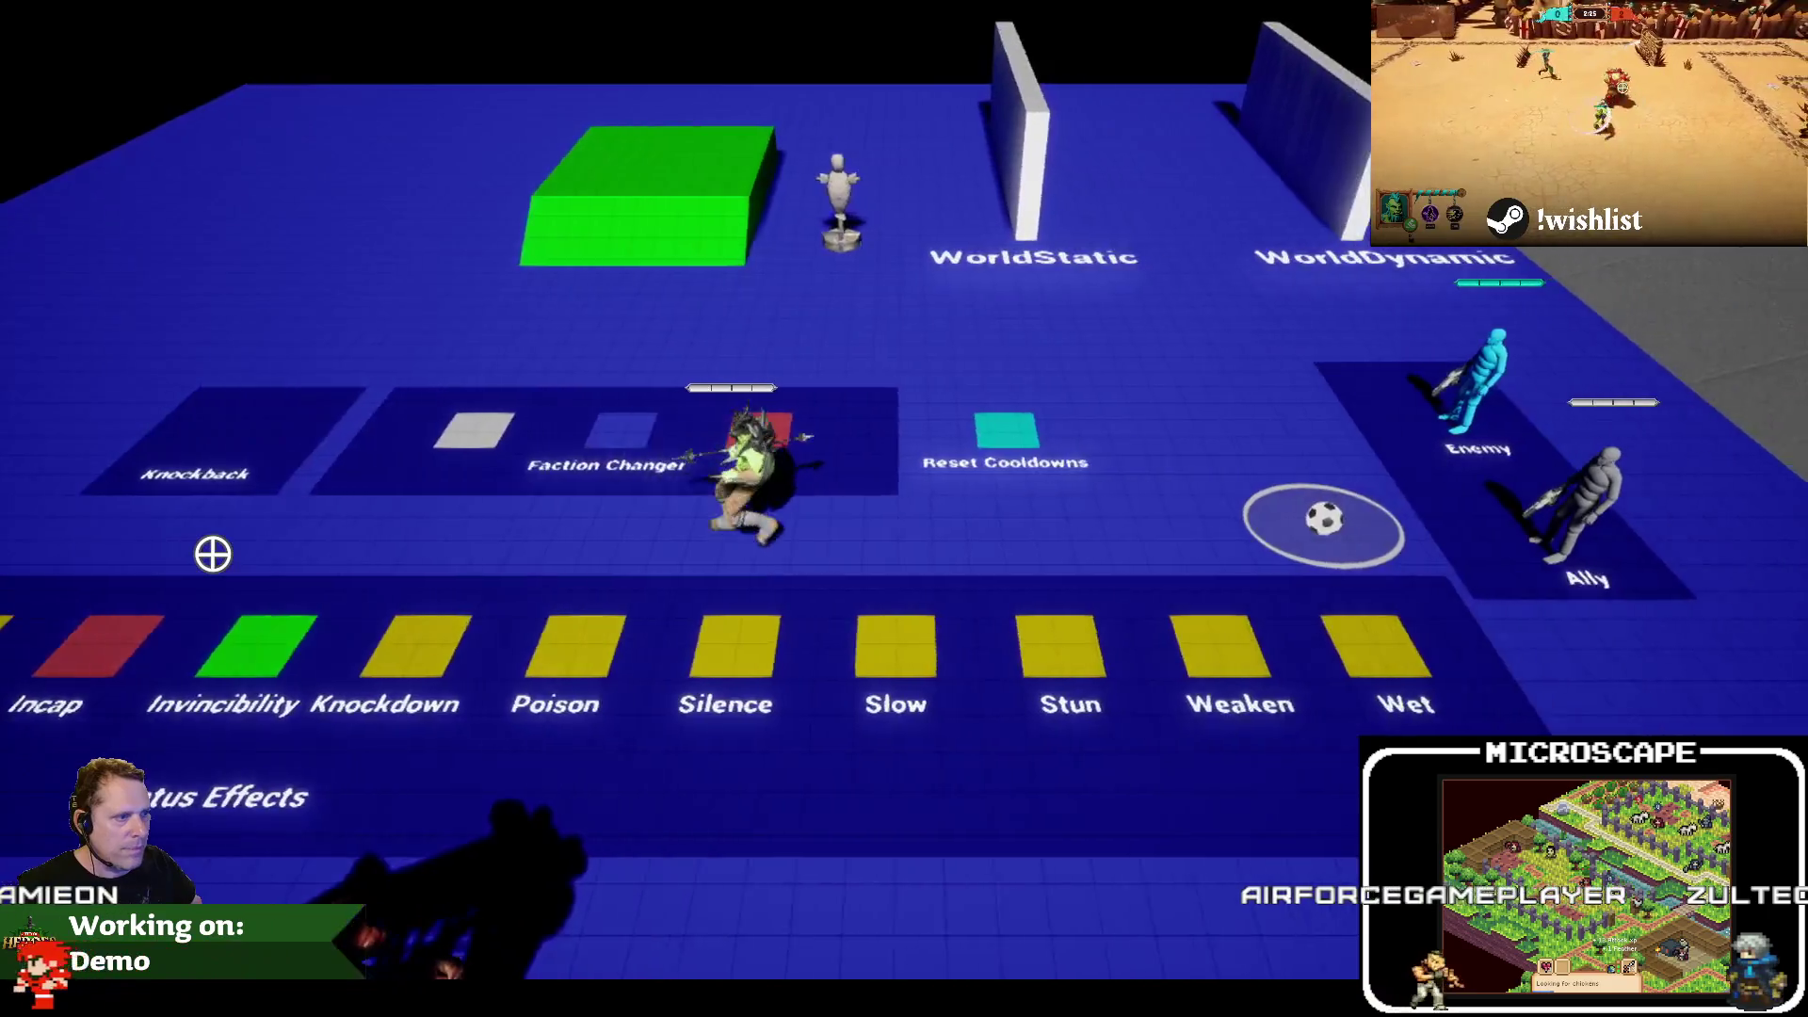
key("a")
scroll(213, 555, "down", 2)
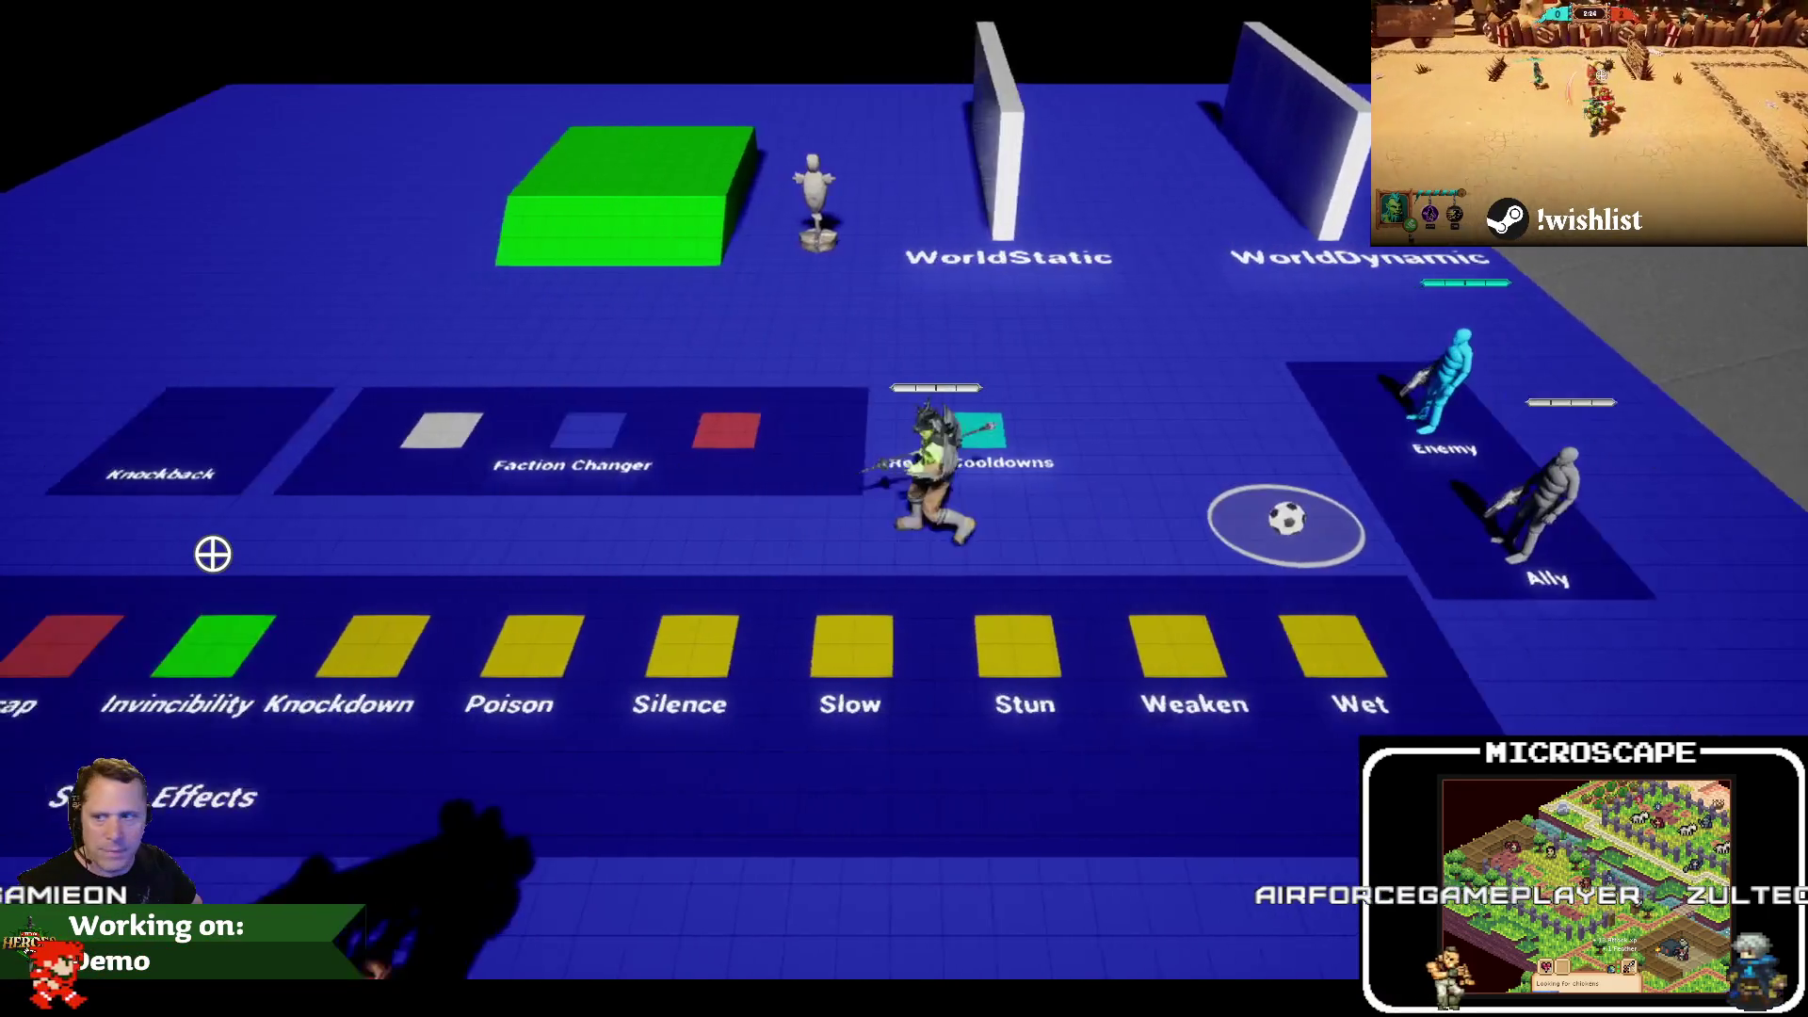
scroll(213, 555, "up", 2)
scroll(212, 555, "down", 3)
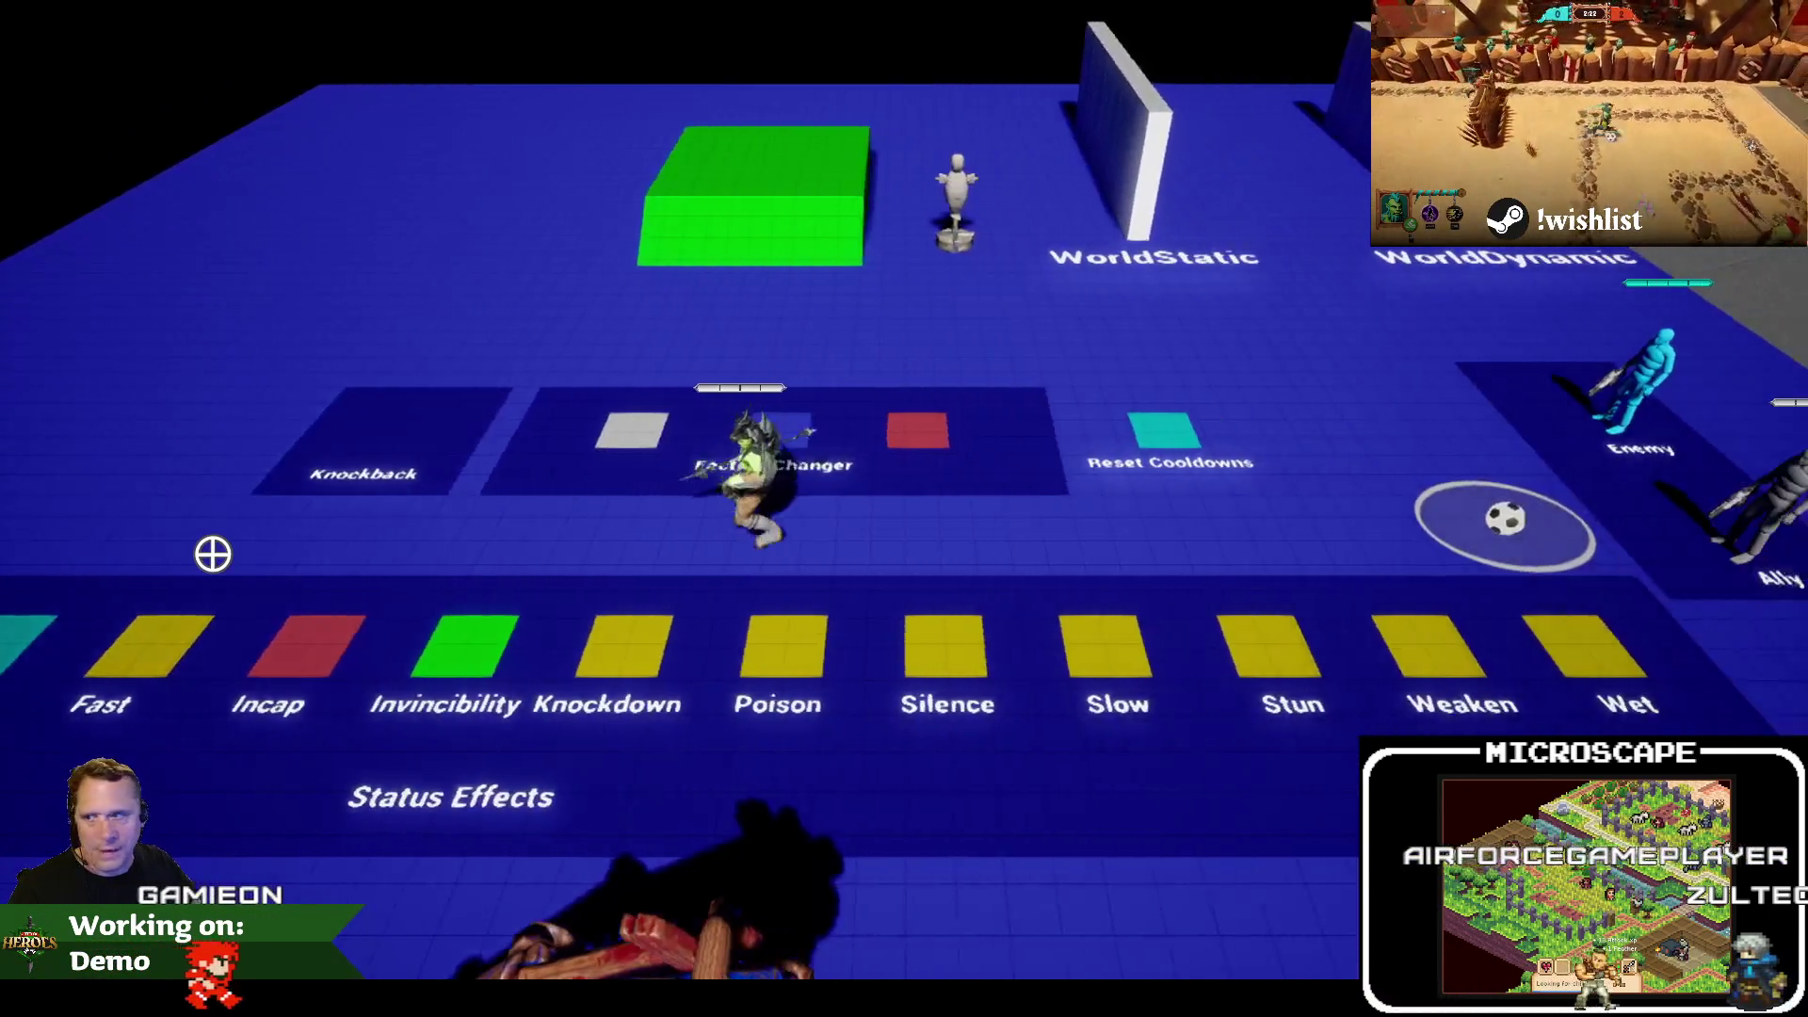
scroll(213, 554, "up", 3)
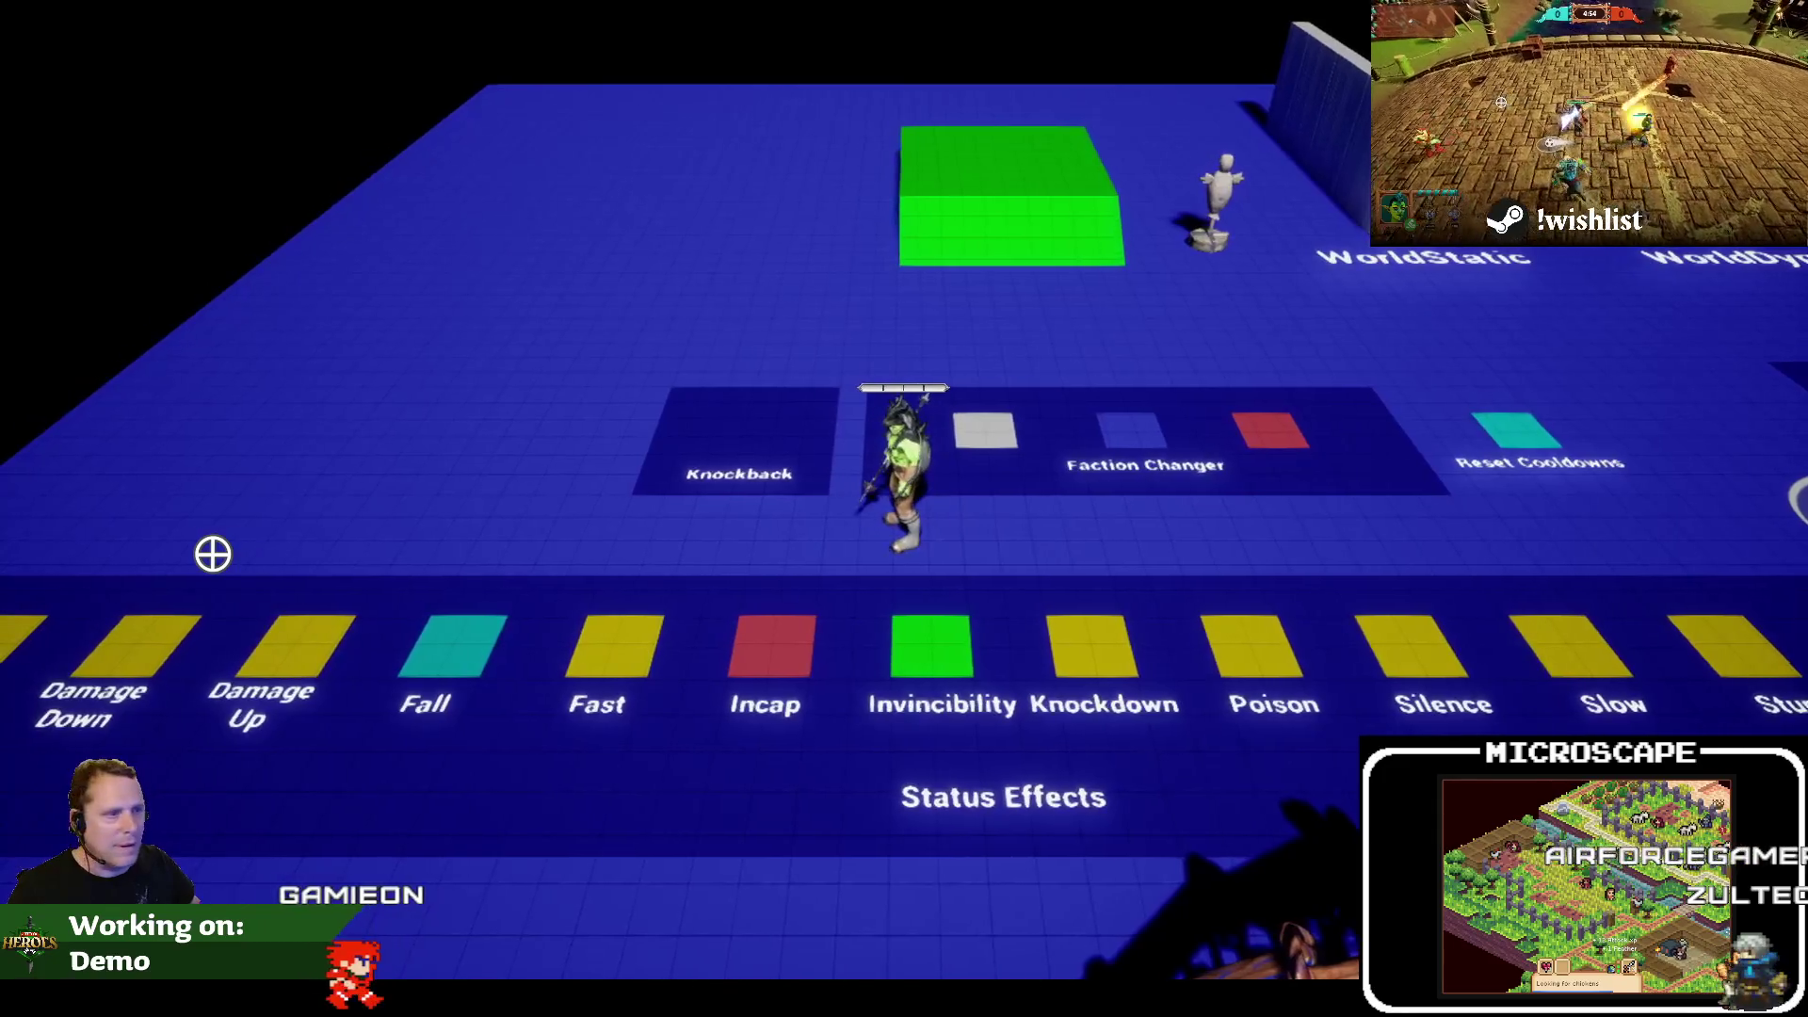
scroll(213, 561, "up", 1)
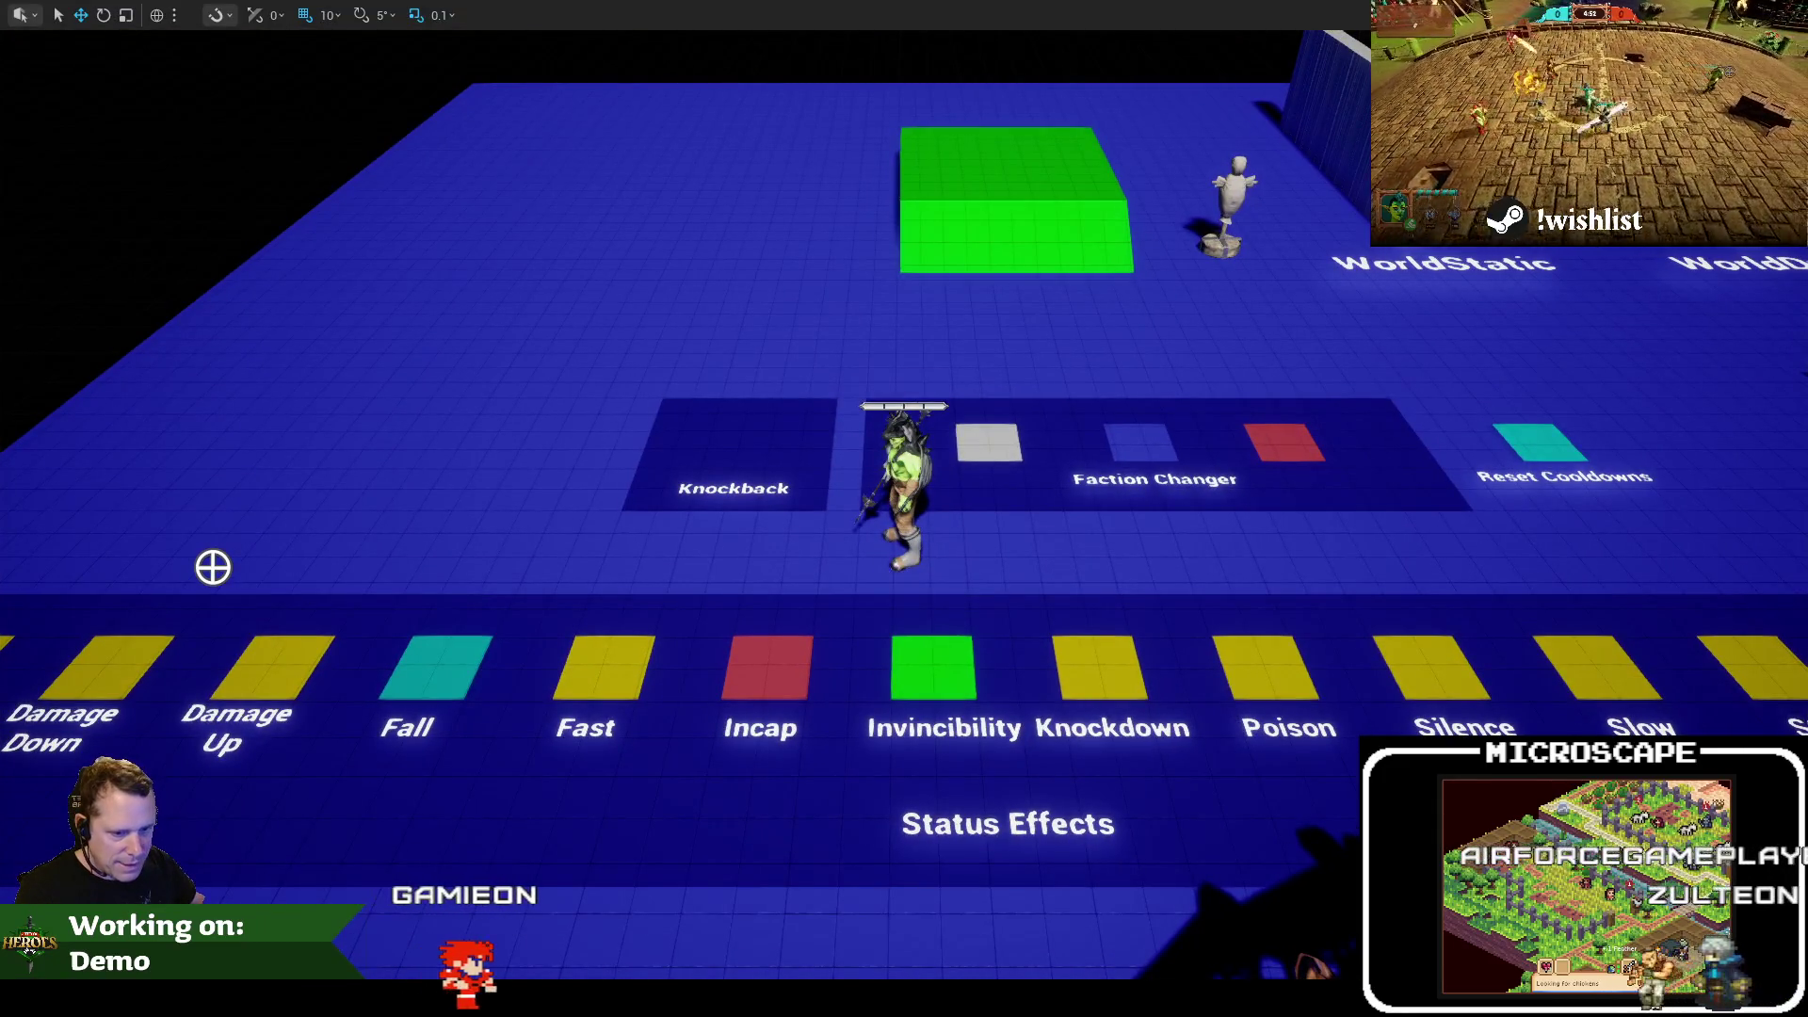
scroll(697, 452, "up", 2)
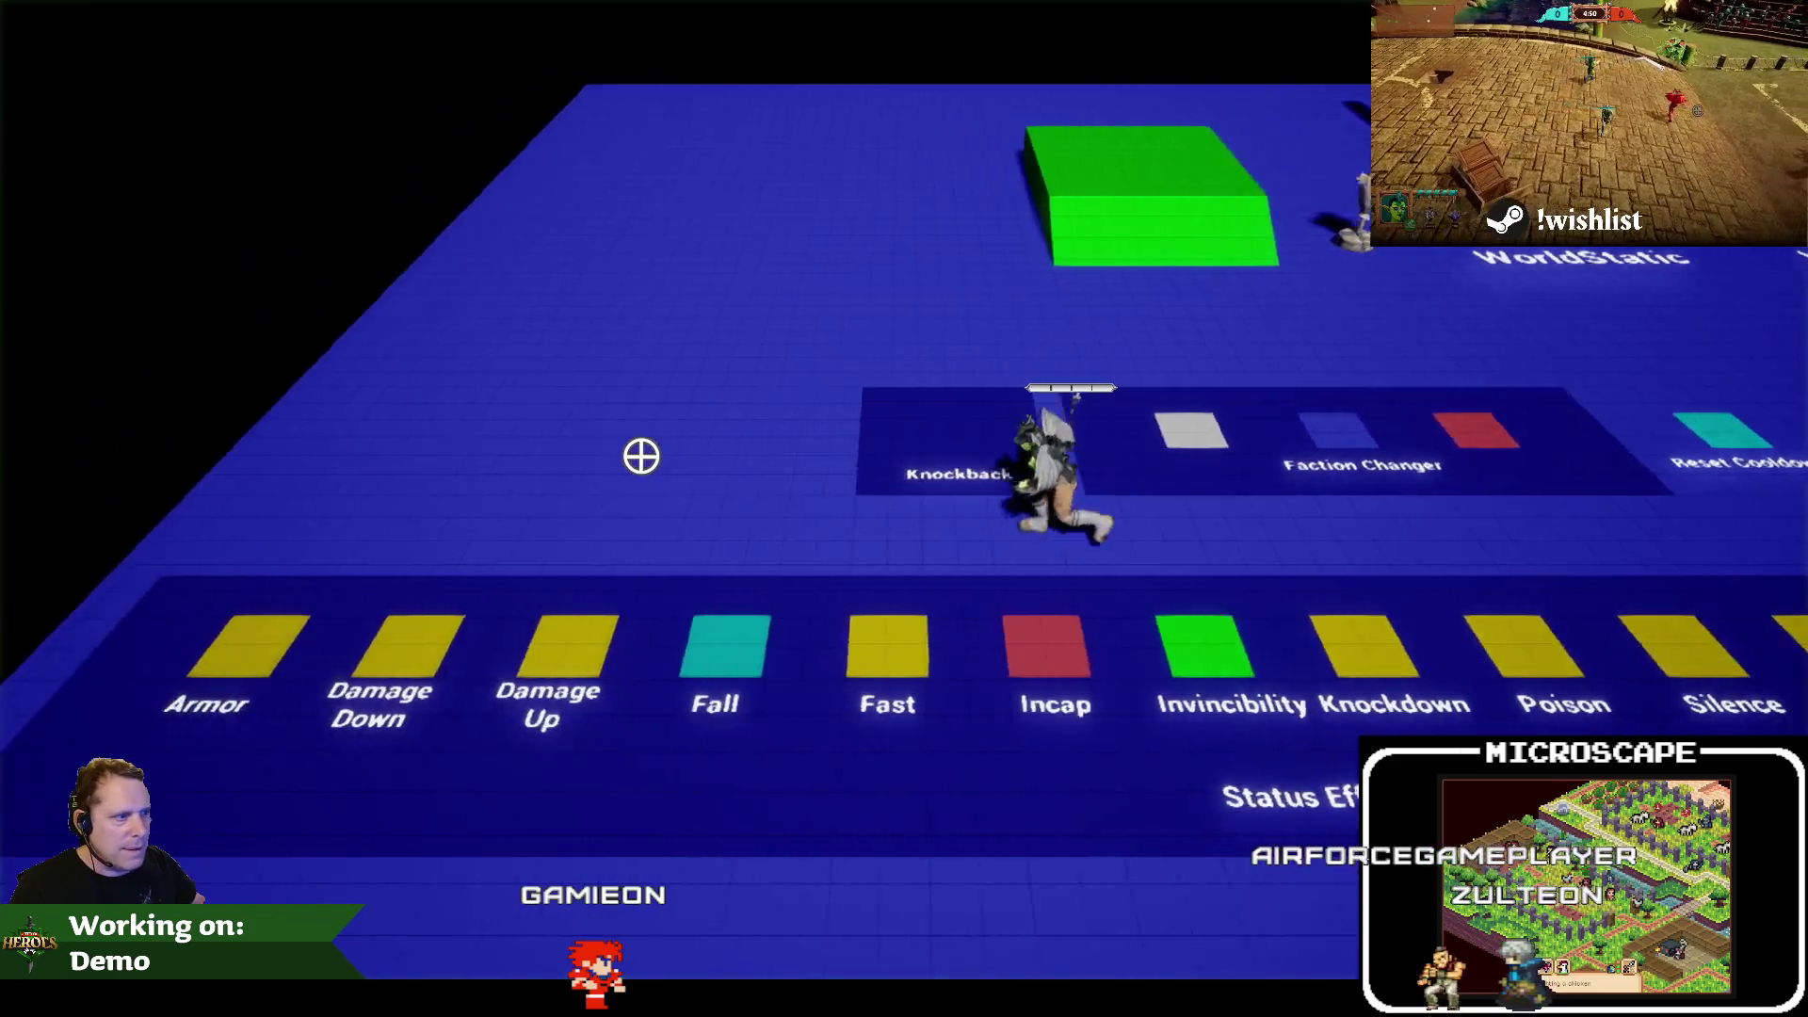
Run the character back and forth around the pads to check camera follow, then stop playing
key("a")
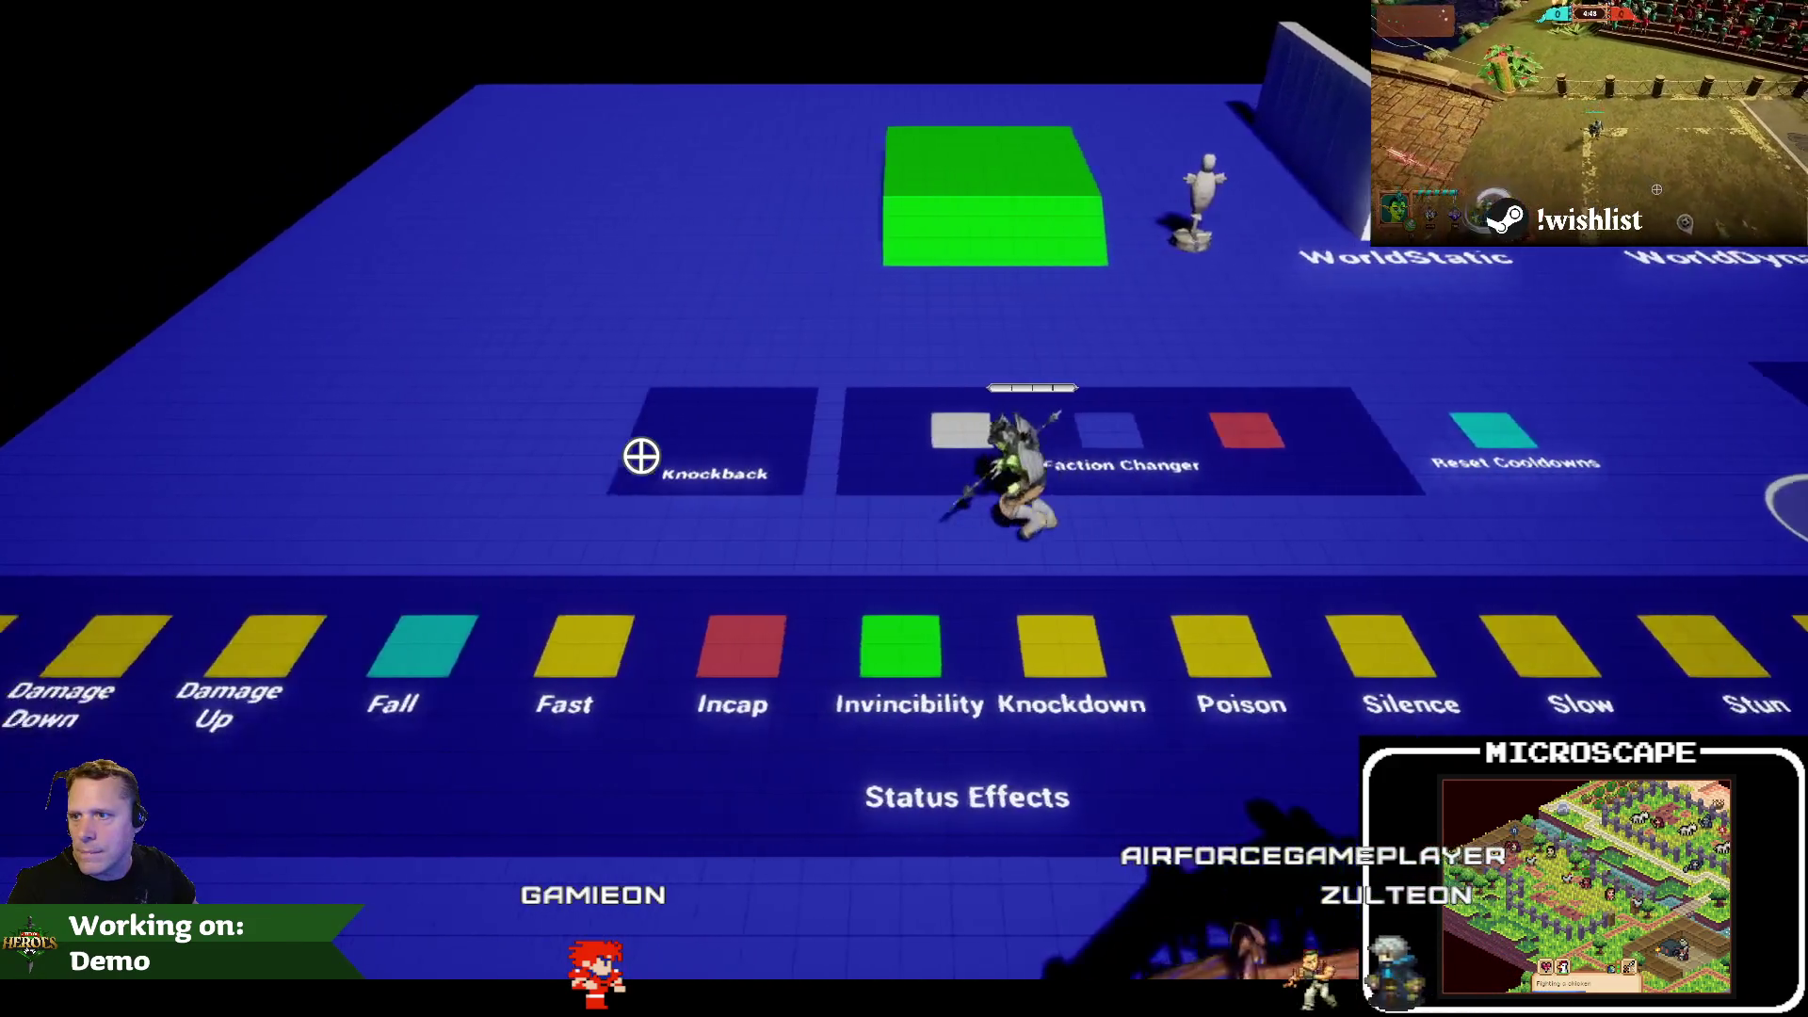
key("a")
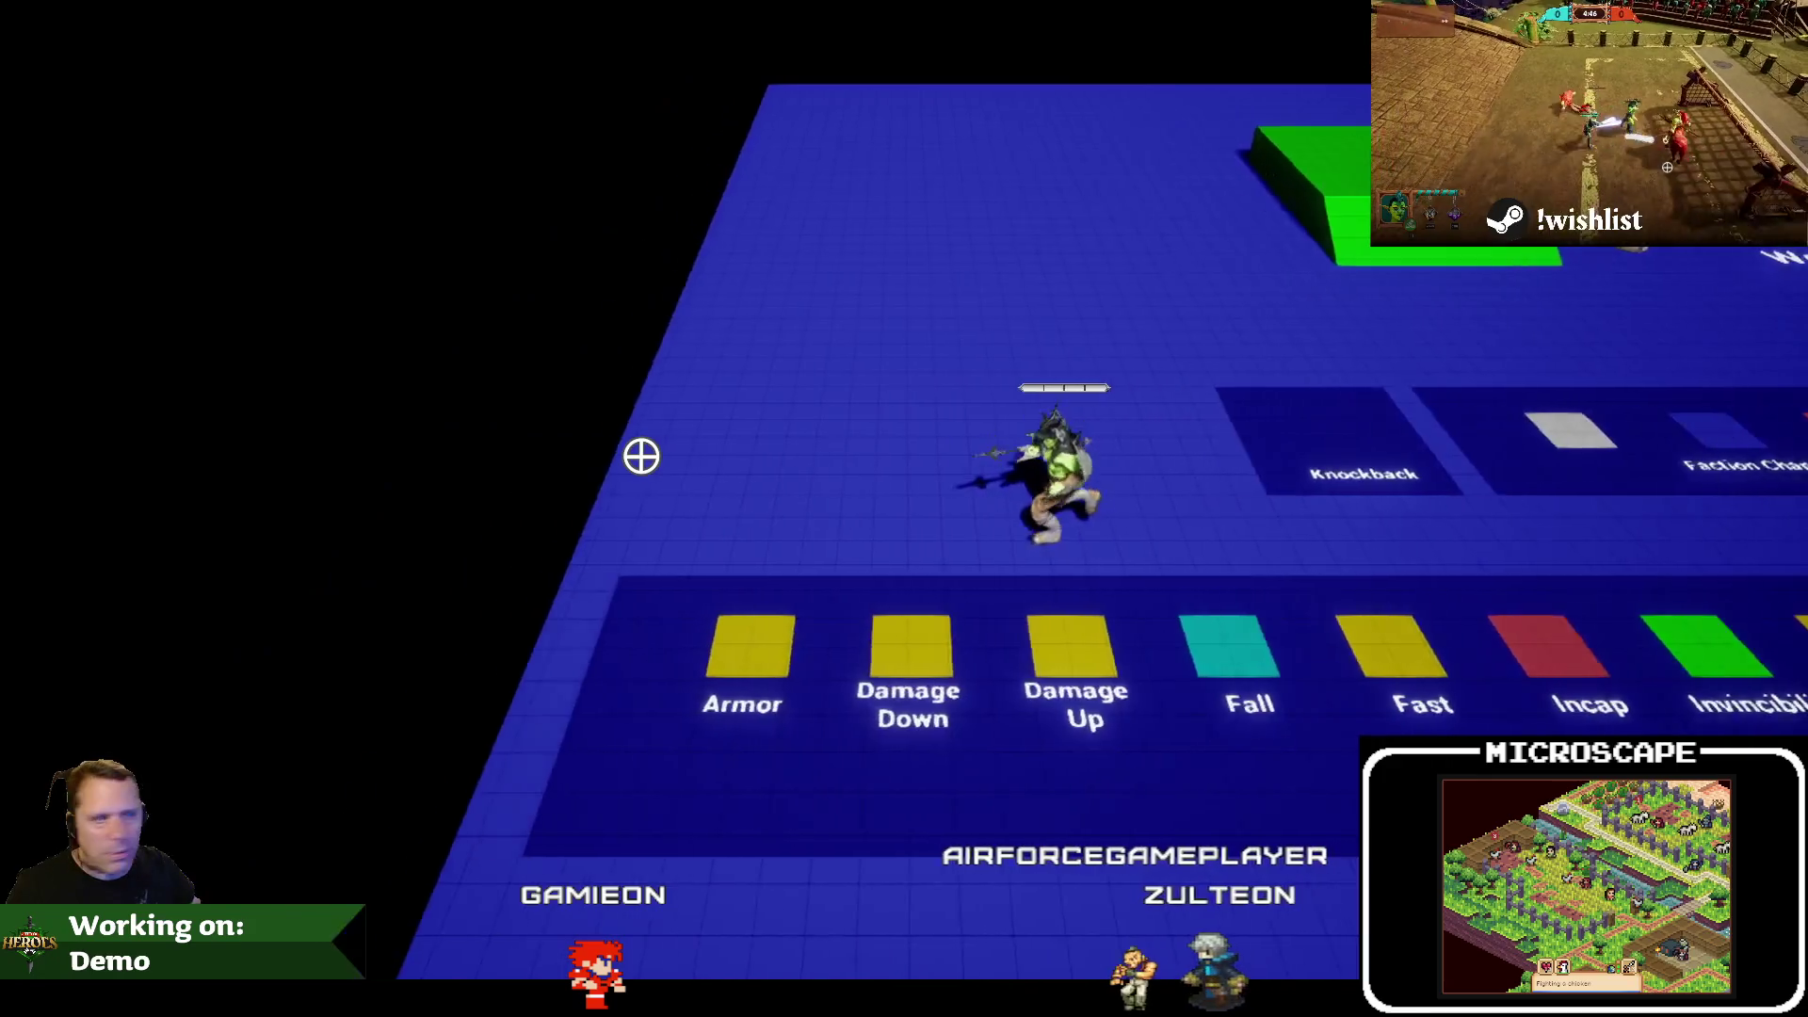
key("d")
key("a")
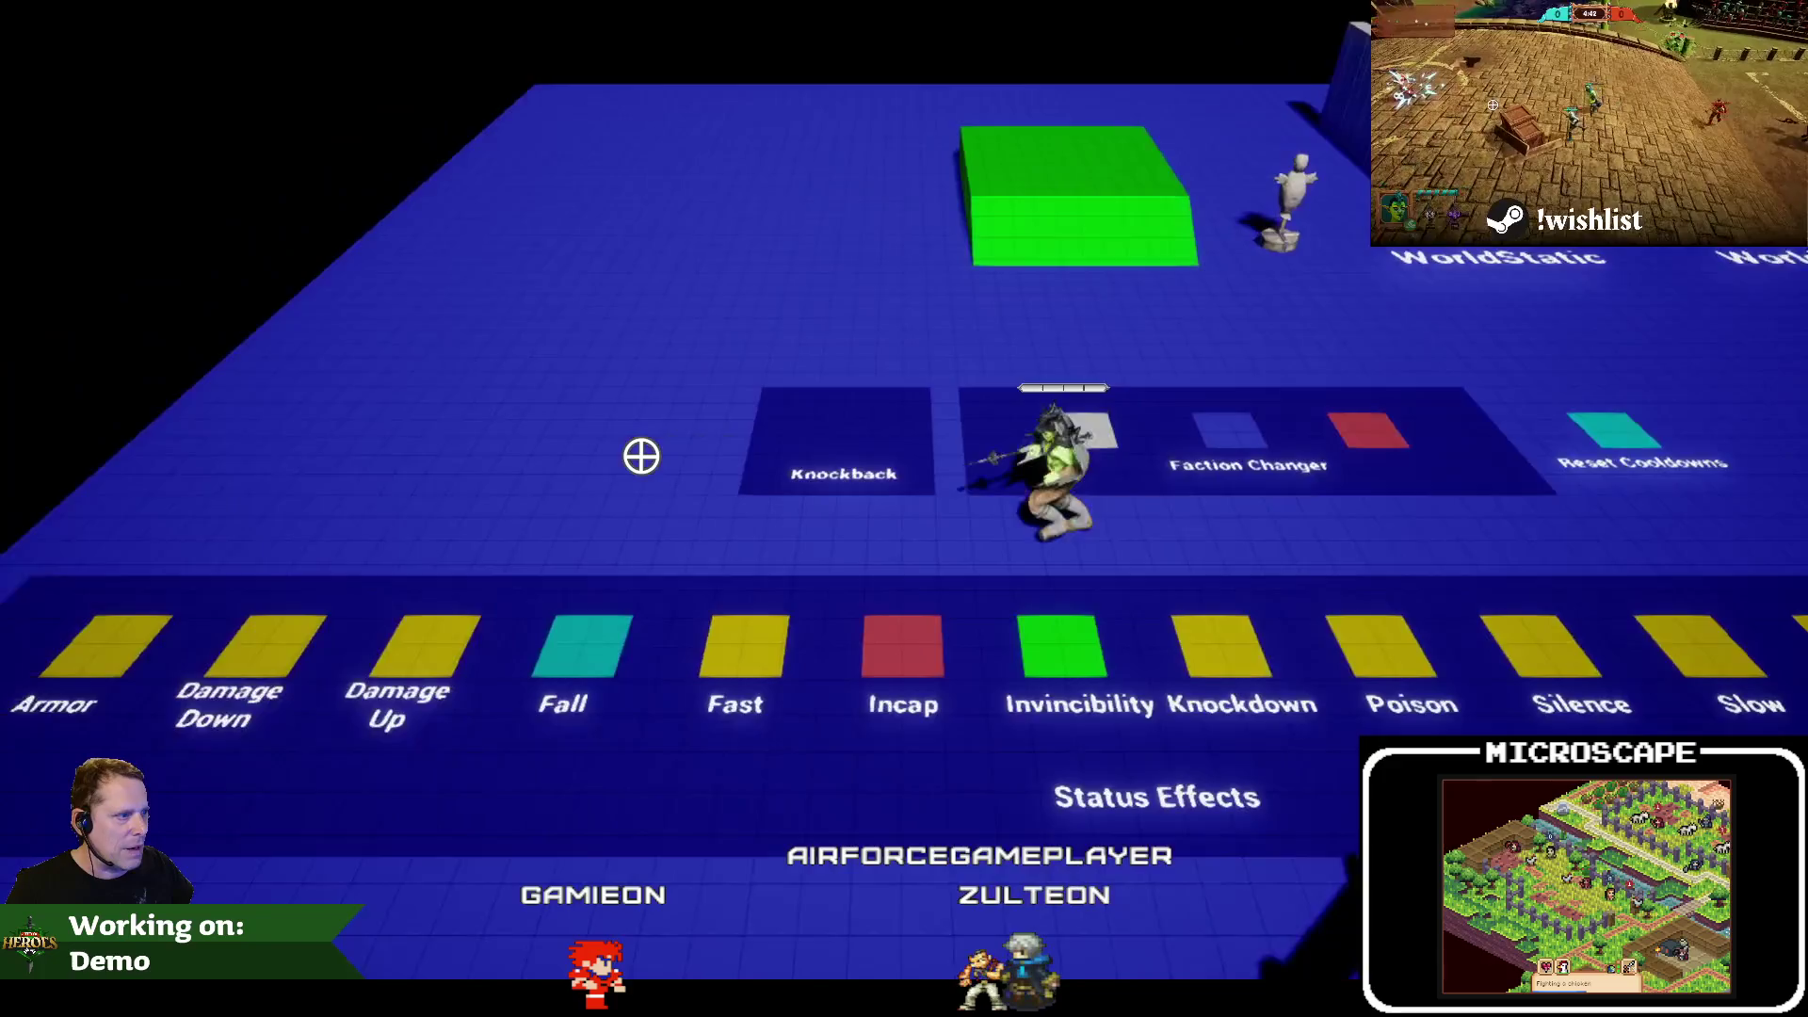
key("d")
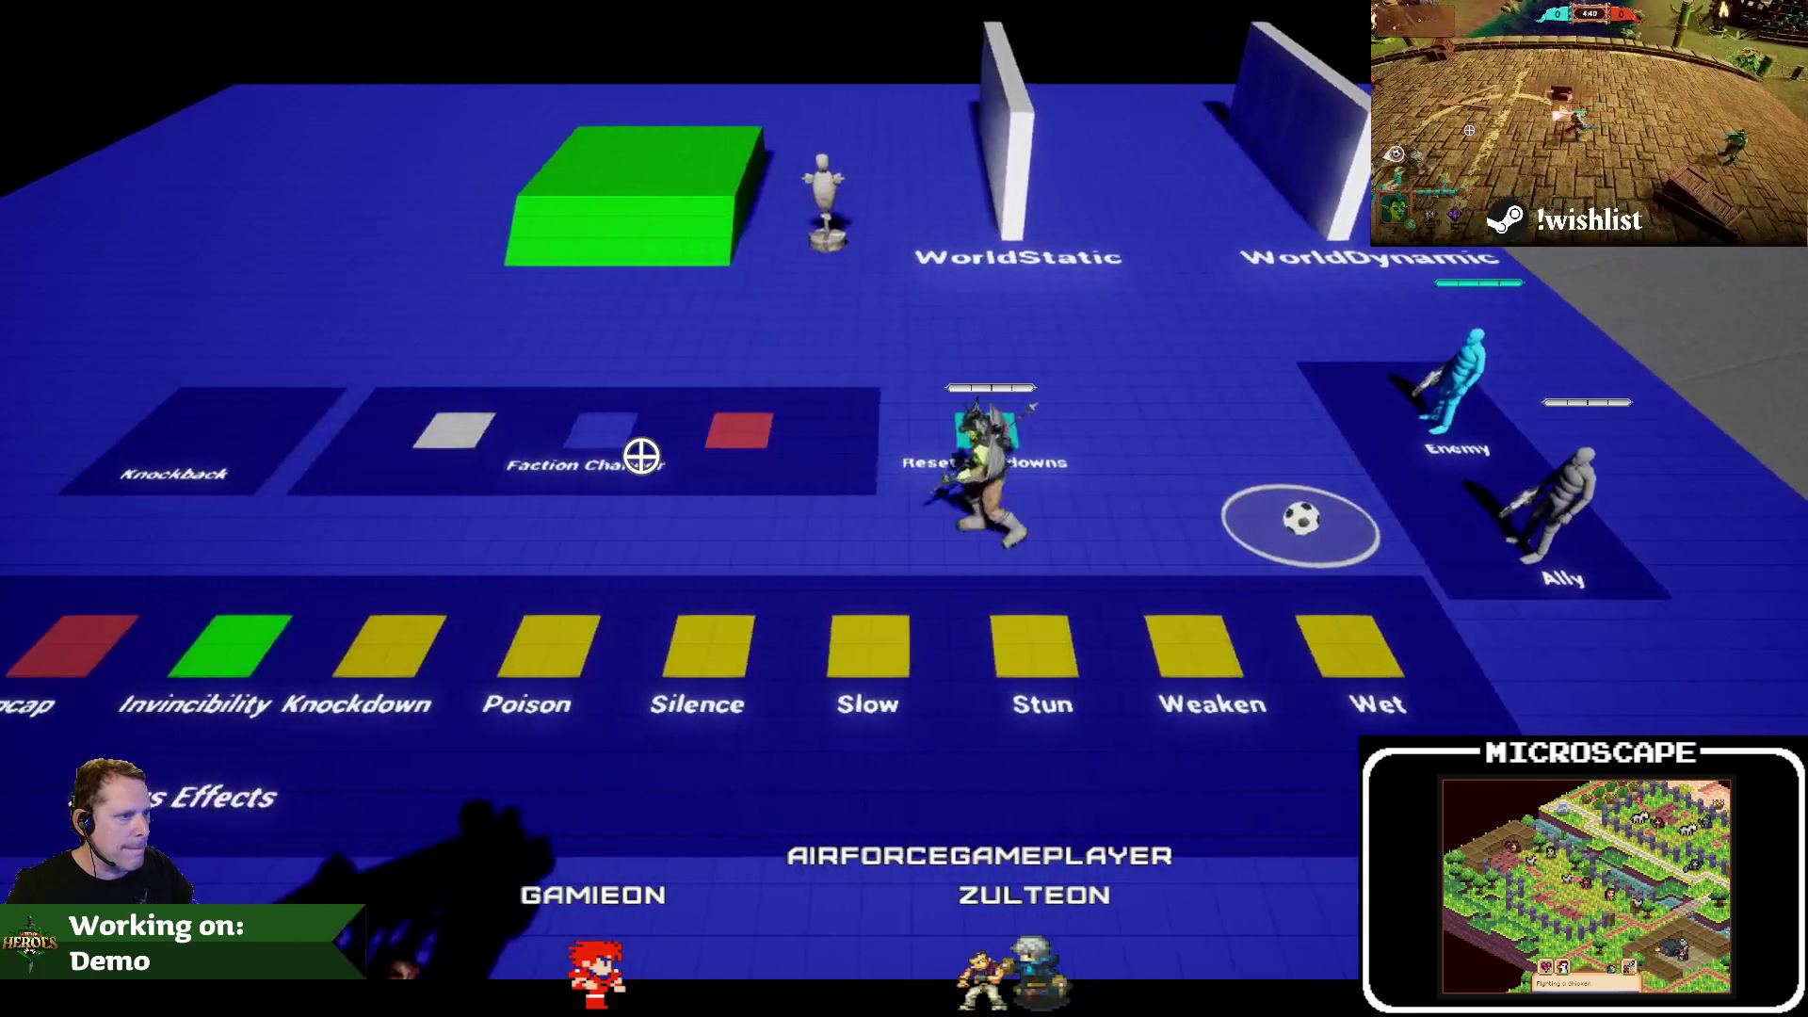
key("a")
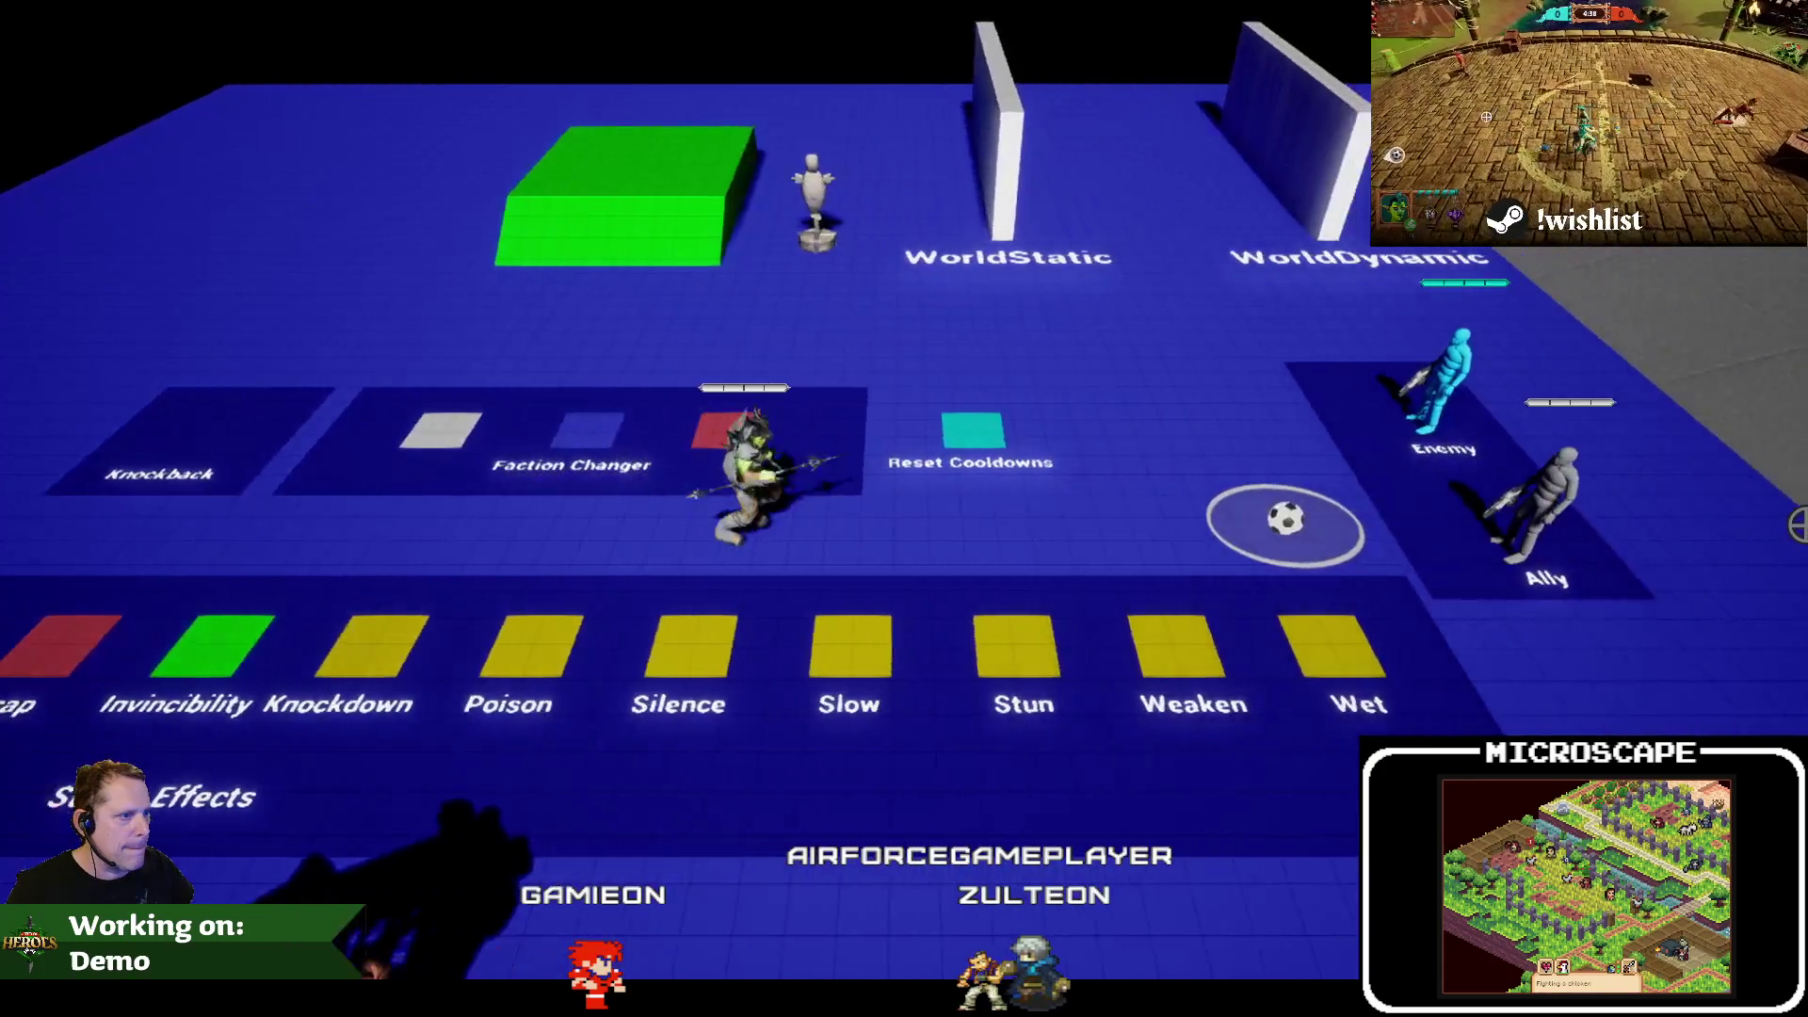
key("a")
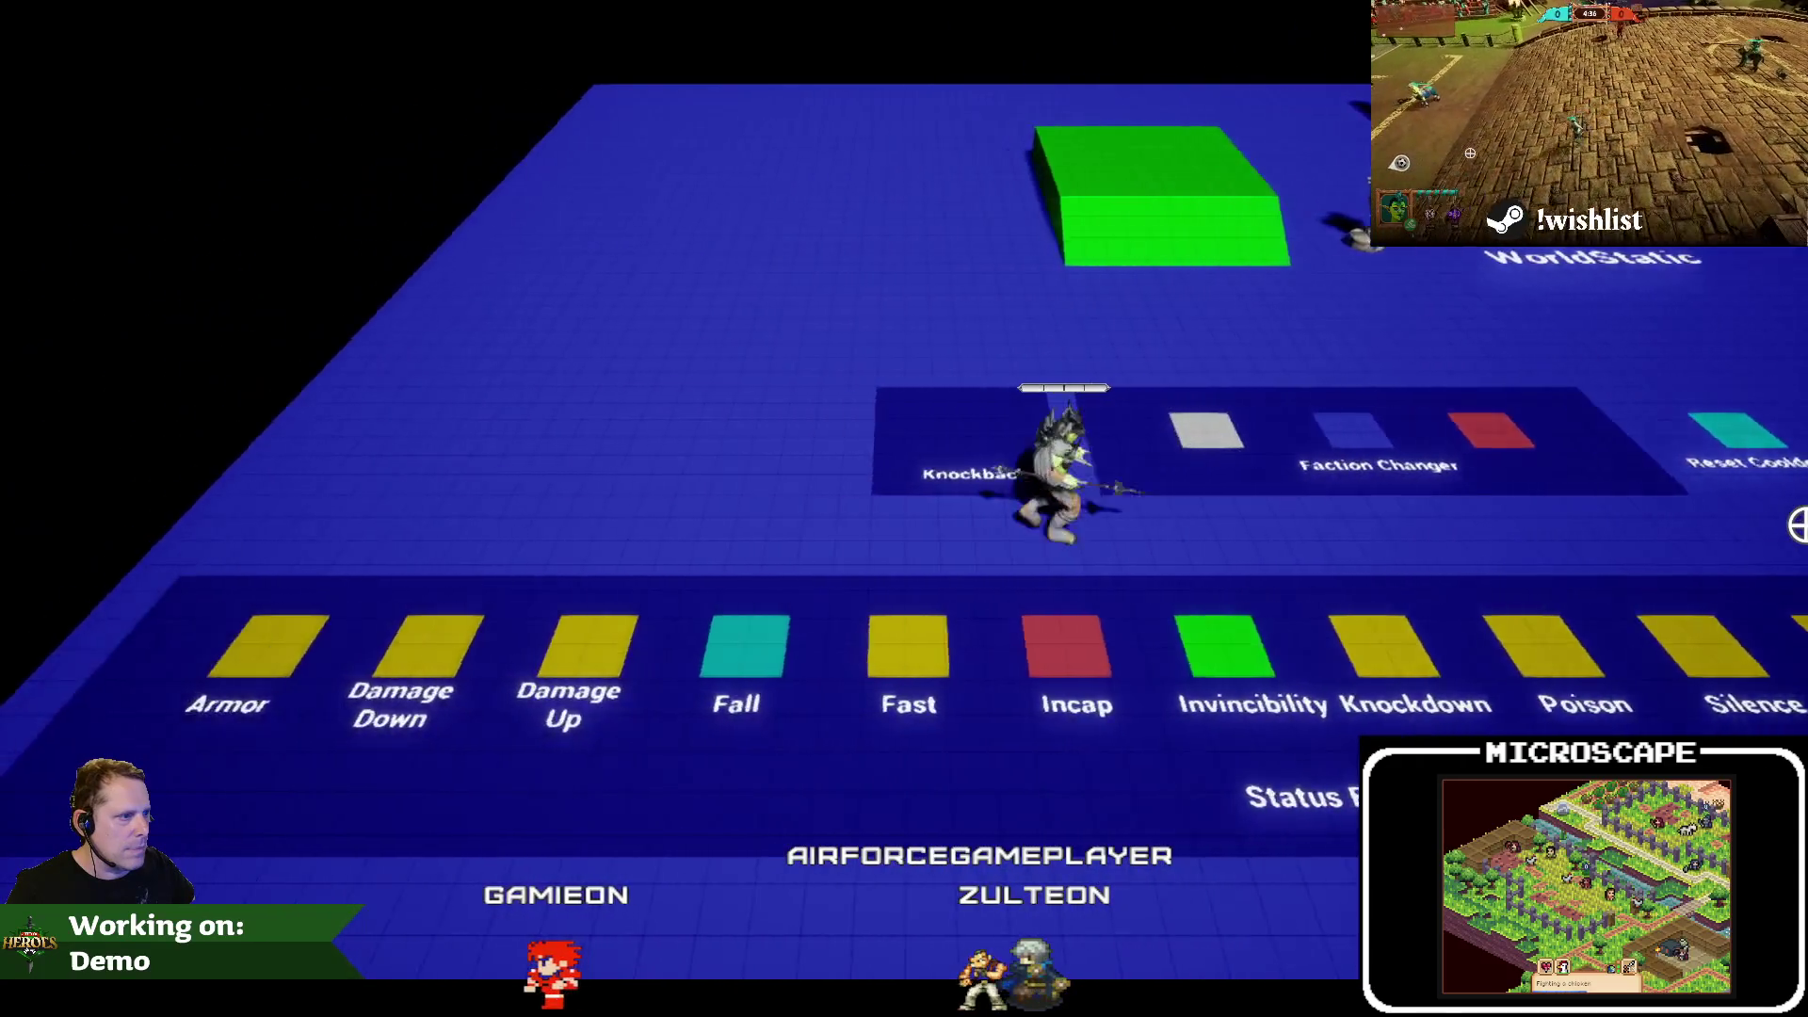
key("w")
key("s")
key("w")
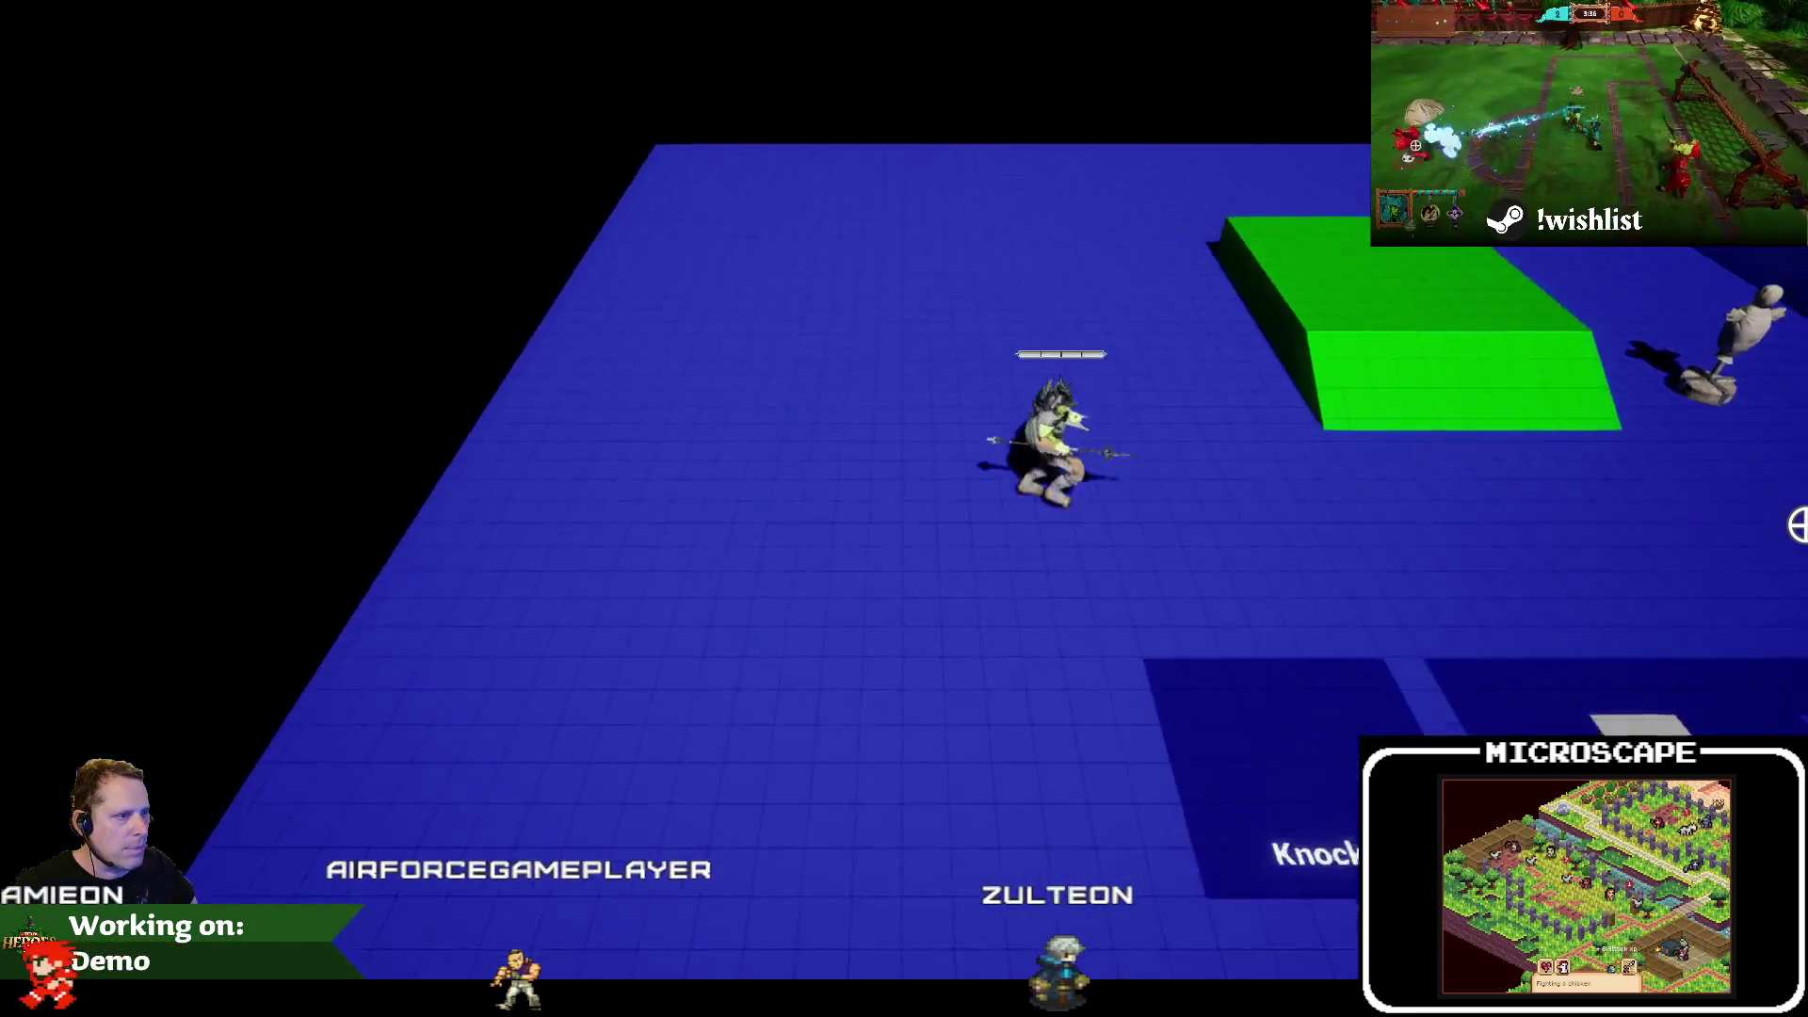
key("s")
key("w")
key("d")
key("a")
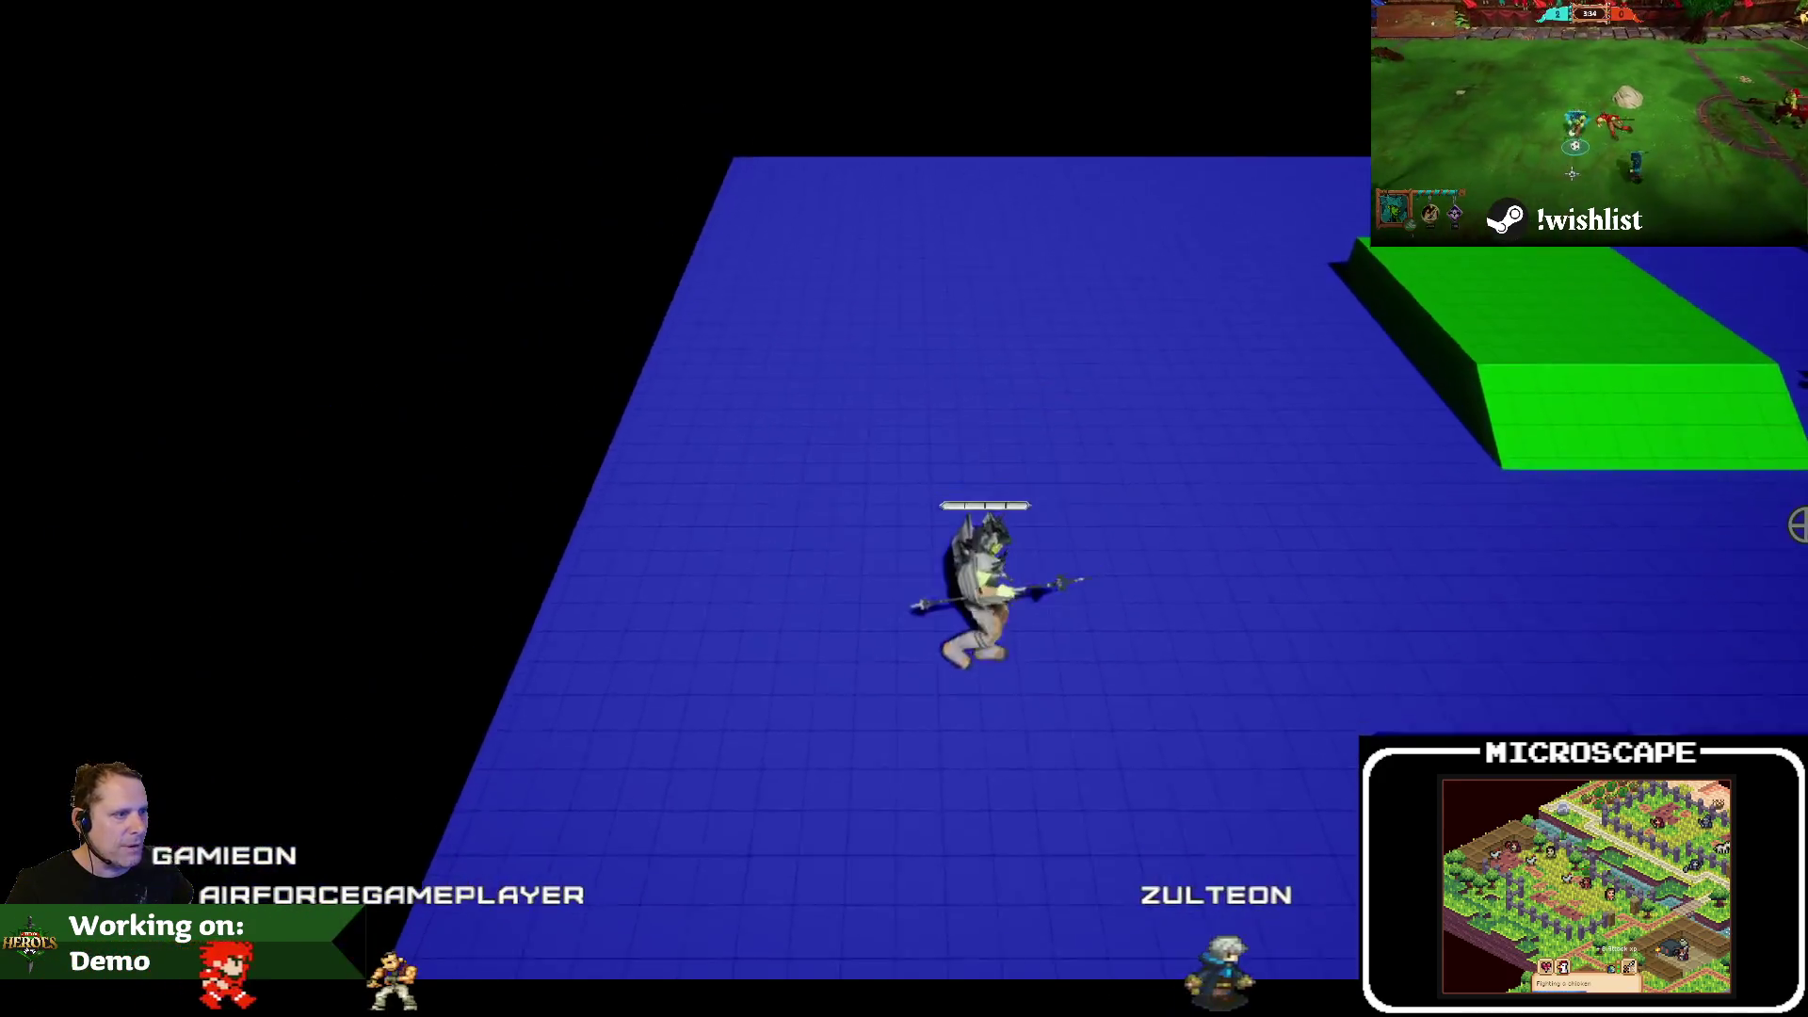
key("d")
key("s")
key("a")
key("d")
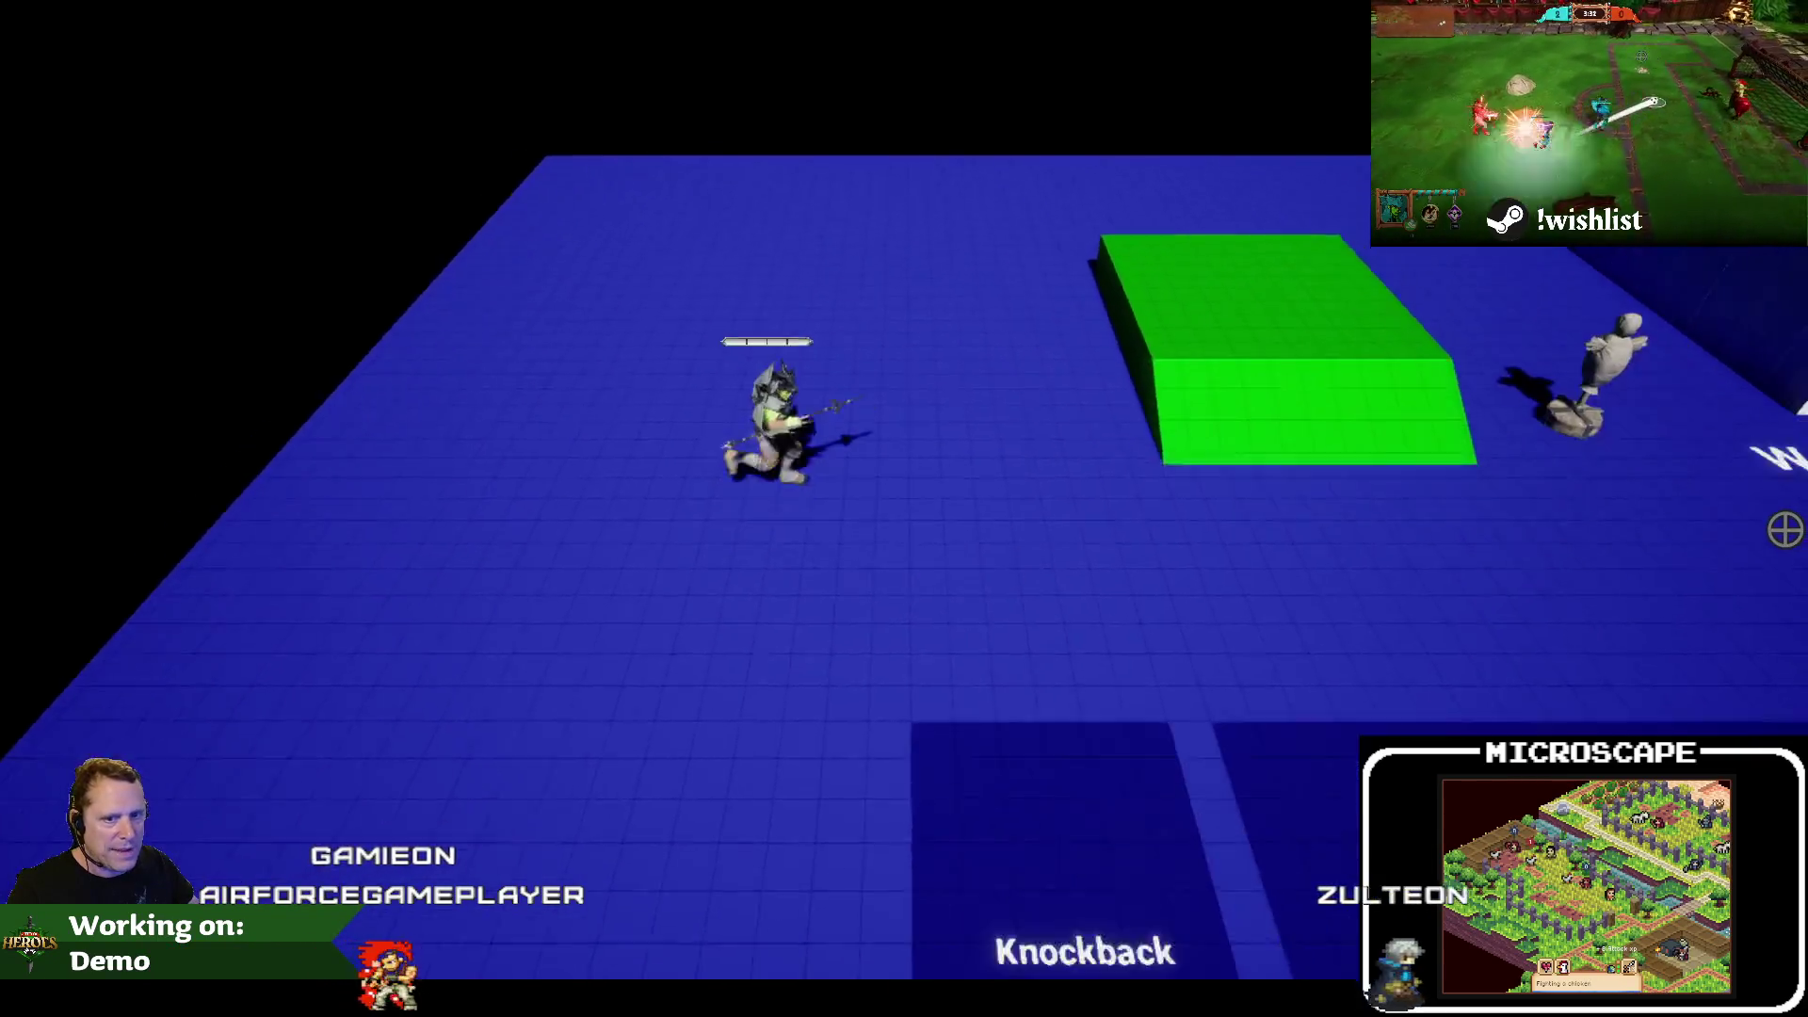
key("Escape")
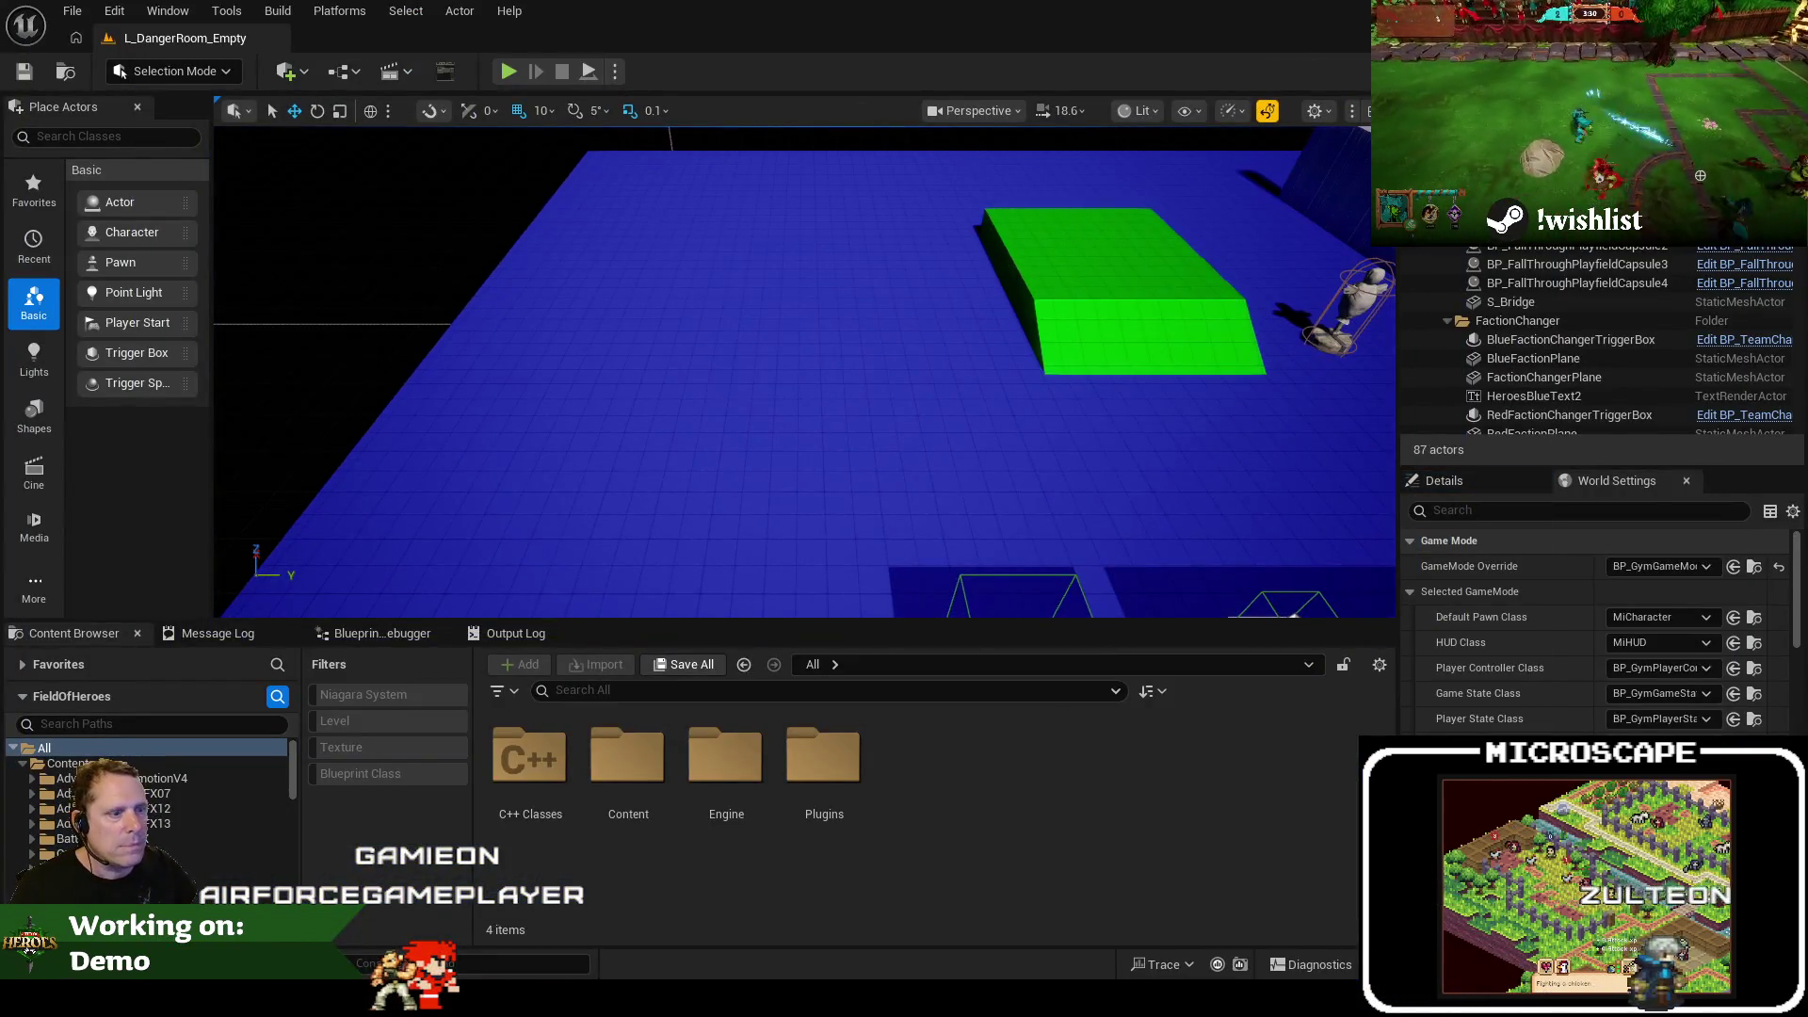
Close every open file except the movement modifier's .cpp
key("alt+Tab")
left_click(588, 356)
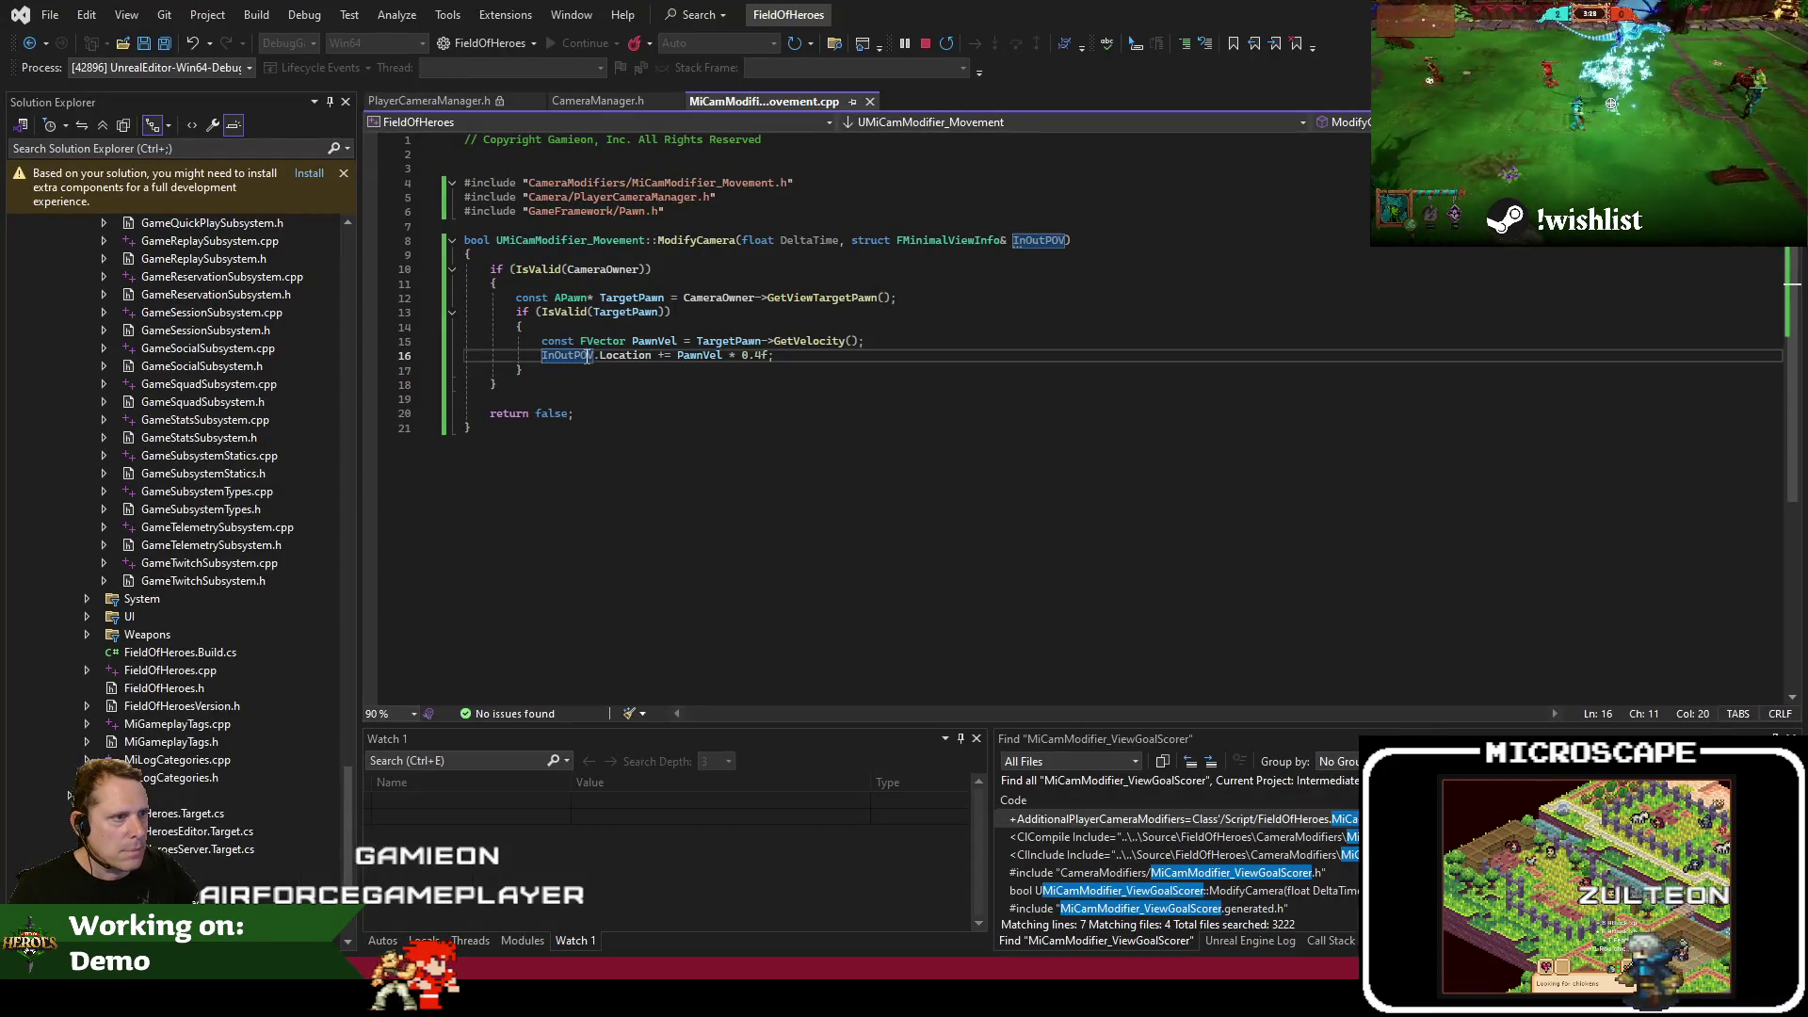
left_click(659, 386)
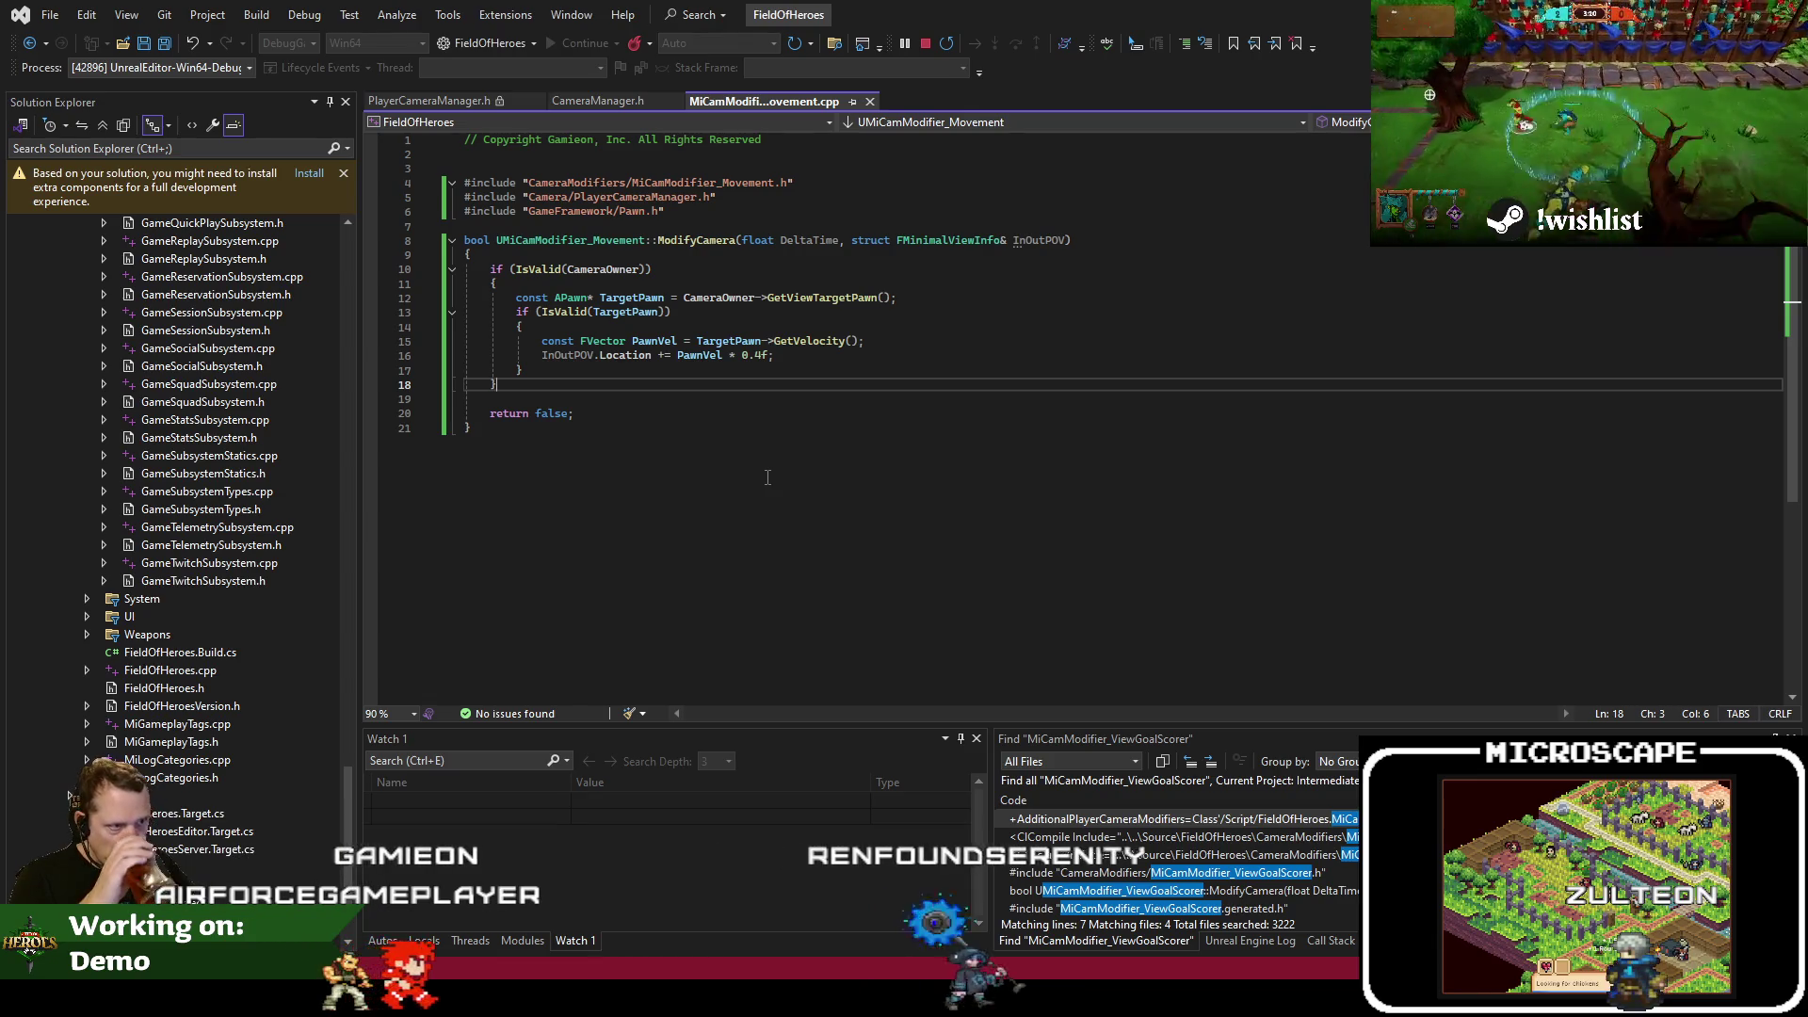
right_click(797, 104)
left_click(828, 198)
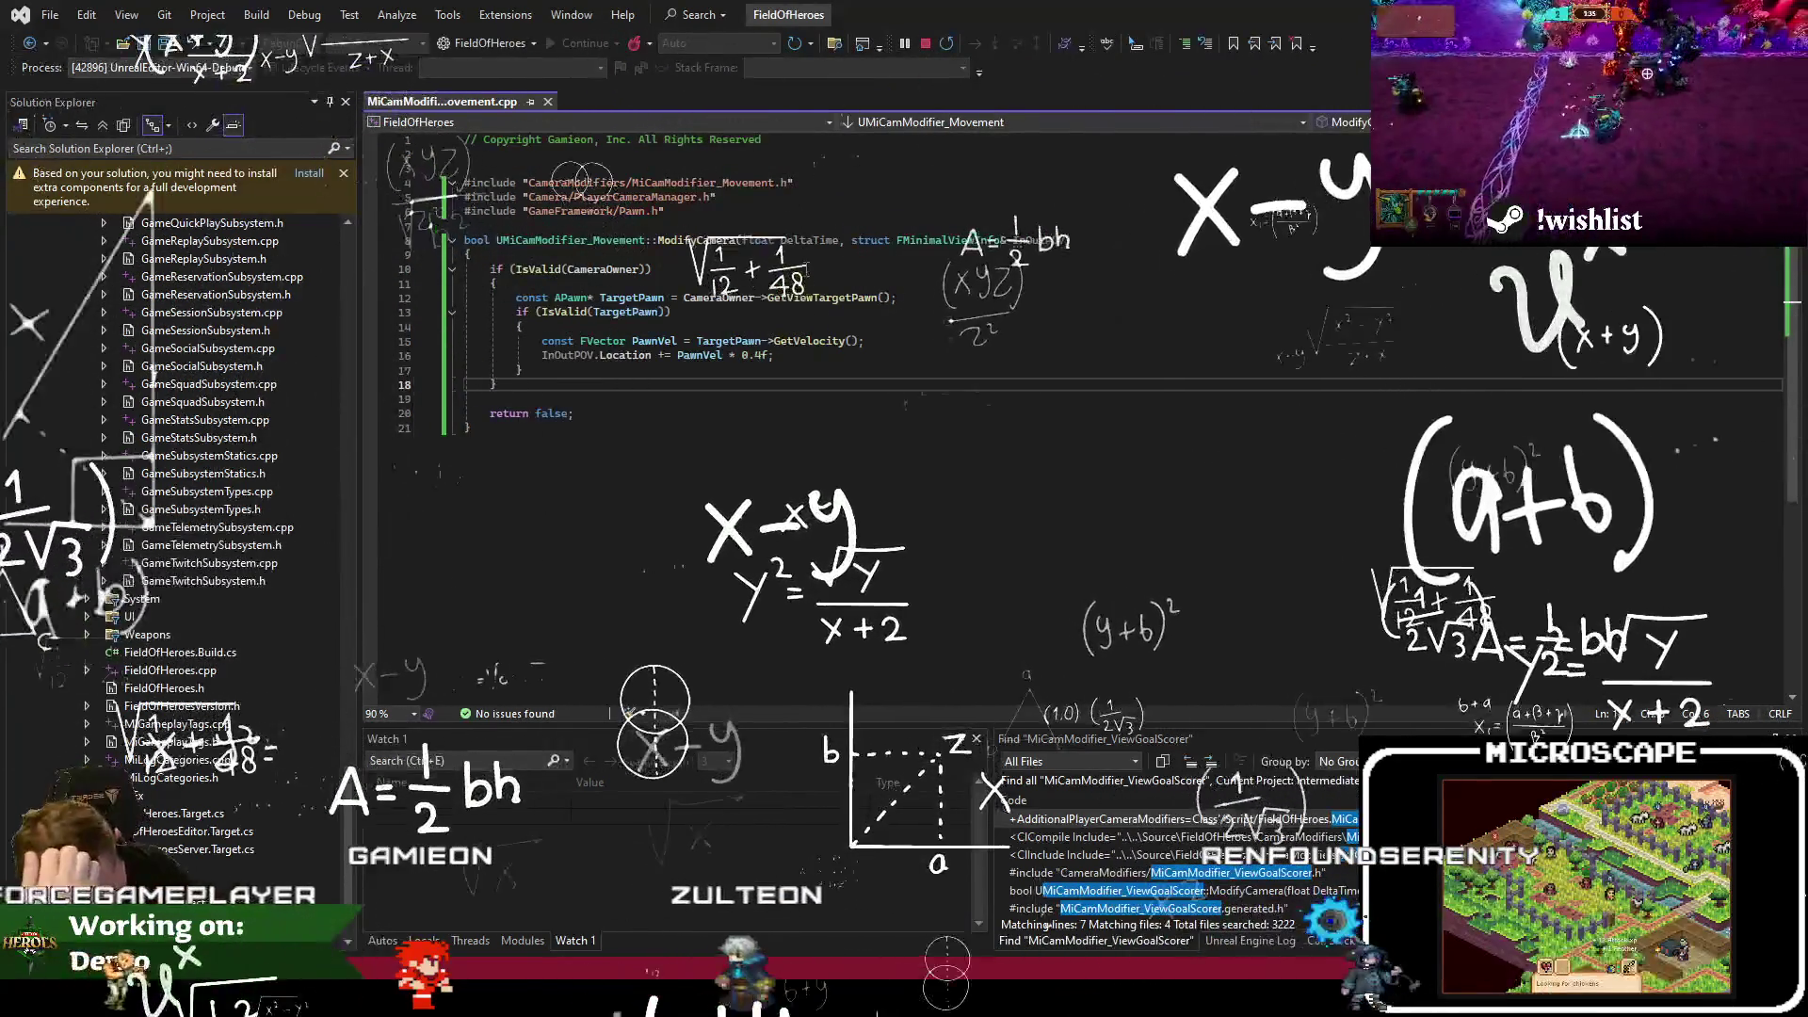
In MiCamModifier_Movement.h, add a private: section and begin a float member
right_click(630, 219)
left_click(833, 427)
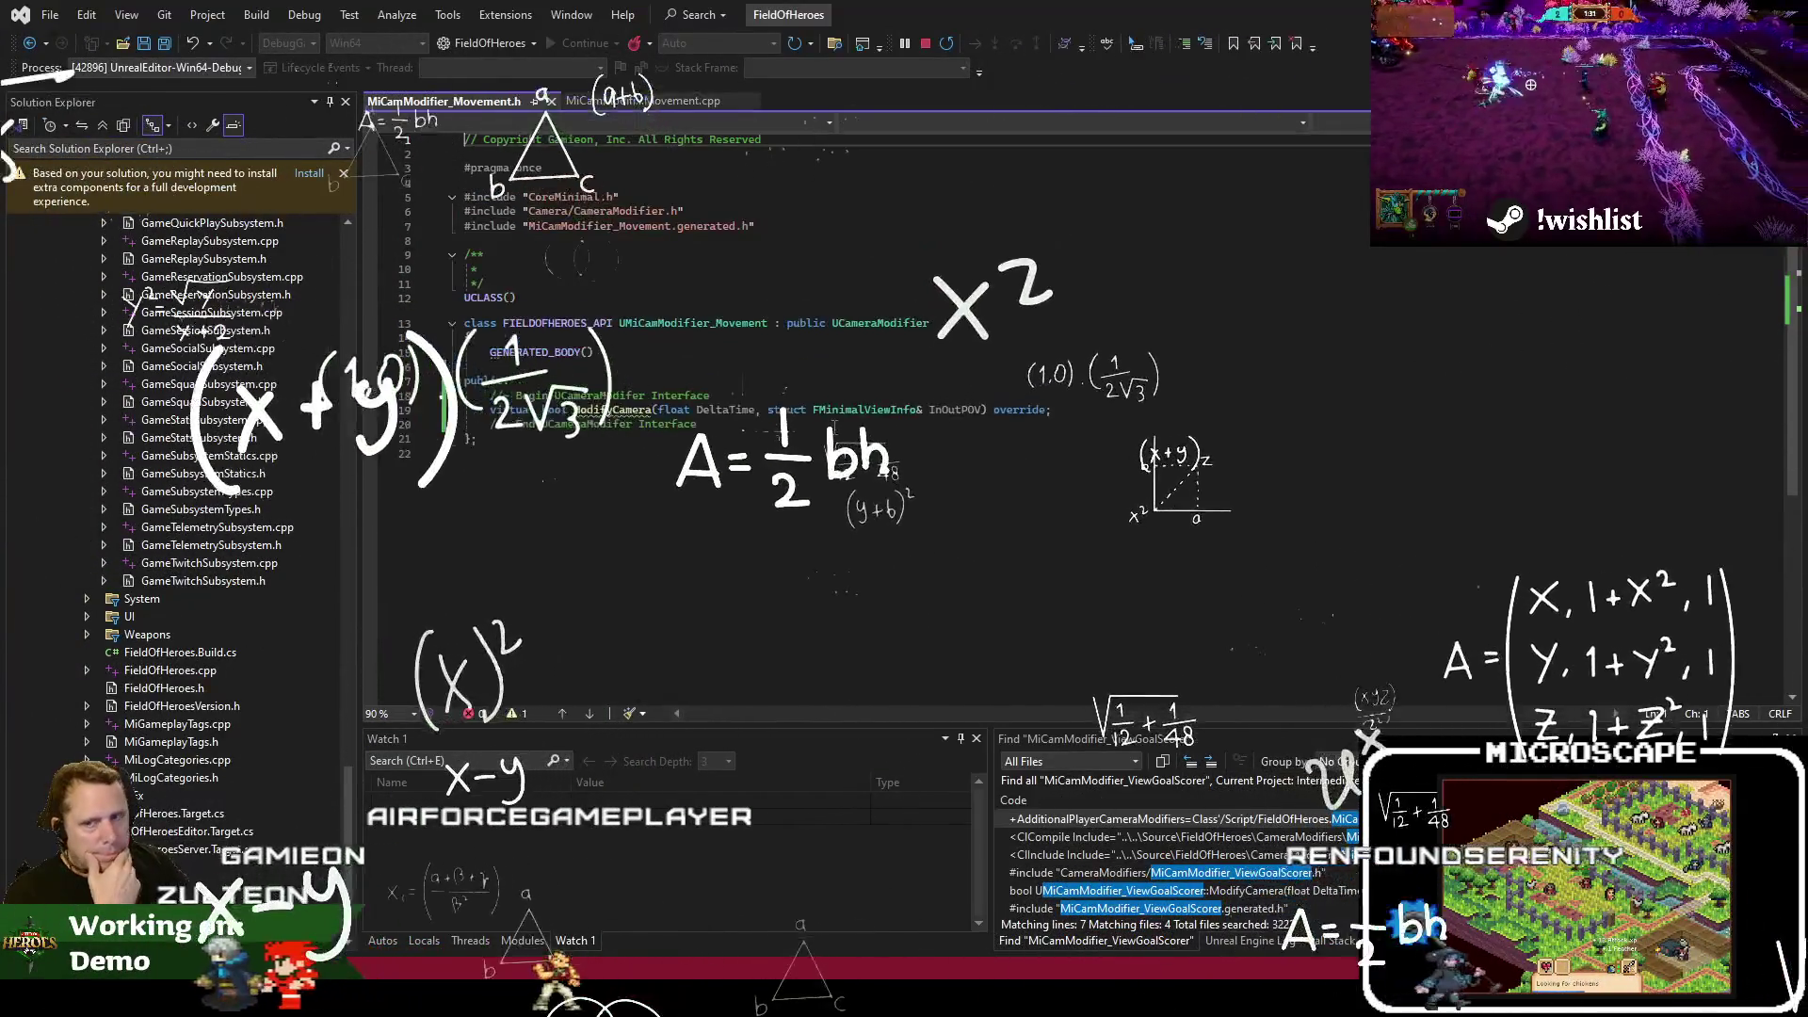
left_click(697, 423)
key("Return")
key("Return")
type("private:")
key("Return")
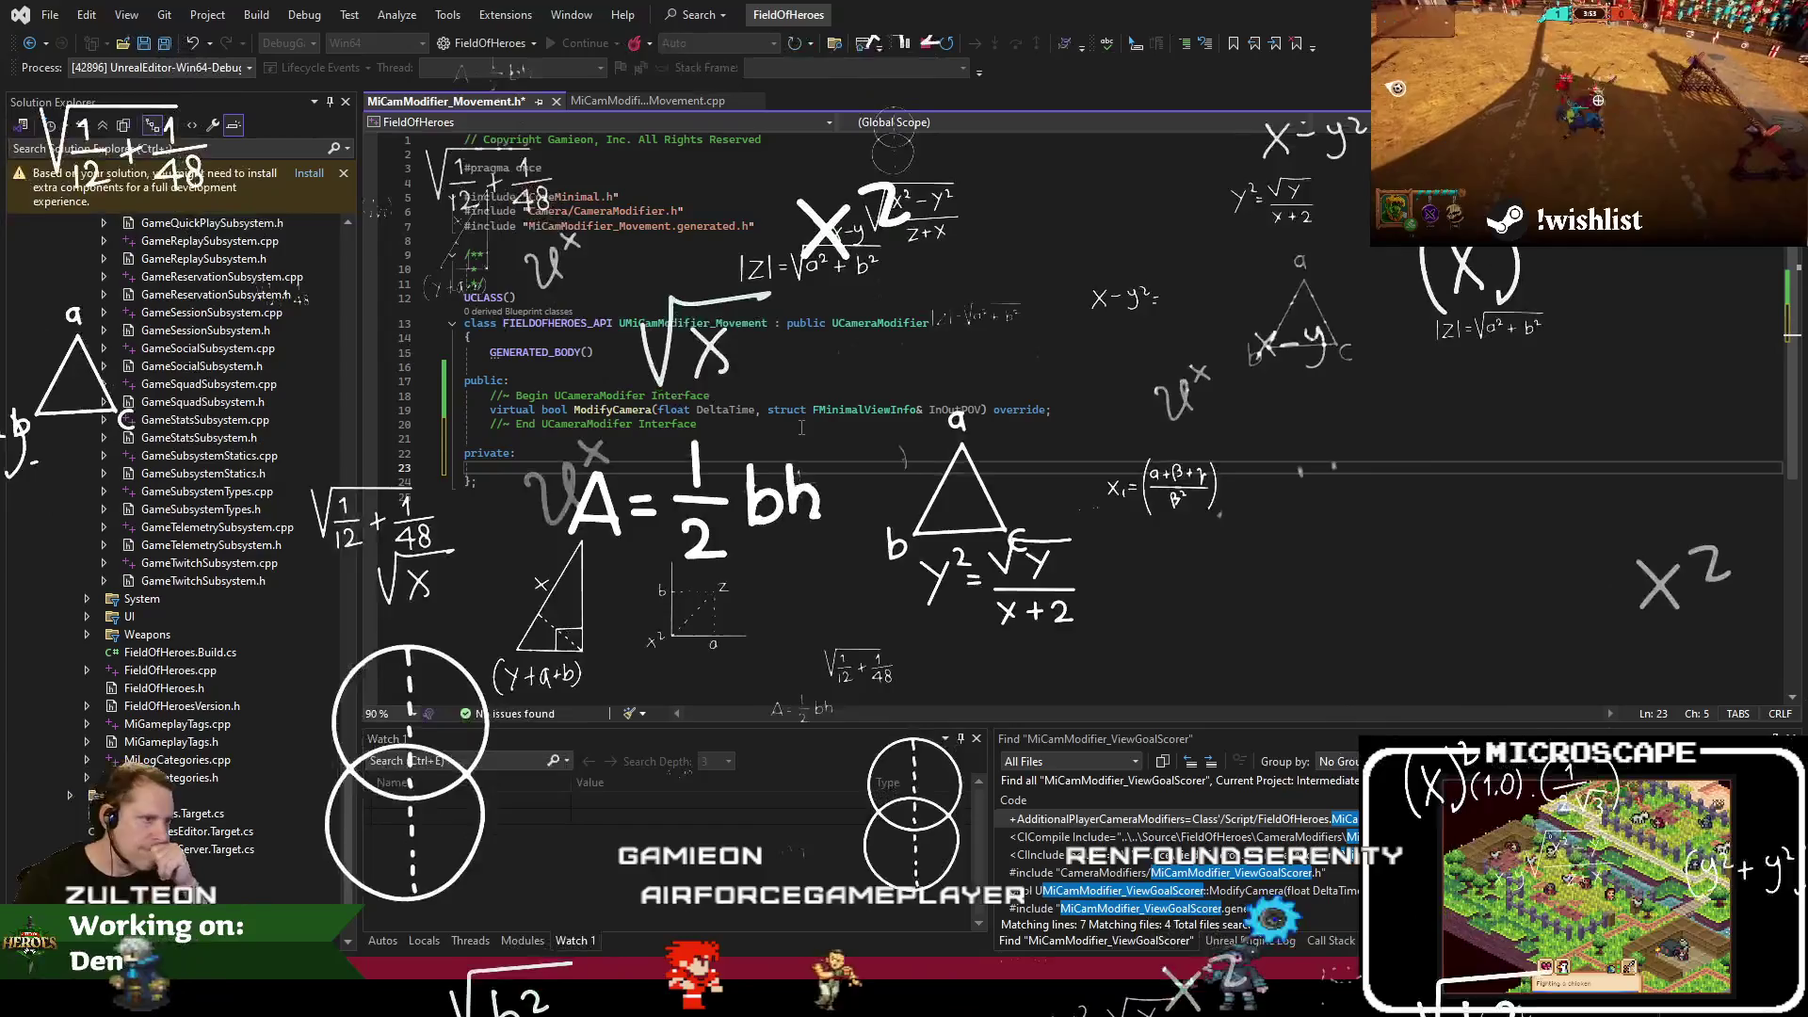
type("float")
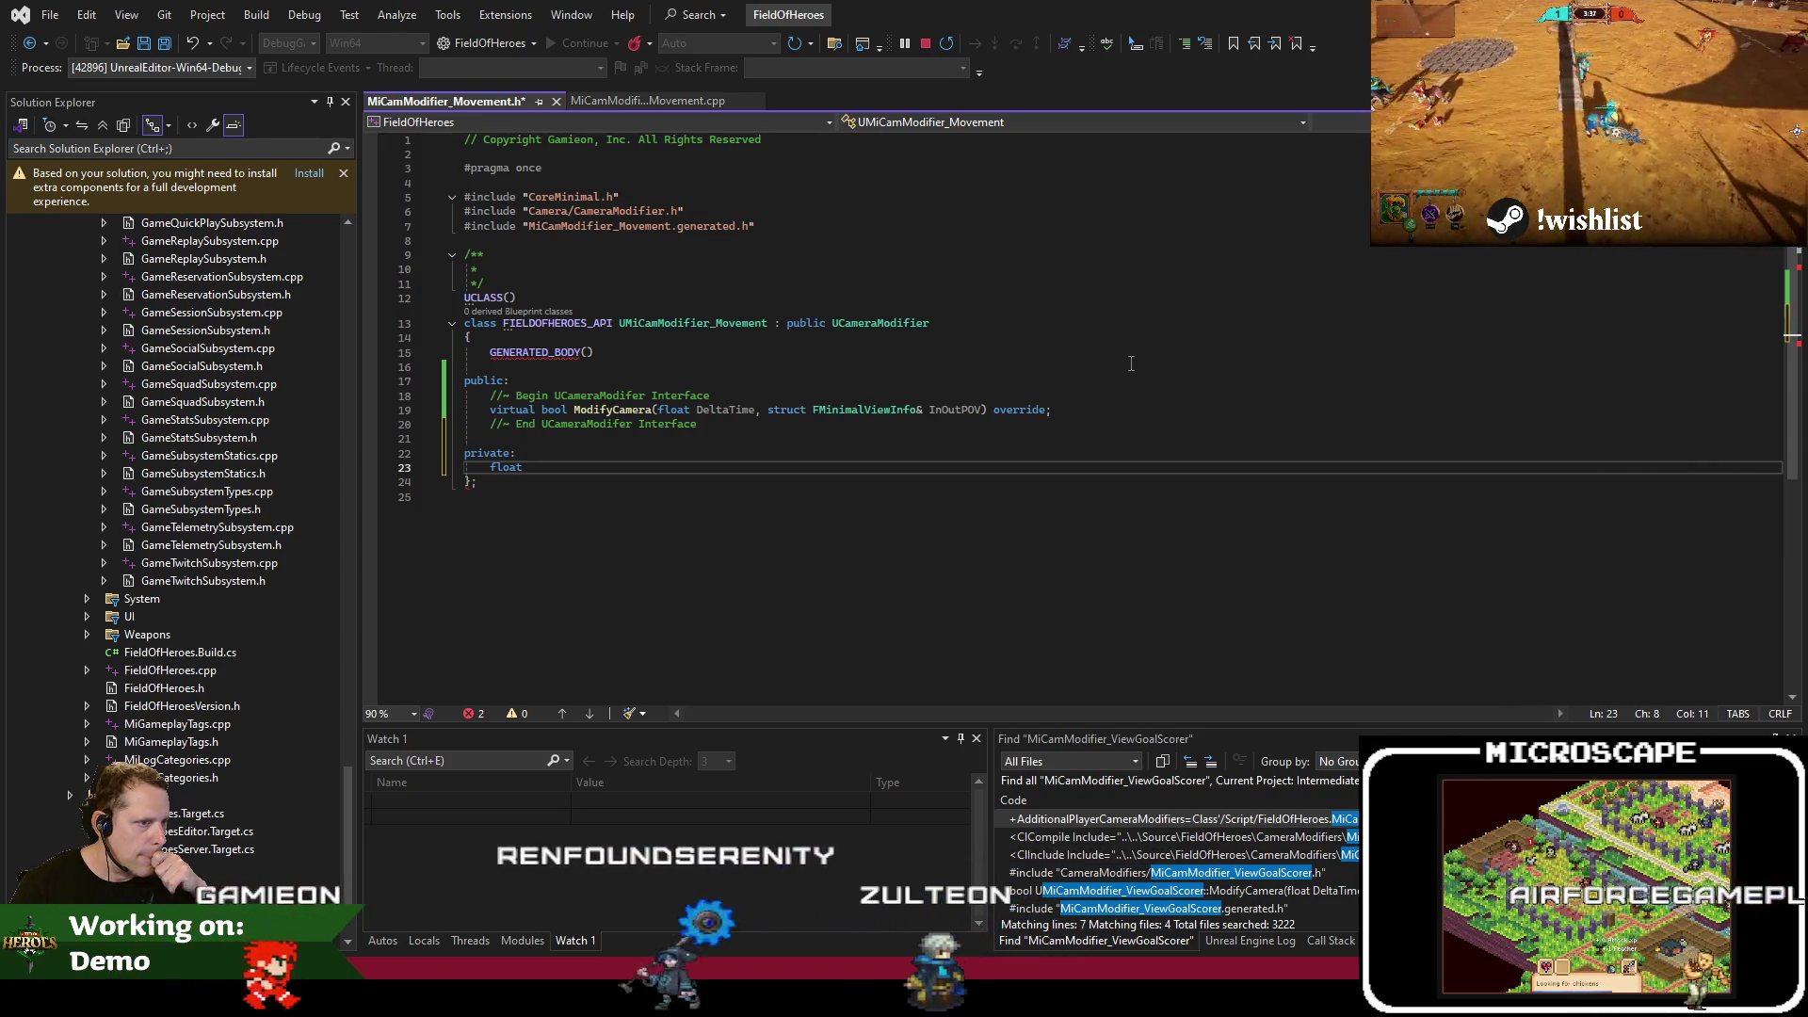
Declare 'float MaxSpeedForPrediction = 400.f;' among the header's private members
type("MaxSpeed =")
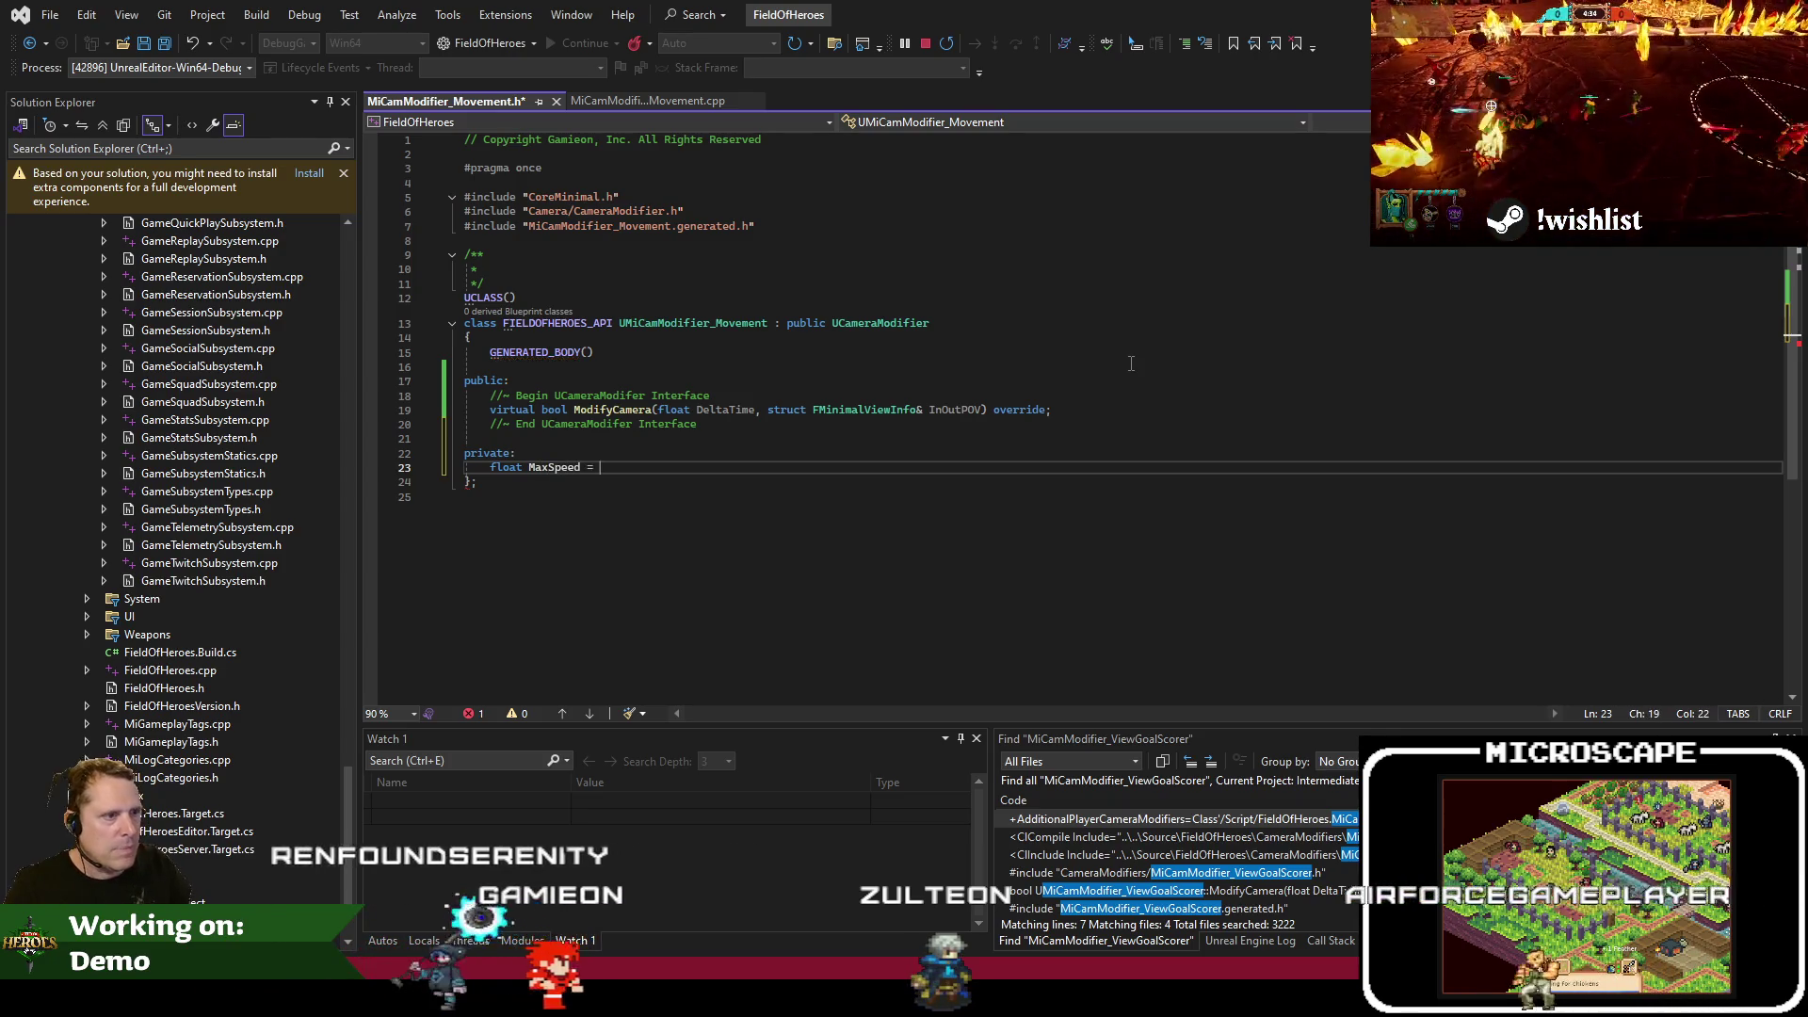
left_click(668, 106)
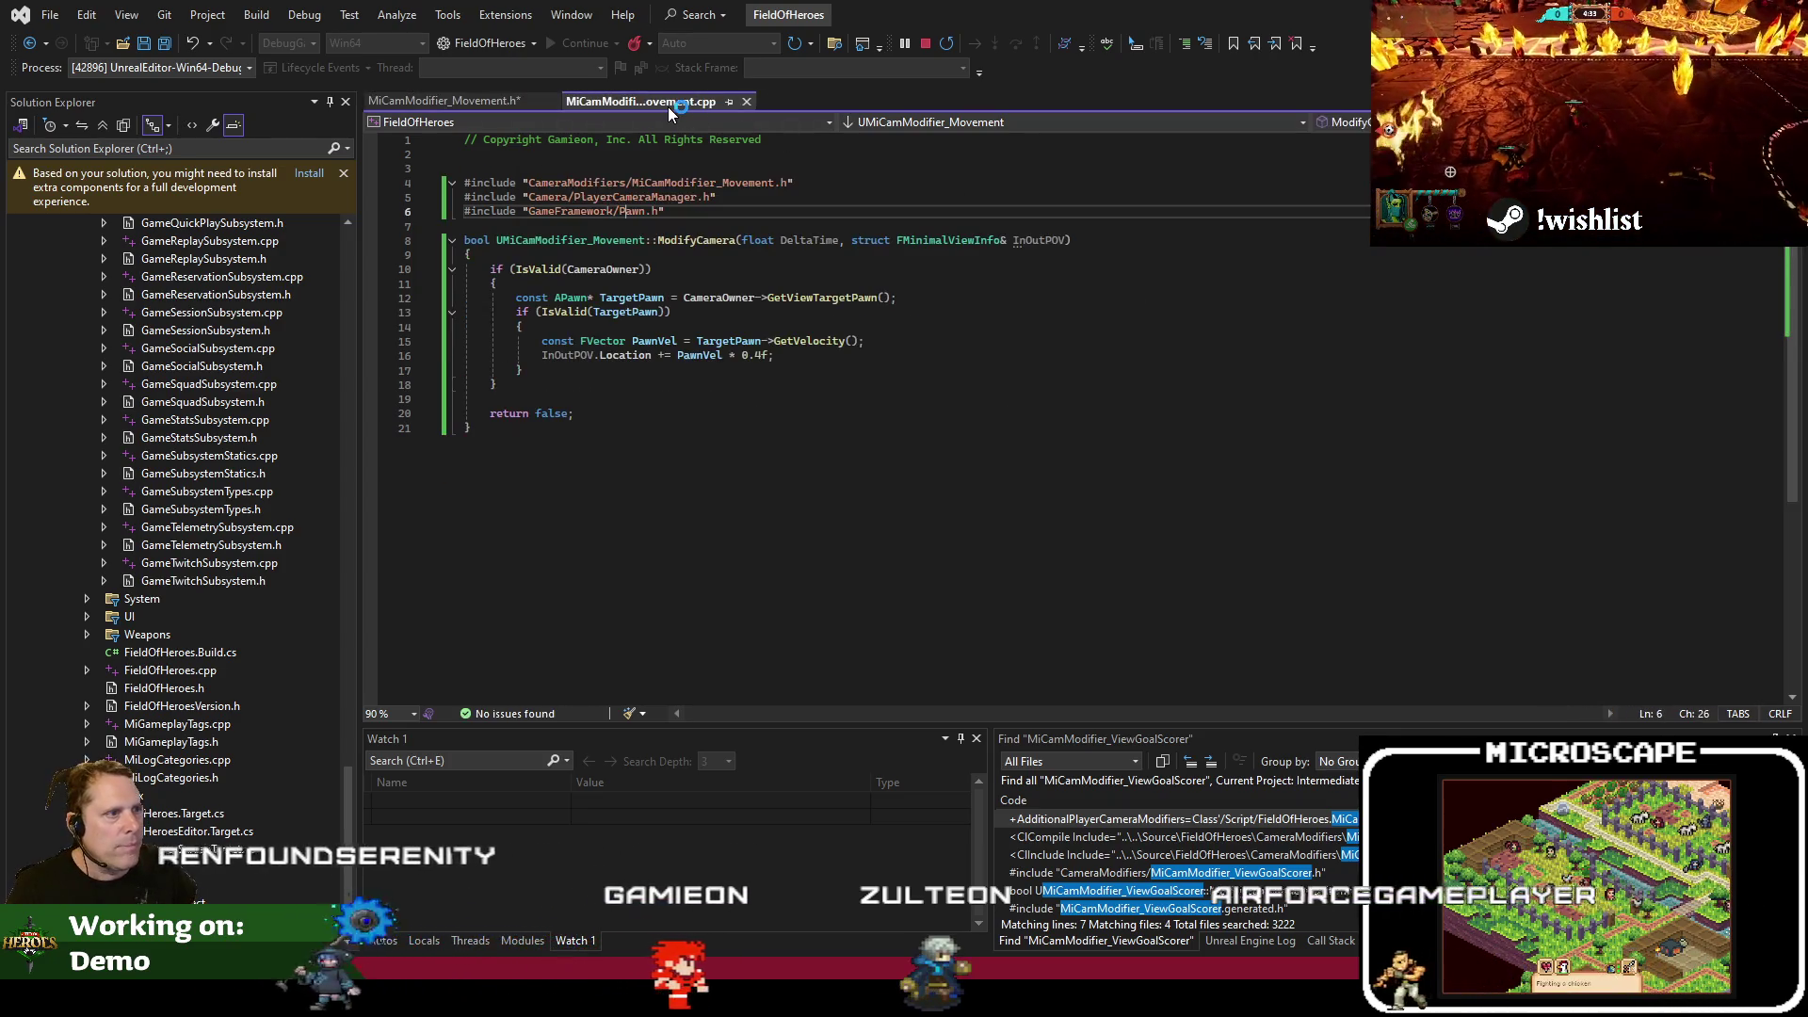
left_click(474, 112)
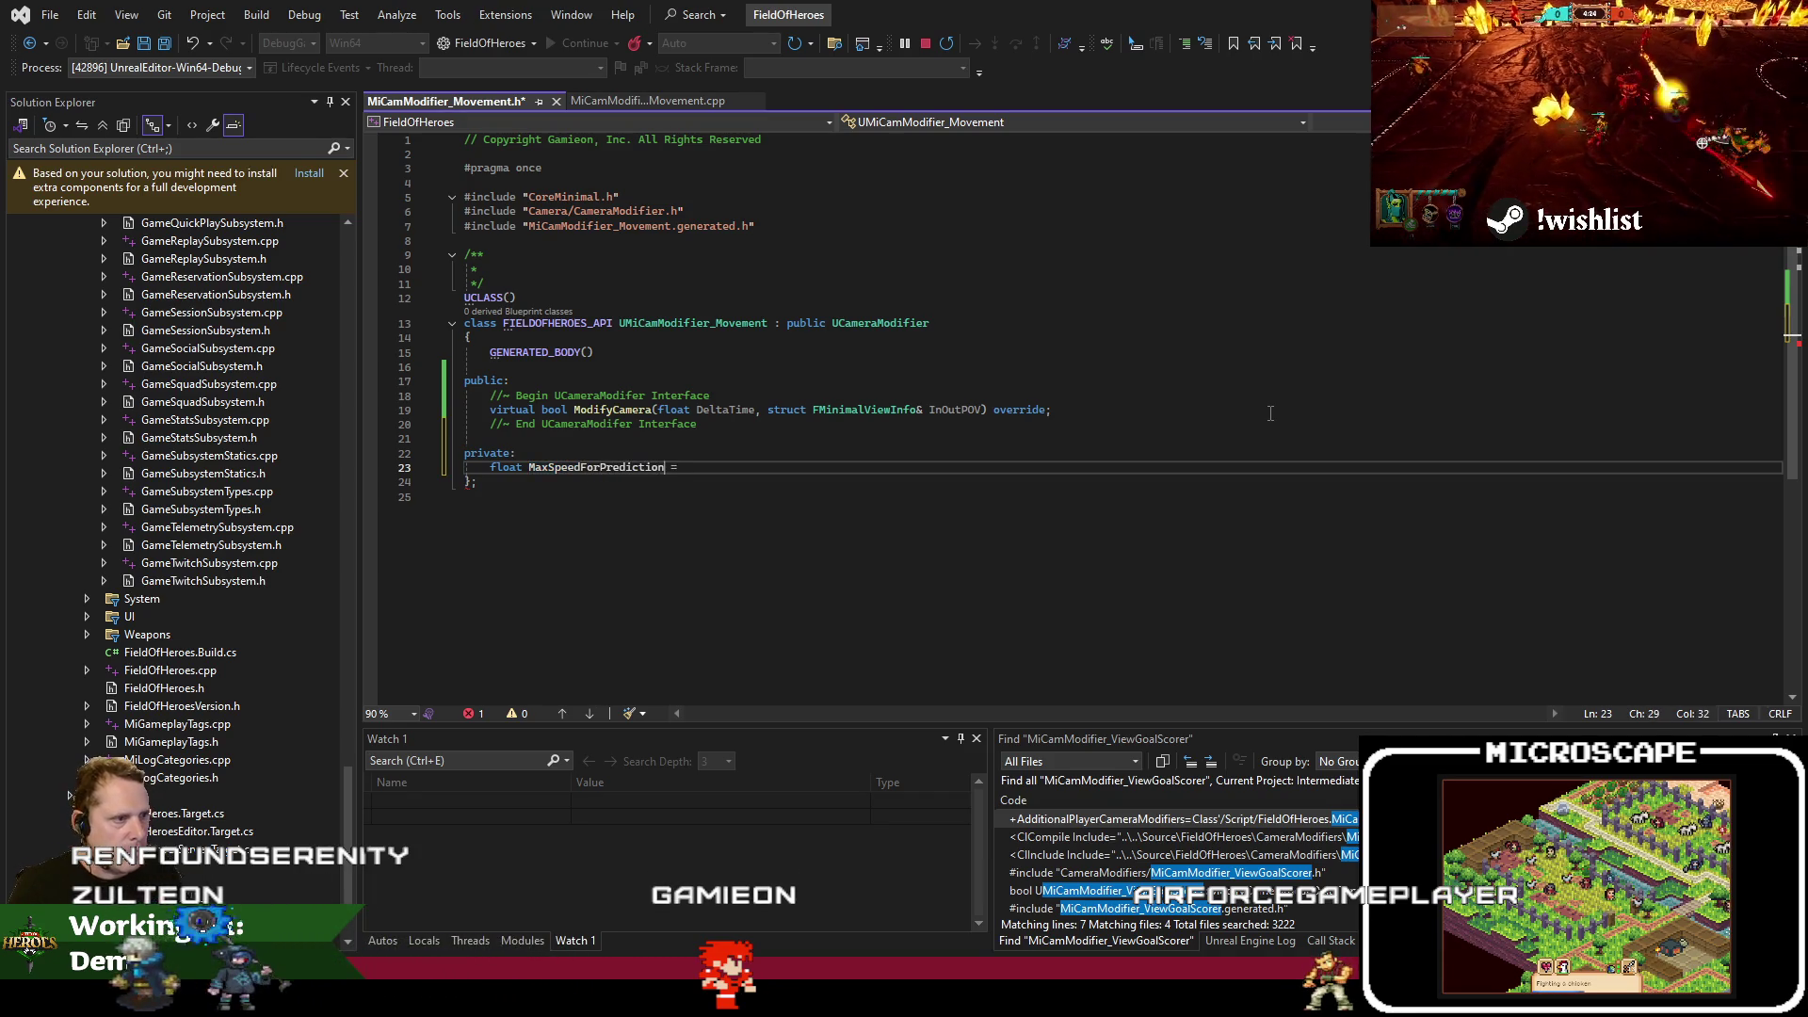
type("float MaxSpeedForPrediction = 400.f;")
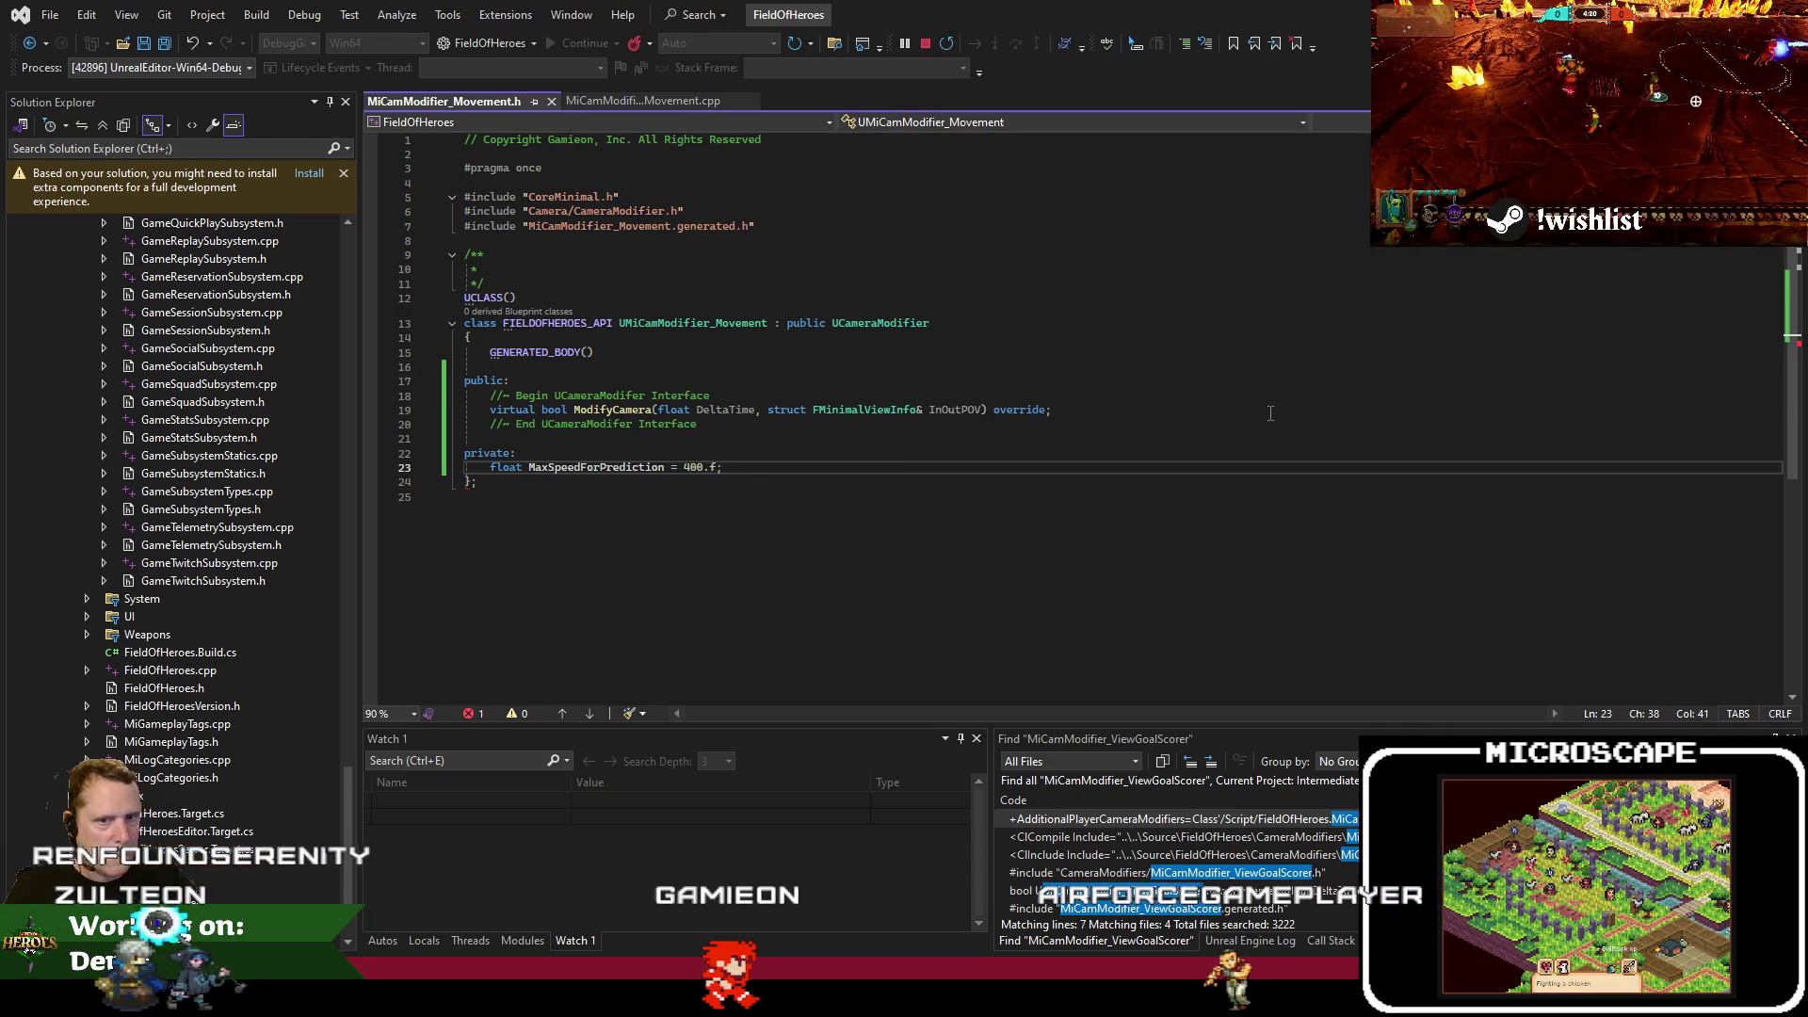
type(".f;")
left_click(611, 467)
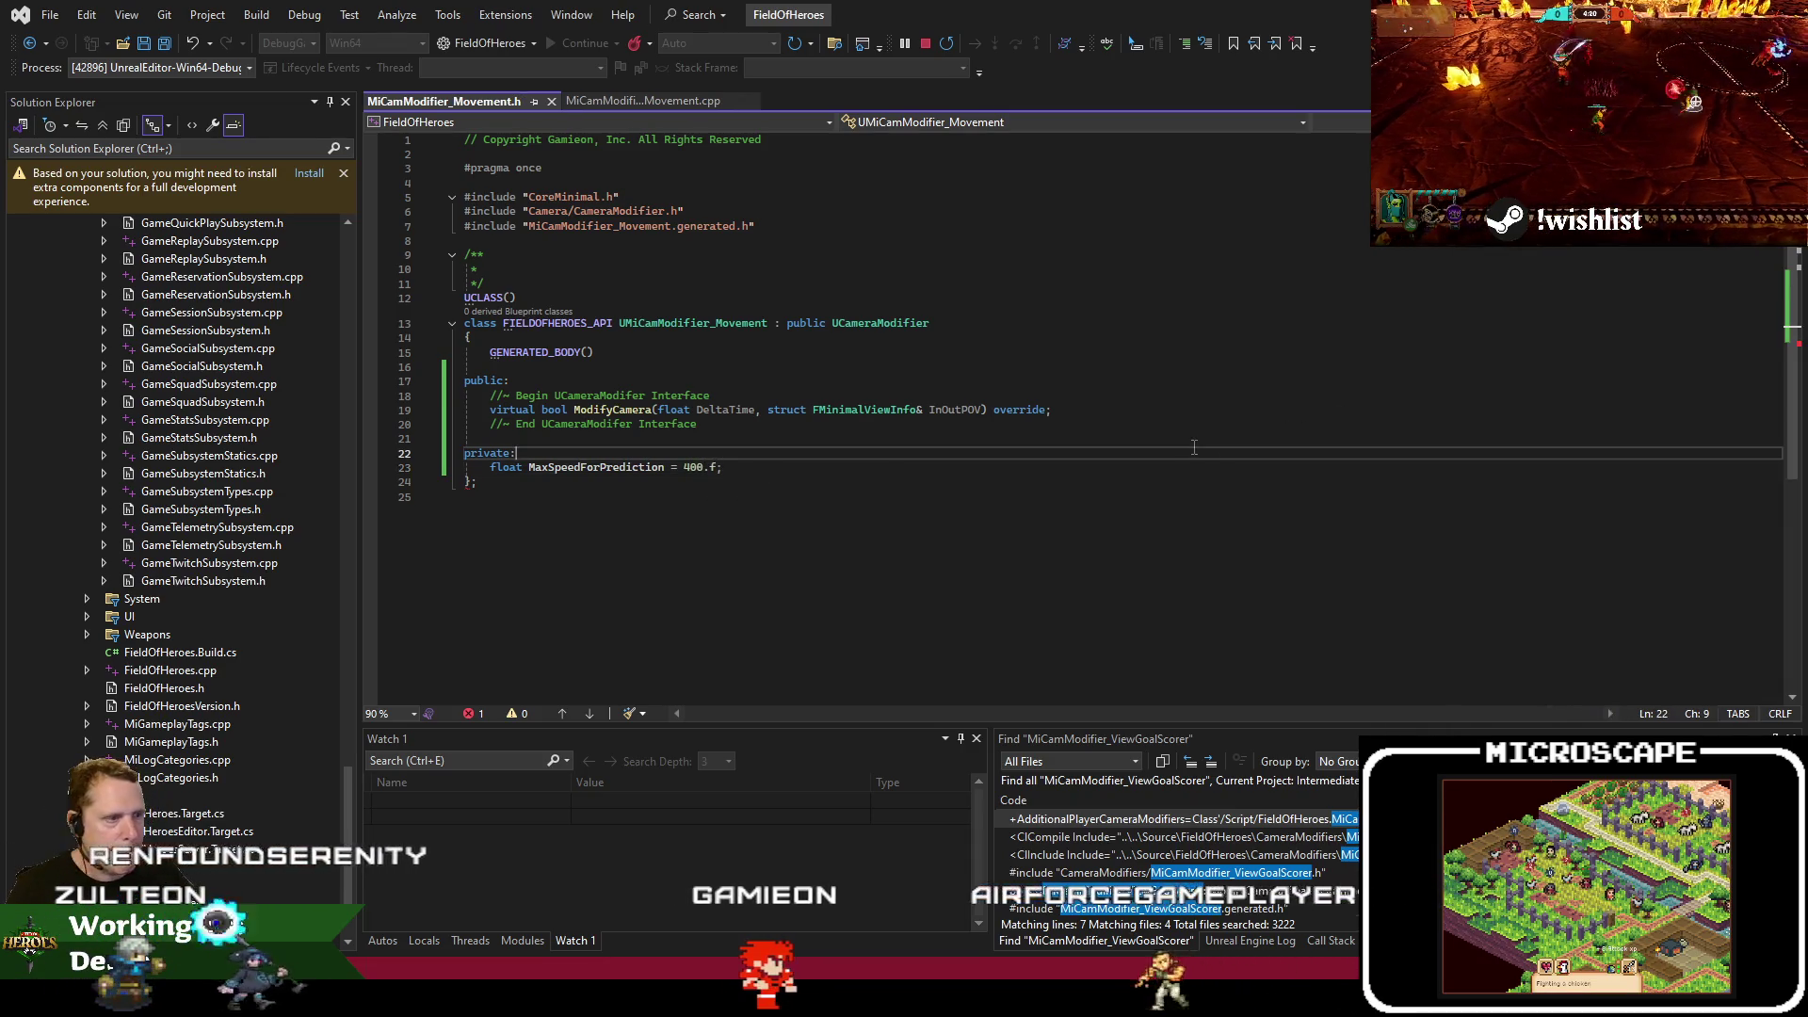
left_click(599, 102)
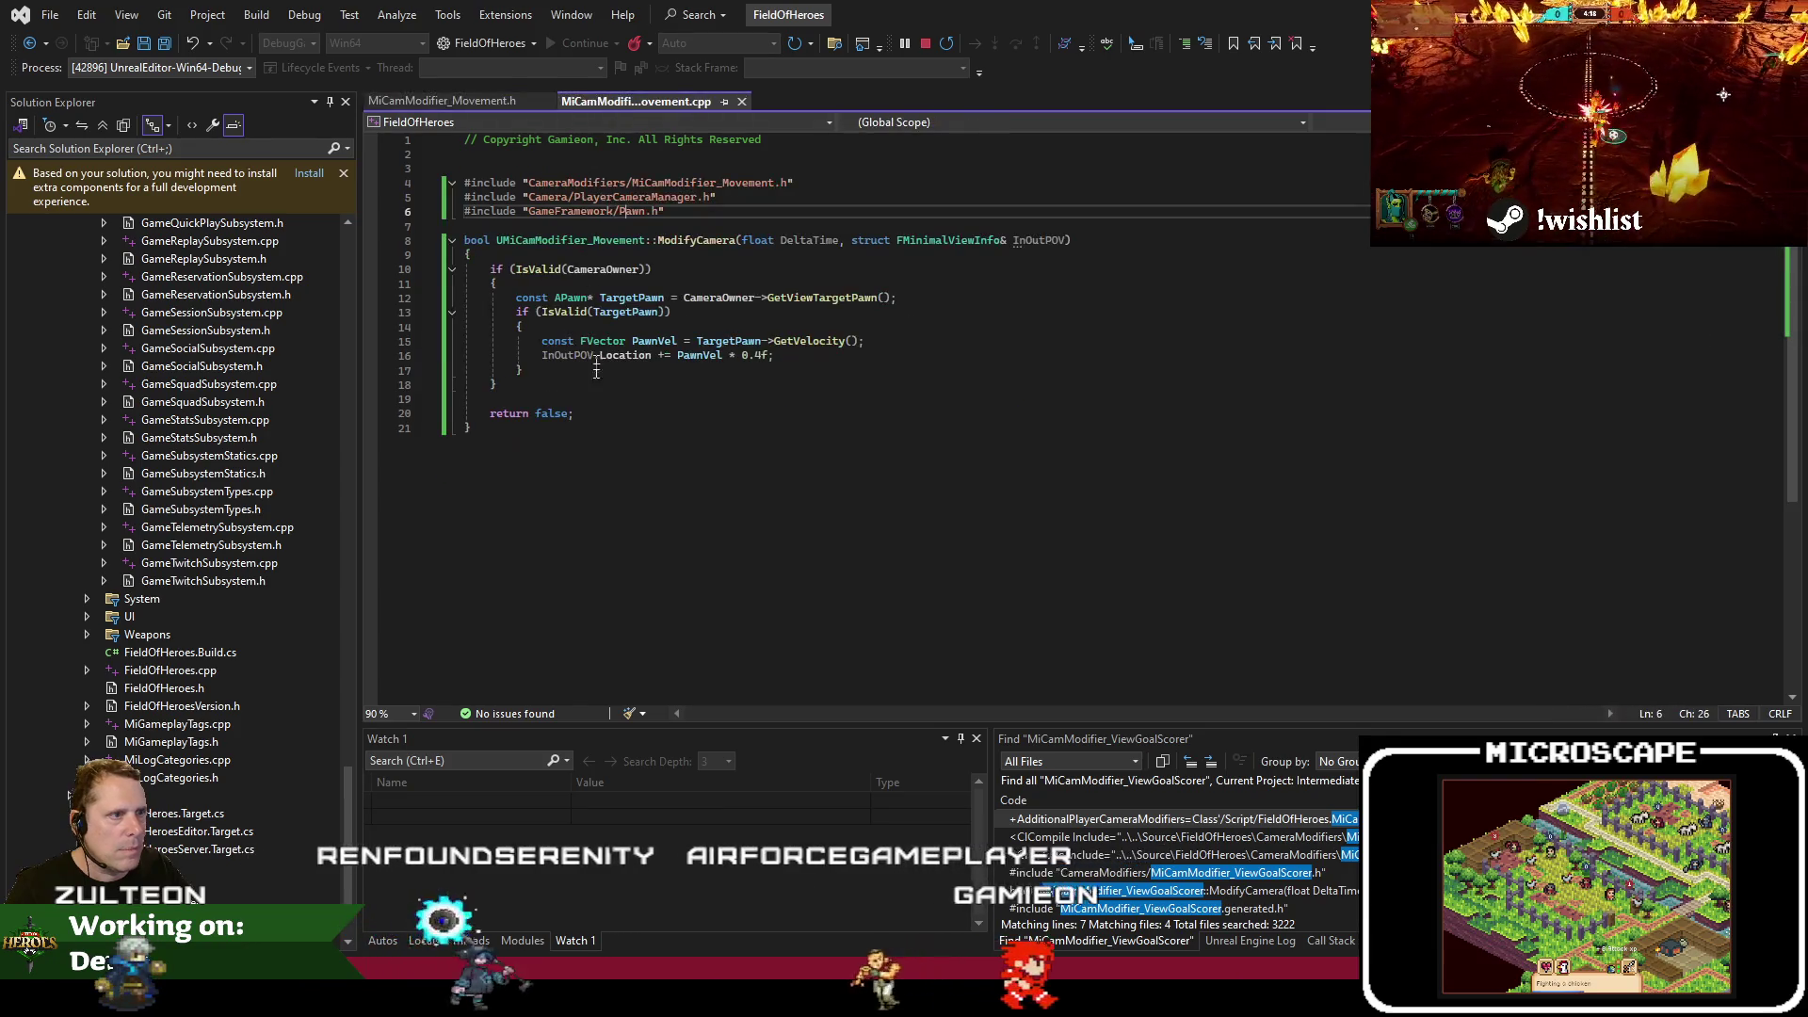
left_click(475, 102)
type("float CurrentPredictionSpeed = 0.f")
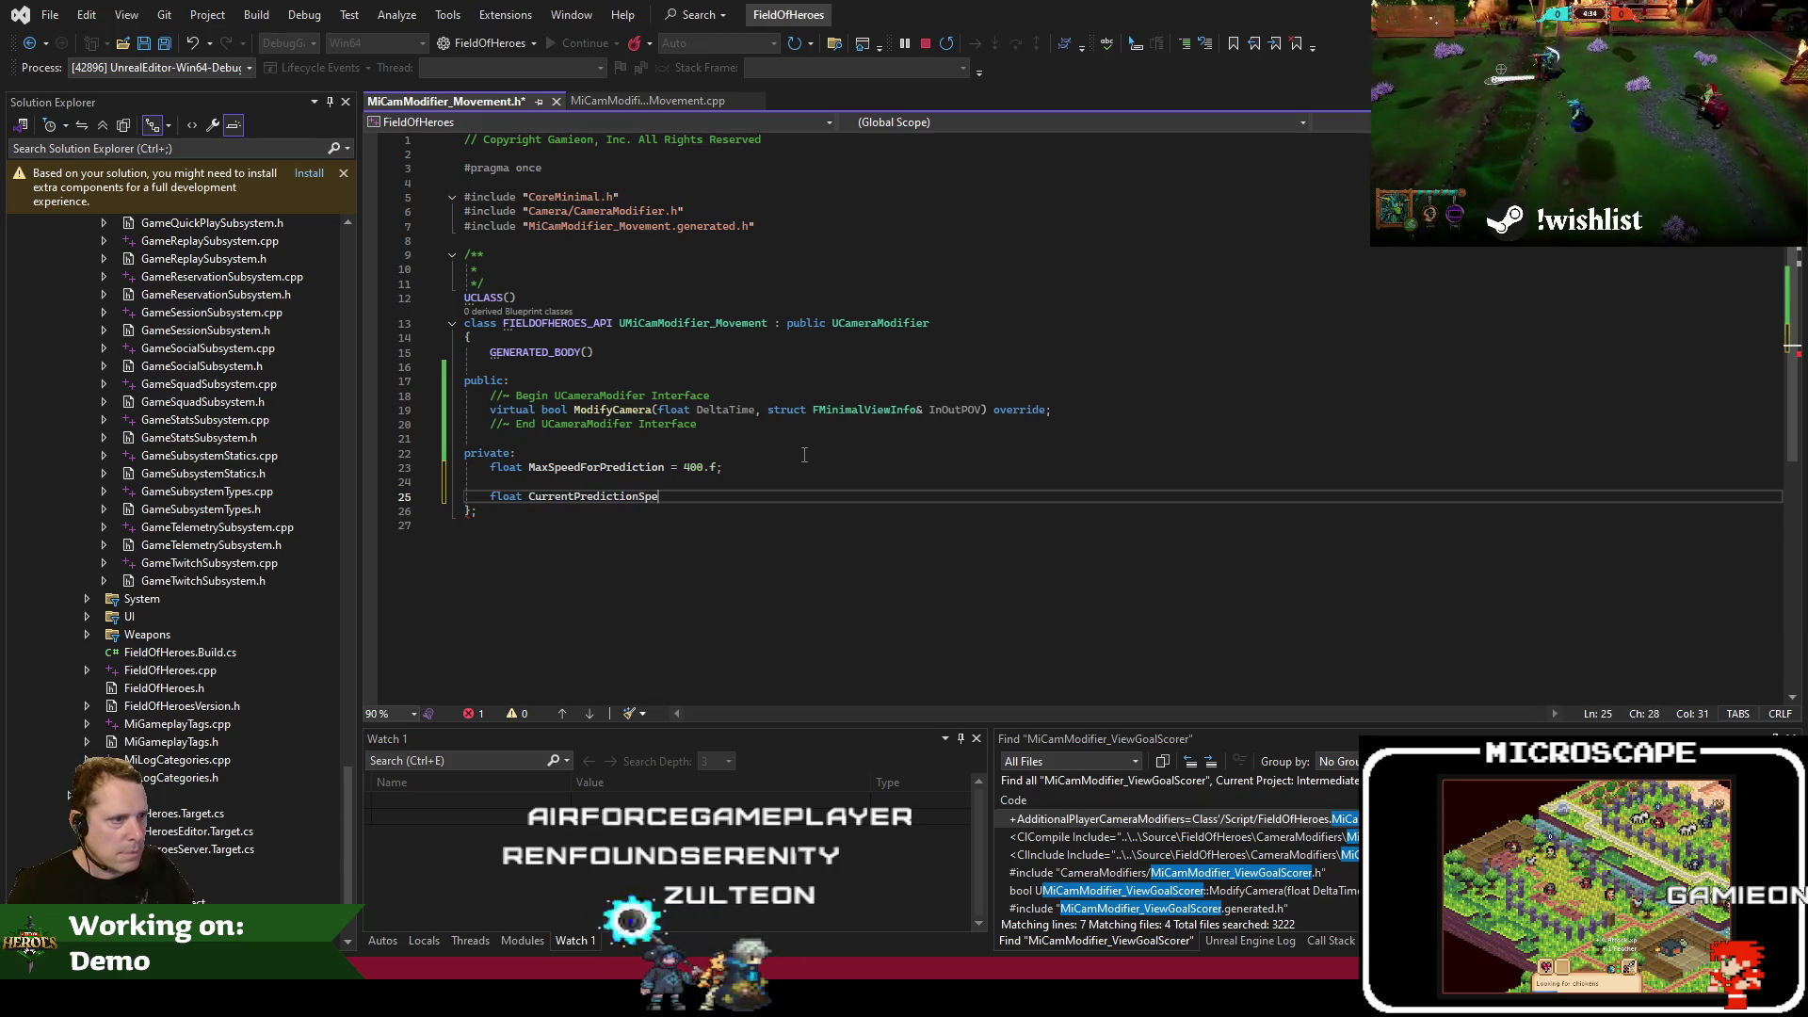
type(";")
left_click(653, 497)
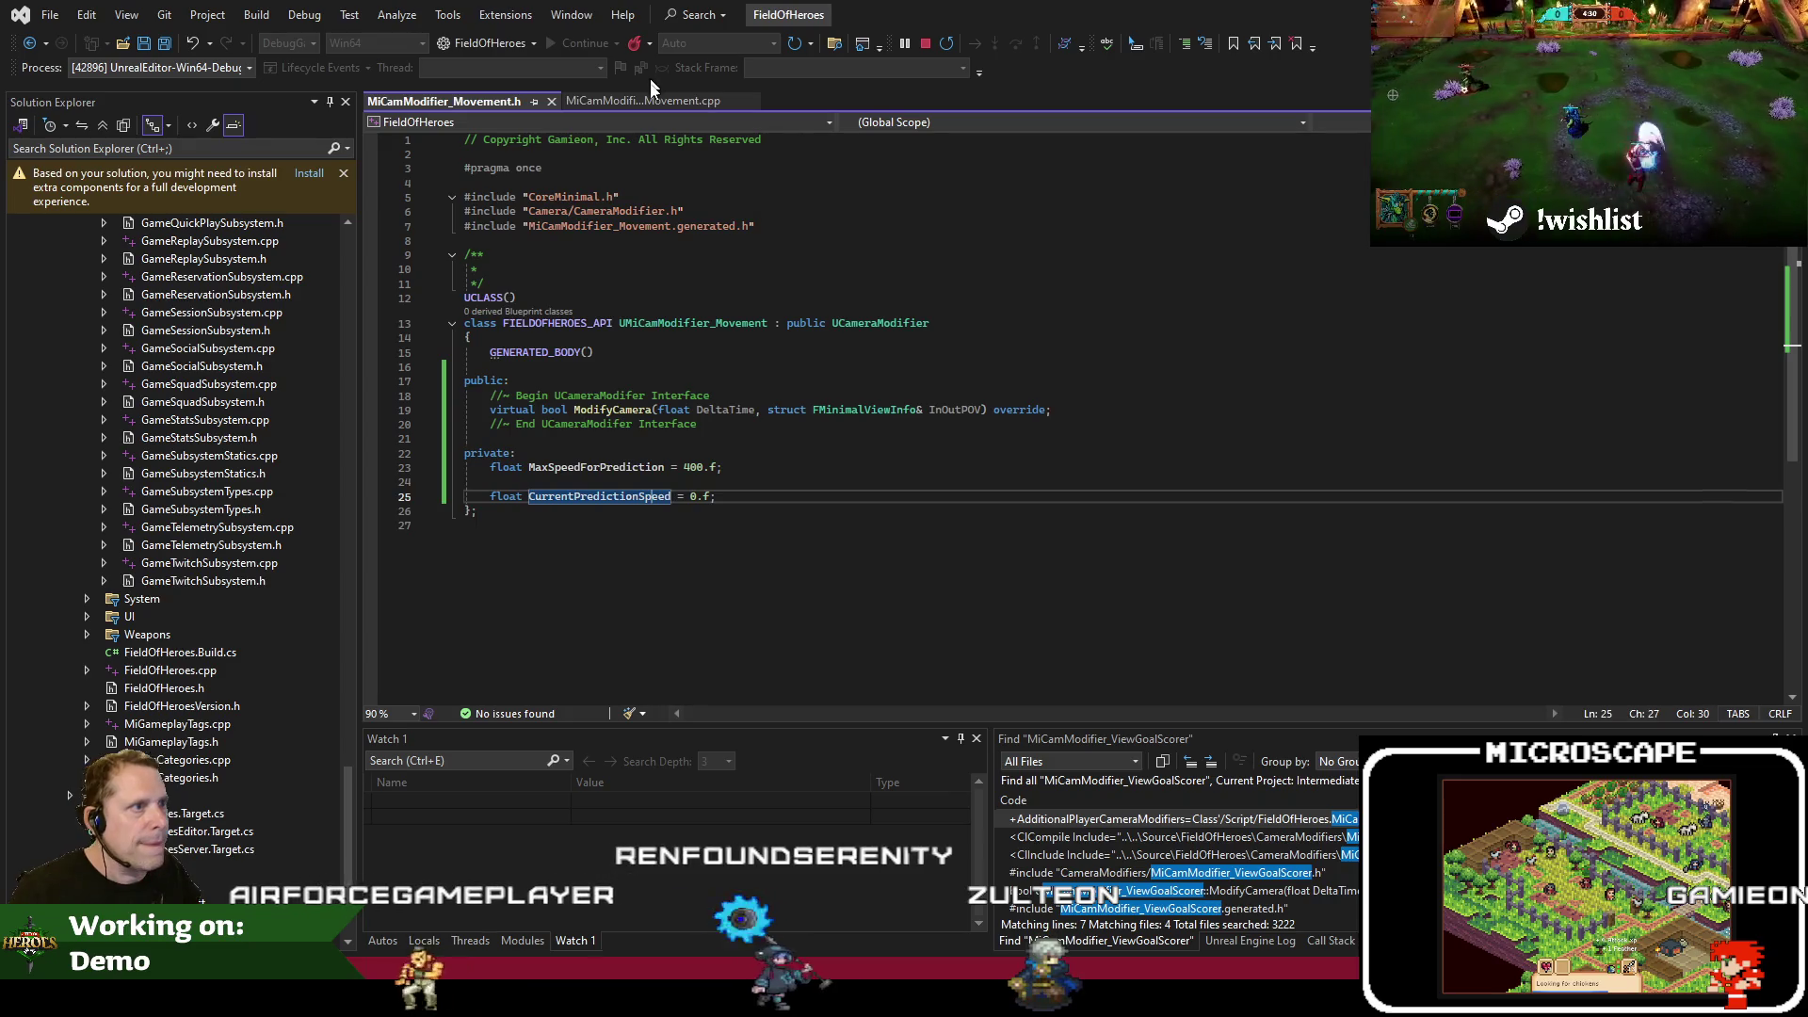
Insert blank lines after the PawnVel line in ModifyCamera
left_click(644, 100)
left_click(808, 240)
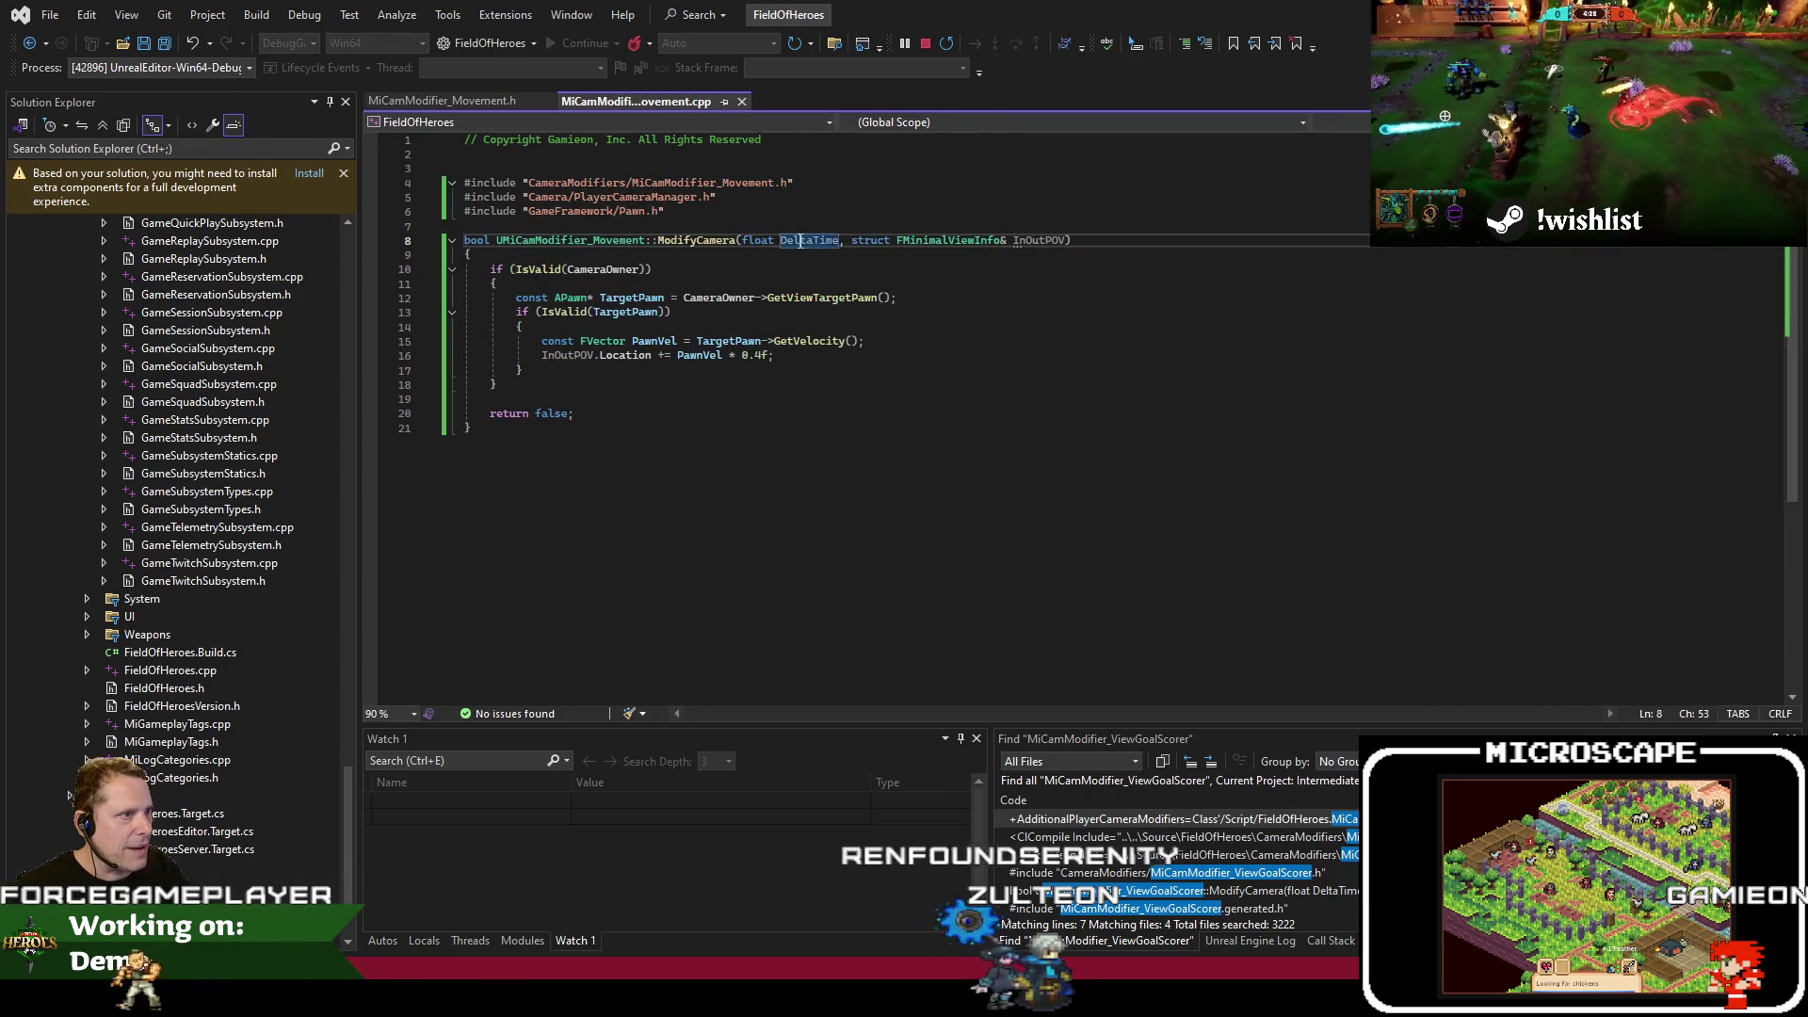
left_click(670, 374)
left_click(1042, 341)
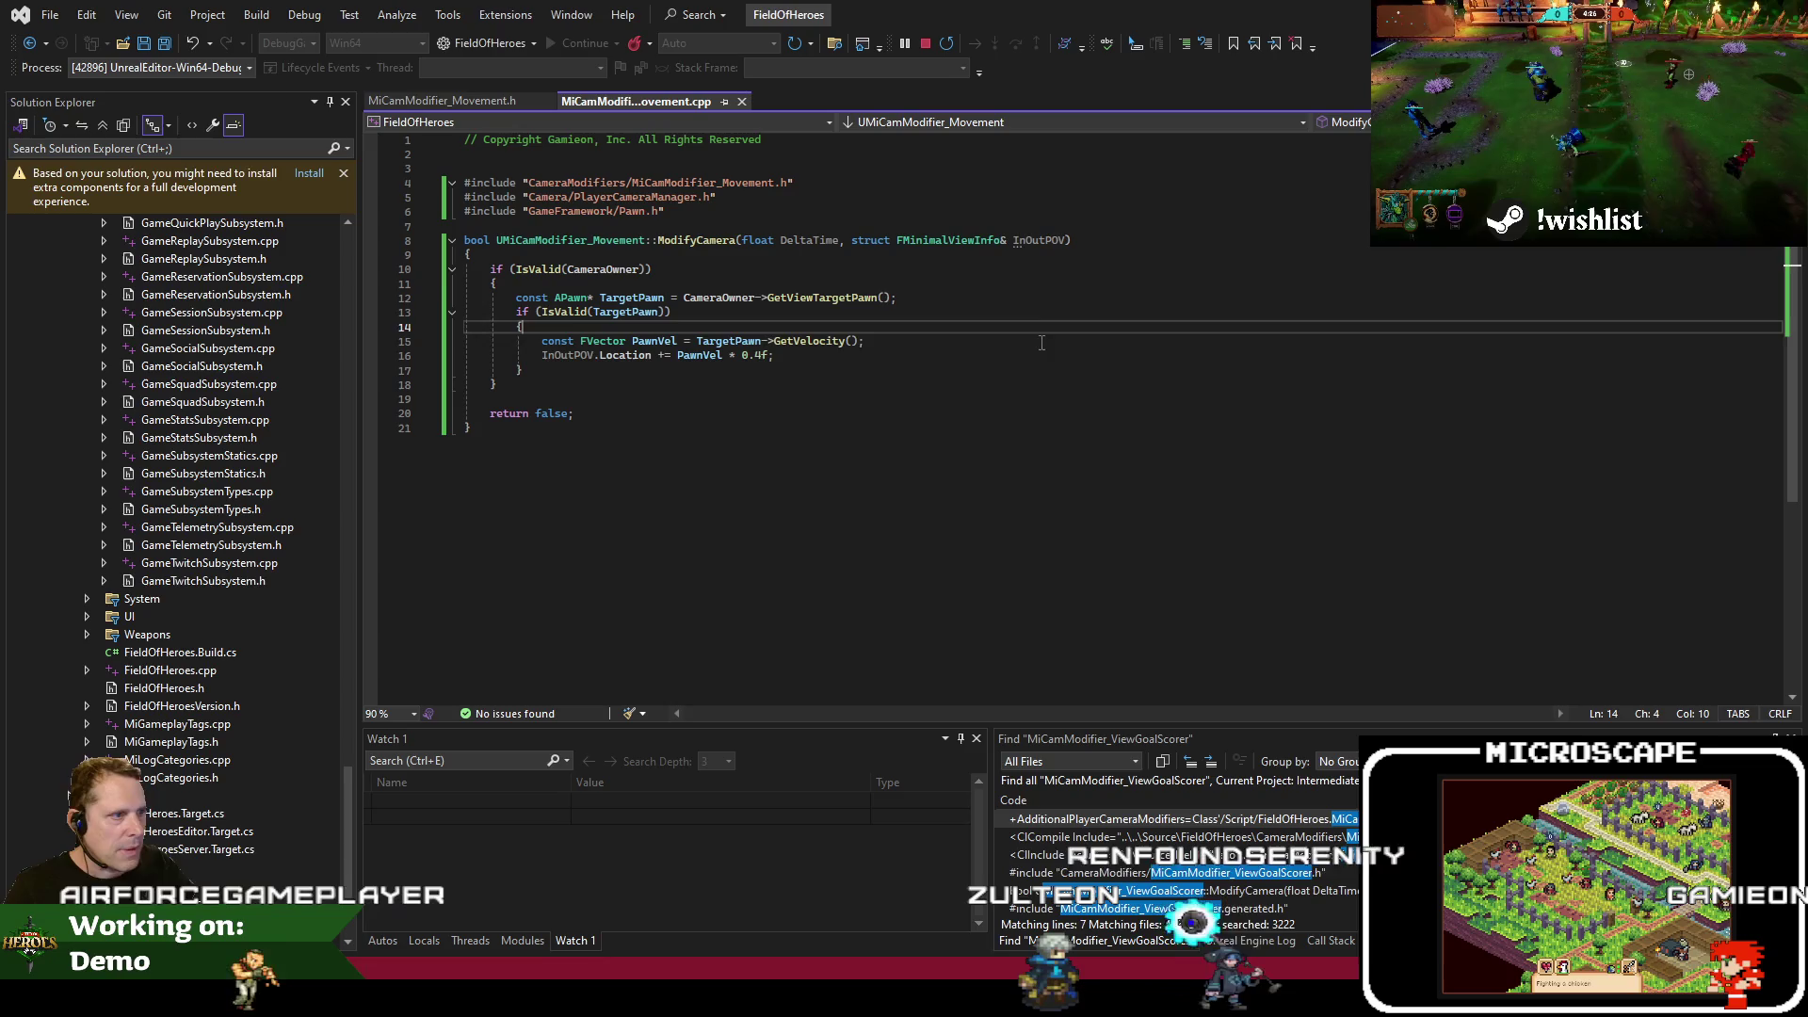
key("Return")
key("Return")
key("Up")
left_click(471, 100)
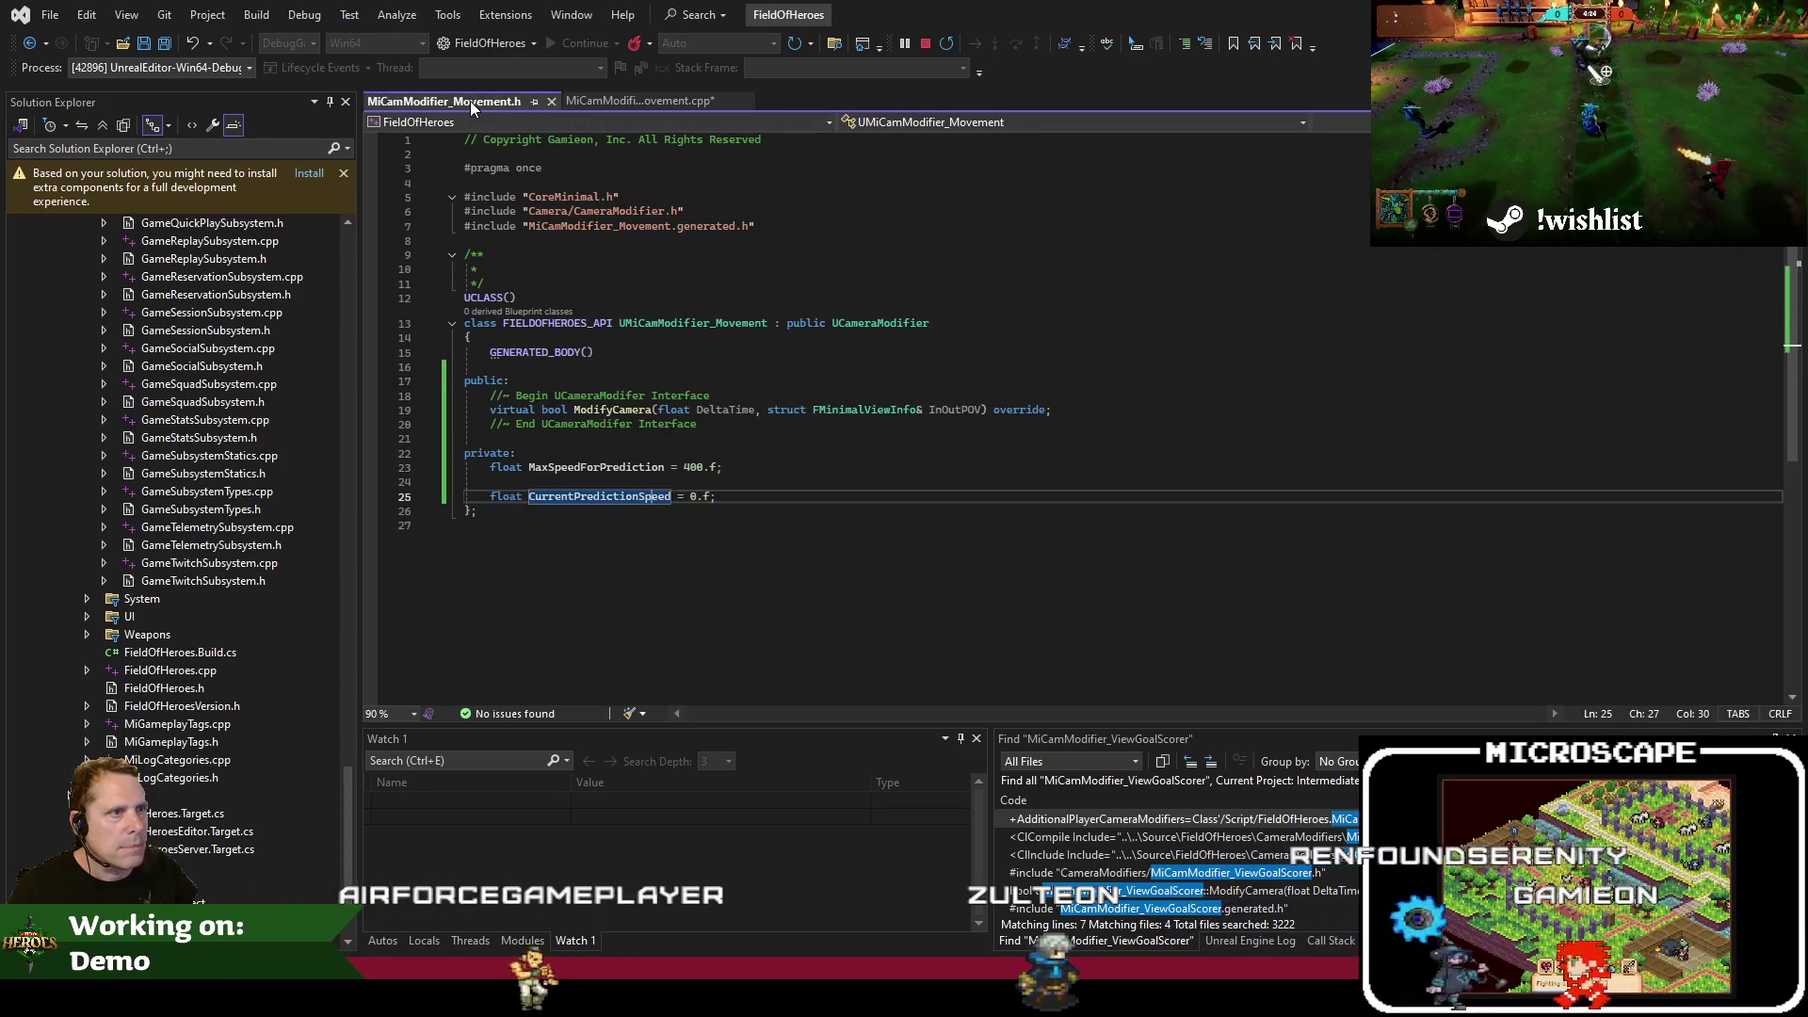
left_click(629, 102)
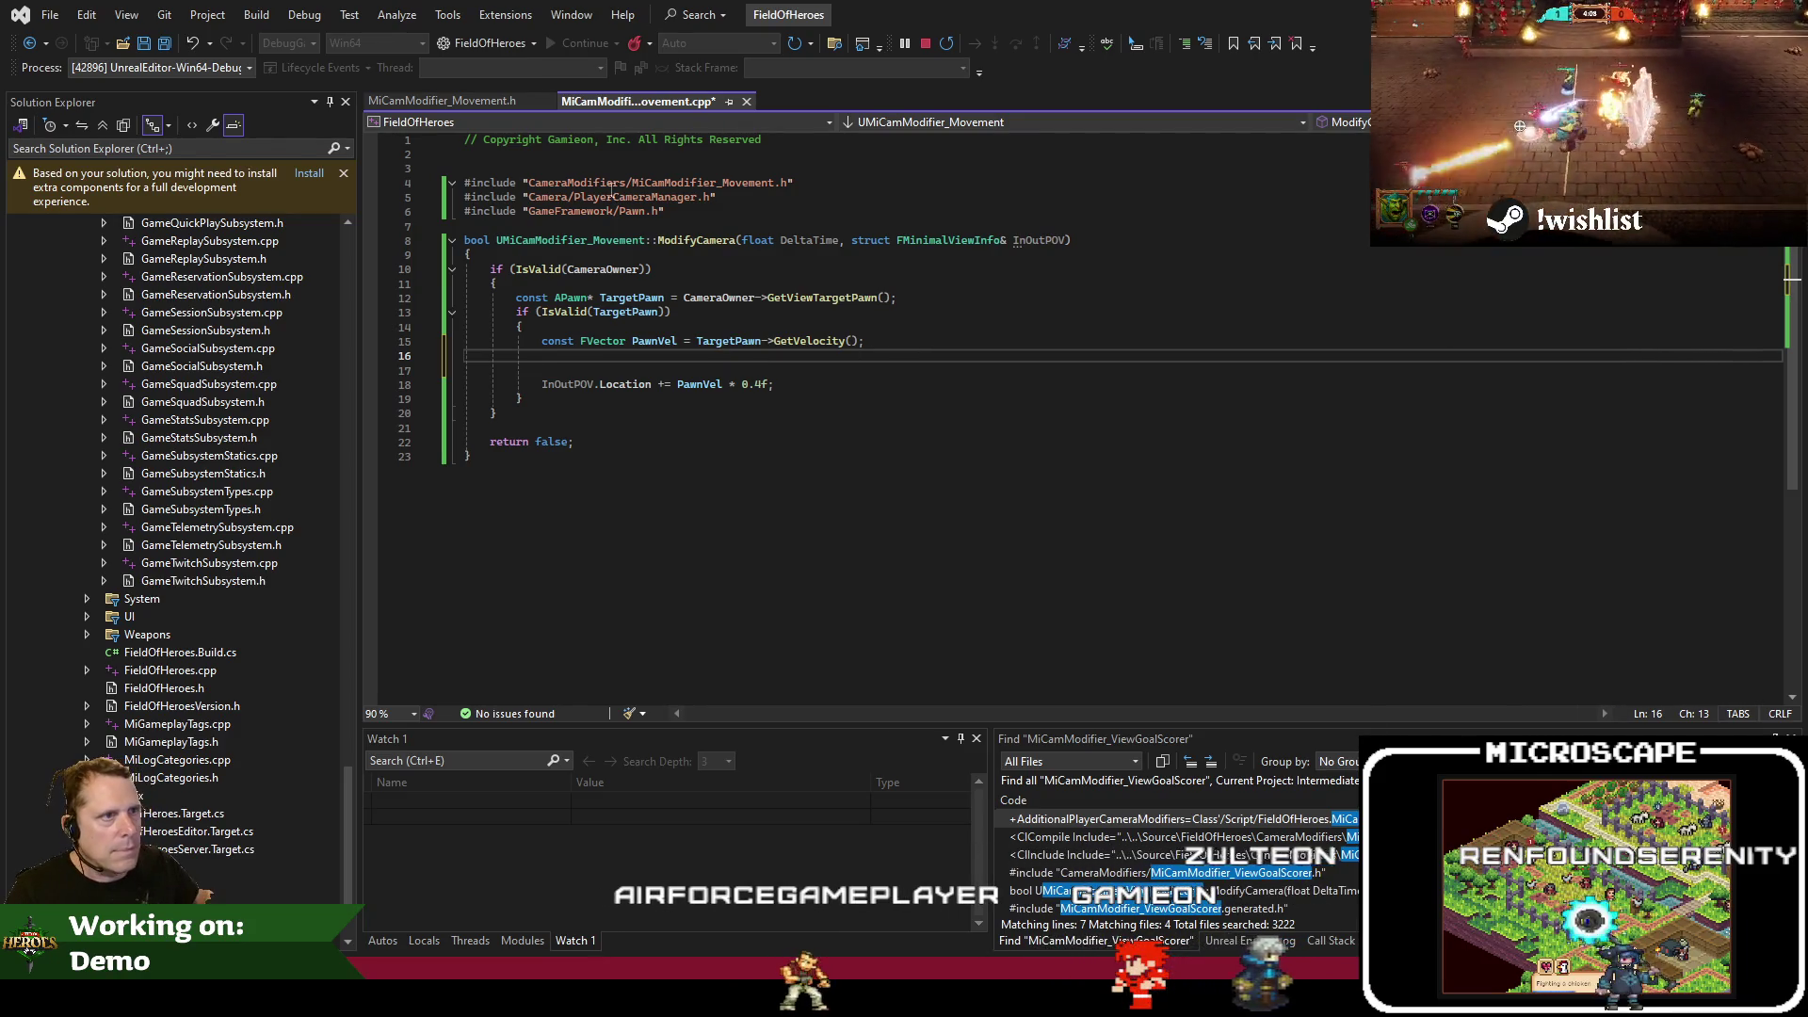
Turn CurrentPredictionSpeed into 'FVector CurrentCameraDelta = FVector::ZeroVector;' in the header
left_click(485, 101)
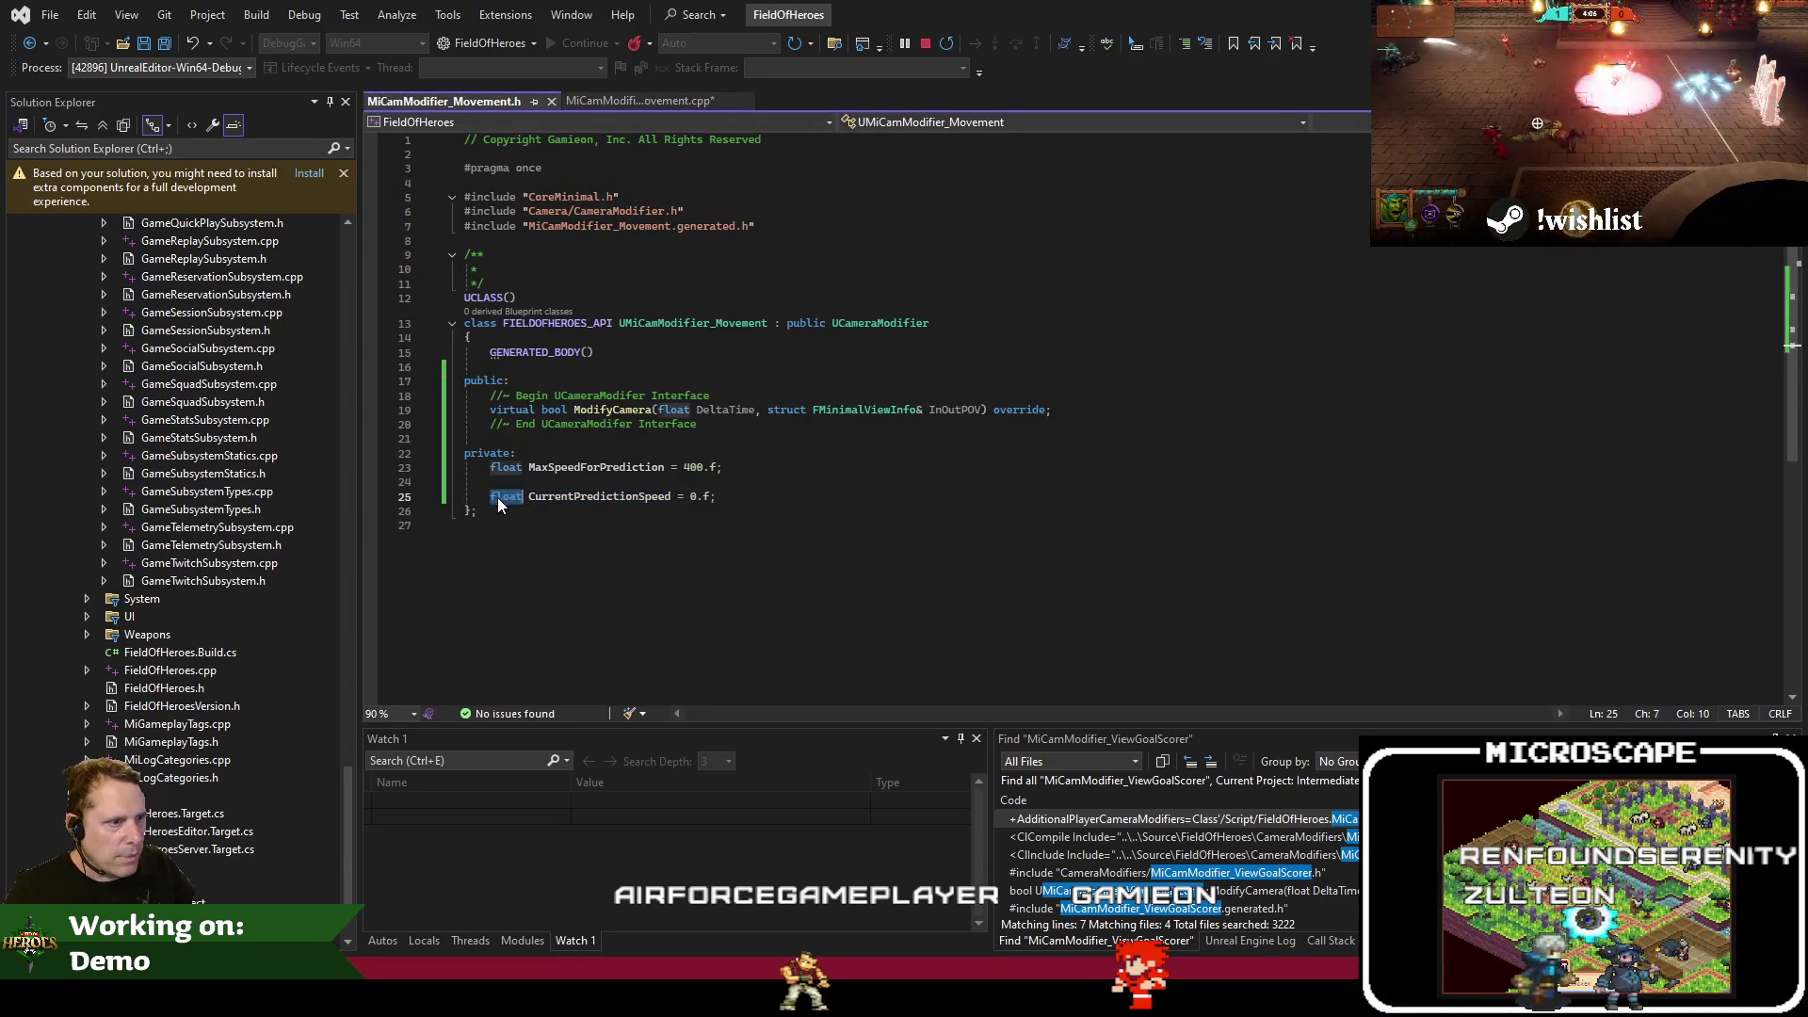
type("ctor Curren")
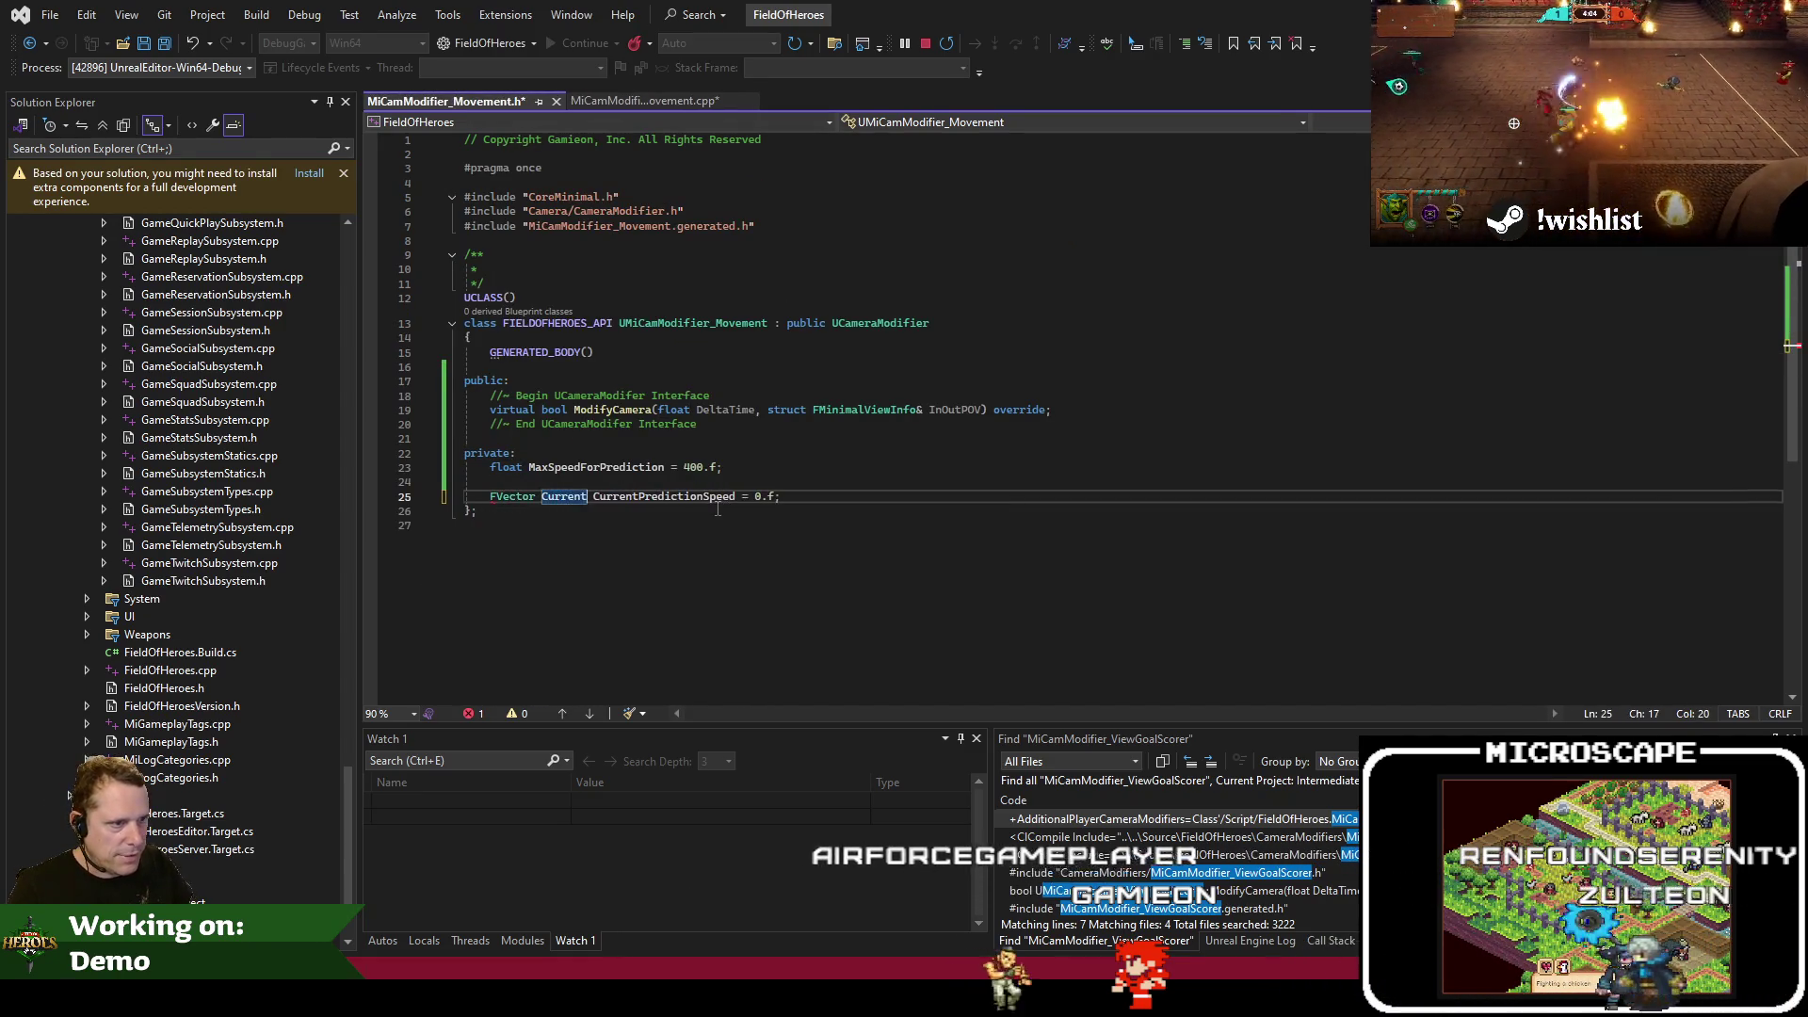
key("shift+End")
key("shift+Left")
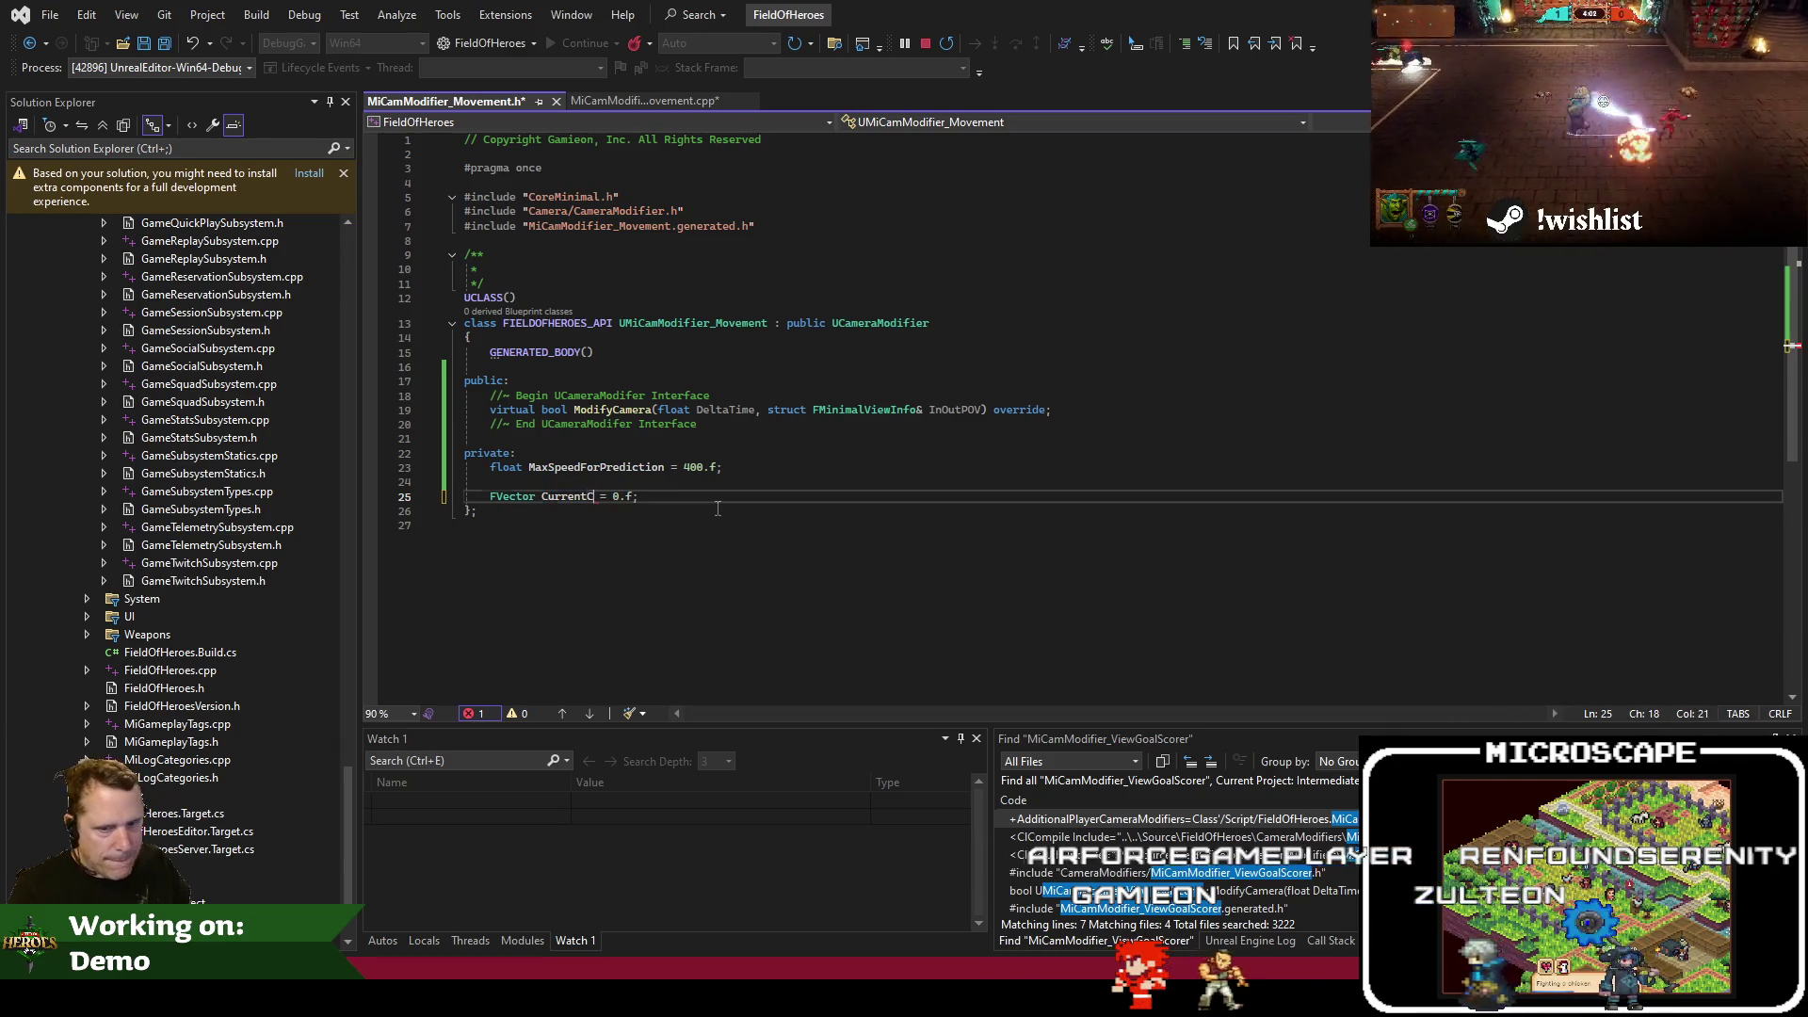
type("CameraDelta = F")
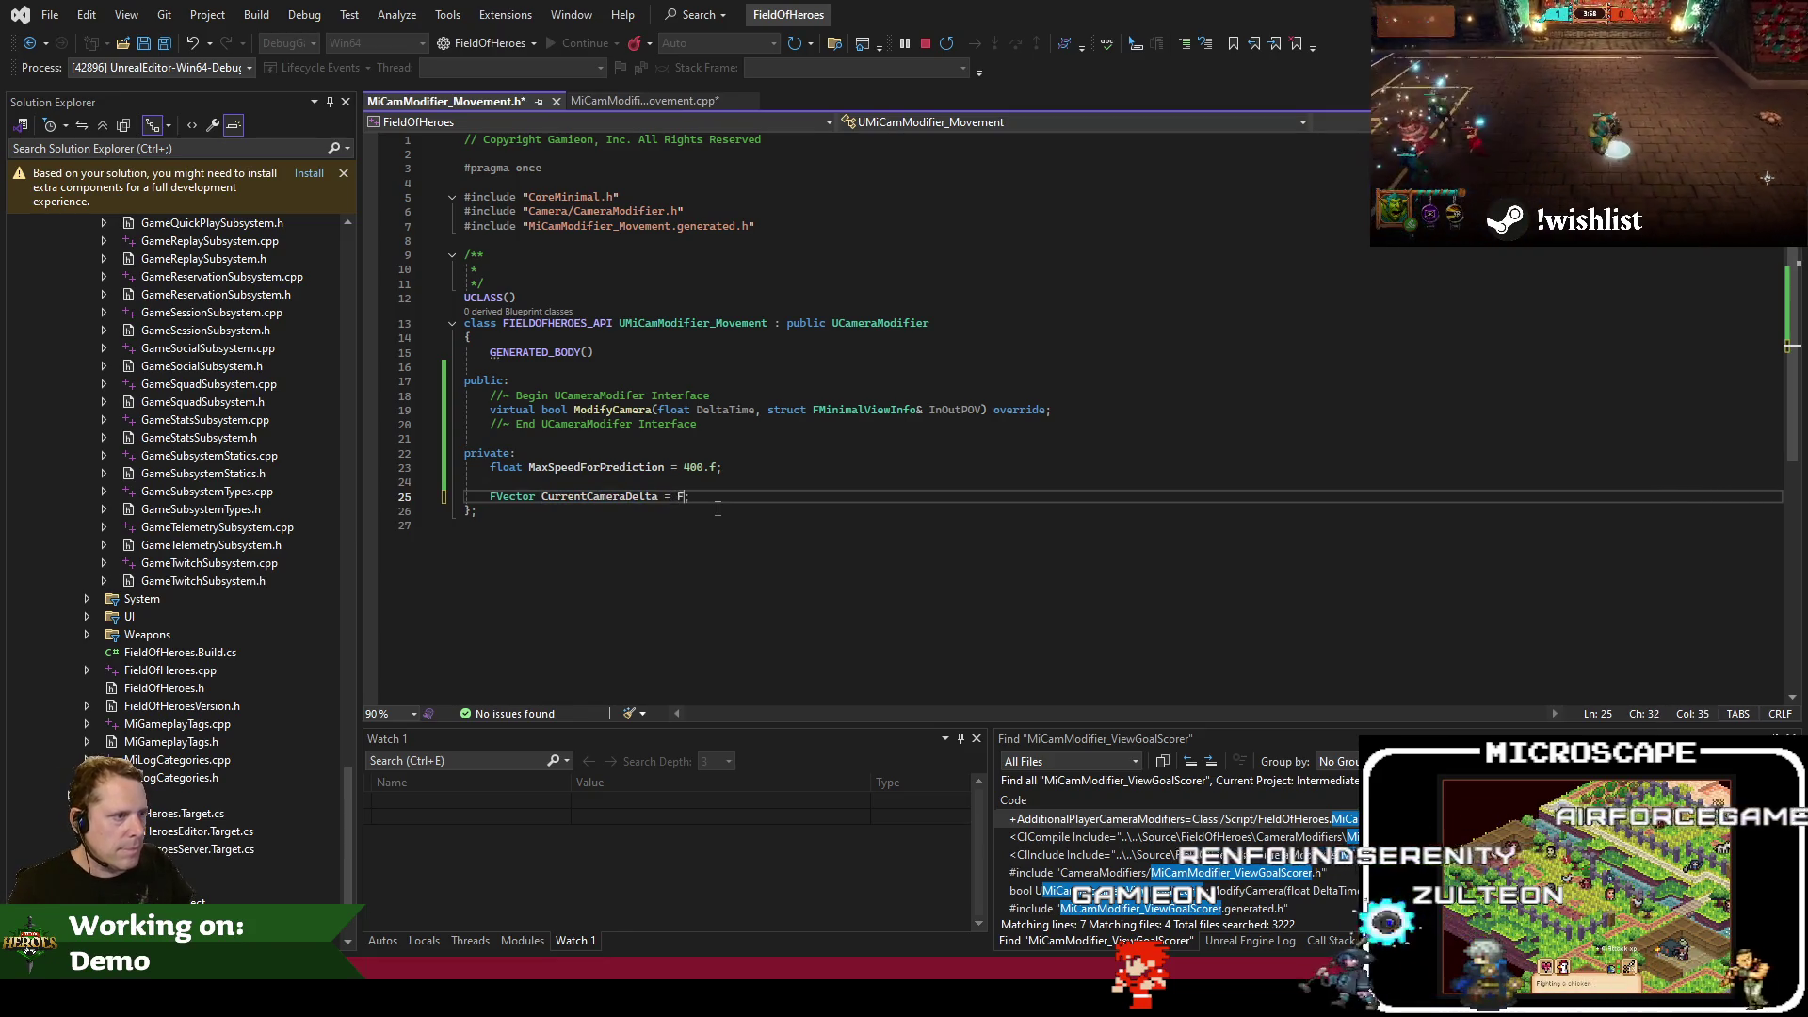
type("Vector::ZeroVector")
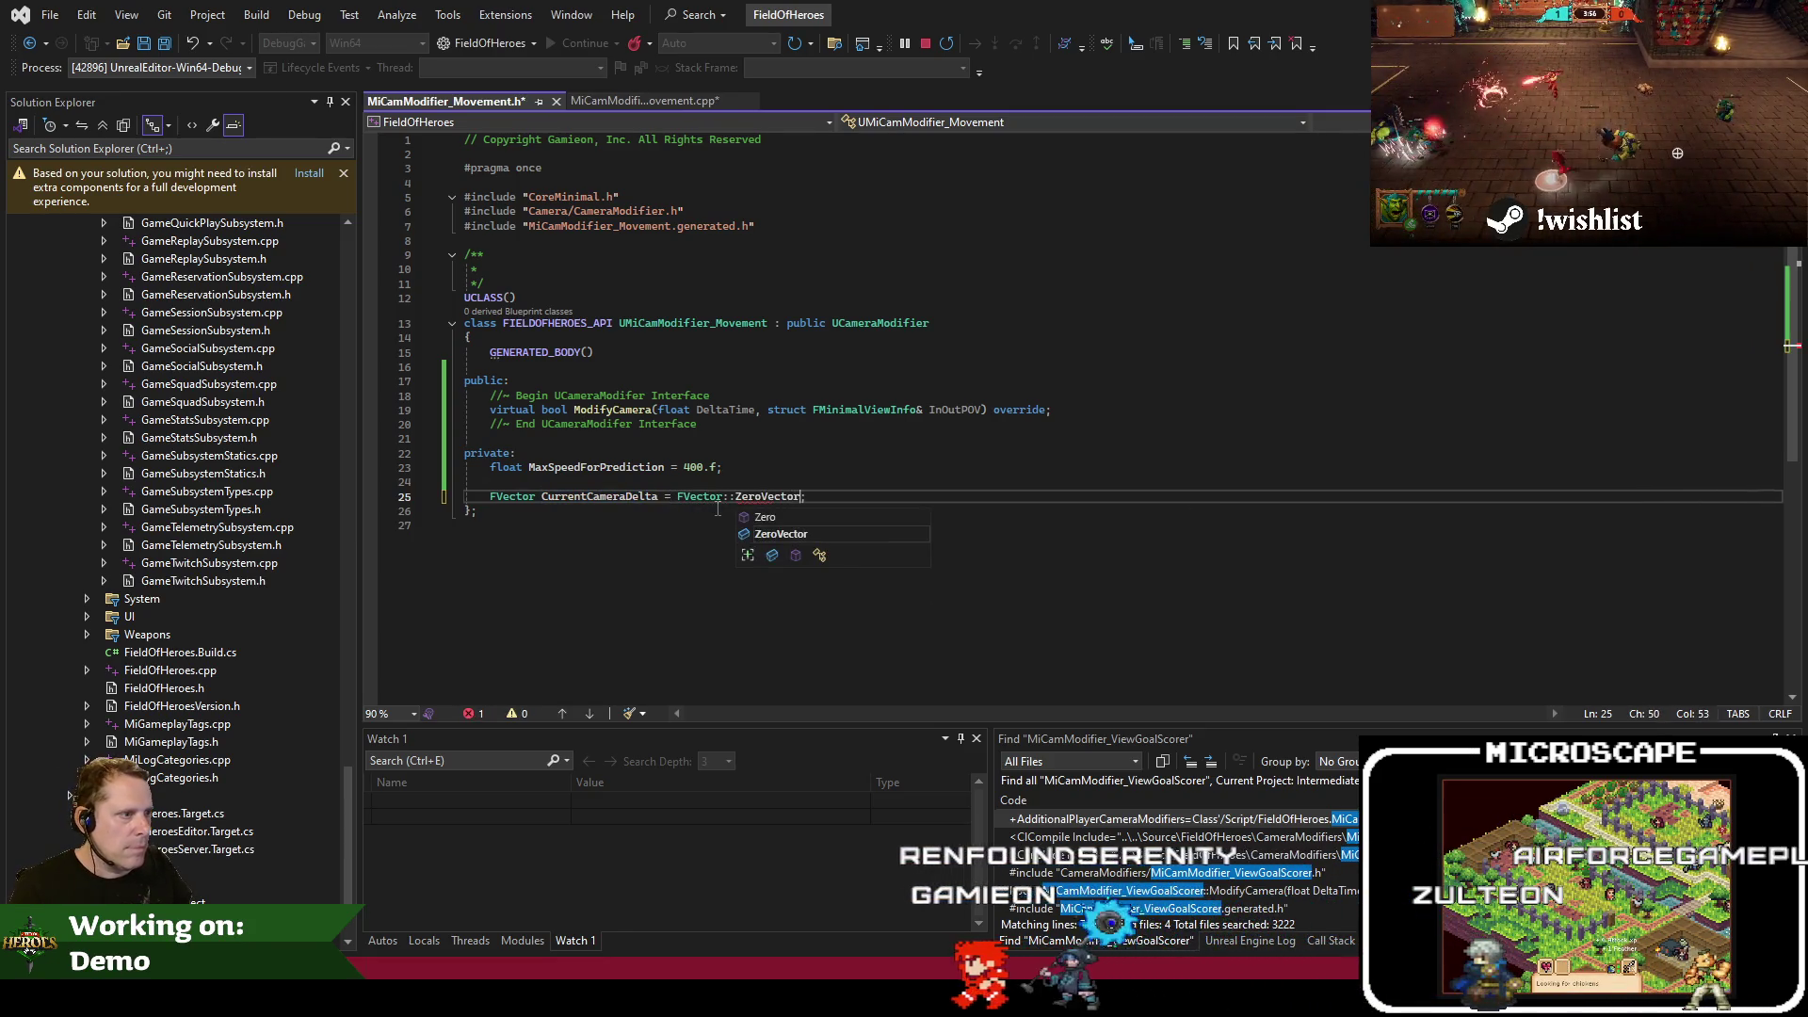
key("Tab")
left_click(624, 504)
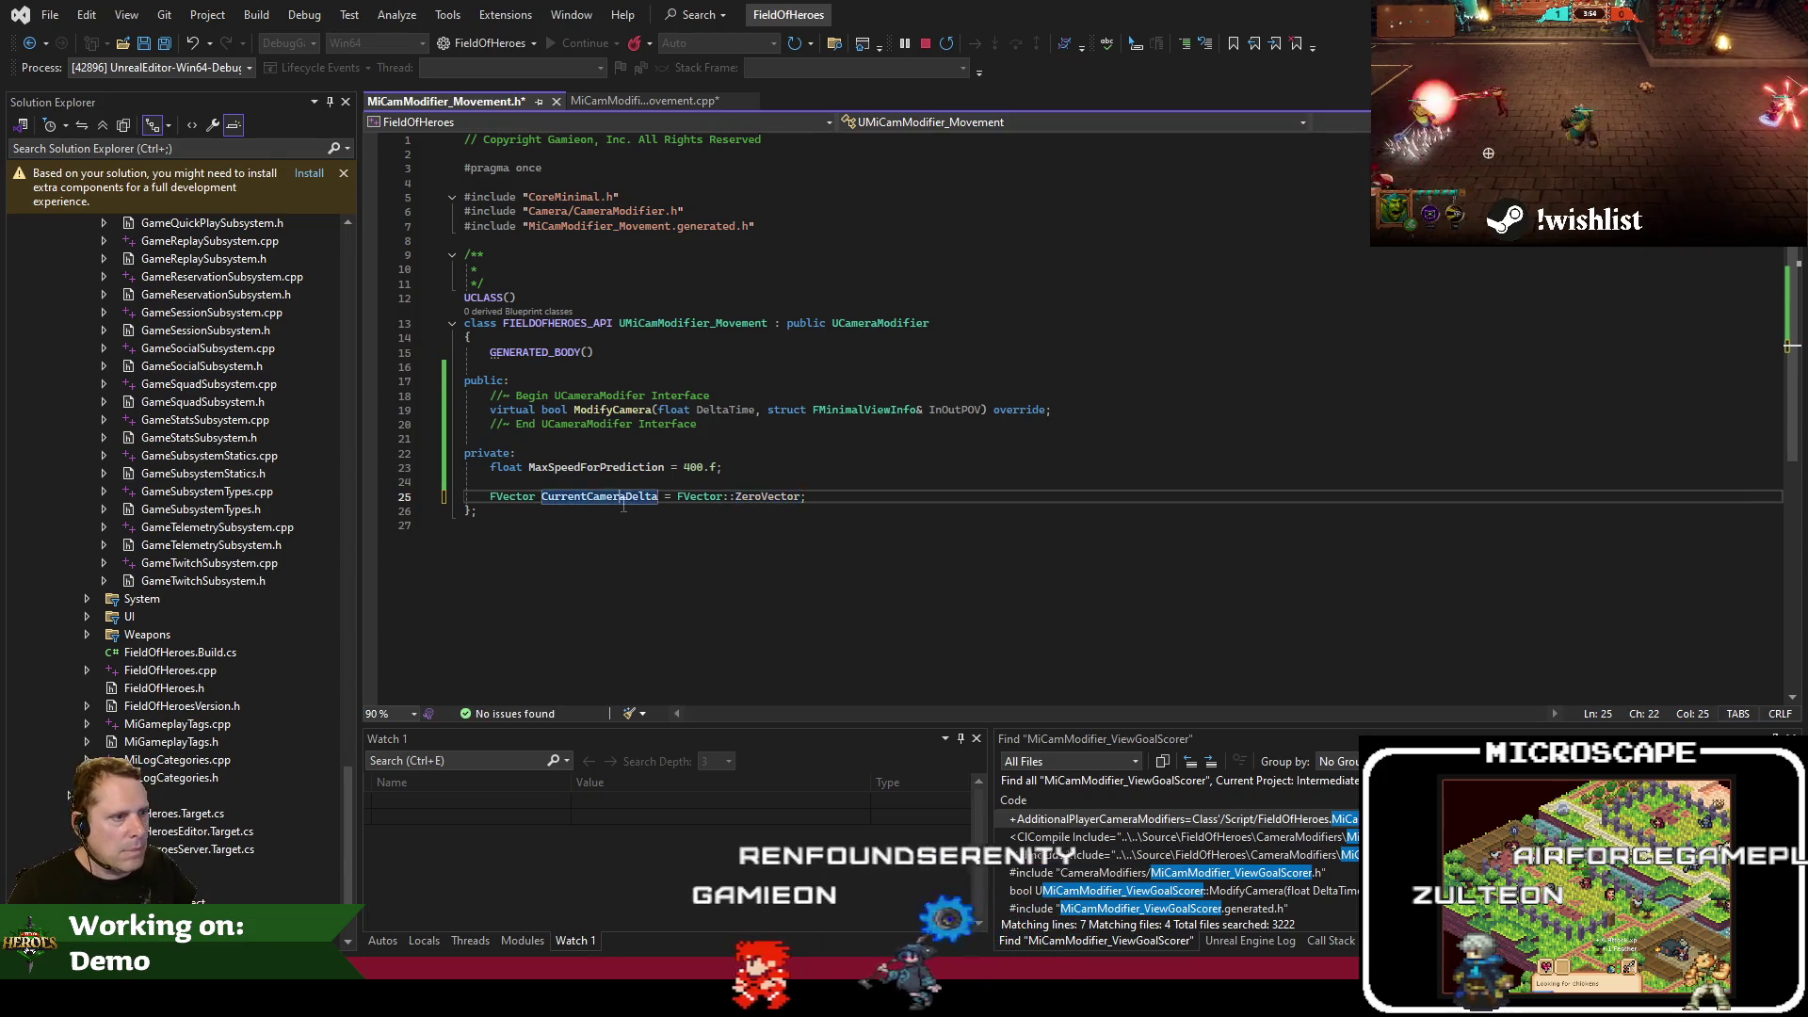
key("ctrl+Tab")
left_click(606, 363)
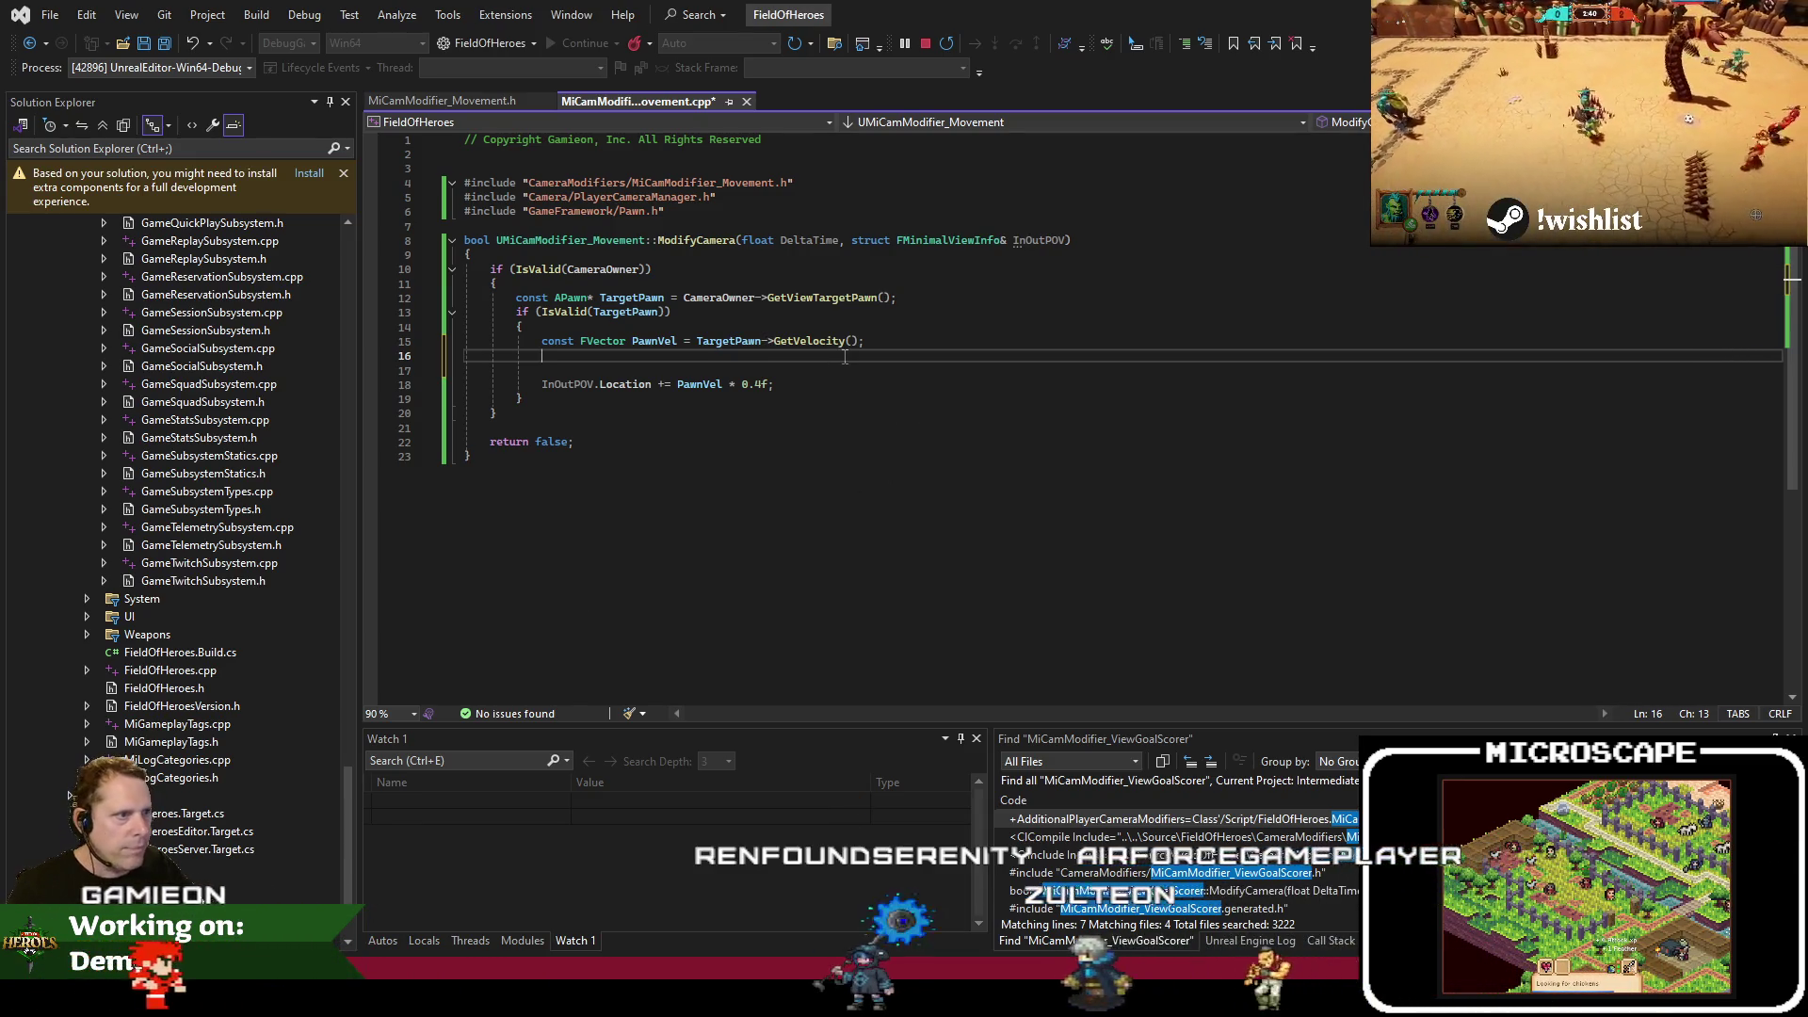
Type 'CurrentCameraDelta = FMath::Lerp(CurrentCameraDelta, PawnVel' on the new line after PawnVel
key("Return")
type("CurrentCameraDelta ")
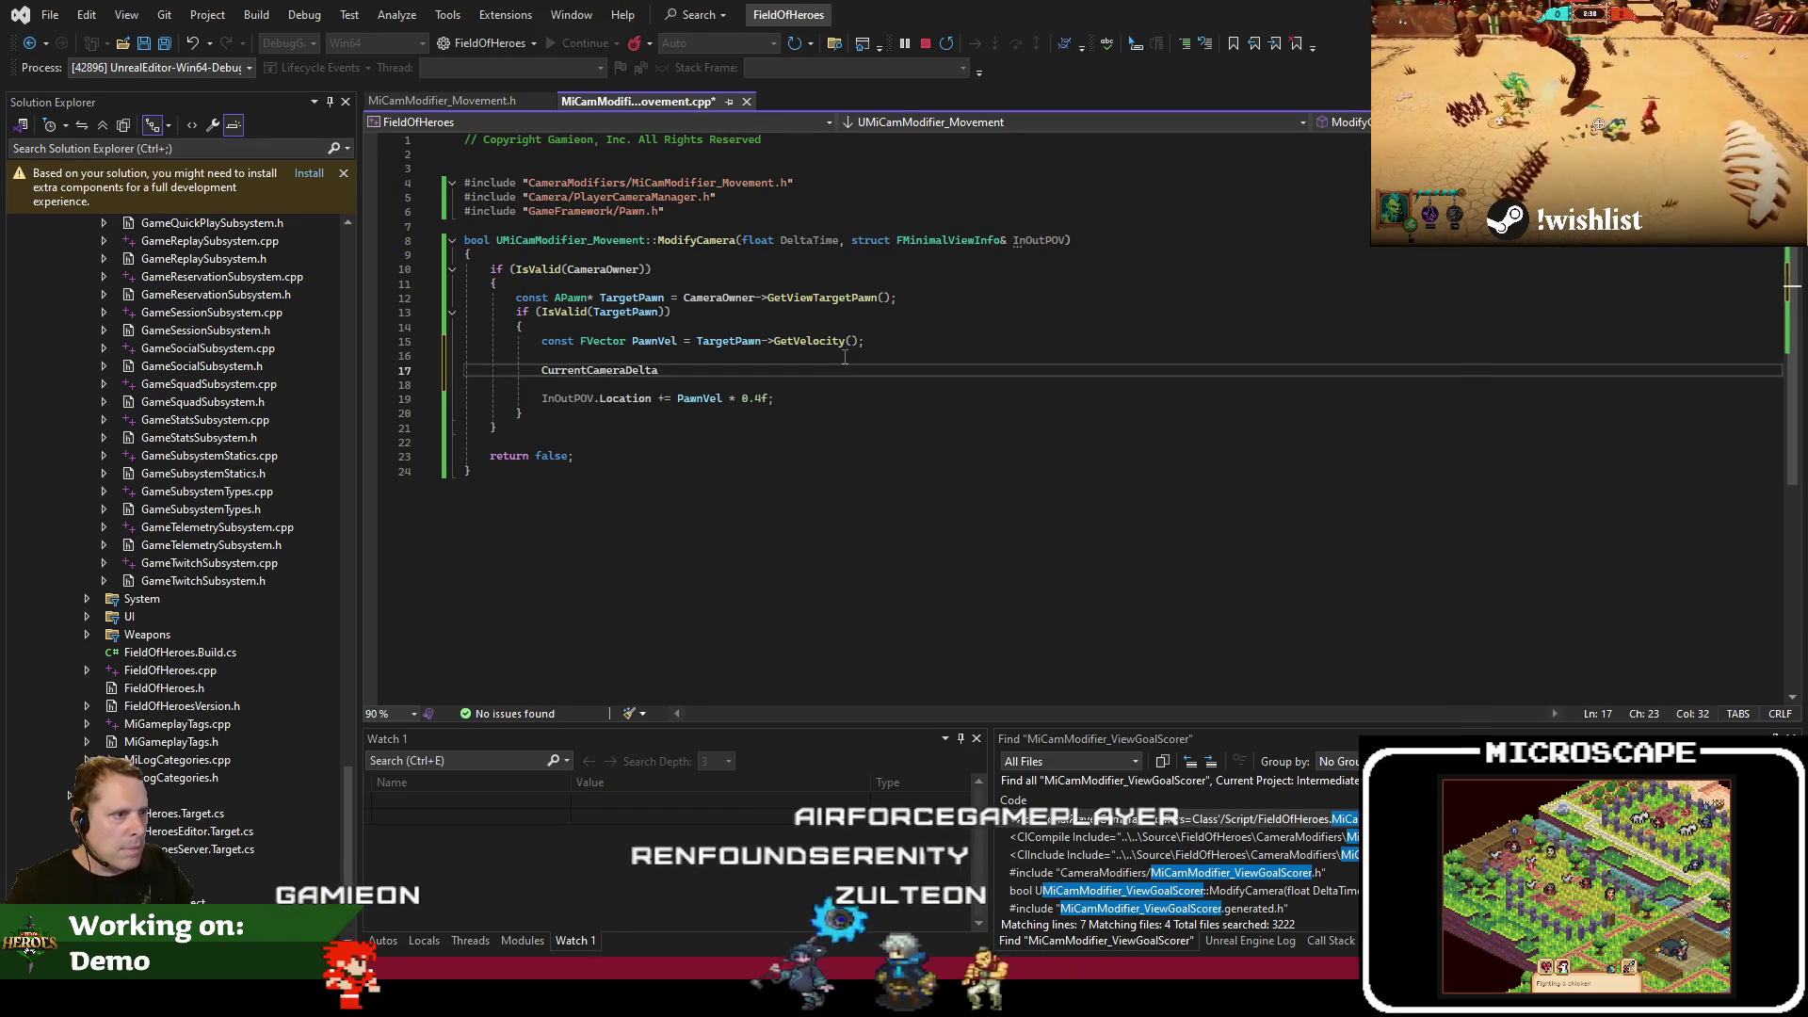
type("= F")
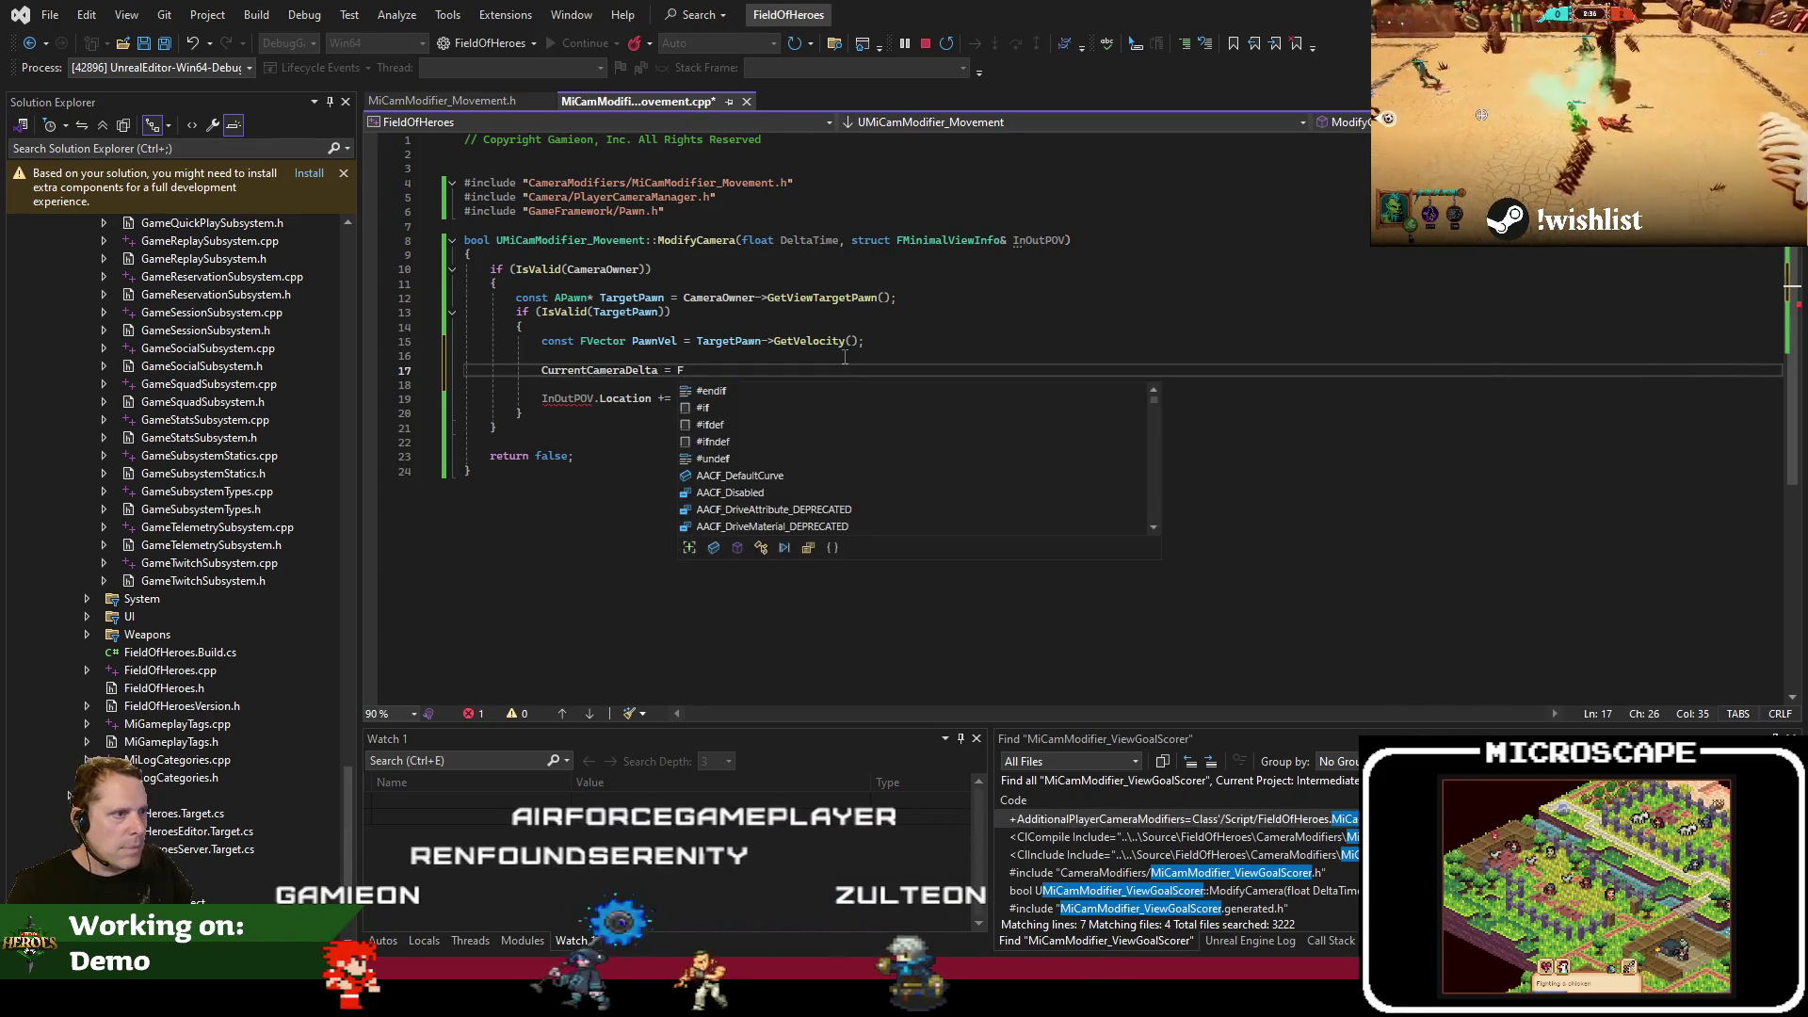
type("Vector::Lerp")
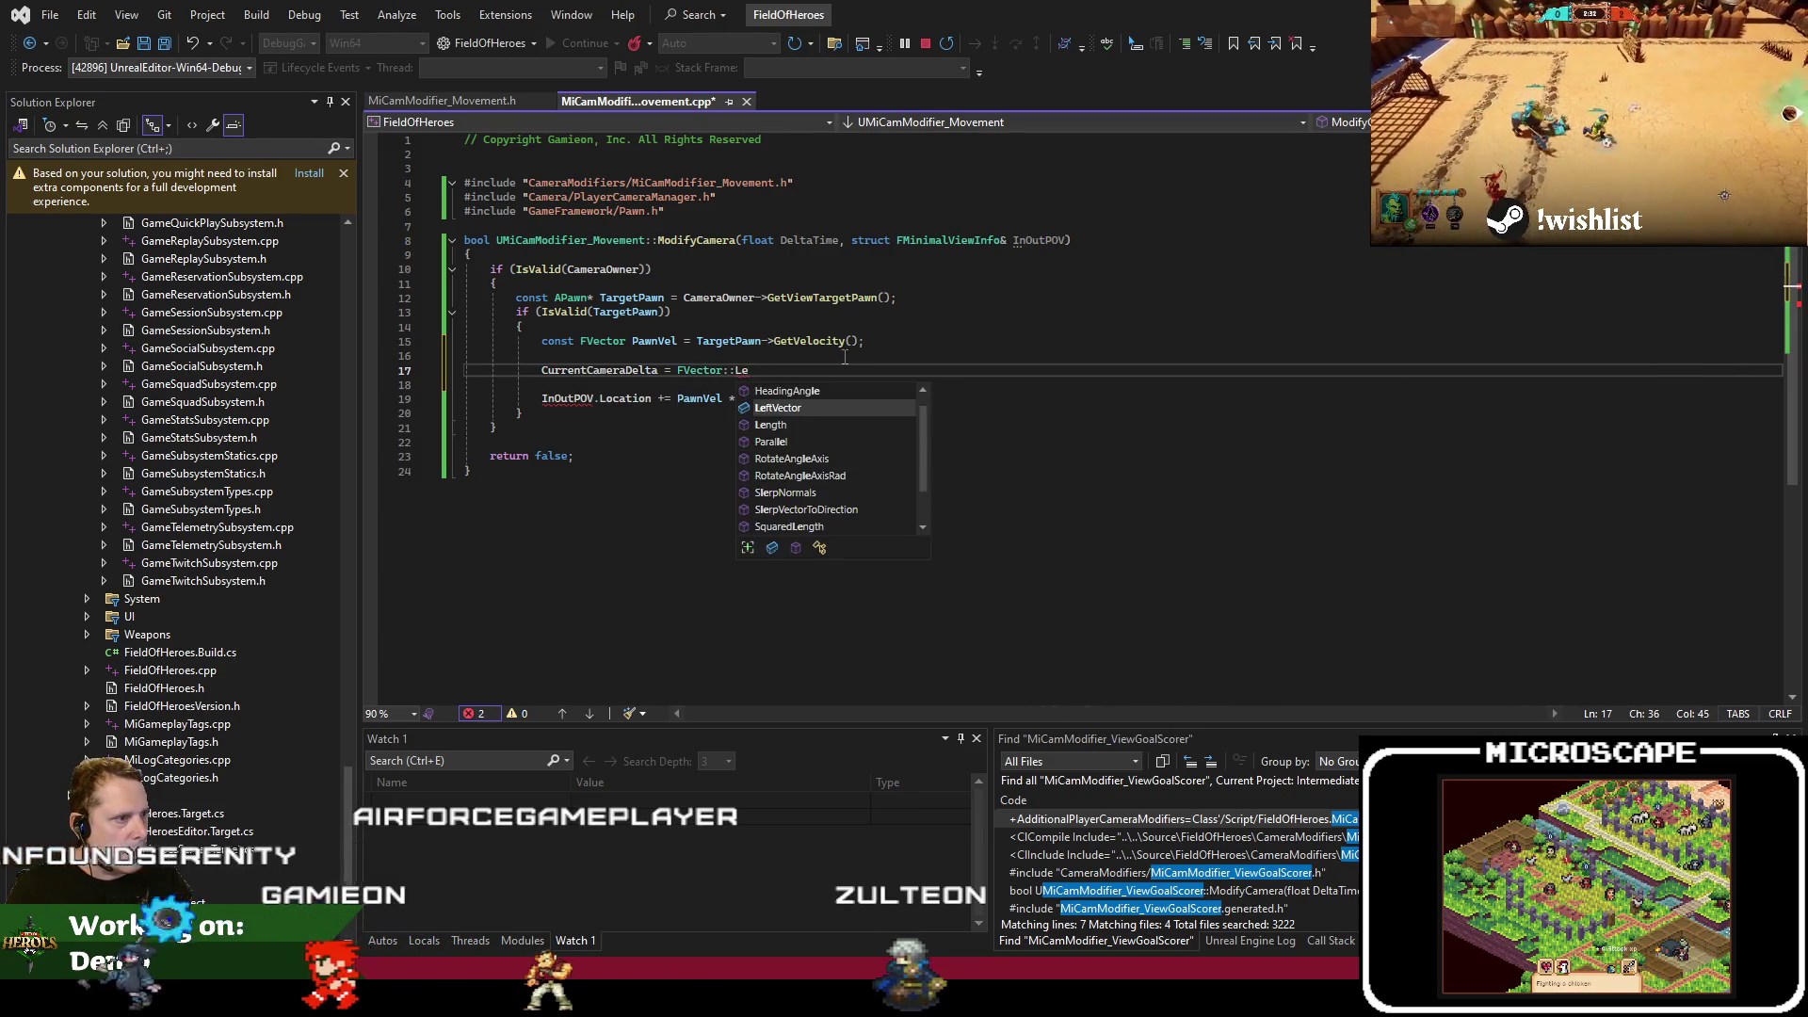
key("BackSpace")
key("BackSpace")
key("BackSpace")
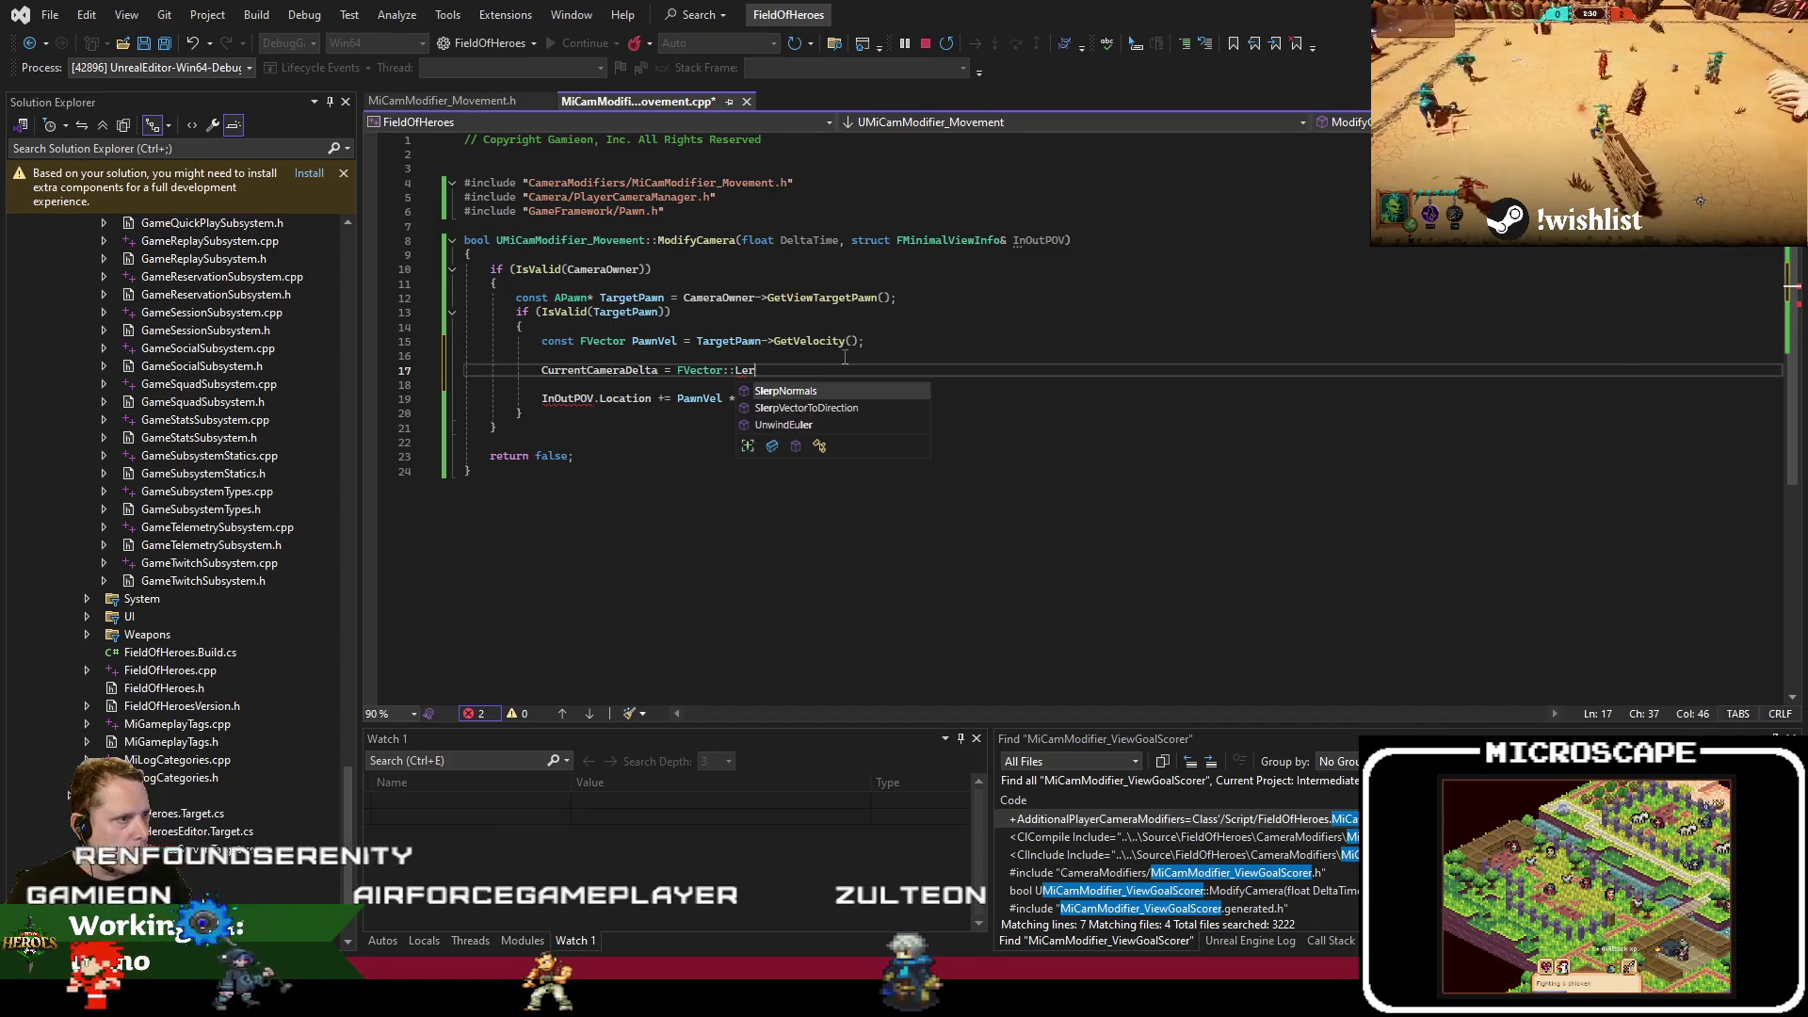
type("th::Lerp(")
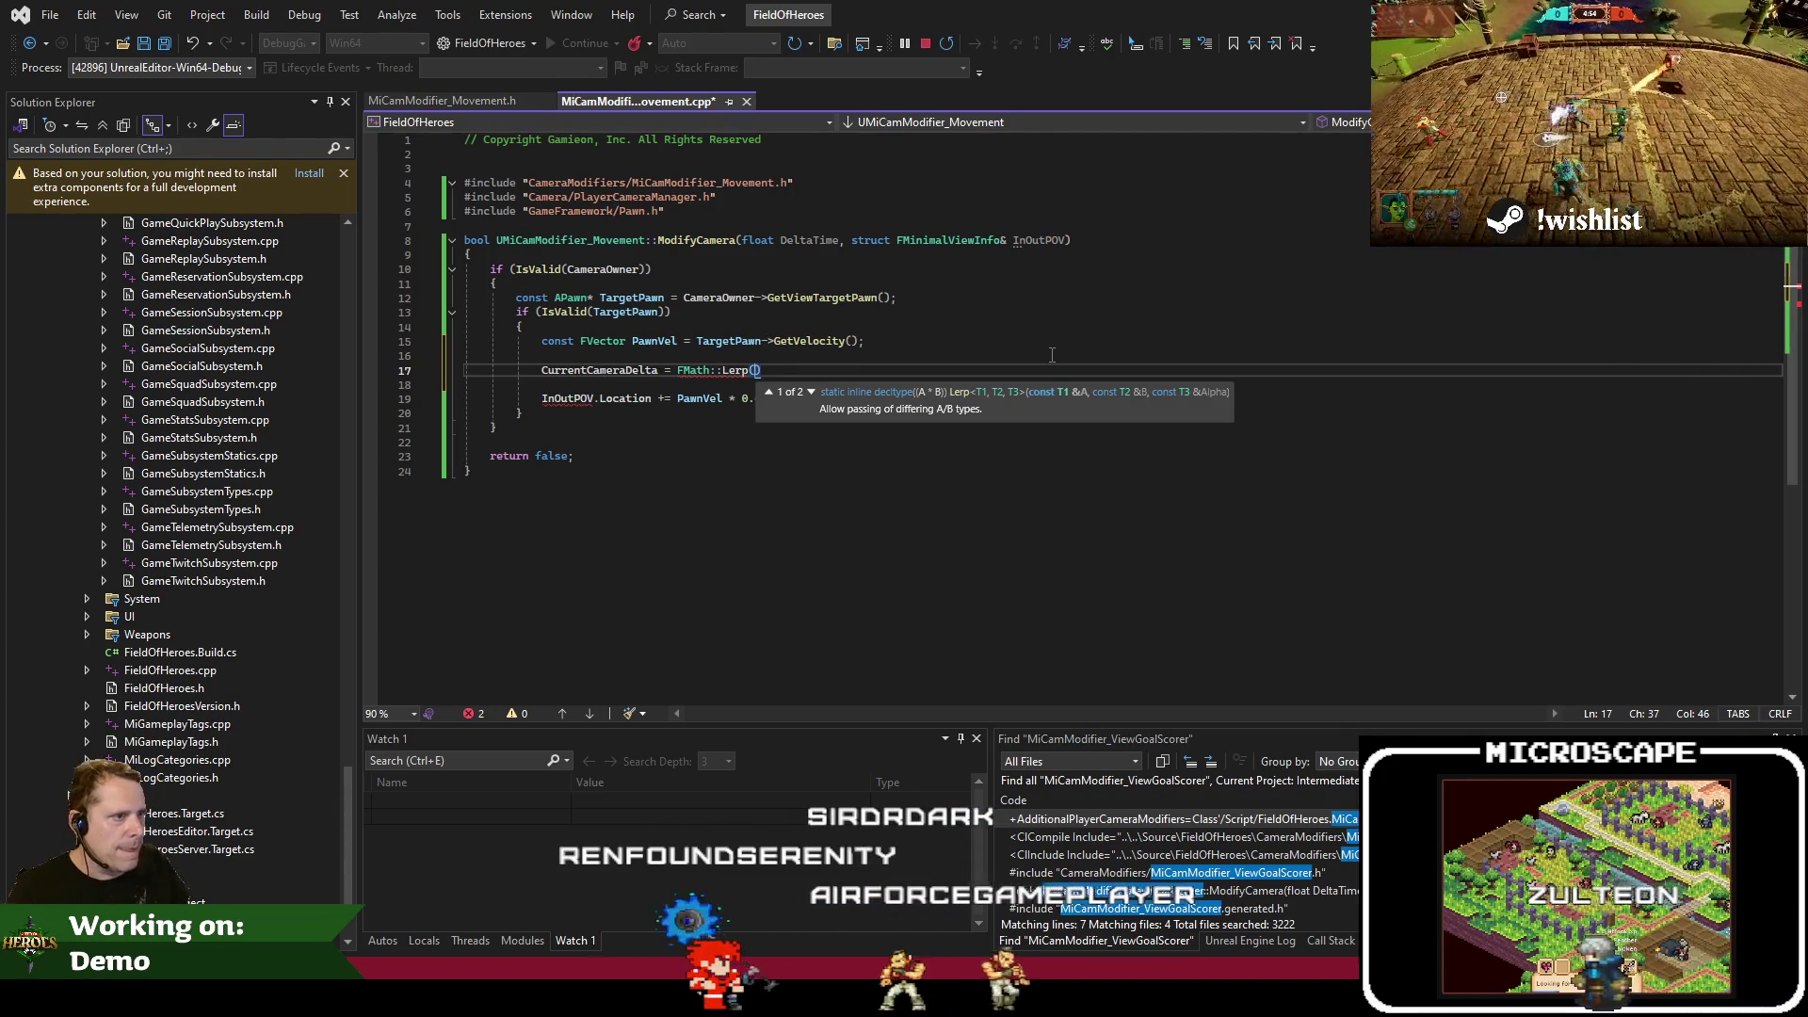
type("CurrentCameraDelta, P")
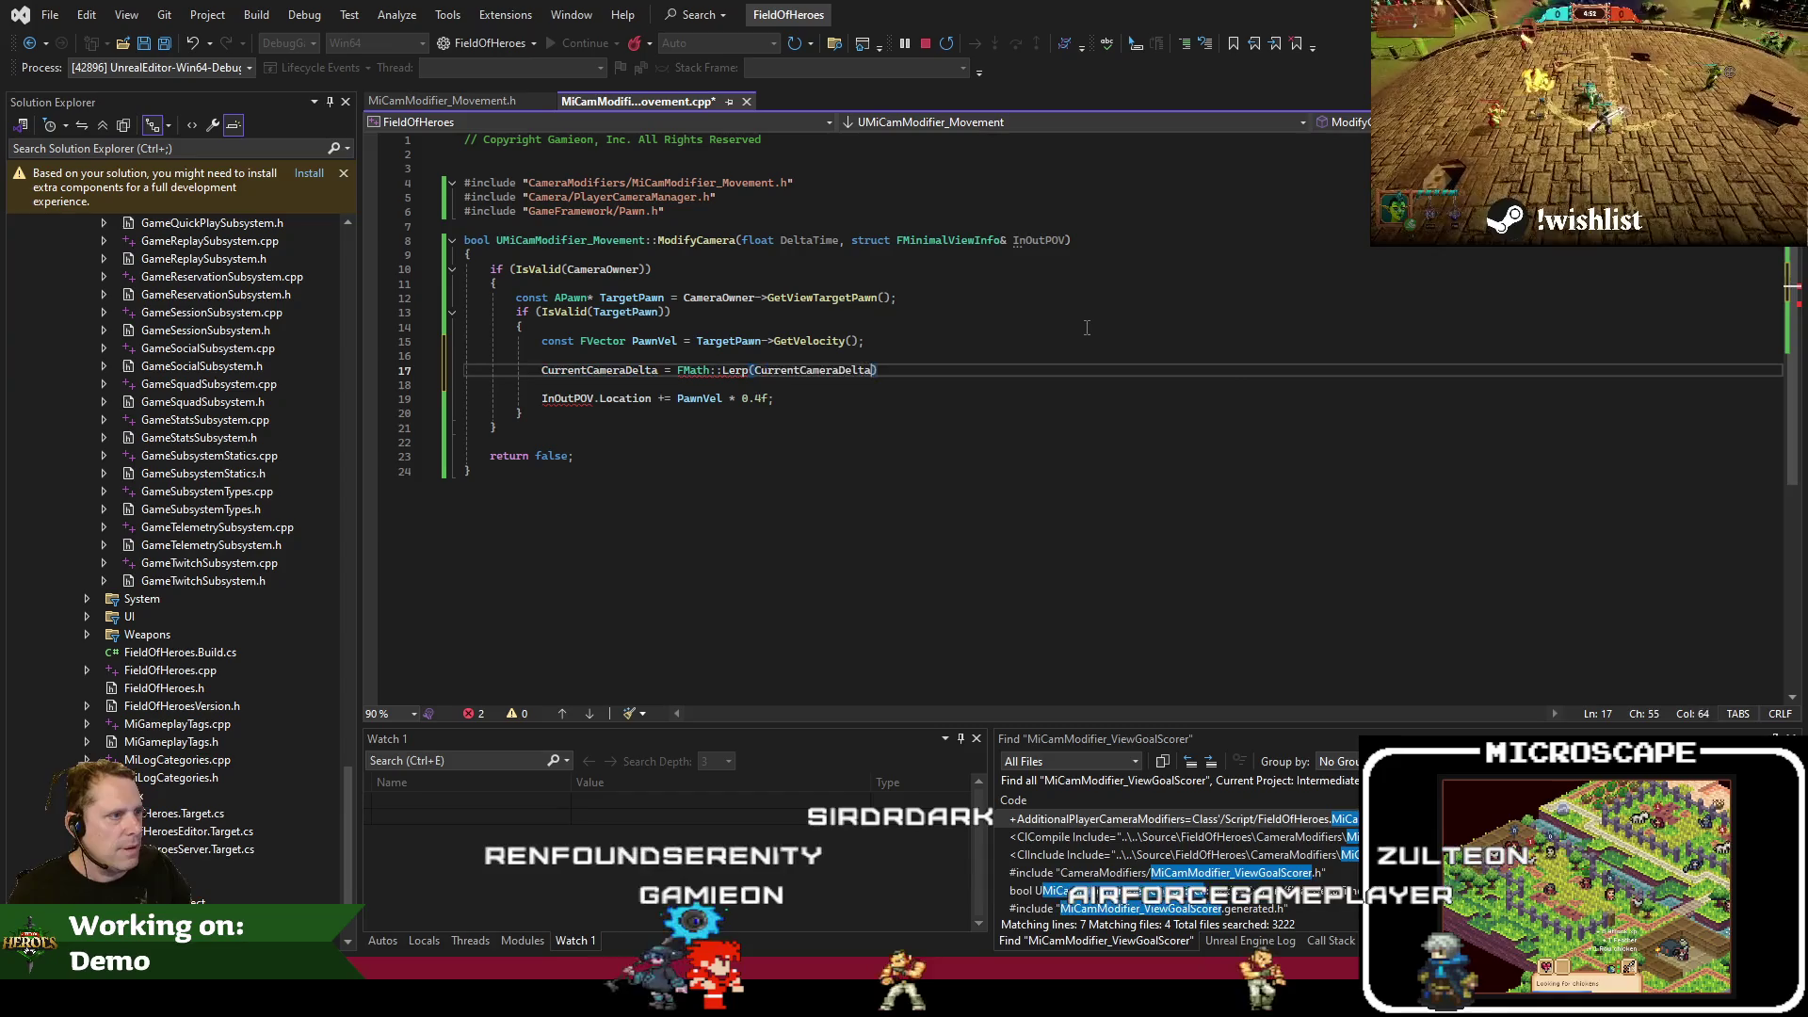
type("awnVel,")
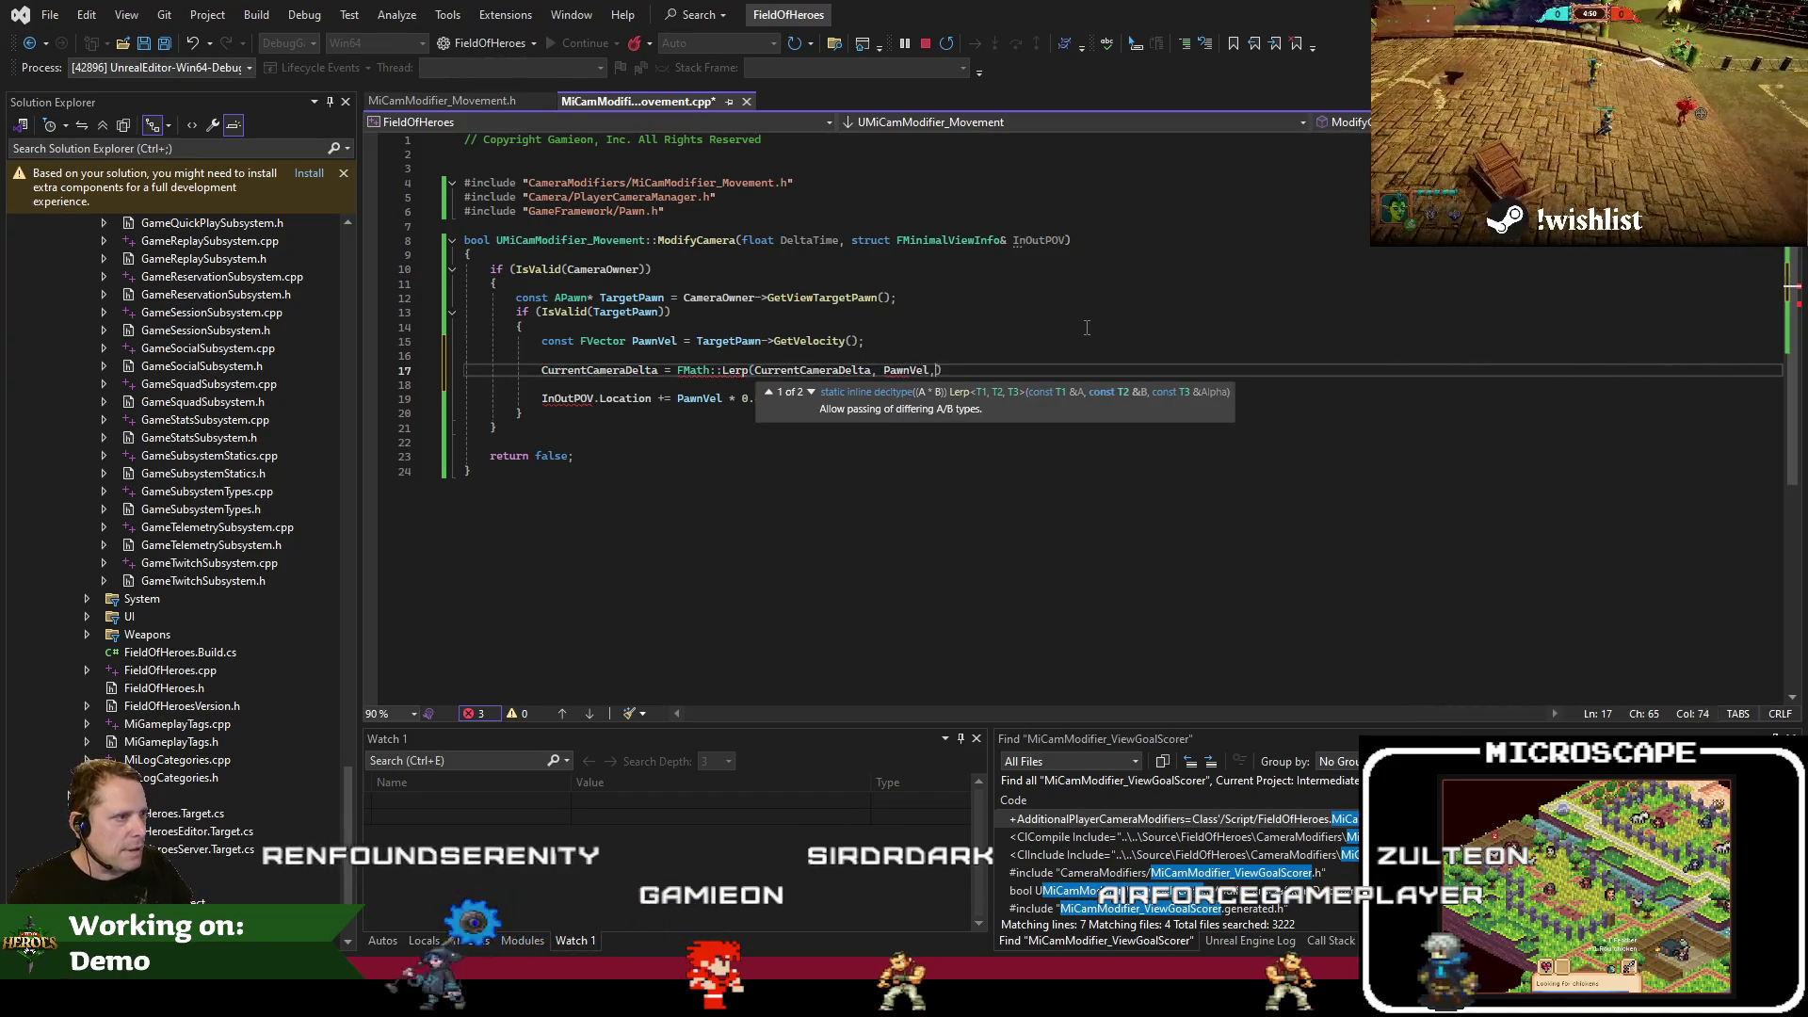
left_click(466, 100)
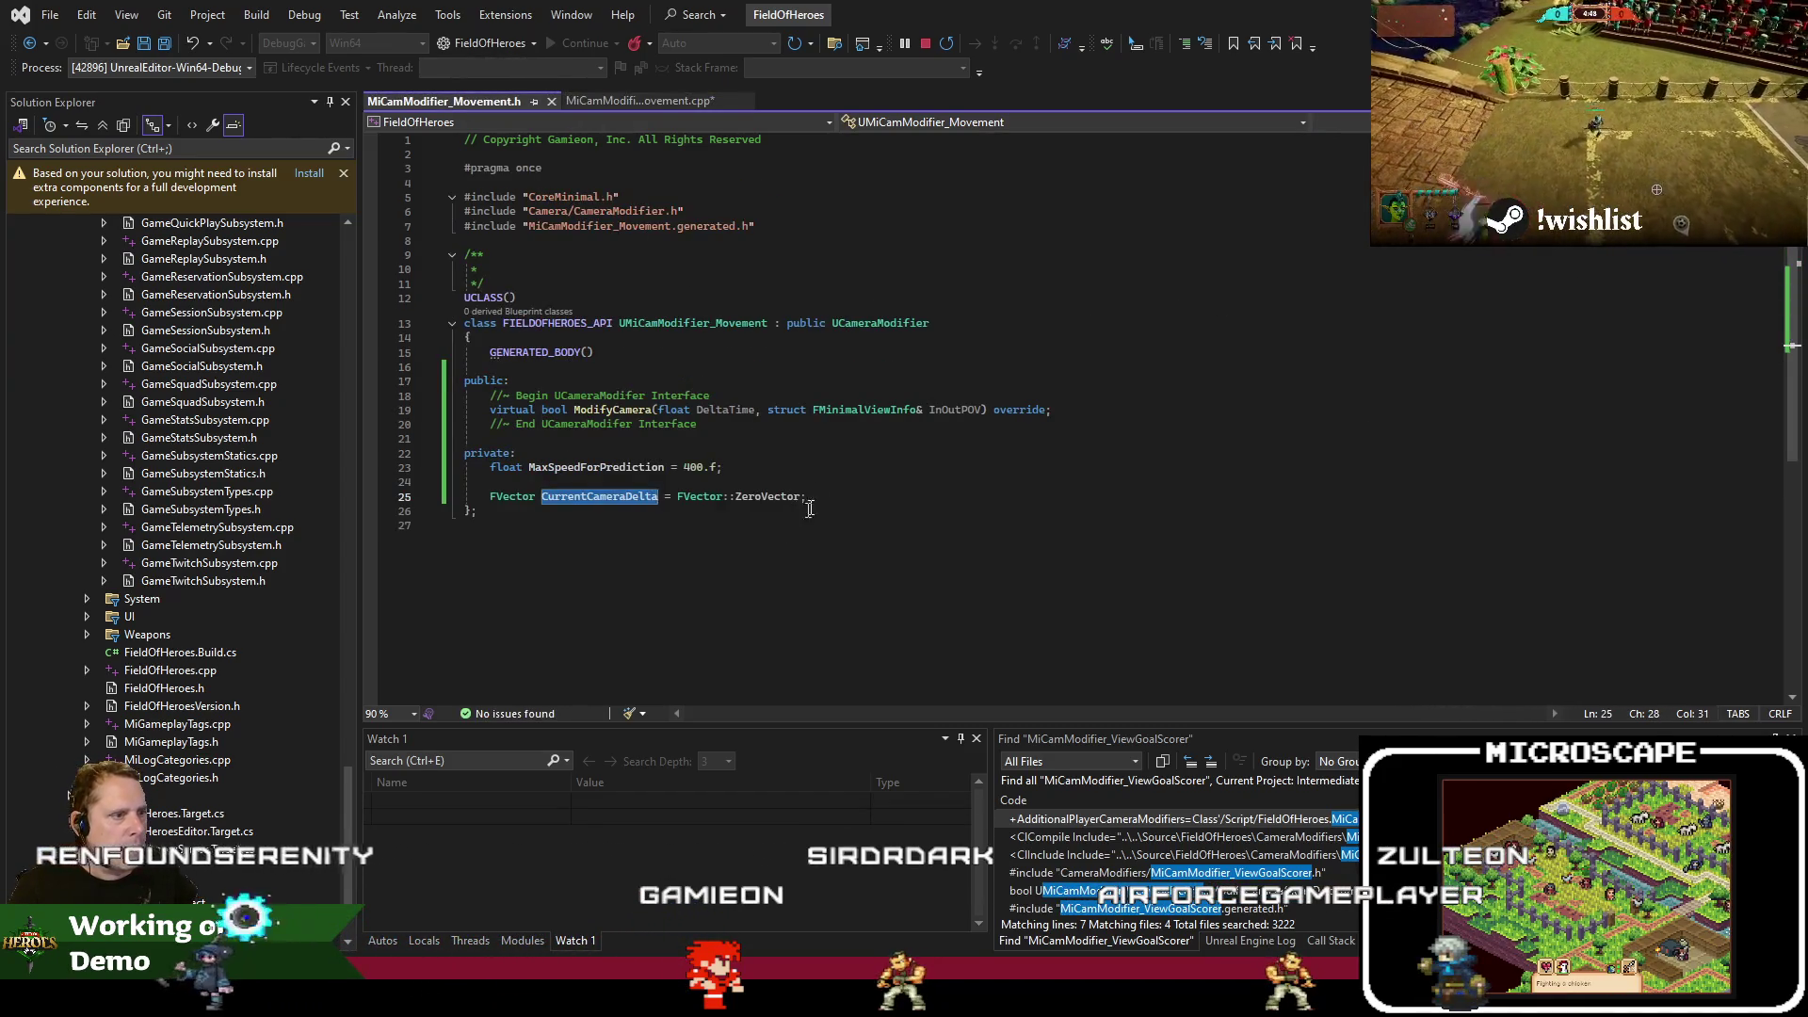
Add the member line 'float LerpRate = 5.f;' in the header's private section
key("Return")
type("float Lerp")
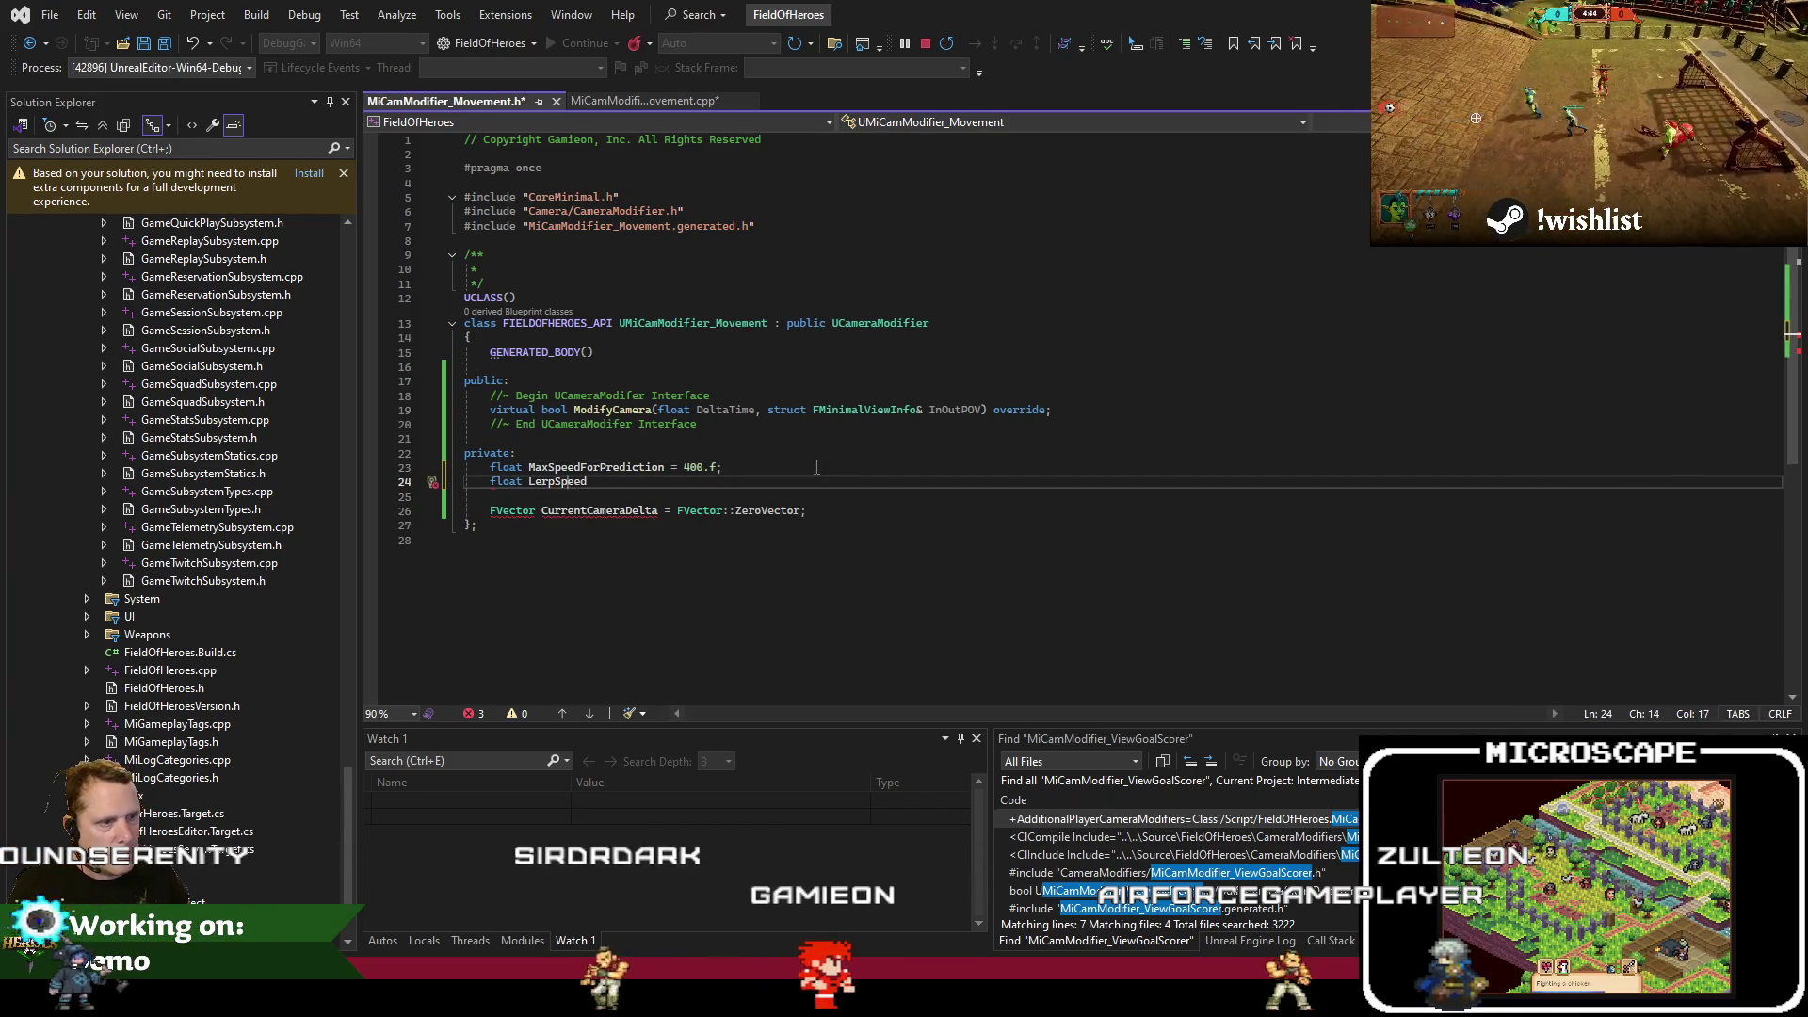
type("Rate =")
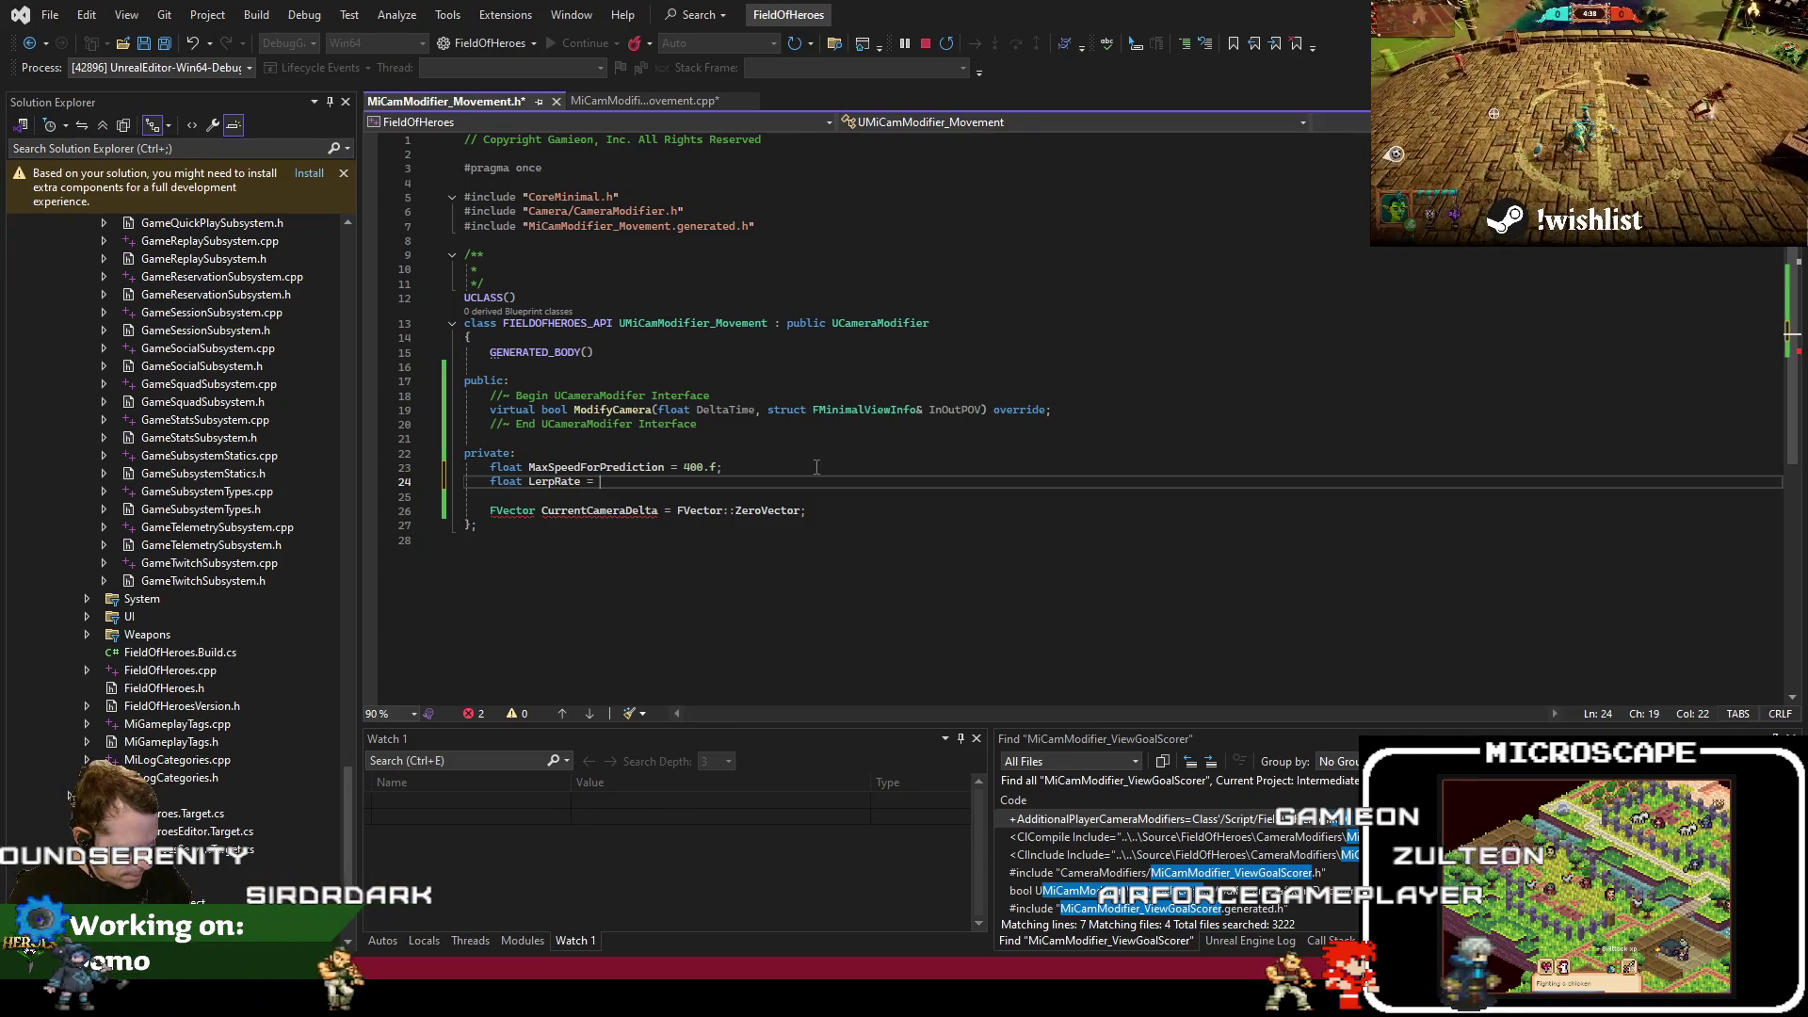
type("5.f;")
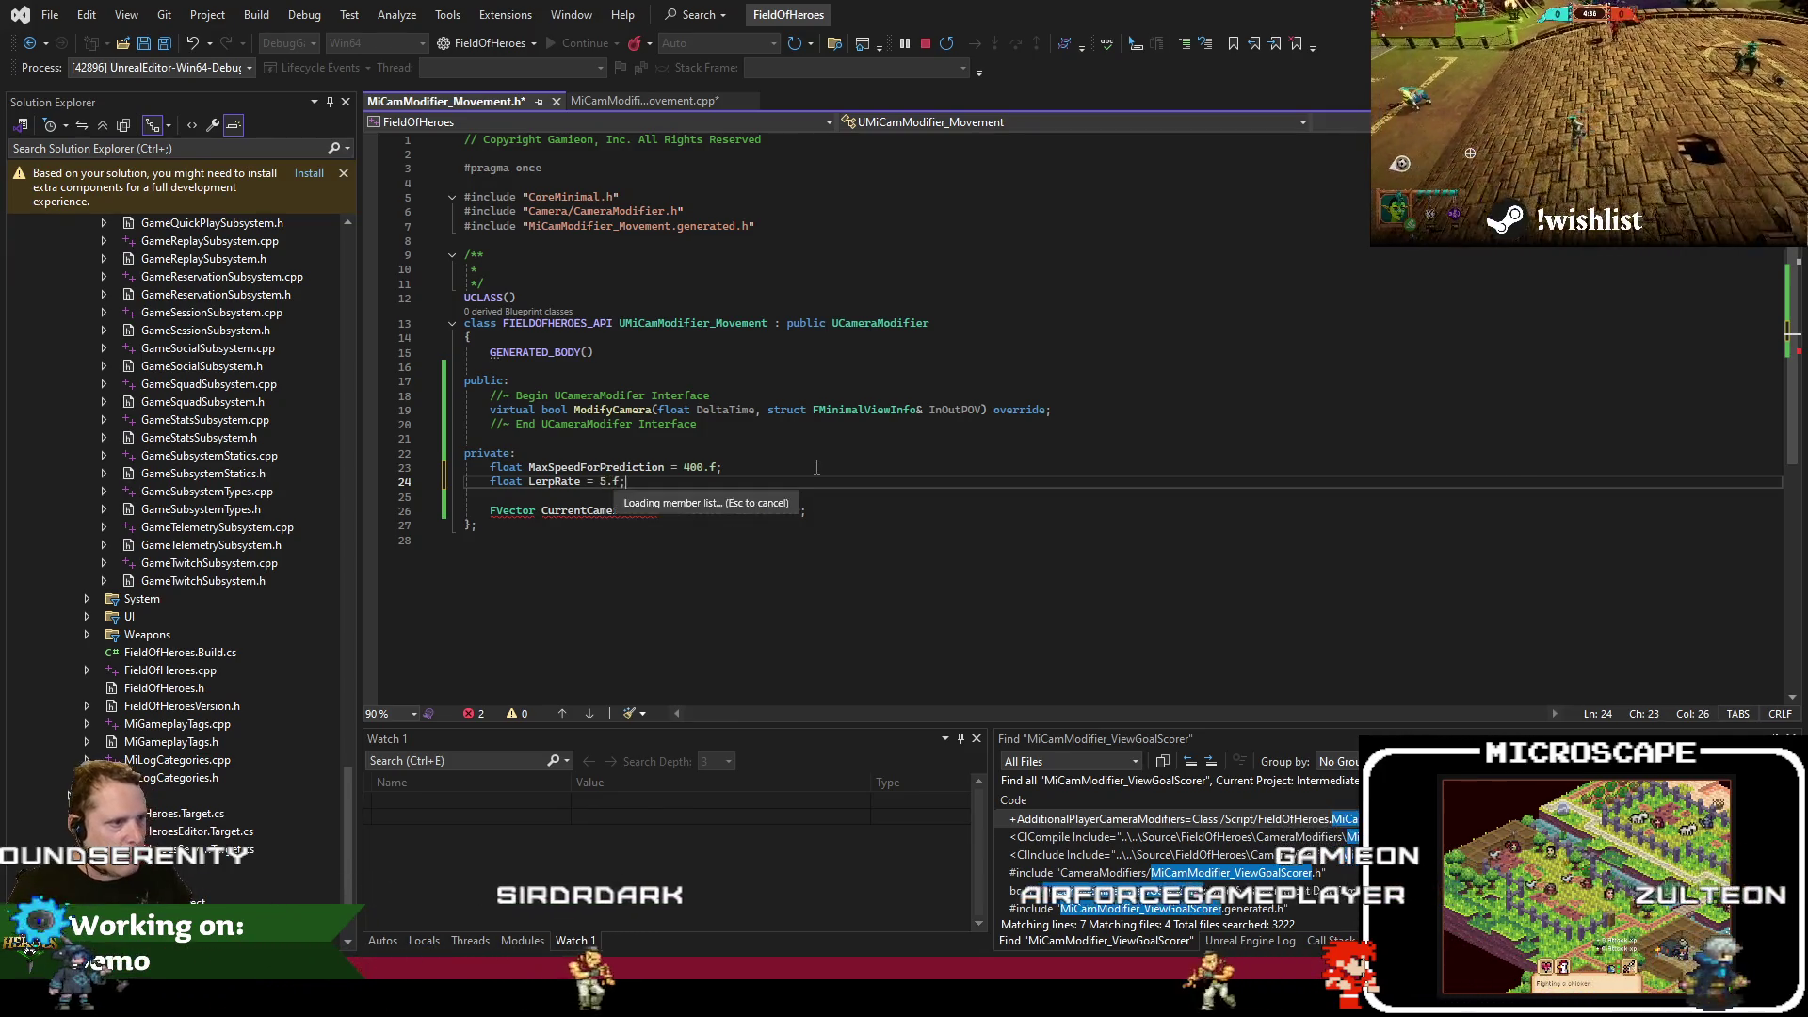
left_click(652, 98)
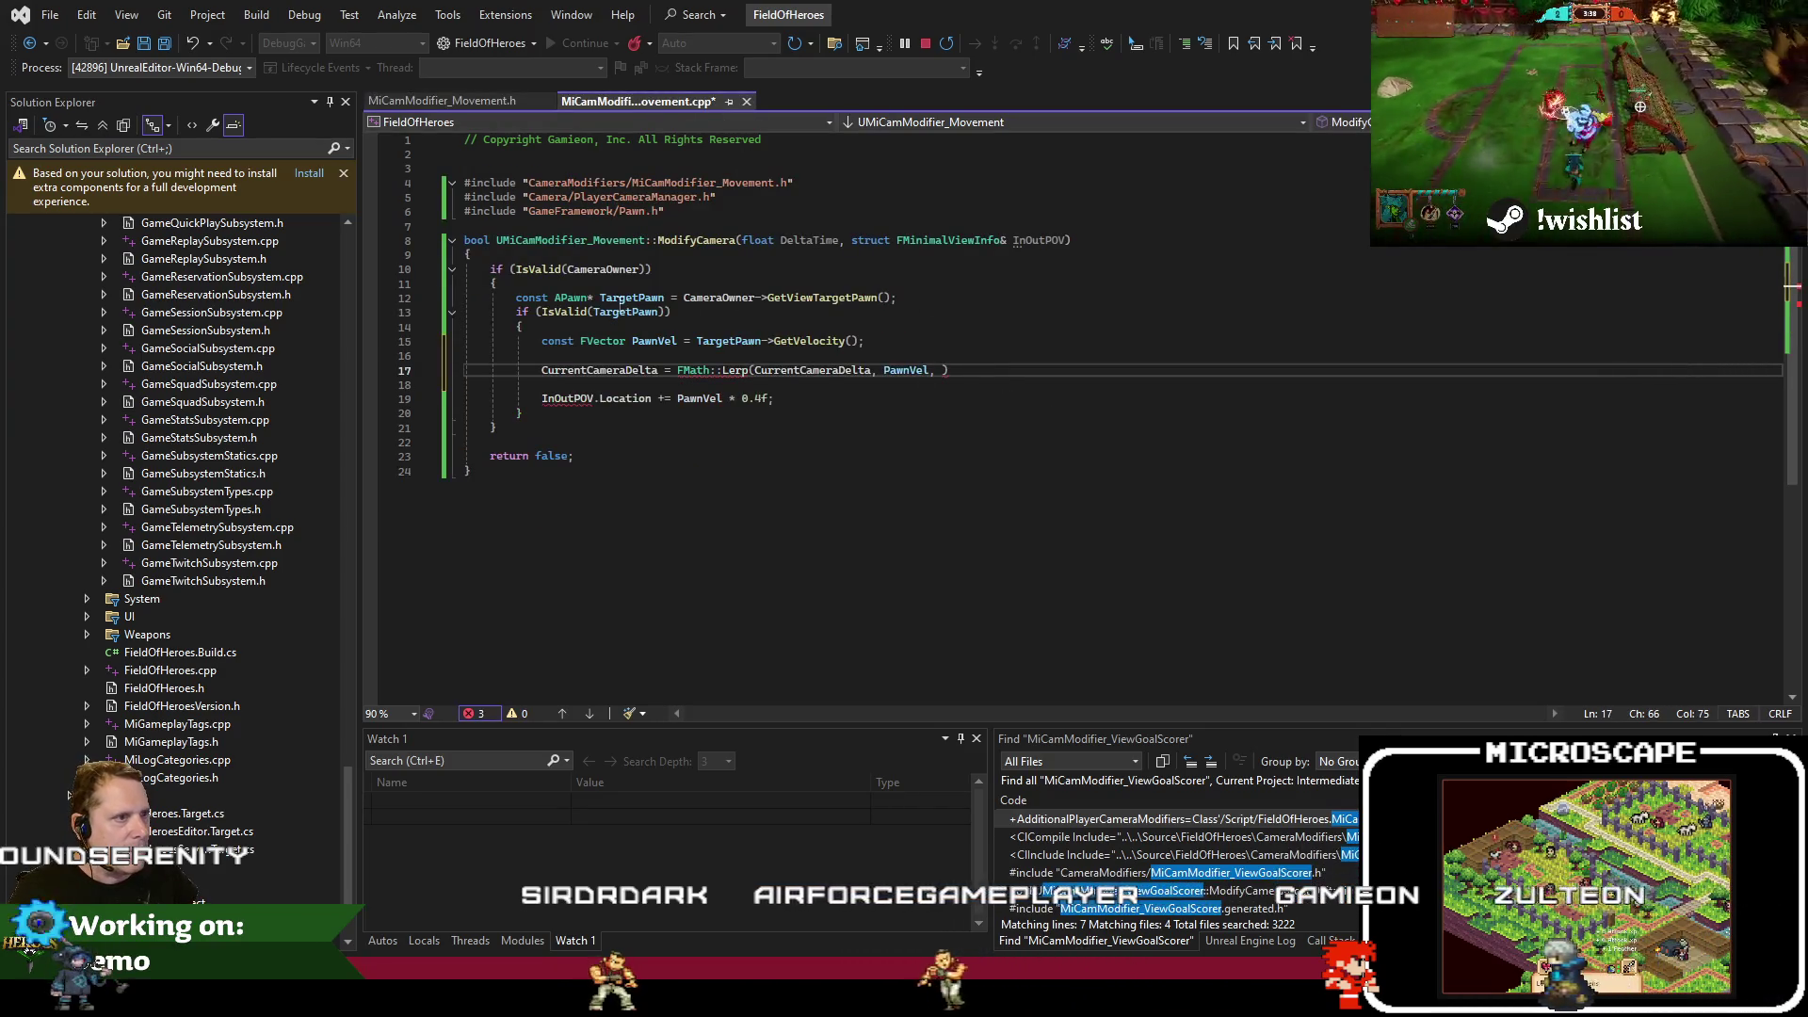
Make DeltaTime * LerpRate the Lerp alpha and terminate the statement
left_click(814, 240)
double_click(814, 240)
left_click(942, 370)
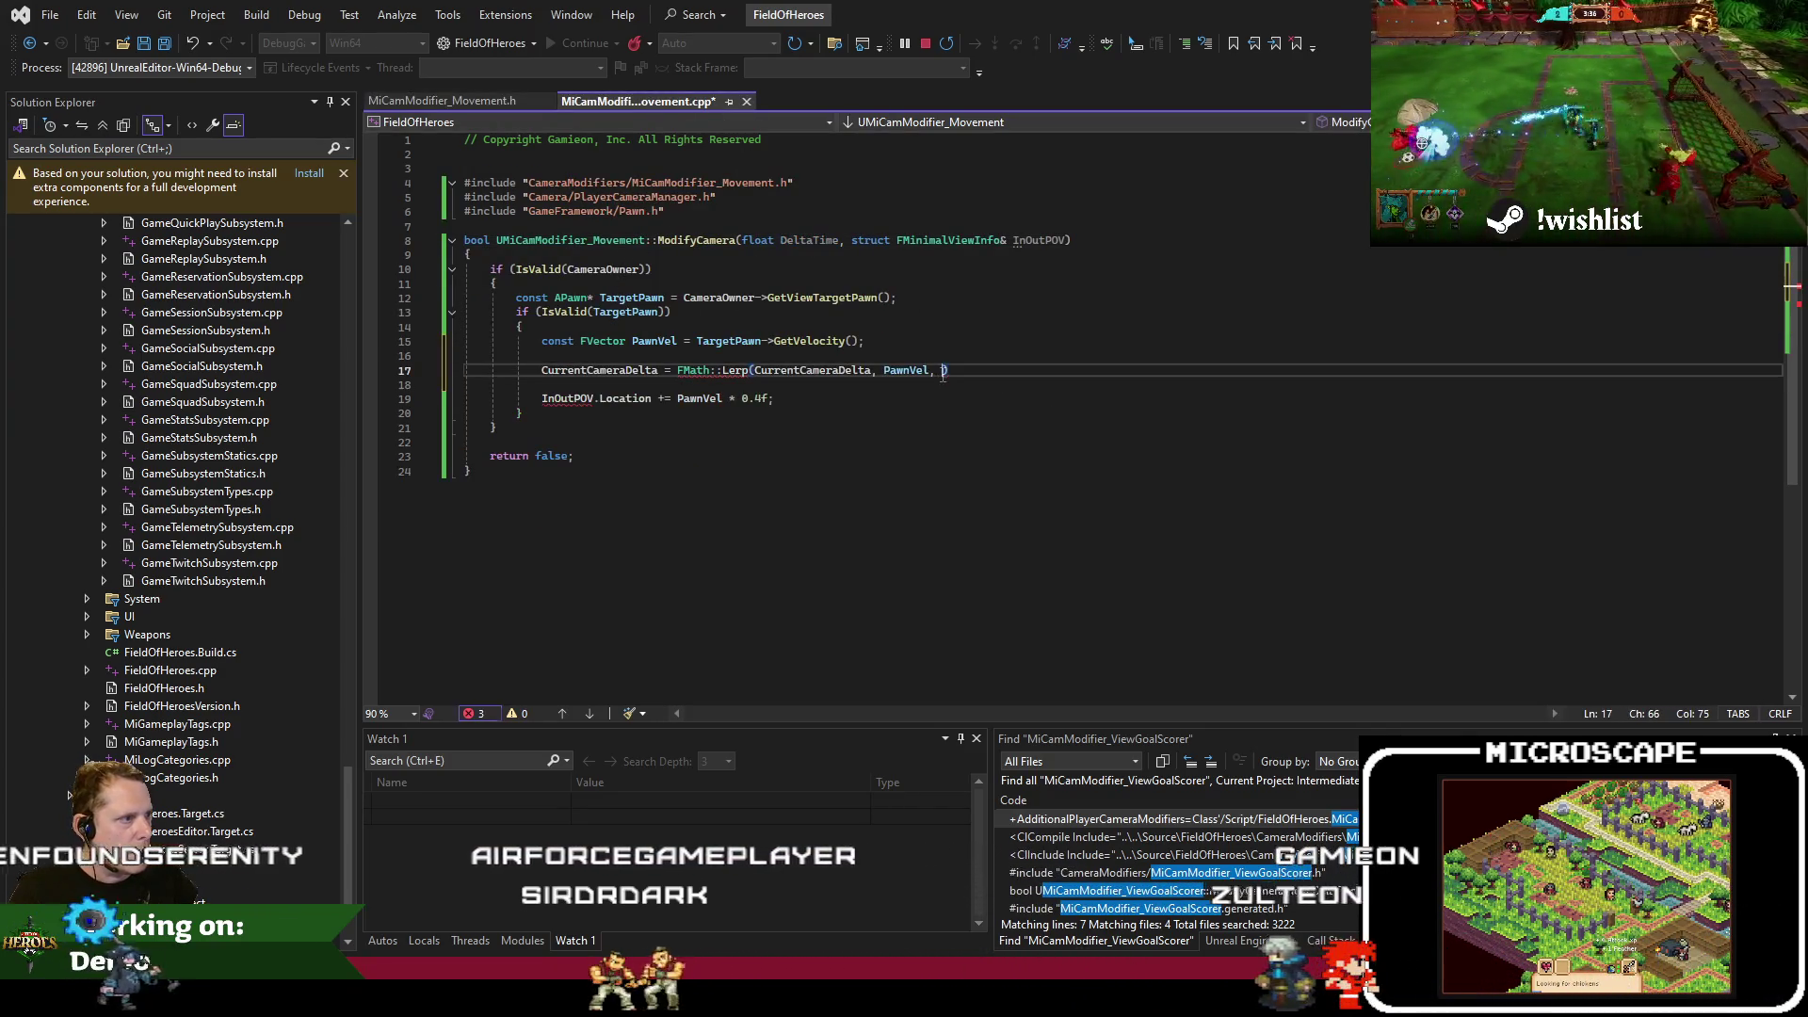
type("* LerpRate")
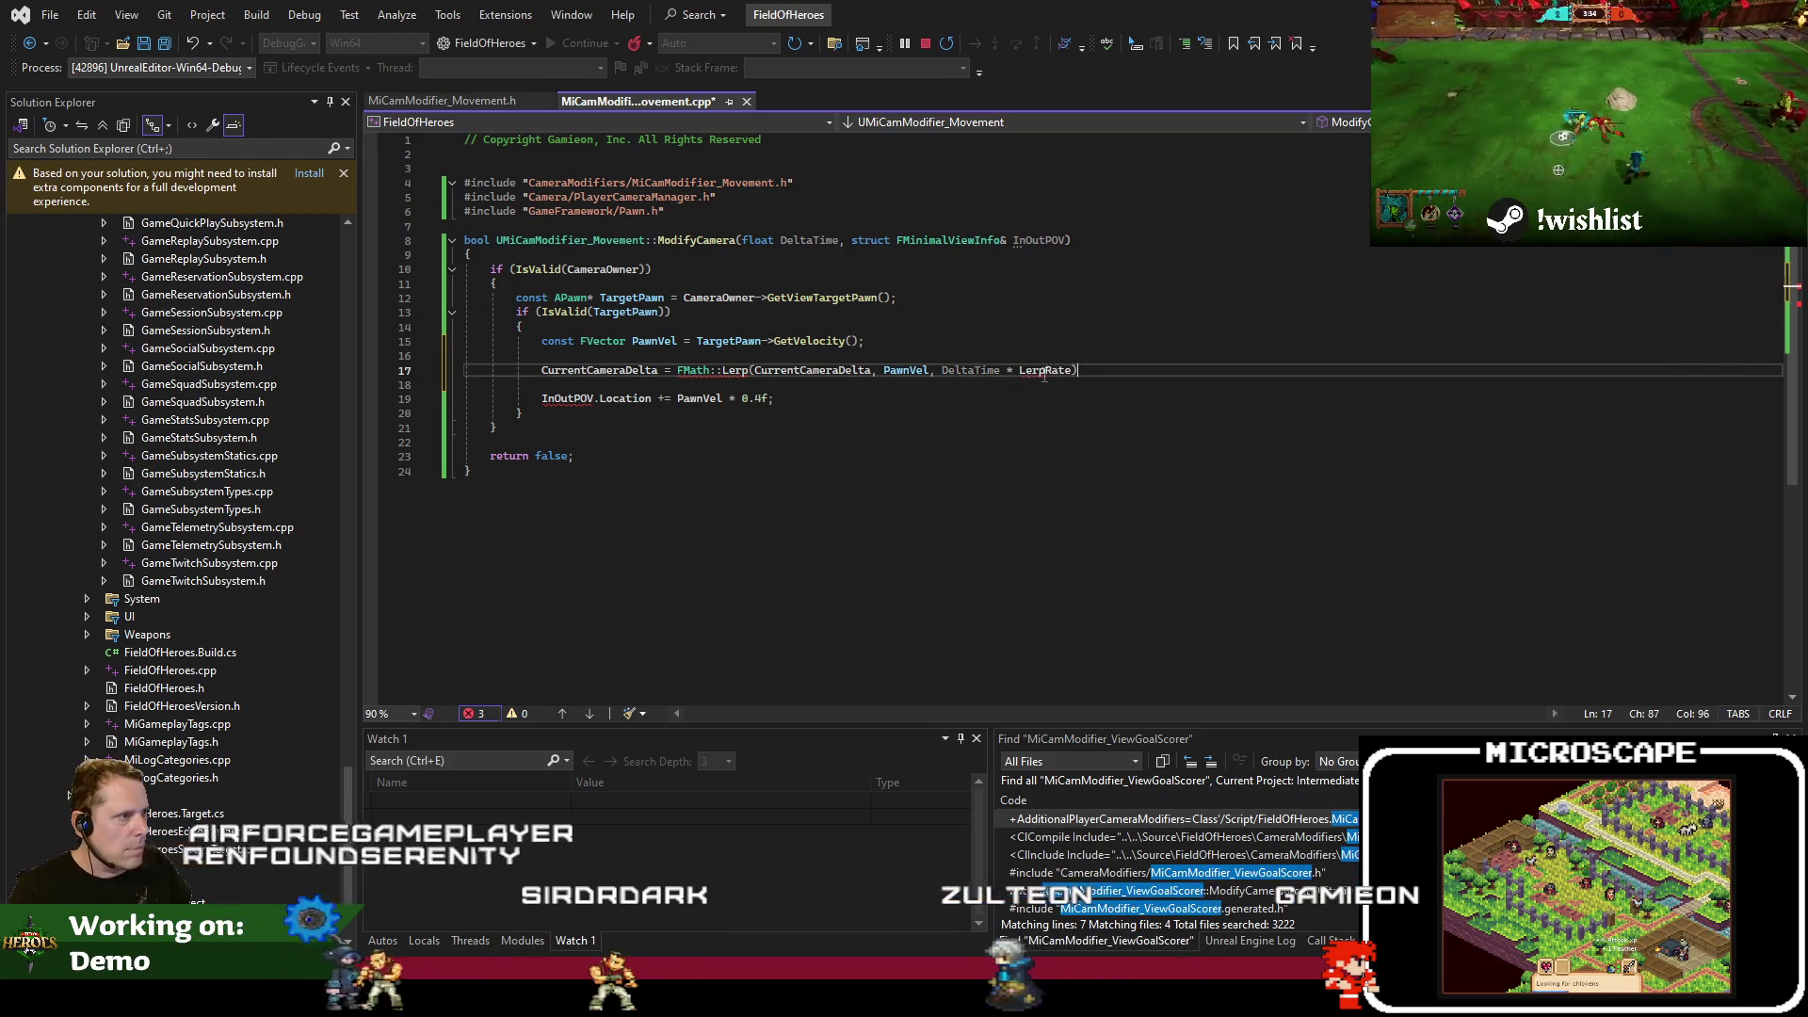
key("End")
type(";")
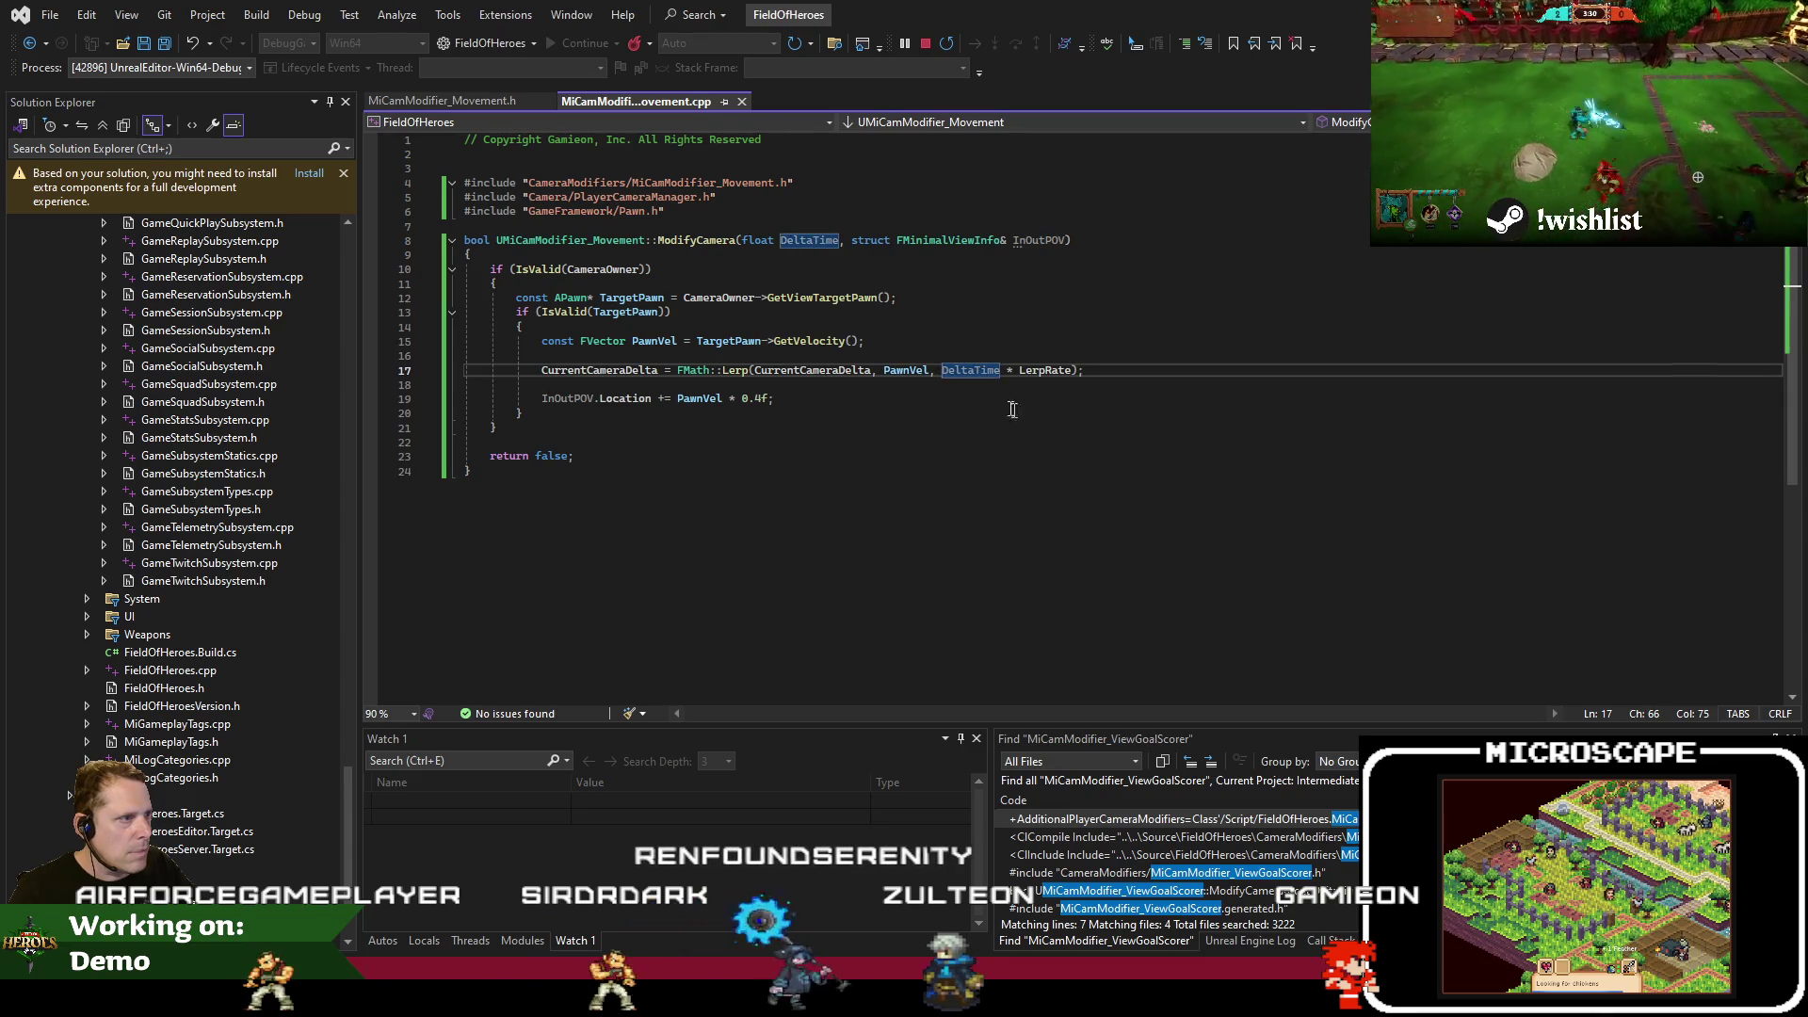
Start a 'const float LerpAlpha' line above the Lerp call, drafting an FMath::Clamp
double_click(734, 370)
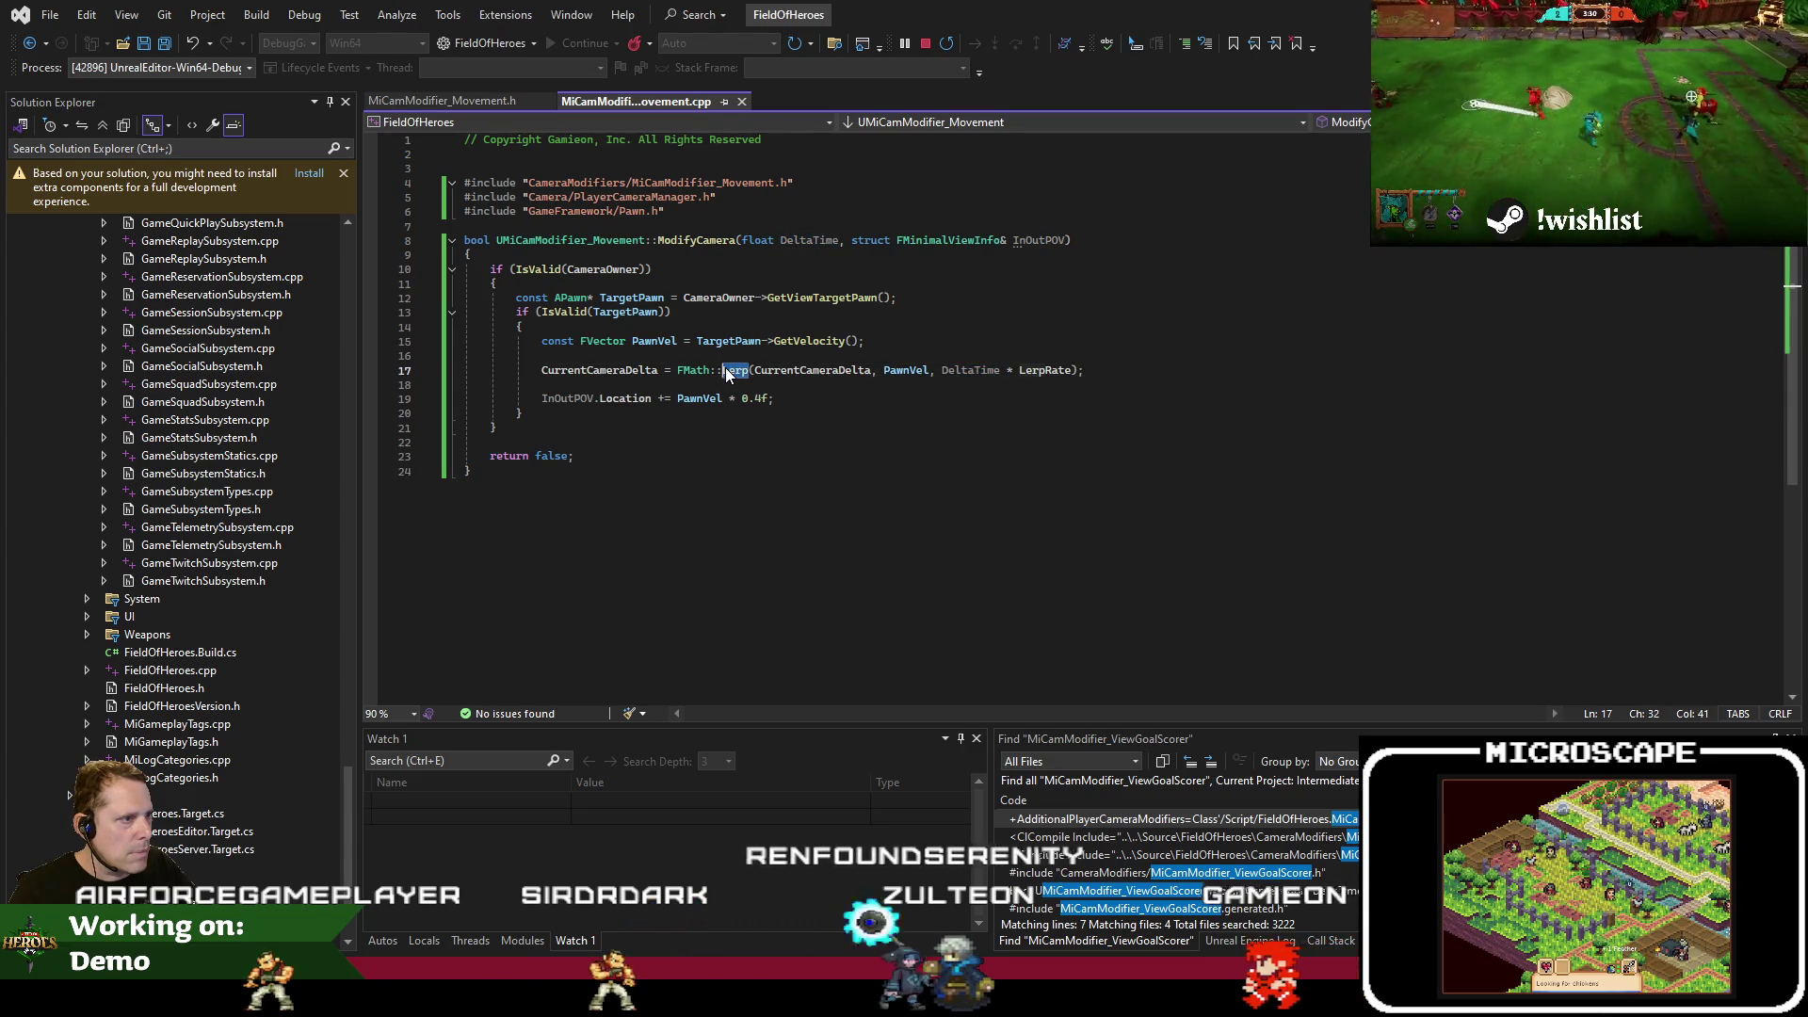
left_click(942, 370)
type("FMat")
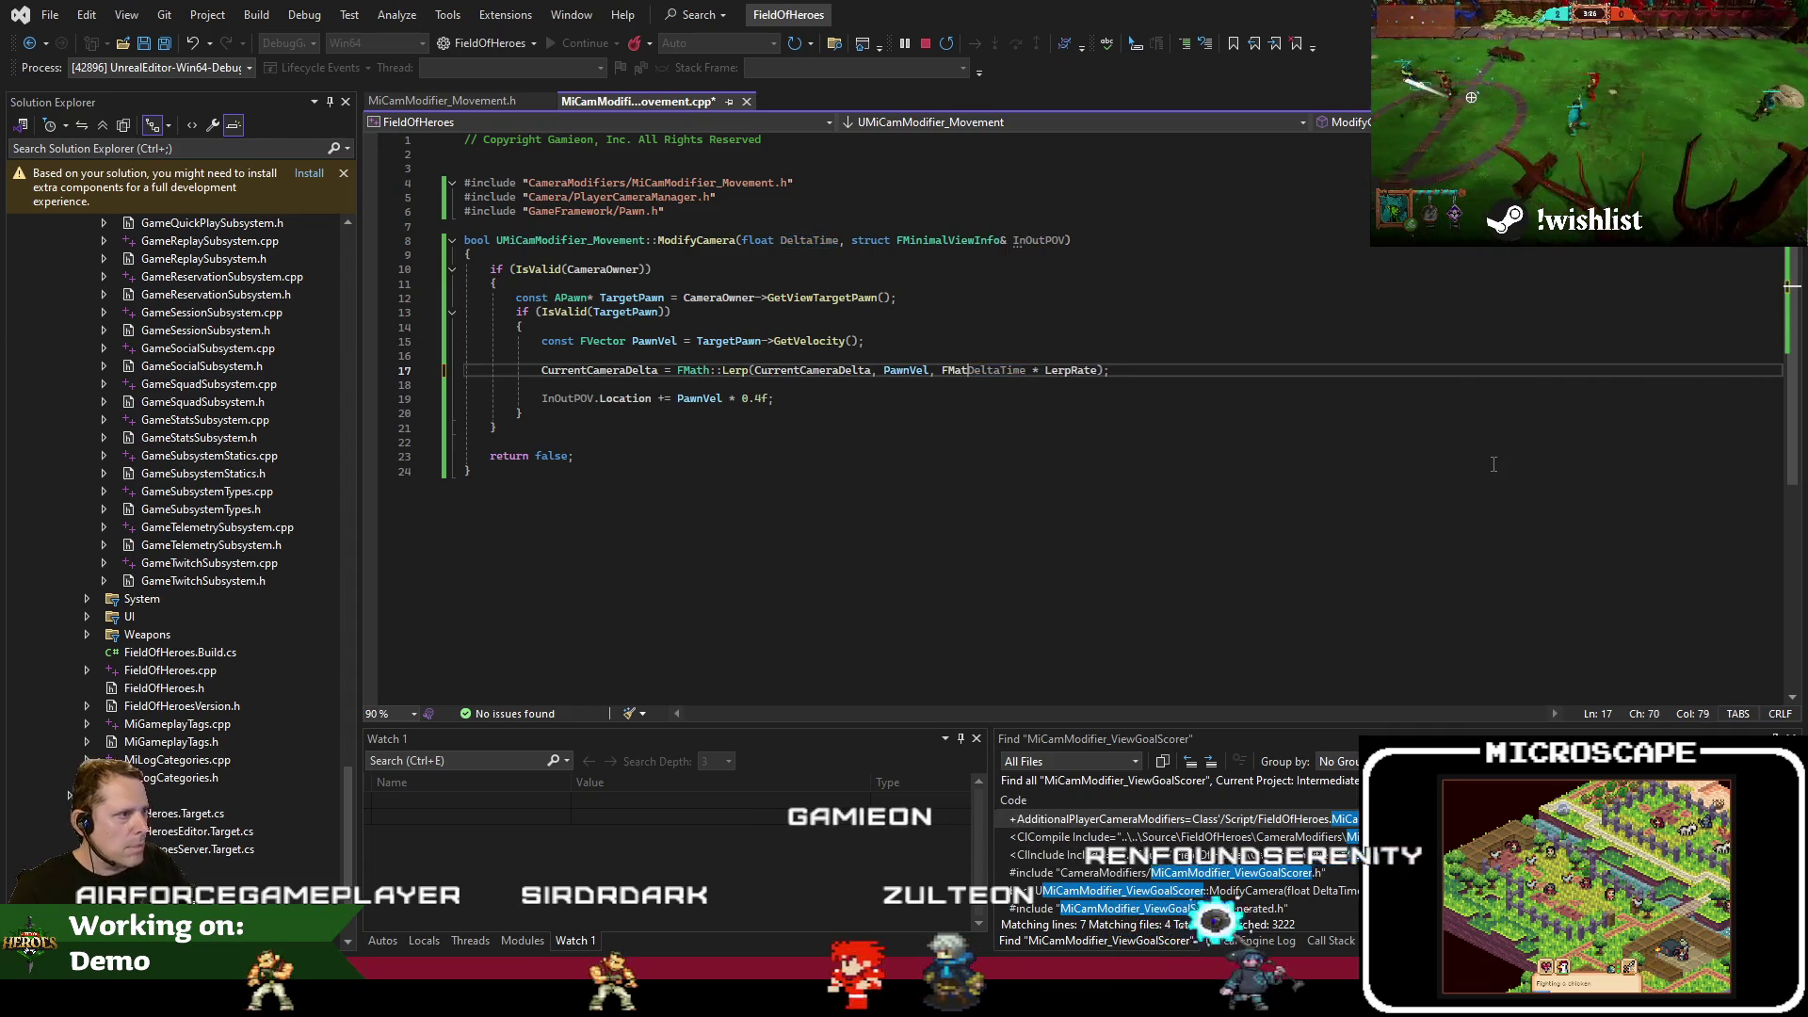
type("h::Clamp(")
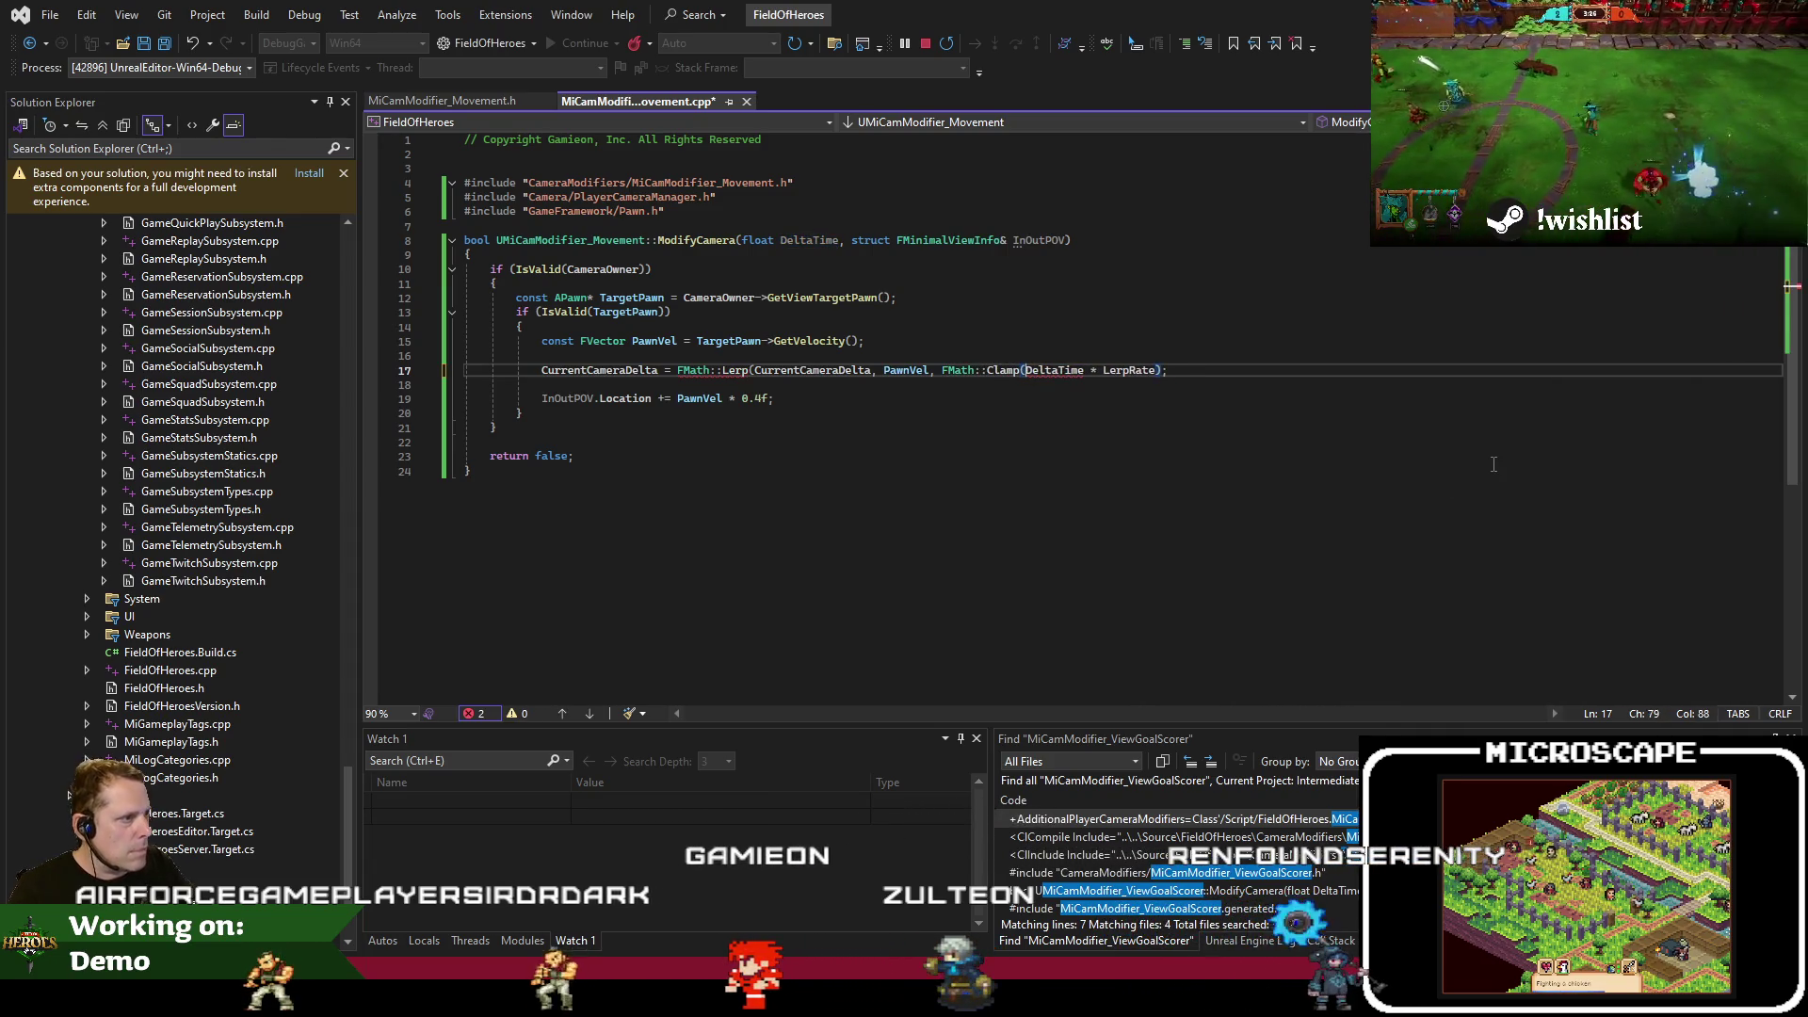
type(", 0.f,")
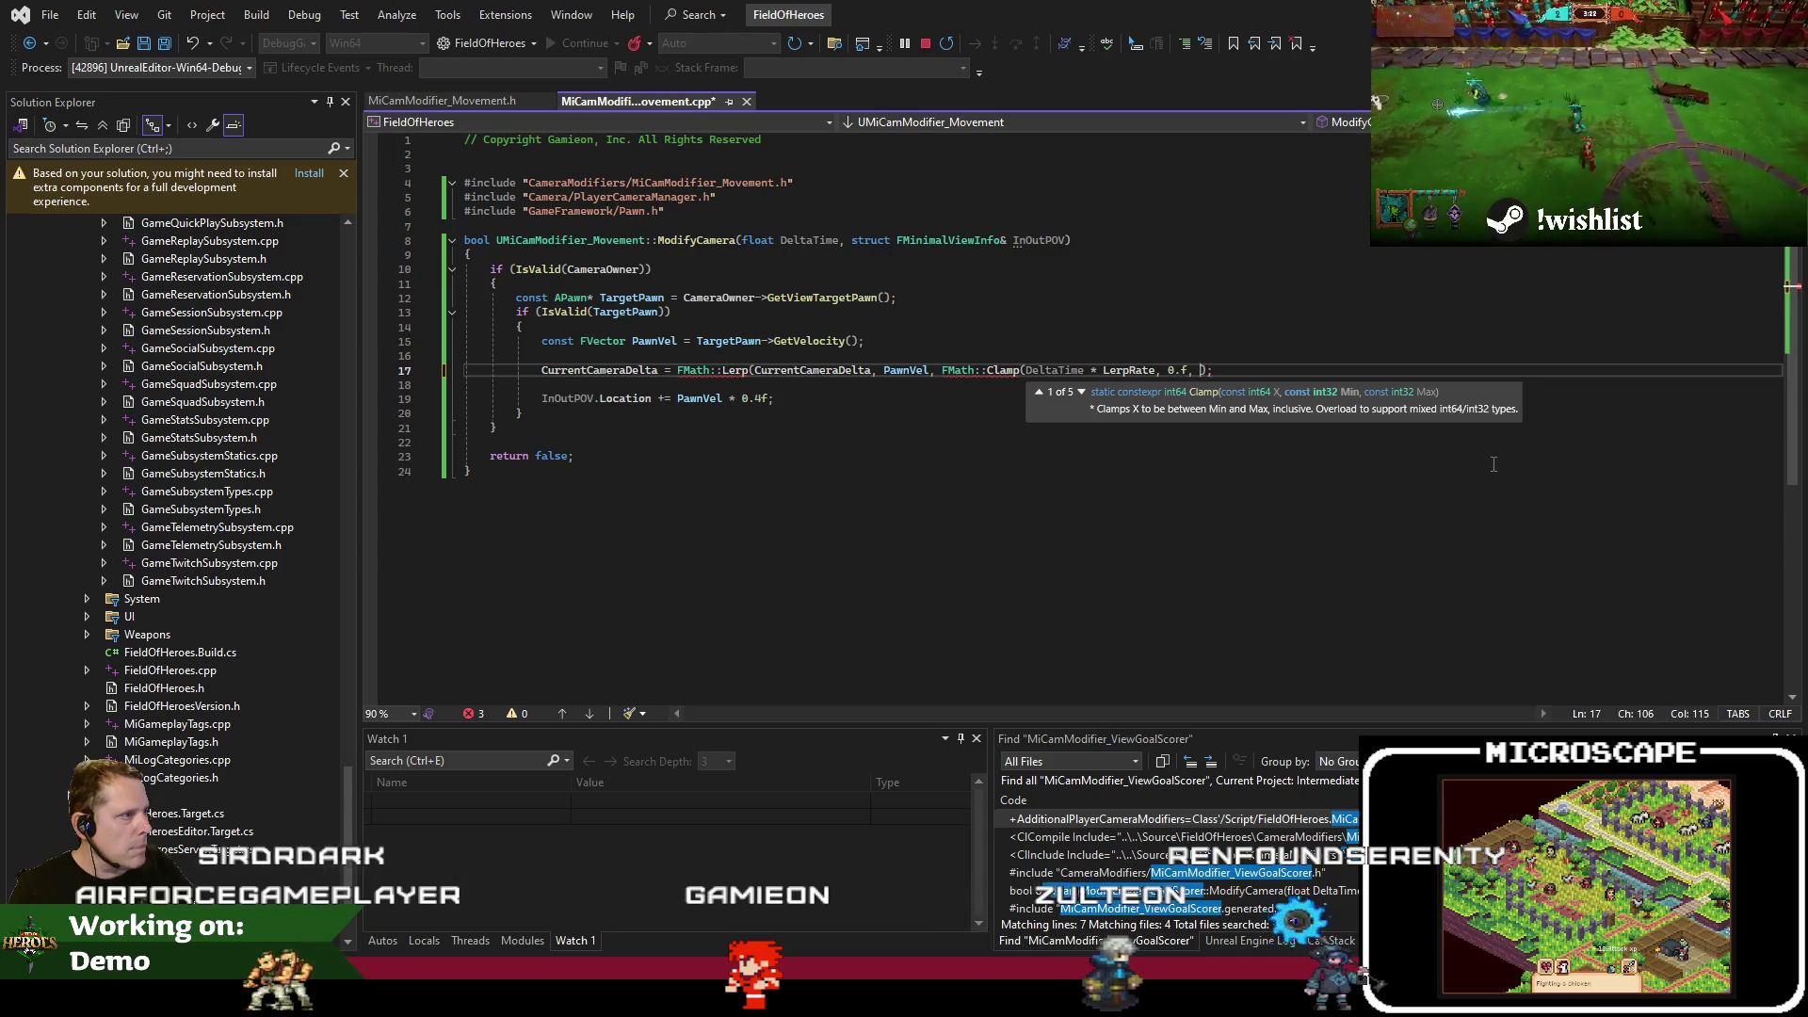
key("ctrl+Return")
type("float Lerp")
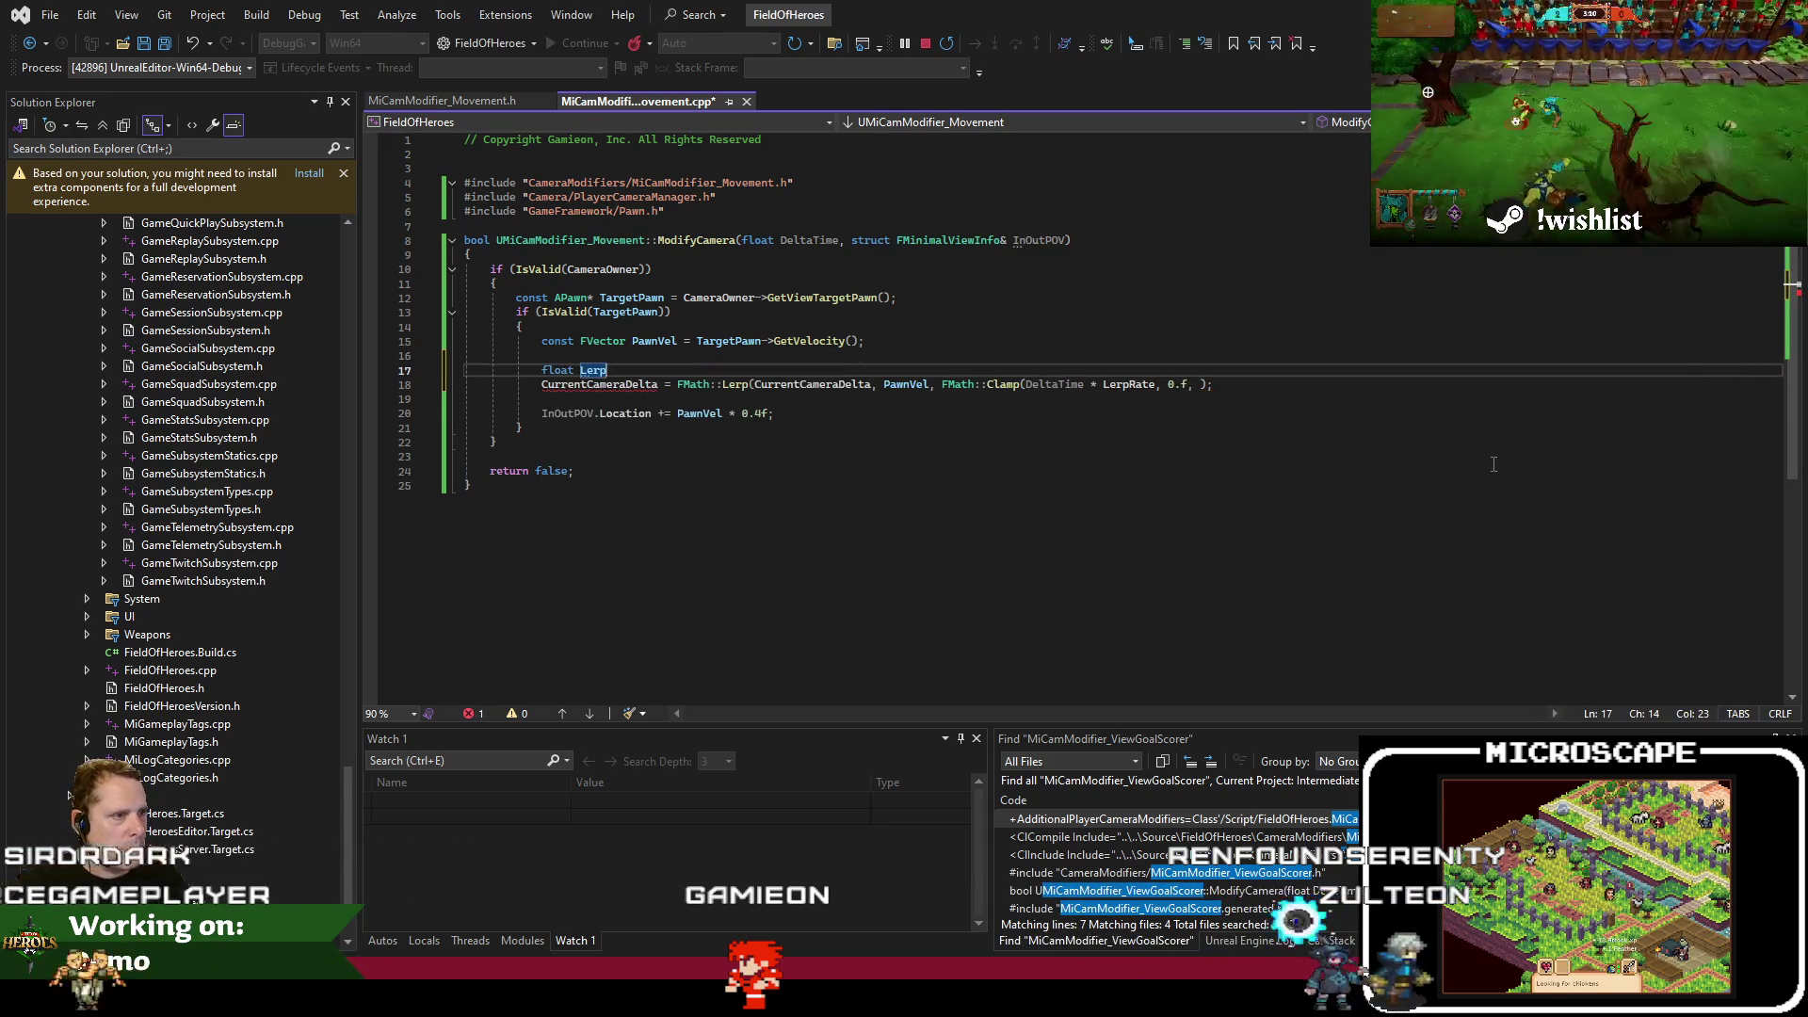
key("Home")
type("coinst")
key("Left")
key("Left")
key("Left")
key("Left")
key("BackSpace")
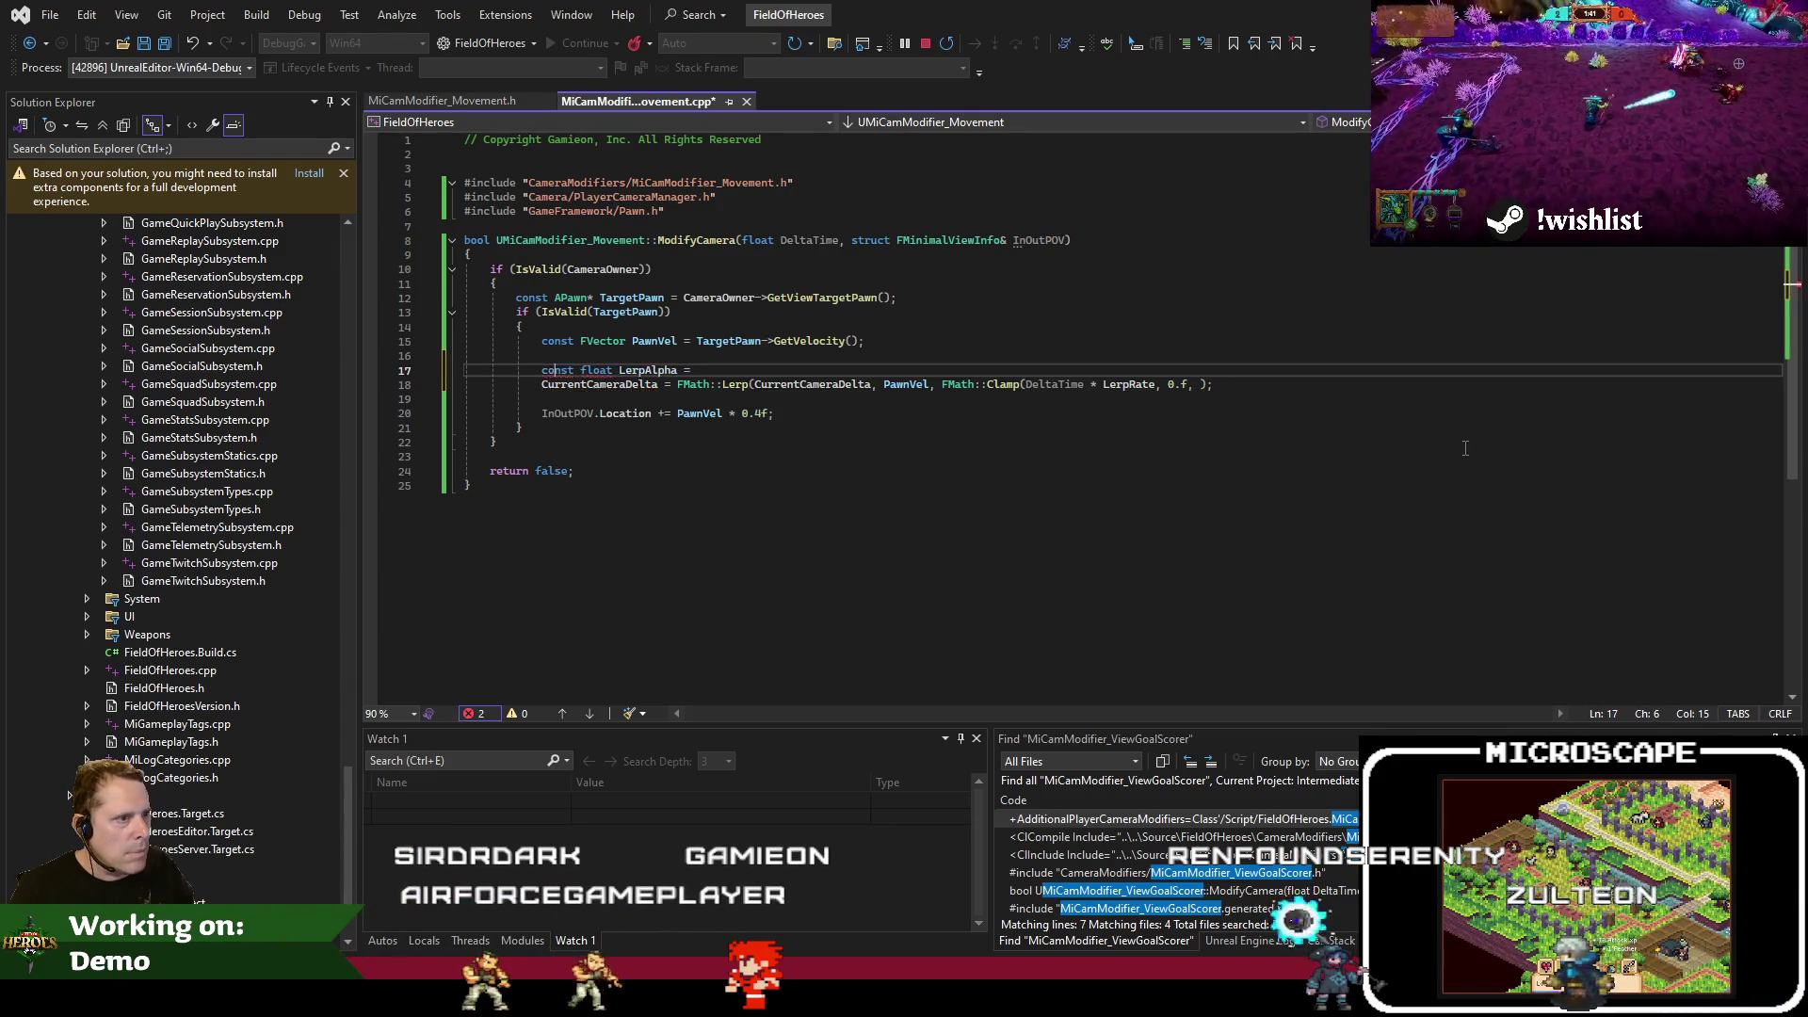
Set LerpAlpha to FMath::Clamp(DeltaTime * LerpRate, 0.f, 1.f)
left_click_drag(1025, 385, 1165, 387)
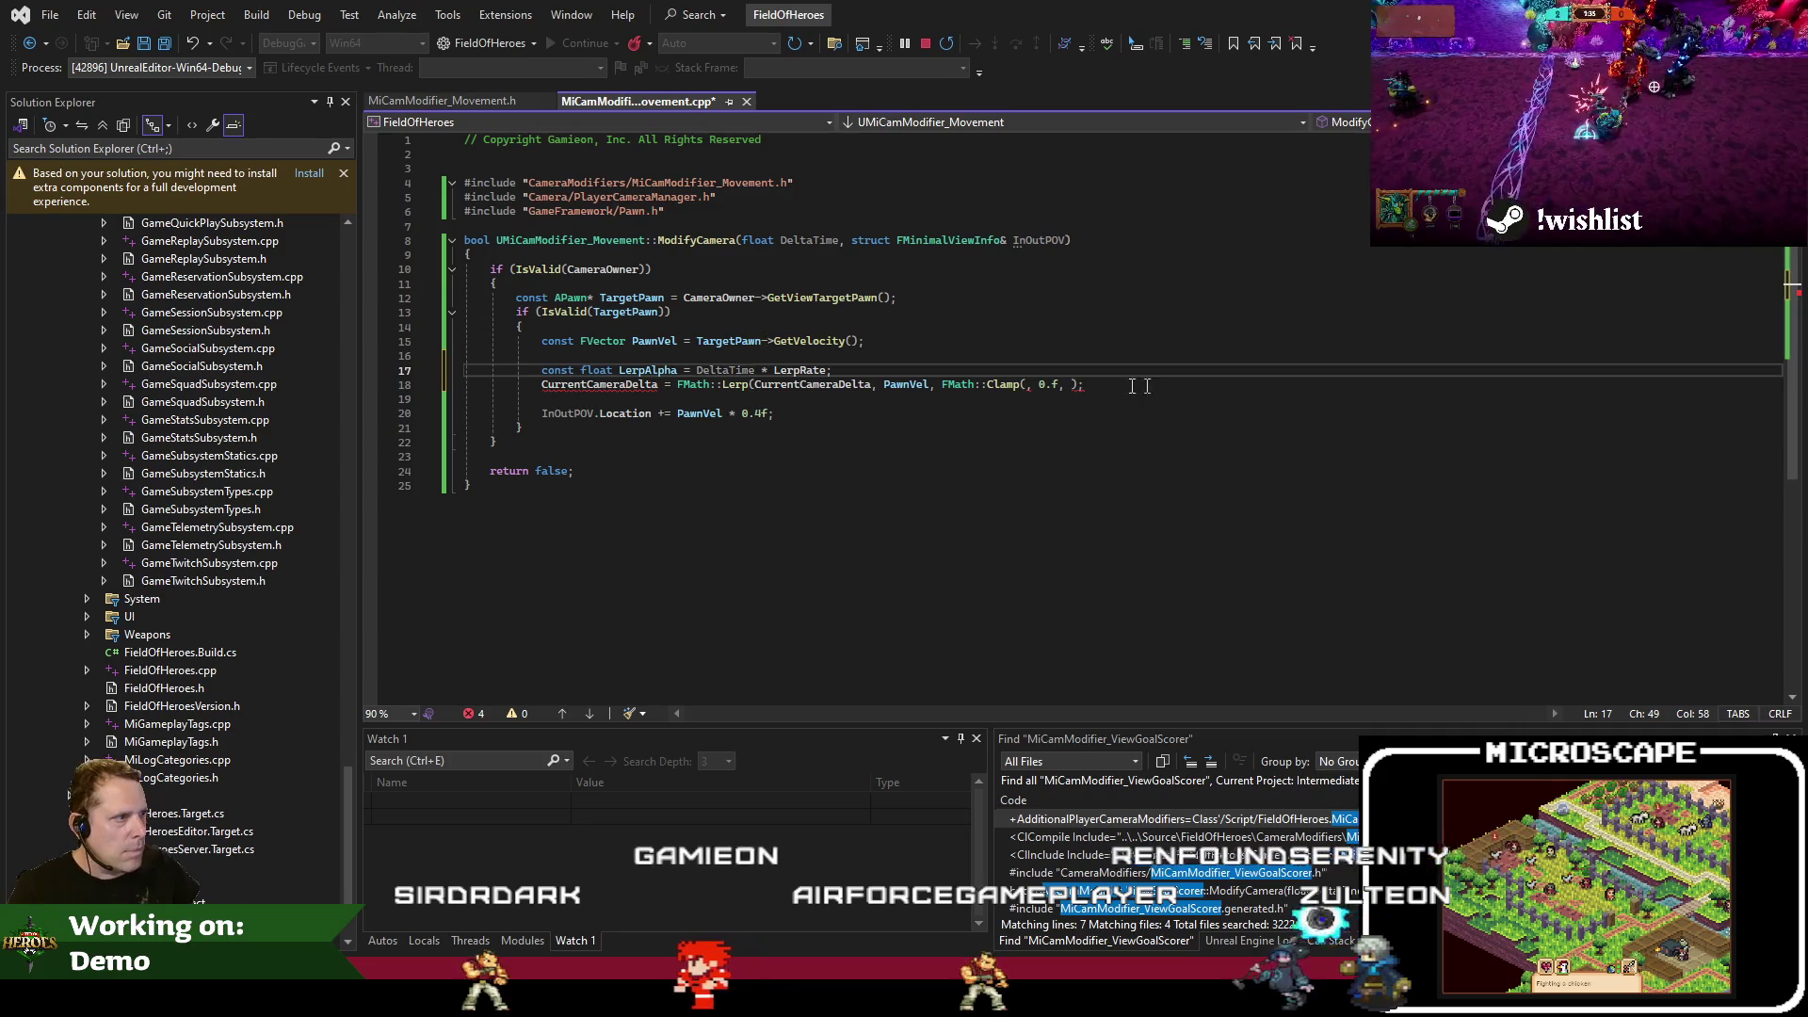
left_click(1036, 385)
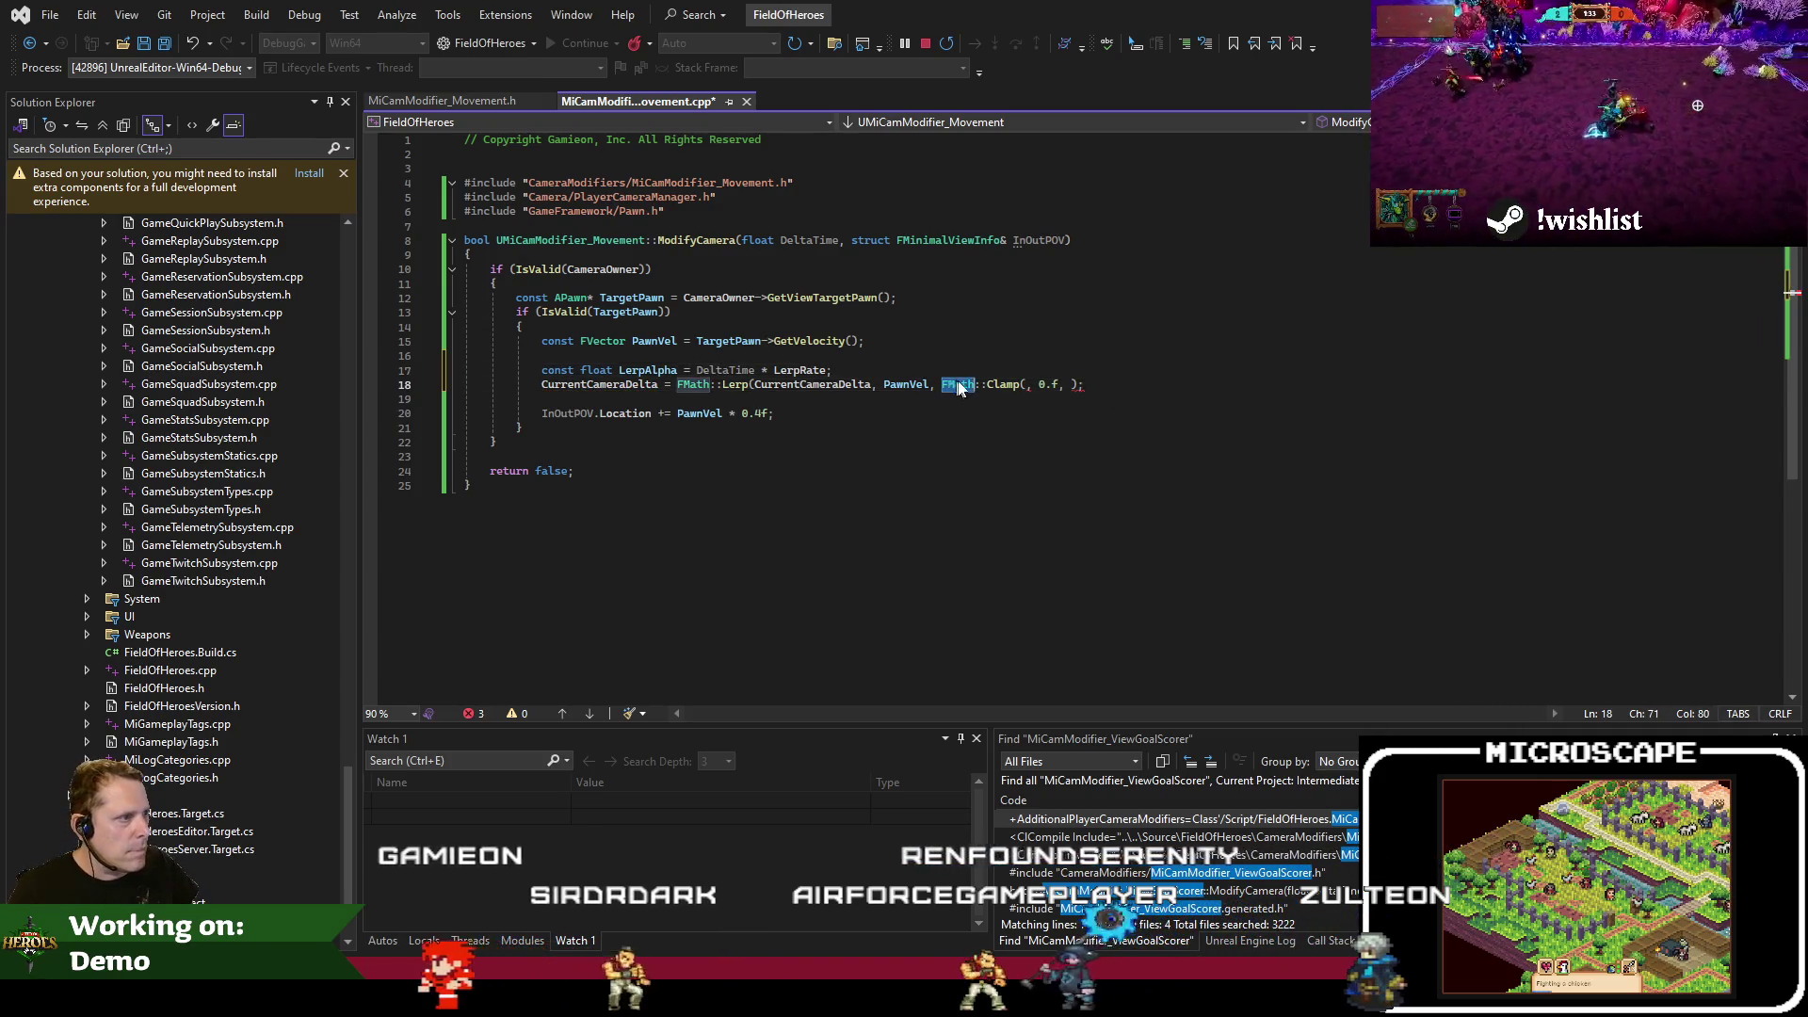
key("ctrl+z")
key("ctrl+z")
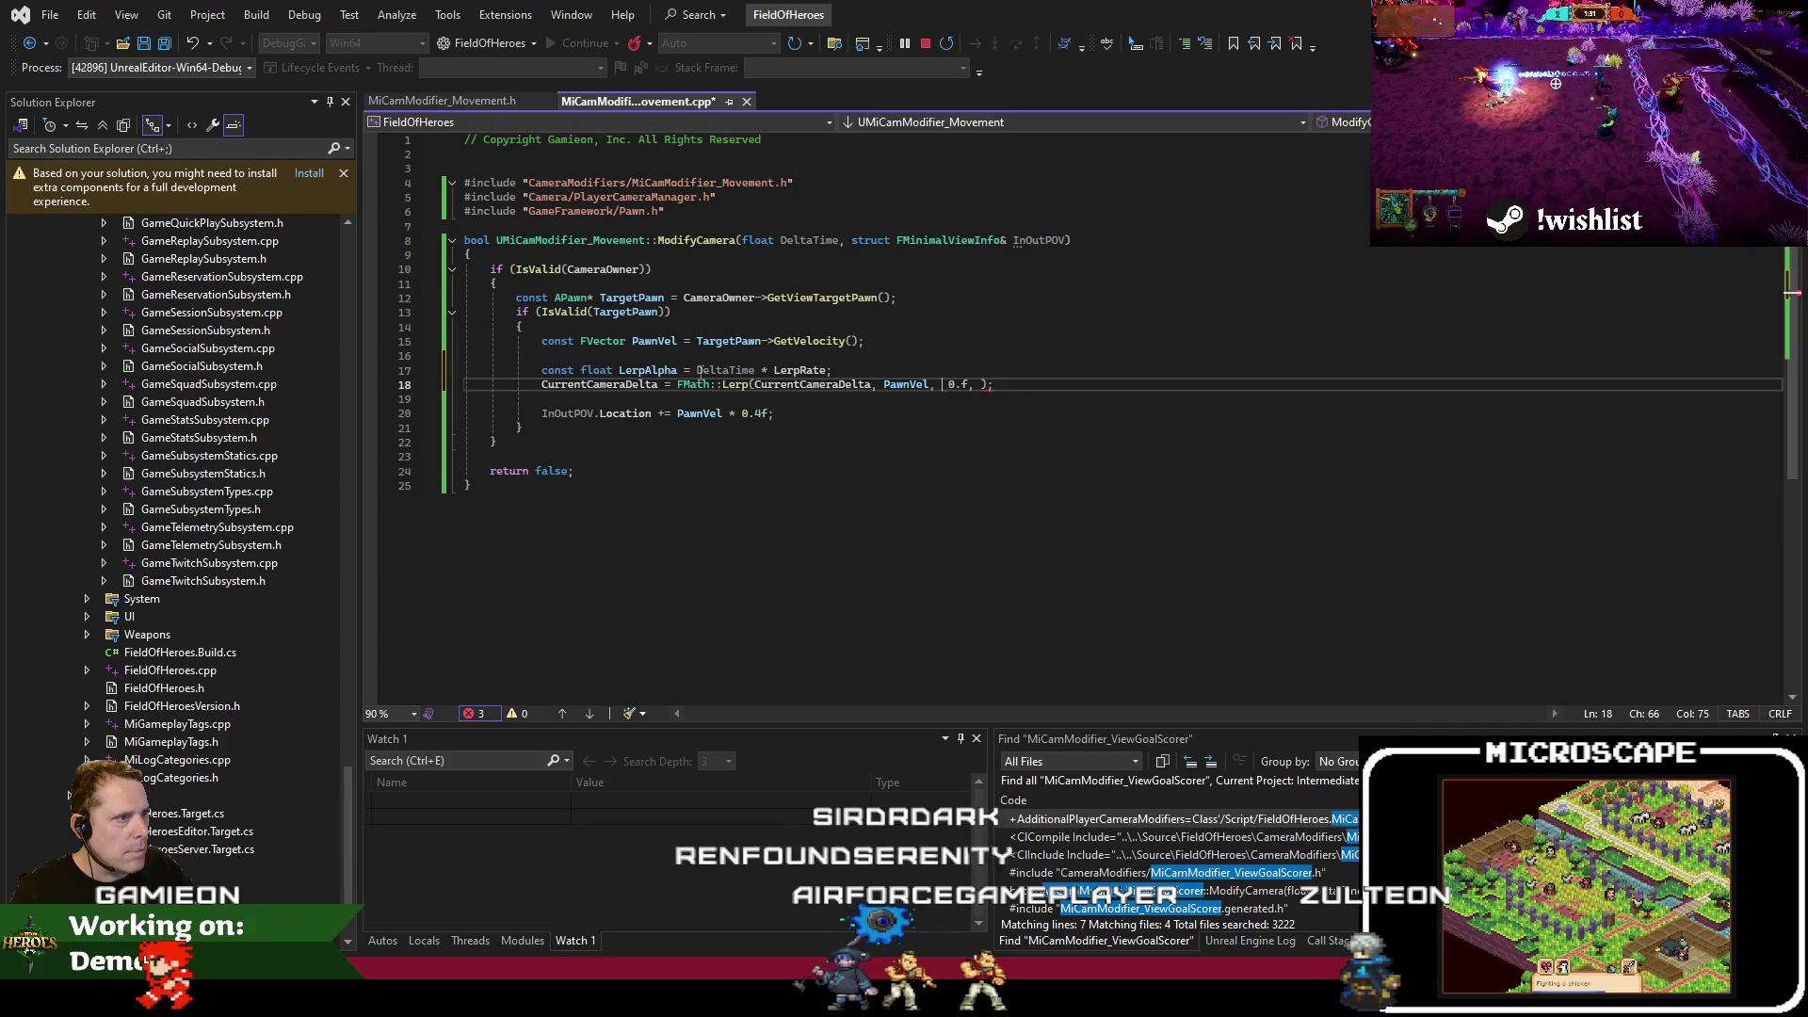
type("FMath::Clamp(")
key("End")
key("BackSpace")
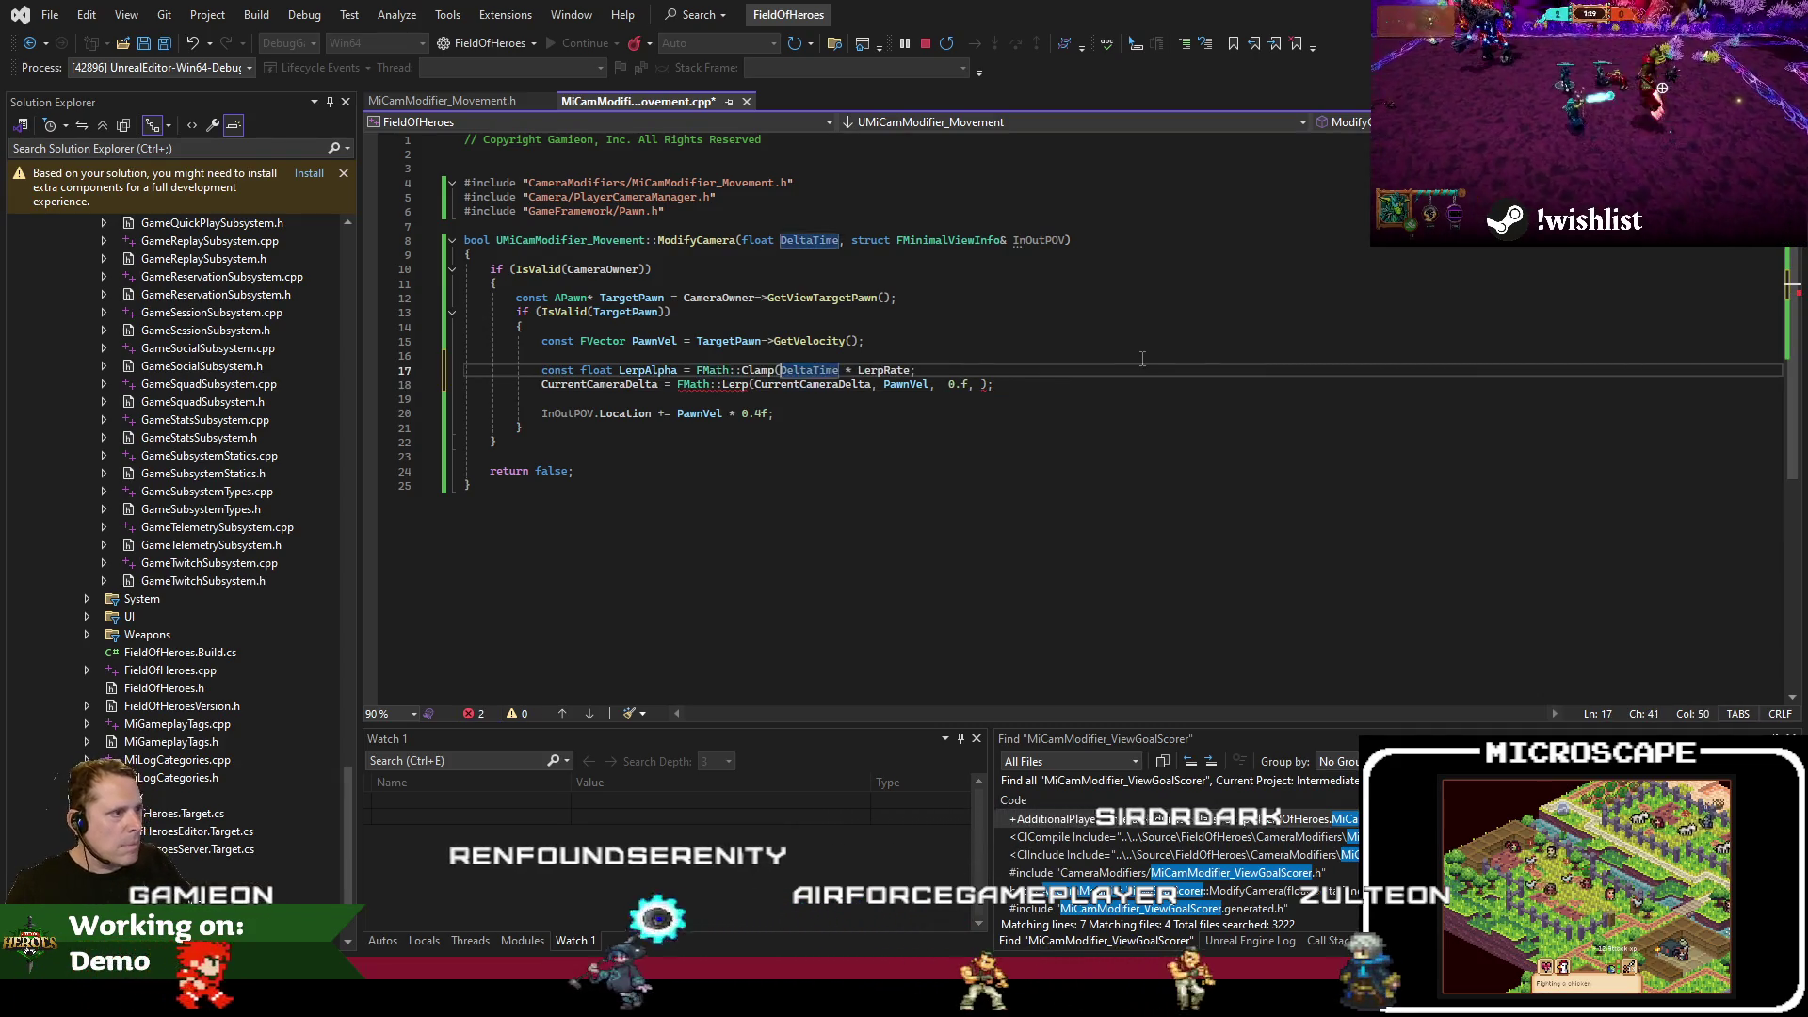
type(", 0.f, 1.f);")
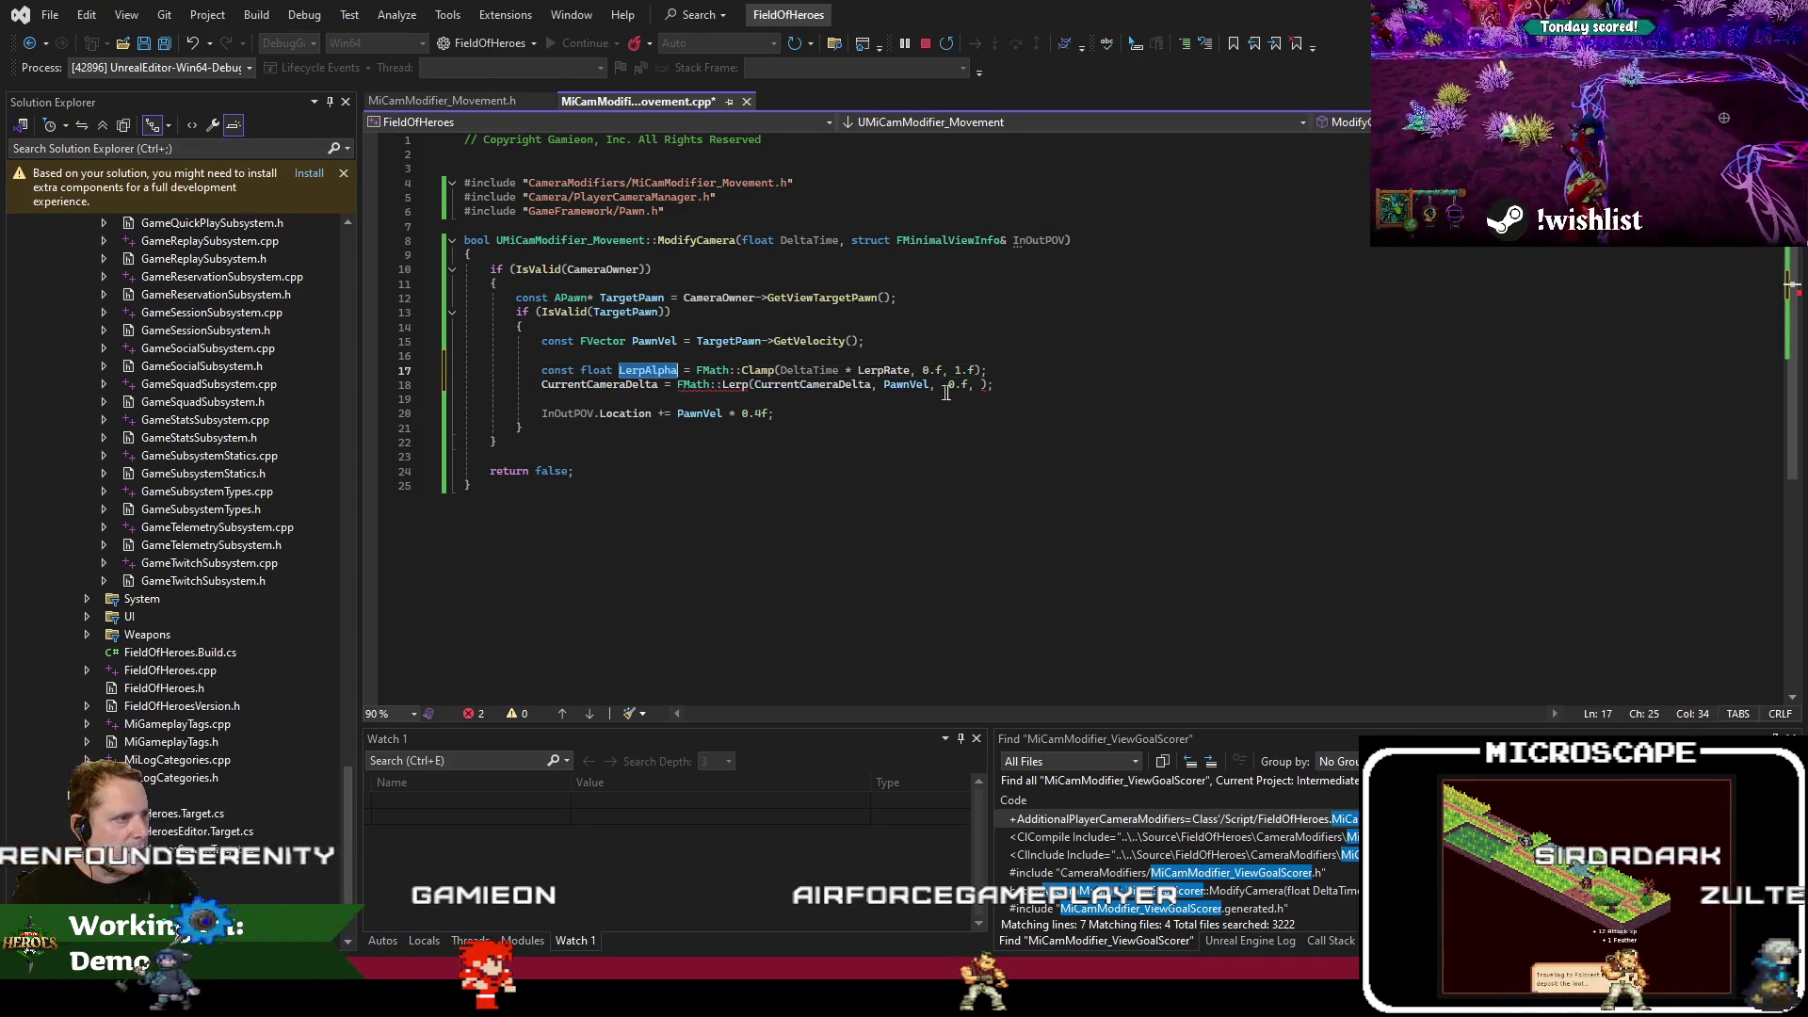
Pass LerpAlpha to the Lerp and add CurrentCameraDelta to InOutPOV.Location
left_click_drag(948, 384, 991, 384)
type("LerpAlpha")
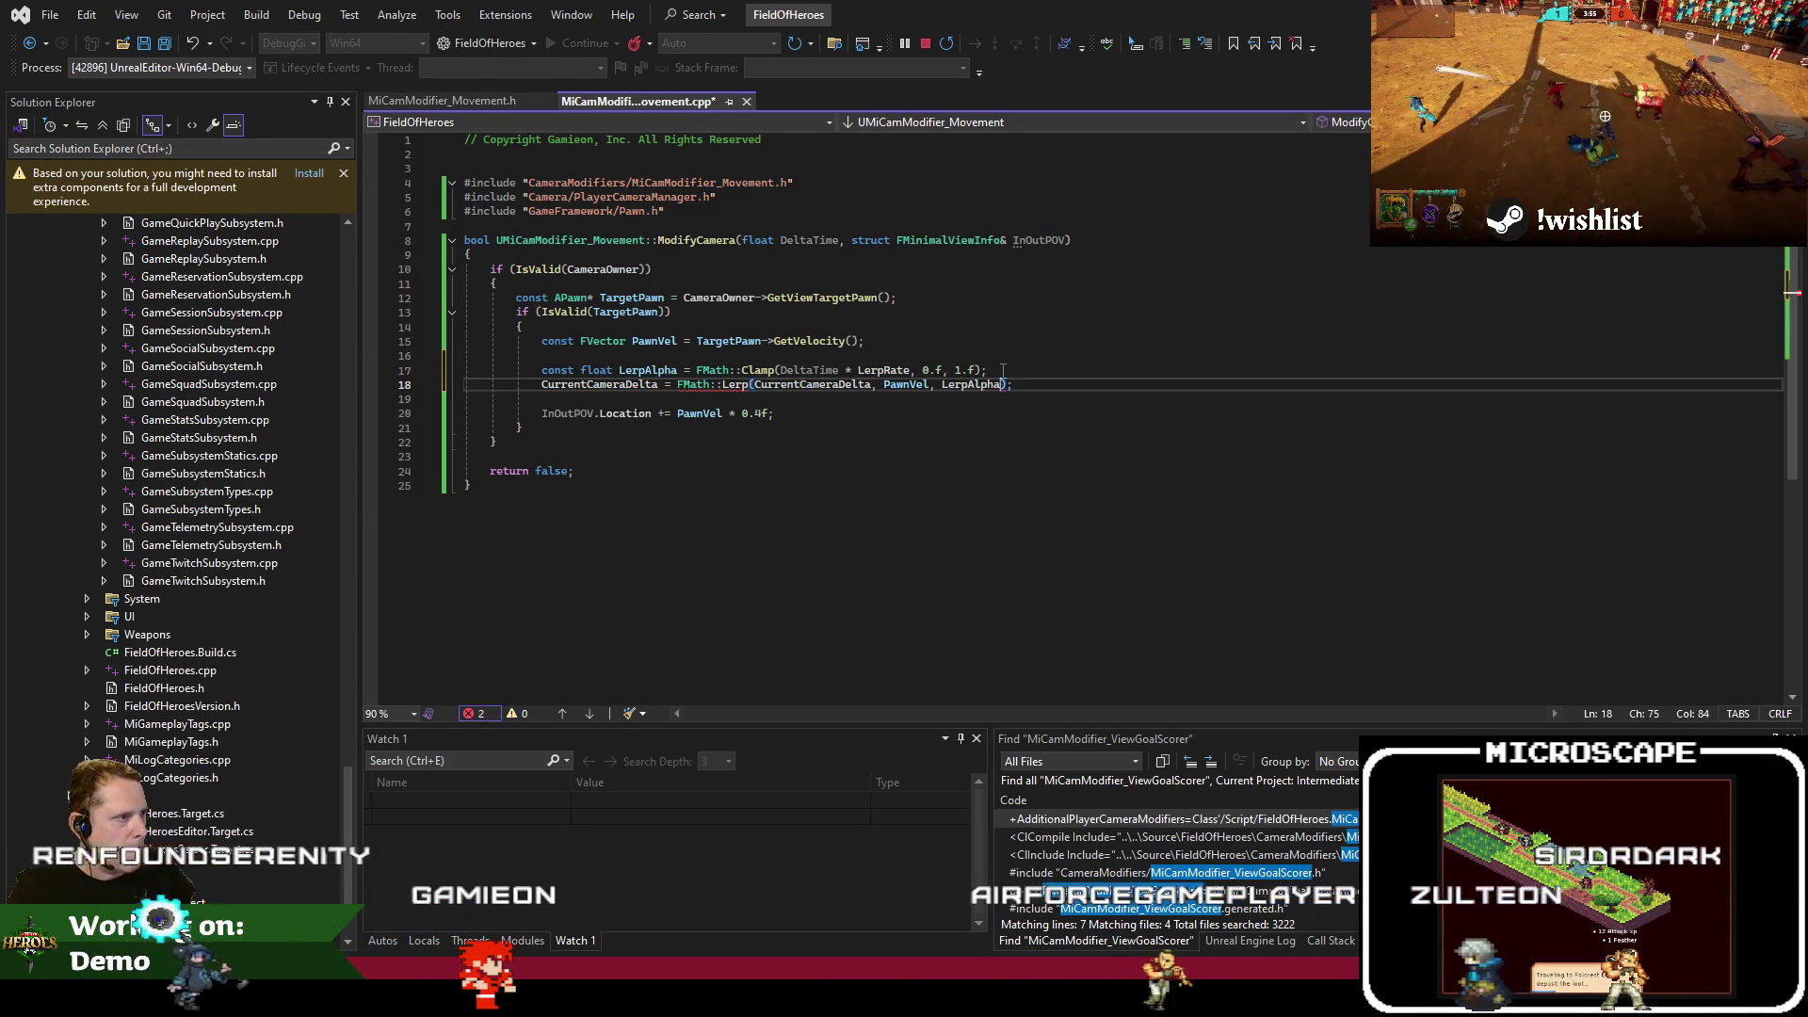
left_click(870, 385)
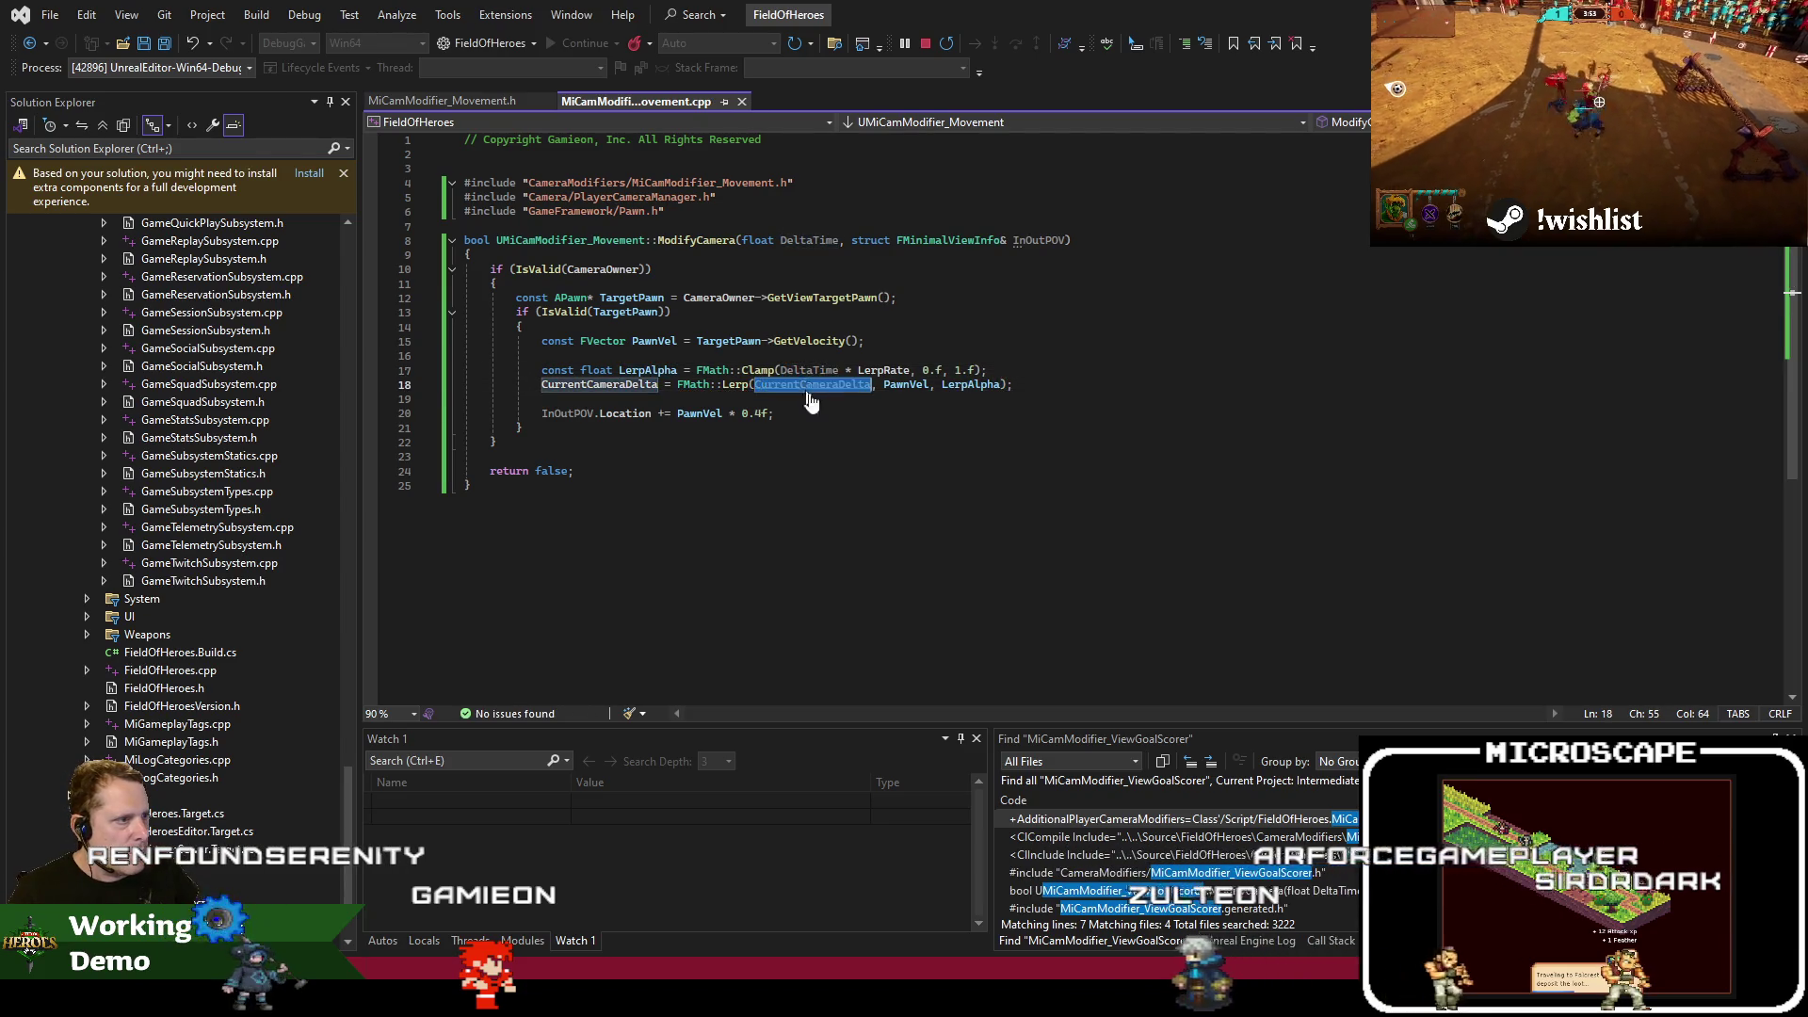
left_click_drag(677, 414, 772, 413)
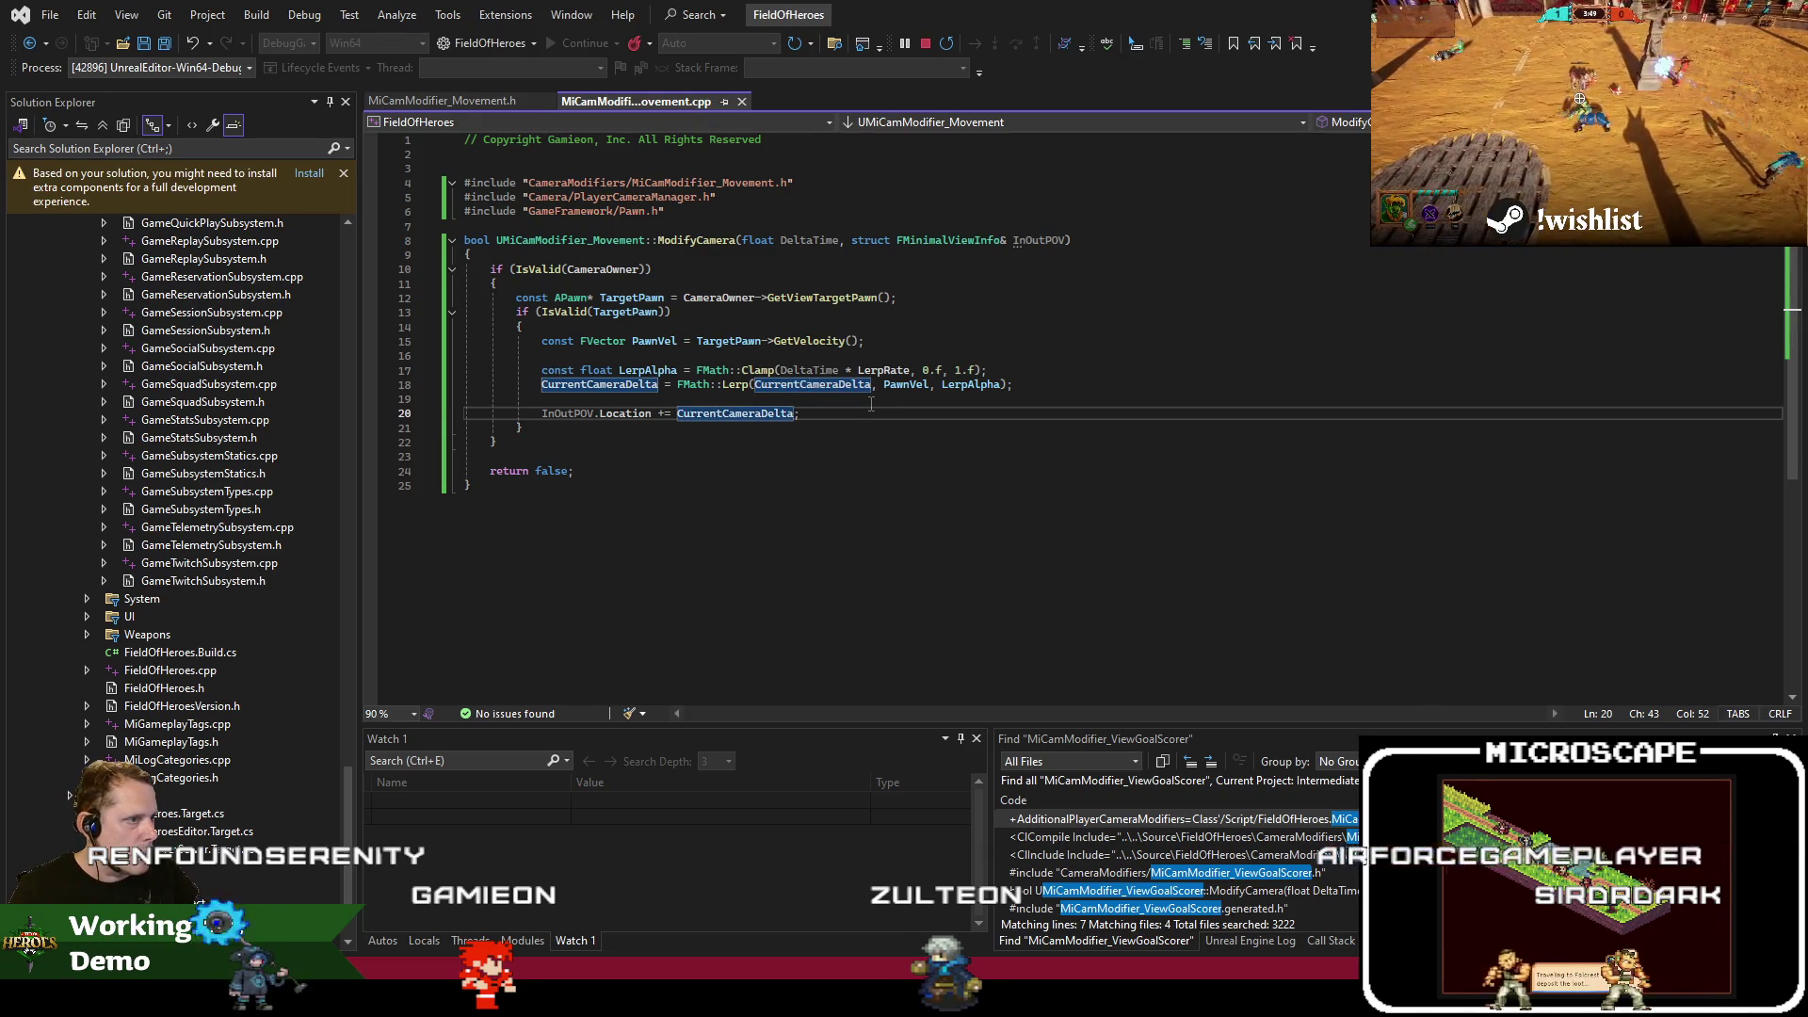
double_click(622, 385)
Add an if comparing CurrentCameraDelta.SizeSquared() against MaxSpeedForPrediction, opening its block
key("End")
key("Return")
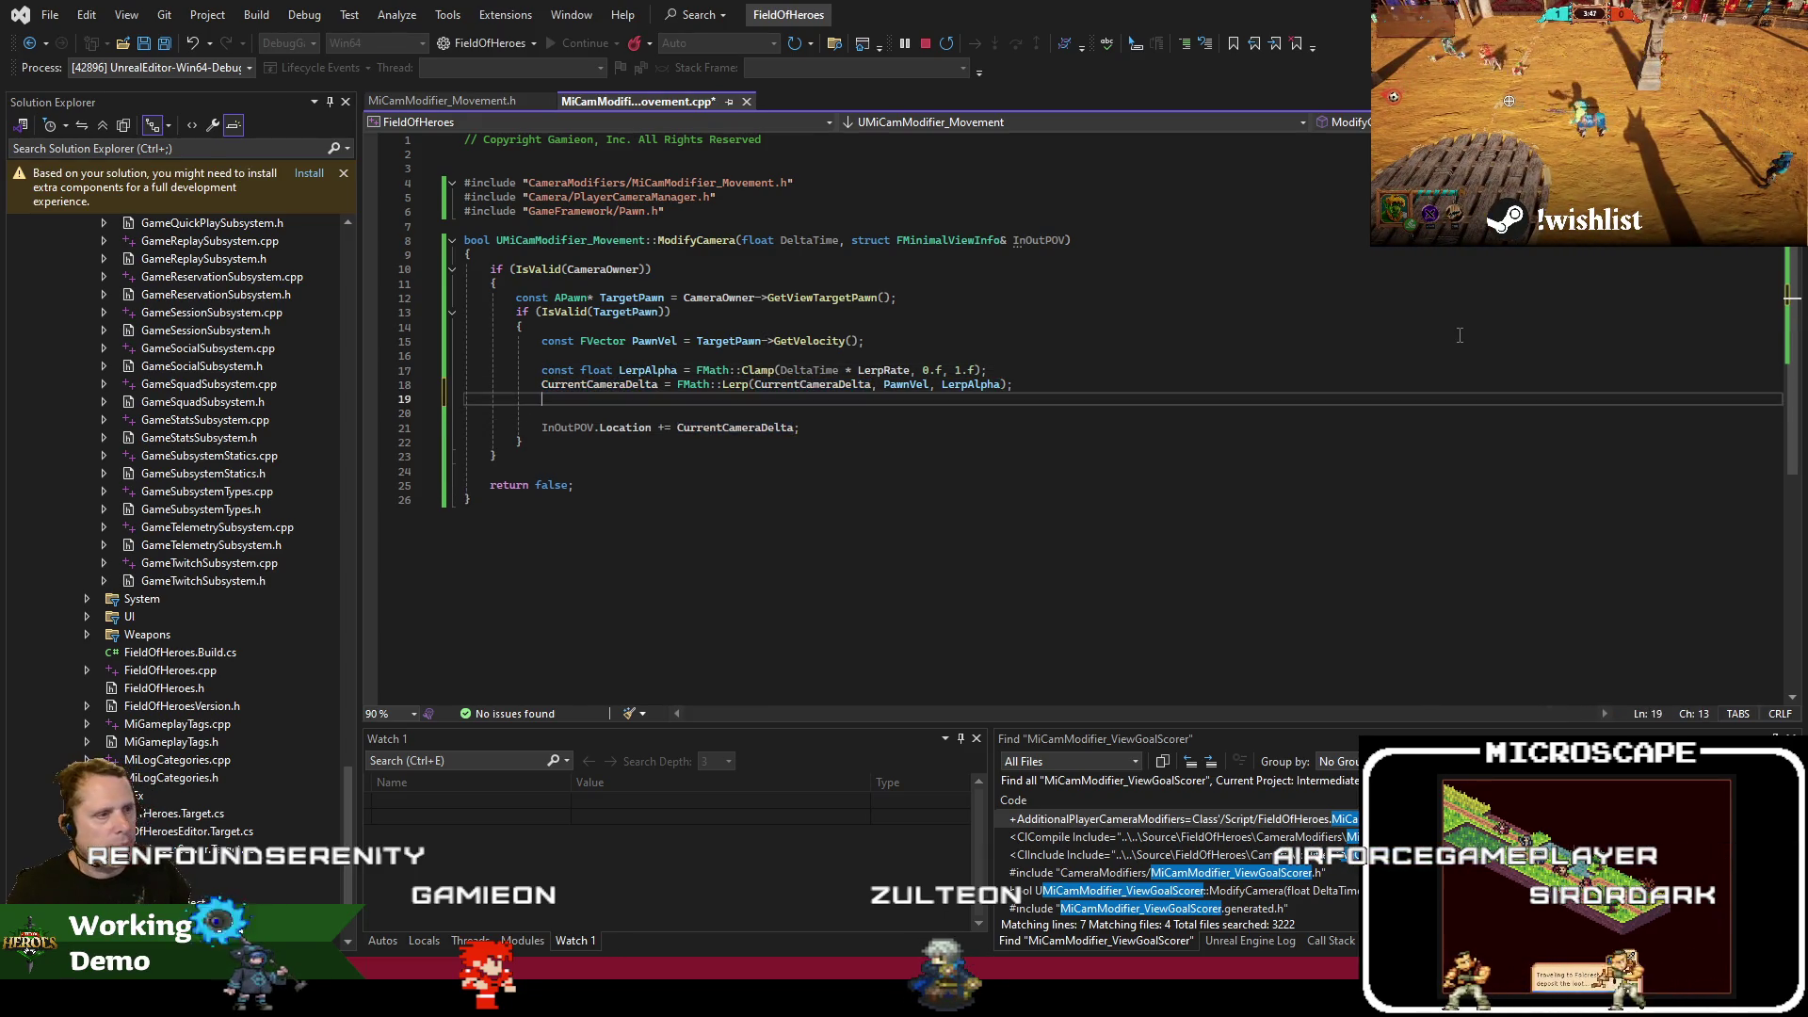
type(".SizeS")
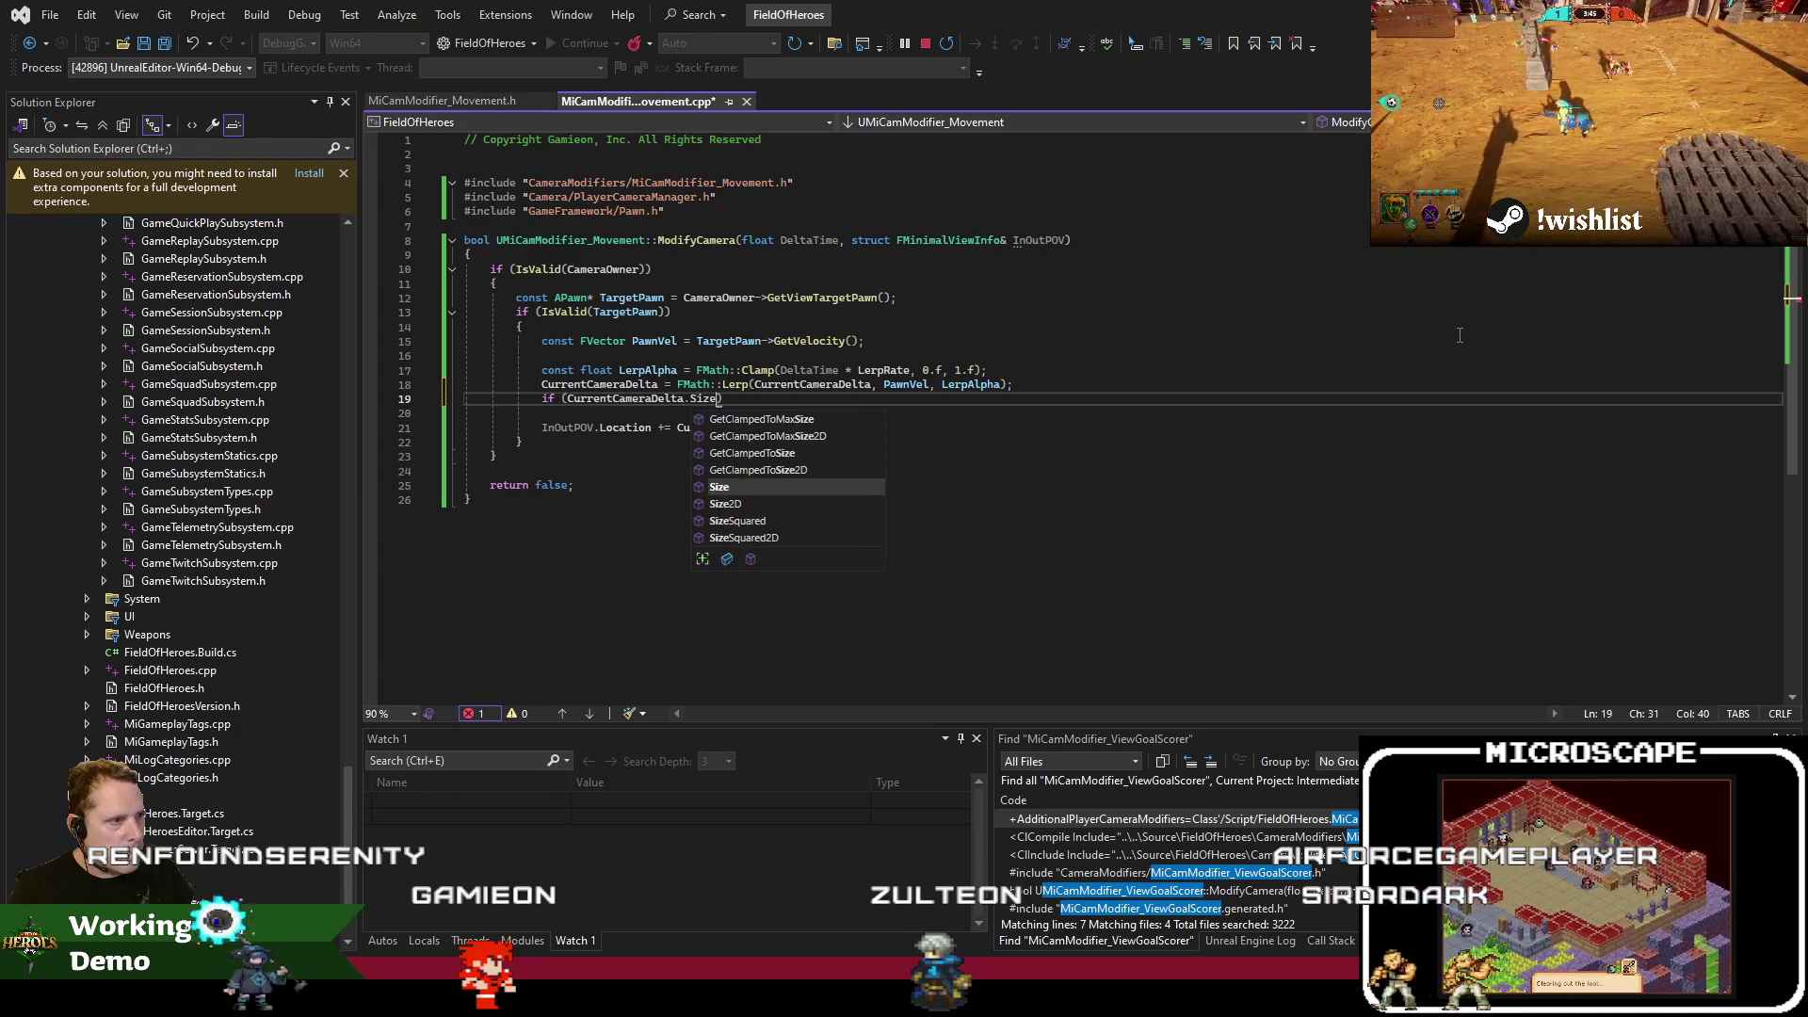
key("Tab")
type("()")
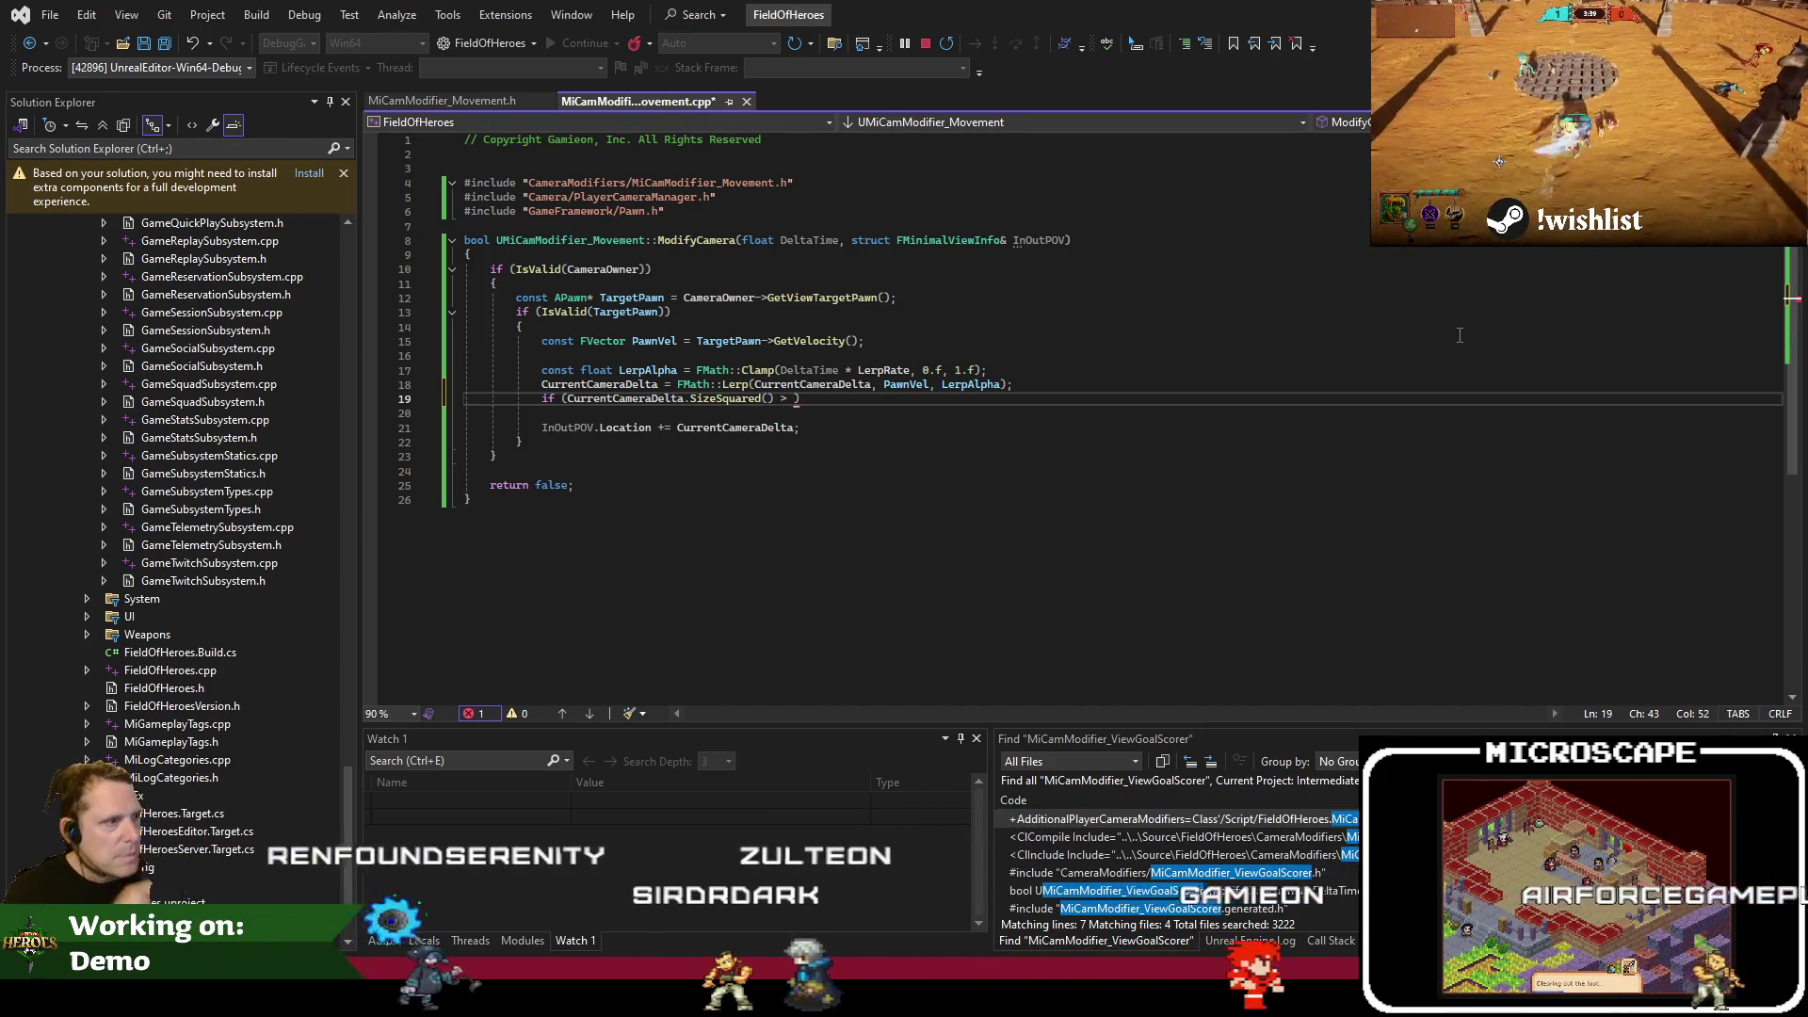
left_click(467, 100)
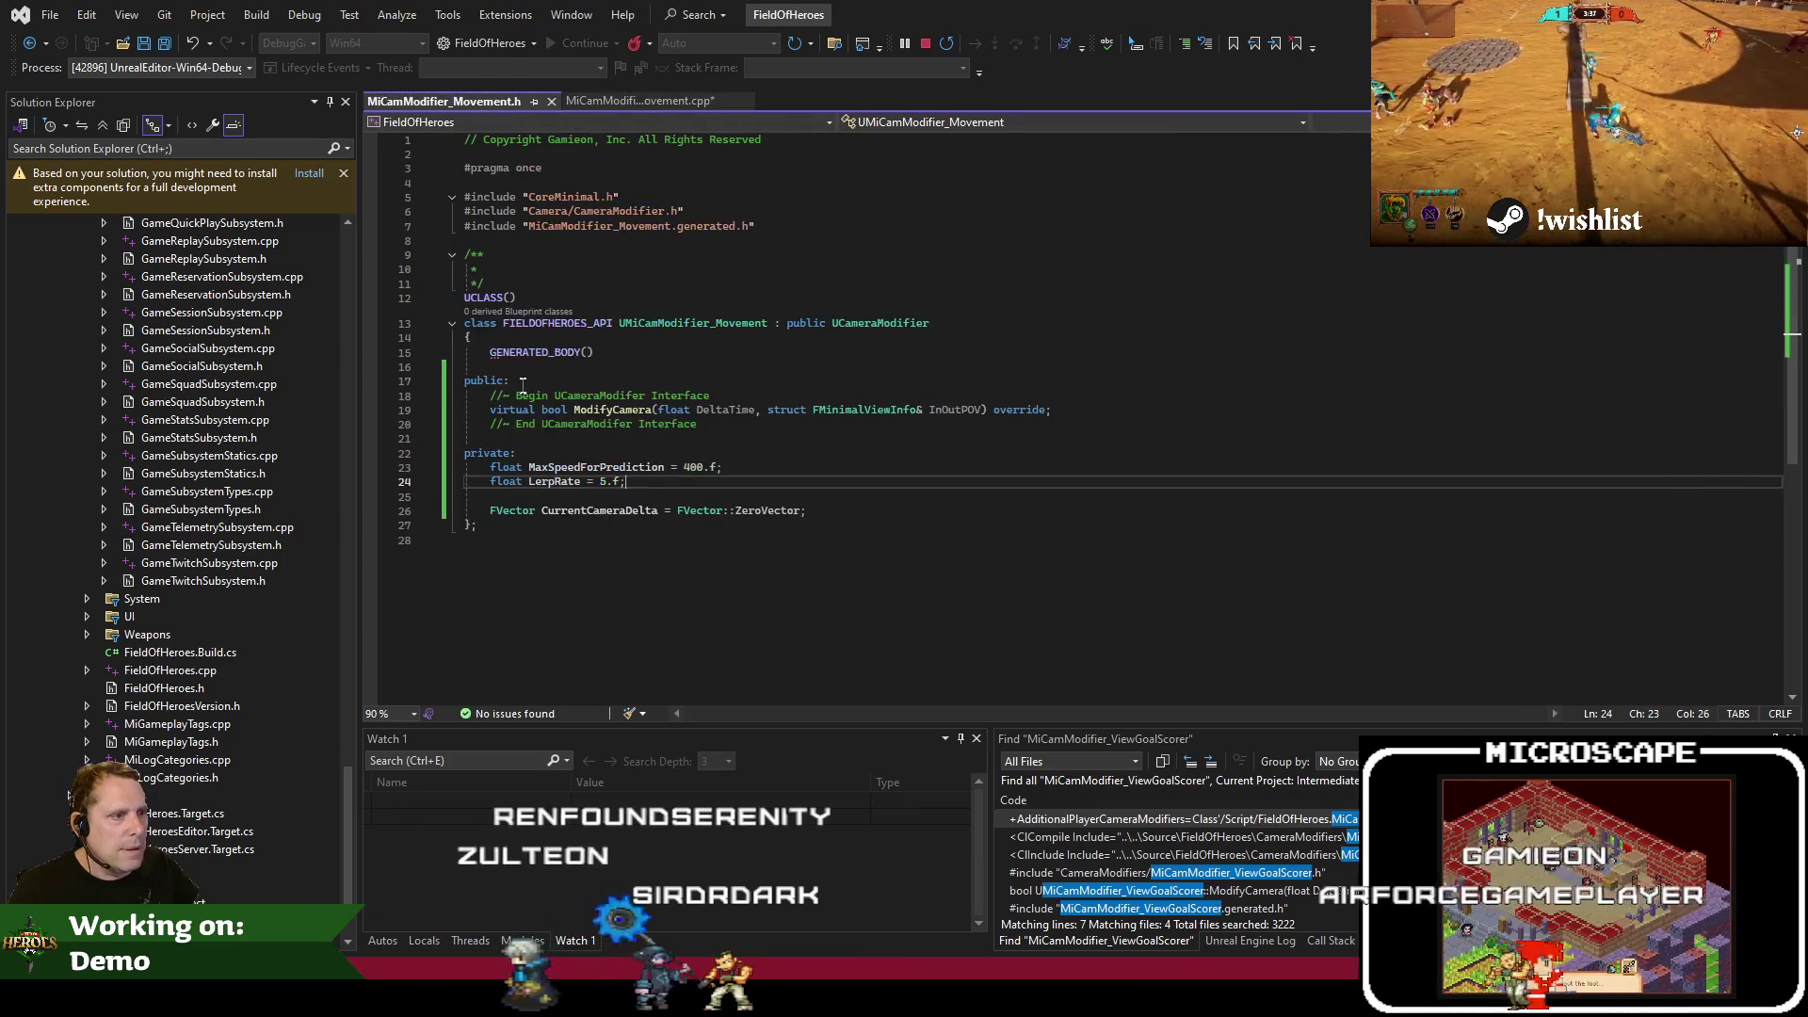
double_click(596, 467)
key("ctrl+c")
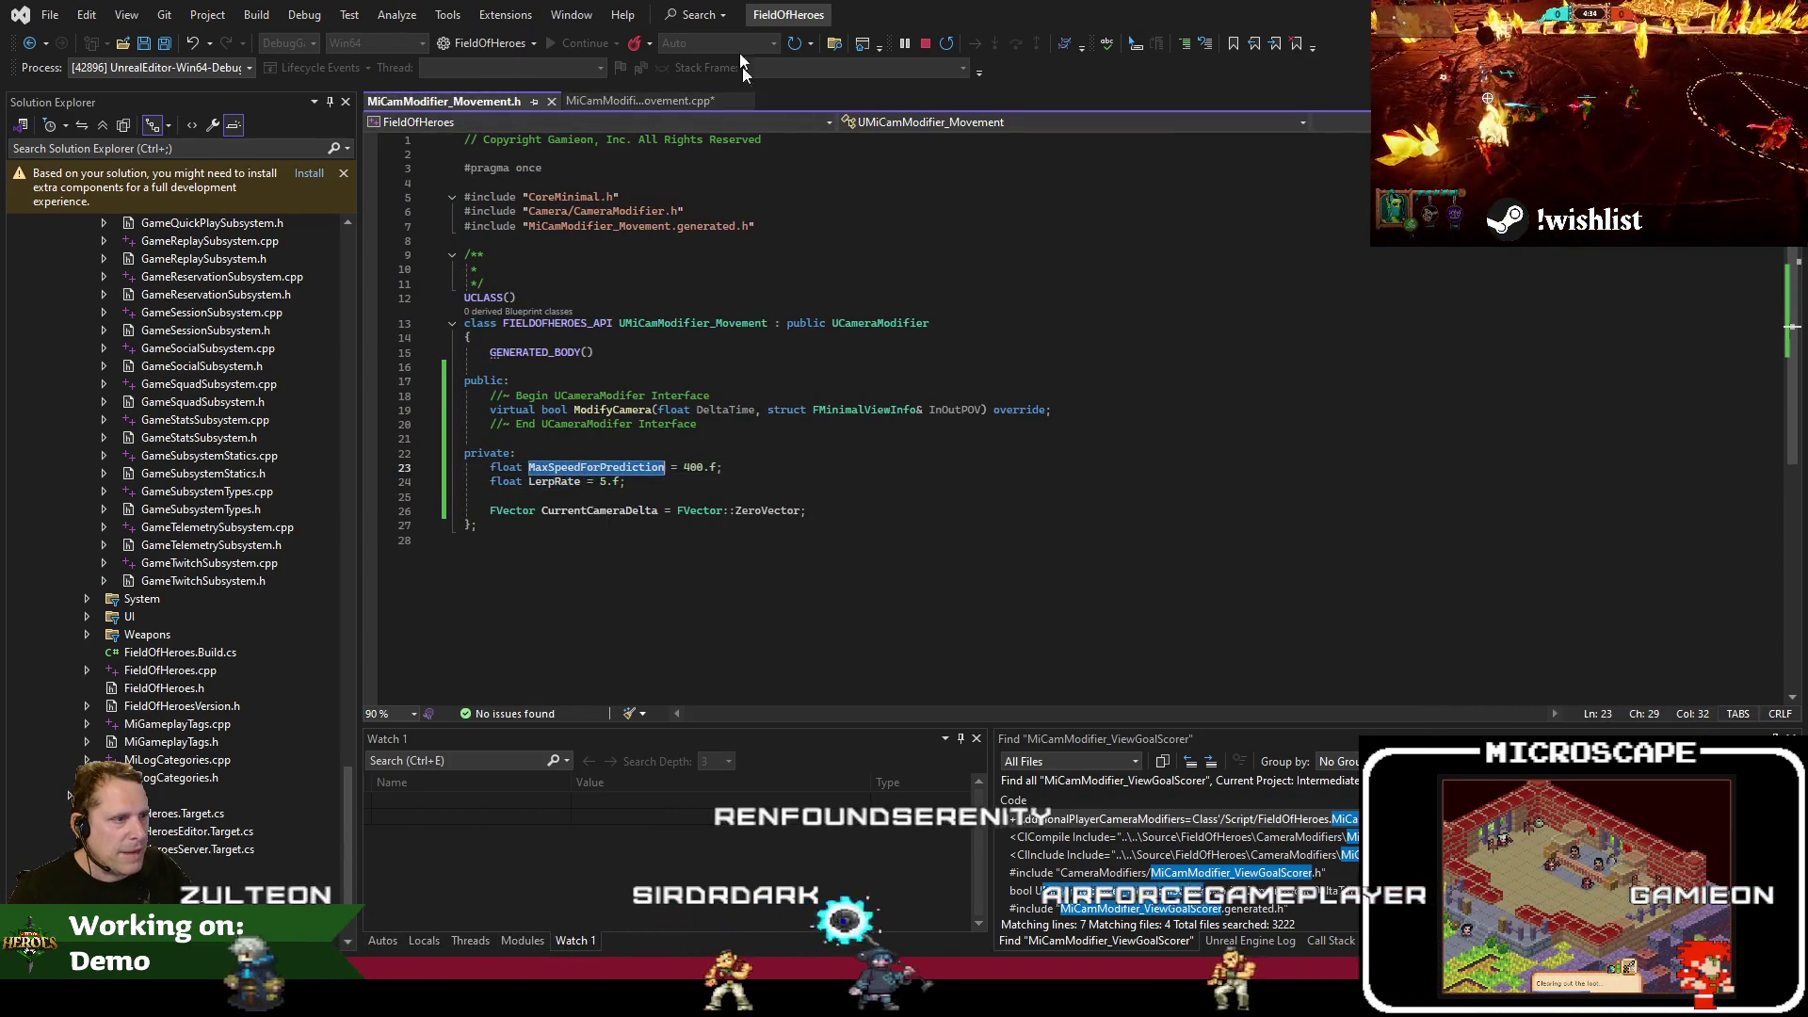
left_click(659, 99)
key("ctrl+v")
key("Return")
type("{")
key("Return")
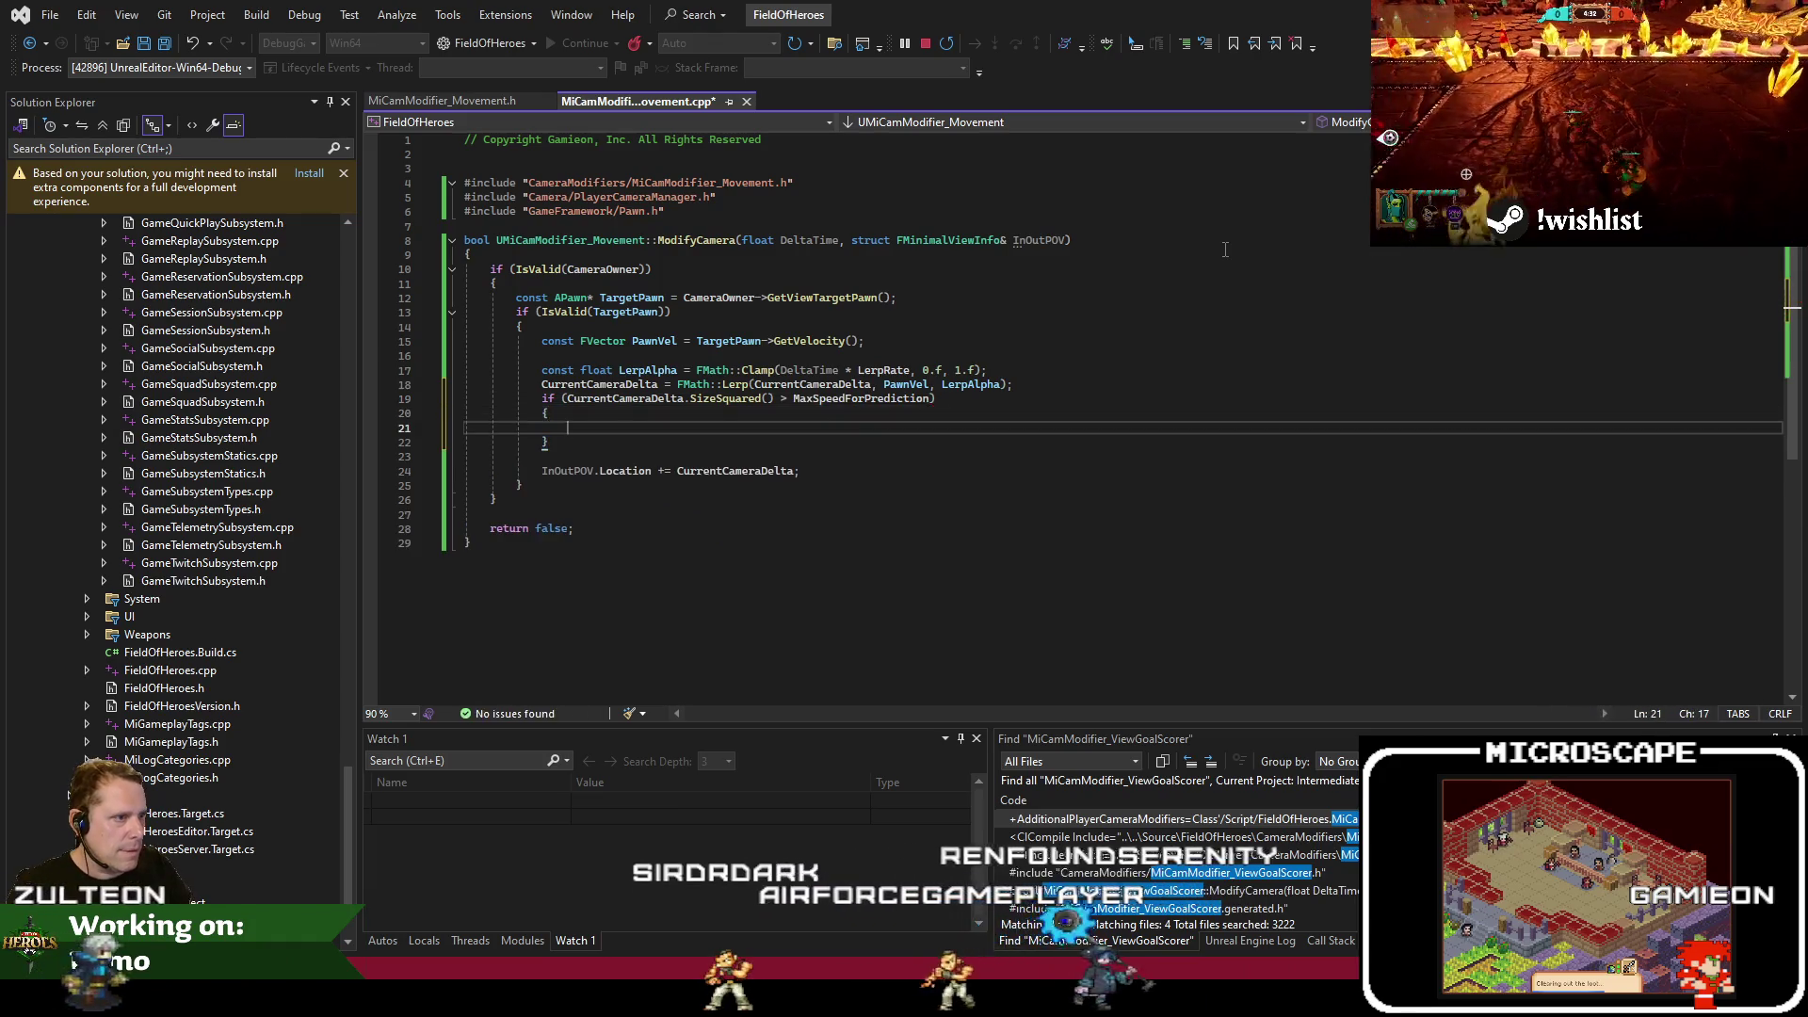
Set CurrentCameraDelta to GetSafeNormal2D() * MaxSpeedForPrediction, use SizeSquared2D, and save
left_click(641, 399)
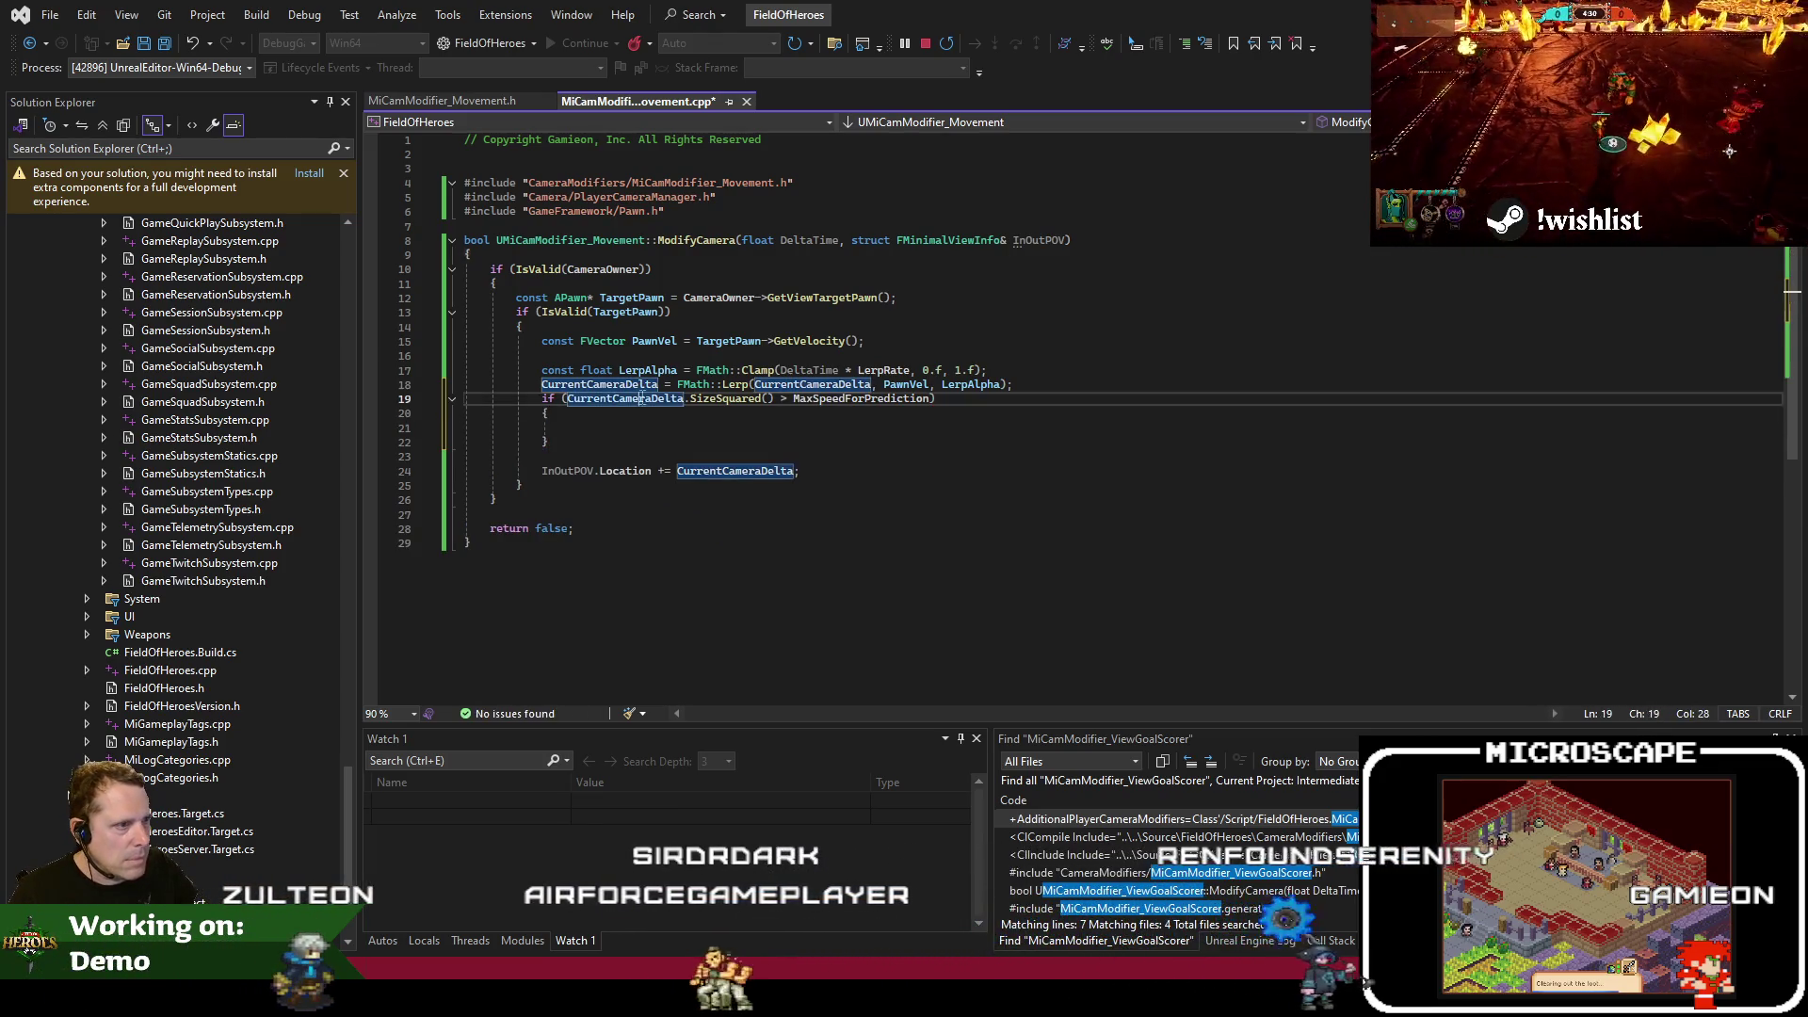
left_click(659, 429)
type("CurrentCameraDelta")
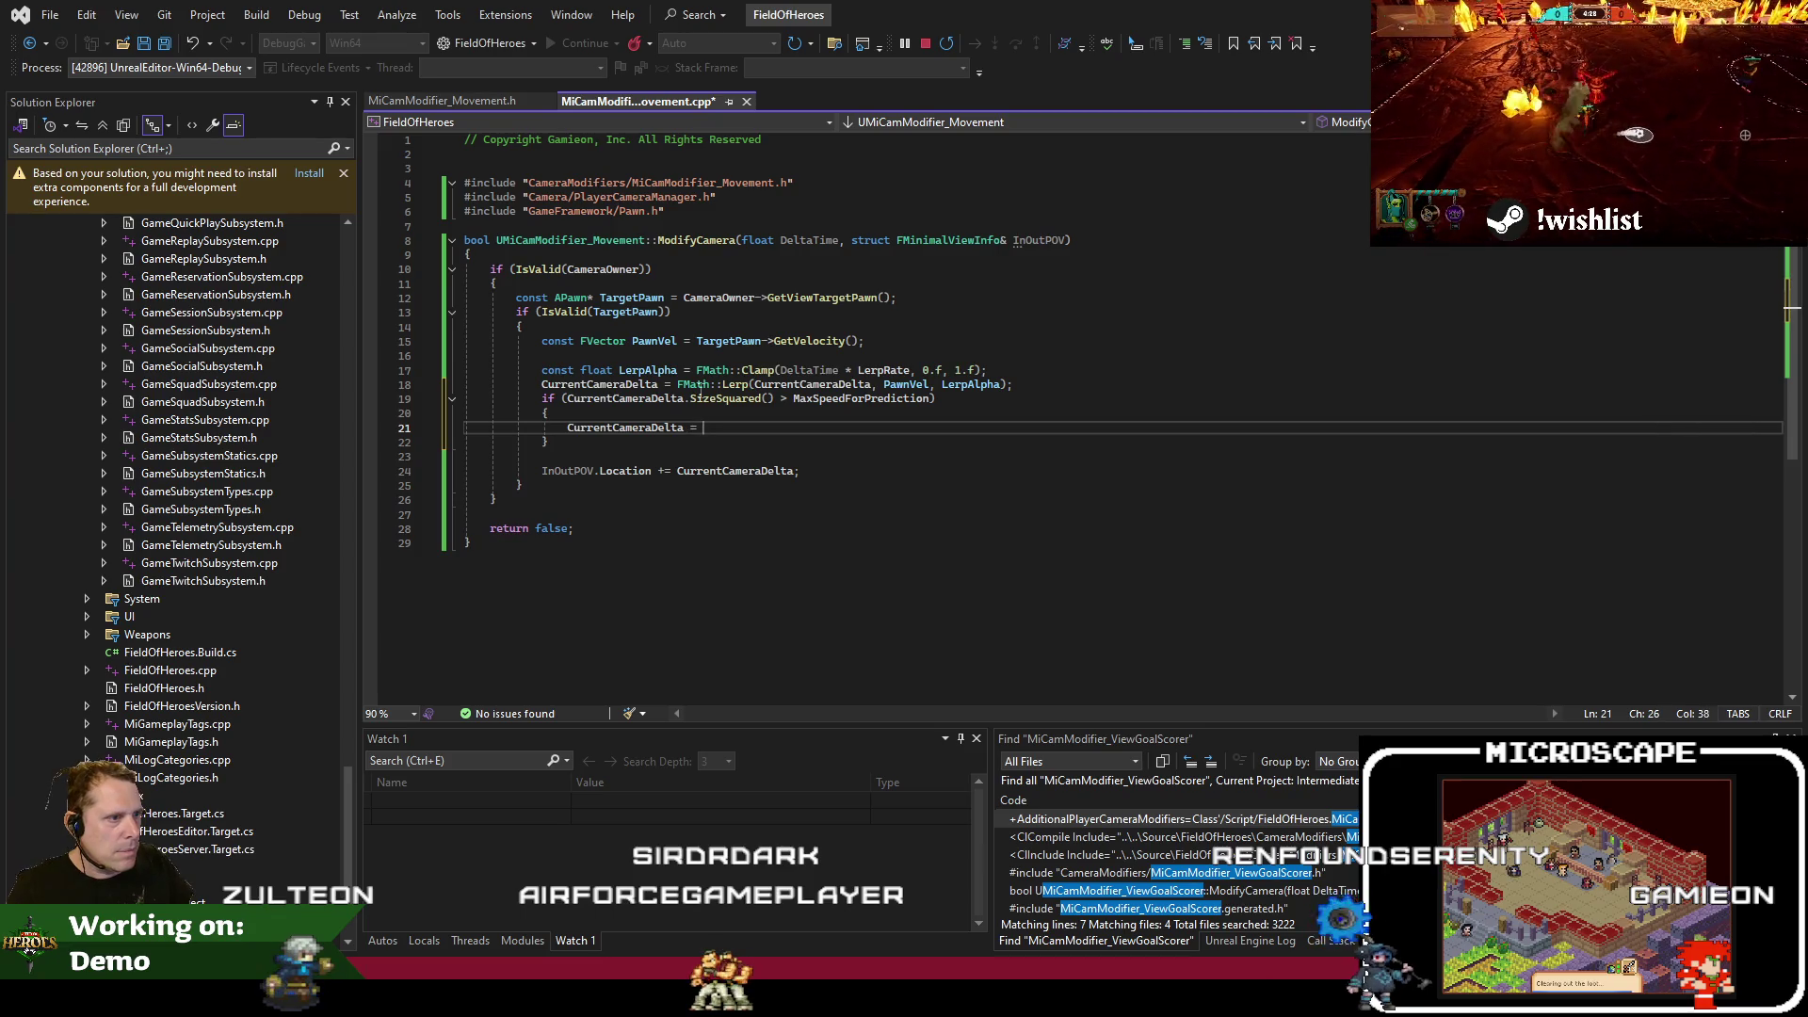
type("GetSafeNormal2D")
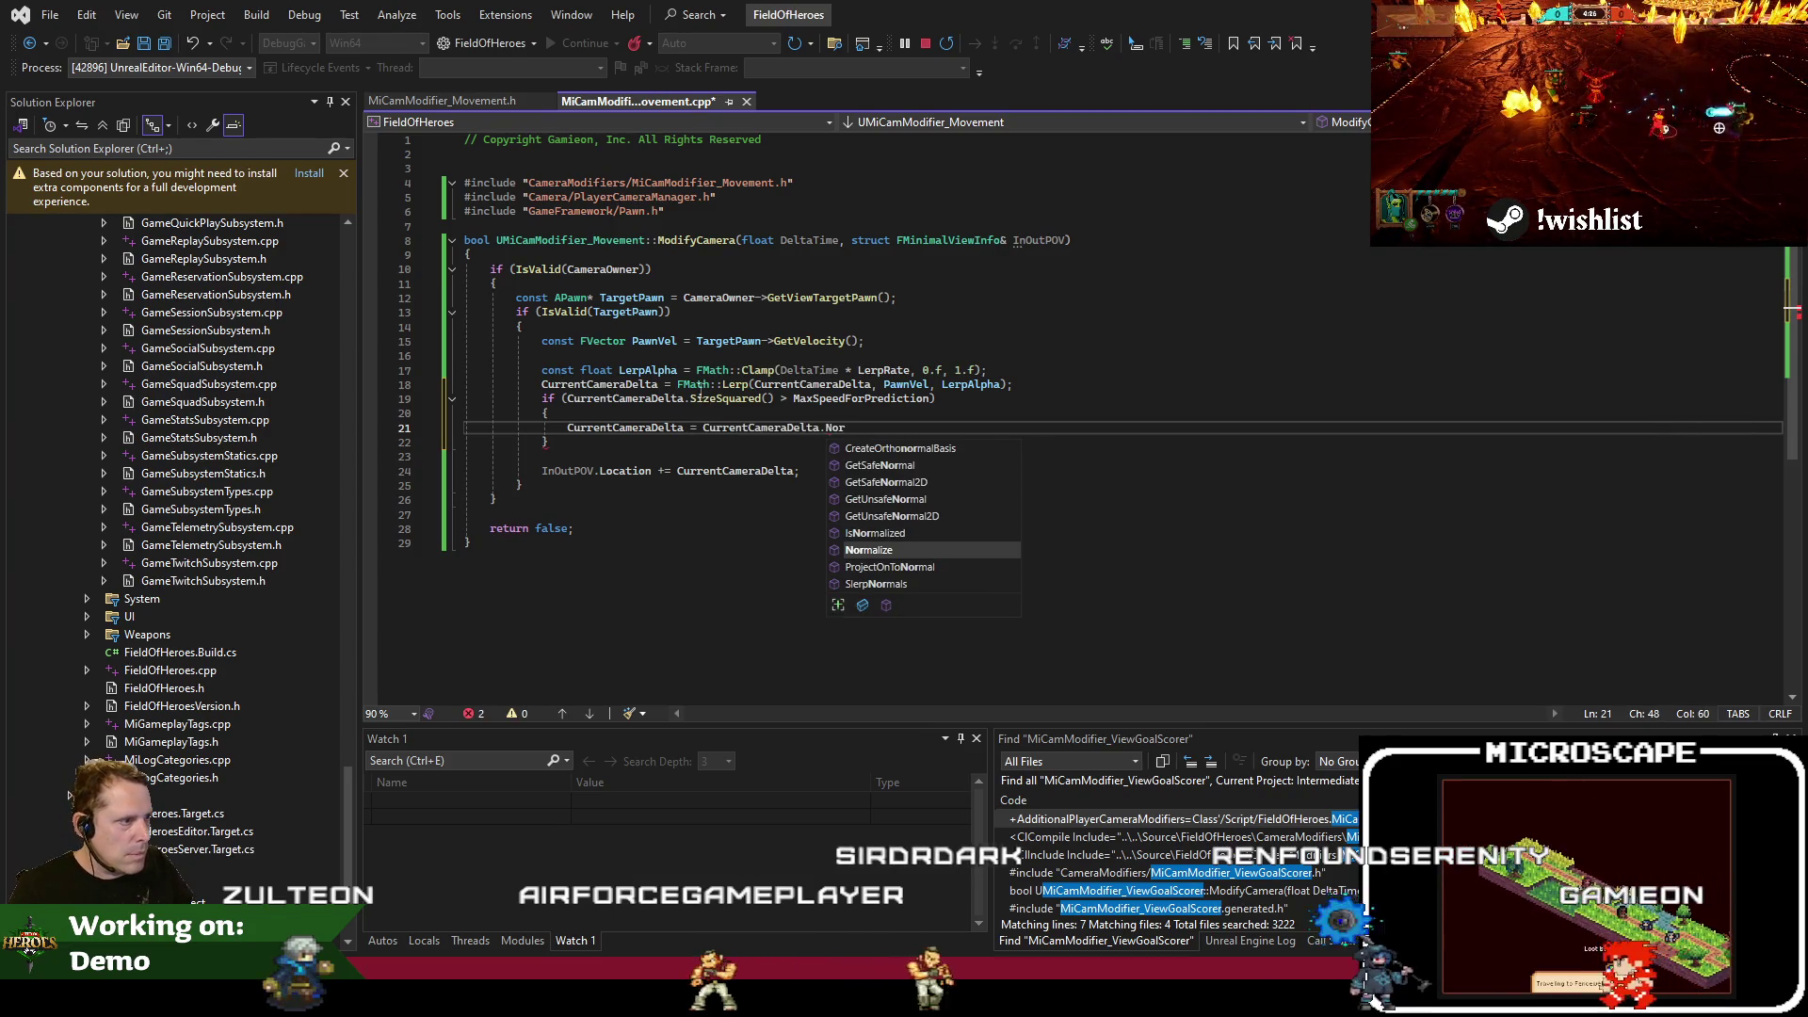
type("()")
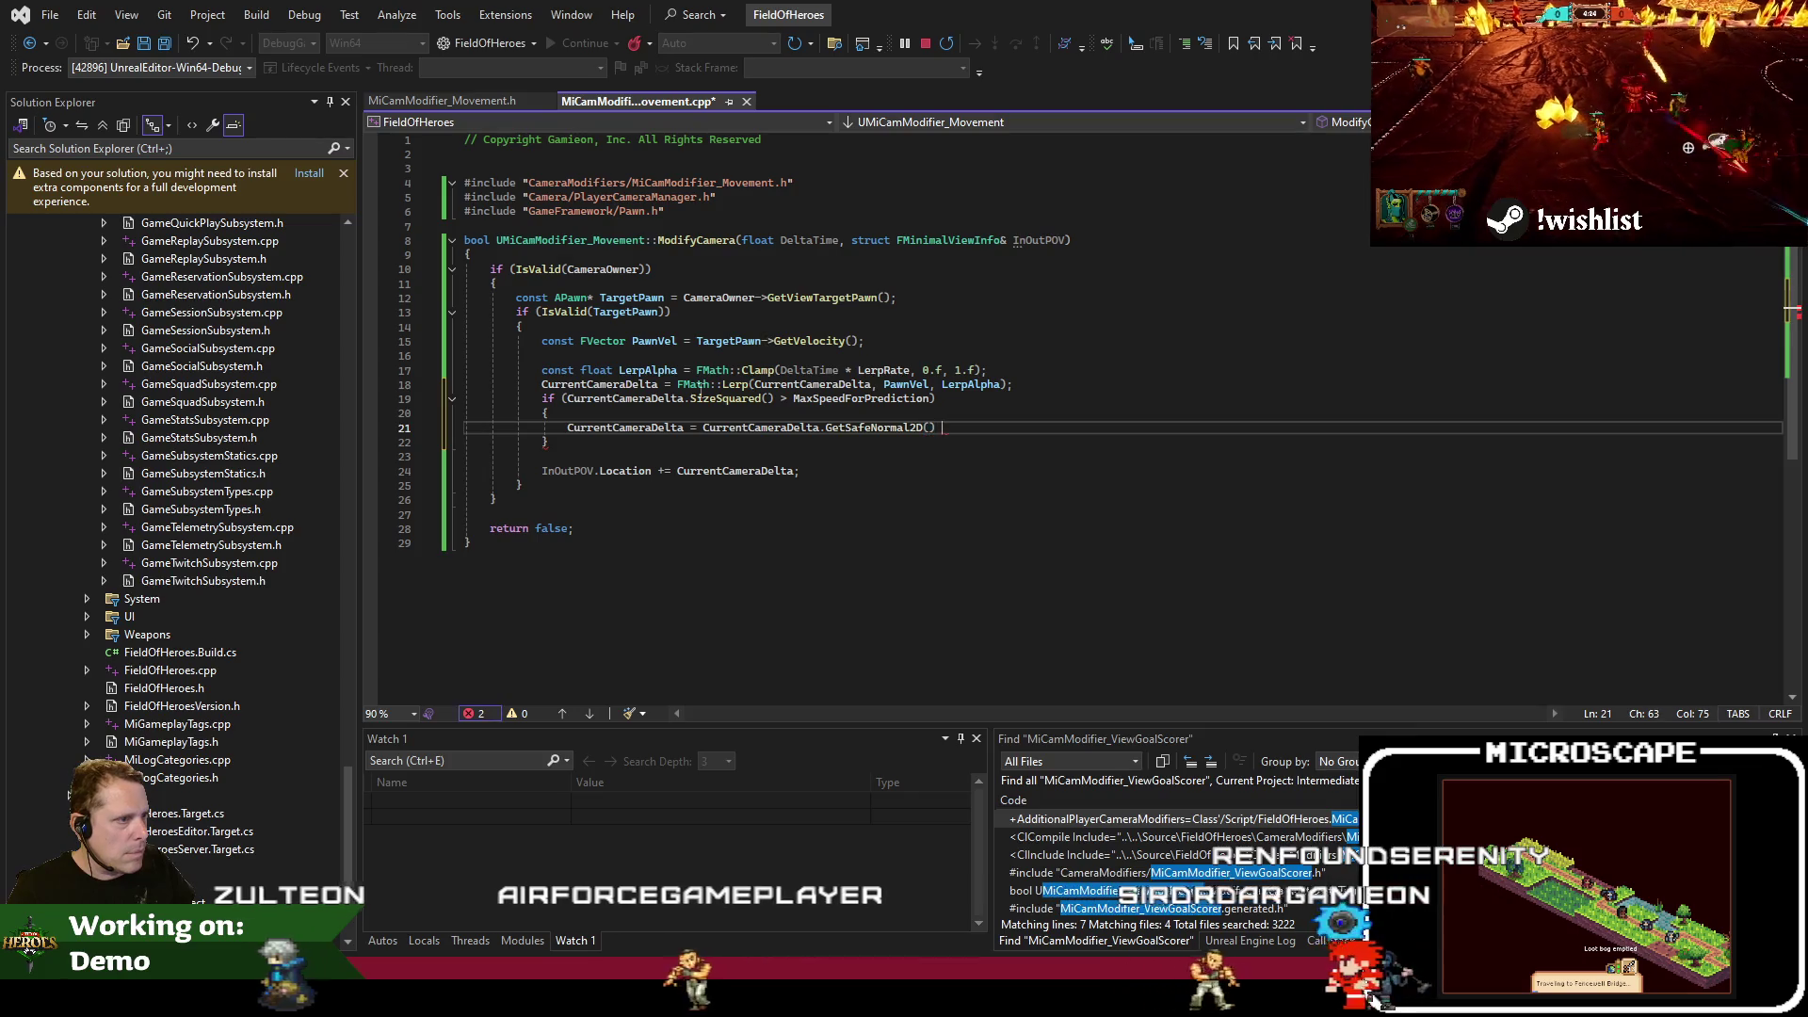
left_click(718, 399)
type("2D")
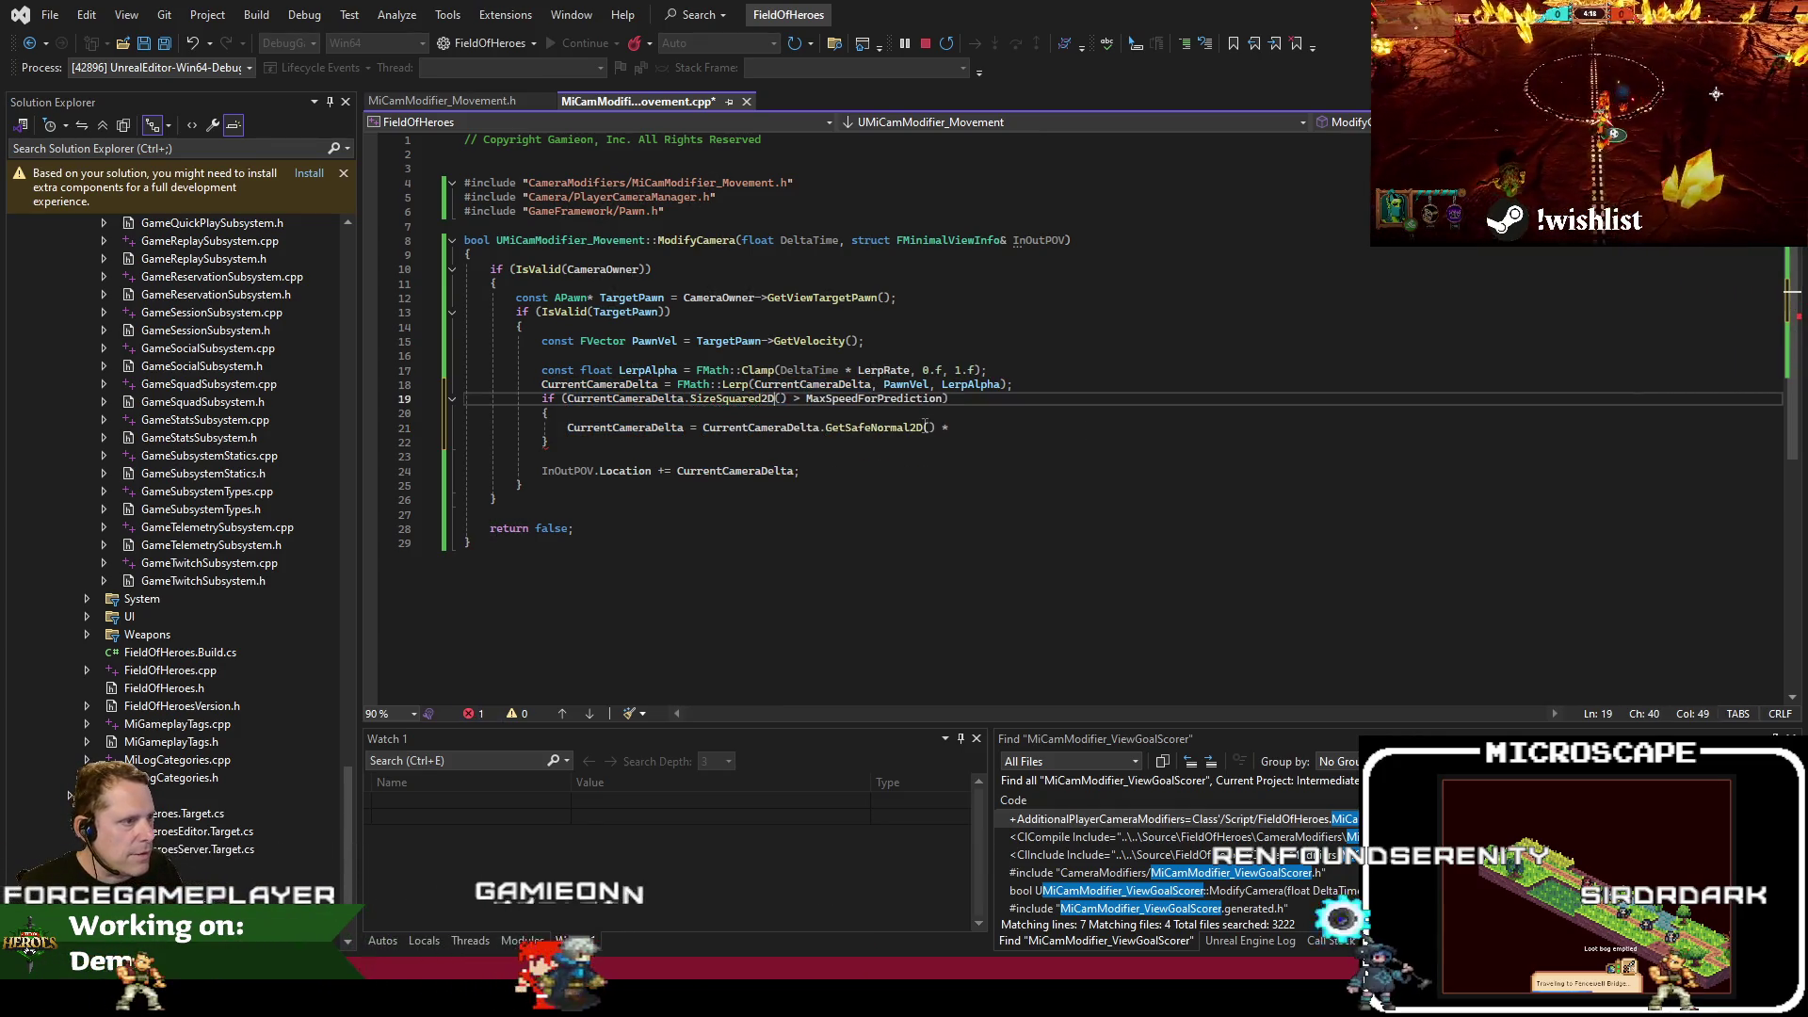
key("Down")
key("Down")
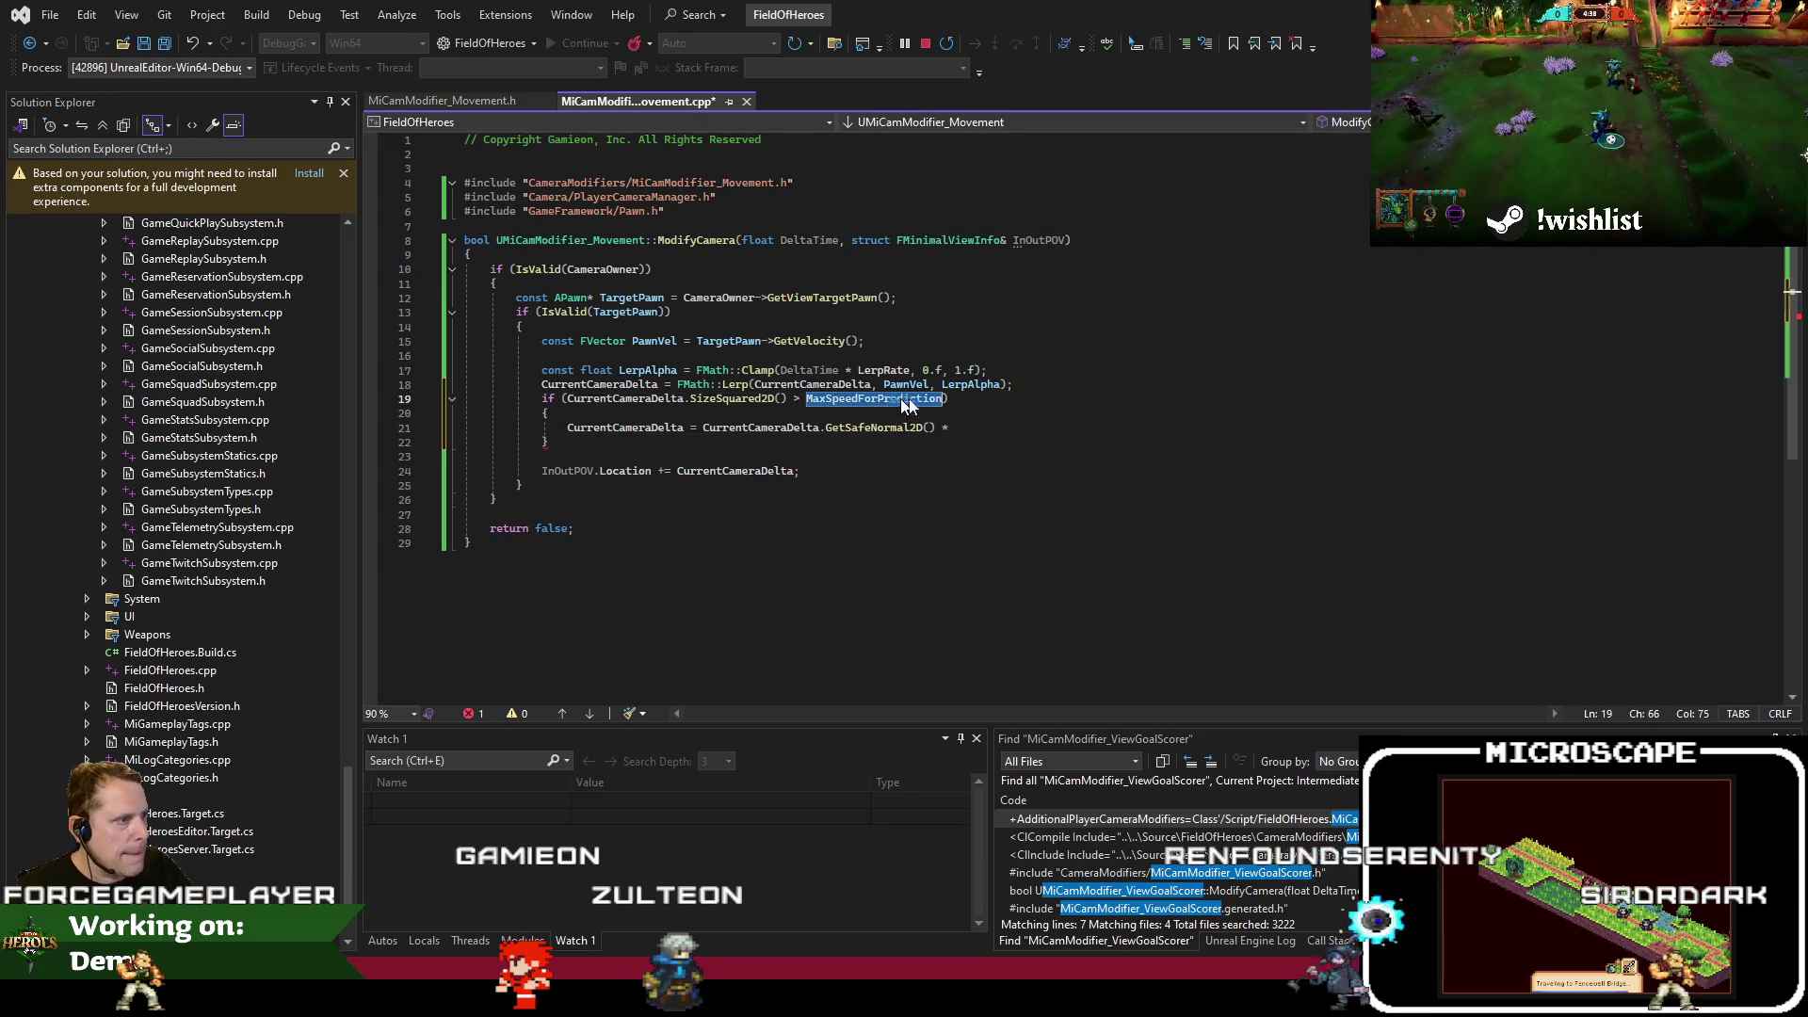
key("ctrl+s")
key("Down")
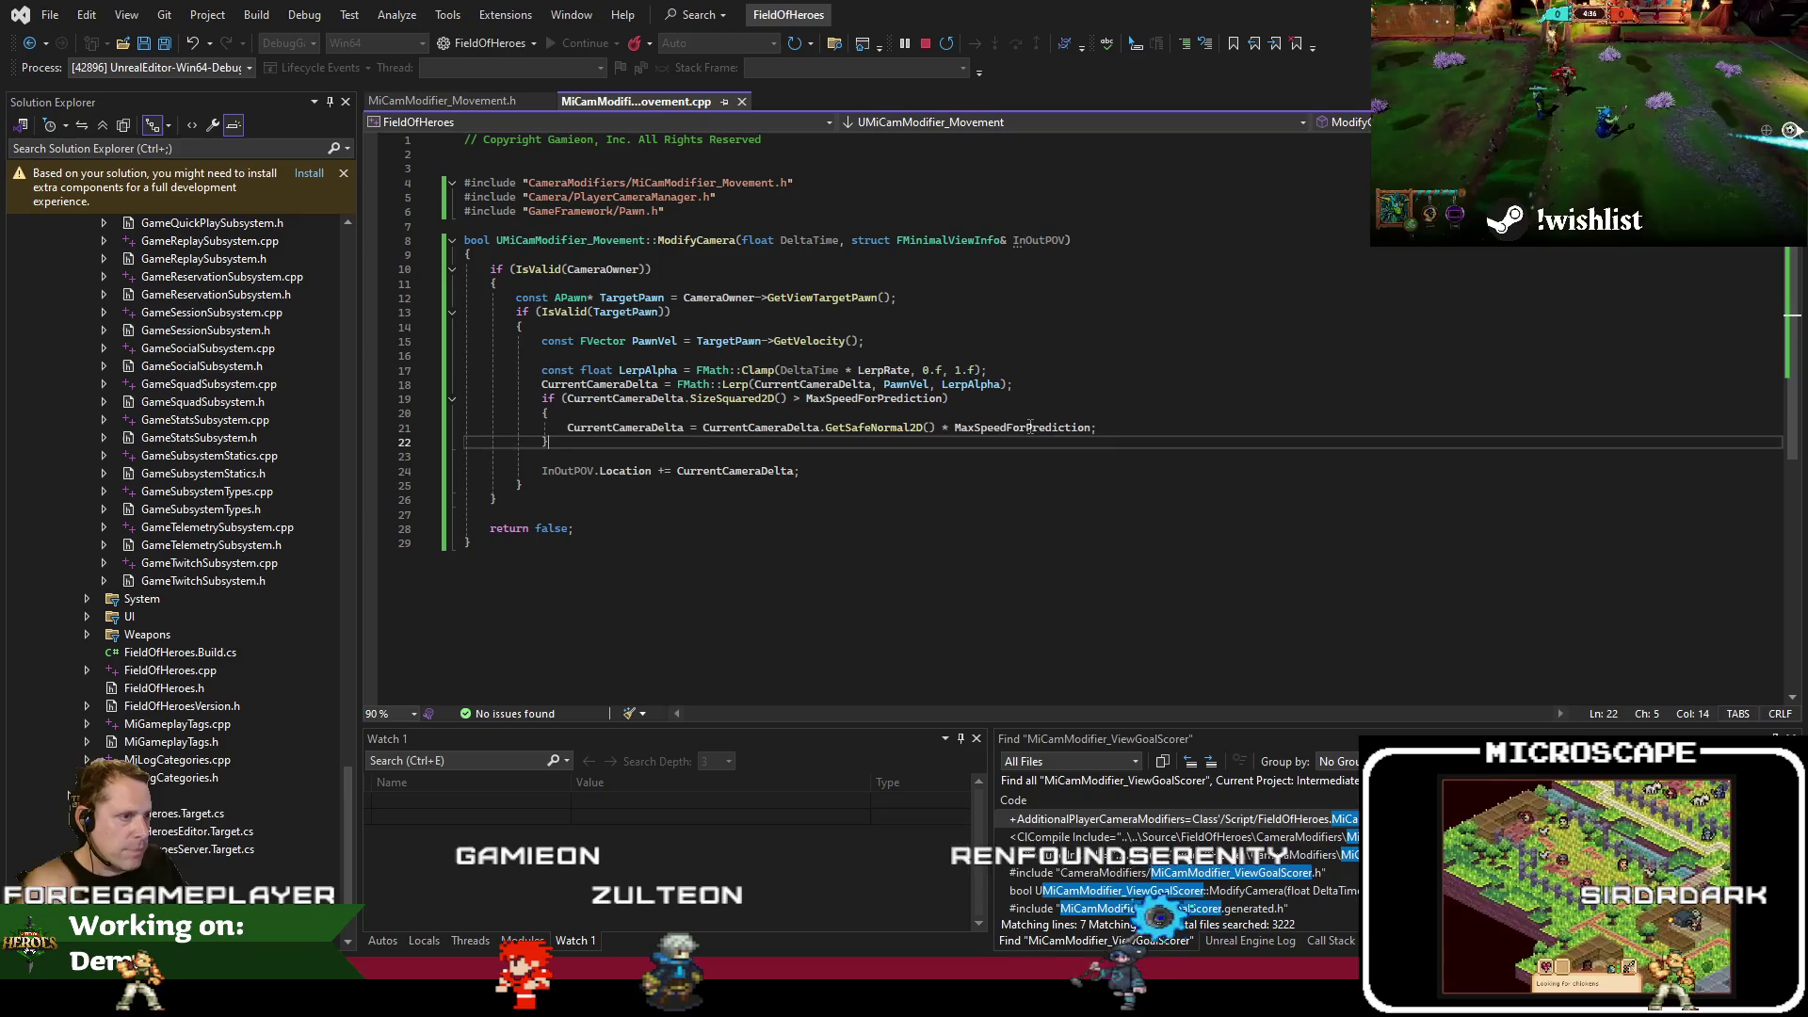
key("Down")
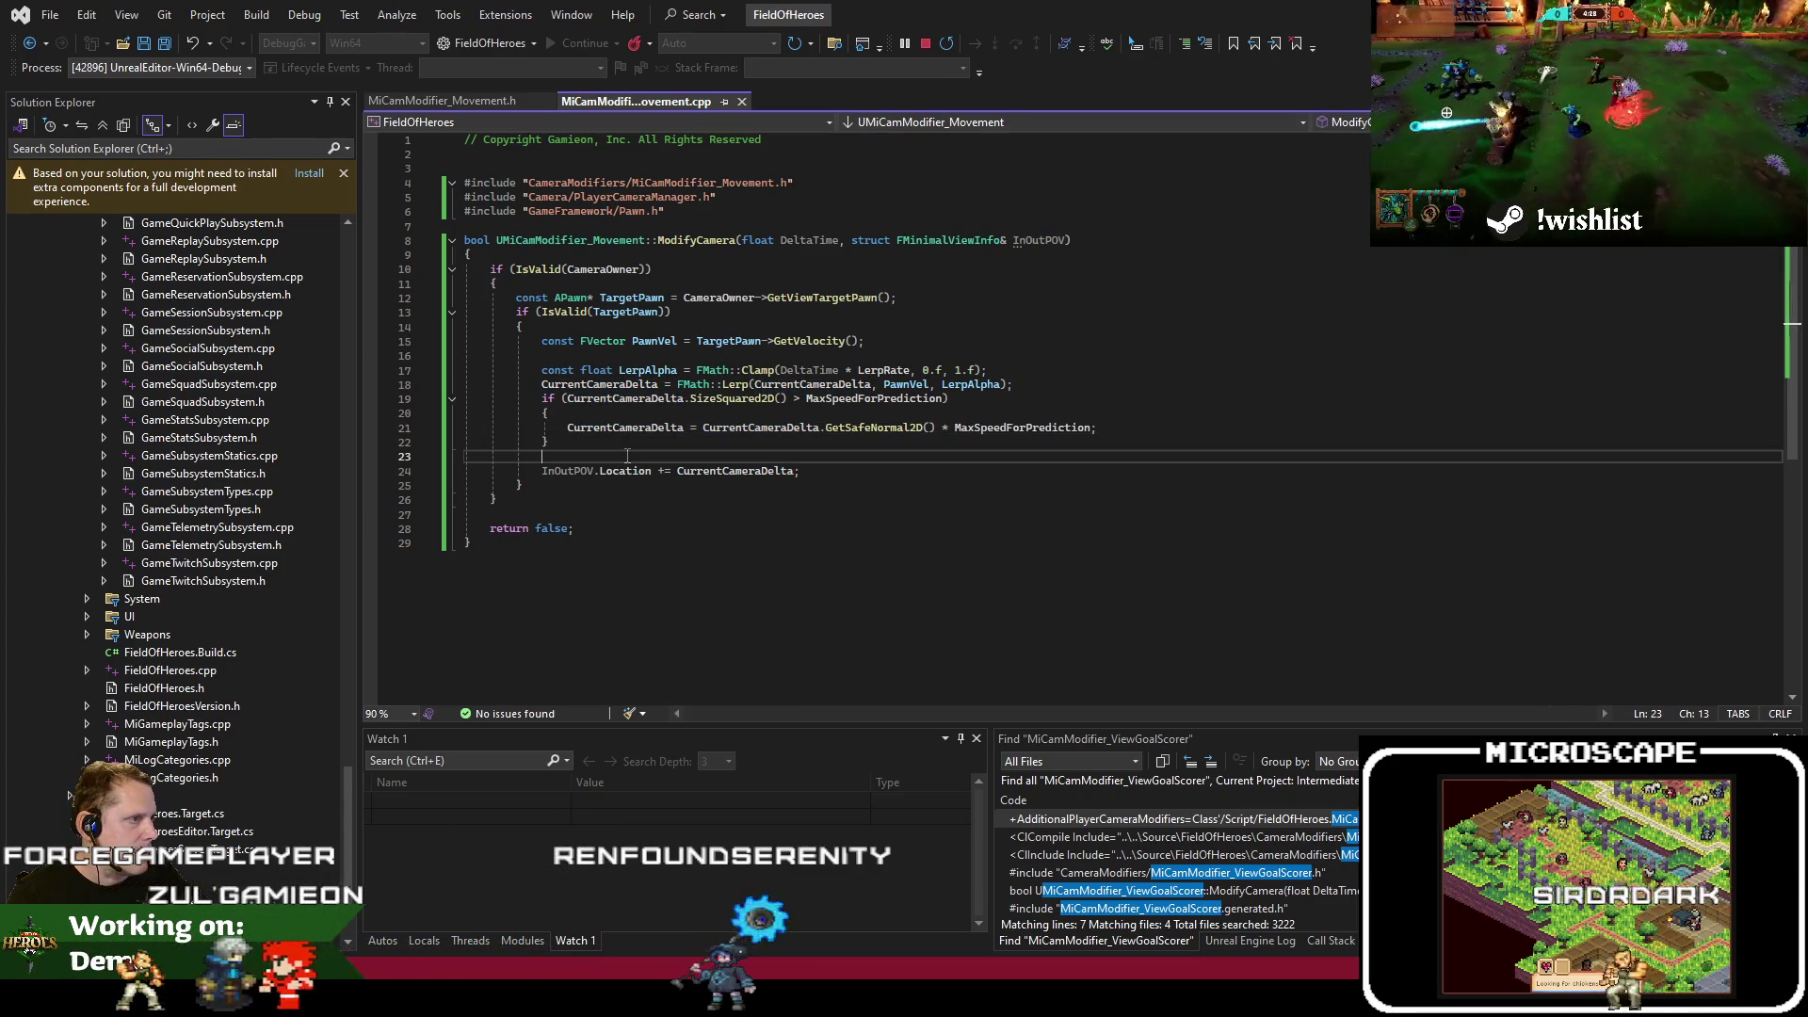
left_click(442, 101)
left_click(653, 109)
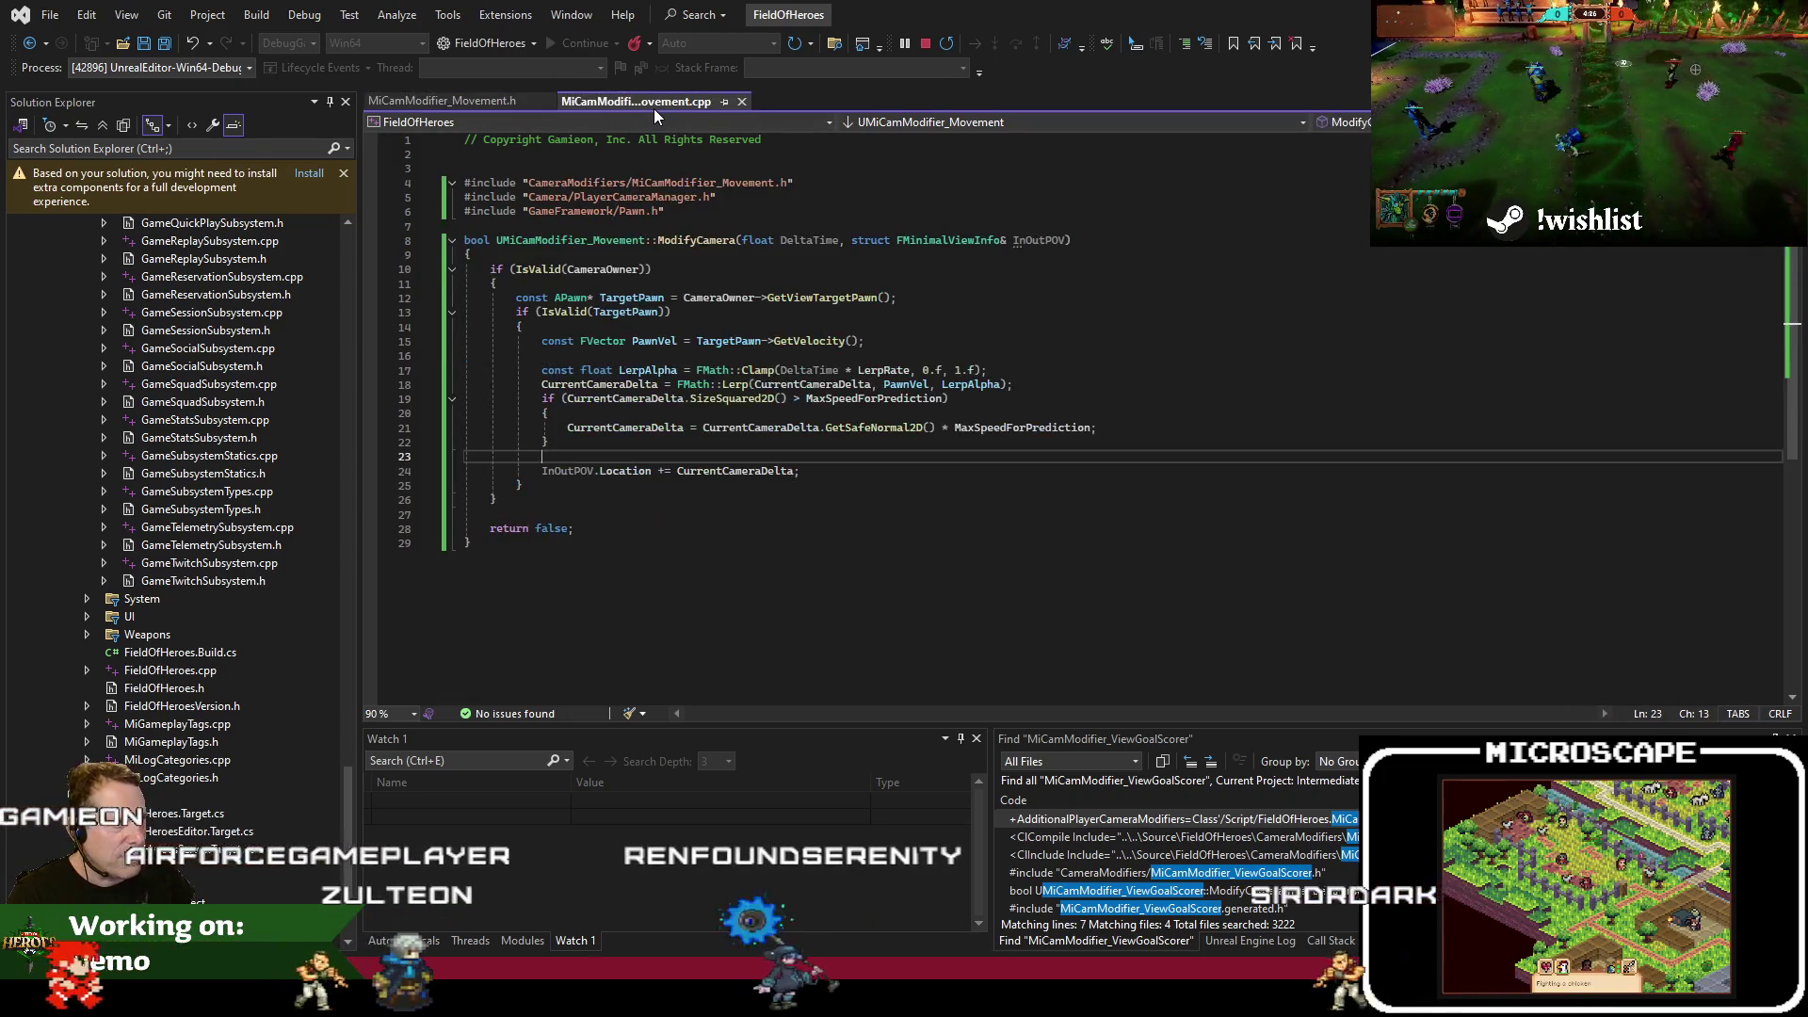
Glance at Unreal Editor, then start the FieldOfHeroes DebugGame_Editor x64 build
key("alt+Tab")
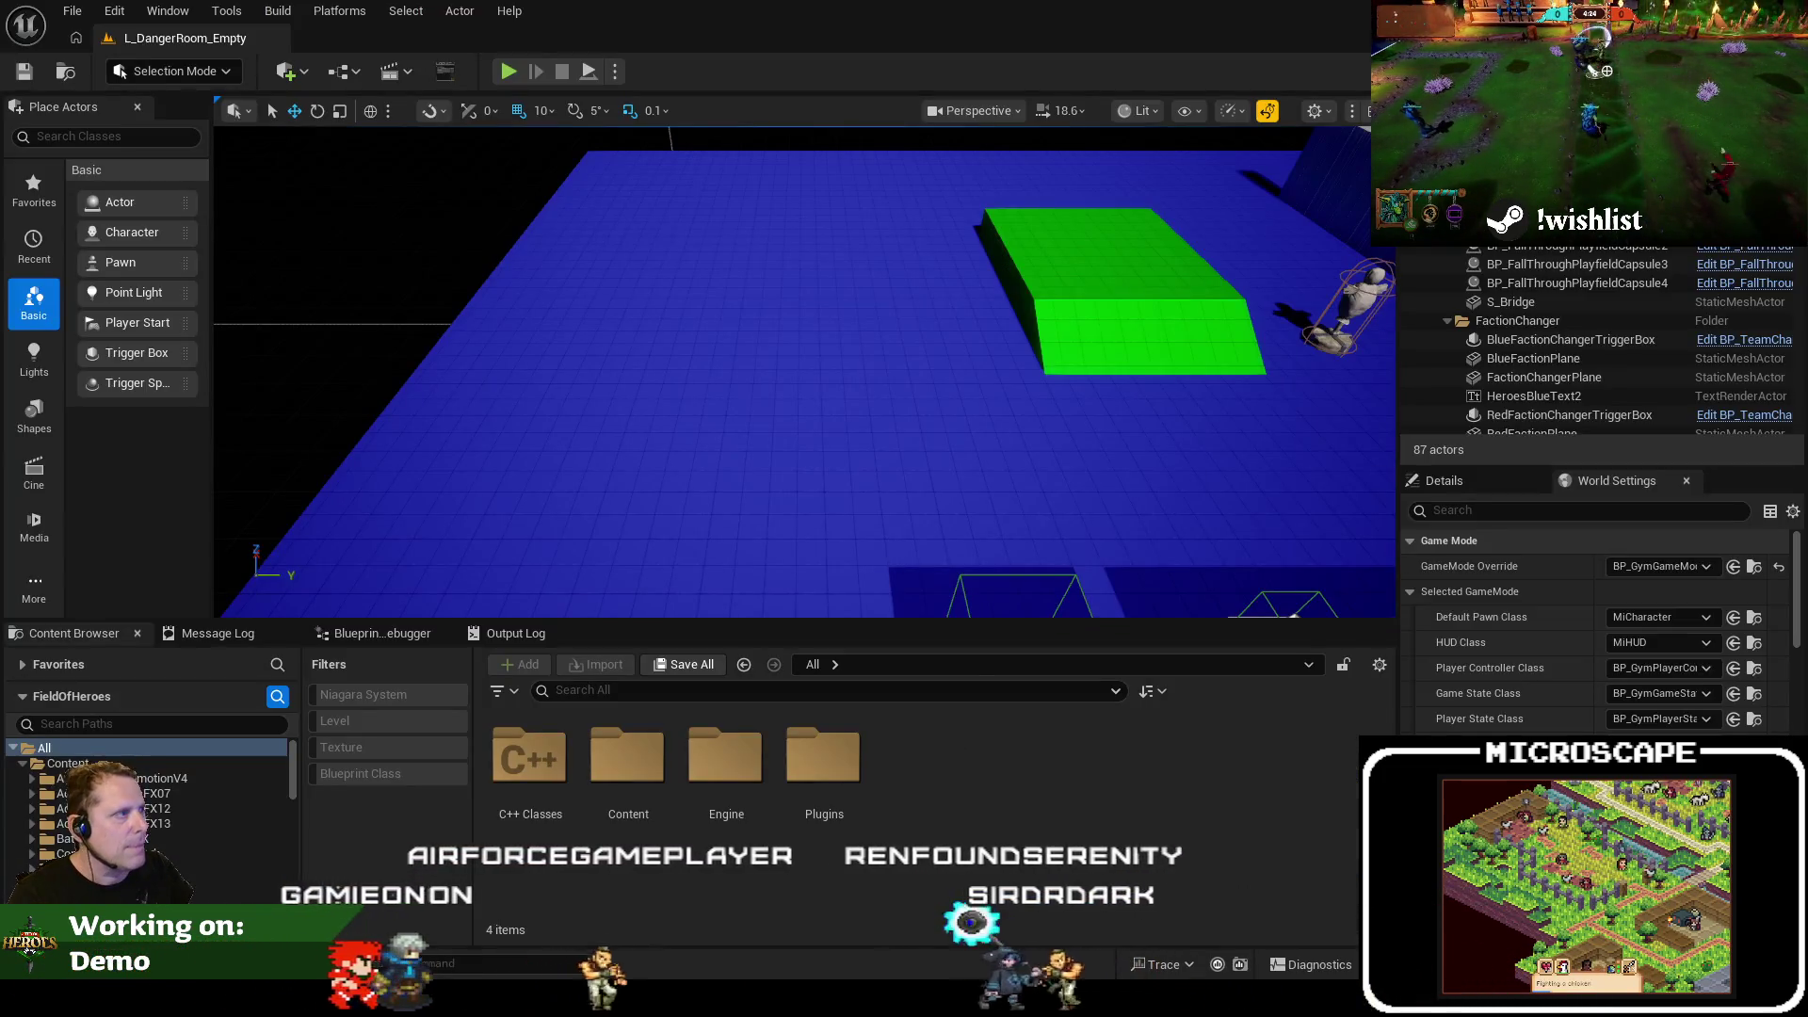
key("alt+Tab")
left_click(882, 516)
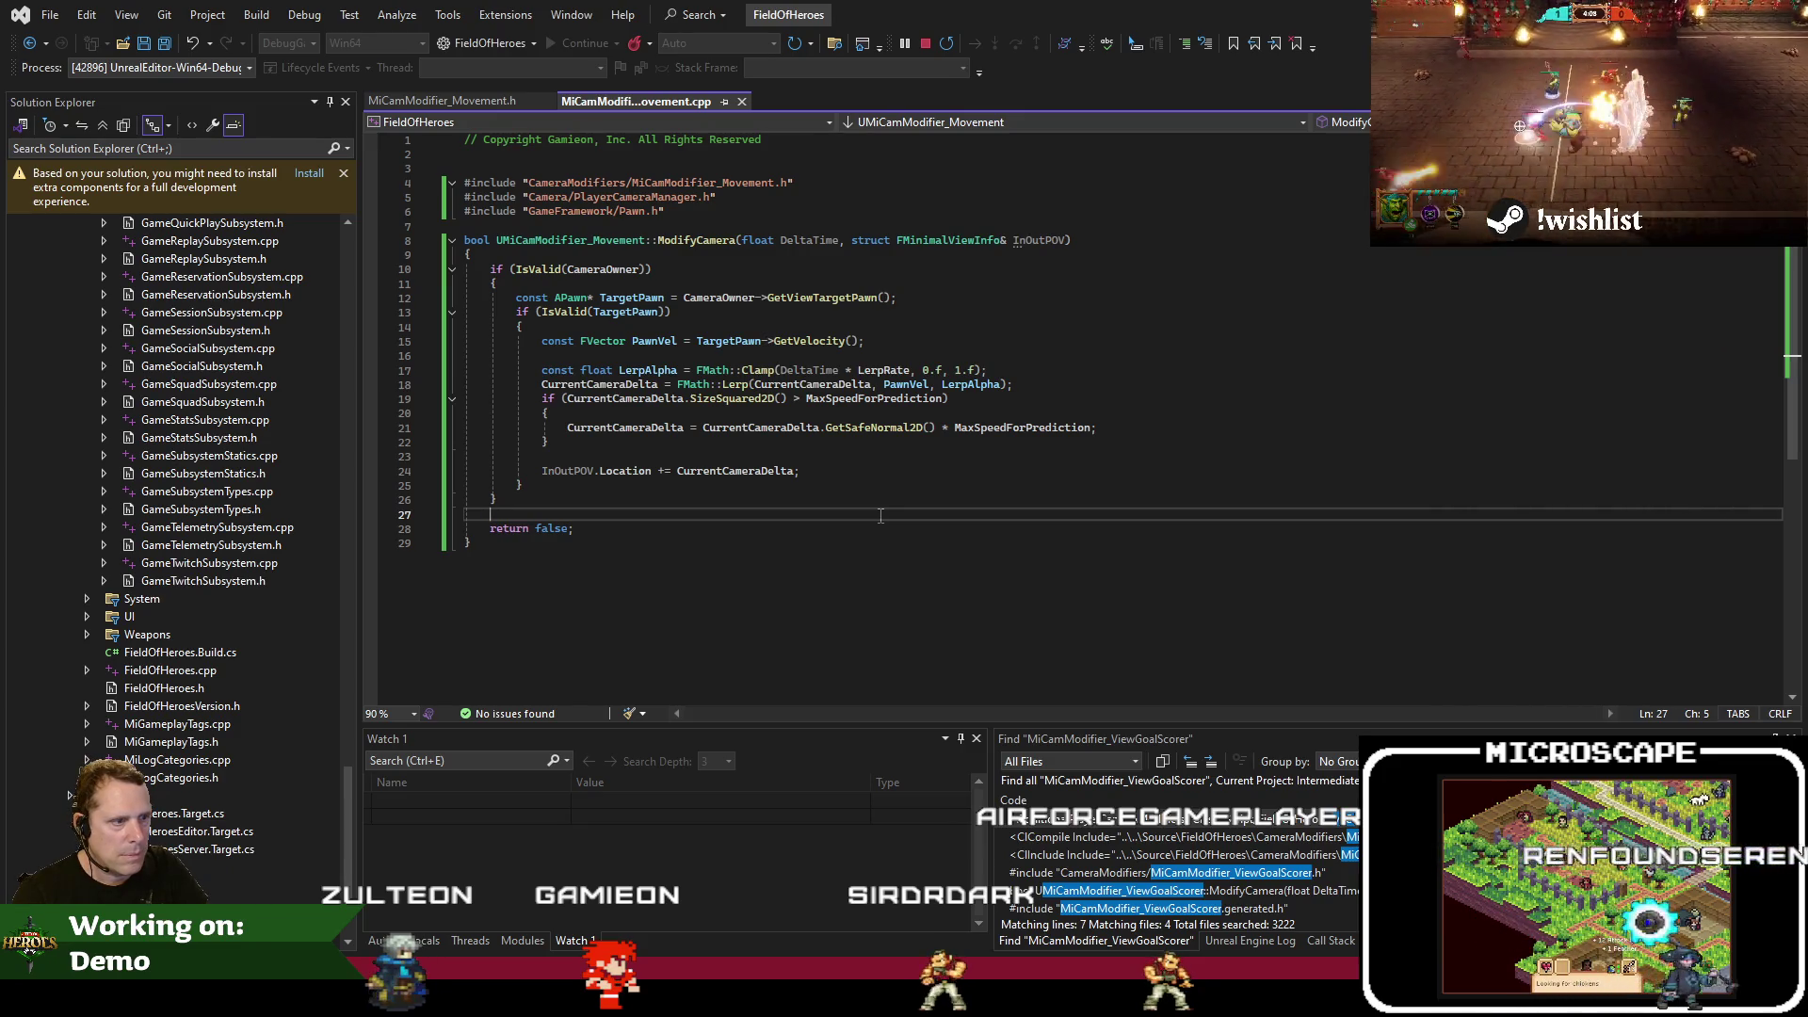
key("ctrl+shift+b")
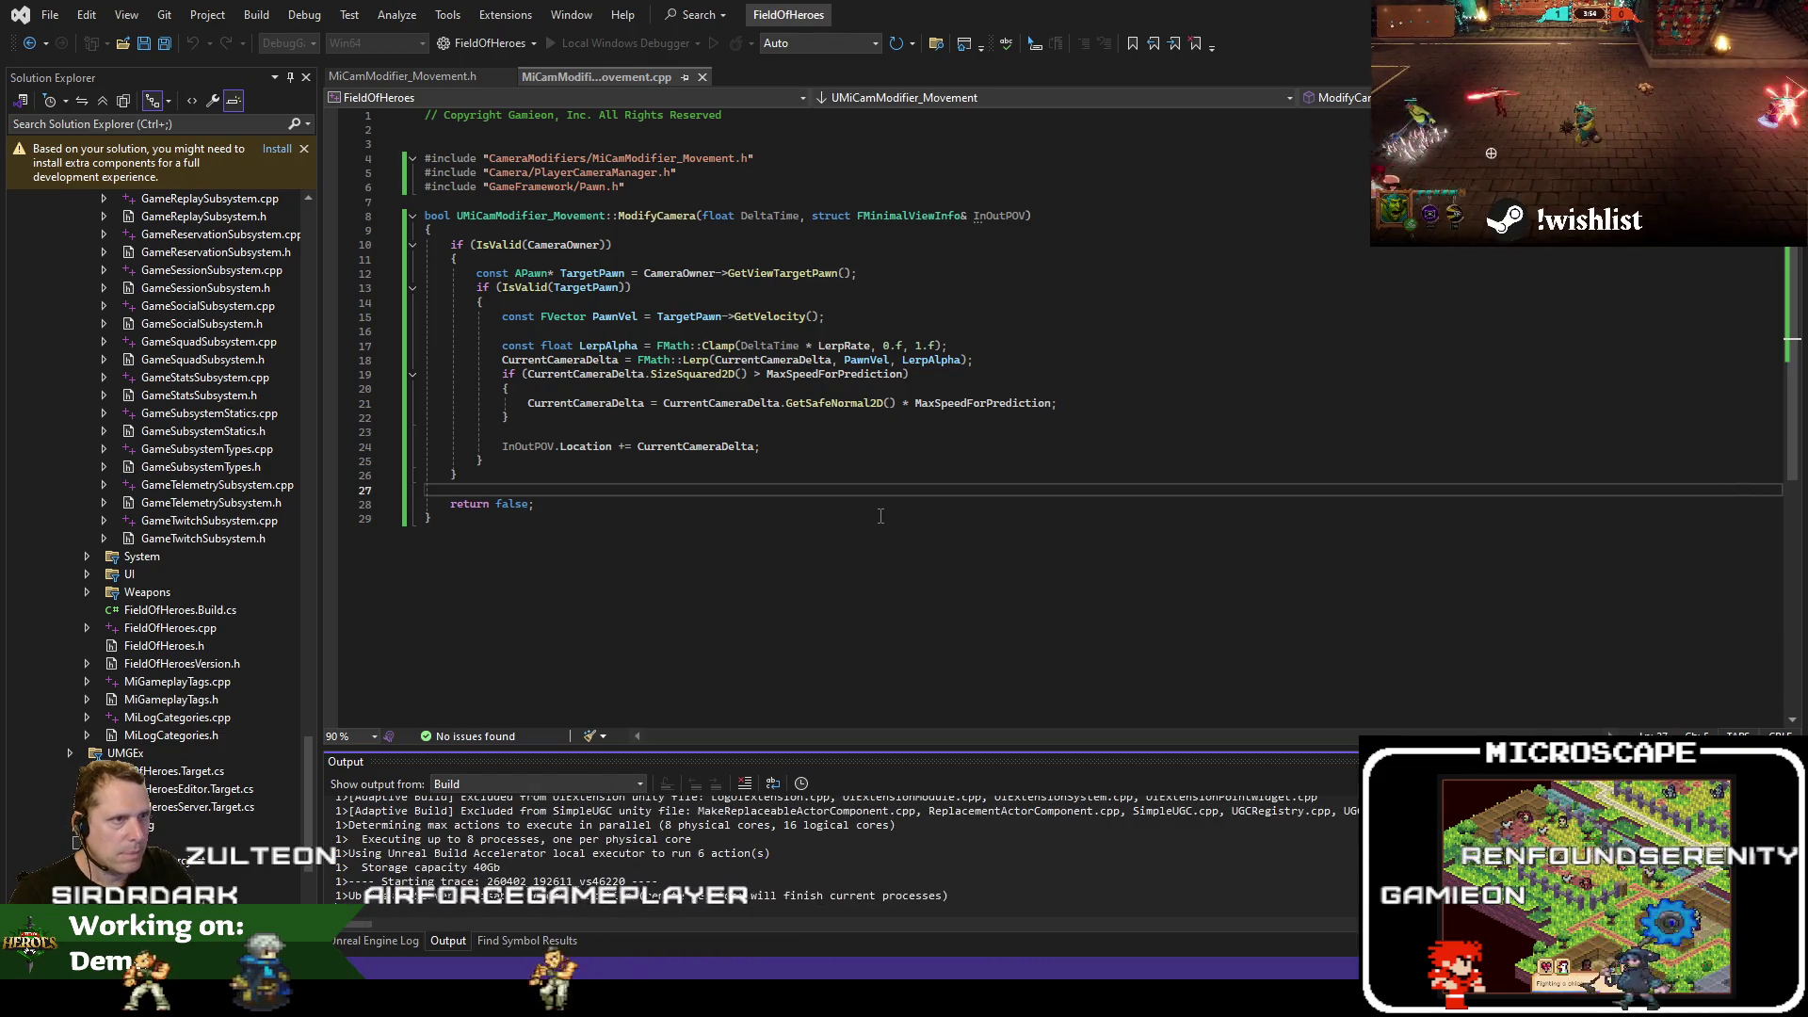
Search the code for 'f:micam' to locate MiCamModifier_ViewGoalScorer.cpp
left_click(932, 377)
key("ctrl+t")
type("f")
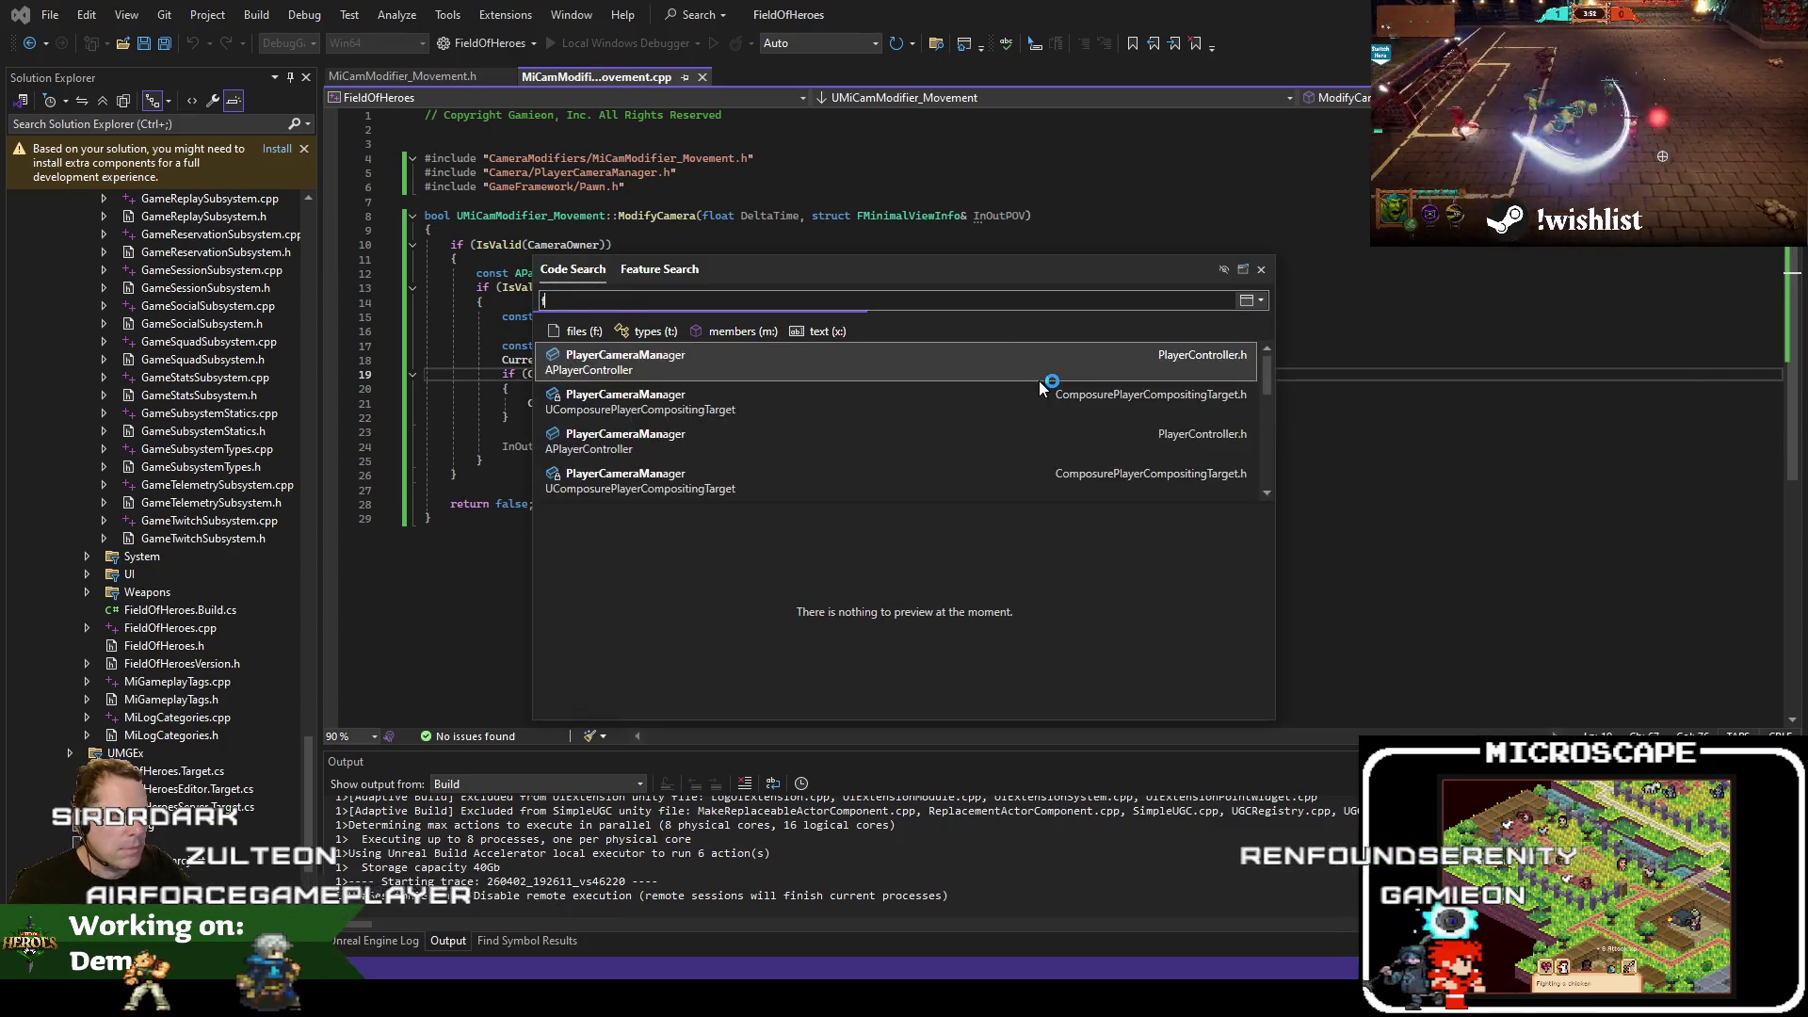
type(":micam")
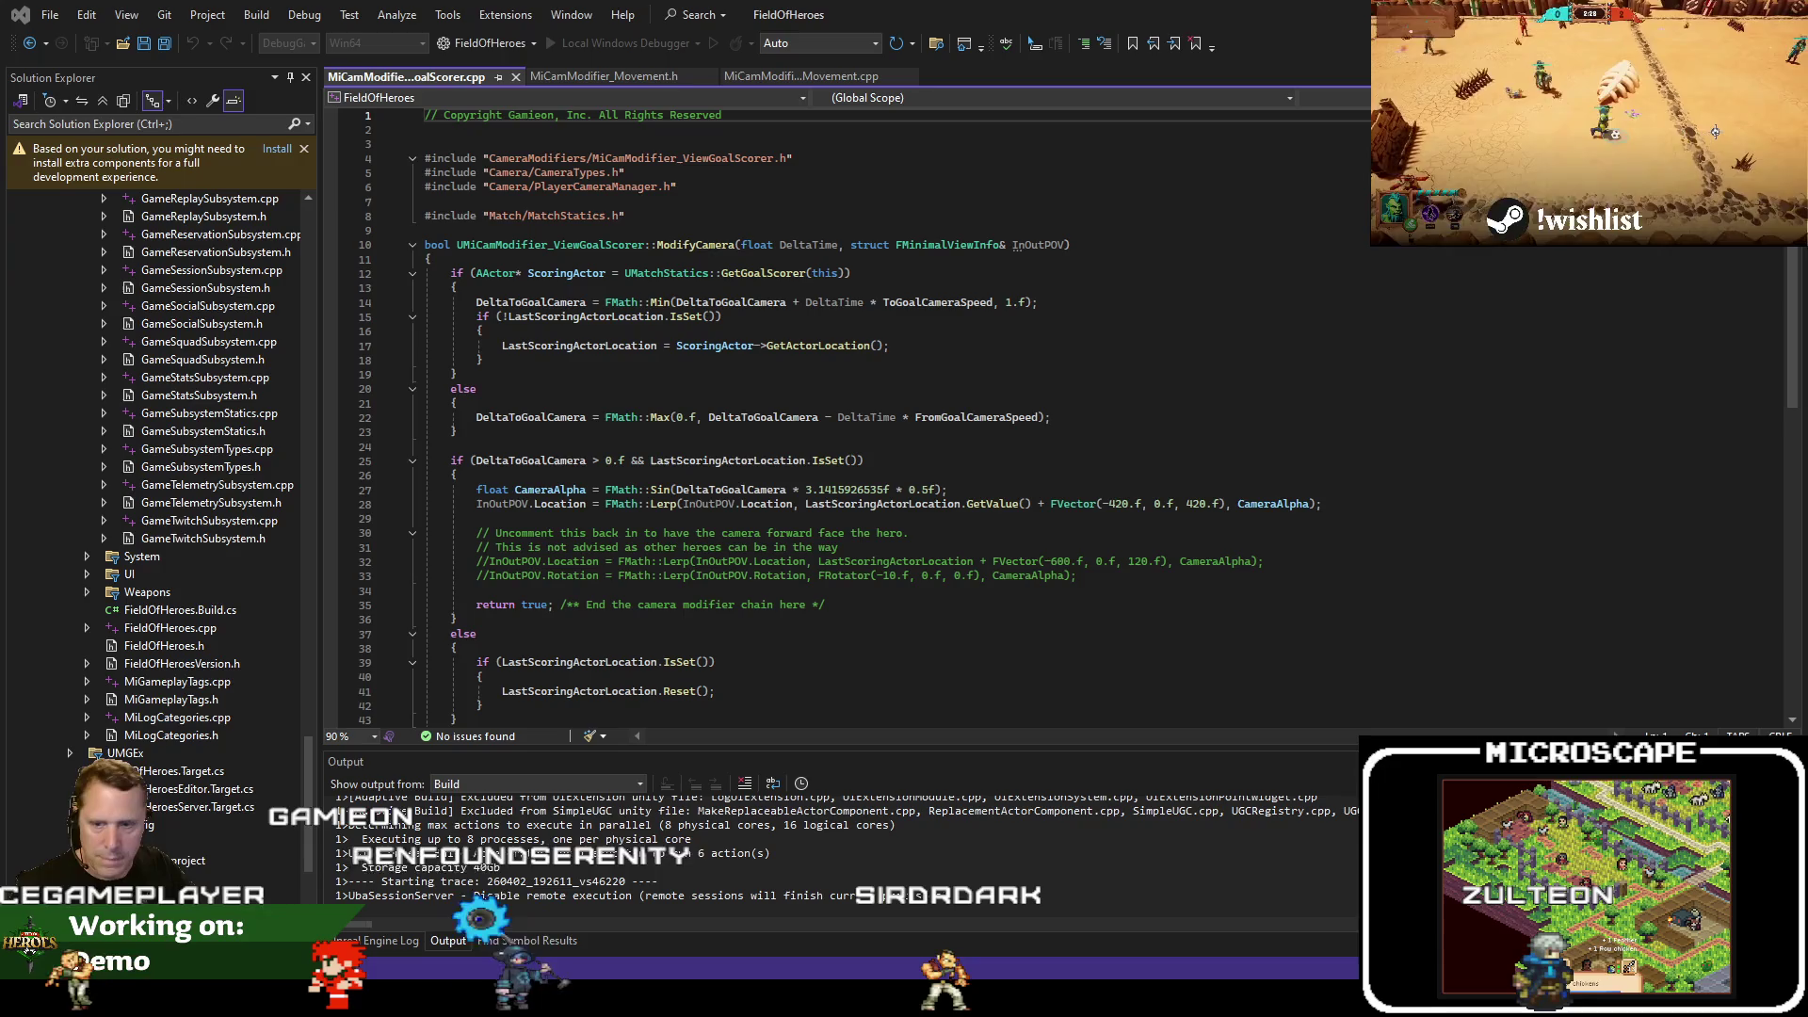
Highlight the Network jitter and Gamepad notes in feedback.txt and start a Jira issue
key("alt+Tab")
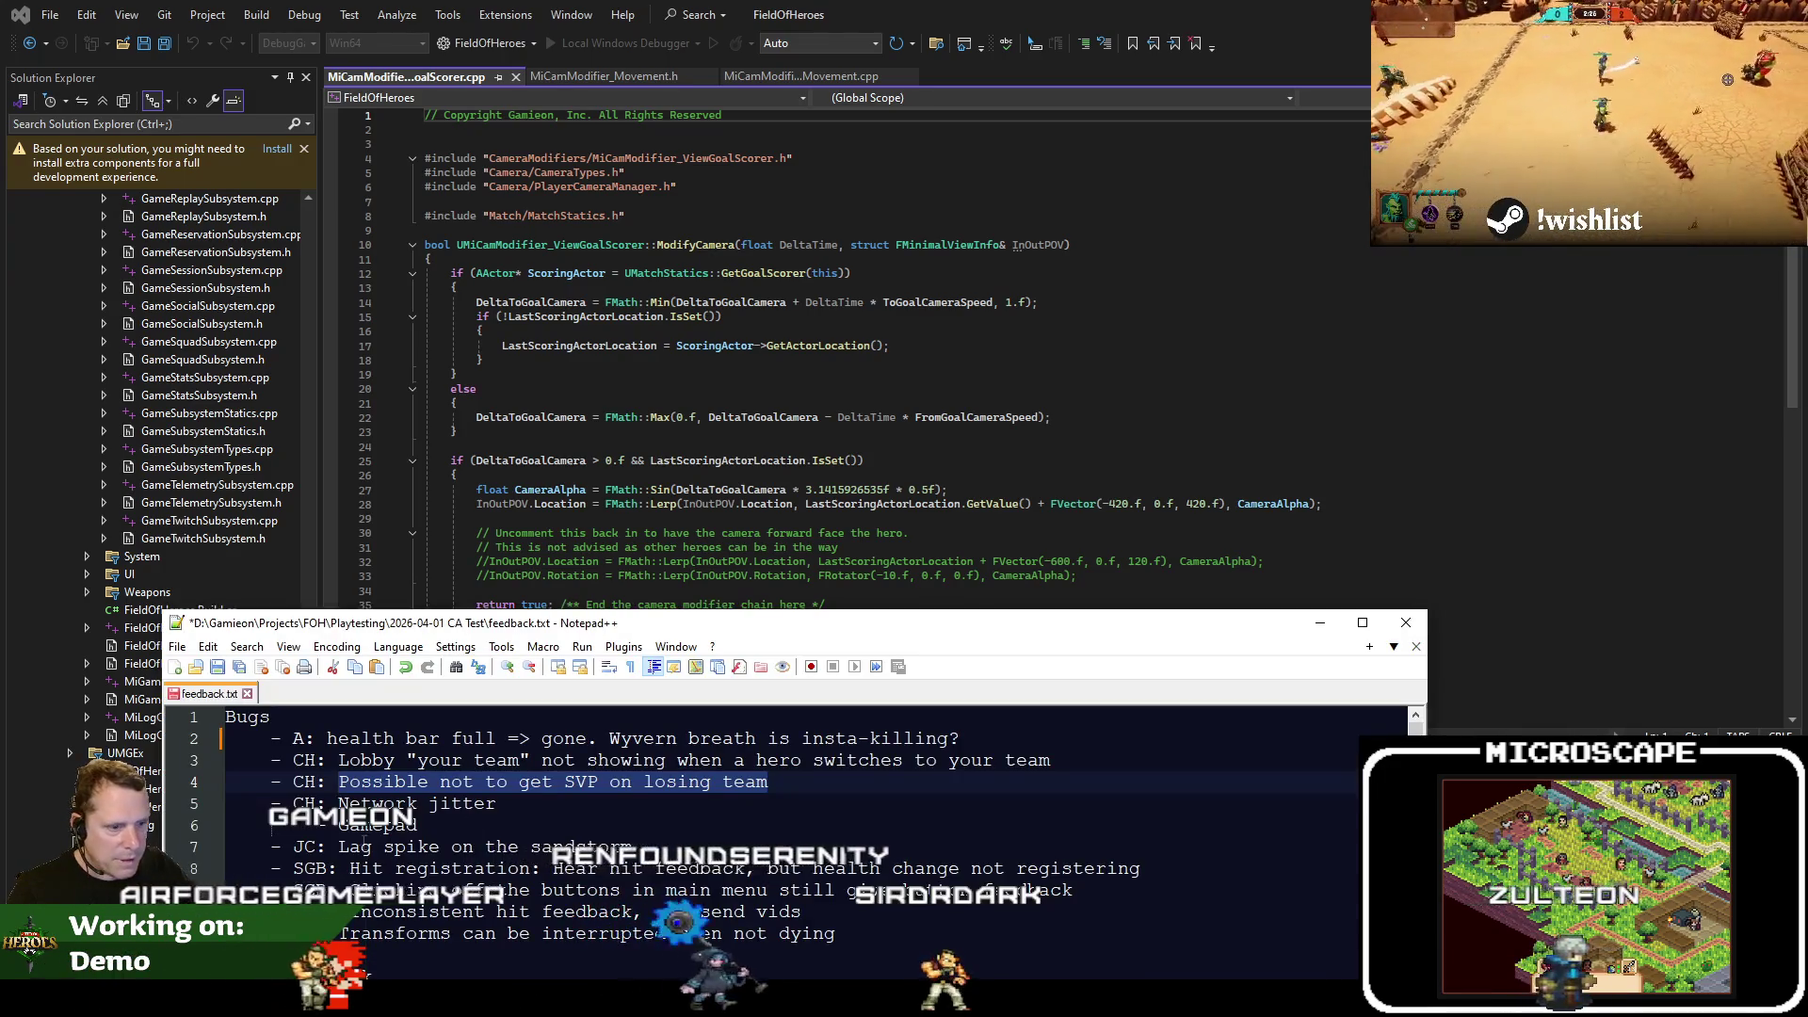
left_click_drag(339, 803, 518, 817)
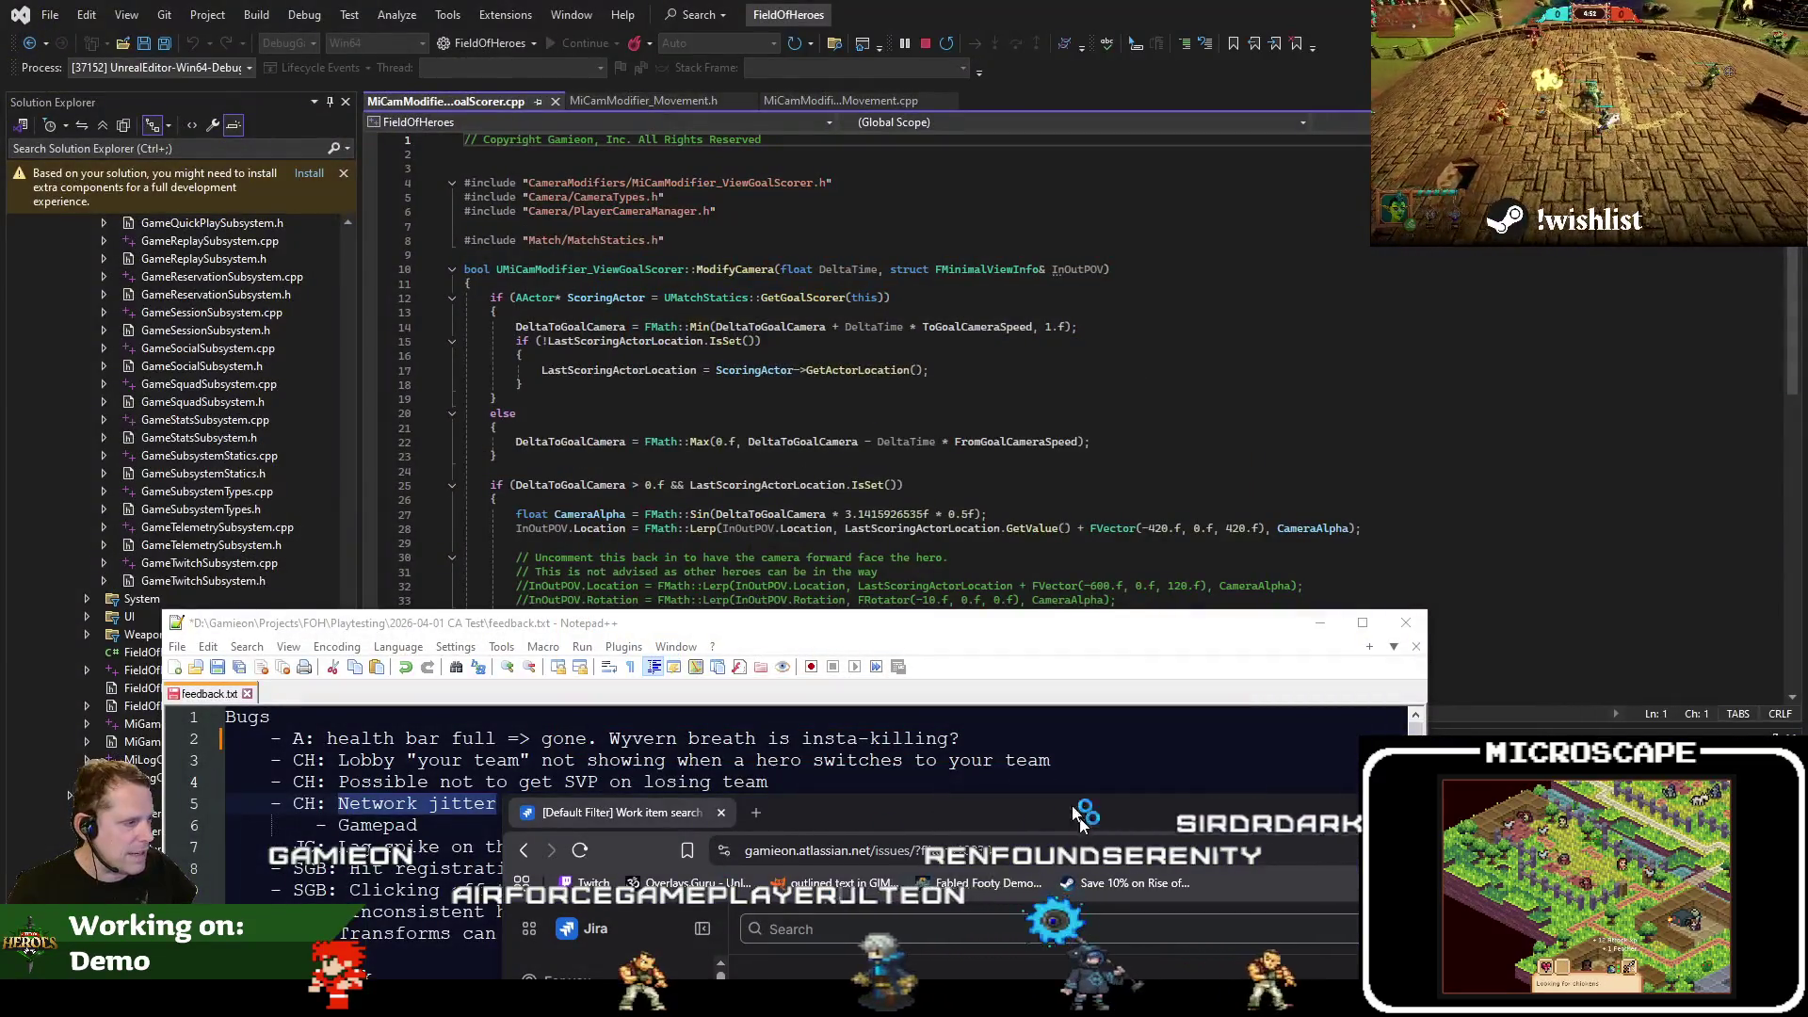
left_click(1416, 767)
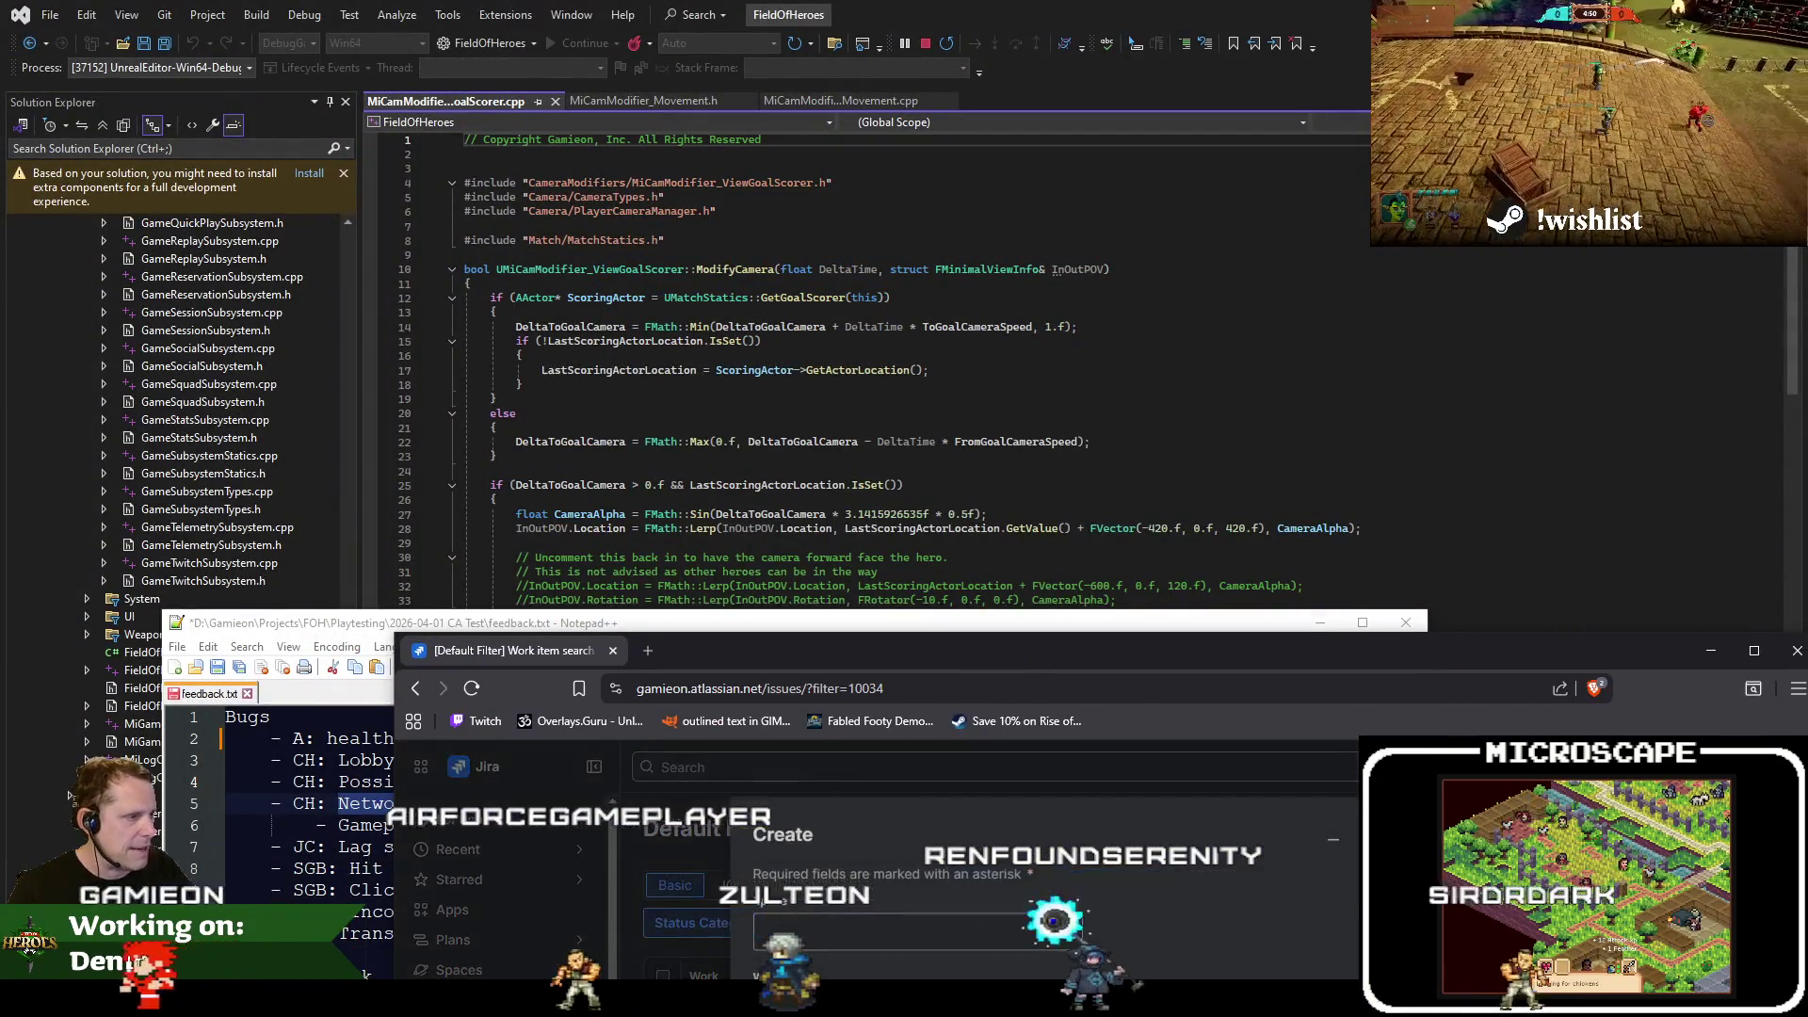
Enter 'Network jitter' in the Jira bug Summary while consulting the playtest notes
left_click_drag(1086, 652, 932, 282)
left_click(983, 843)
type("Network jitter")
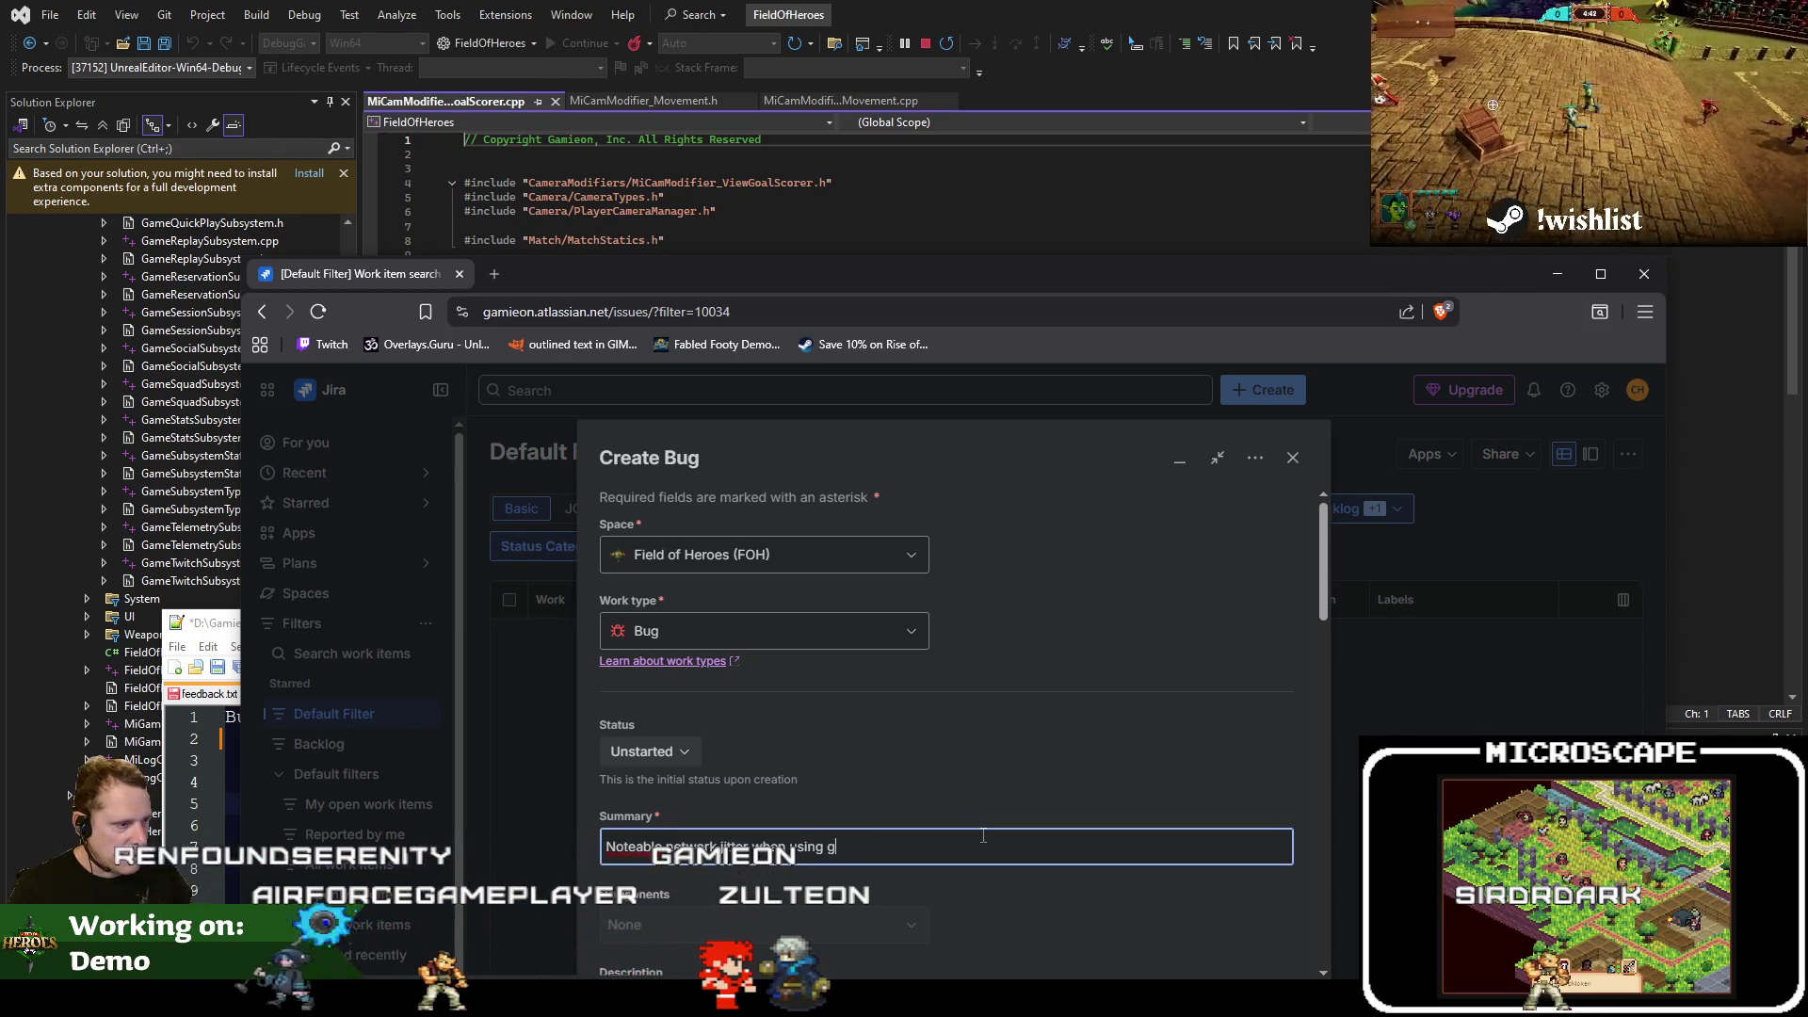
scroll(1015, 783, "down", 4)
scroll(1014, 783, "up", 2)
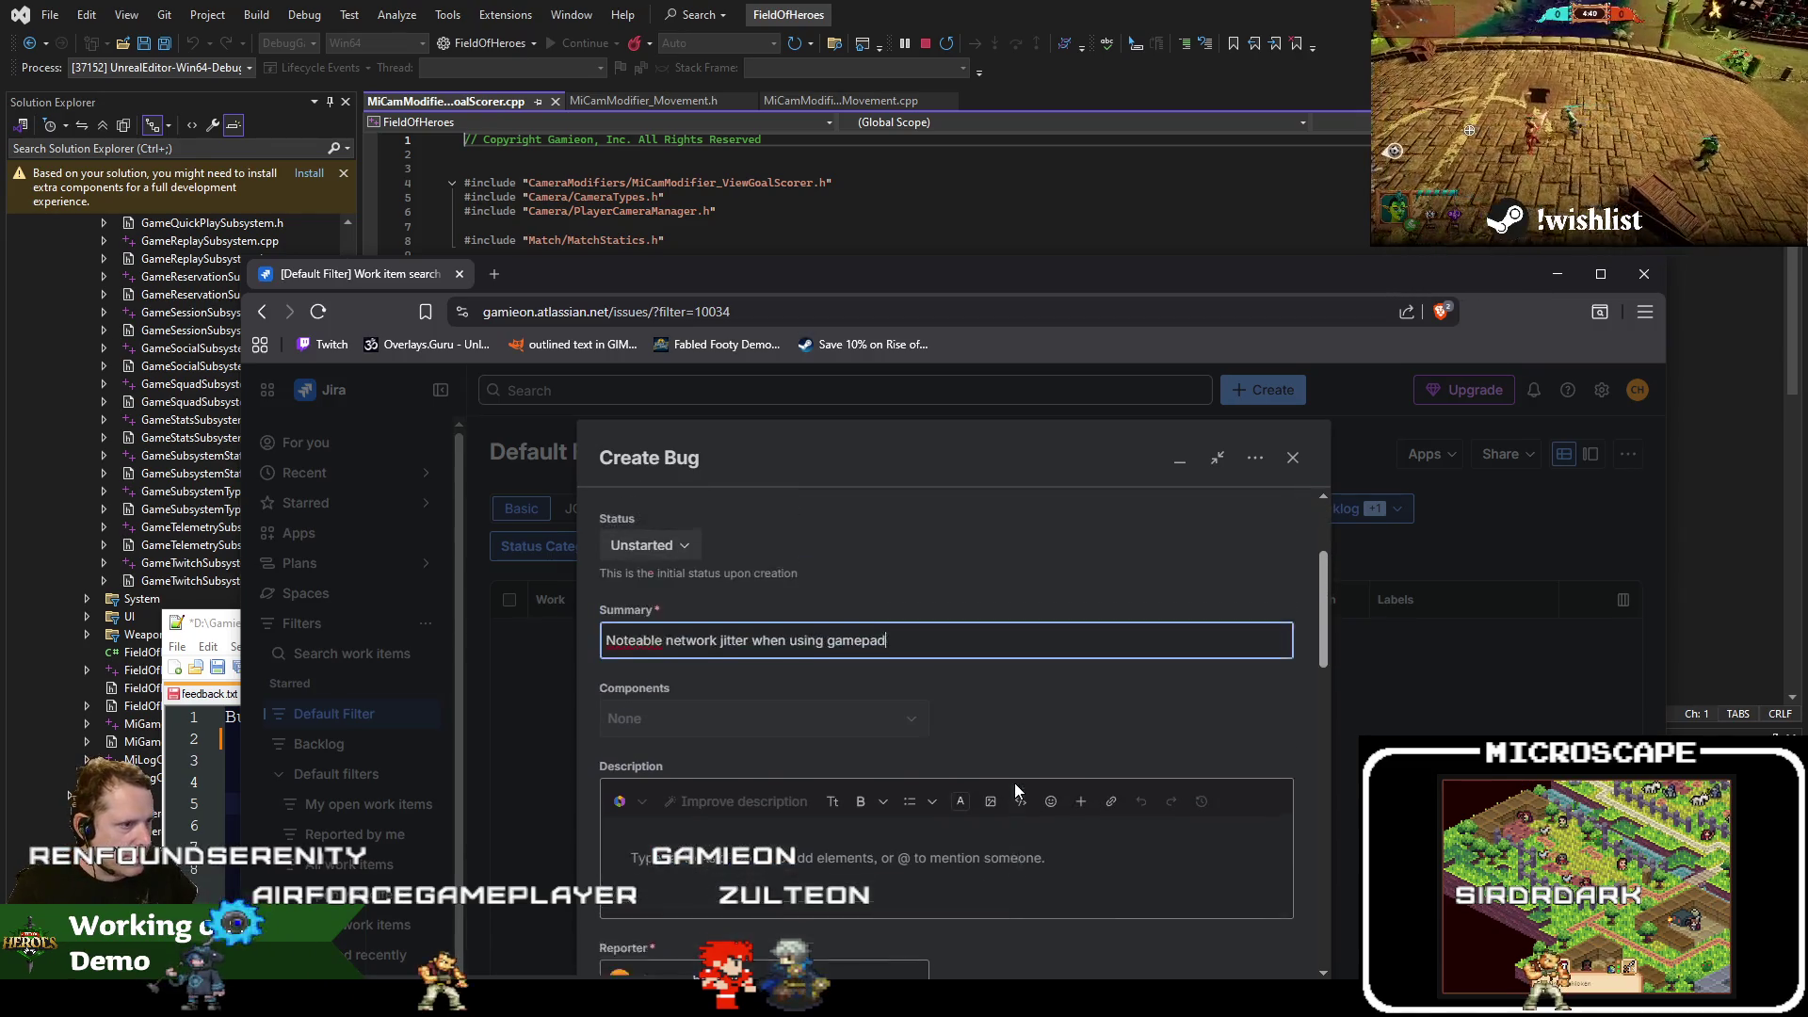
left_click_drag(919, 345, 890, 170)
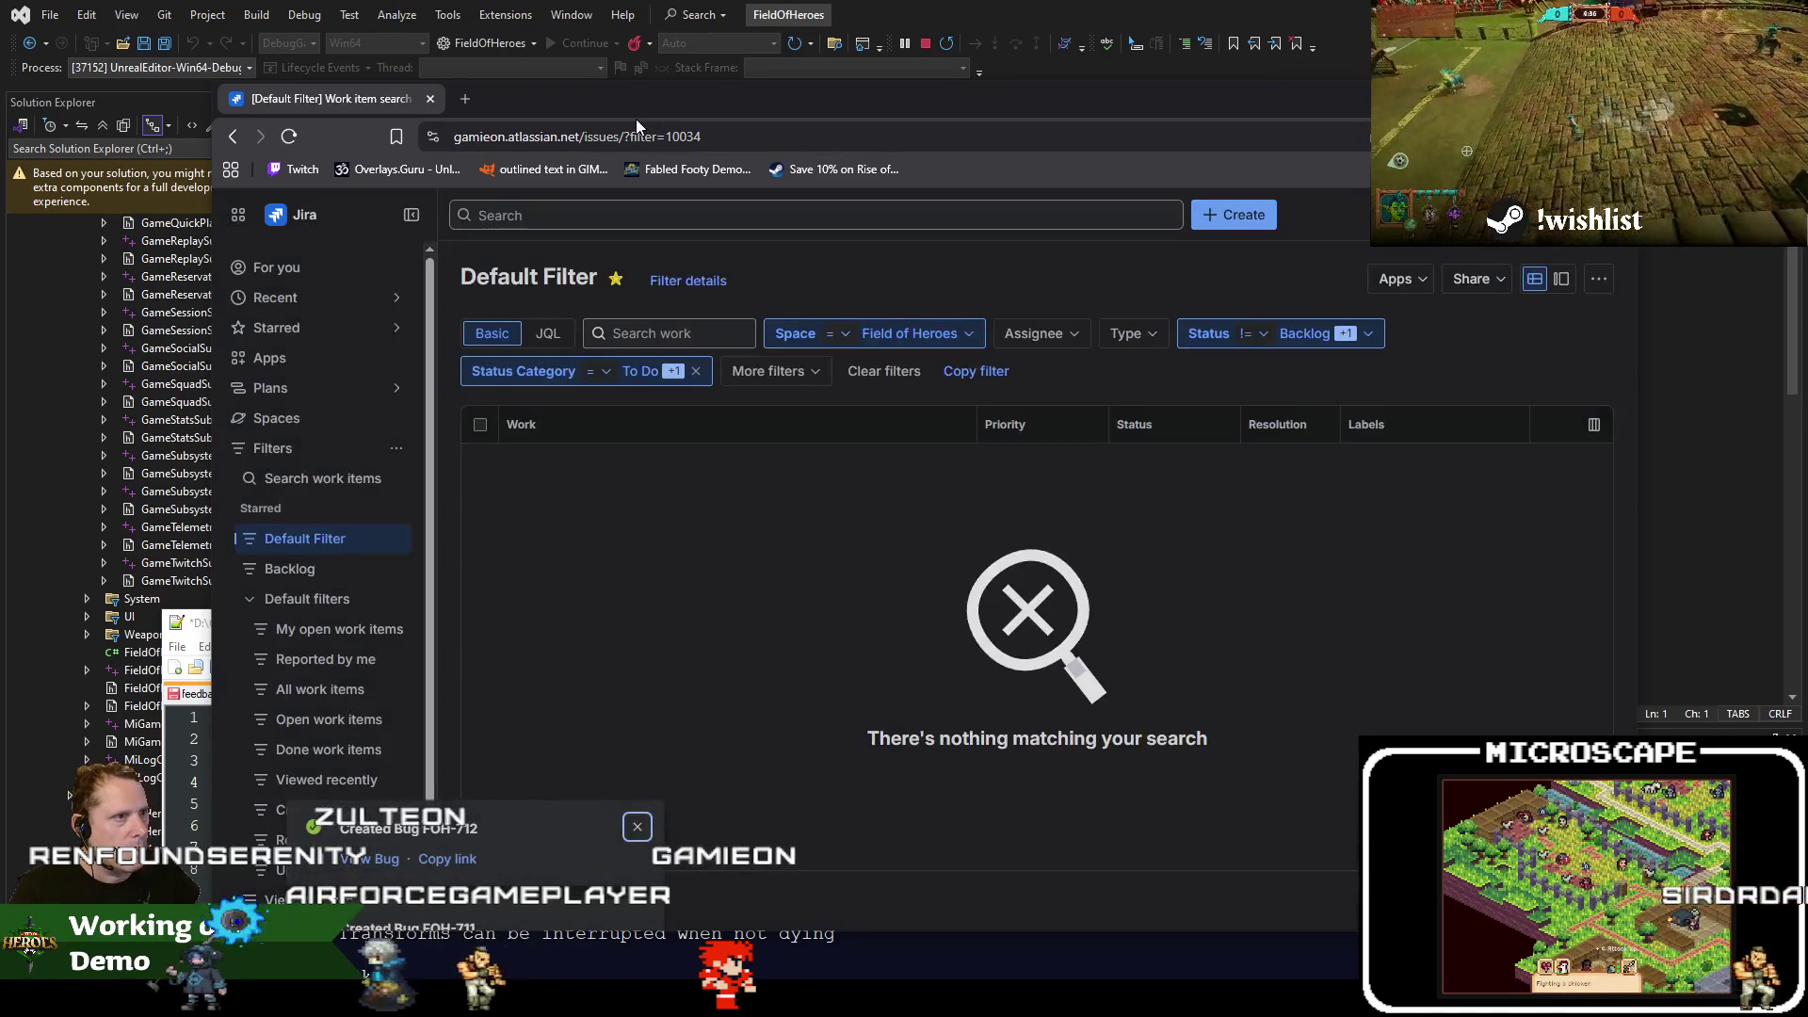
mouse_move(636, 118)
left_mouse_down()
mouse_move(1407, 590)
mouse_move(1453, 733)
left_mouse_up()
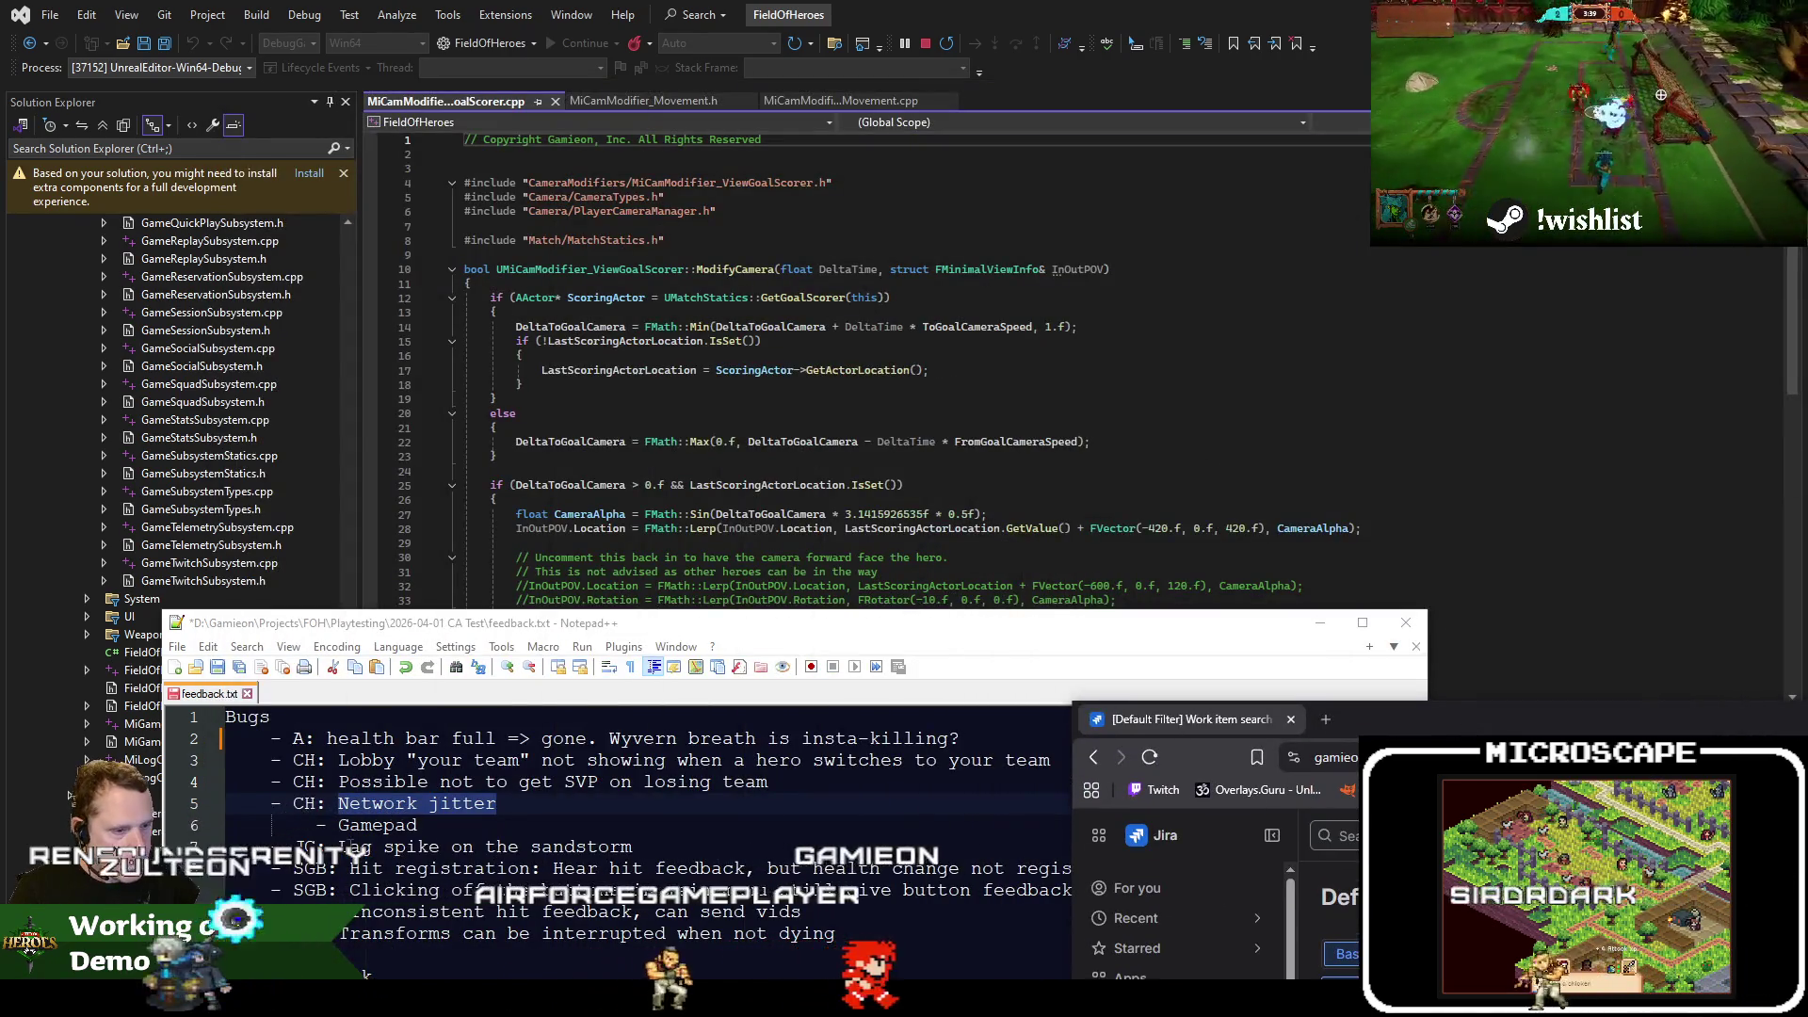
left_click_drag(339, 846, 588, 847)
left_click_drag(1751, 650, 1125, 414)
Play the L_DangerRoom_Empty level in the editor, then return to the goal-scorer code
key("c")
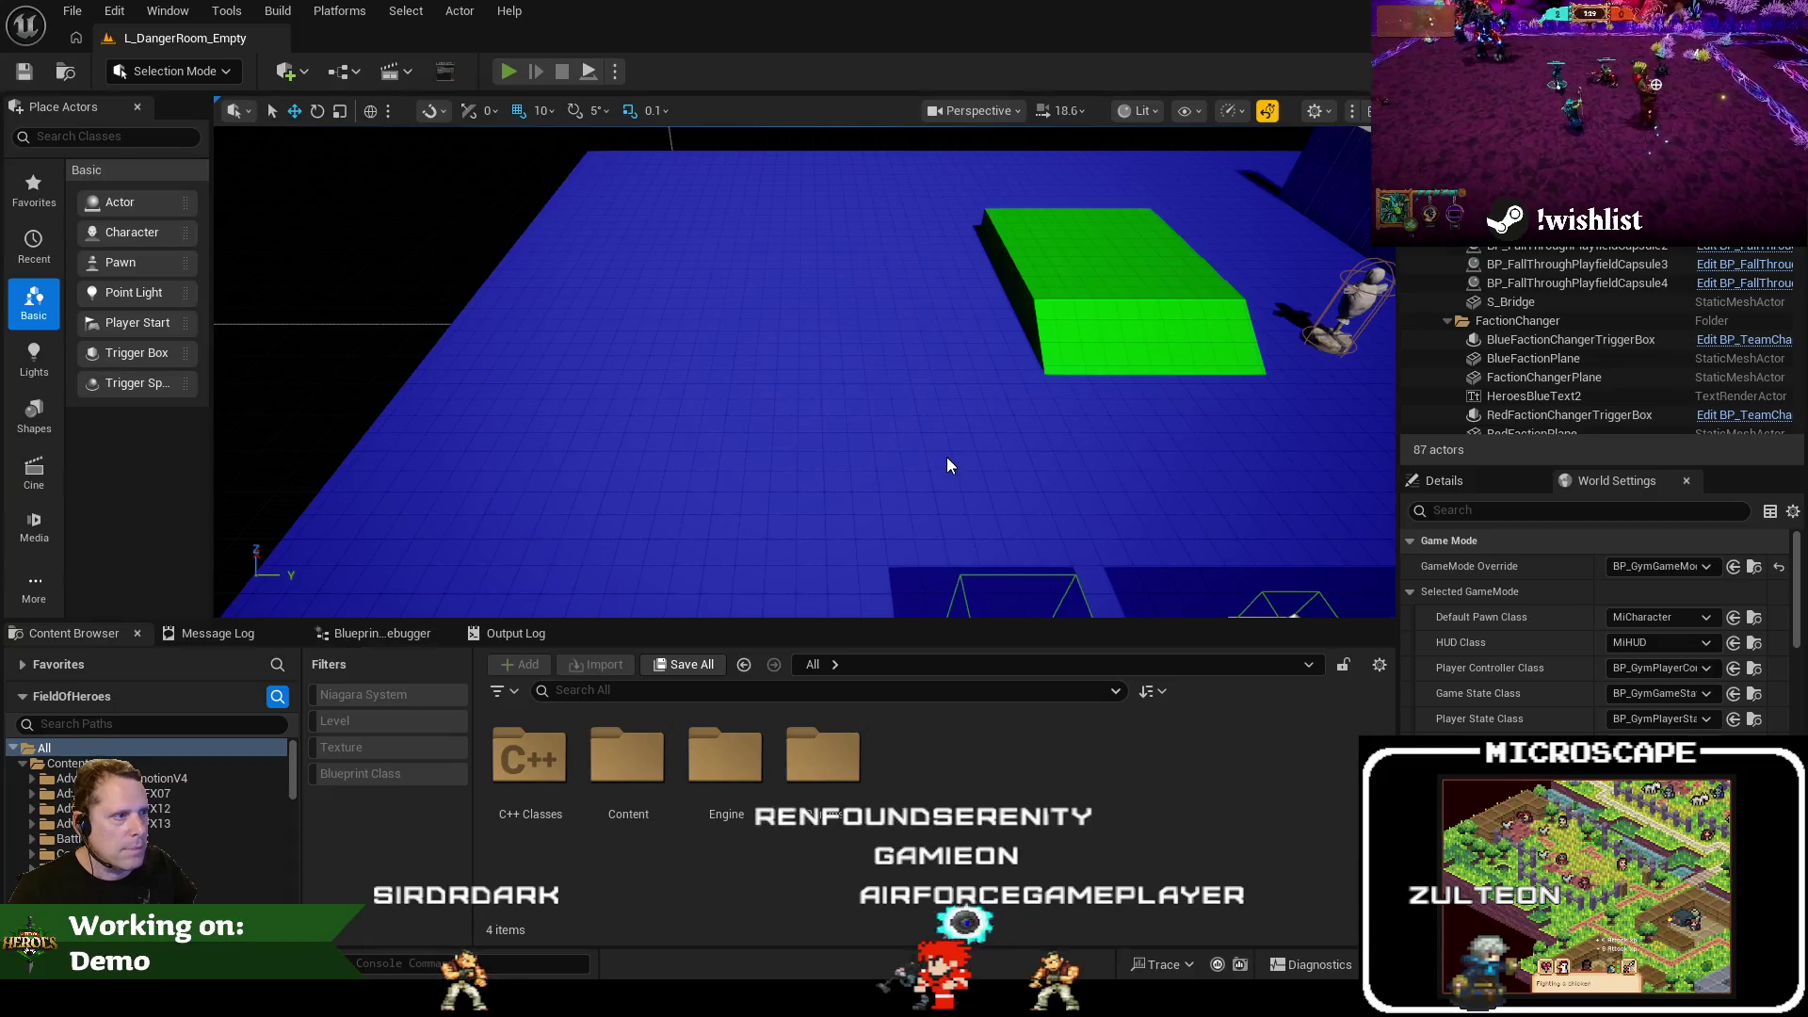
key("alt+p")
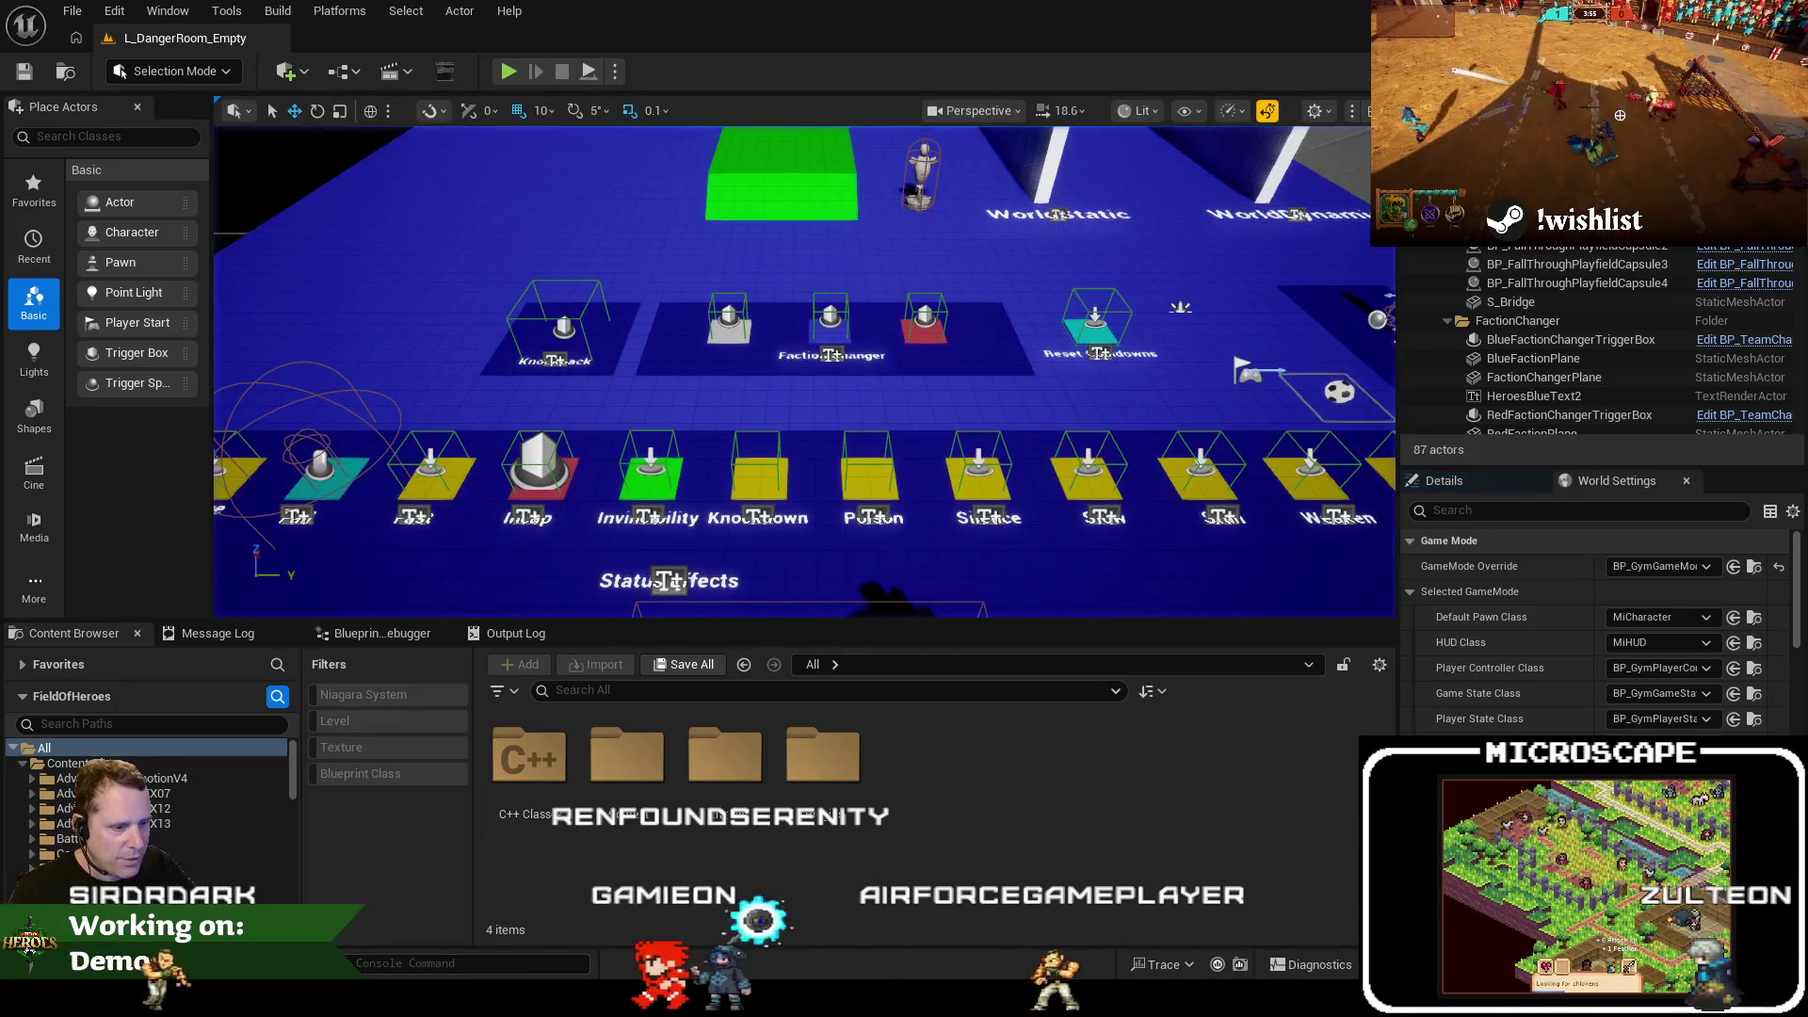
key("alt+Tab")
left_click(658, 529)
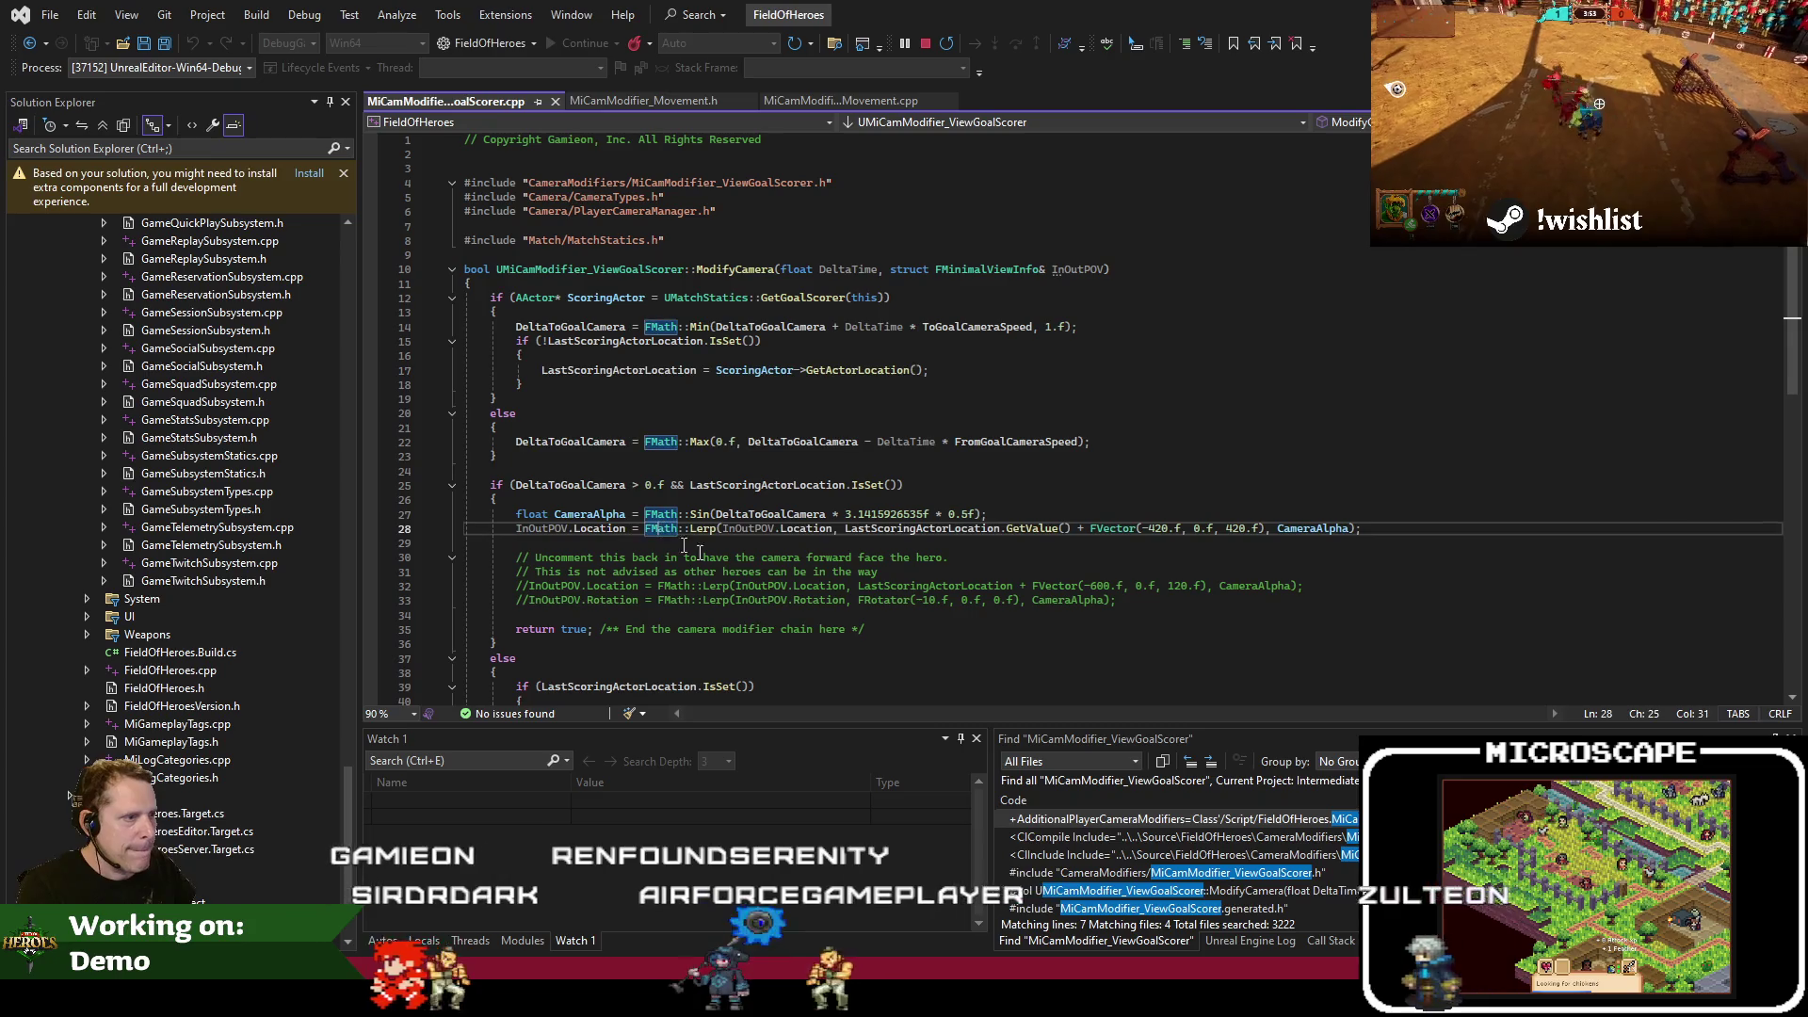
Set a breakpoint on the CurrentCameraDelta Lerp at line 18 and start a play session in Unreal Editor
left_click_drag(838, 101, 509, 103)
left_click(630, 385)
key("F9")
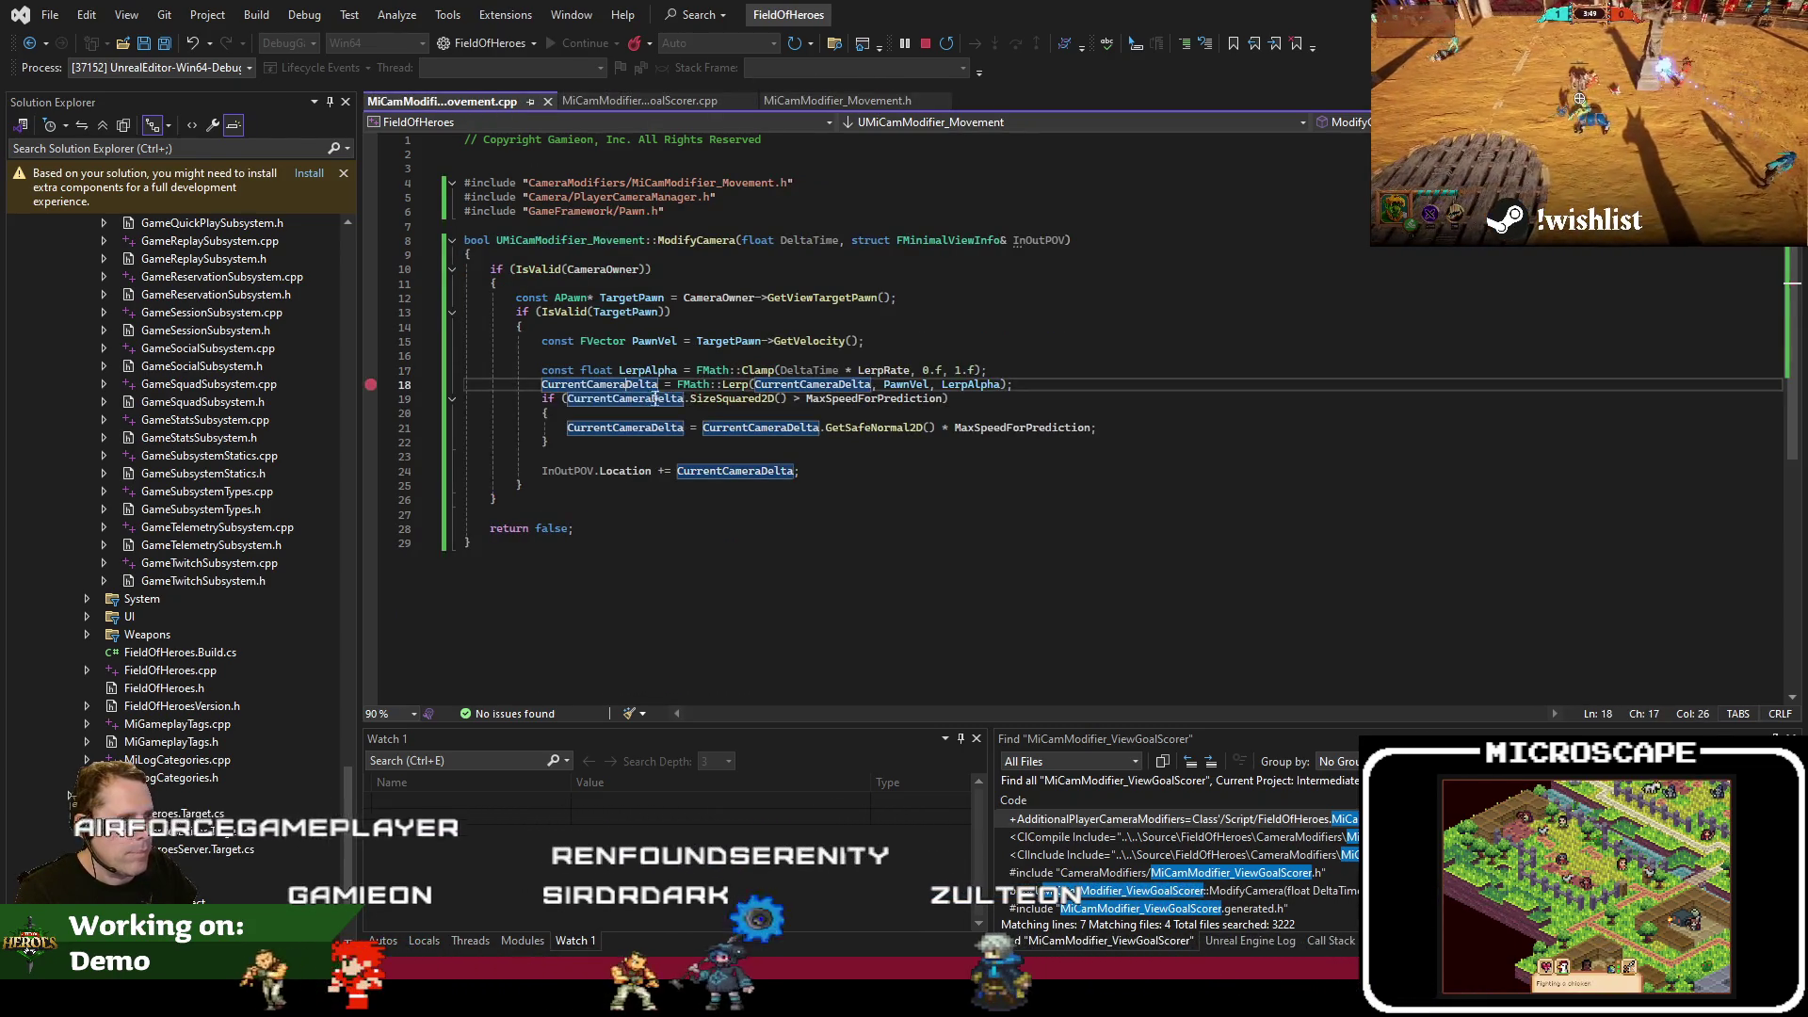
key("alt+Tab")
left_click(507, 73)
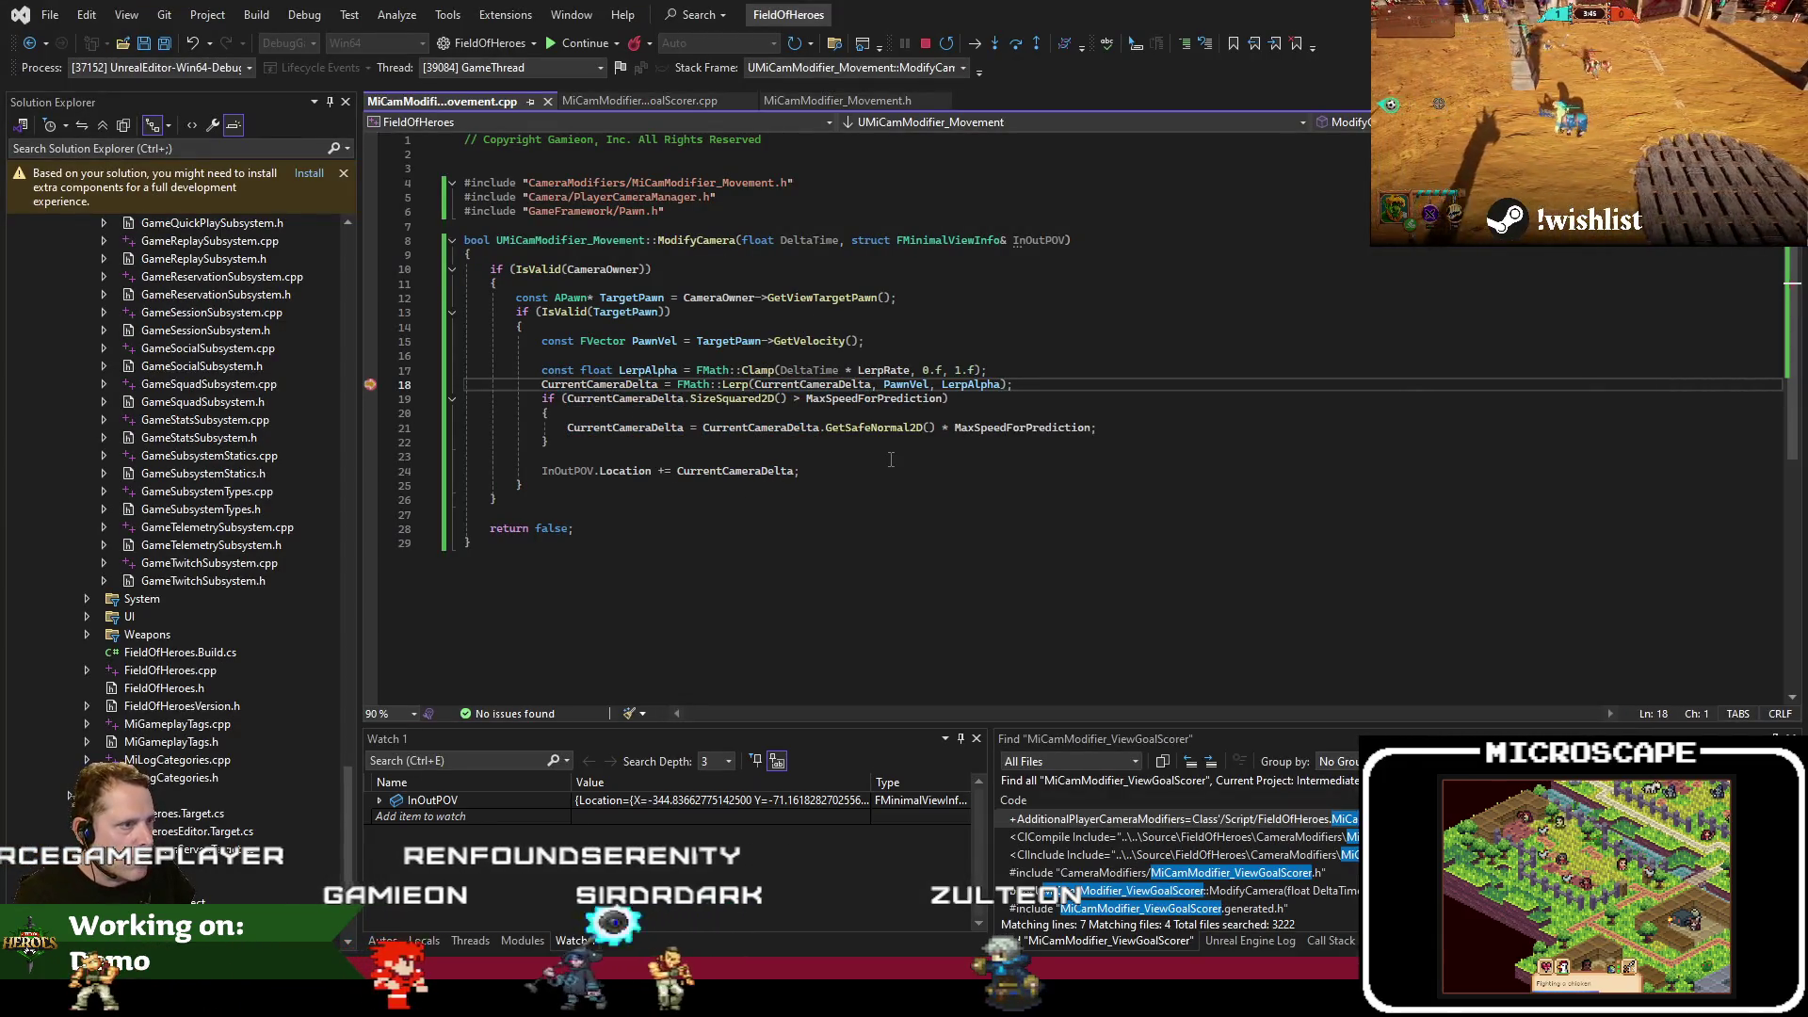
Step from line 19 past the clamp to line 24, highlight CurrentCameraDelta, and resume the game
key("F10")
mouse_move(640, 390)
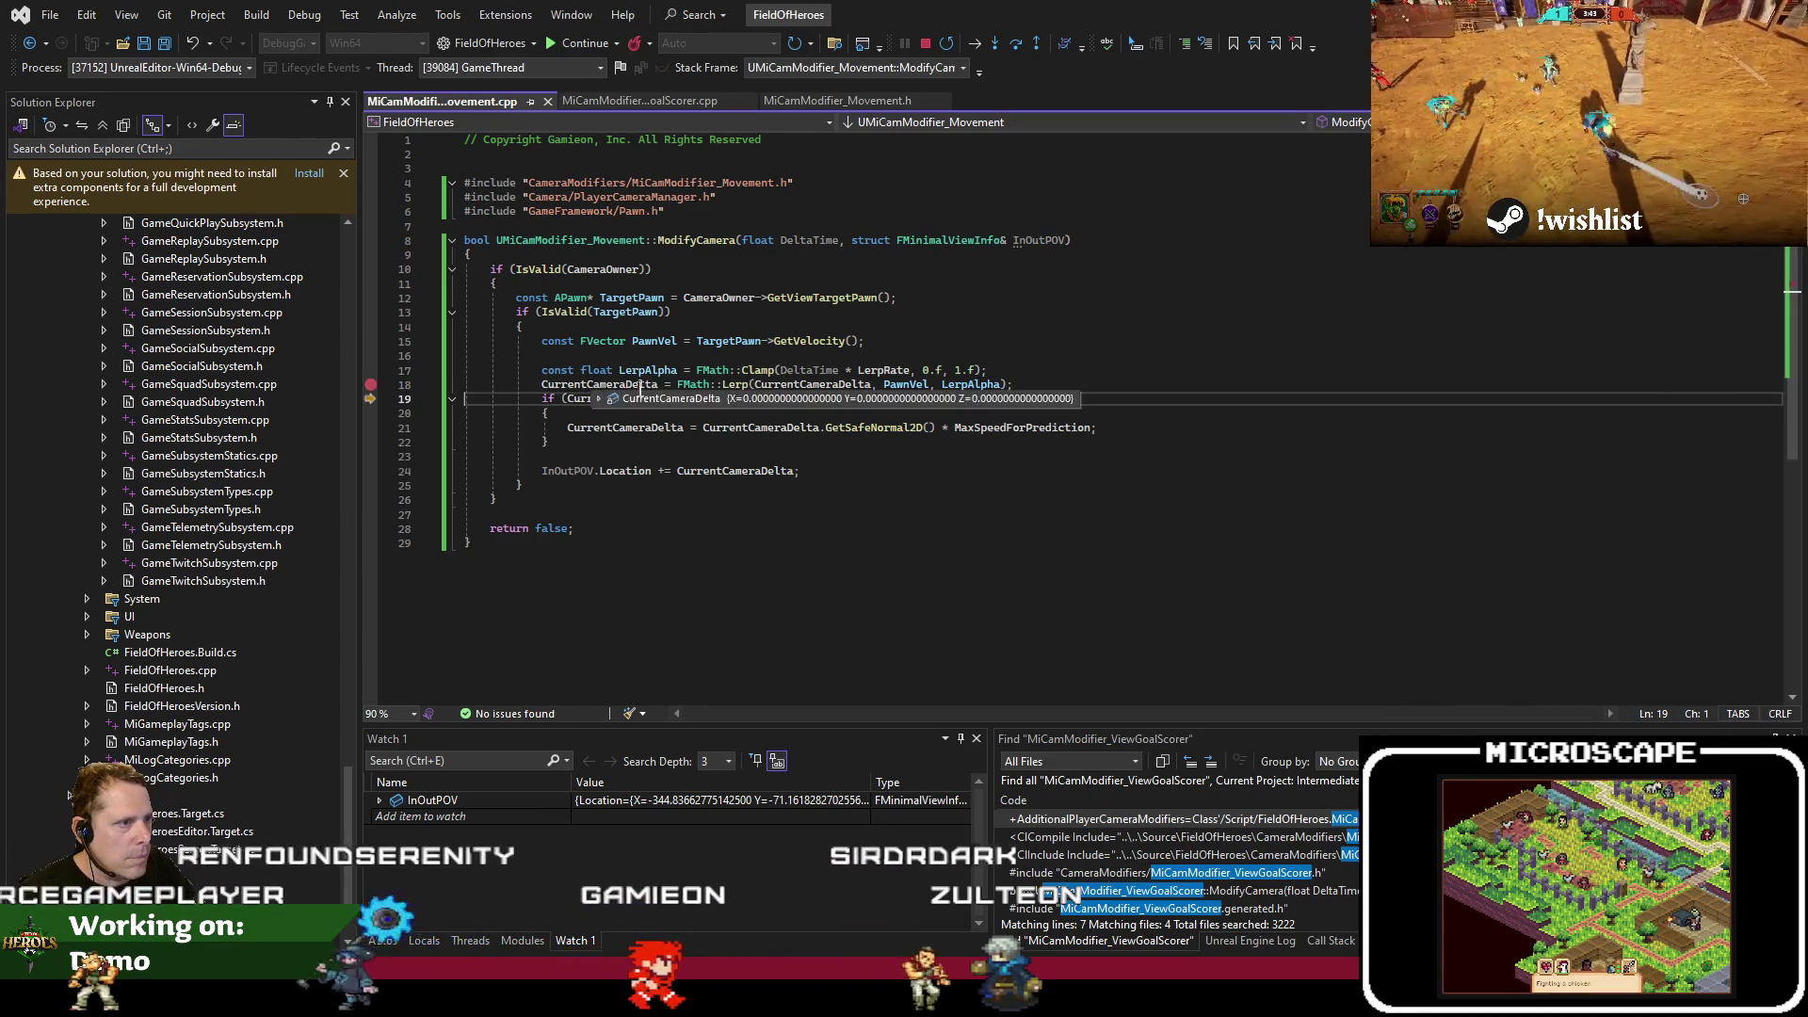
key("F10")
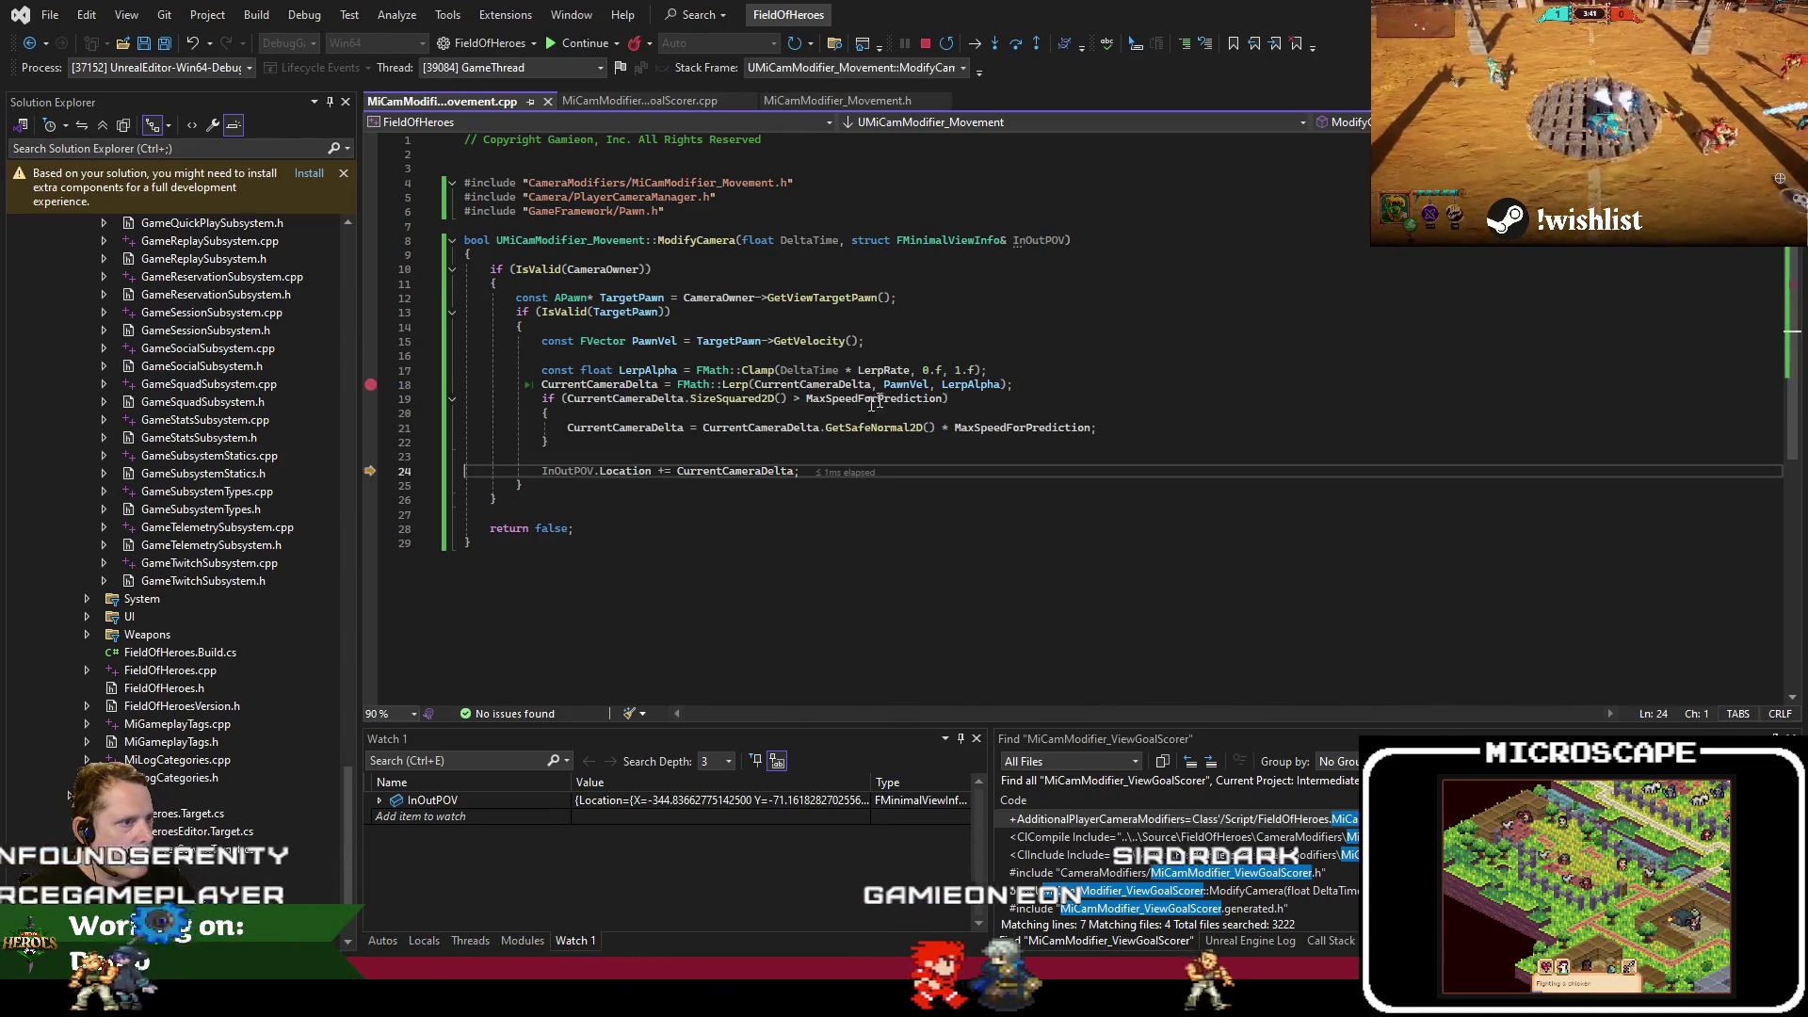
mouse_move(643, 436)
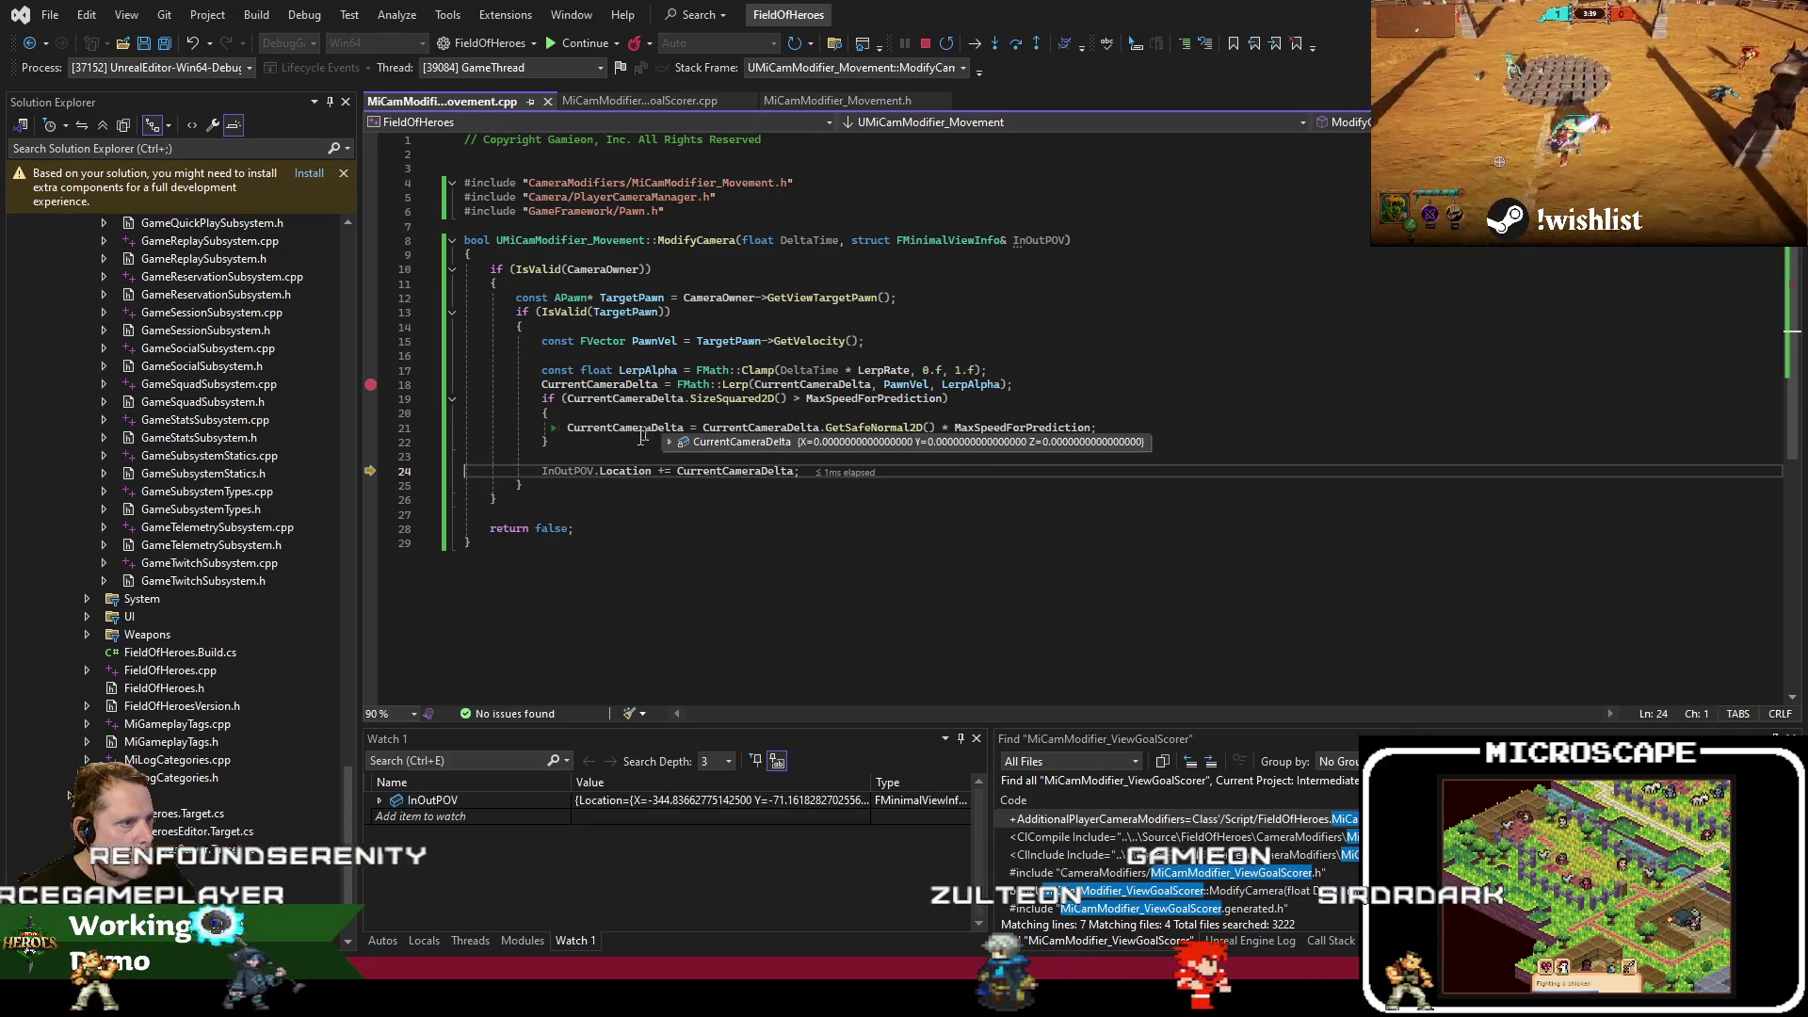
mouse_move(629, 476)
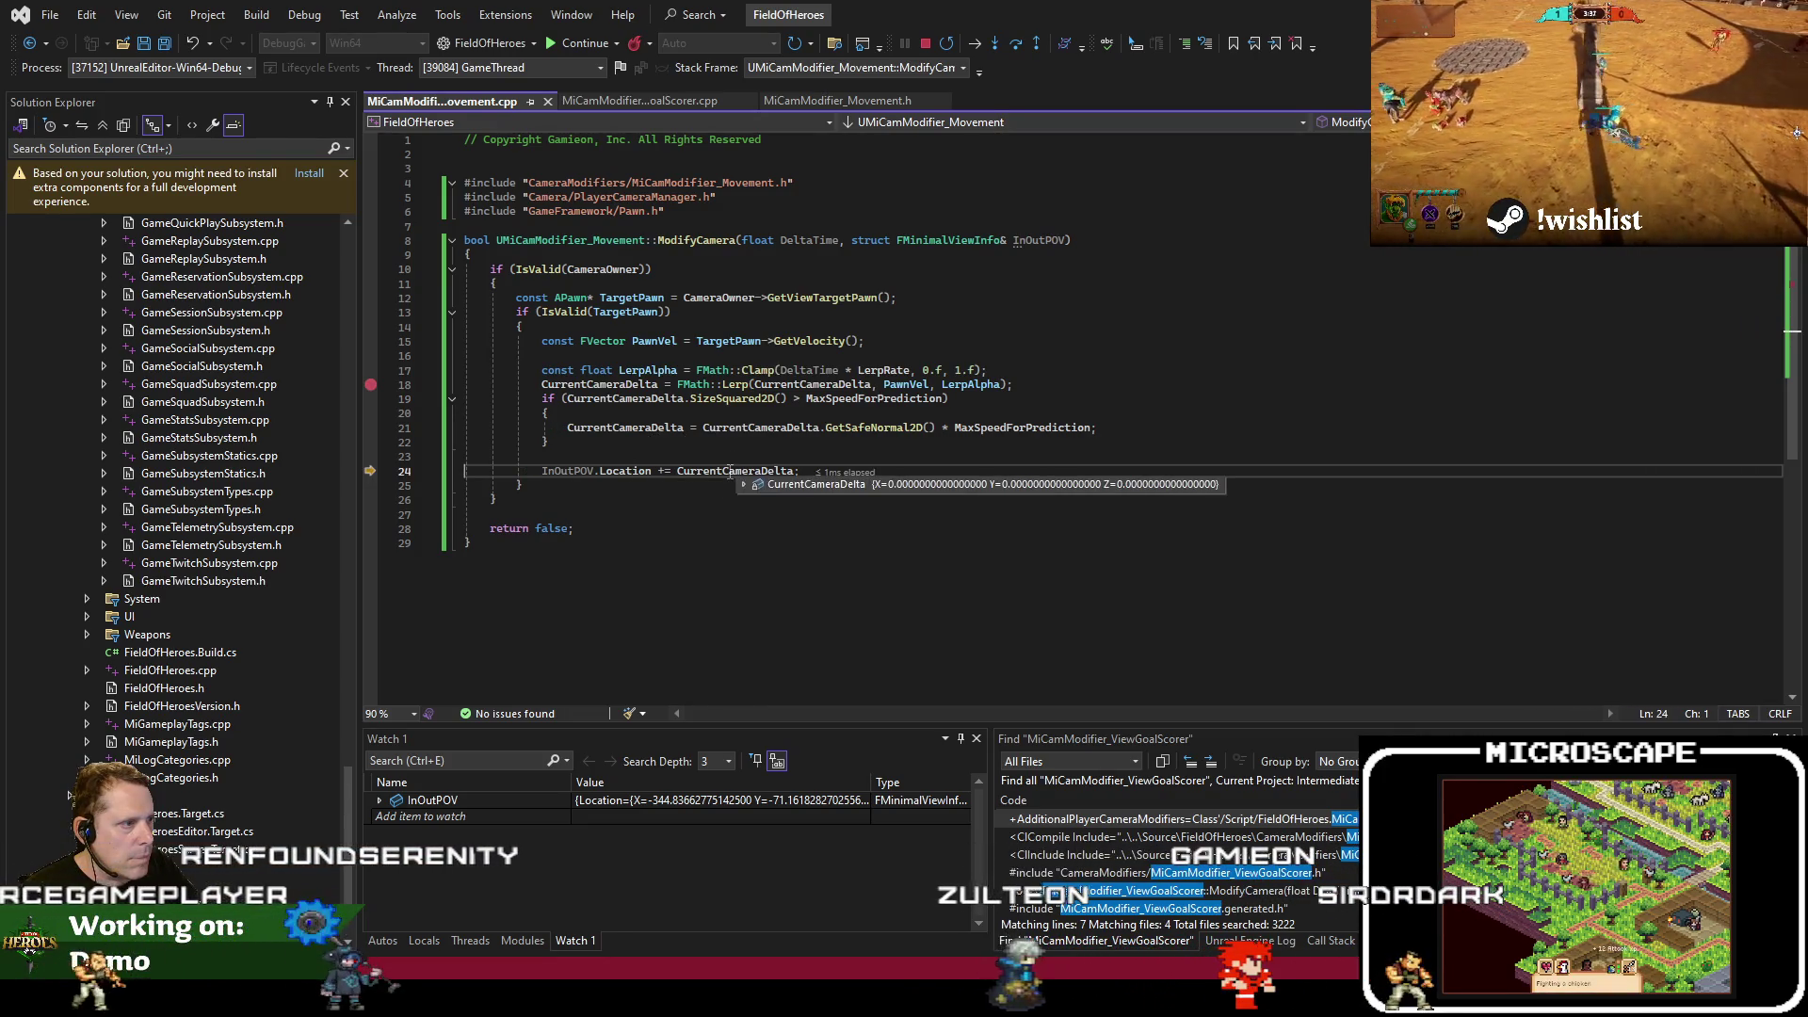
left_click(656, 385)
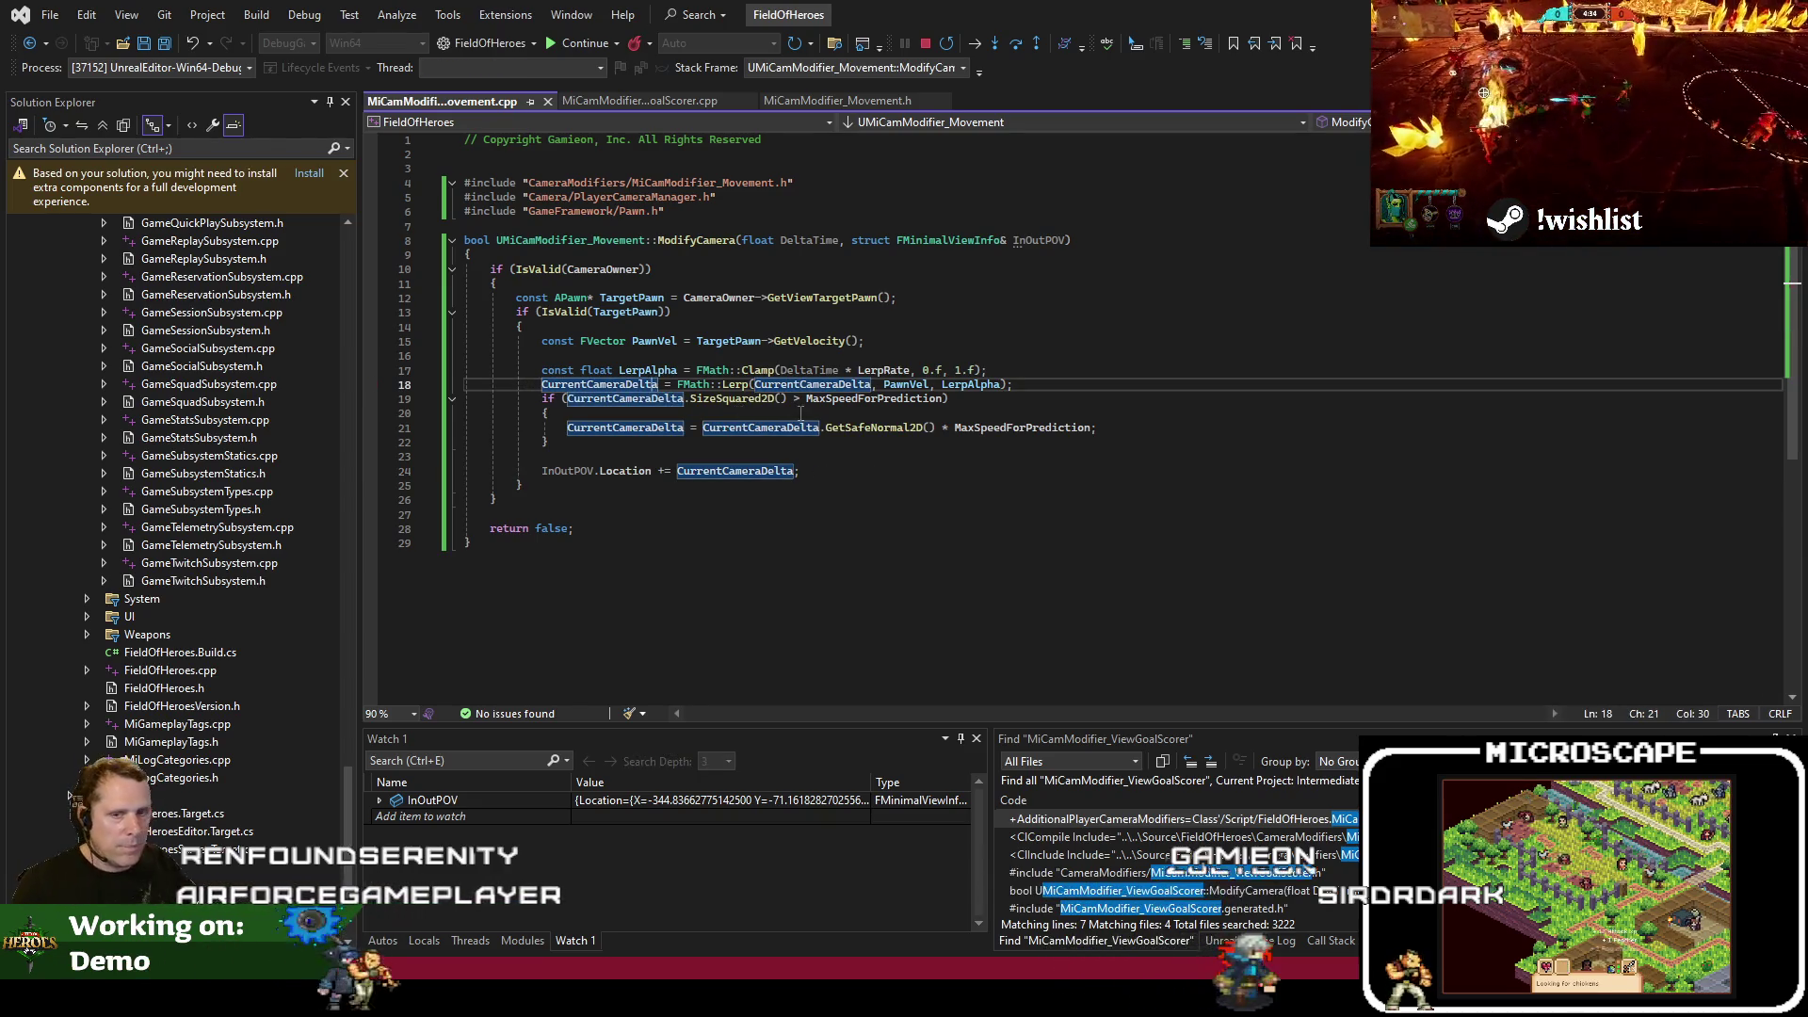
key("F5")
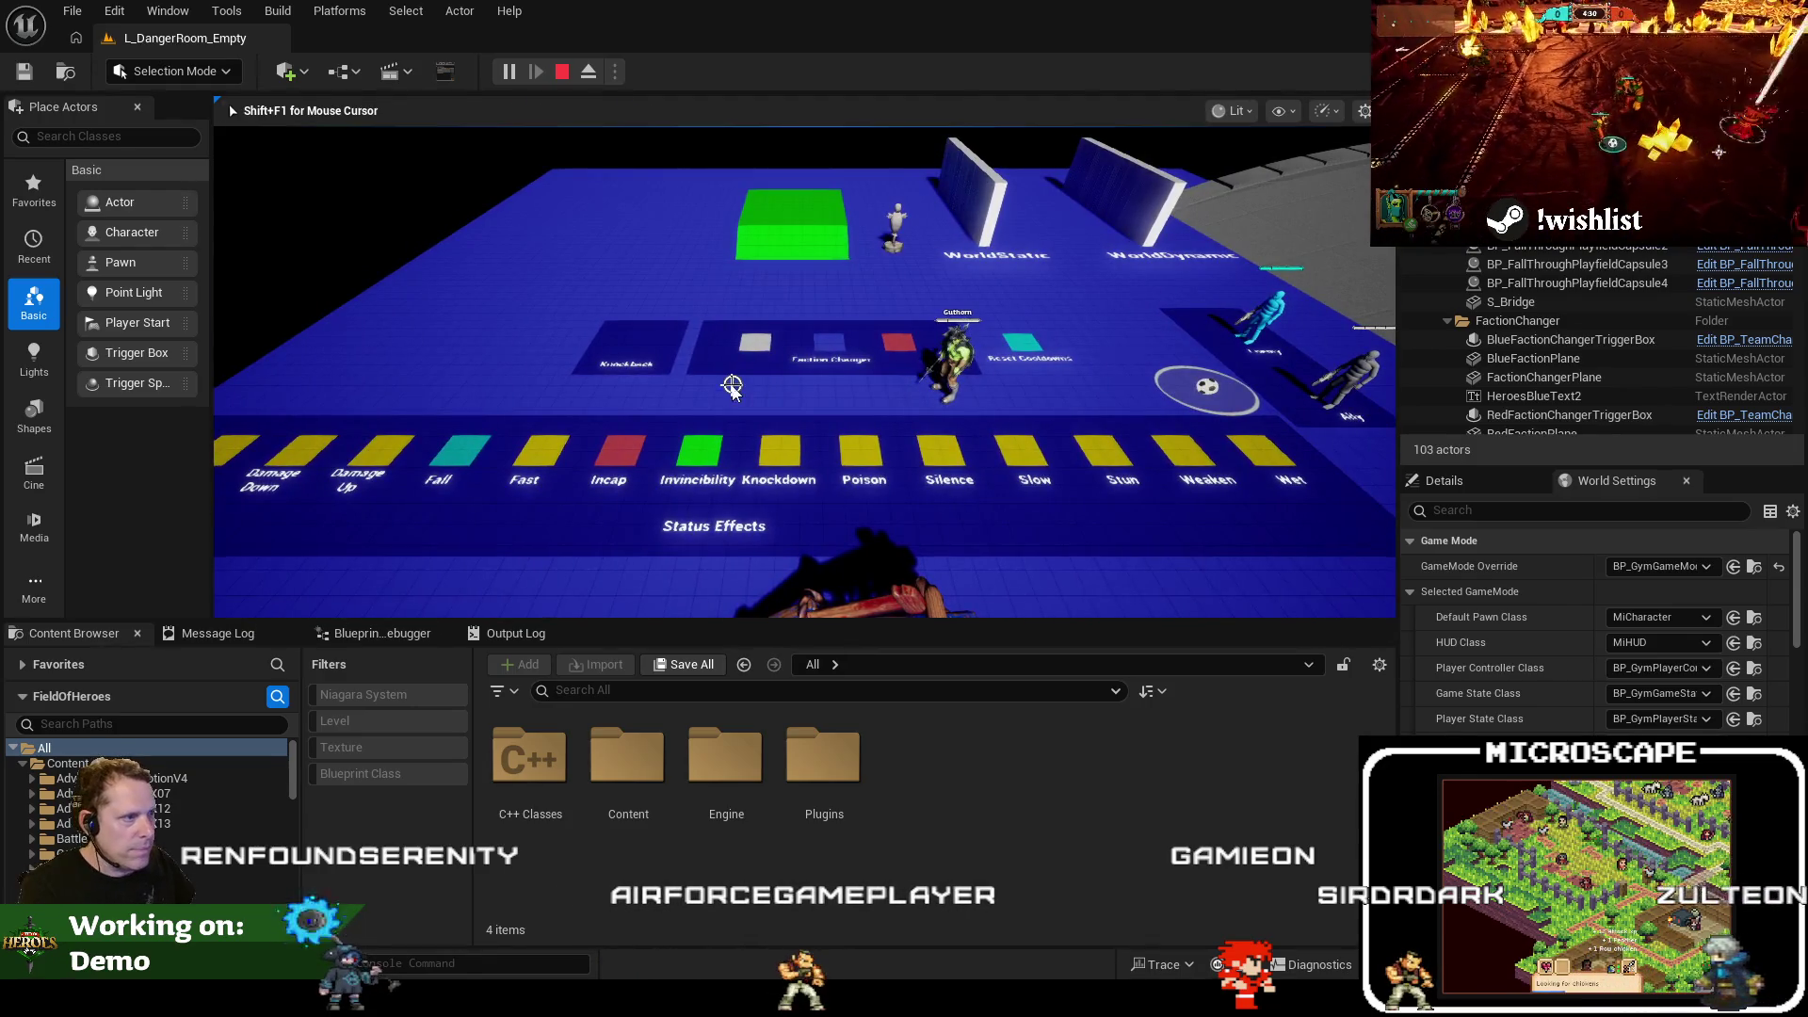
Break on the line 18 CurrentCameraDelta lerp, step to line 24, highlight its uses and resume
key("F9")
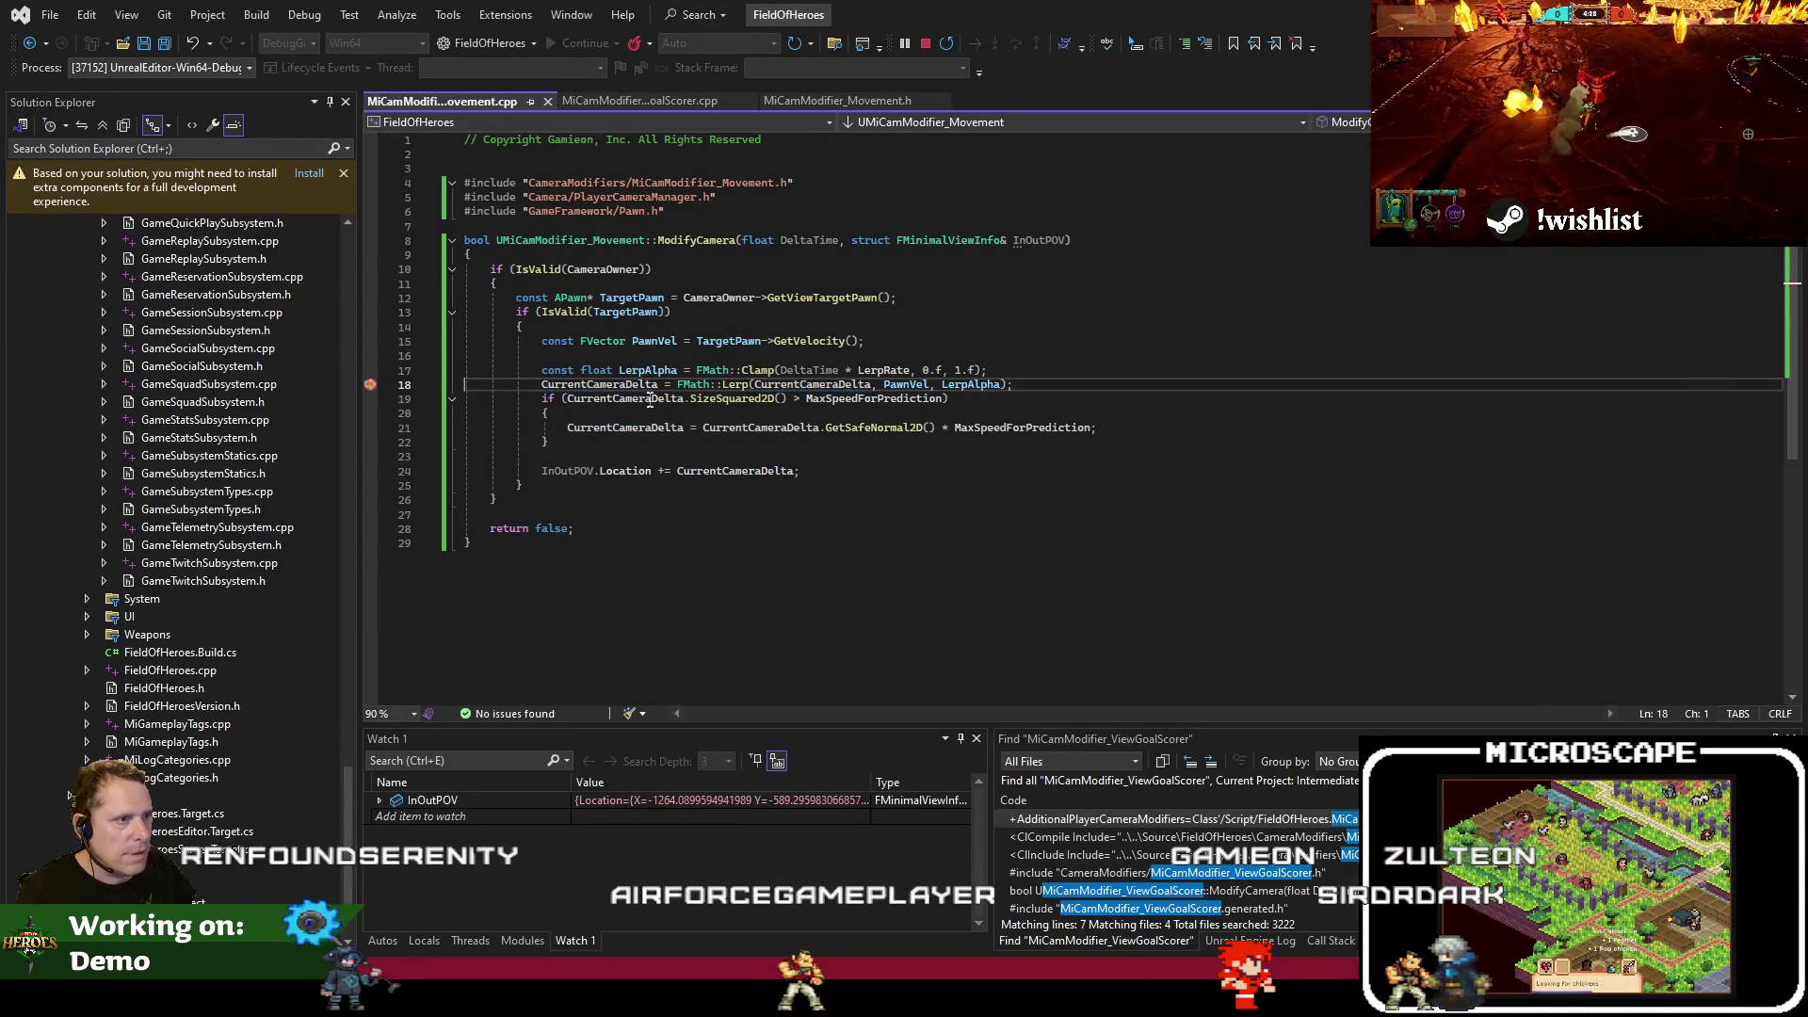
key("F10")
key("F10")
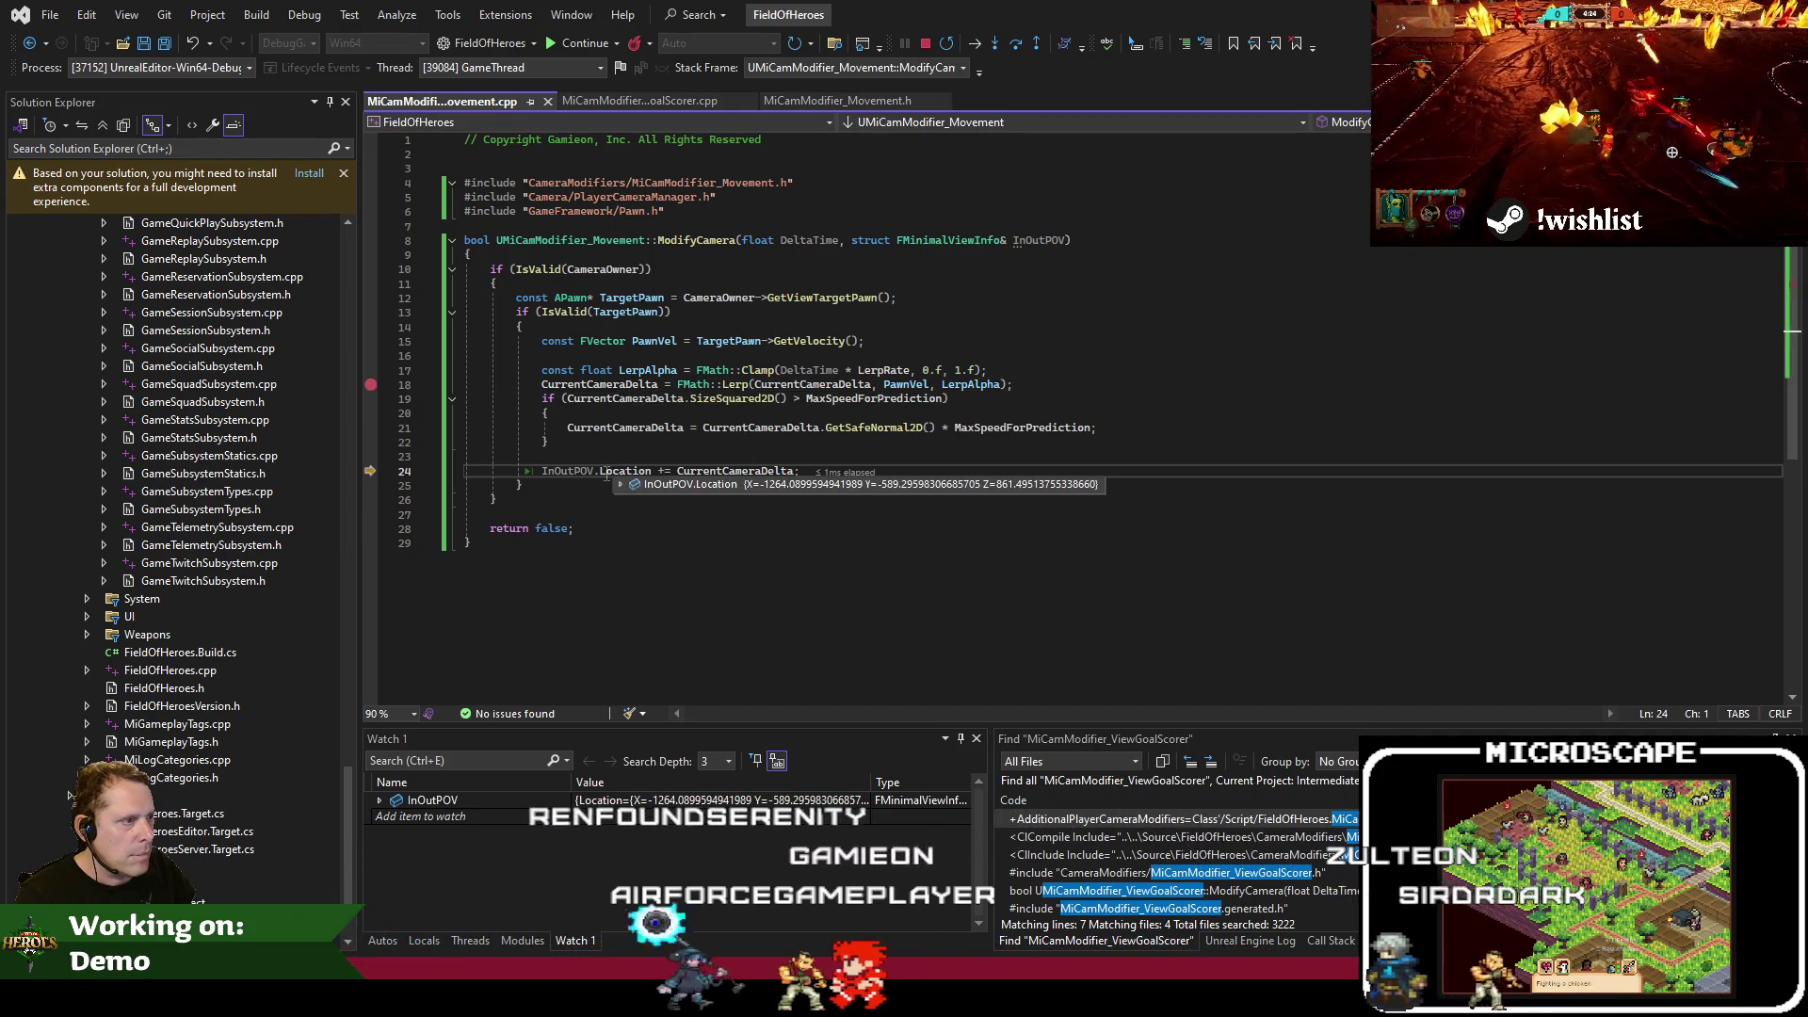
left_click(583, 385)
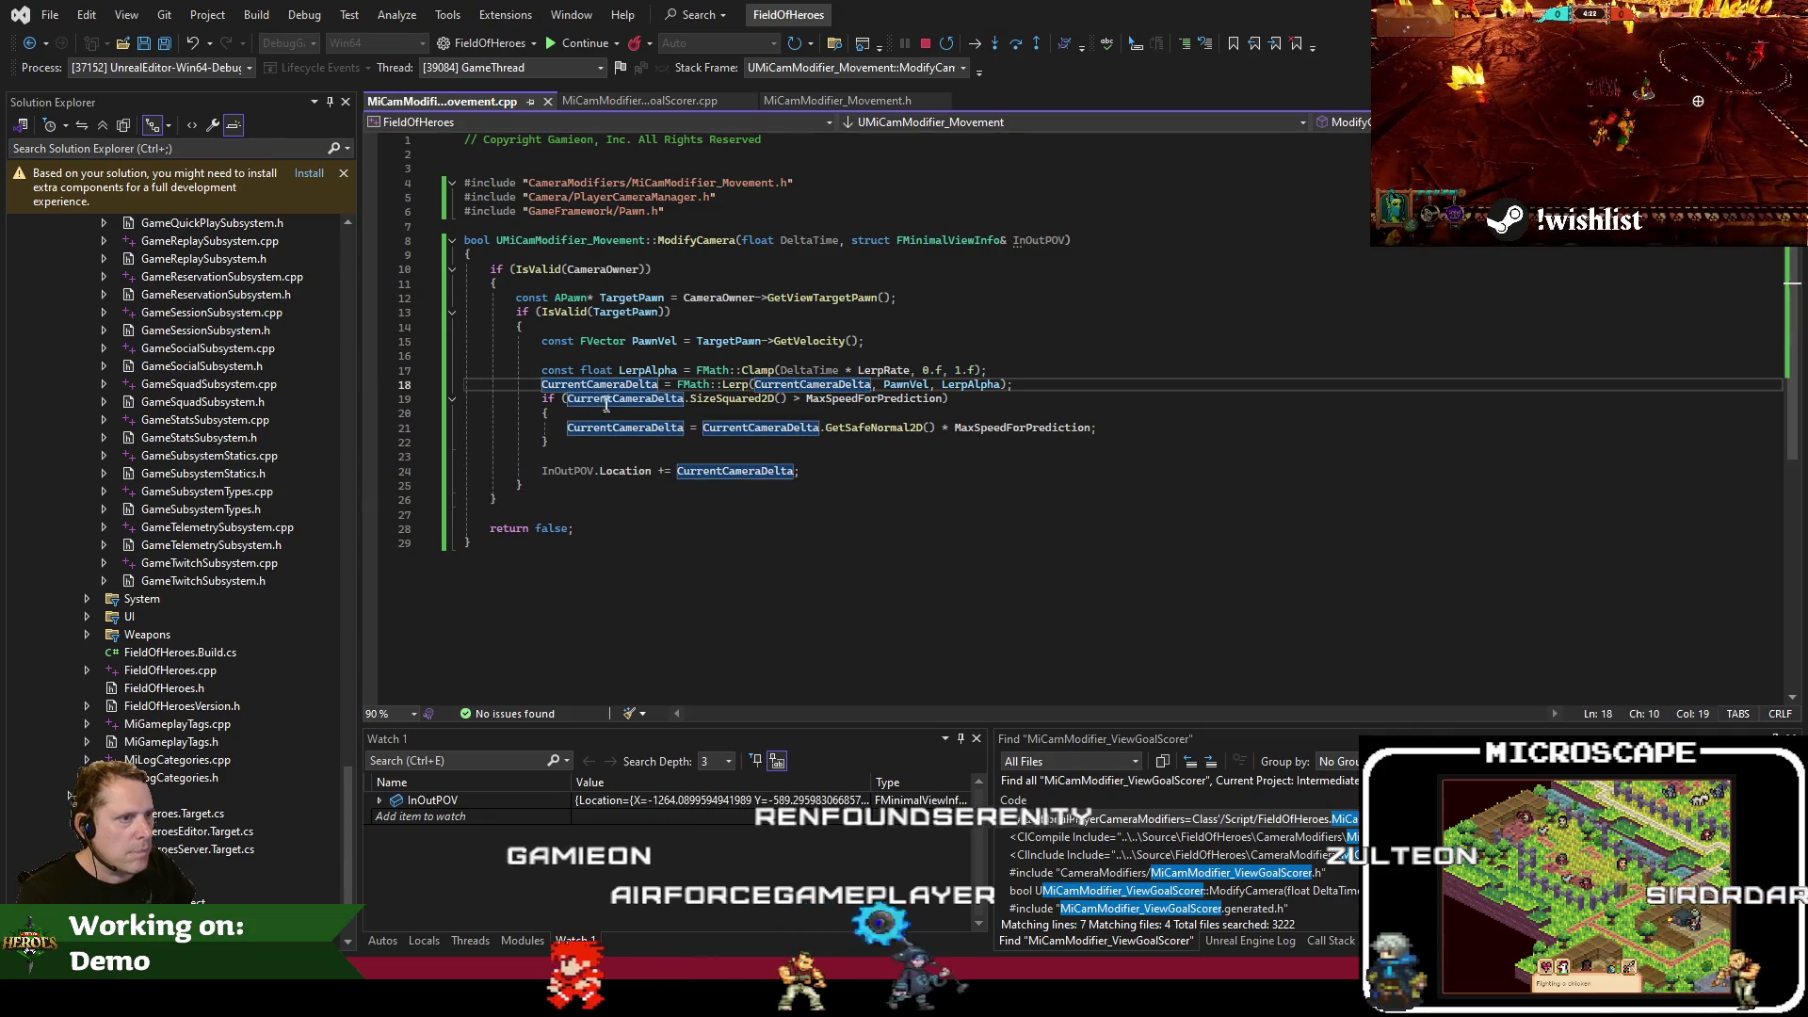
key("F5")
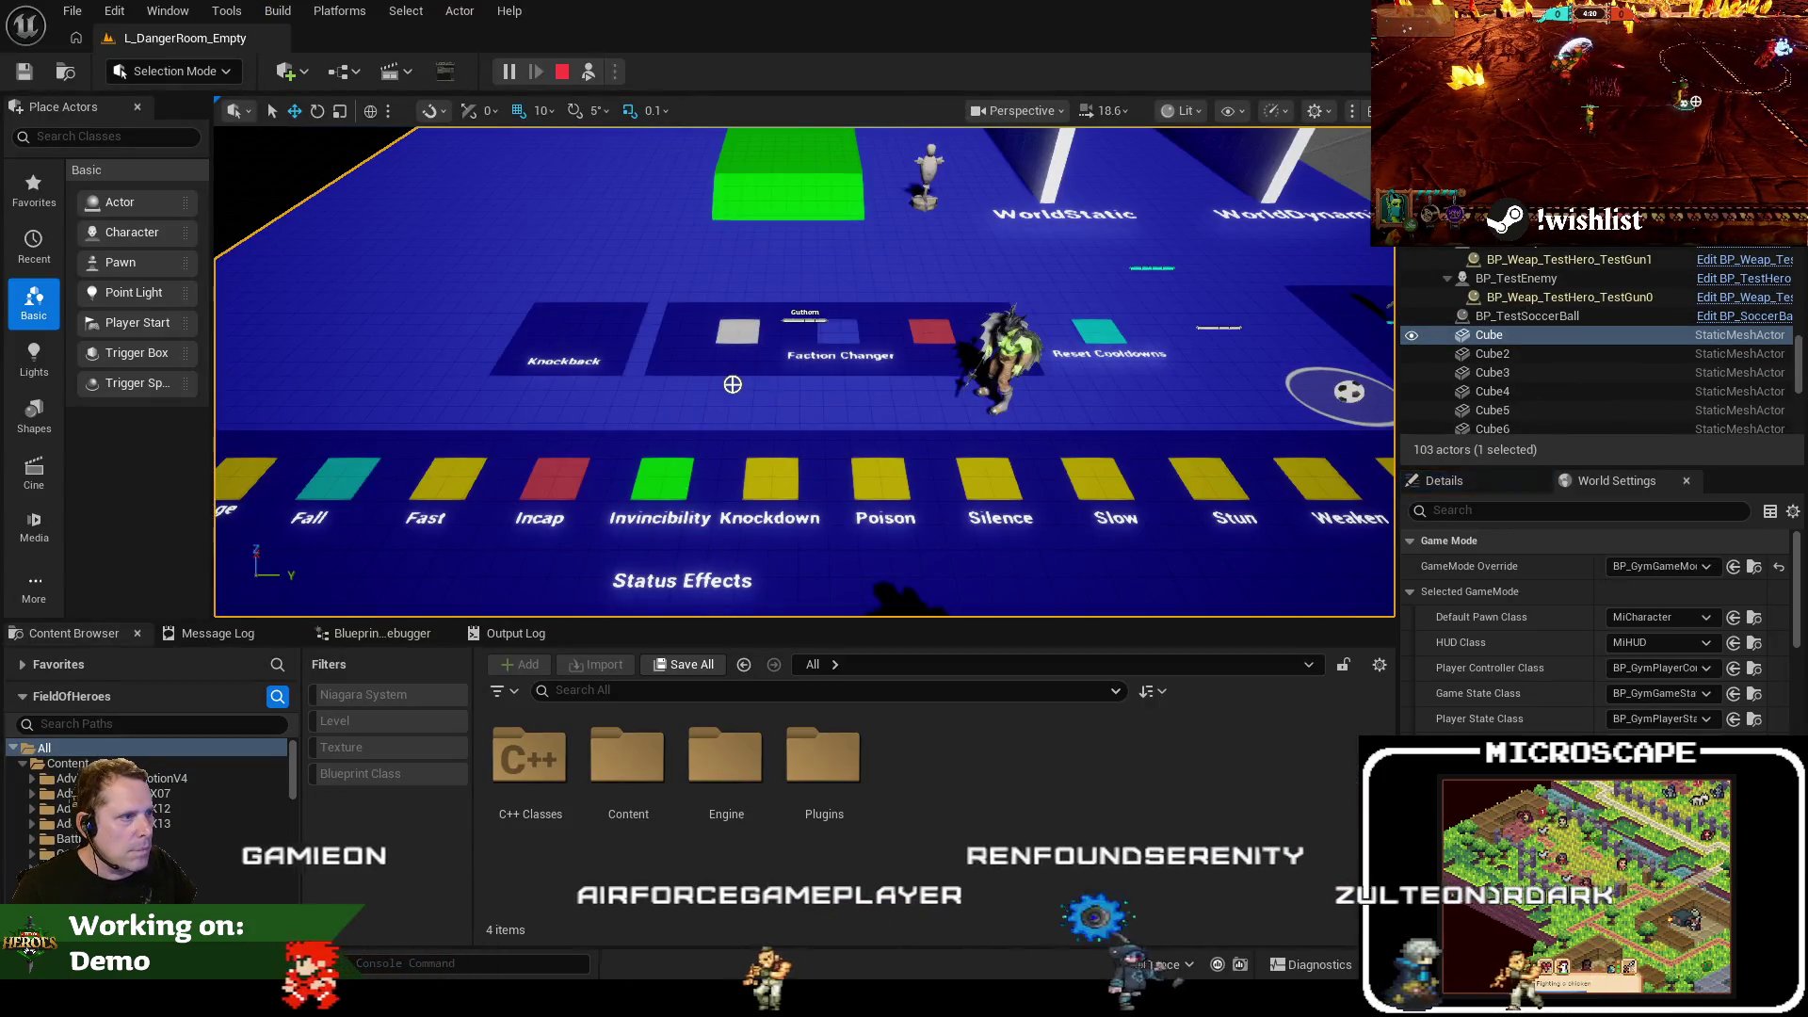
Possess Guthorn and walk him right, left, forward and back with the camera following, then eject to the debugger
key("F8")
key("d")
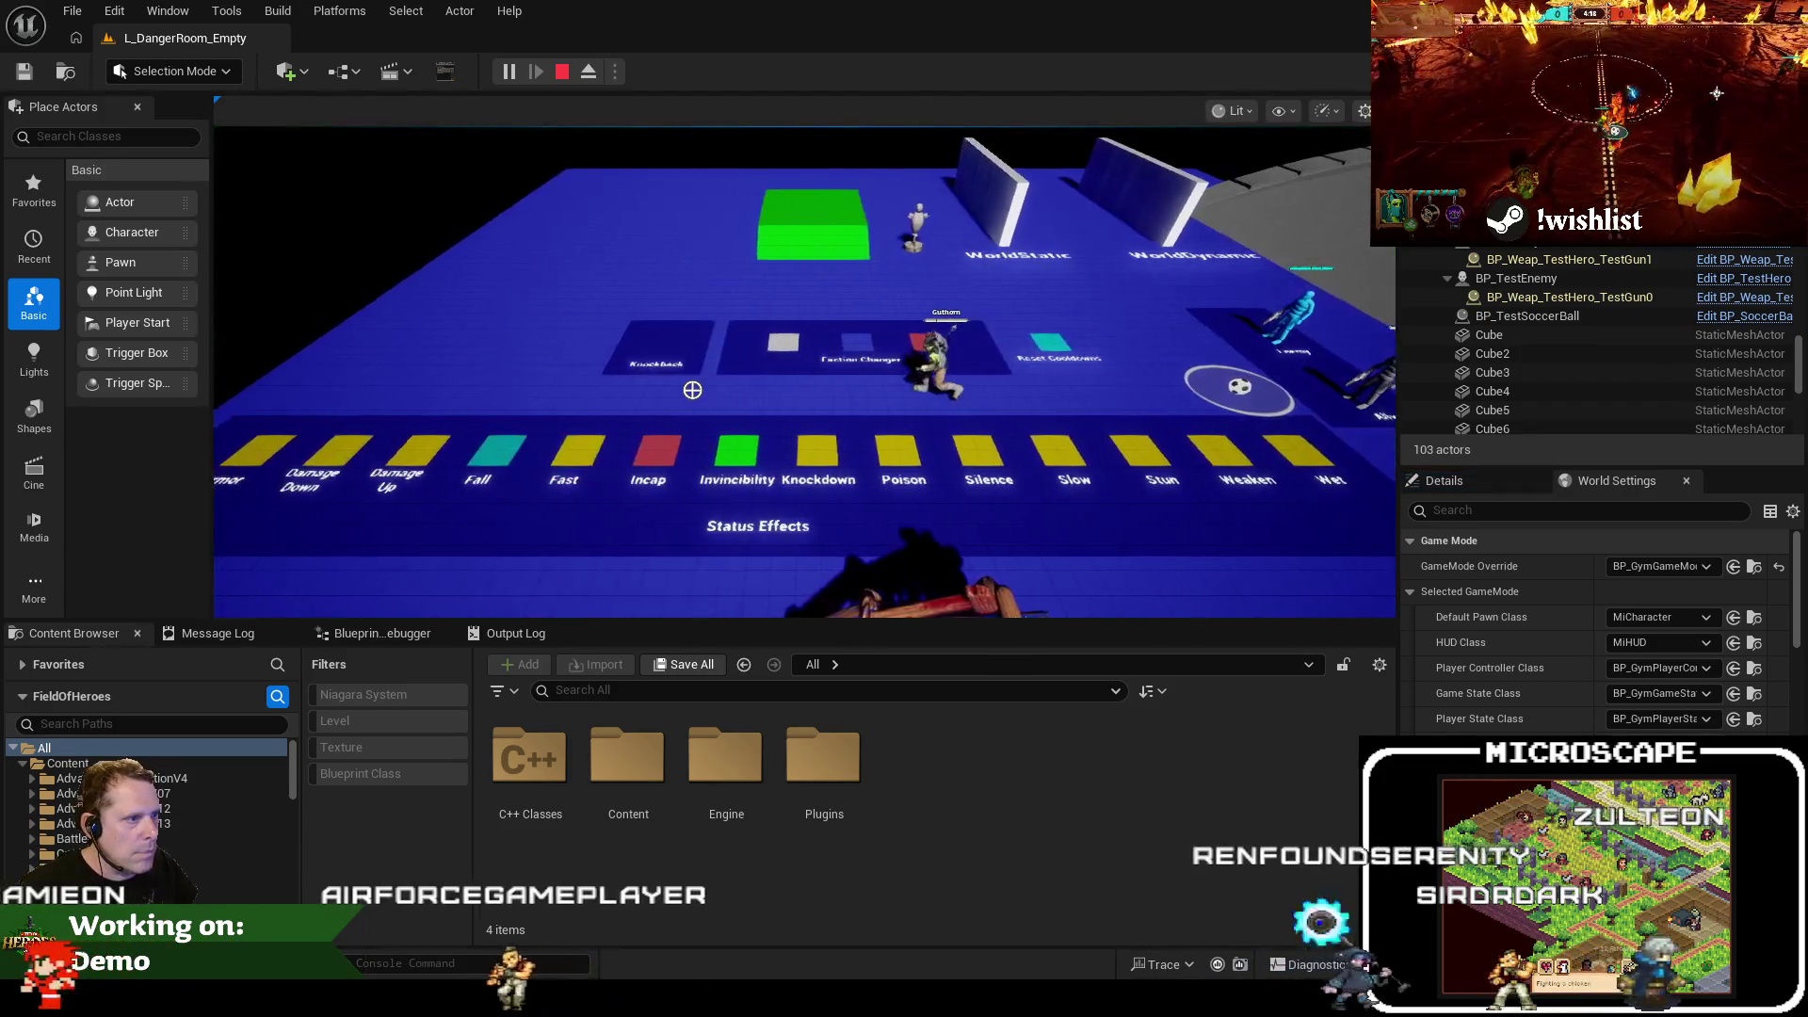
key("a")
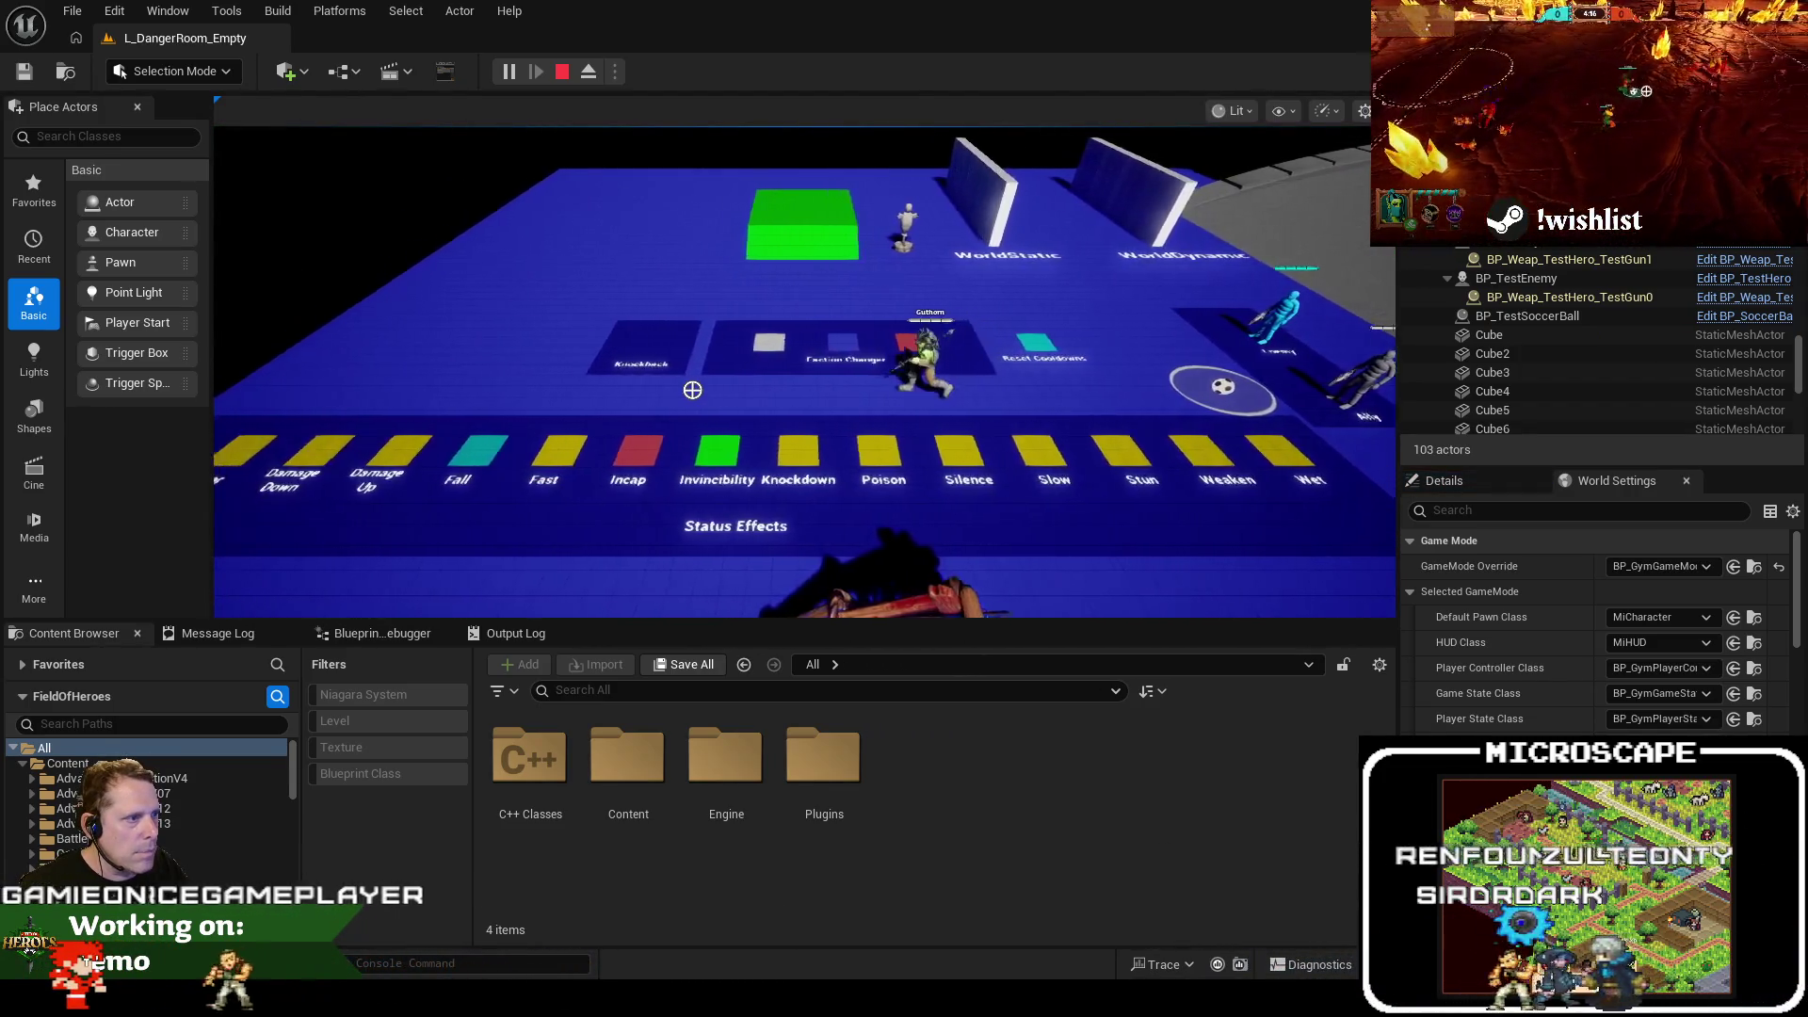
key("w")
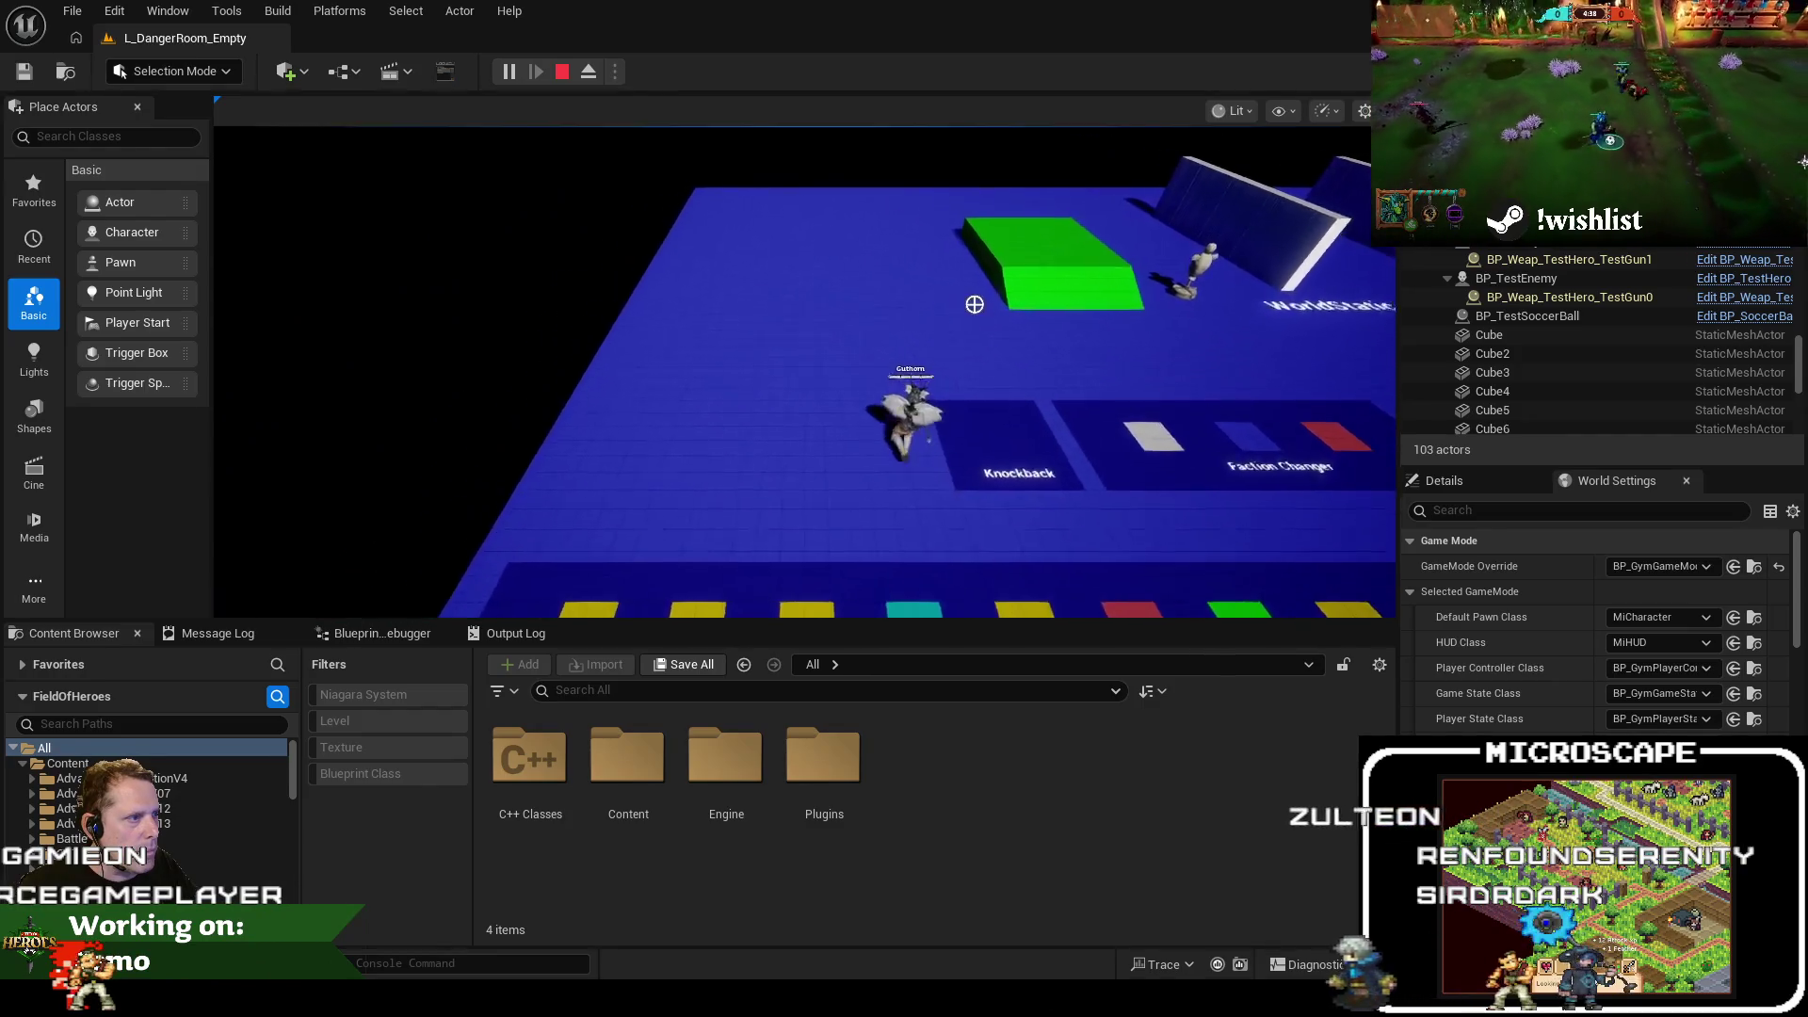
key("d")
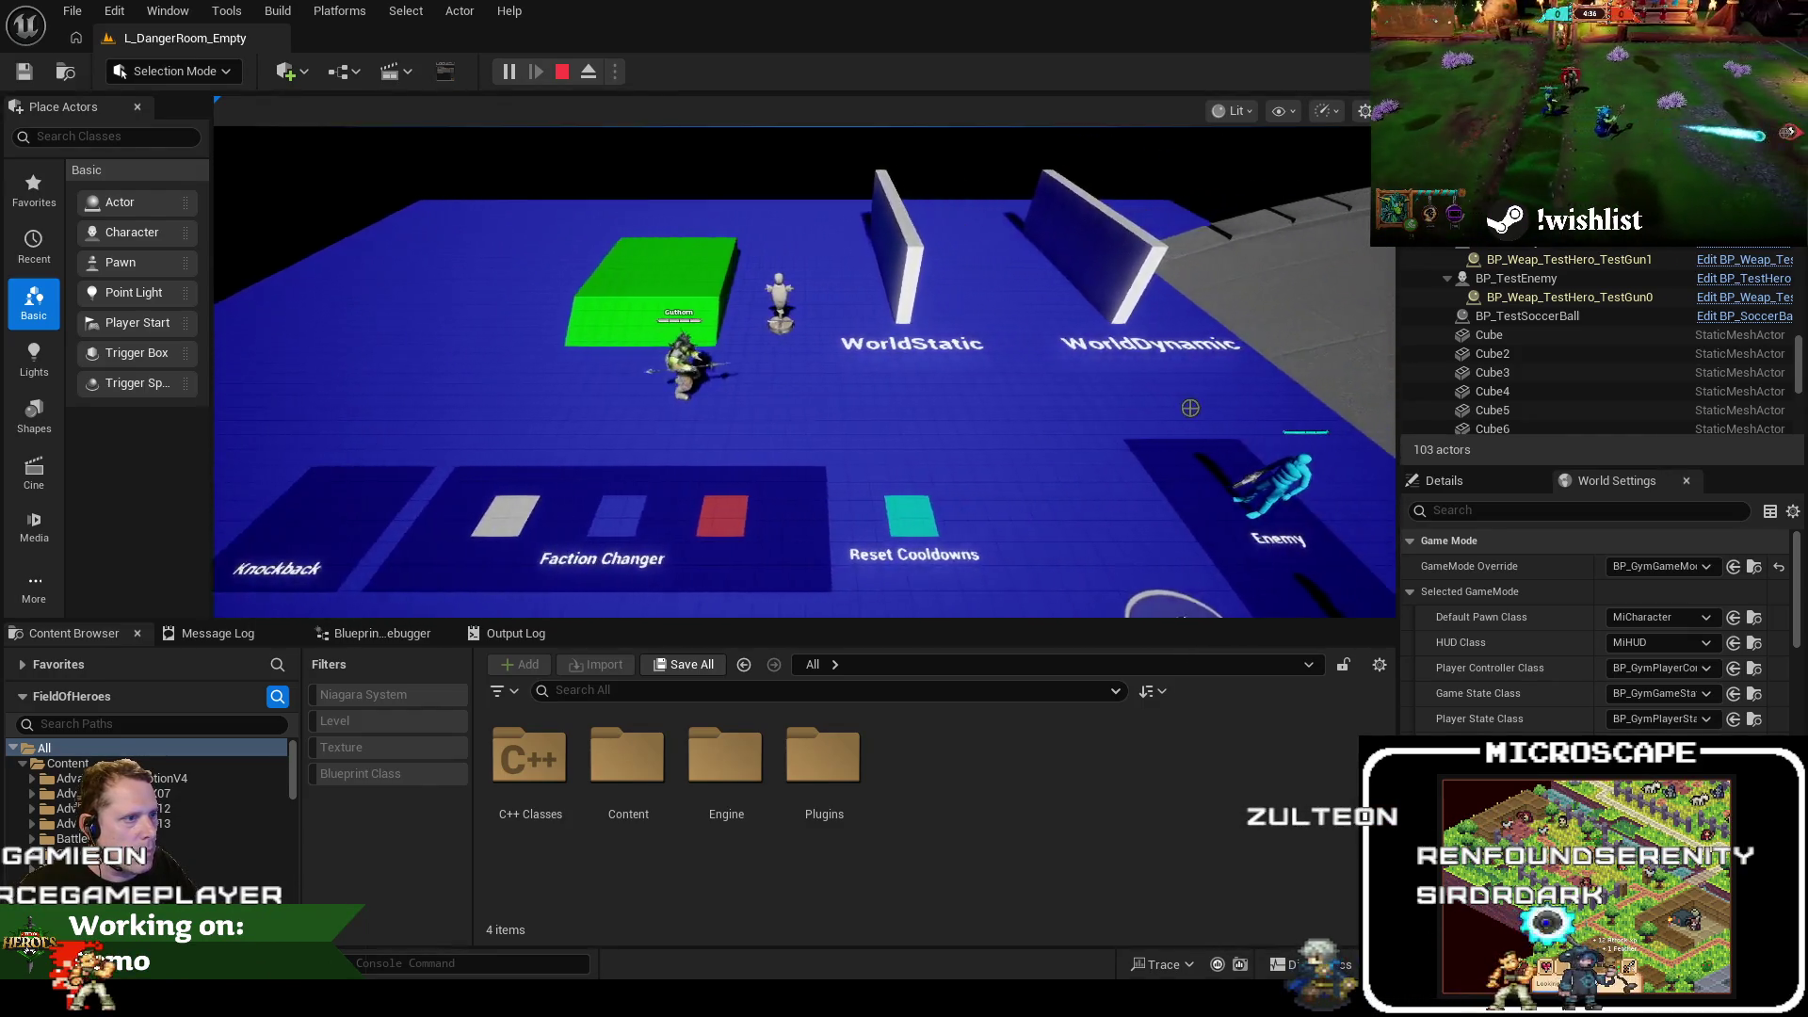
key("s")
key("d")
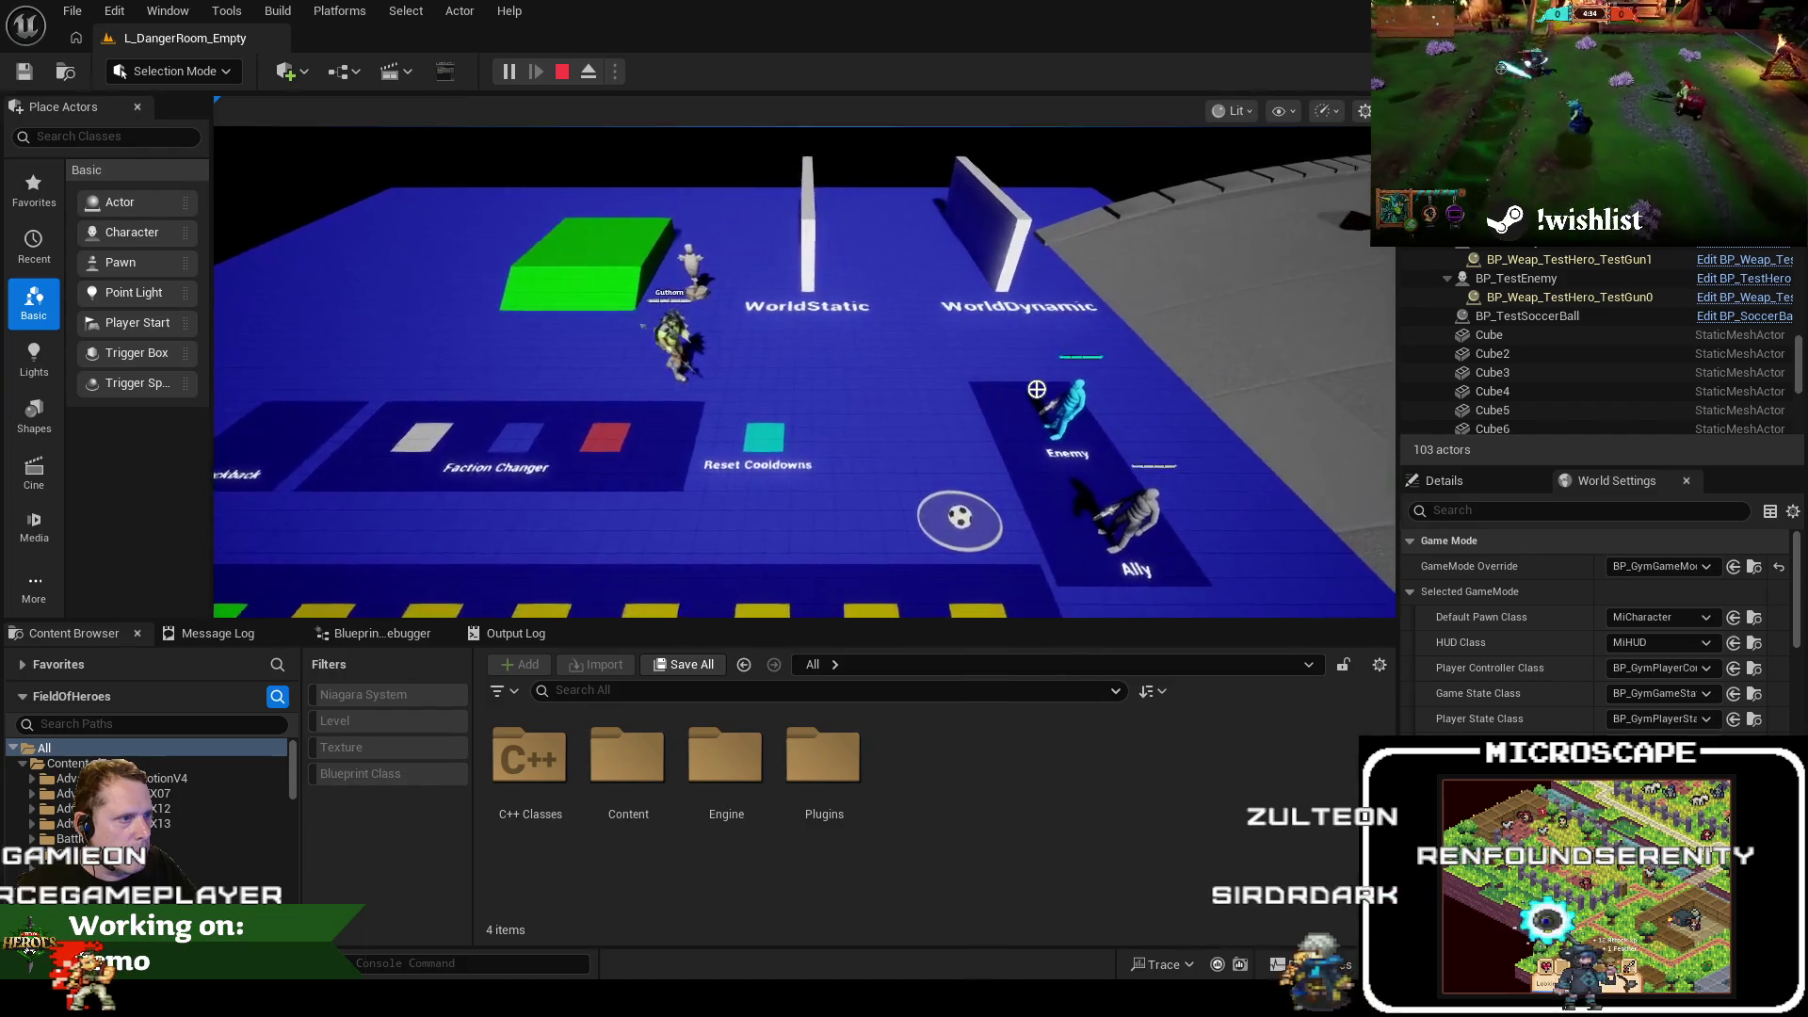
key("d")
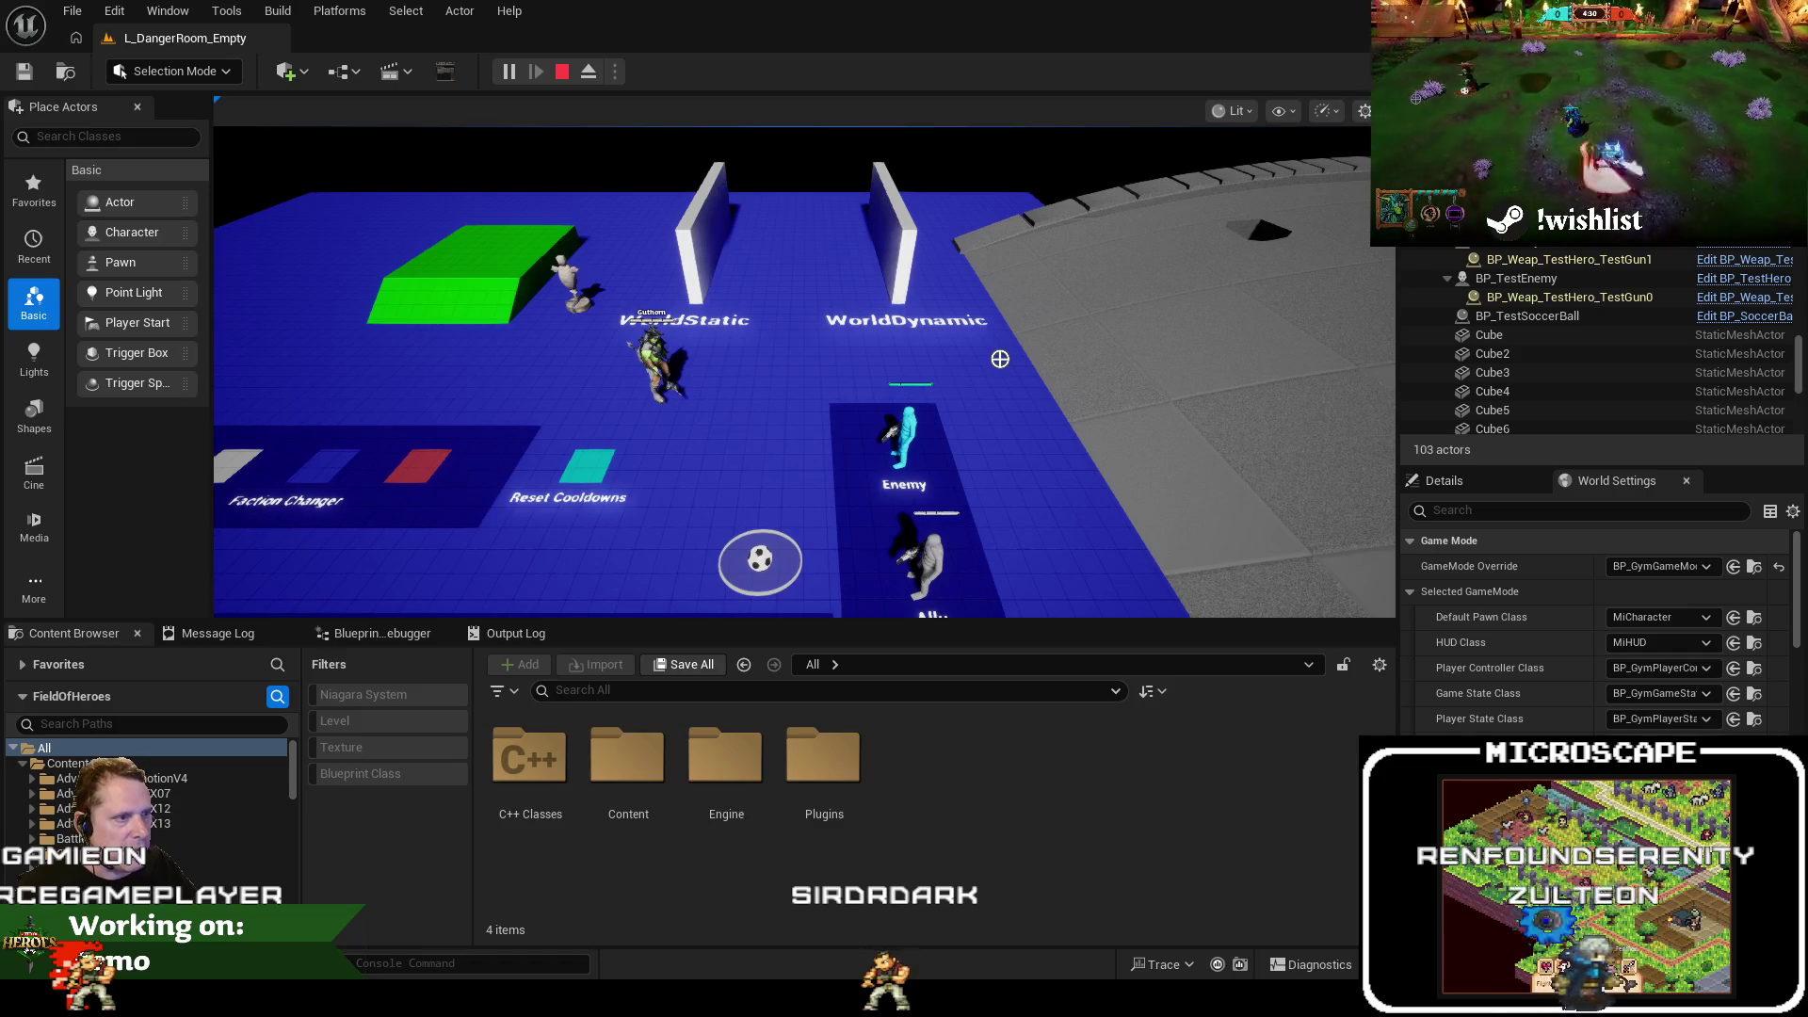
key("F8")
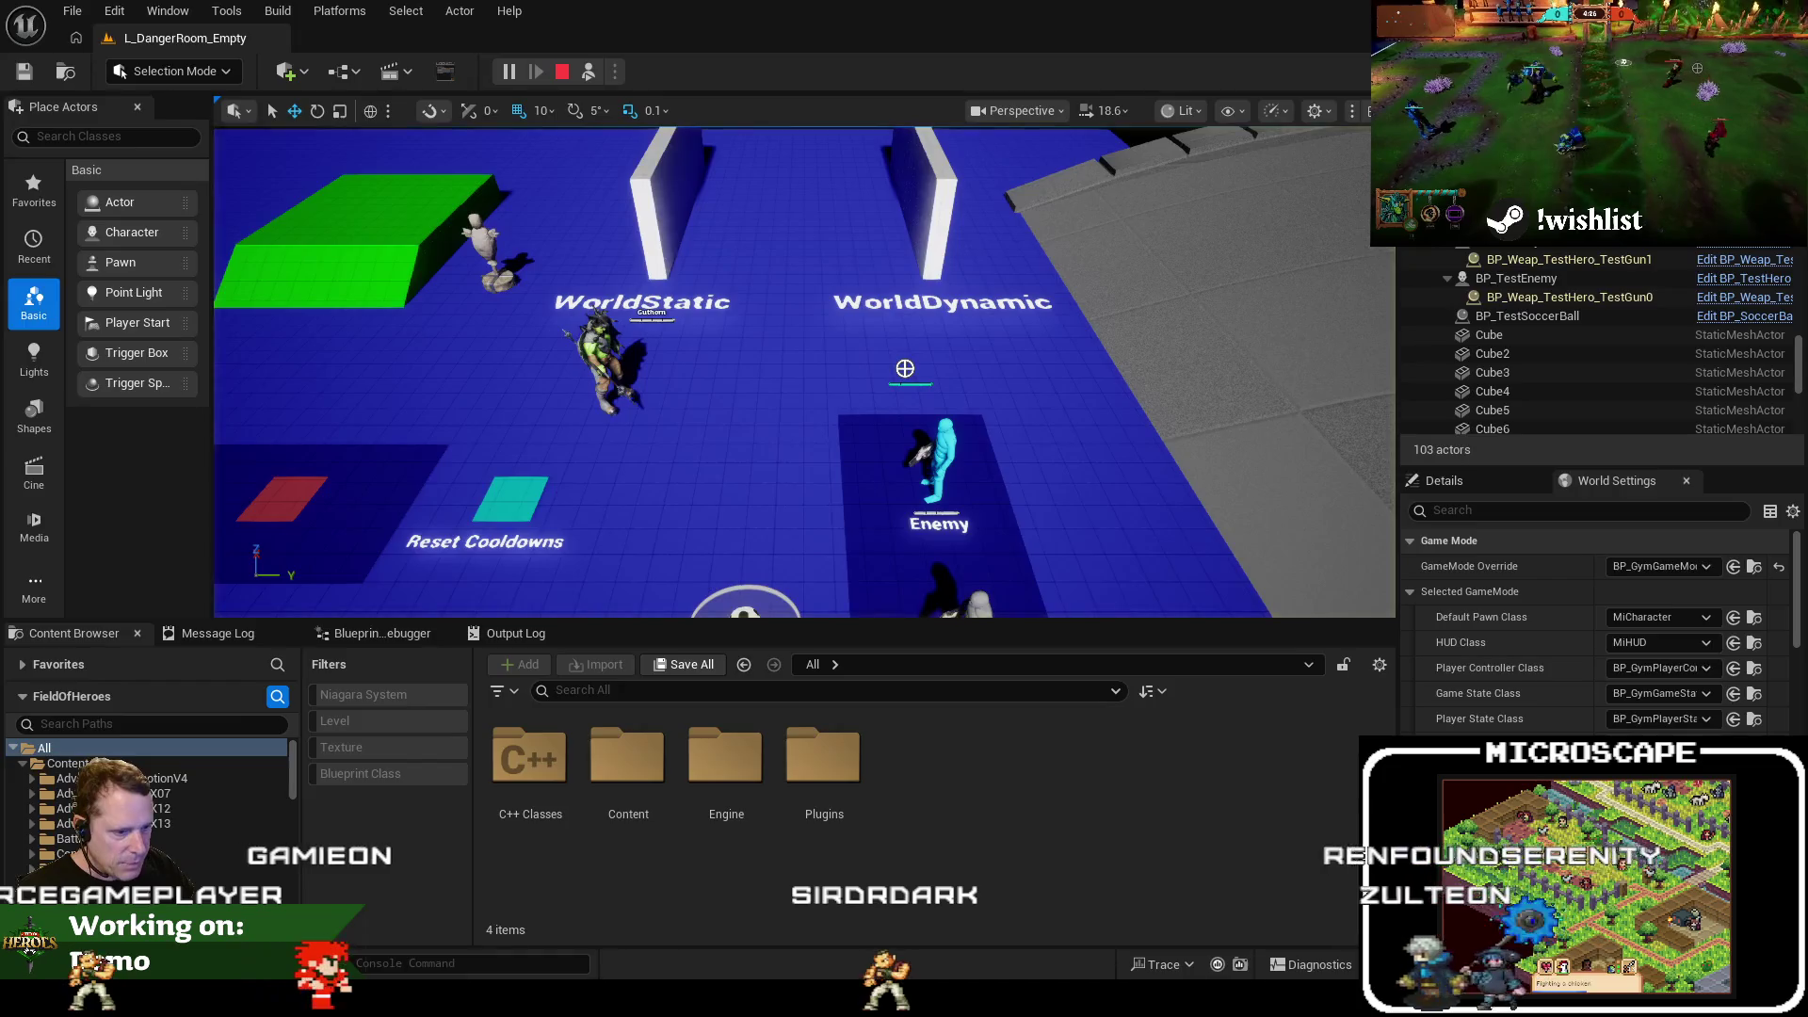
key("alt+Tab")
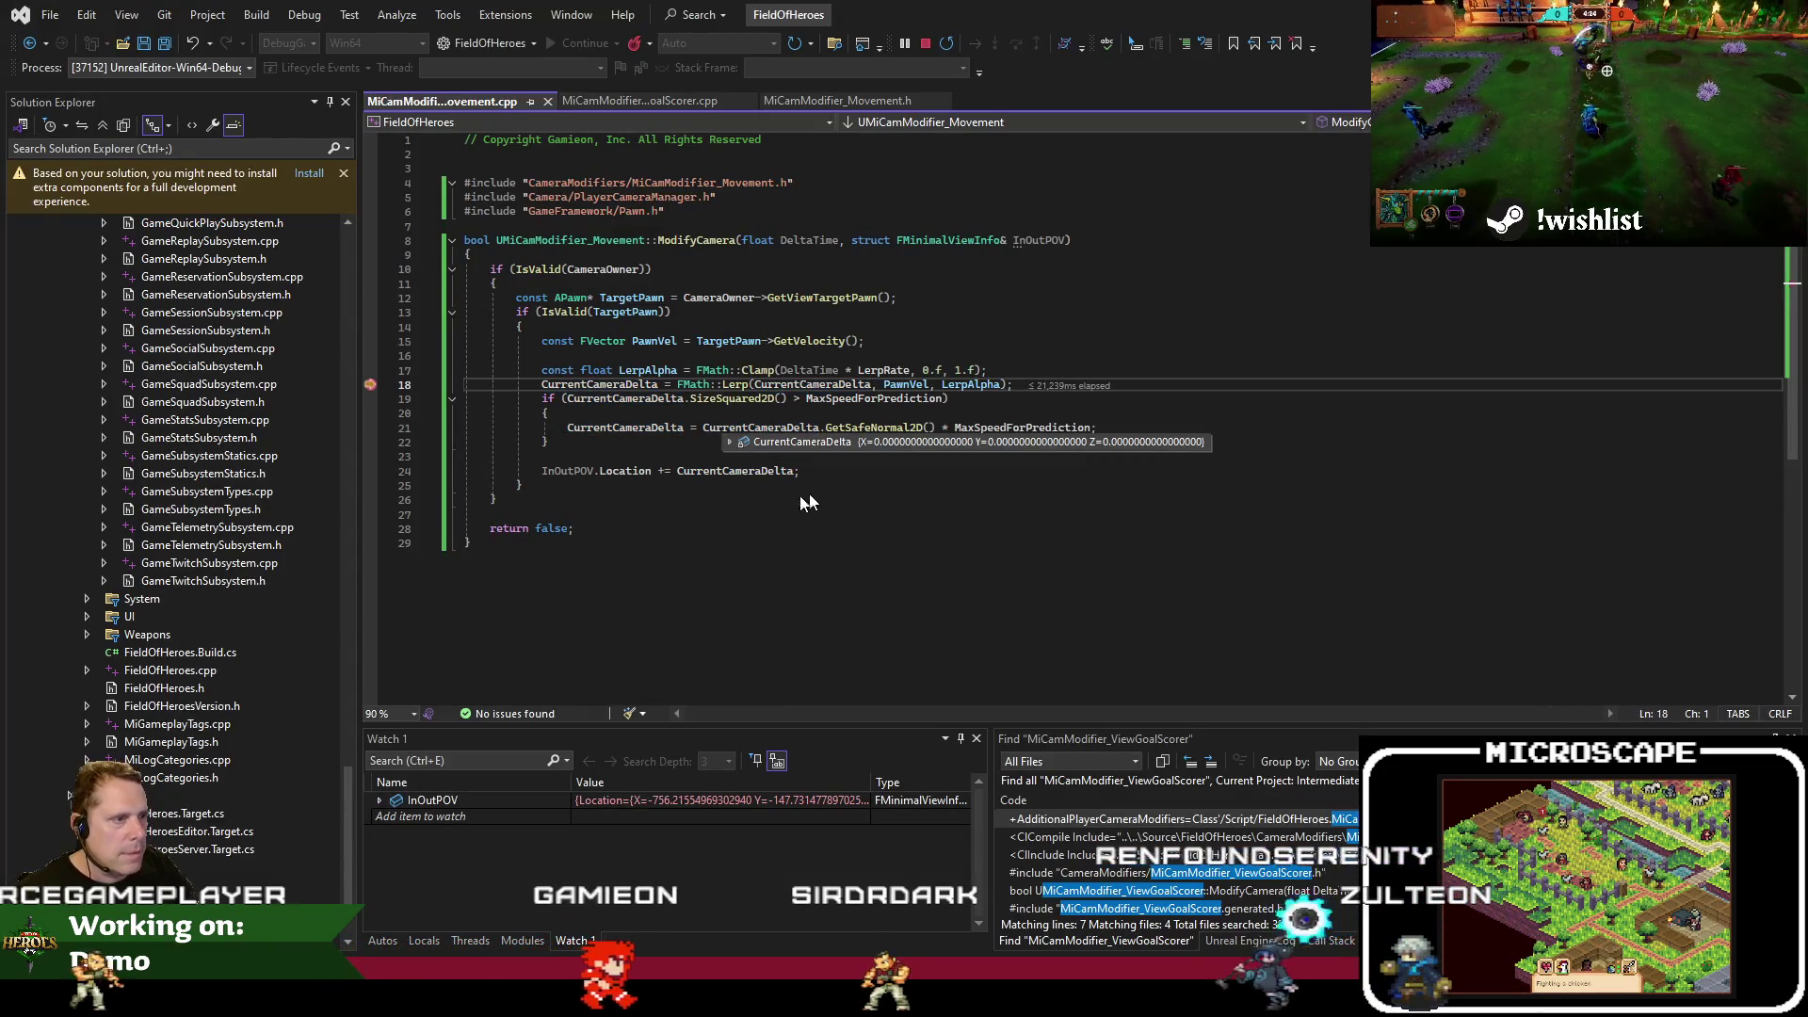
Expand InOutPOV in Watch 1 to show its Location, Rotation and FOV fields
mouse_move(641, 478)
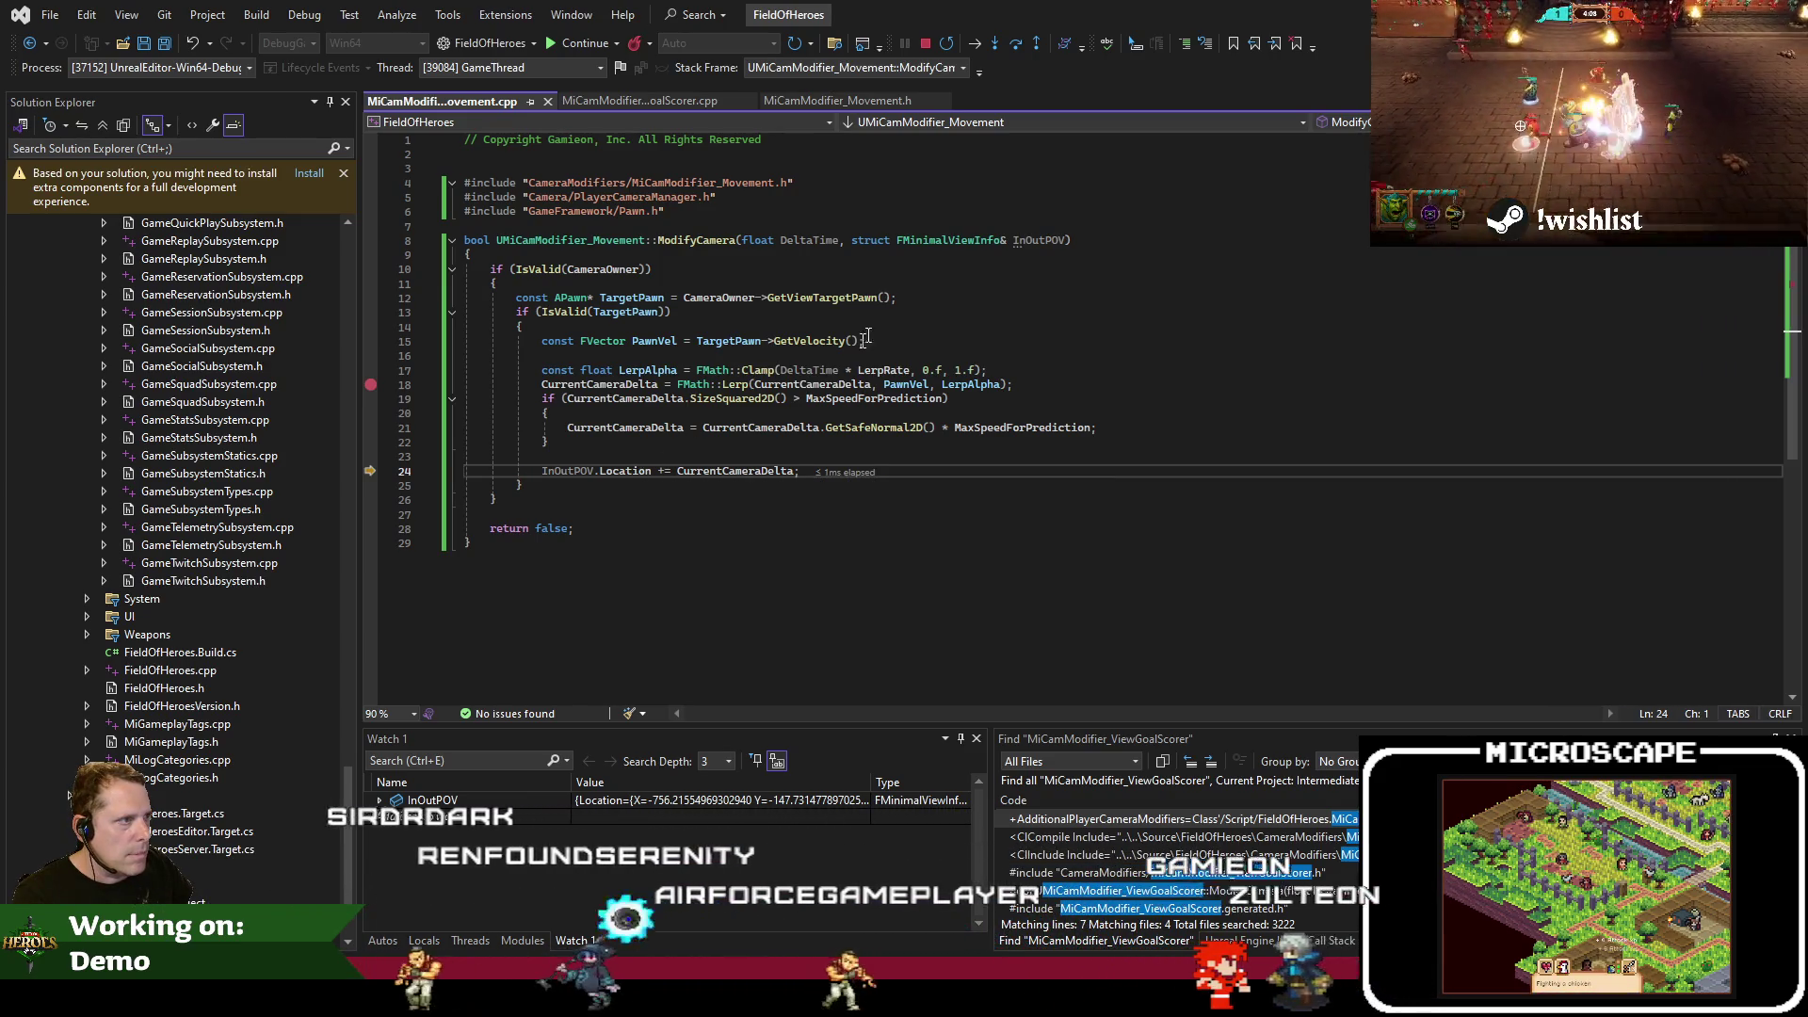
mouse_move(1033, 241)
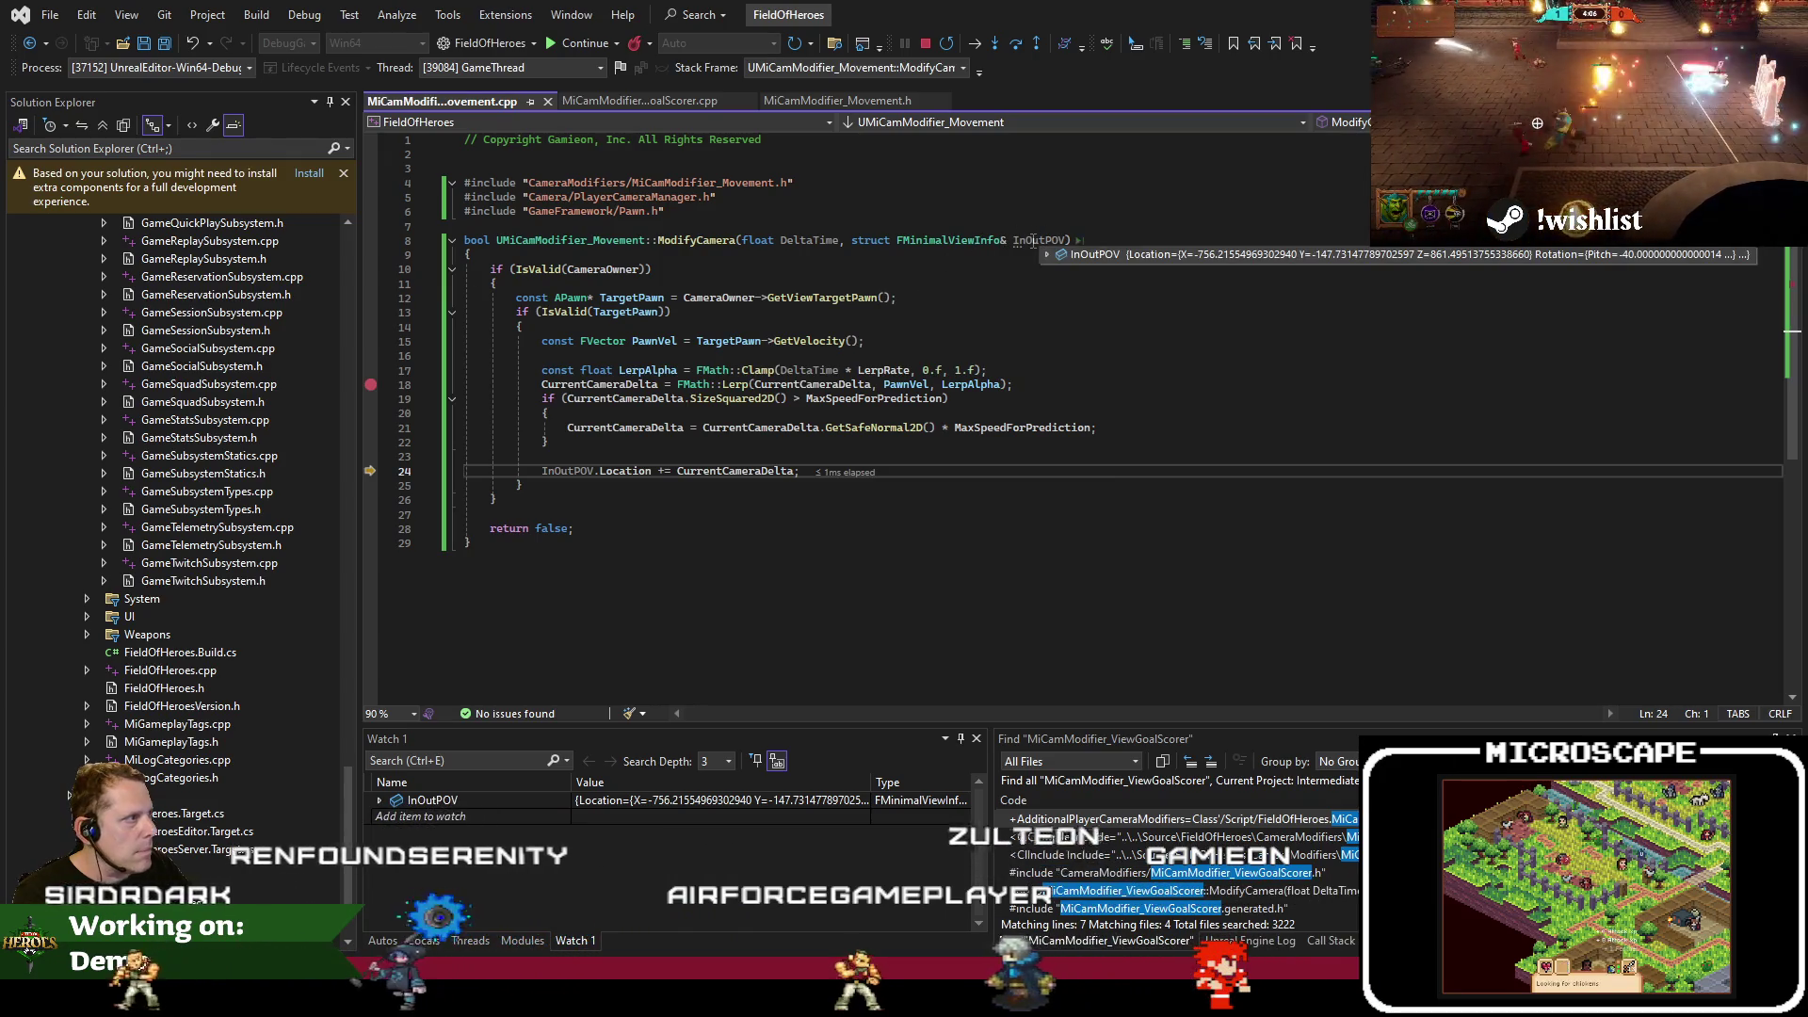
left_click(550, 799)
key("Right")
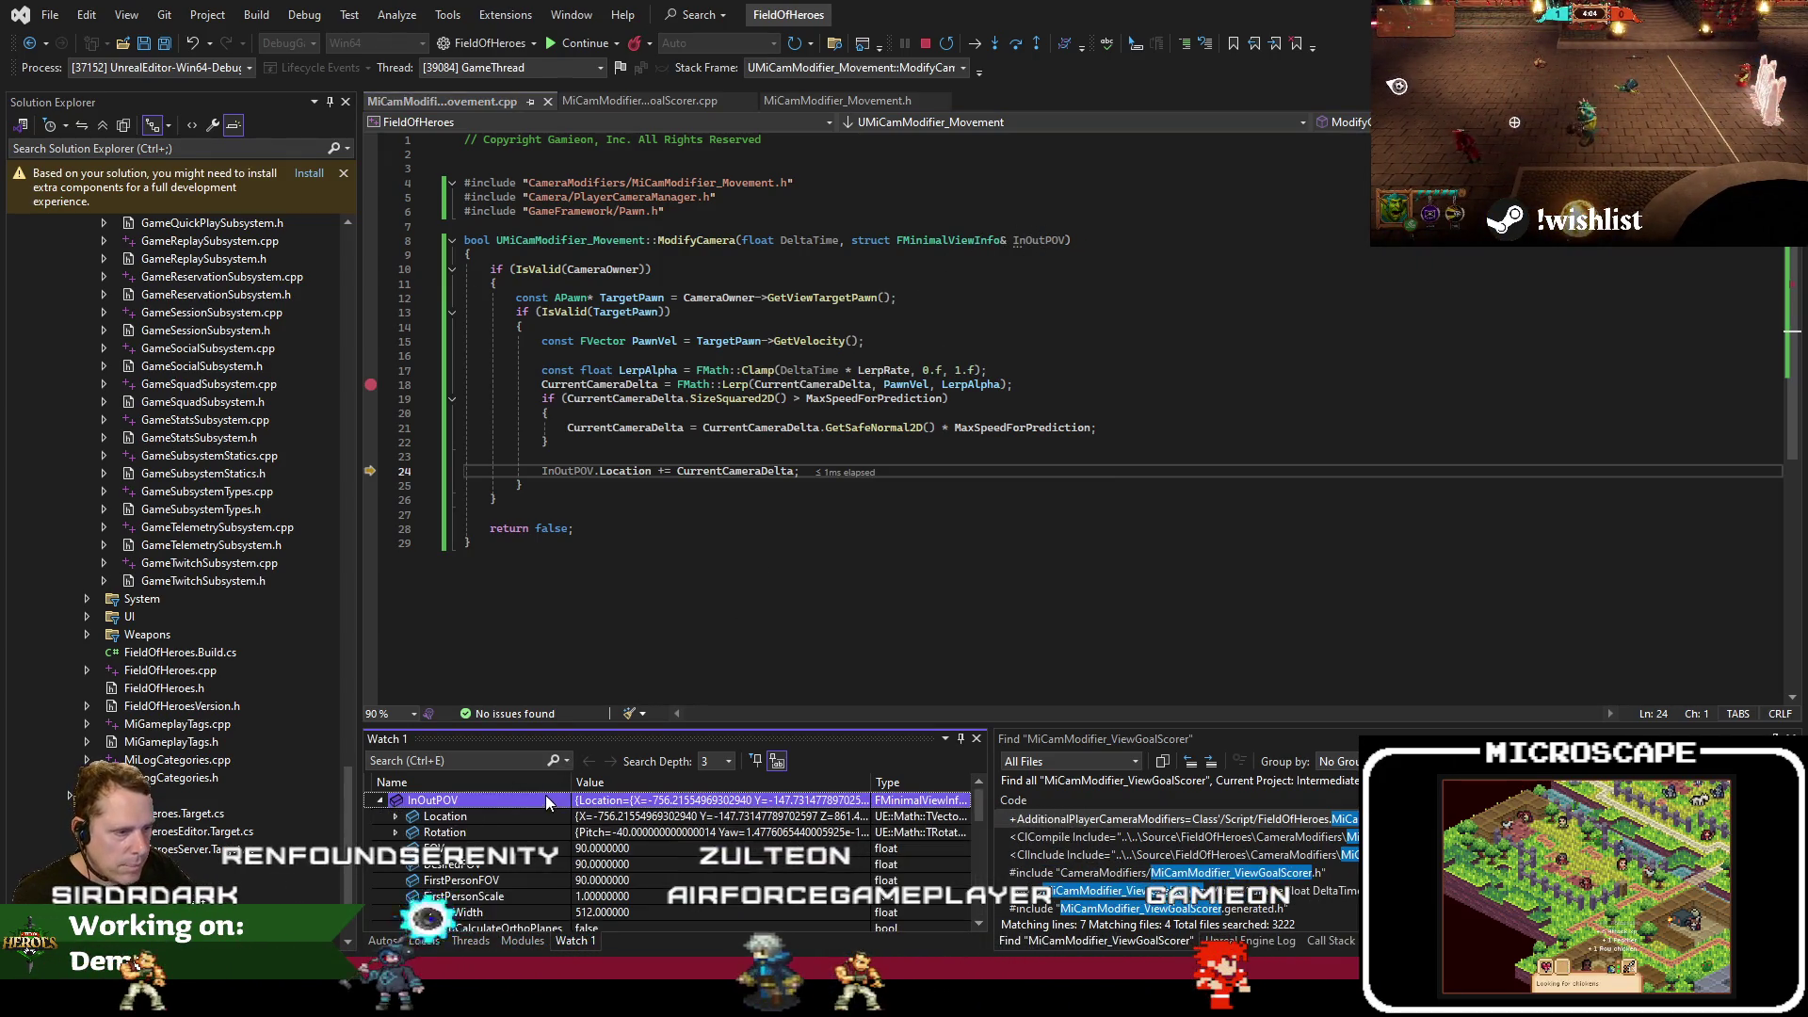
Review ViewGoalScorer's ModifyCamera code, return to Movement.cpp, highlight CurrentCameraDelta and resume the game
left_click(686, 101)
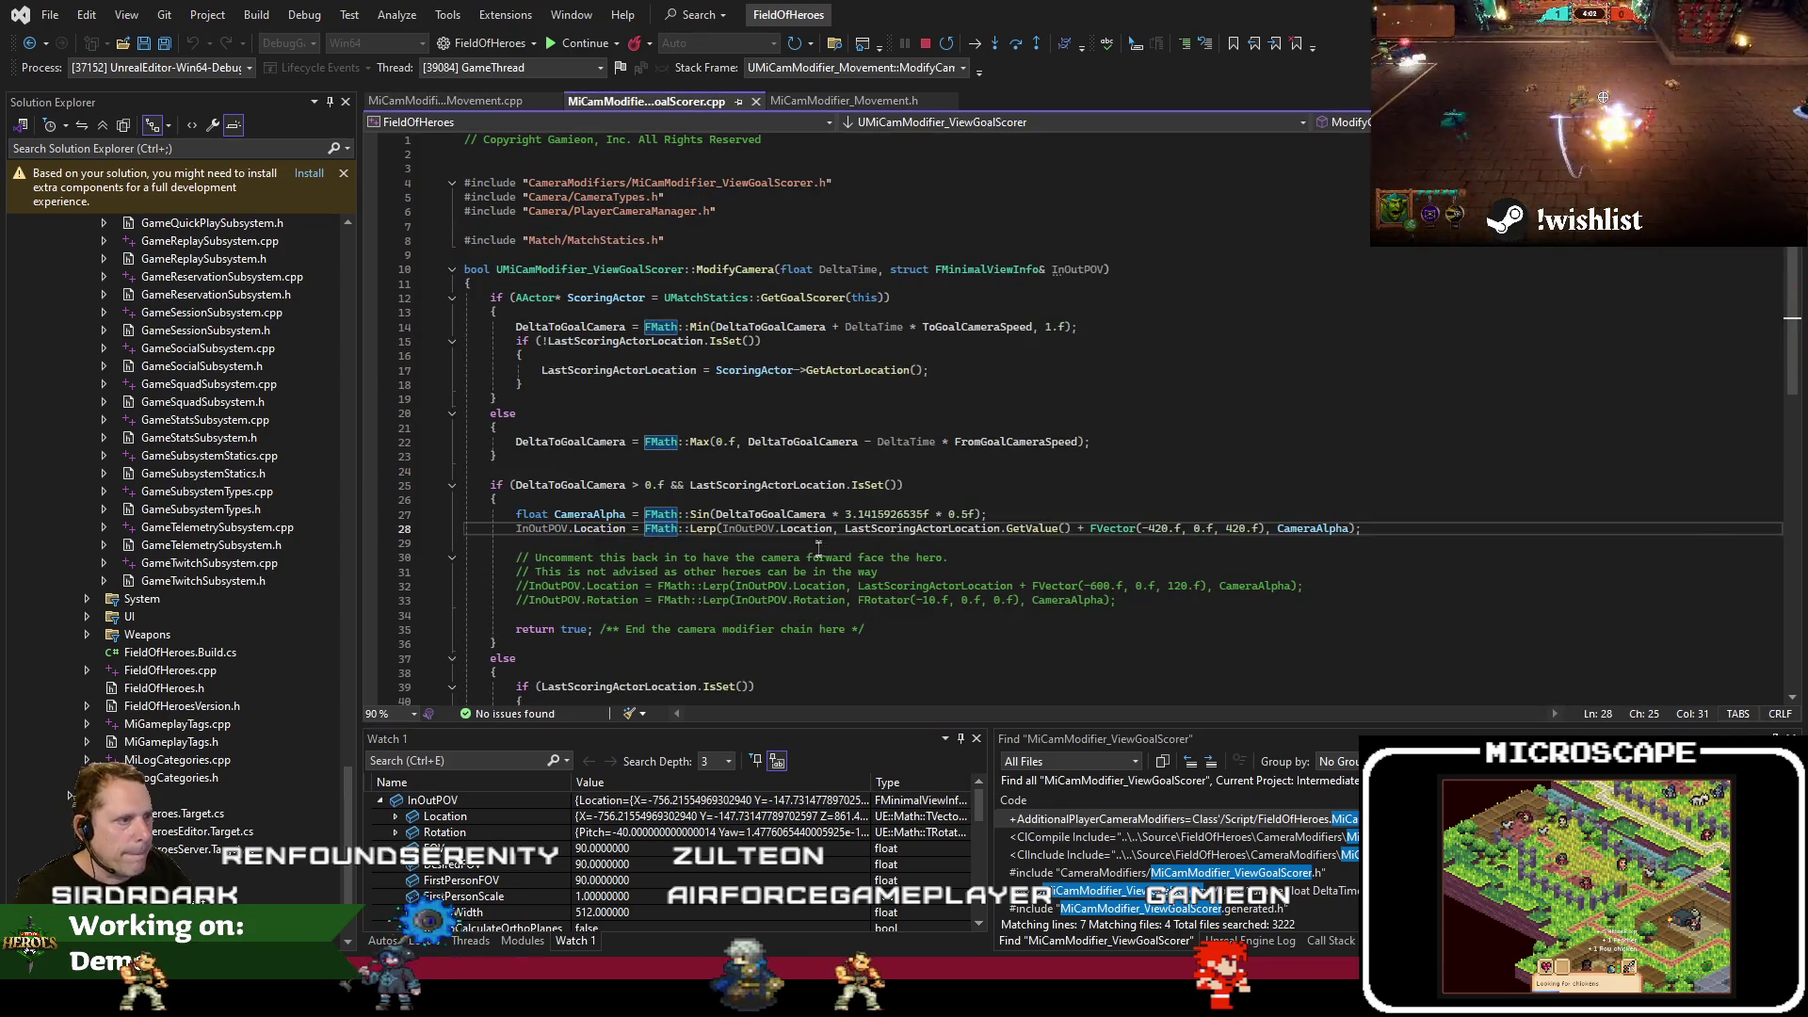
scroll(840, 595, "down", 2)
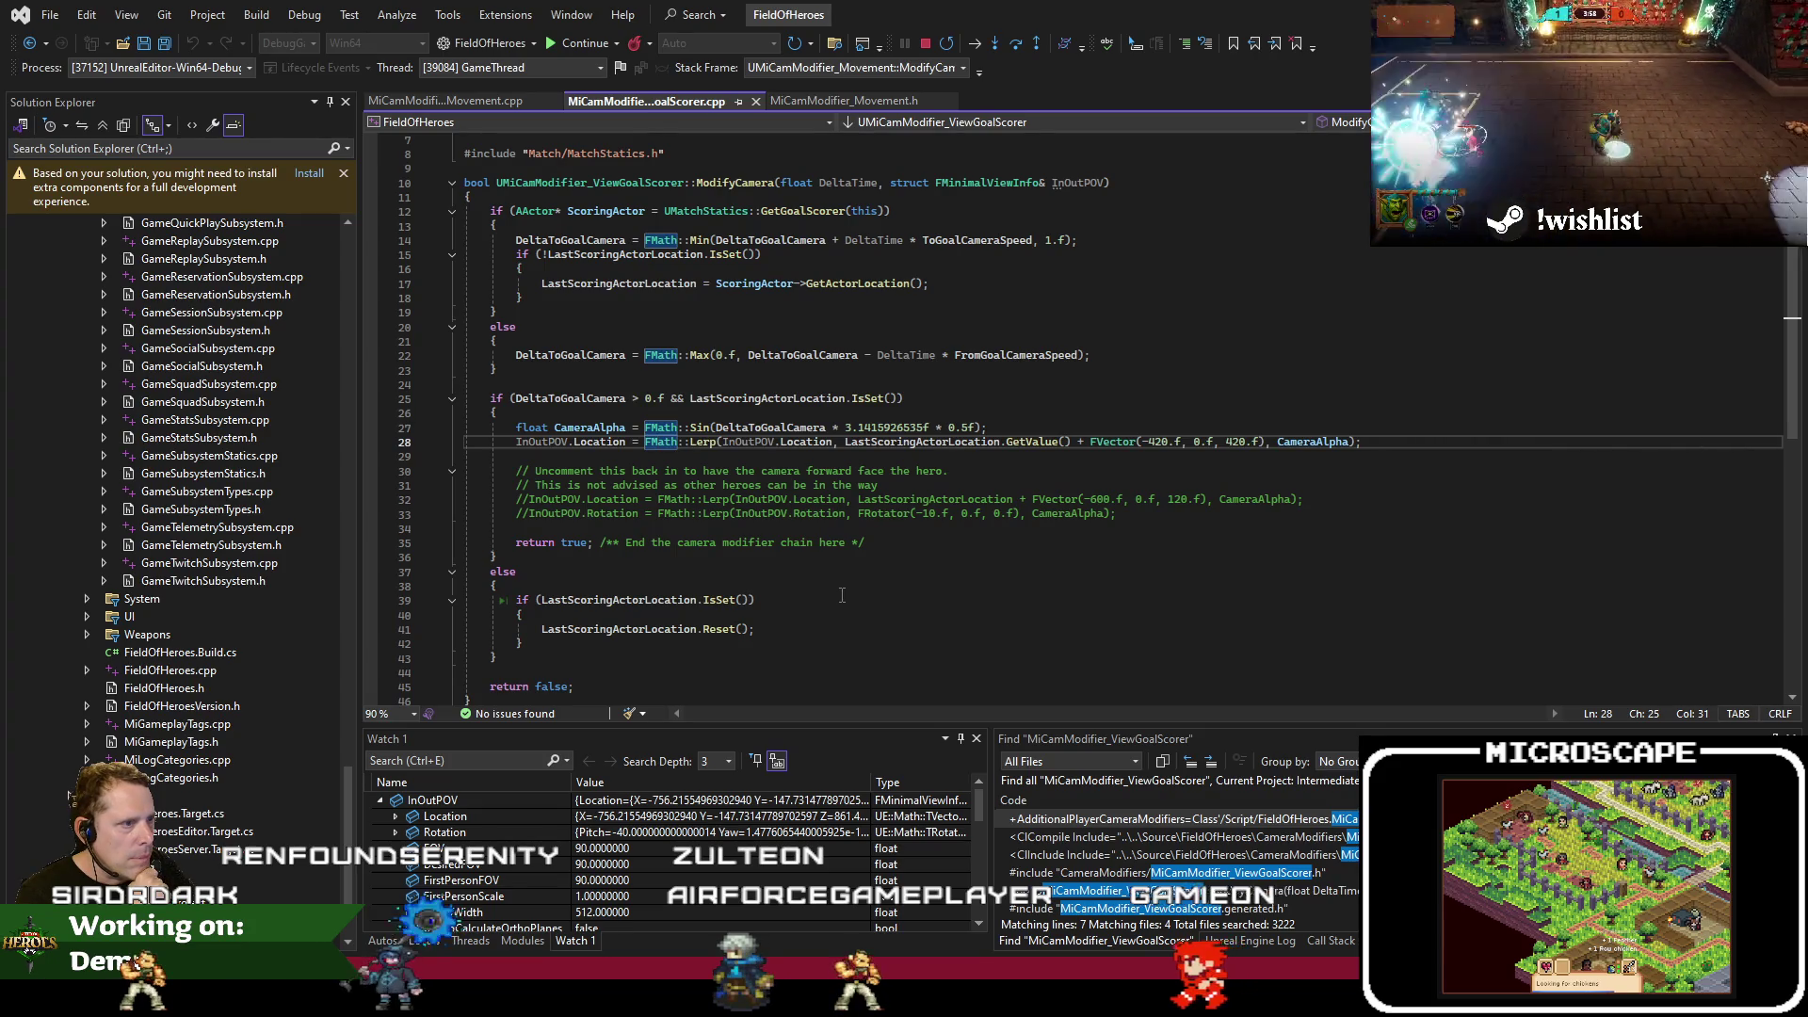
scroll(842, 595, "up", 1)
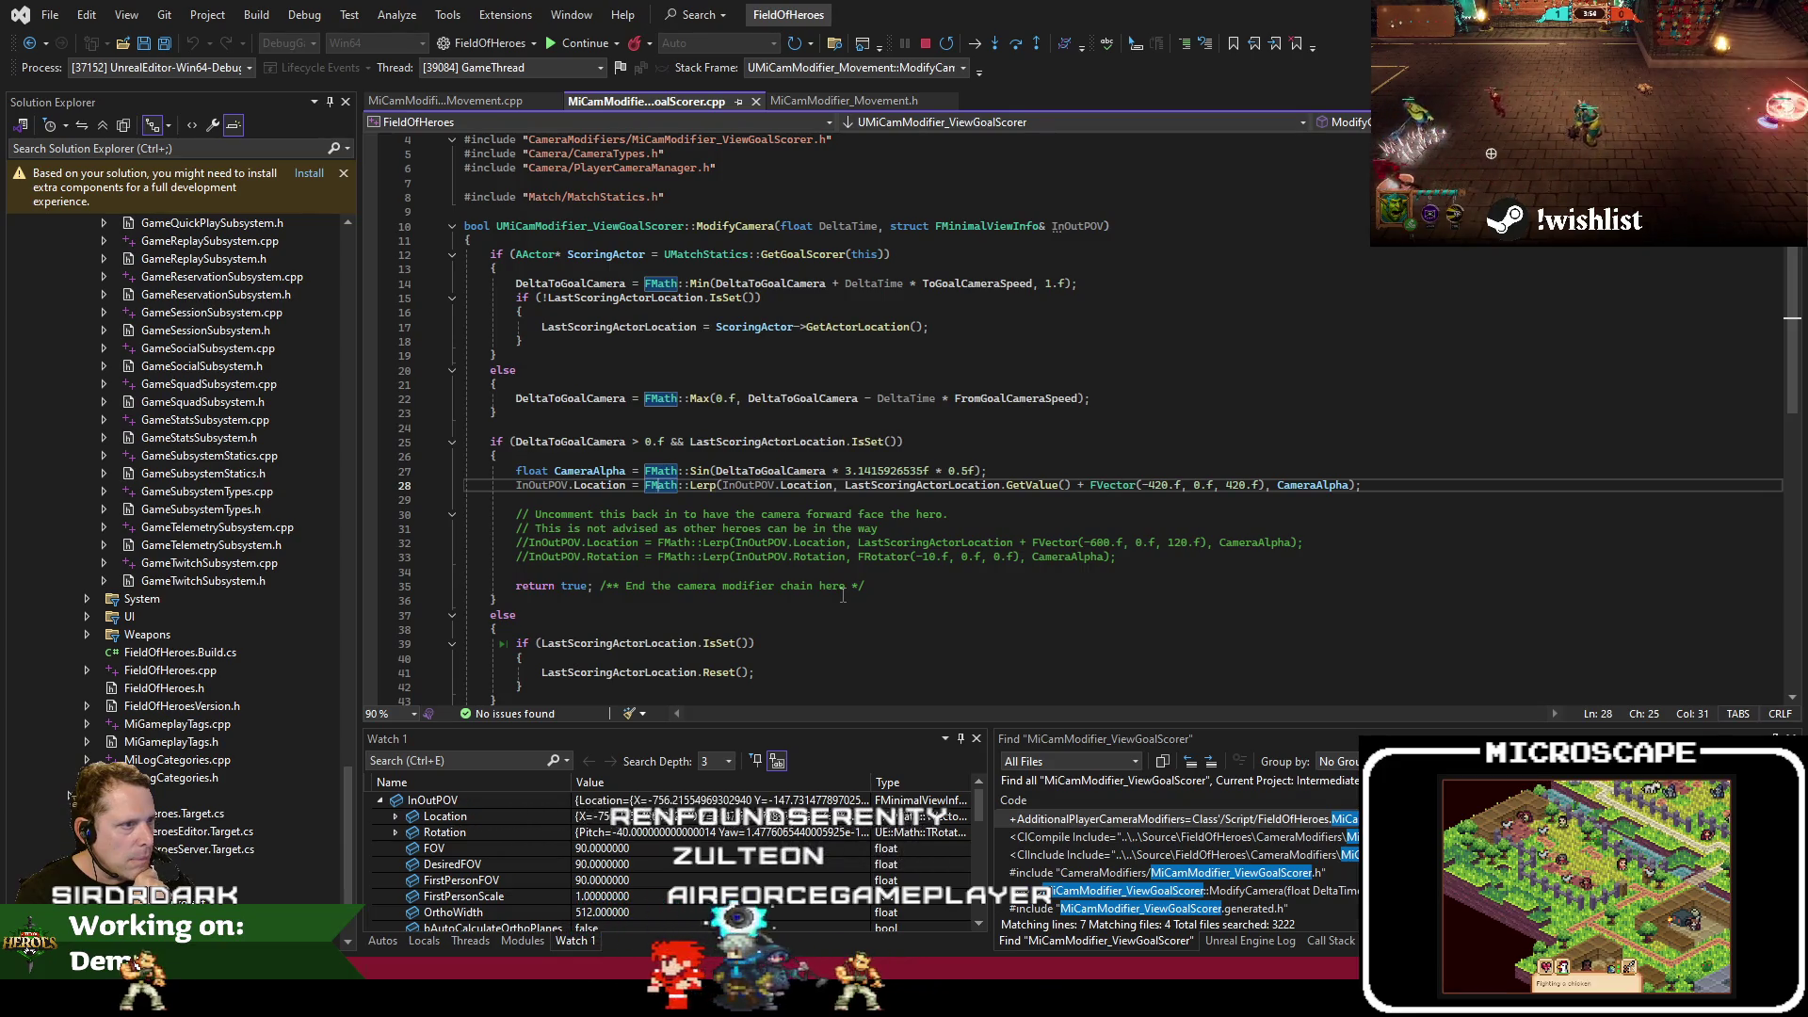
left_click(454, 98)
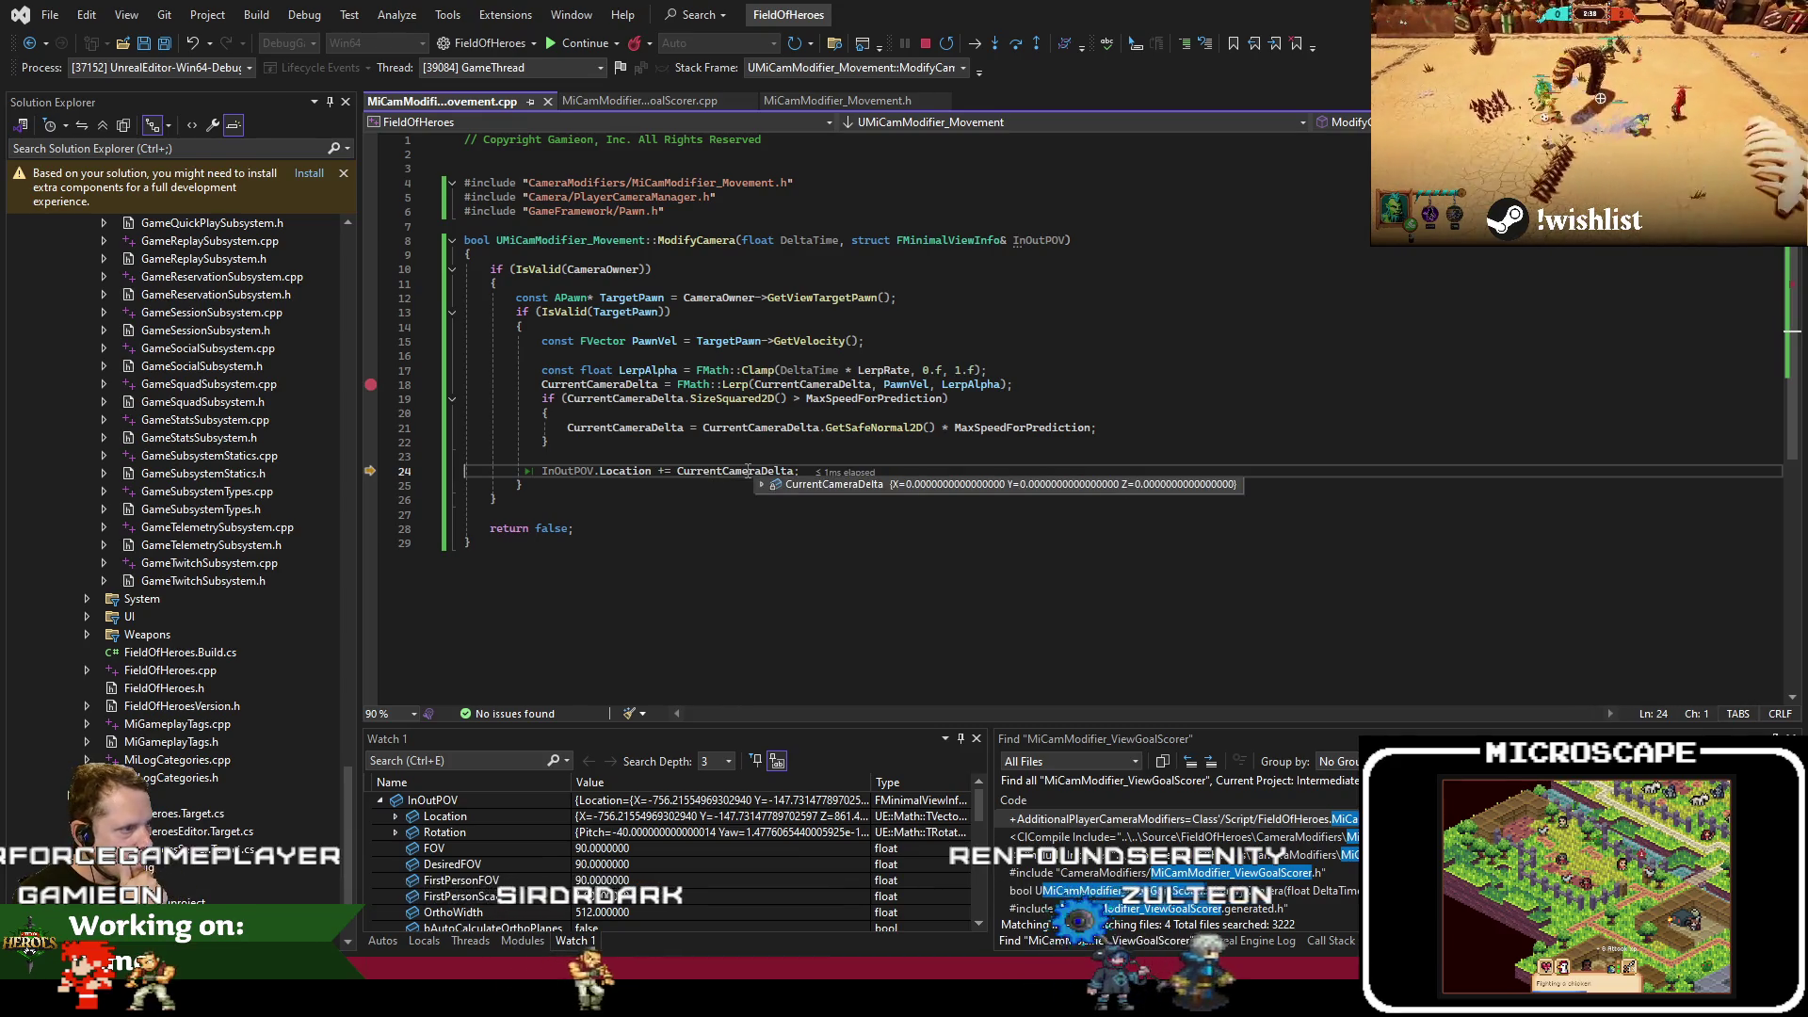
left_click(618, 385)
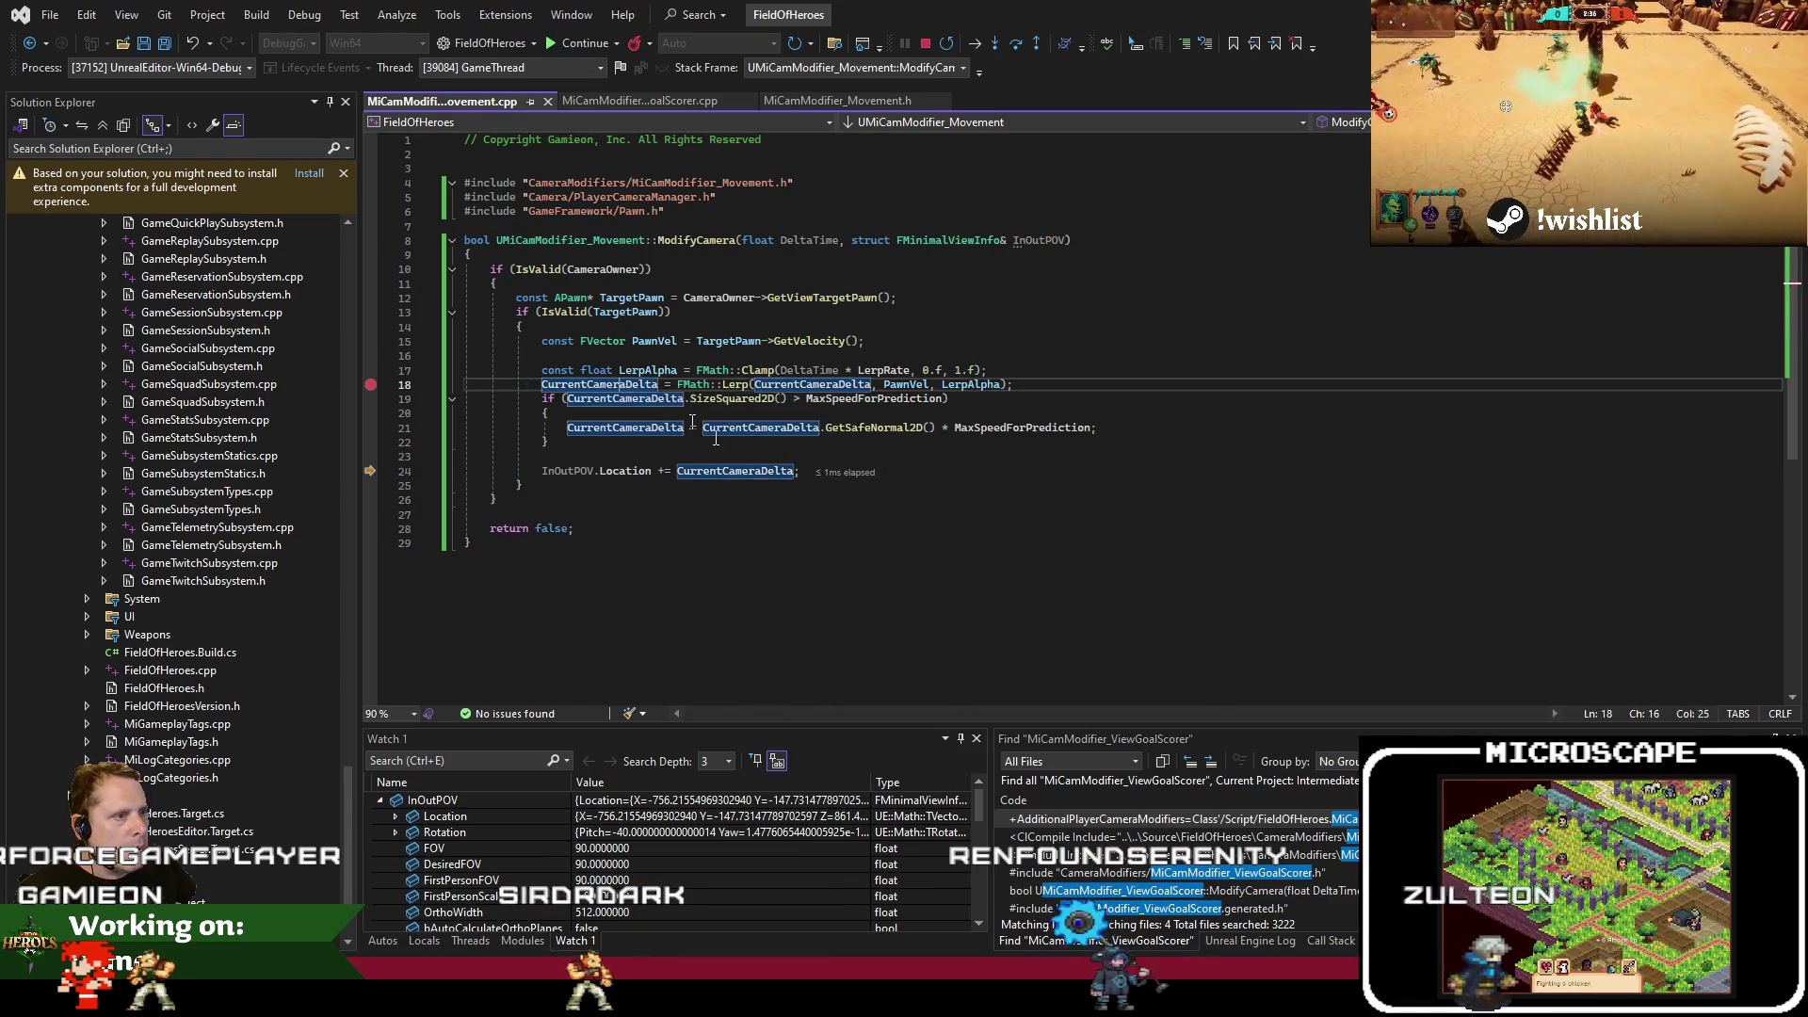
key("F5")
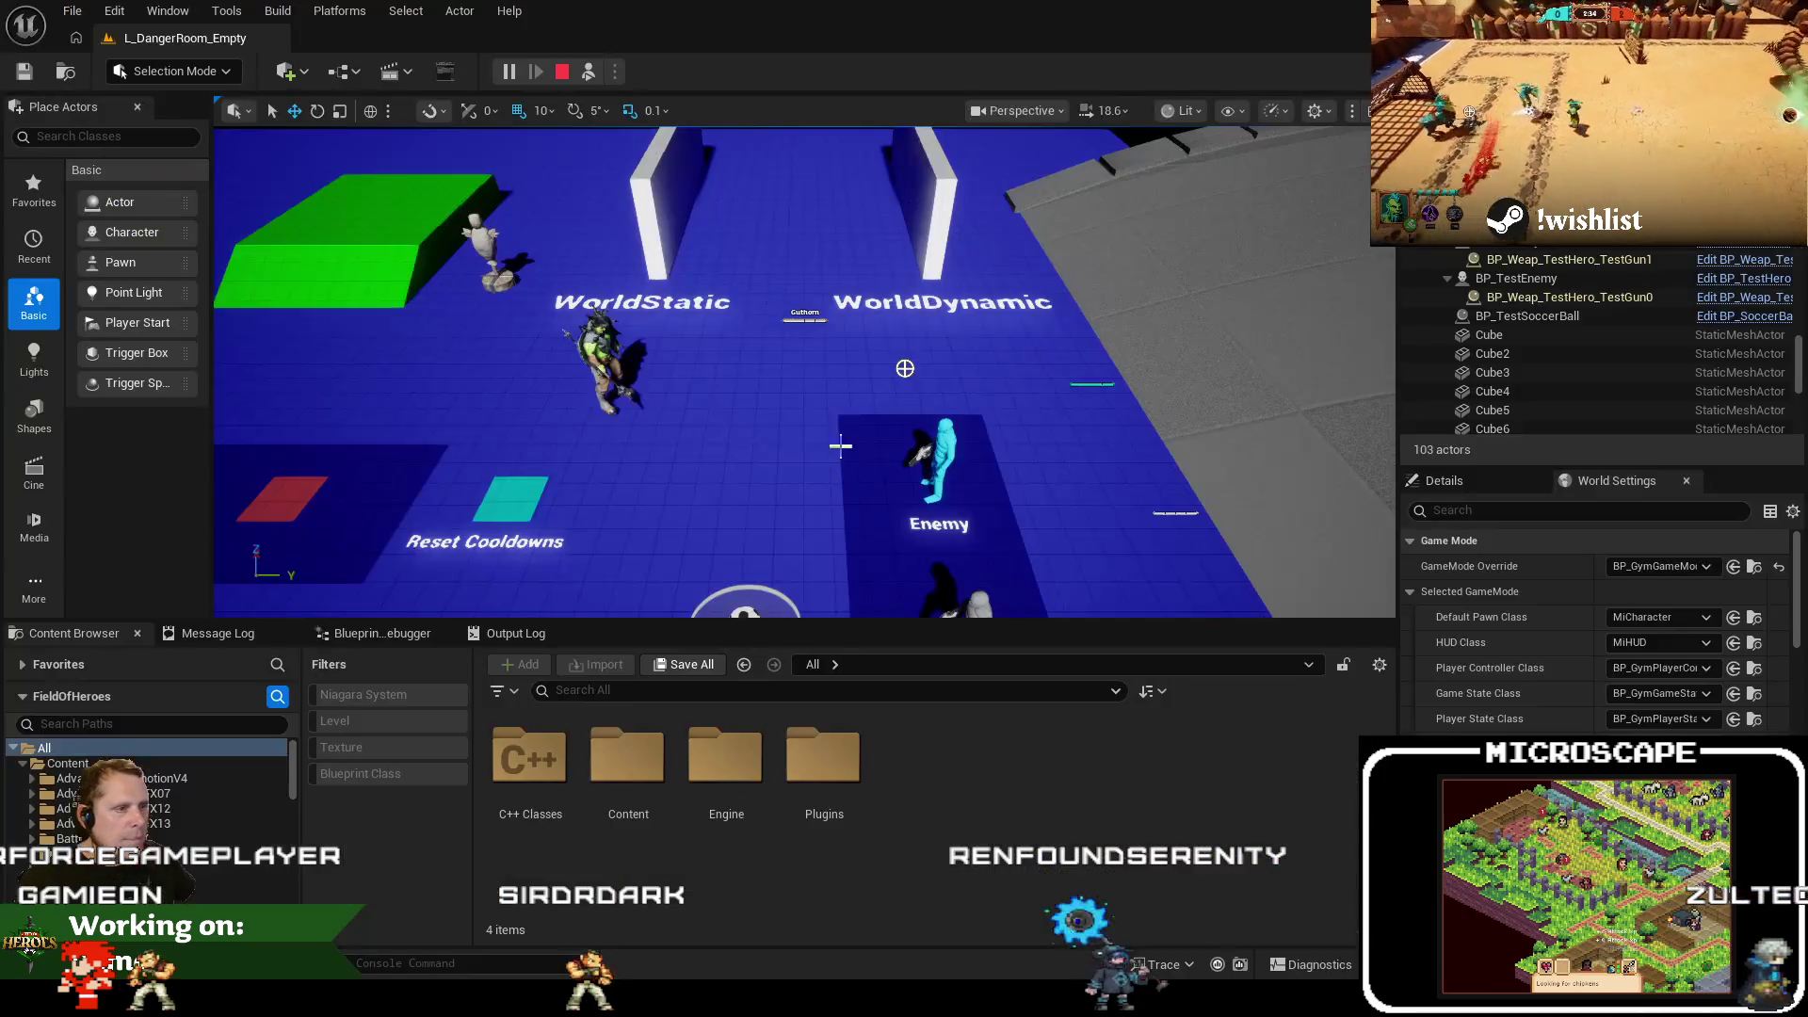
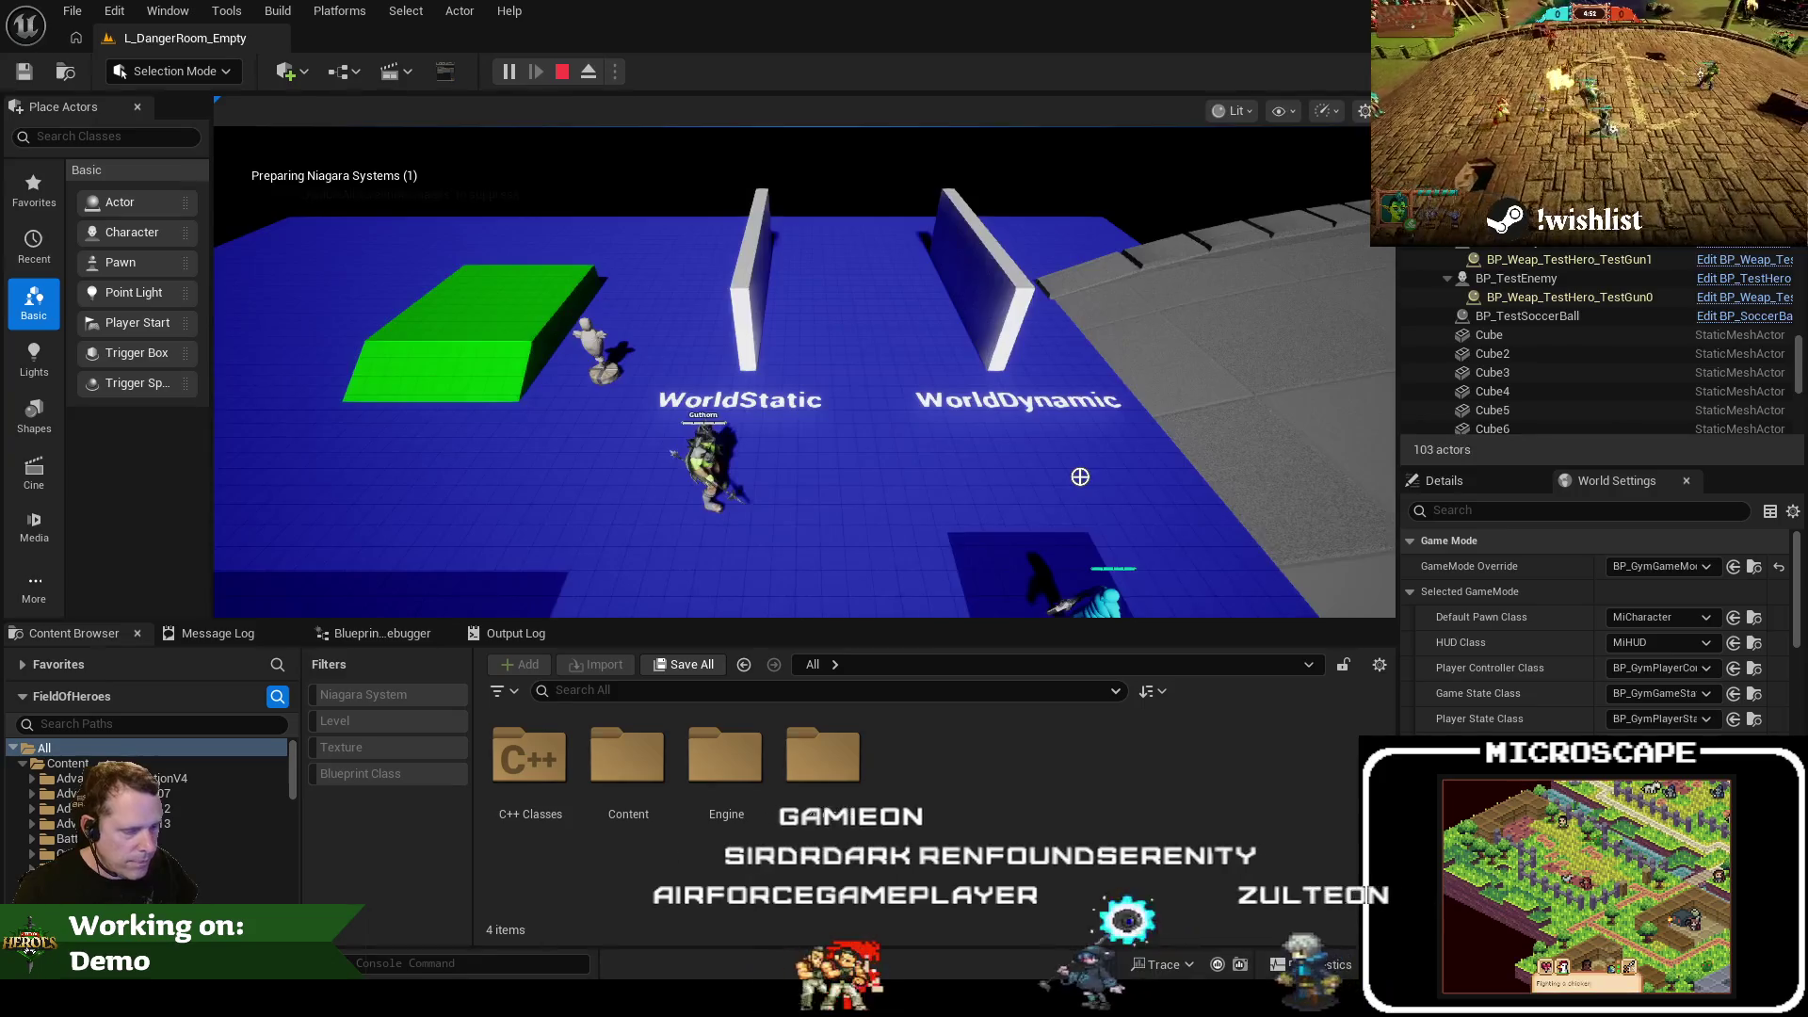
Wrap the MaxSpeedForPrediction clamp block (lines 19–22) in /* */ comments
key("alt+Tab")
left_click(725, 408)
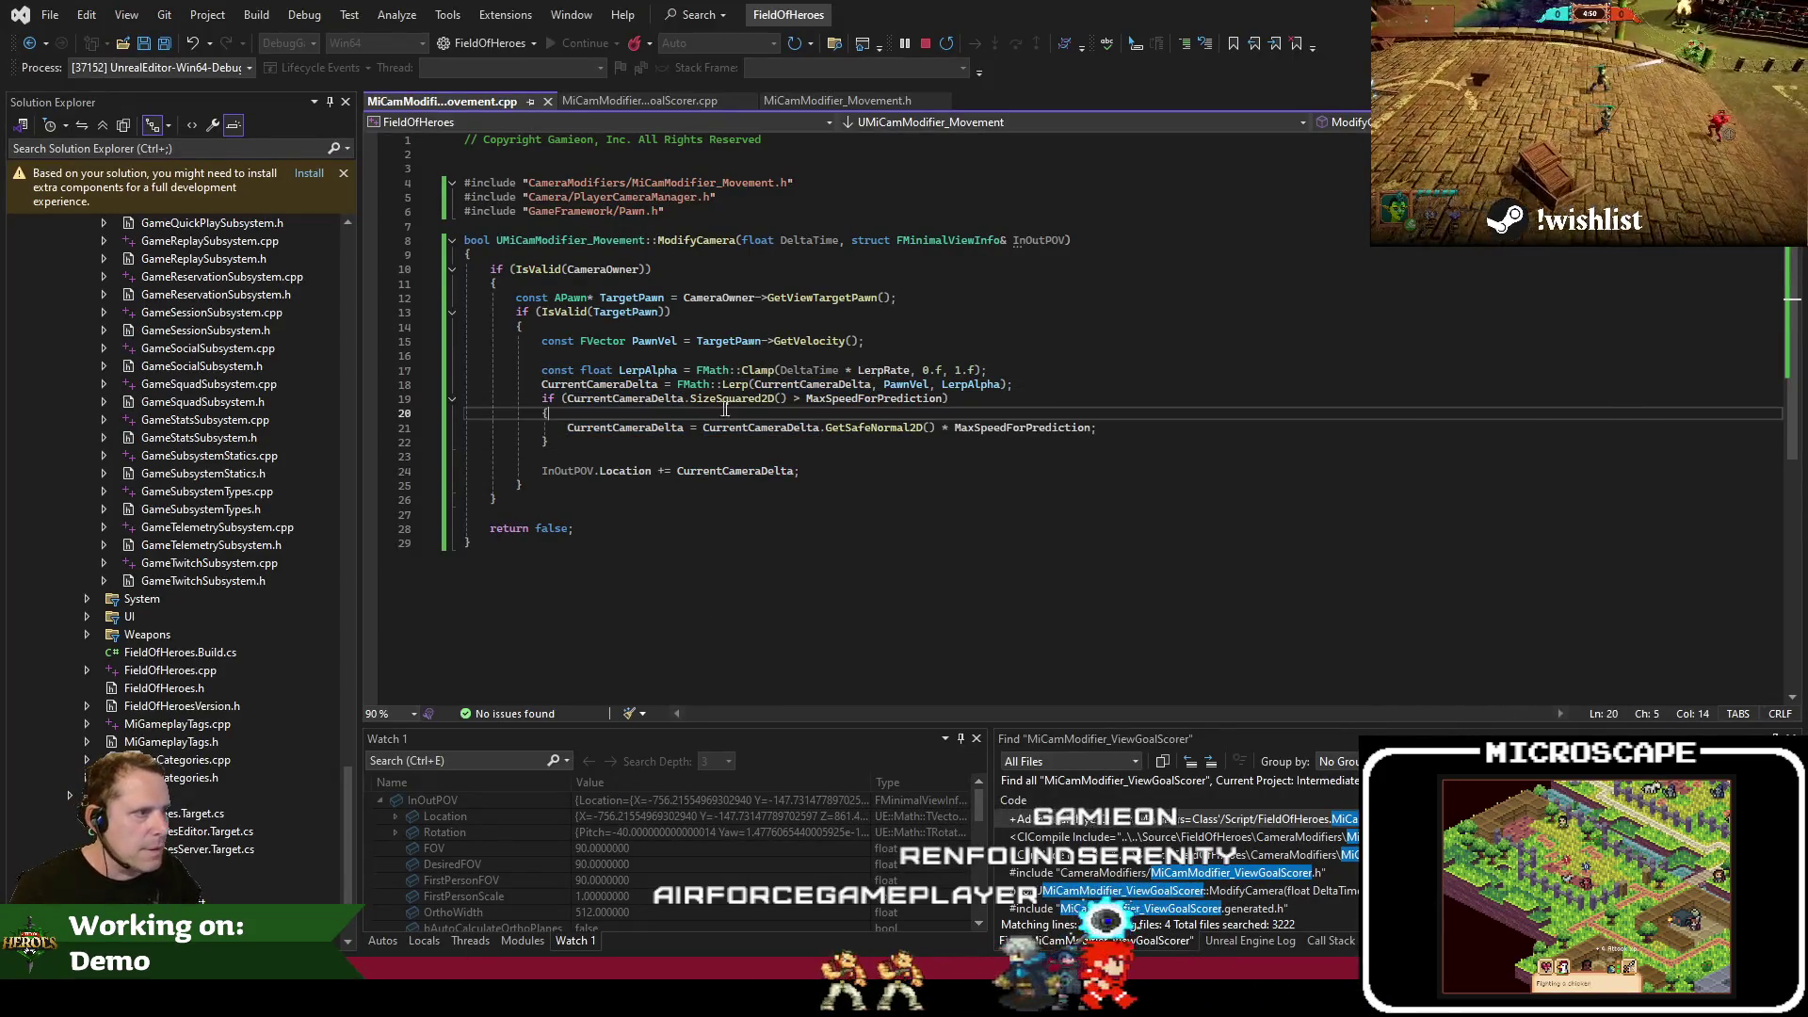
key("Up")
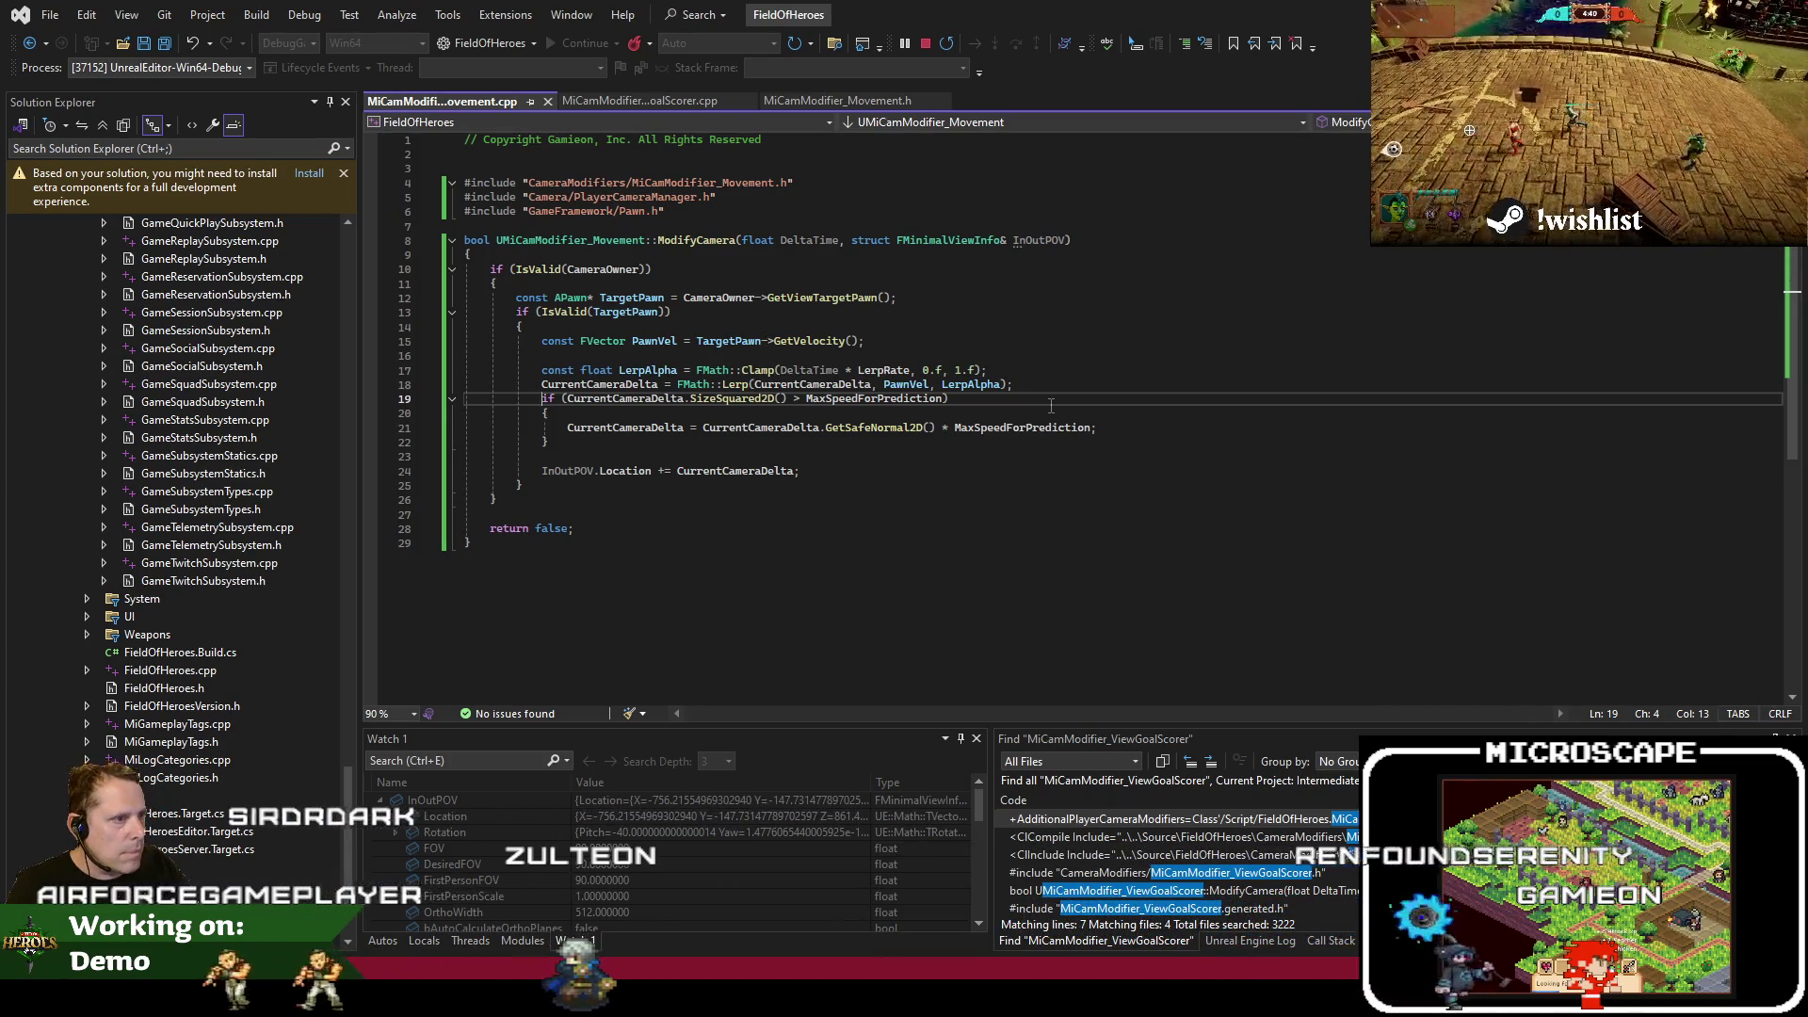
type("/**/")
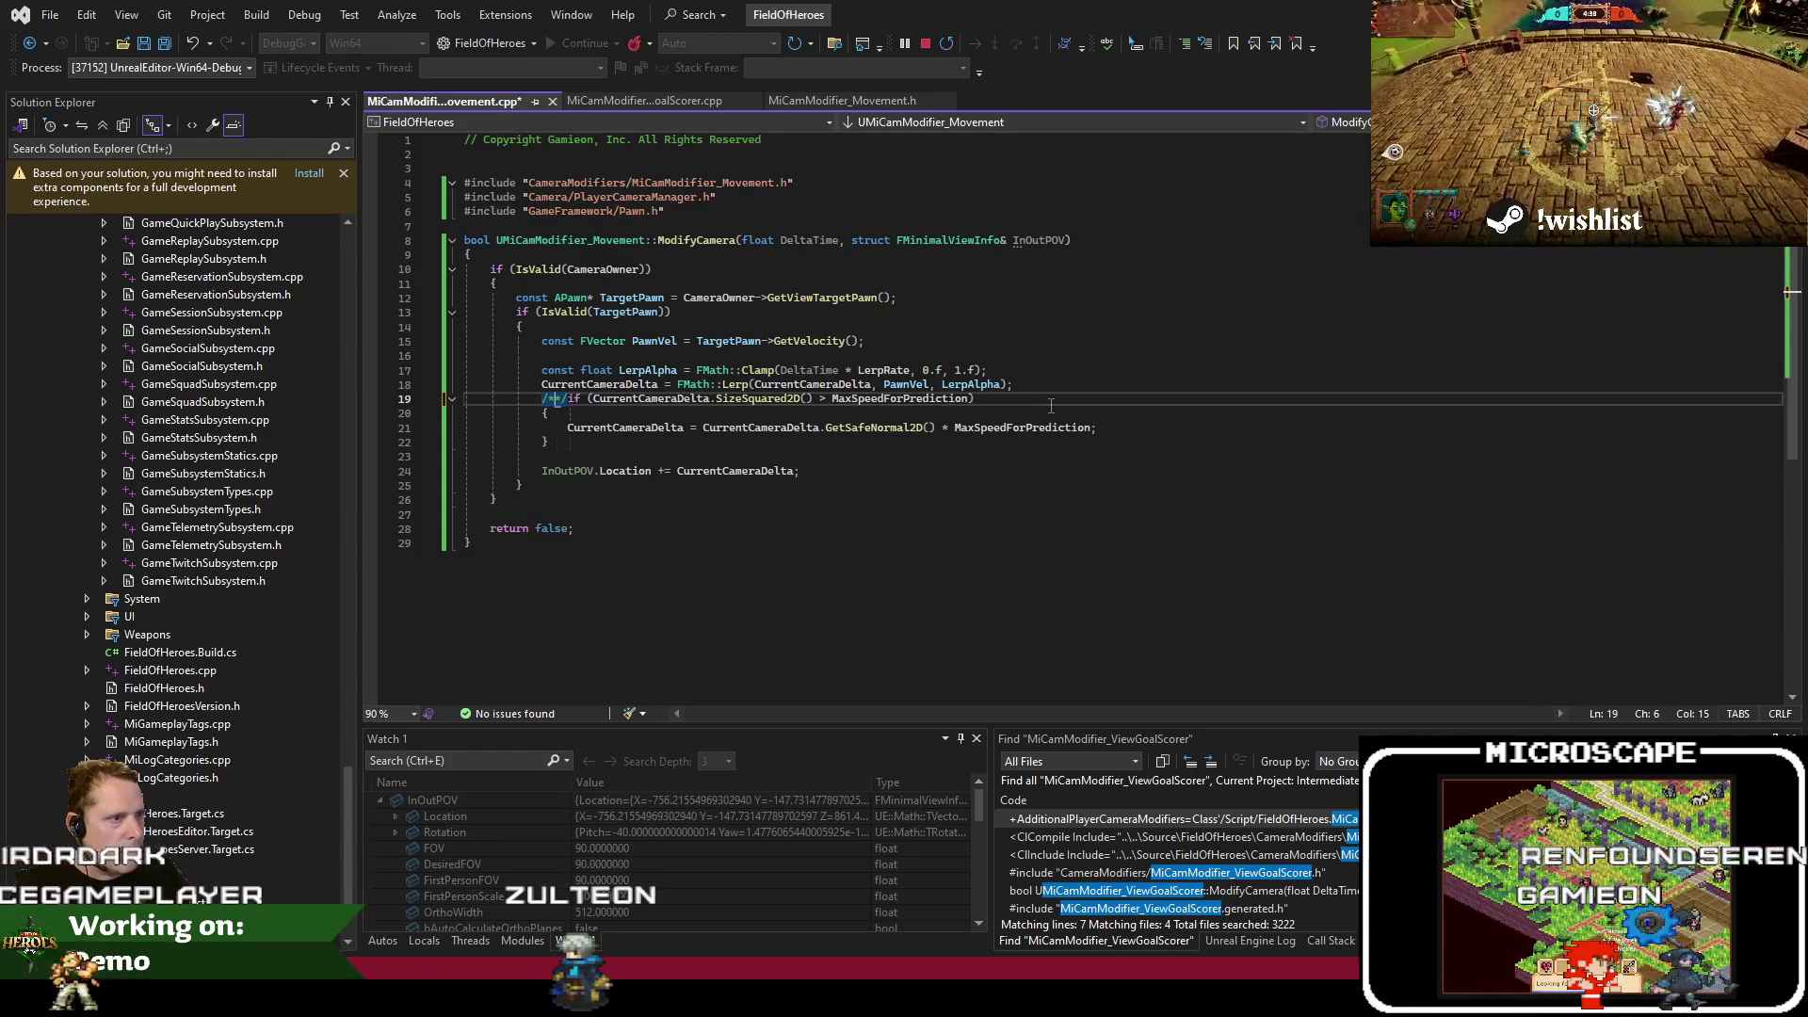
key("Down")
key("Down")
key("Down")
key("End")
type("*/")
key("Up")
key("Up")
key("Up")
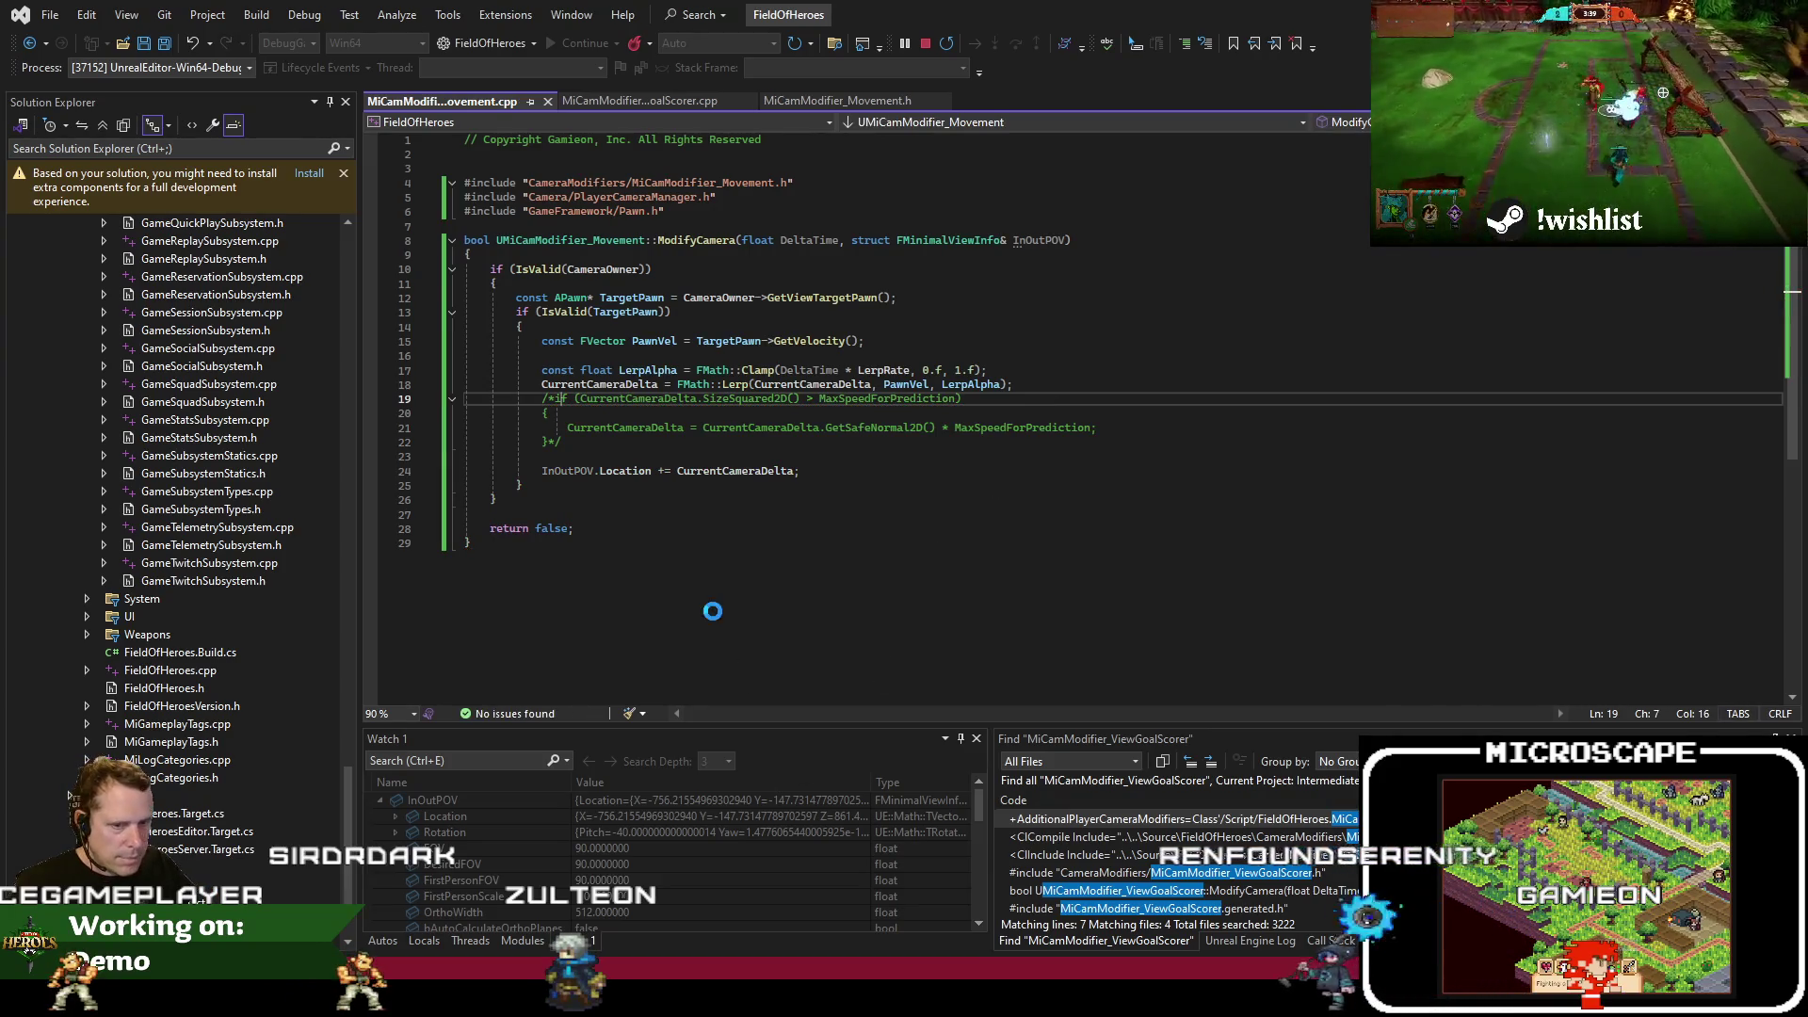
Stop debugging and start a FieldOfHeroes build
key("shift+F5")
key("ctrl+shift+b")
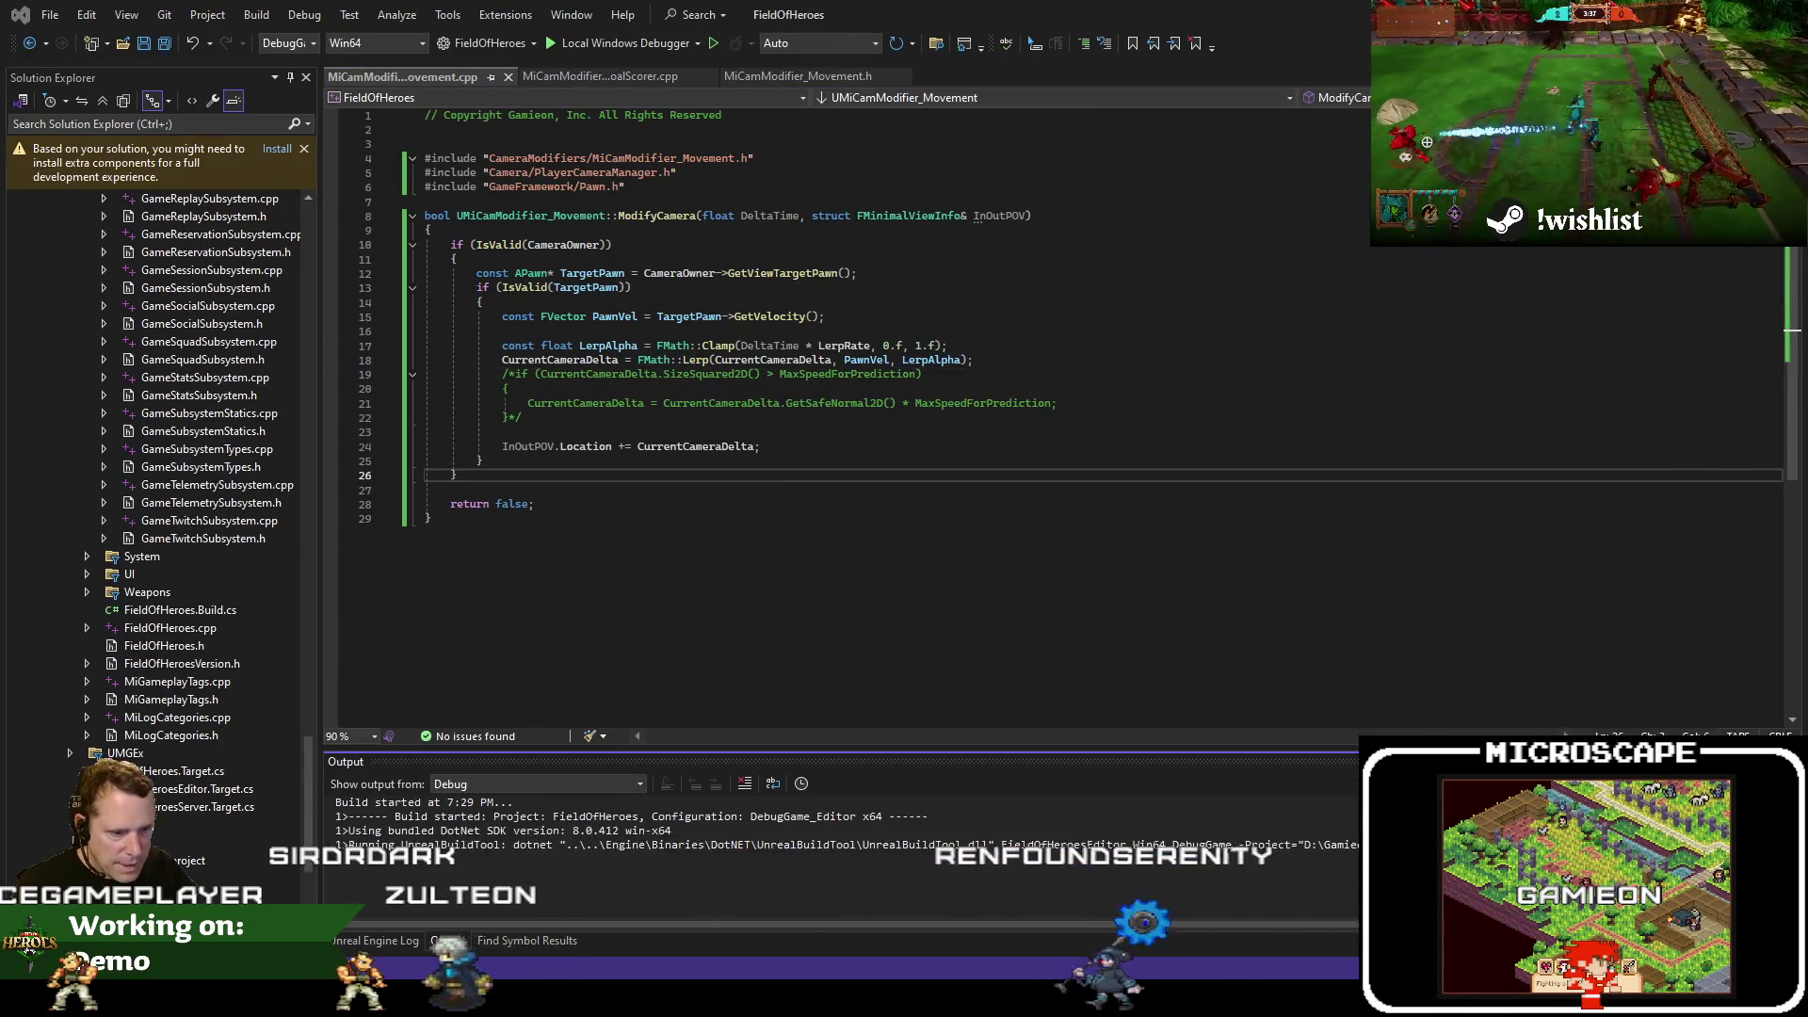
key("alt+Tab")
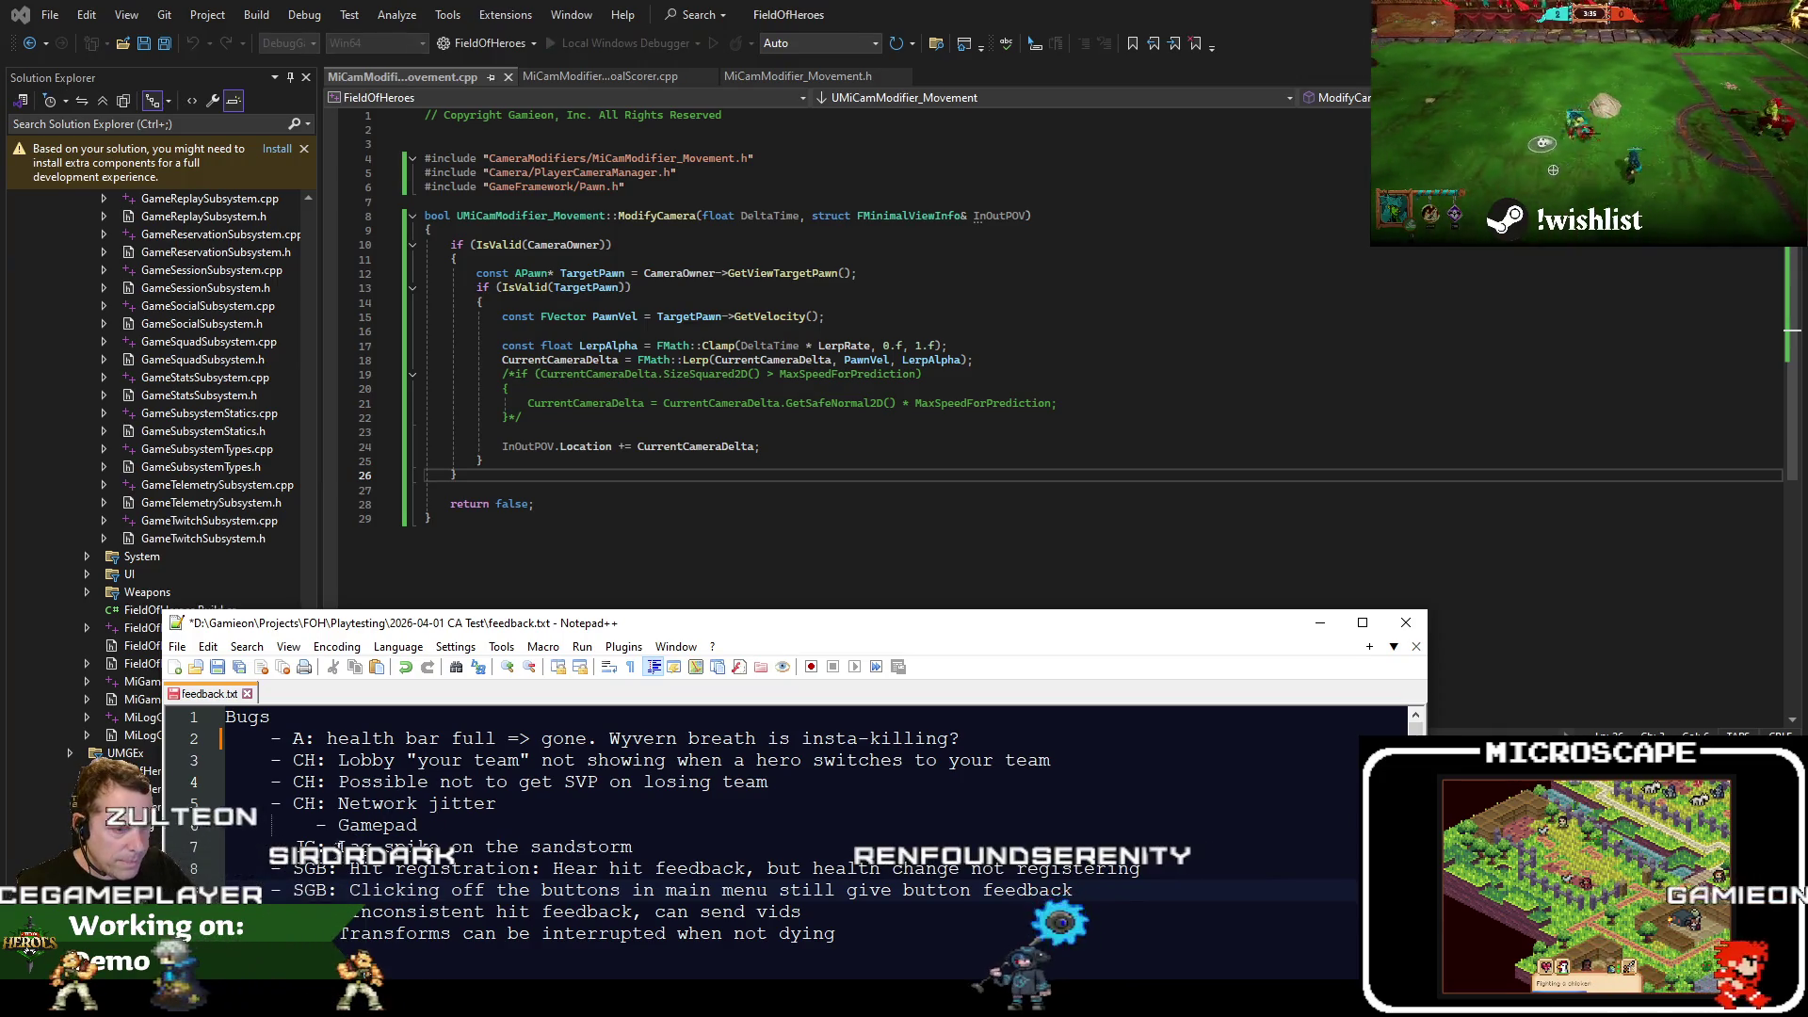
Select the hit-registration feedback on line 8 and start a new Jira work item
left_click_drag(396, 868, 1064, 874)
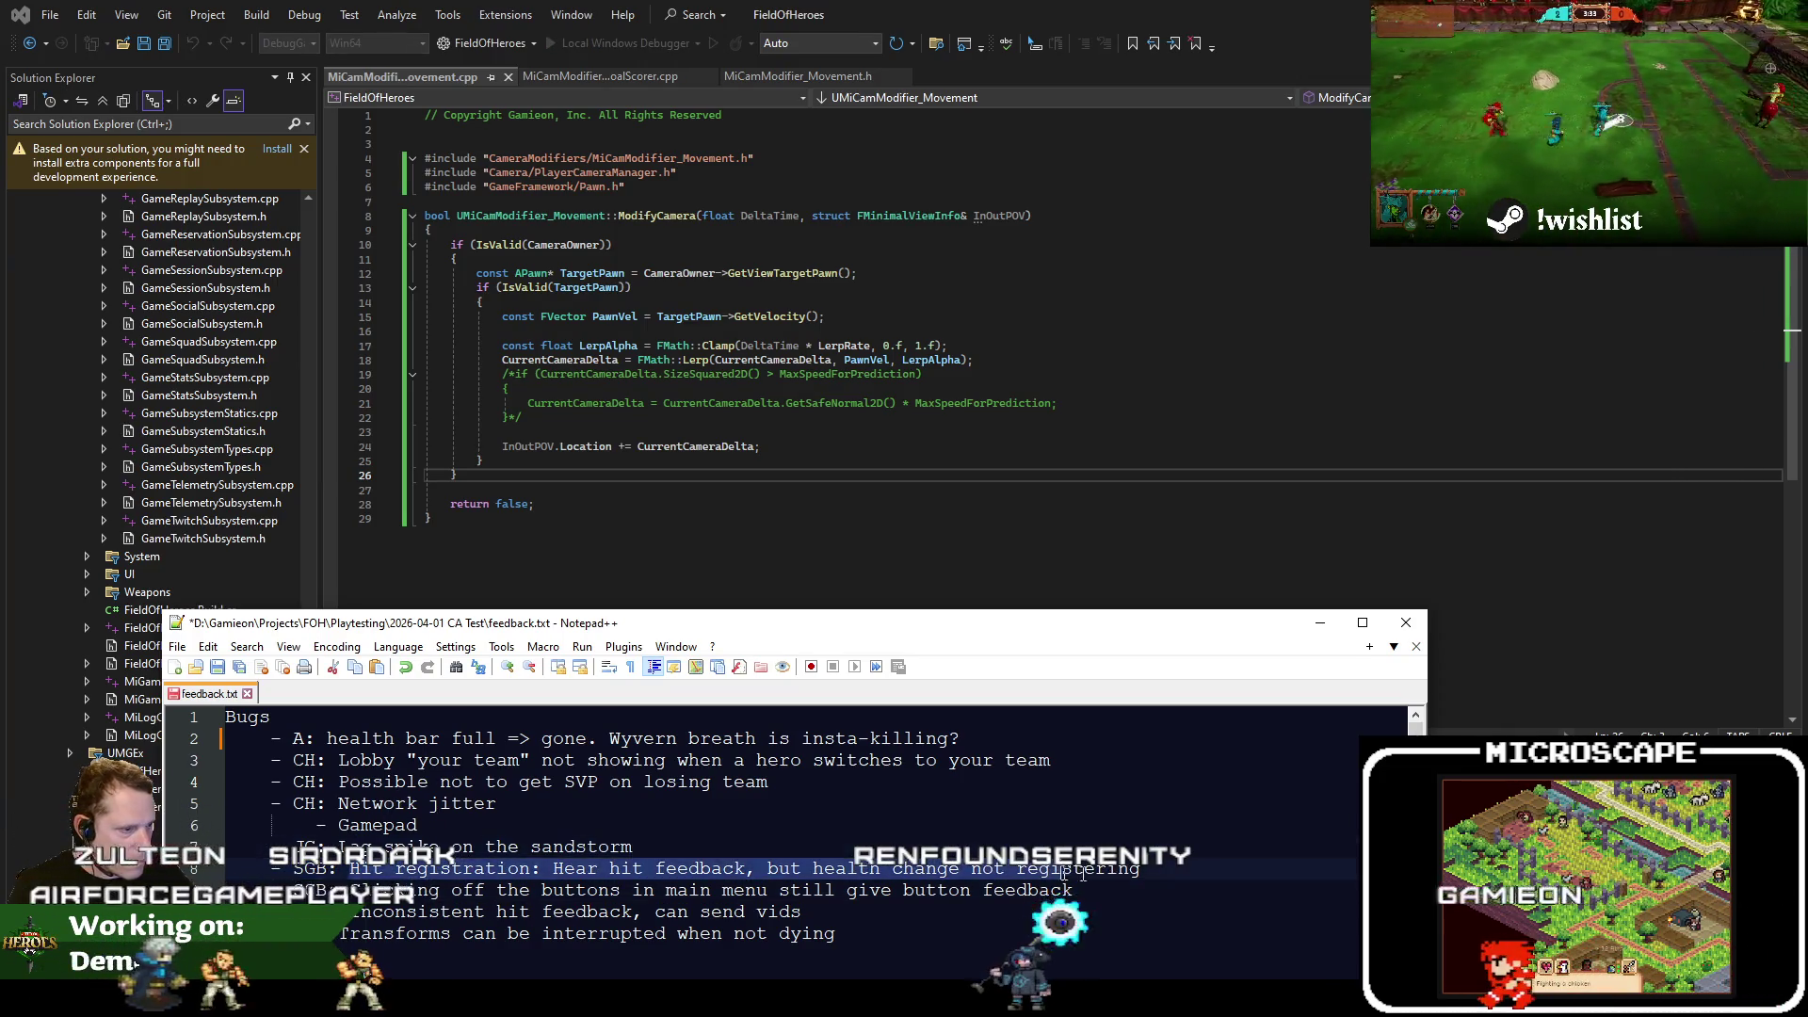
mouse_move(1140, 622)
left_mouse_down()
mouse_move(1121, 833)
mouse_move(1104, 236)
left_mouse_up()
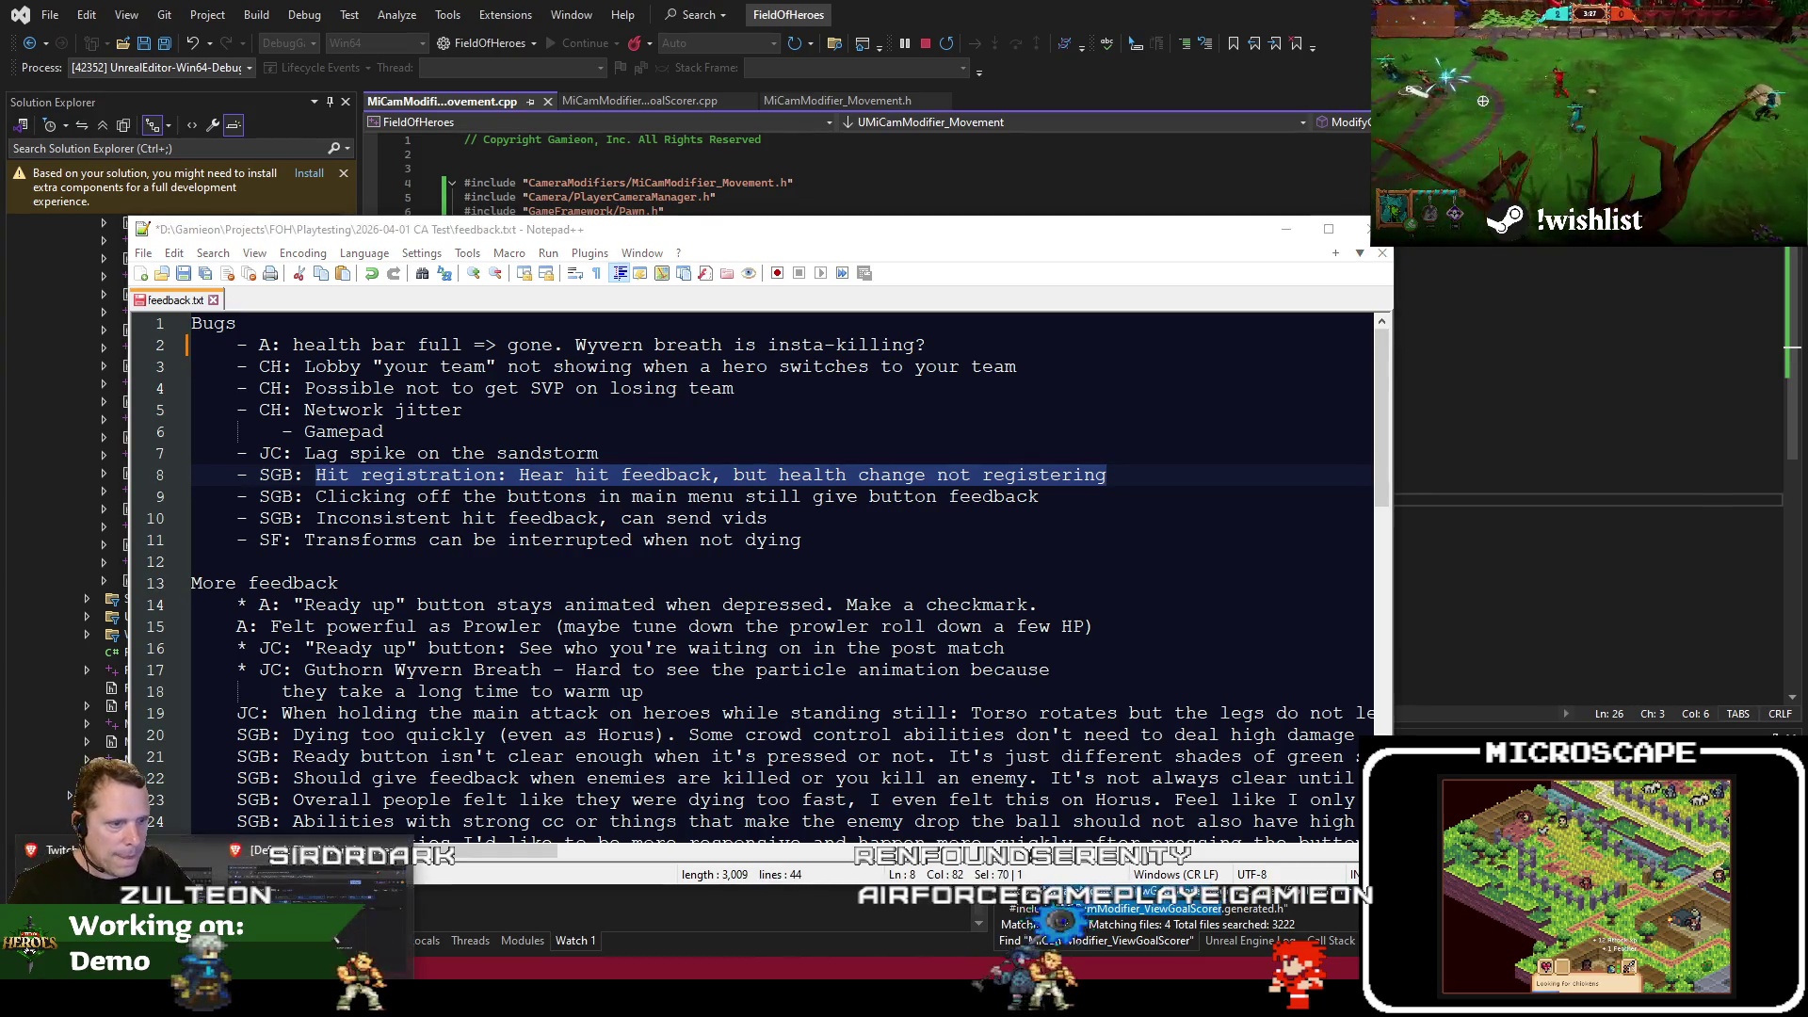
key("alt+Tab")
left_click_drag(1394, 537, 468, 591)
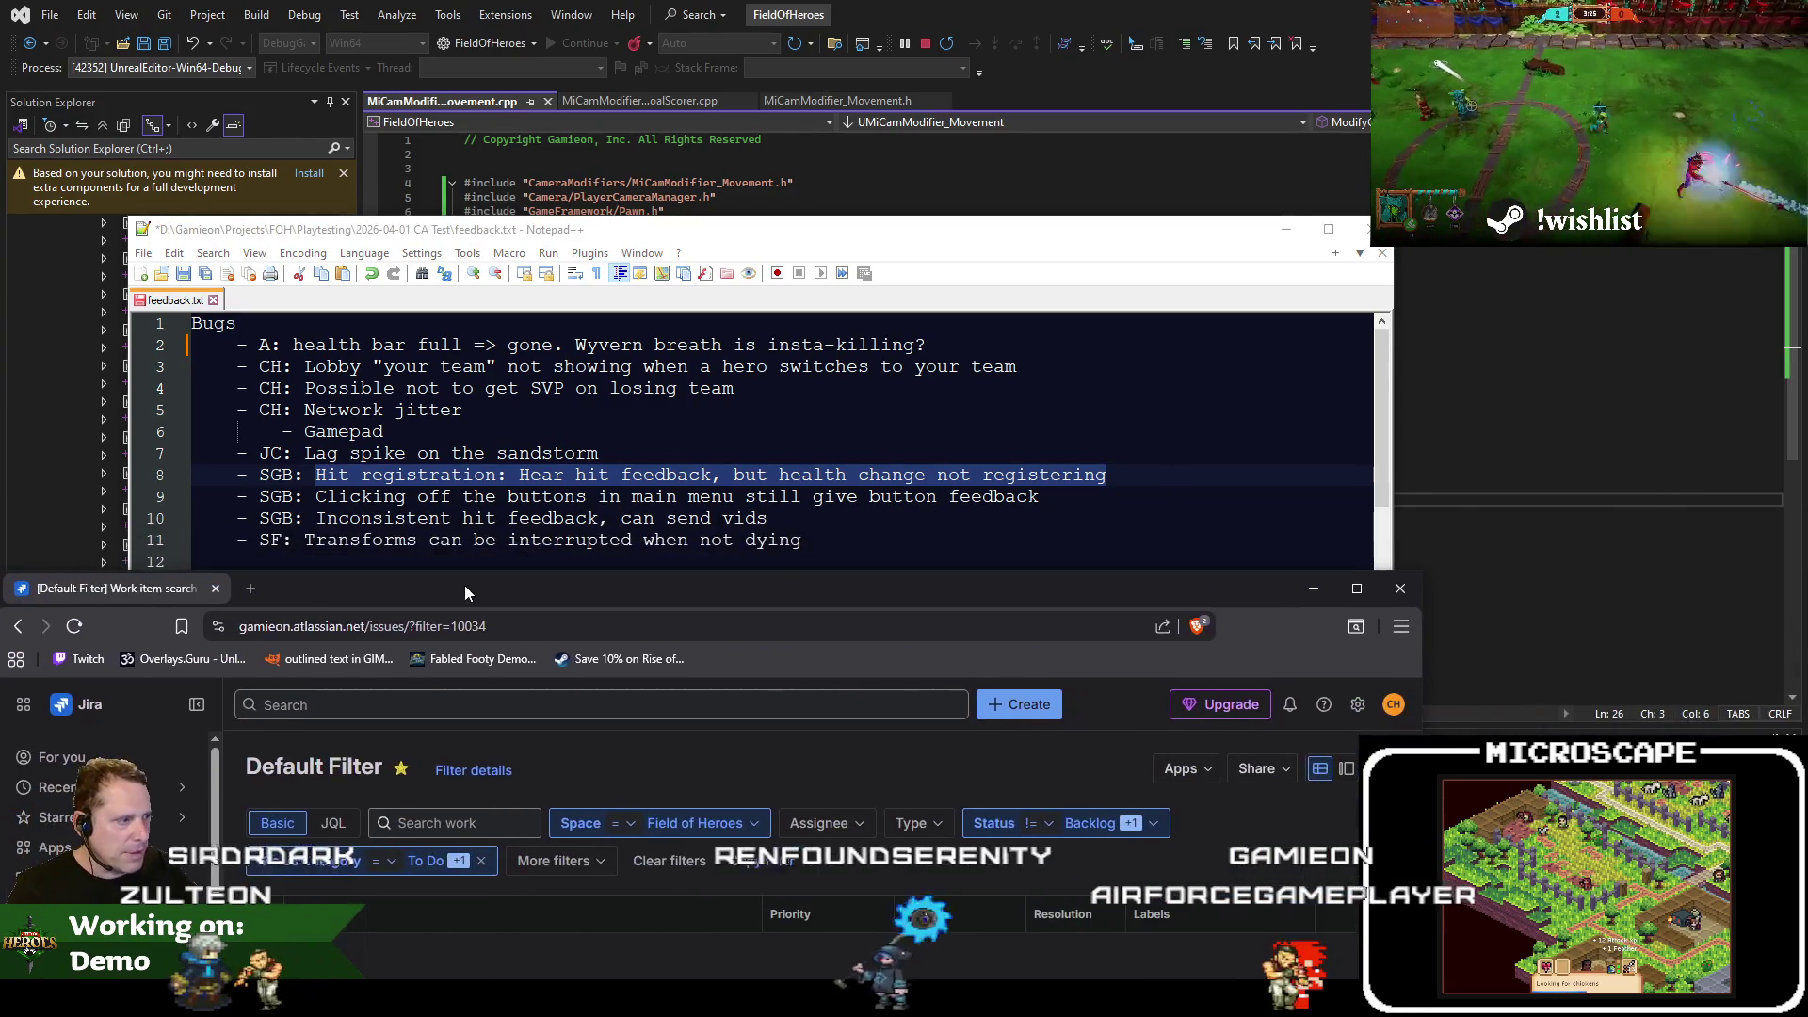
left_click(1015, 709)
mouse_move(687, 607)
left_mouse_down()
mouse_move(1025, 349)
mouse_move(1155, 175)
left_mouse_up()
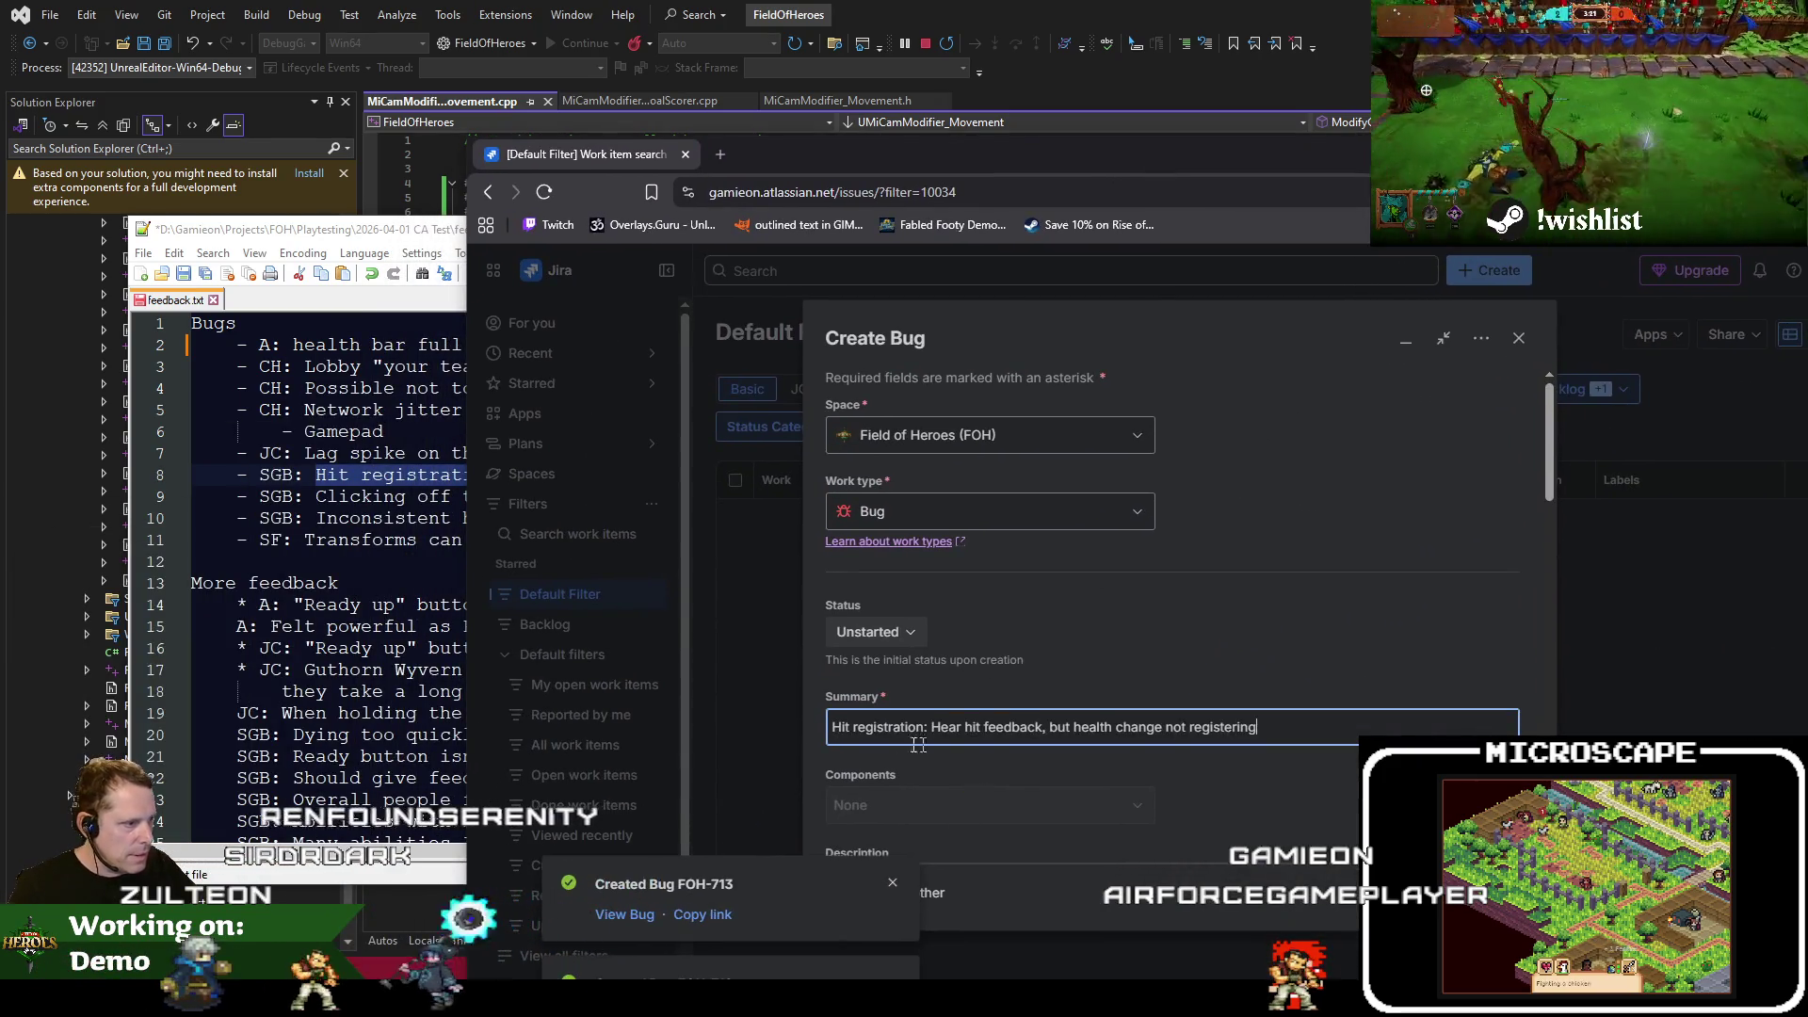
Reword the summary to 'Hit registration: Hearing hit feedback, but health not changing'
scroll(429, 744, "down", 3)
scroll(428, 744, "up", 3)
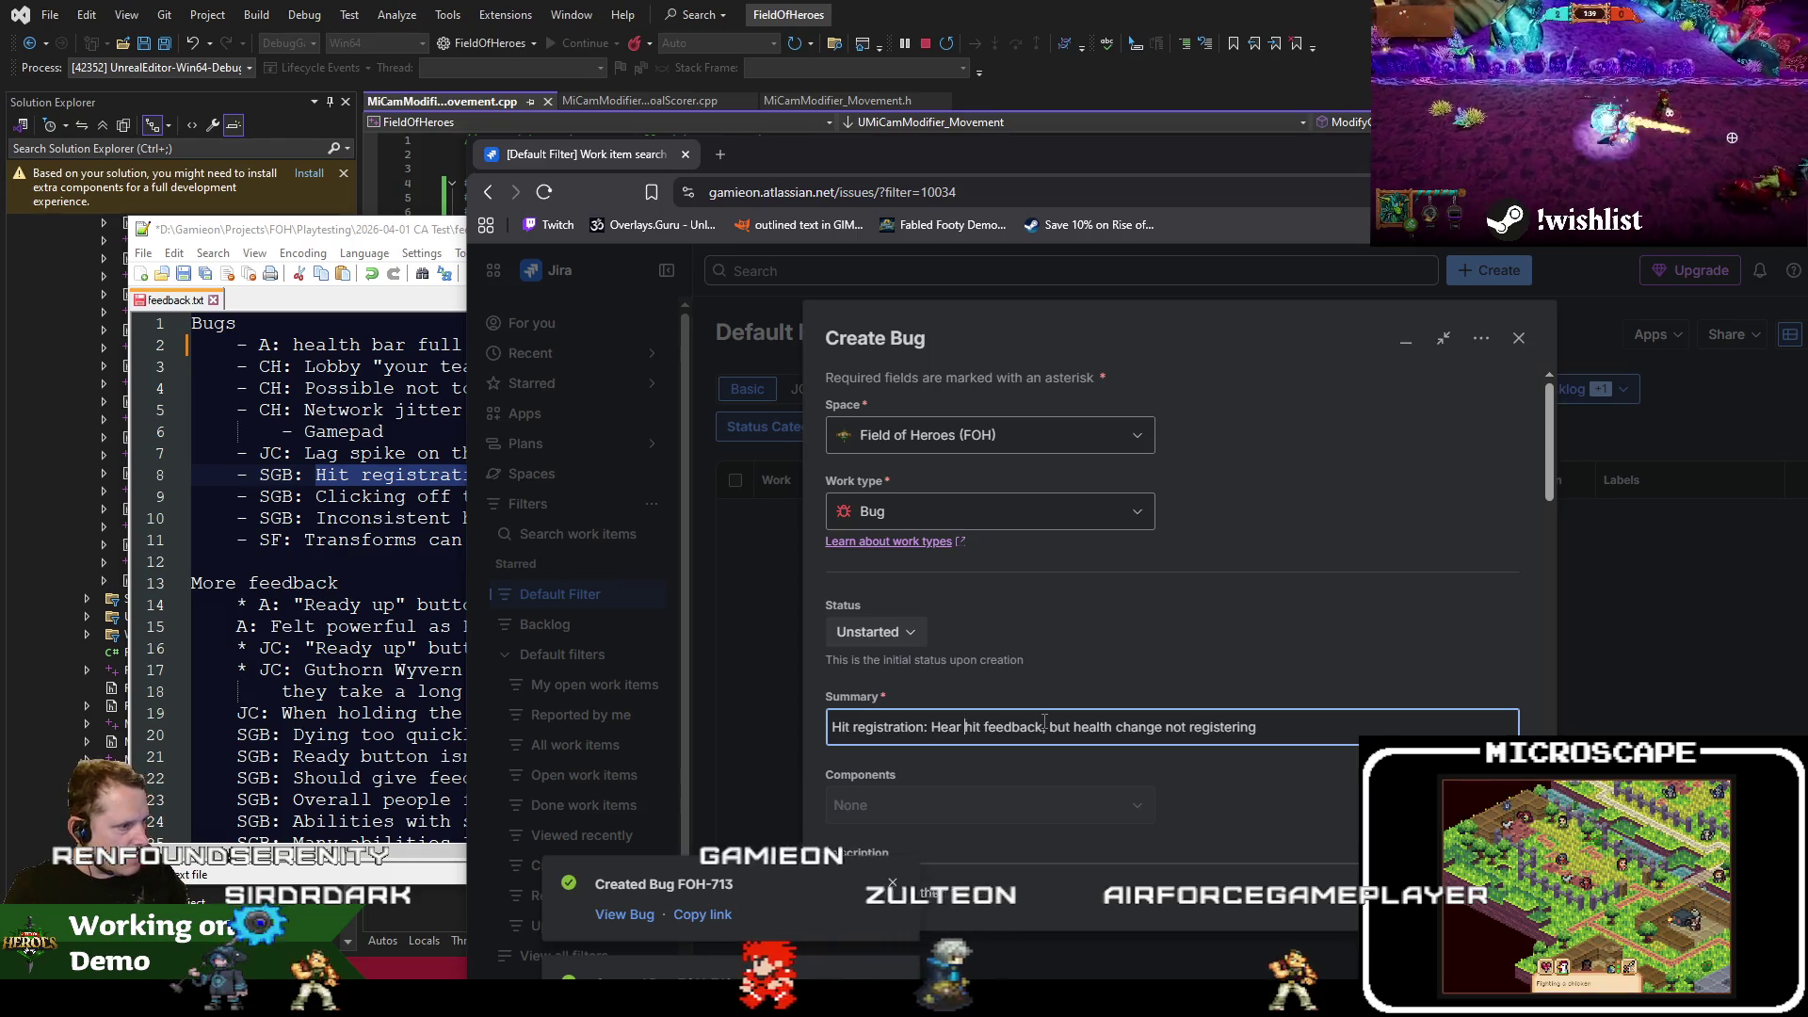
type("ing")
left_click_drag(1137, 727, 1571, 710)
type("not changing")
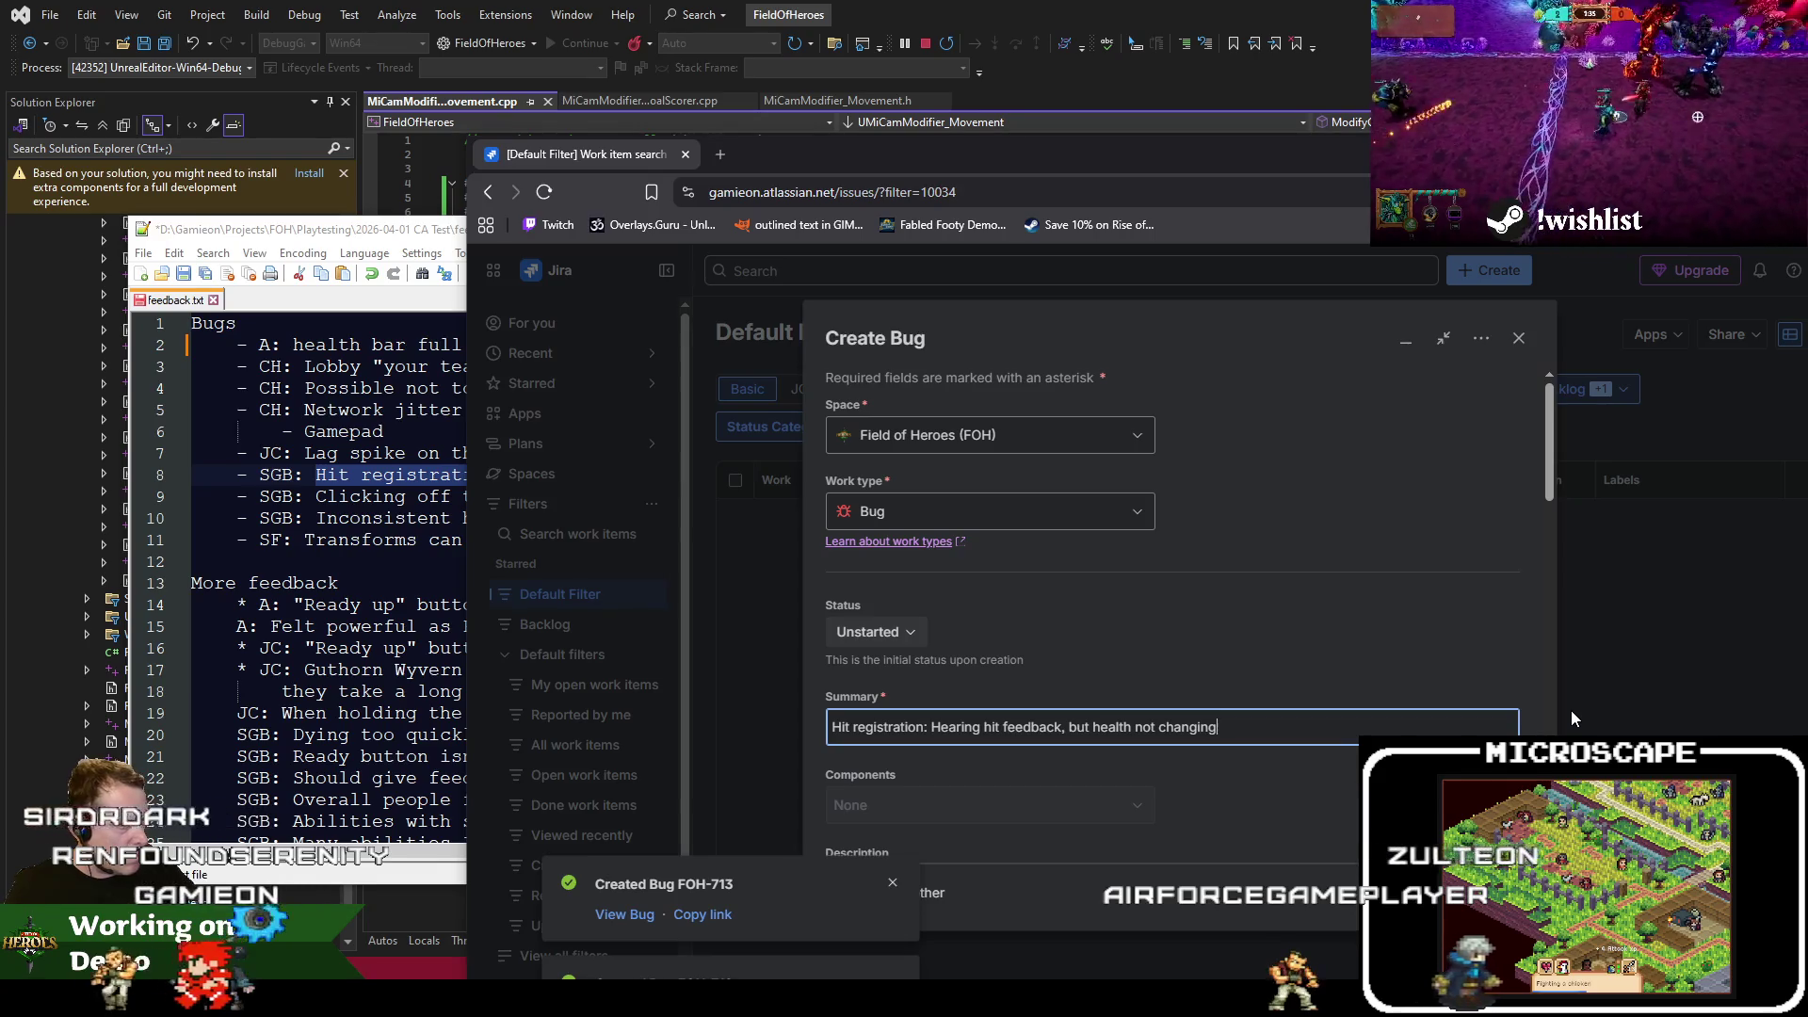
scroll(1252, 589, "down", 3)
scroll(1252, 627, "up", 3)
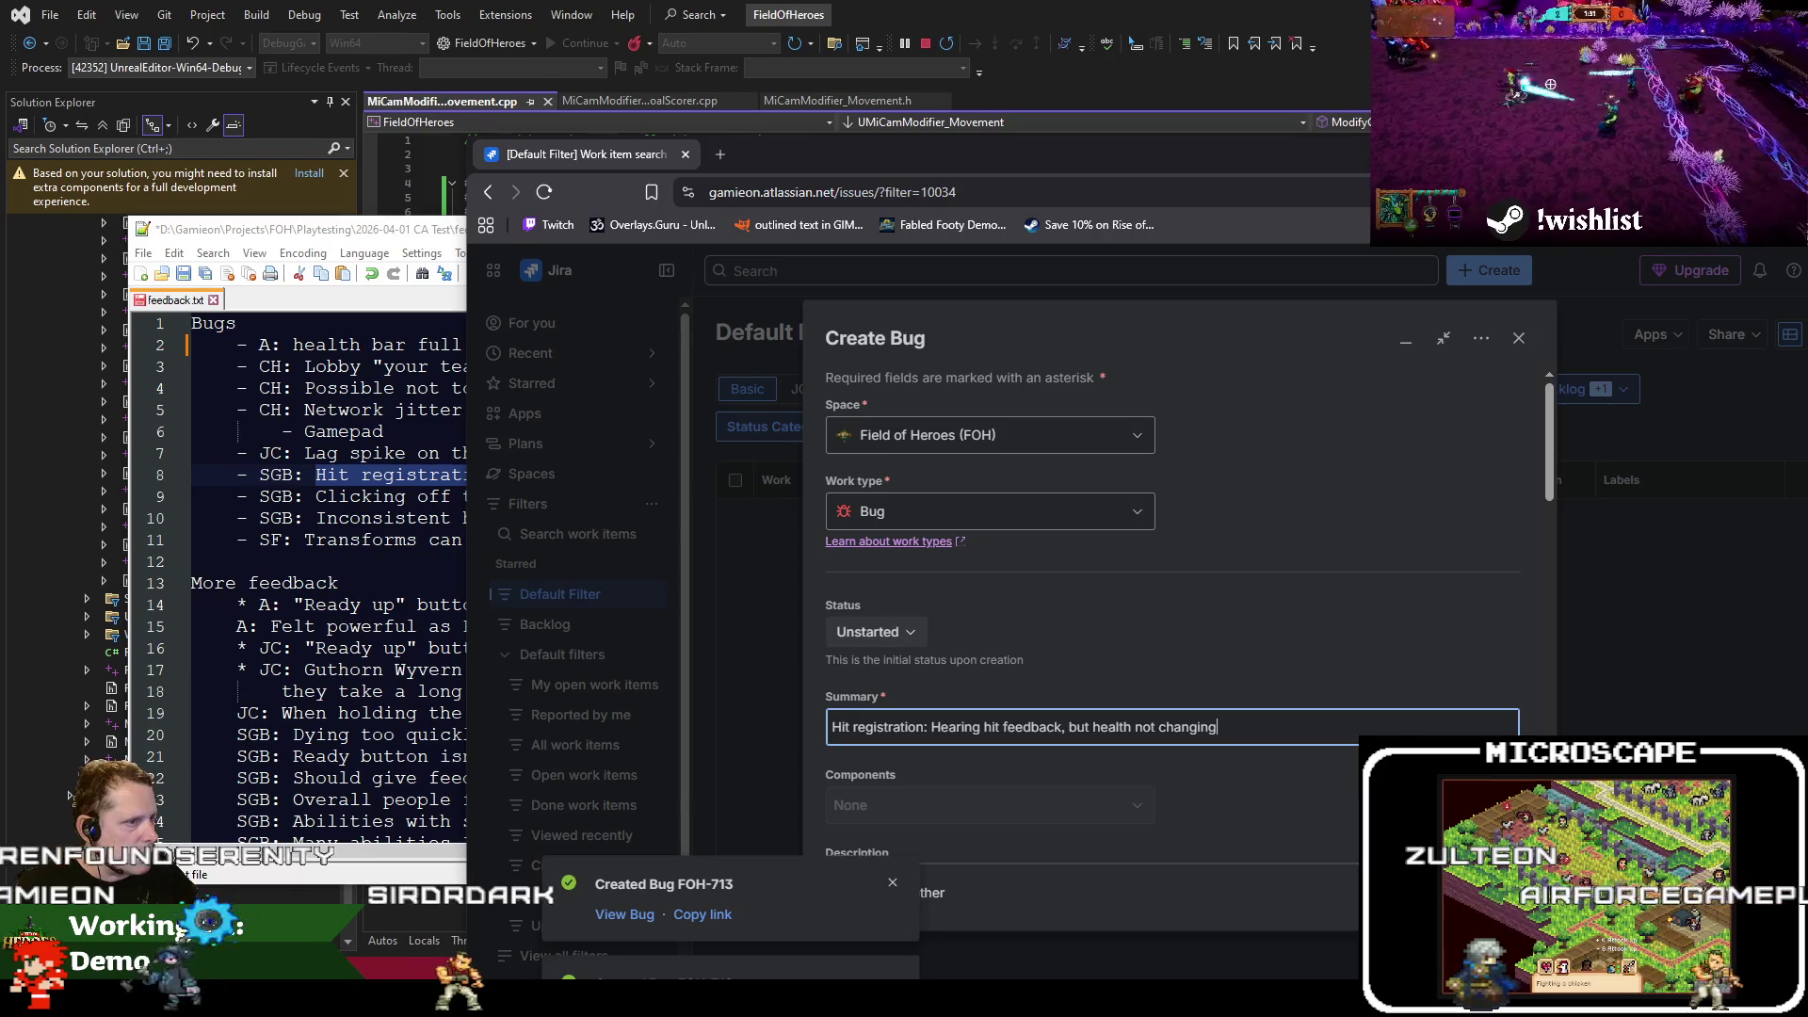
Select the full line 9 feedback text in the notes
left_click(318, 496)
left_click_drag(317, 496, 409, 497)
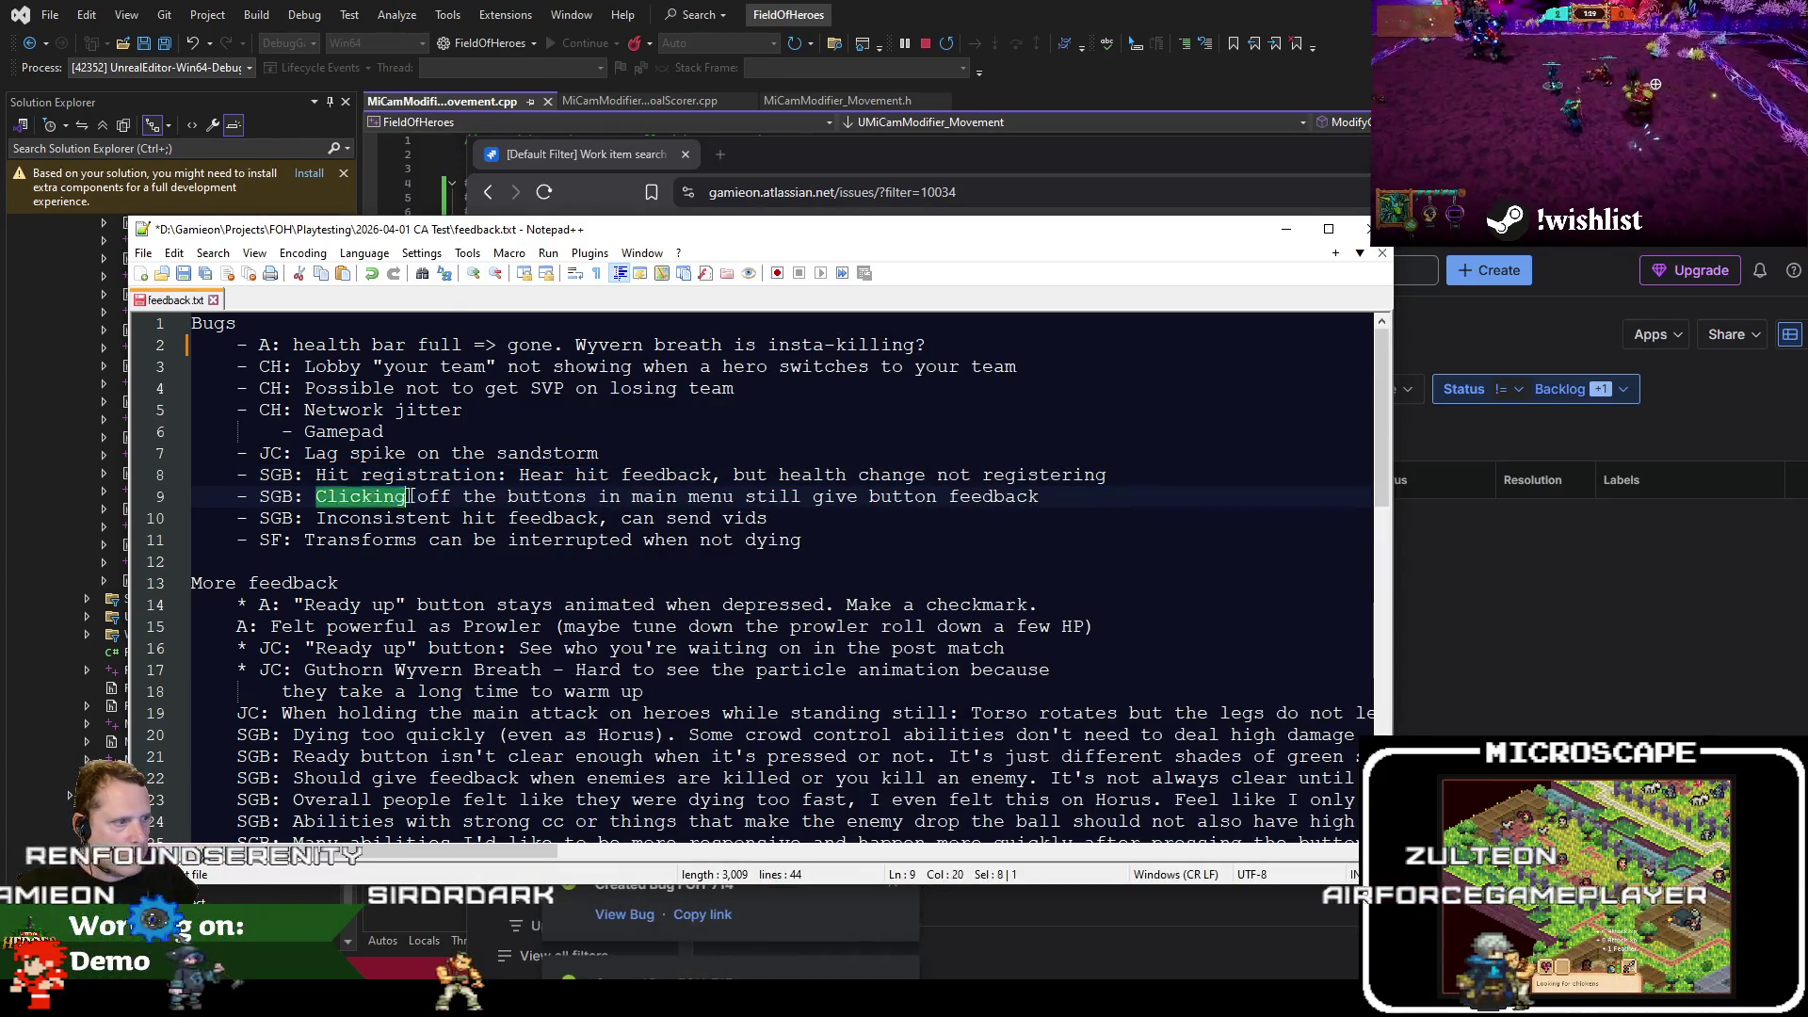
mouse_move(1377, 166)
left_mouse_down()
mouse_move(1262, 501)
mouse_move(1047, 842)
mouse_move(924, 819)
left_mouse_up()
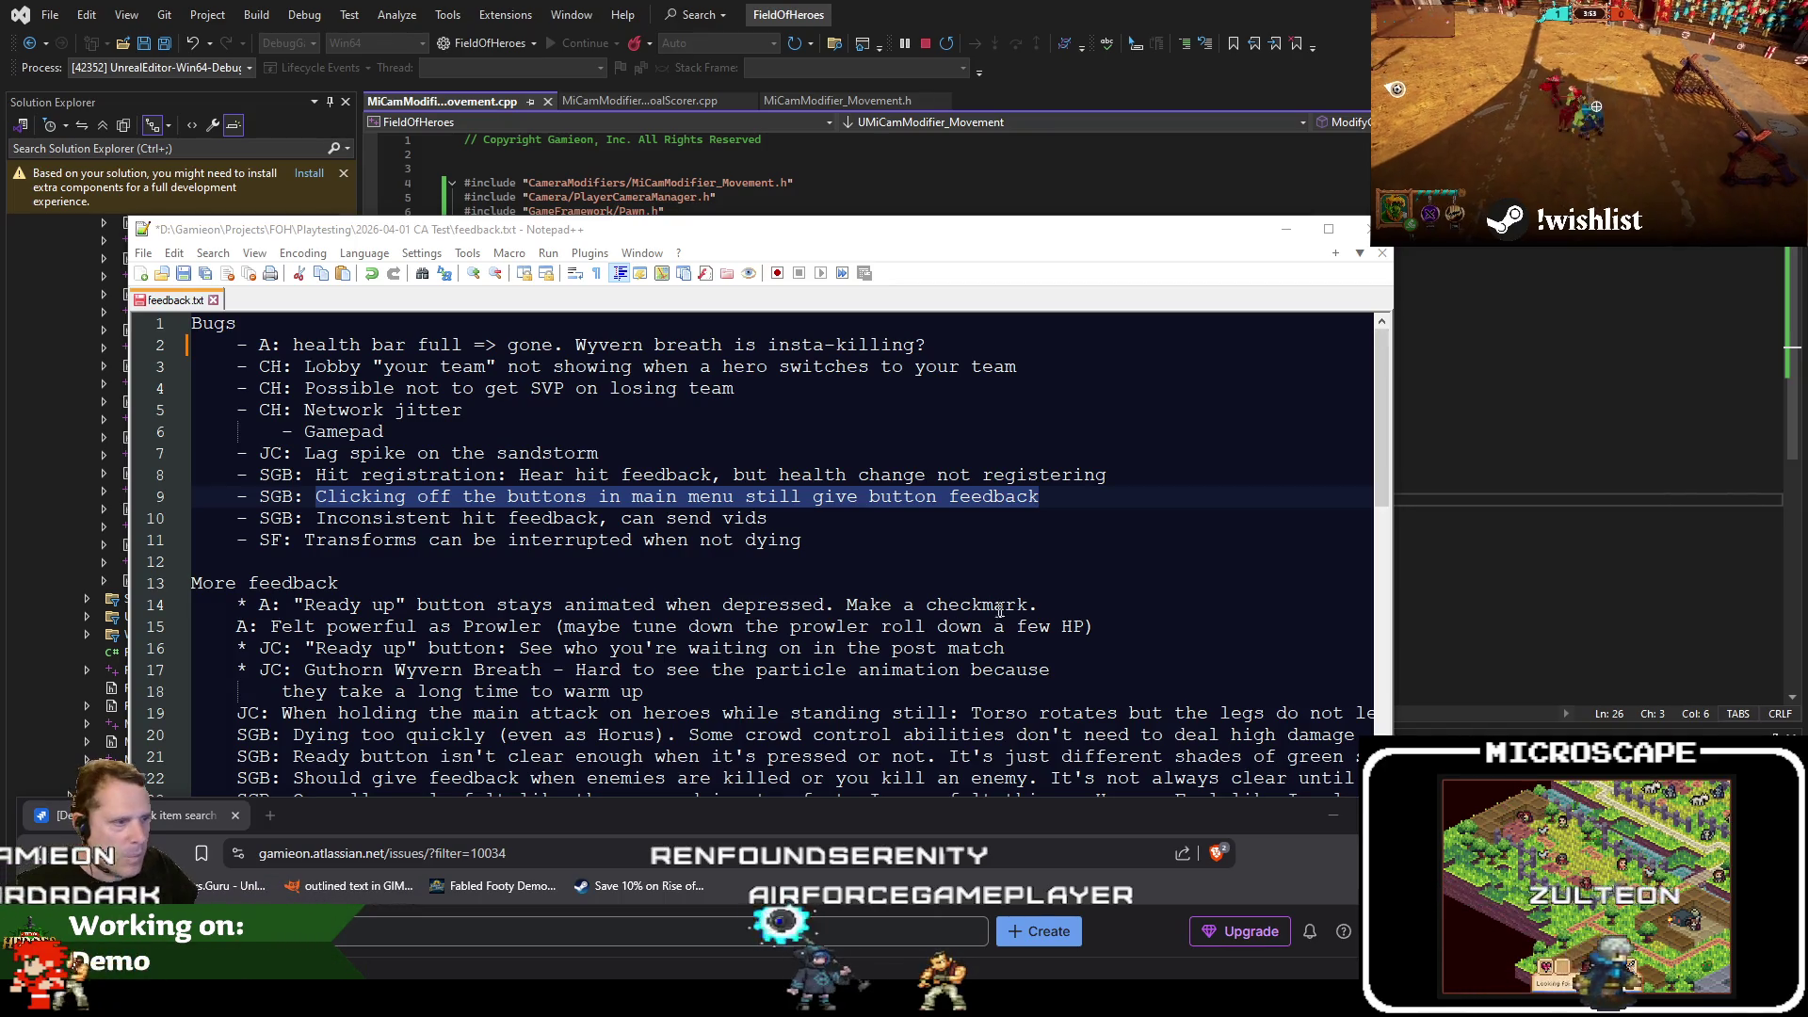
left_click_drag(632, 496, 1031, 497)
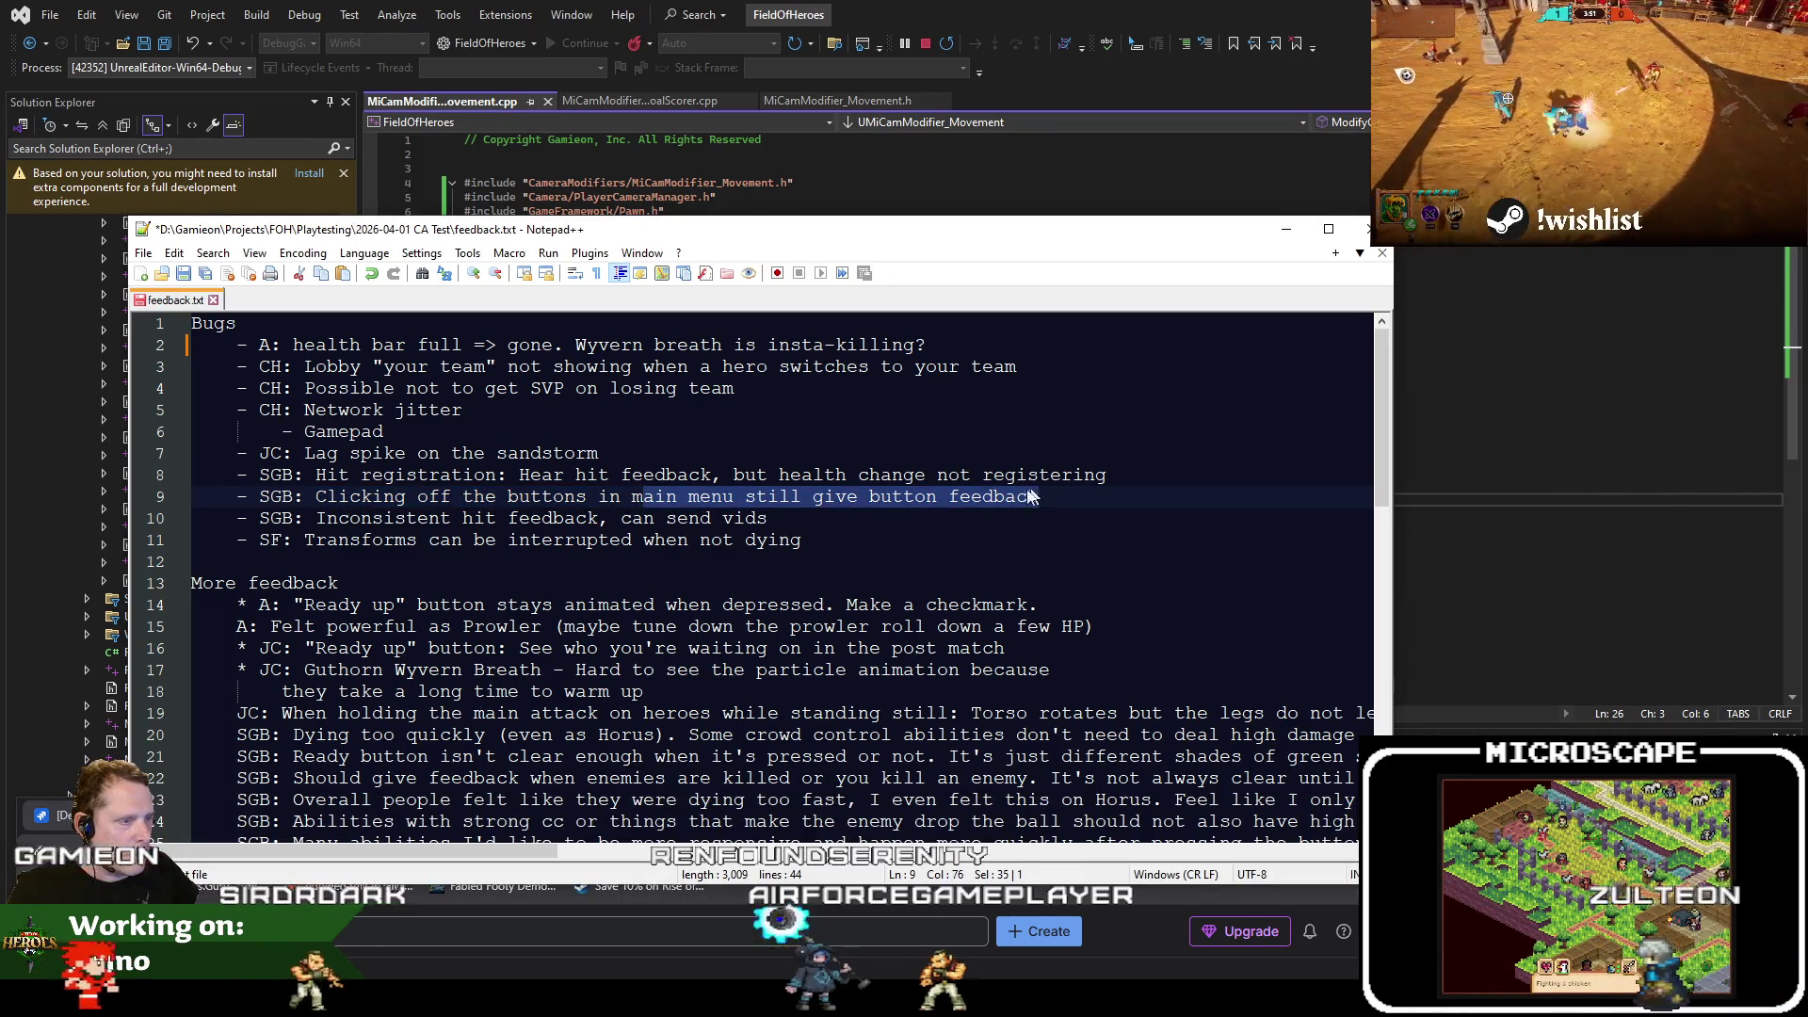
left_click(586, 497)
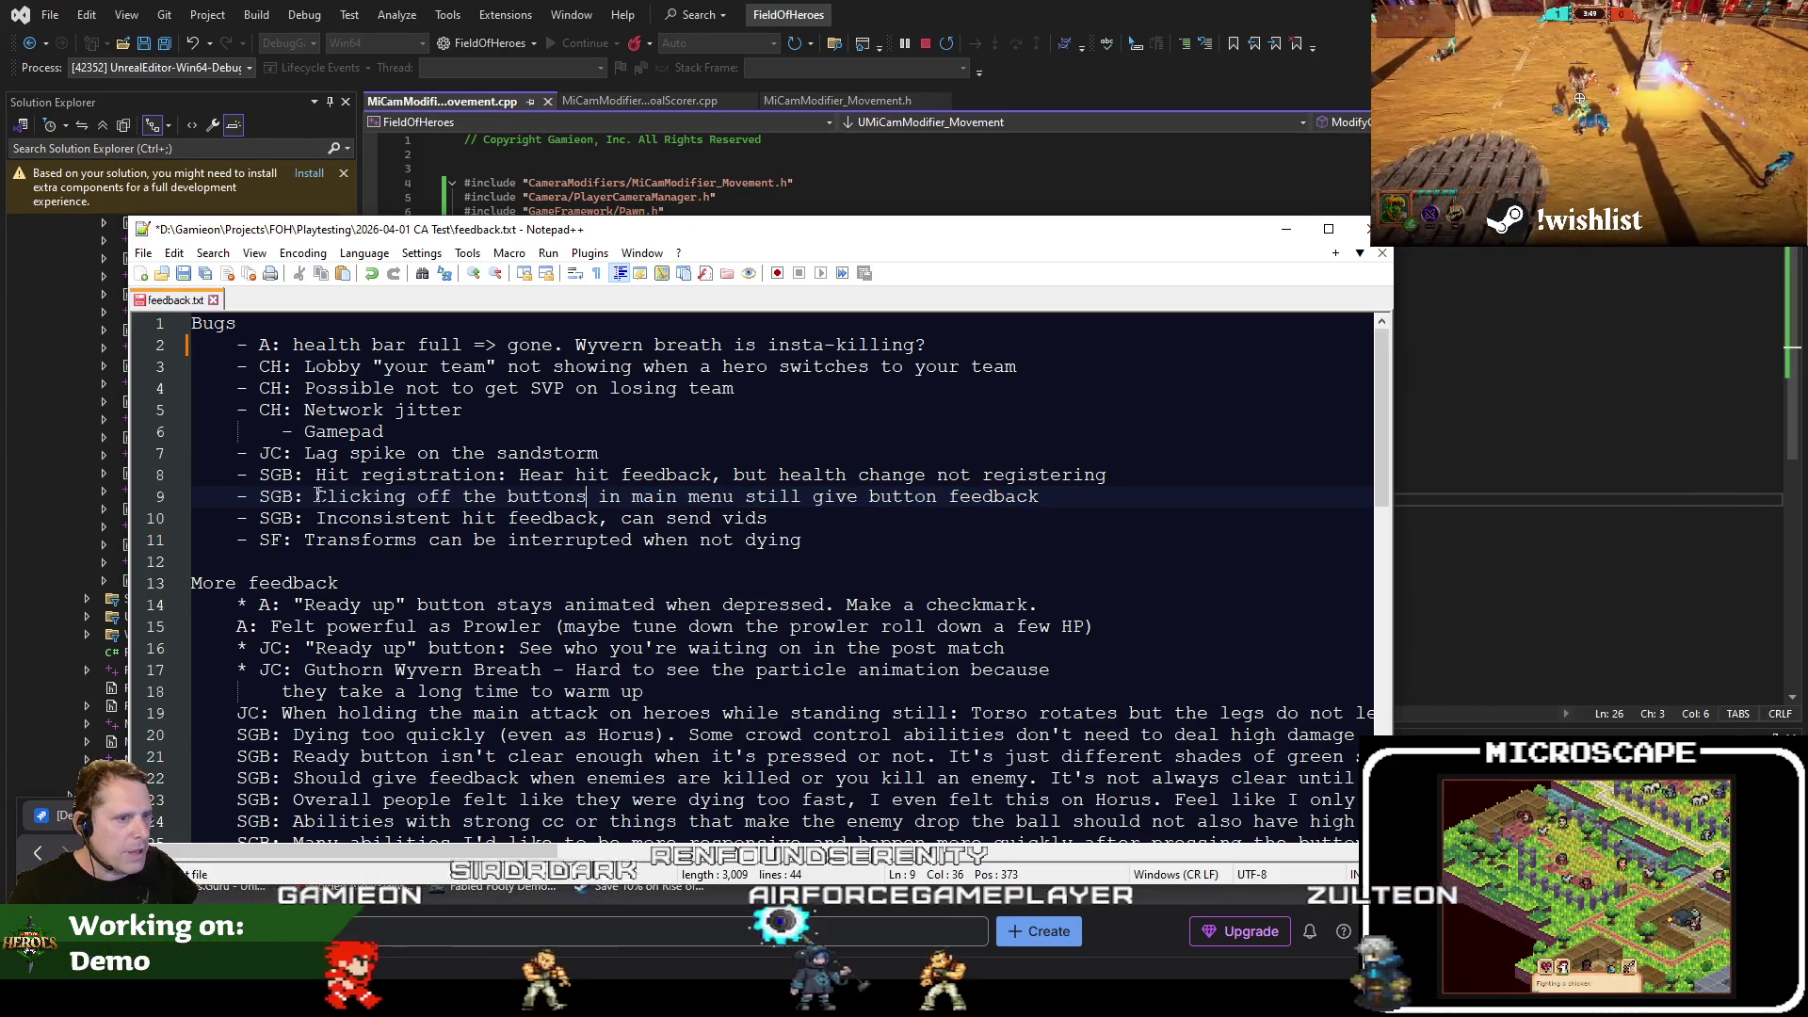
left_click_drag(317, 497, 1044, 497)
key("ctrl+c")
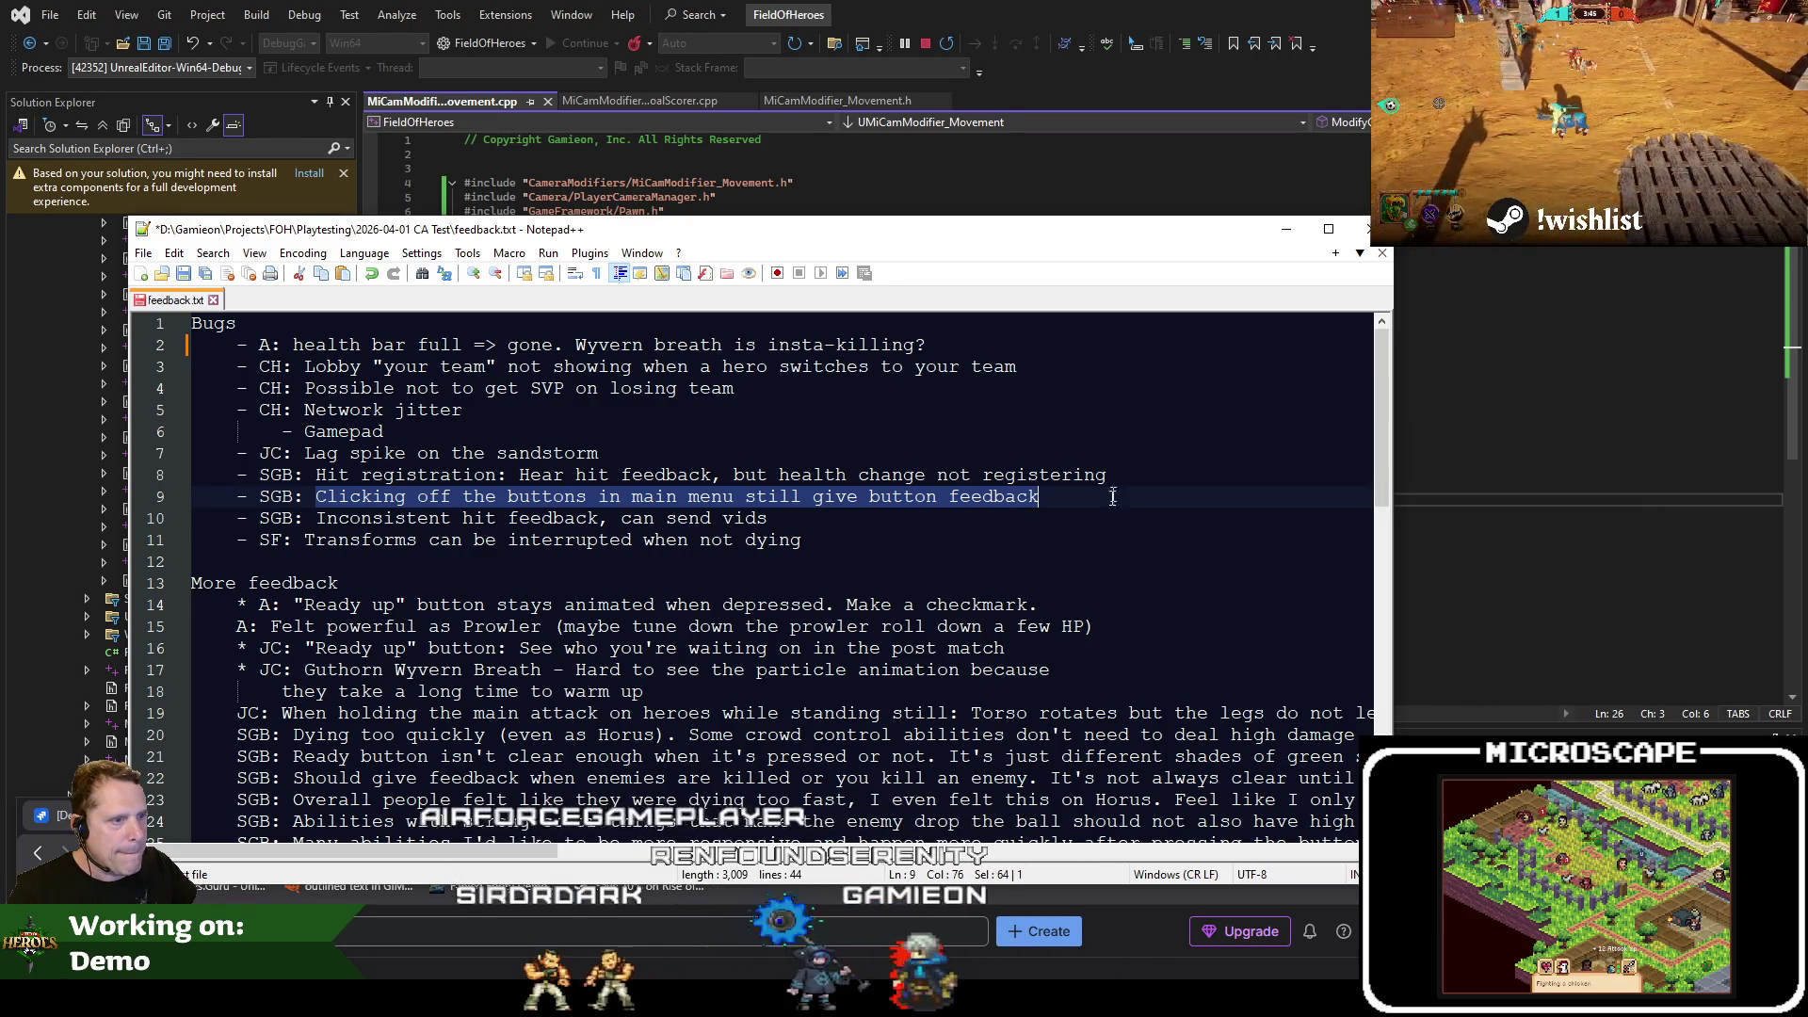
left_click_drag(896, 826, 900, 502)
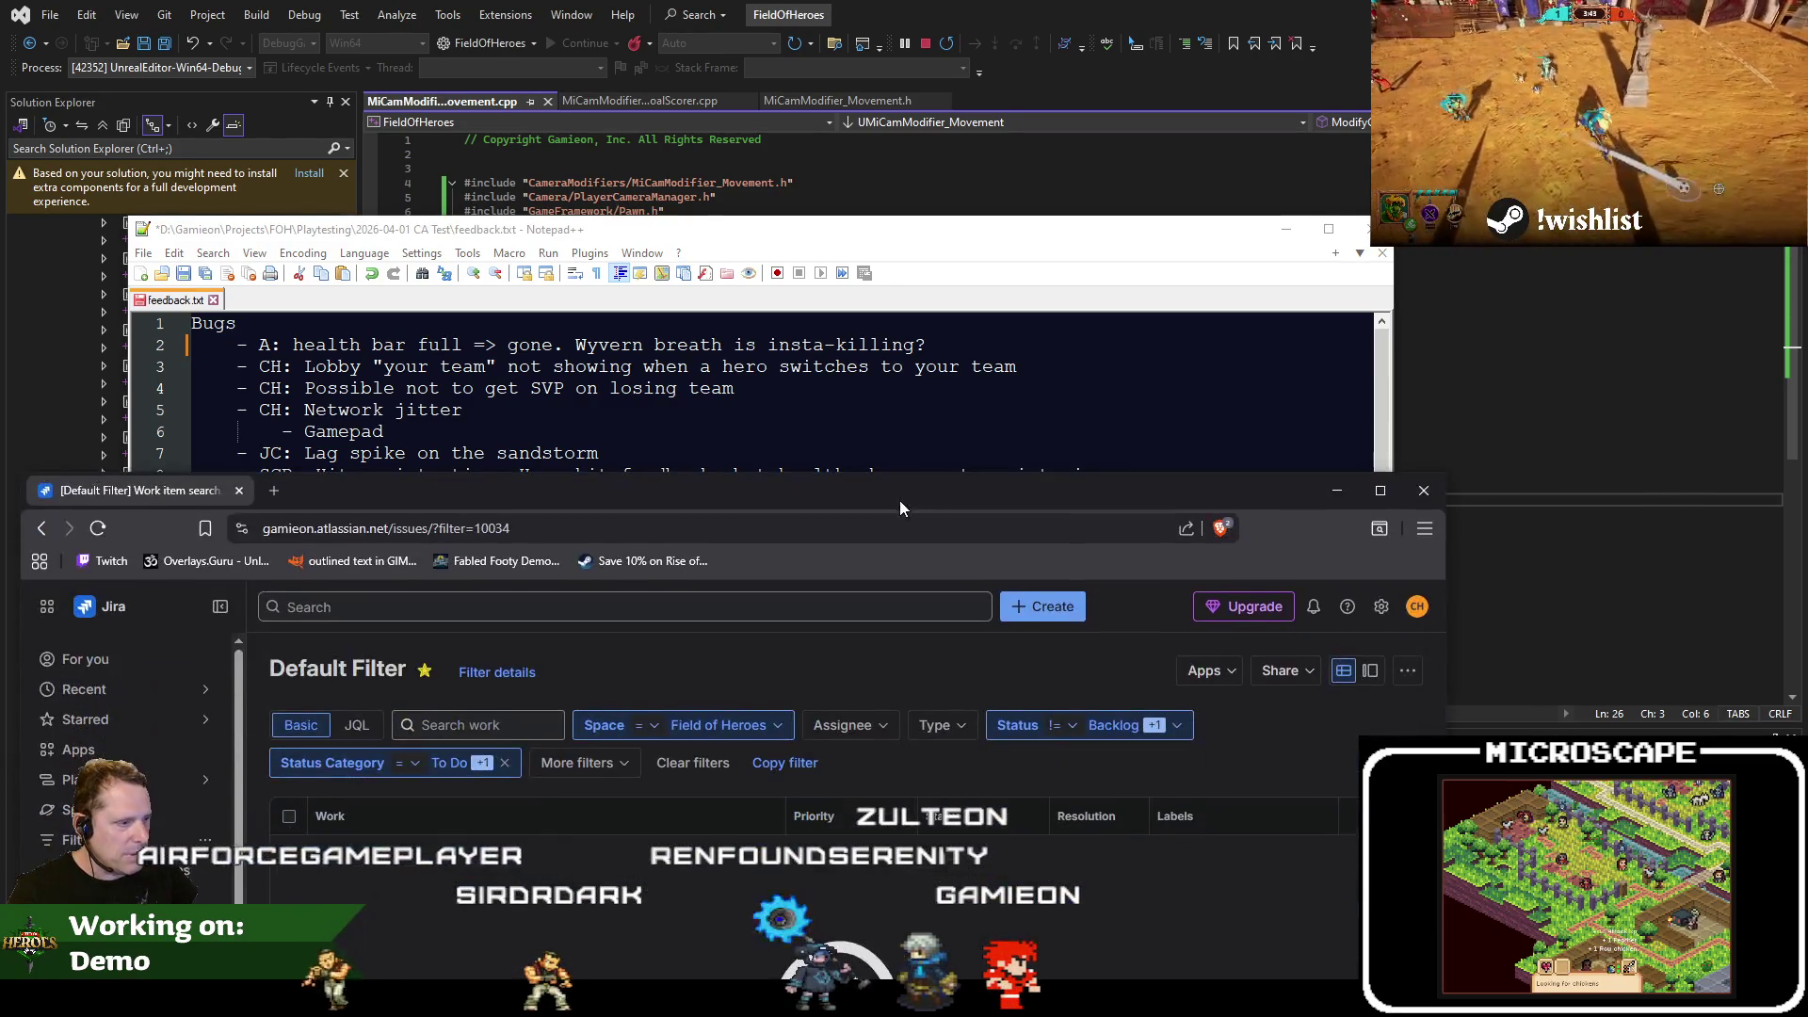
Submit a new bug from the pasted line 9 feedback, correcting 'give' to 'gives'
left_click(1051, 608)
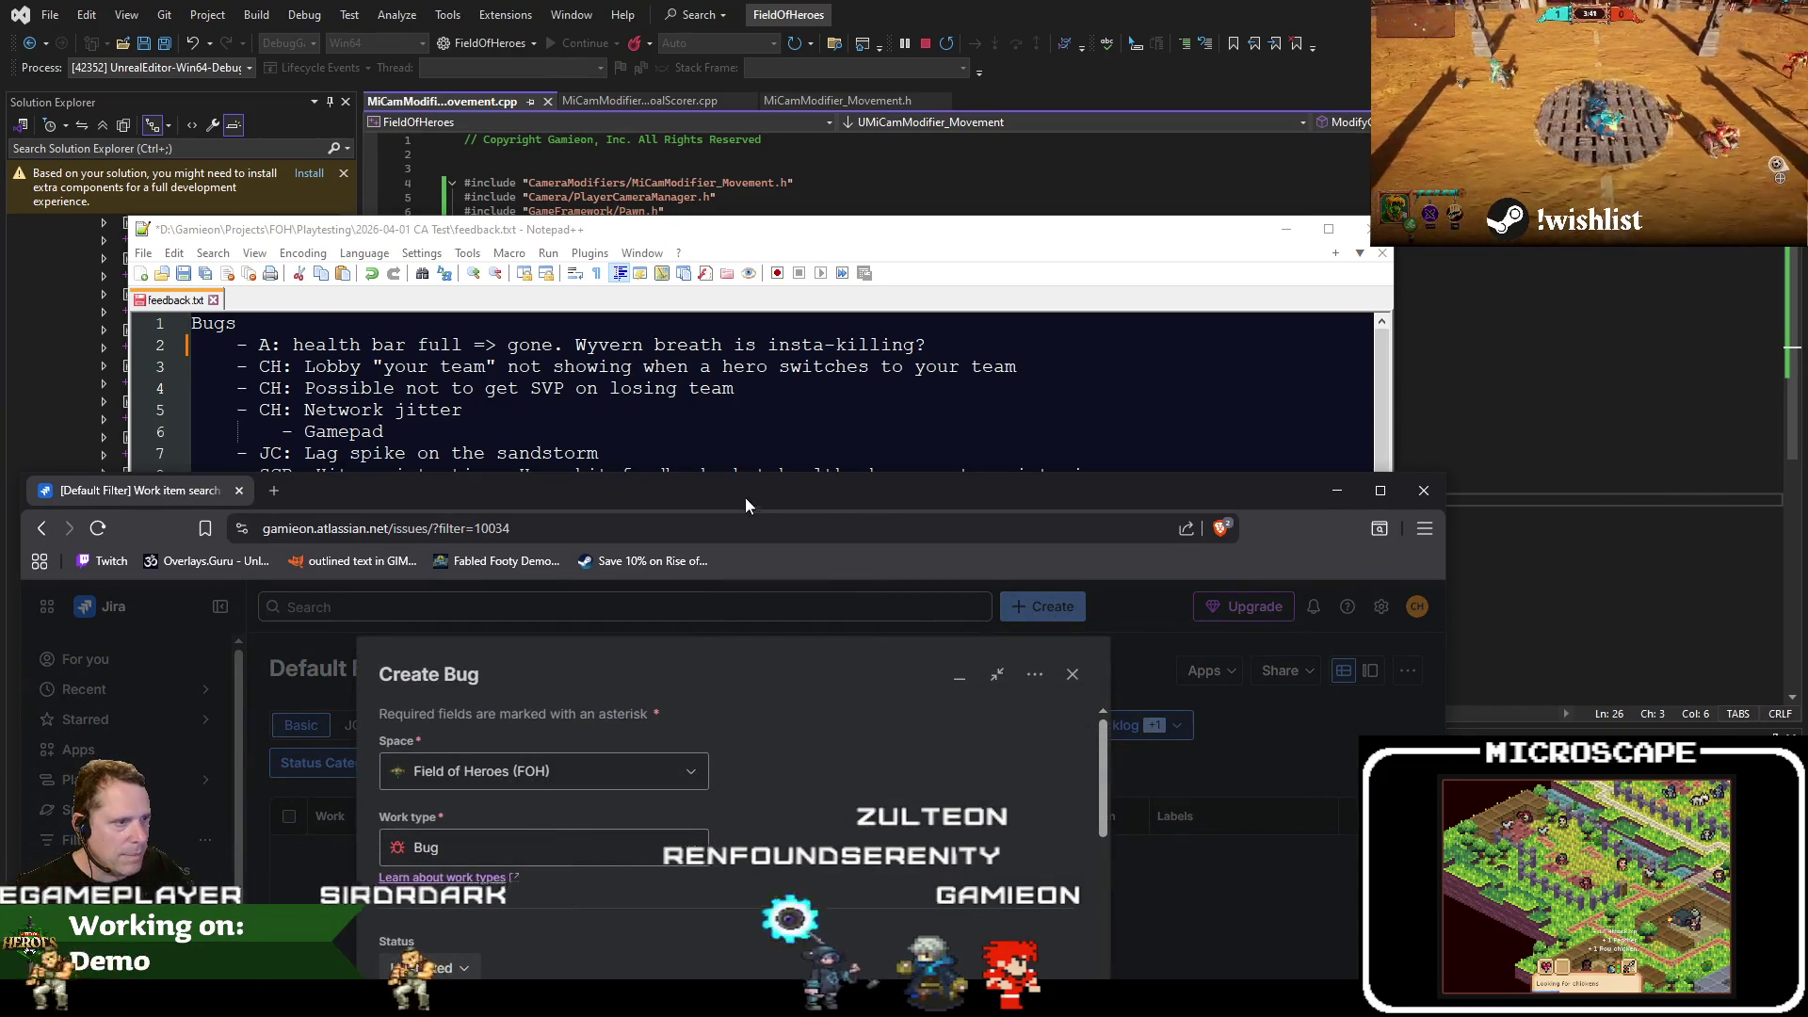
left_click_drag(744, 497, 744, 289)
key("ctrl+v")
left_click_drag(914, 282, 897, 82)
left_click(662, 669)
type("s")
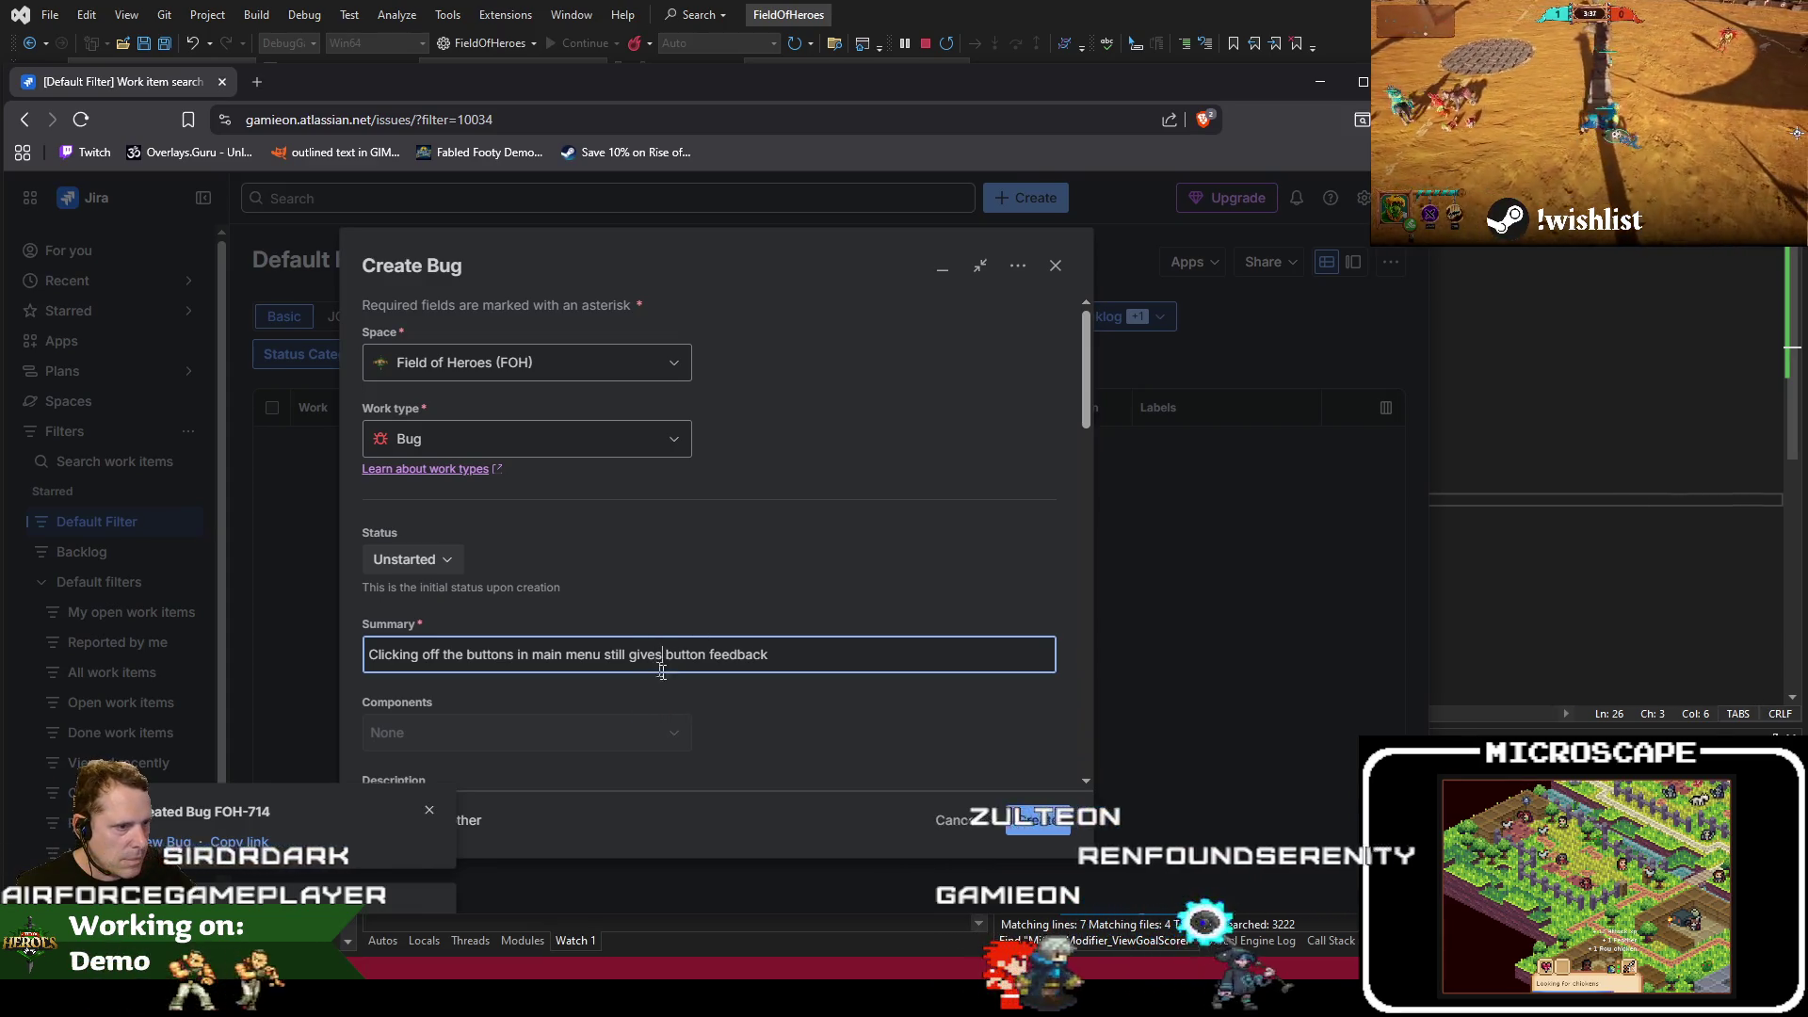
left_click(1027, 824)
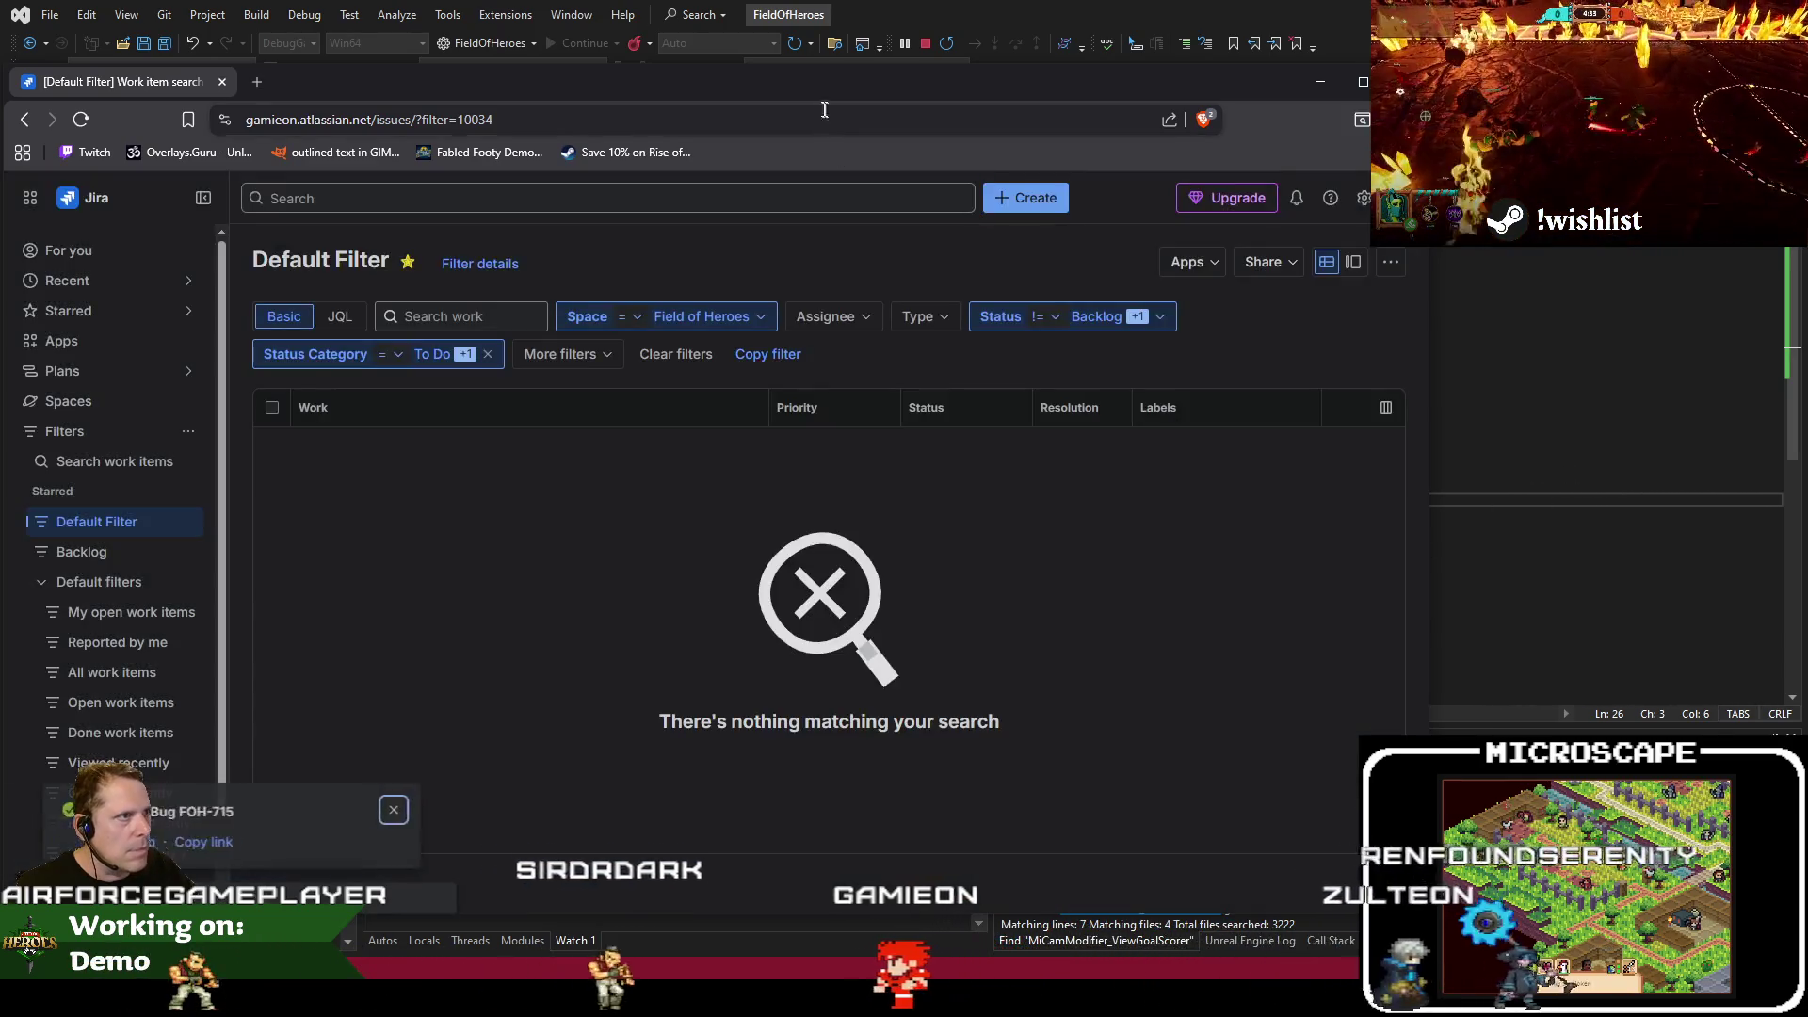
Select the line 11 feedback about transforms being interrupted
left_click_drag(753, 82, 683, 662)
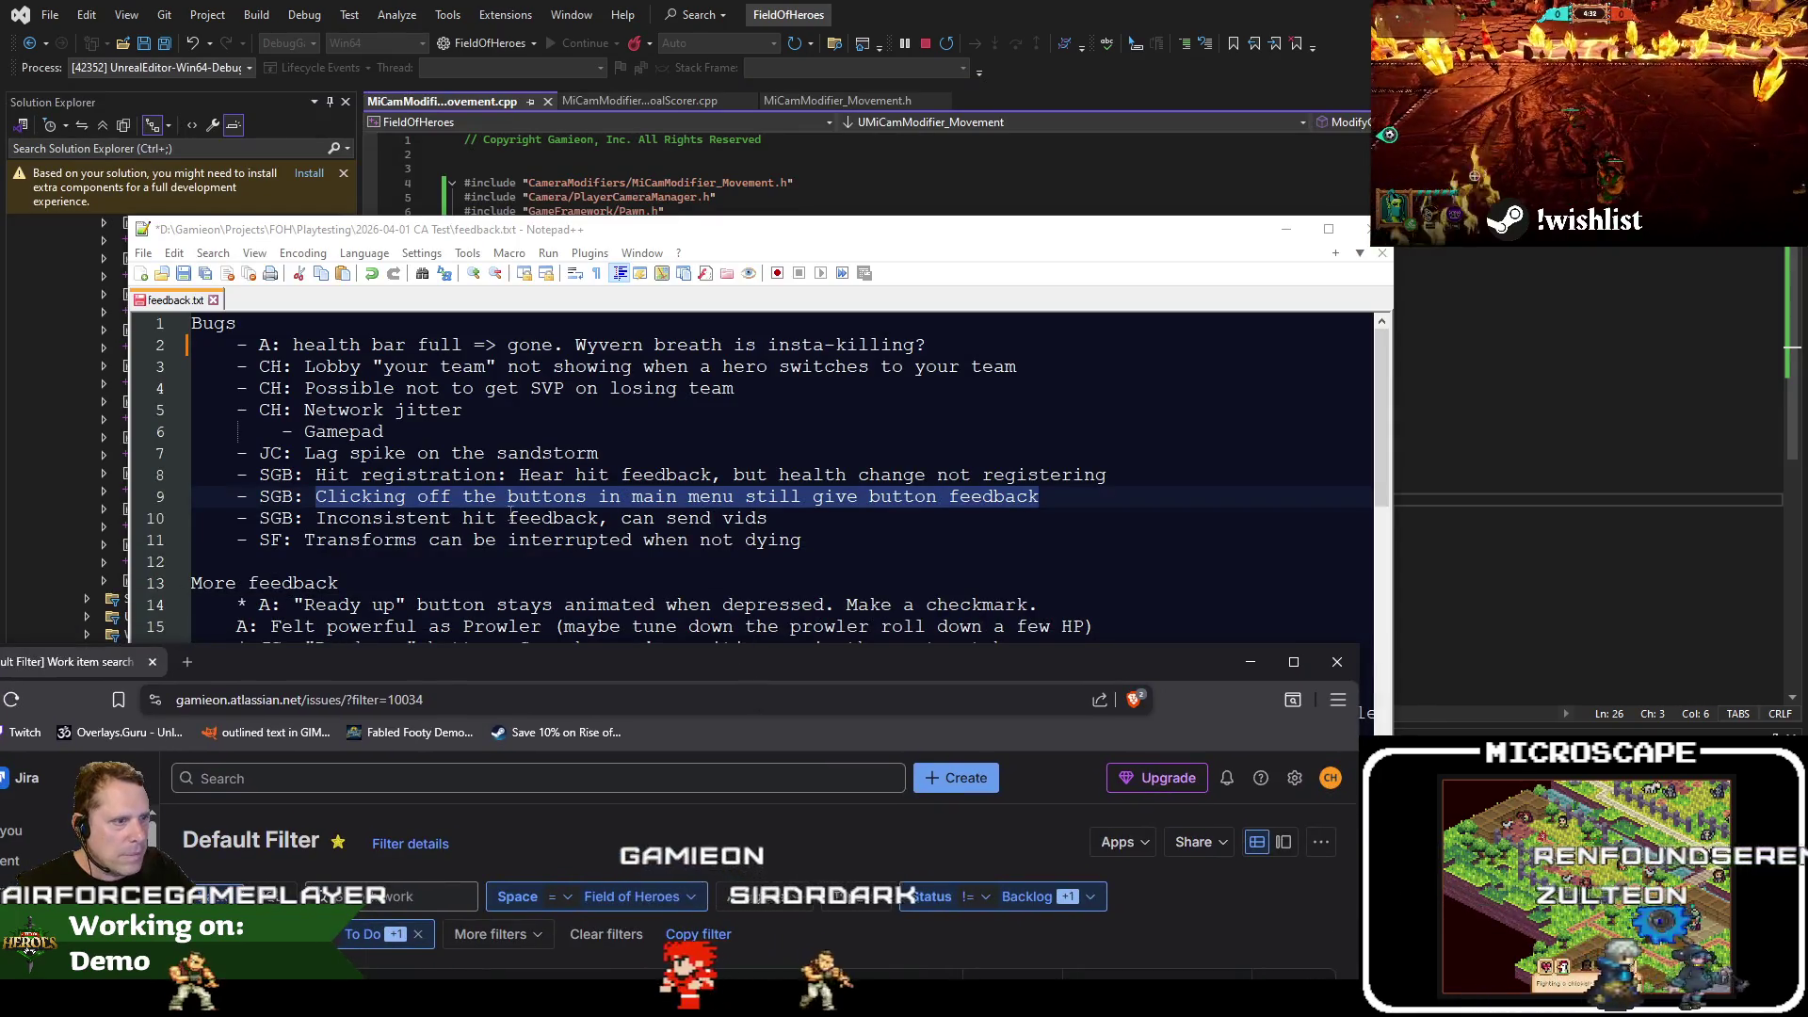
left_click(317, 518)
left_click_drag(317, 518, 768, 518)
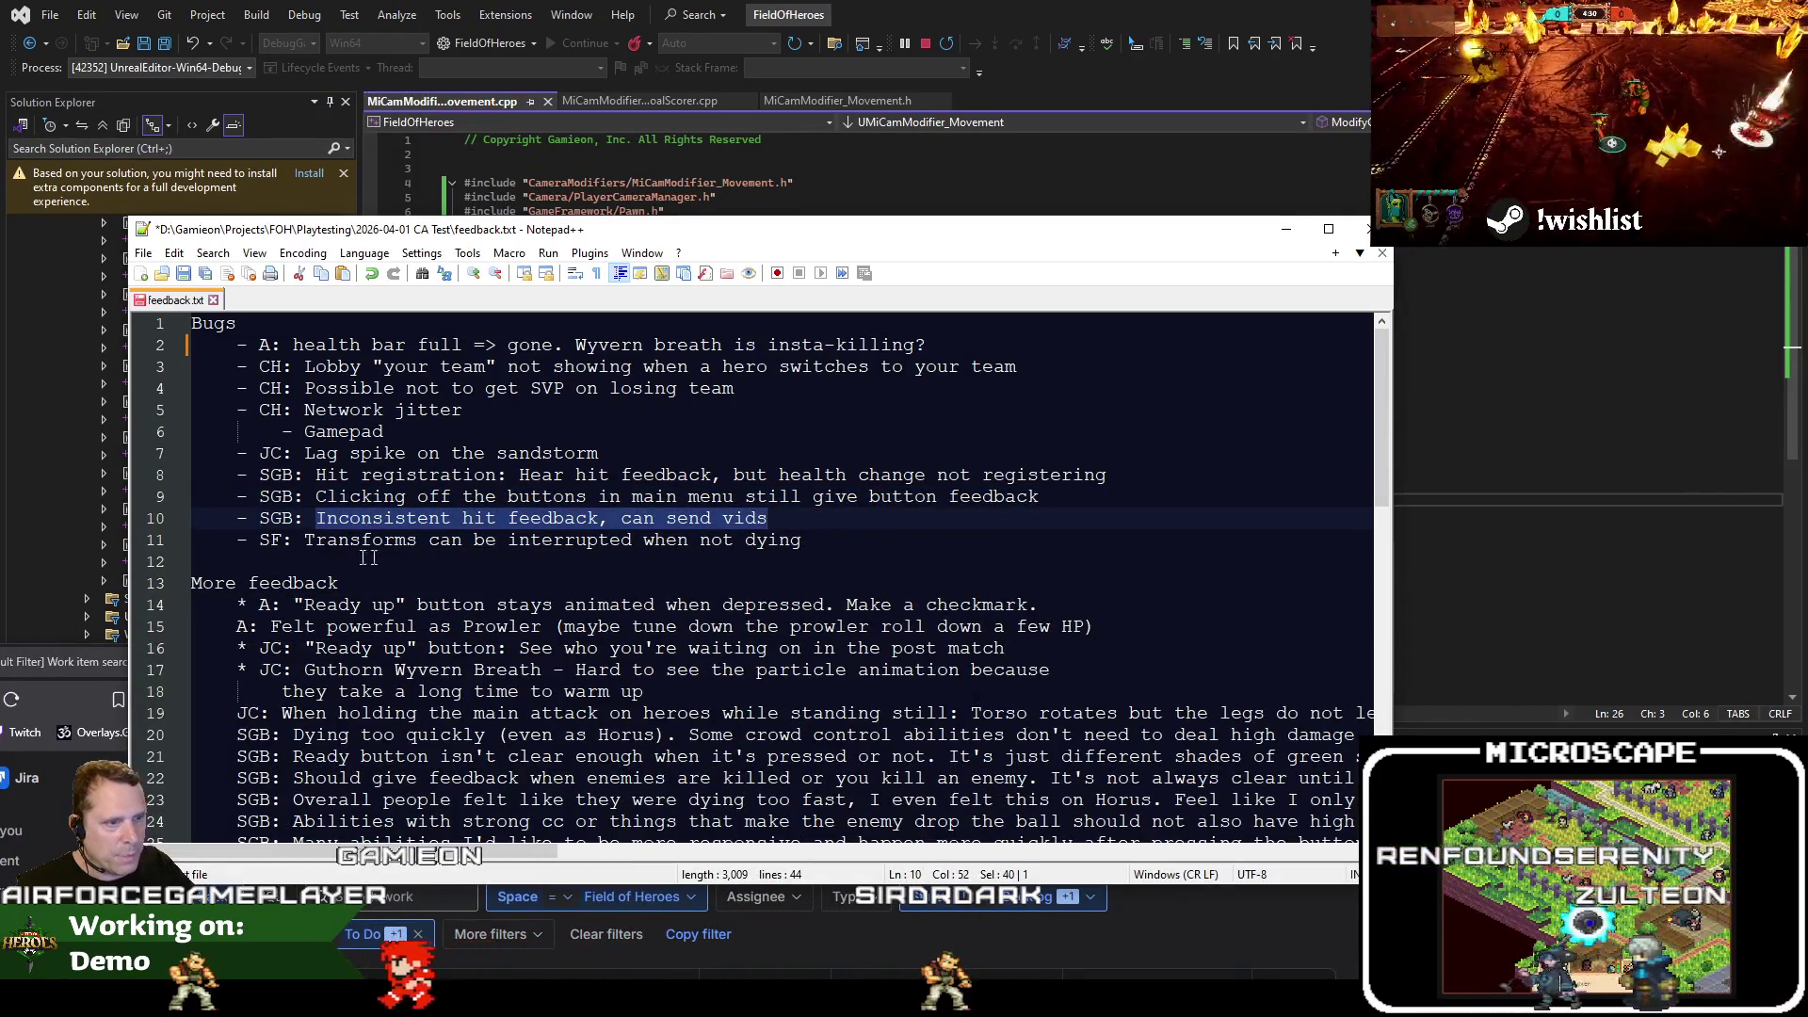
left_click_drag(304, 540, 910, 534)
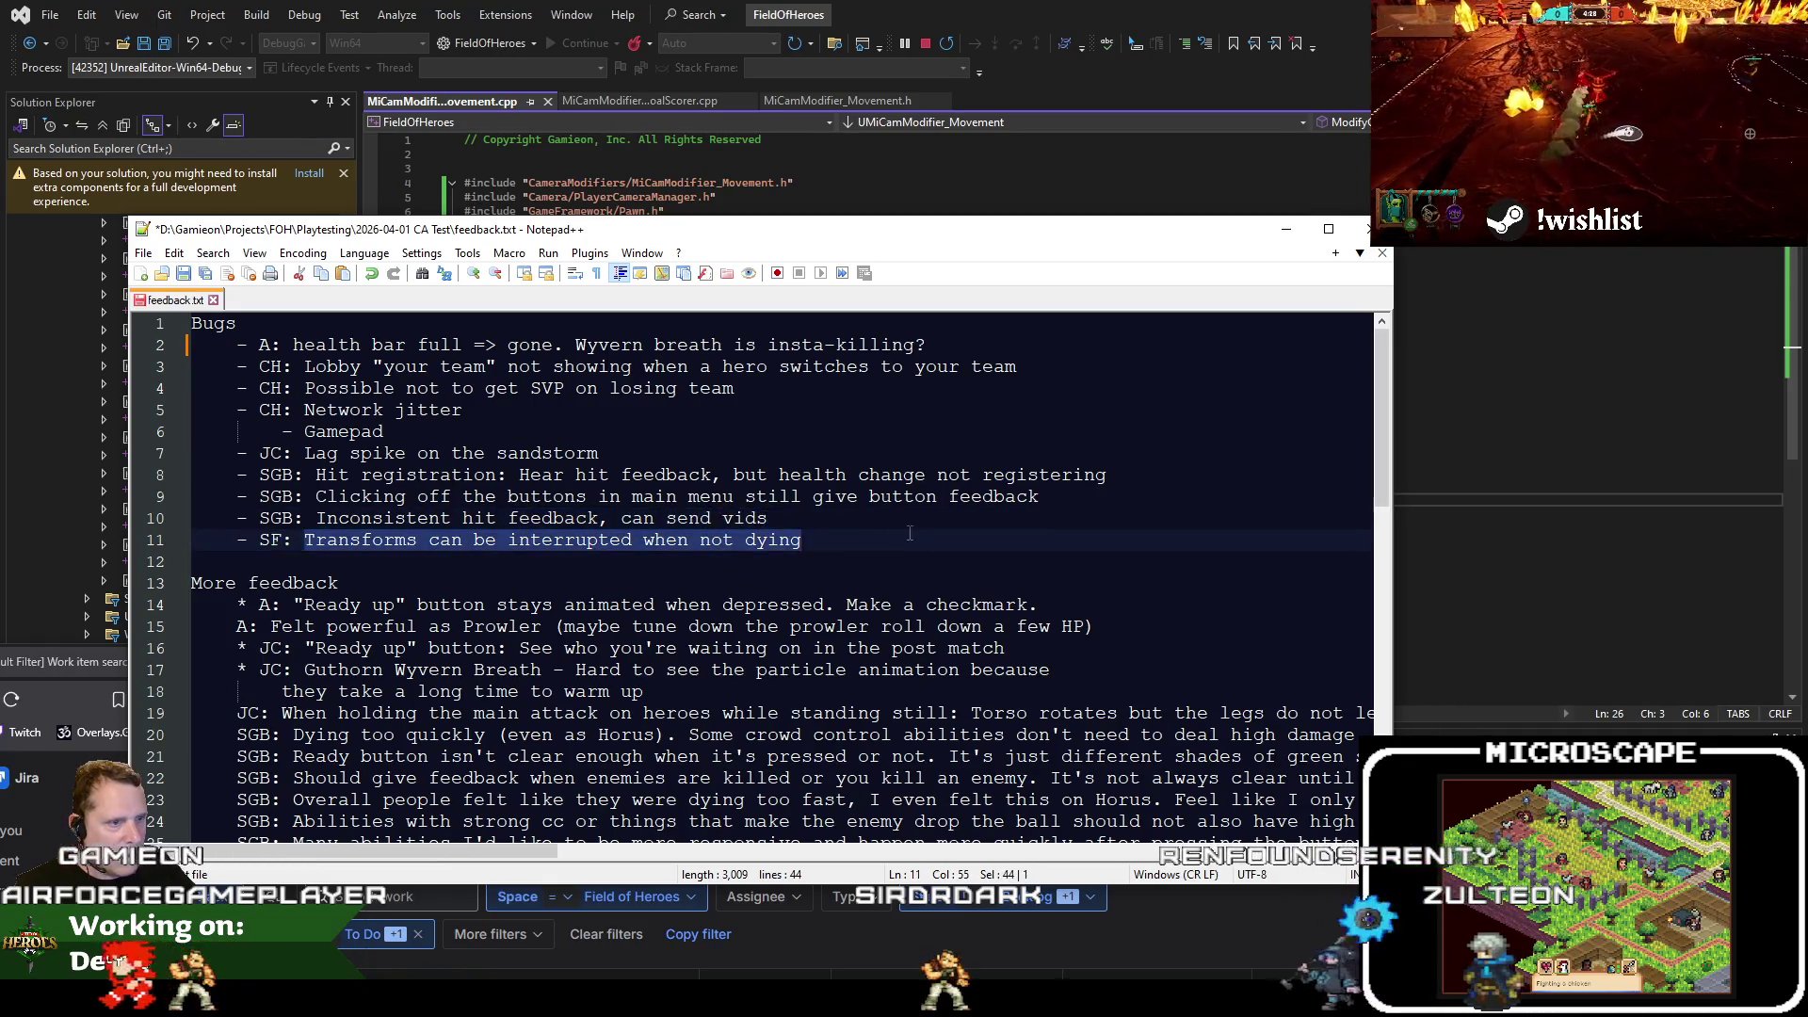
mouse_move(57, 699)
left_mouse_down()
mouse_move(590, 624)
mouse_move(647, 331)
left_mouse_up()
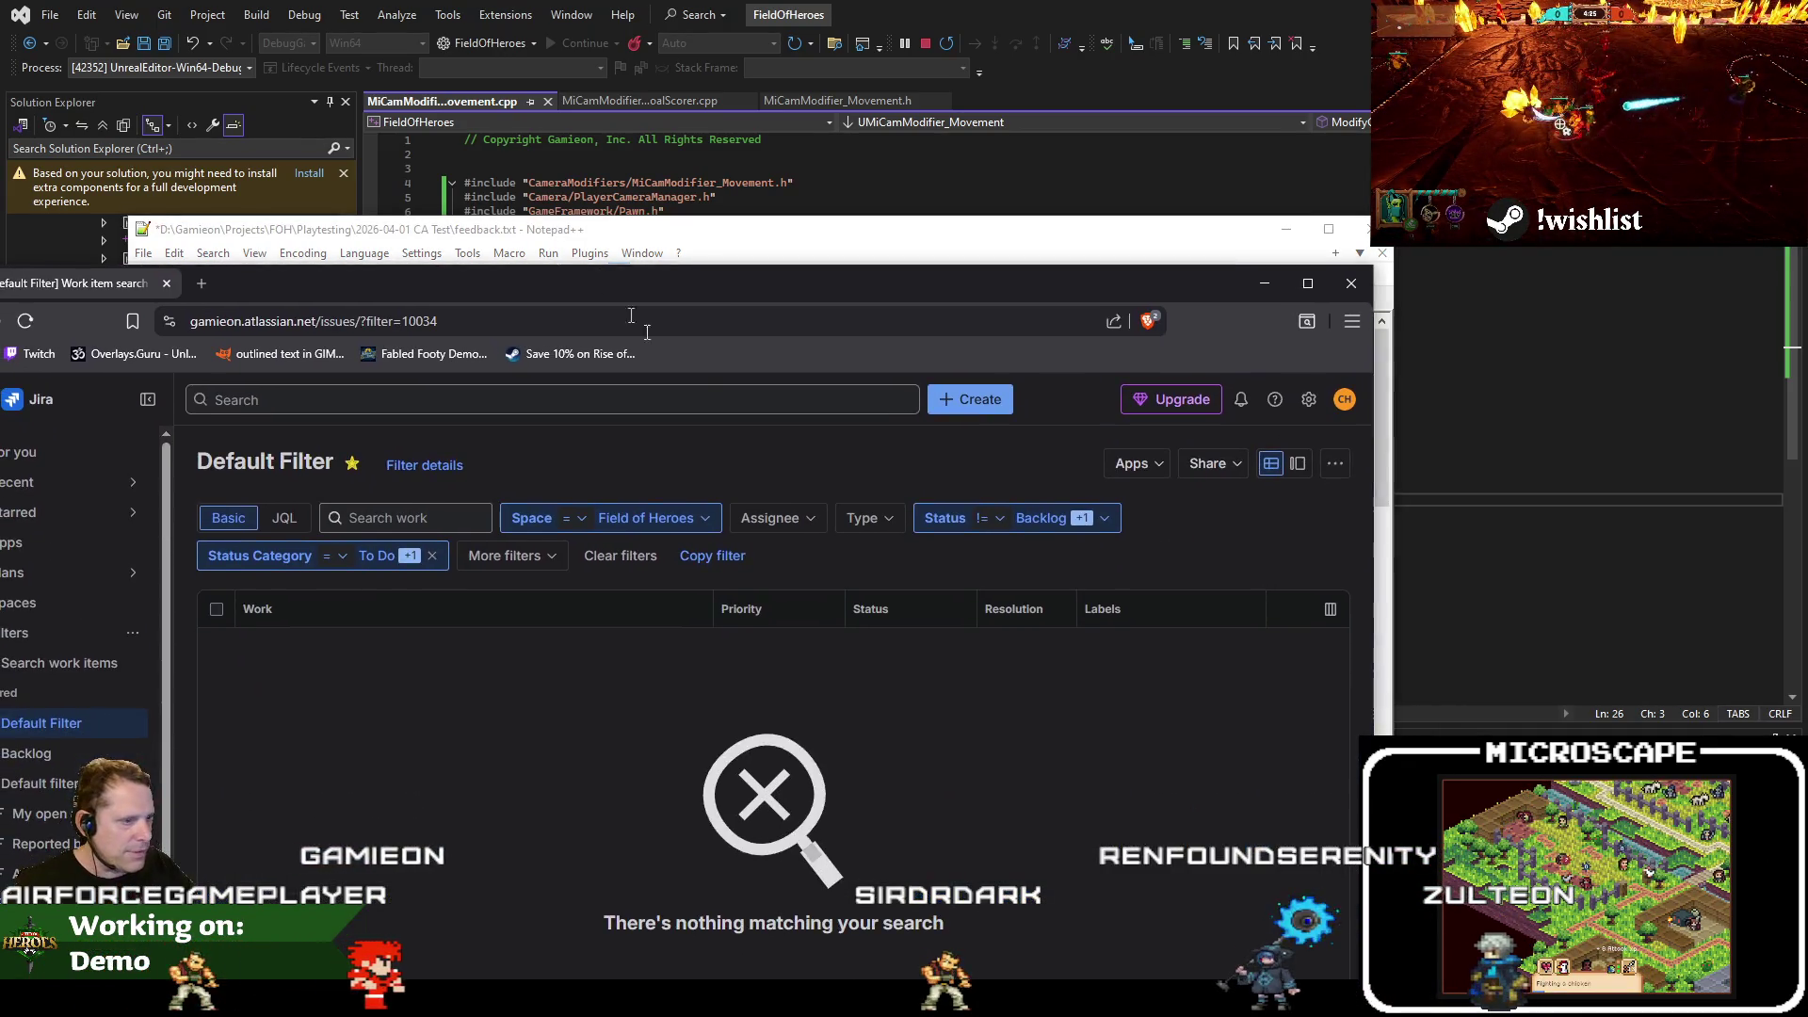
Write a bug summary: Prowler's beast-mode transform gets interrupted and cancelled just by getting hit
left_click(970, 399)
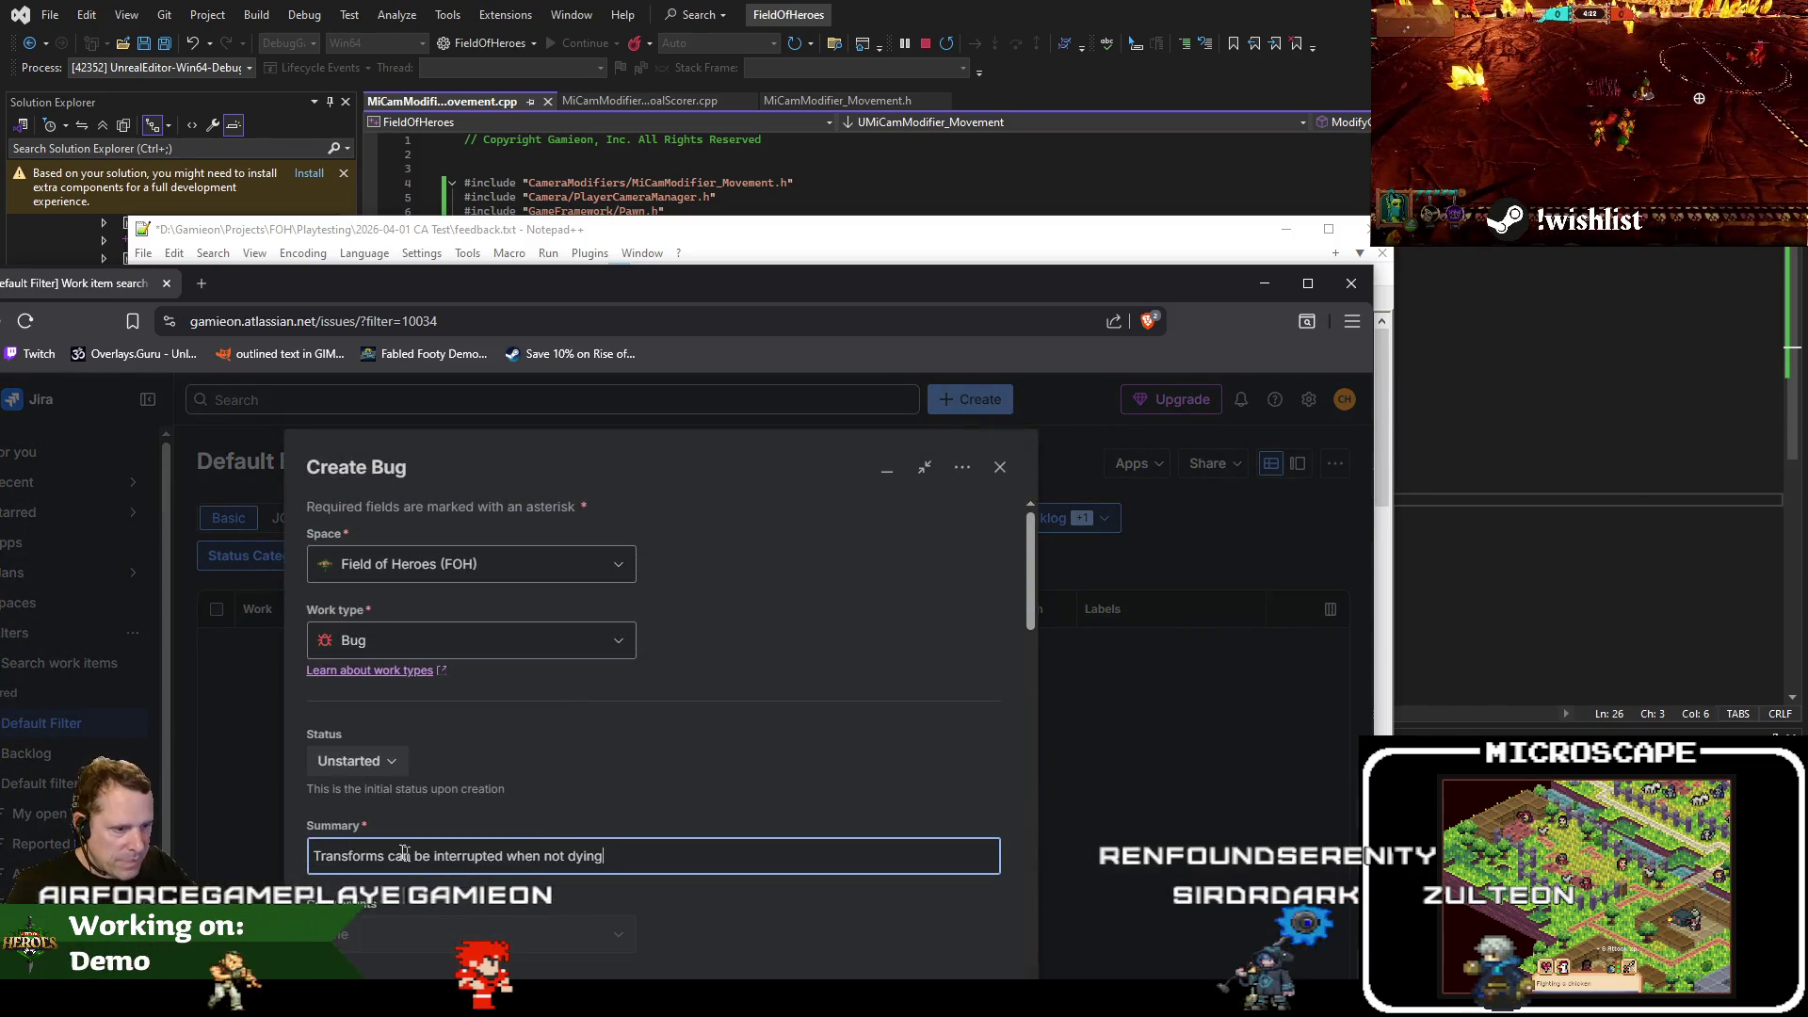
key("Home")
type("When Prowler ")
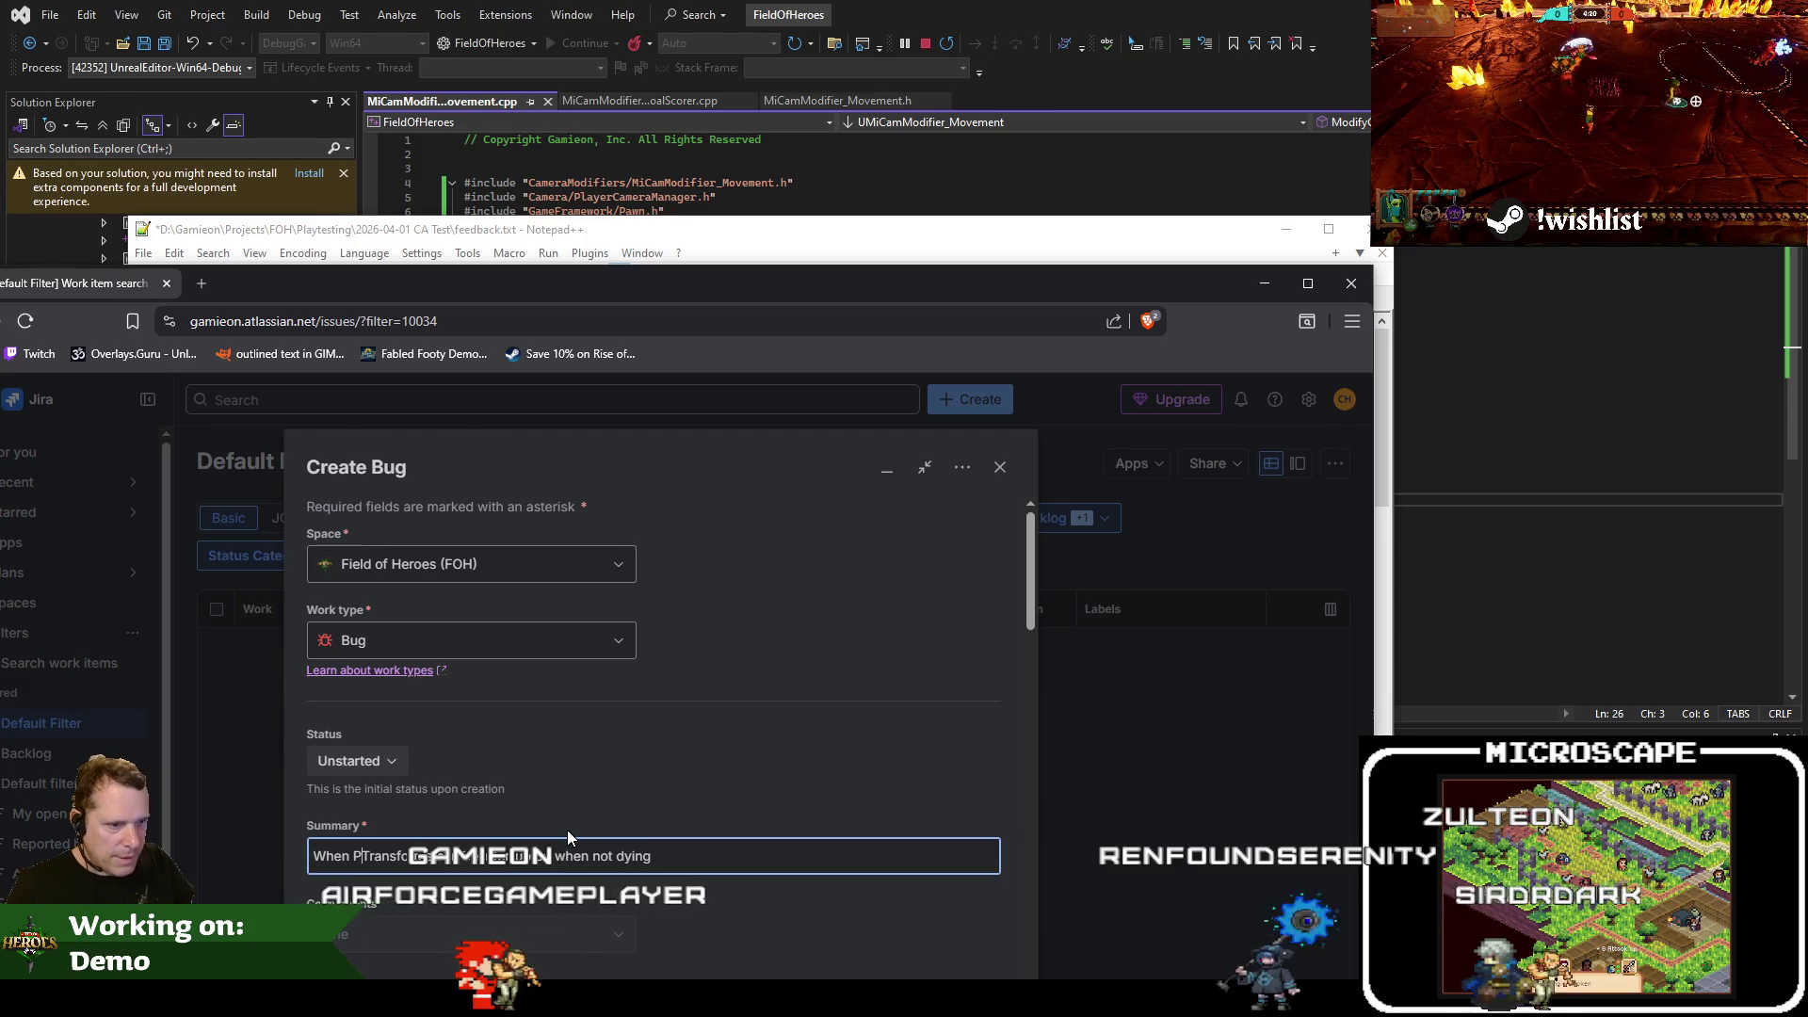
type("is transfor")
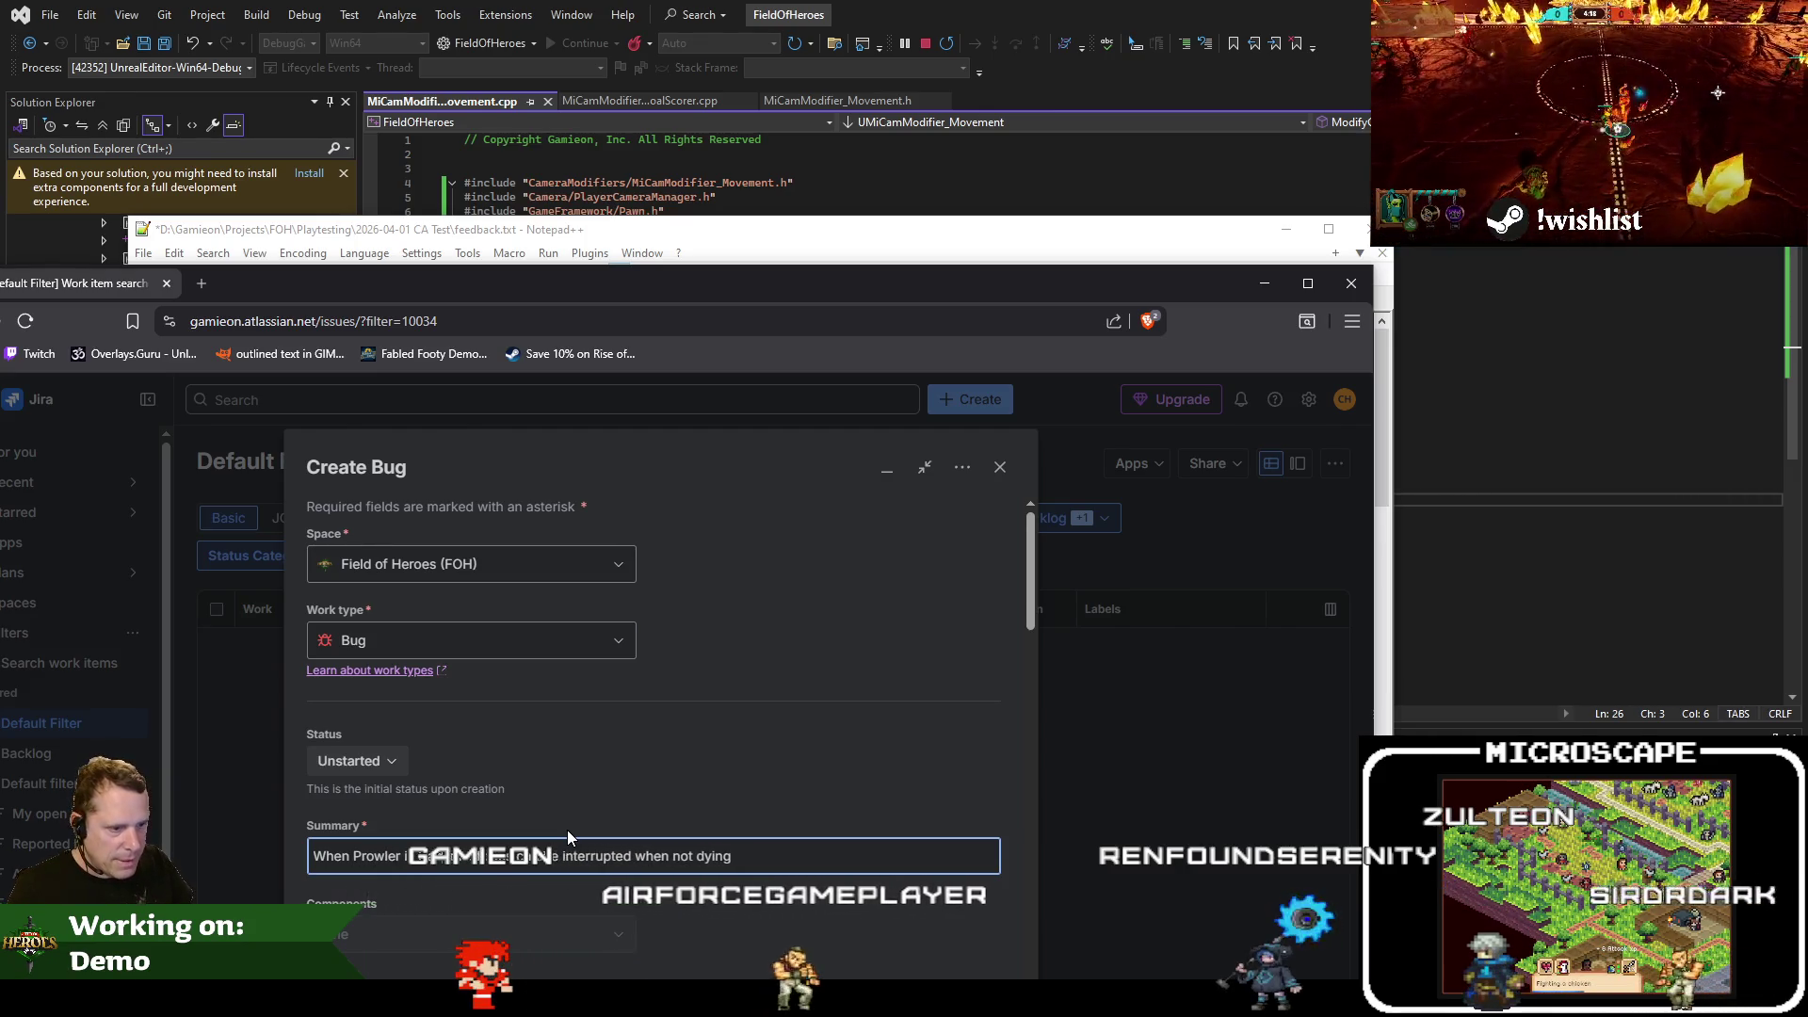
type("ming to beast mode")
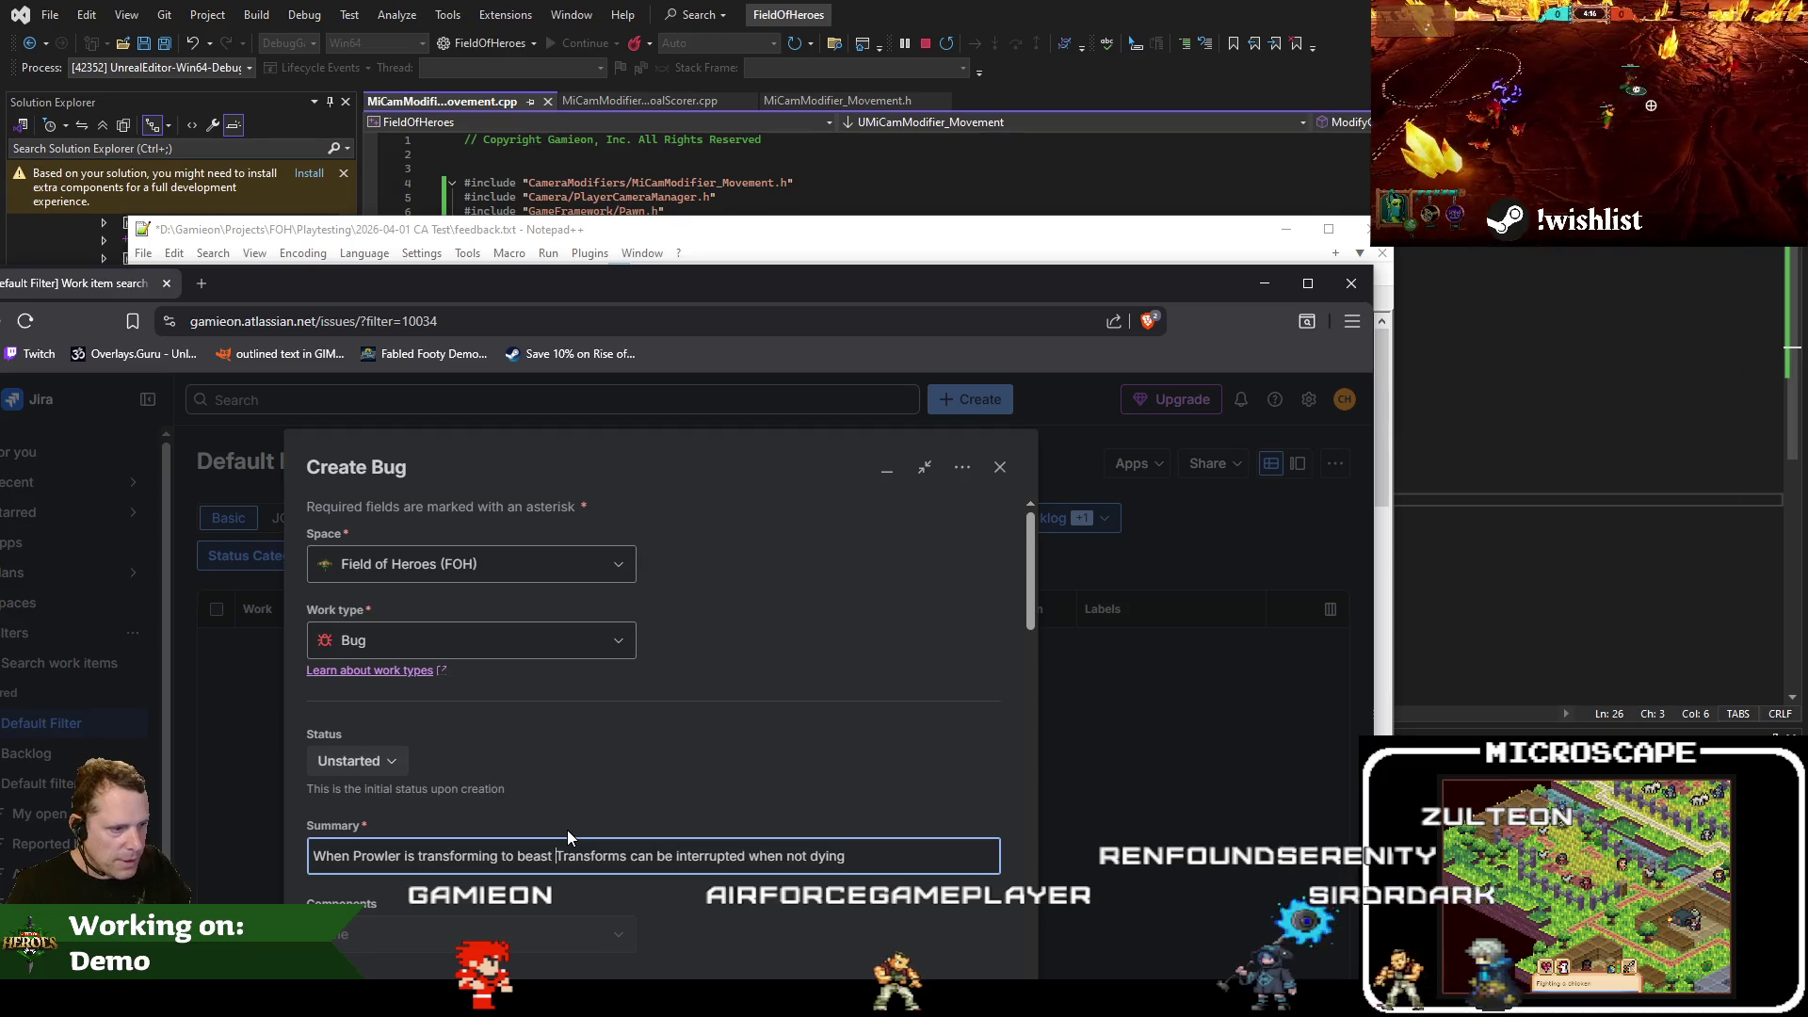
type(",")
key("ctrl+Delete")
type("he")
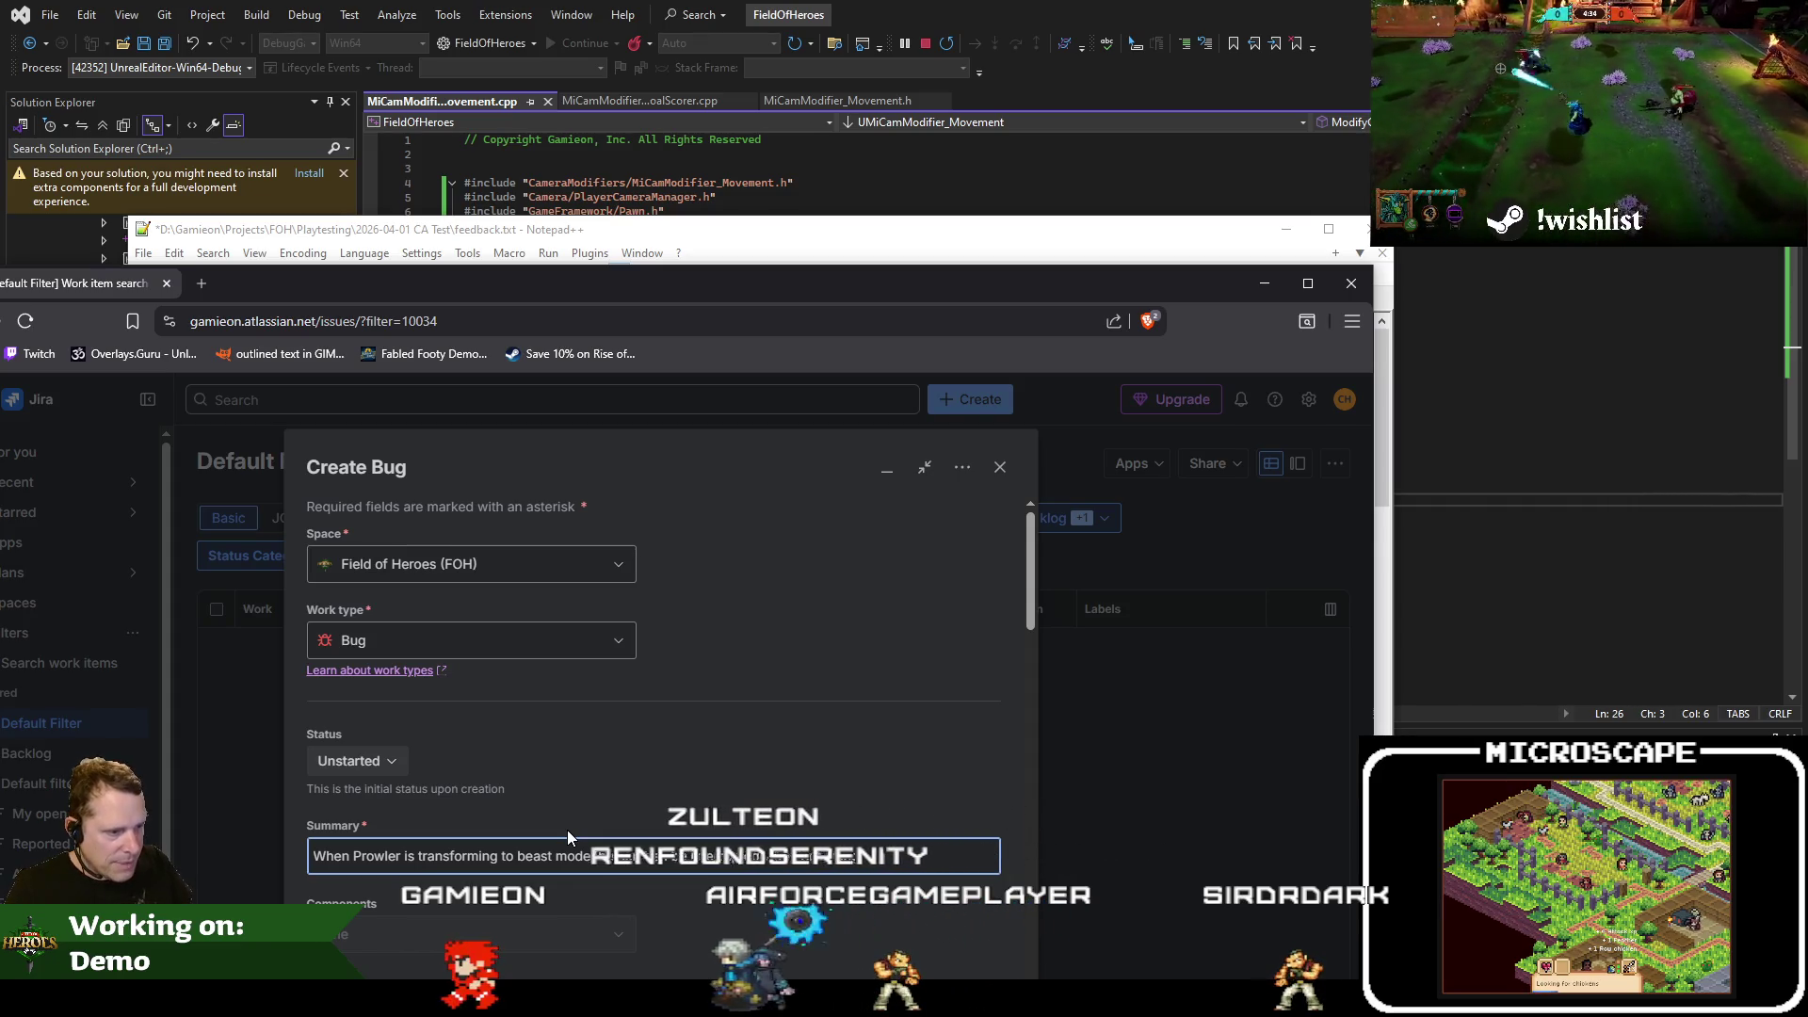
type(" when not dying")
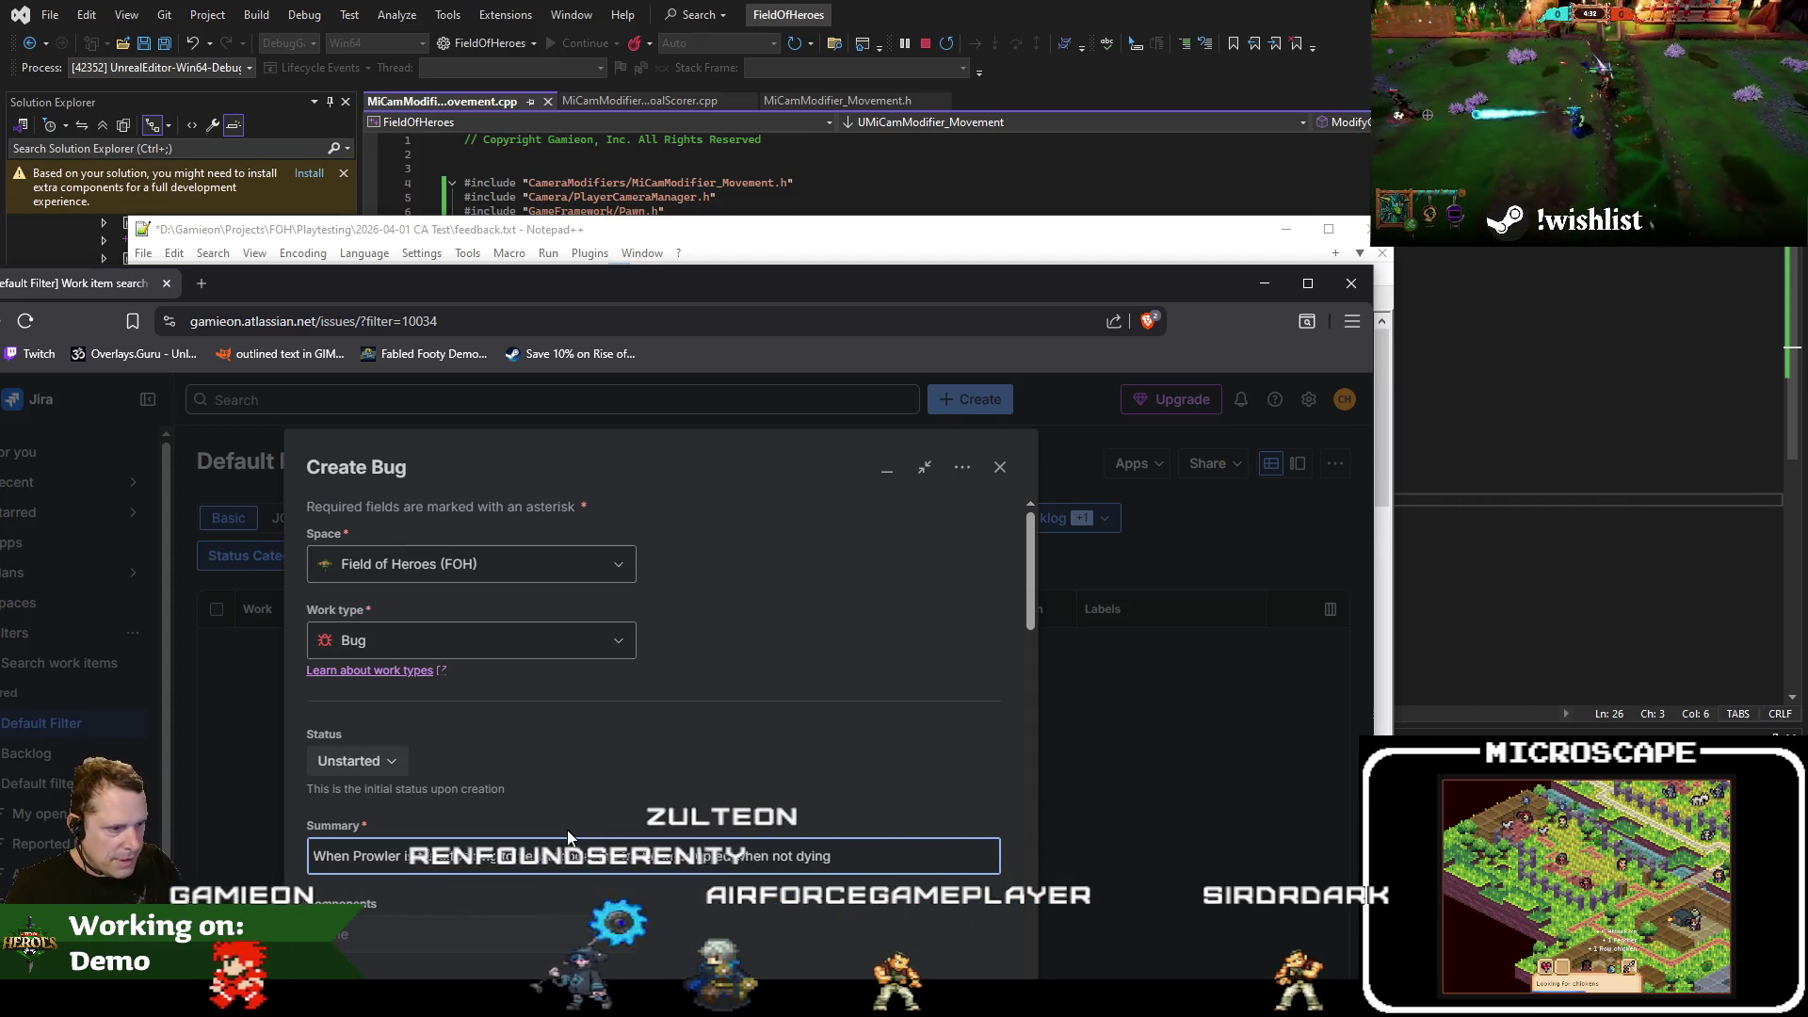
type(" or the pet ca")
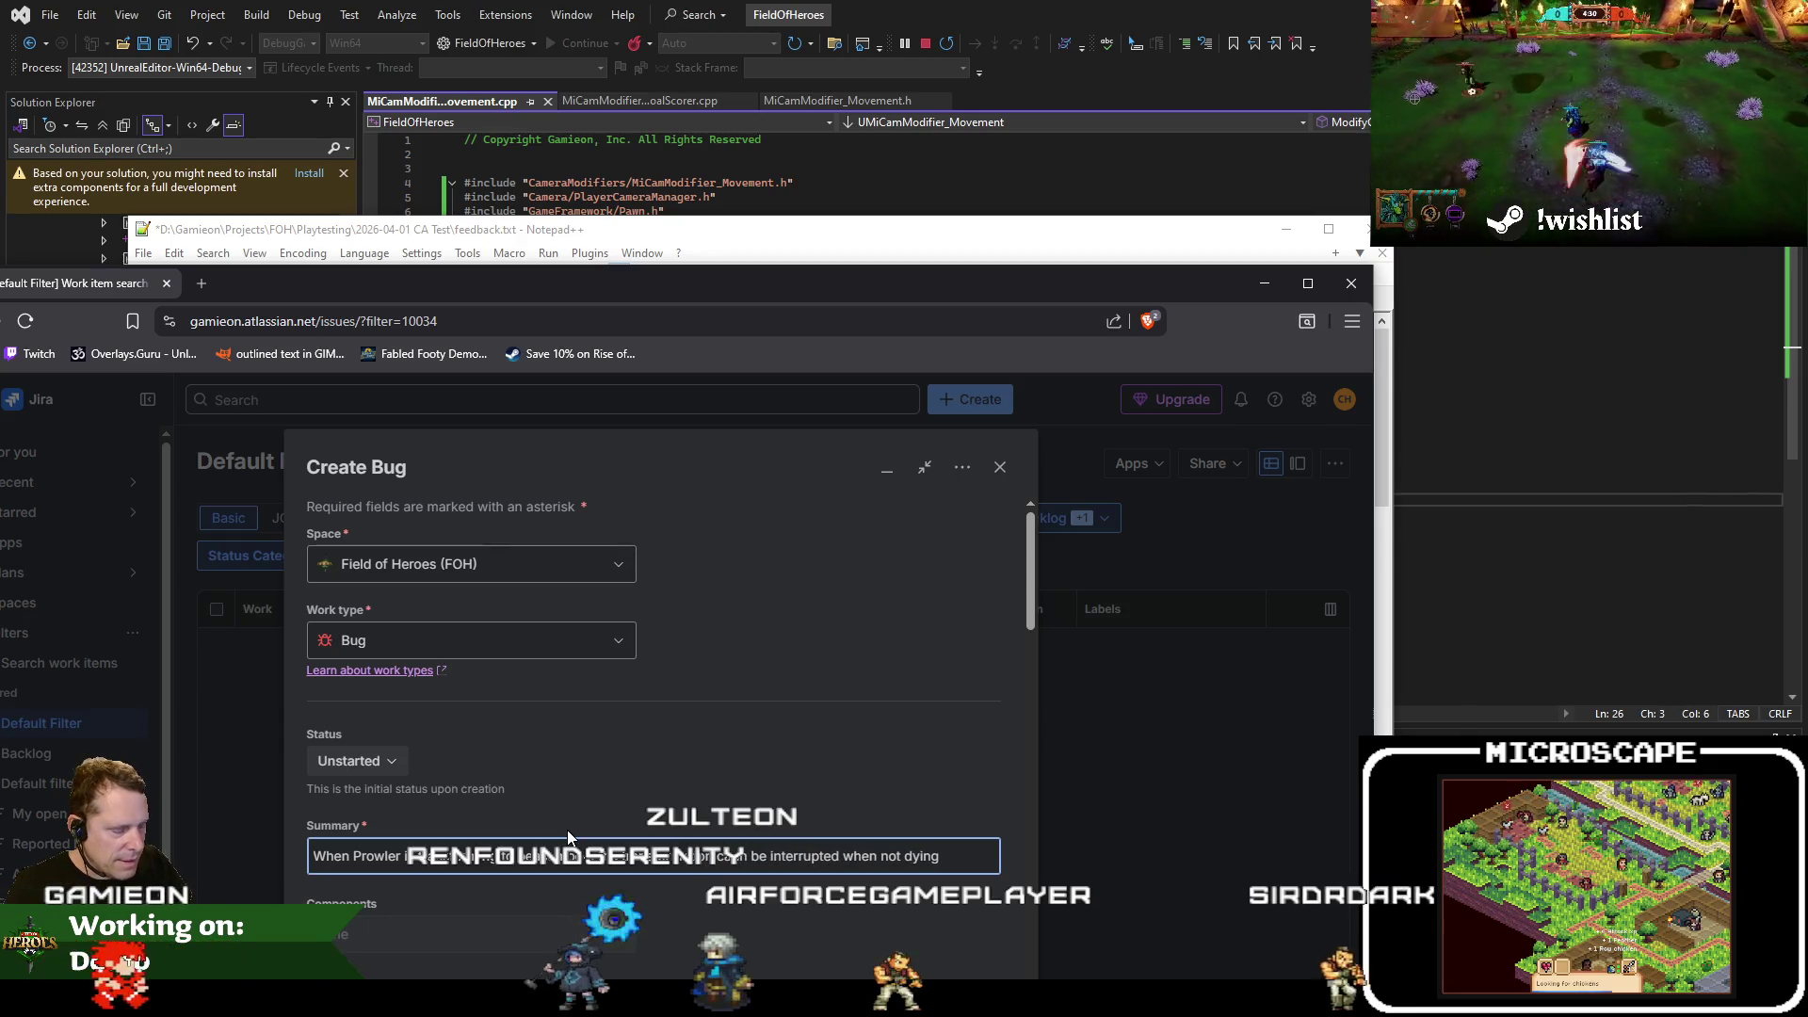
key("BackSpace")
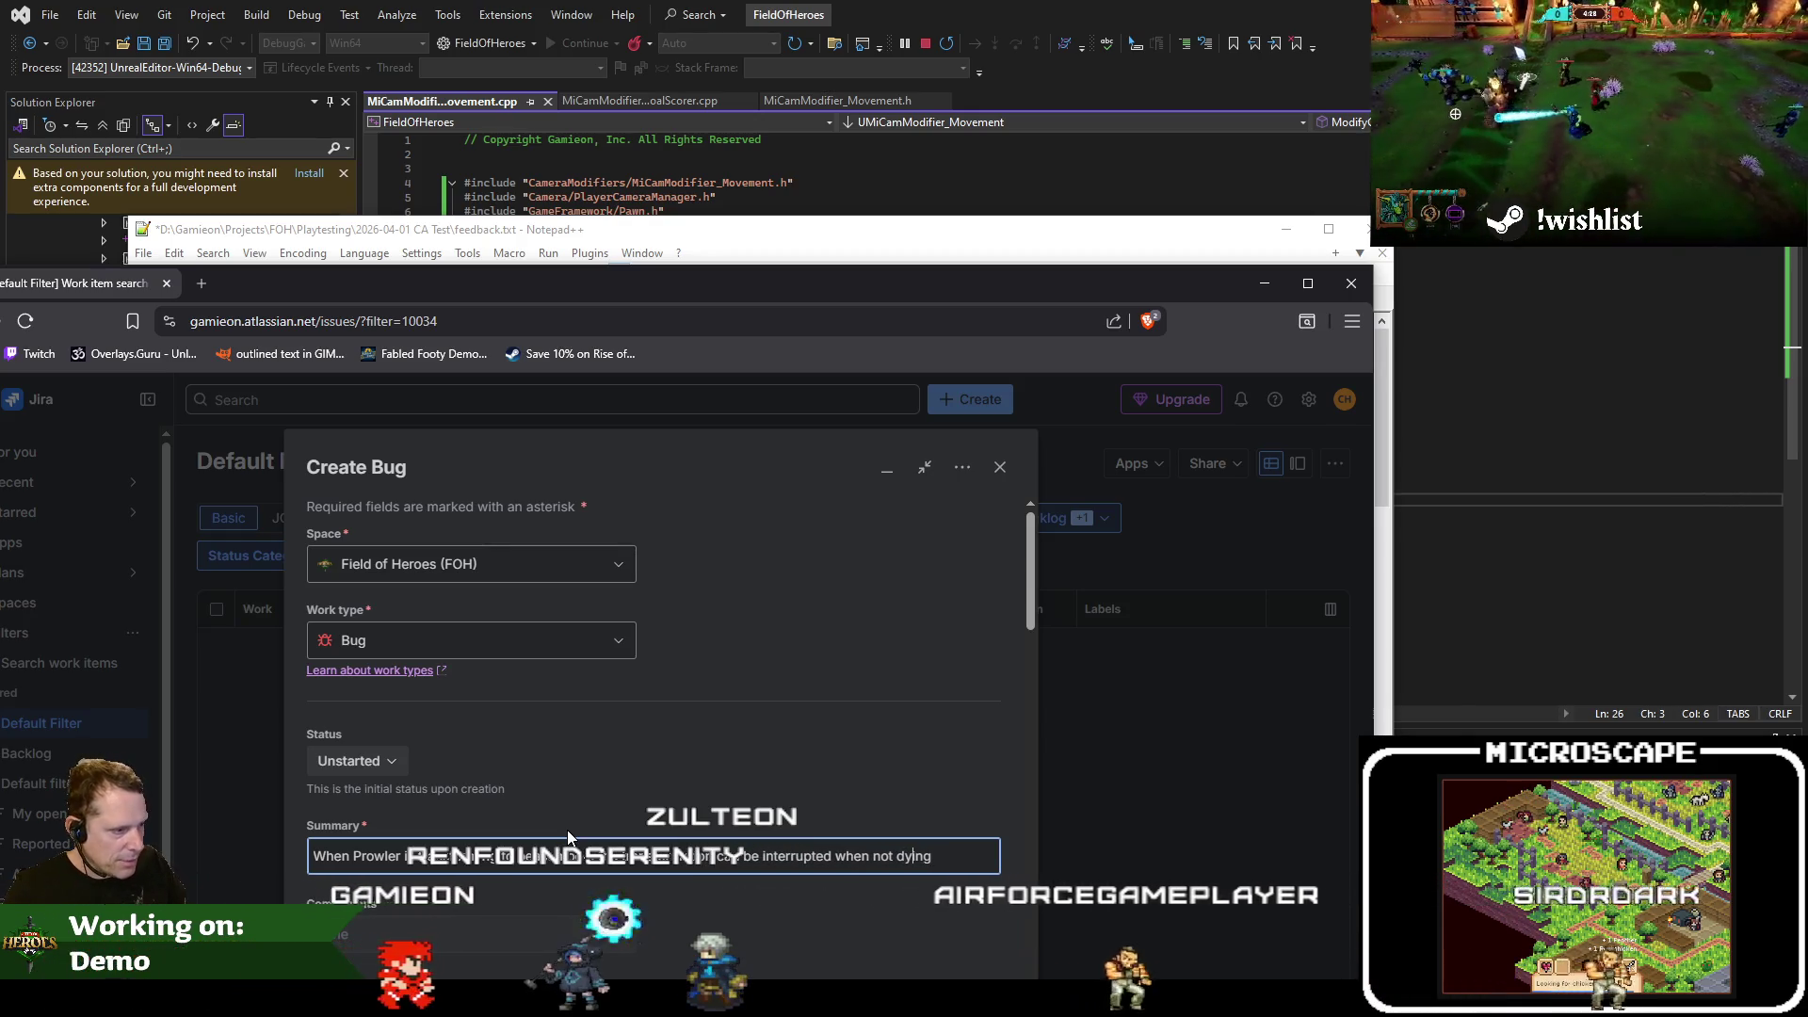
type("and cancel ")
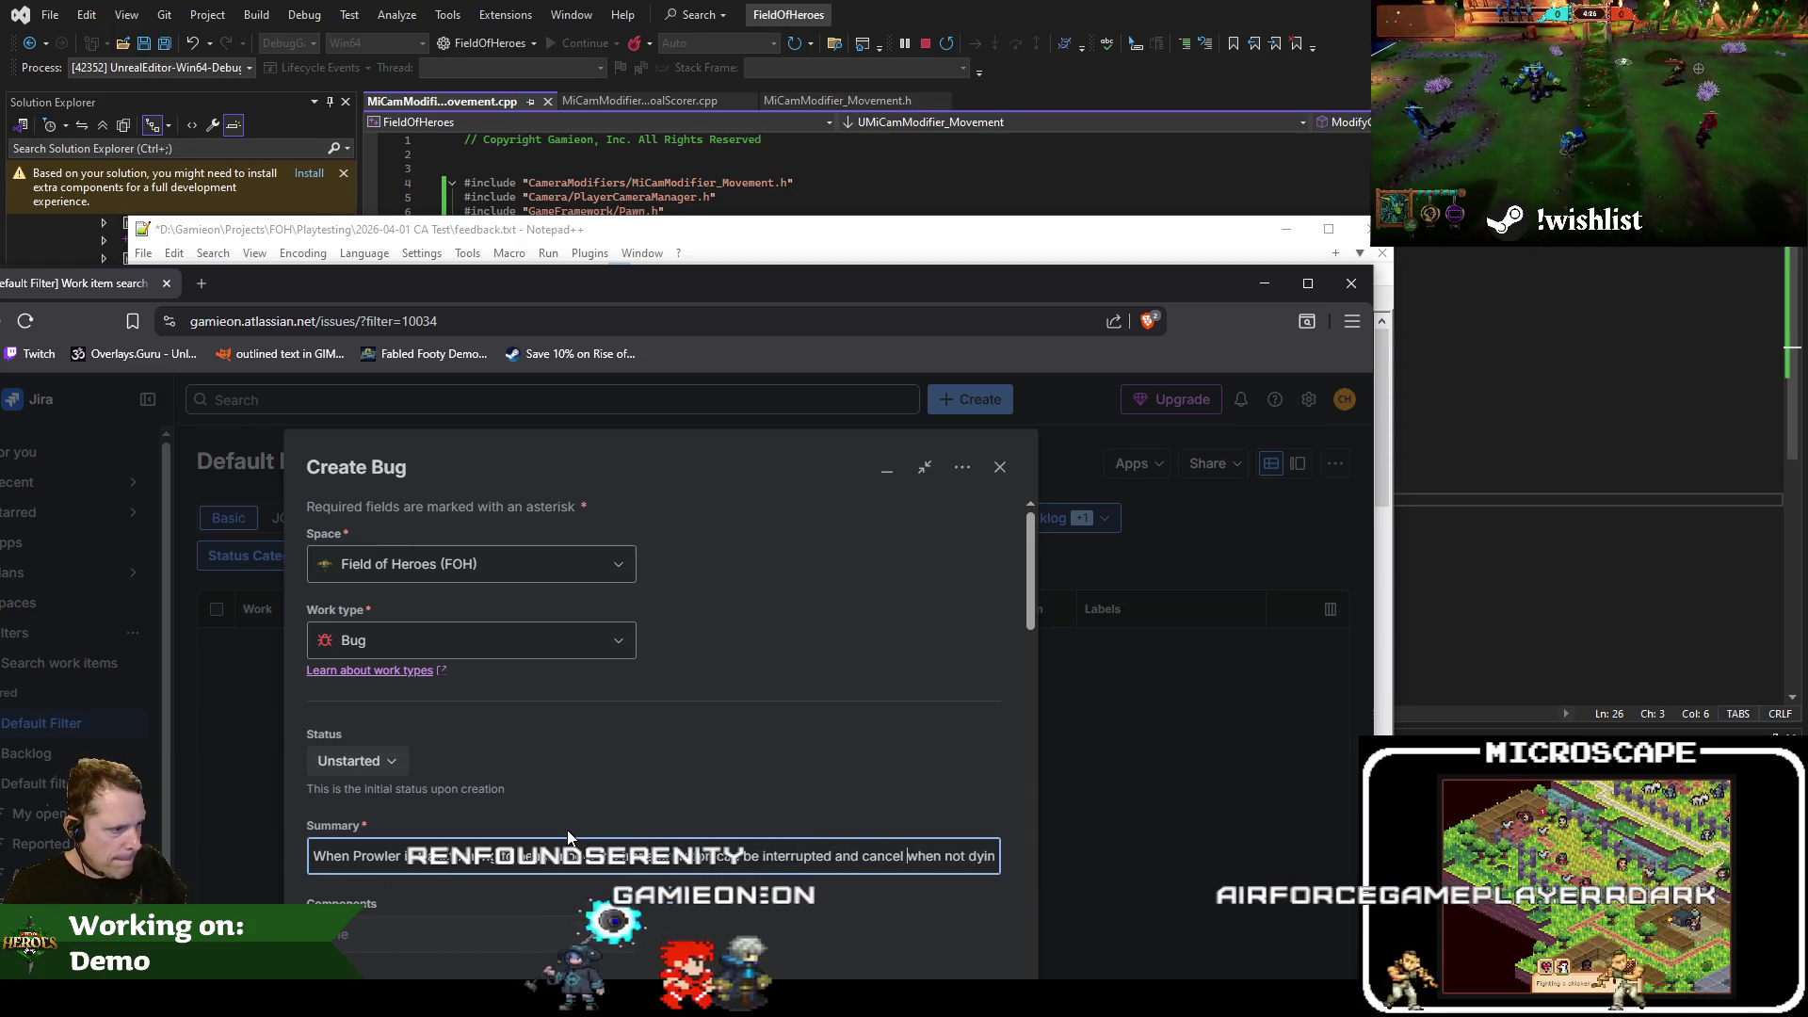
type("led")
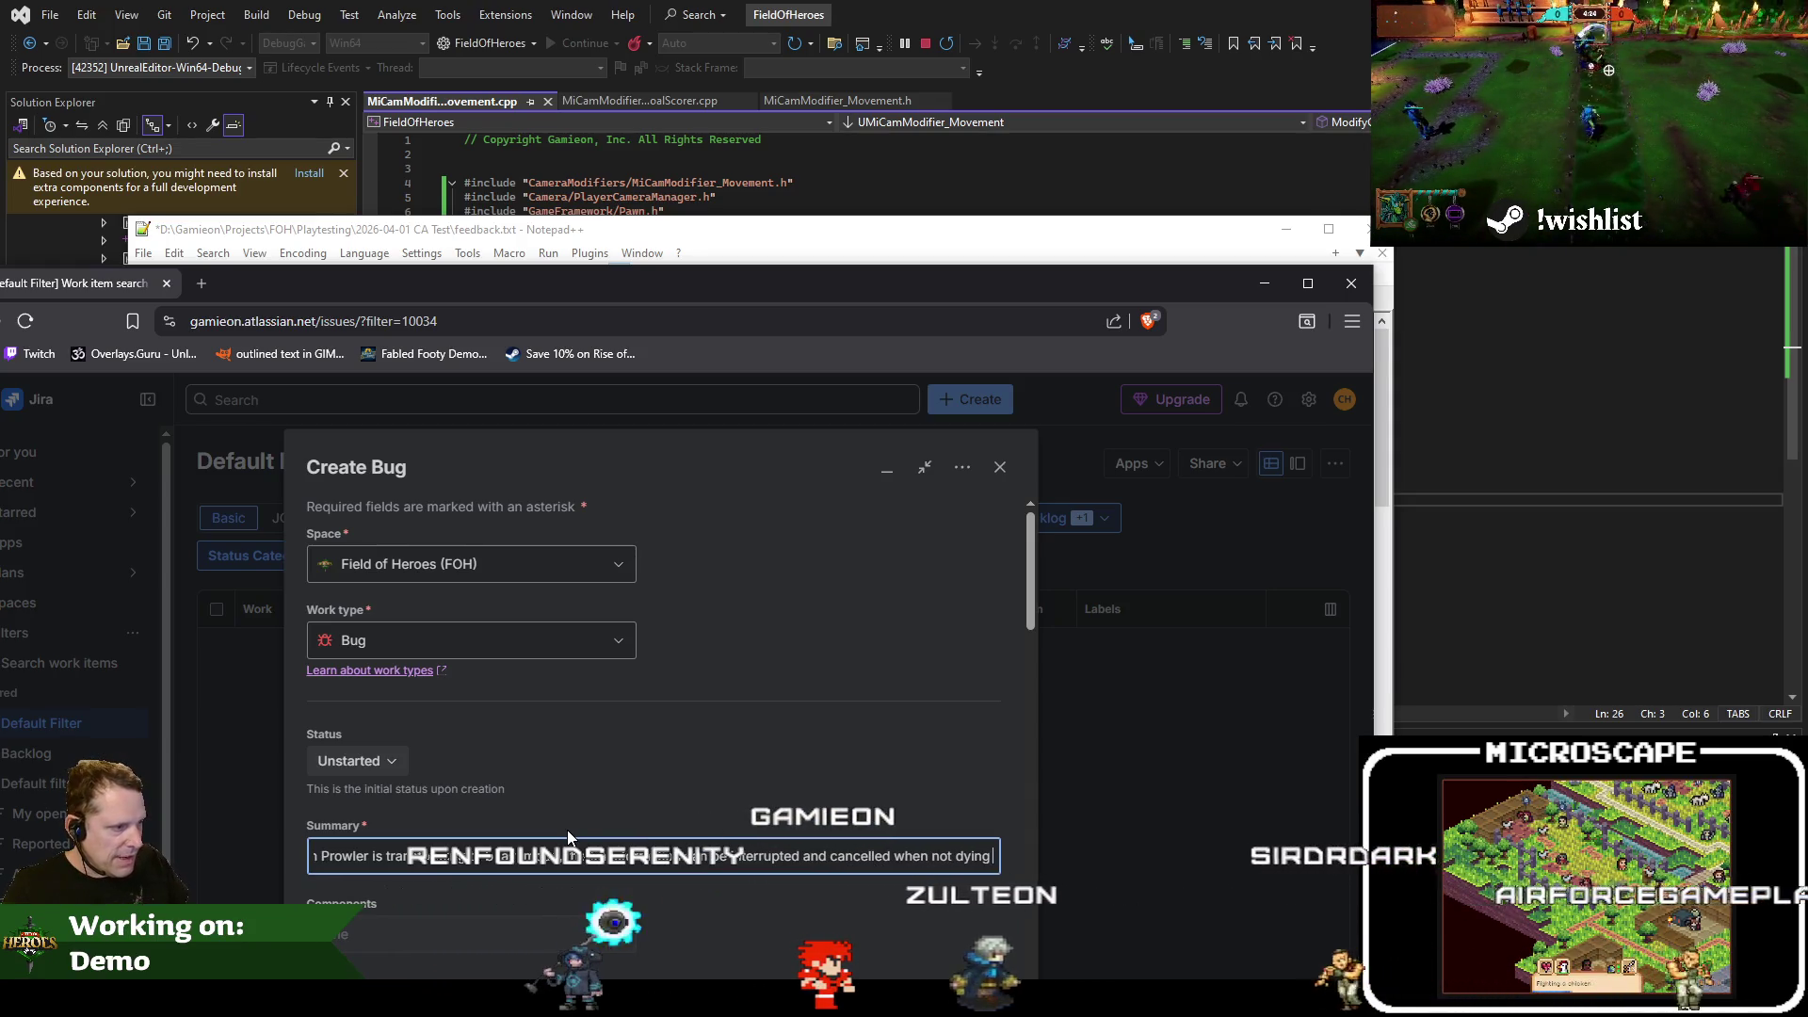
type(" just by getting hit")
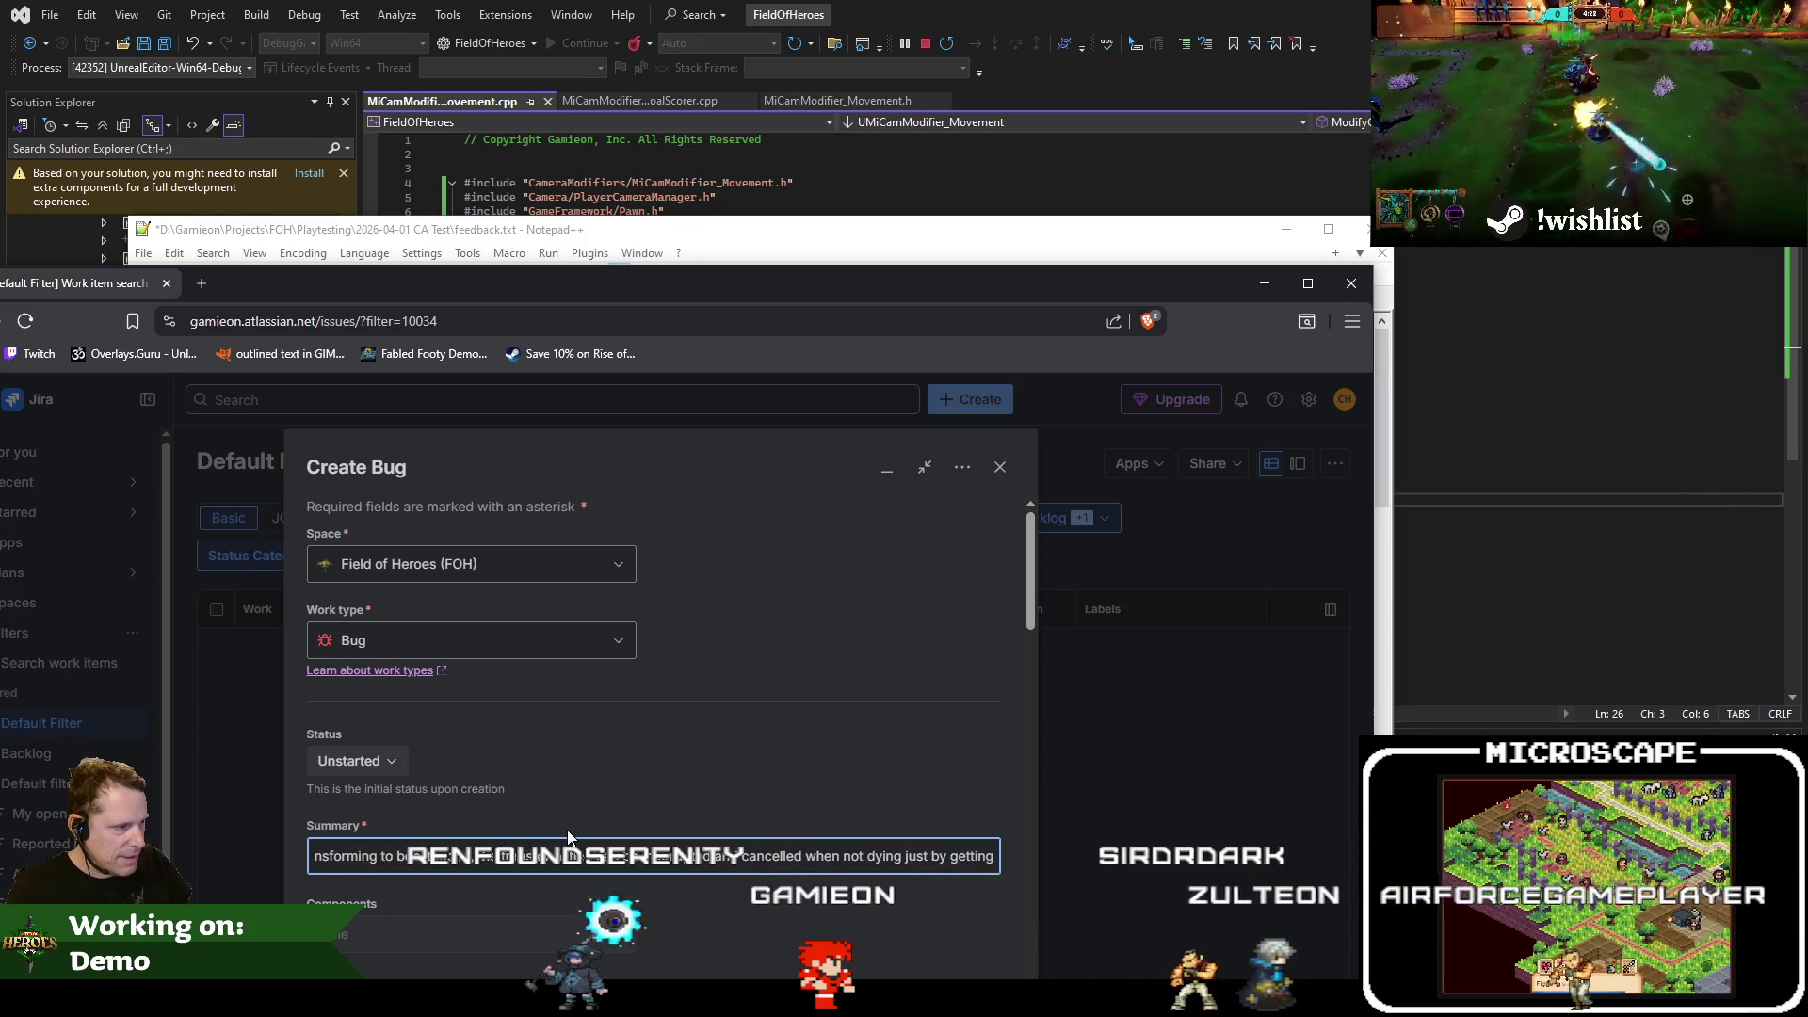
Return to the feedback notes at the More feedback line
key("alt+Tab")
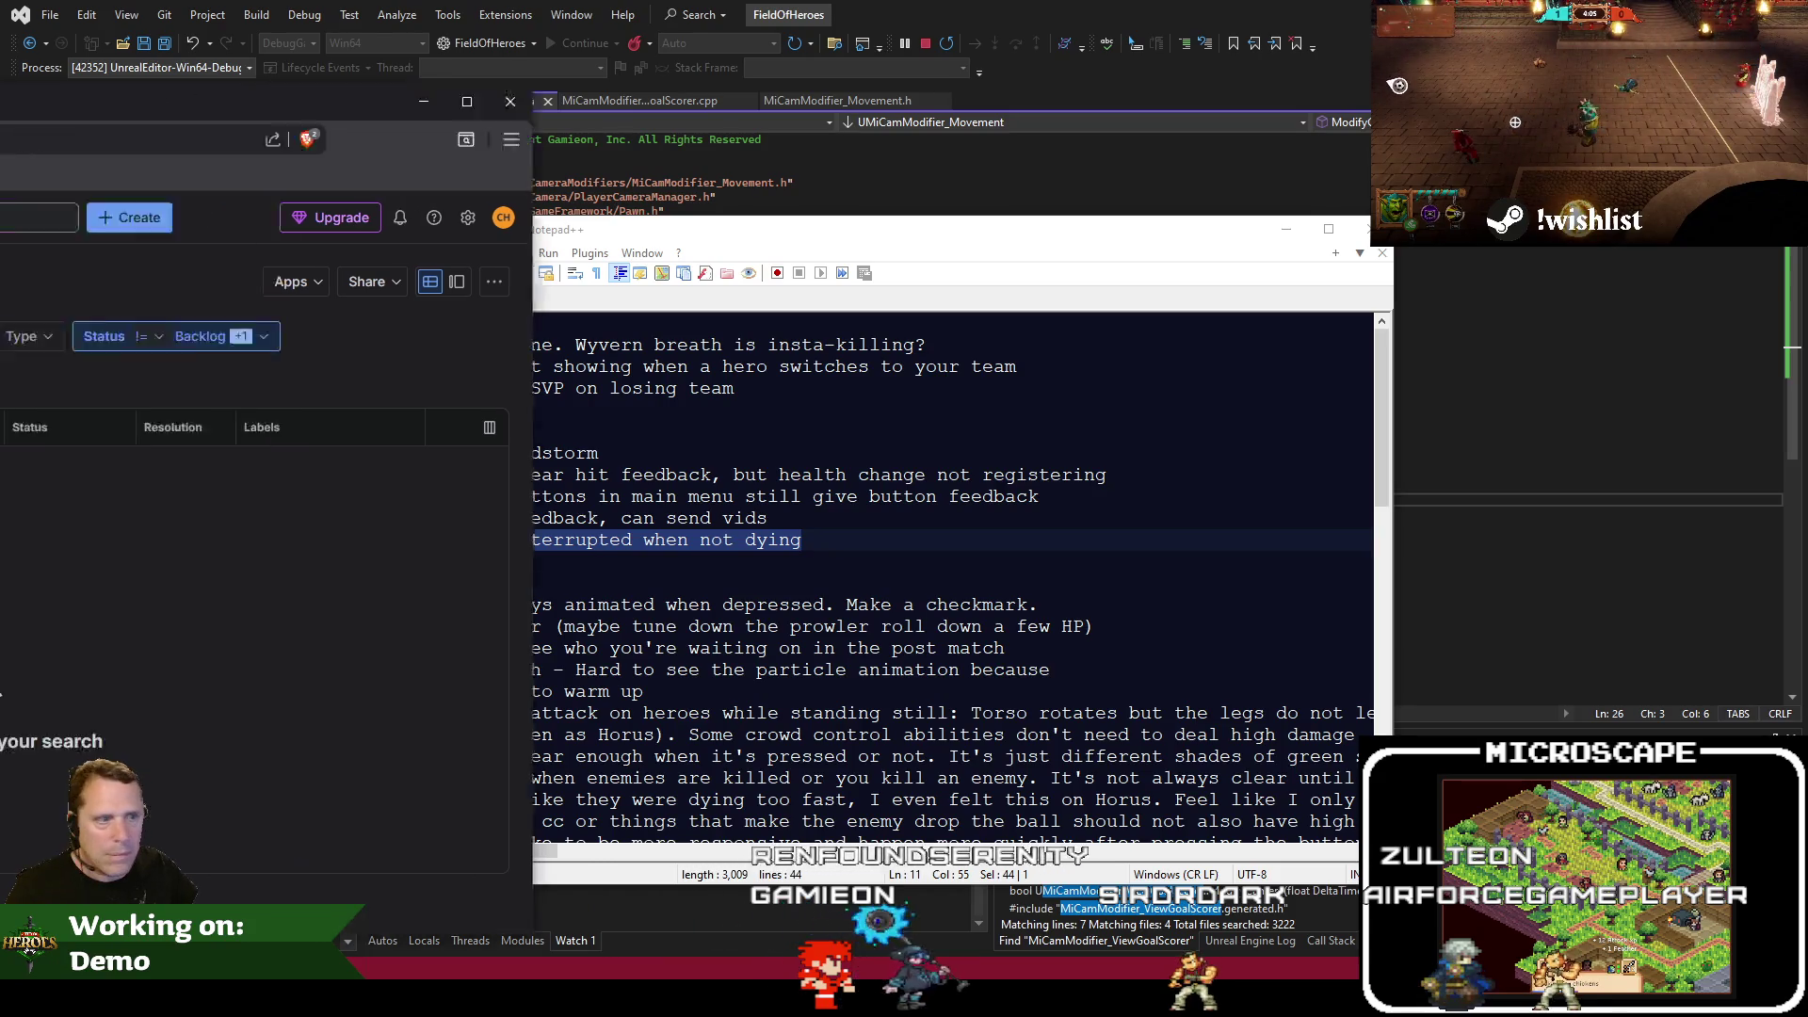
key("alt+Tab")
key("alt+Tab")
left_click(685, 581)
scroll(685, 581, "down", 2)
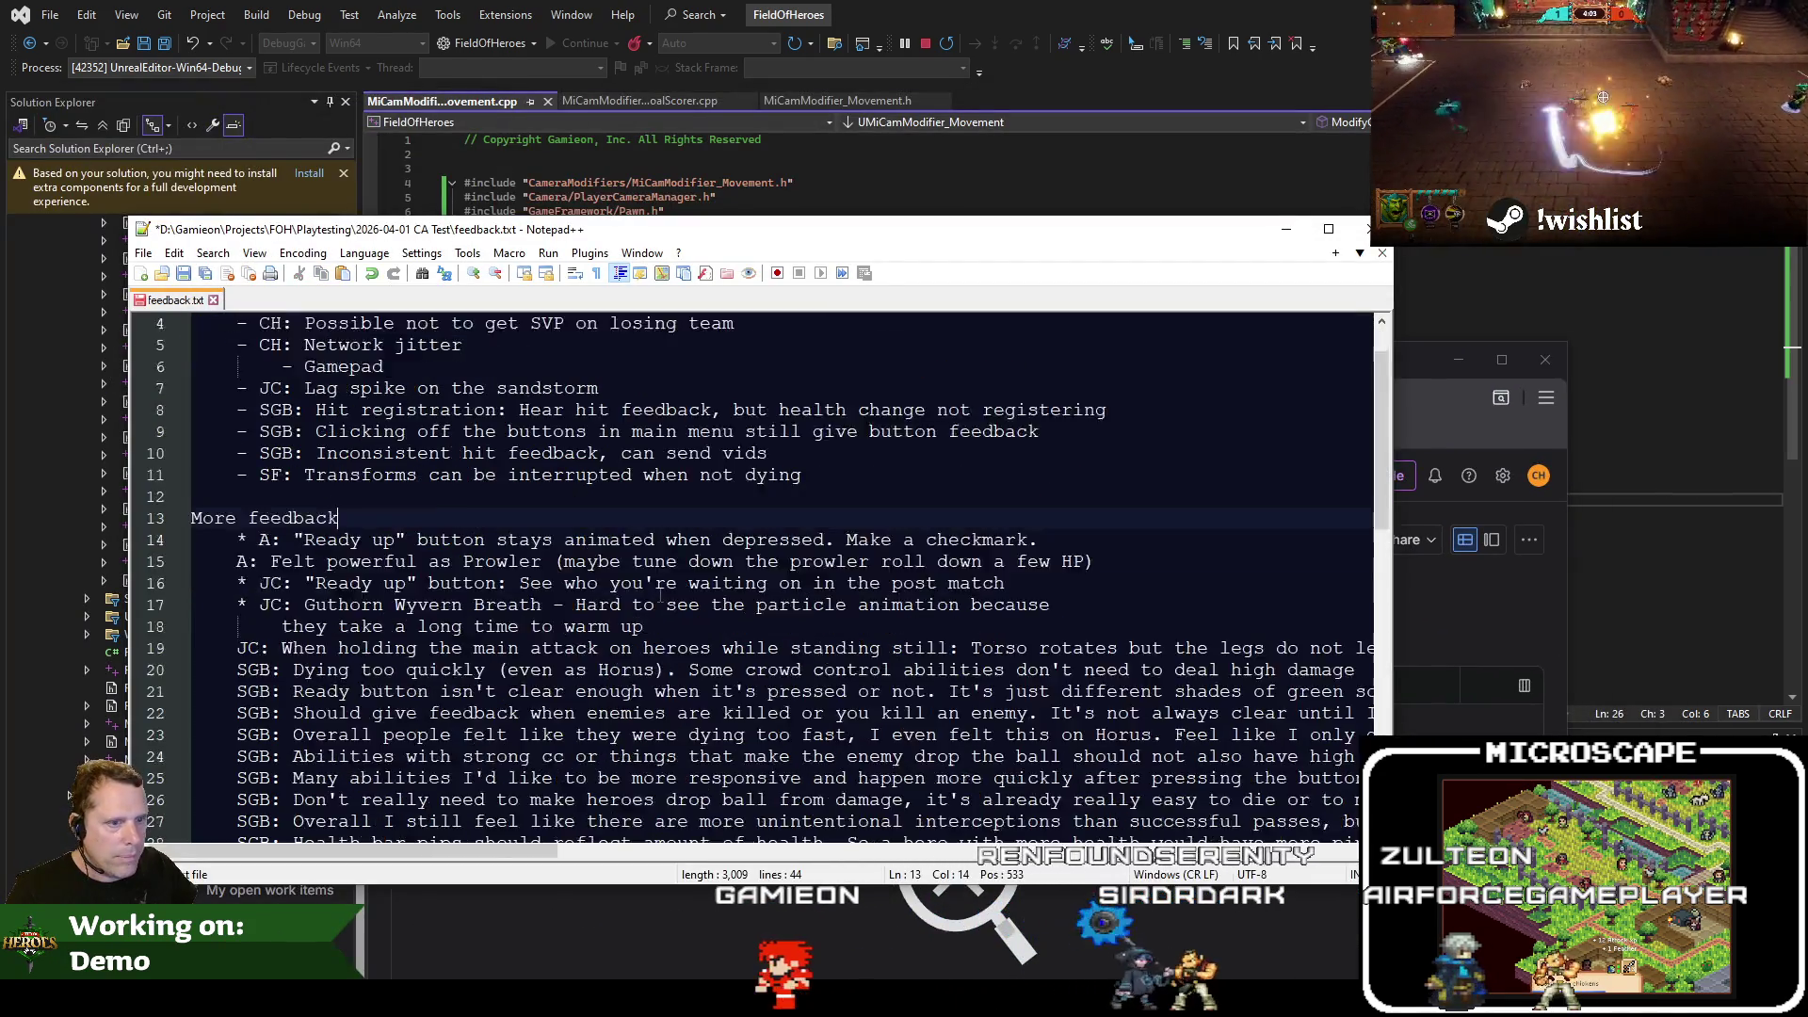
Play the L_DangerRoom_Empty level and walk the character left to watch the camera follow
left_click(1008, 111)
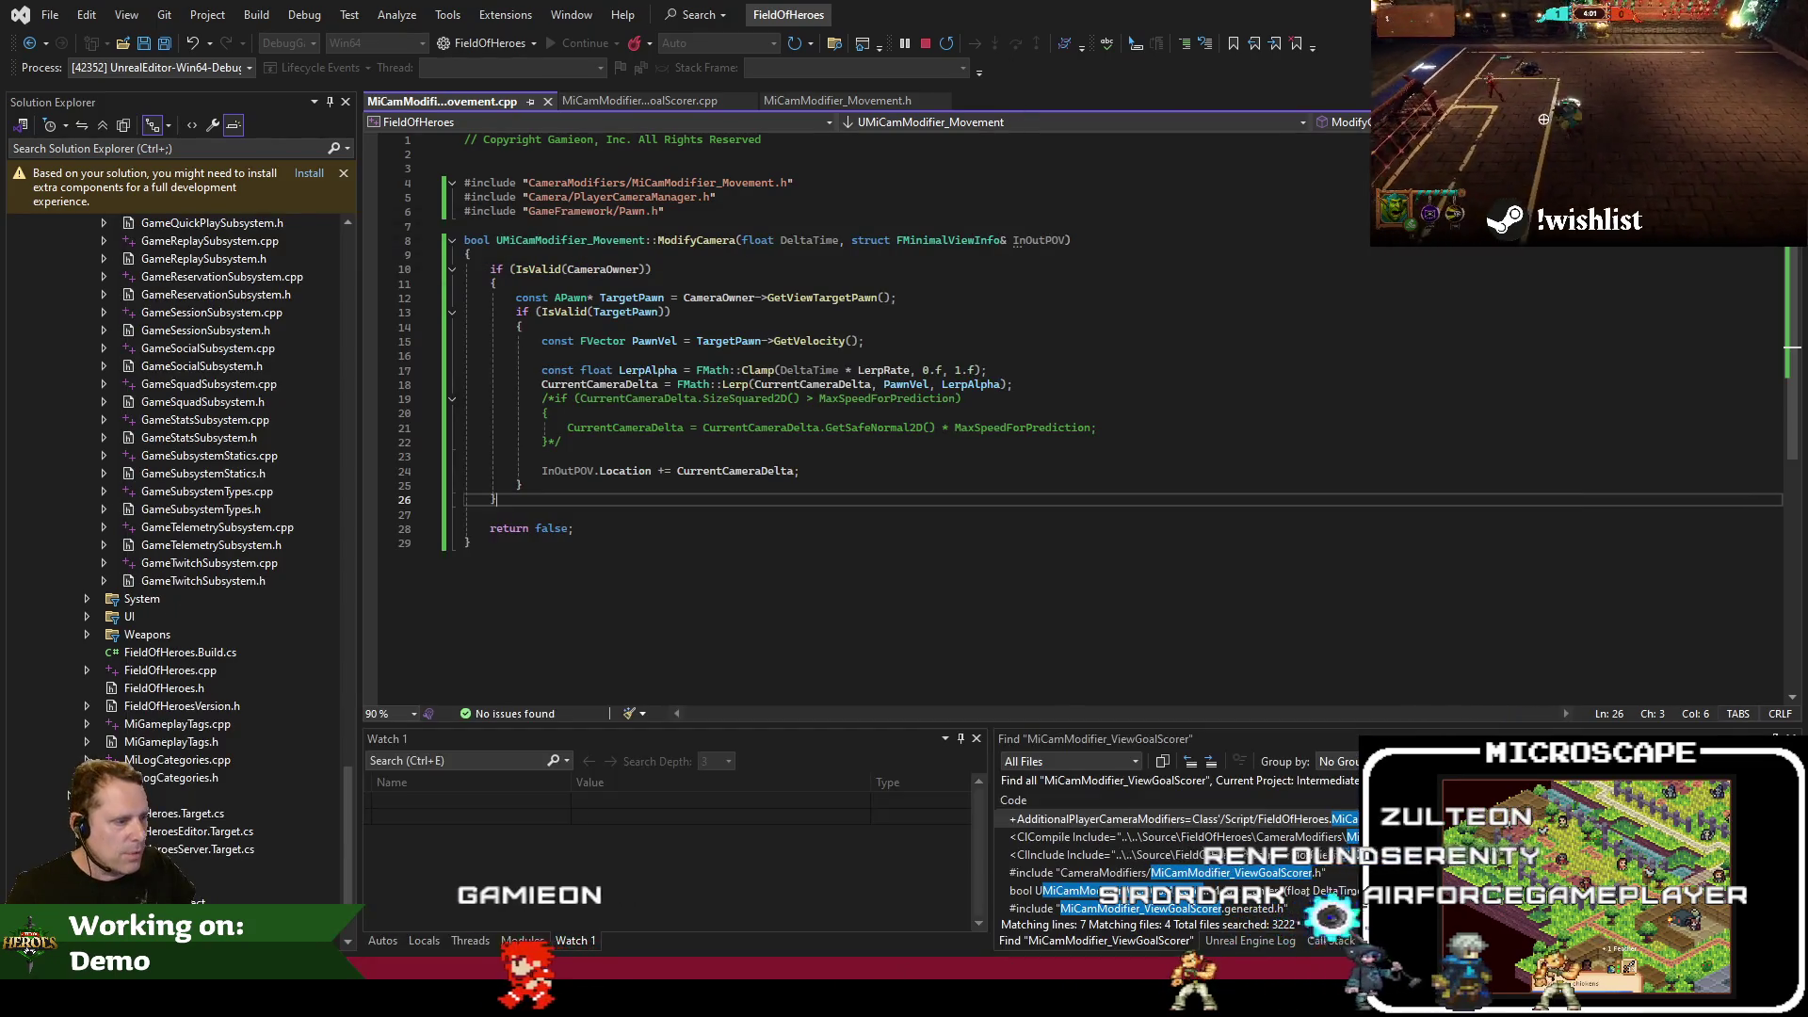
key("alt+Tab")
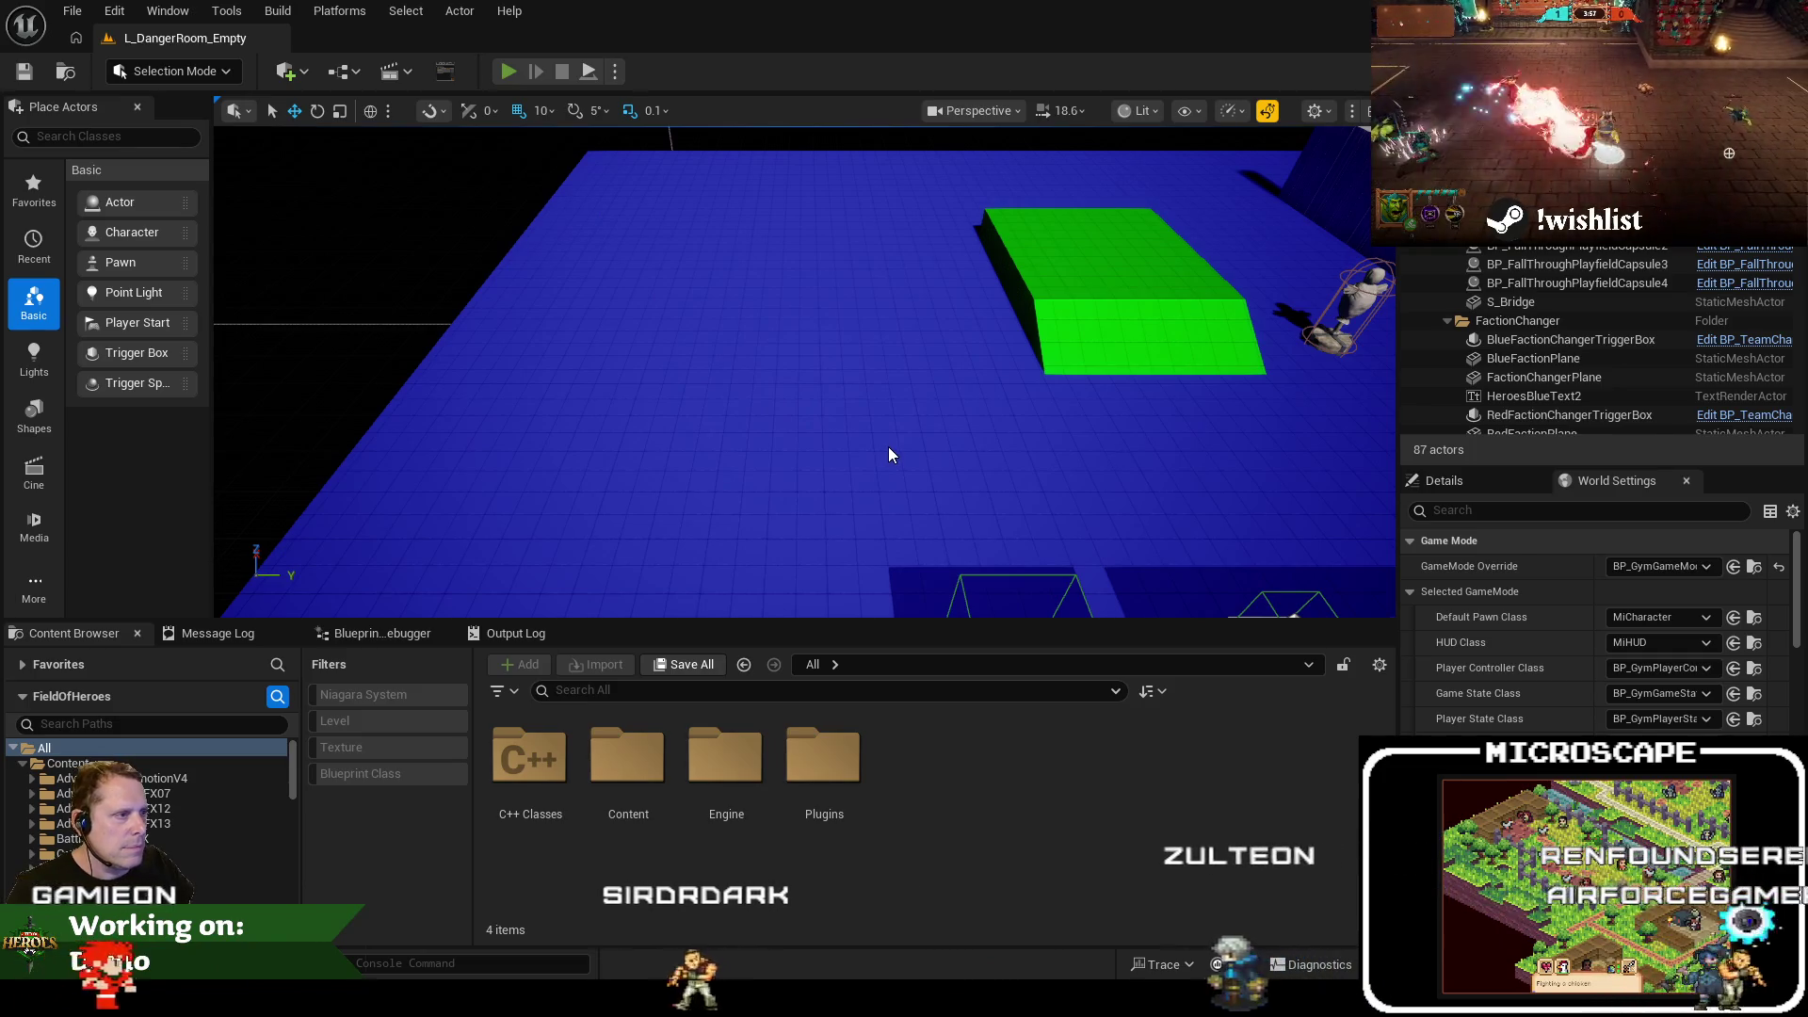
key("alt+p")
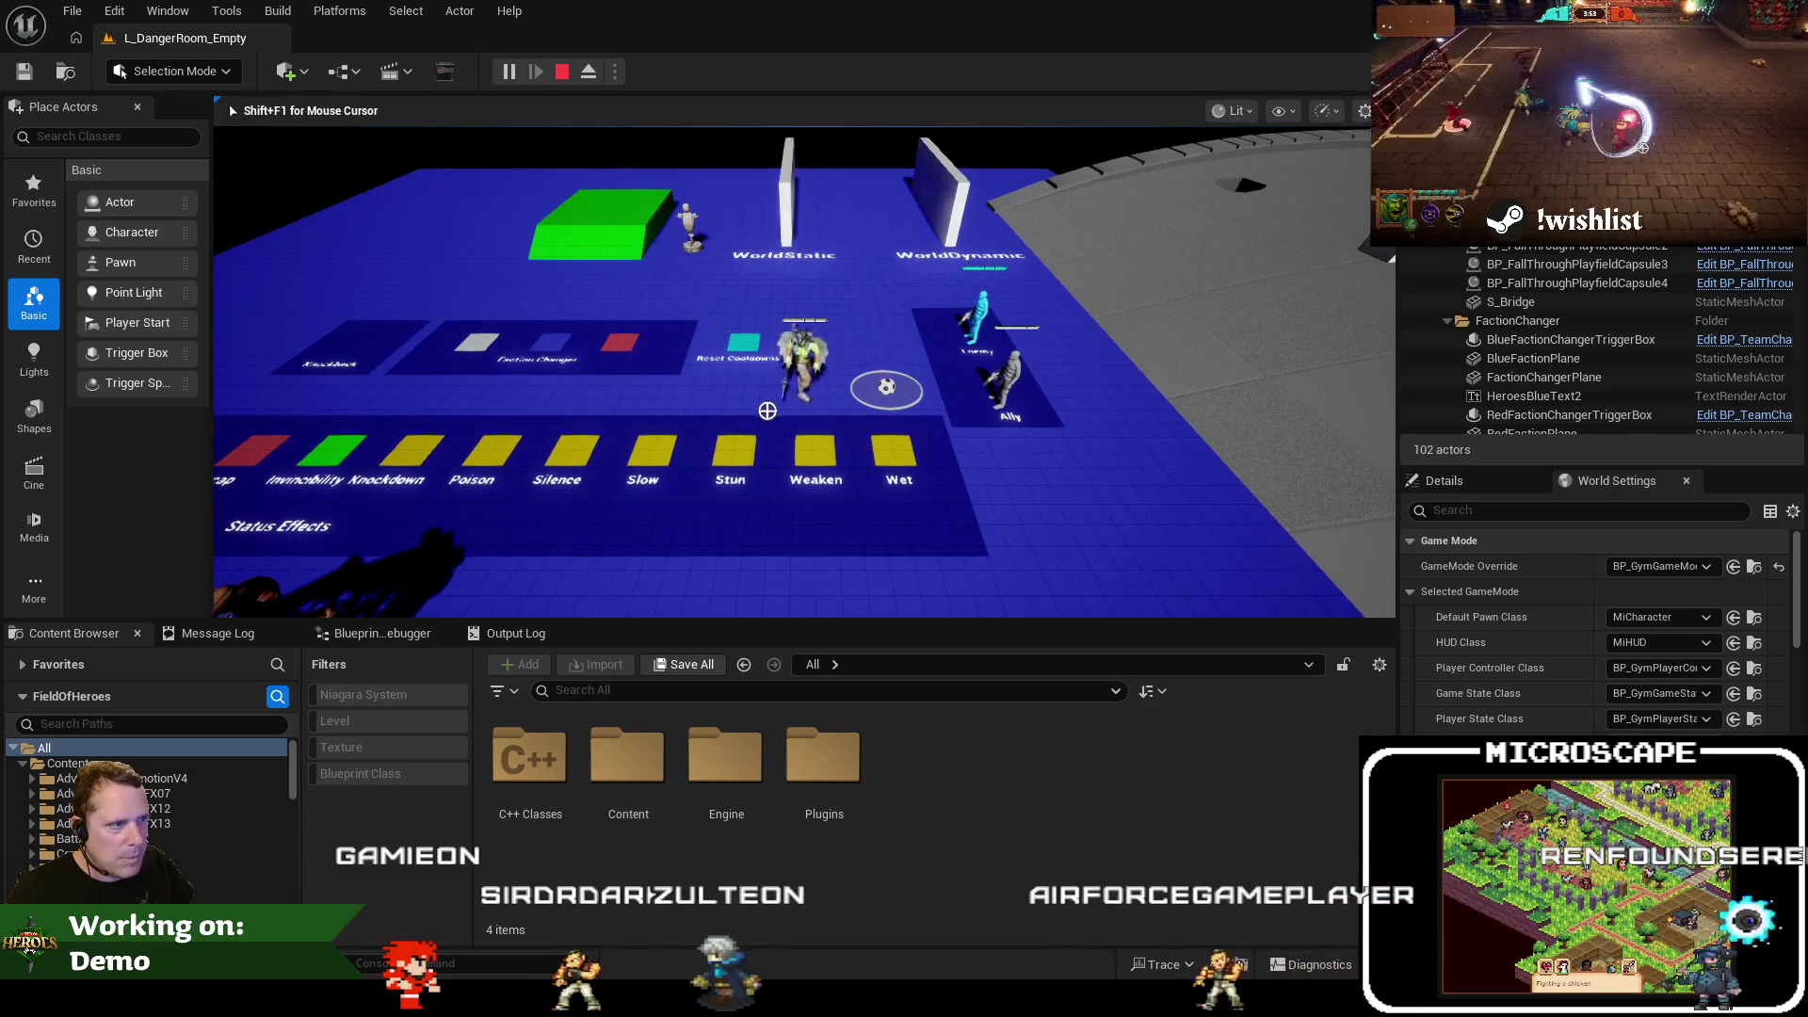
key("a")
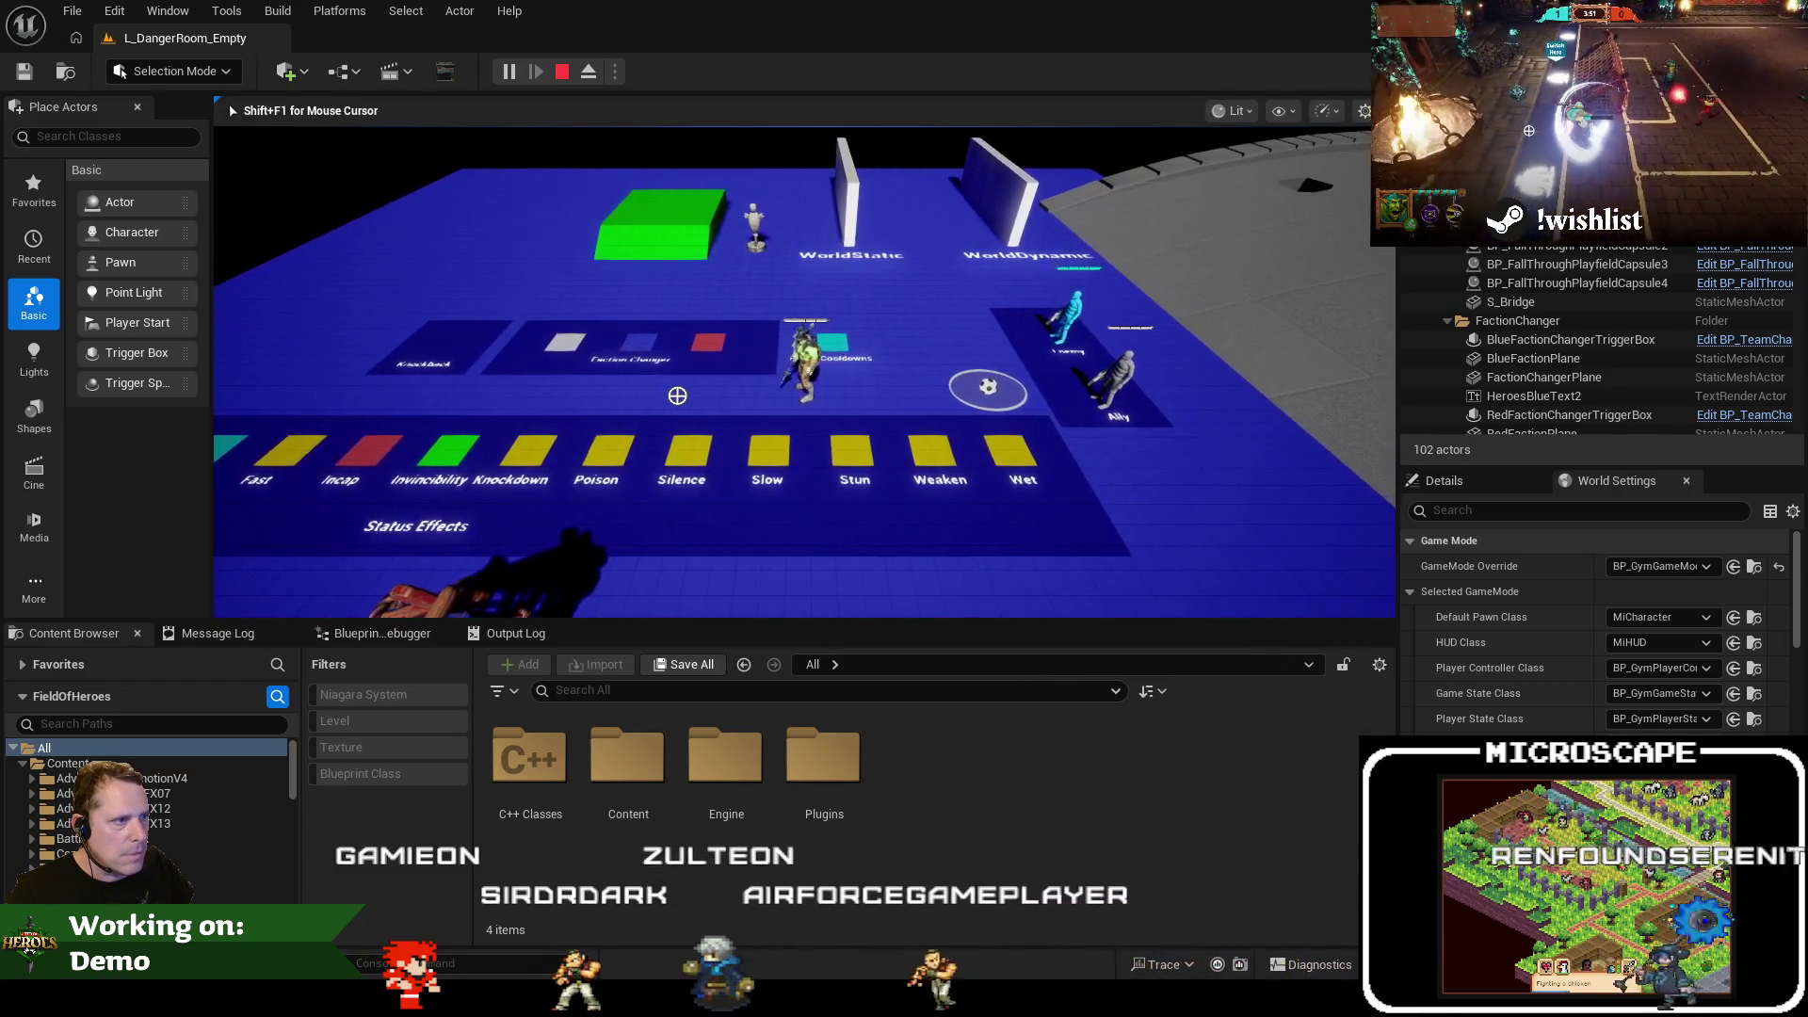
key("a")
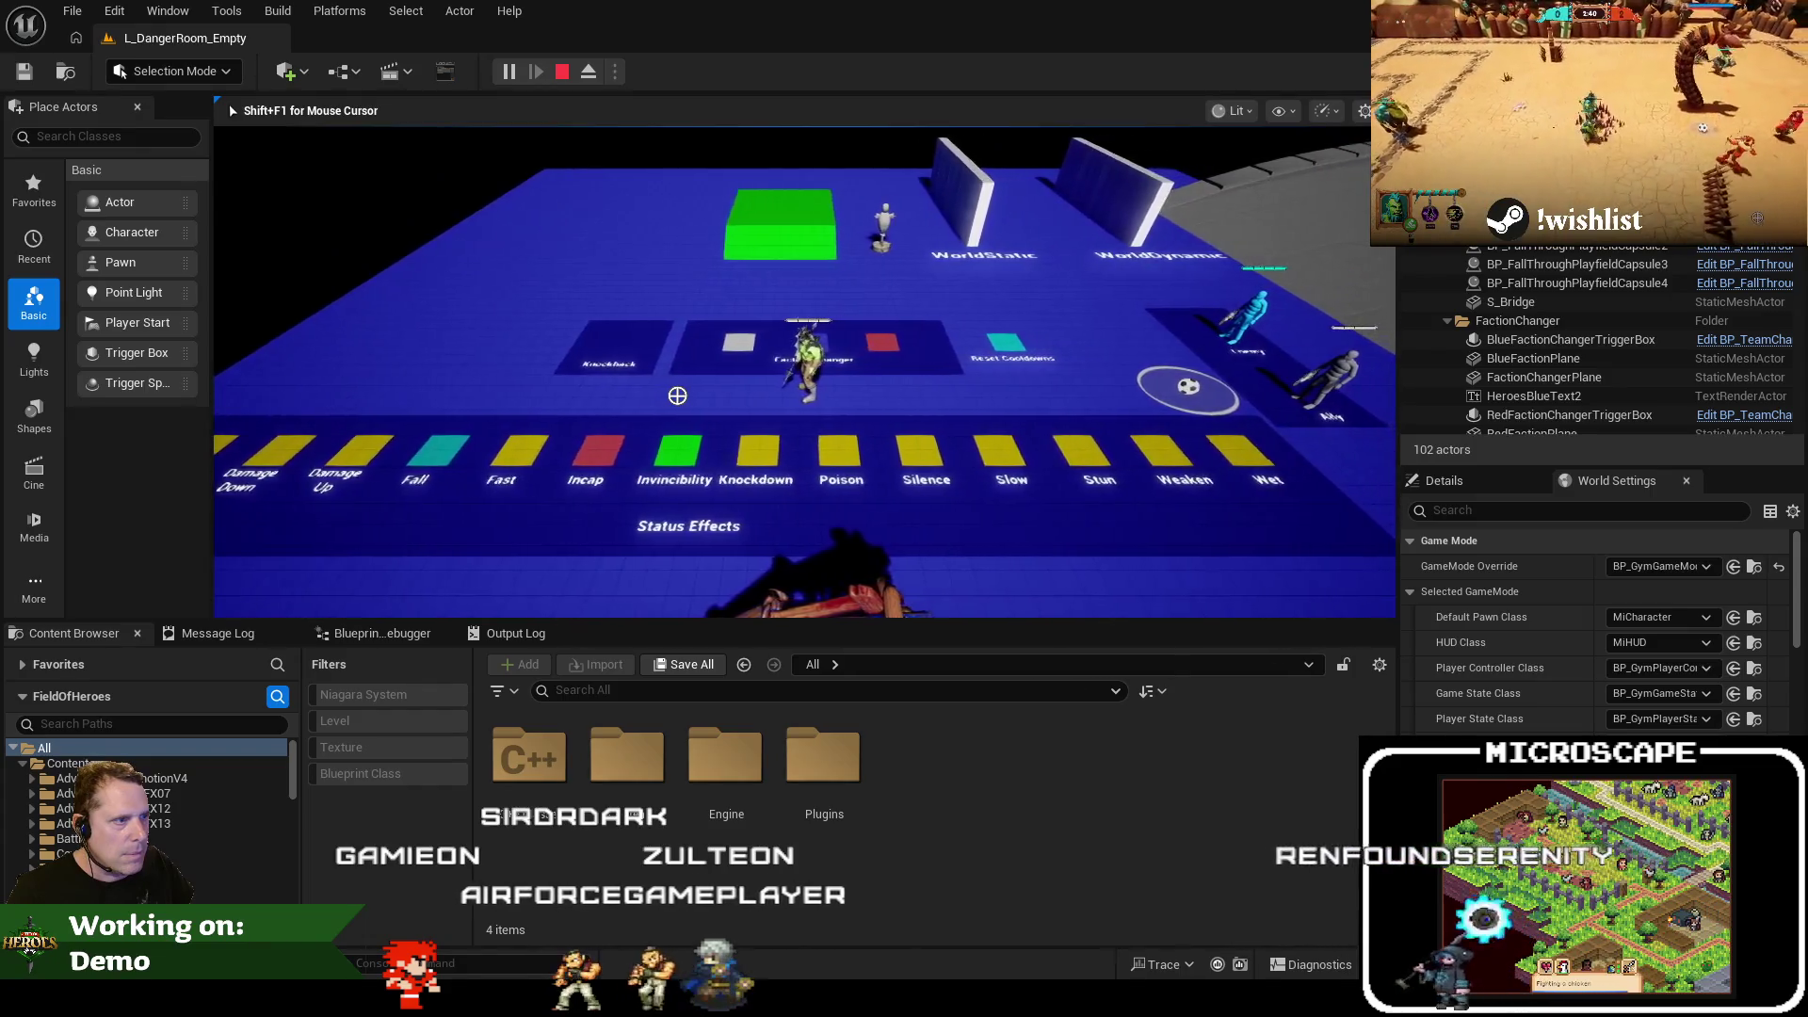
key("a")
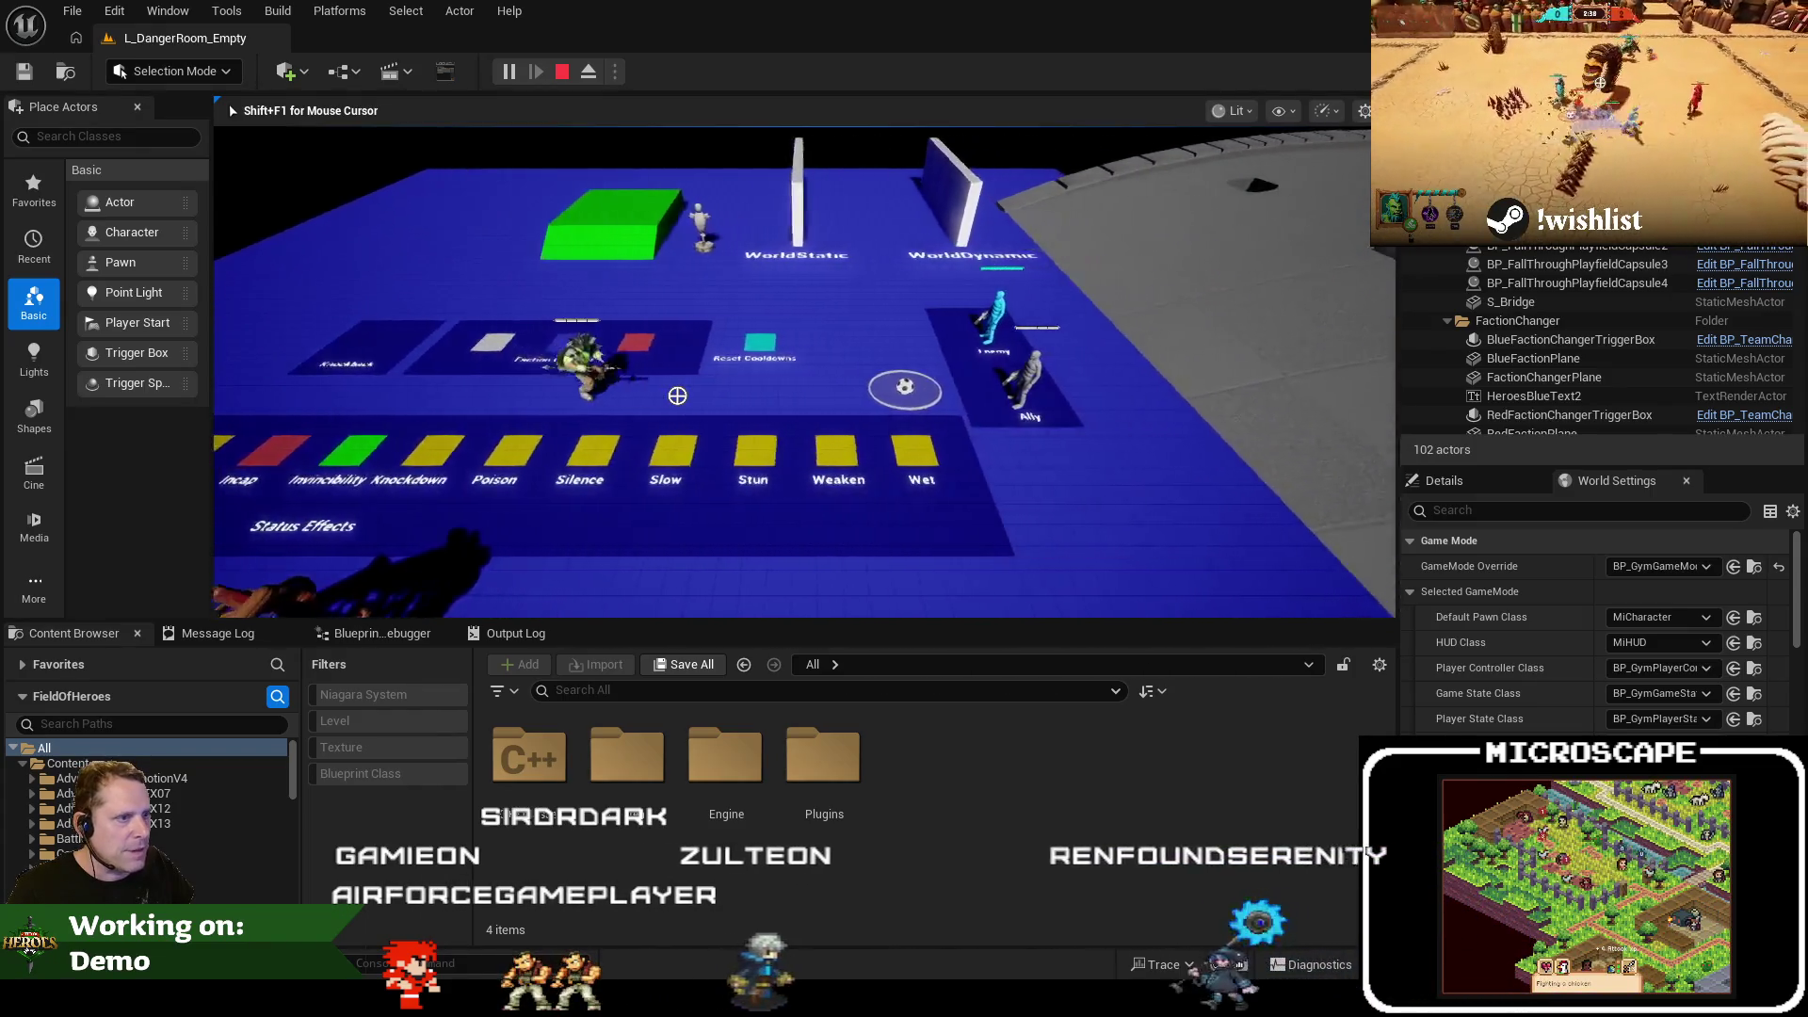
key("a")
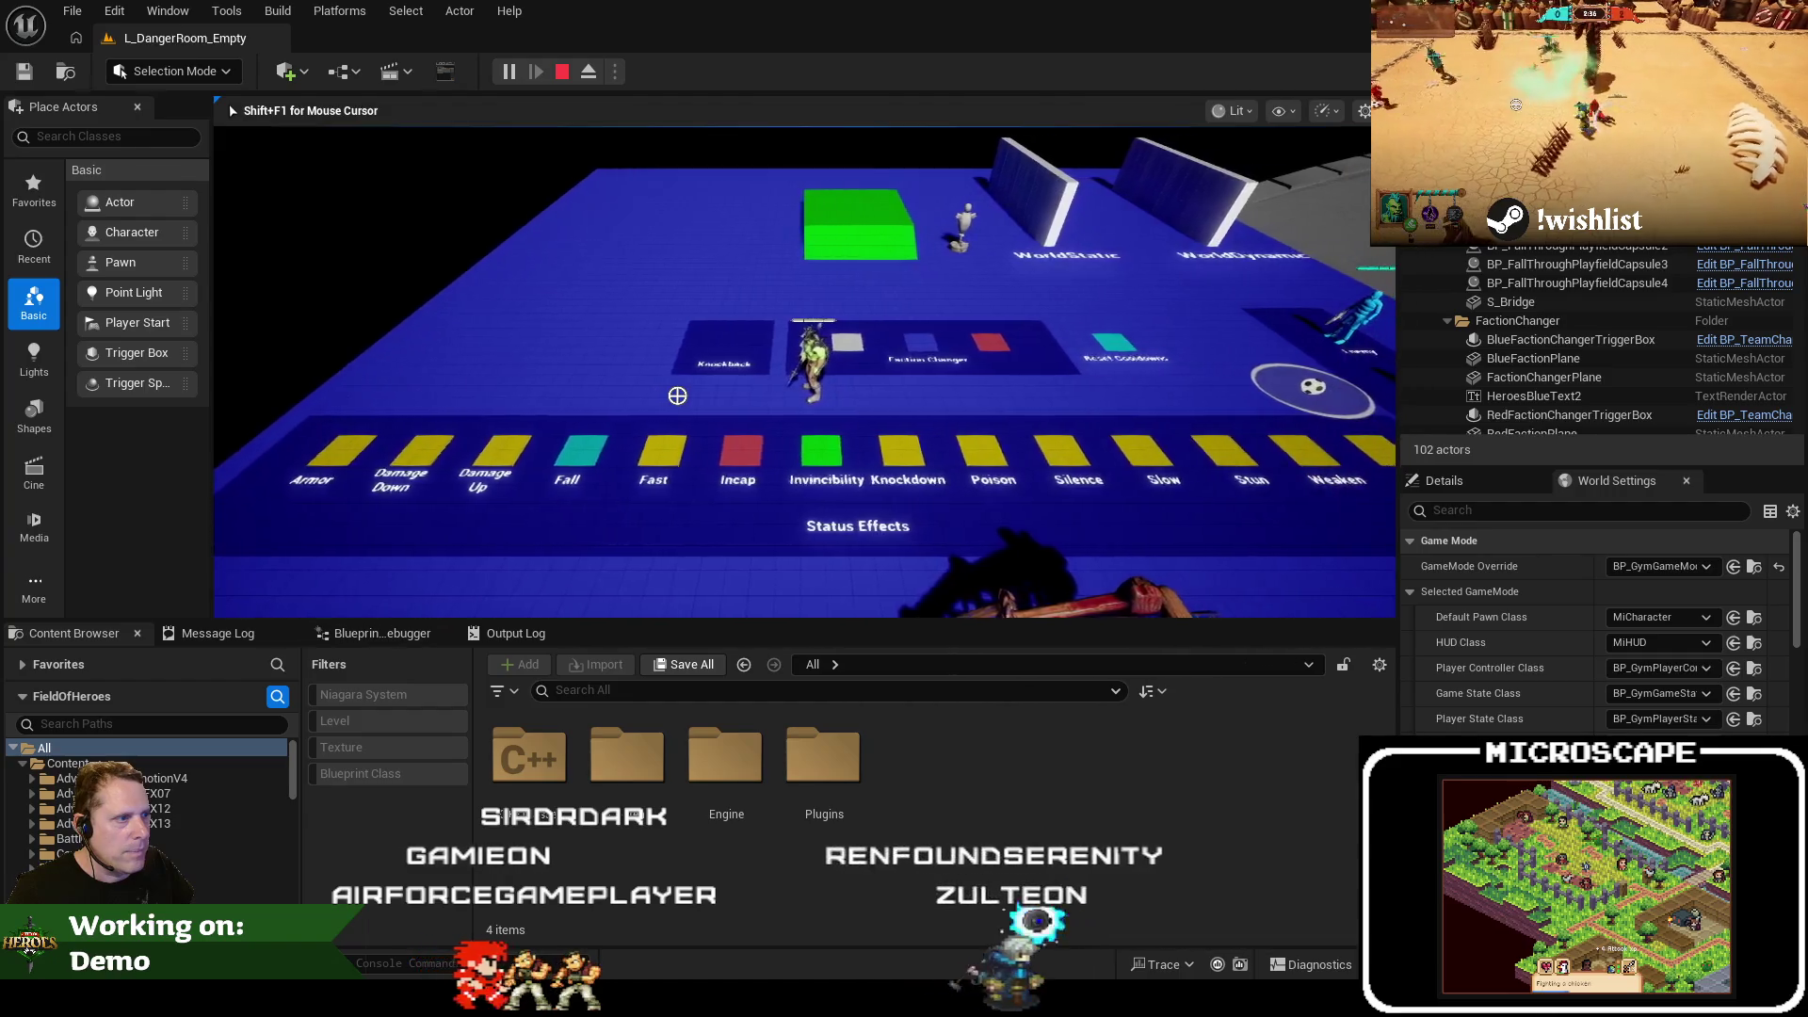
key("a")
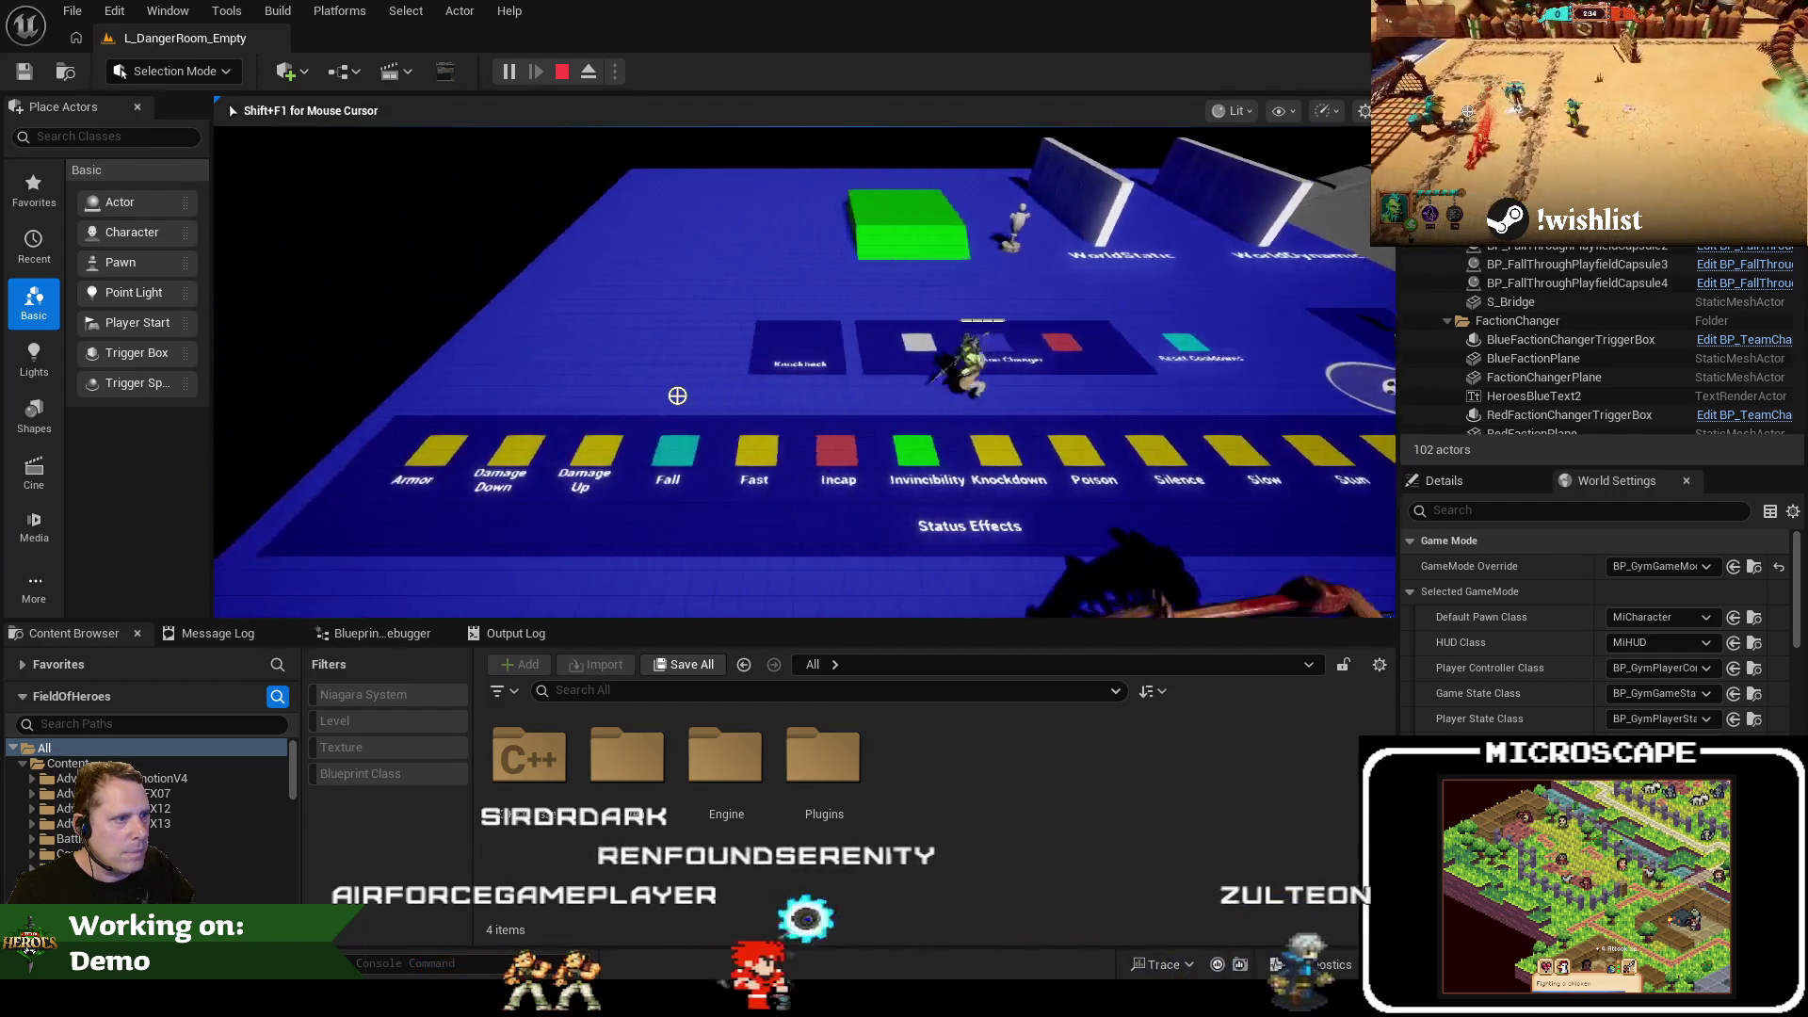
key("a")
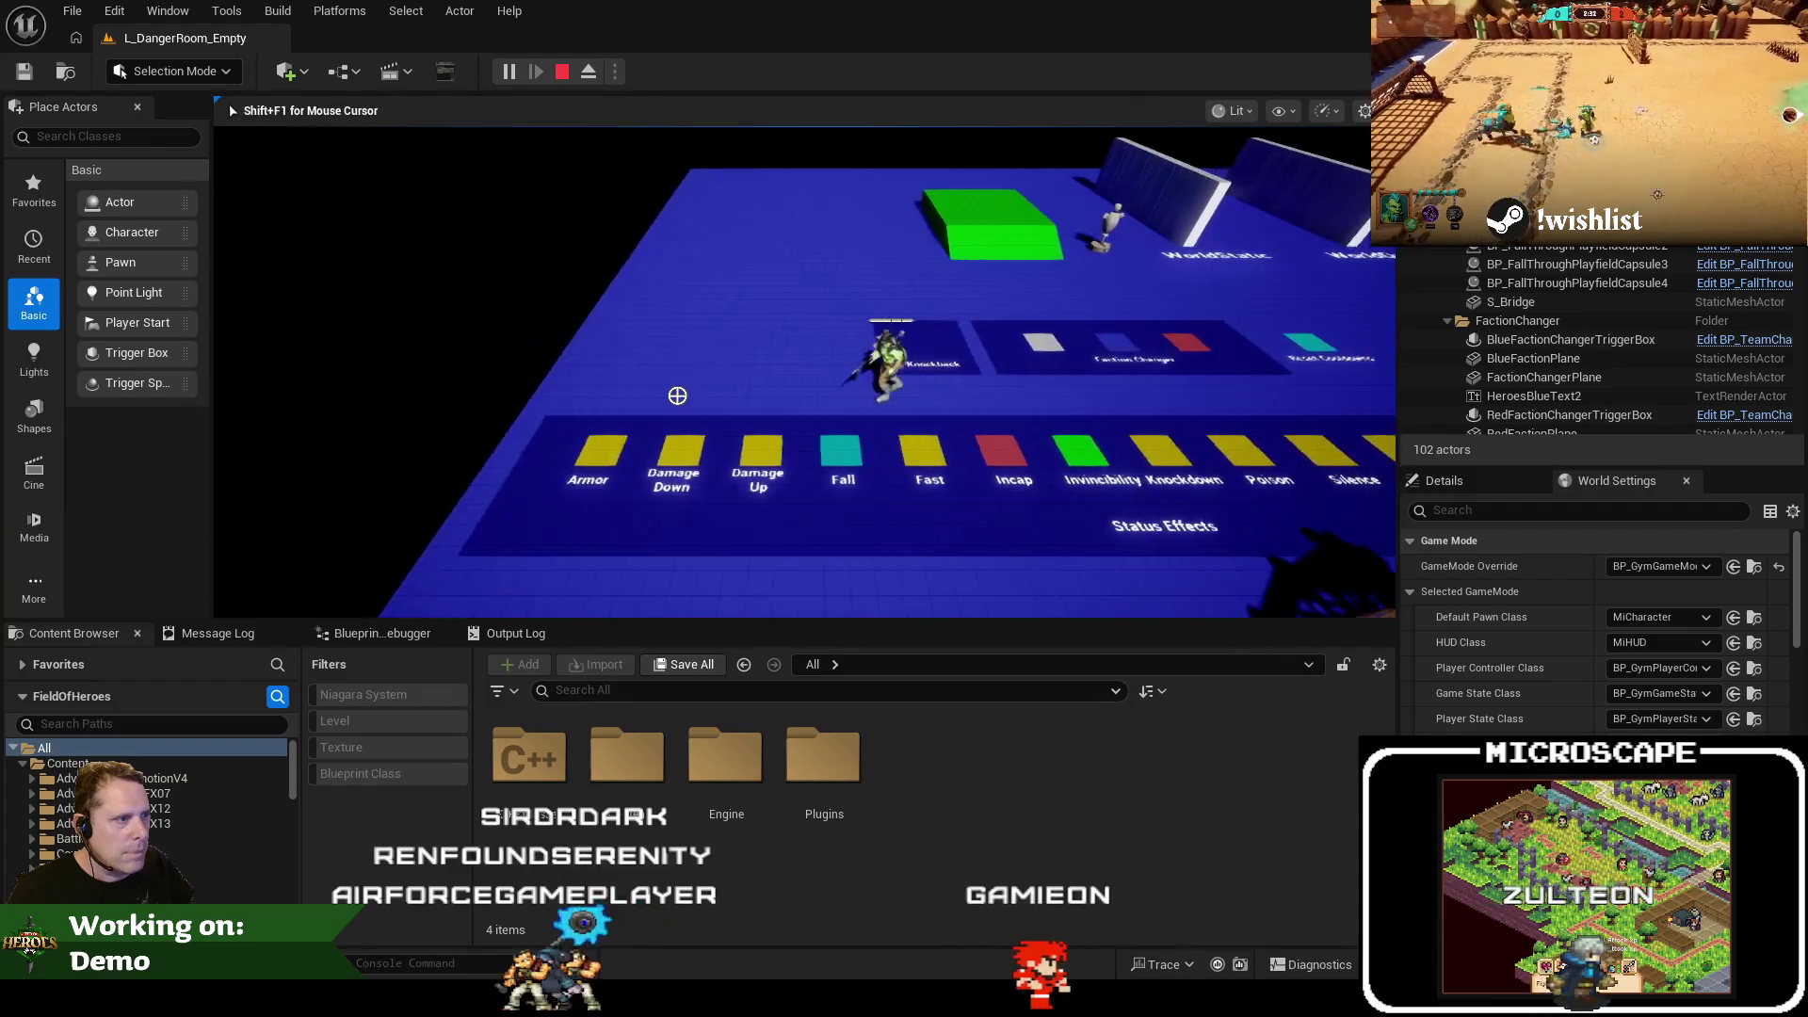
key("Escape")
Return to MiCamModifier_Movement.cpp in Visual Studio
key("alt+Tab")
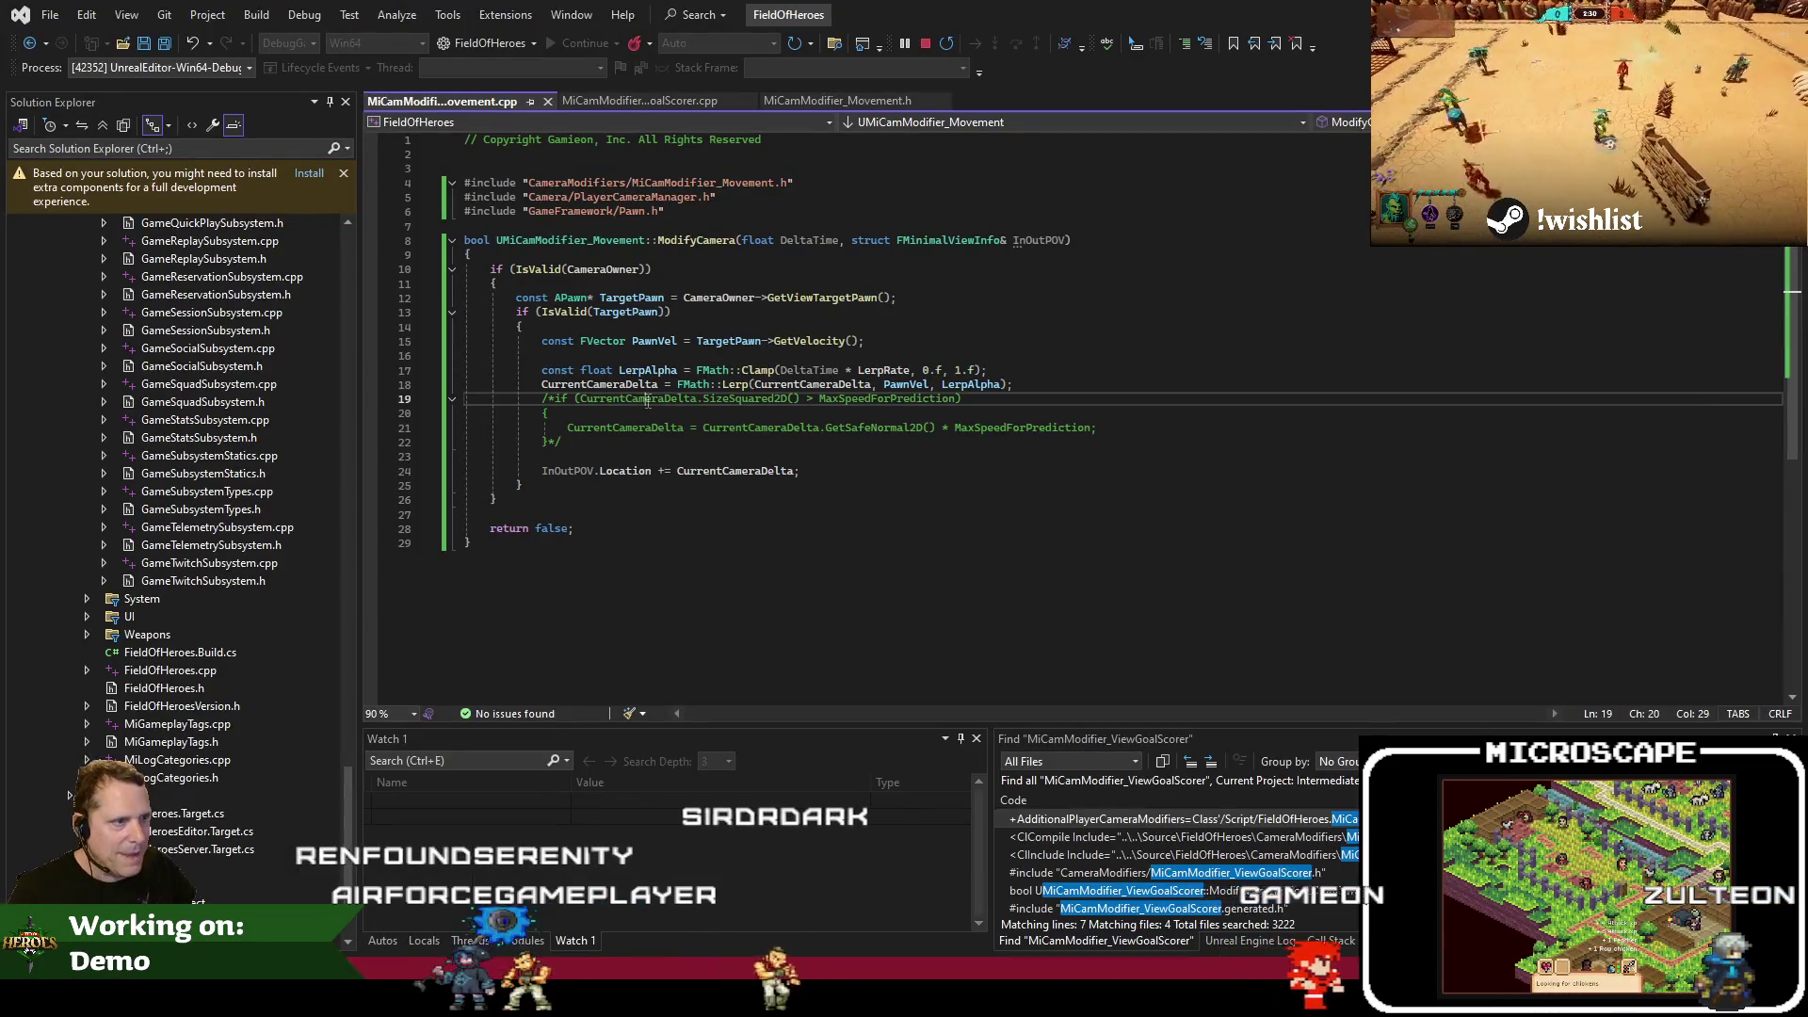
left_click(590, 99)
left_click(475, 103)
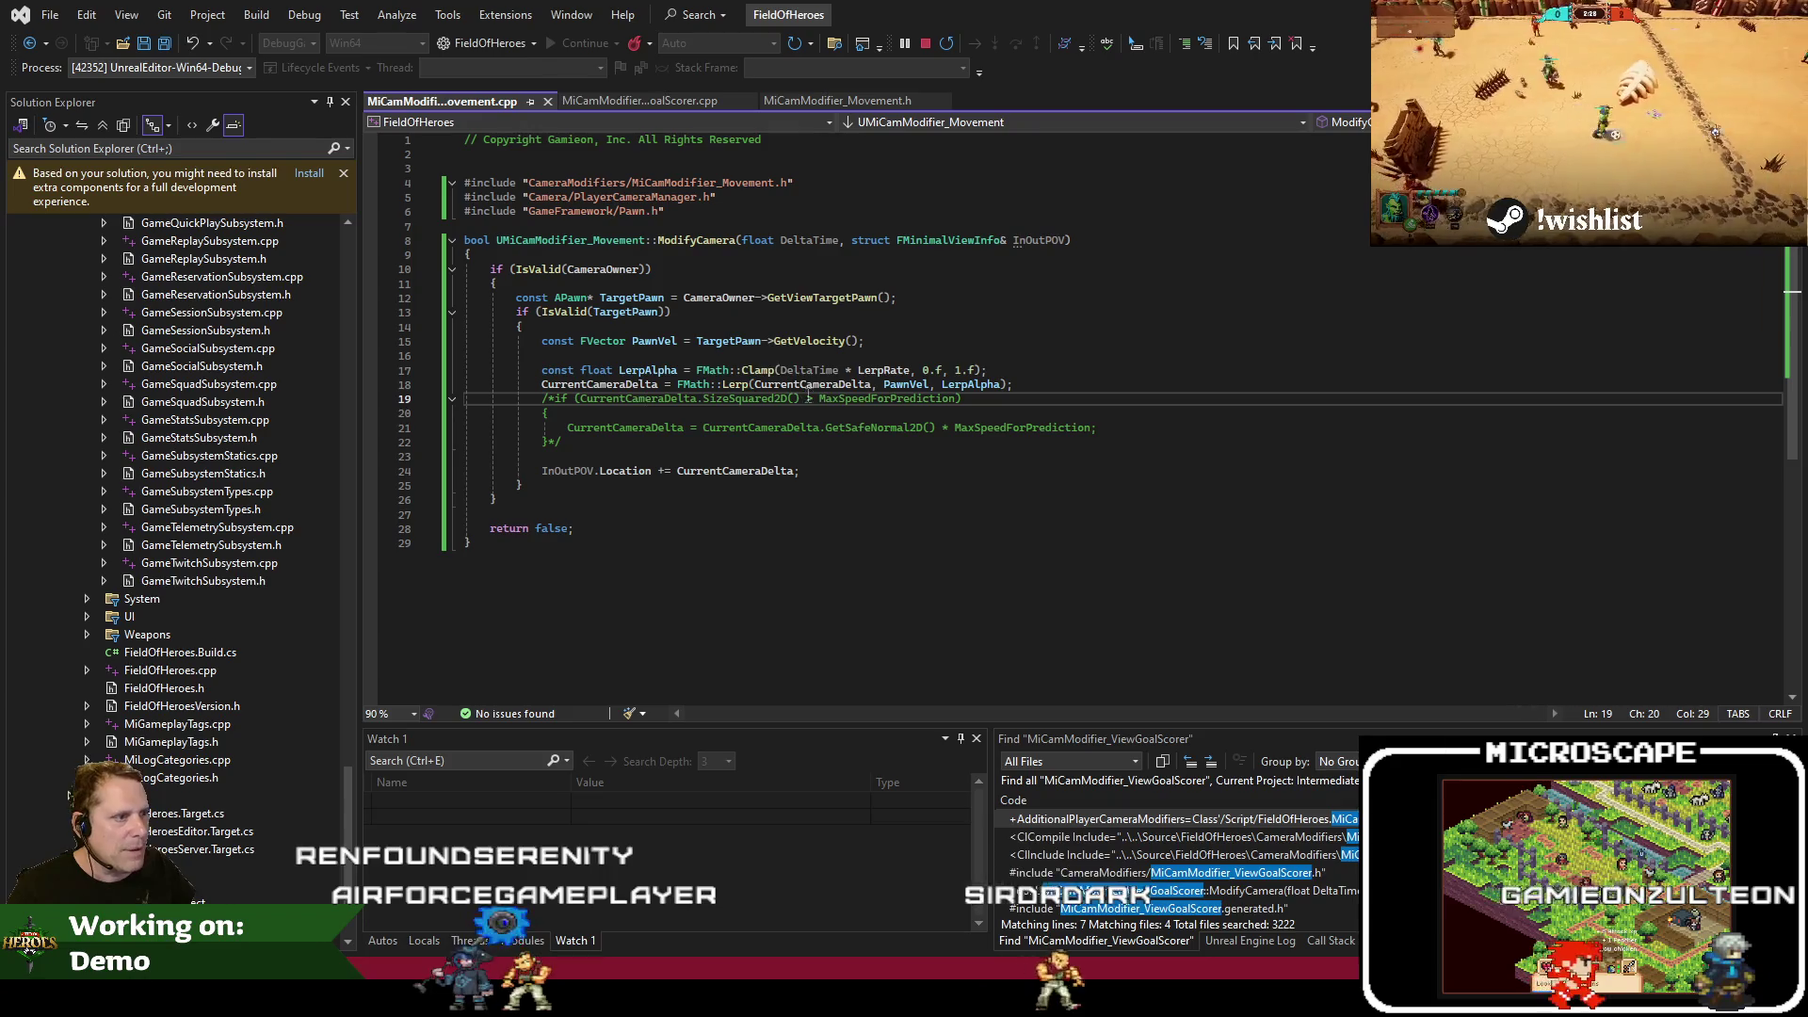
Try removing const from PawnVel and deleting the commented speed-cap block, then undo
double_click(970, 386)
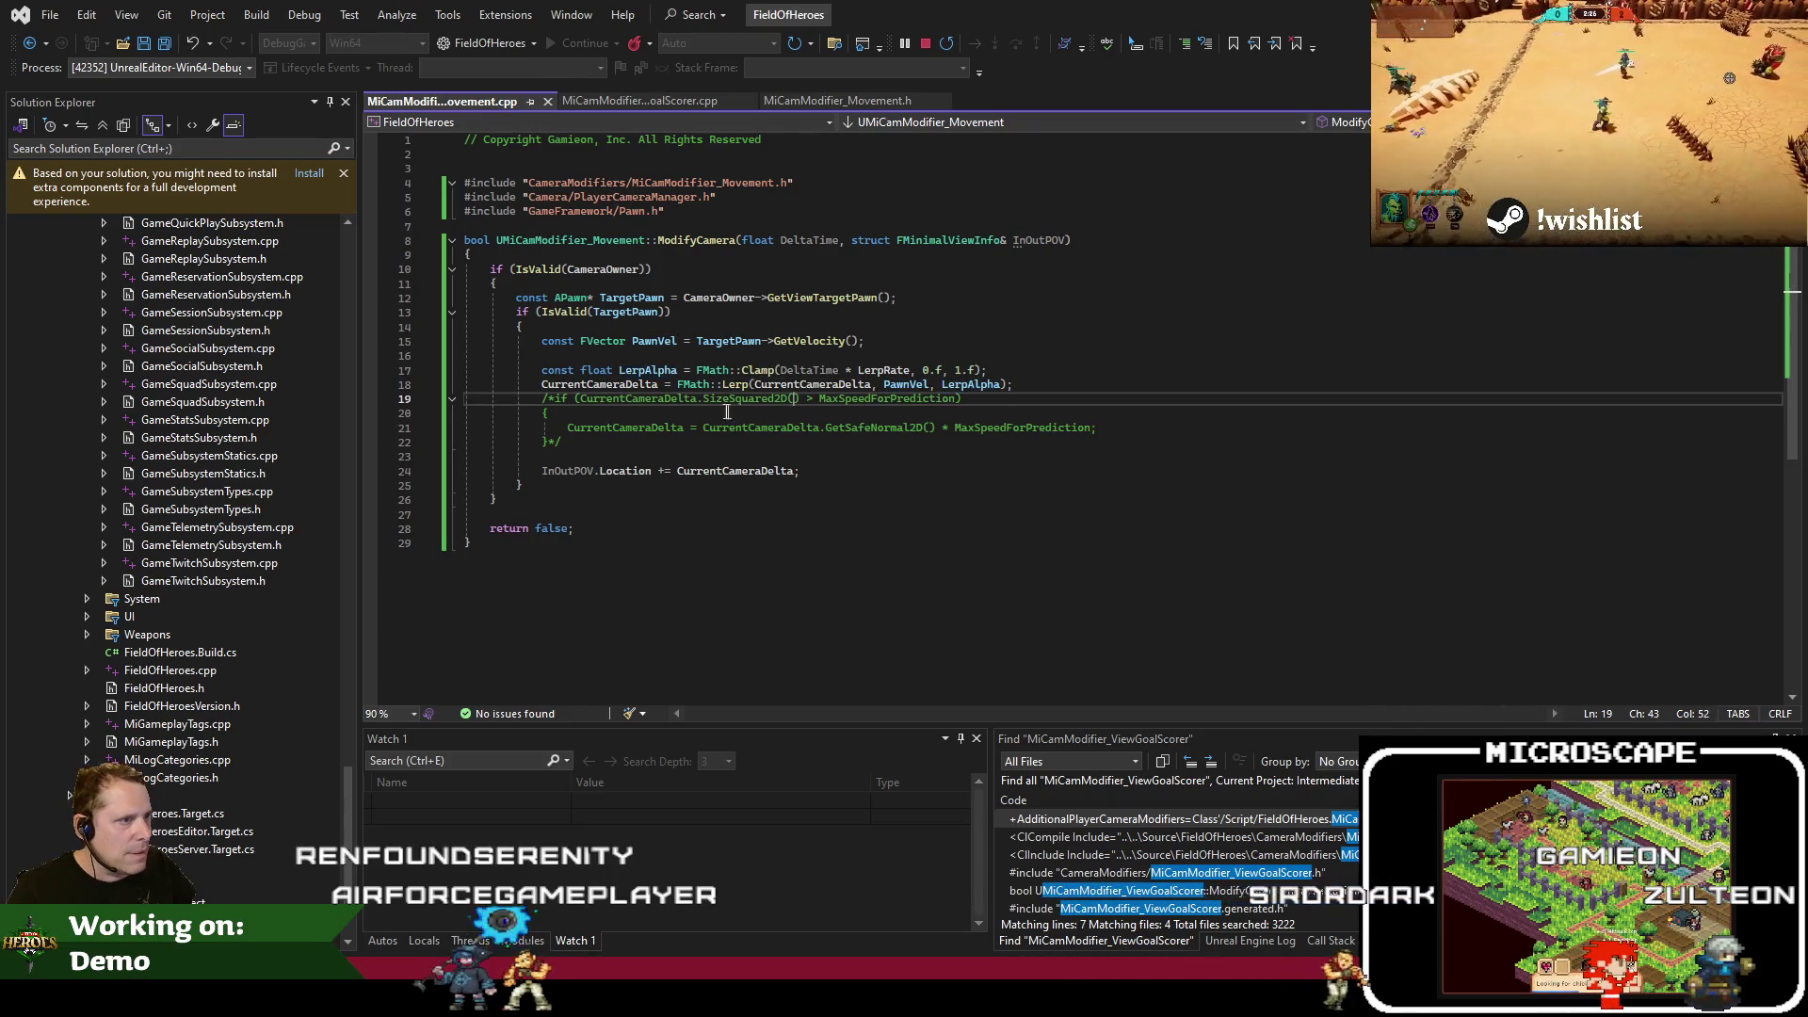
left_click(630, 386)
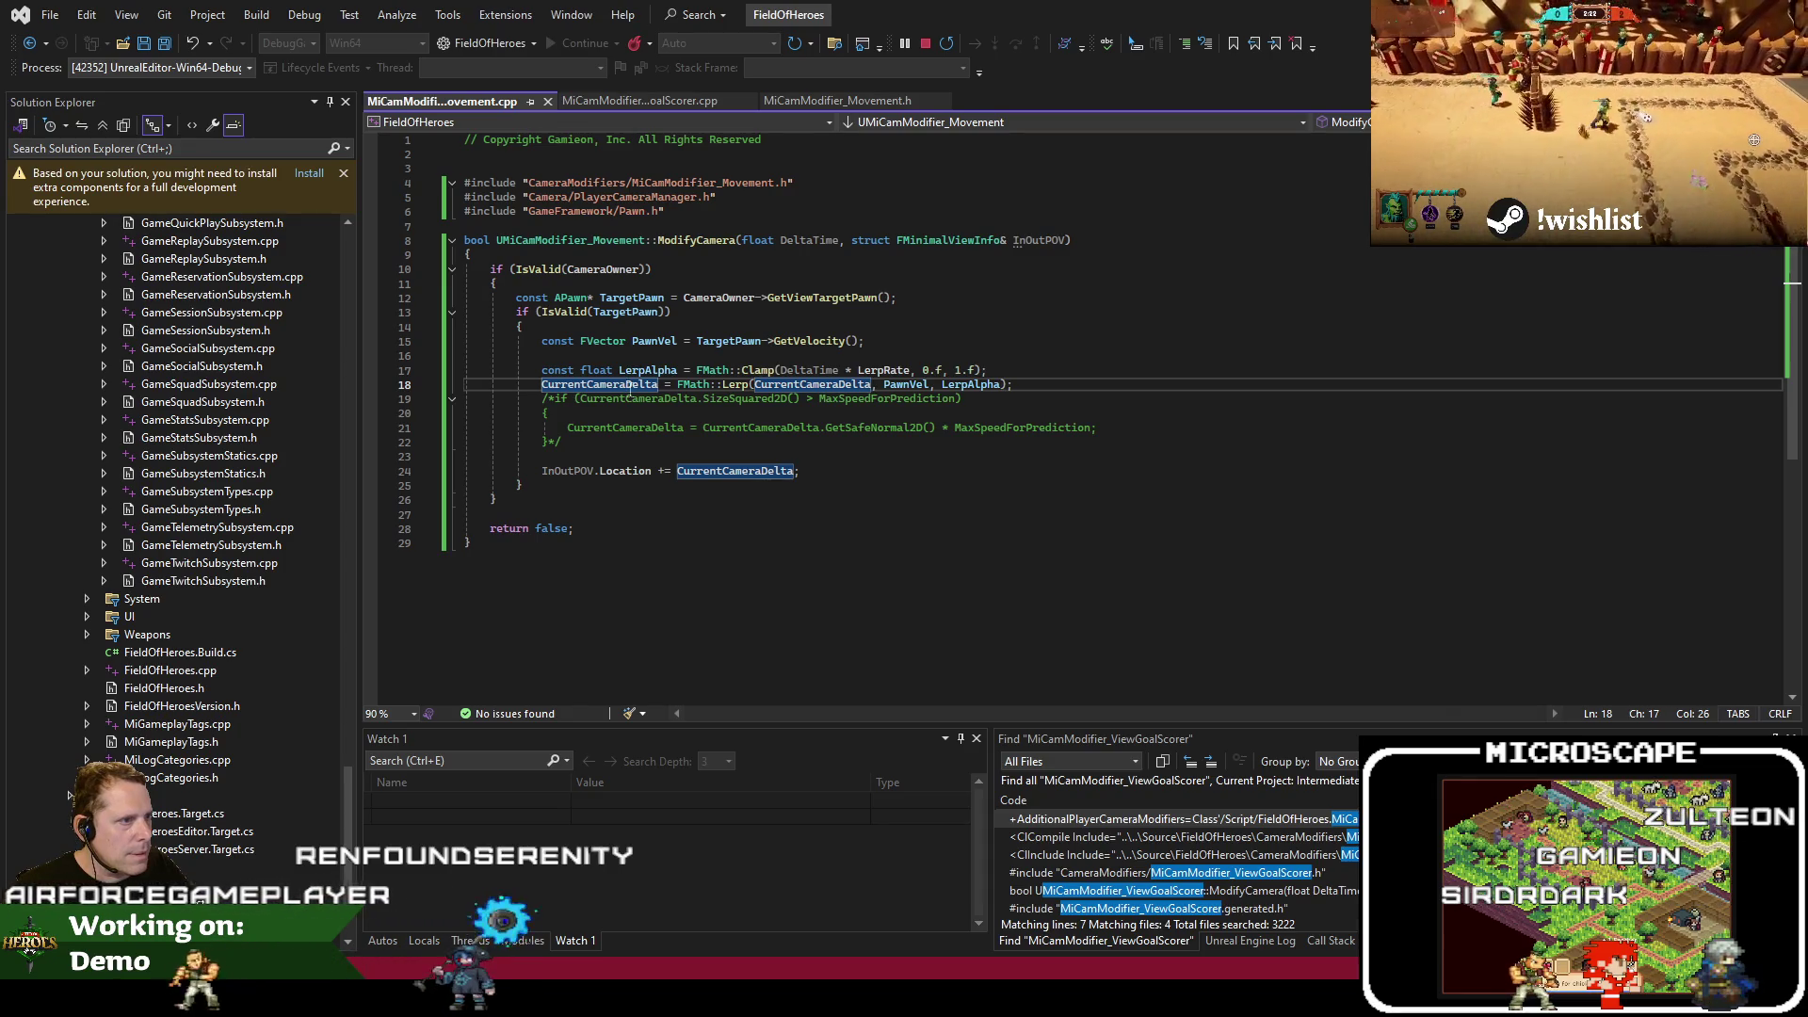
double_click(574, 342)
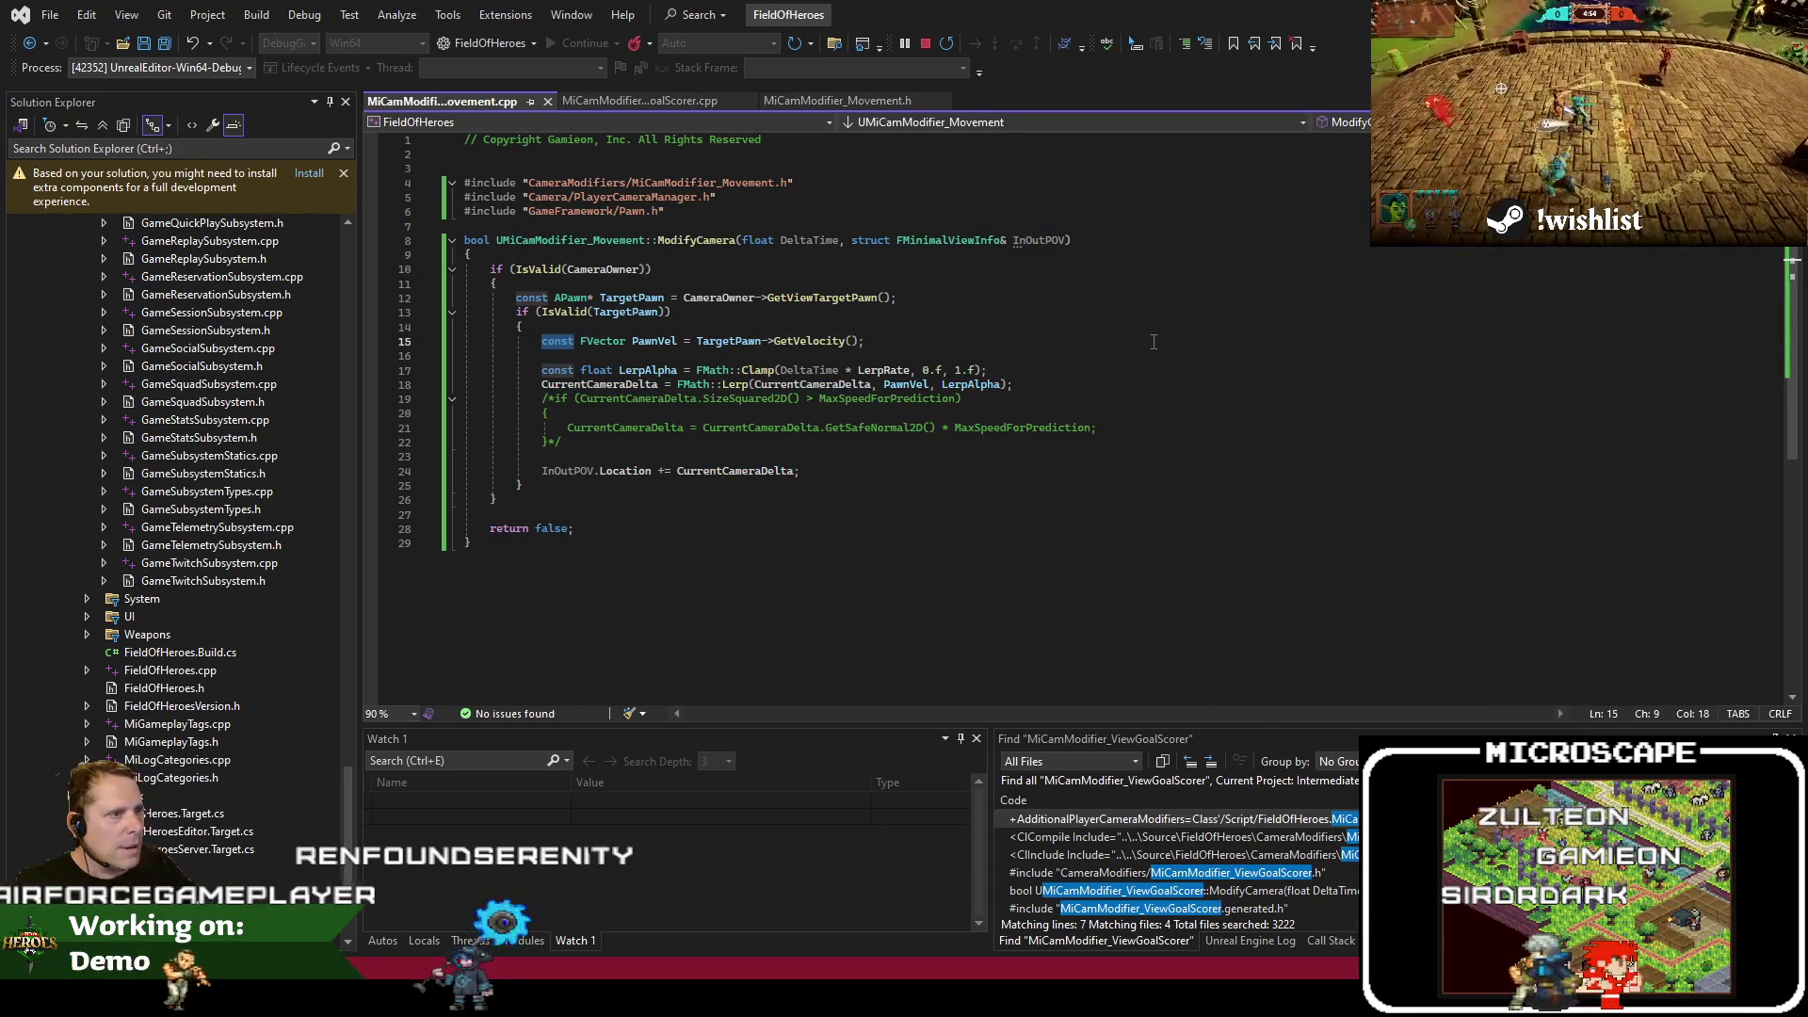
key("Delete")
key("Delete")
key("Down")
key("Down")
key("Down")
key("shift+Down")
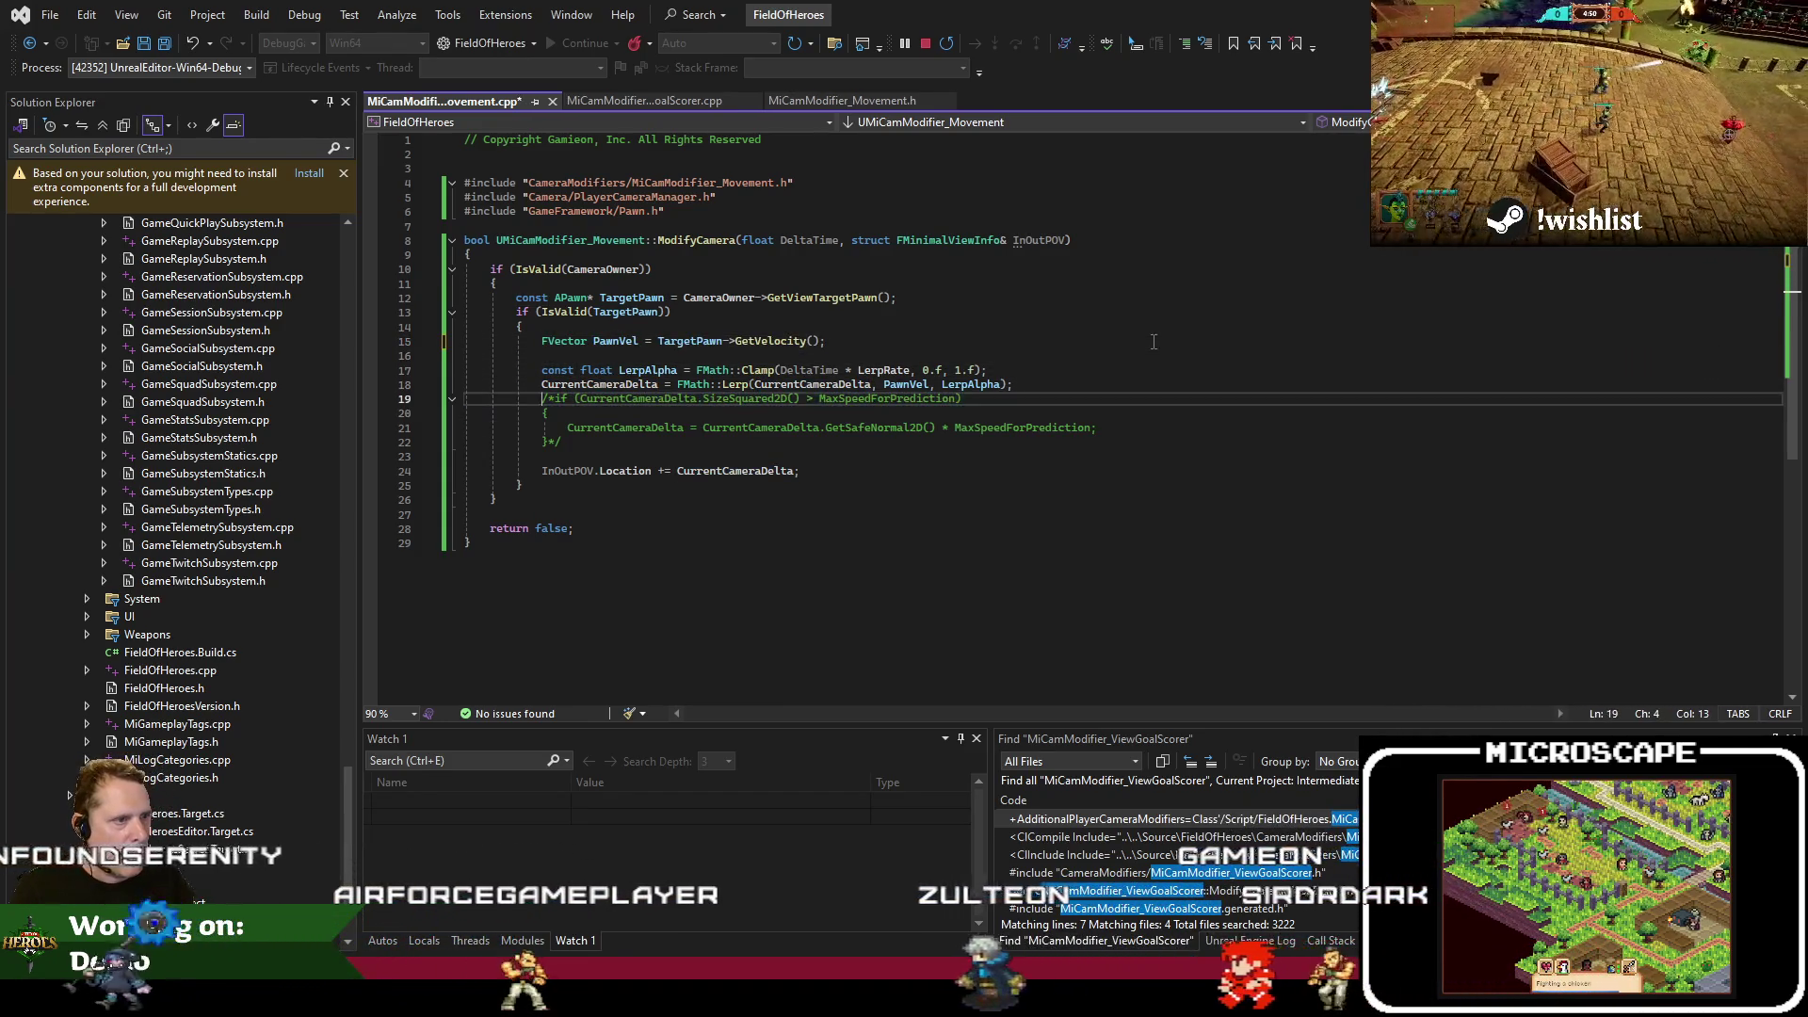
key("shift+Down")
key("shift+Down")
key("Delete")
key("ctrl+z")
key("ctrl+z")
key("ctrl+z")
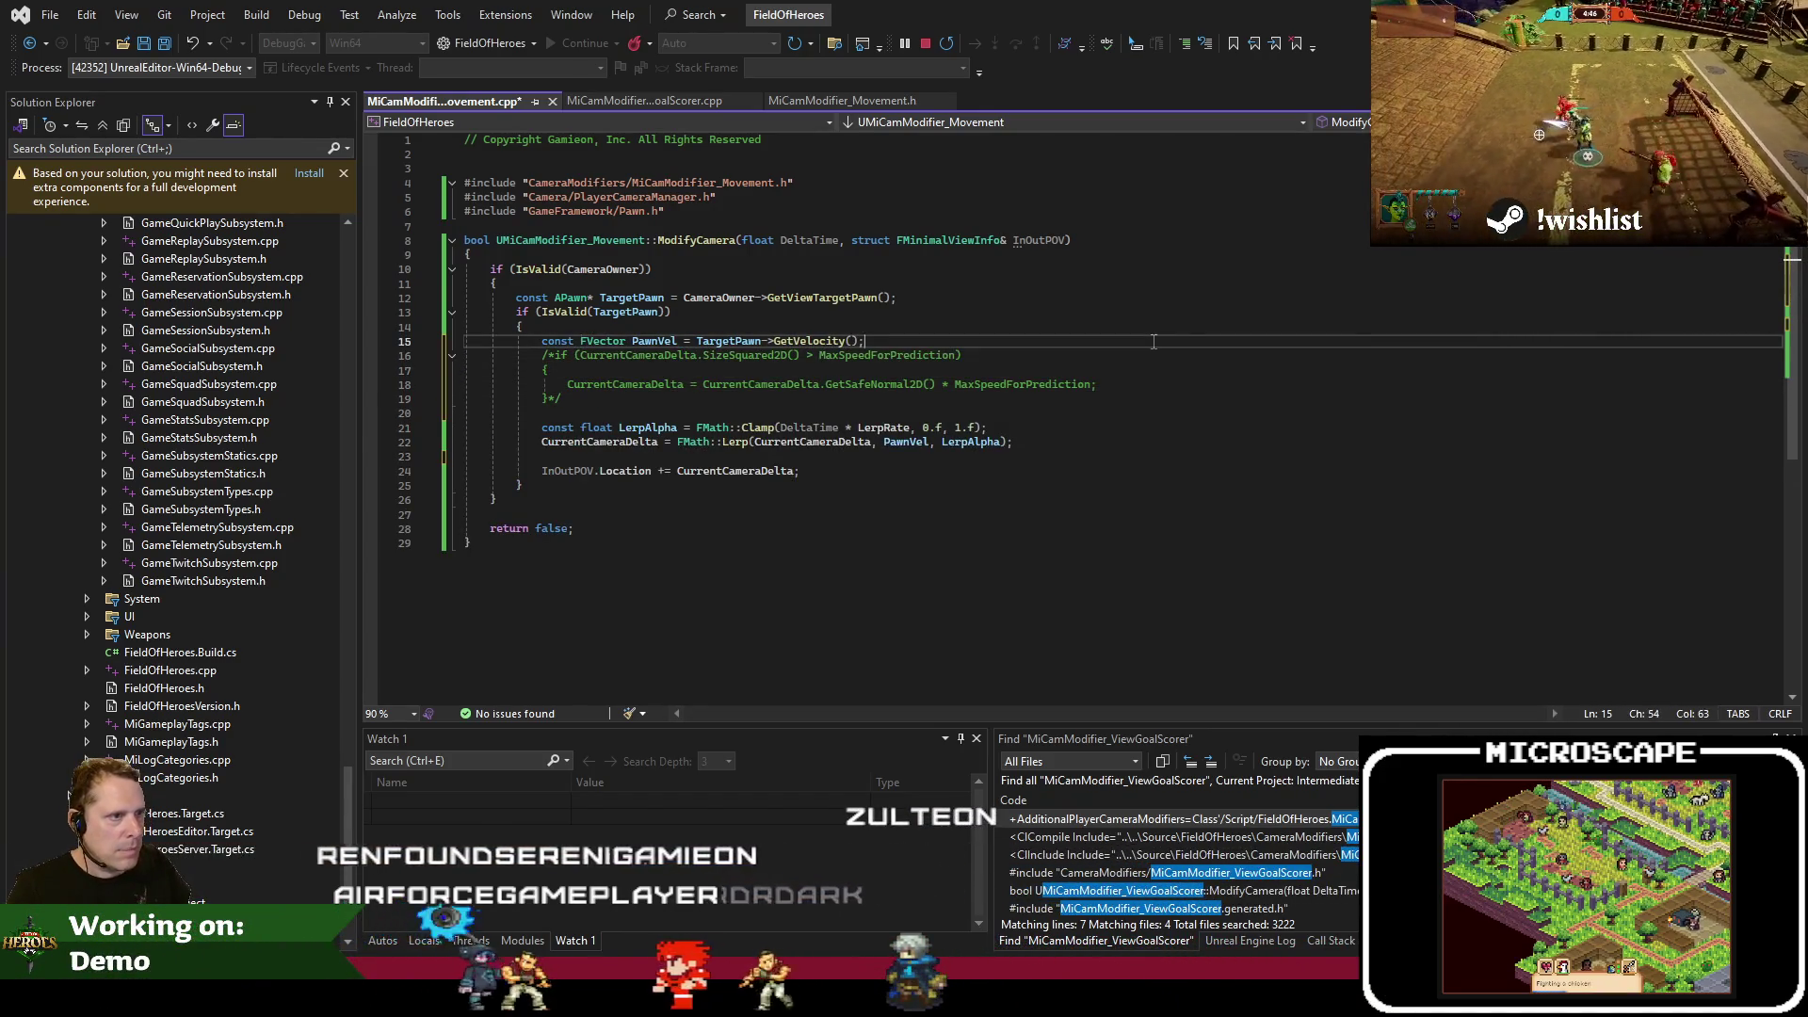
Uncomment the speed-cap check and make it test PawnVel instead of CurrentCameraDelta
key("Return")
type("FVector AdjustedP")
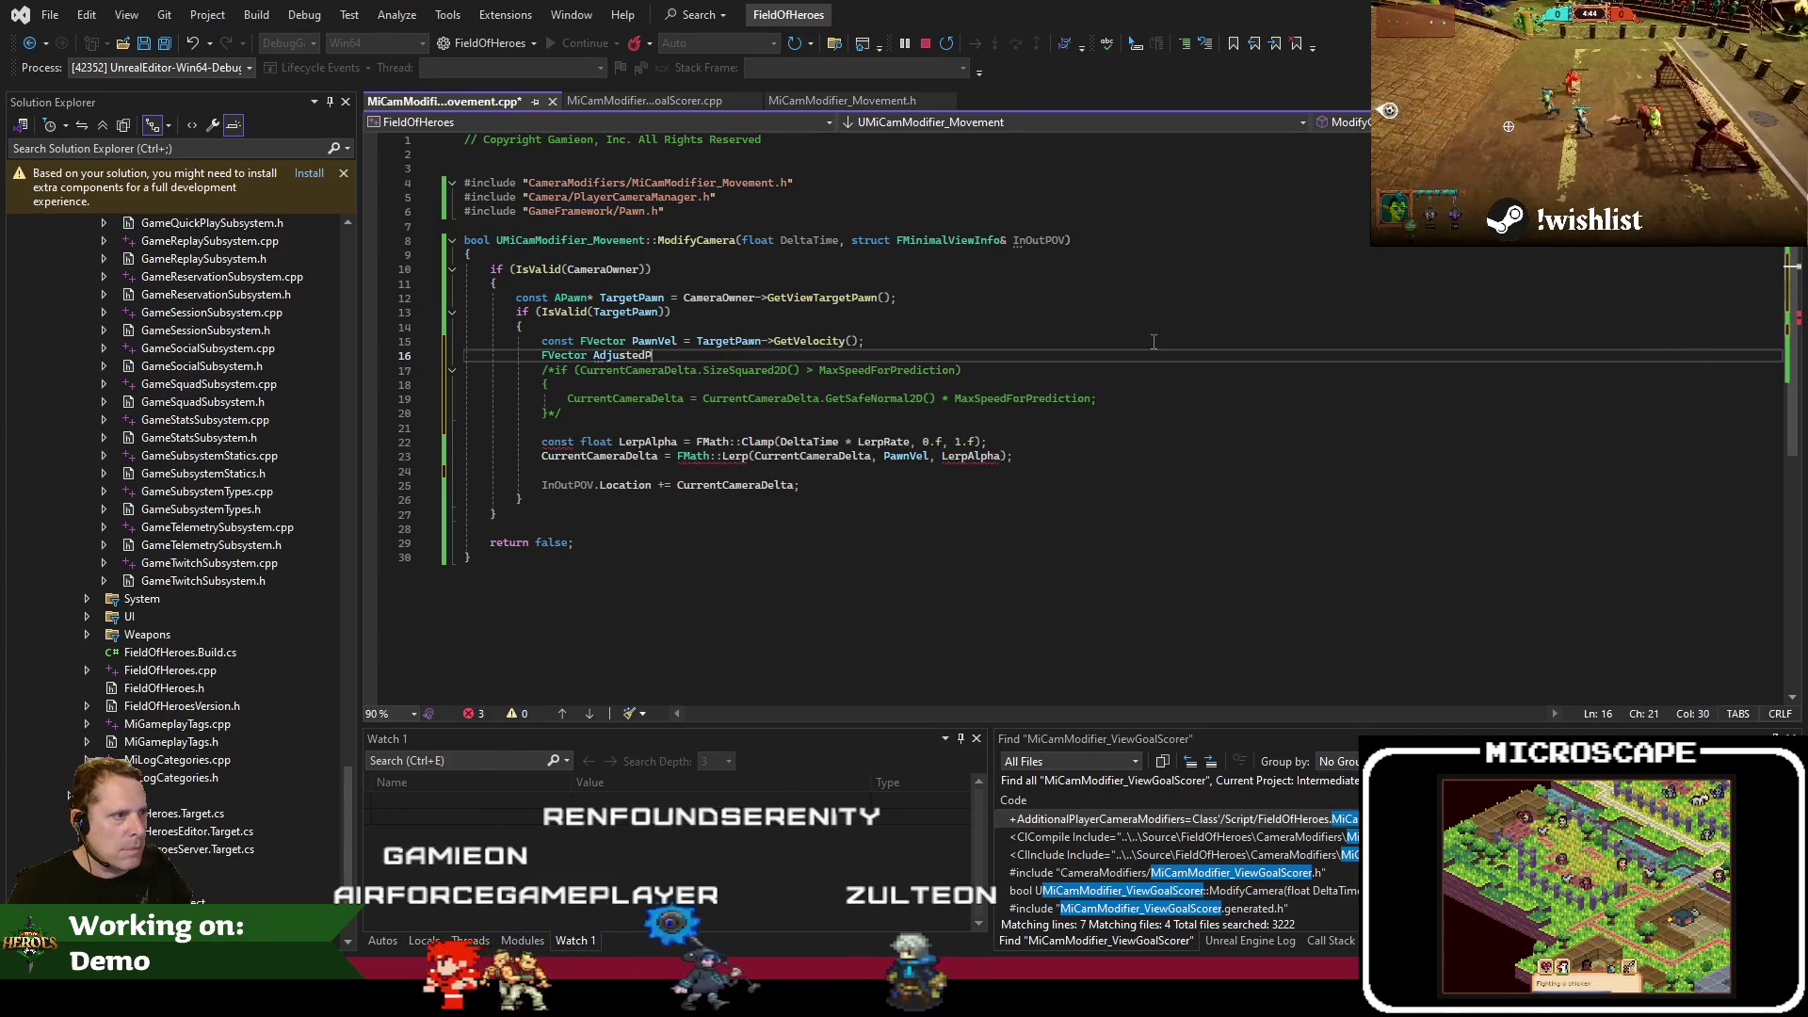
type("awnVel = P")
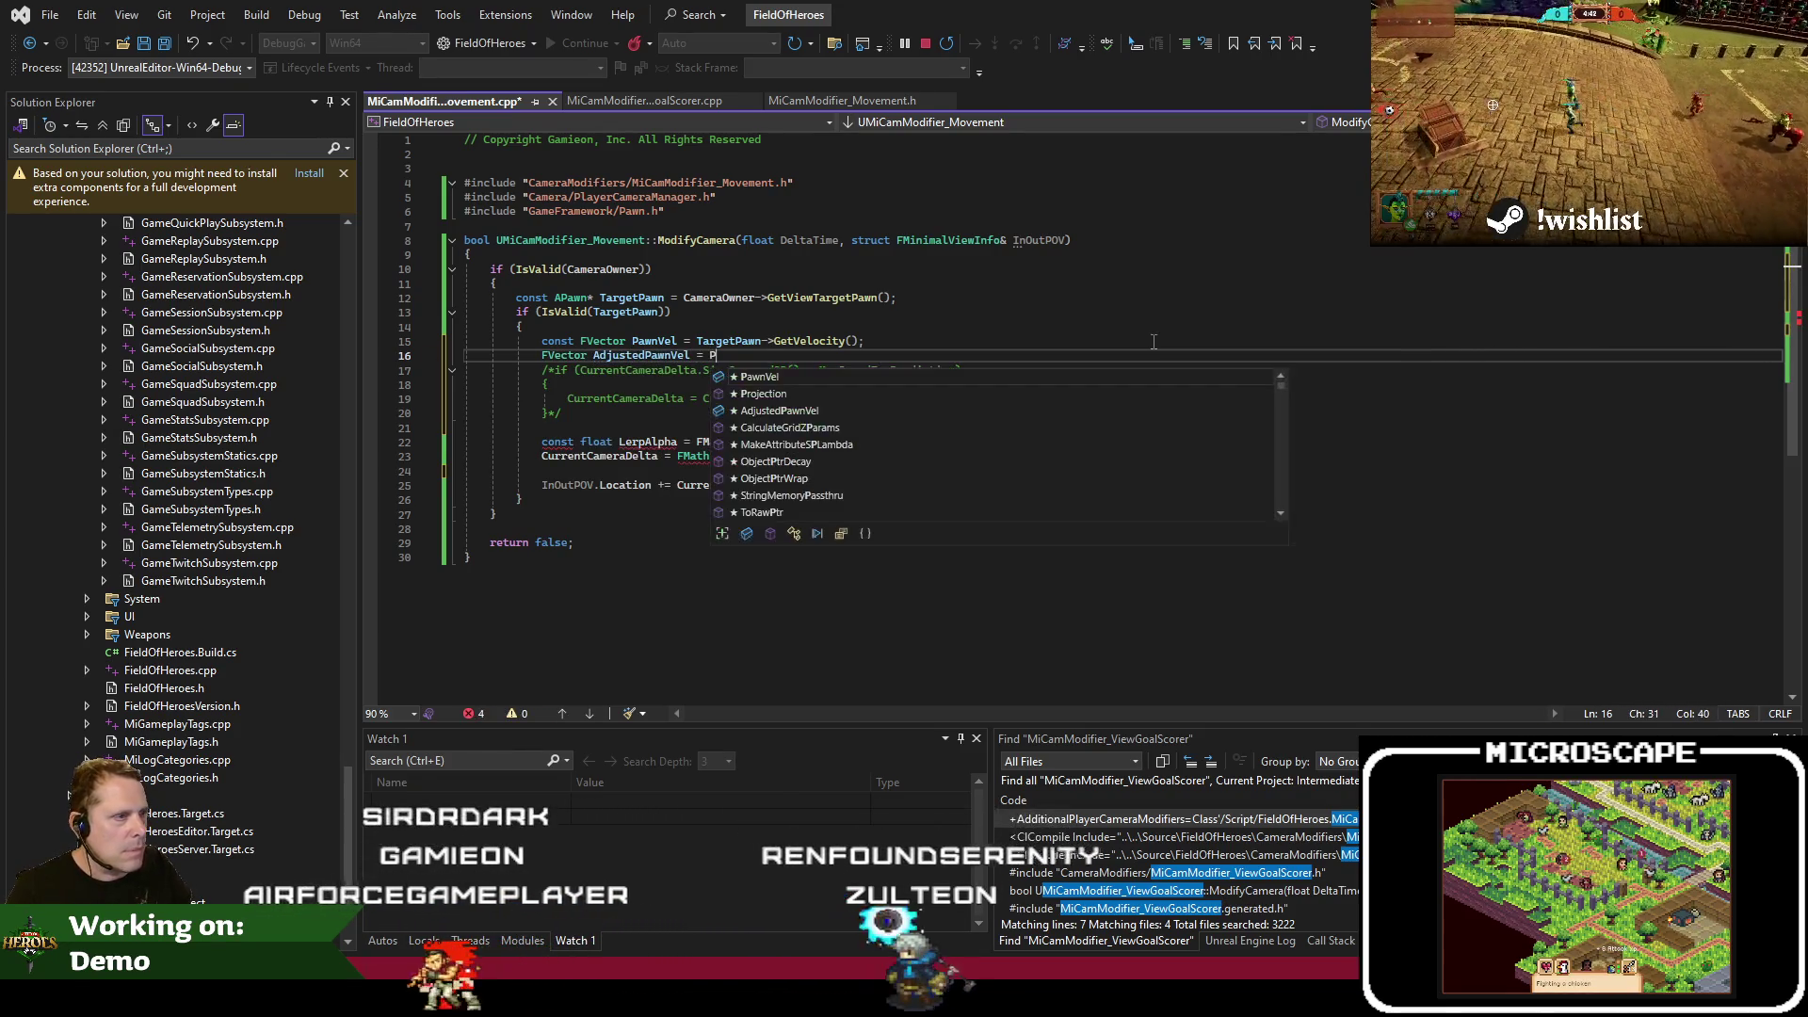
type("awnVel;")
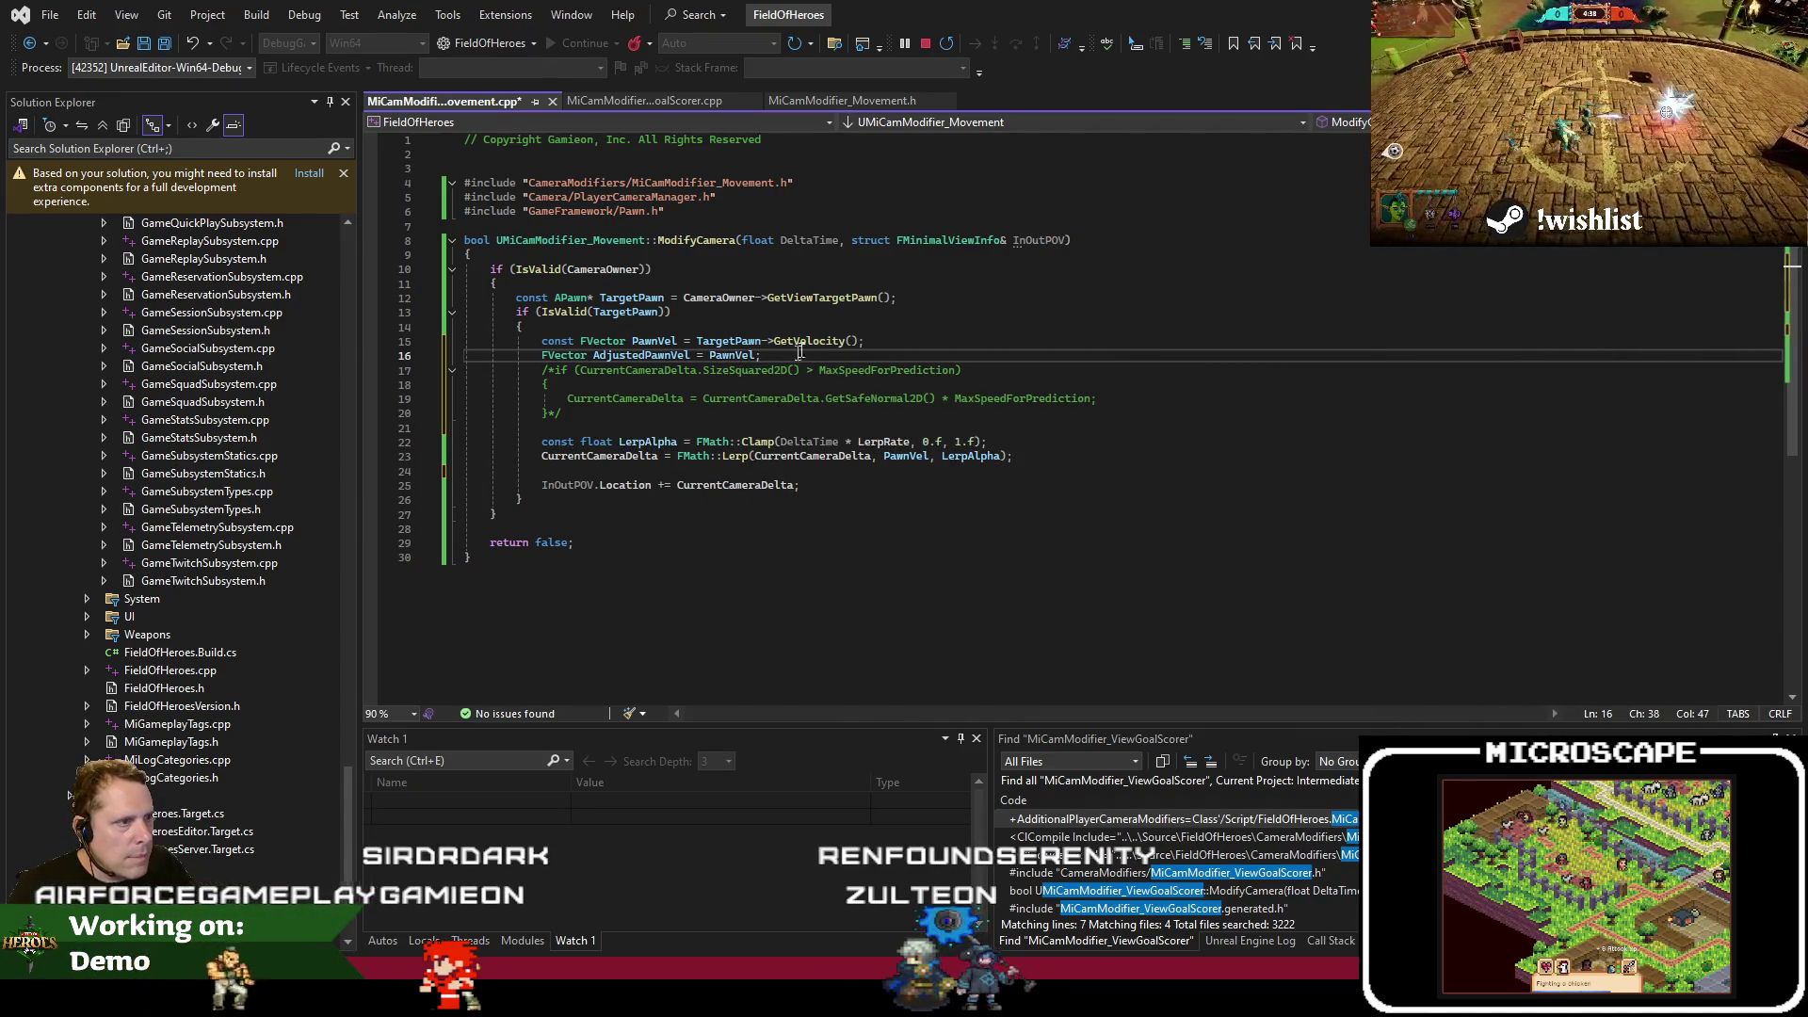
left_click(543, 341)
key("ctrl+Delete")
key("Down")
key("ctrl+shift+l")
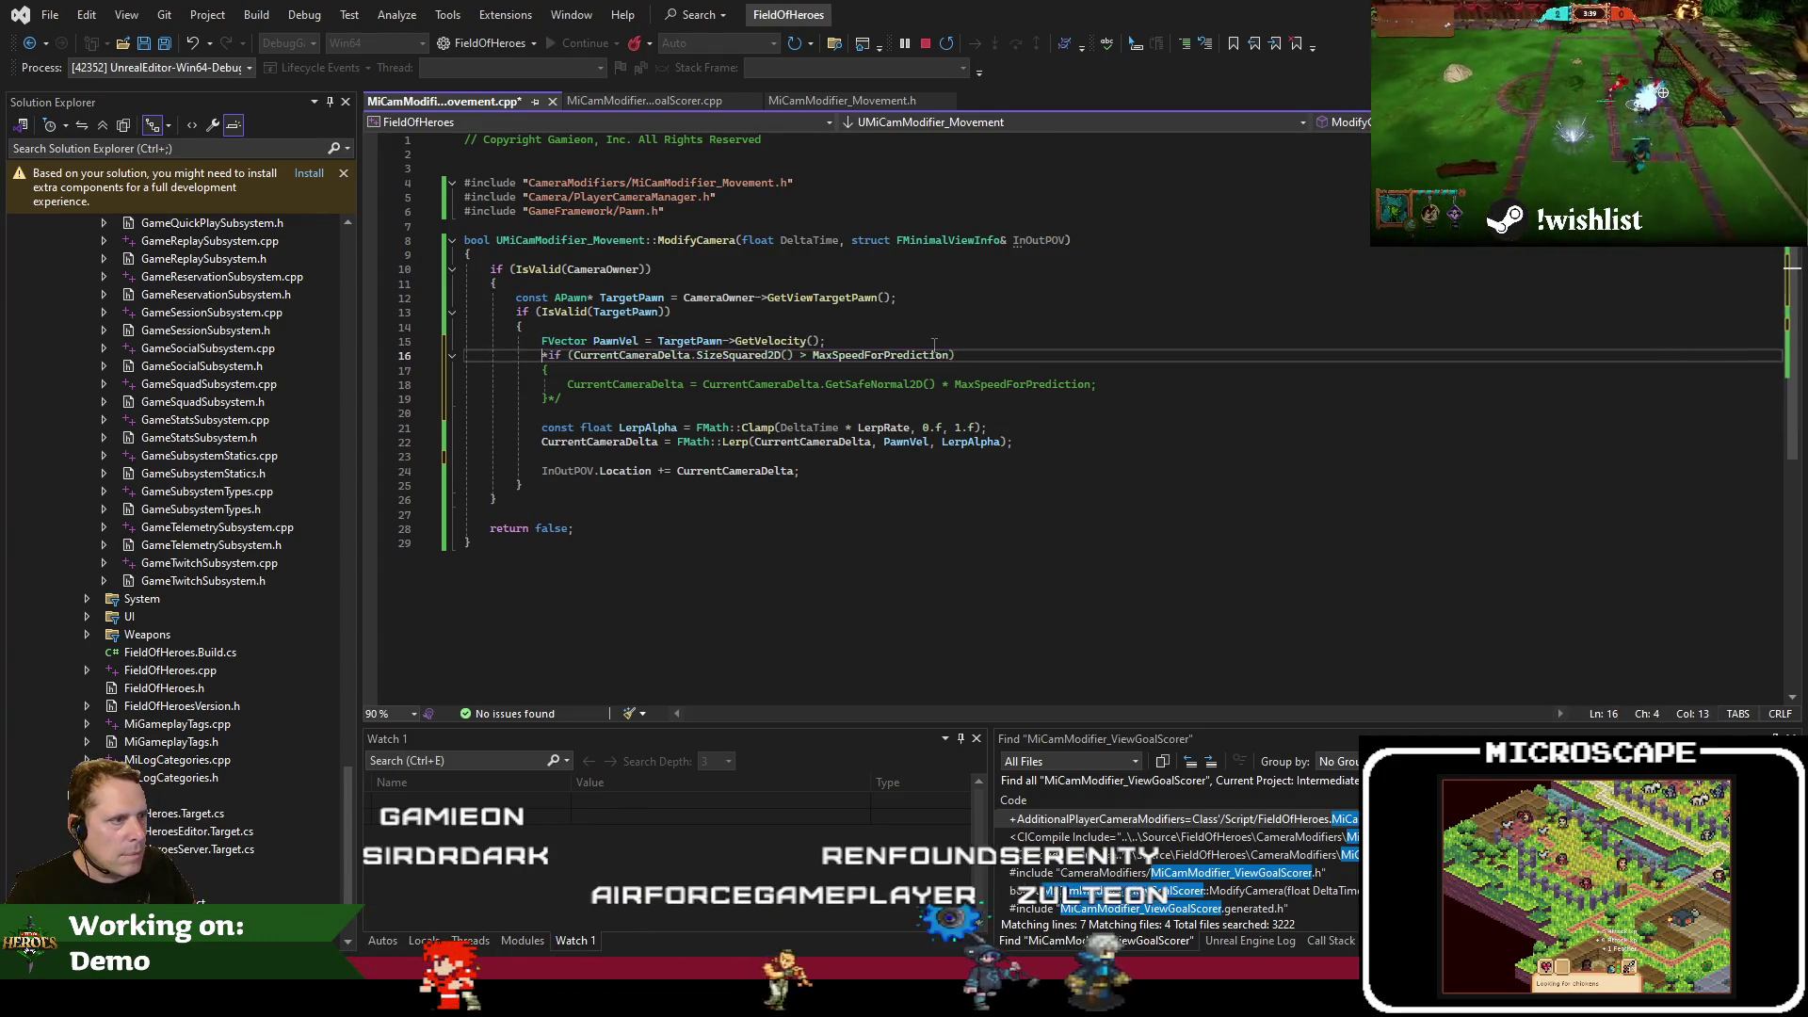
key("Delete")
key("Delete")
left_click(641, 341)
key("ctrl+c")
double_click(625, 355)
key("ctrl+v")
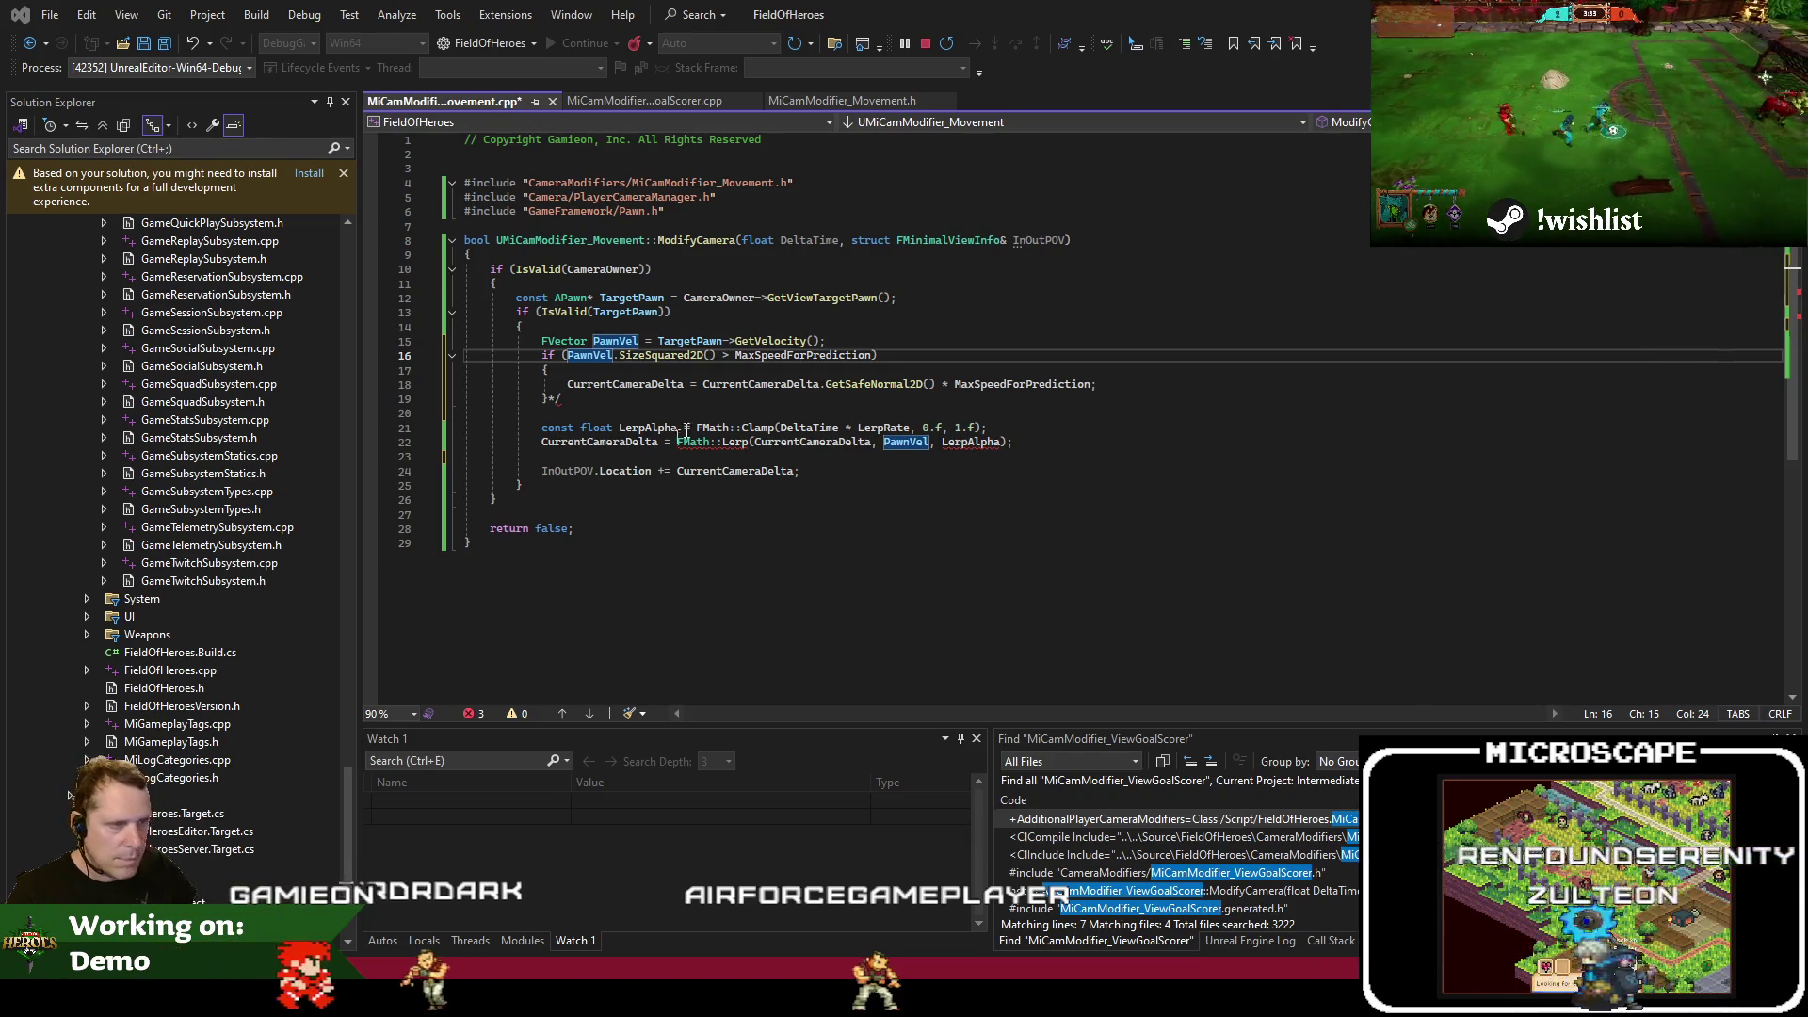
Replace both CurrentCameraDelta references on line 18 with PawnVel
left_click(688, 442)
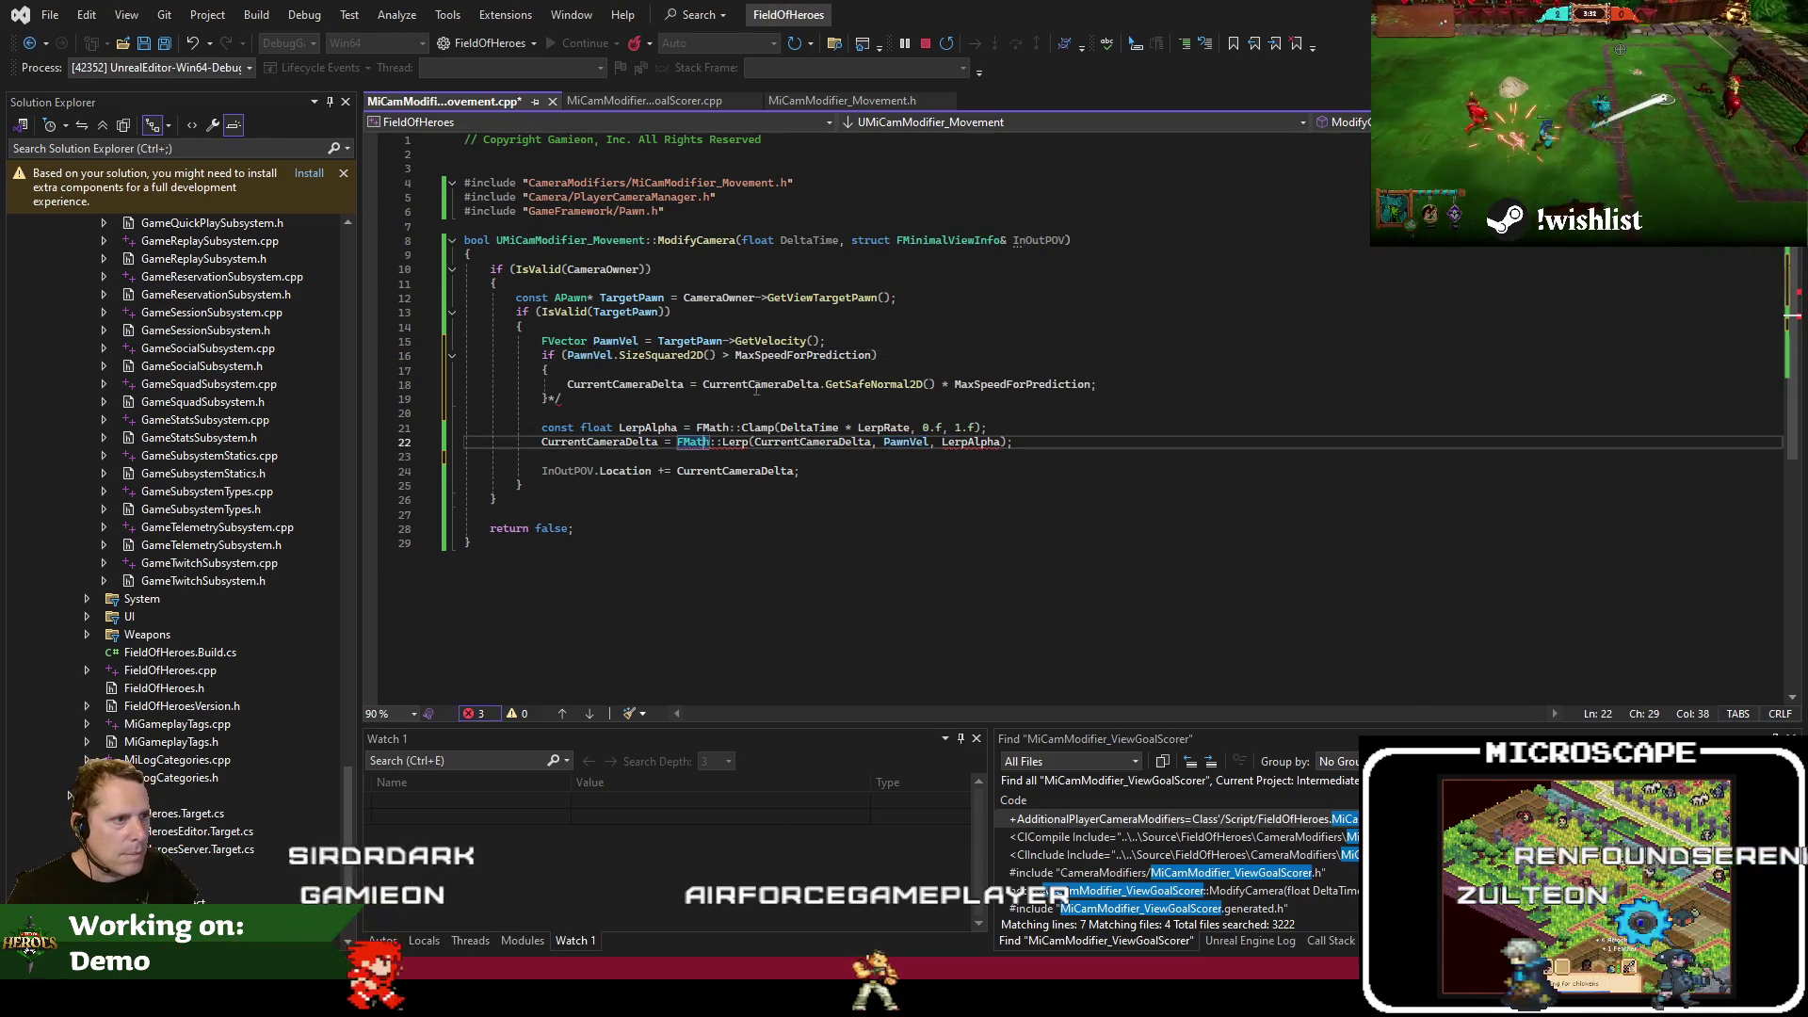
double_click(644, 384)
key("ctrl+v")
double_click(725, 384)
key("ctrl+v")
left_click(736, 398)
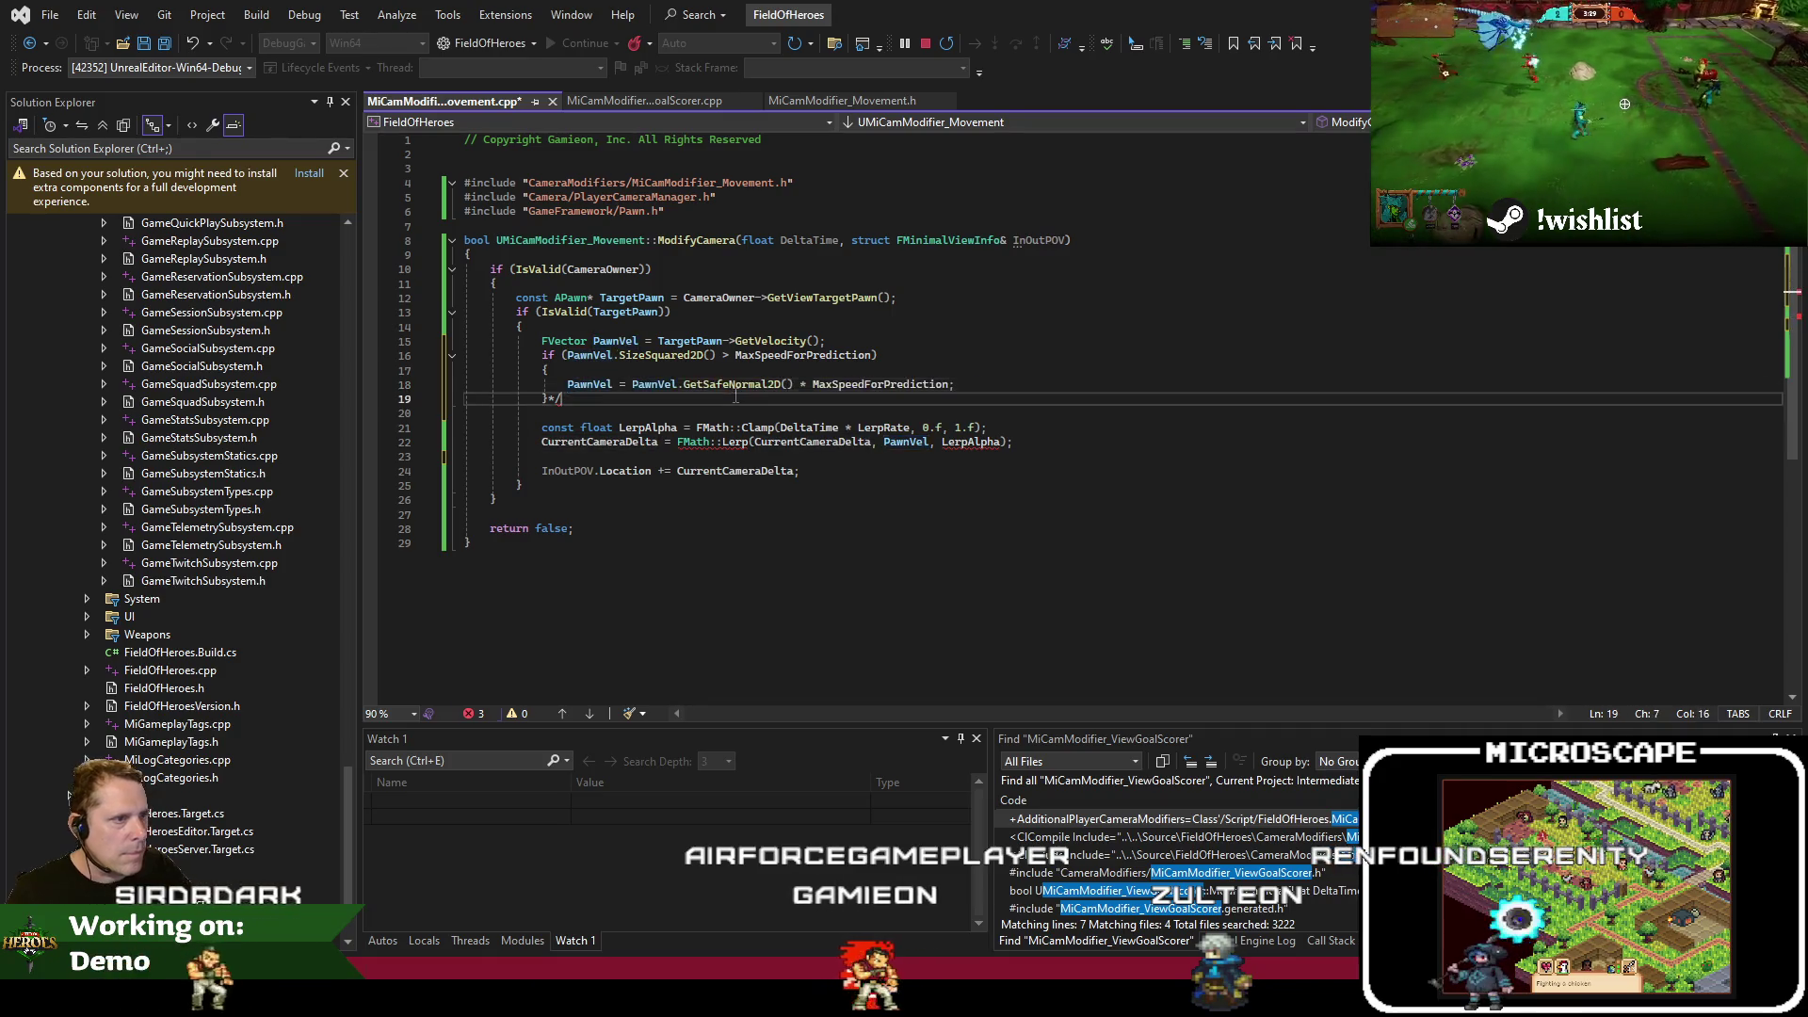
double_click(846, 384)
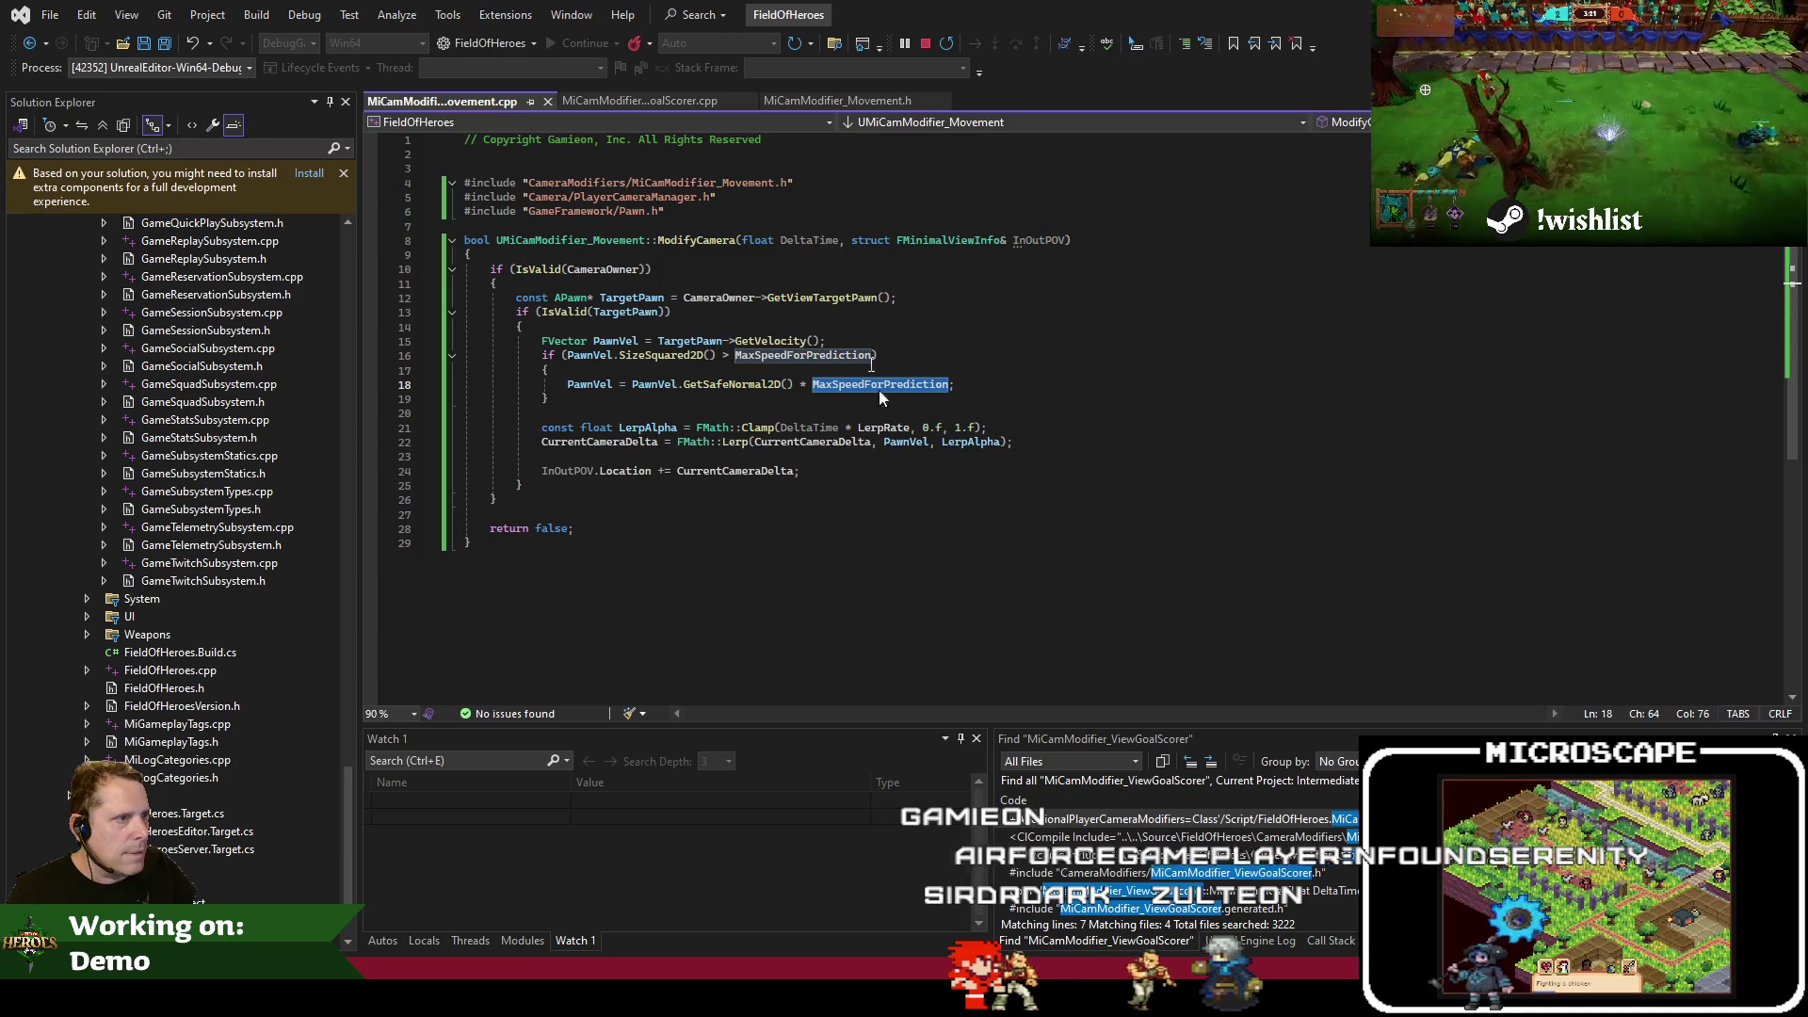
Compare against the ViewGoalScorer source and review CurrentCameraDelta usage on line 24
left_click(664, 93)
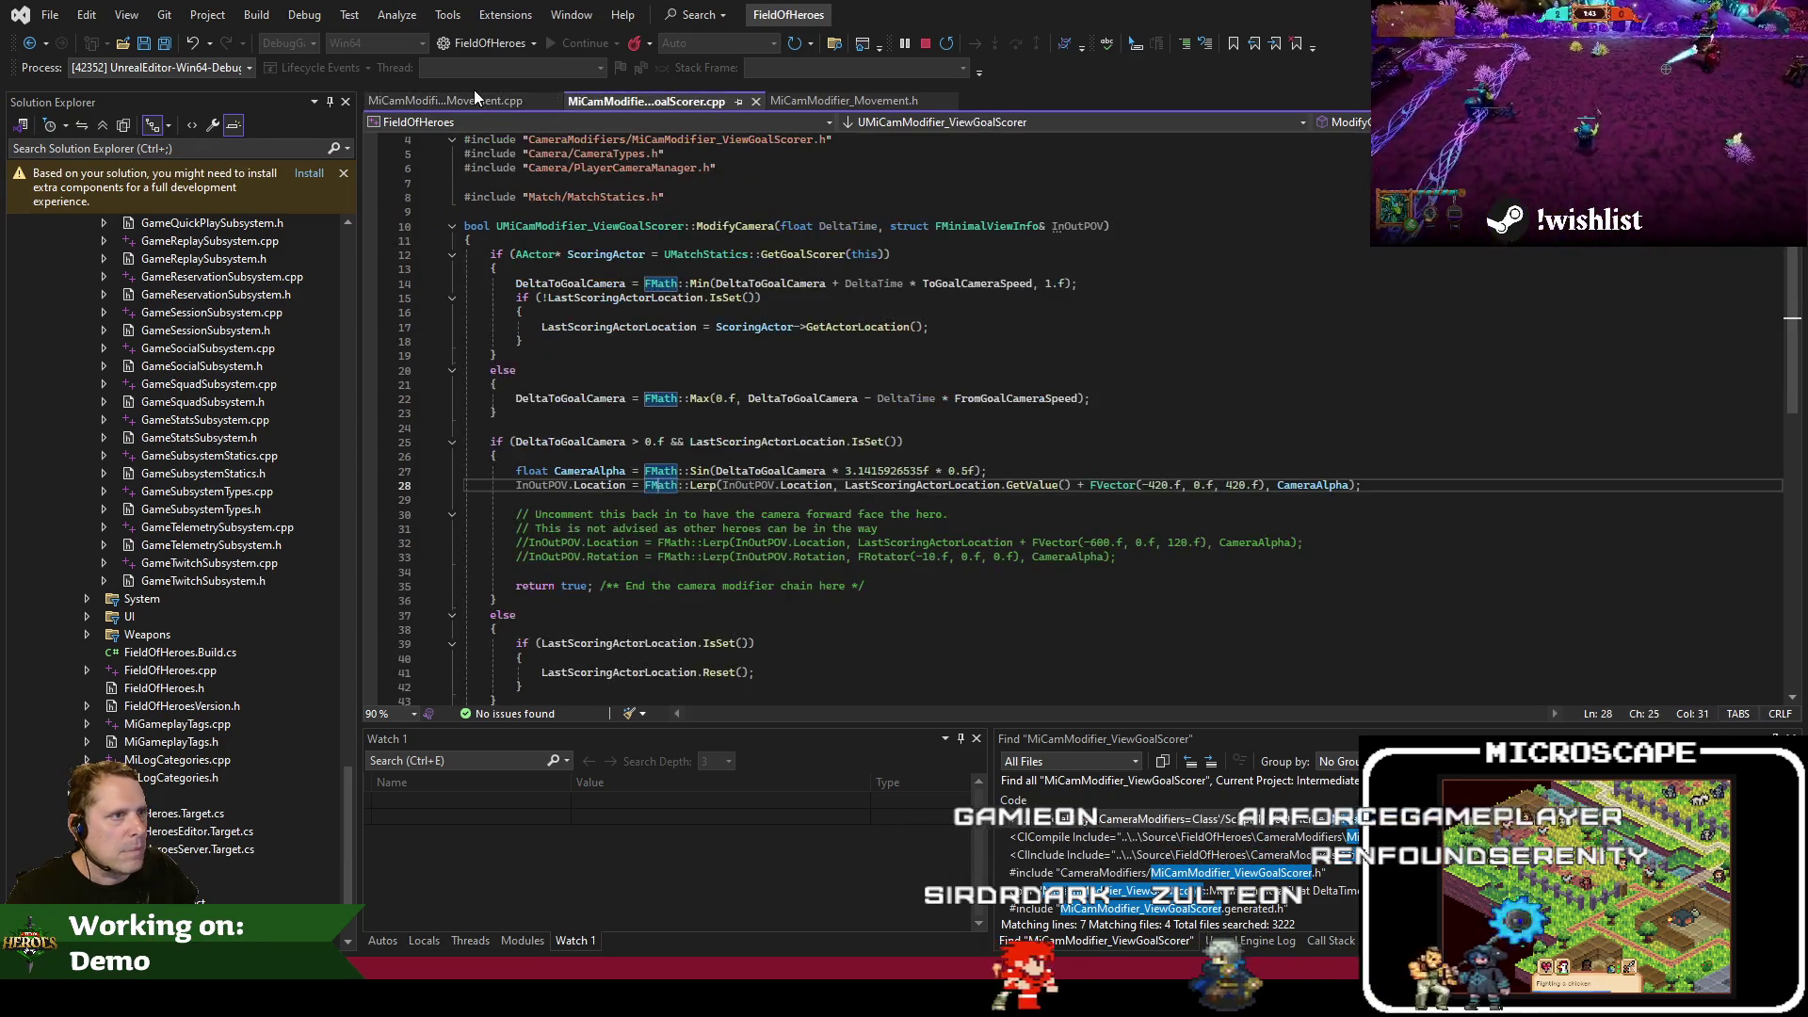
left_click(467, 92)
left_click(735, 474)
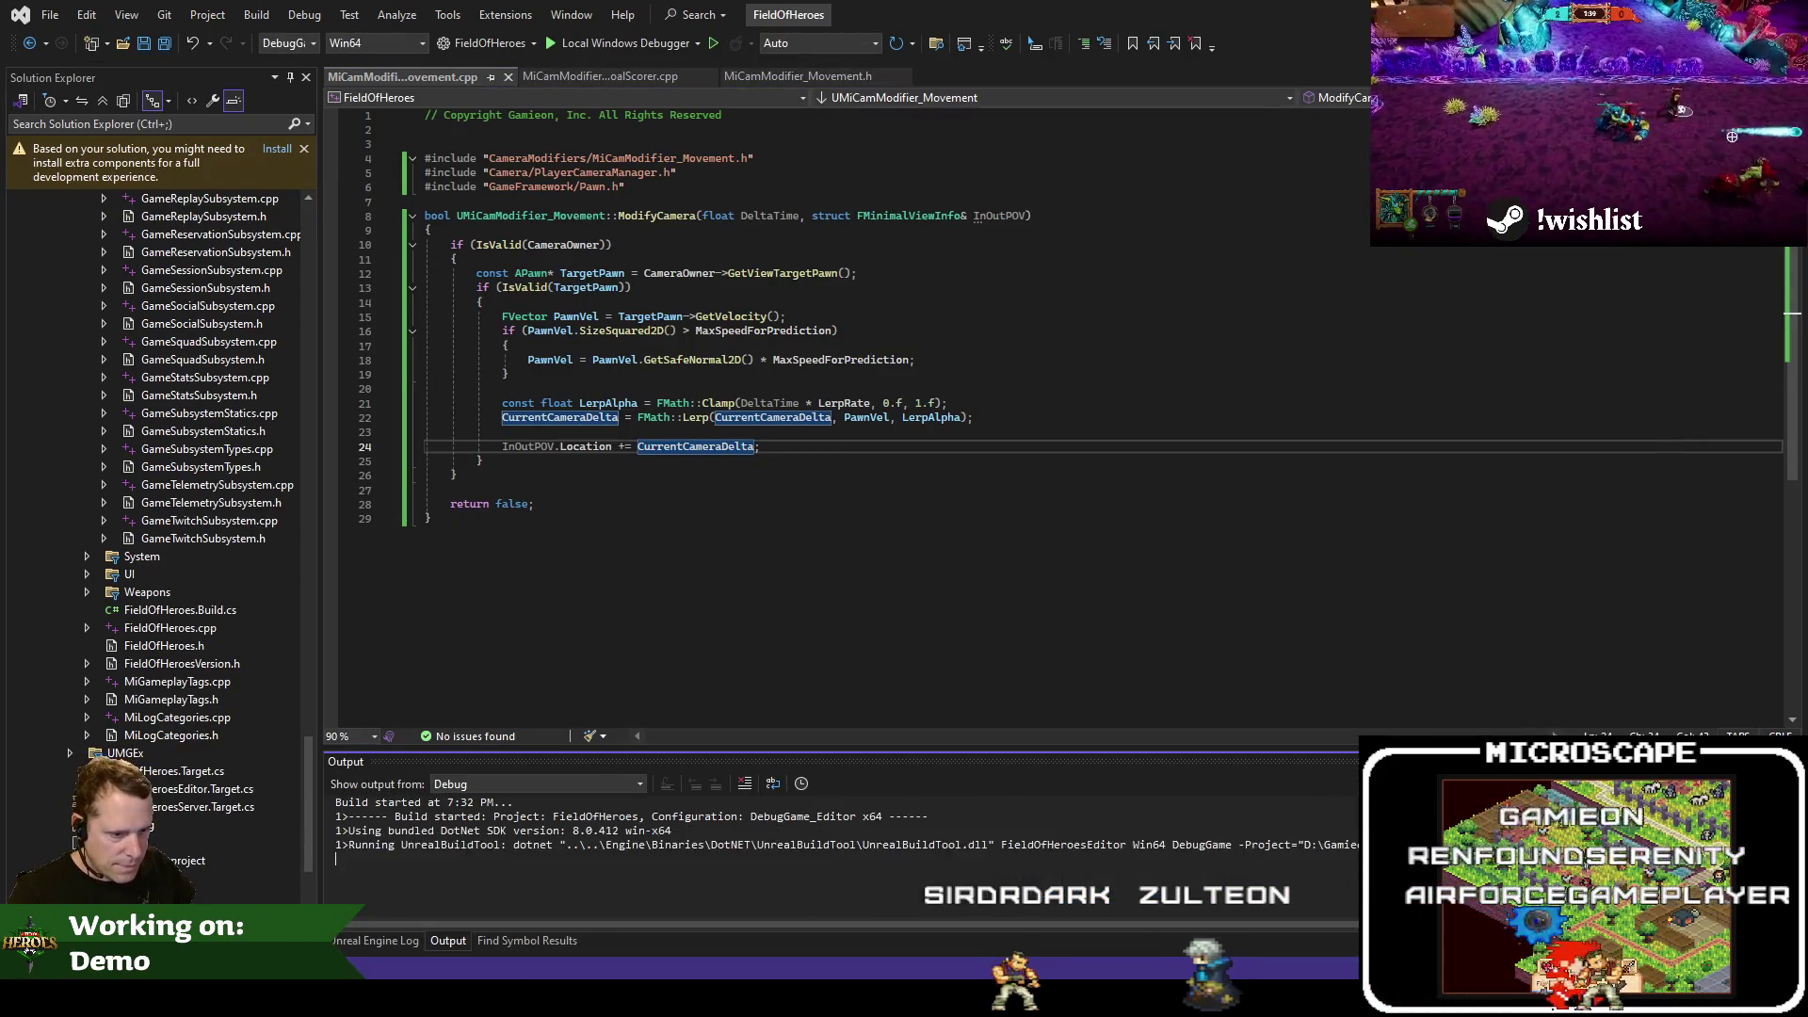
key("alt+Tab")
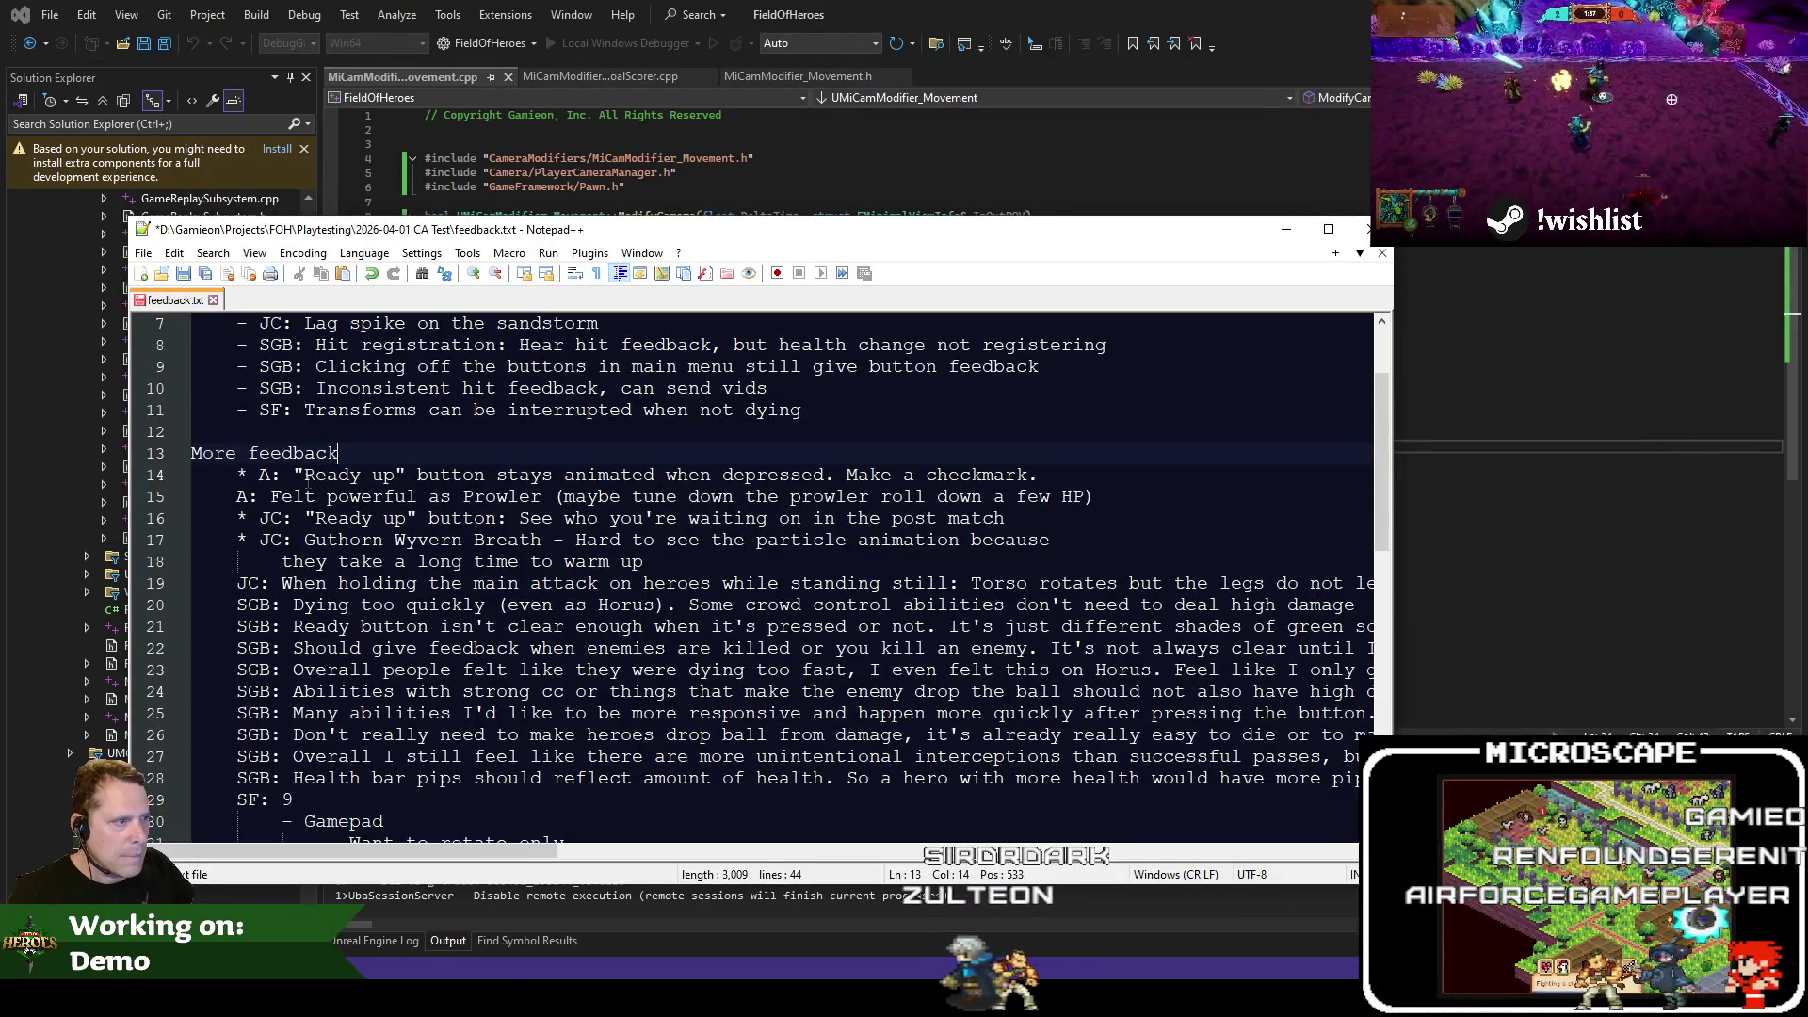
Copy the line 15 note, from 'Felt' to the end, about feeling powerful as Prowler
key("shift+End")
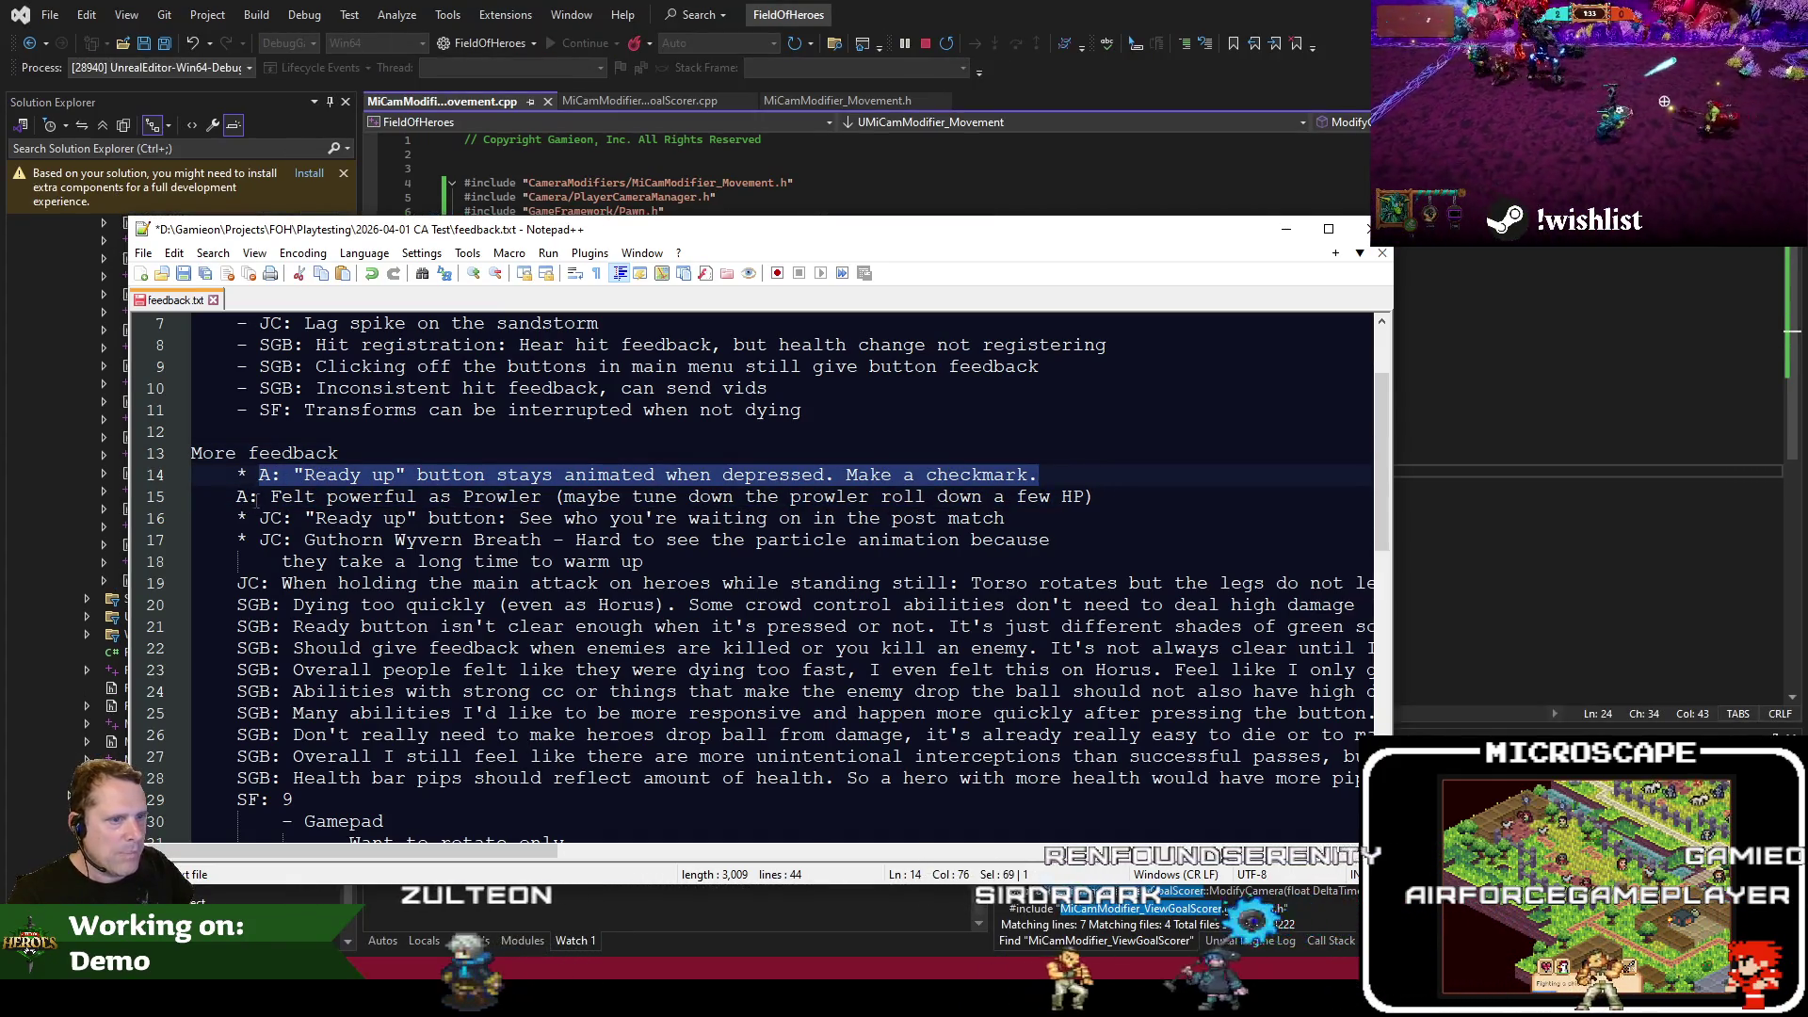
left_click_drag(271, 496, 565, 496)
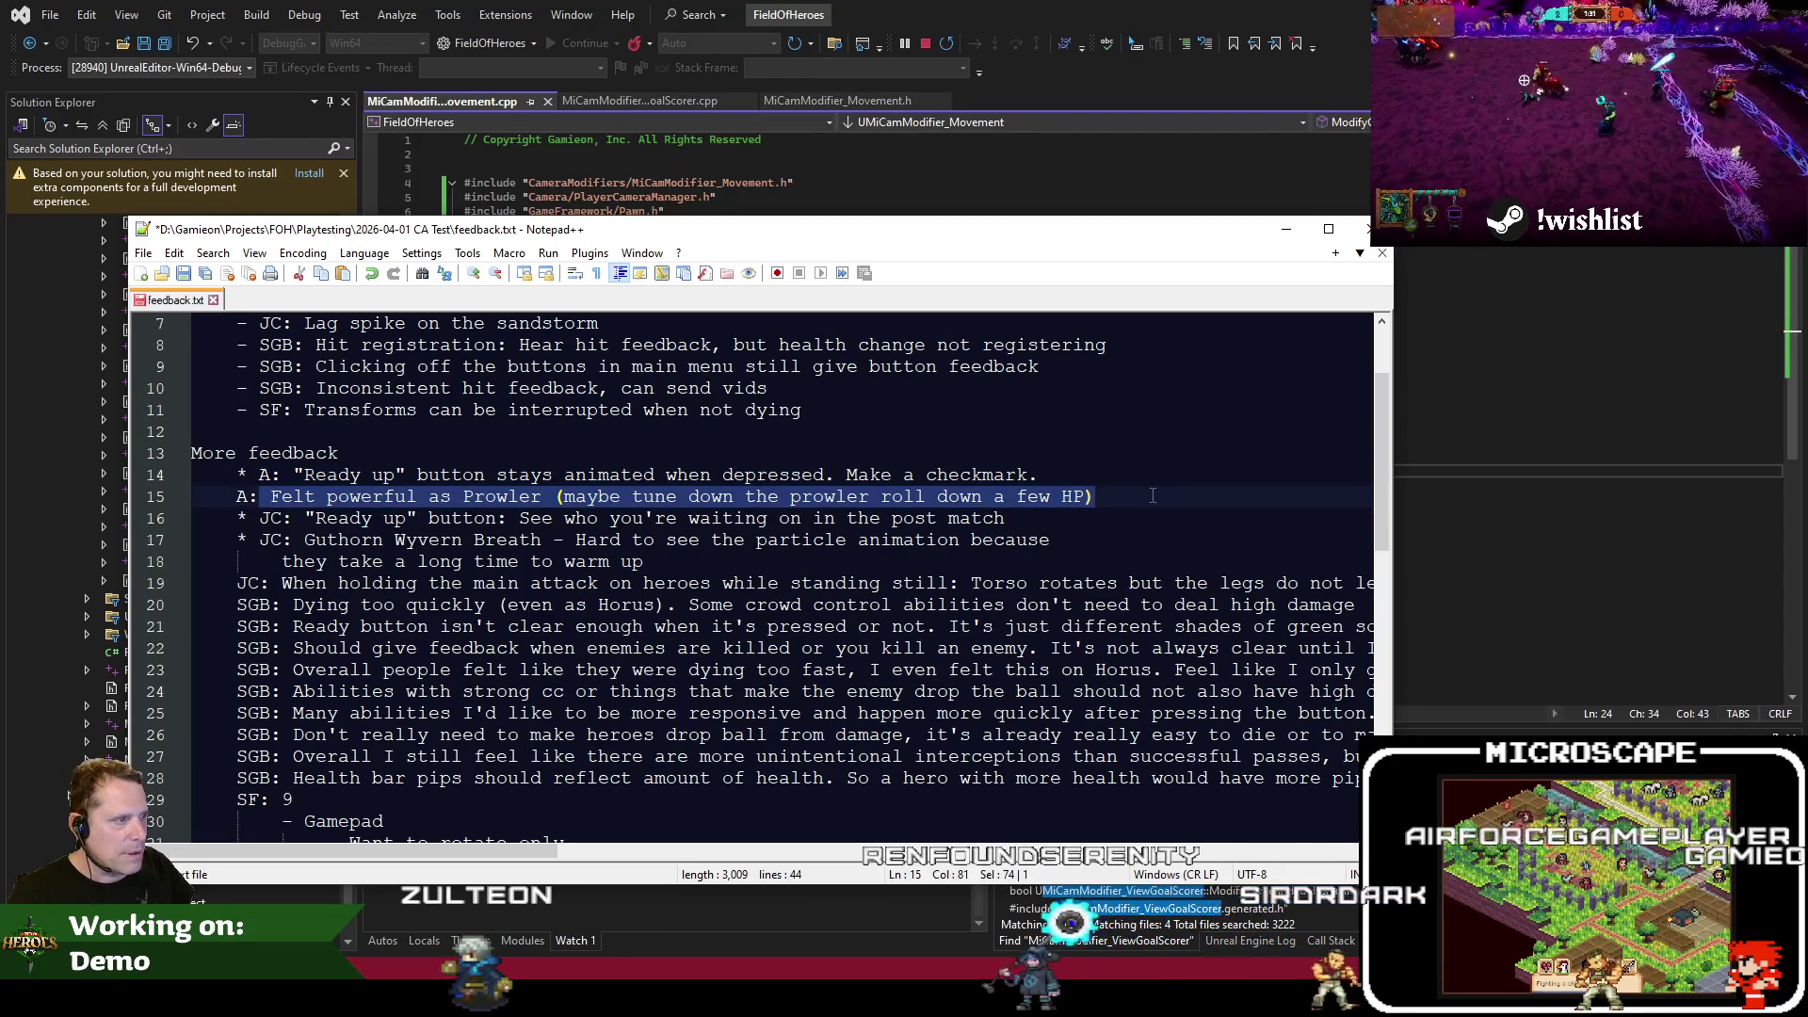
left_click(312, 496)
key("shift+End")
key("ctrl+c")
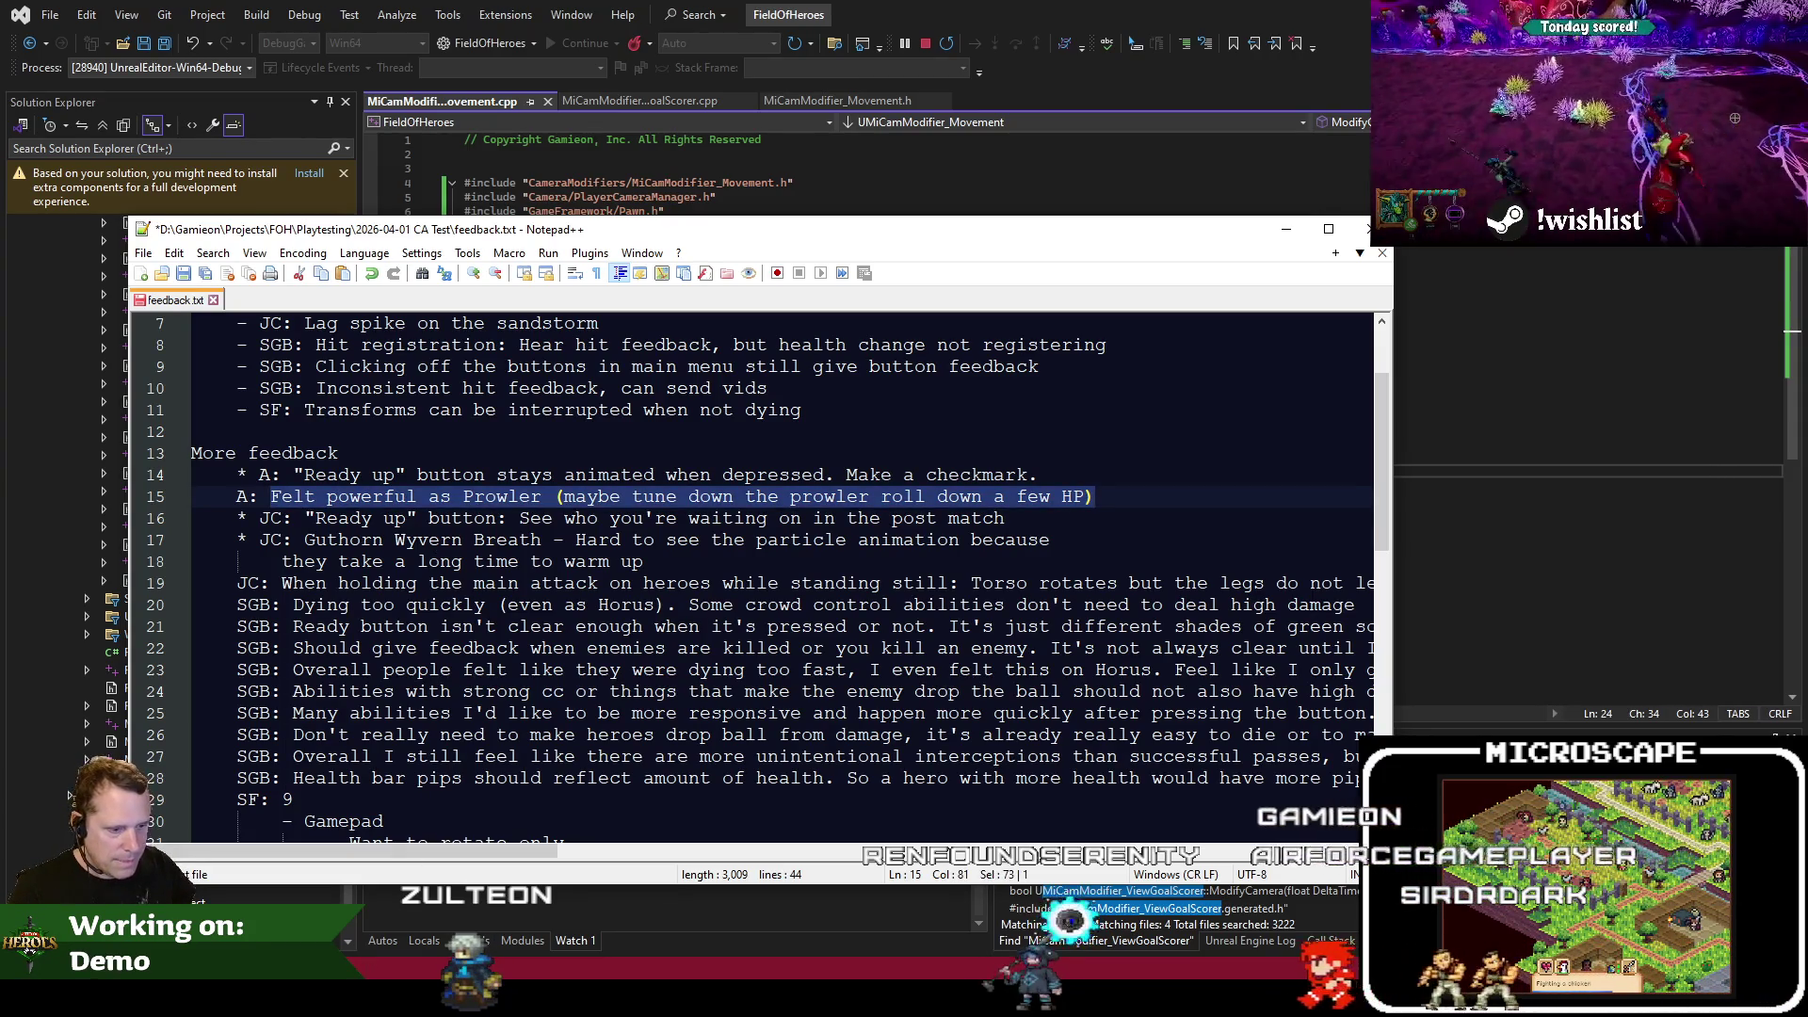
key("alt+Tab")
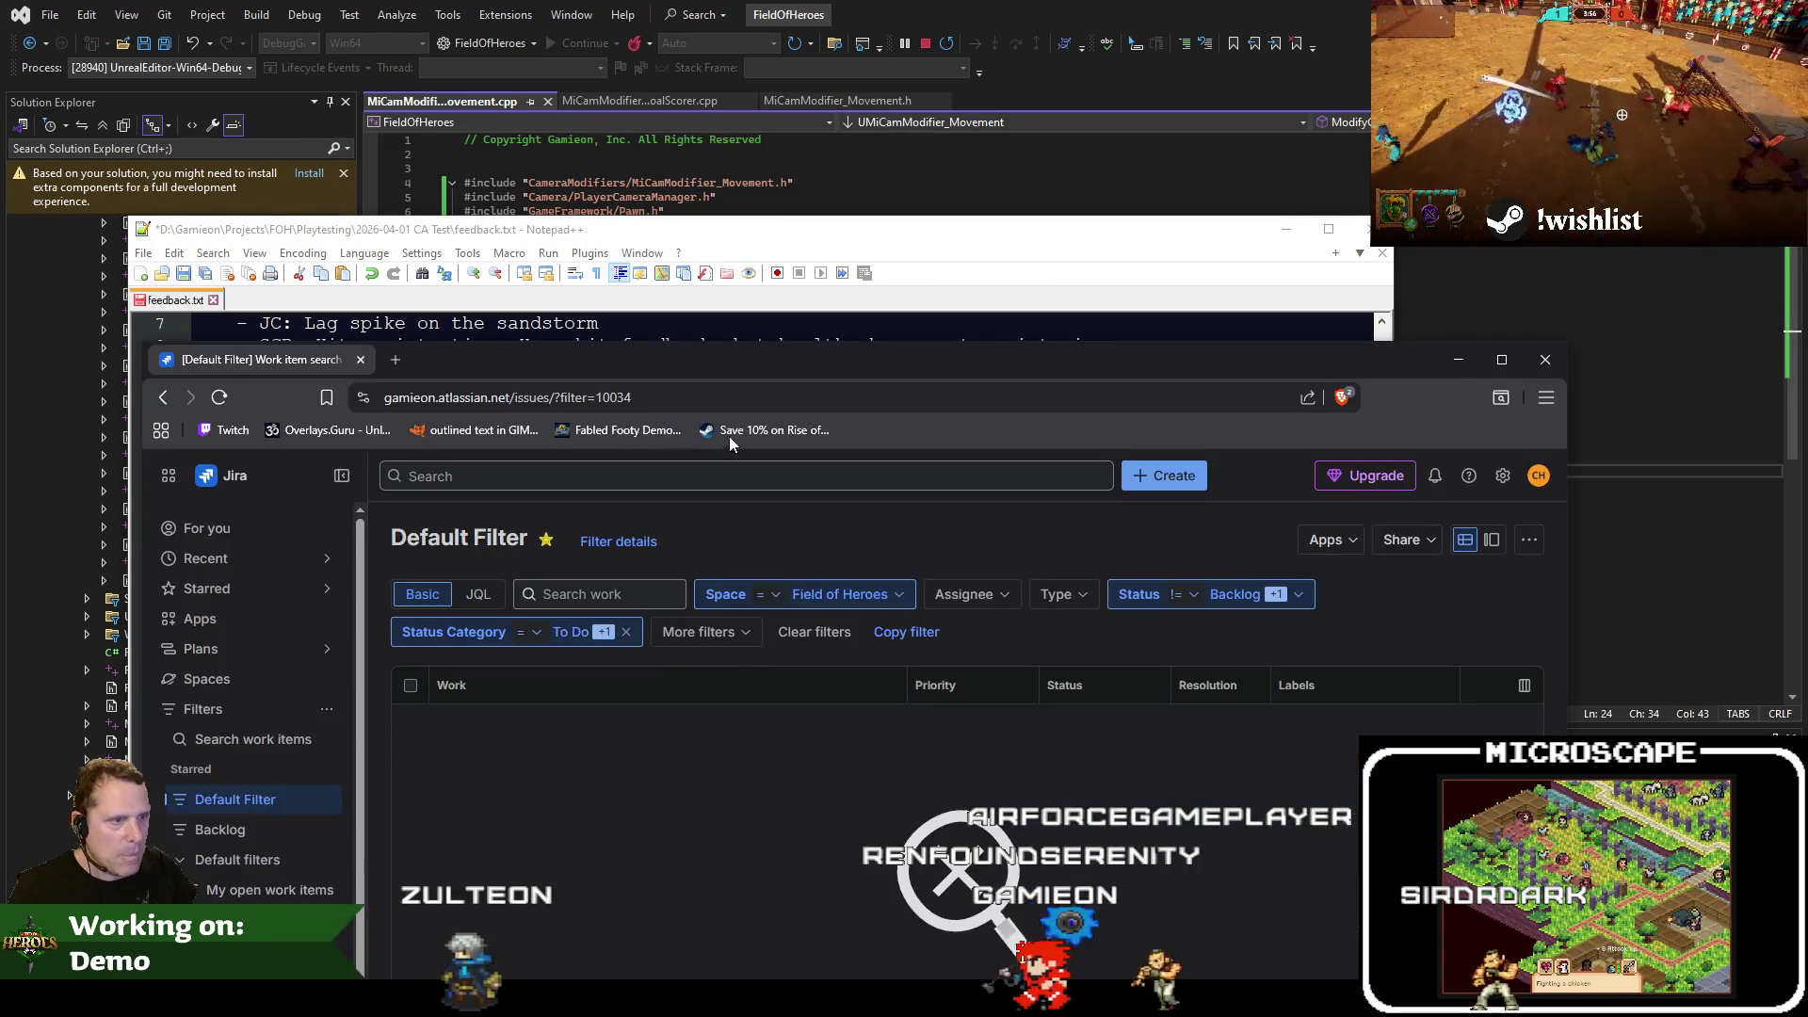
Create Jira bug FOH-716 titled 'Reduce Prowler roll ability damage' from the pasted note
double_click(770, 371)
left_click(1049, 316)
left_click(611, 774)
key("ctrl+v")
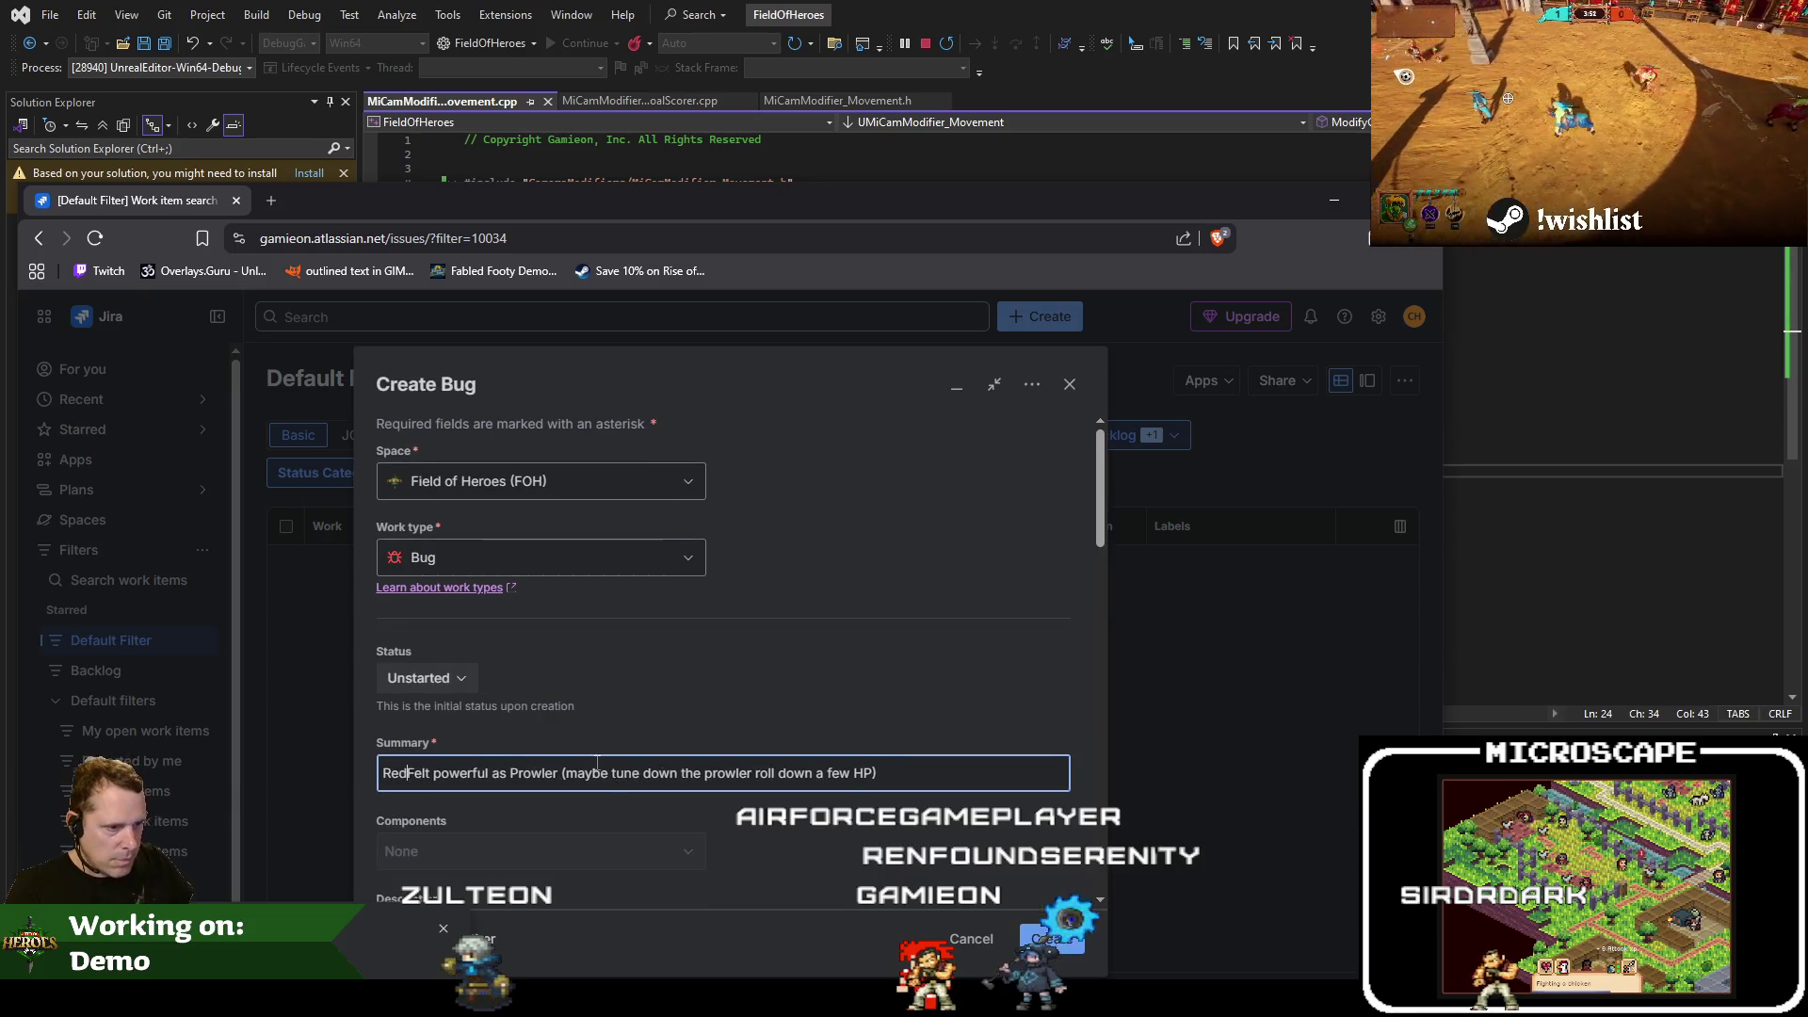
type("ll ability damage")
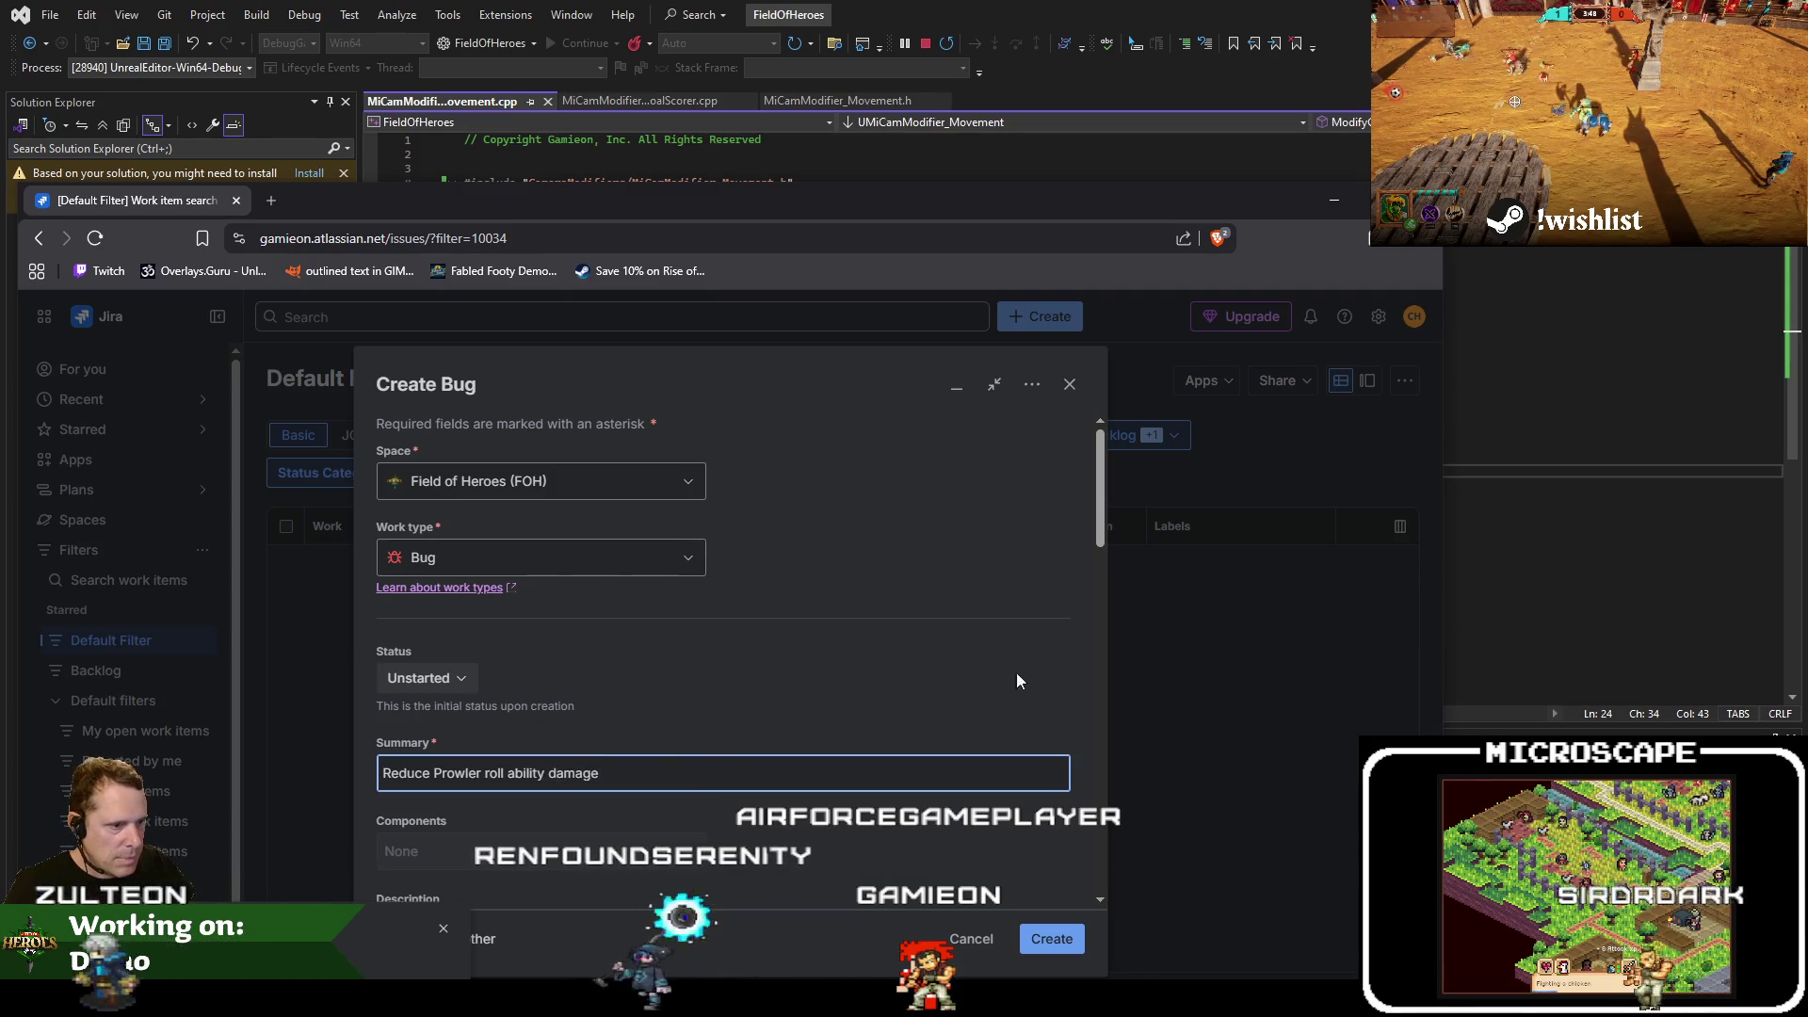
left_click(1043, 803)
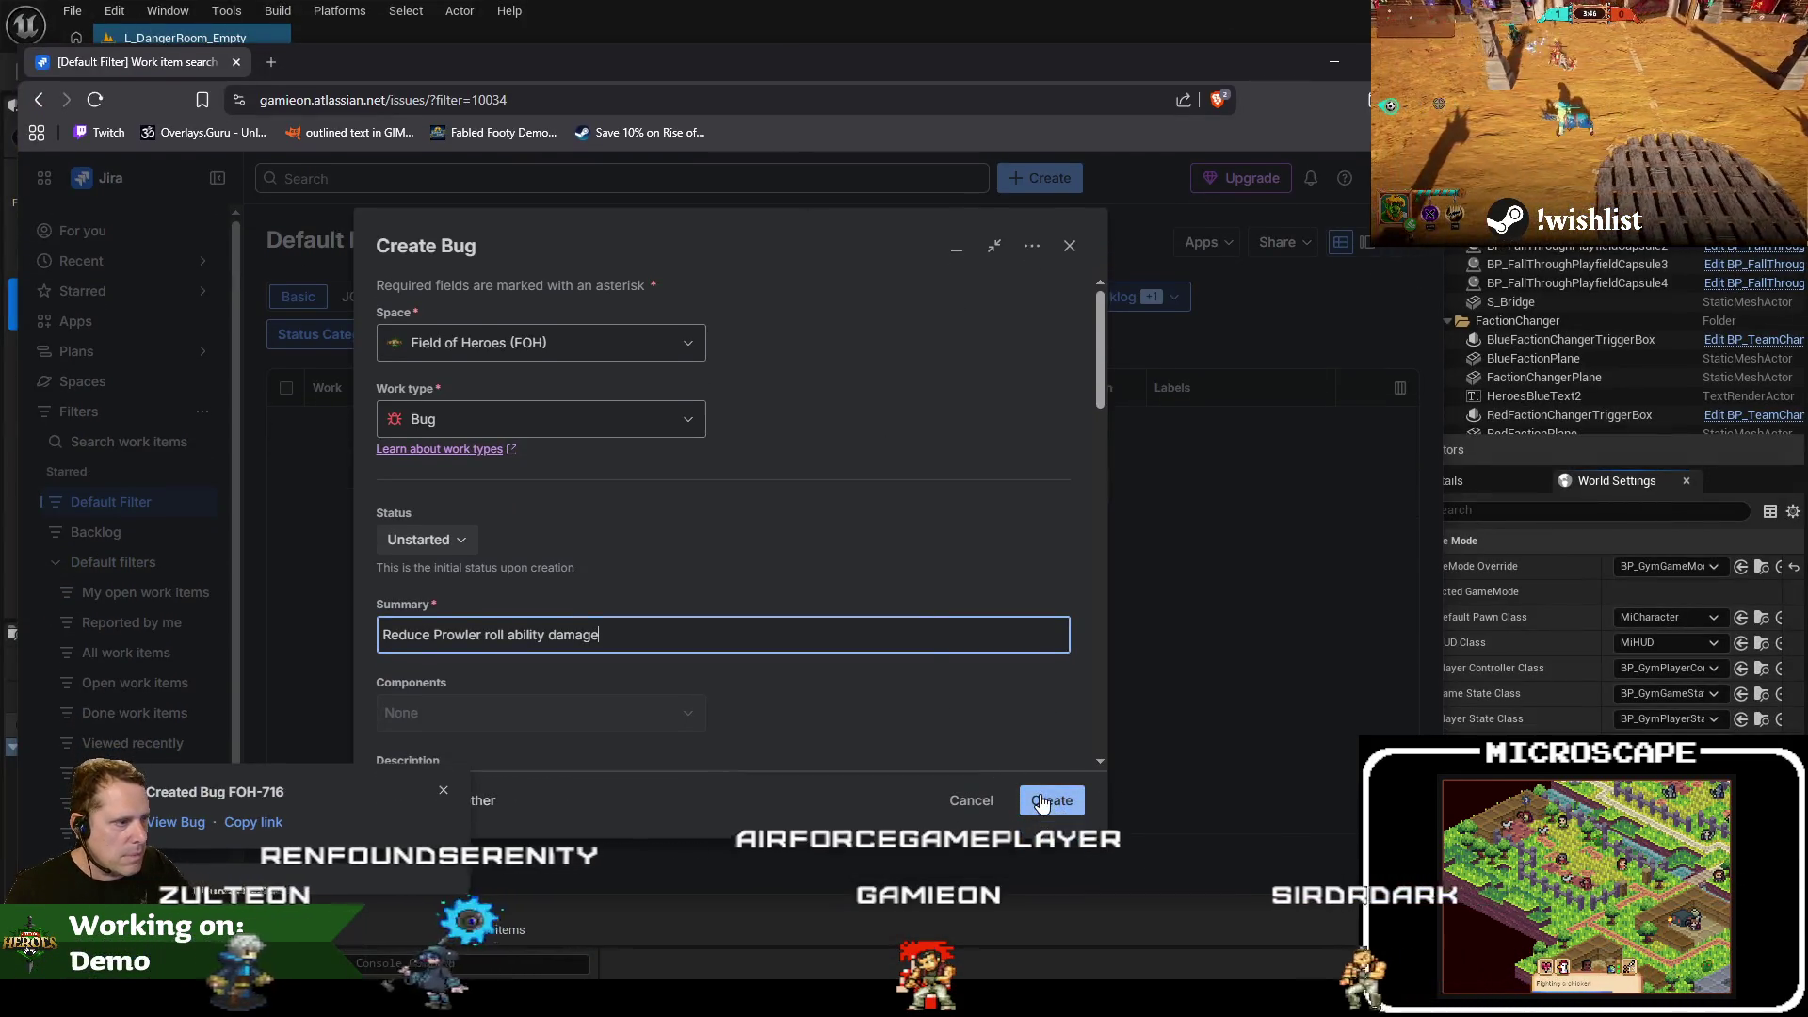
key("alt+Tab")
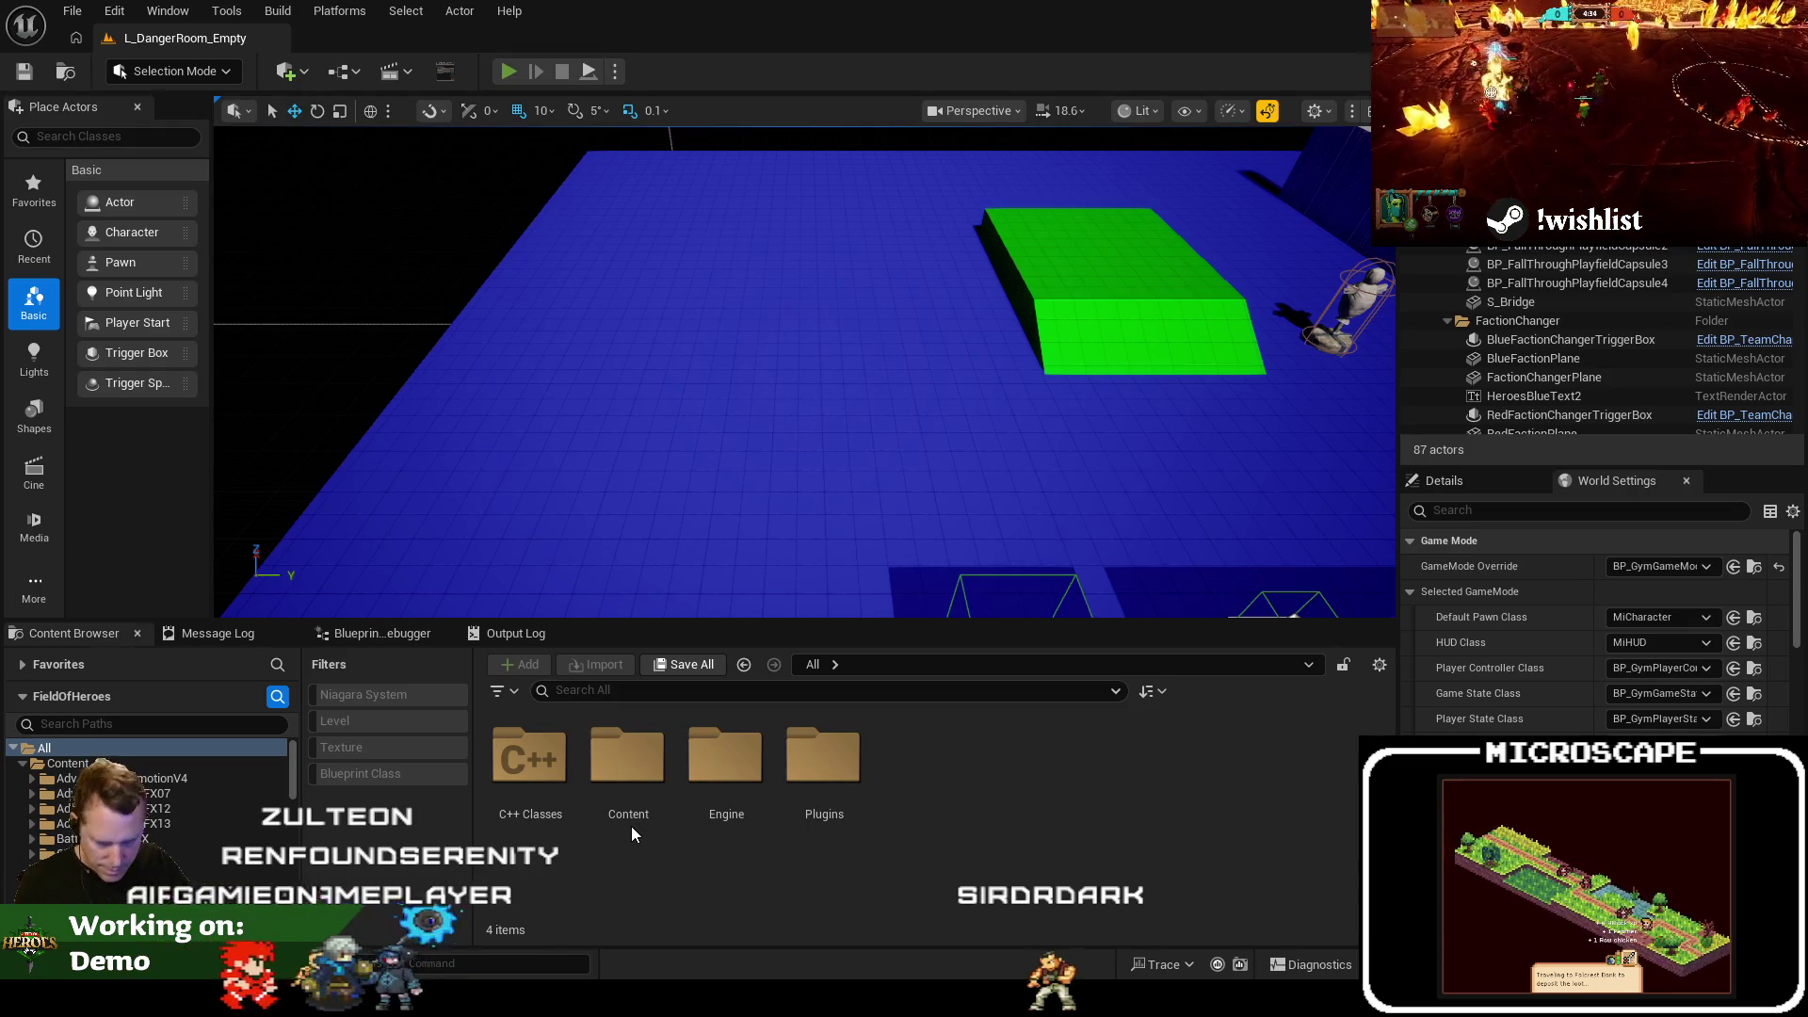
Relaunch the Danger Room playtest and walk the hero left, forward and back to check camera follow
key("alt+p")
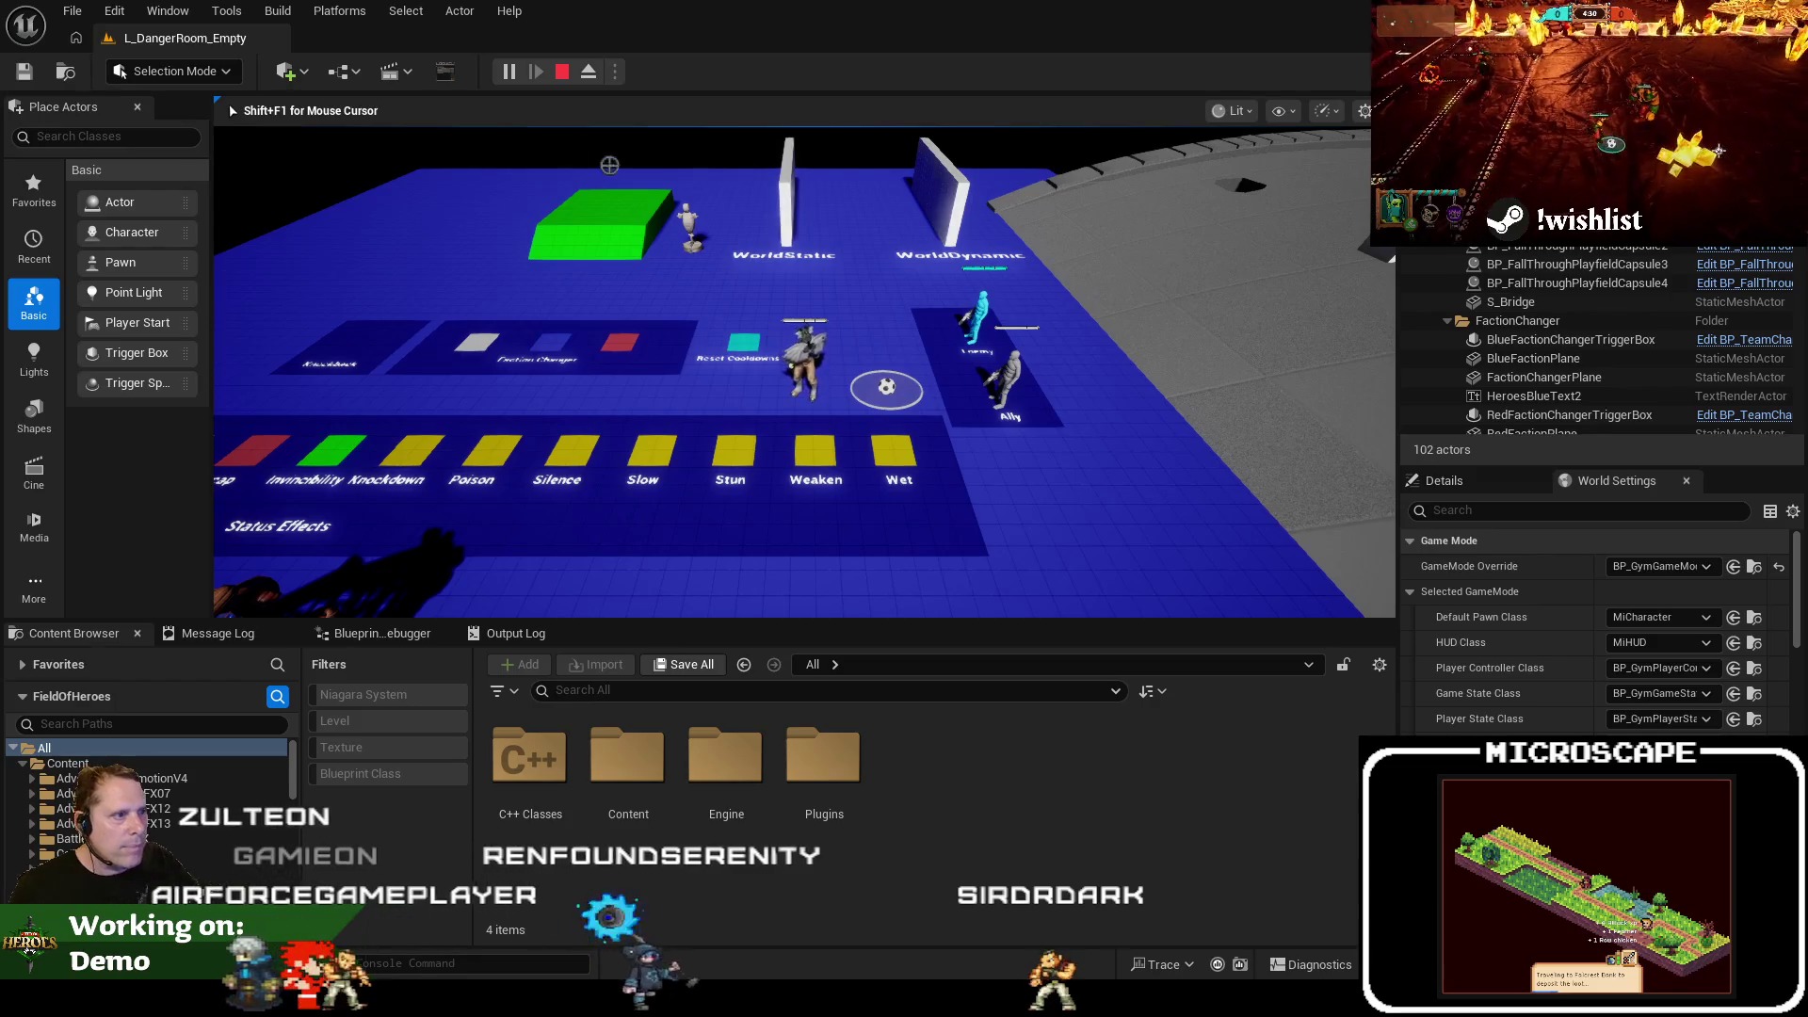
key("Escape")
left_click(614, 71)
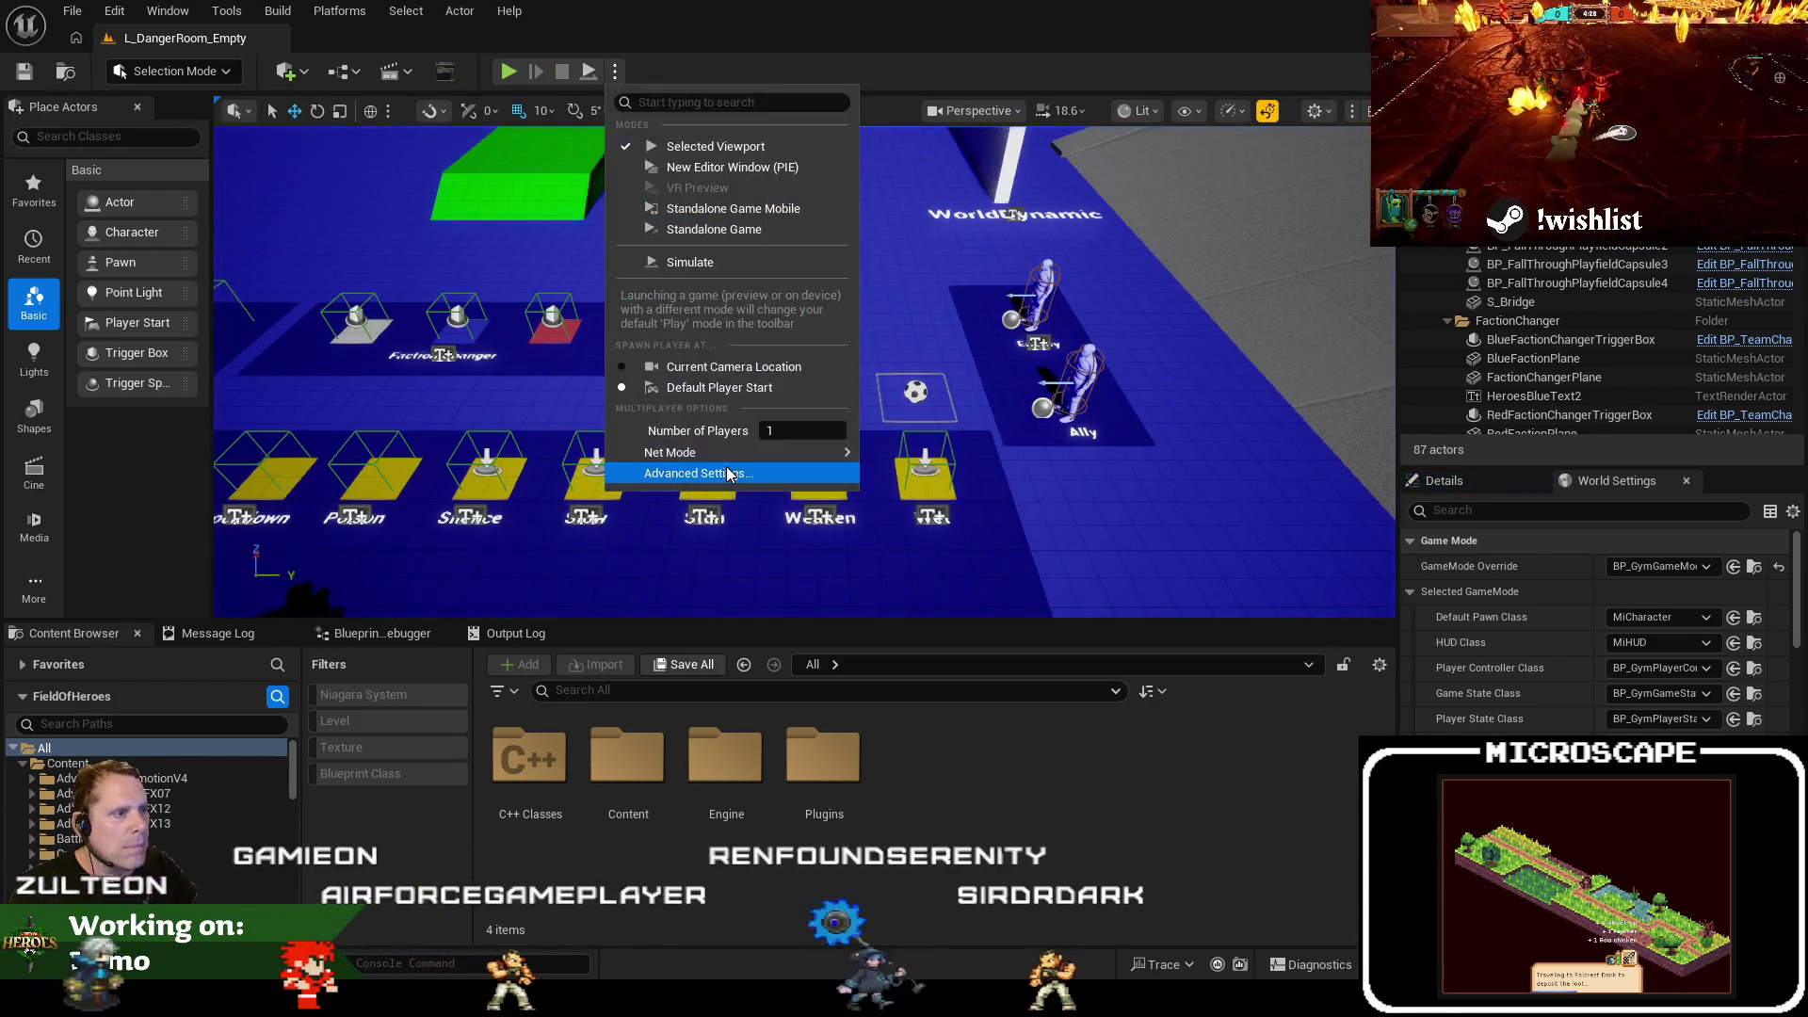
left_click(580, 132)
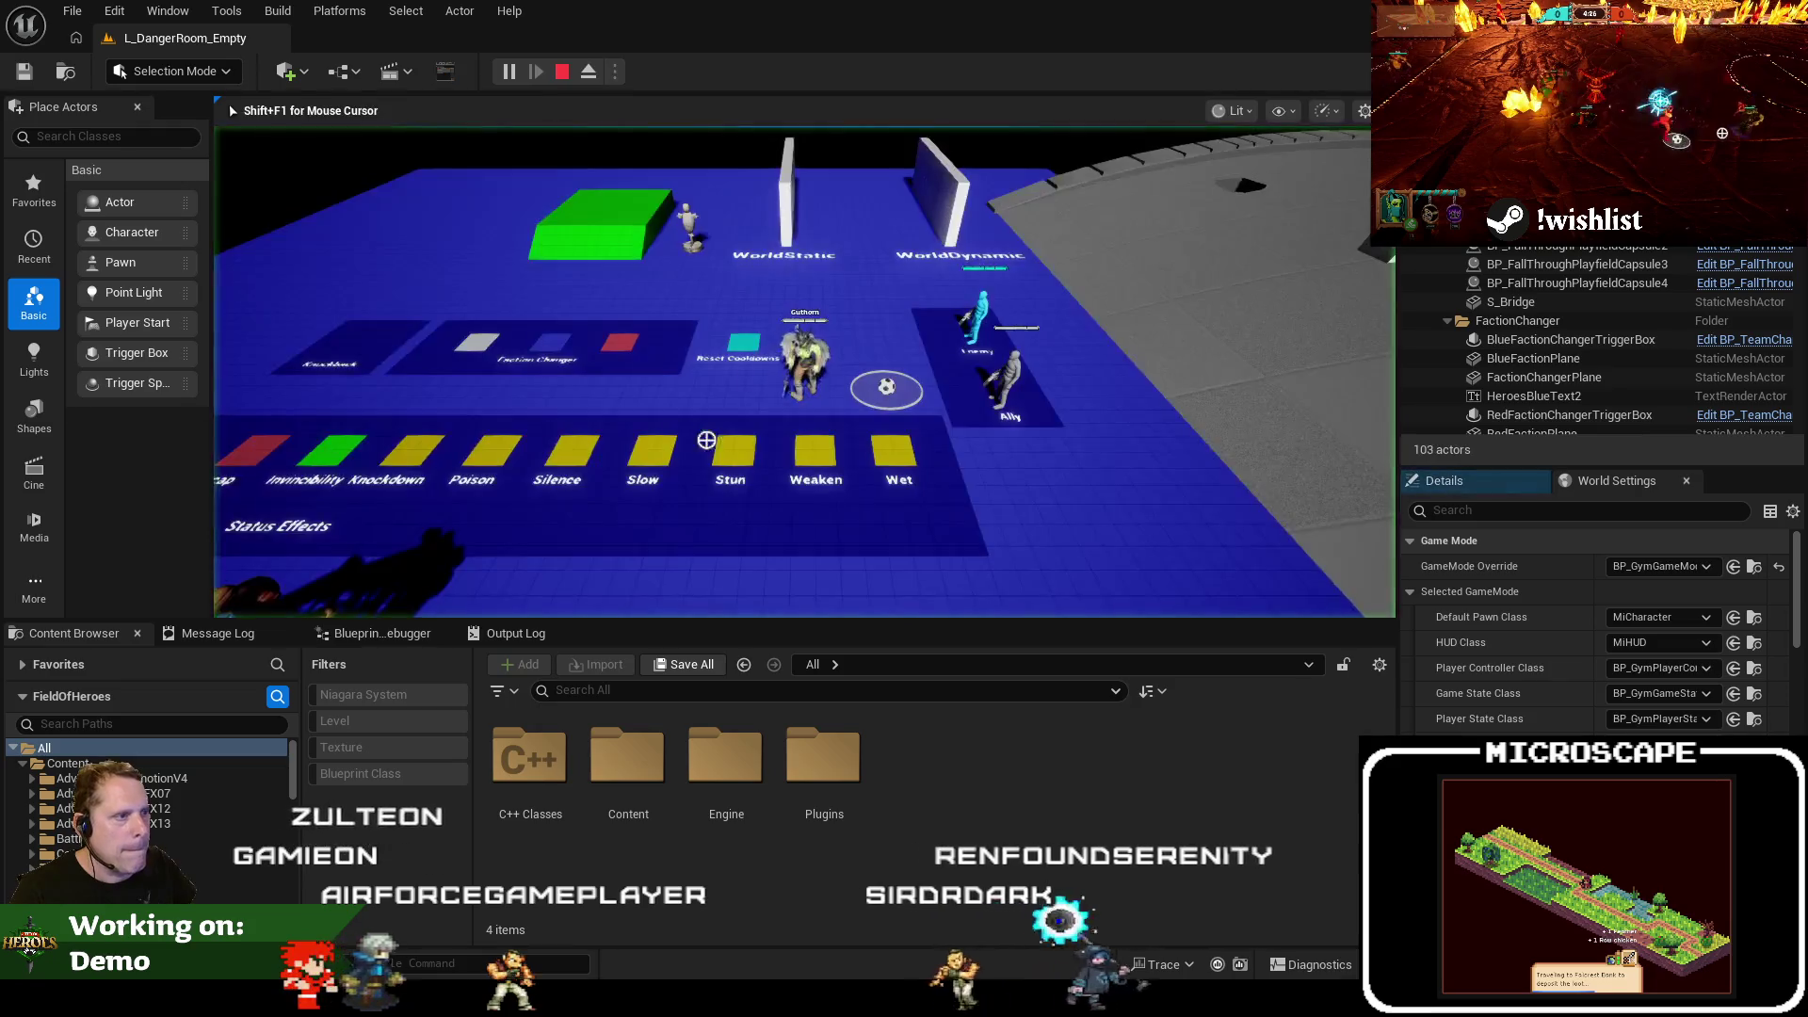
key("a")
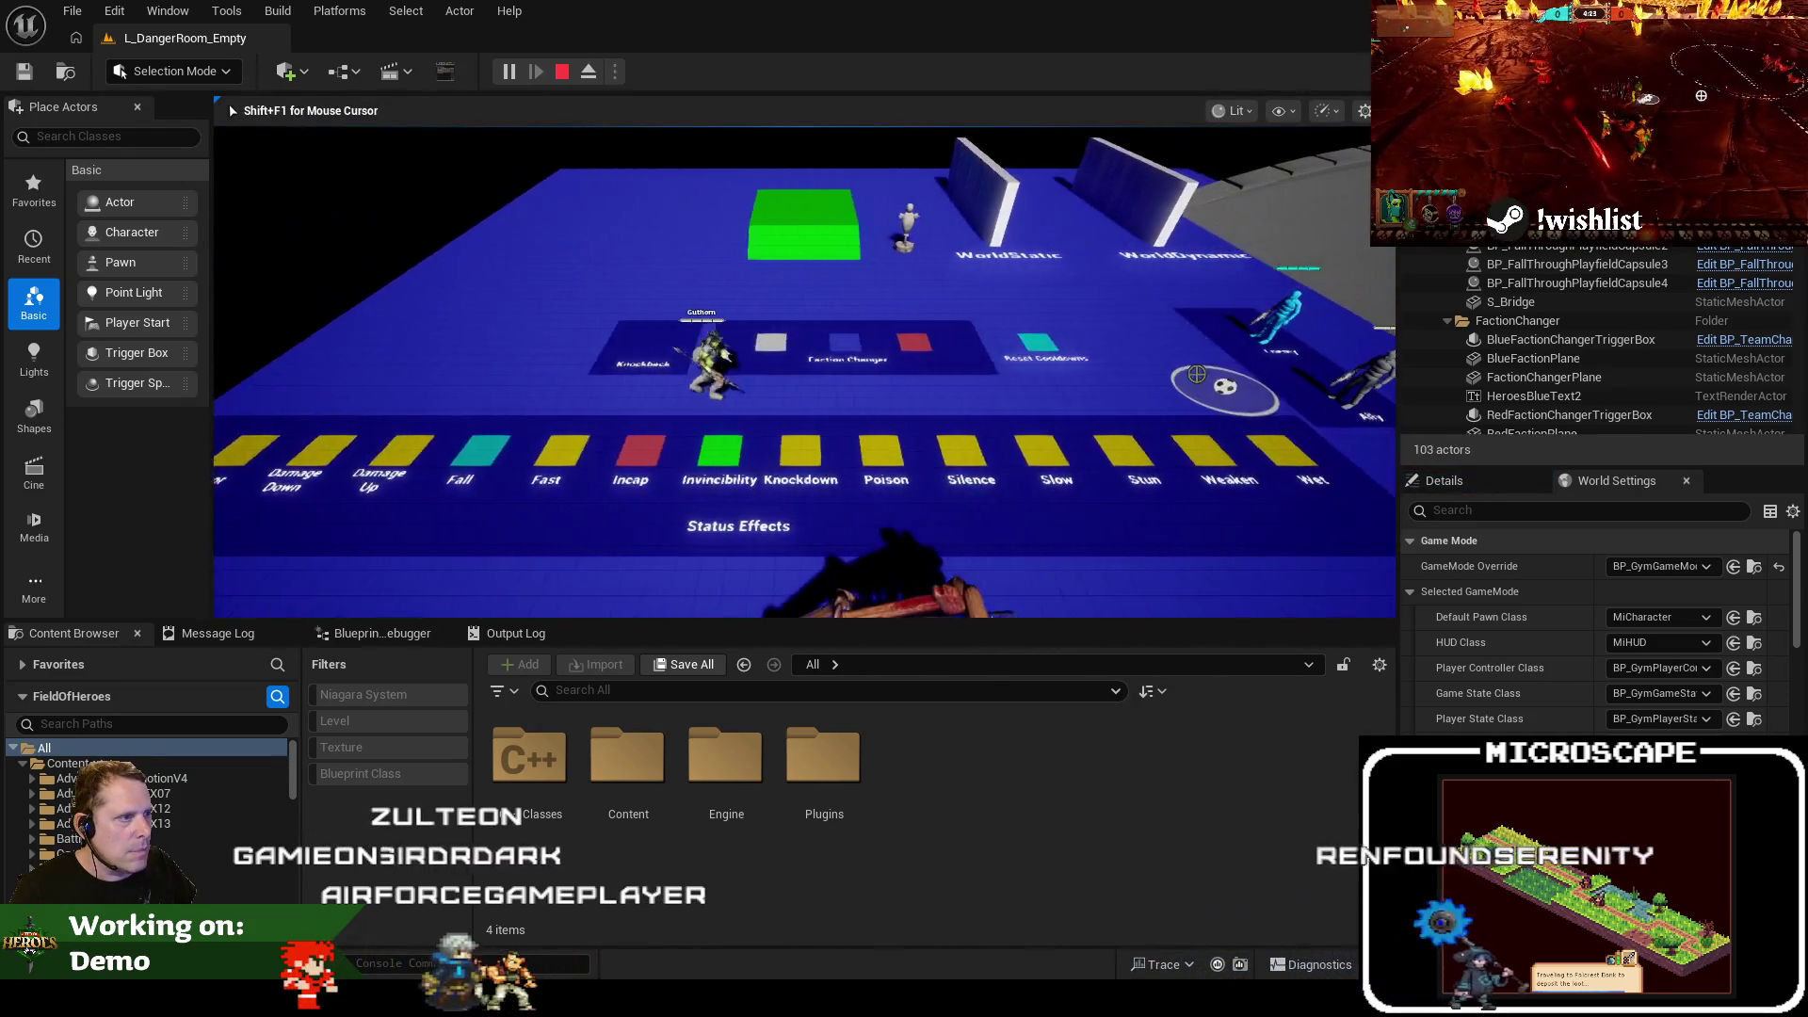
key("a")
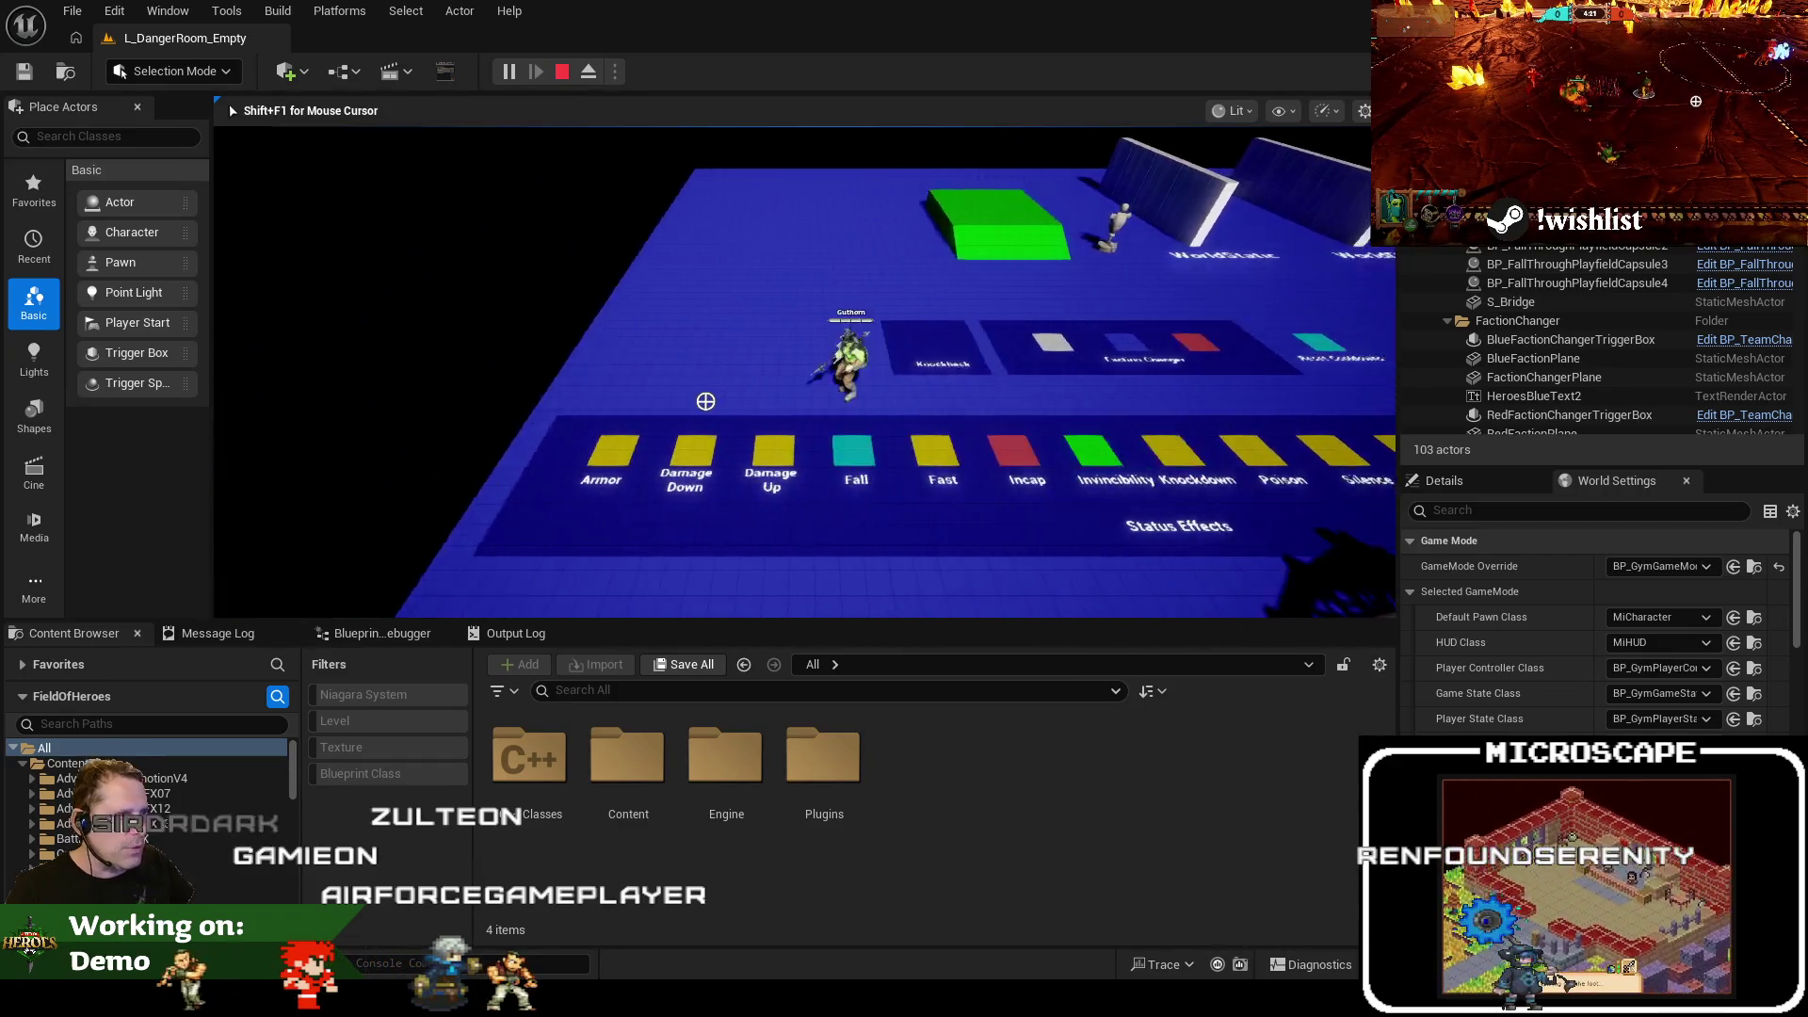
key("a")
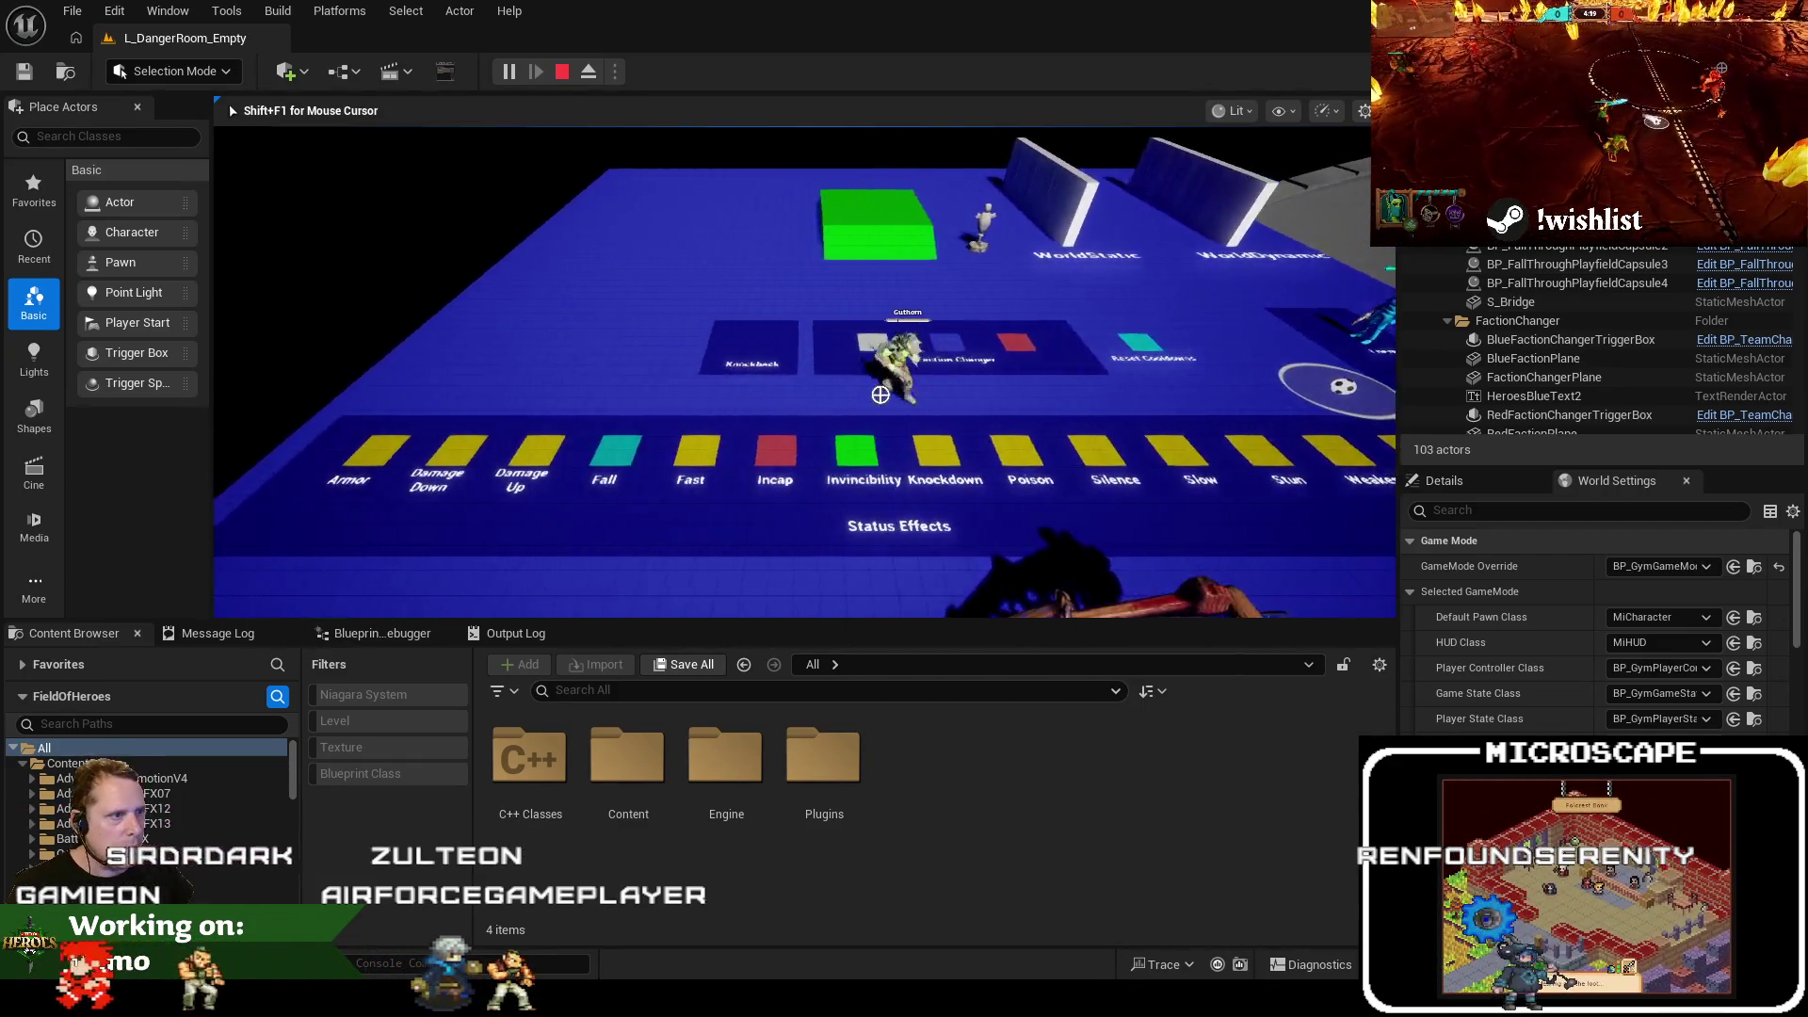
key("w")
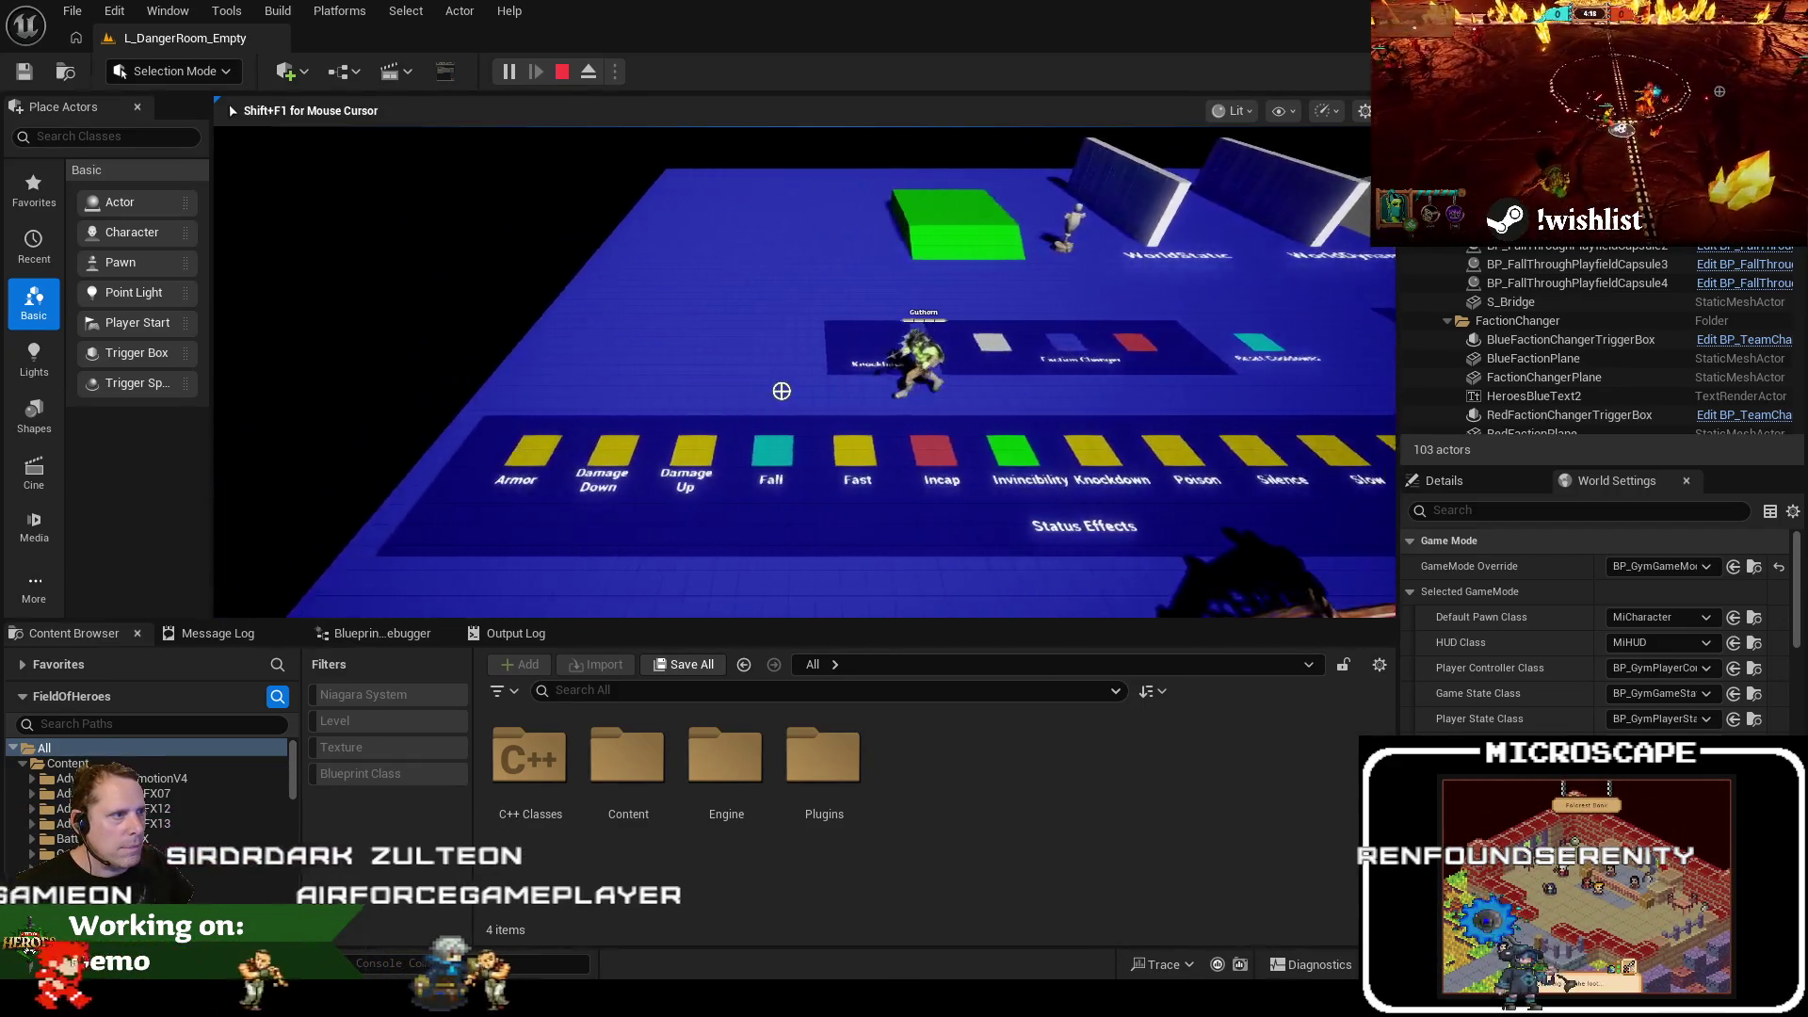
key("s")
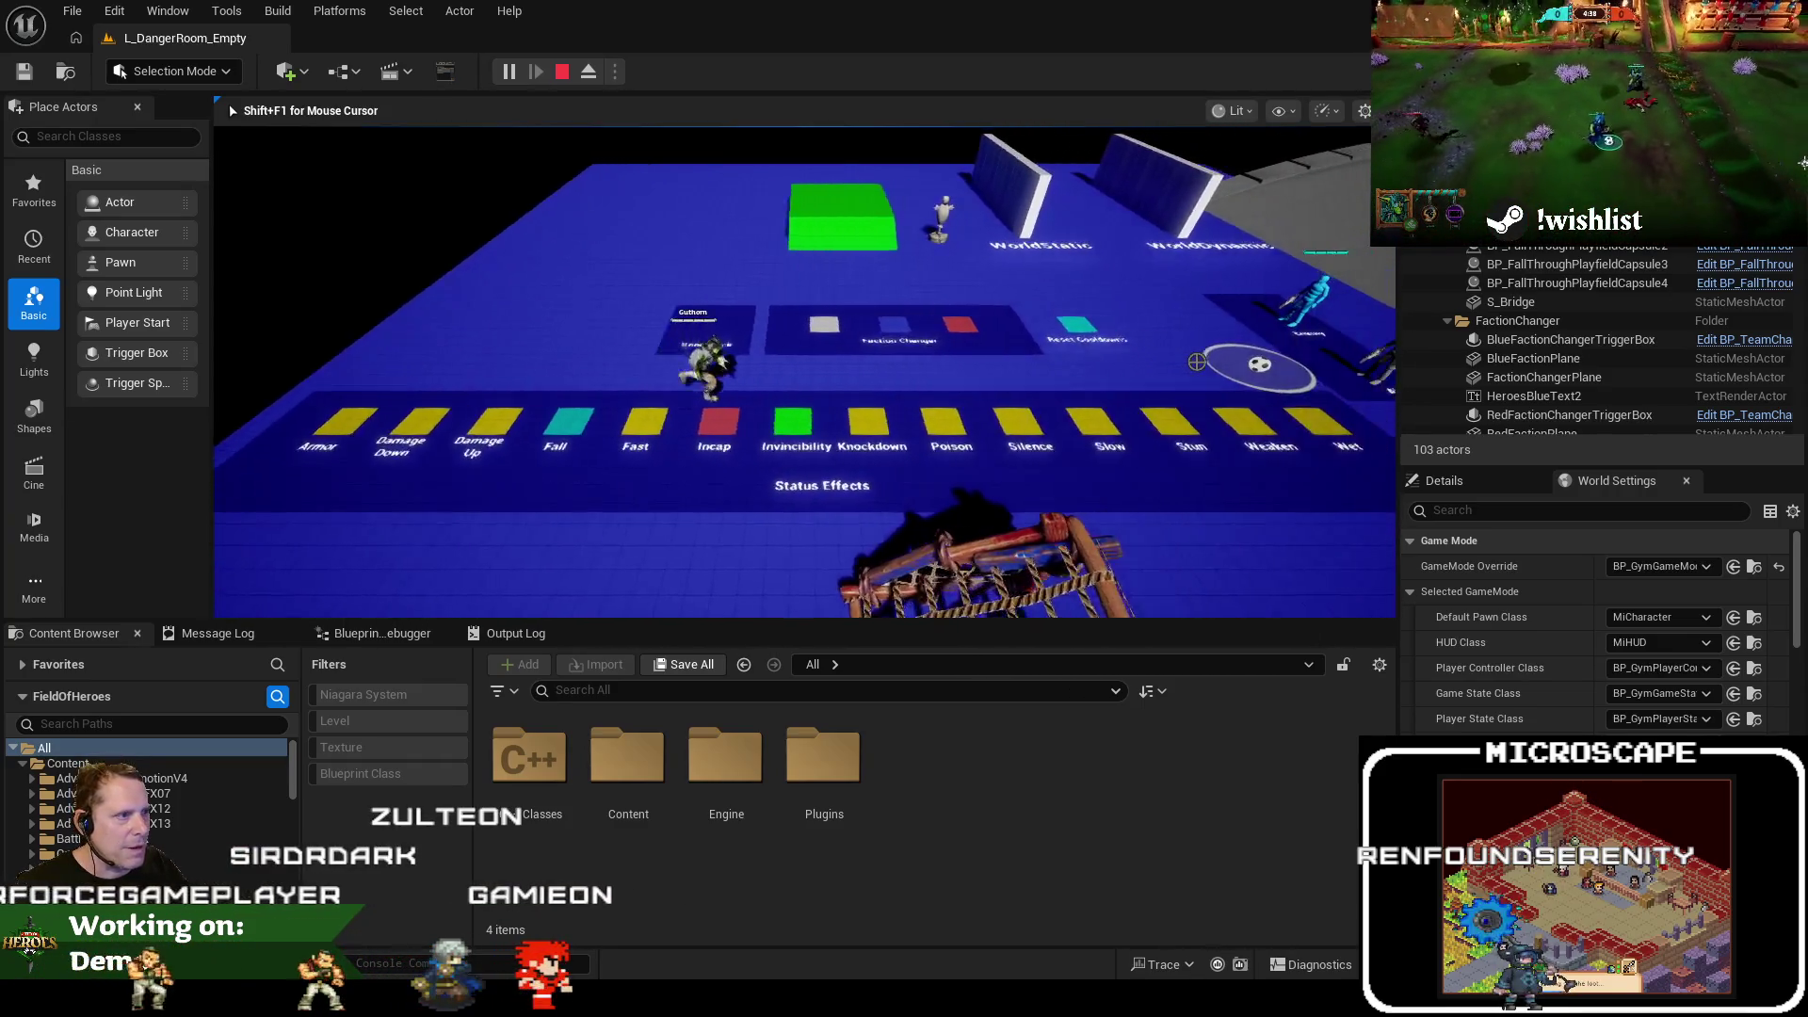
key("Escape")
key("alt+Tab")
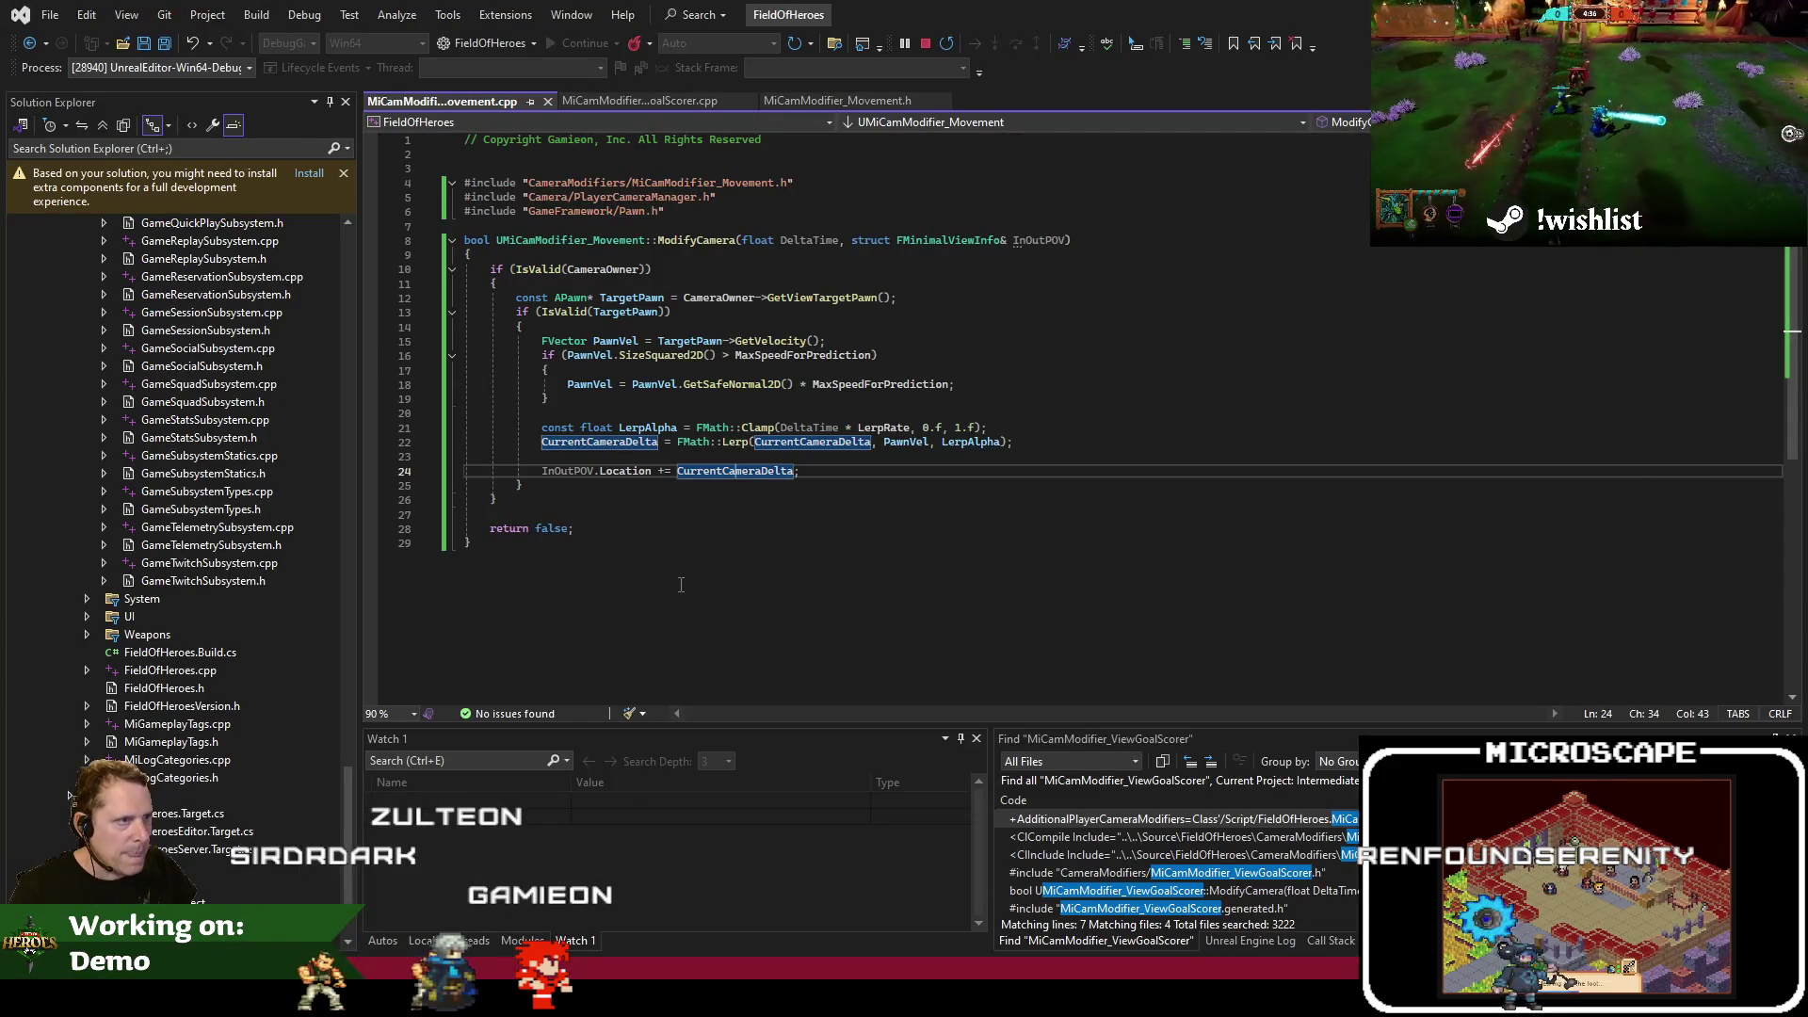
Change MaxSpeedForPrediction from 400.f to 300.f and LerpRate from 5.f to 10.f in MiCamModifier_Movement.h, then save
left_click(664, 102)
left_click(781, 101)
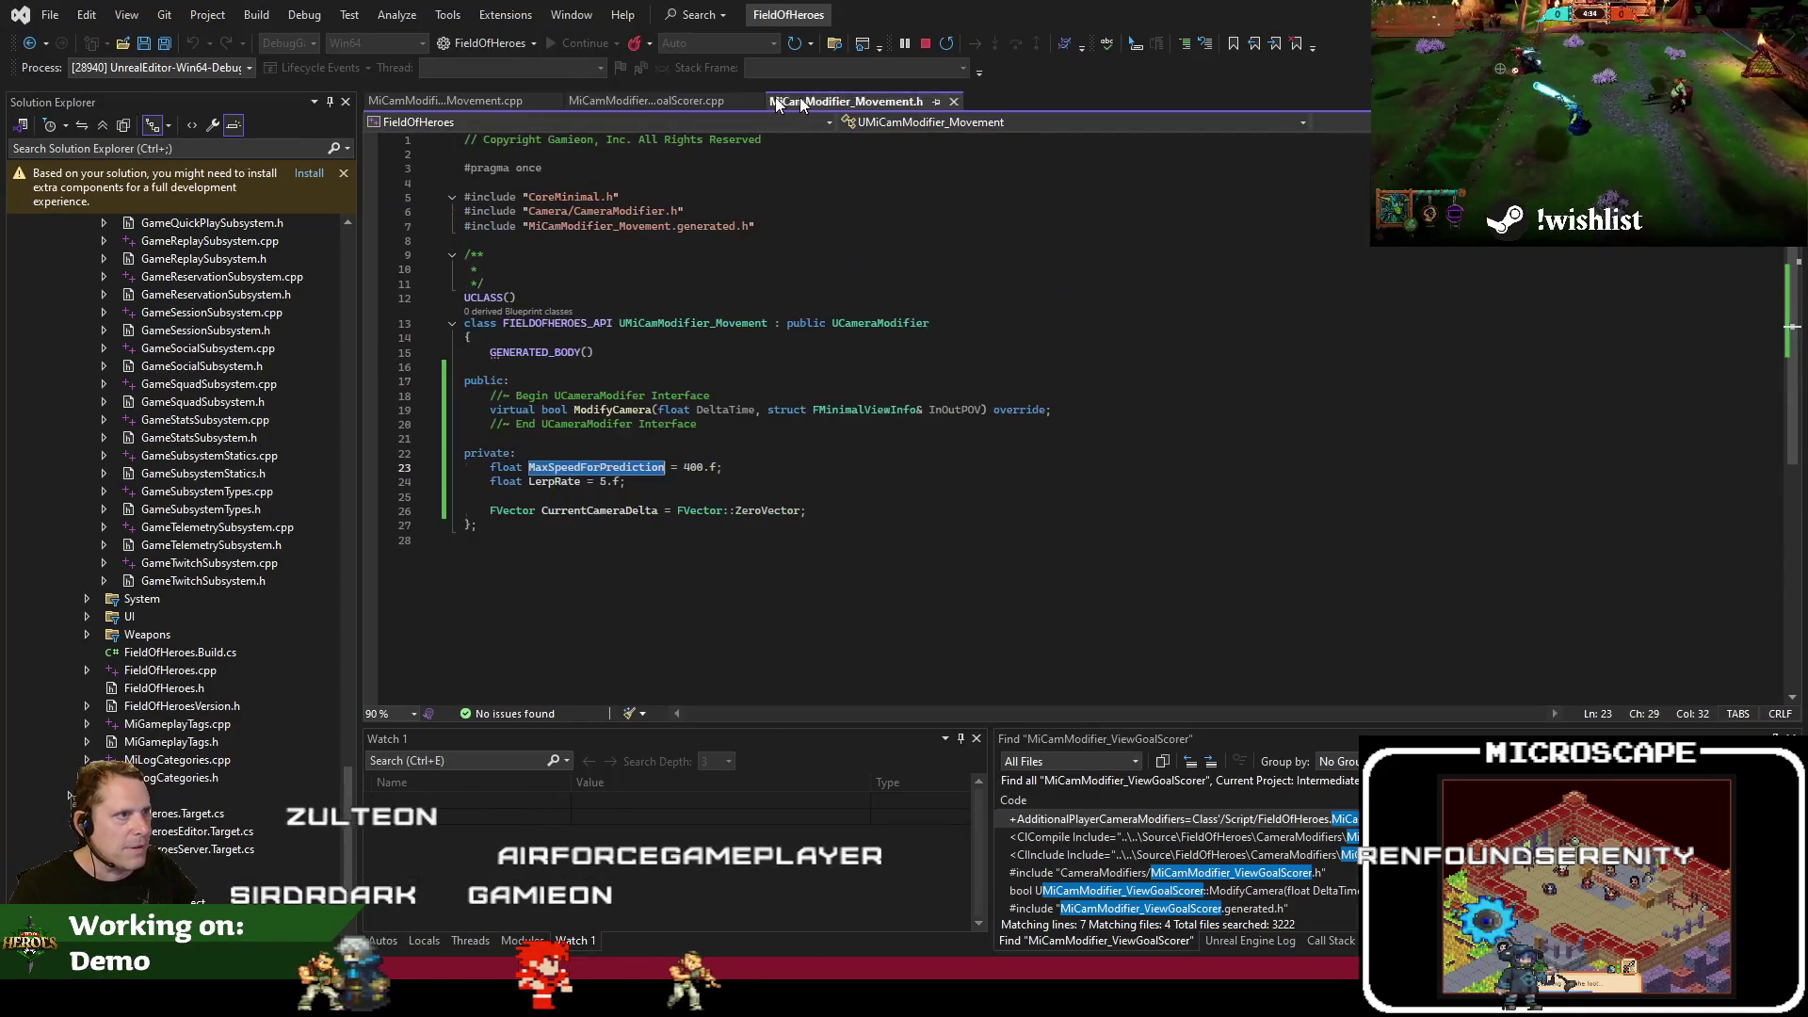
left_click(684, 467)
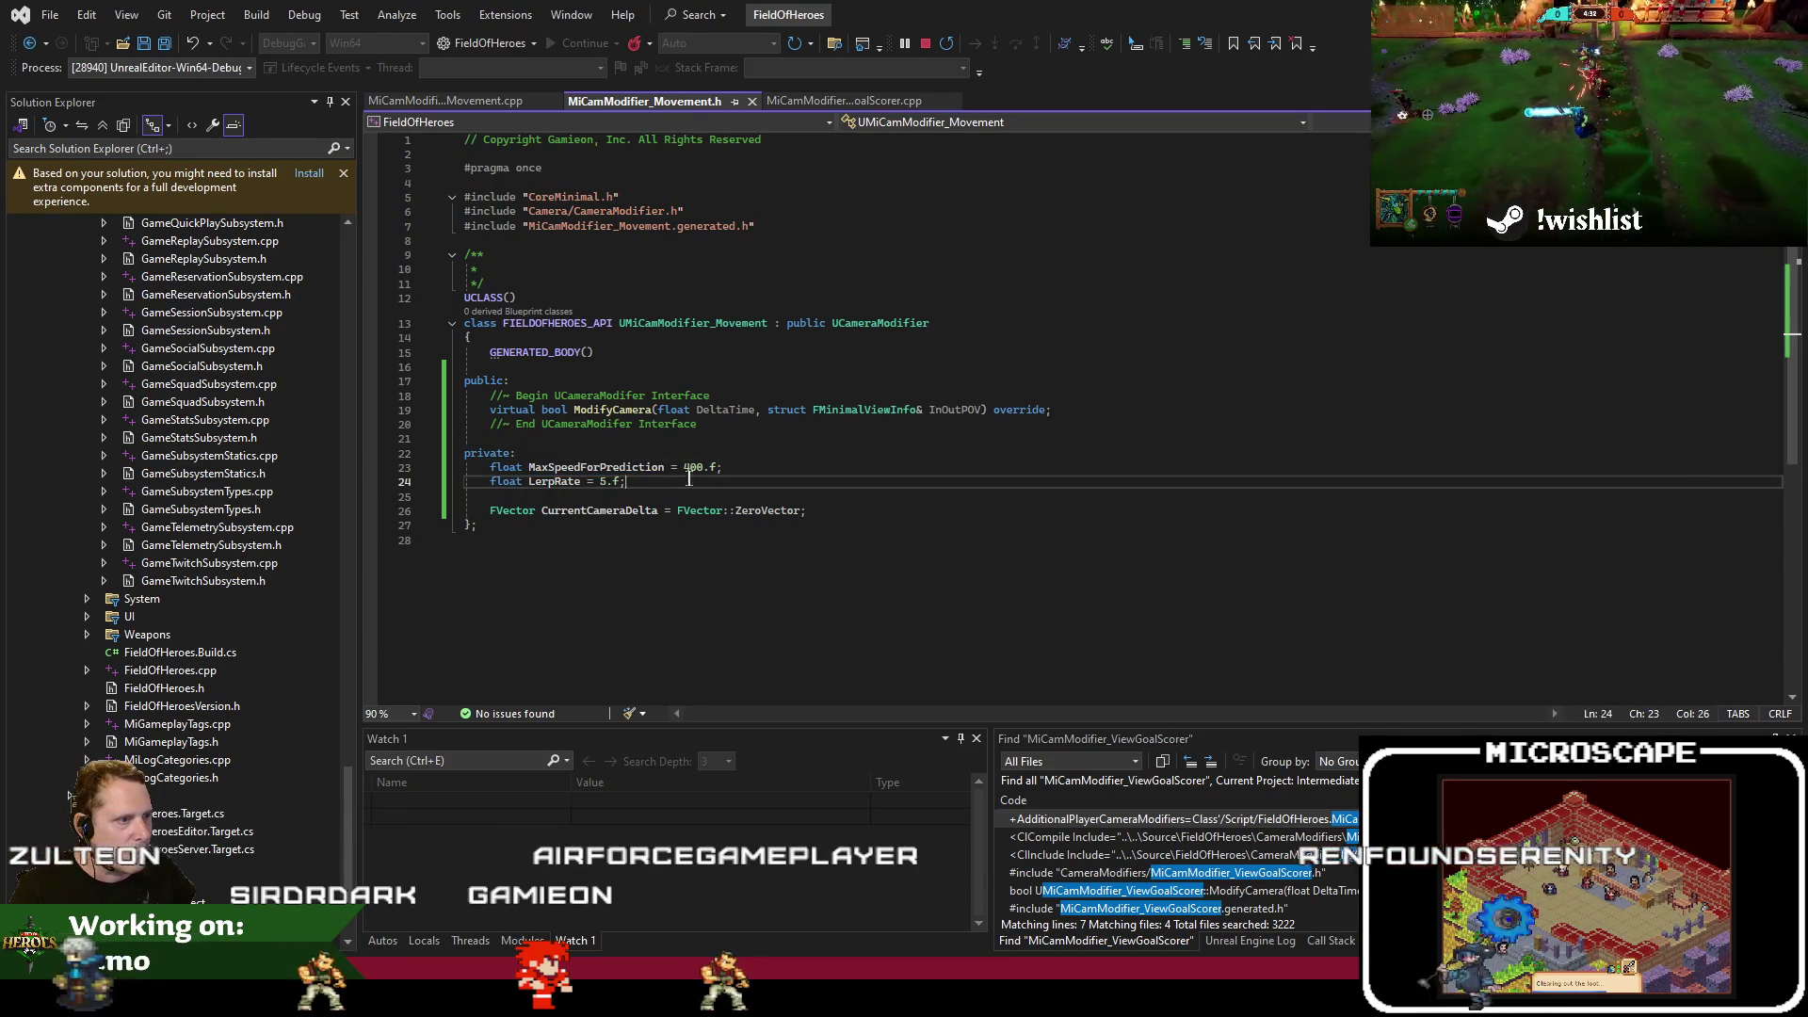
type("3")
key("Down")
key("Left")
key("Left")
key("Left")
key("BackSpace")
type("10")
key("ctrl+s")
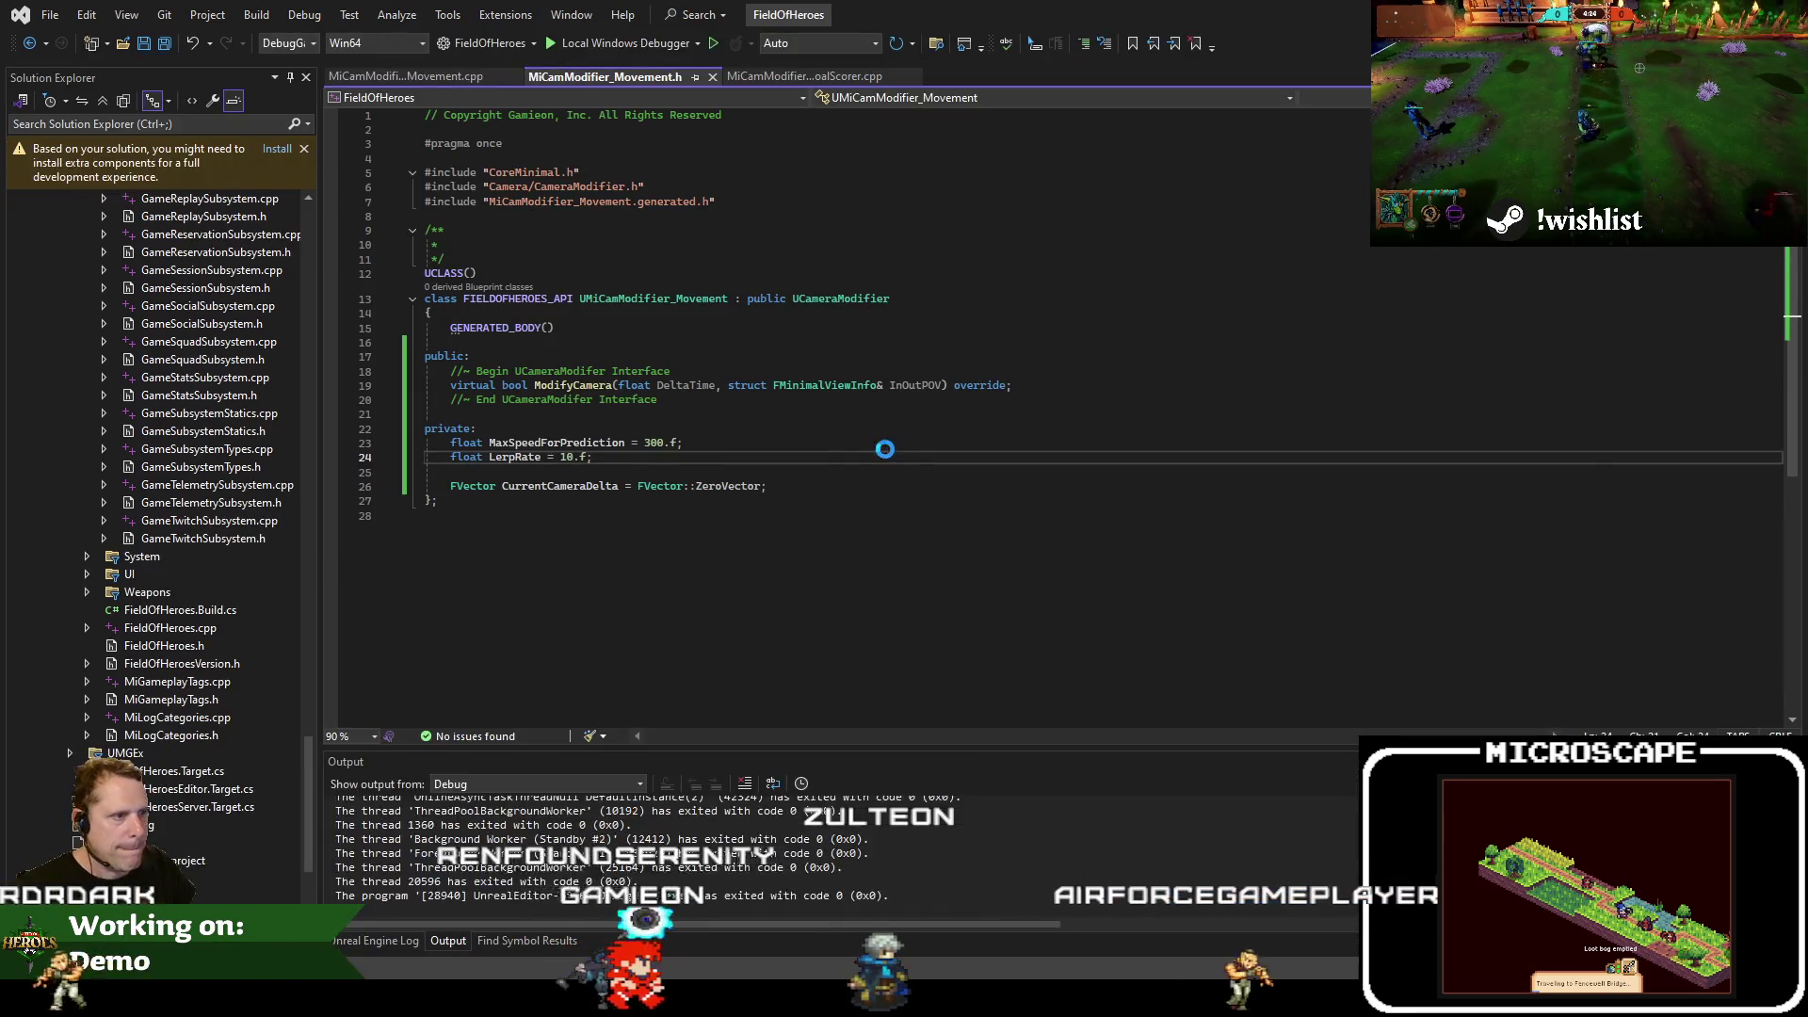
left_click(337, 939)
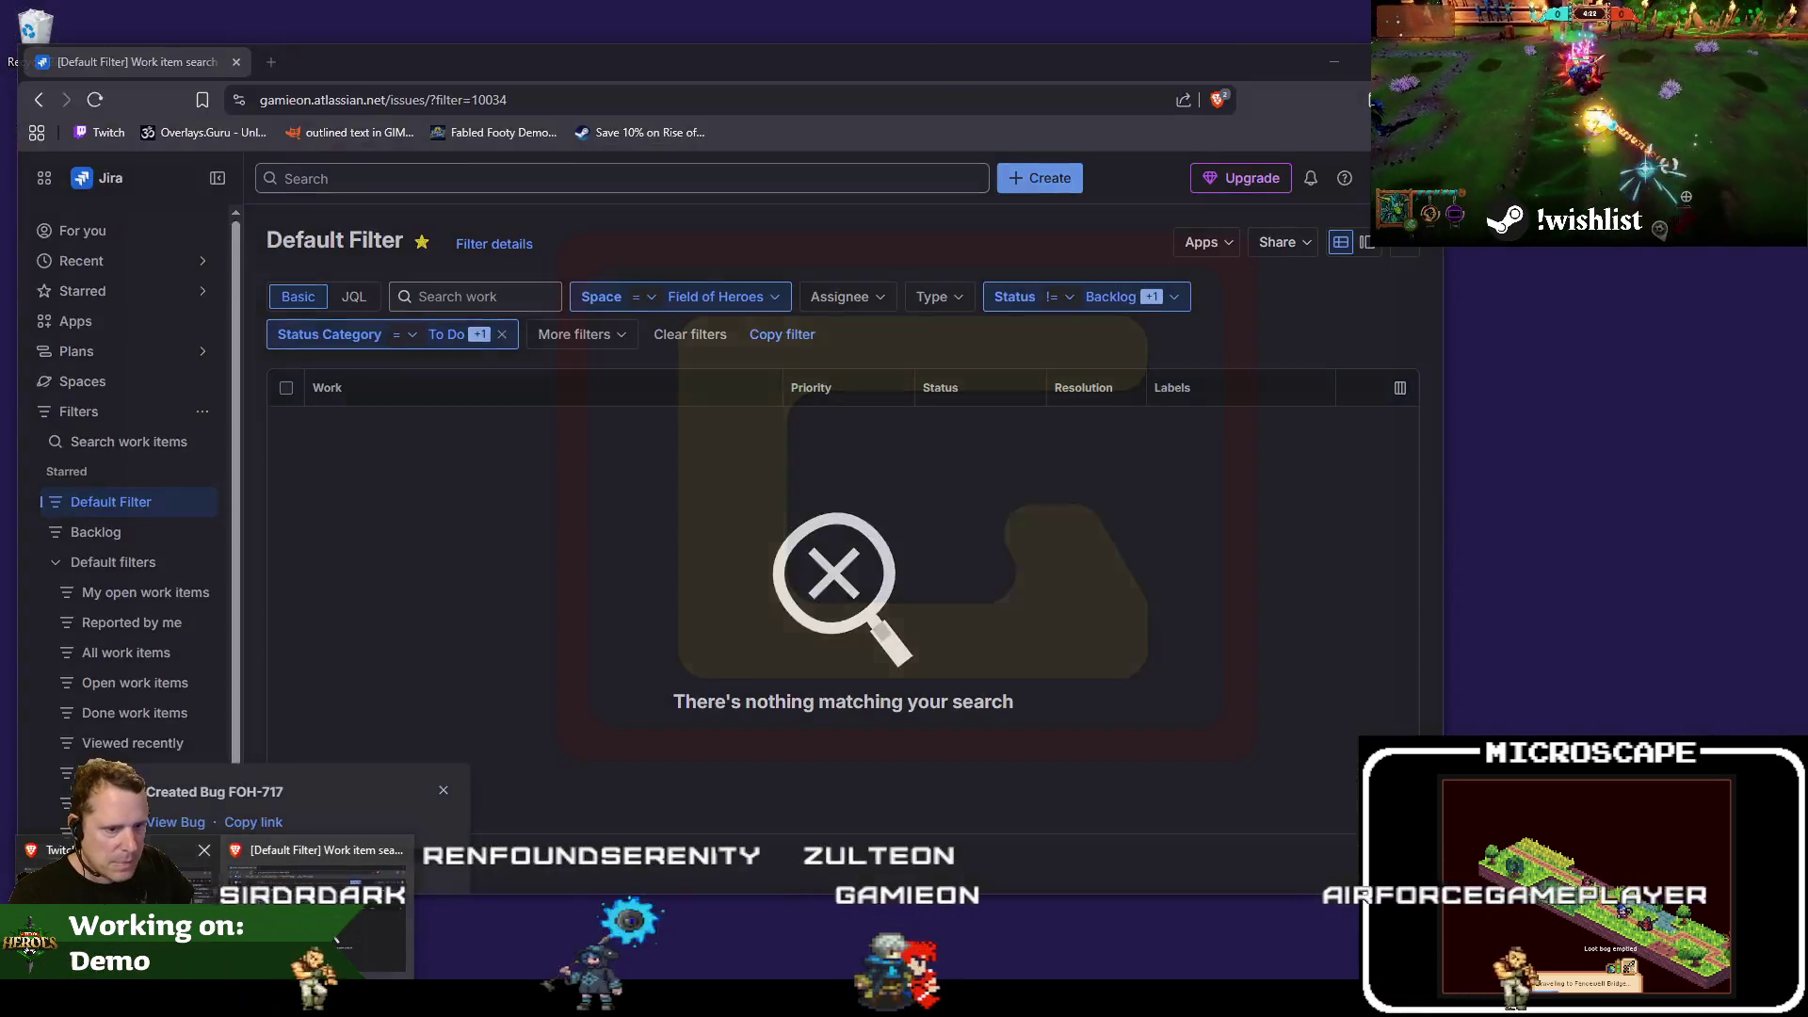
Copy the line 16 'Ready up' note about showing who you're waiting on
left_click(336, 939)
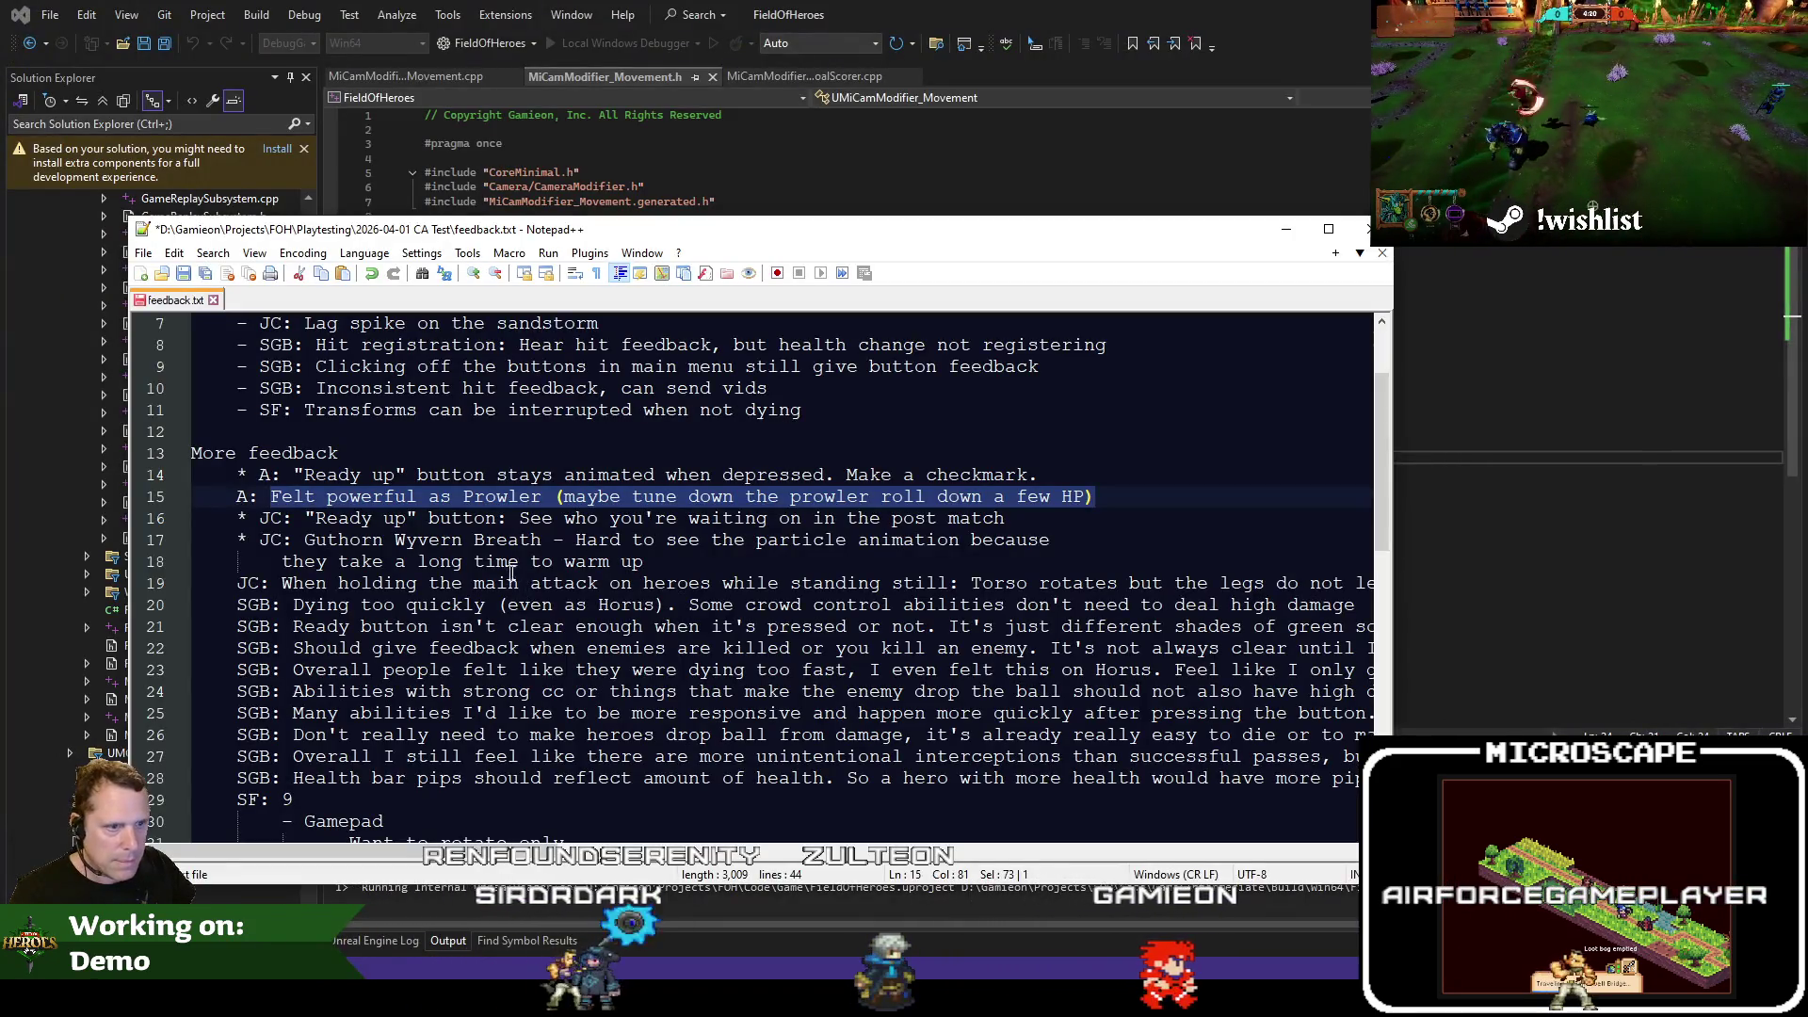
left_click(304, 540)
left_click_drag(434, 534, 635, 518)
left_click_drag(306, 518, 1006, 518)
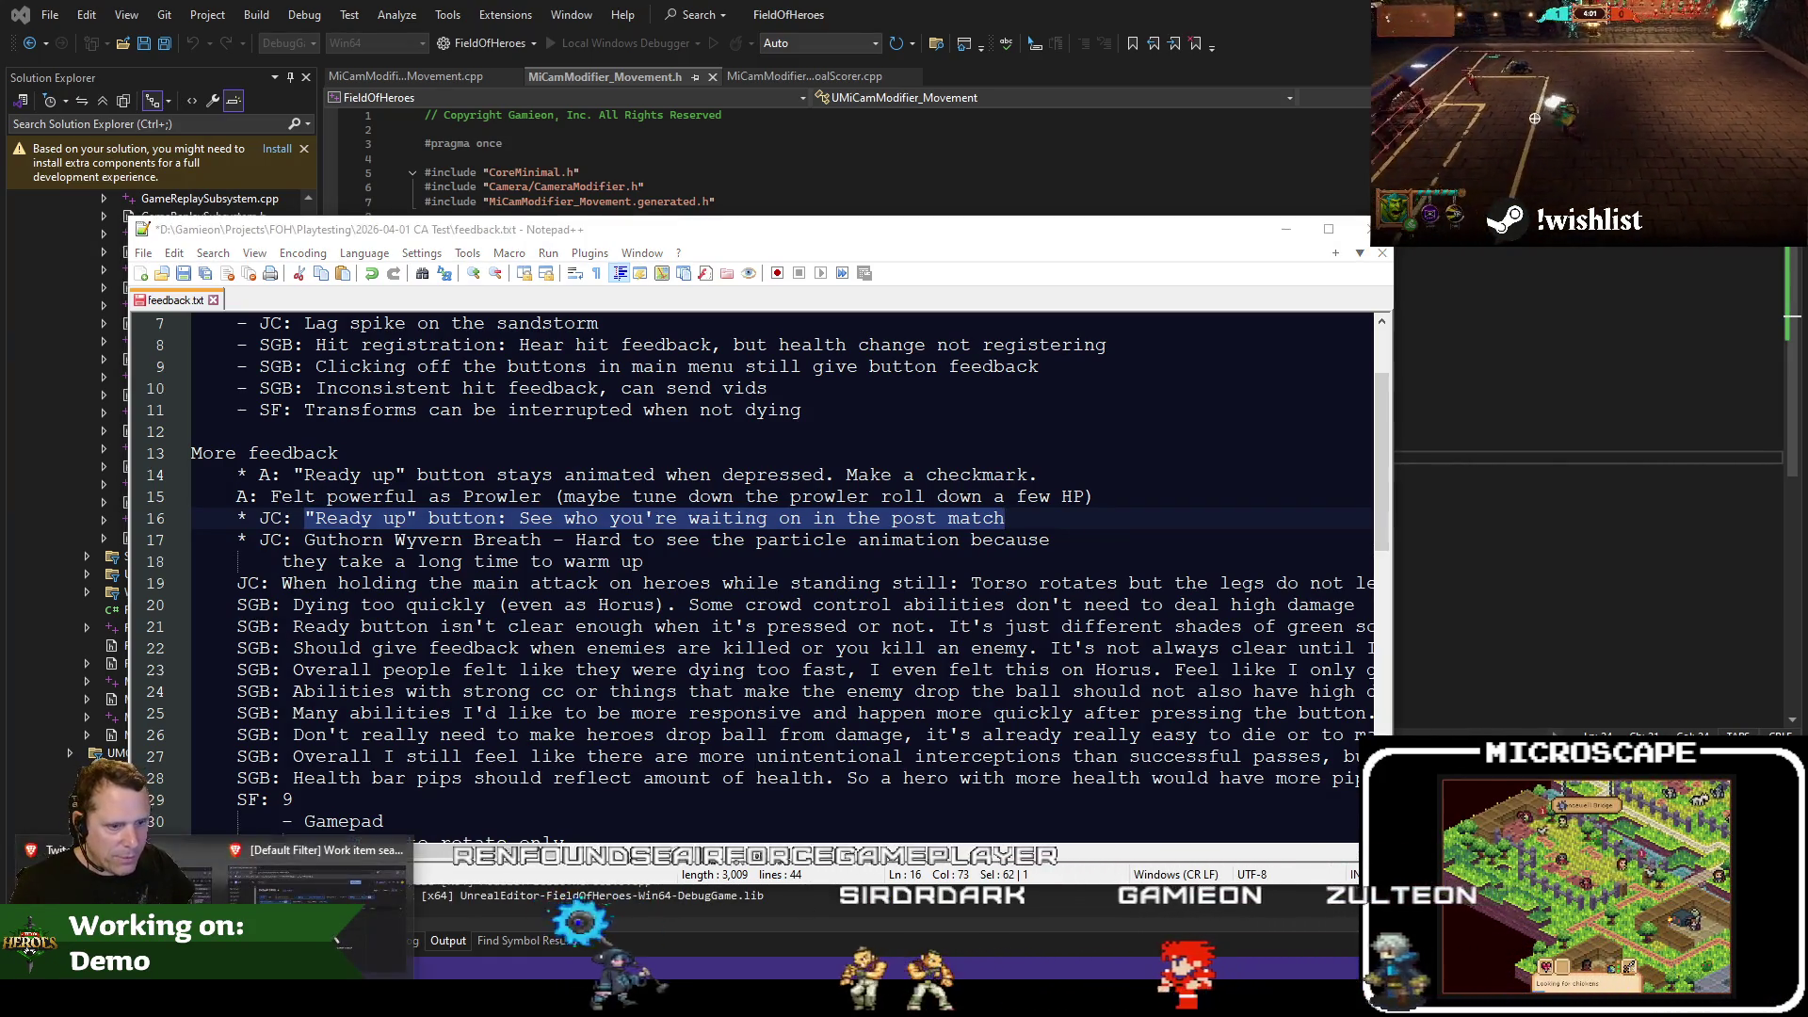
key("alt+Tab")
left_click(1036, 179)
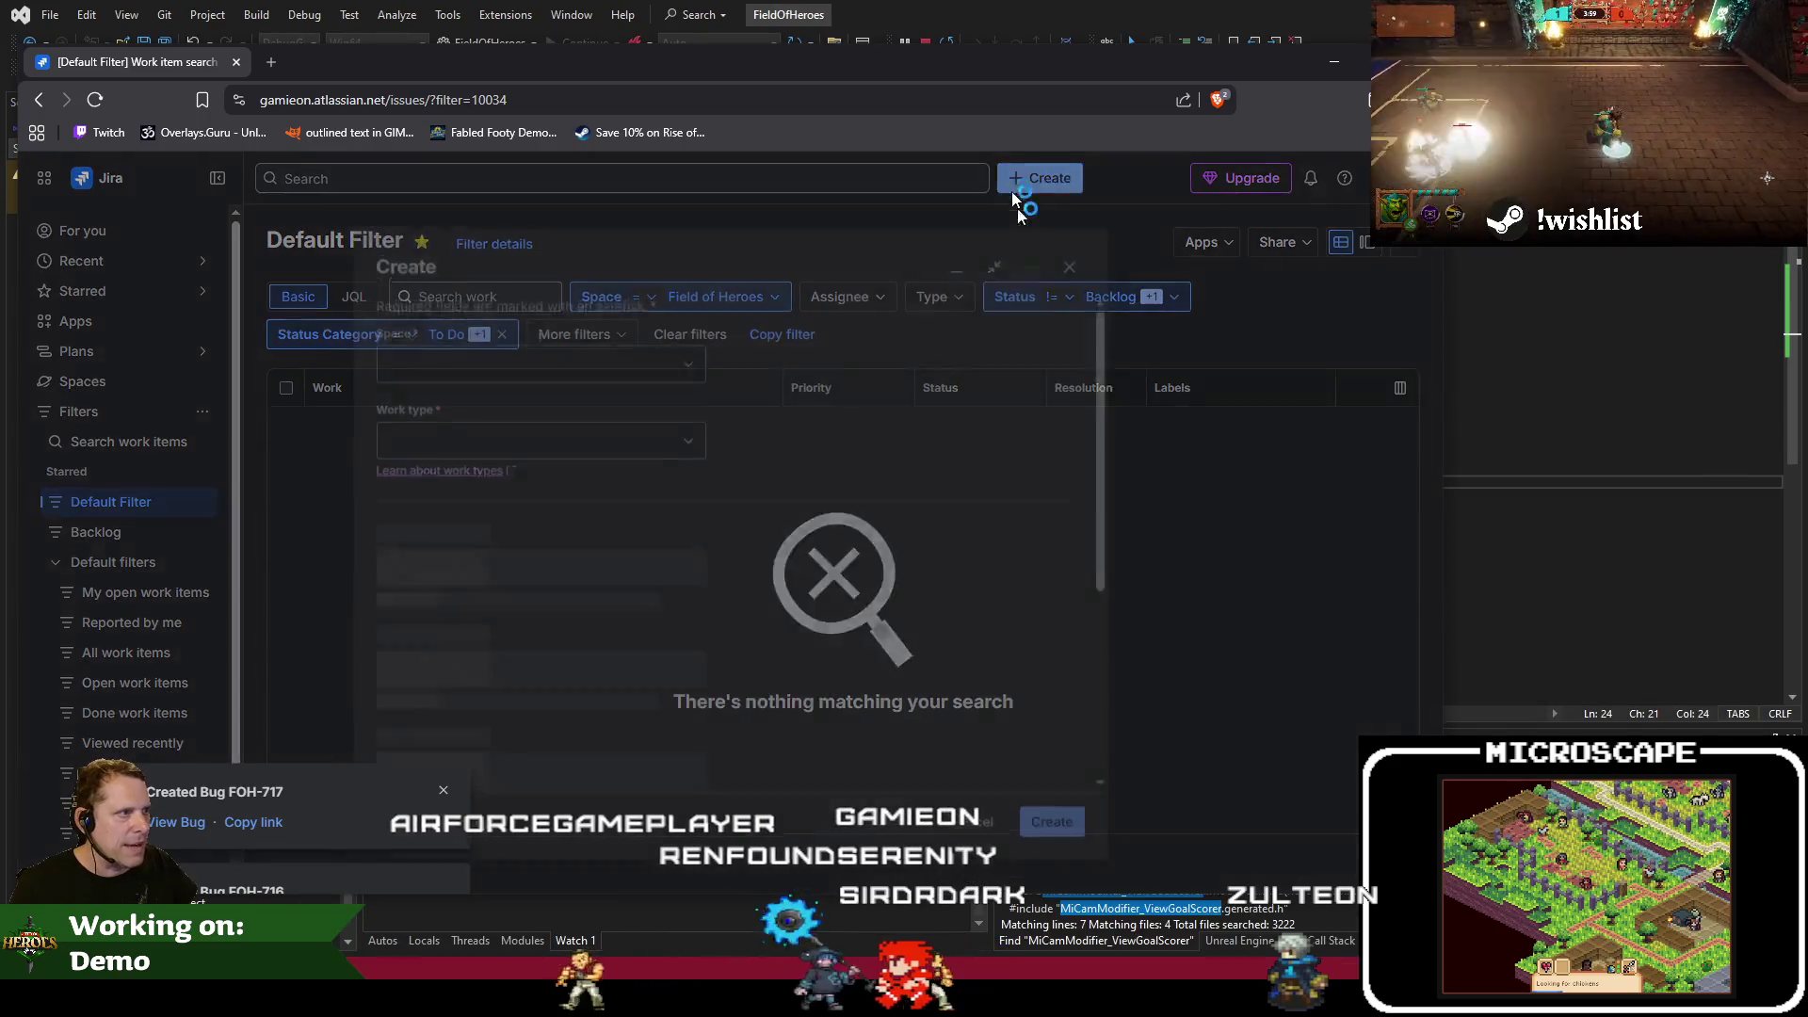
File the pasted post-match Ready up button note as Jira Task FOH-718
type("\"Ready up\" button: See who you're waiting on in the post match")
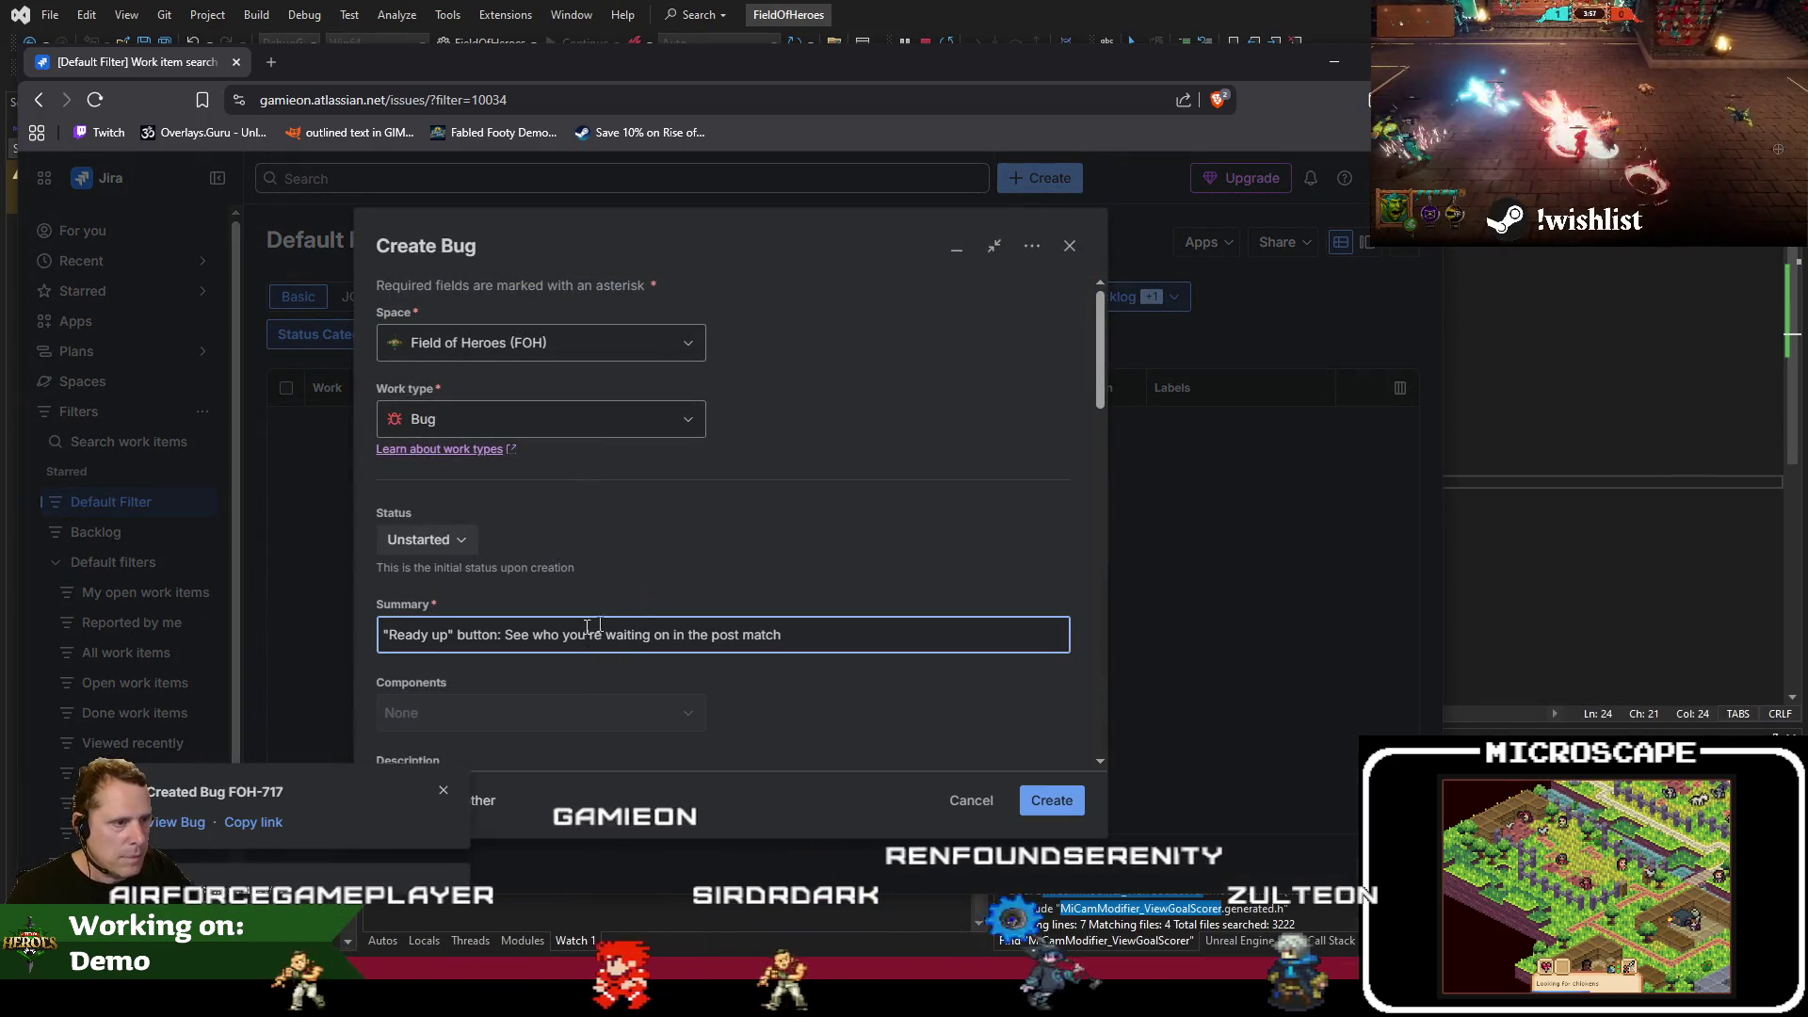
left_click(471, 420)
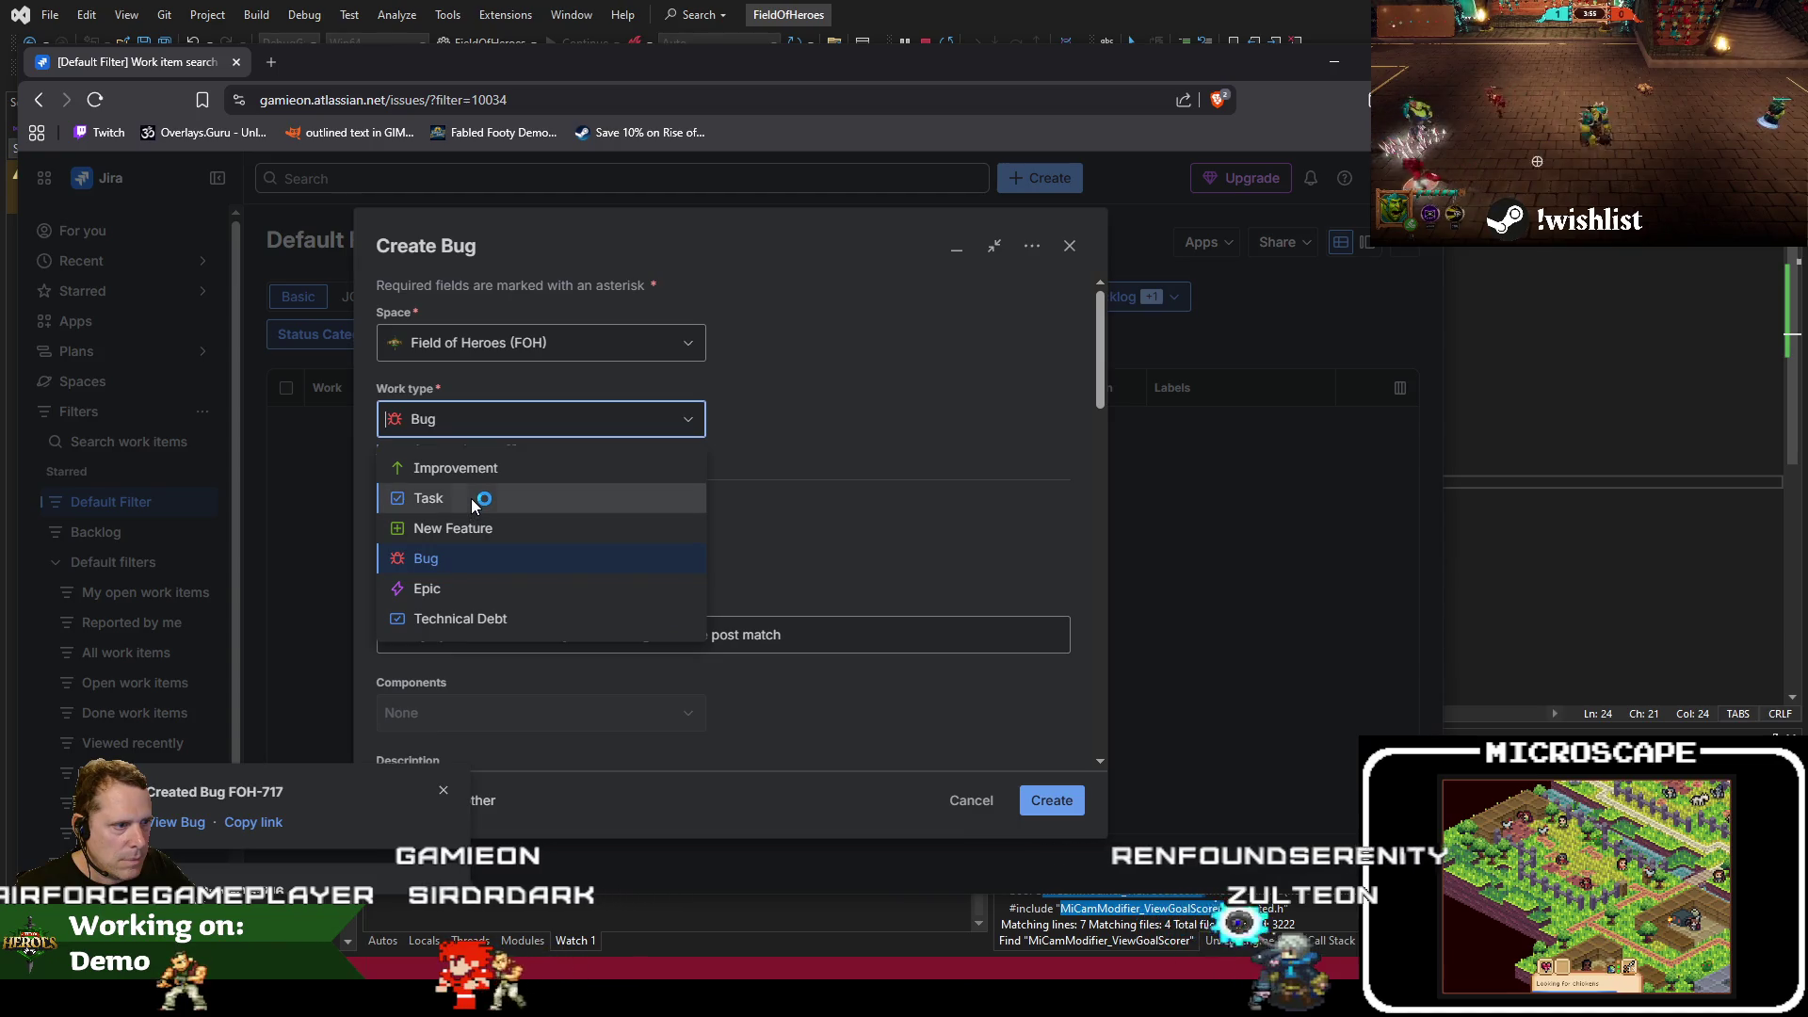
left_click(472, 499)
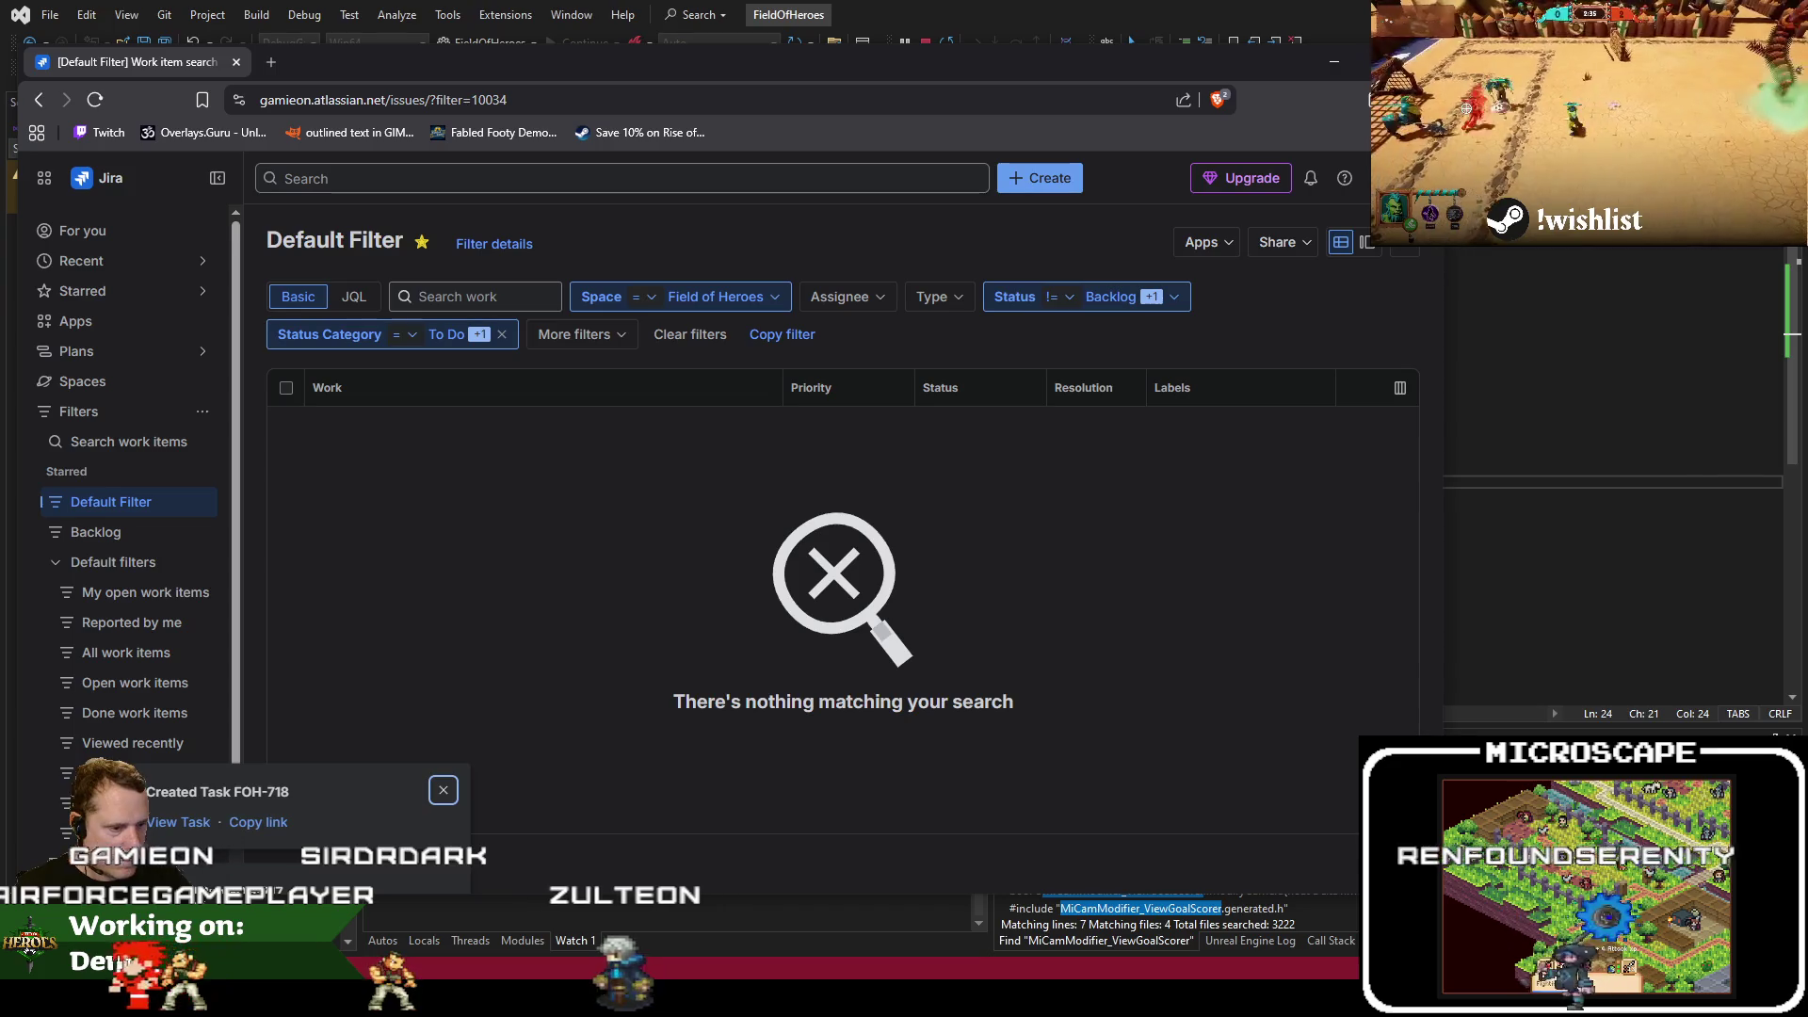
left_click(1450, 467)
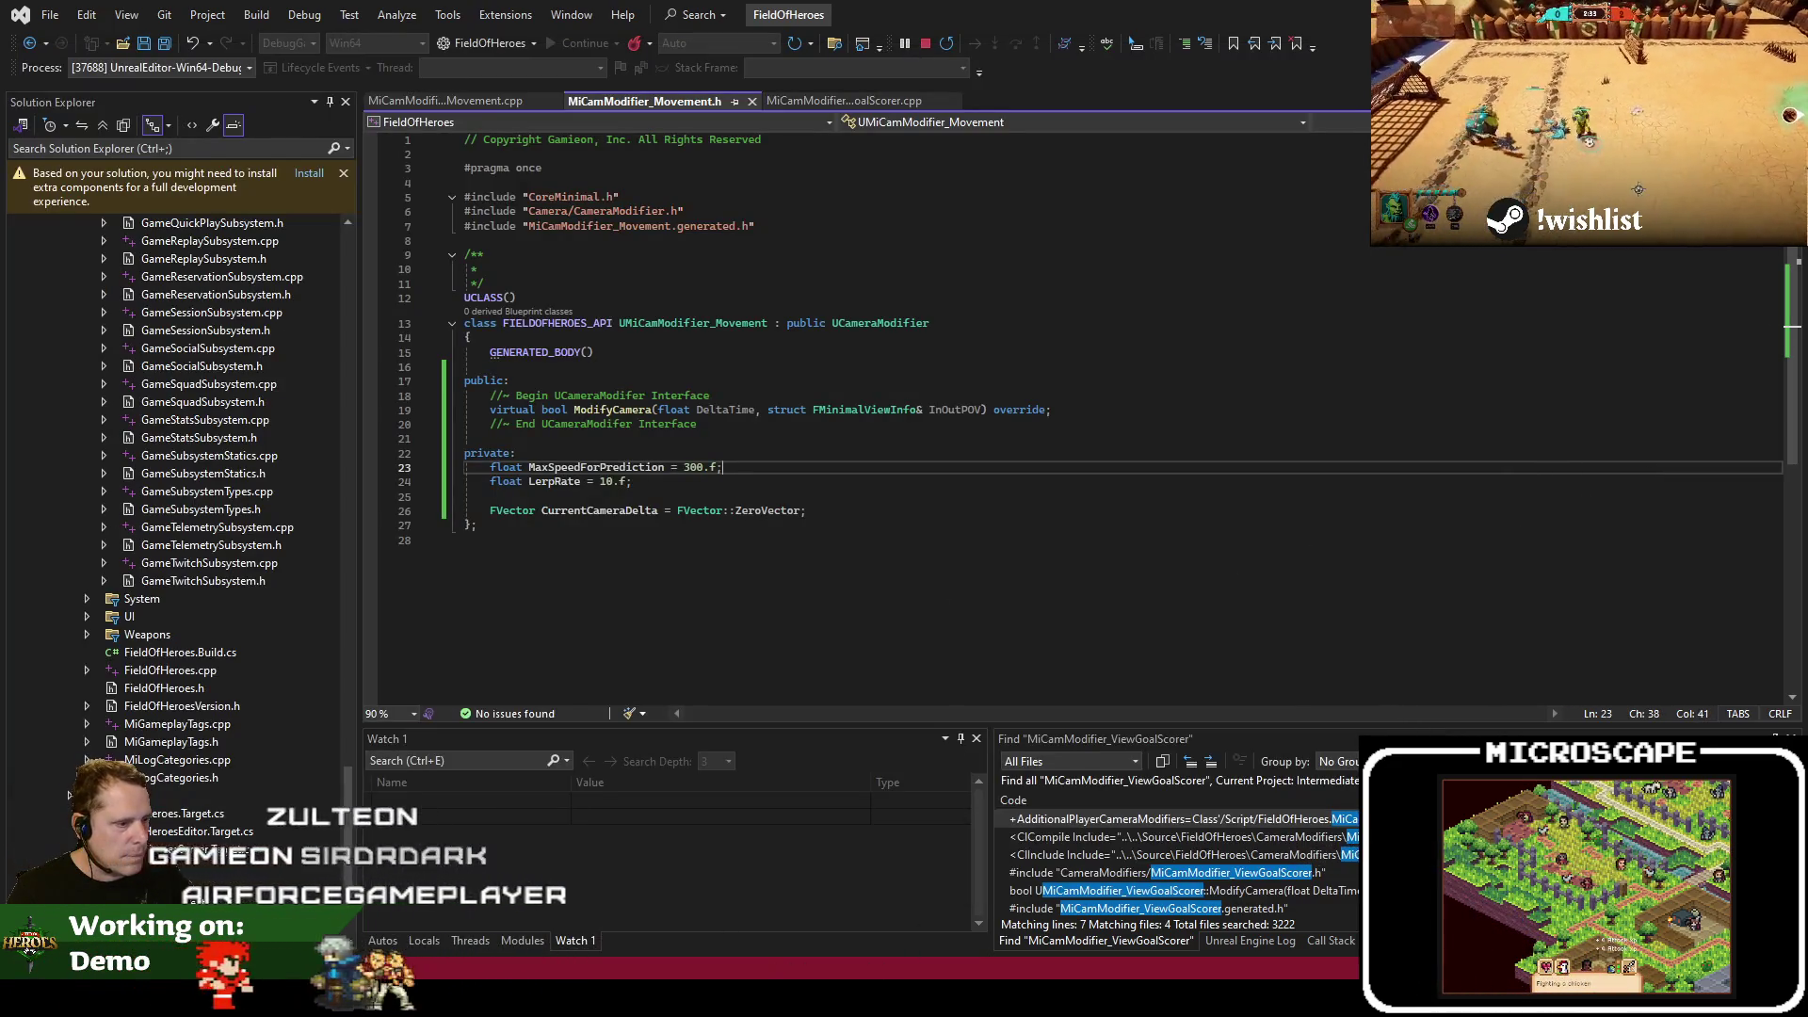
Copy the Guthorn Wyvern Breath particle-animation note from lines 17–18 of feedback.txt
key("alt+Tab")
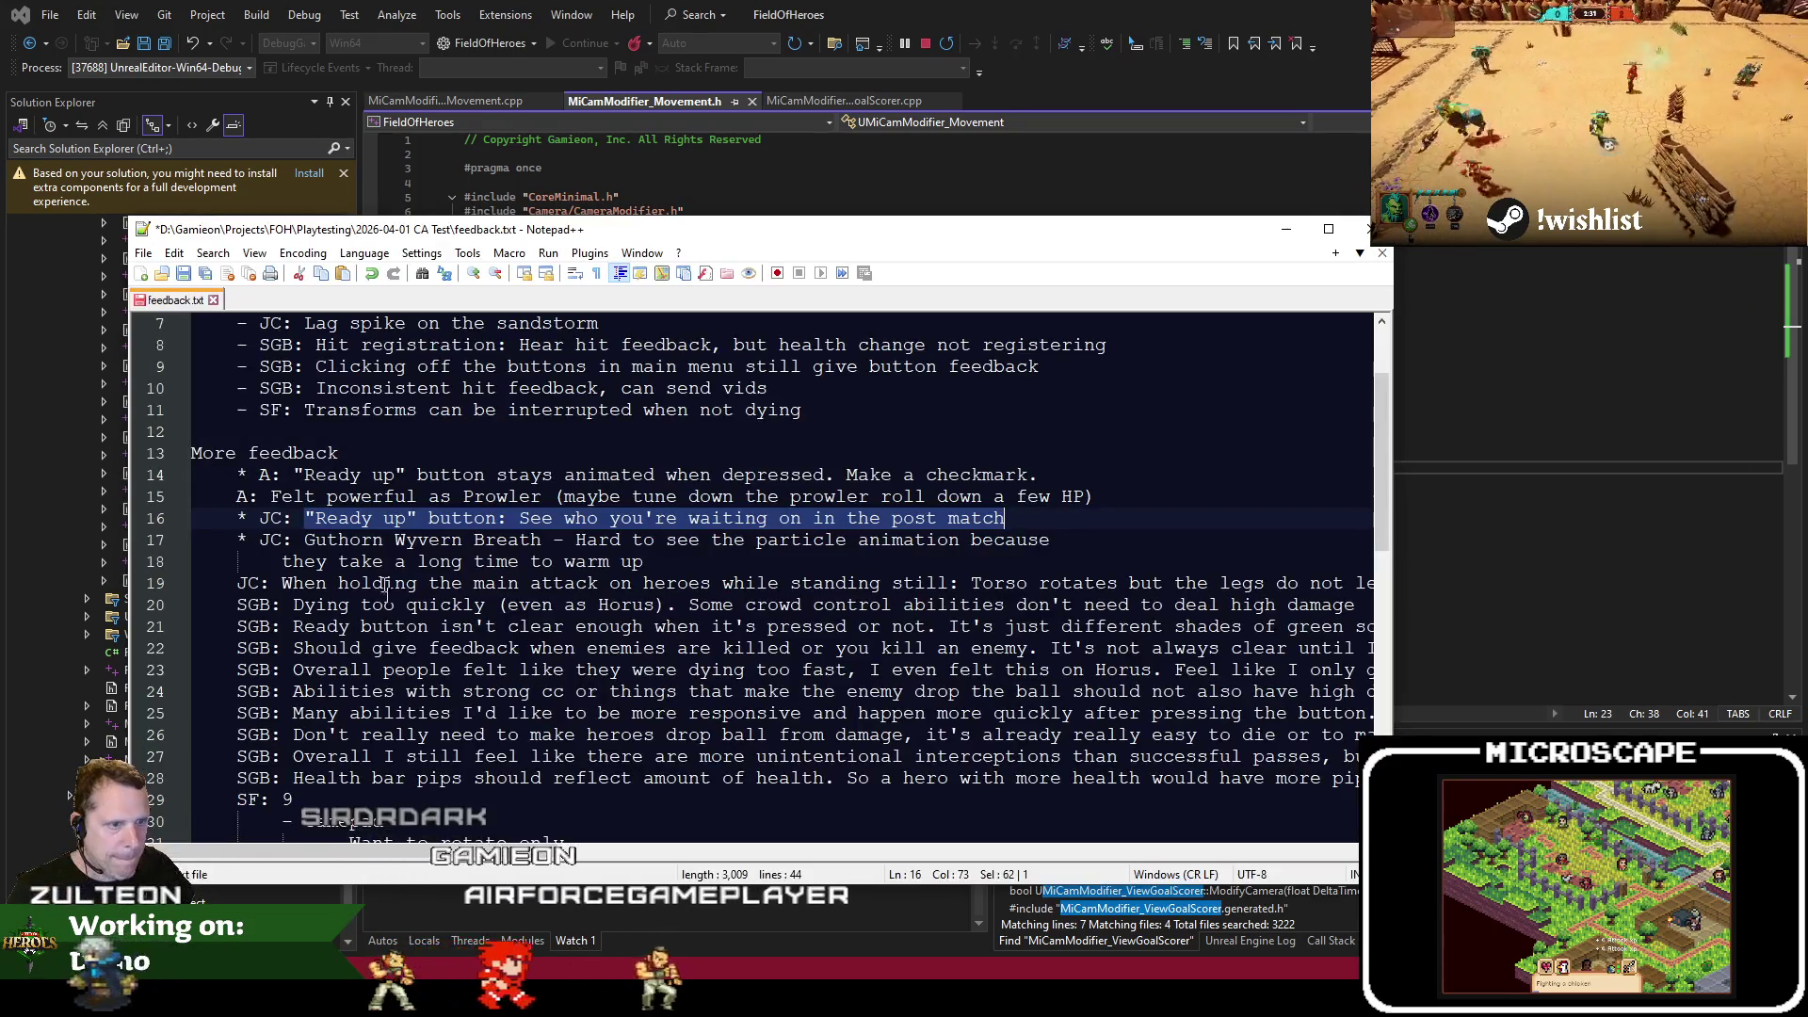
left_click(303, 540)
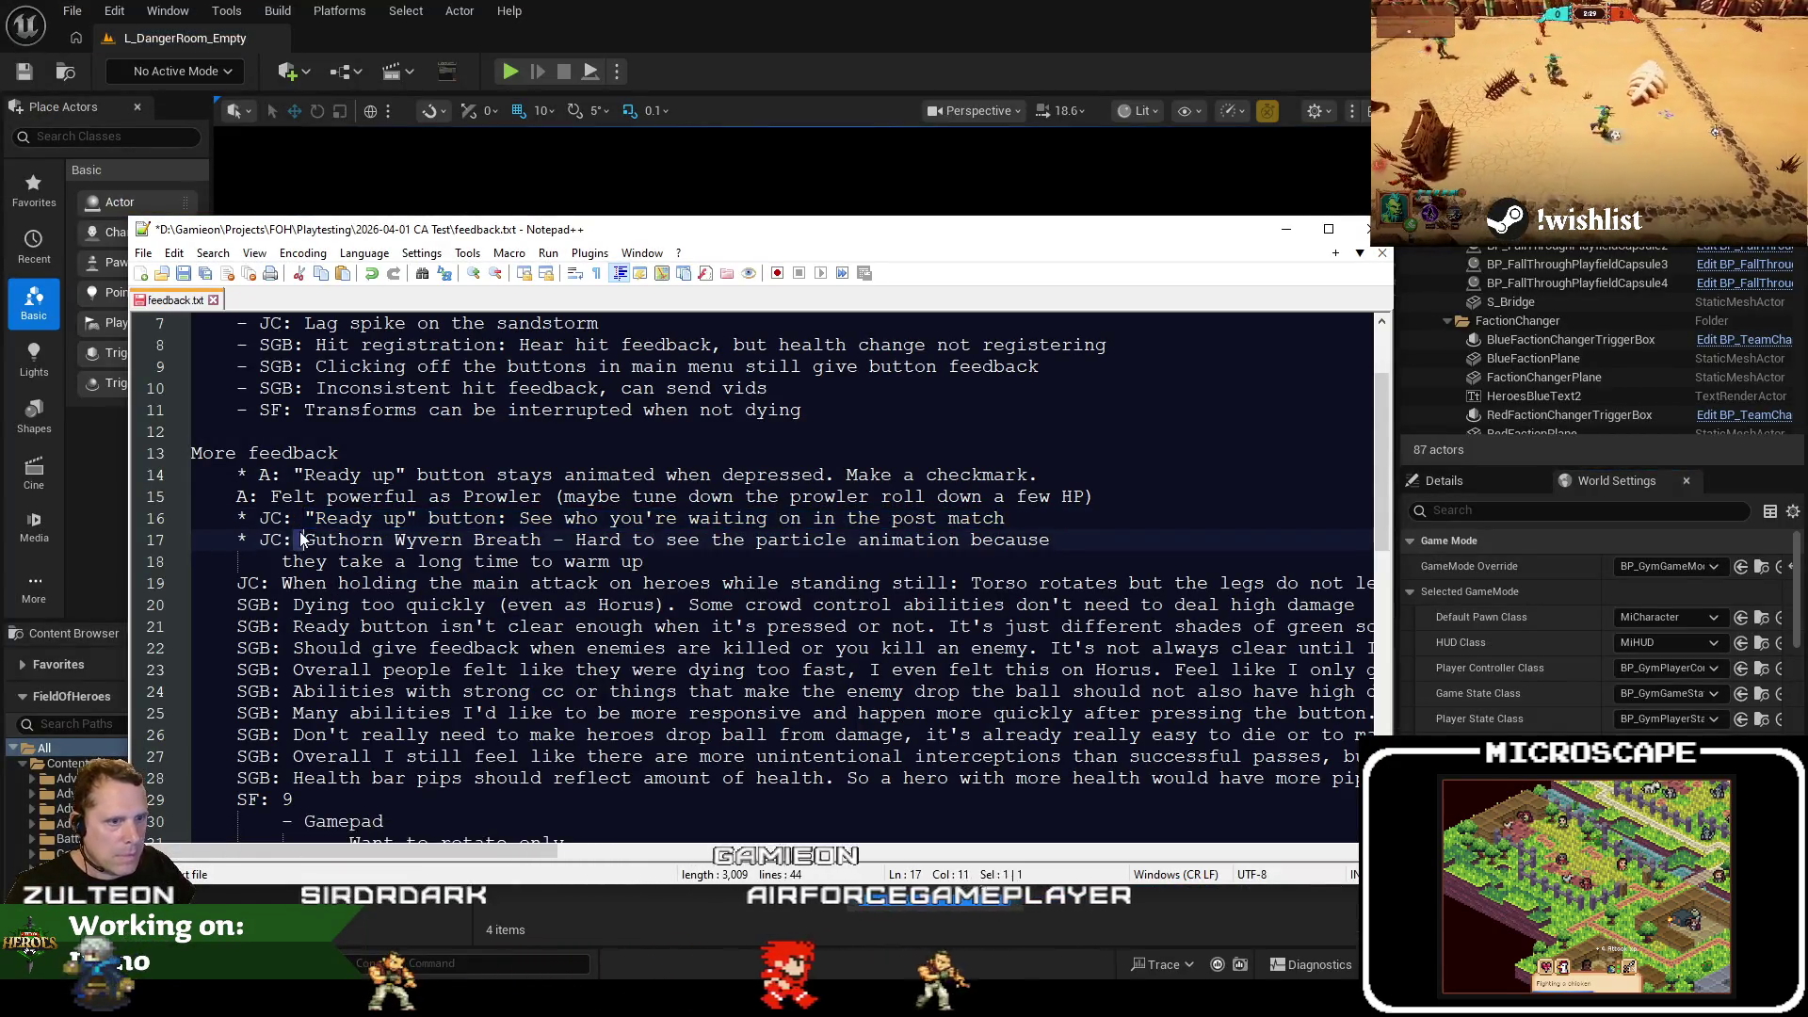
key("shift+End")
key("shift+Down")
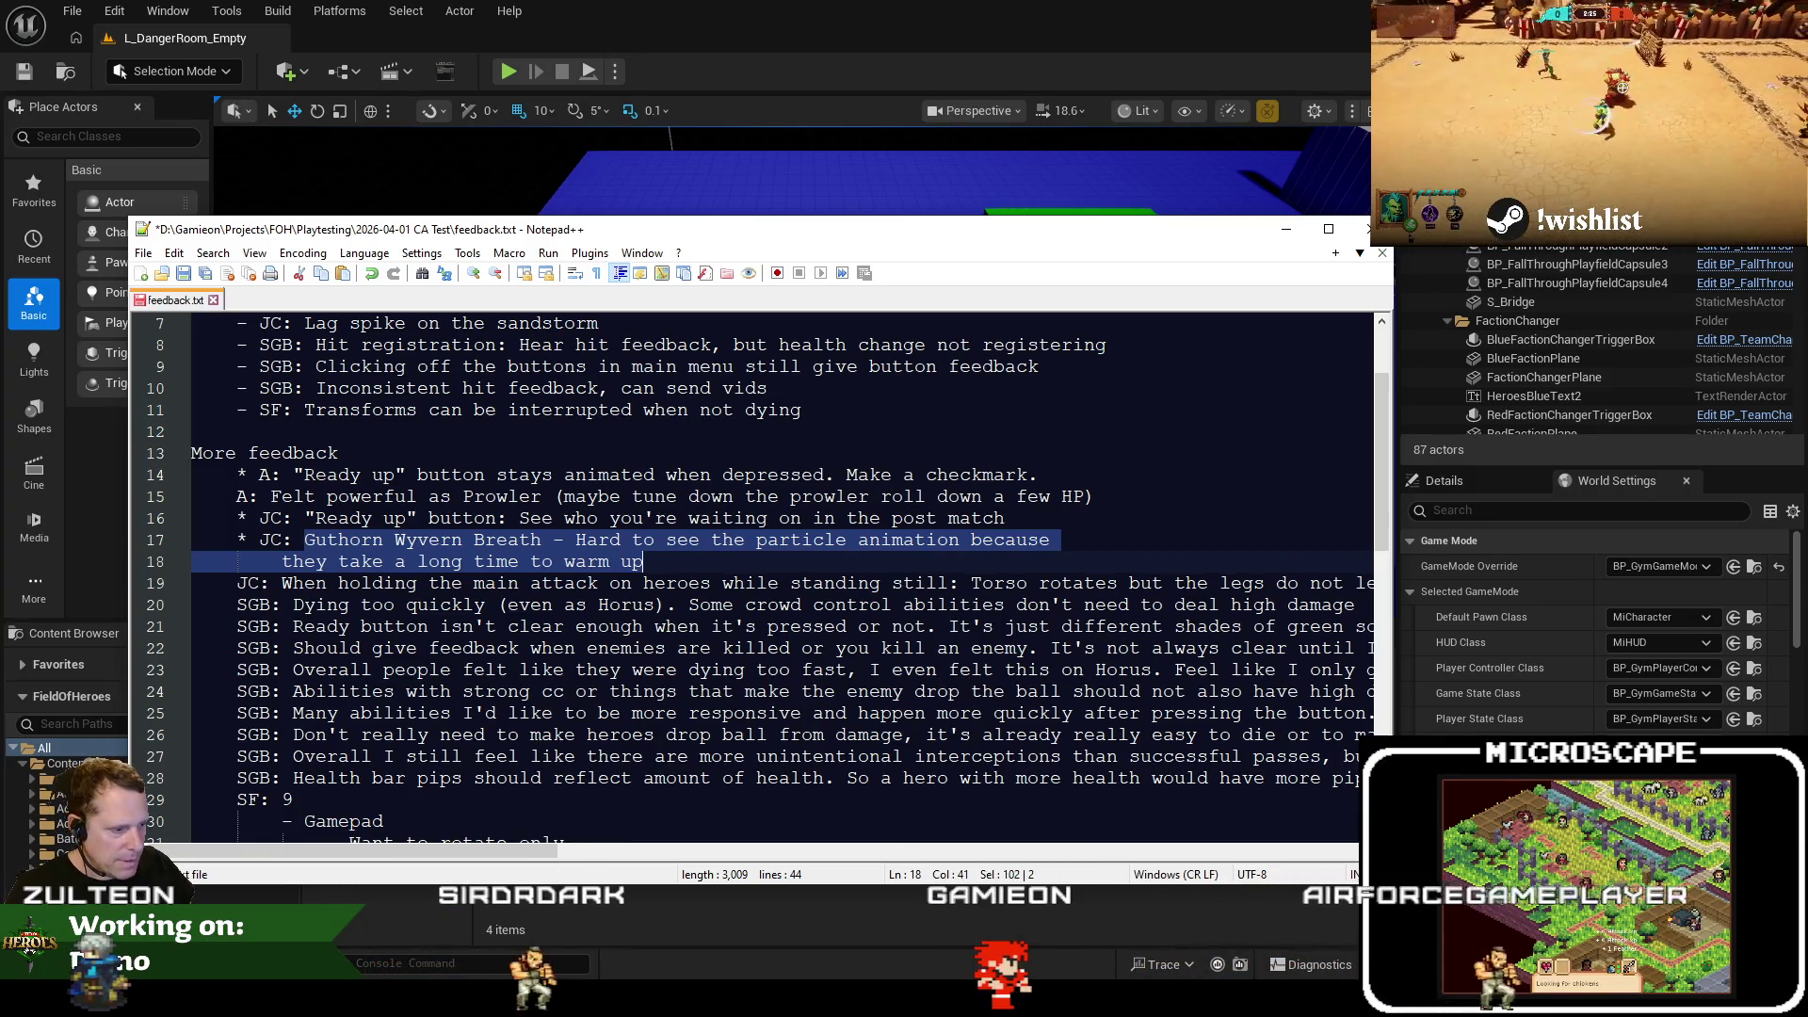
key("alt+Tab")
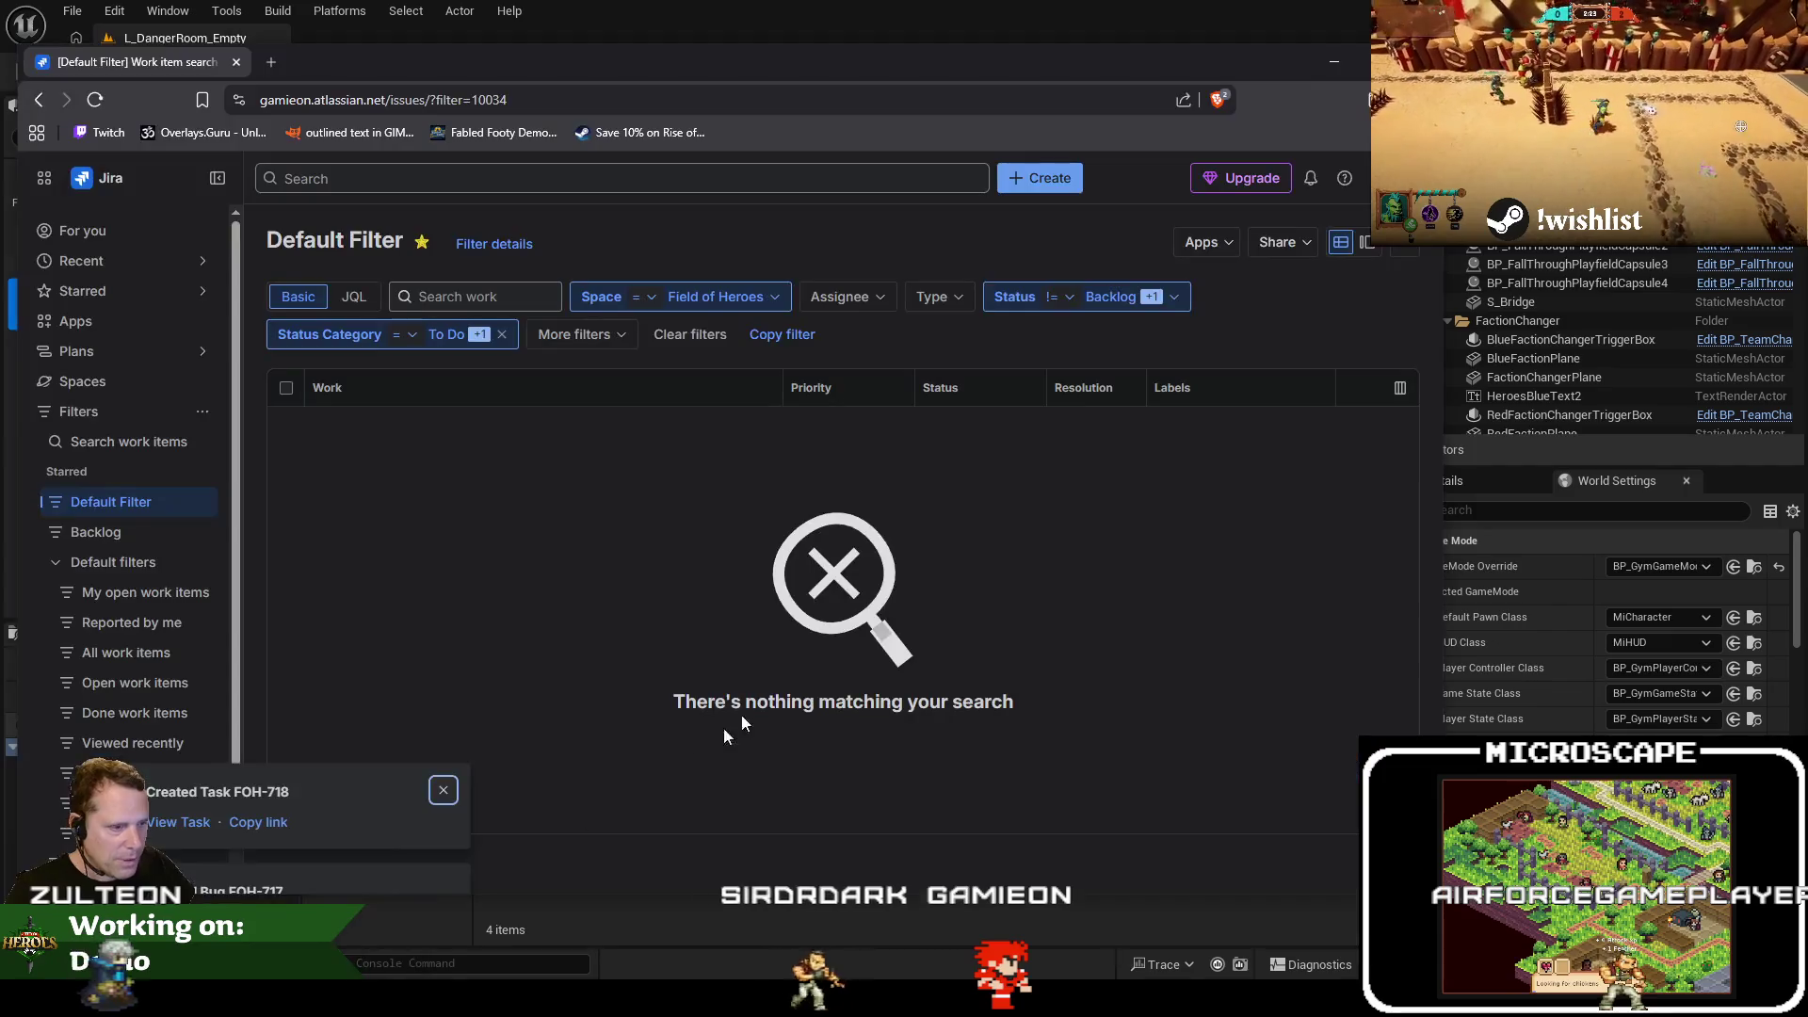
Create a Jira Bug with the Guthorn Wyvern Breath particle-animation summary
left_click(1036, 179)
type("Guthorn Wyvern Breath - Hard to see the particle animation because they take a long time to warm up")
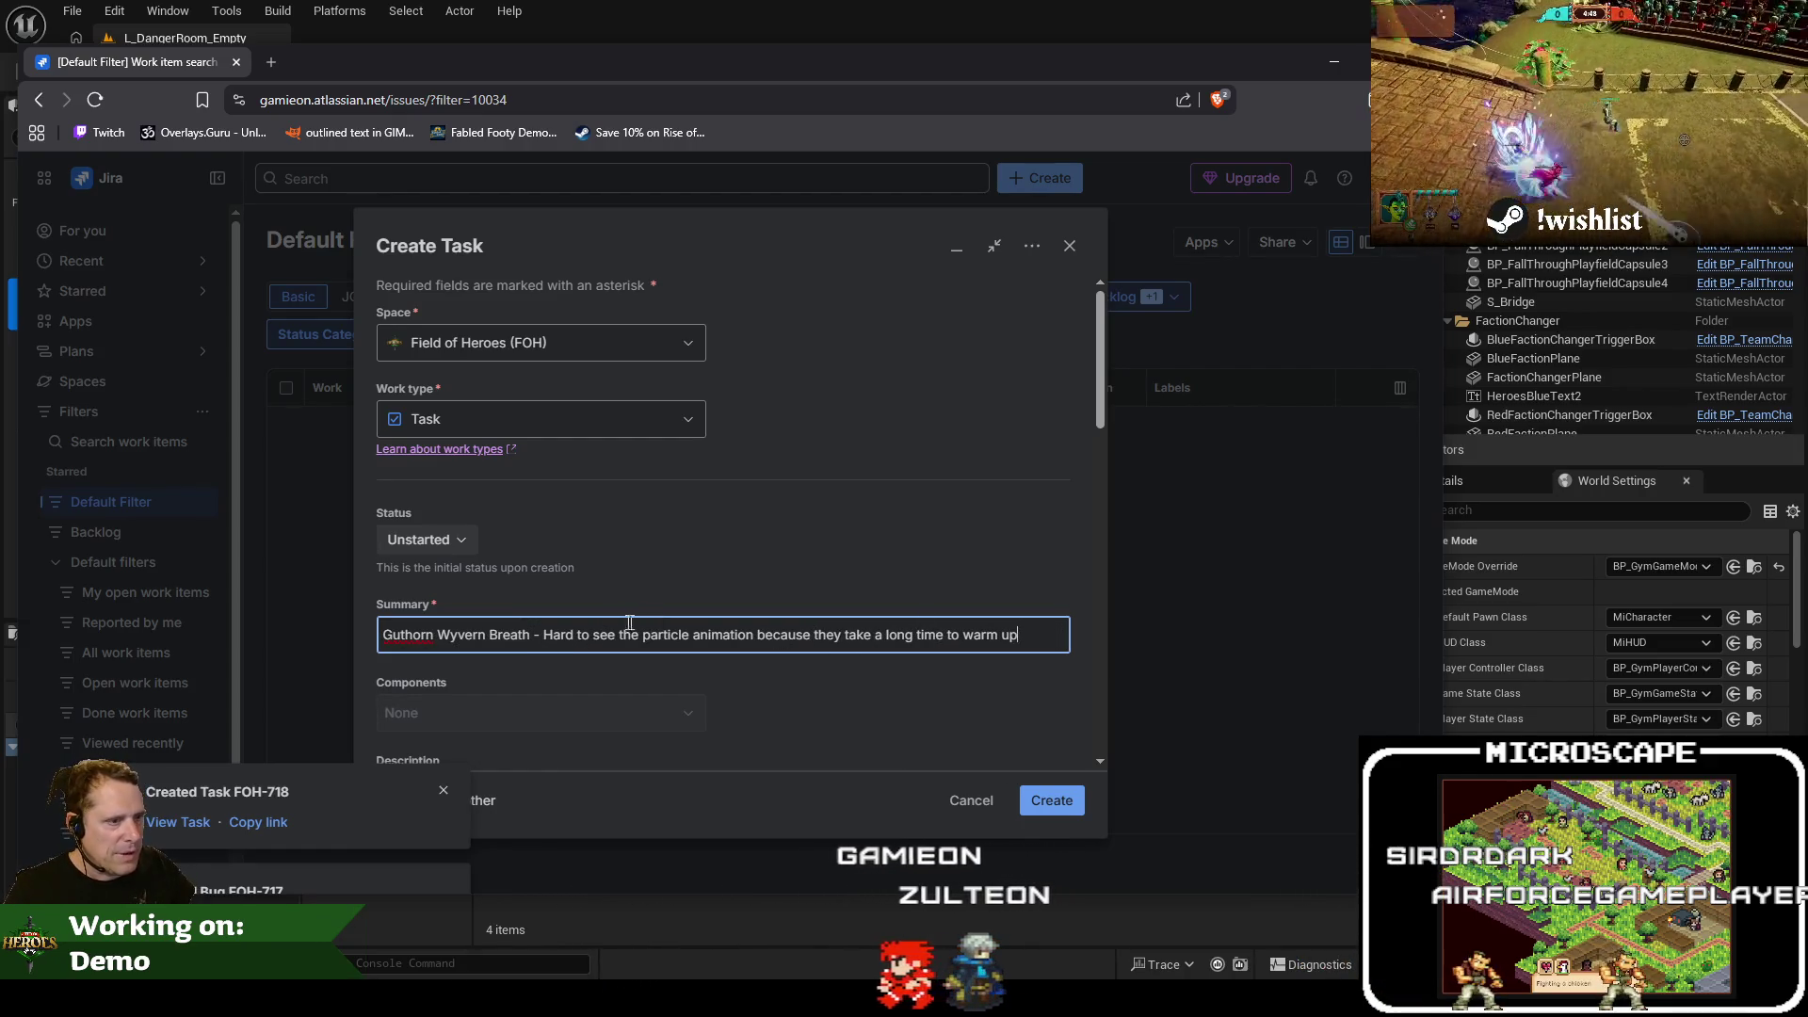
left_click(565, 421)
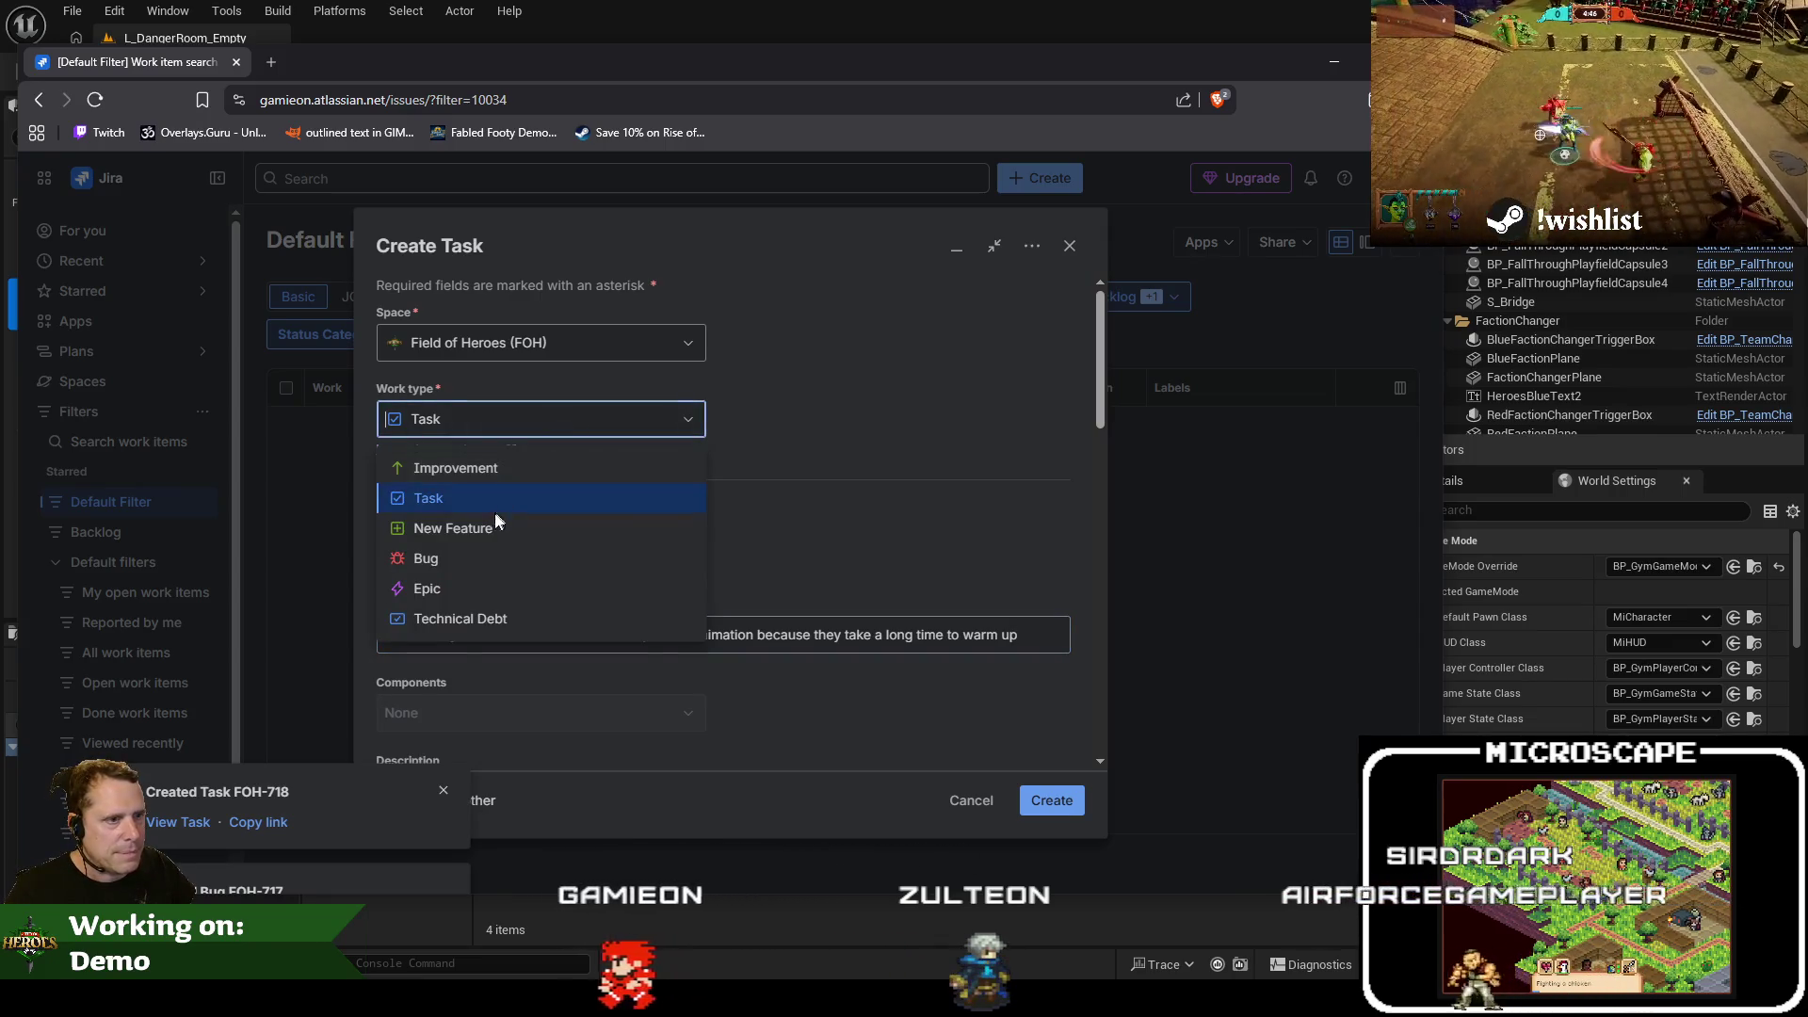
left_click(461, 571)
left_click(723, 634)
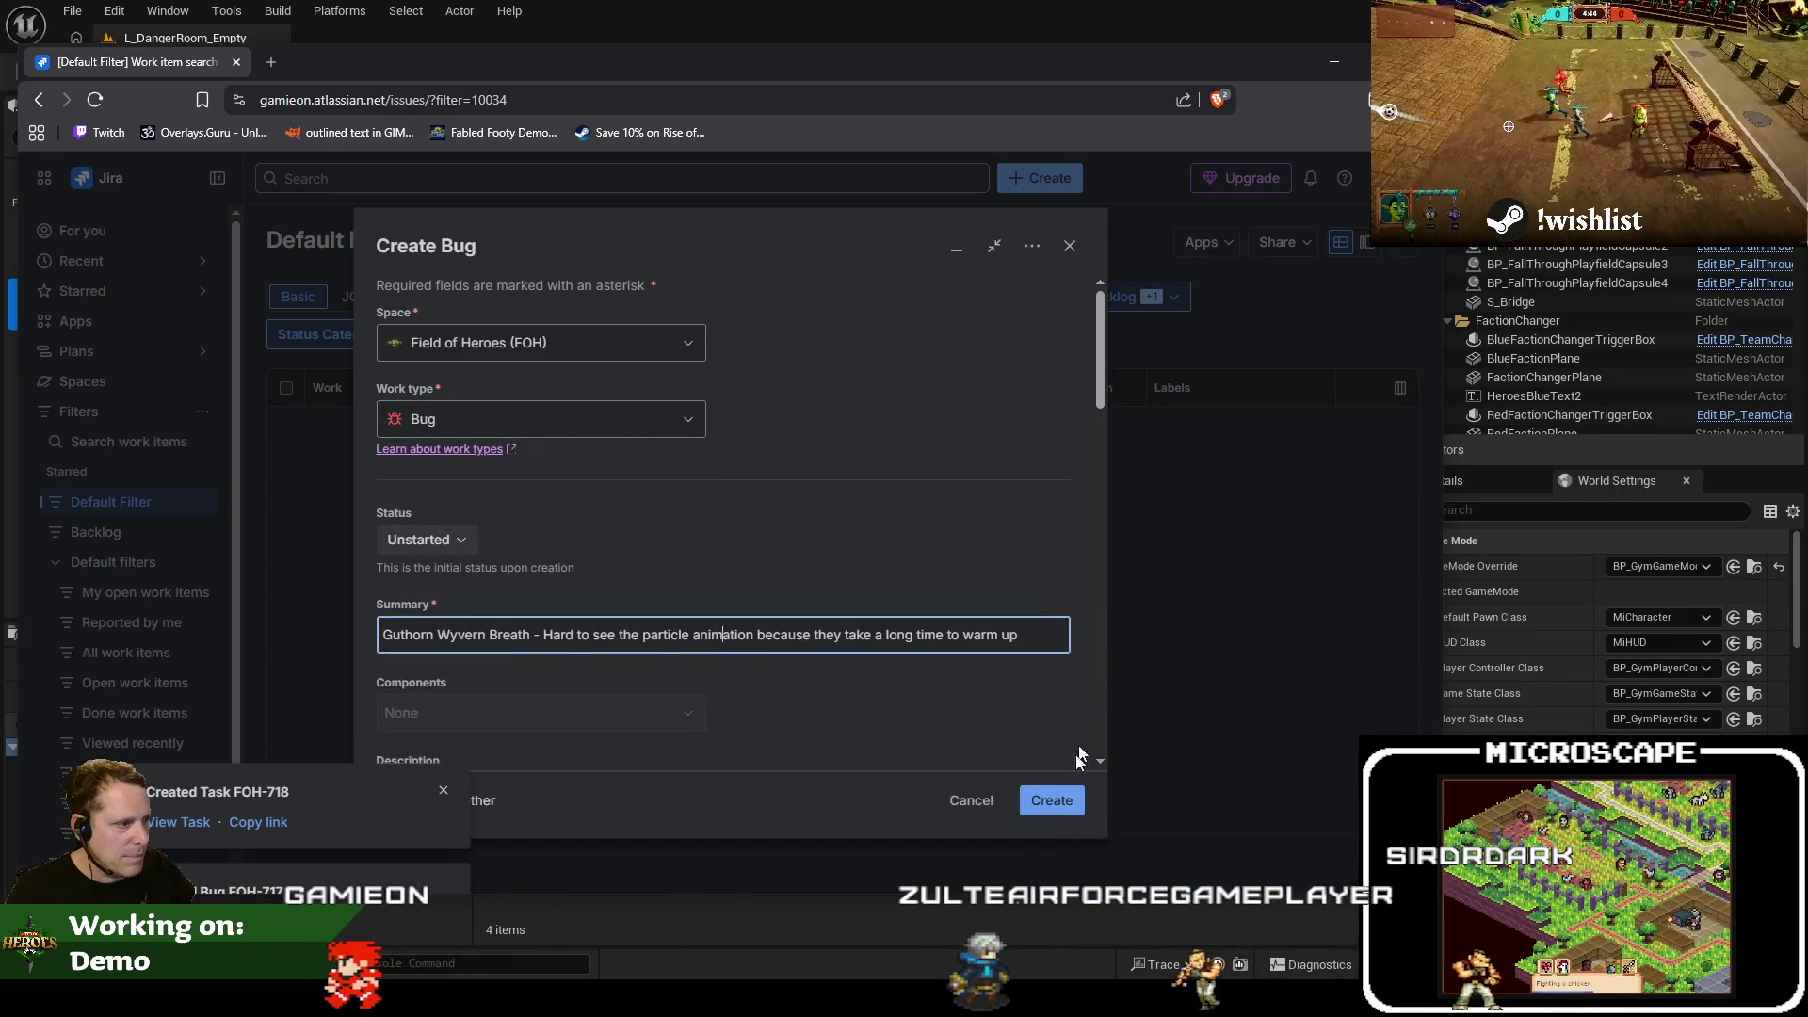
left_click(1155, 9)
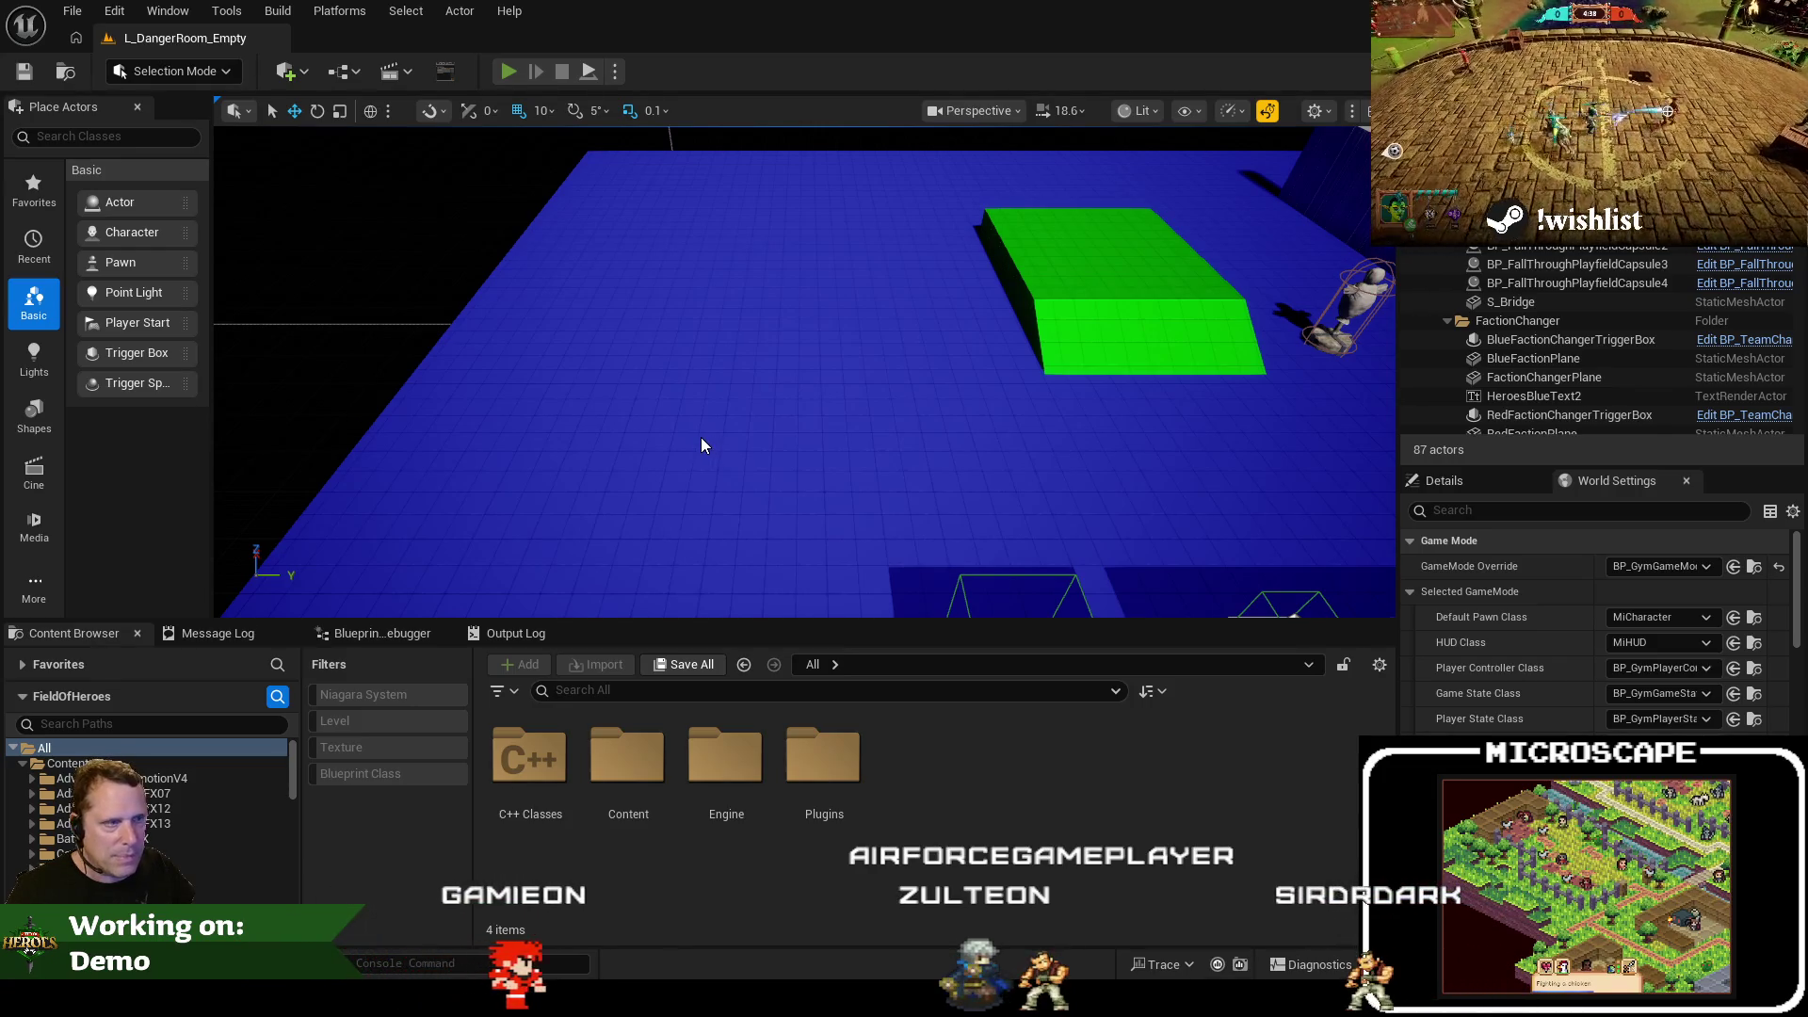
Play the test level in editor and walk the character left to check camera follow
key("alt+p")
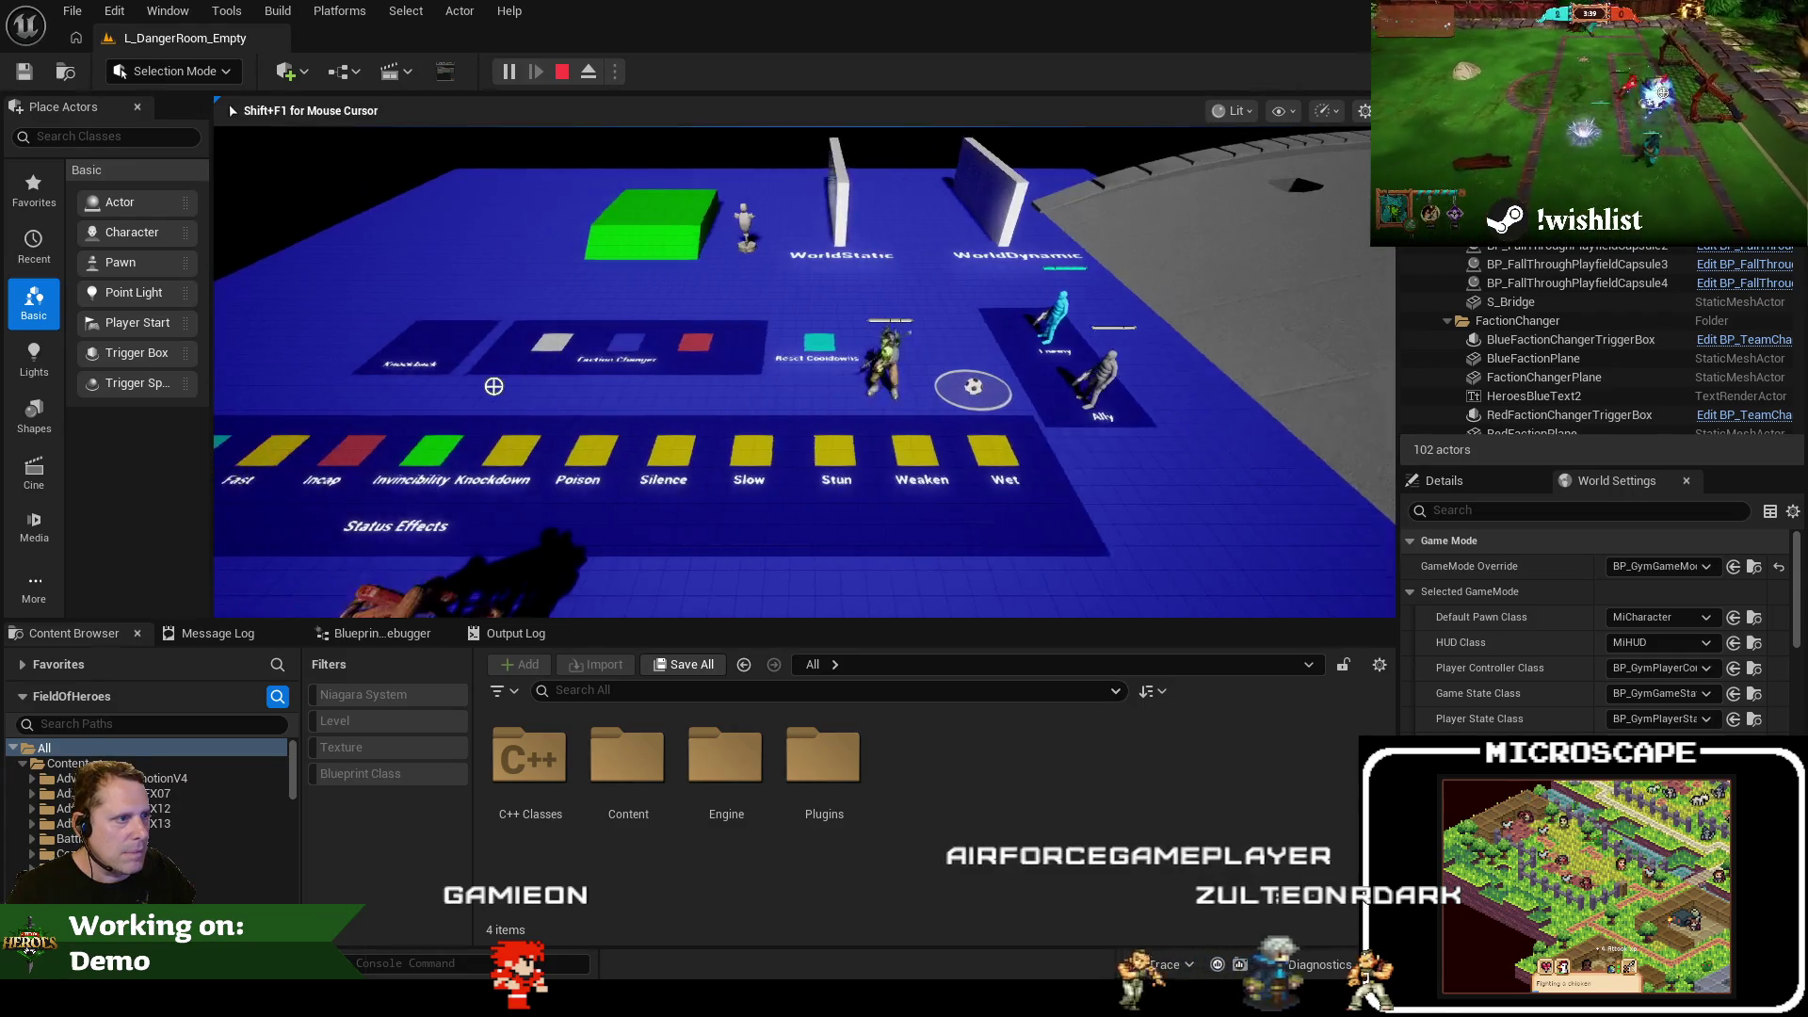
key("a")
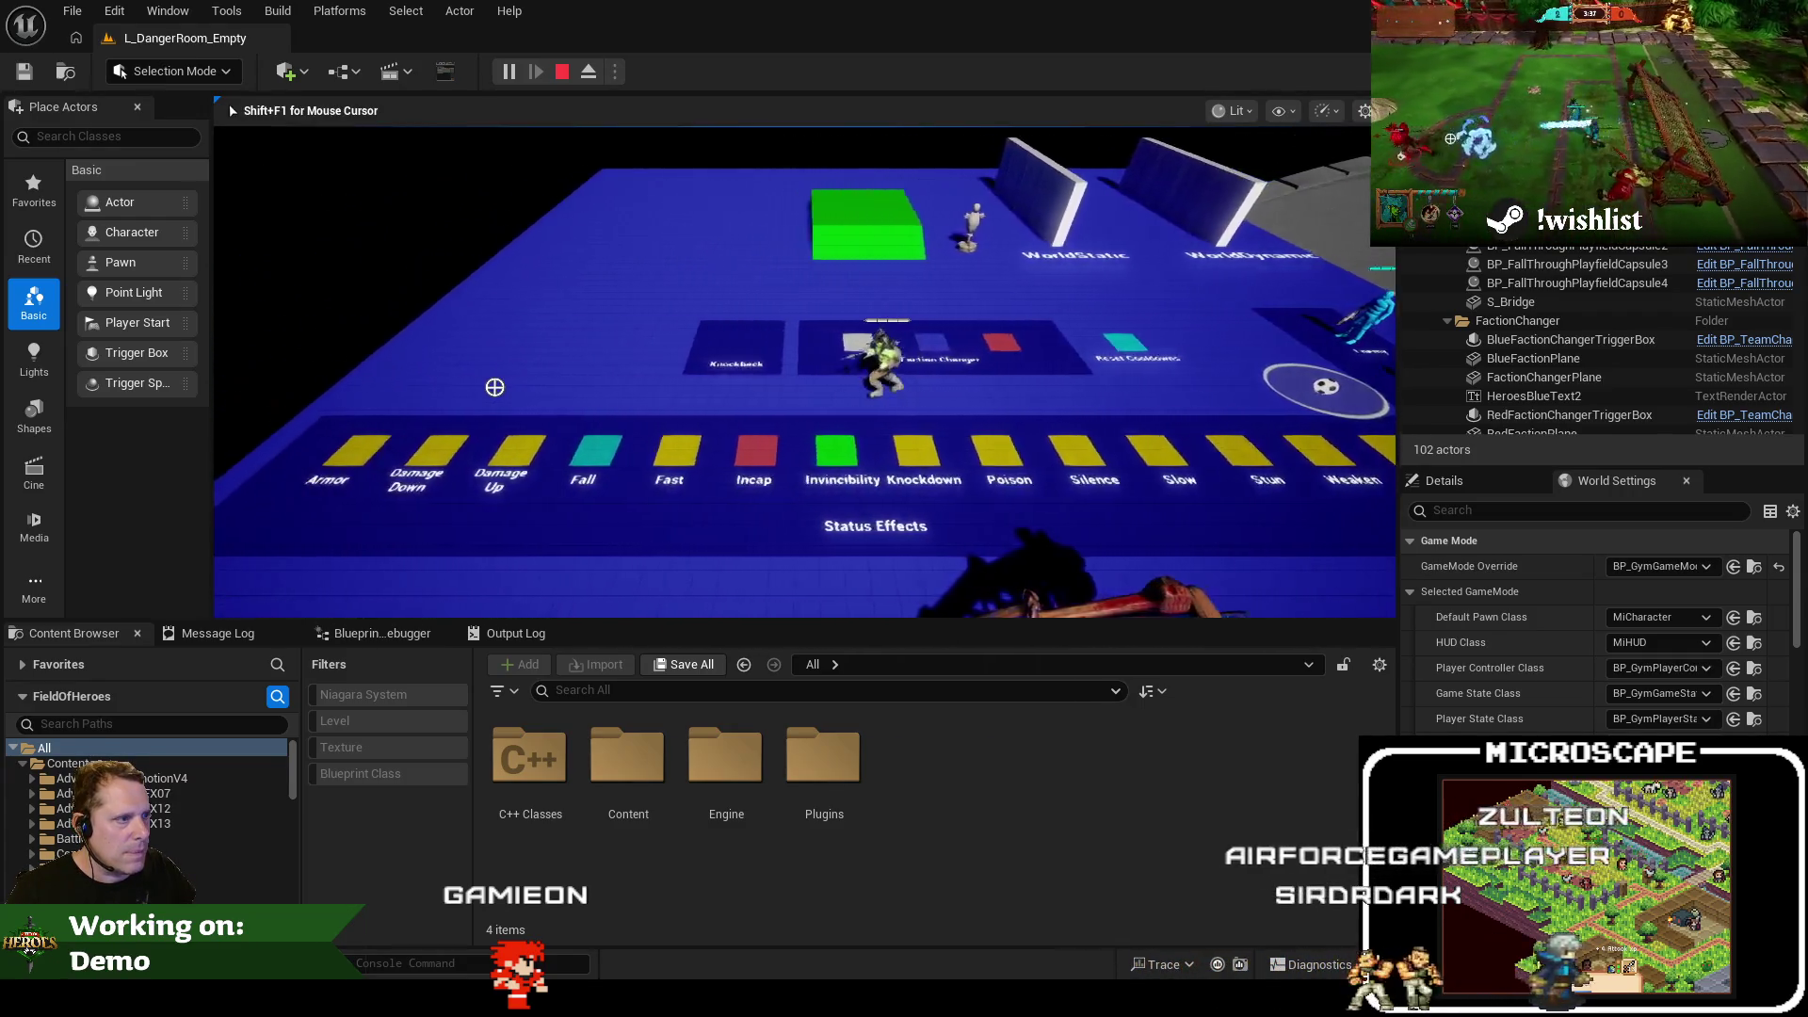
key("alt+Tab")
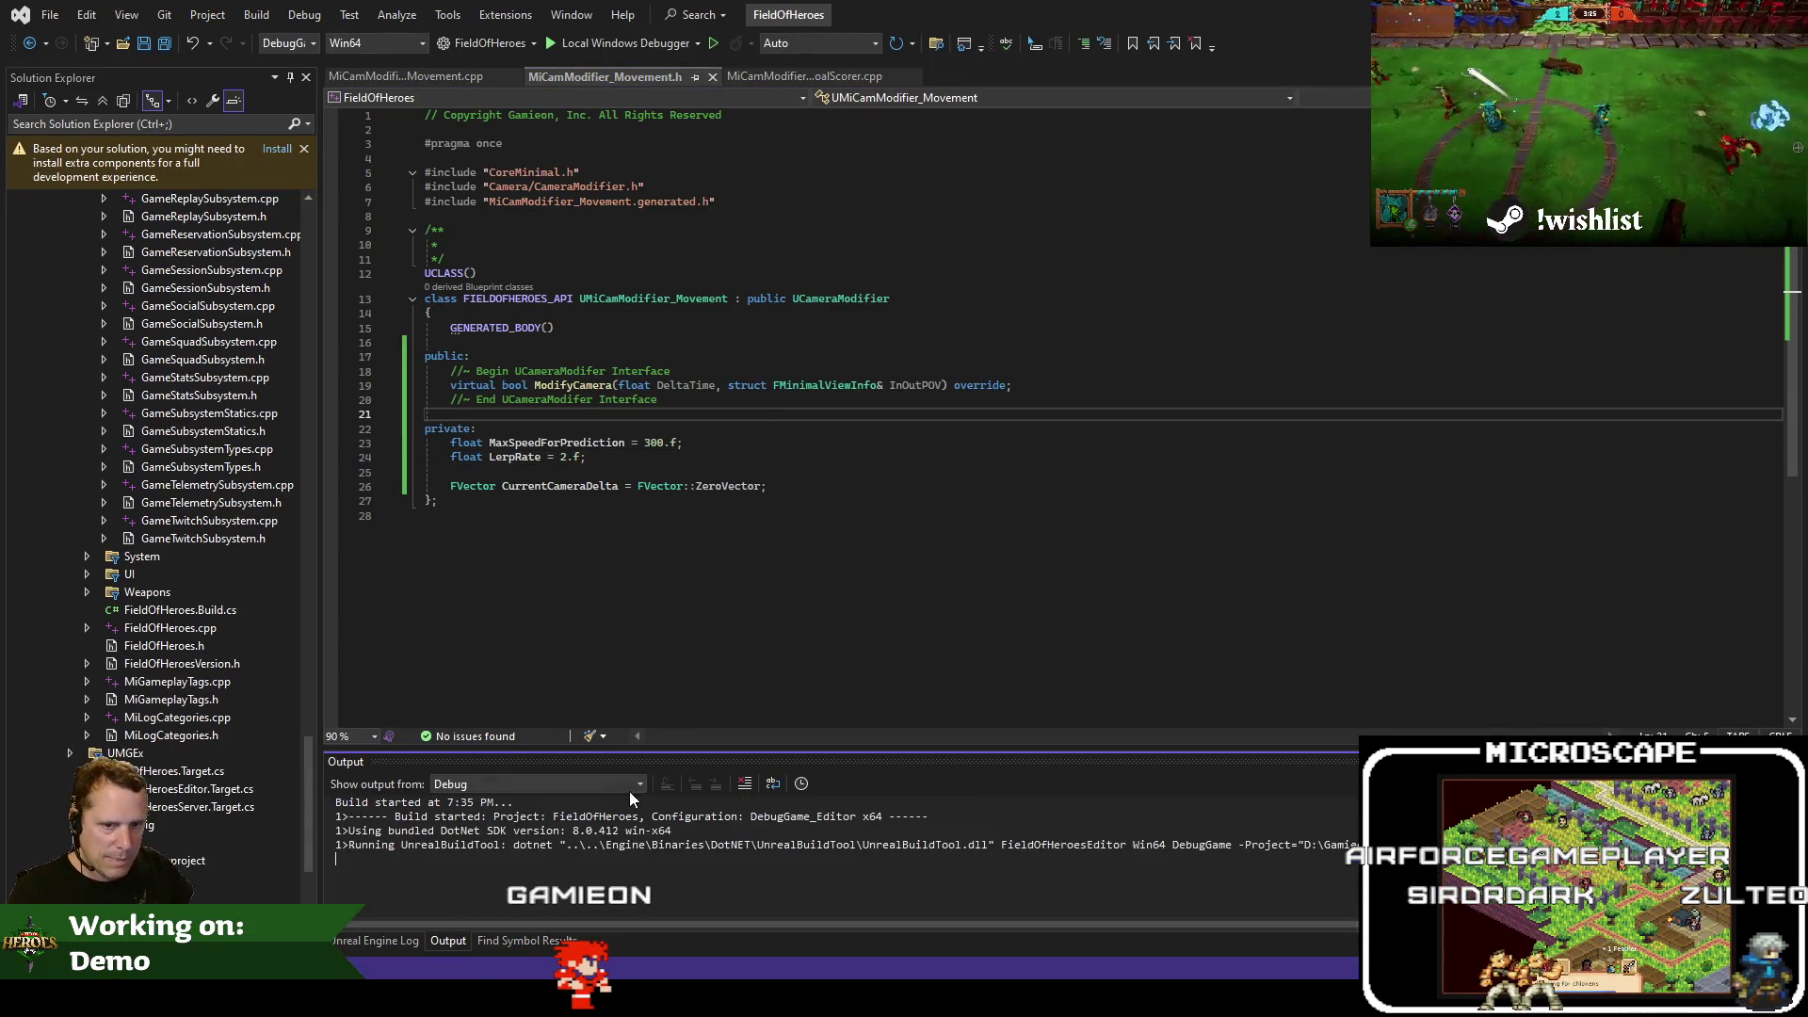
Select the line 19 torso-rotates-while-legs-stay-still note in feedback.txt, excluding the author's initials
key("alt+Tab")
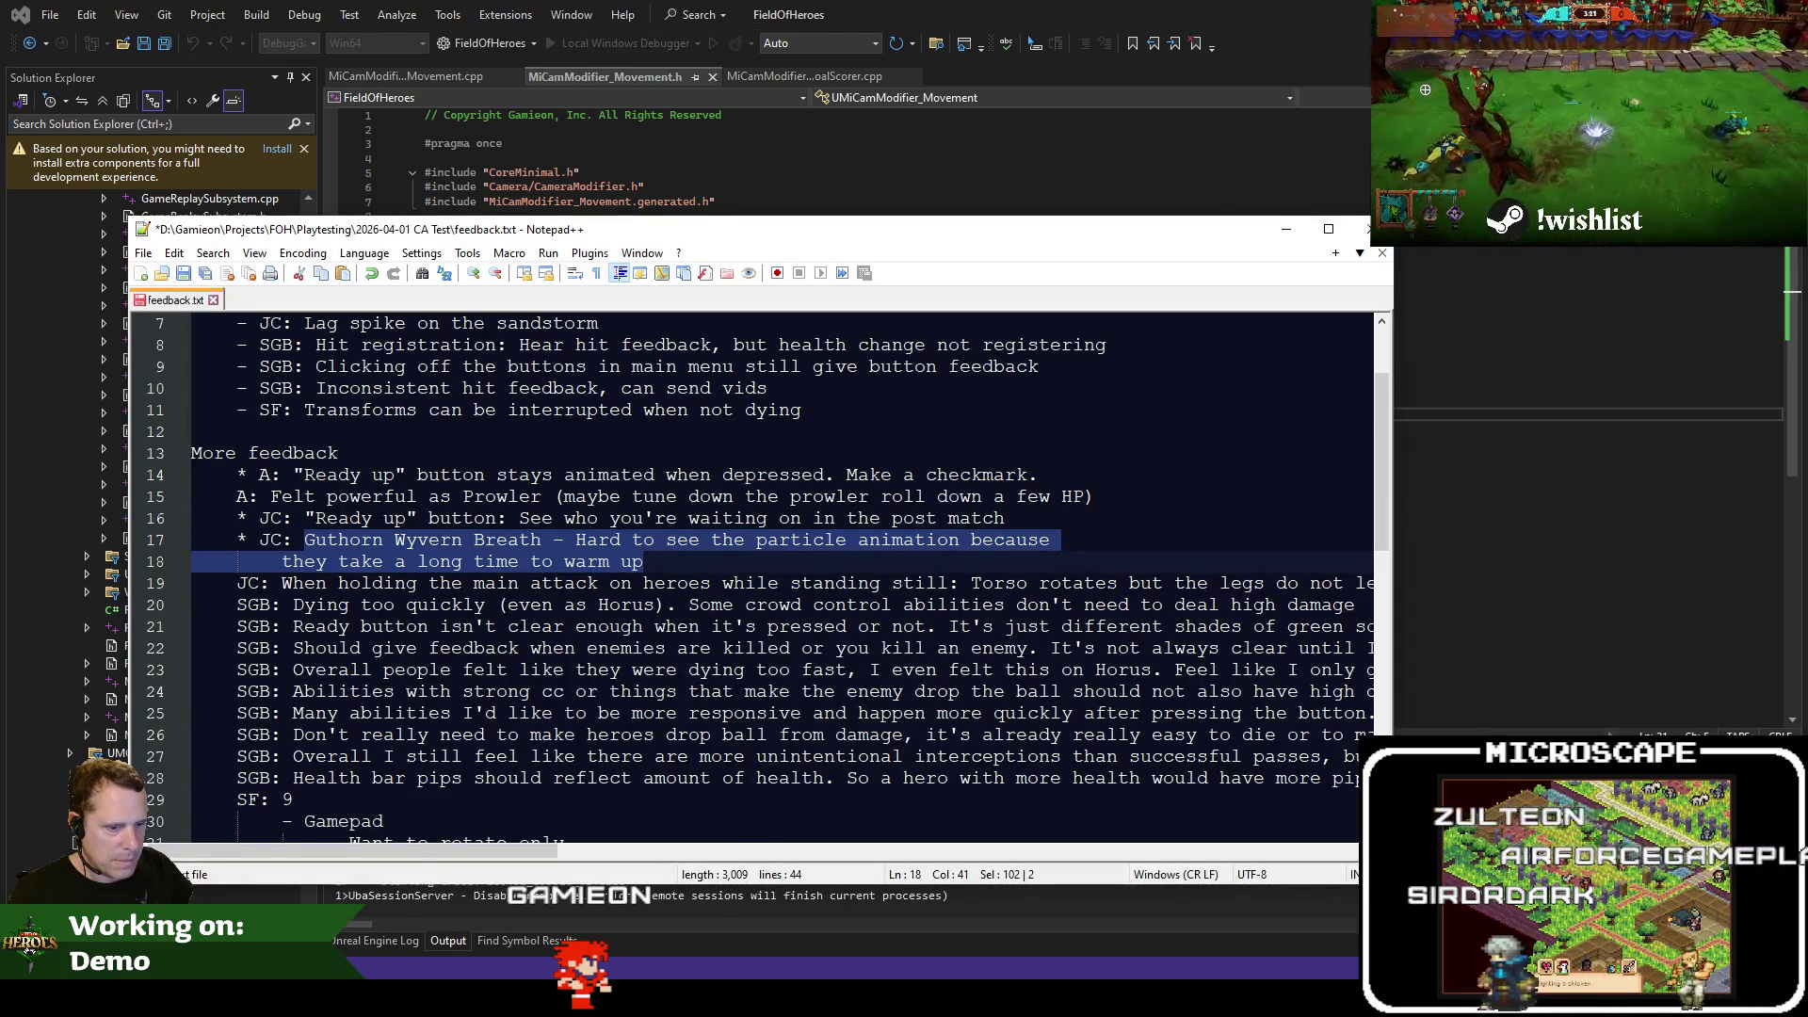
key("alt+Tab")
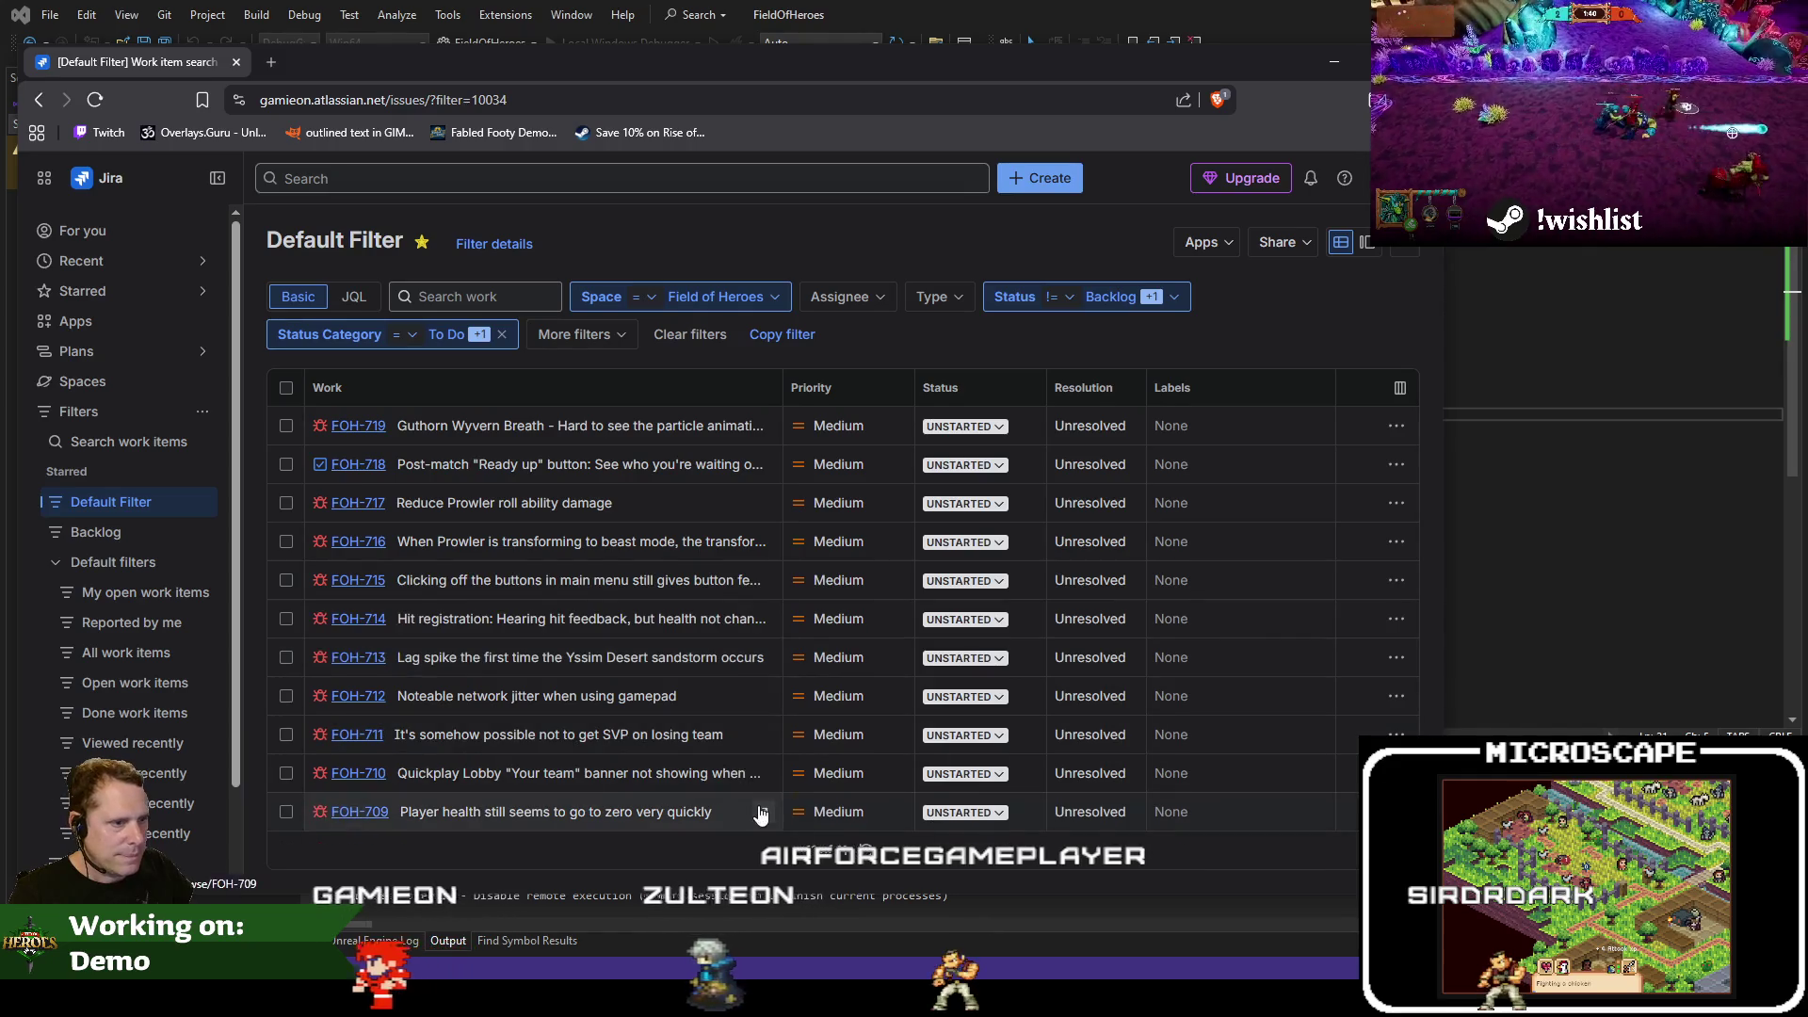
key("alt+Tab")
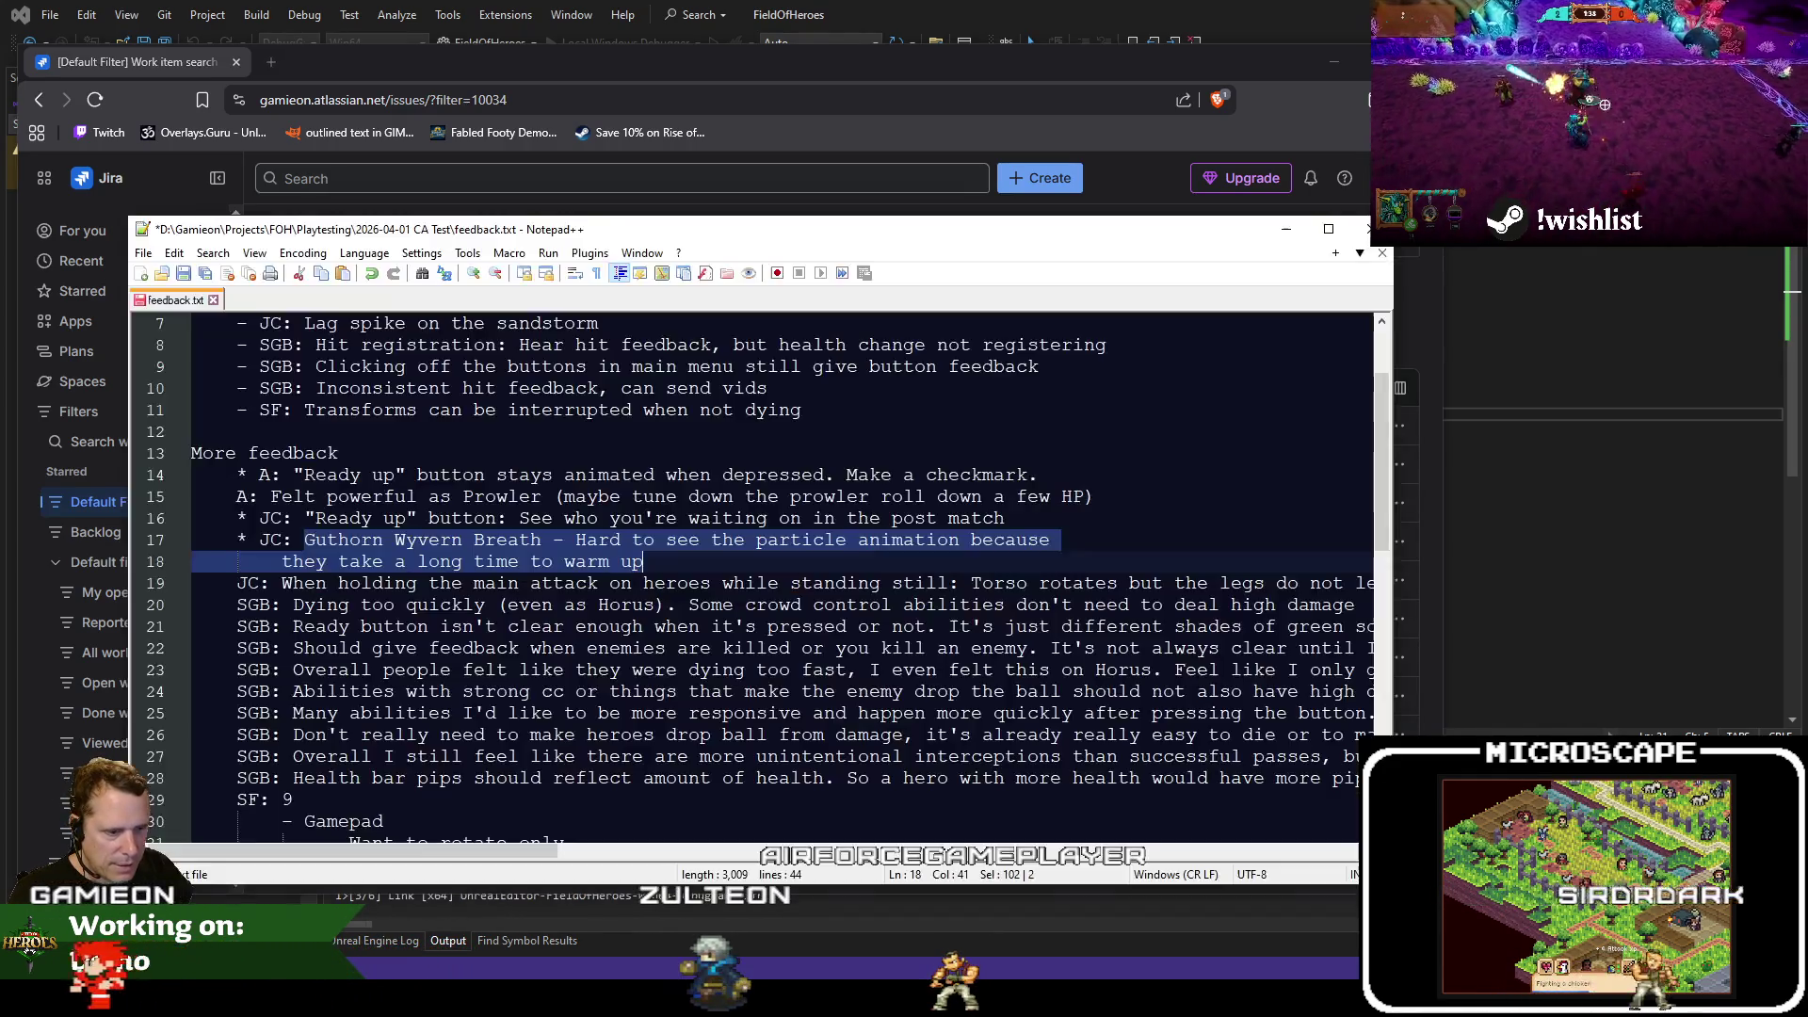
left_click(345, 583)
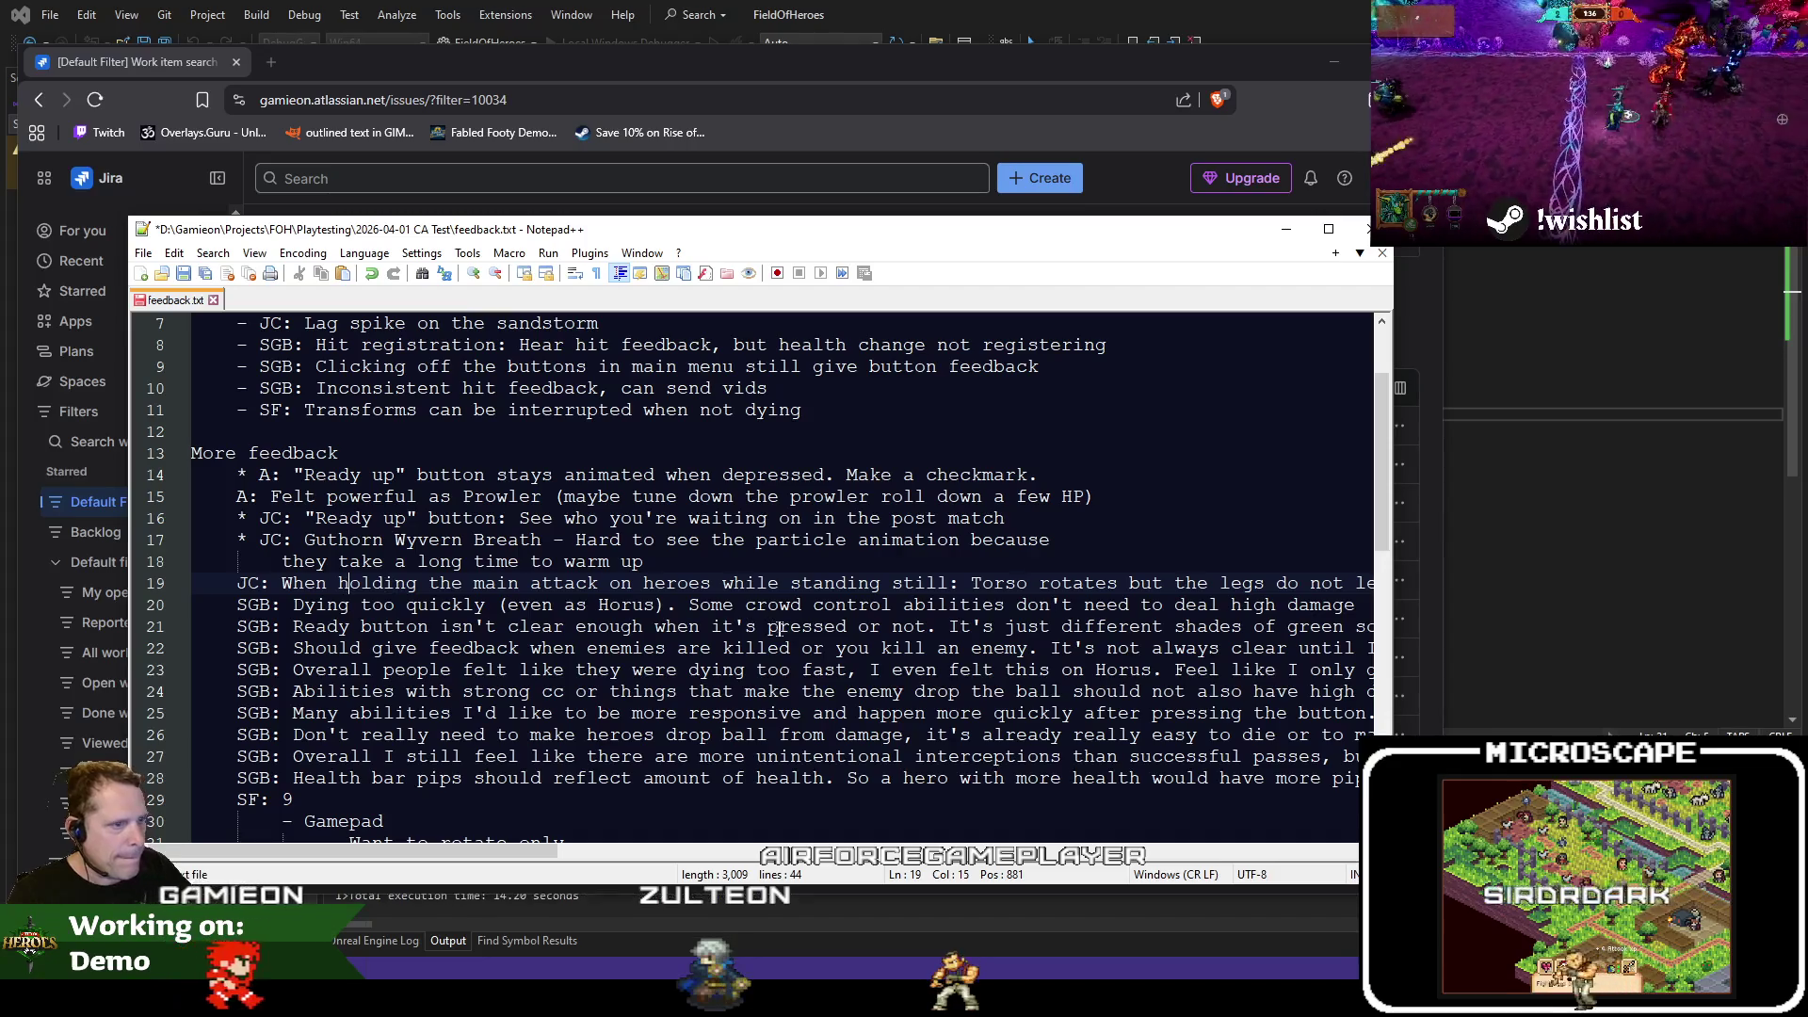
key("End")
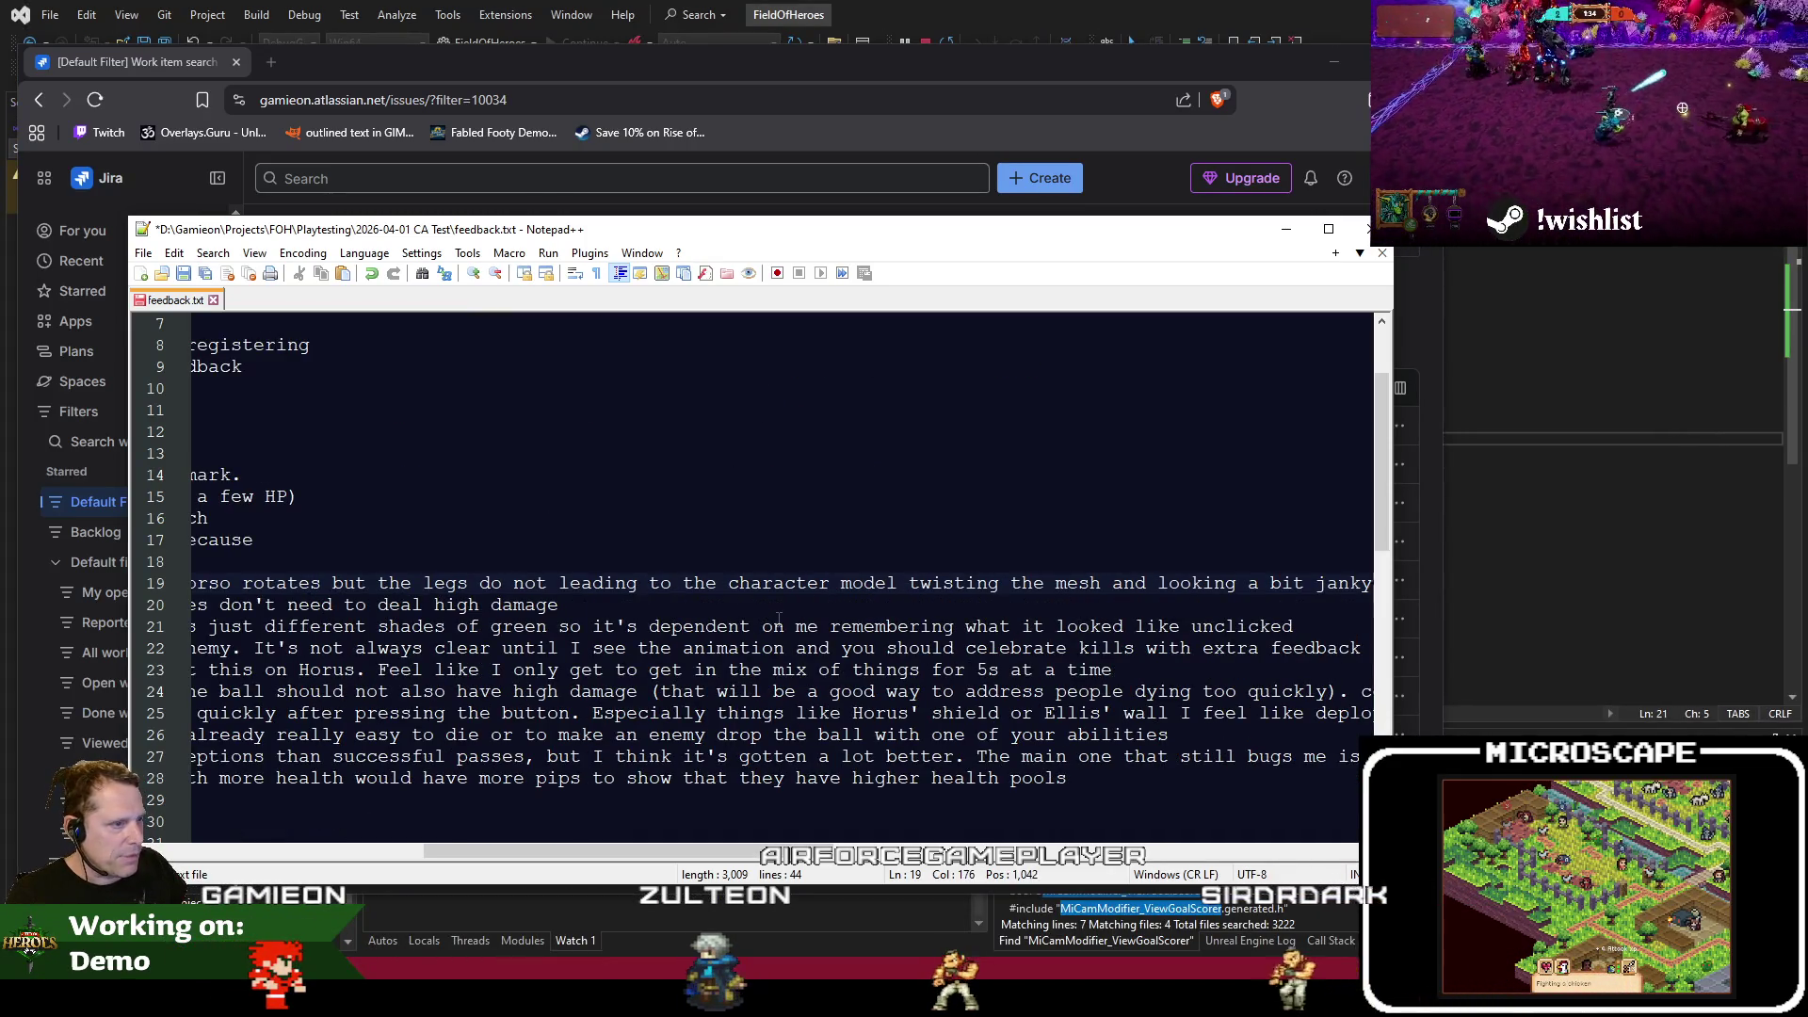
key("Home")
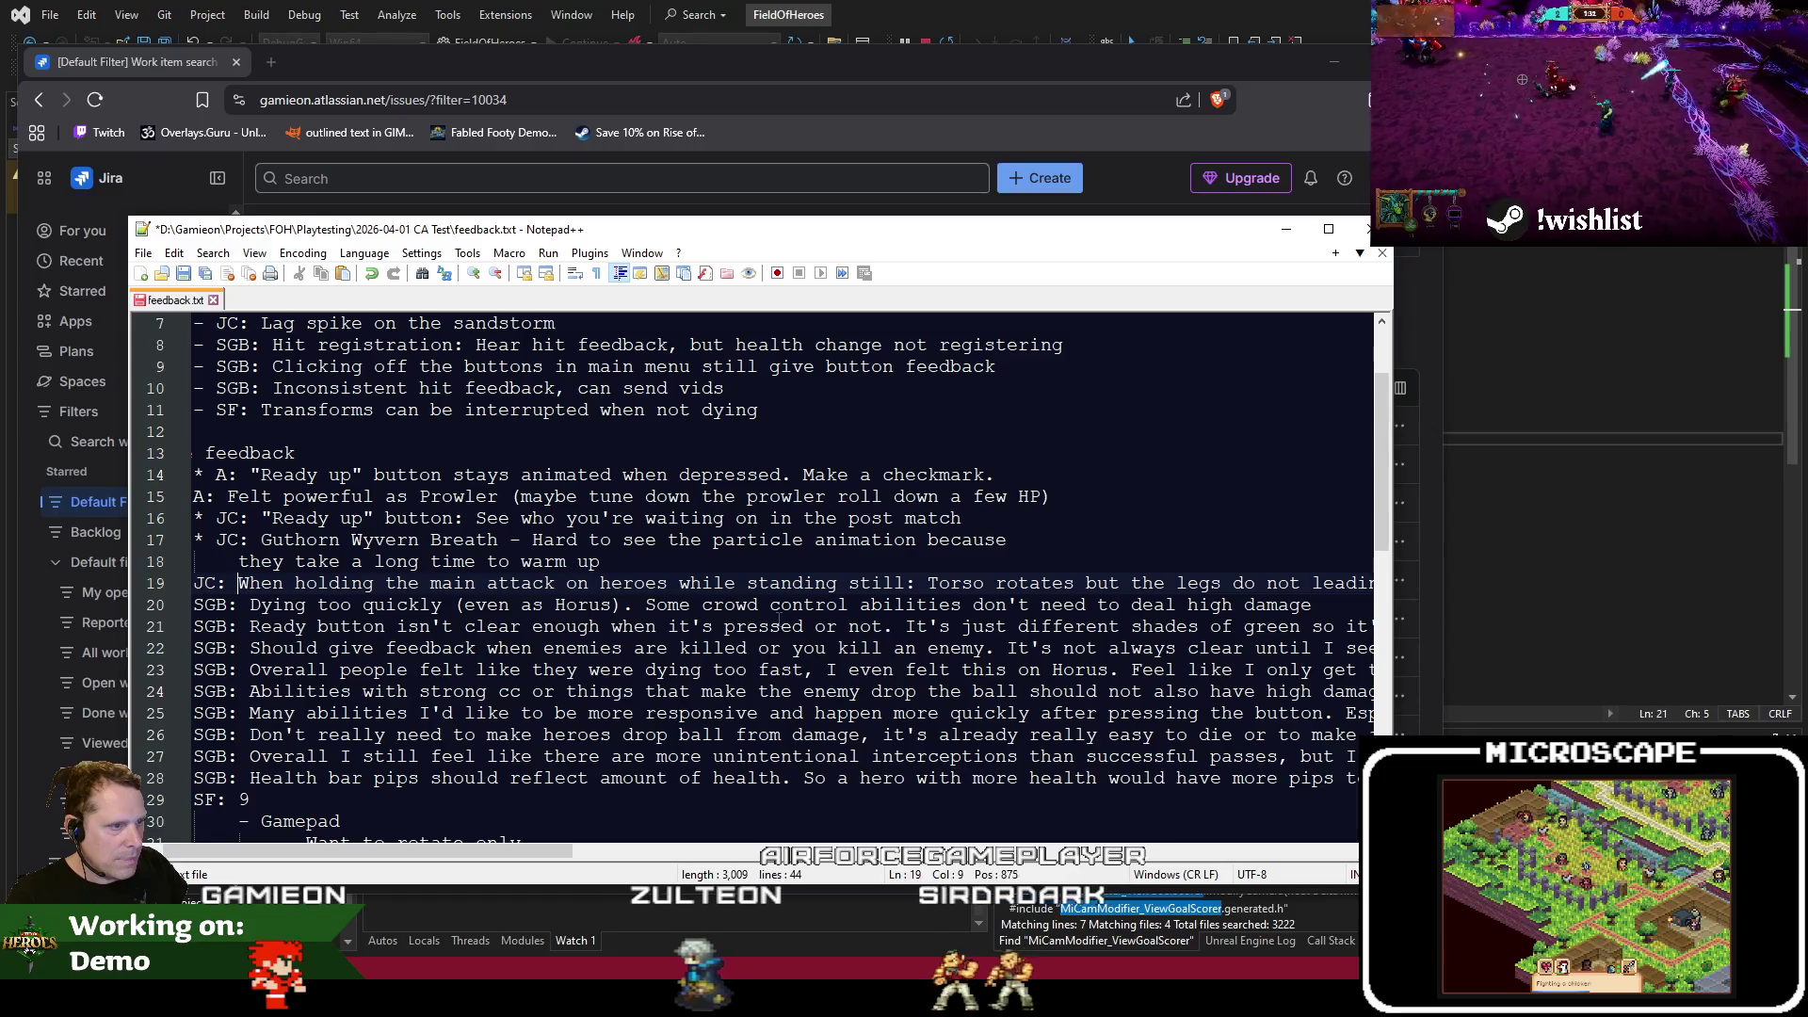
key("End")
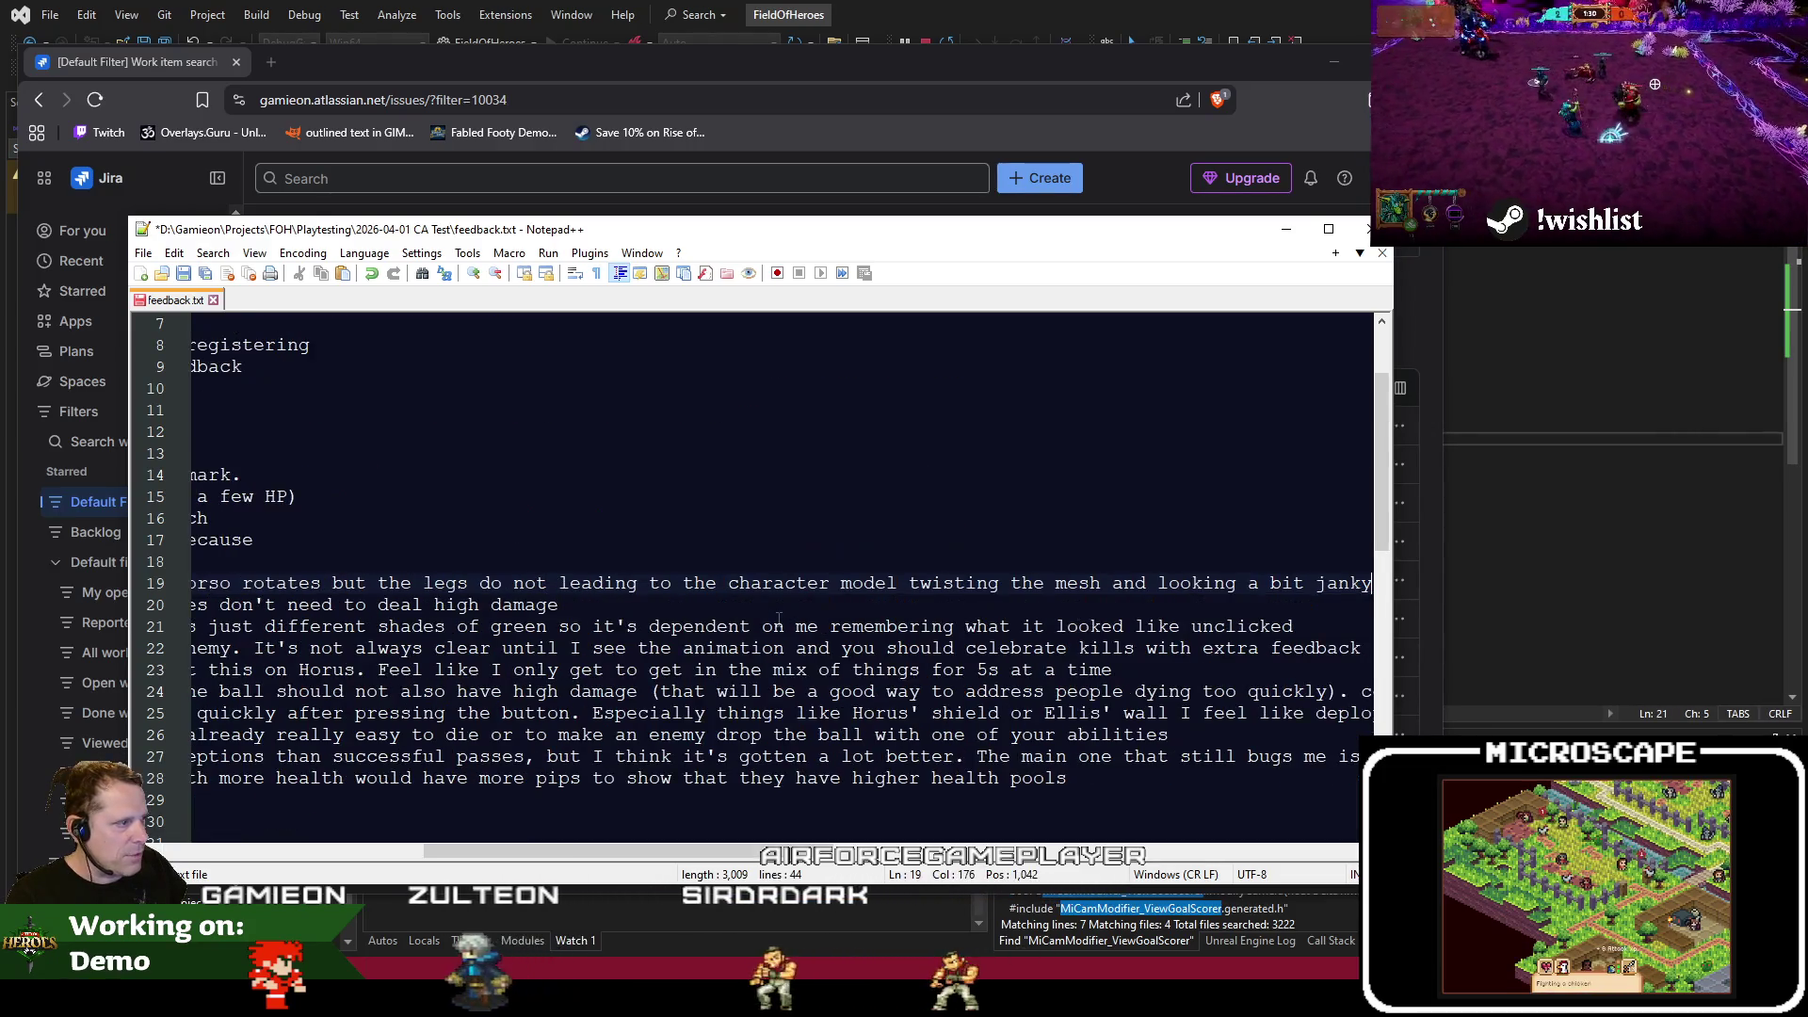
key("Home")
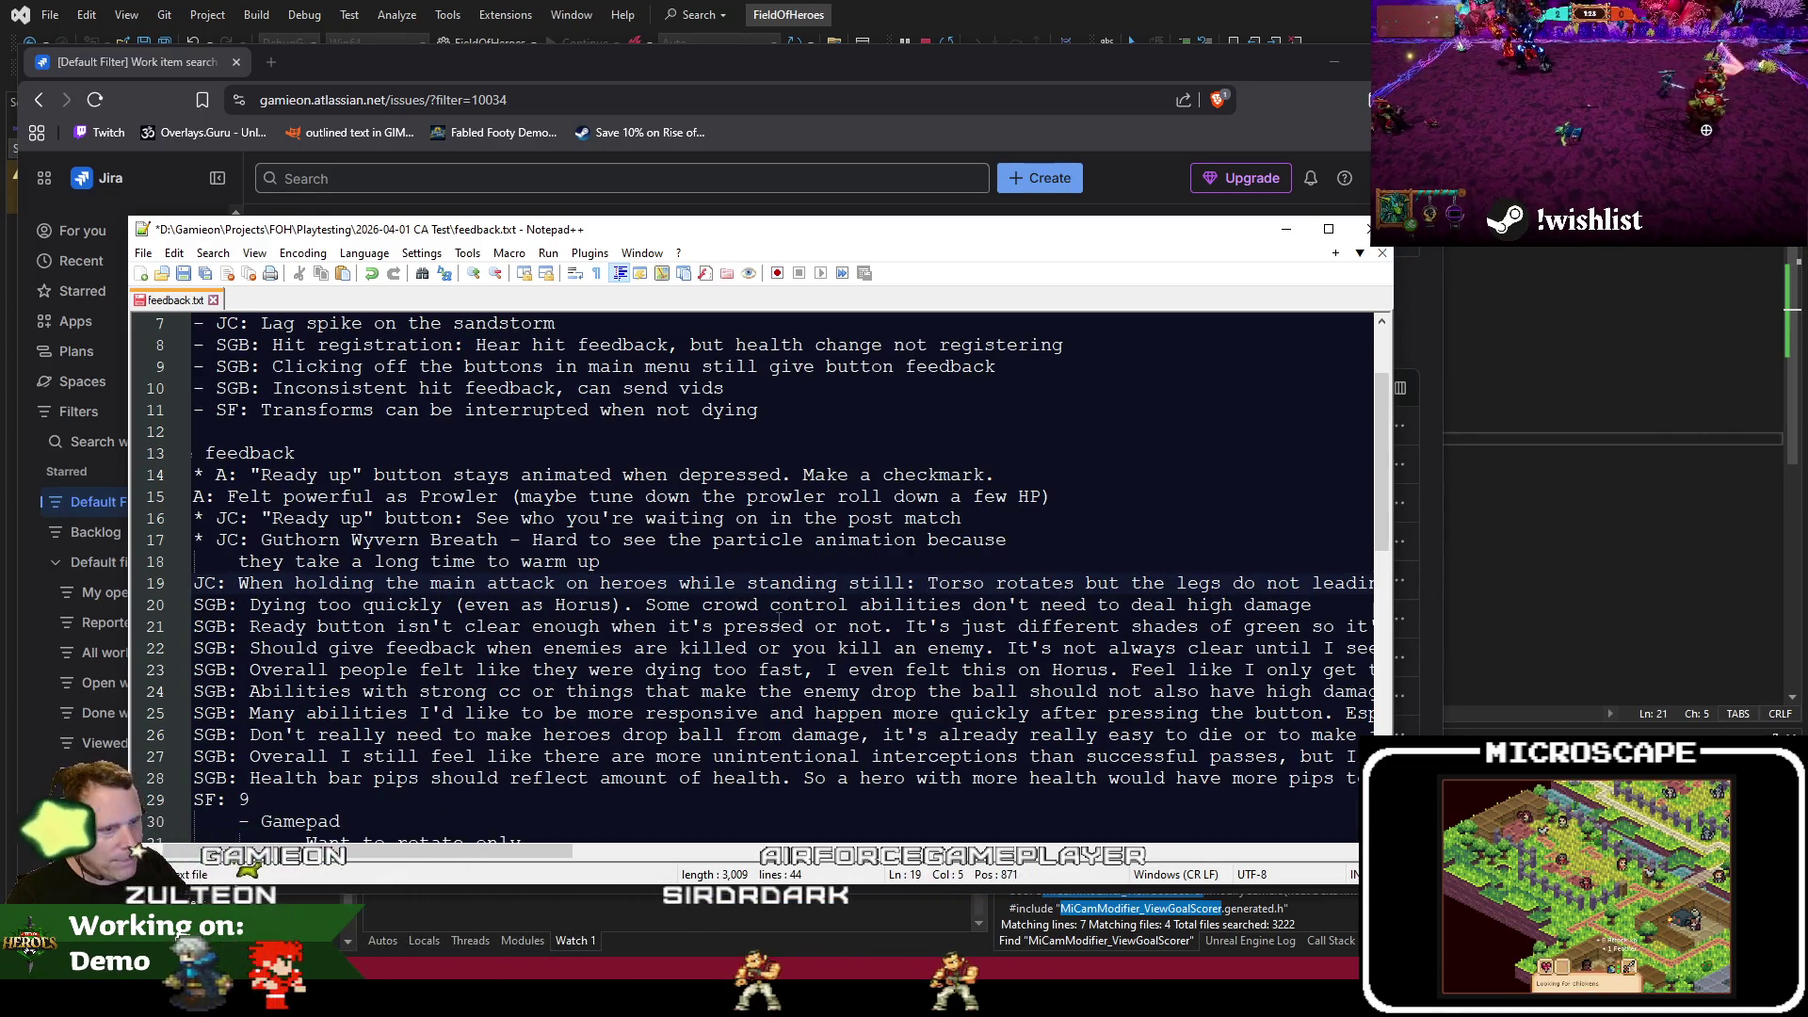
key("shift+End")
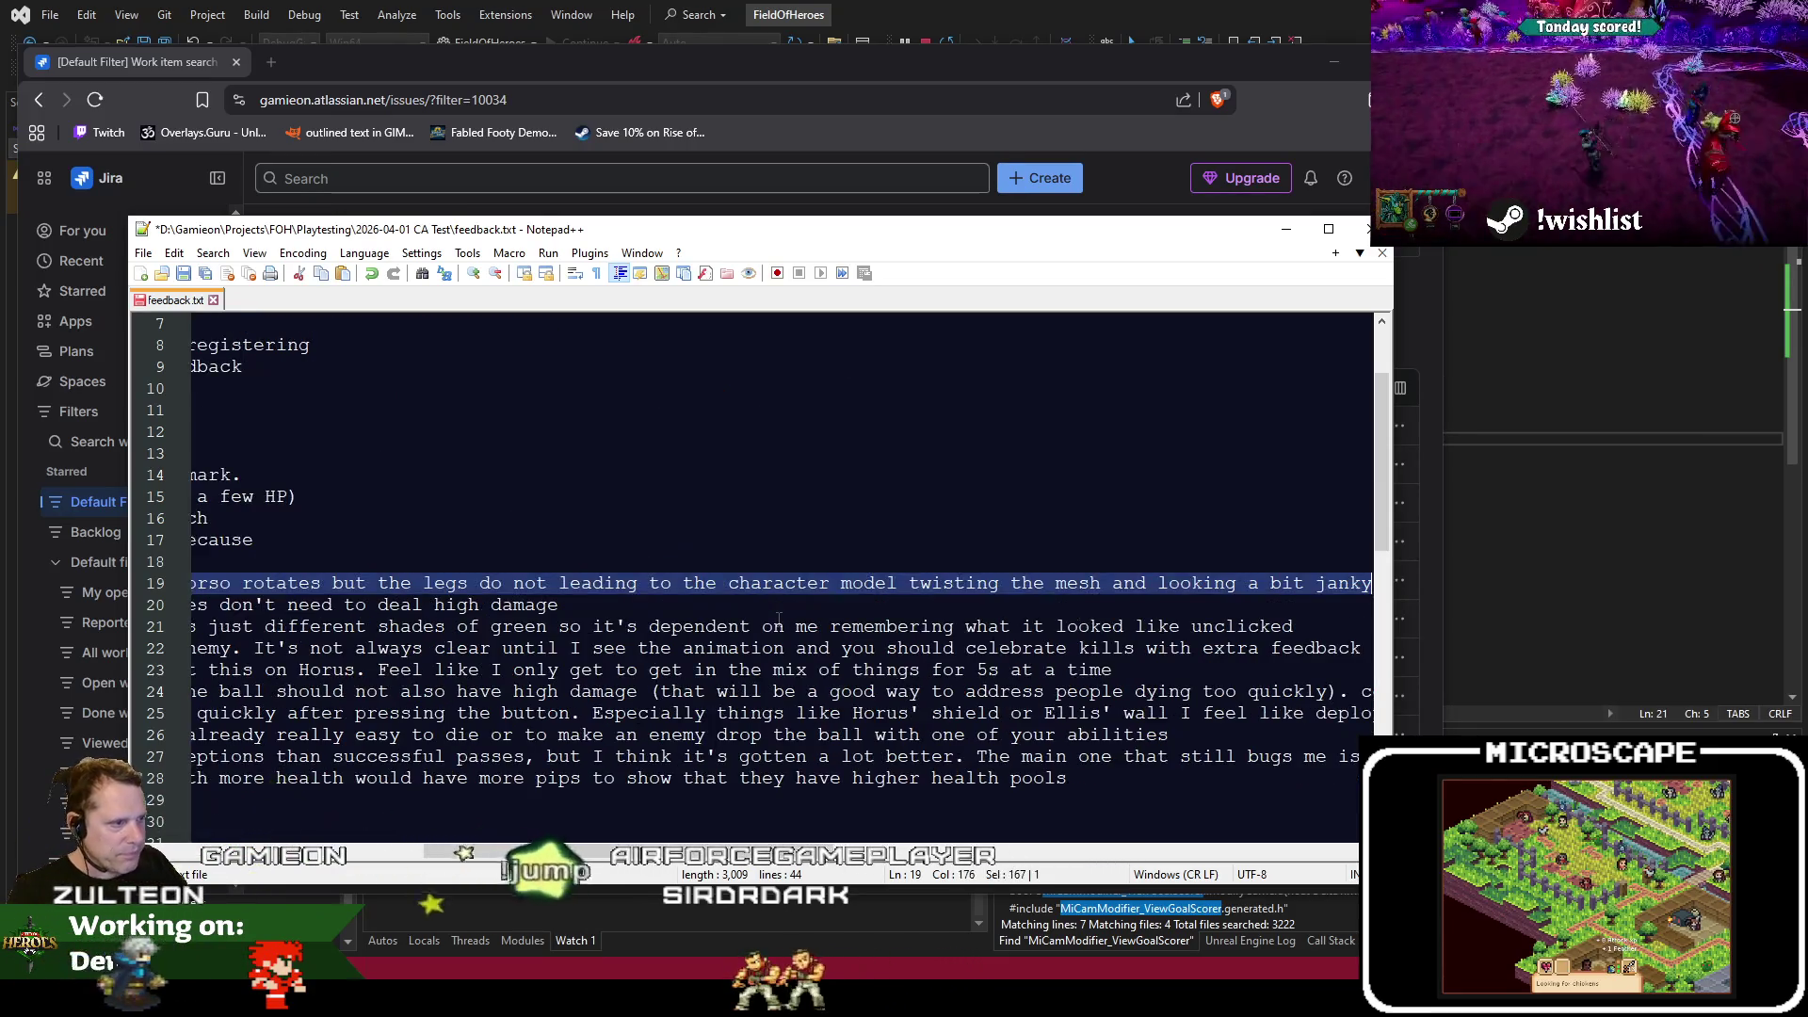
left_click(882, 127)
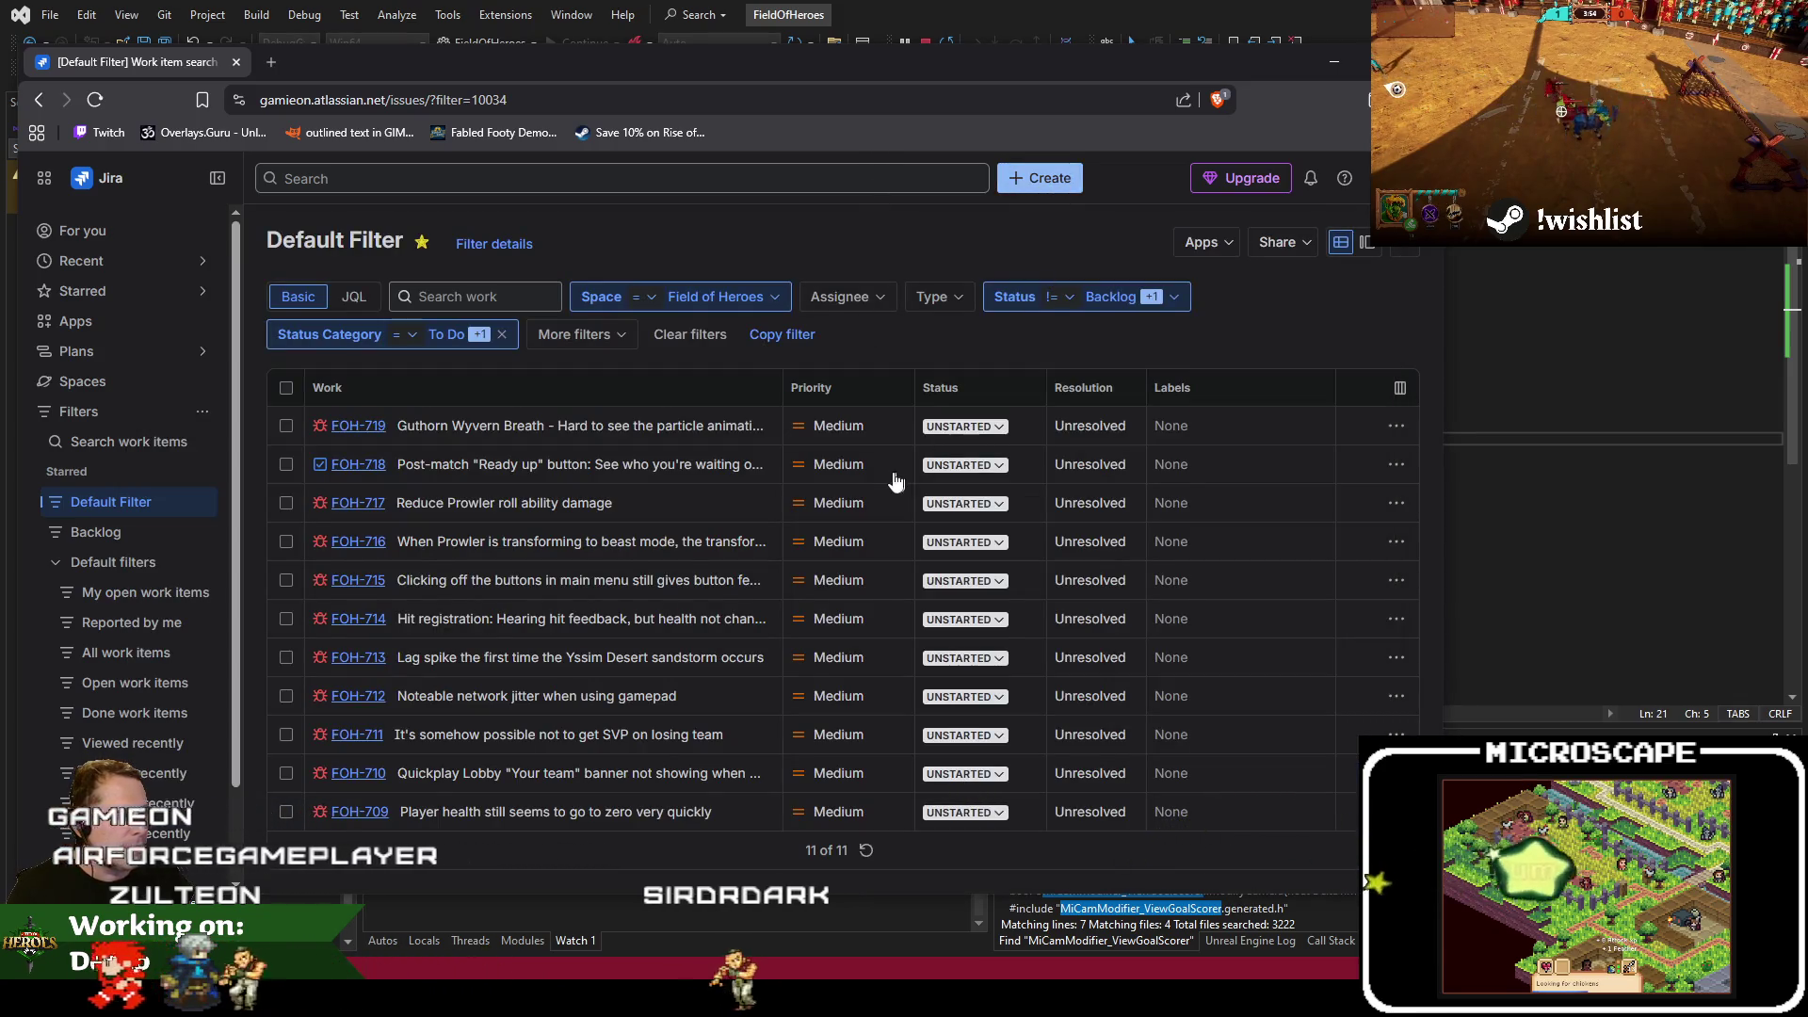
Submit a Jira Task whose summary is the pasted torso-rotation note
left_click(1059, 186)
left_click(688, 424)
key("Escape")
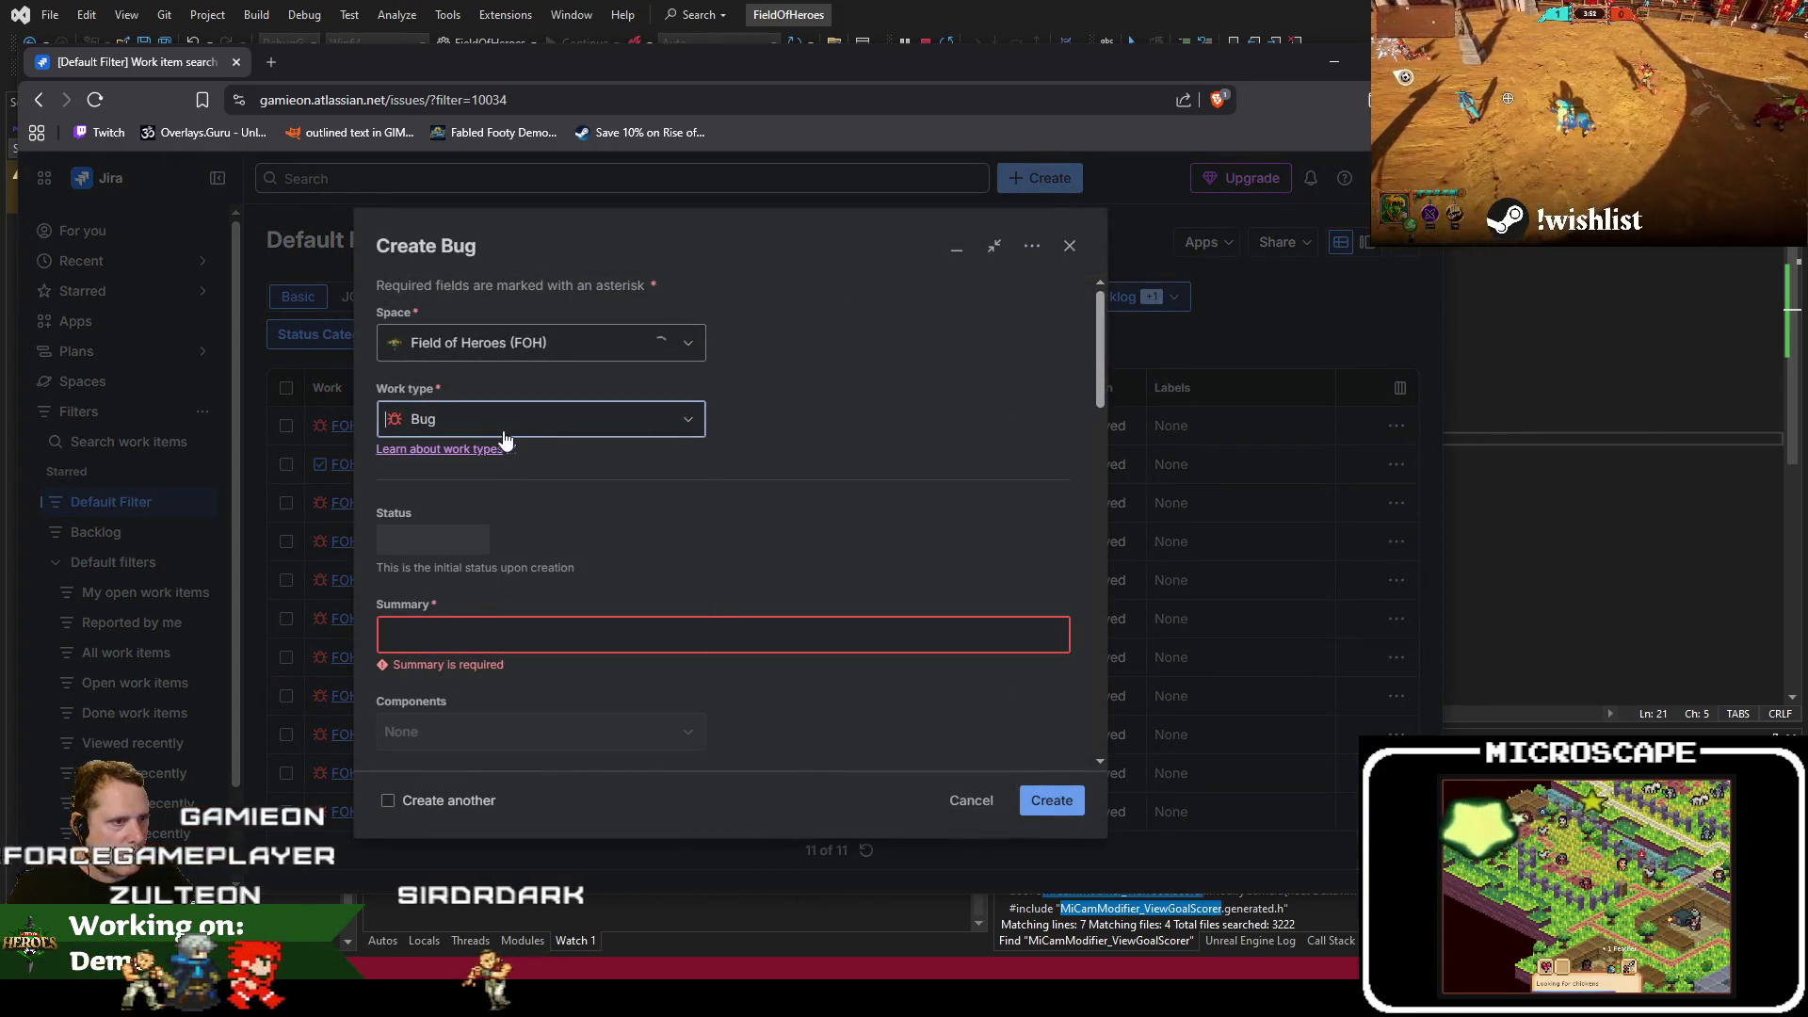
left_click(492, 430)
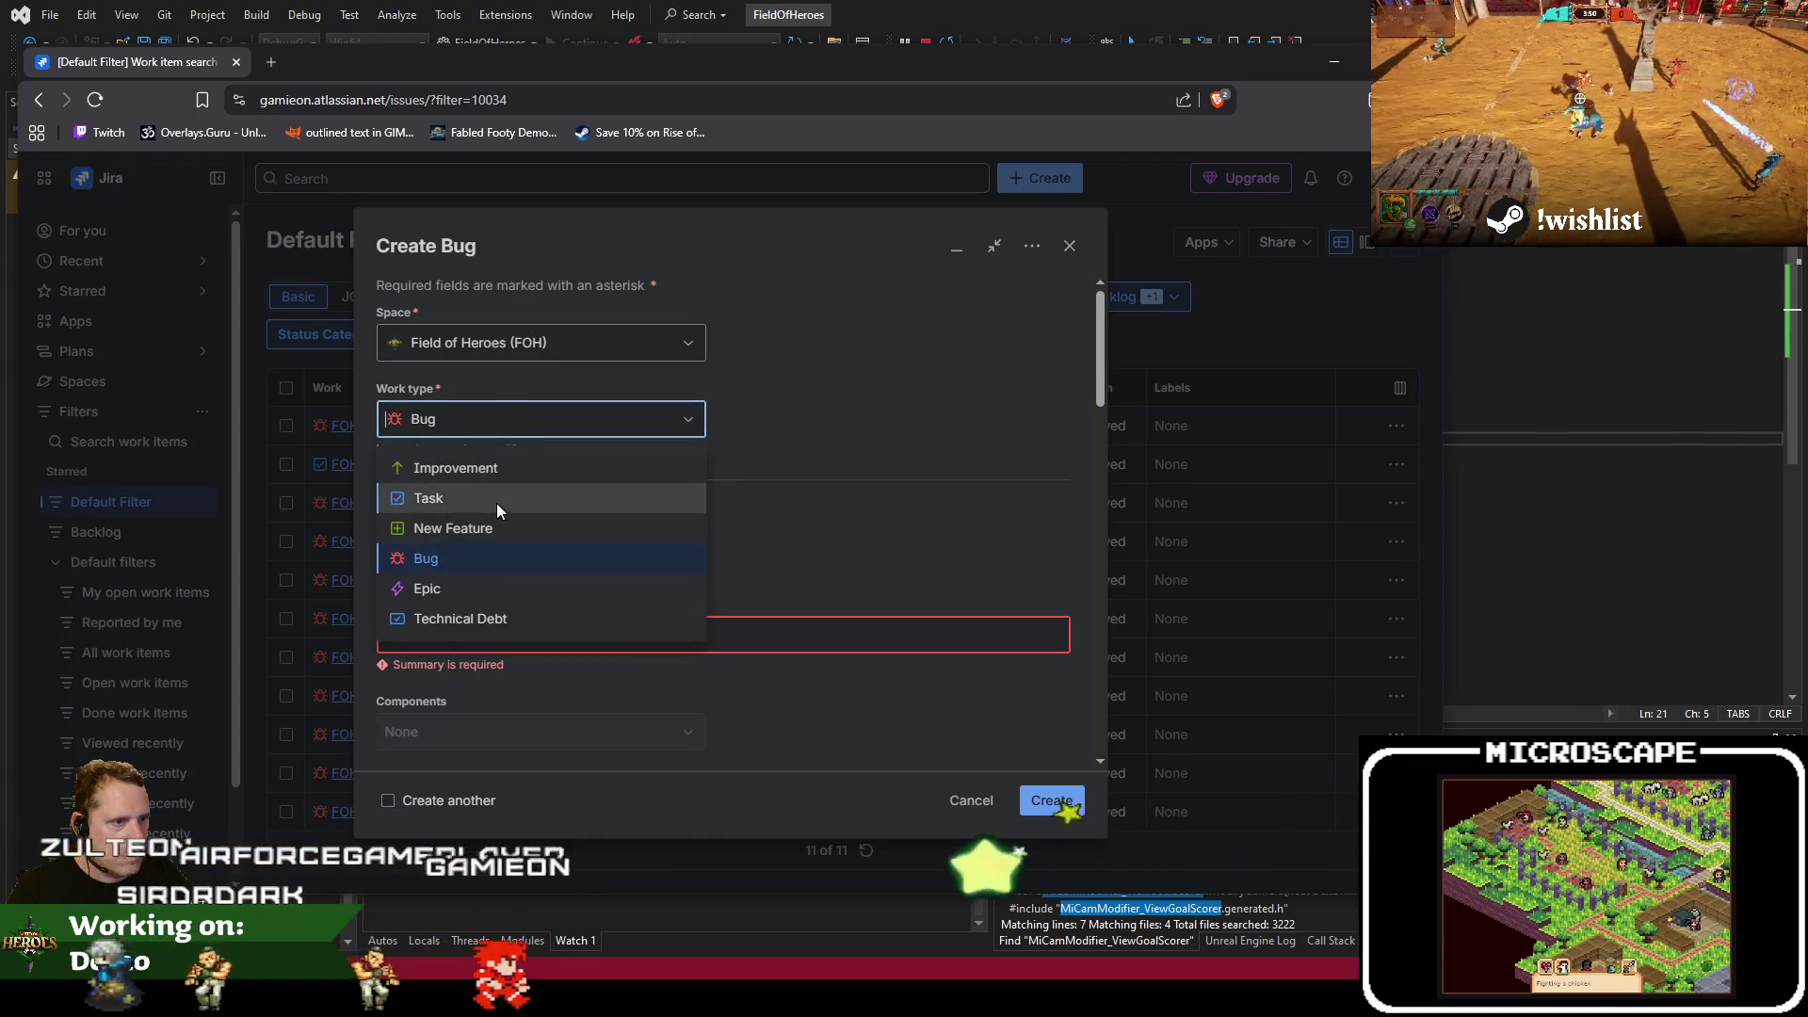
left_click(496, 499)
left_click(902, 633)
key("ctrl+v")
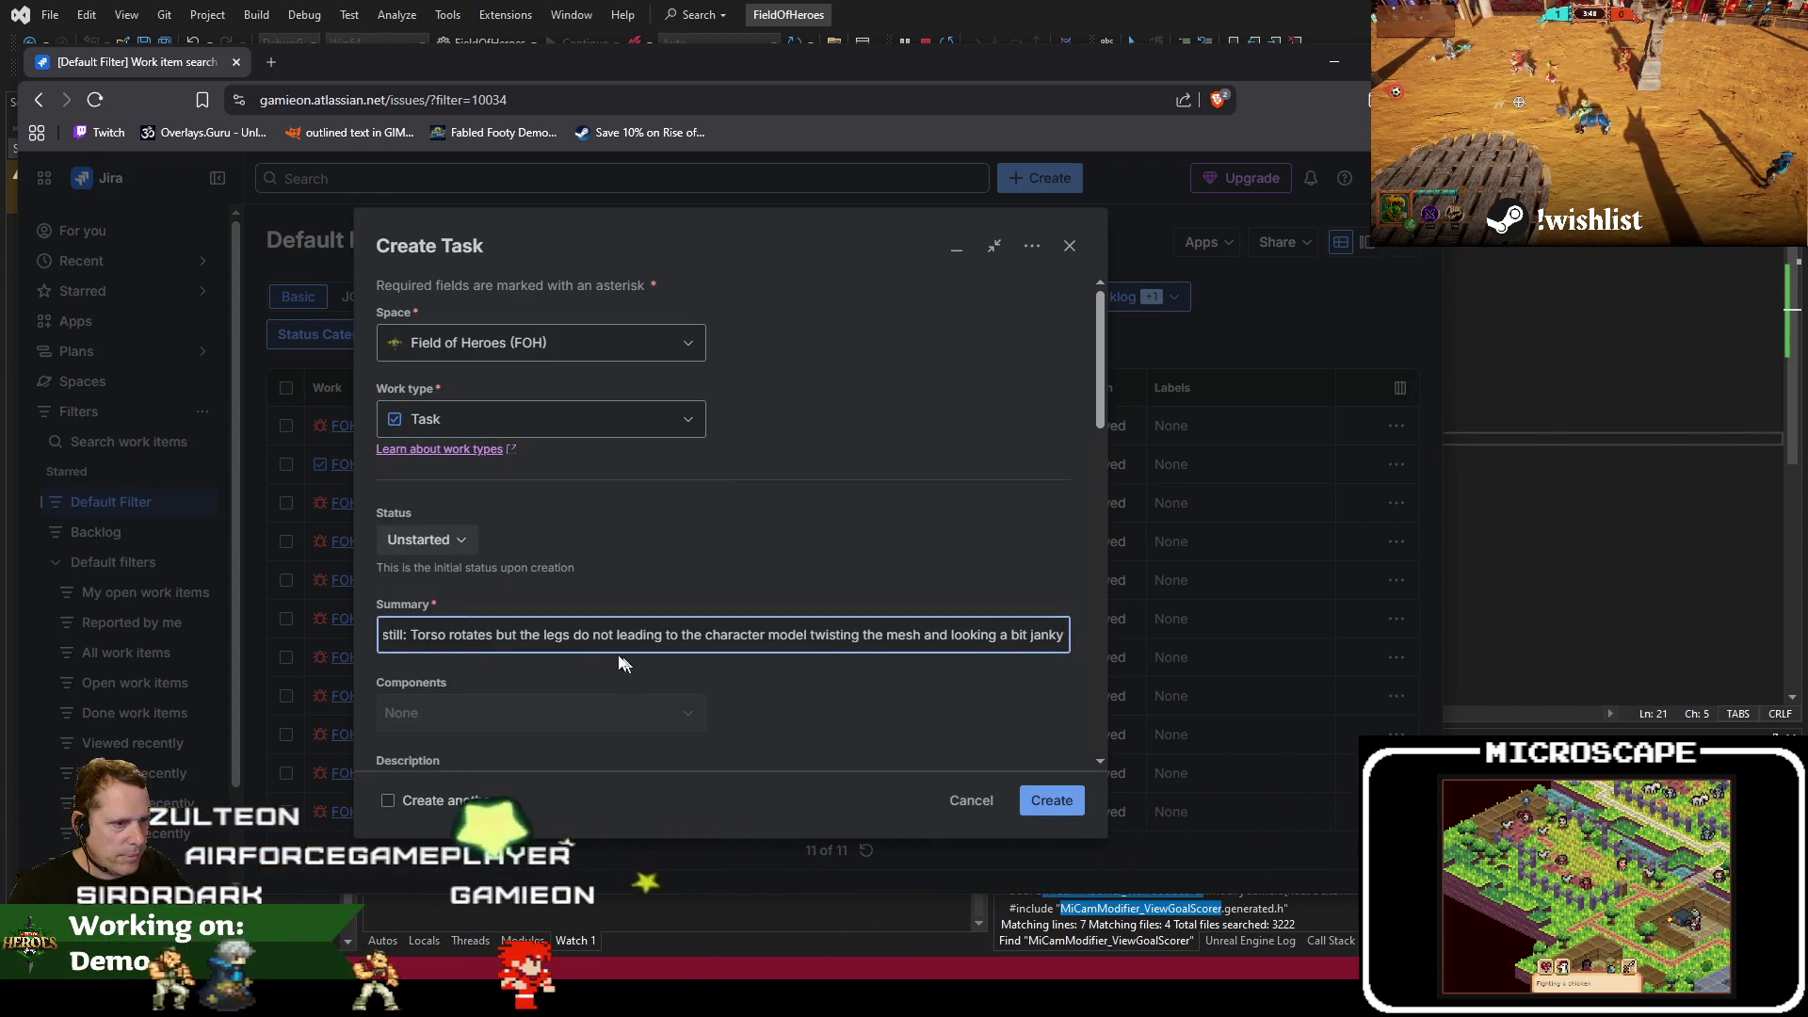
left_click(288, 642)
left_click(1076, 800)
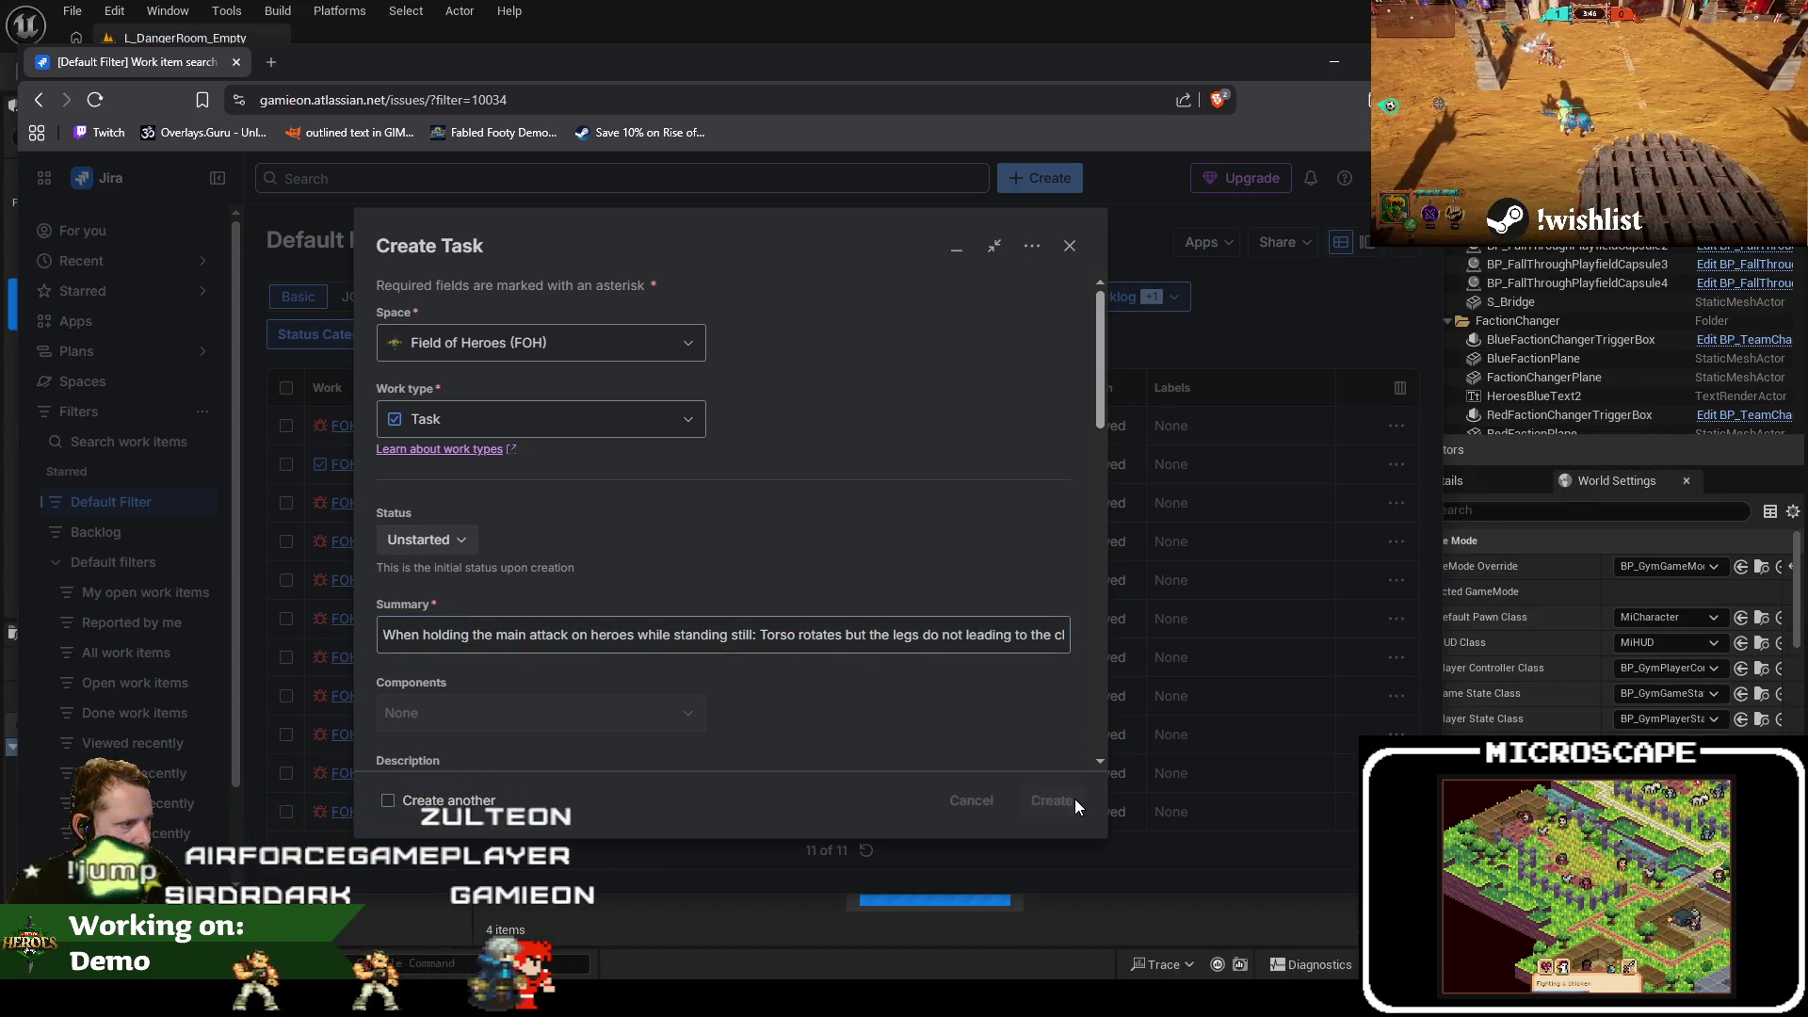
key("alt+Tab")
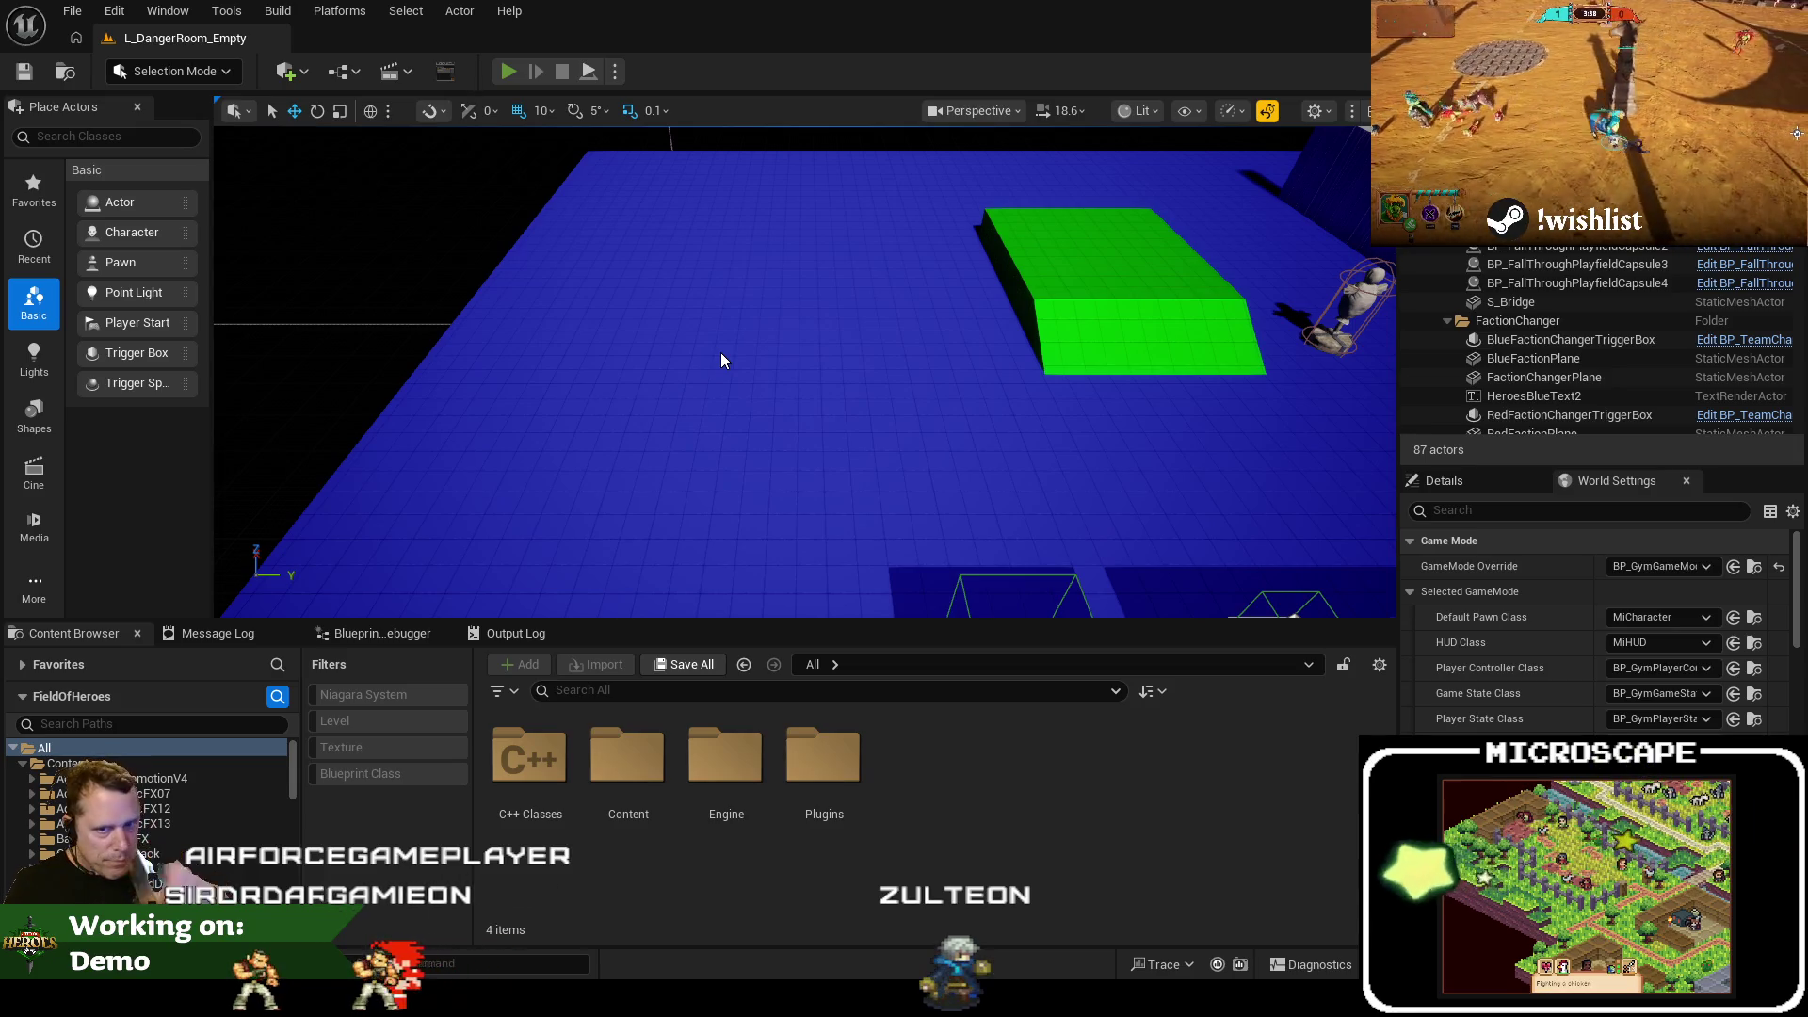
Playtest the danger room level, moving the character left and right past the Armor tile to watch camera lag
key("alt+p")
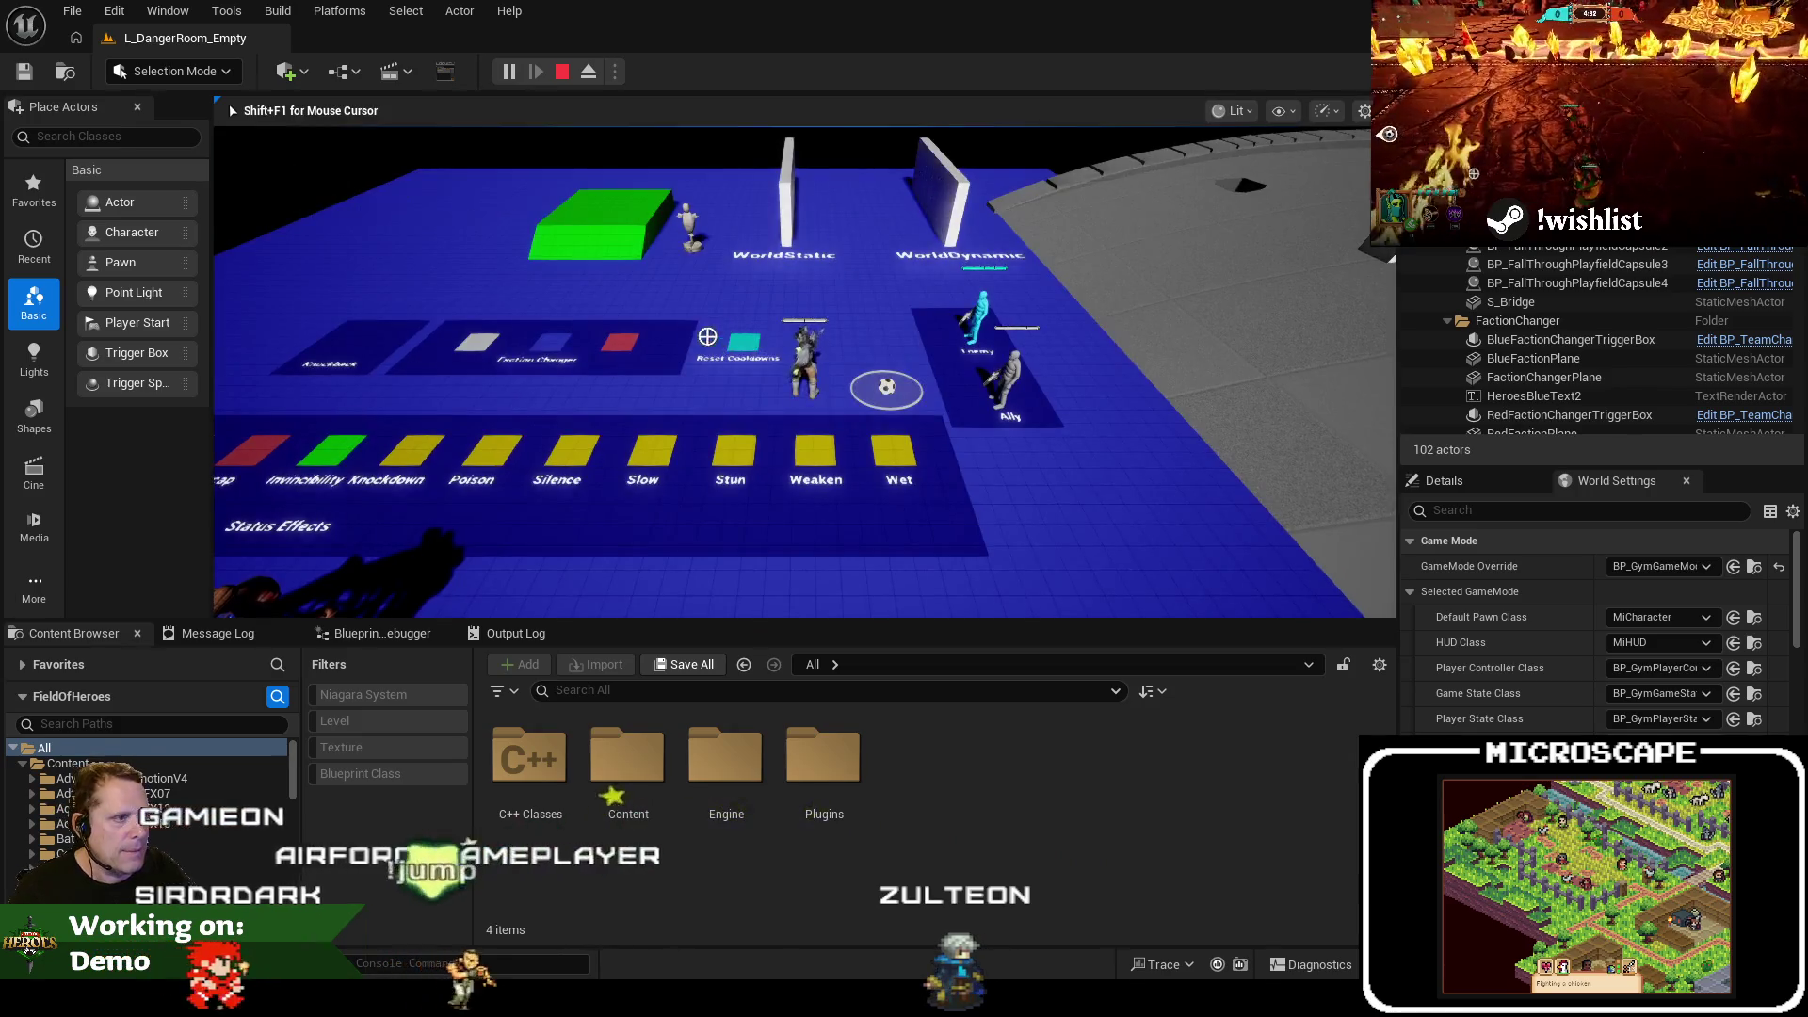
key("a")
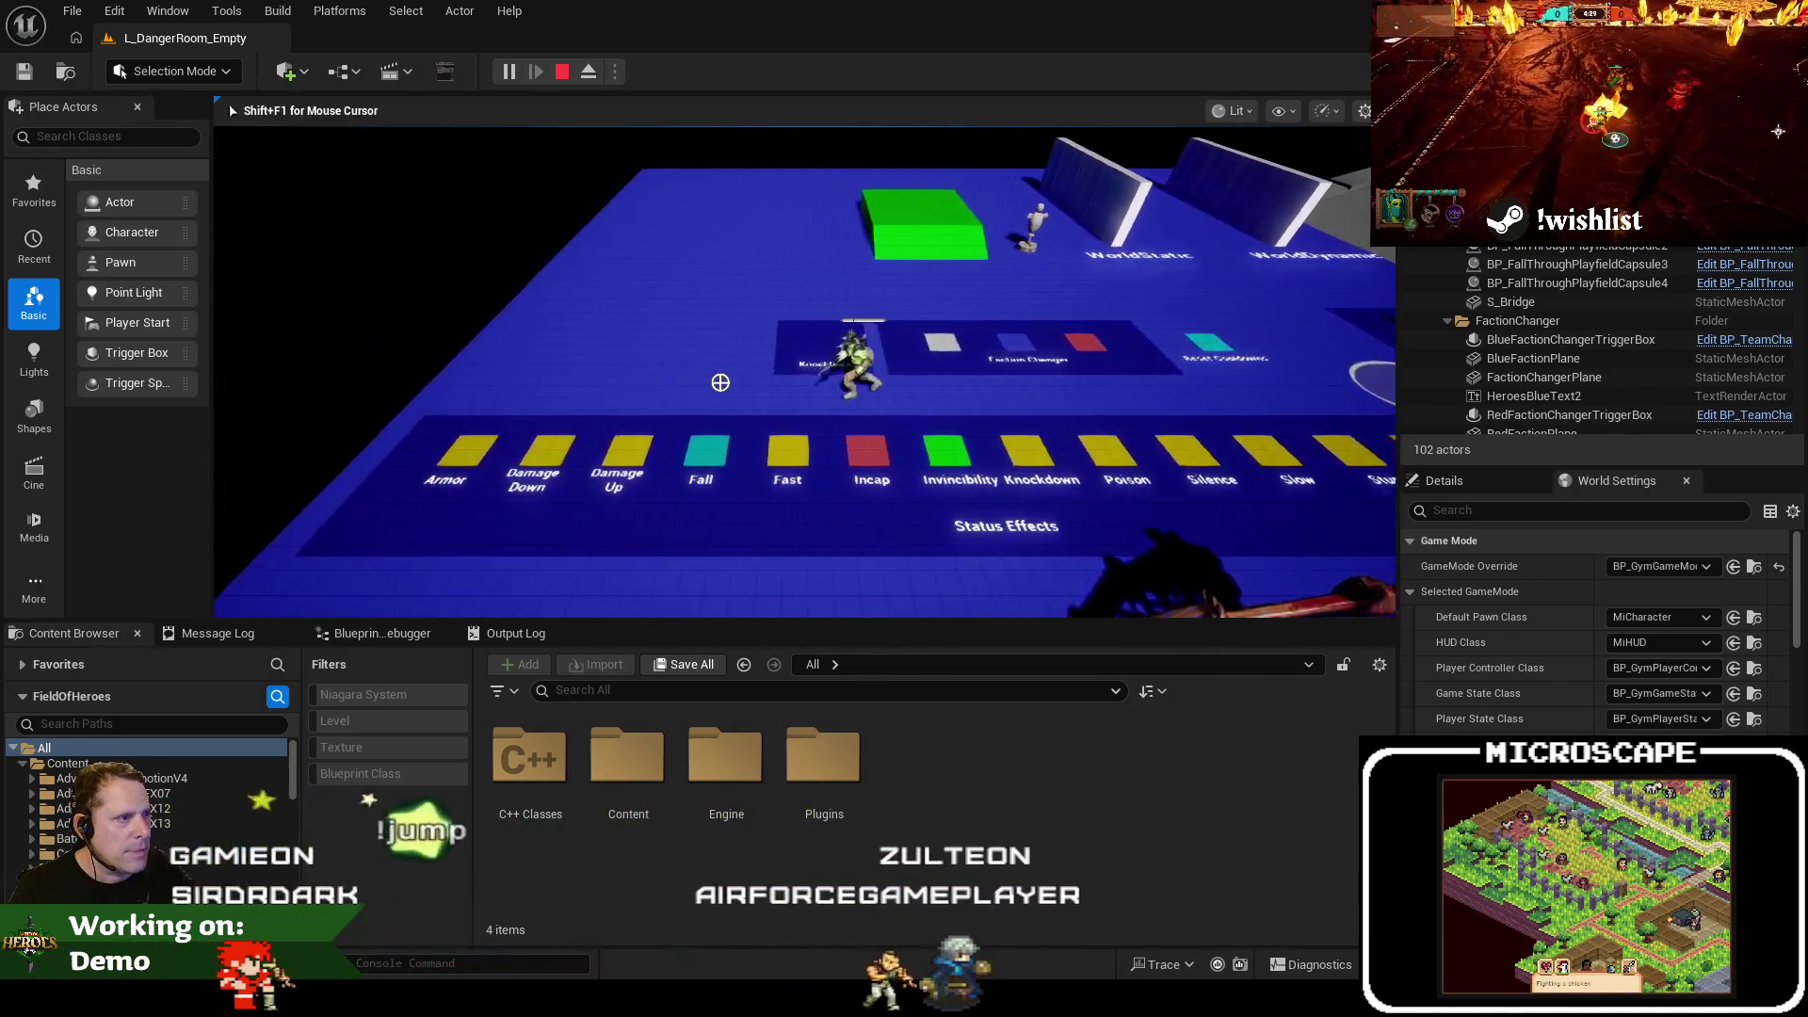
key("a")
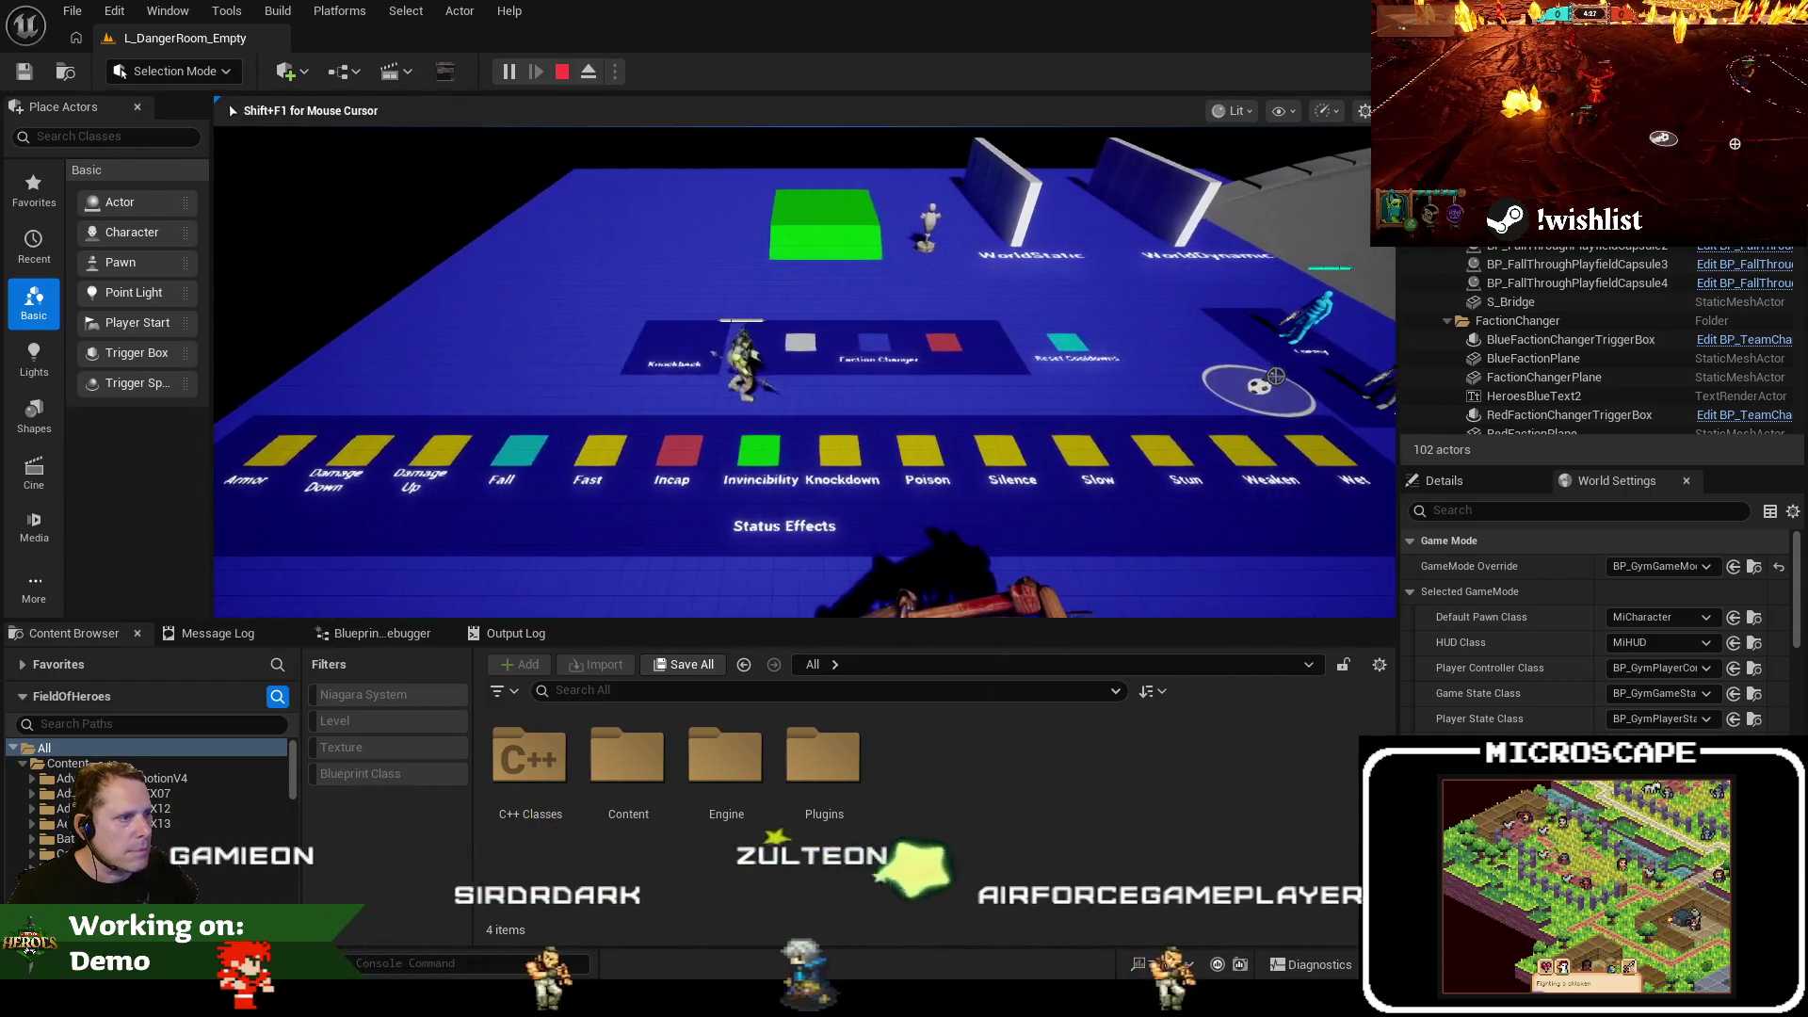
key("a")
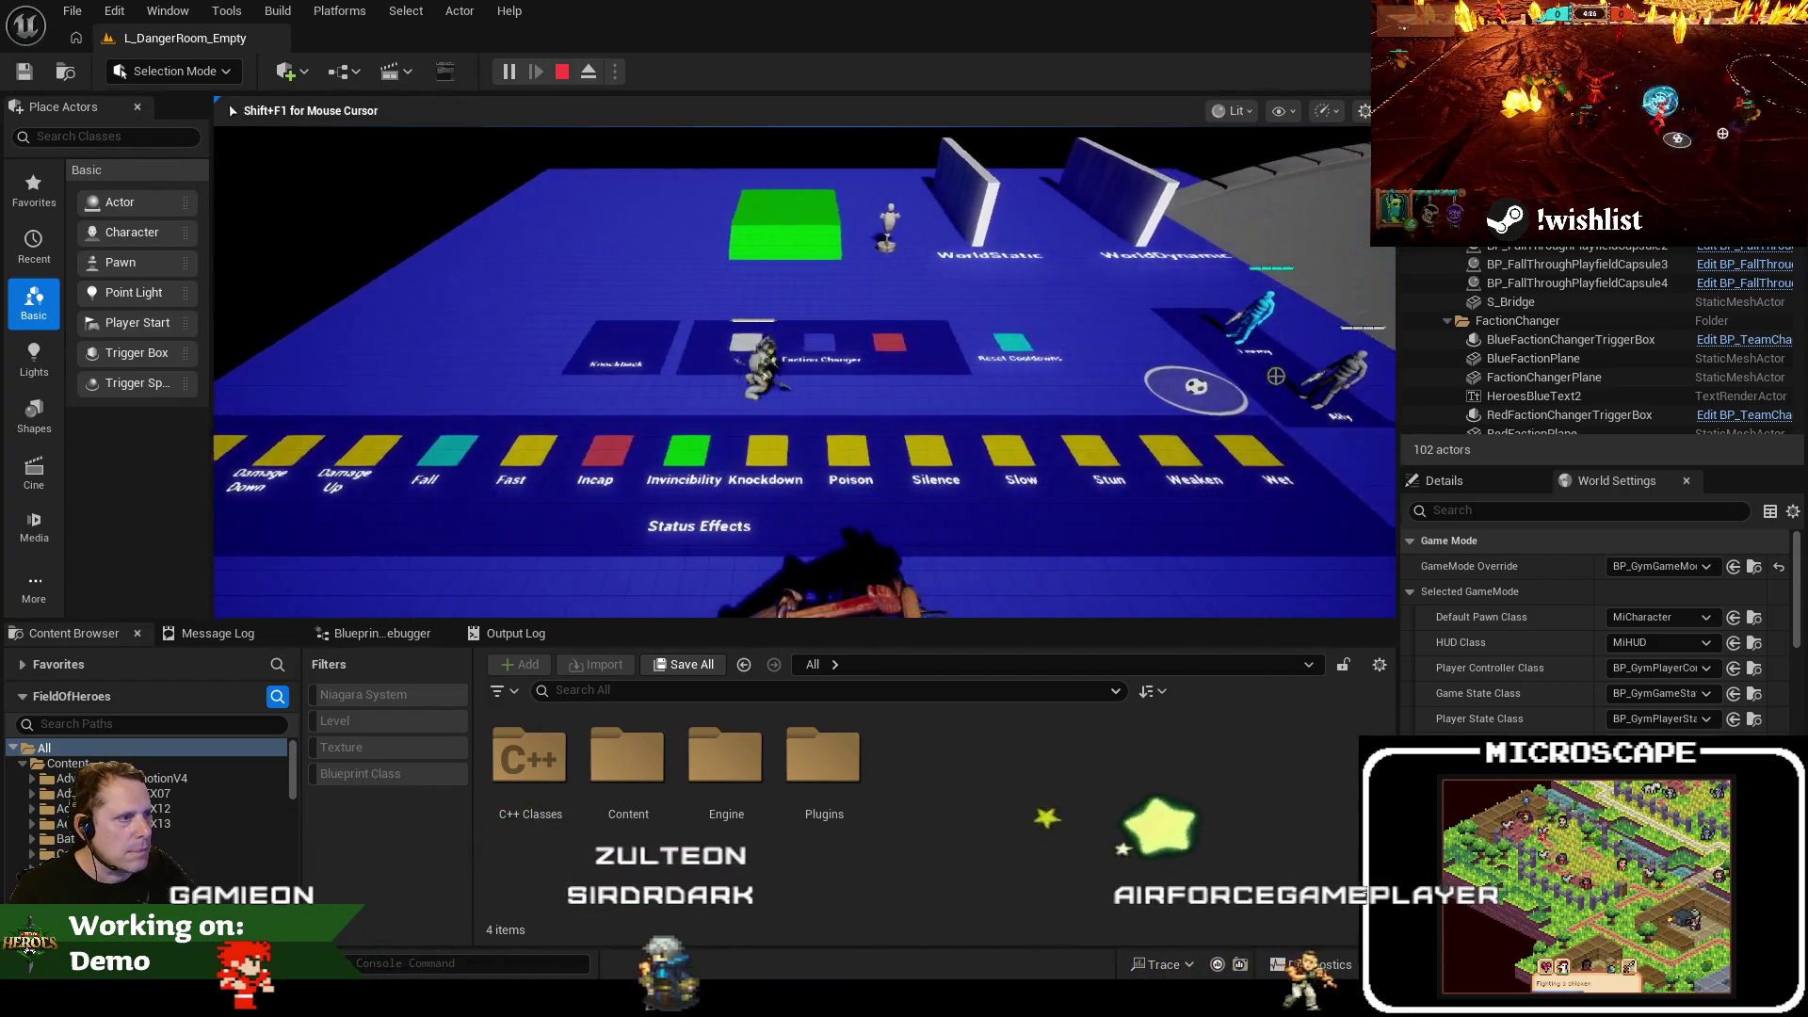
key("a")
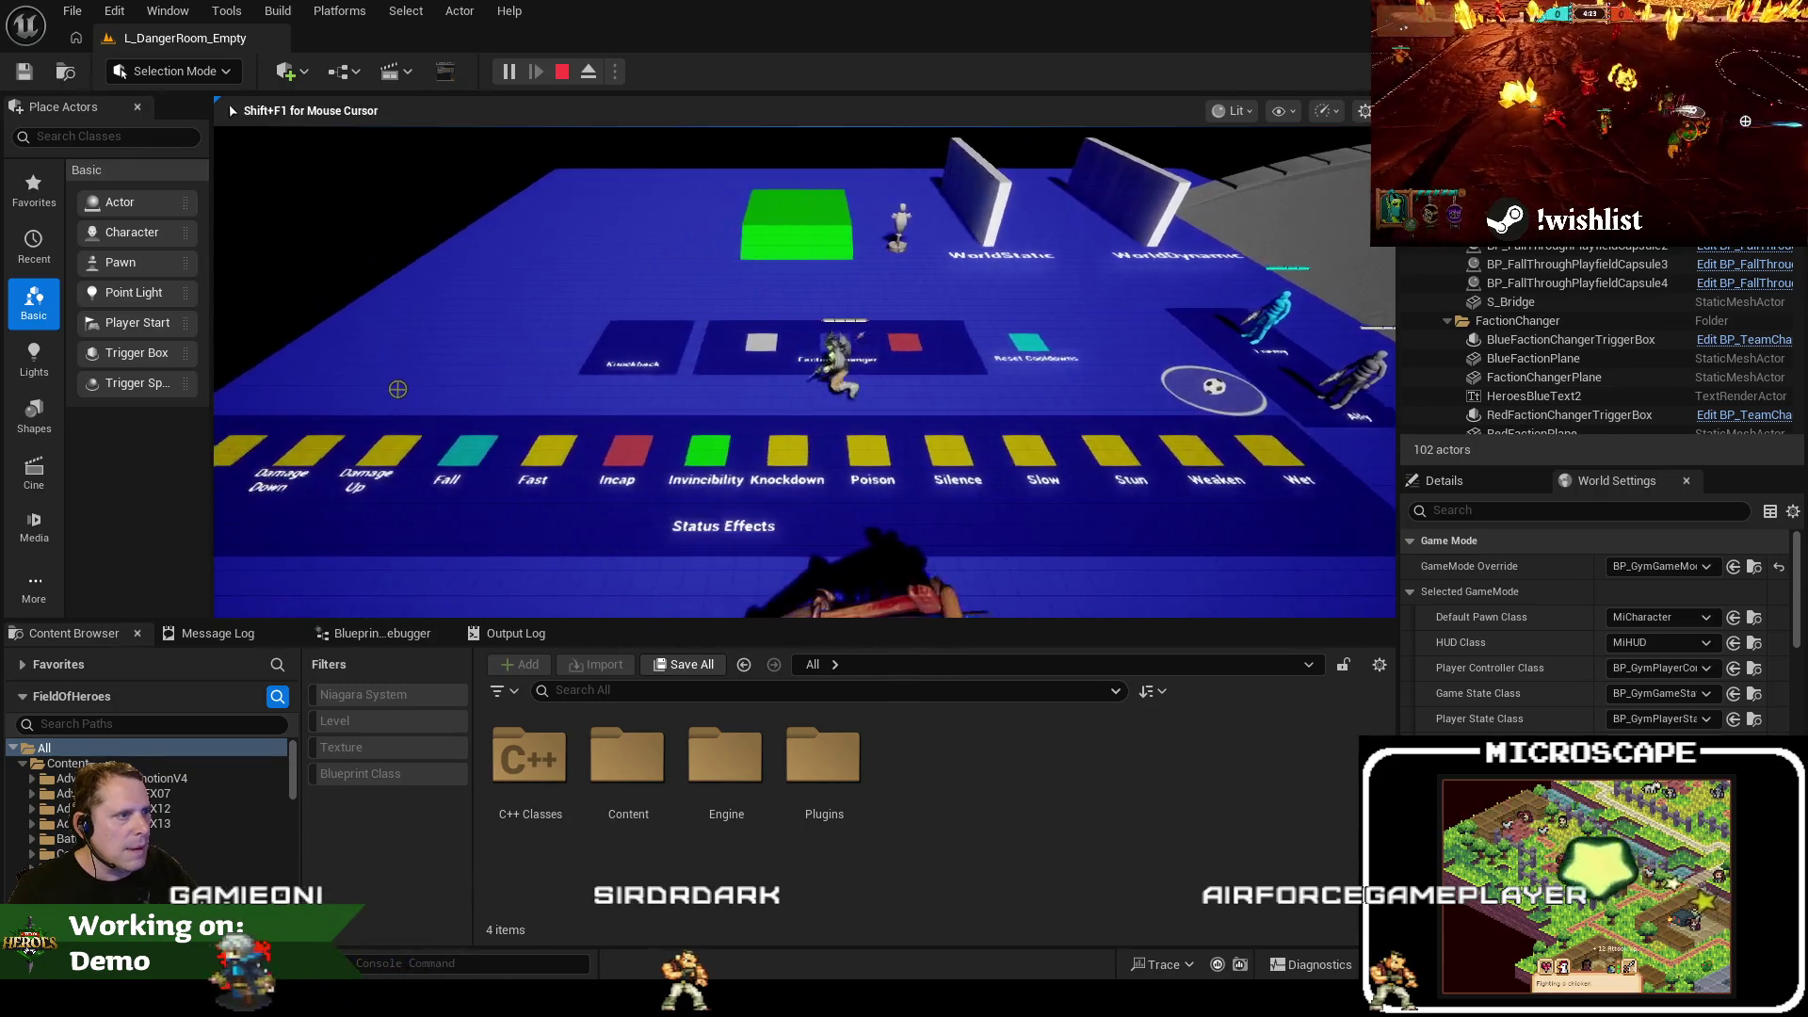
key("a")
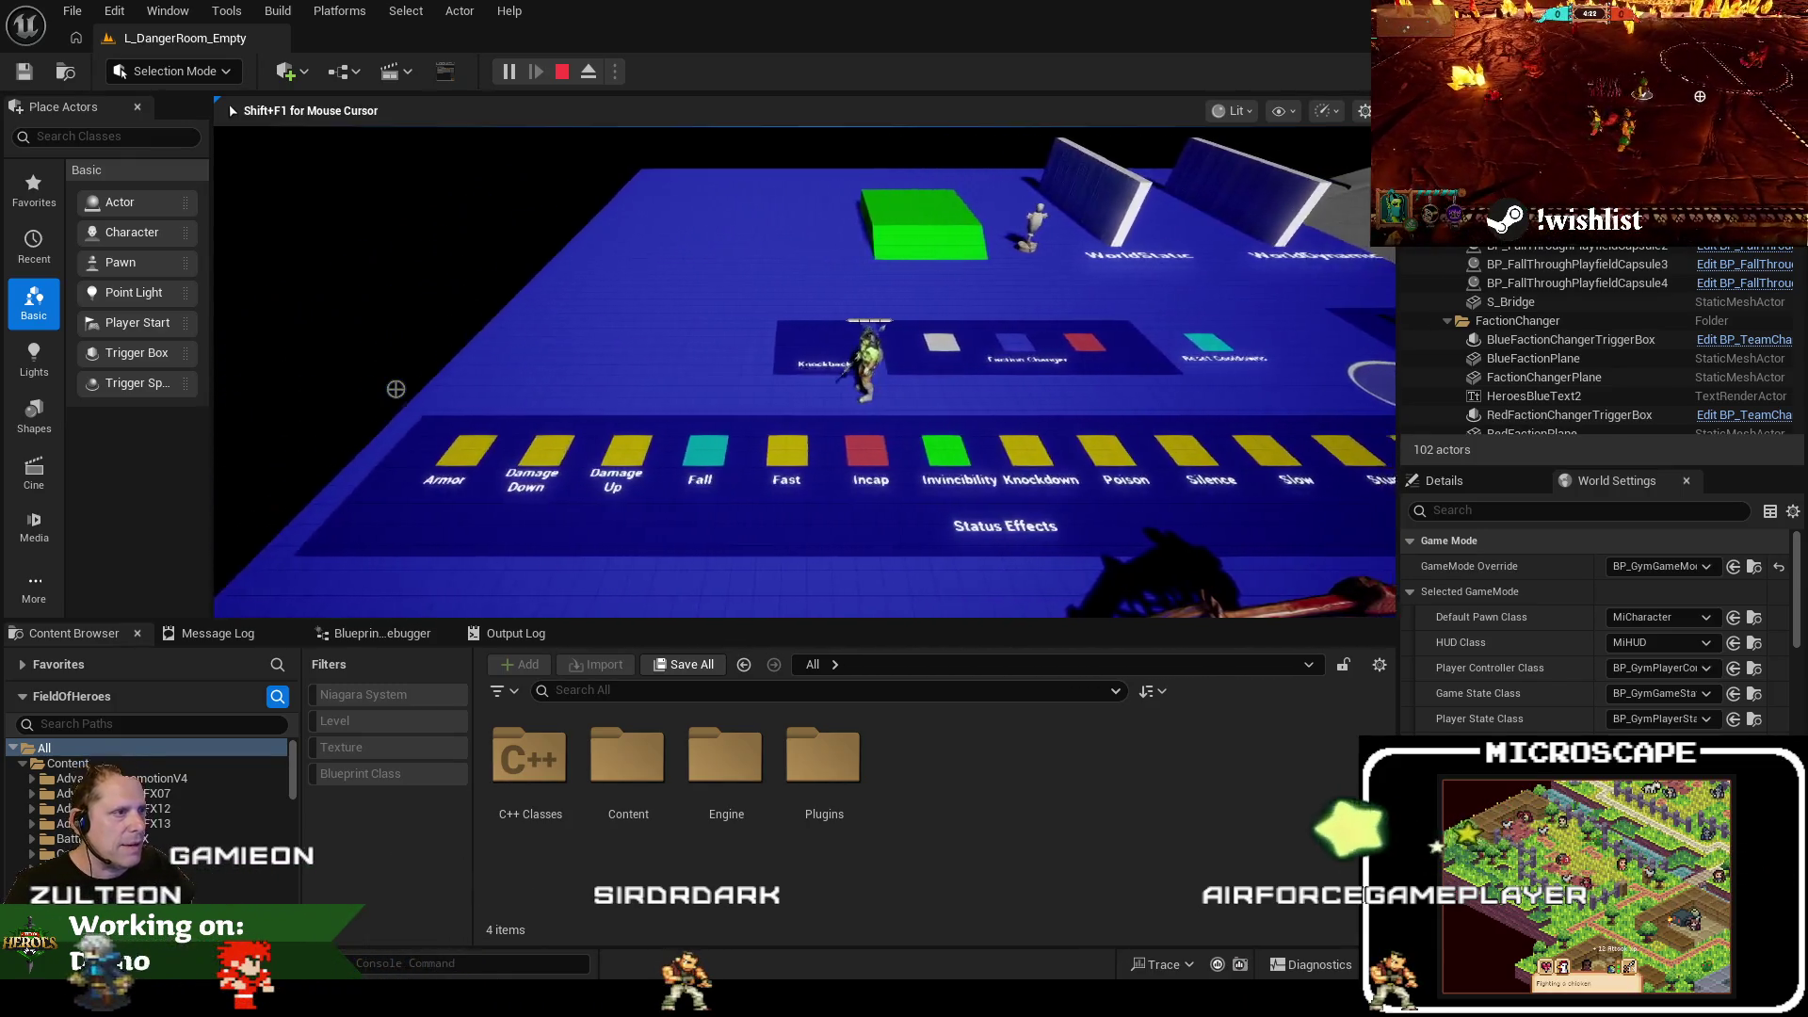
key("d")
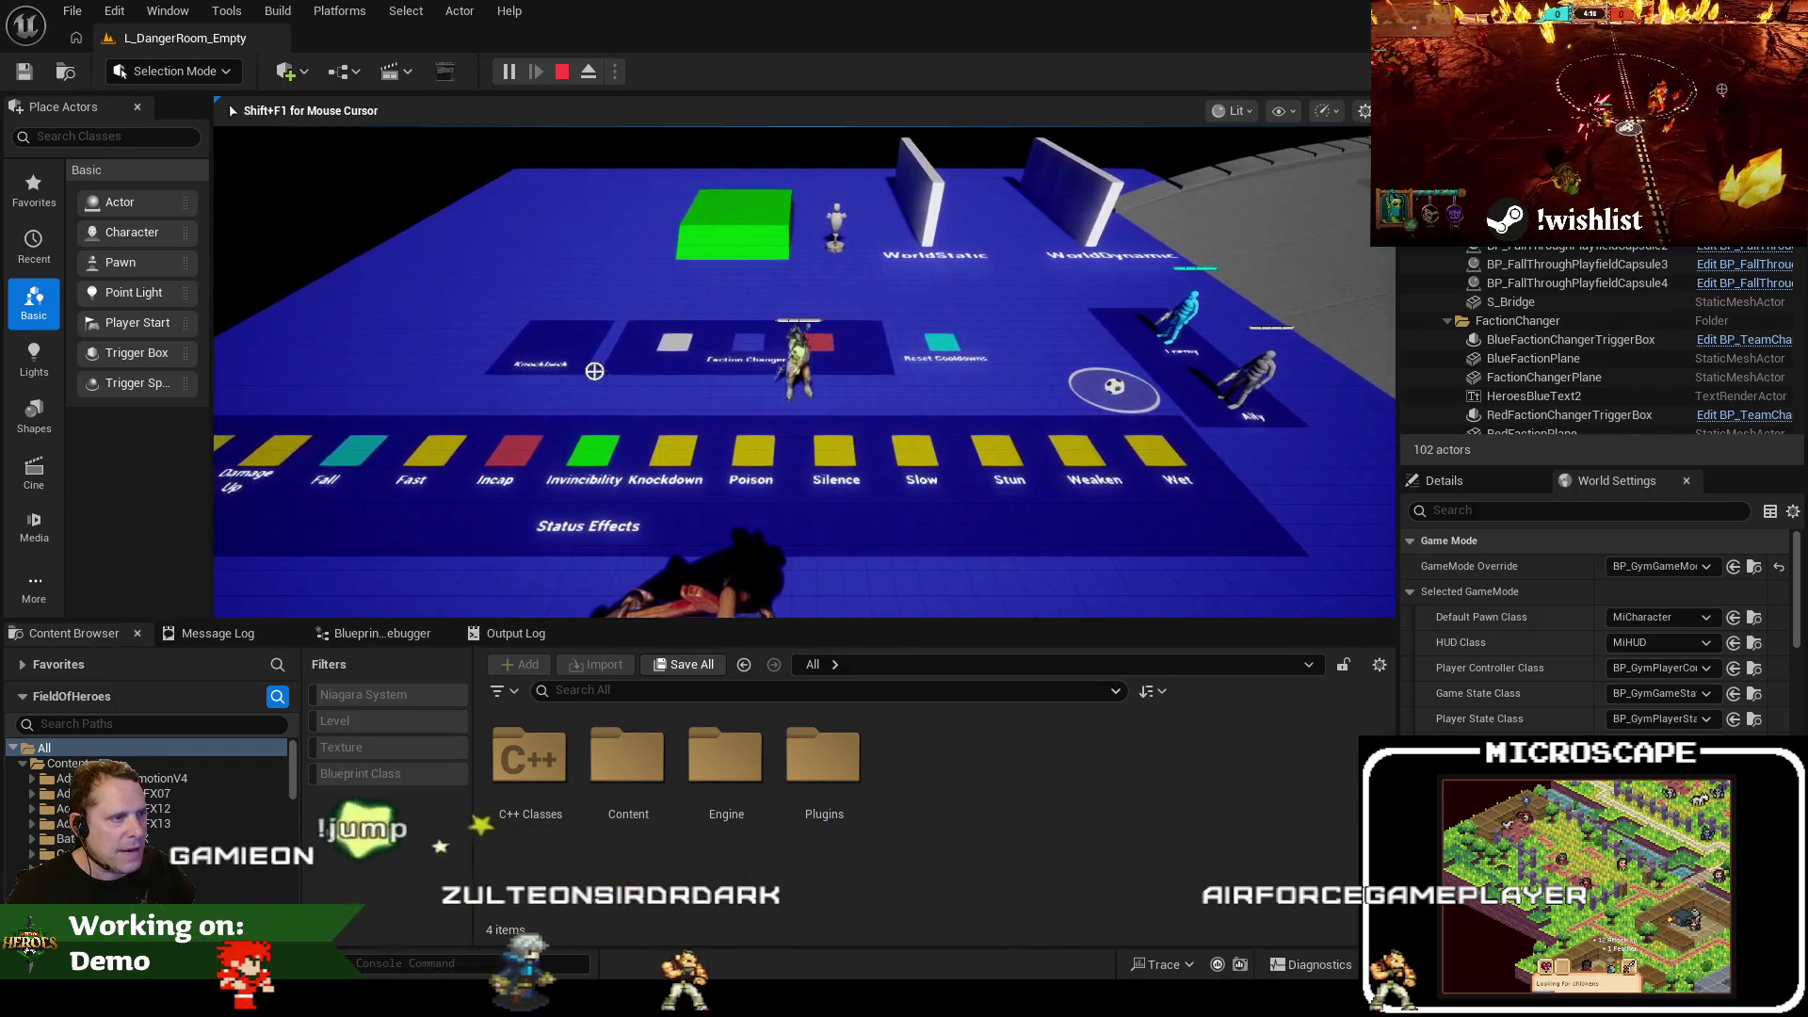
key("a")
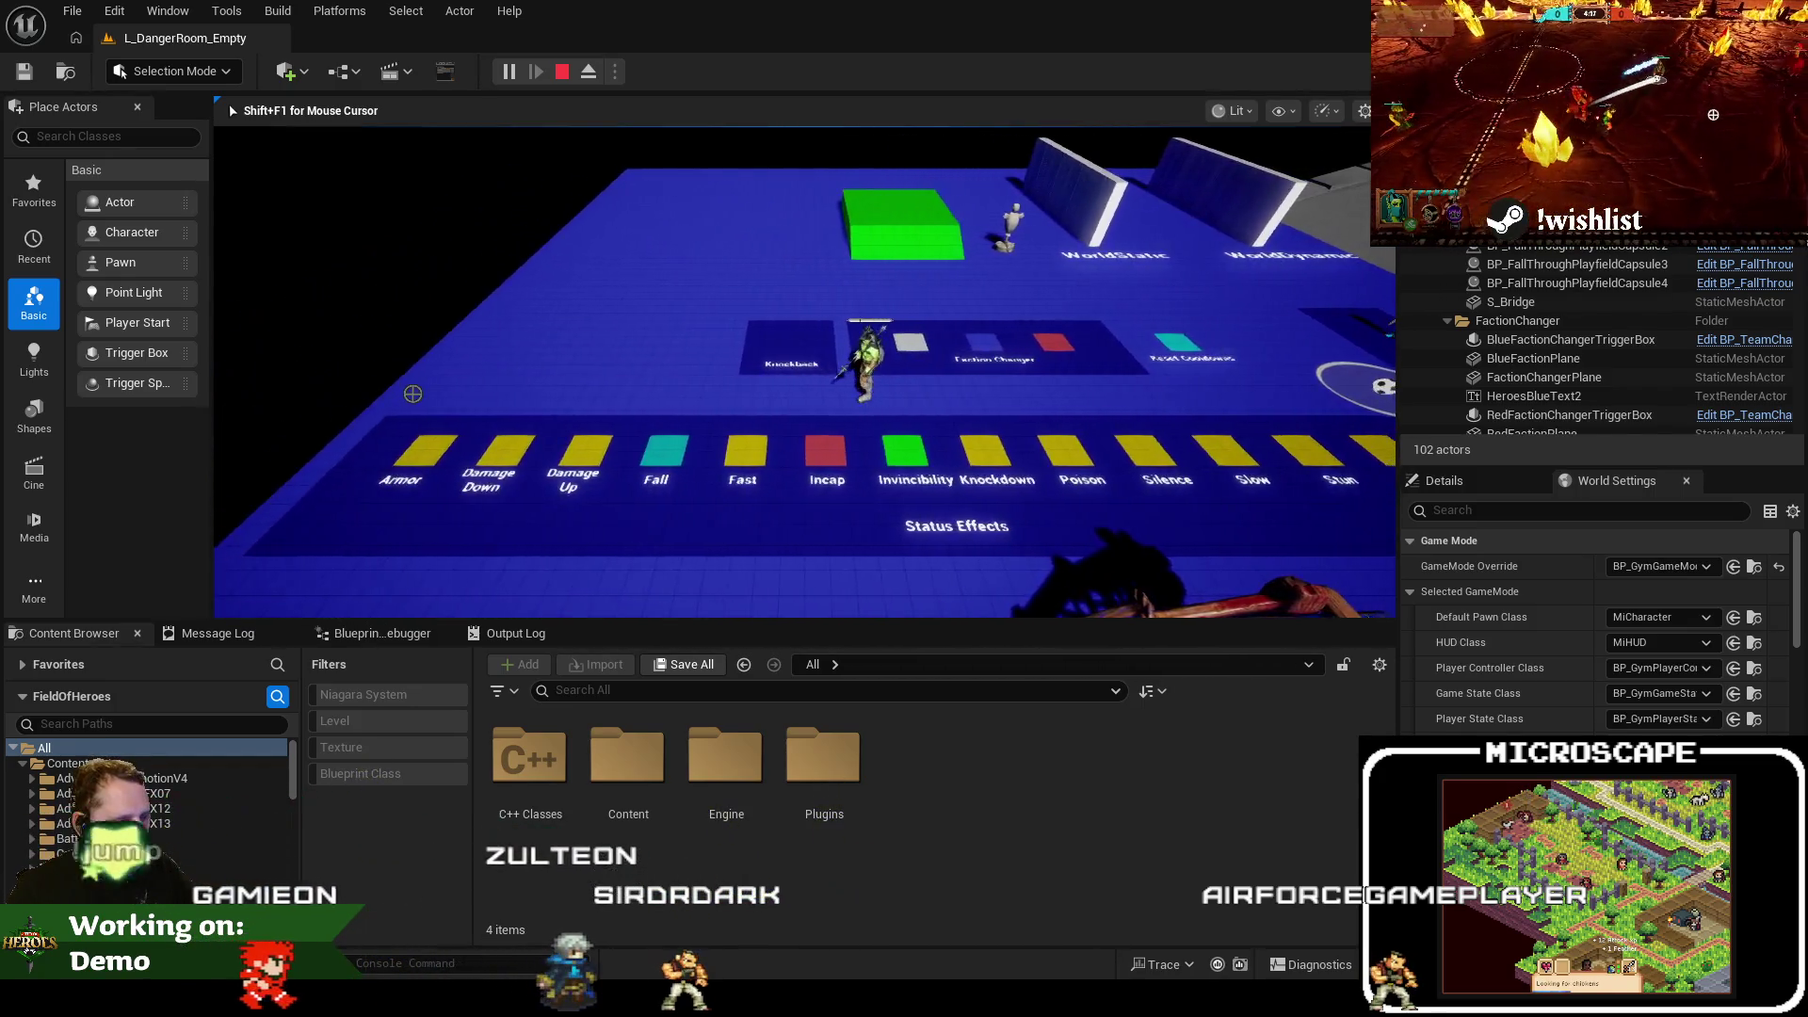
key("F8")
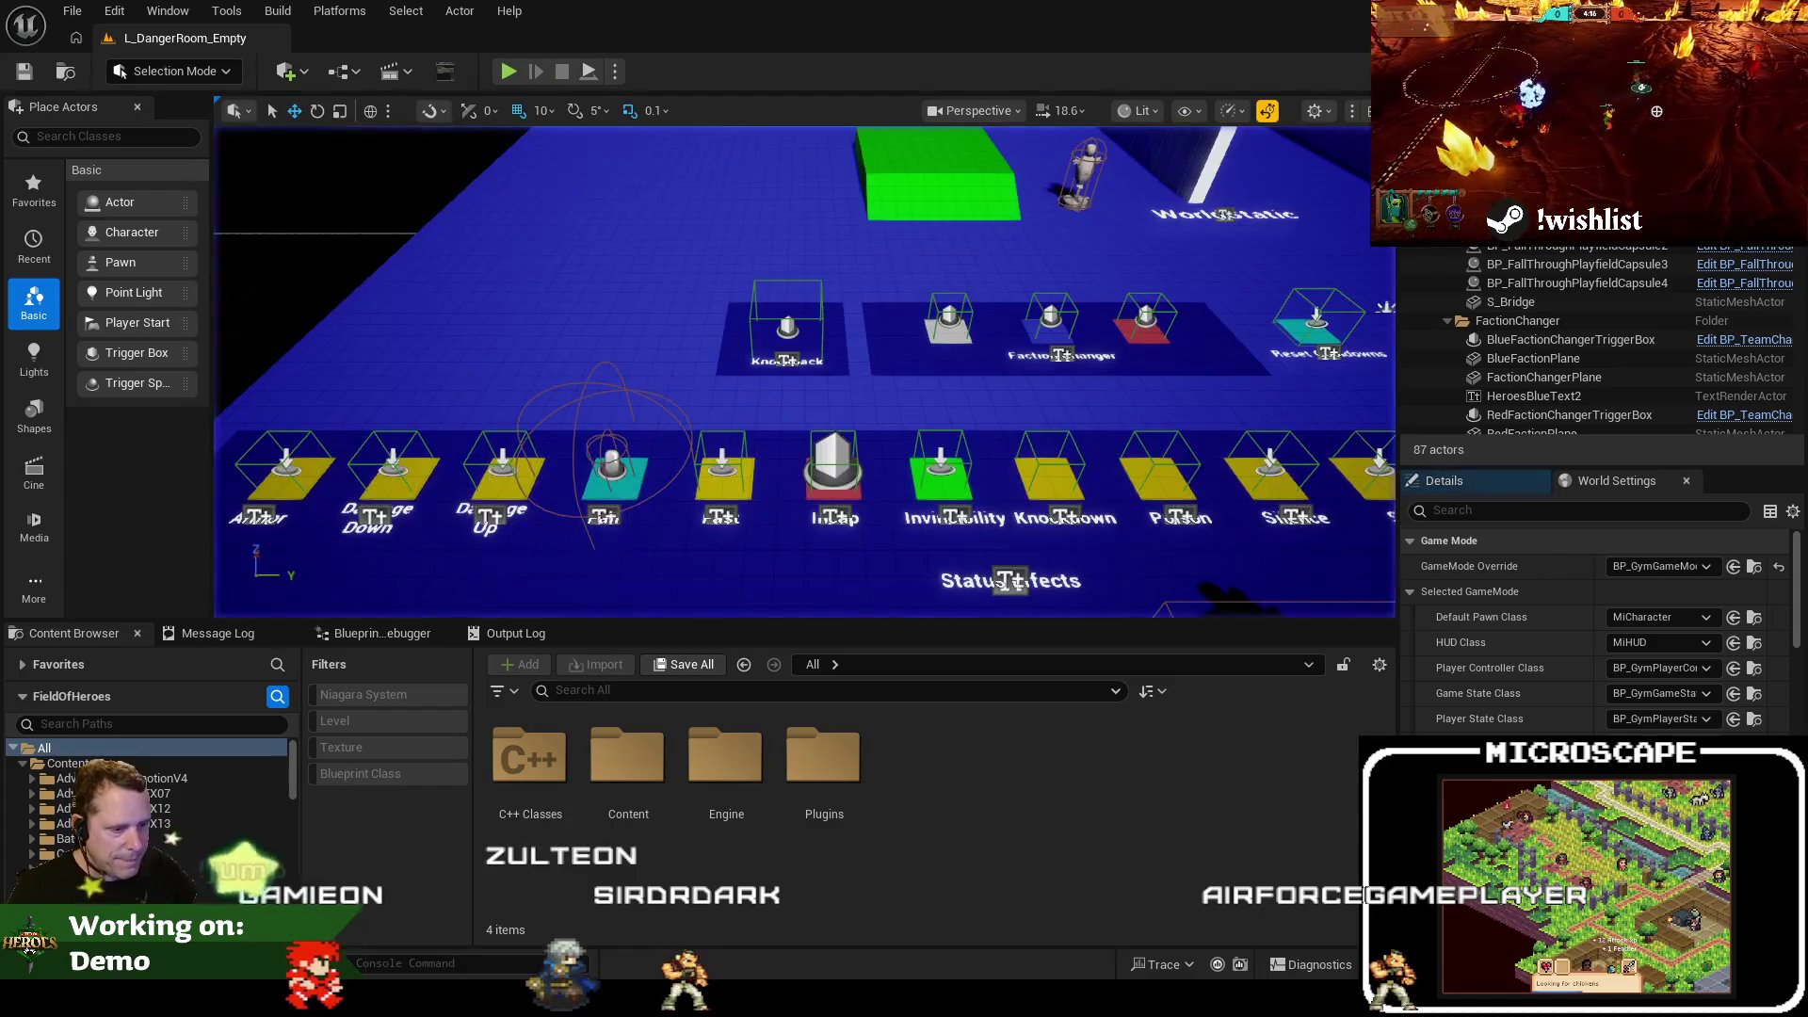
key("alt+Tab")
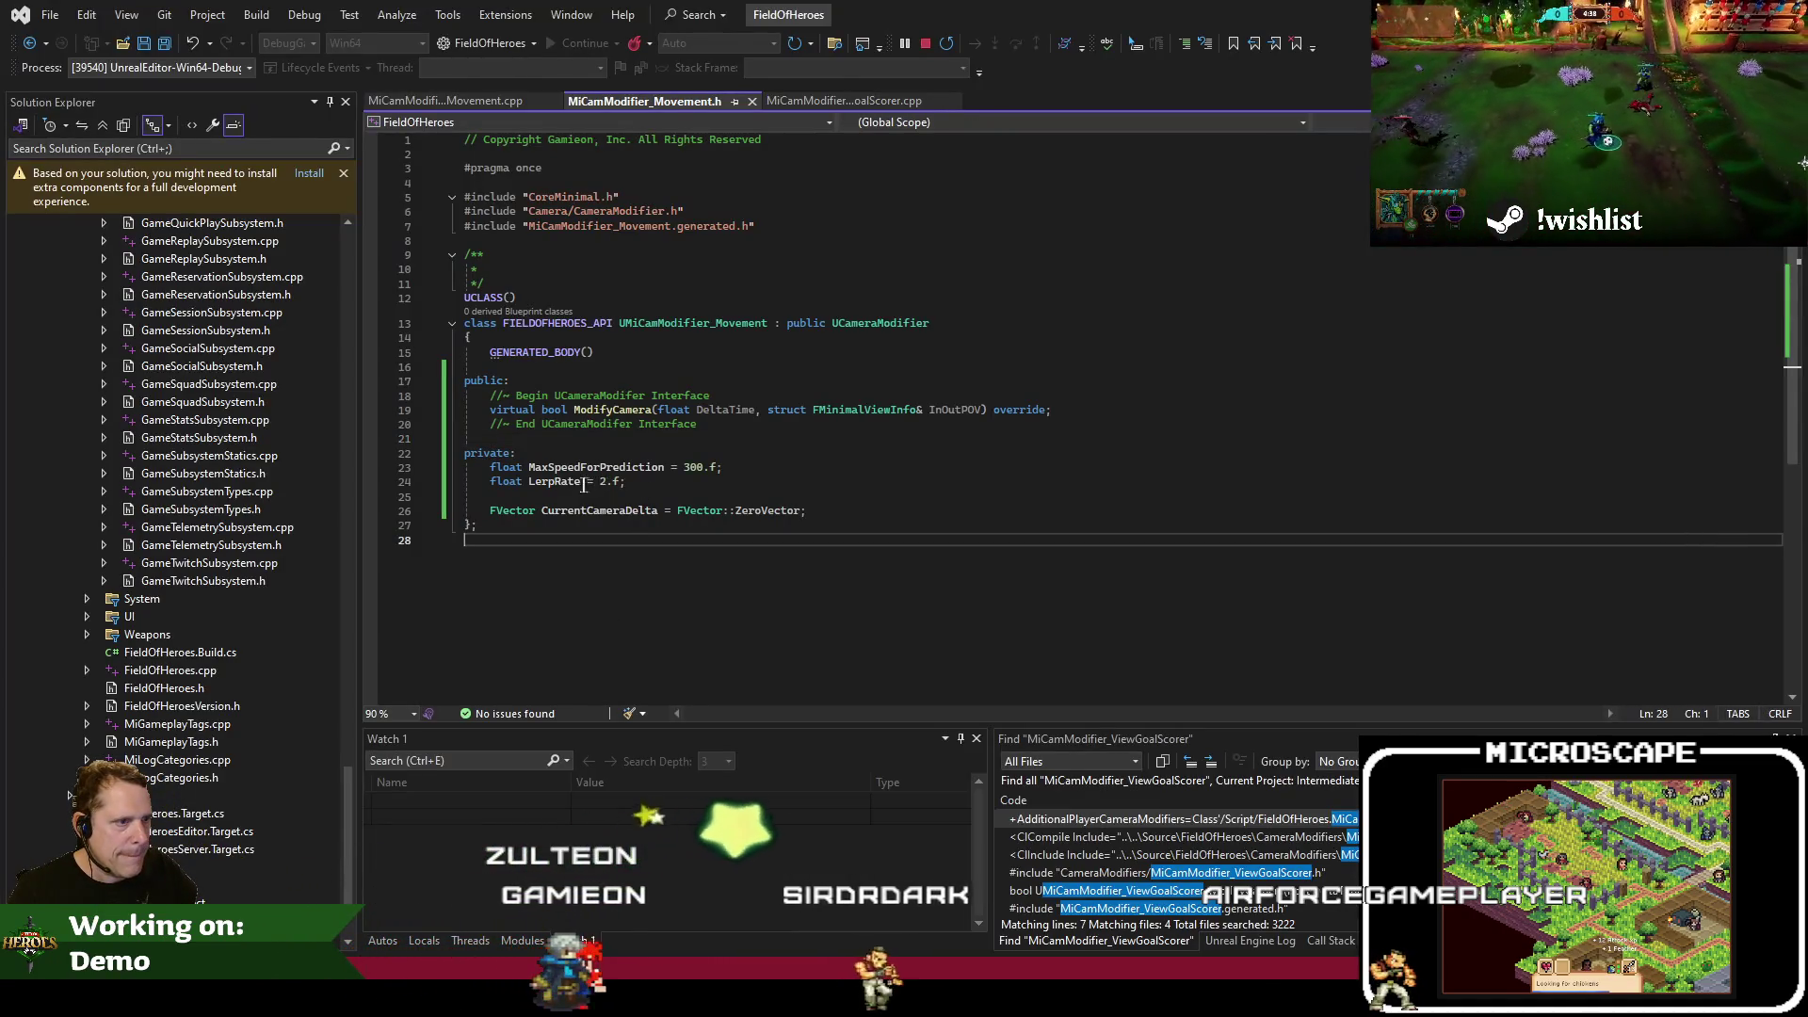
In the header, rename LerpRate to LerpOutRate and add a LerpInRate property defaulting to 5
left_click(555, 482)
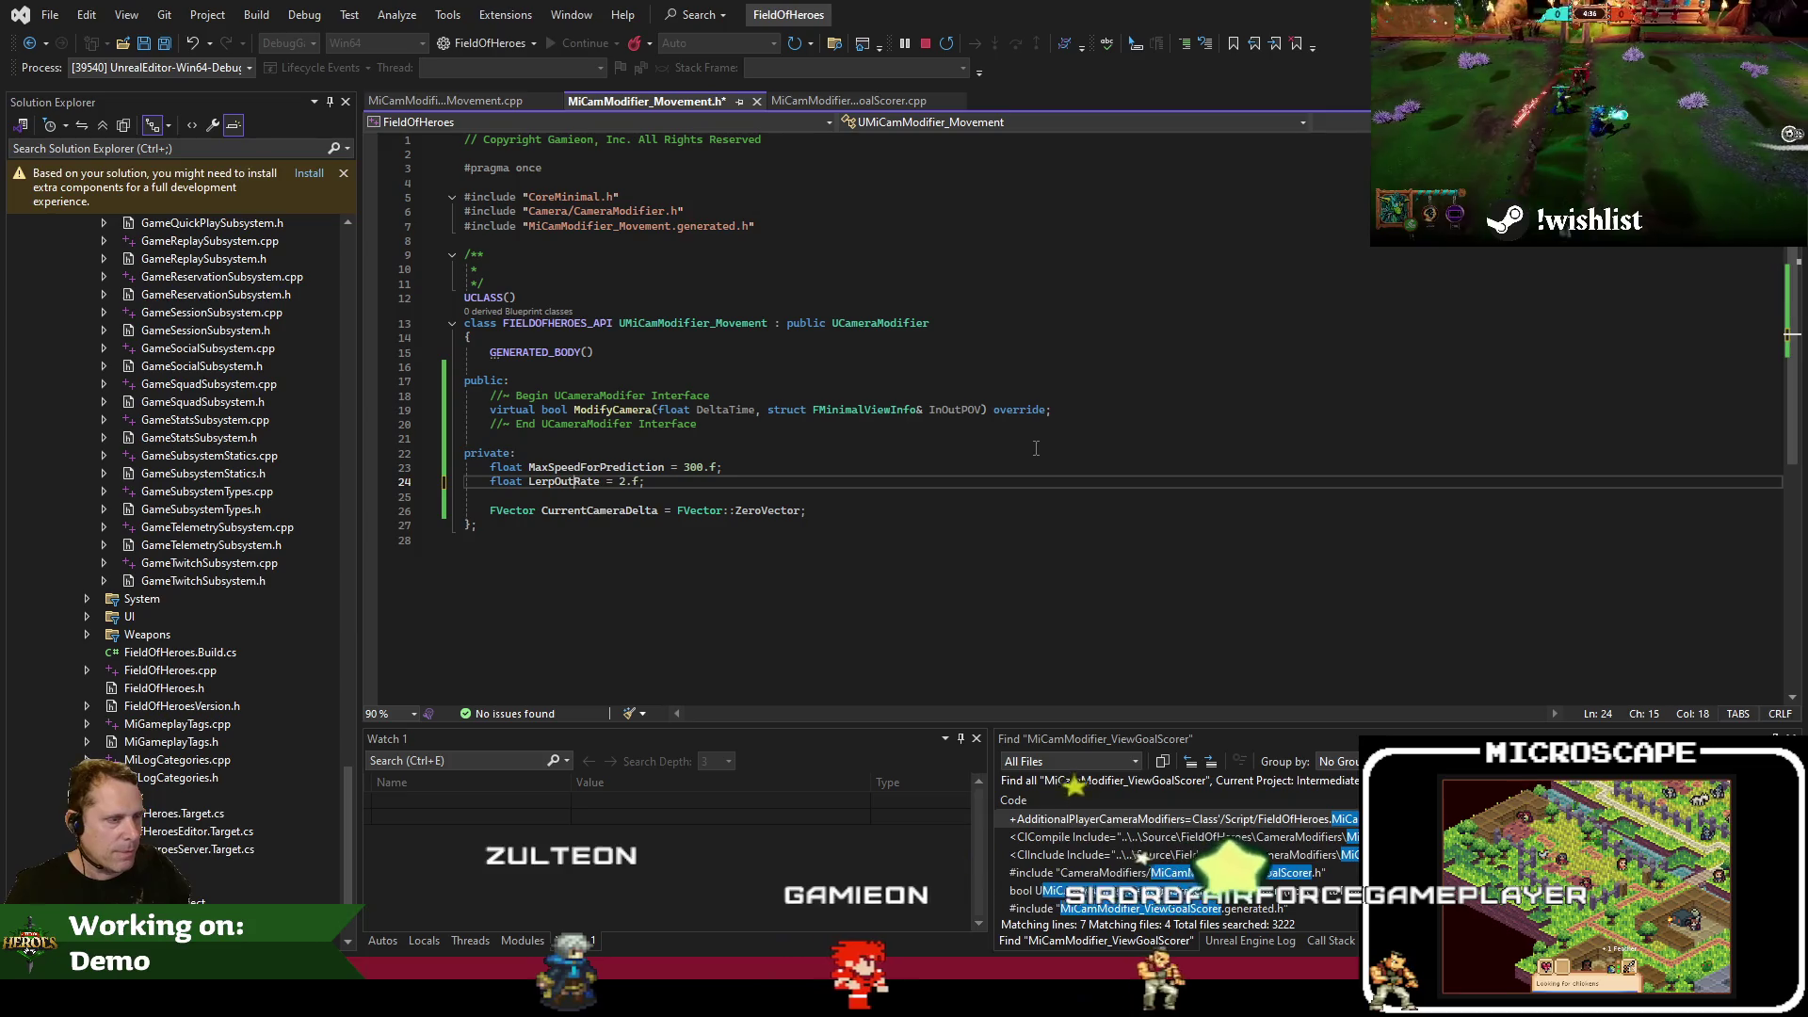
type("Out")
key("End")
key("ctrl+d")
key("BackSpace")
key("BackSpace")
key("BackSpace")
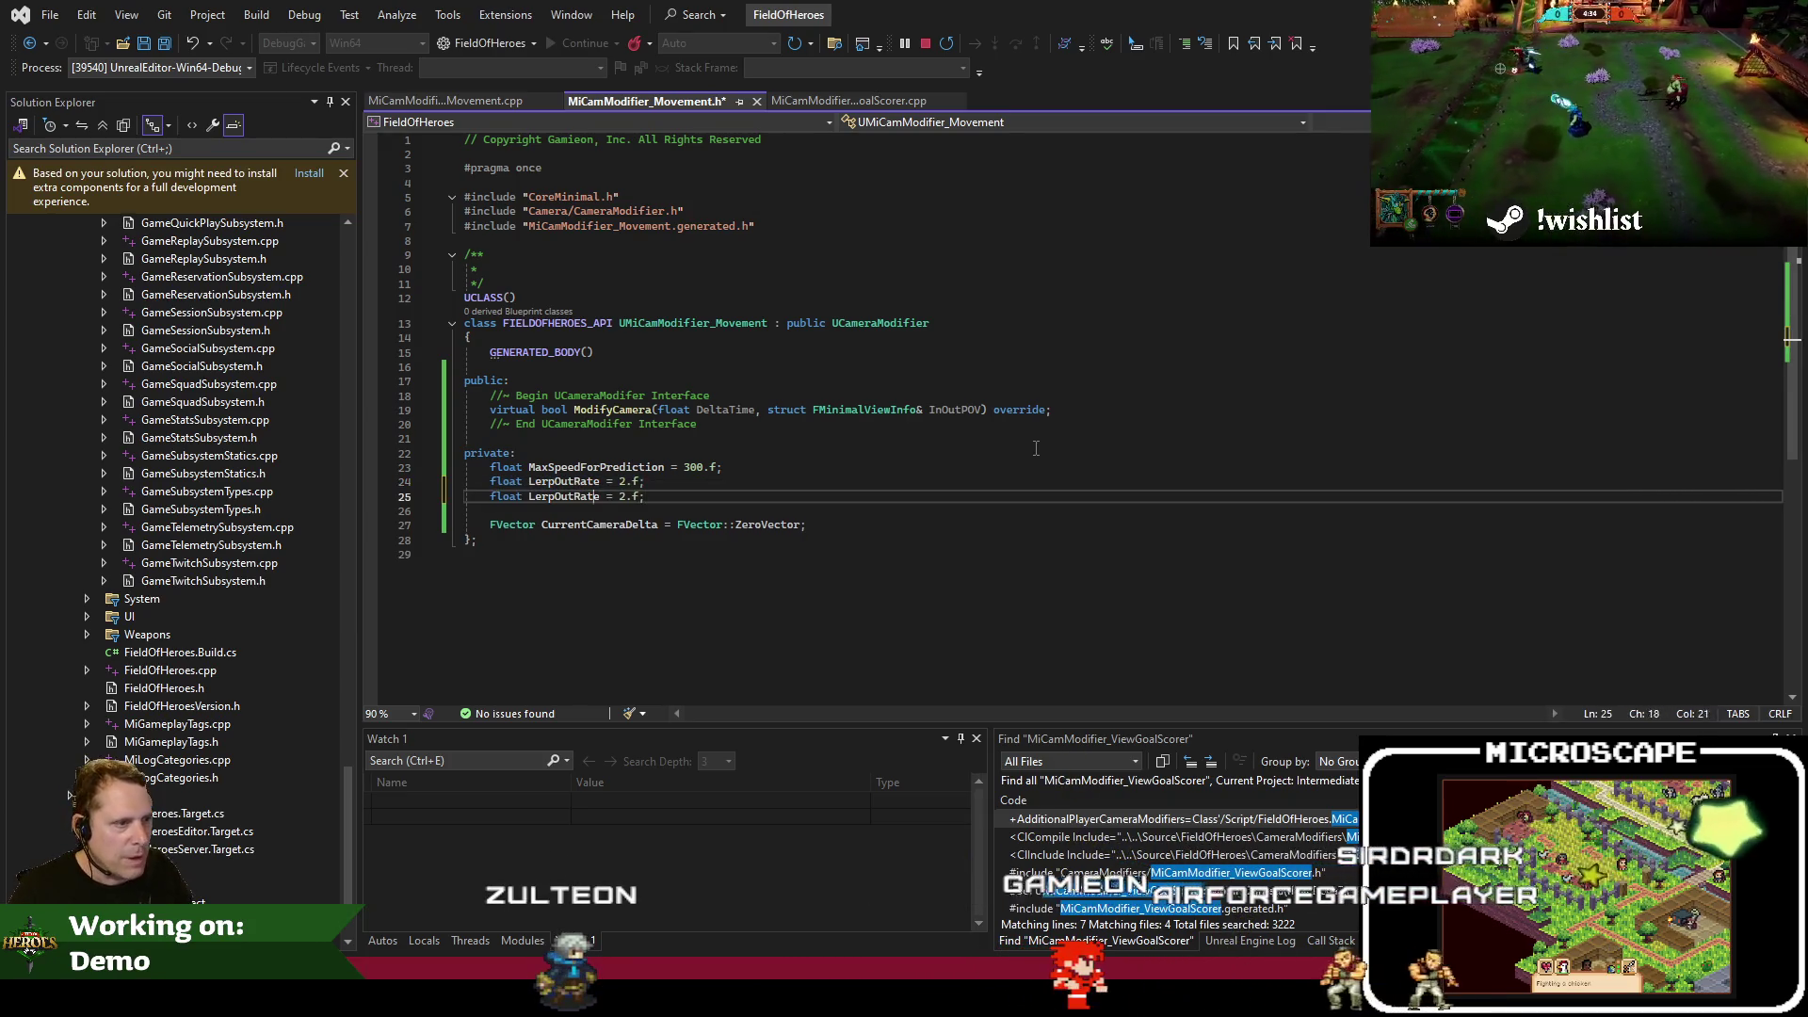
type("In")
key("ctrl+Right")
key("ctrl+Right")
key("Delete")
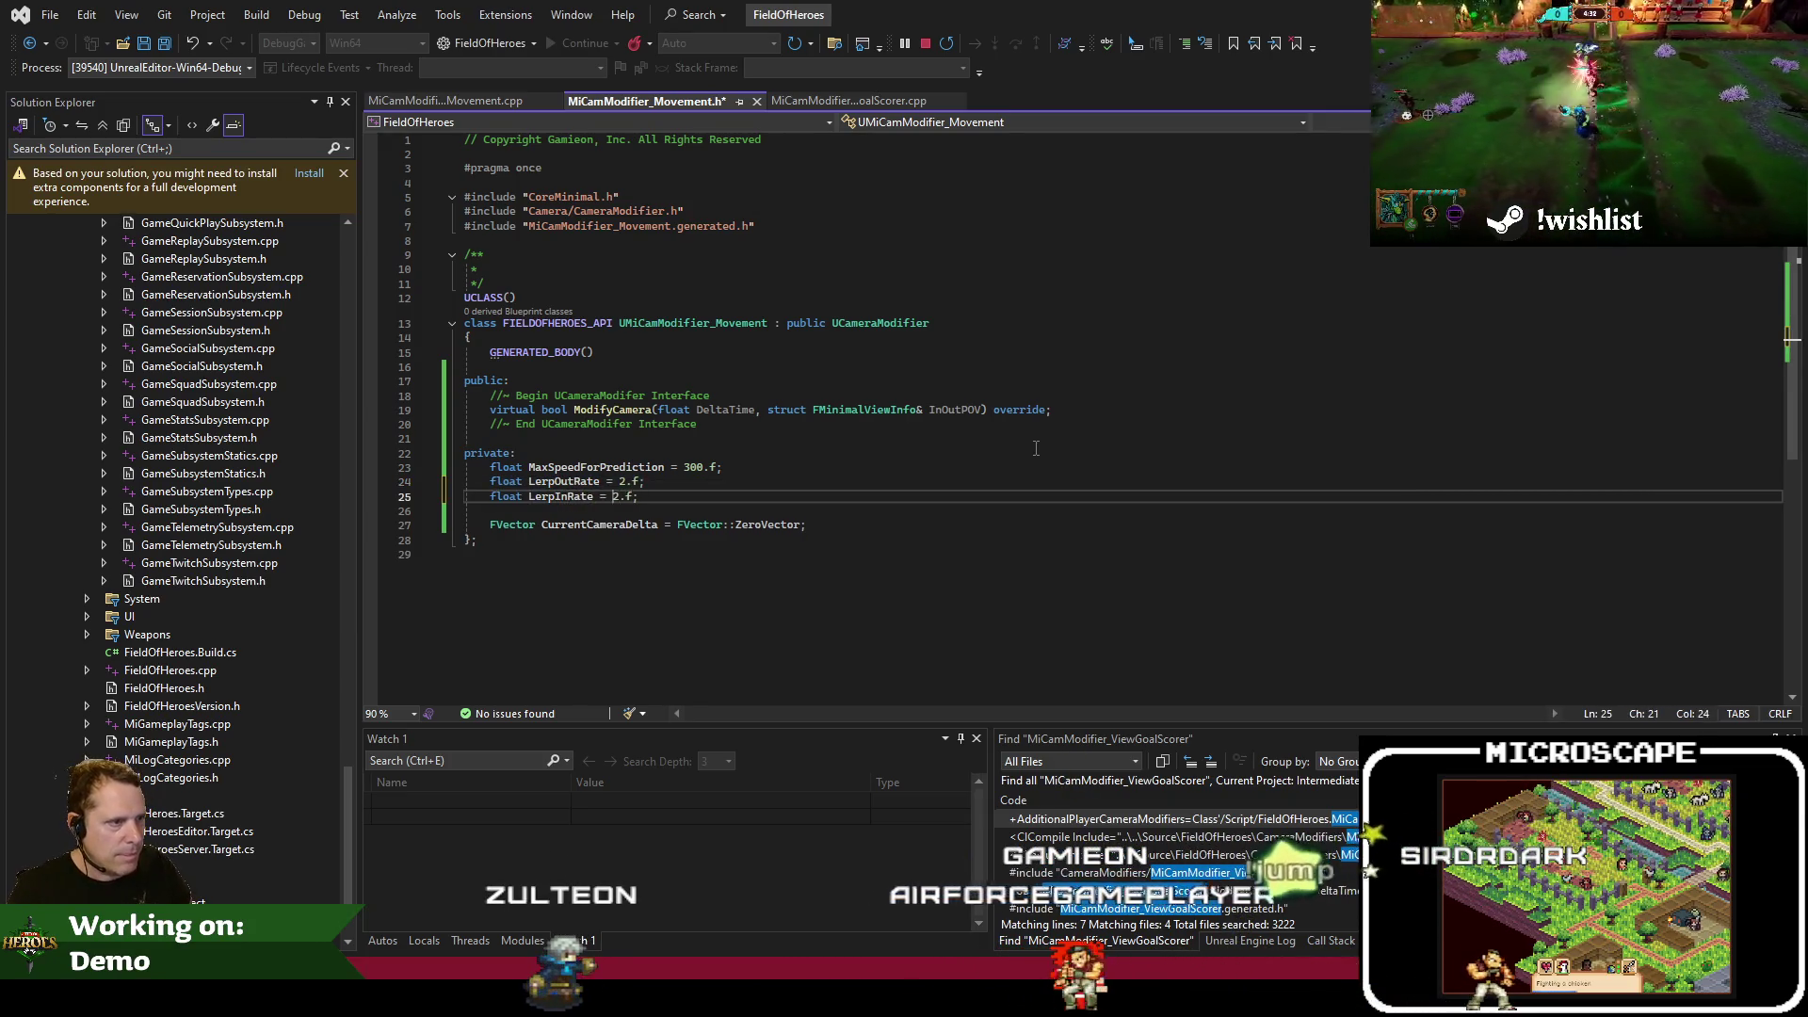
type("5")
key("ctrl+s")
key("Left")
key("Left")
key("Left")
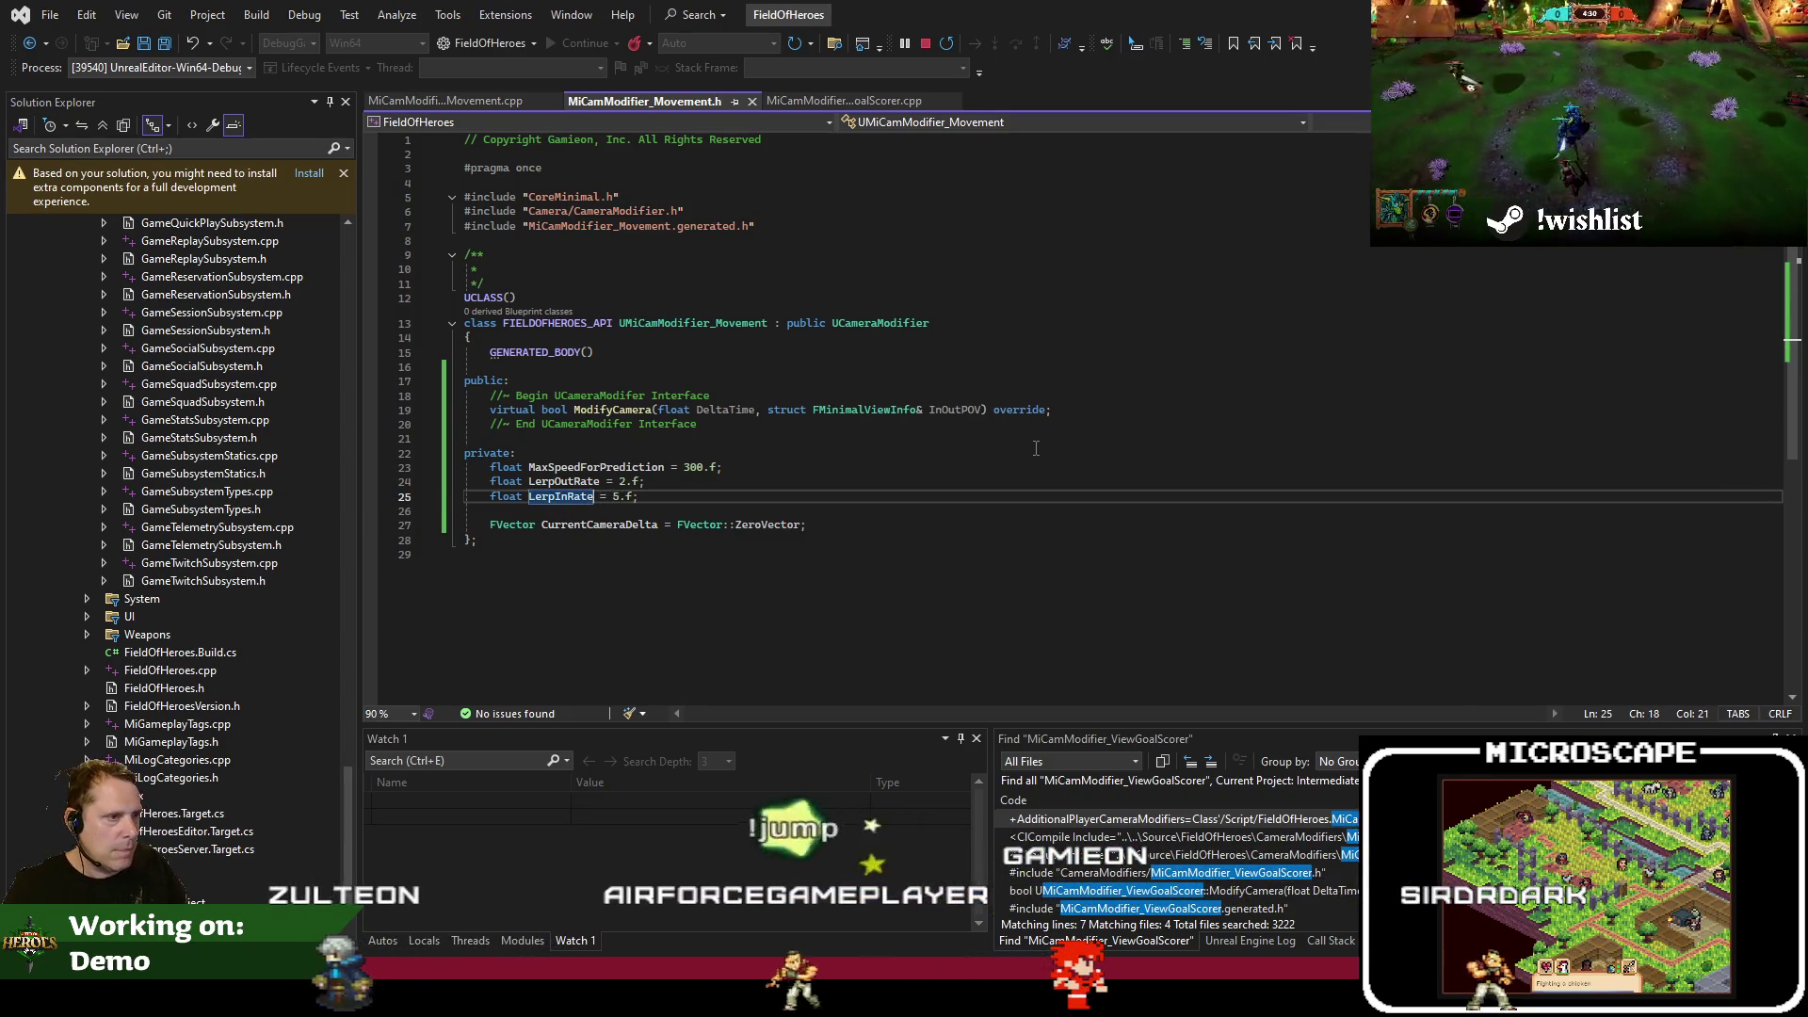
double_click(563, 497)
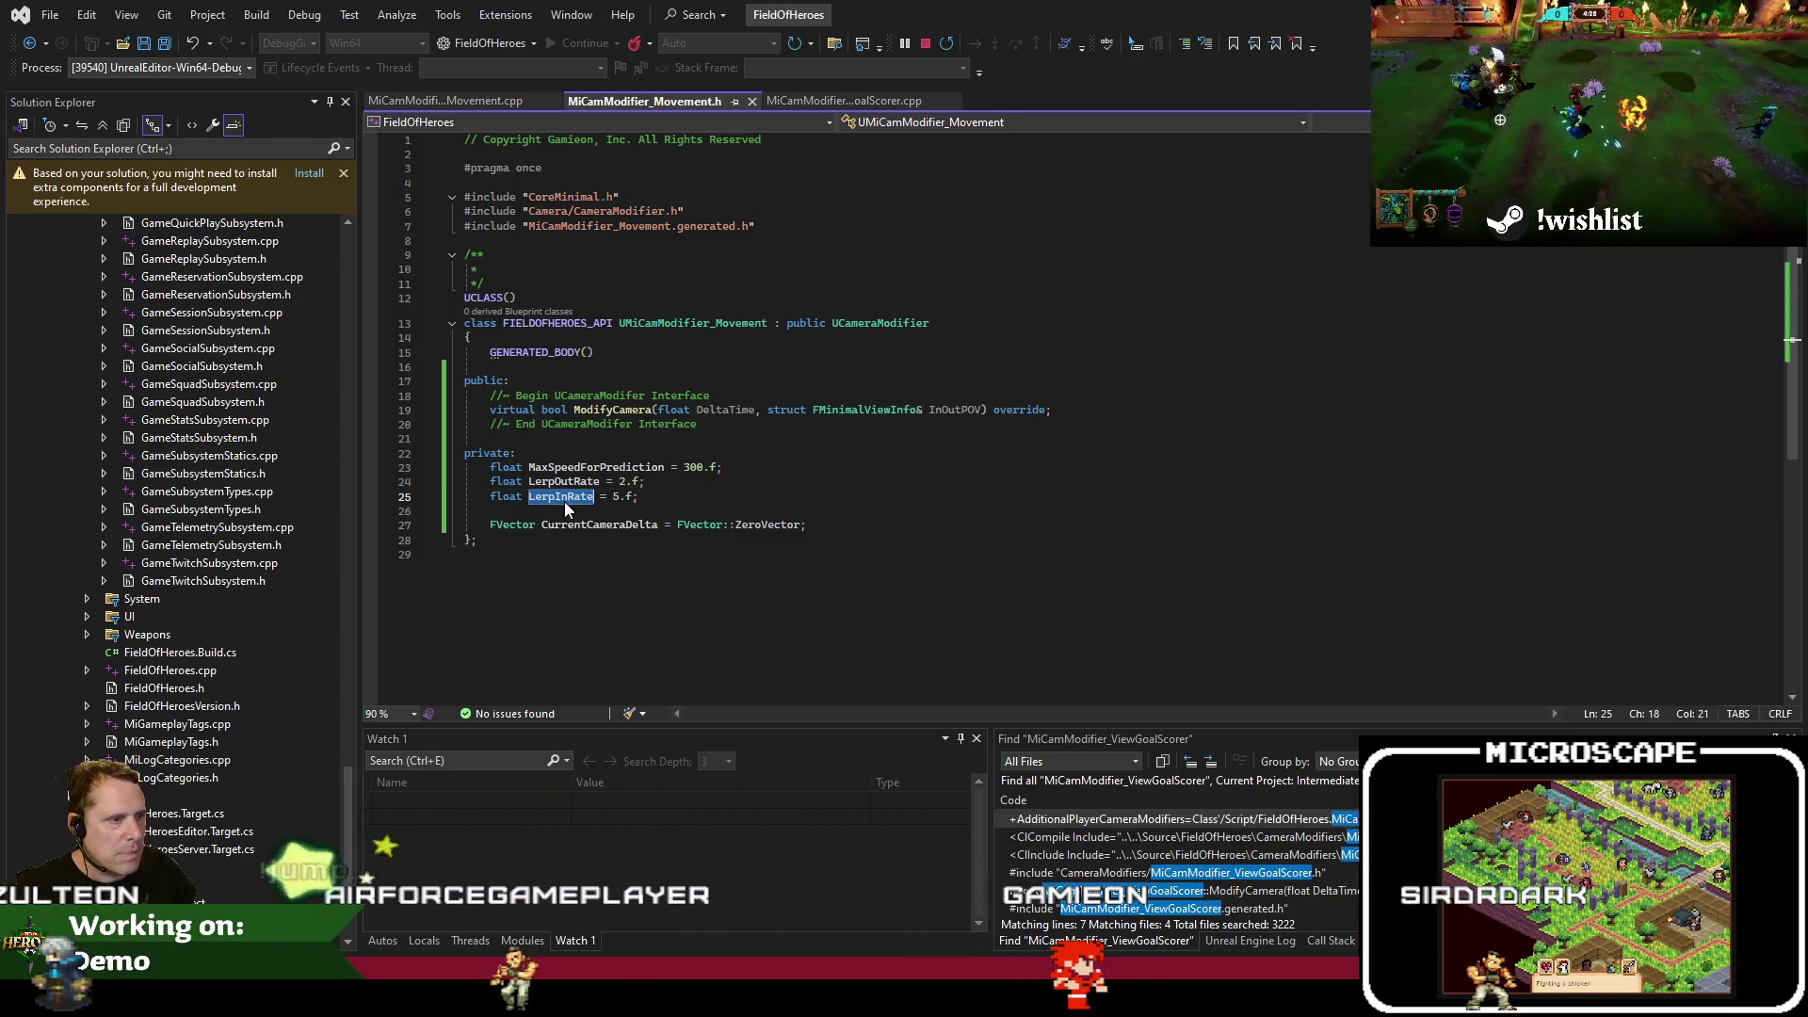
In the source file, start a float EffectiveLerpRate line before the LerpAlpha calculation
left_click(499, 100)
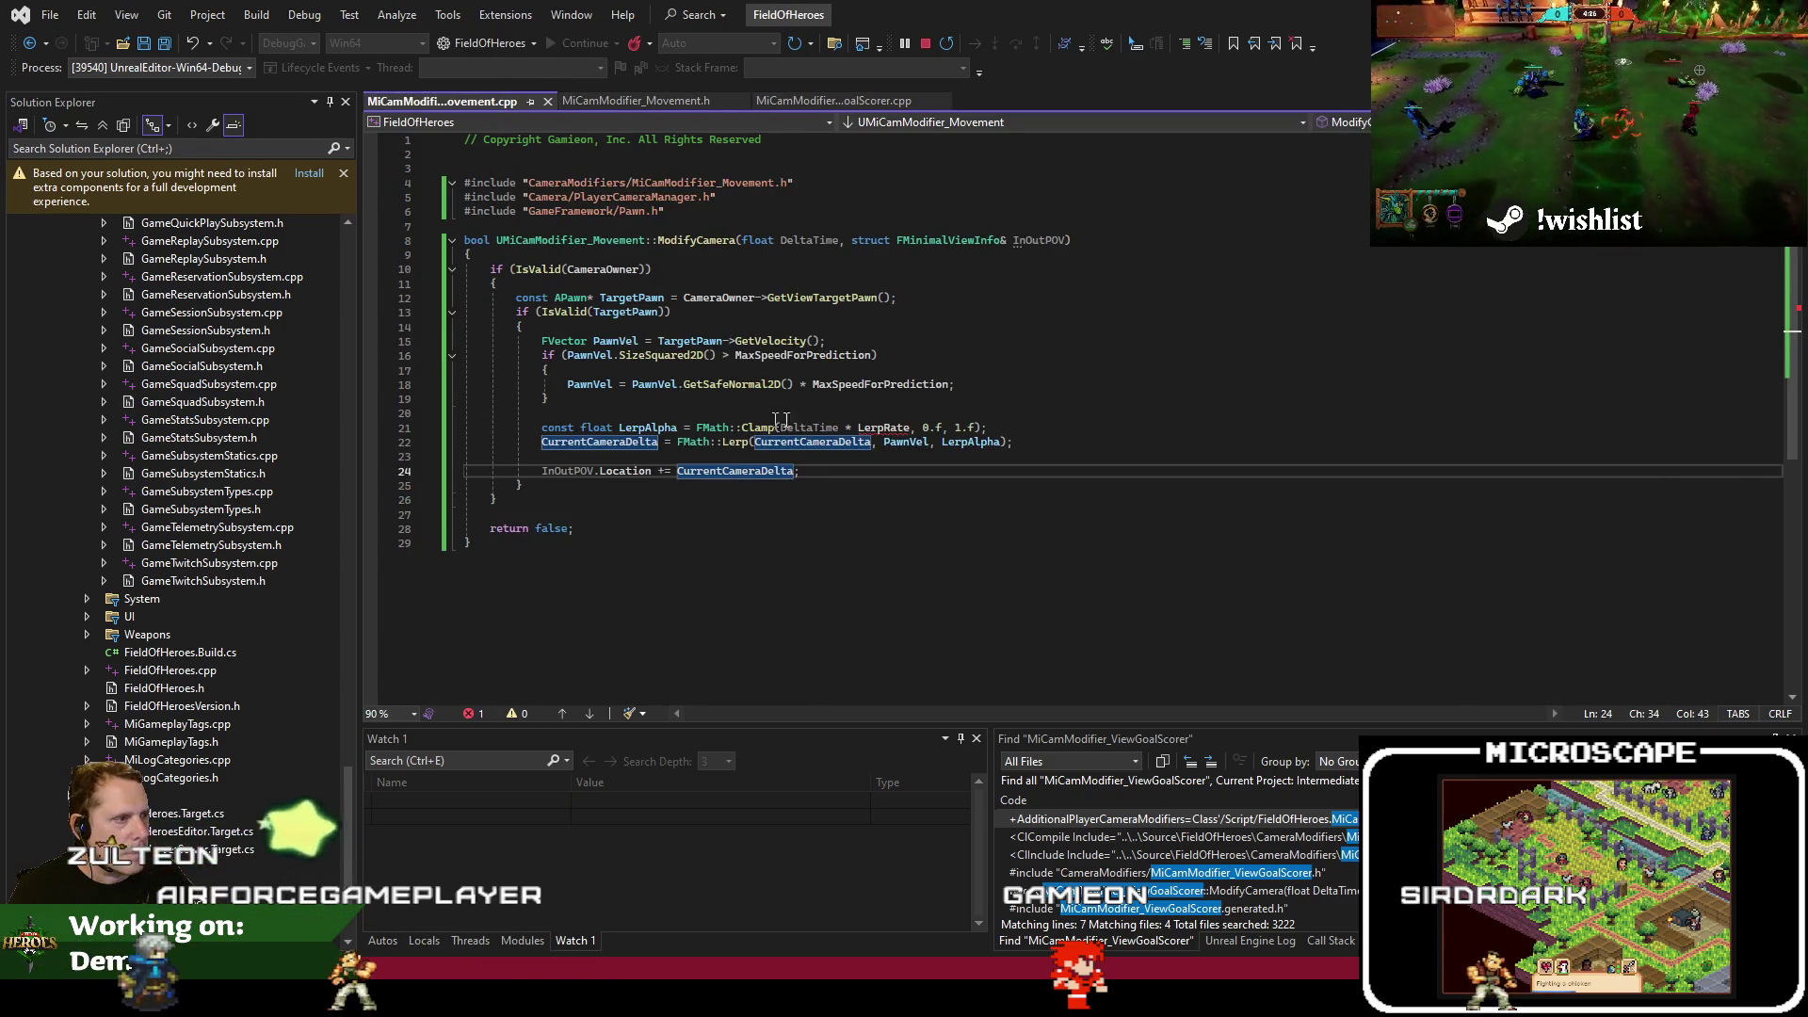
left_click(851, 400)
left_click(842, 412)
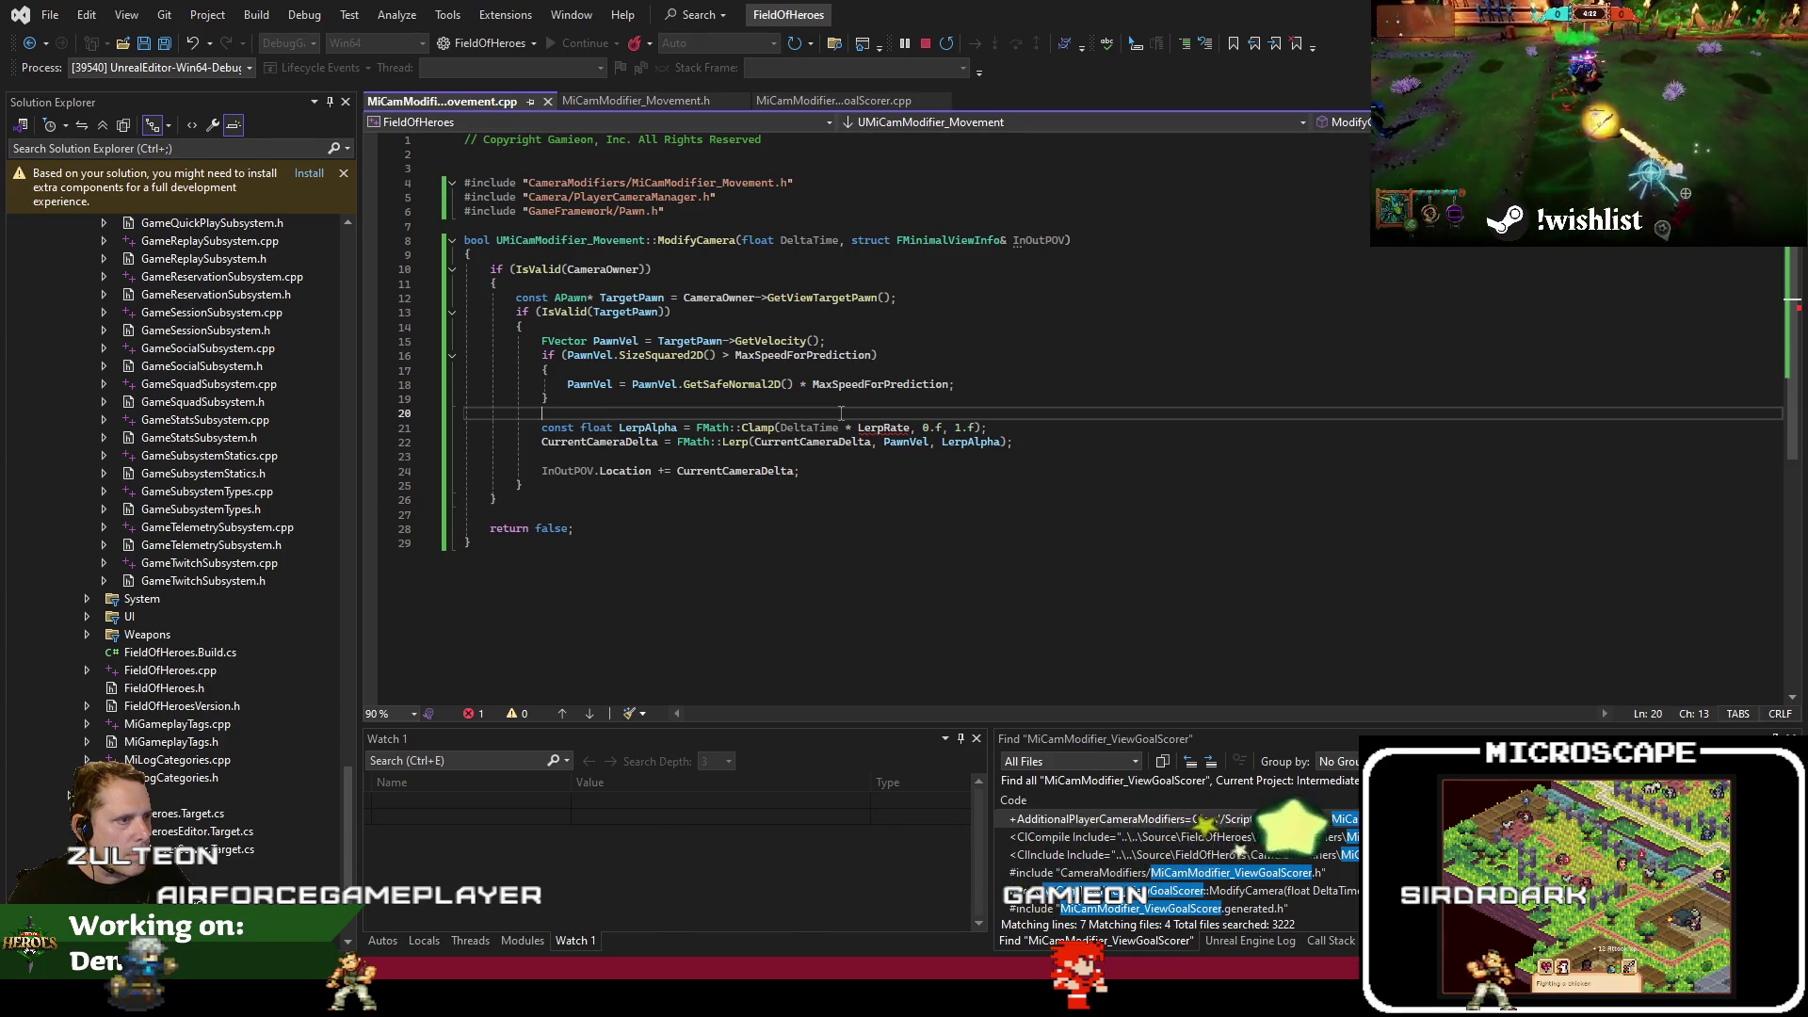
key("Return")
type("loat ")
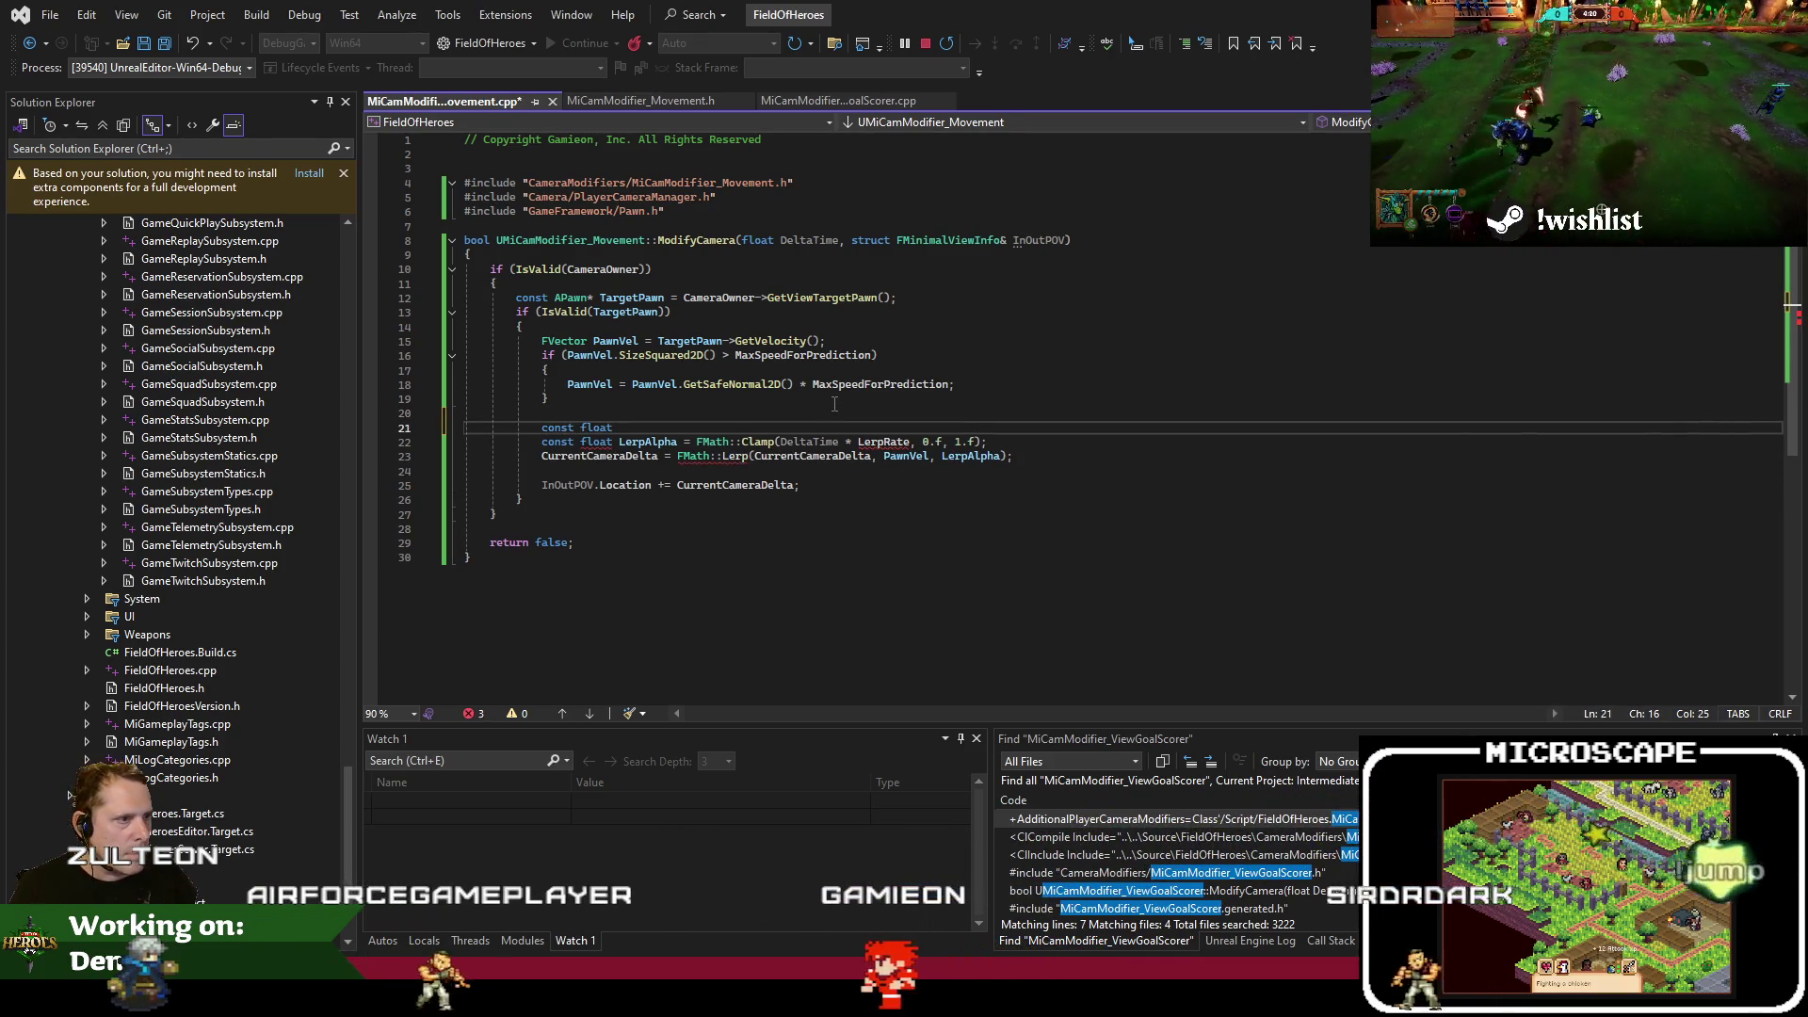
type("Effectiv")
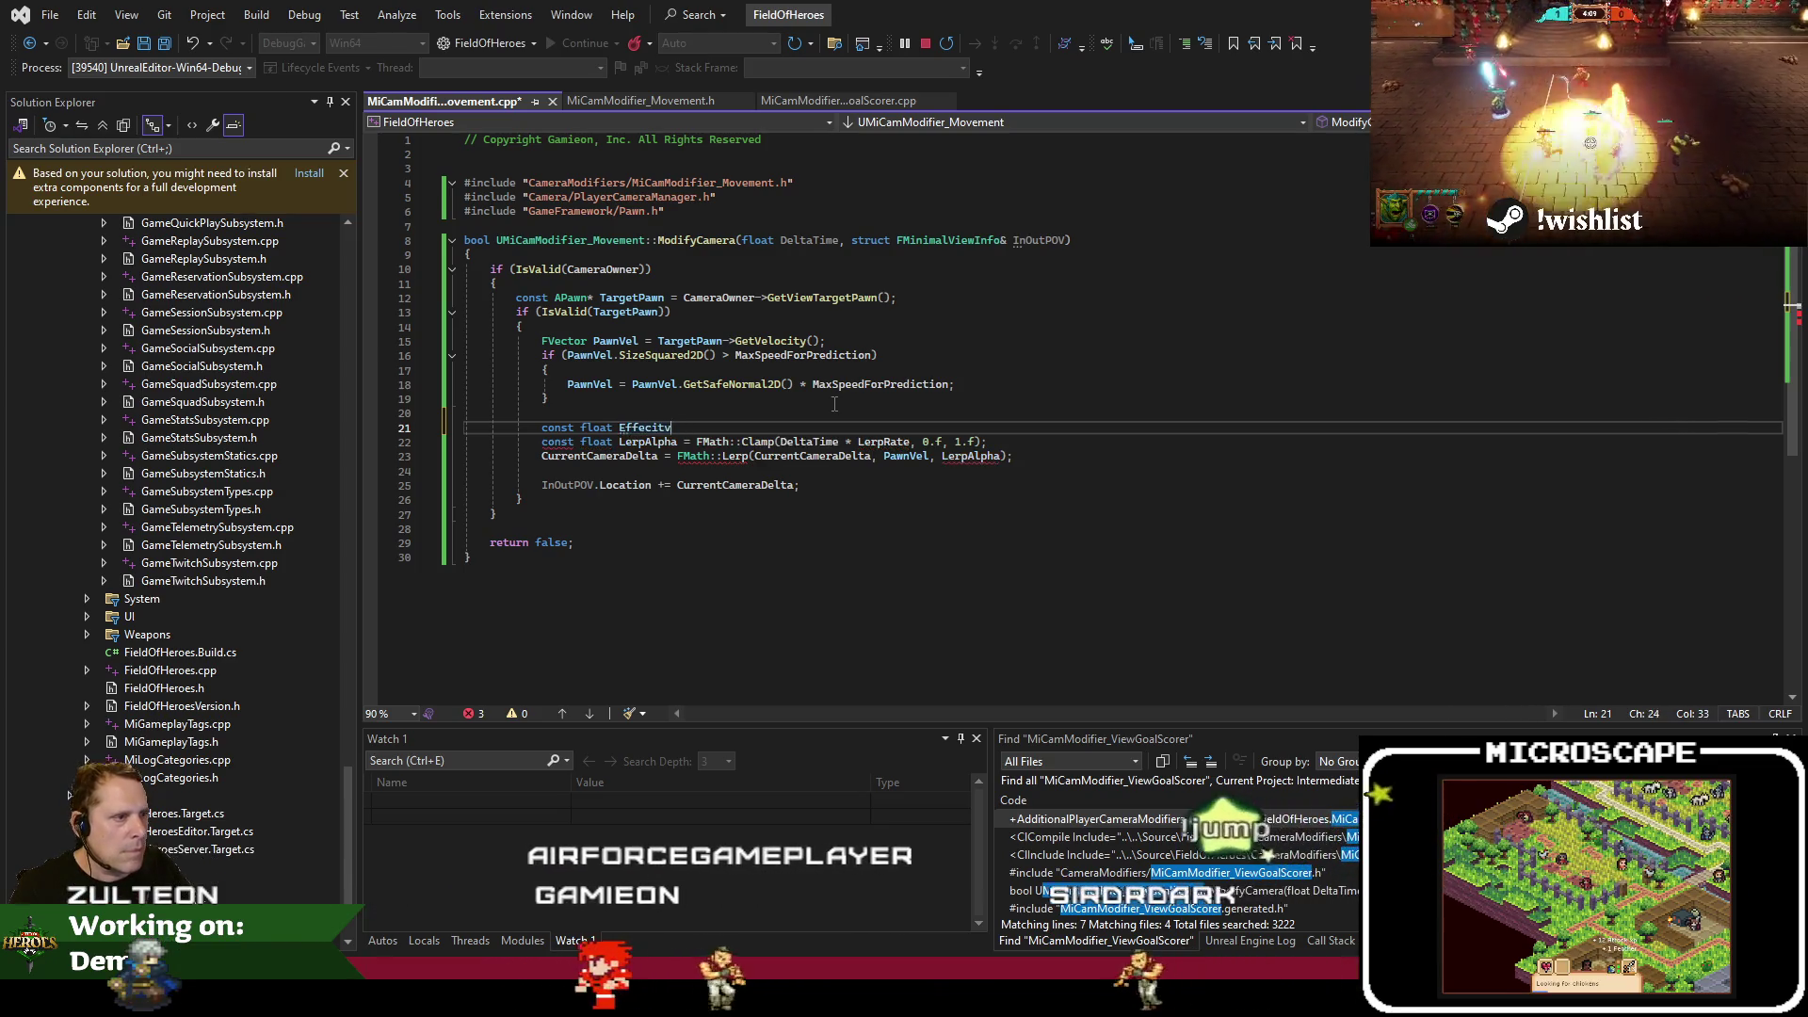
type("eLerpRate = (")
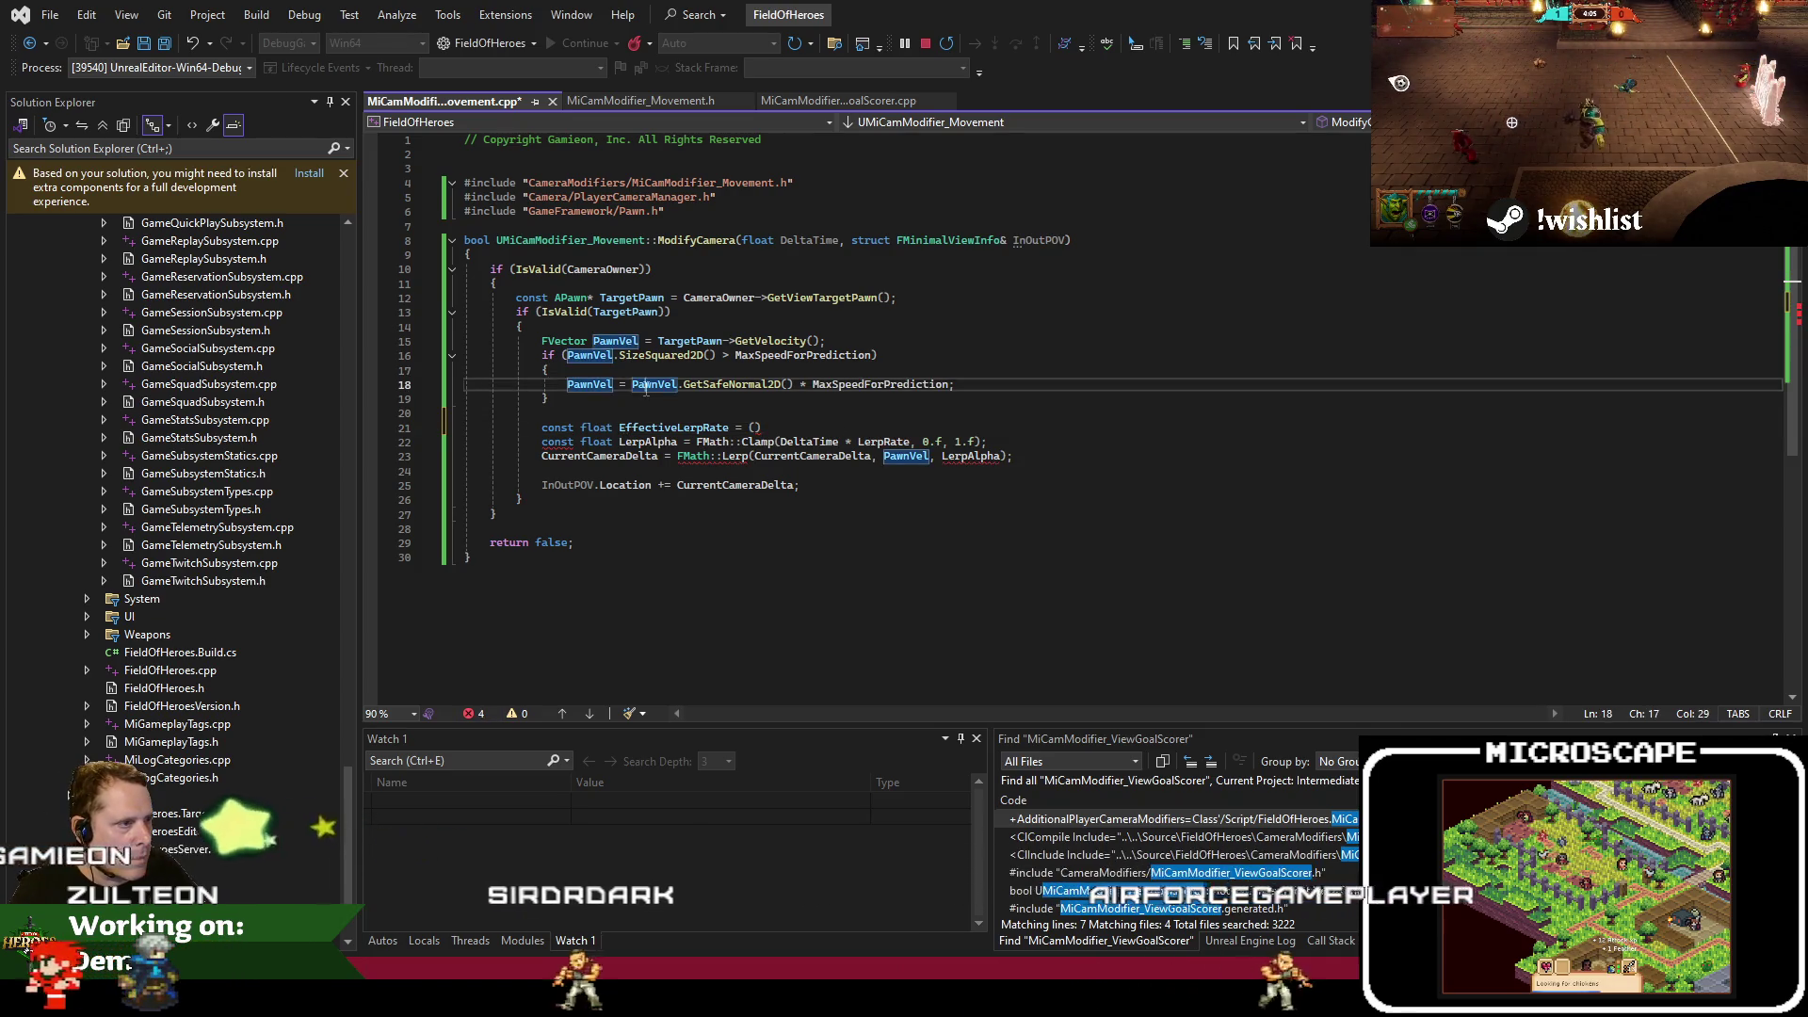
double_click(809, 457)
left_click(754, 427)
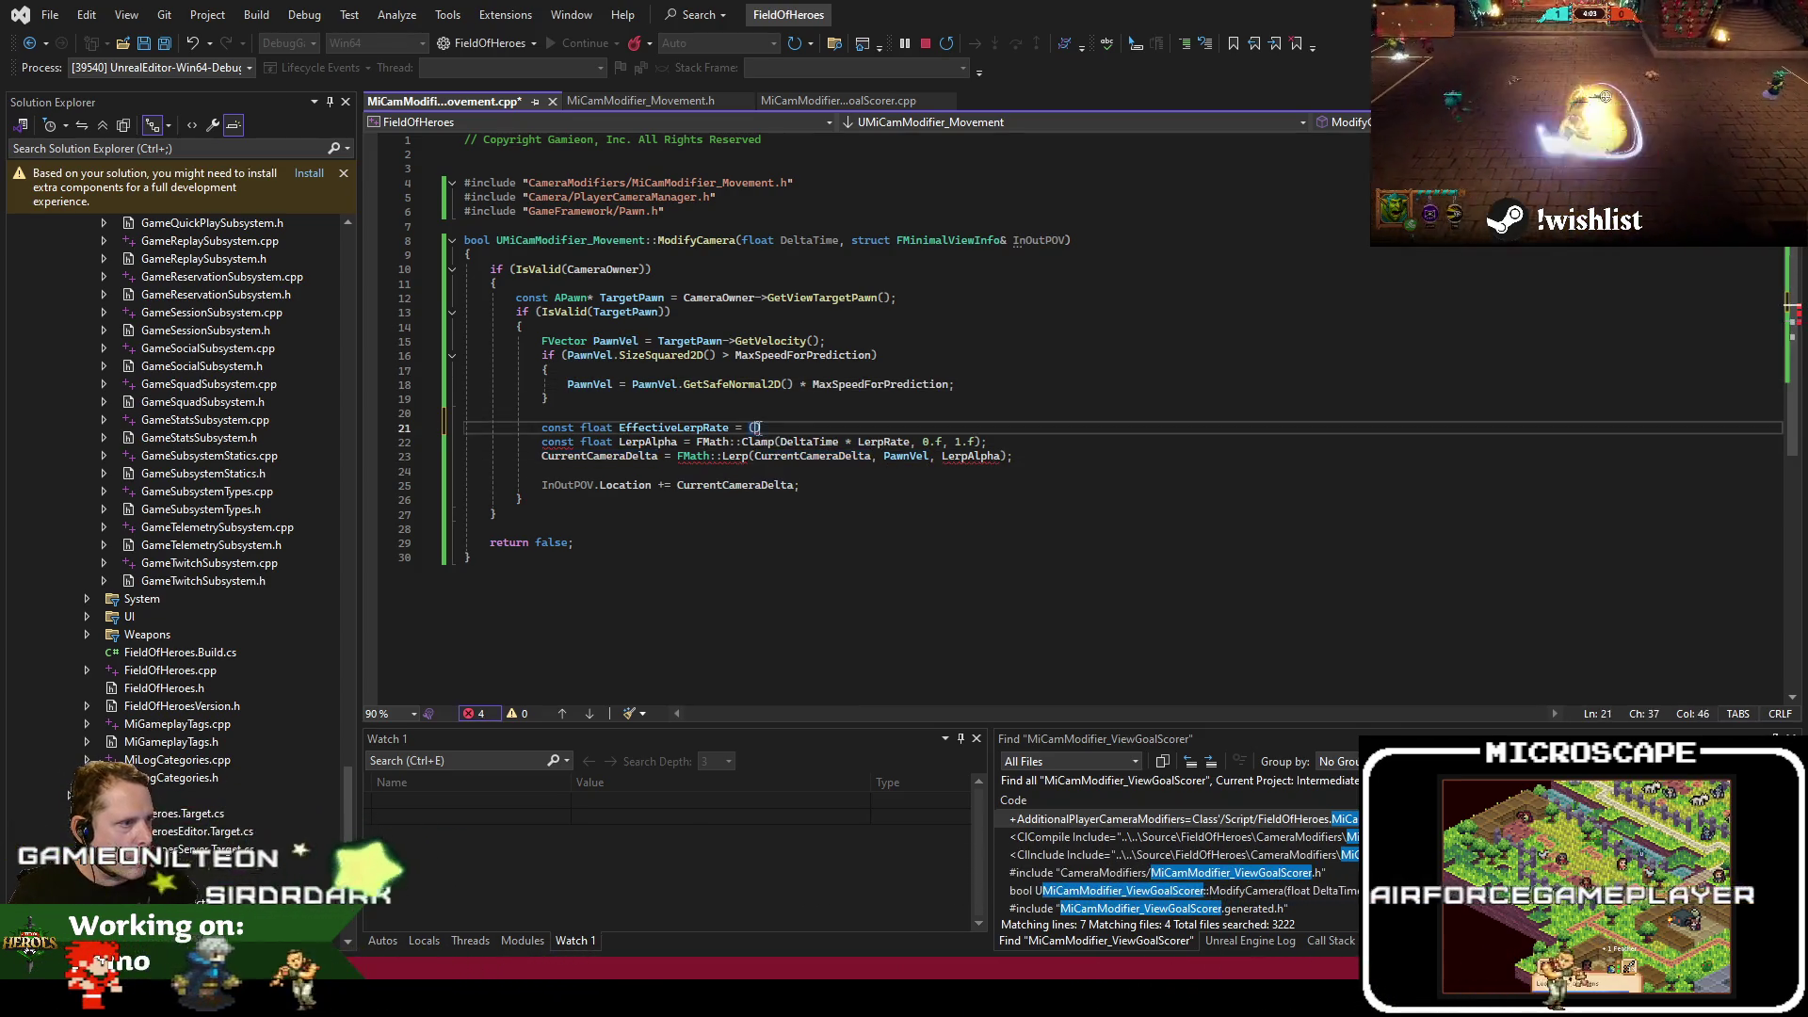
type("CurrentCameraDelta")
key("ctrl+BackSpace")
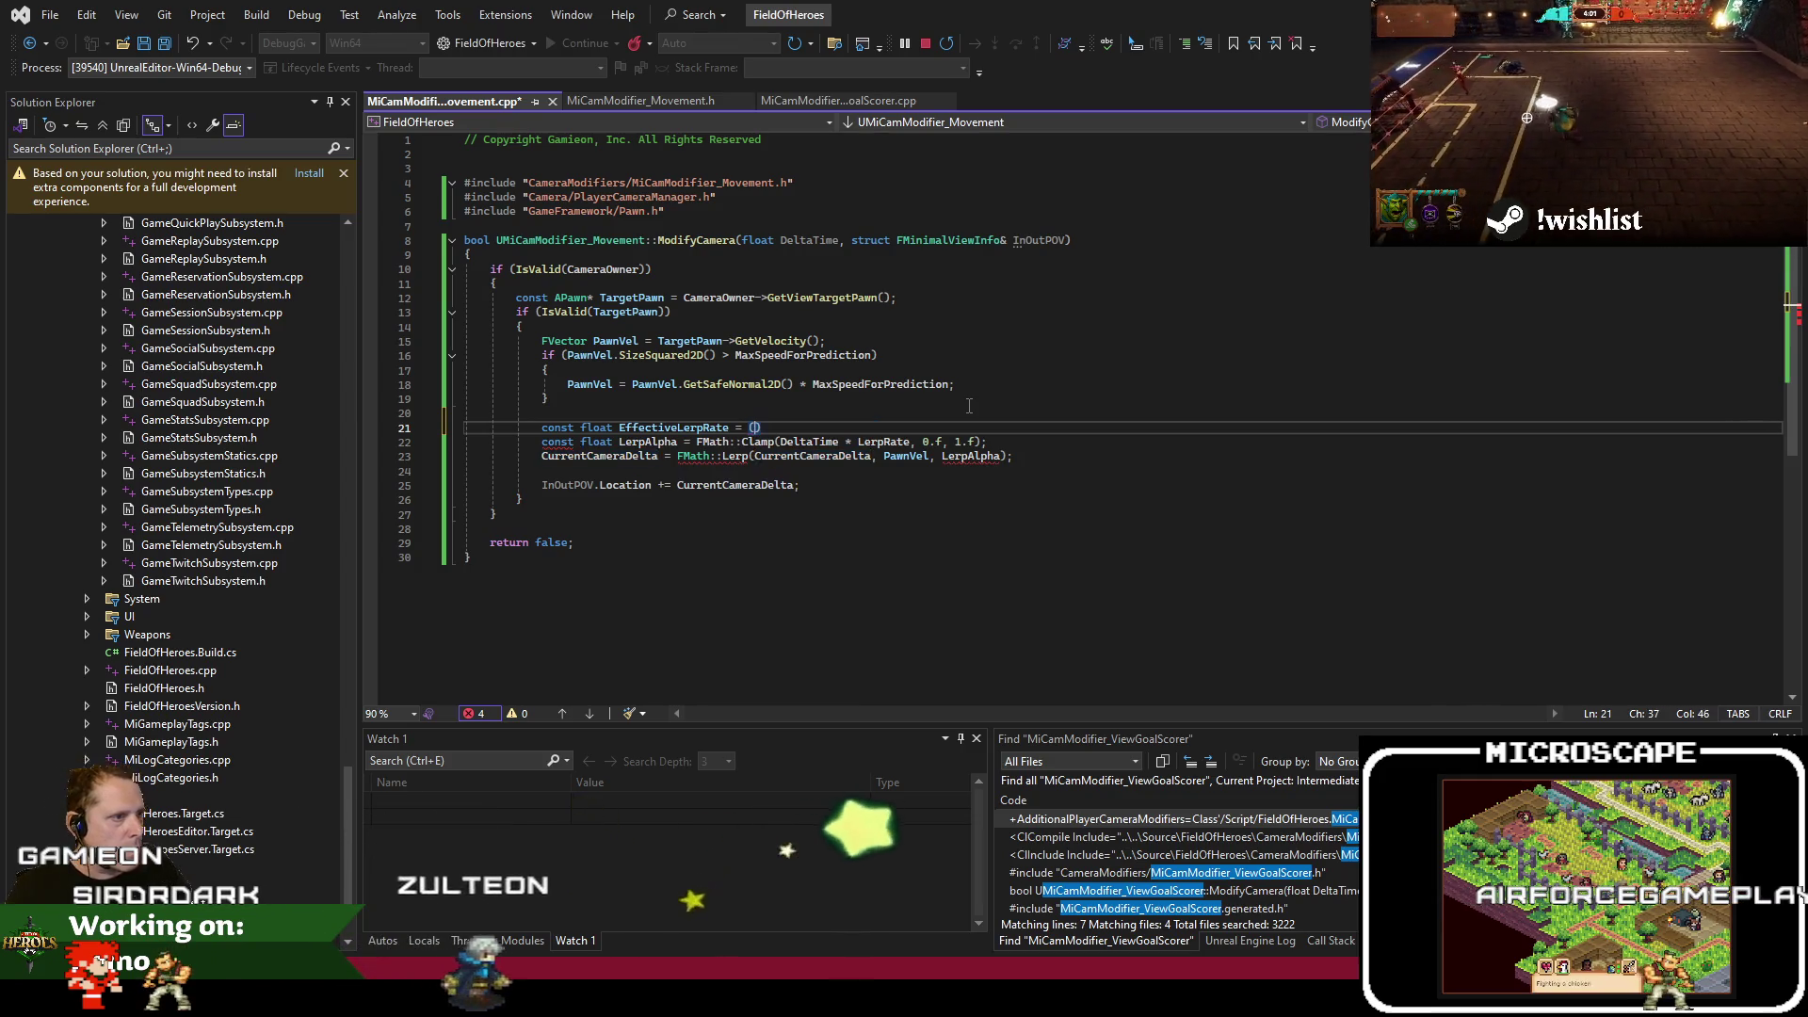
type("PawnVel")
type(".")
type("Get")
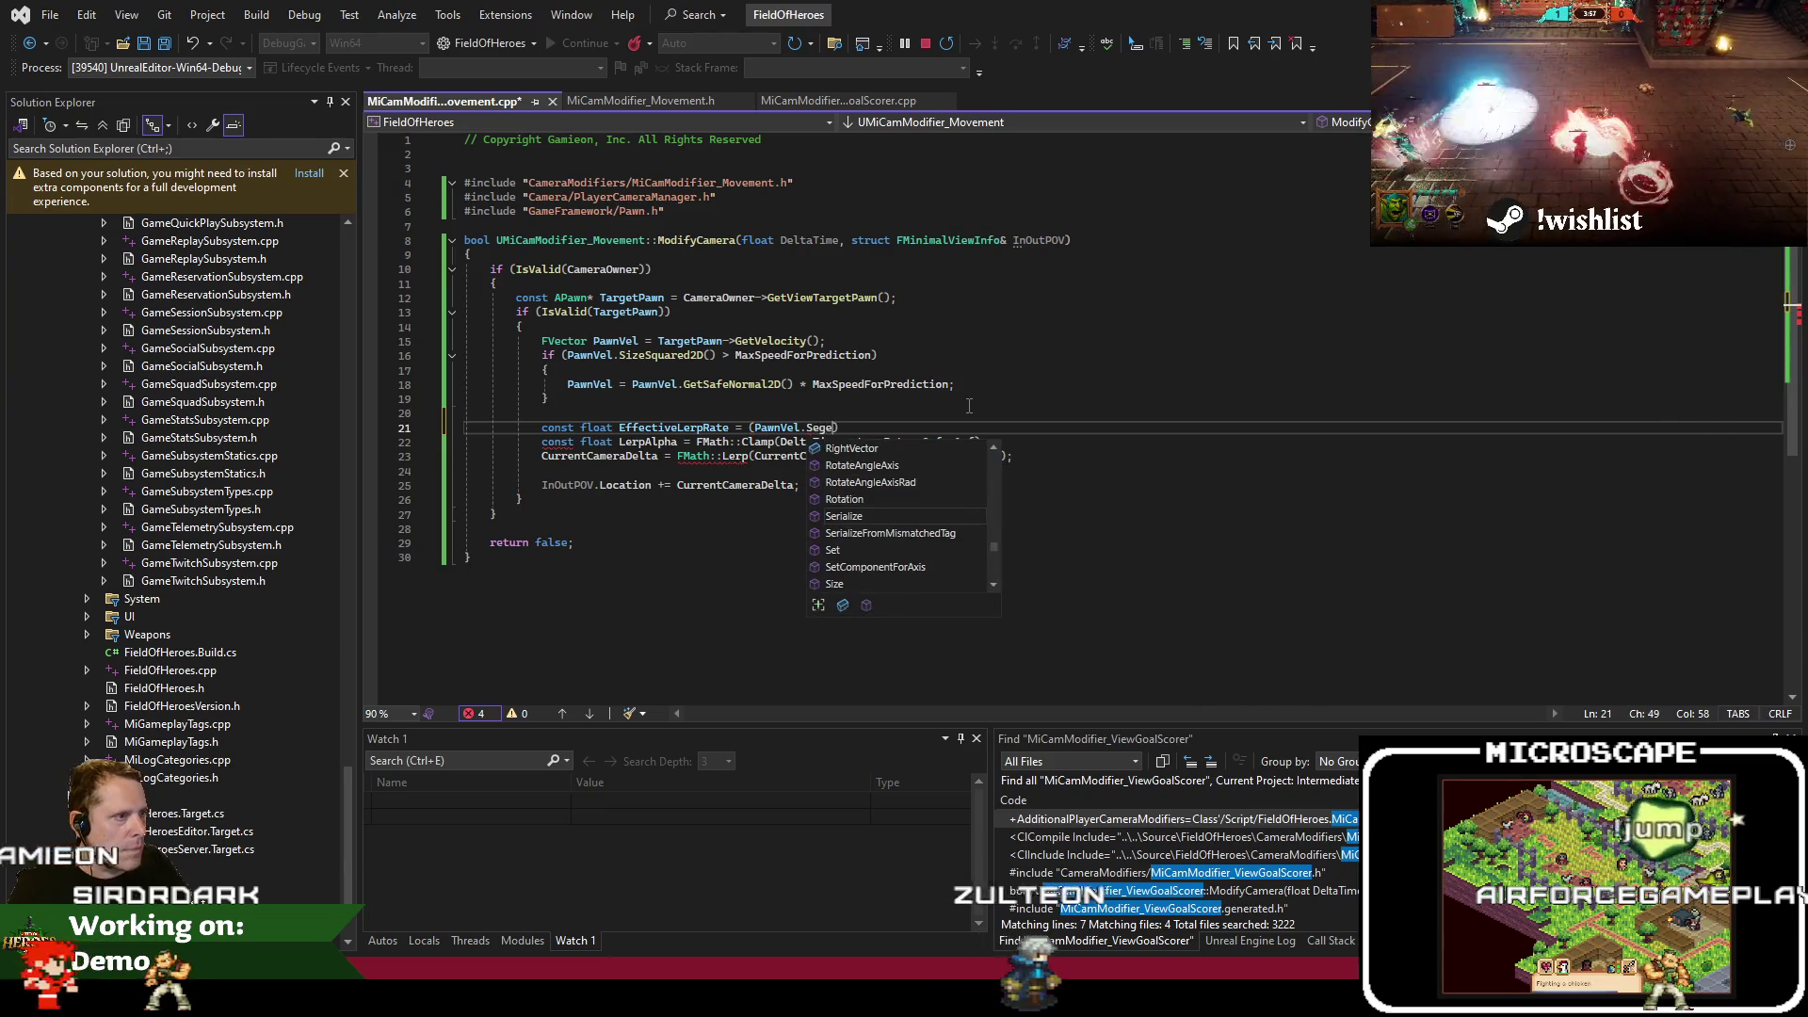
key("BackSpace")
key("BackSpace")
key("BackSpace")
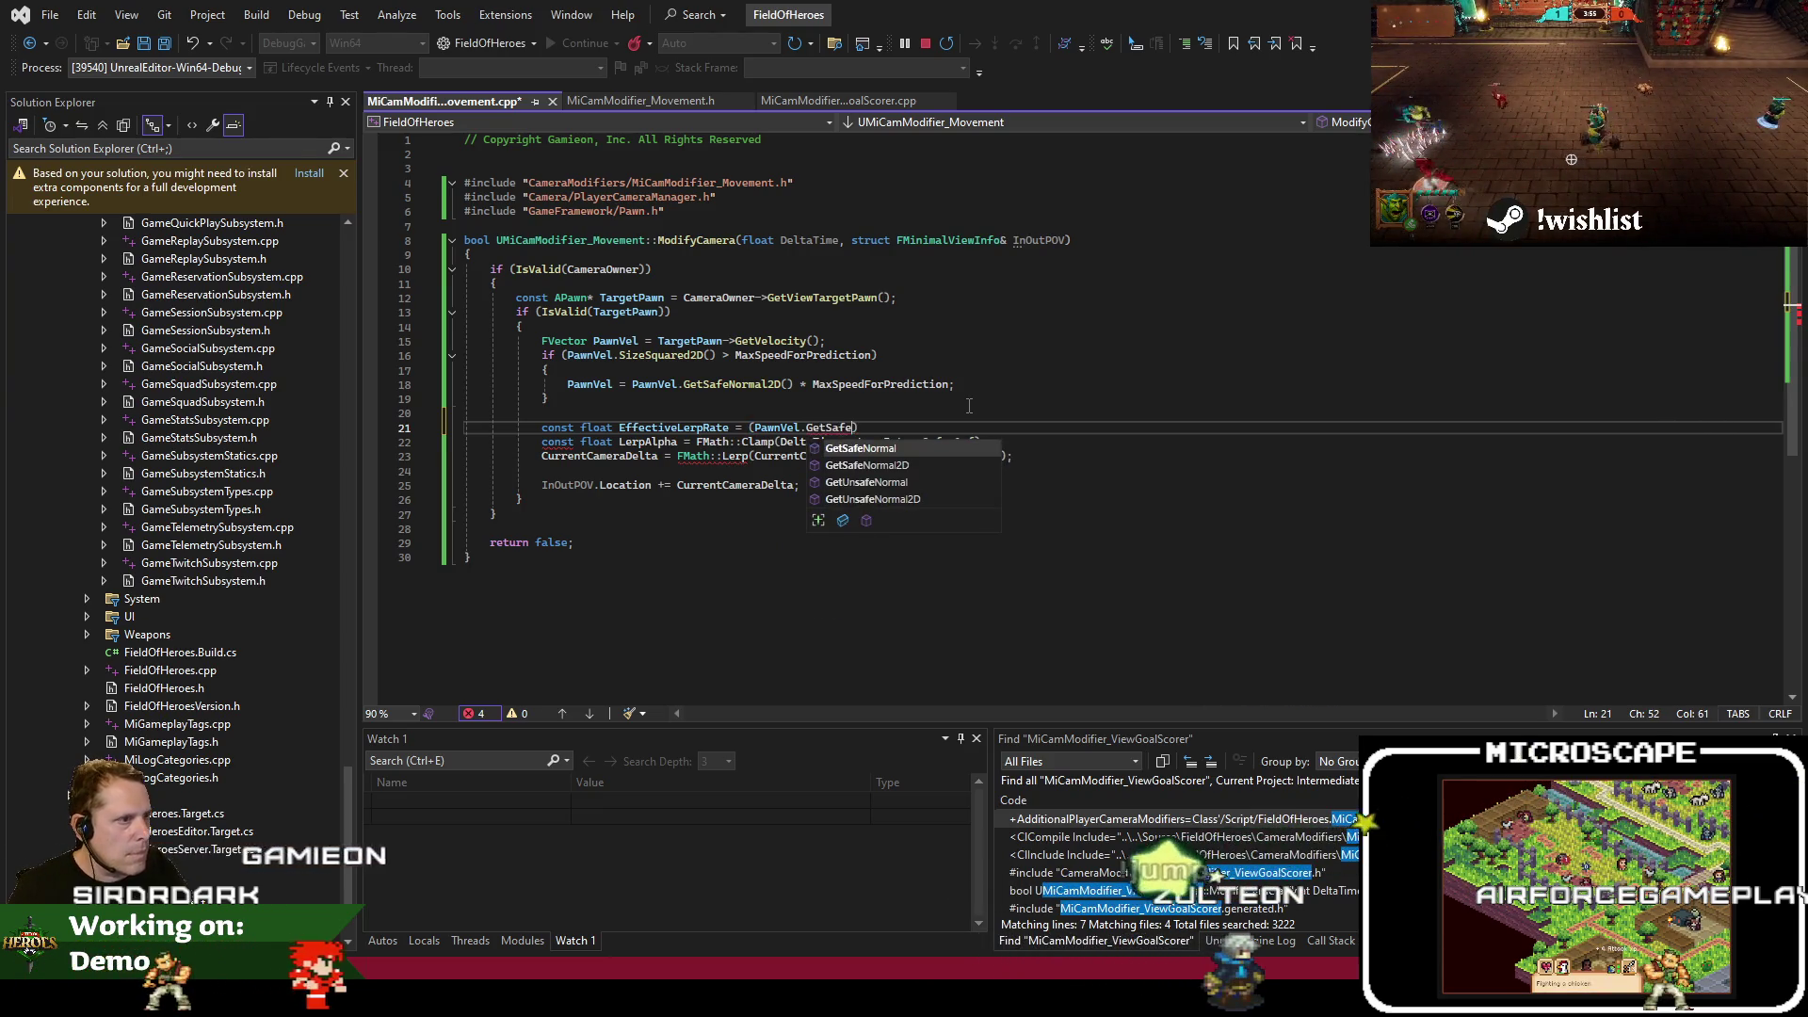
type("SizeSquared2D(")
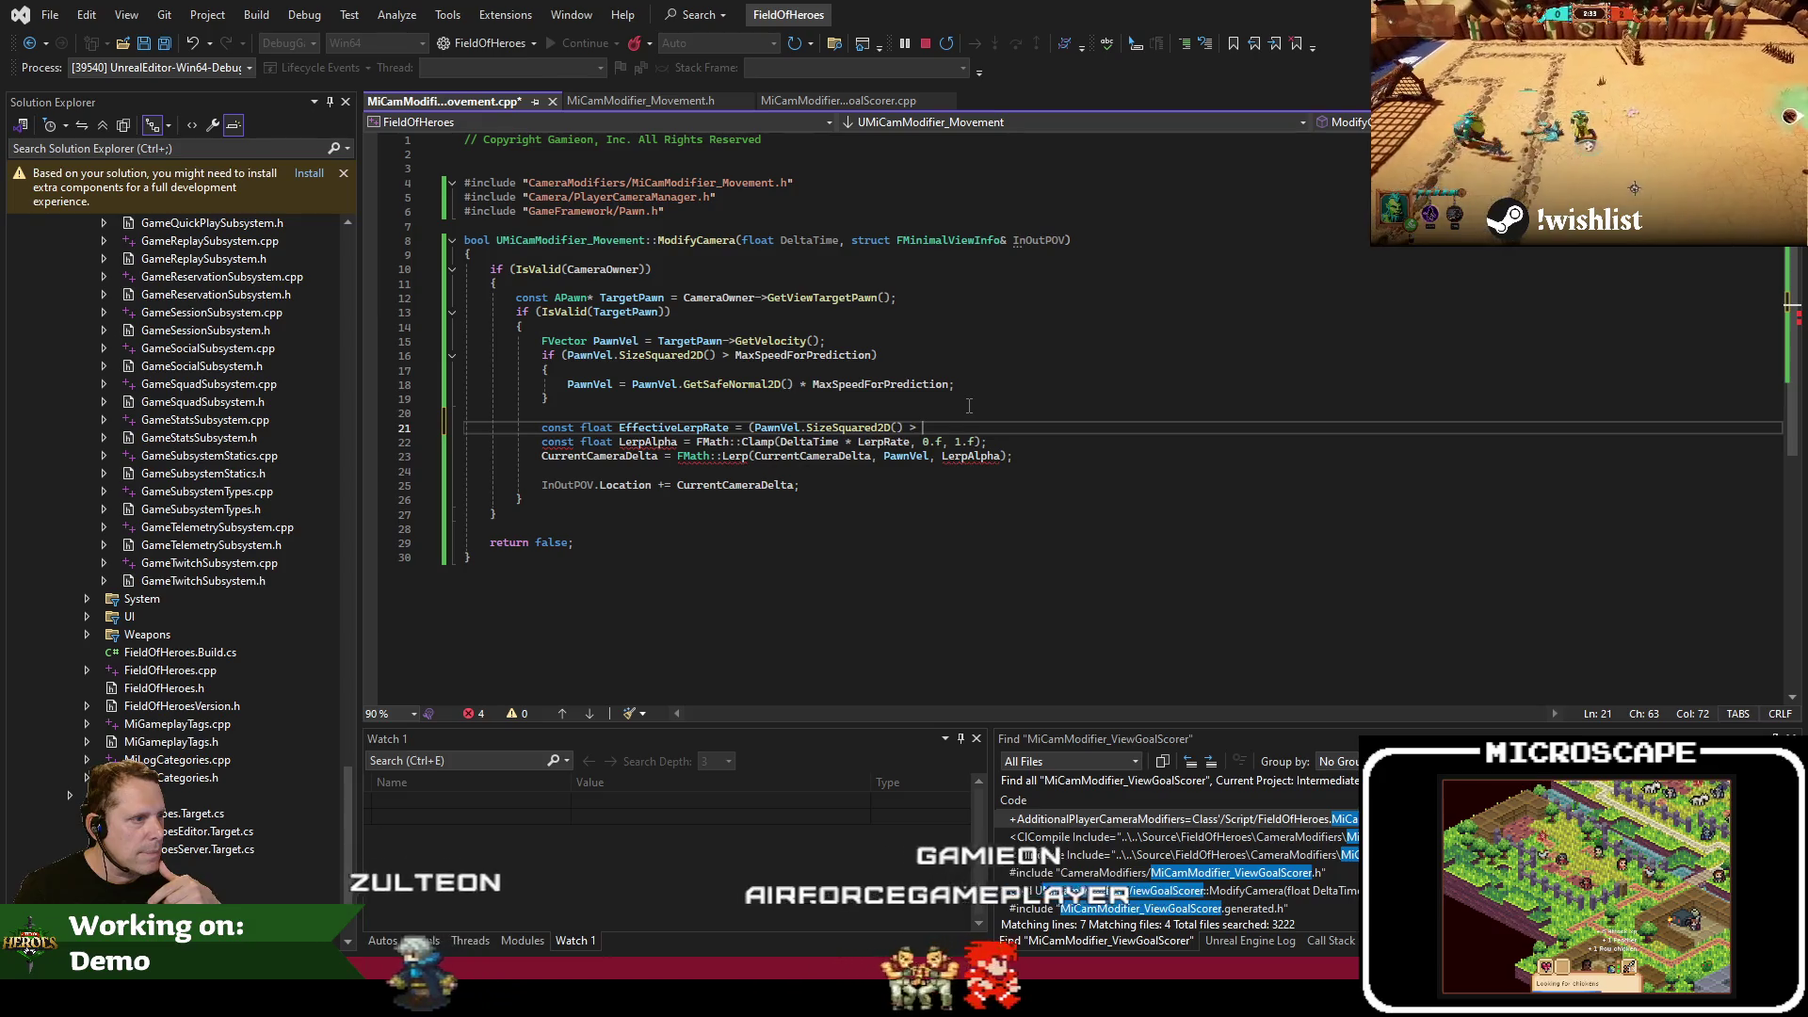
Rename PawnVel to TargetCameraDelta on lines 15–18 and save
left_click(634, 457)
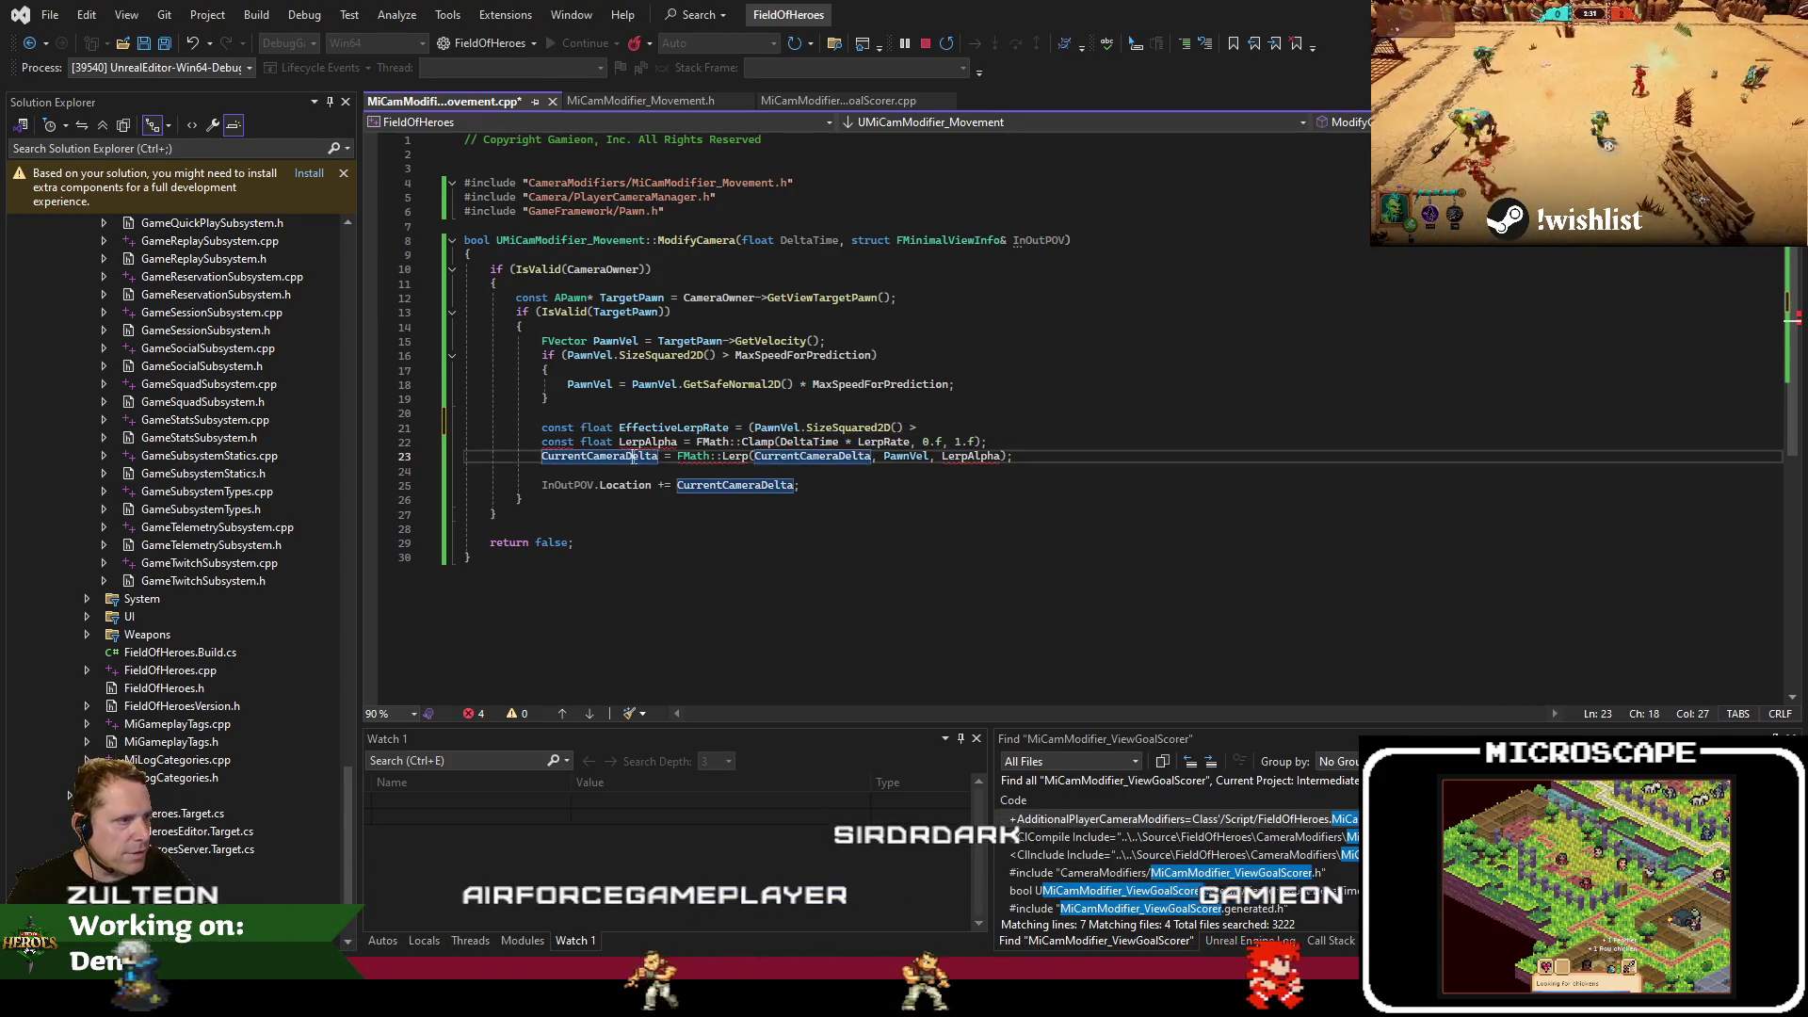
double_click(634, 457)
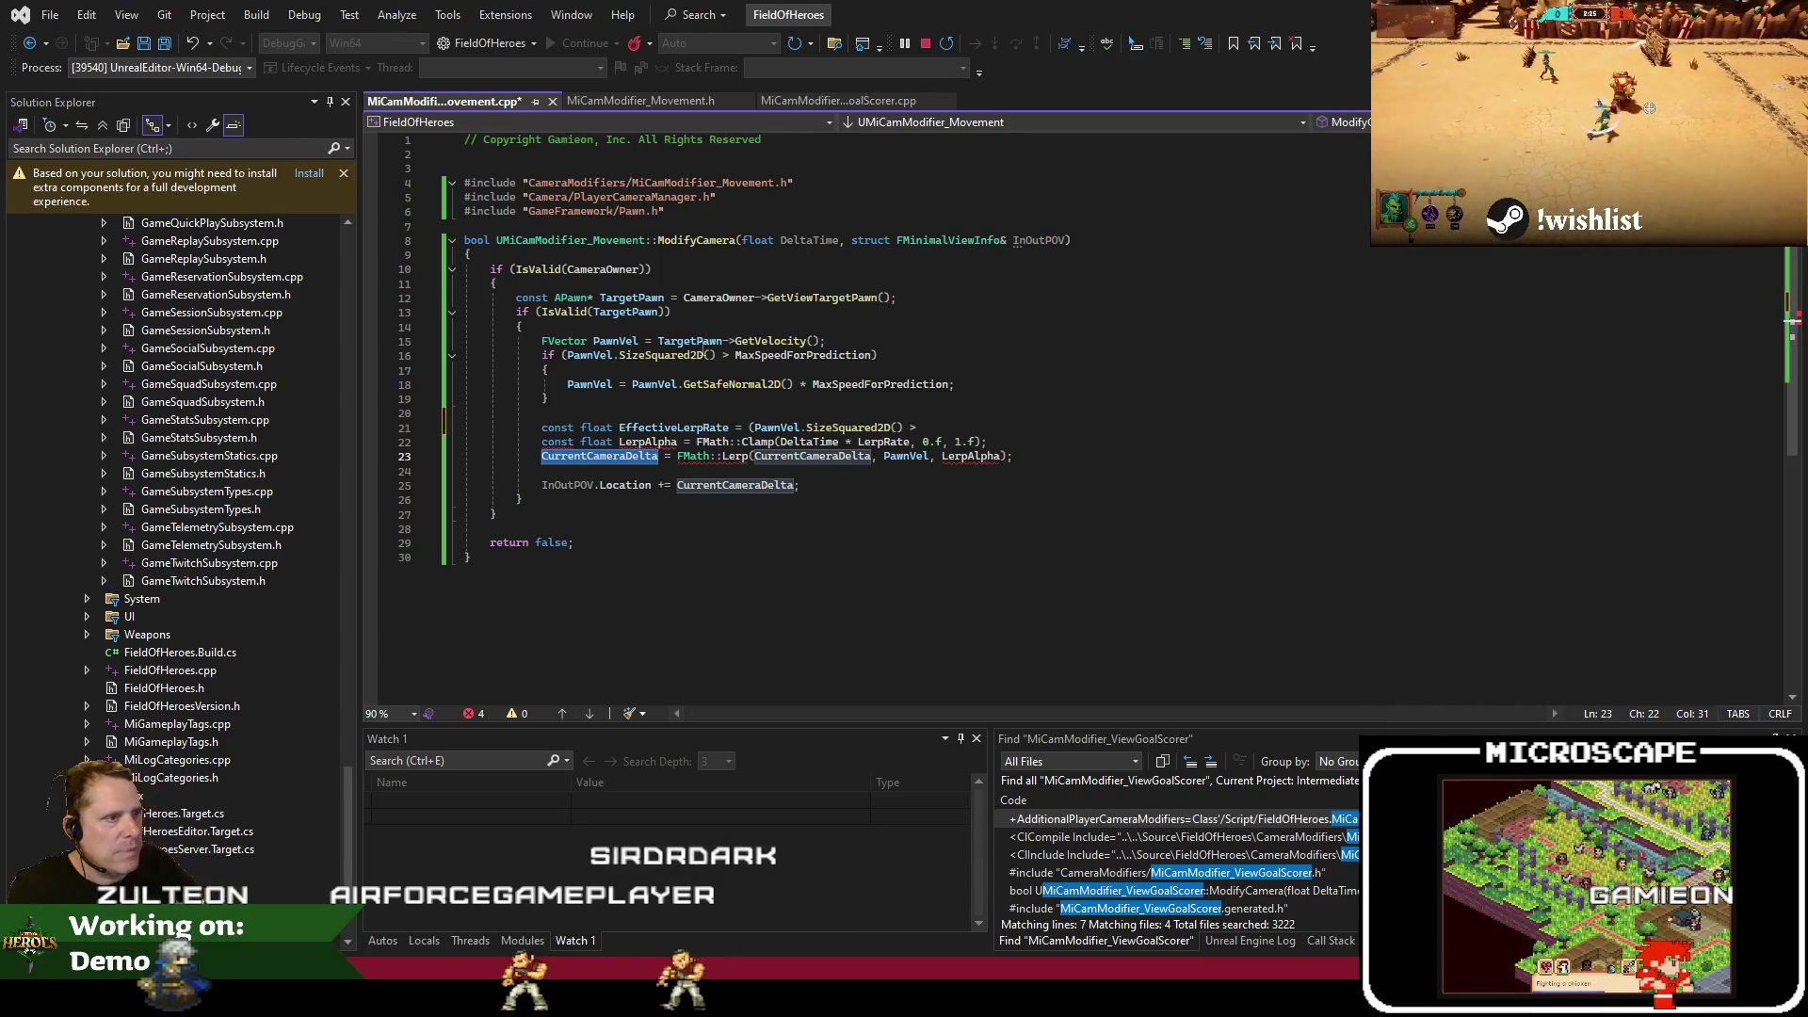
double_click(627, 342)
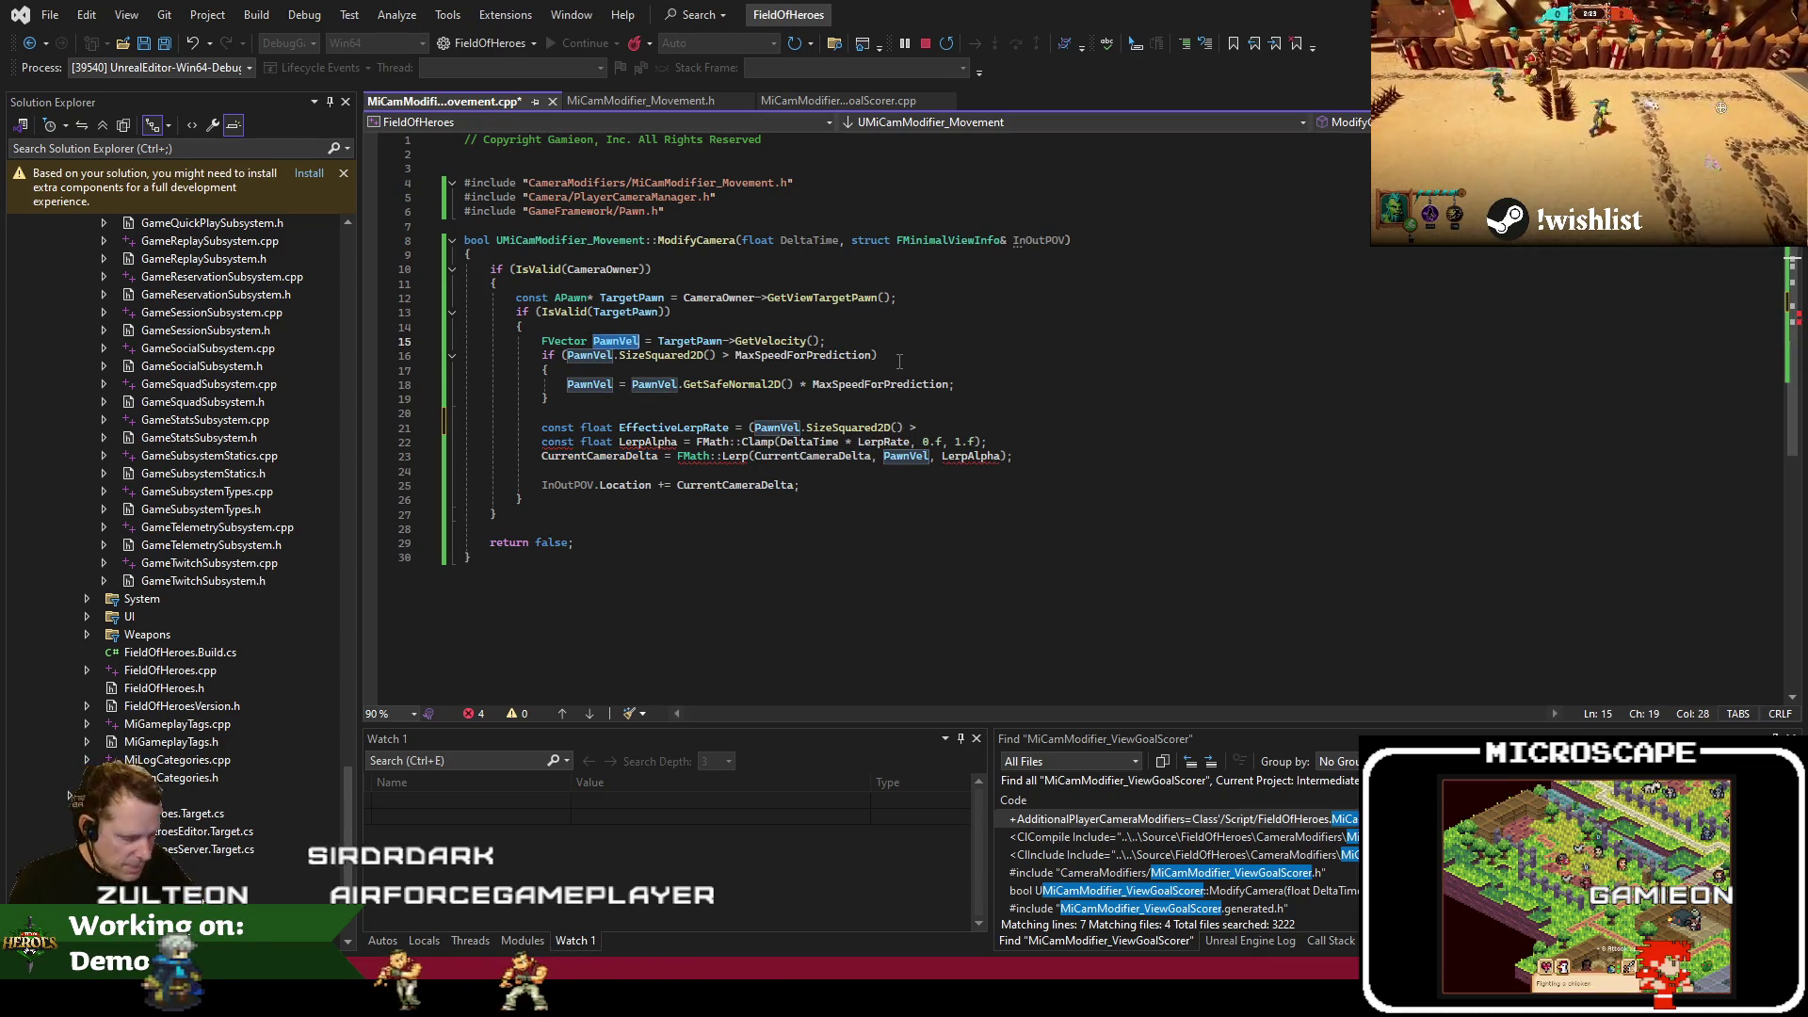
type("Tqa")
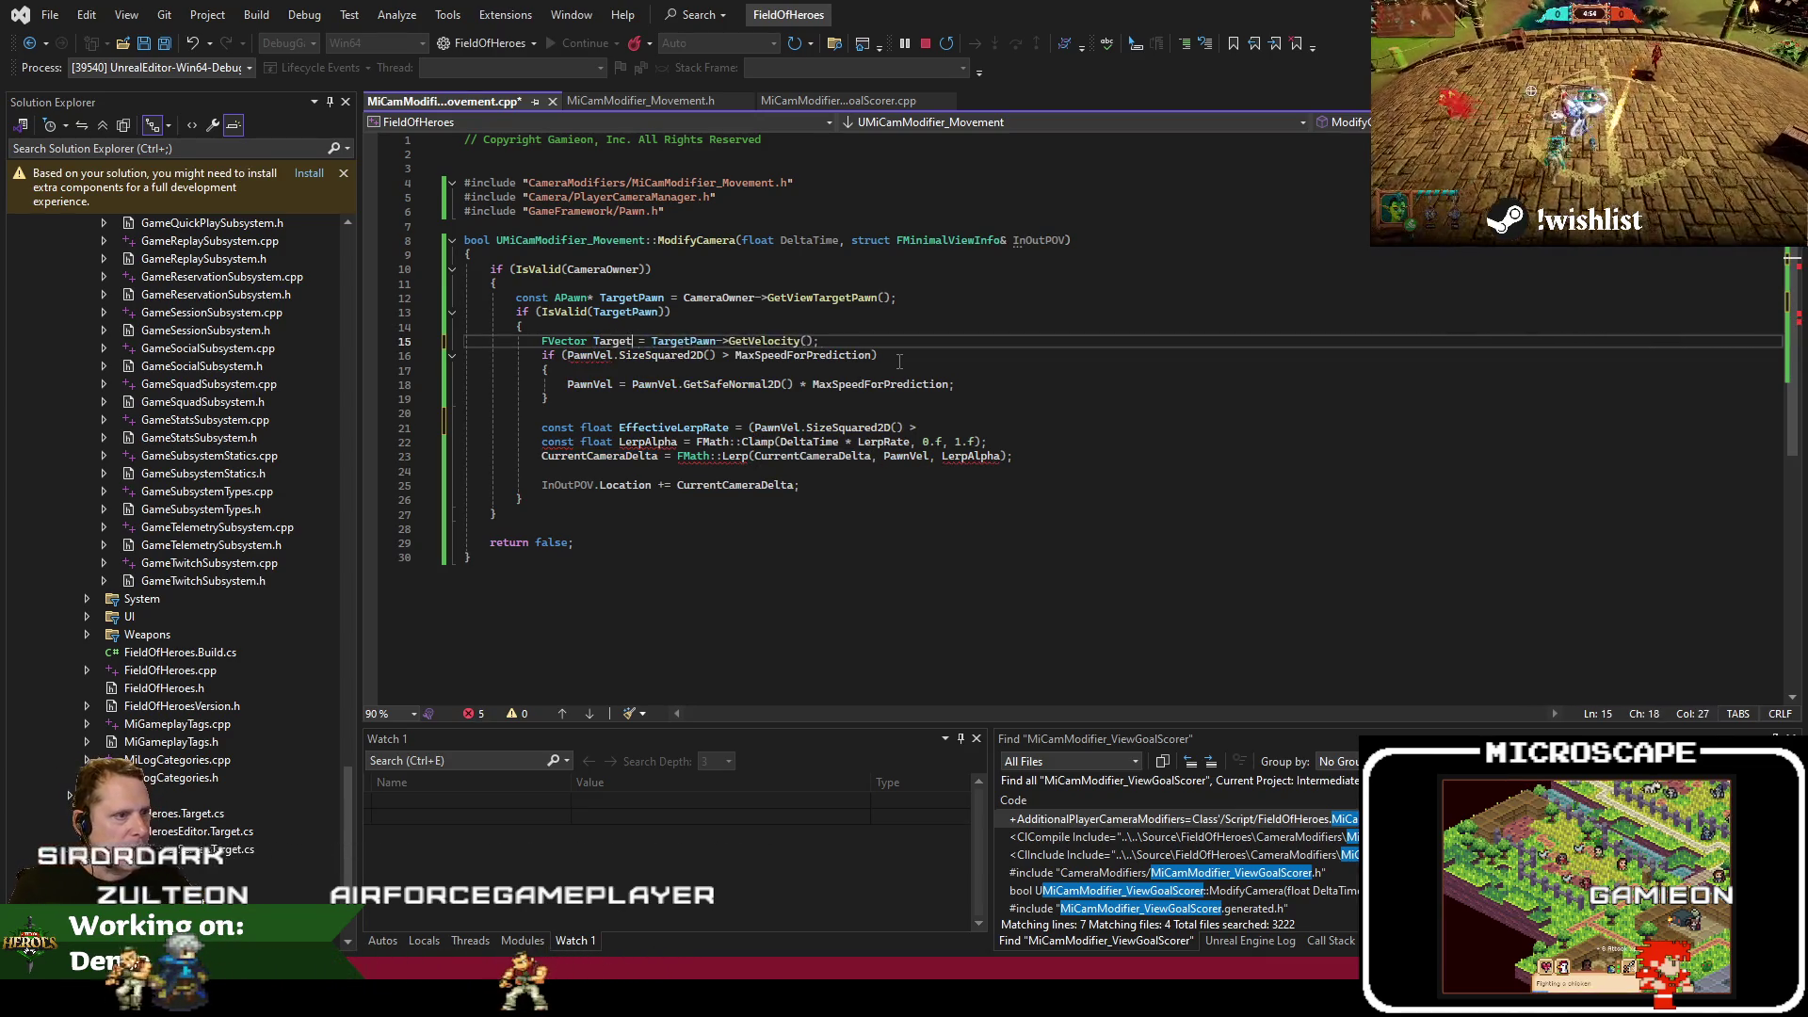
type("Delta")
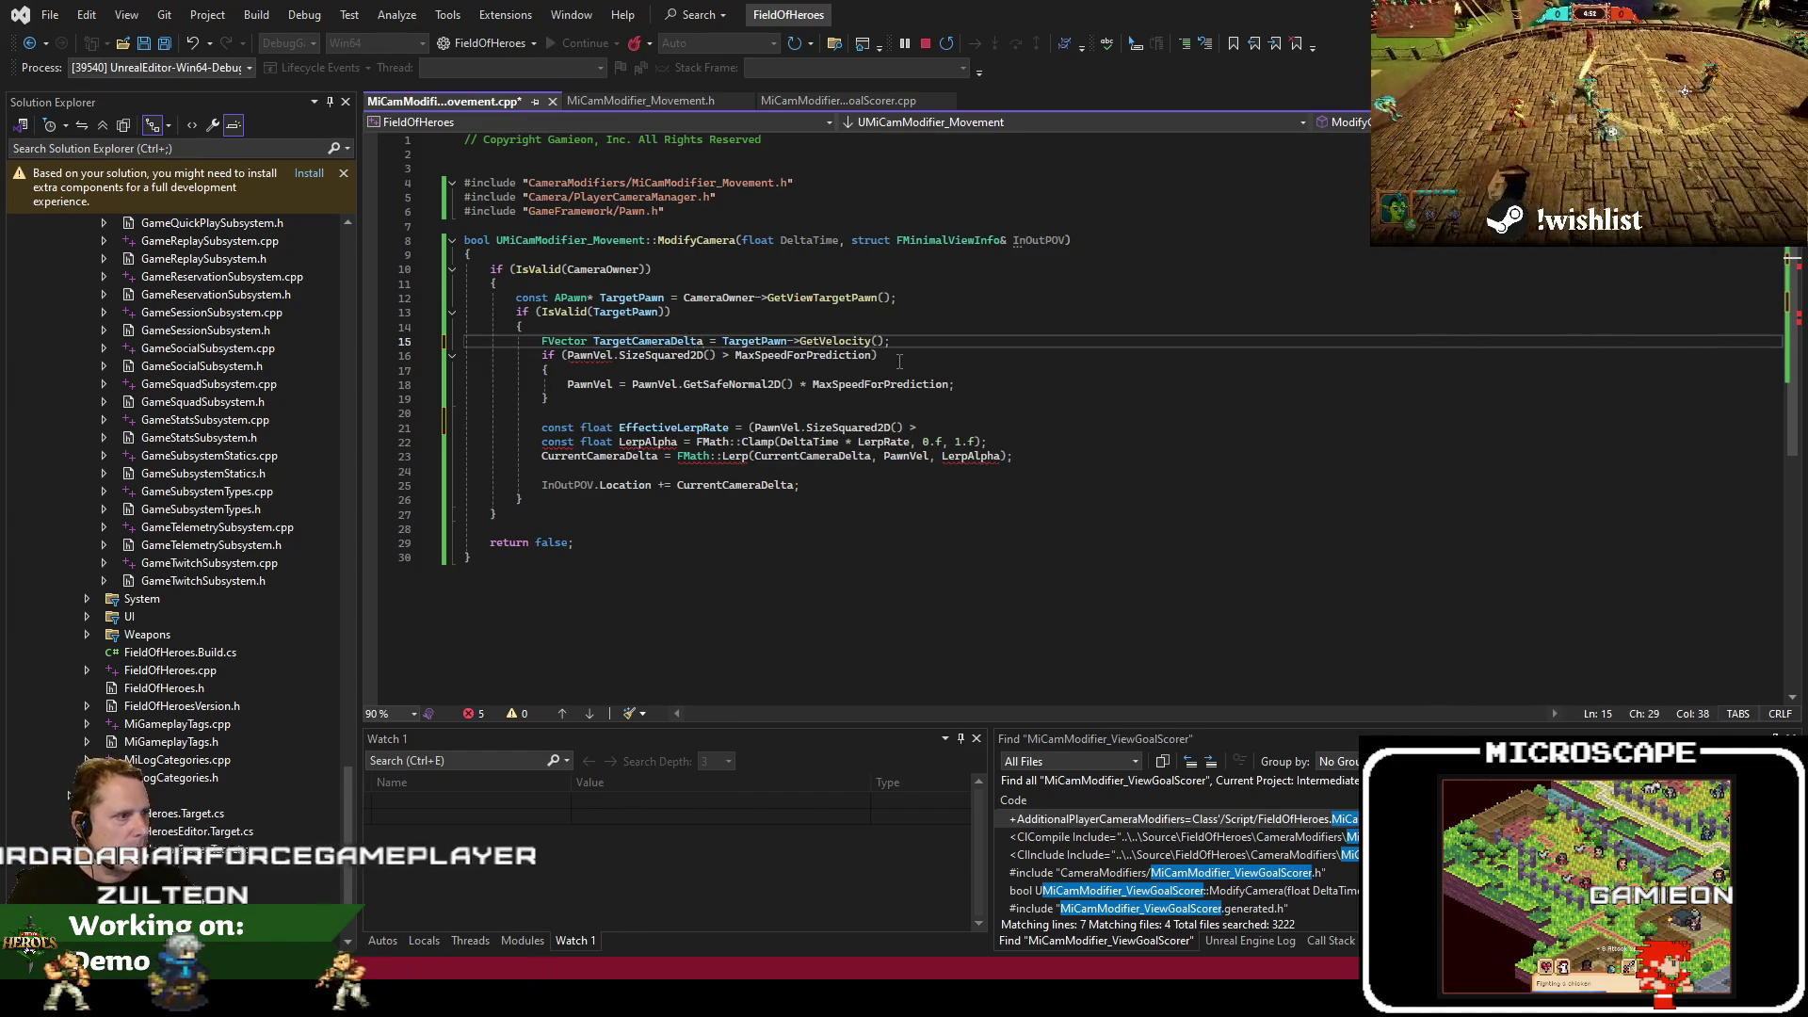
double_click(588, 355)
type("TargetCameraDelta")
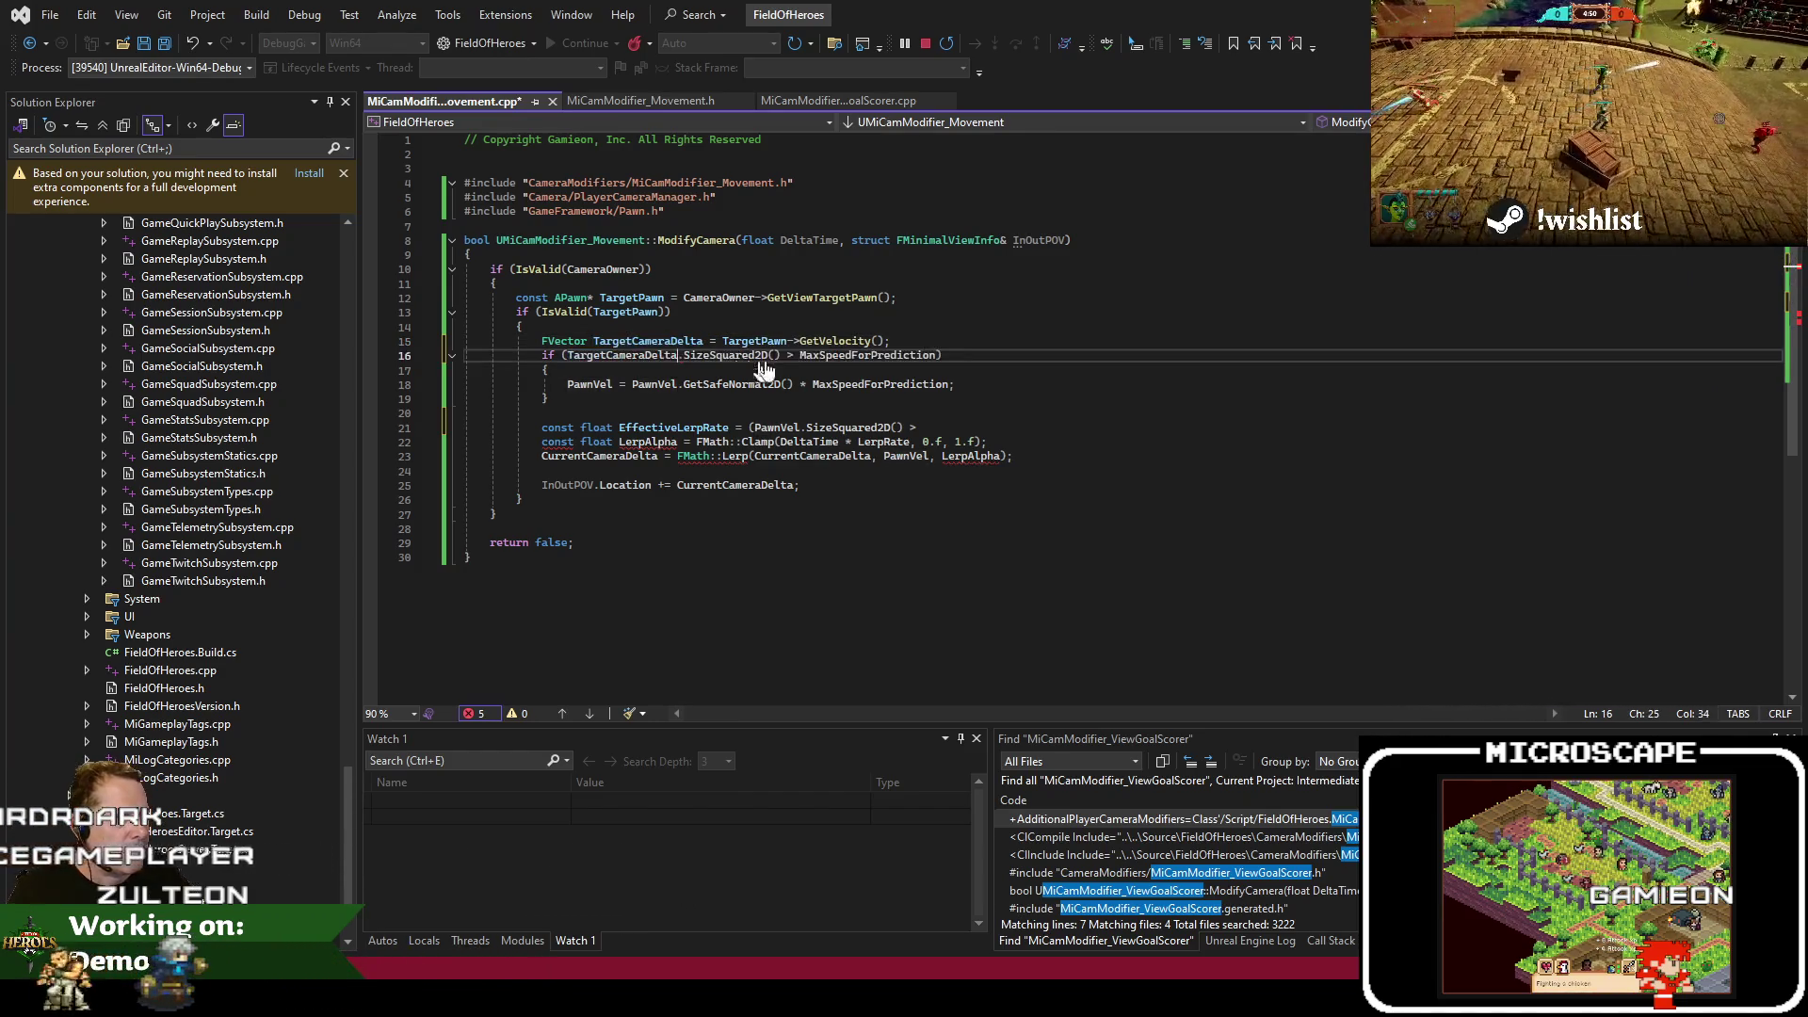
double_click(589, 384)
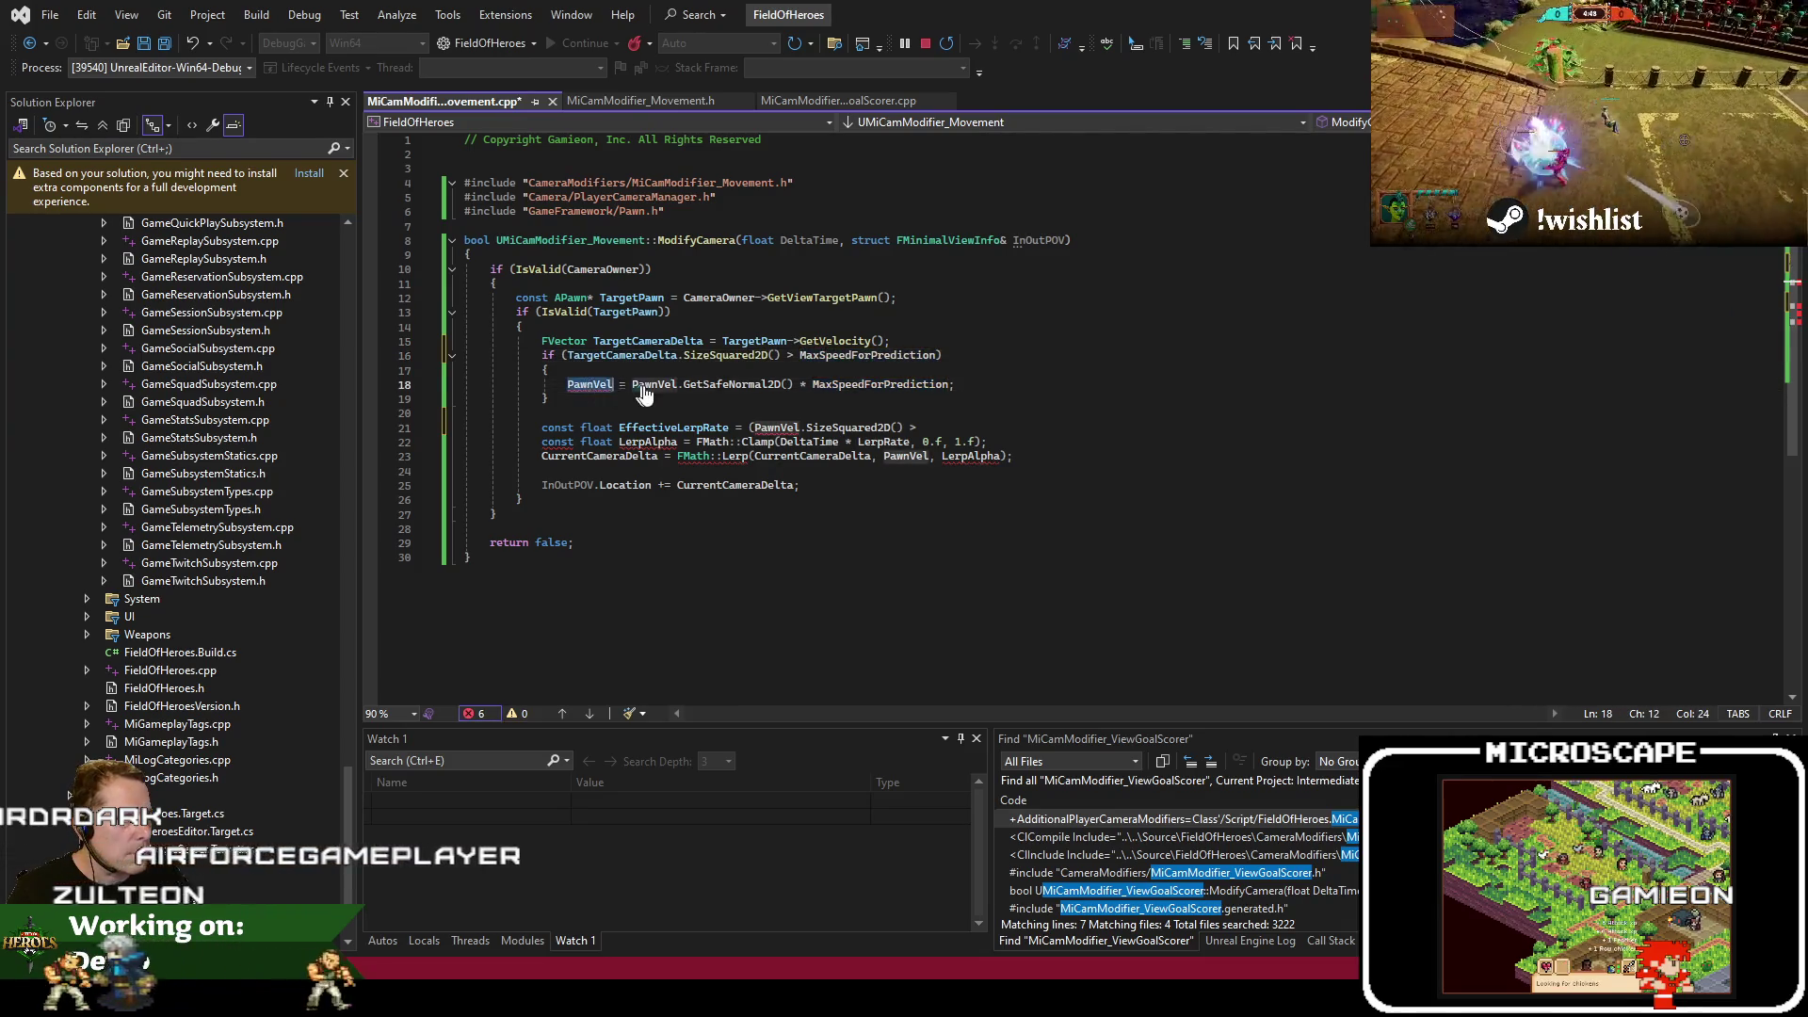
type("TargetCameraDelta")
double_click(709, 383)
type("TargetCameraDelta")
key("ctrl+s")
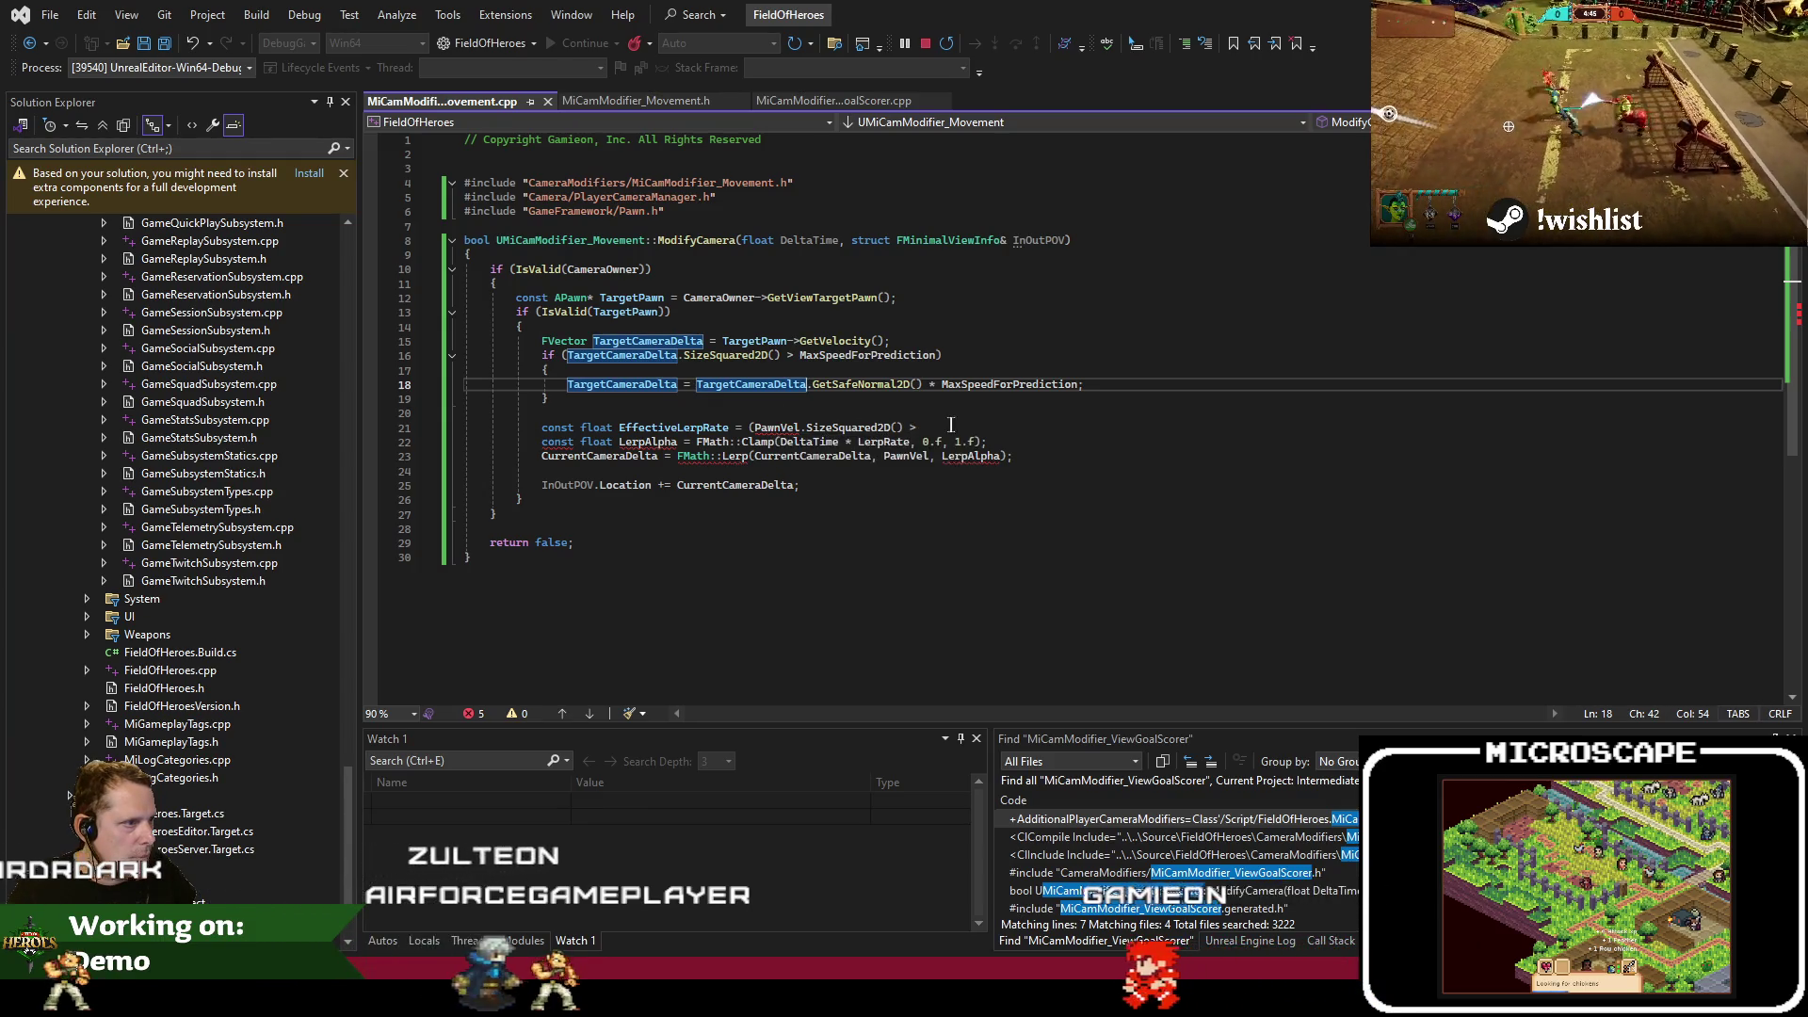
Complete line 21 as a SizeSquared2D comparison choosing LerpOutRate : LerpInRate, and save
left_click(1375, 427)
type("TargetCameraDelta")
type(".SizeSq")
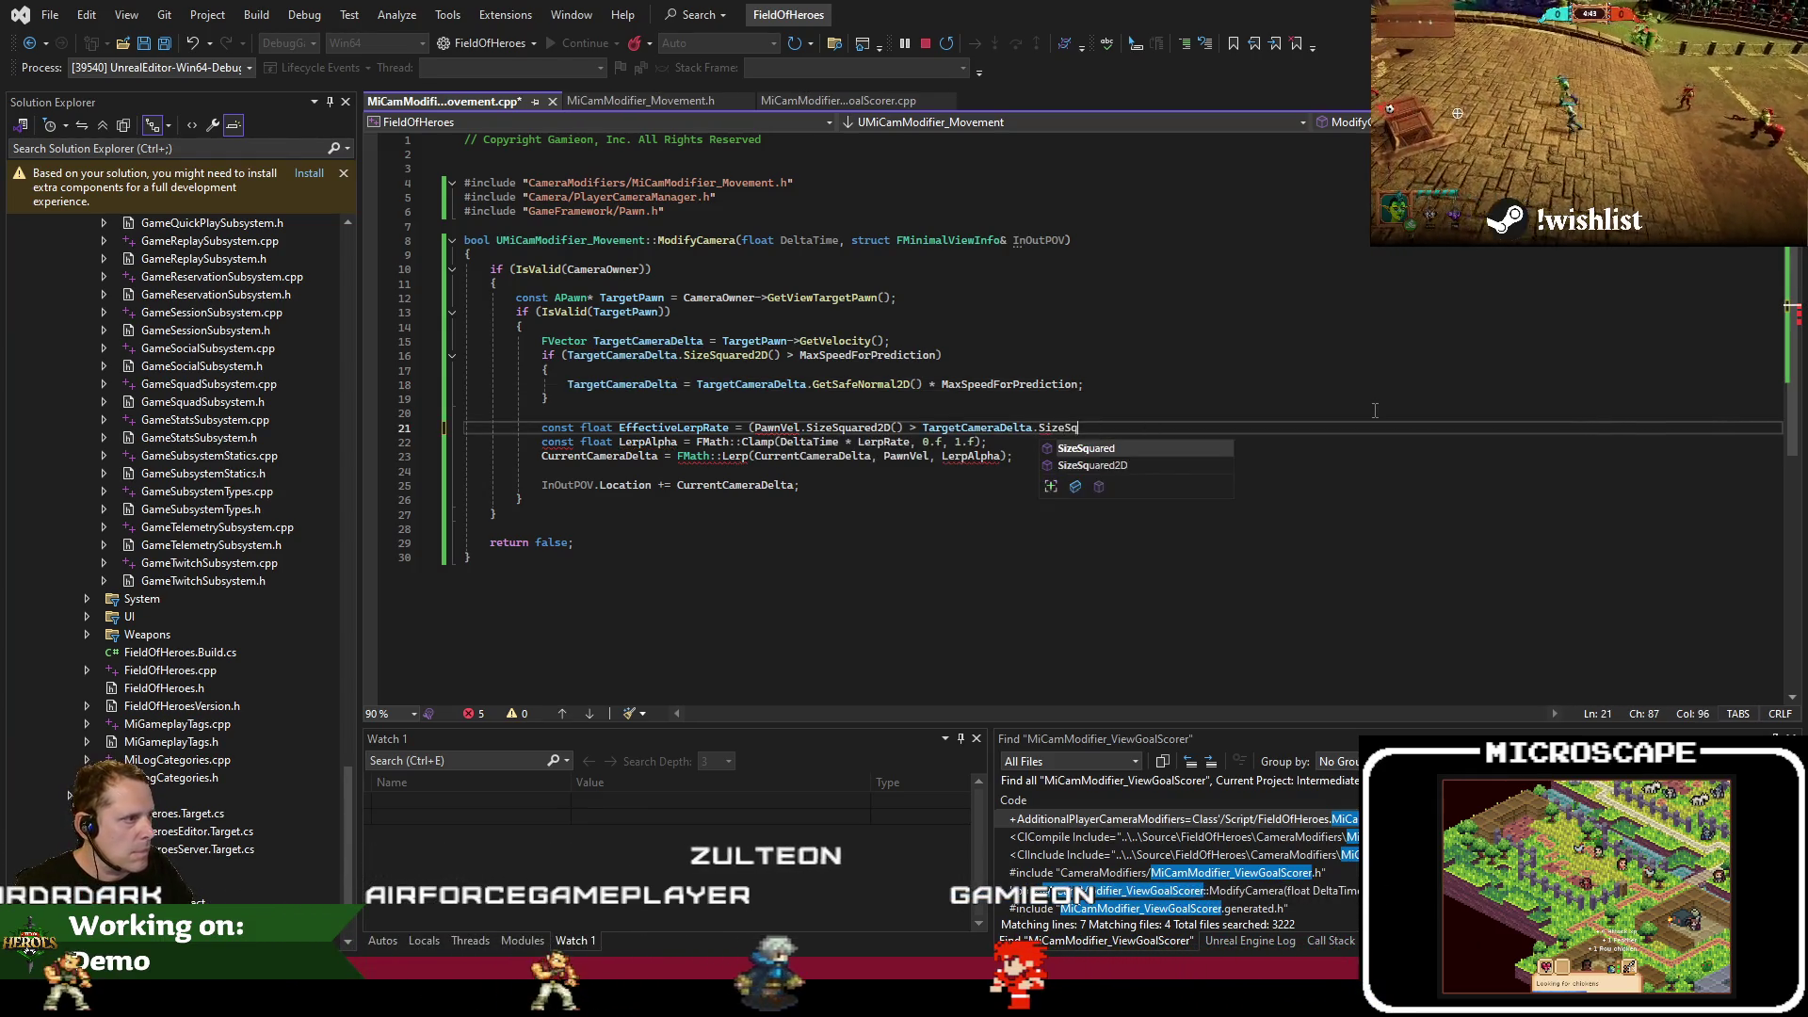
key("Down")
key("Tab")
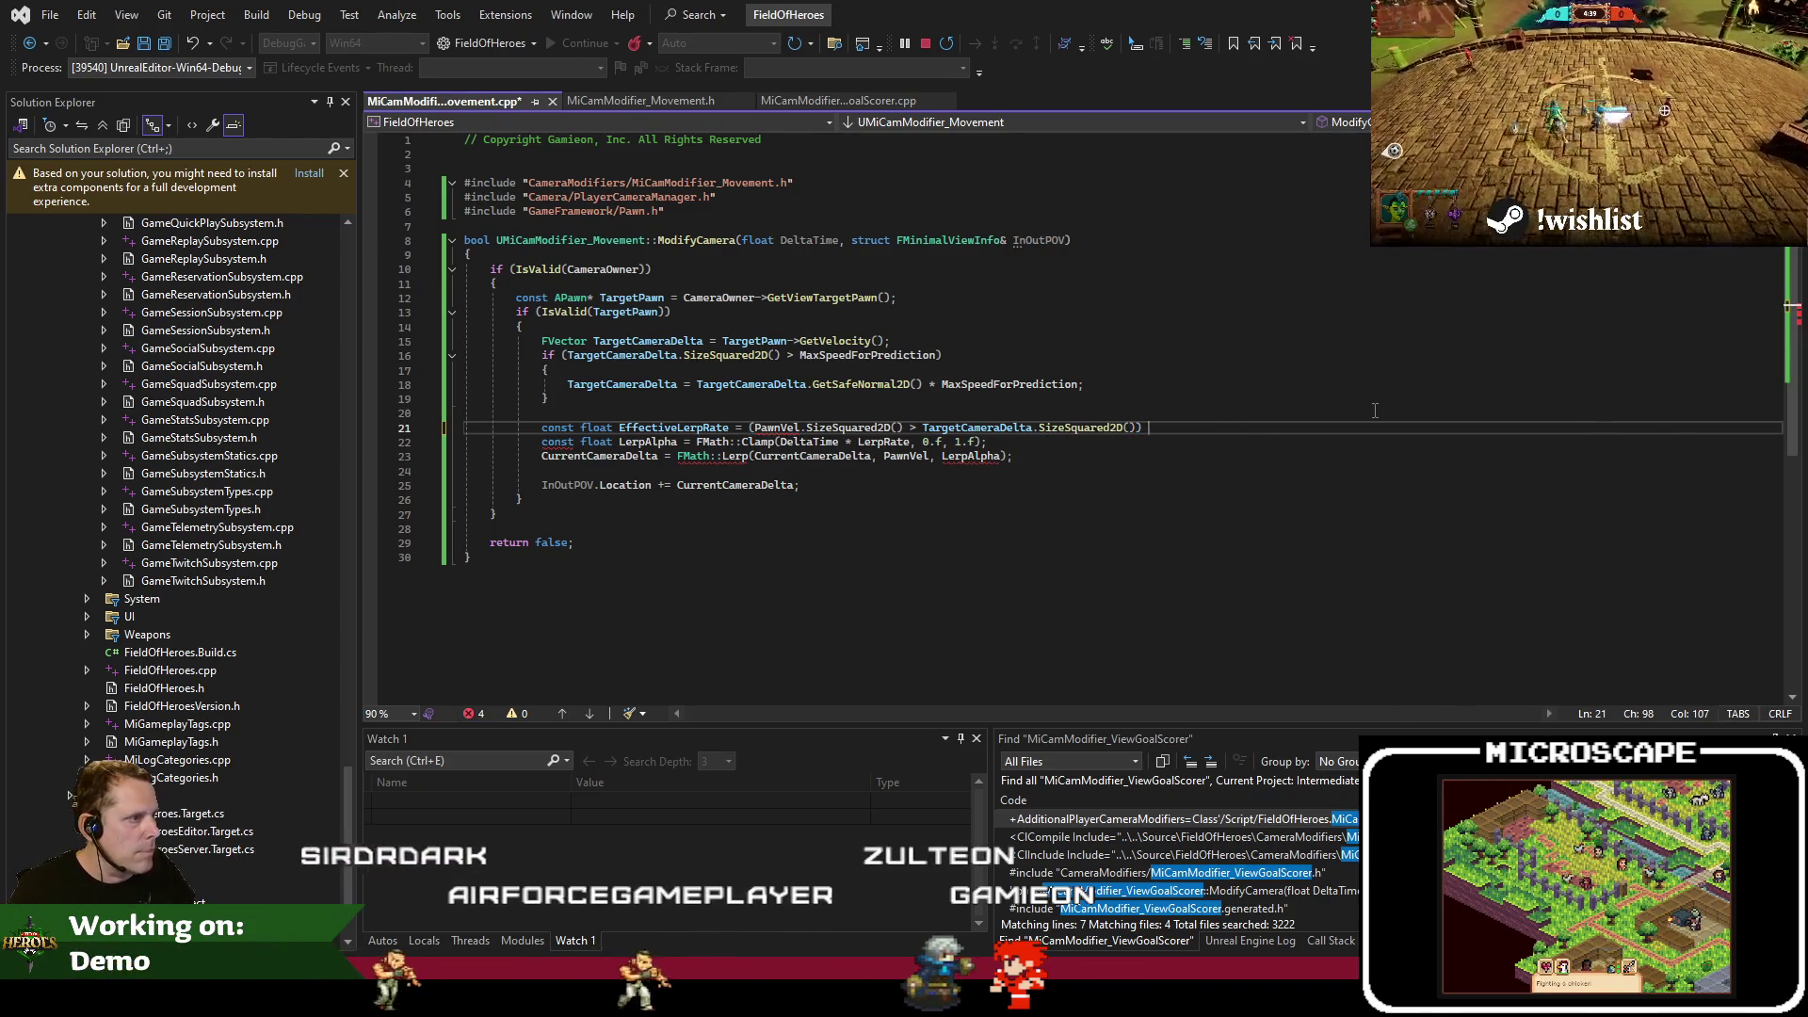
type("? LerpOutRate")
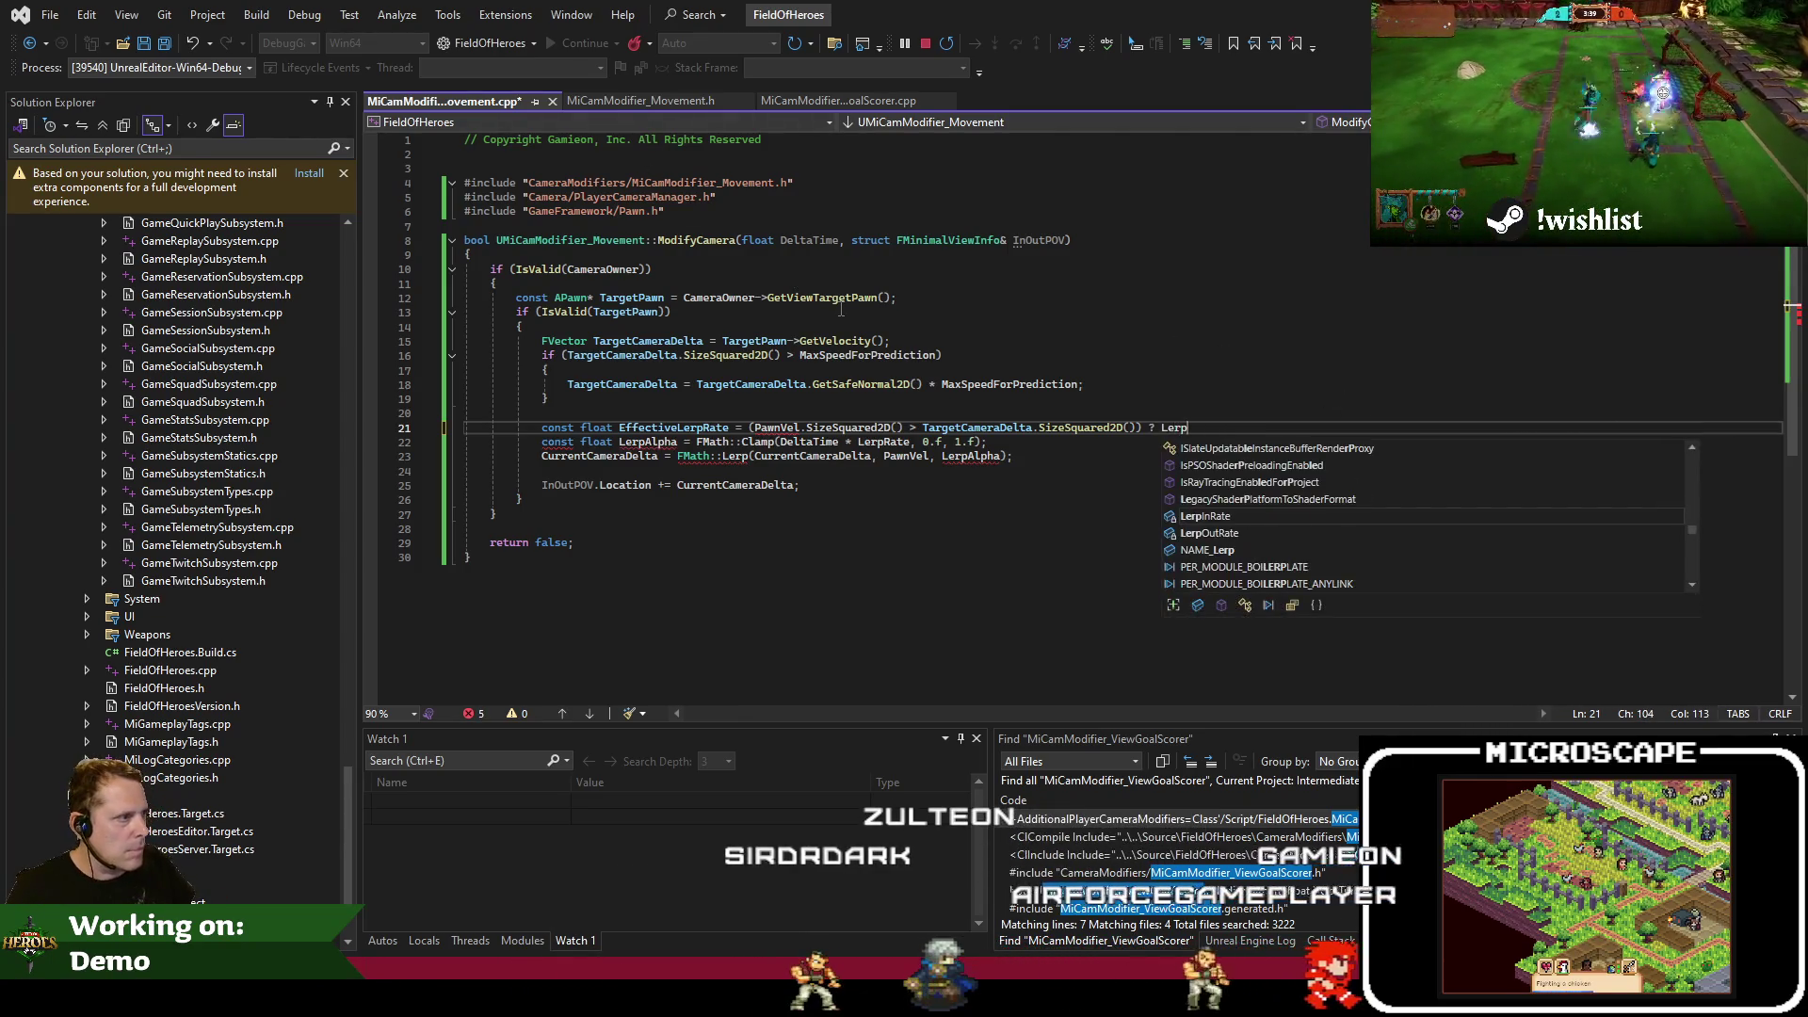
type(" : LerpInRate;")
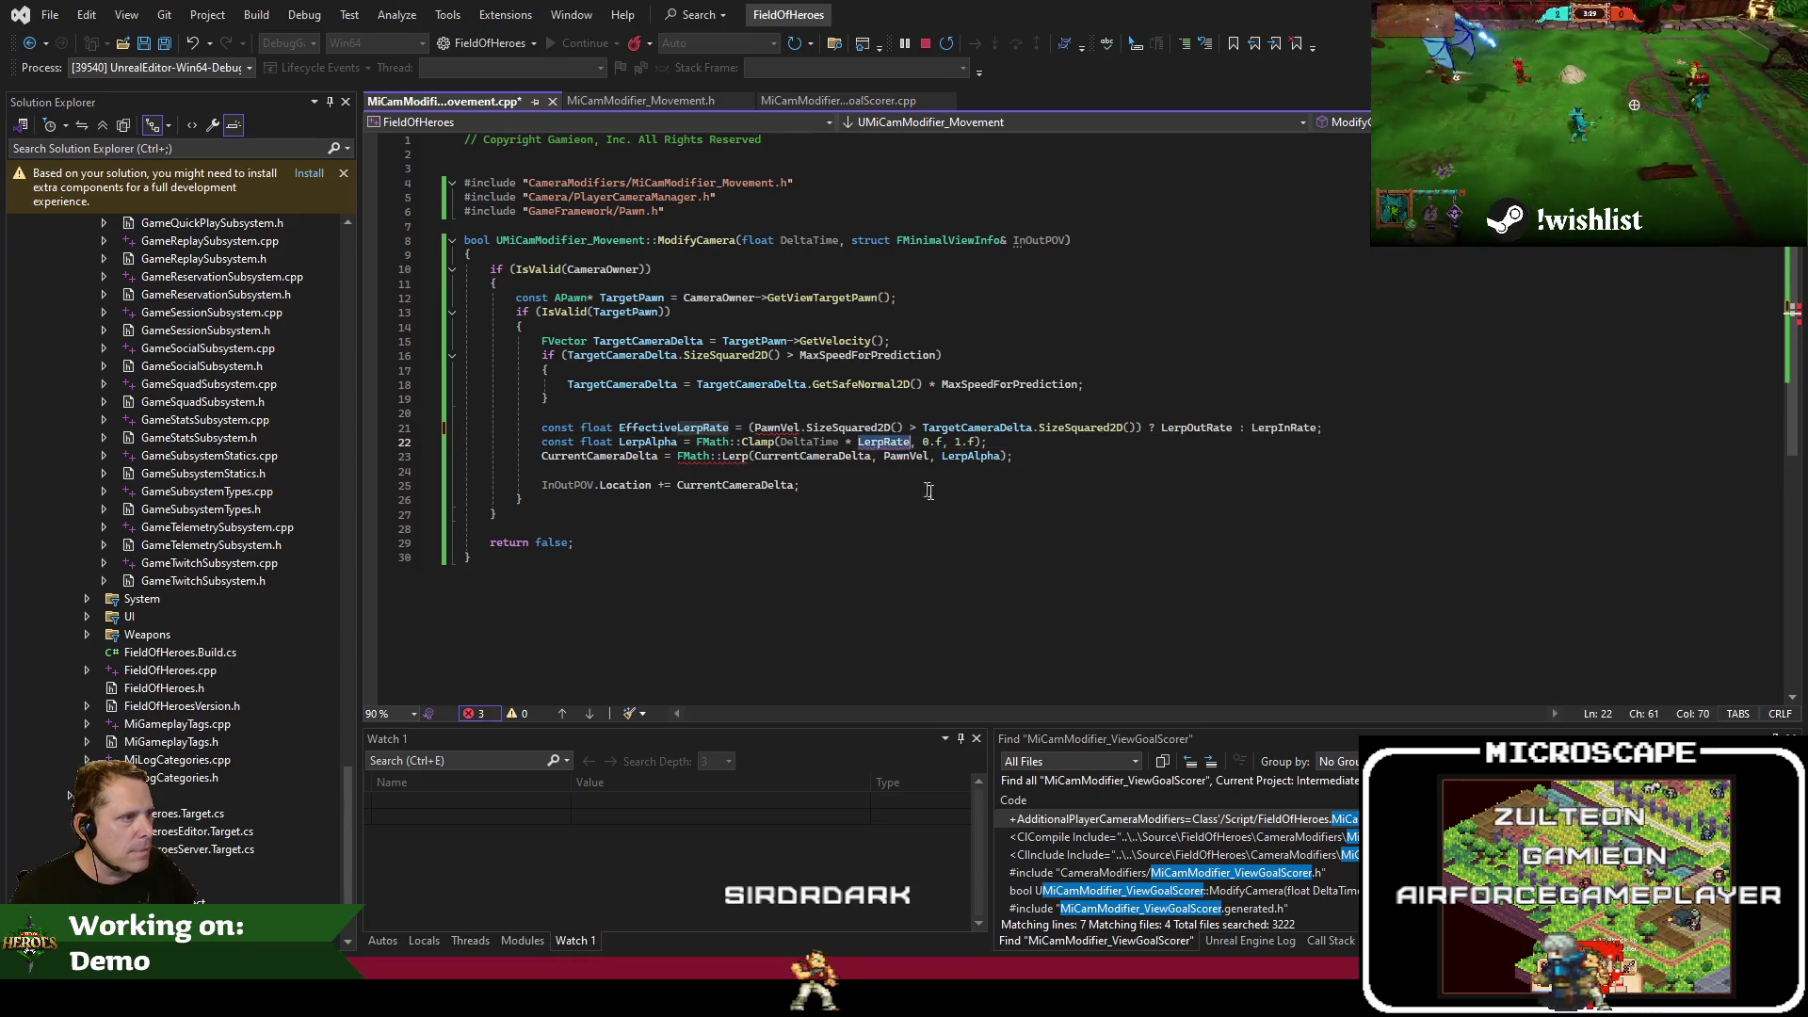
type("Effective")
double_click(963, 430)
key("ctrl+c")
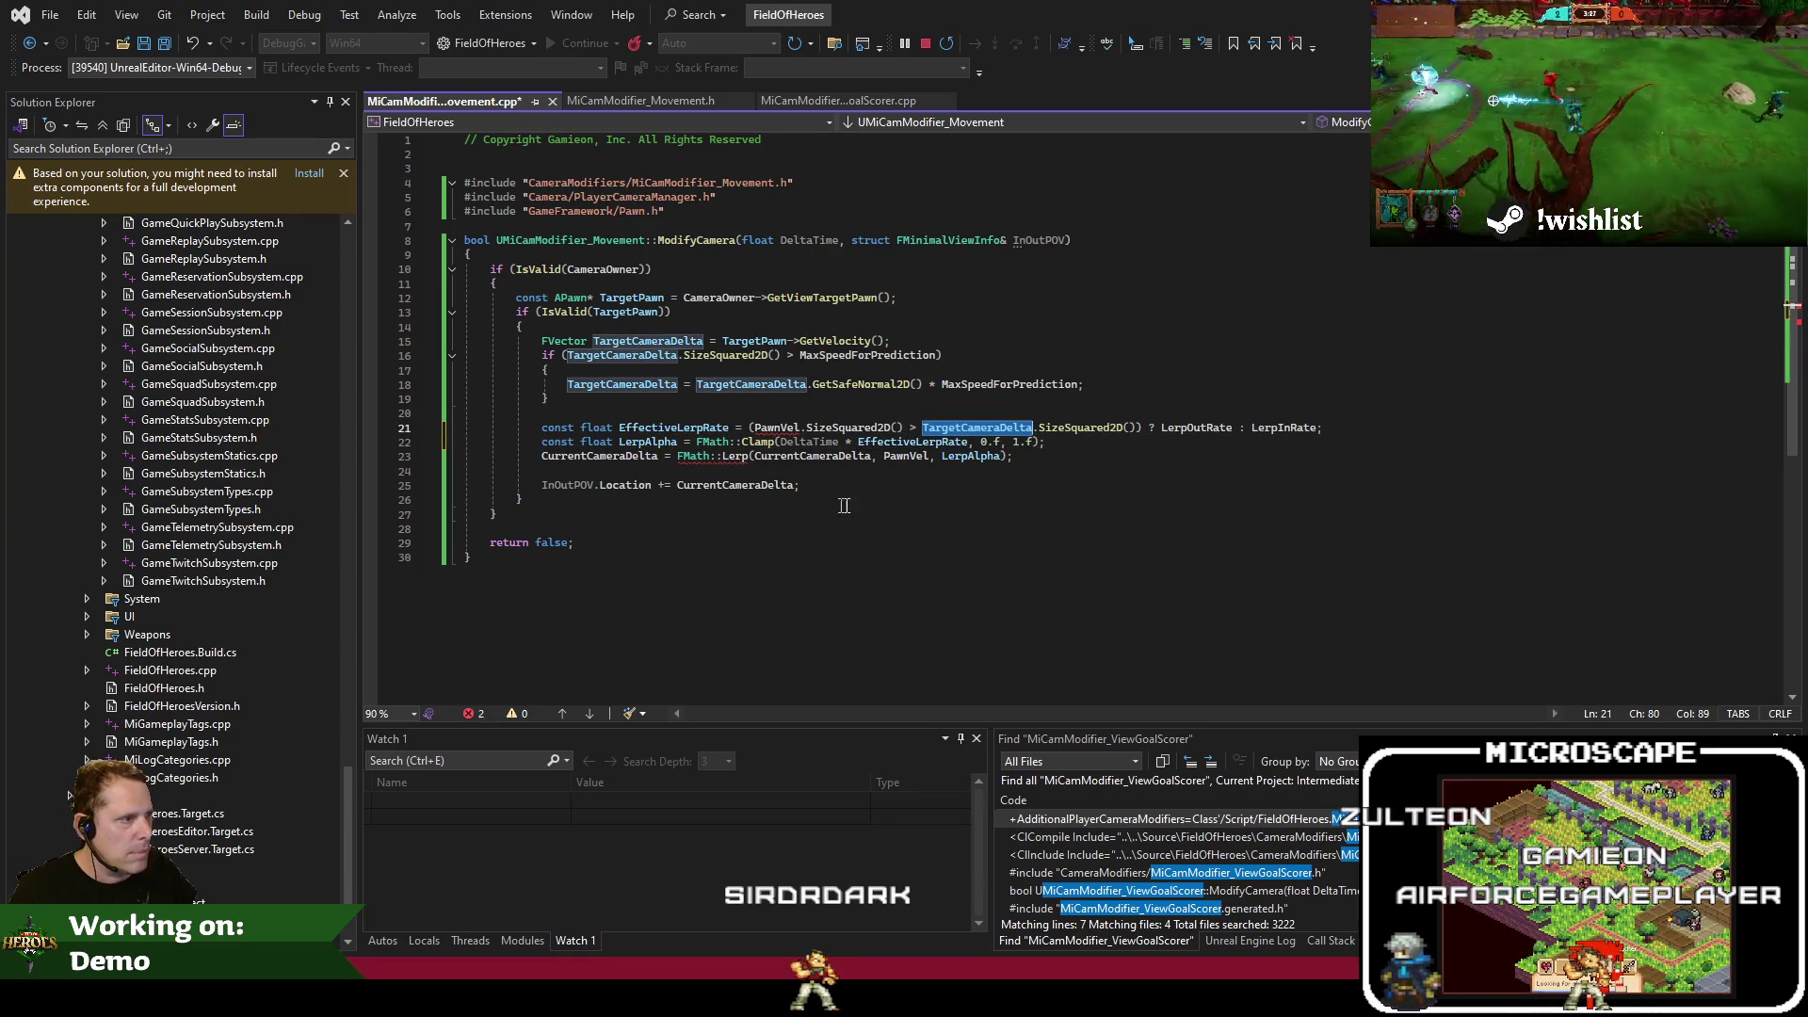
key("ctrl+s")
Fix line 21 to compare TargetCameraDelta against CurrentCameraDelta
left_click(890, 545)
left_click(810, 512)
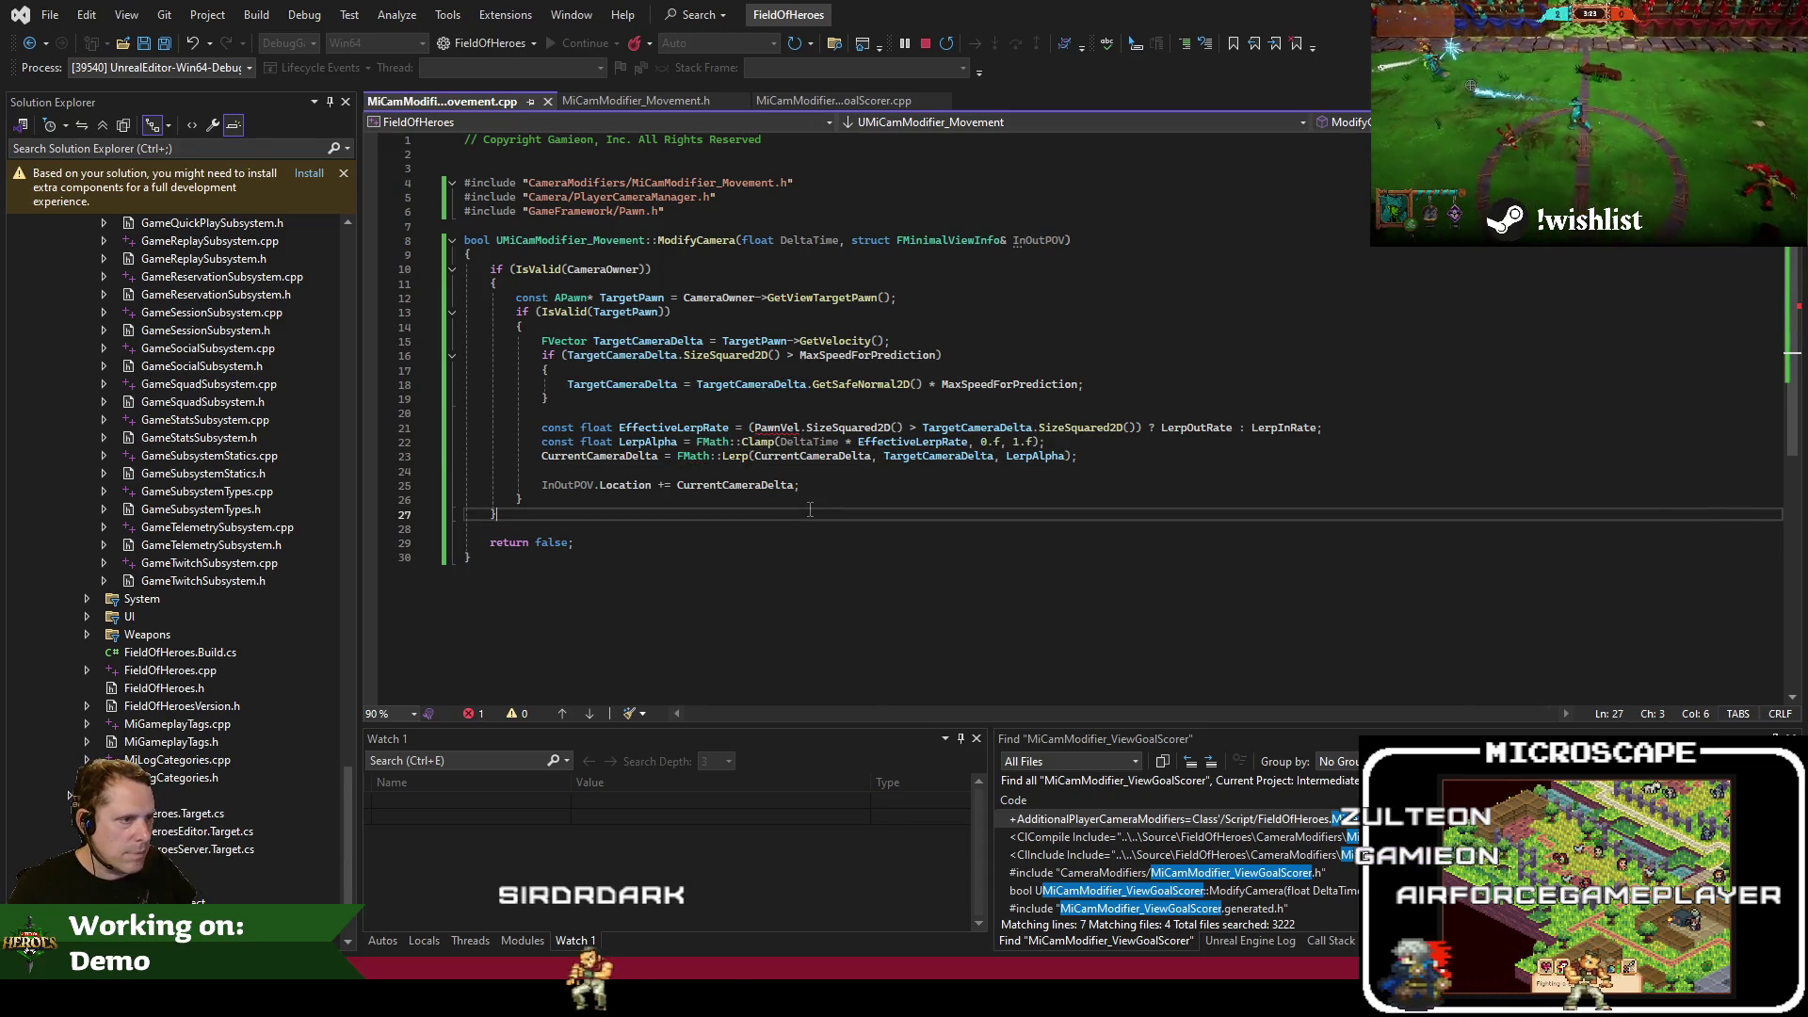
double_click(774, 427)
key("ctrl+v")
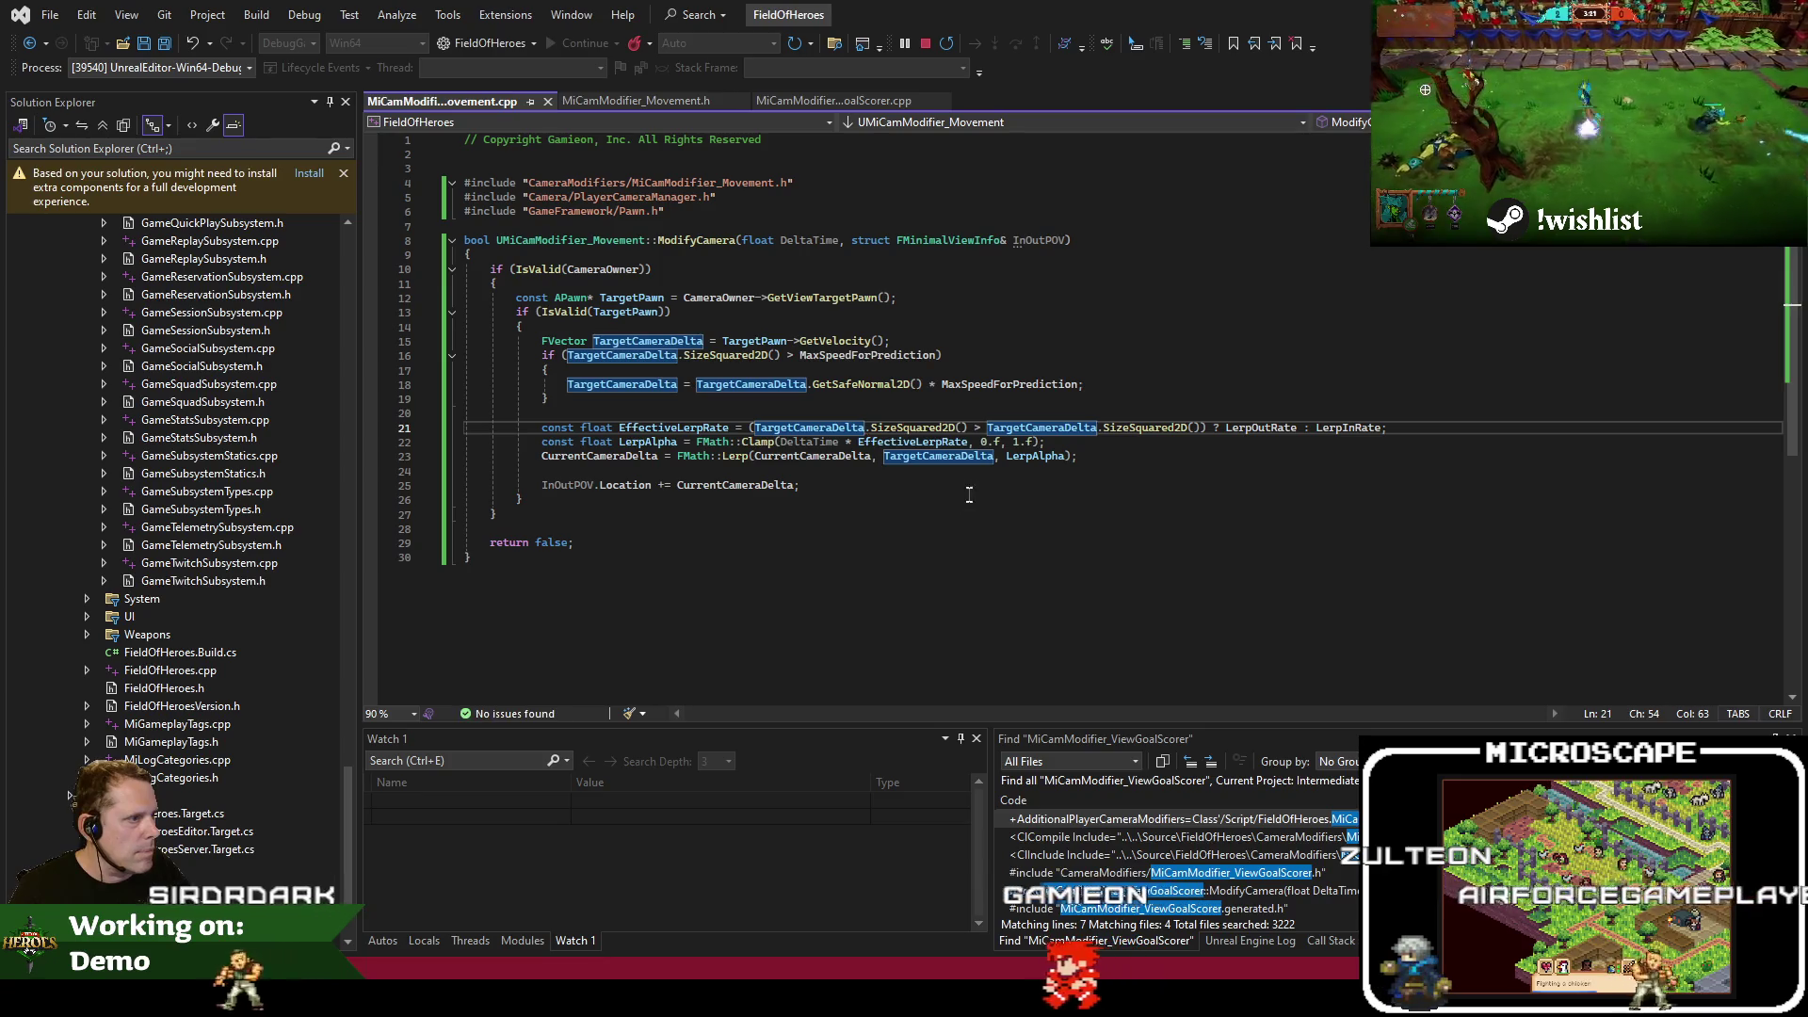
left_click(621, 459)
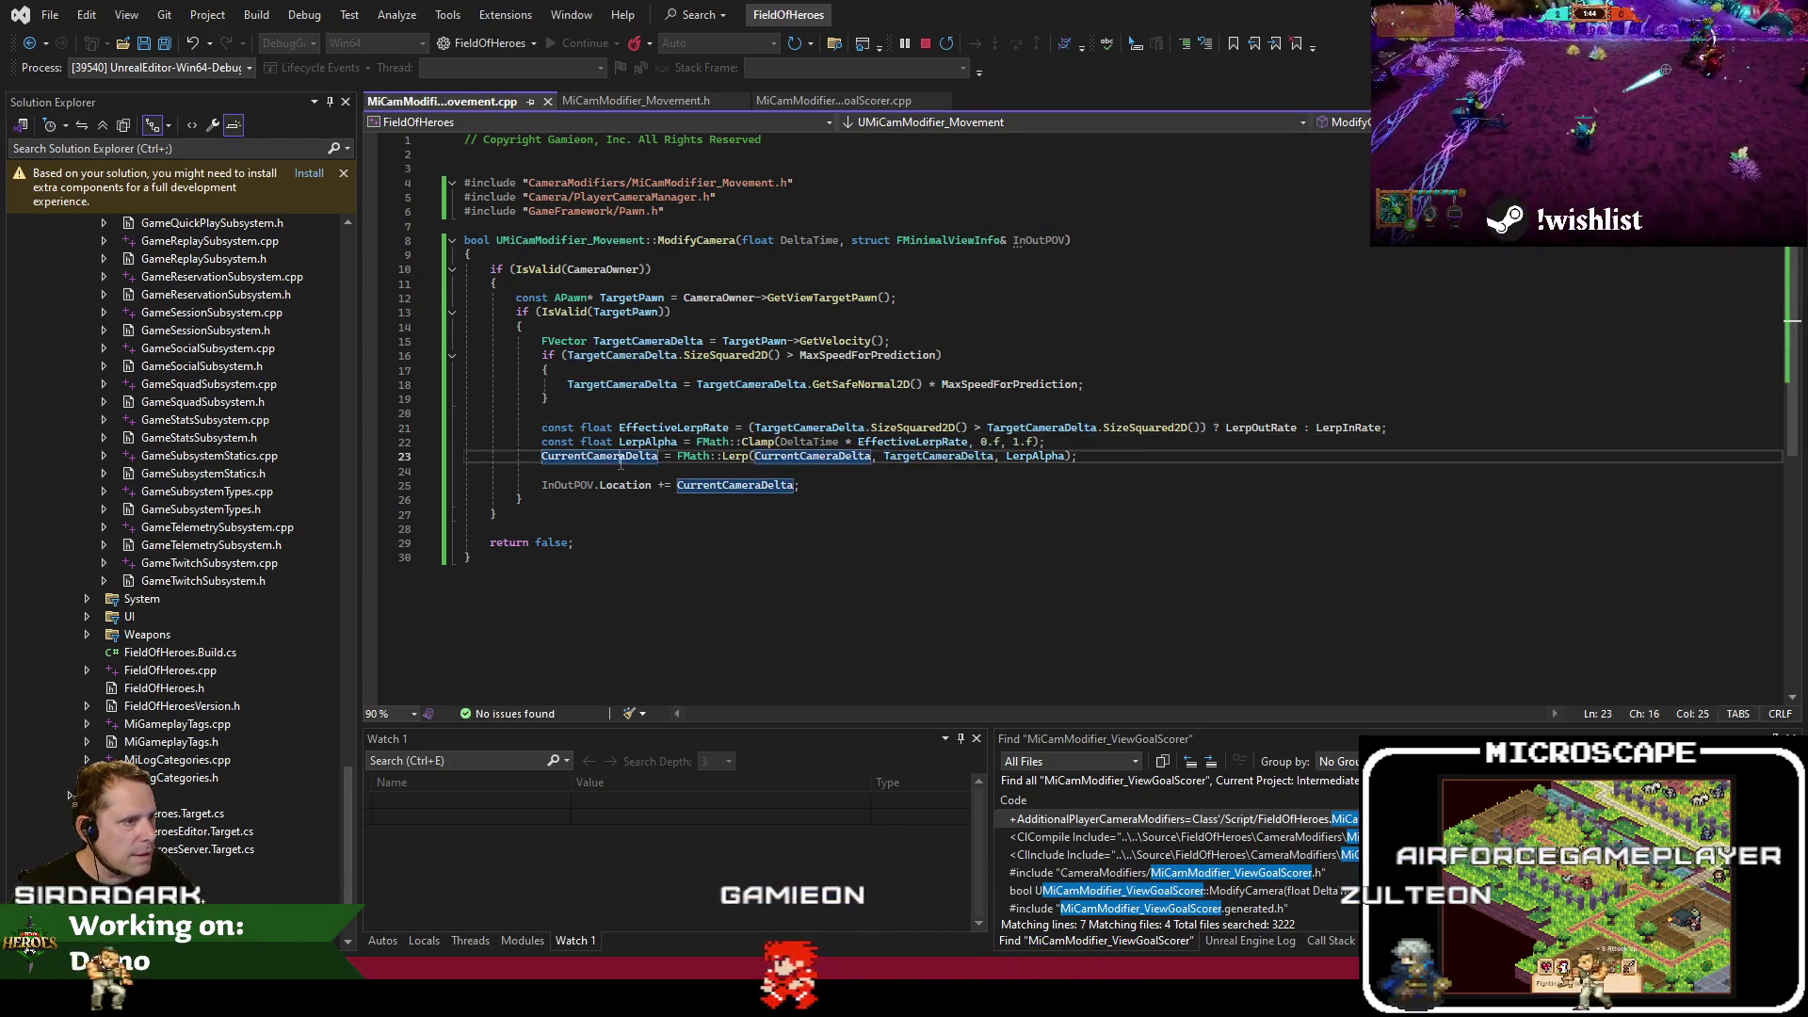
key("ctrl+z")
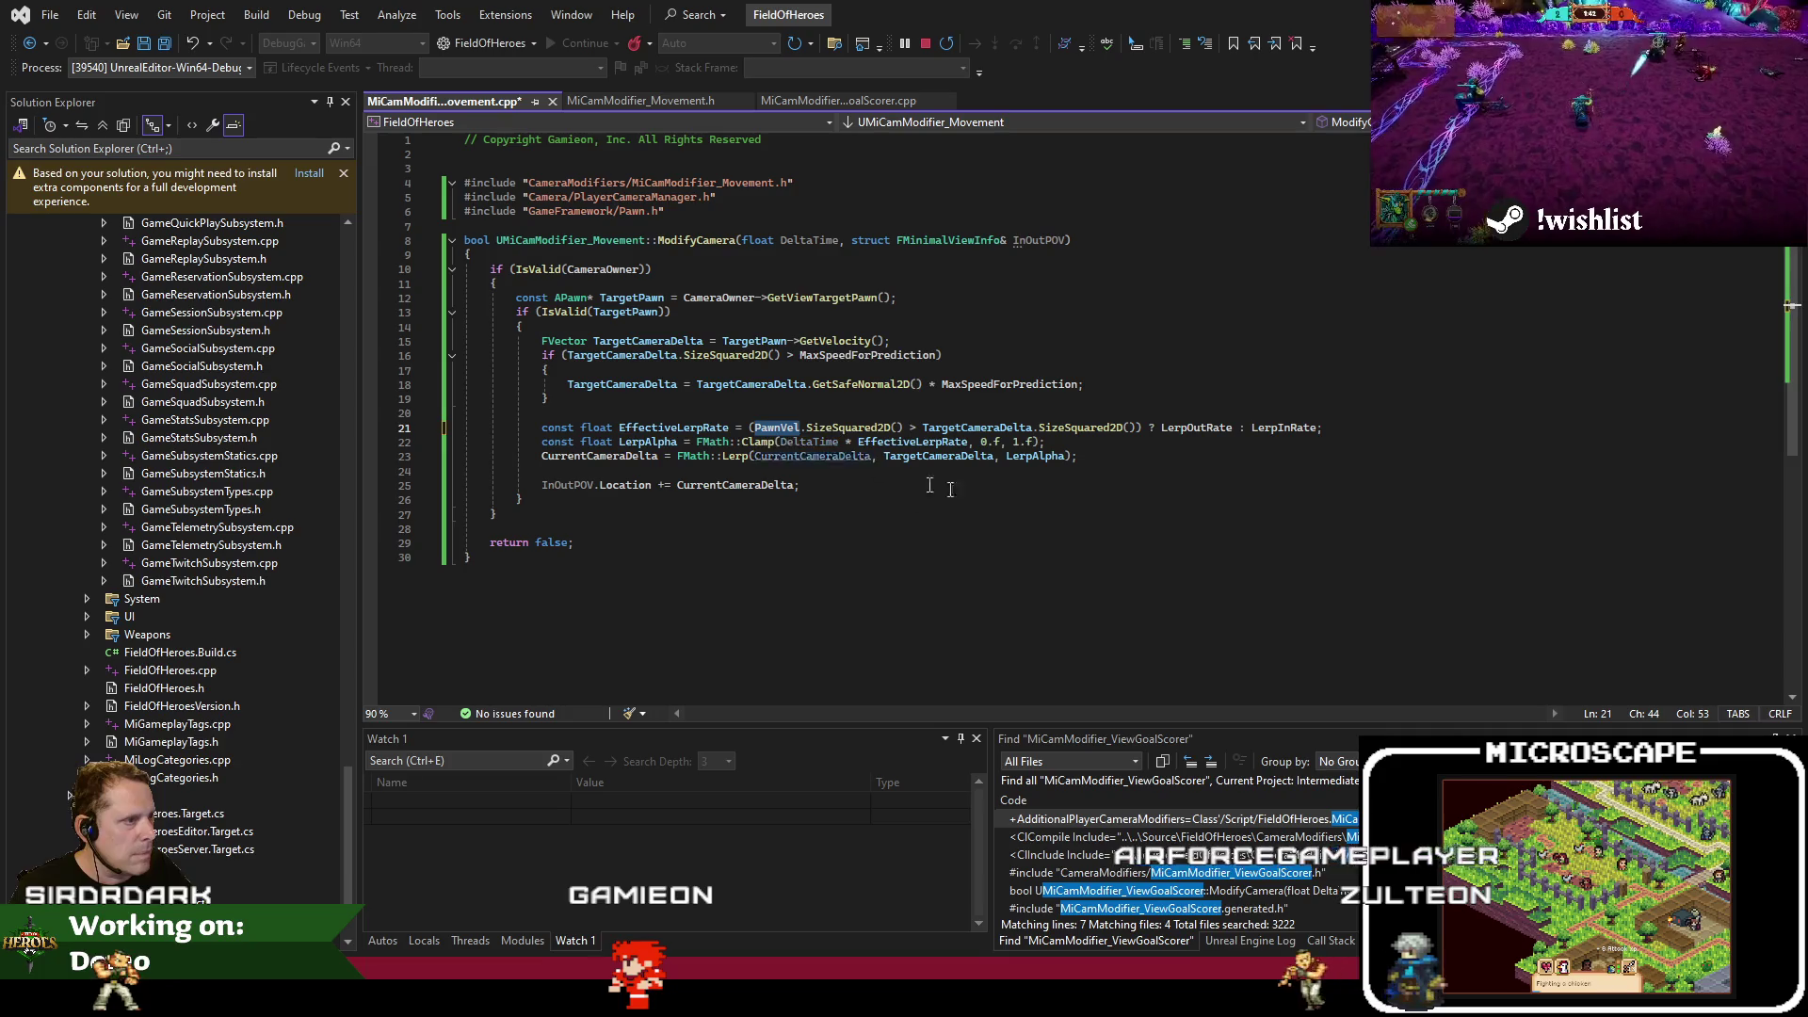
key("ctrl+y")
key("ctrl+Right")
key("ctrl+Right")
key("ctrl+Right")
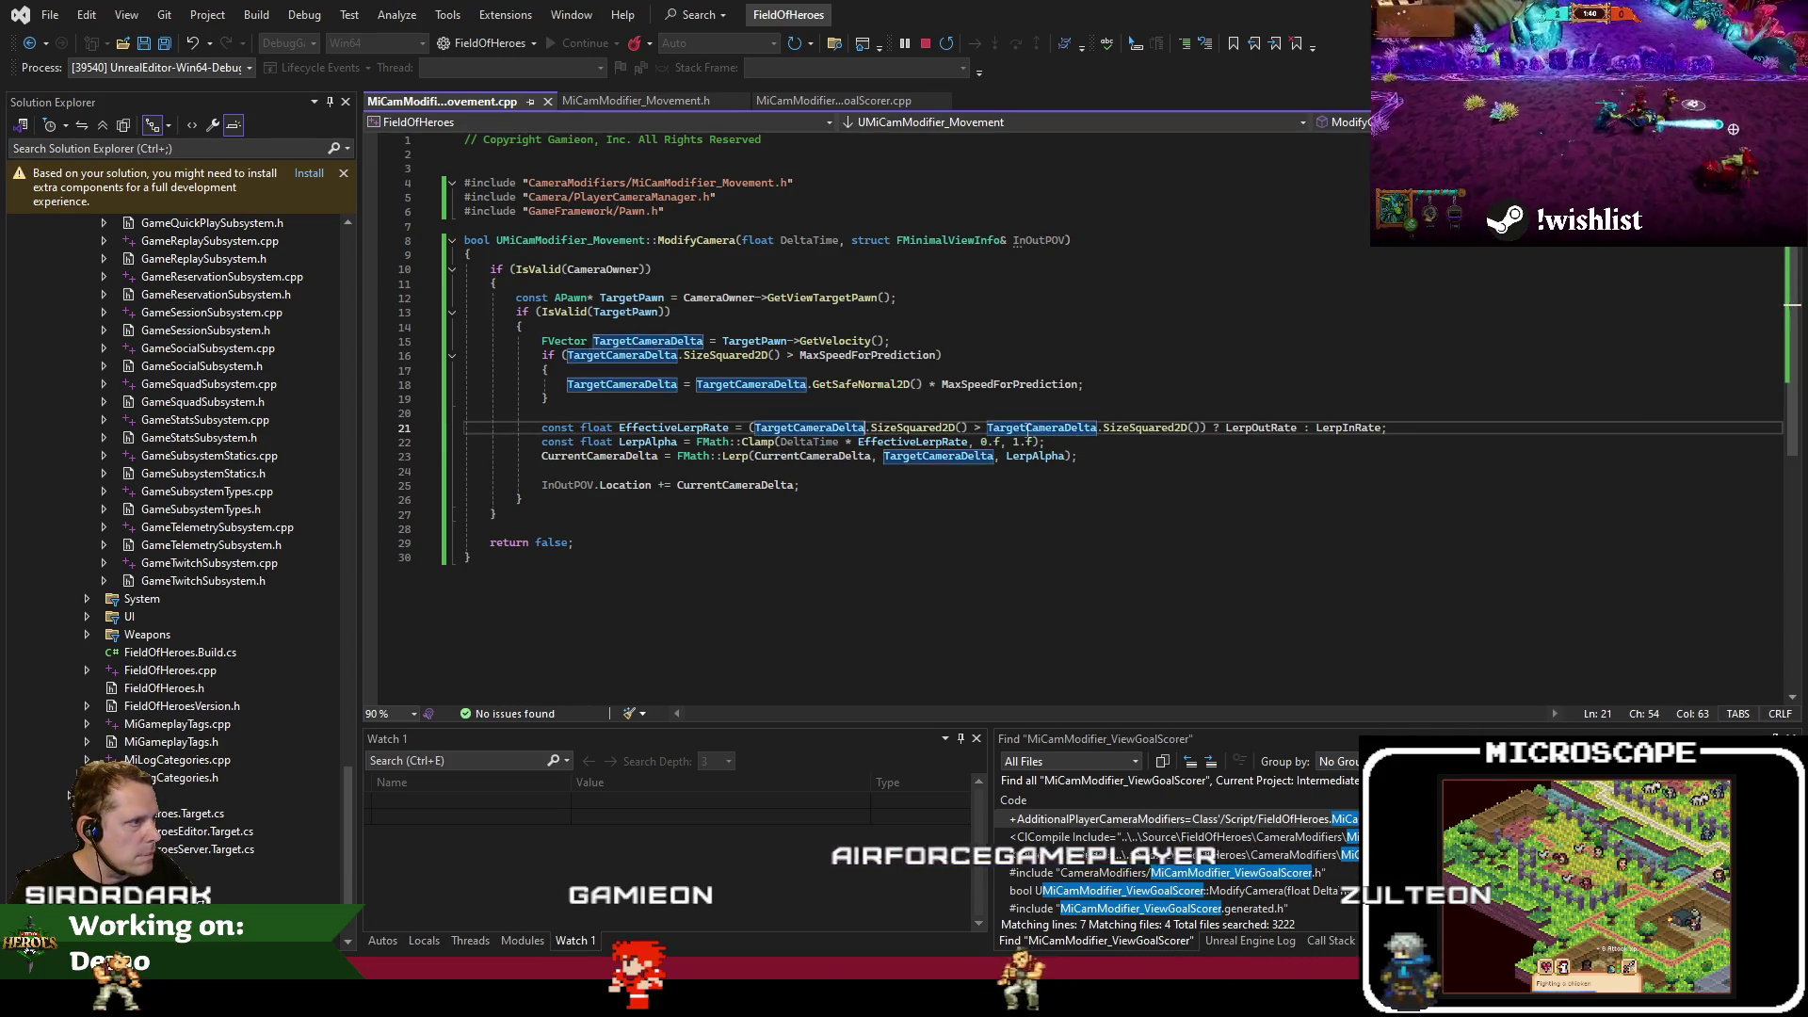
type("CurrentCameraDelta")
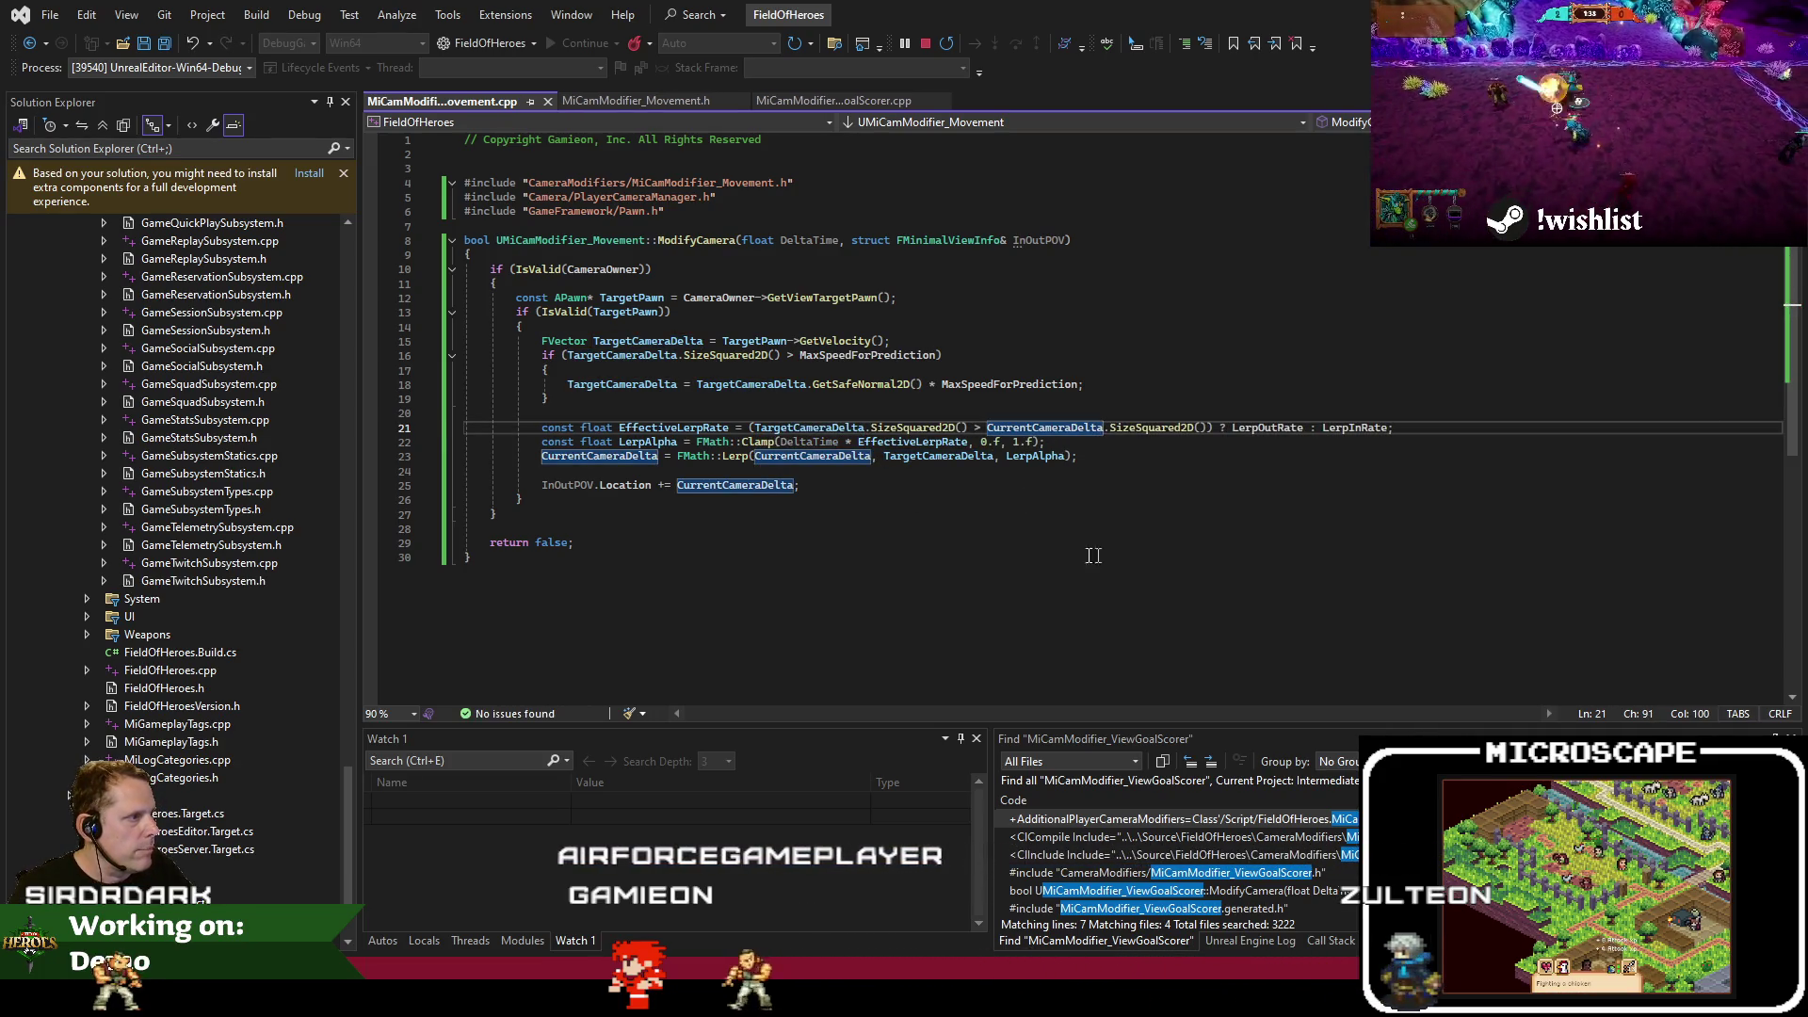
key("alt+Tab")
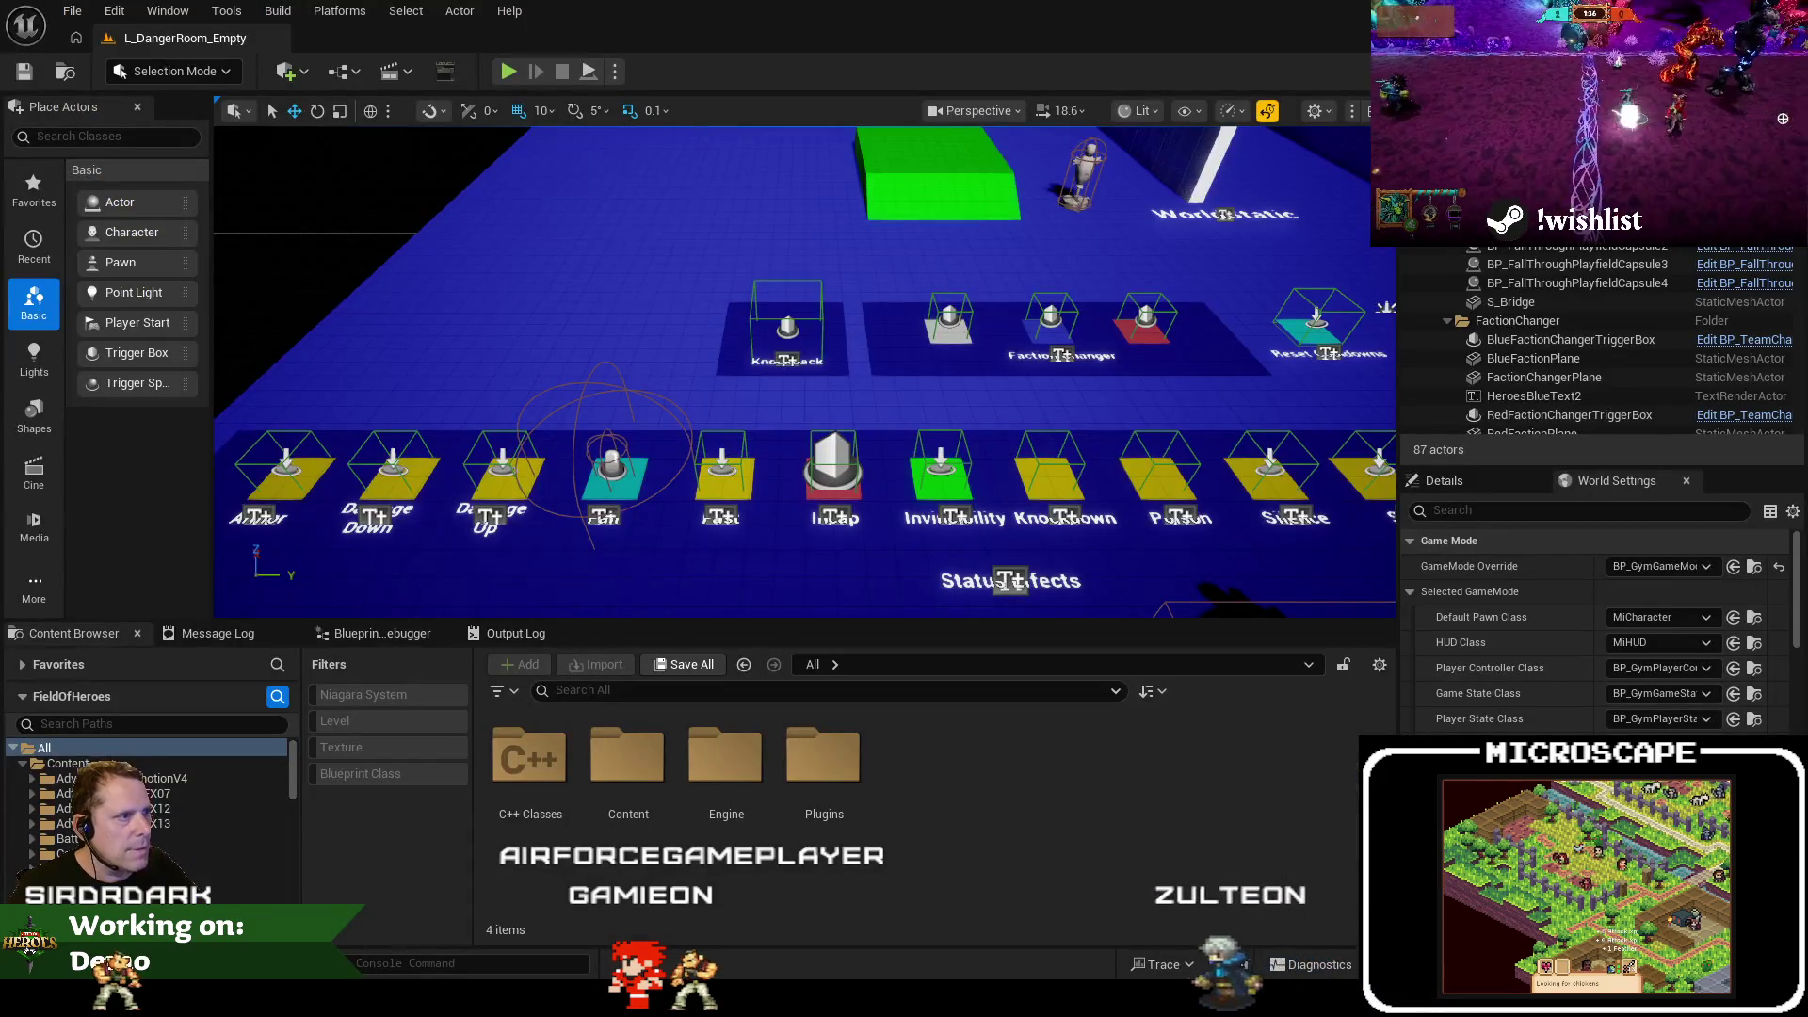
Stop debugging and rebuild FieldOfHeroes, confirming the build result is Succeeded
key("alt+Tab")
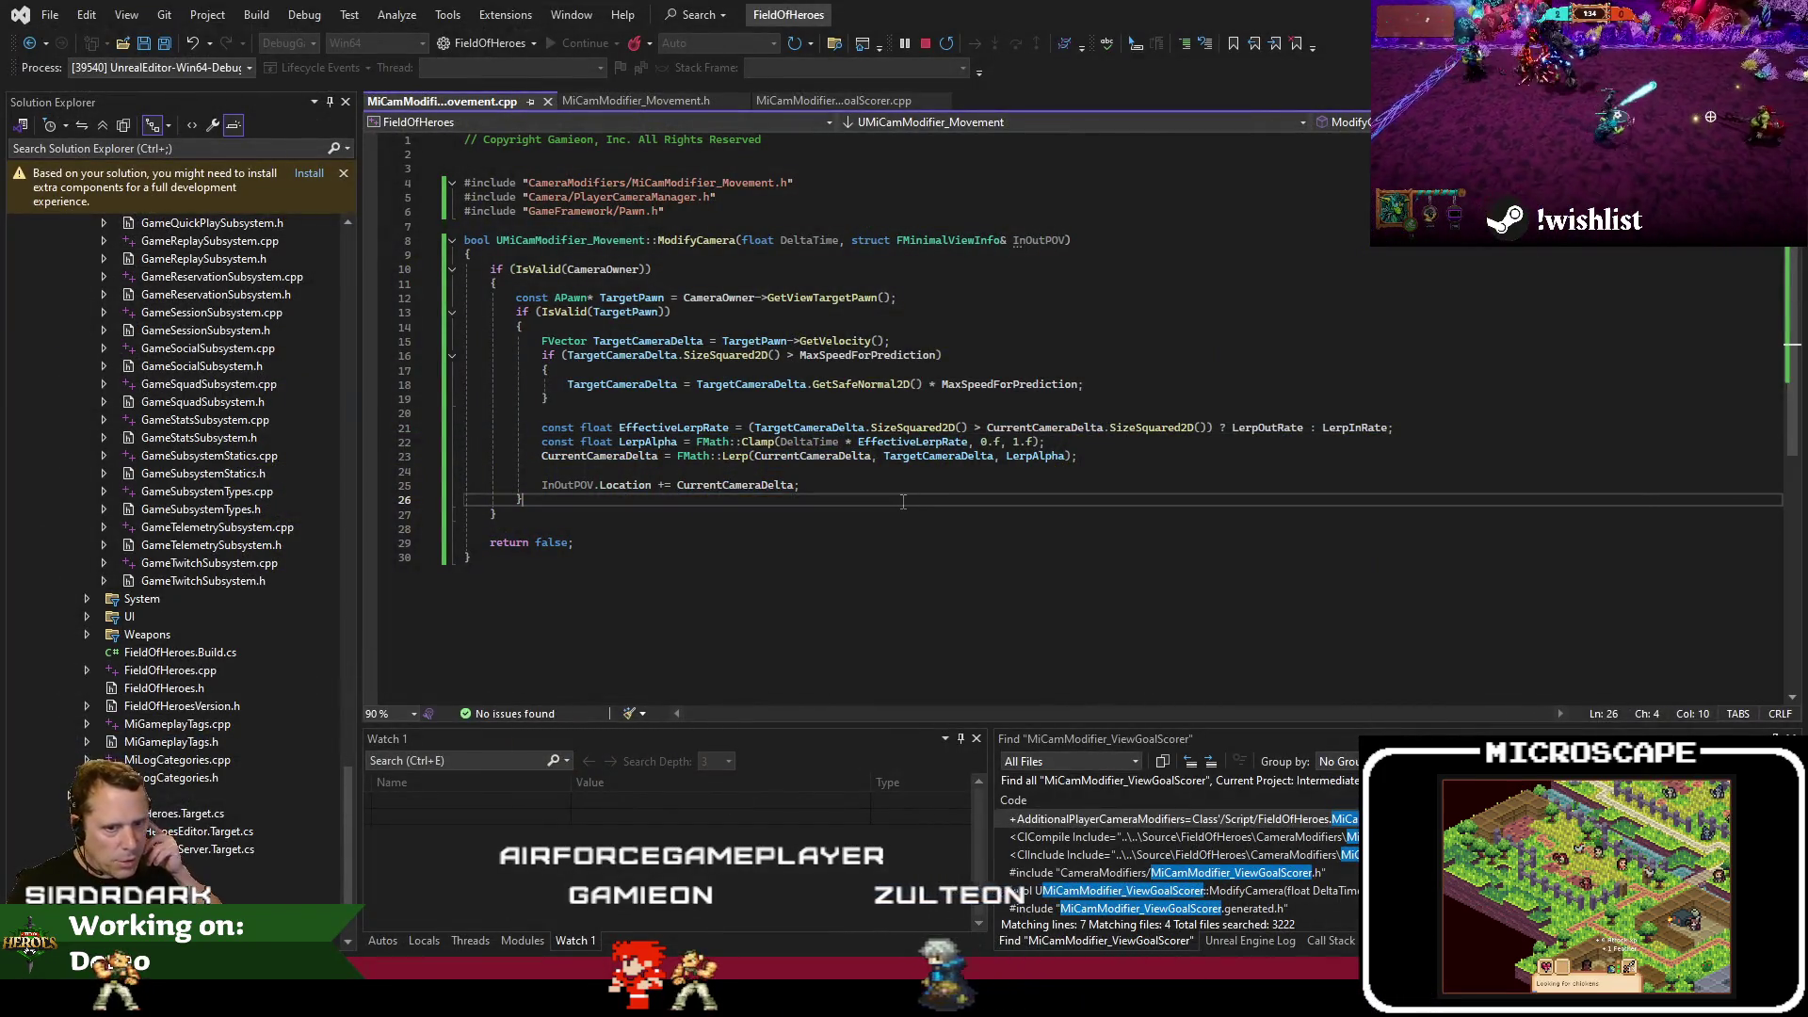
key("ctrl+shift+b")
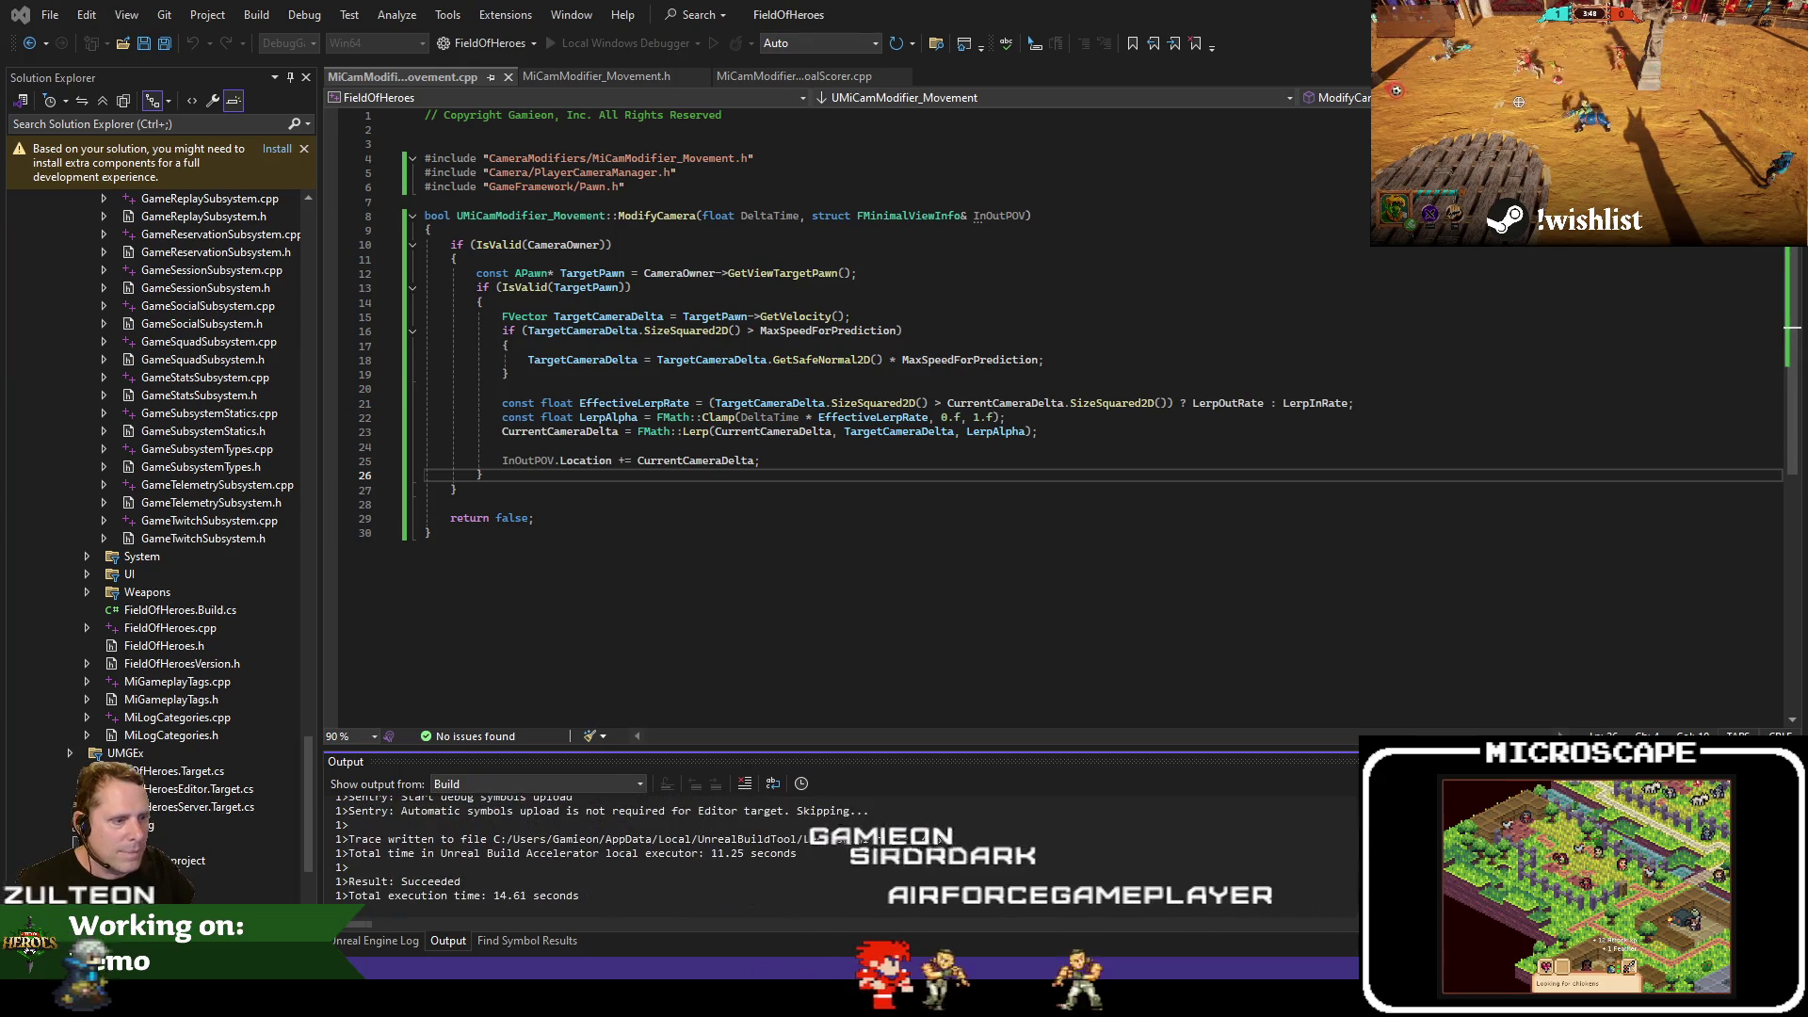
key("alt+Tab")
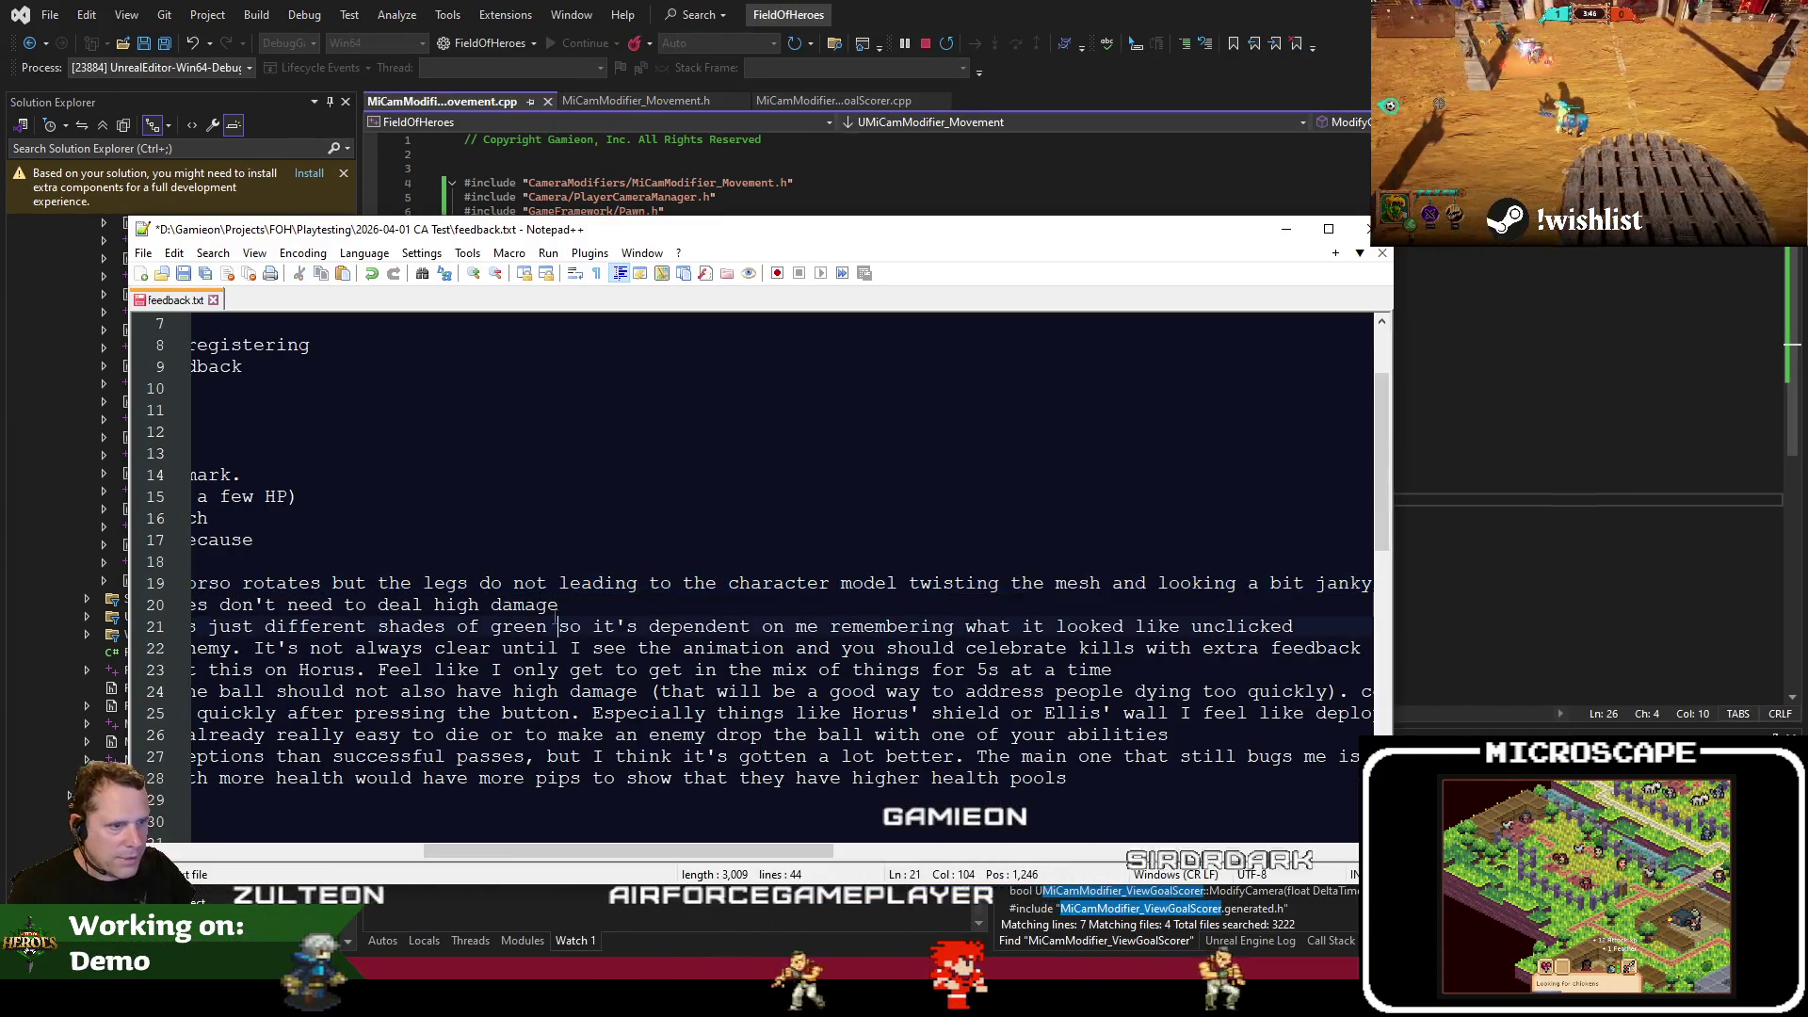
Select and copy the line 22 note about celebrating kills with extra feedback
scroll(556, 617, "up", 2)
key("Up")
key("Right")
key("Right")
key("Right")
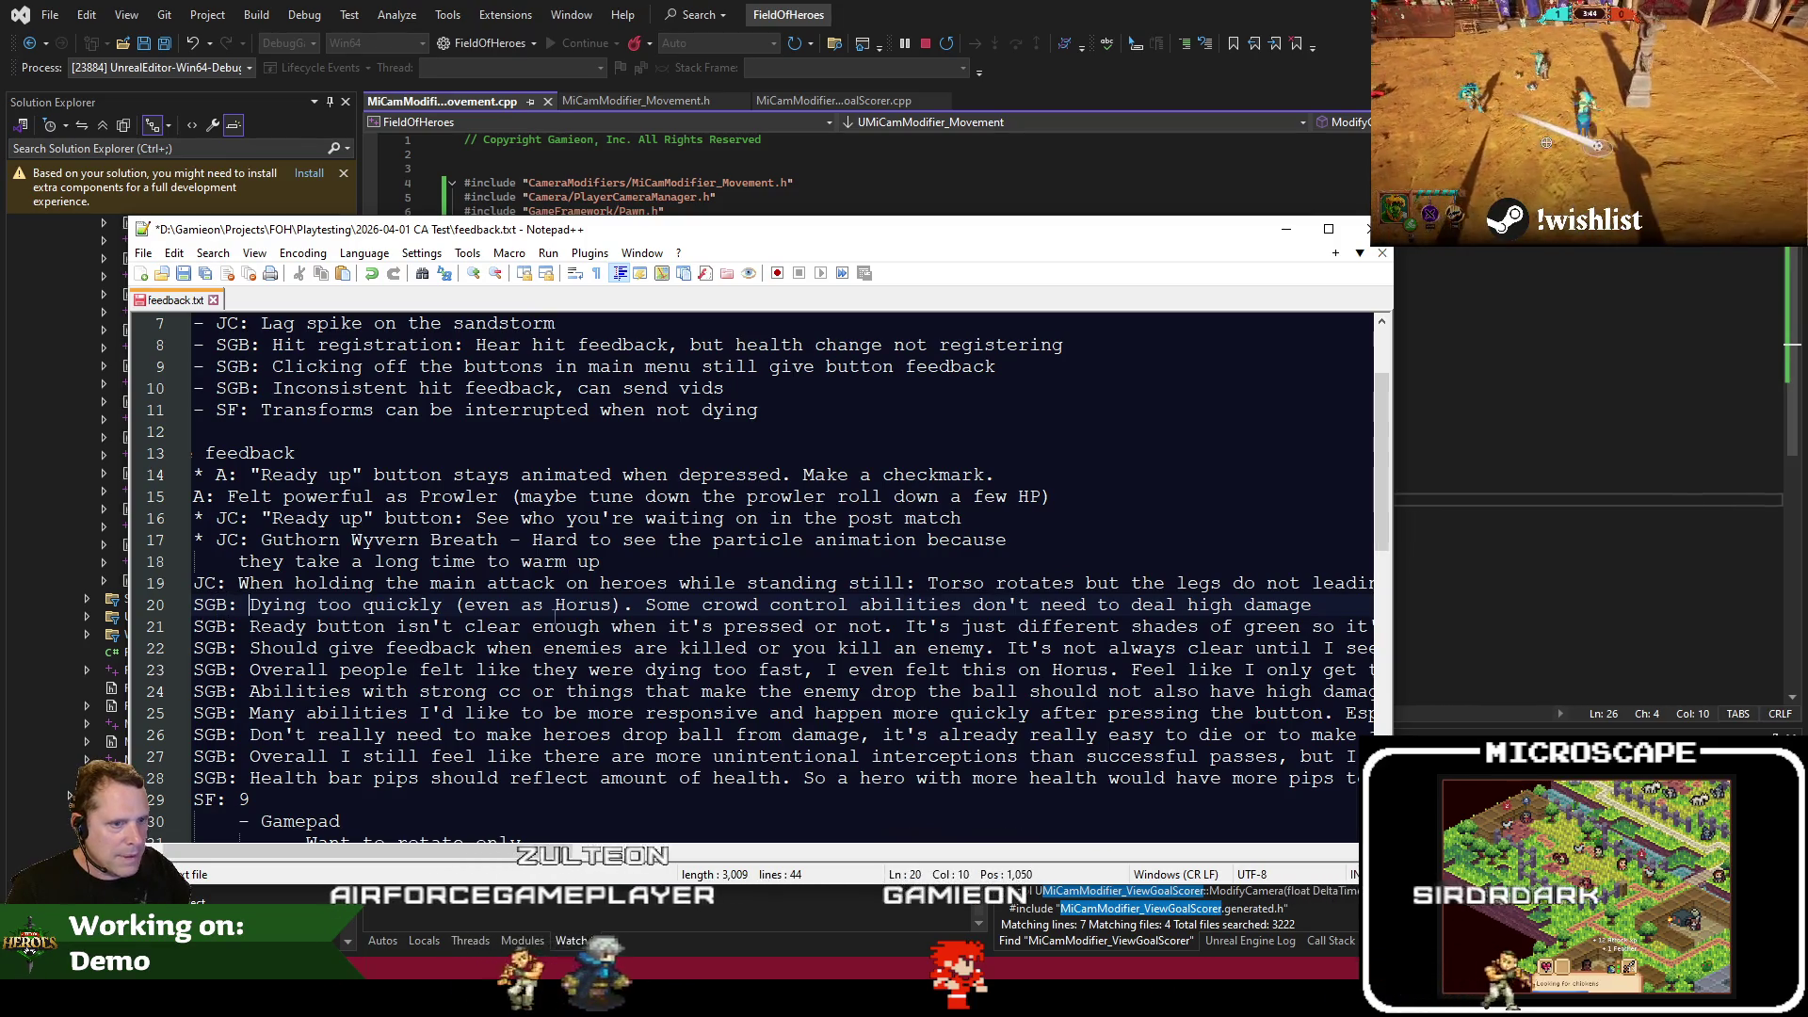
key("shift+End")
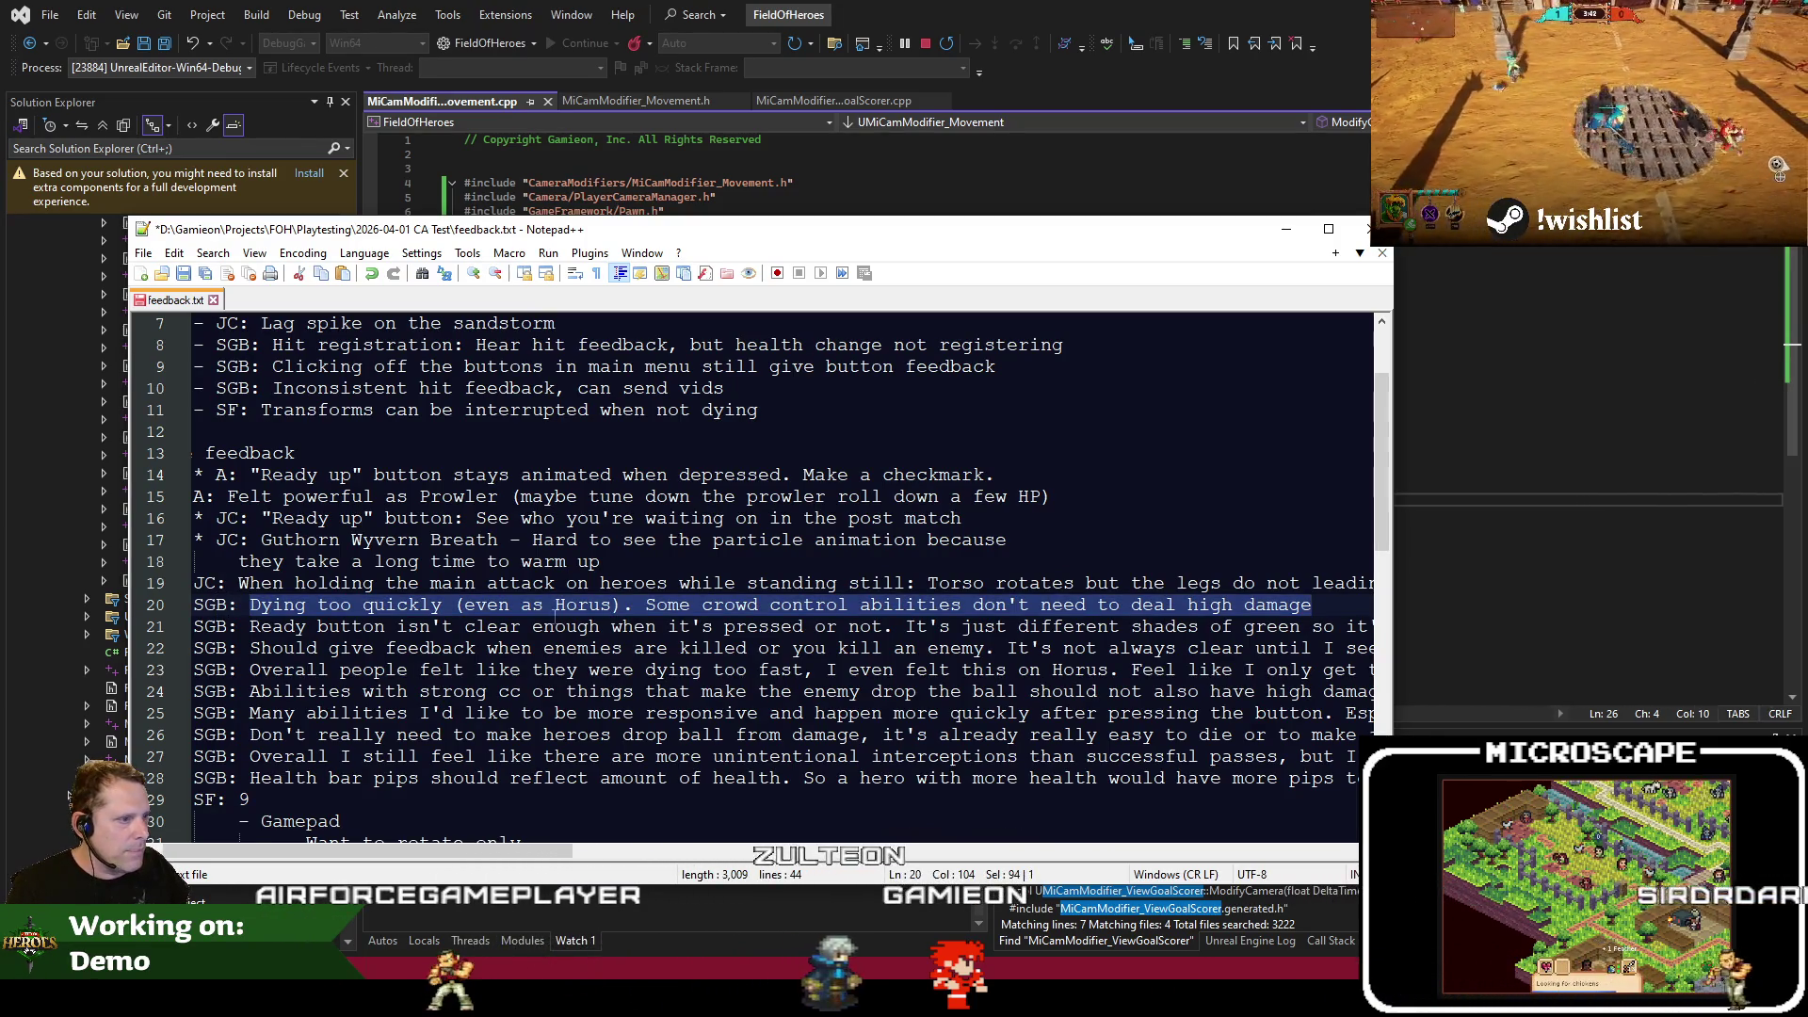
scroll(562, 607, "up", 2)
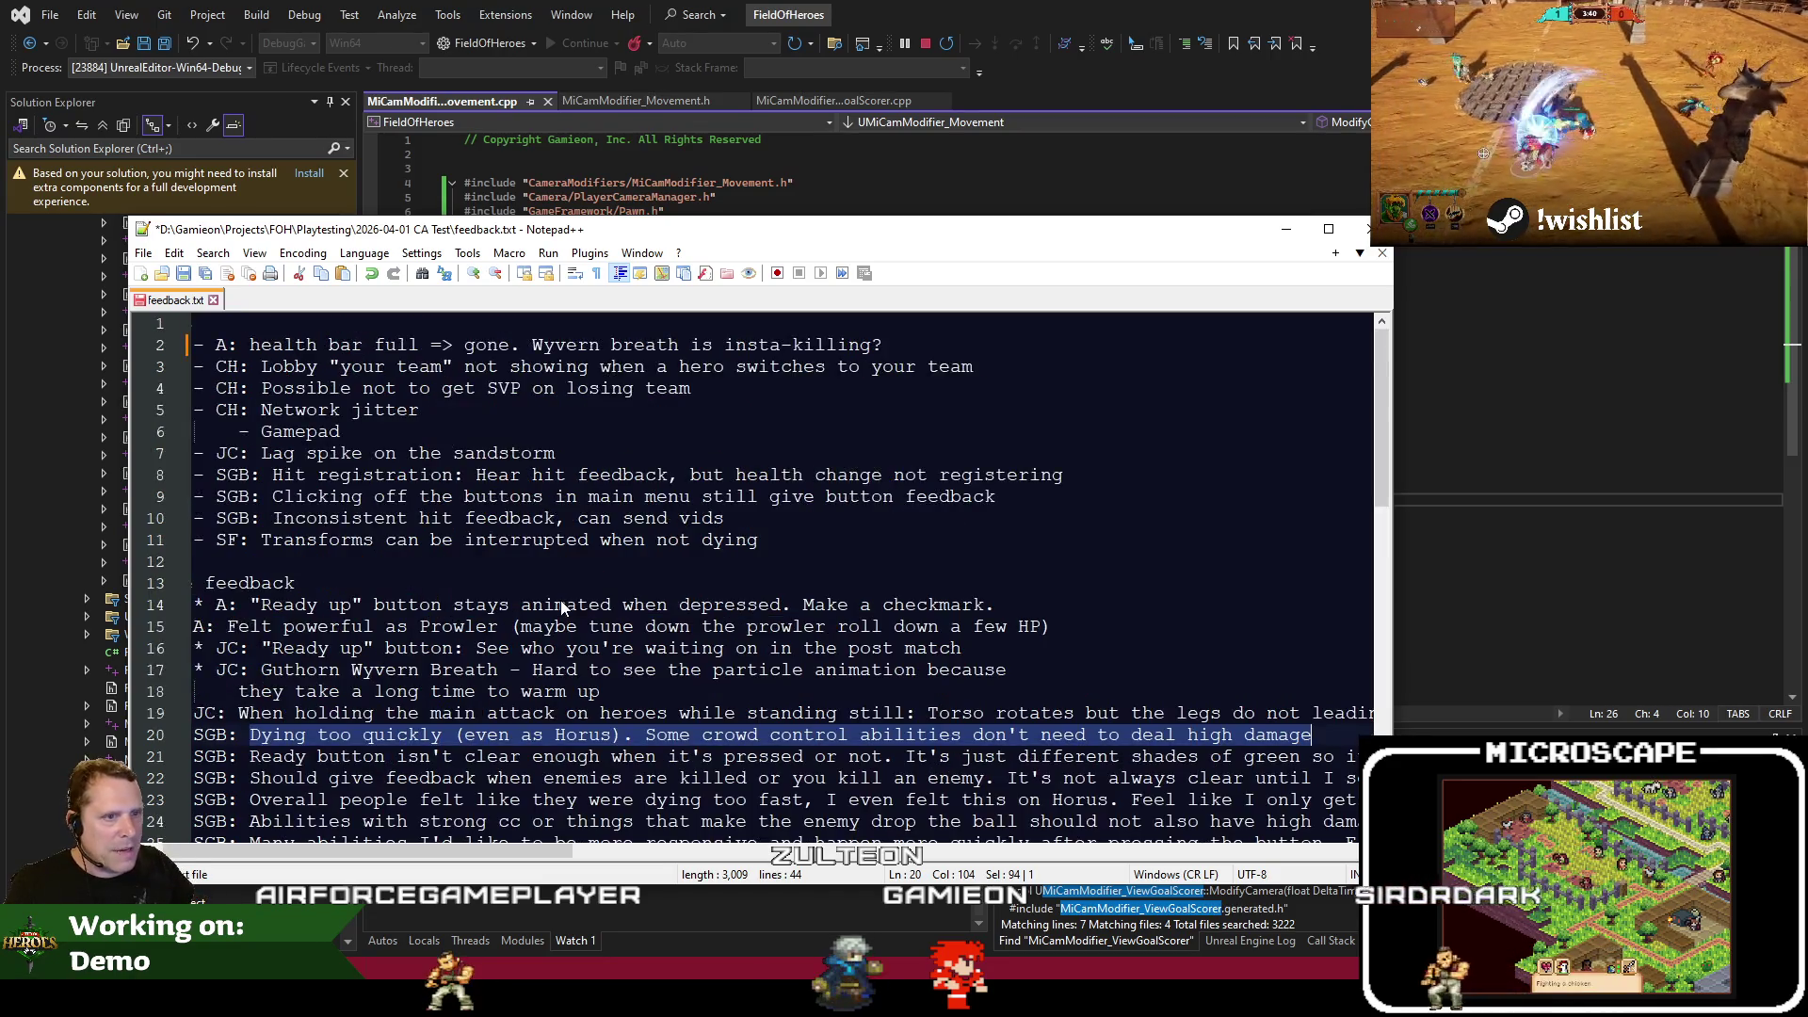
left_click_drag(247, 345, 1006, 347)
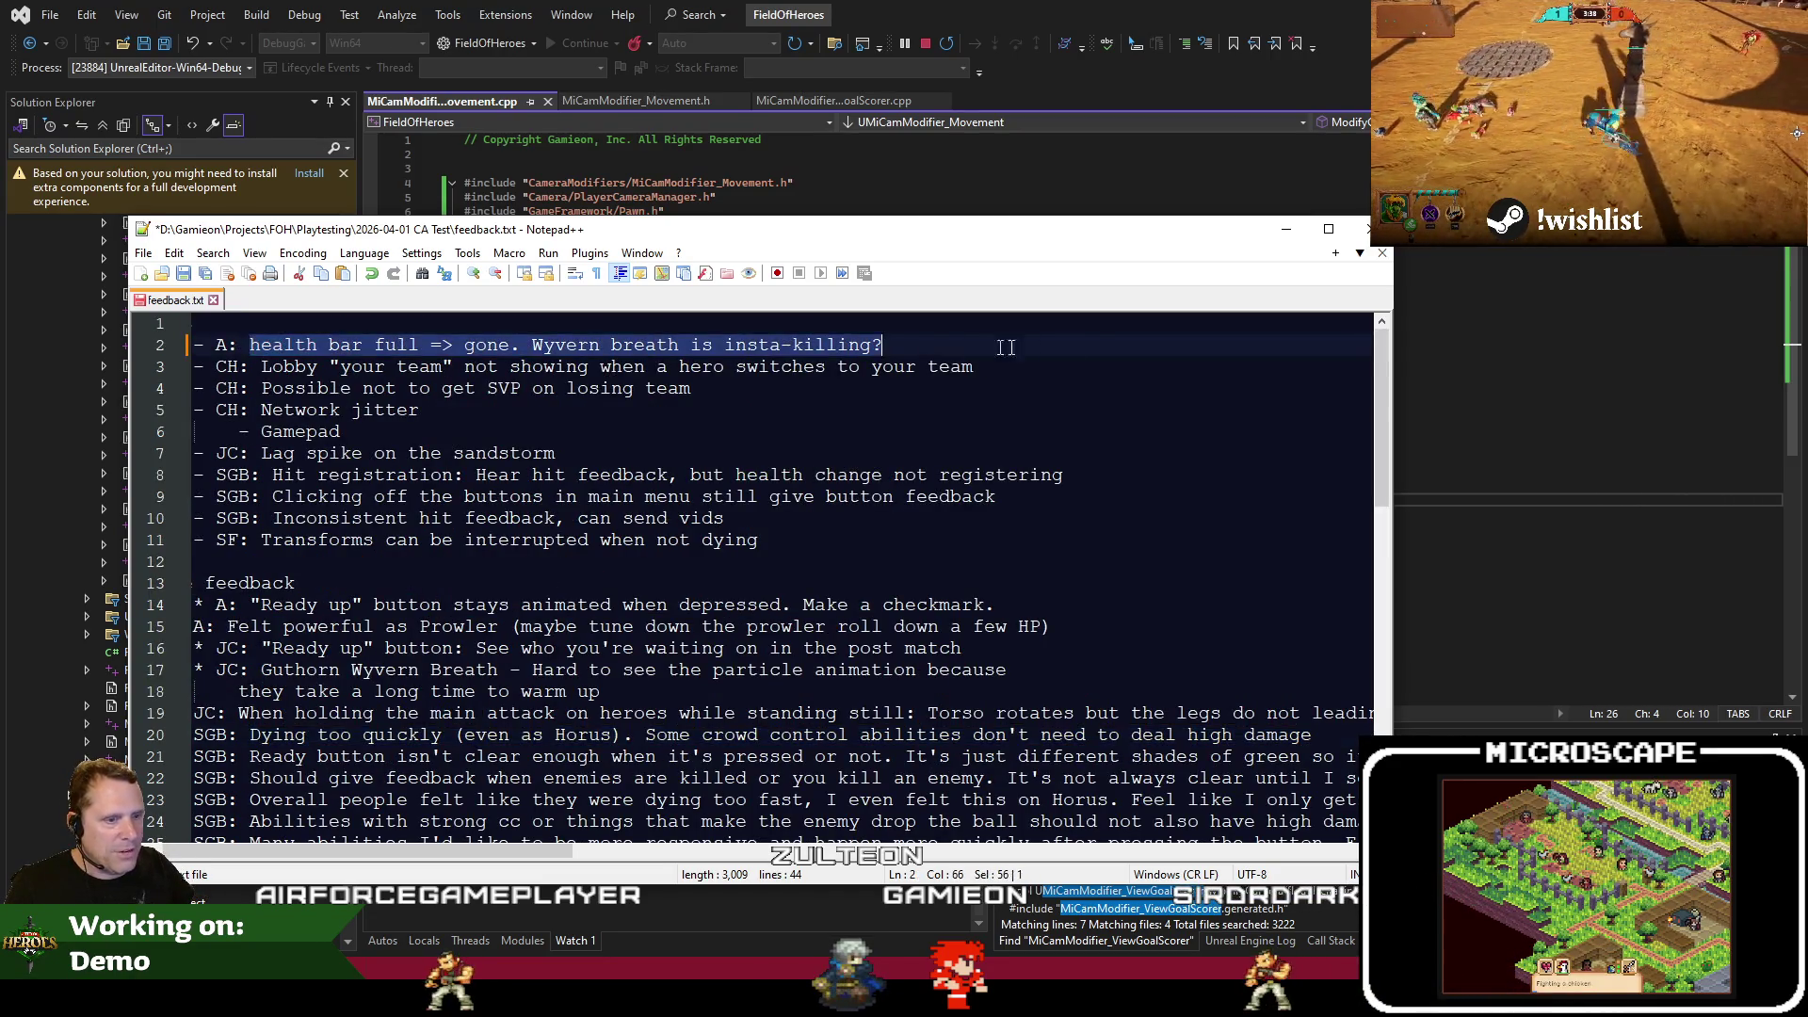
left_click(260, 756)
scroll(617, 671, "down", 2)
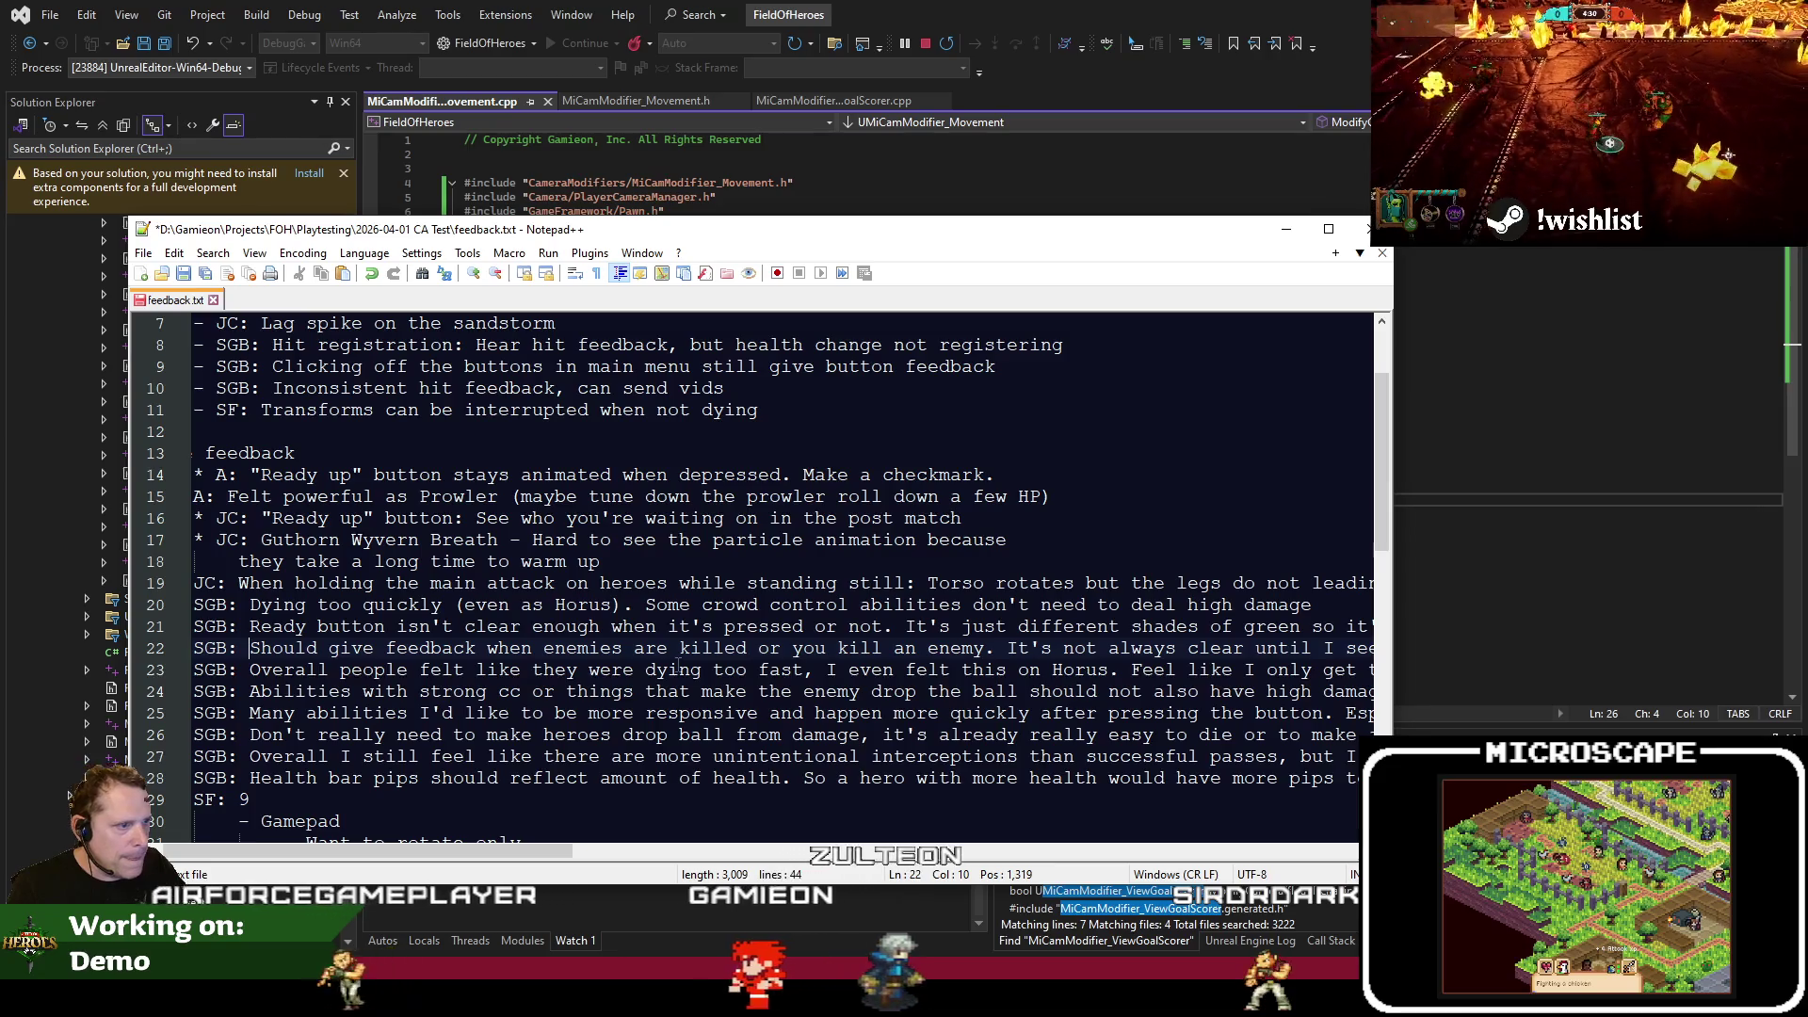
mouse_move(546, 852)
left_mouse_down()
mouse_move(857, 850)
mouse_move(537, 850)
left_mouse_up()
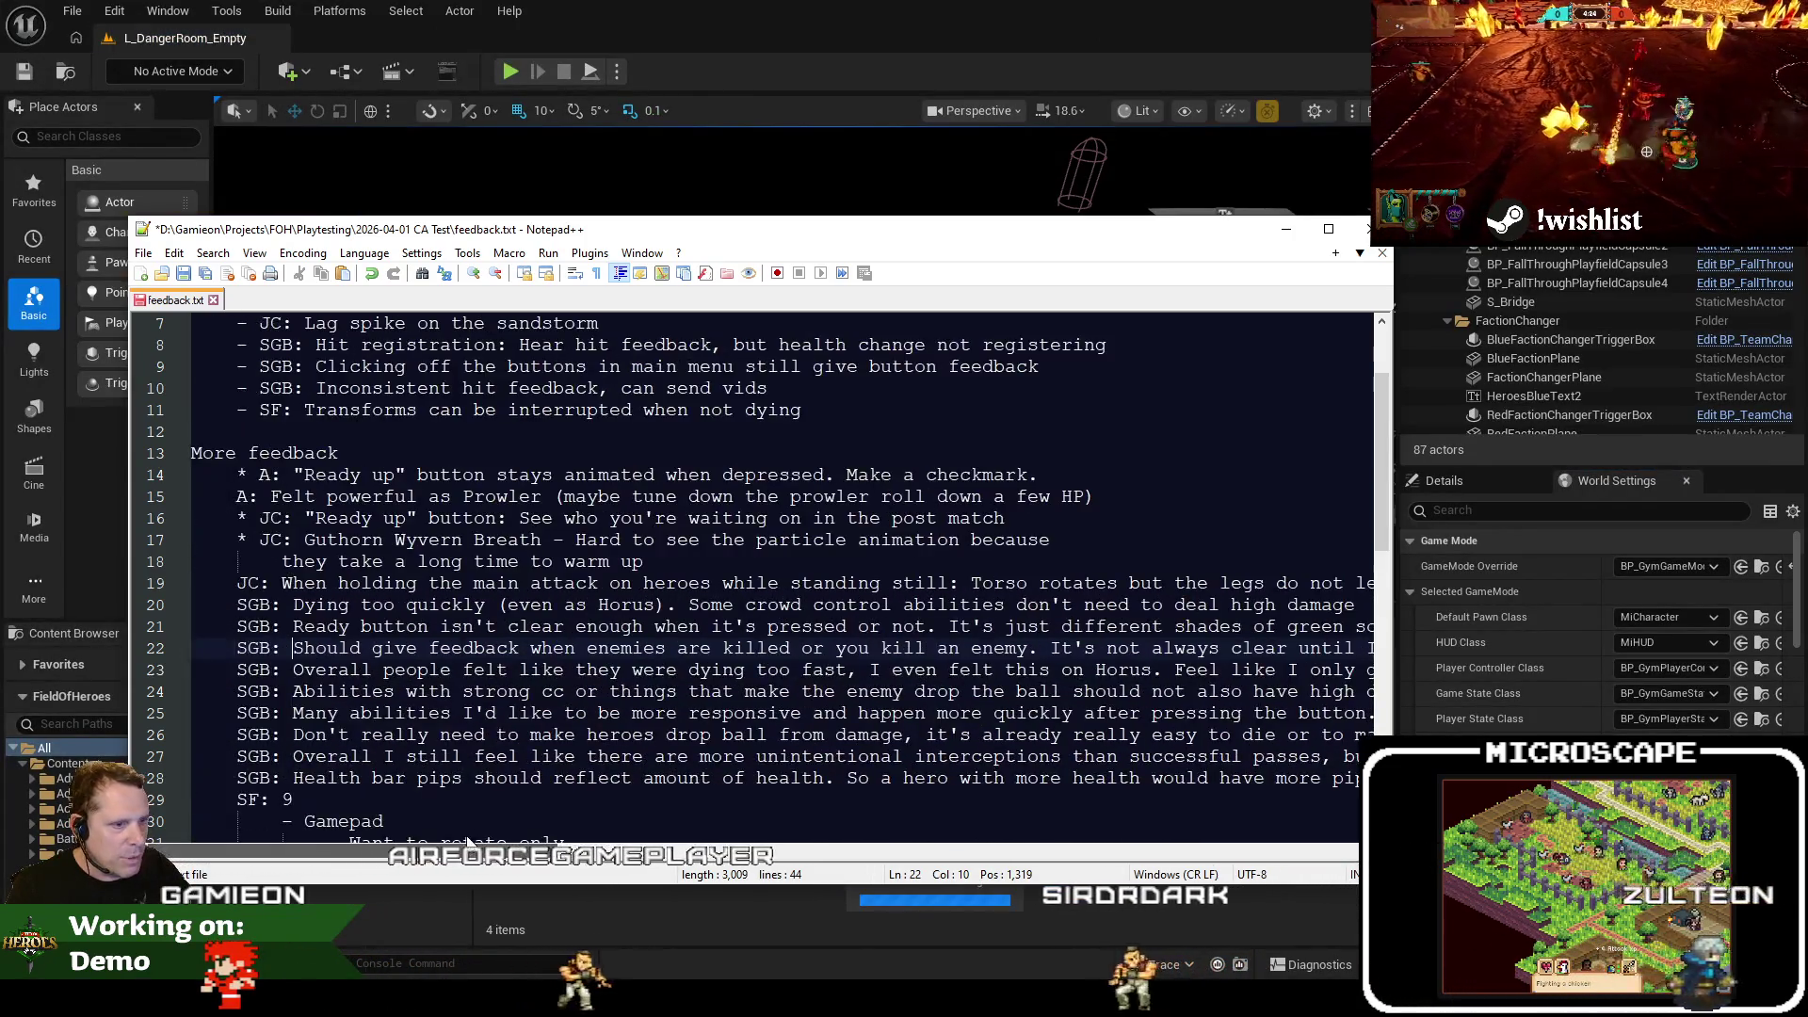
key("shift+End")
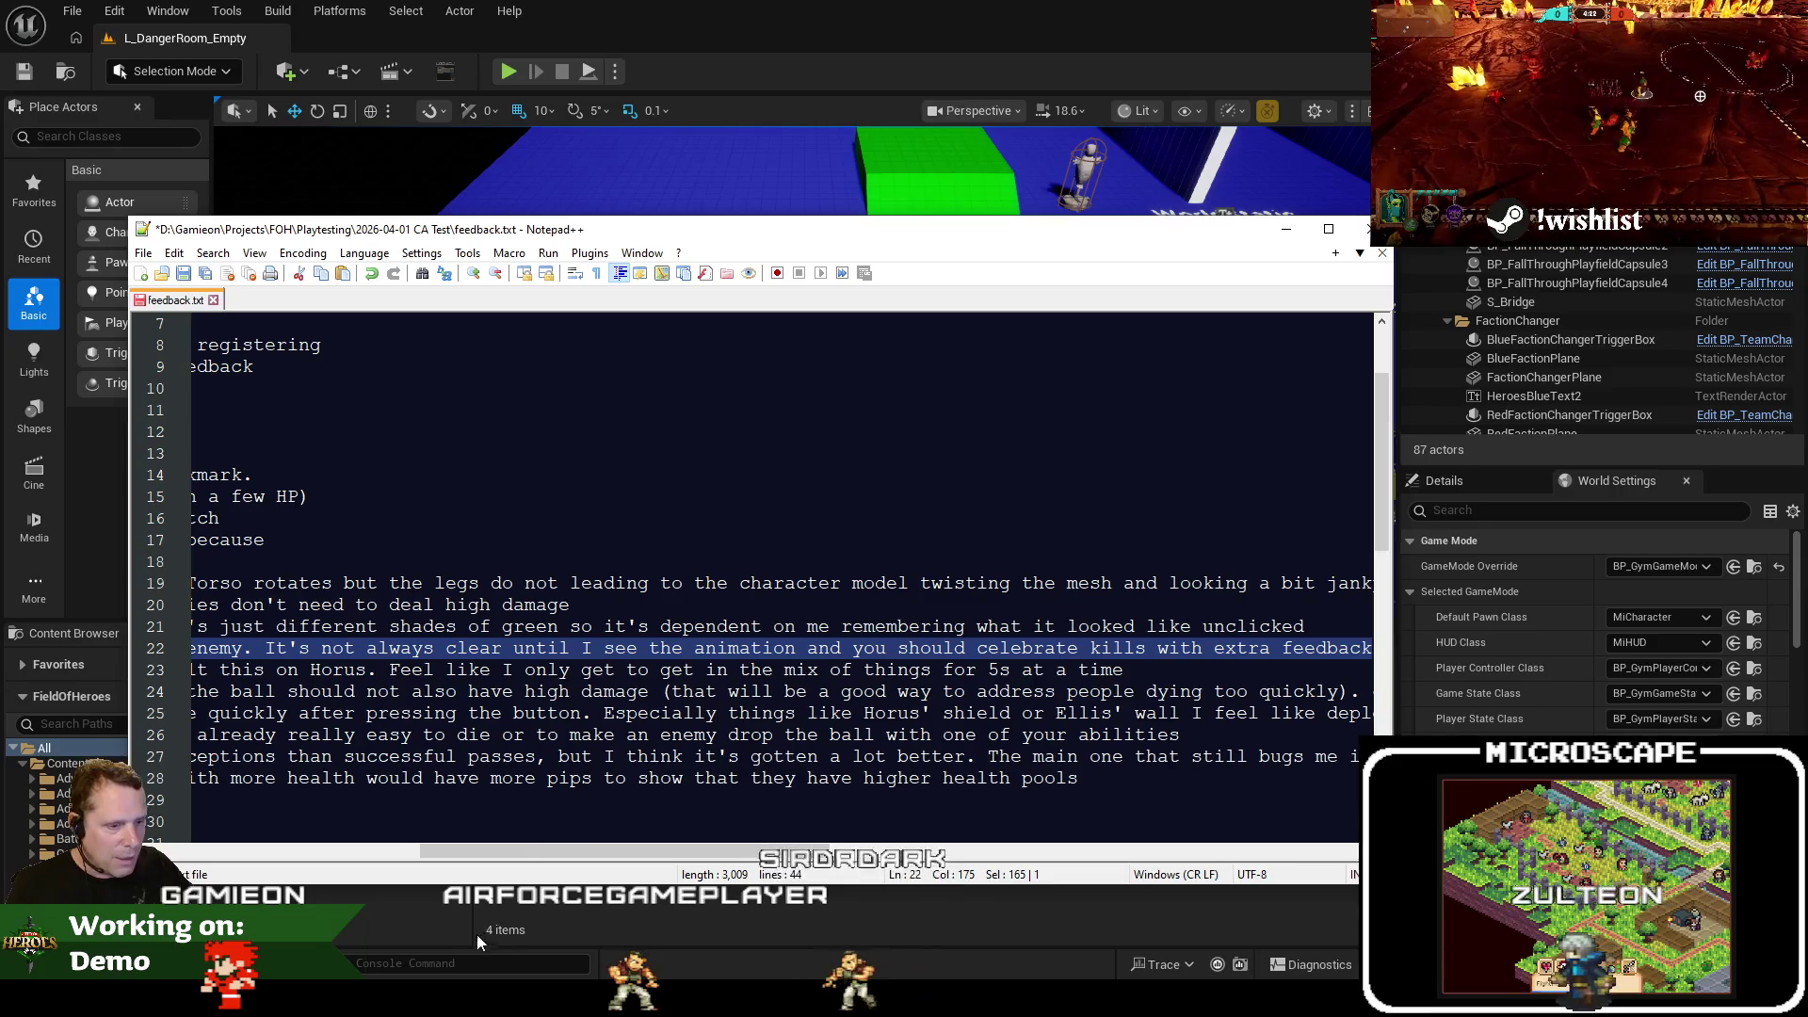
key("alt+Tab")
key("alt+Tab")
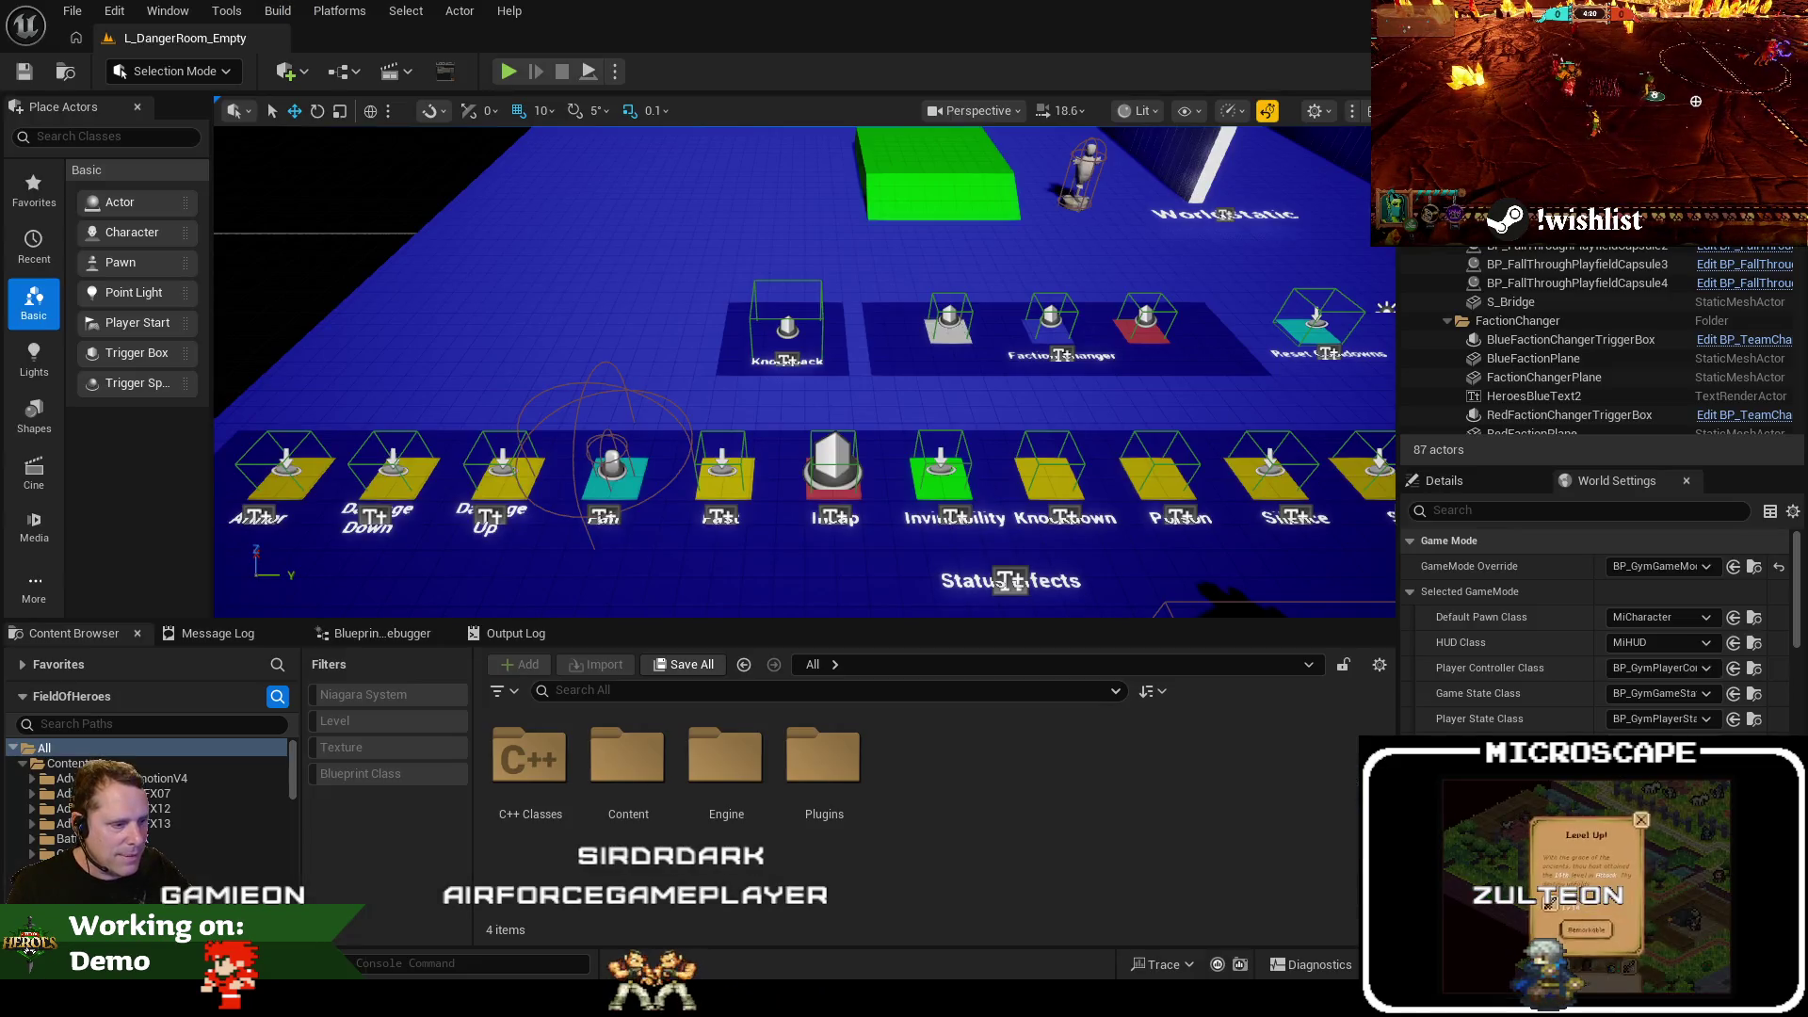
Create a new Jira Task with the kill-feedback note as its summary
left_click(310, 900)
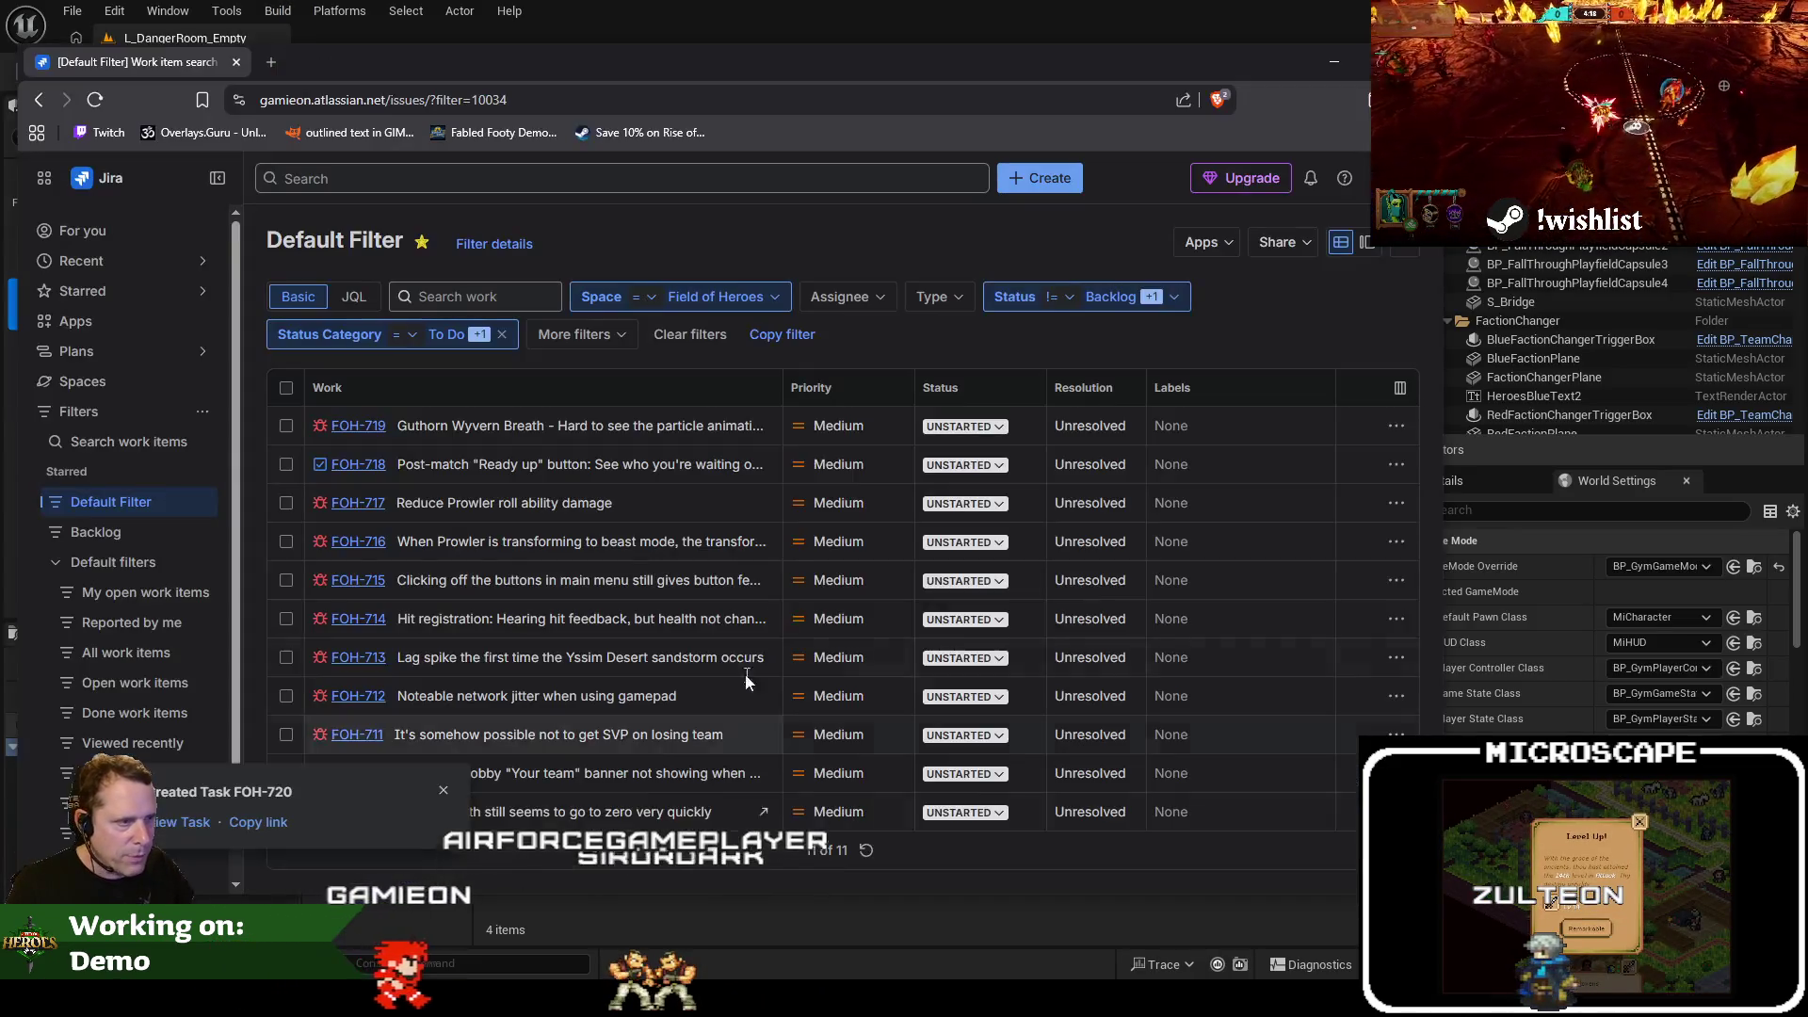
left_click(1072, 187)
key("ctrl+v")
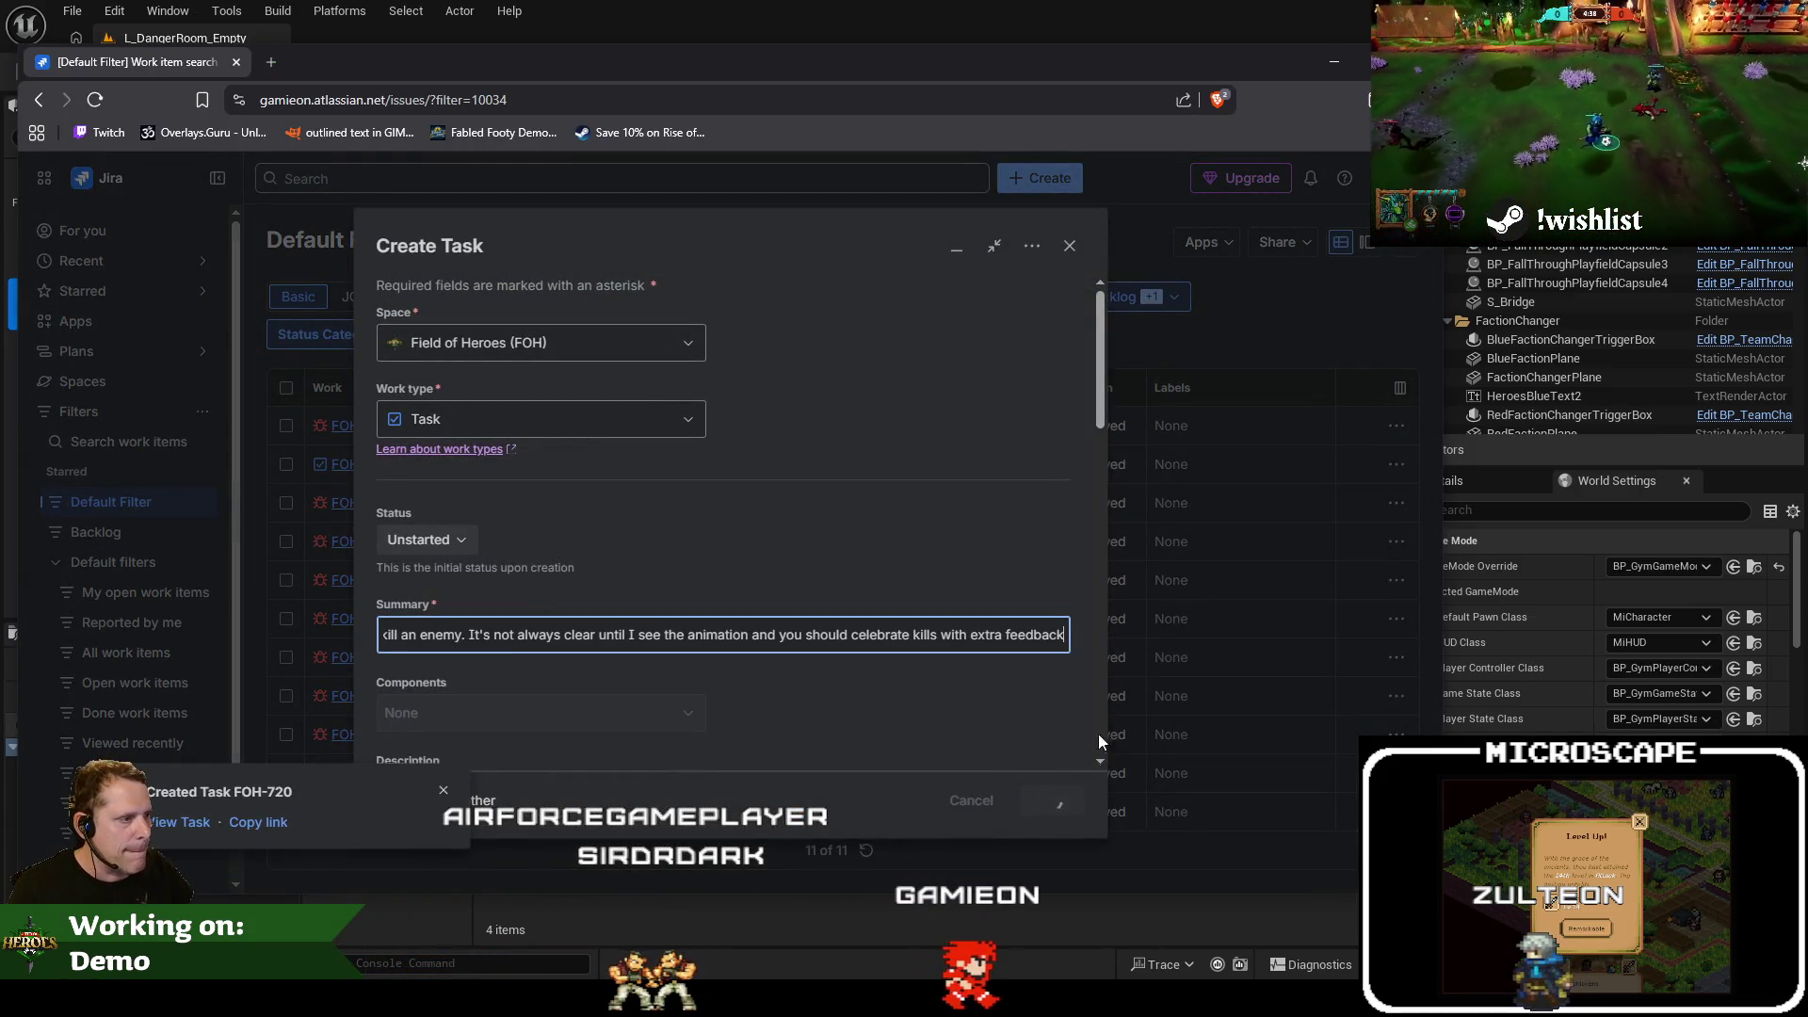
key("alt+Tab")
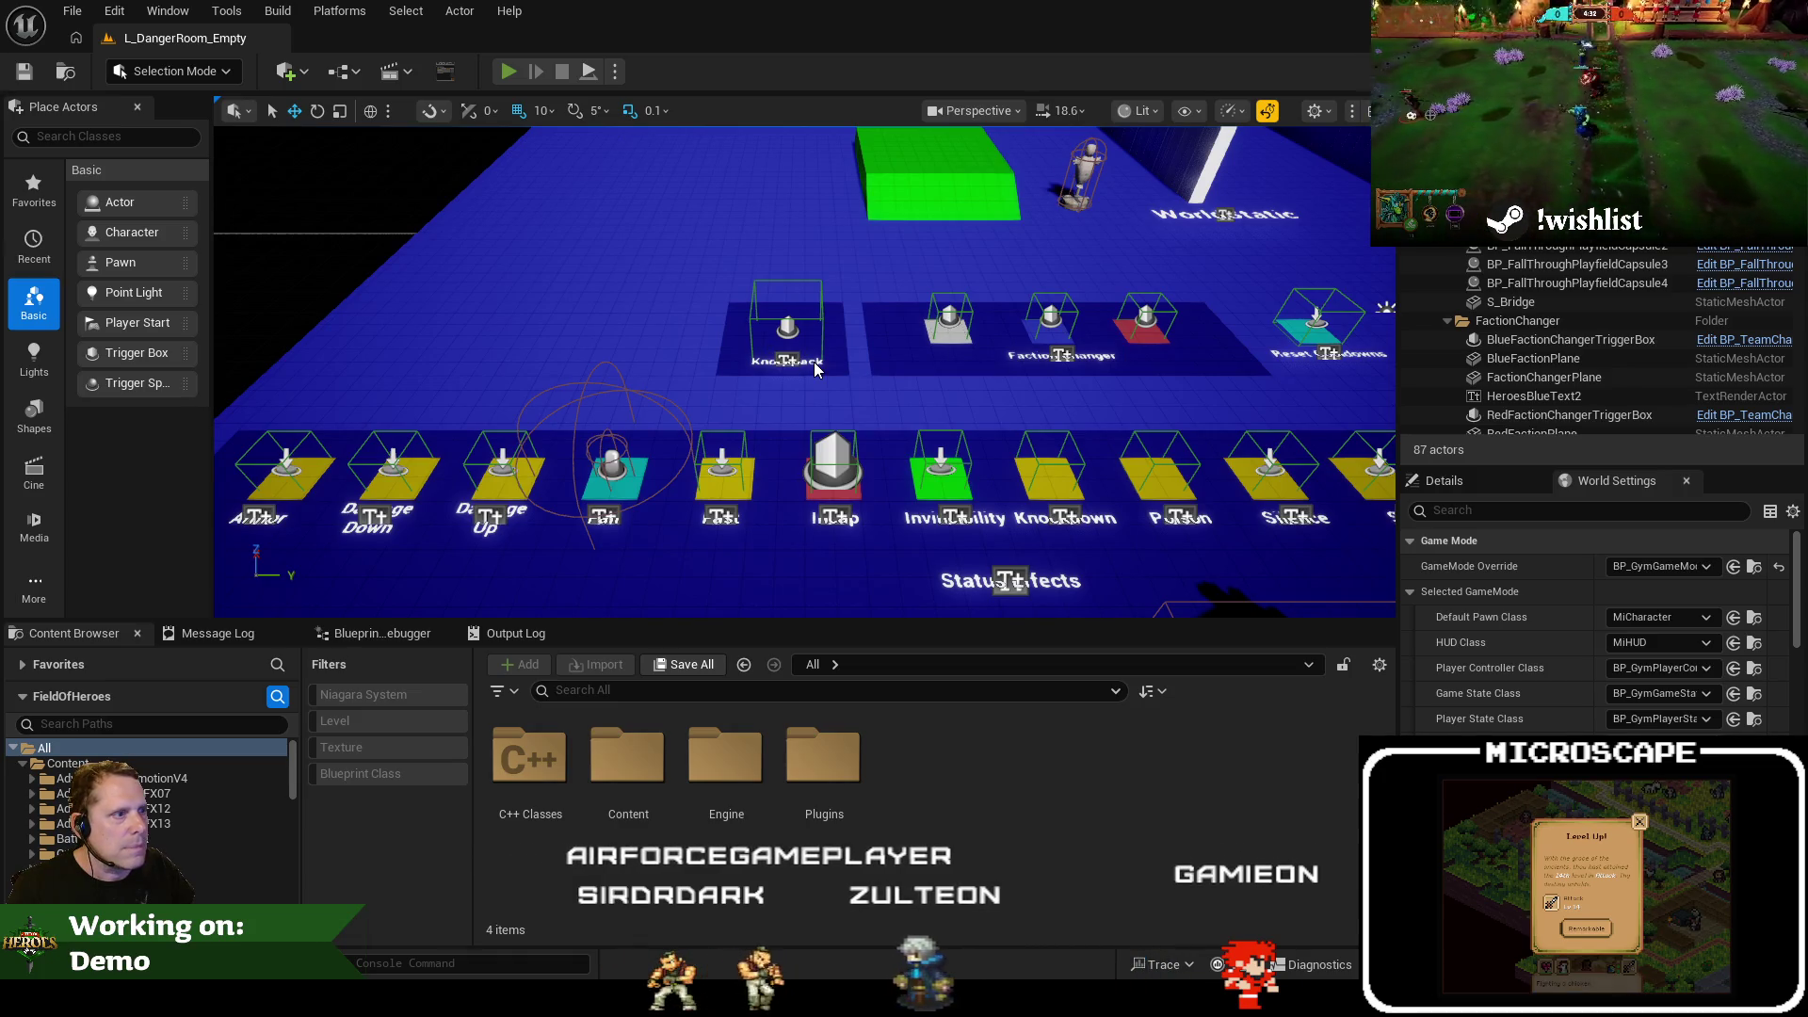
Playtest how the camera follows the character walking left, forward and right, then return to the header code
key("alt+p")
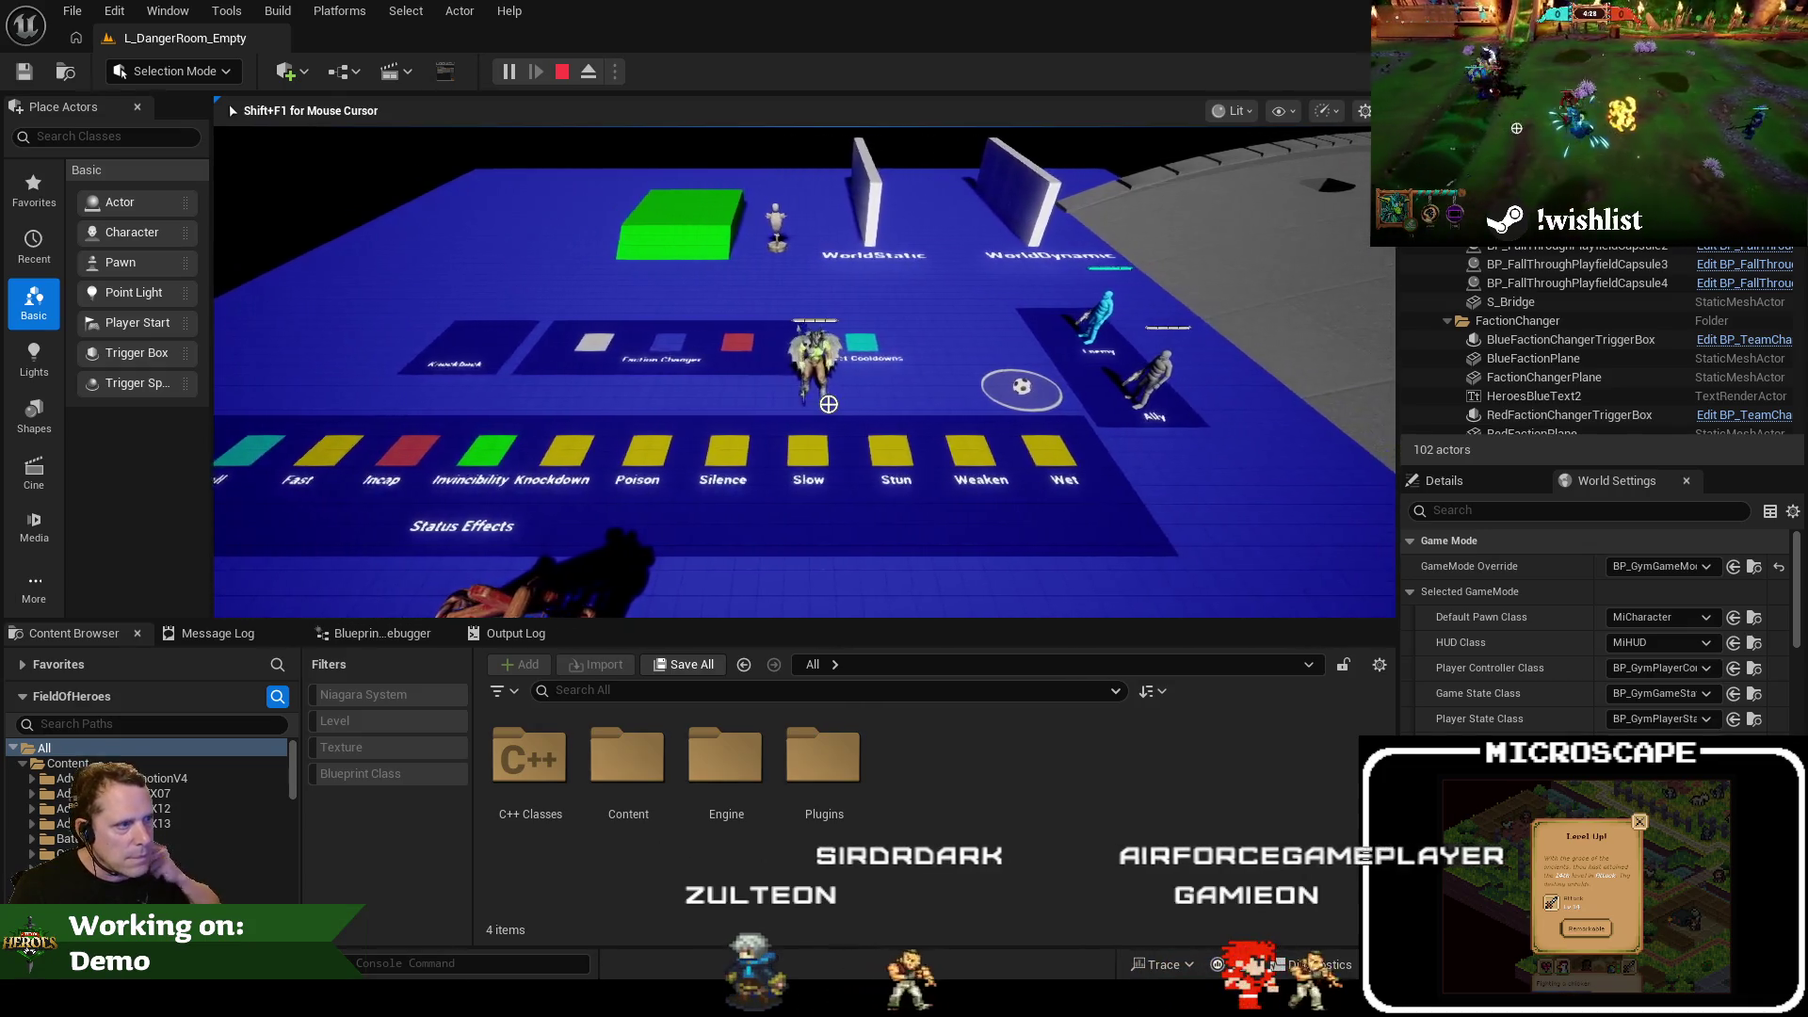
key("a")
key("a")
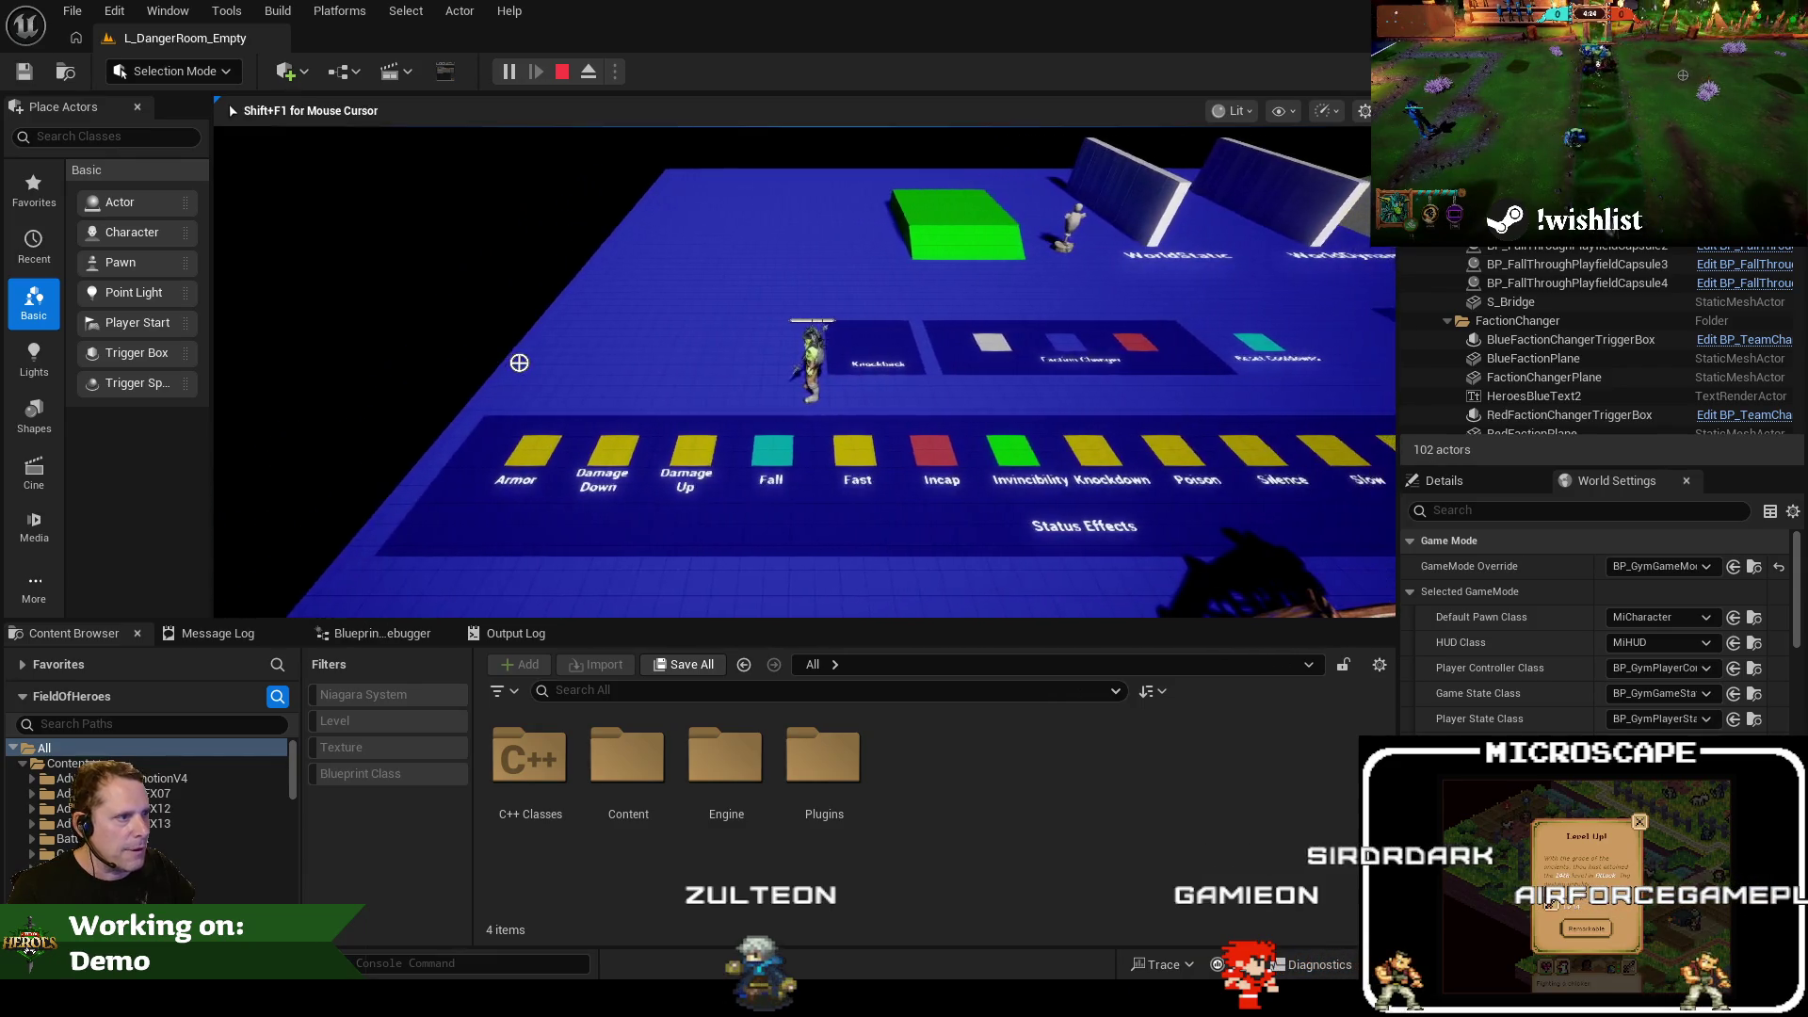
key("w")
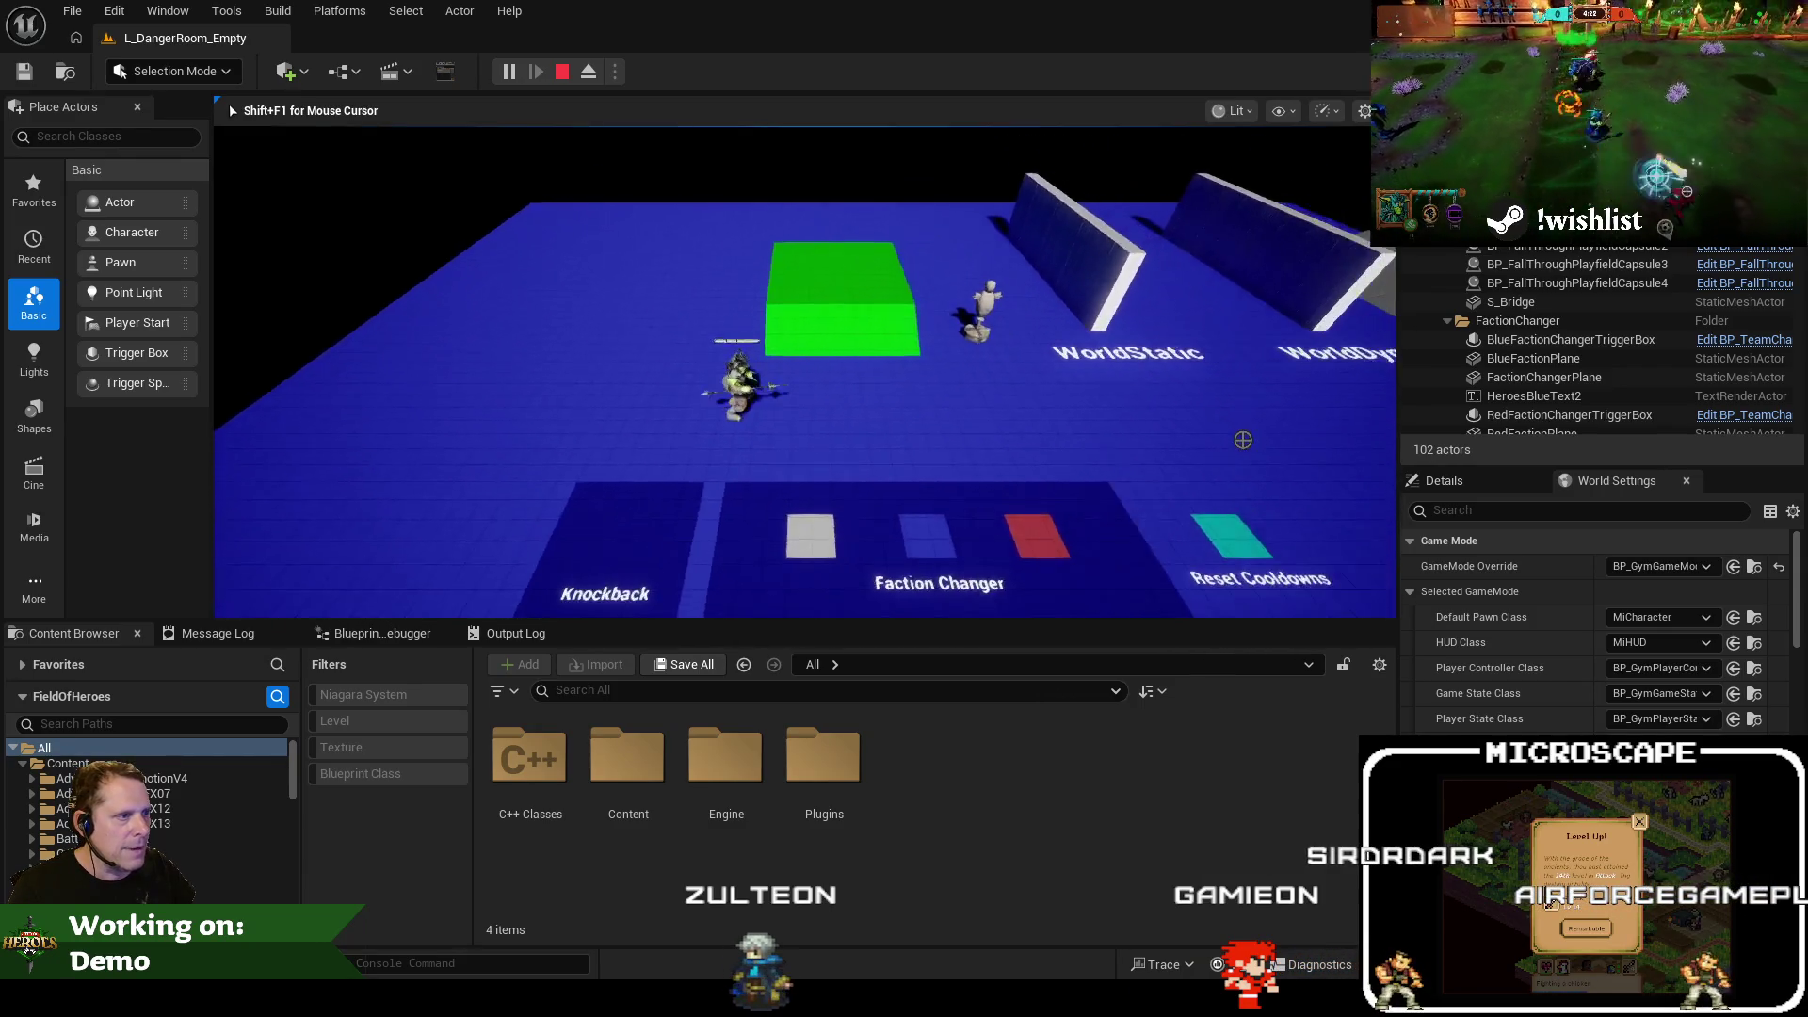
key("d")
key("d")
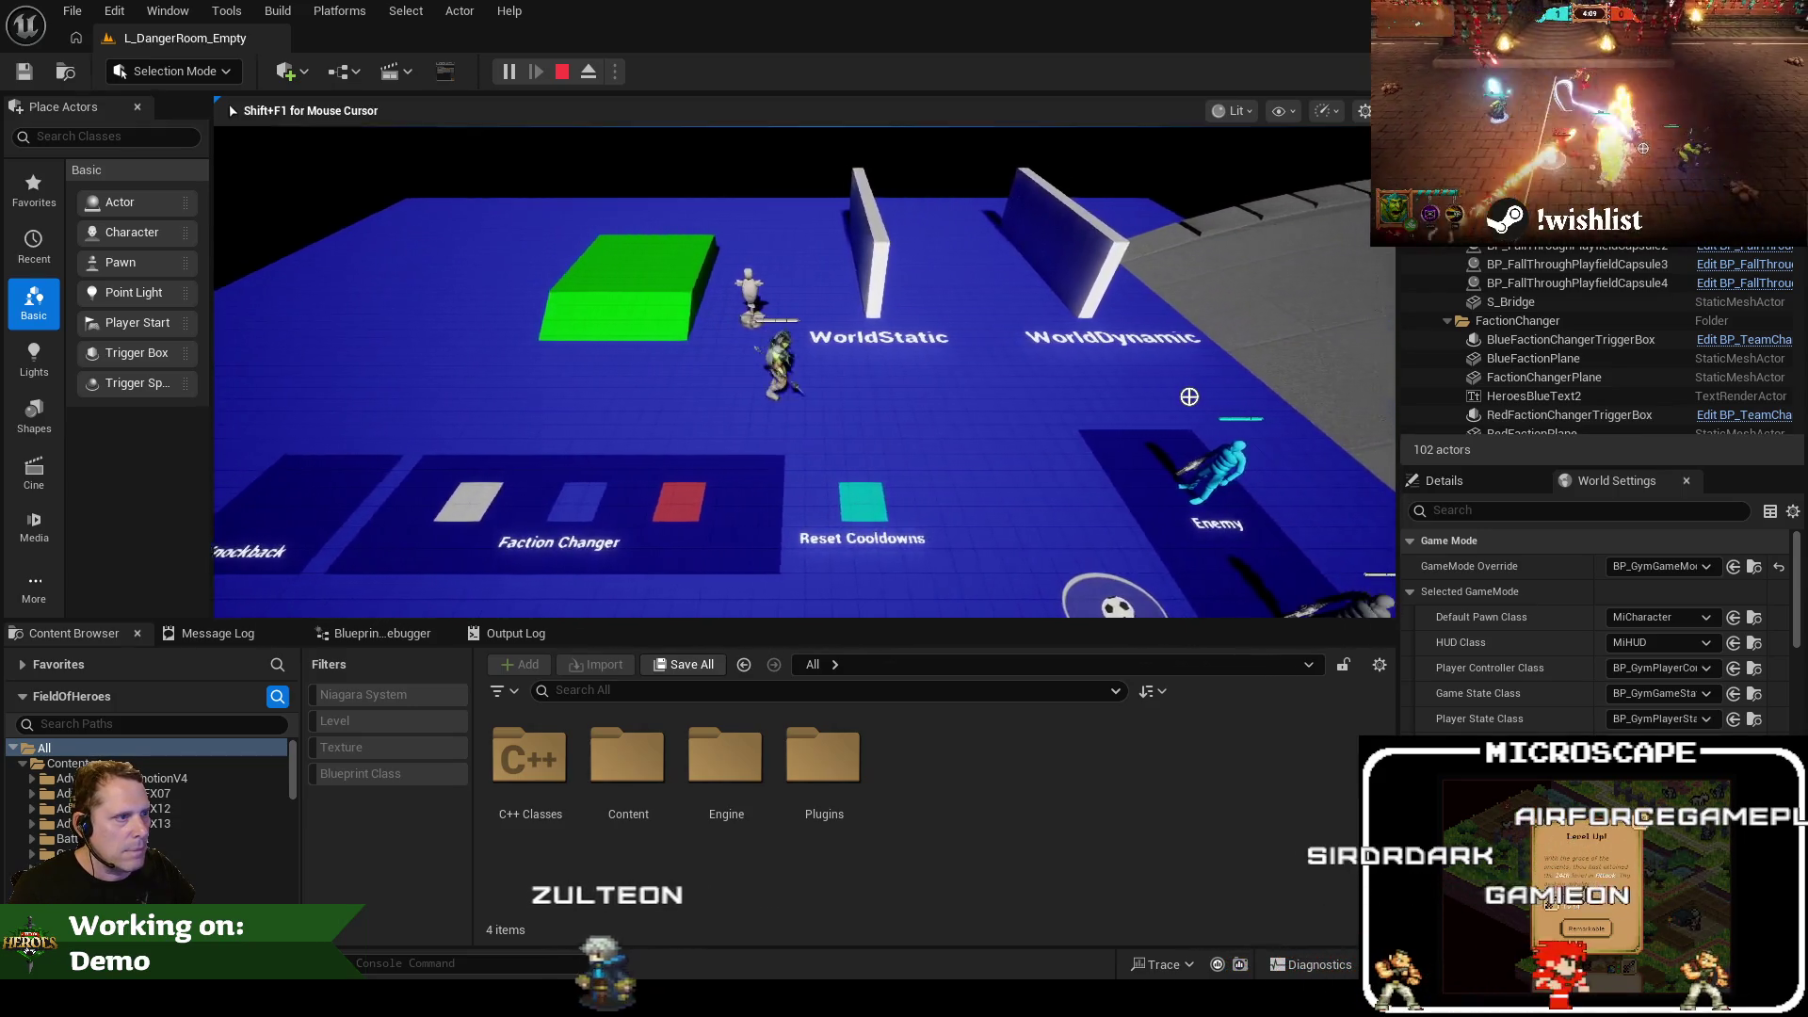
key("d")
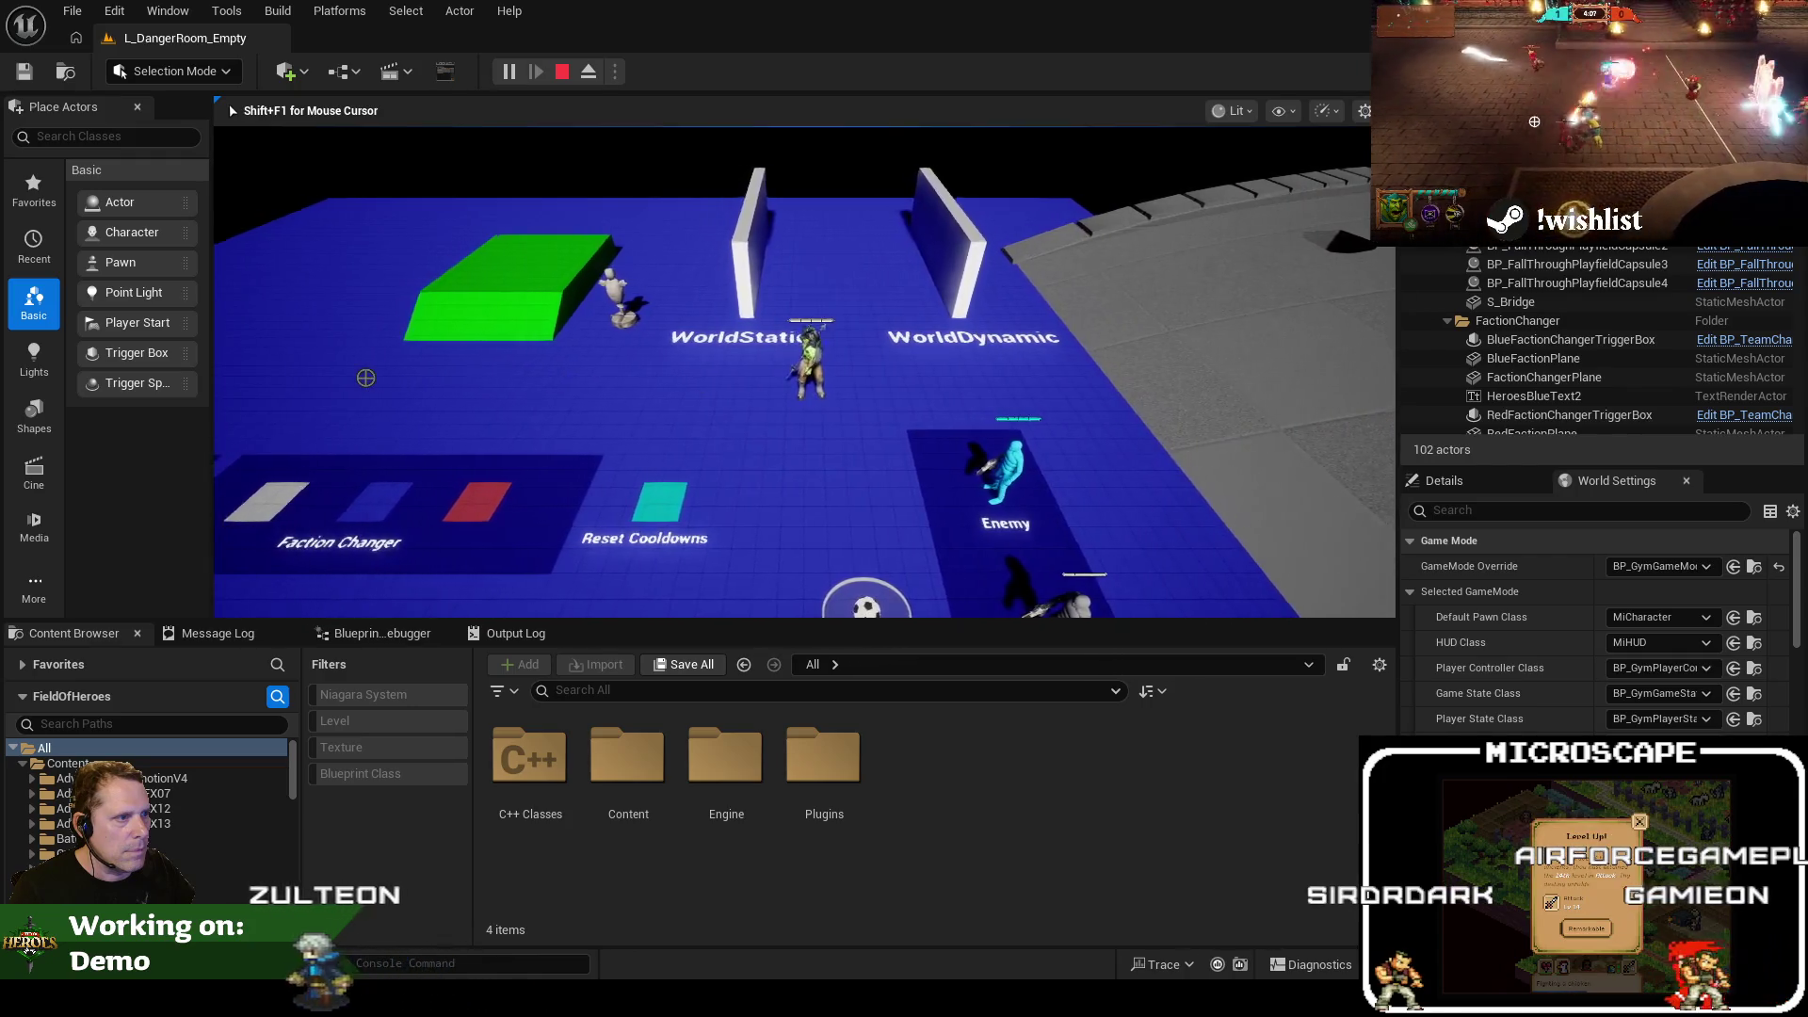
key("a")
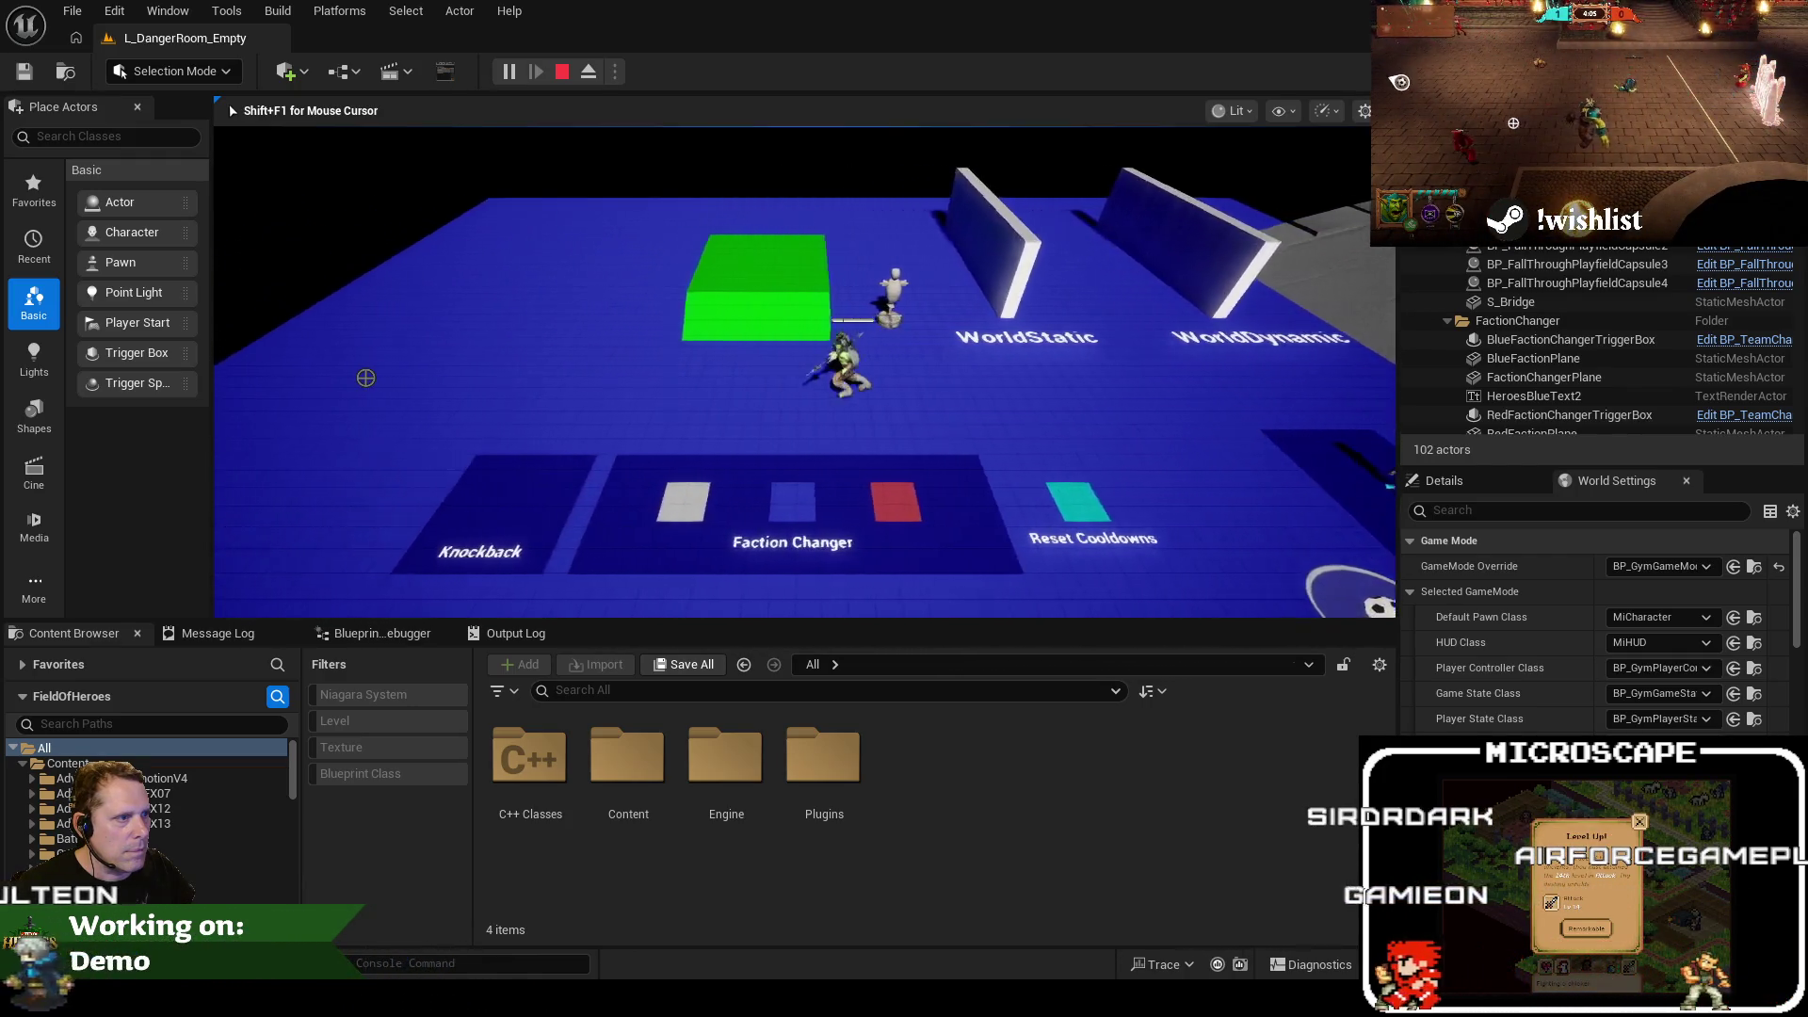
key("Escape")
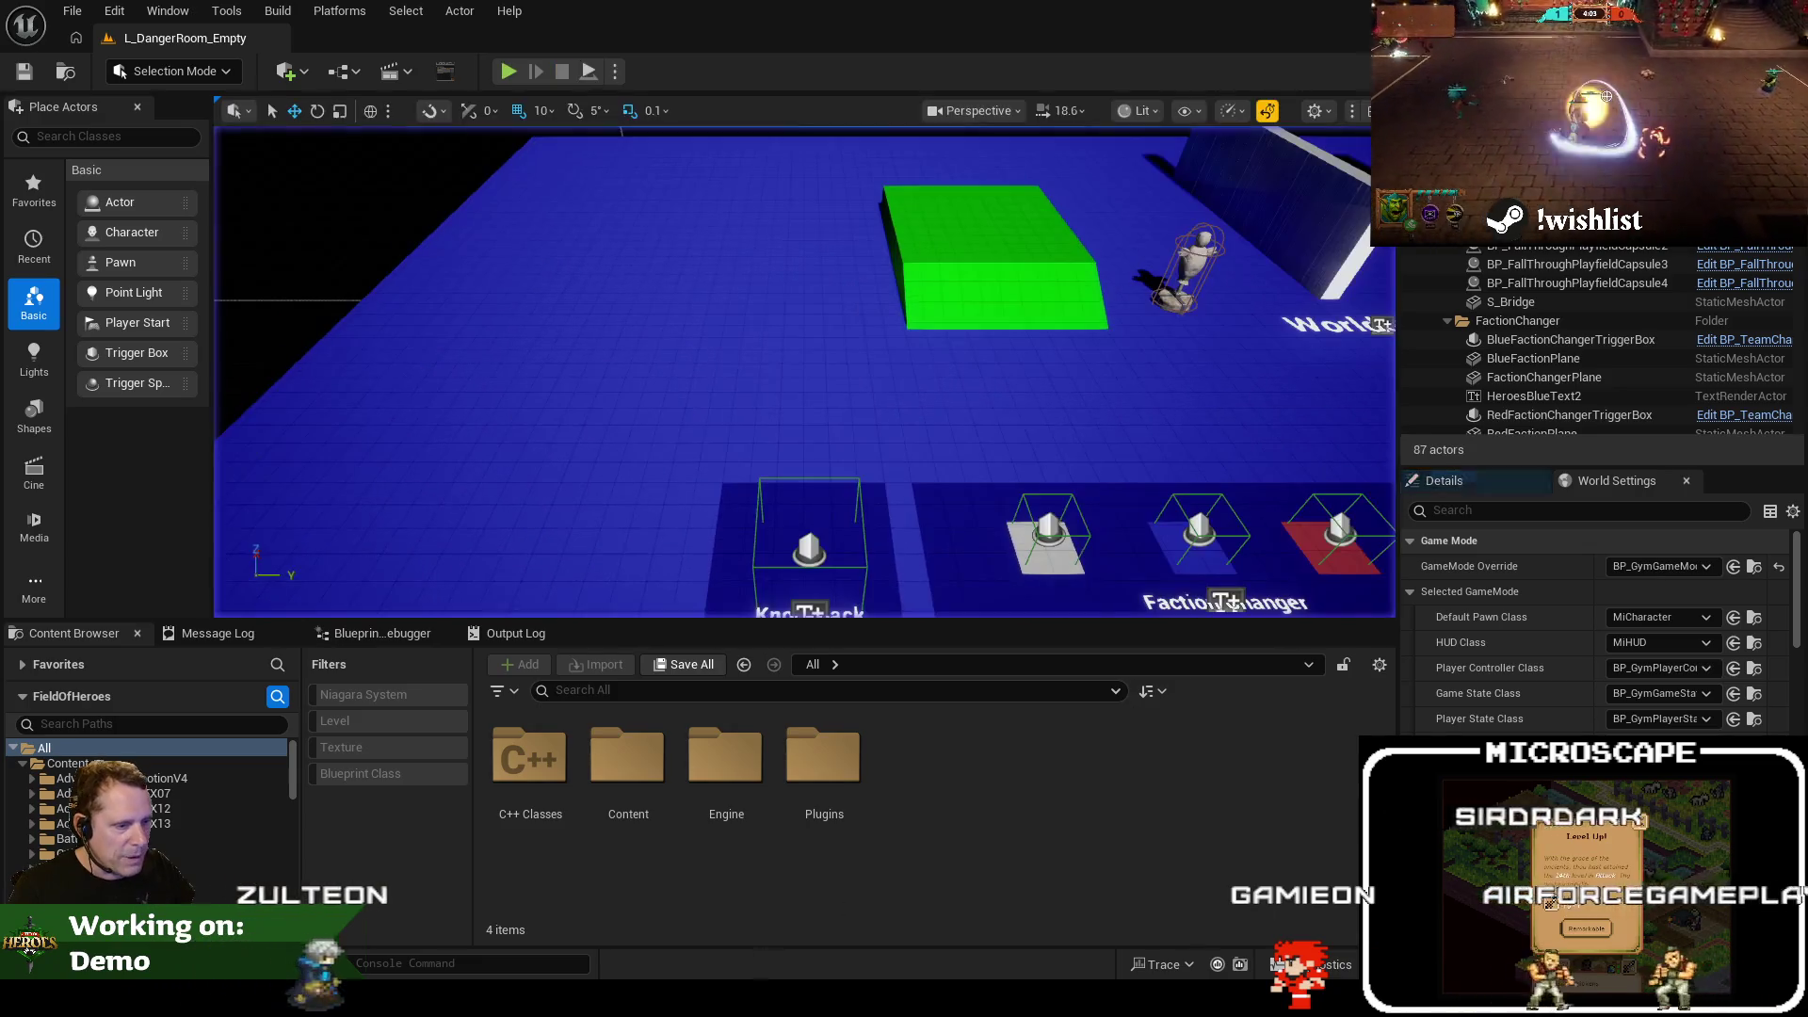
key("alt+Tab")
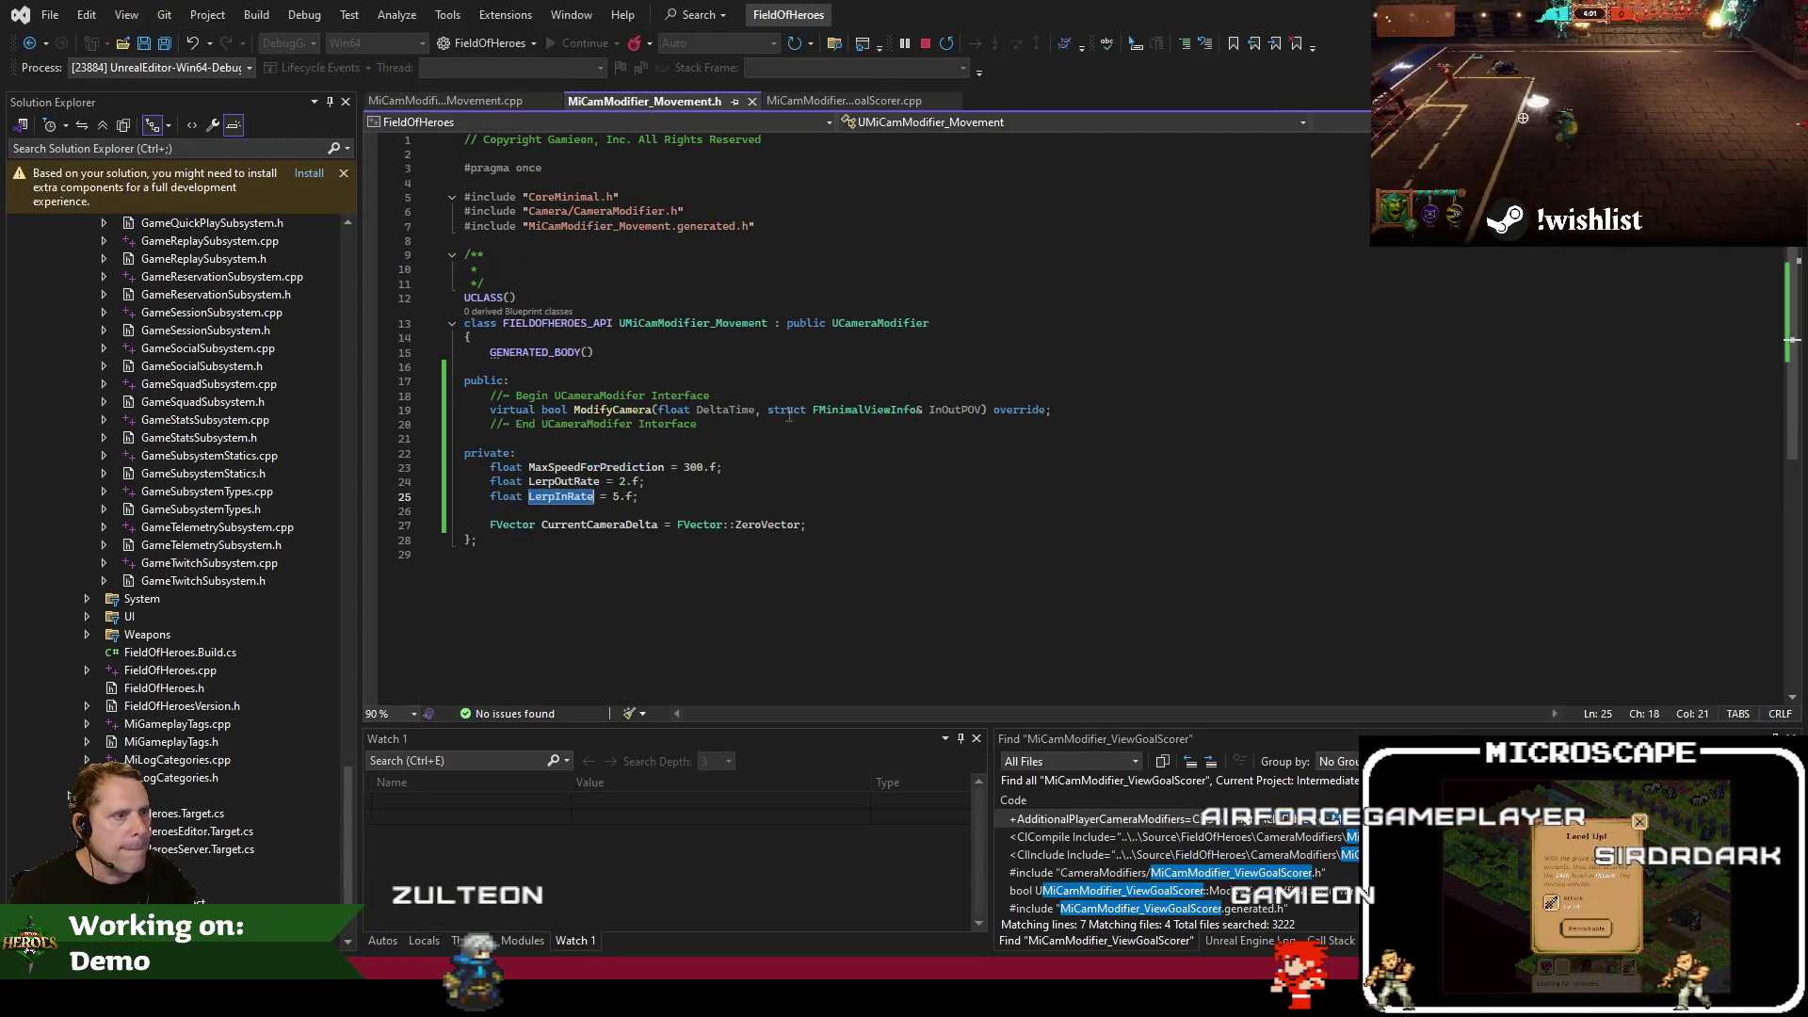
Edit the header so LerpOutRate is 1.5f and LerpInRate is 6.f
key("End")
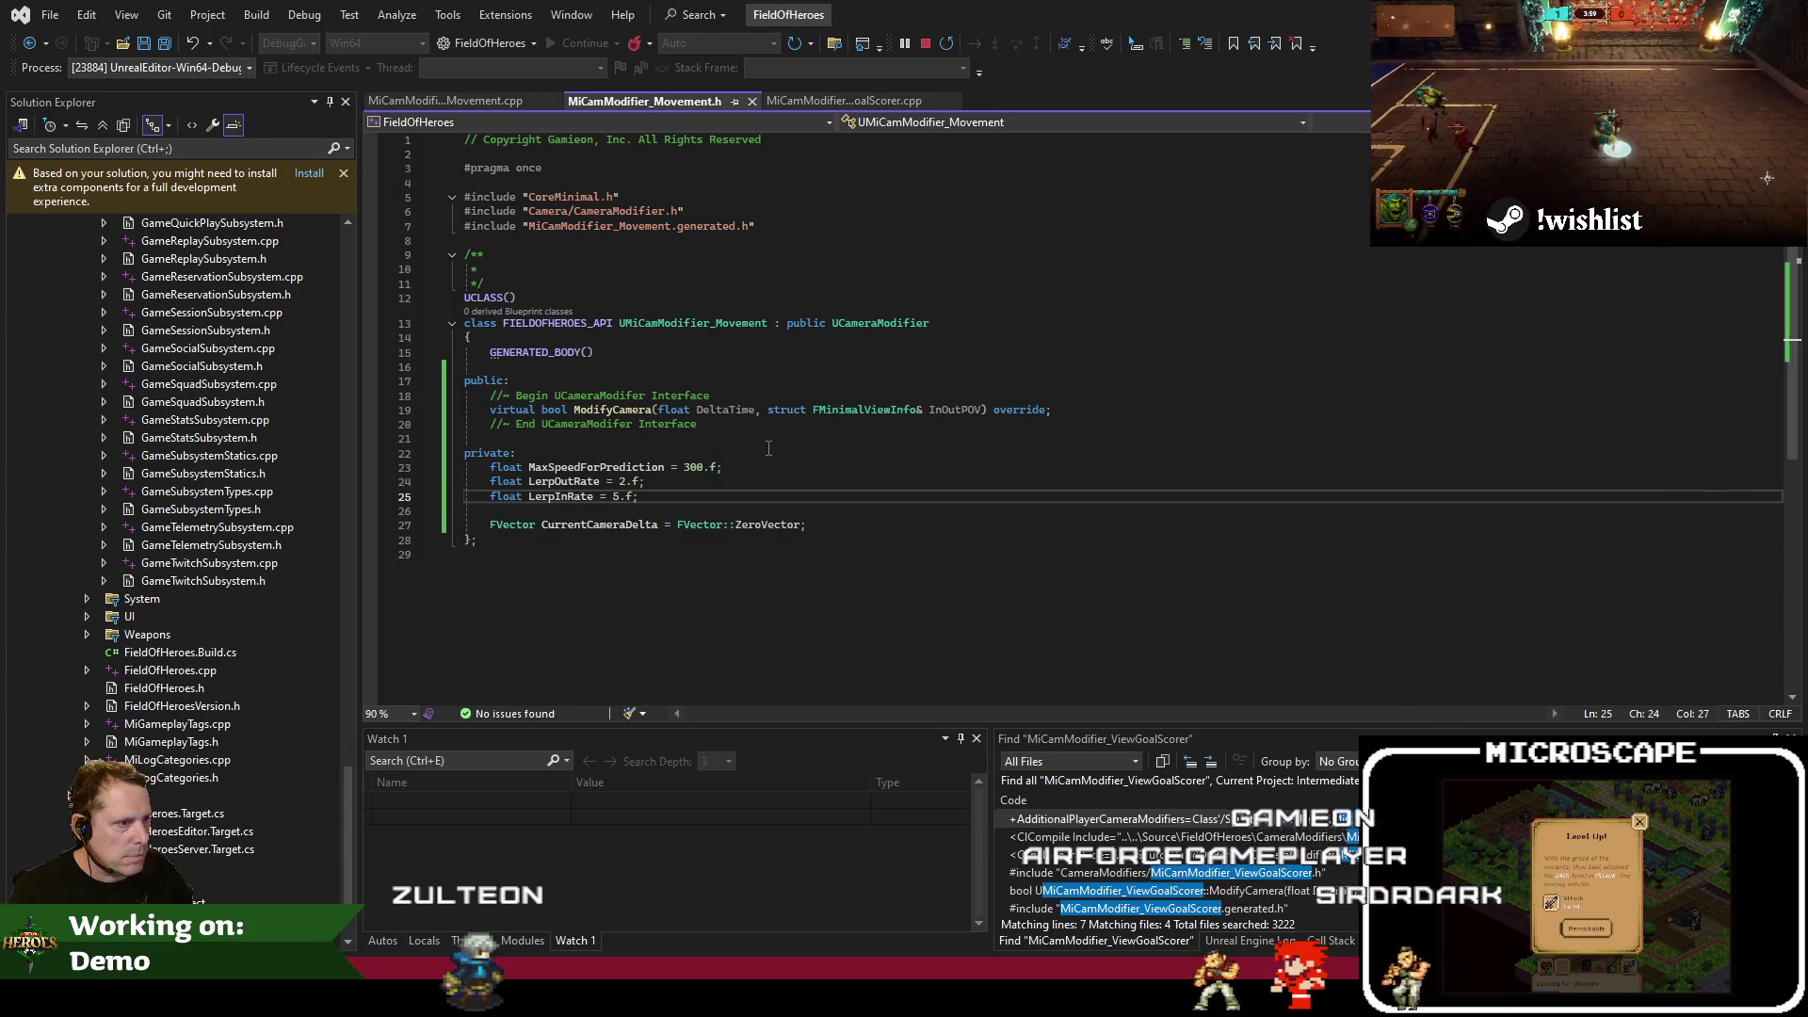
key("Delete")
key("Up")
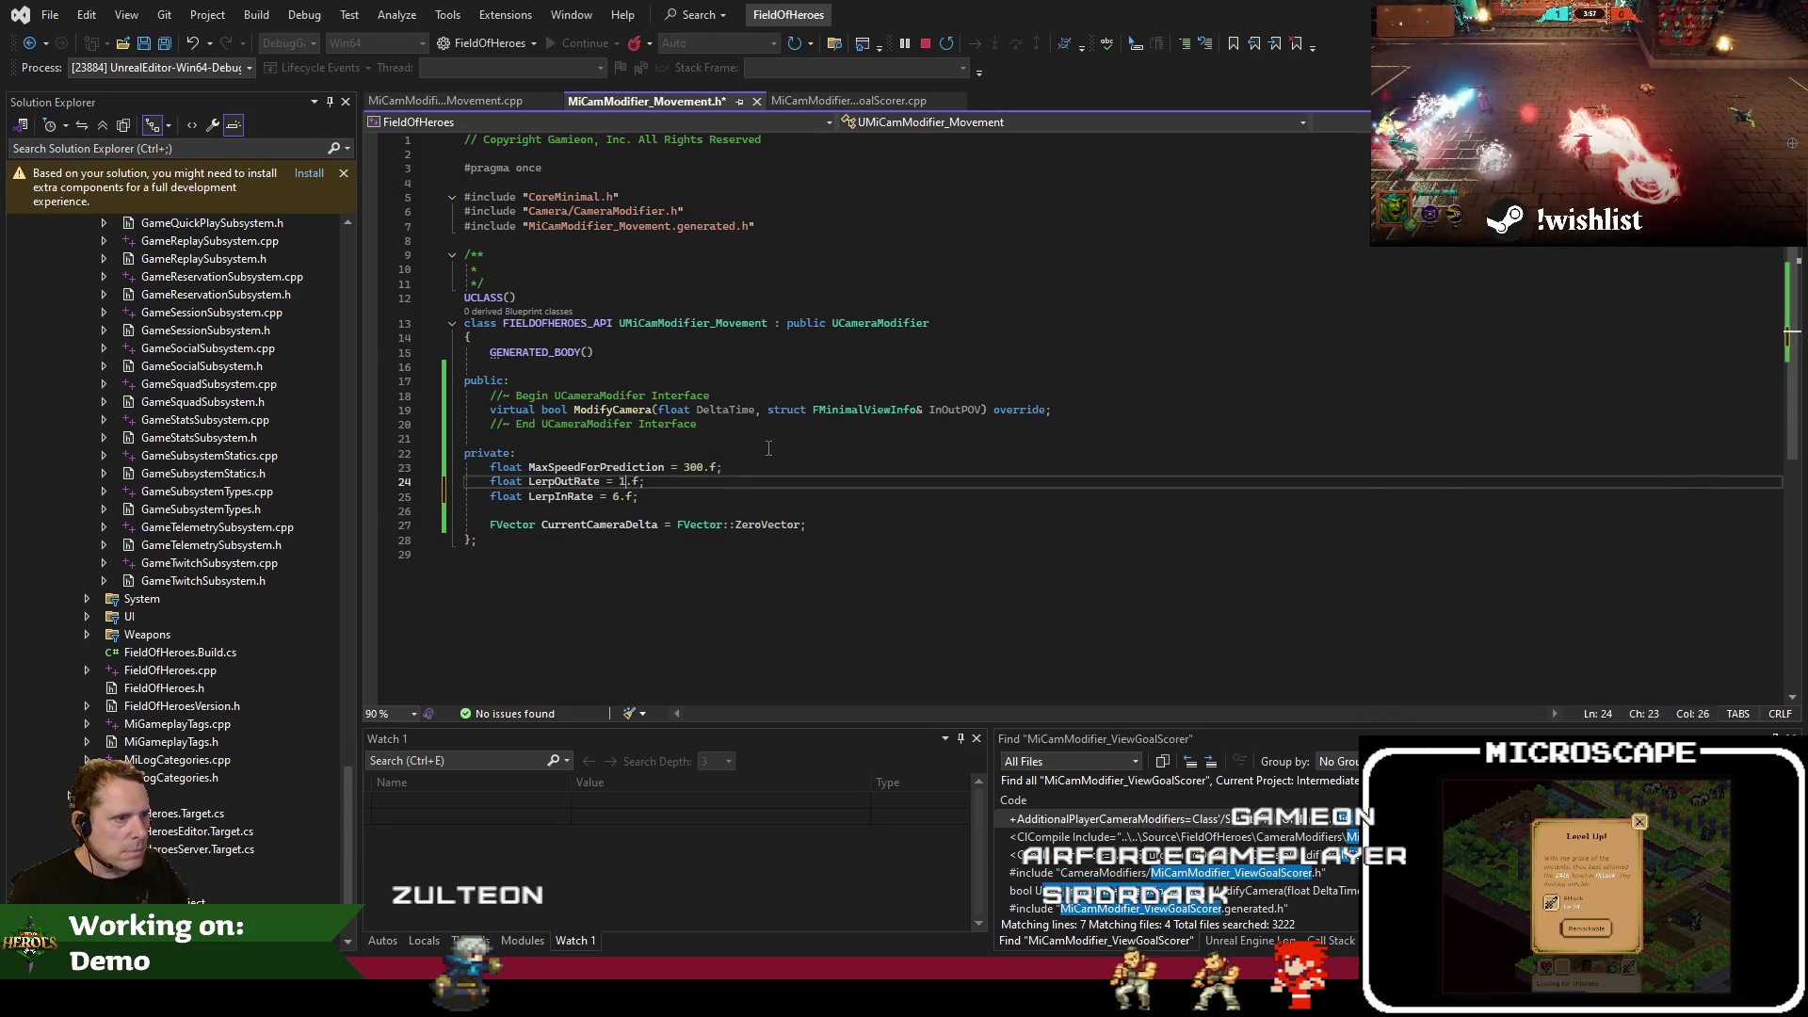
key("Down")
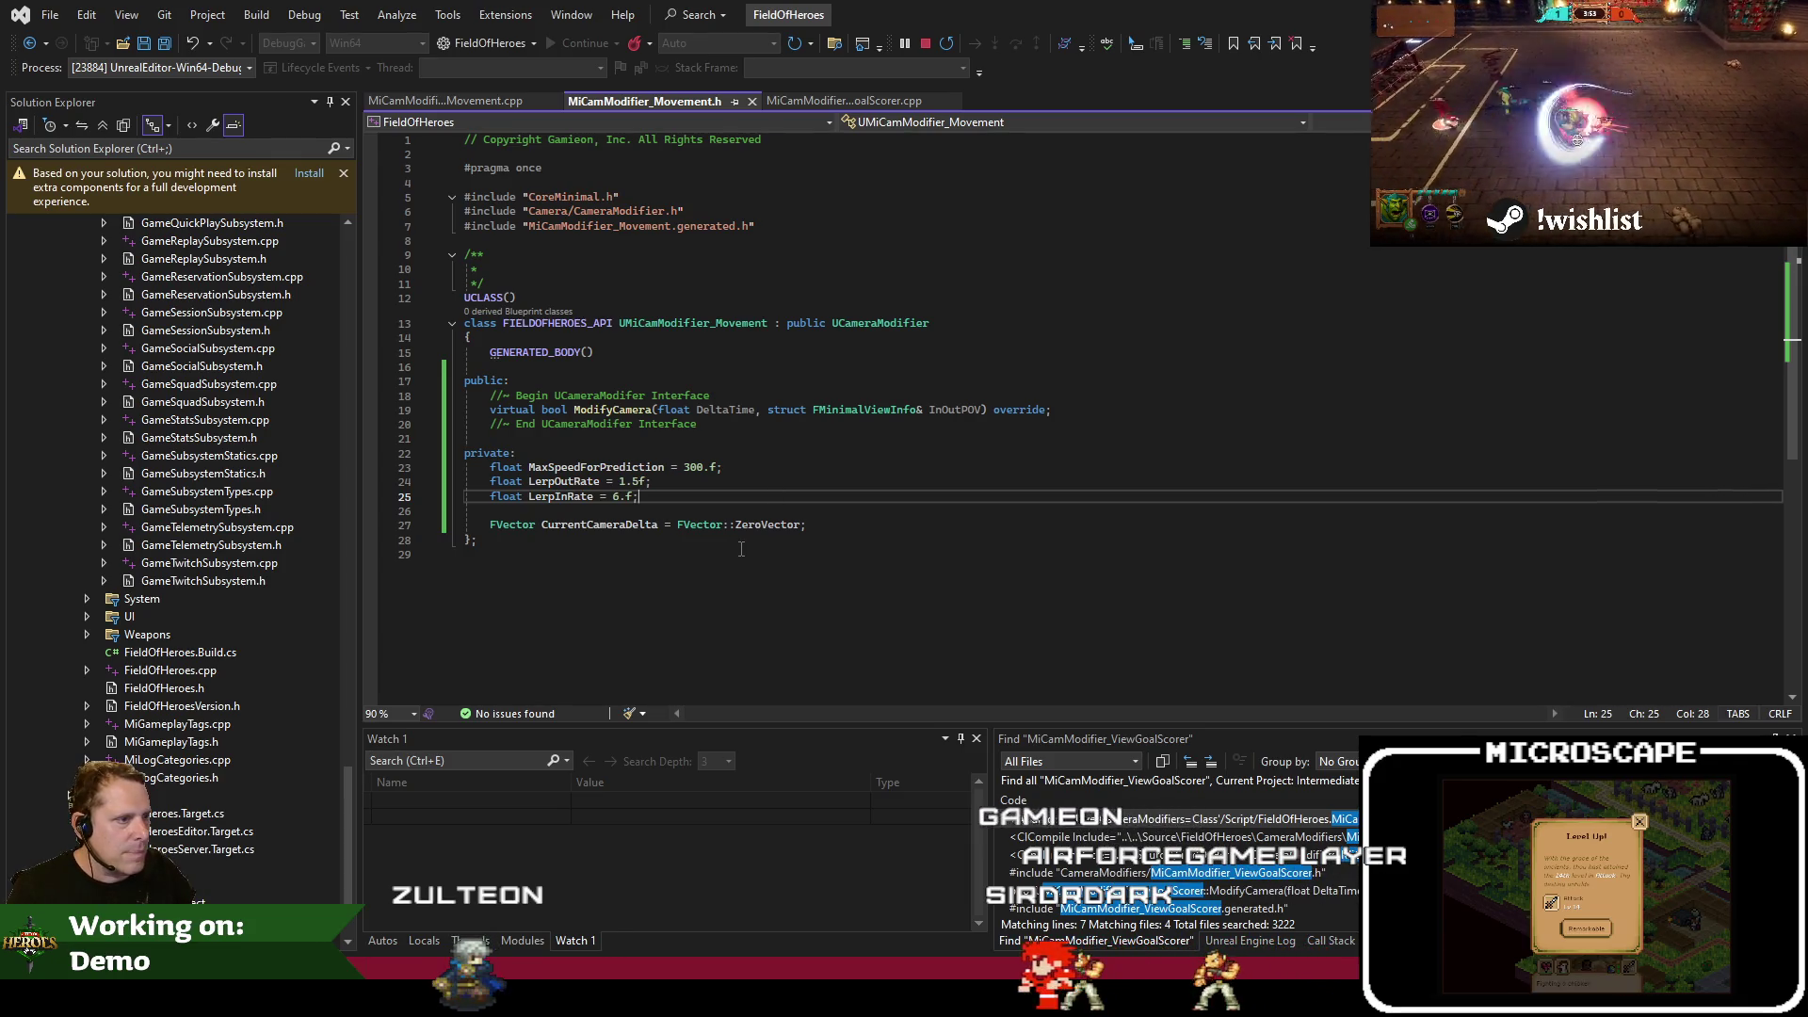
left_click(636, 534)
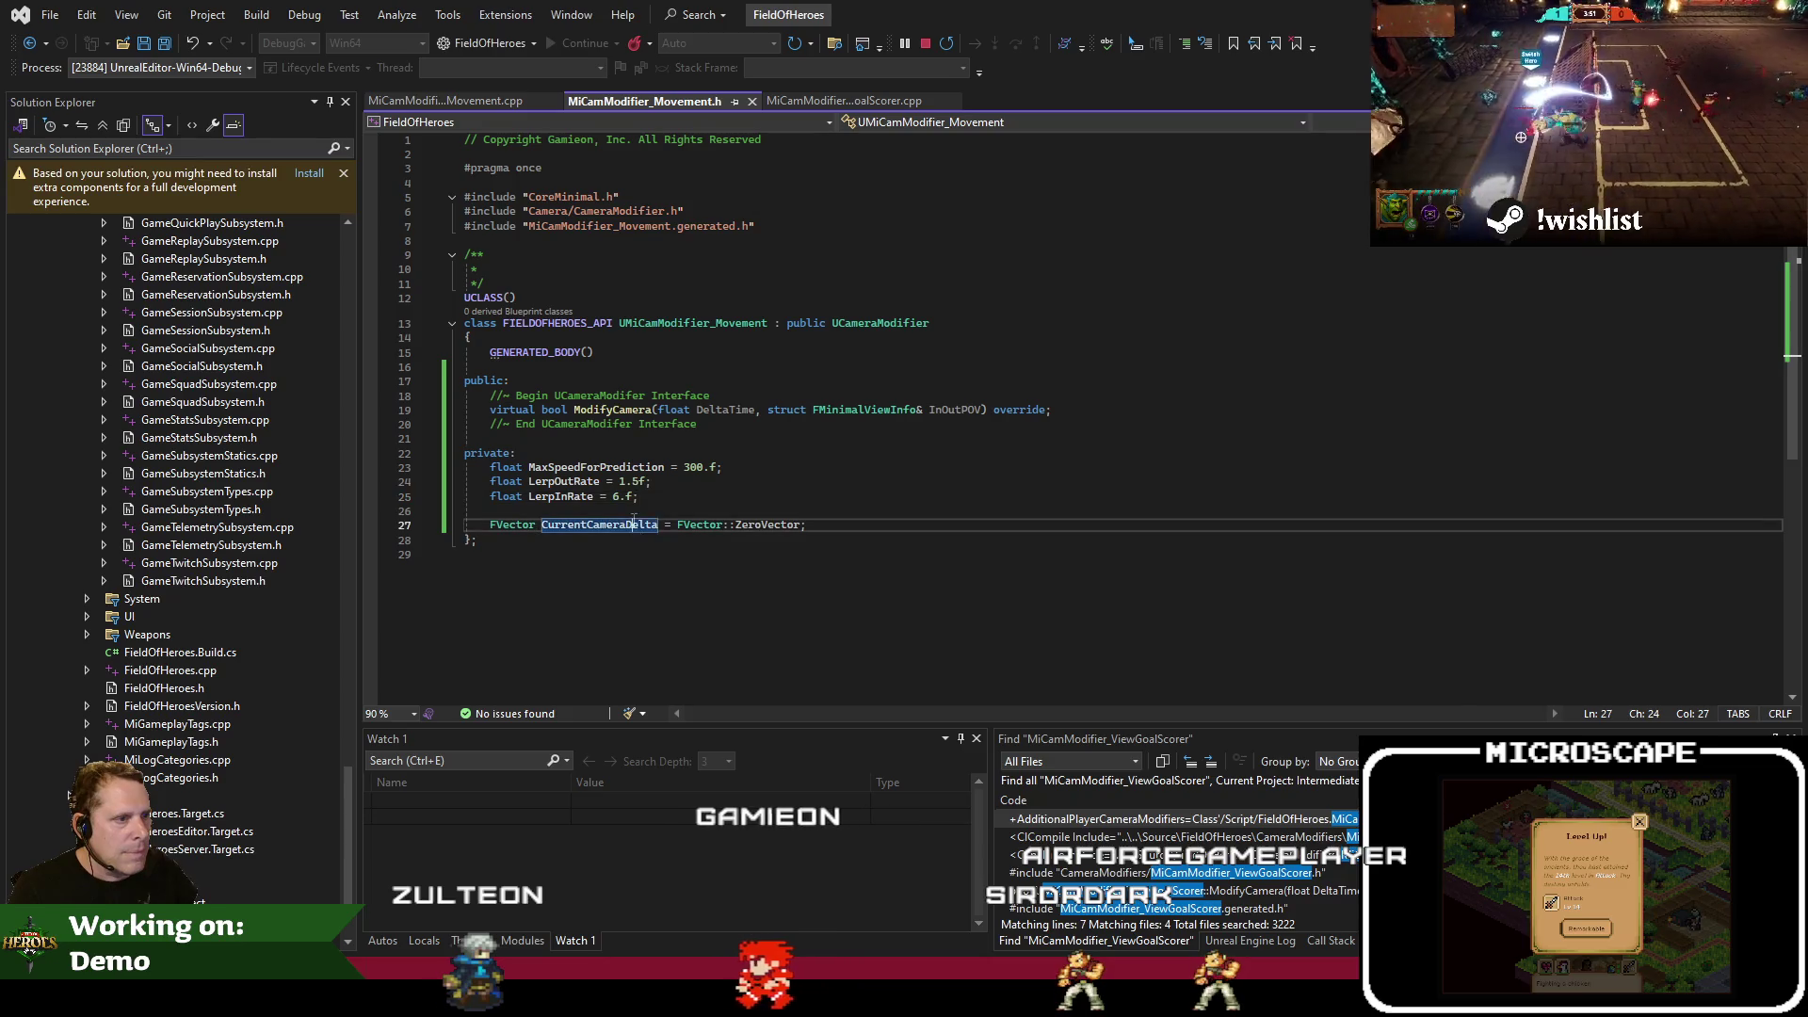
left_click(671, 502)
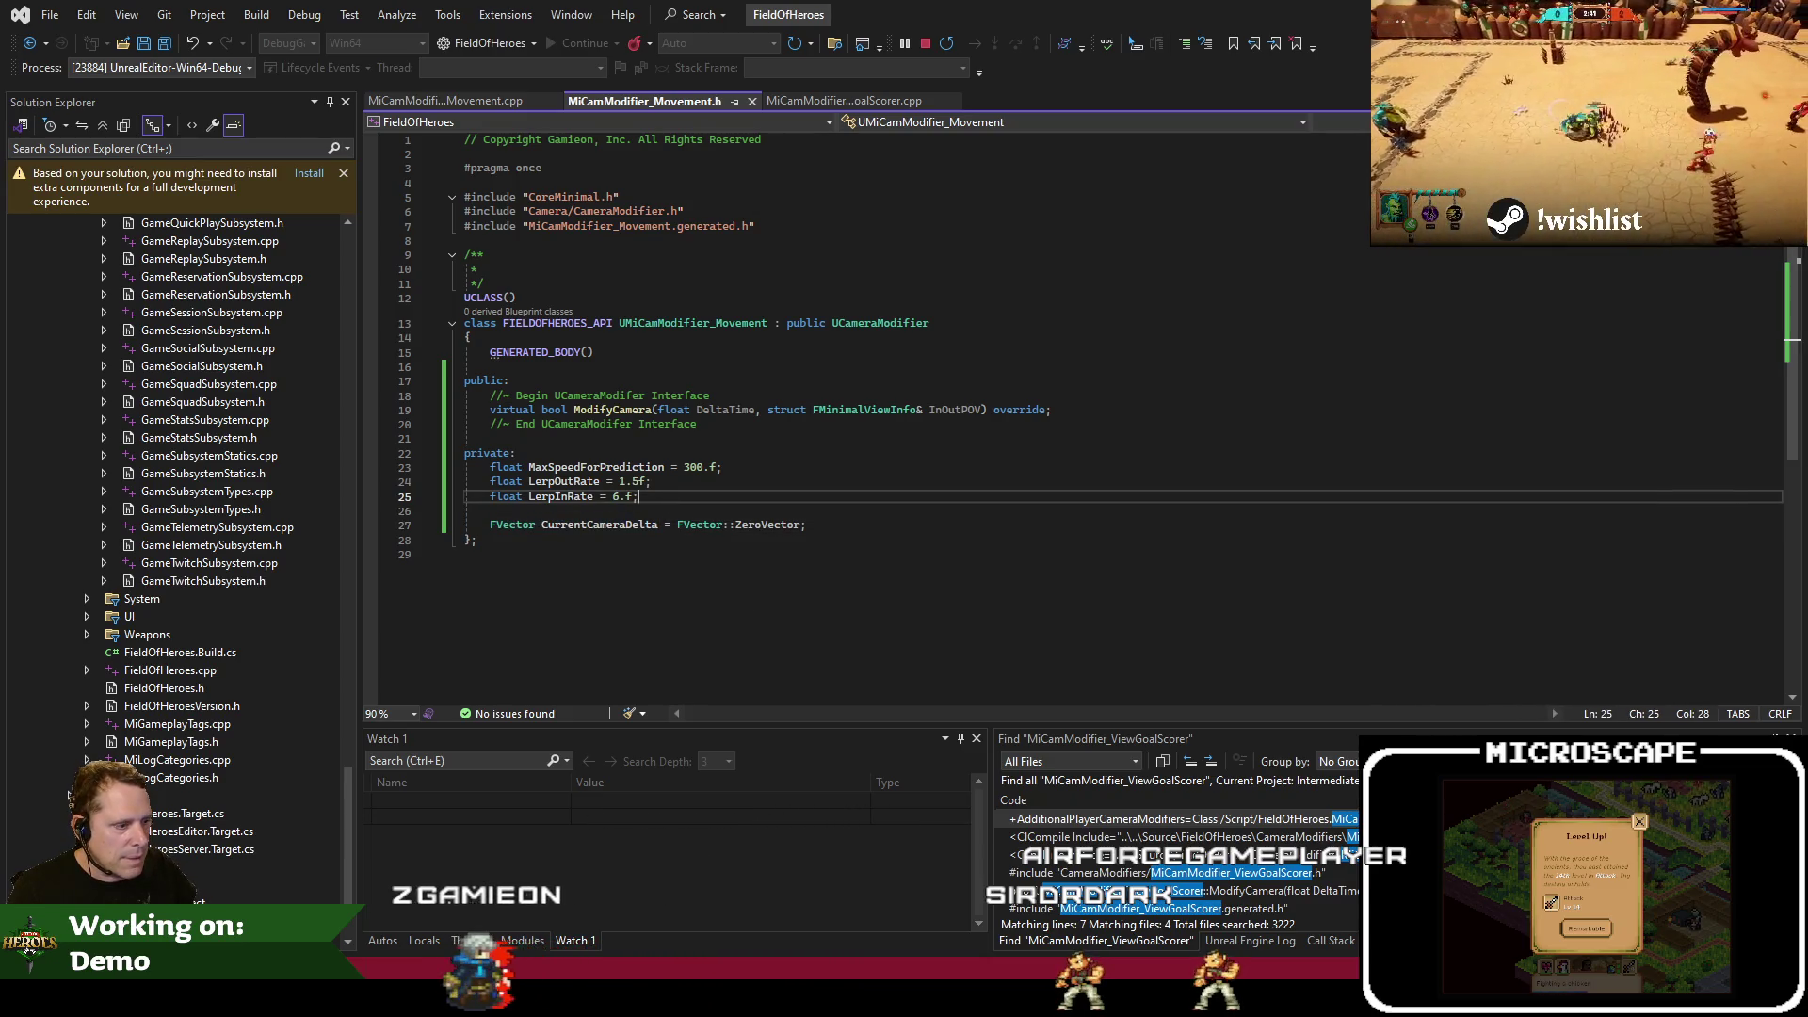
Glance at the Unreal level, then bring the Jira work item list to the front
key("alt+Tab")
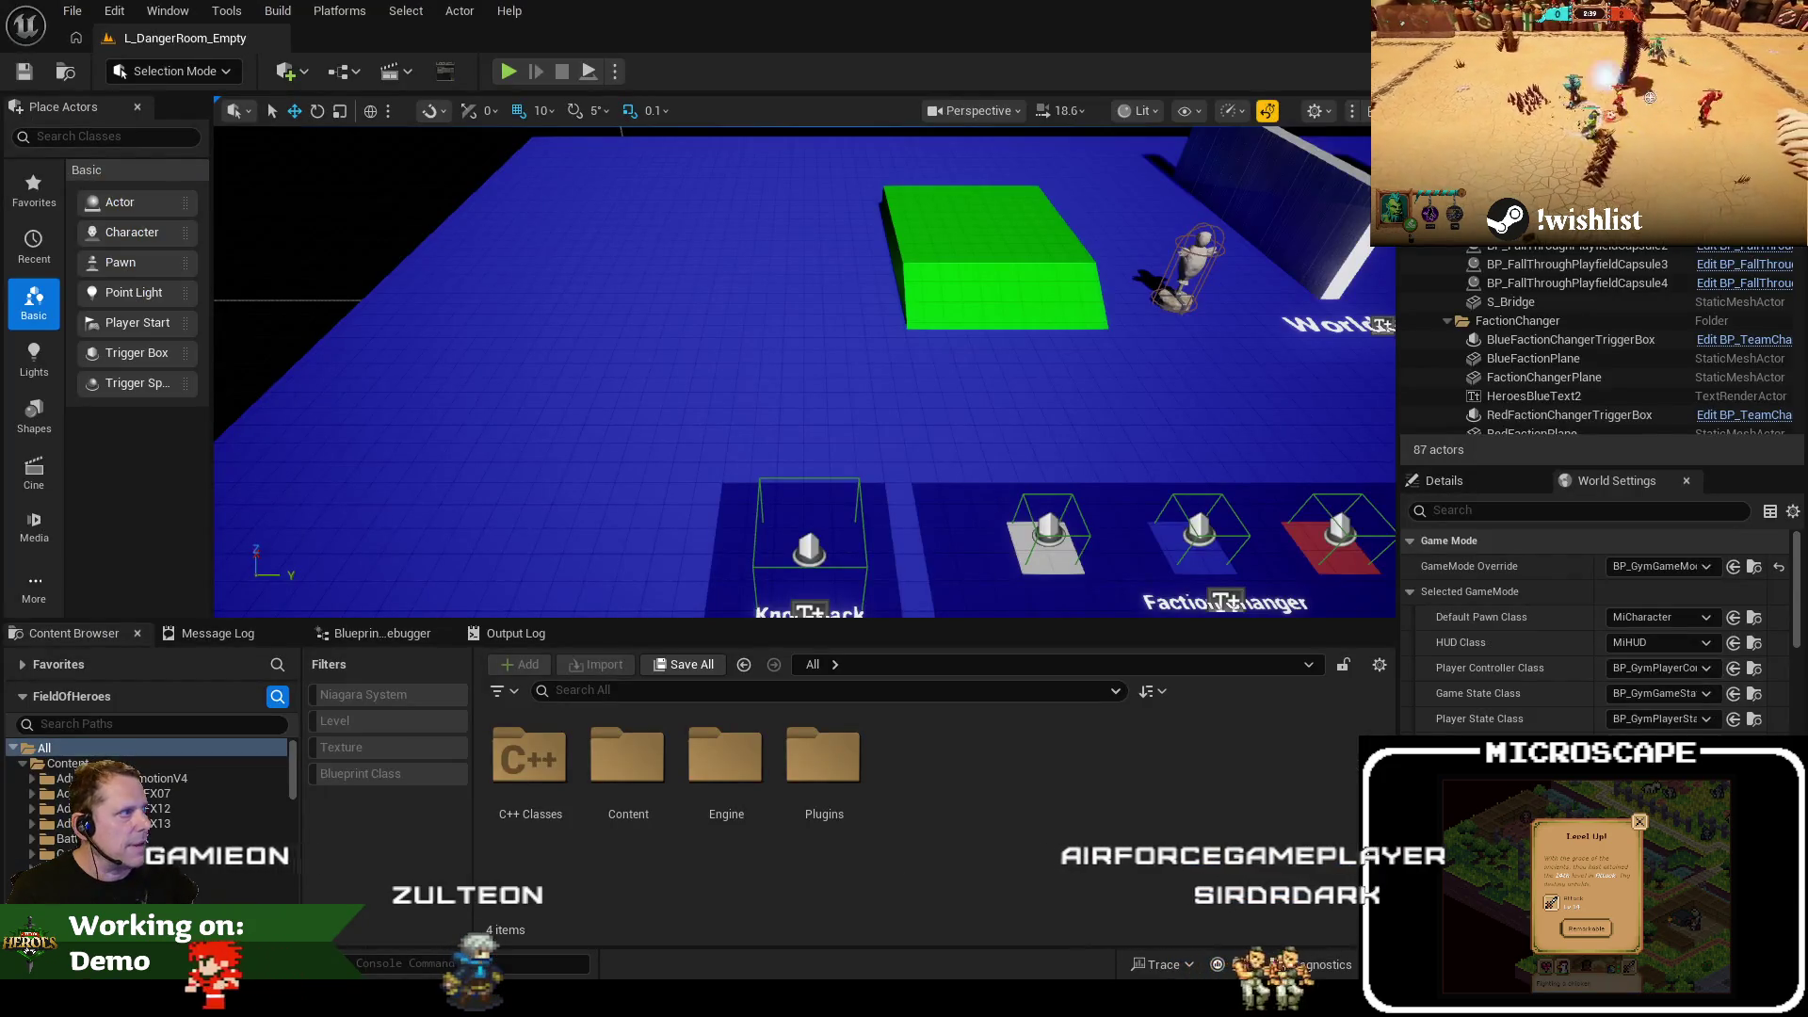
key("alt+Tab")
left_click(771, 509)
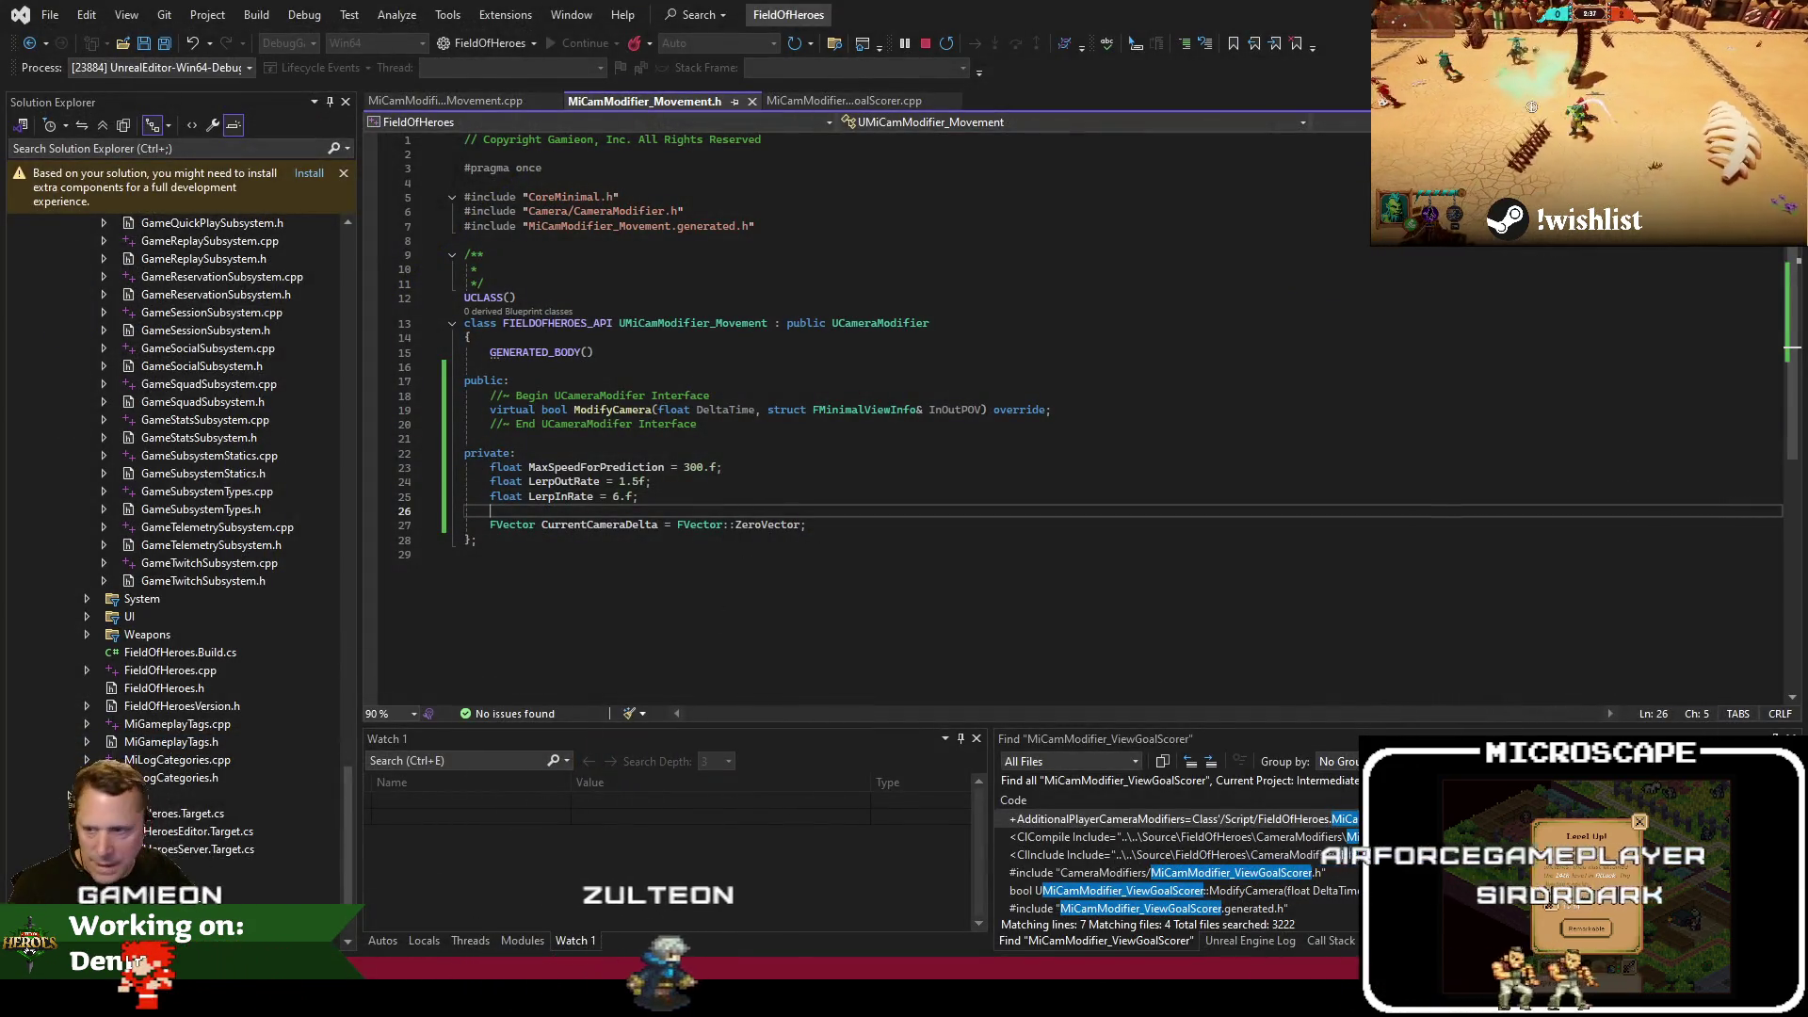
mouse_move(198, 850)
left_click(282, 871)
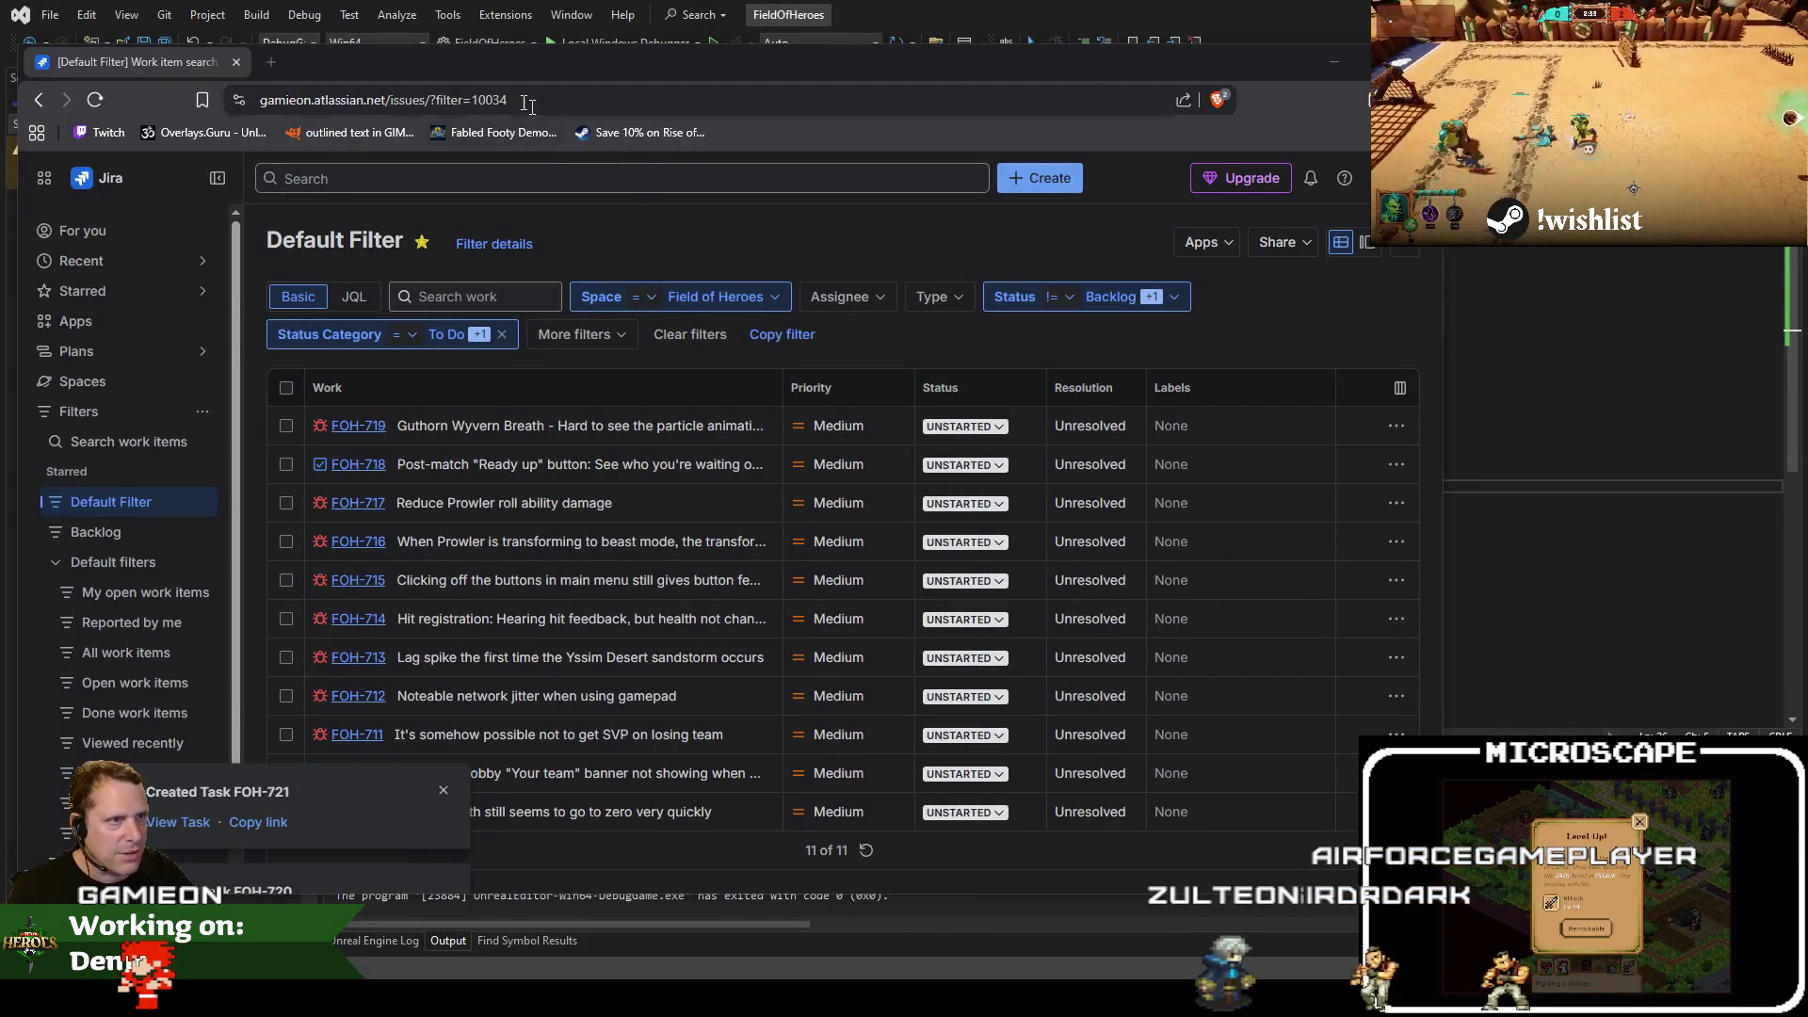
Open microscape.cc/play in a new browser tab beside the Jira list
left_click(282, 872)
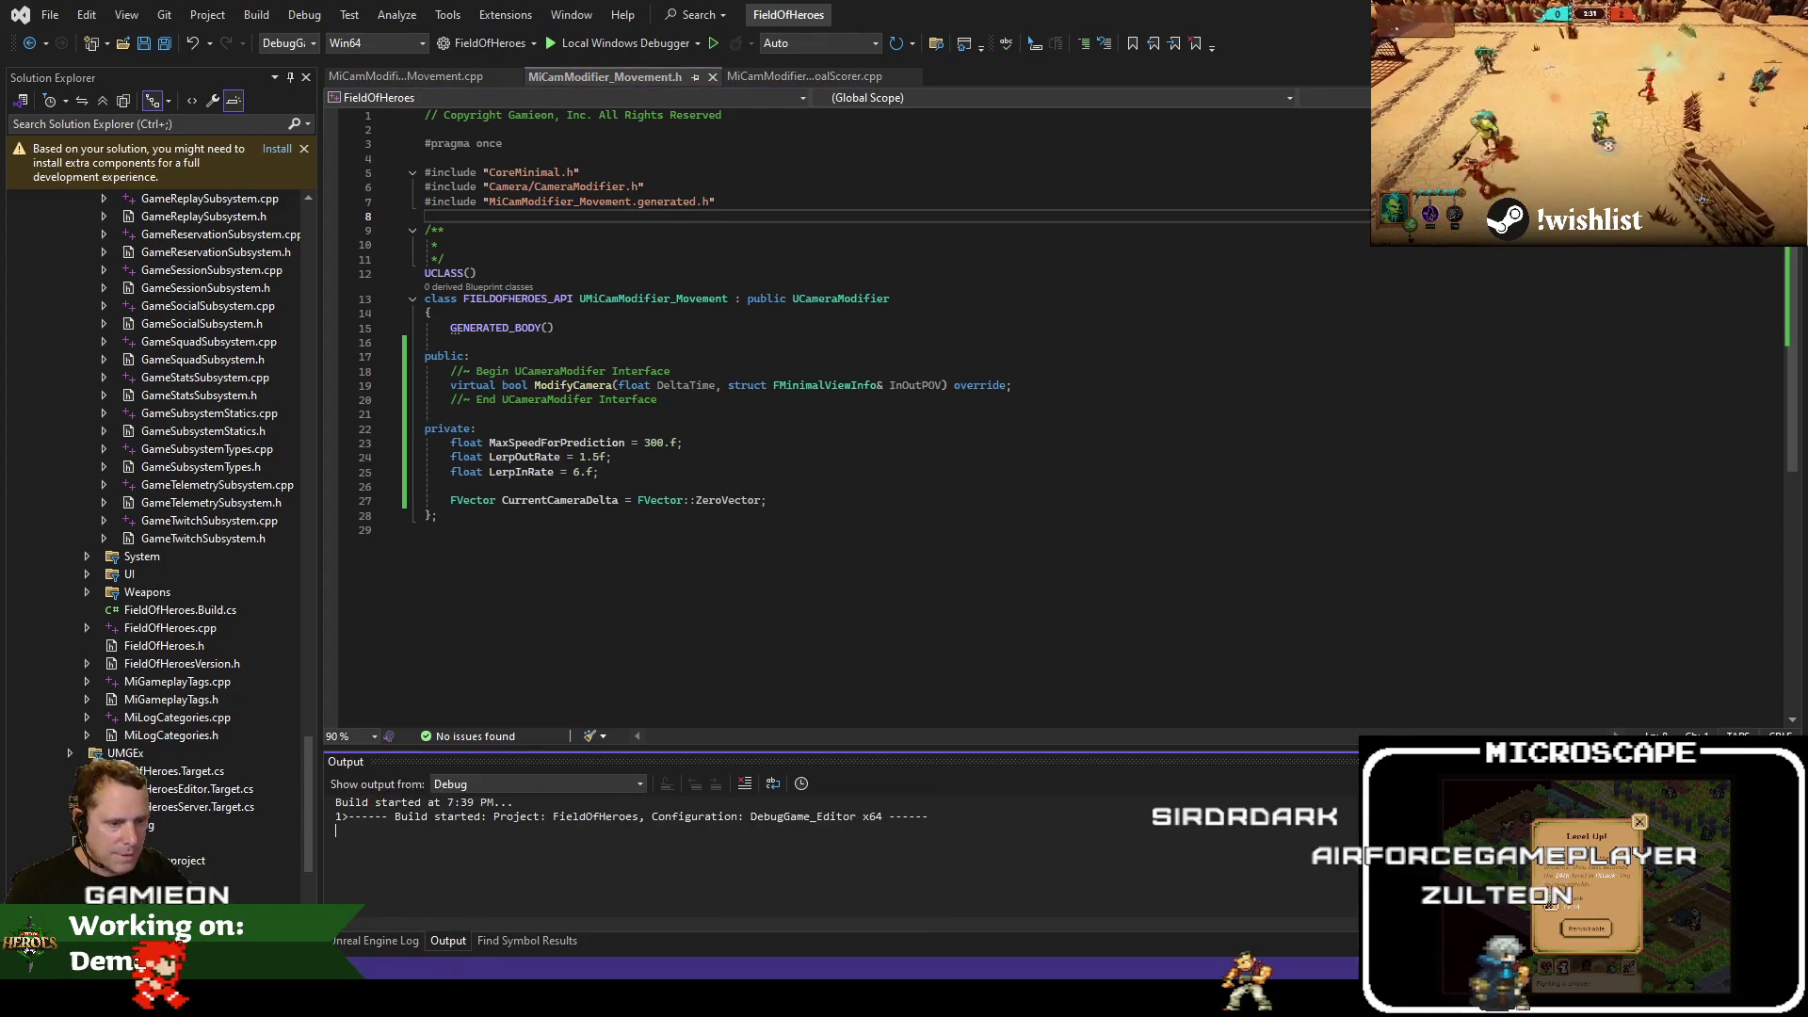
left_click(311, 895)
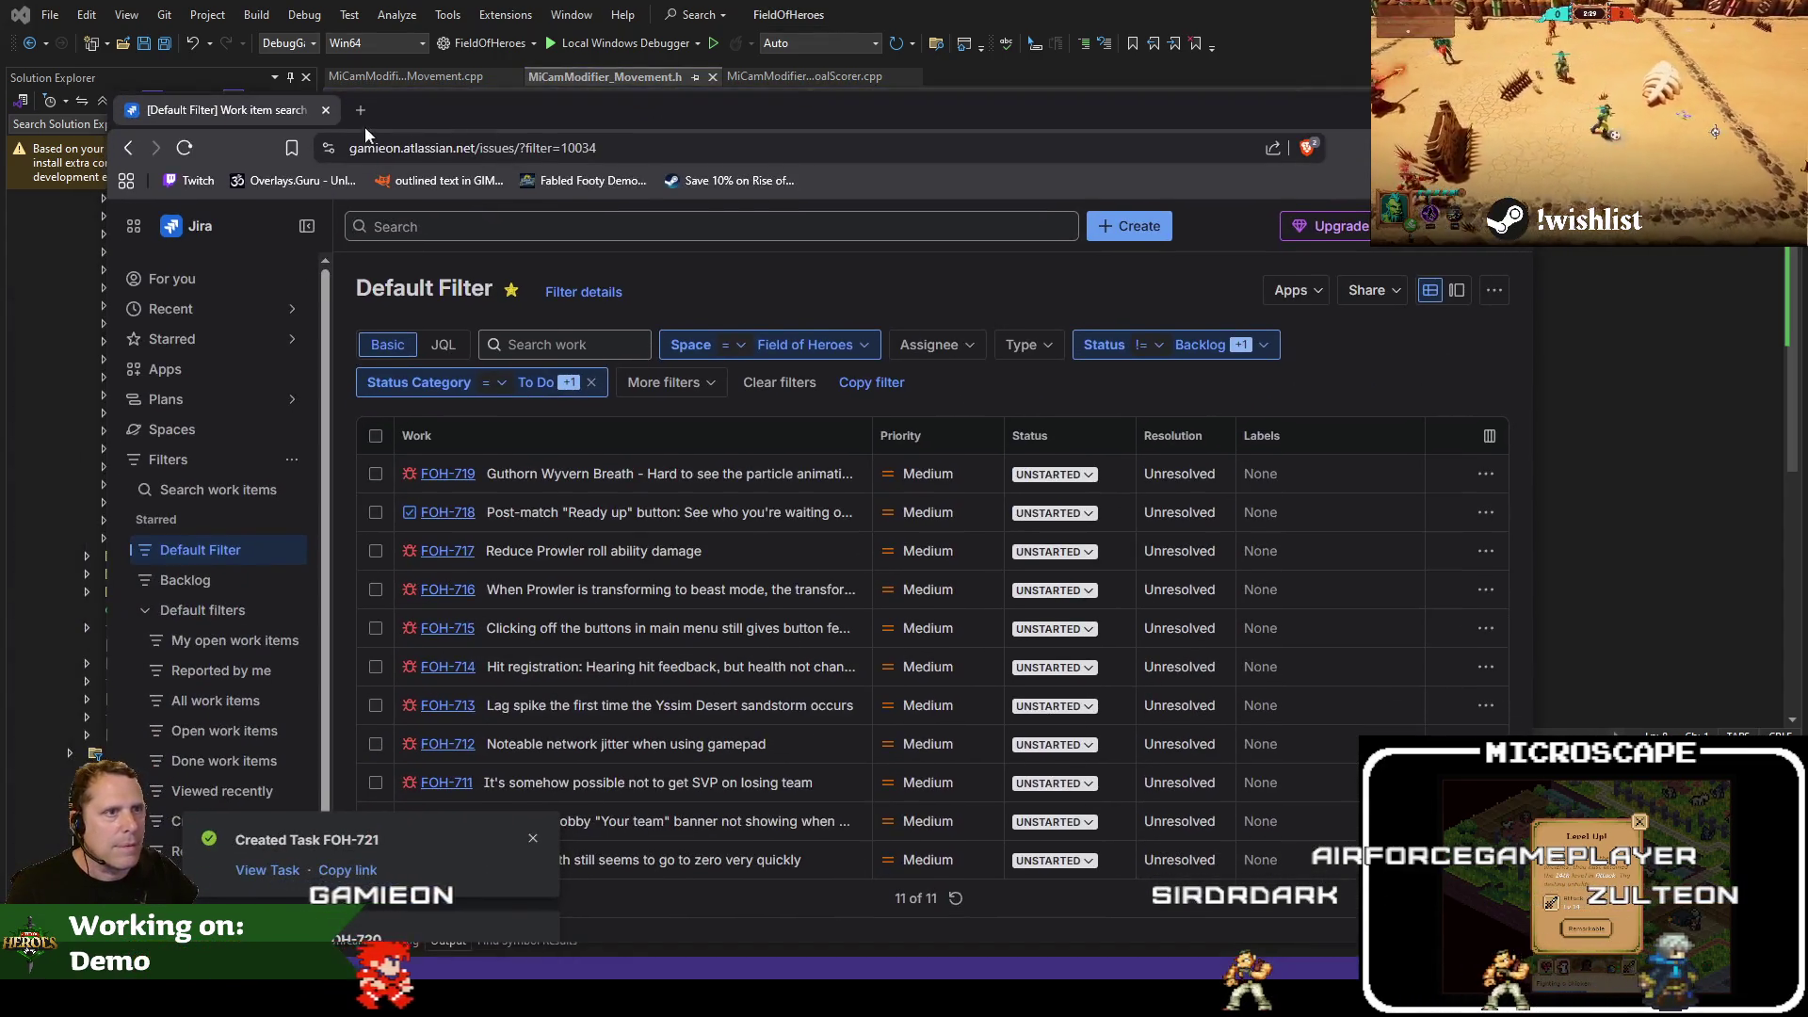
key("ctrl+t")
type("micro")
key("Return")
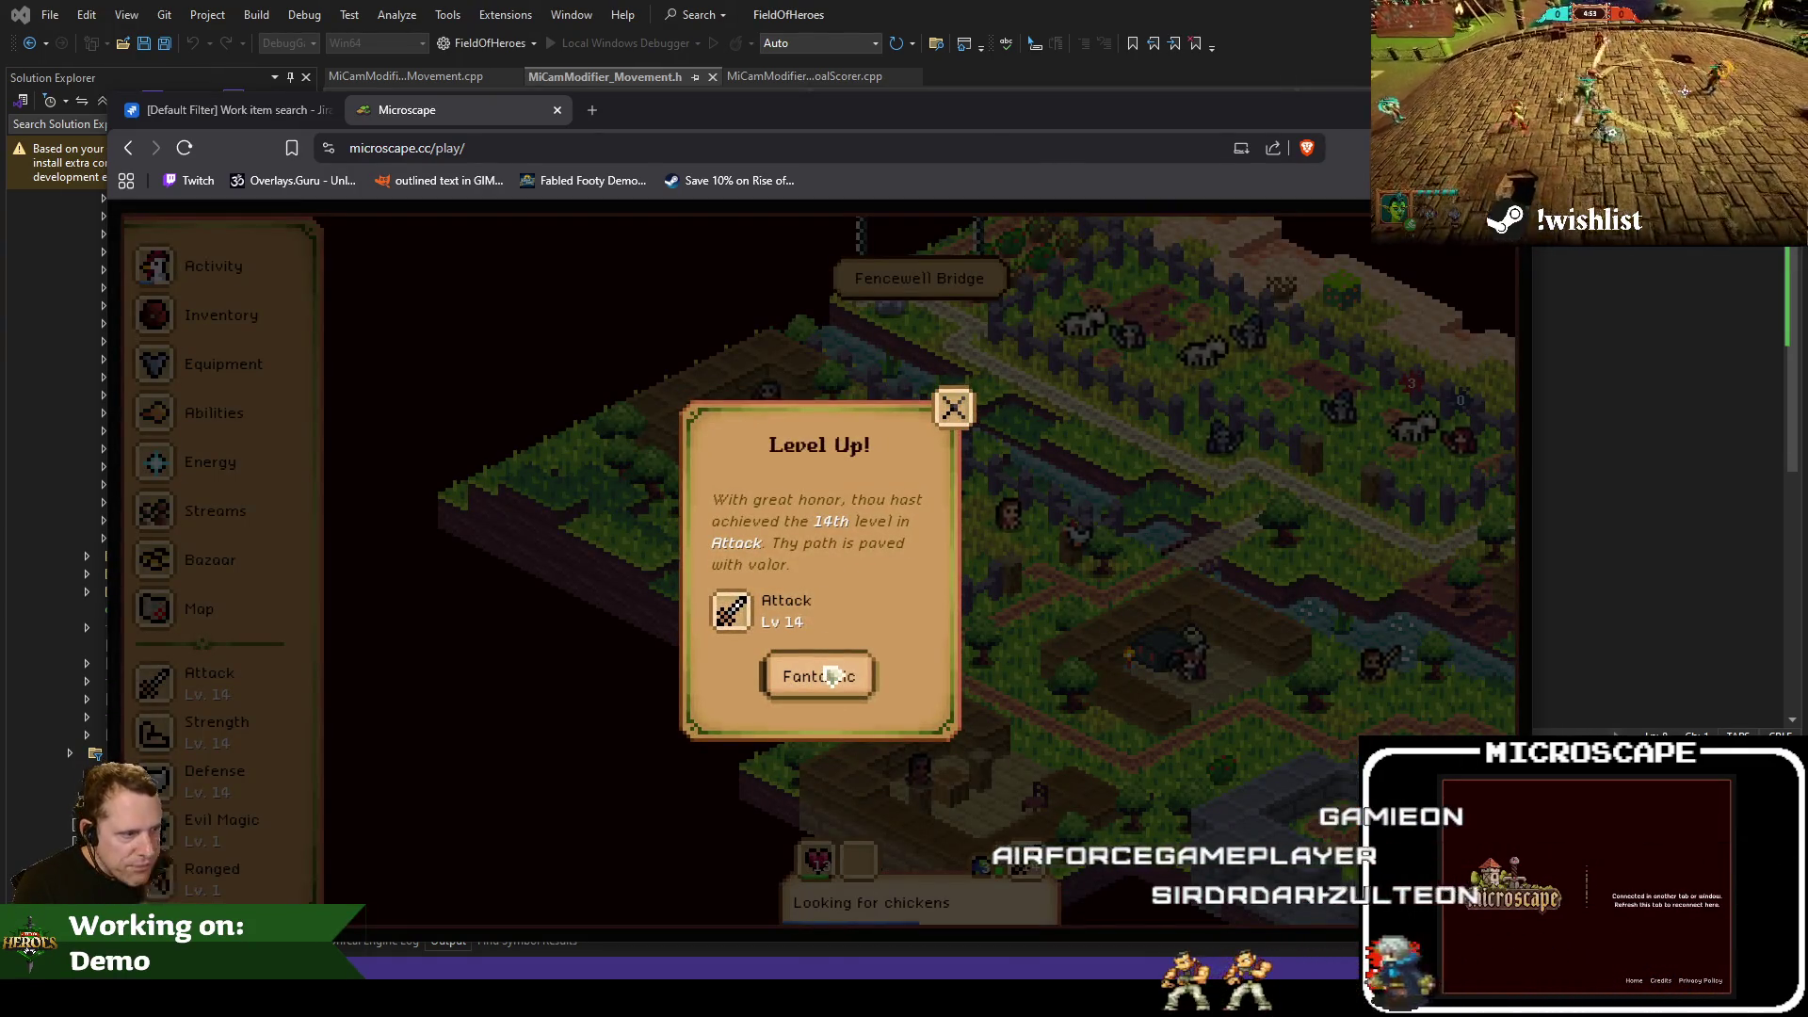
Dismiss the Level Up notice, browse the Cooking and Defense guidebooks, then close the Microscape tab
left_click(830, 677)
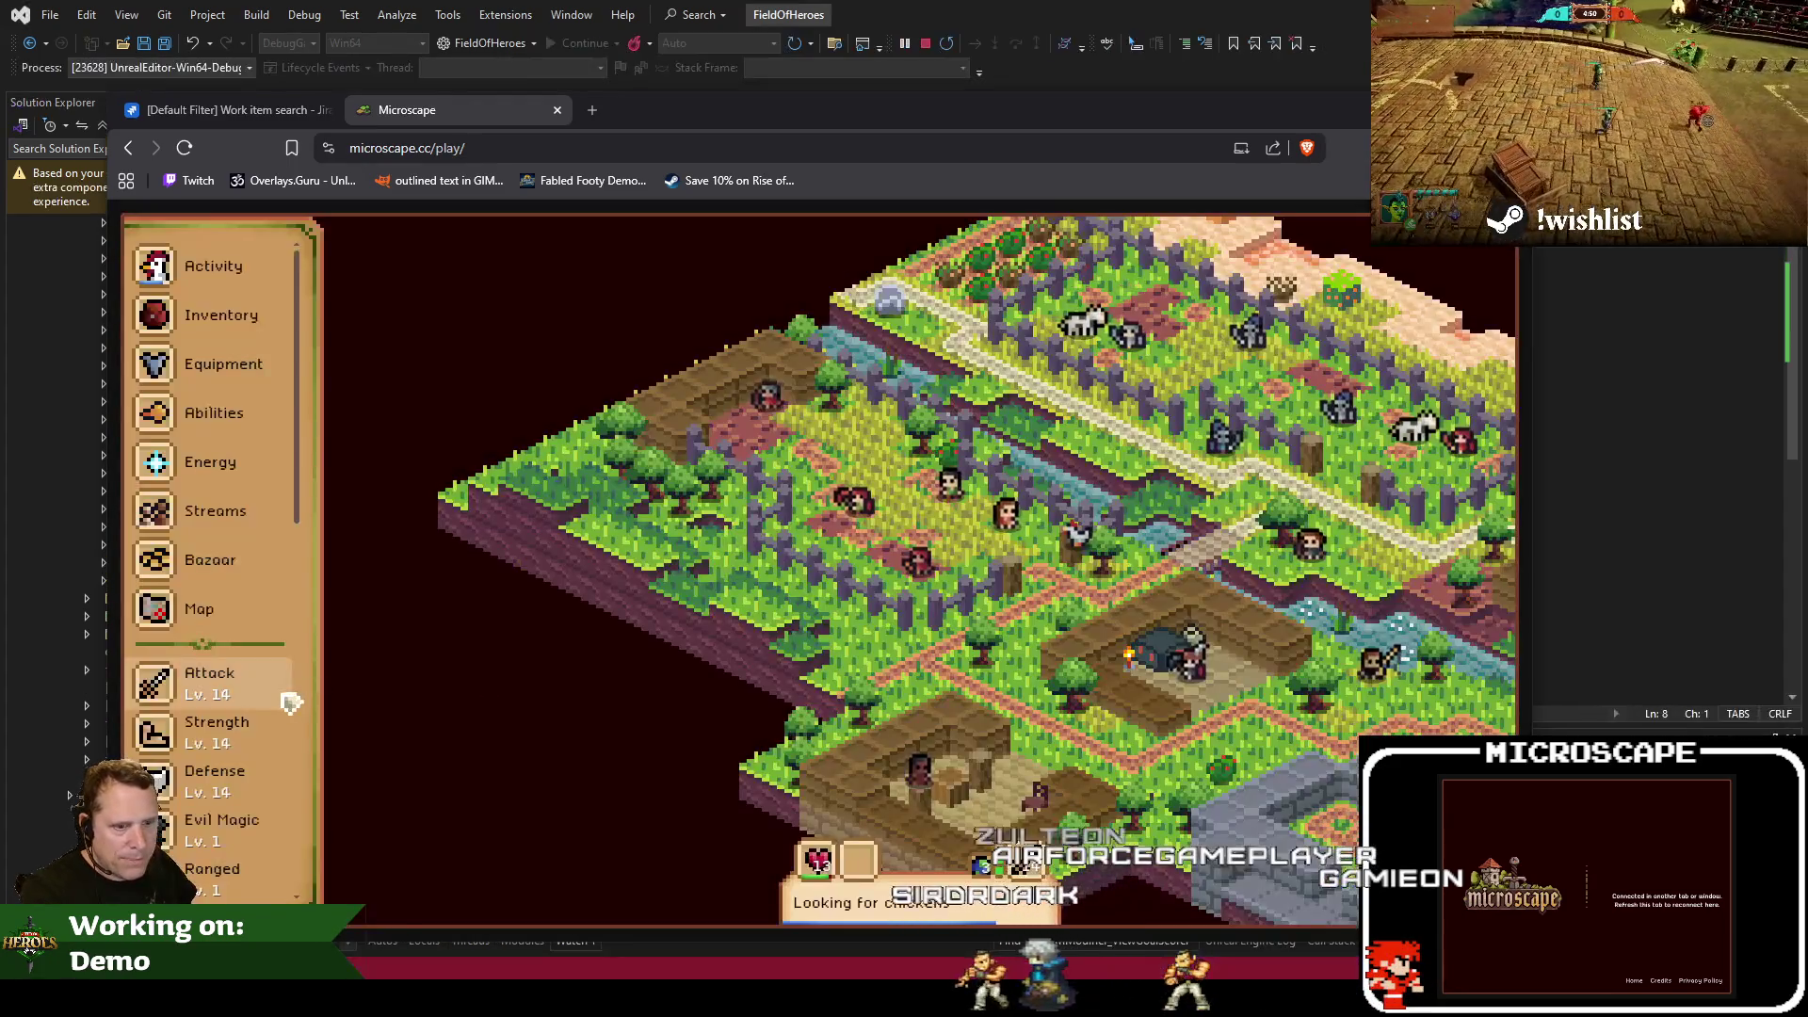
scroll(282, 694, "down", 5)
left_click(268, 758)
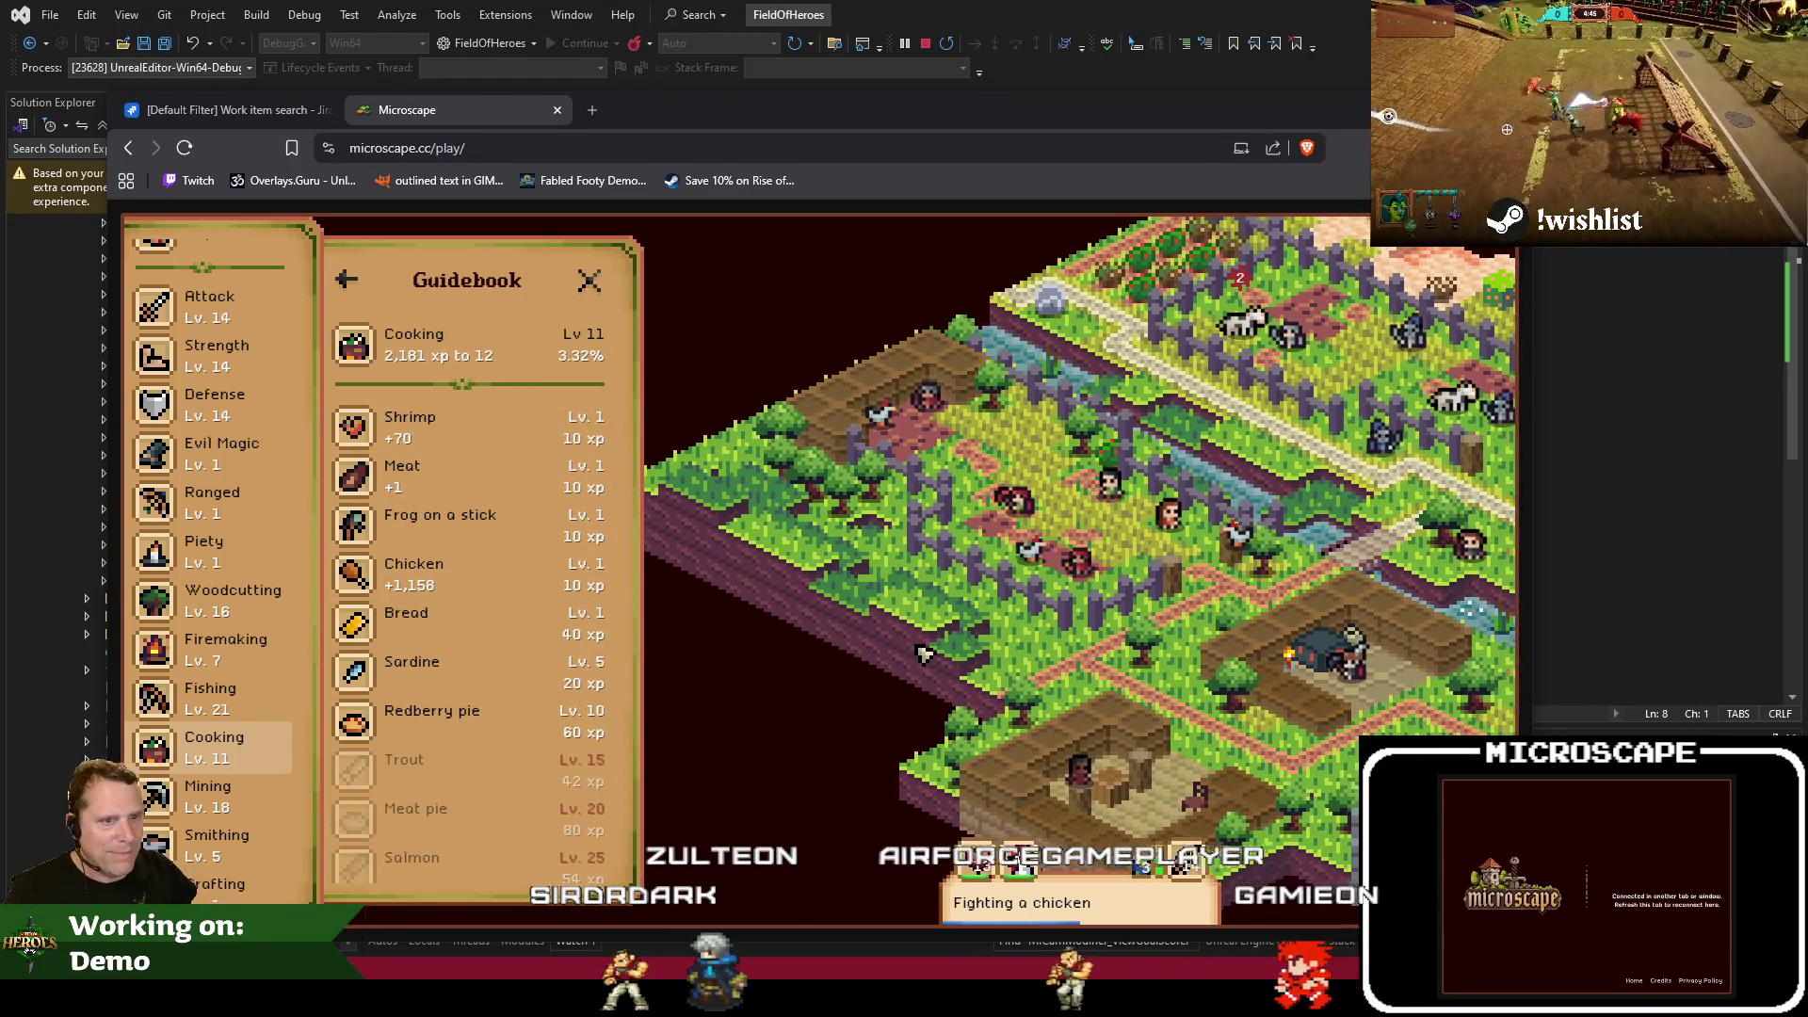
left_click(237, 403)
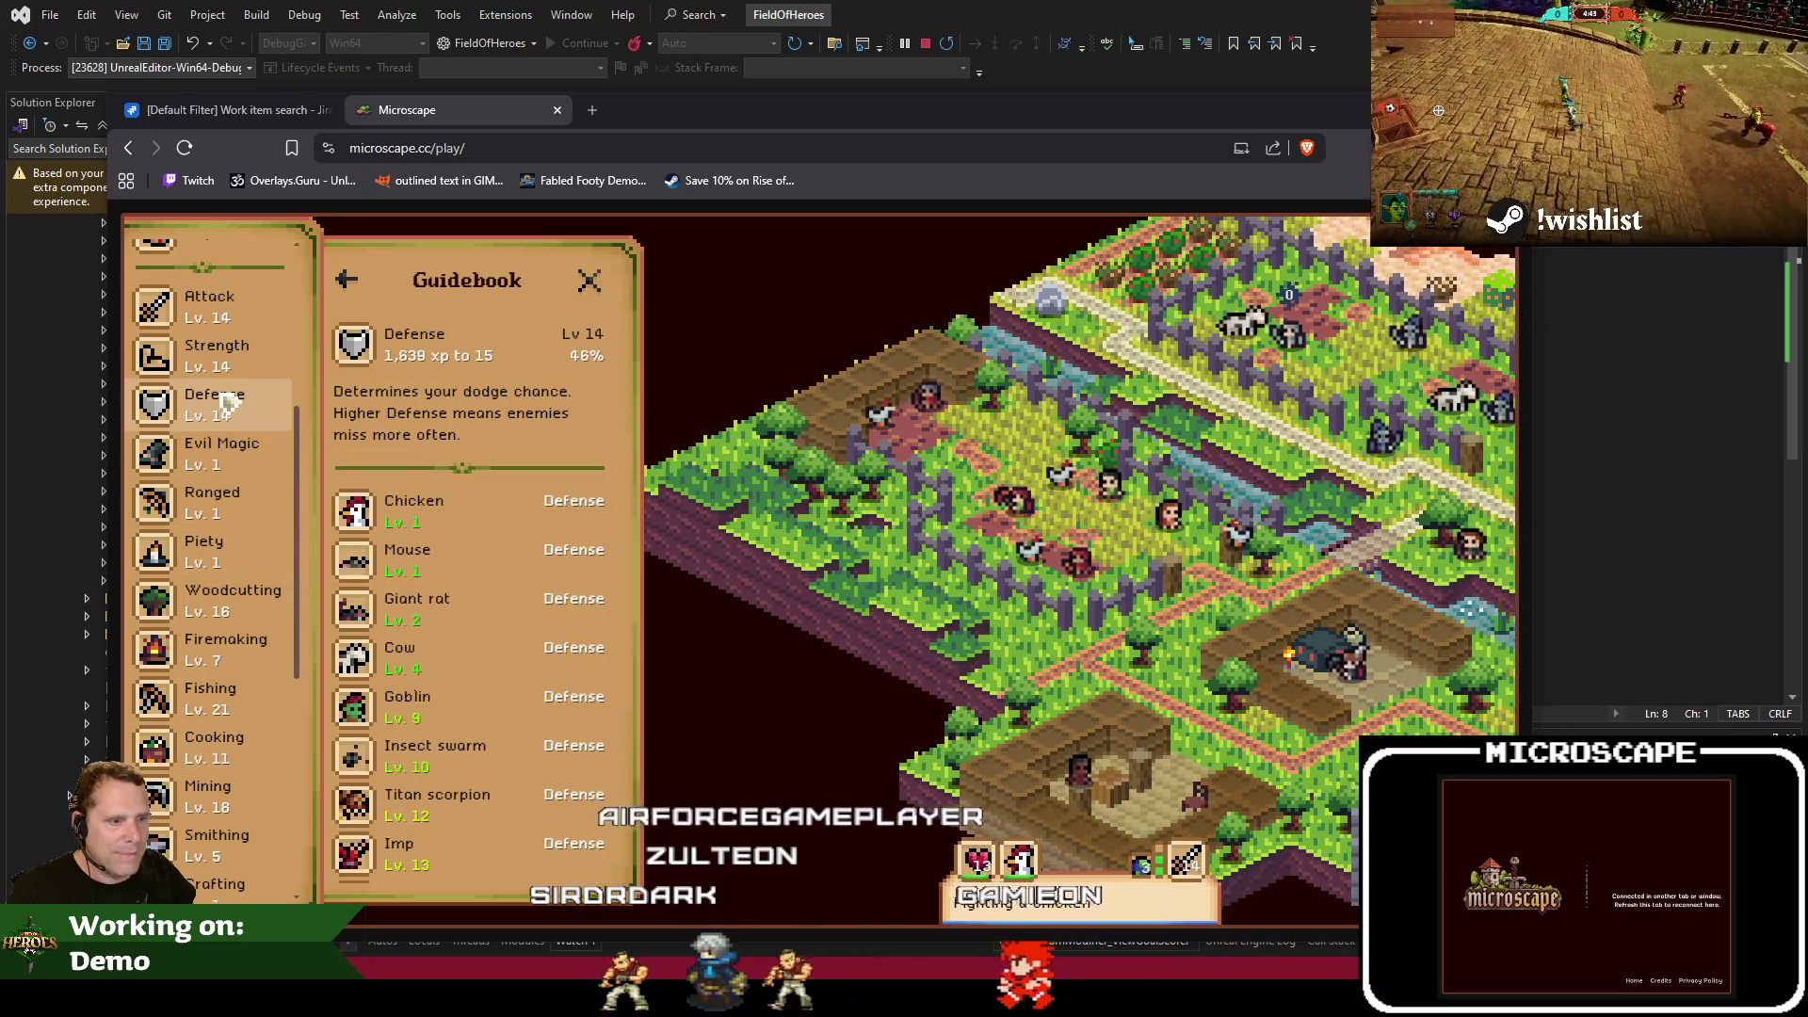
left_click(603, 280)
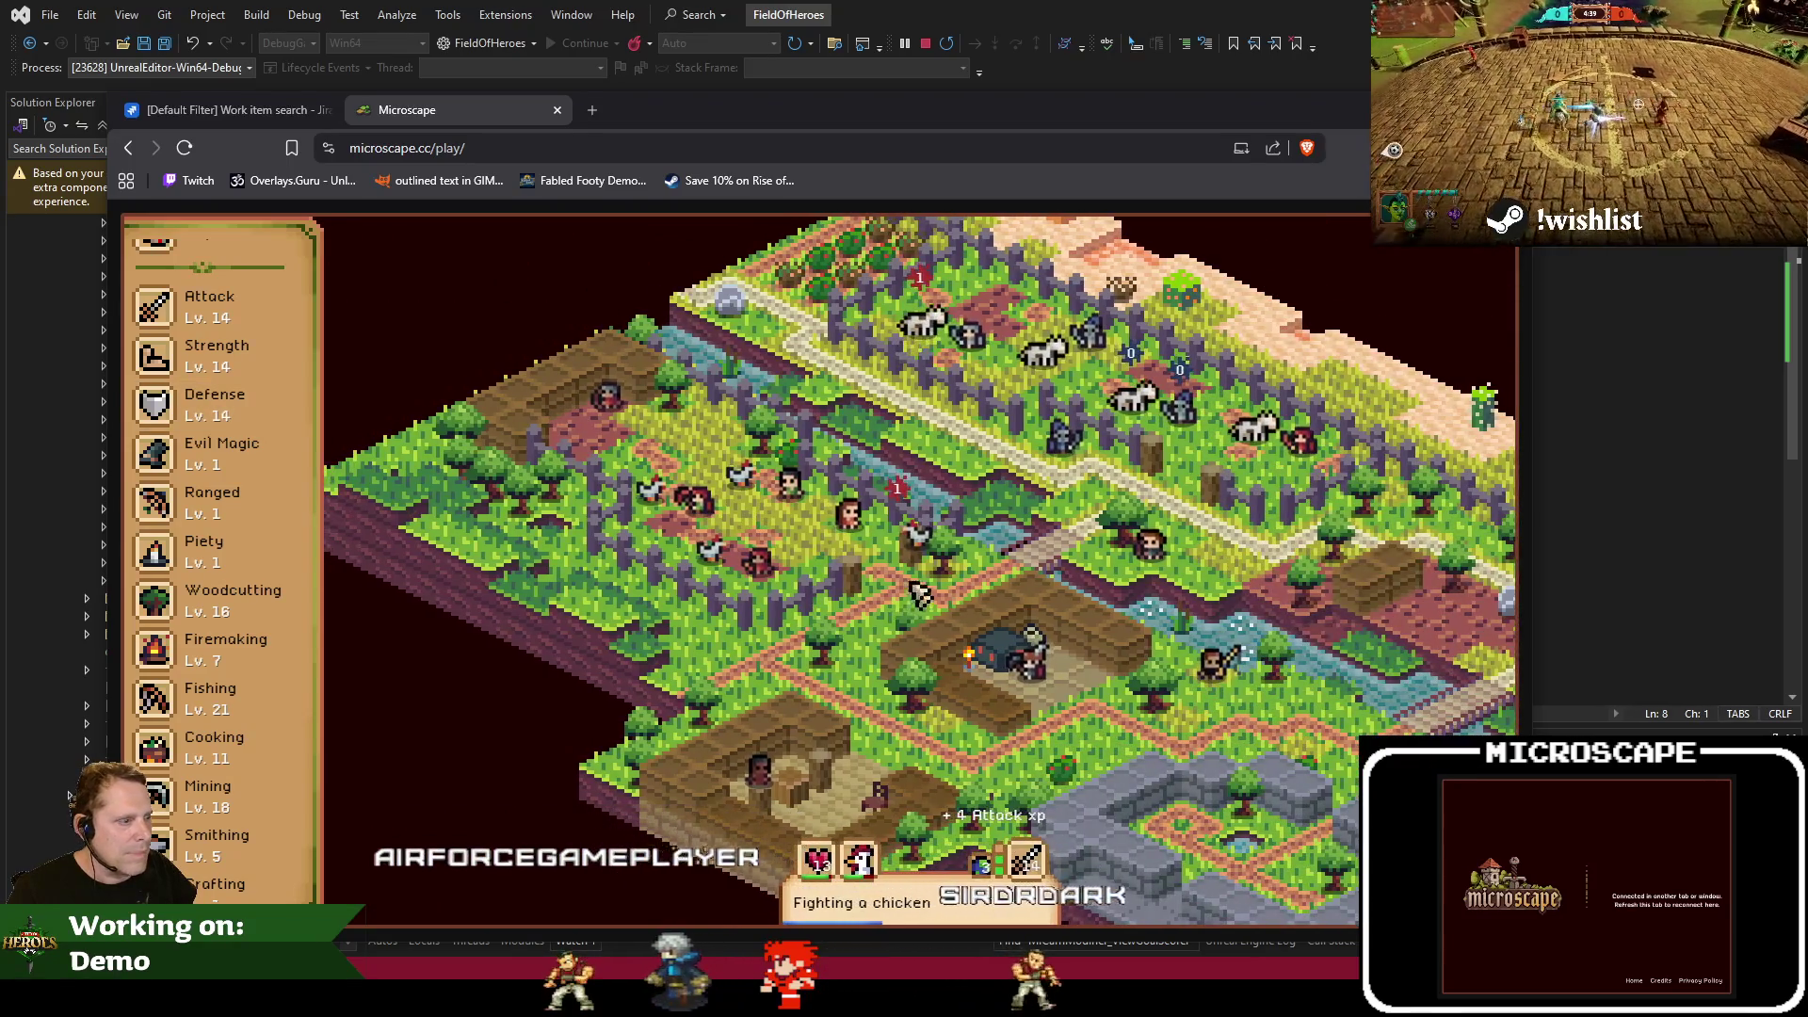
left_click(557, 110)
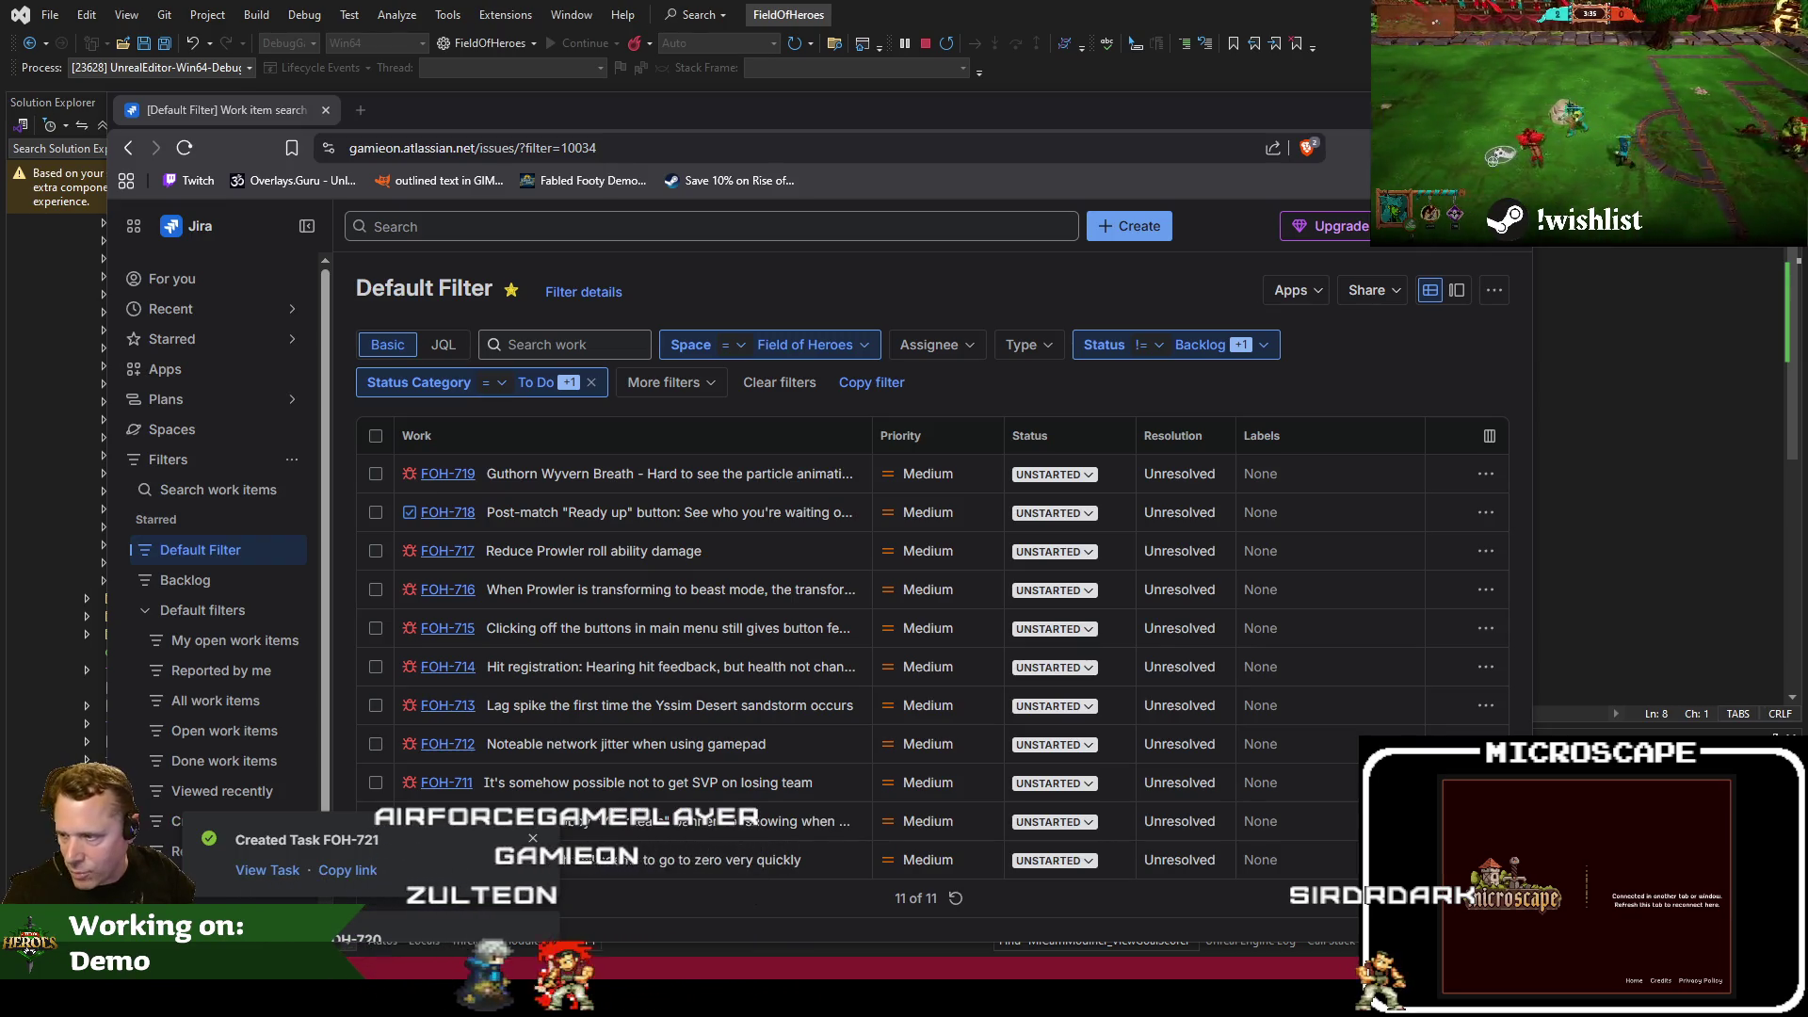
Switch from the Jira browser back to Unreal Editor's L_DangerRoom_Empty level
key("alt+Tab")
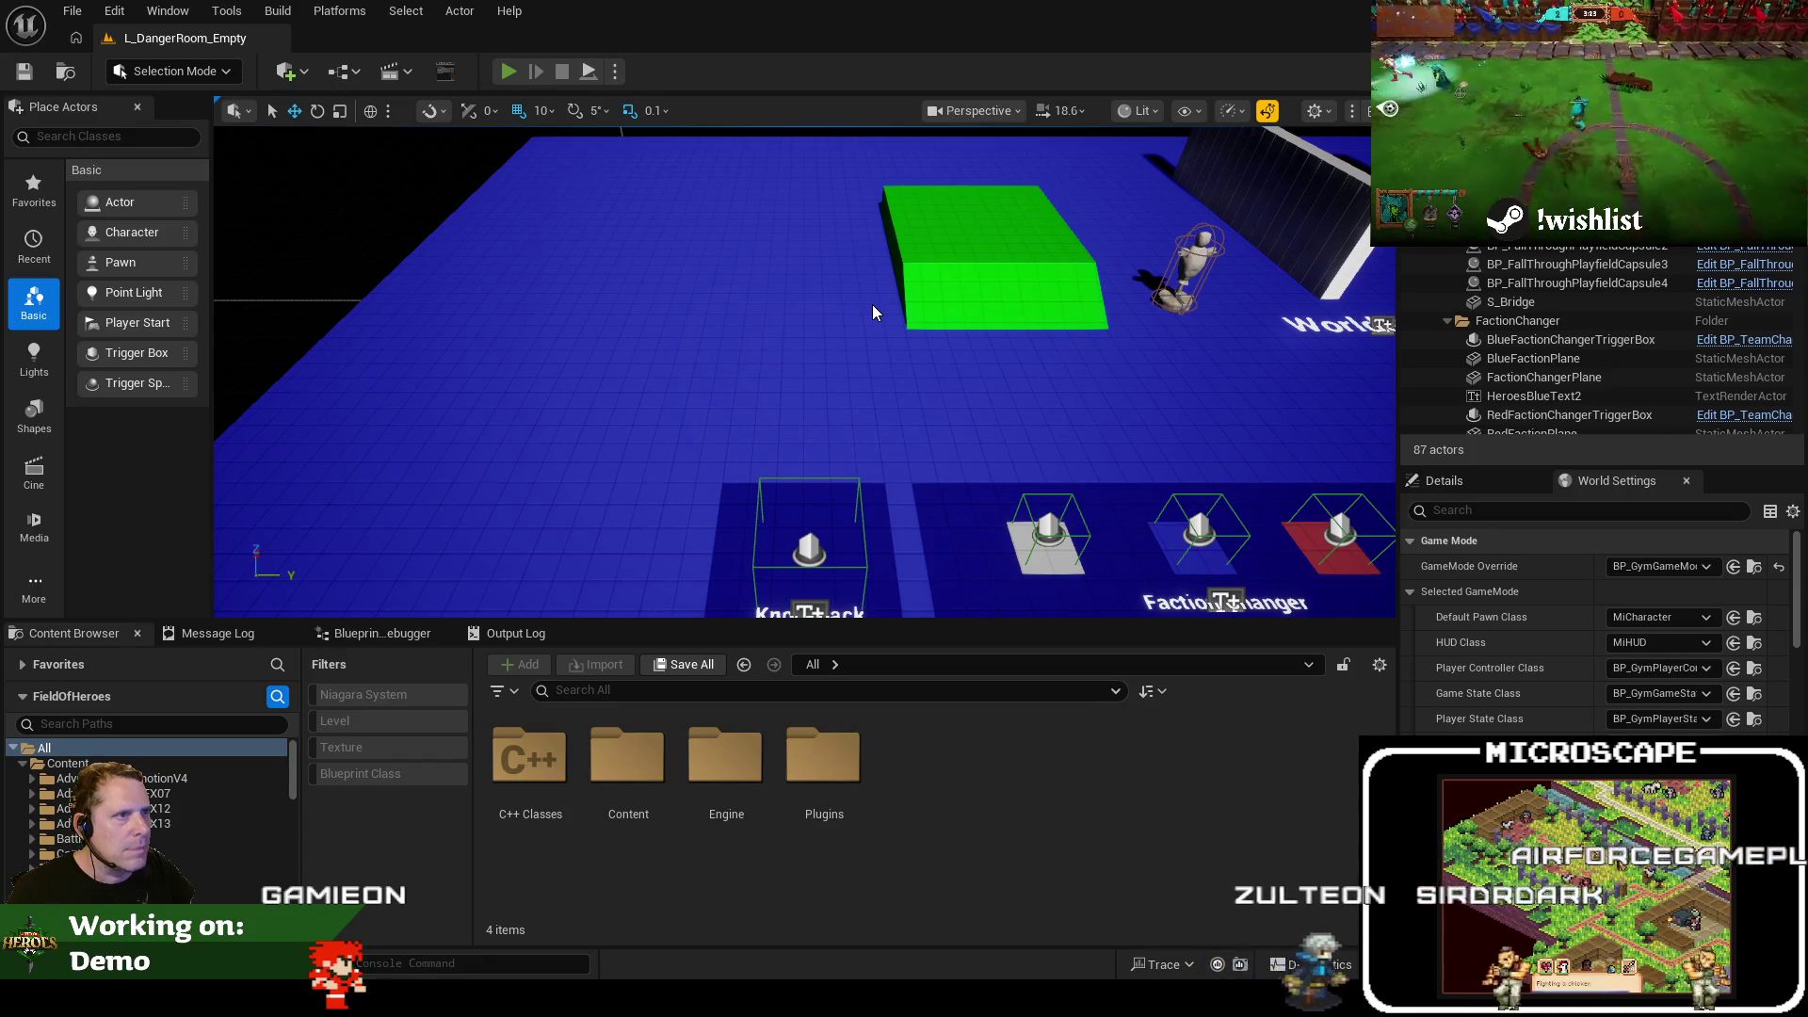
Start a play session and walk the character left, forward and right to check camera lead
key("alt+p")
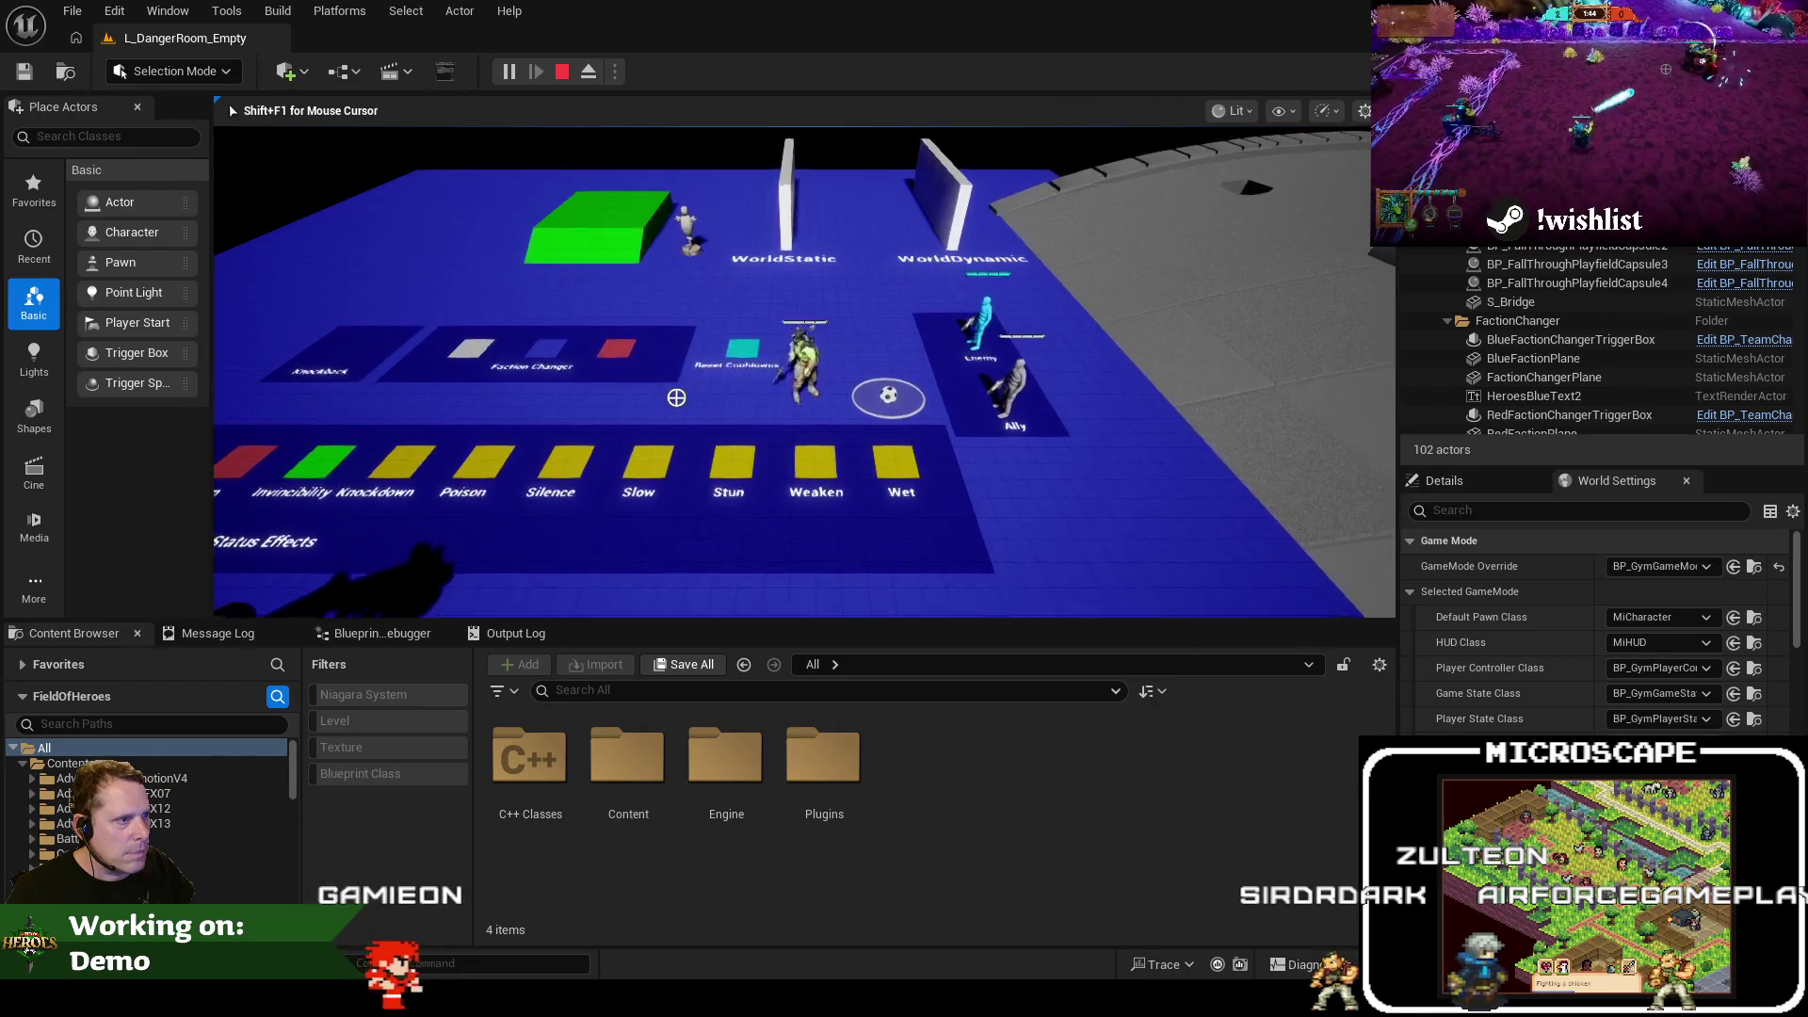
key("a")
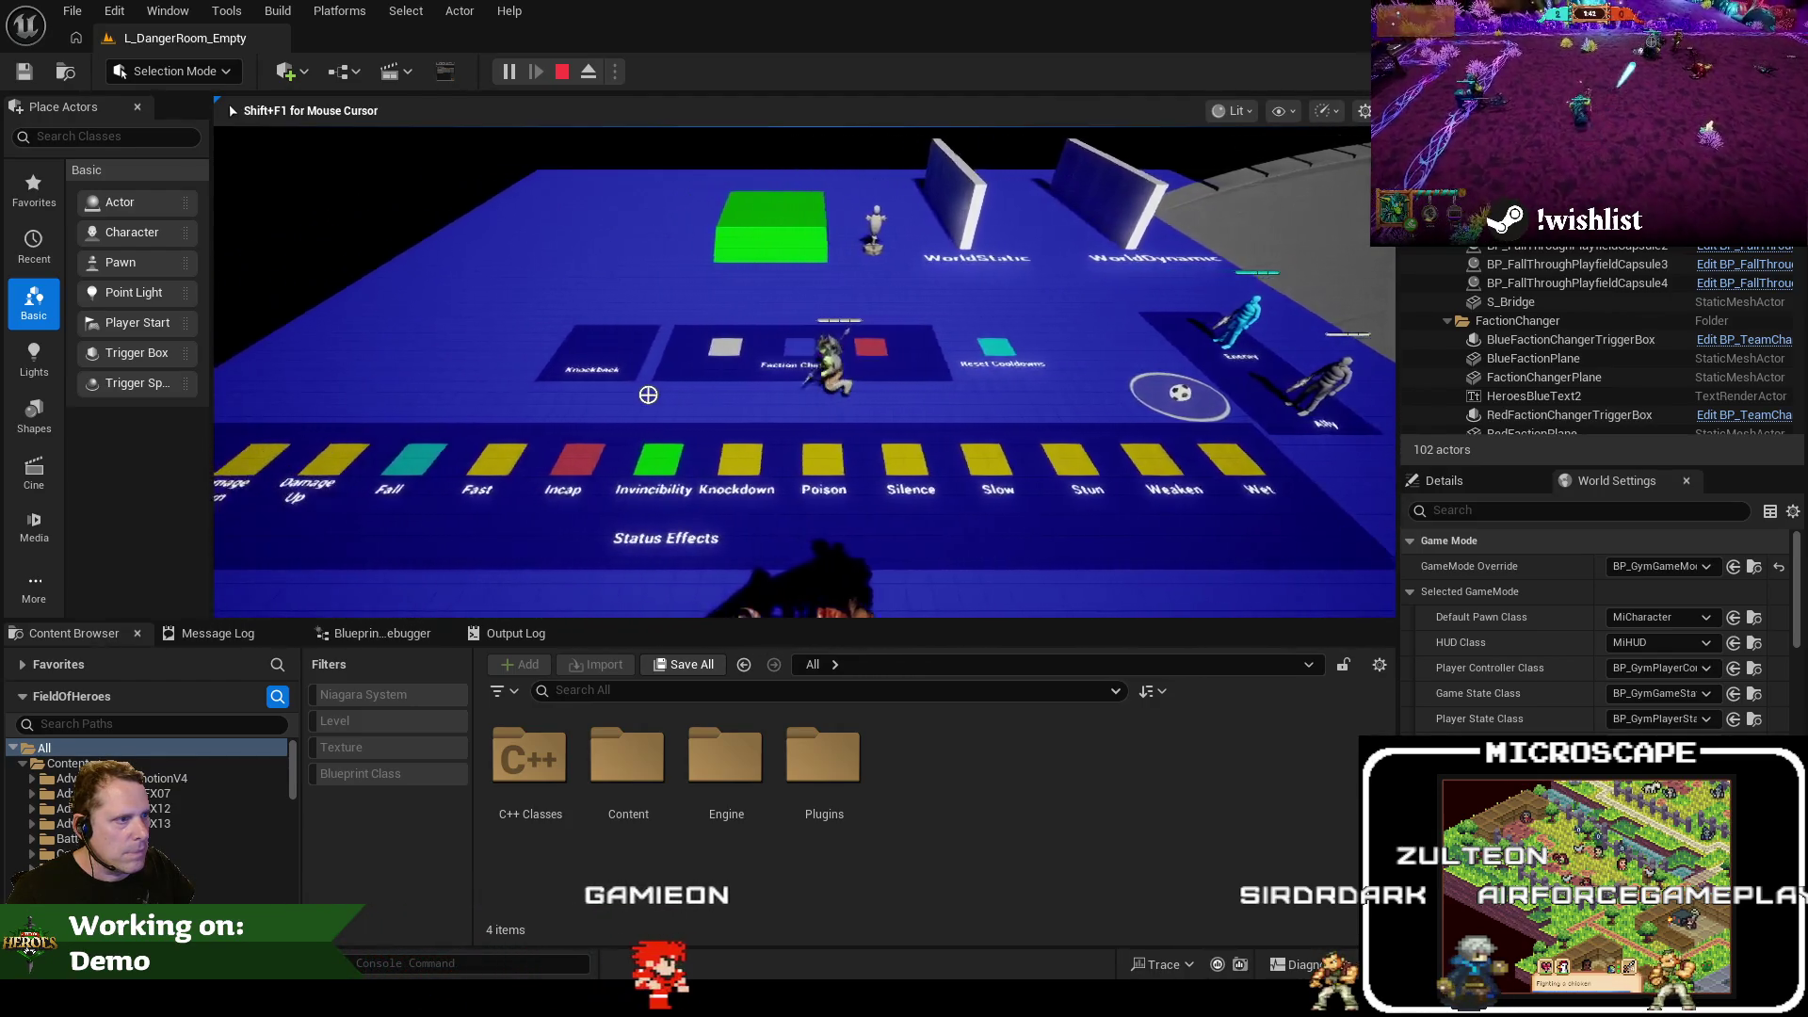
key("w")
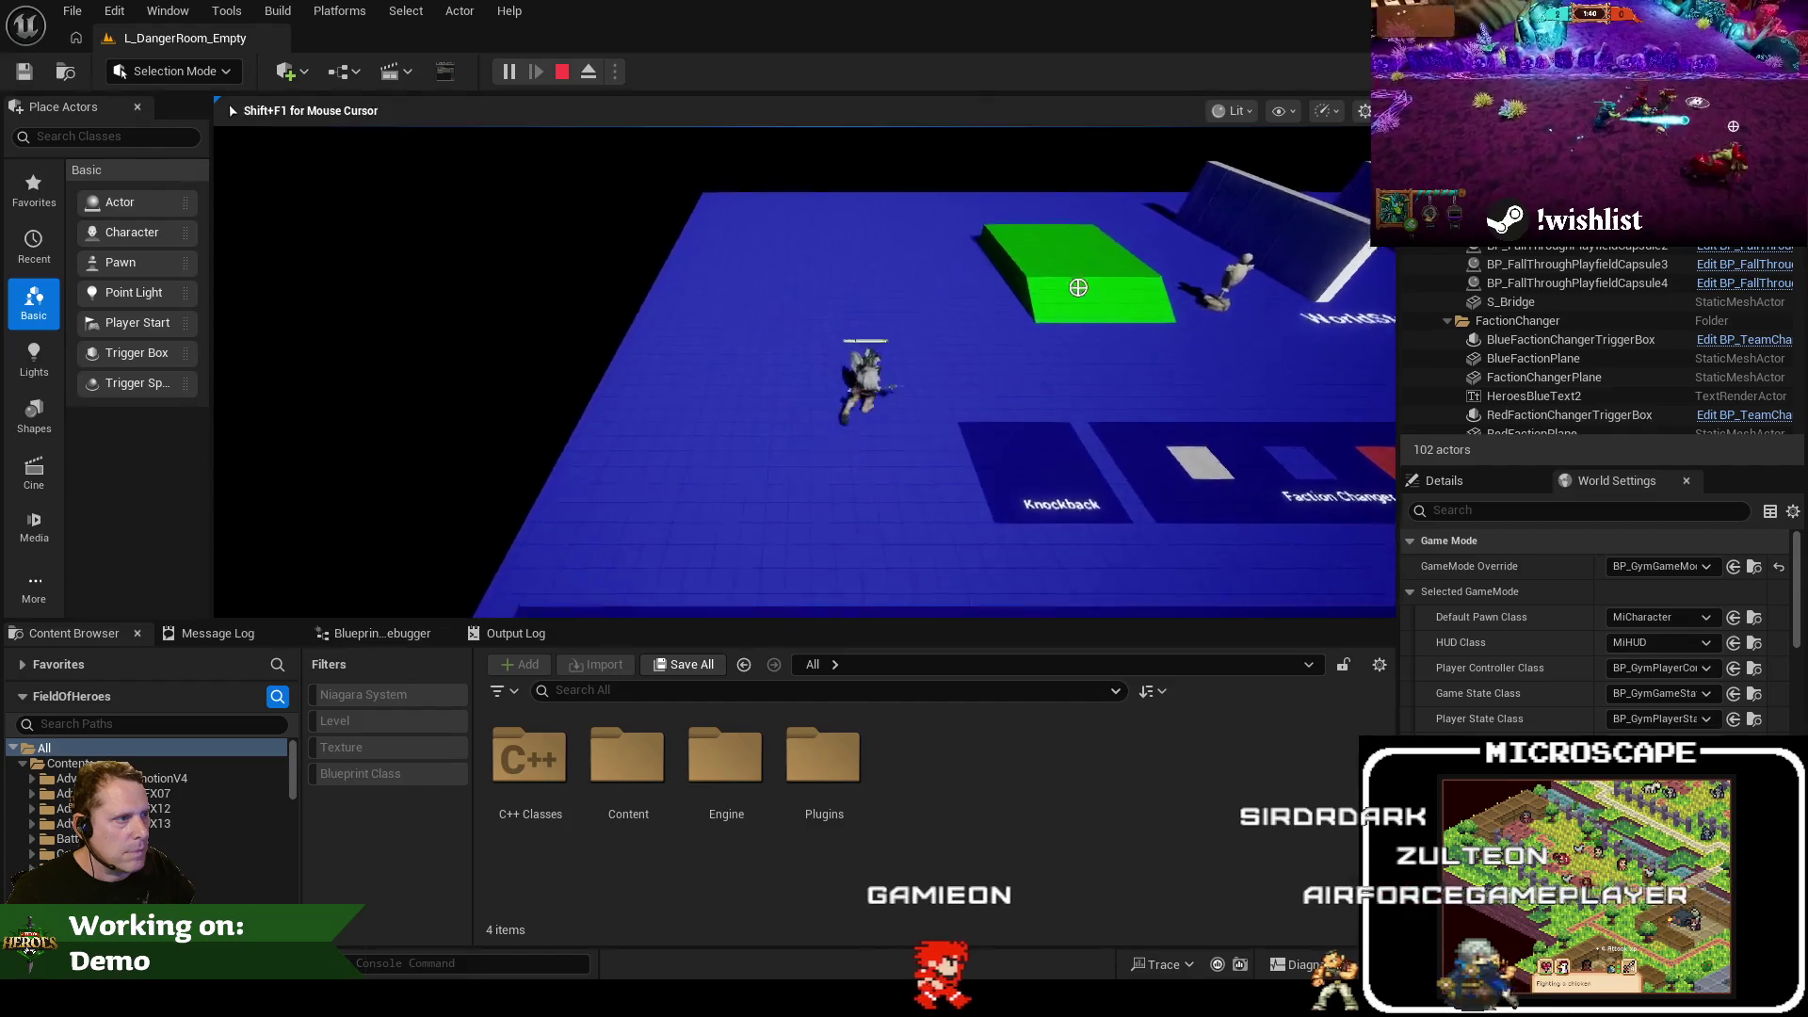
key("d")
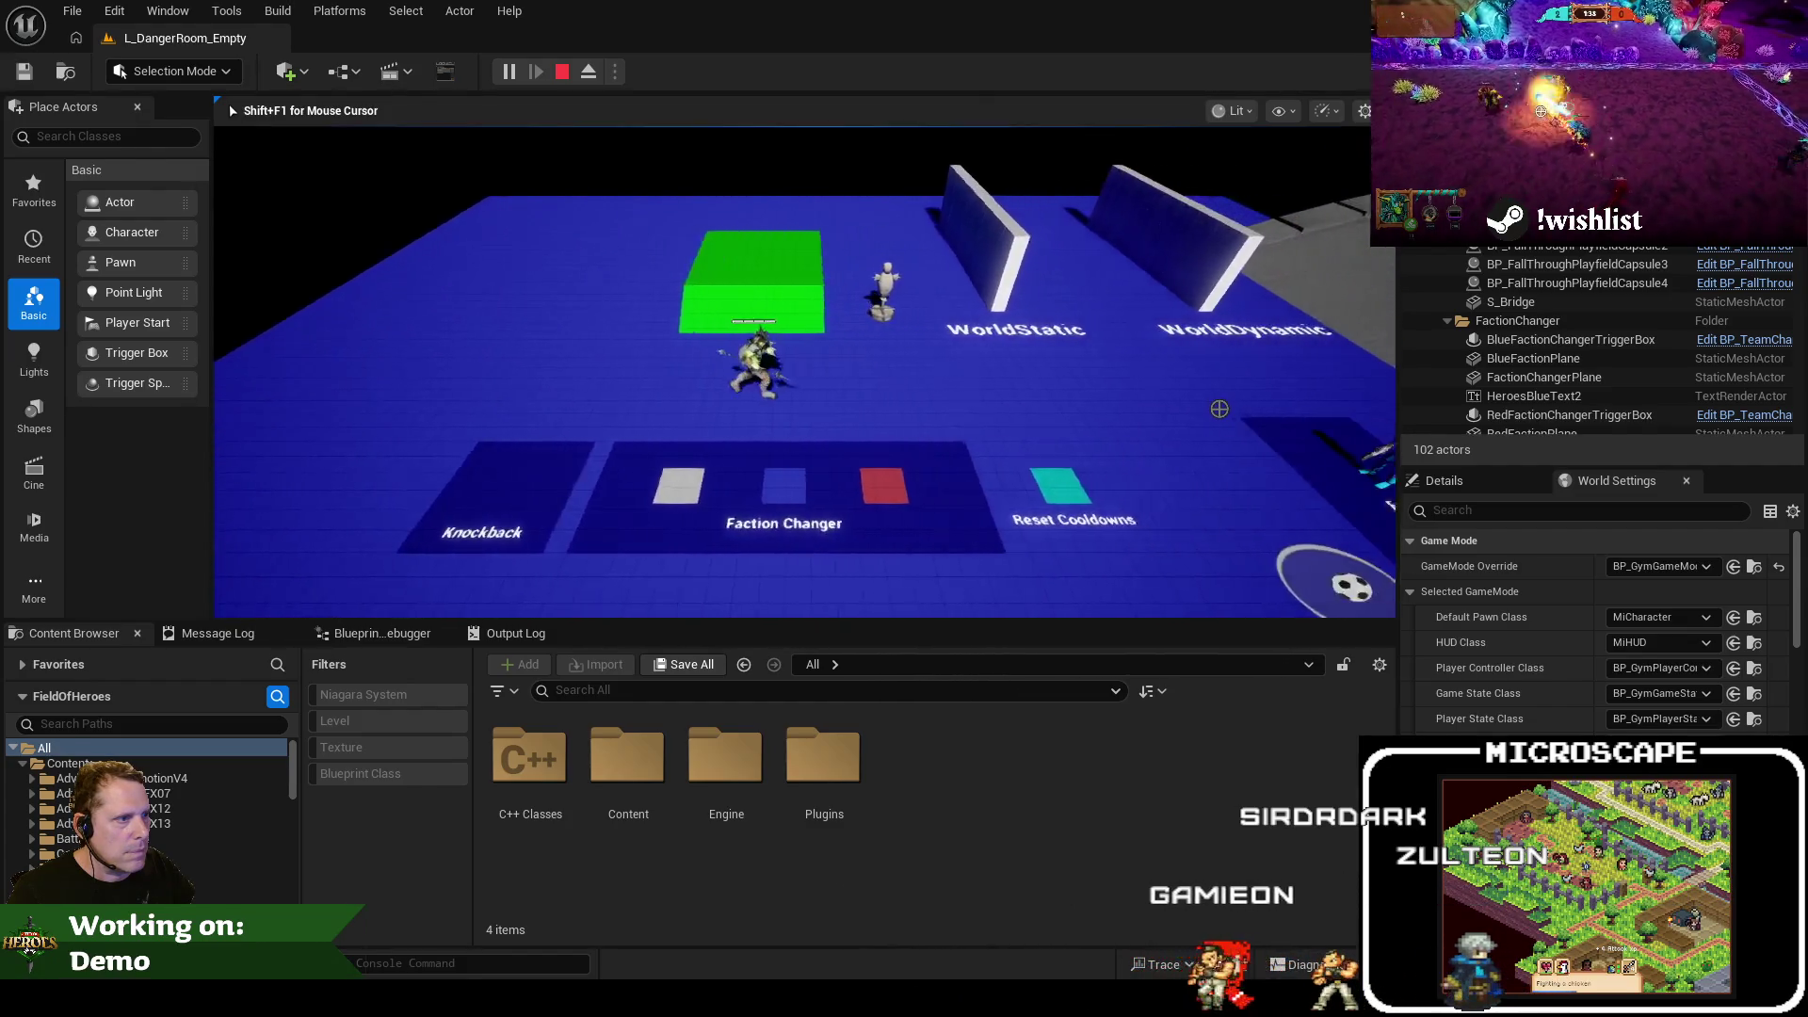
key("d")
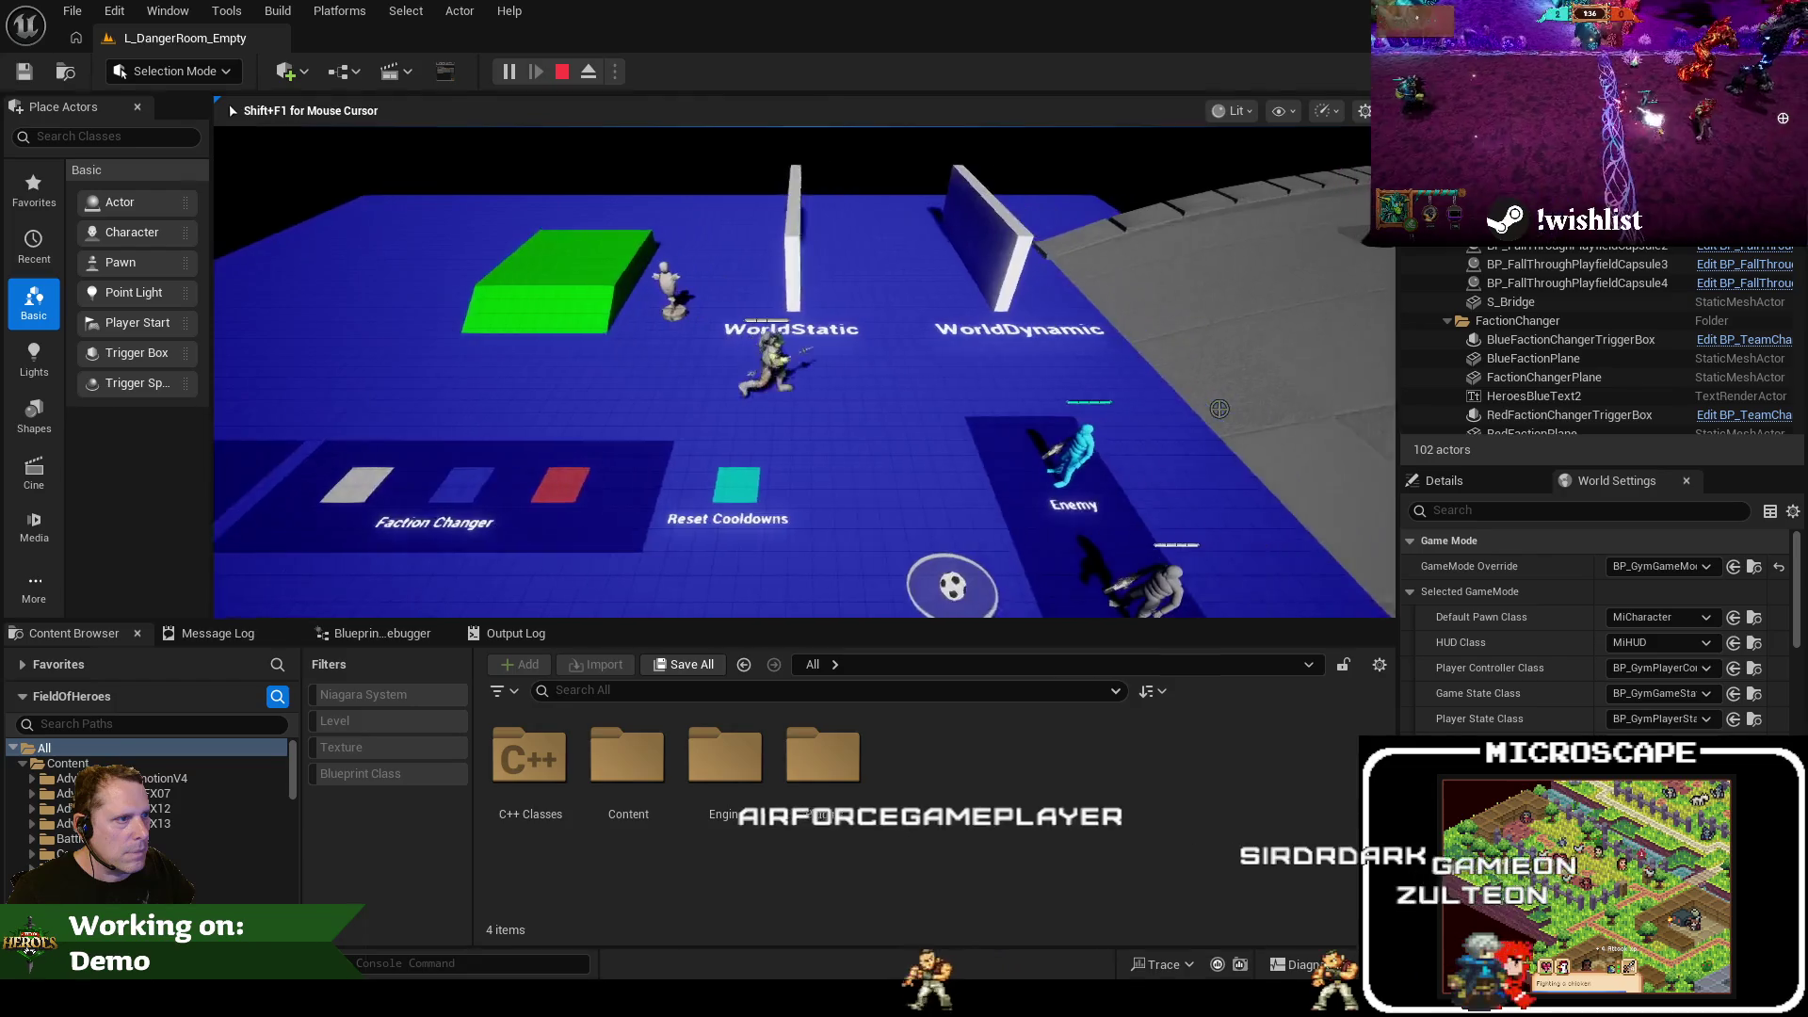
key("a")
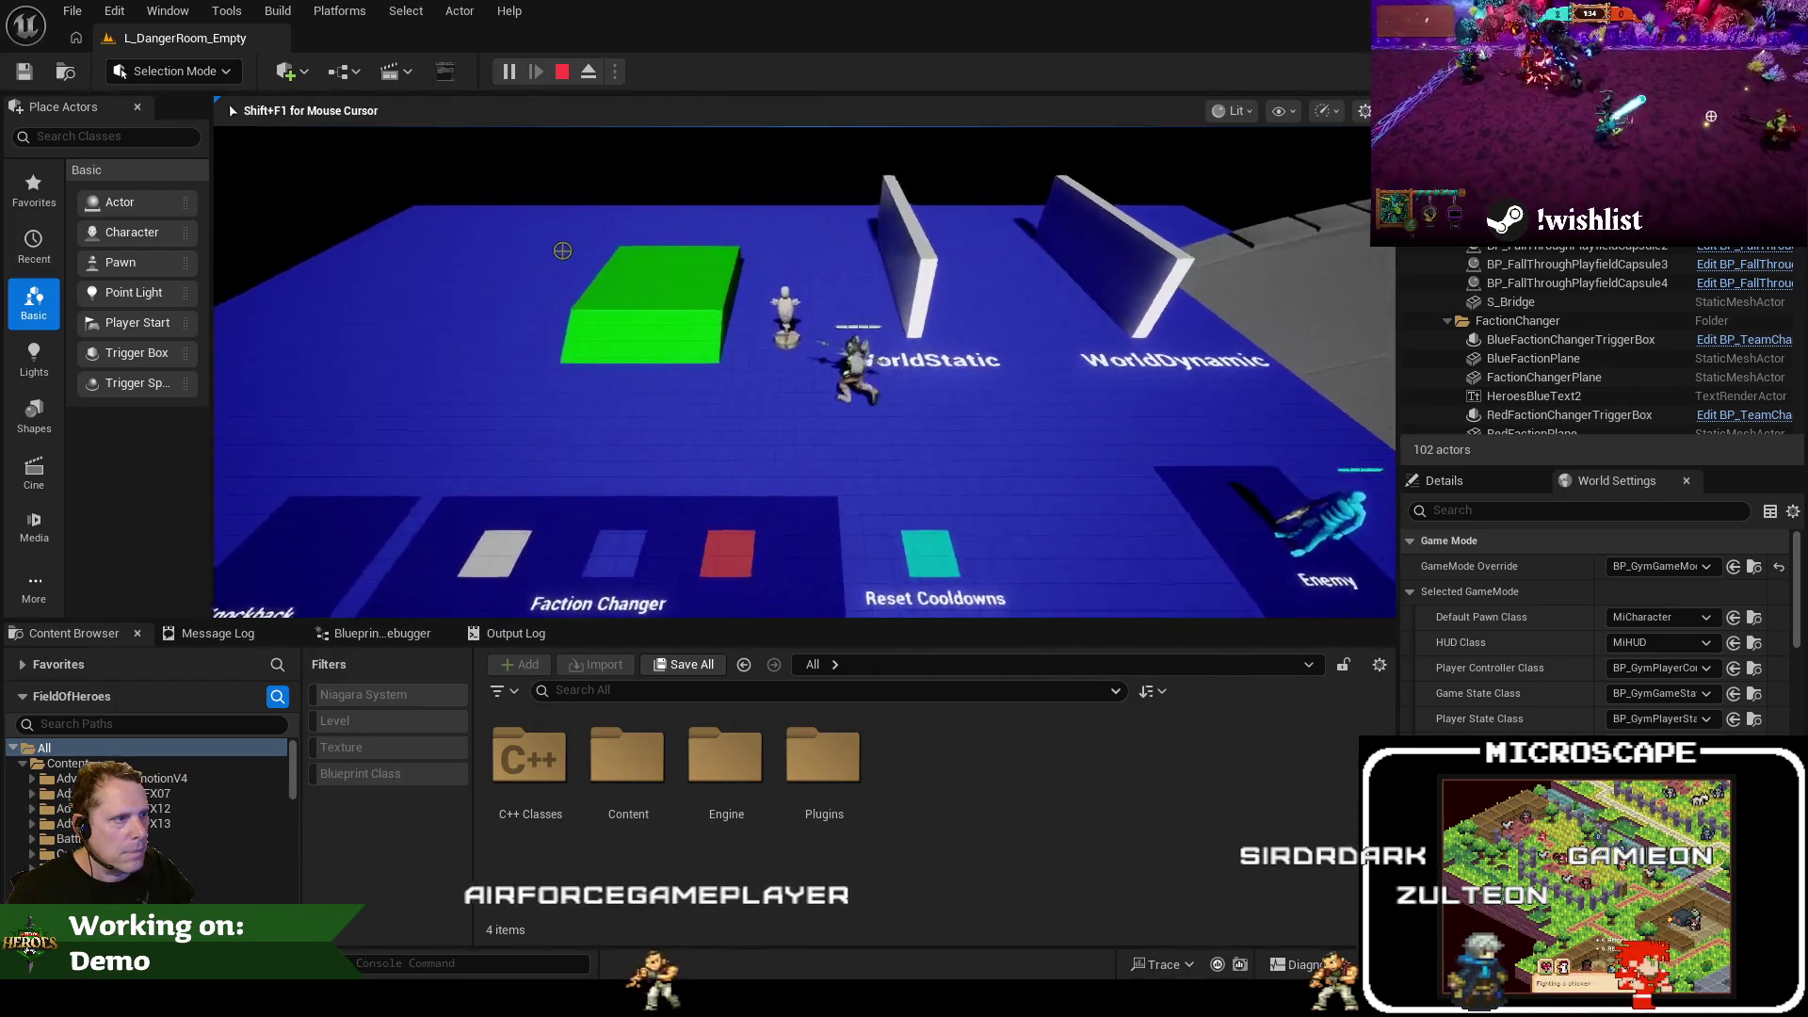
key("d")
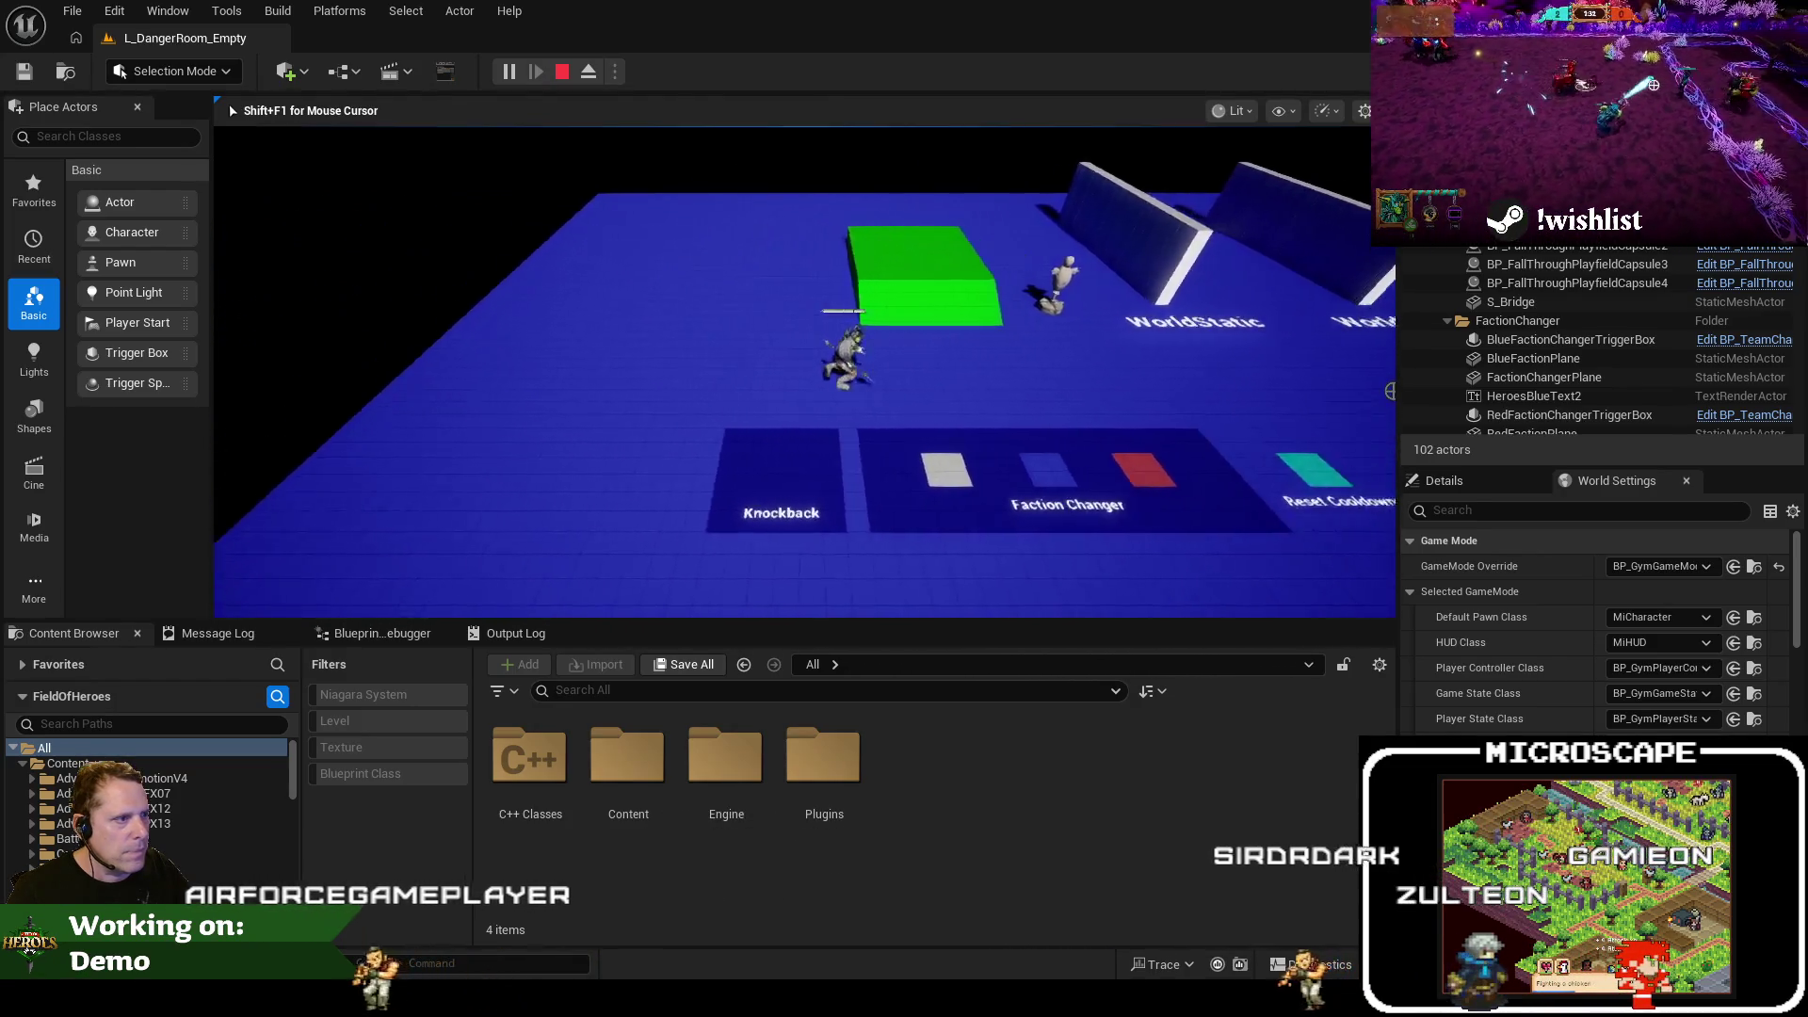
key("d")
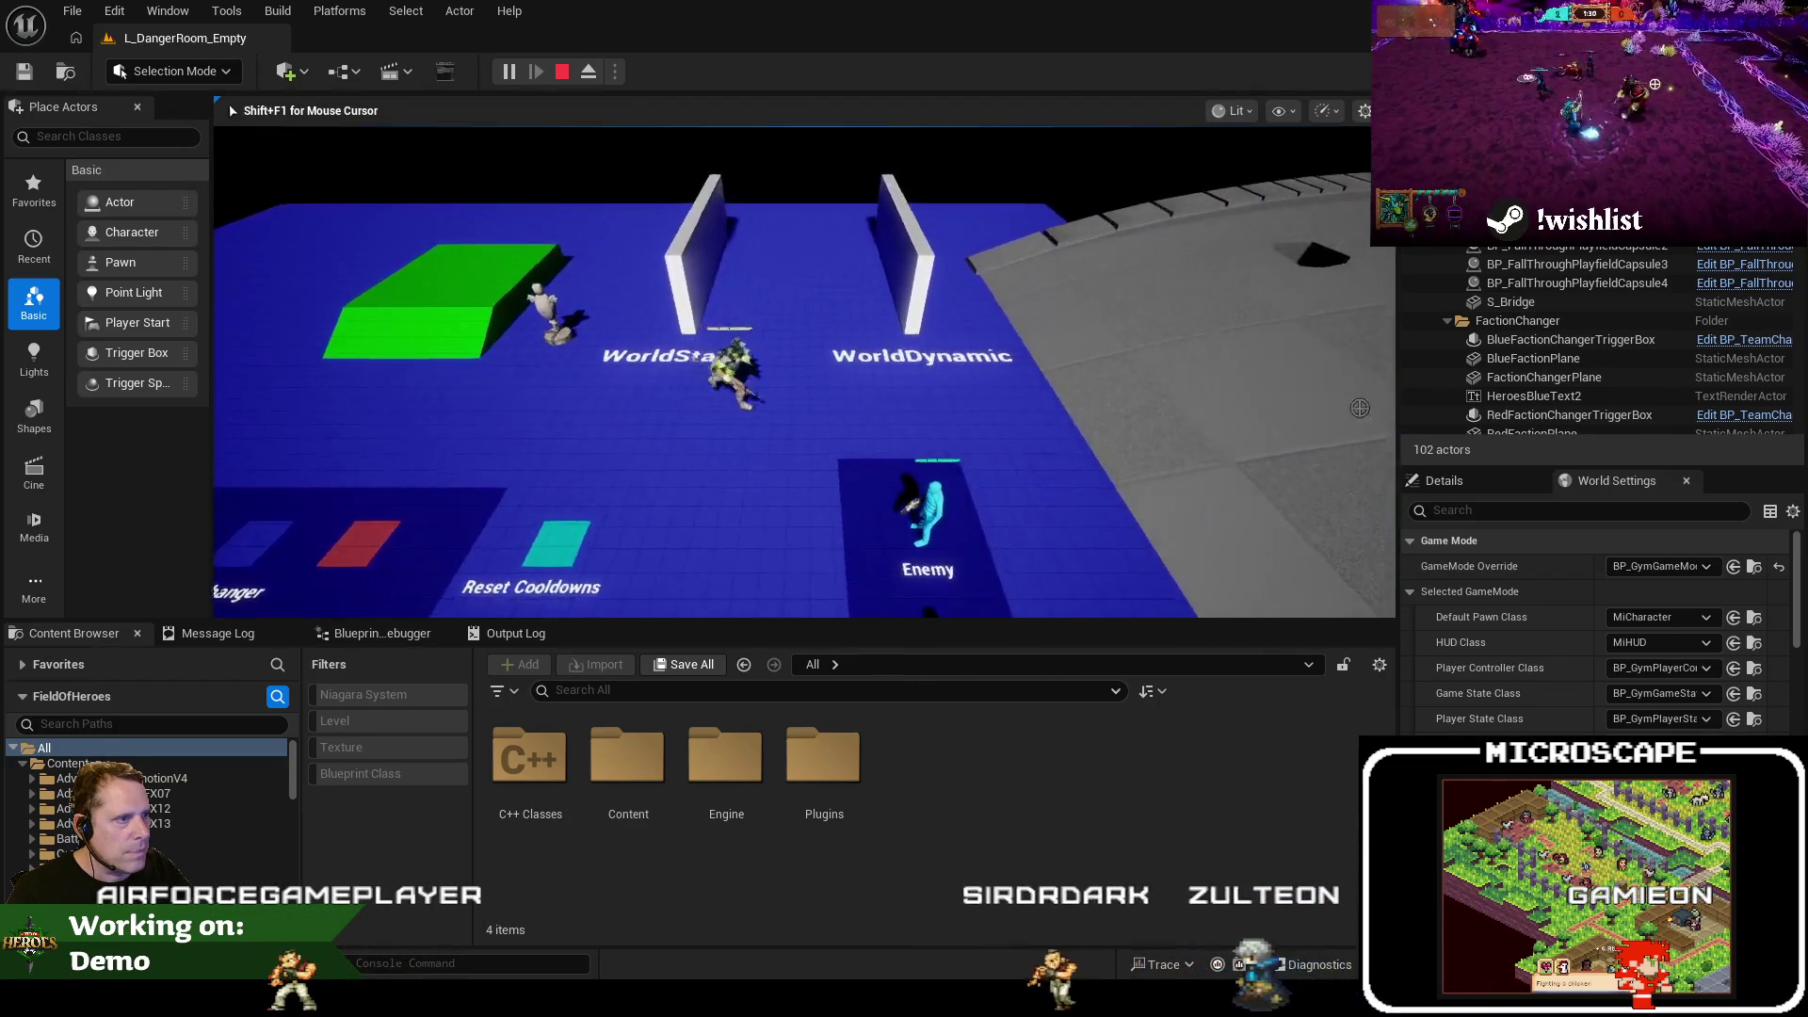
key("a")
key("a")
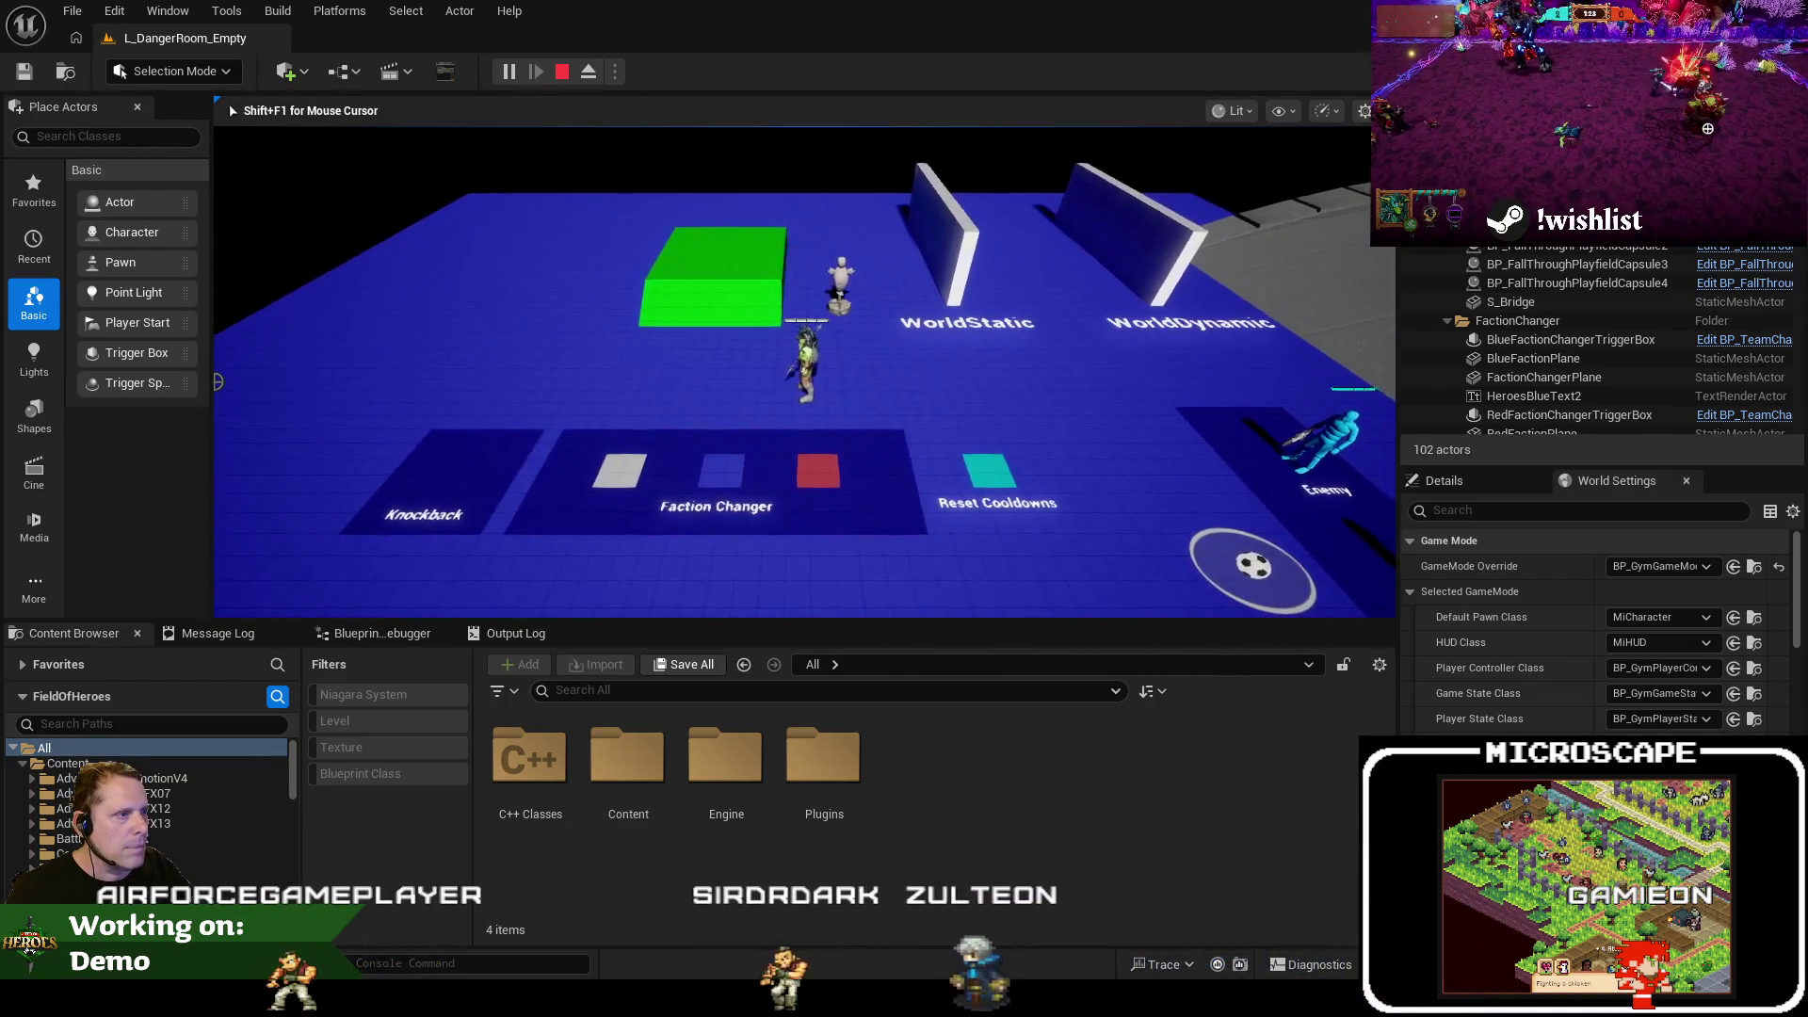
key("a")
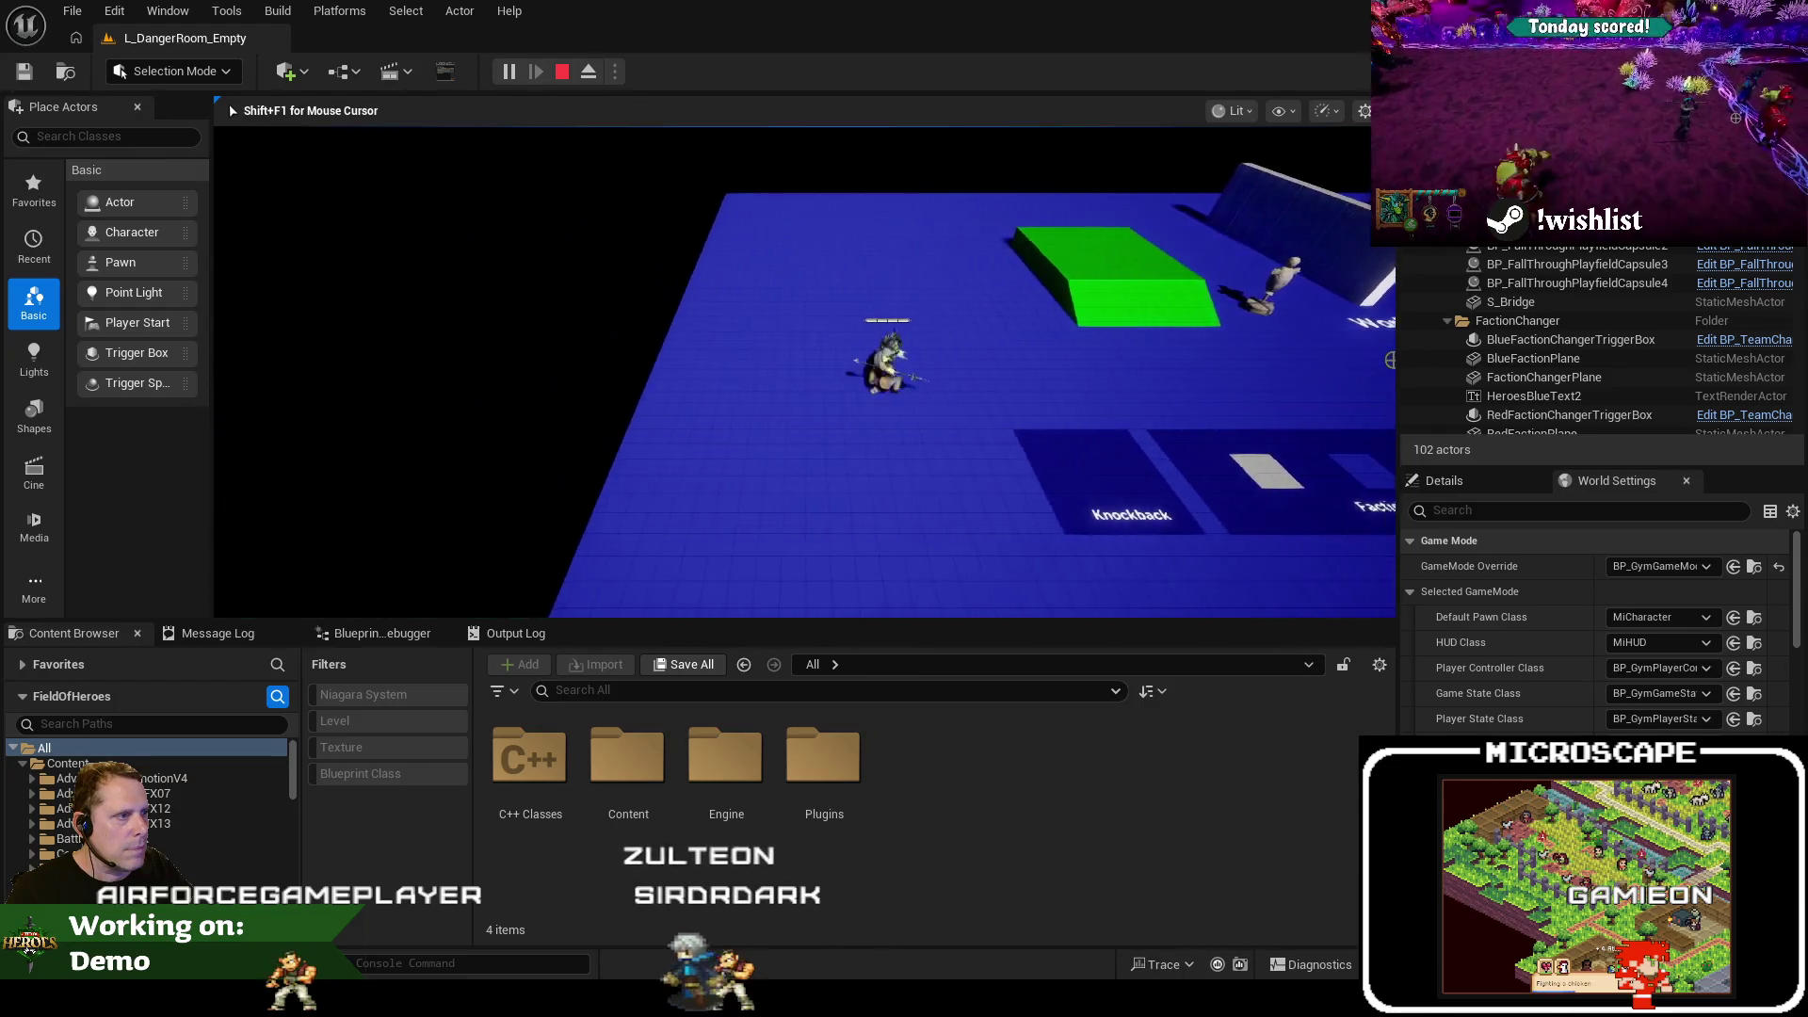
key("d")
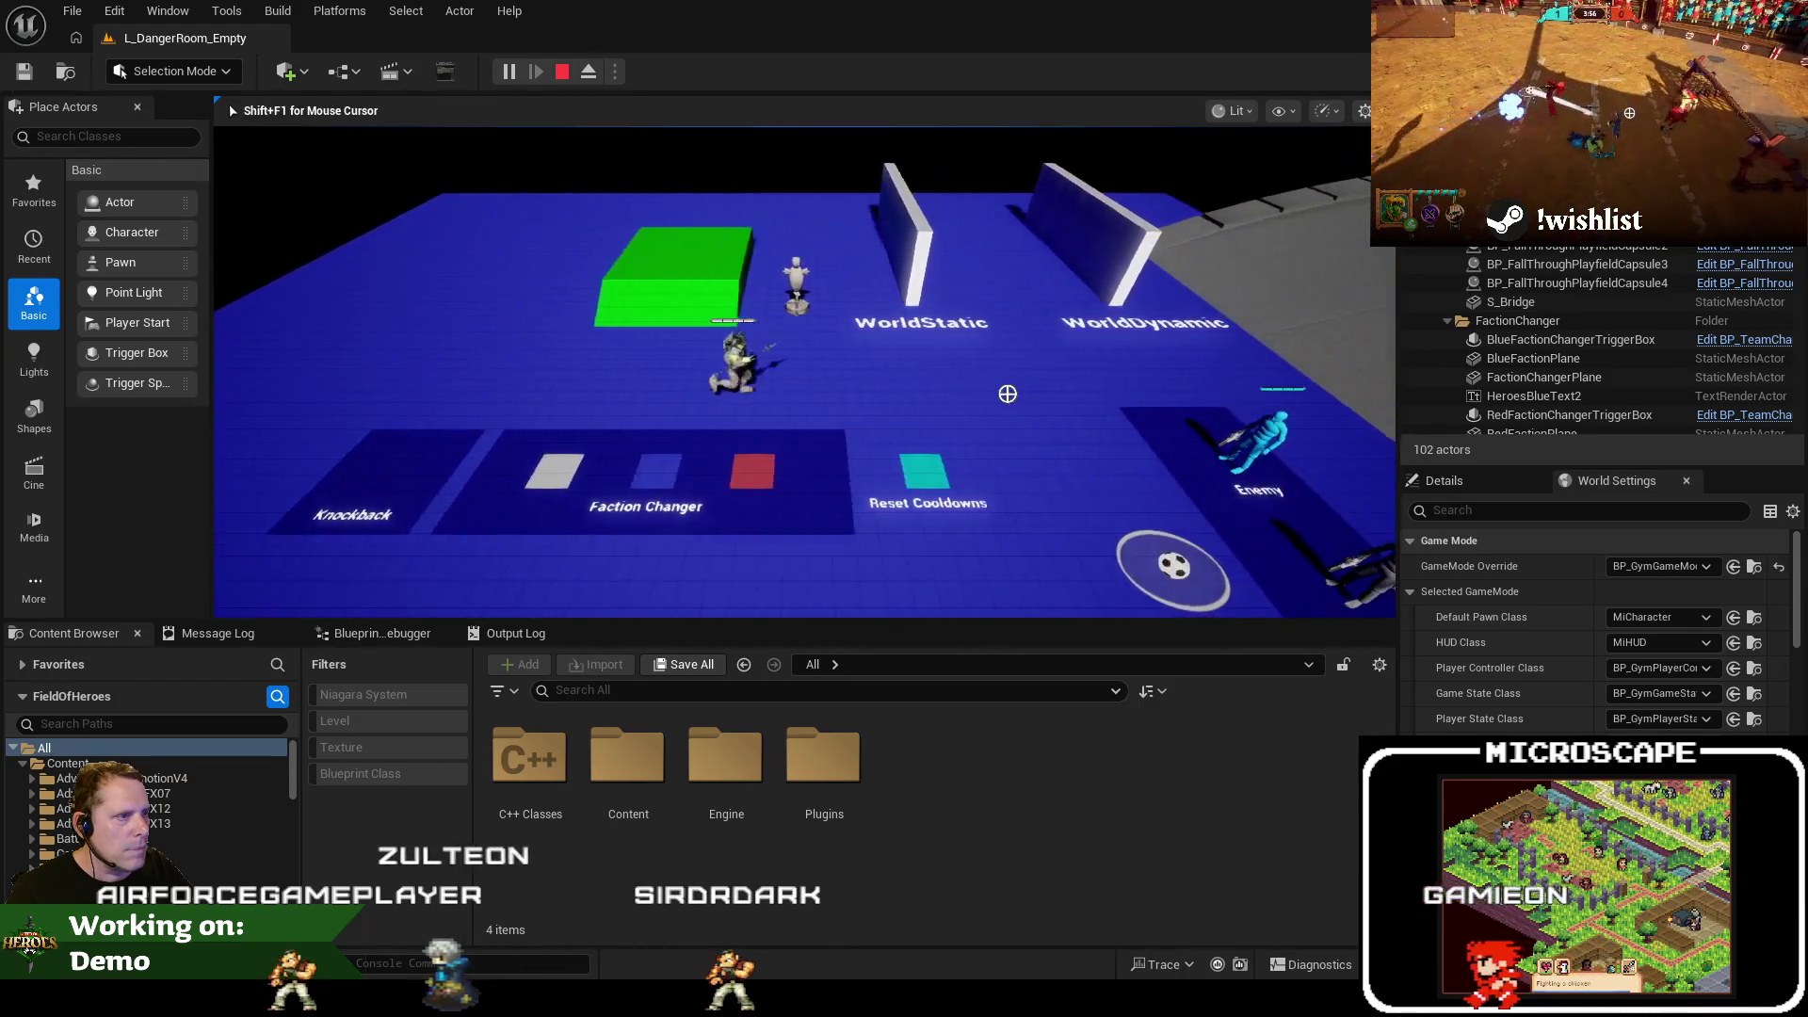
Rapidly reverse between left and right to test camera easing, then stop play and return to the header
key("a")
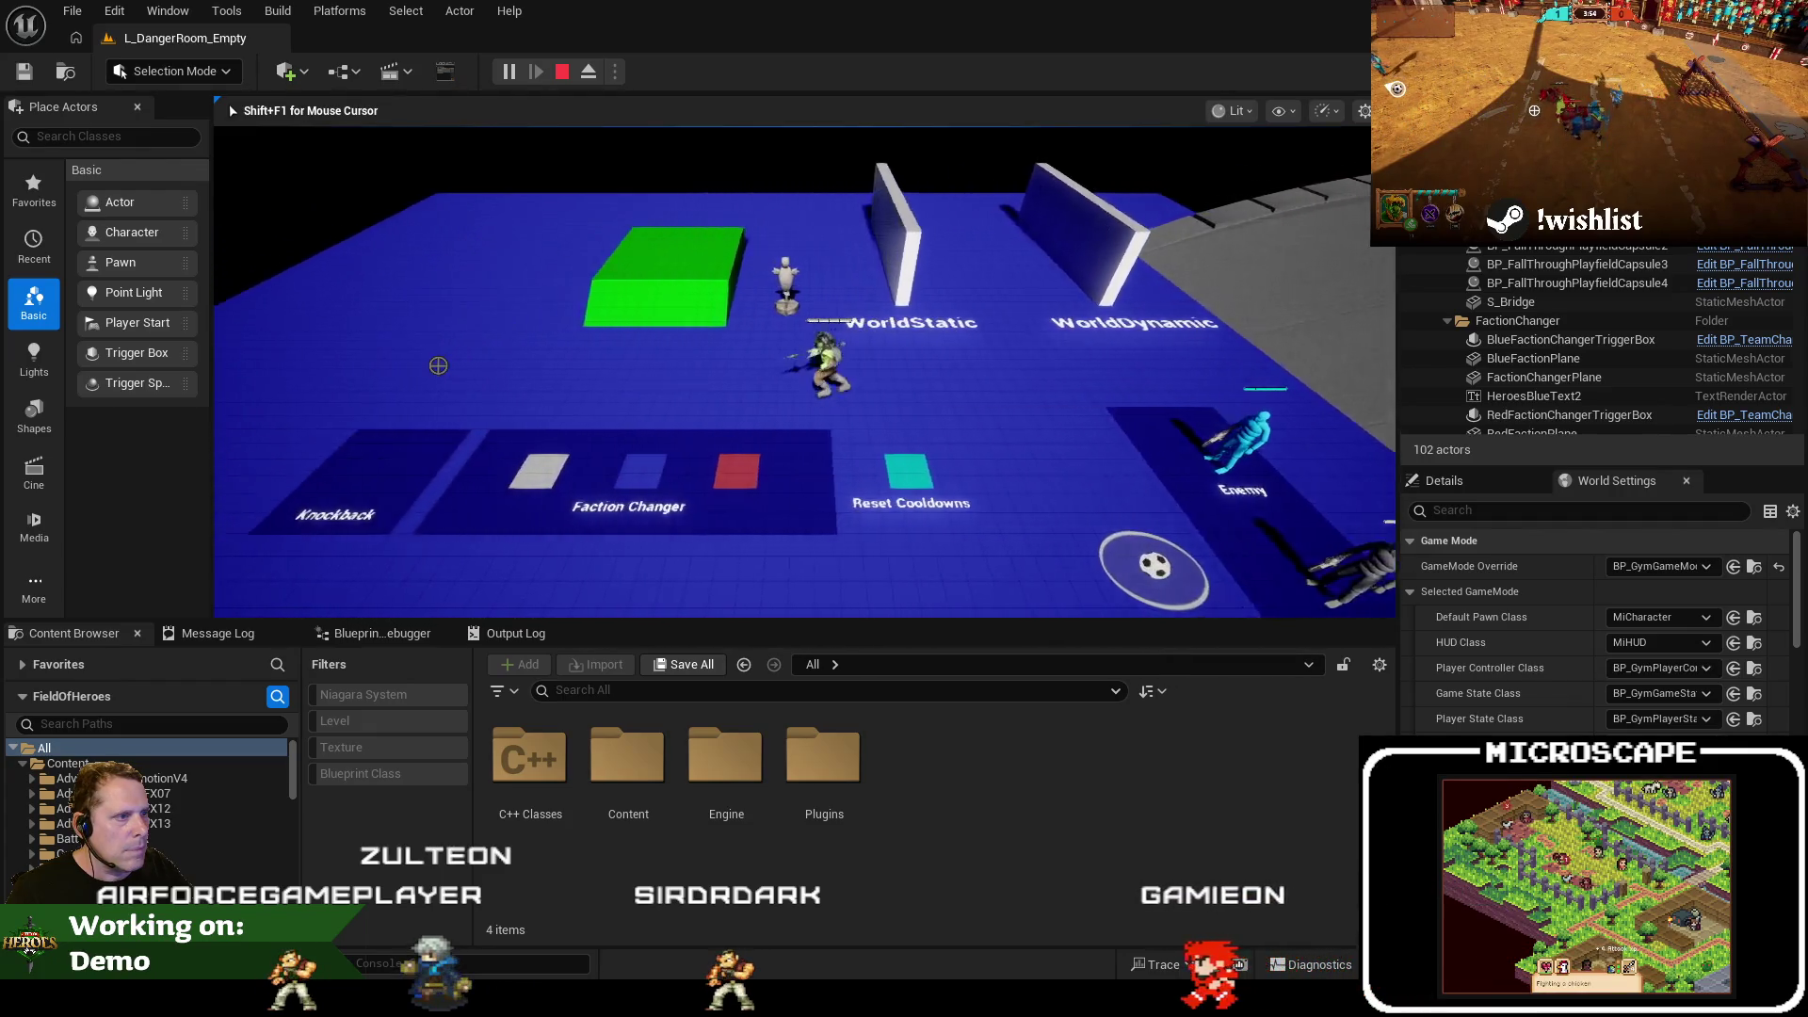
key("d")
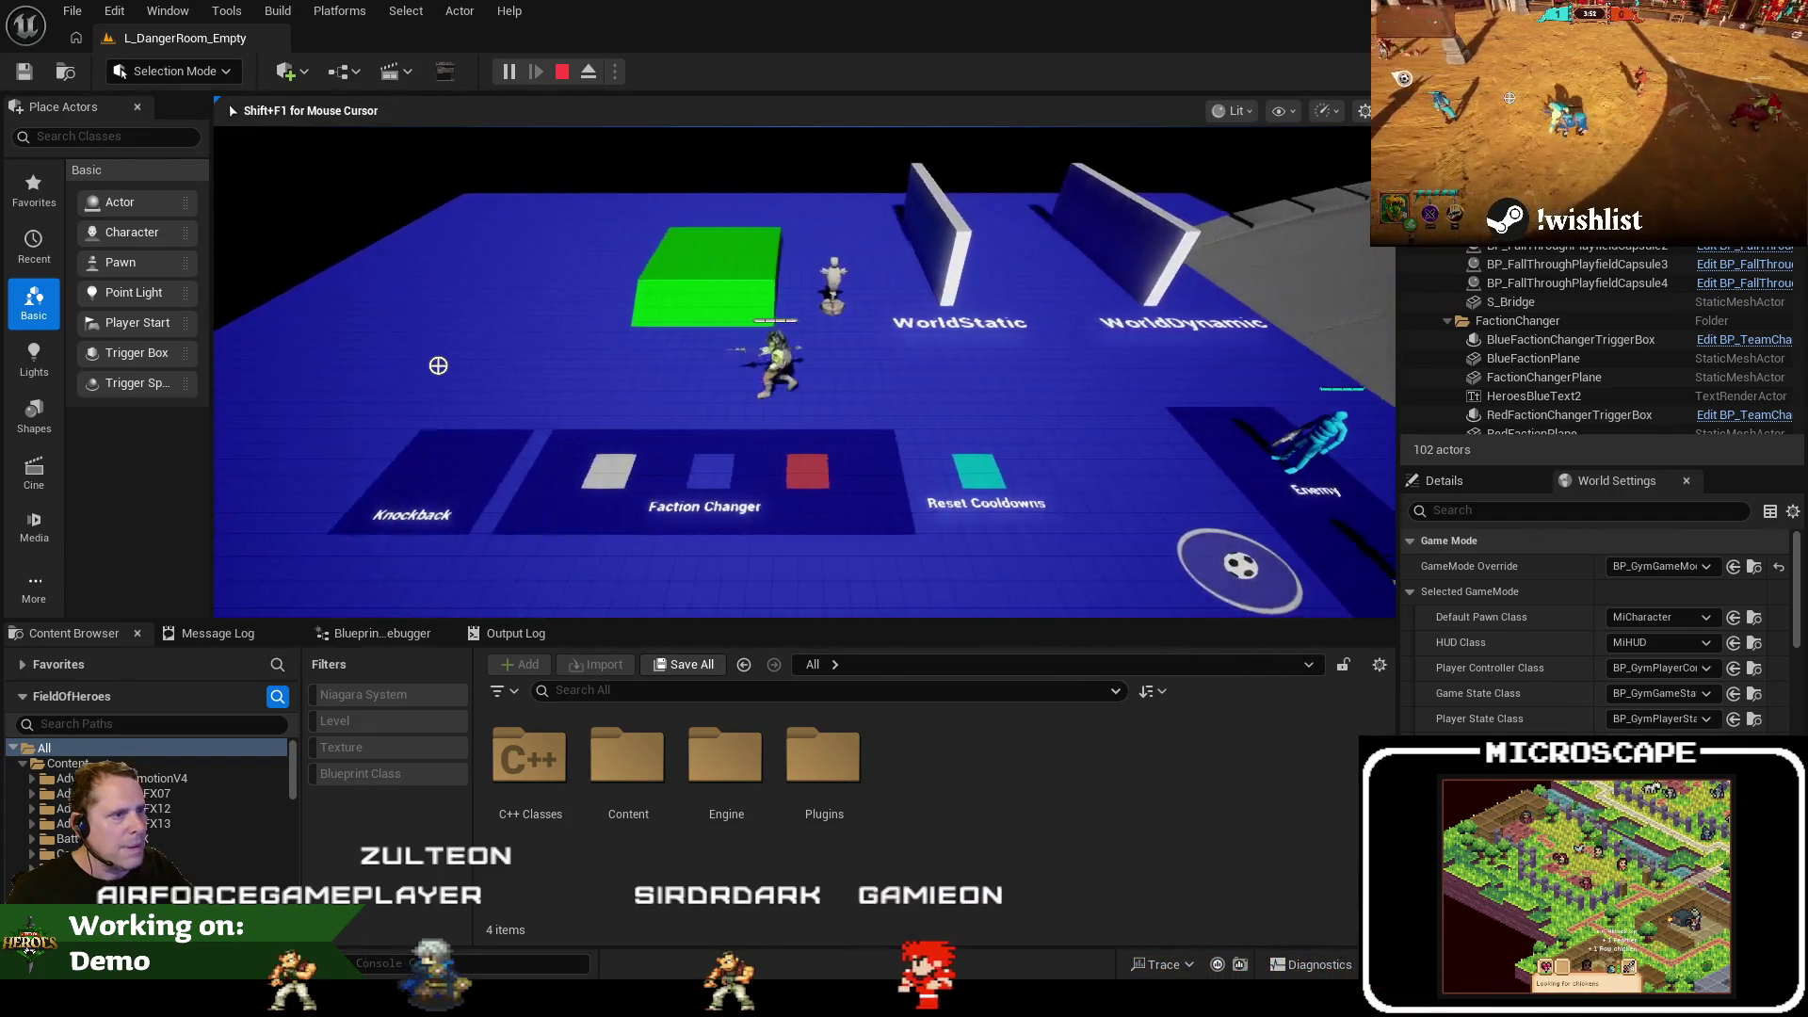
key("a")
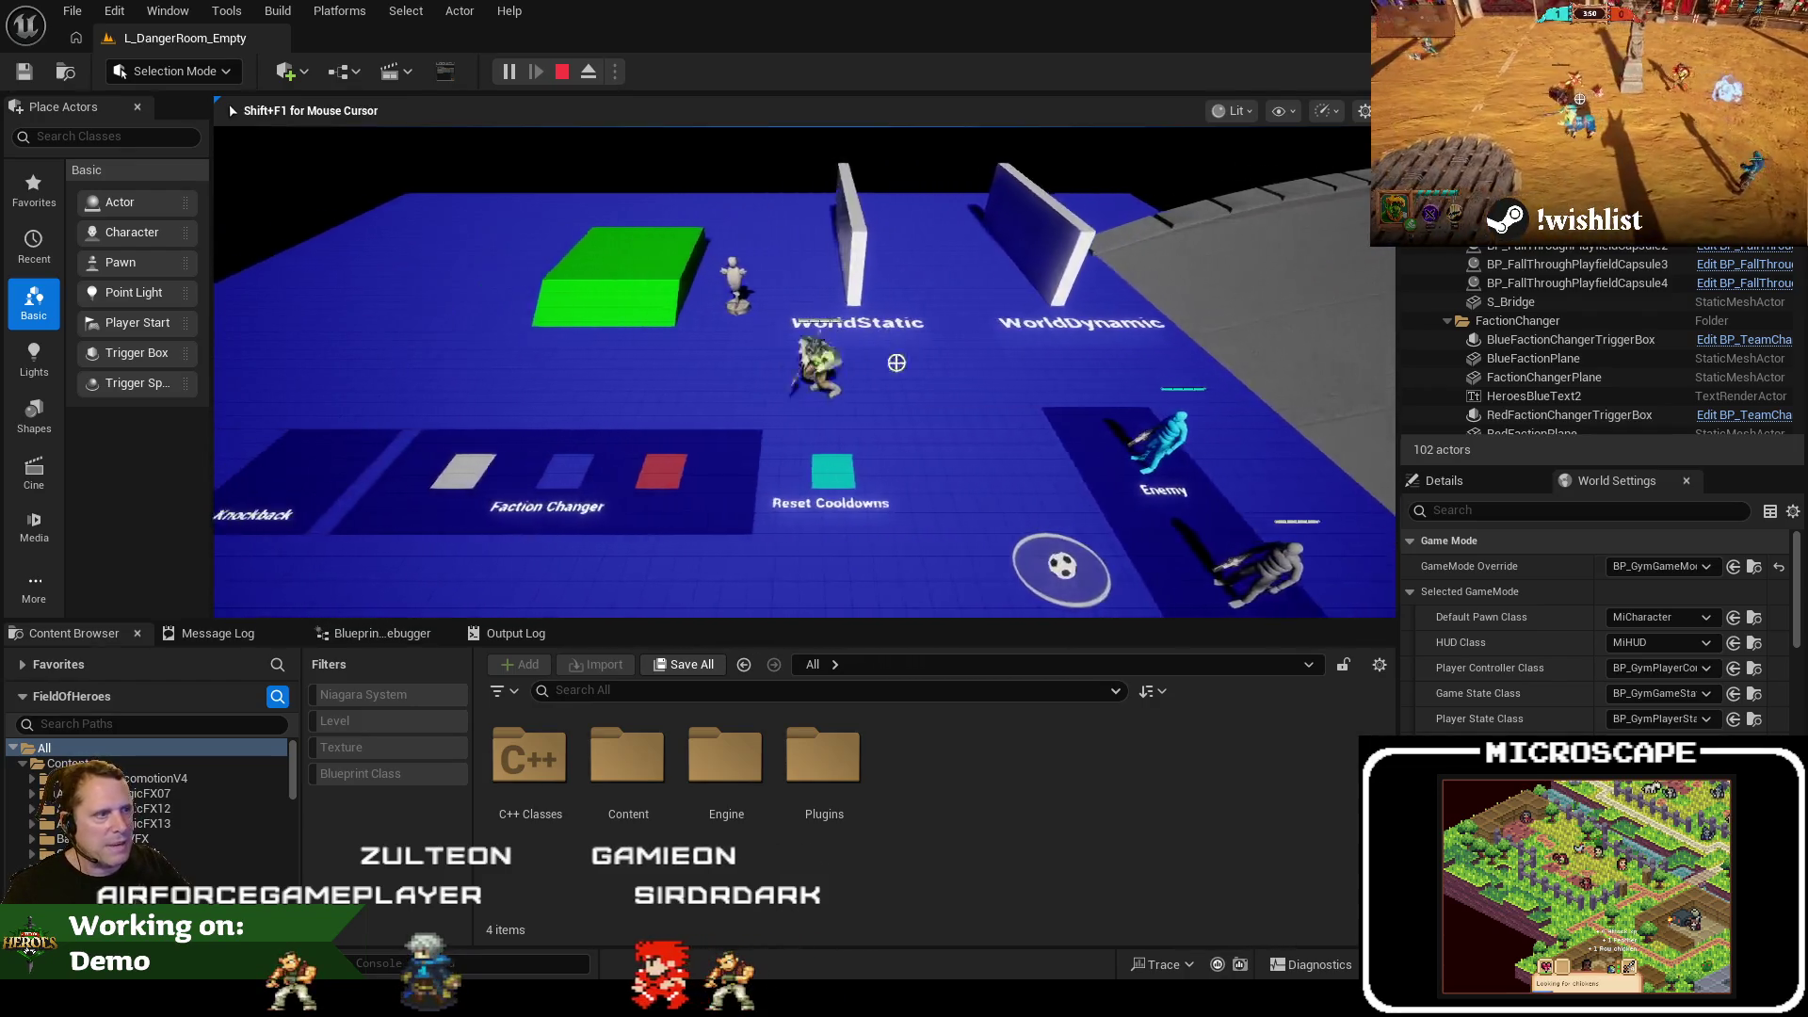
key("d")
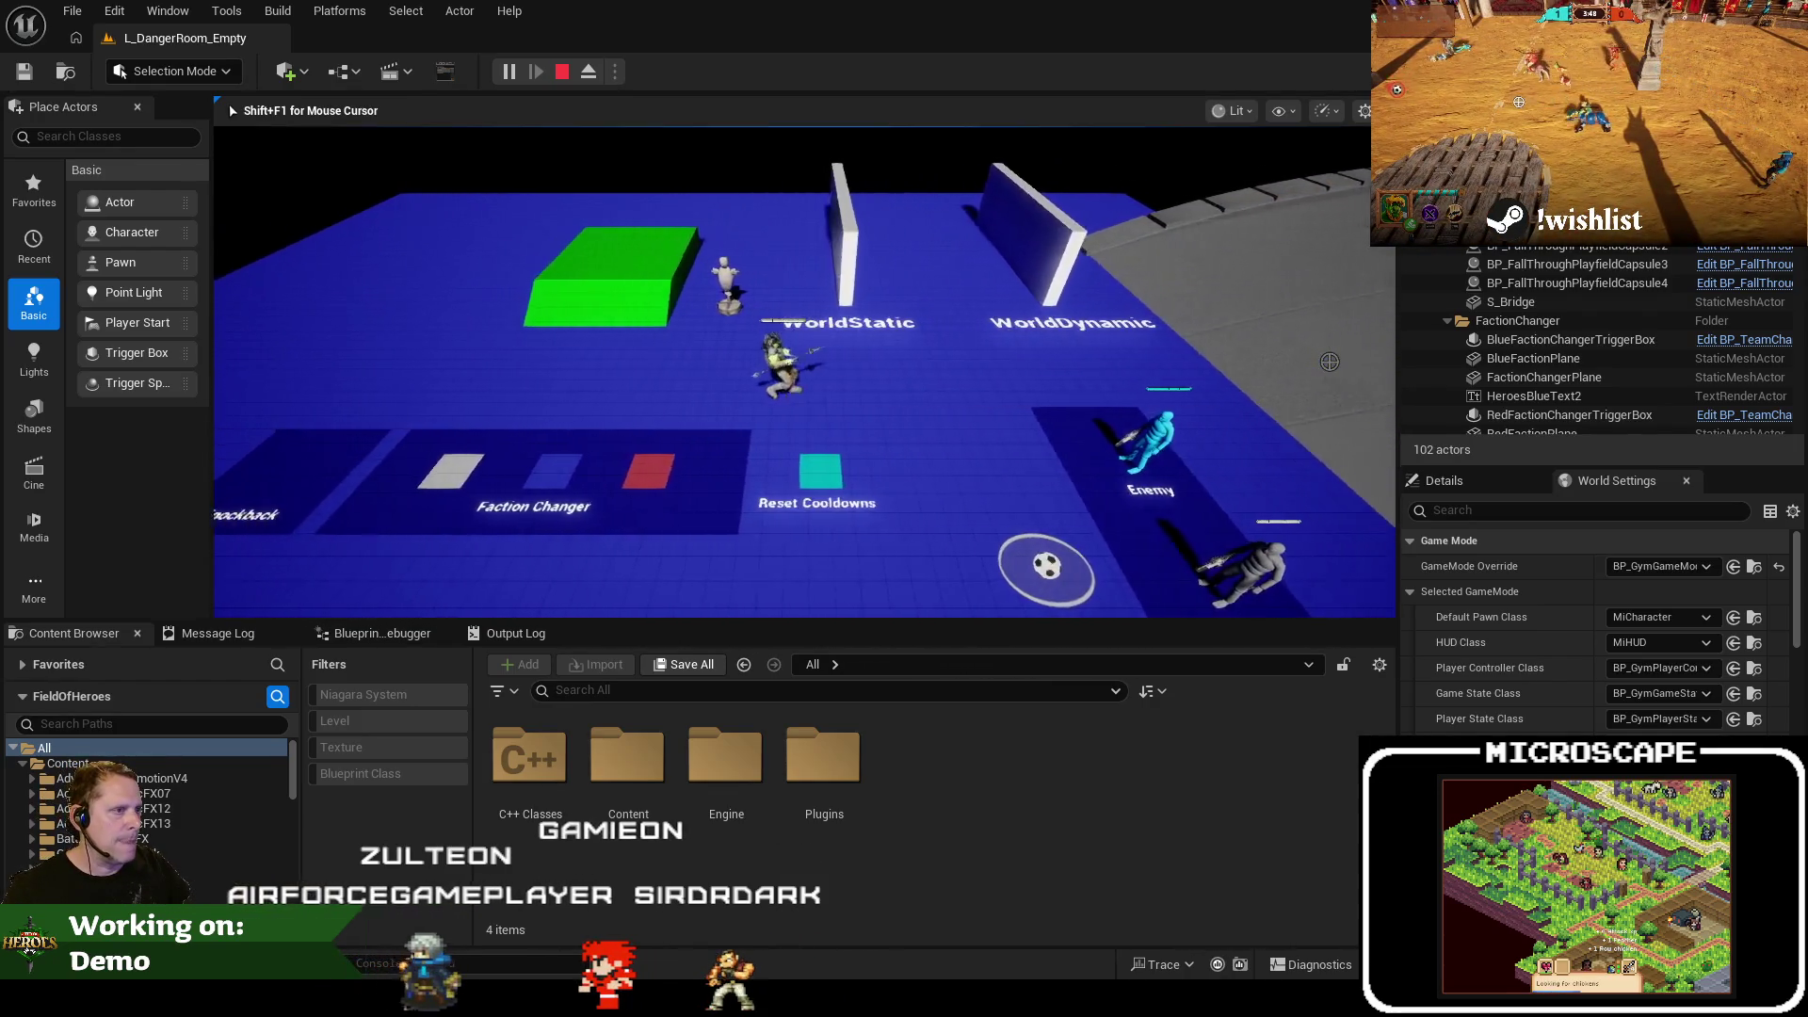
key("a")
key("d")
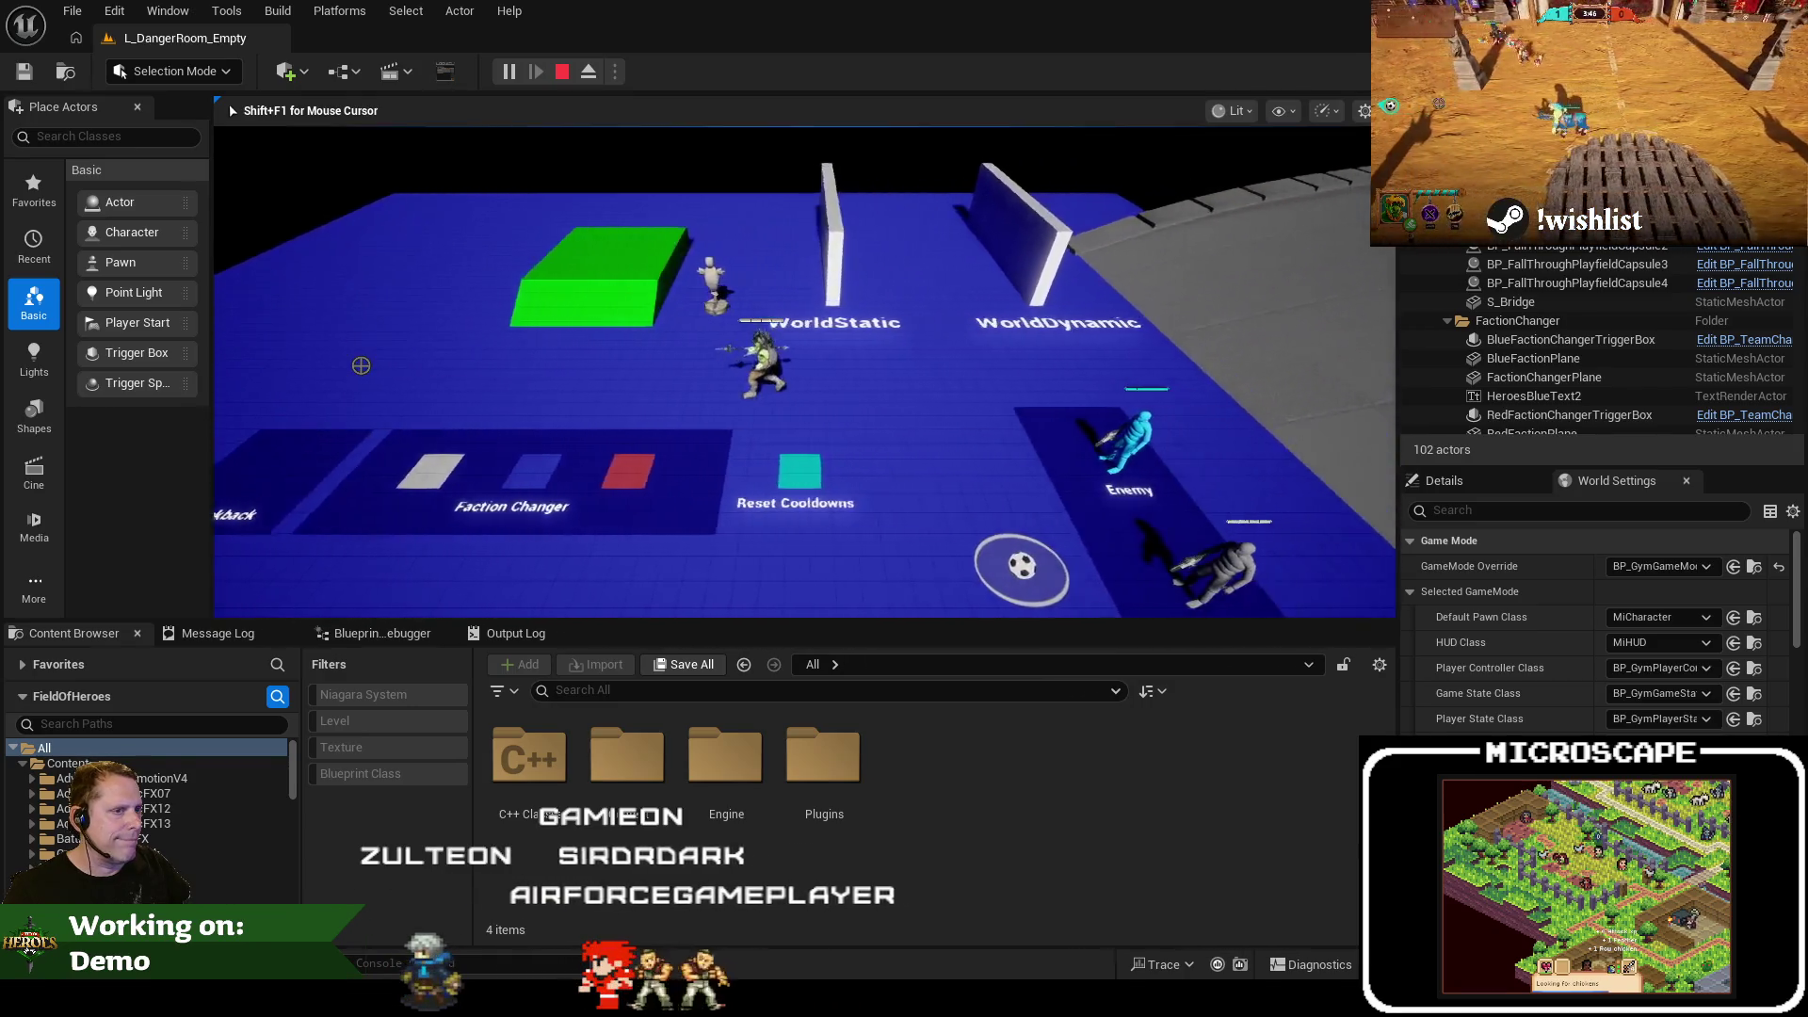
key("a")
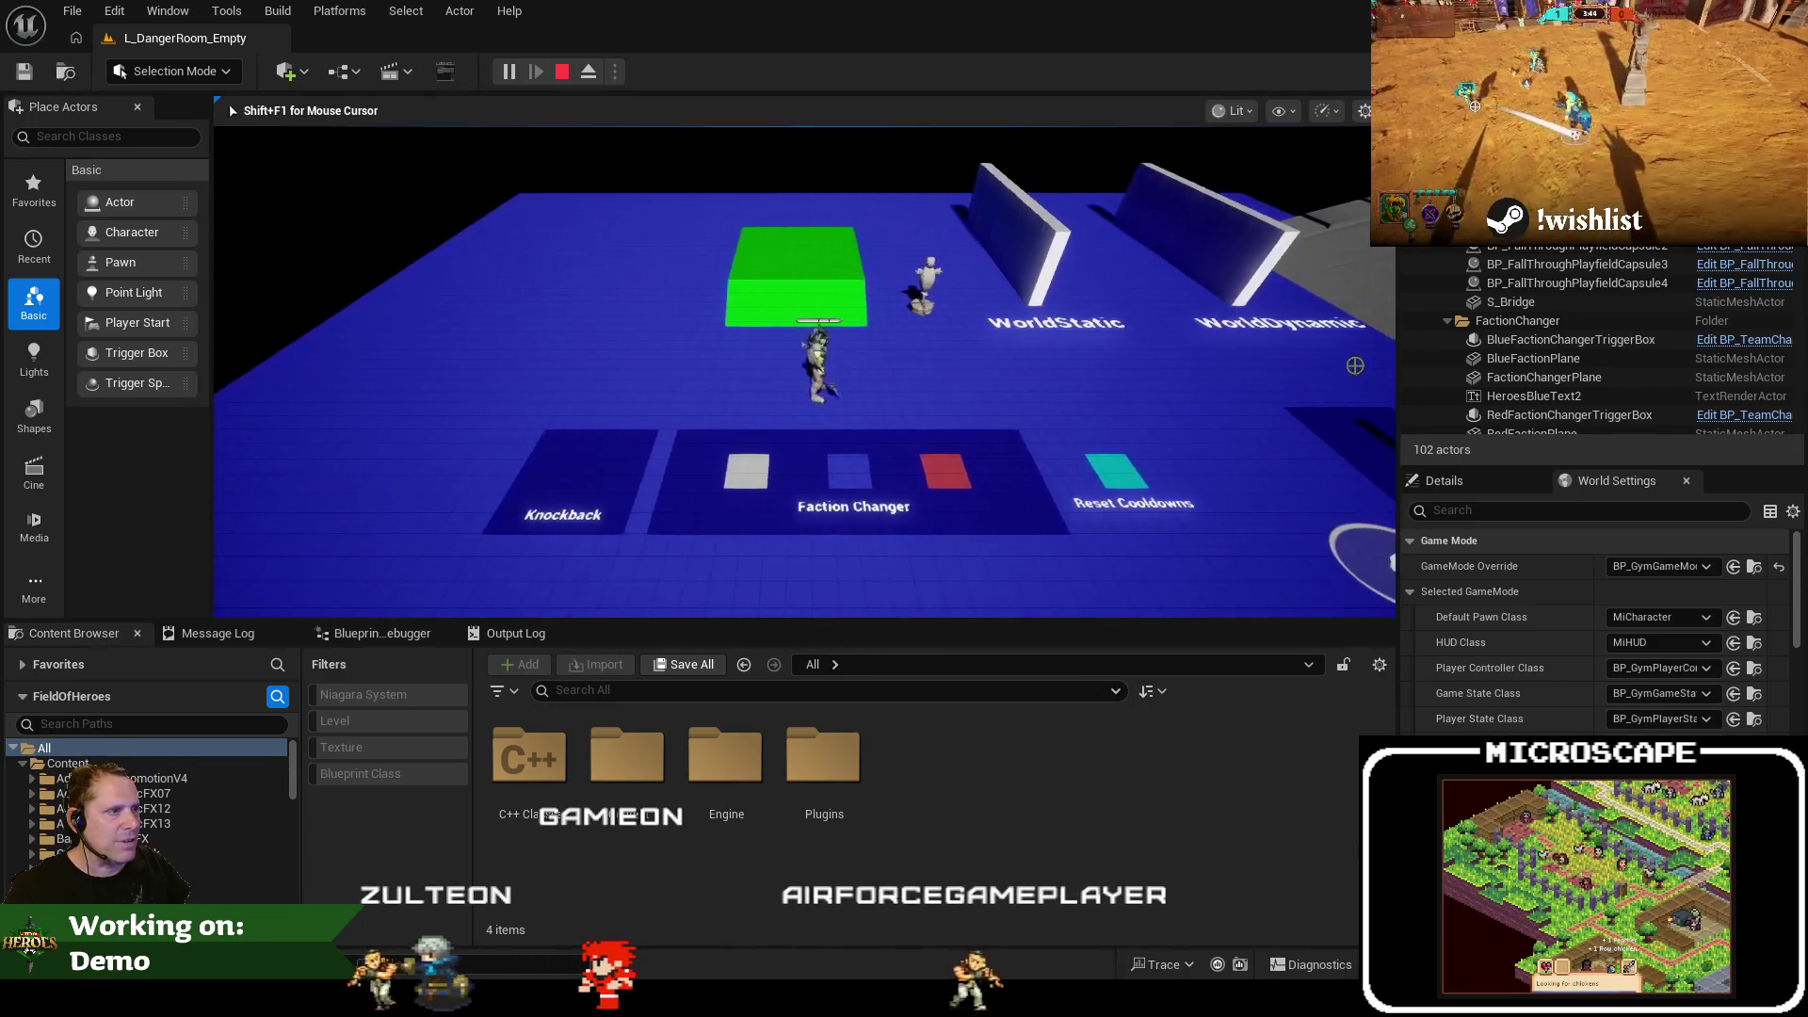
key("d")
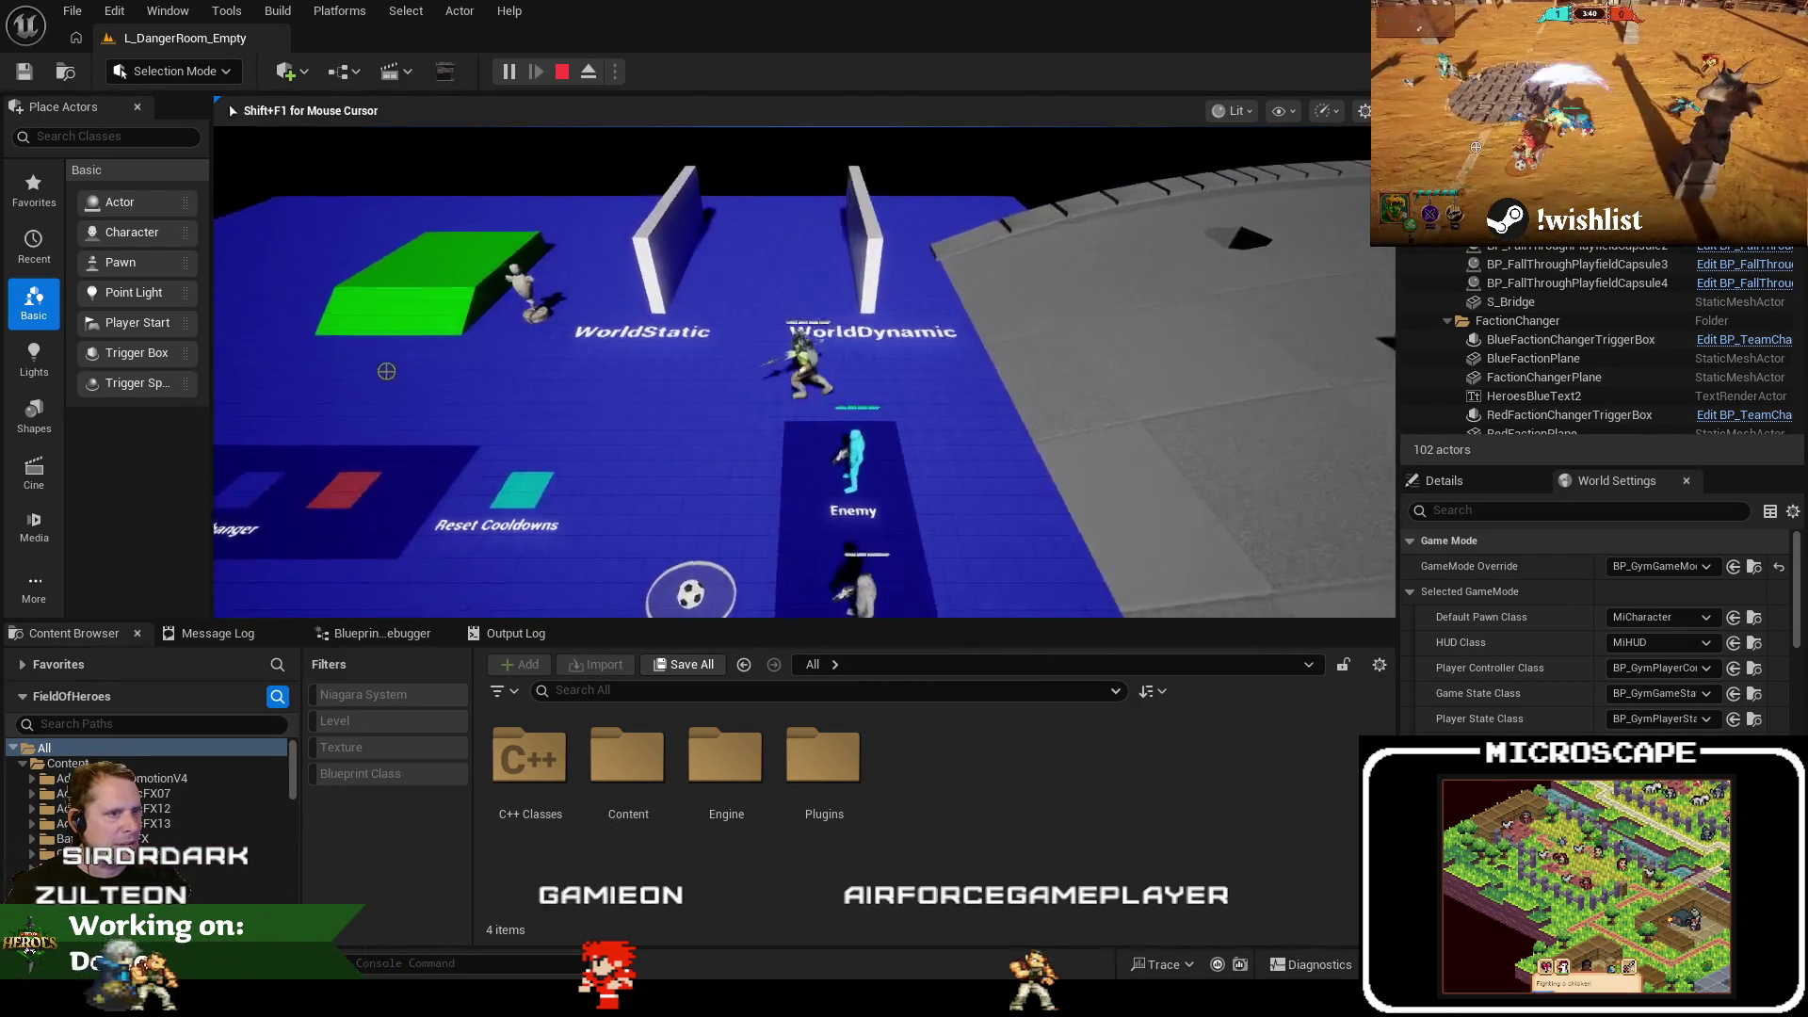
key("a")
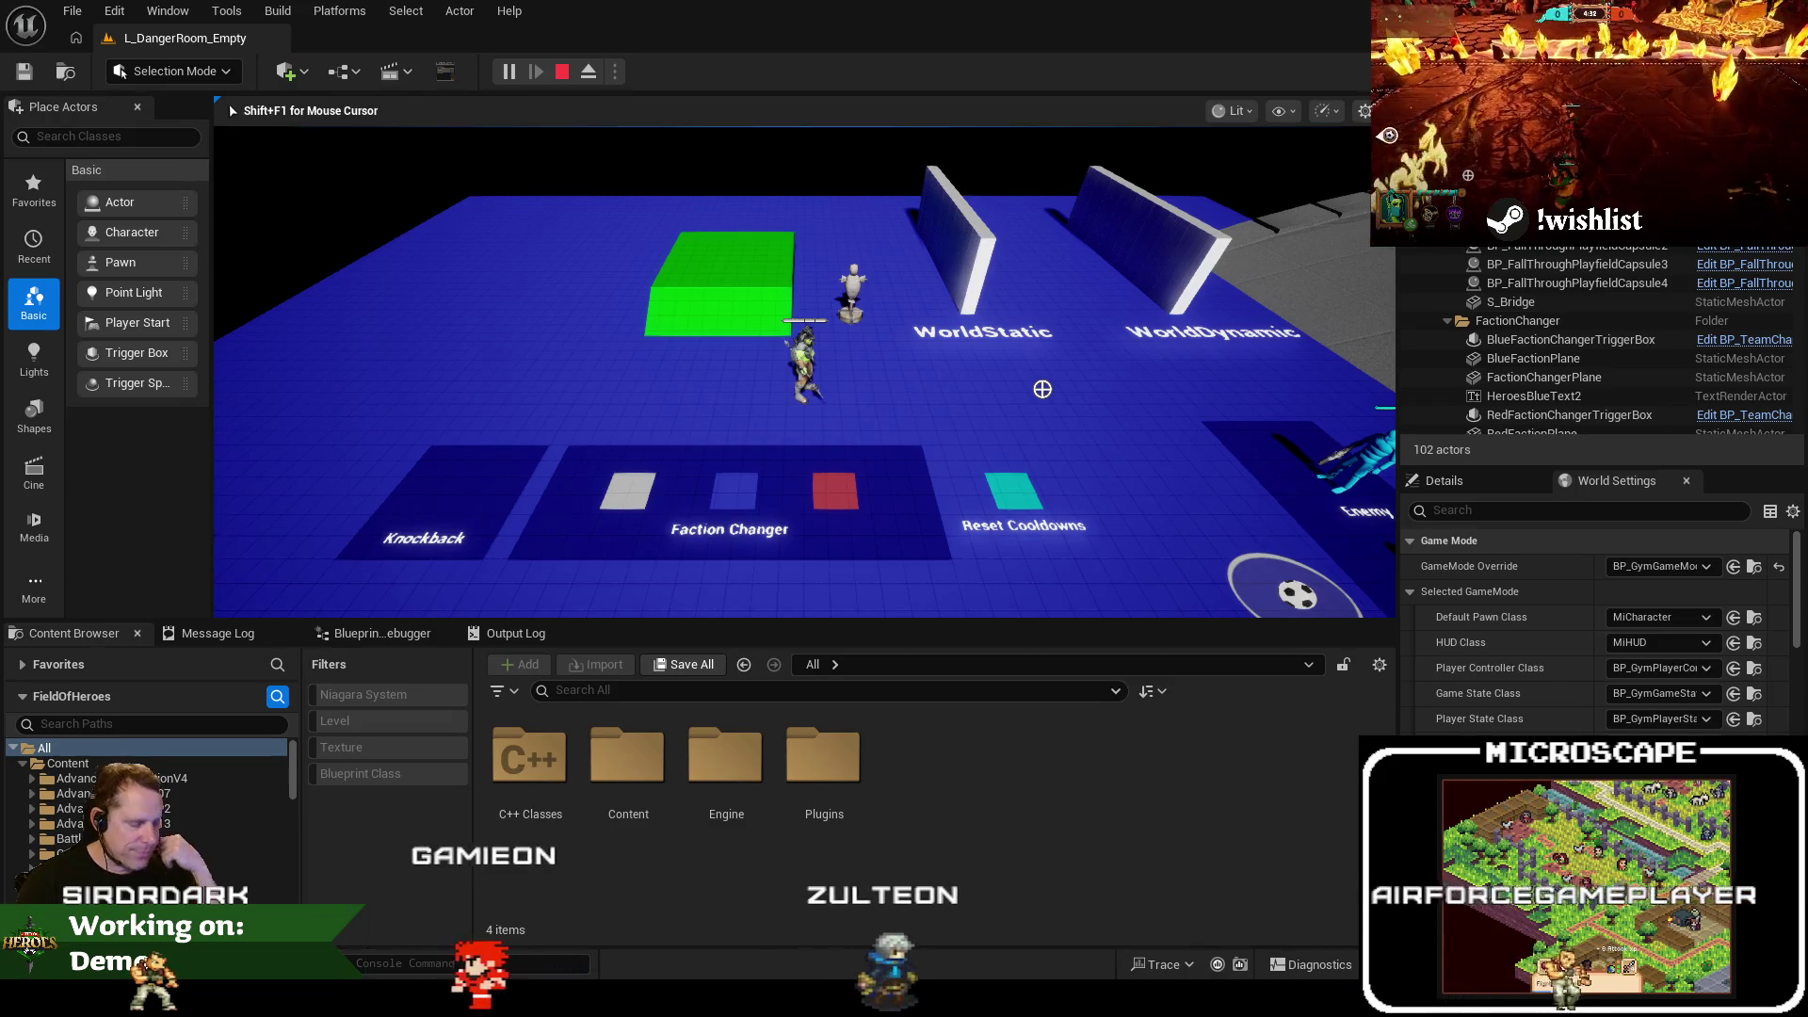
key("d")
key("a")
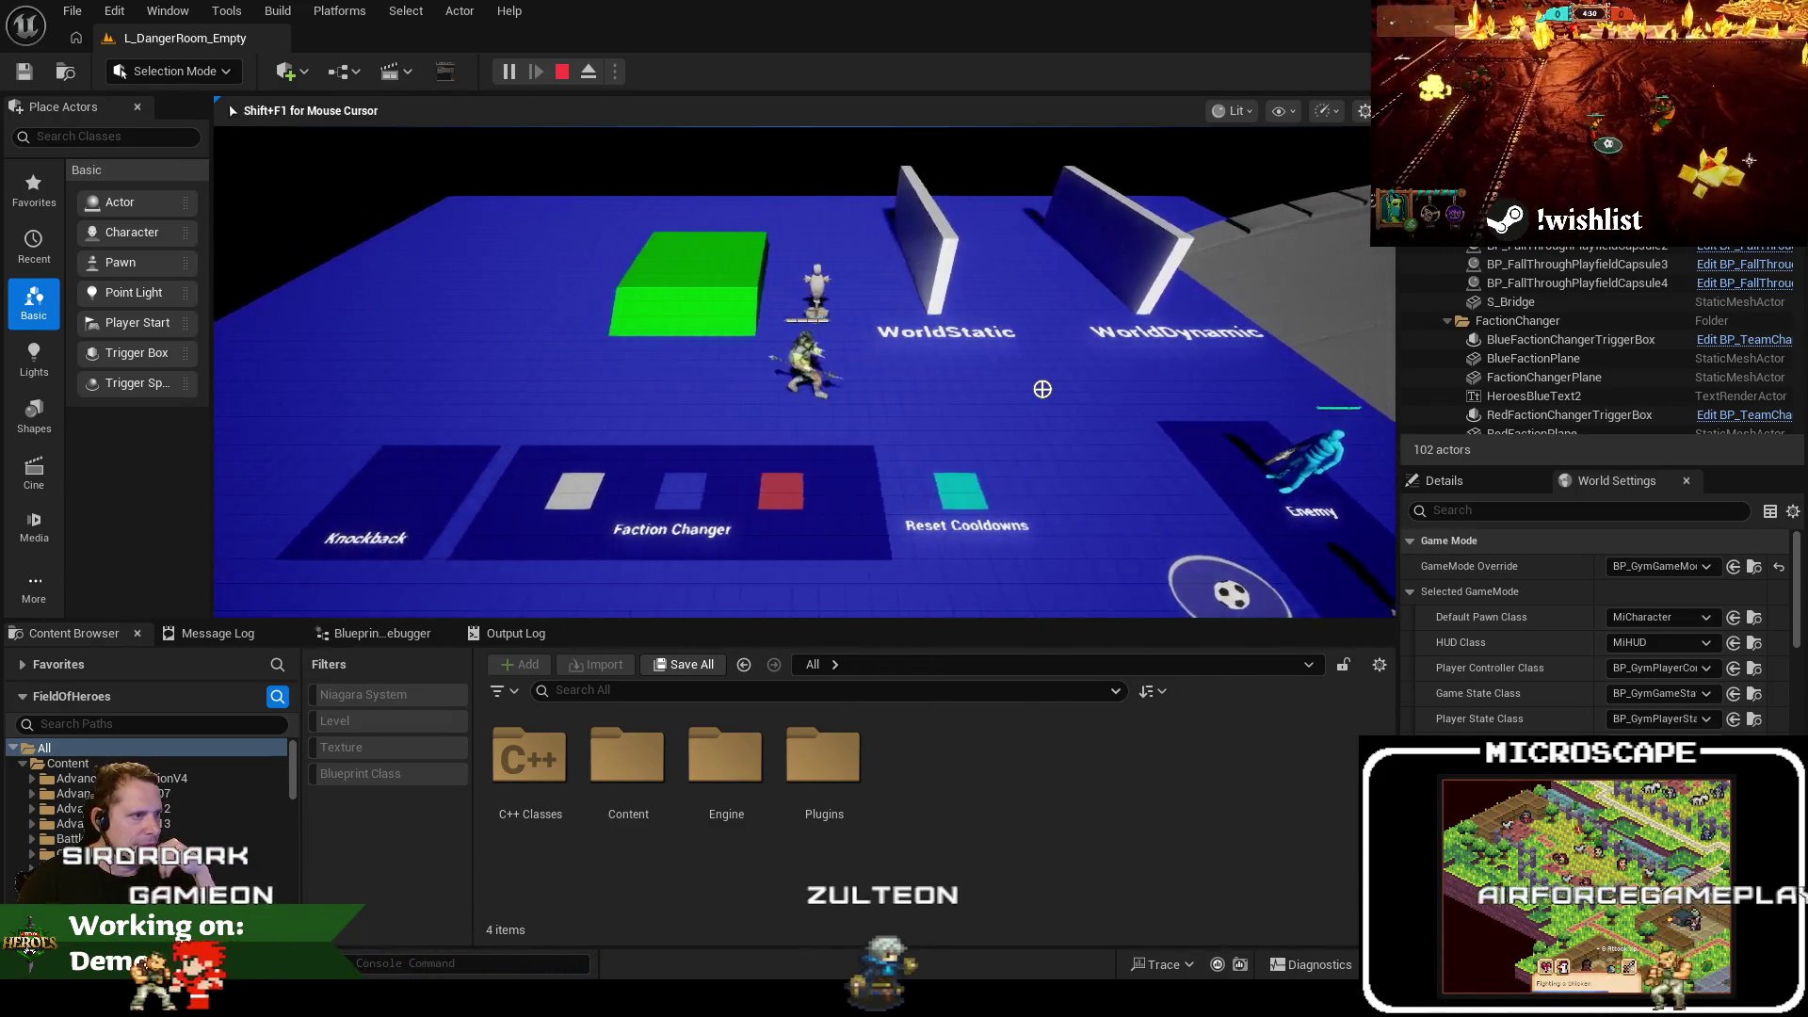
key("d")
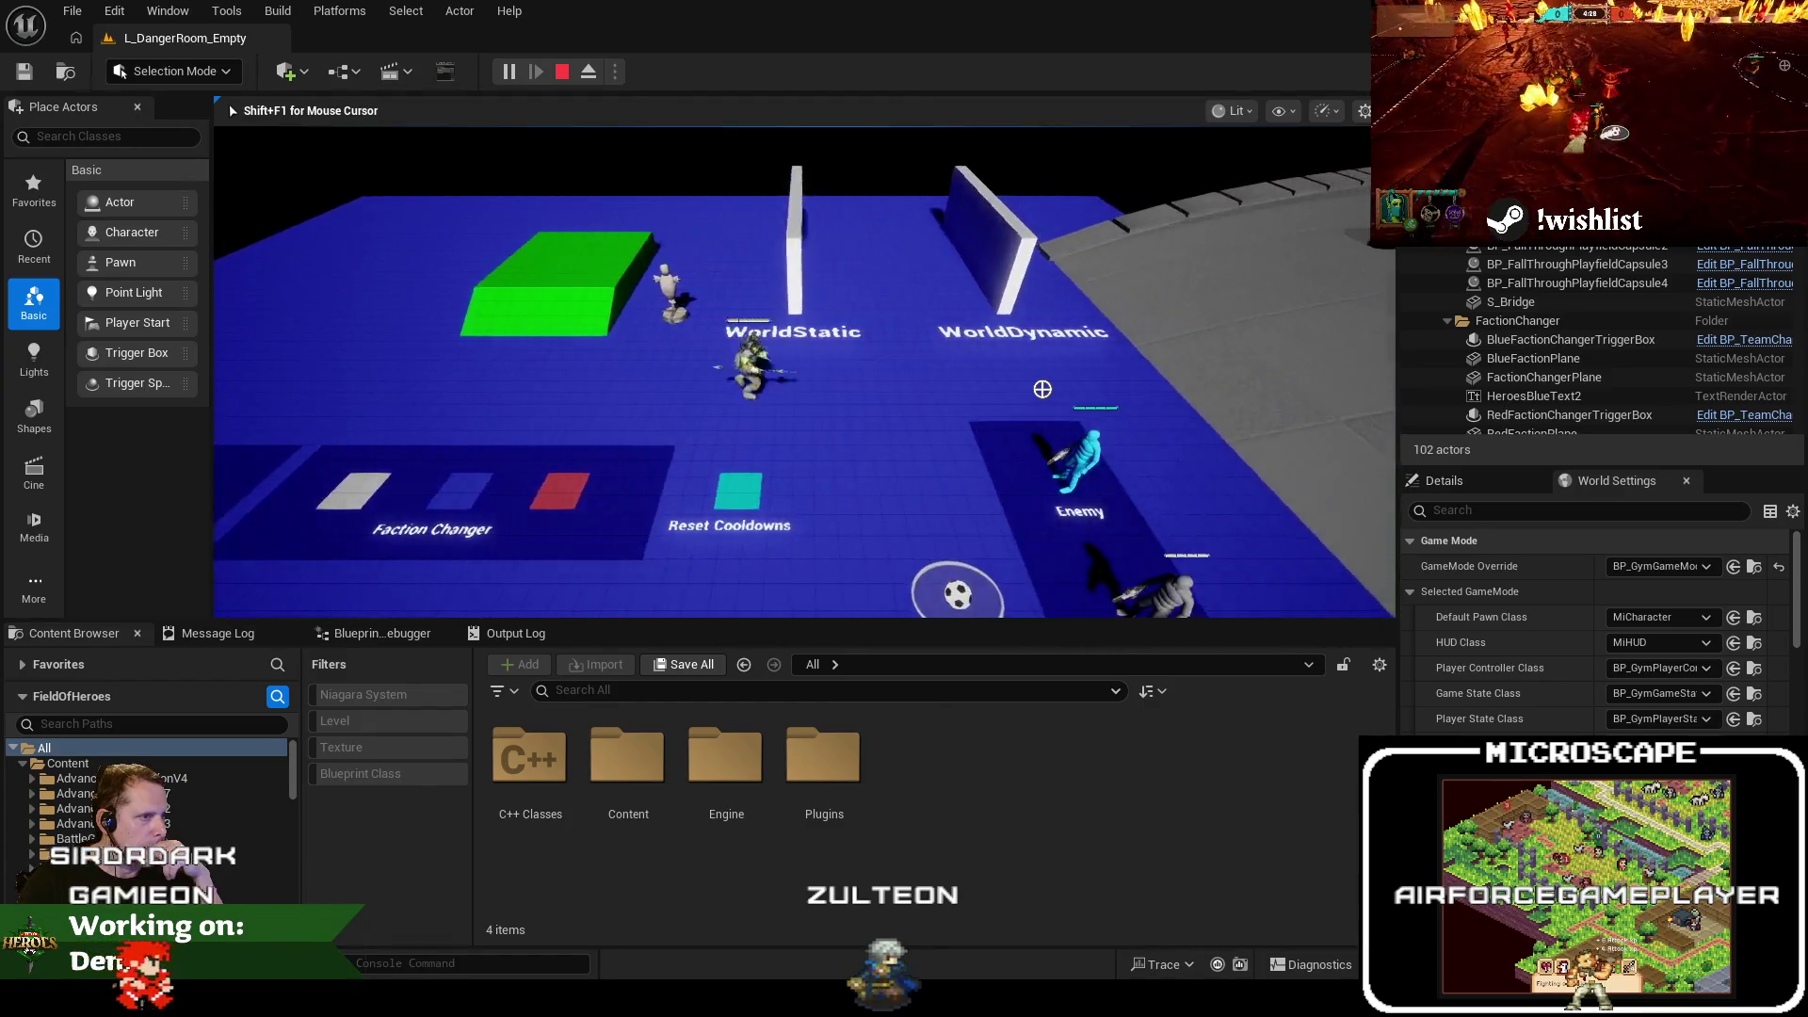
key("a")
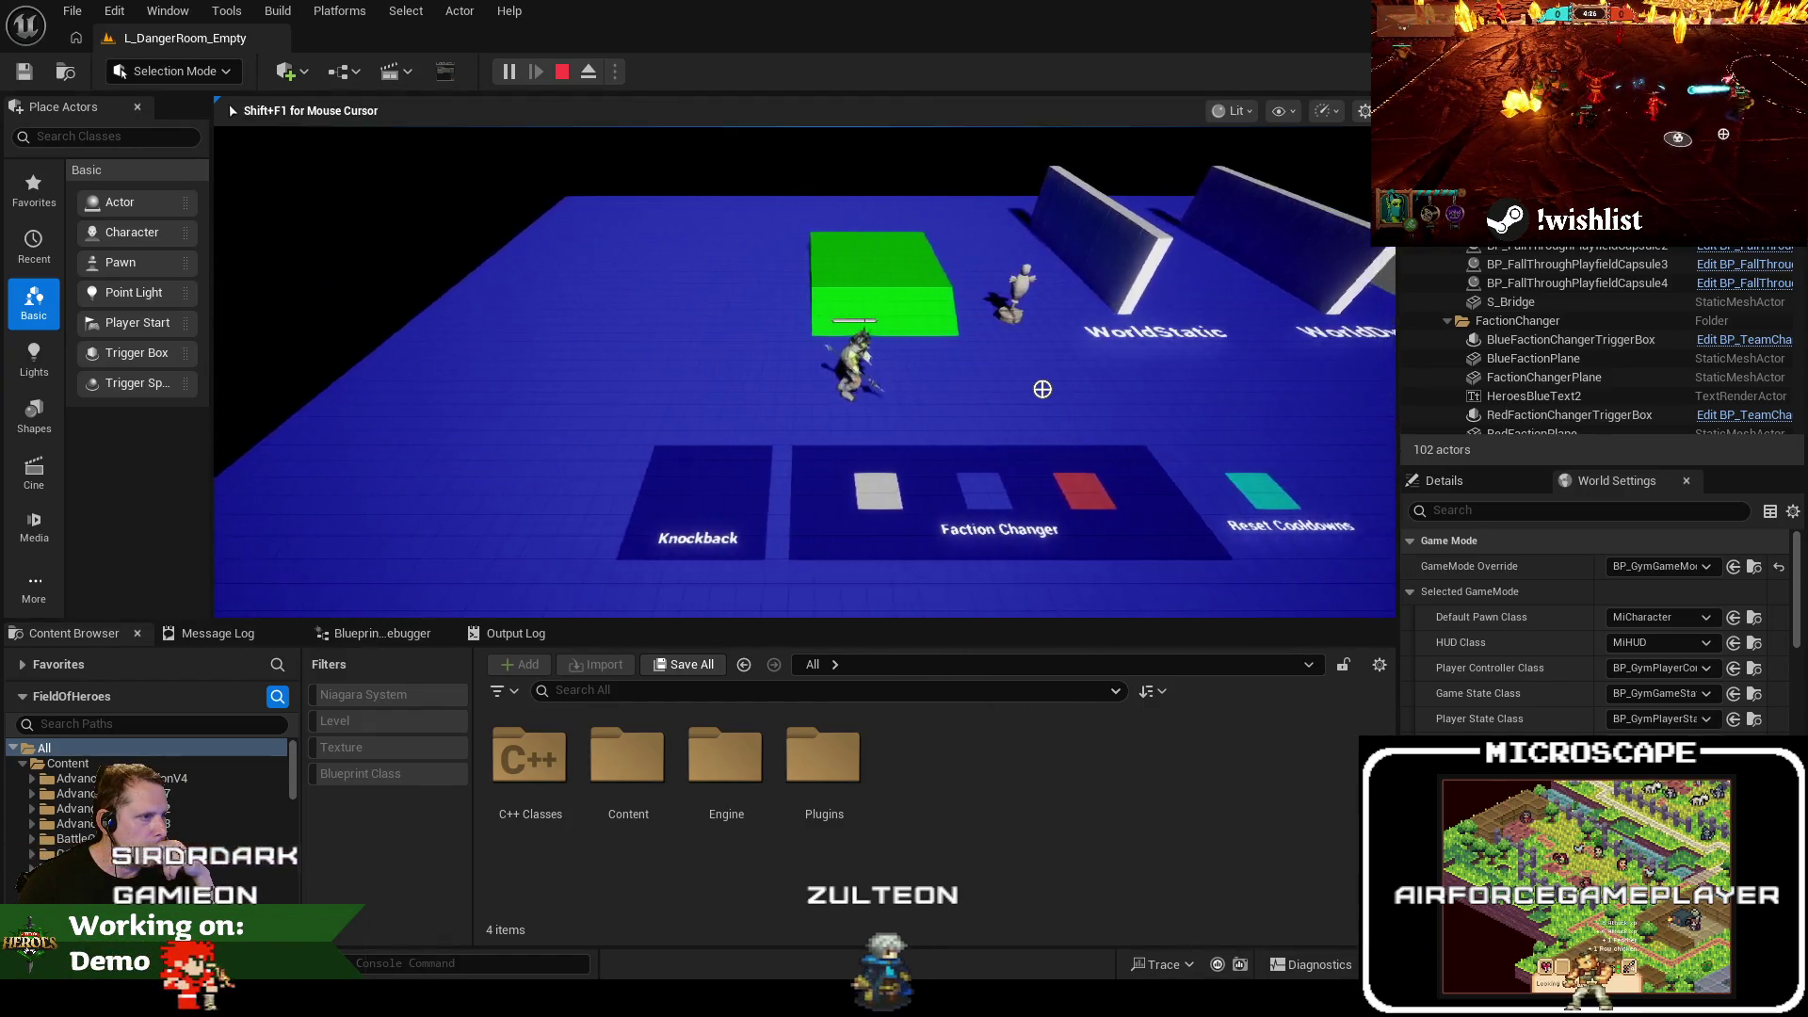
key("d")
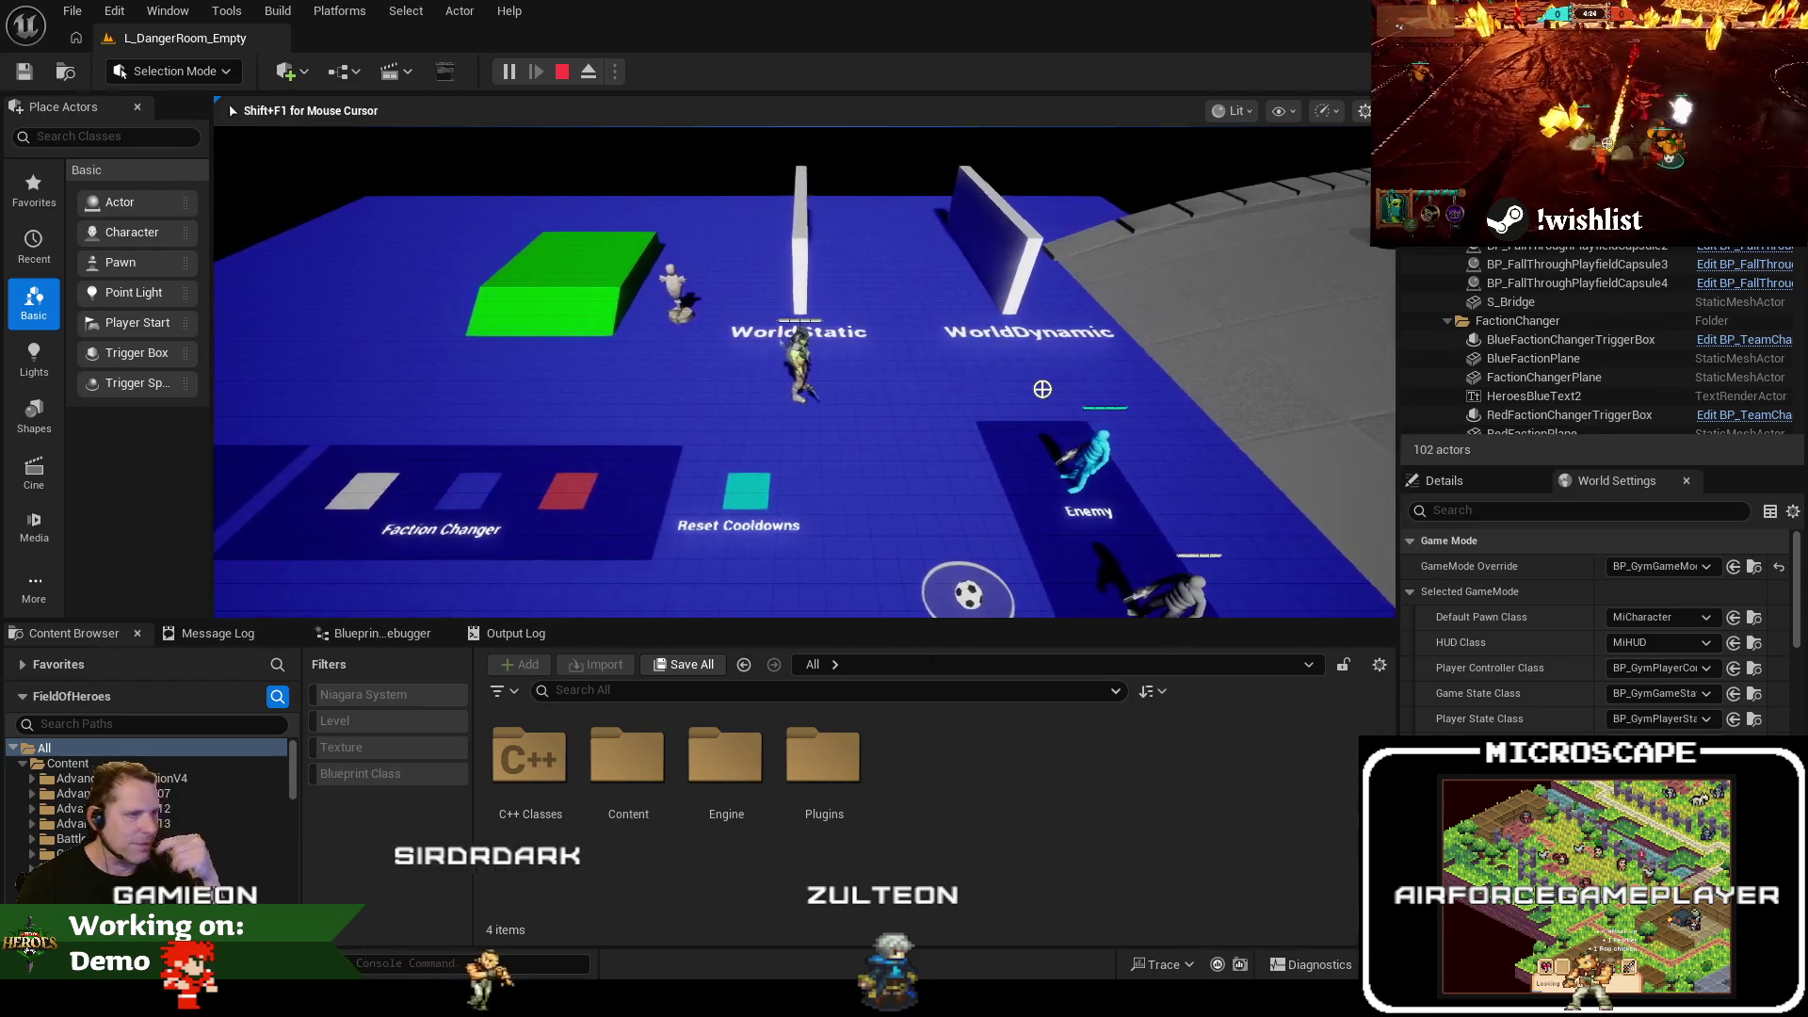
key("a")
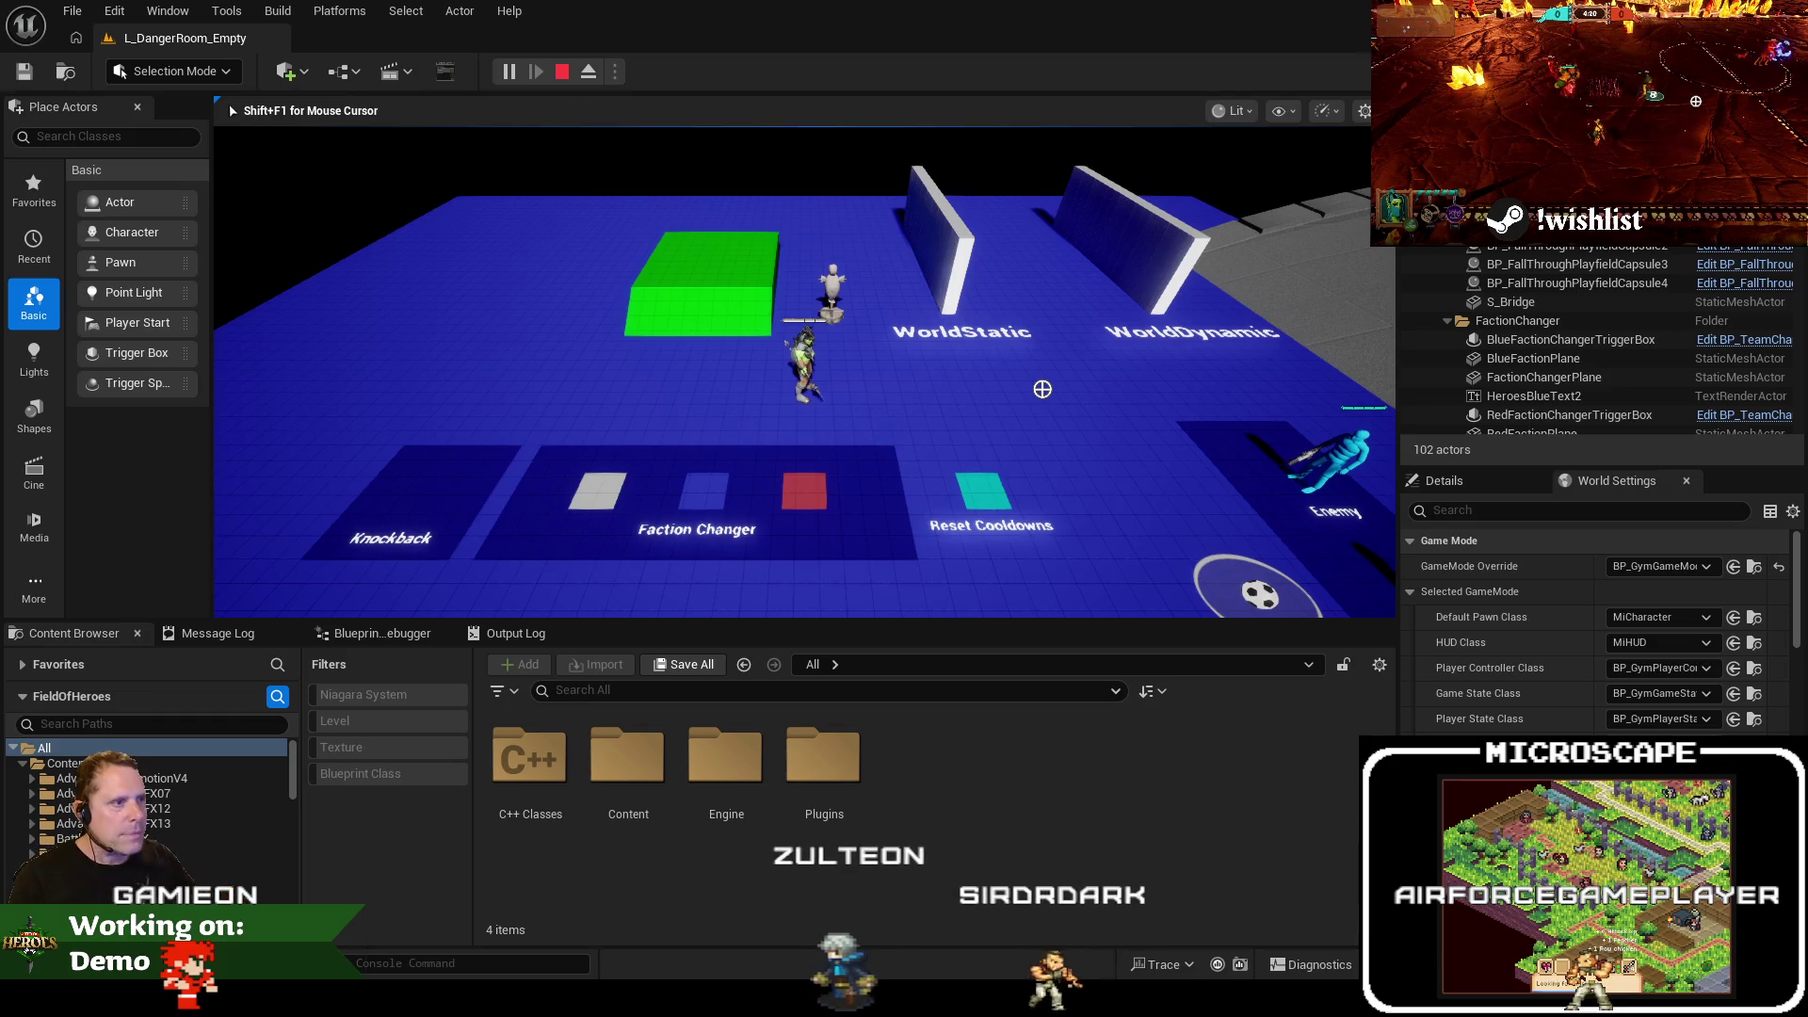
key("Escape")
key("alt+Tab")
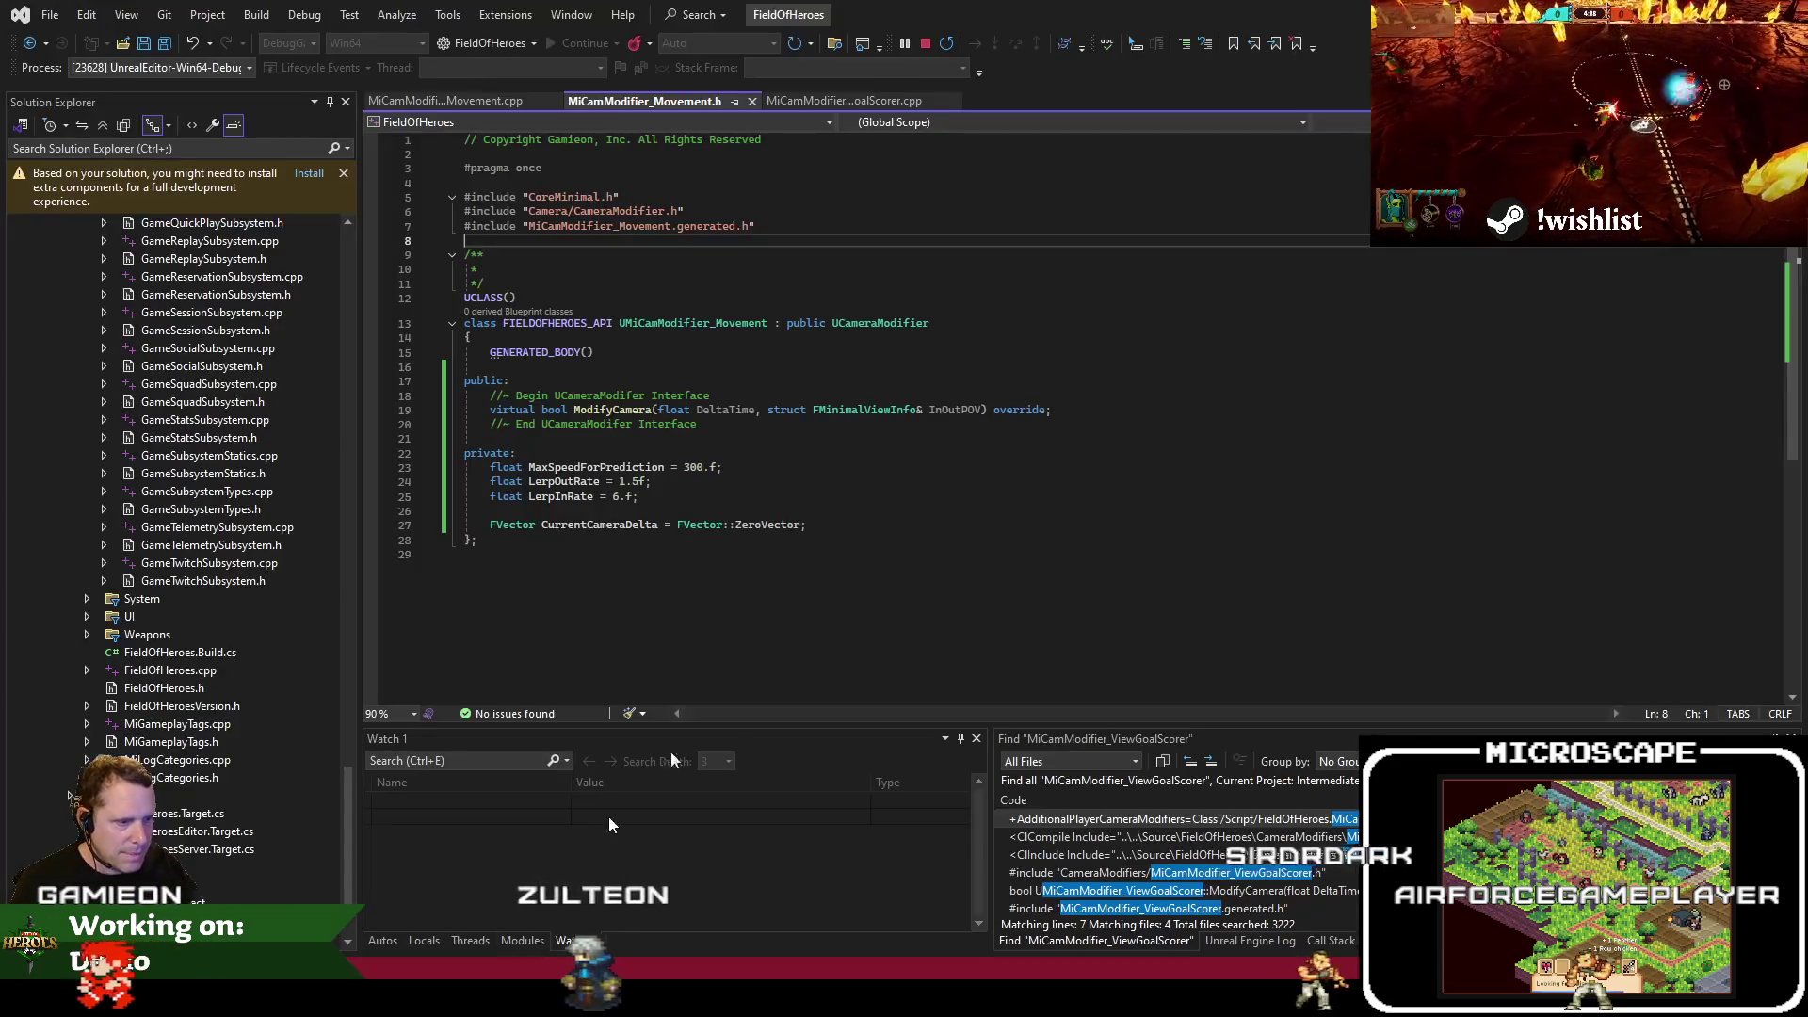
Write the class comment "Moves the camera ahead of where the player is" and save the header
double_click(668, 468)
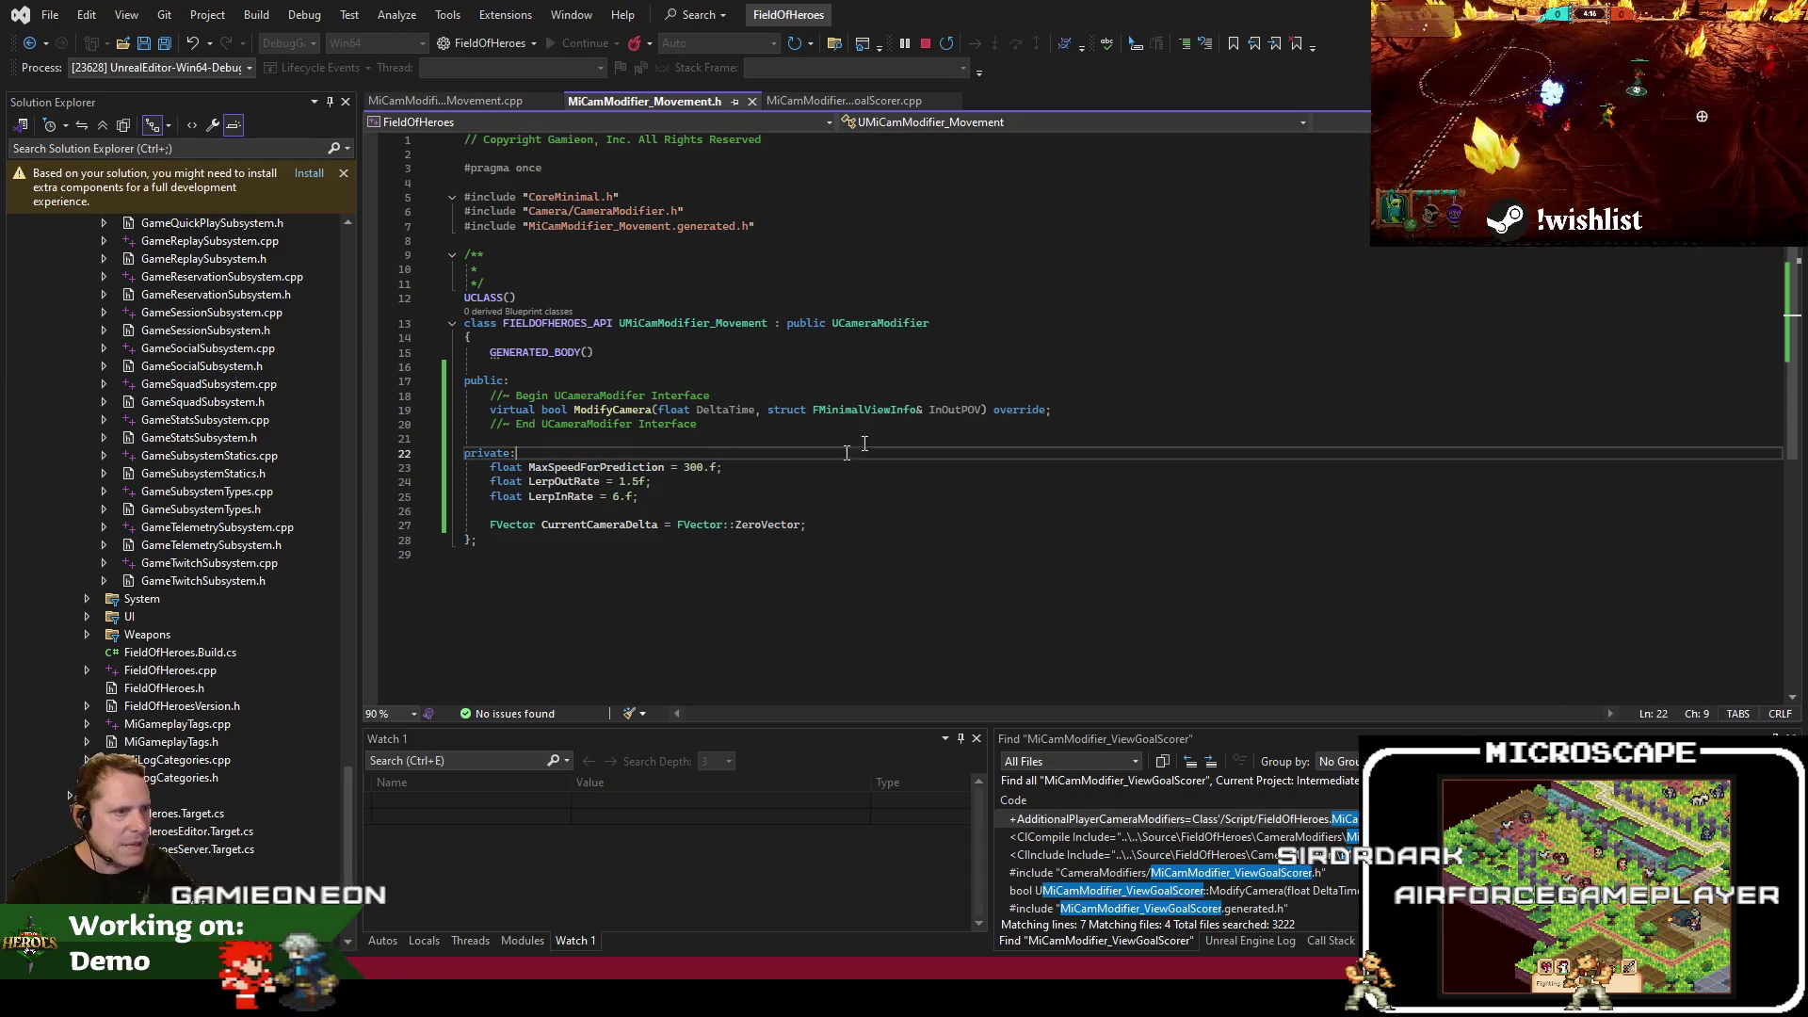
left_click(710, 269)
type("Moves the")
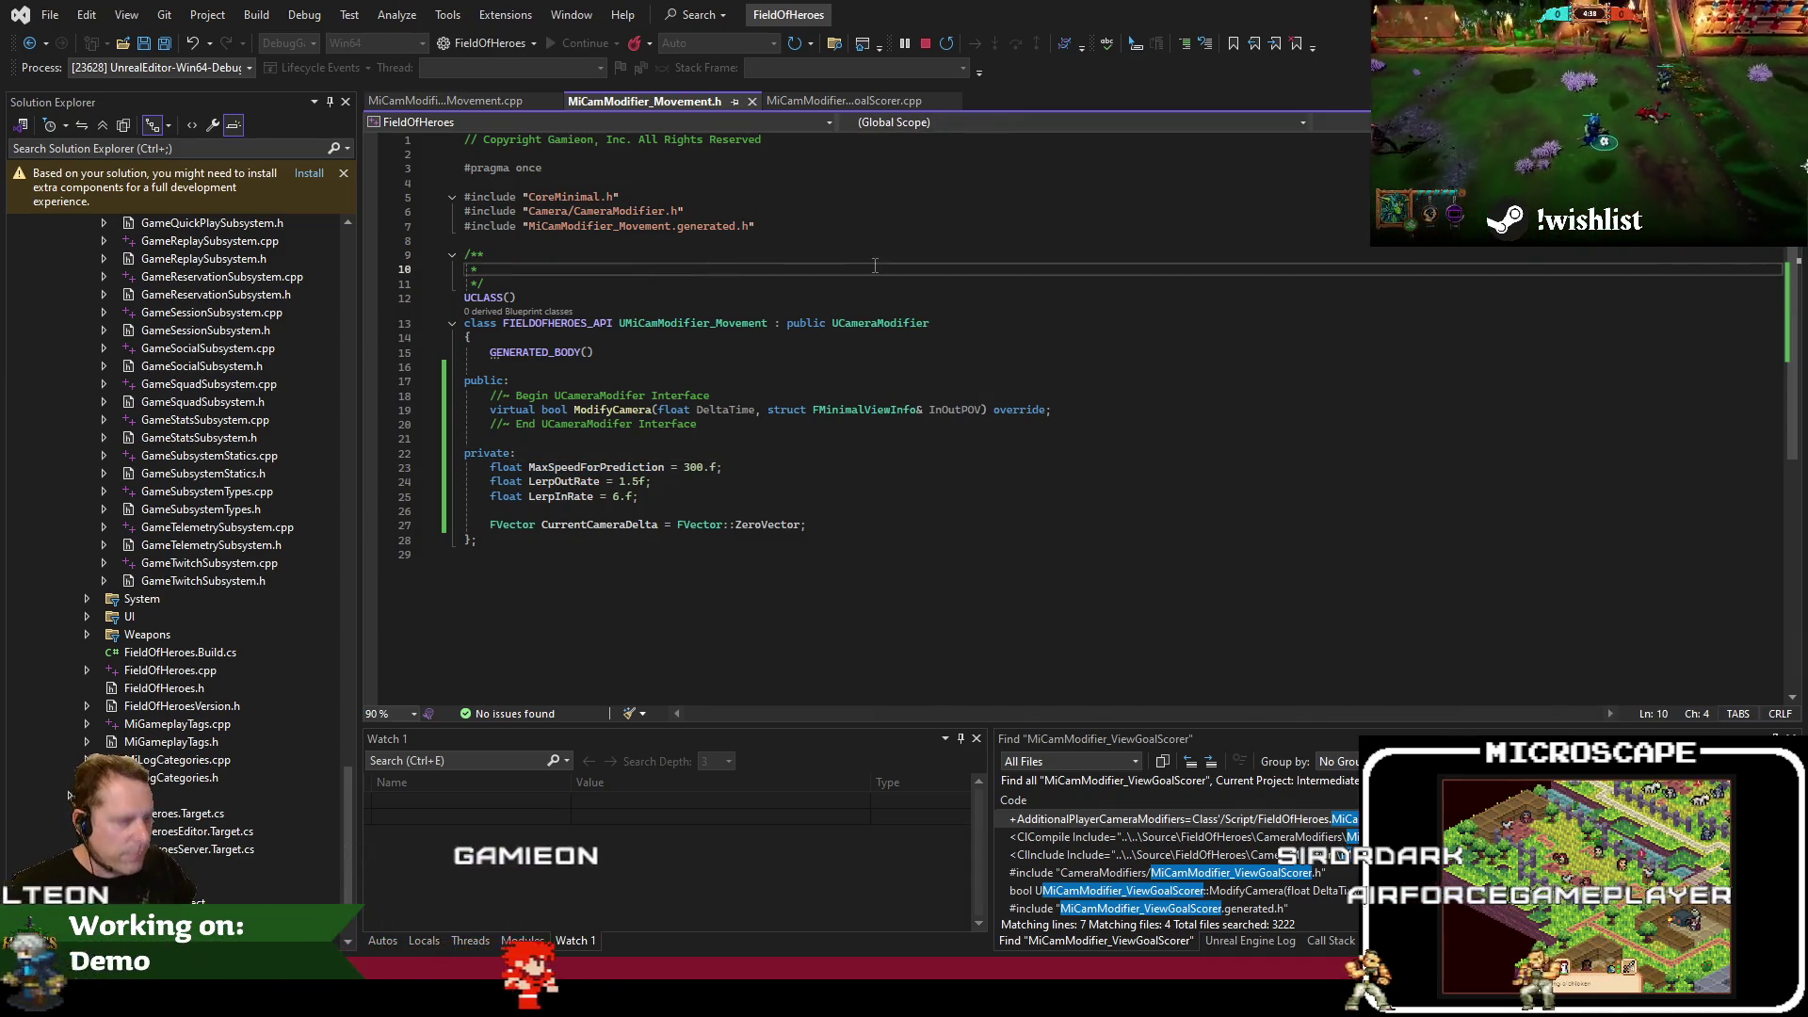
type(" camera")
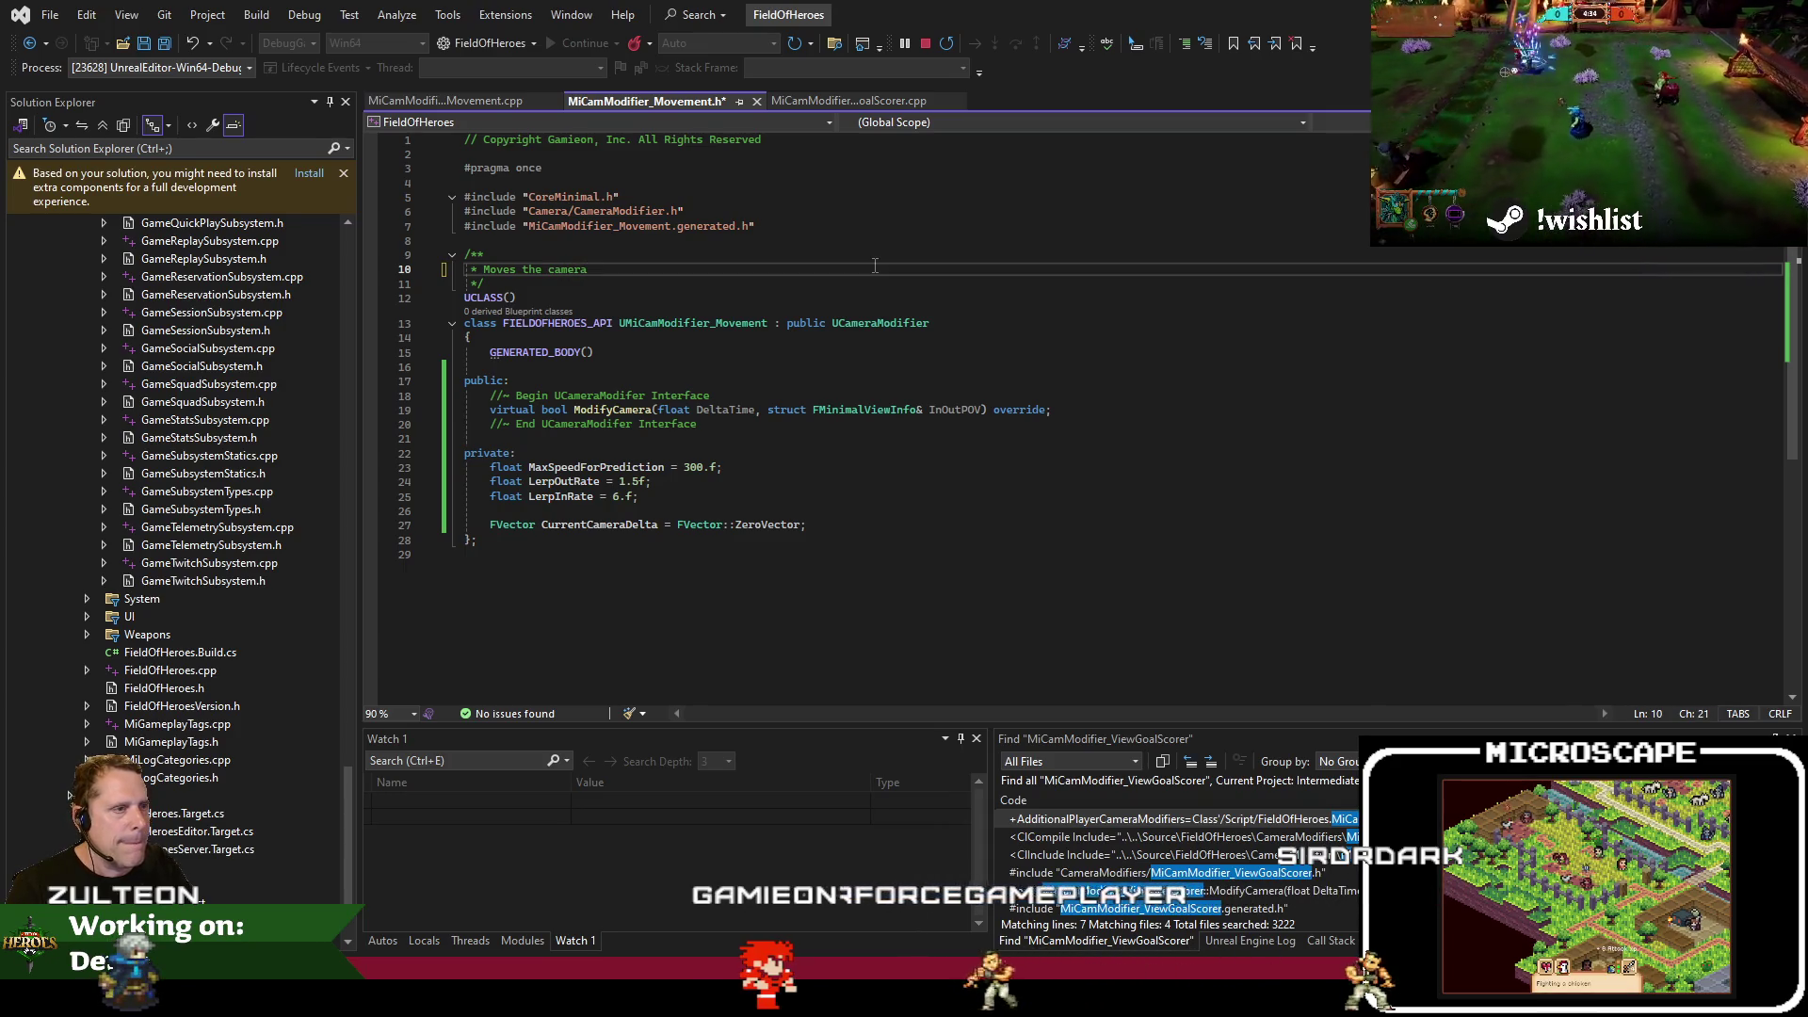
type(" in")
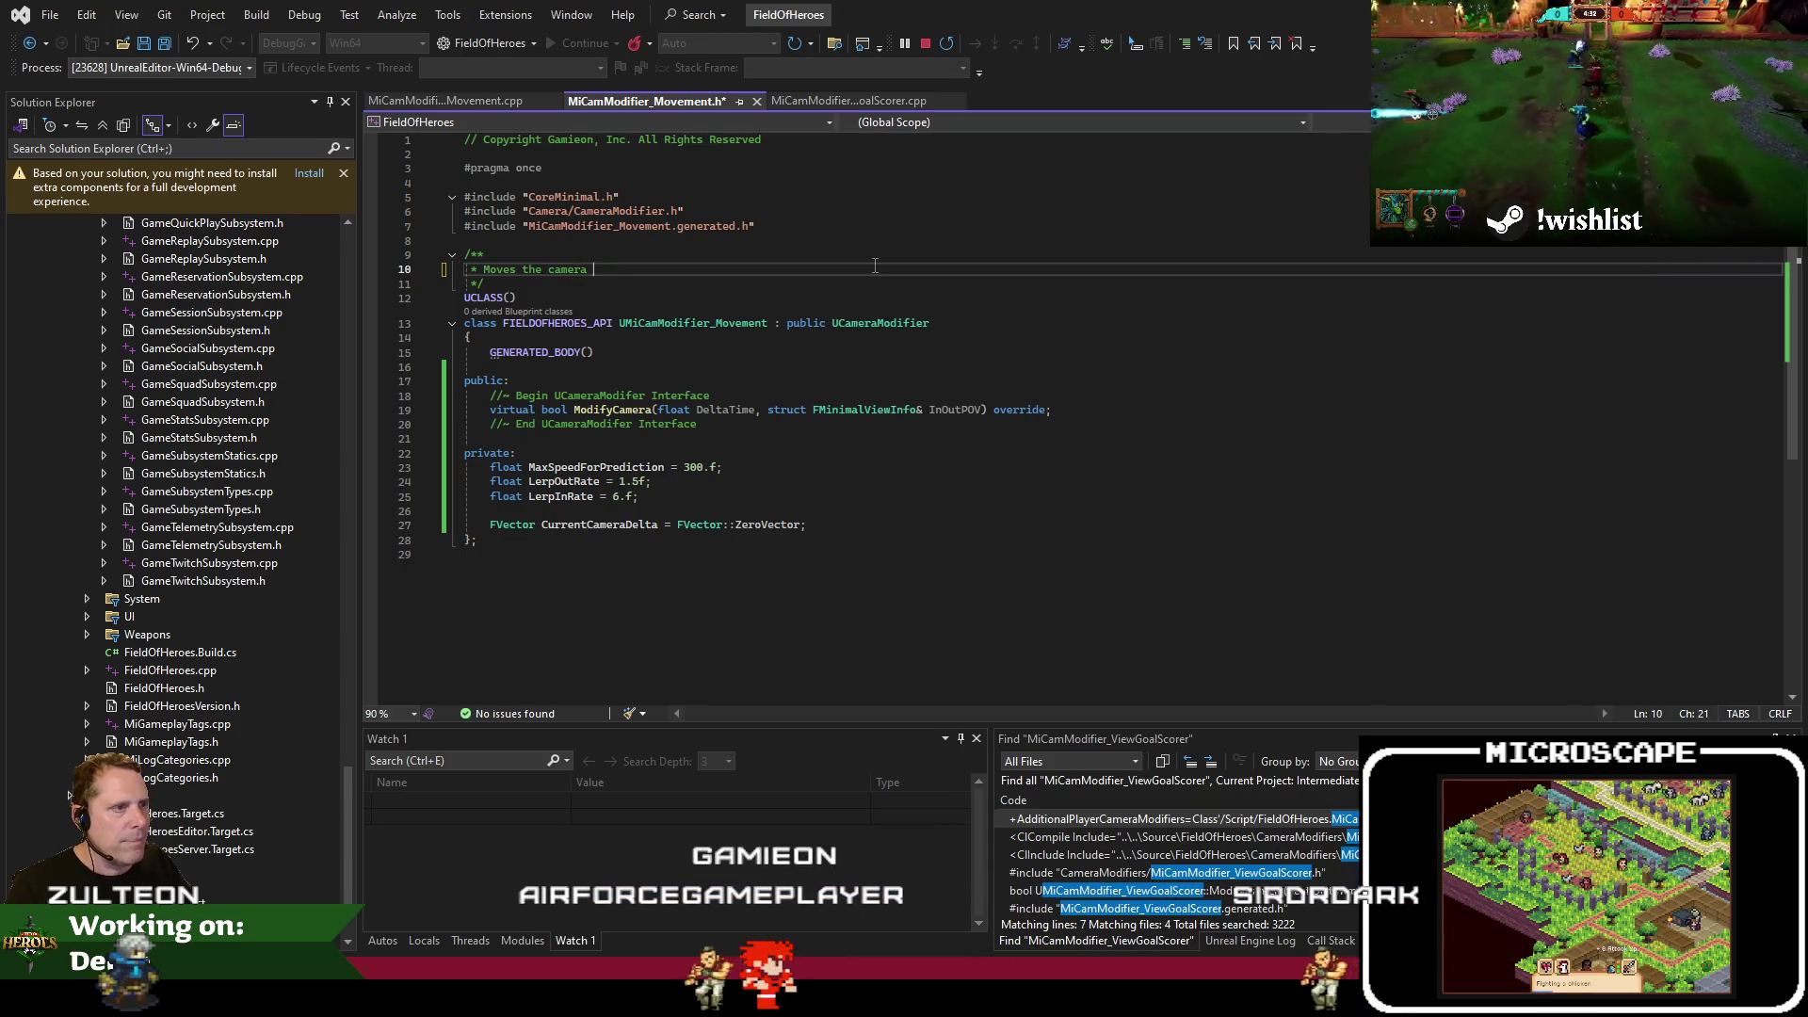
key("BackSpace")
type("d of where the player is")
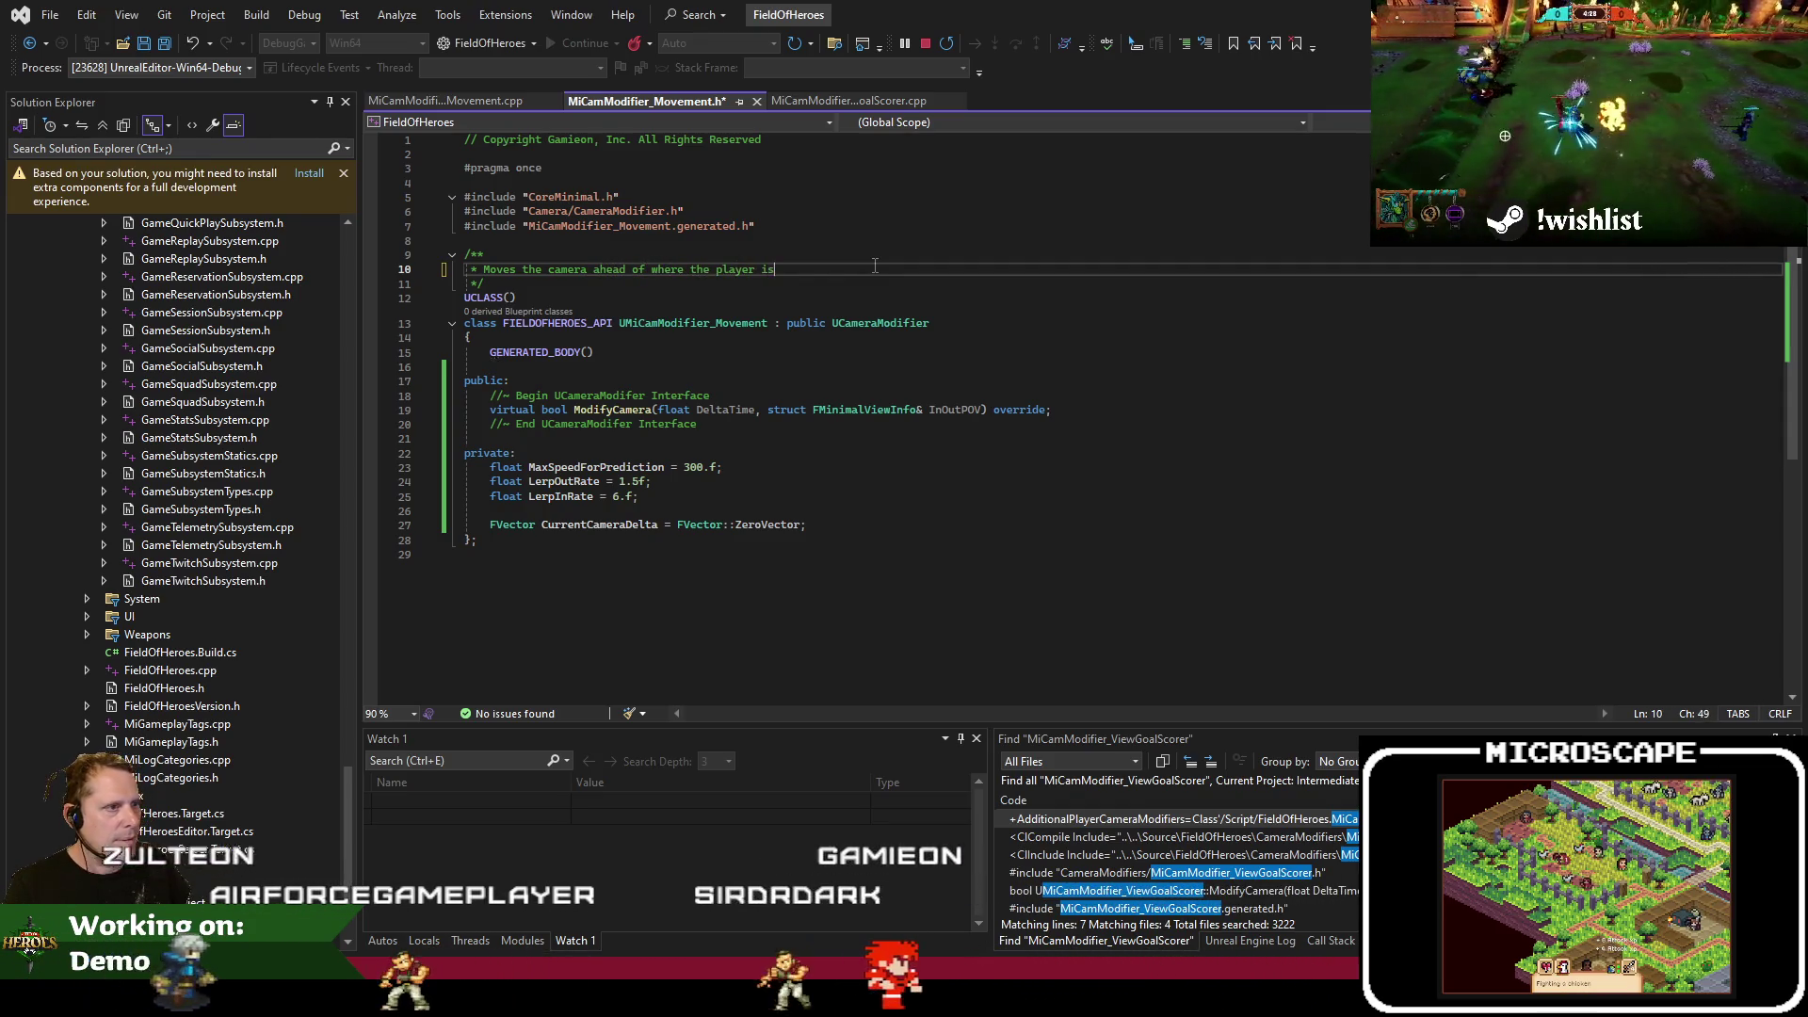
key("ctrl+s")
key("Left")
key("Left")
key("Left")
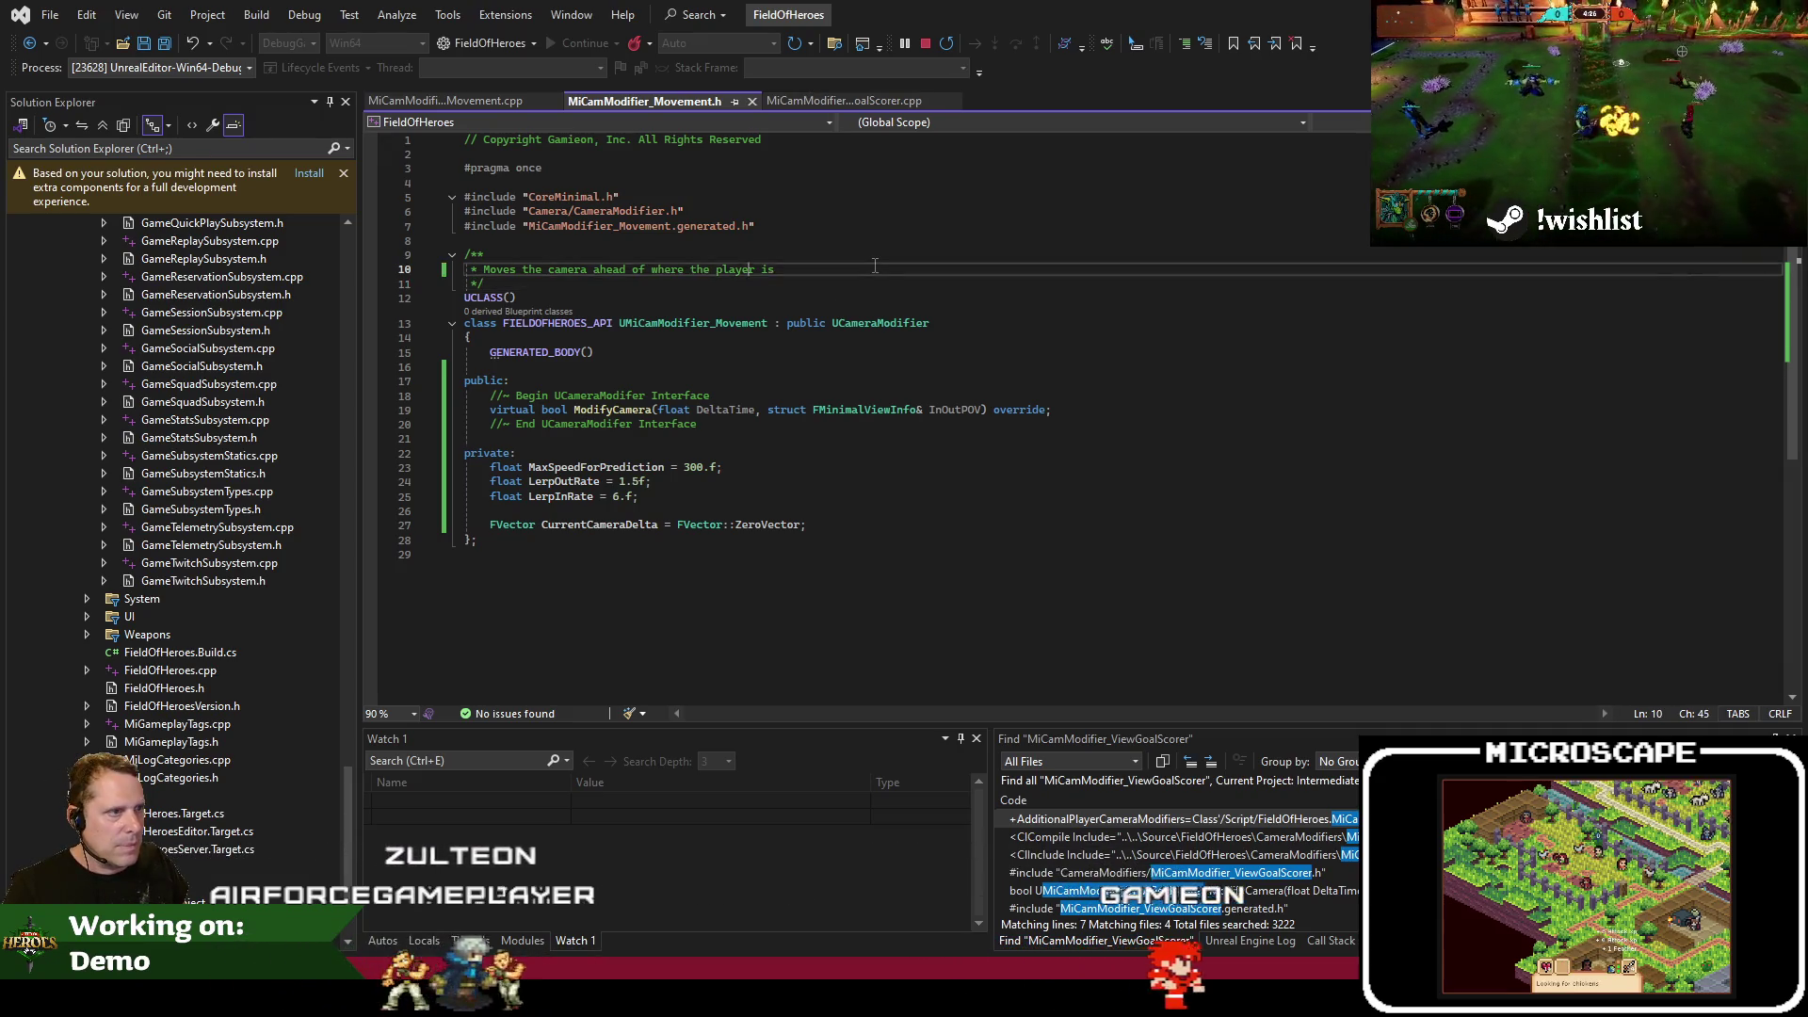
key("End")
key("Return")
type("@TODO: Should we")
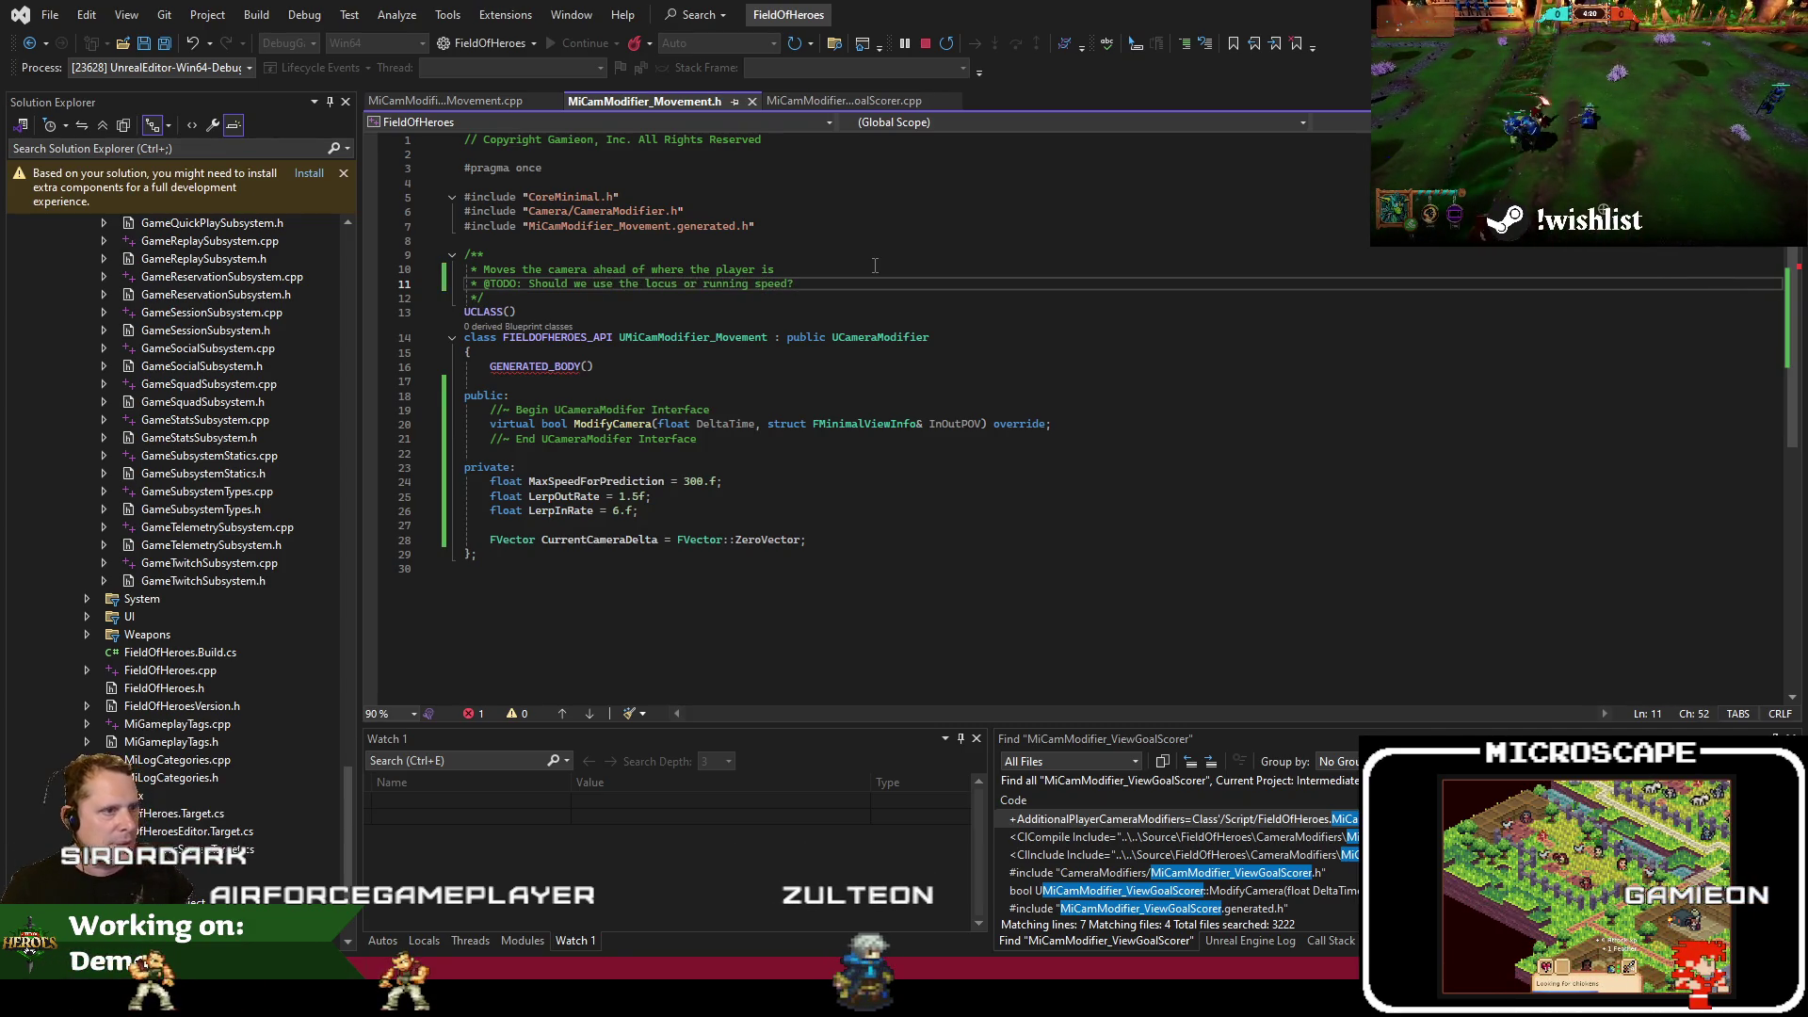
left_click(730, 539)
left_click(445, 101)
left_click(652, 268)
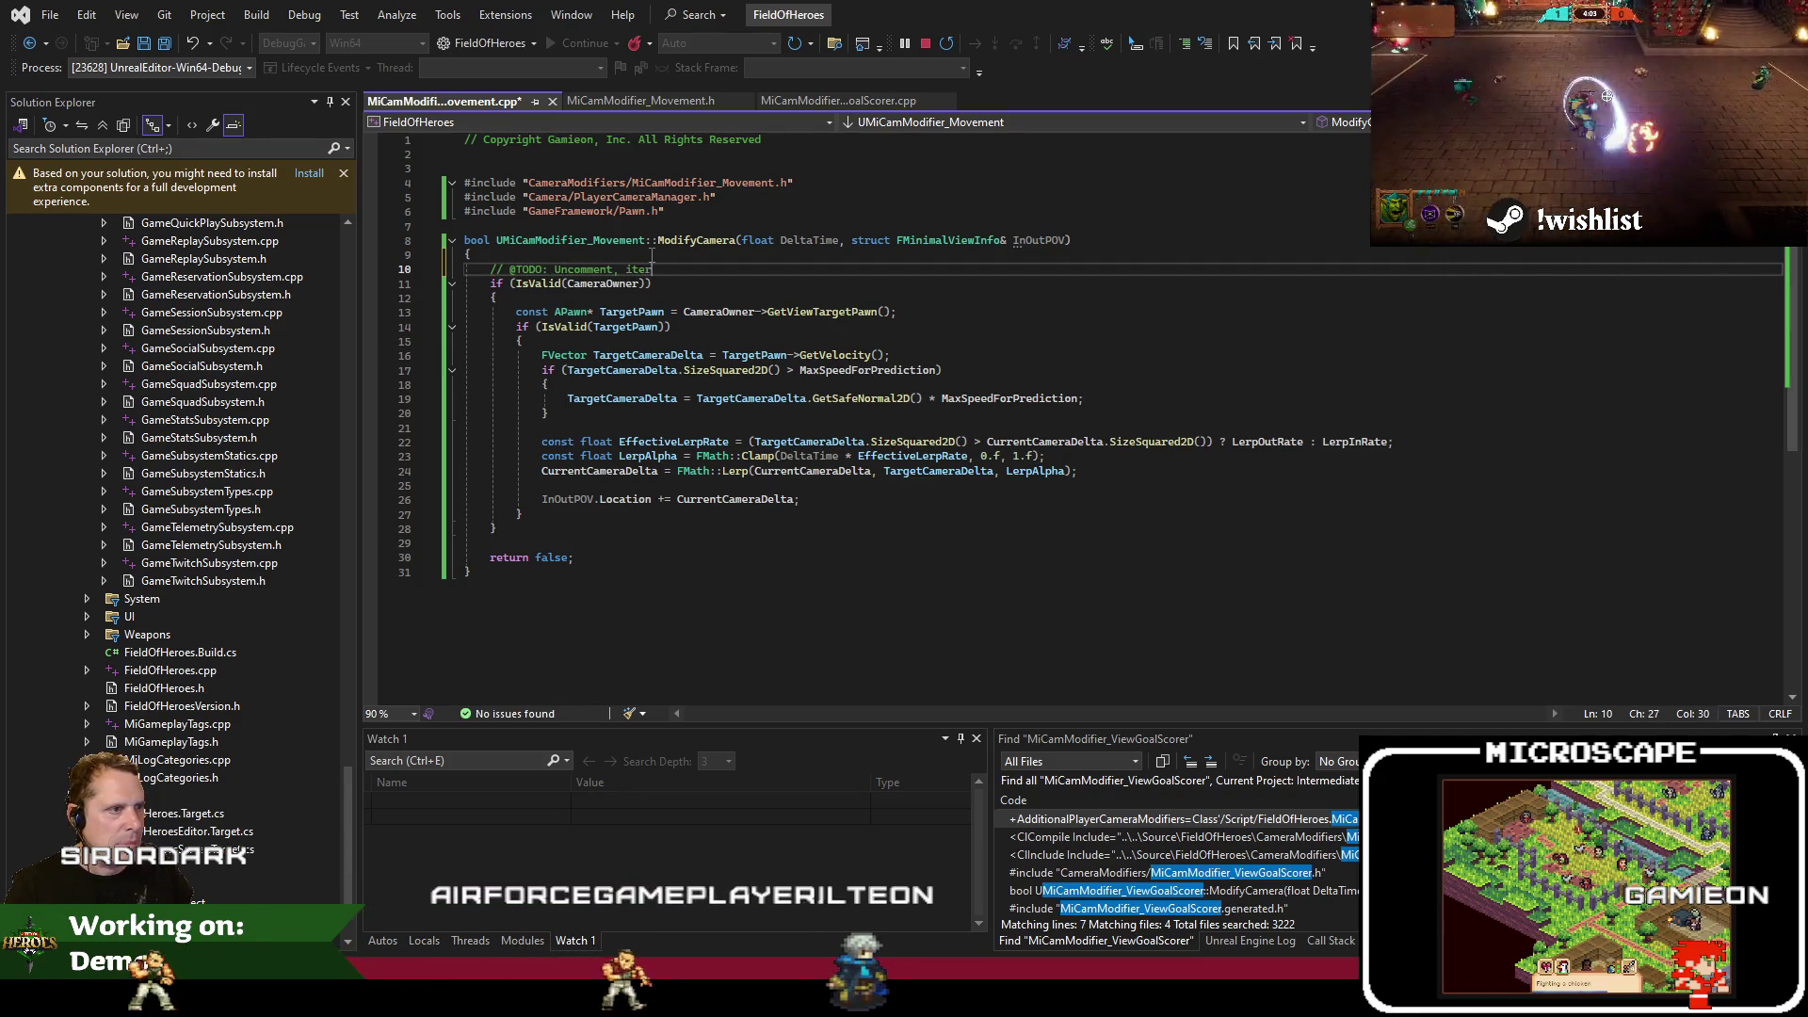
type("ate and evaluate further")
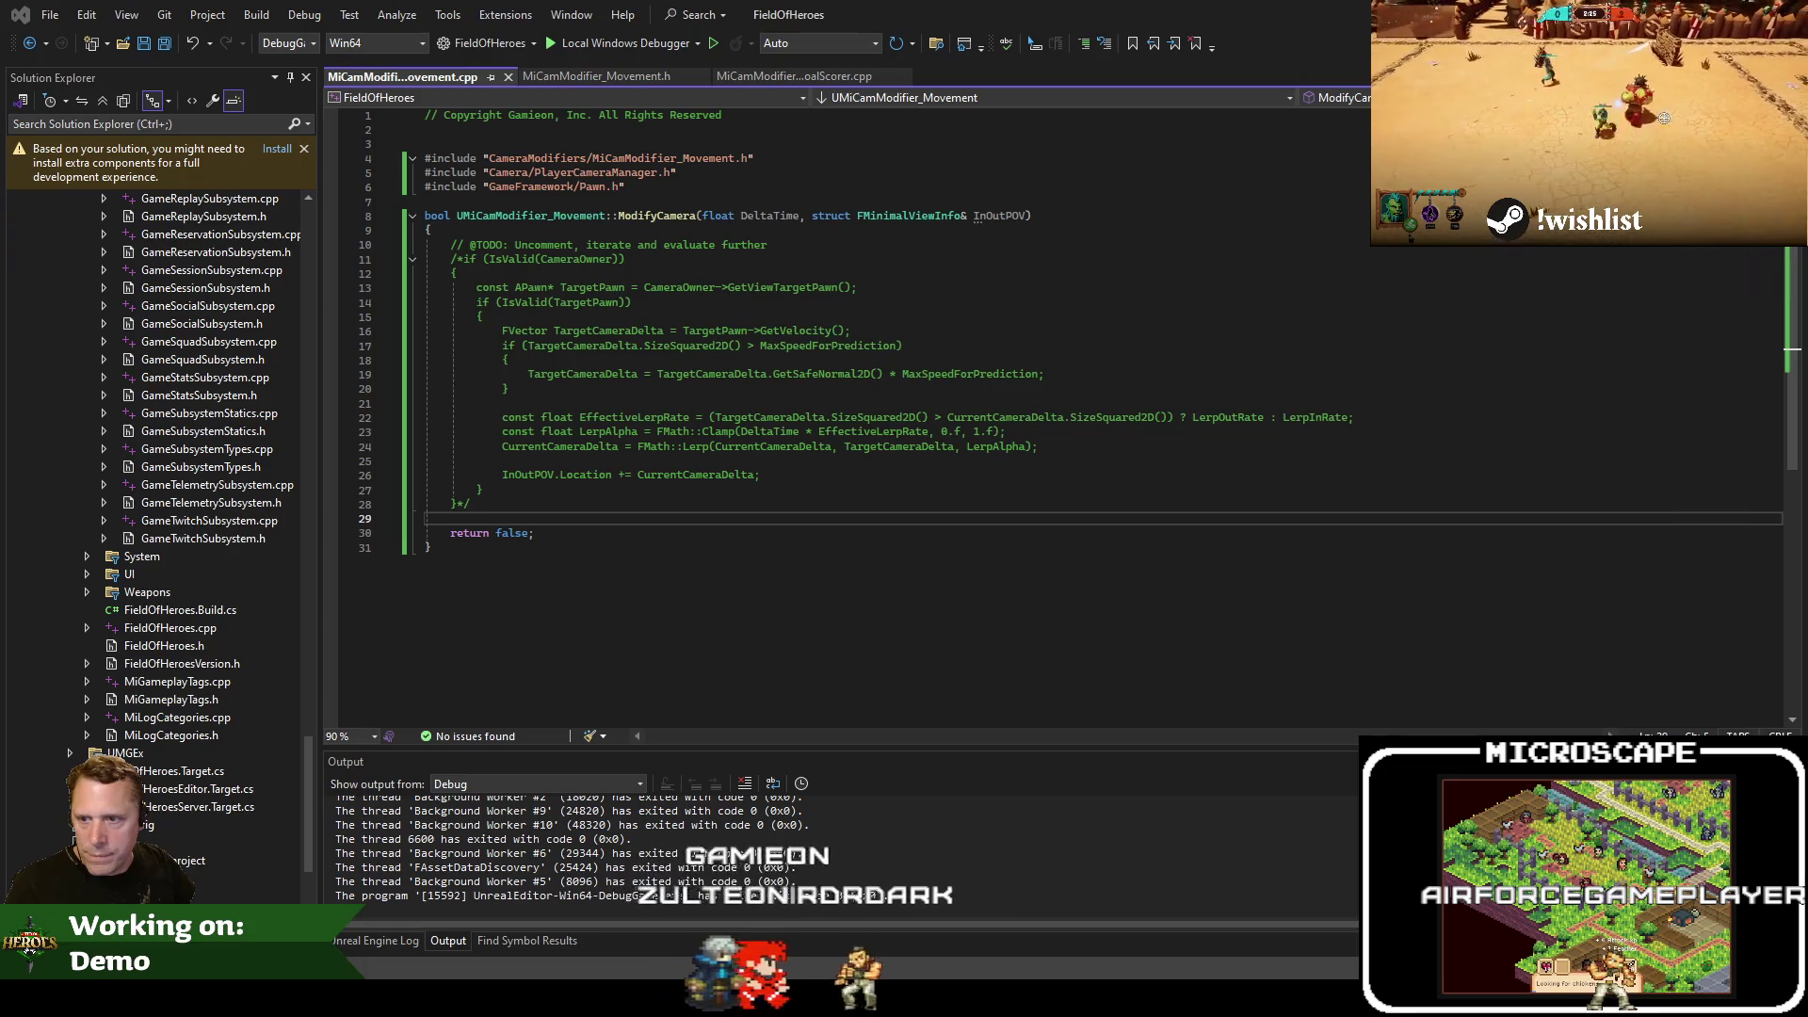
key("F5")
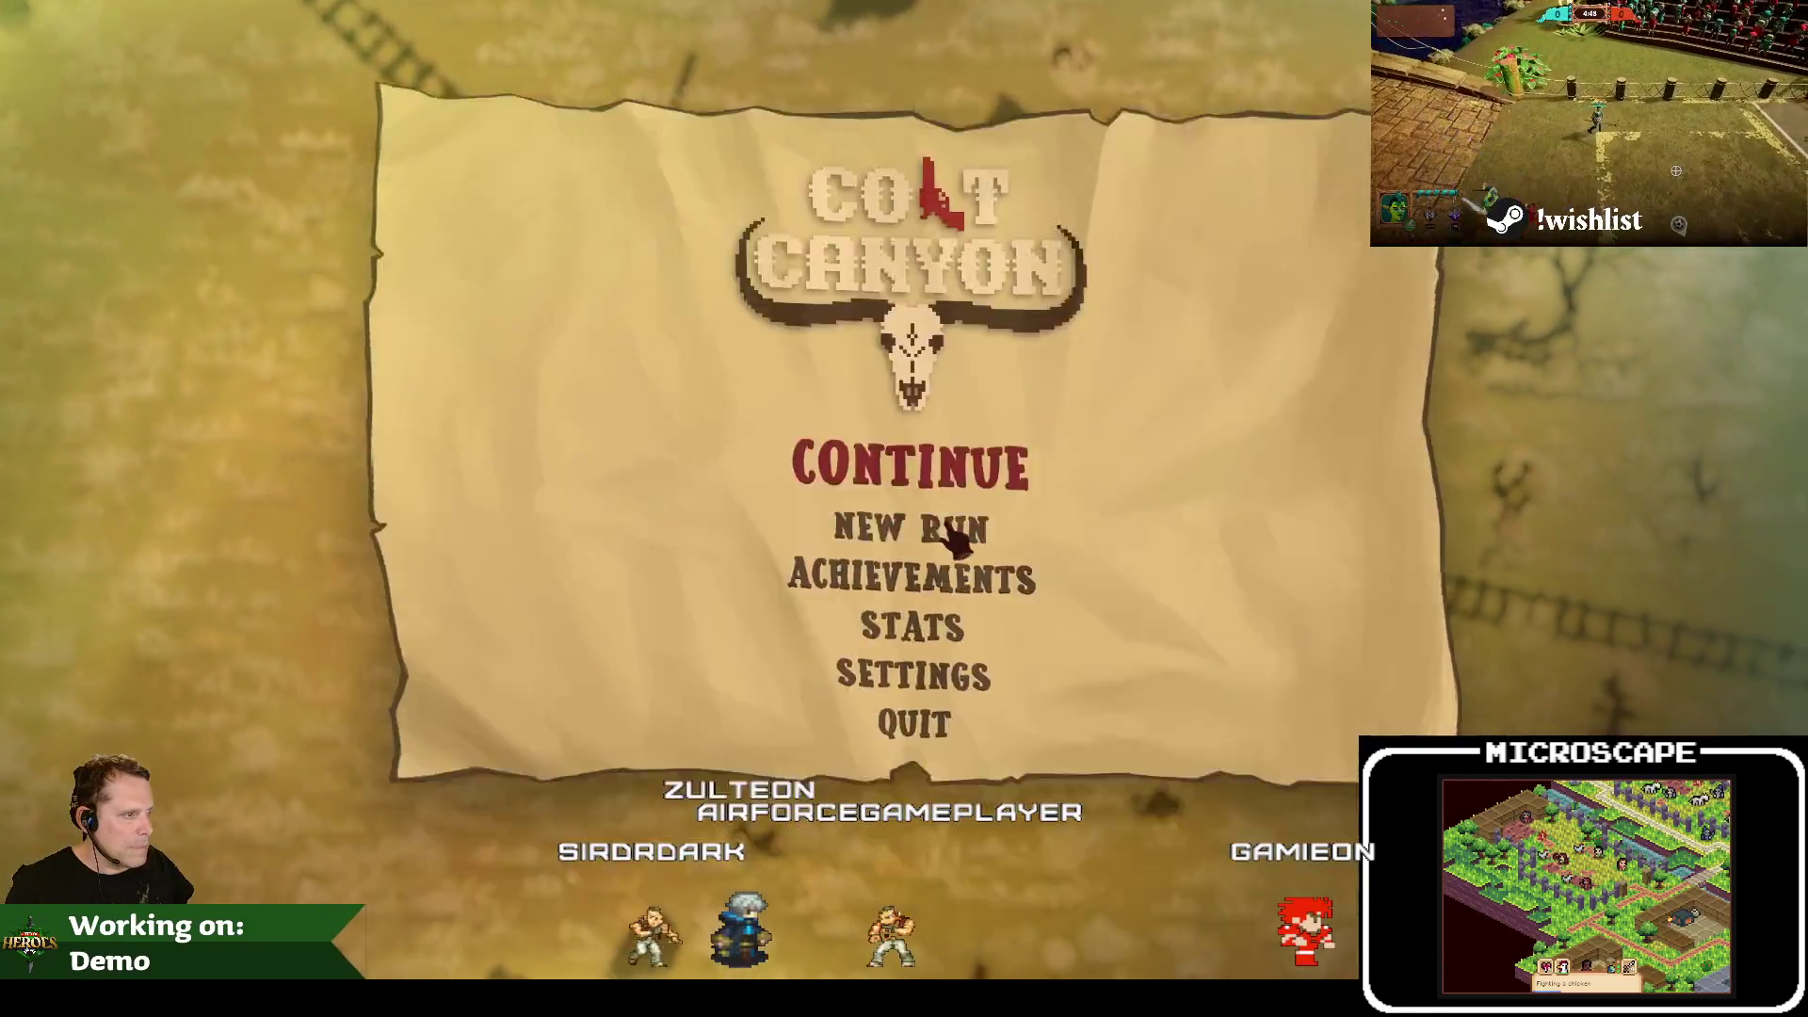
Continue the saved Colt Canyon run from its title menu
left_click(843, 528)
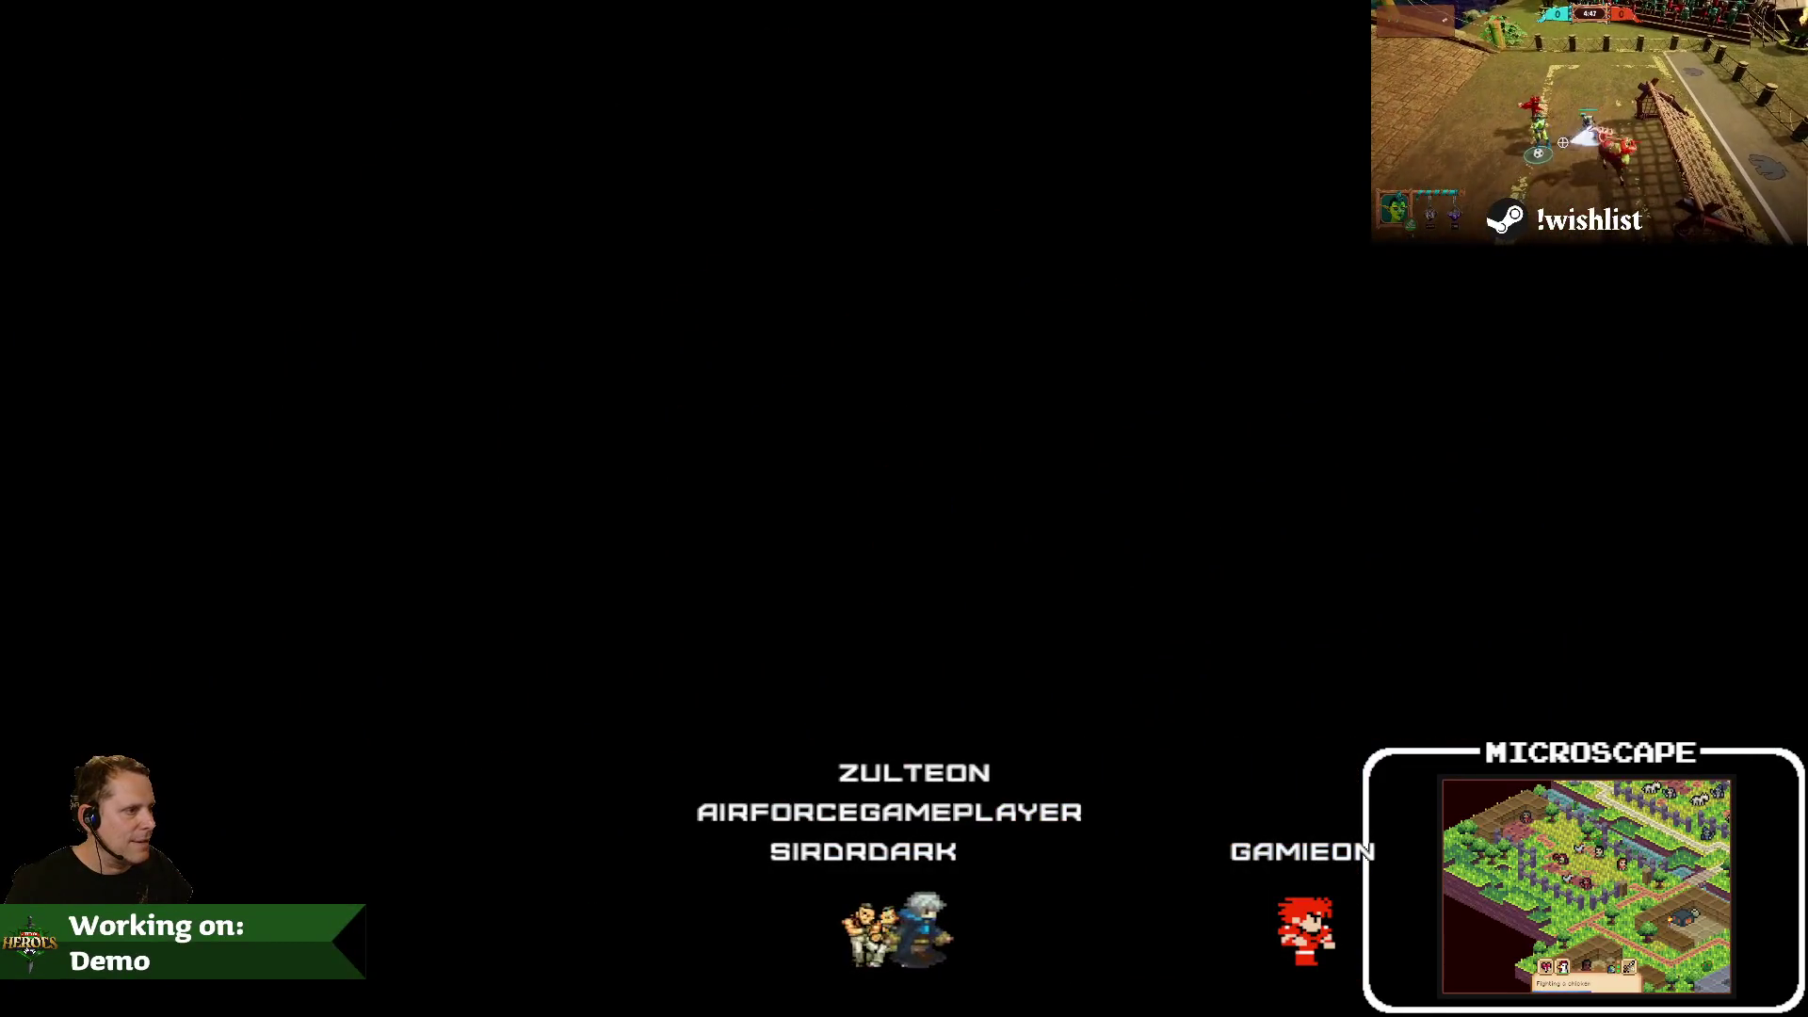
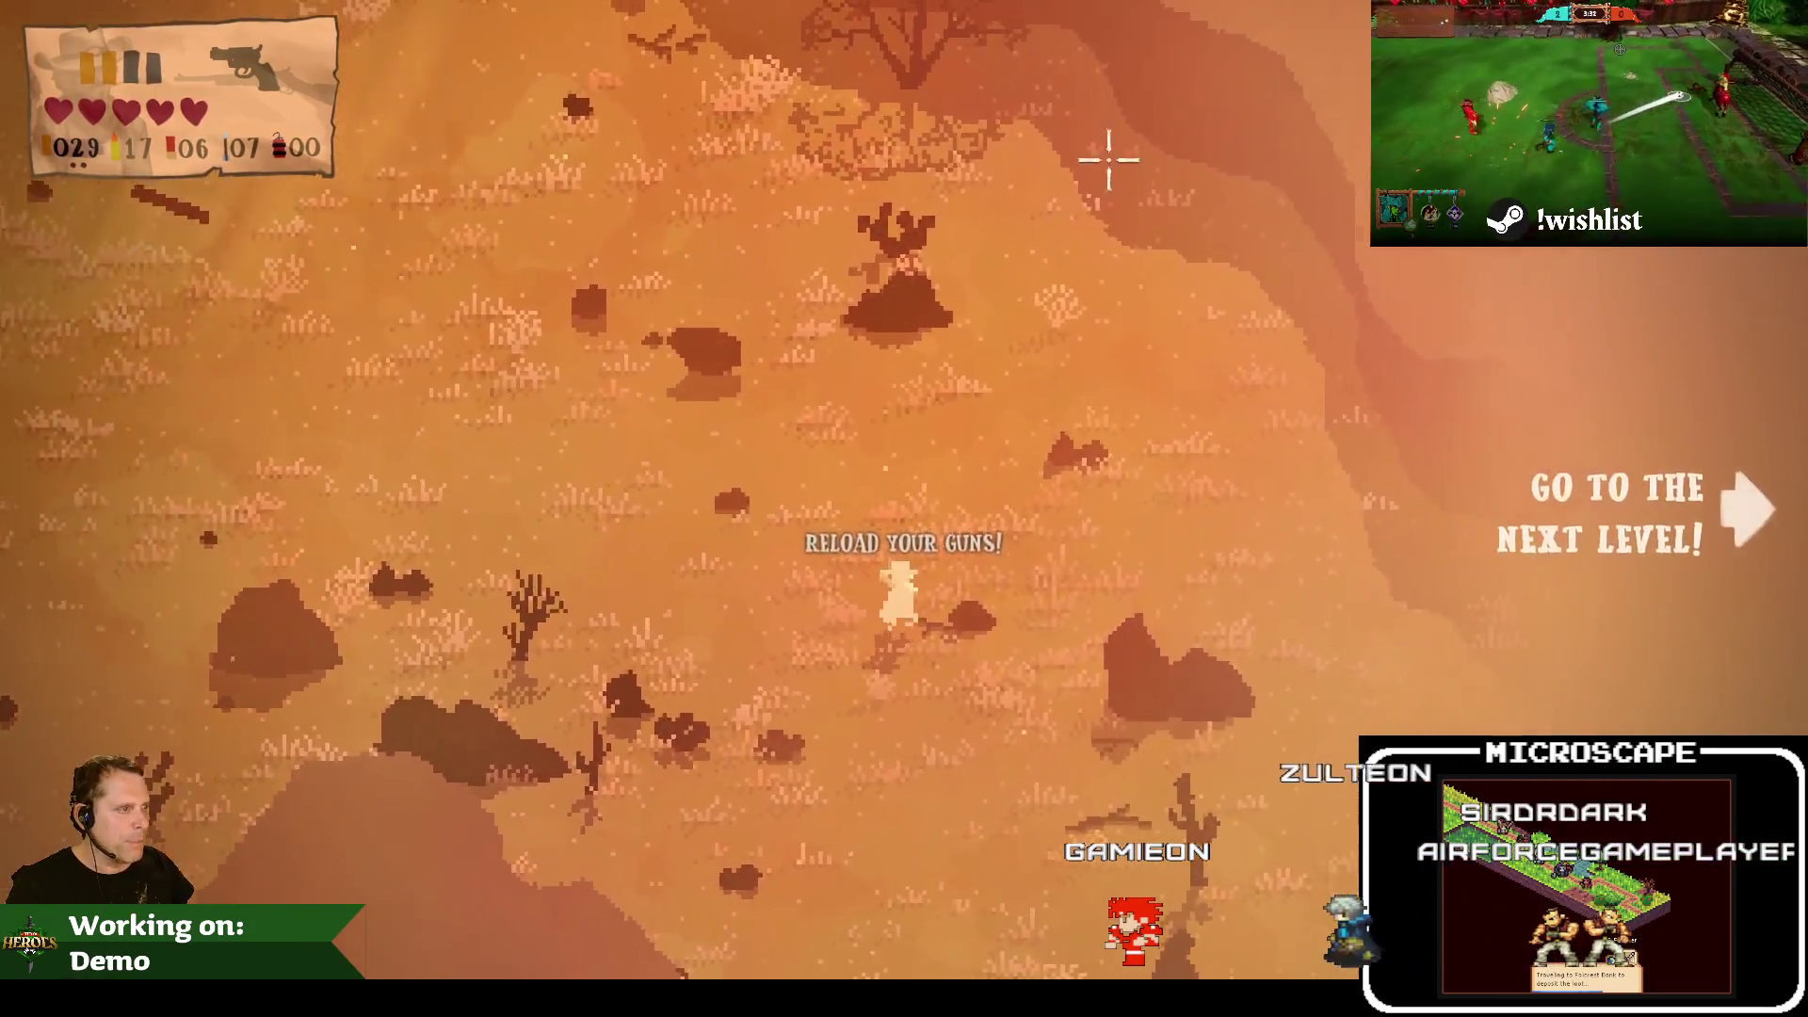
Walk the cowboy back and forth, left and right, across the desert level
key("d")
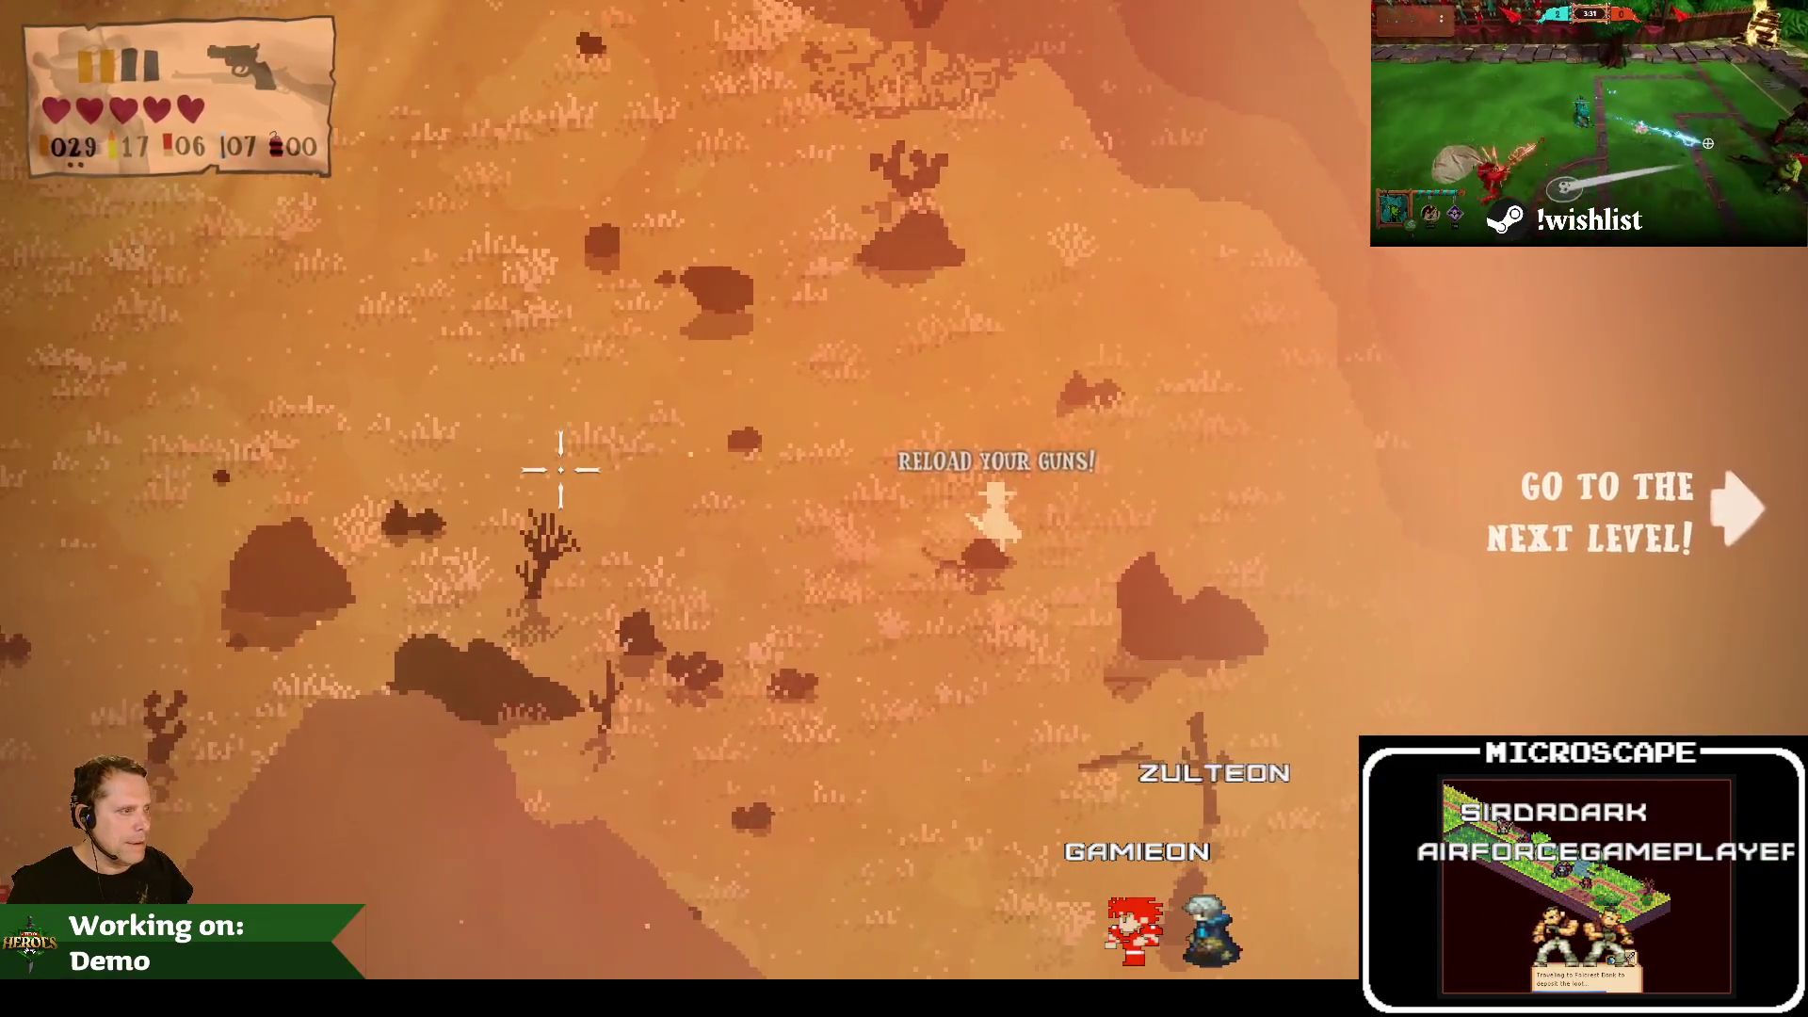
key("a")
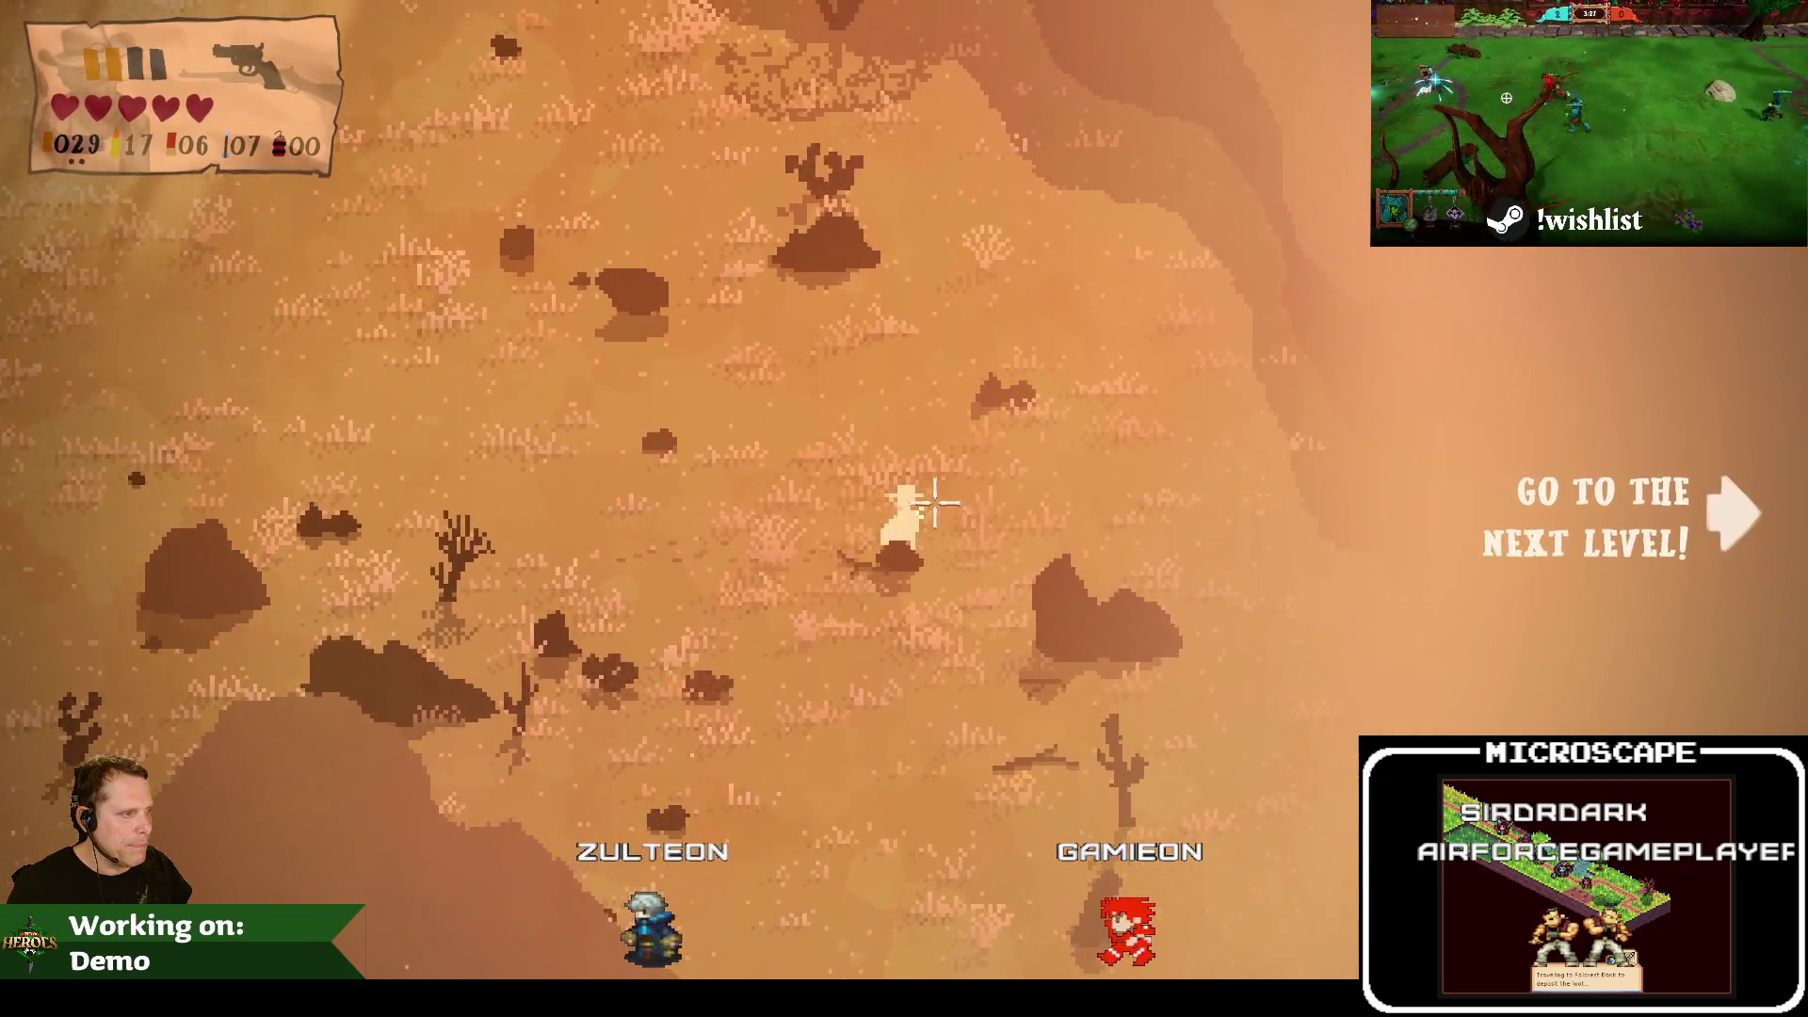
key("a")
key("d")
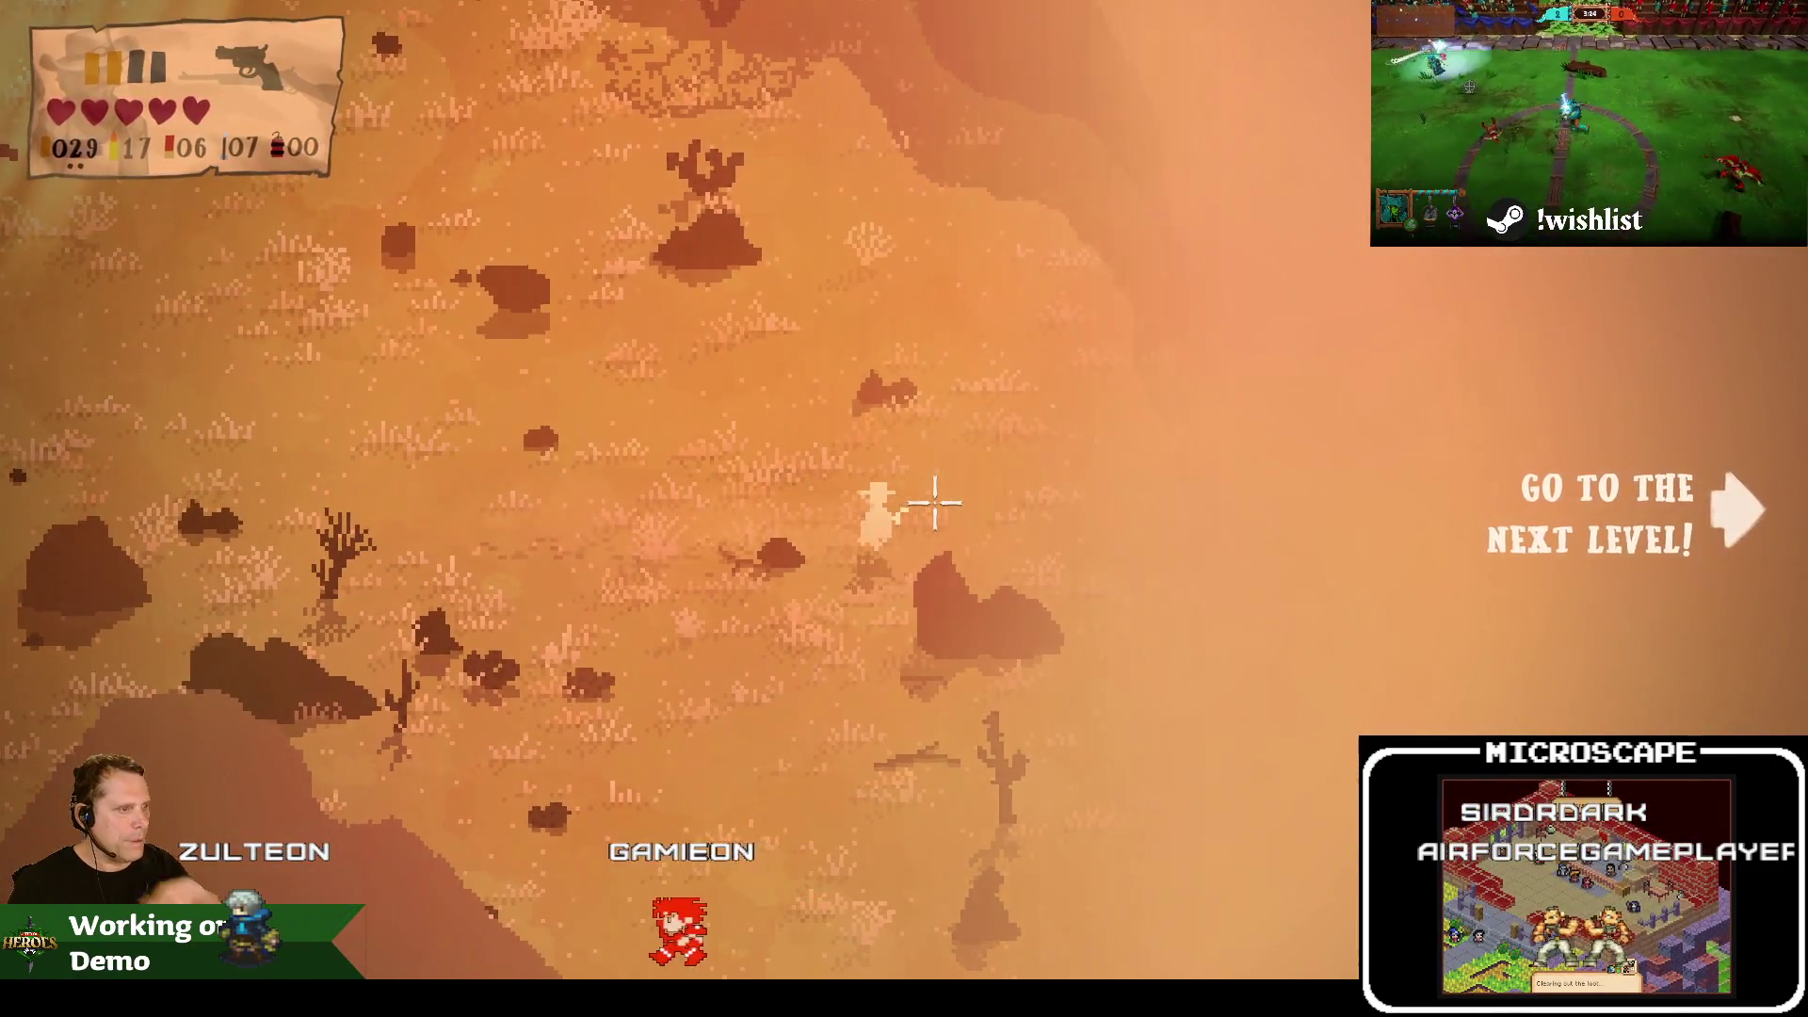
key("a")
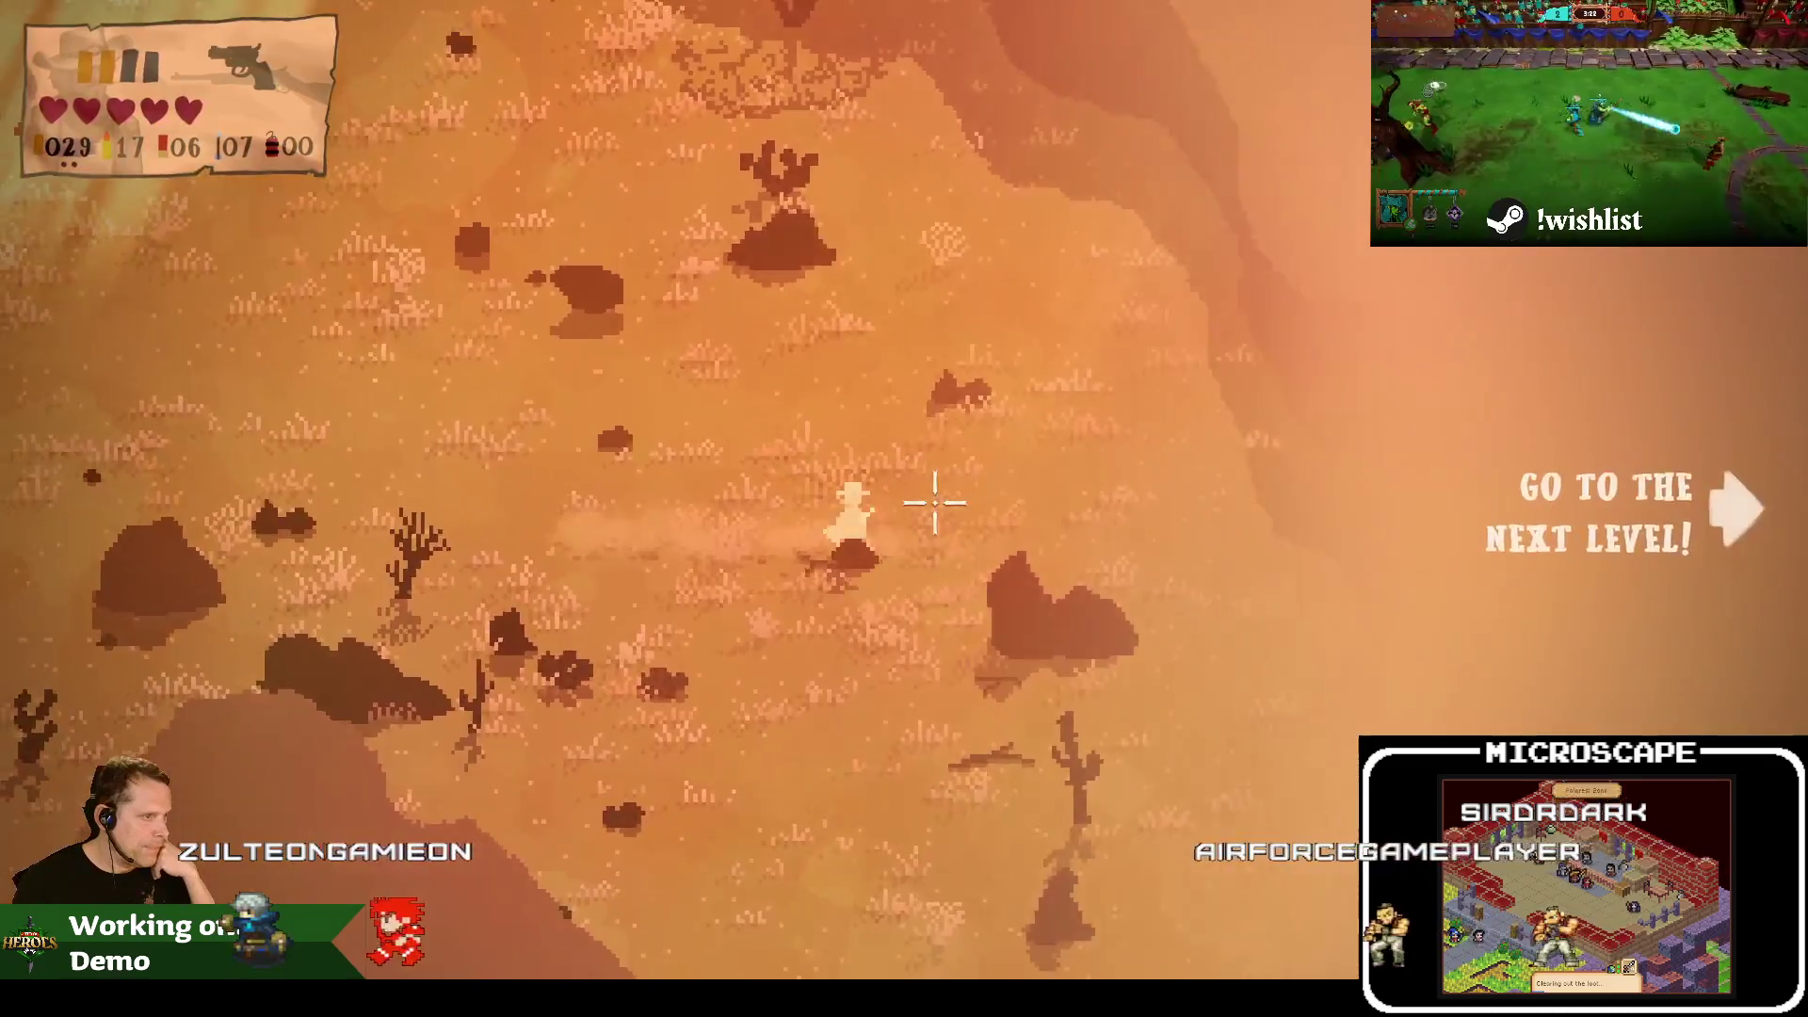
key("a")
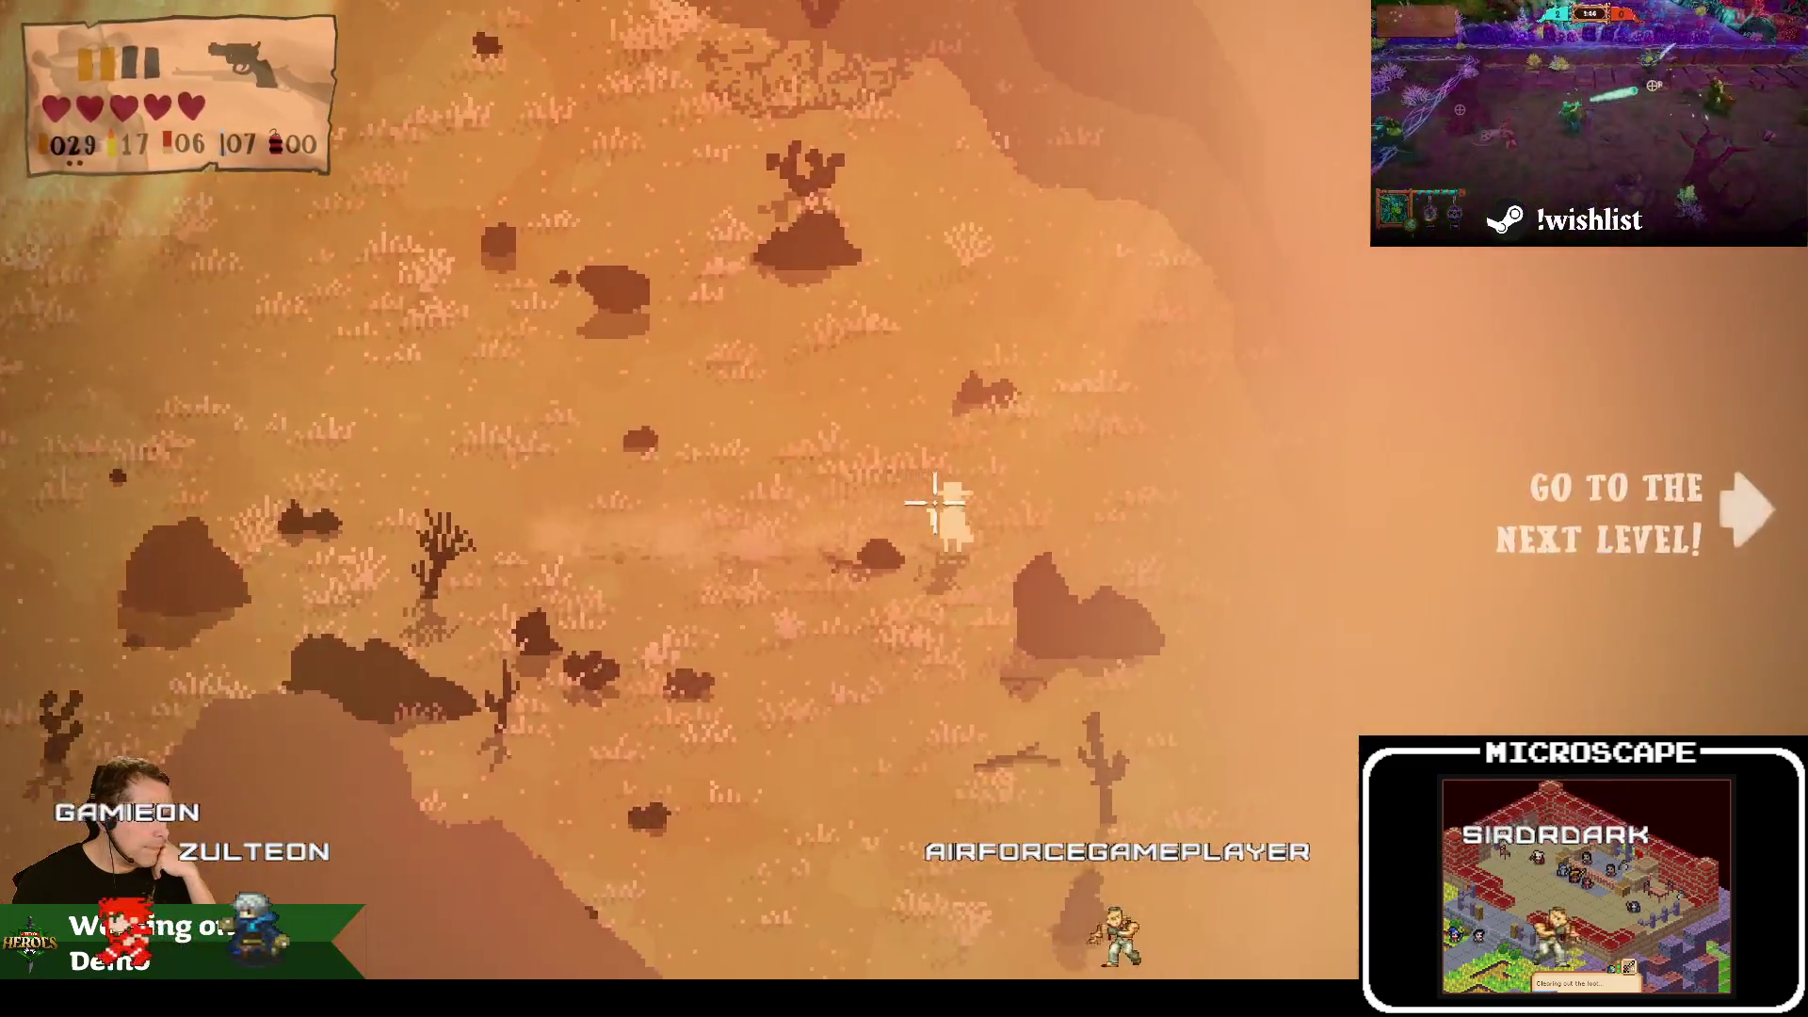
key("a")
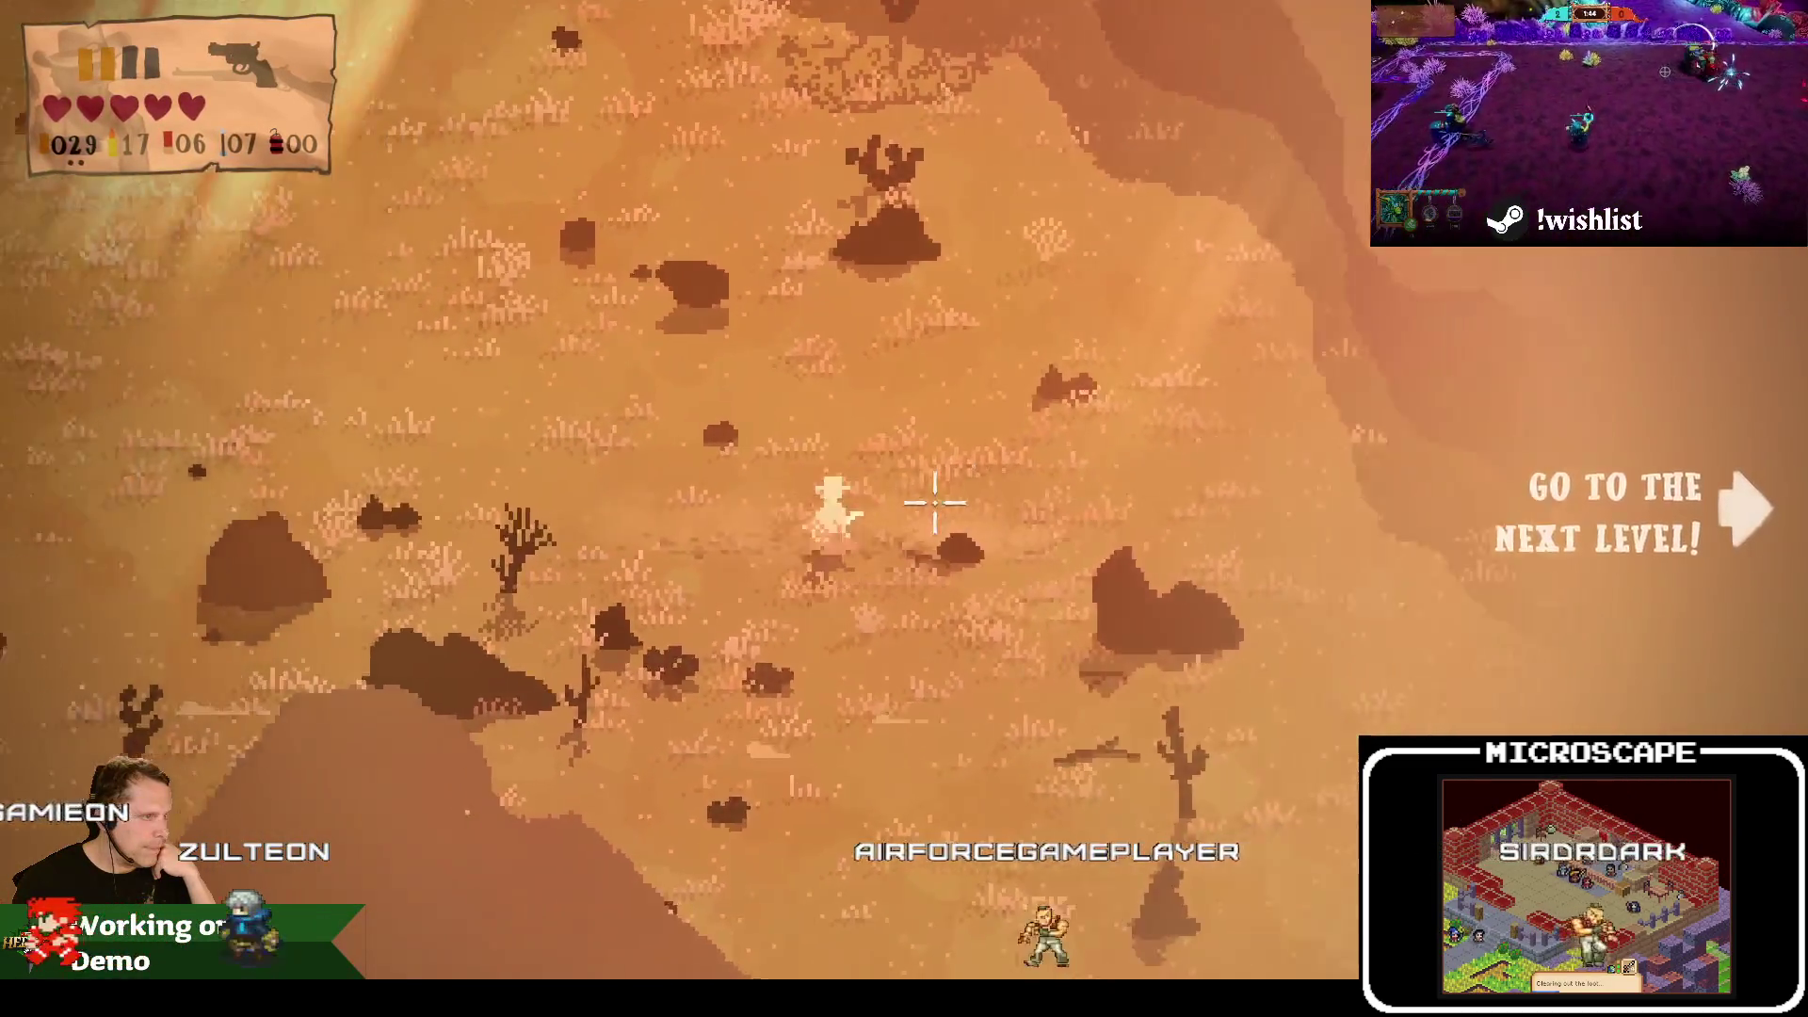
key("a")
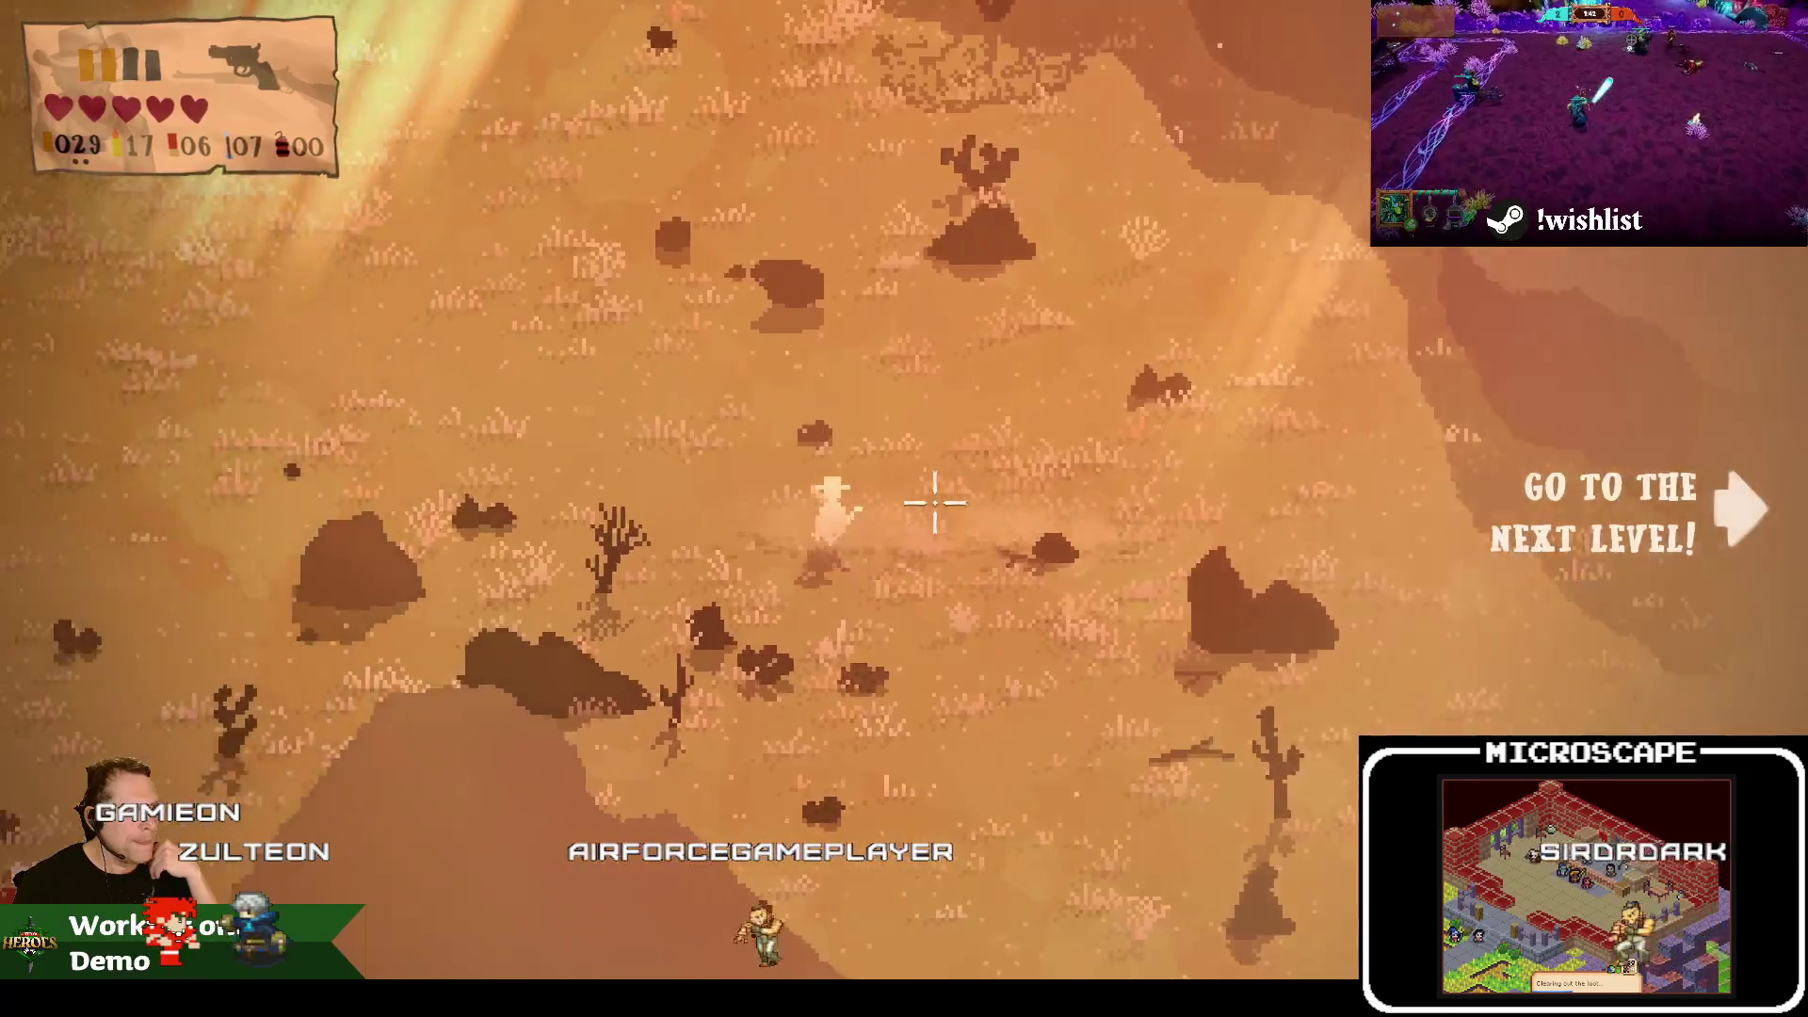
key("d")
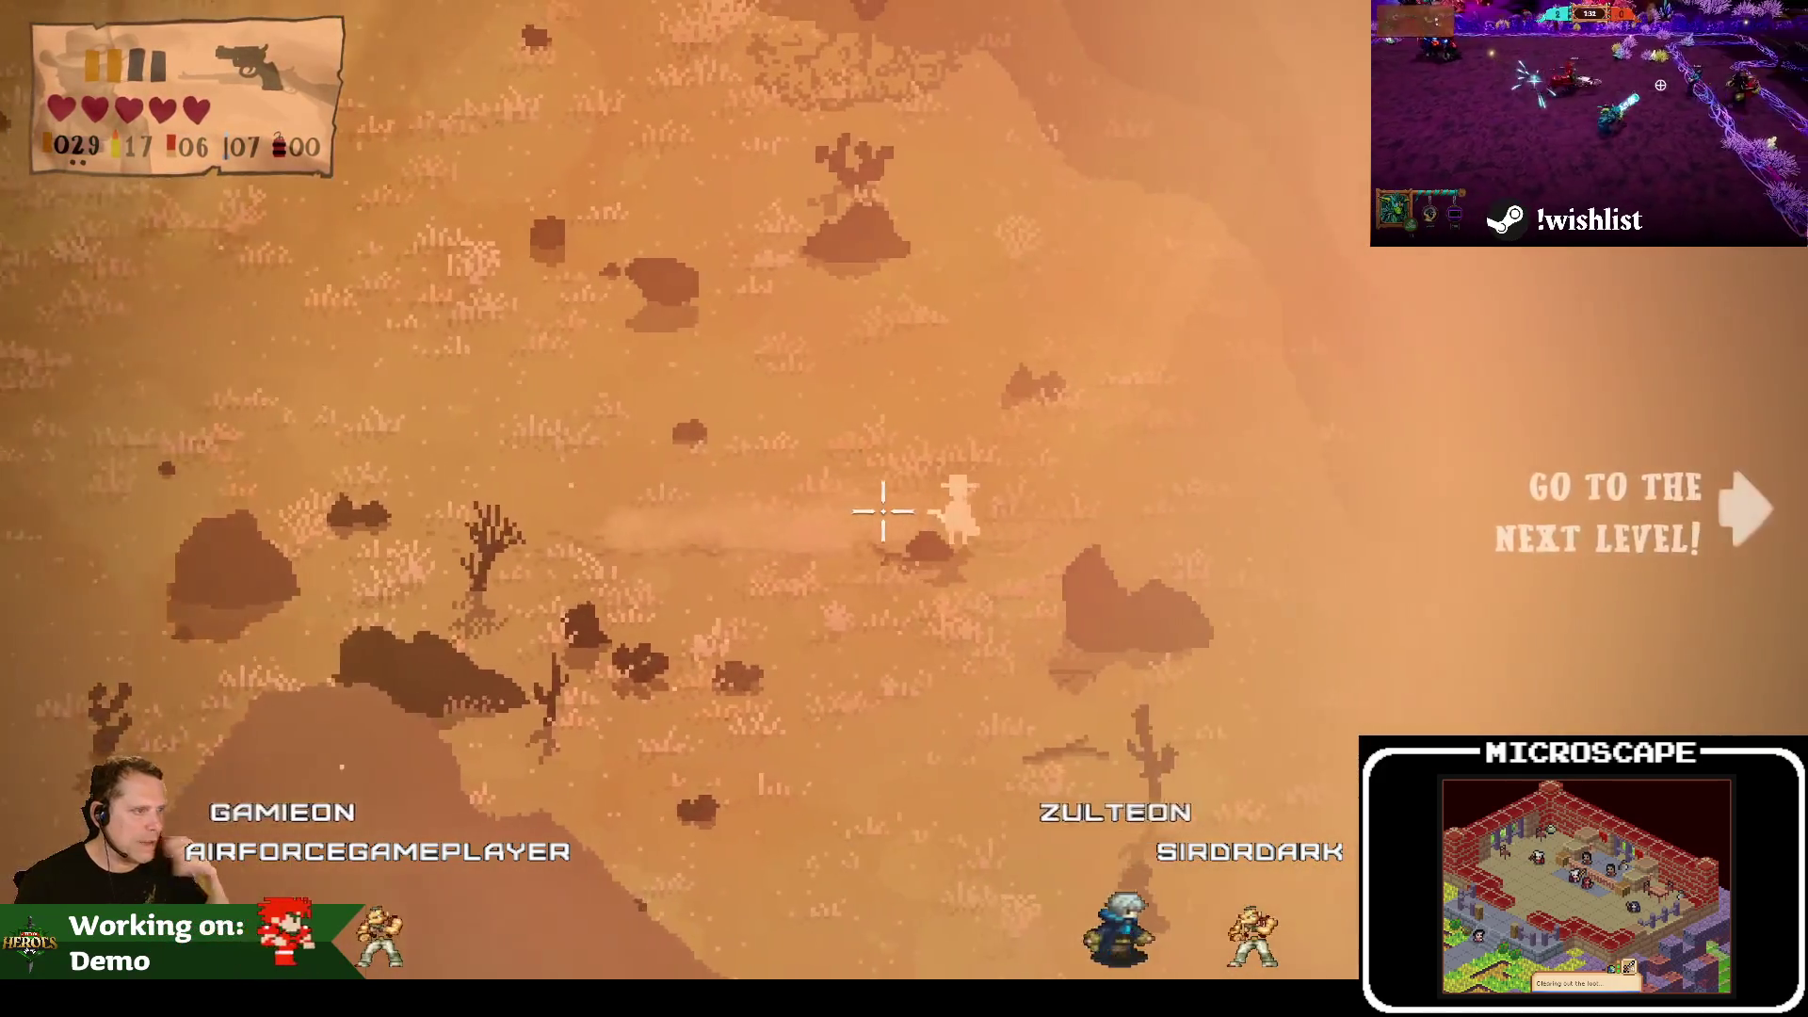
key("d")
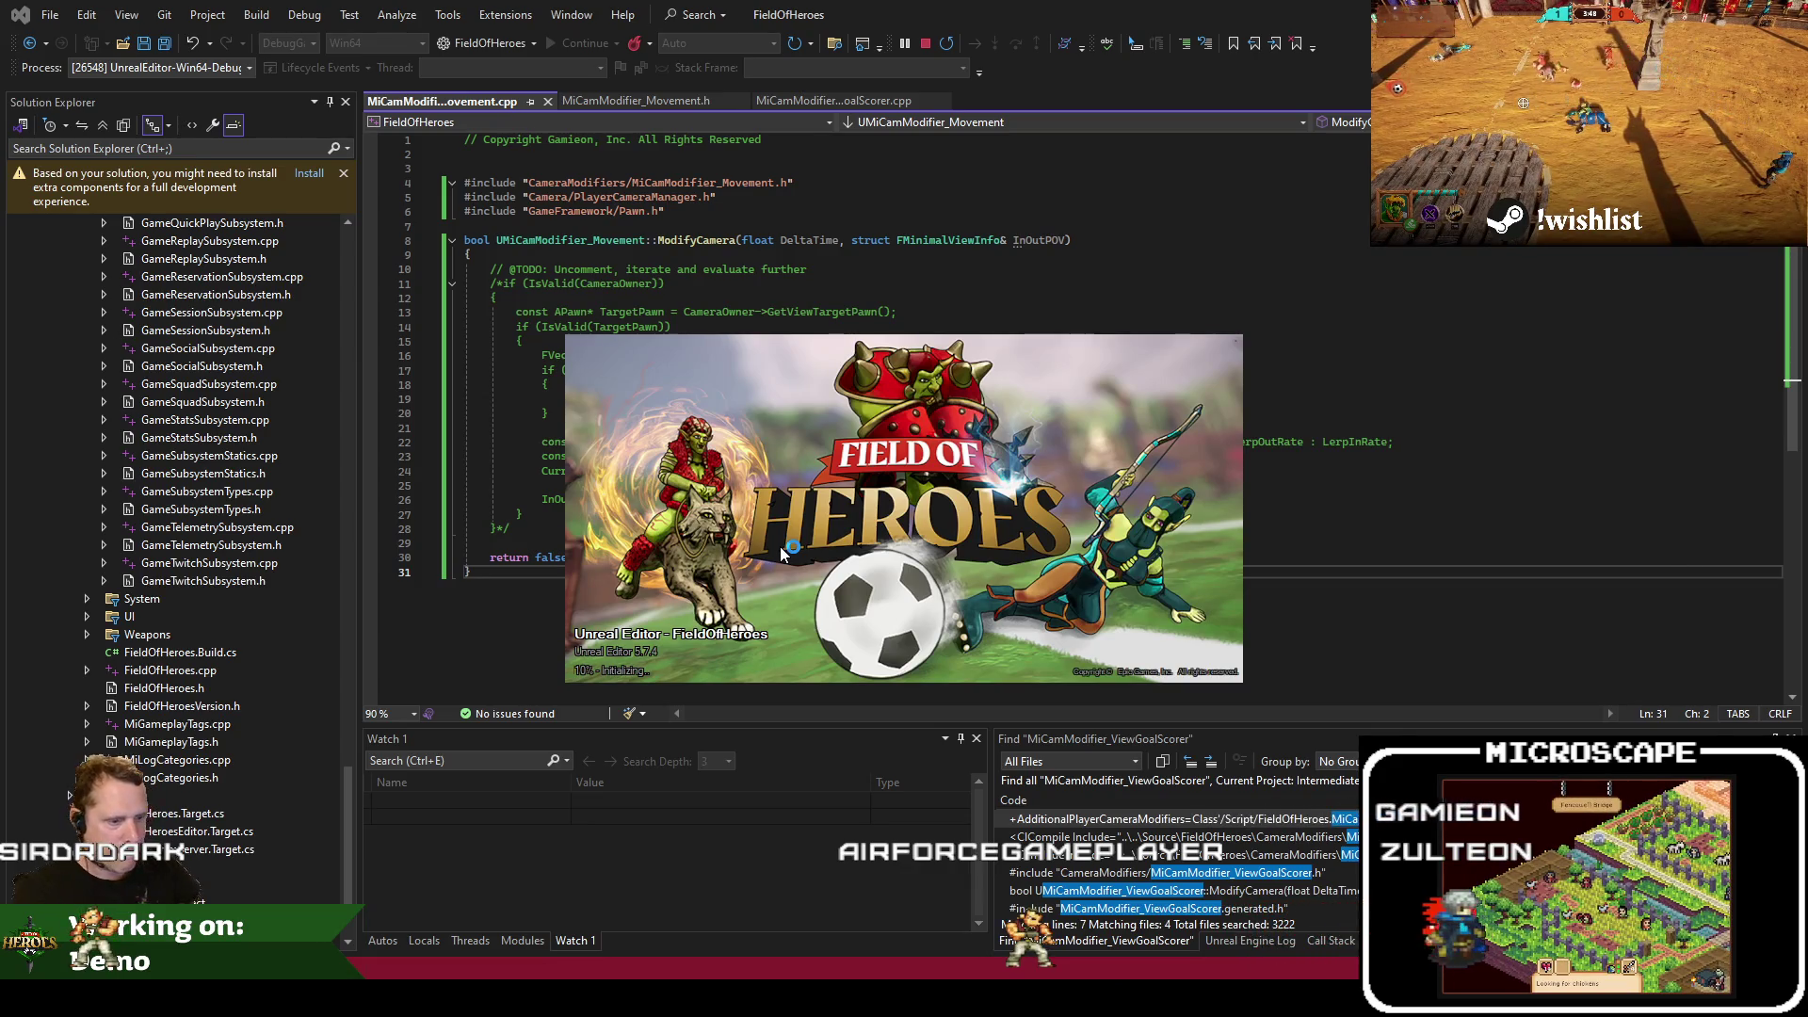
In feedback.txt, look over the dying-too-fast and crowd-control comments by selecting them
key("alt+Tab")
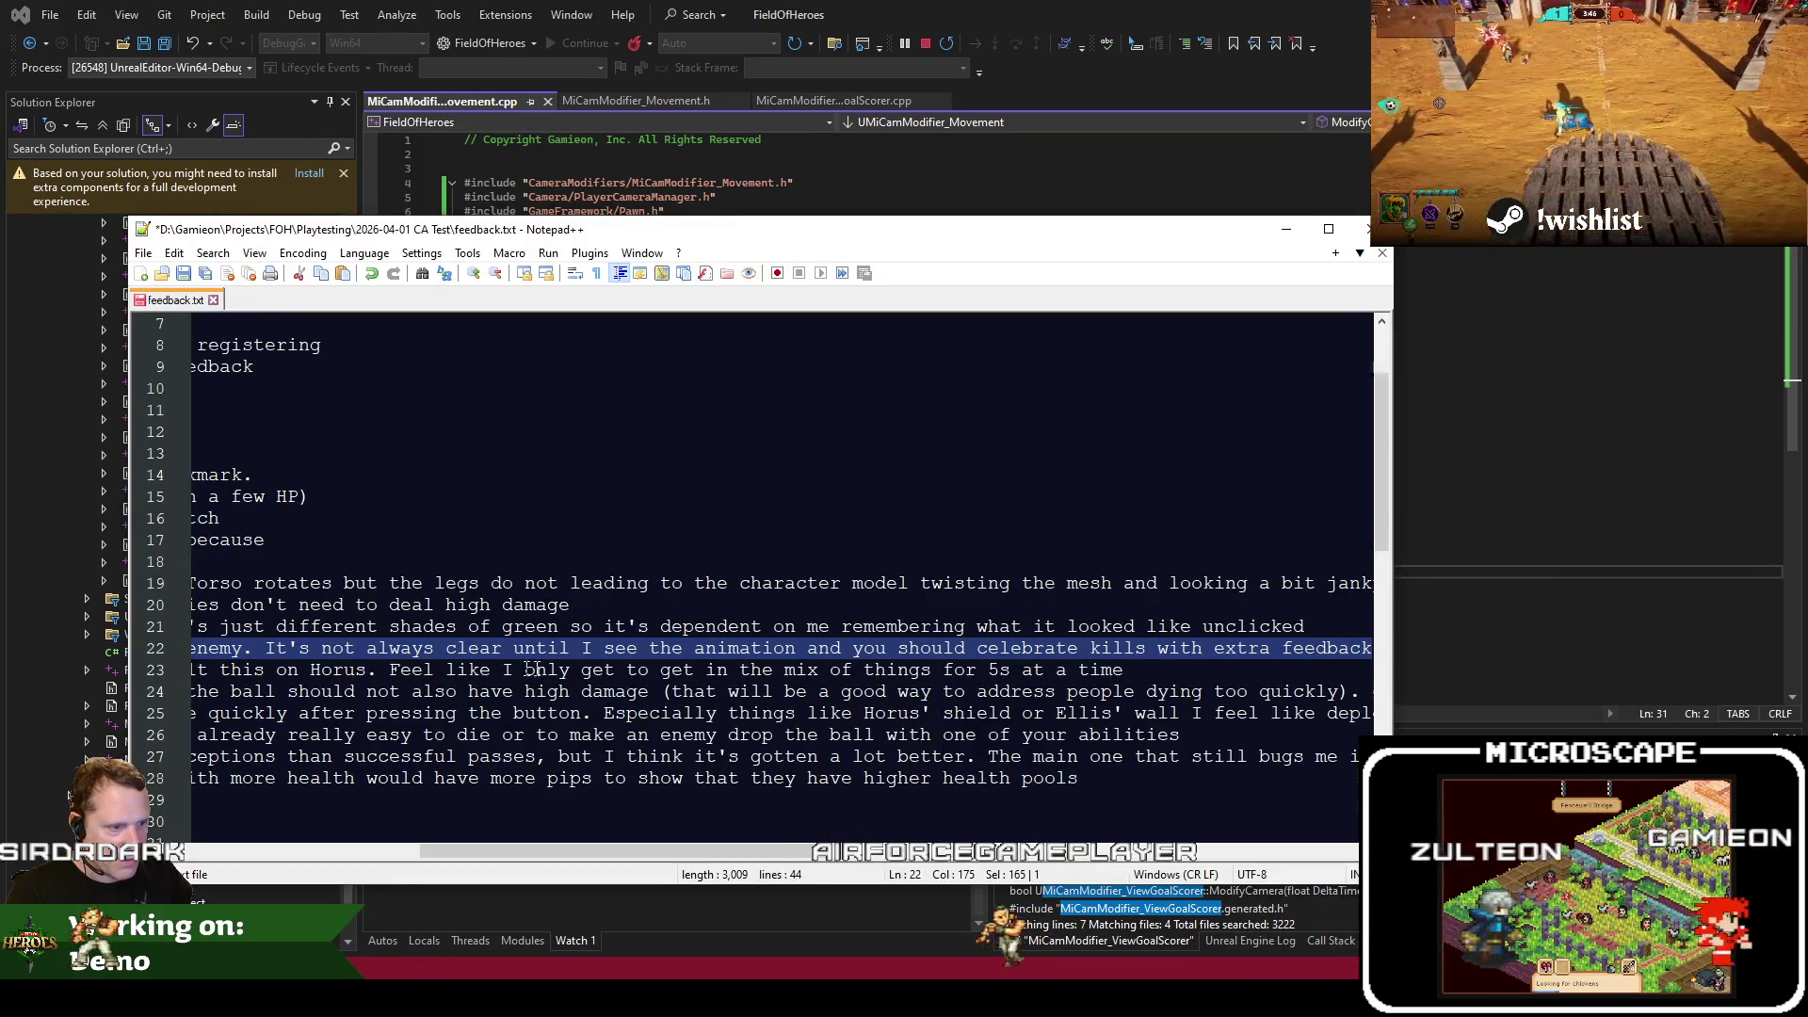
key("Down")
key("Home")
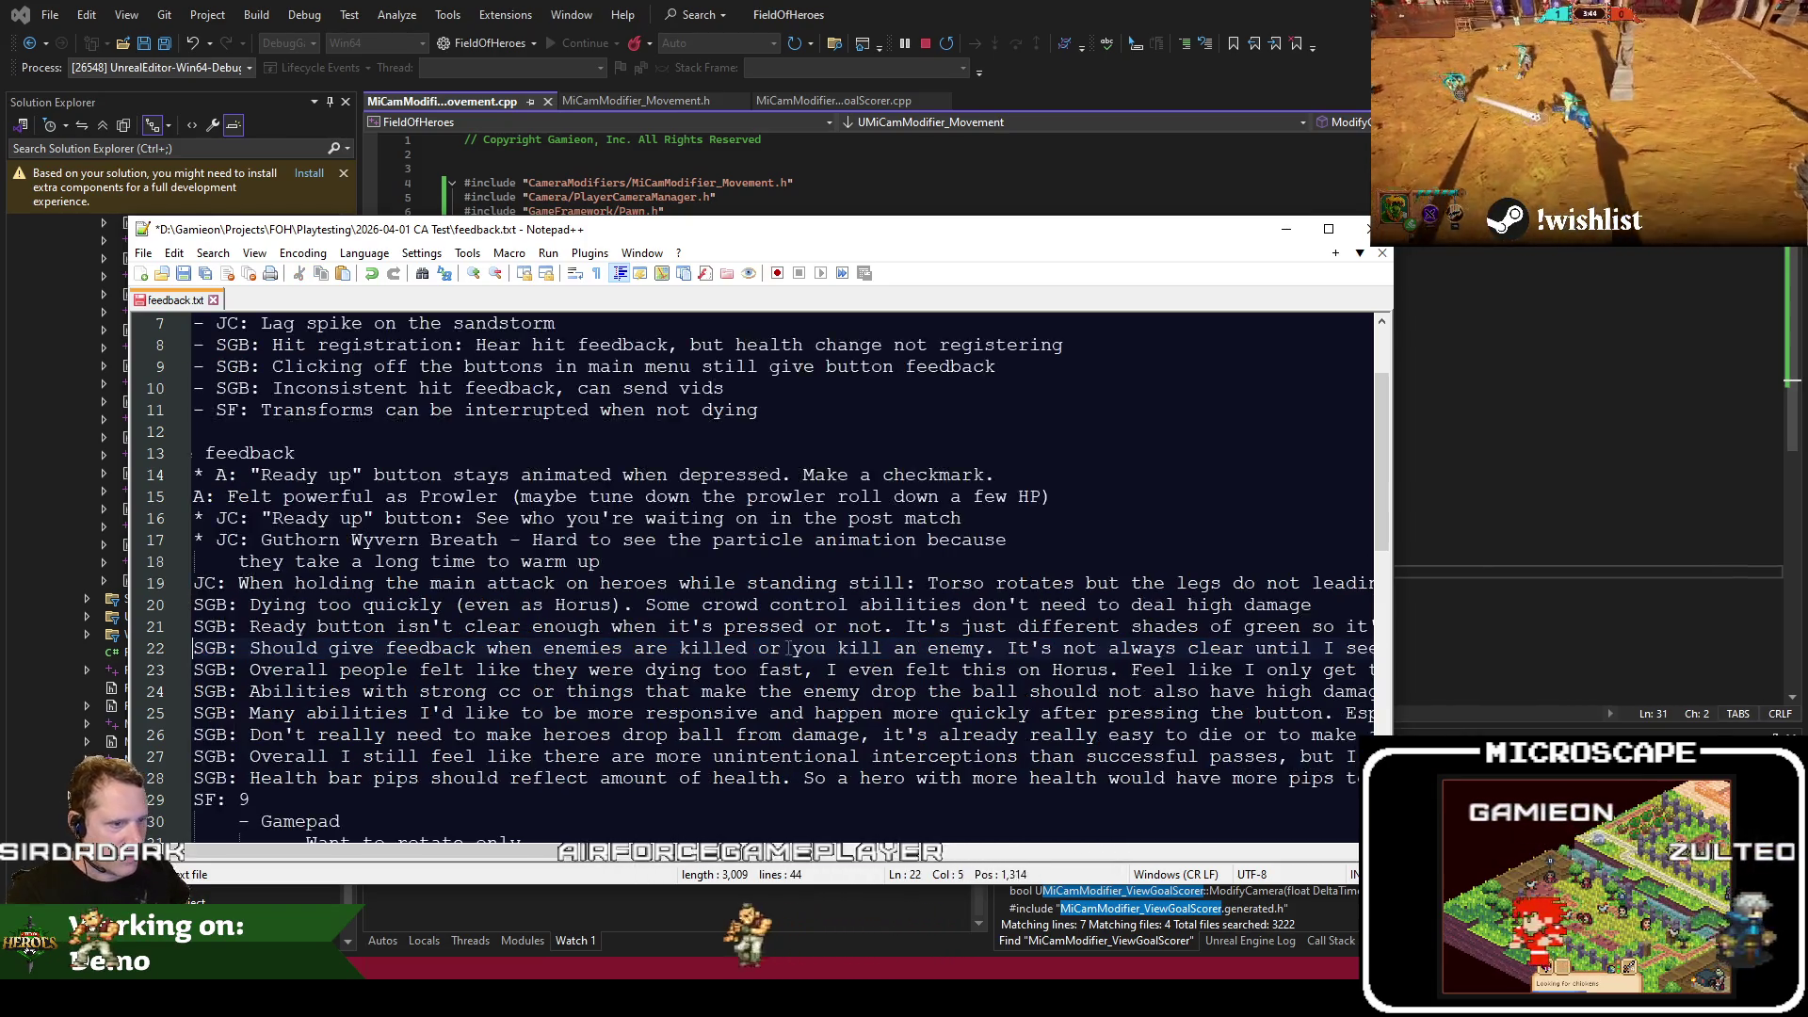
key("shift+Down")
key("Home")
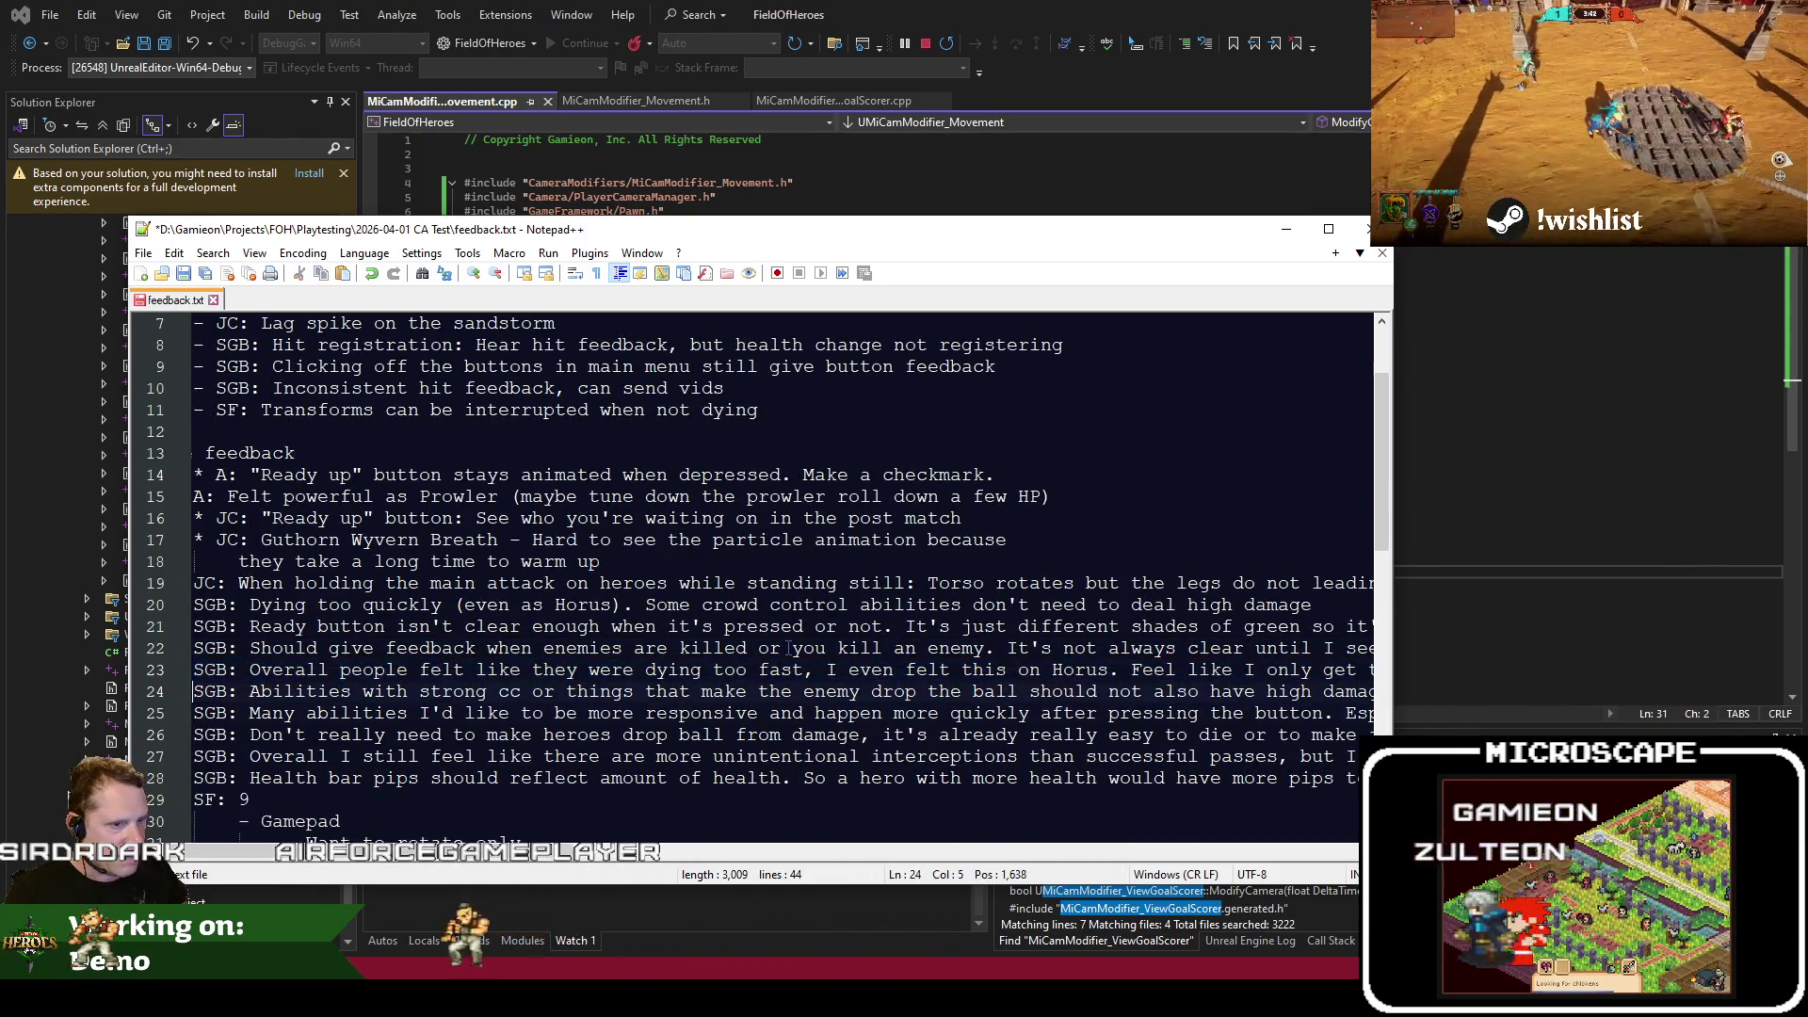
key("shift+Down")
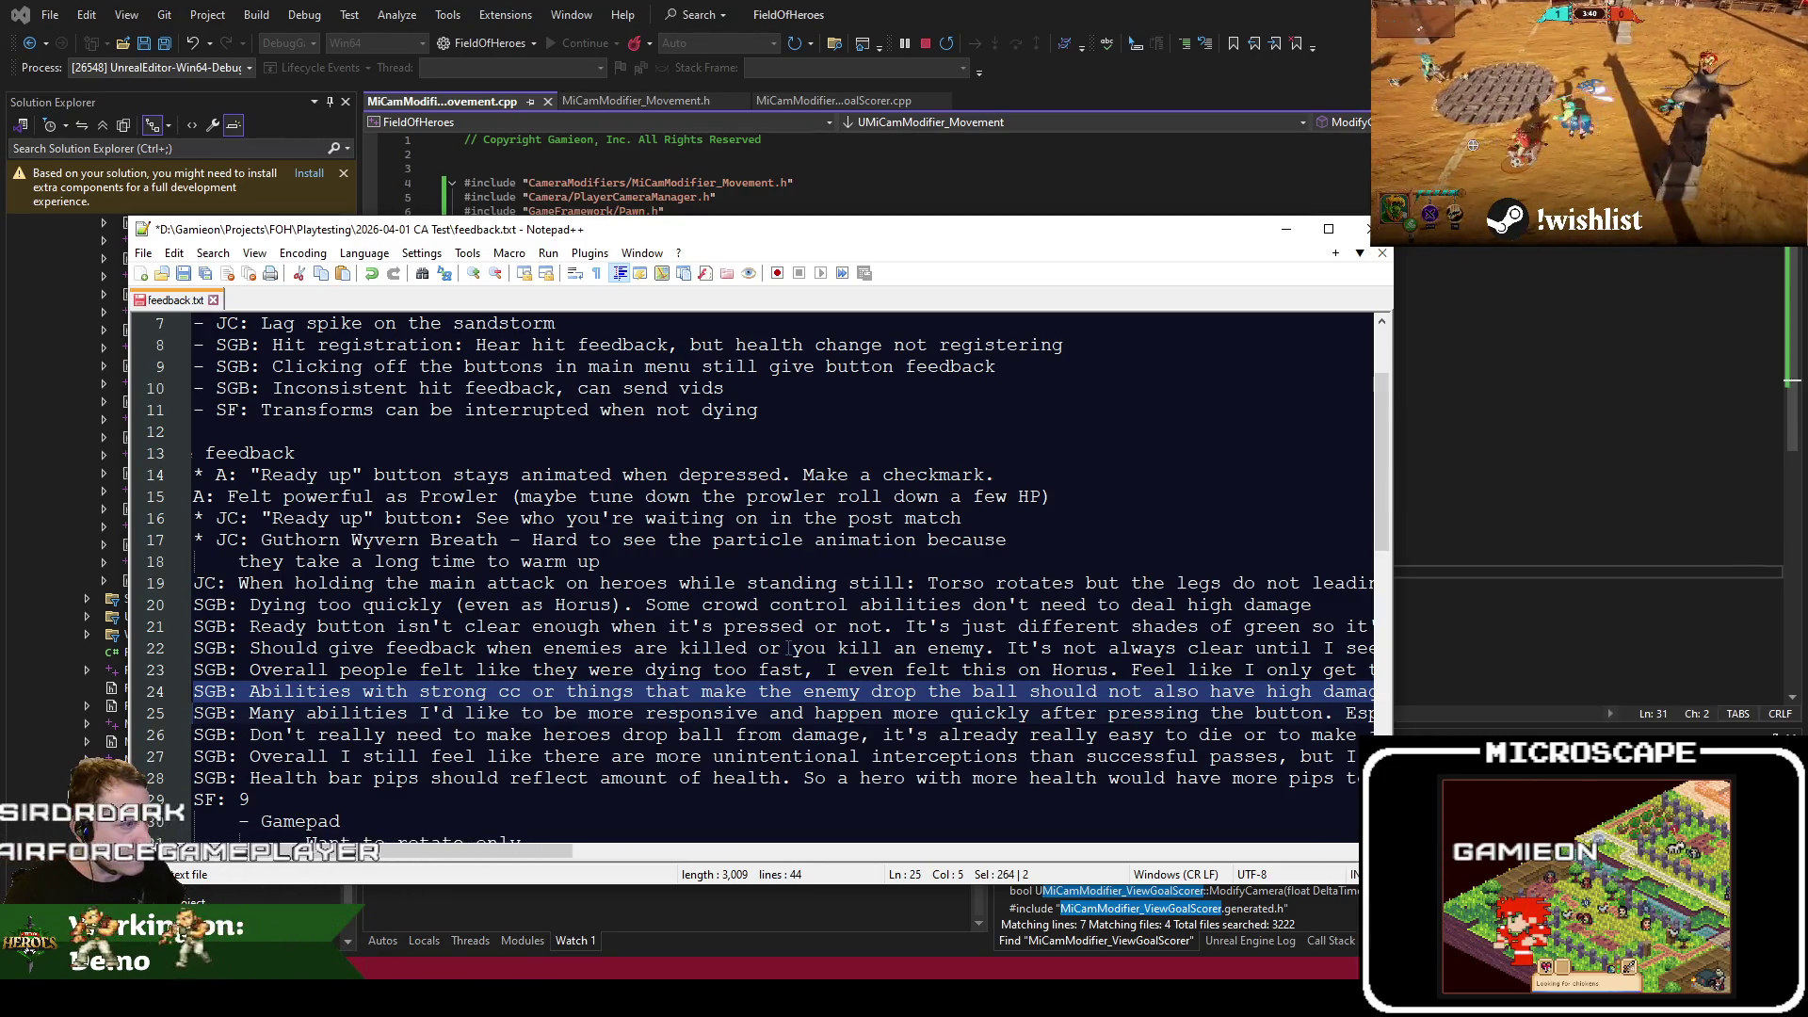
key("Up")
key("shift+End")
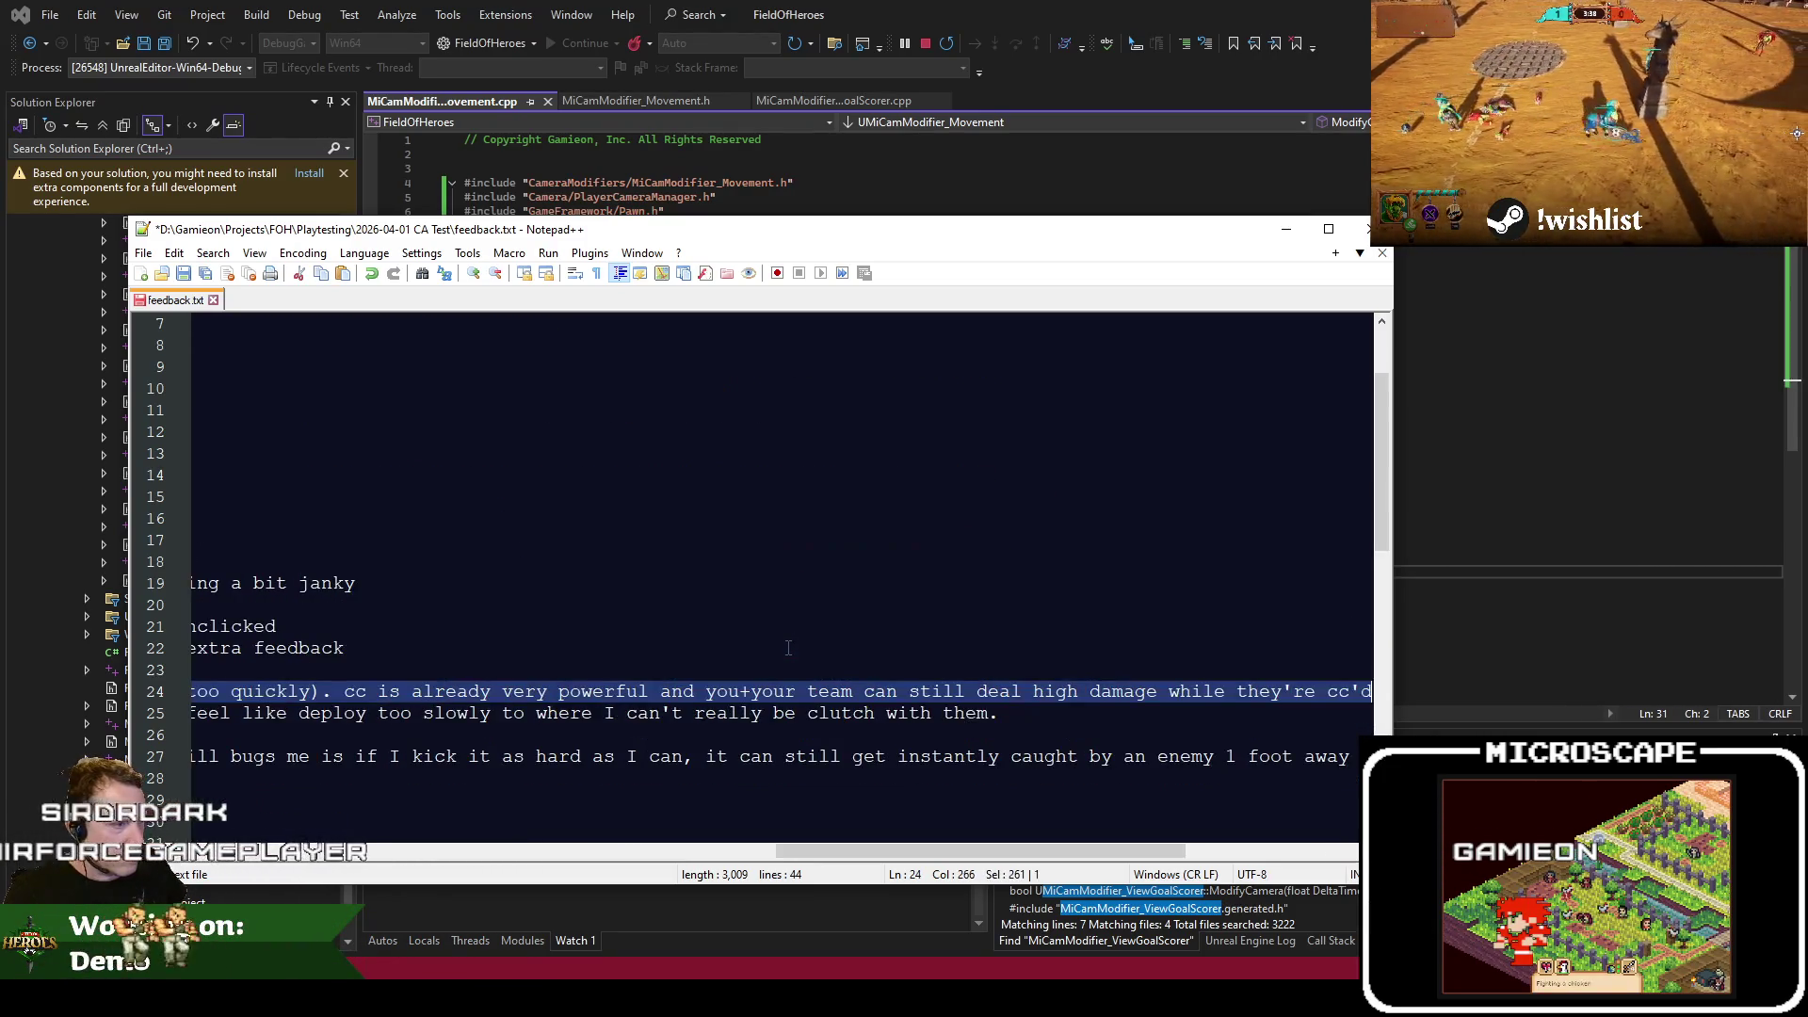
key("Left")
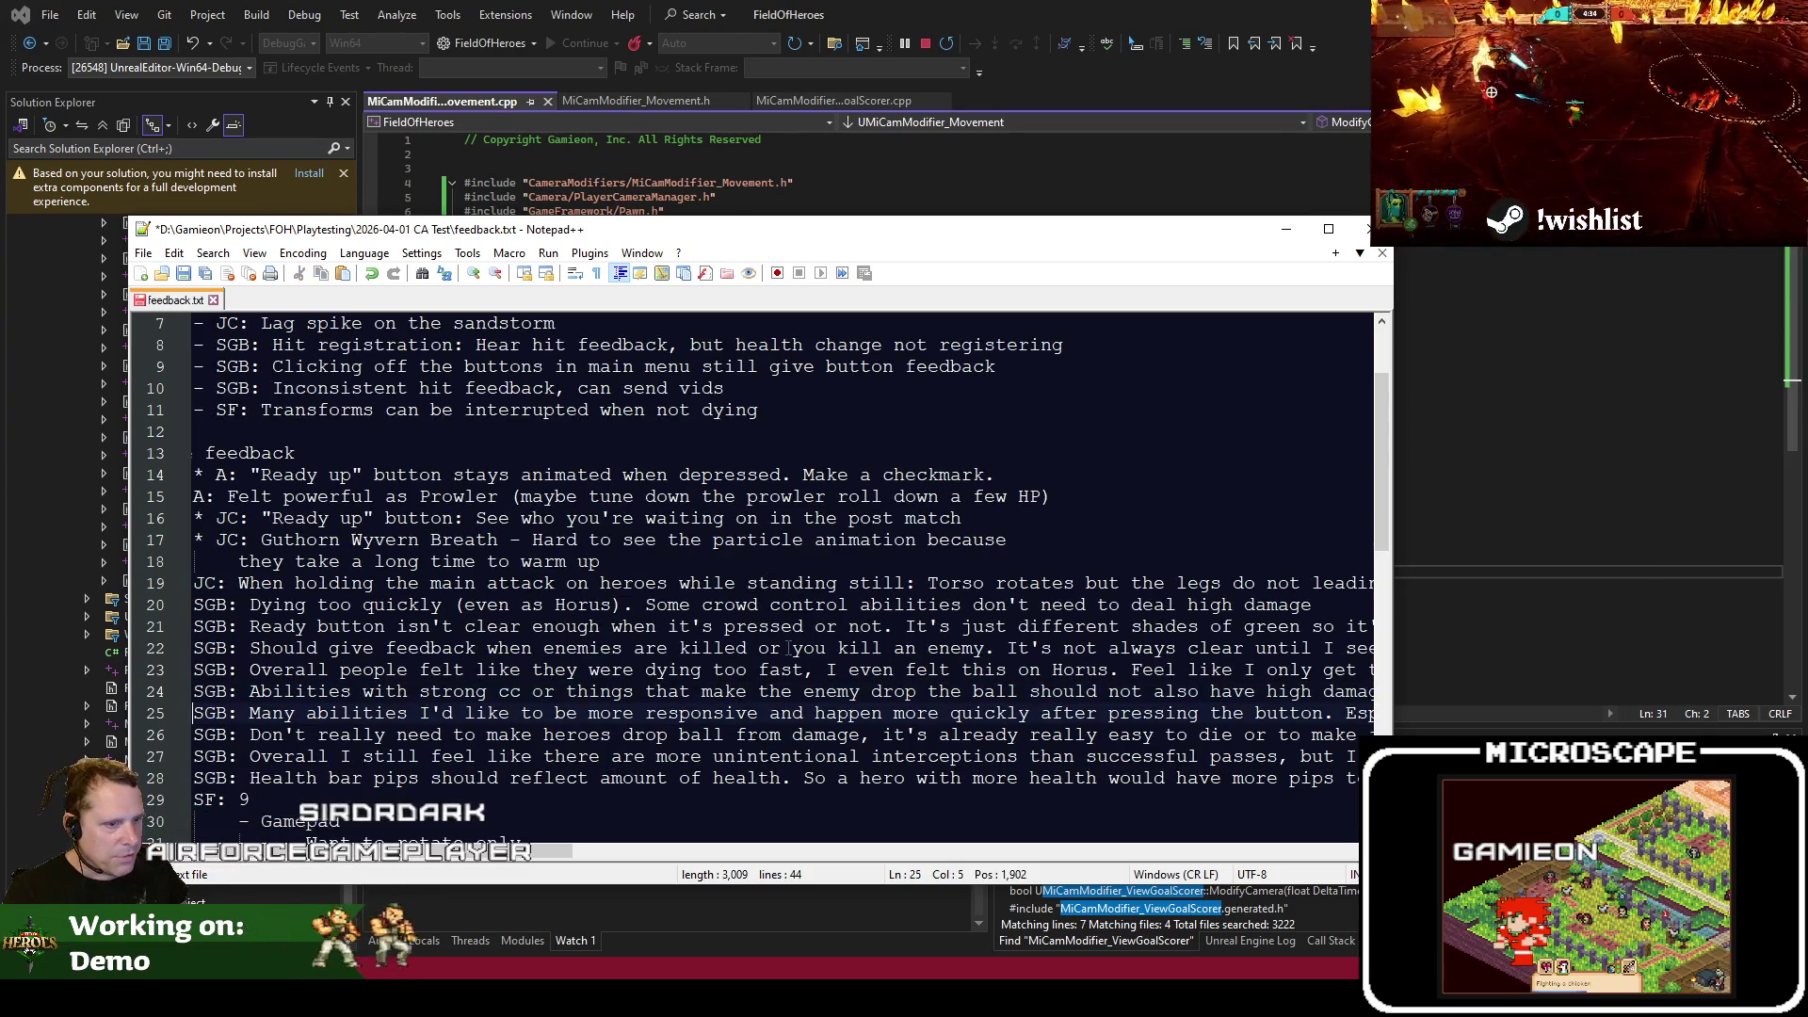
Select the line asking for more responsive abilities, from 'Many' to the line end
key("Down")
key("shift+Down")
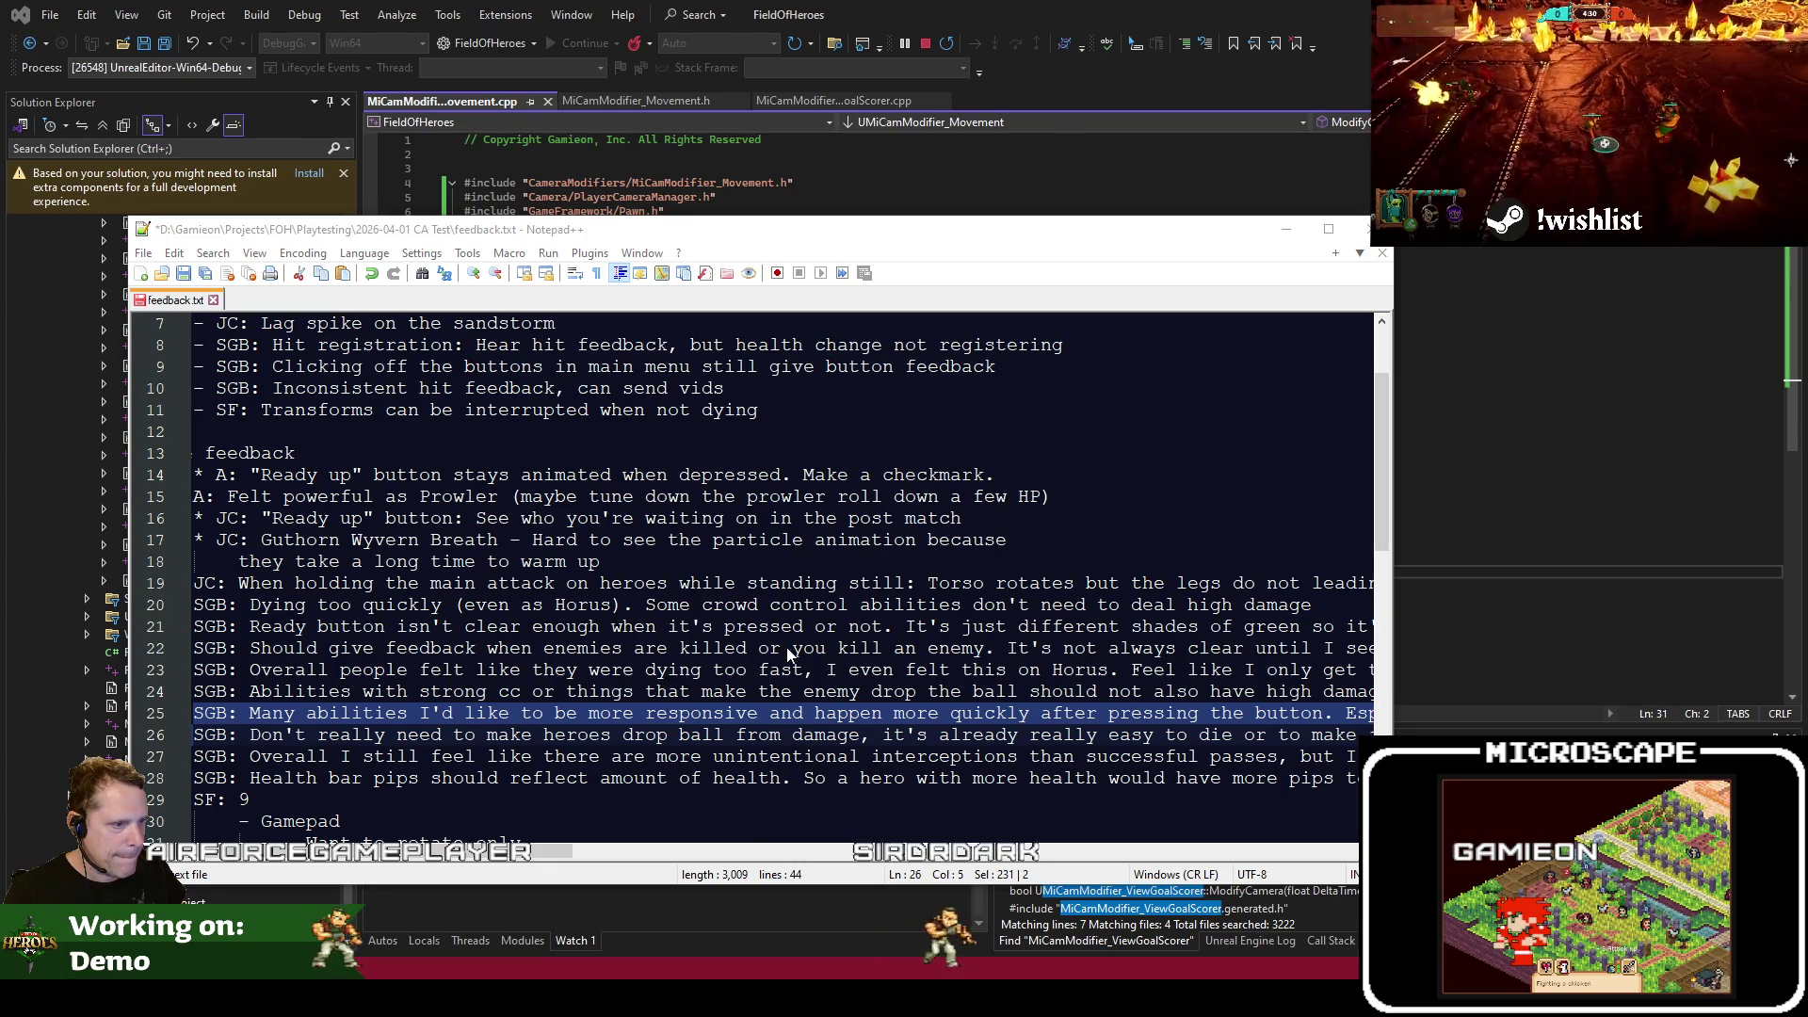
key("alt+Tab")
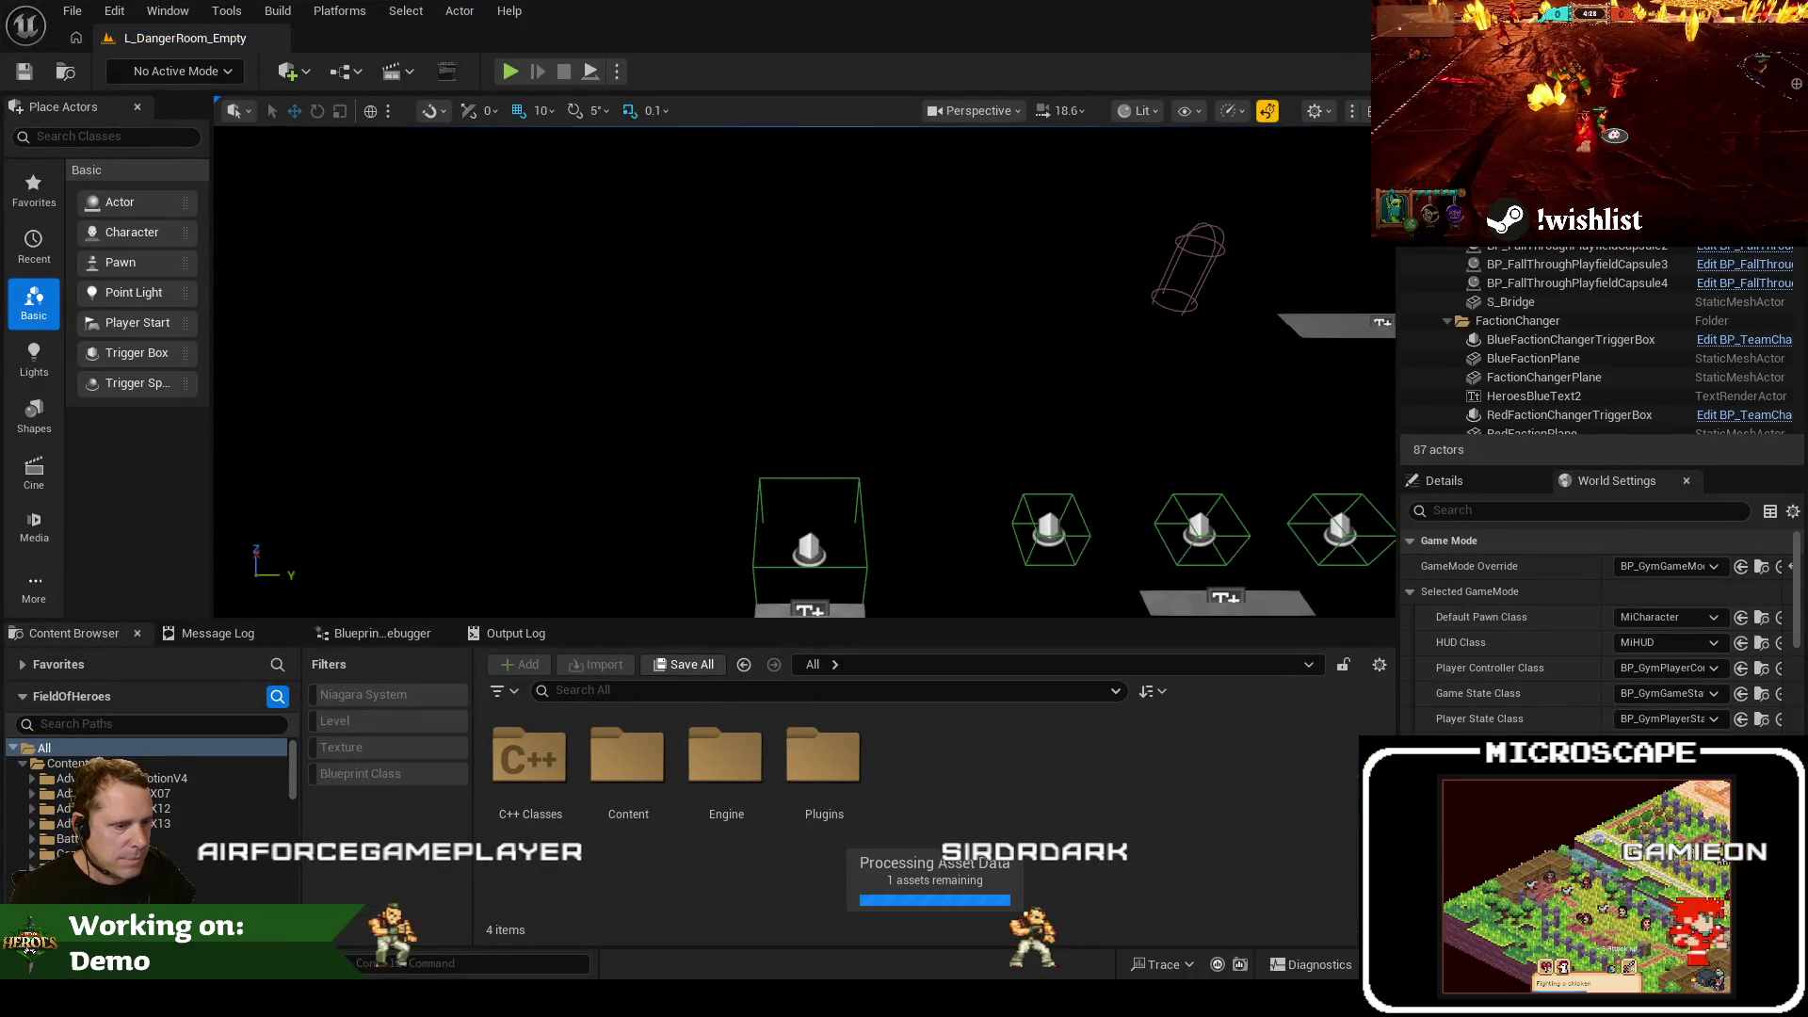
key("alt+Tab")
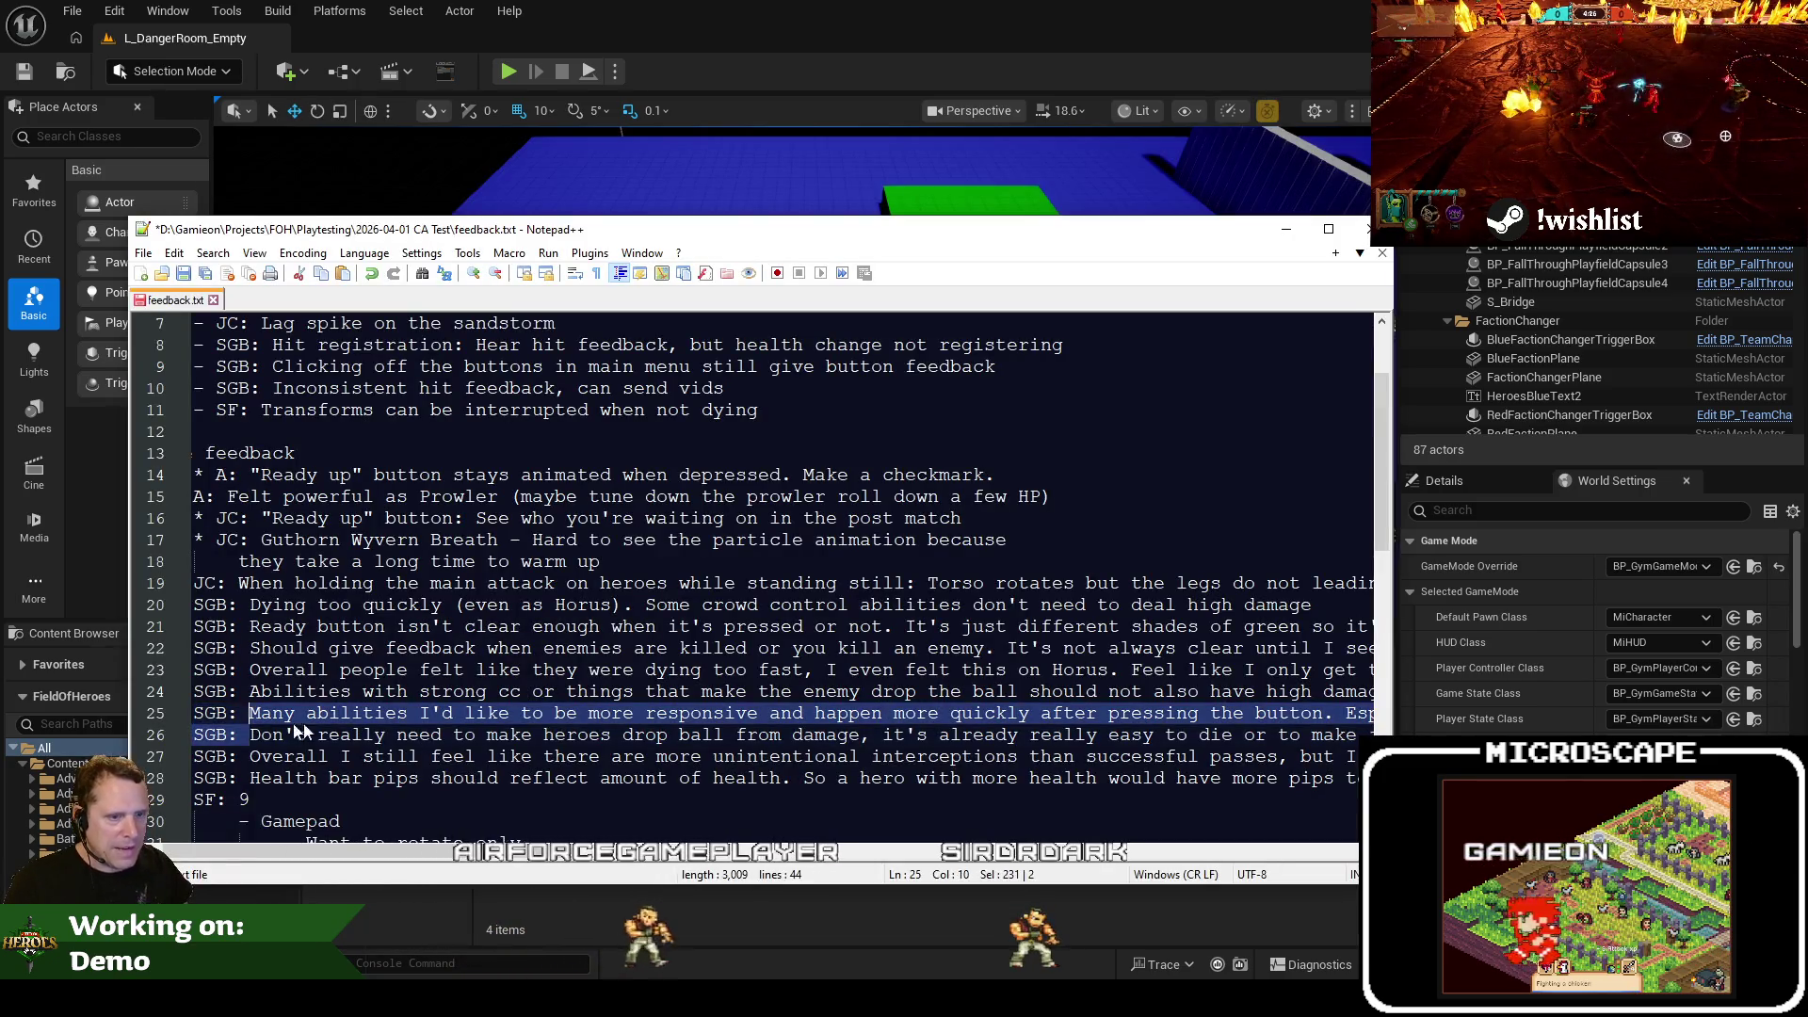
key("shift+End")
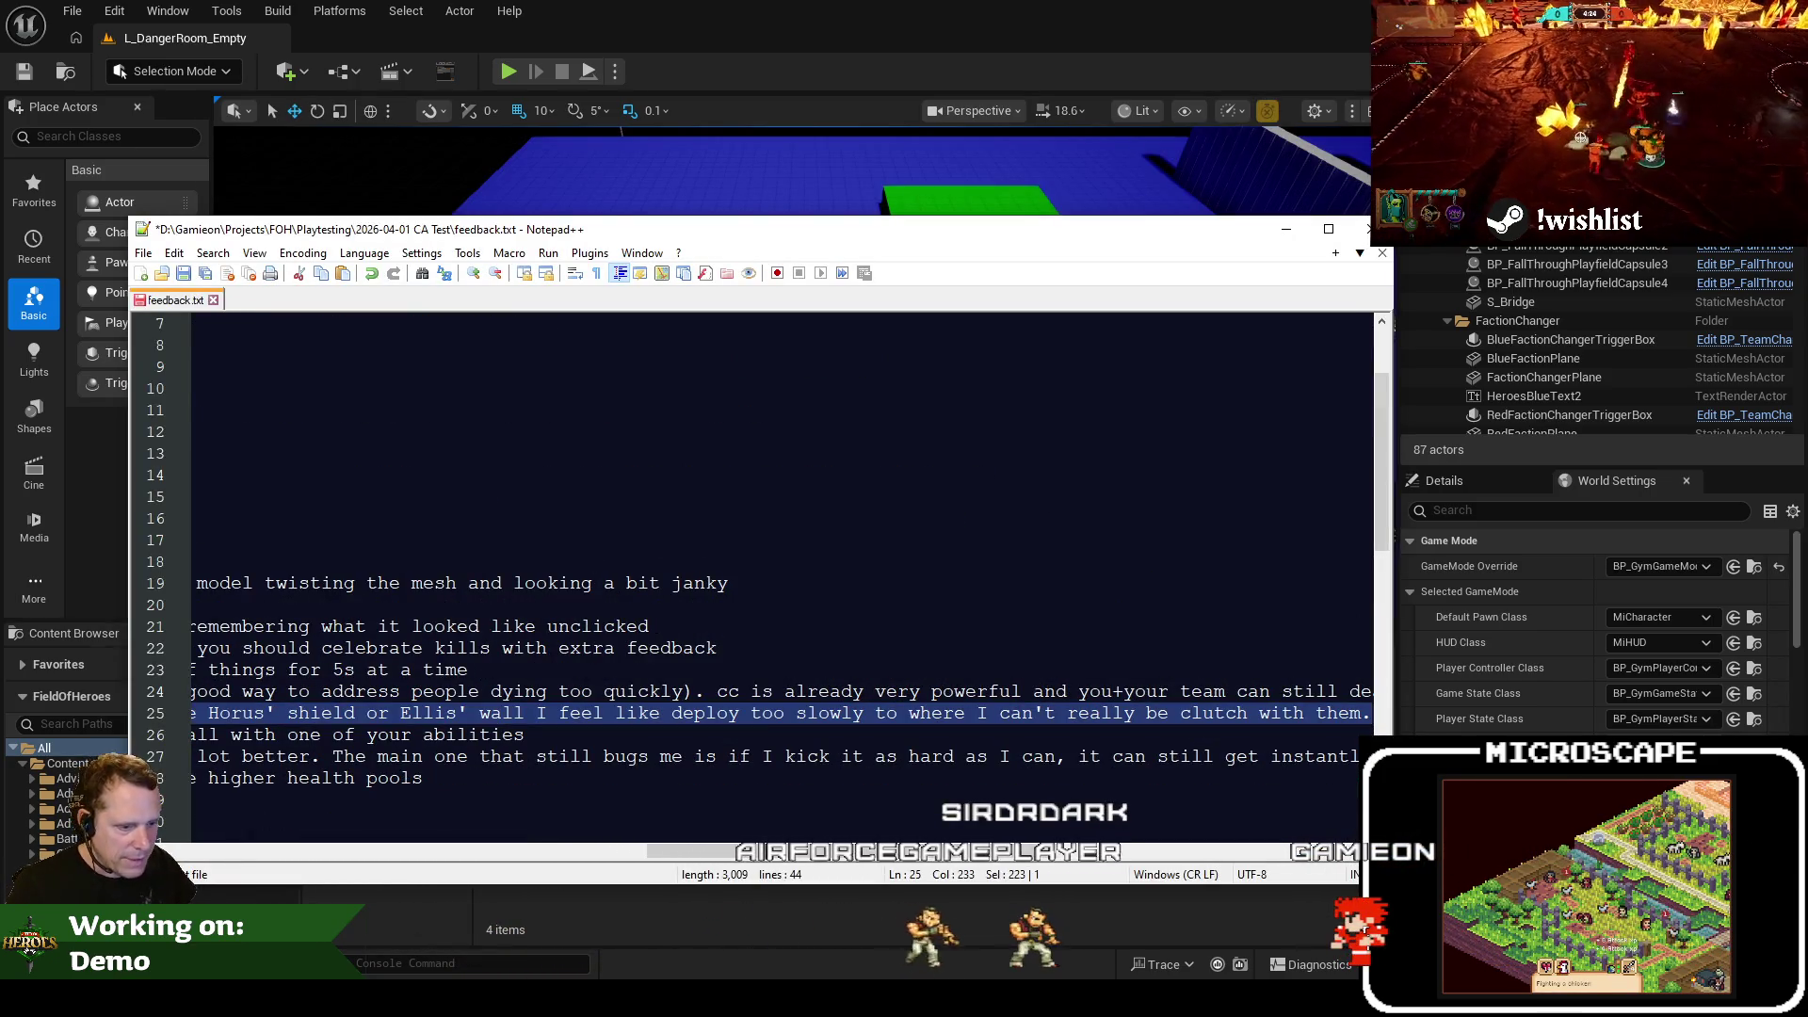
Create a Jira task summarised as Horus' shield or Ellis' wall deploying too slowly
key("alt+Tab")
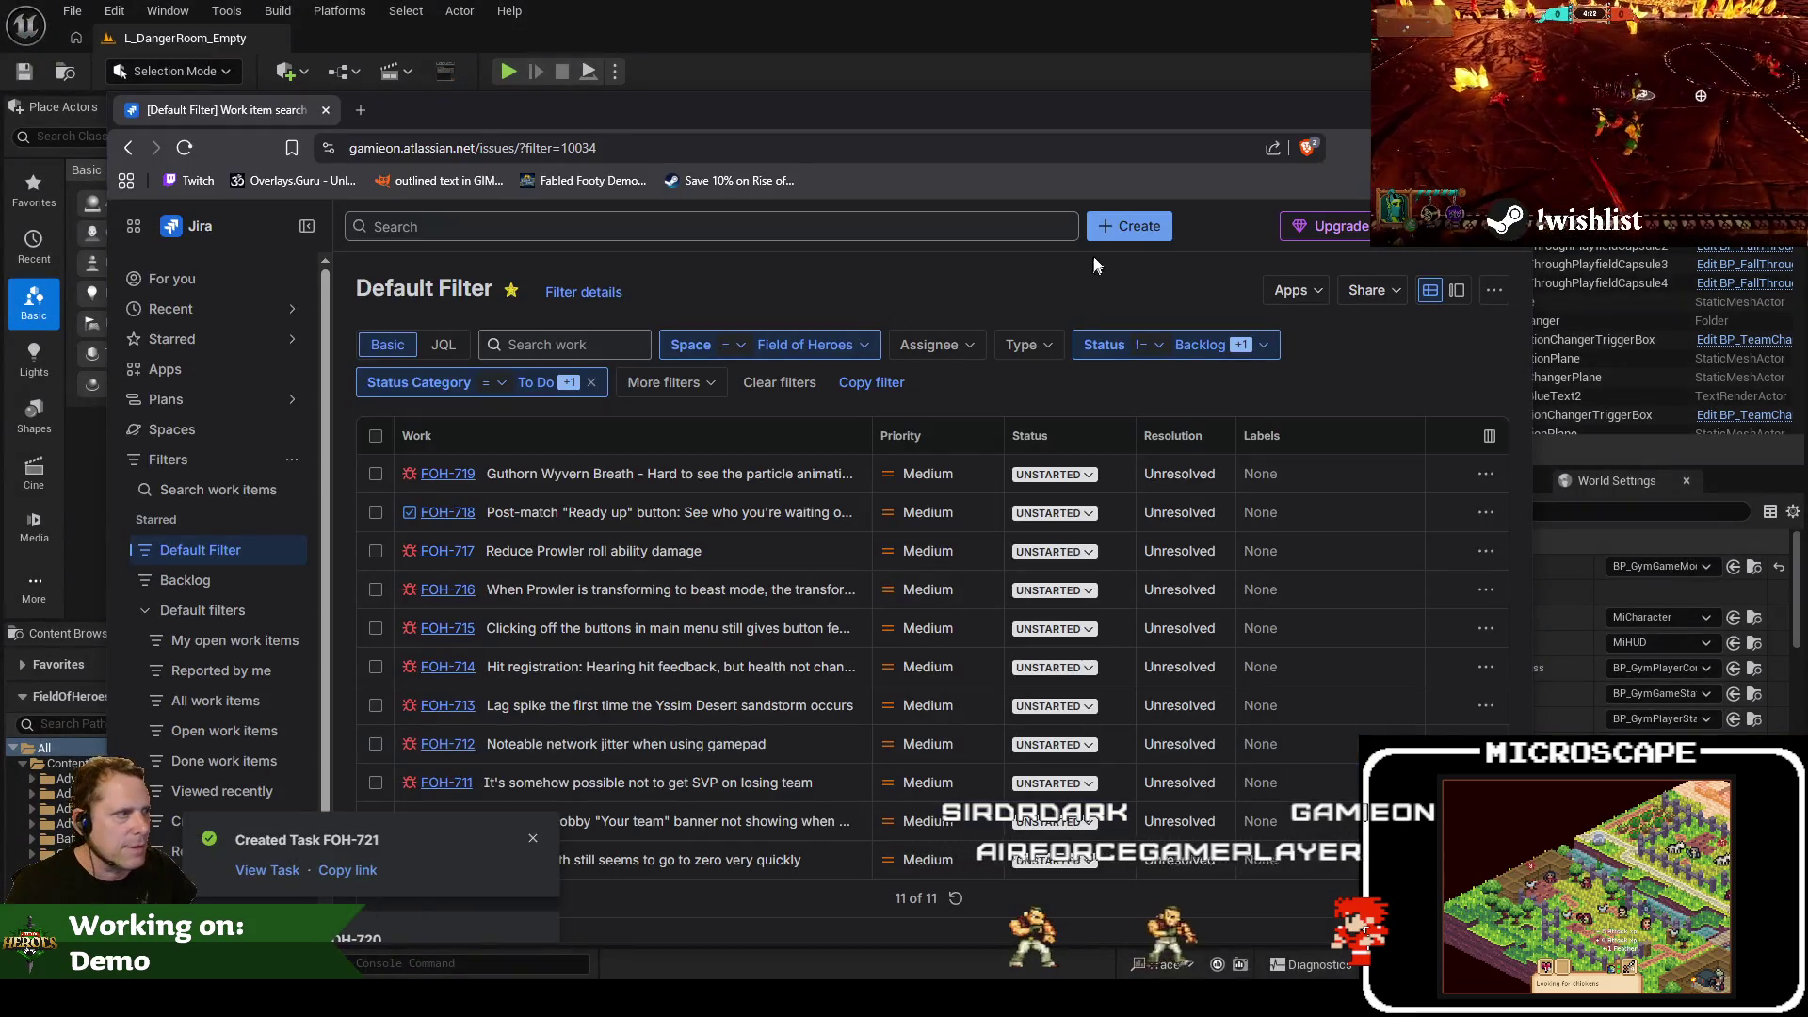
left_click(1111, 229)
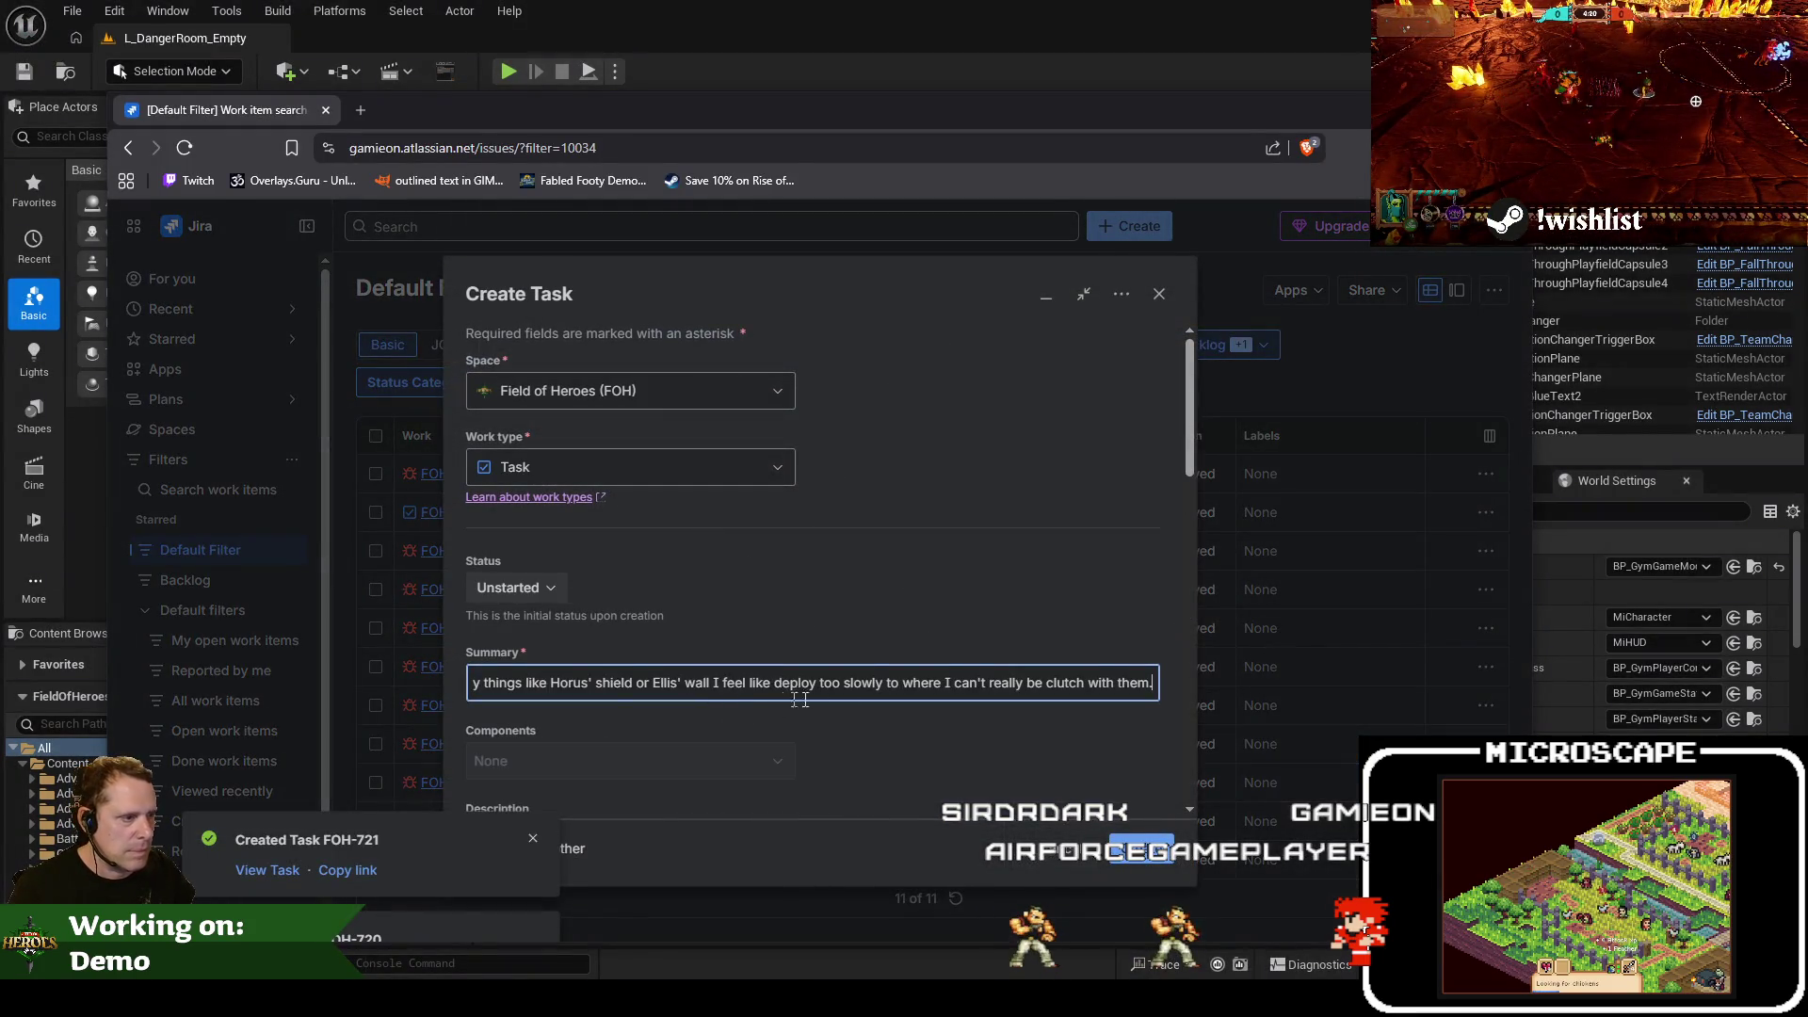
left_click(1133, 862)
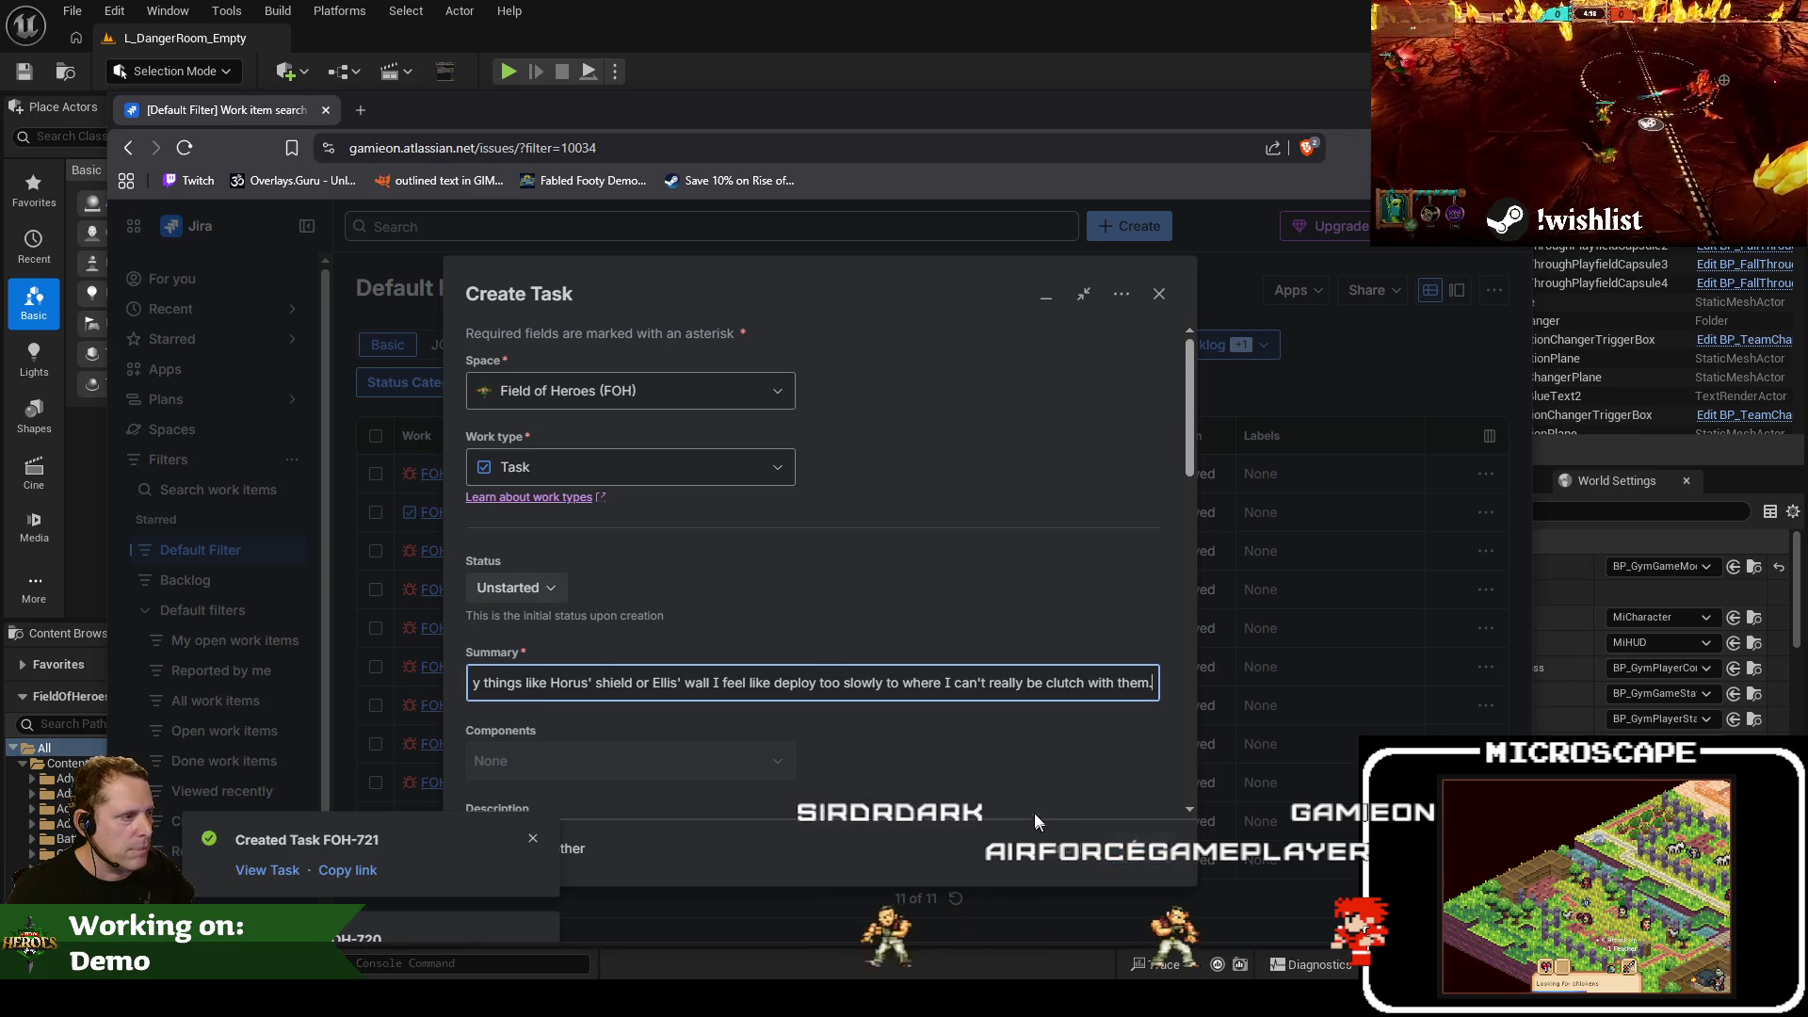
left_click(963, 9)
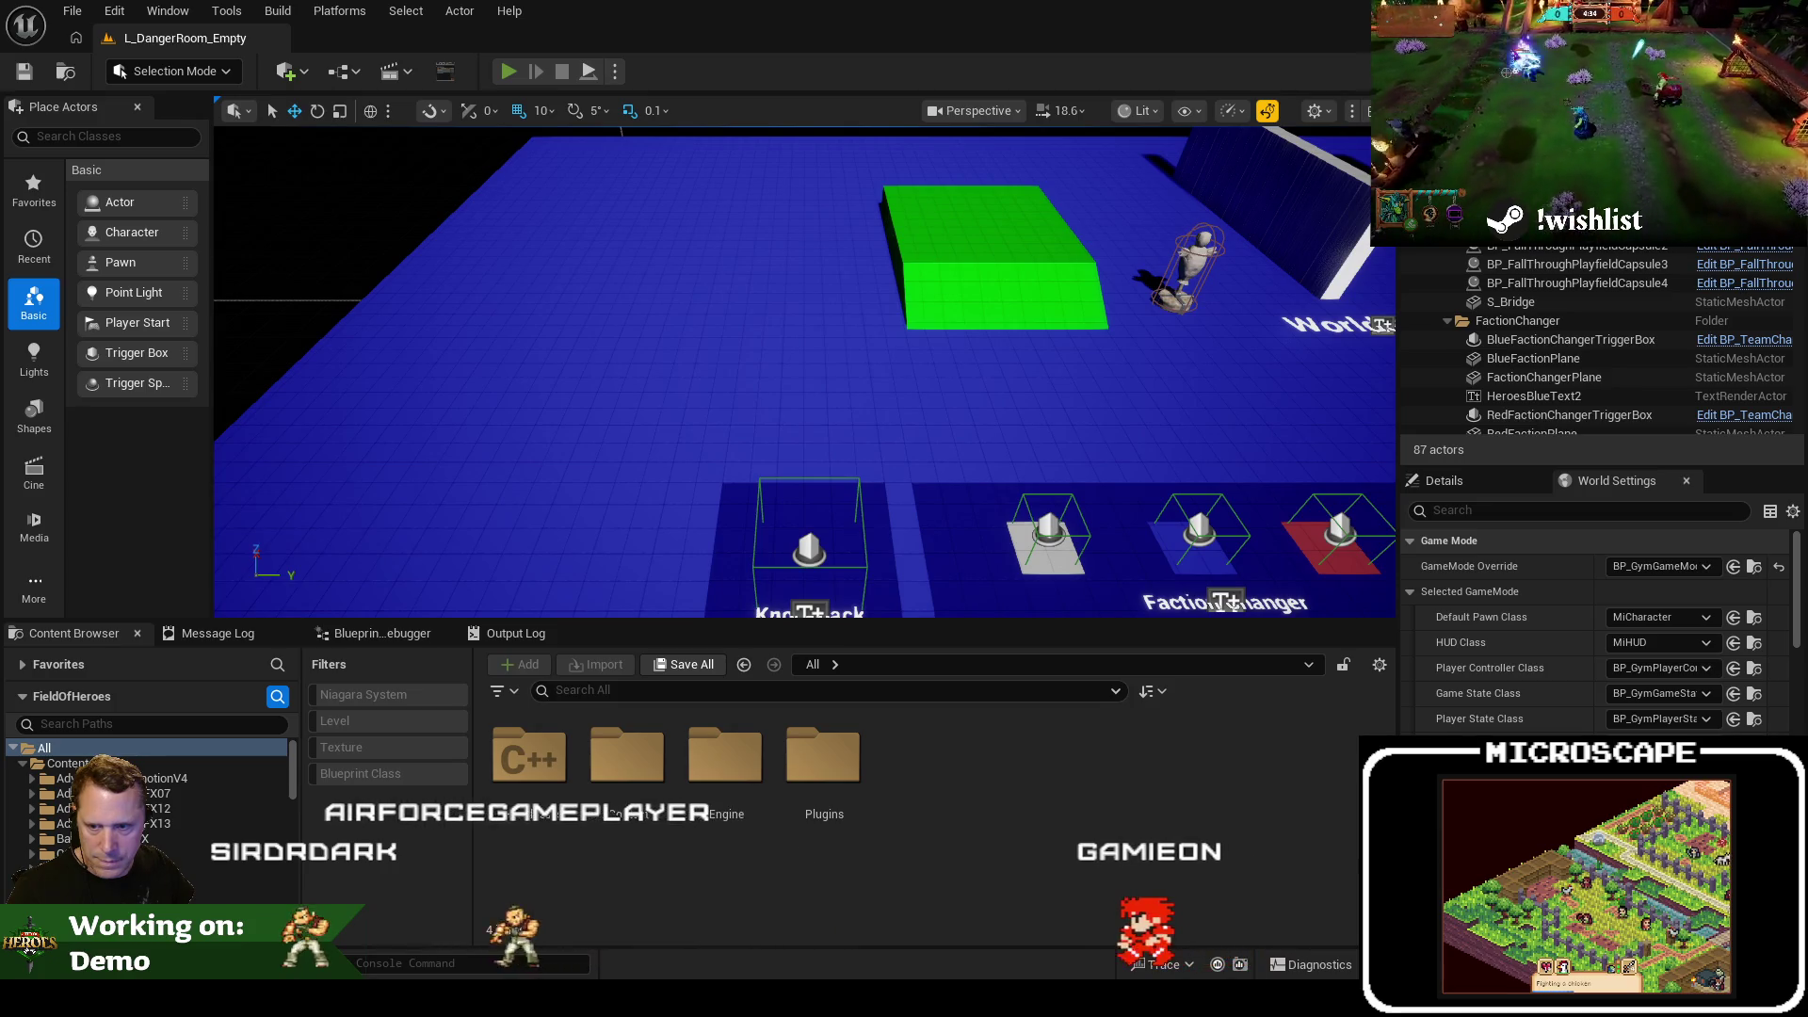
Play the danger room, move the hero past the Faction Changer to the WorldStatic wall, then stop
key("alt+p")
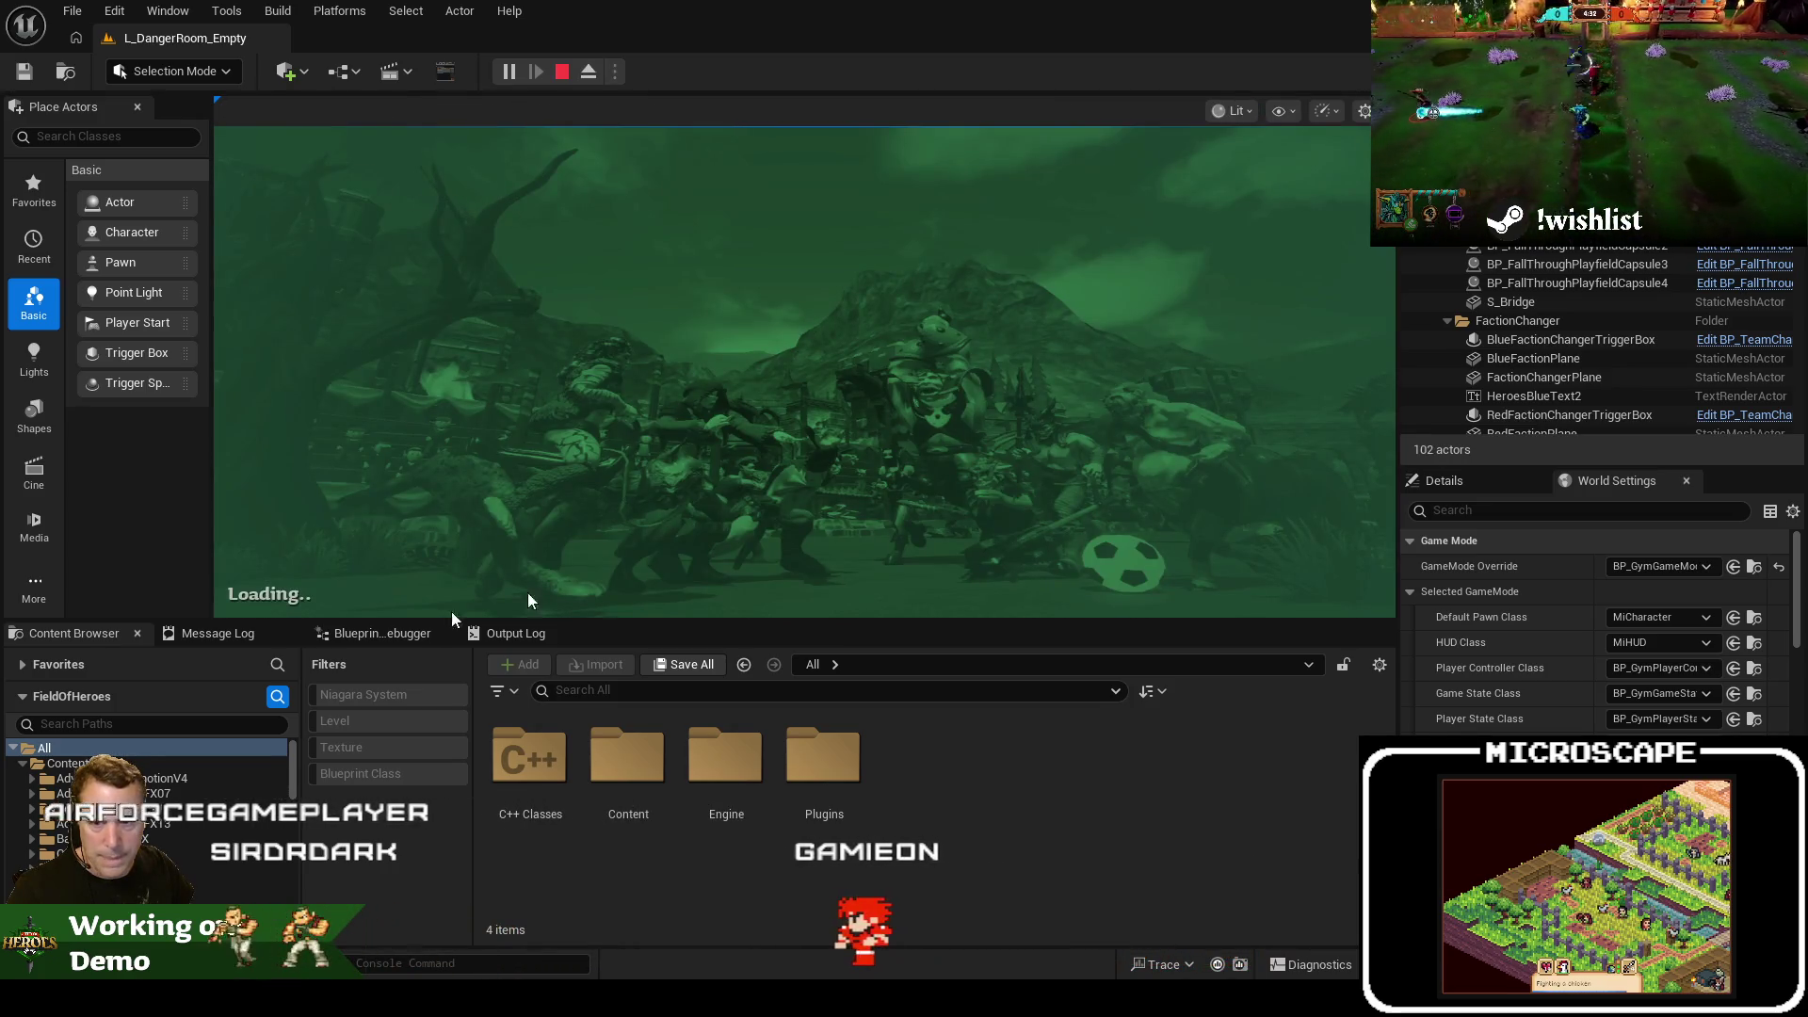
key("a")
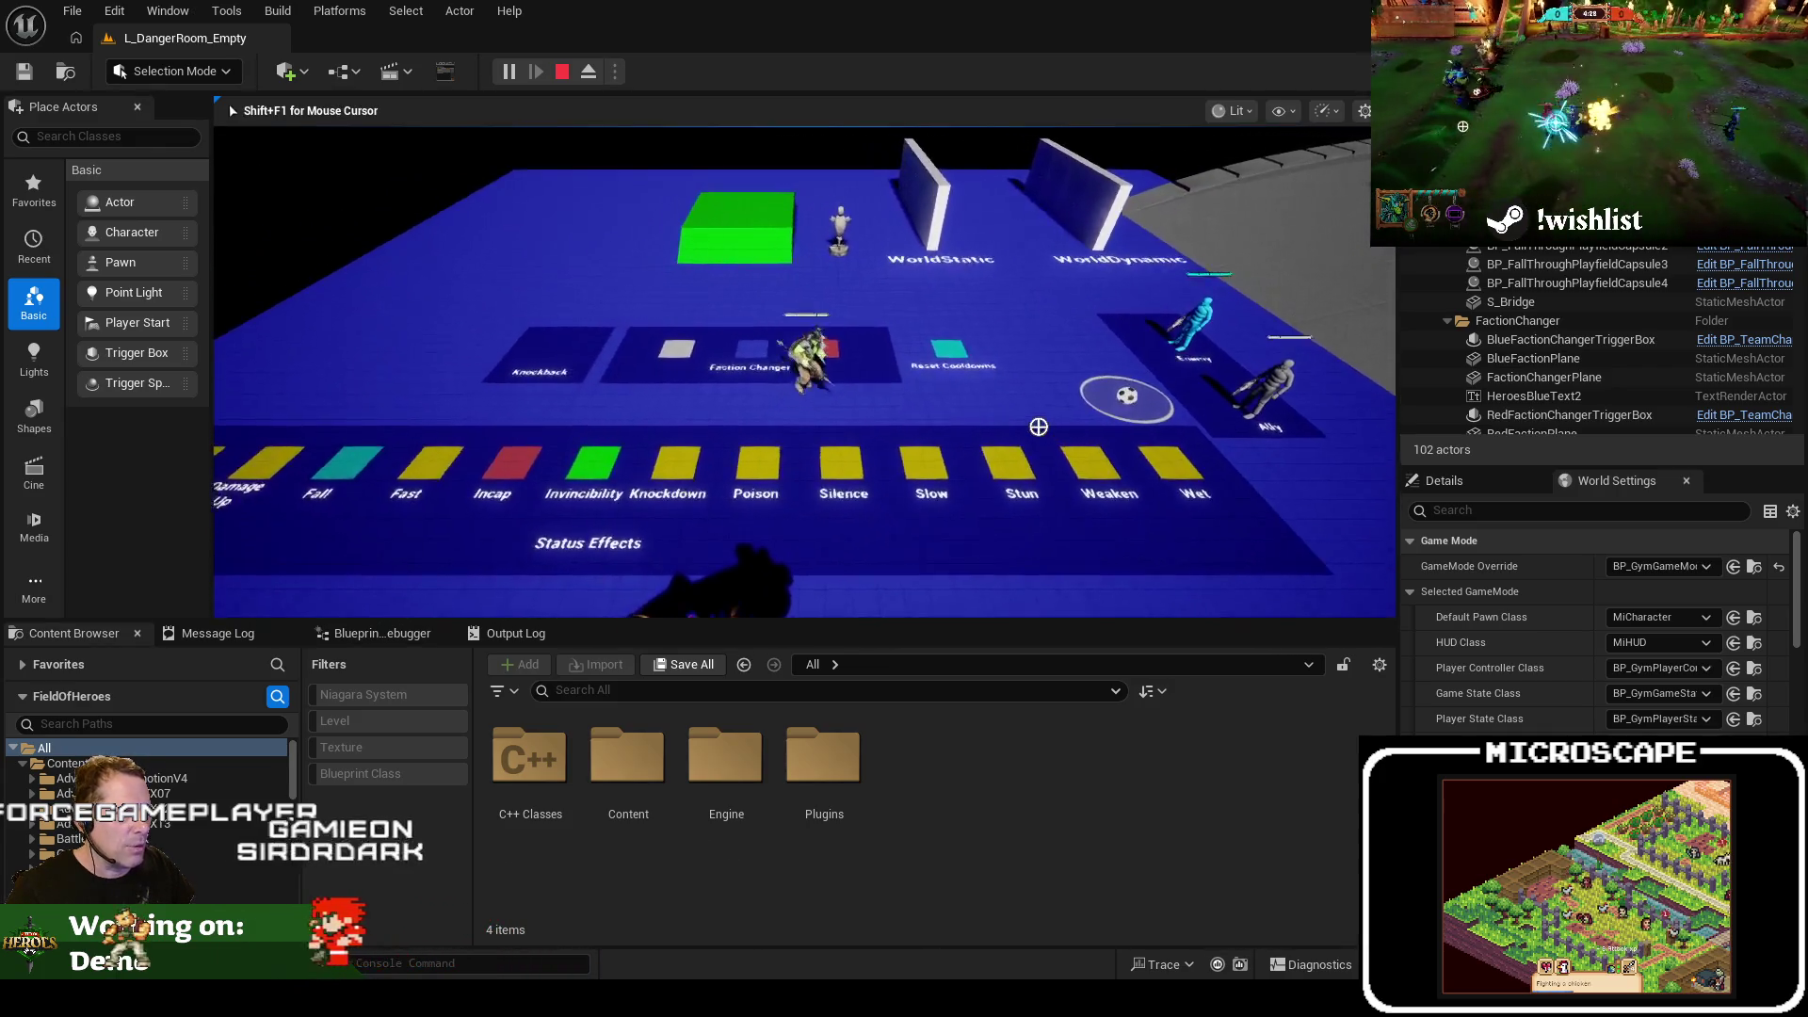
key("w")
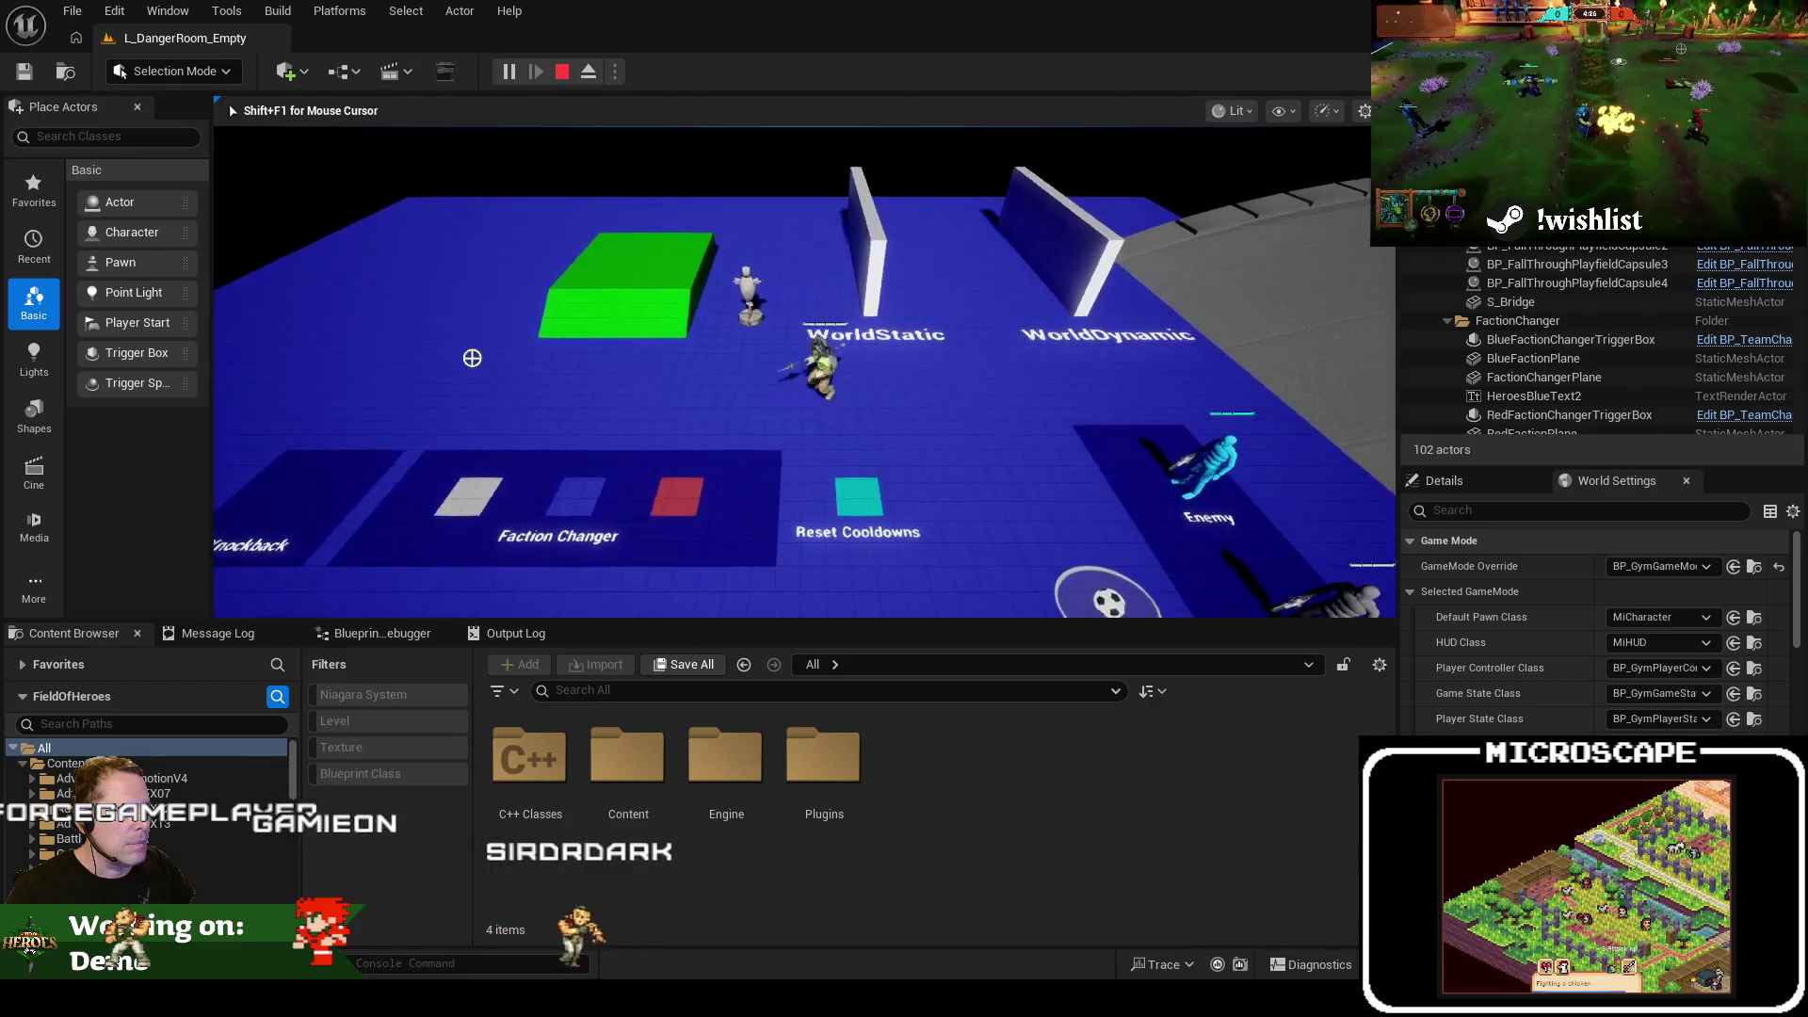
key("s")
key("w")
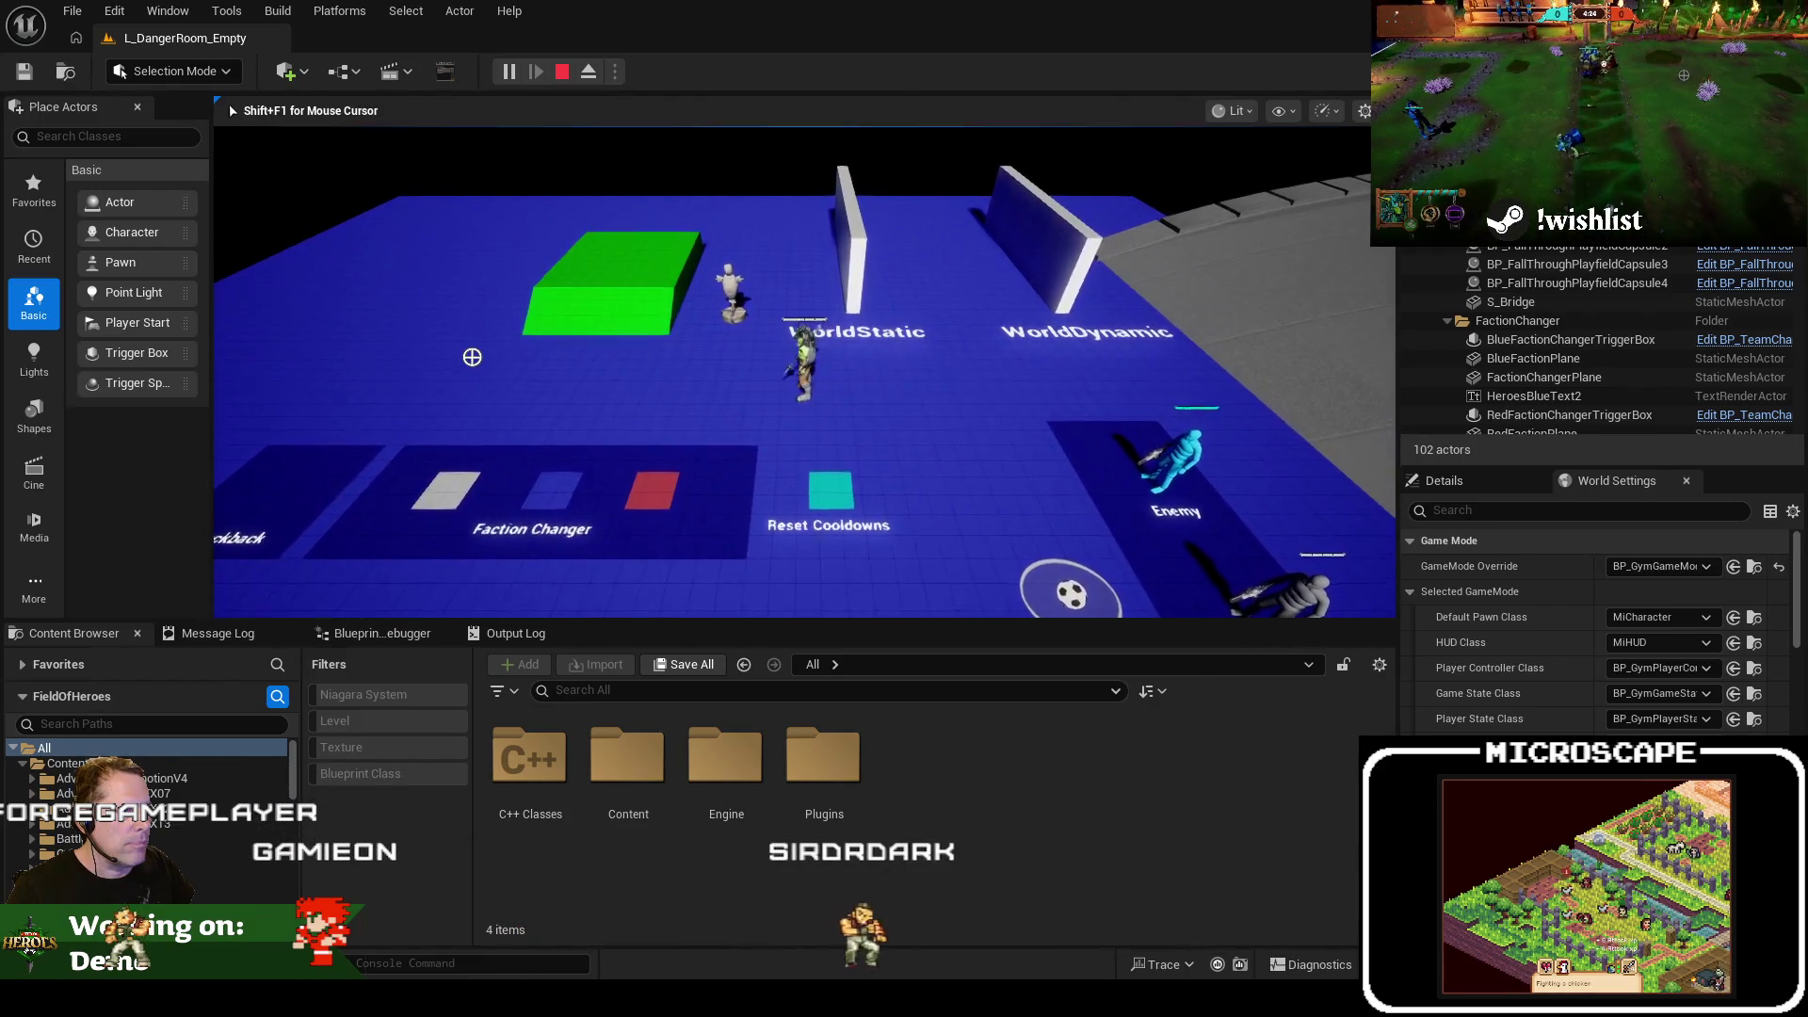
key("Escape")
key("alt+Tab")
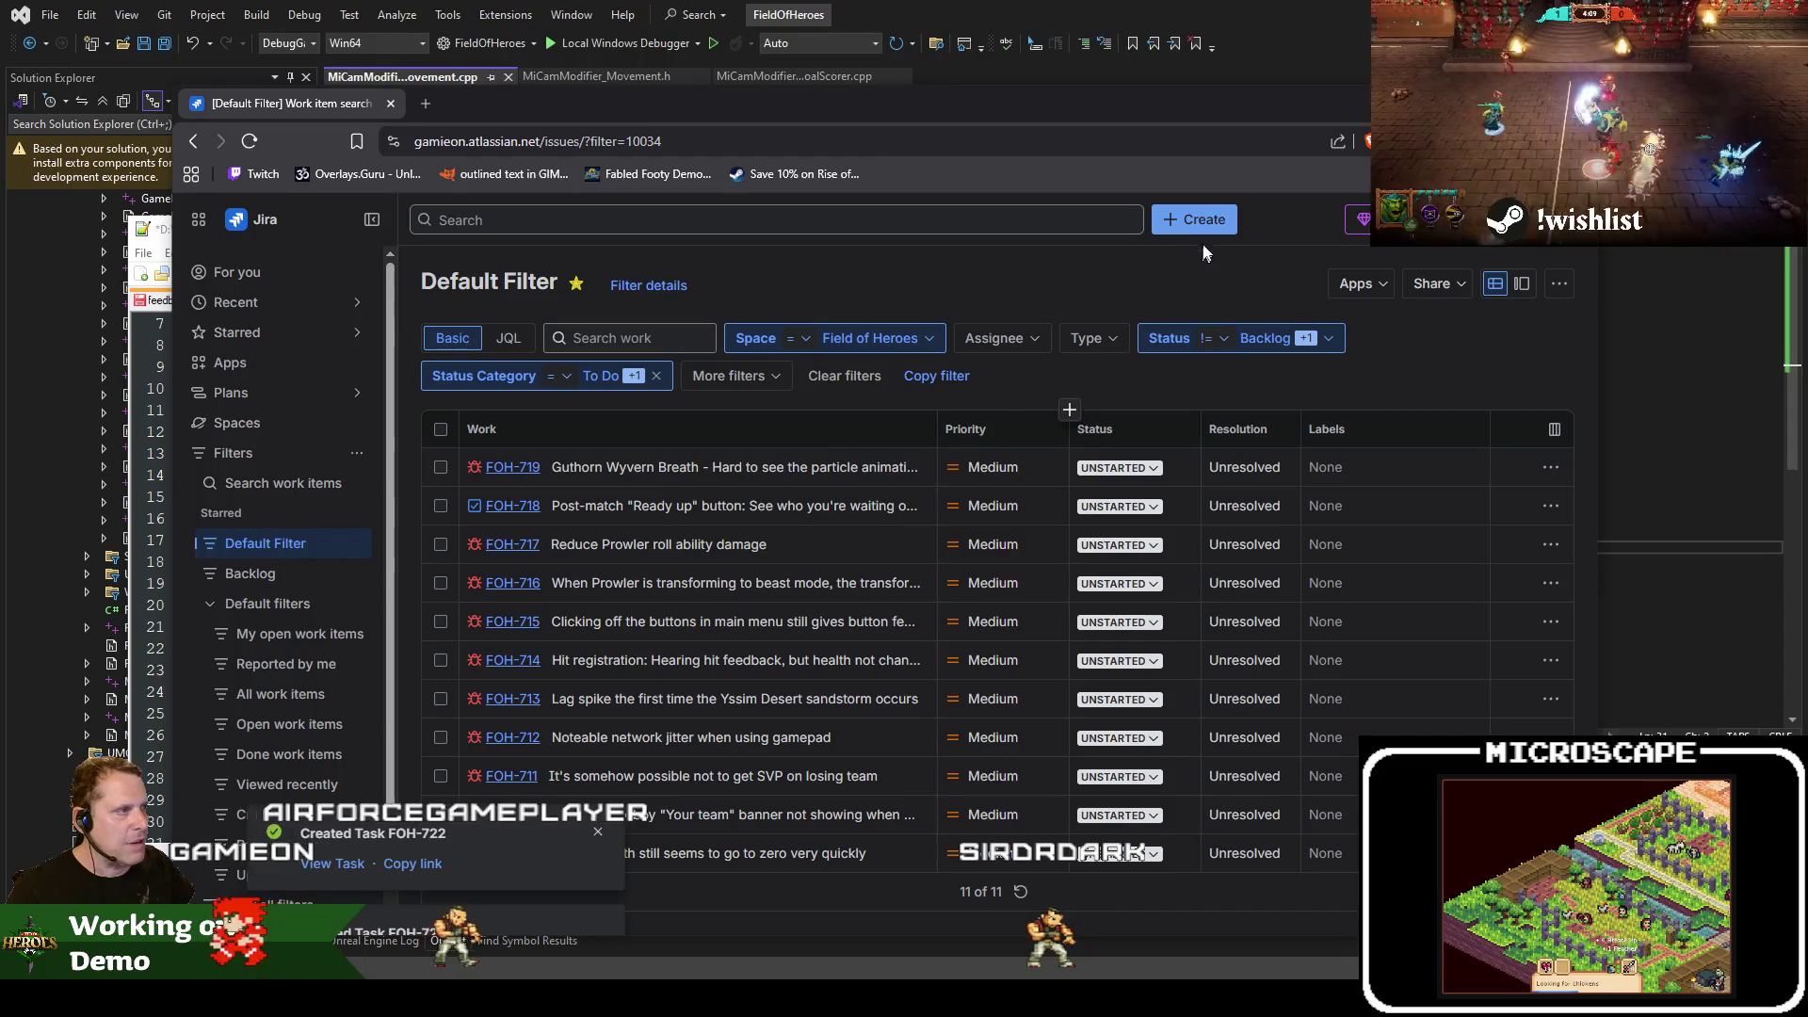
Submit the pending Jira task and dismiss the FOH-721 and FOH-720 created notices
left_click(1196, 221)
key("alt+Tab")
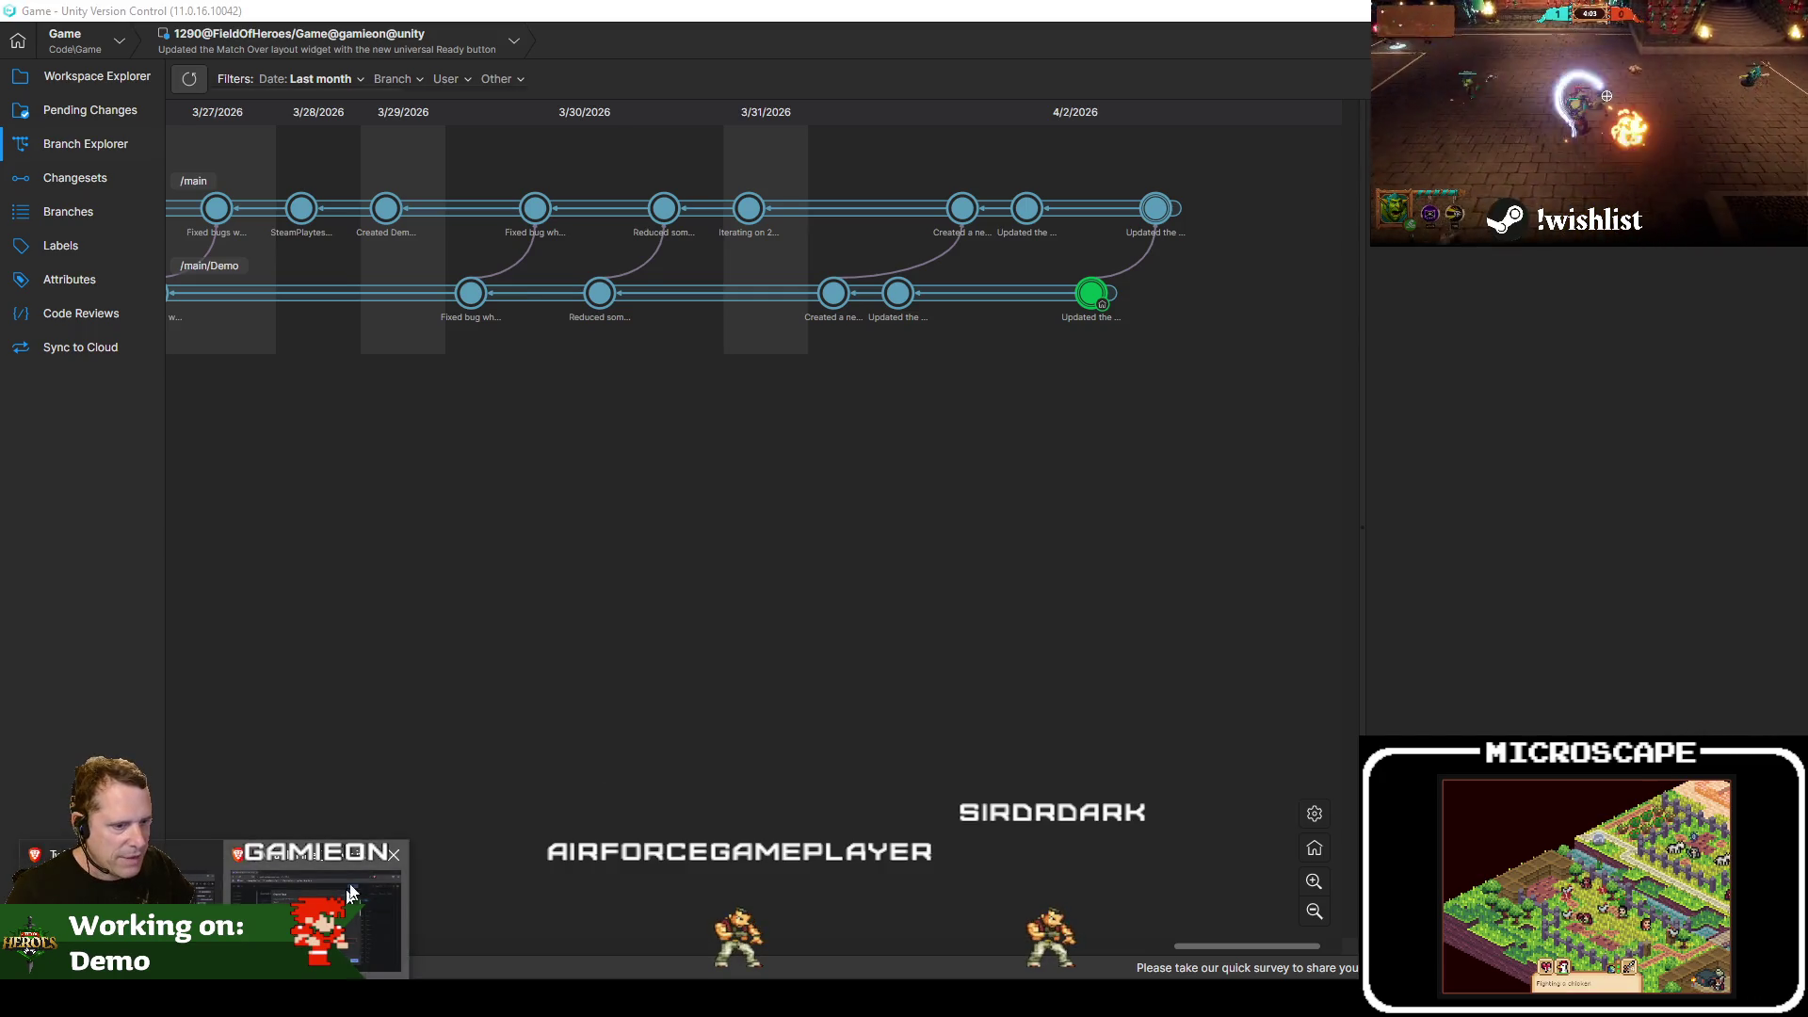
left_click(350, 892)
left_click(1206, 844)
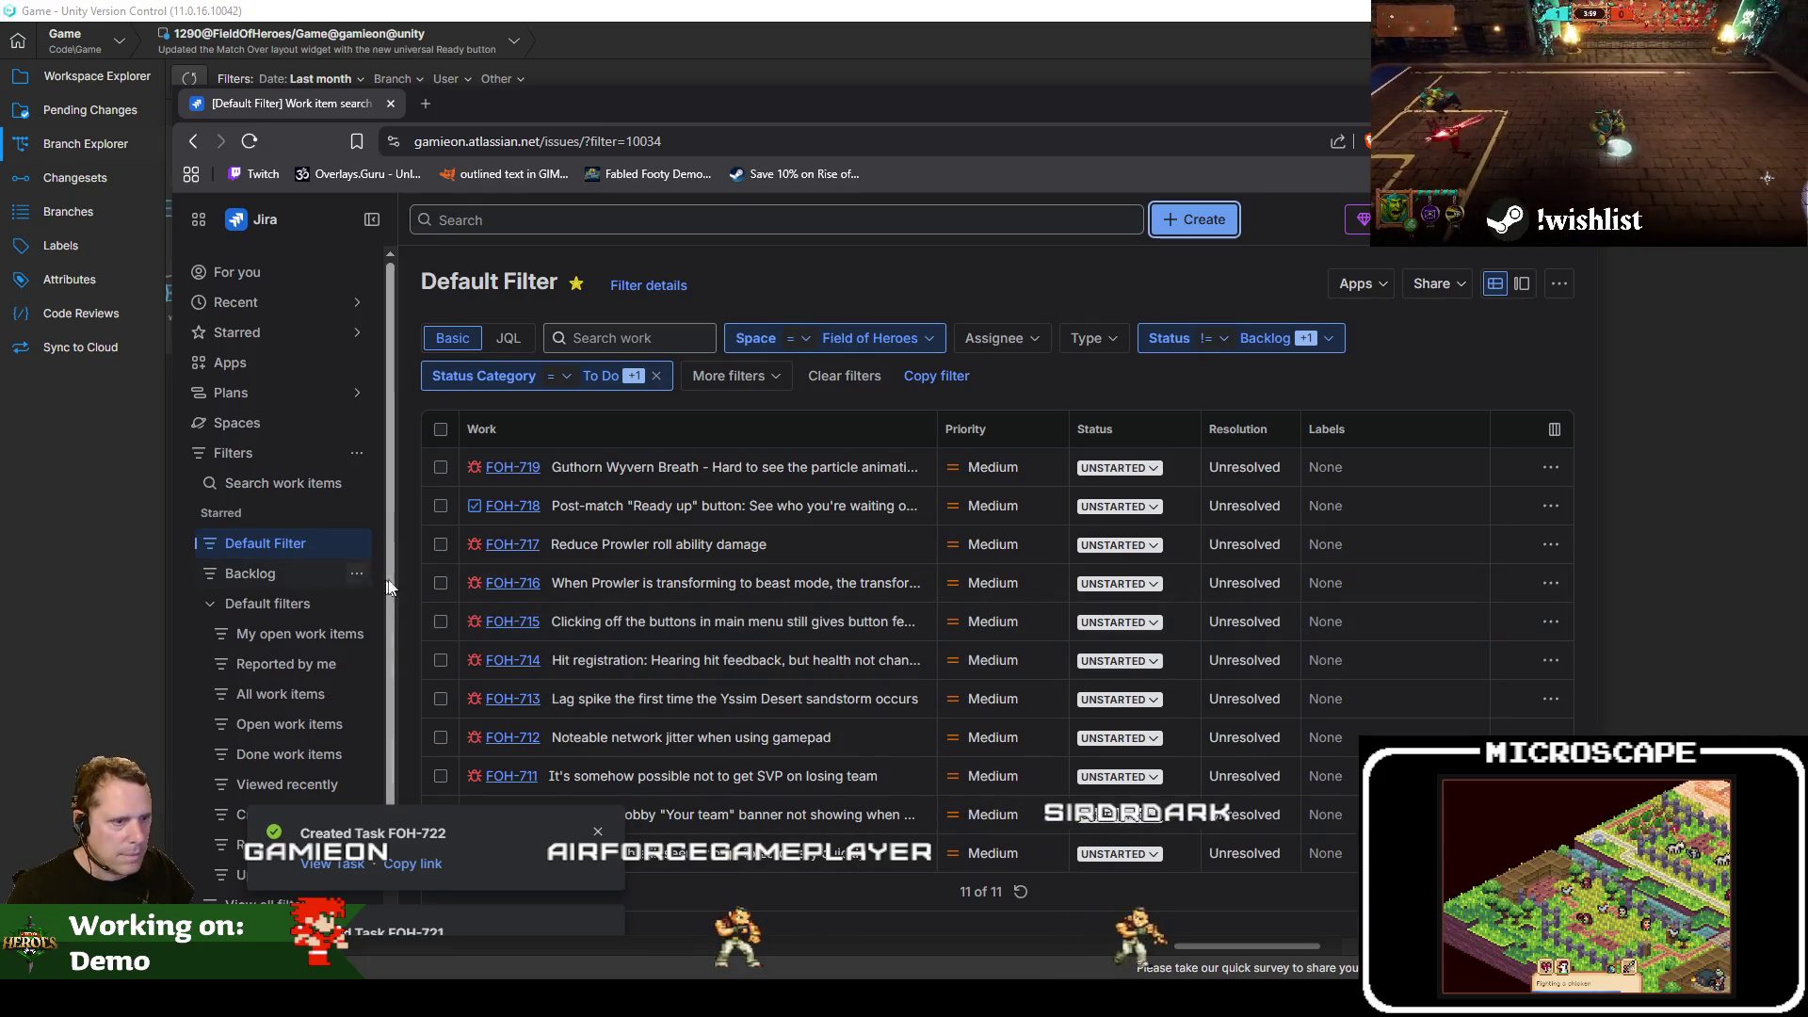
left_click(847, 889)
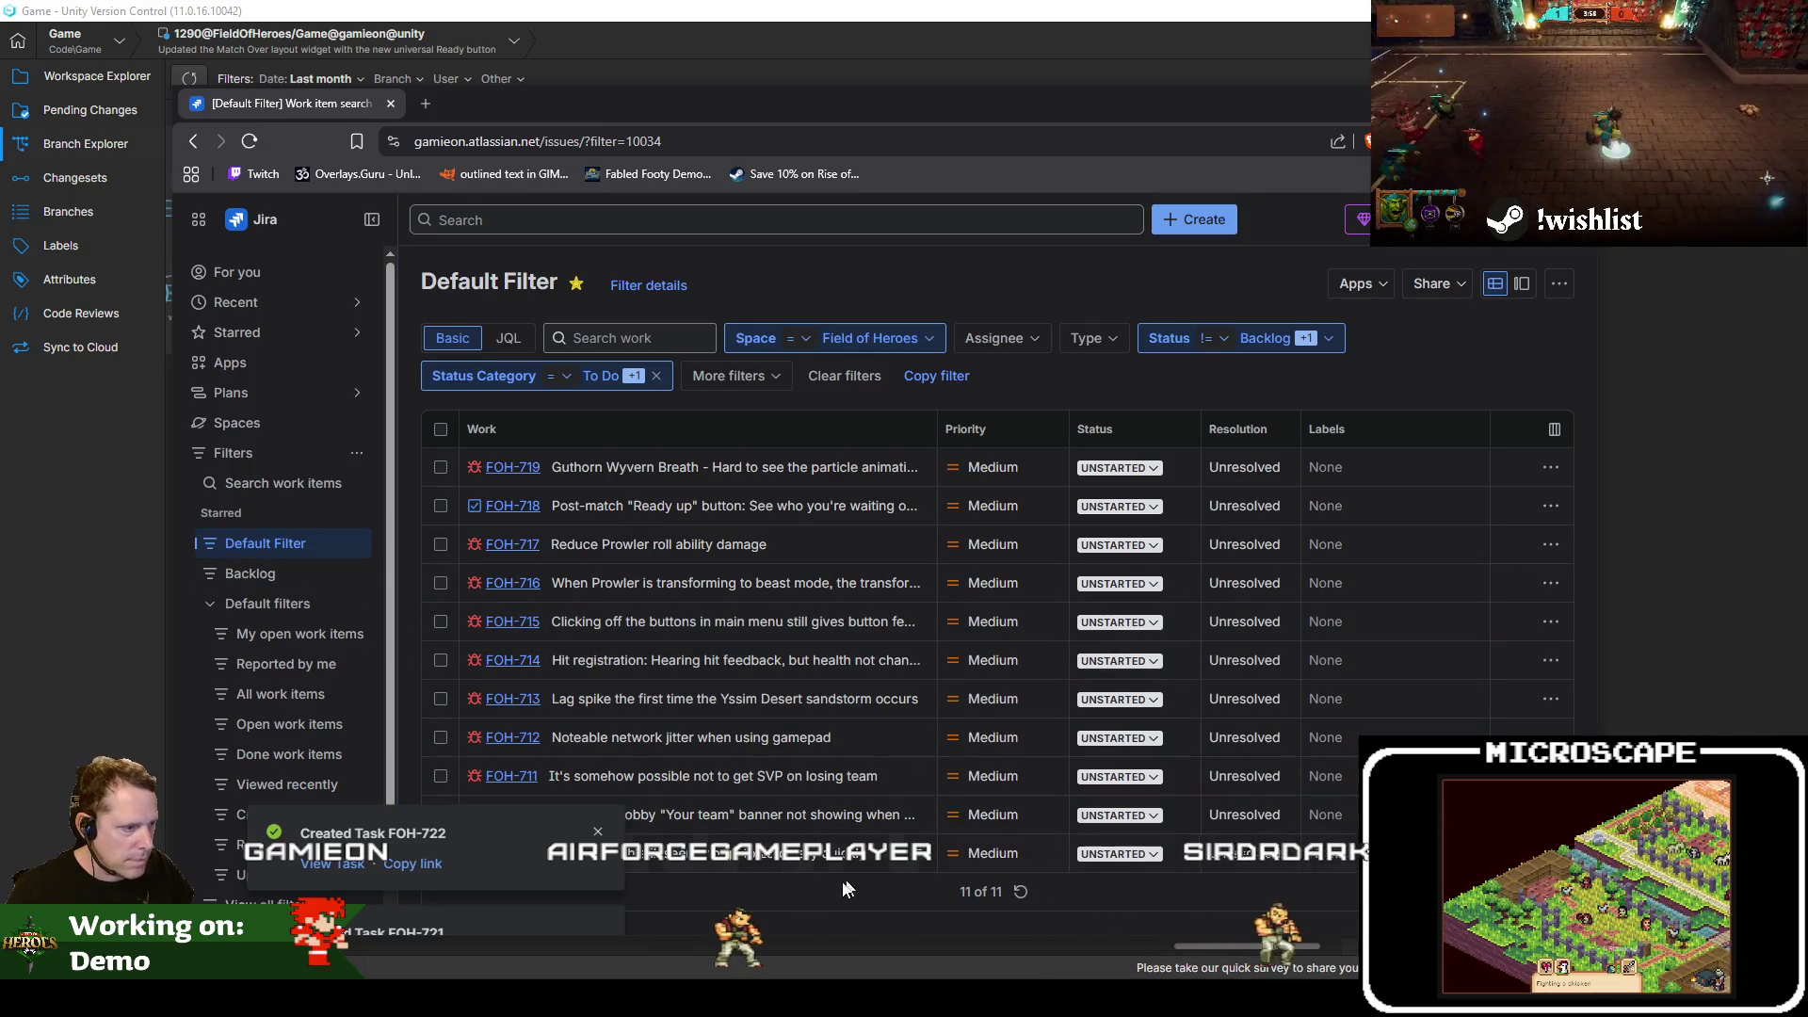
left_click(598, 833)
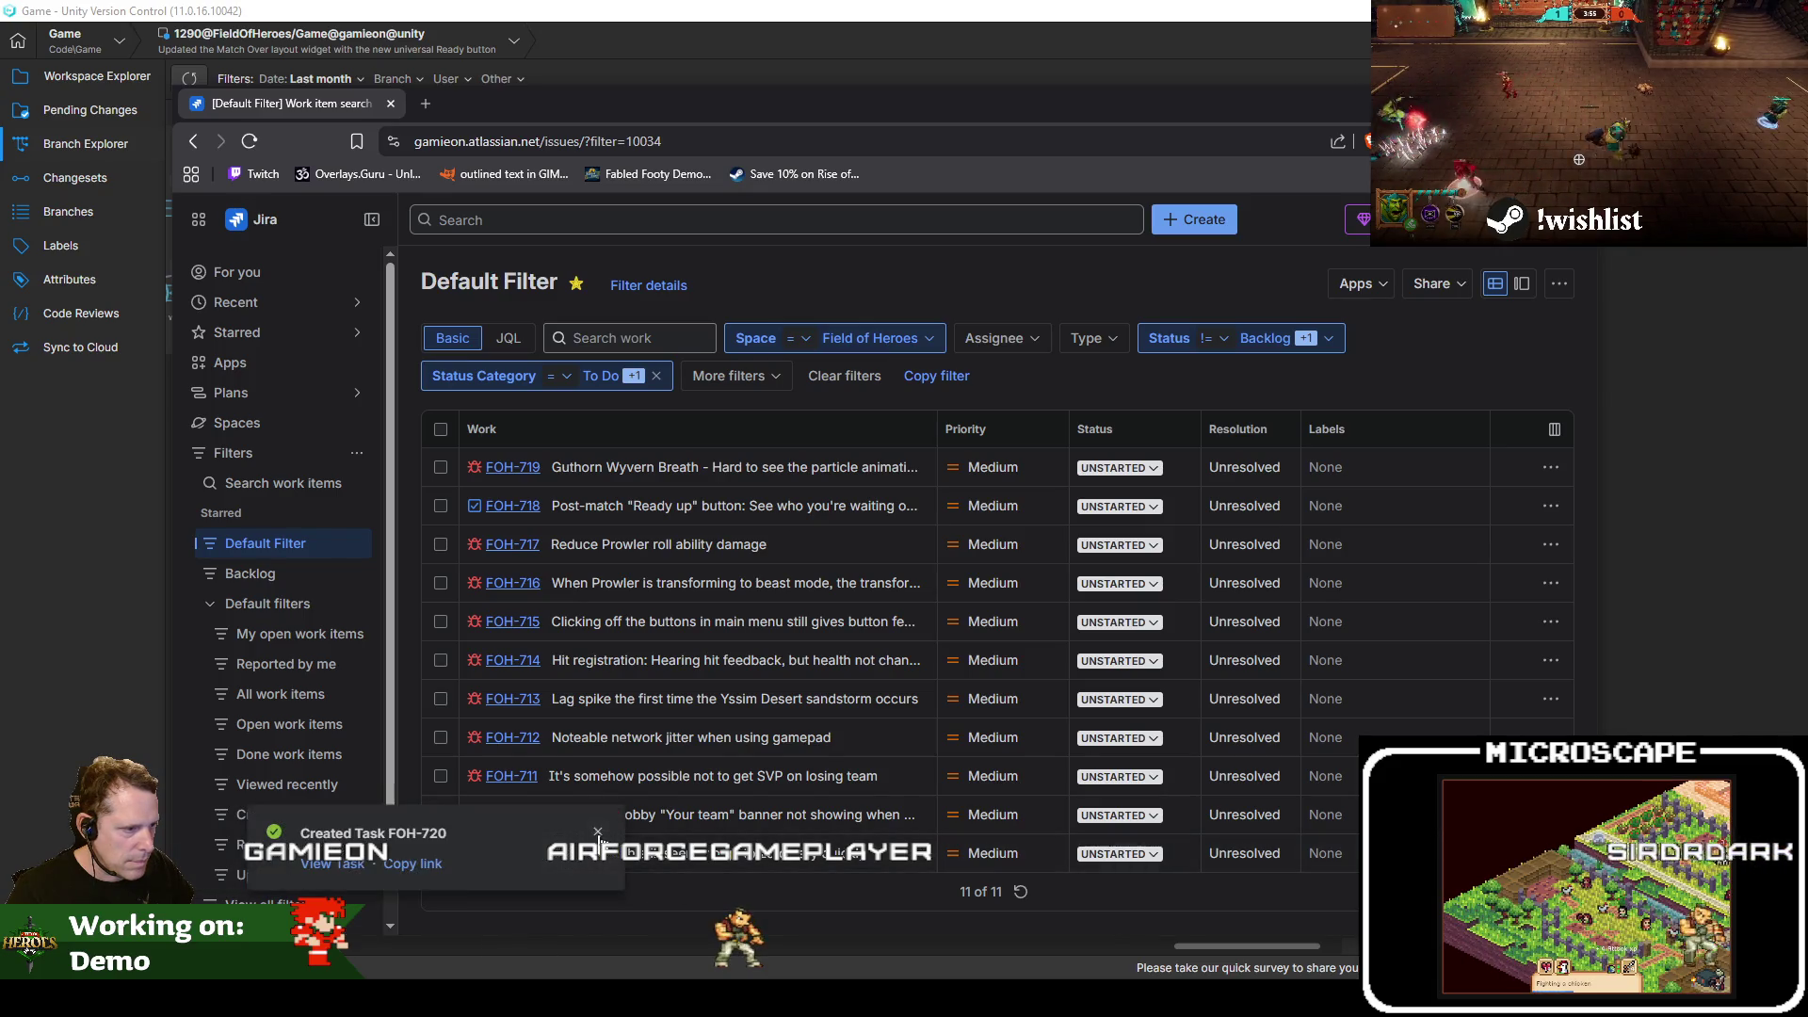
left_click(596, 832)
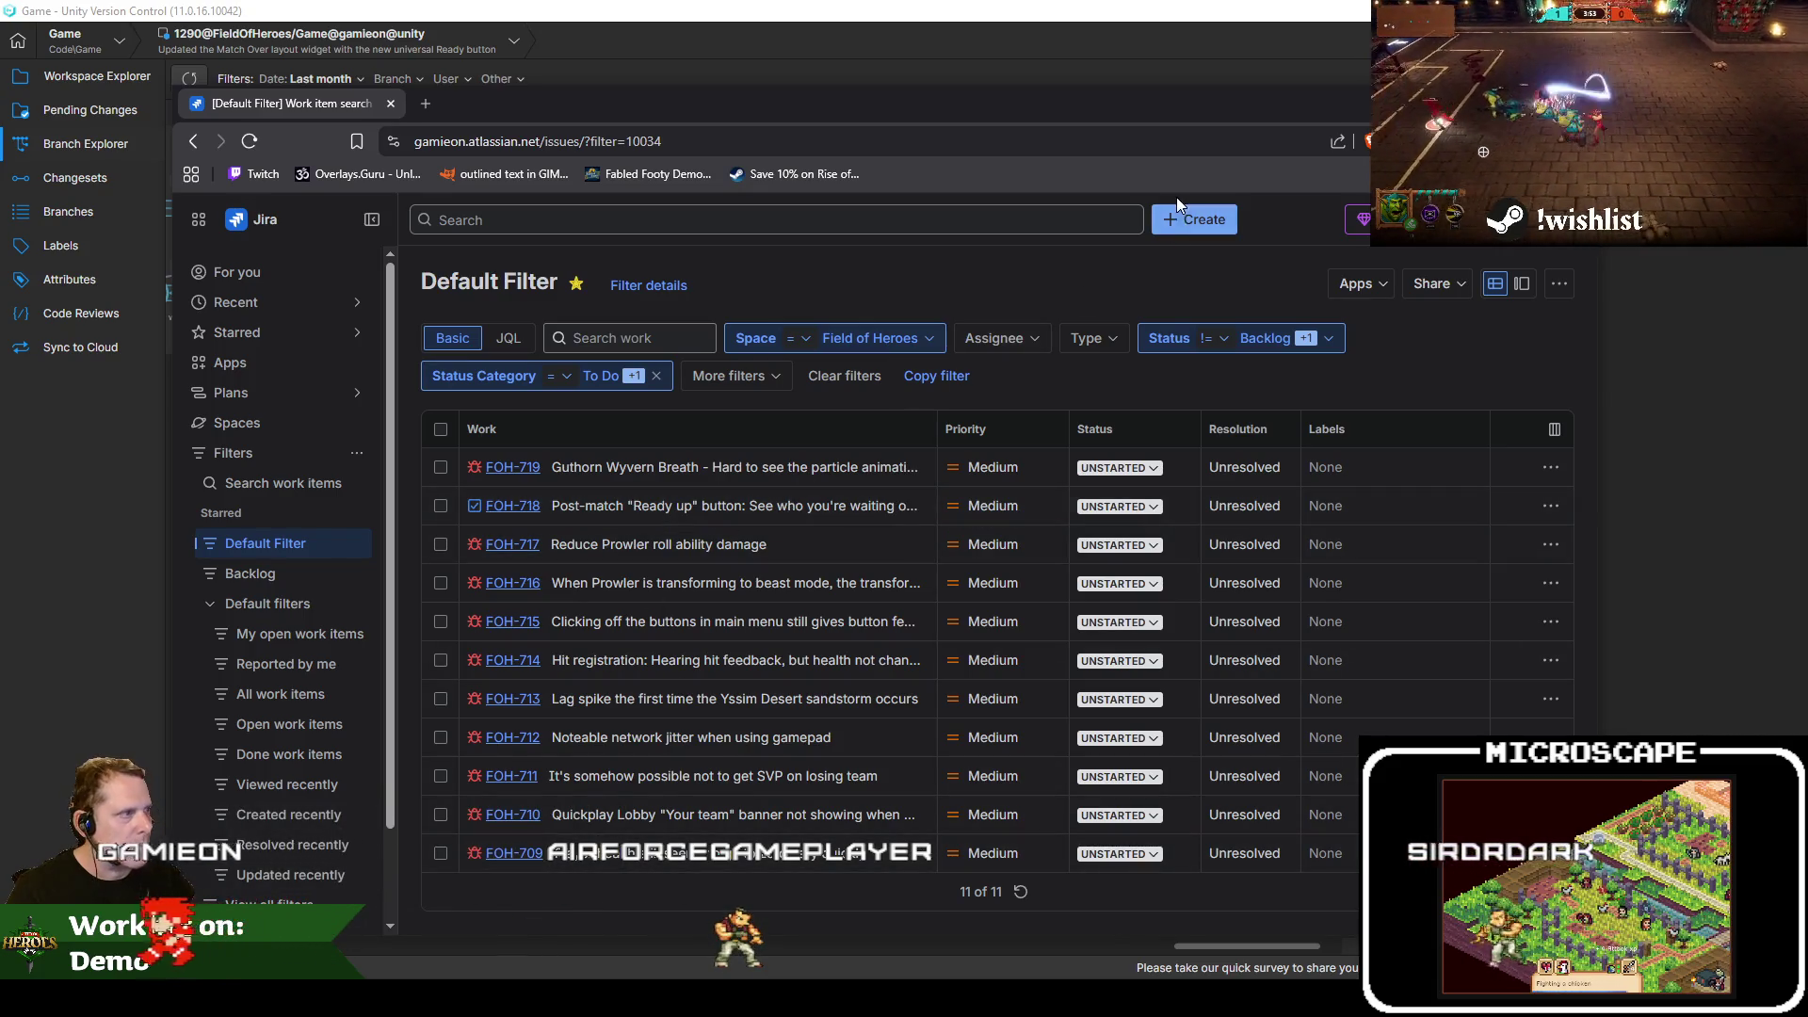
Create task 'Have the camera move around. (see UMiCamModifier_Movement)' with the class name copied from Visual Studio
left_click(1196, 221)
type("Have")
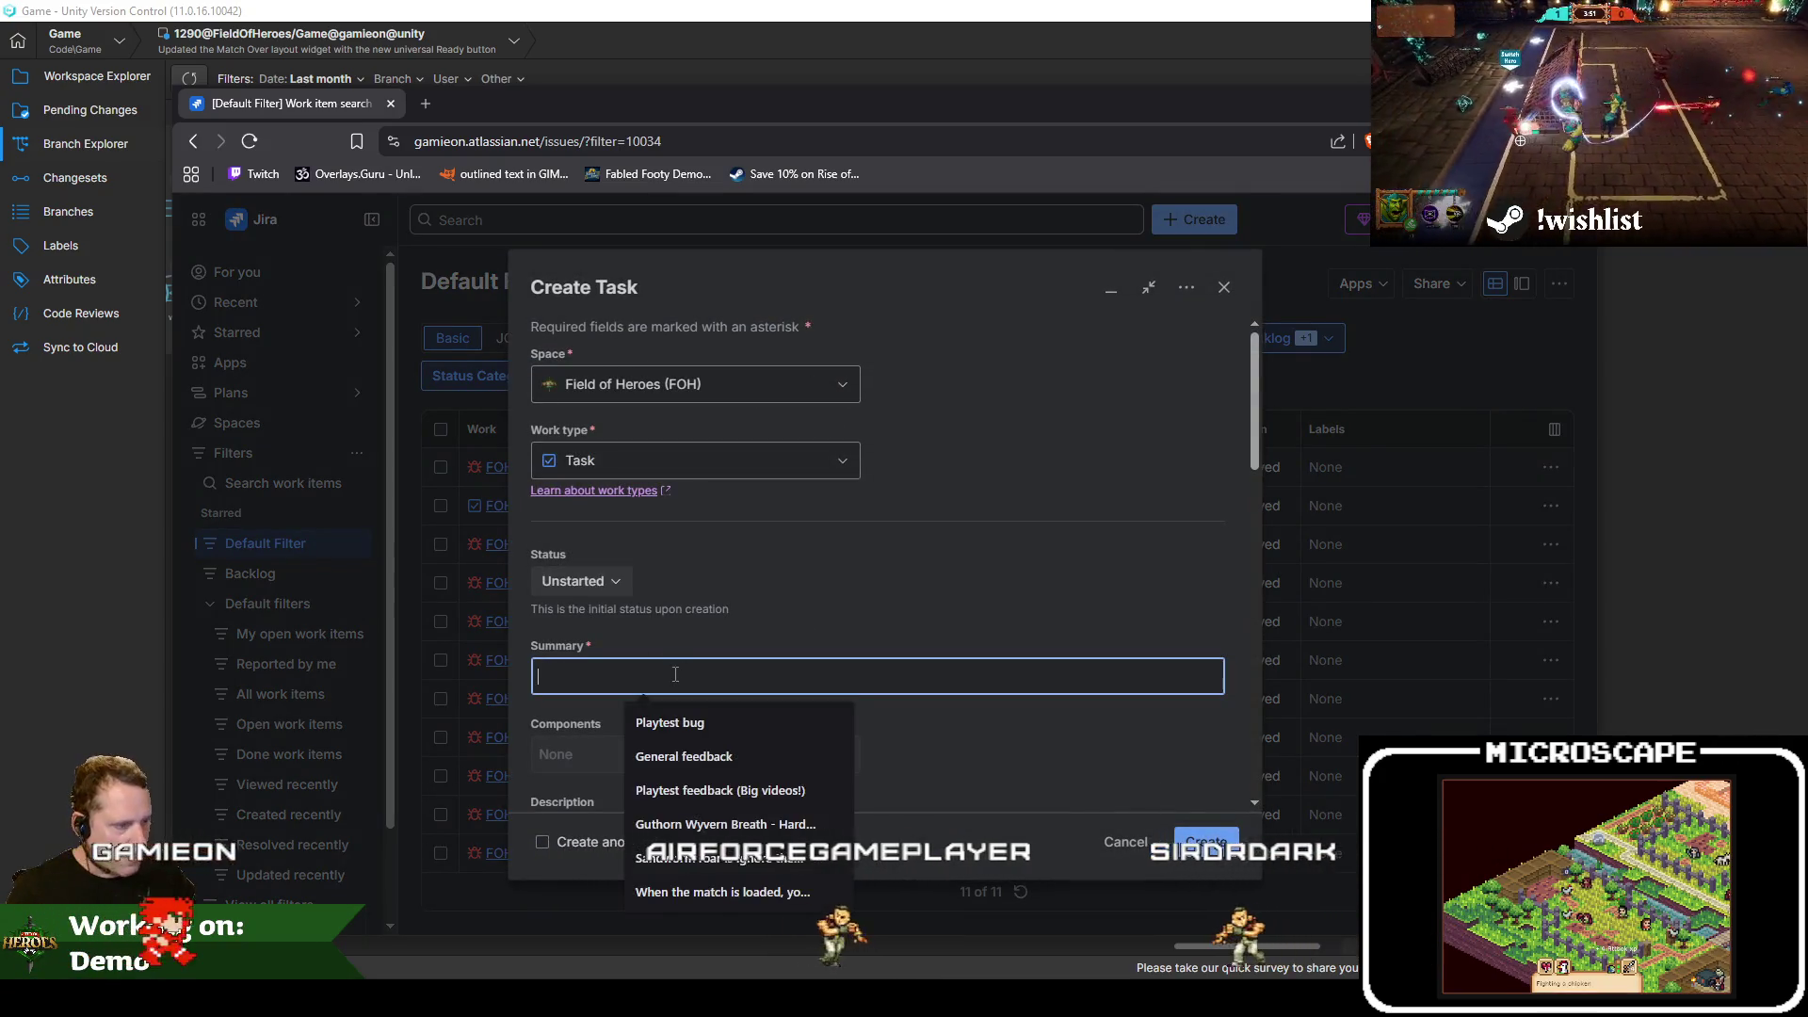
type(" the camer")
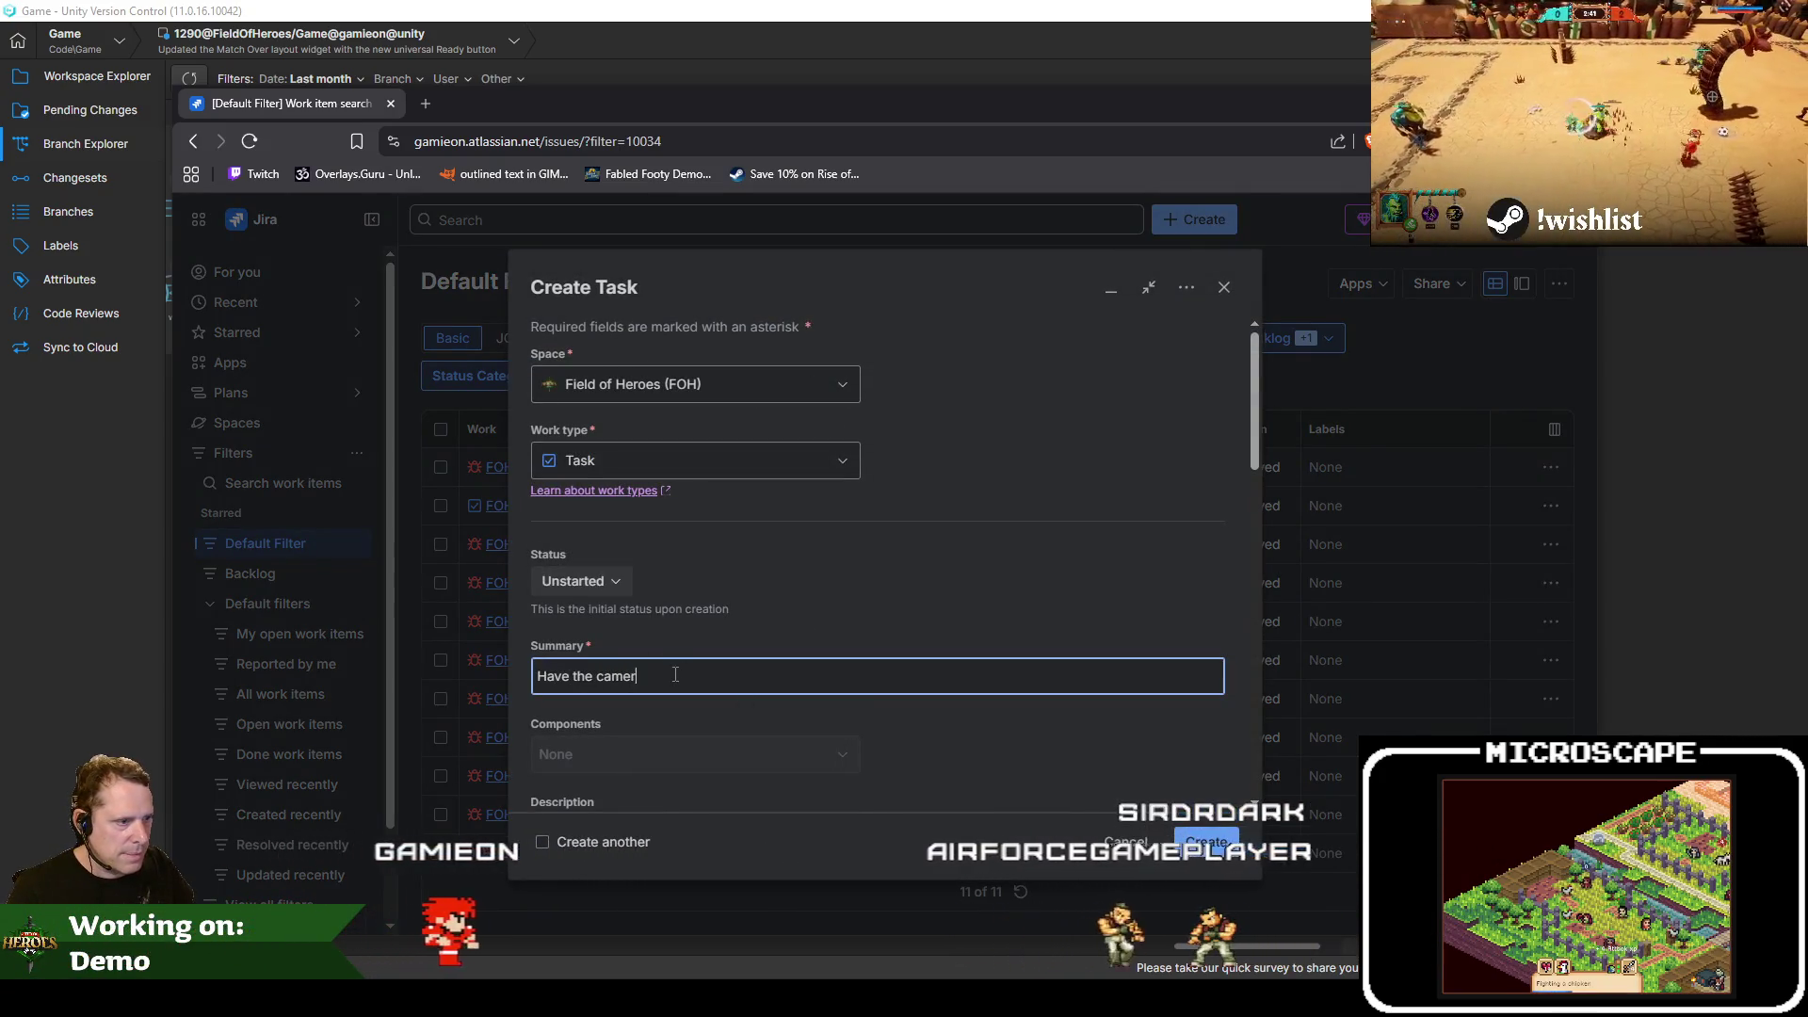
type("a move a")
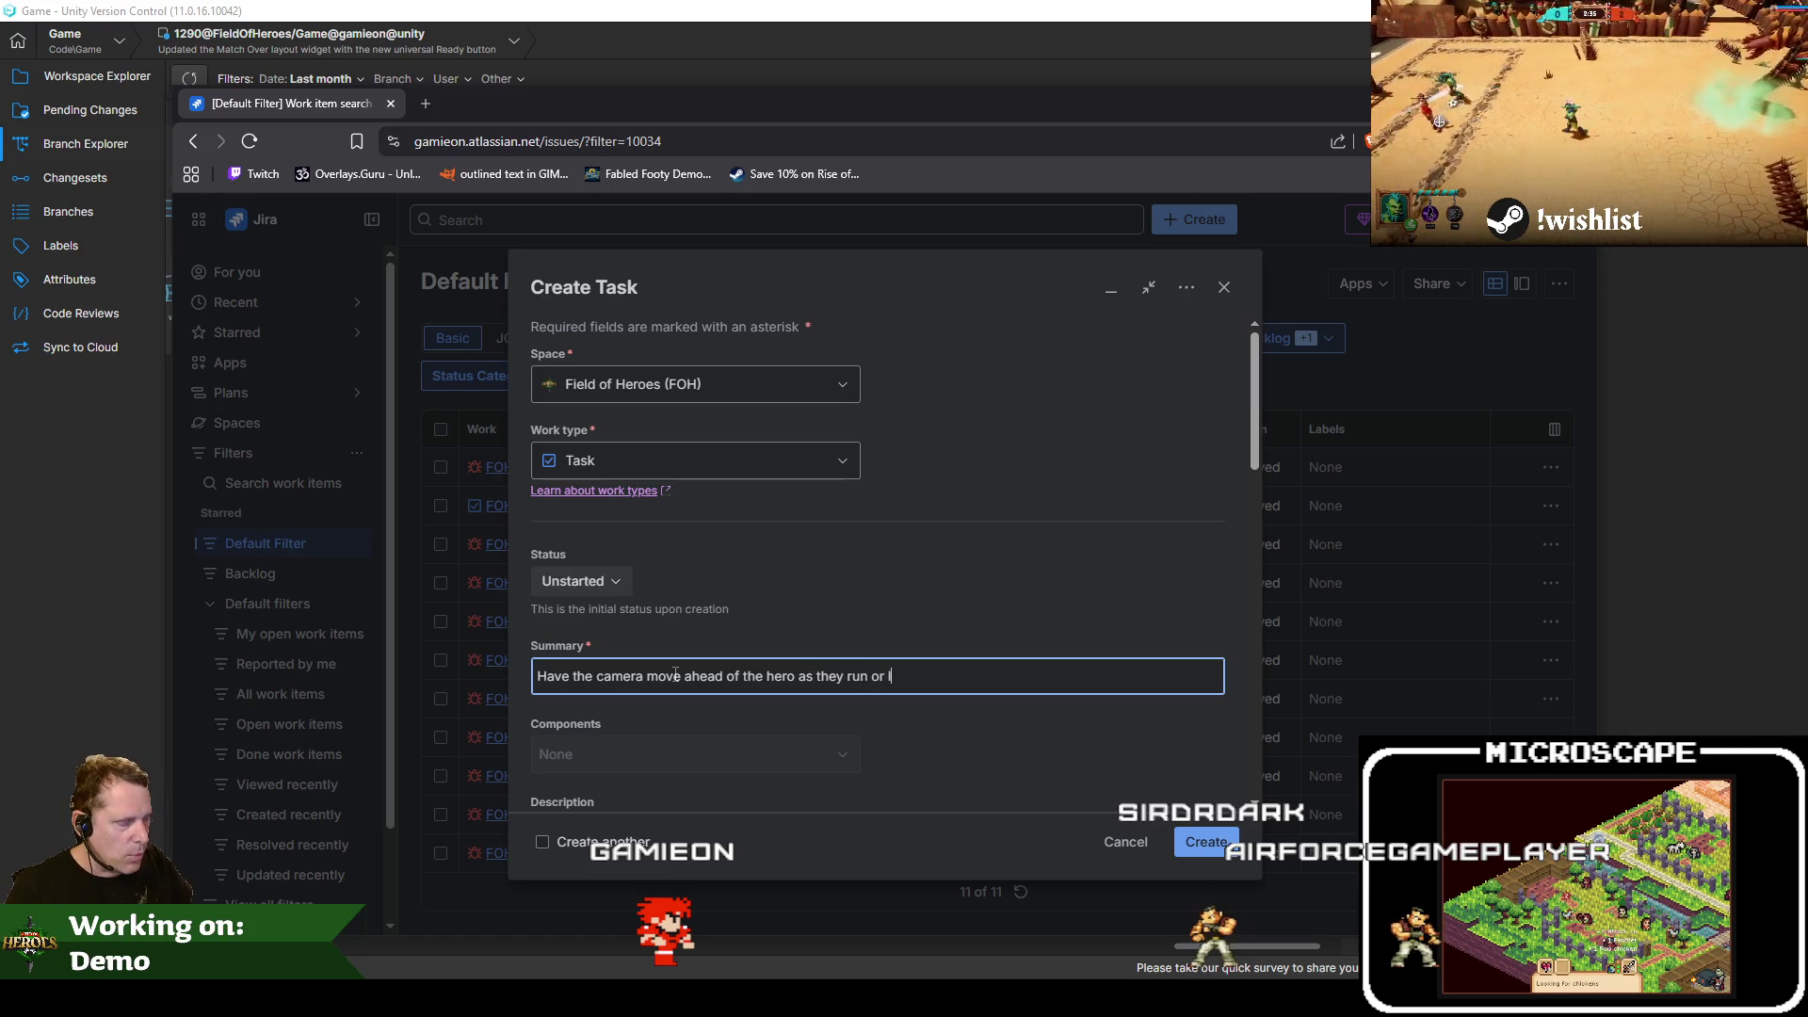
type("round.")
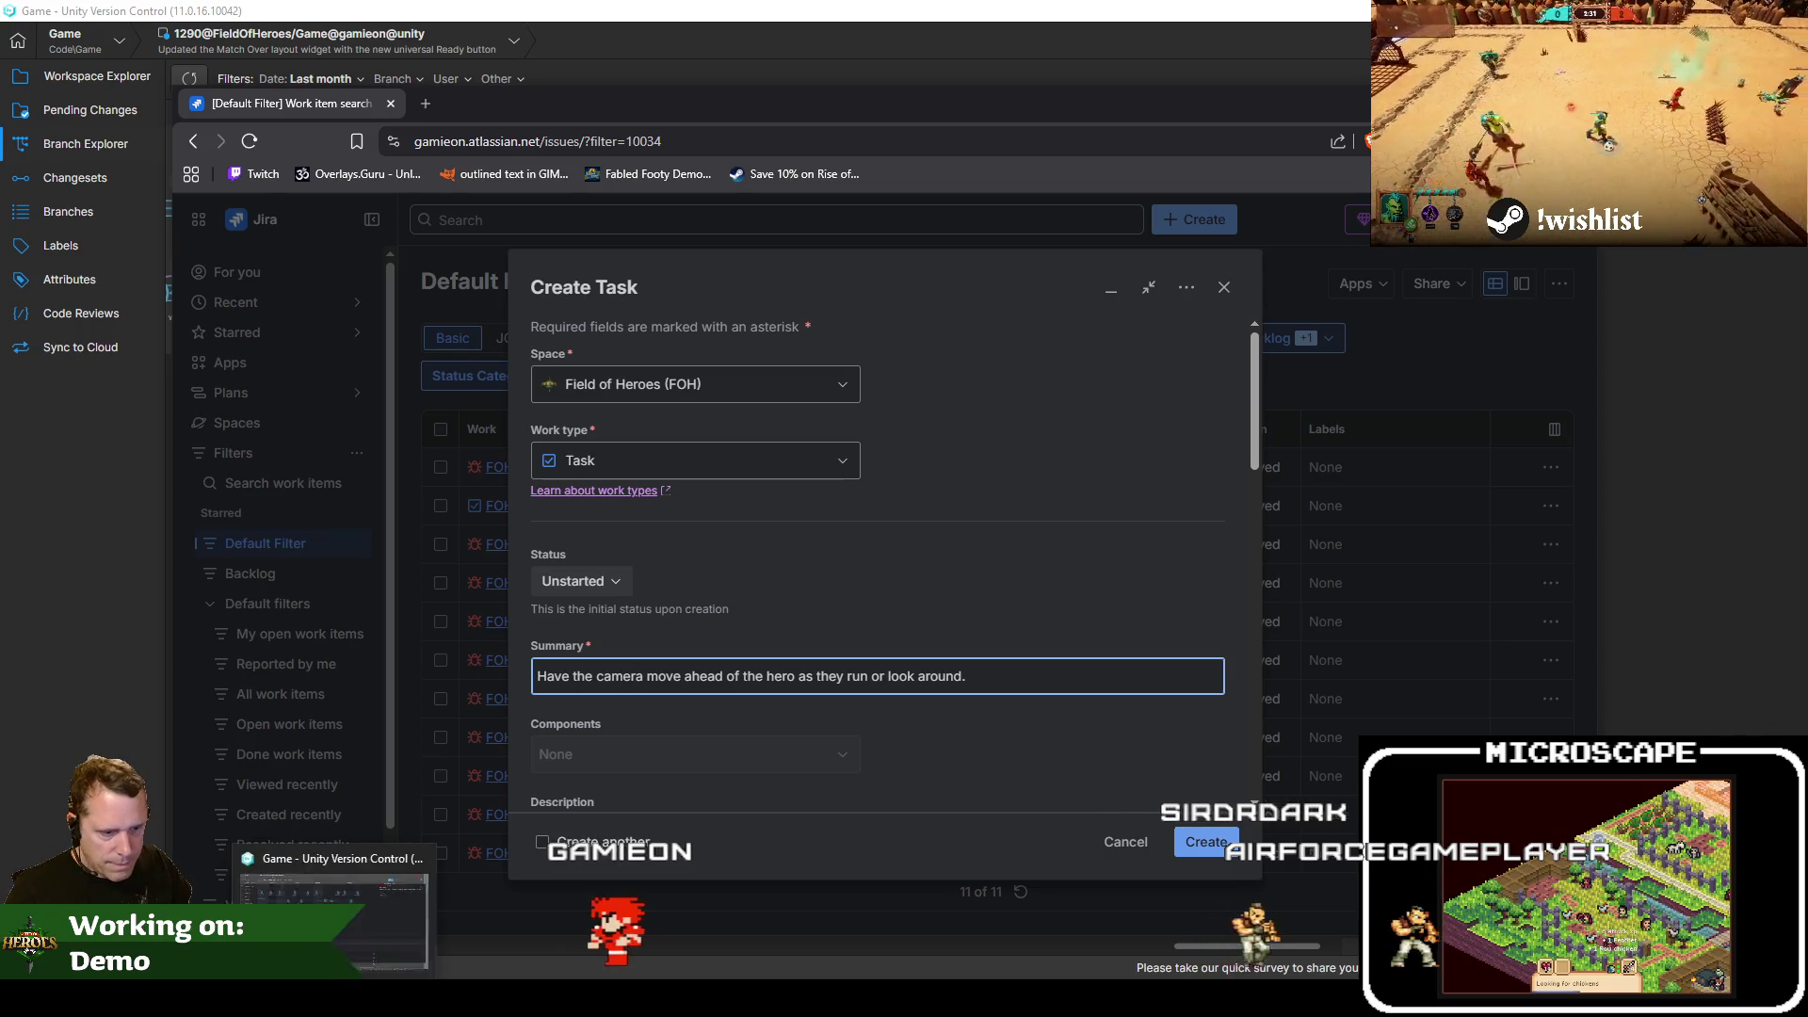
key("alt+Tab")
double_click(573, 216)
key("ctrl+c")
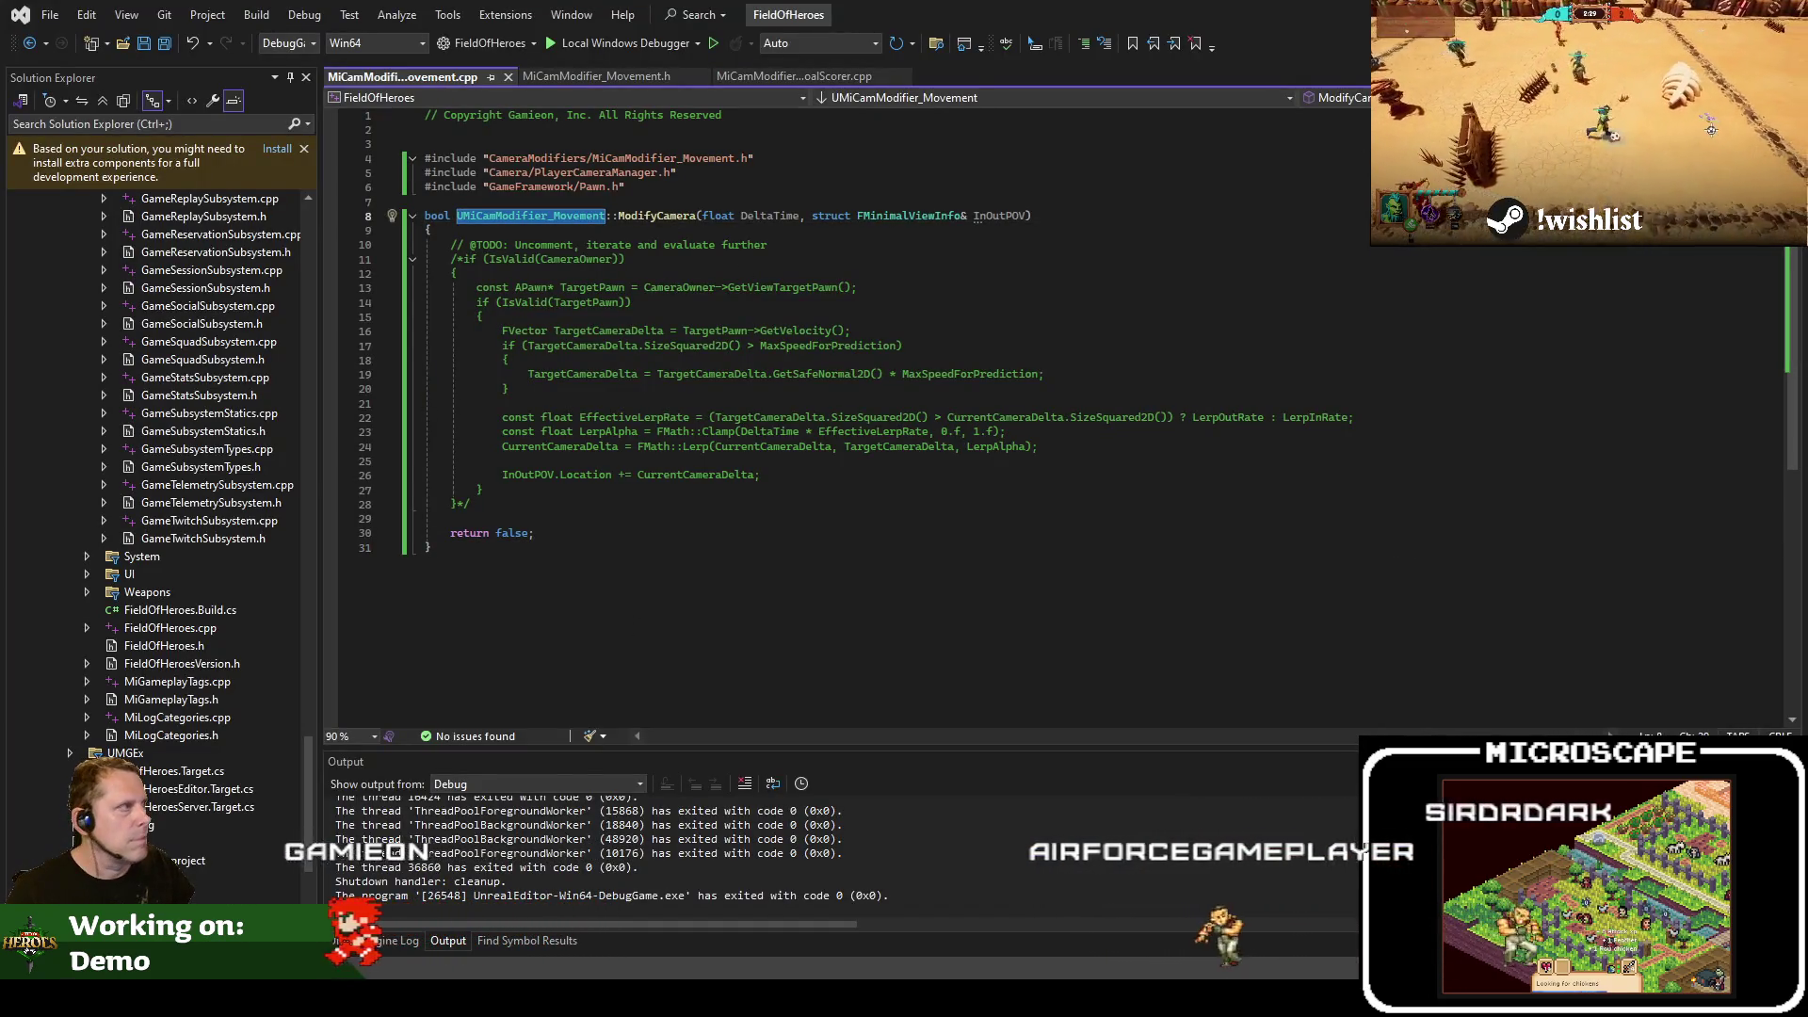
key("alt+Tab")
type("(see")
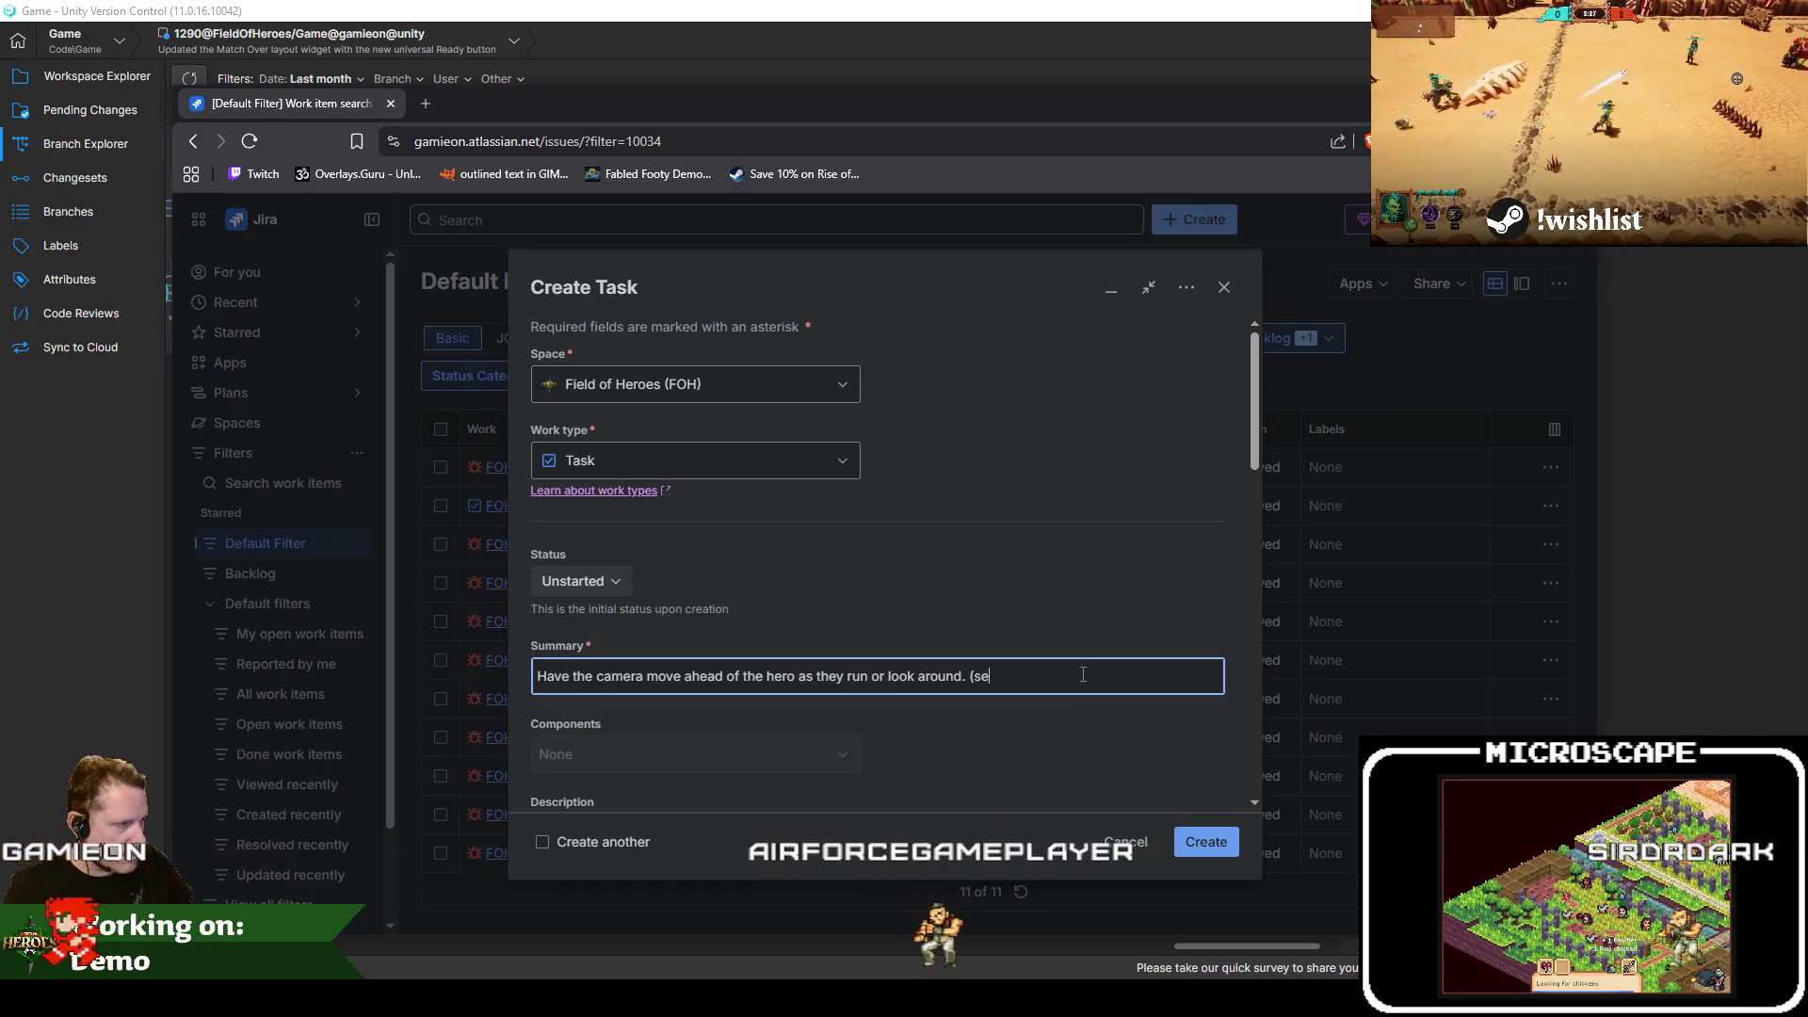
key("ctrl+v")
type(")")
left_click(1200, 848)
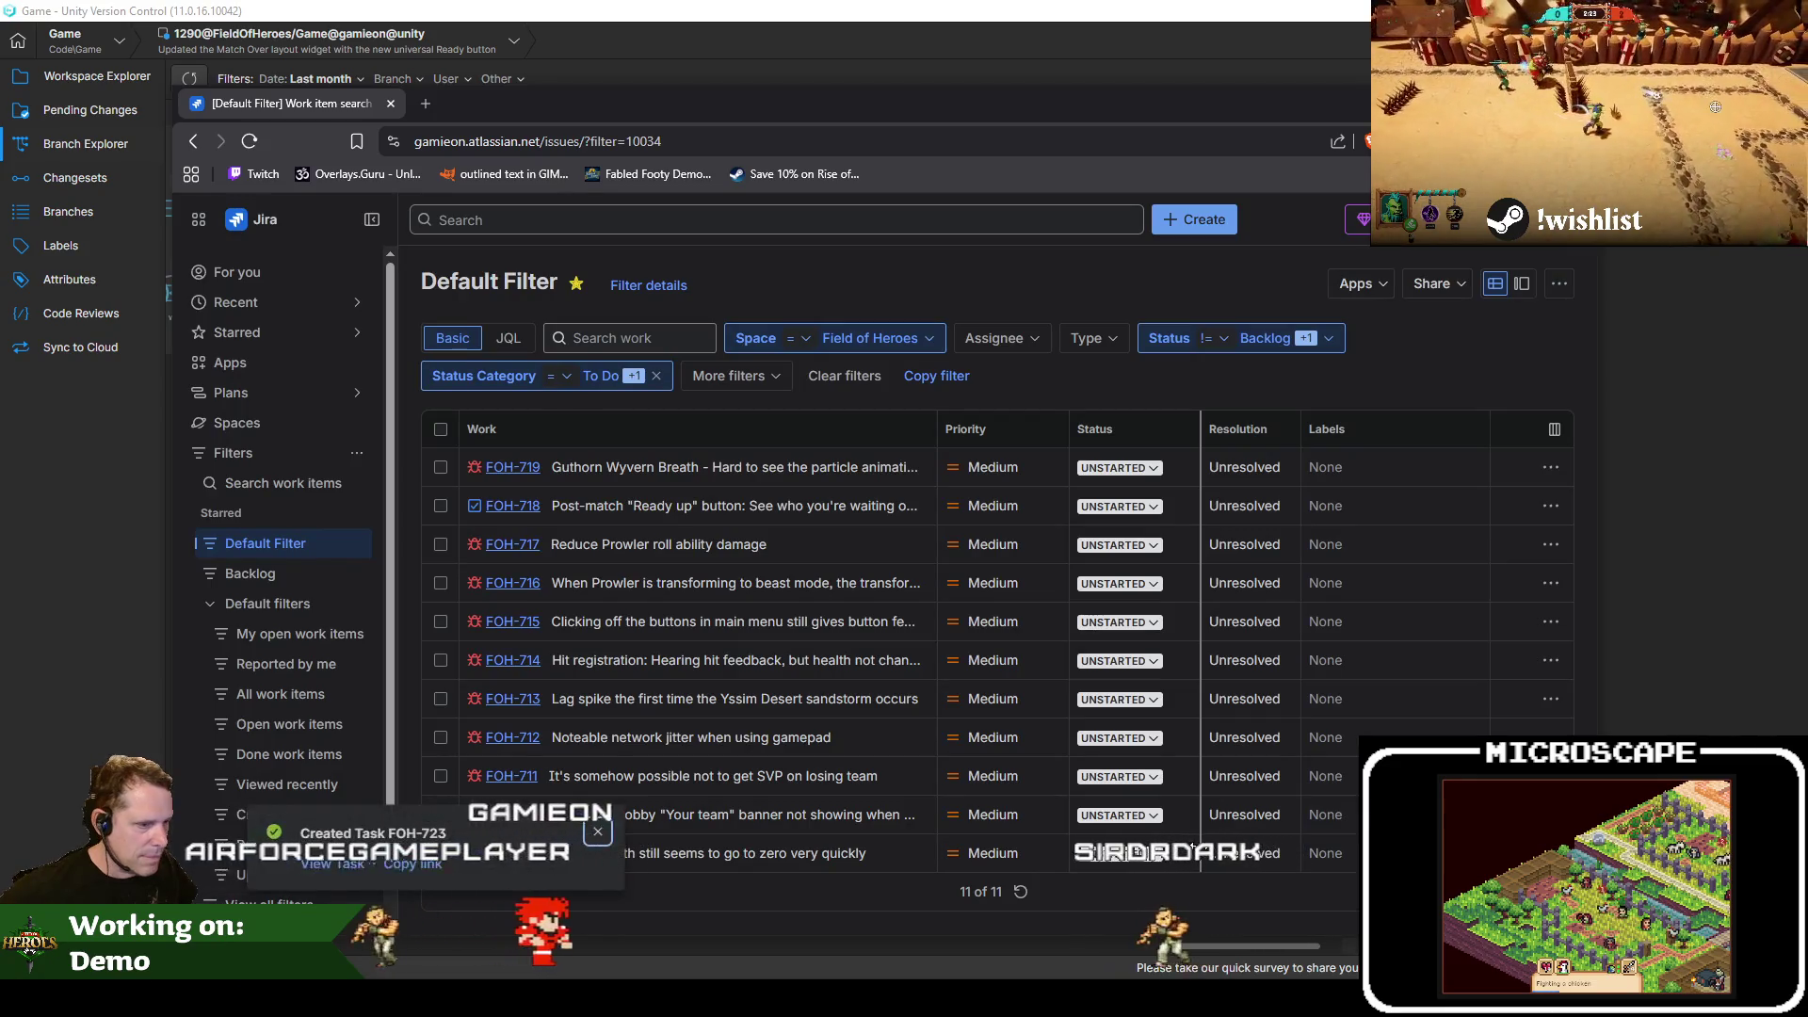
key("alt+Tab")
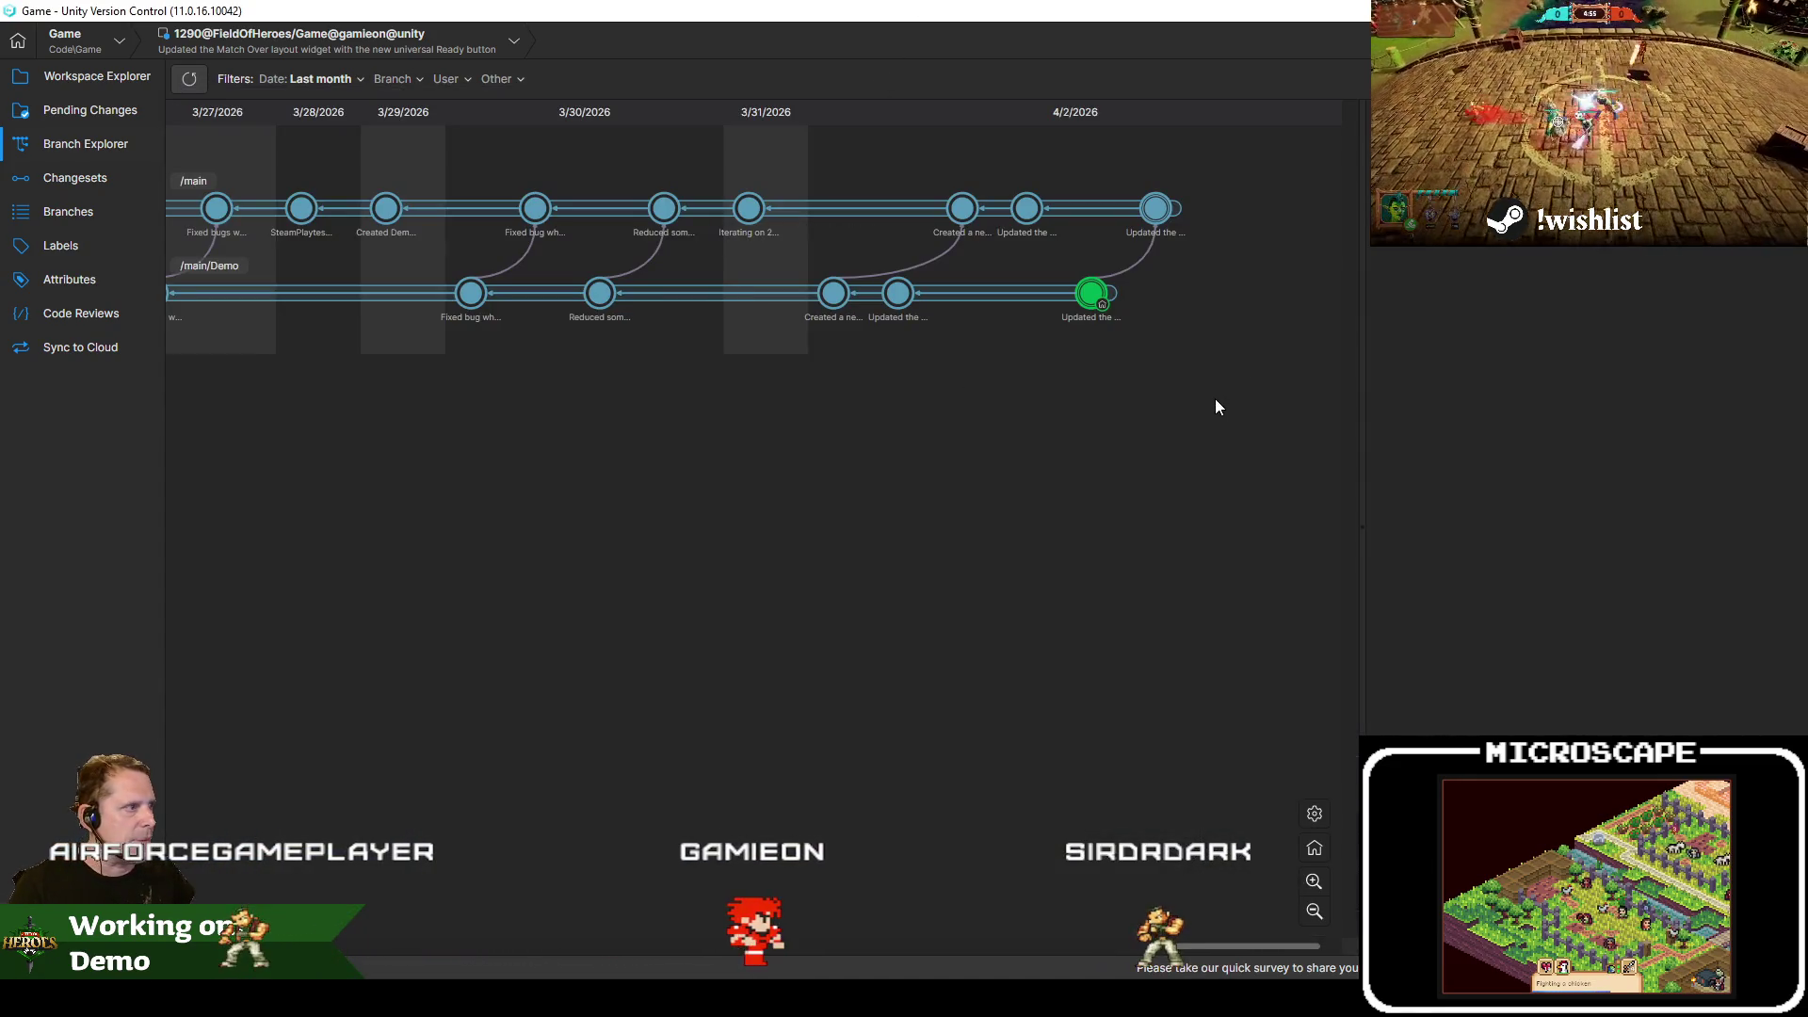
Select every pending change and check it in with the intermediate camera-ahead comment
left_click(104, 111)
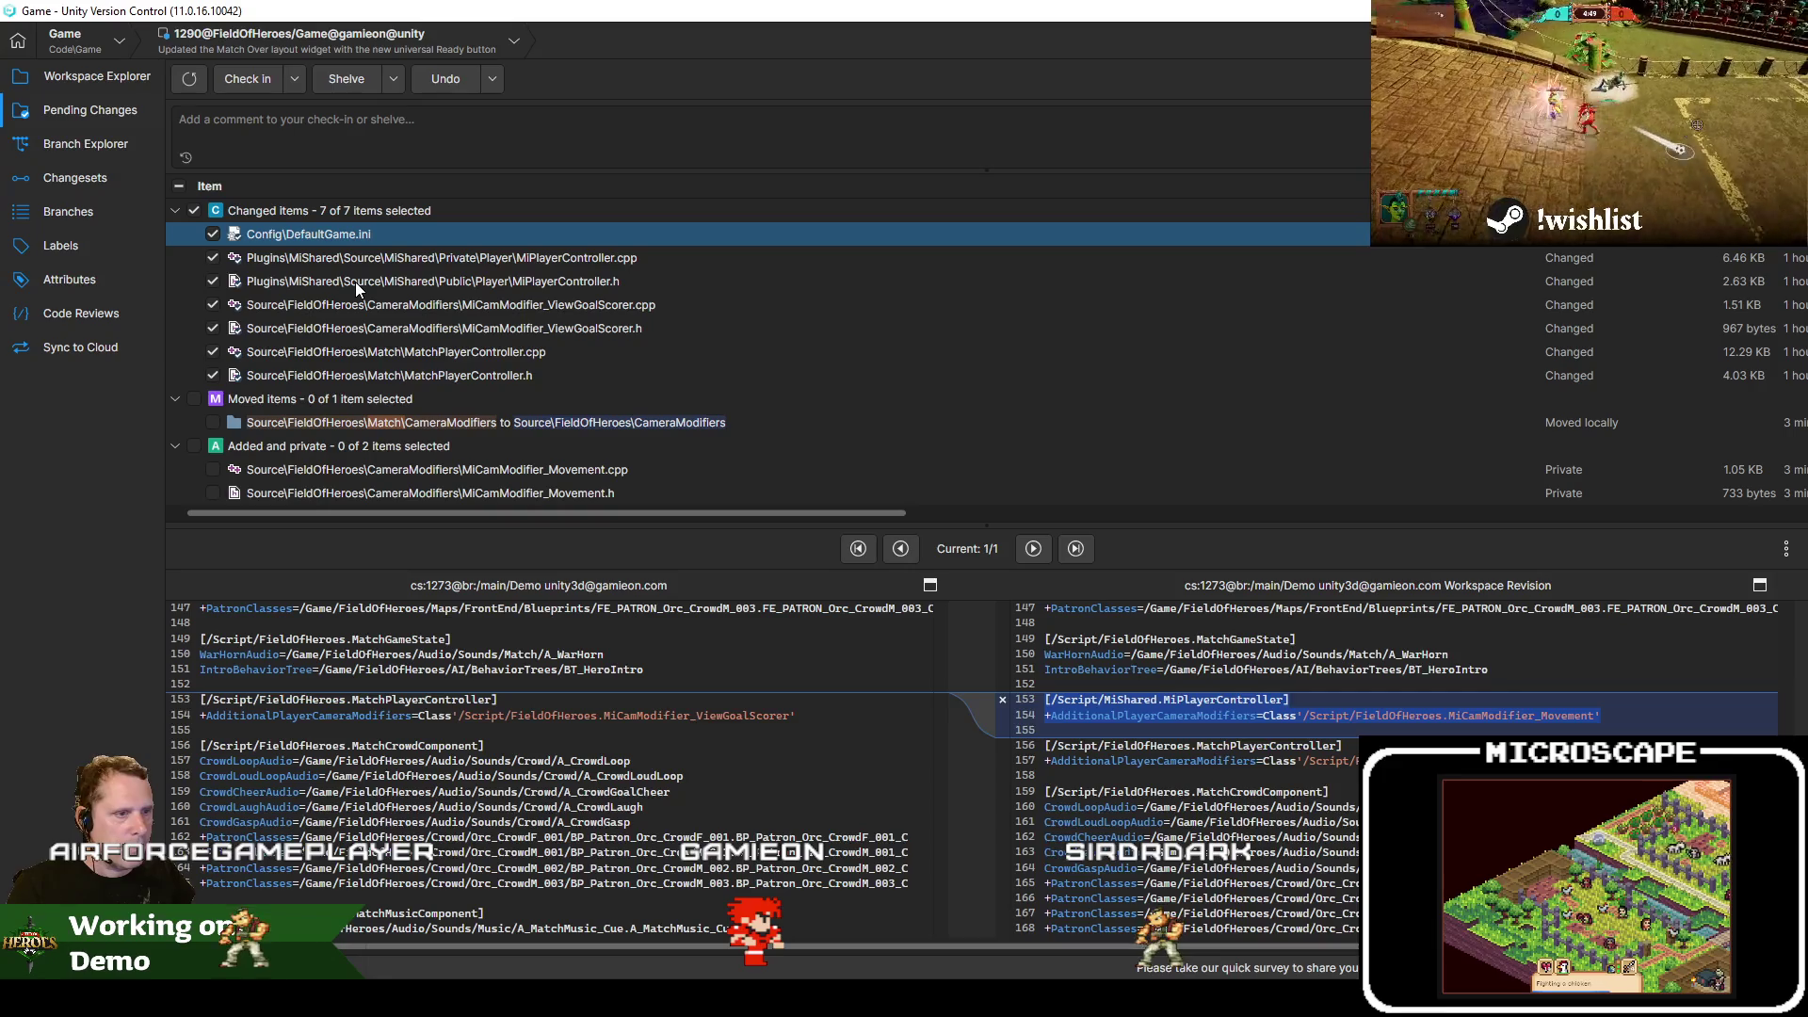
left_click(109, 143)
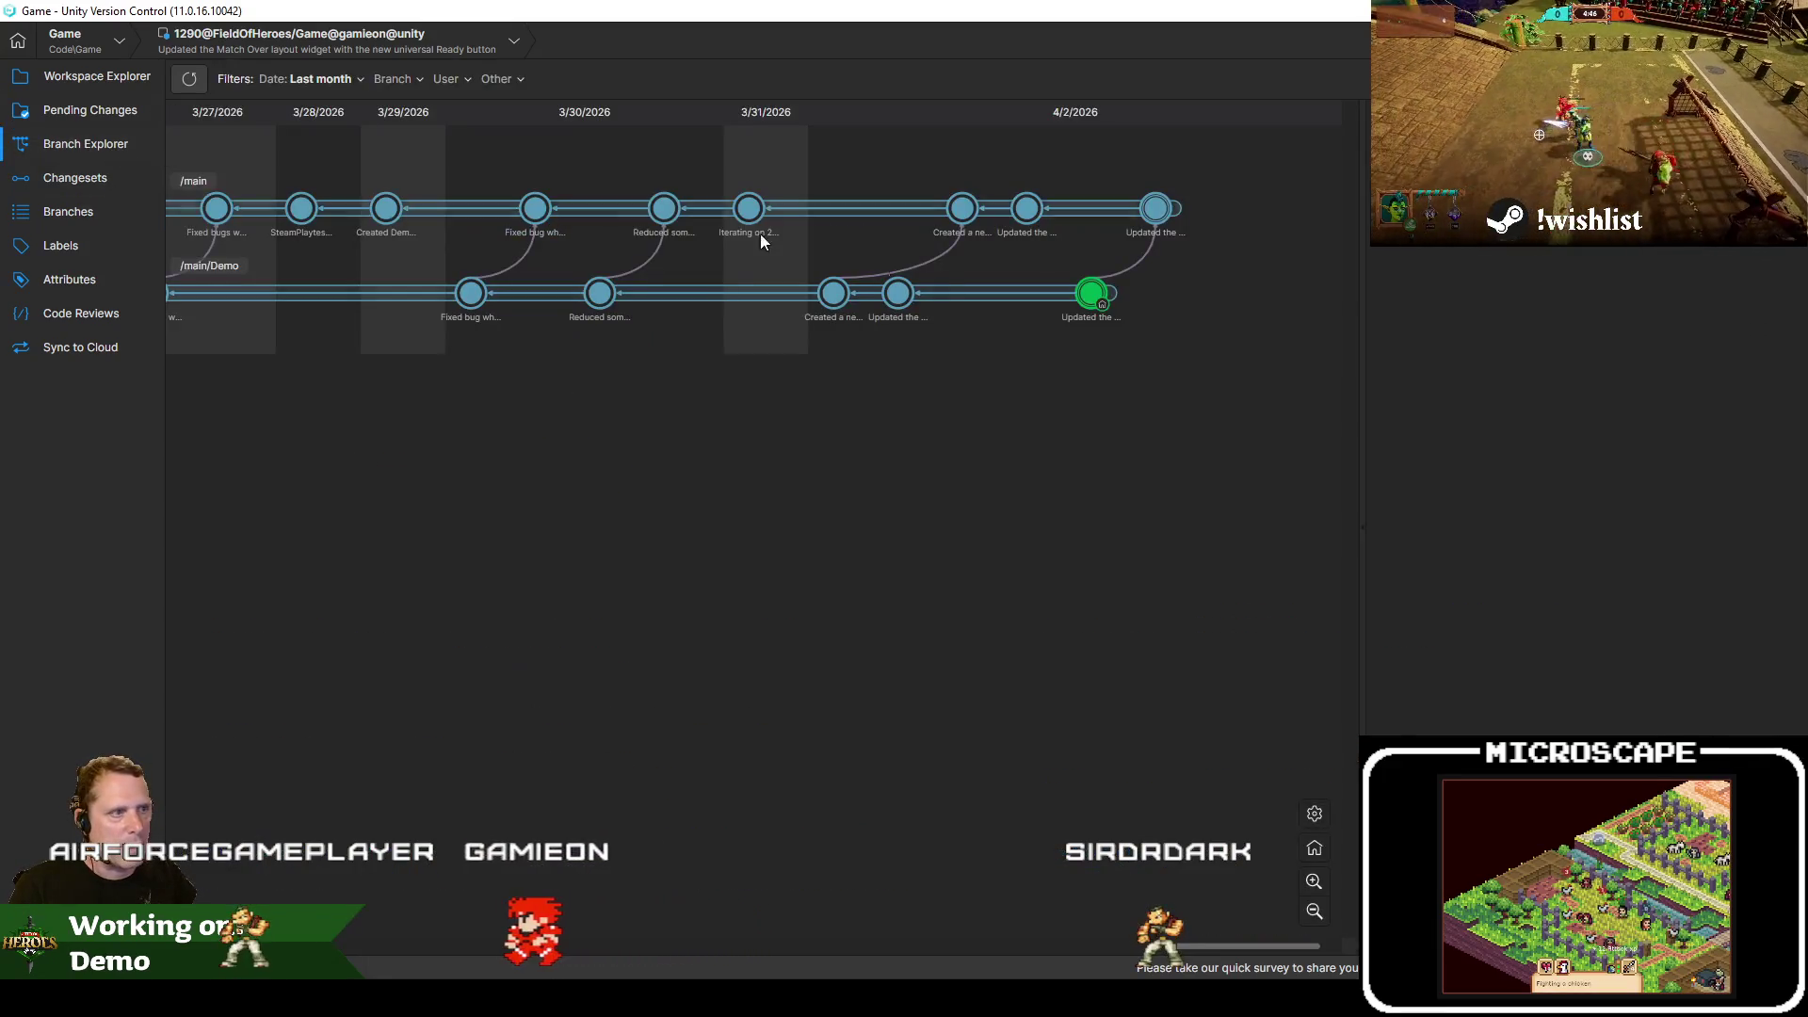
left_click(94, 111)
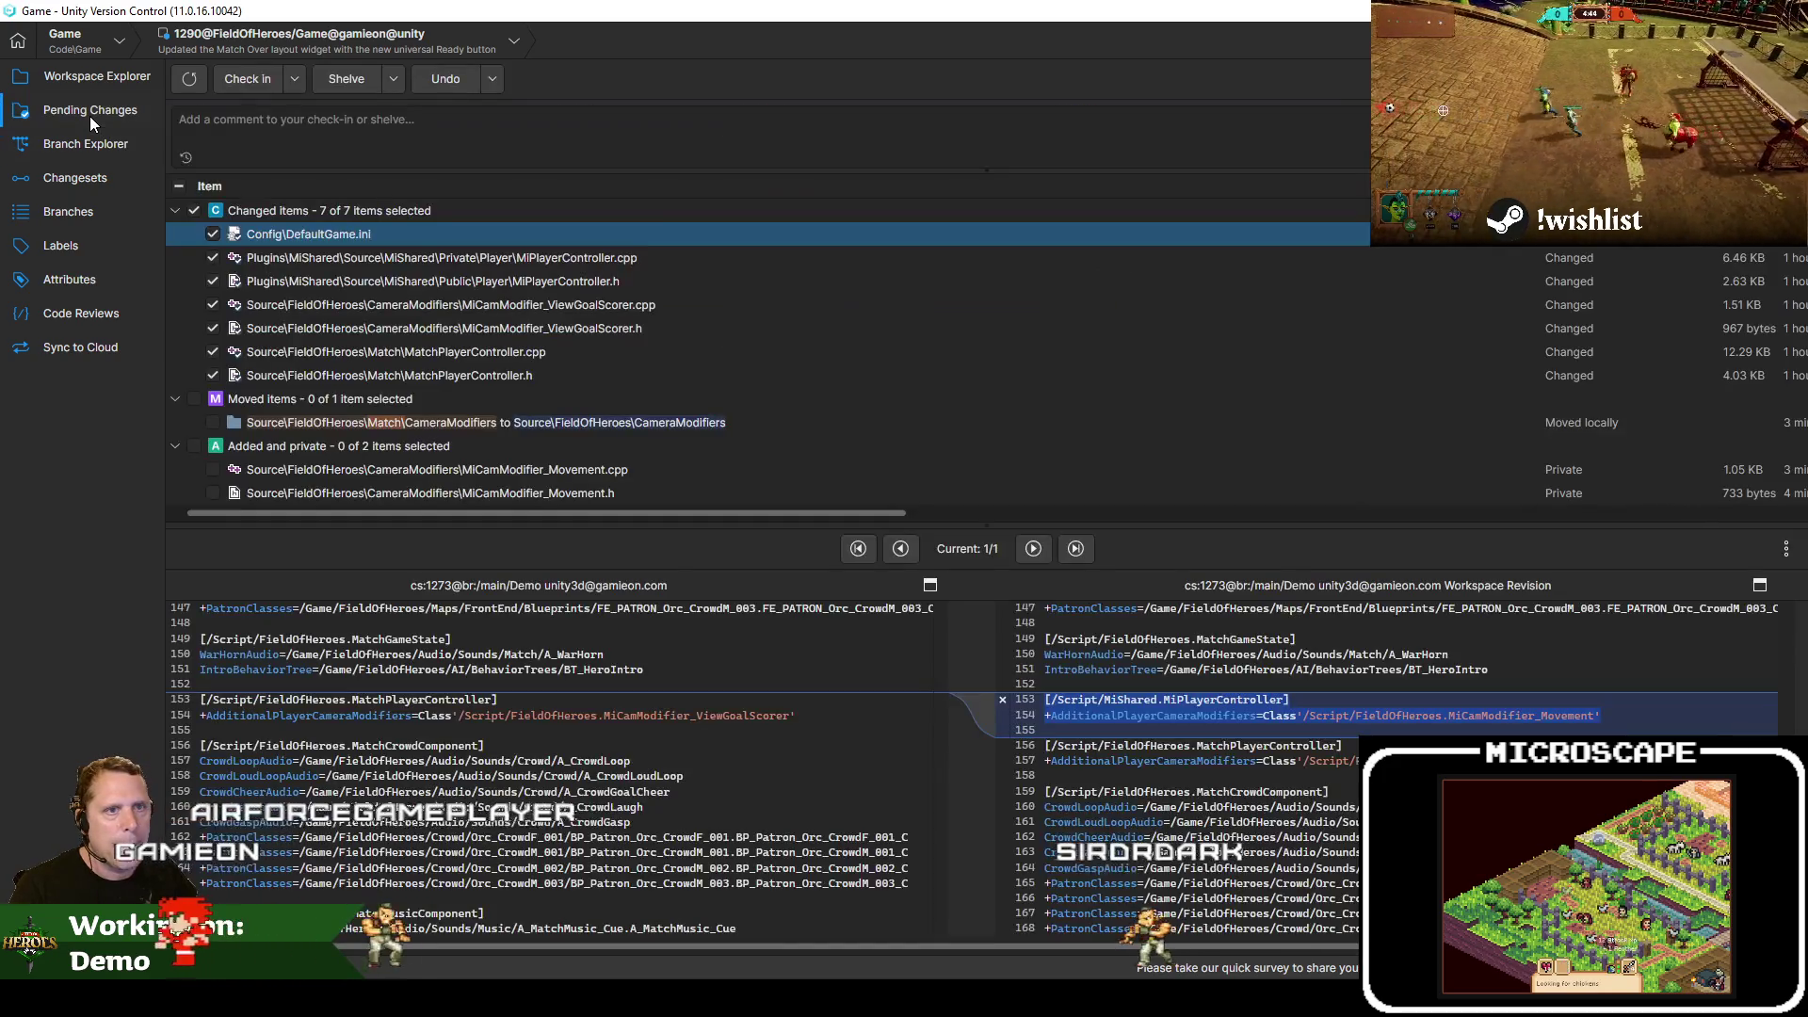
left_click(179, 189)
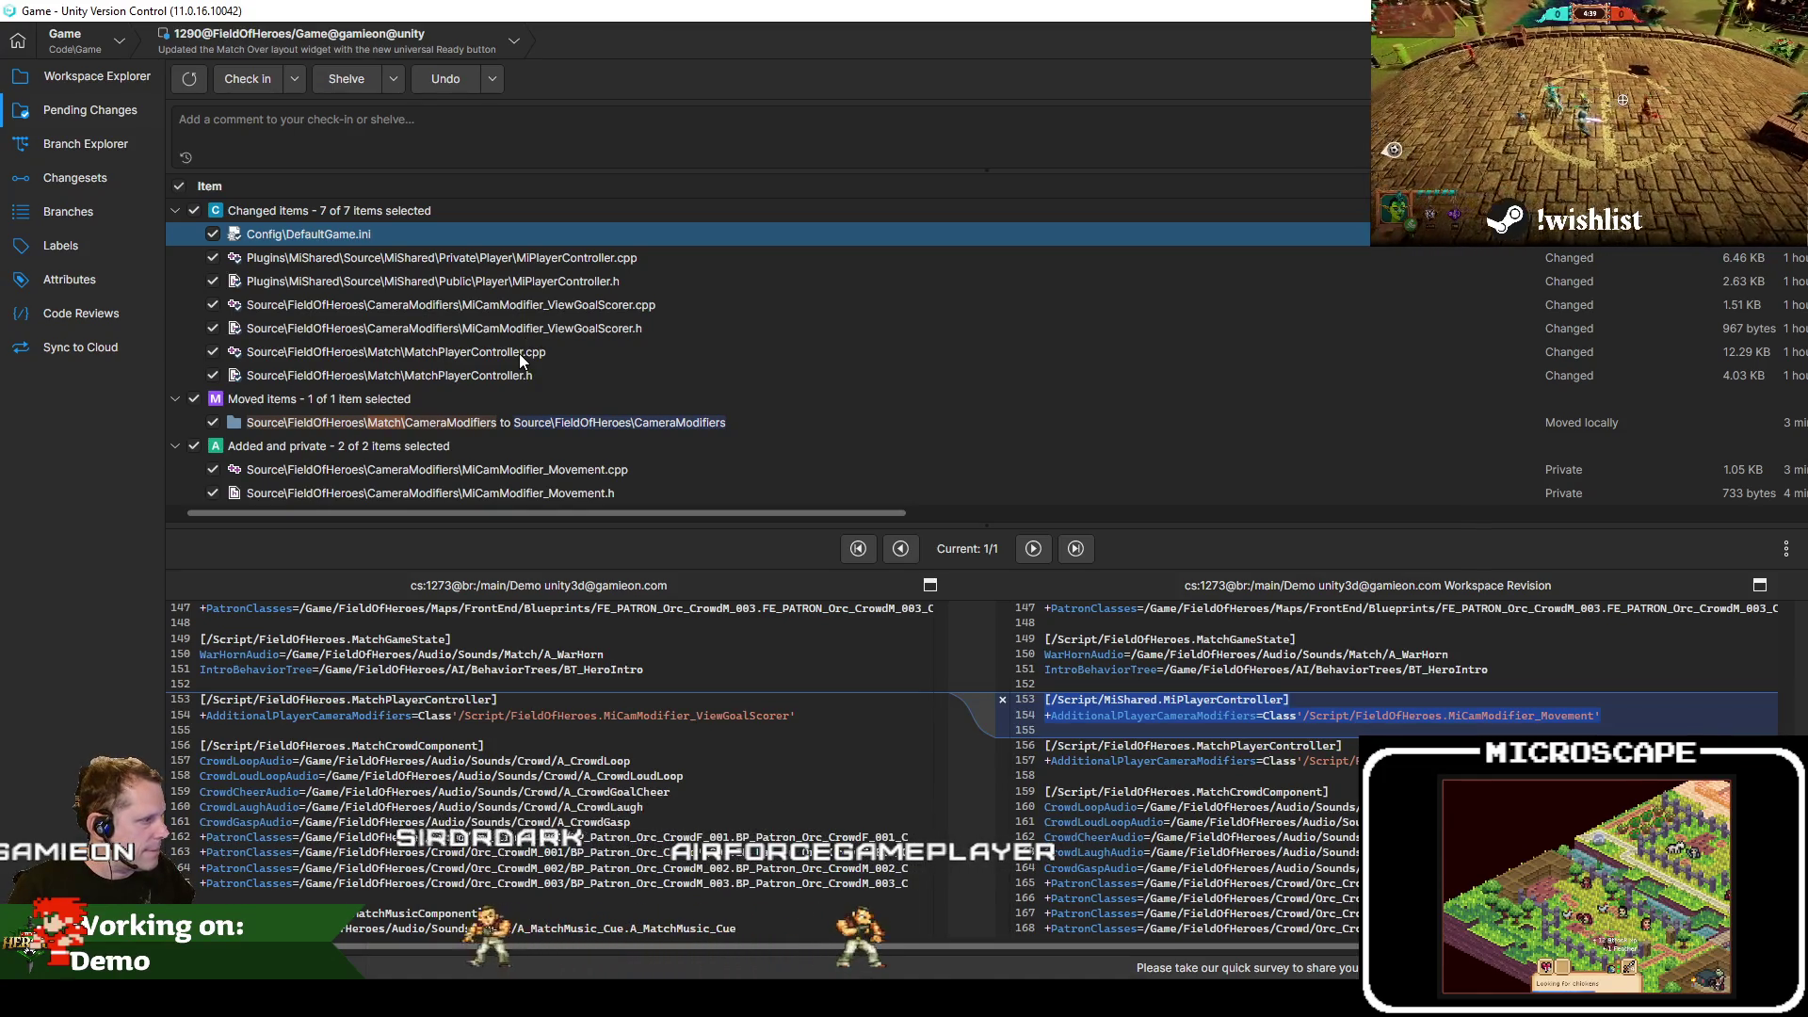
left_click(491, 131)
type("Intermediate commit for having the camera move ahead of the player when they run or look")
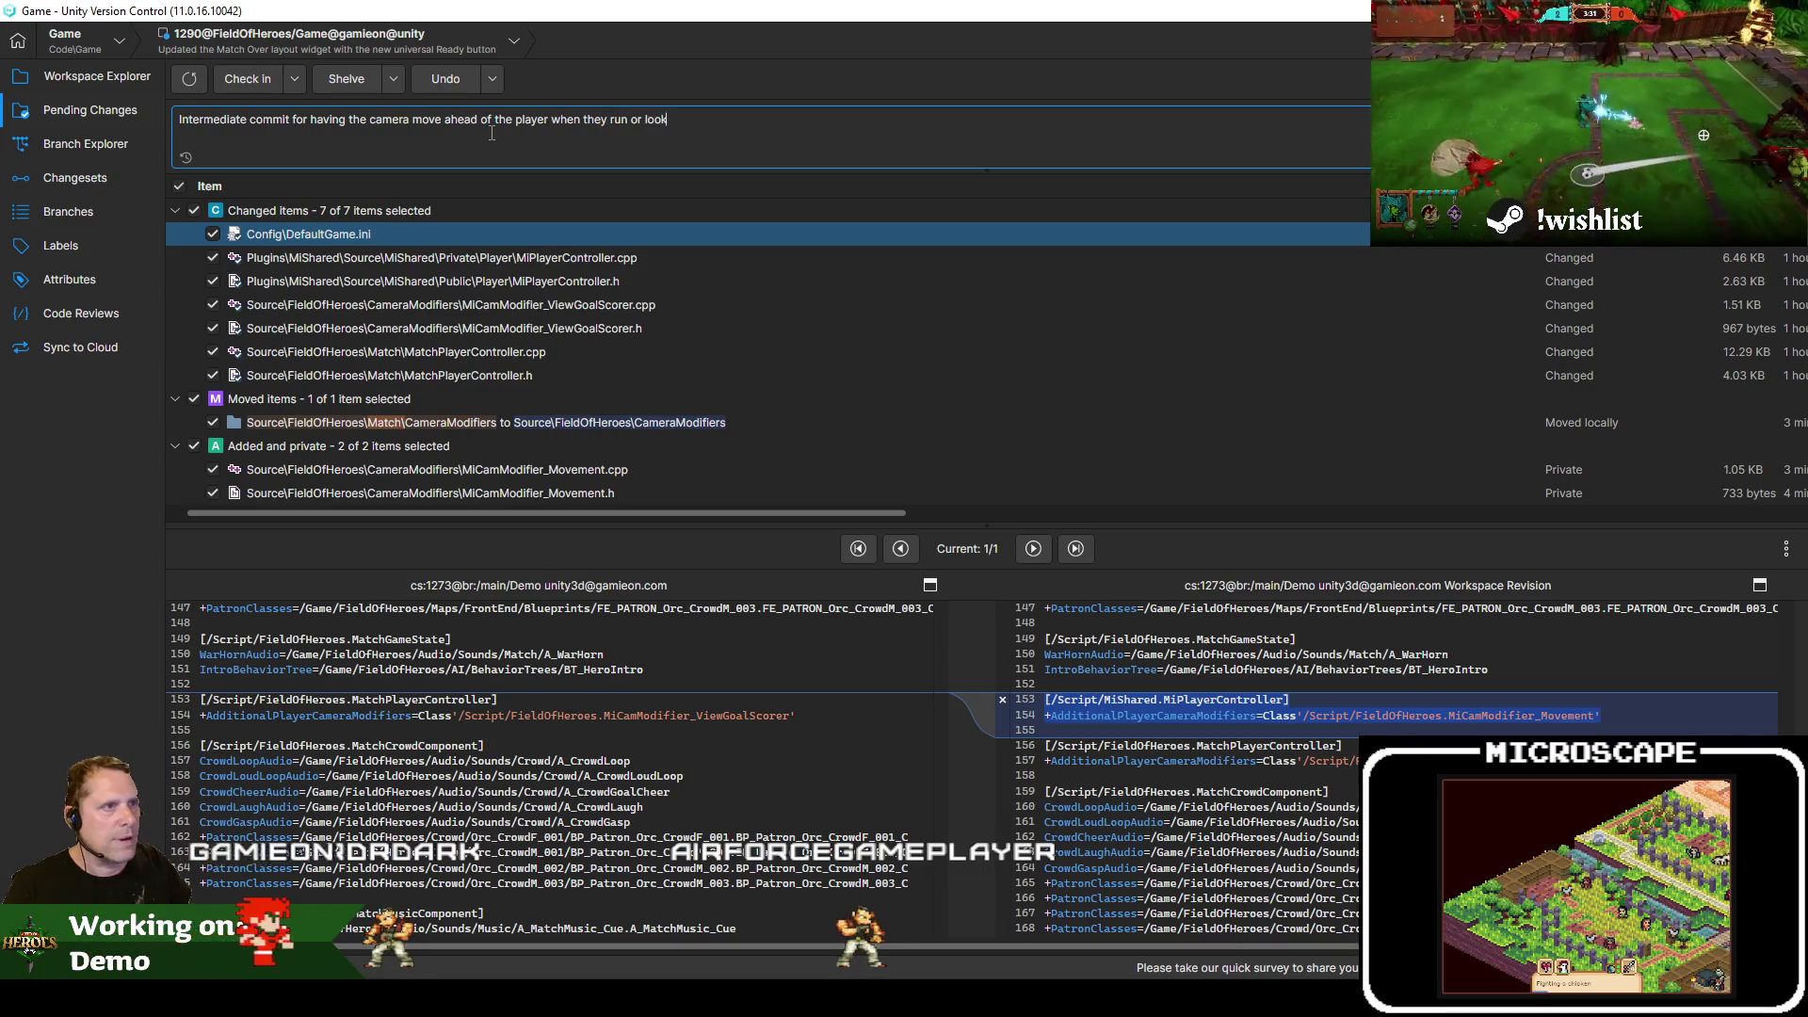
left_click(252, 82)
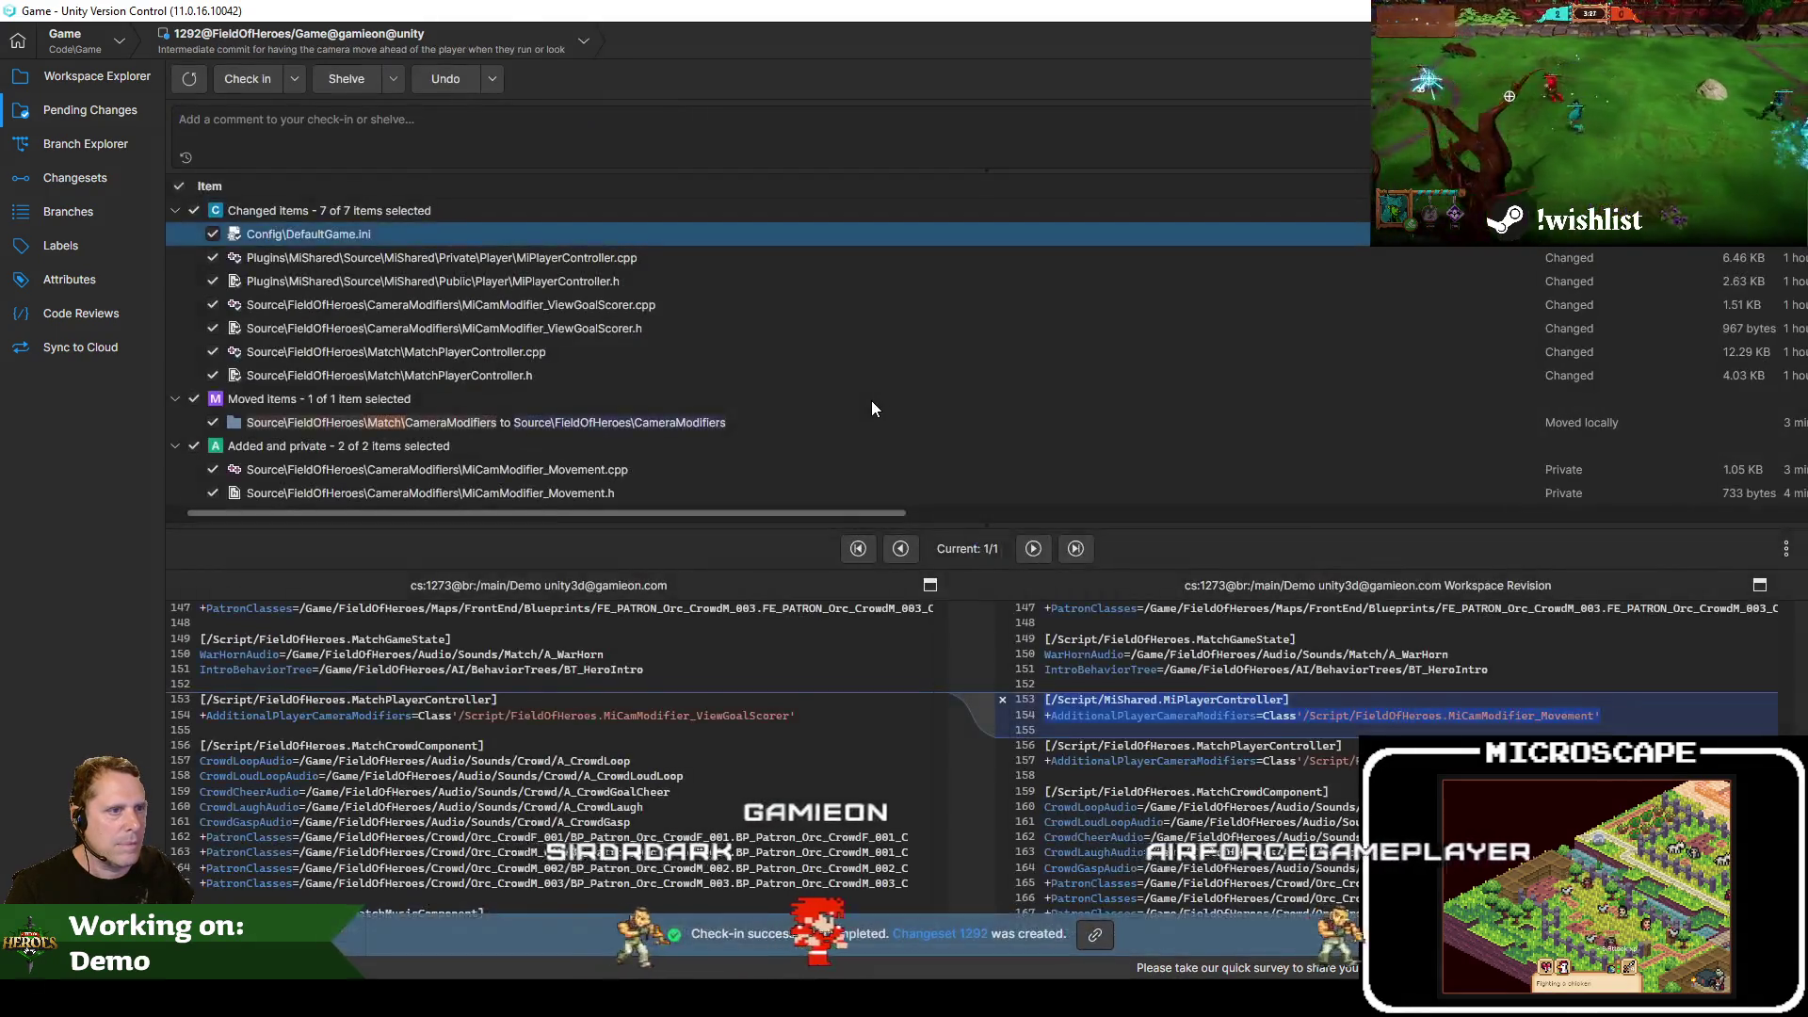
key("alt+Tab")
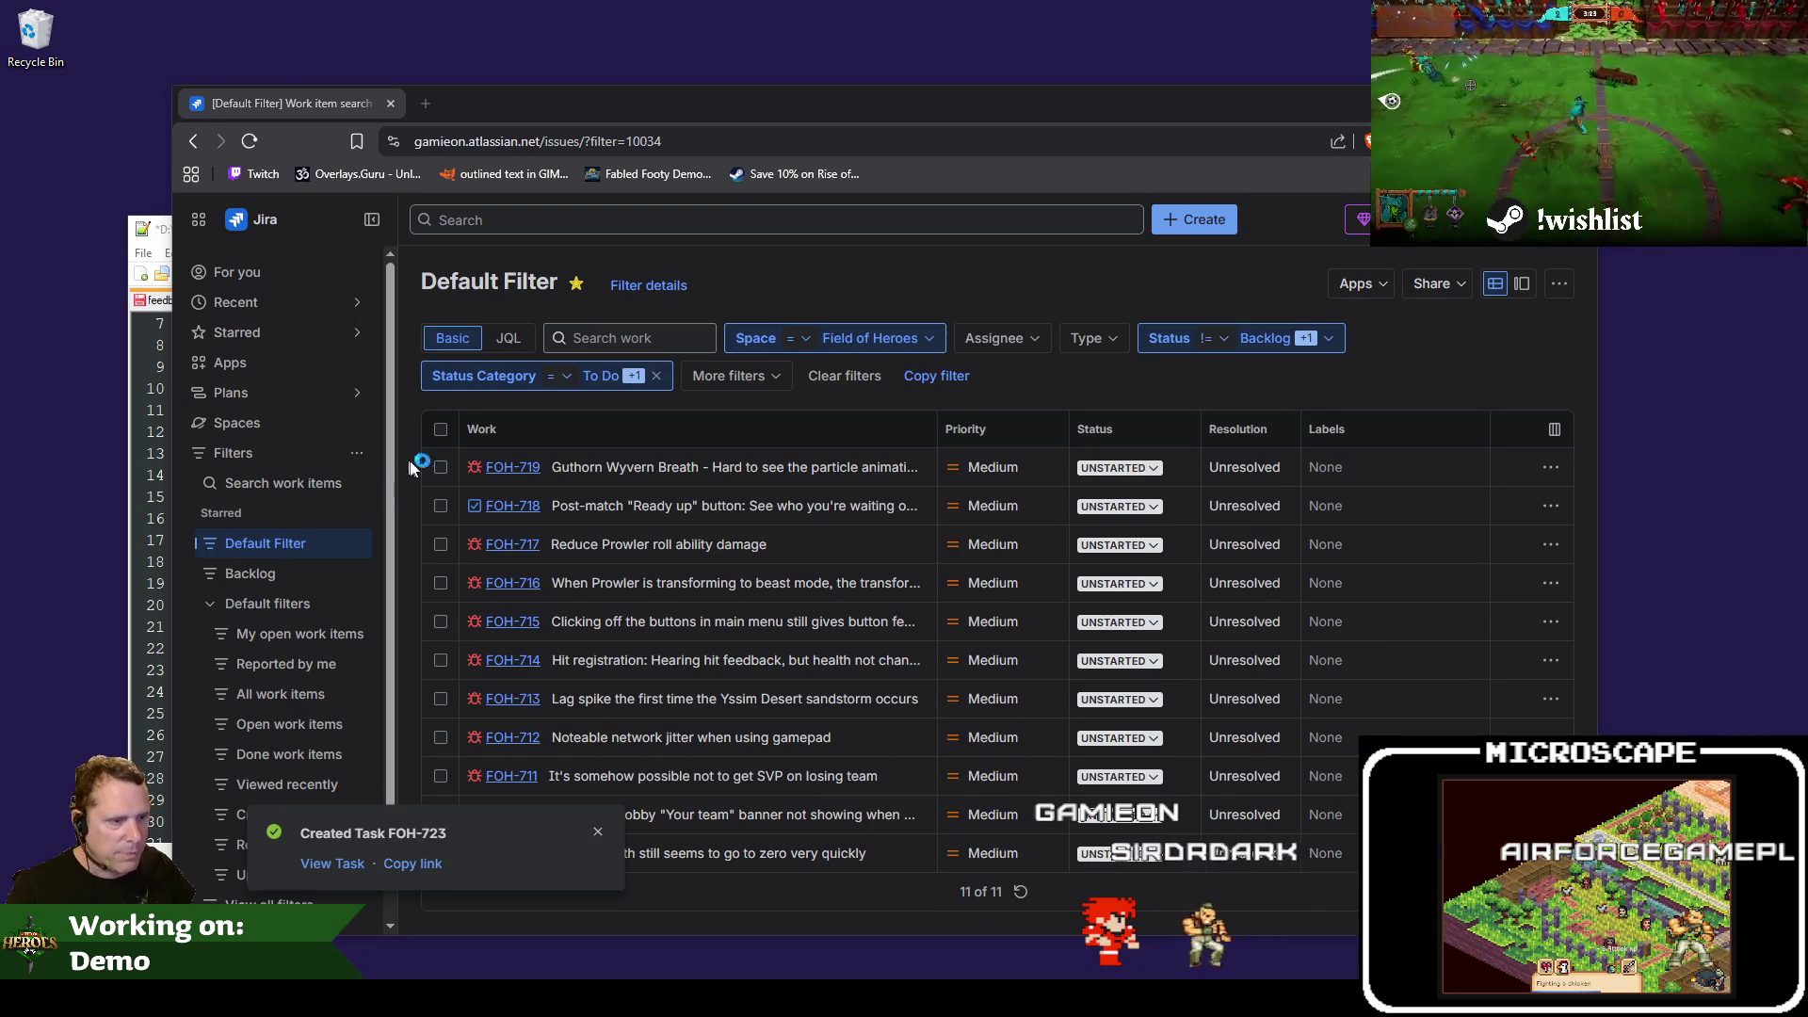
key("alt+Tab")
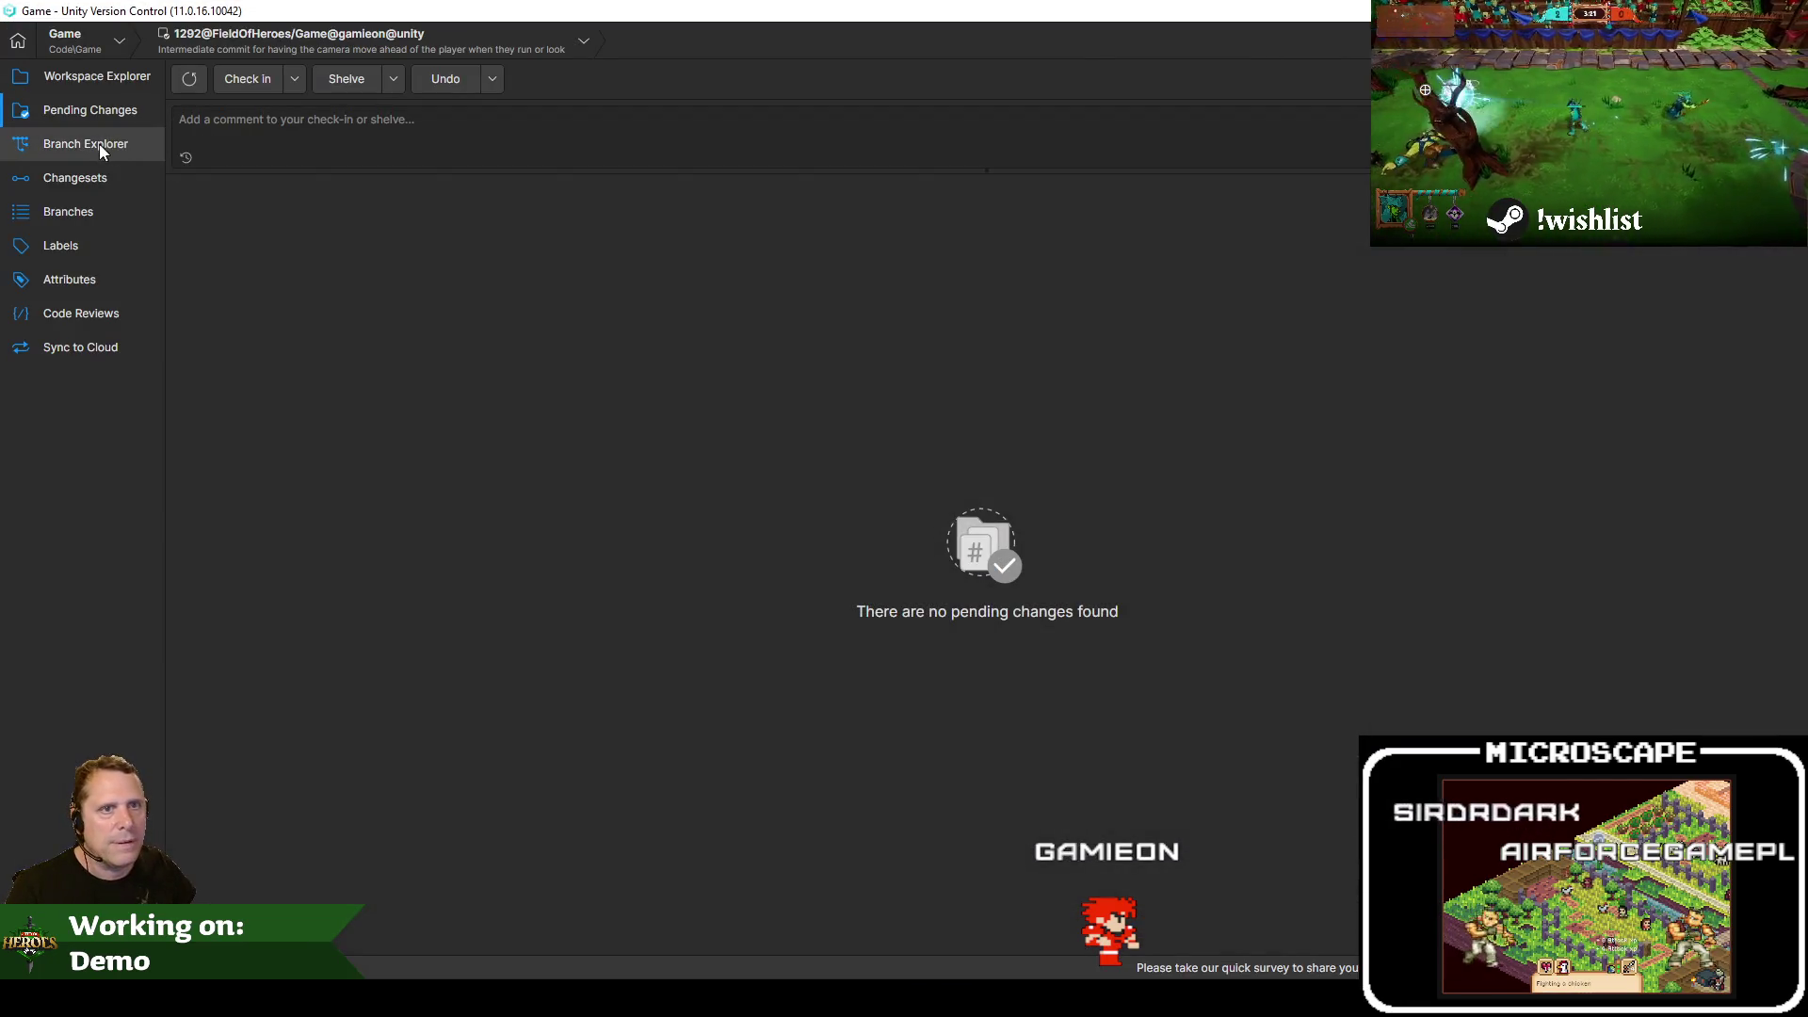
Switch the workspace to changeset 1291 on main and cherry-pick changeset 1292
left_click(90, 144)
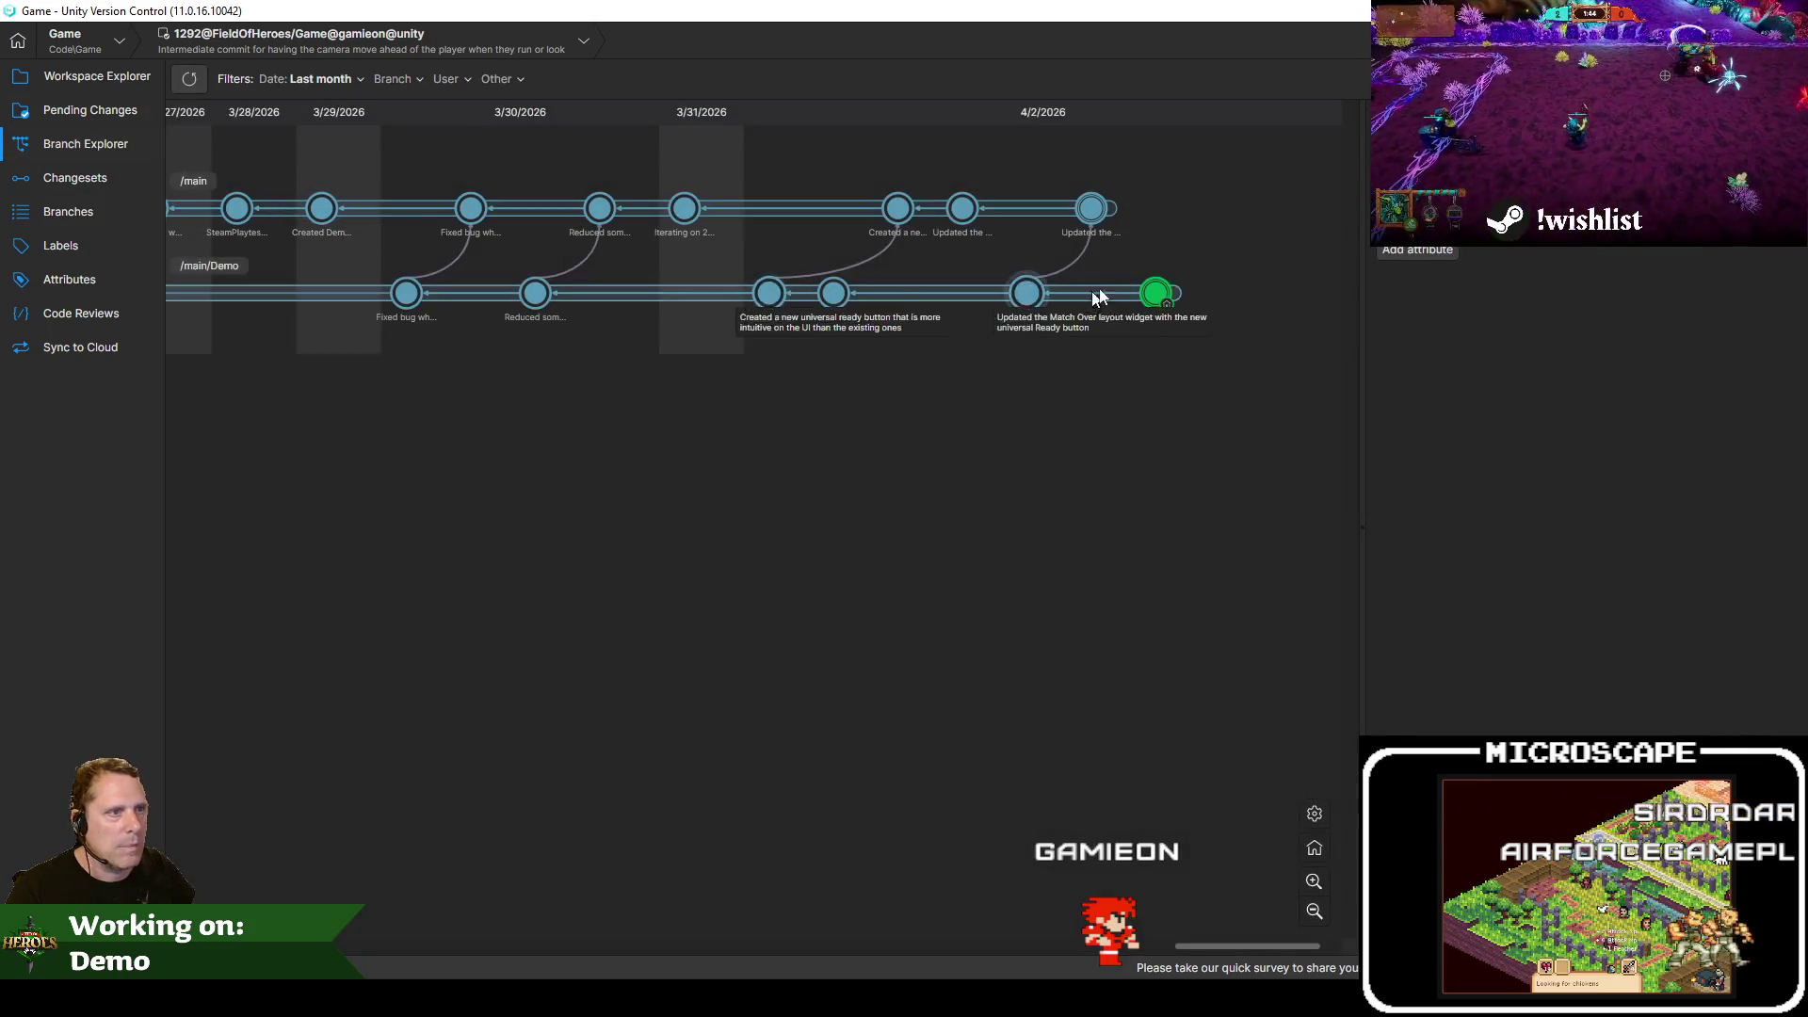
right_click(1096, 217)
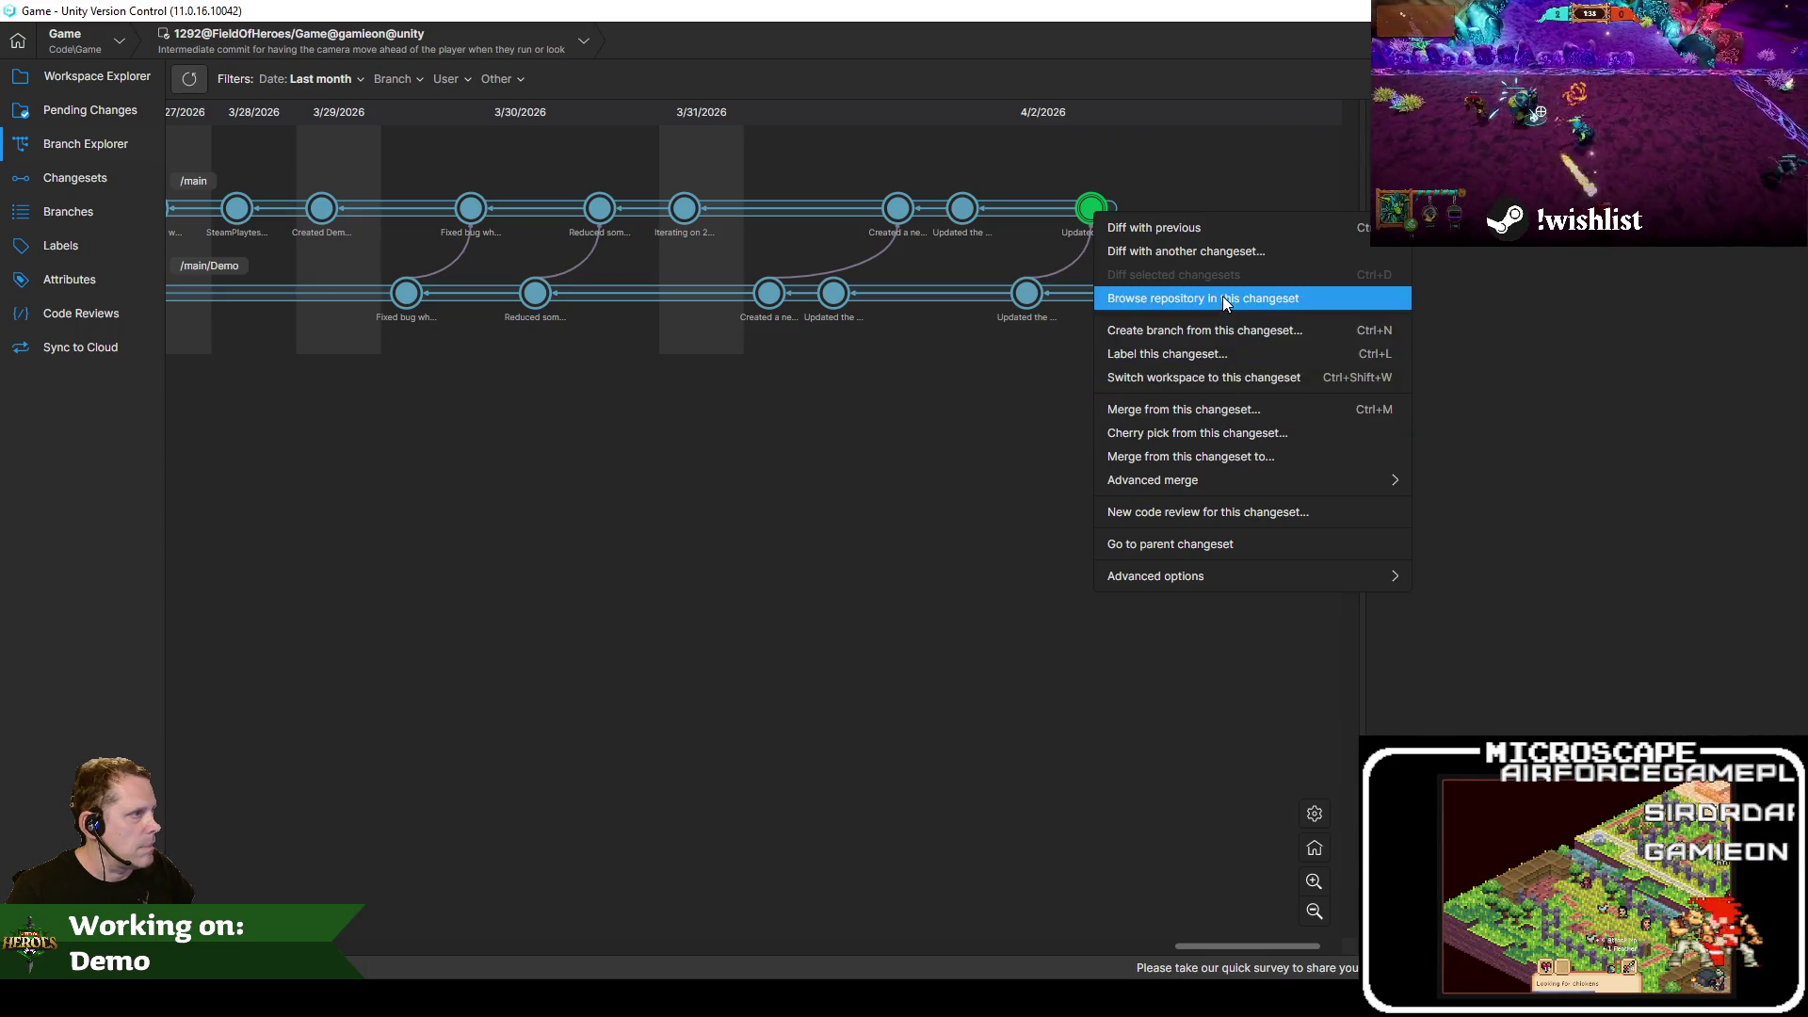
left_click(1250, 383)
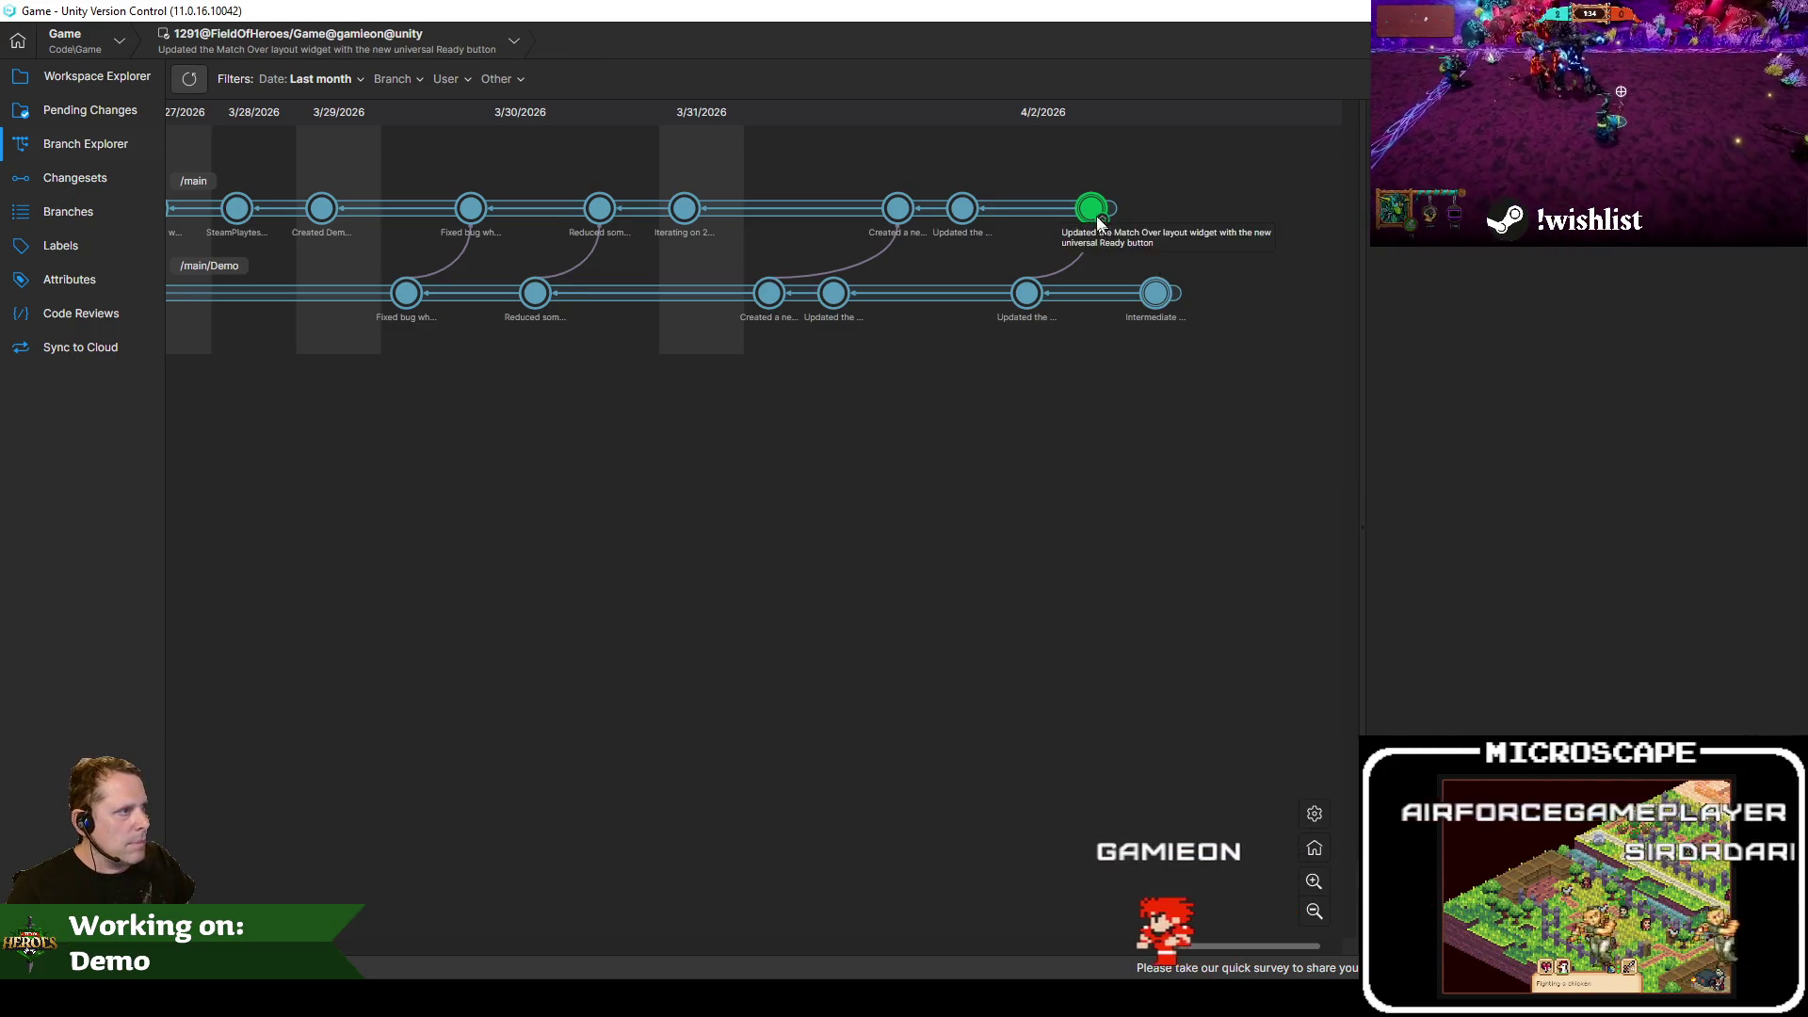
right_click(1156, 294)
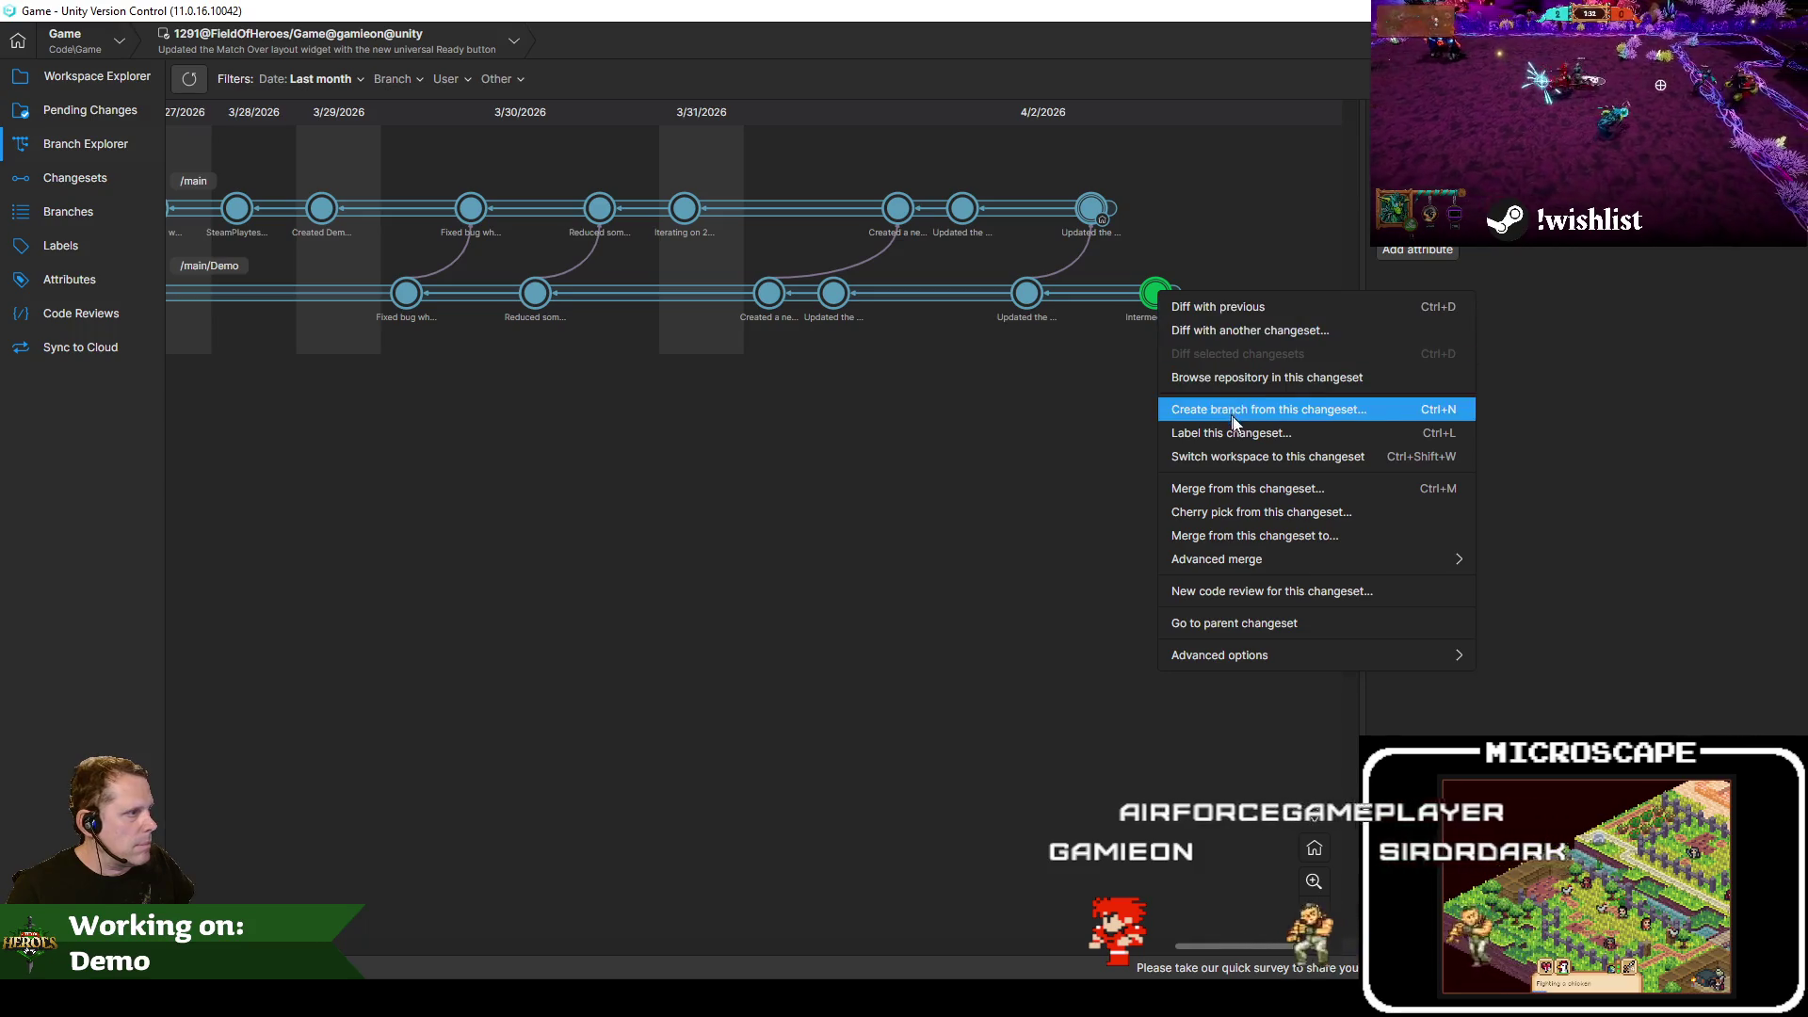
left_click(1237, 513)
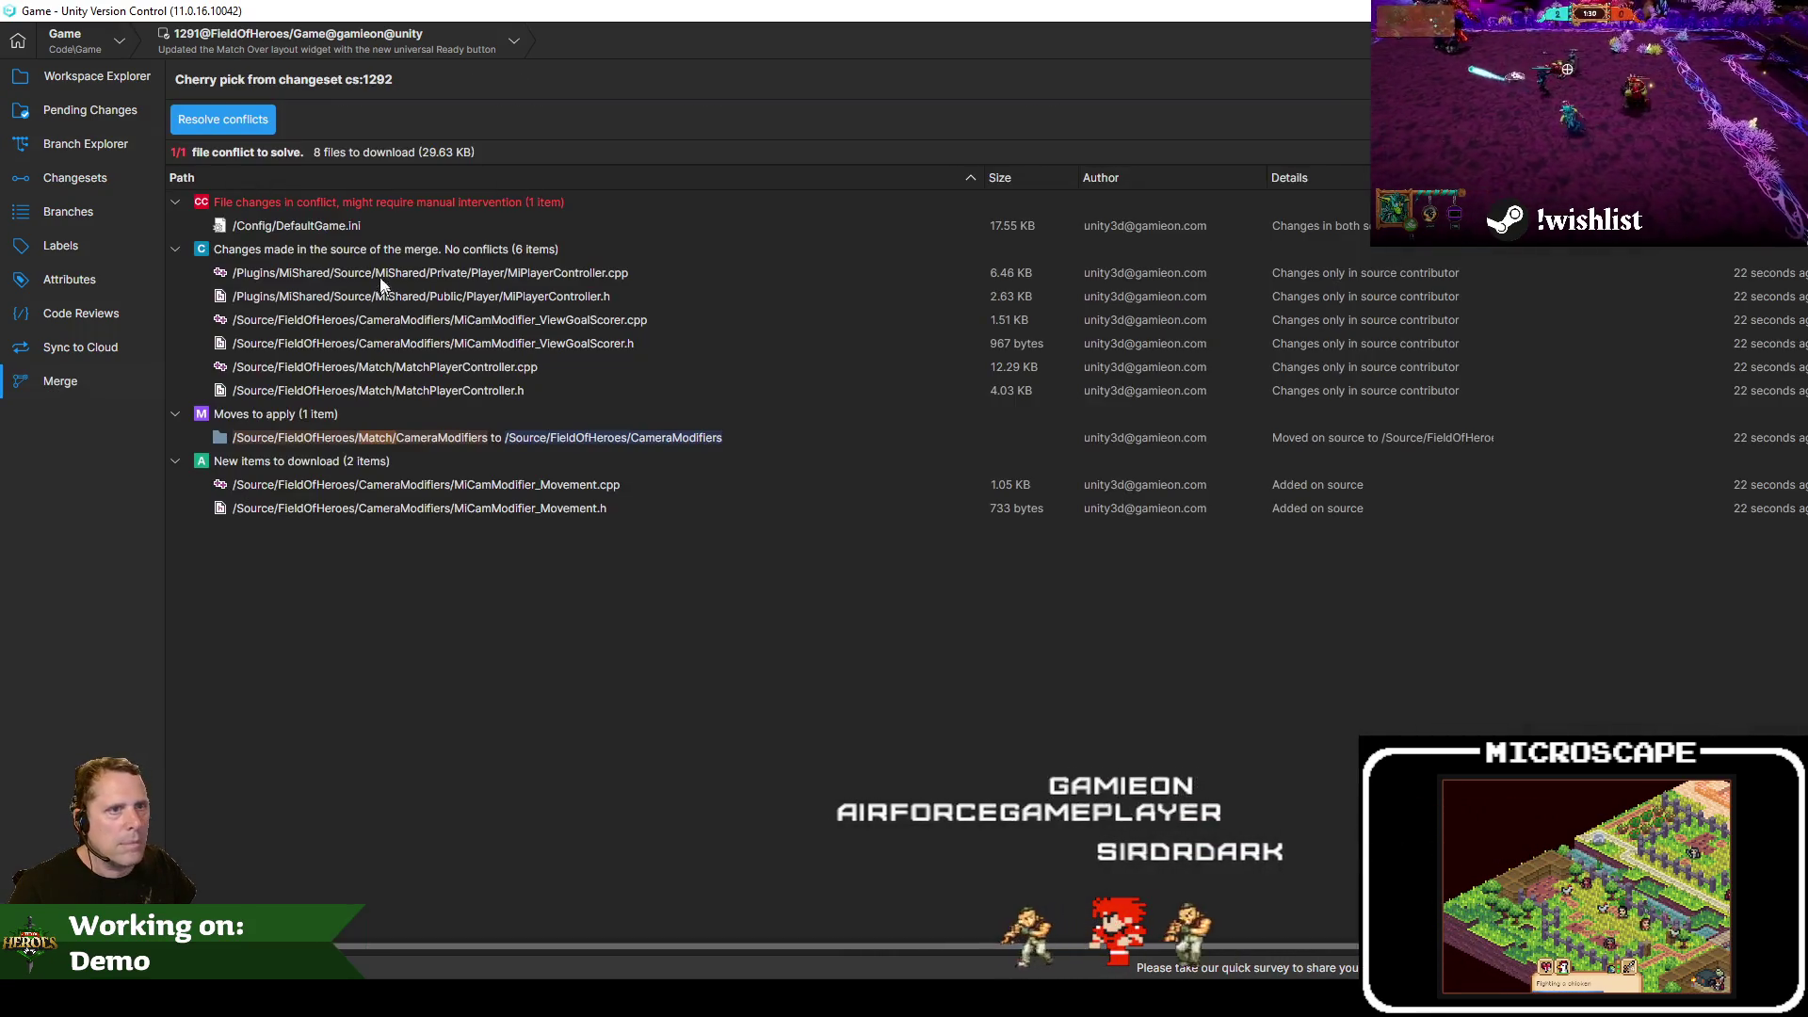
Compare DefaultGame.ini versions, then merge the conflict keeping the source (theirs) changes
left_click(354, 228)
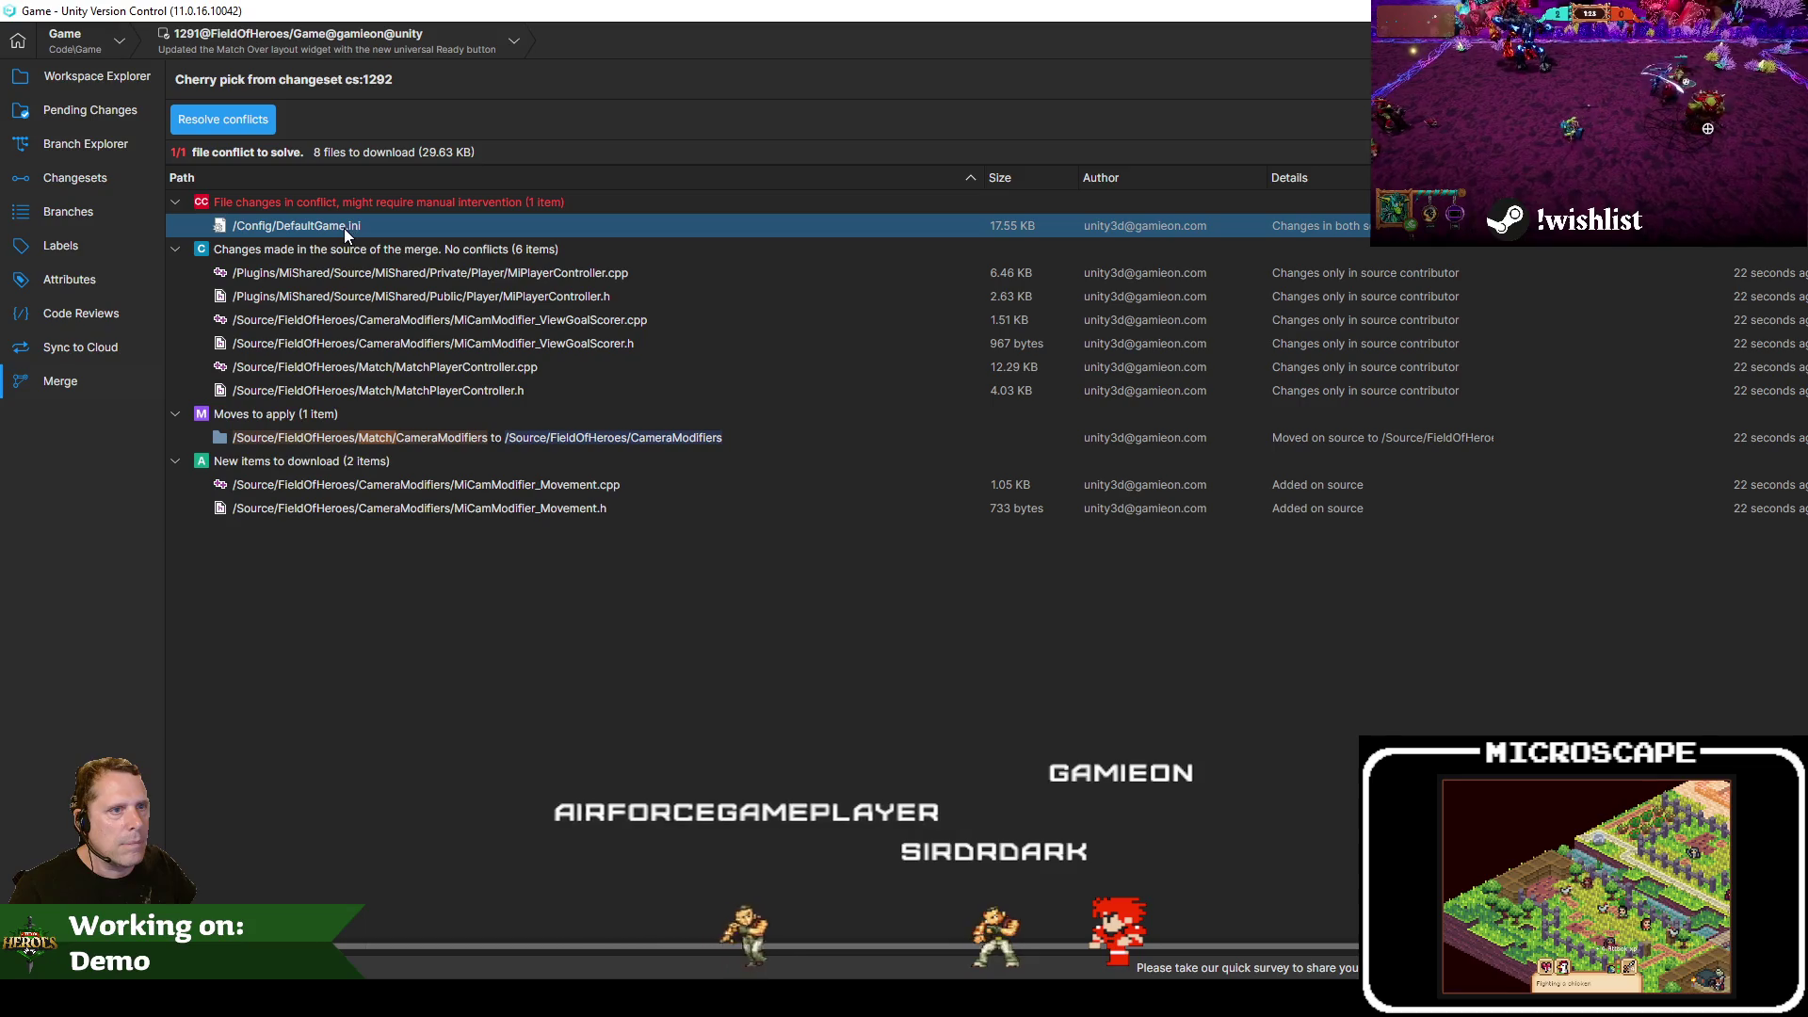
right_click(345, 230)
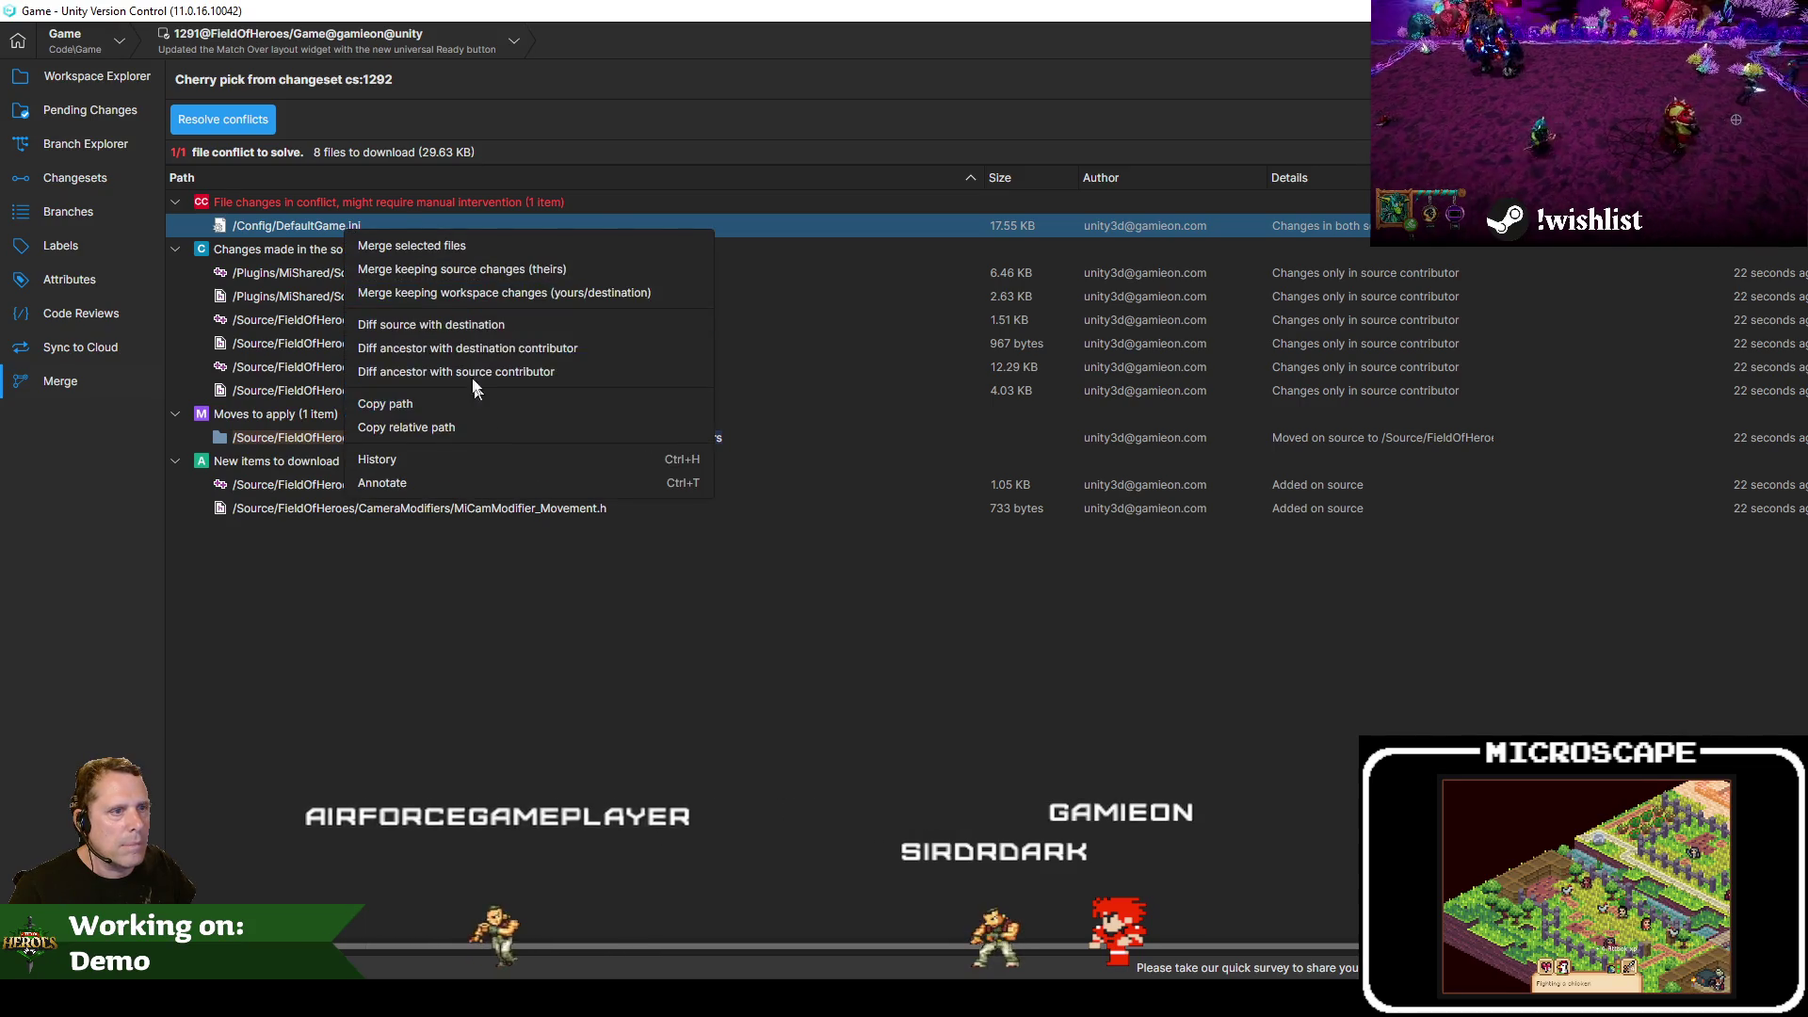
left_click(454, 330)
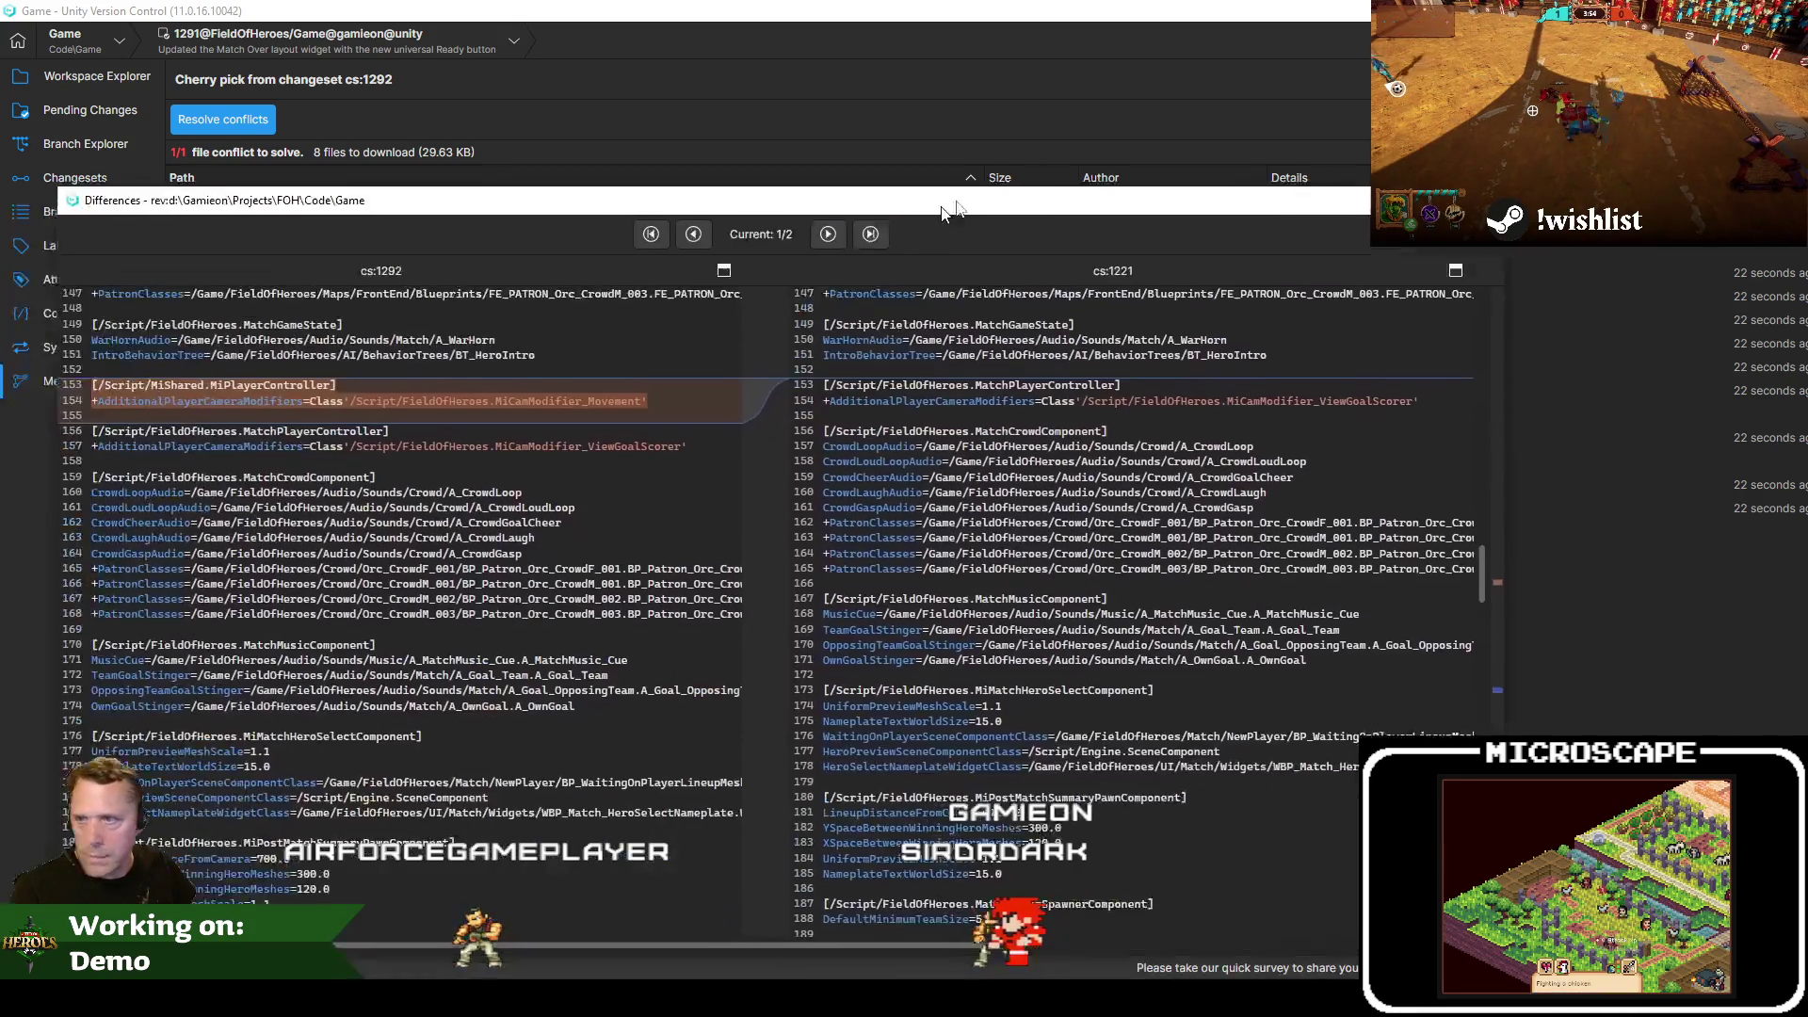
left_click(864, 217)
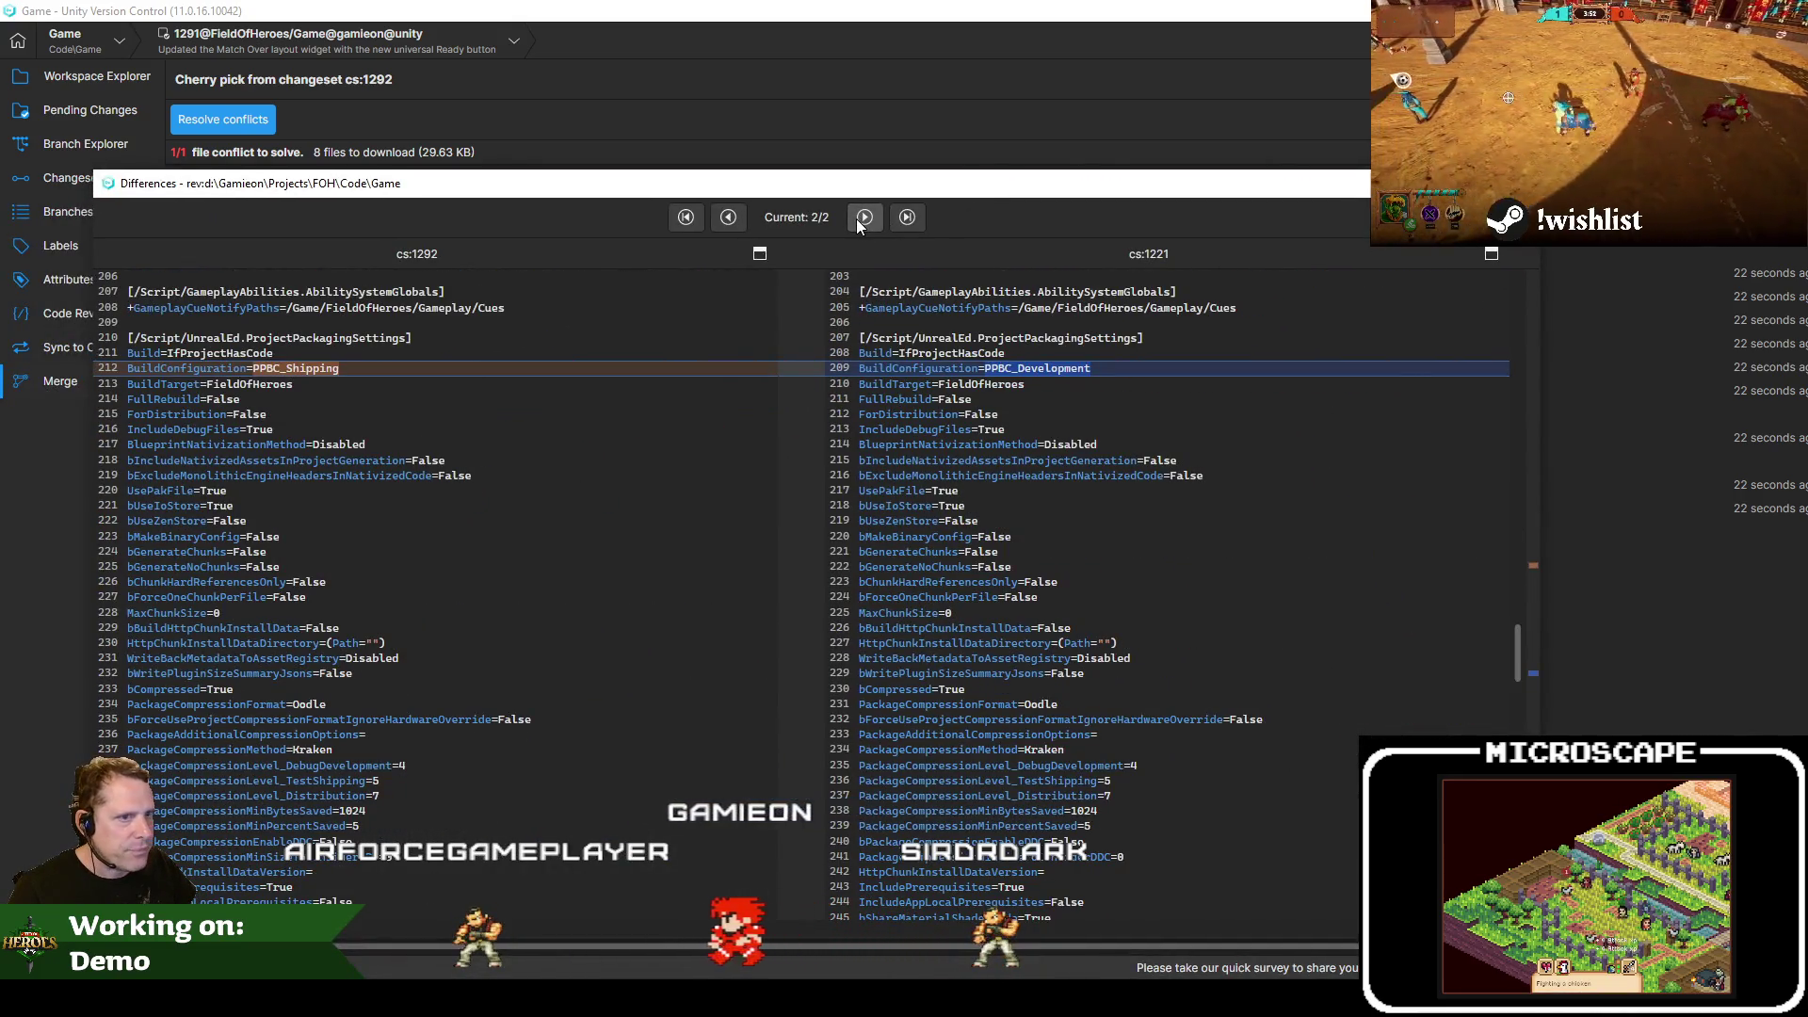
key("Escape")
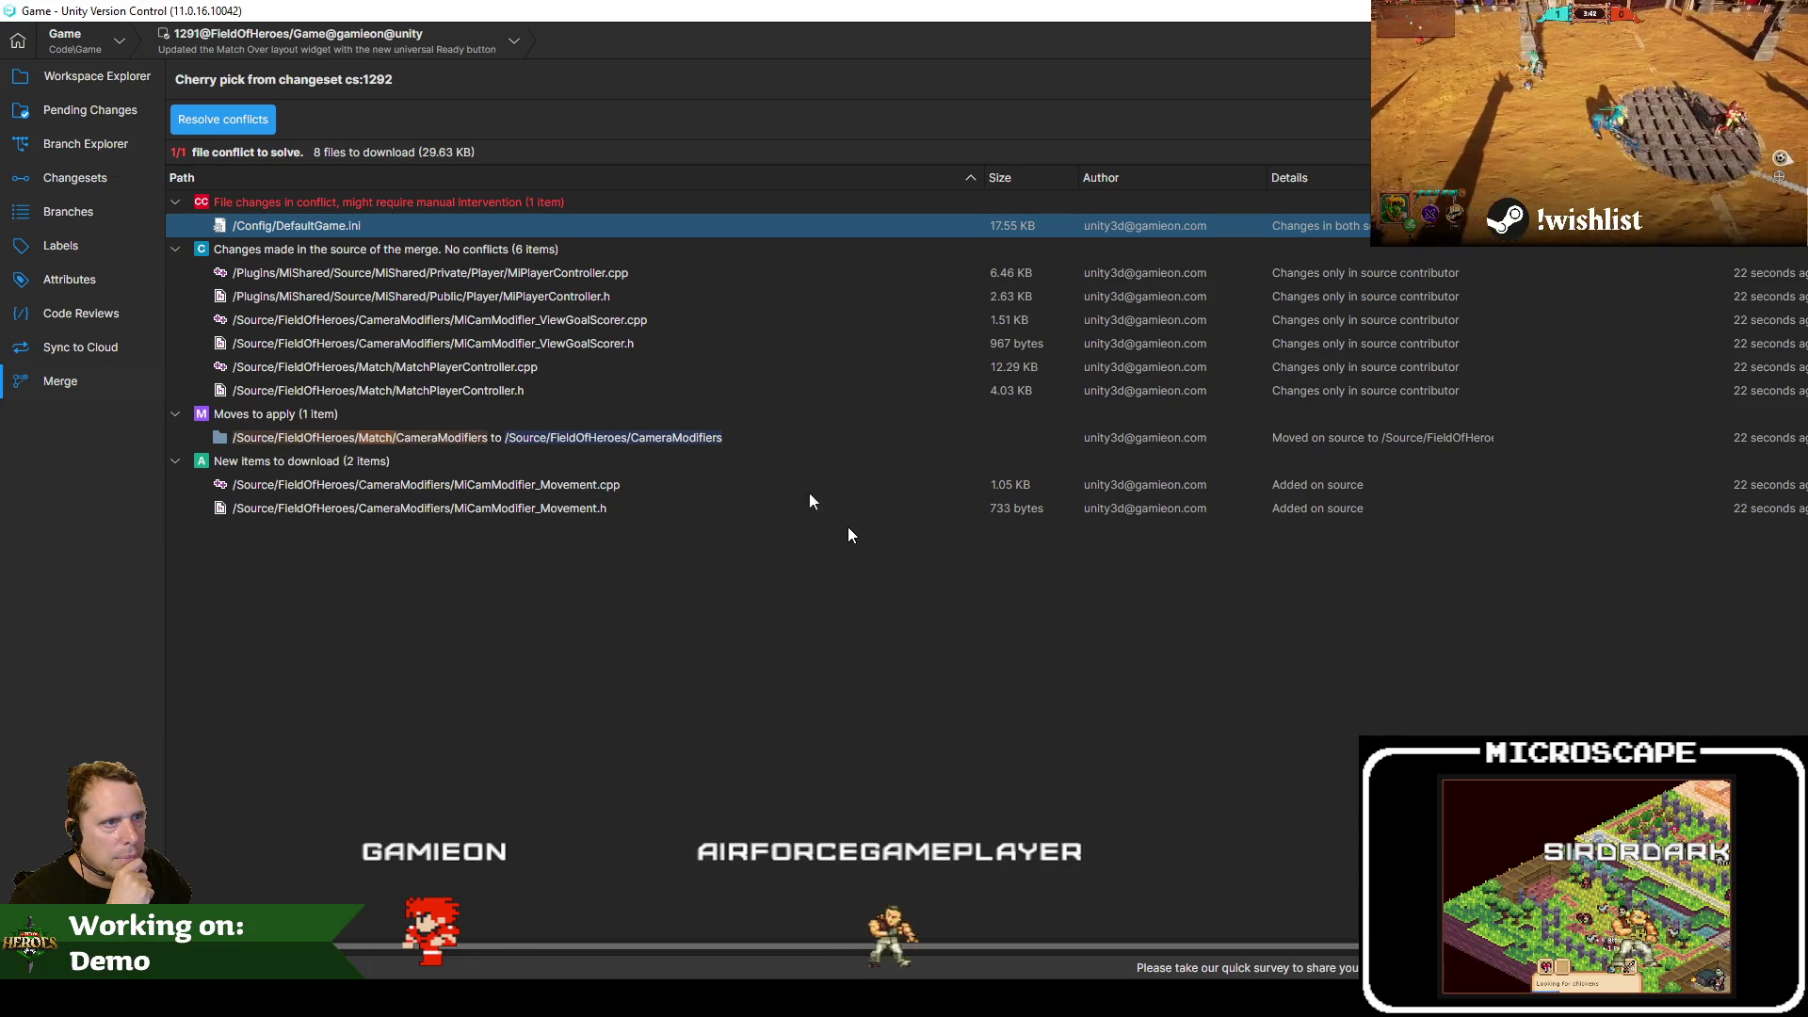
right_click(308, 229)
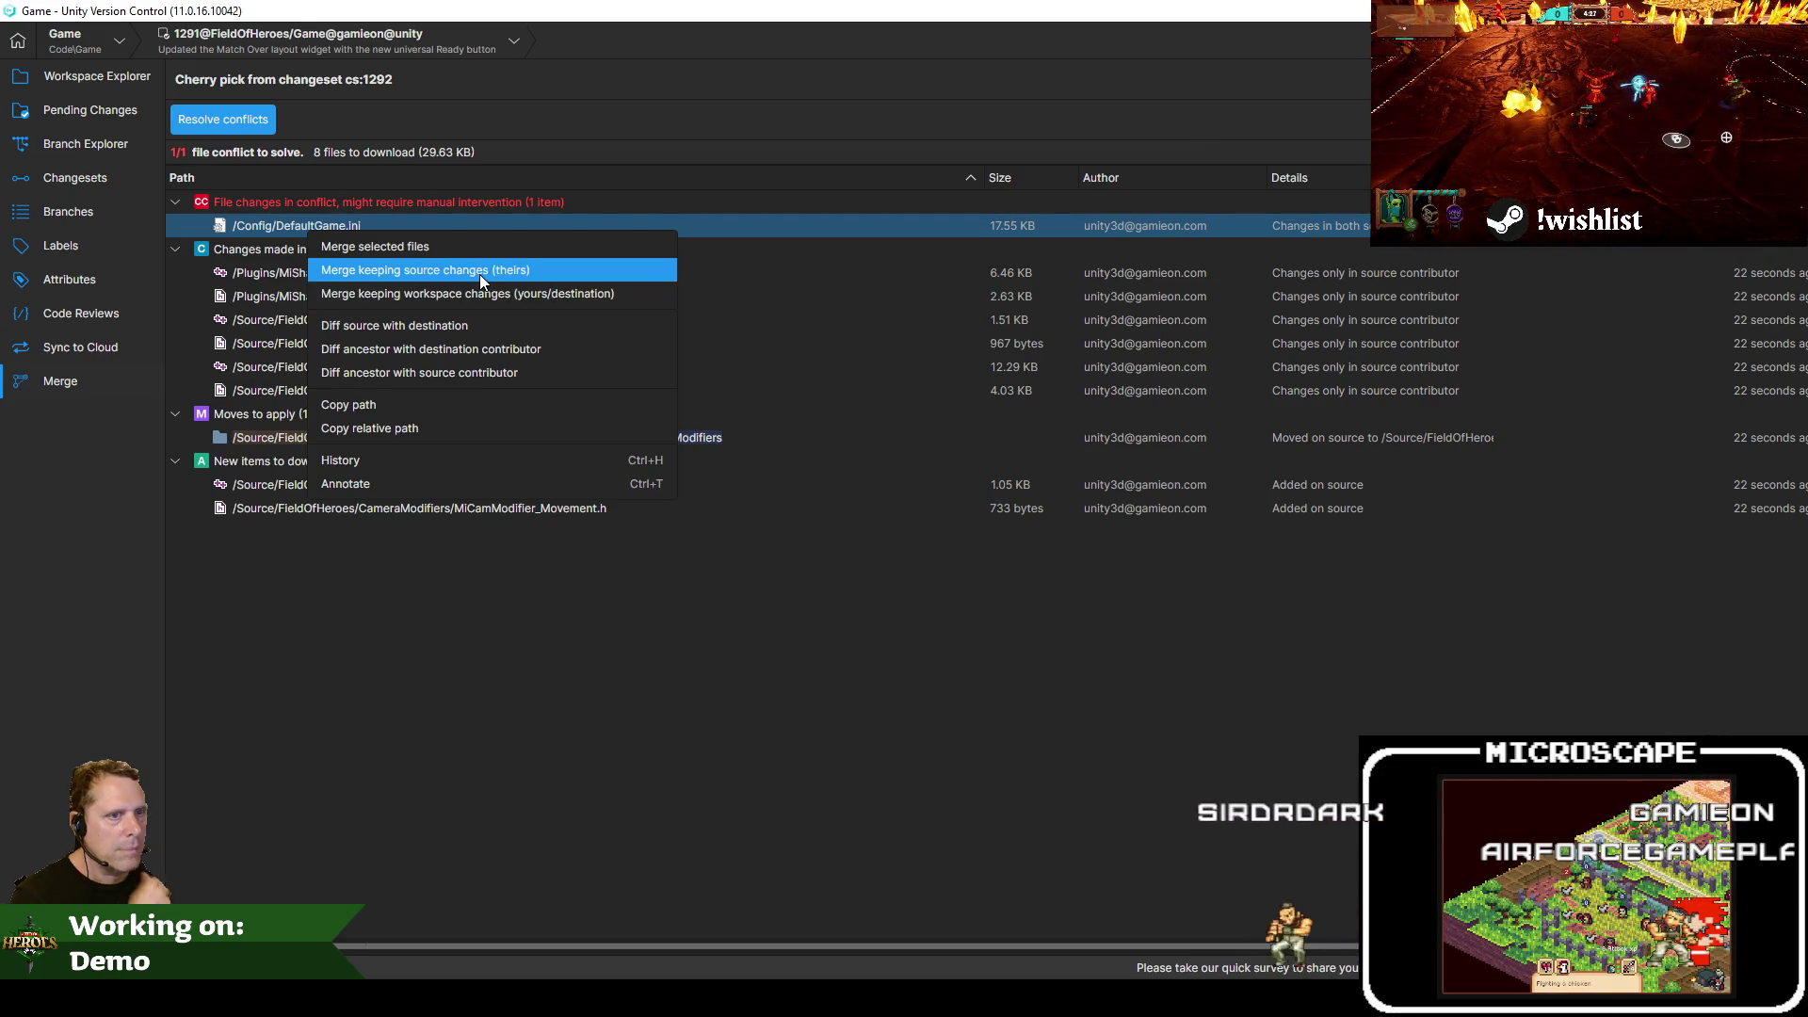
left_click(481, 273)
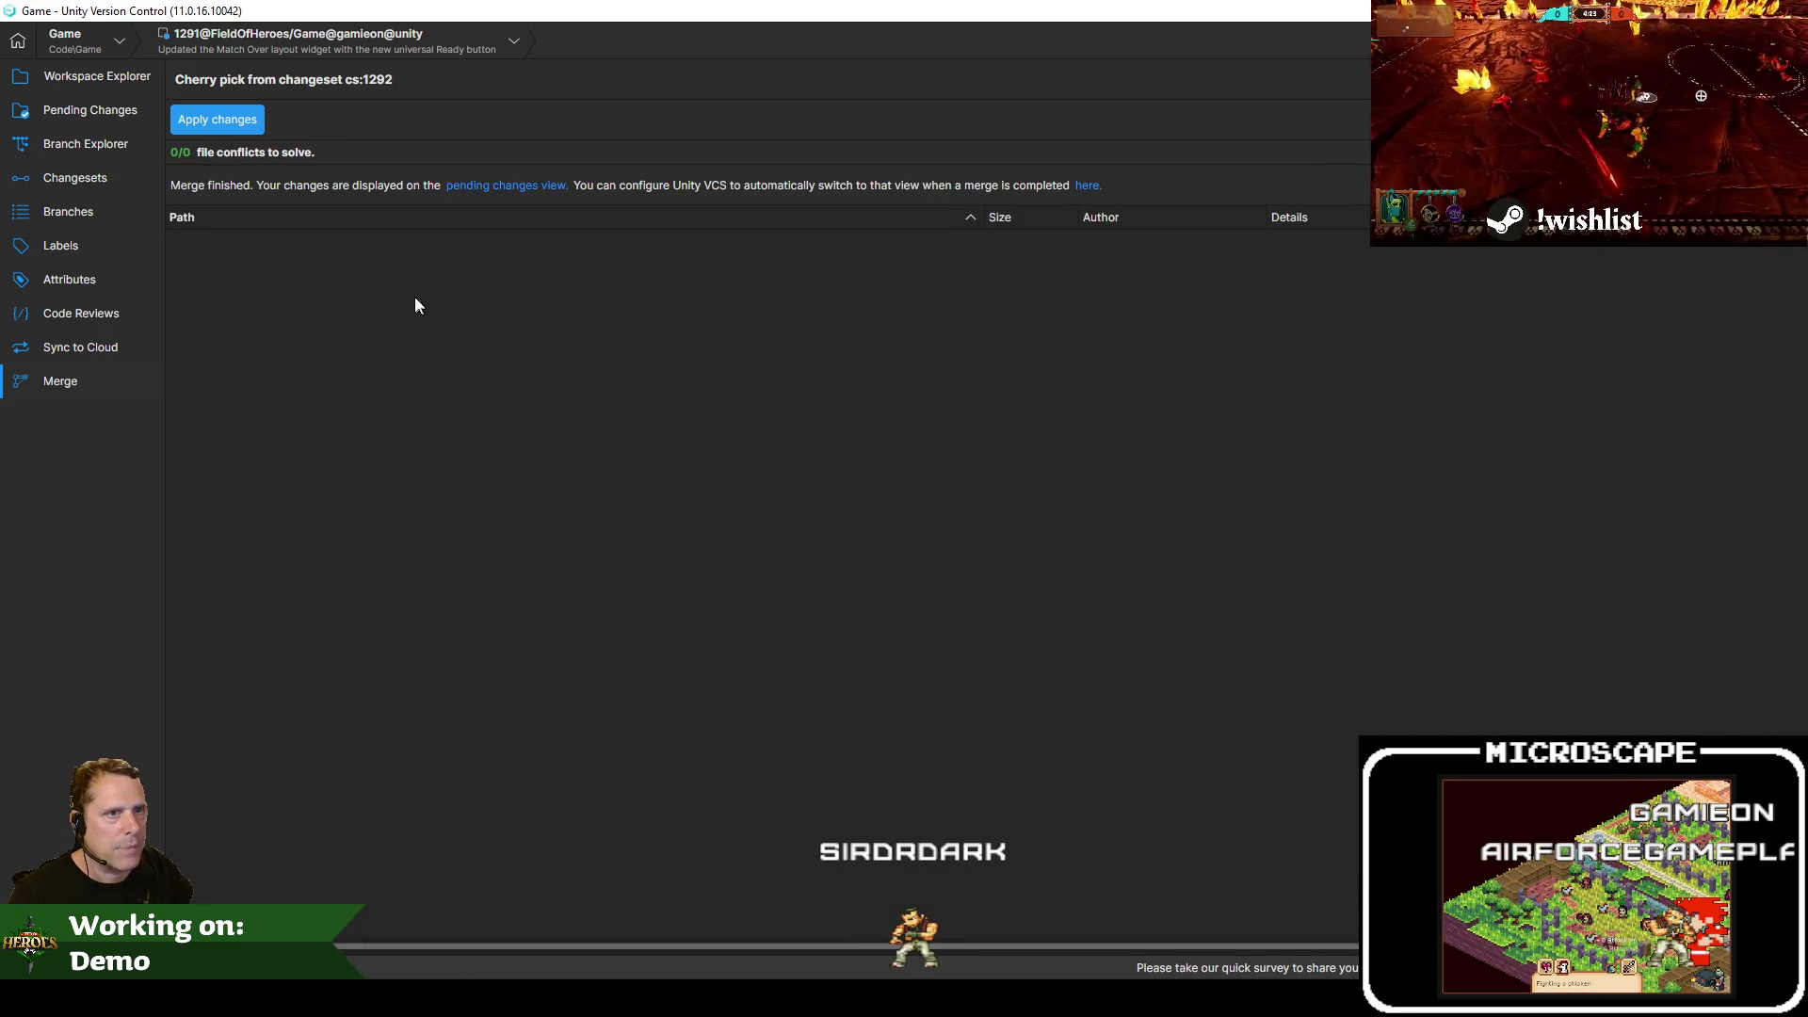
Step through the merged DefaultGame.ini differences in Pending Changes
left_click(60, 105)
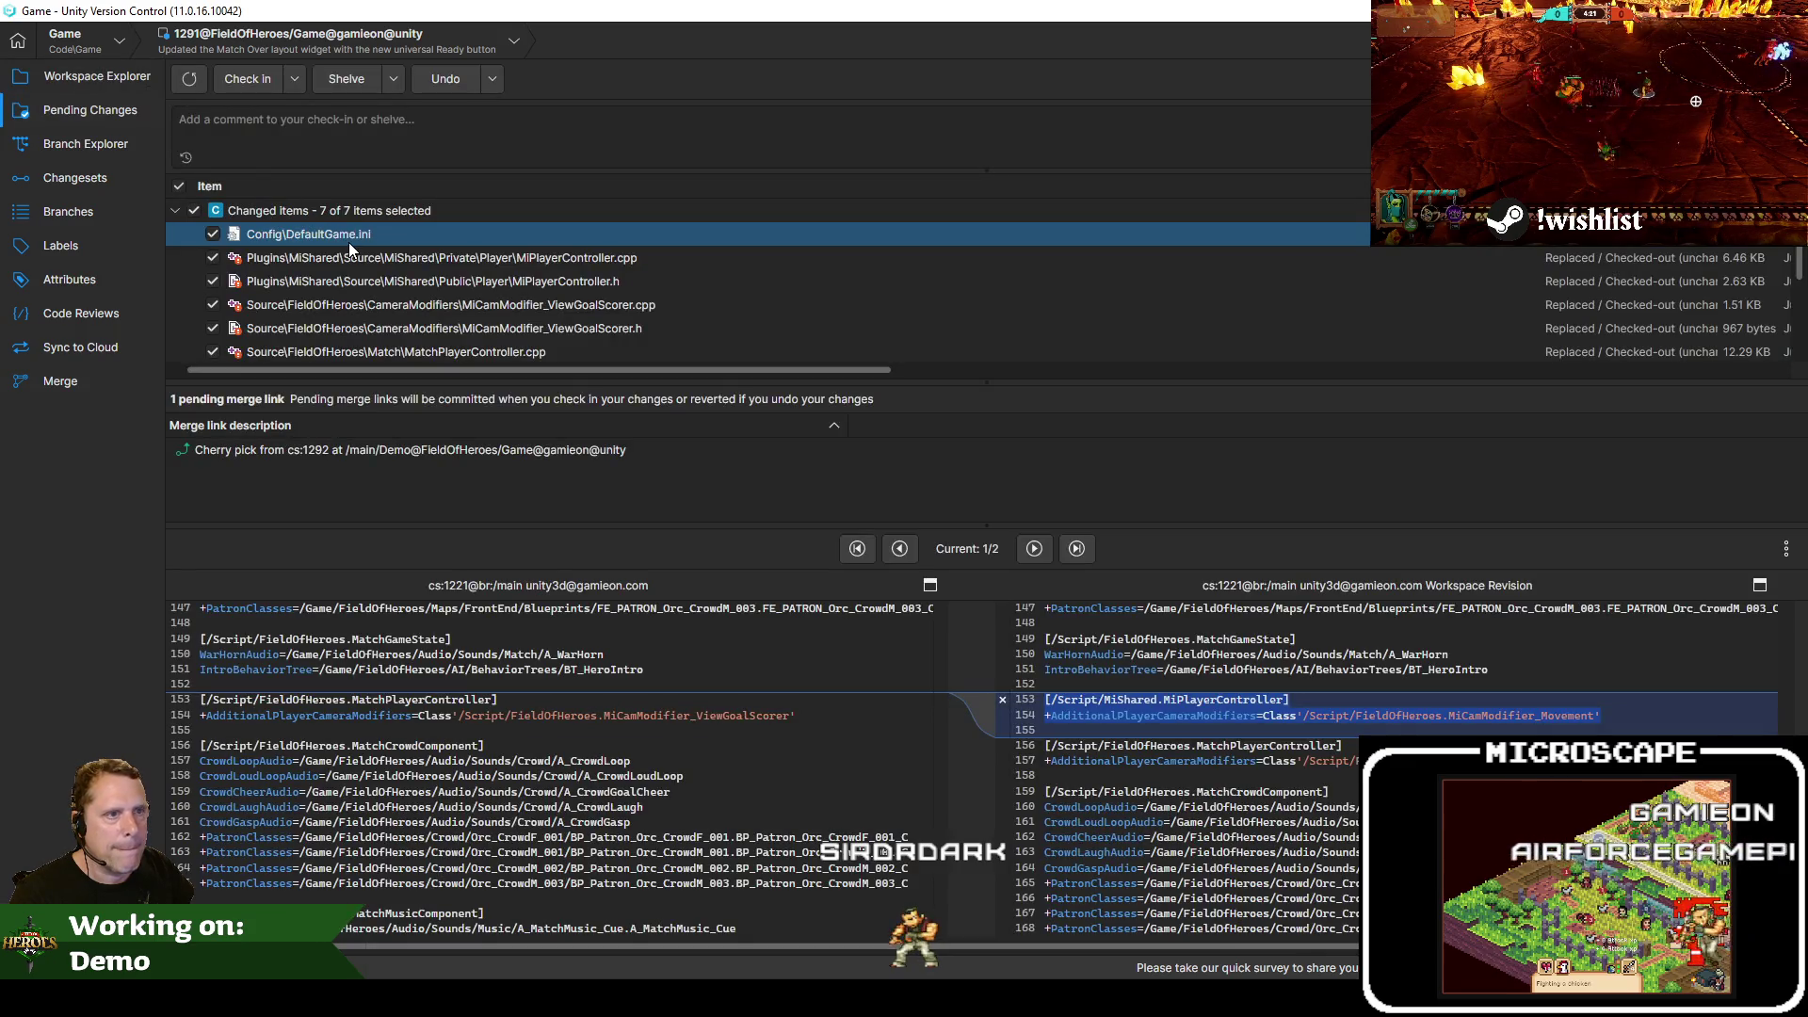
left_click(1034, 549)
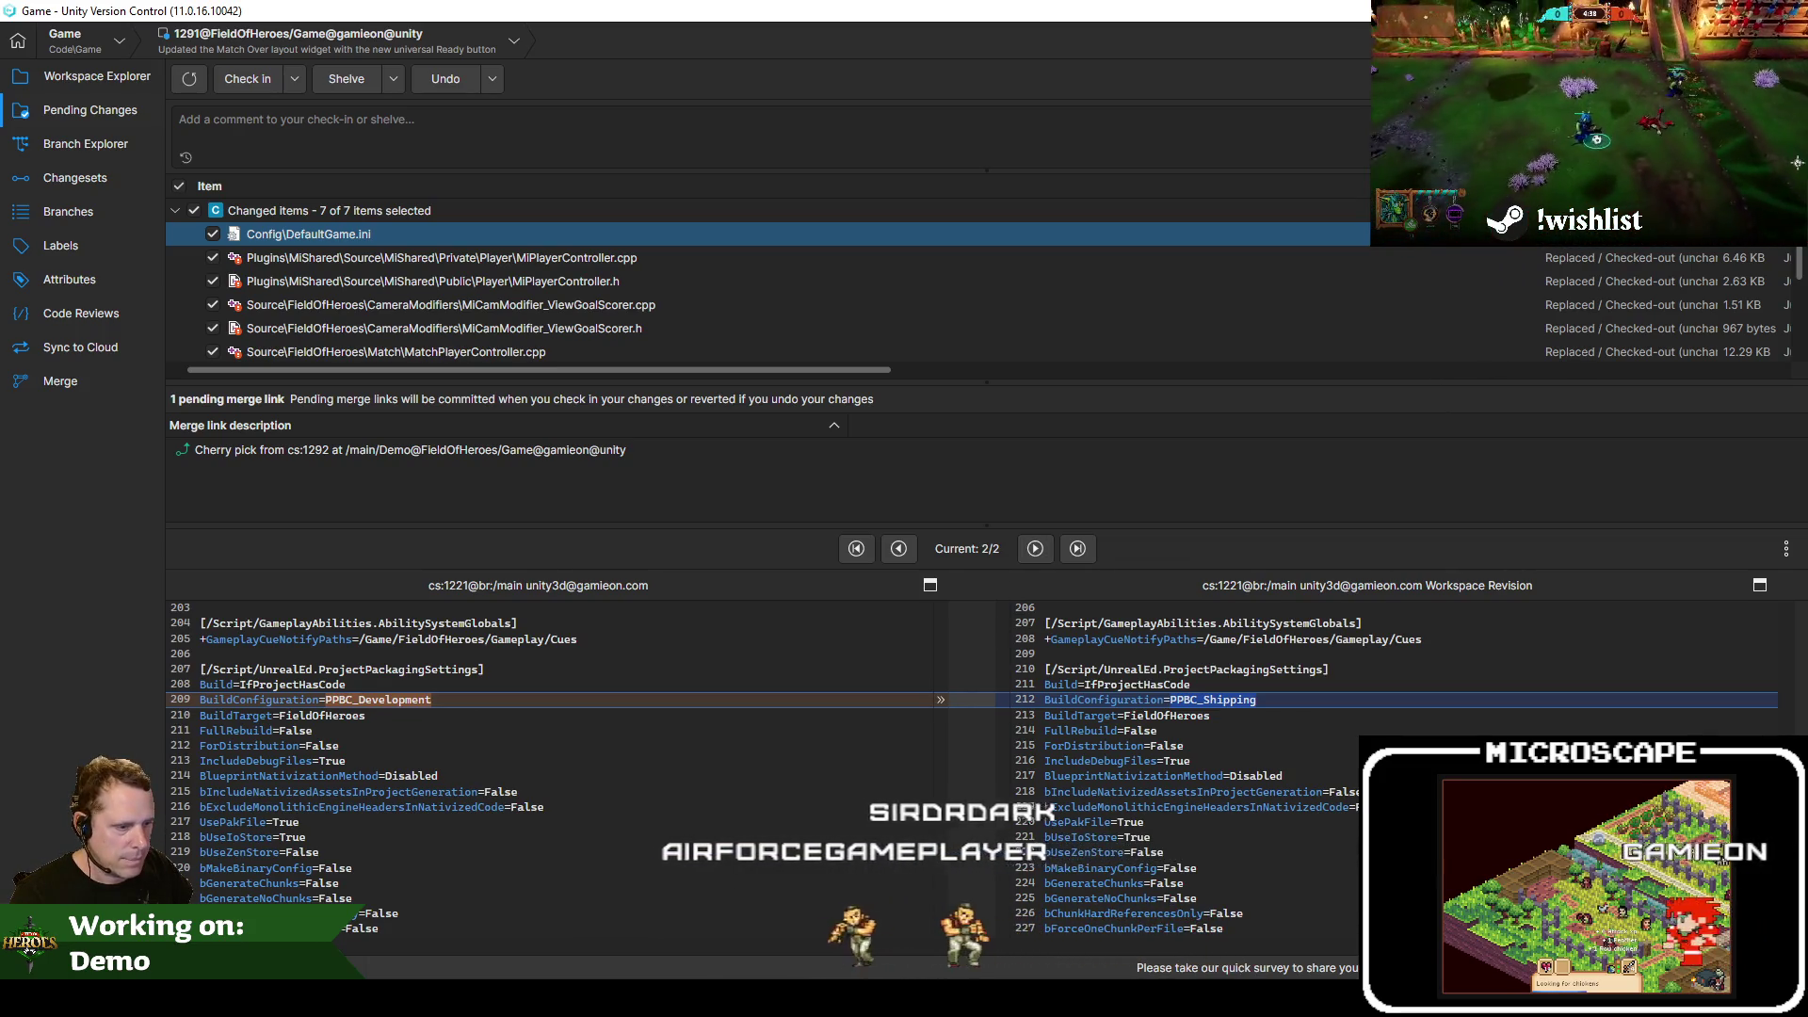
left_click(65, 143)
left_click(83, 110)
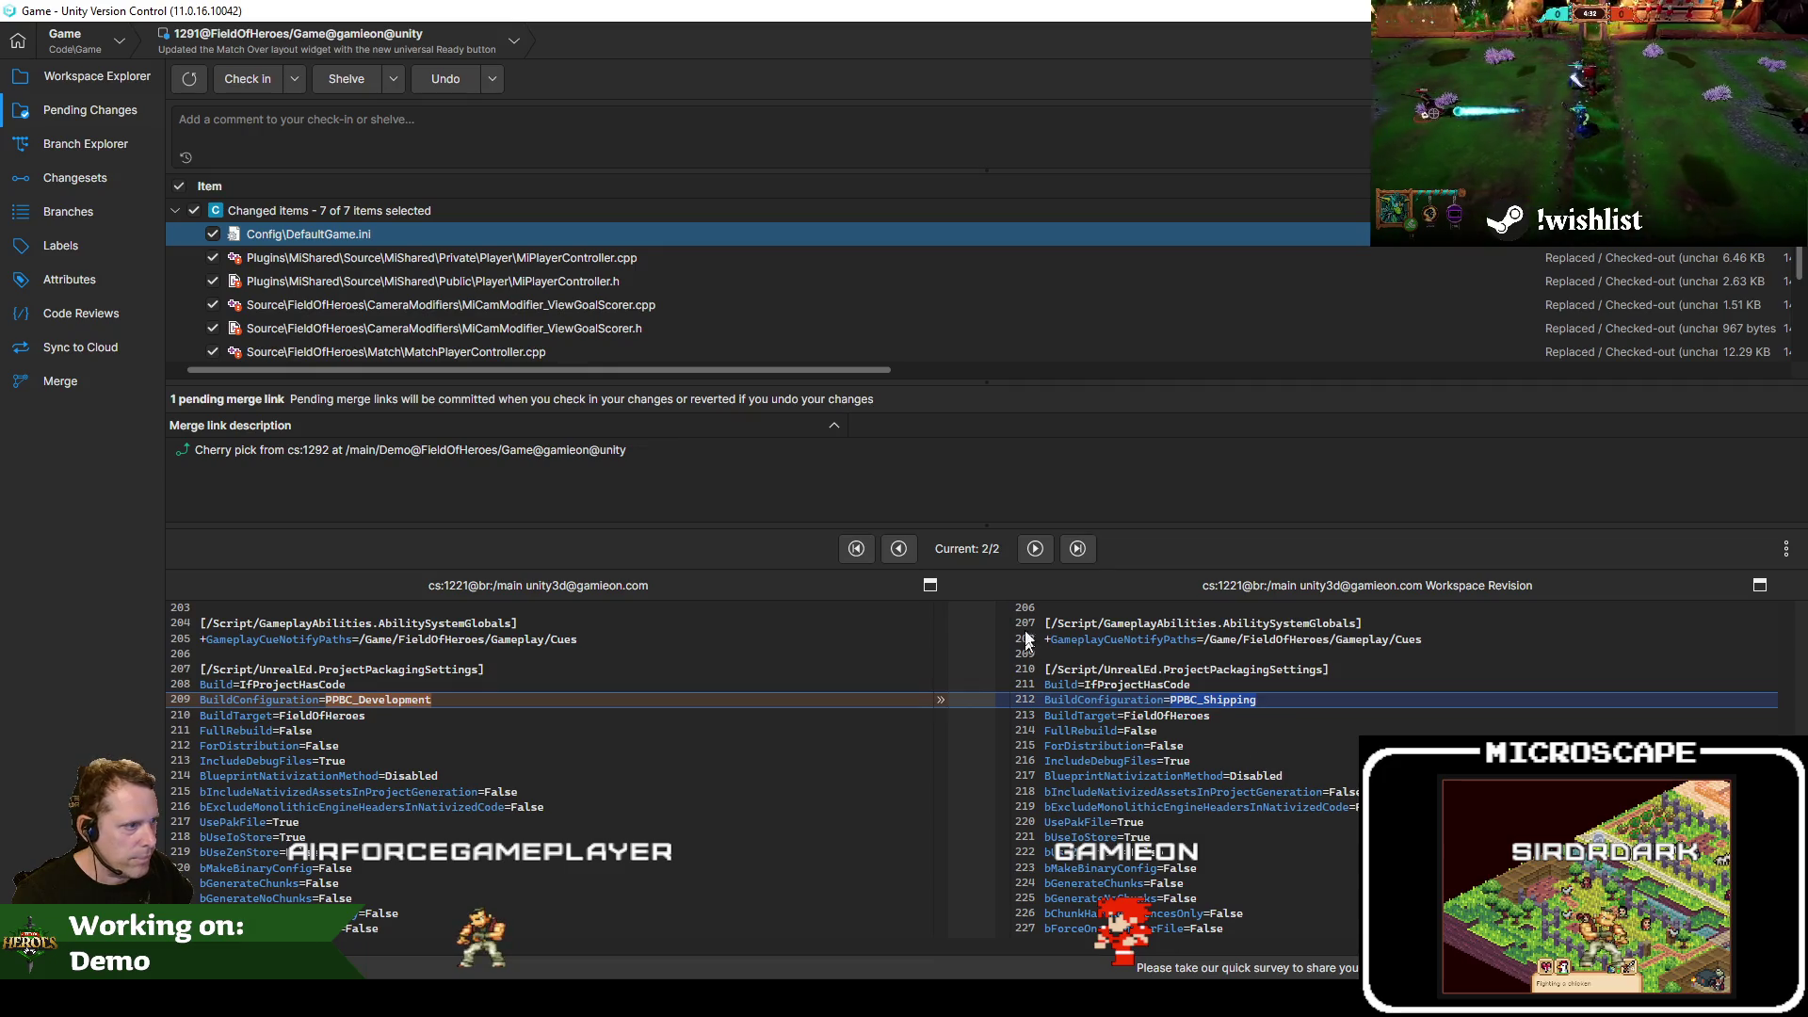
left_click(907, 550)
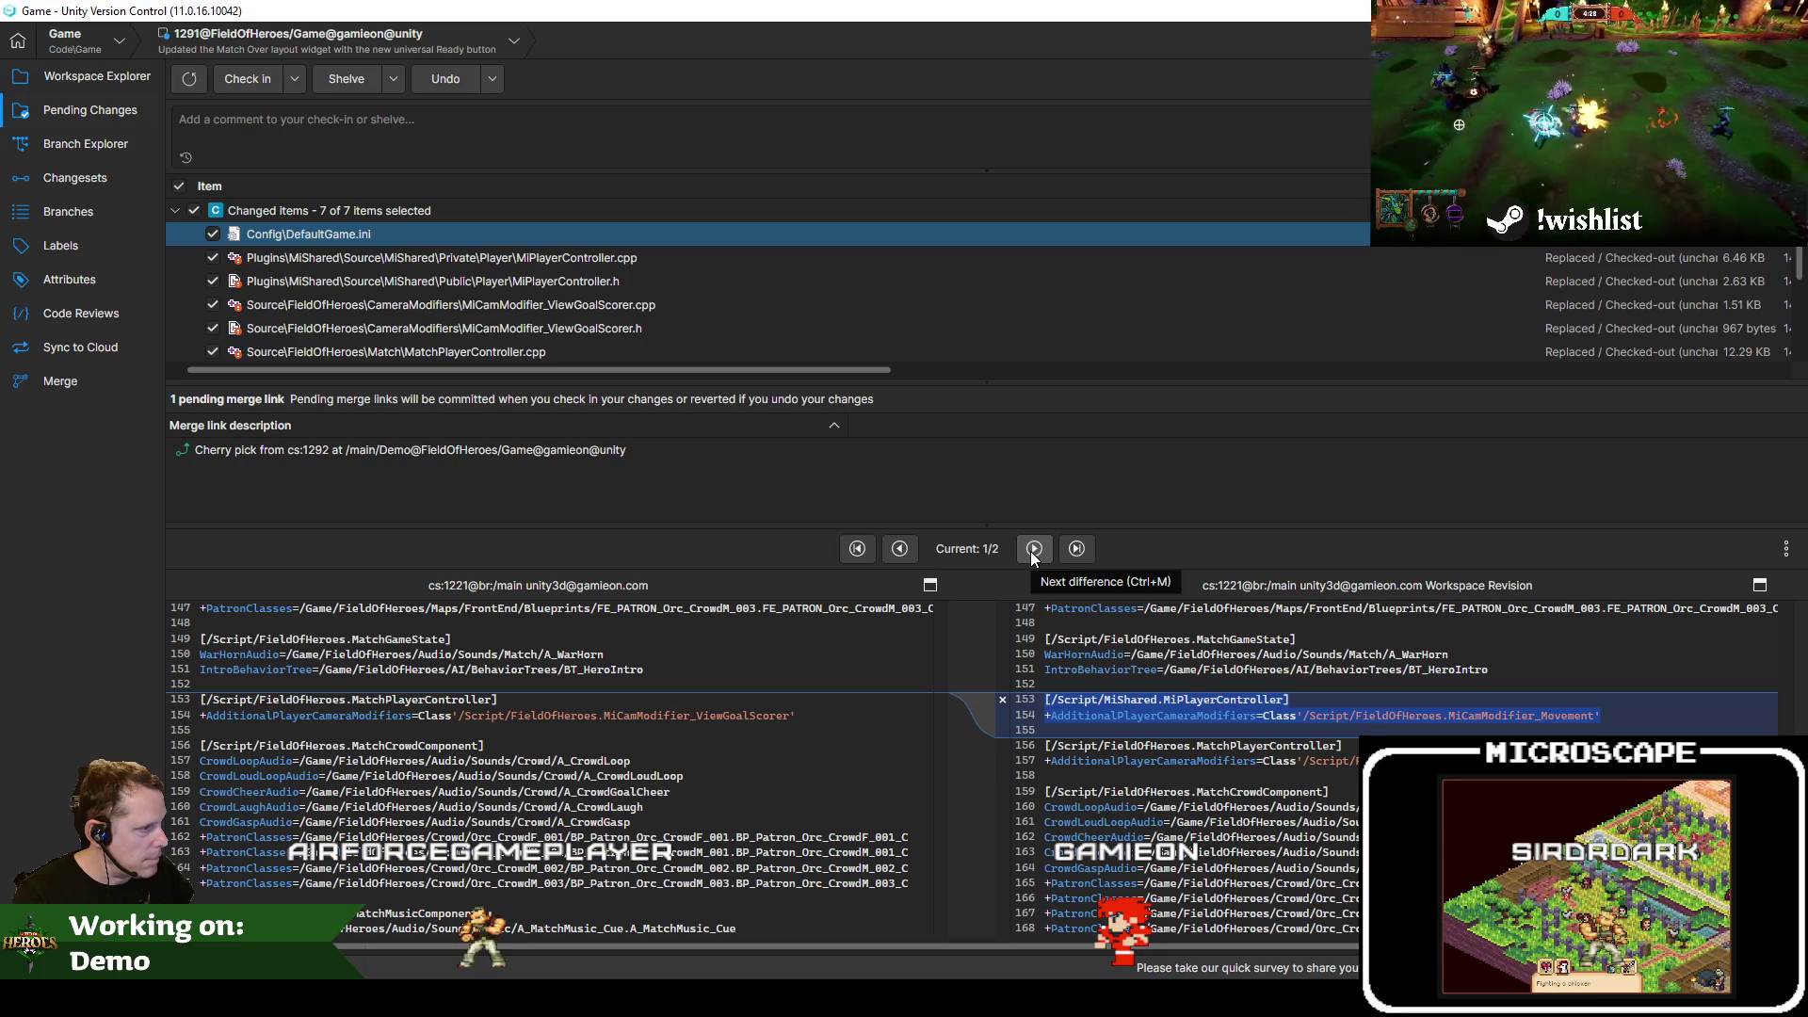
left_click(1033, 549)
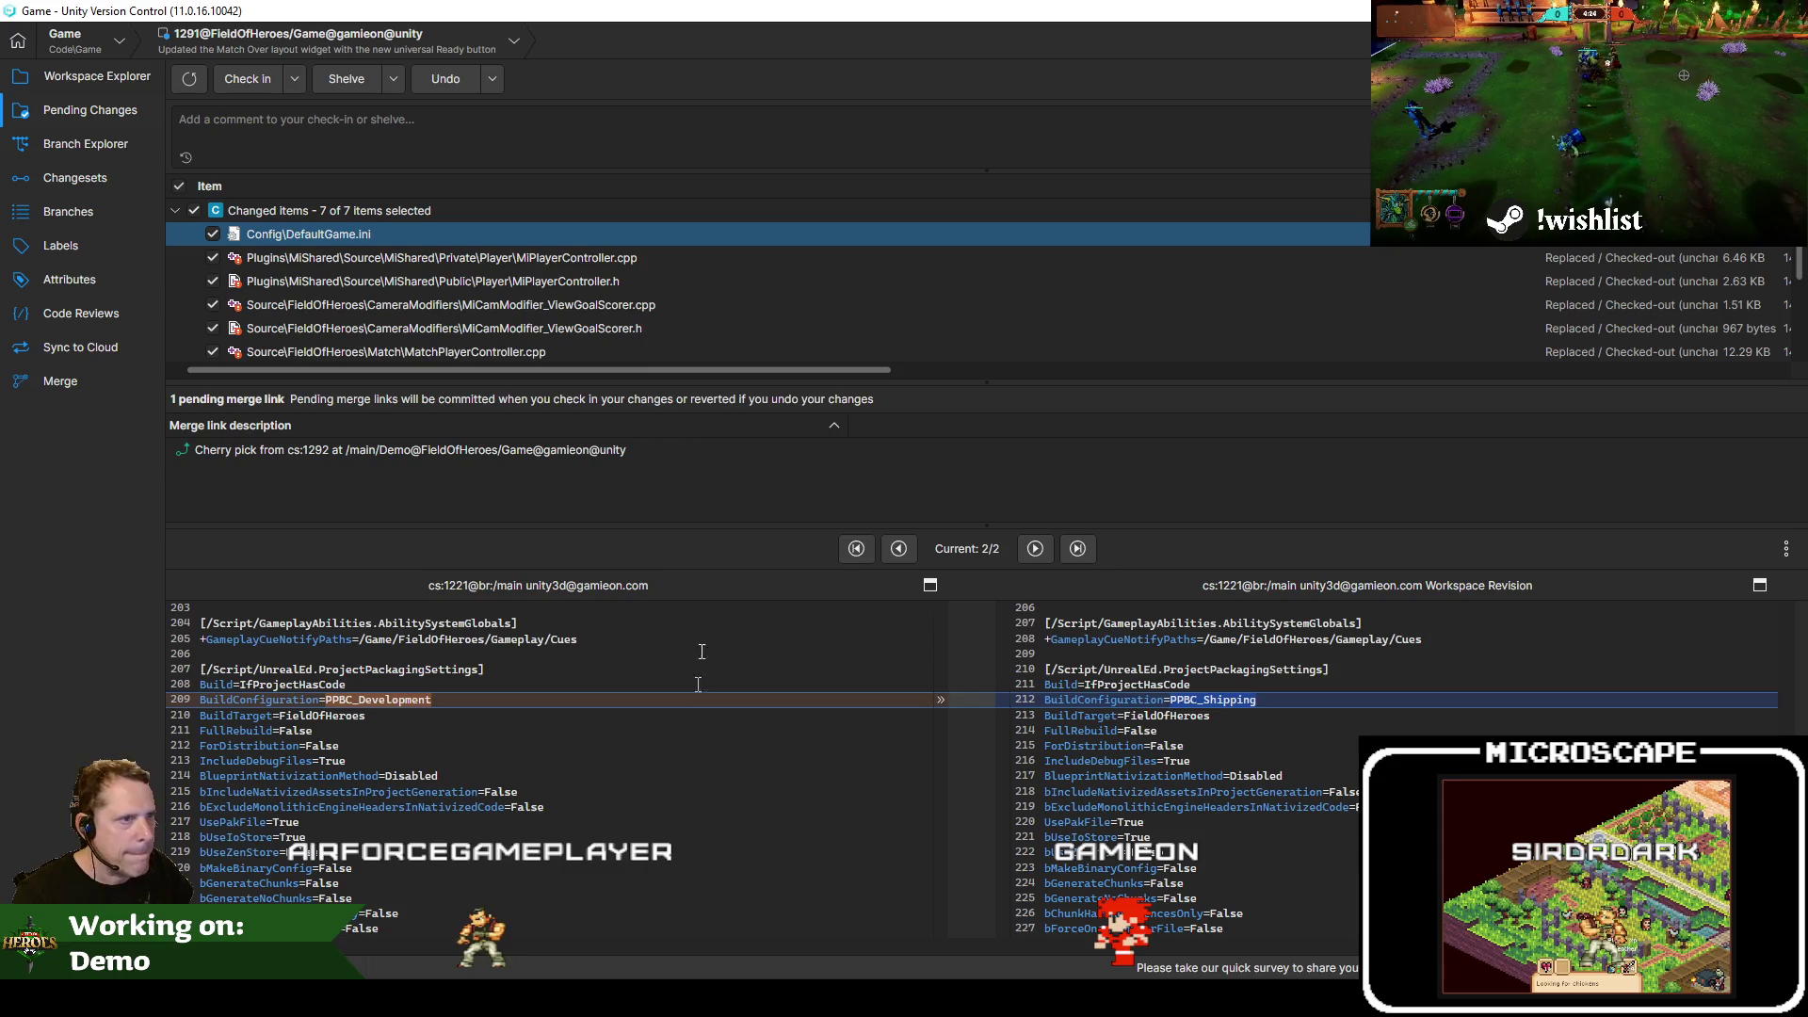
Check MiPlayerController.cpp/.h, then undo the BuildConfiguration=PPBC_Shipping change in DefaultGame.ini
left_click(578, 264)
left_click(572, 277)
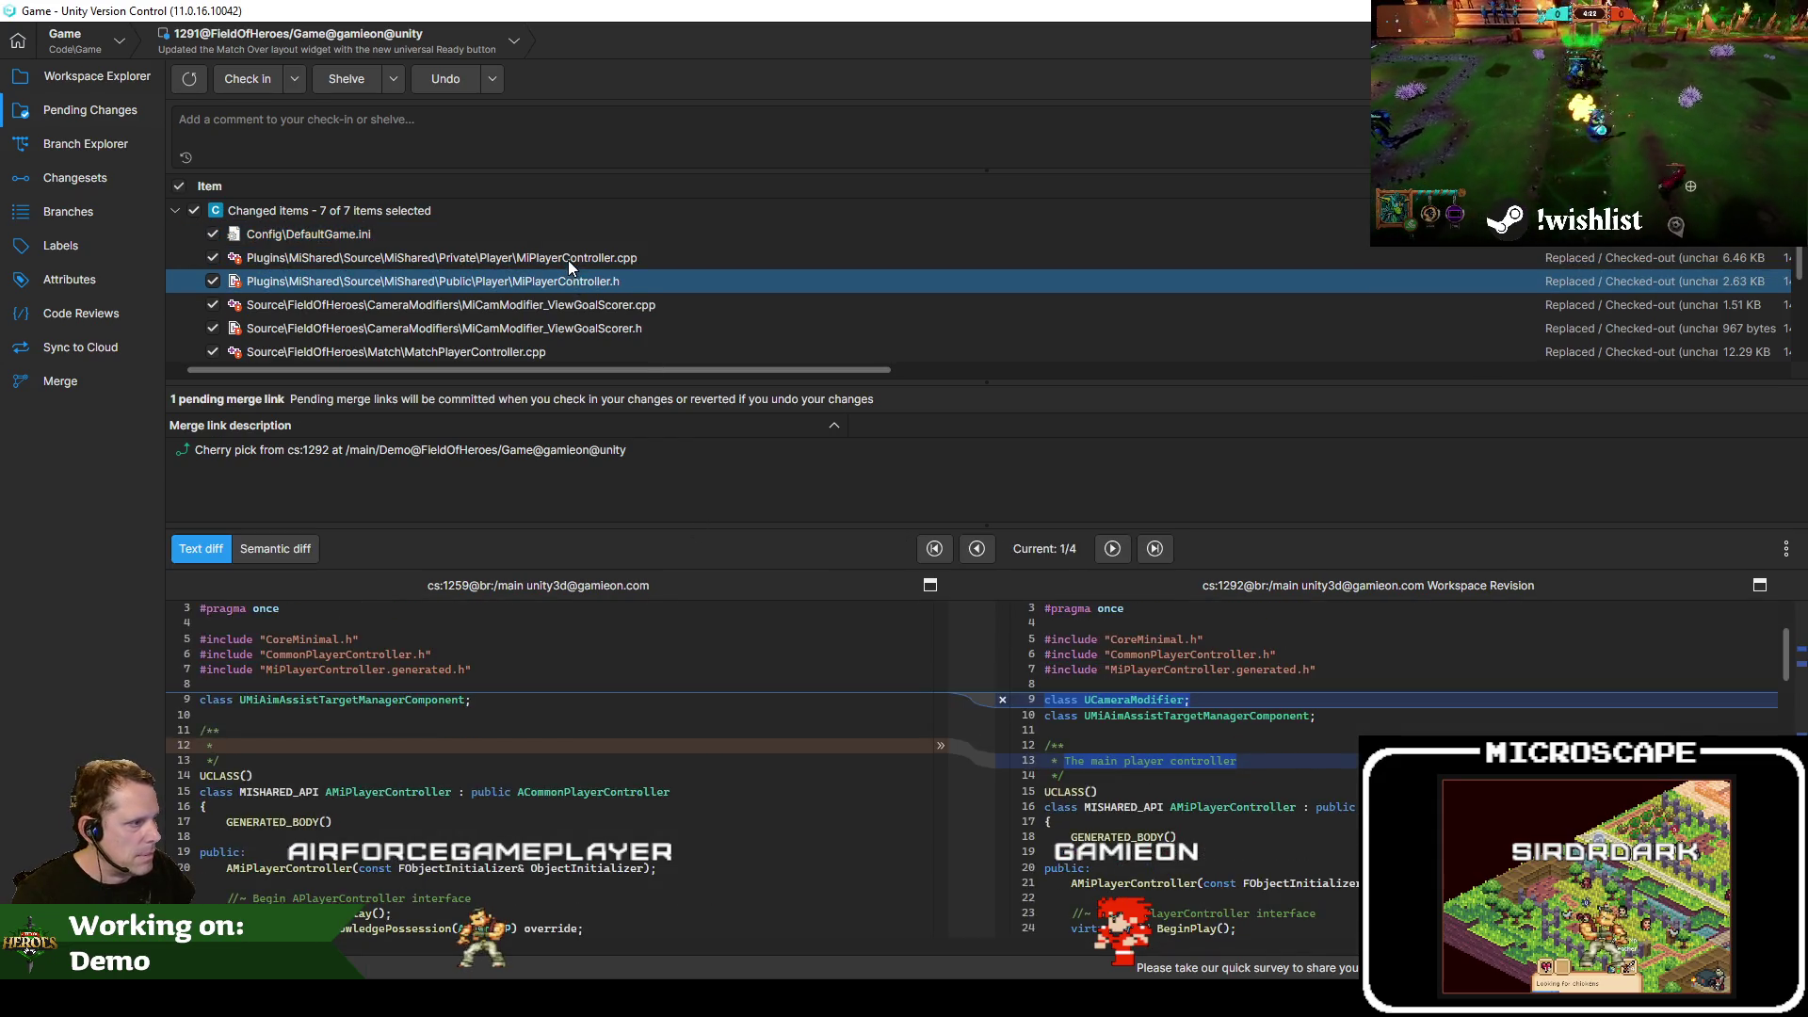
left_click(525, 237)
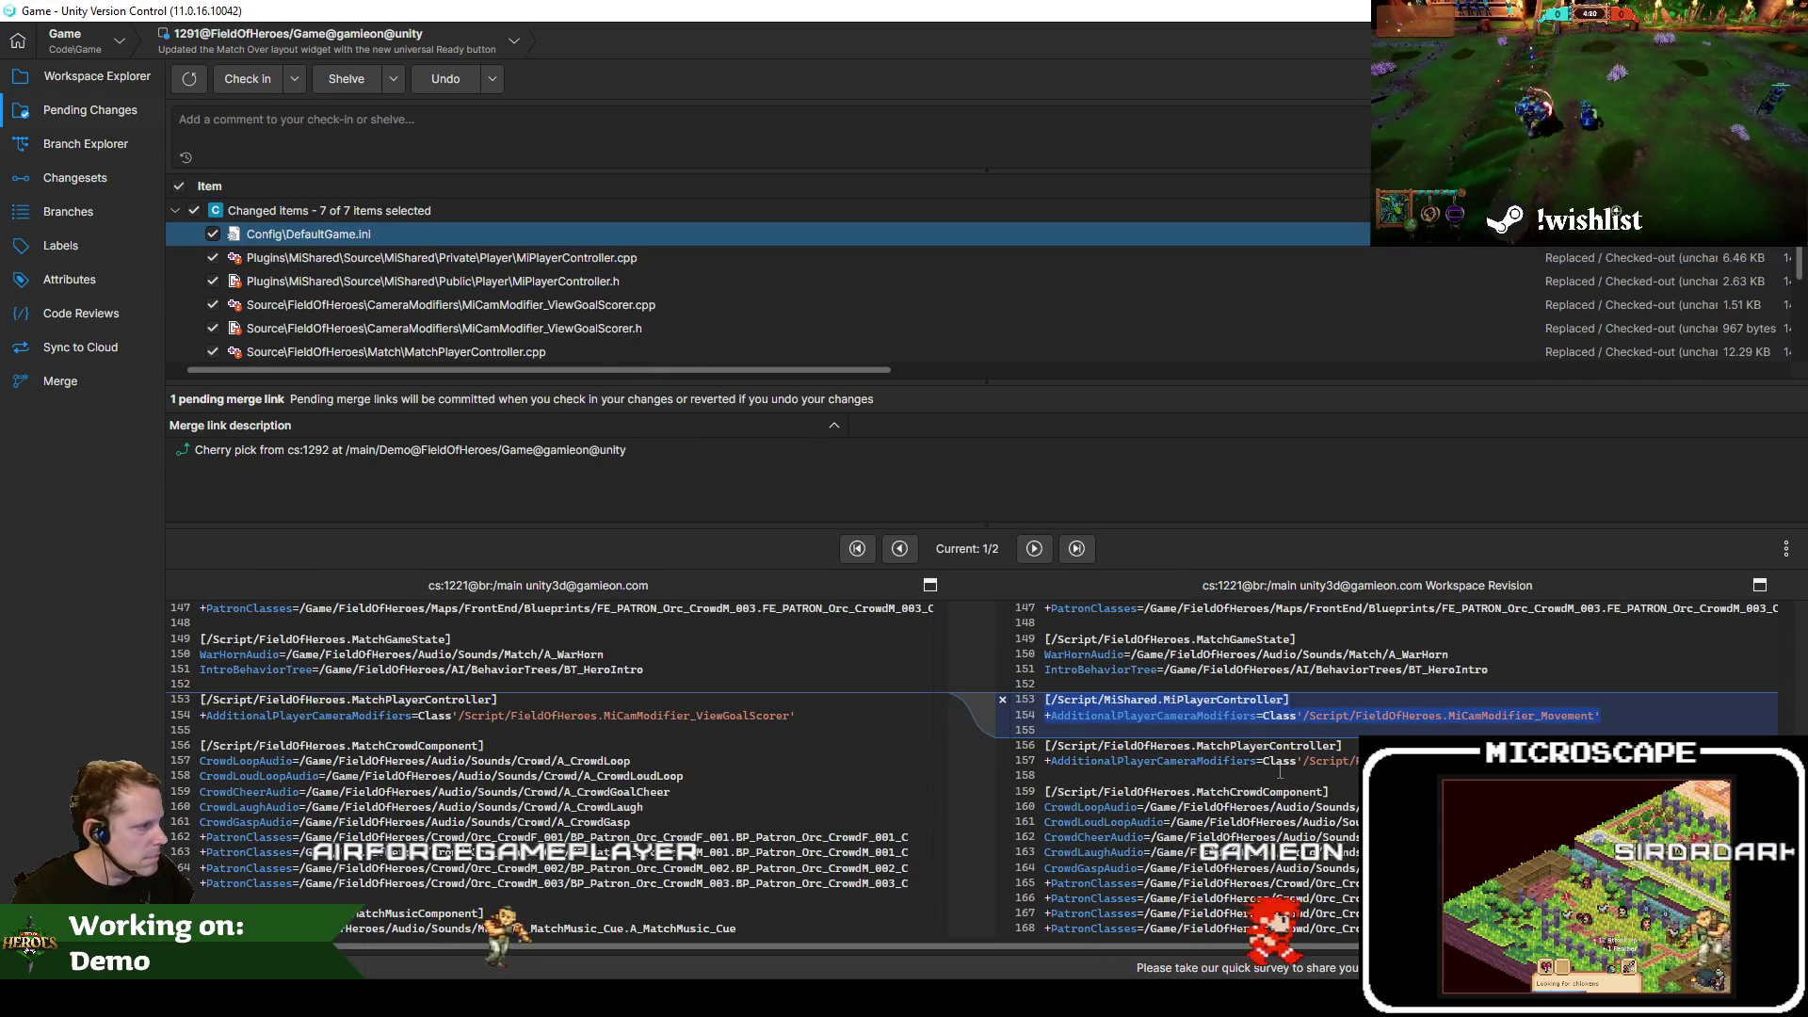
left_click(1034, 549)
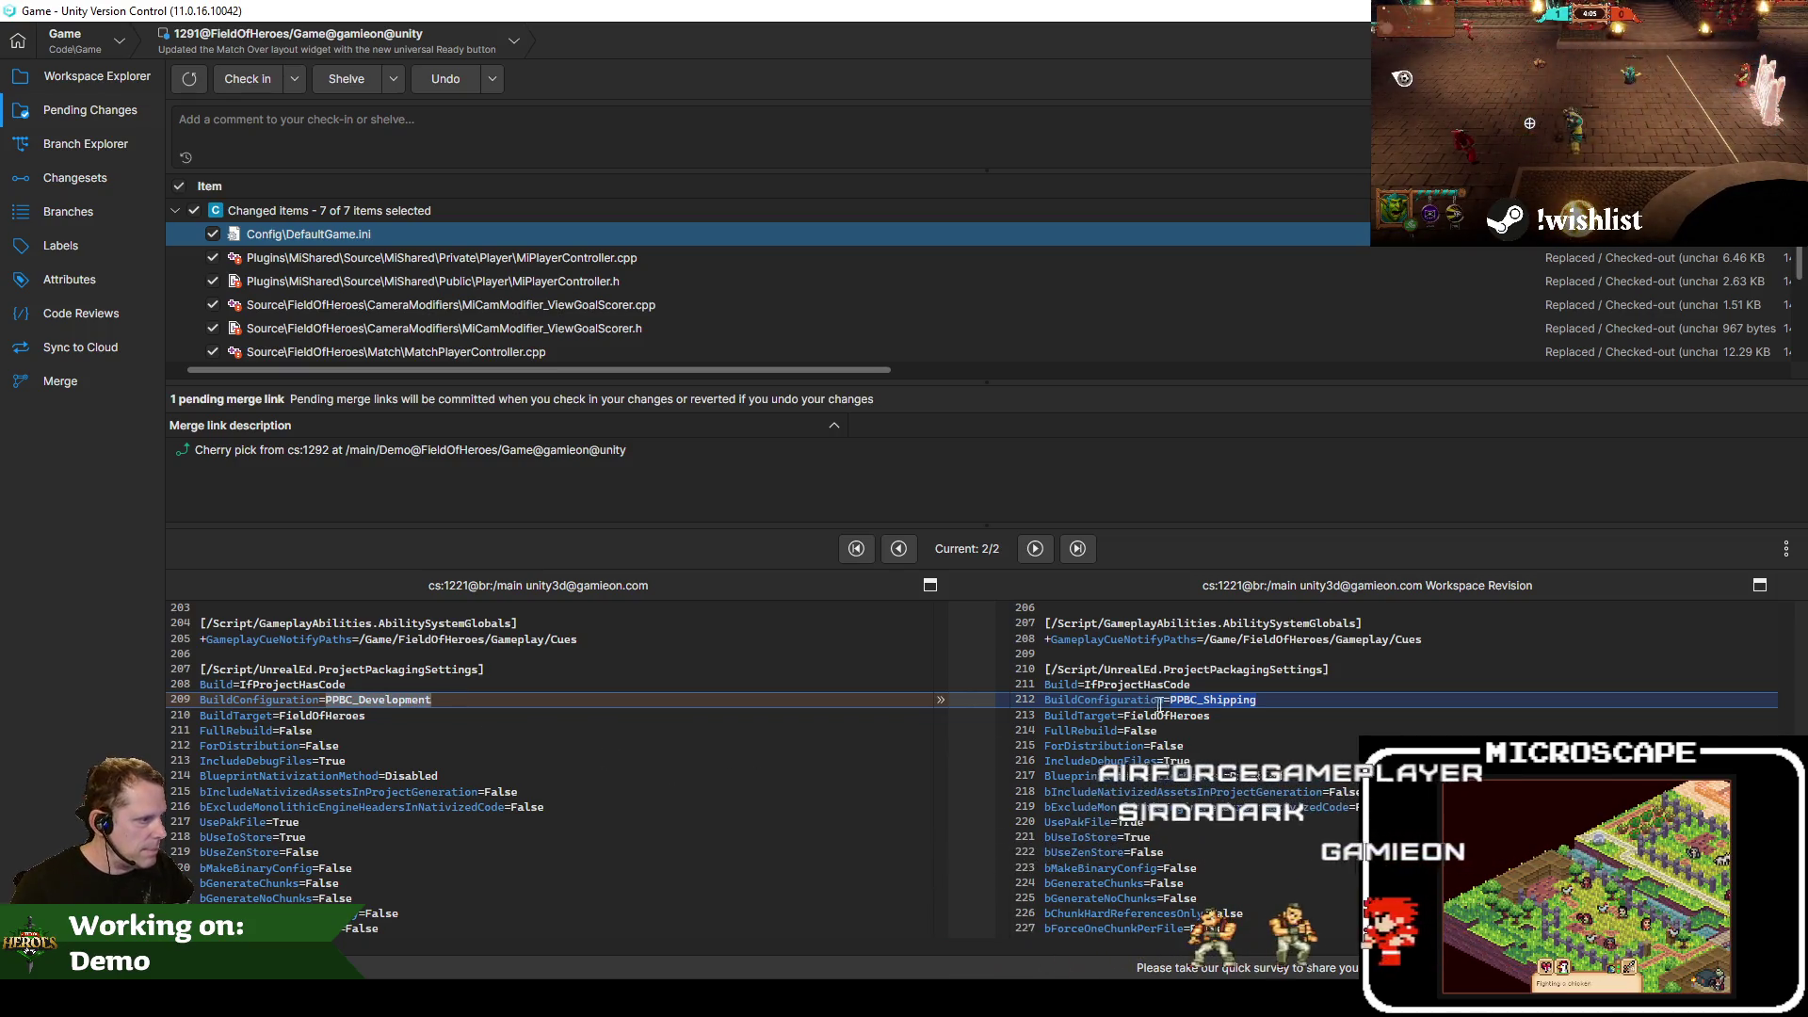
key("Delete")
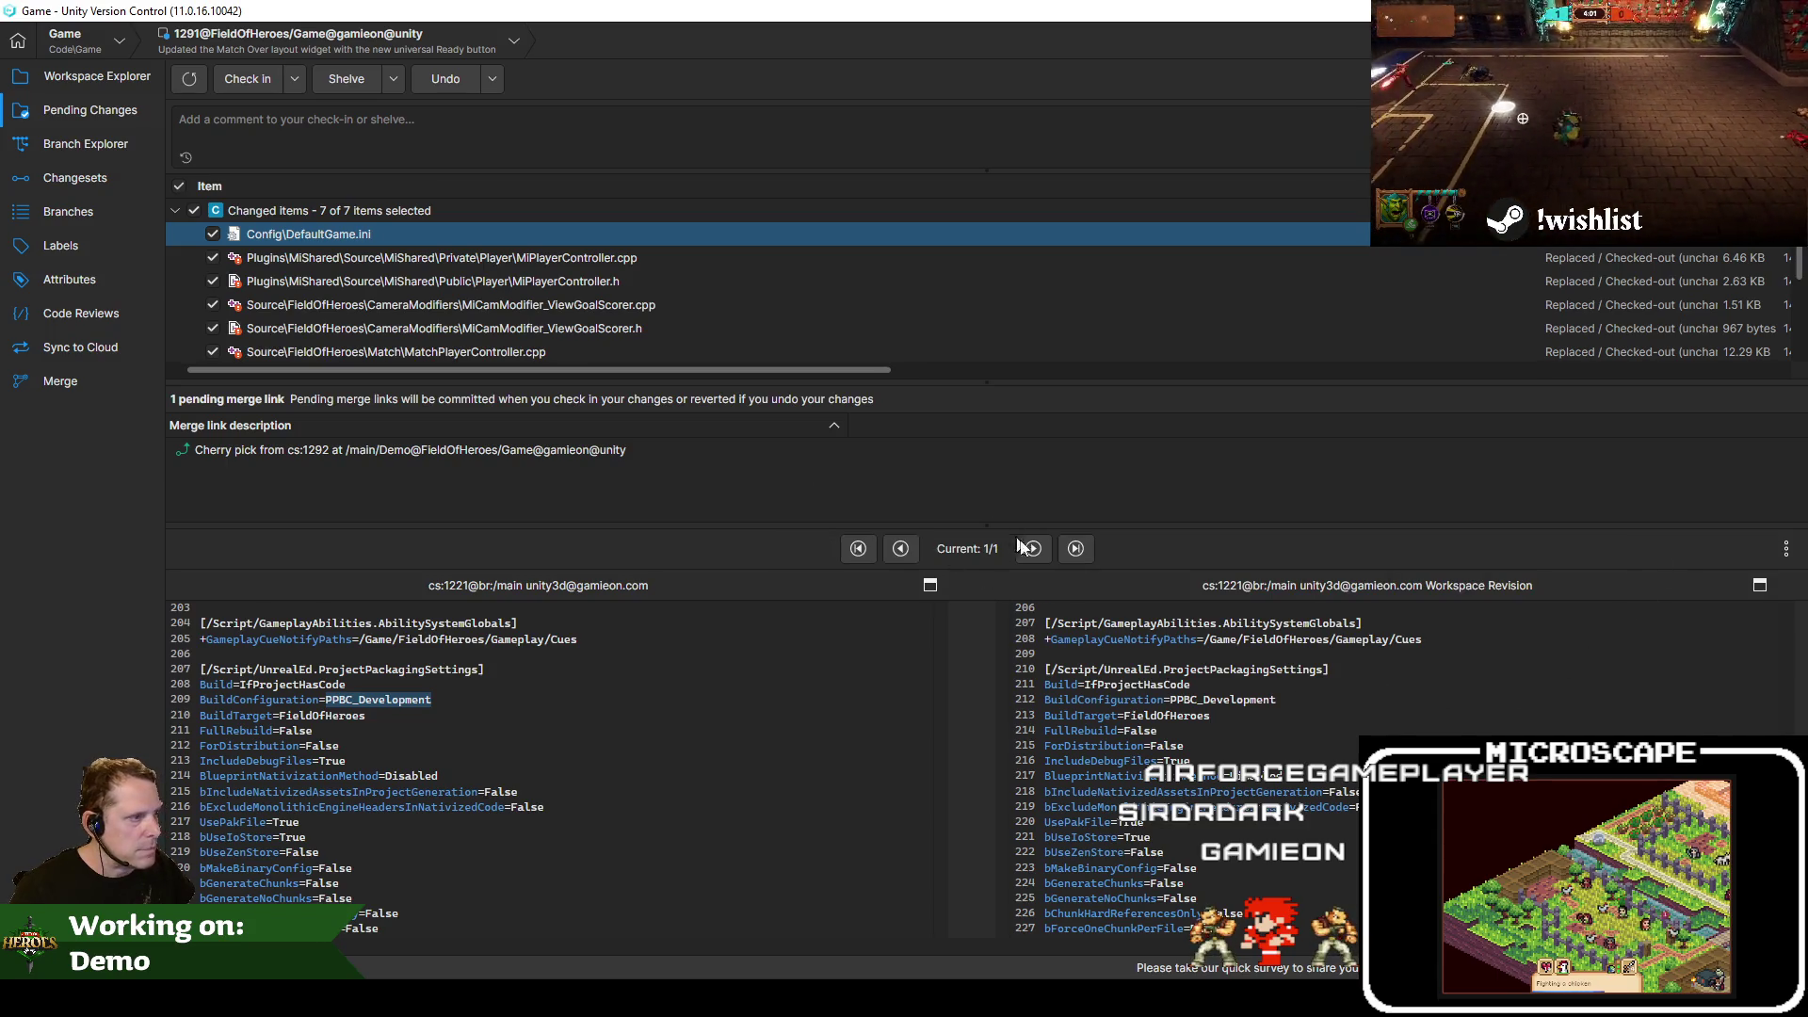
left_click(1030, 548)
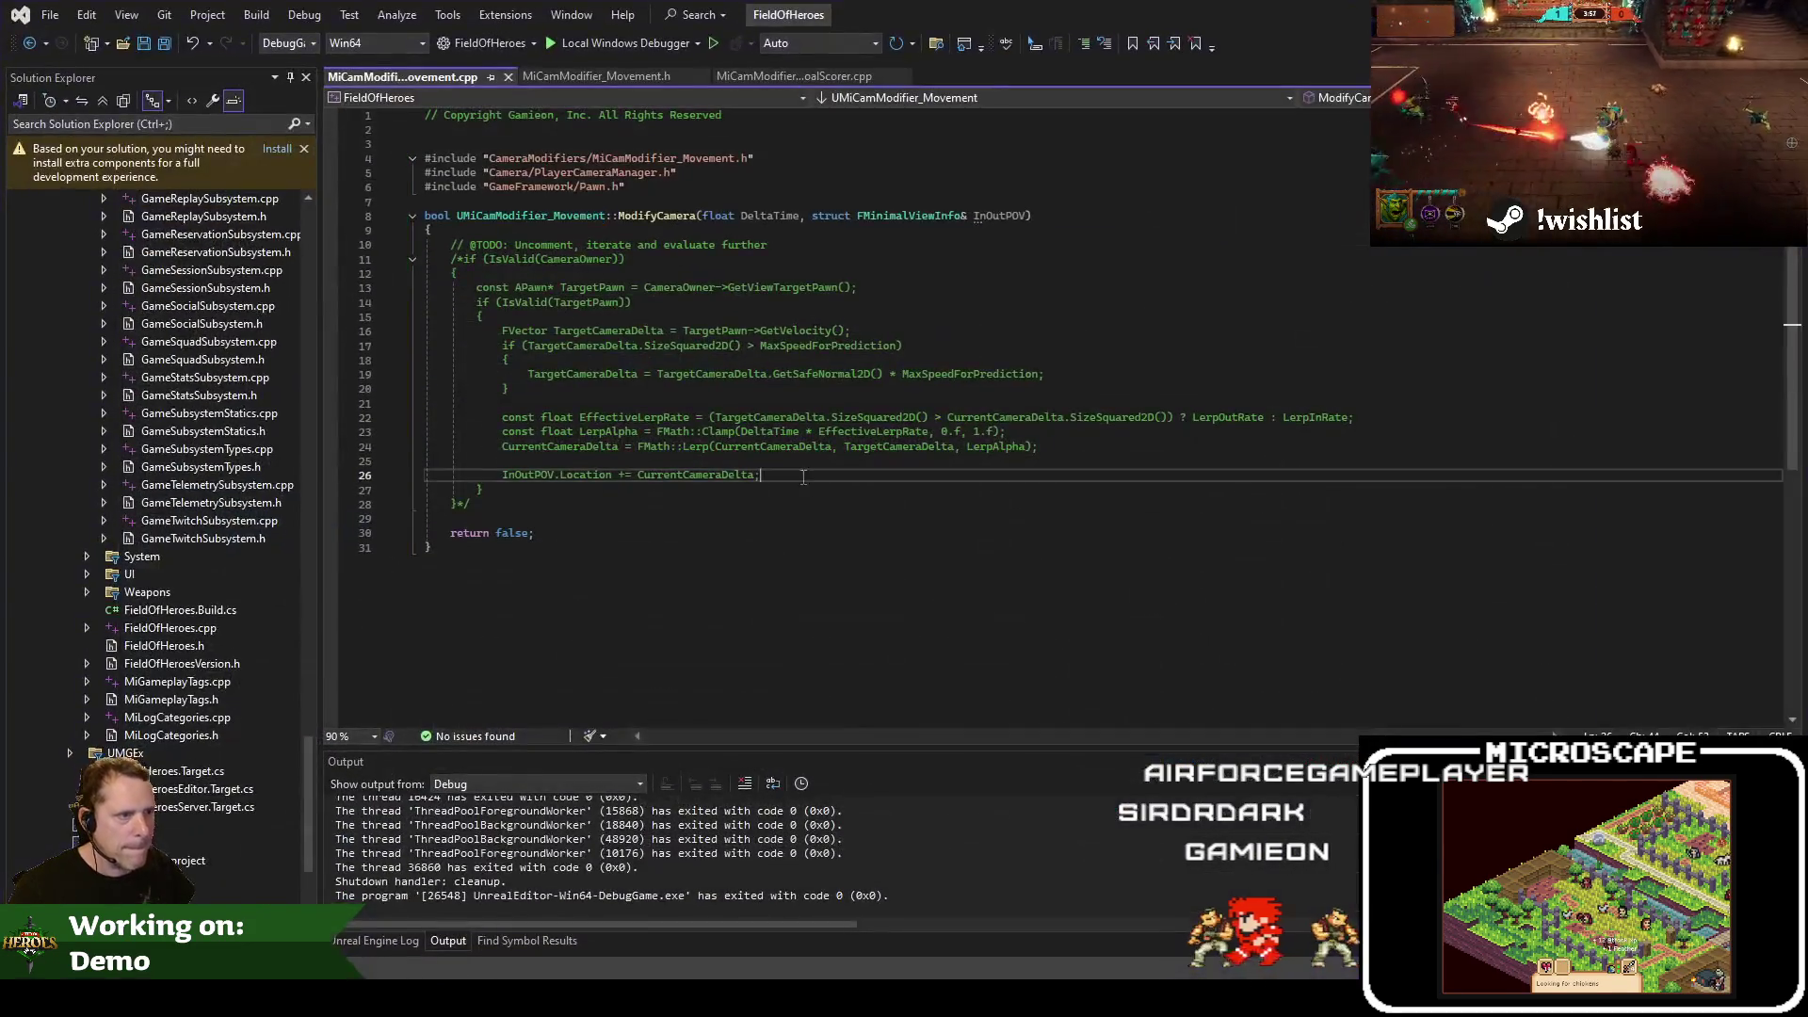
Start building the FieldOfHeroes project with Ctrl+Shift+B
key("ctrl+shift+b")
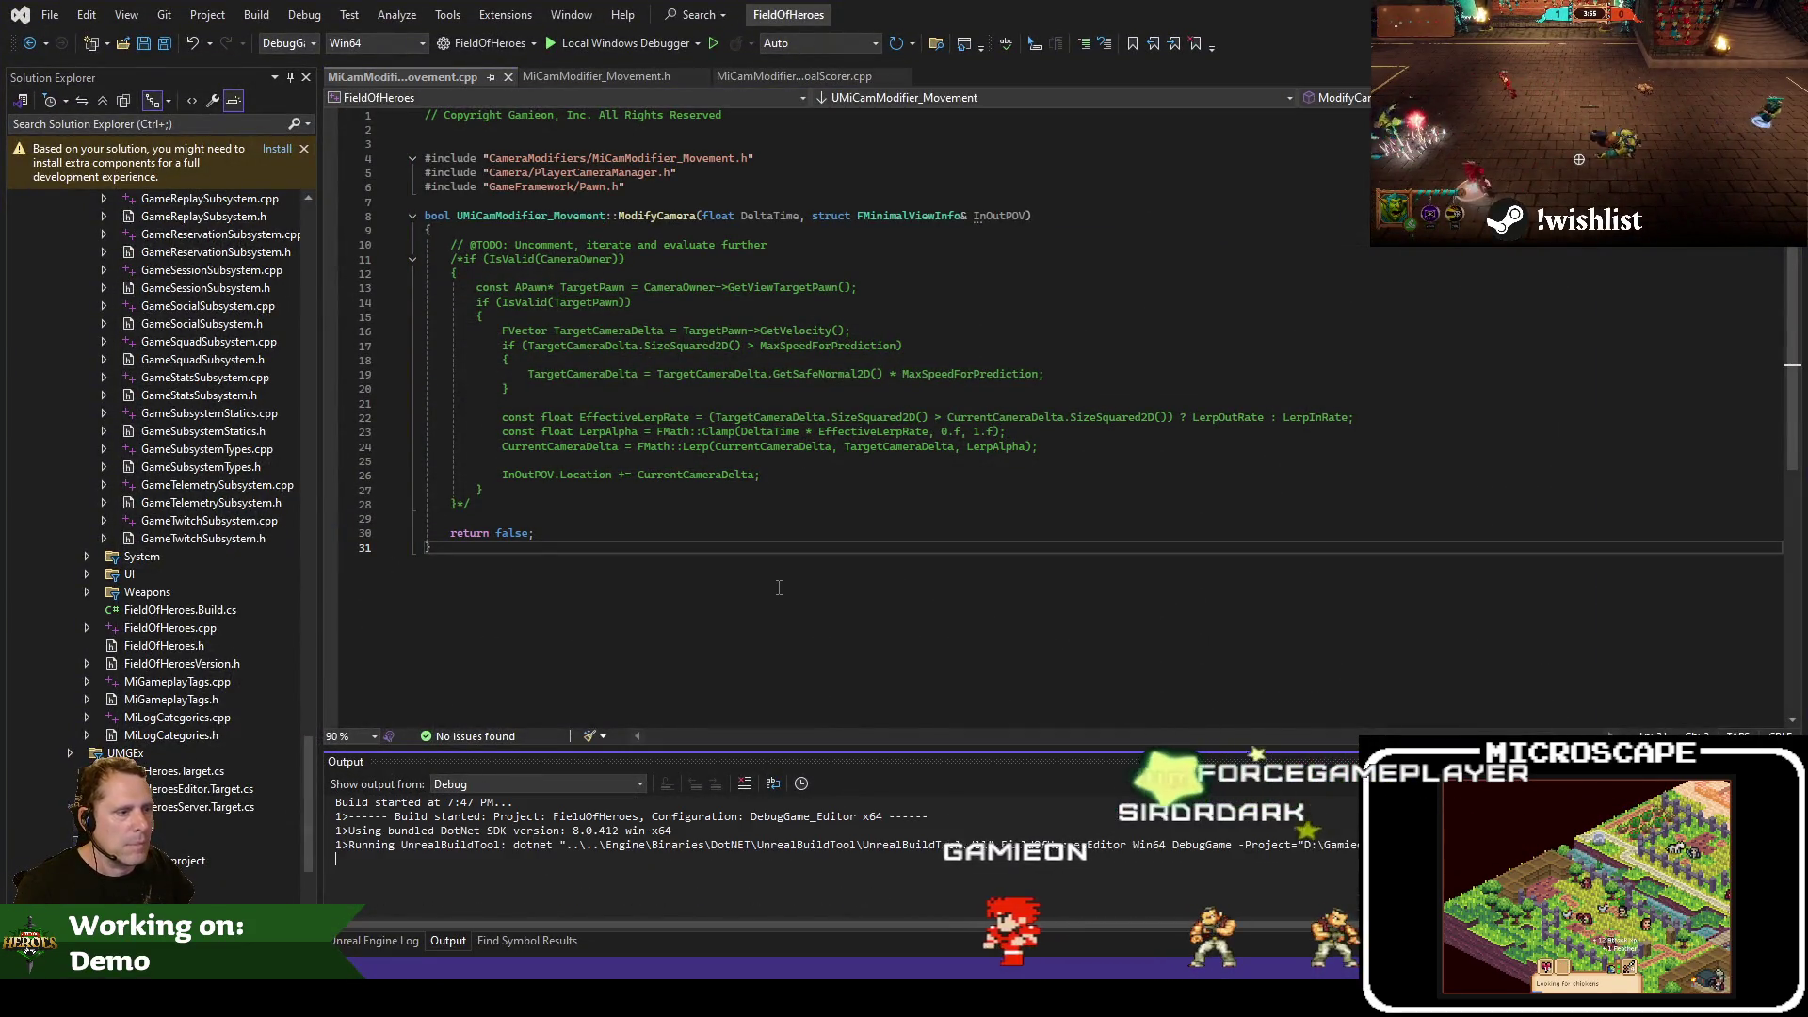
scroll(246, 410, "up", 10)
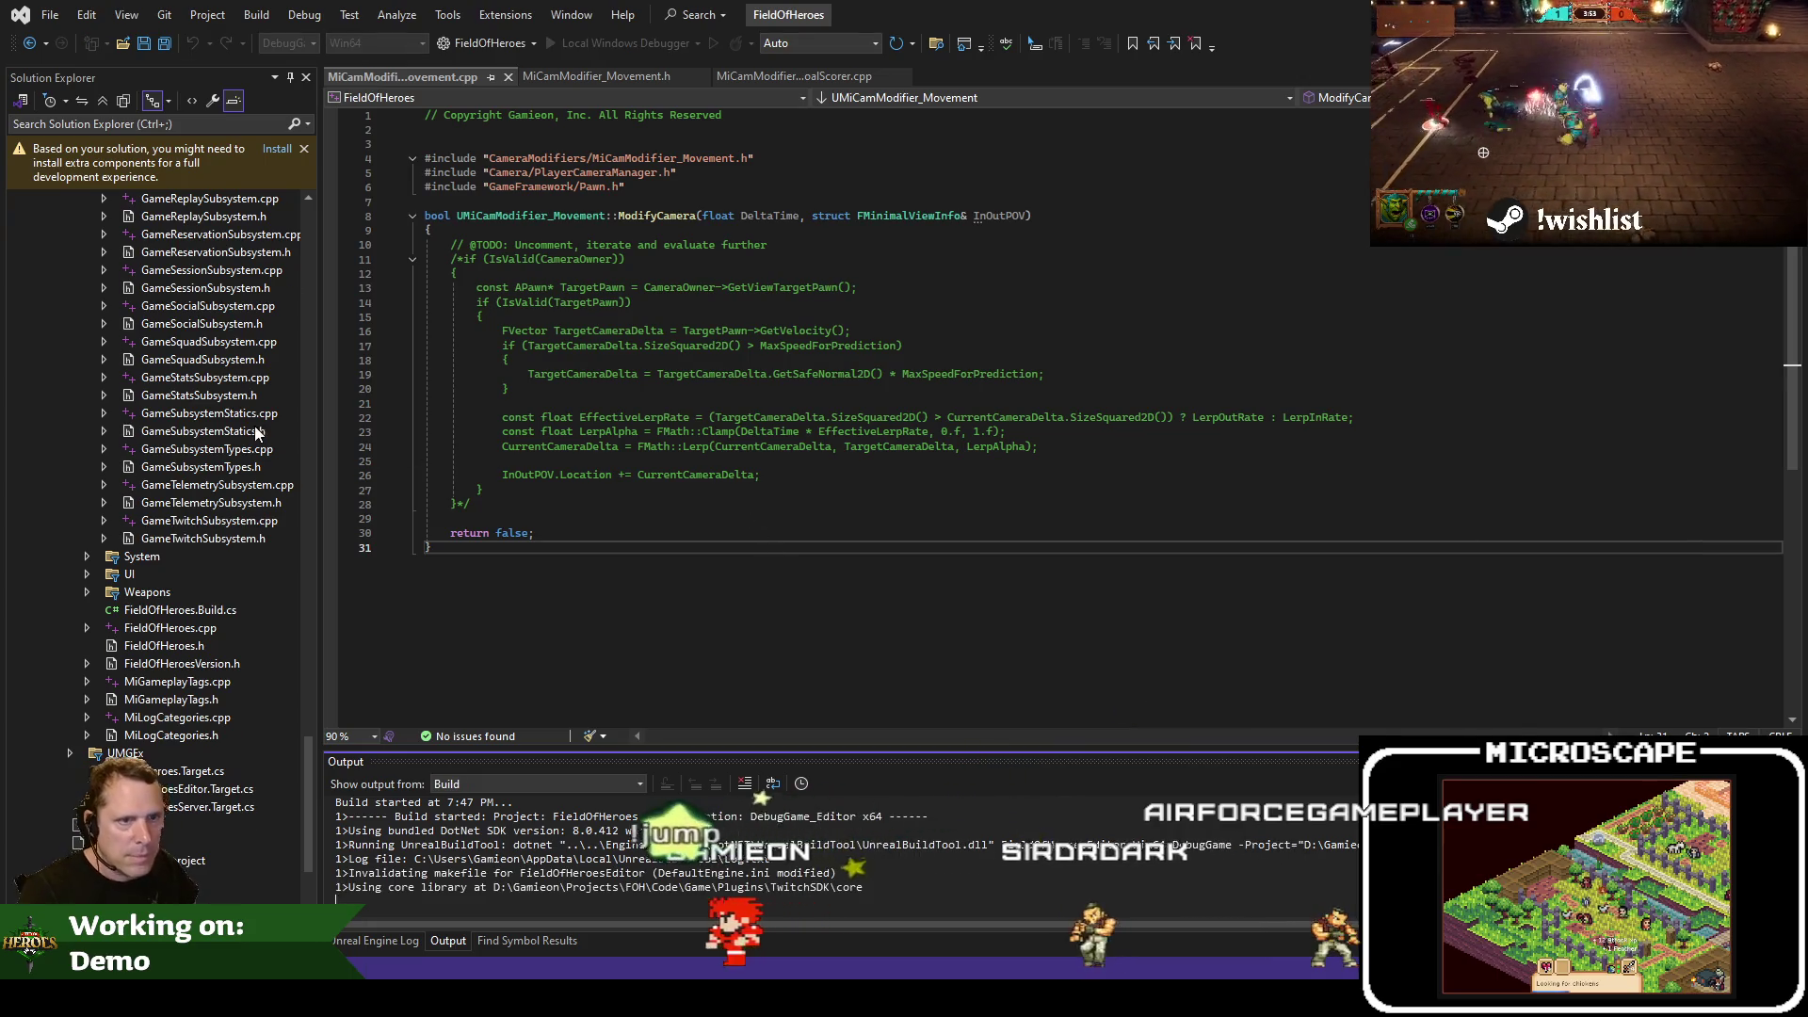
scroll(252, 405, "up", 3)
left_click(897, 404)
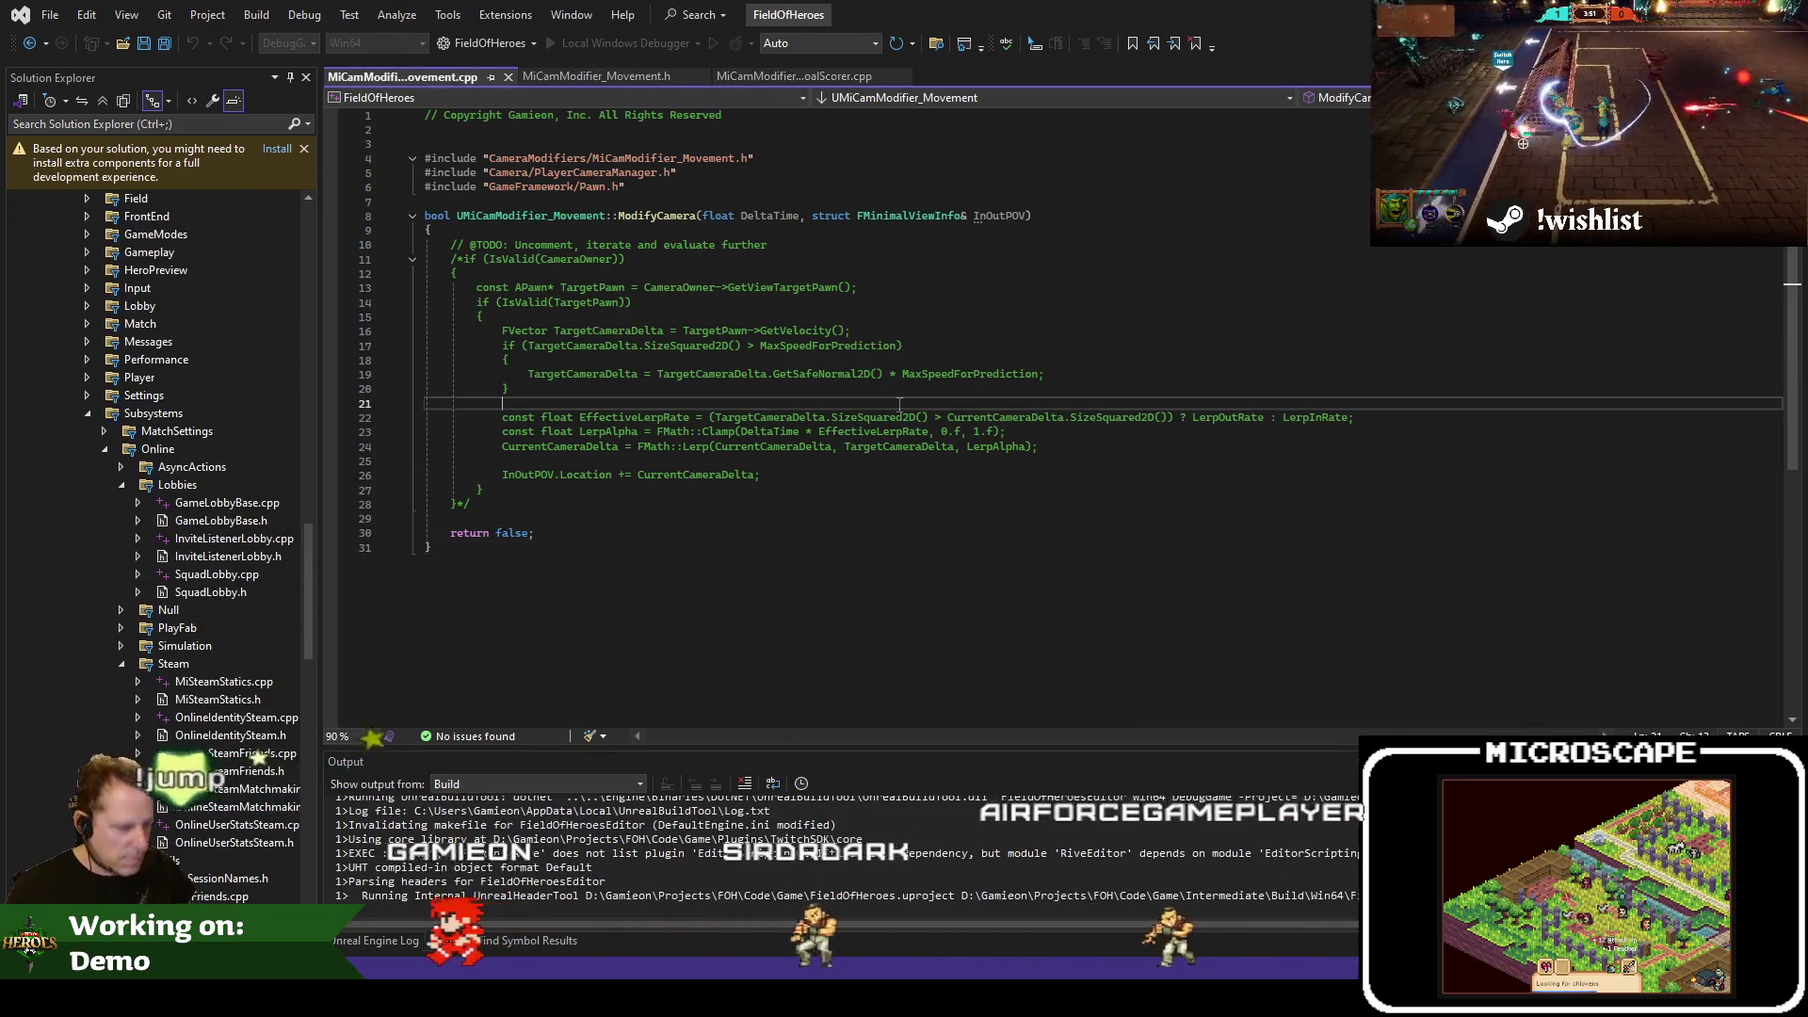
key("ctrl+t")
key("Escape")
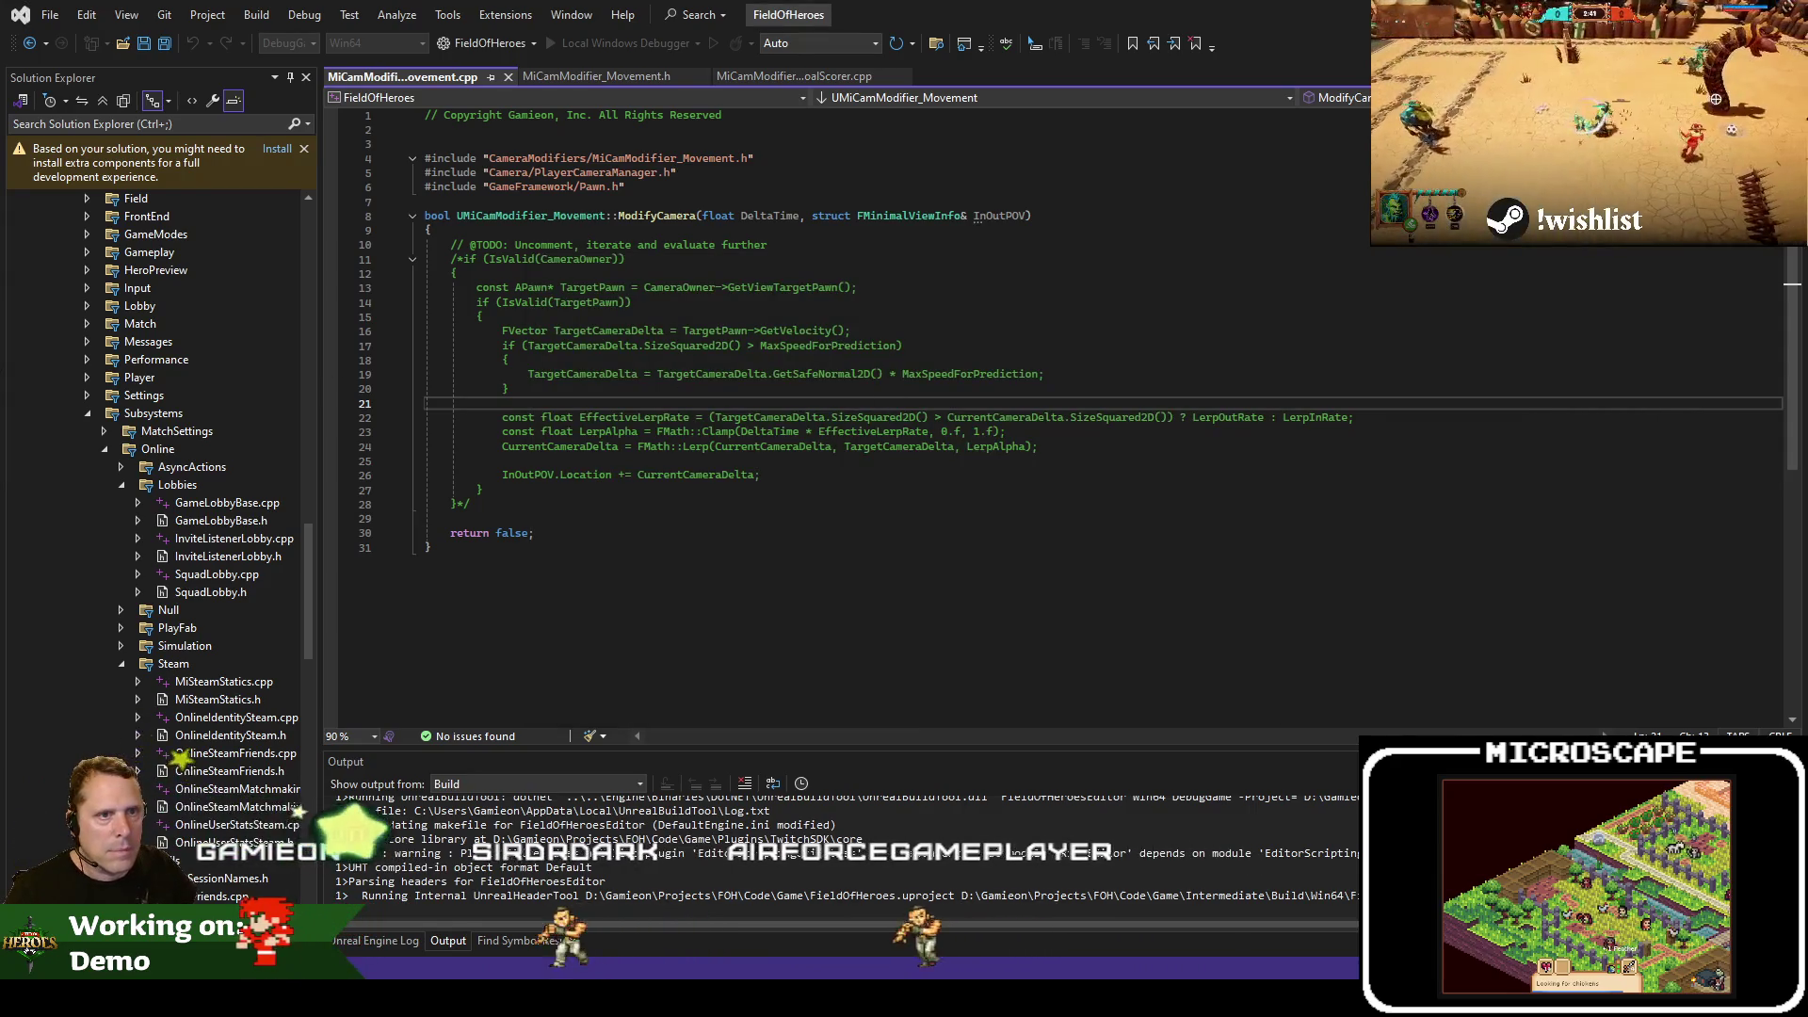
Open DefaultGame.ini from the FieldOfHeroes Config folder
scroll(150, 452, "up", 7)
scroll(230, 382, "up", 15)
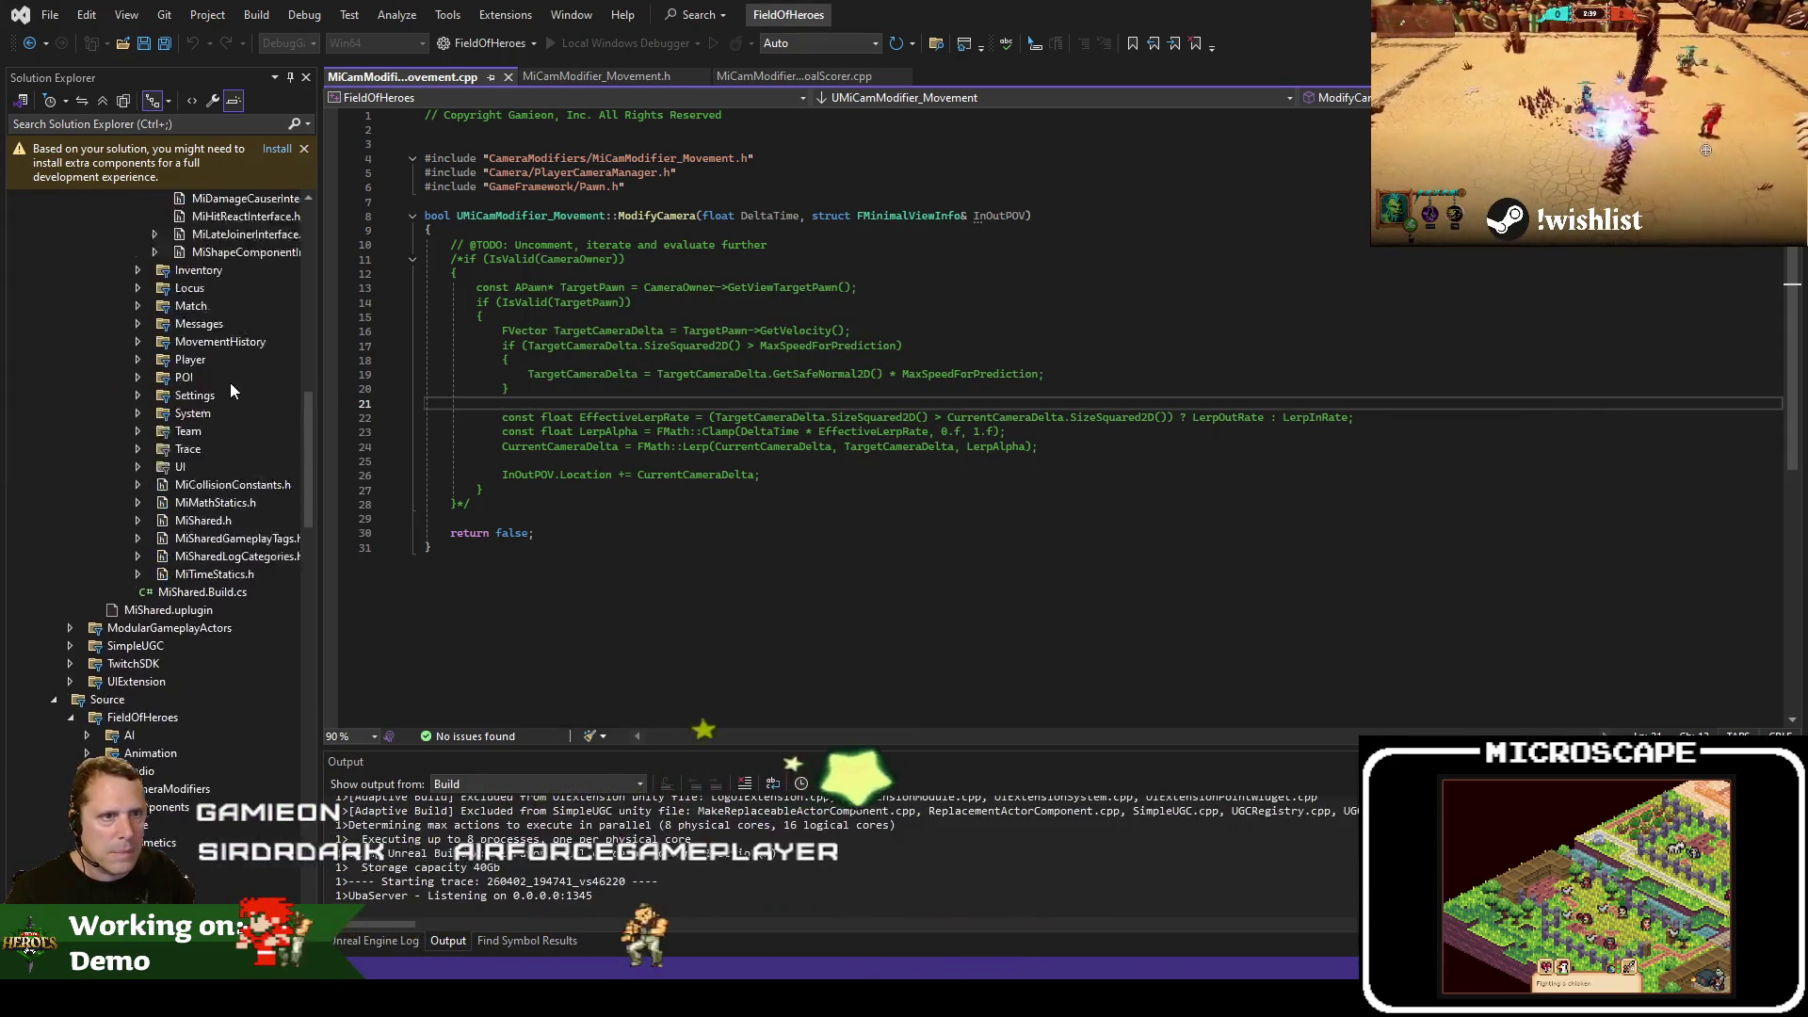
scroll(219, 419, "up", 7)
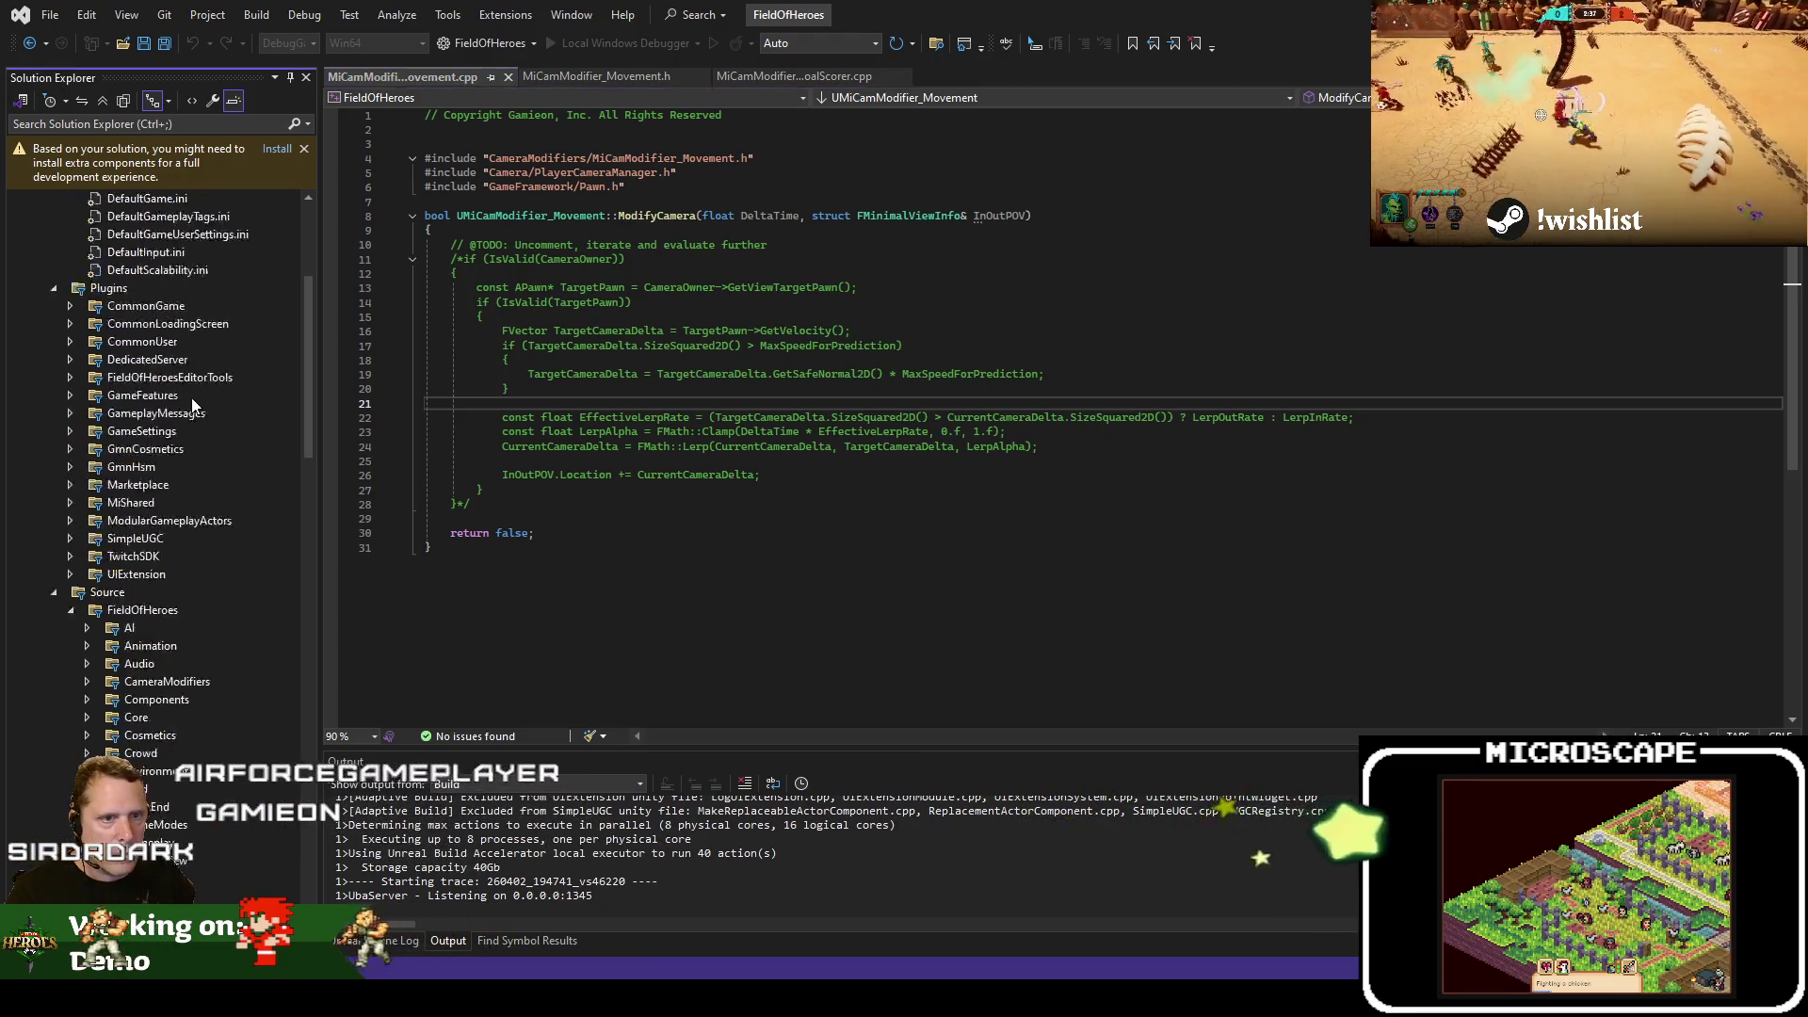
double_click(186, 486)
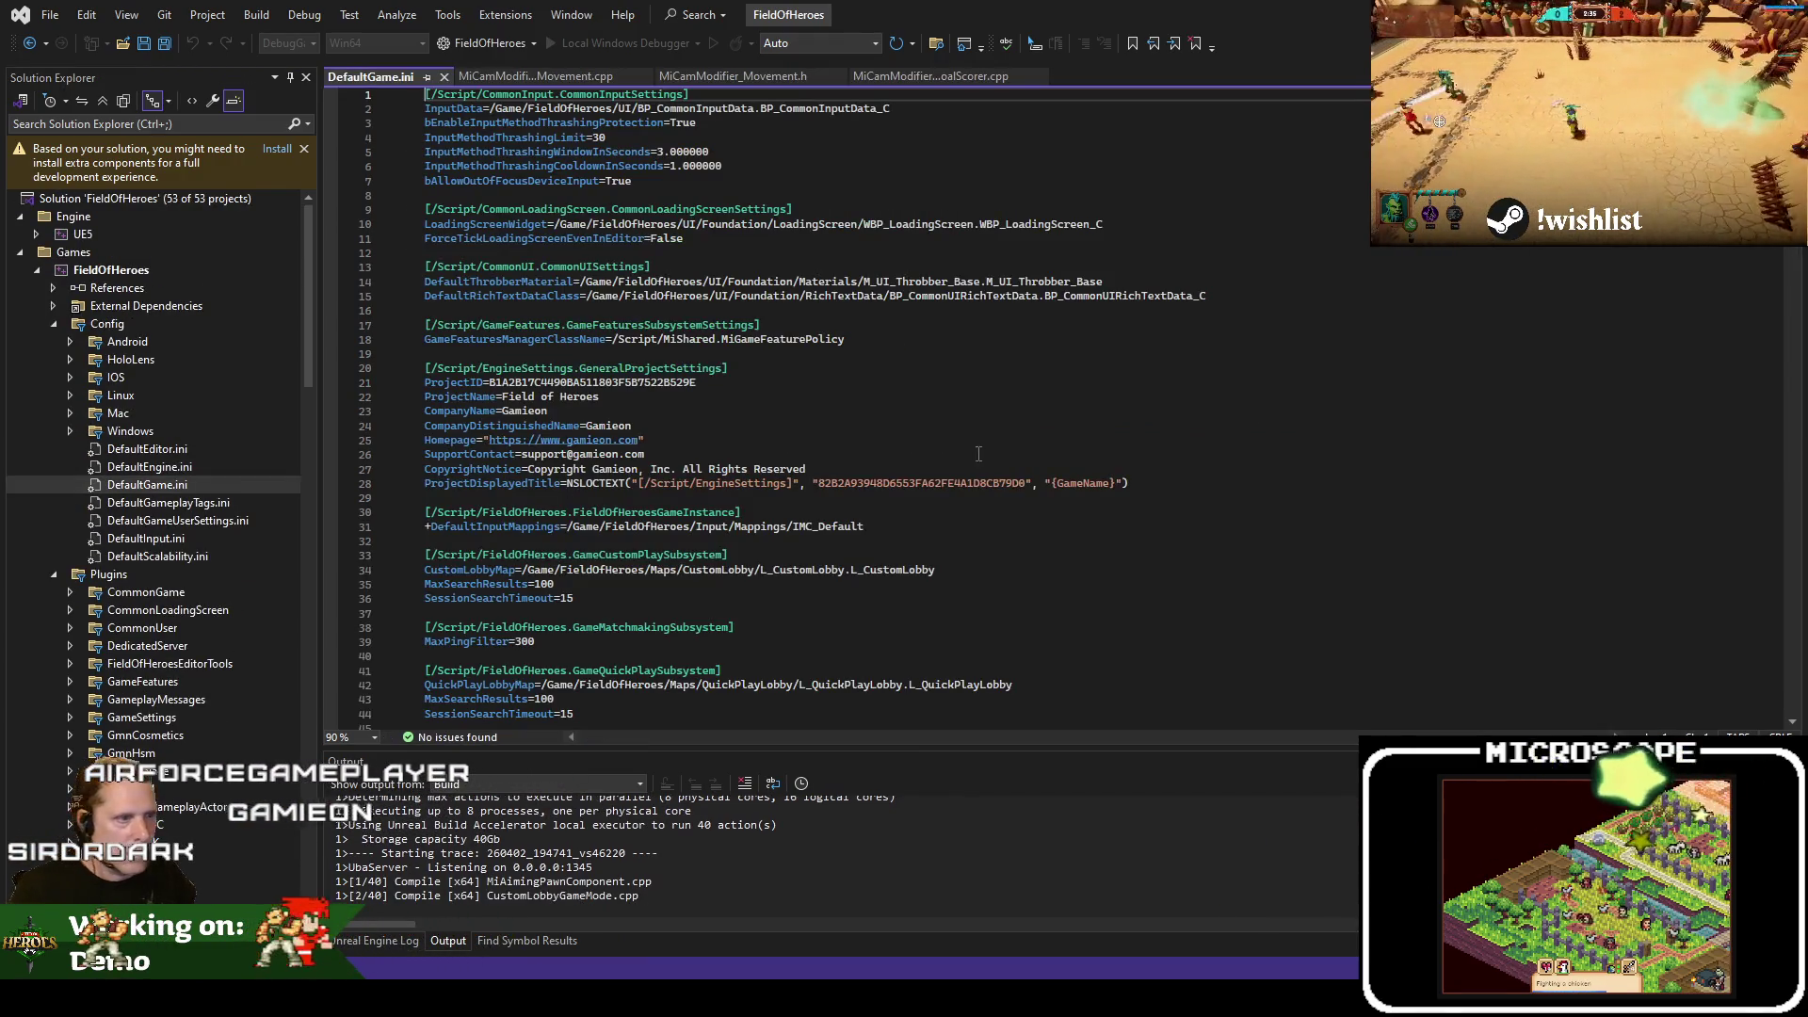
scroll(979, 453, "down", 13)
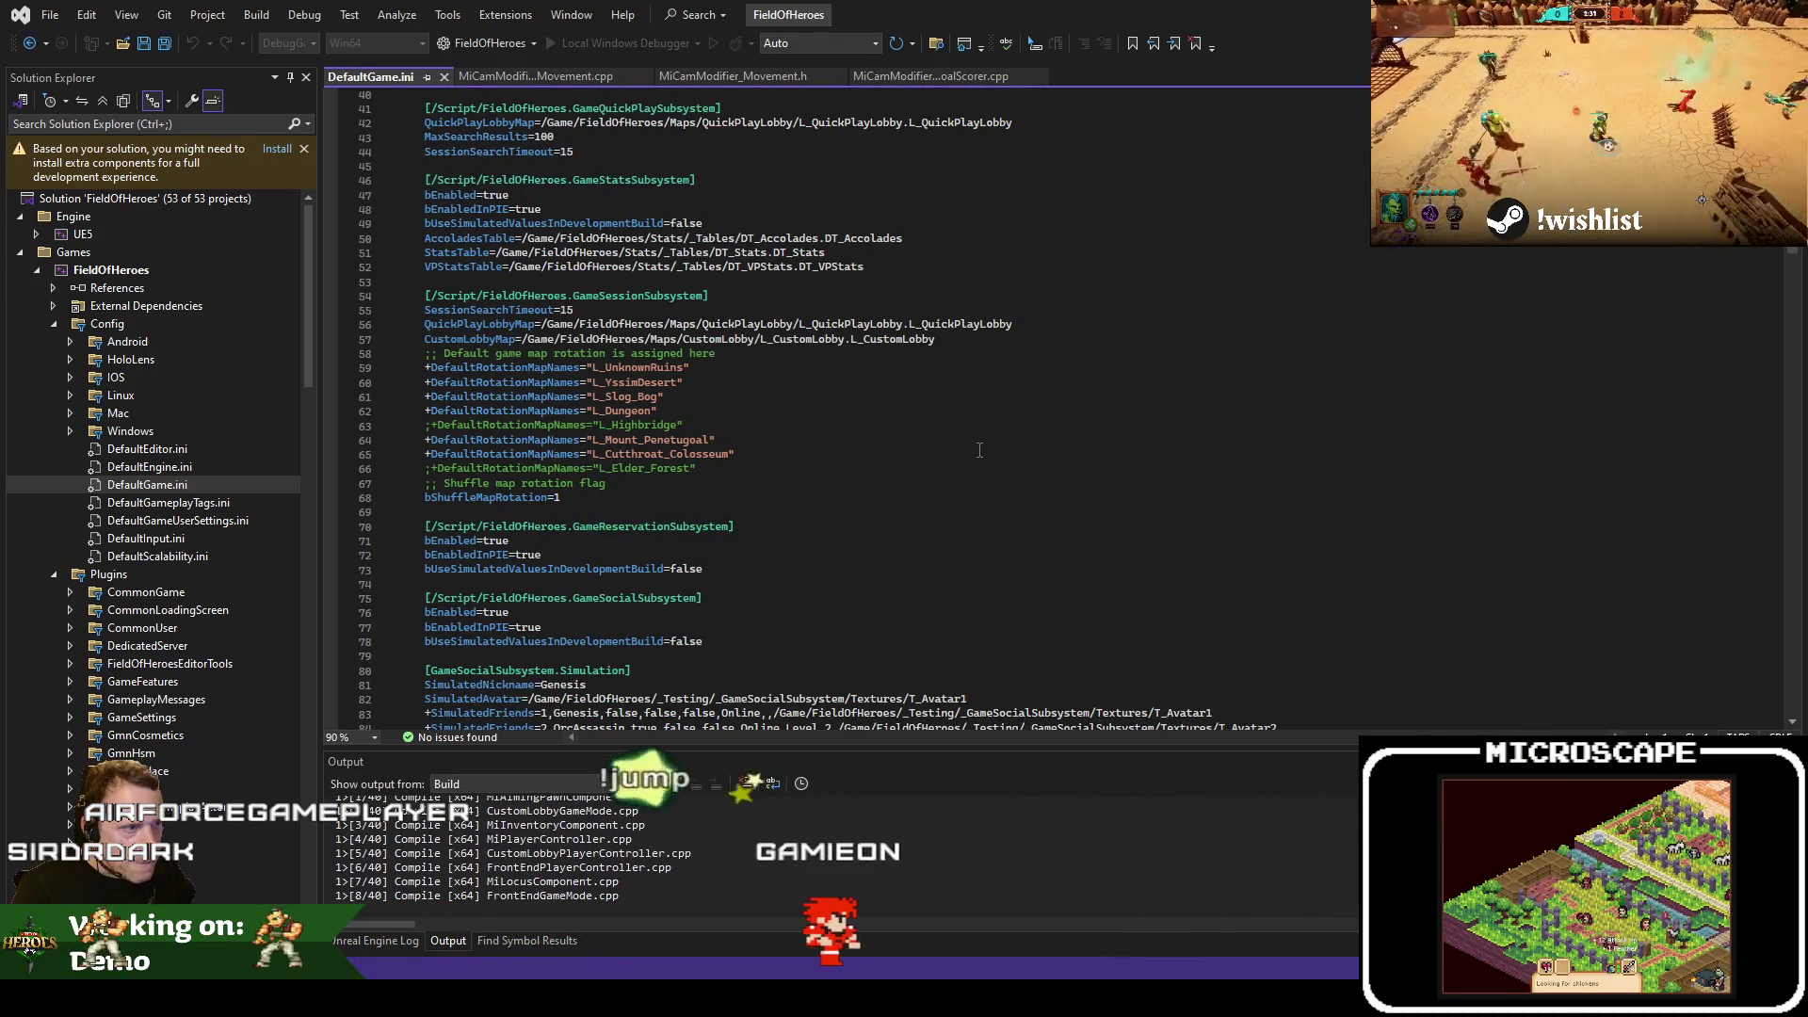
scroll(979, 450, "down", 14)
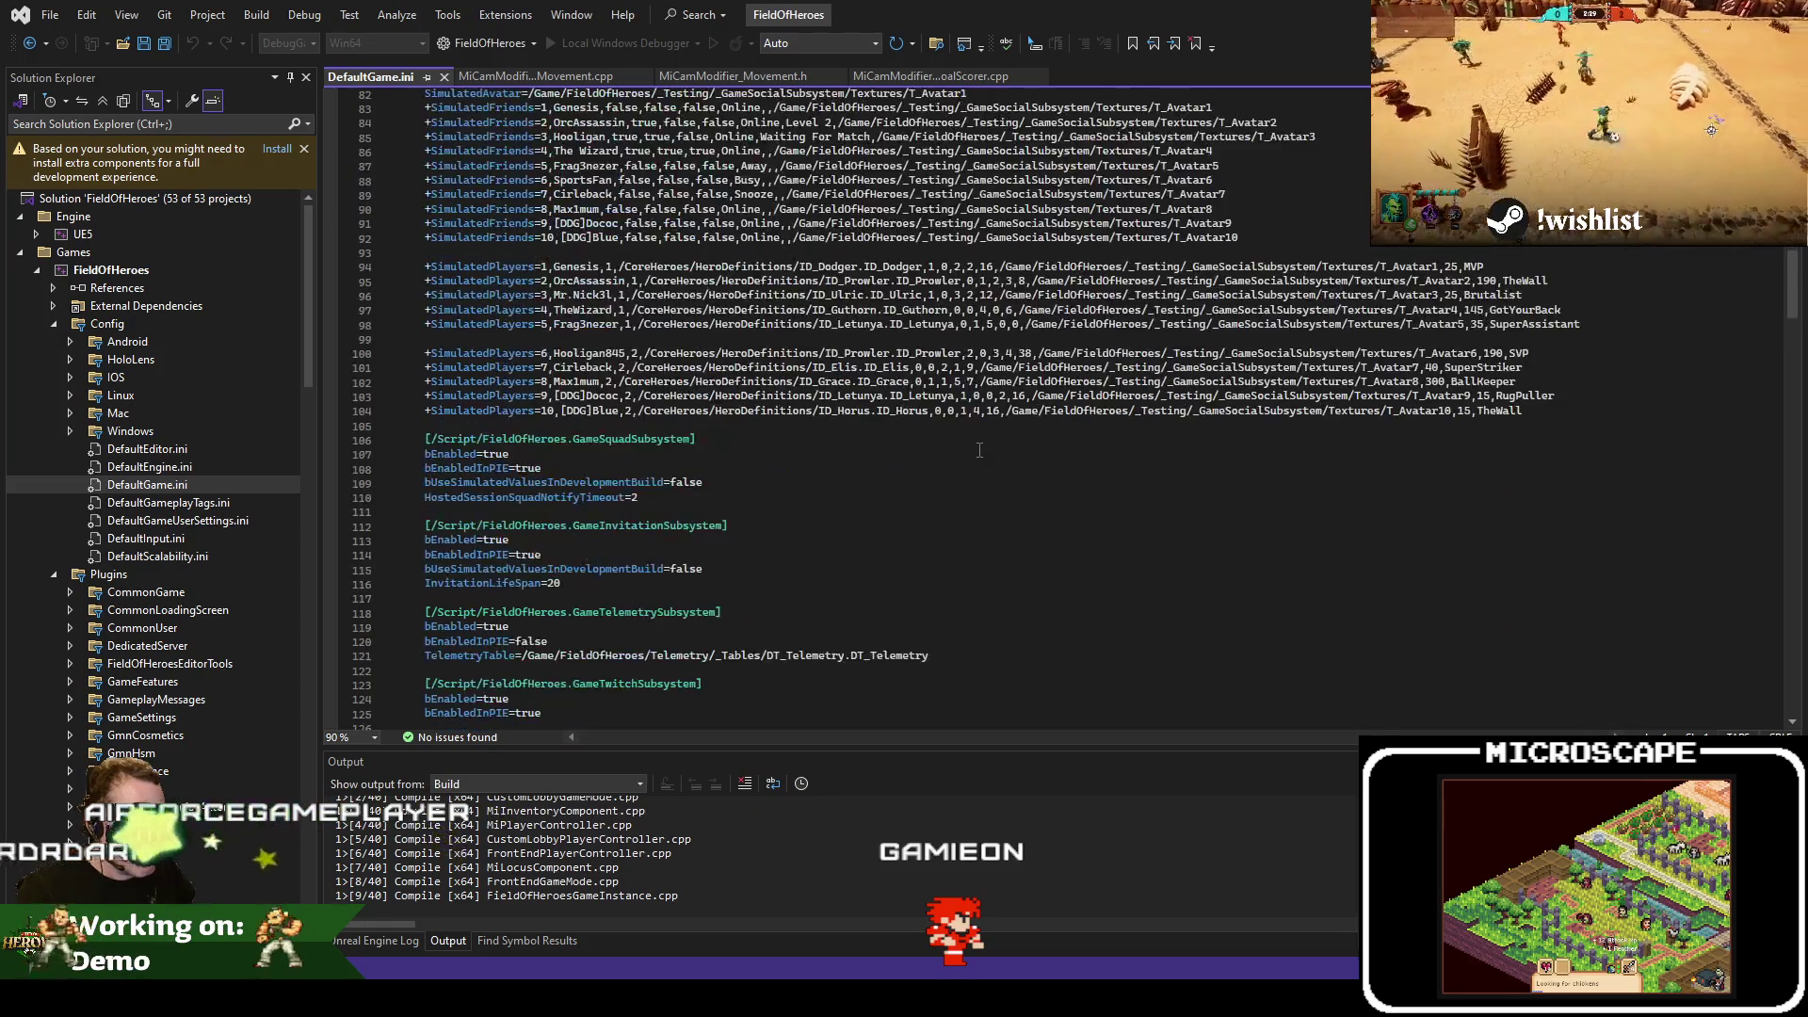
scroll(979, 450, "up", 20)
Open DefaultEngine.ini and inspect its file server settings
double_click(174, 468)
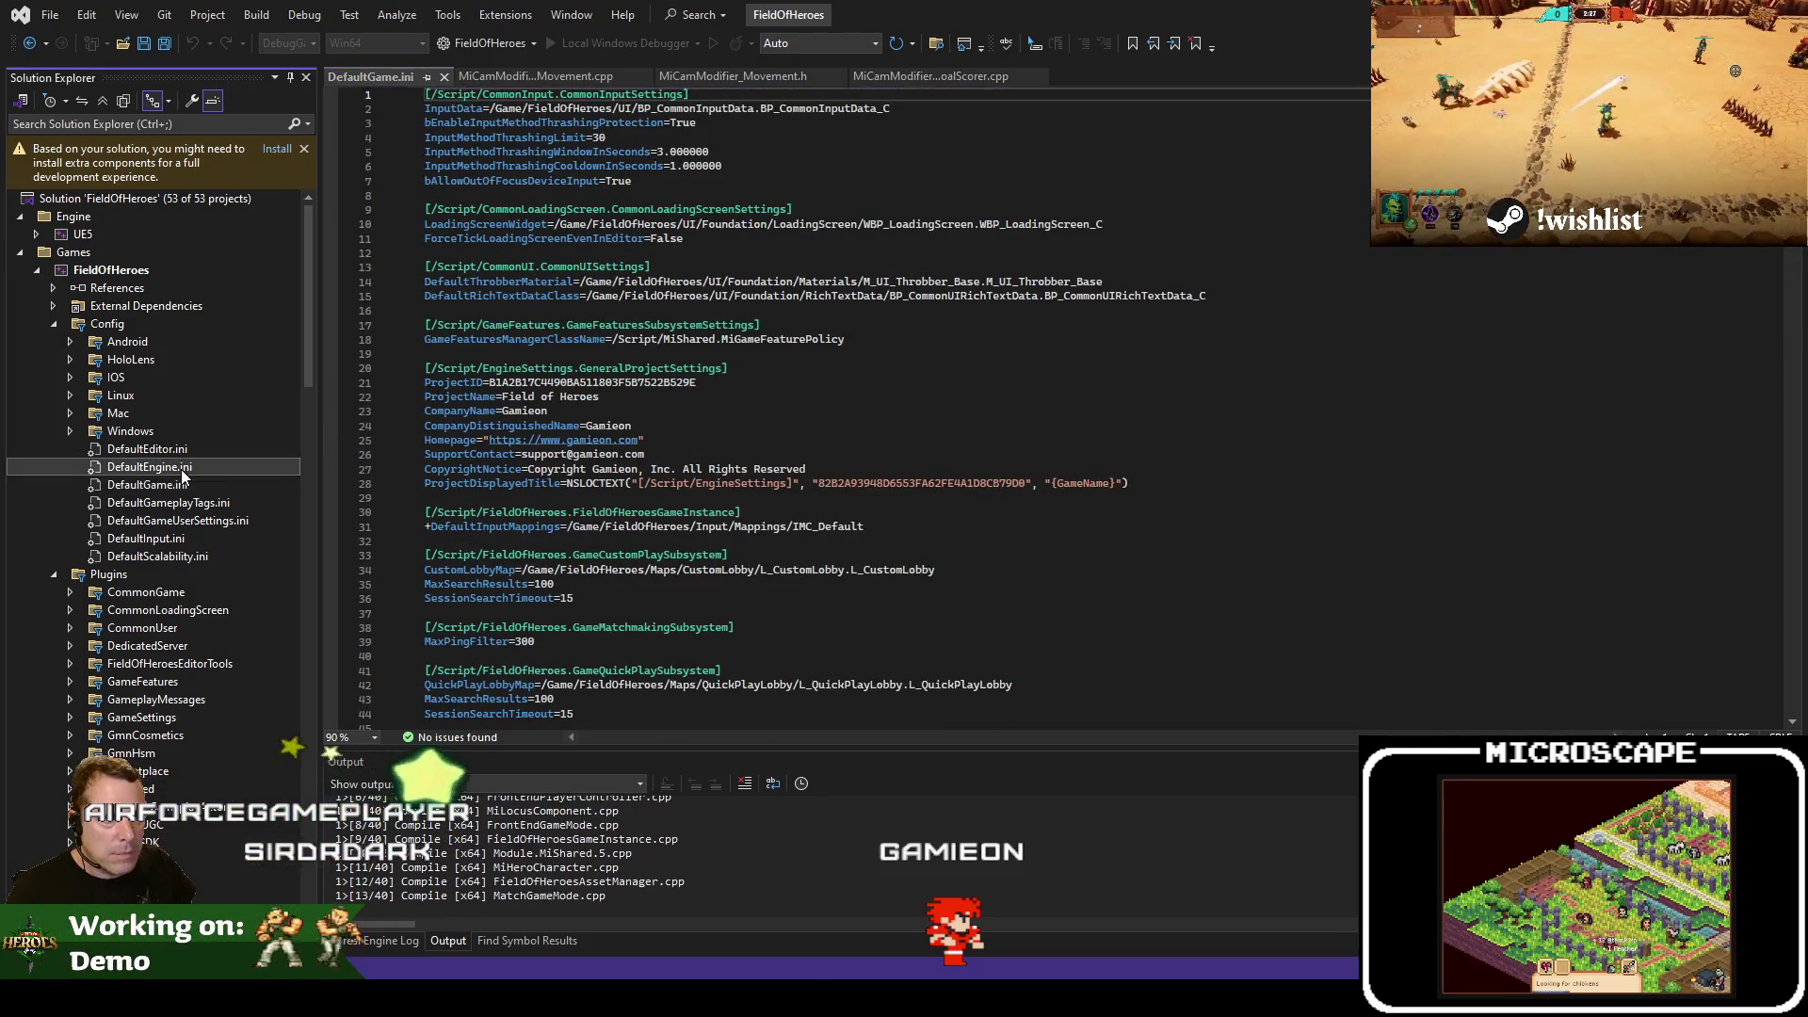
double_click(179, 485)
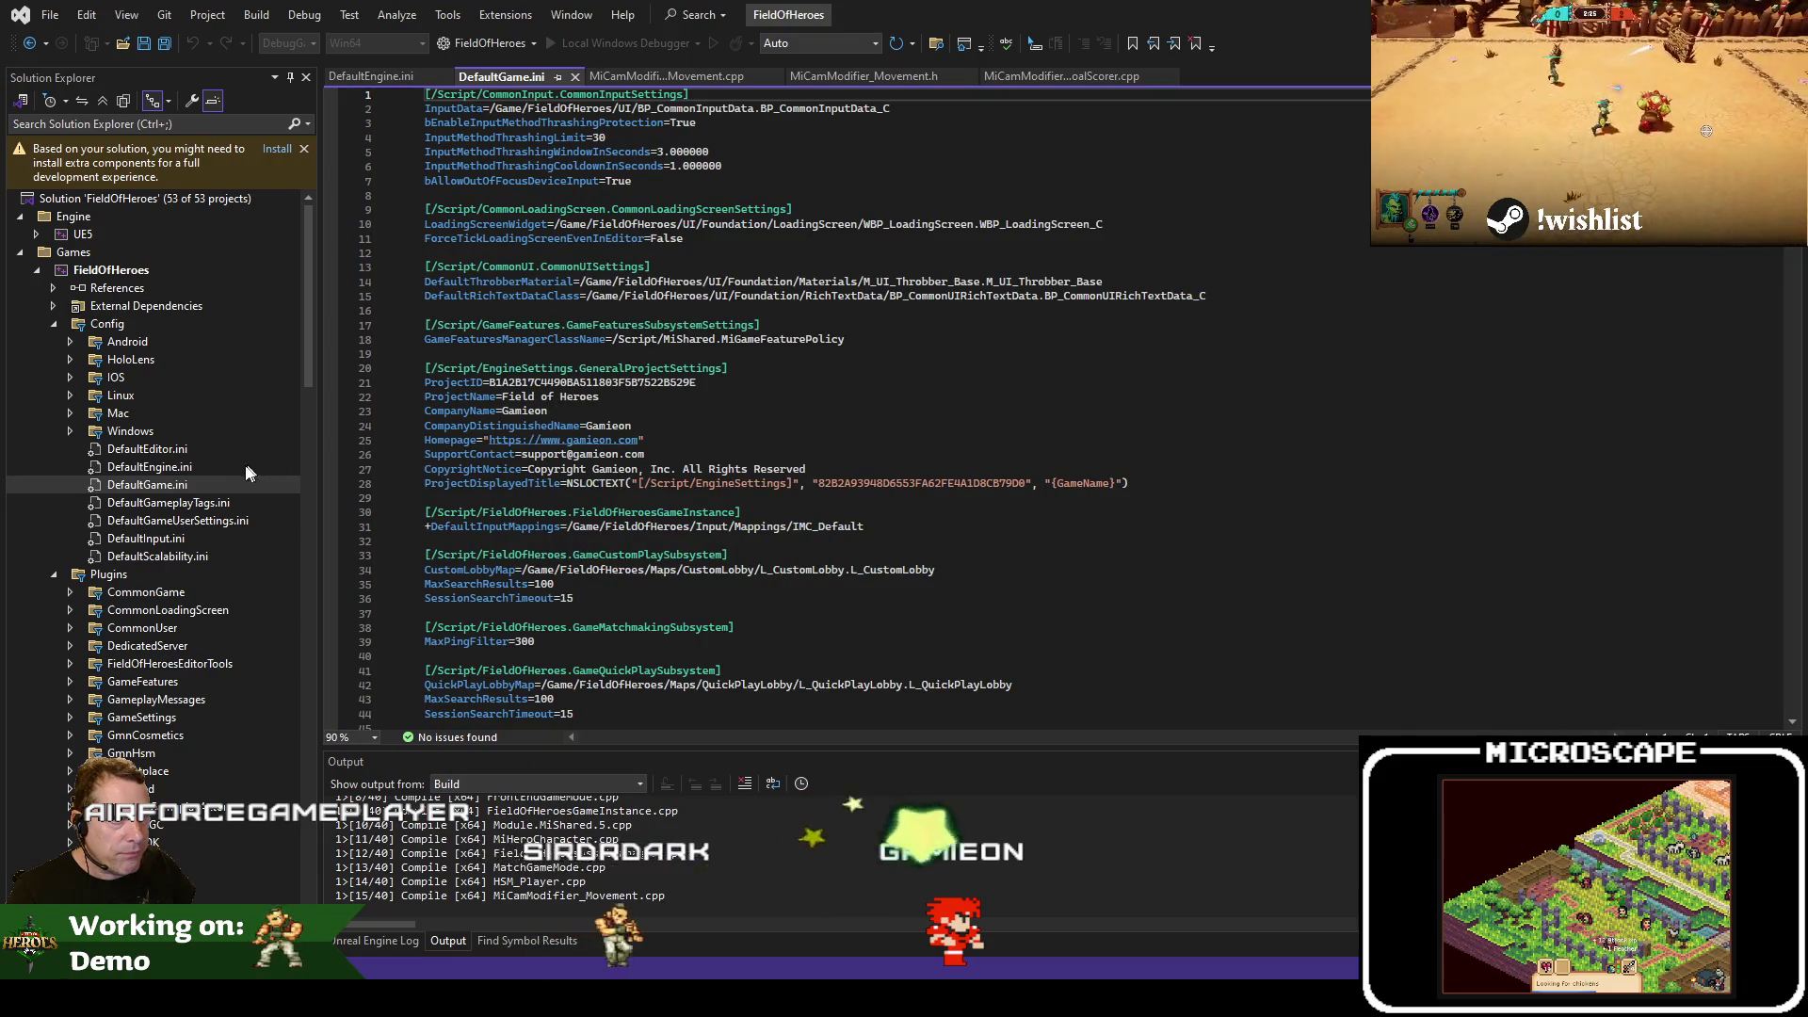
double_click(248, 471)
scroll(1013, 401, "down", 7)
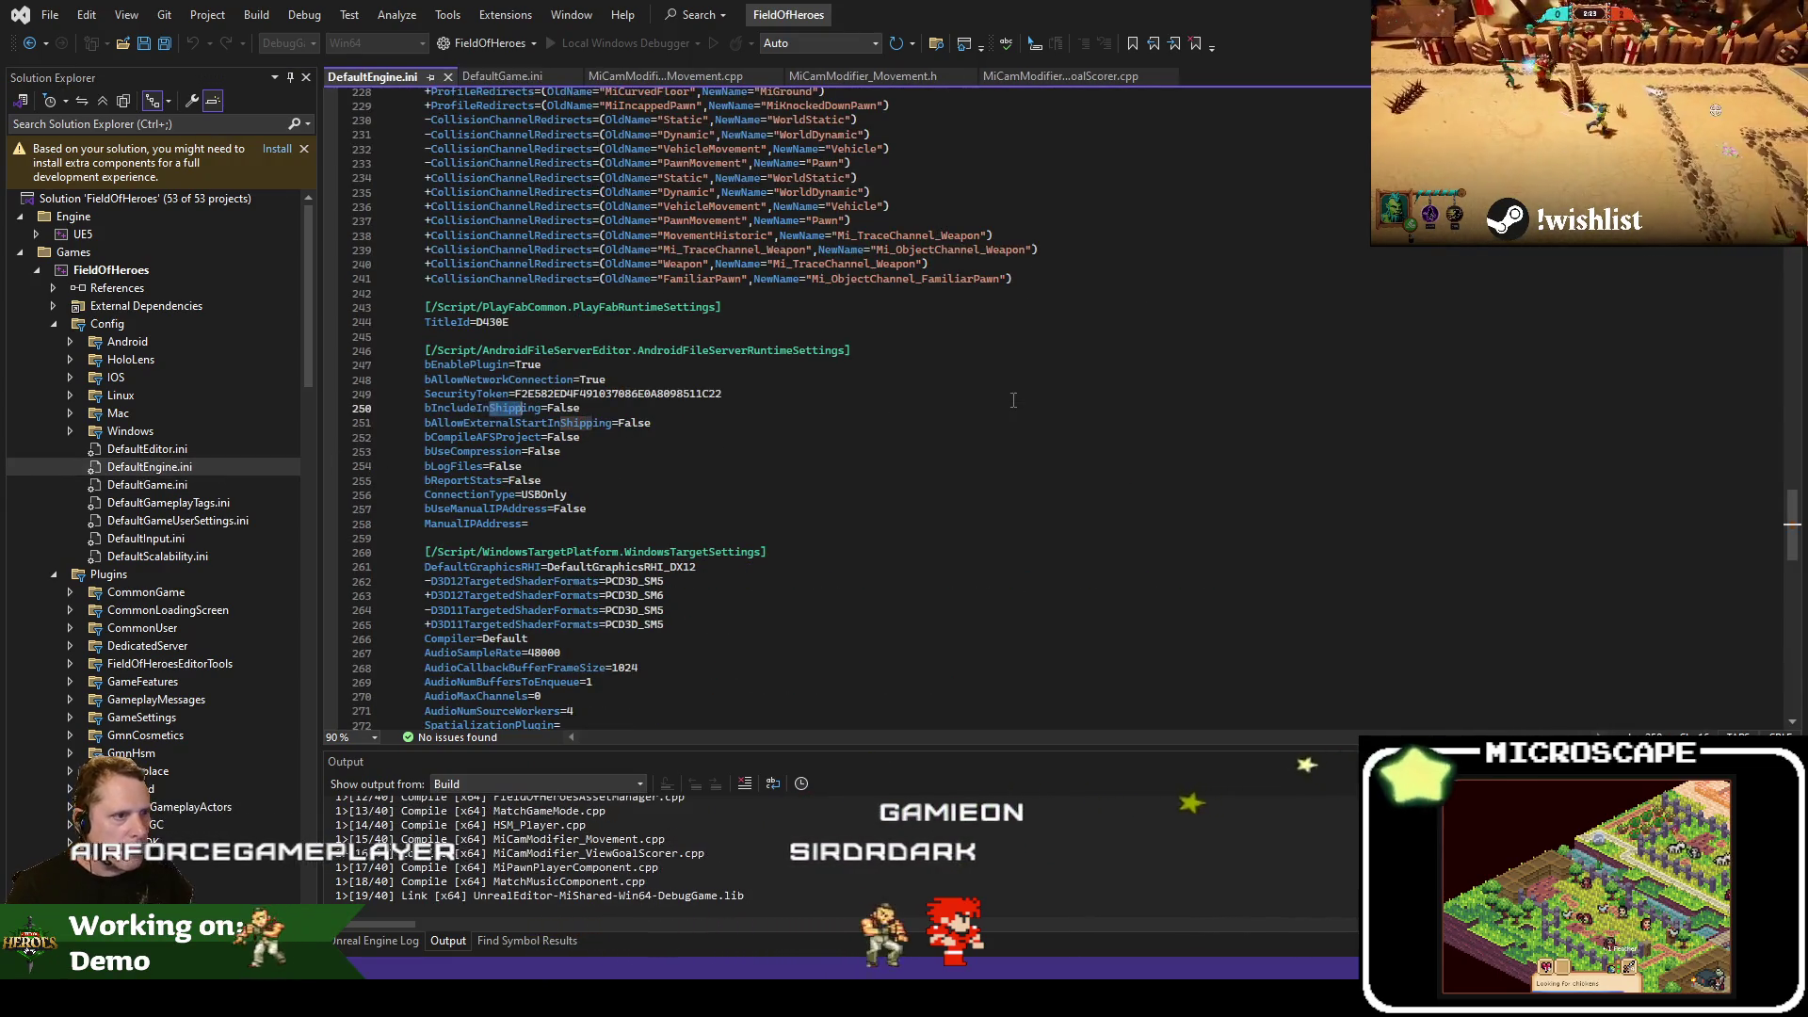
double_click(1013, 400)
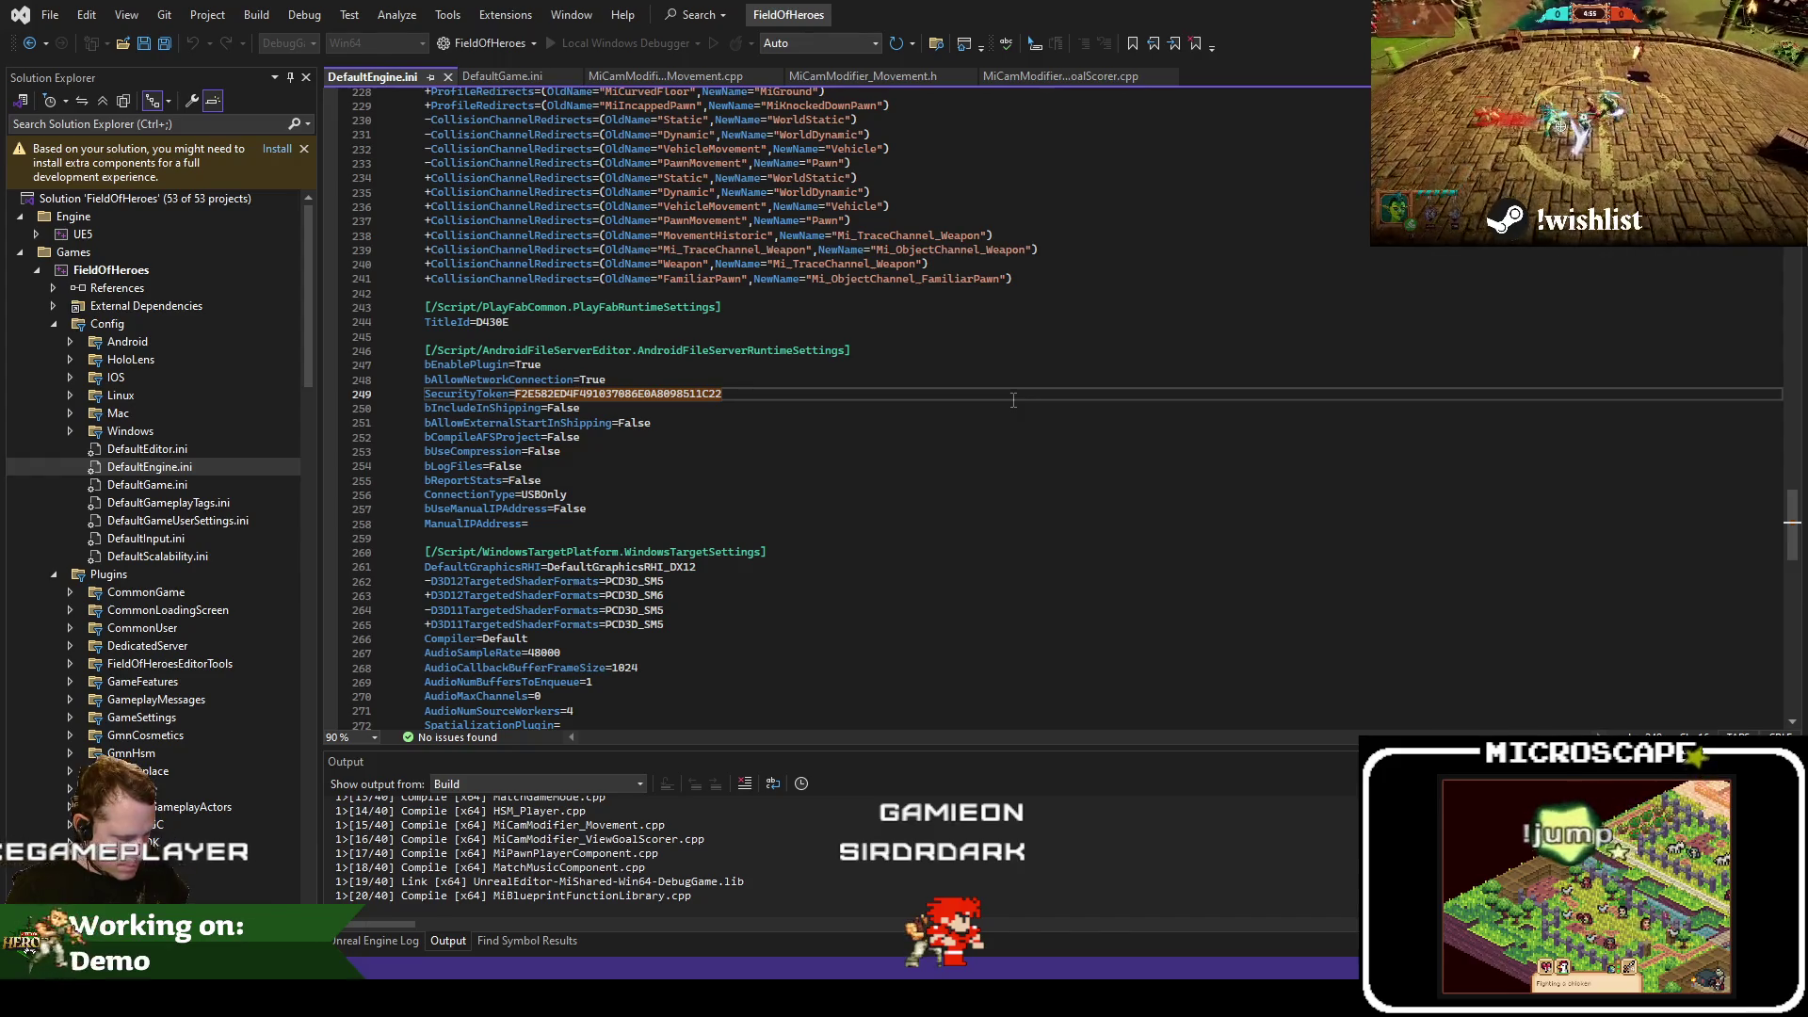
scroll(1013, 400, "down", 10)
key("Up")
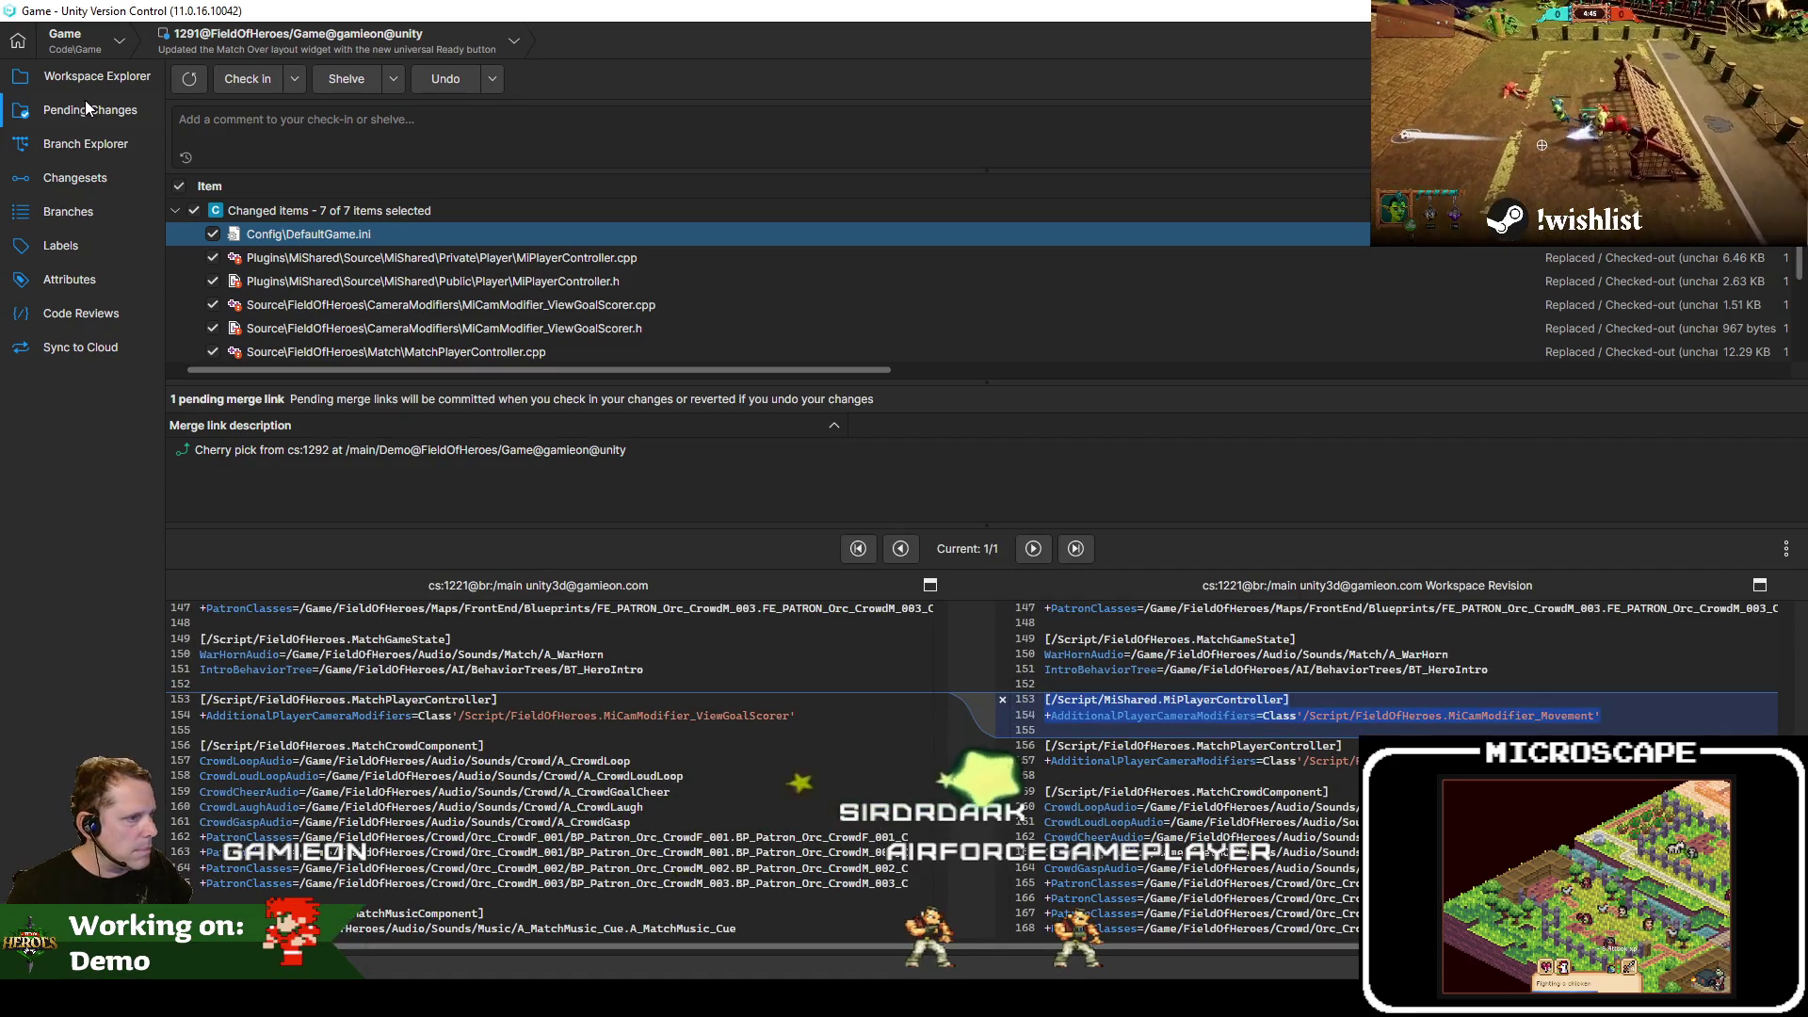
key("alt+Tab")
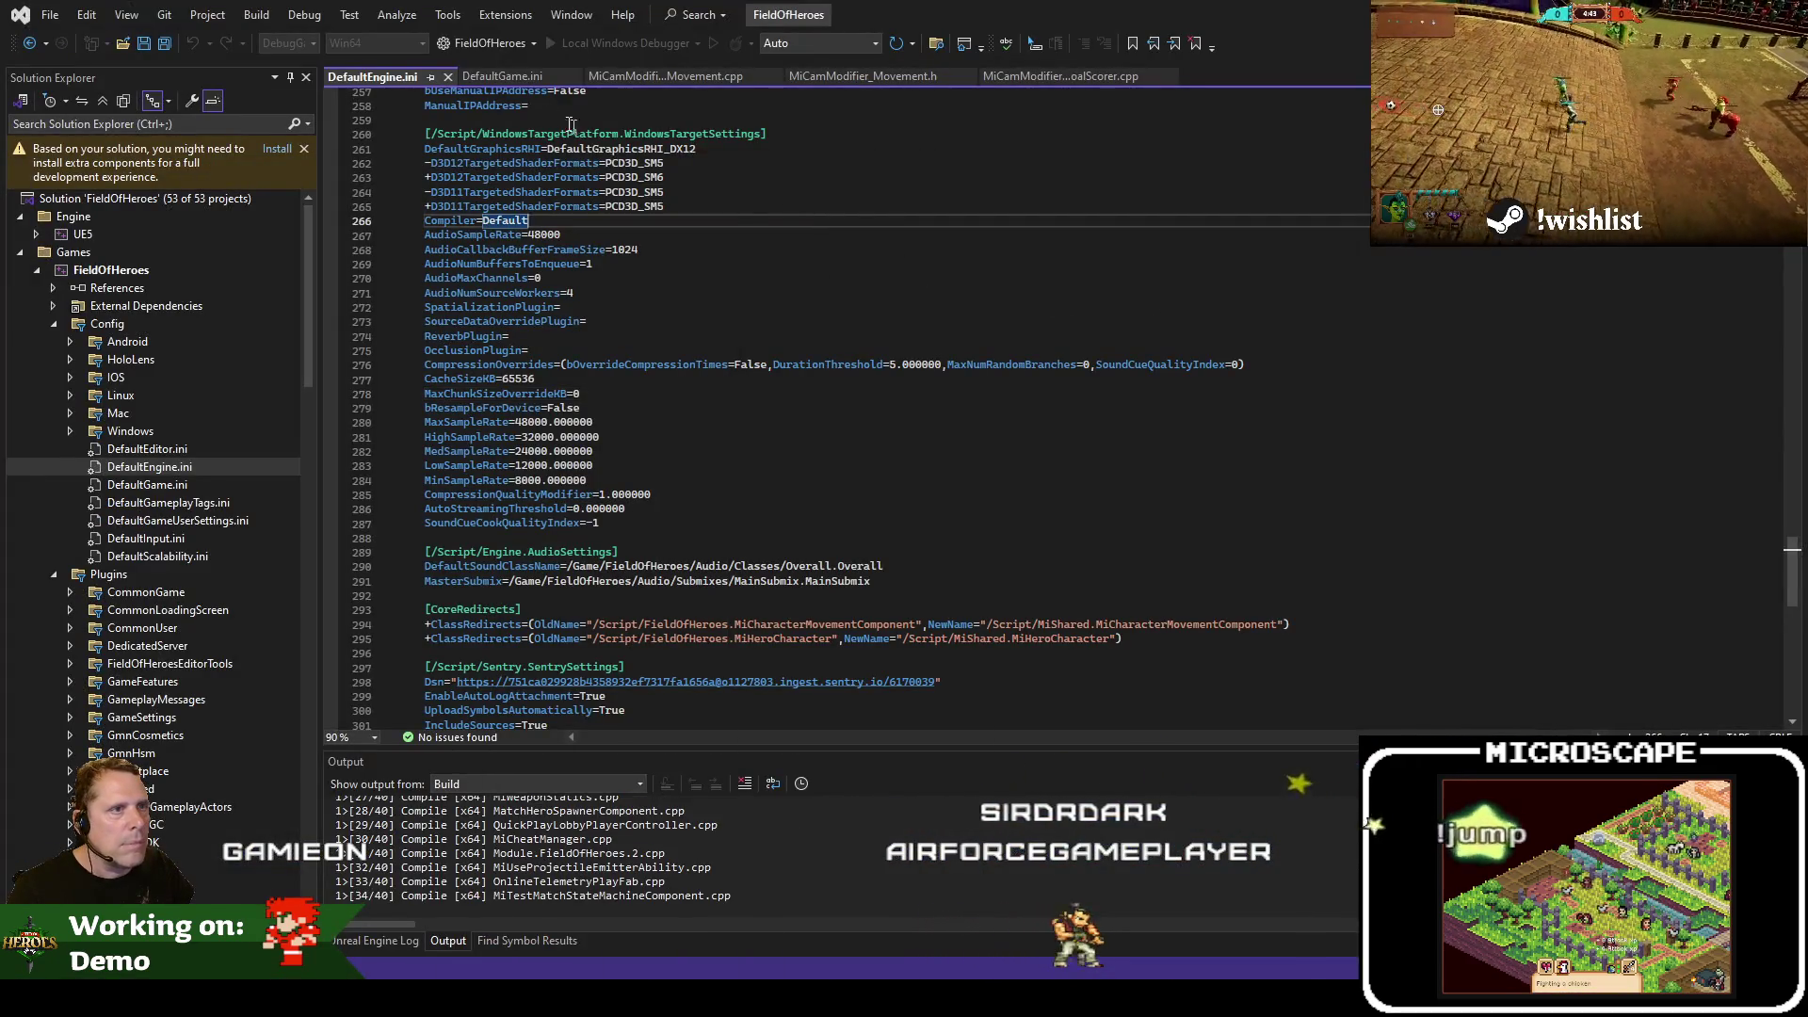
Close DefaultEngine.ini and find the MiCamModifier_Movement entry near line 154 of DefaultGame.ini
left_click(447, 78)
scroll(912, 376, "up", 5)
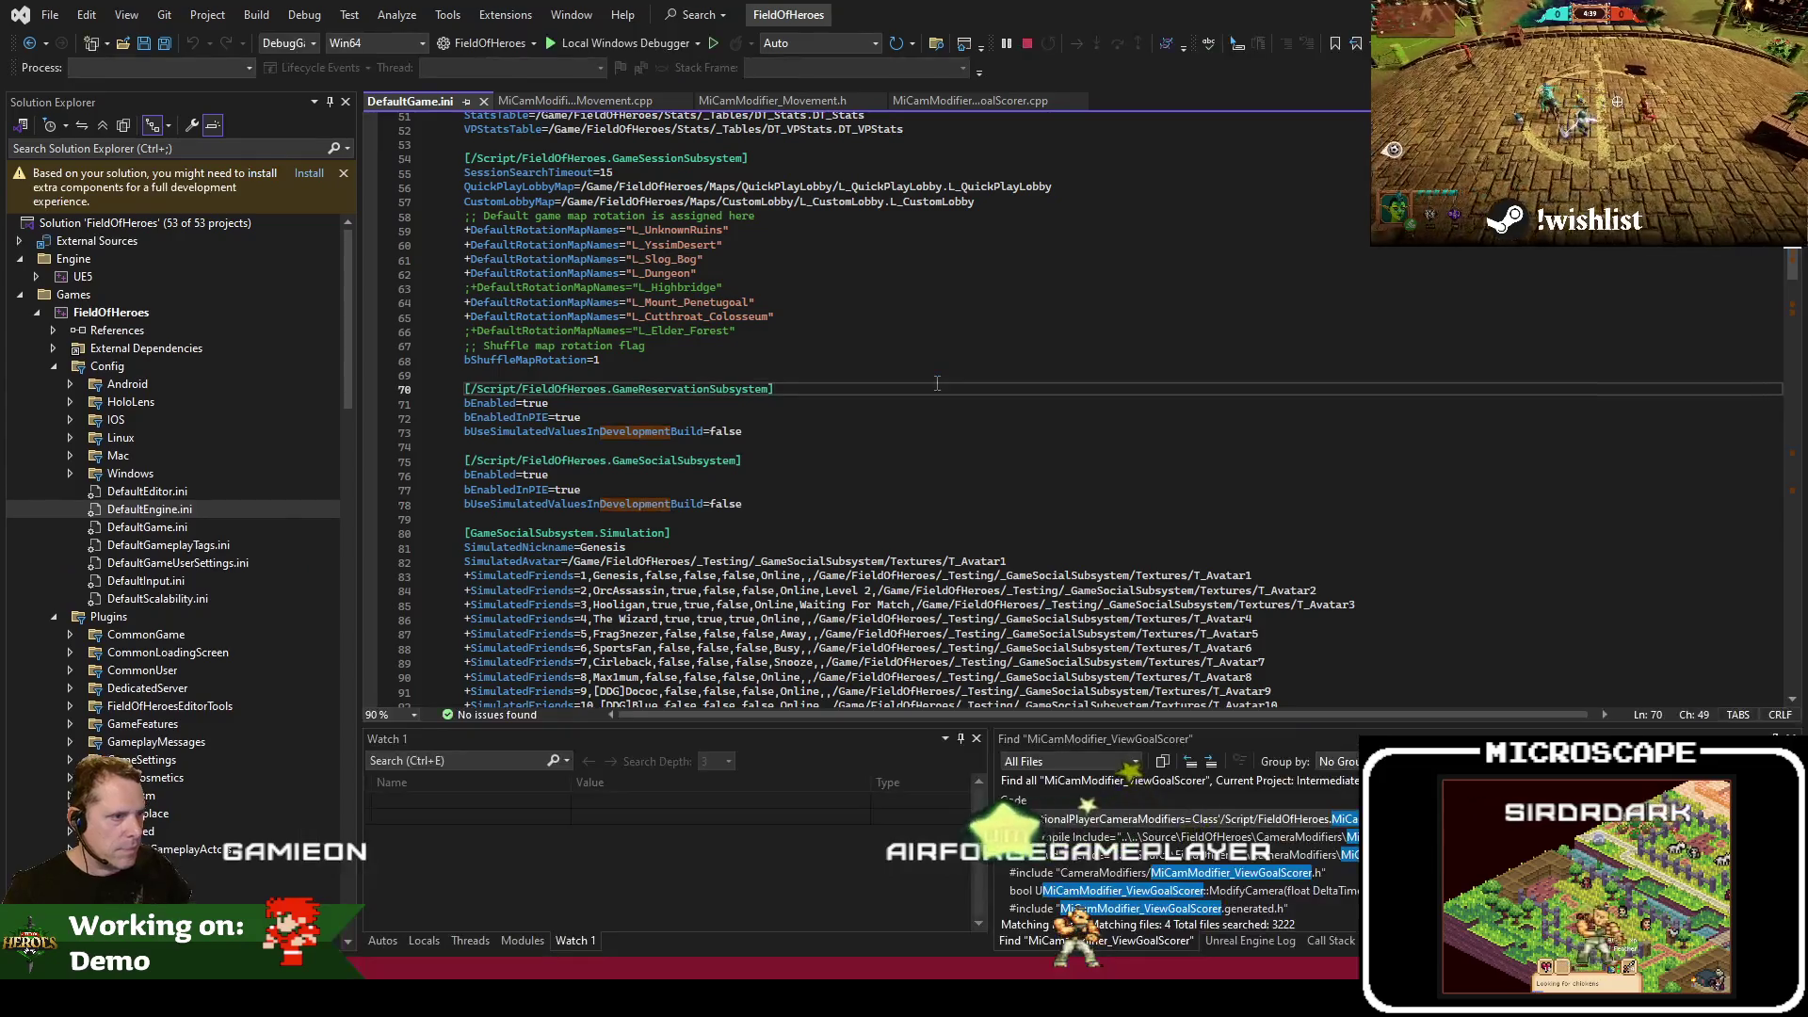
left_click(944, 386)
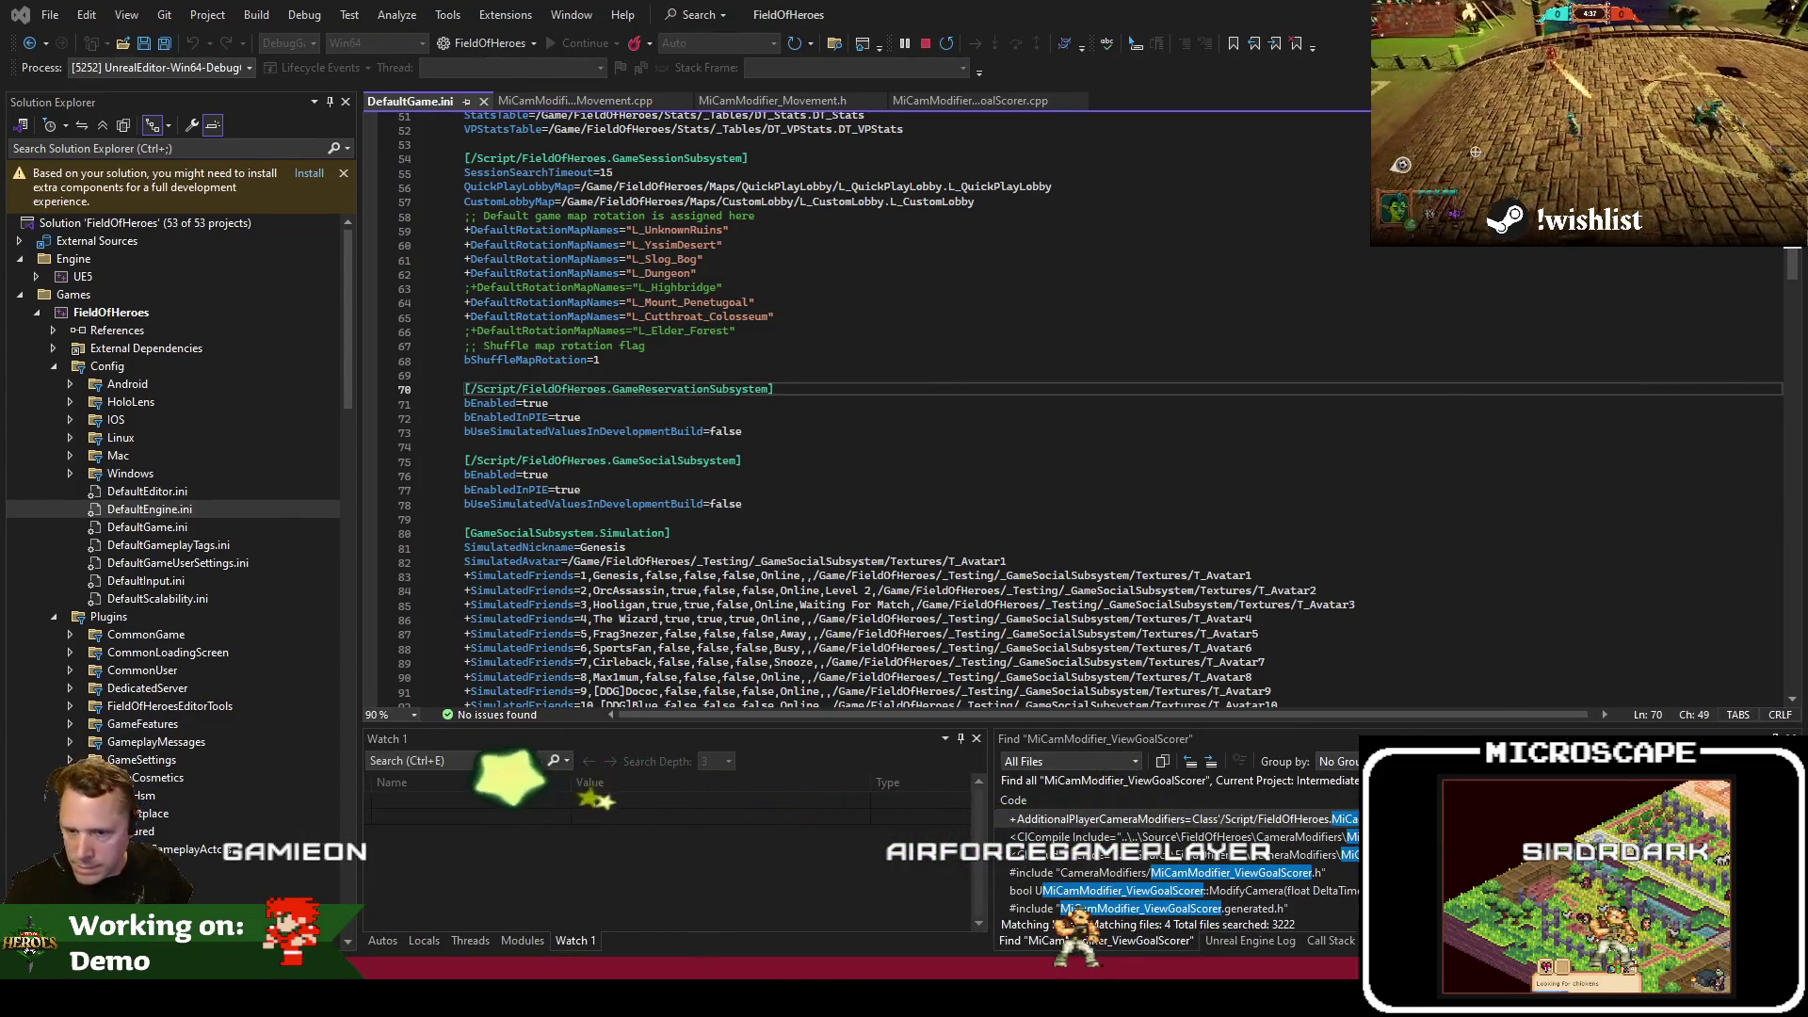
double_click(741, 215)
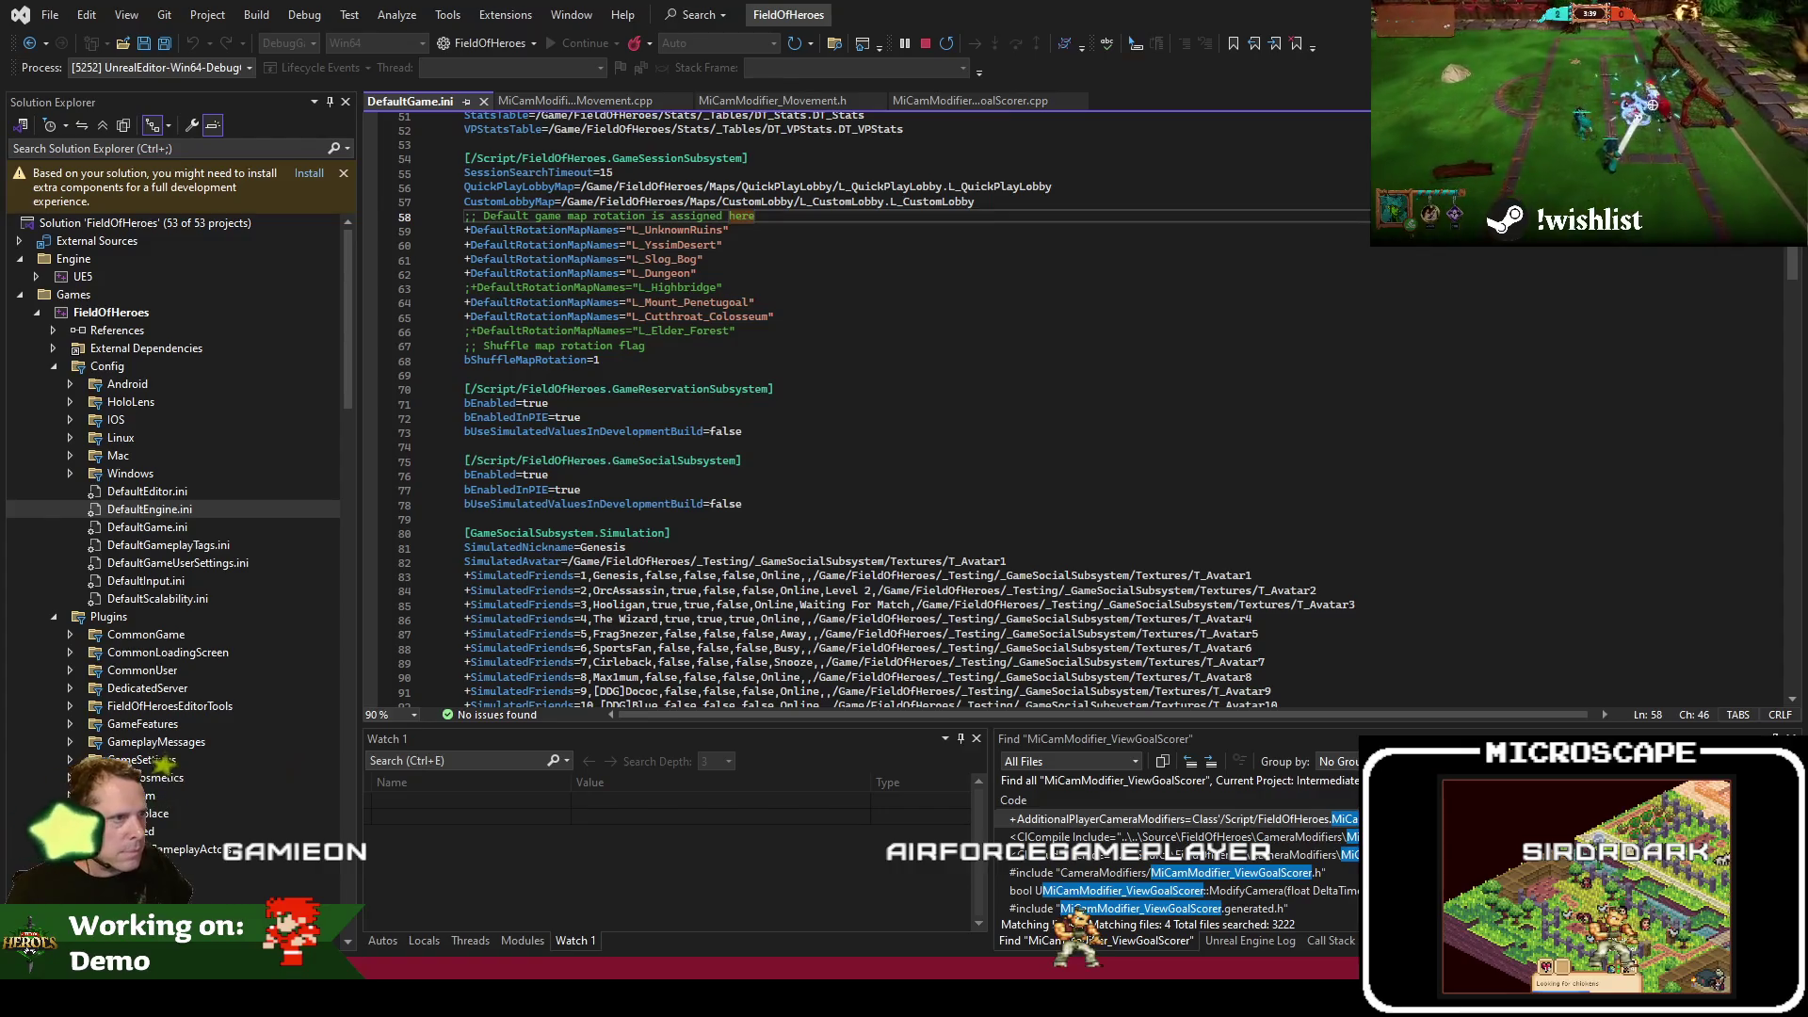
key("F3")
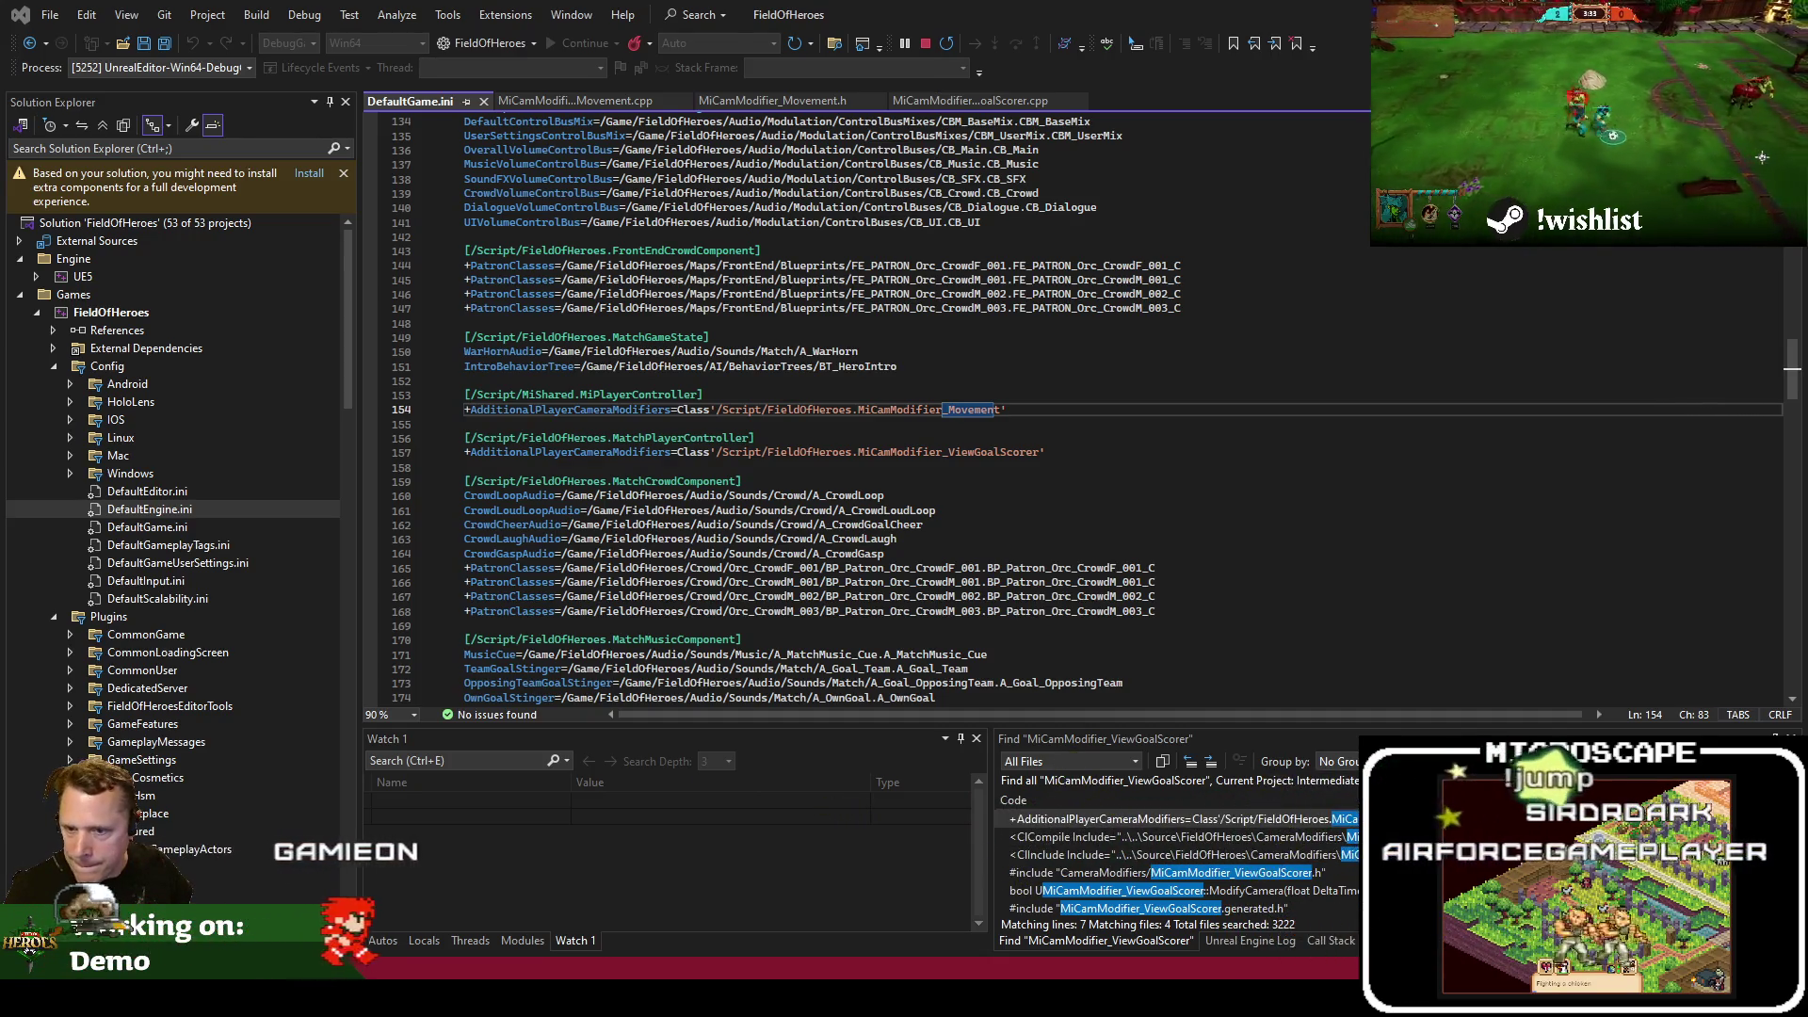
double_click(1054, 544)
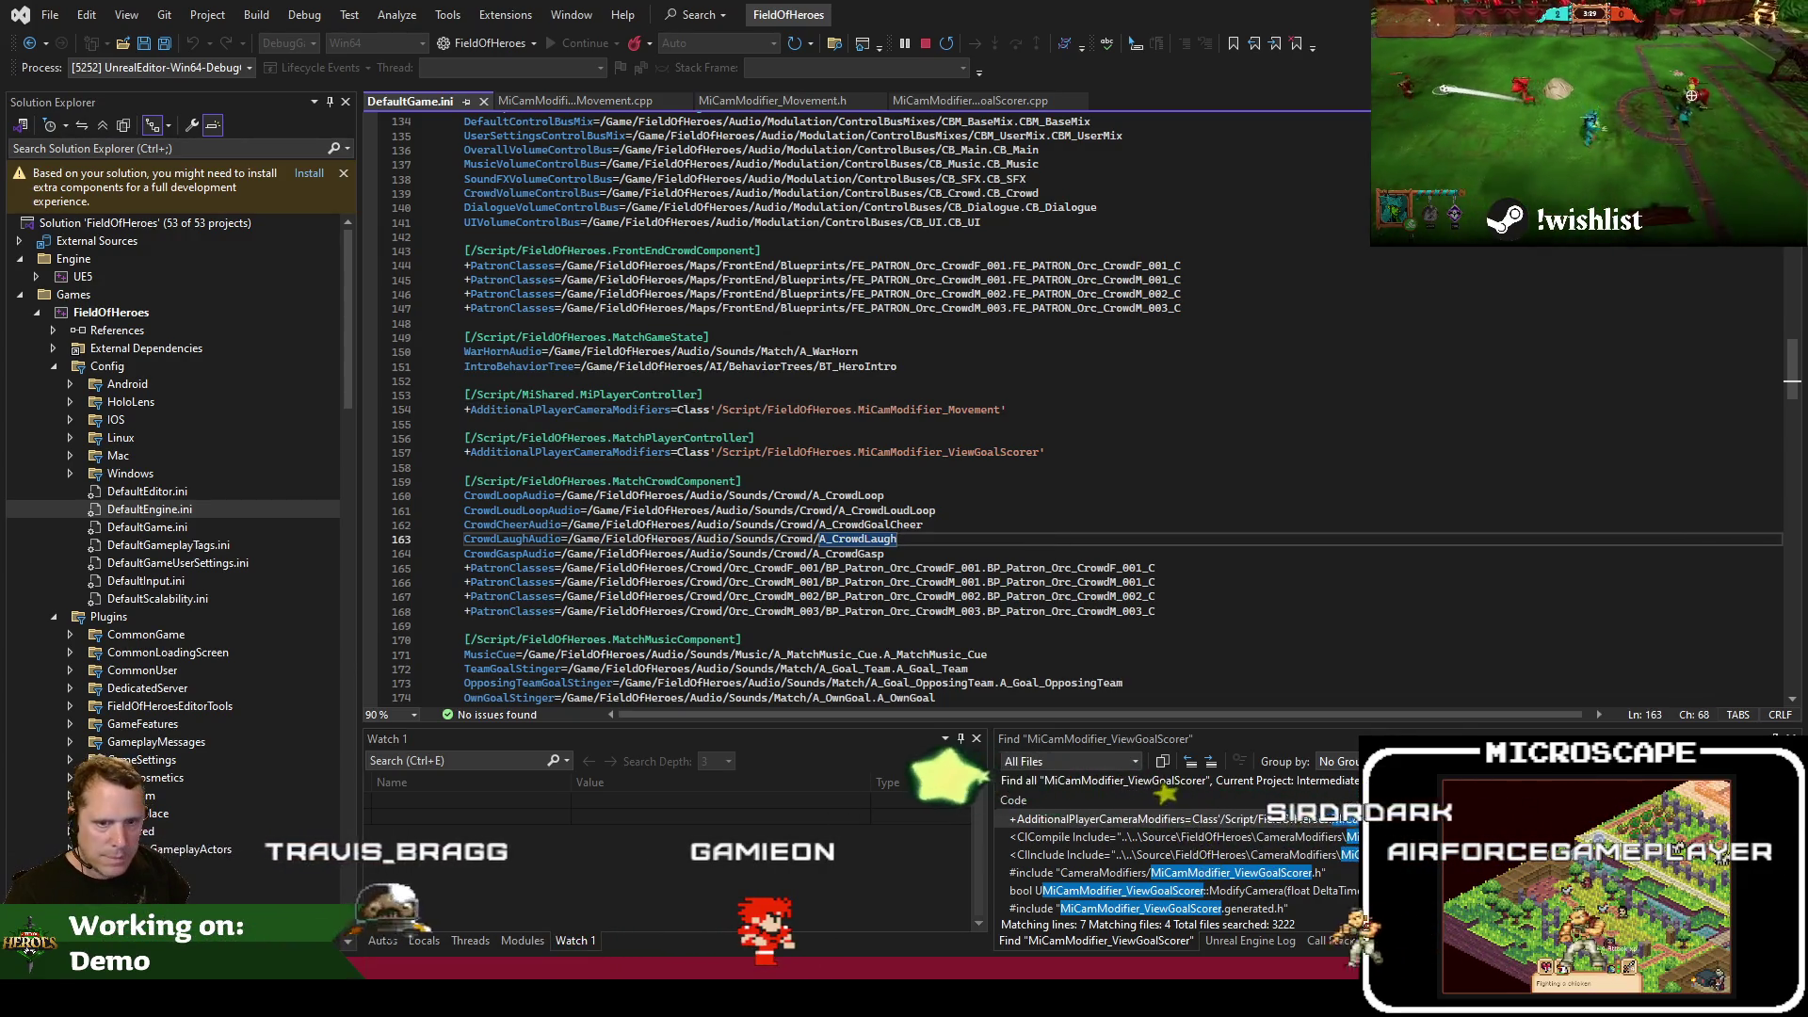
left_click(838, 467)
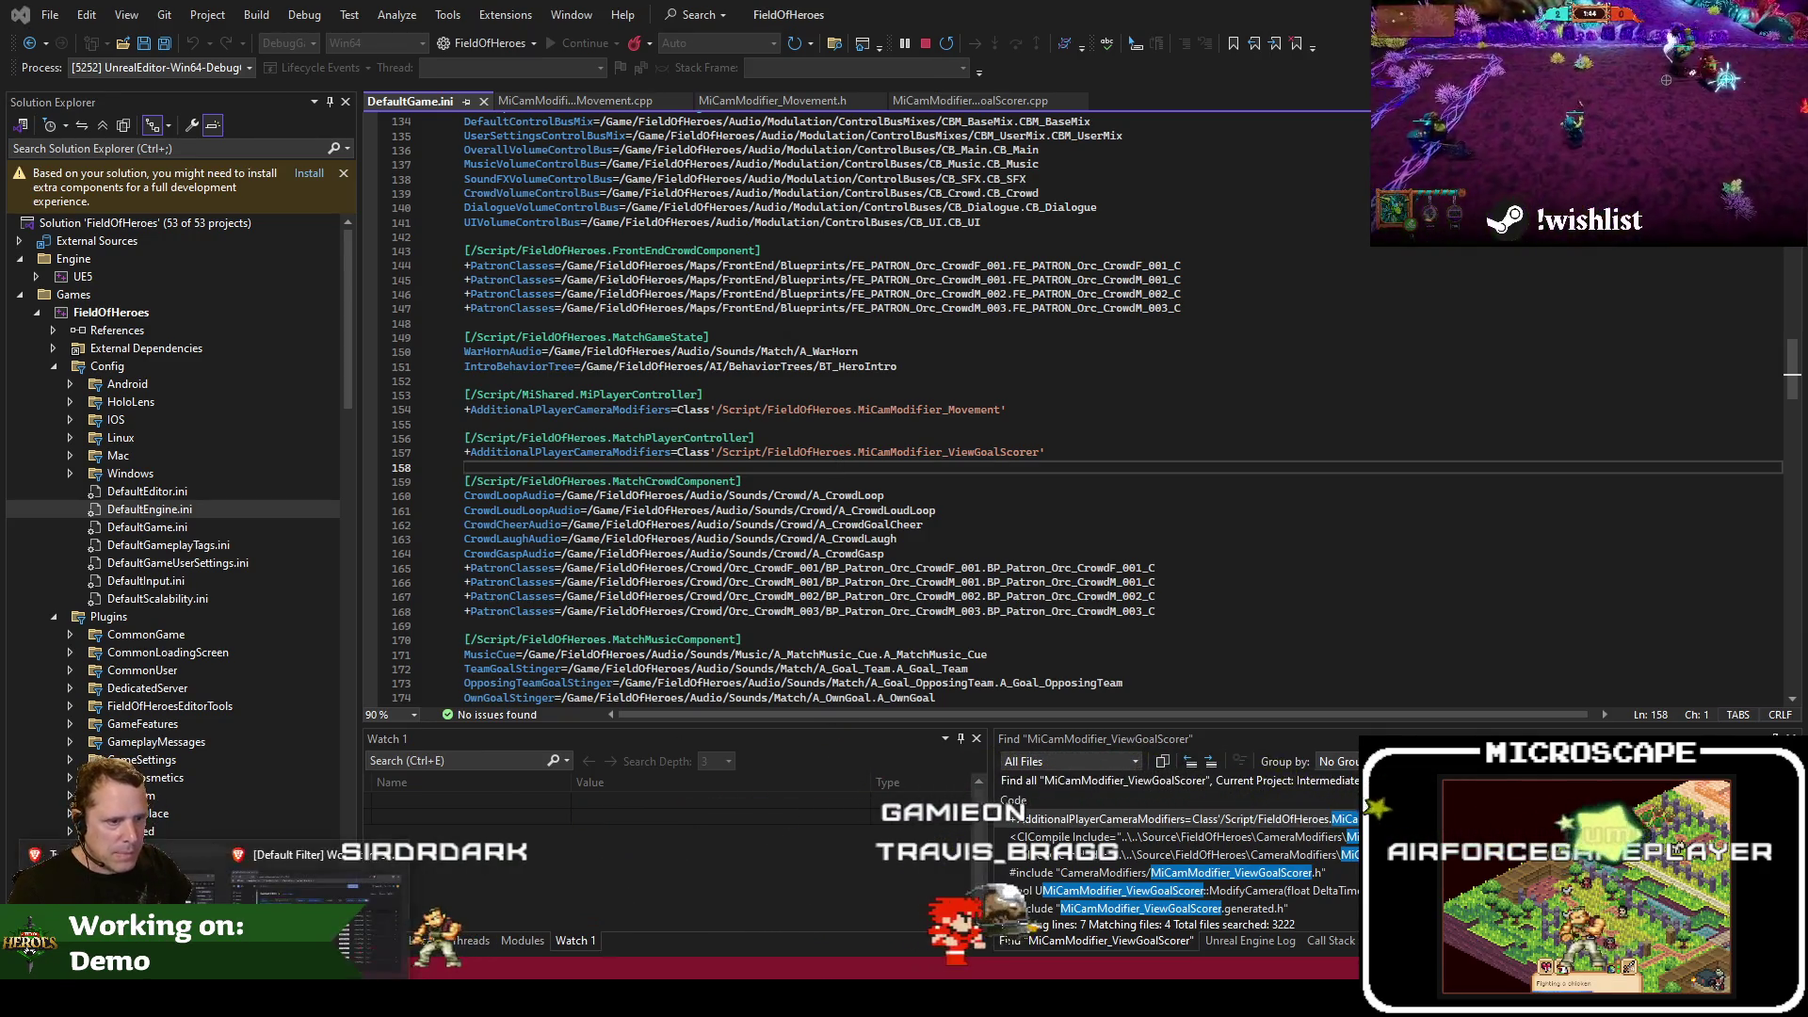
In Notepad++'s feedback.txt, move the caret to the start of line 27
key("alt+Tab")
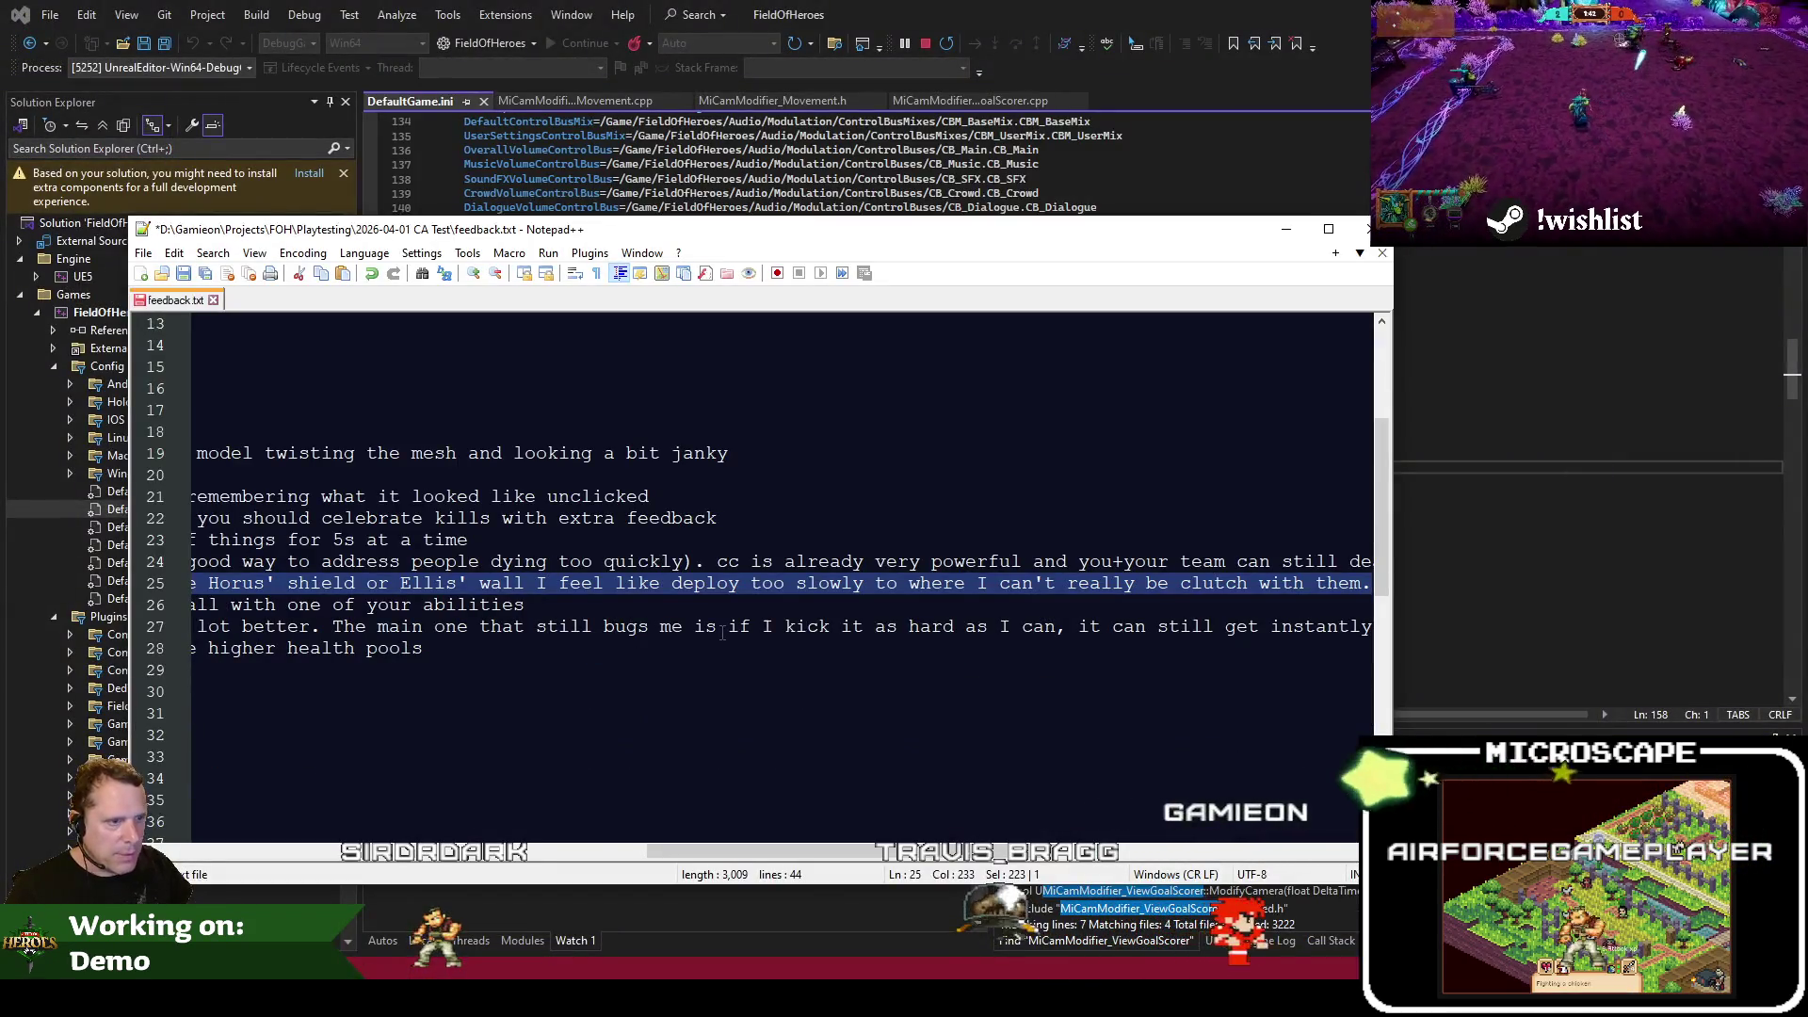
key("Down")
key("Home")
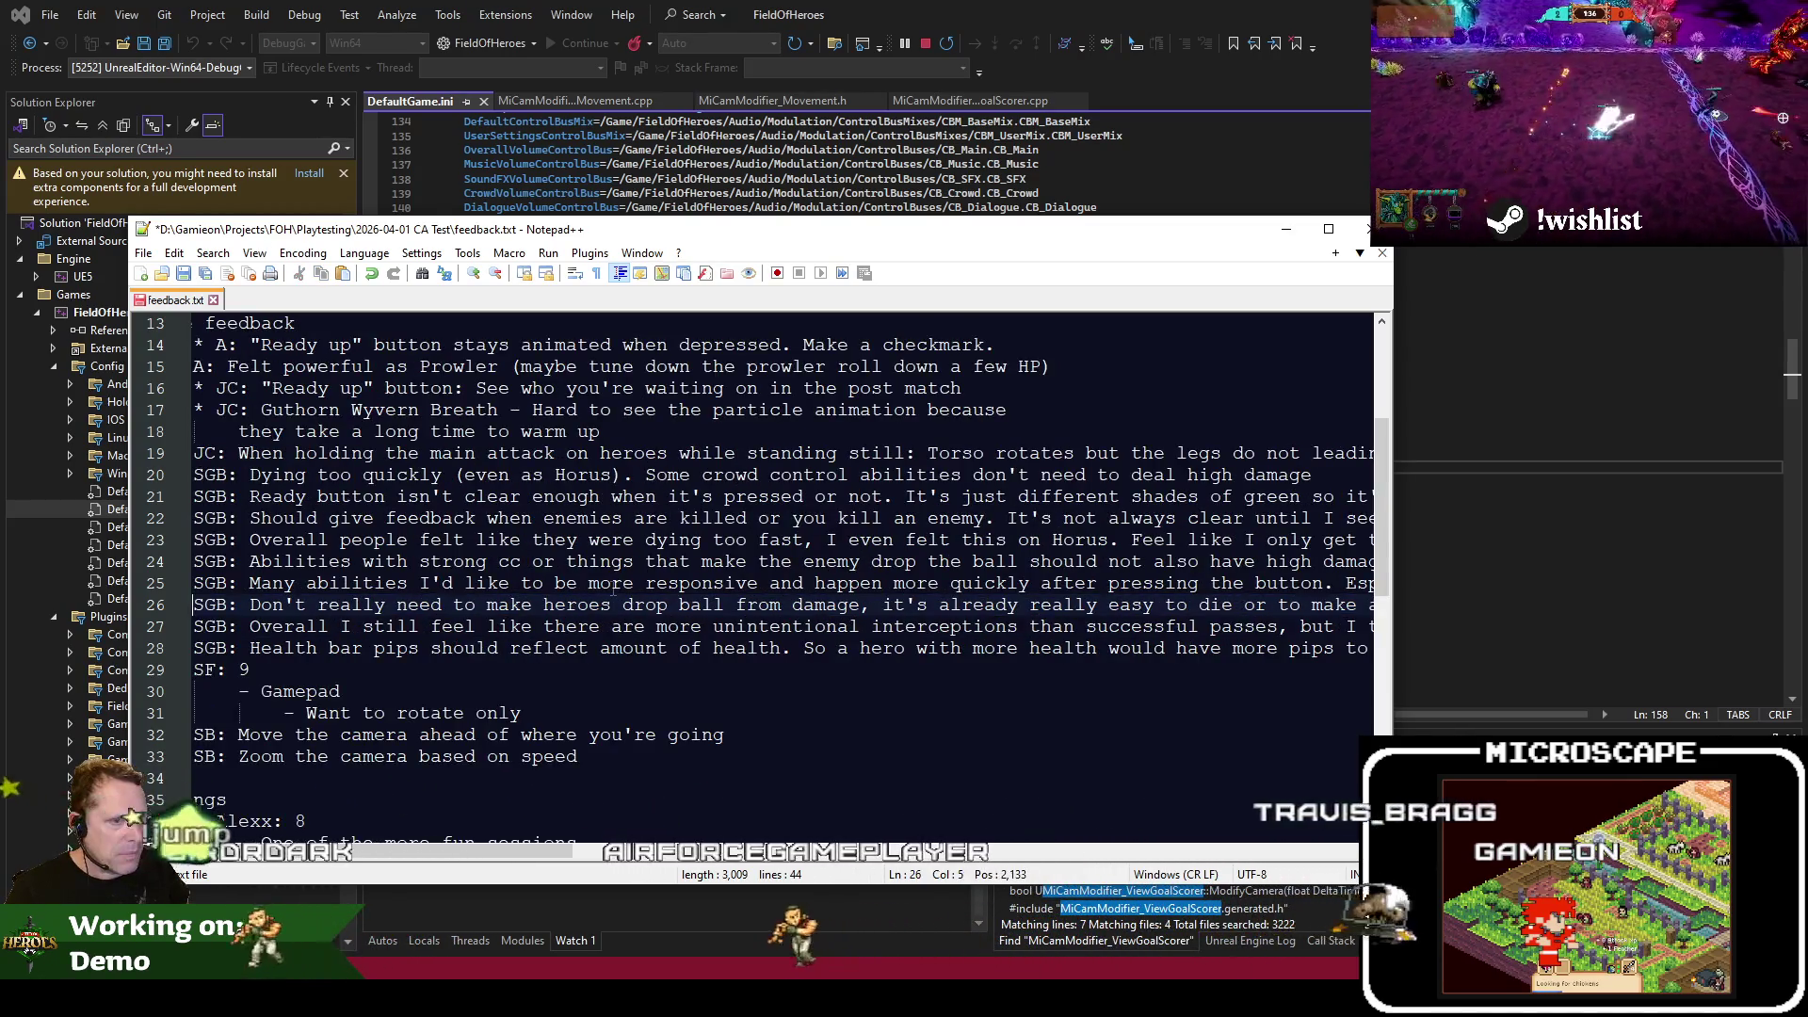
key("Down")
key("shift+Down")
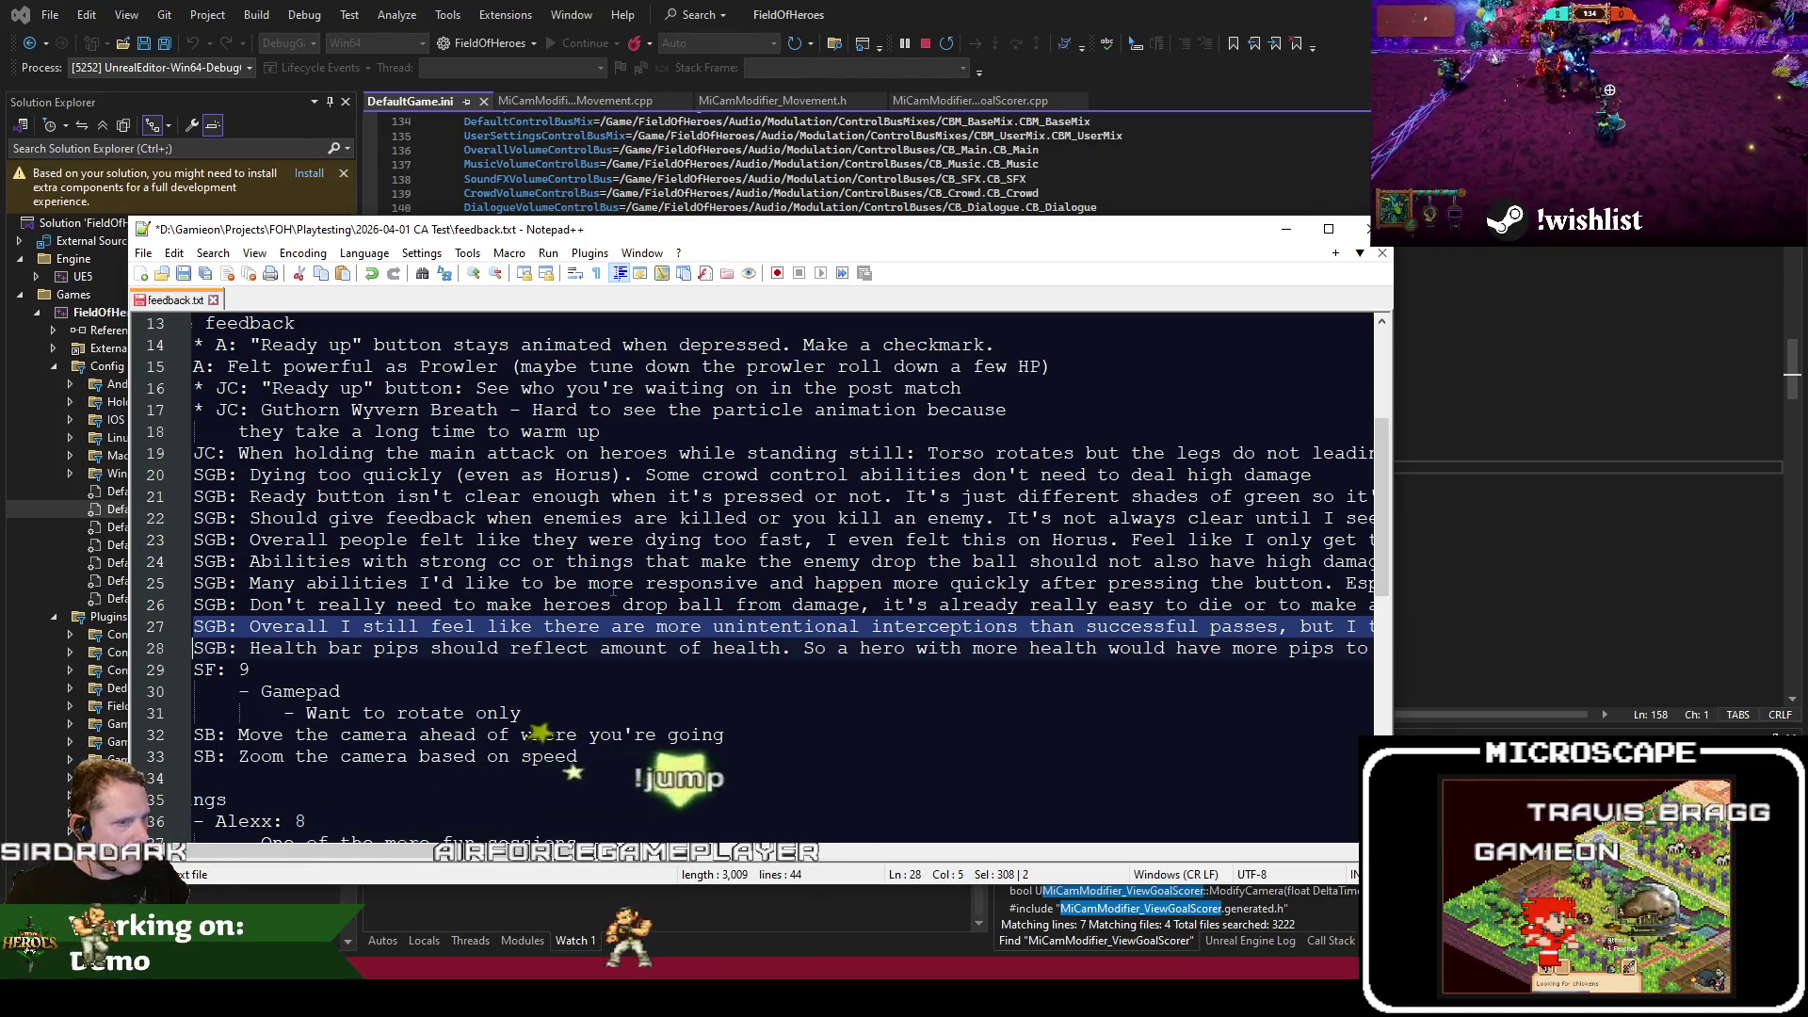
key("Up")
key("End")
key("Home")
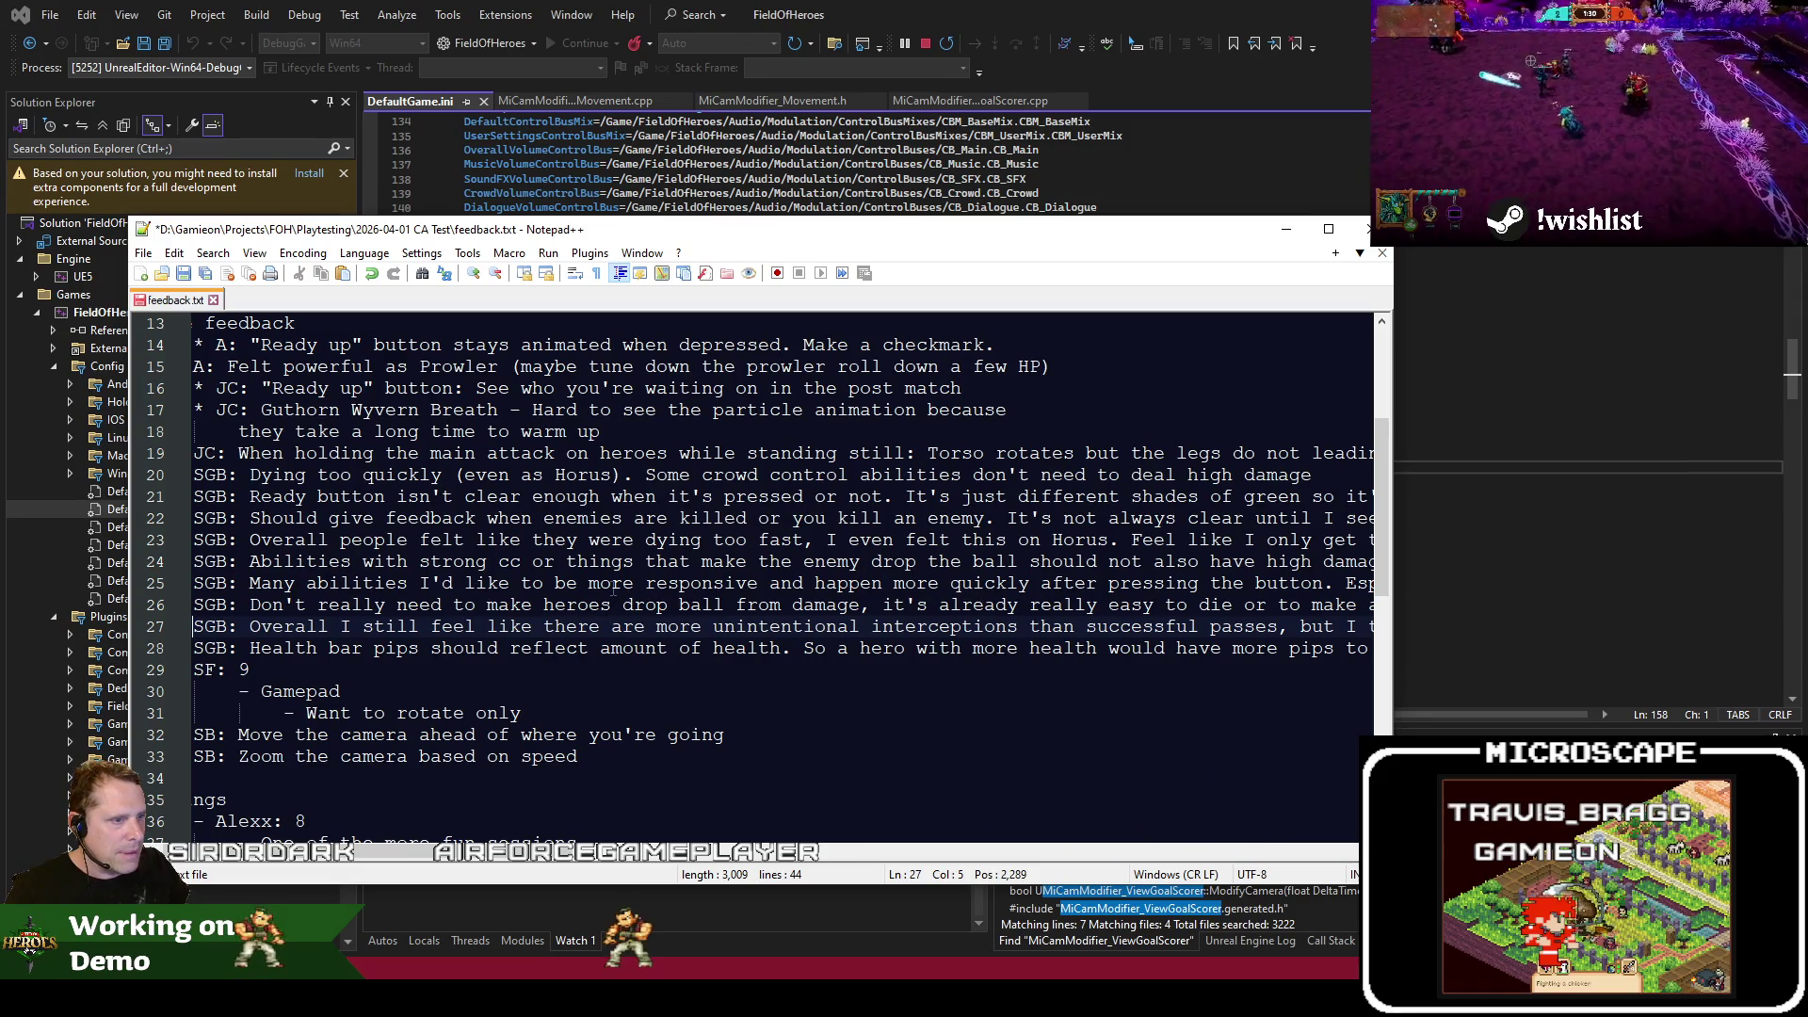
Select line 27 from 'The main one' to the end, then begin a new Jira task
mouse_move(307, 859)
left_mouse_down()
mouse_move(1105, 838)
mouse_move(198, 822)
left_mouse_up()
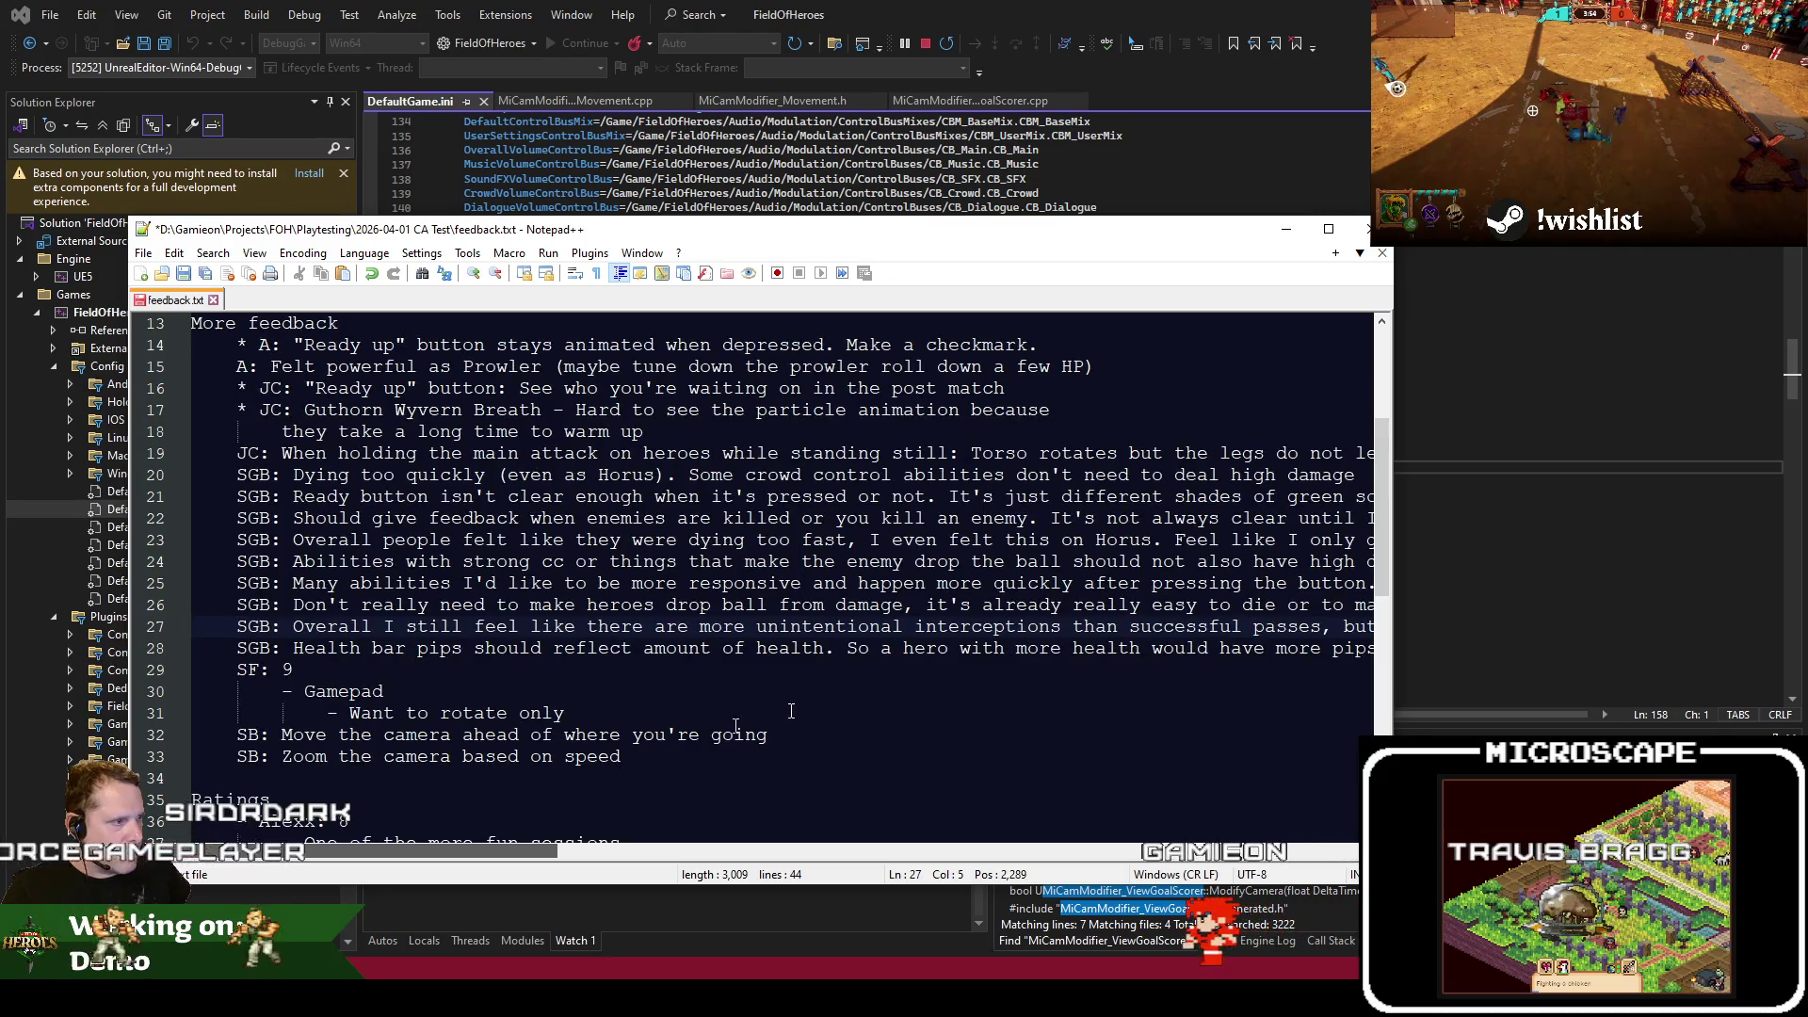
key("Right")
key("Right")
key("Right")
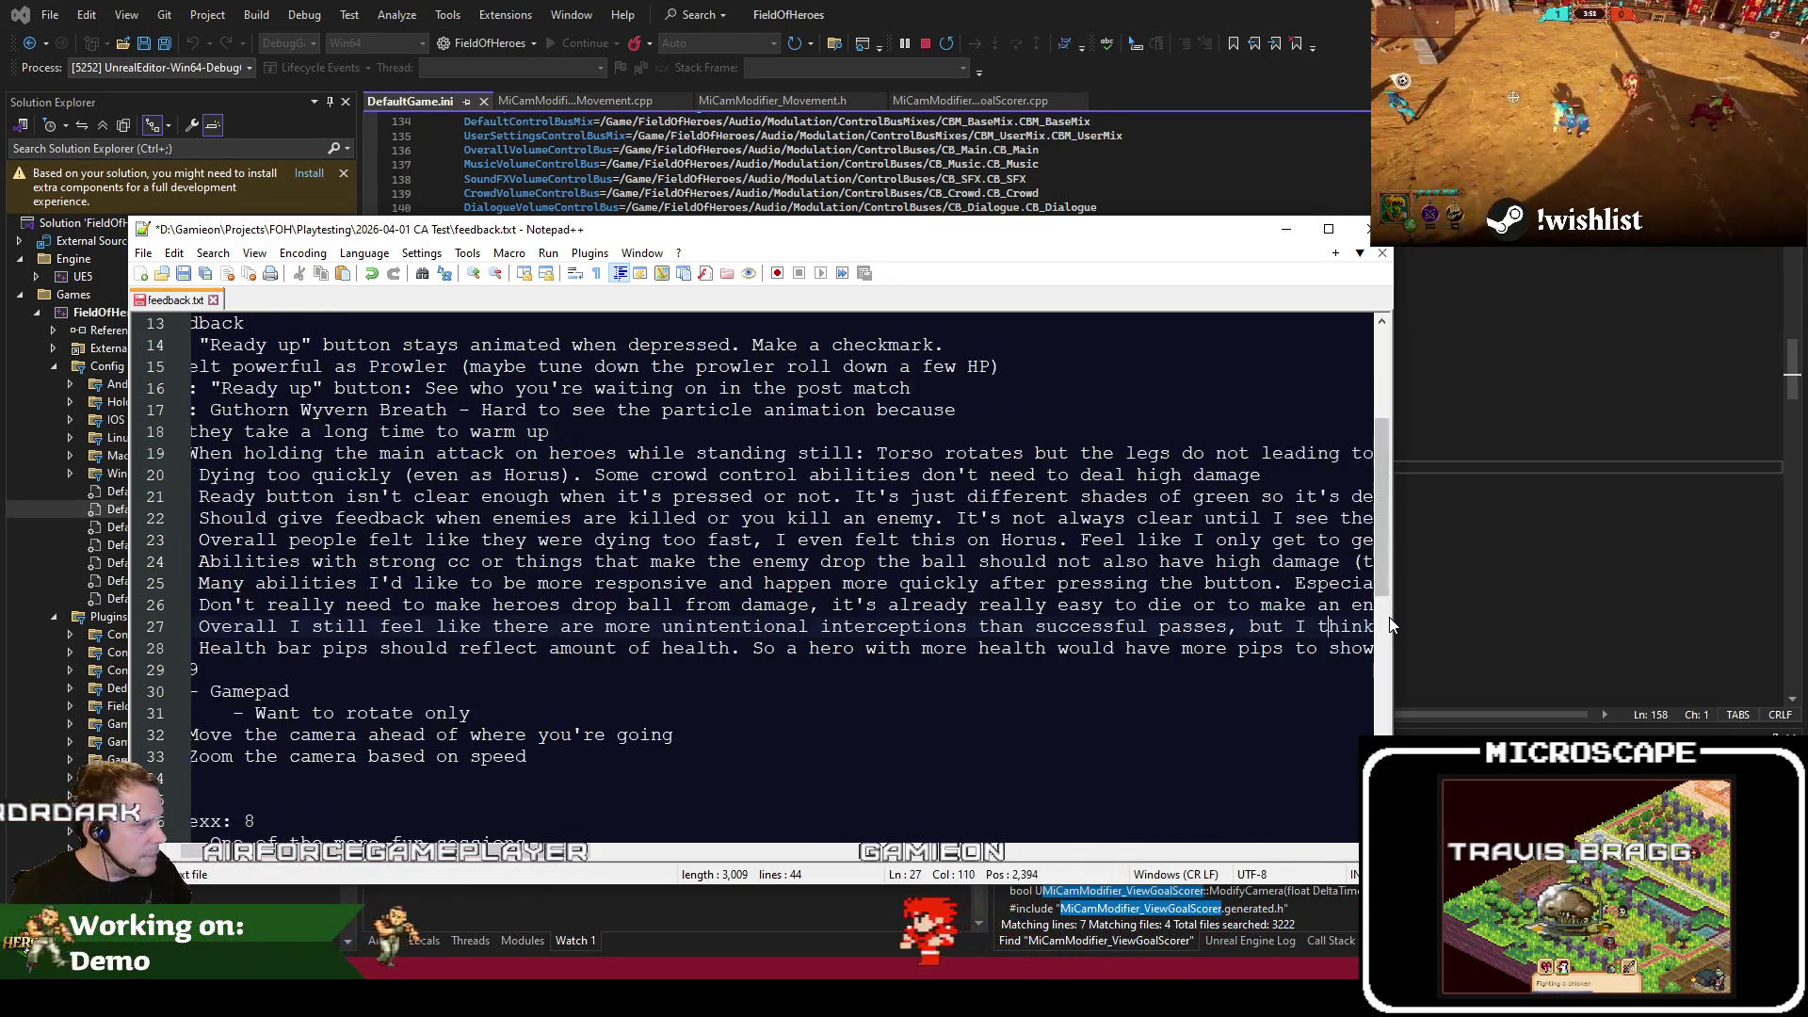
key("Left")
key("Left")
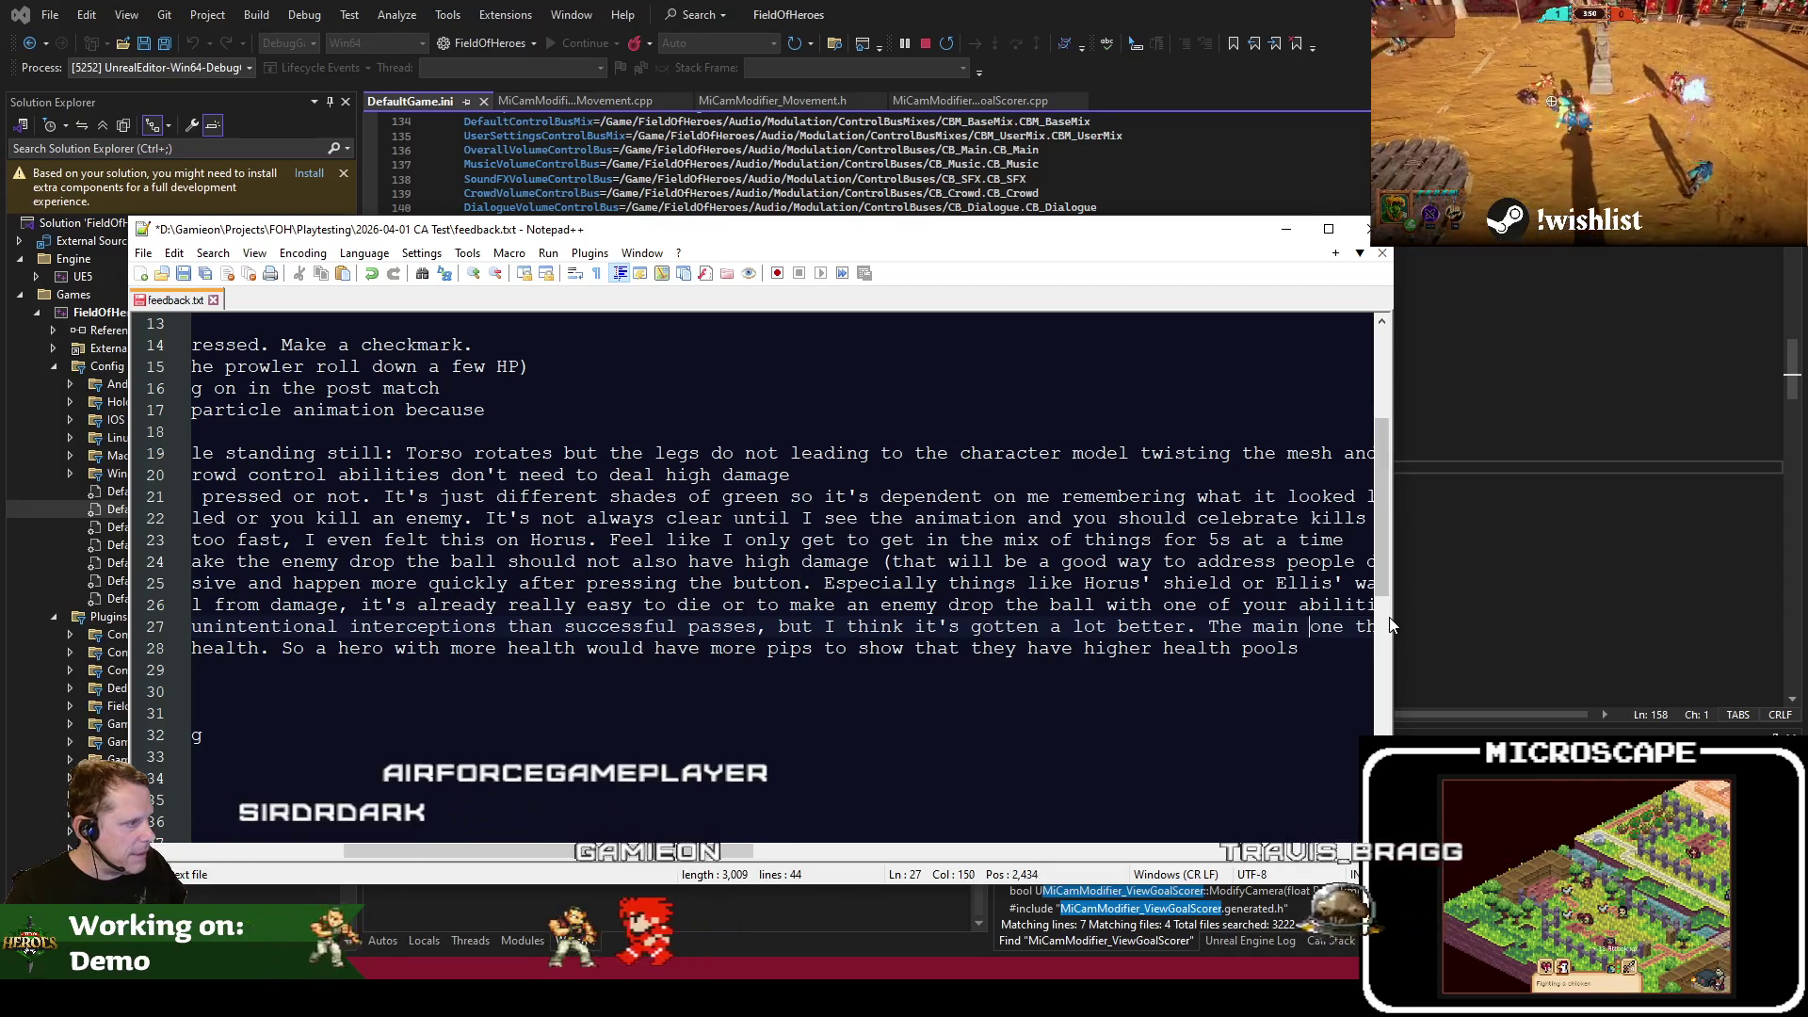
key("shift+End")
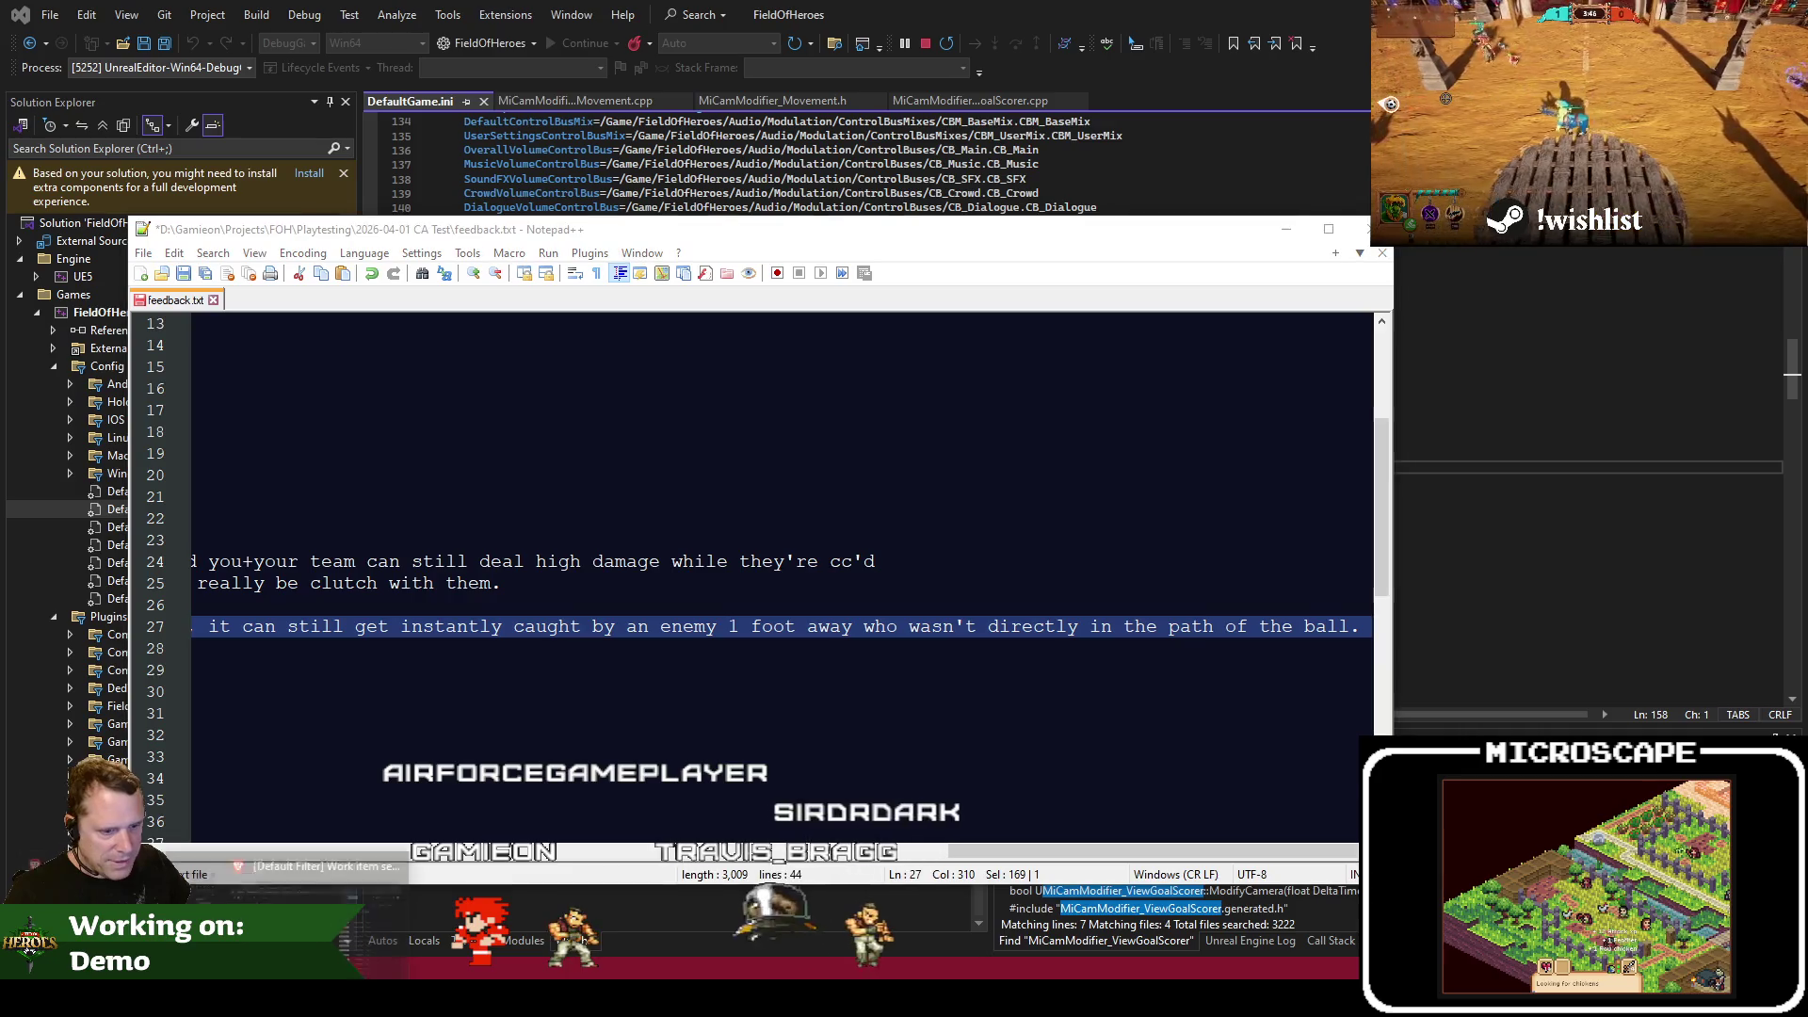
key("alt+Tab")
left_click(1172, 220)
Paste the hard-kick feedback as the summary, trim its intro phrase, and create task FOH-724
key("ctrl+v")
key("Home")
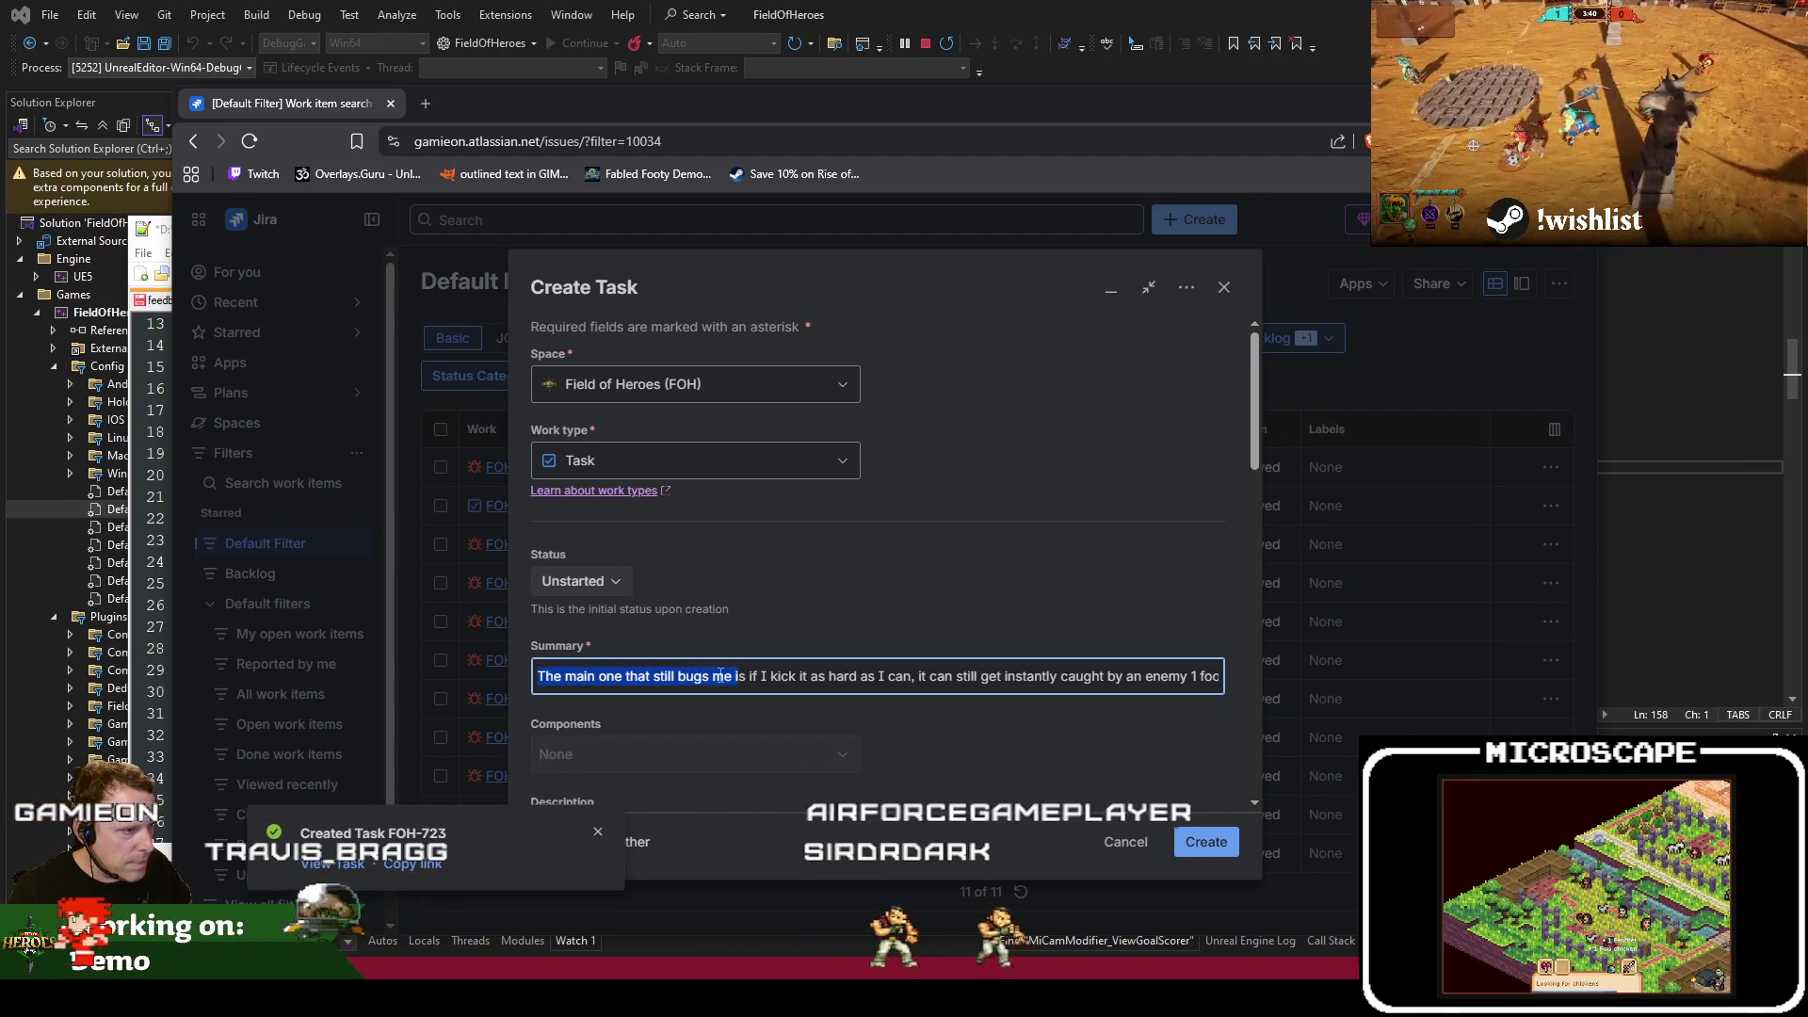
type("I")
key("Delete")
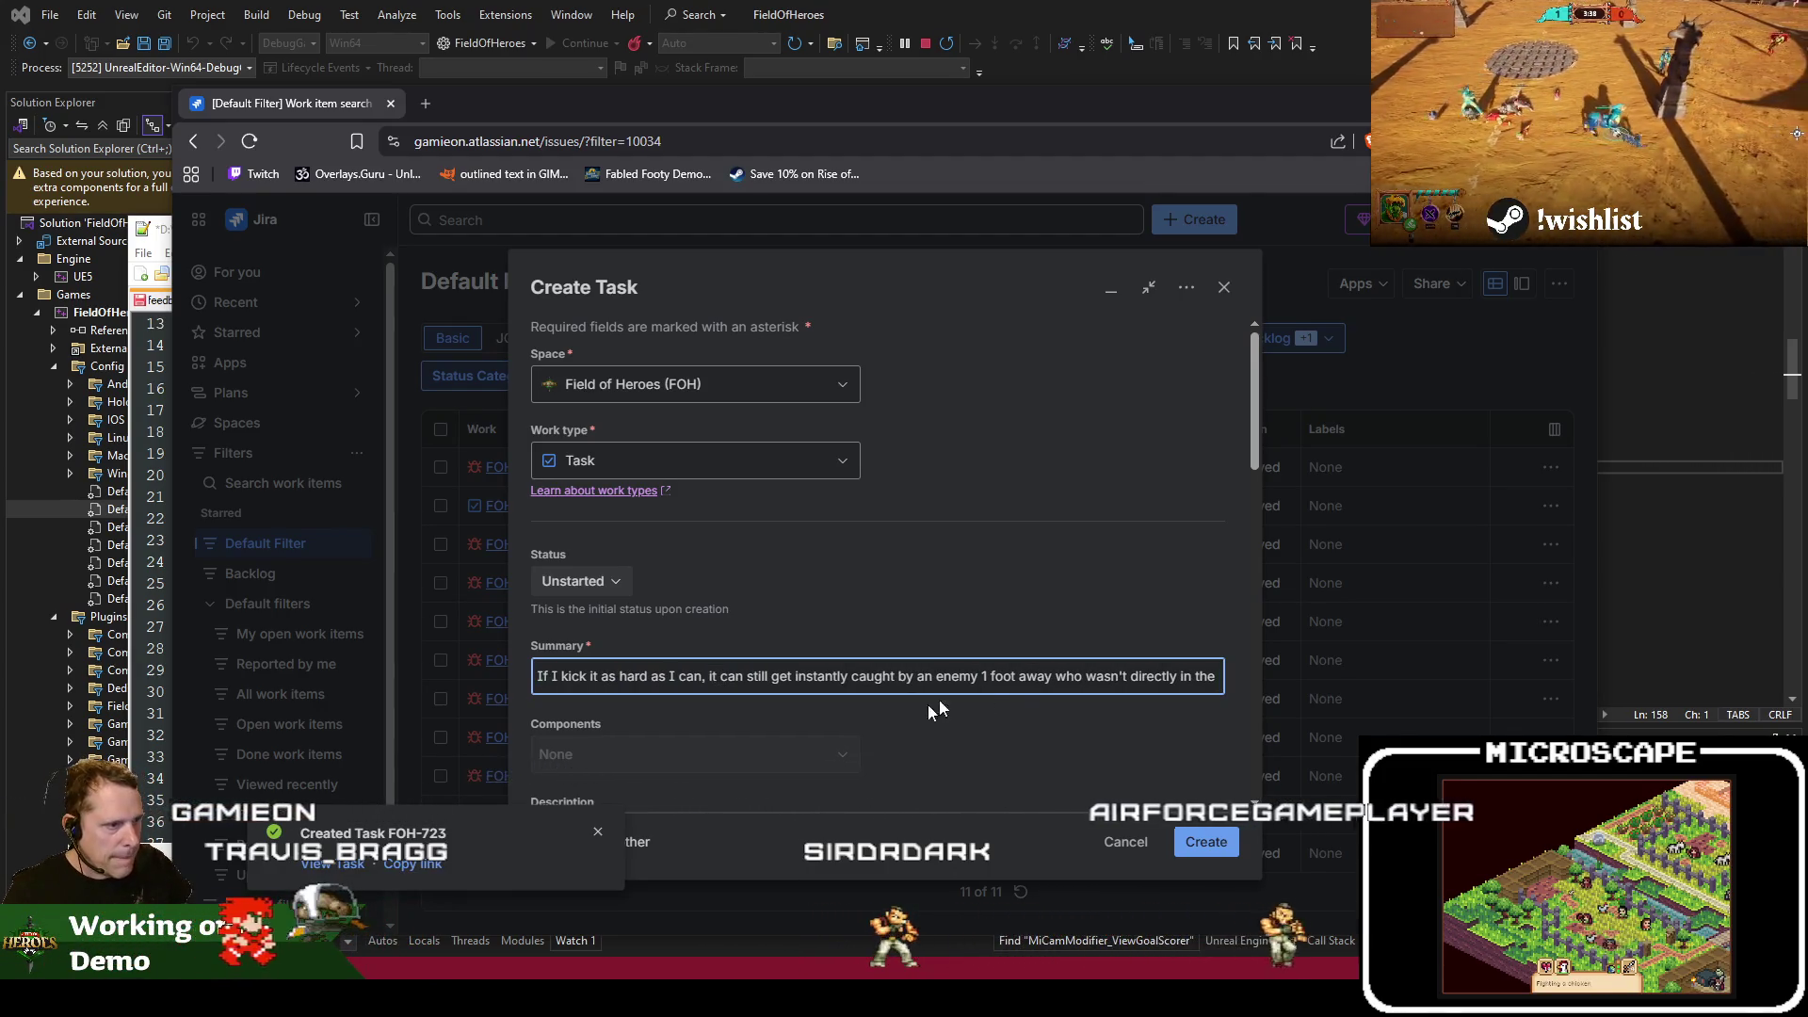
left_click(1207, 842)
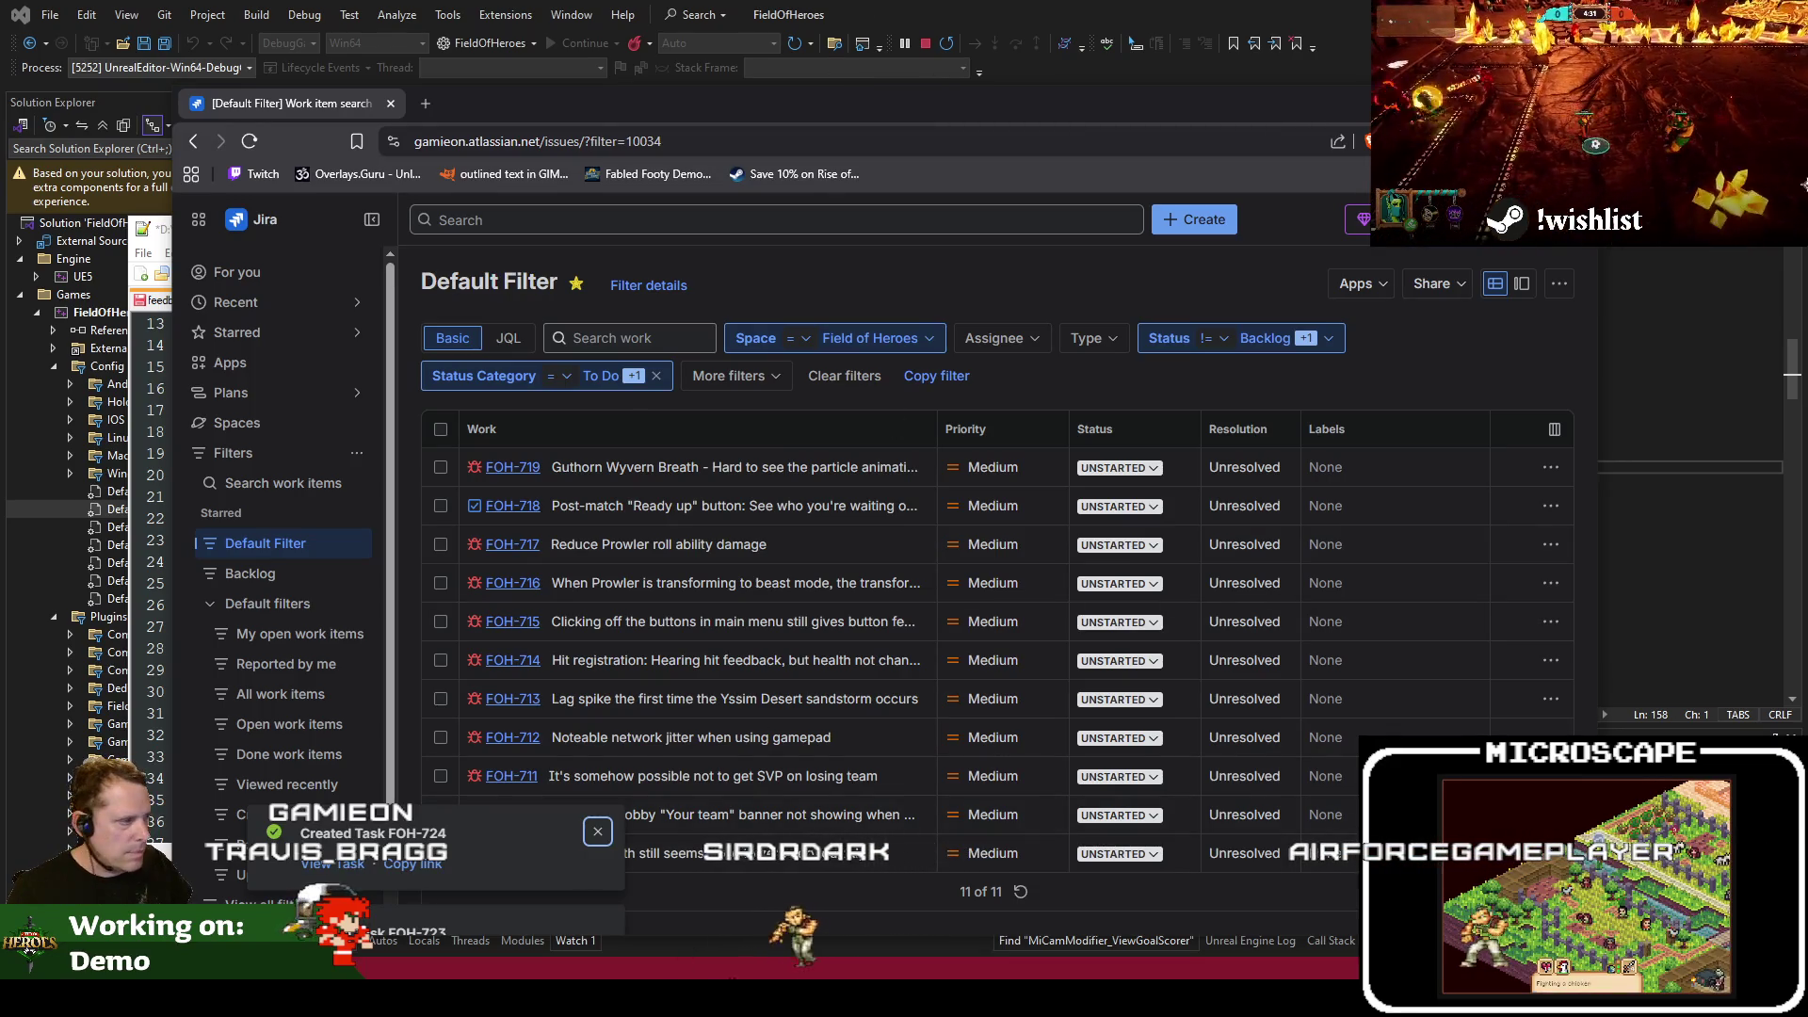
key("alt+Tab")
left_click(341, 12)
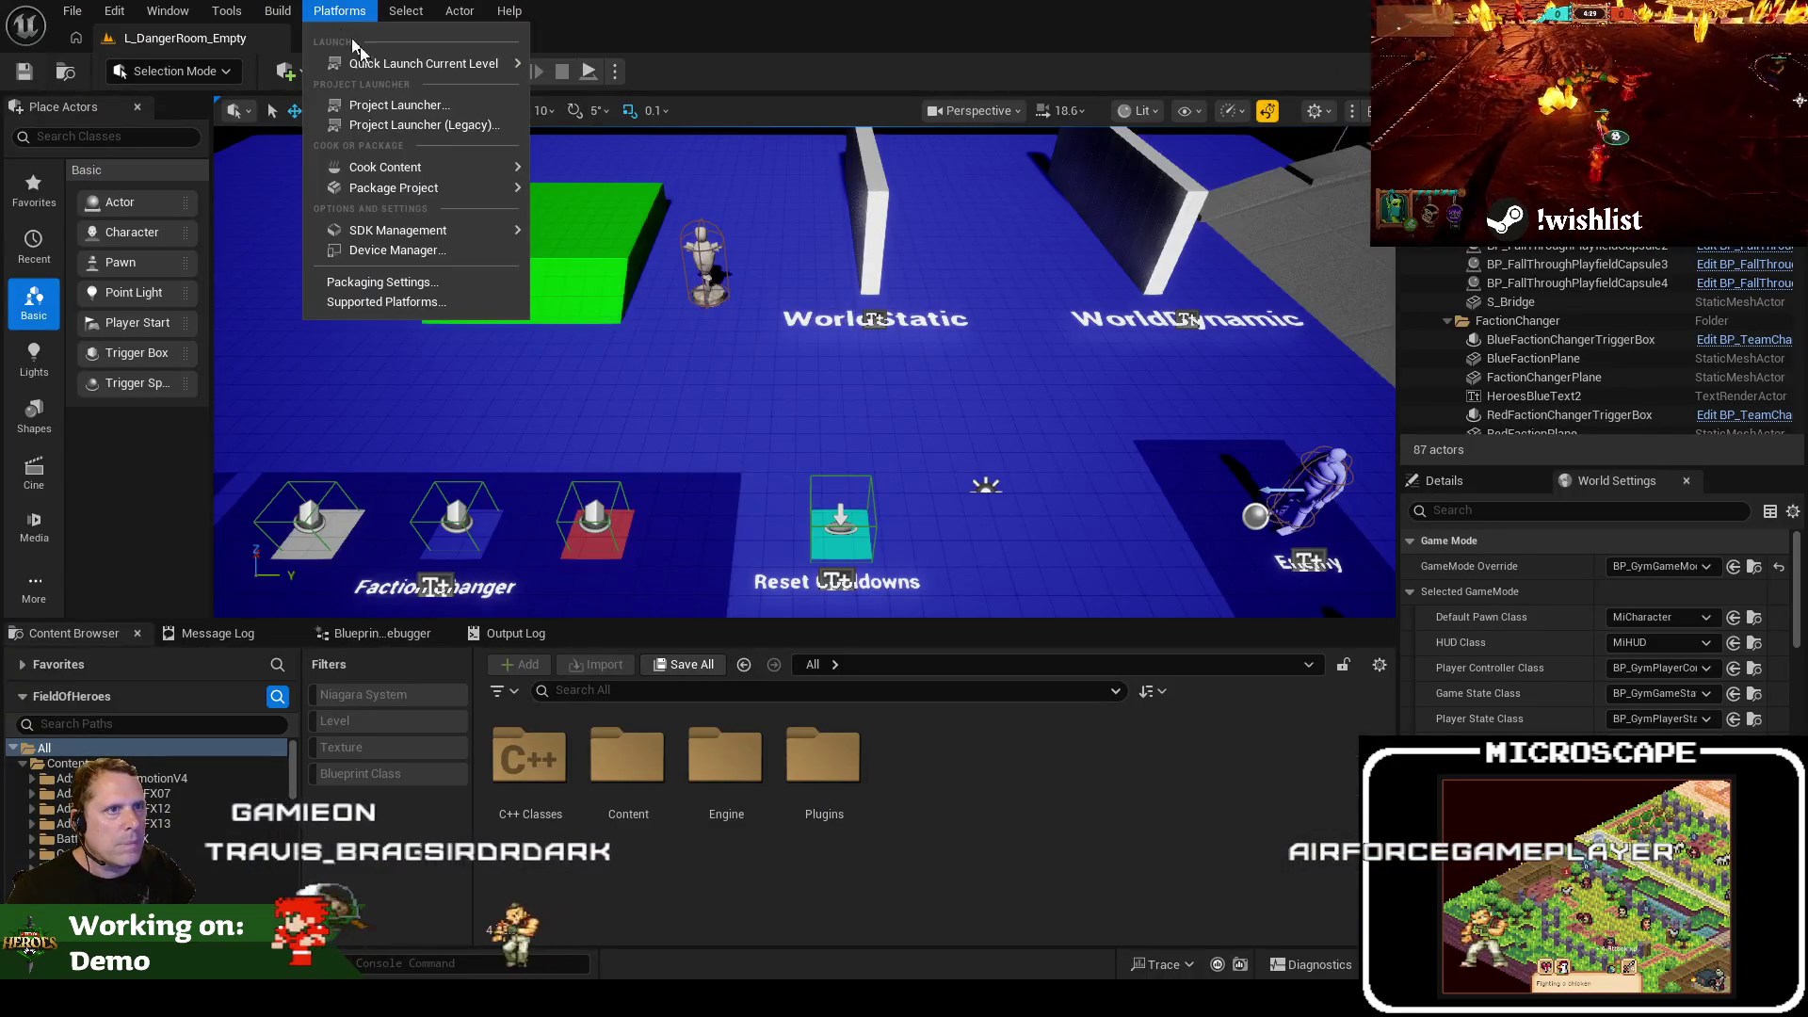
Dismiss the Package Project options, Play L_DangerRoom_Empty in editor, and uncover the feedback notes beside Jira
mouse_move(459, 188)
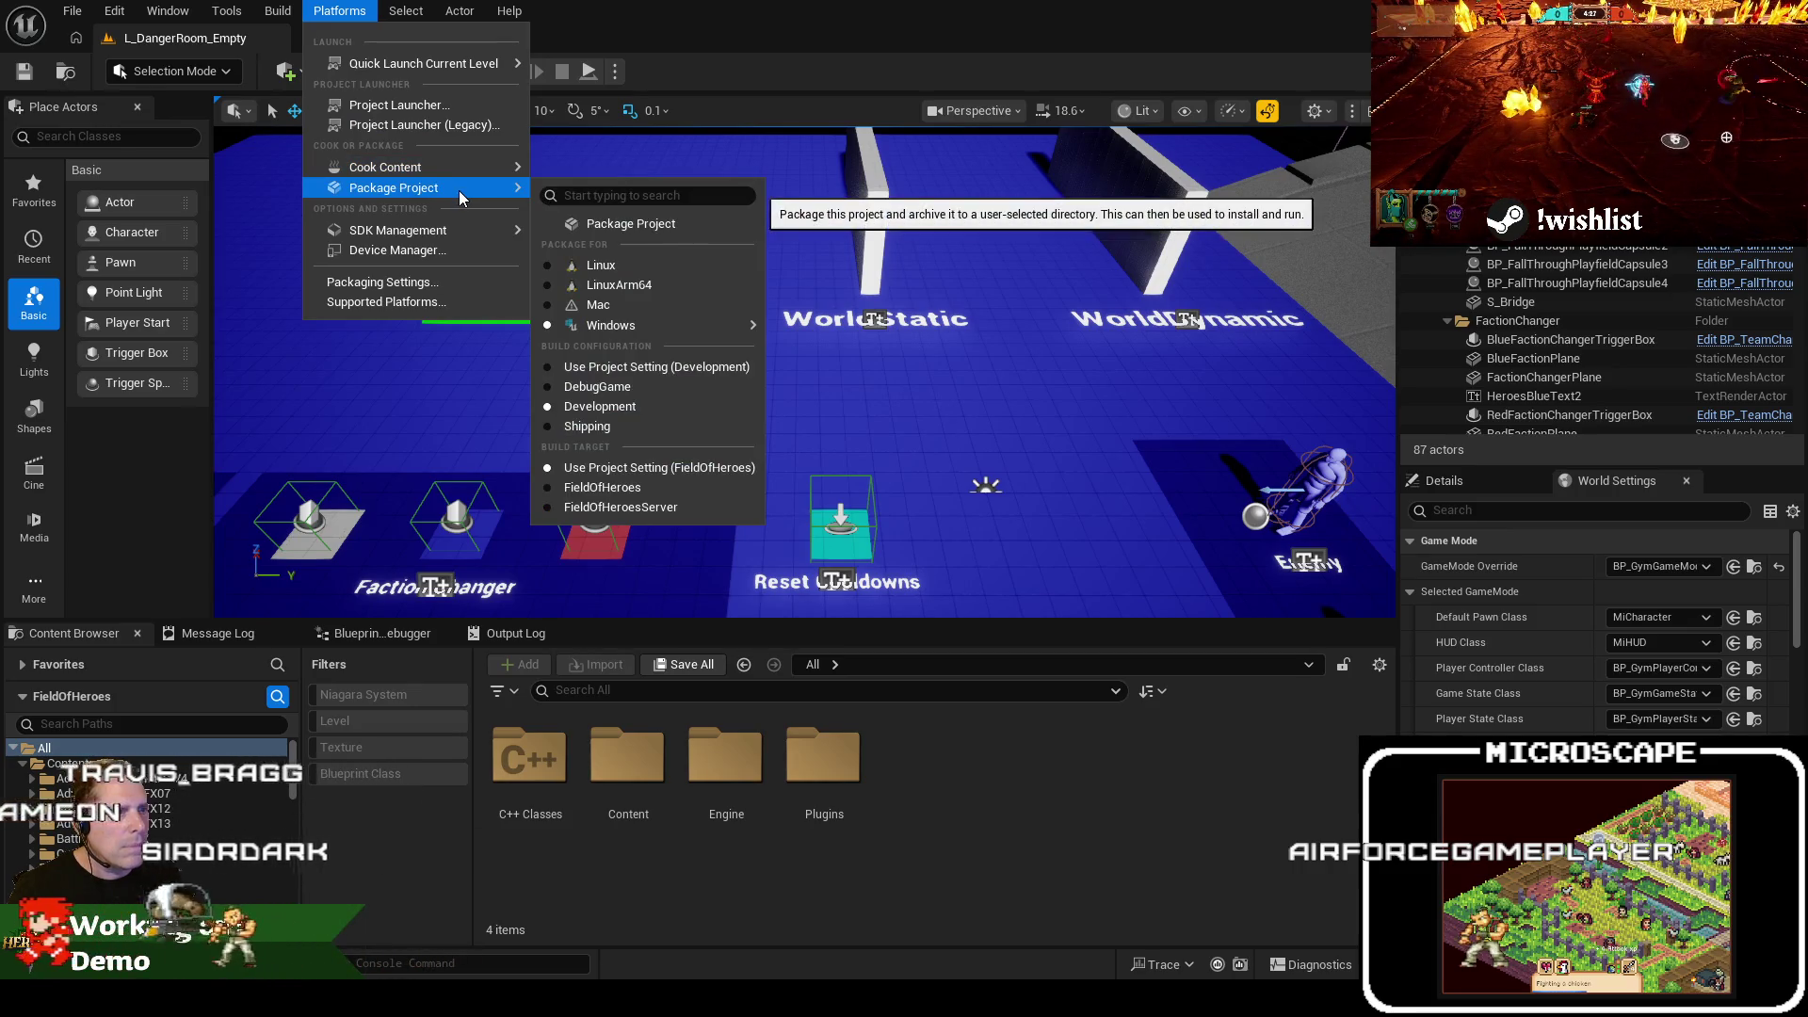
left_click(798, 35)
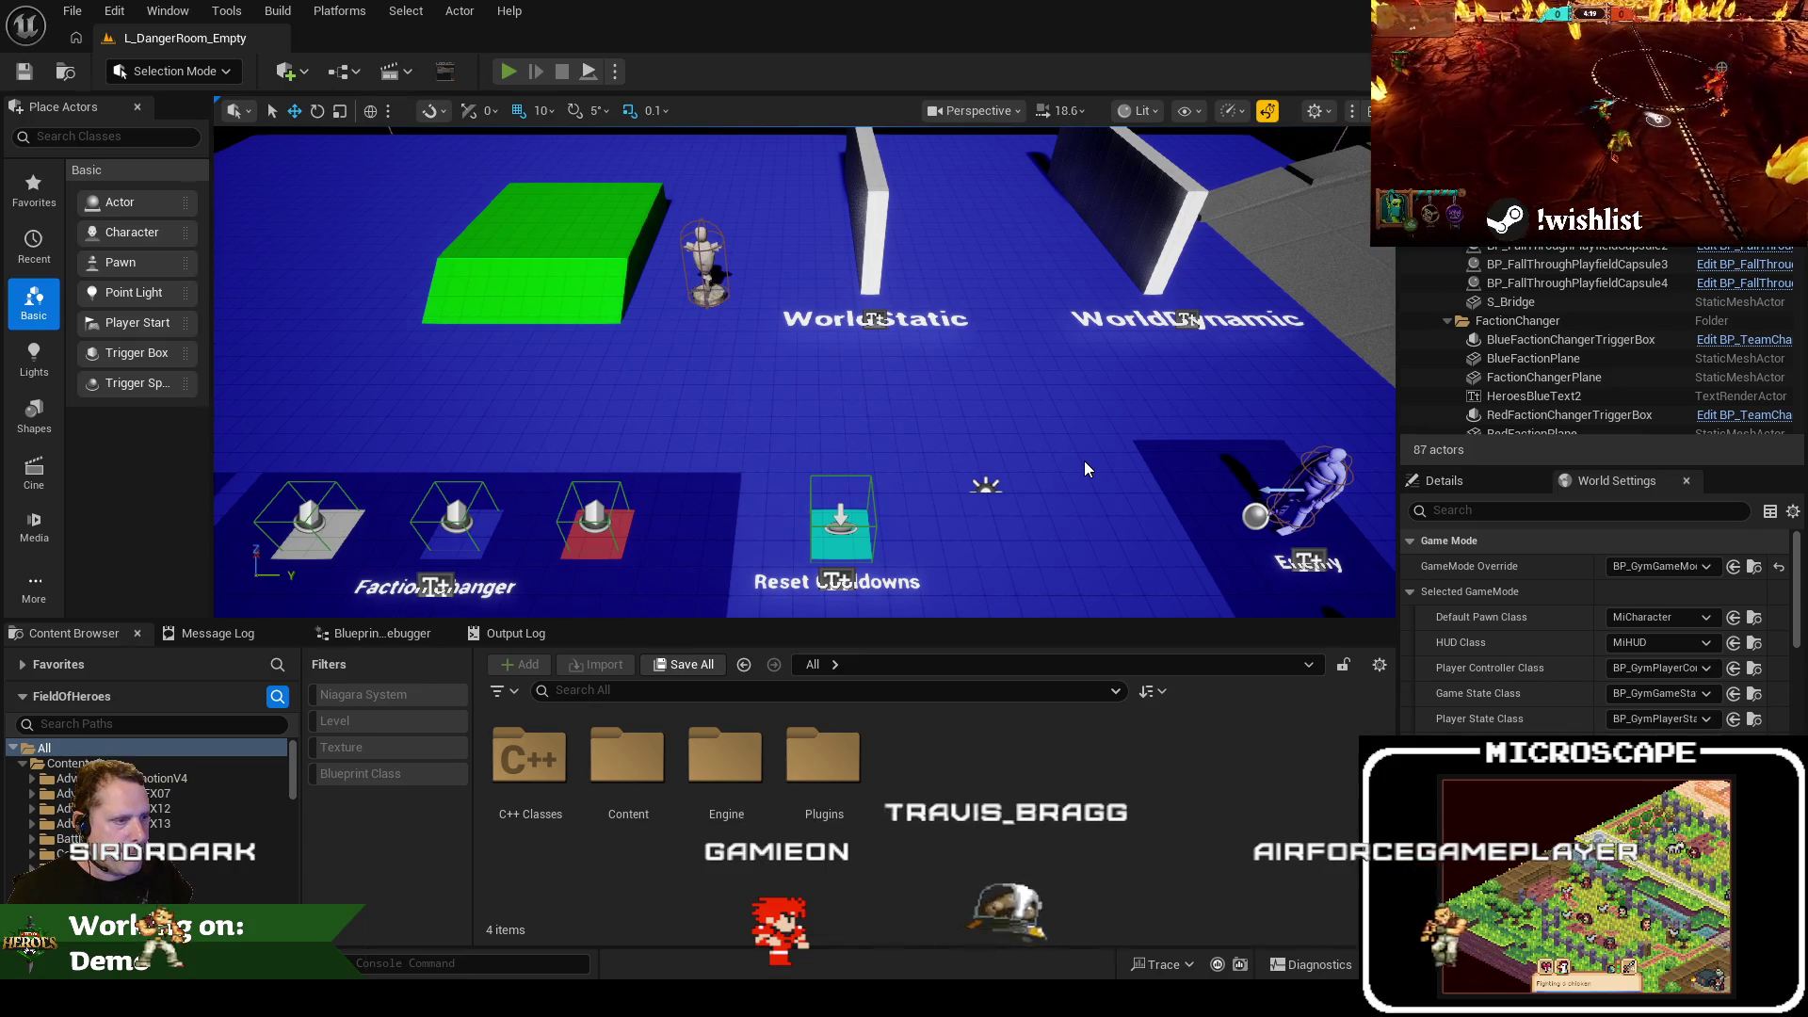
key("alt+p")
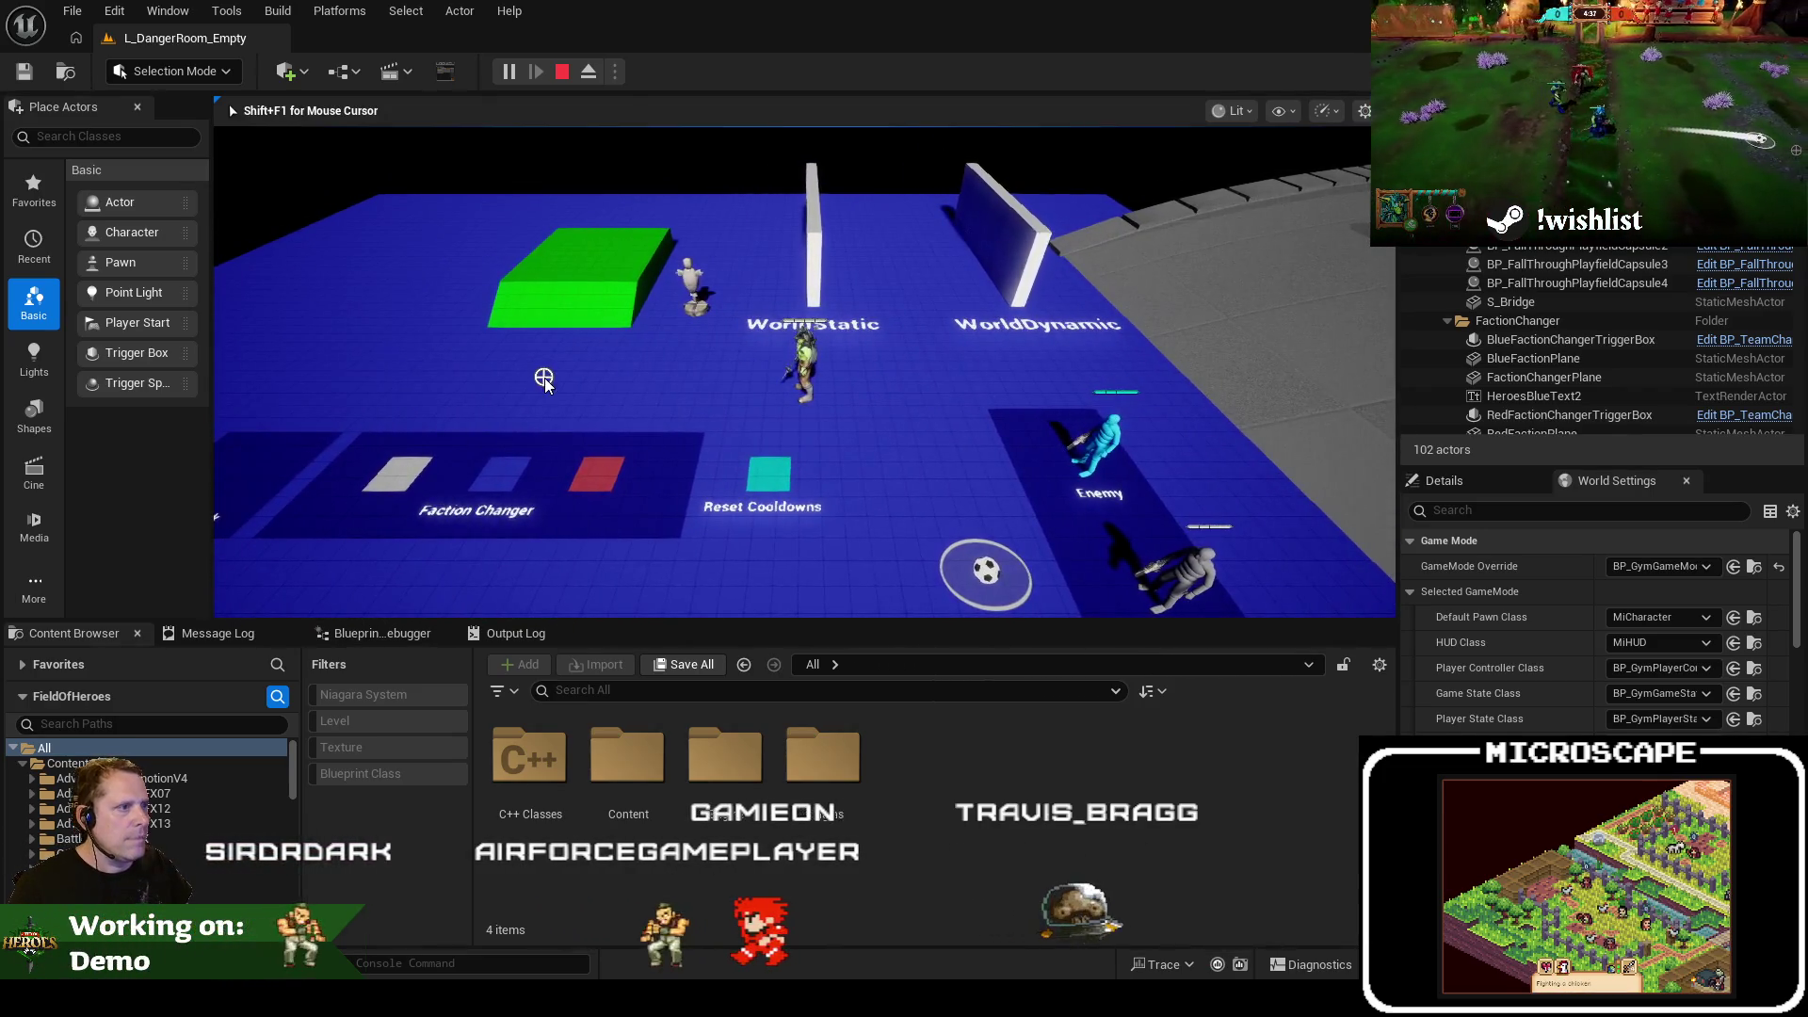
key("alt+Tab")
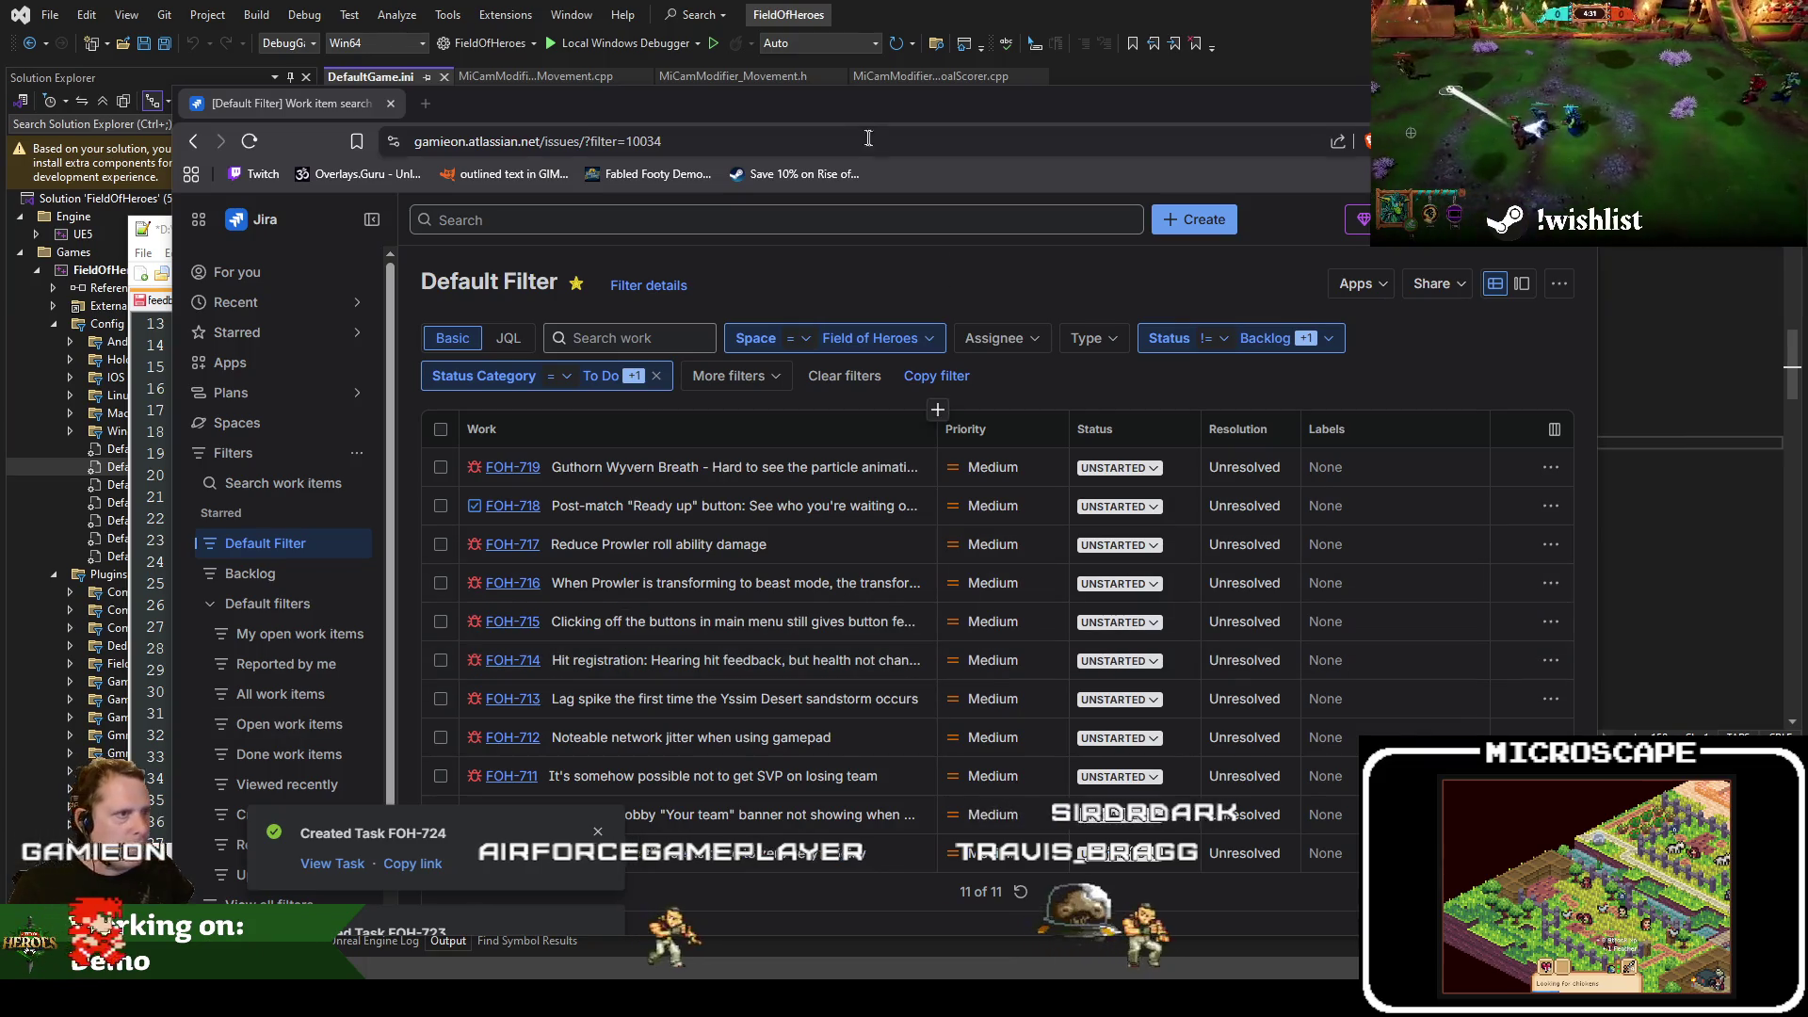
left_click_drag(662, 129, 1220, 101)
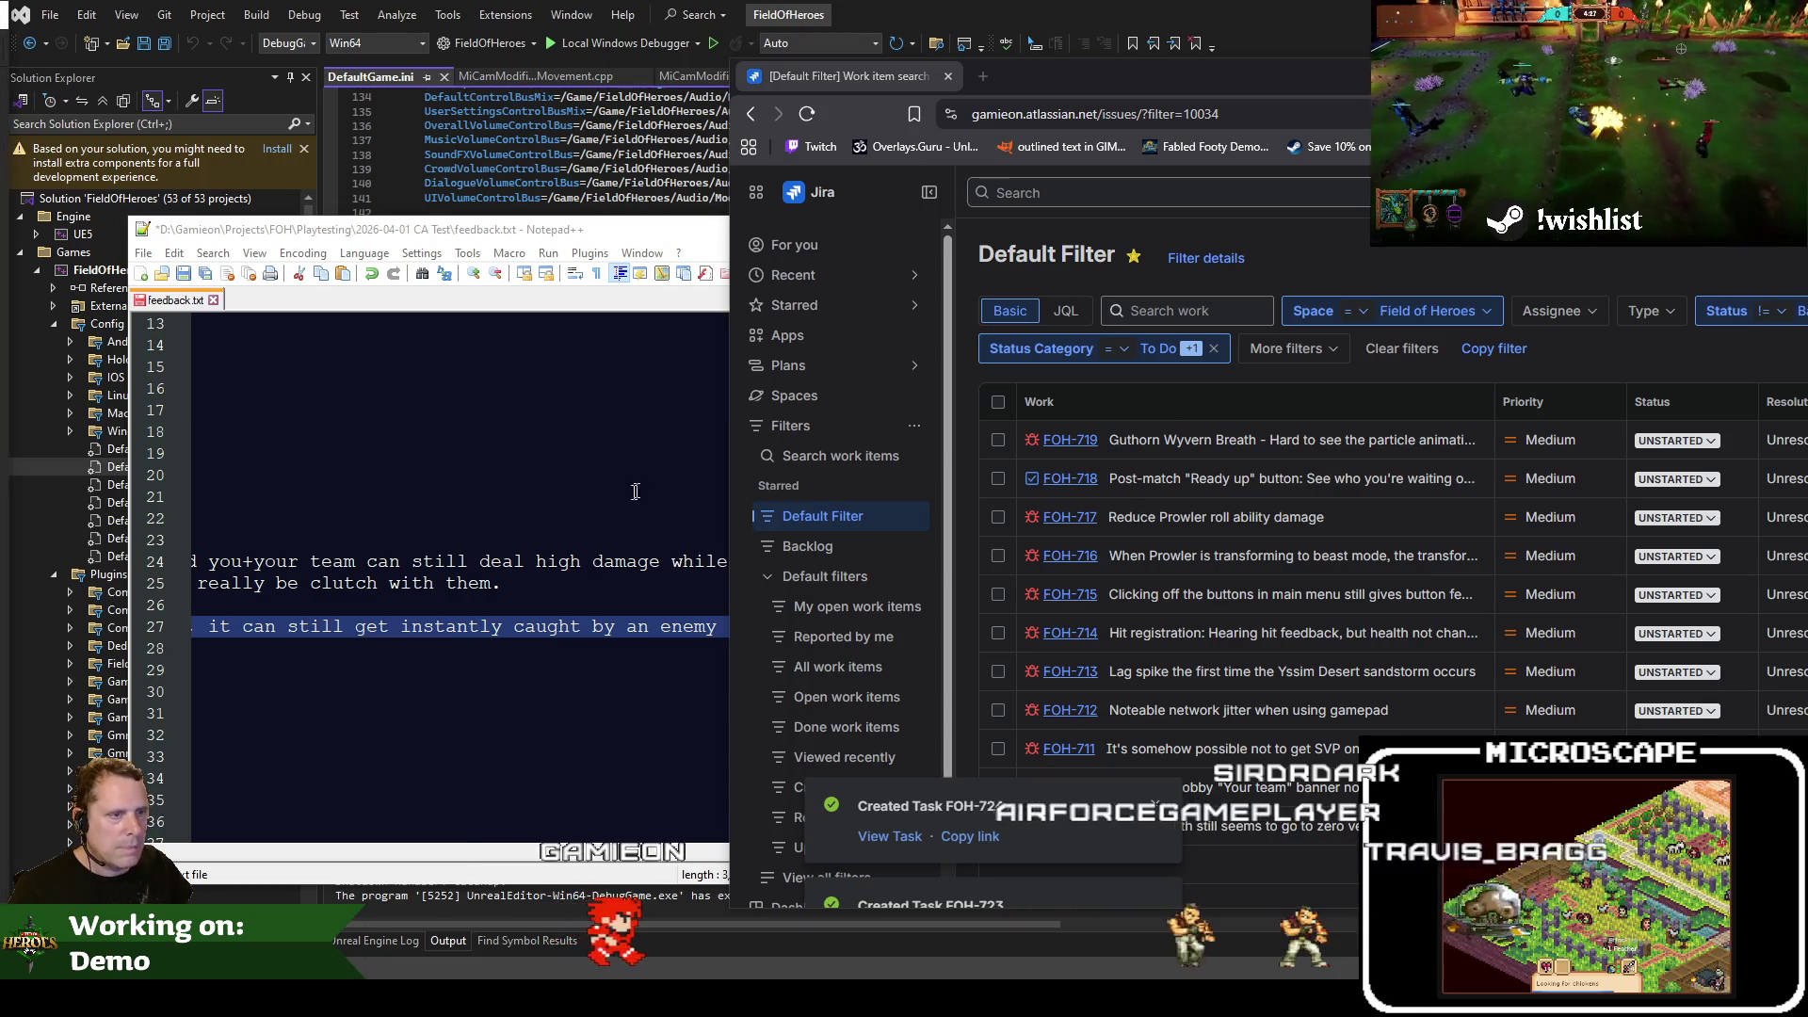
Check in the pending camera changes as changeset 1293, reusing the camera-ahead comment
key("alt+Tab")
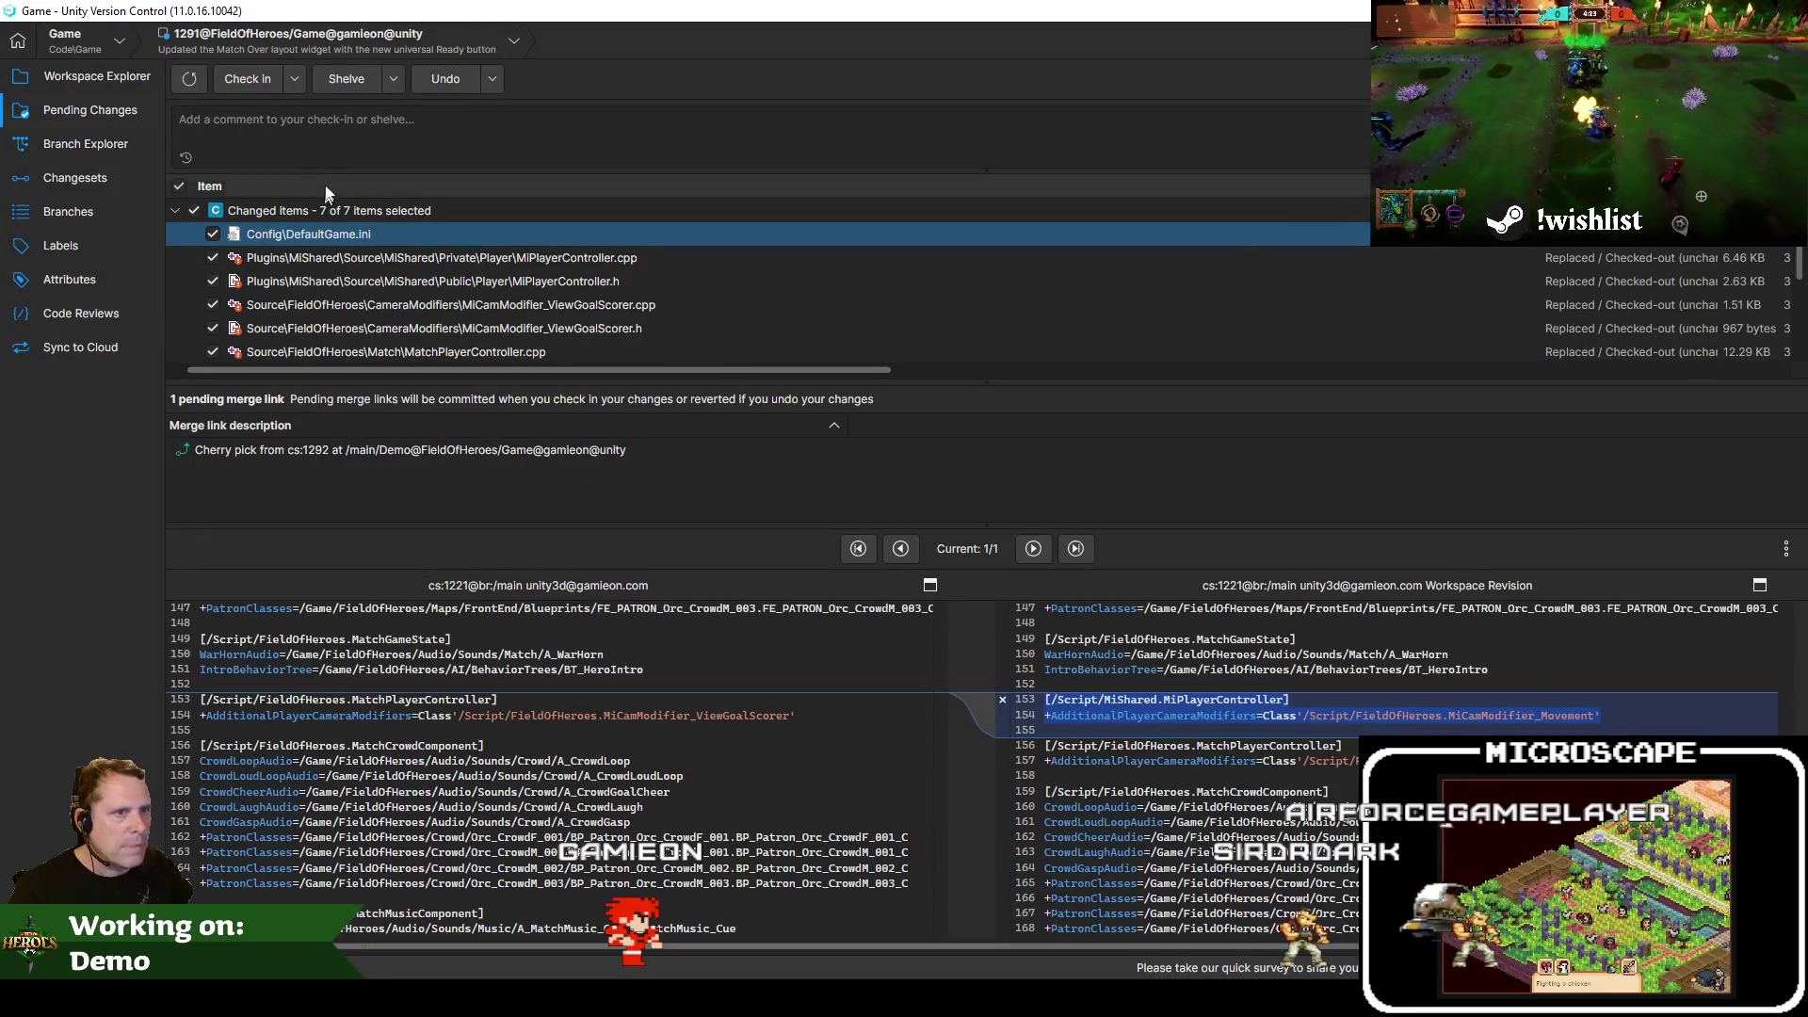
left_click(186, 159)
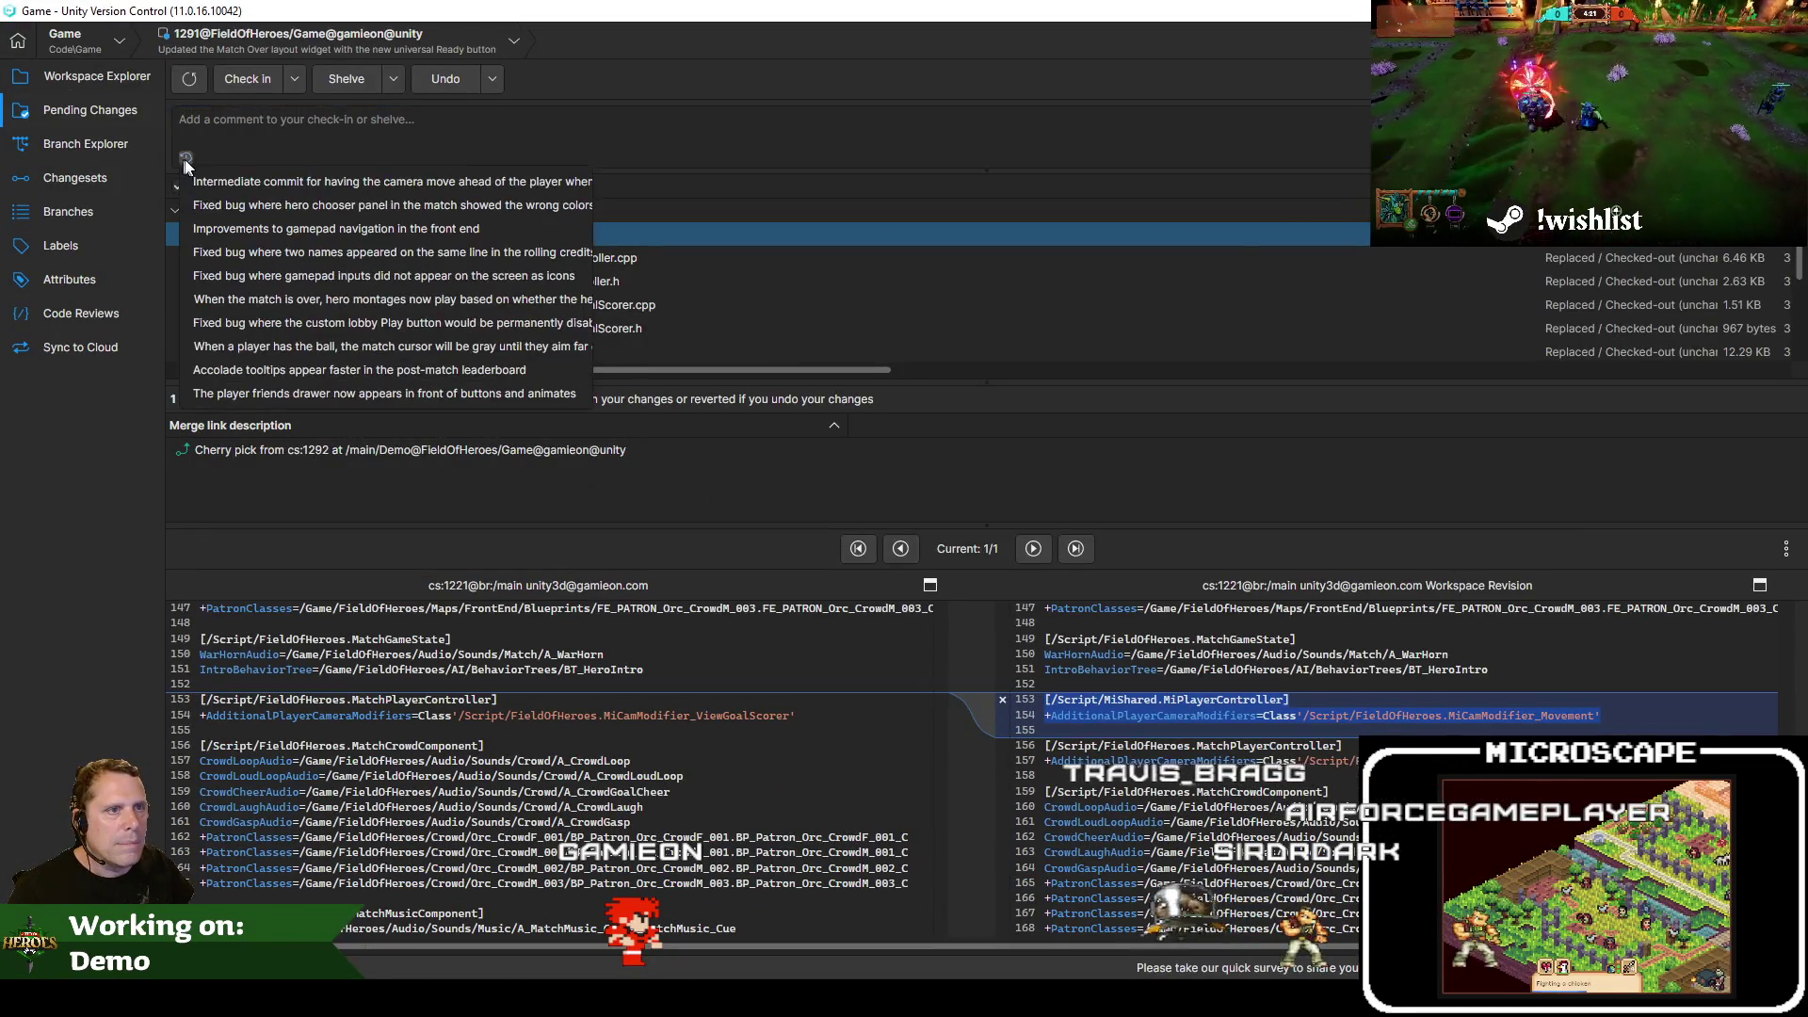
left_click(331, 182)
scroll(488, 285, "down", 3)
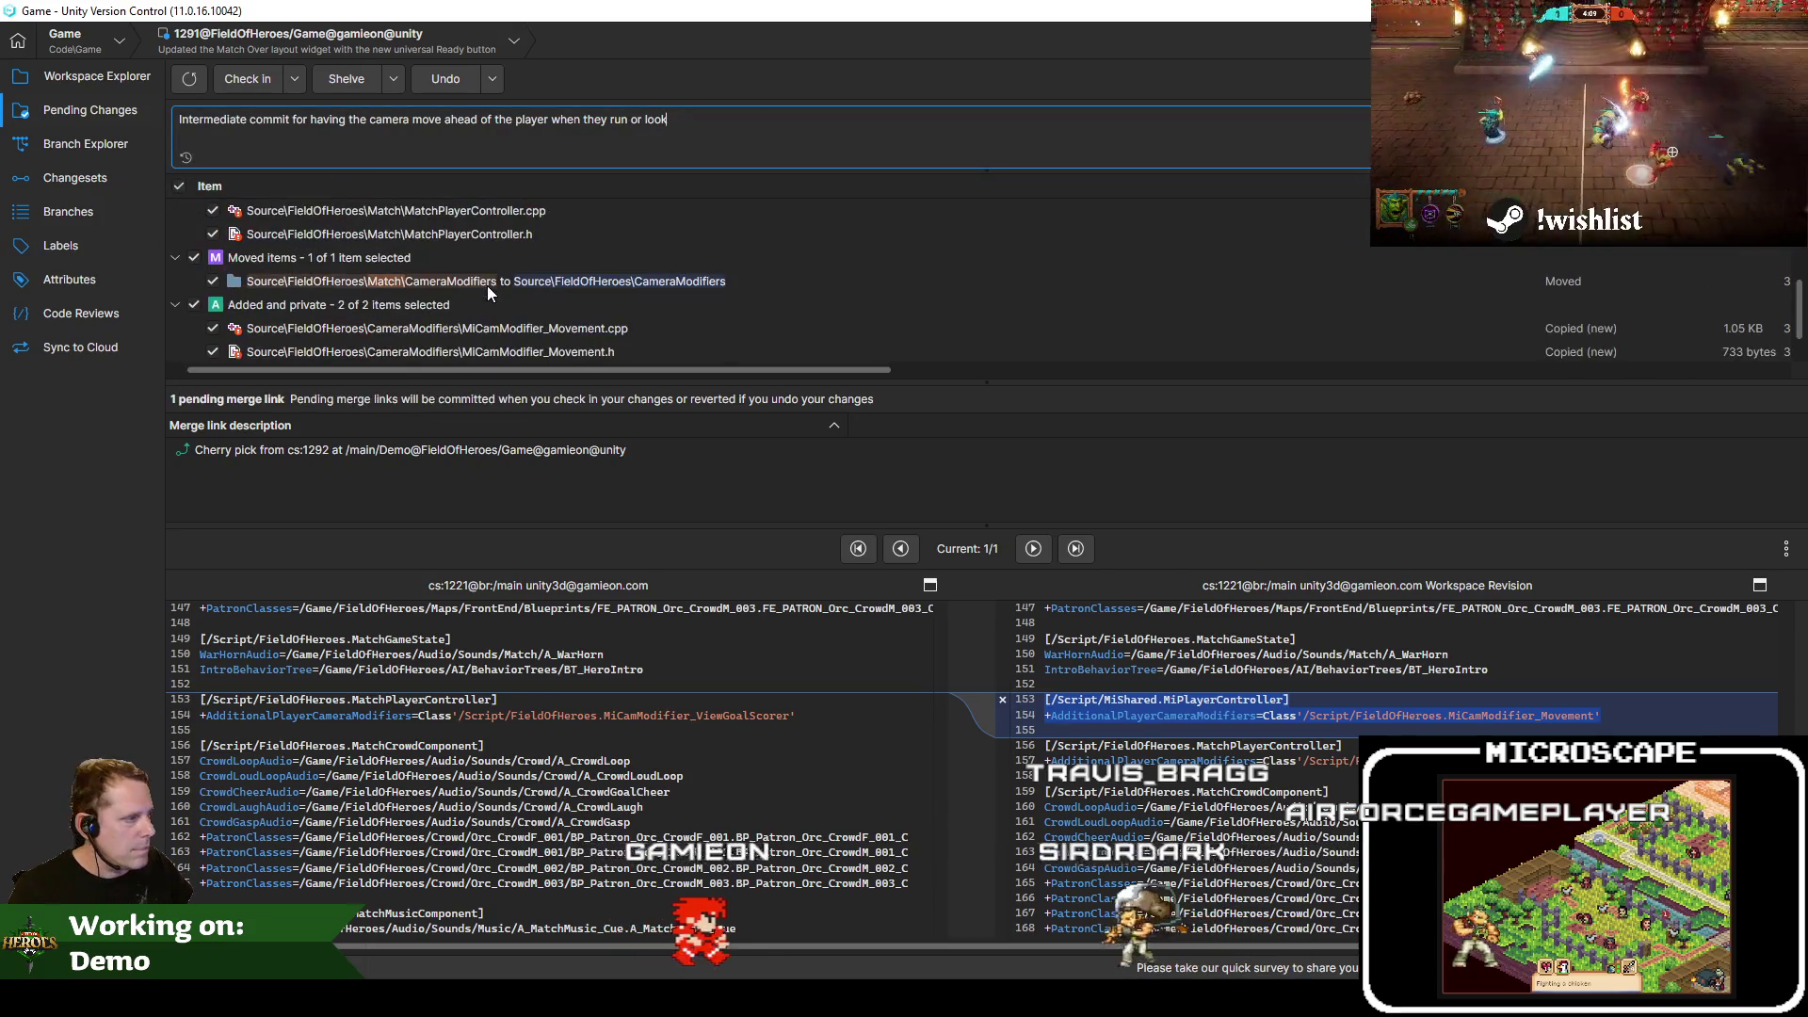
scroll(488, 286, "up", 3)
scroll(517, 292, "down", 3)
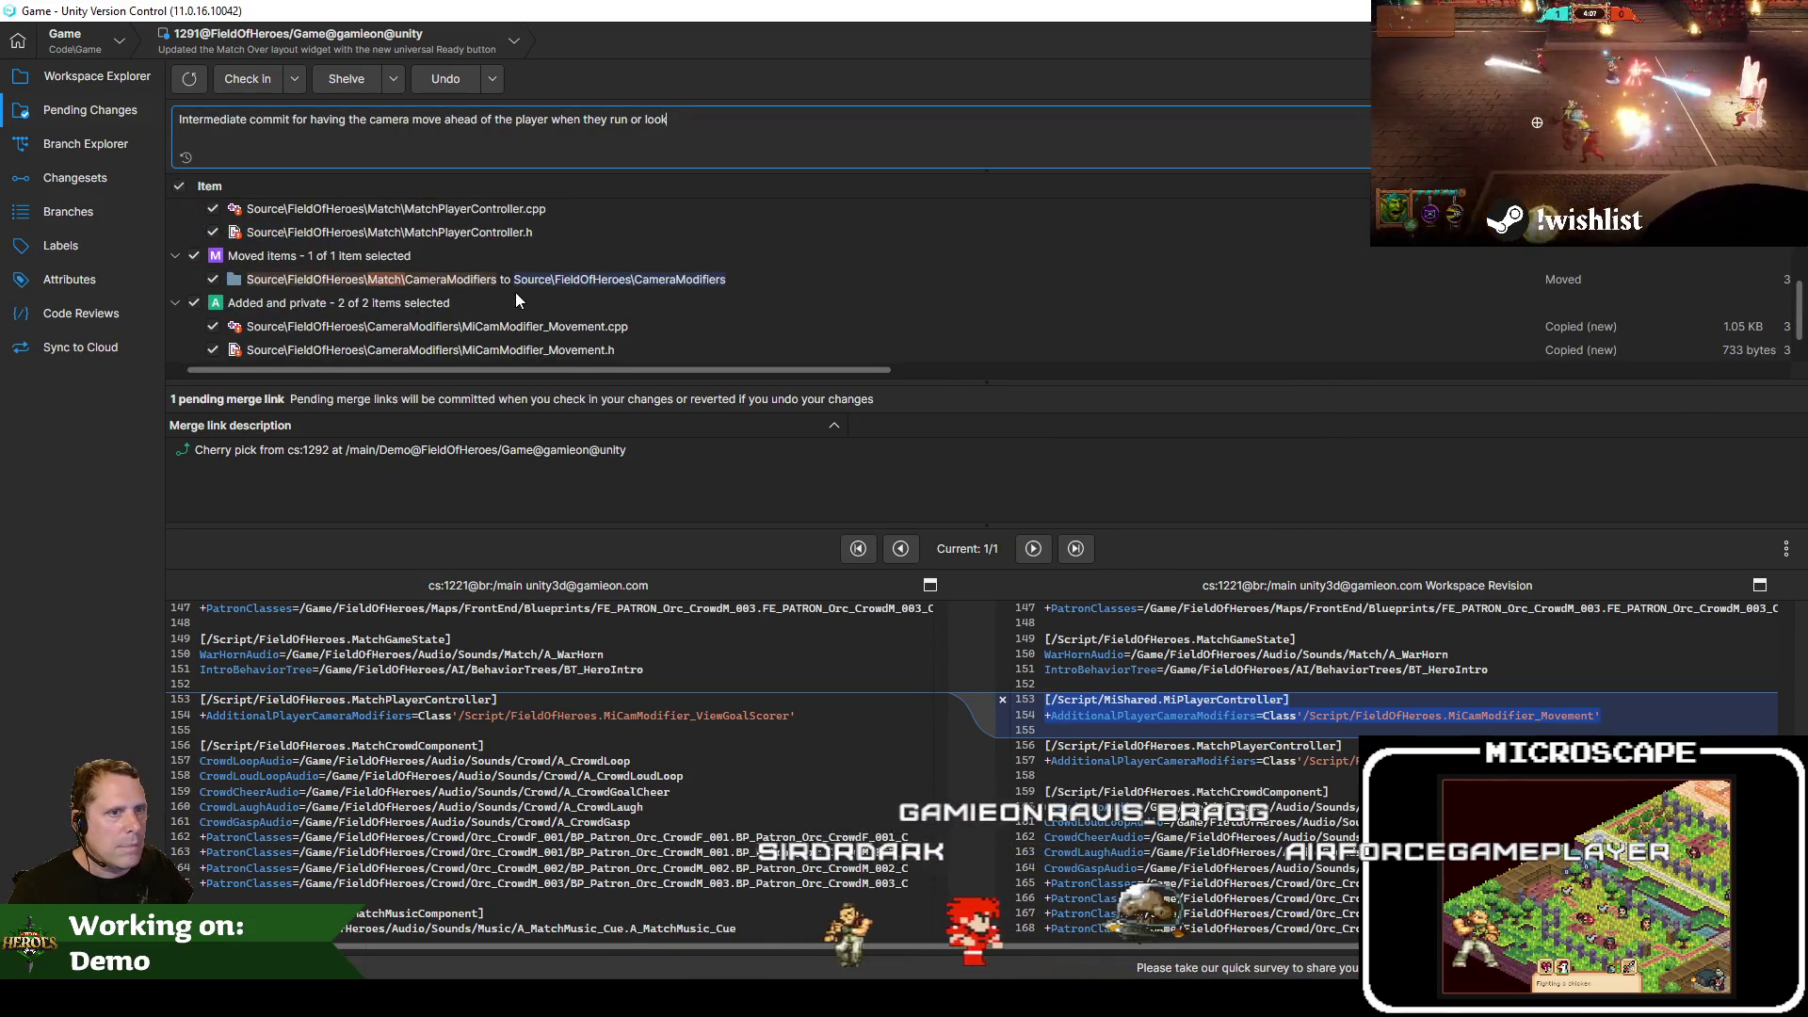
scroll(537, 299, "up", 3)
left_click(256, 82)
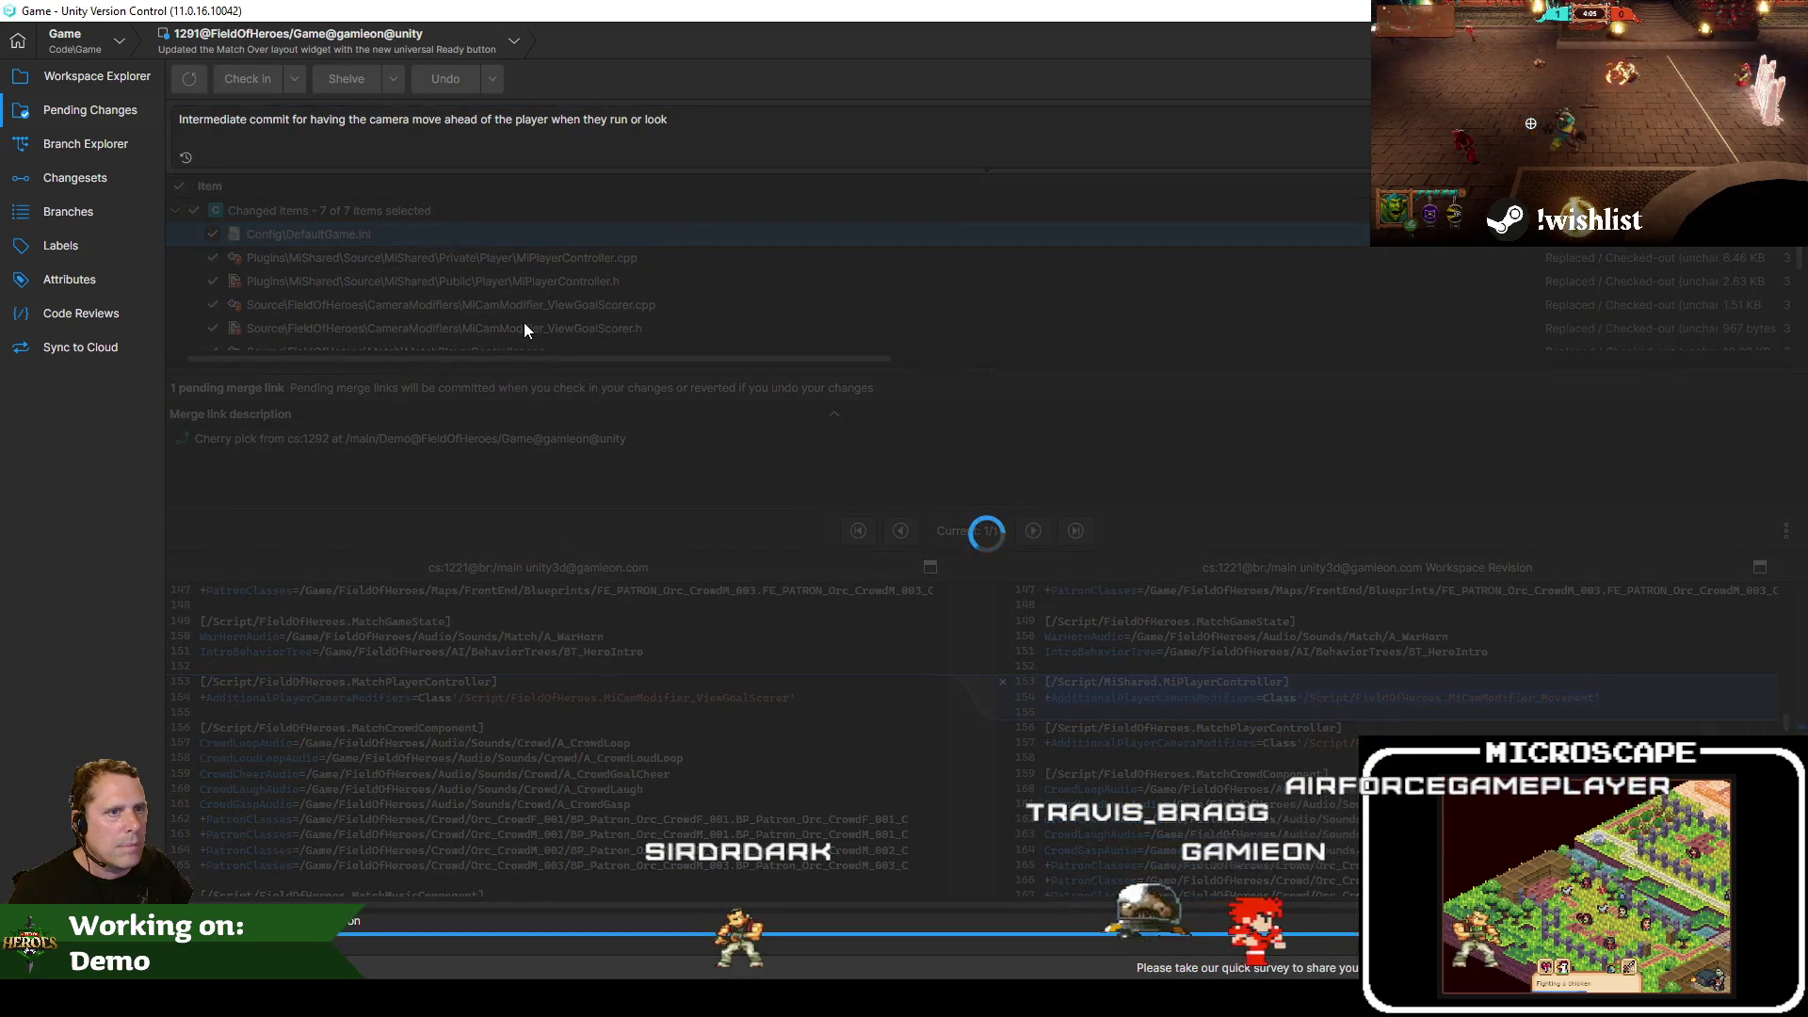
Switch the workspace to Demo changeset 1292 in the Branch Explorer
left_click(101, 143)
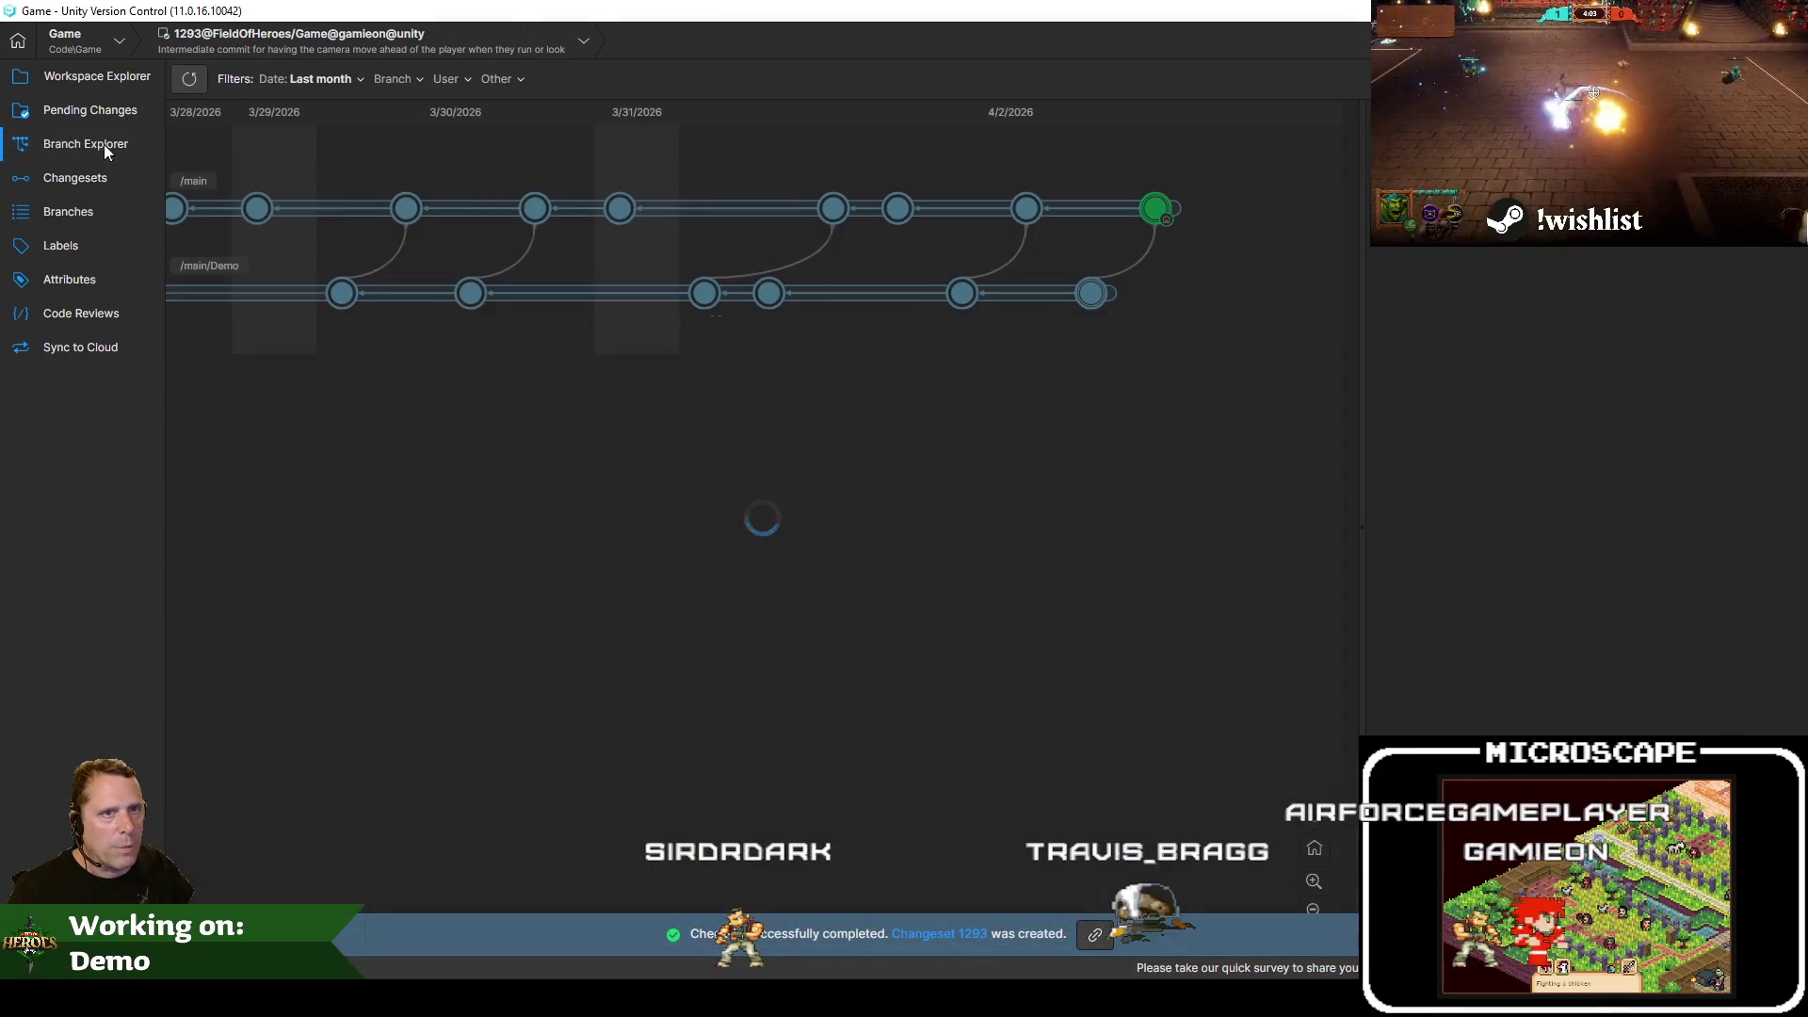
right_click(1075, 297)
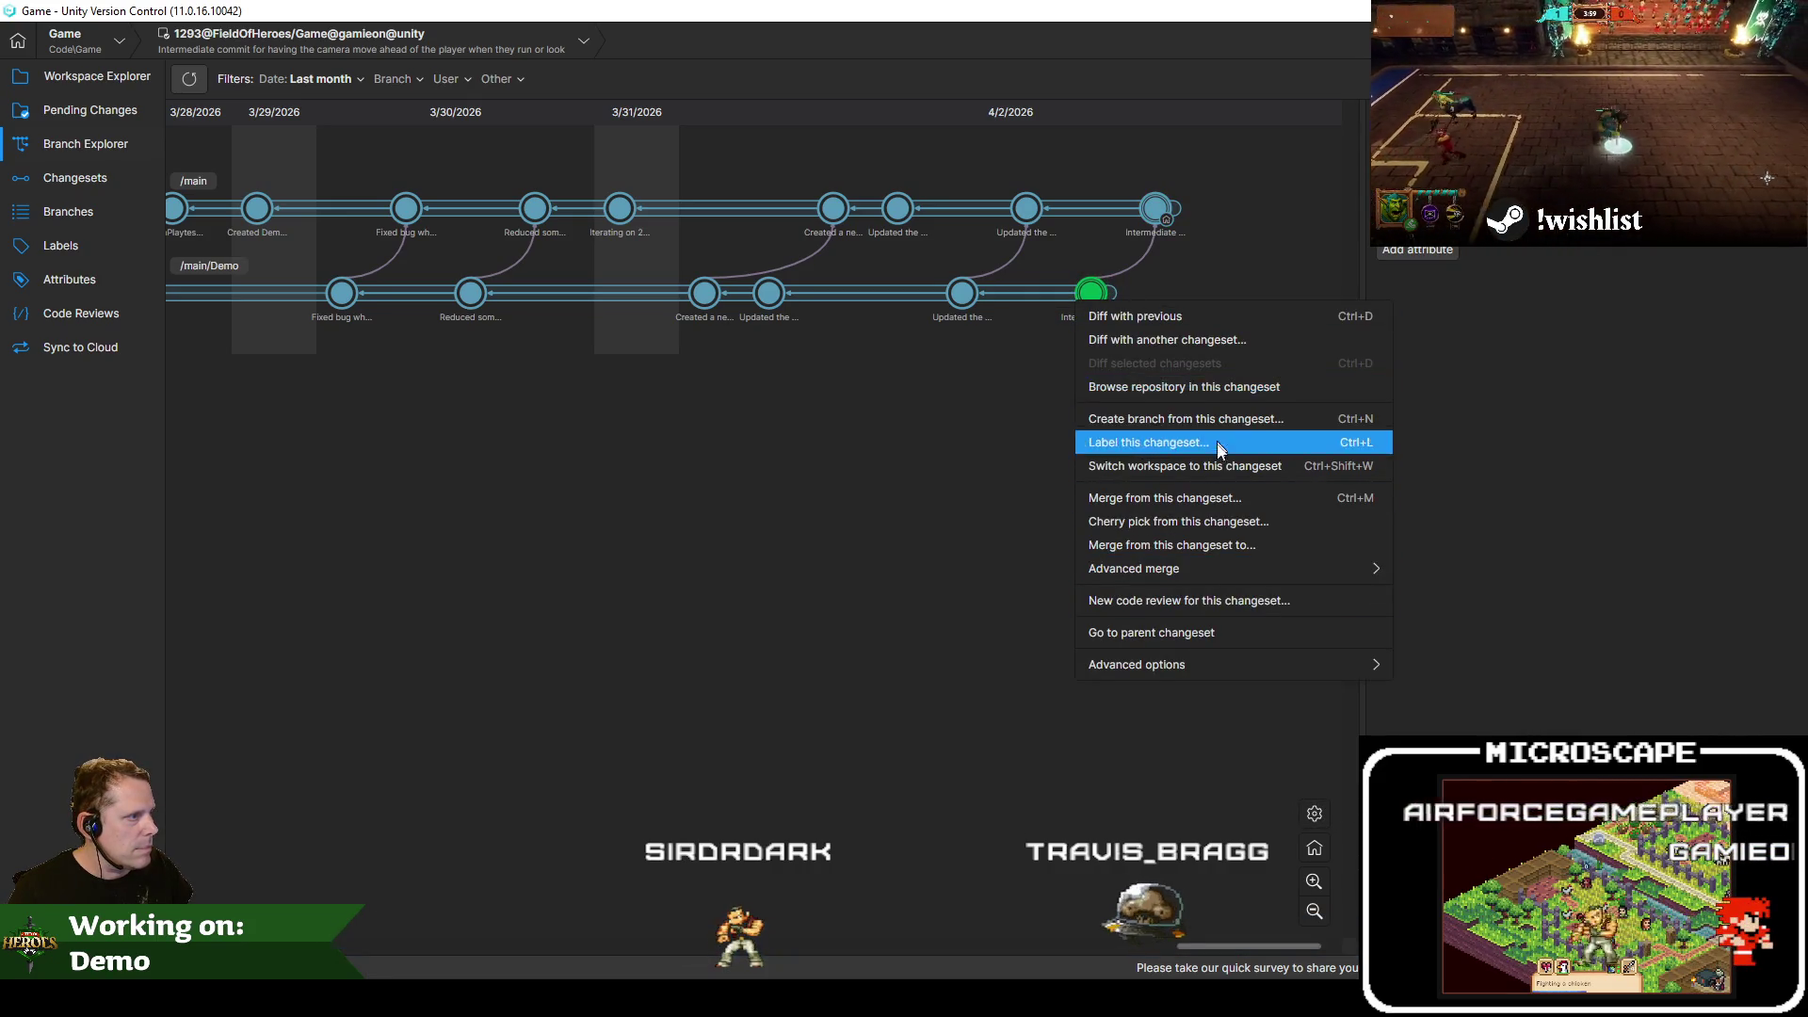
left_click(1217, 465)
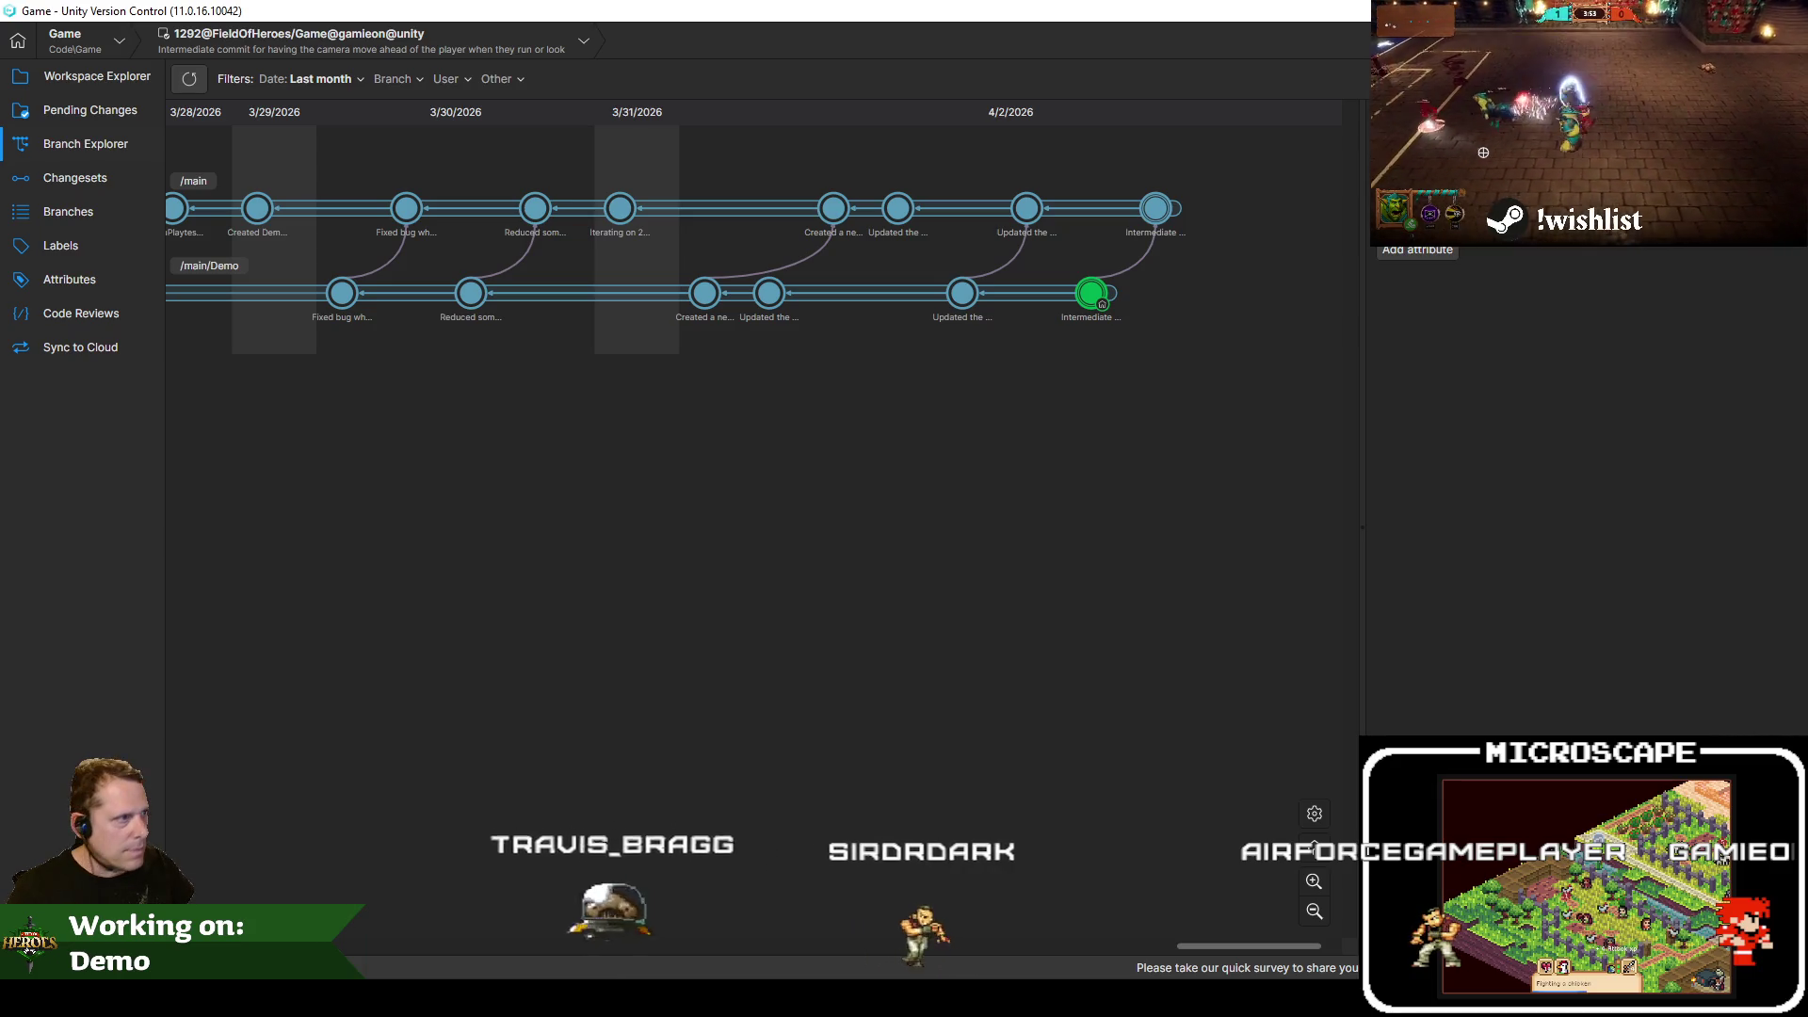
key("alt+Tab")
left_click(561, 940)
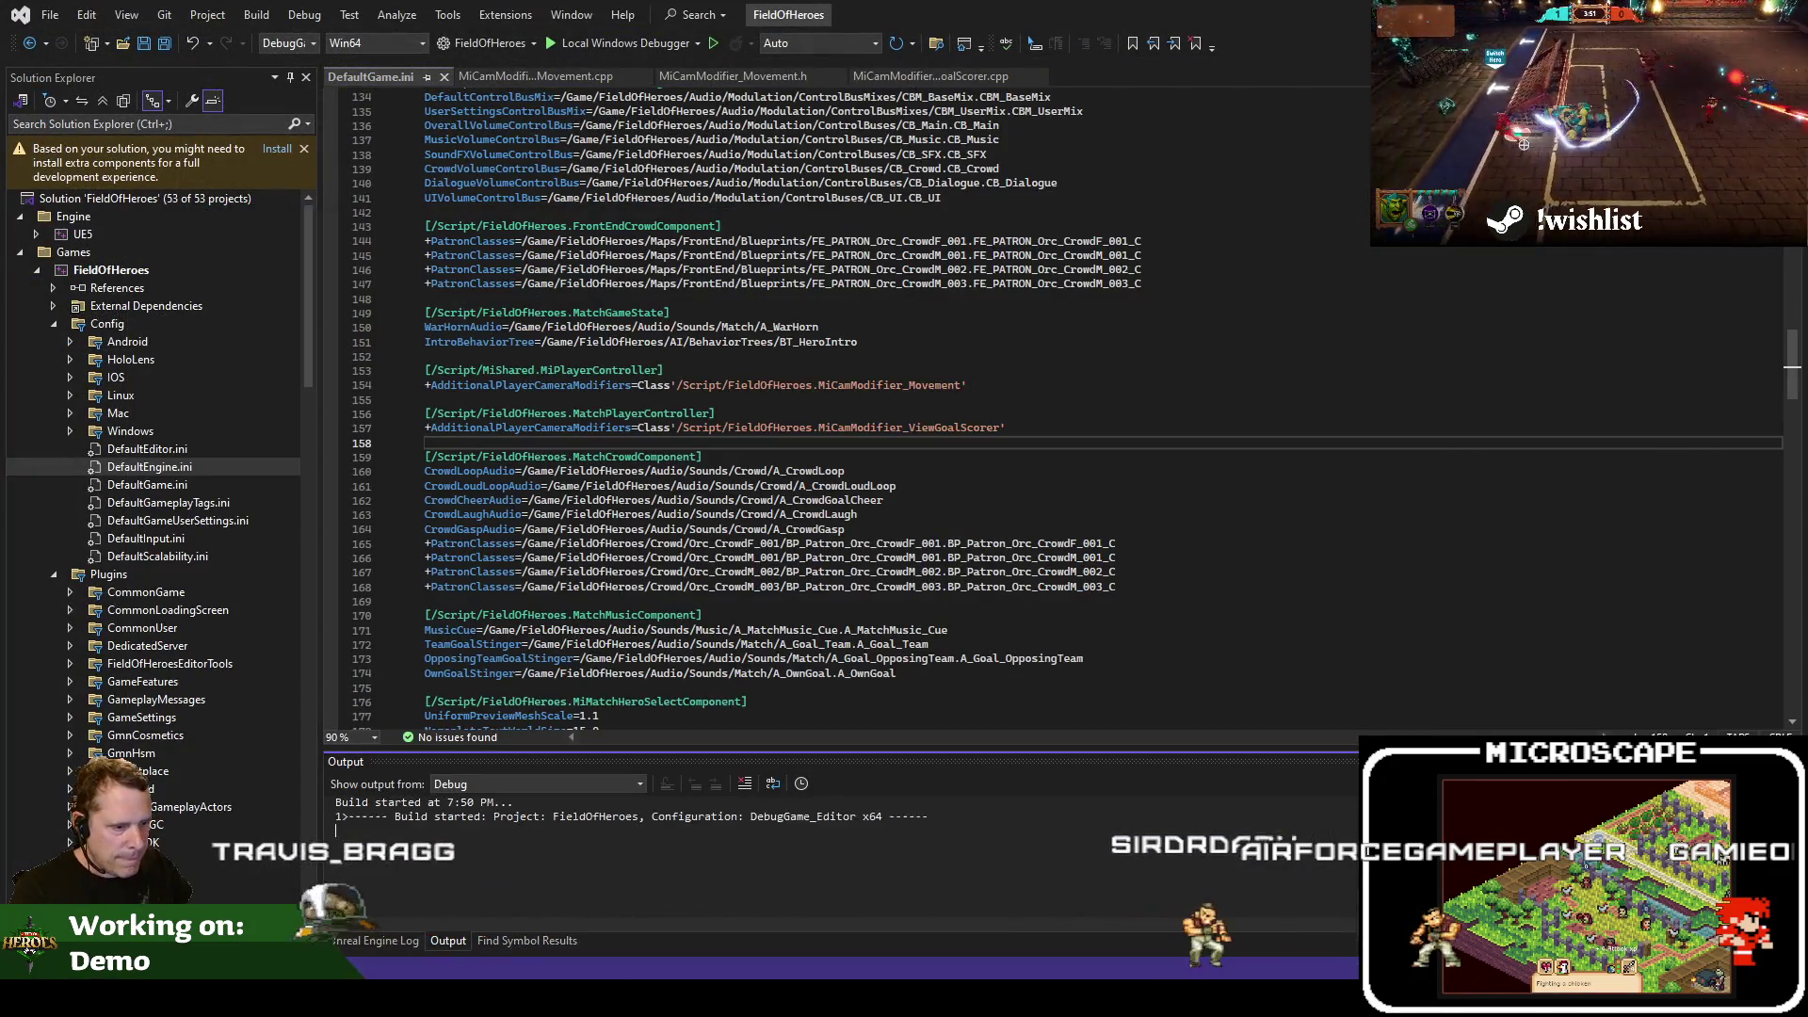
Select then clear the line 28 health bar pips feedback, and bring Jira's Default Filter forward
key("alt+Tab")
left_click(500, 664)
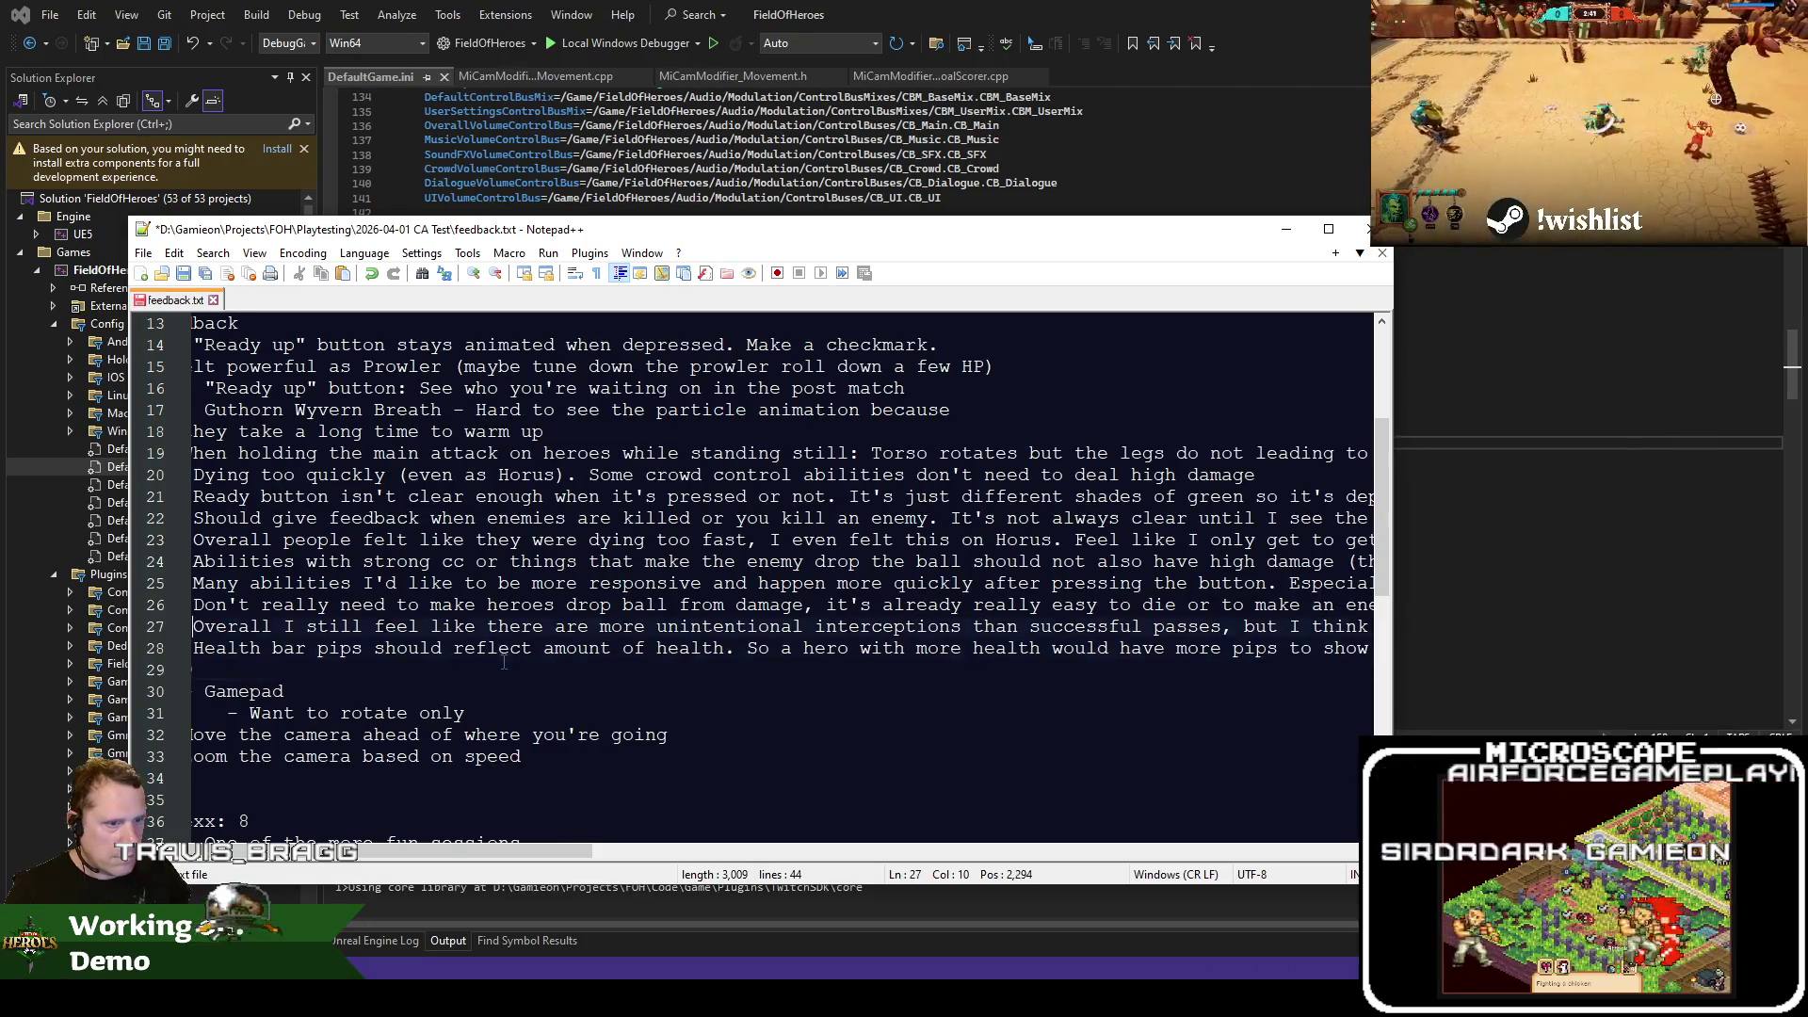
key("Home")
key("shift+End")
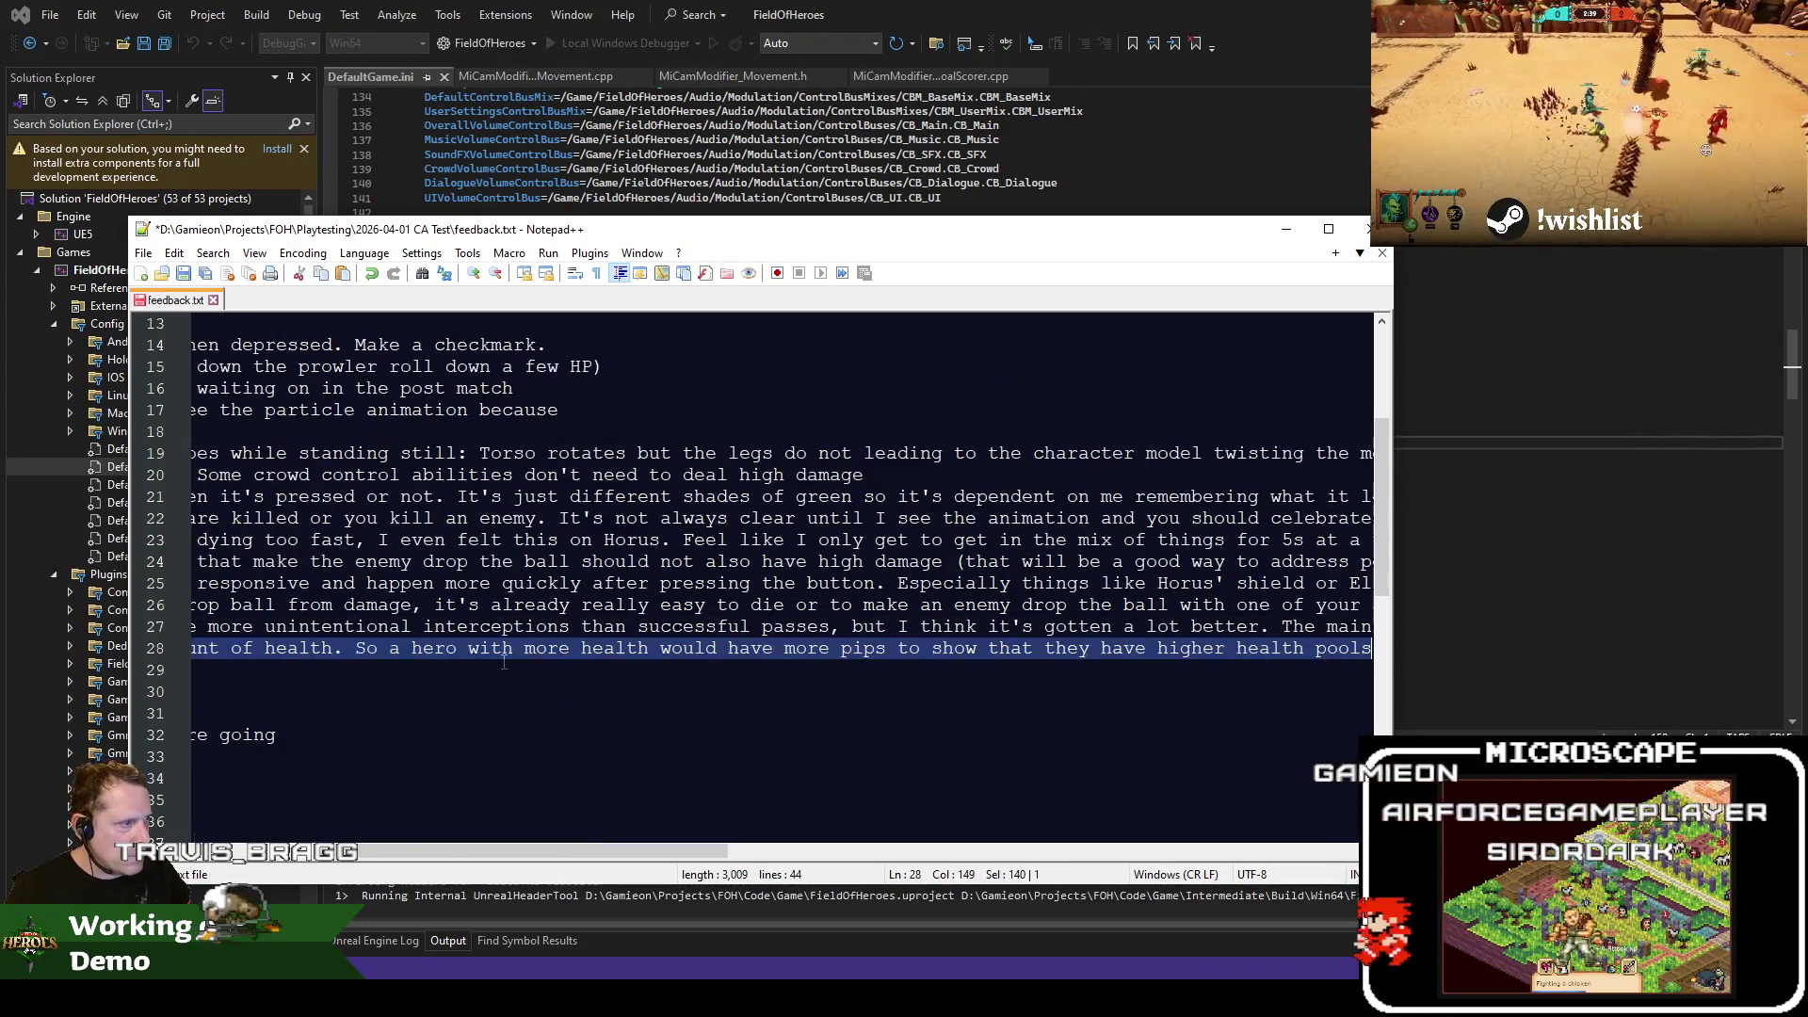
key("shift+Home")
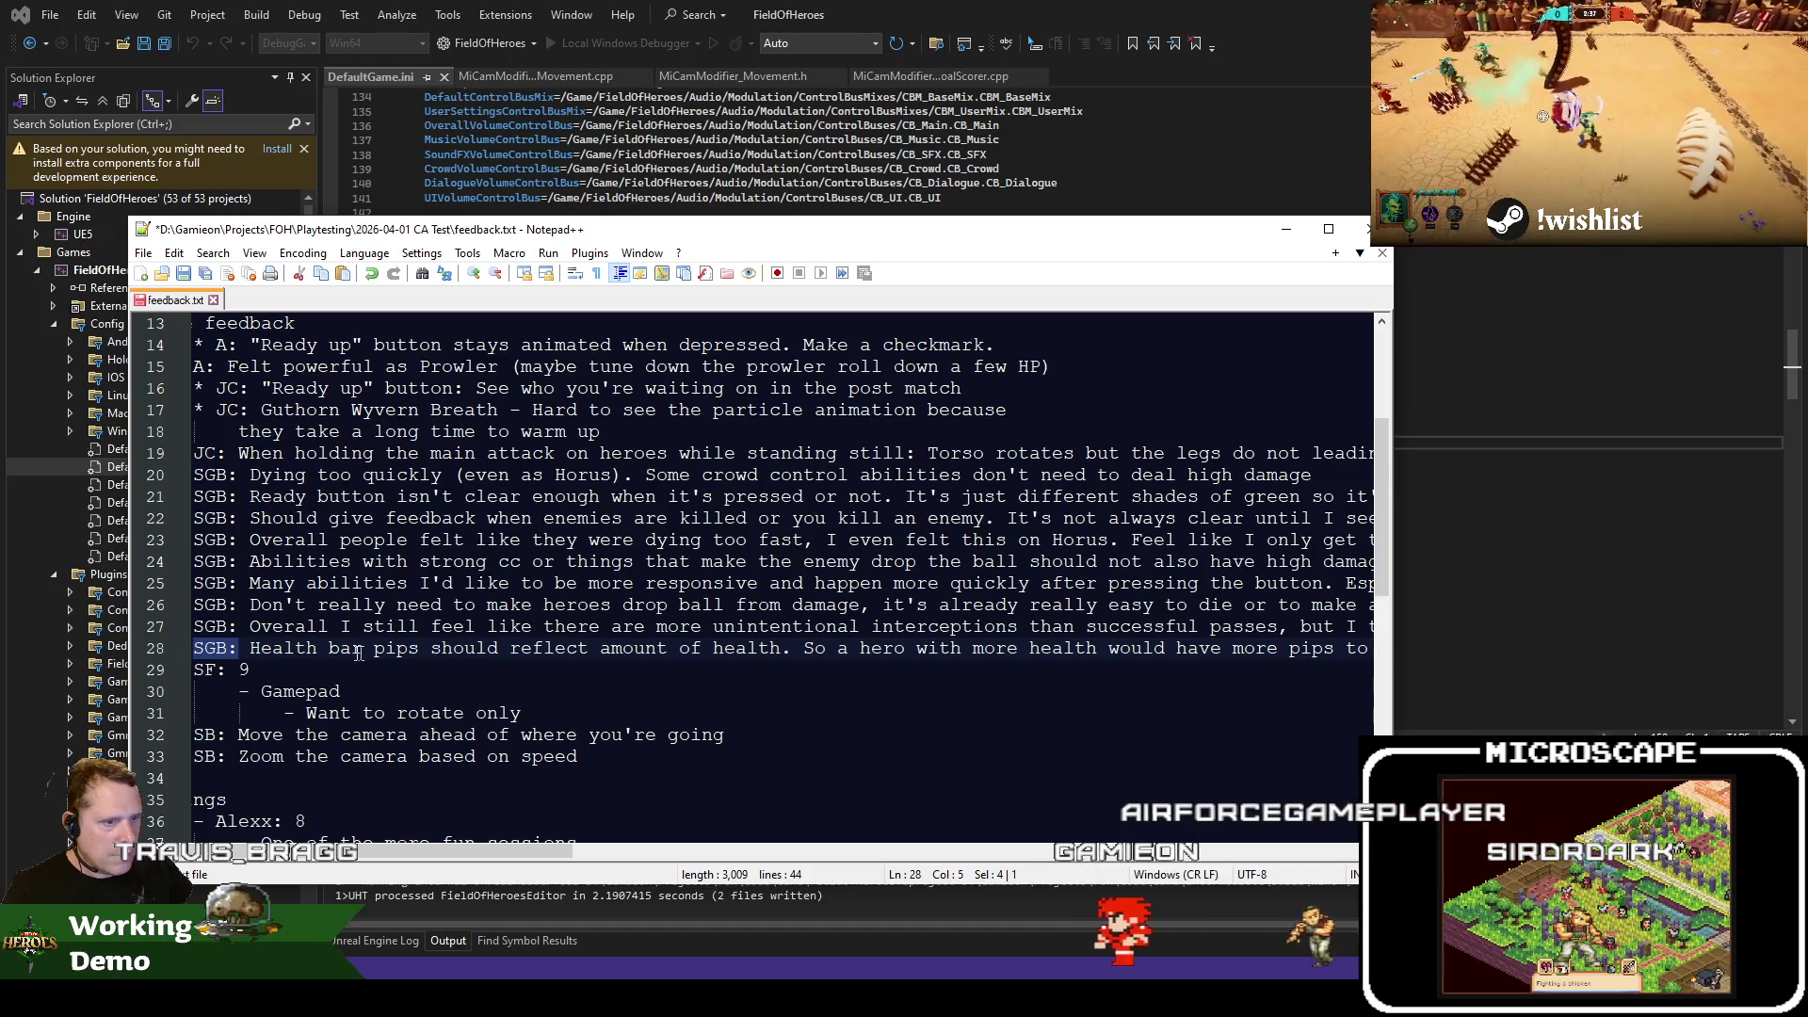
double_click(282, 648)
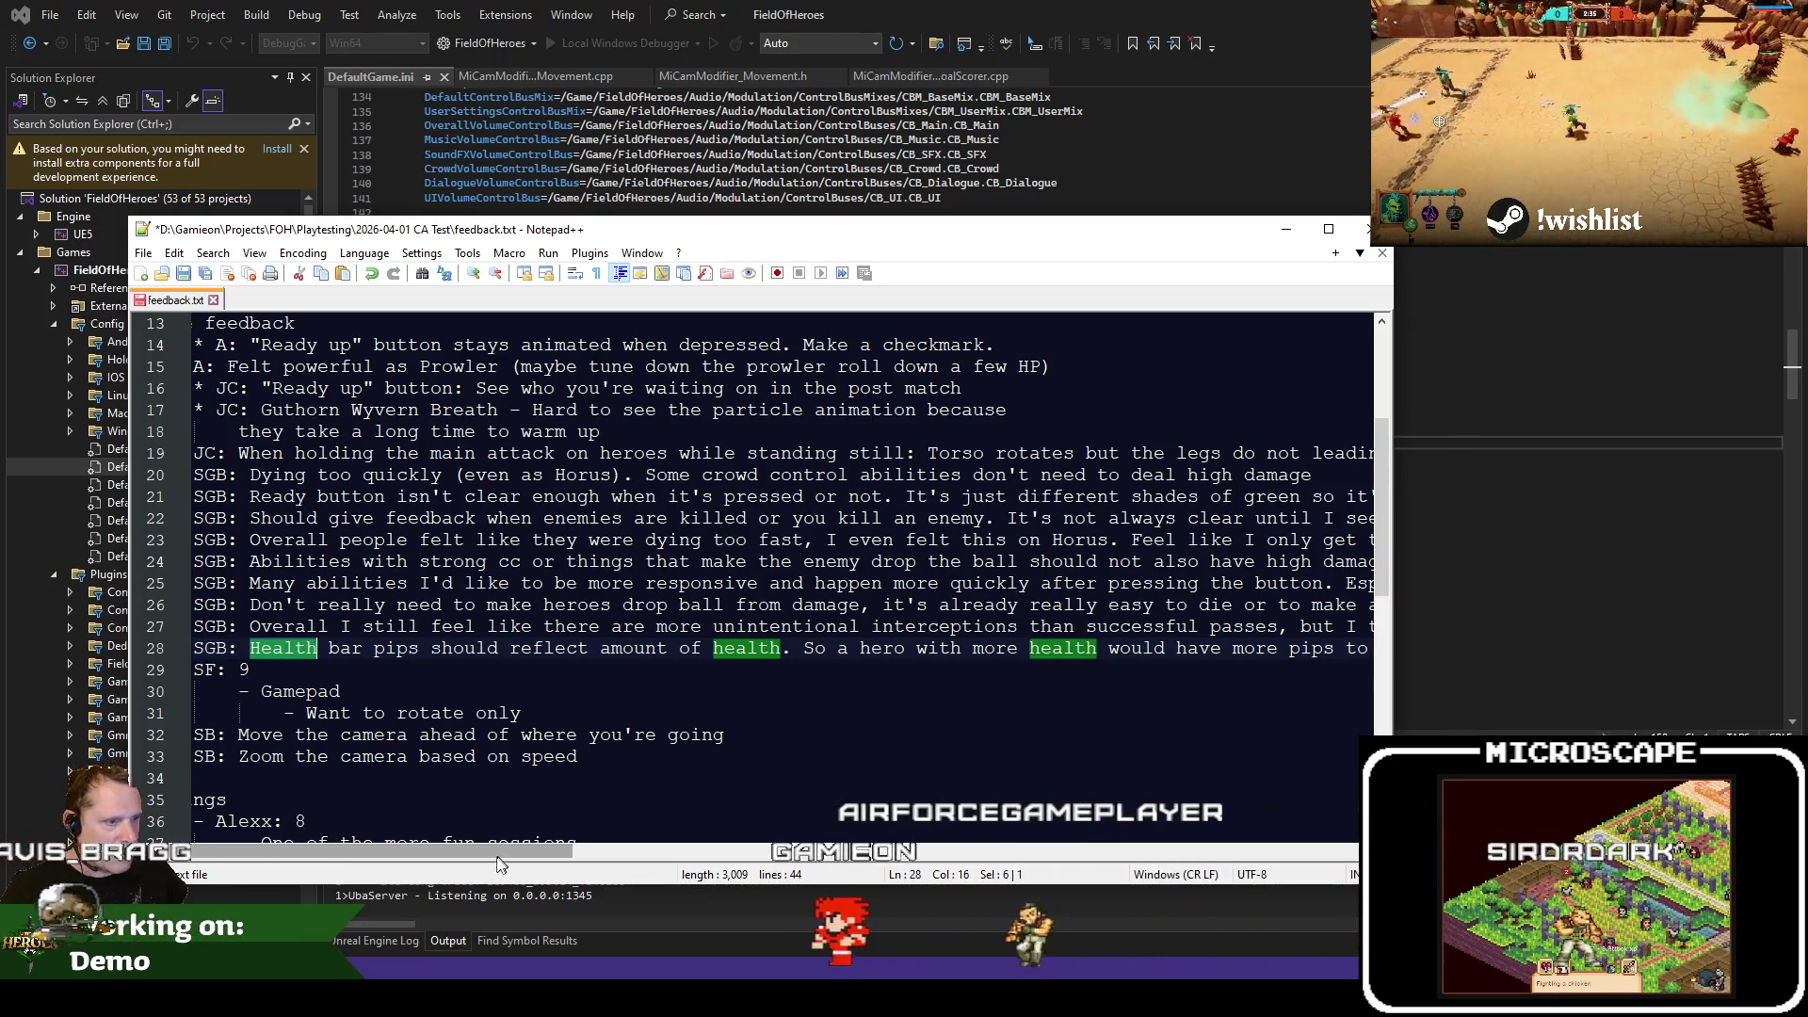
mouse_move(514, 857)
left_mouse_down()
mouse_move(728, 838)
mouse_move(303, 843)
left_mouse_up()
left_click(294, 626)
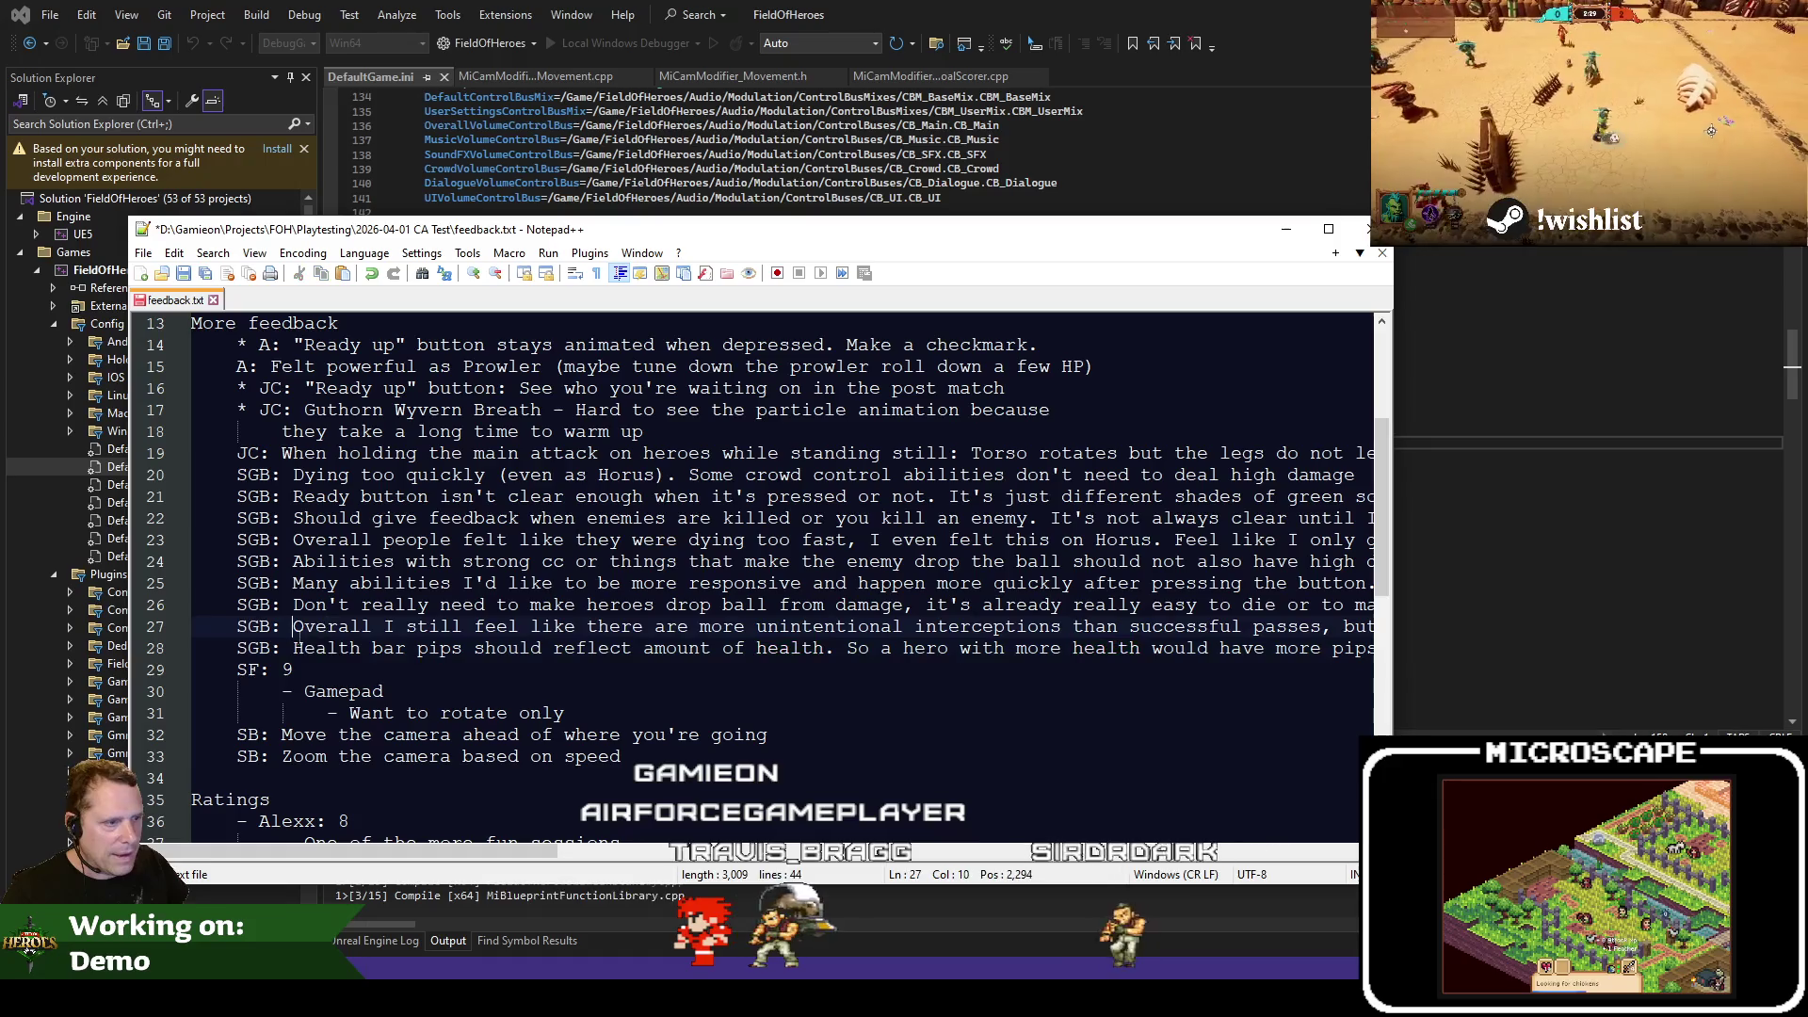
key("shift+End")
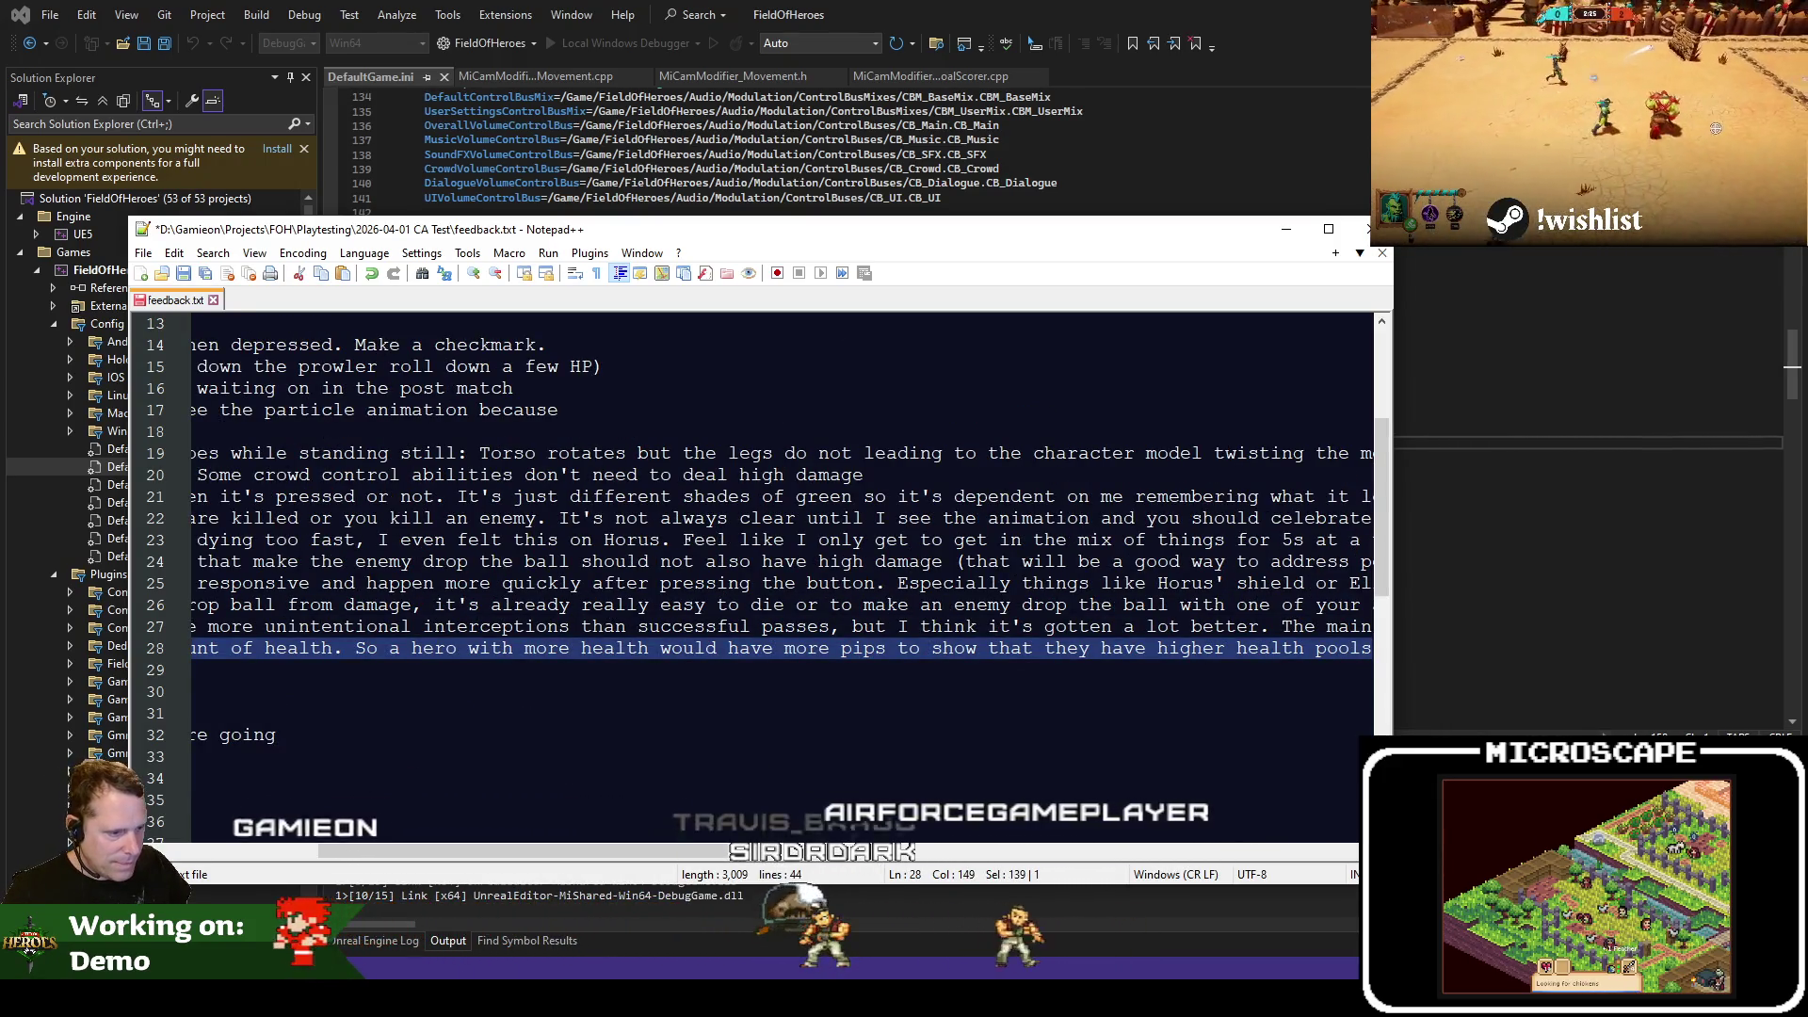
left_click(538, 672)
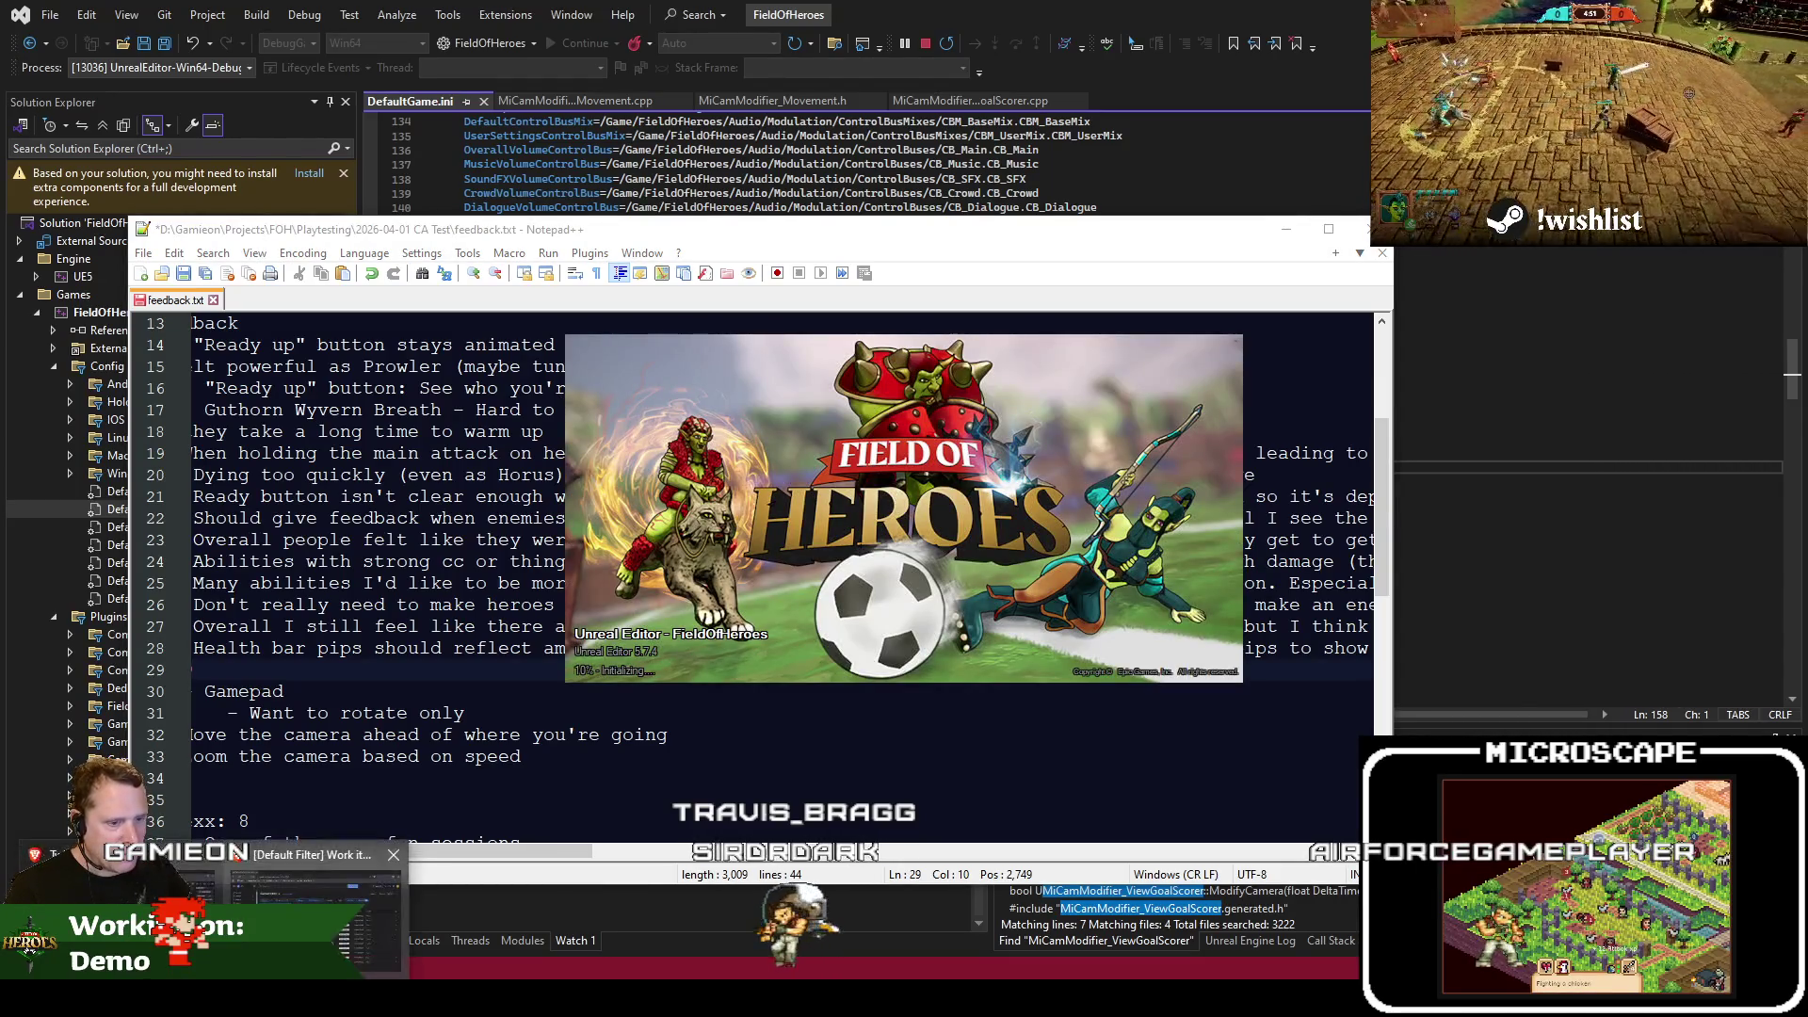
key("alt+Tab")
left_click_drag(1731, 76, 1339, 67)
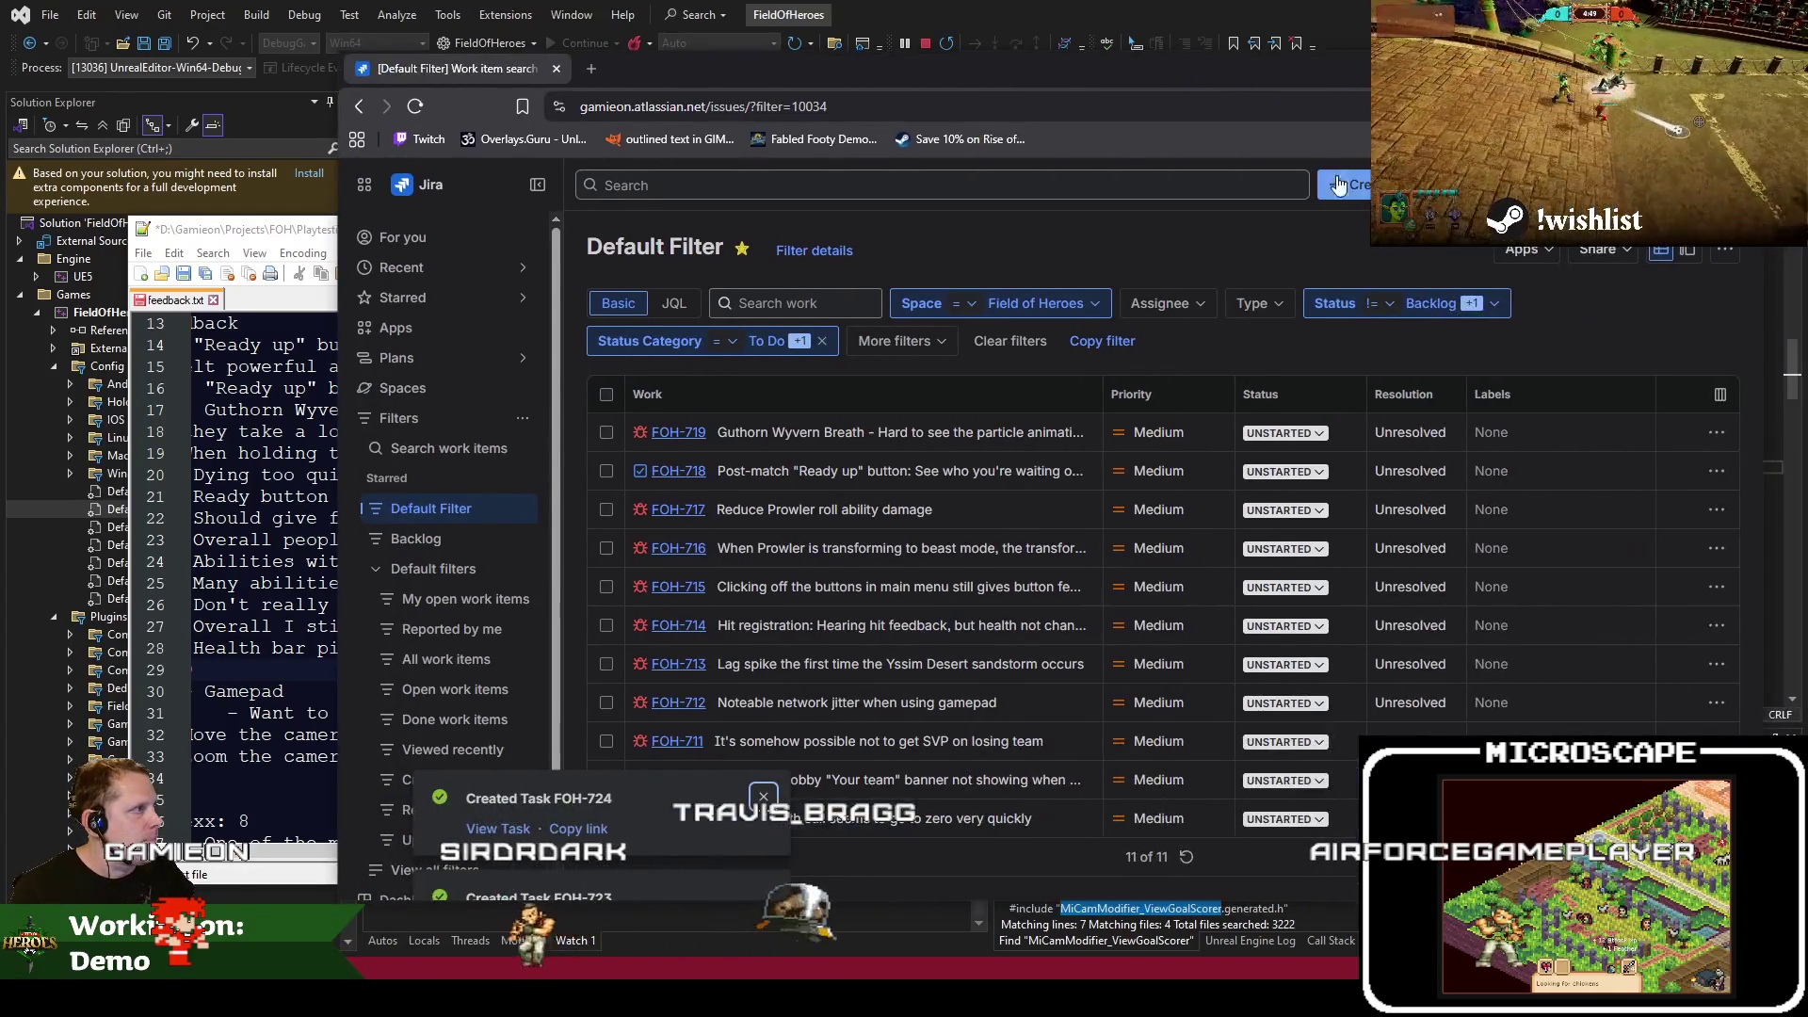
Create Jira task FOH-725 with the pasted health-pips summary, then review the next feedback lines
left_click(1362, 203)
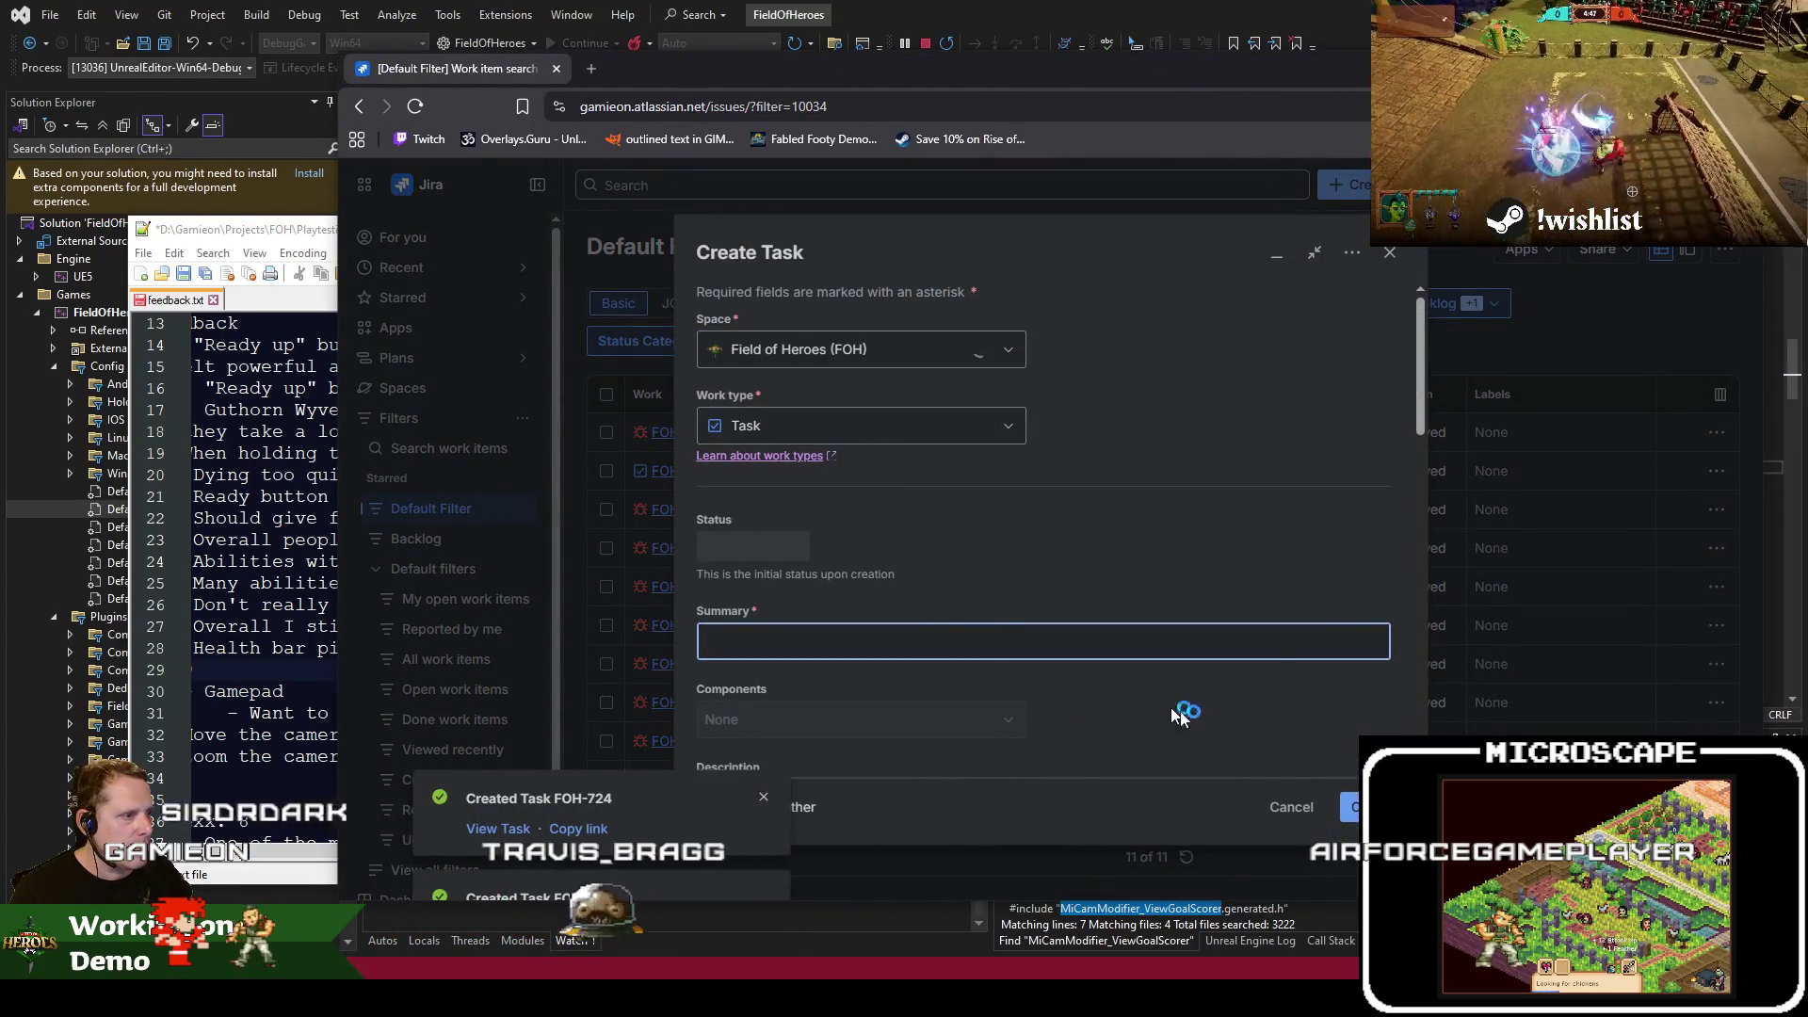
key("ctrl+v")
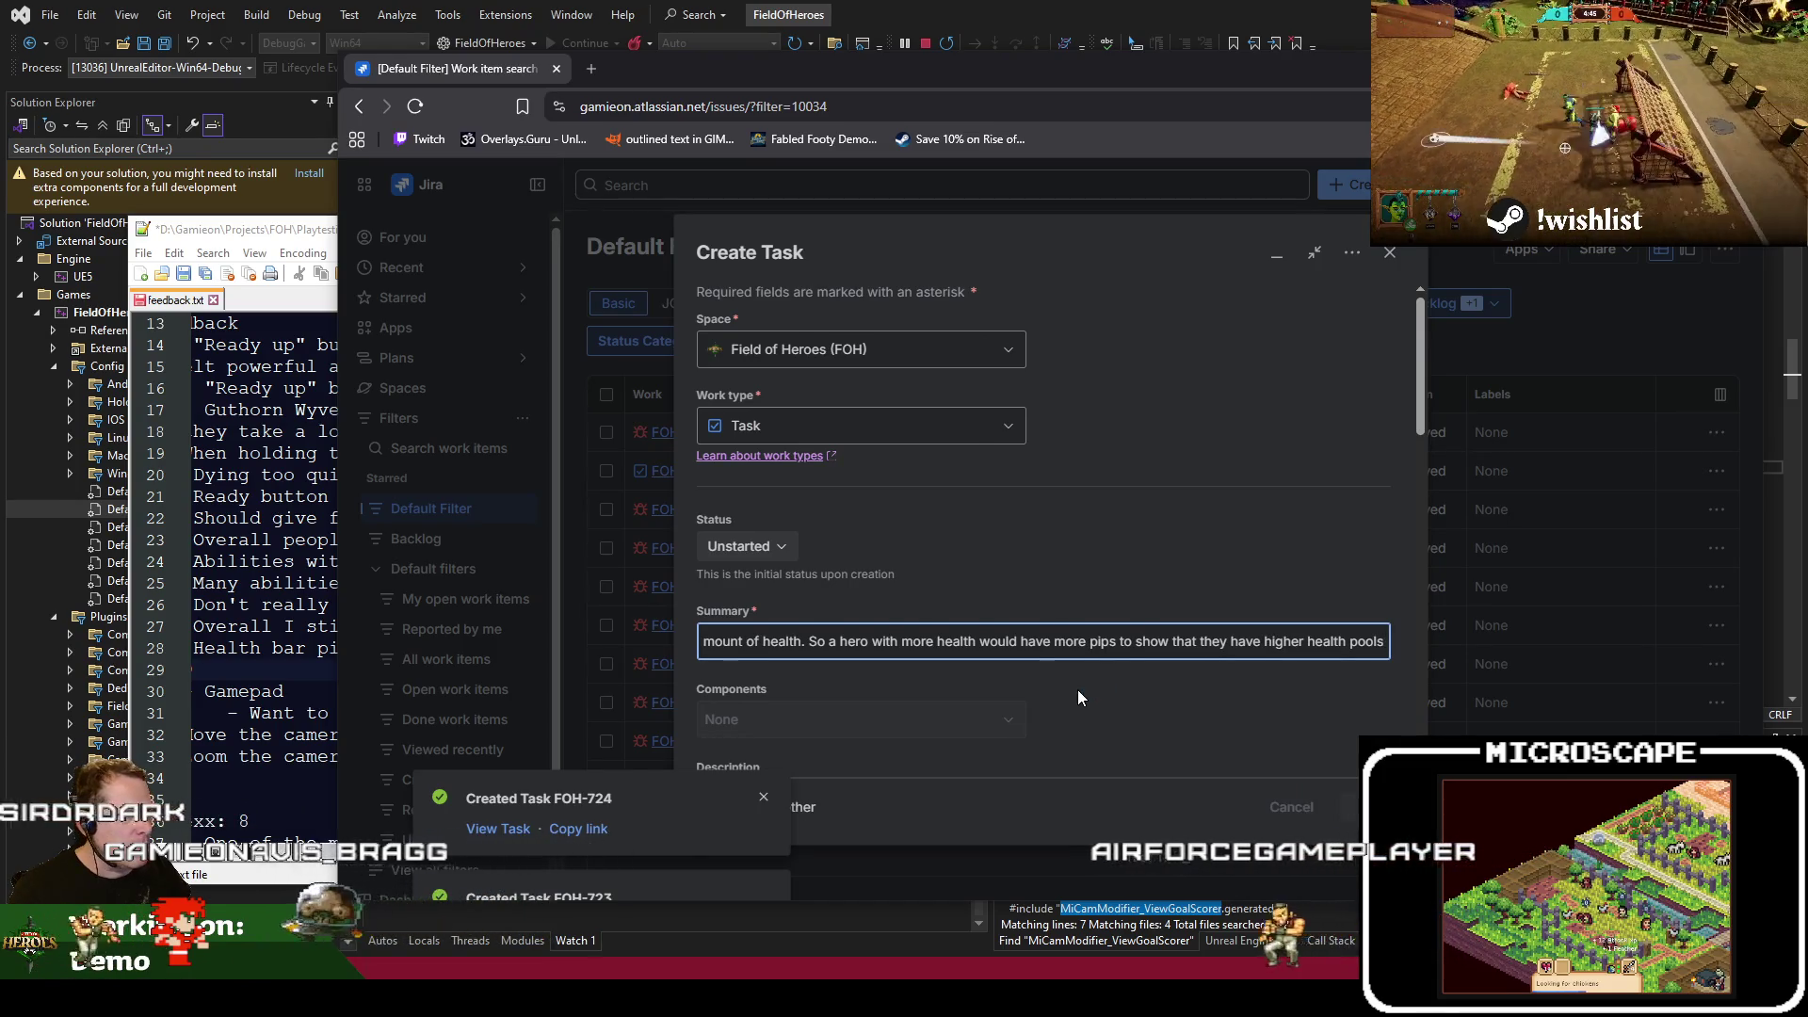
key("Return")
left_click(297, 648)
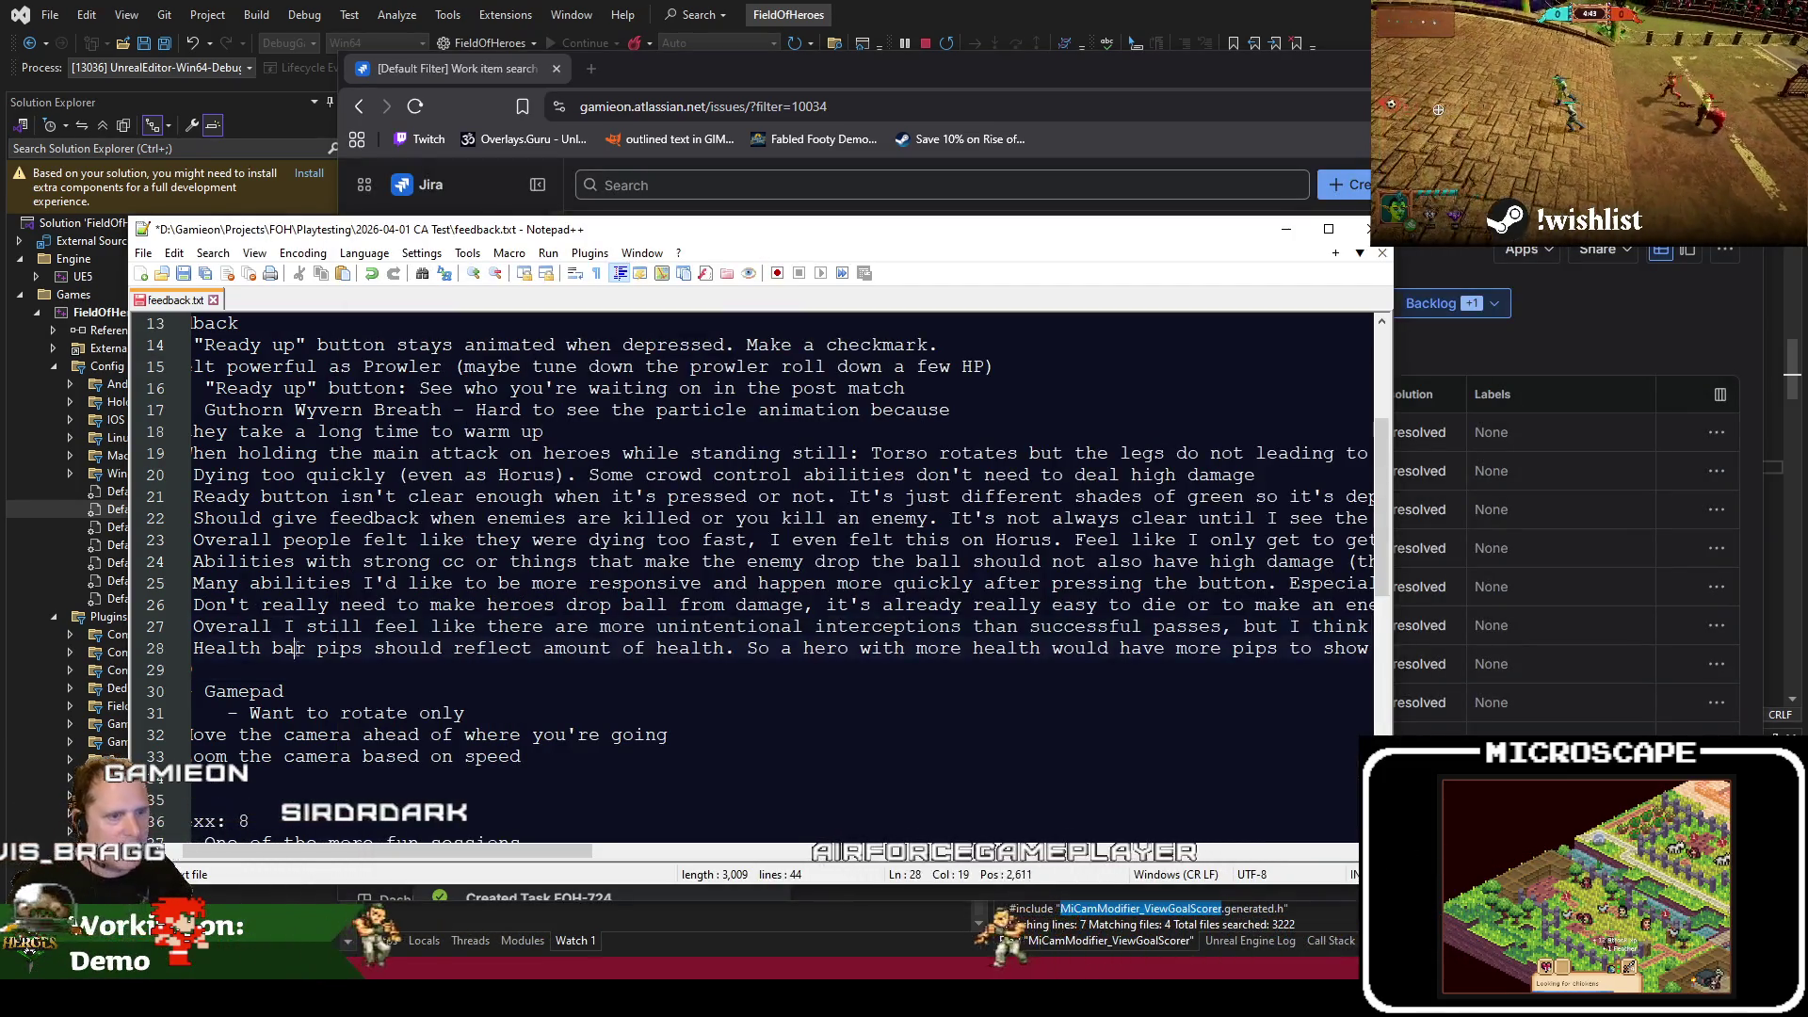
key("Down")
key("Down")
key("Down")
key("Home")
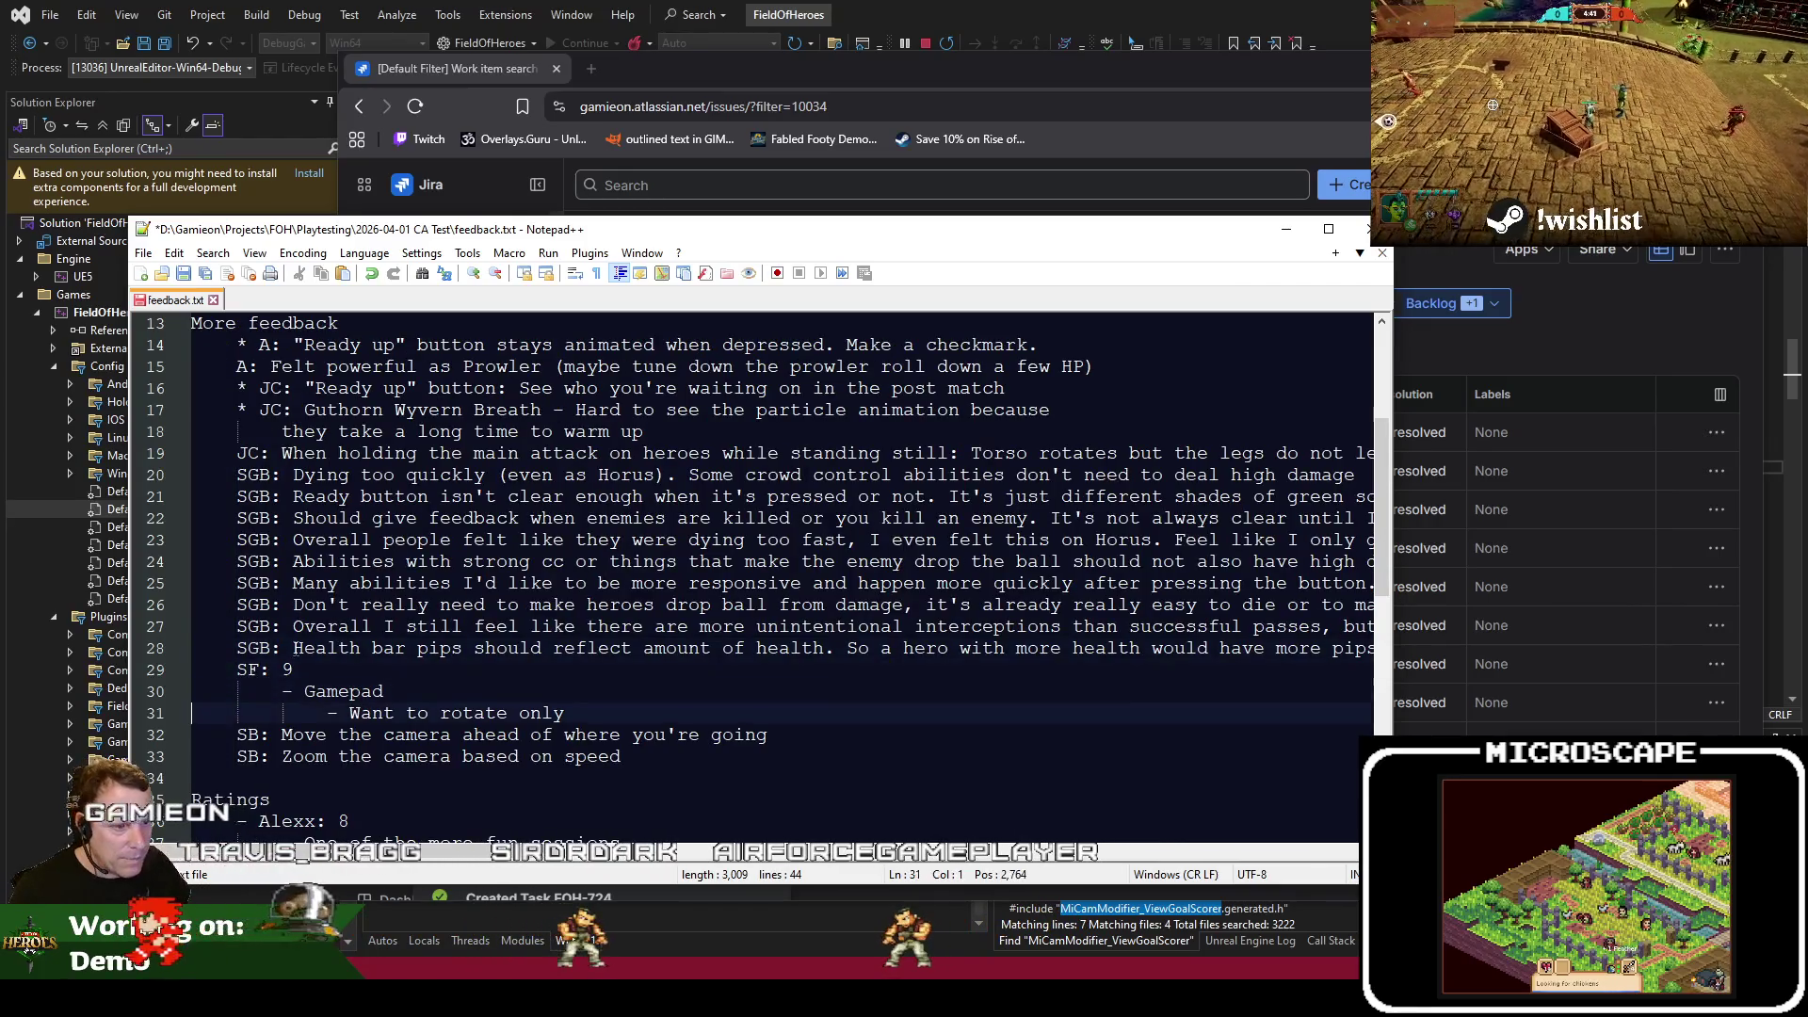
key("Up")
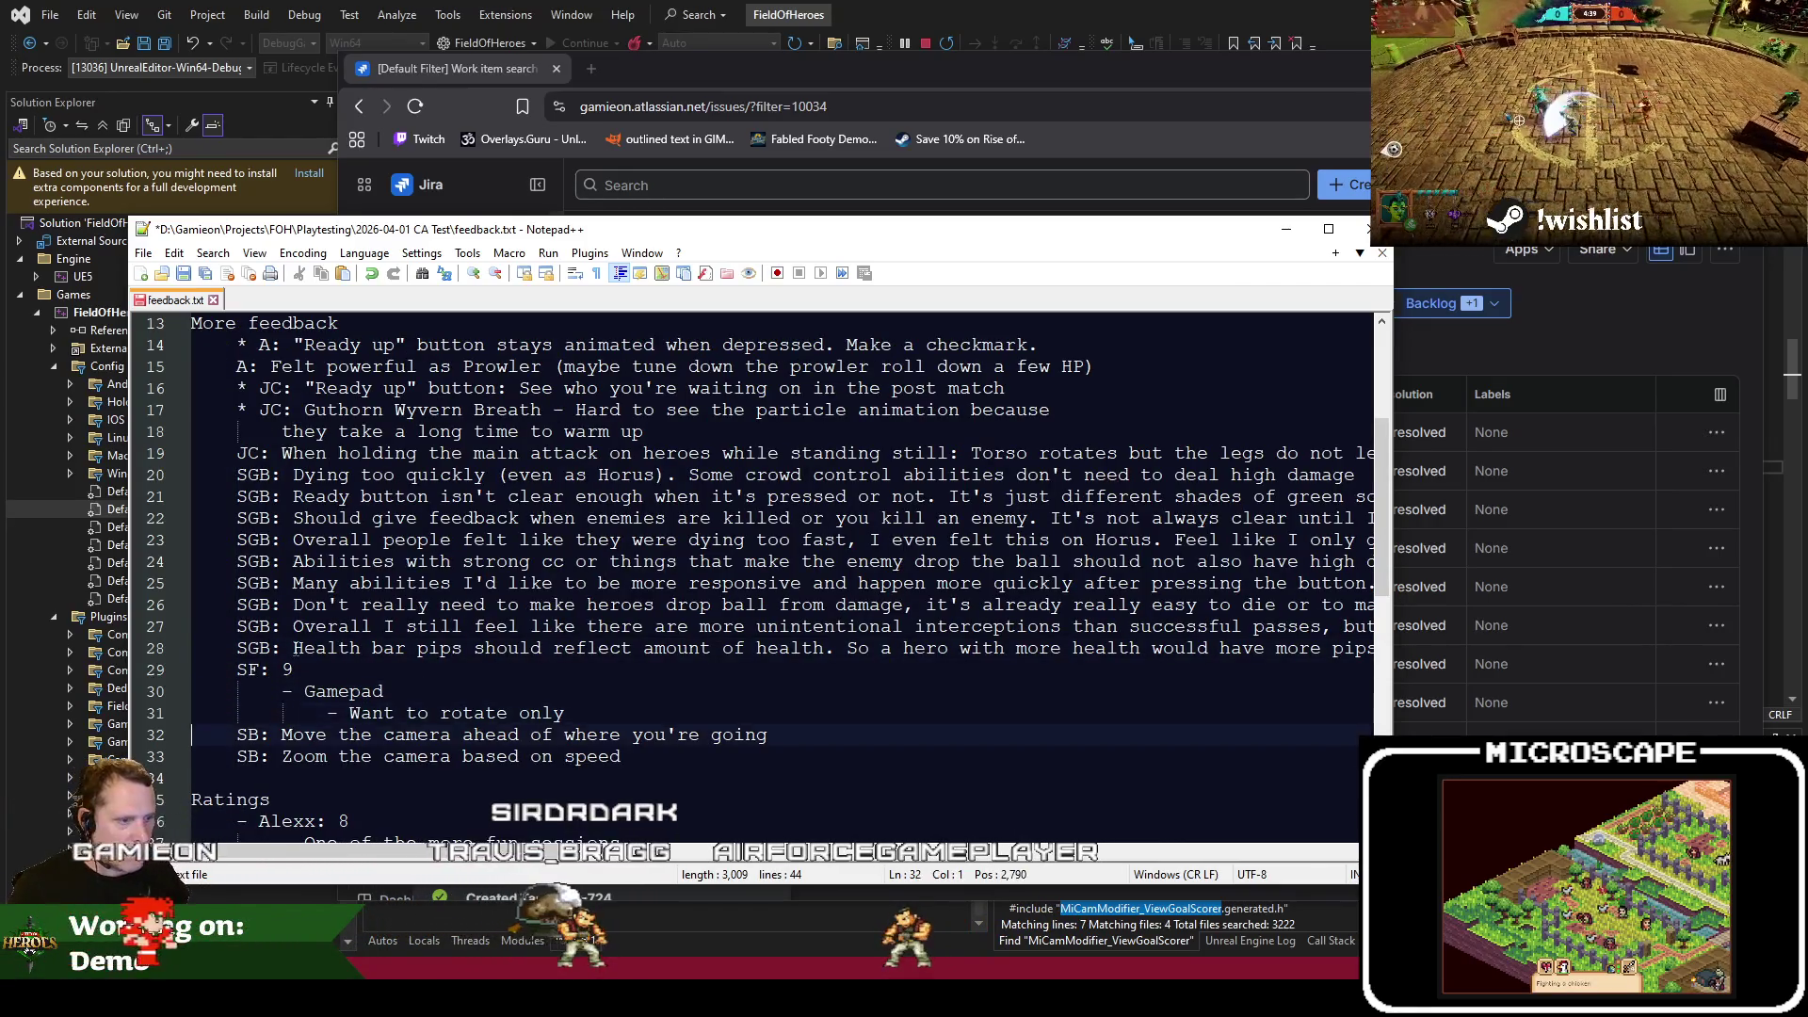
scroll(591, 678, "down", 2)
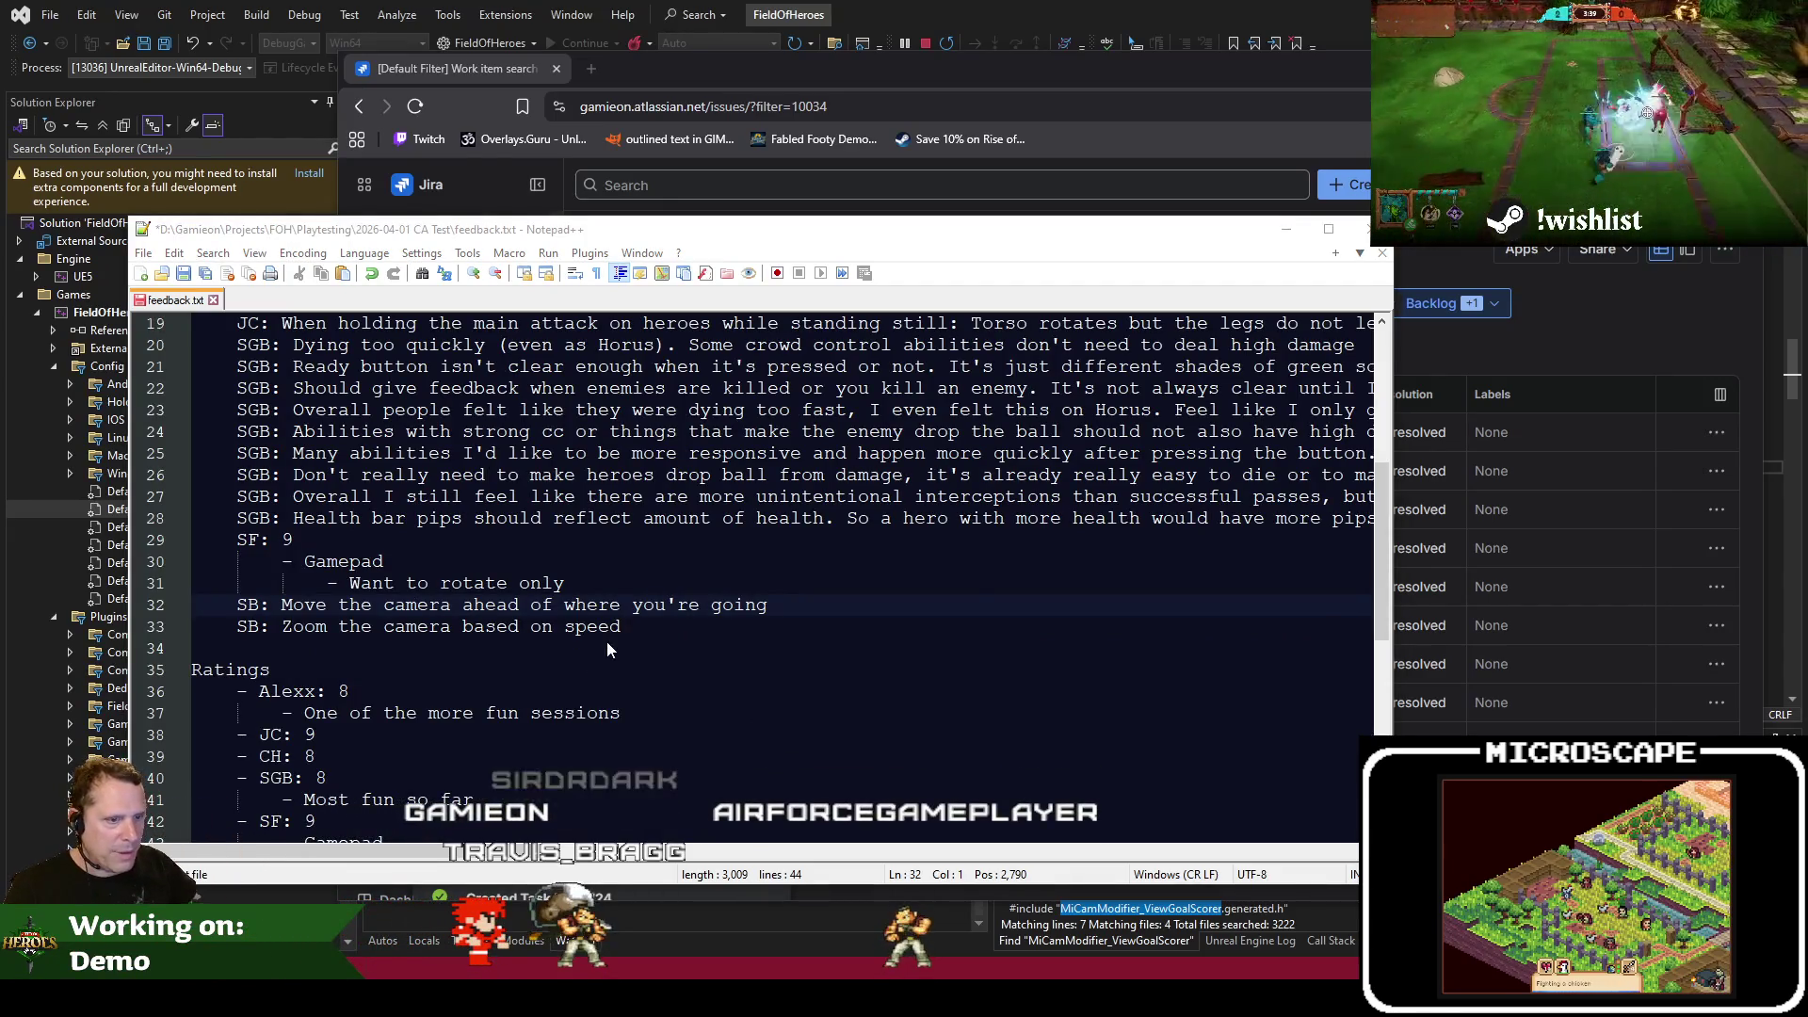
Cycle through the open windows and return to the Unreal level editor
key("alt+Tab")
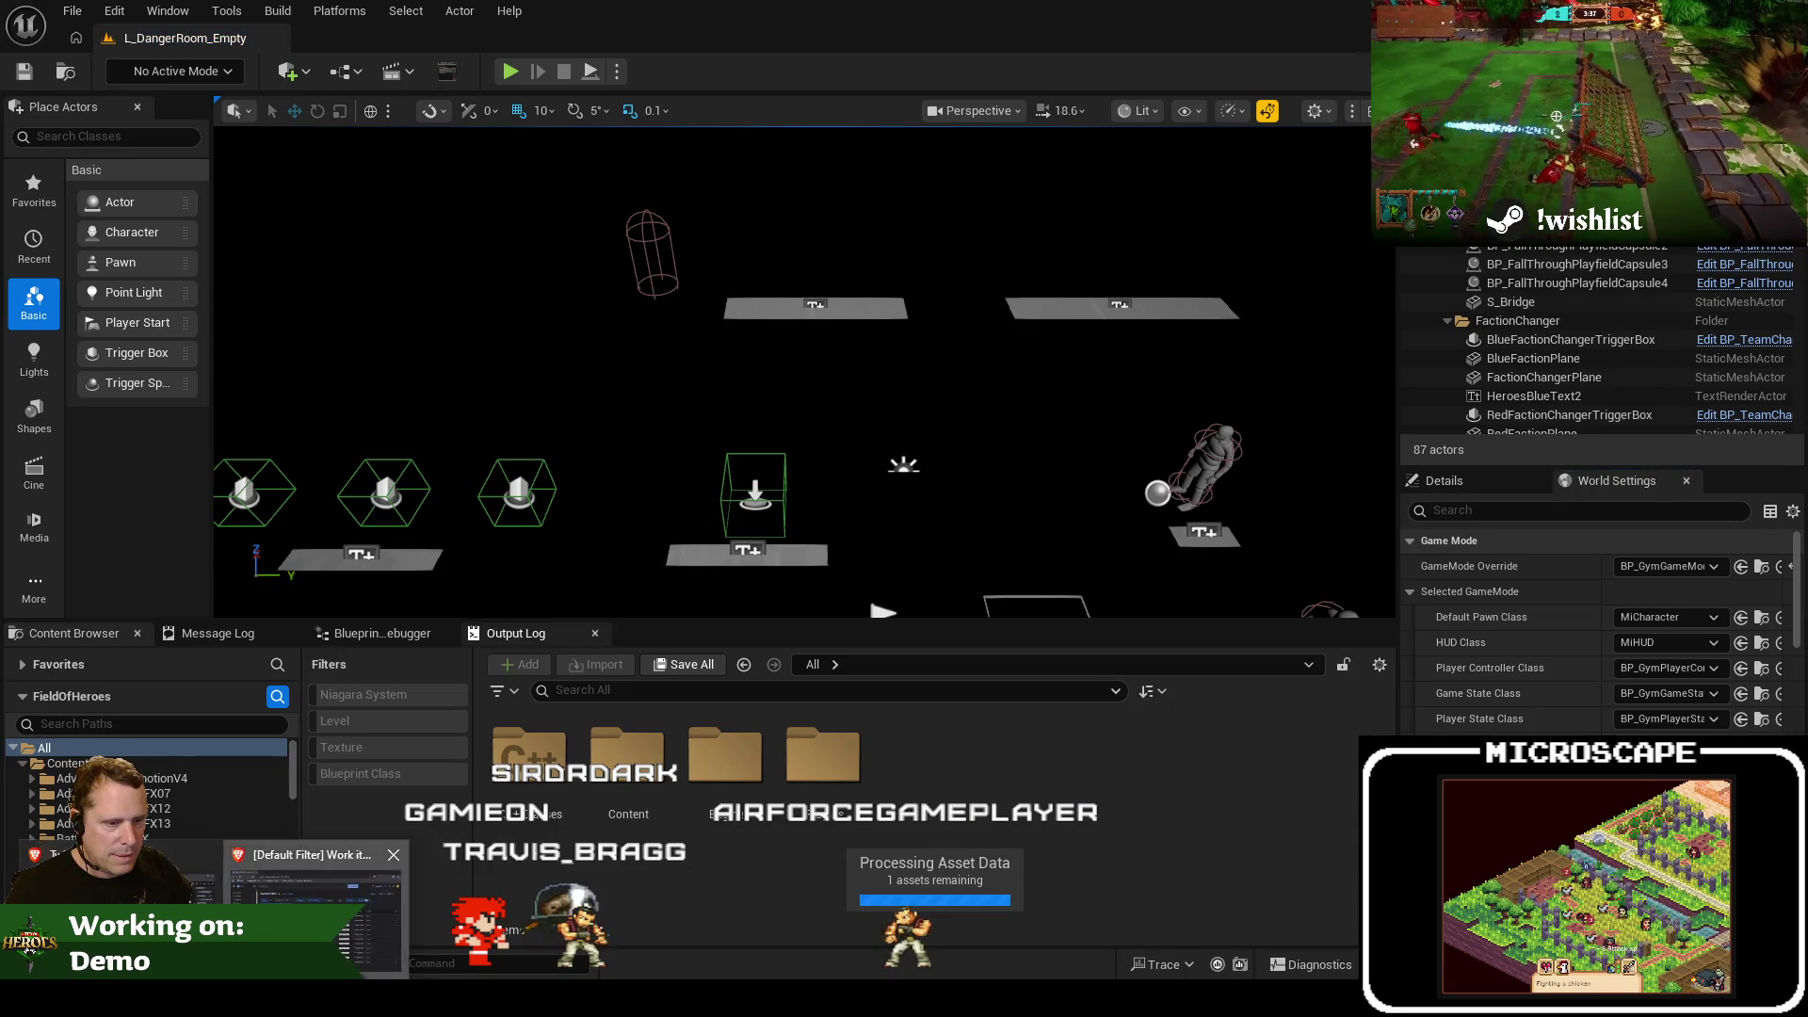
left_click(310, 905)
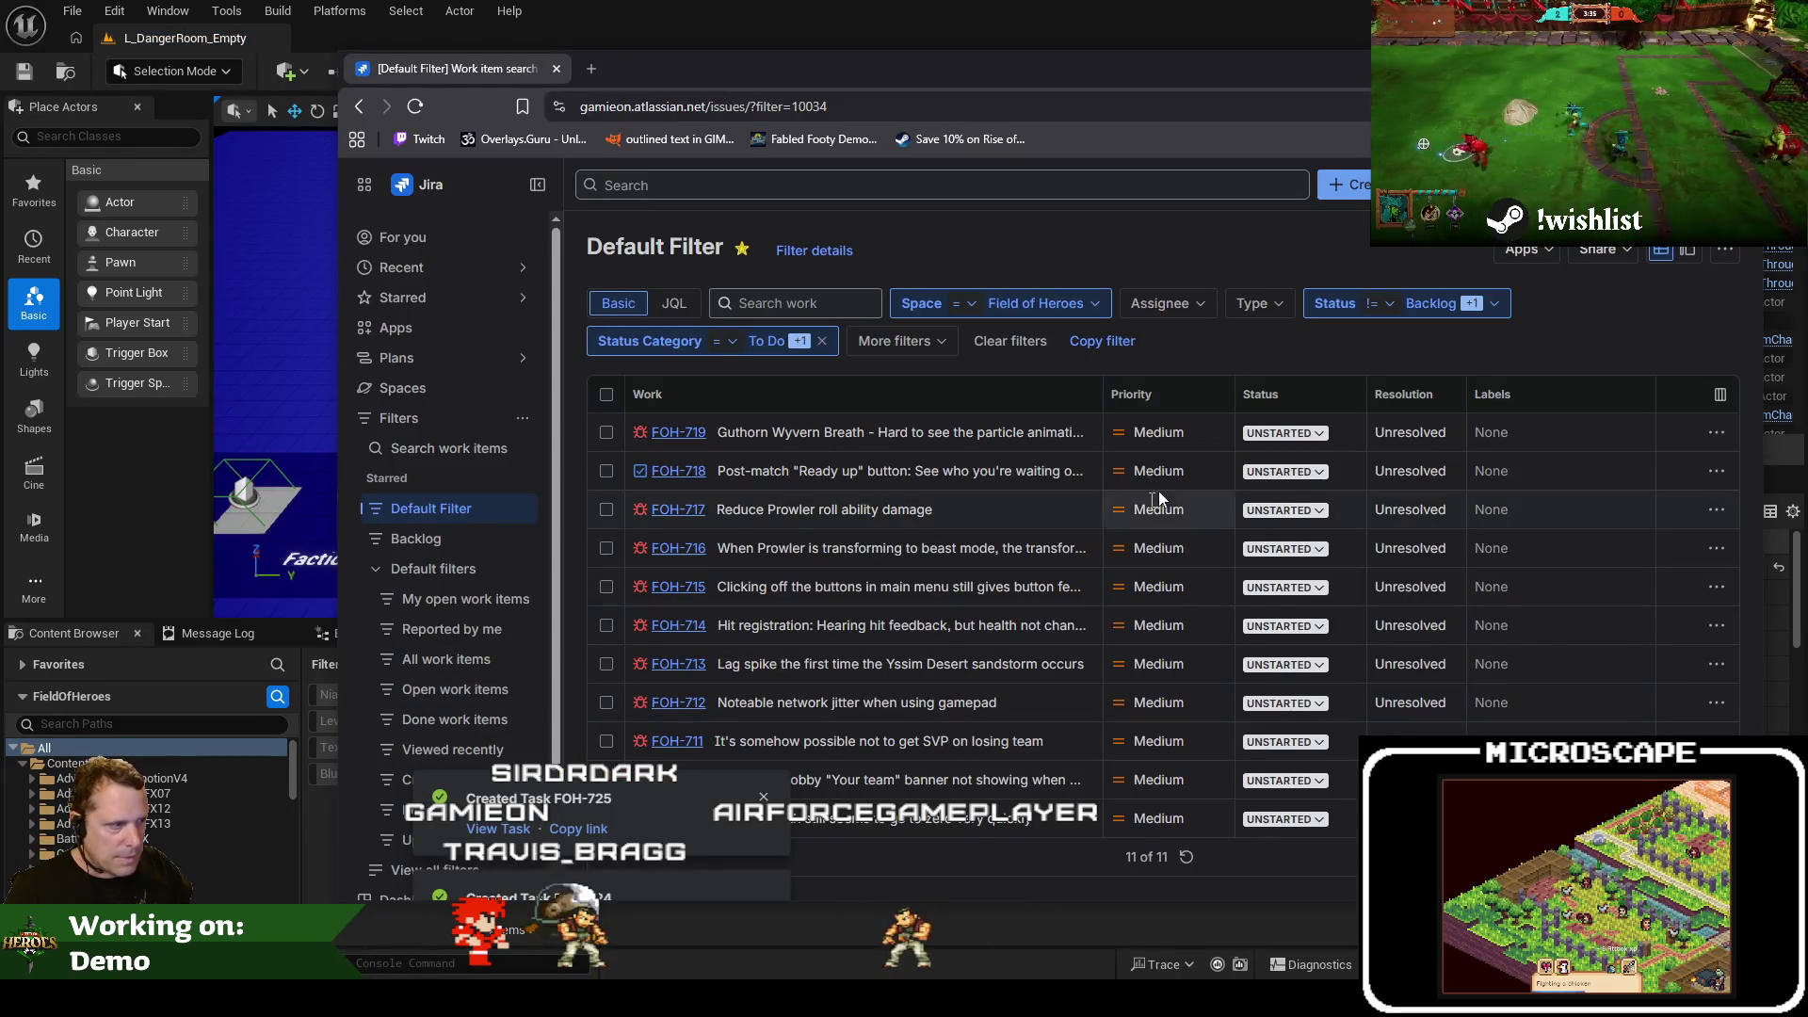
key("alt+Tab")
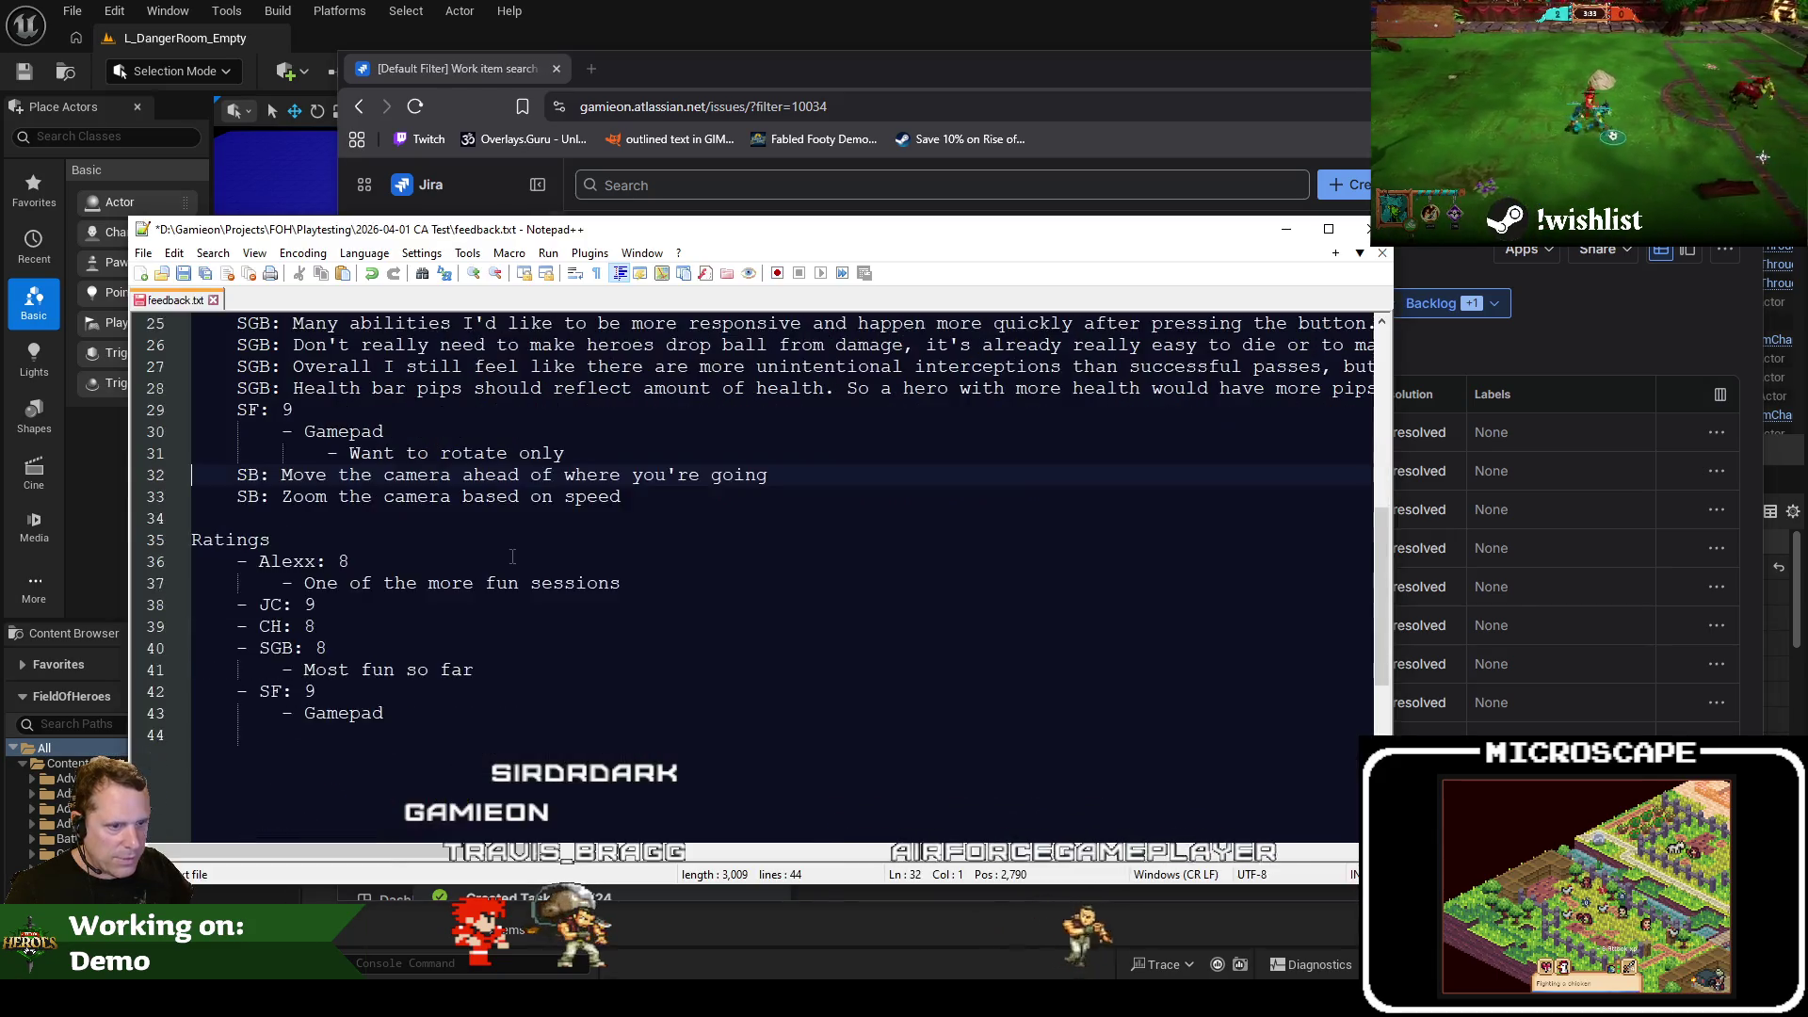
scroll(503, 569, "down", 1)
scroll(491, 673, "up", 9)
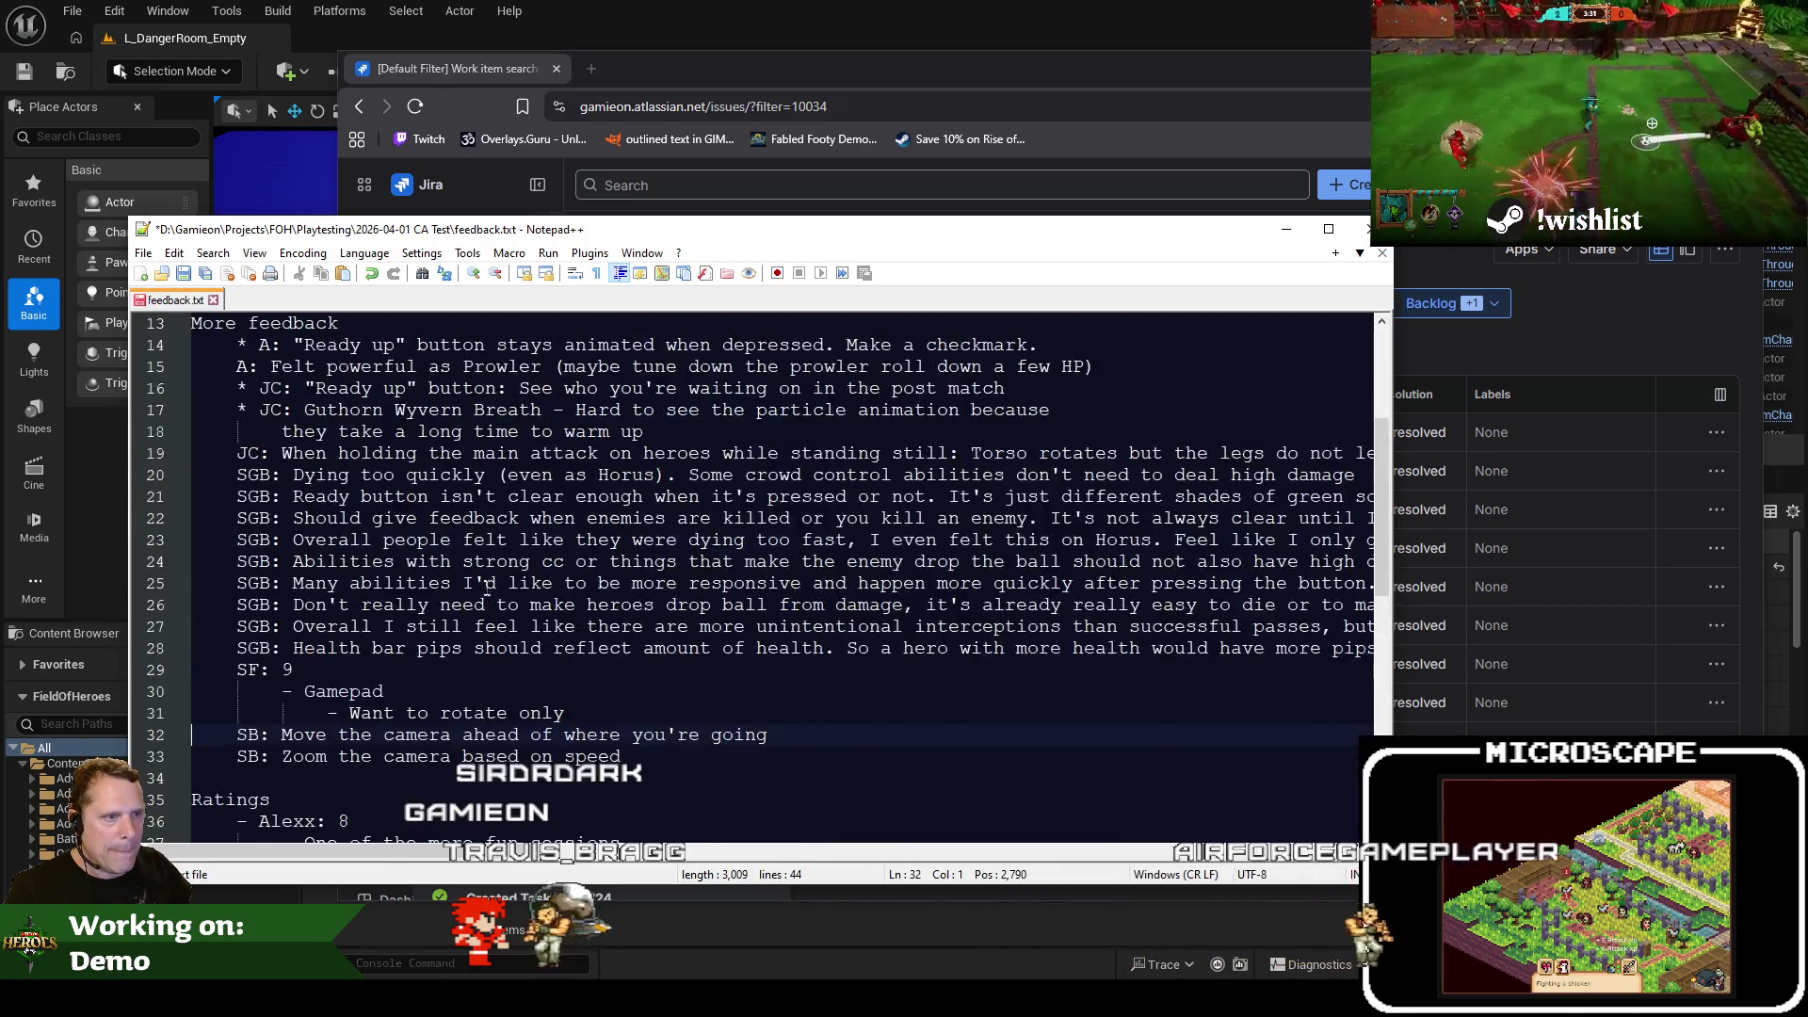
left_click_drag(723, 70, 716, 94)
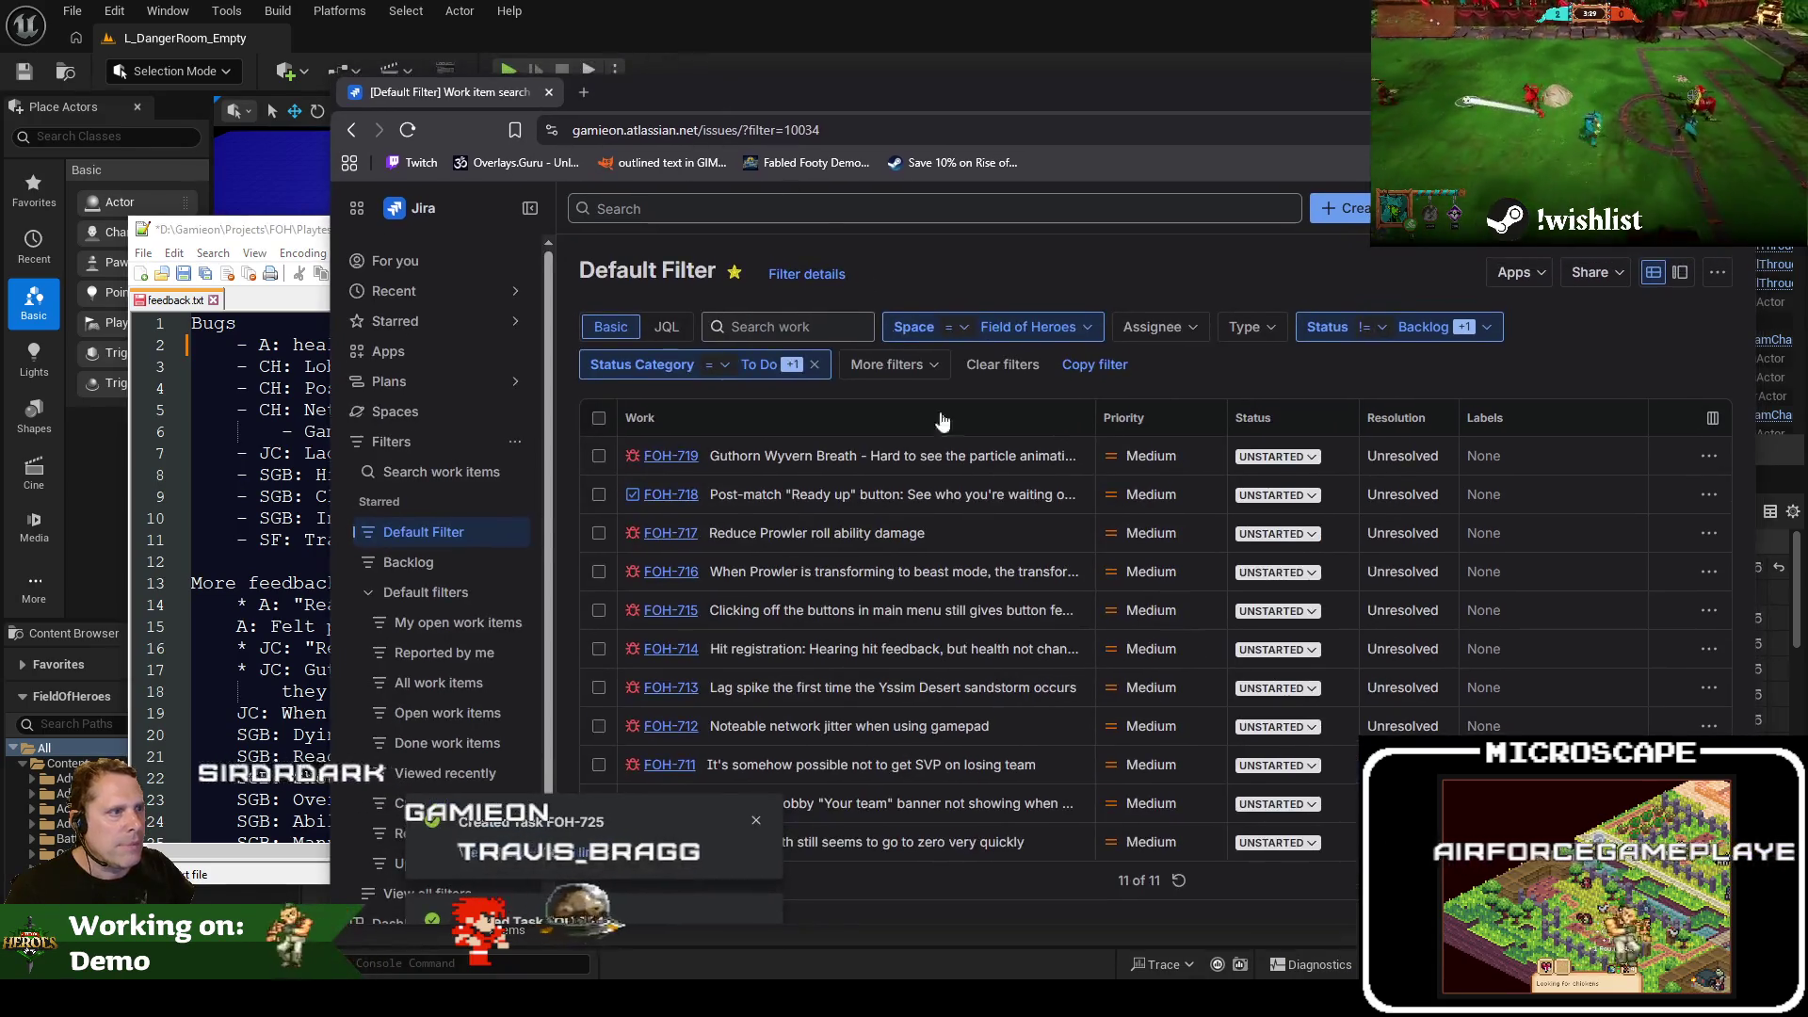
left_click(987, 75)
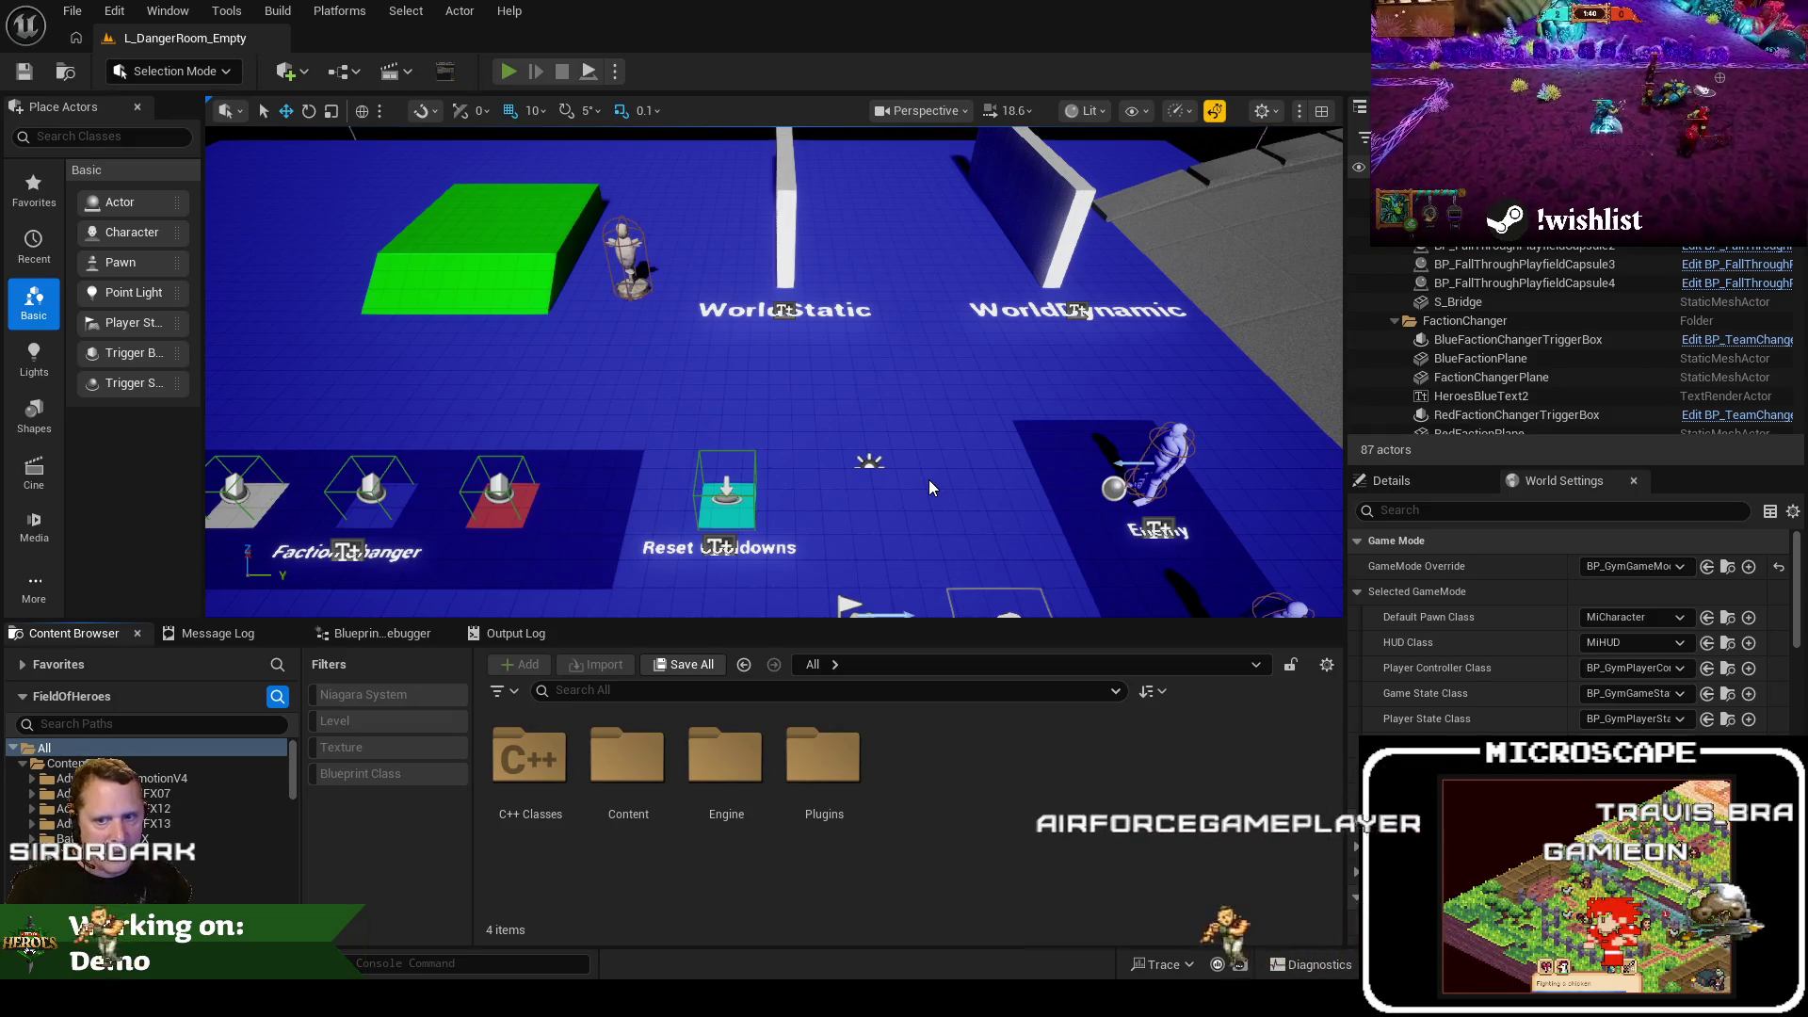
key("alt+p")
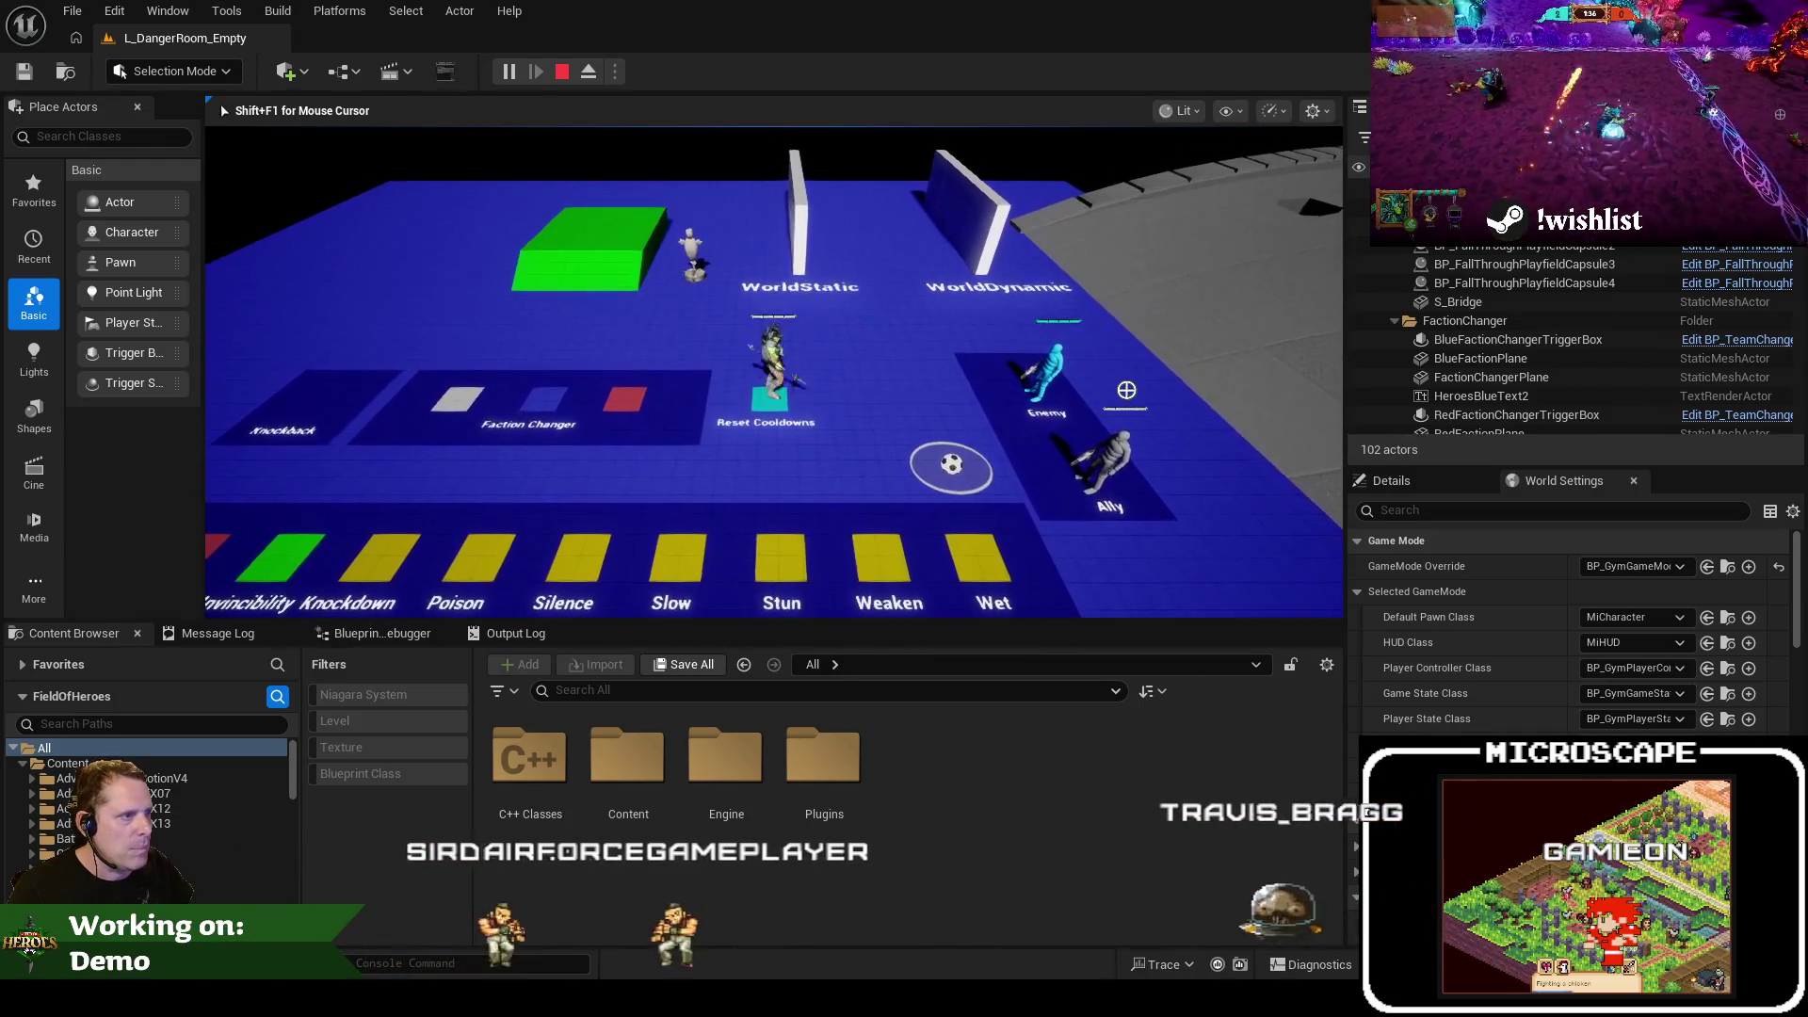
left_click(1132, 449)
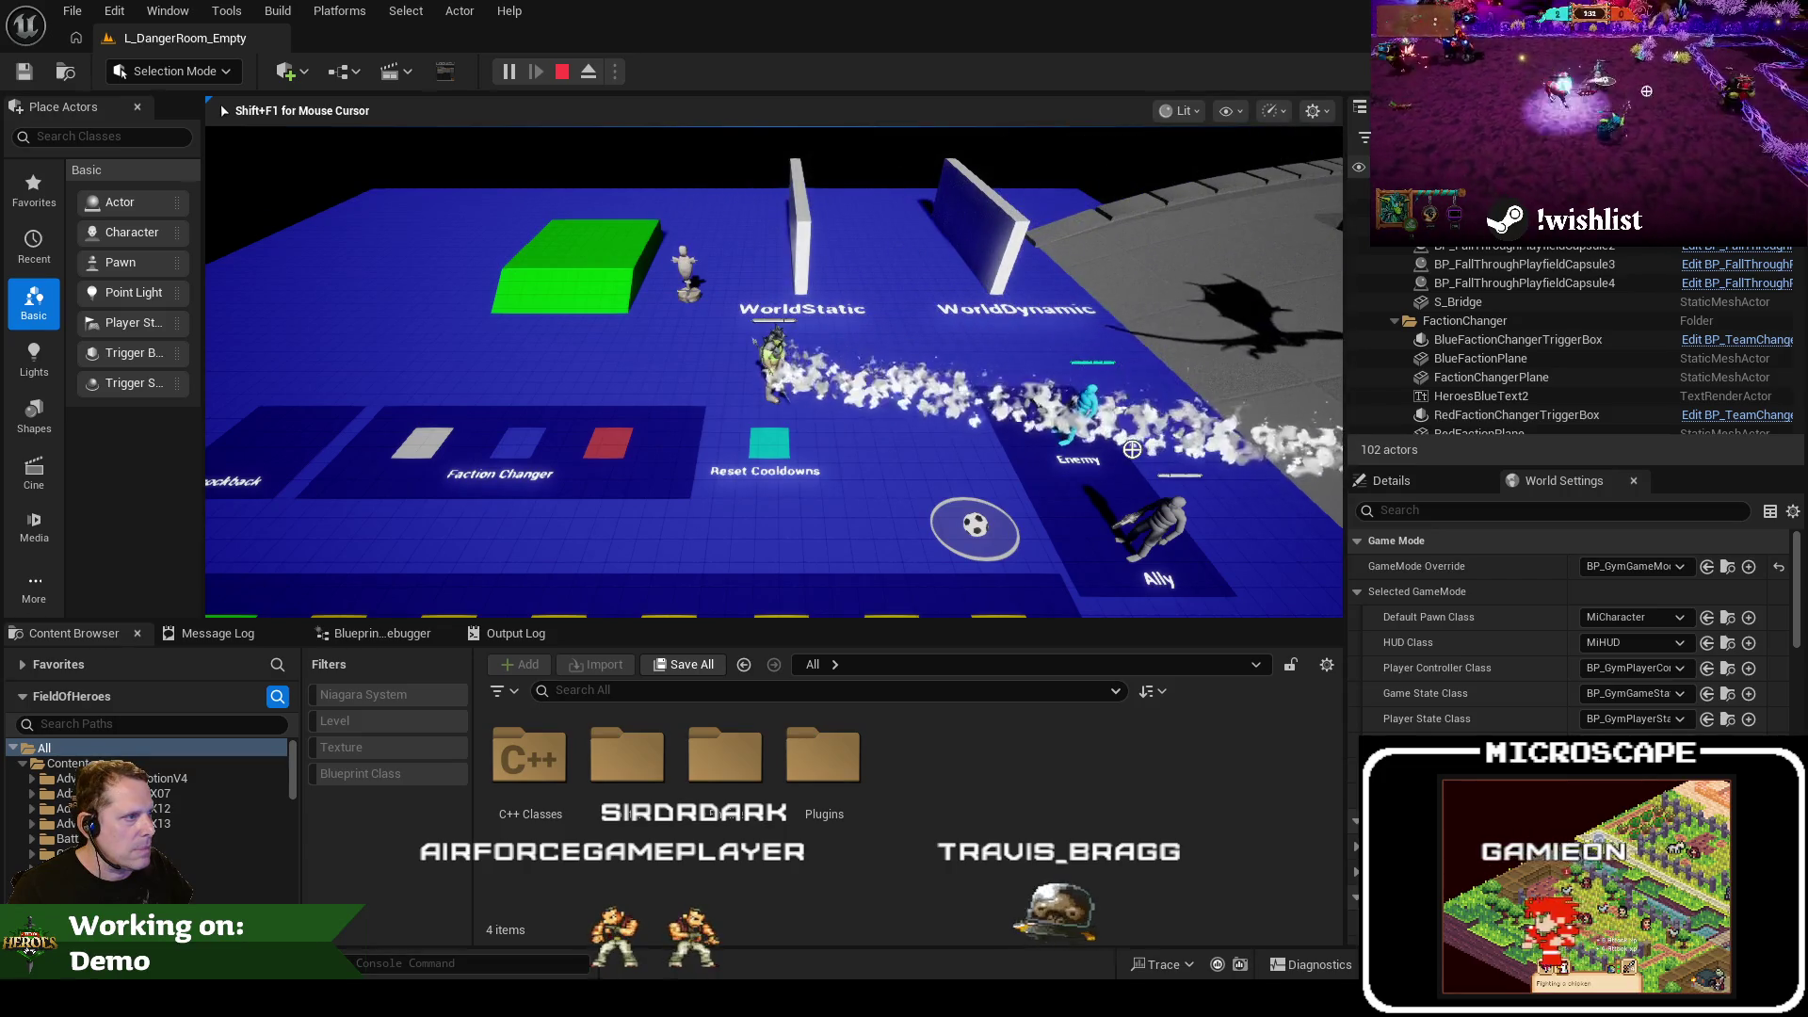
key("s")
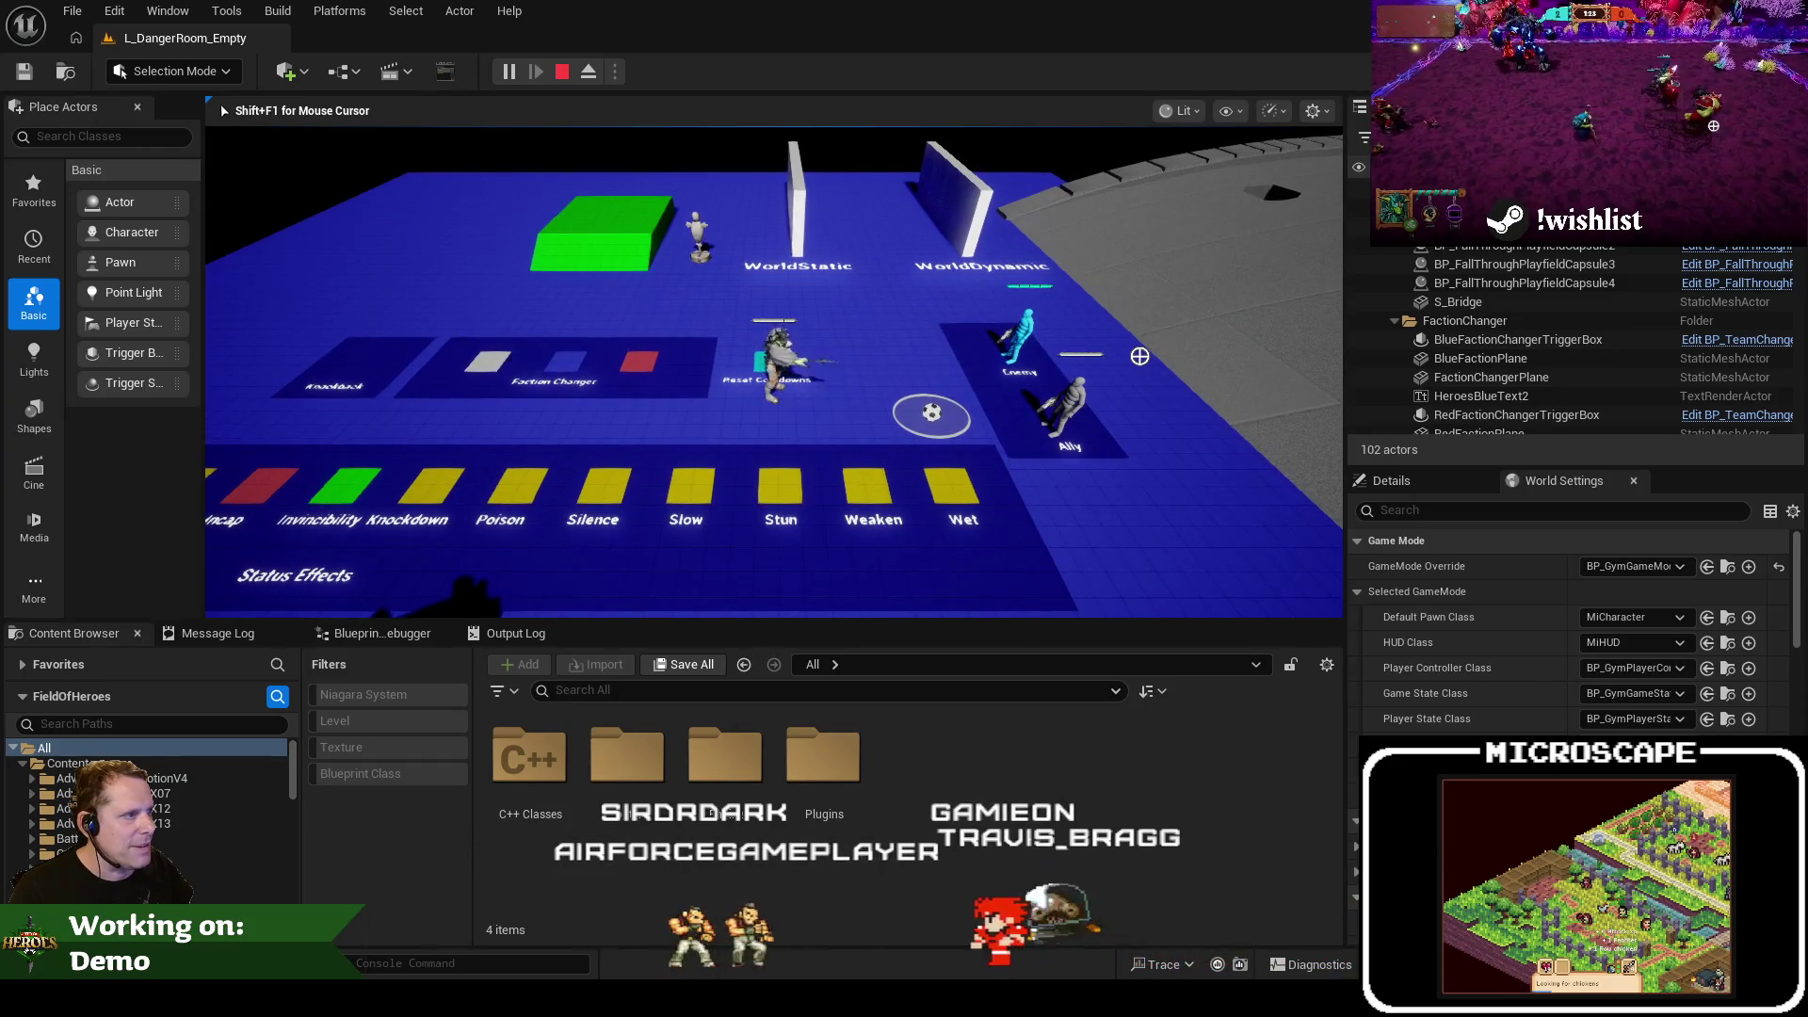
left_click(1140, 356)
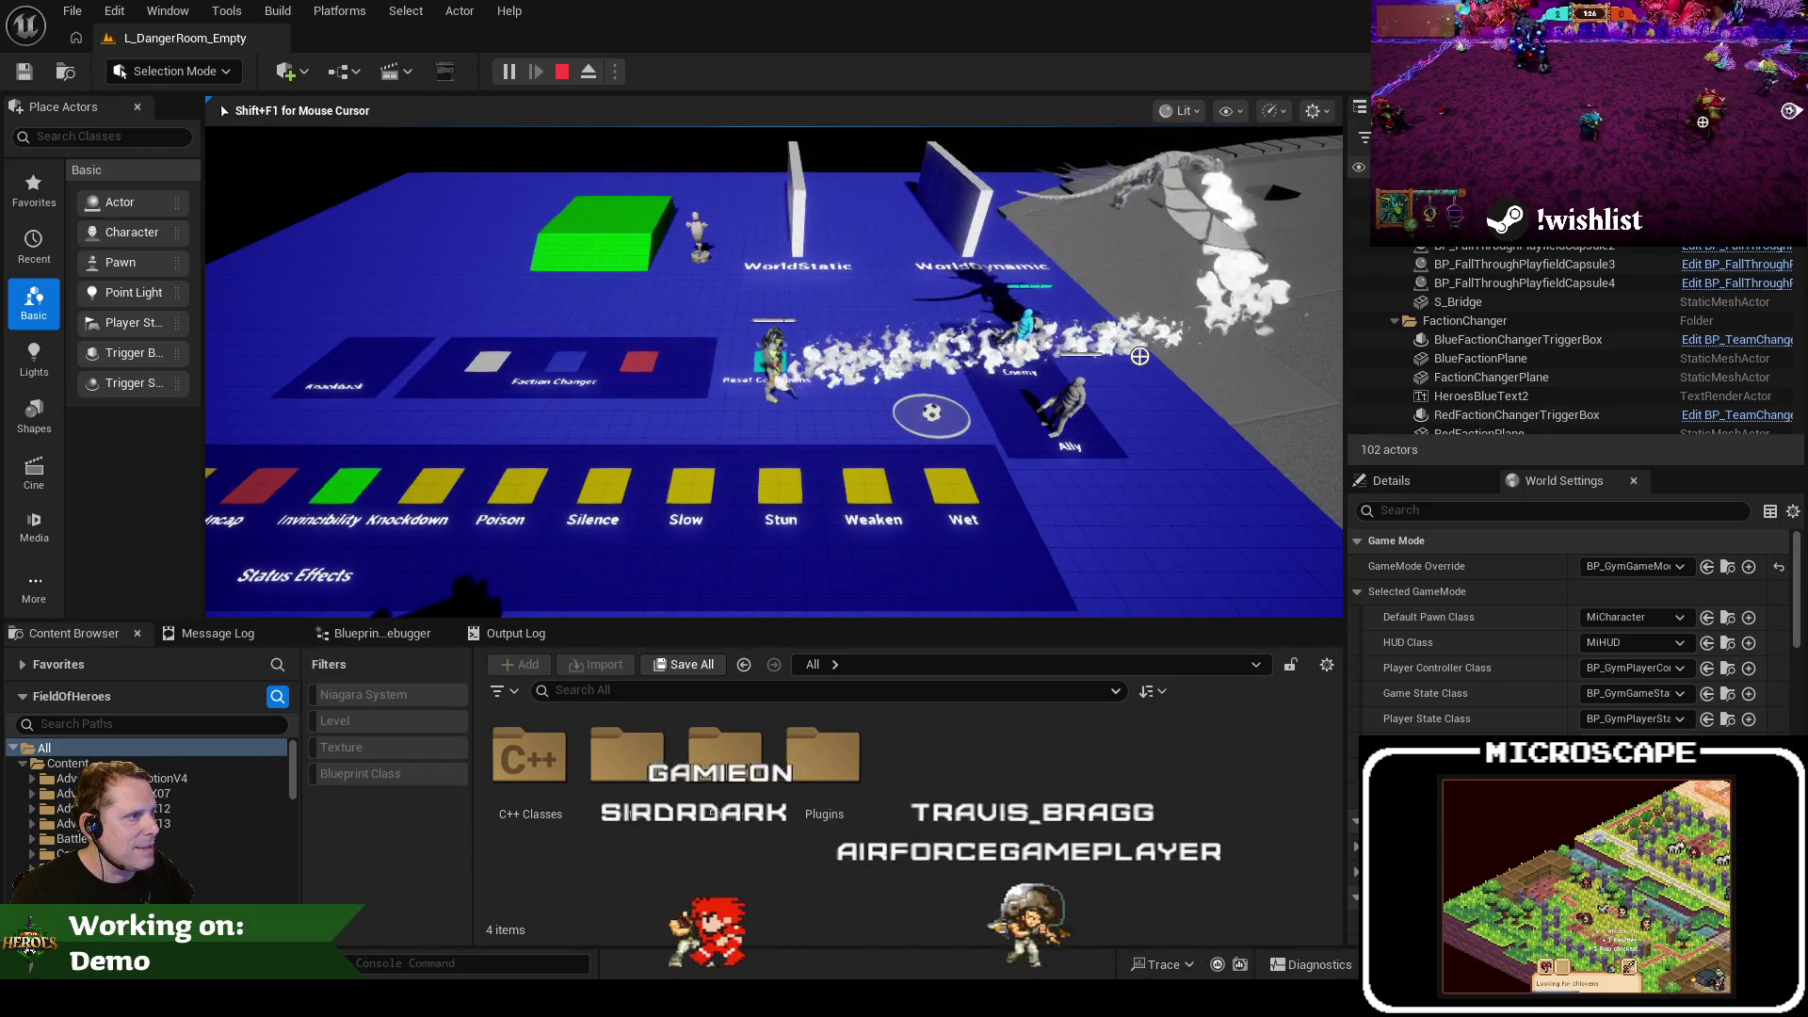
key("w")
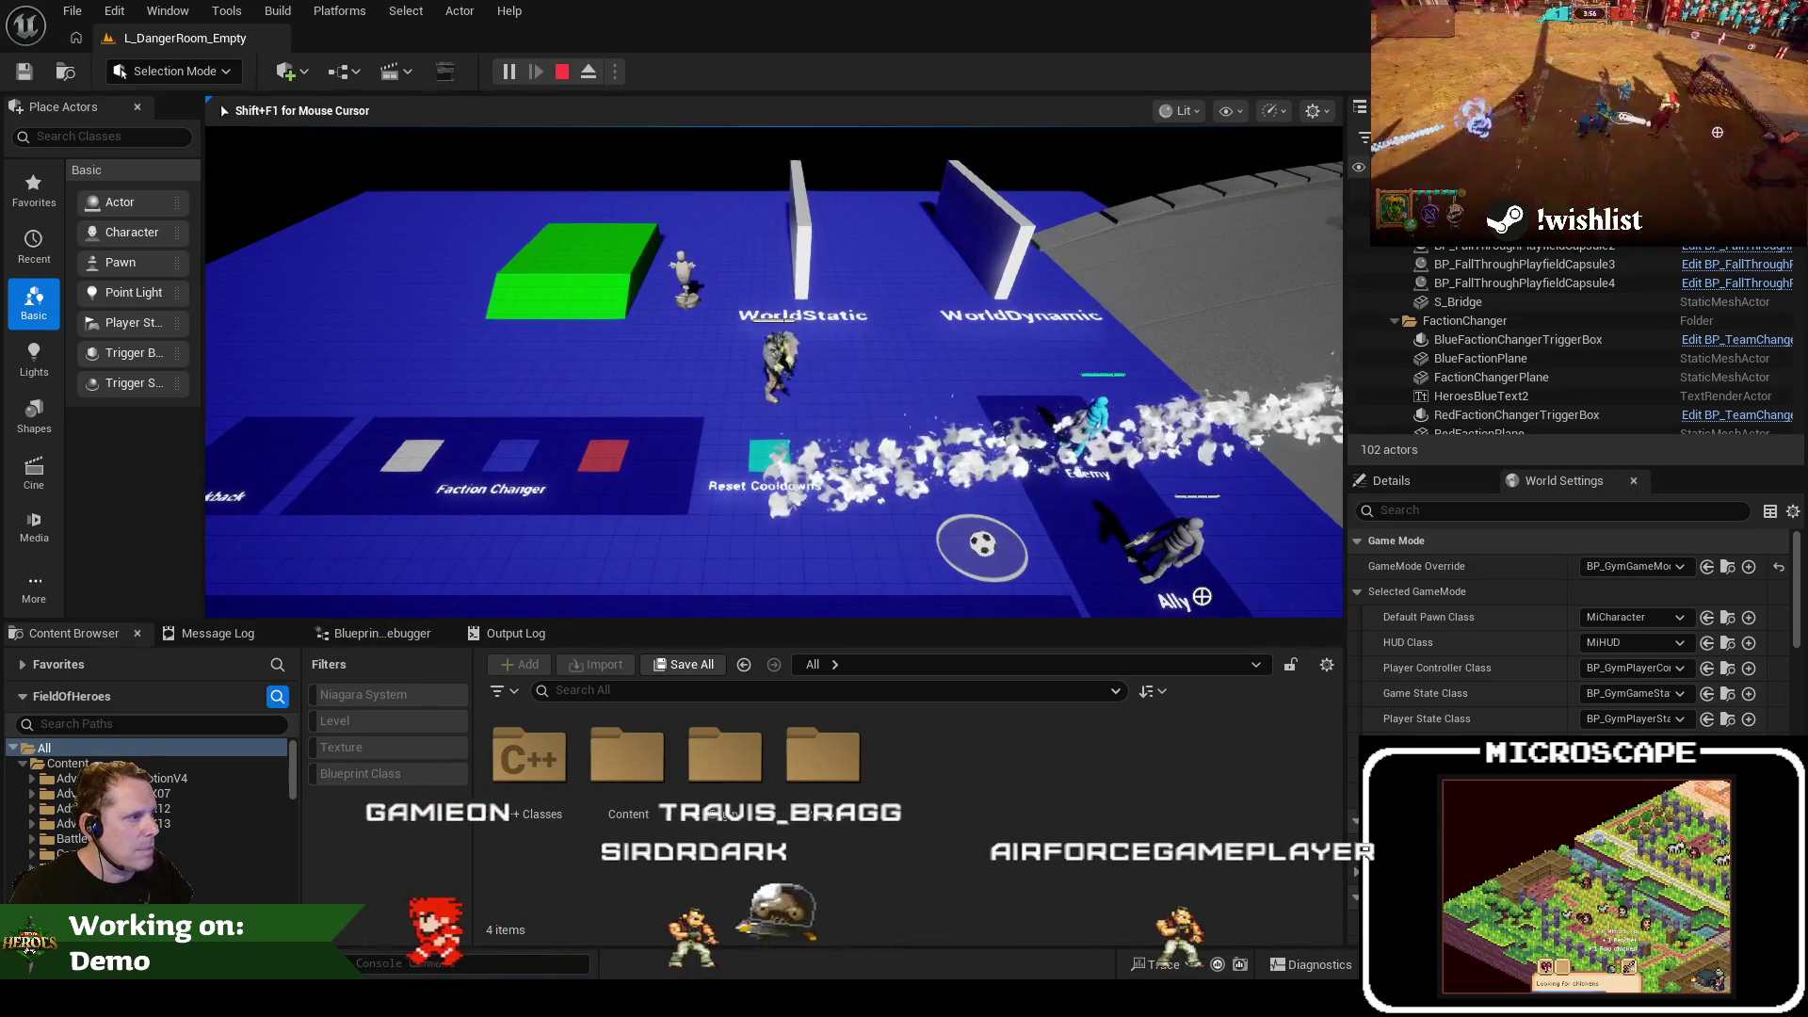
left_click(1202, 596)
key("d")
key("a")
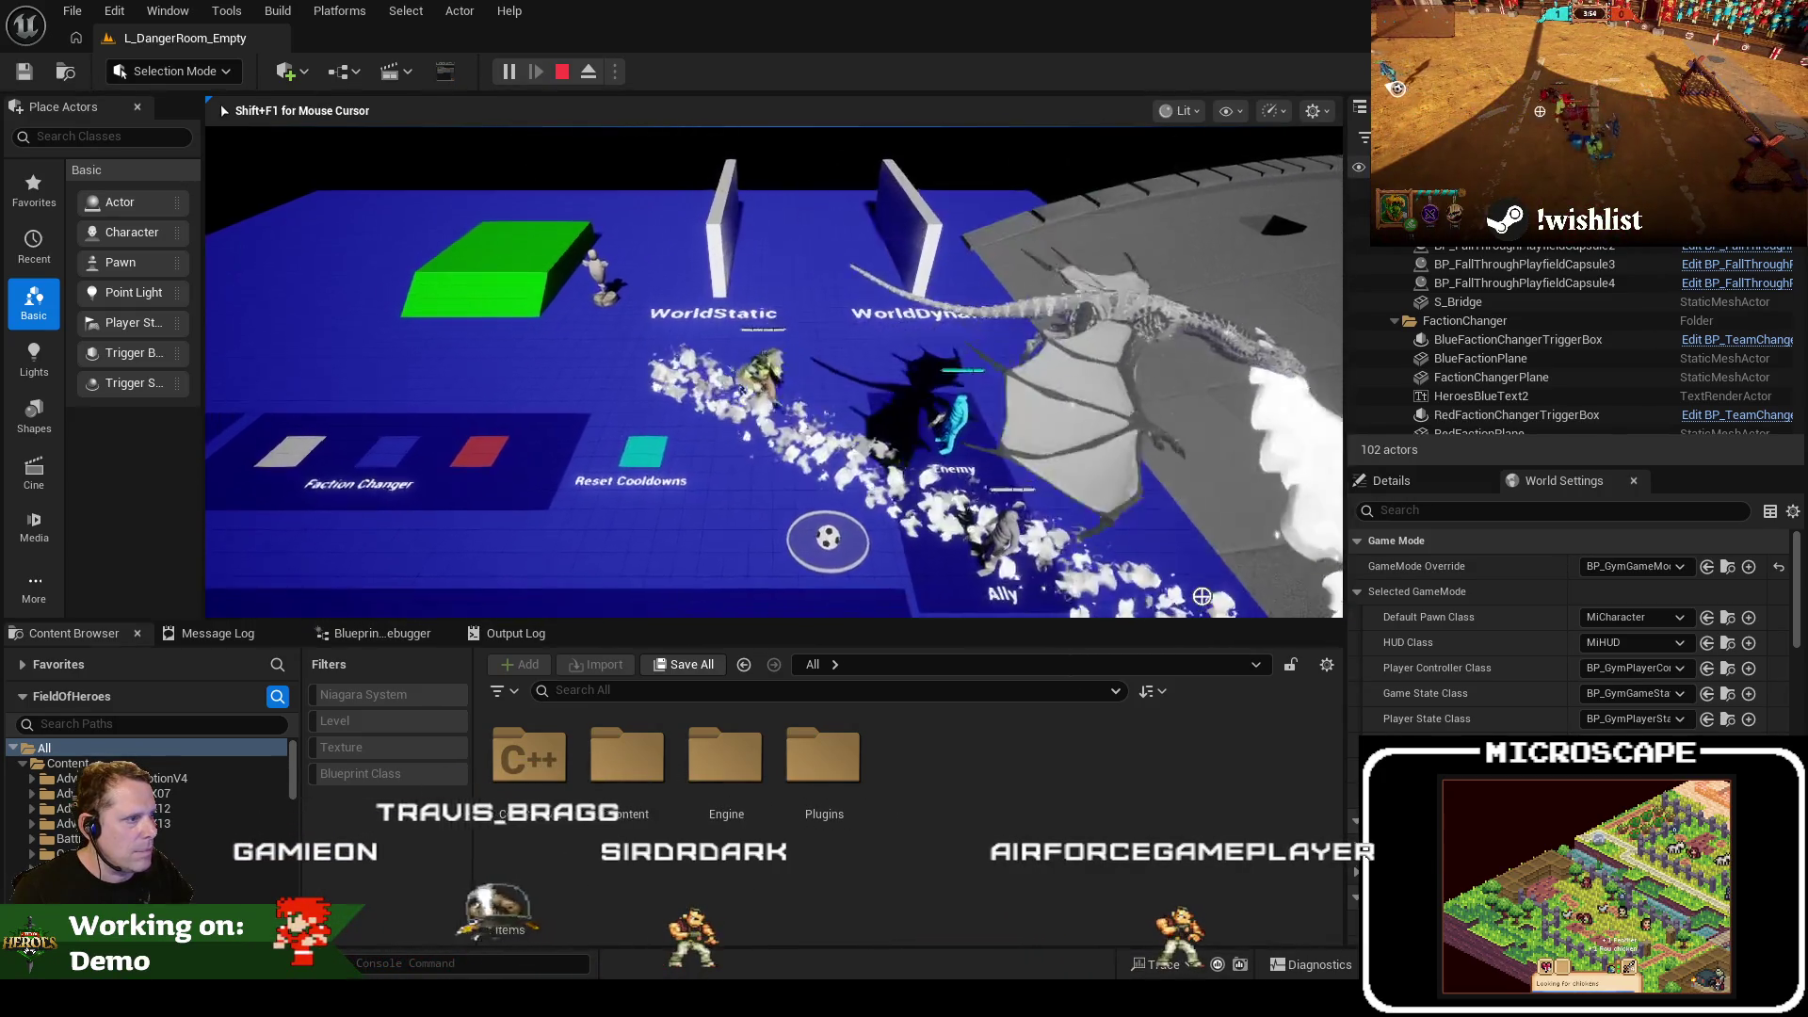
key("d")
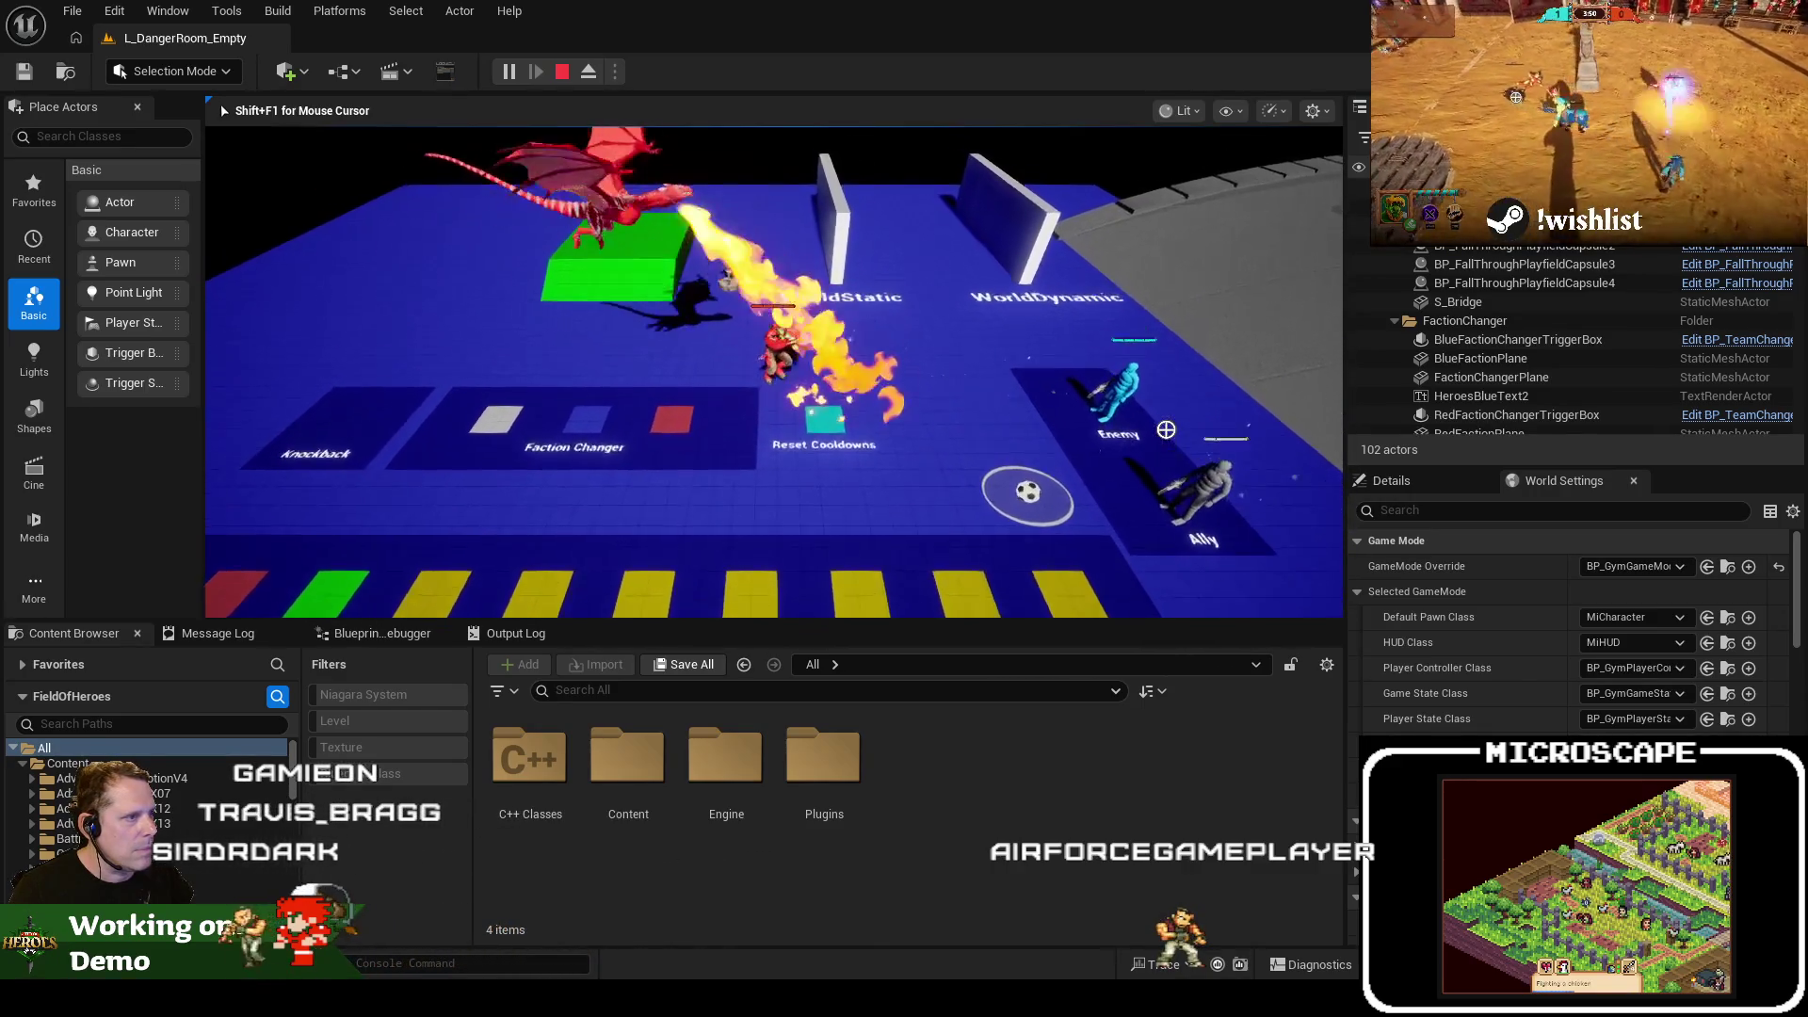
key("w")
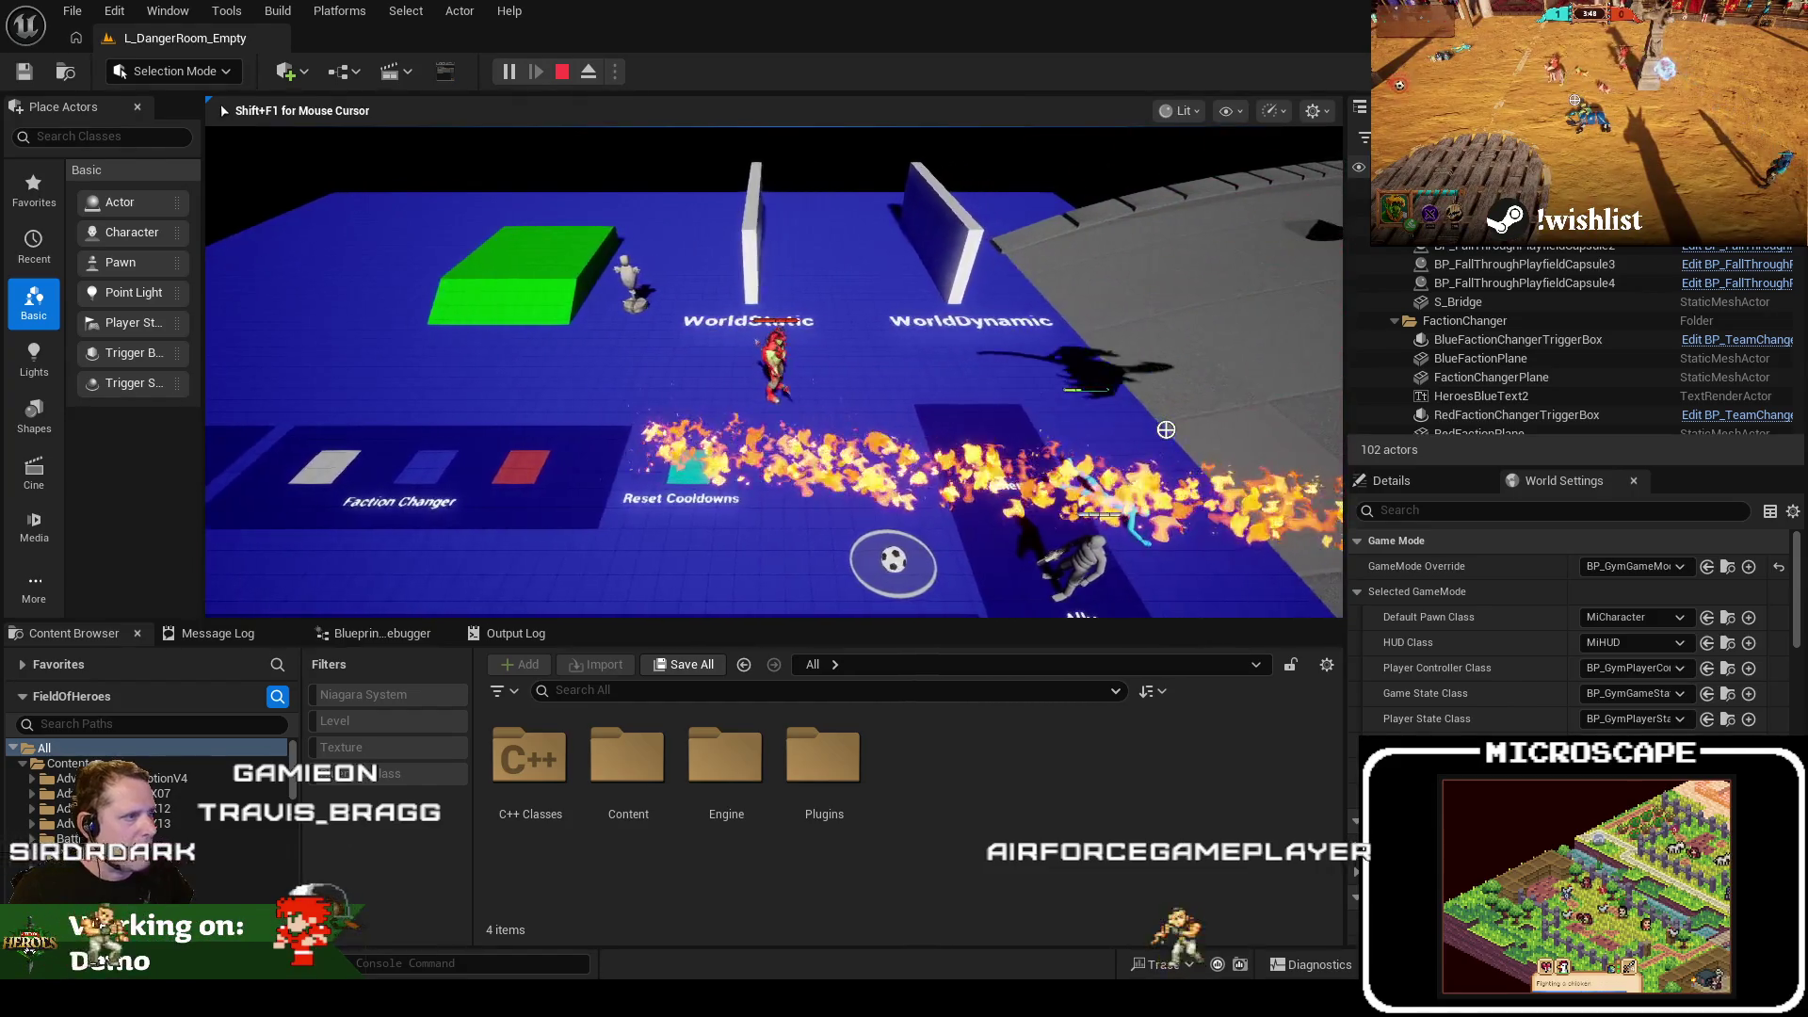
key("Escape")
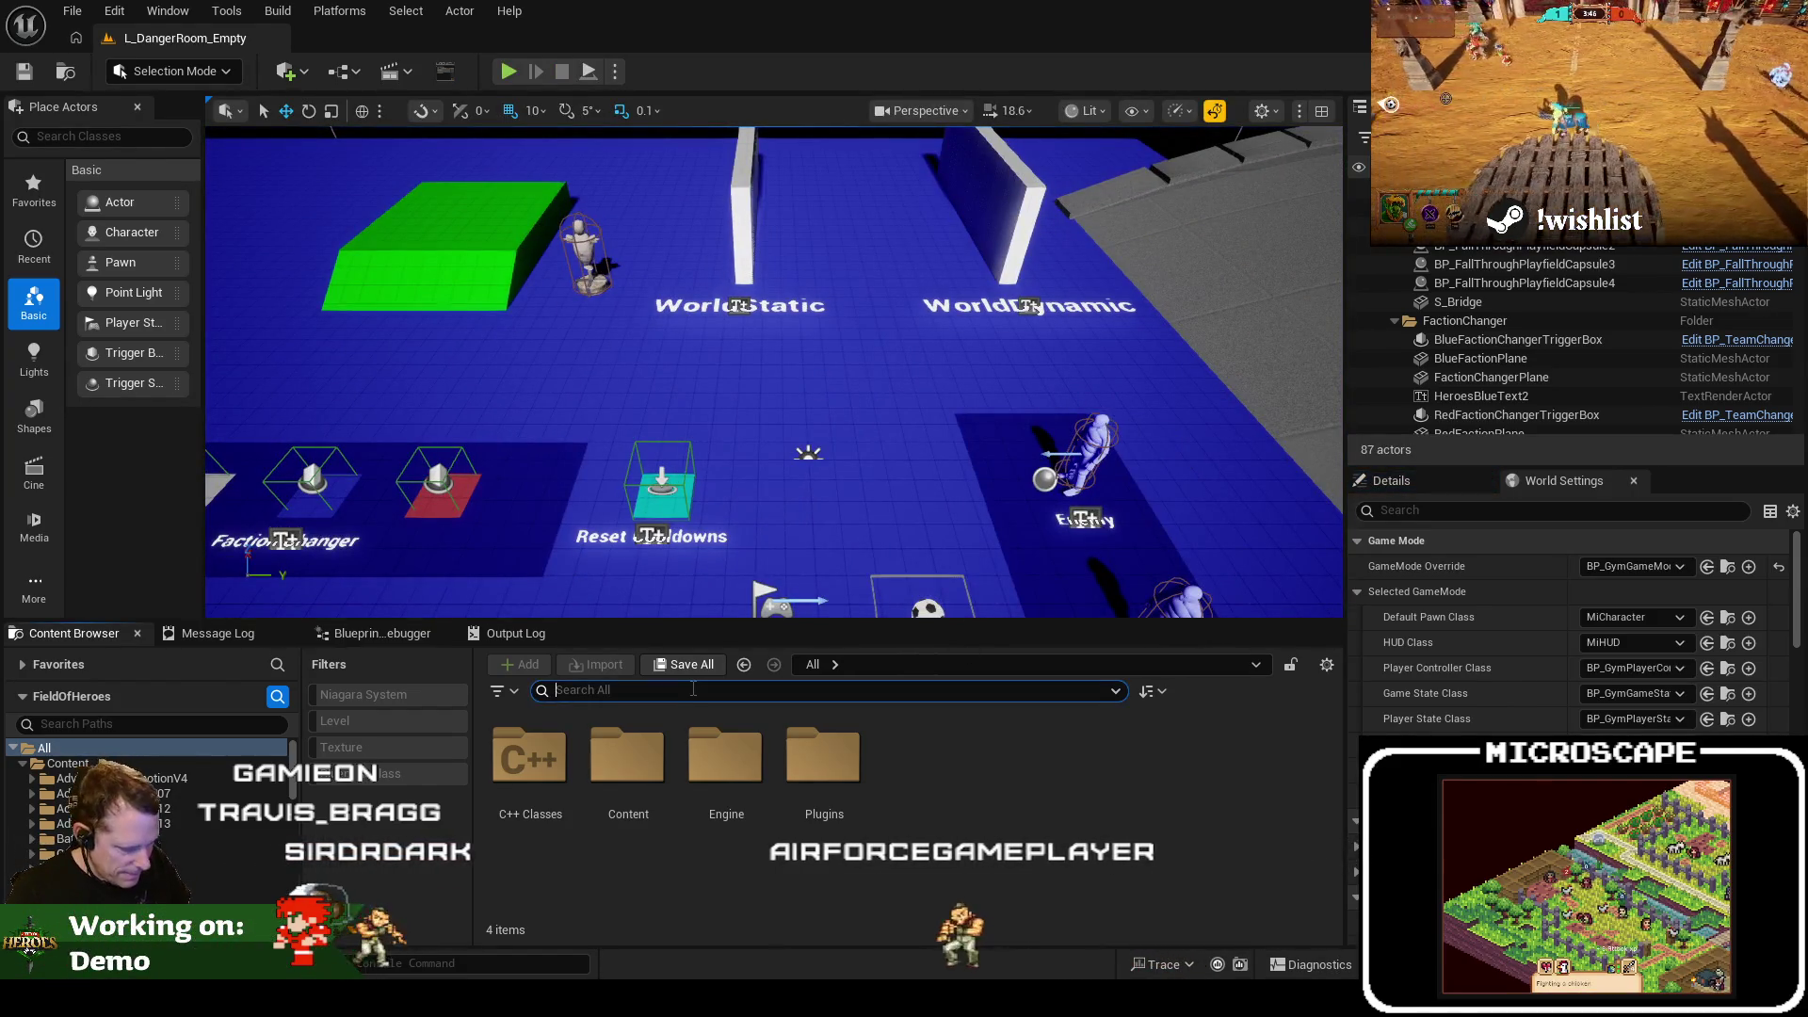
Search the Content Browser for 'wyvernbrea' and open the BP_WyvernBreath Blueprint
type("bp_guth")
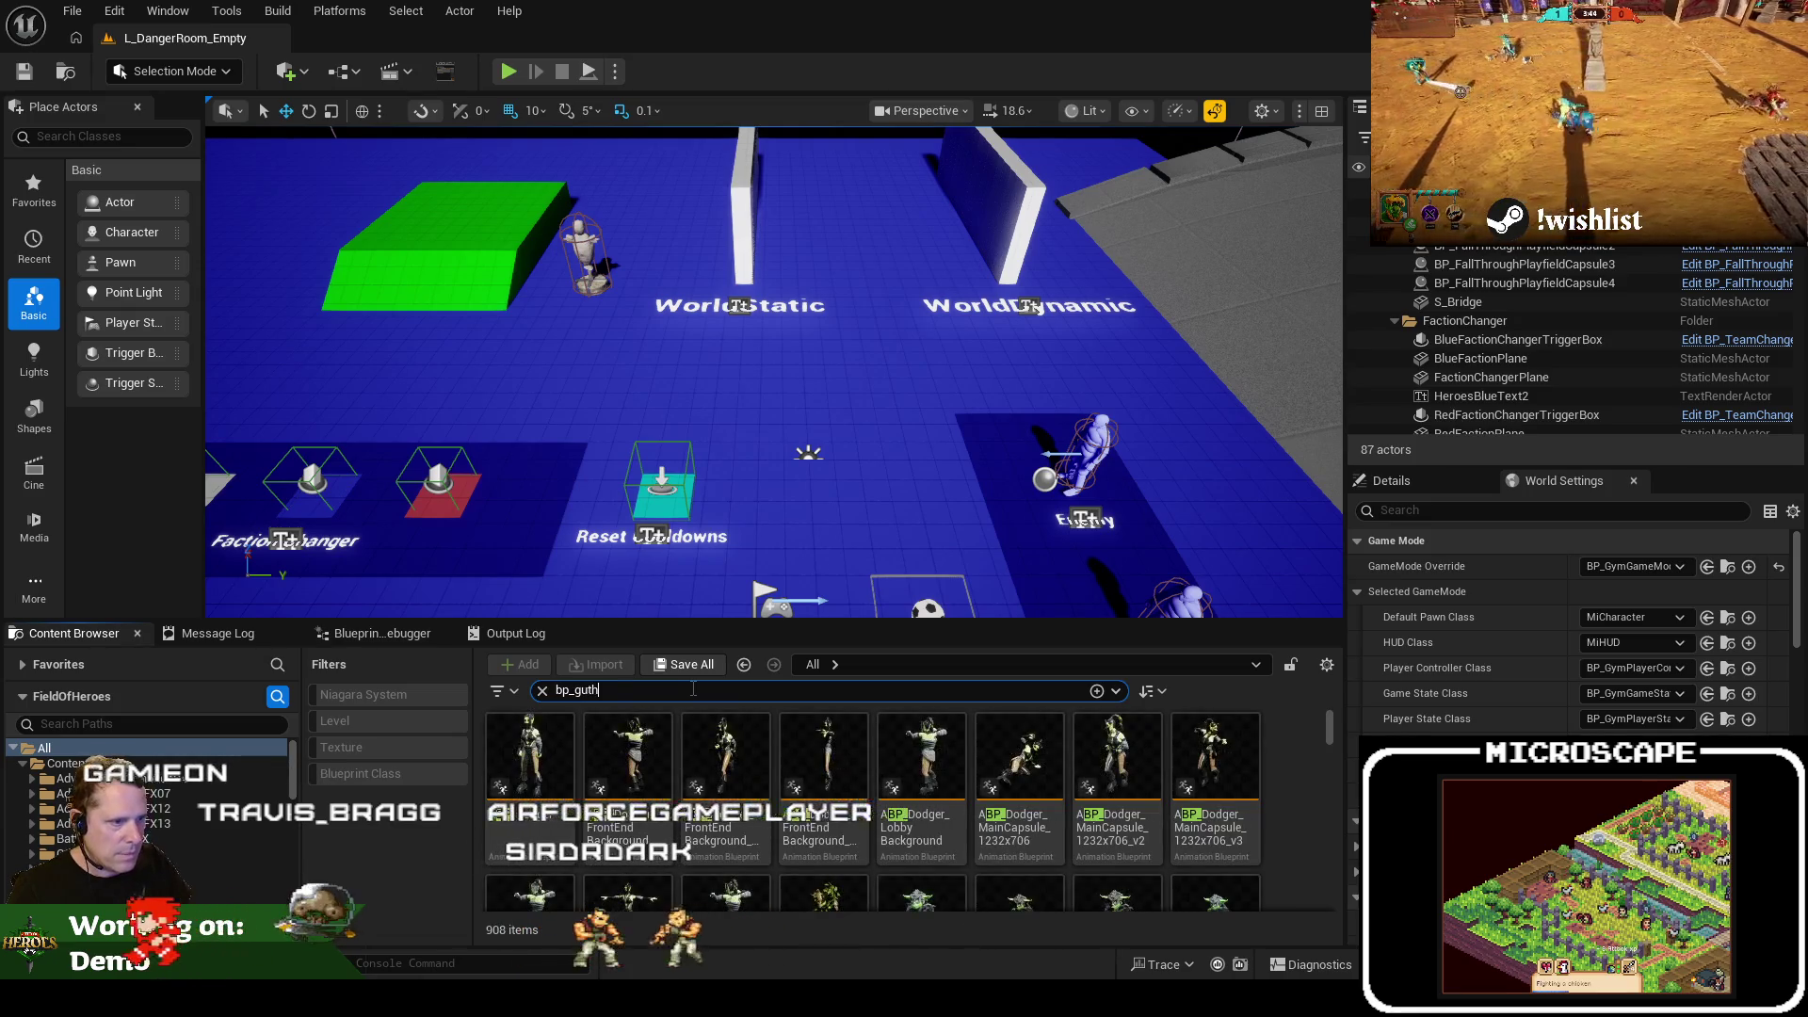
type("orn_wy")
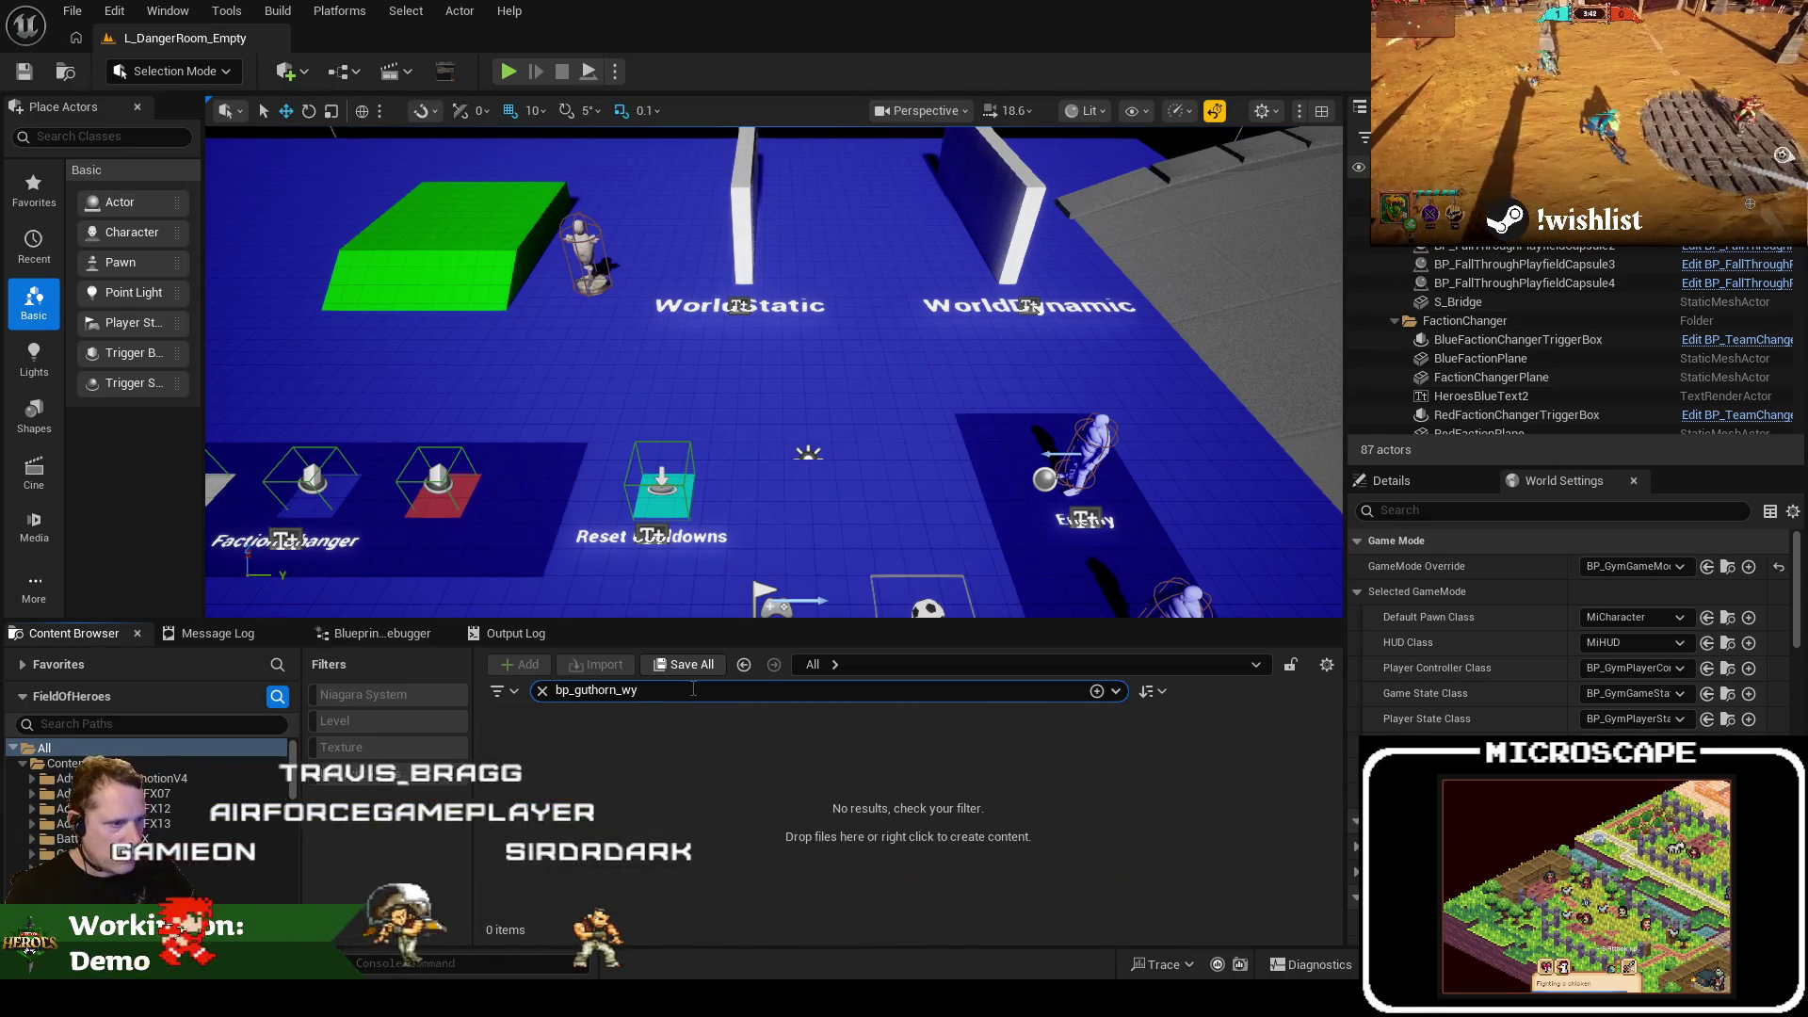
key("BackSpace")
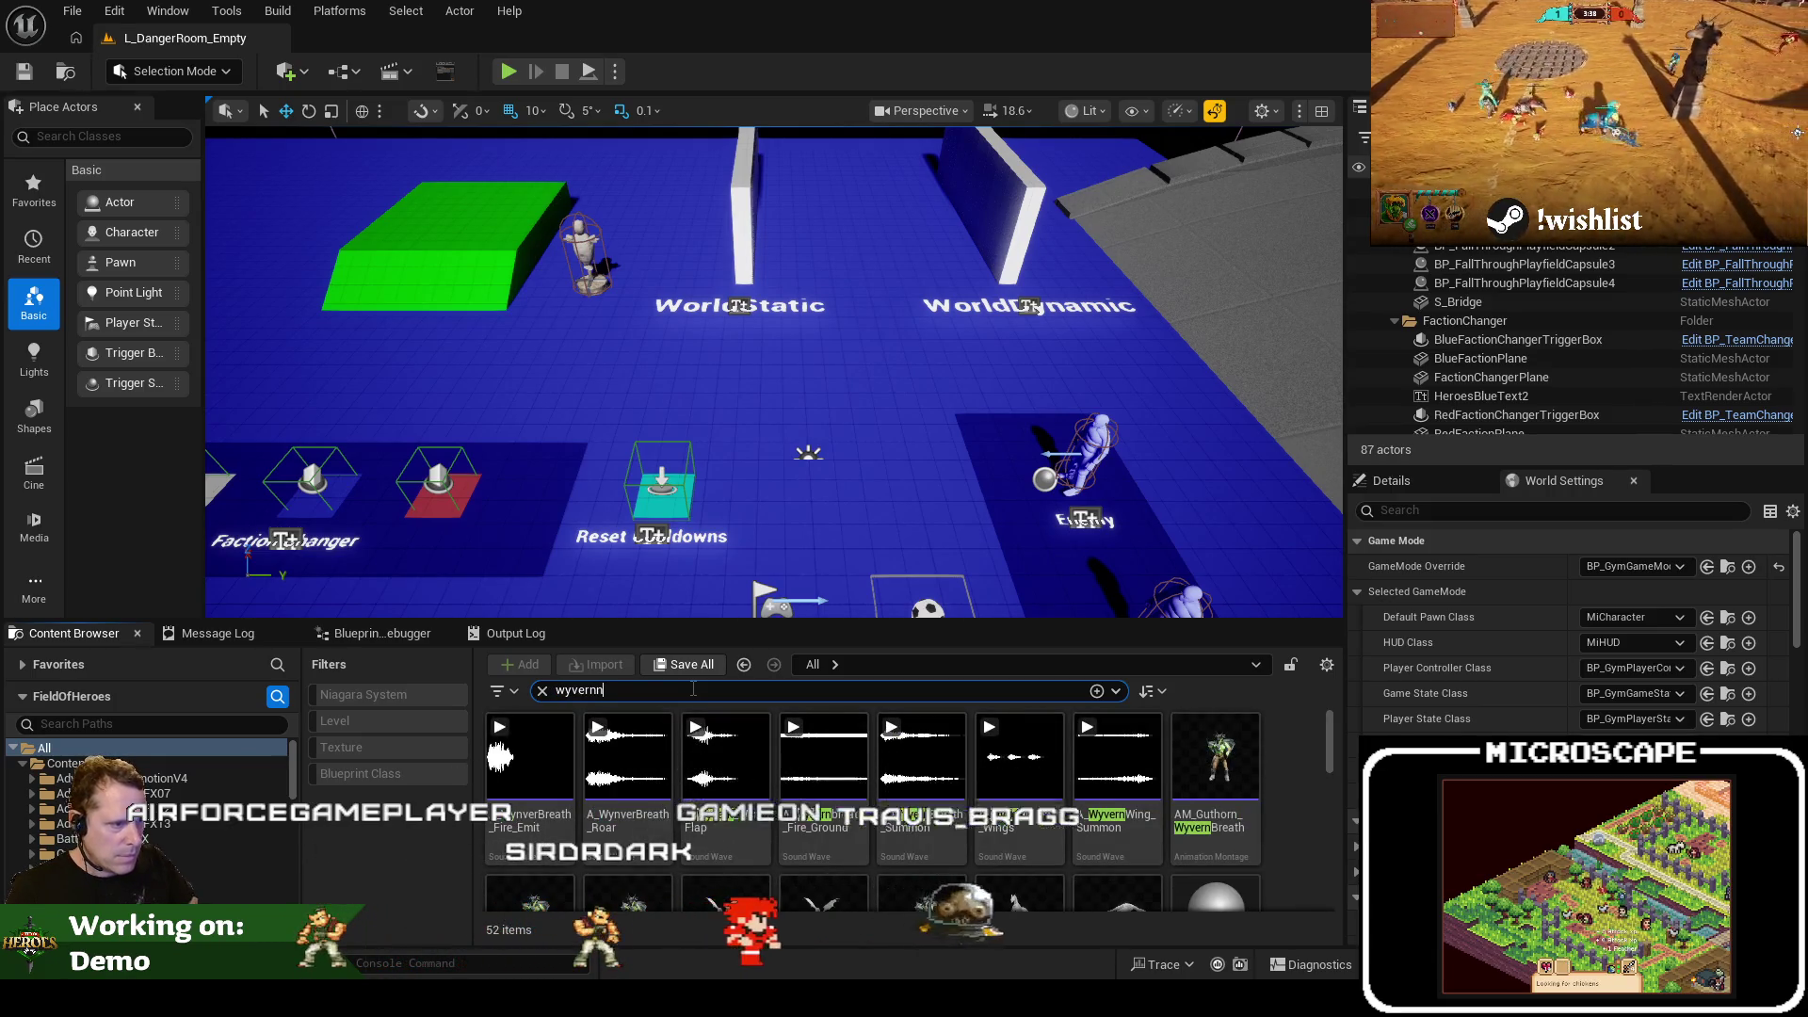
type("nbreat")
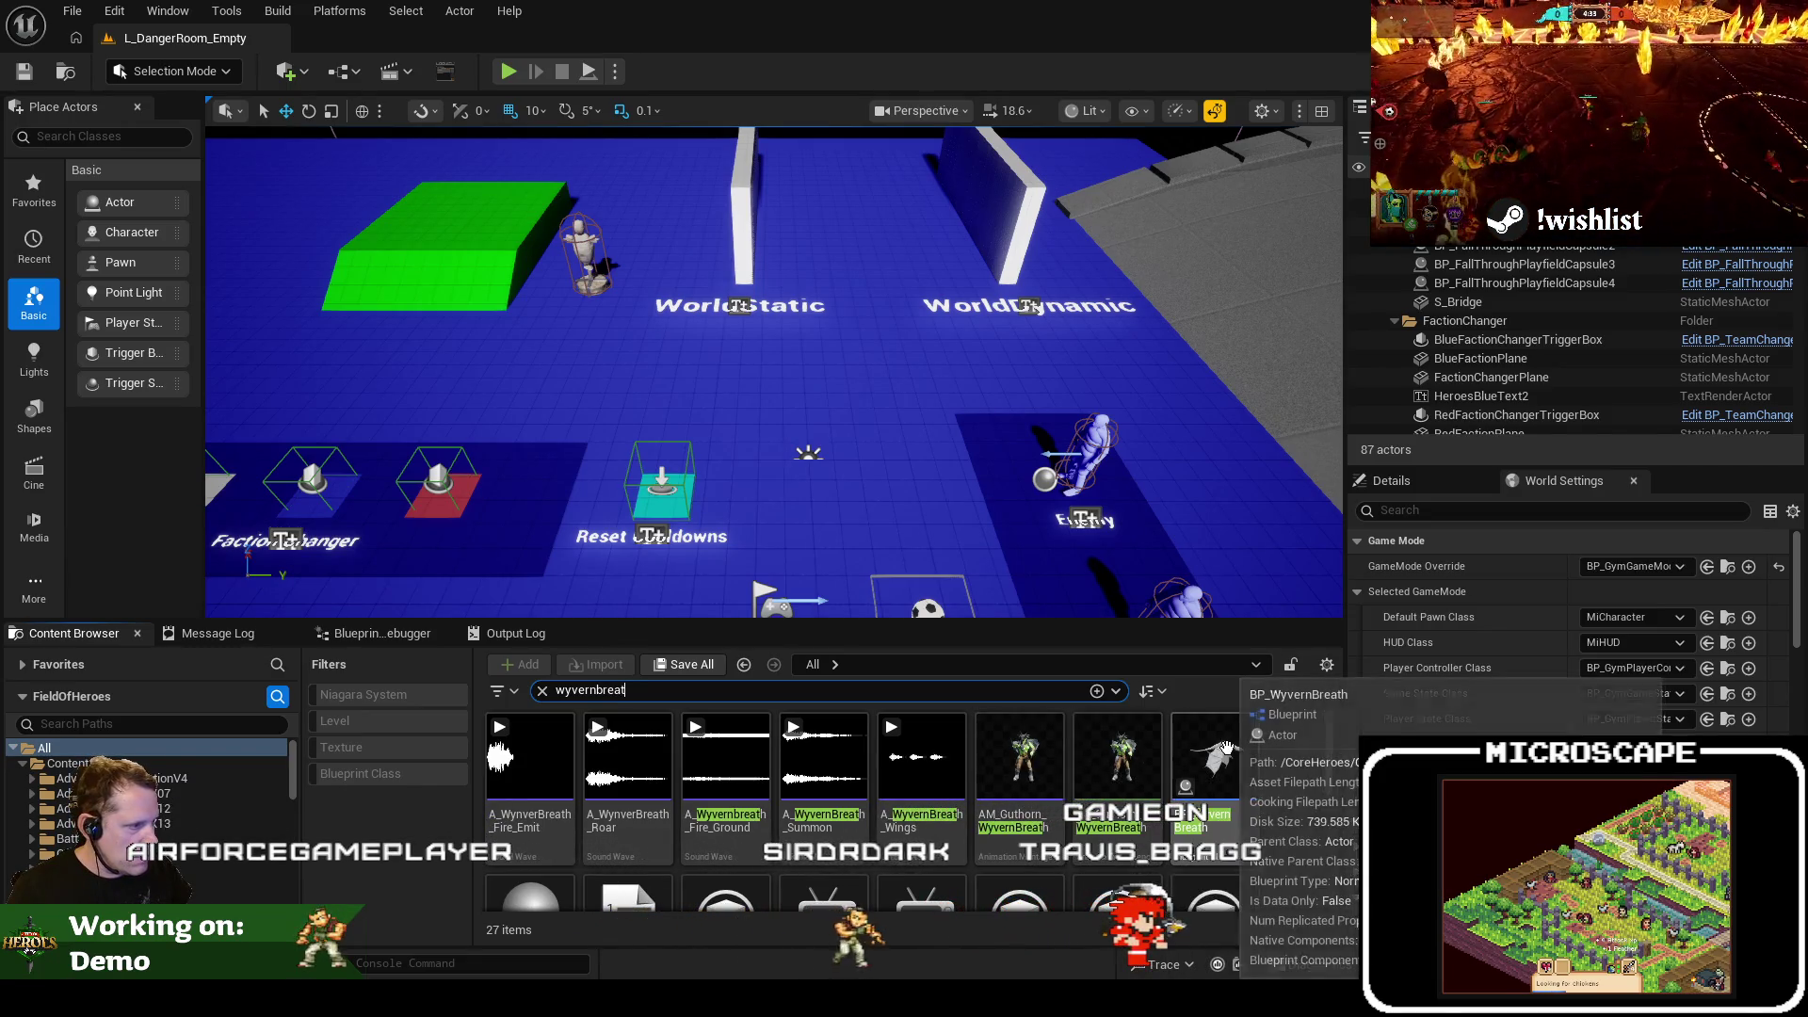
double_click(1229, 756)
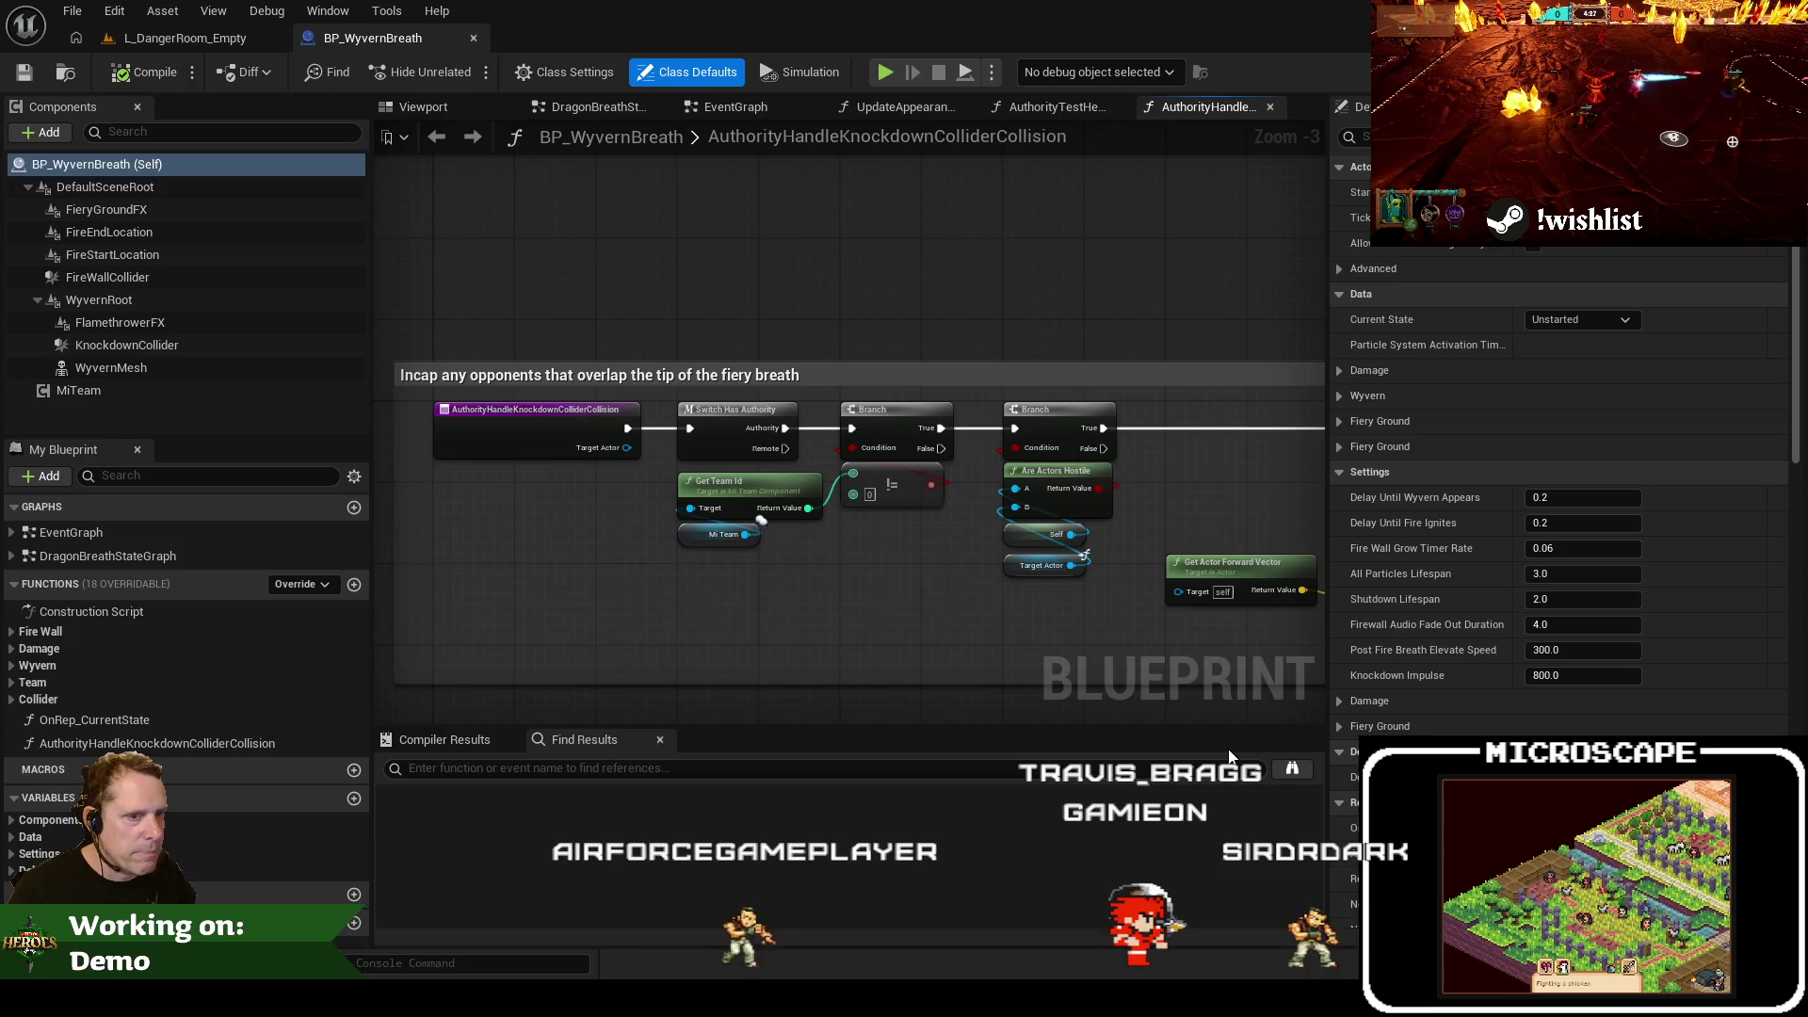
Locate BP_WyvernBreath in its Blueprints folder, open its editor, and inspect the DamagePerSecond variable
left_click(79, 45)
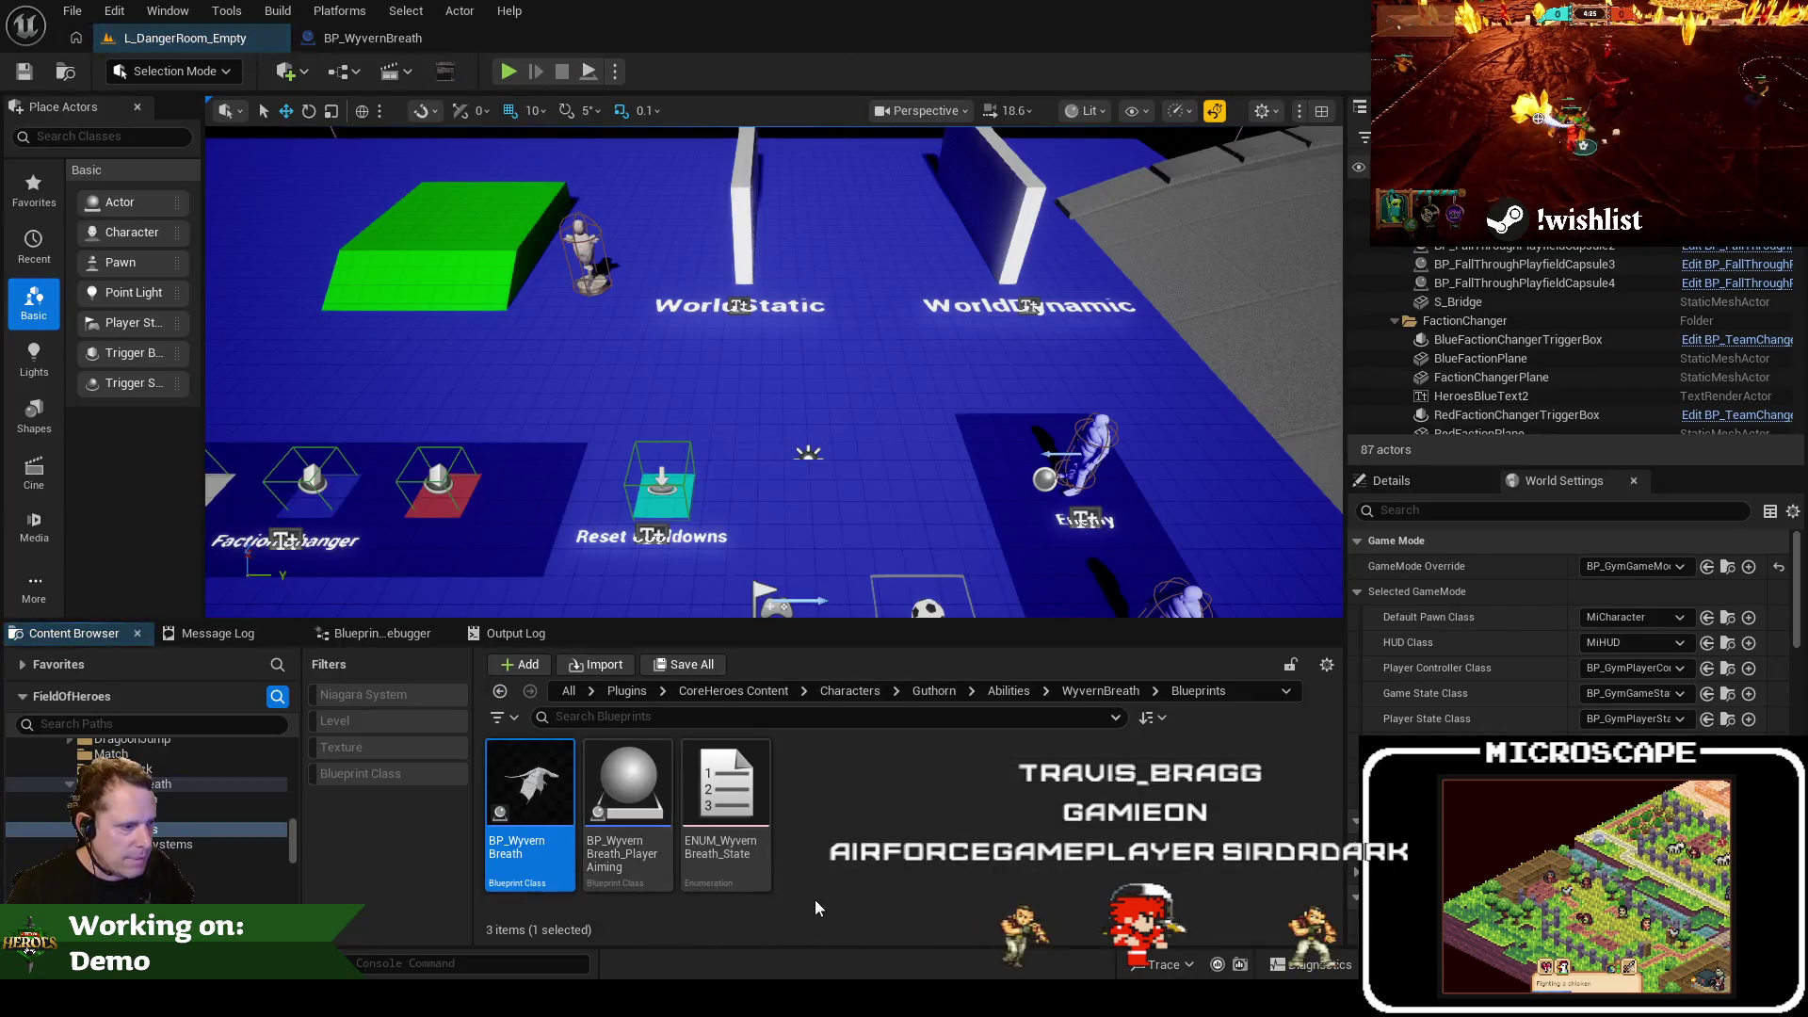
left_click(1102, 691)
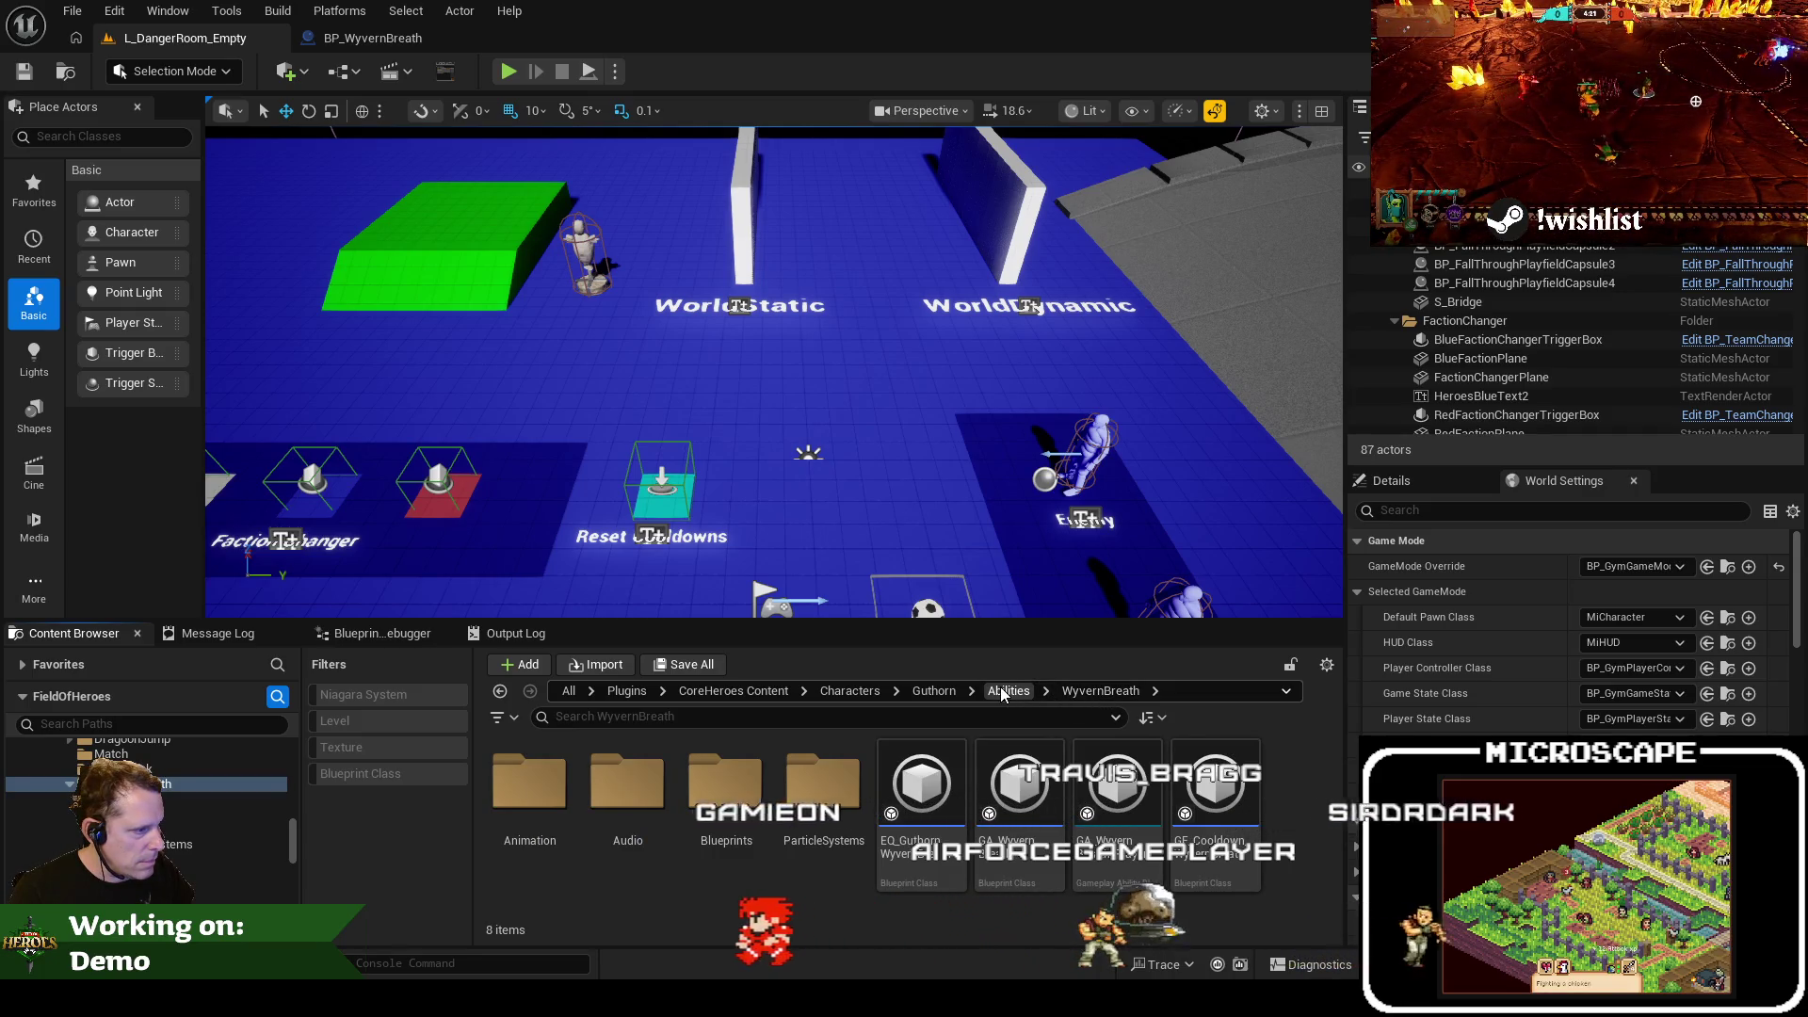
left_click(726, 781)
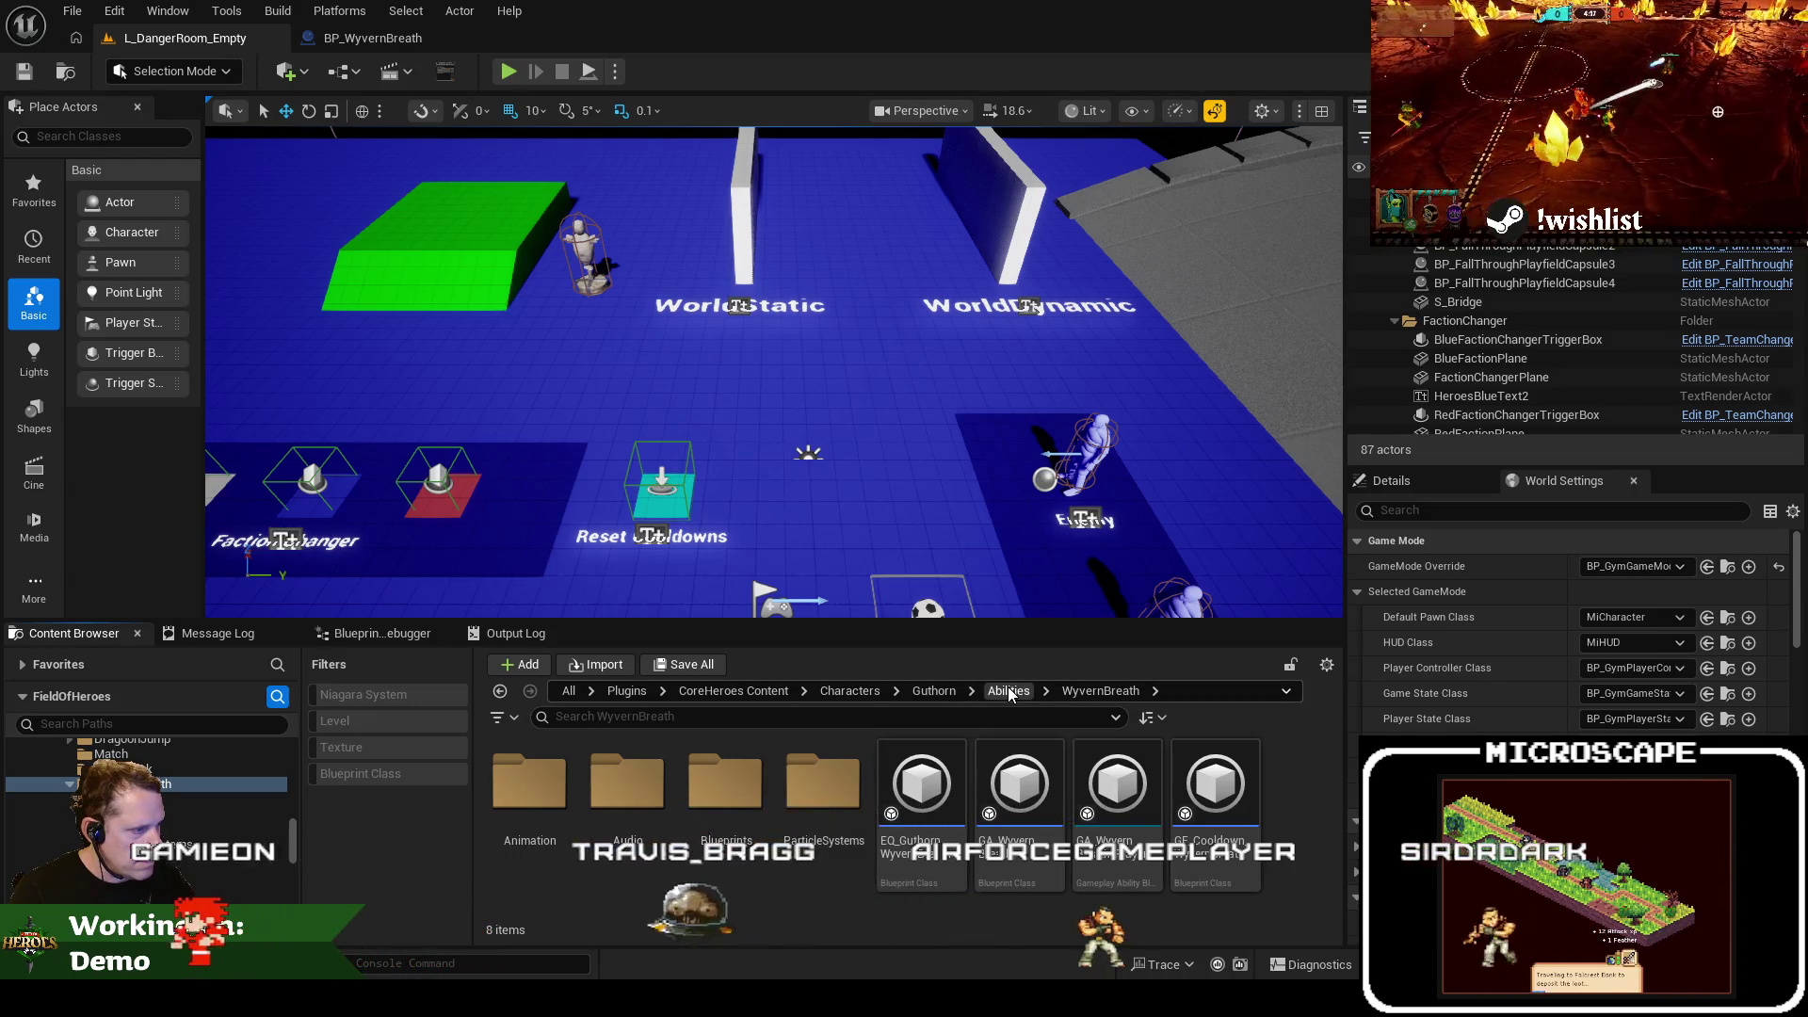
left_click(372, 38)
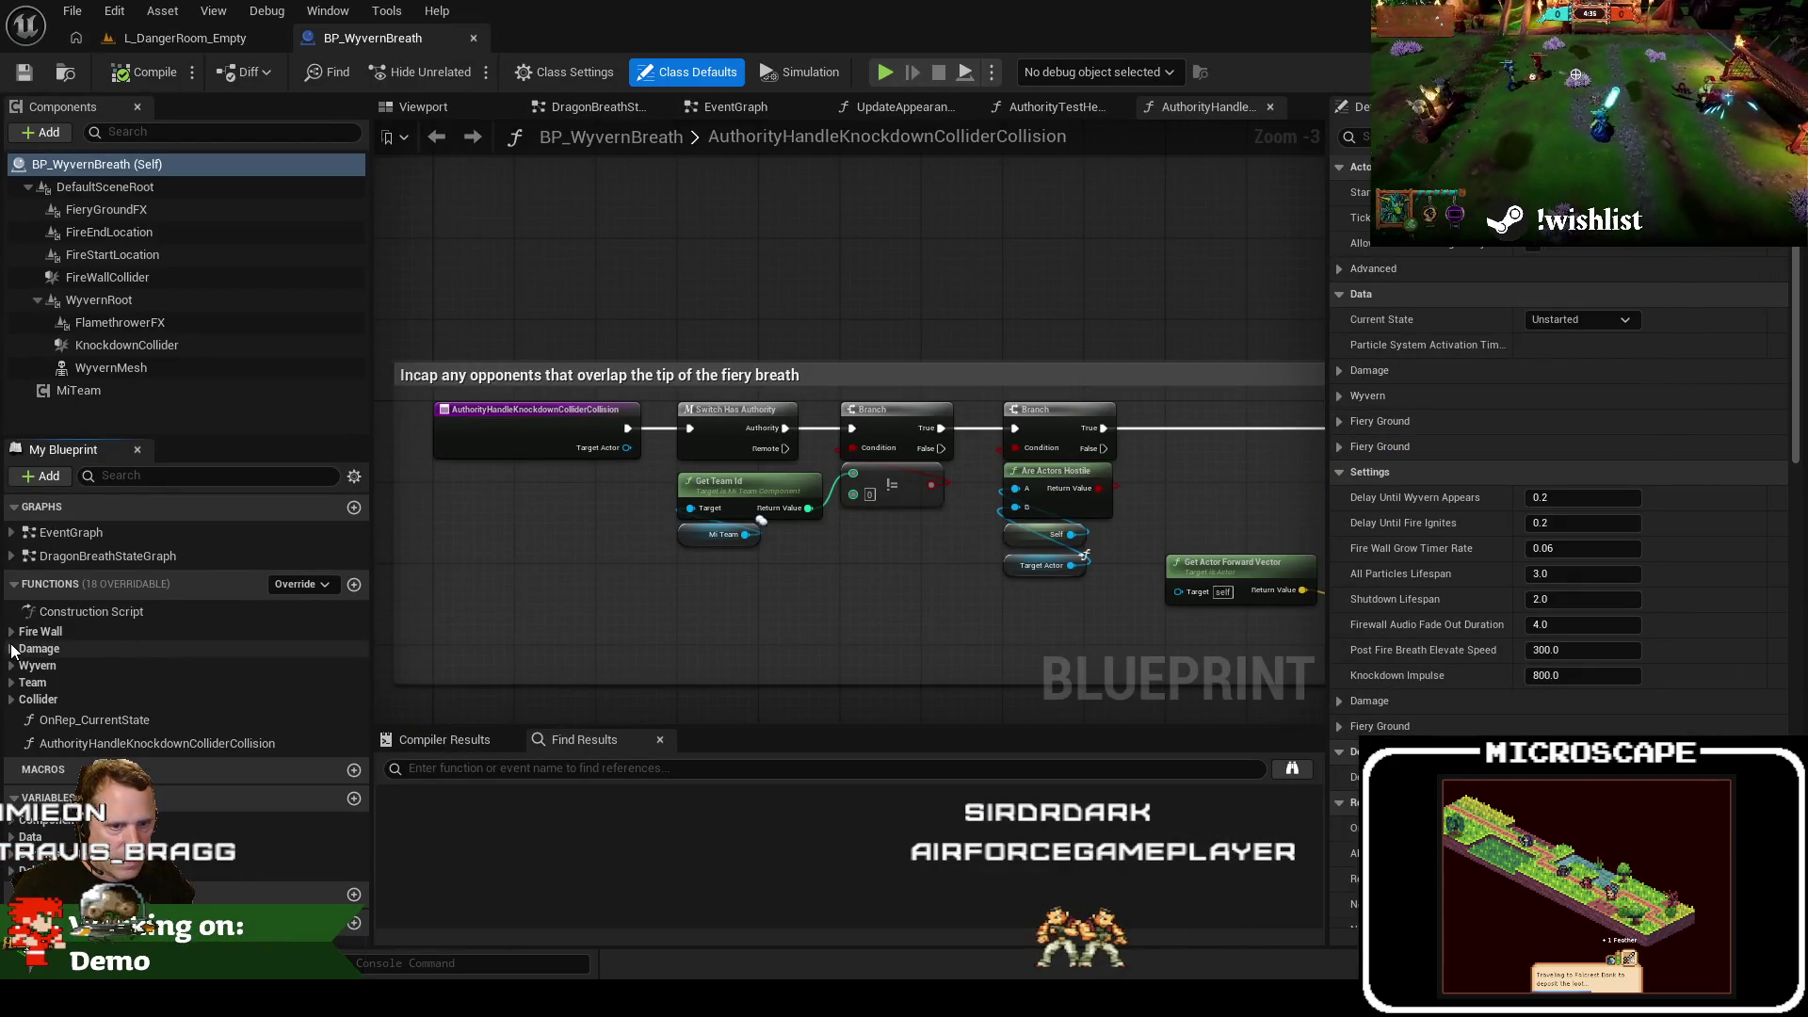
scroll(9, 848, "down", 3)
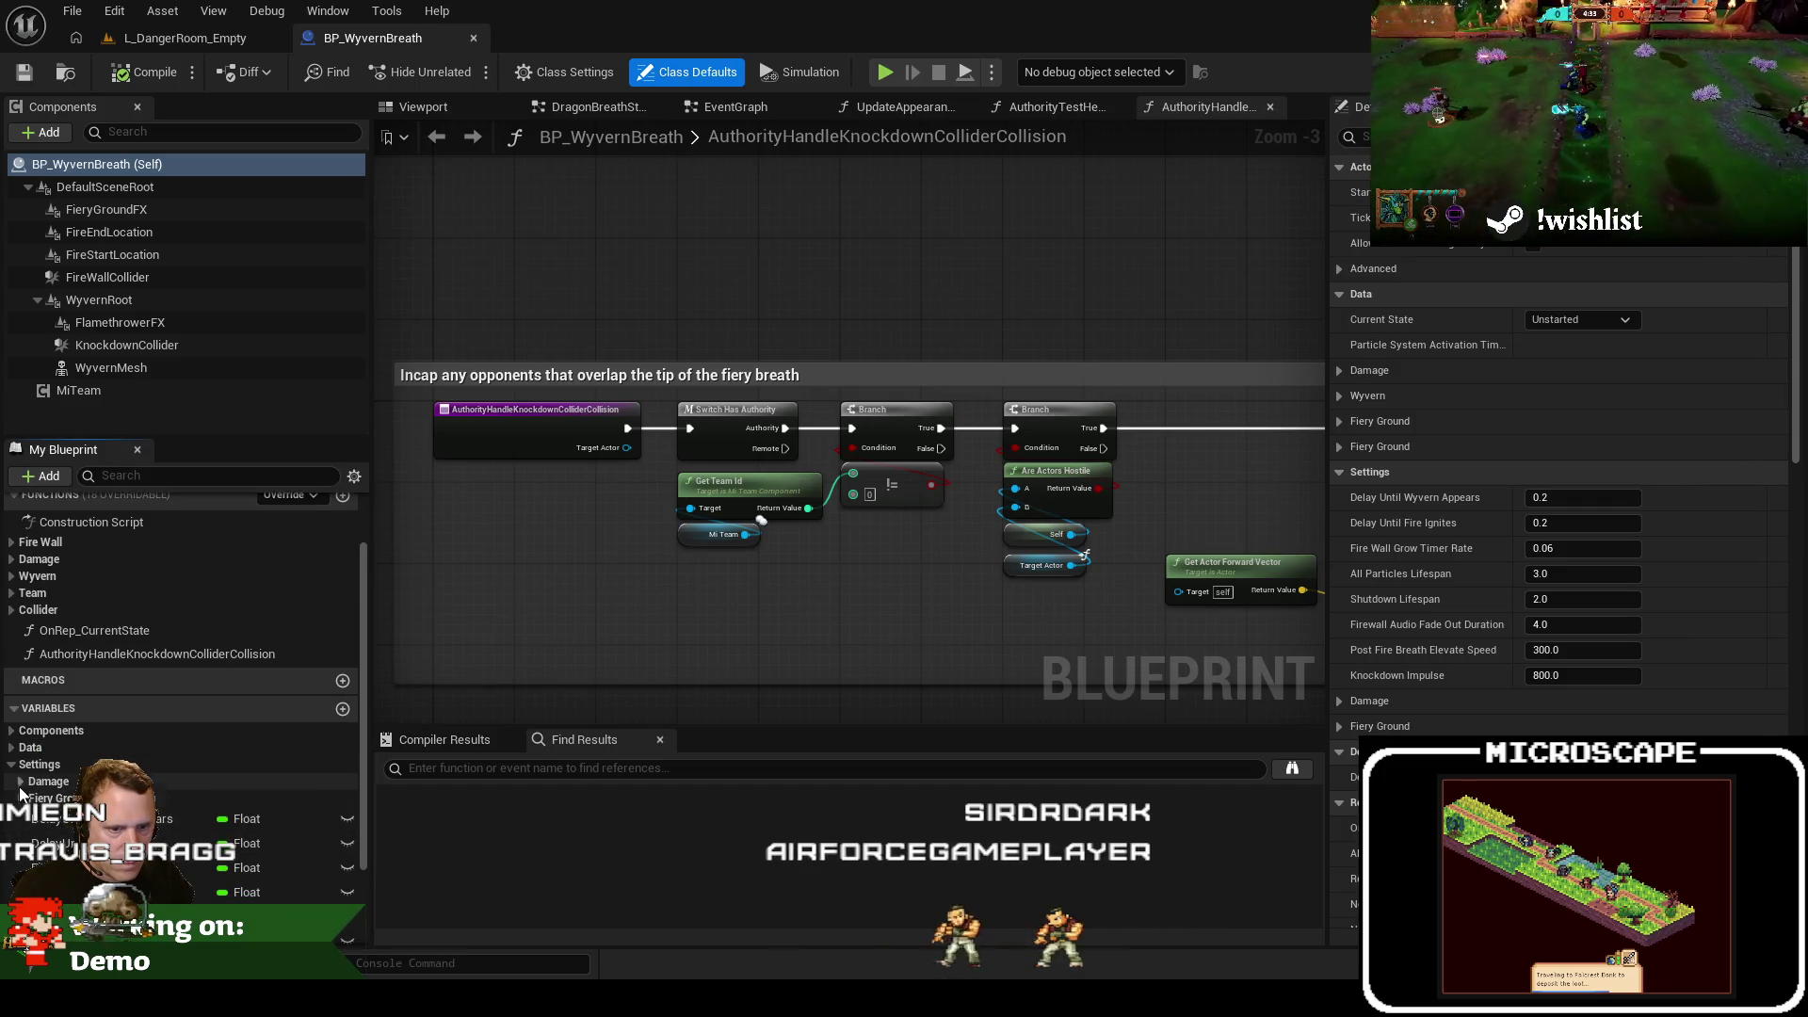
left_click(179, 802)
scroll(219, 848, "down", 4)
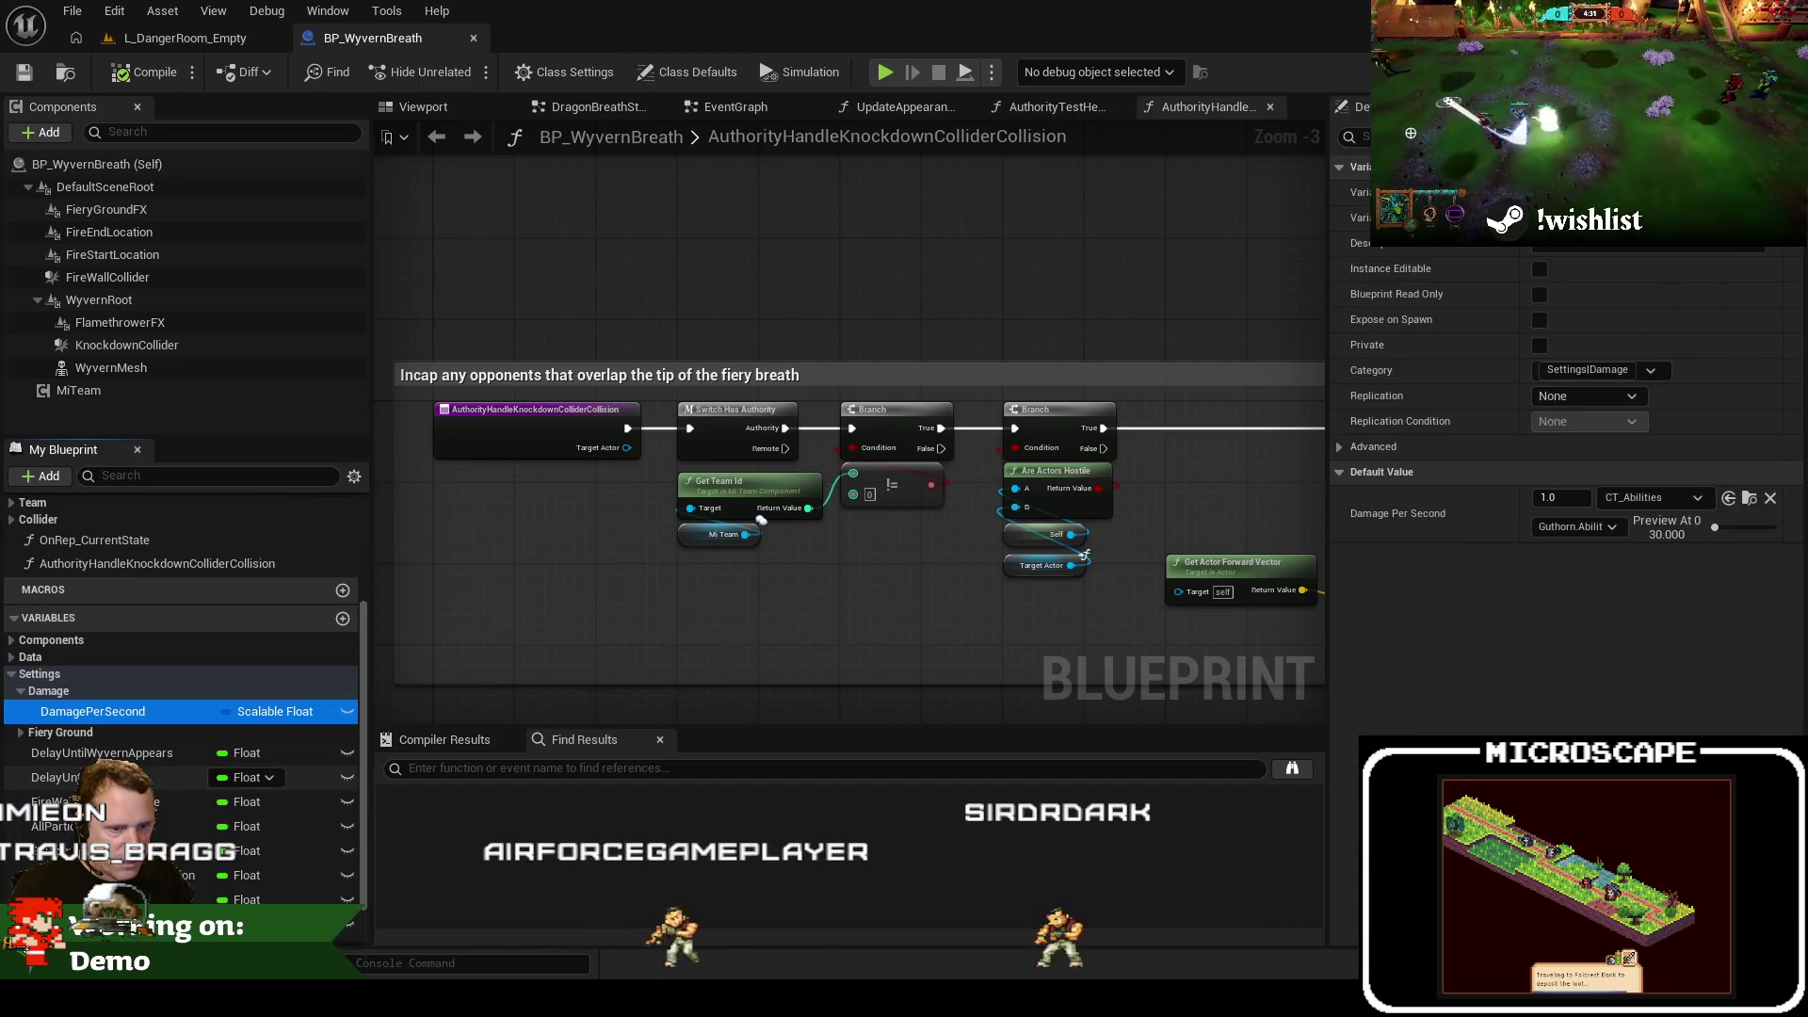
scroll(219, 859, "up", 2)
Open the DragonBreathStateGraph and select the Authority Handle Knockdown Collider Collision node
left_click_drag(716, 106, 579, 106)
left_click(749, 107)
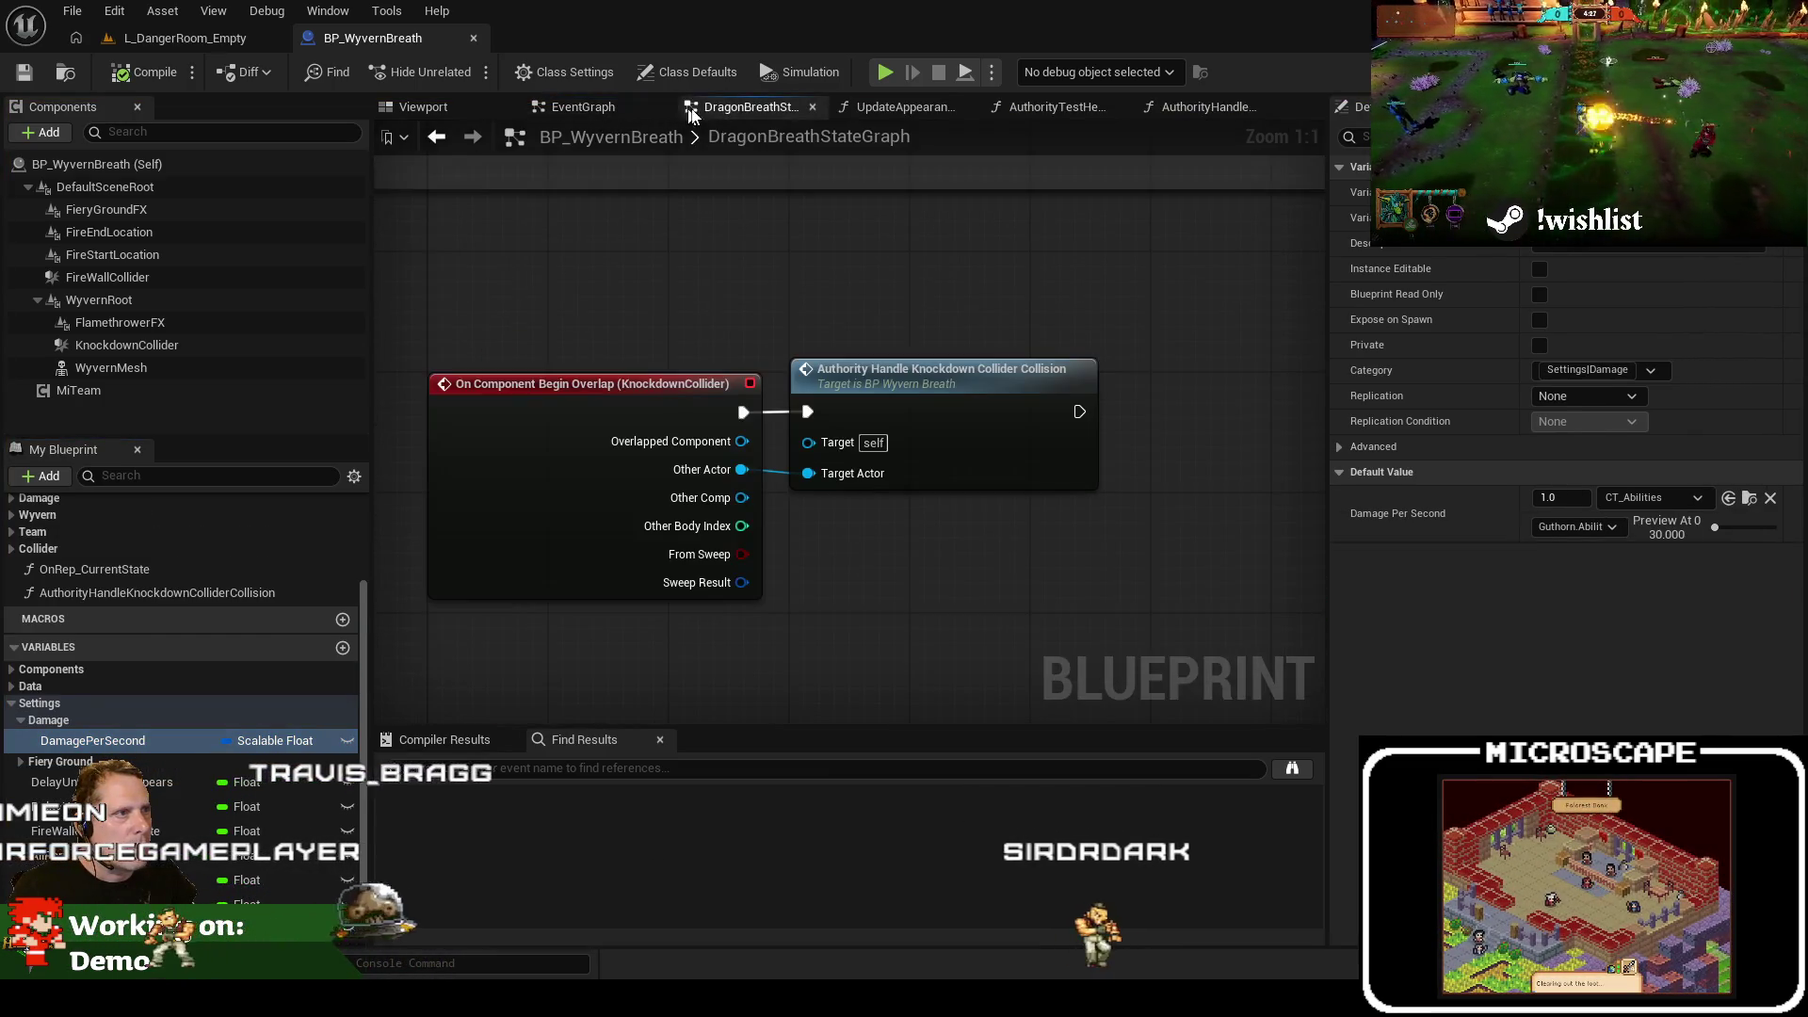
scroll(644, 280, "down", 3)
scroll(644, 281, "up", 3)
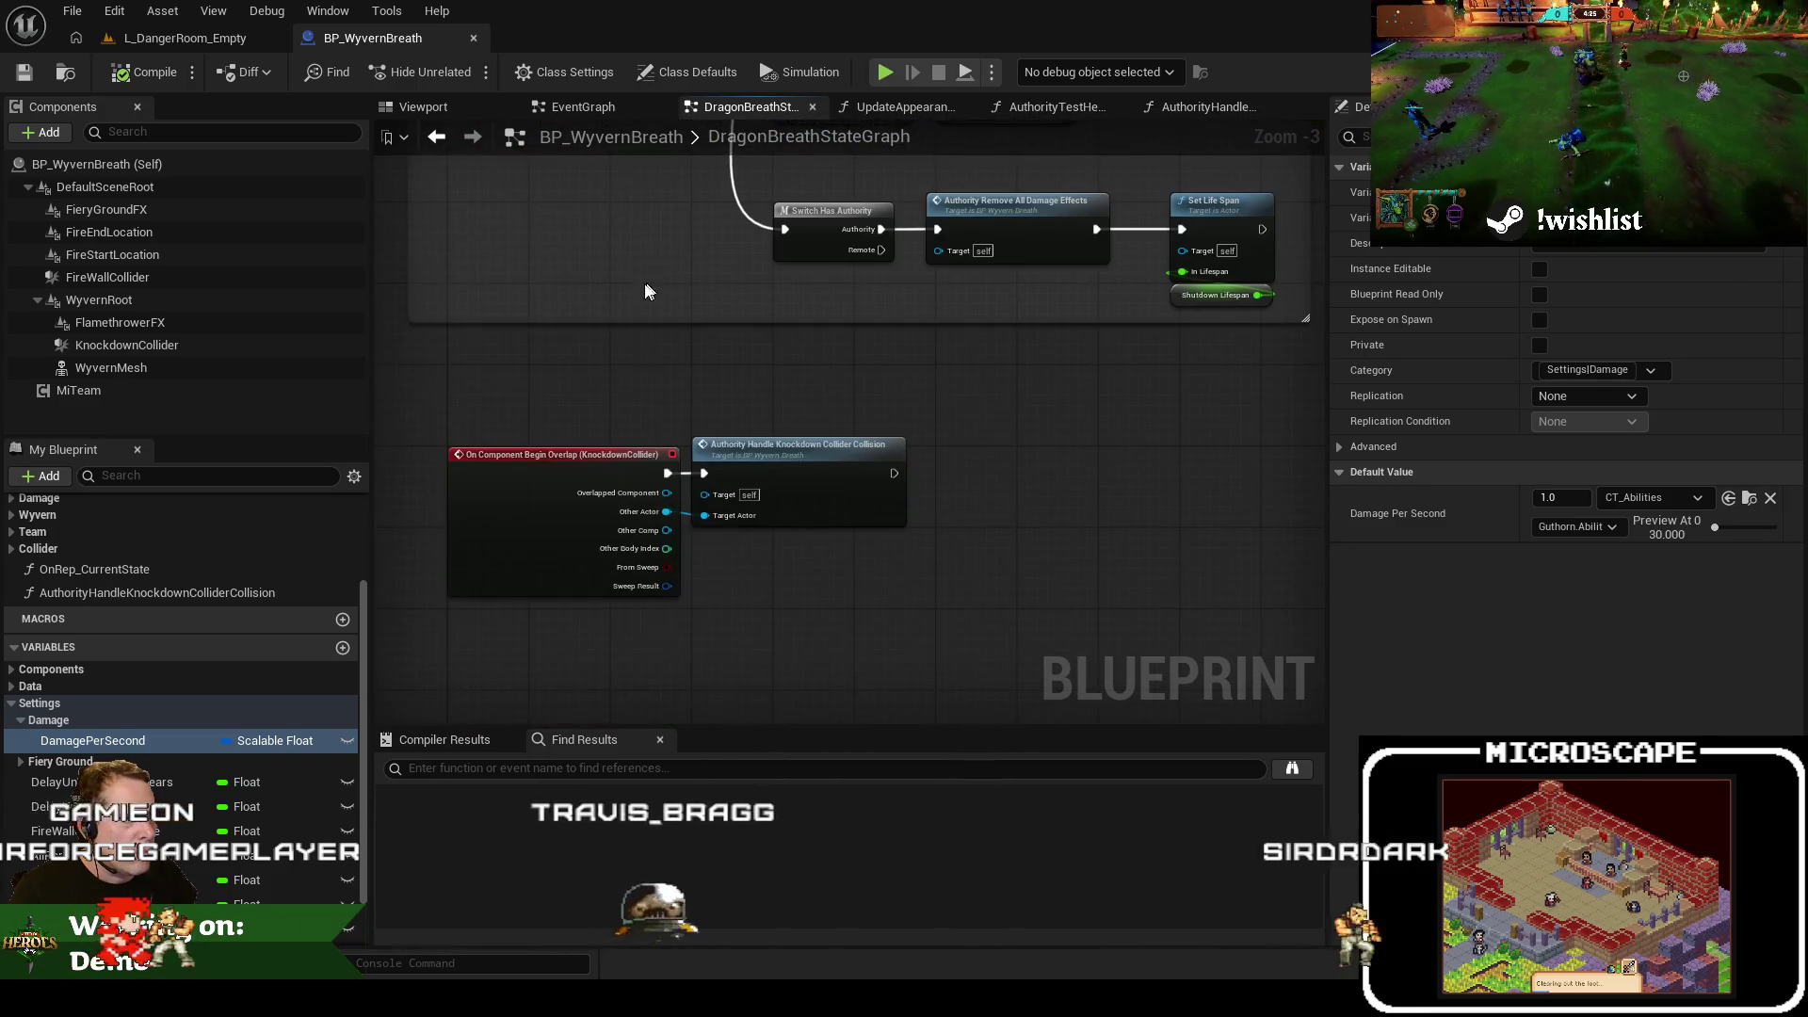
scroll(748, 618, "up", 2)
left_click_drag(748, 618, 789, 646)
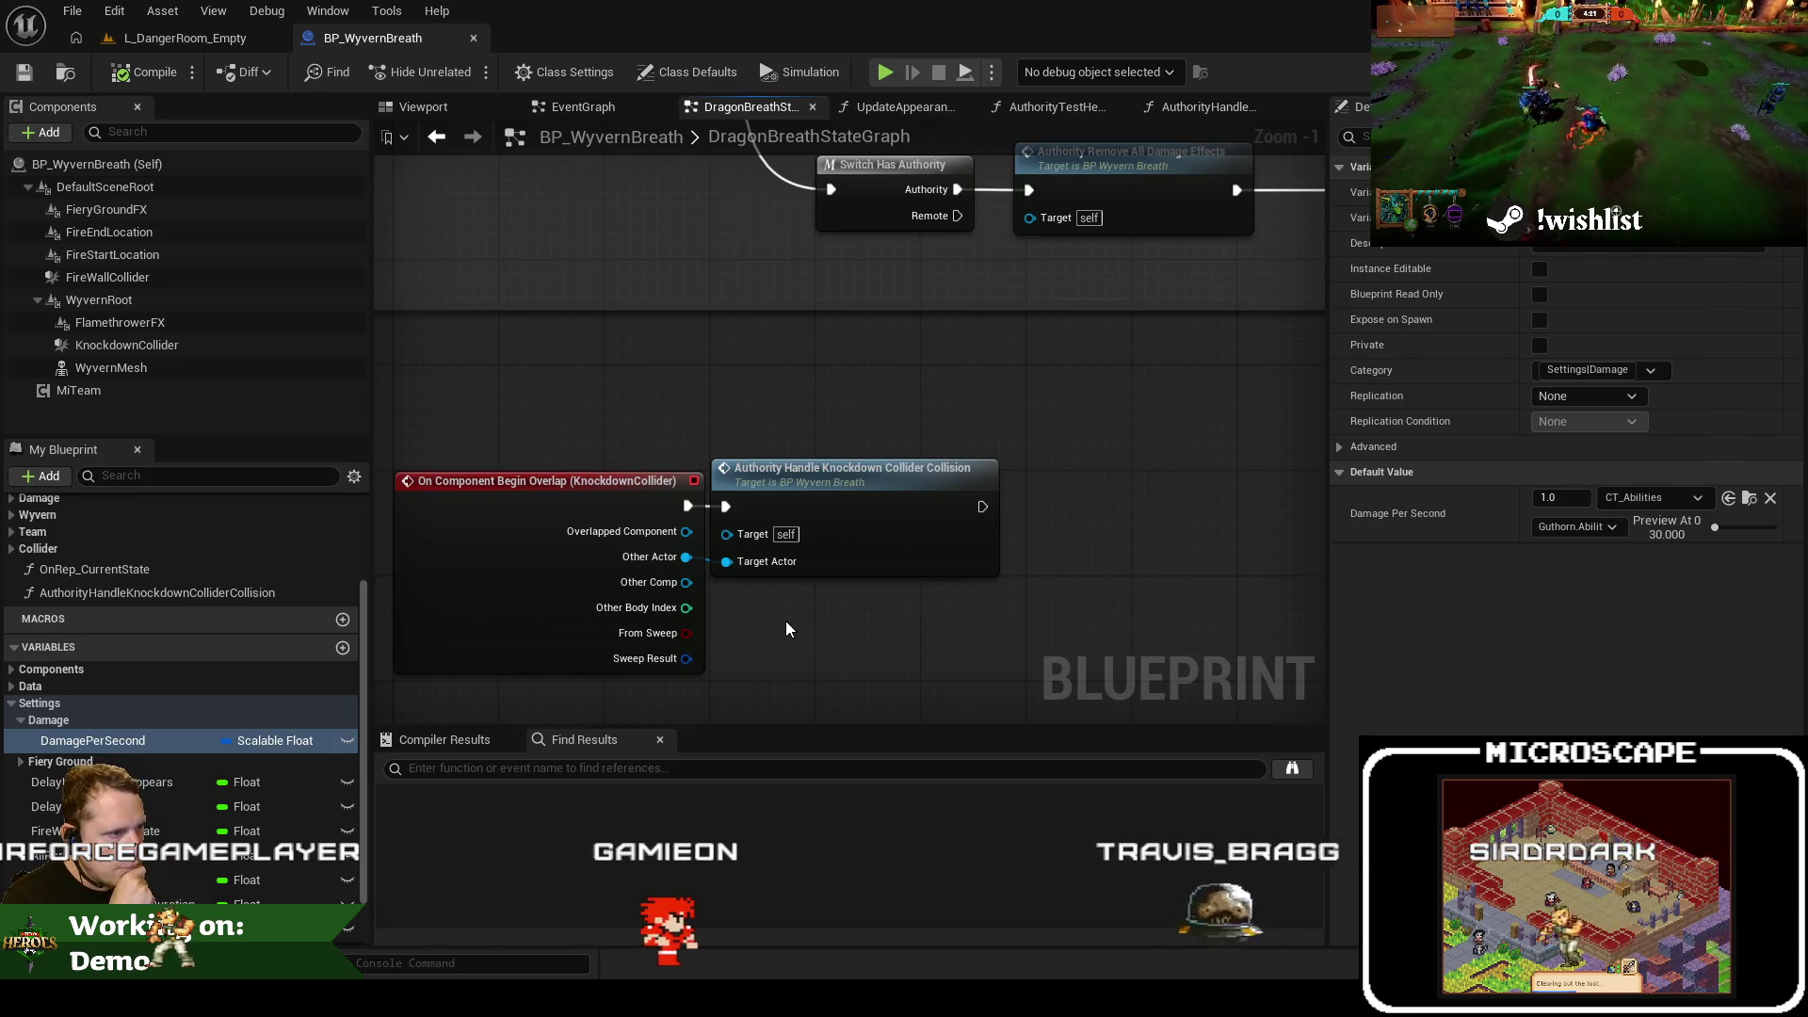
left_click(913, 563)
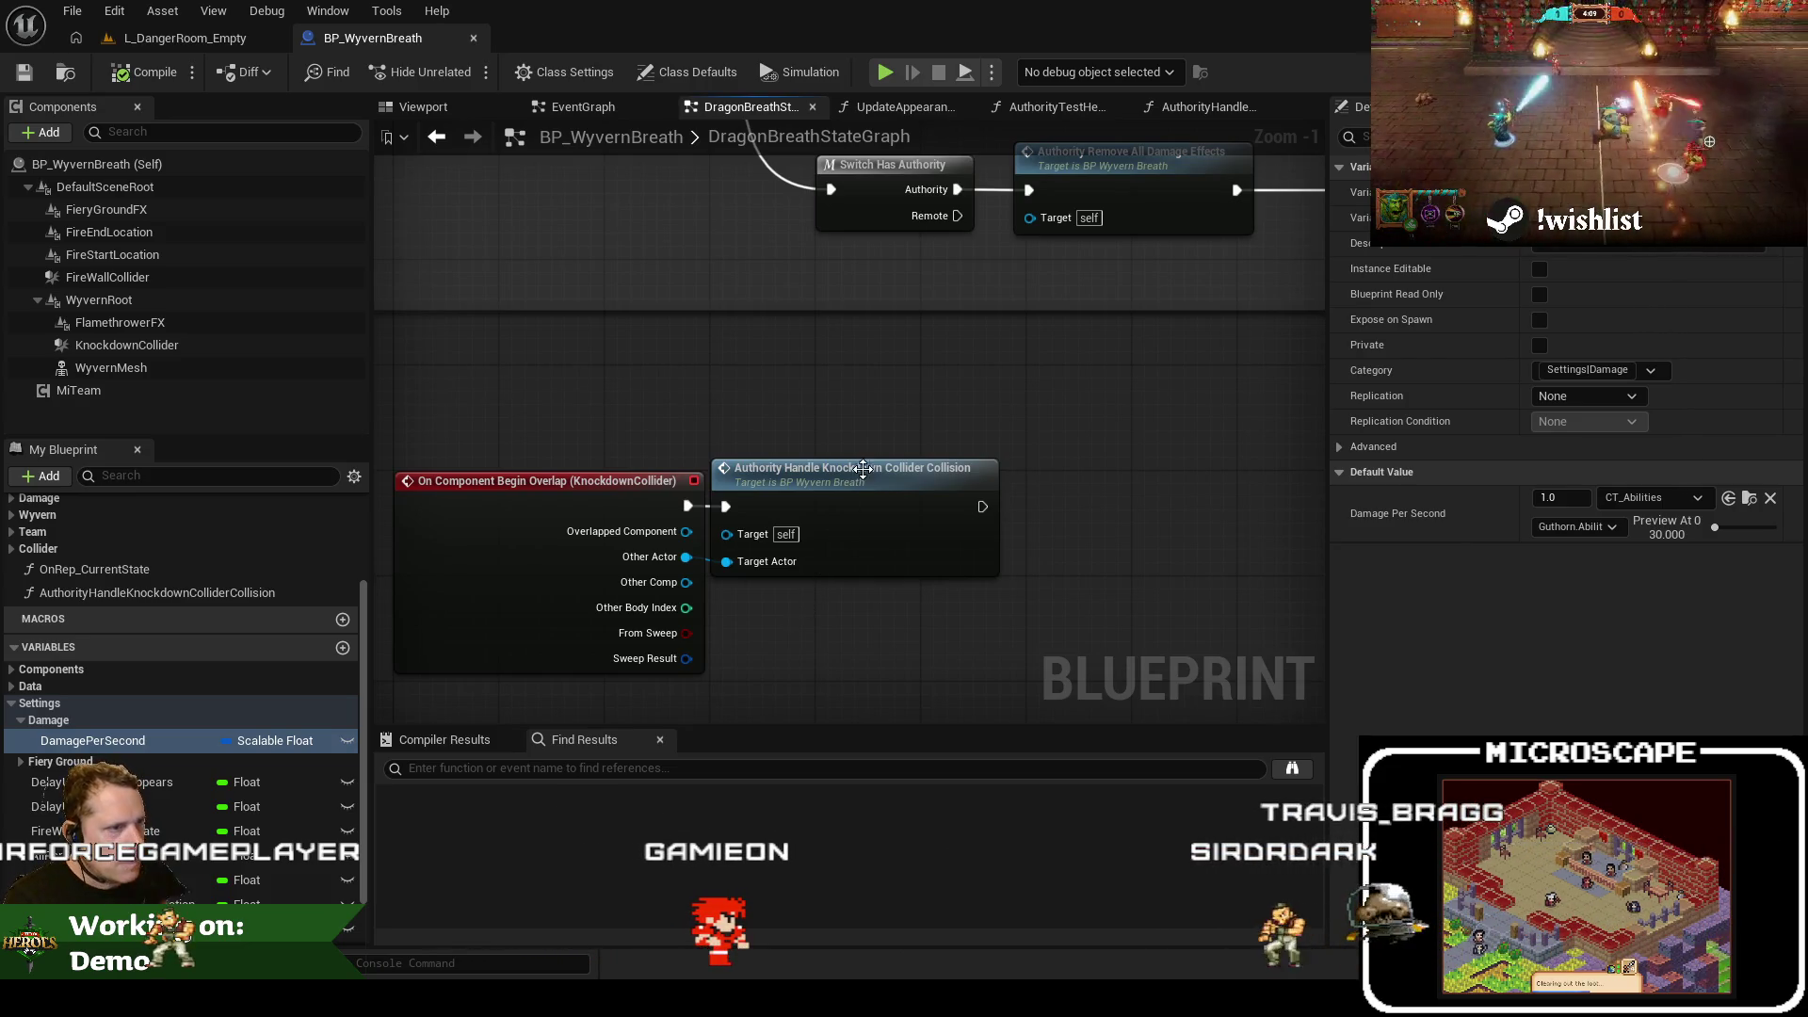
left_click(439, 113)
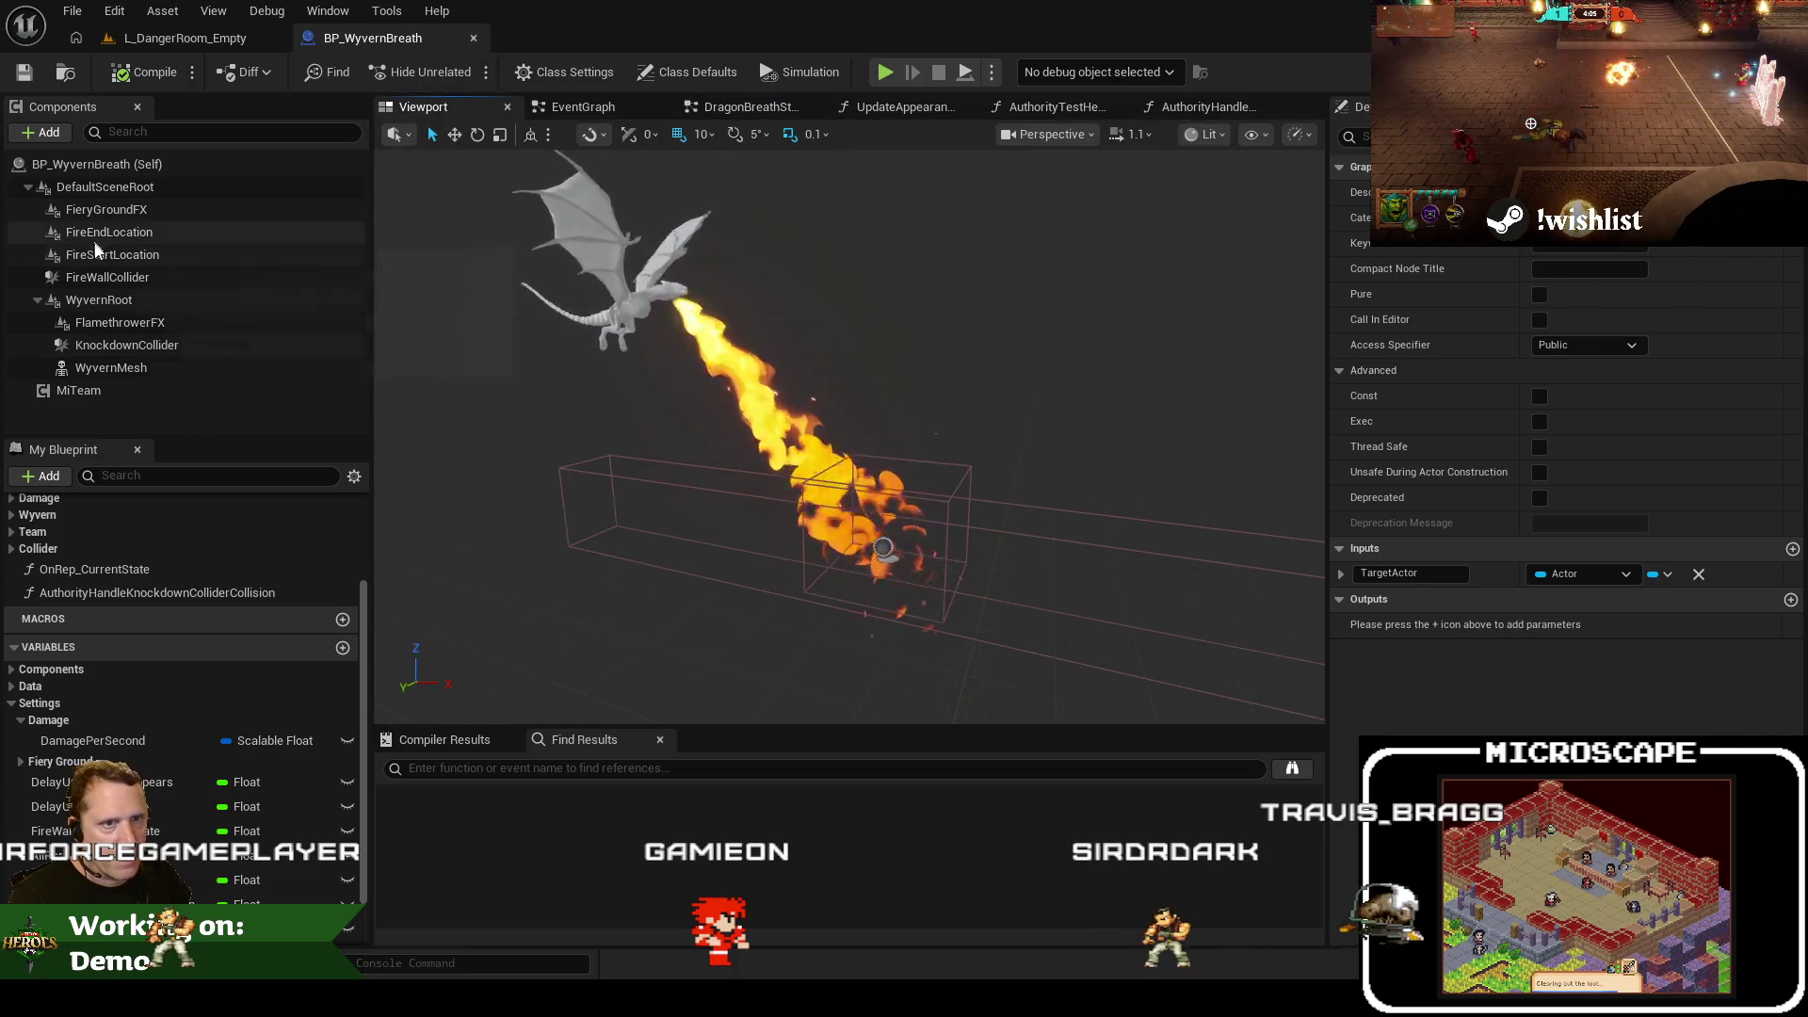
left_click(127, 345)
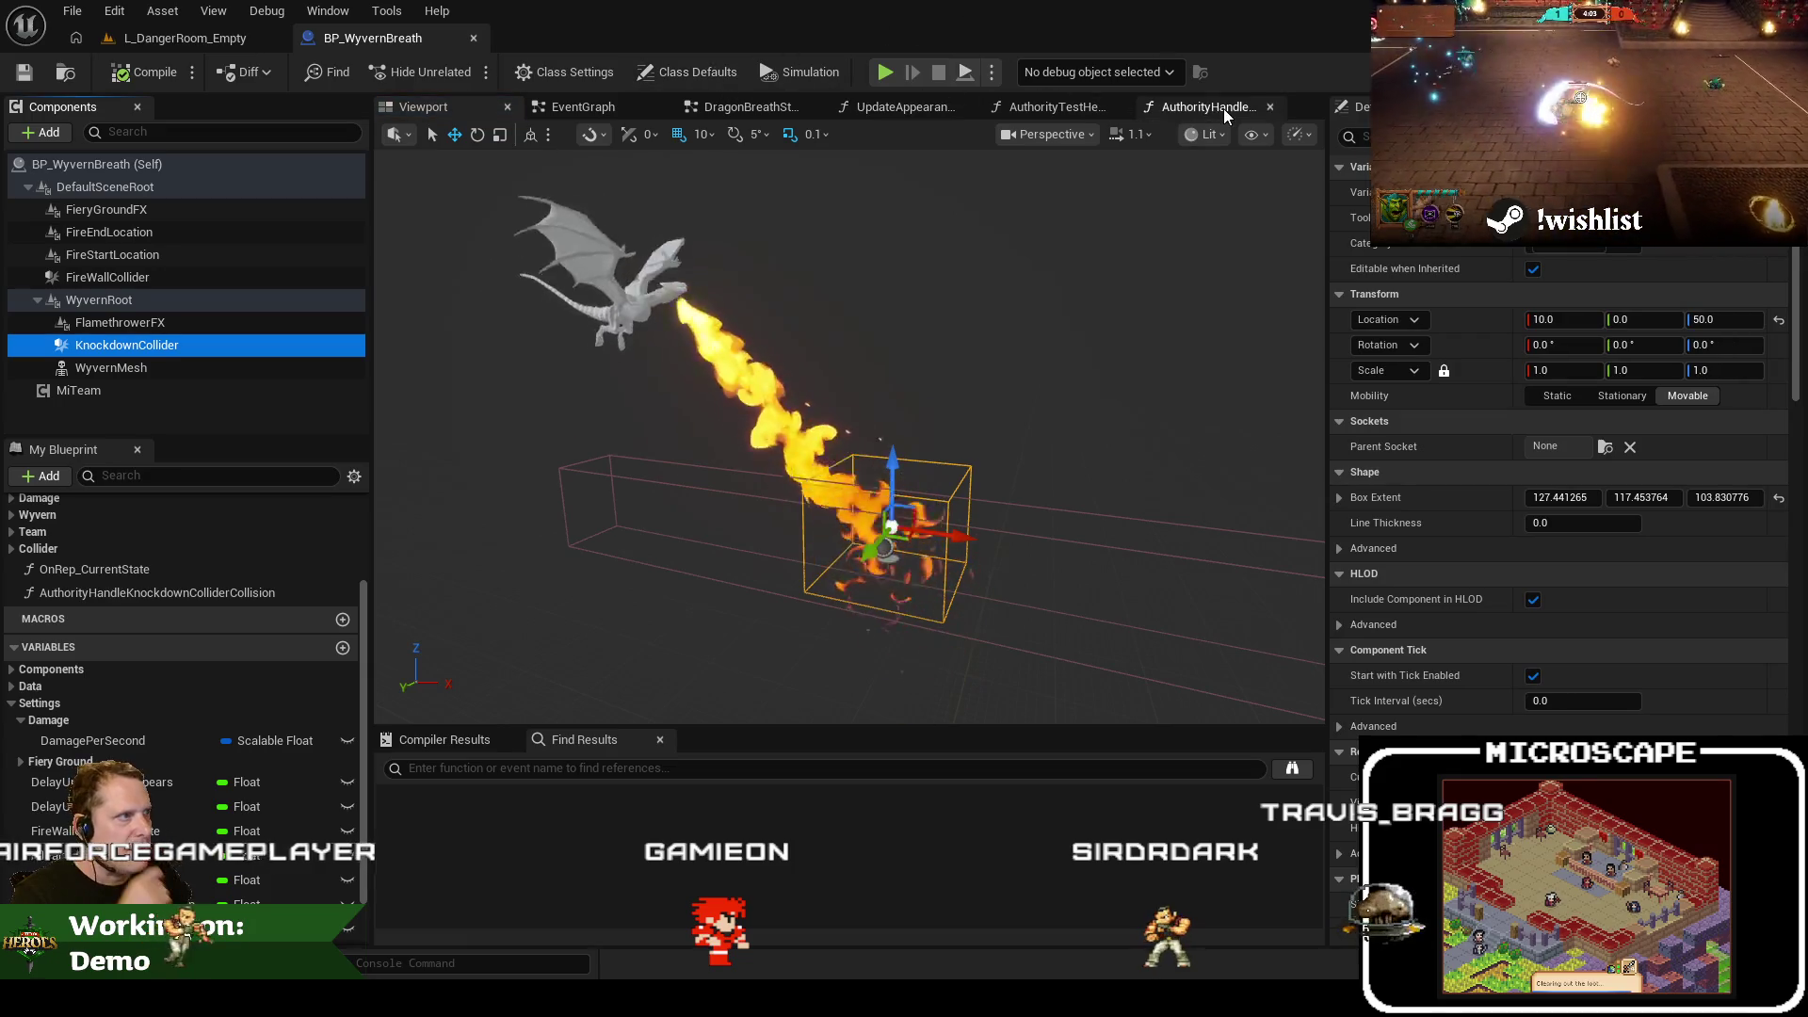
left_click(1210, 108)
left_click(725, 113)
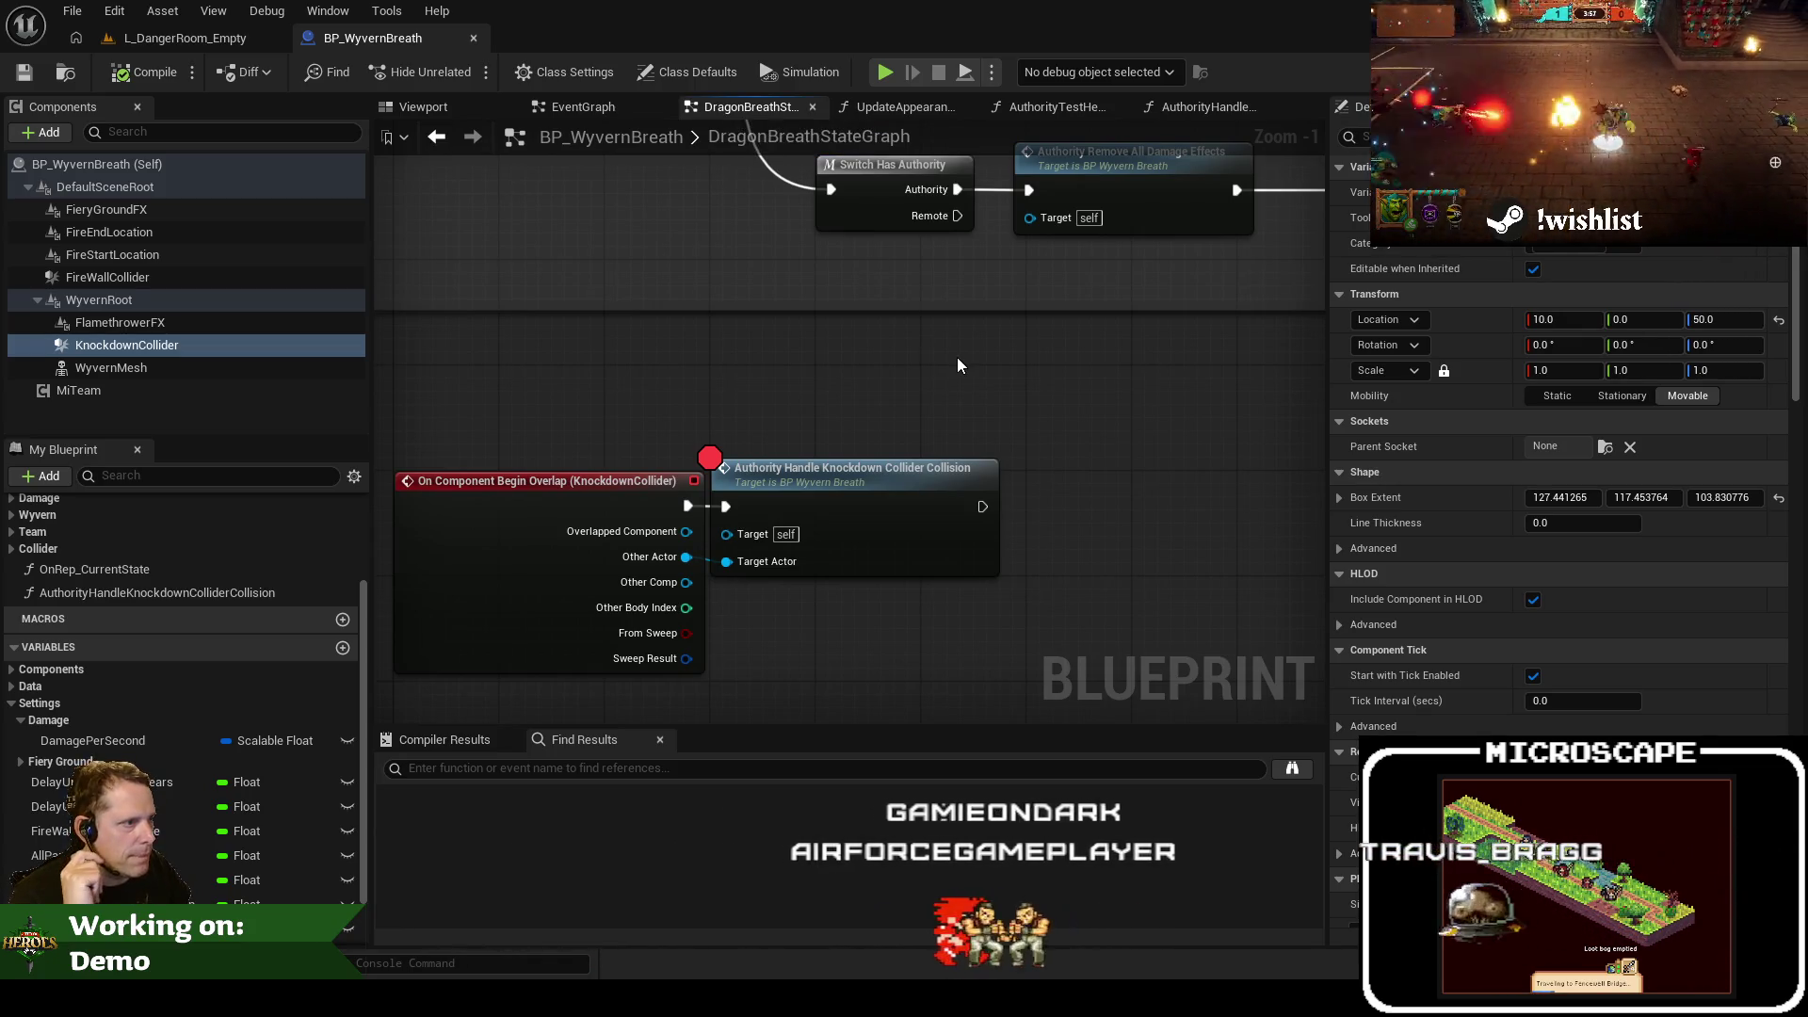
left_click(857, 471)
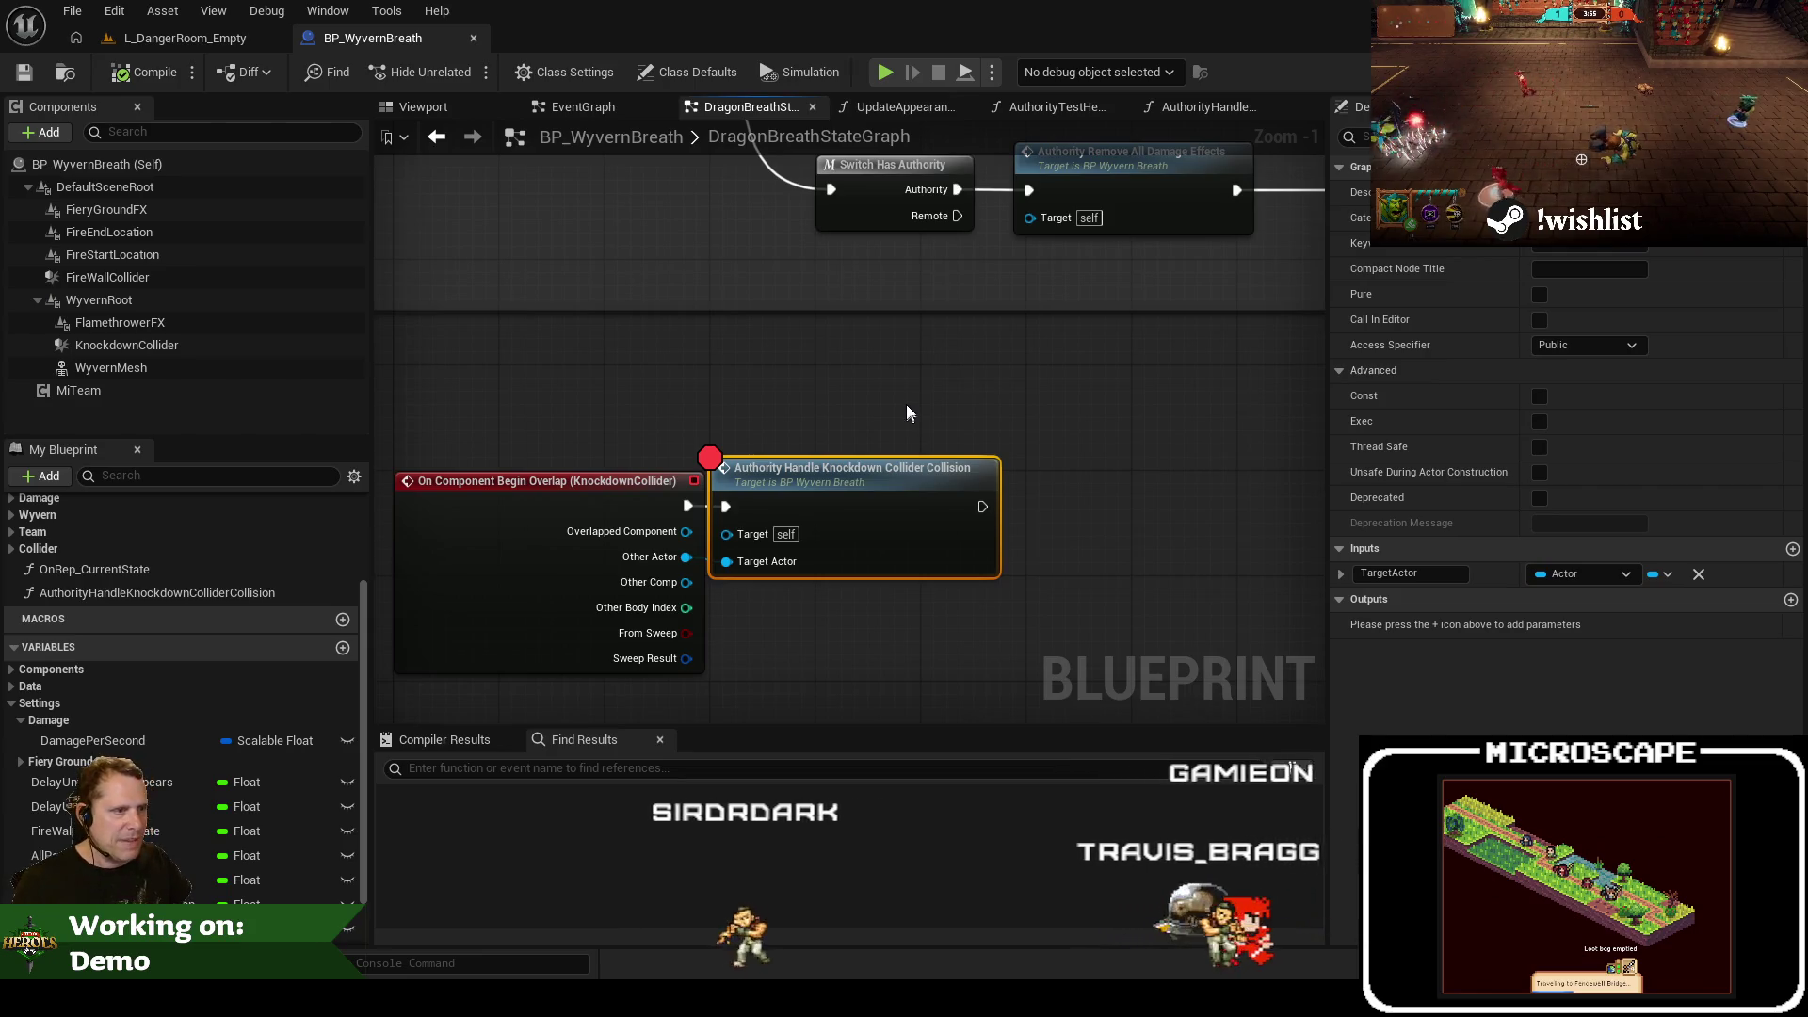
scroll(906, 407, "down", 1)
mouse_move(906, 407)
left_mouse_down()
mouse_move(674, 657)
mouse_move(847, 371)
left_mouse_up()
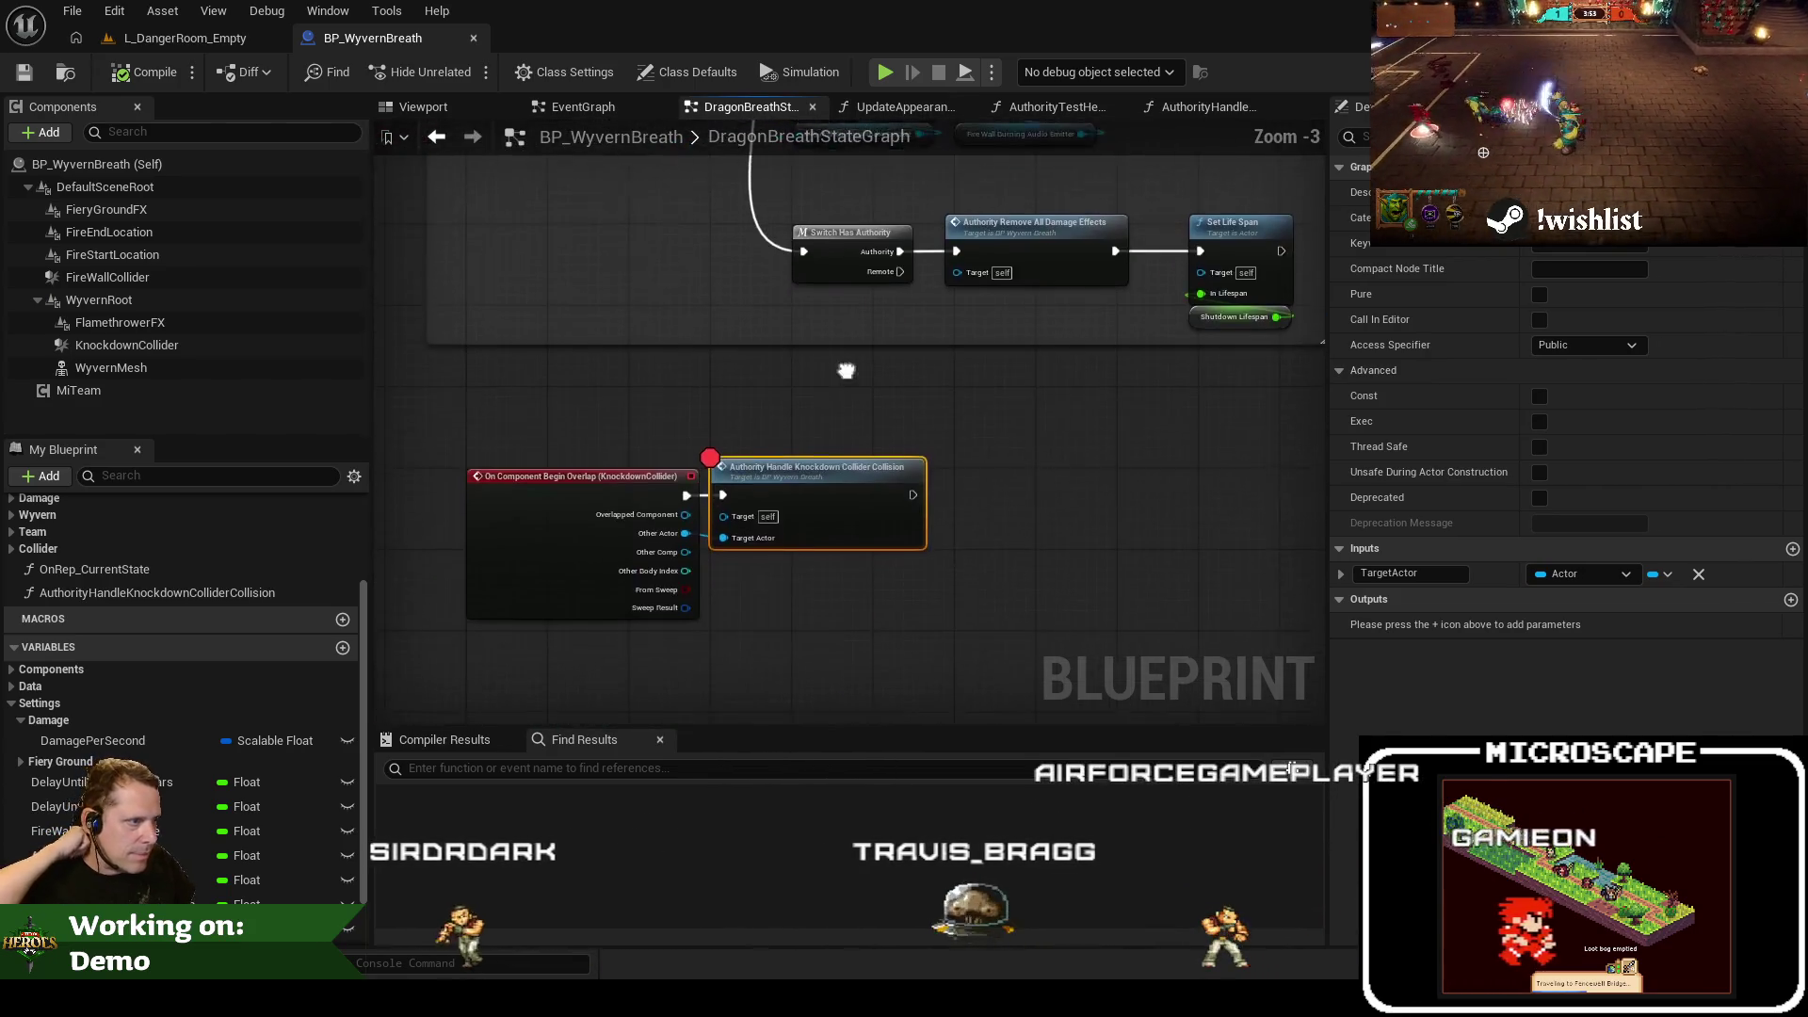
key("F9")
left_click(823, 466)
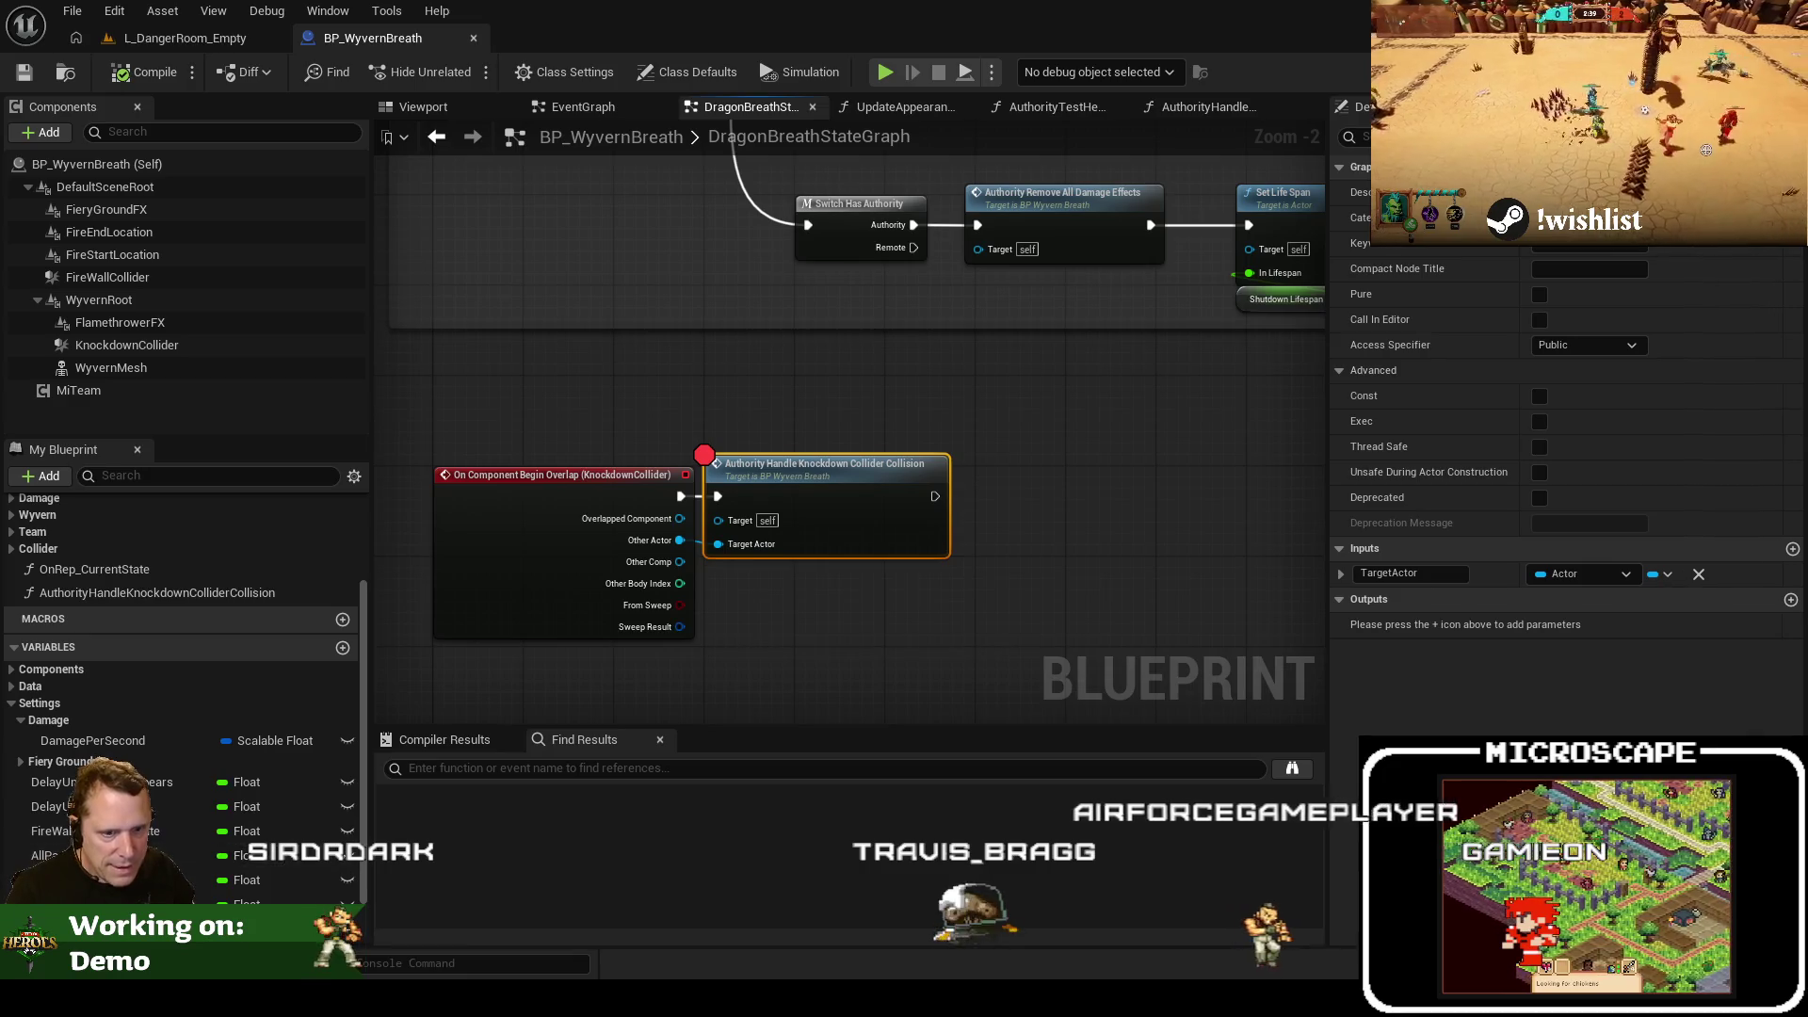
Add a Gameplay Effect Class Reference variable named Knock in the Damage category
left_click(343, 648)
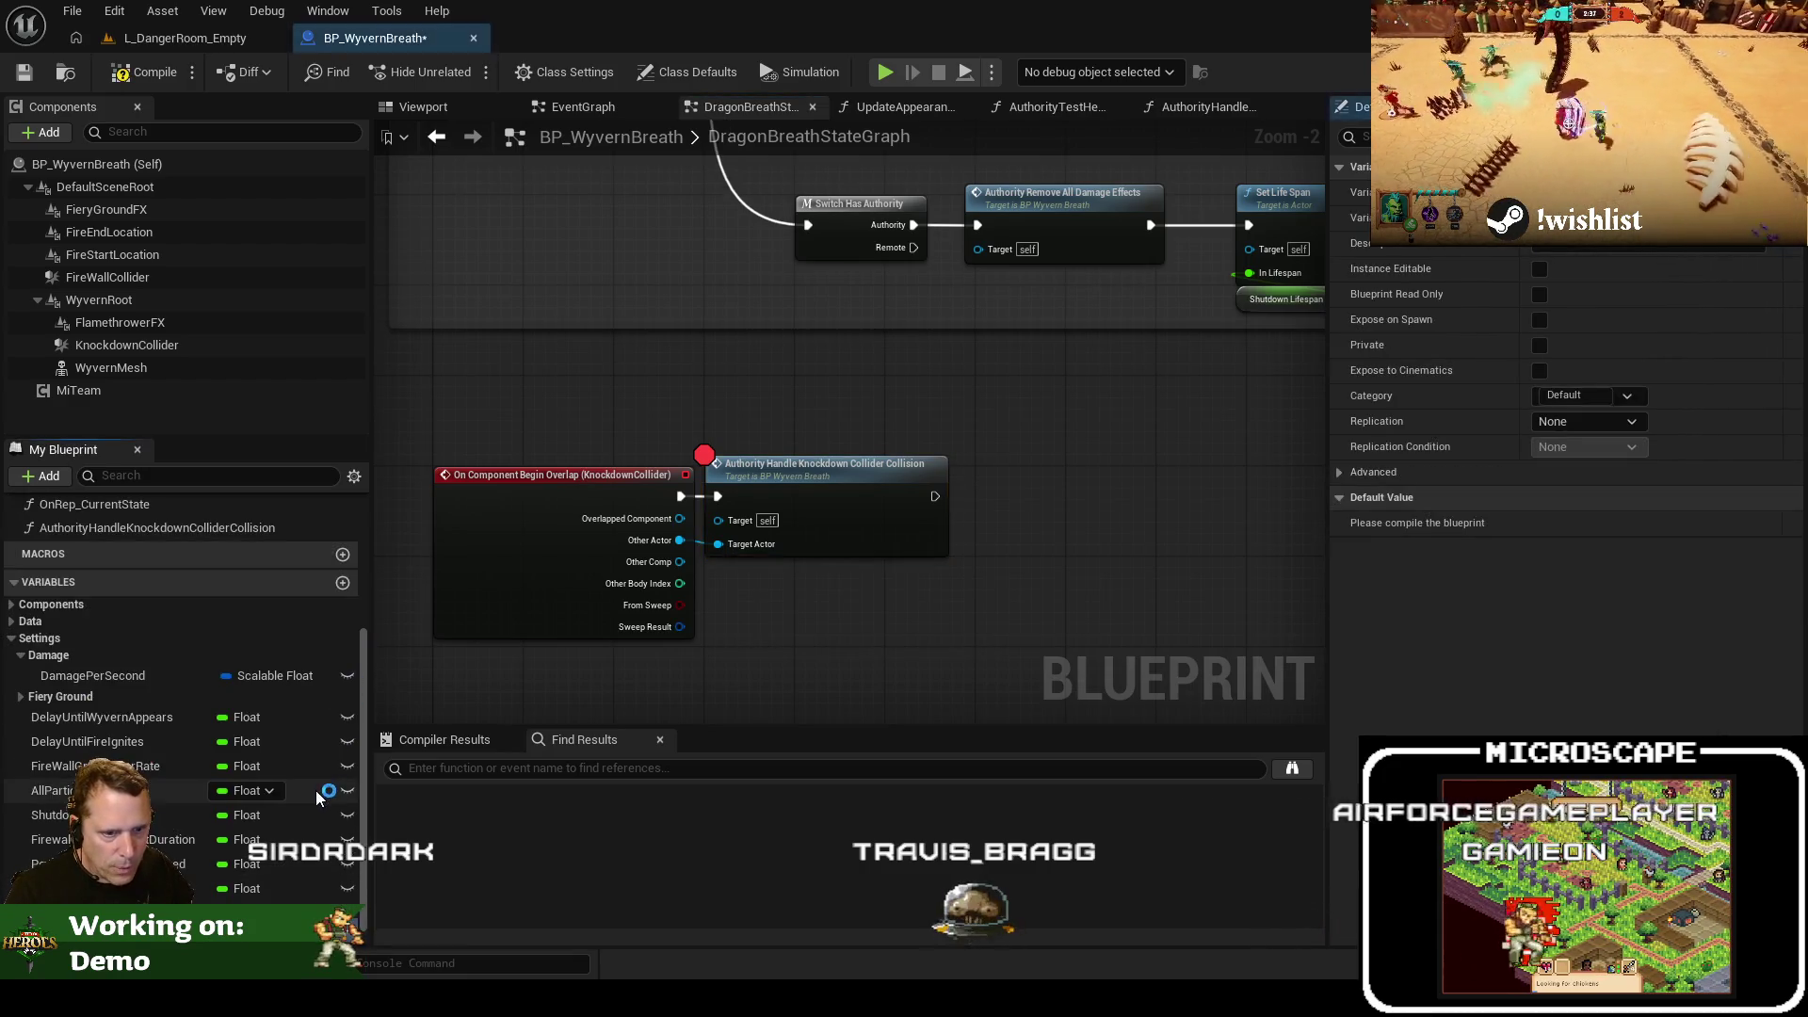
left_click(247, 911)
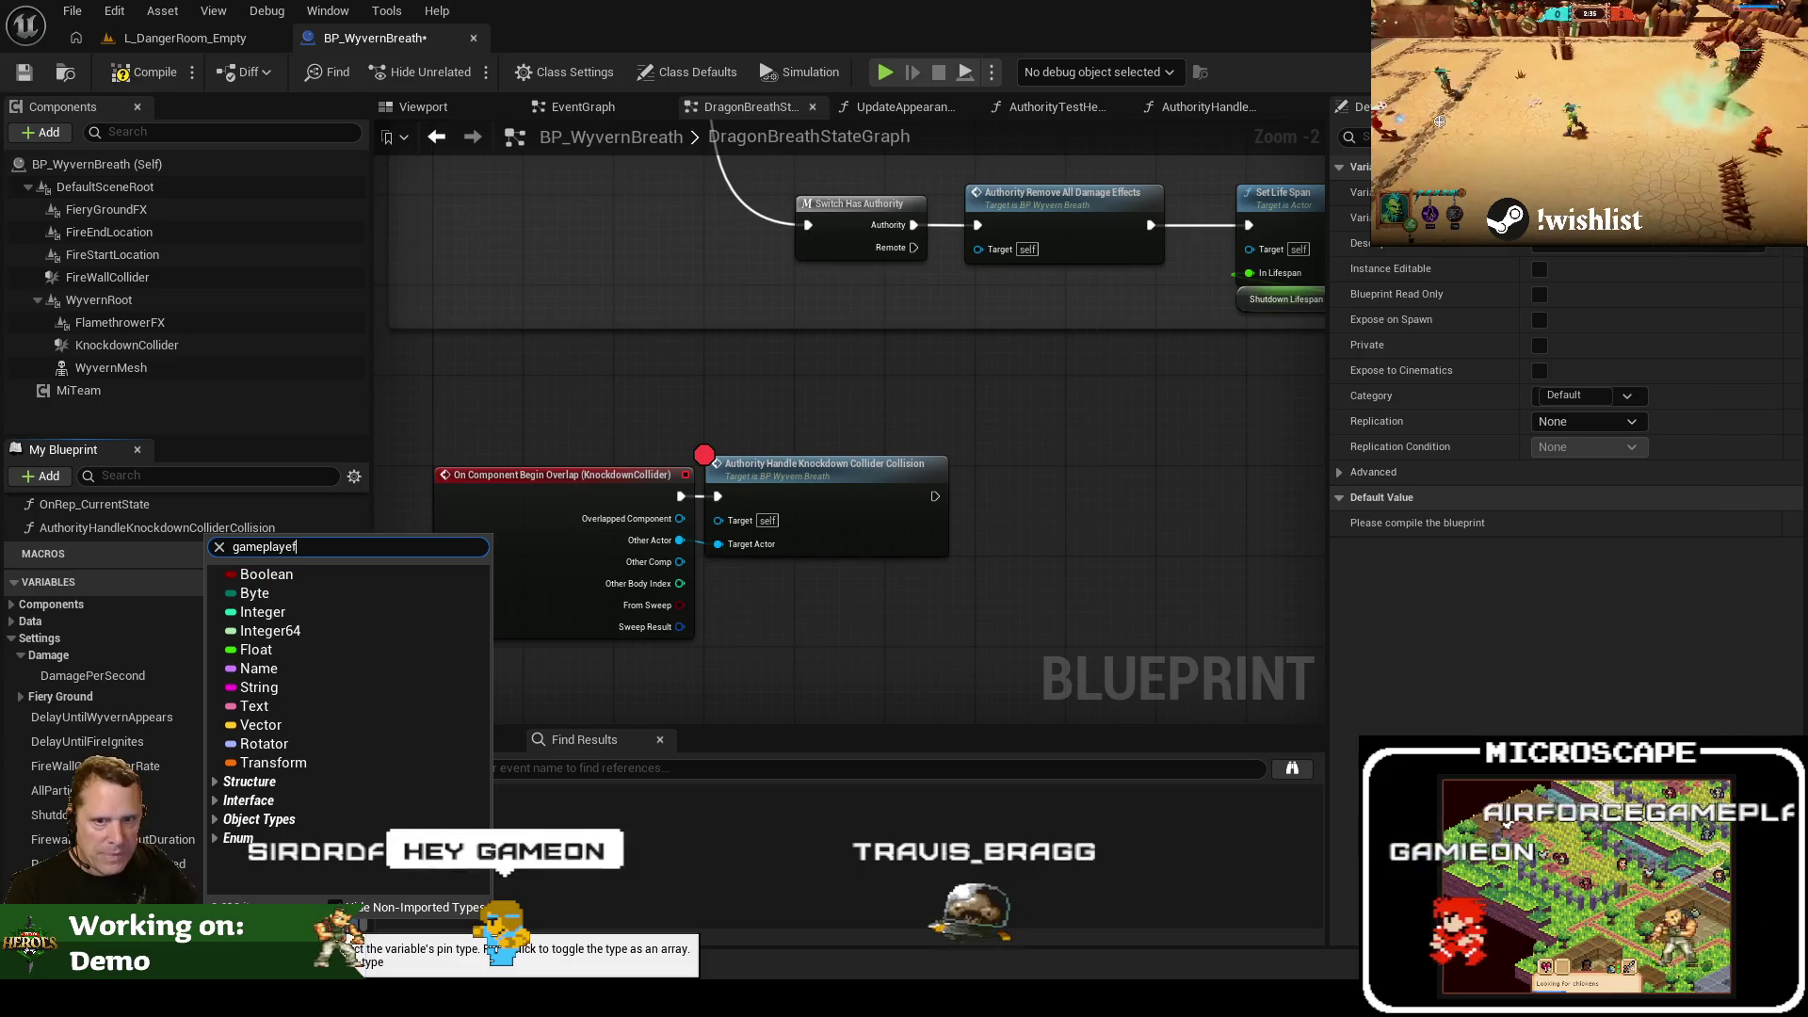
type("fect")
mouse_move(384, 702)
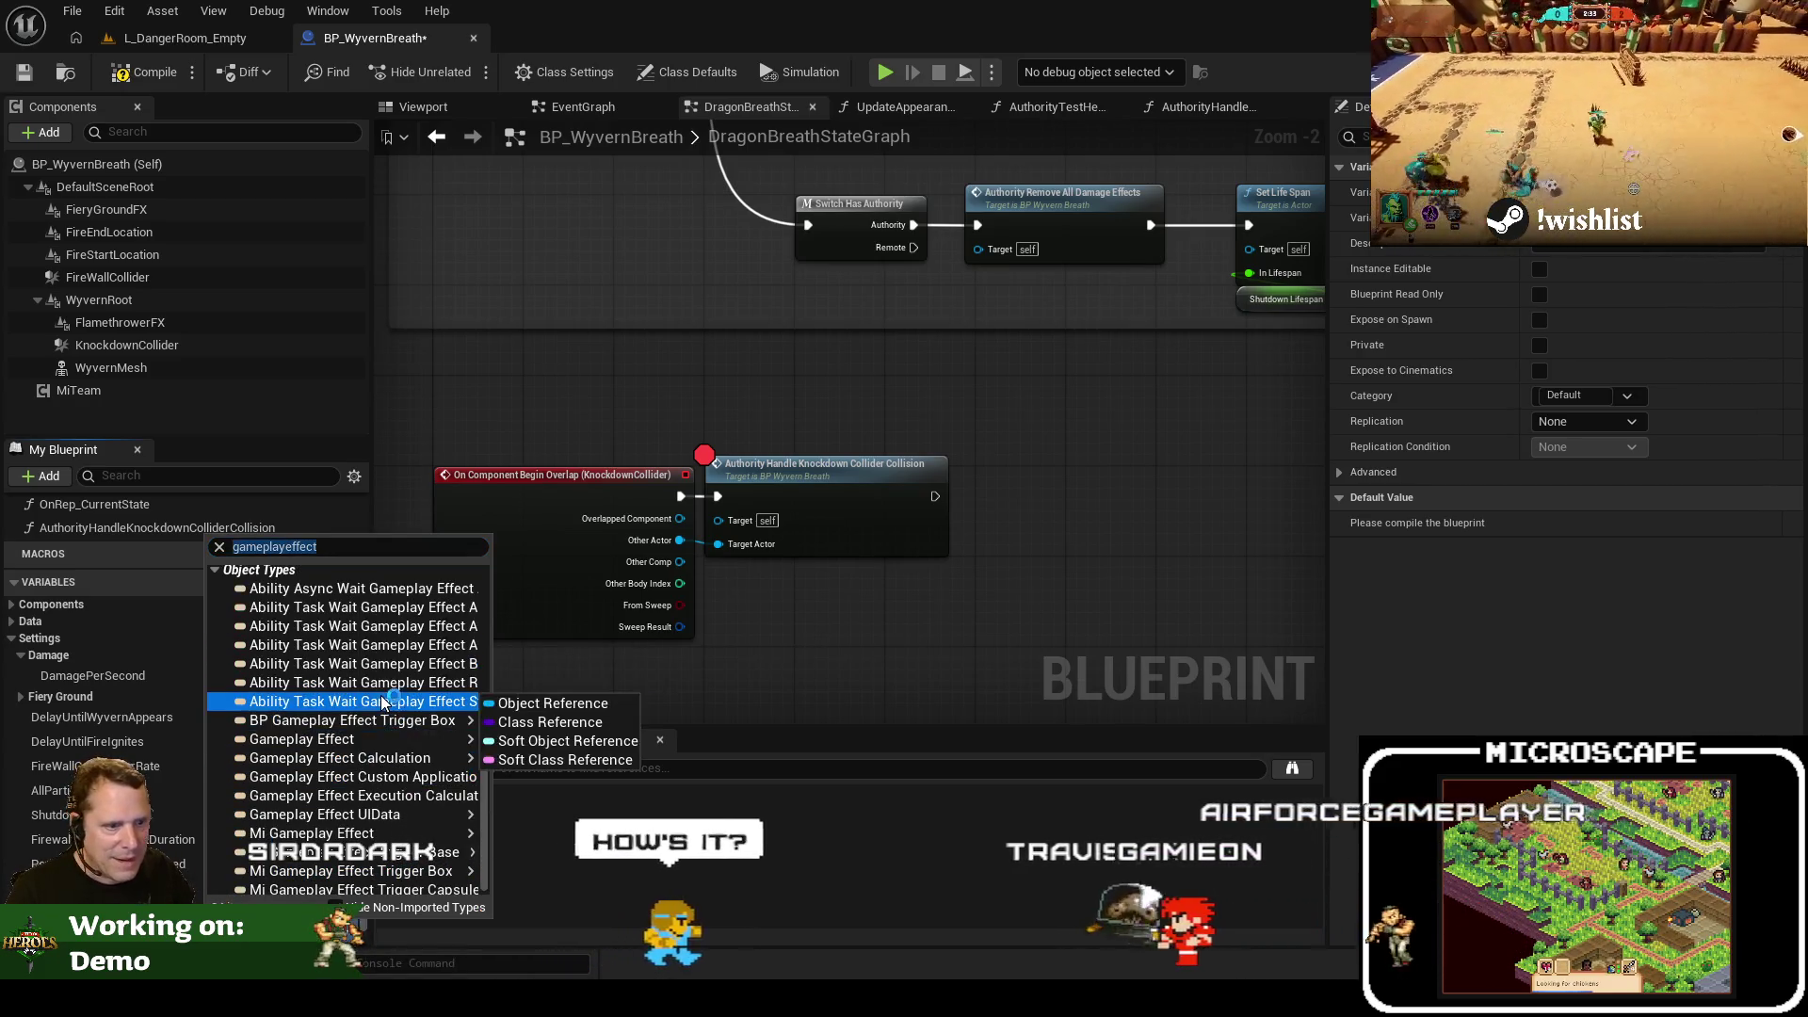
mouse_move(386, 740)
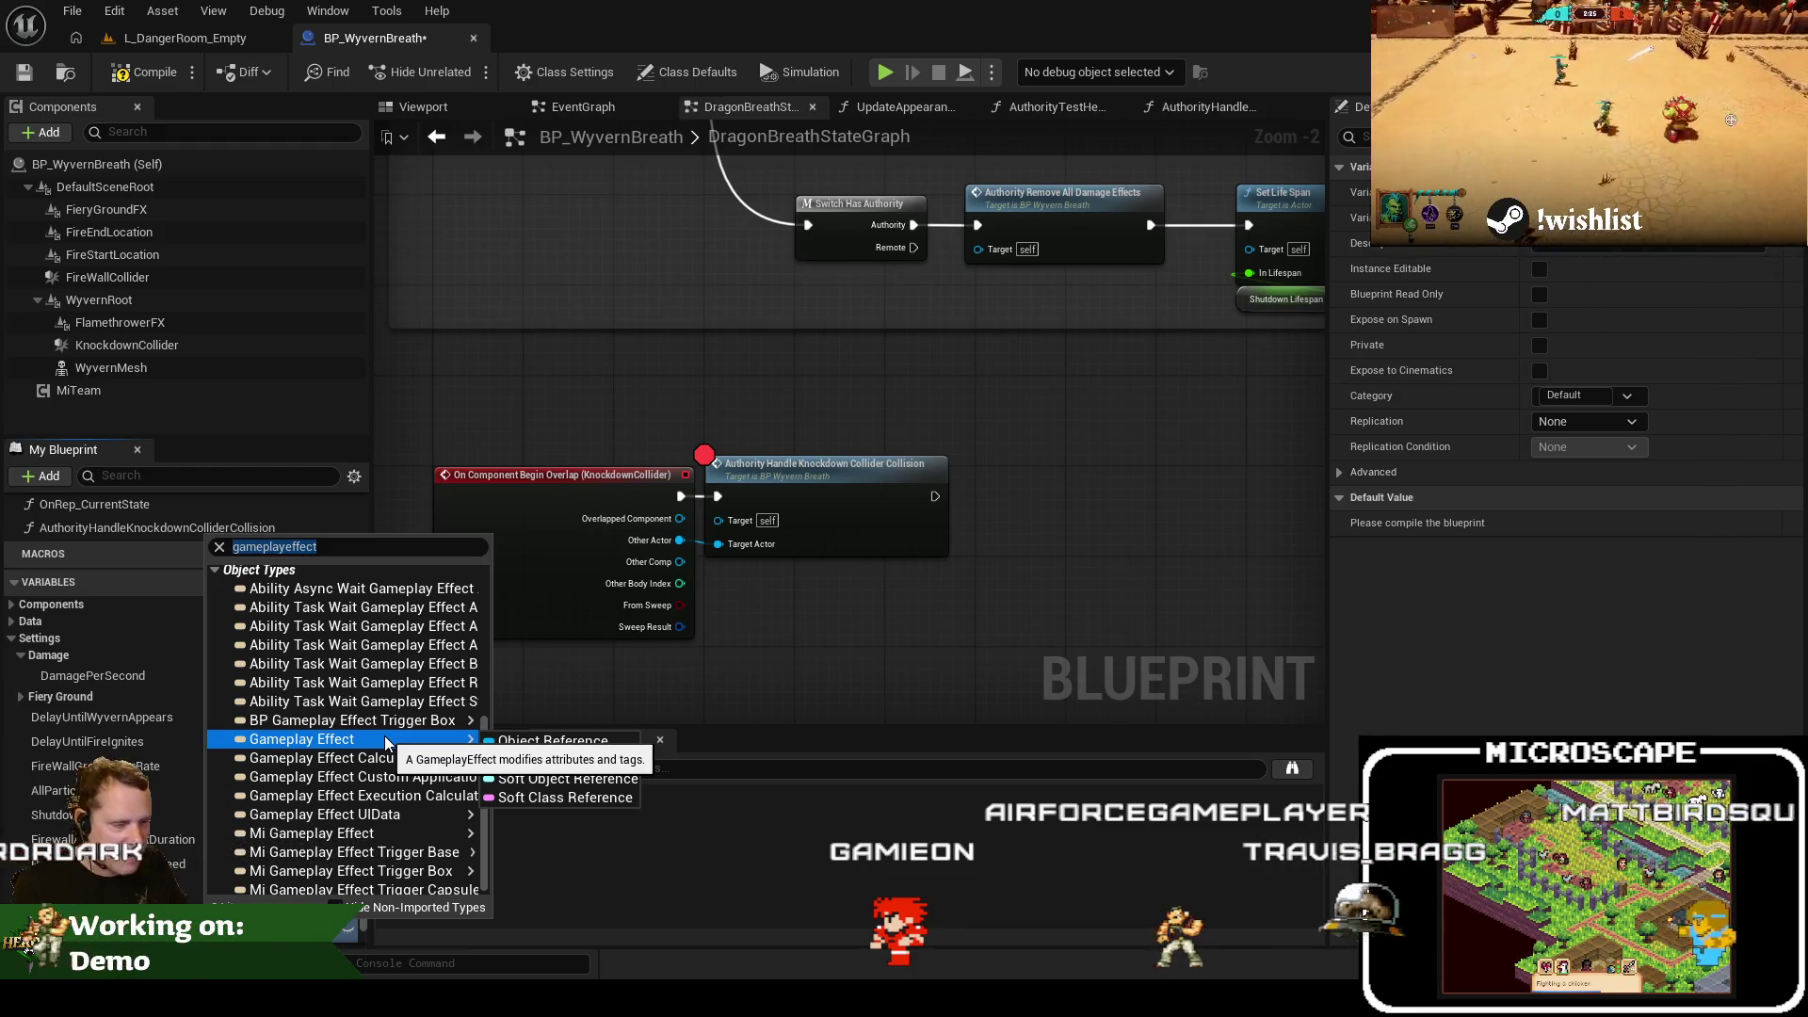
left_click(507, 765)
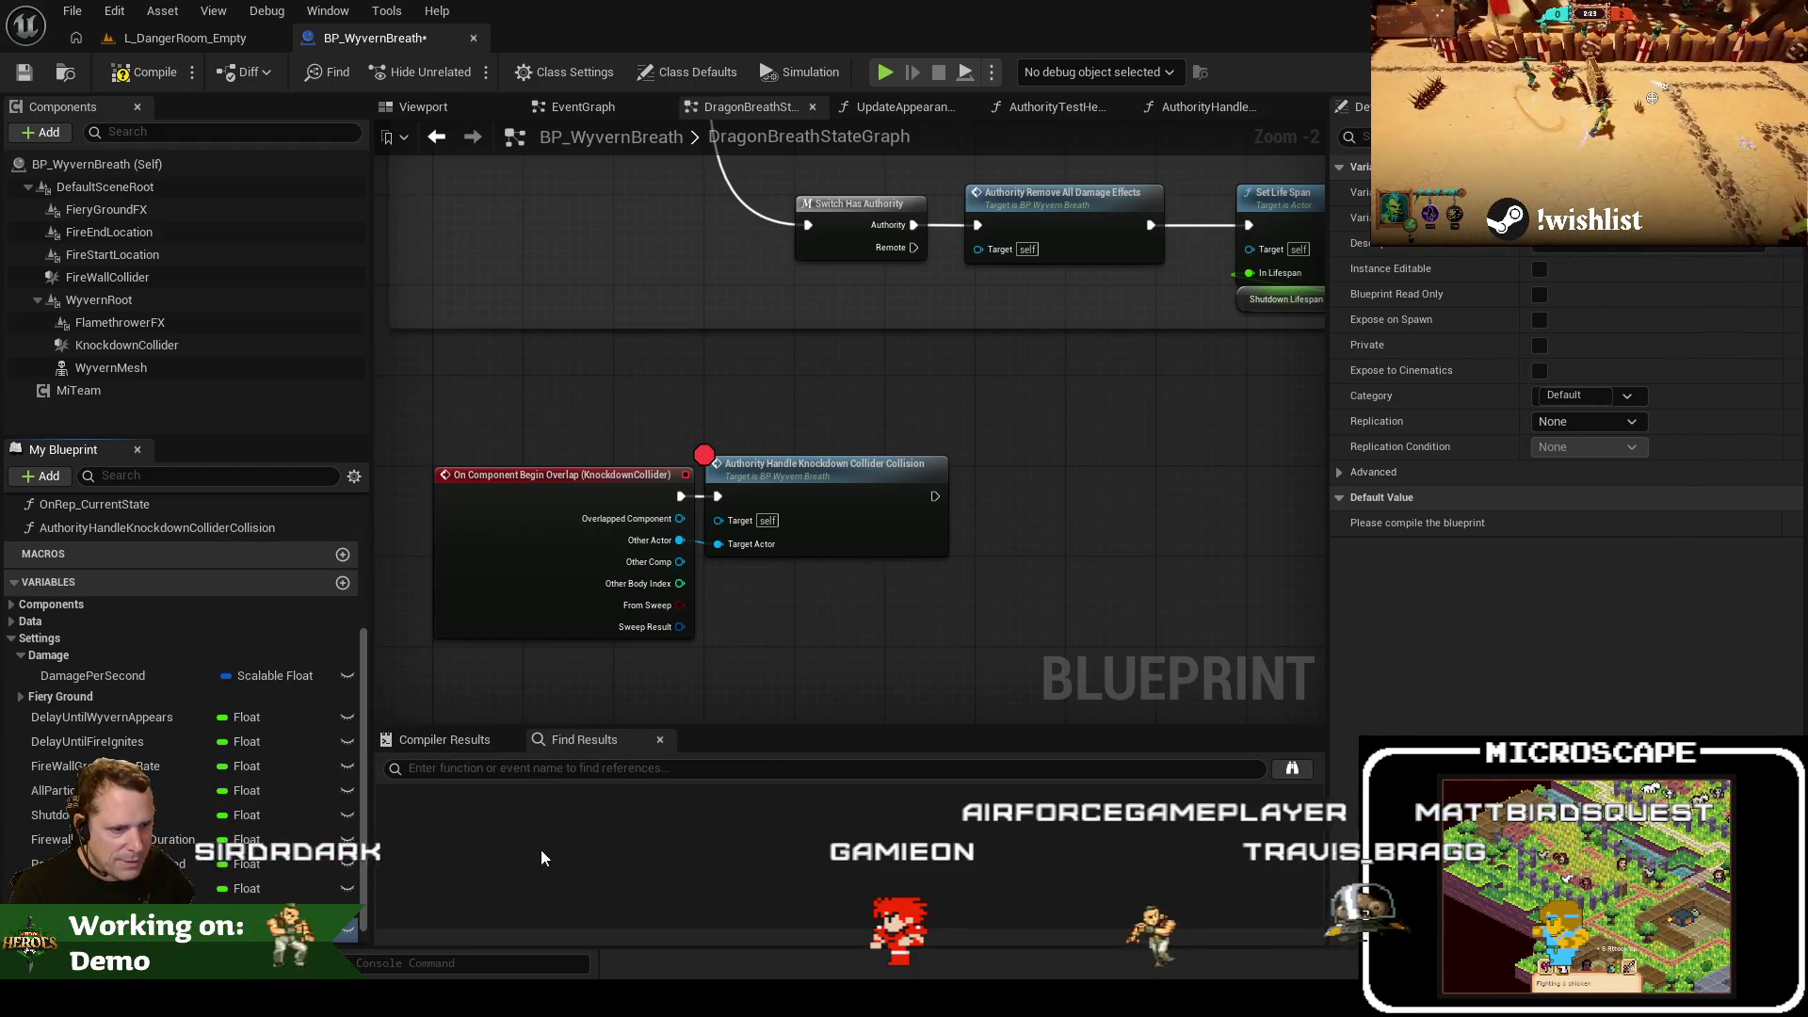
left_click_drag(112, 662, 92, 659)
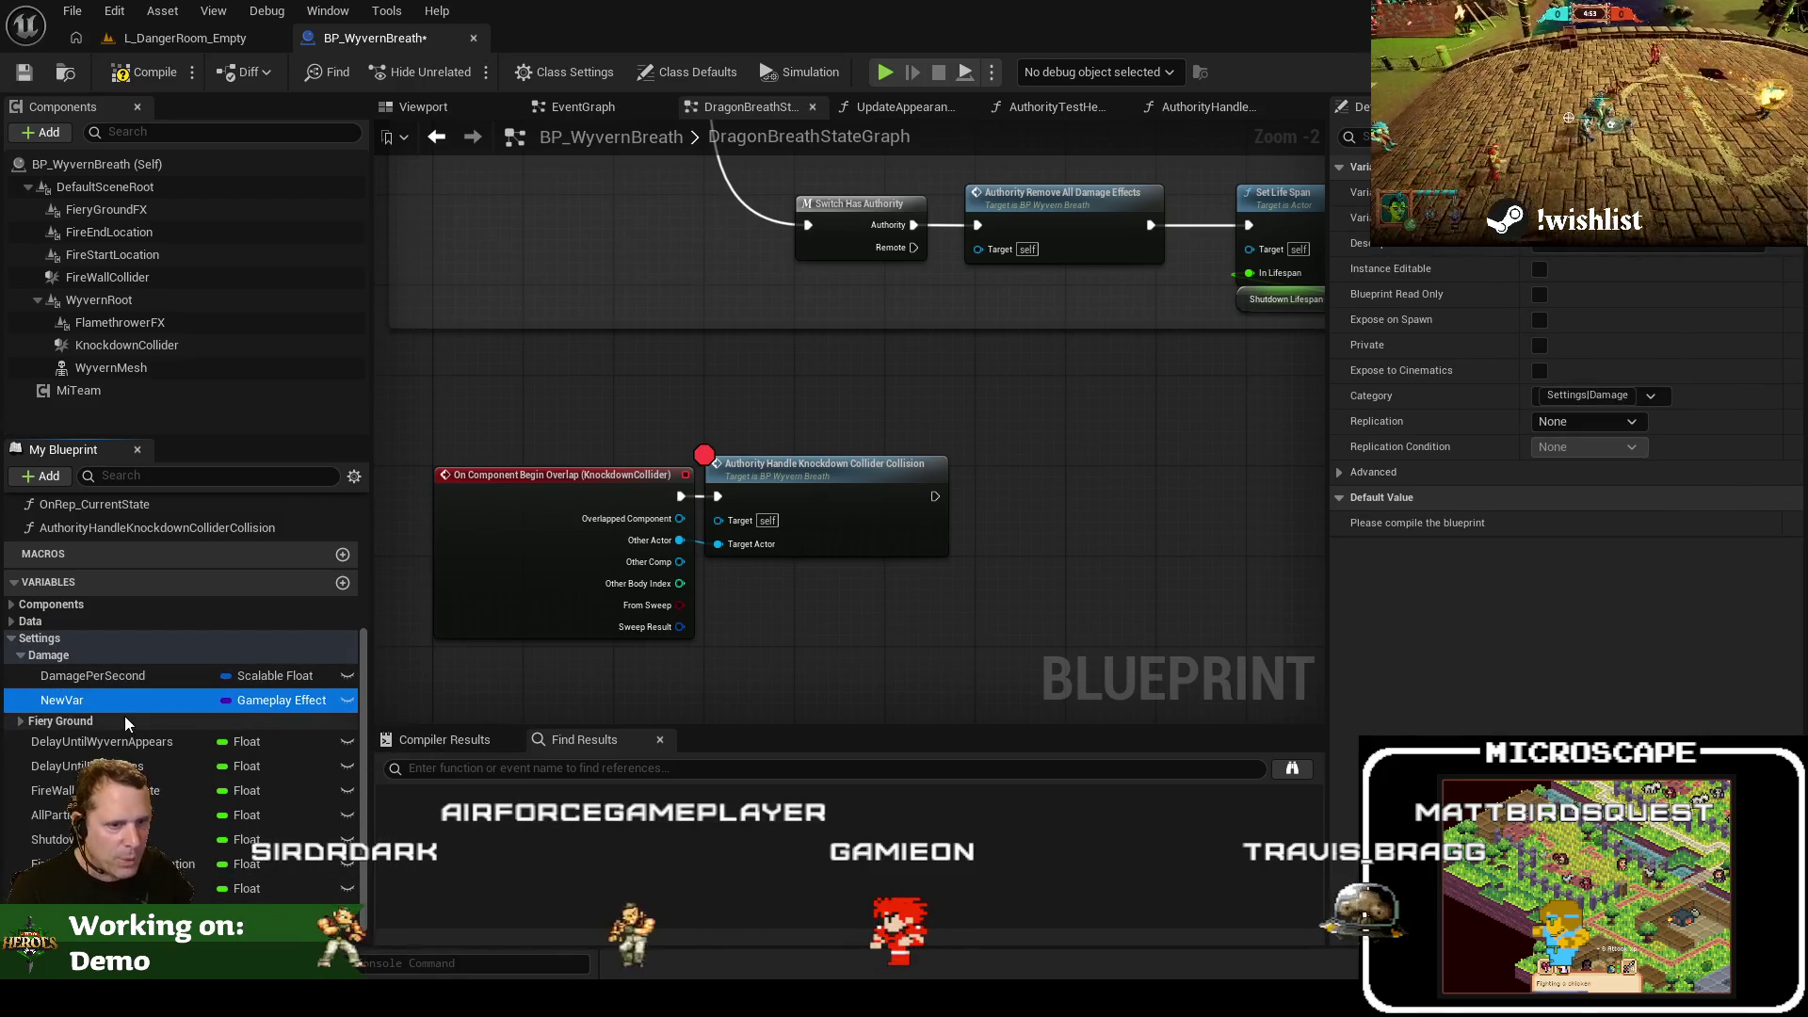
left_click(103, 701)
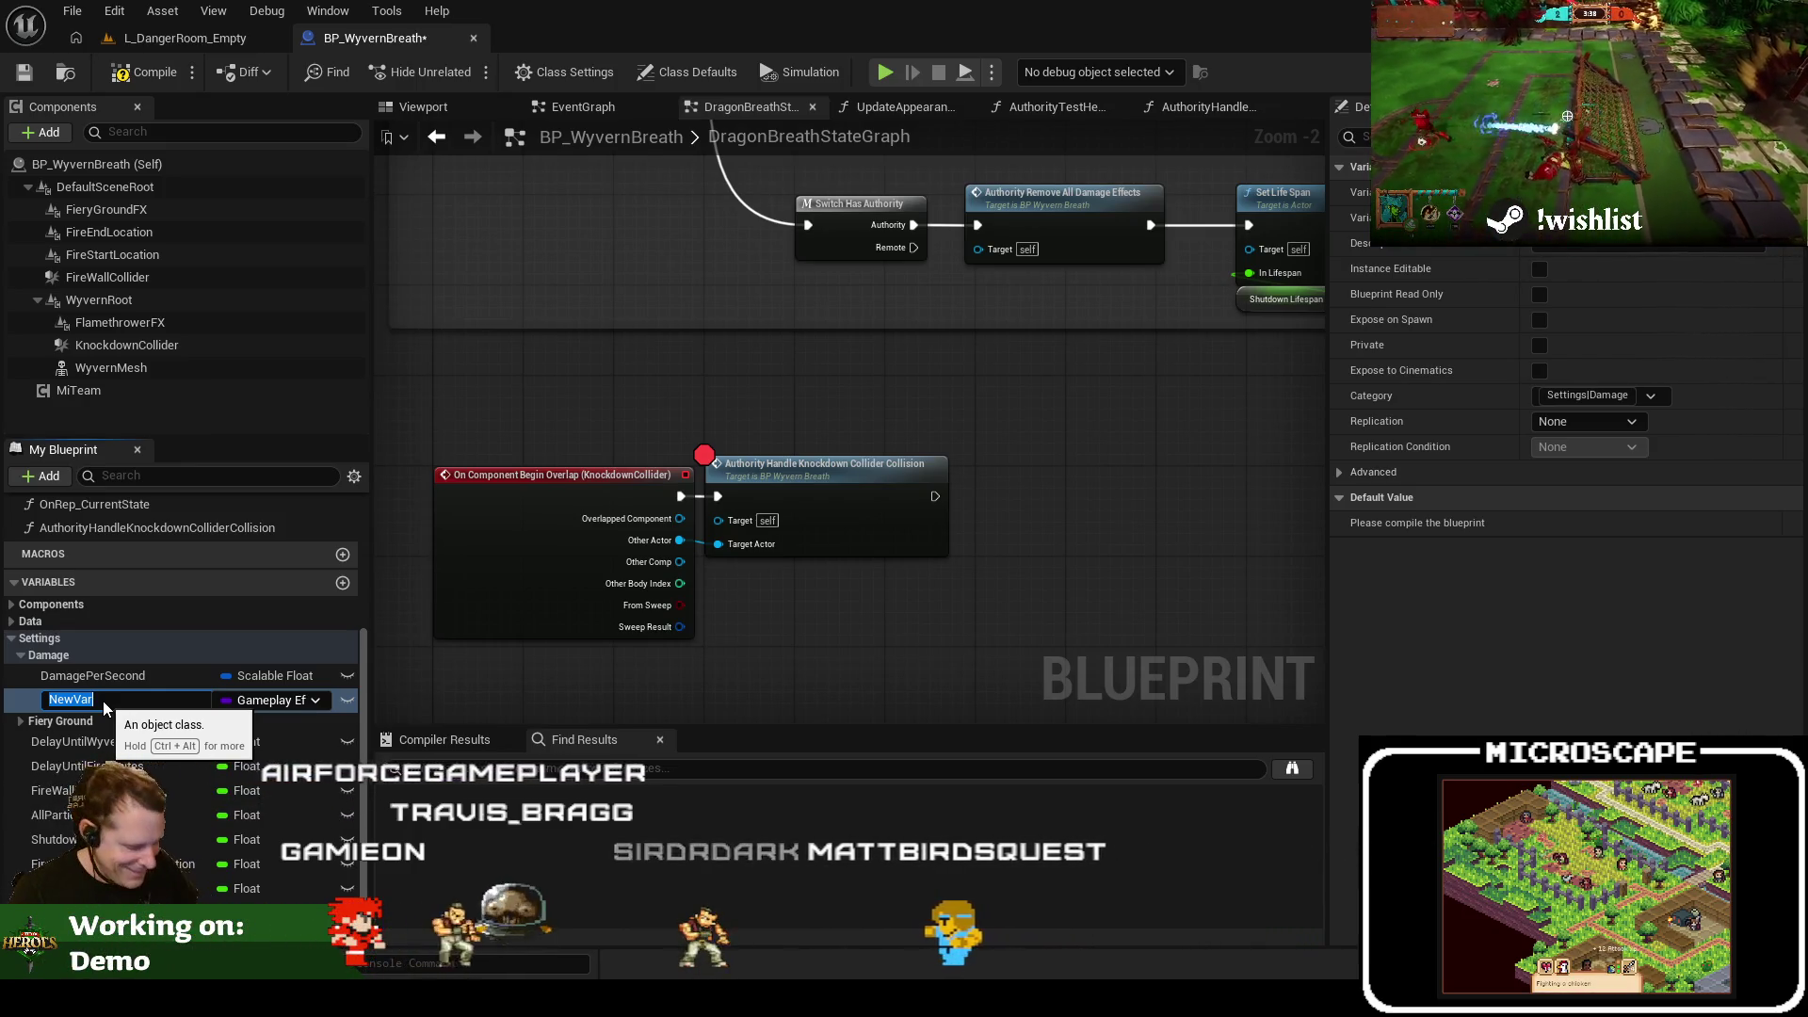
type("Knock")
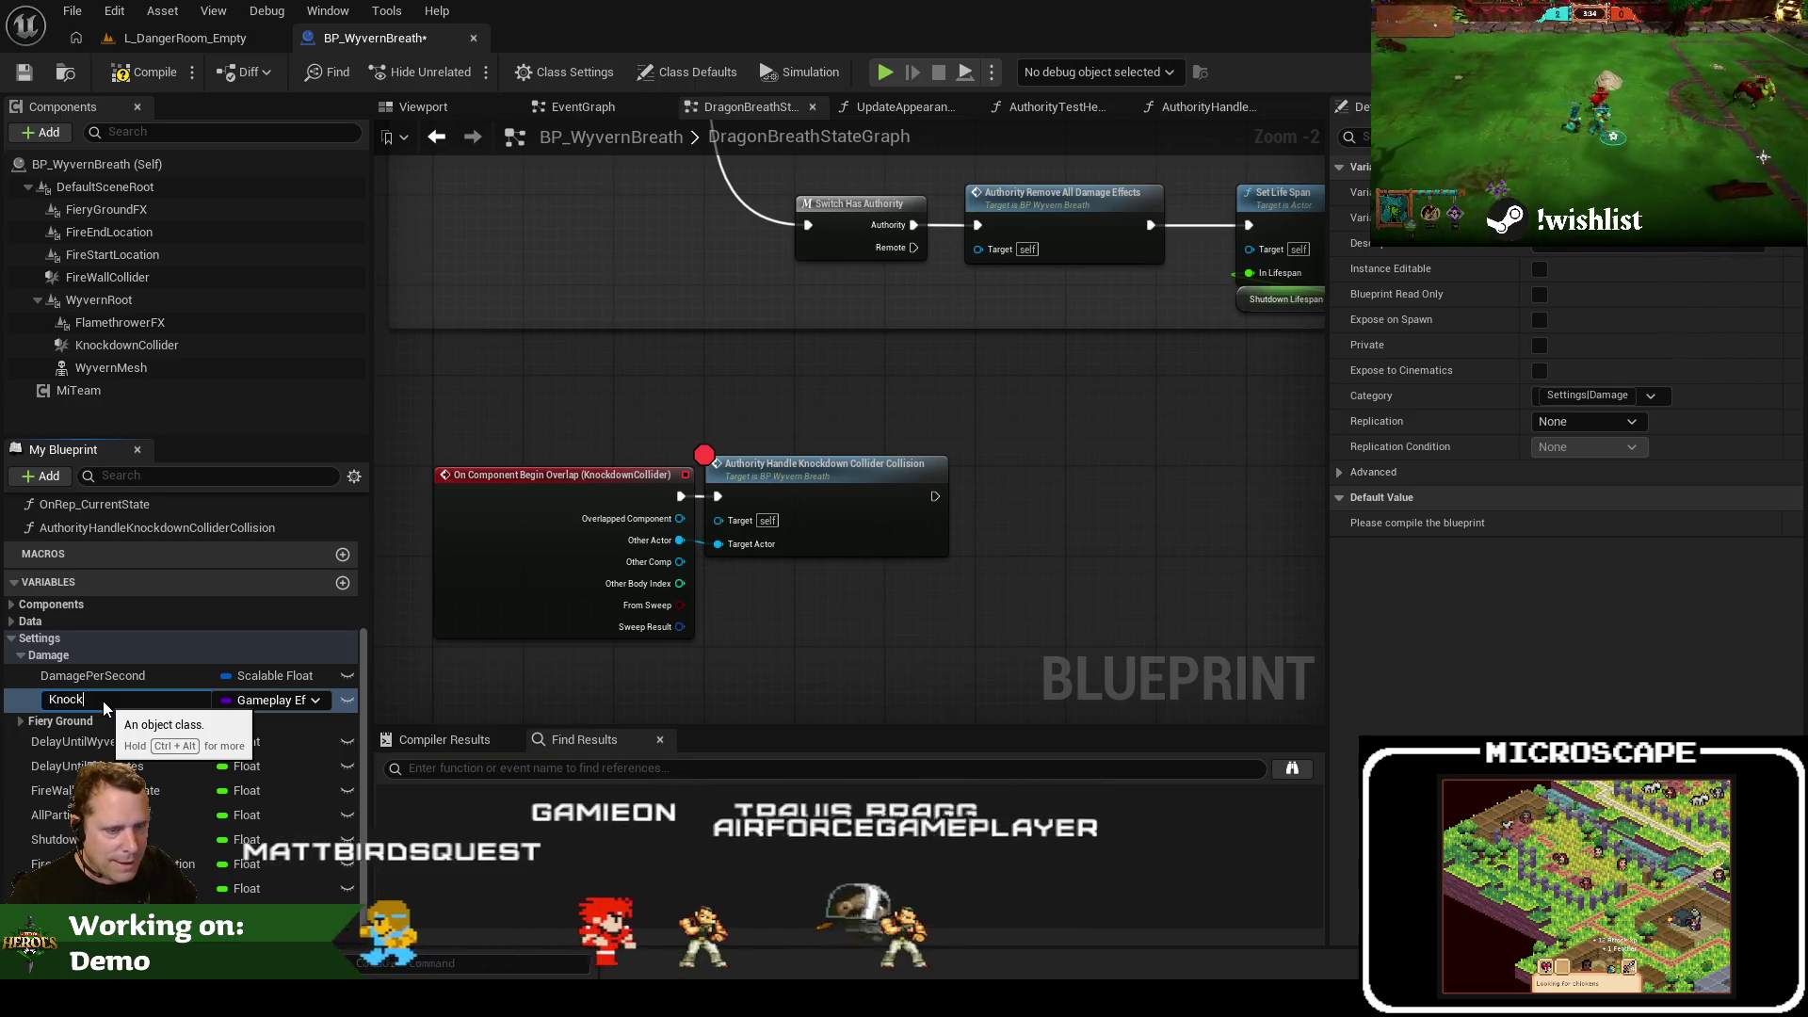
left_click(450, 111)
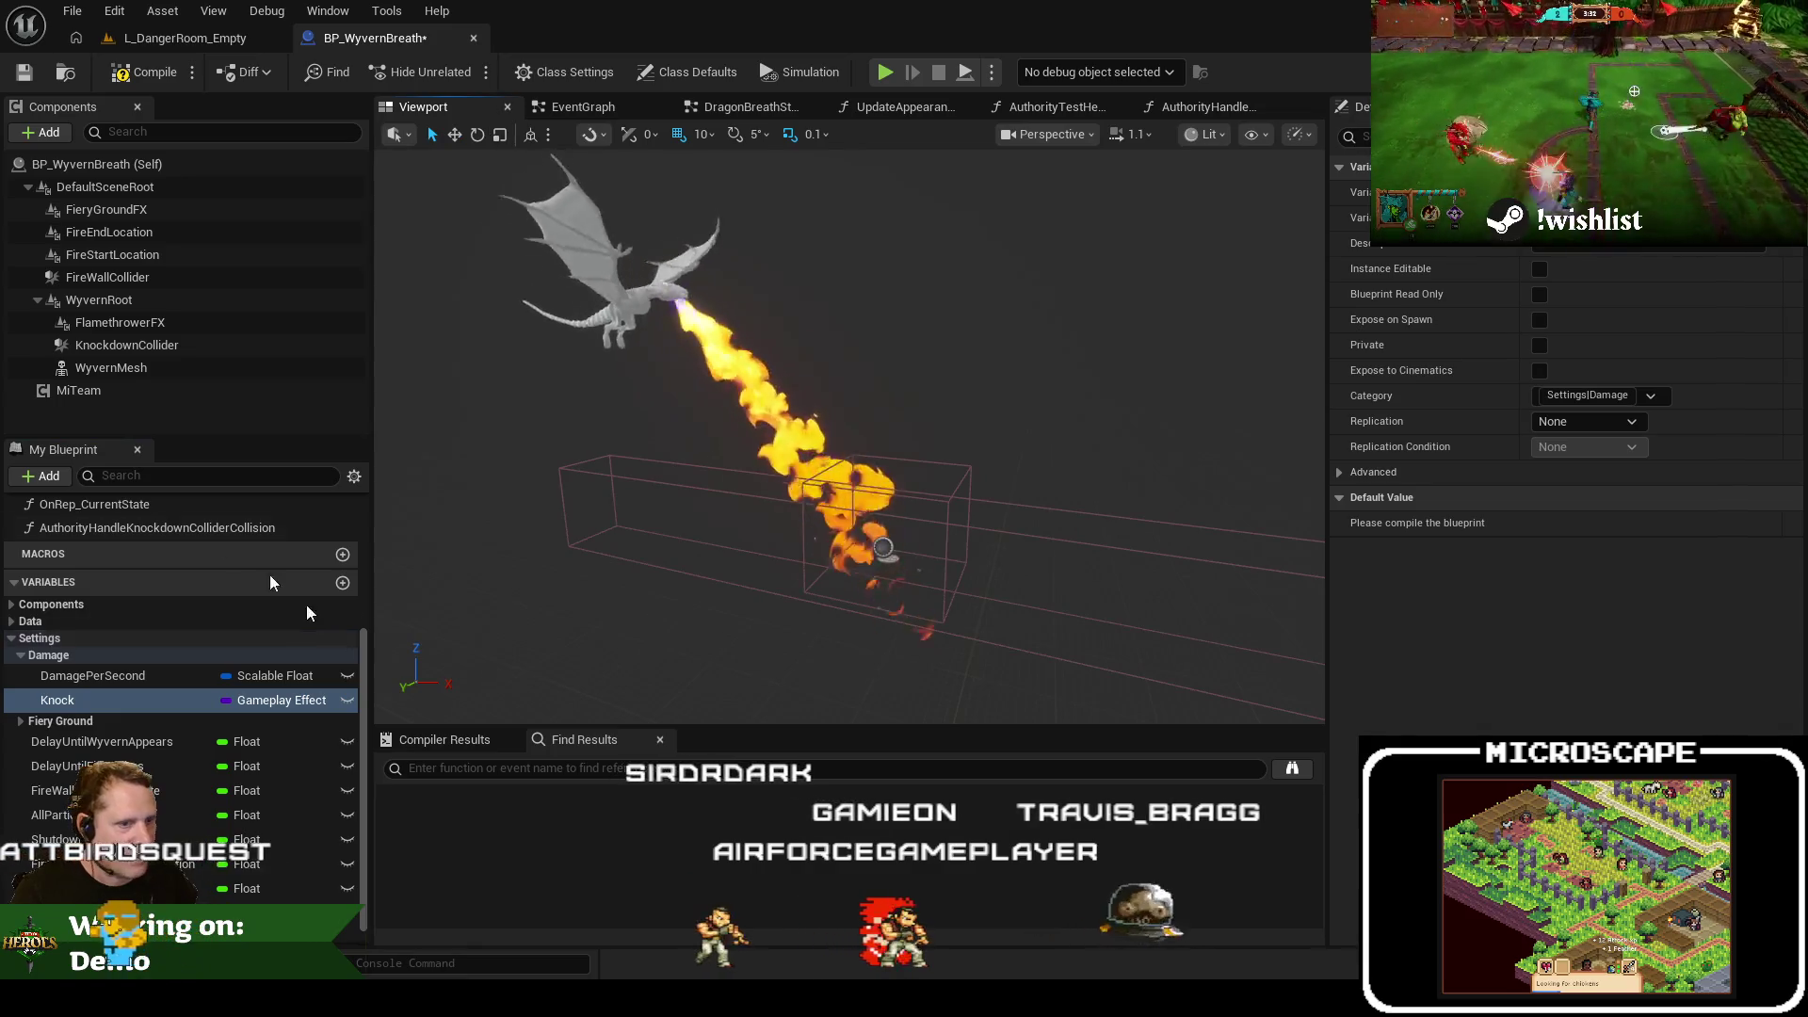
Rename KnockdownCollider to BreathCollider and the Knock variable to BreathDamage
left_click(159, 346)
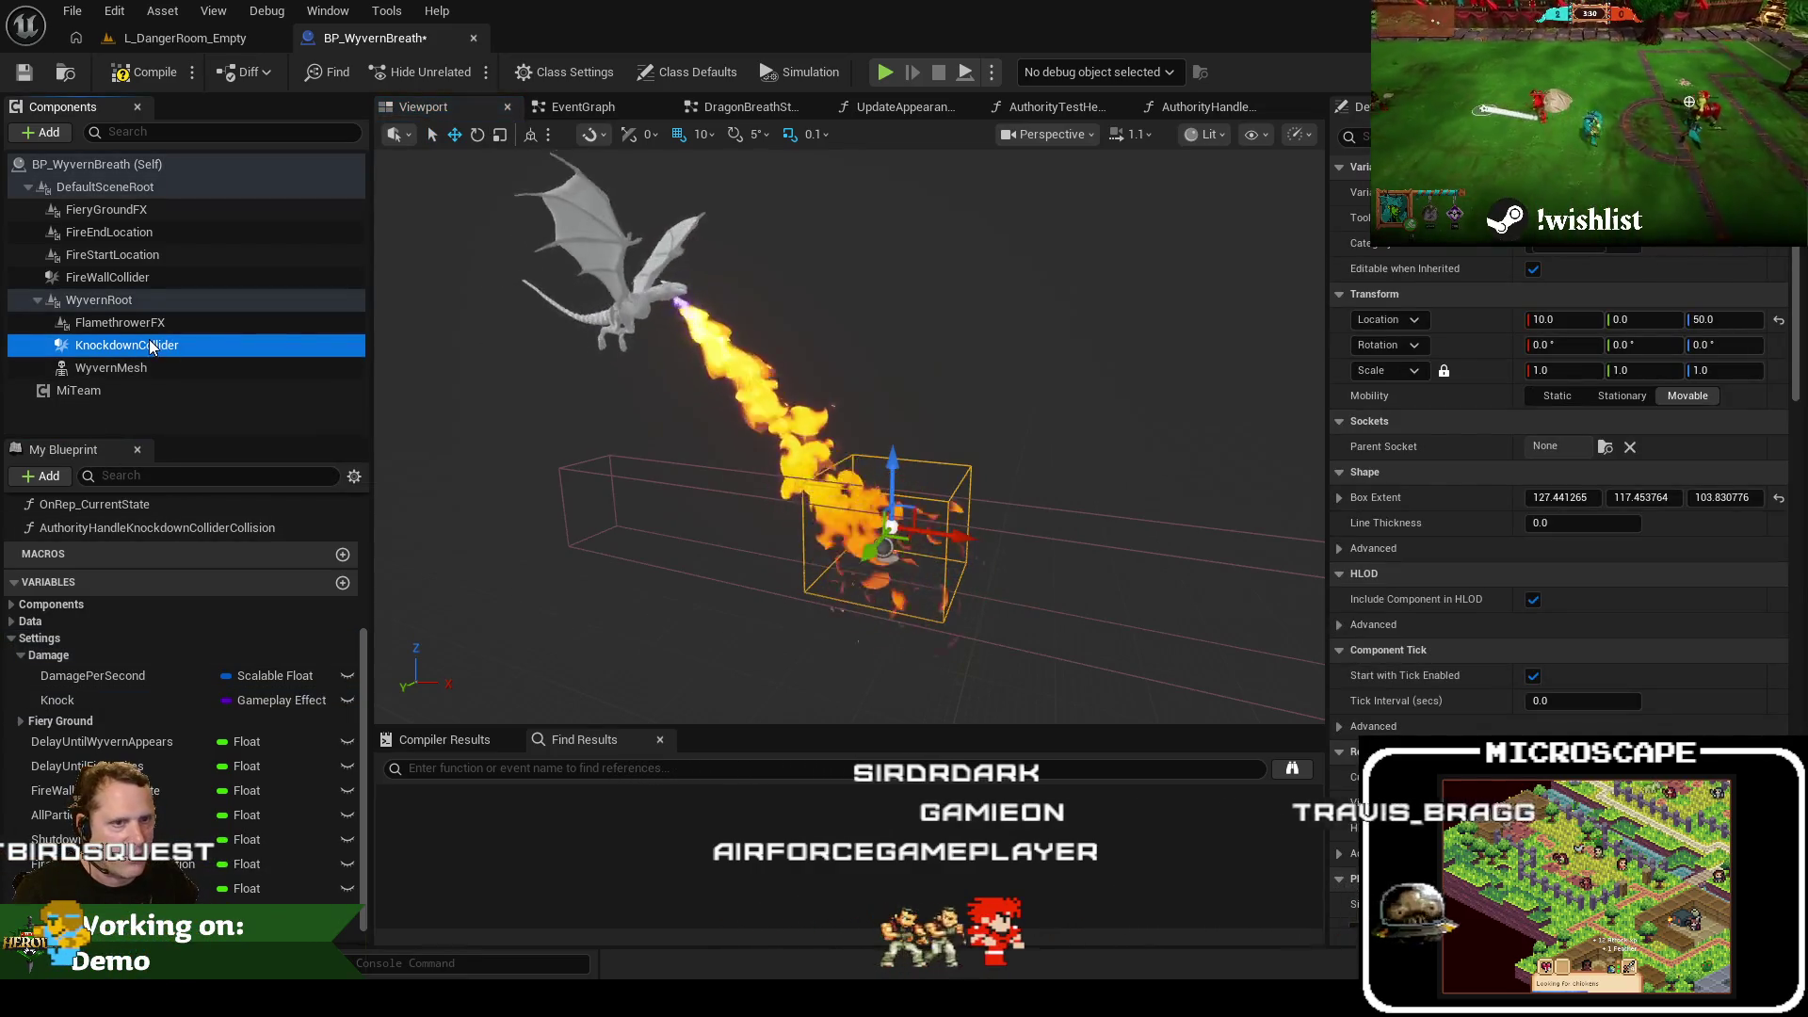
double_click(113, 347)
type("Breath\\")
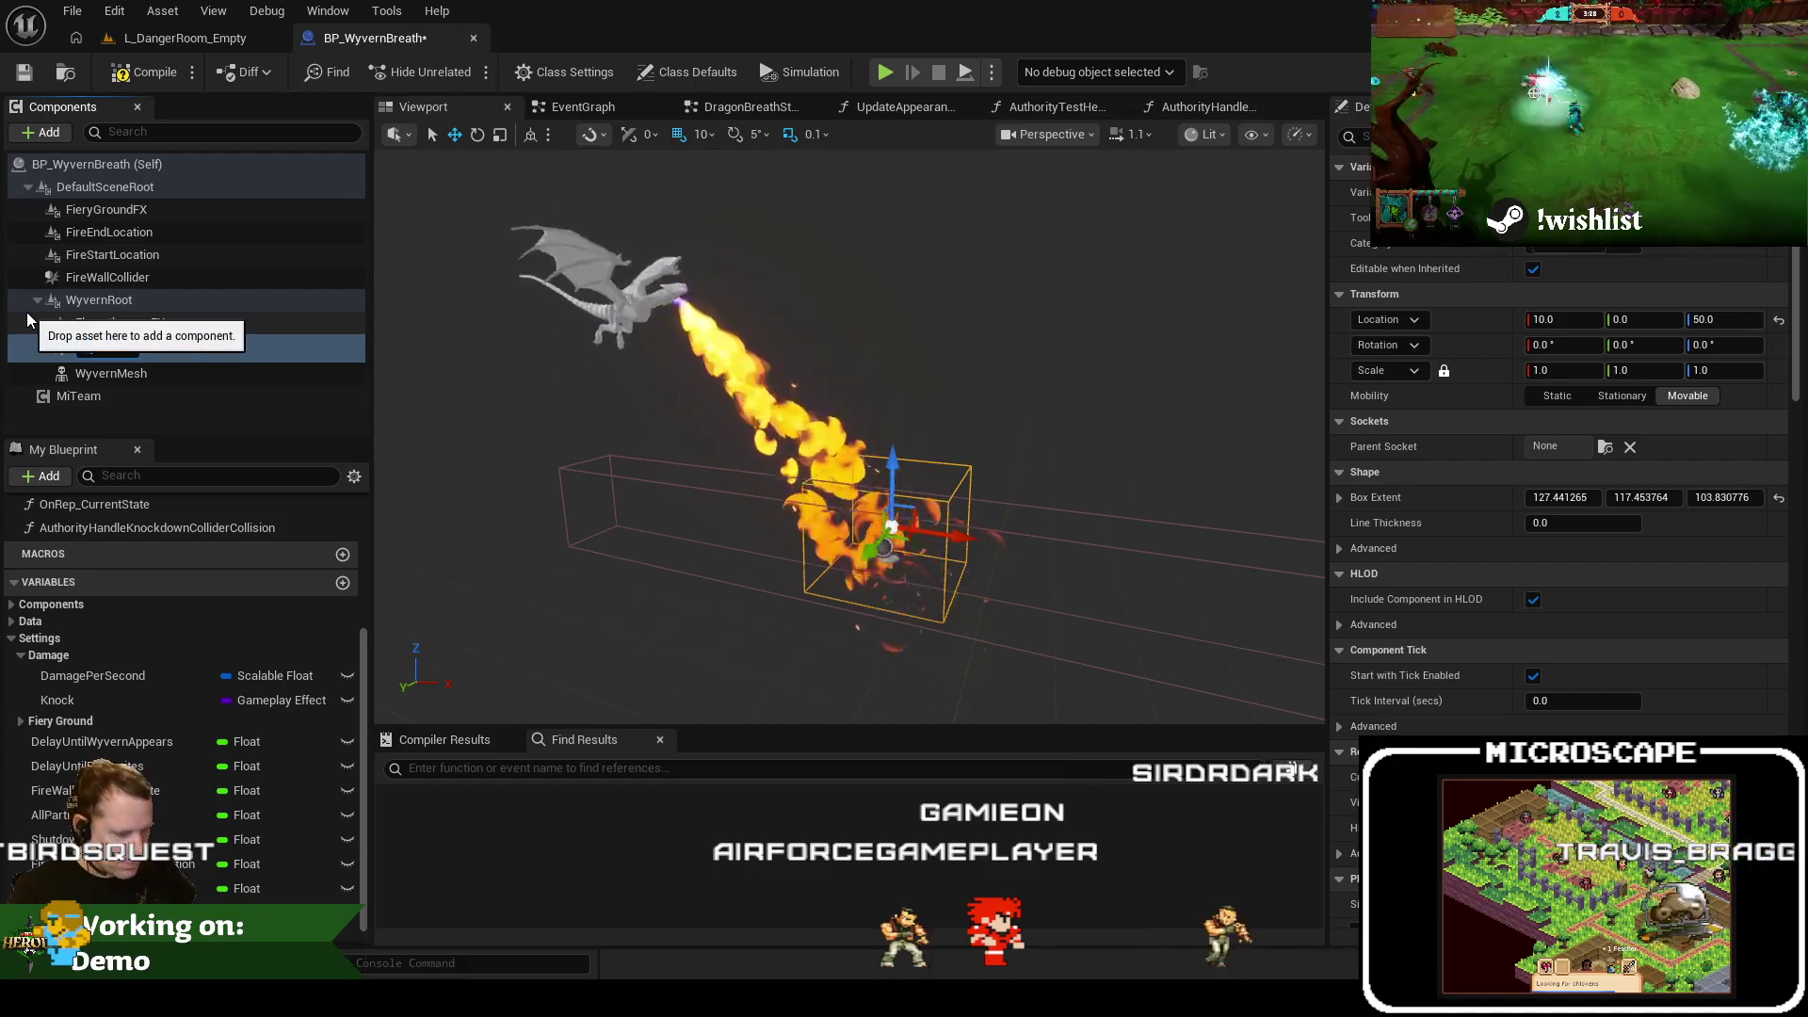
key("Return")
double_click(138, 330)
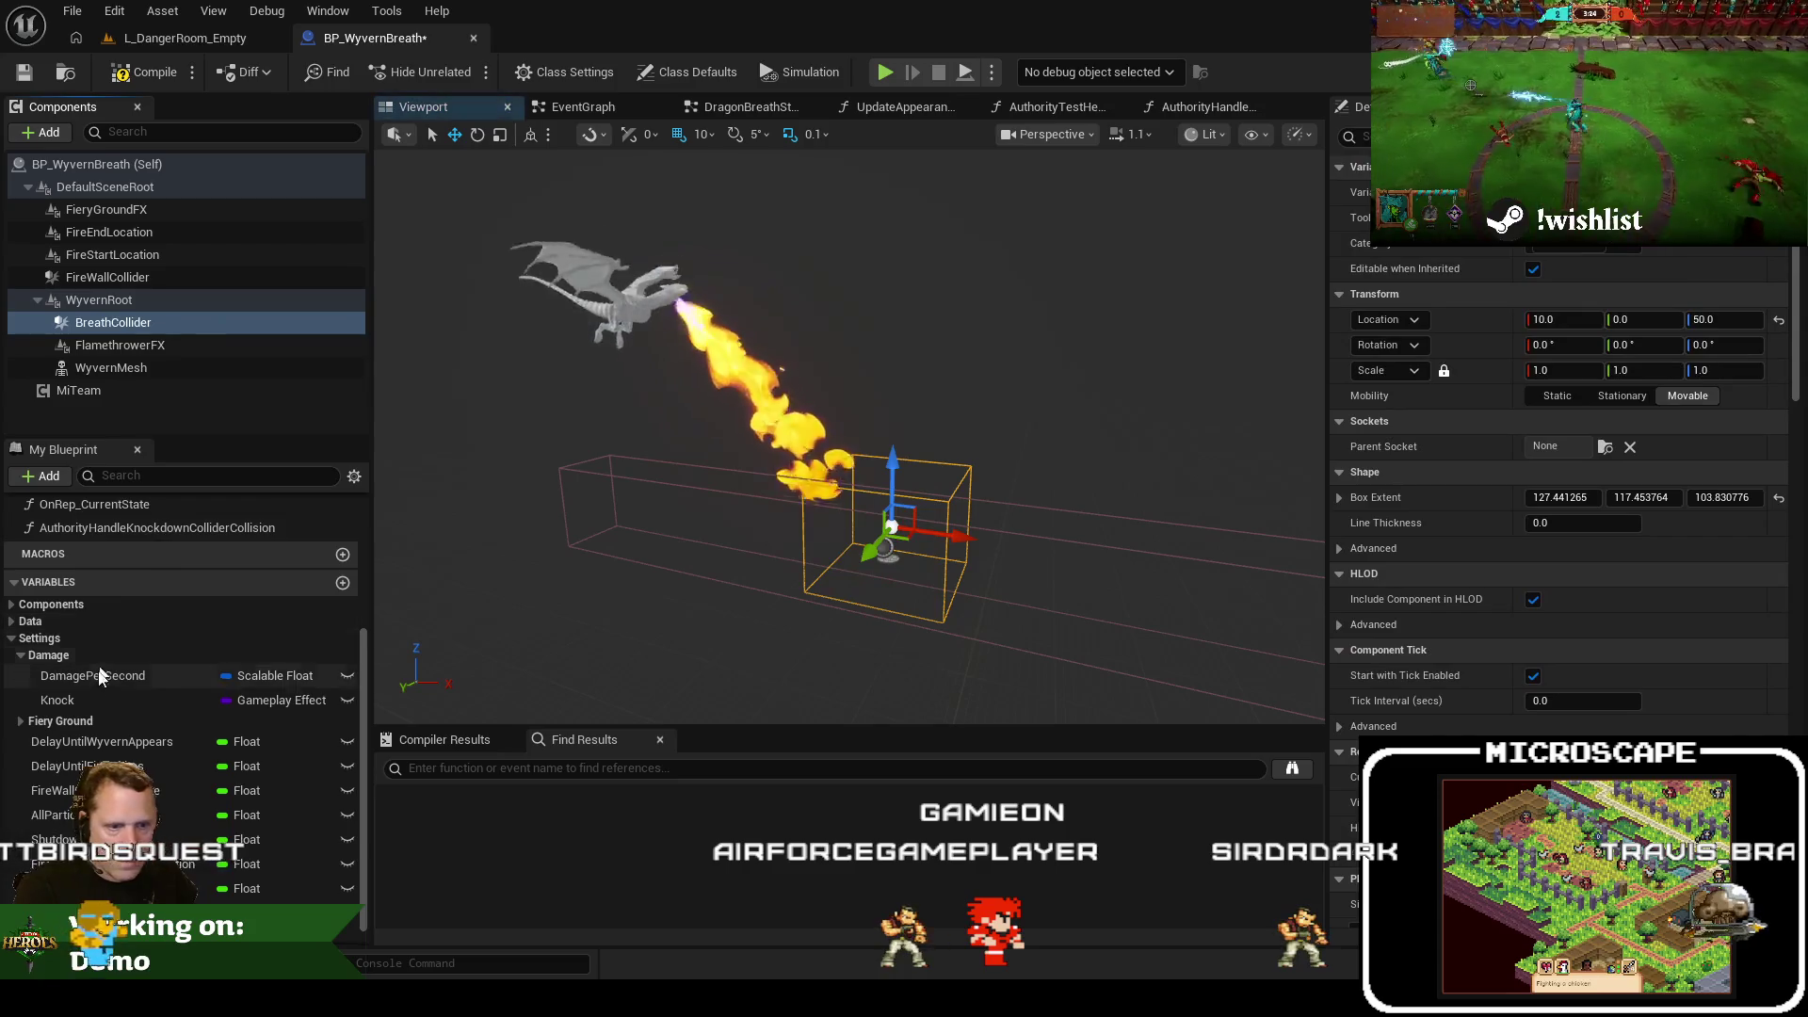
double_click(255, 689)
type("BreathDamage")
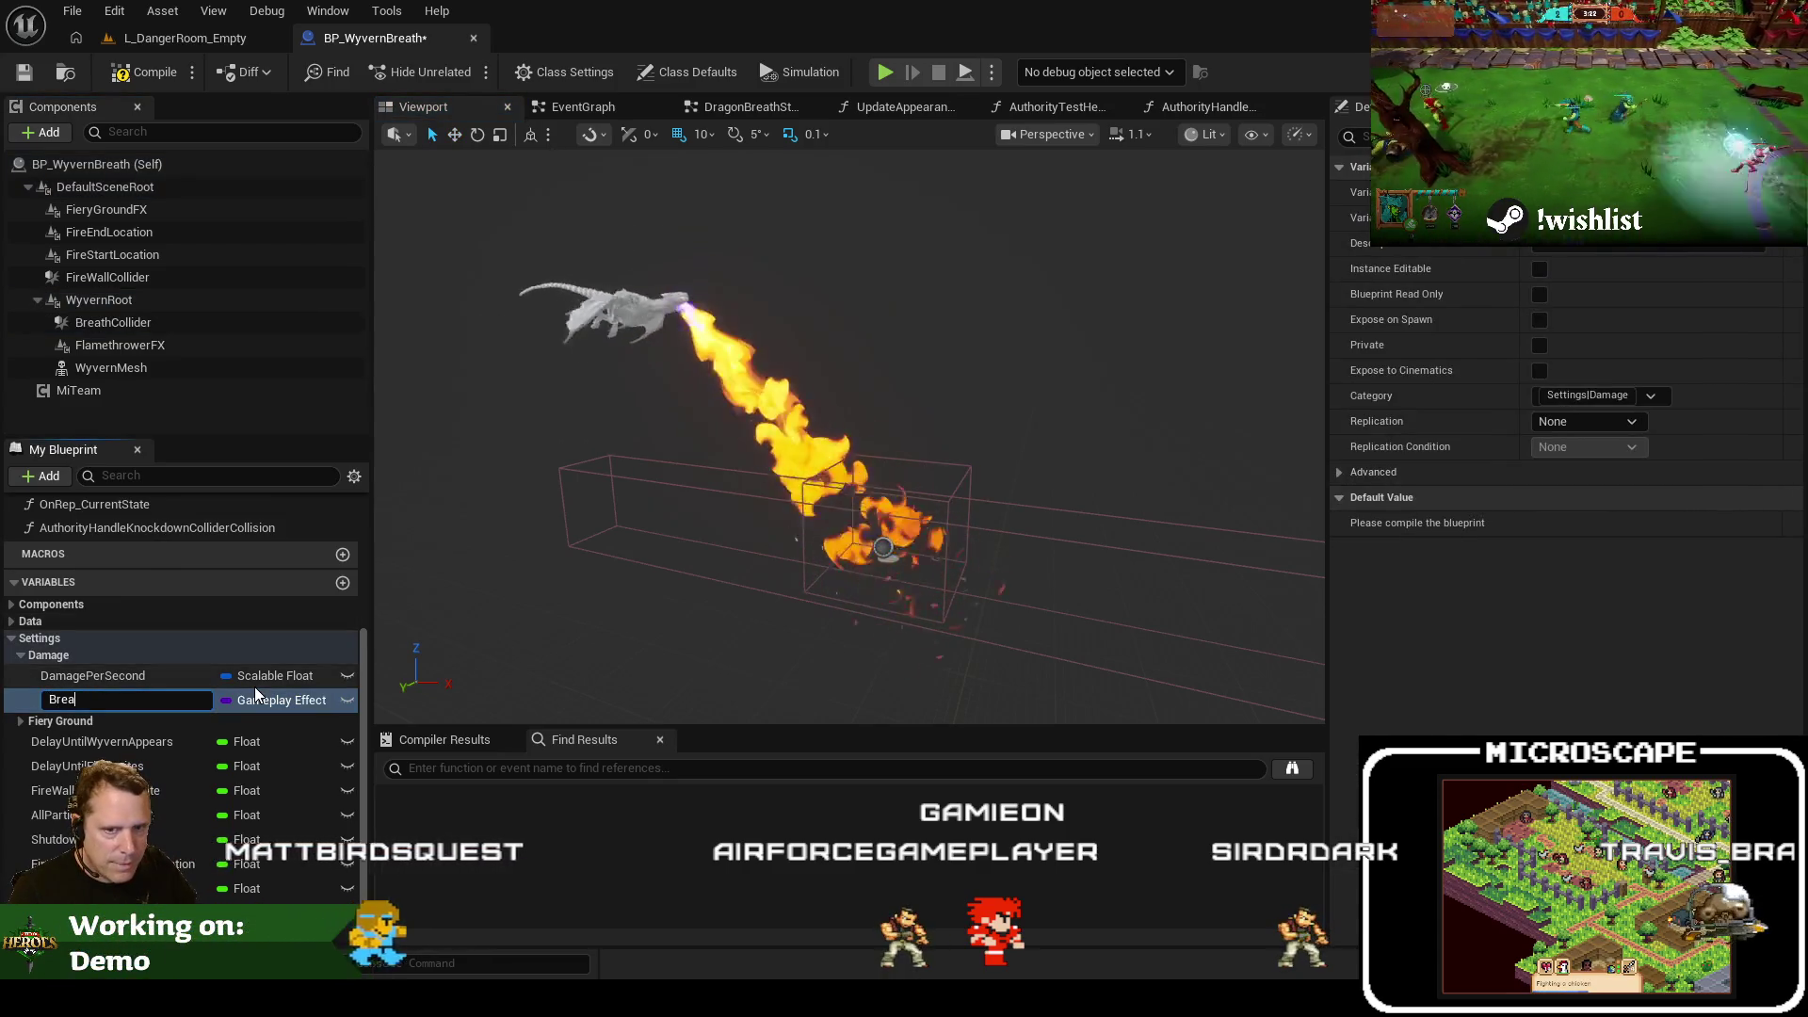
key("Return")
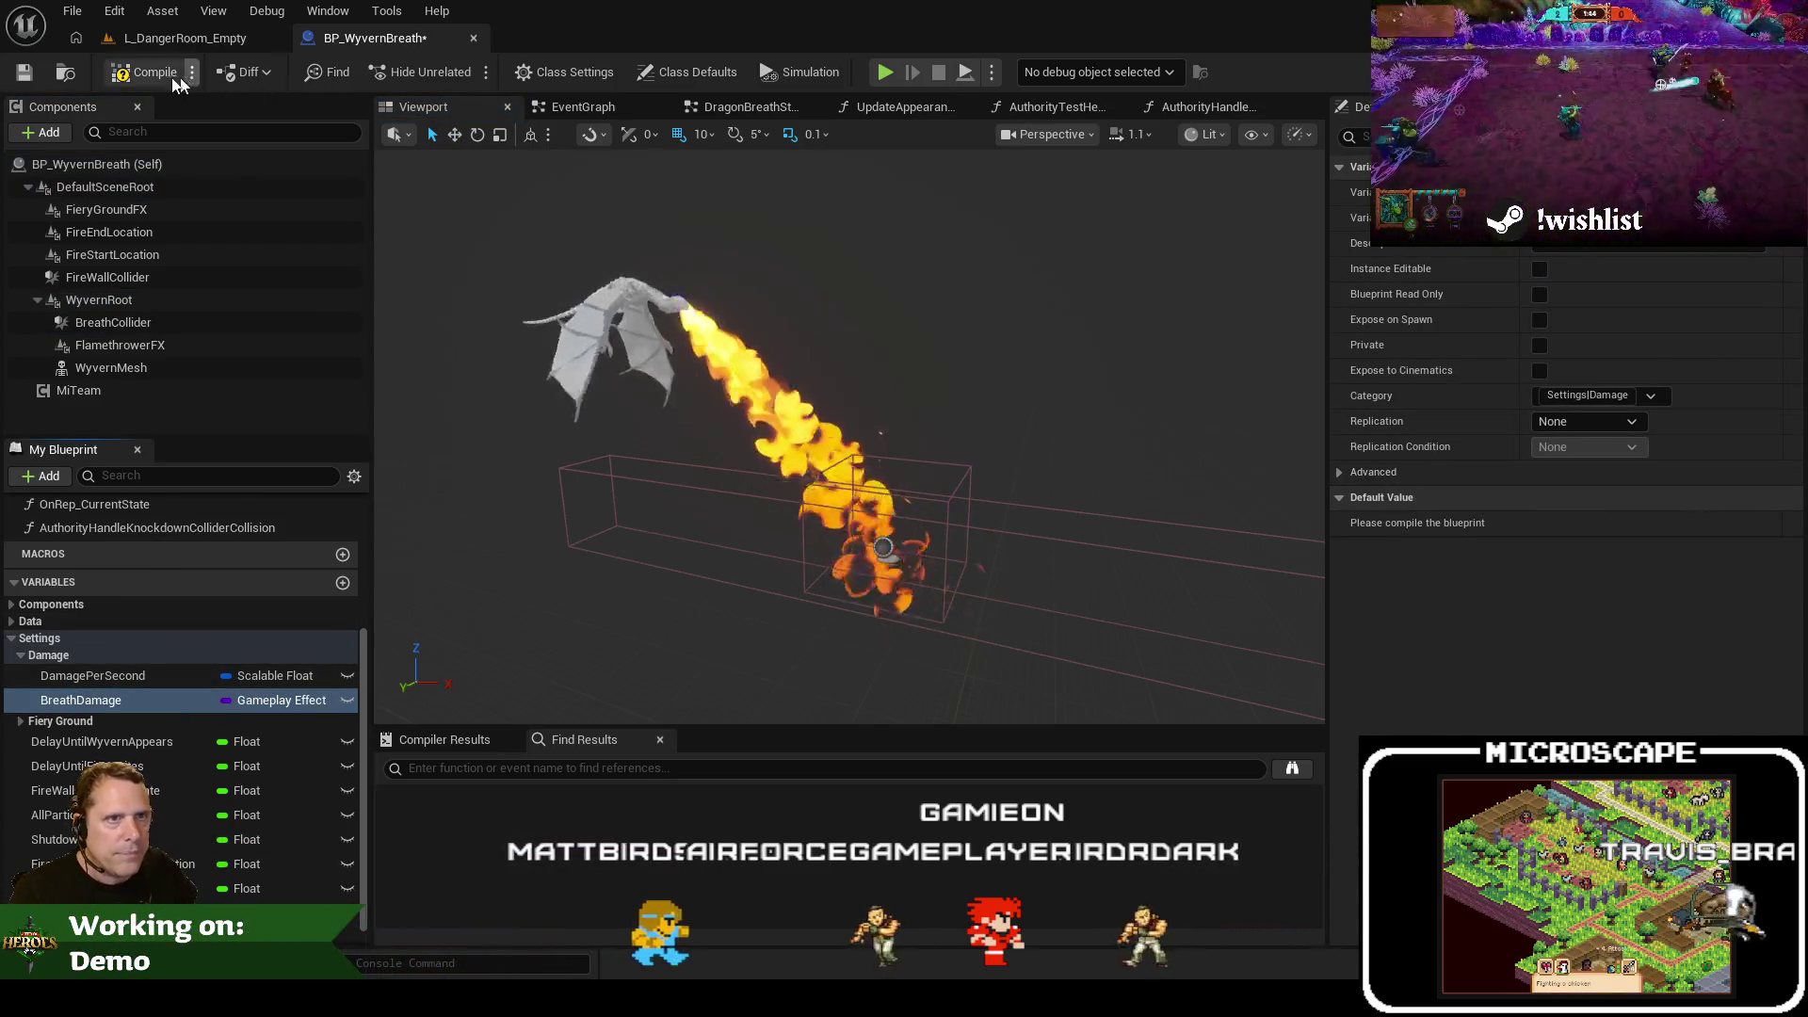
Compile and save BP_WyvernBreath, then view its EventGraph
left_click(143, 72)
left_click(24, 74)
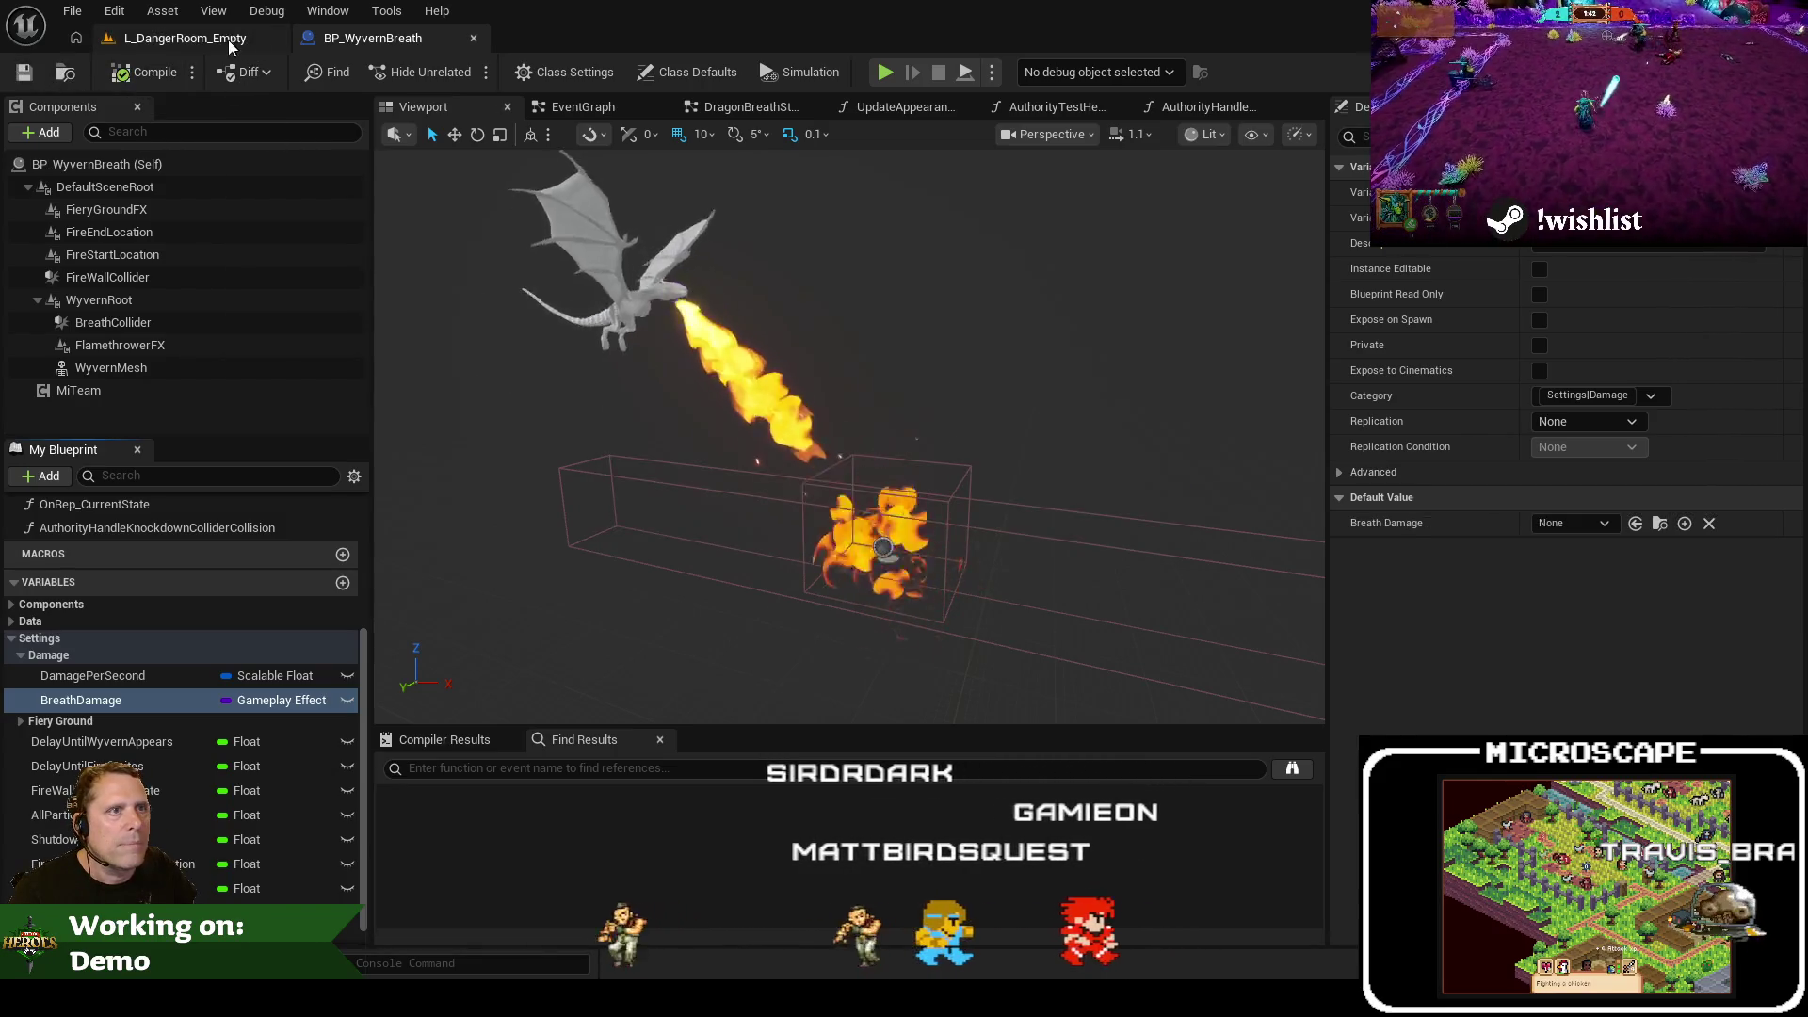
left_click(584, 107)
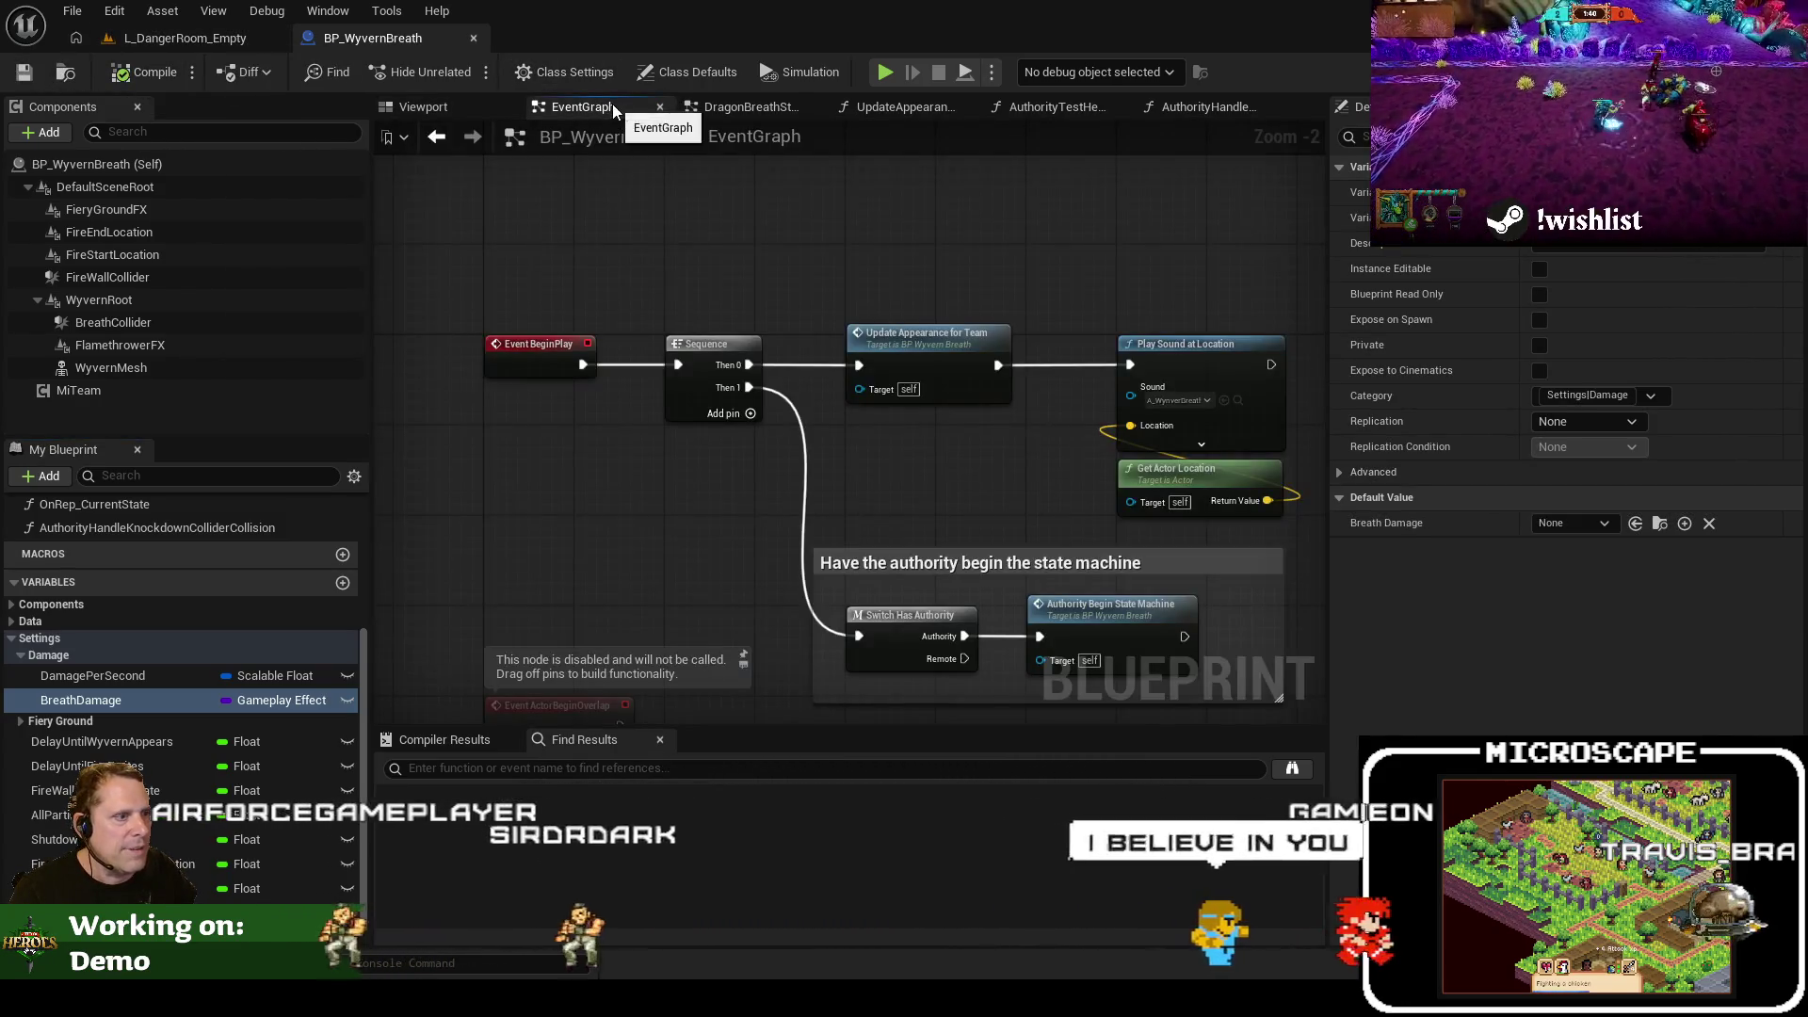
In DragonBreathStateGraph, break the exec link from the overlap event to the knockdown collision call
left_click(744, 106)
right_click(753, 108)
key("Escape")
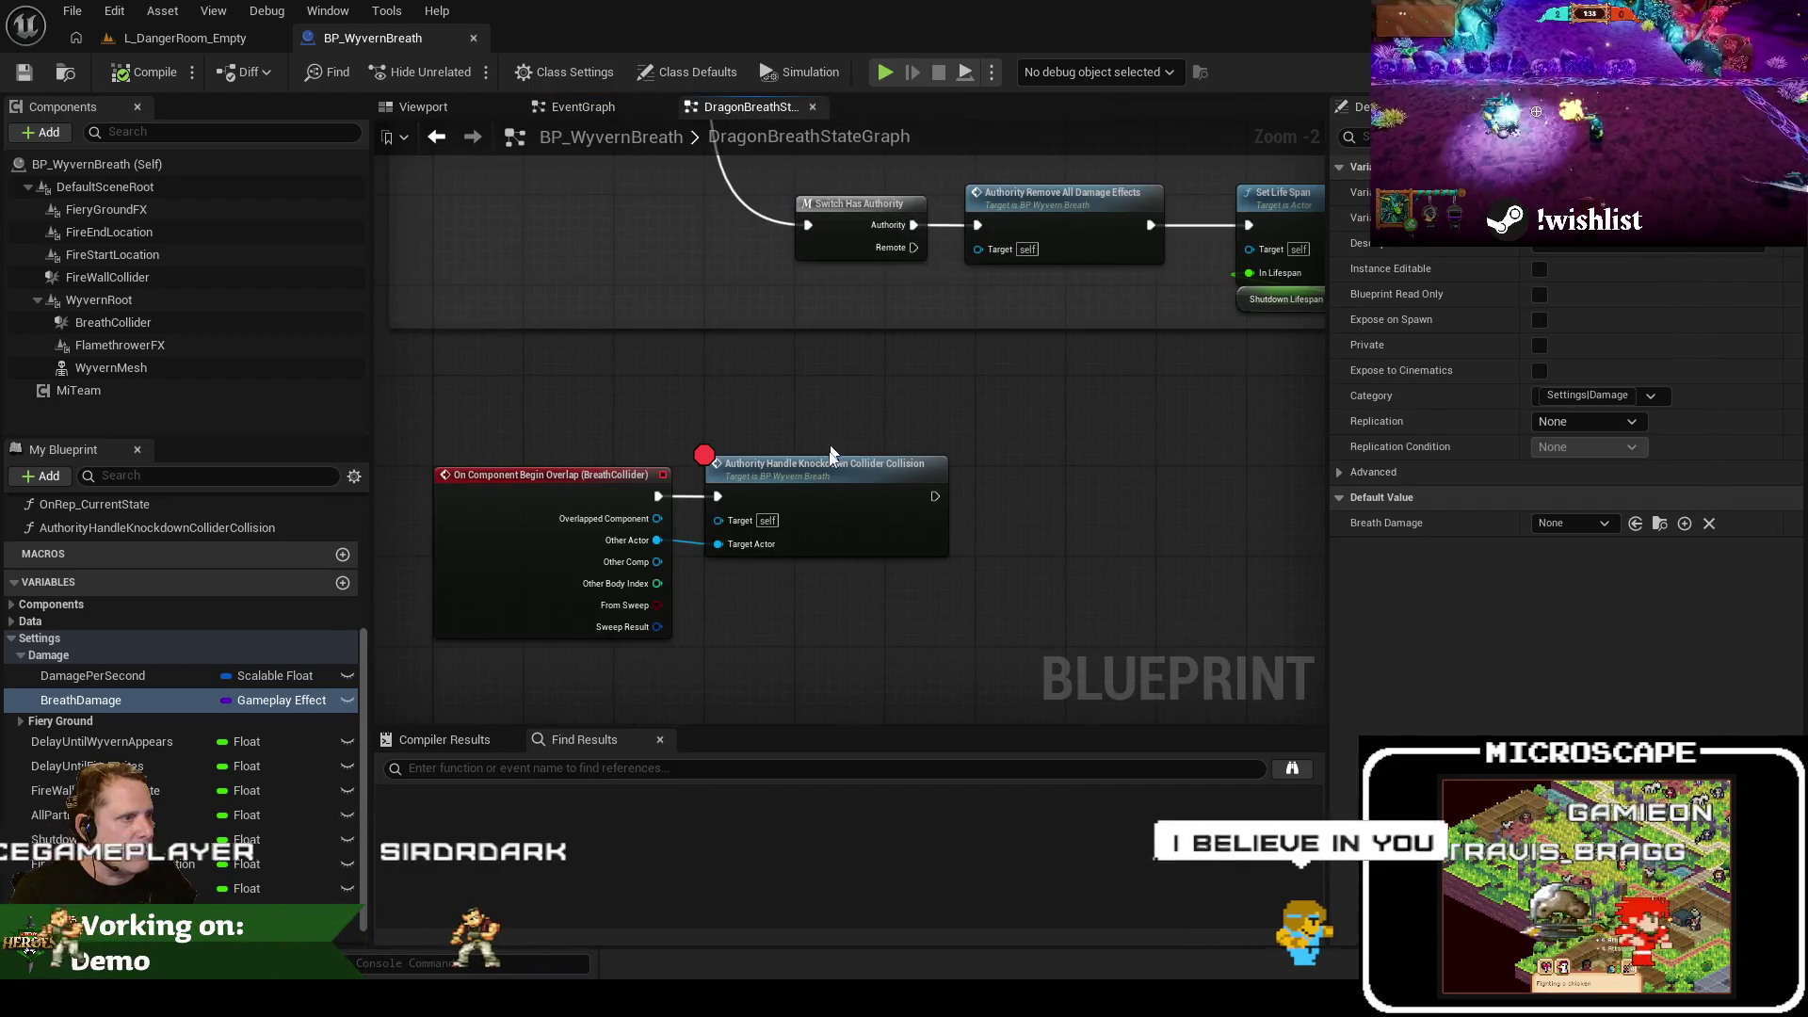
left_click(826, 478)
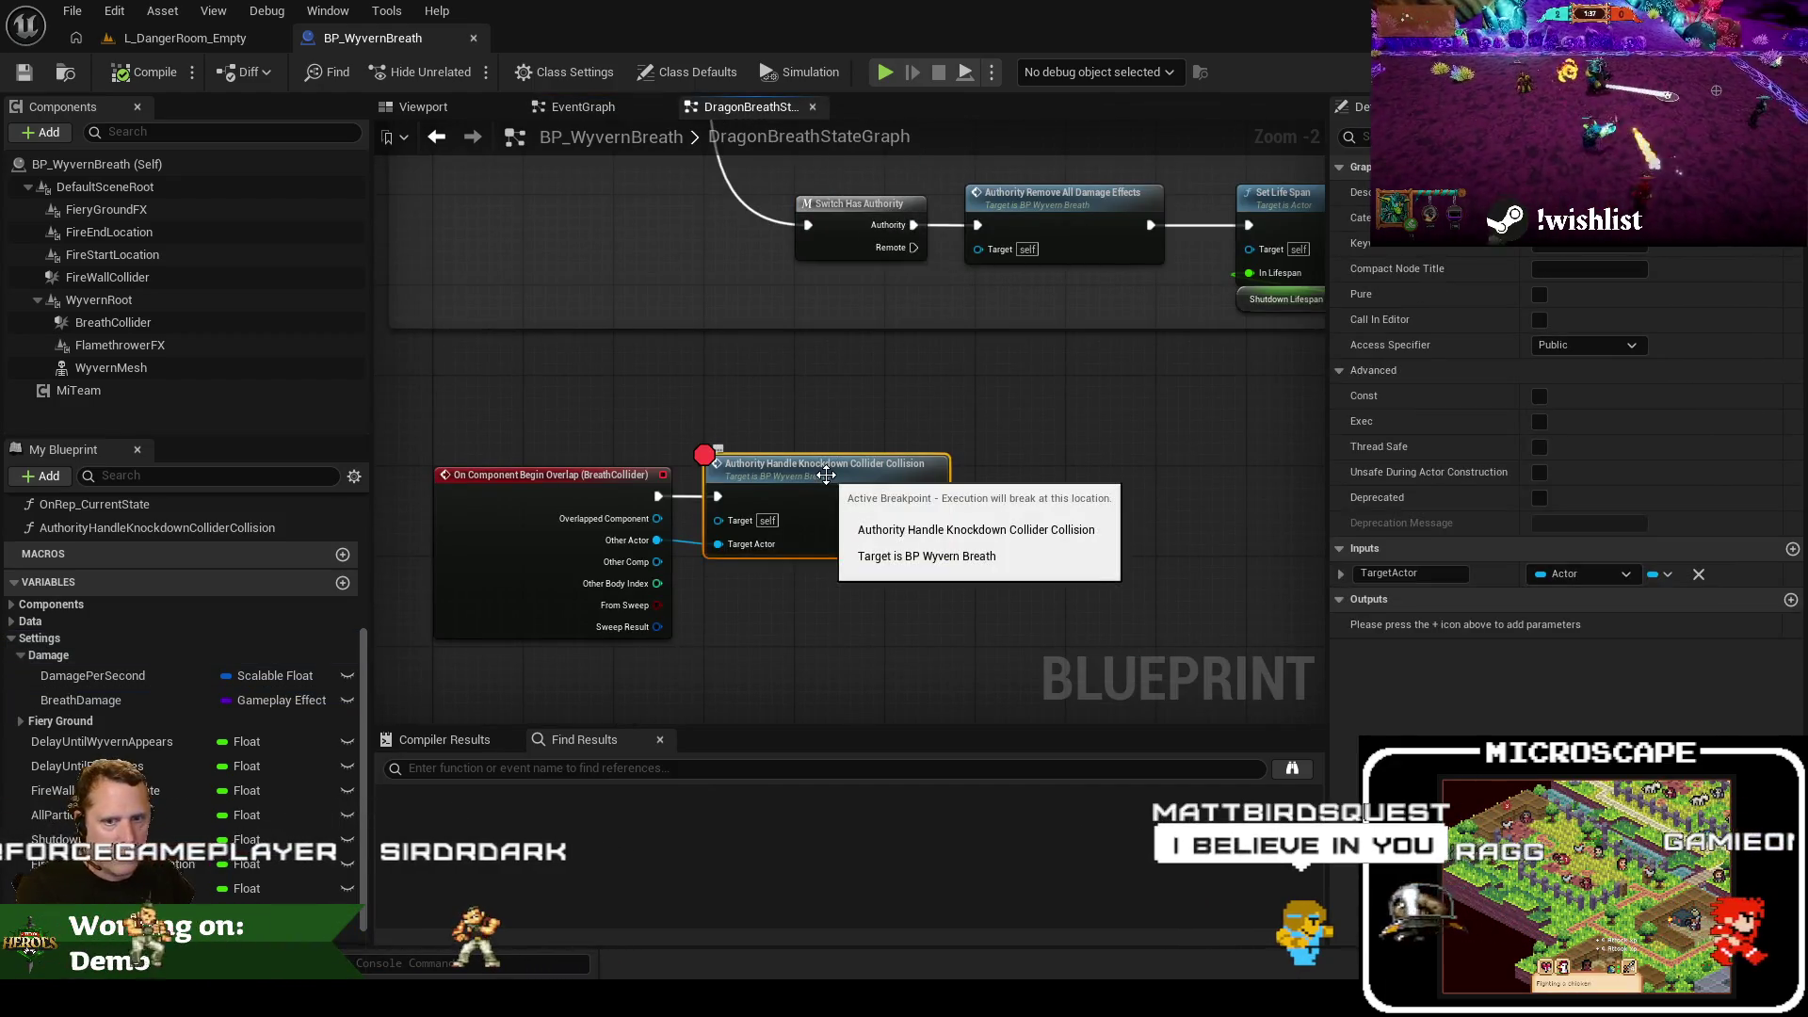
right_click(659, 496)
left_click(716, 556)
Break the Other Actor link, move Authority Handle Knockdown below, and select the BreathDamage variable
right_click(658, 540)
mouse_move(860, 498)
left_mouse_down()
mouse_move(983, 597)
mouse_move(861, 677)
mouse_move(800, 517)
mouse_move(810, 629)
left_mouse_up()
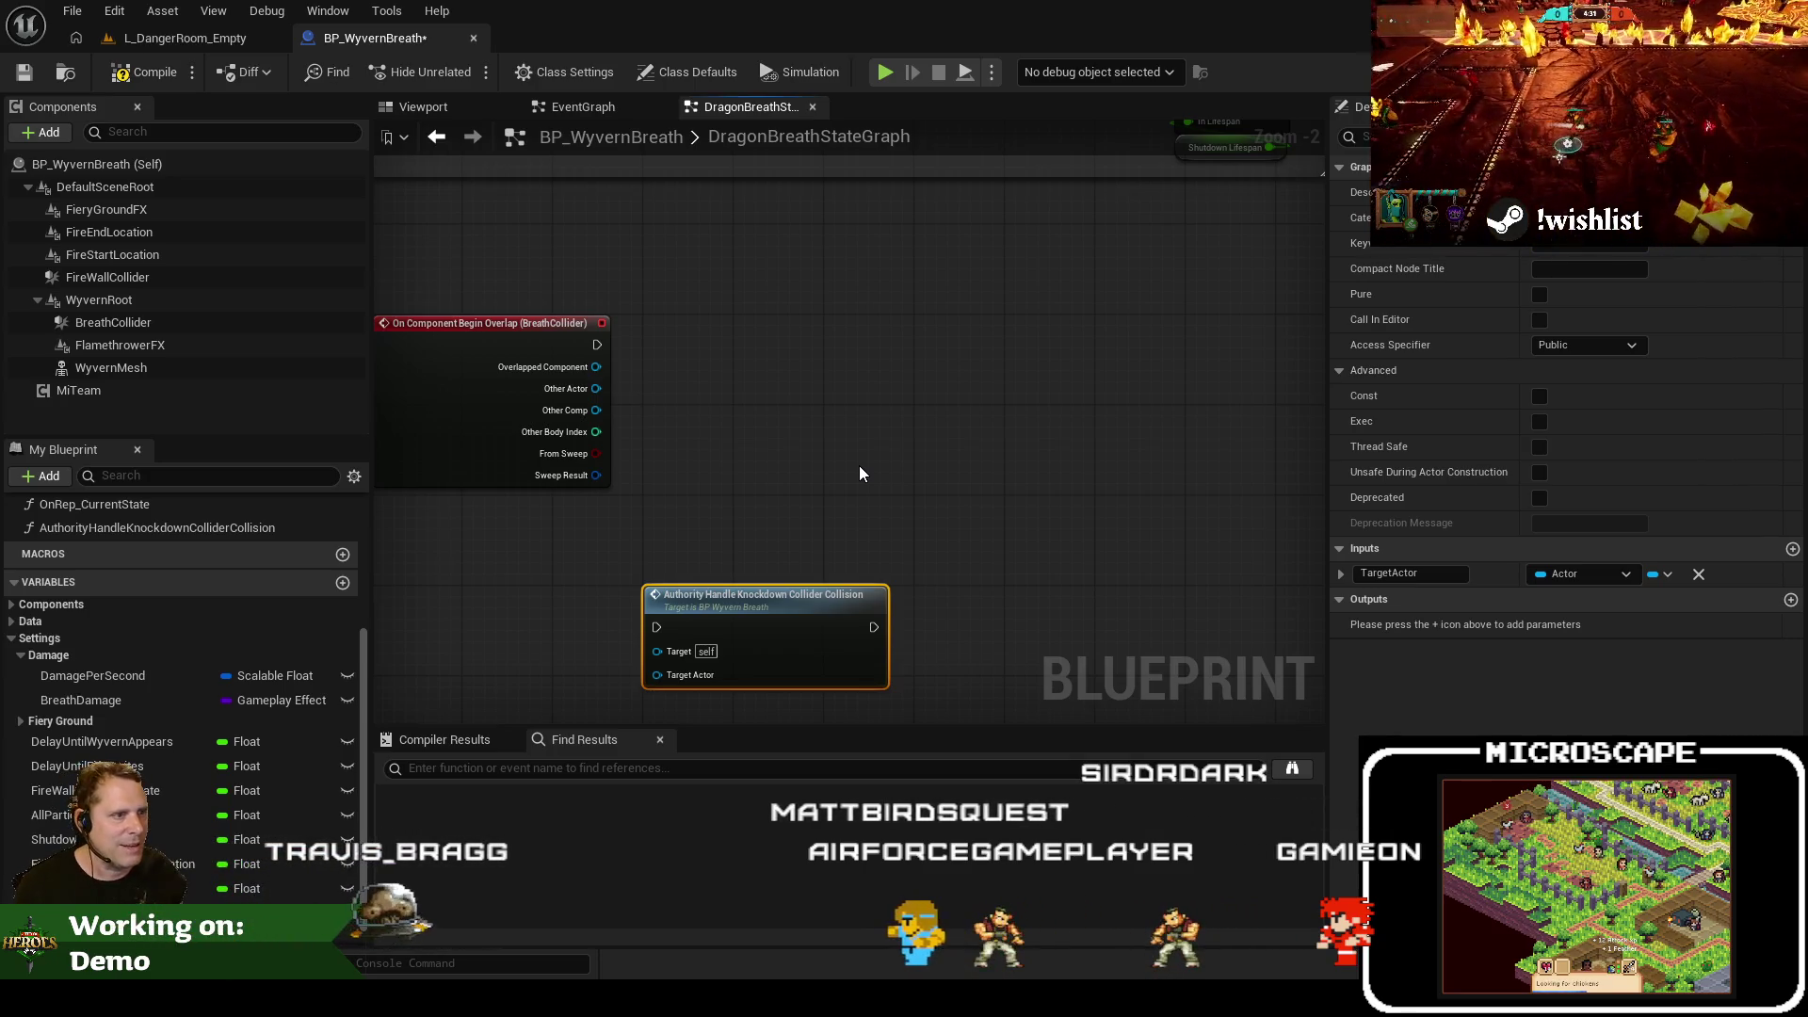
left_click_drag(698, 321, 684, 372)
left_click(139, 702)
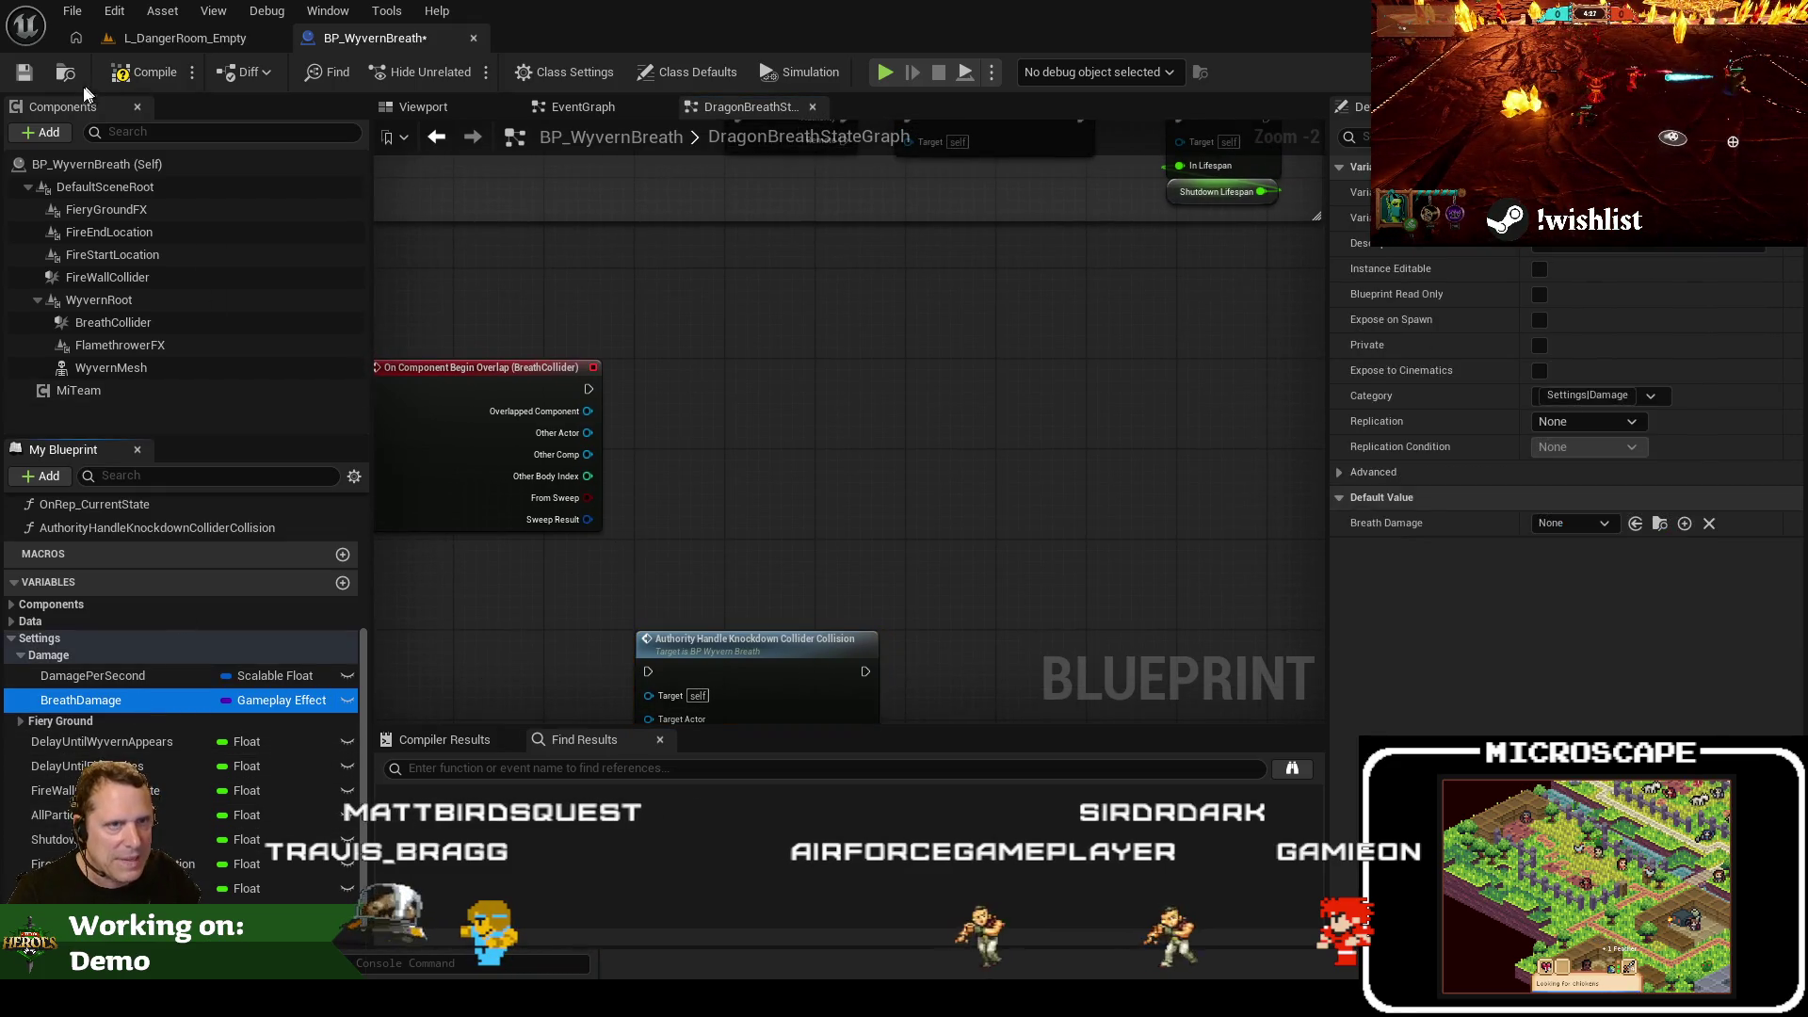
Duplicate GE_Damage_WyvernWing in the WyvernWing folder and name the copy GE_Damage_WyvernBreath
left_click(185, 38)
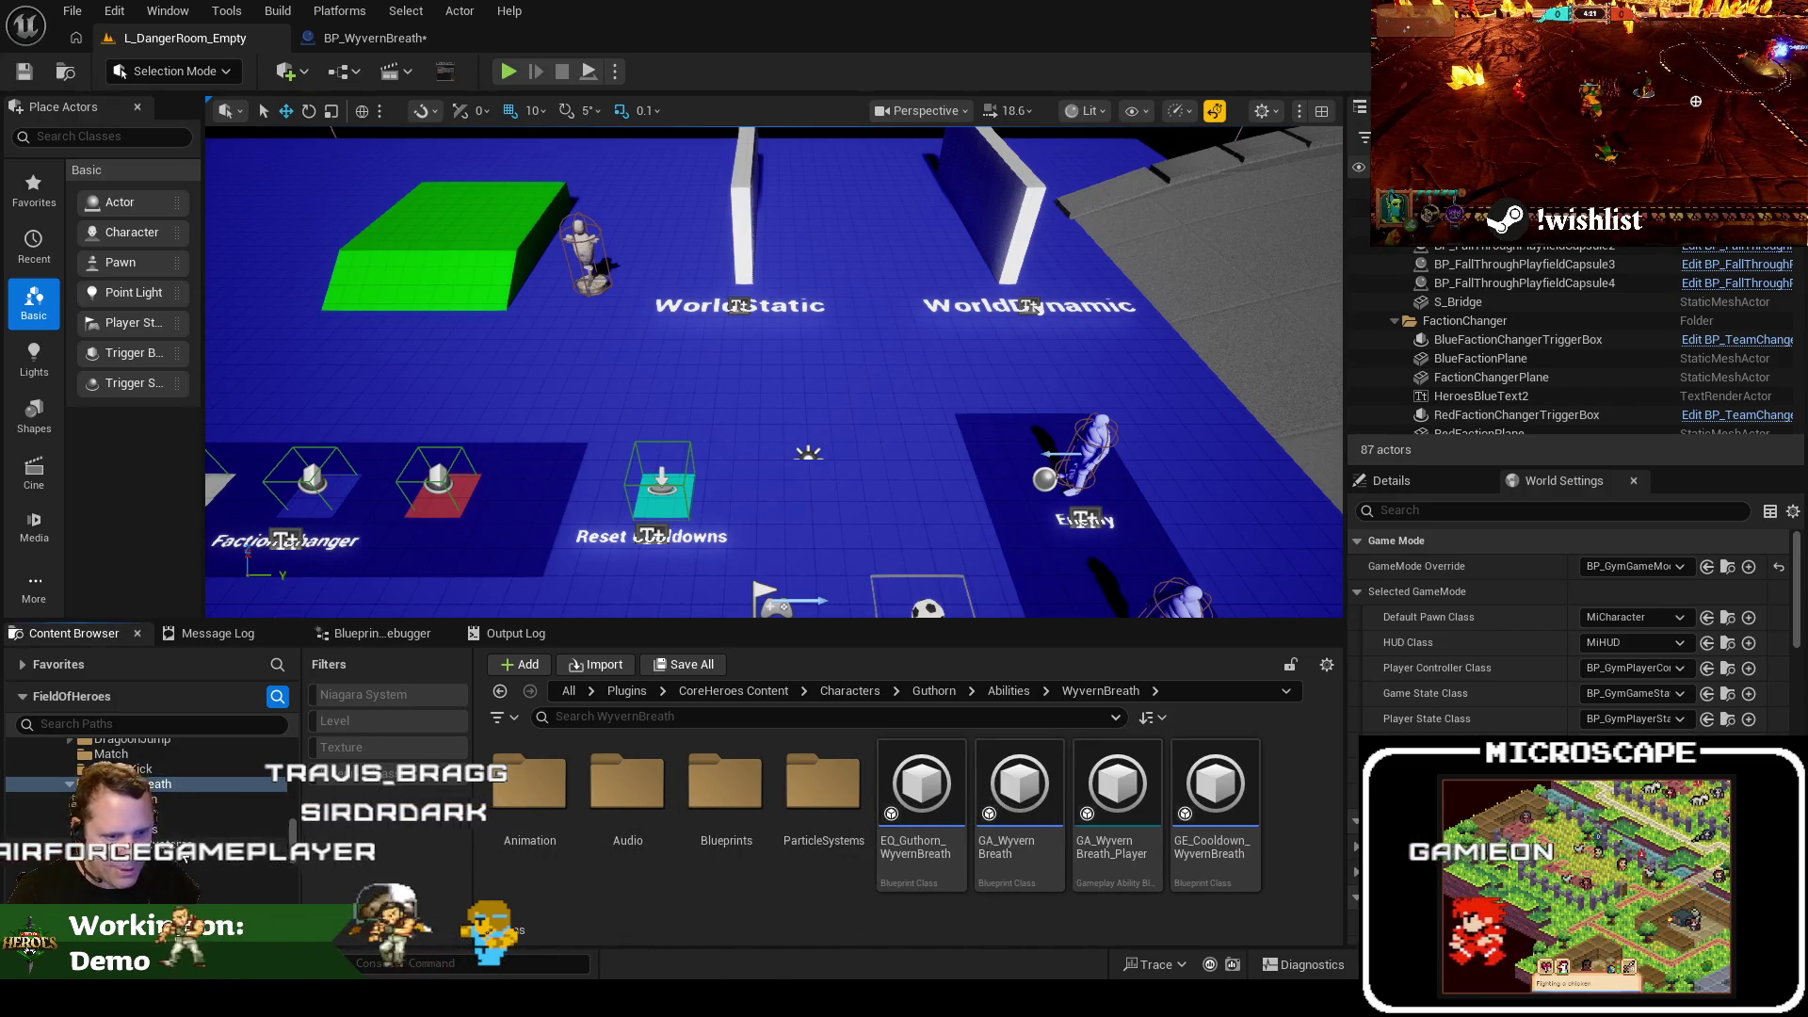
left_click(141, 798)
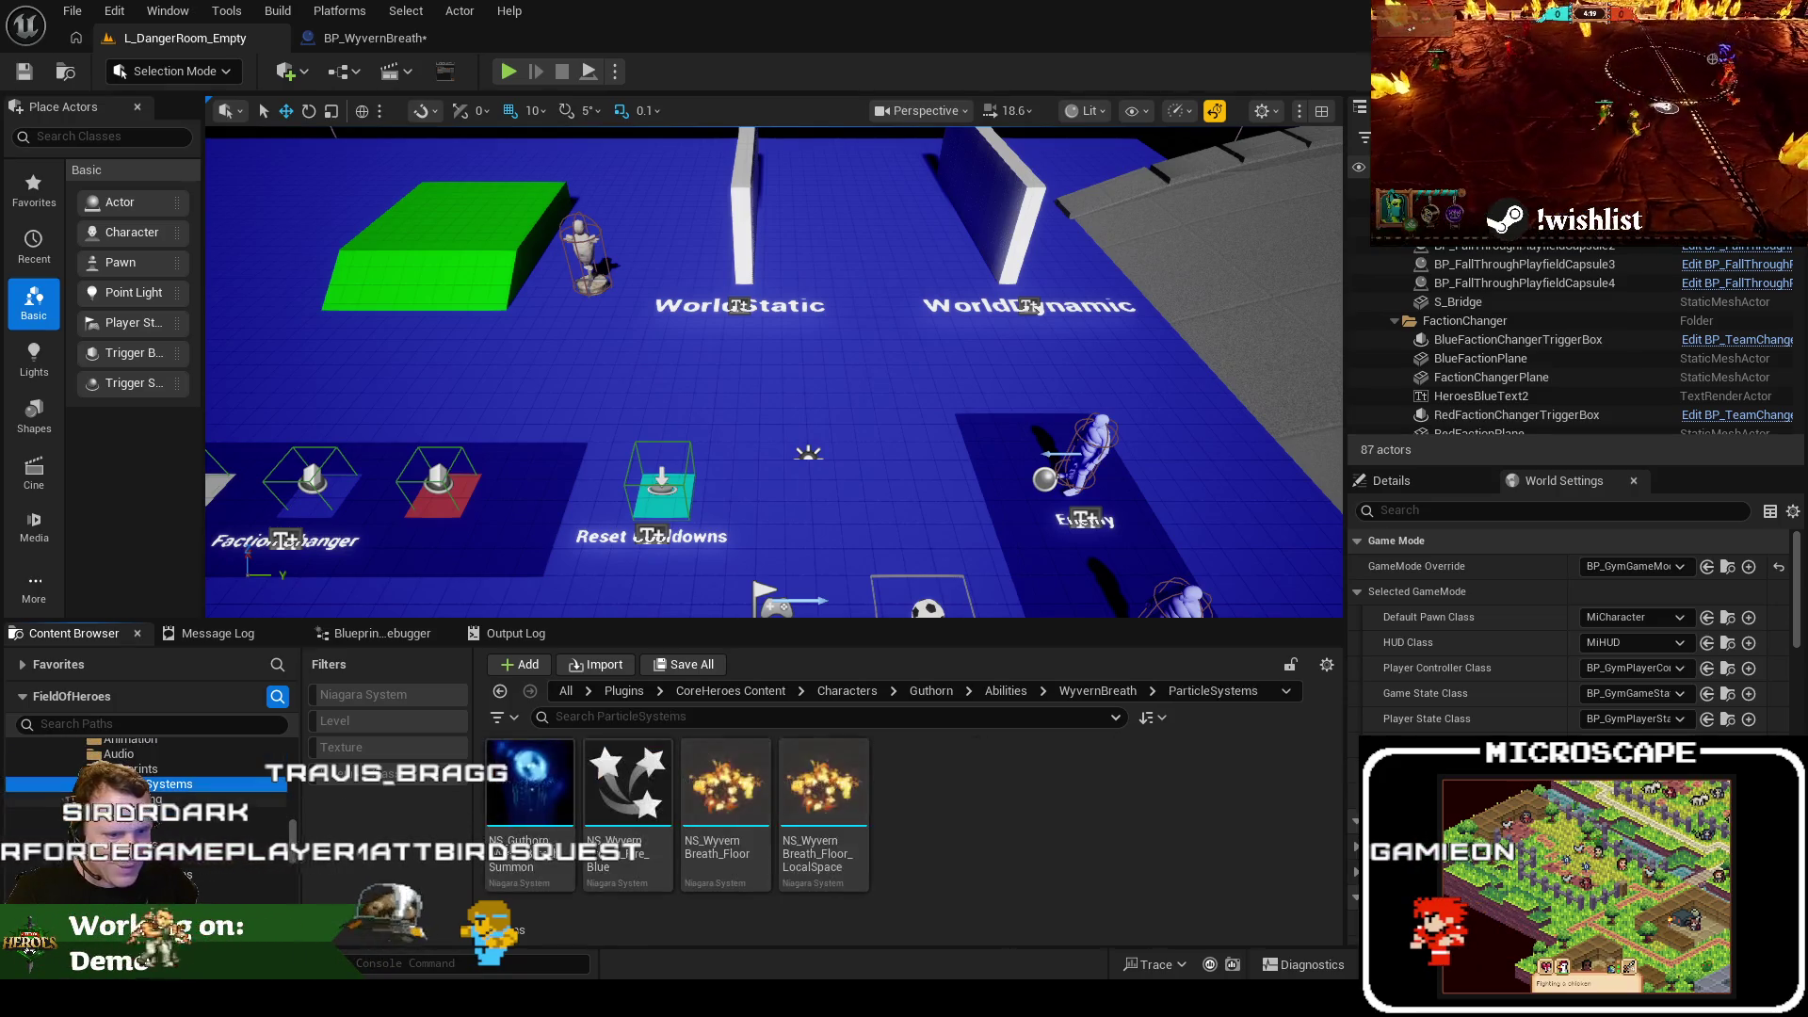
scroll(1015, 877, "down", 3)
scroll(1015, 868, "up", 2)
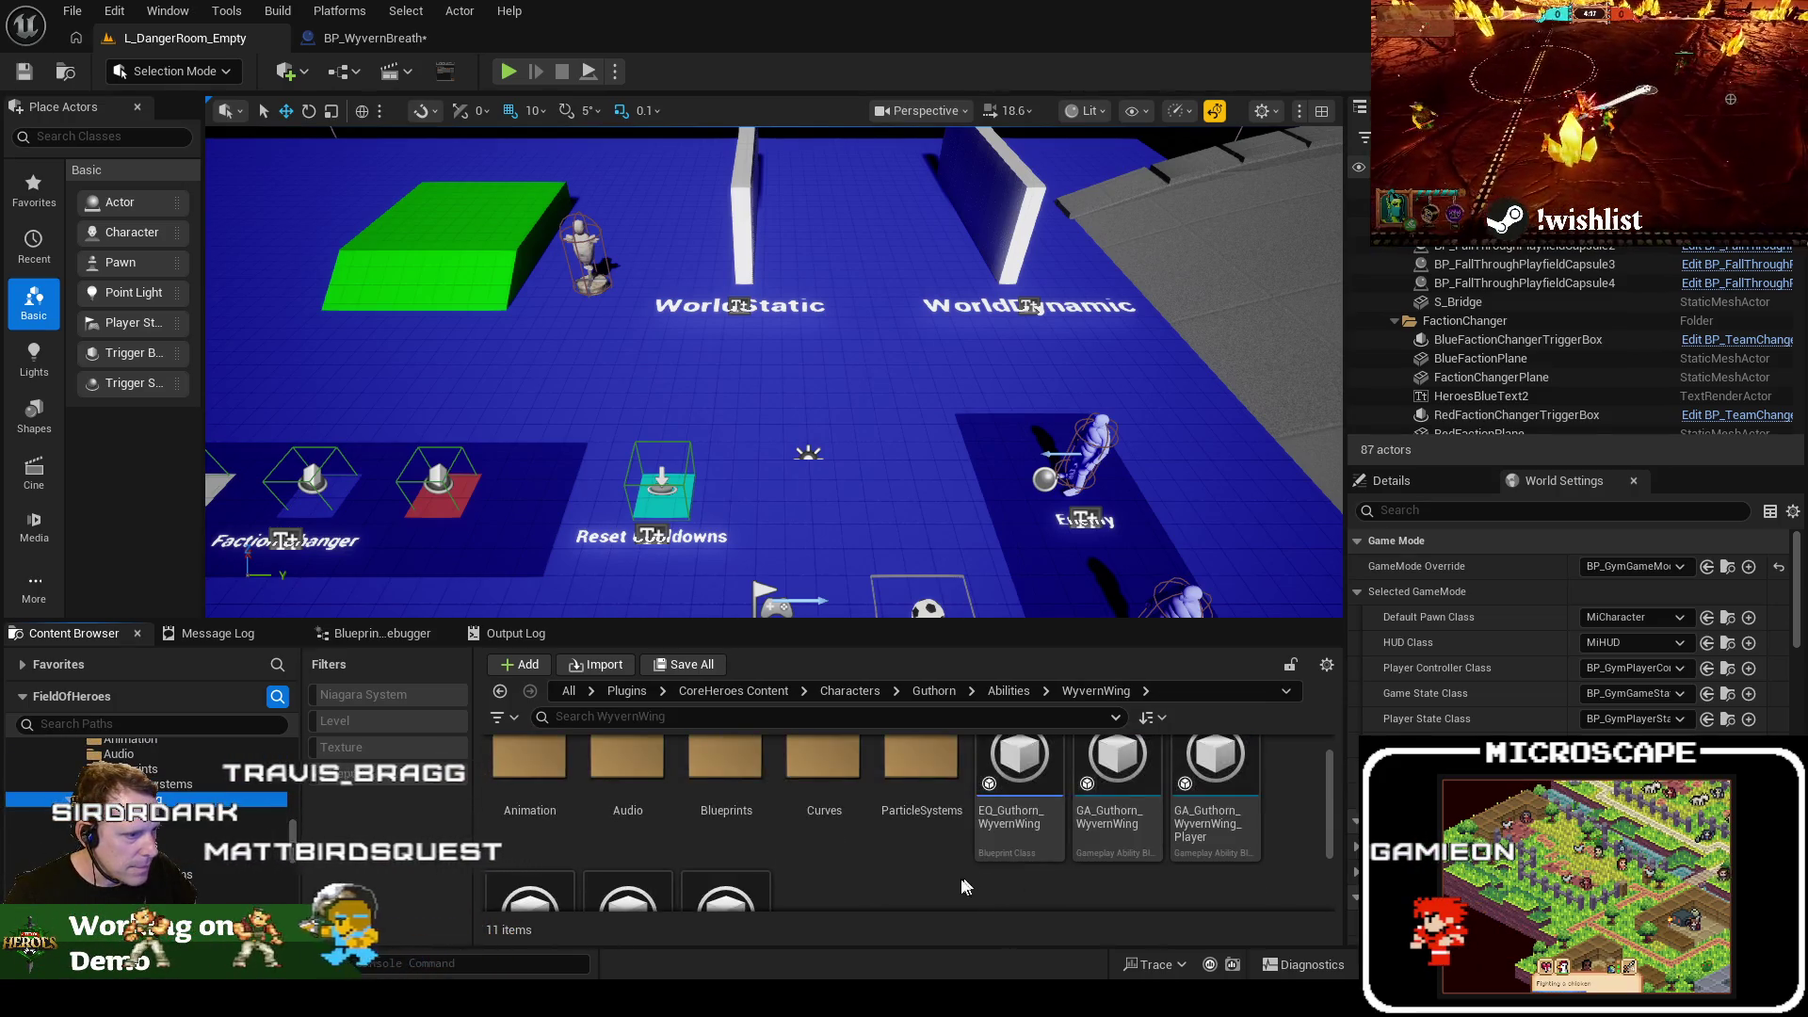
scroll(951, 880, "down", 2)
left_click(624, 829)
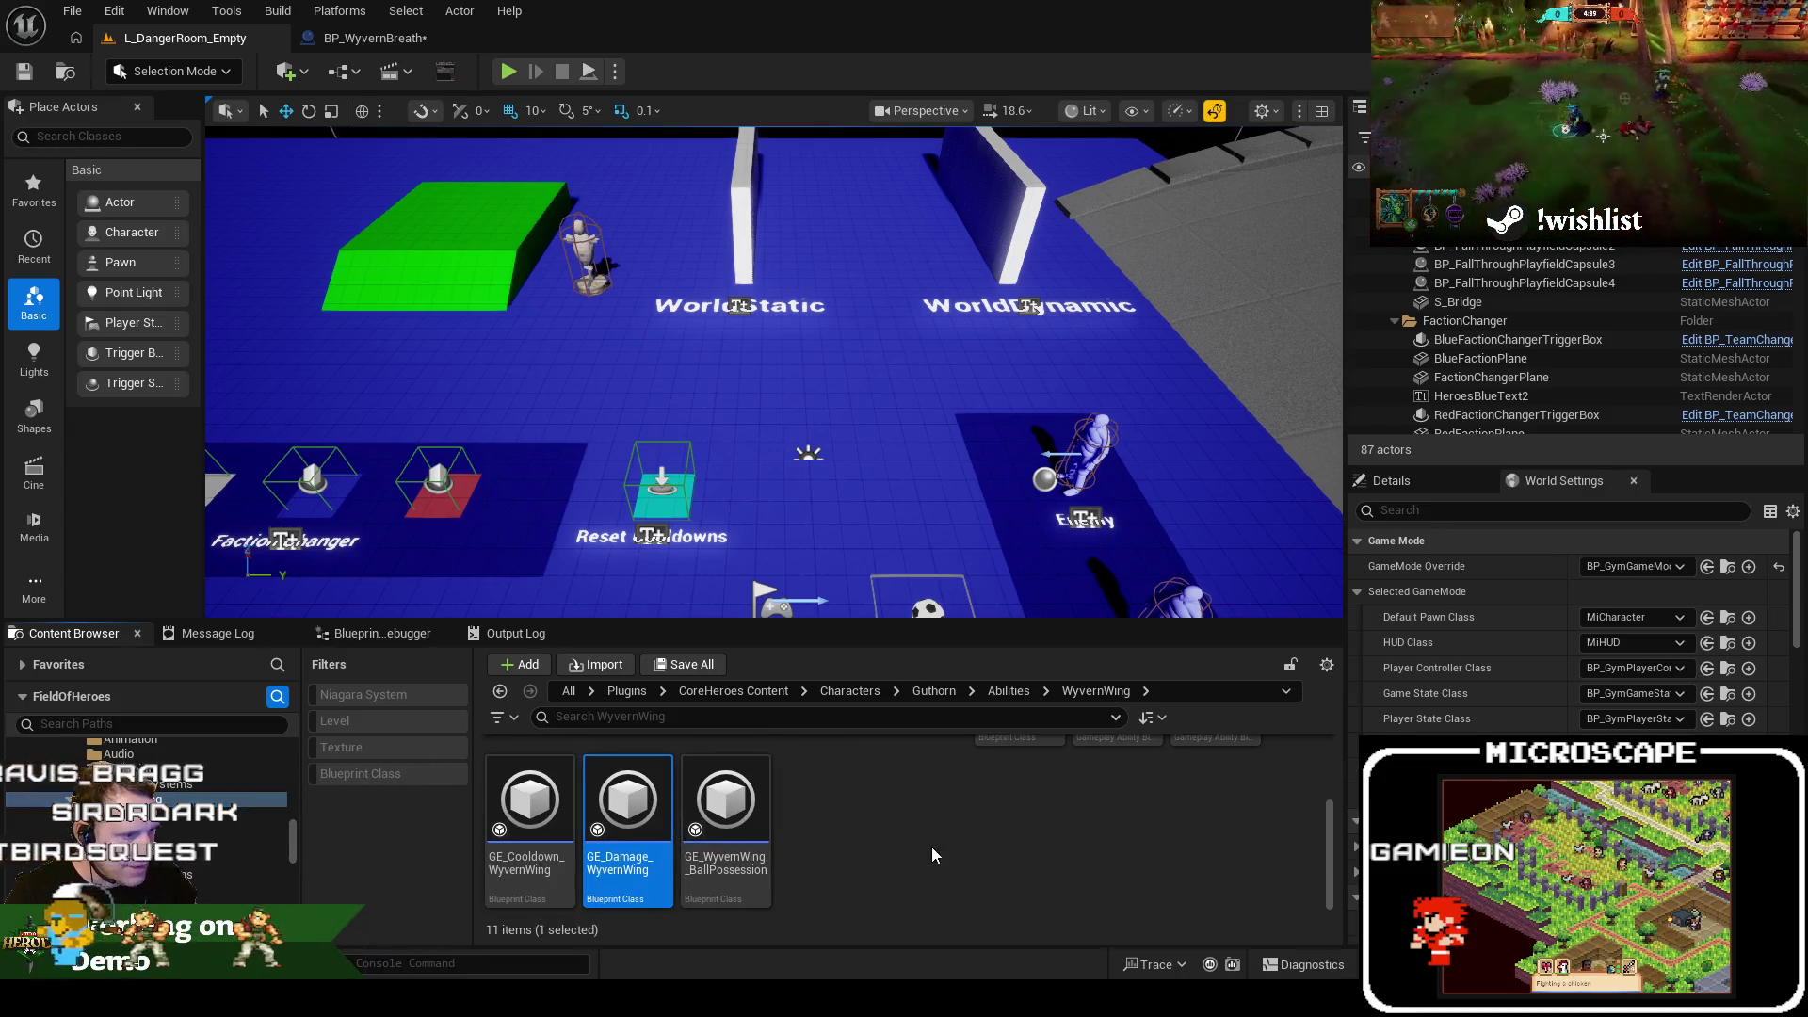
scroll(885, 846, "up", 2)
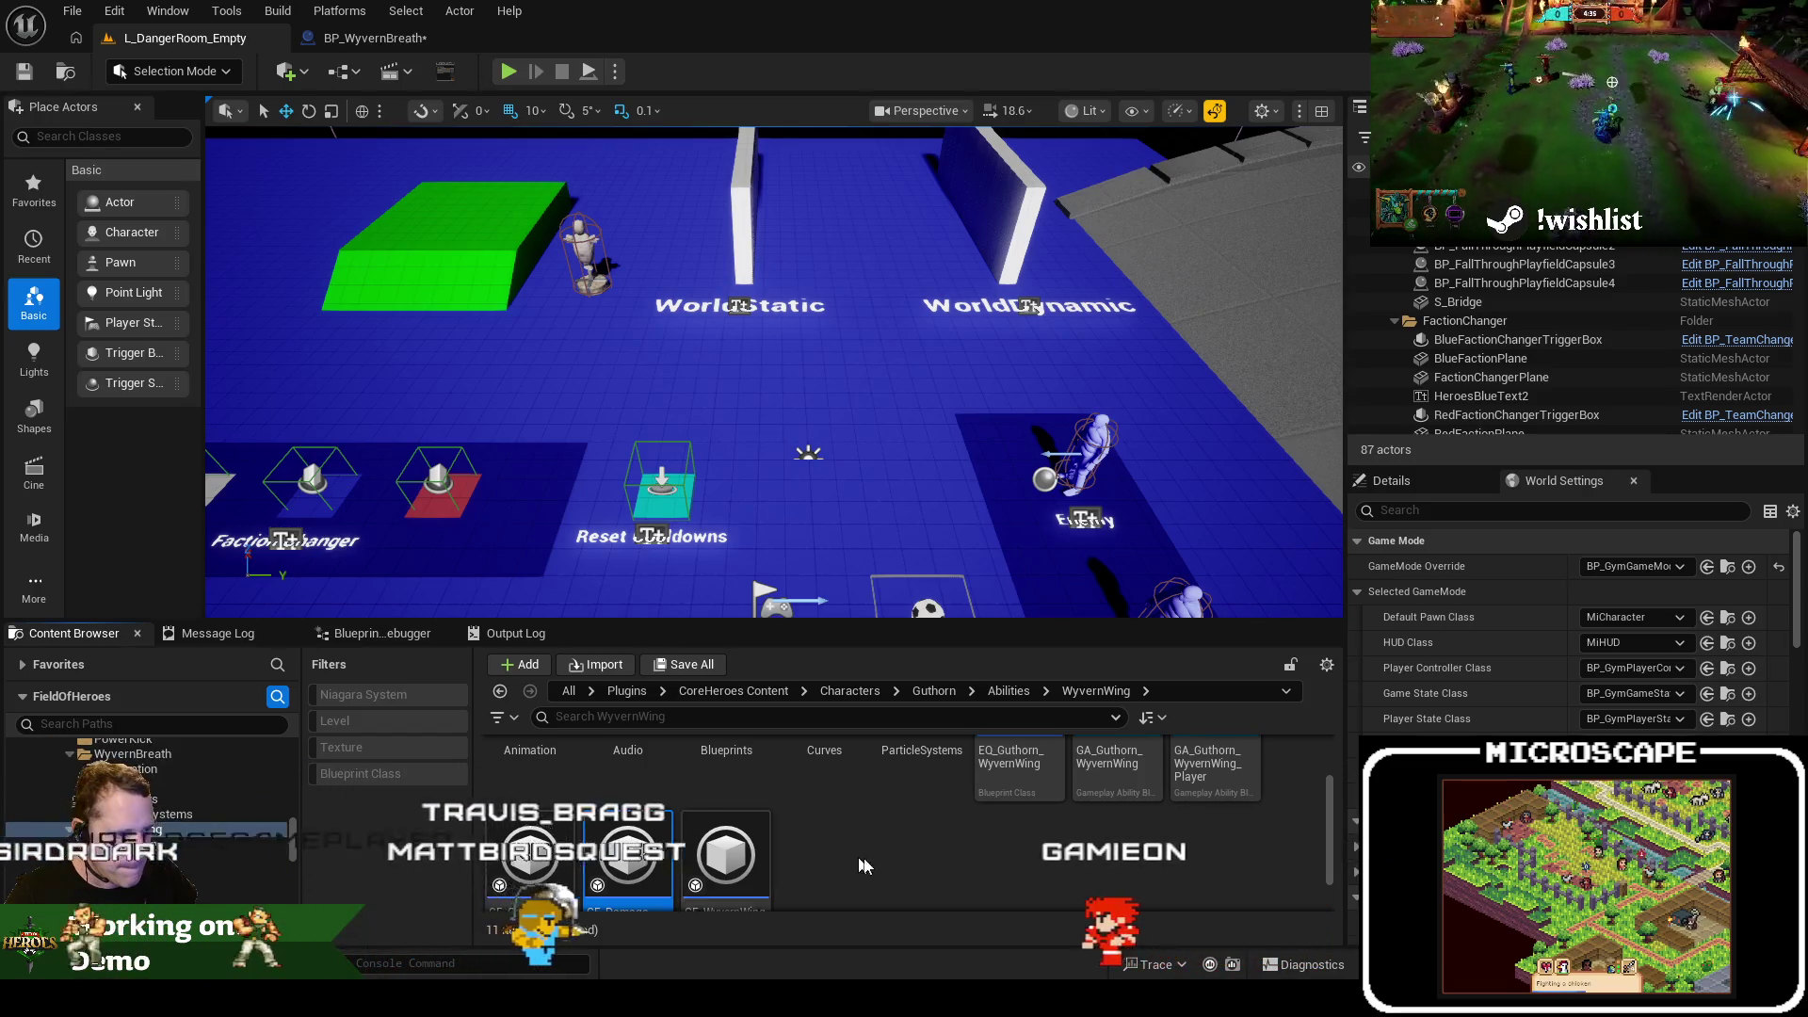
scroll(665, 838, "down", 2)
scroll(665, 837, "down", 1)
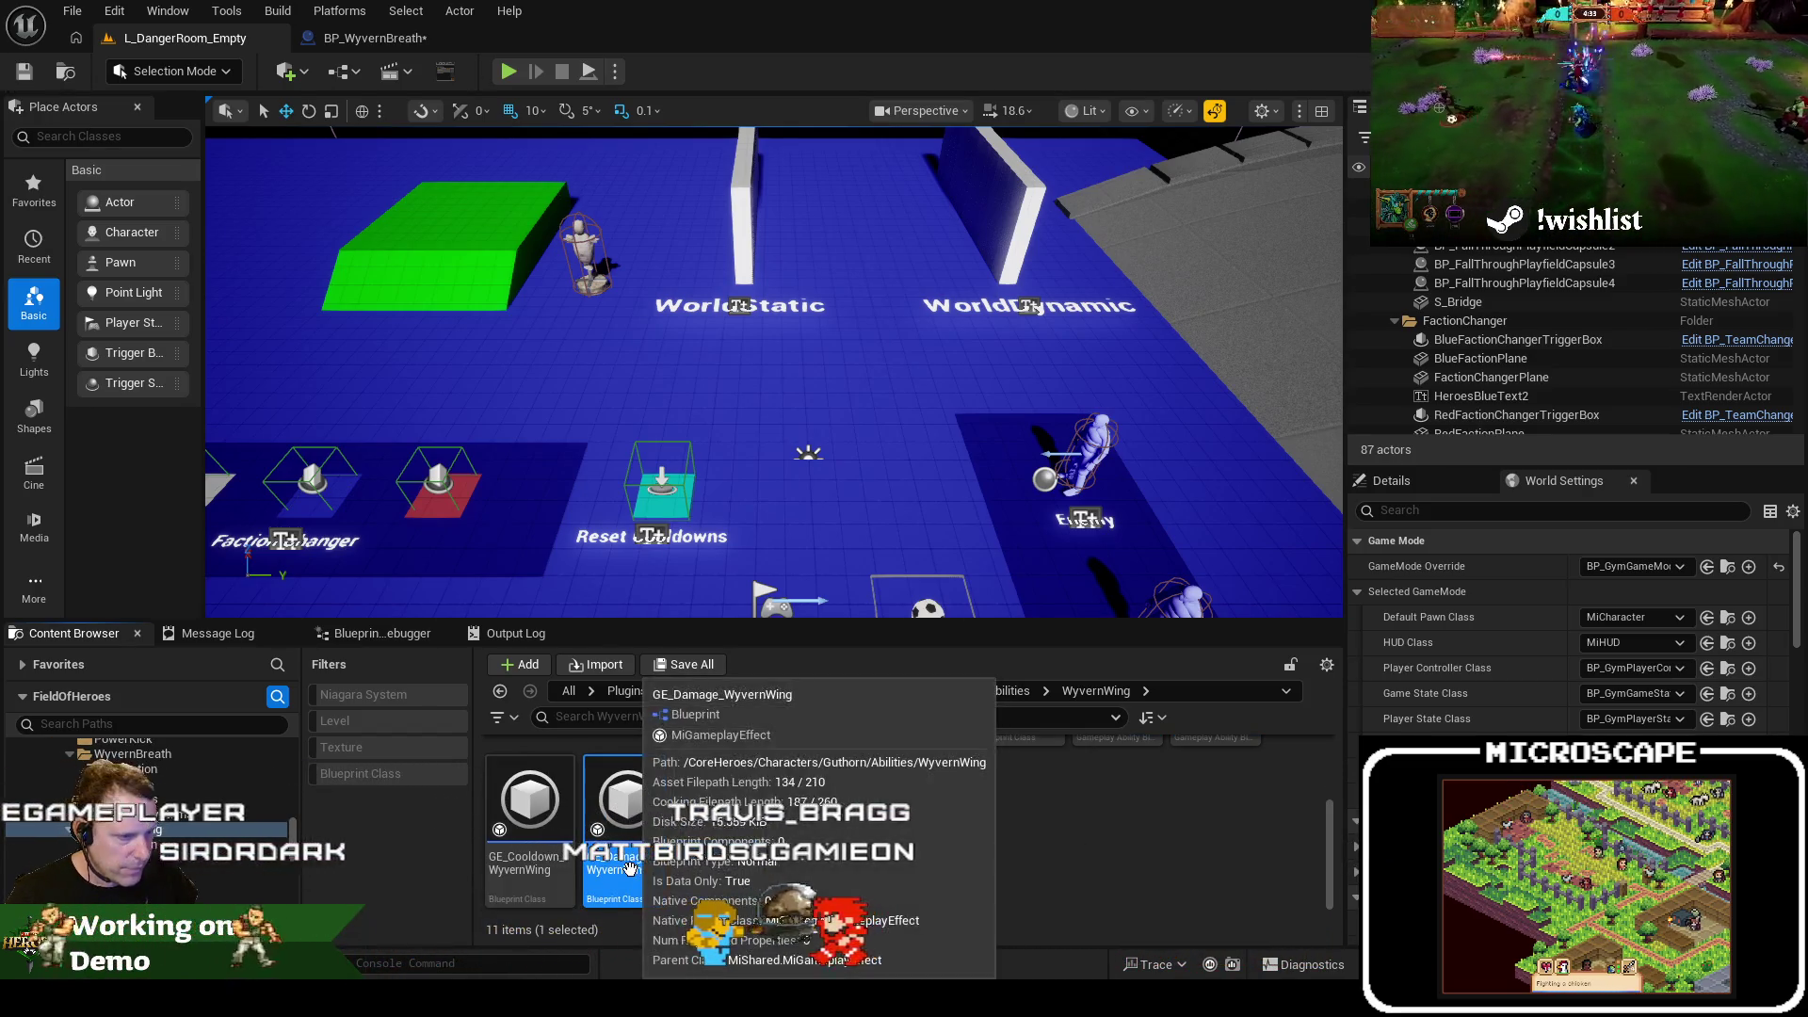
key("ctrl+d")
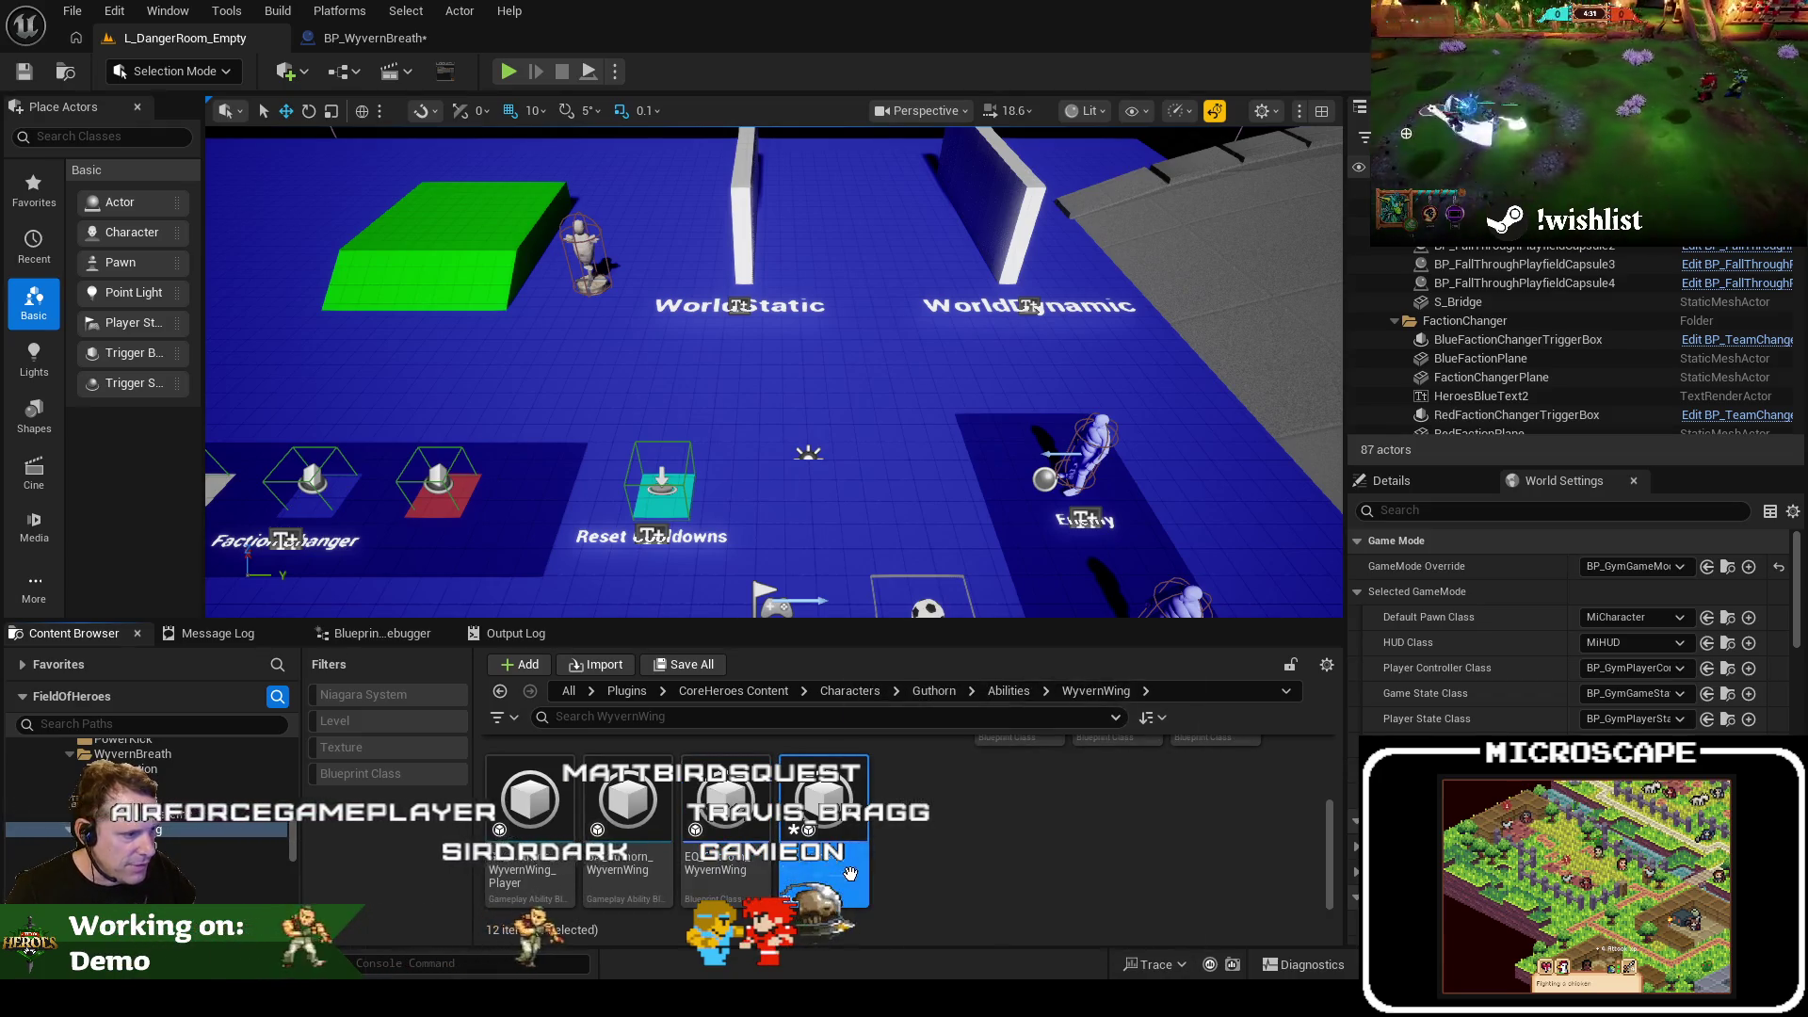
key("End")
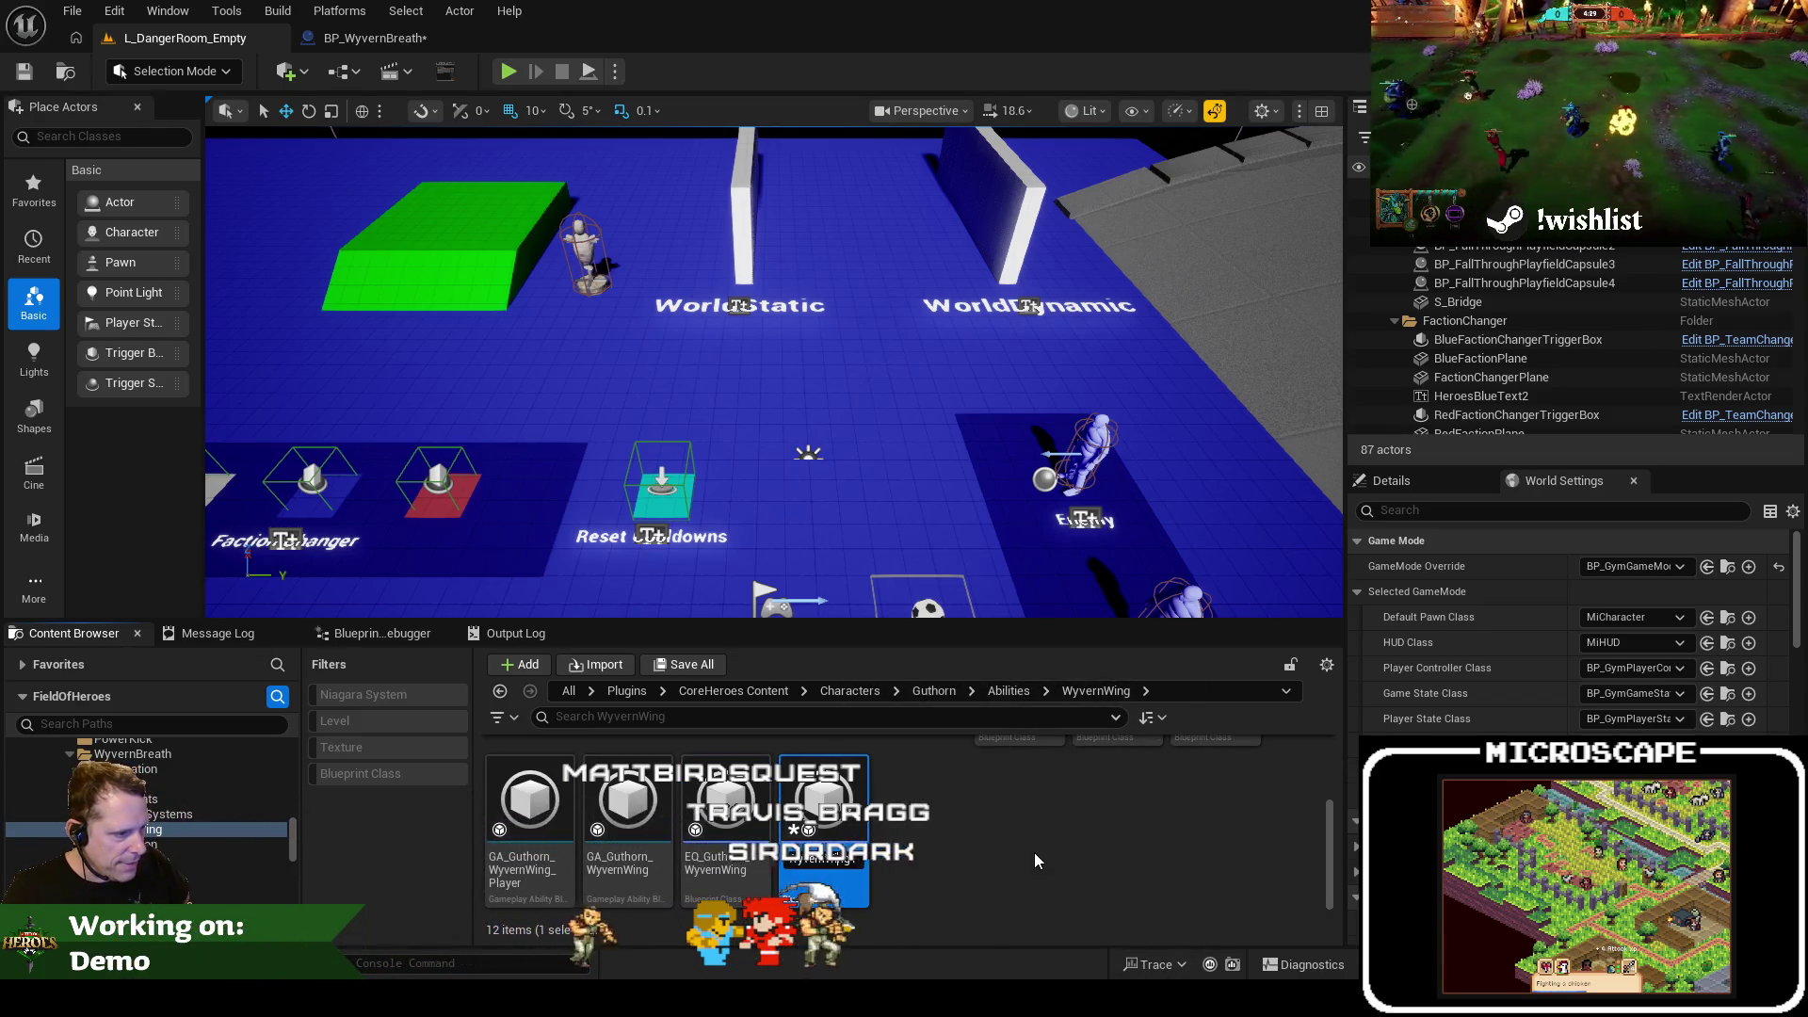
key("BackSpace")
key("BackSpace")
key("BackSpace")
type("Breath")
key("Return")
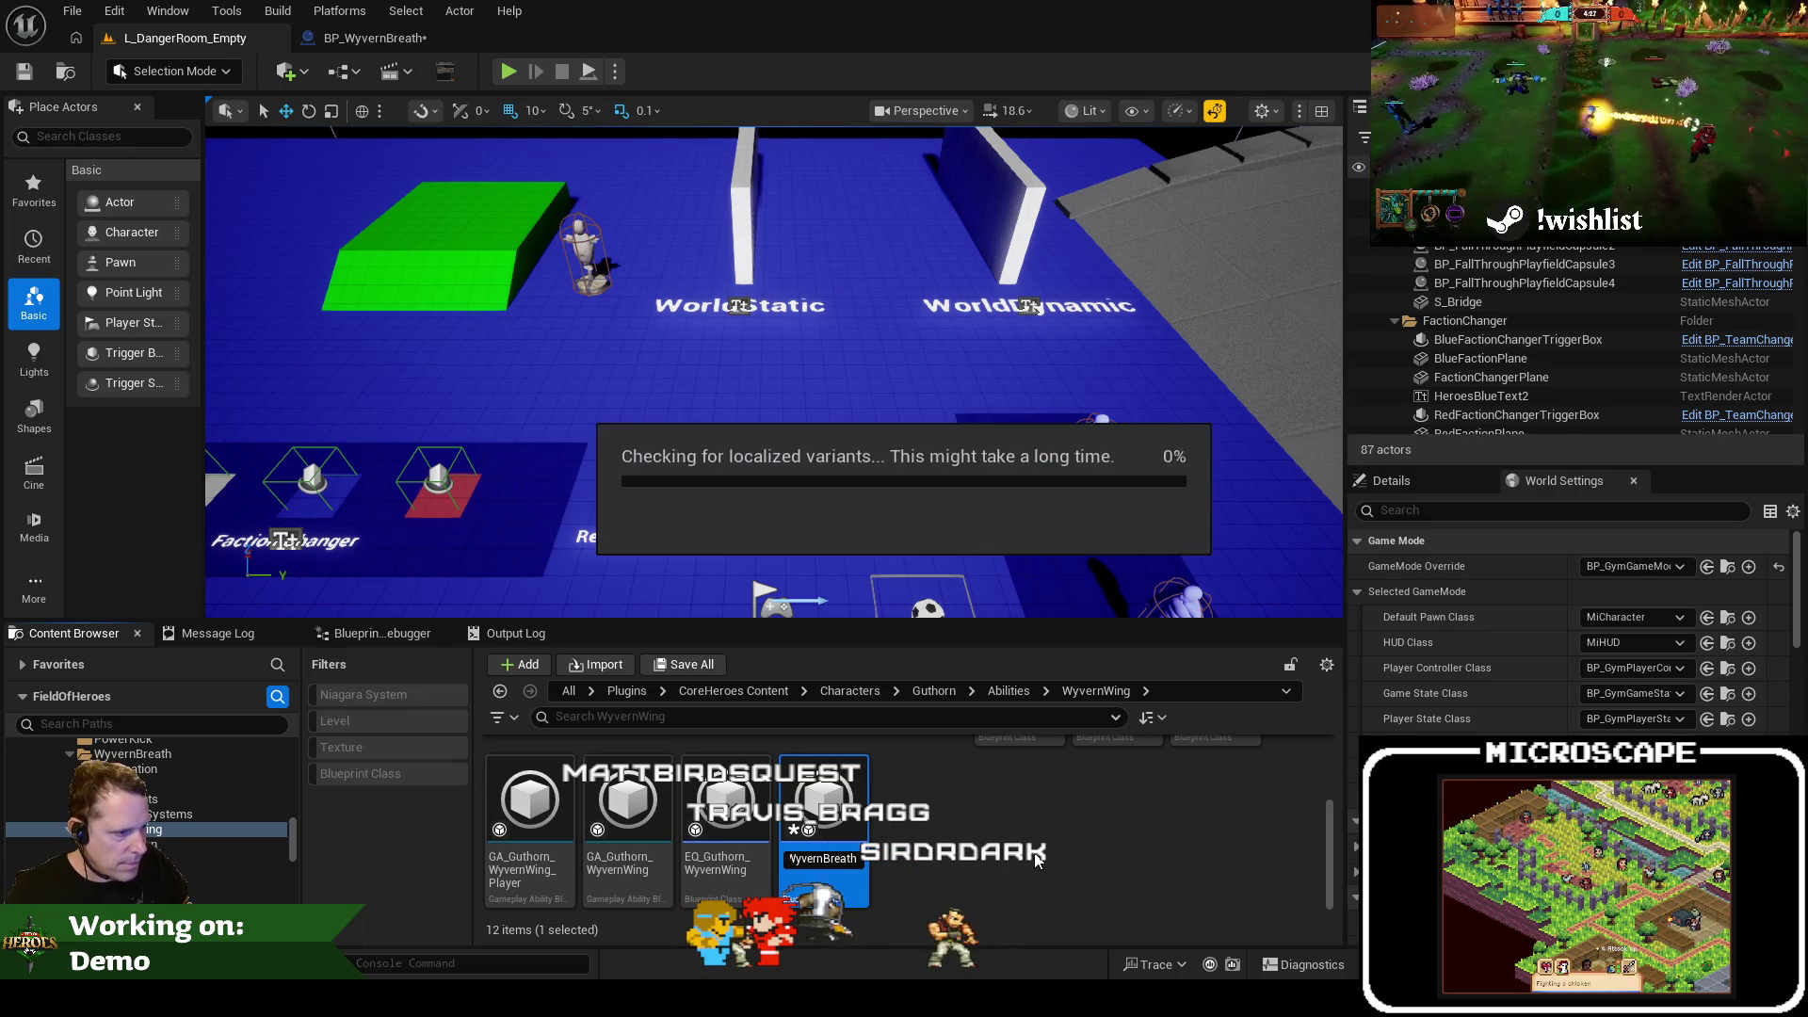
Move GE_Damage_WyvernBreath into the WyvernBreath folder
scroll(188, 797, "up", 3)
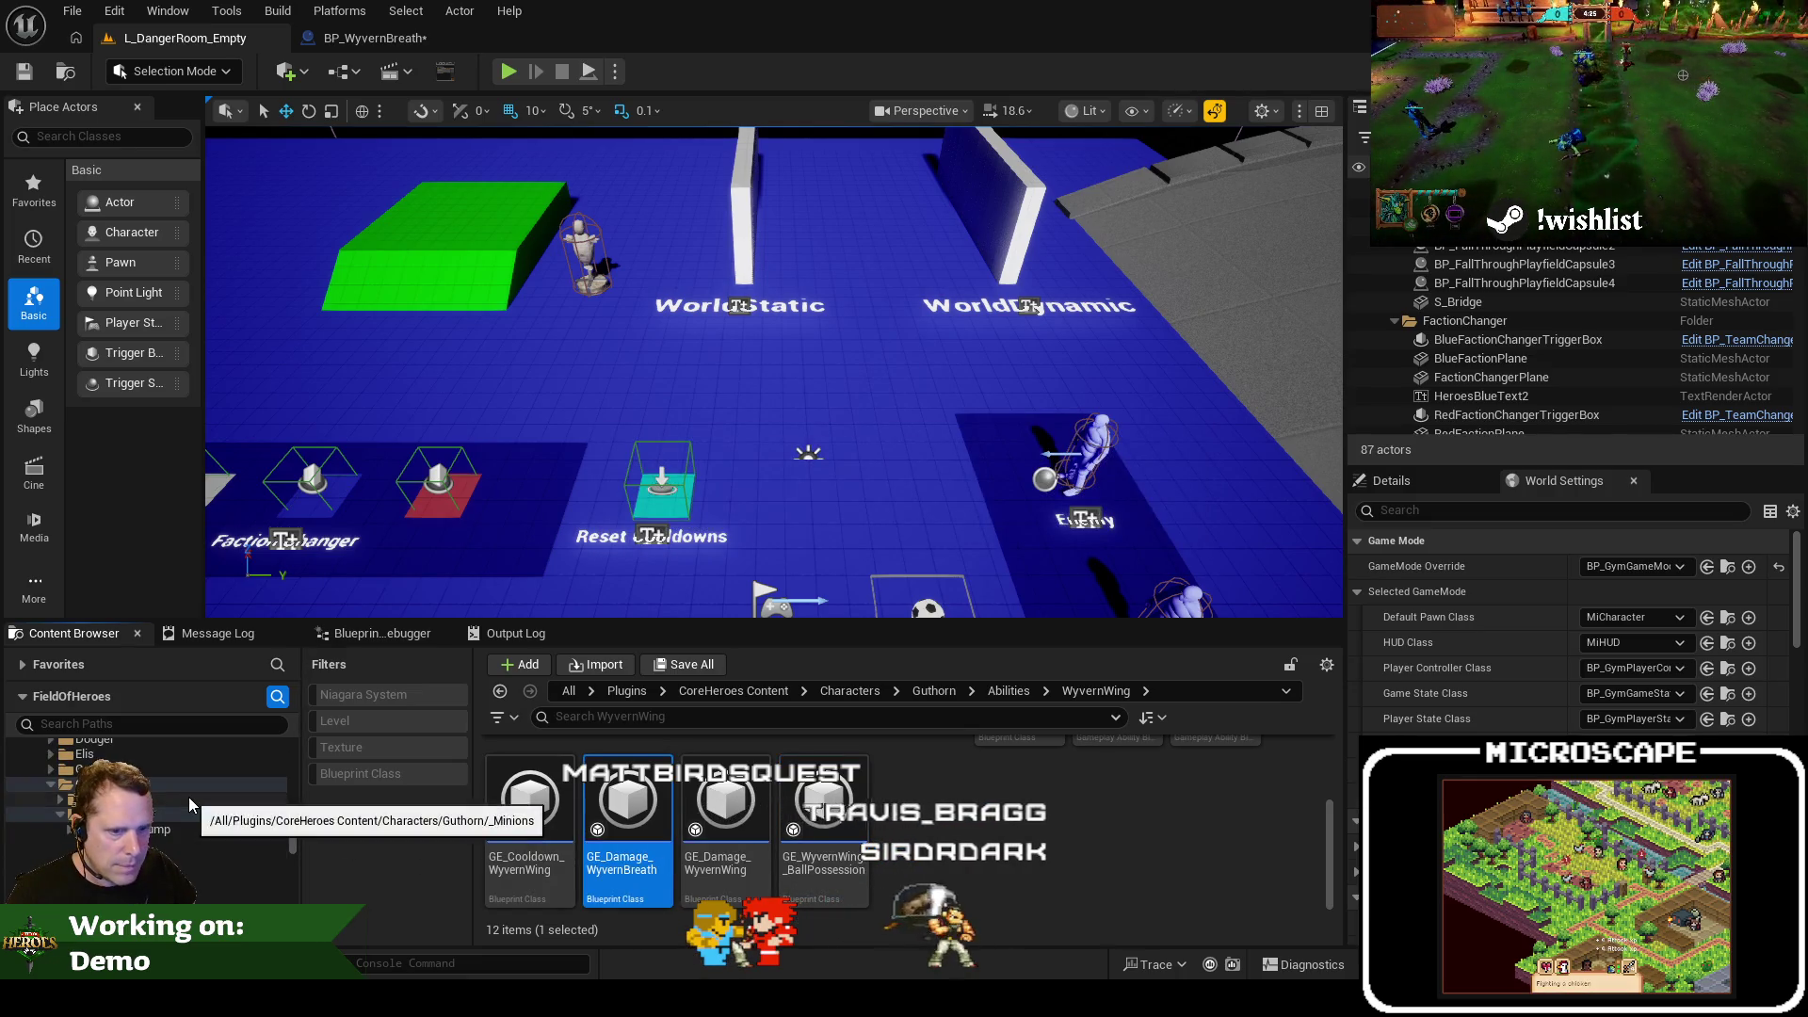
scroll(185, 795, "down", 1)
mouse_move(629, 801)
left_mouse_down()
mouse_move(250, 797)
mouse_move(265, 806)
left_mouse_up()
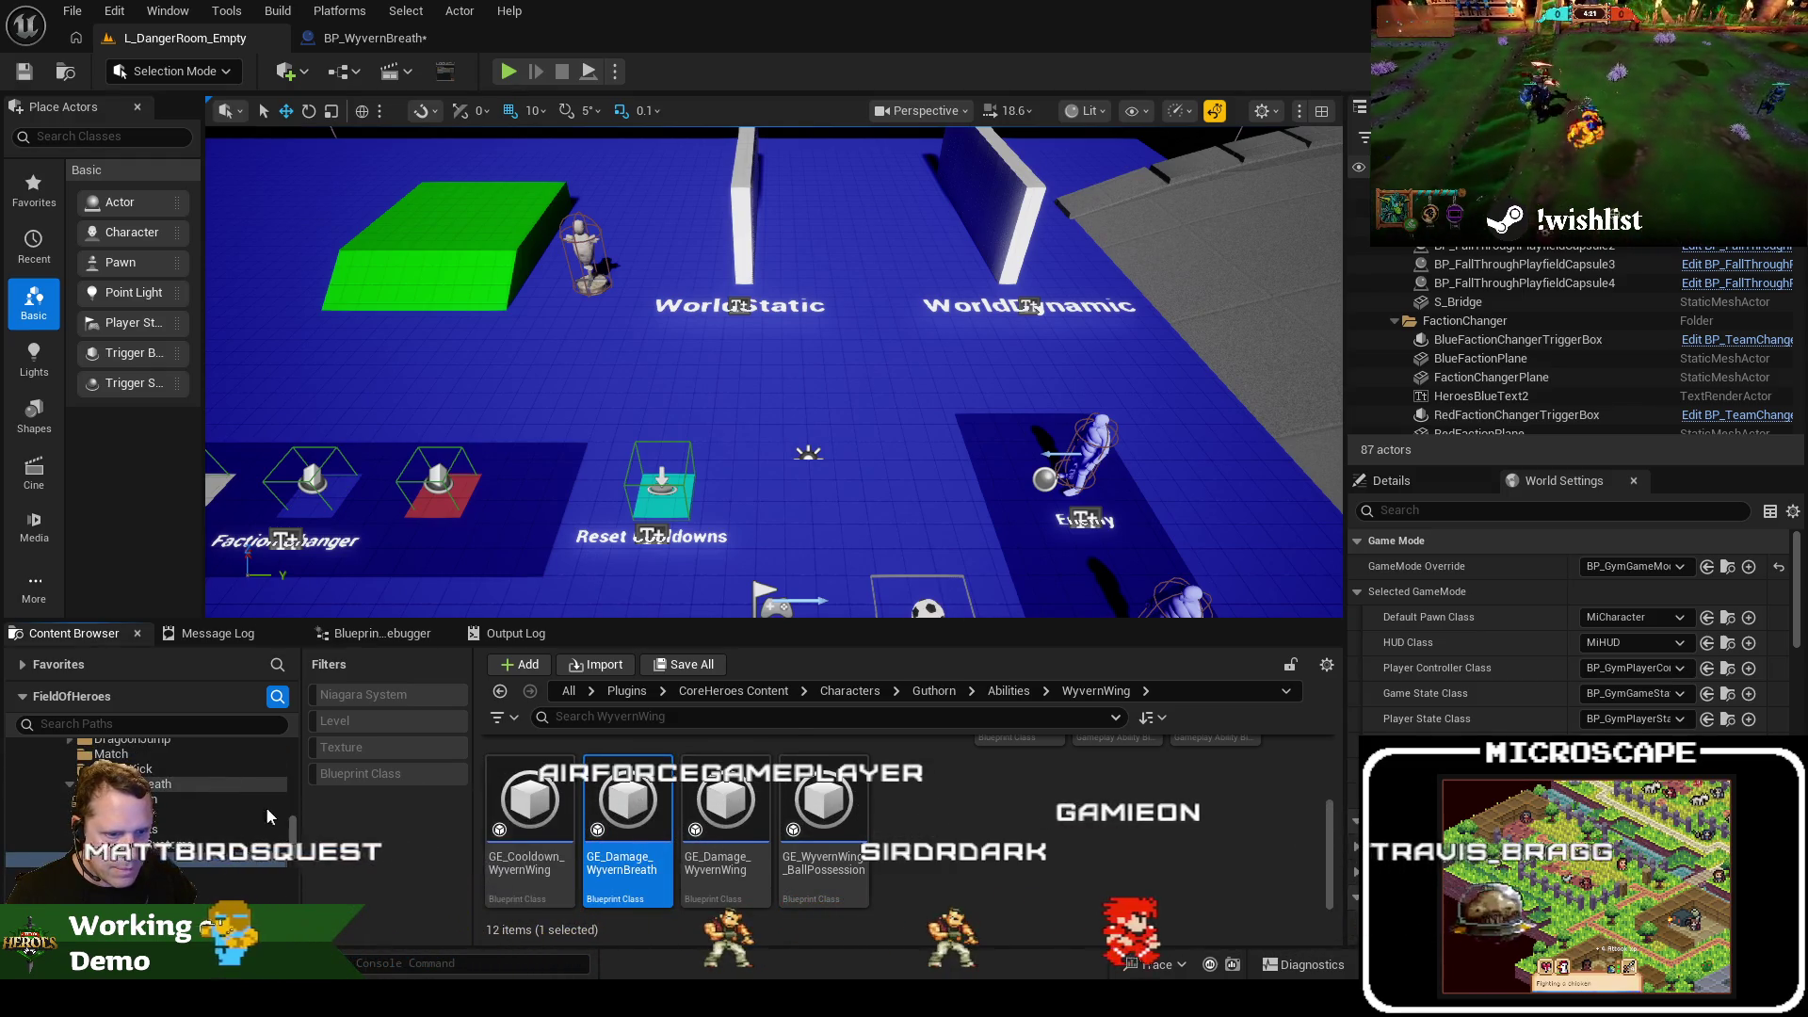
left_click(358, 845)
left_click(165, 782)
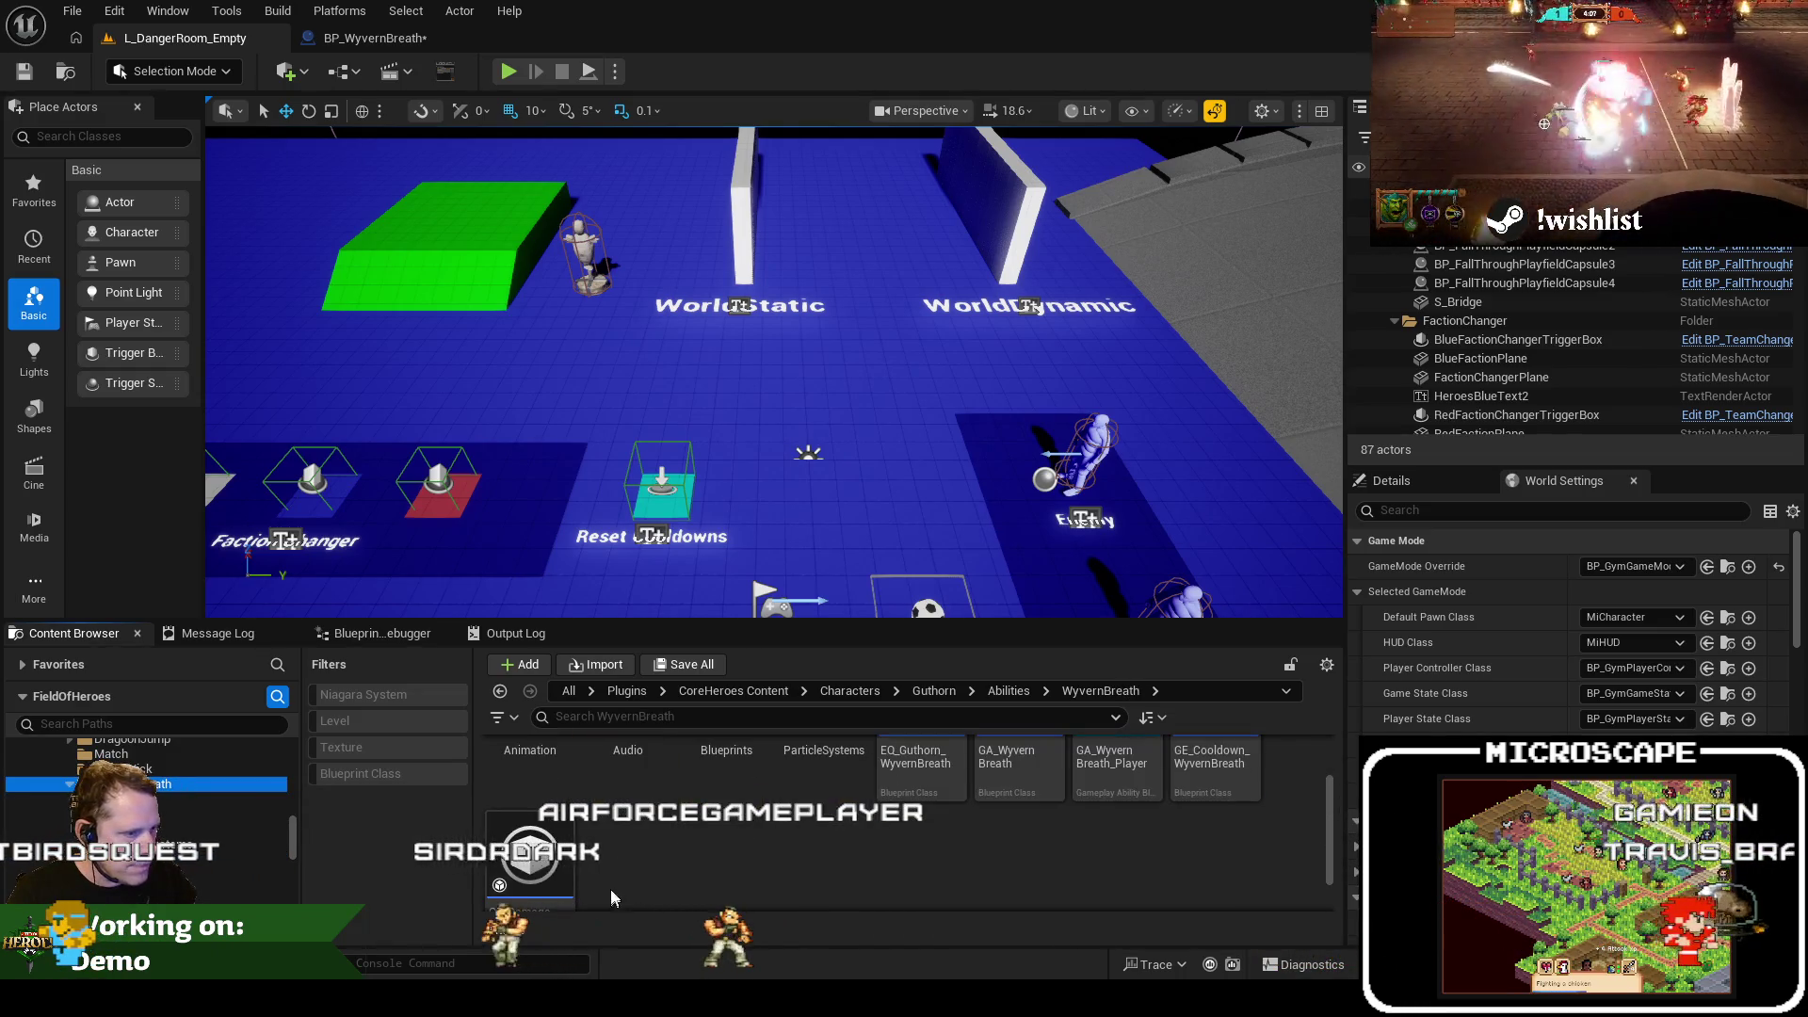
Rename the moved effect to GE_Damage_WyvernBreathCollider
left_click(370, 36)
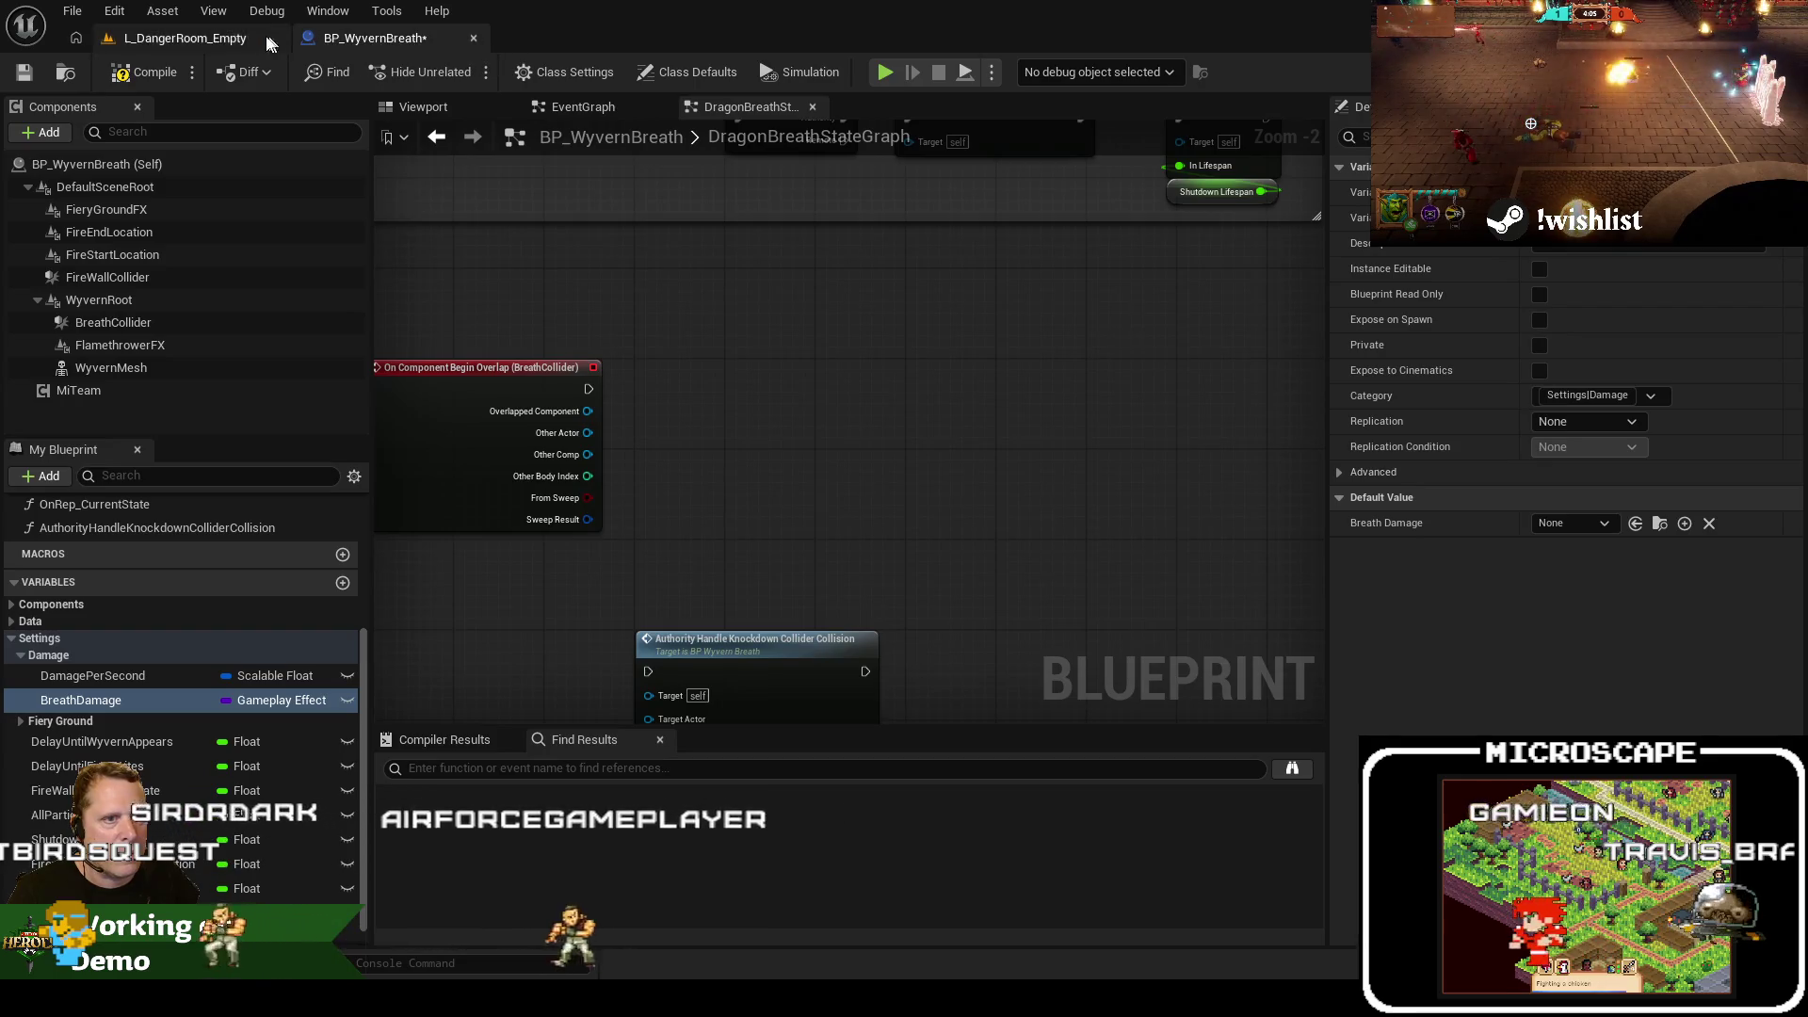
left_click(220, 42)
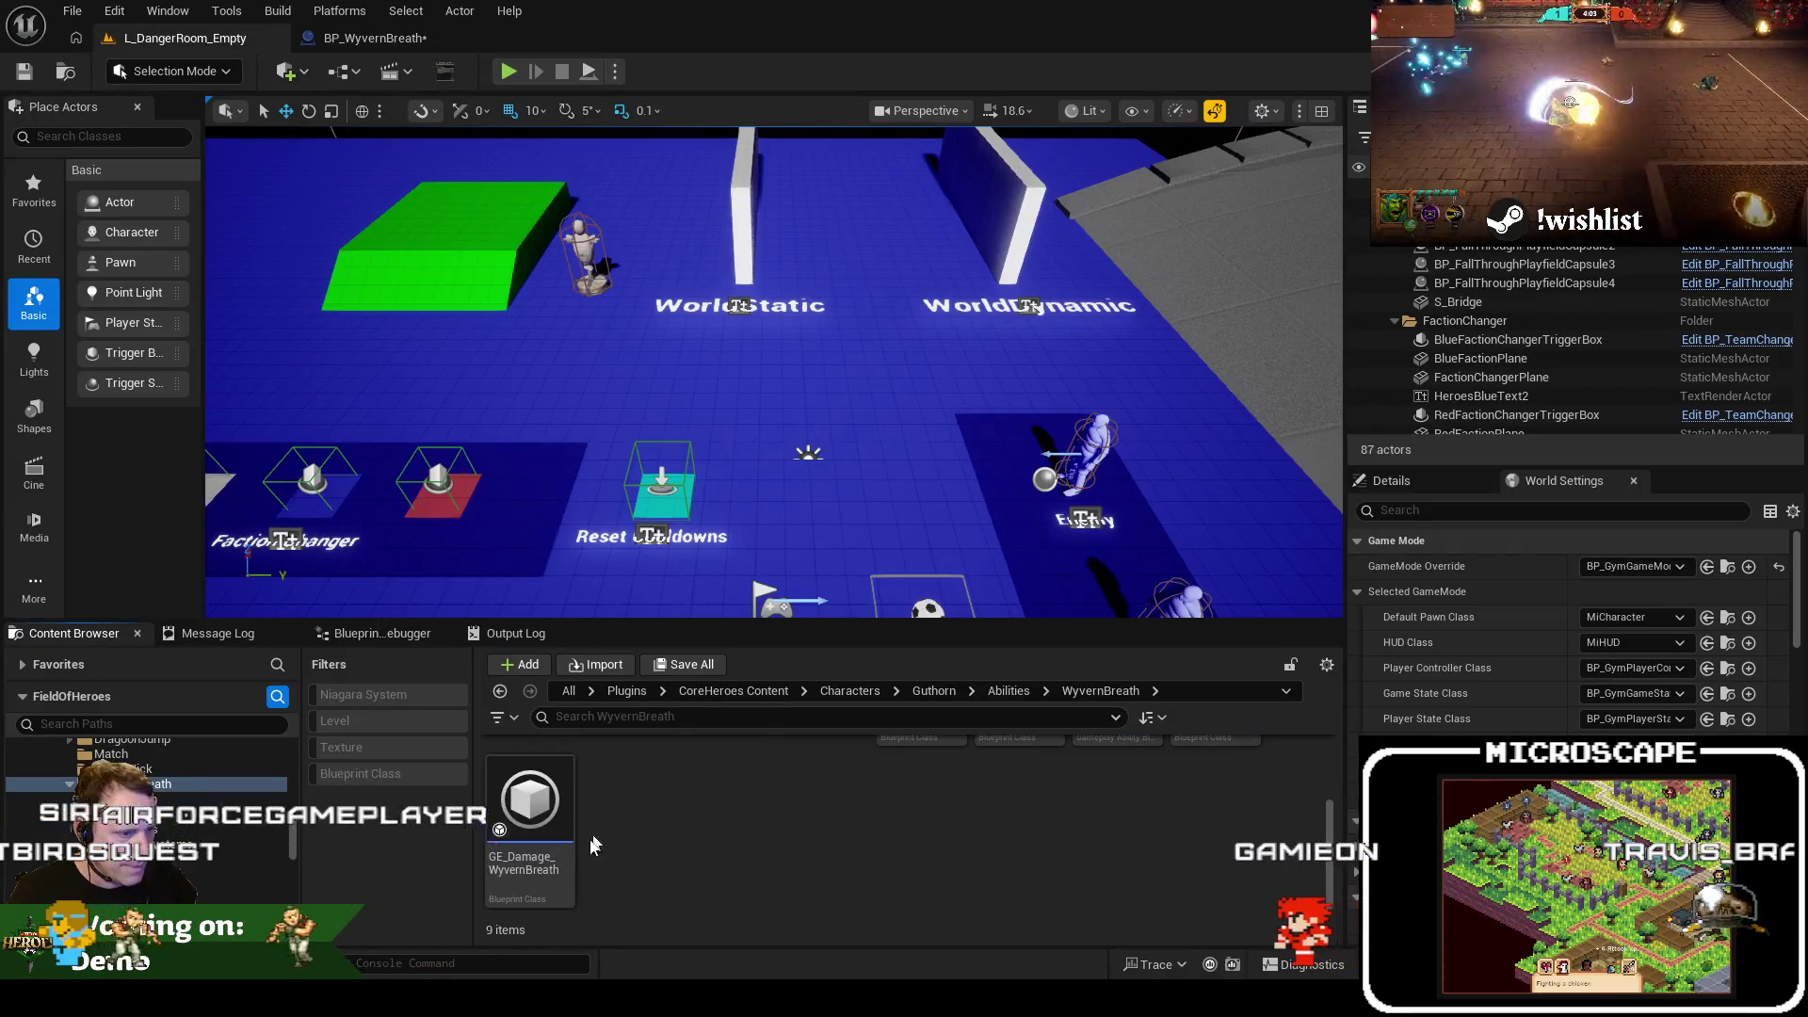
type("WyvernBreath")
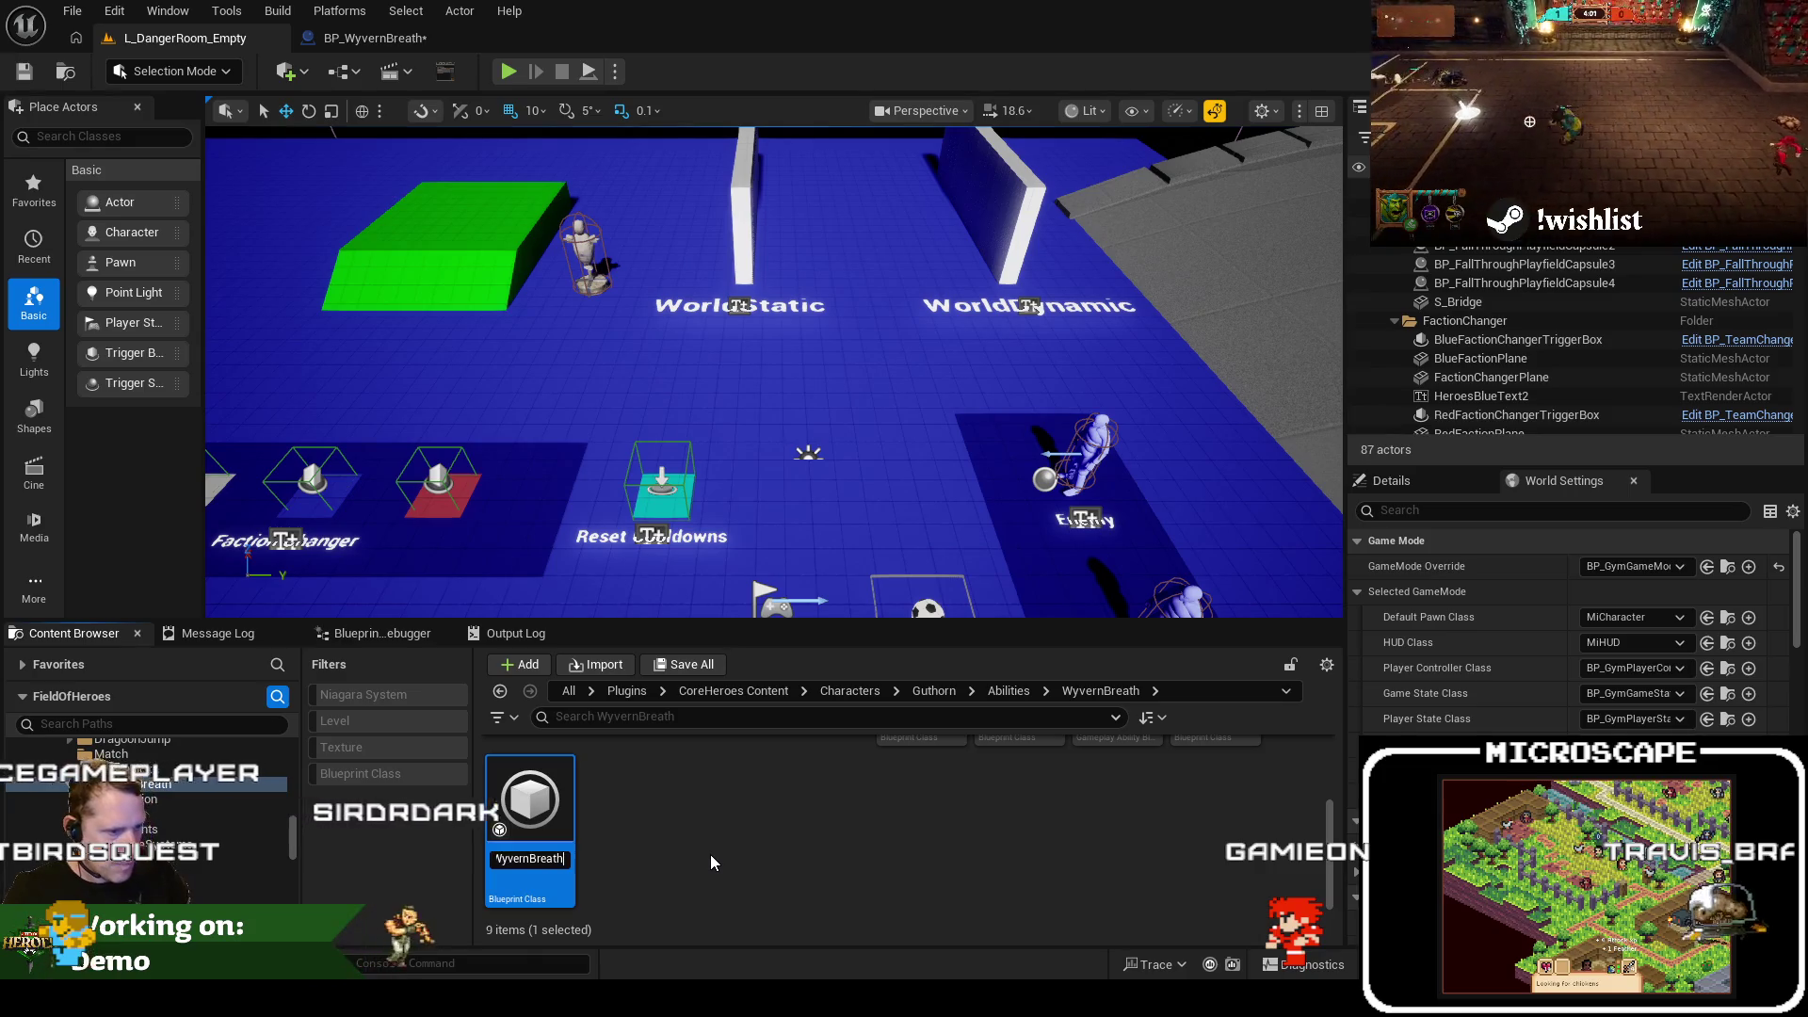
type("Co")
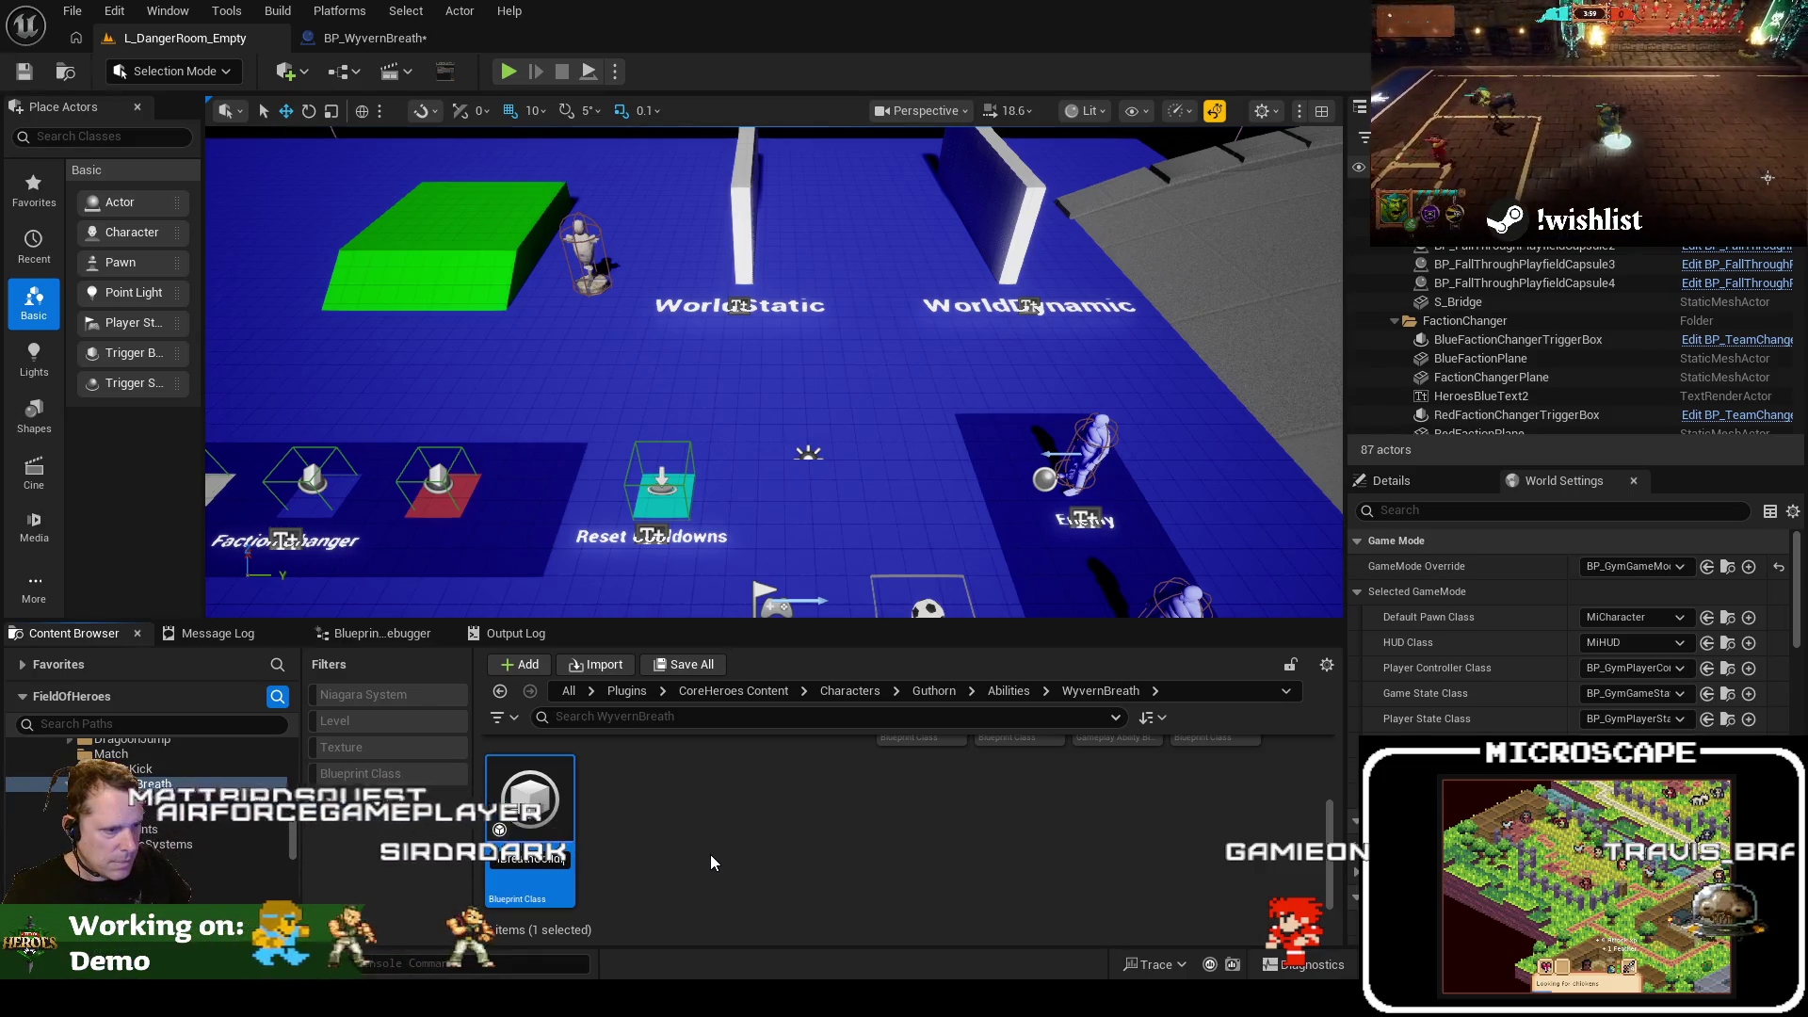
type("llider")
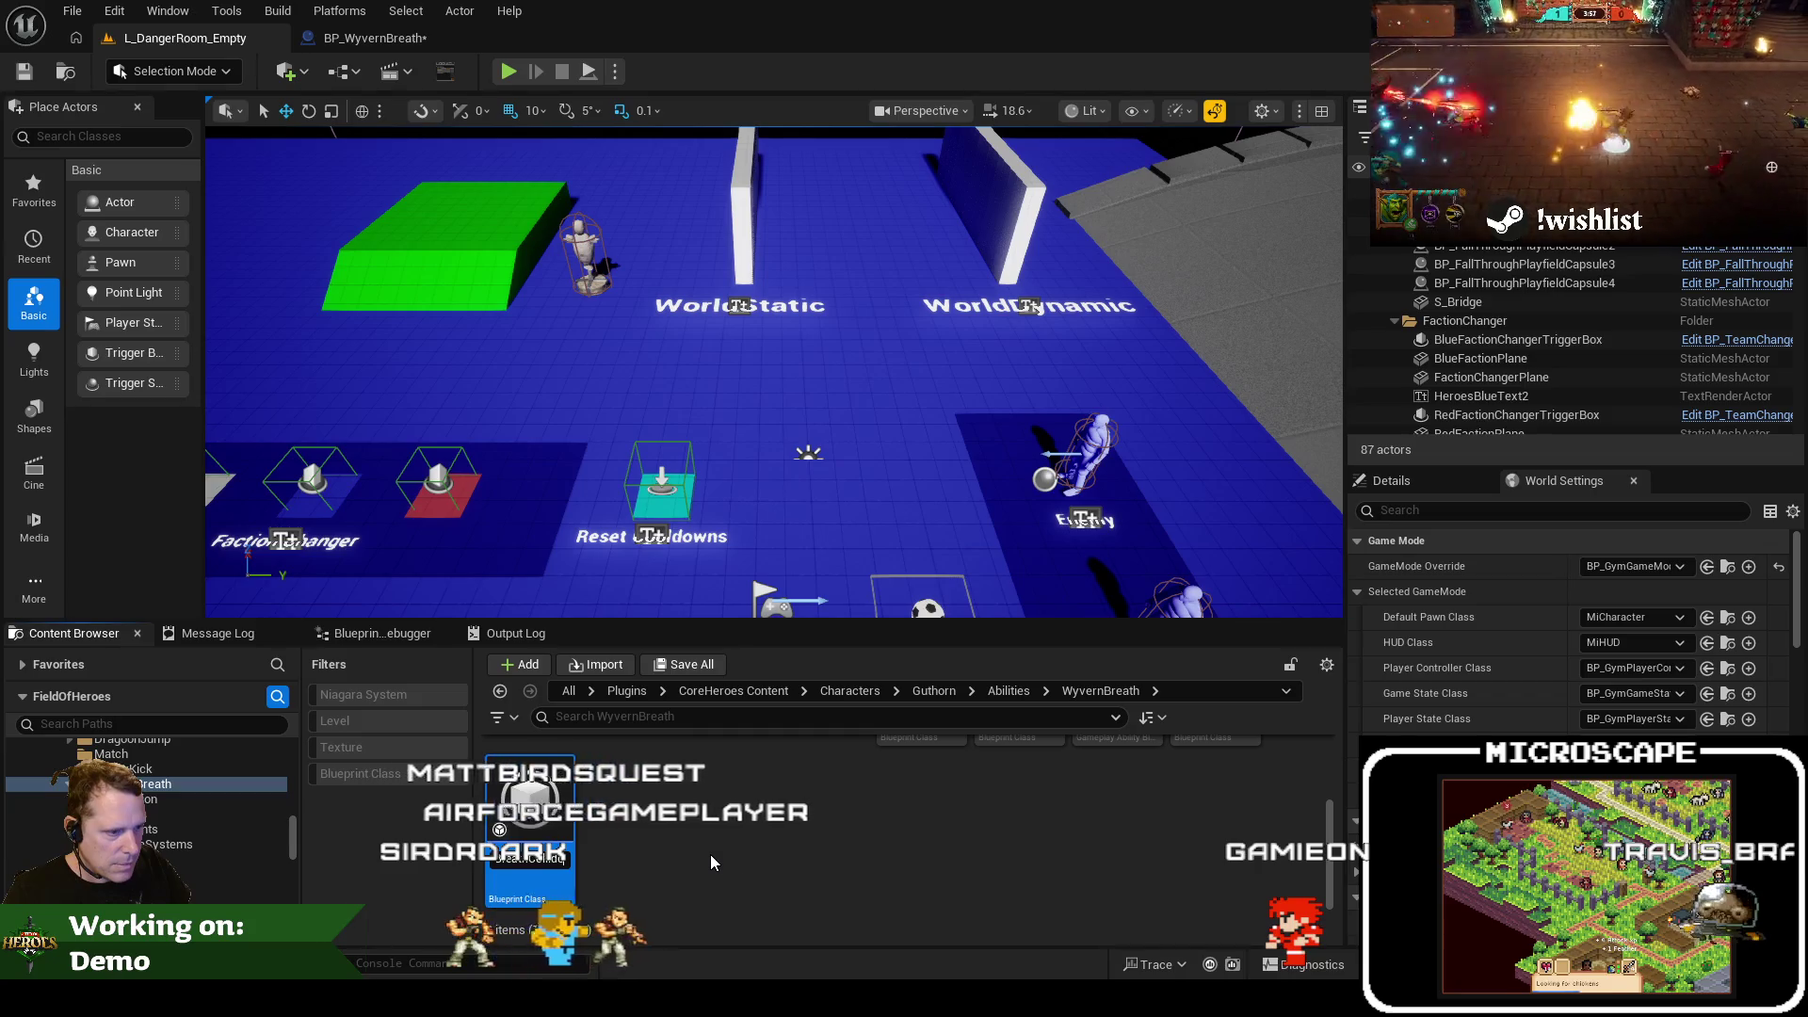
key("Return")
left_click(375, 37)
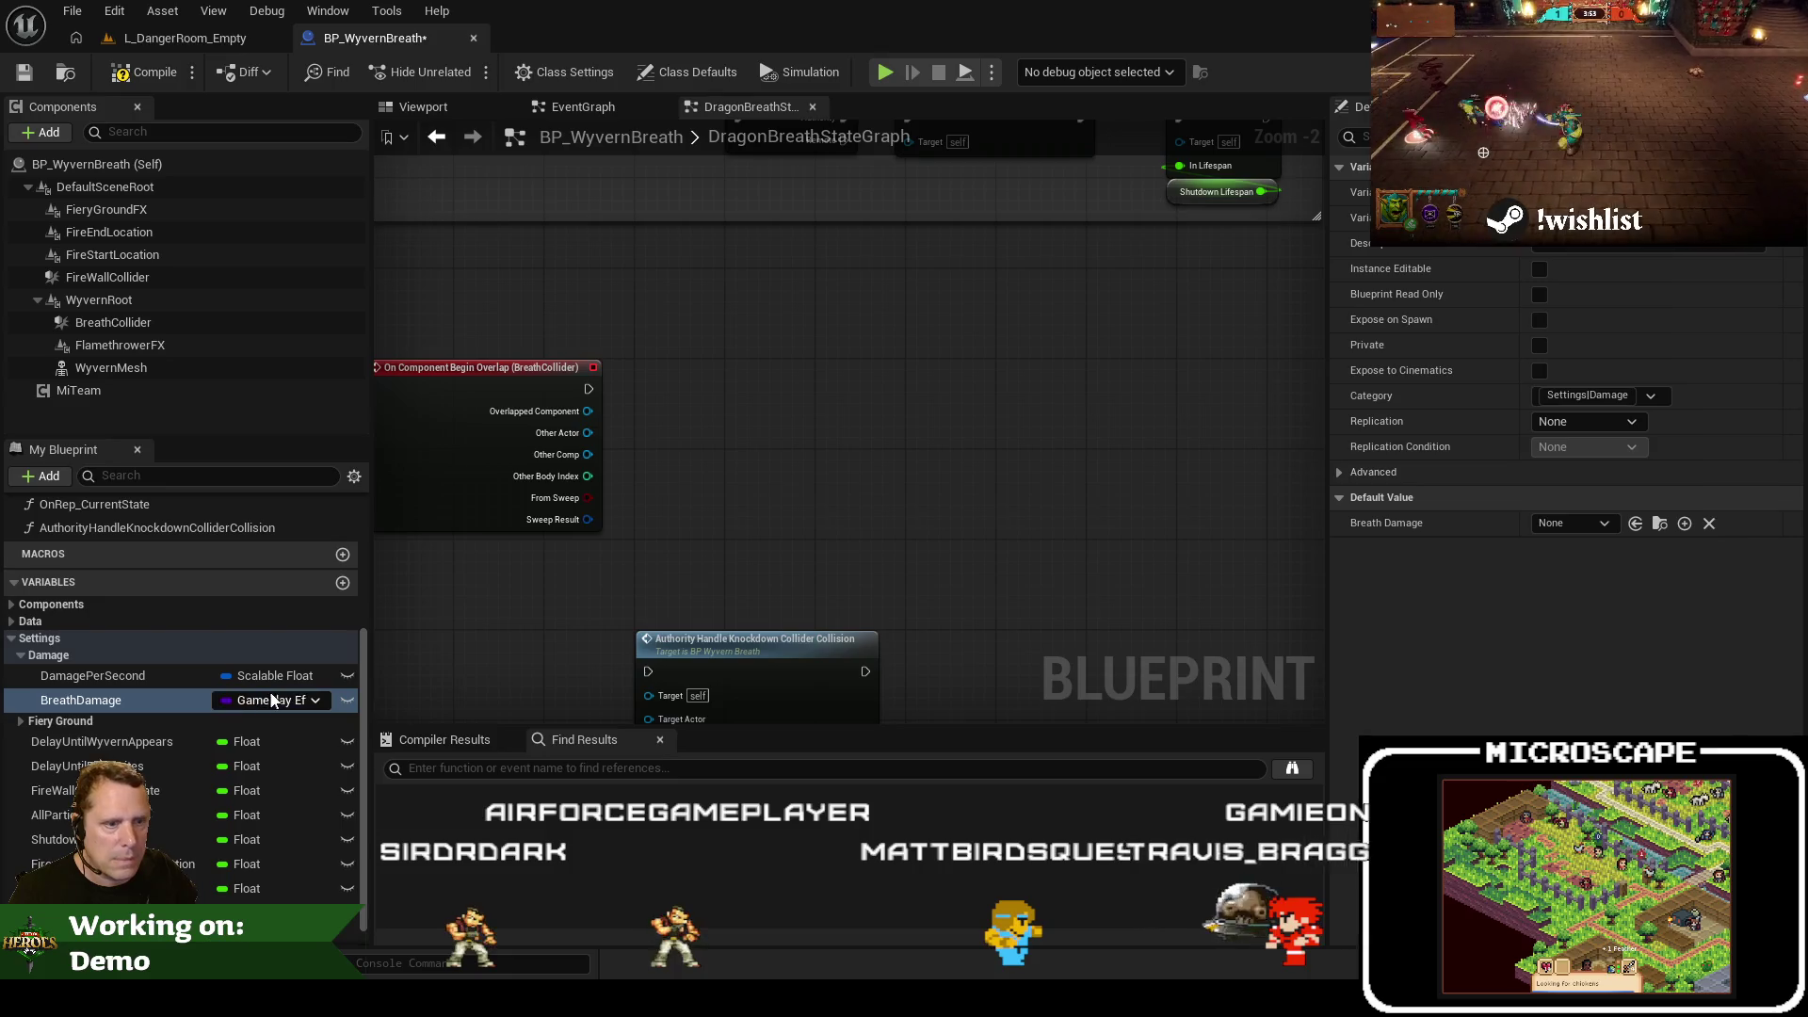
Search 'wyvern' in Breath Damage's default value list and choose GE_Damage_WyvernBreathCollider
left_click(1592, 517)
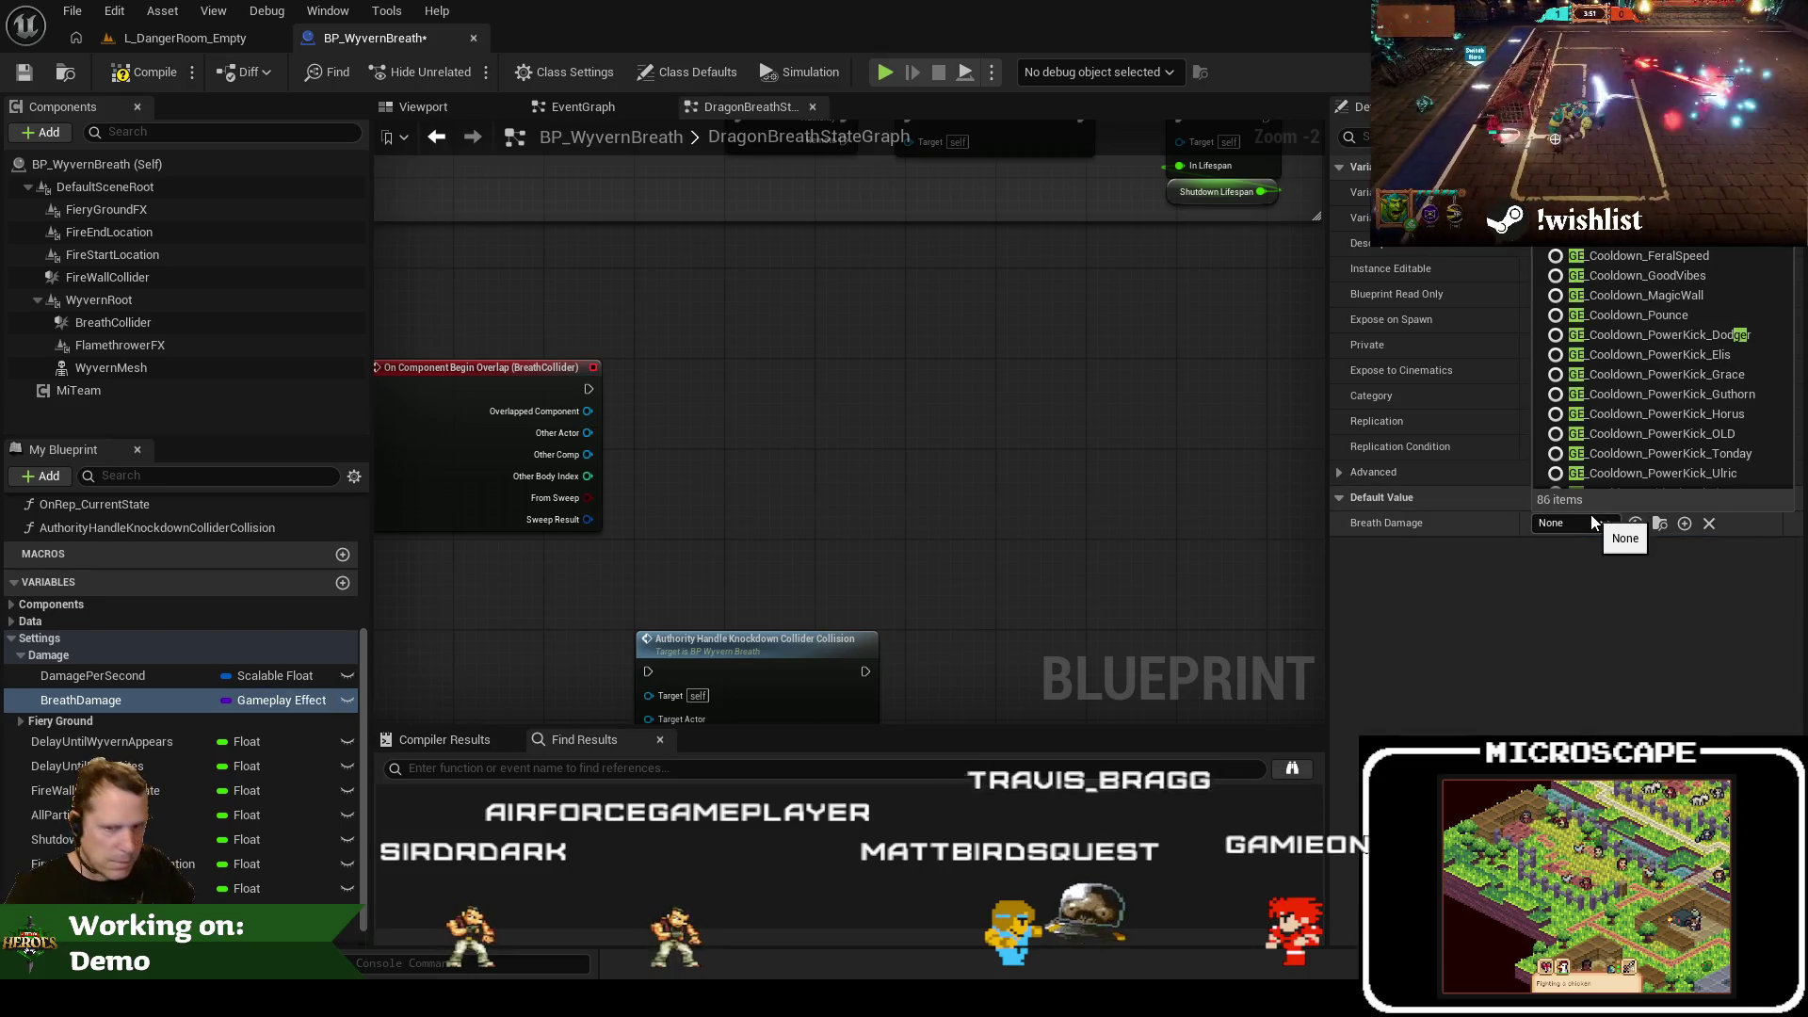
type("wyvern")
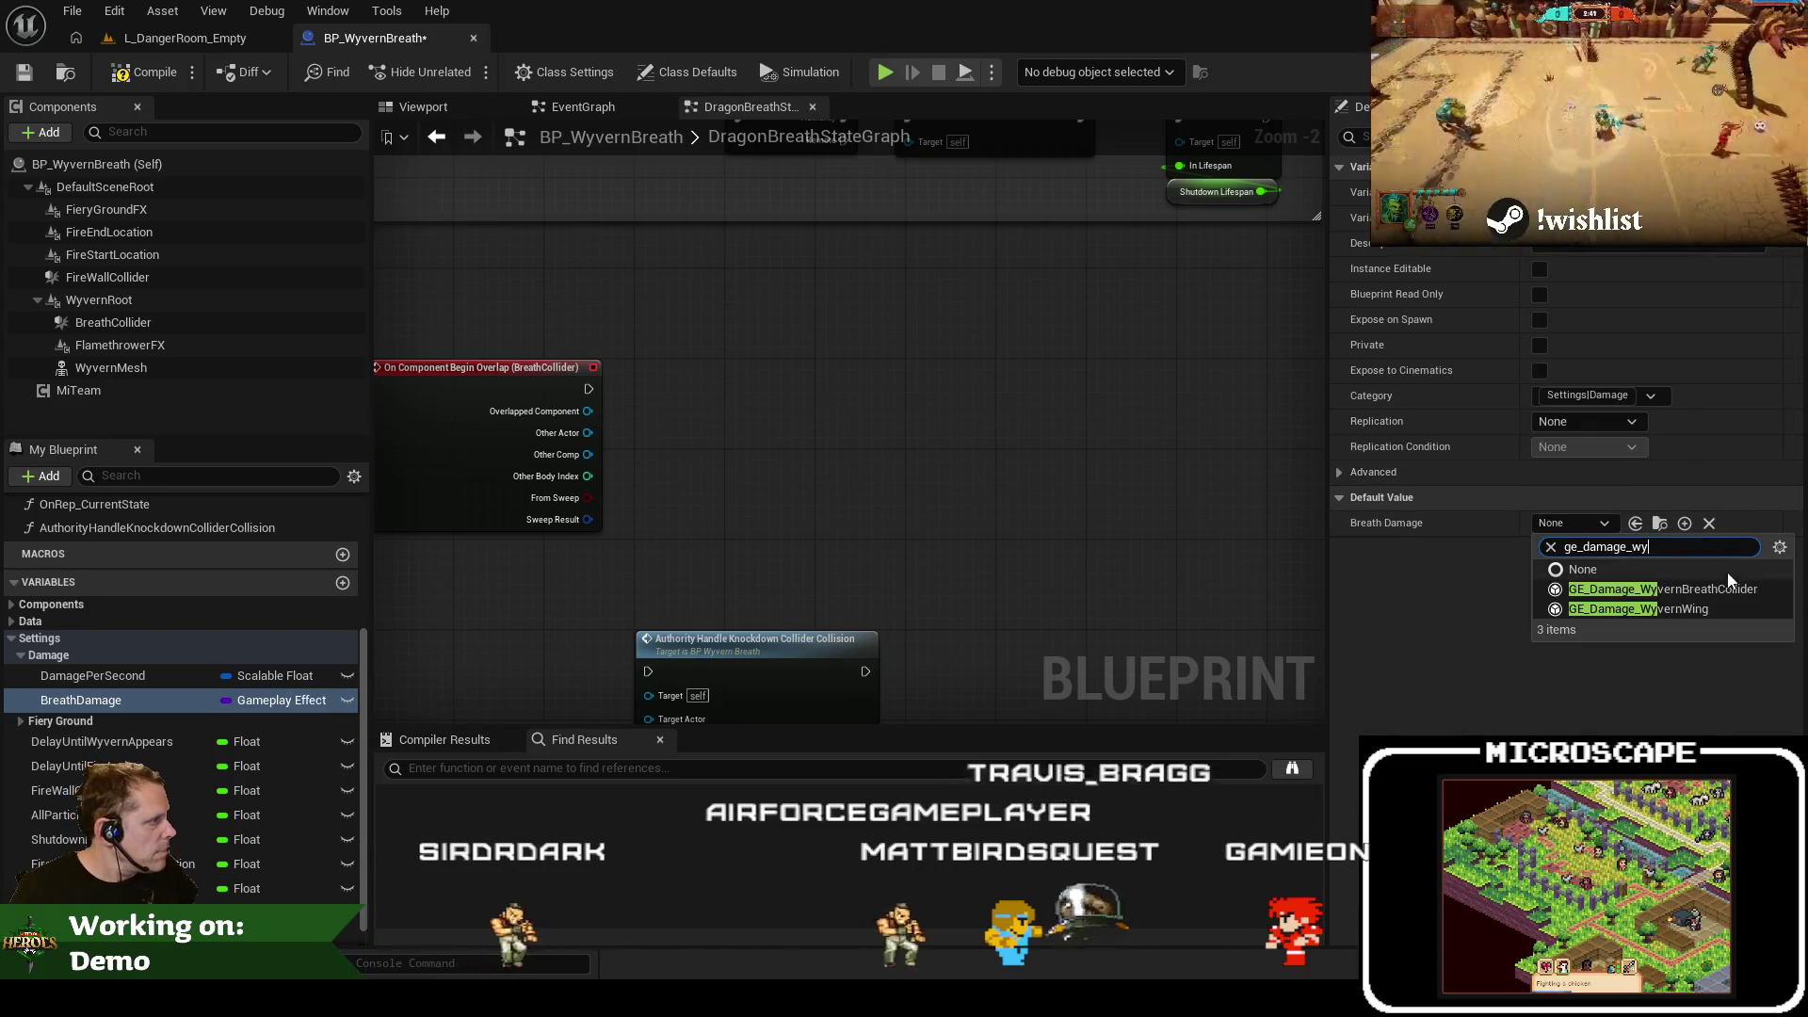
left_click(1720, 590)
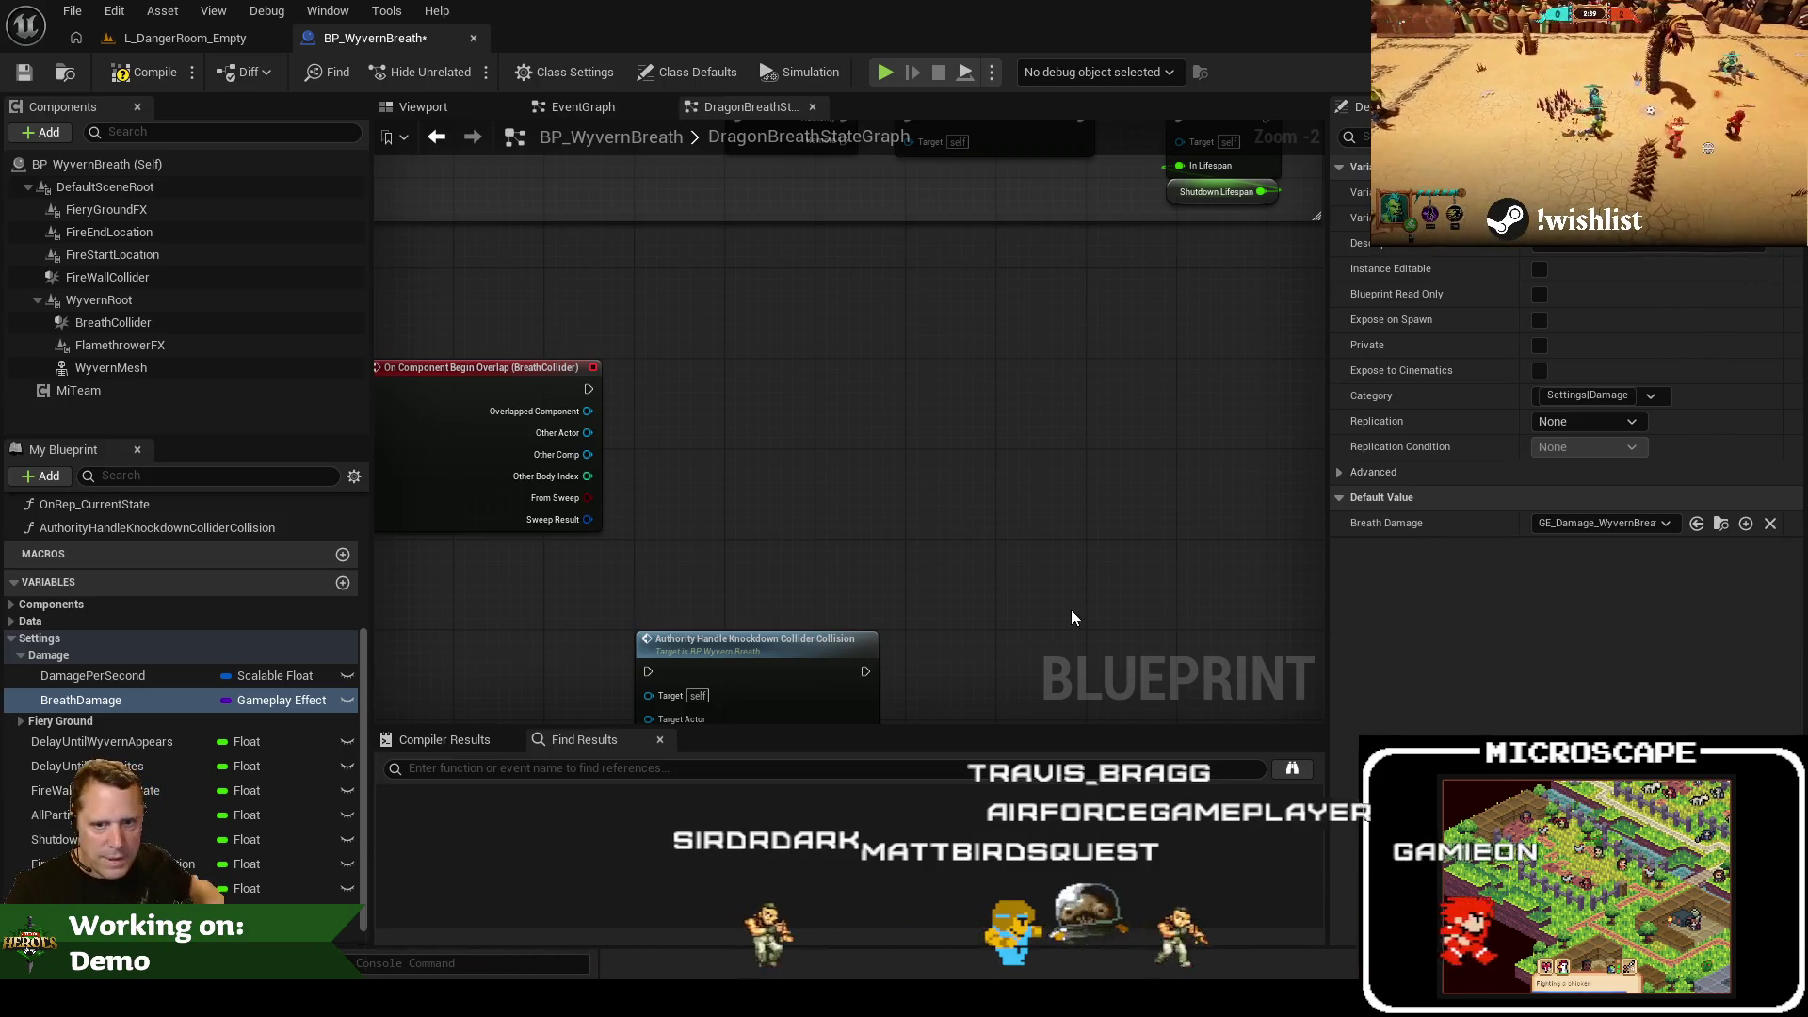
scroll(1071, 618, "down", 1)
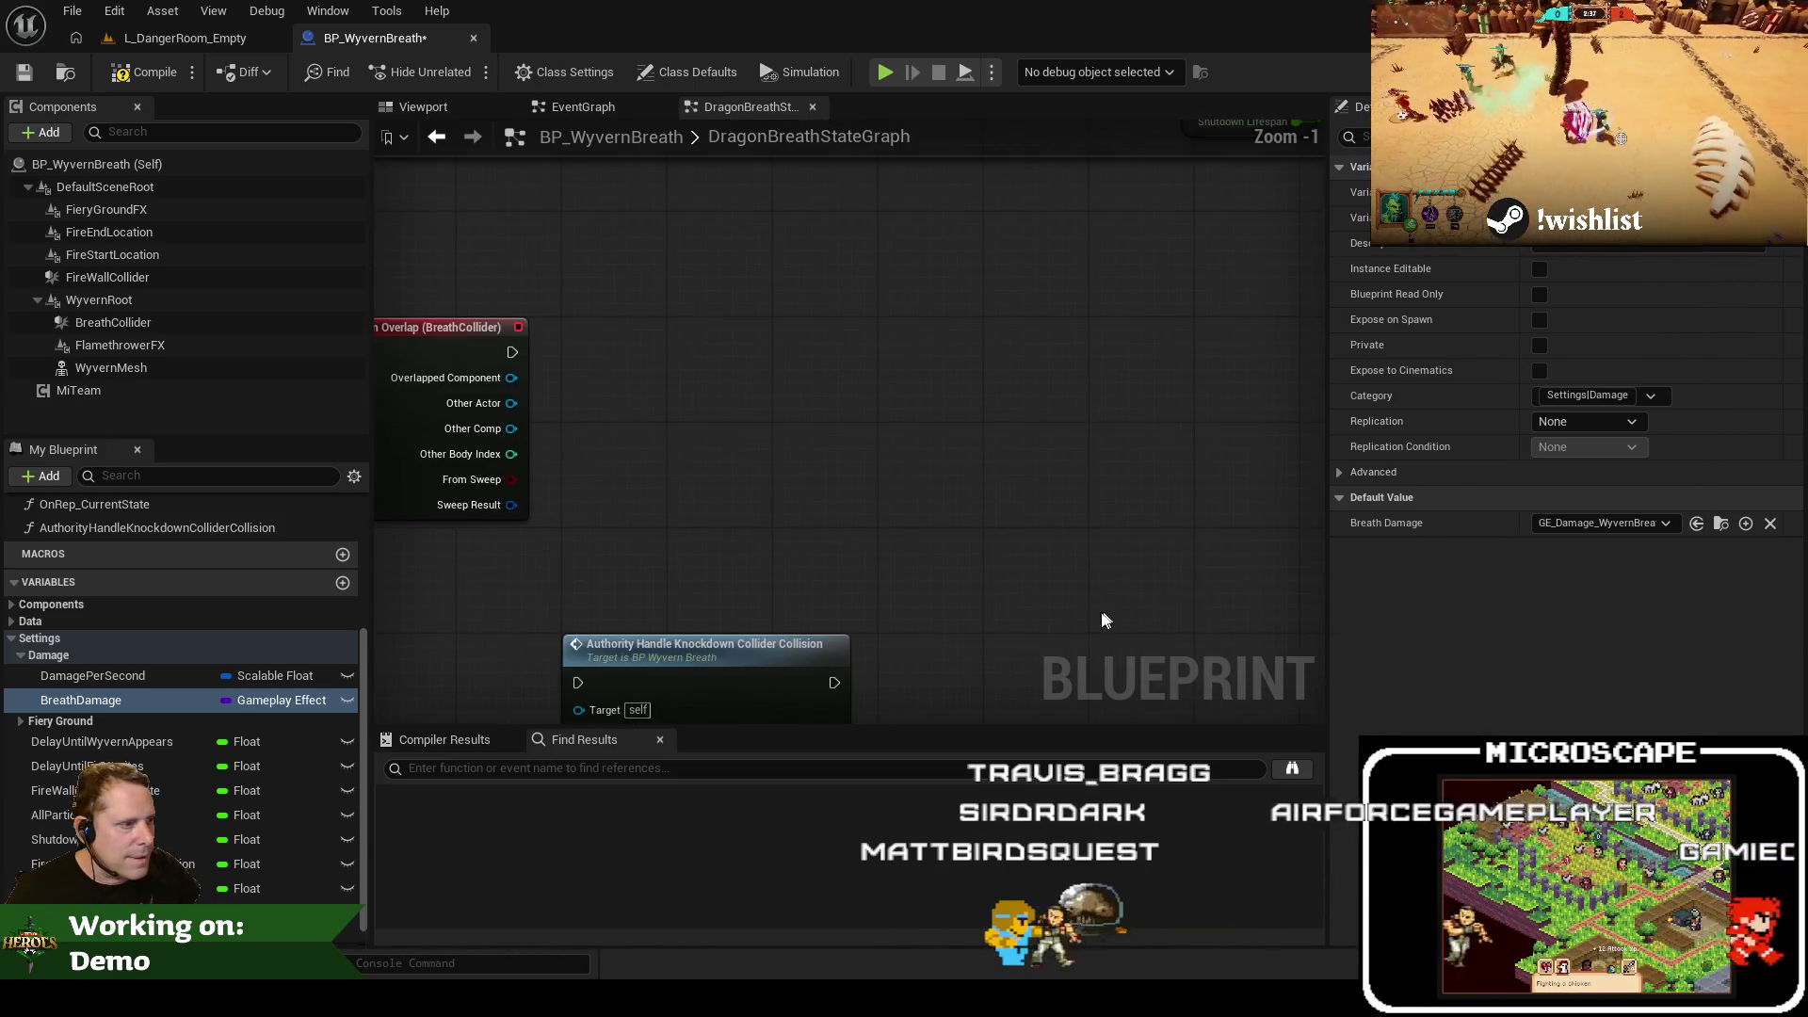
Open GE_Damage_WyvernBreathCollider and expand its Asset Tags and Target Tags settings
left_click(179, 37)
double_click(514, 836)
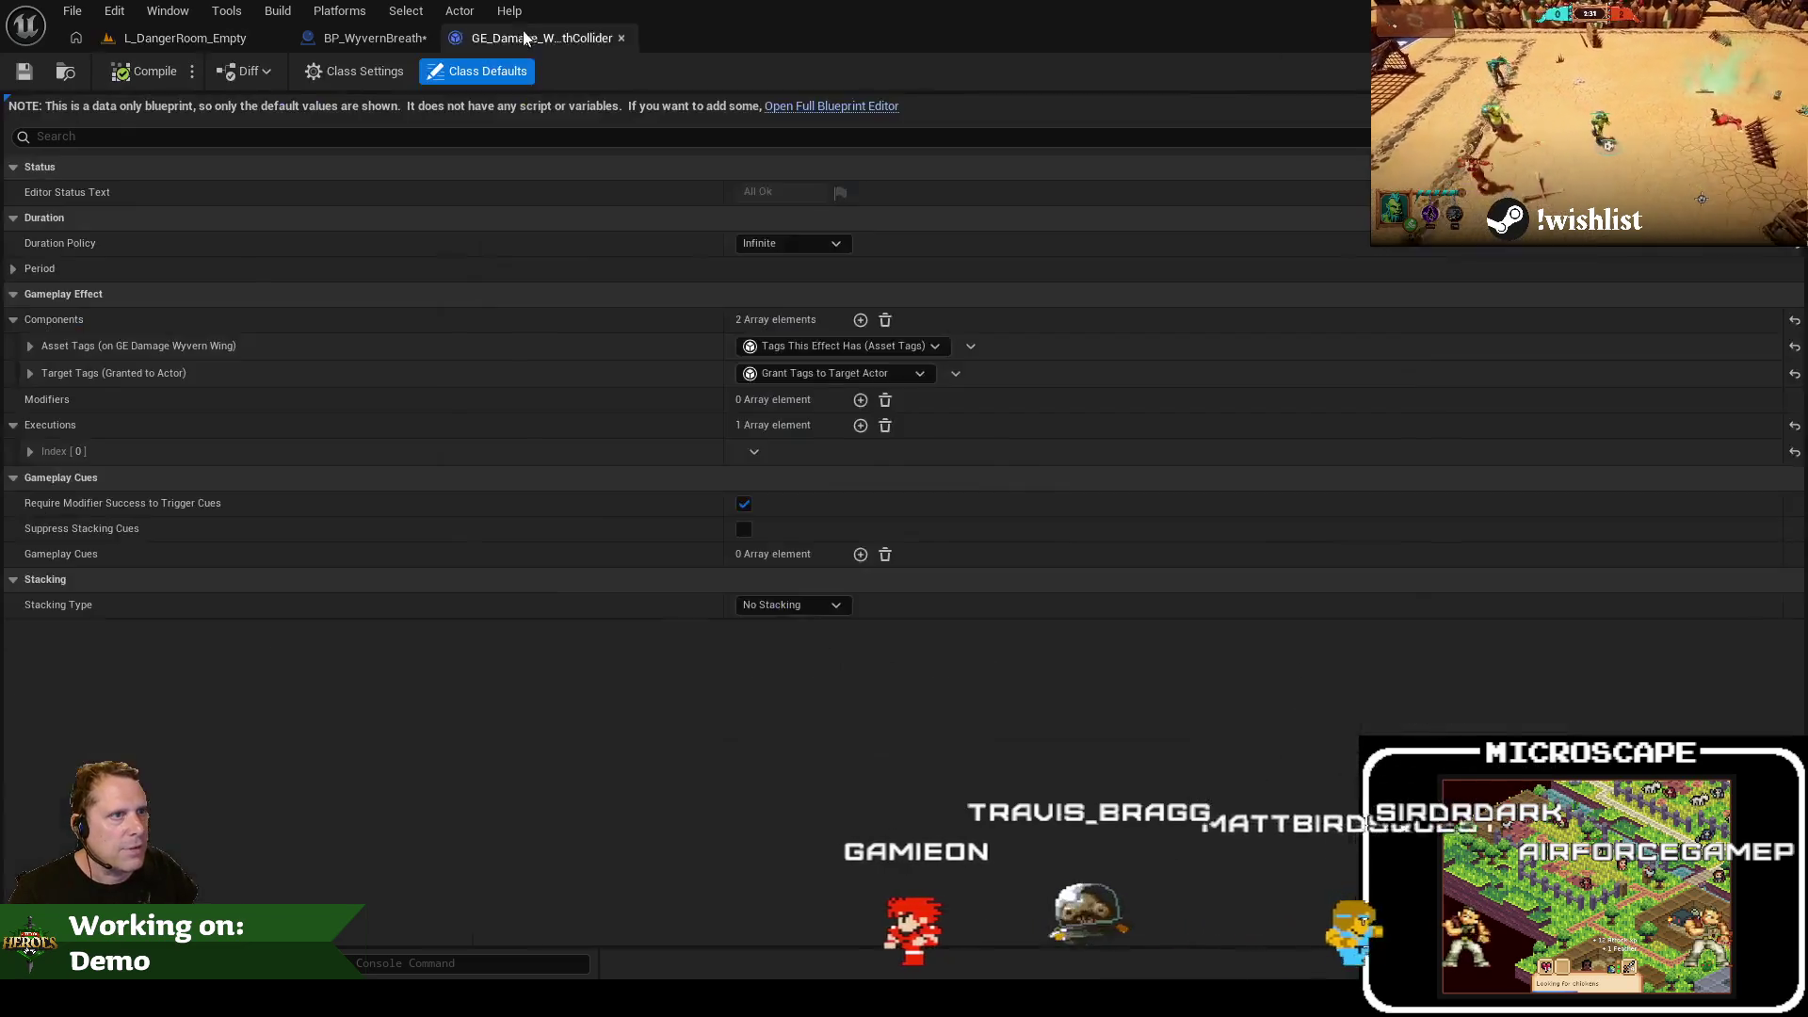
left_click(30, 373)
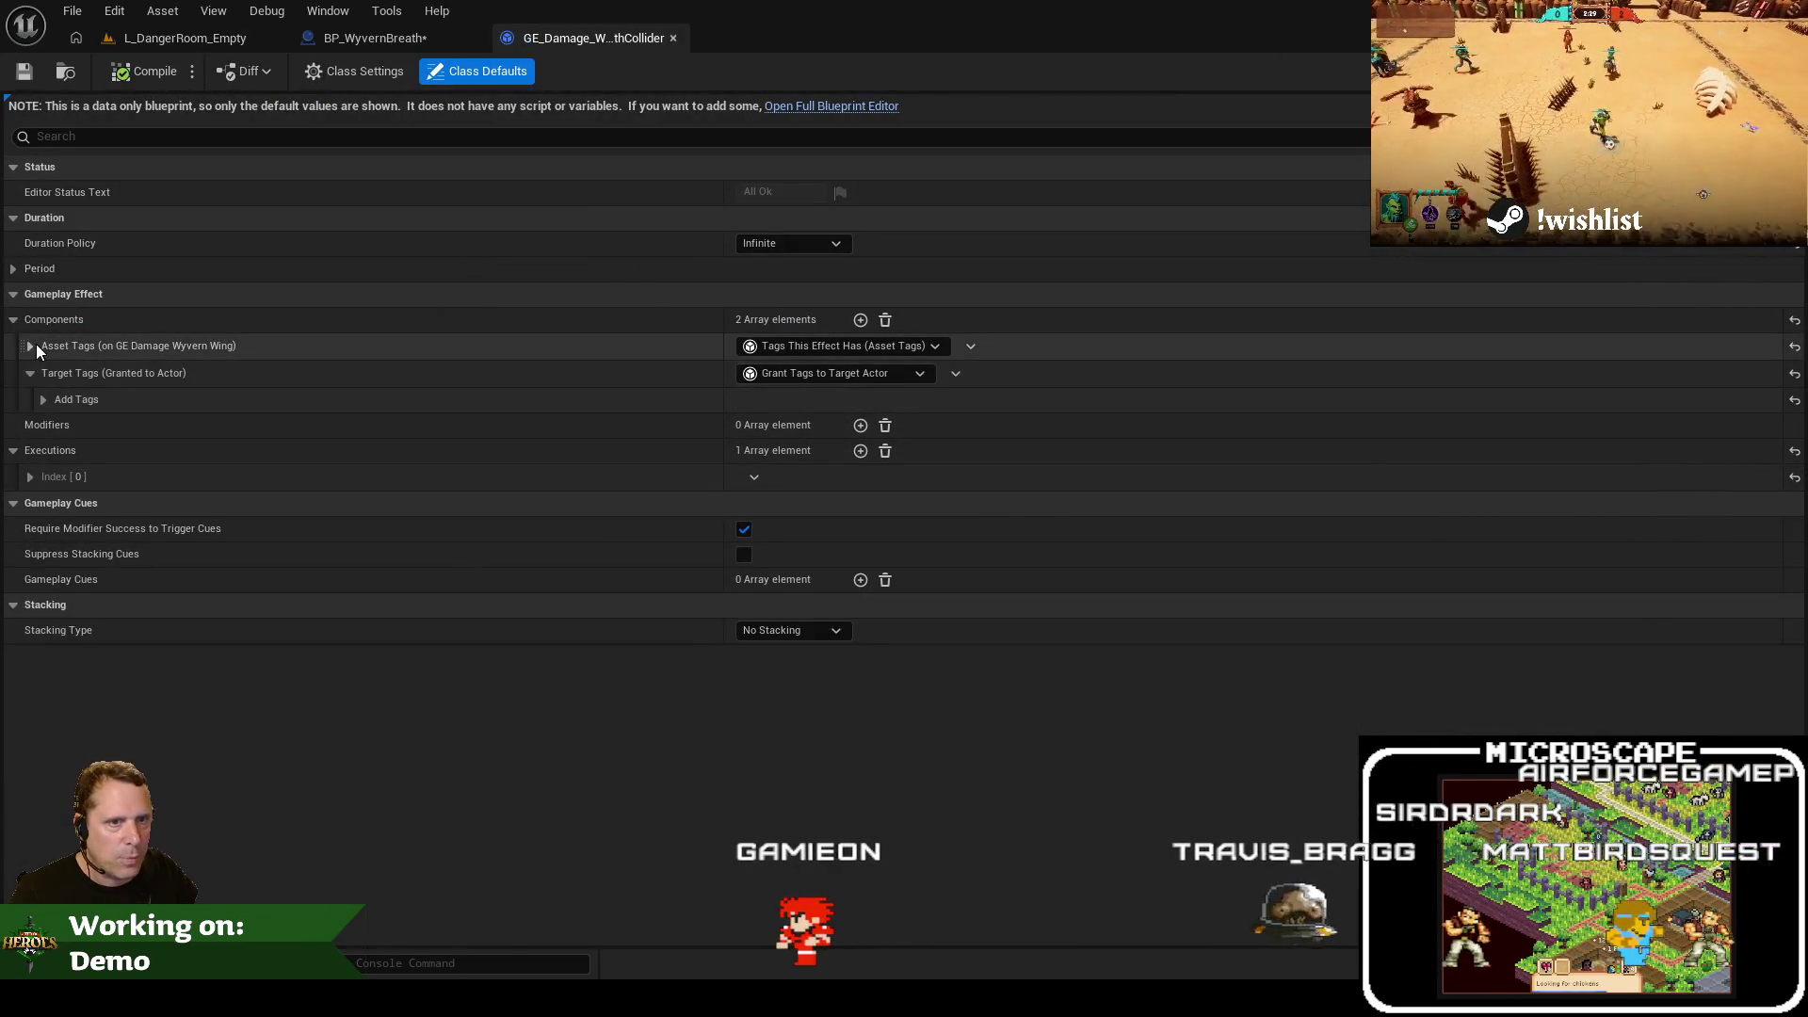
left_click(32, 345)
left_click(44, 426)
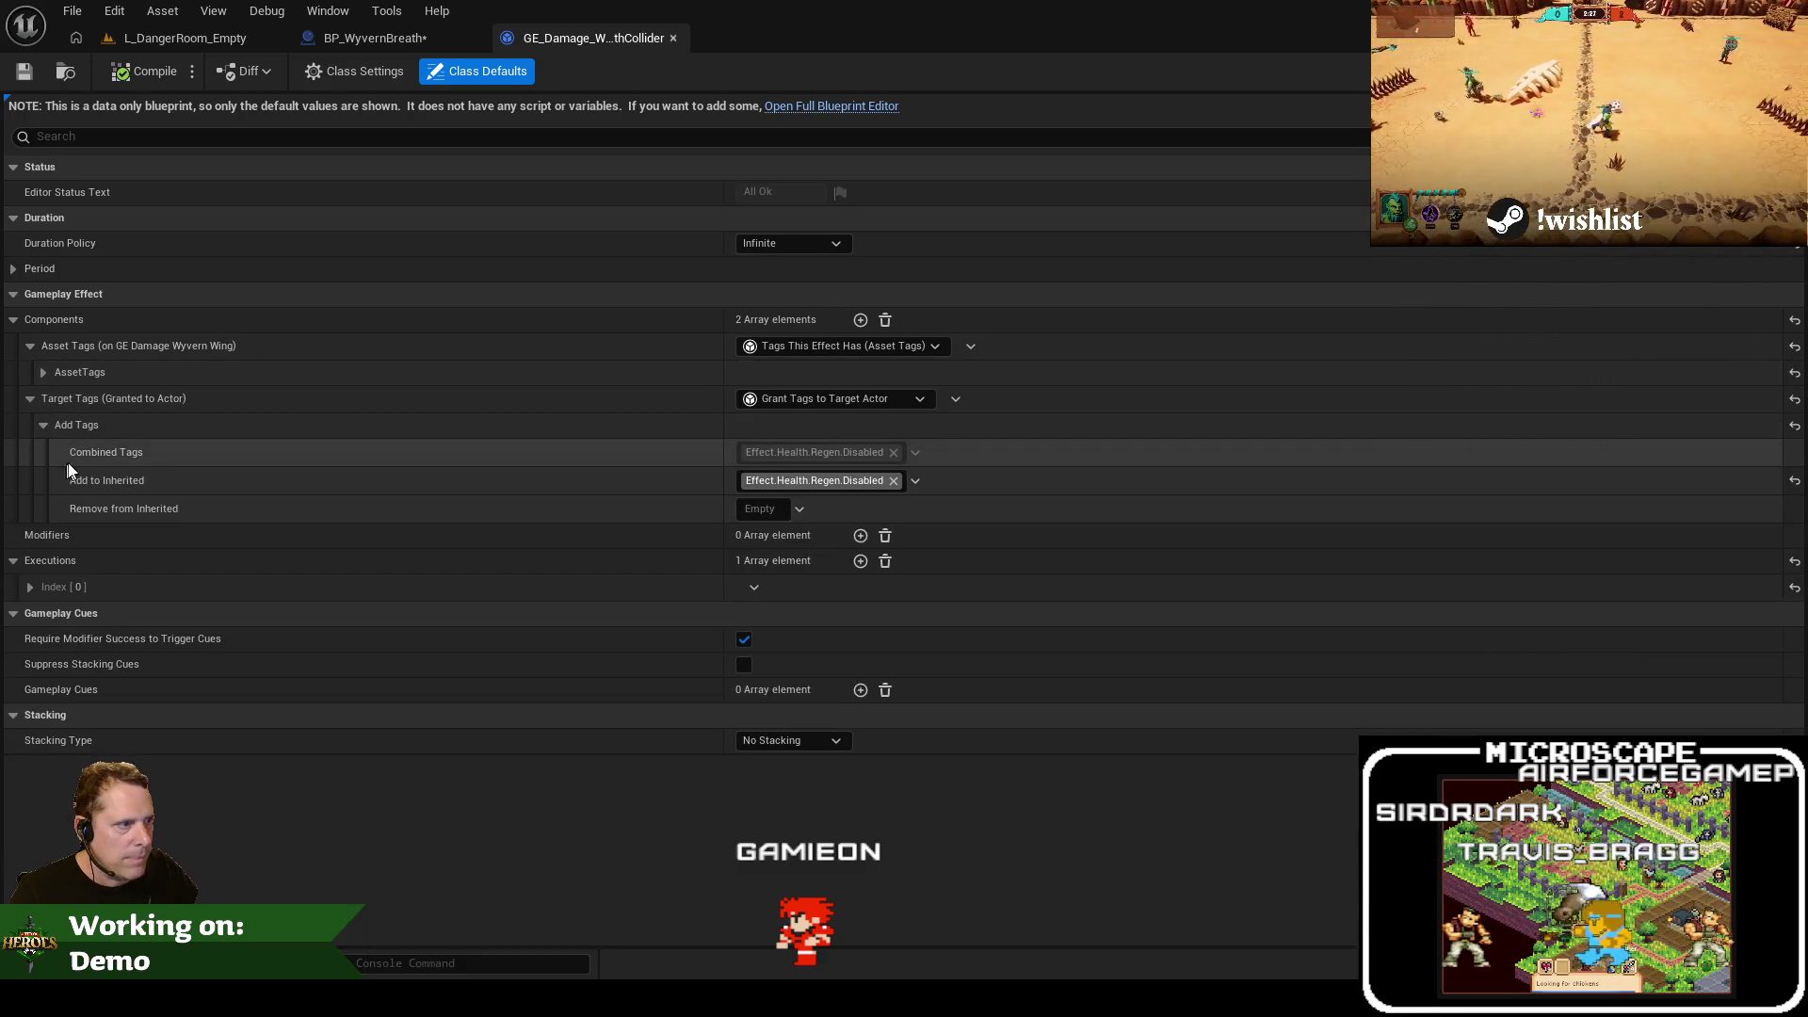
left_click(40, 371)
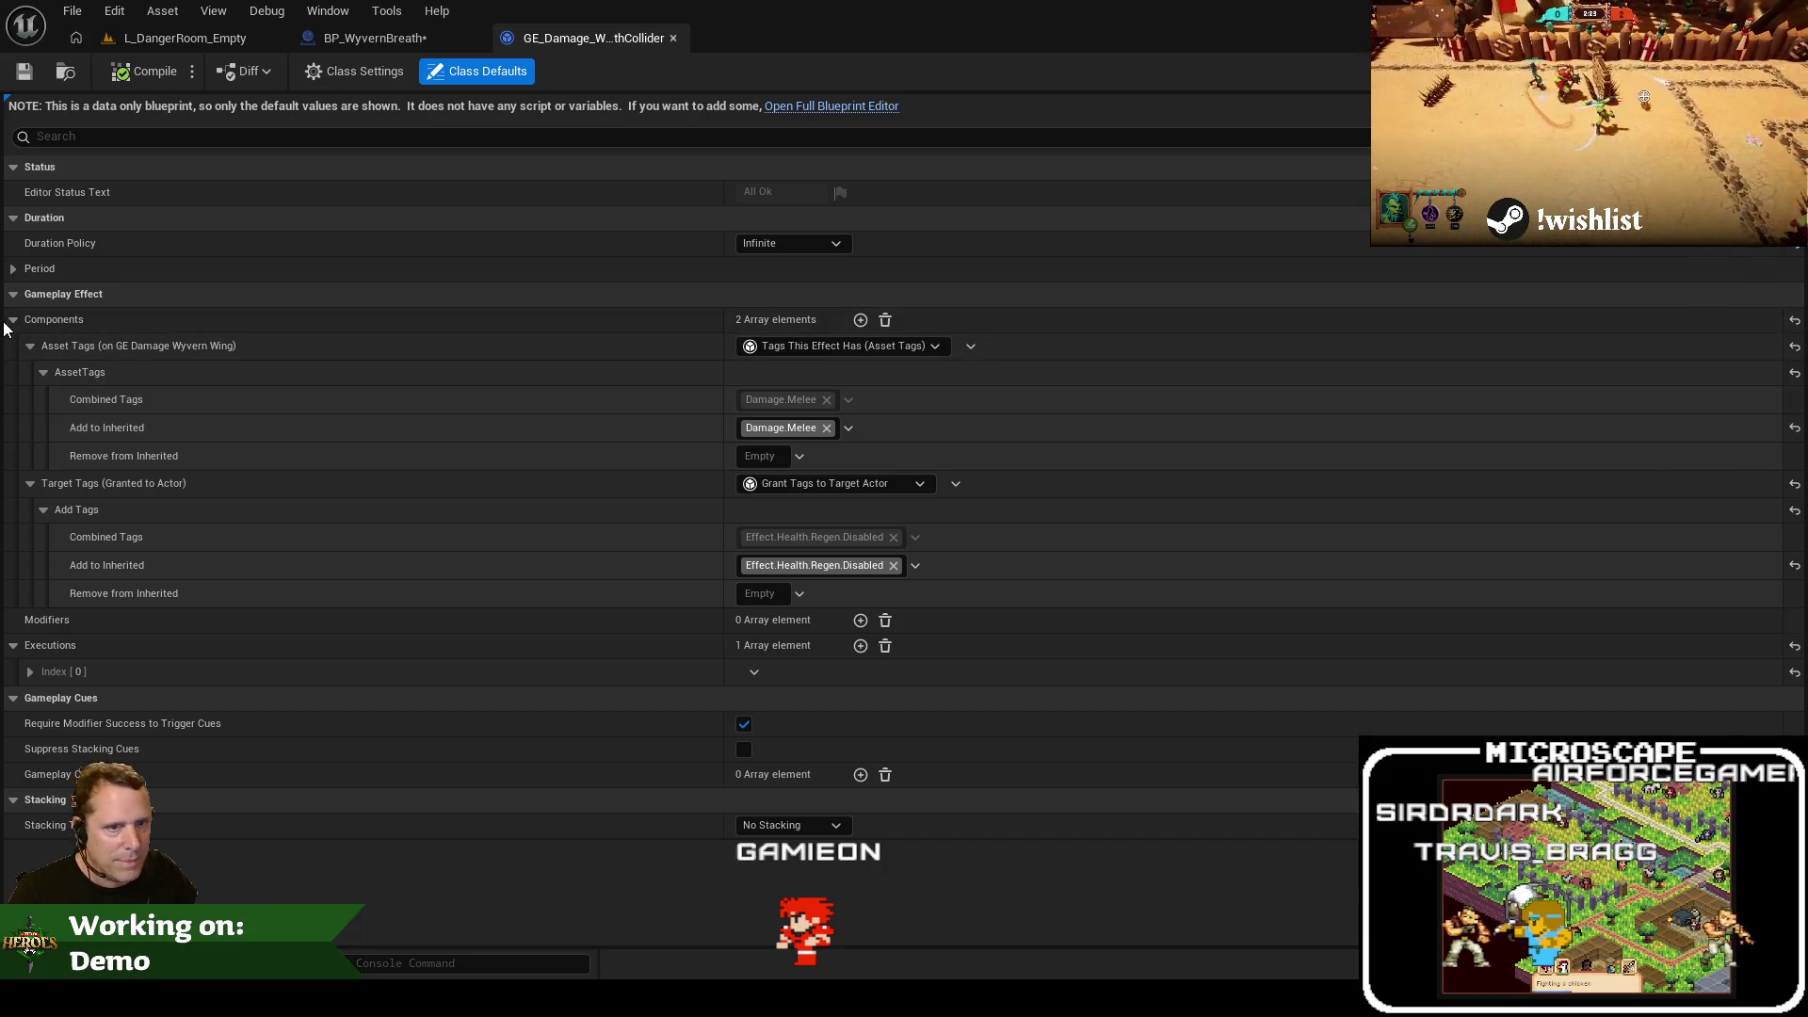
Expand the first execution's calculation modifier to show its WyvernWing.Damage magnitude, then bring up the feedback notes
left_click(31, 672)
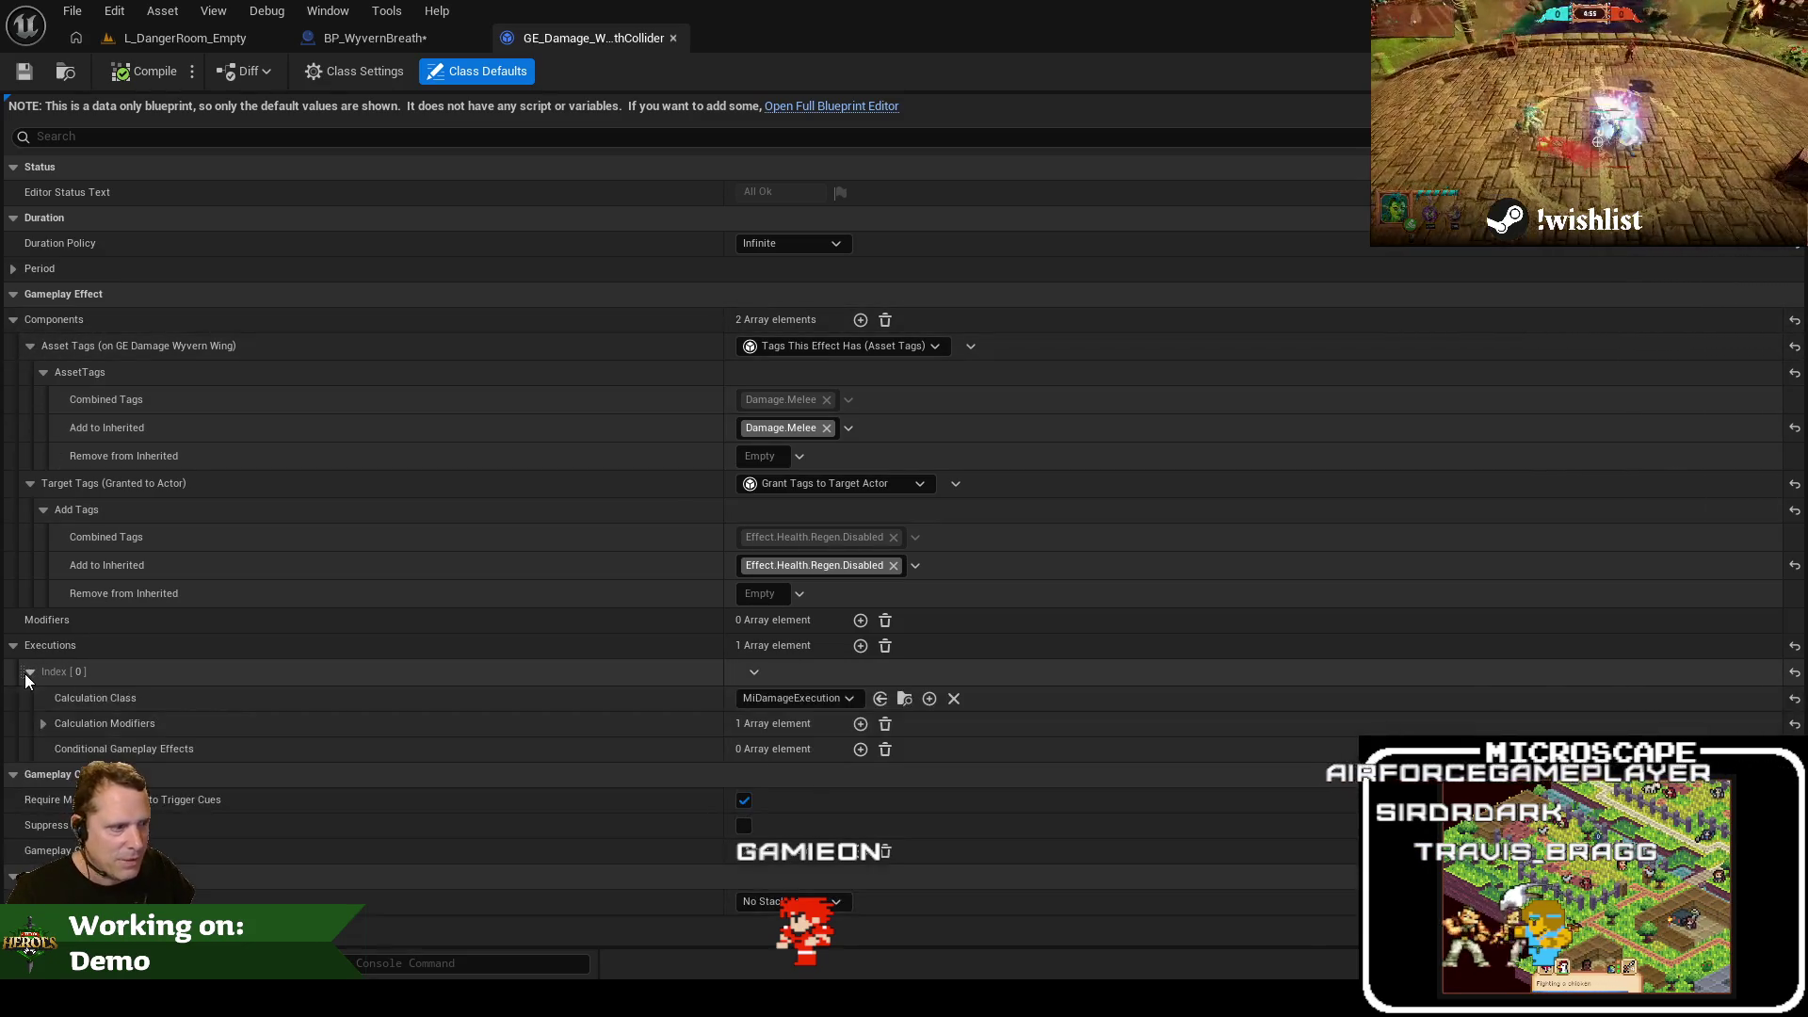
left_click(48, 729)
left_click(60, 750)
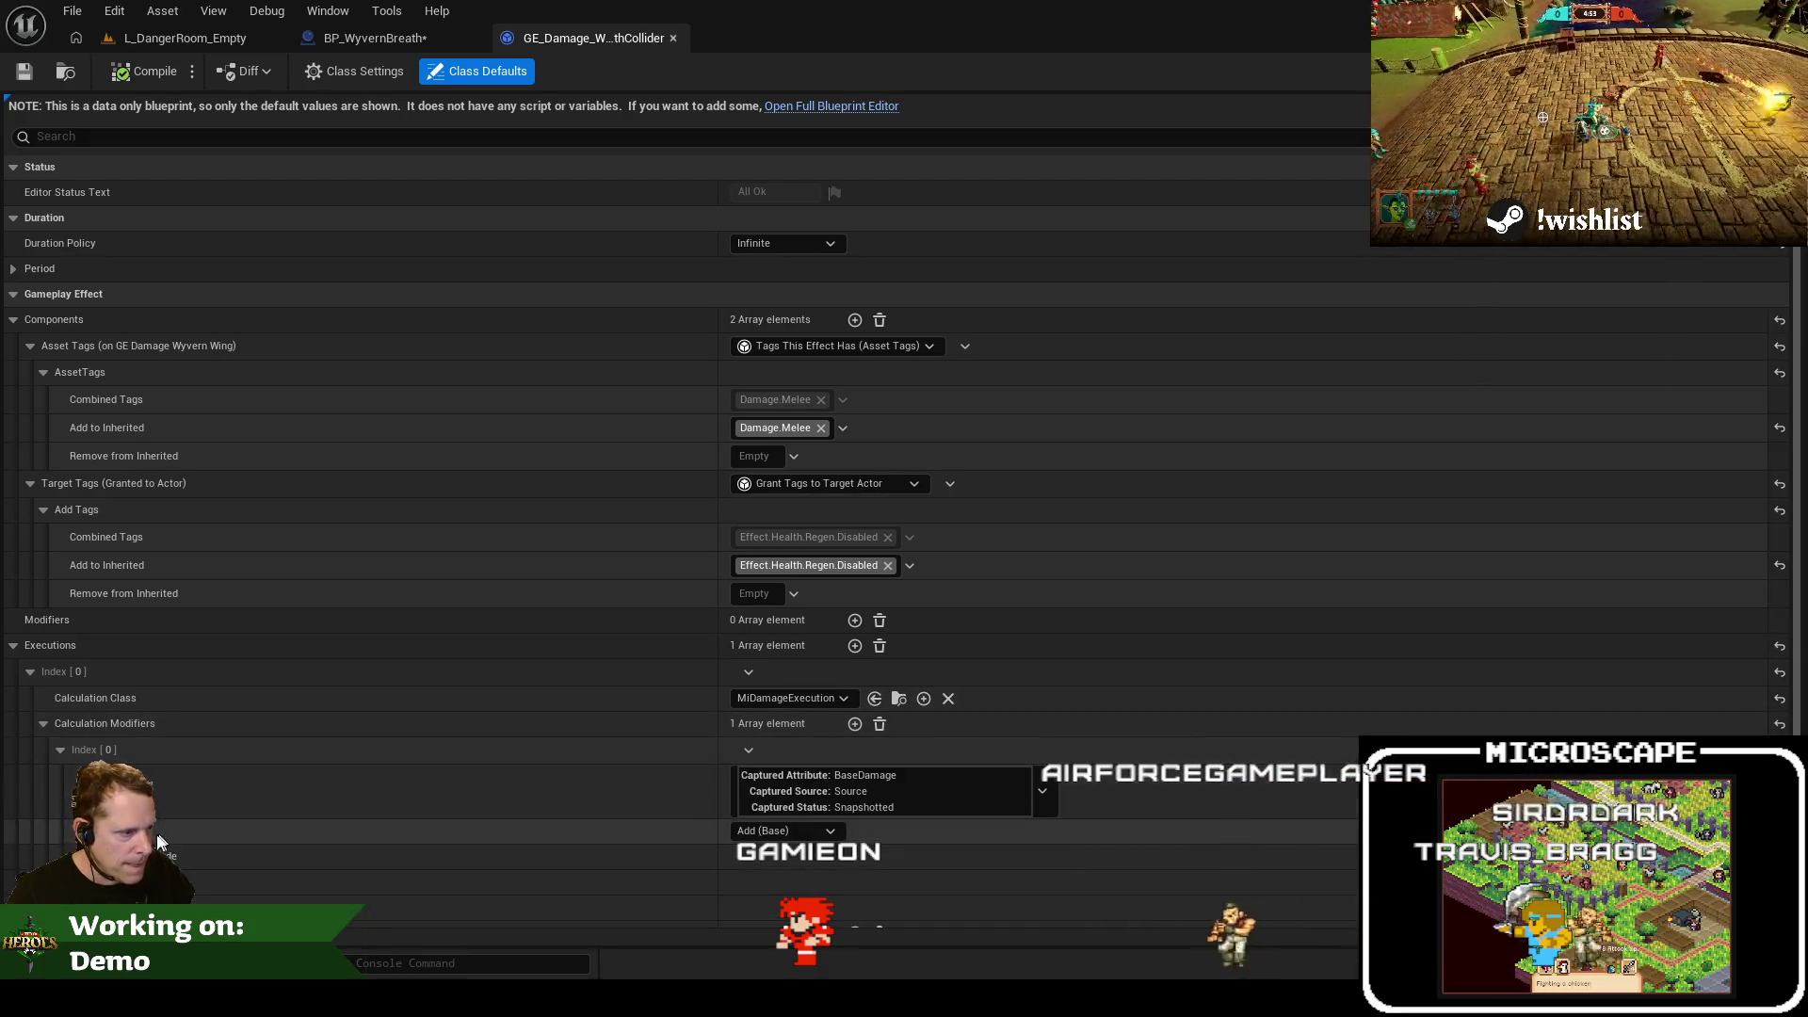
scroll(75, 765, "down", 3)
left_click(75, 708)
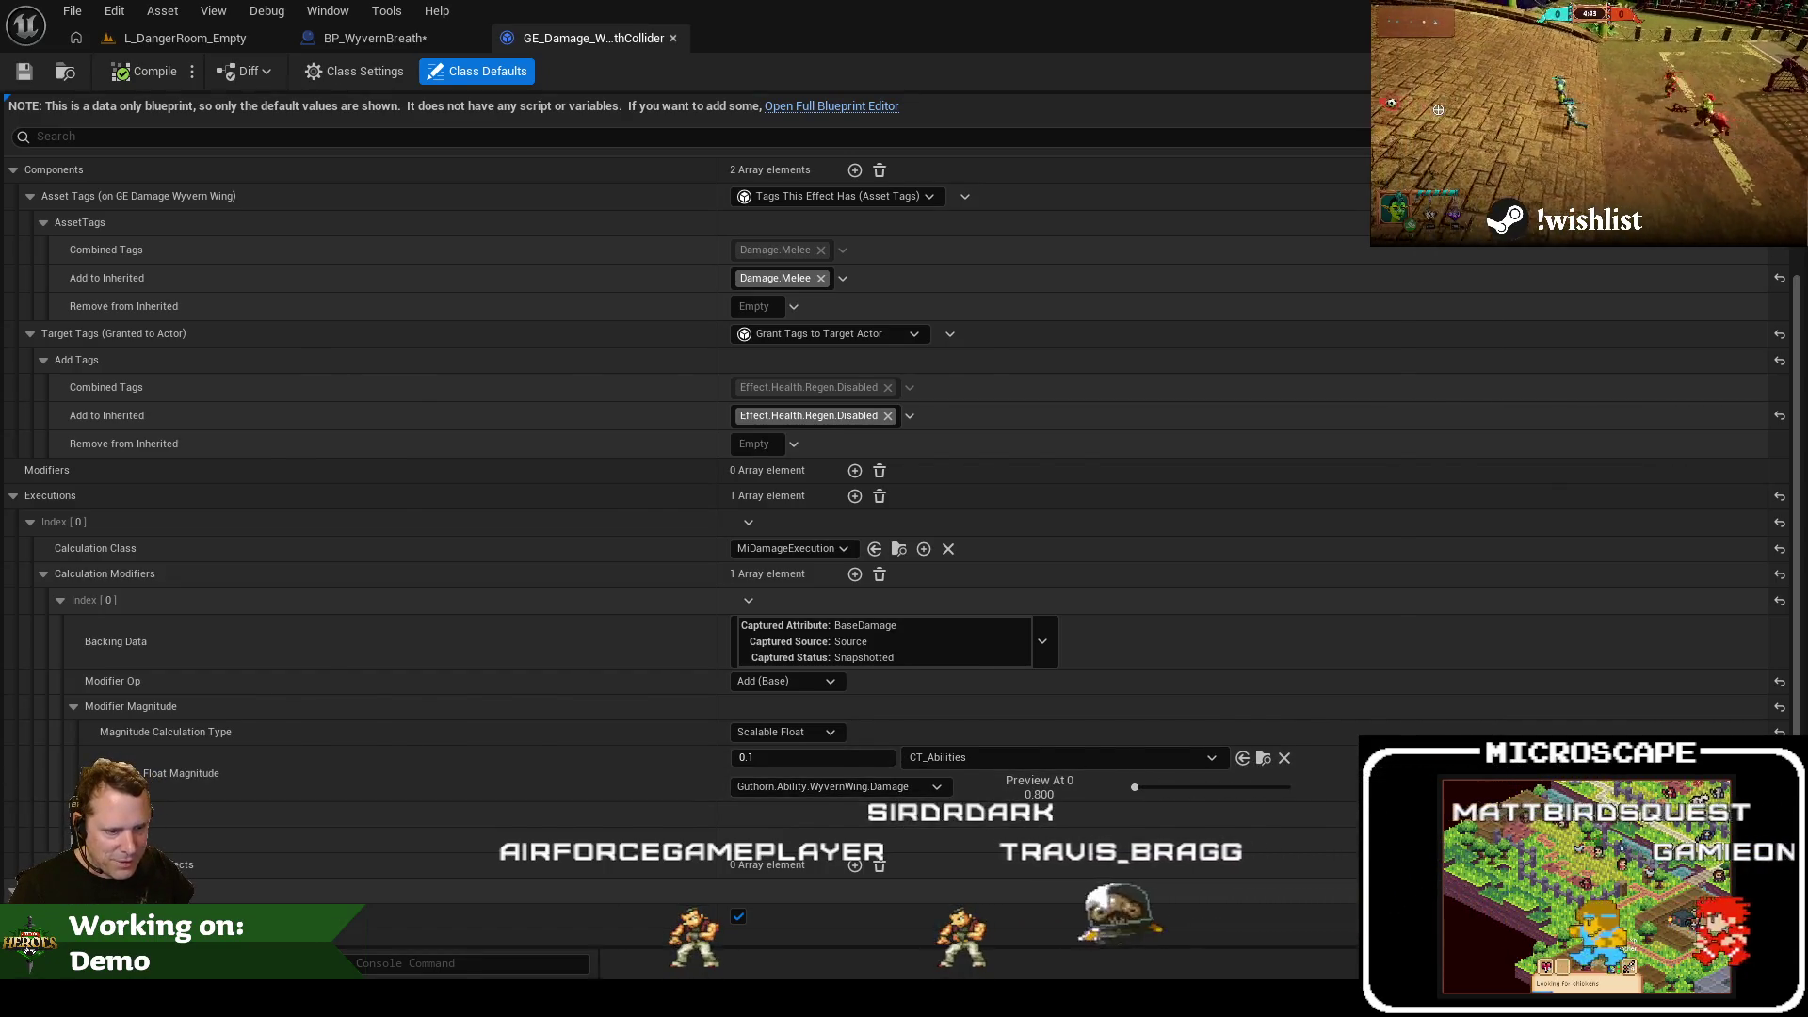
key("alt+Tab")
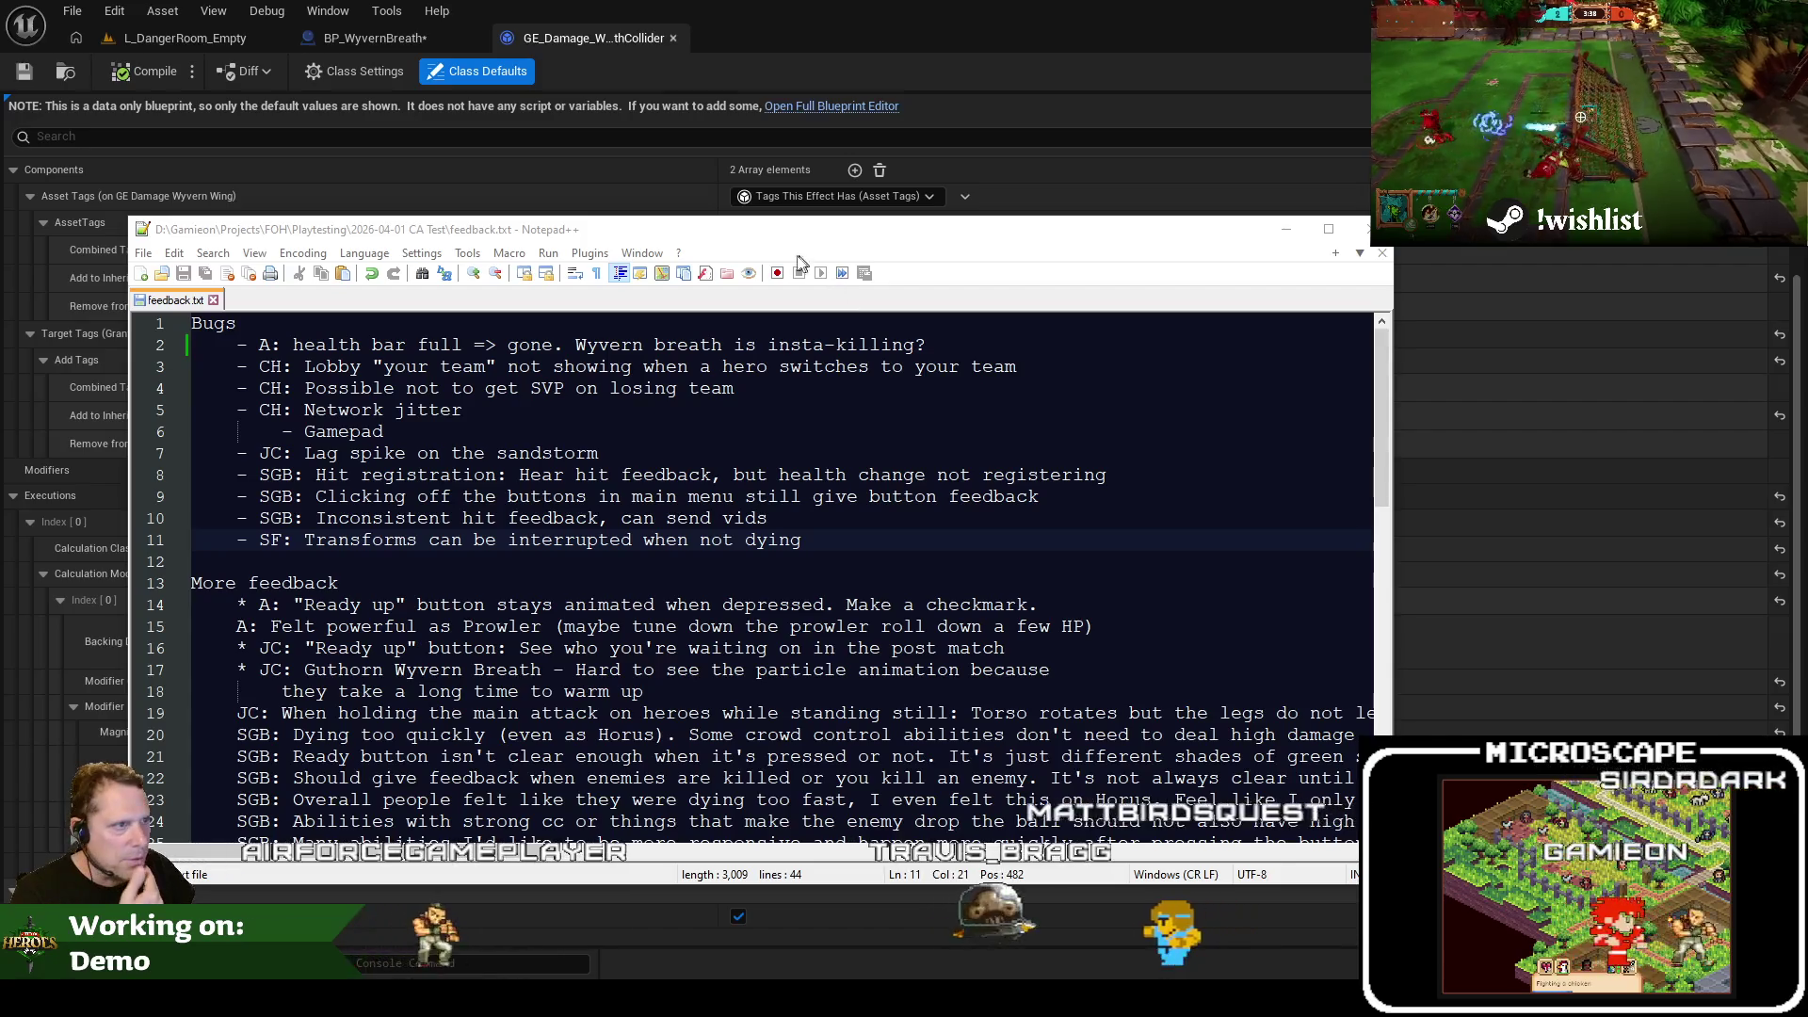
Jump to the WyvernBreath rows in CT_Abilities.csv with a 'br' search
key("alt+Tab")
key("alt+Tab")
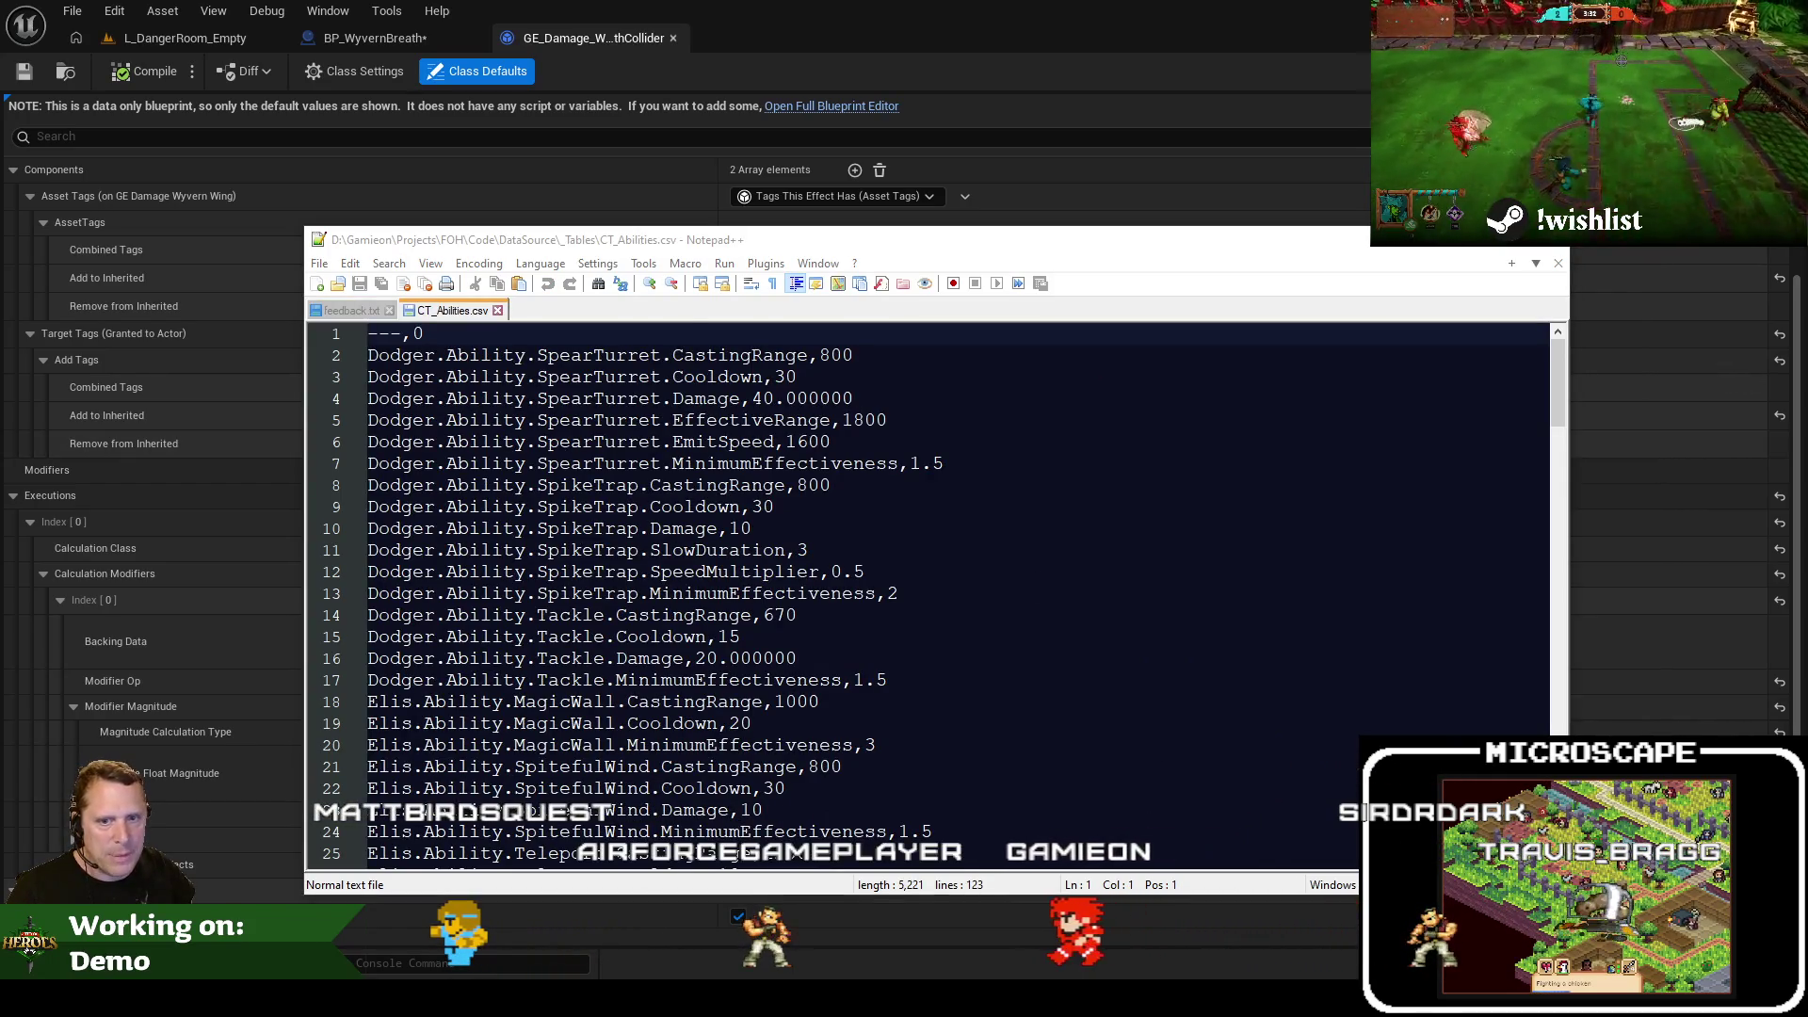
mouse_move(726, 253)
left_mouse_down()
mouse_move(683, 91)
mouse_move(644, 94)
left_mouse_up()
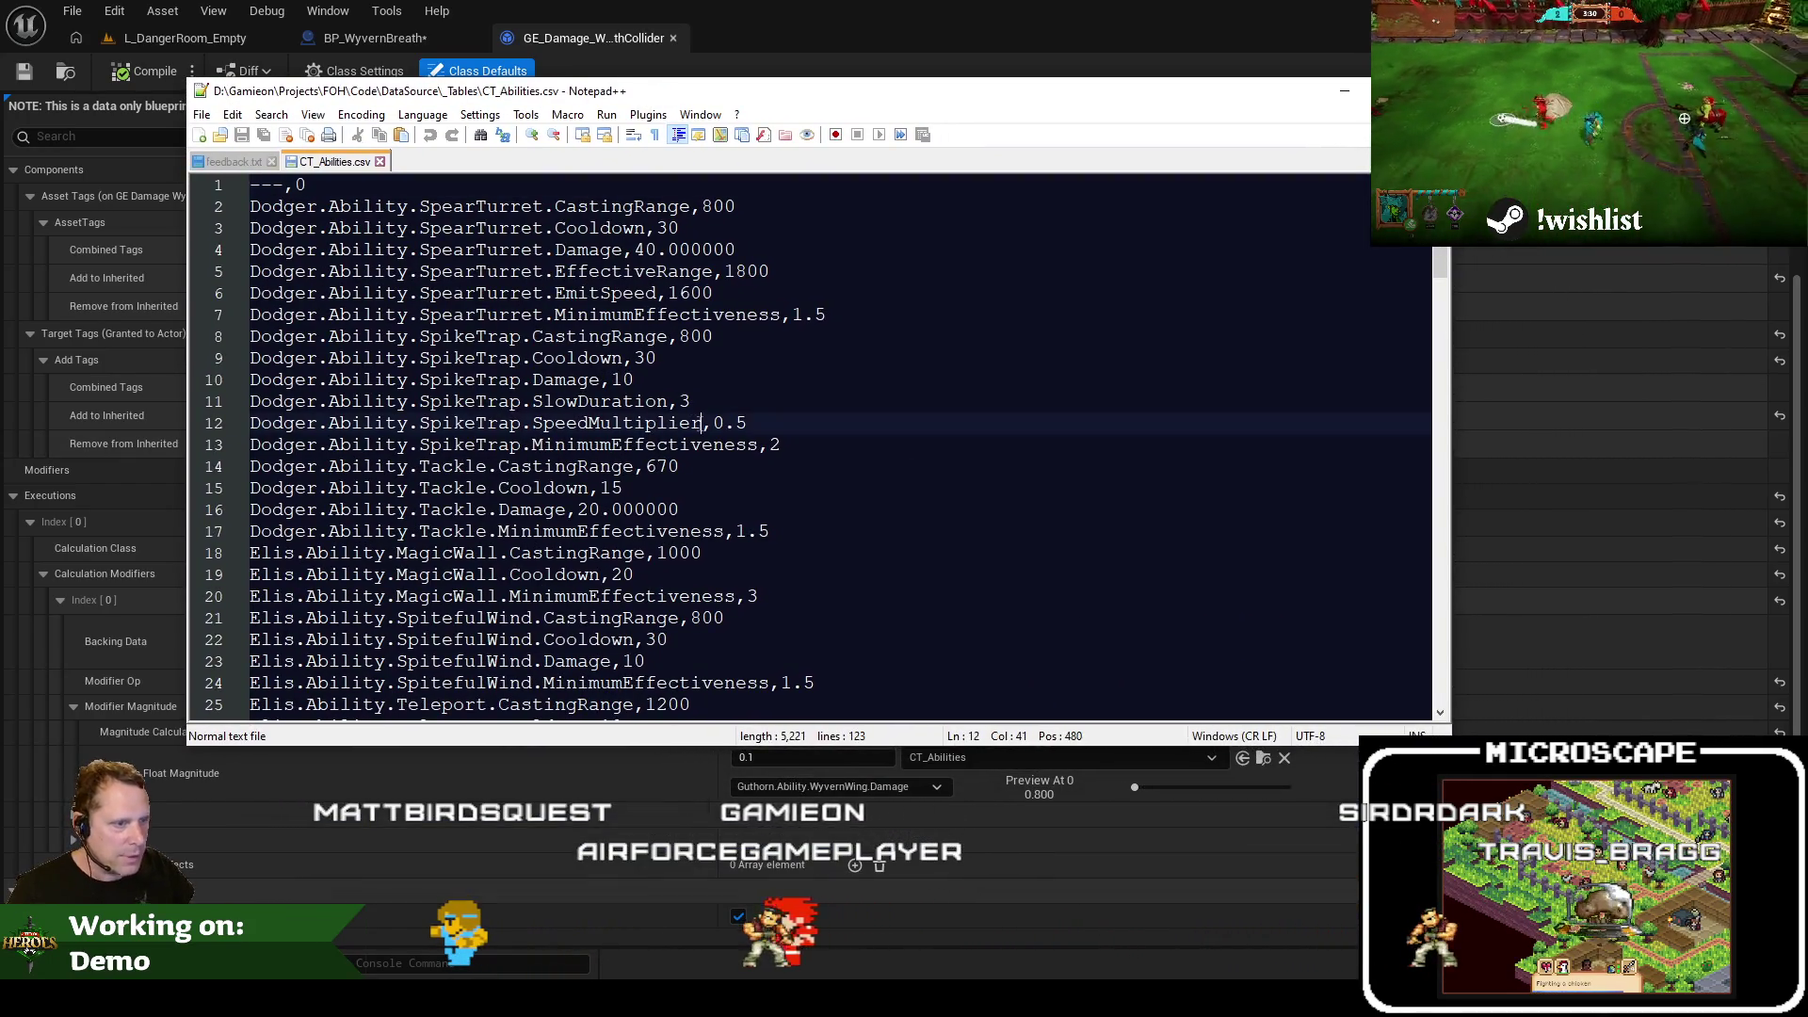
key("ctrl+f")
type("br")
key("Return")
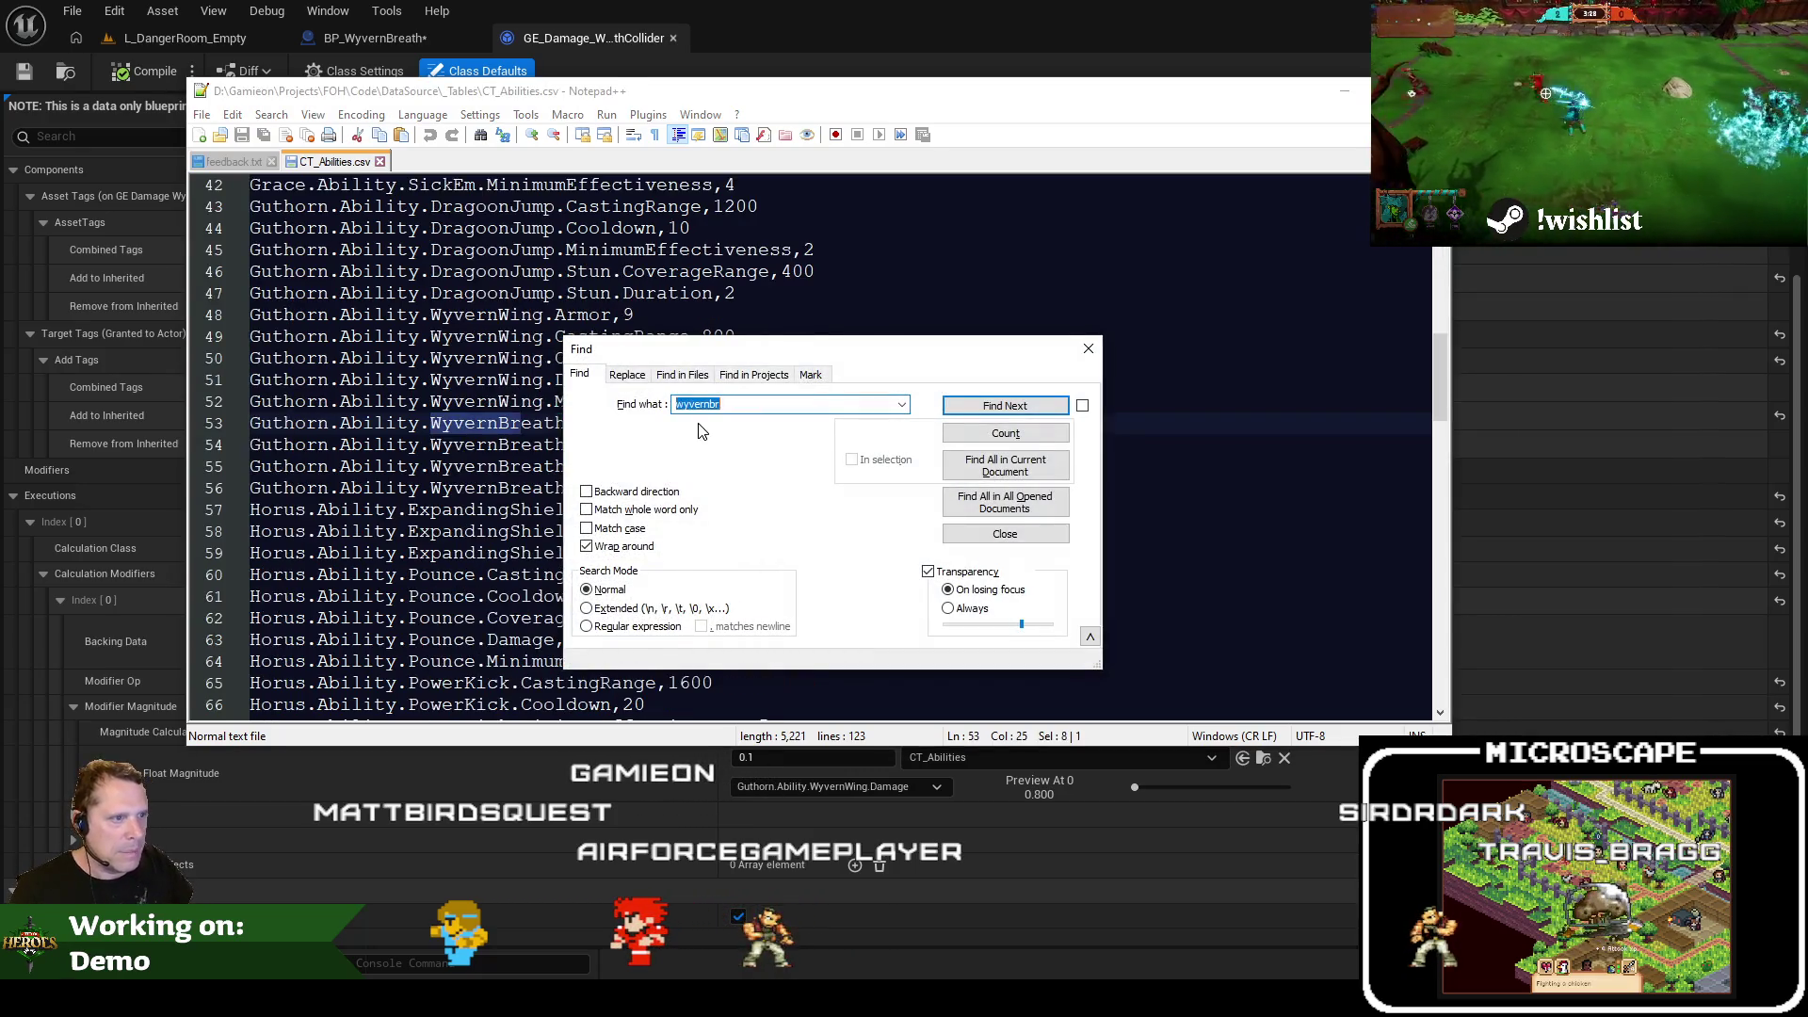
key("Escape")
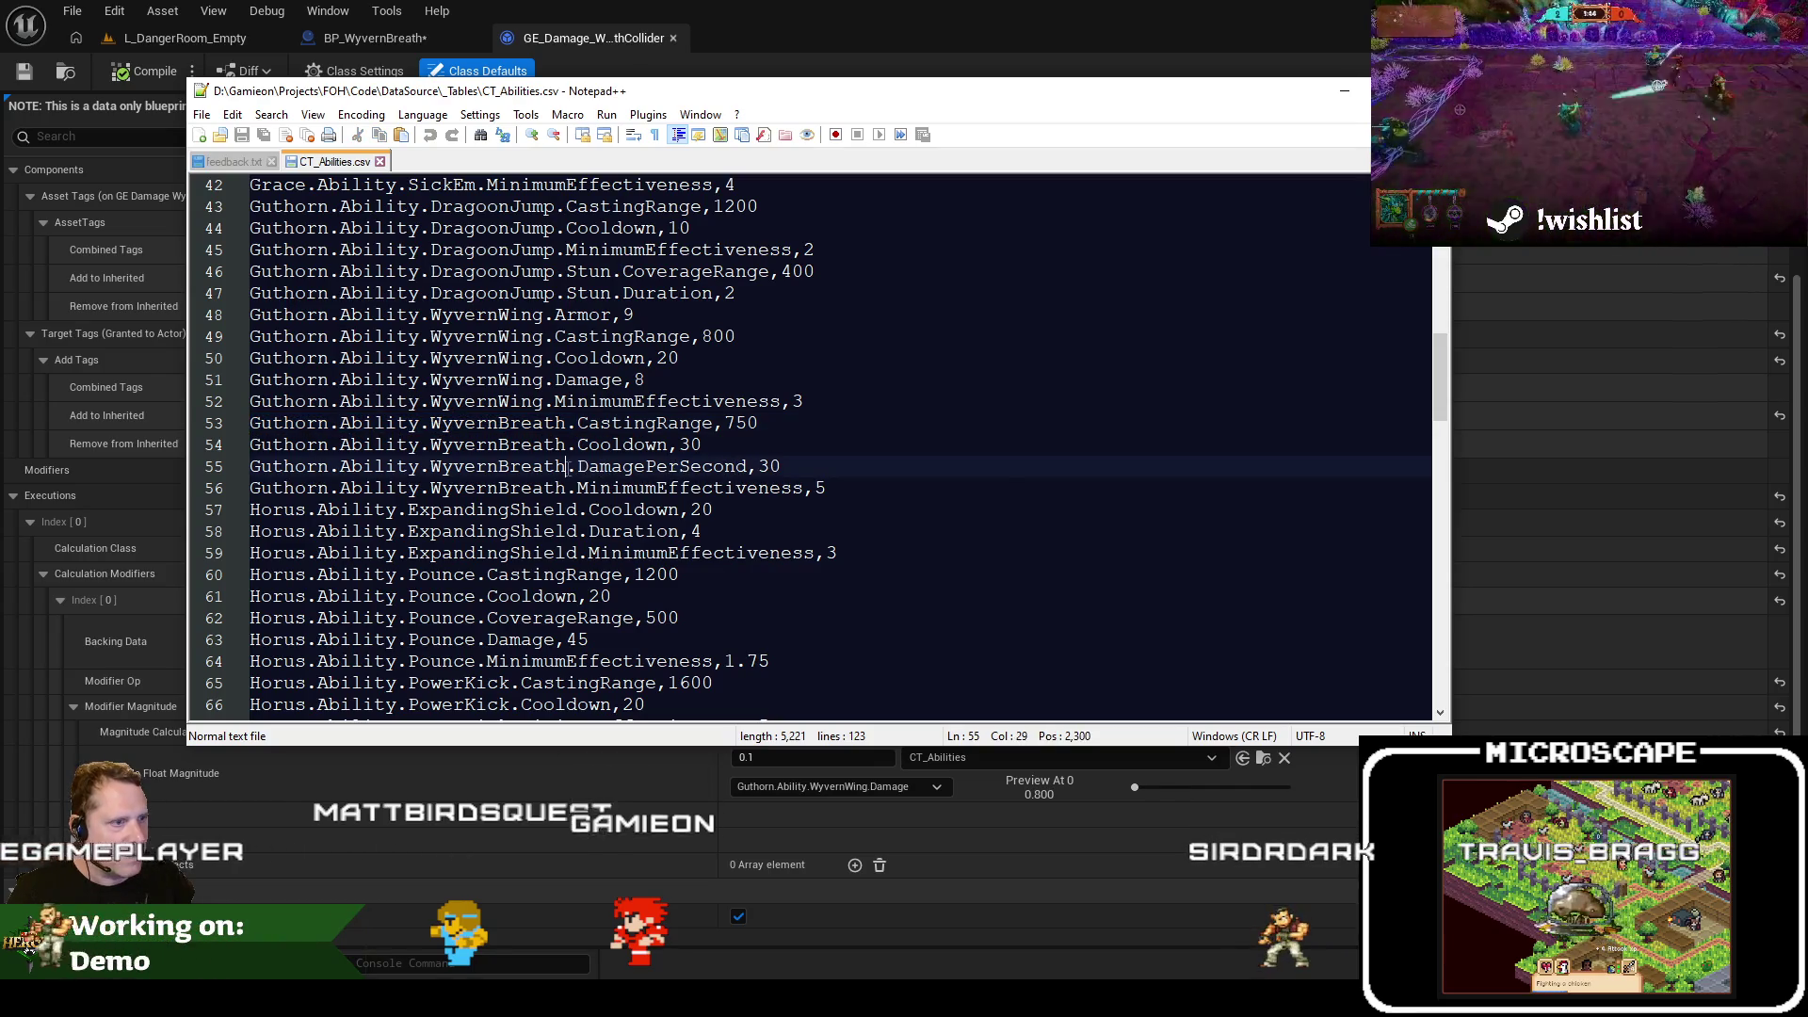
Insert a 'Guthorn.Ability.WyvernBreath.ColliderDamage,30' row above DamagePerSecond and select its name
key("shift+Home")
key("ctrl+c")
key("Home")
key("Return")
key("Up")
key("ctrl+v")
type(".")
type("Collider")
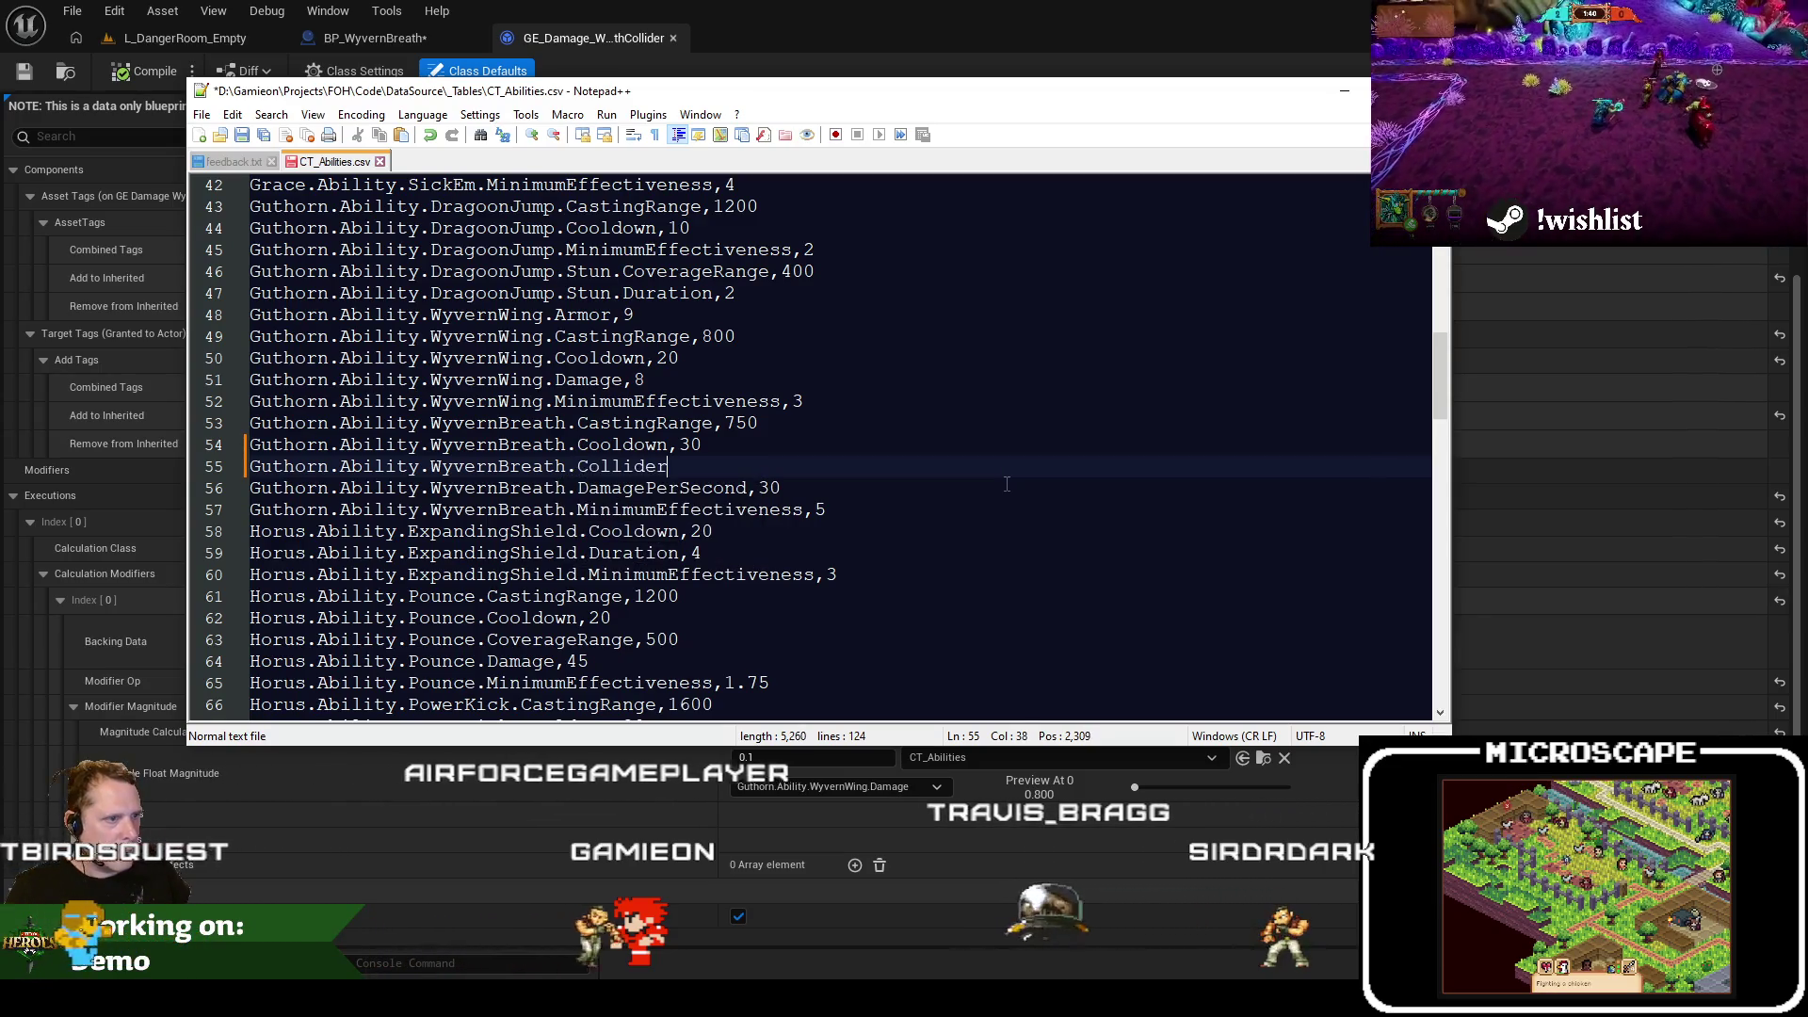
type("Damage,30")
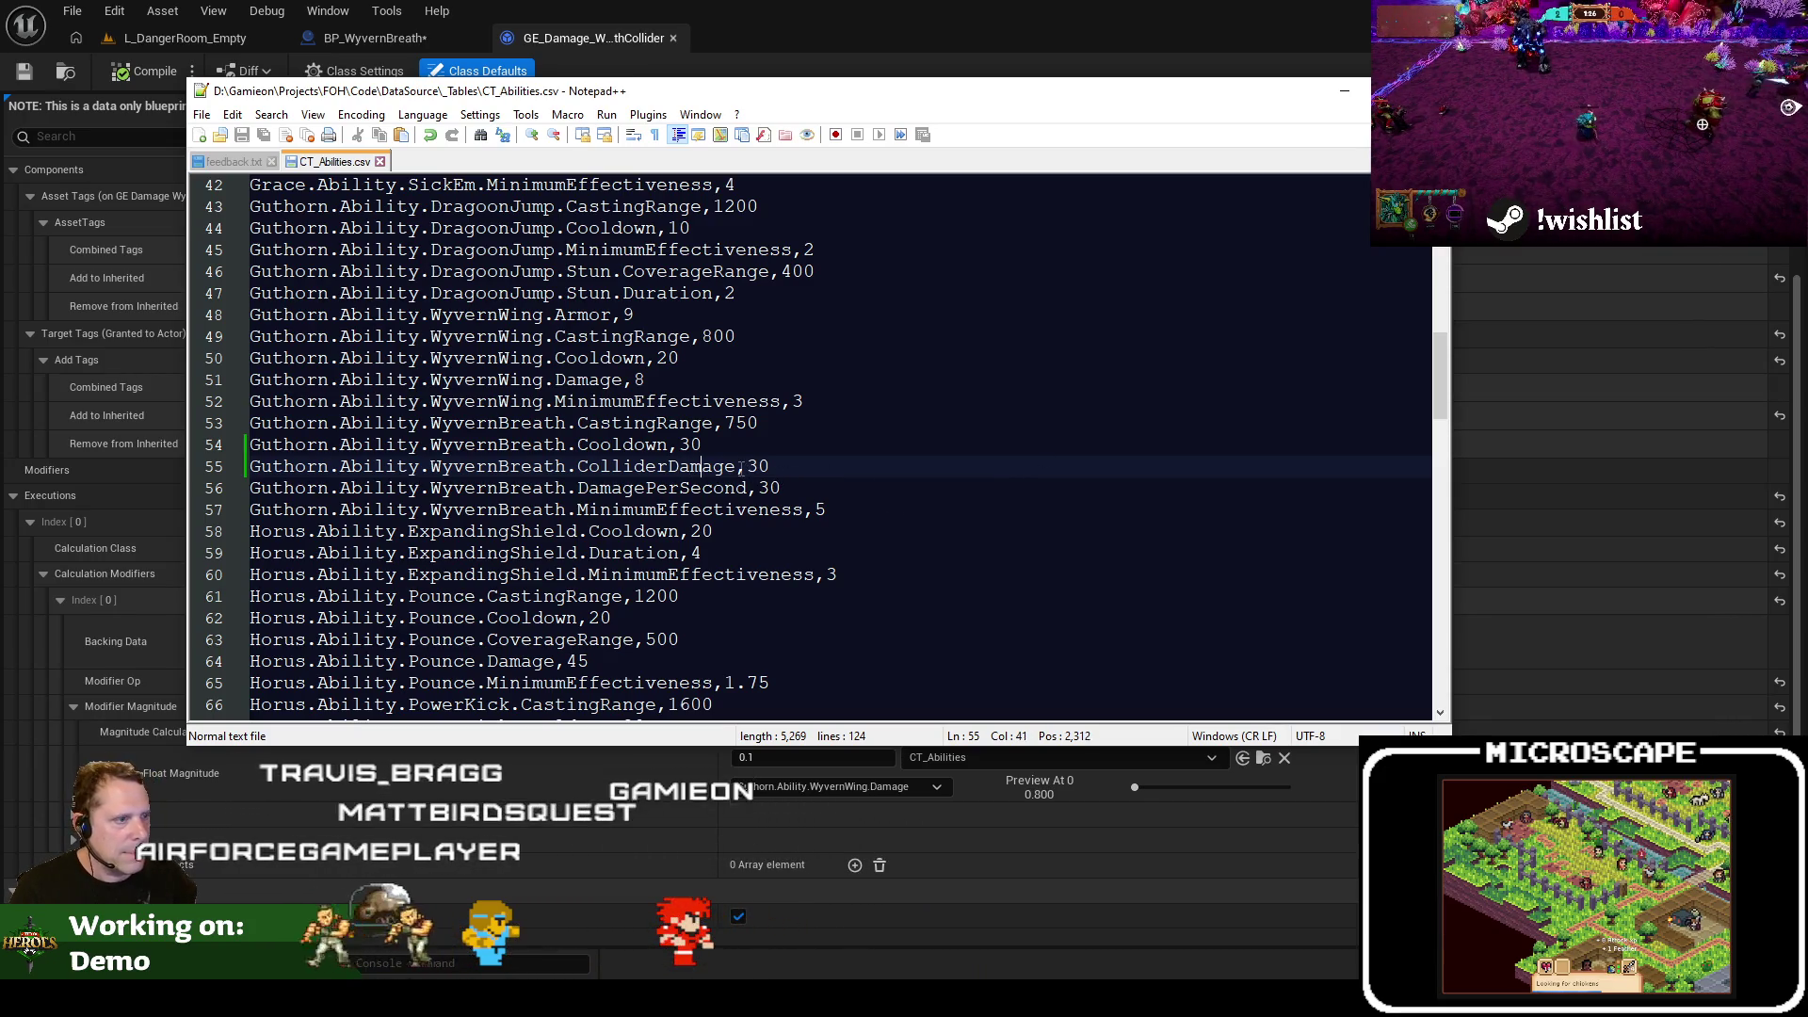
left_click_drag(736, 467, 250, 467)
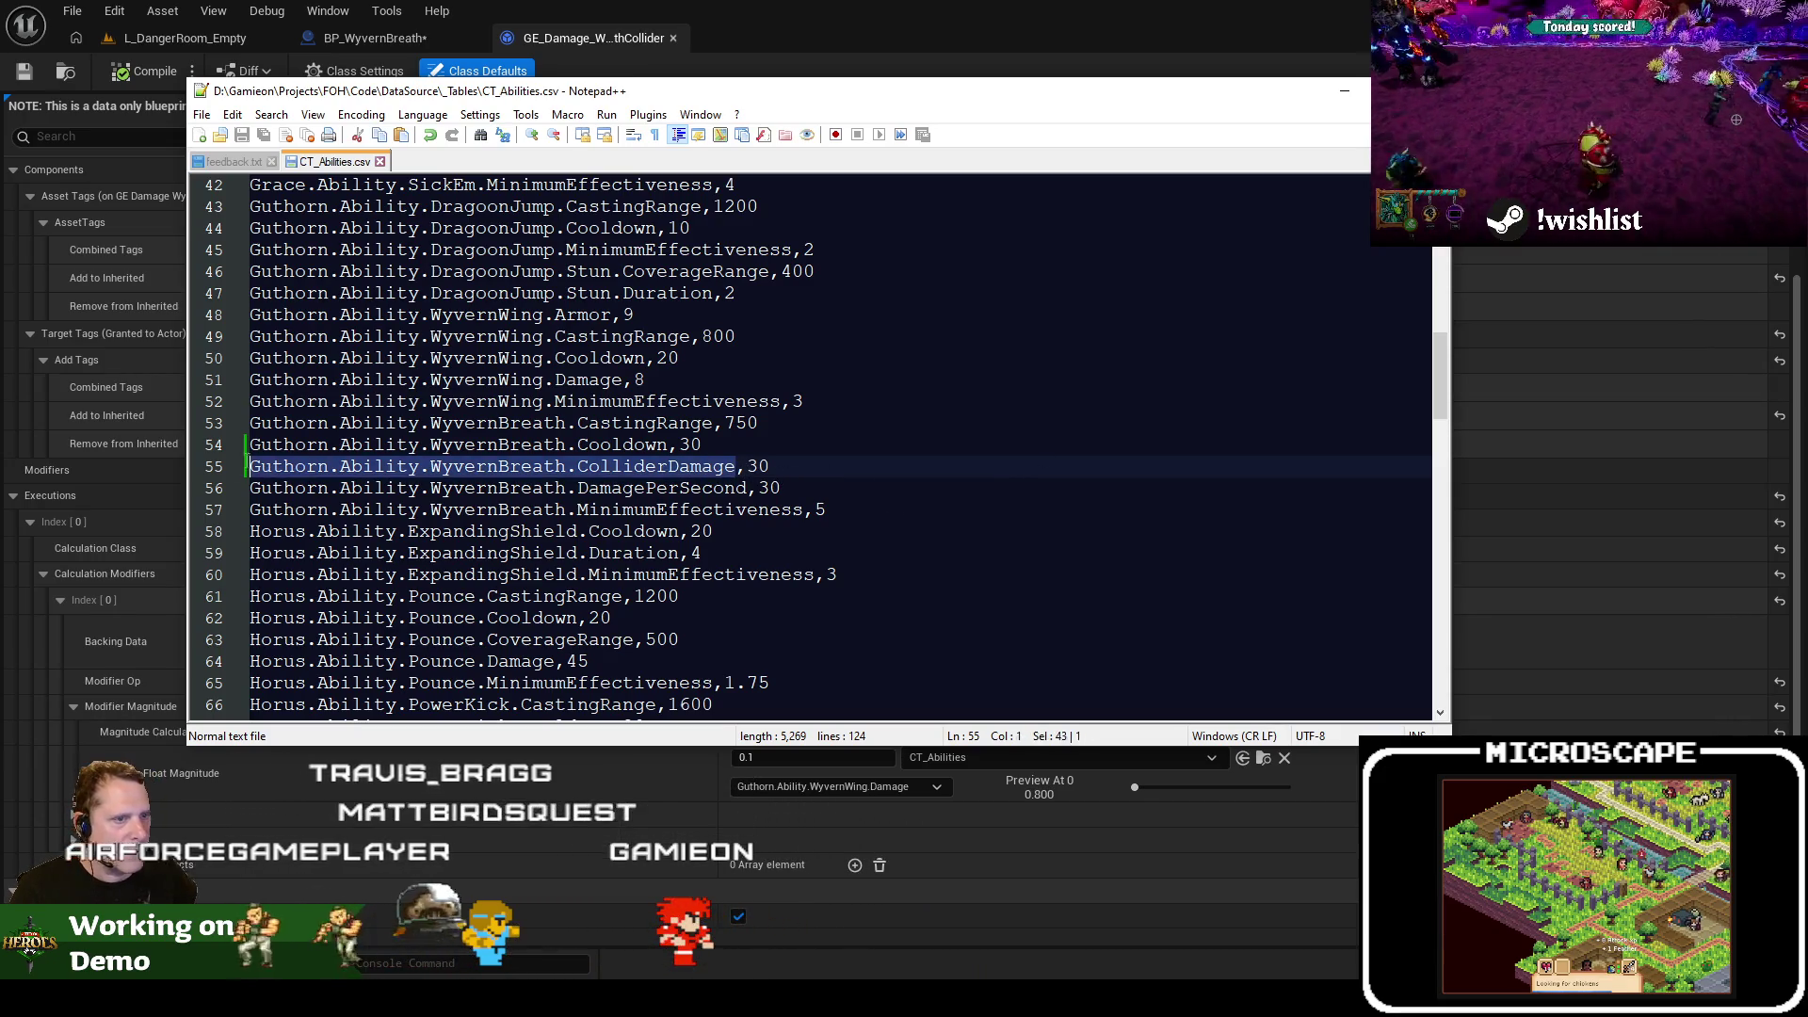
left_click(985, 787)
Reimport CT_Abilities from its CSV, accept the import options, and close the table editor
left_click(1263, 759)
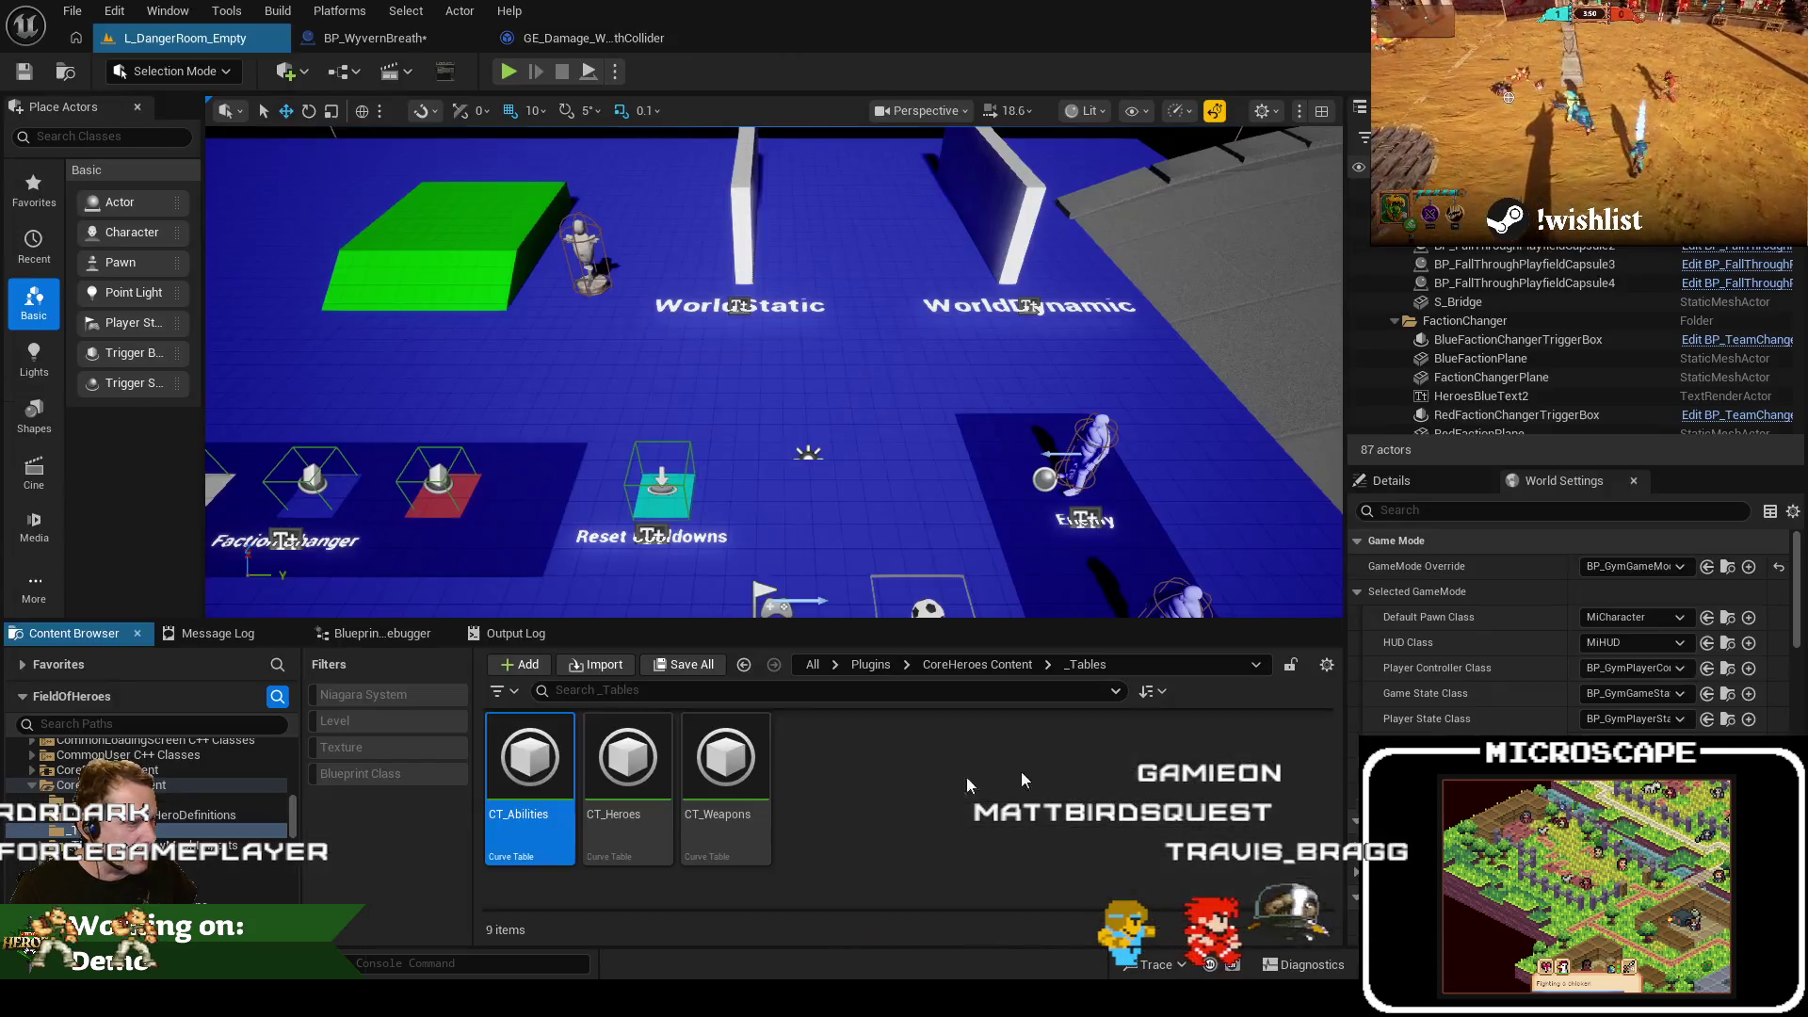
right_click(530, 763)
mouse_move(677, 503)
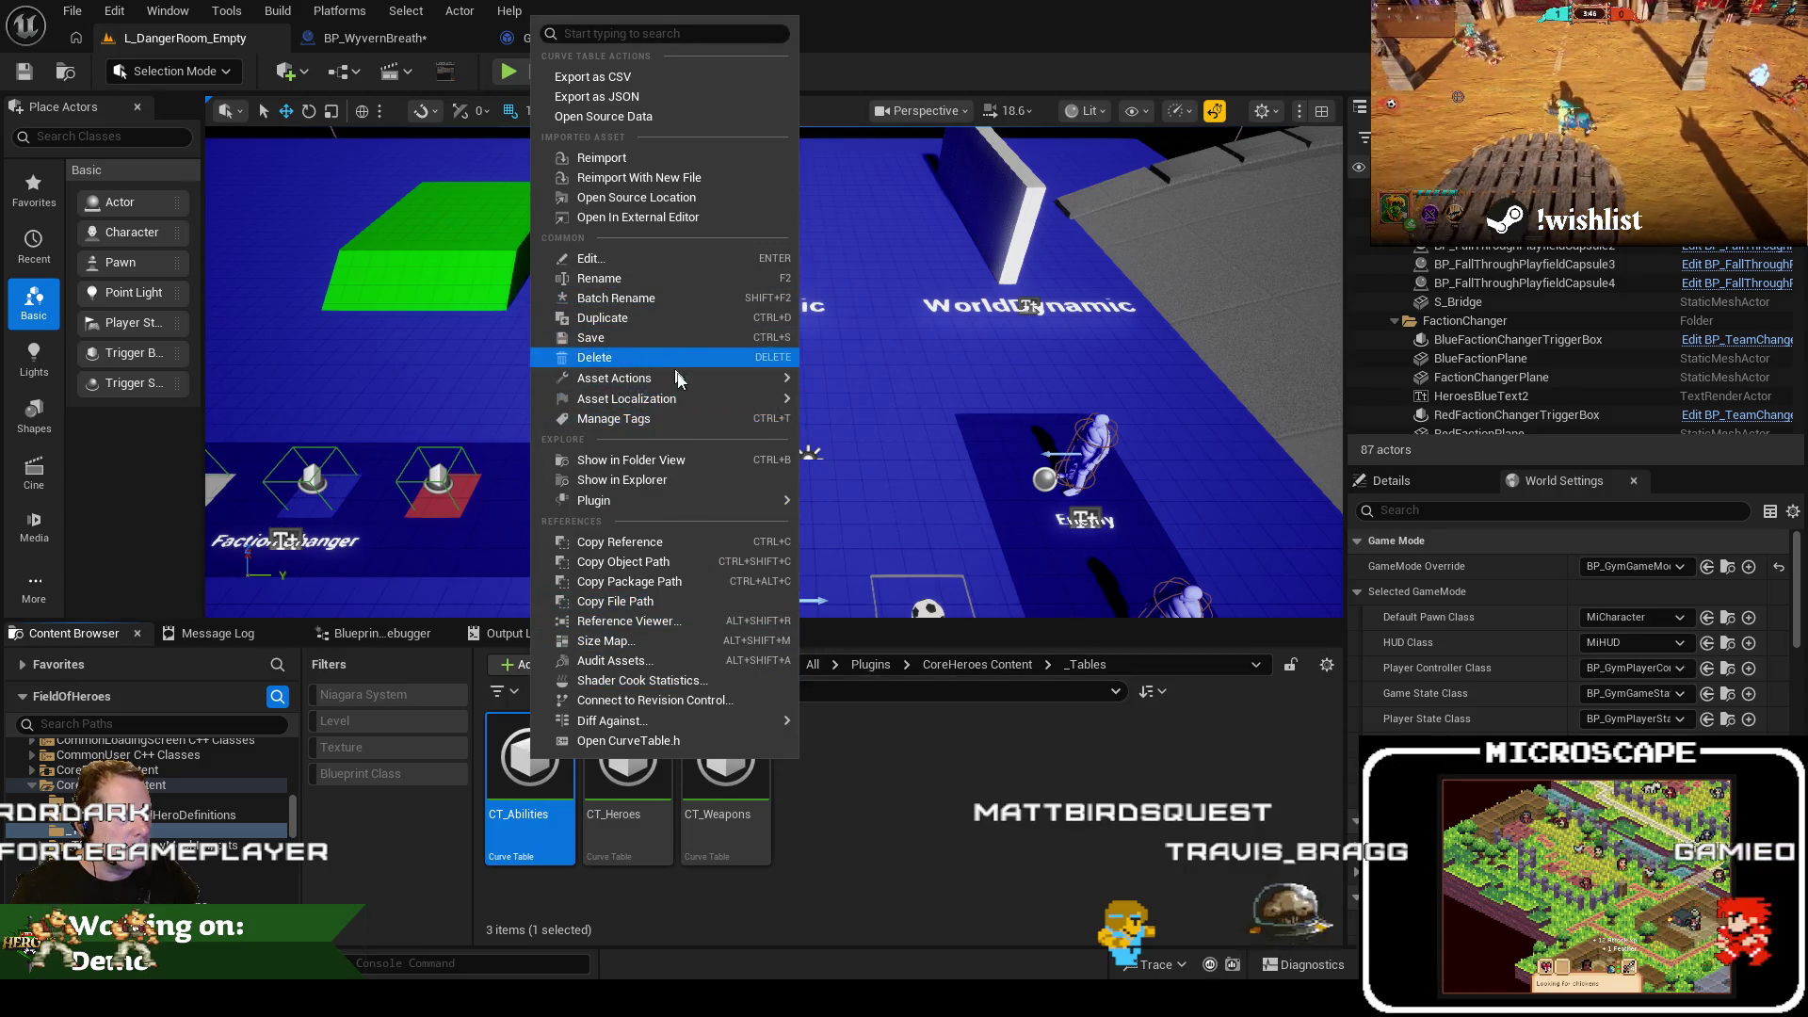
left_click(623, 163)
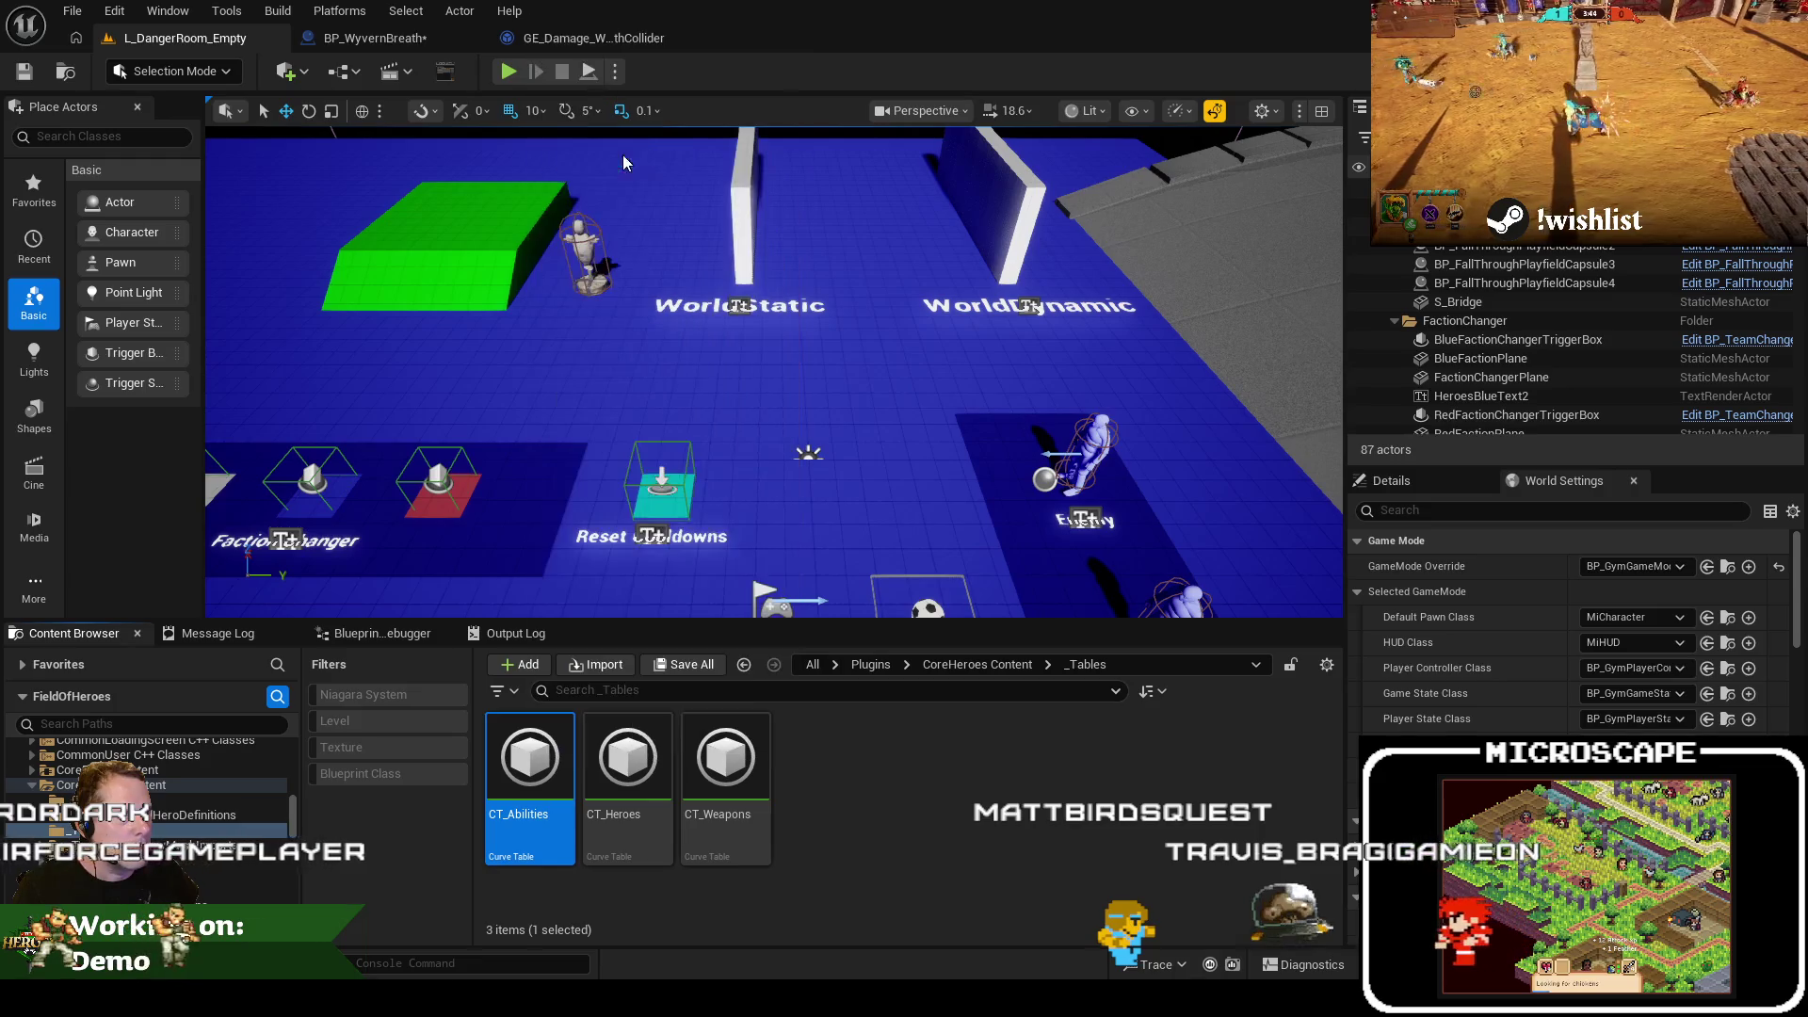
left_click(913, 556)
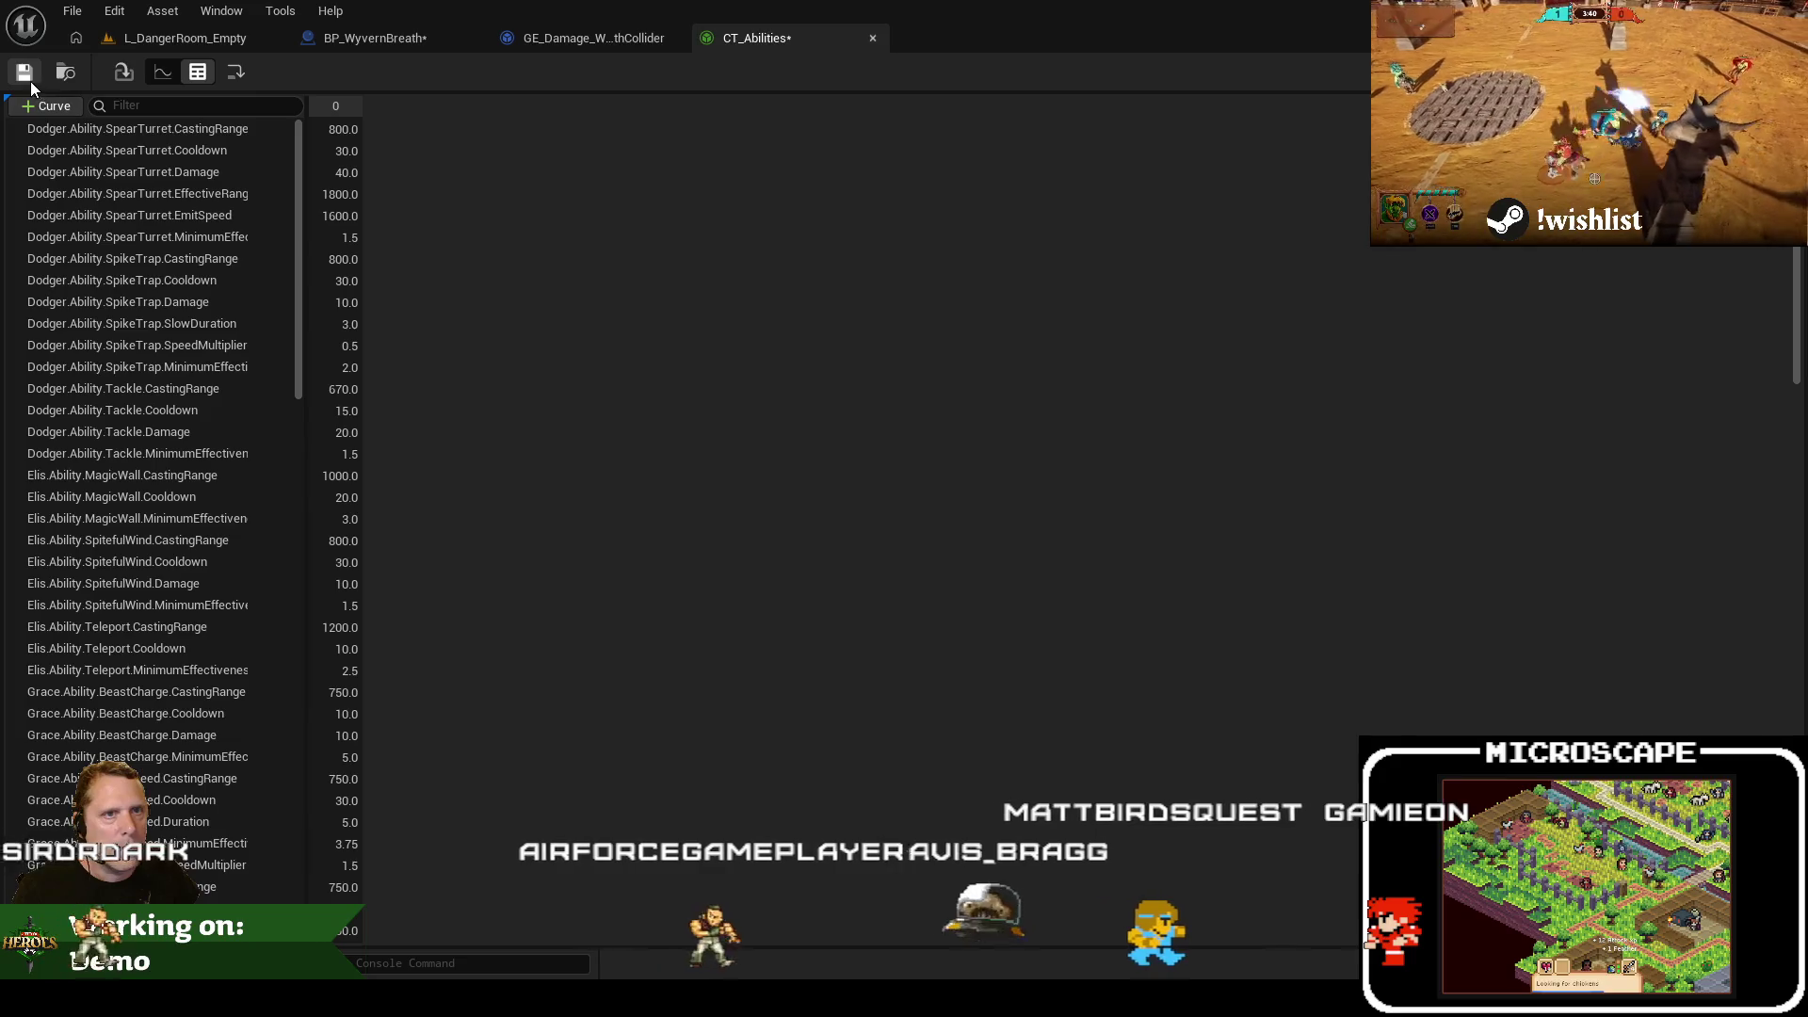
left_click(872, 37)
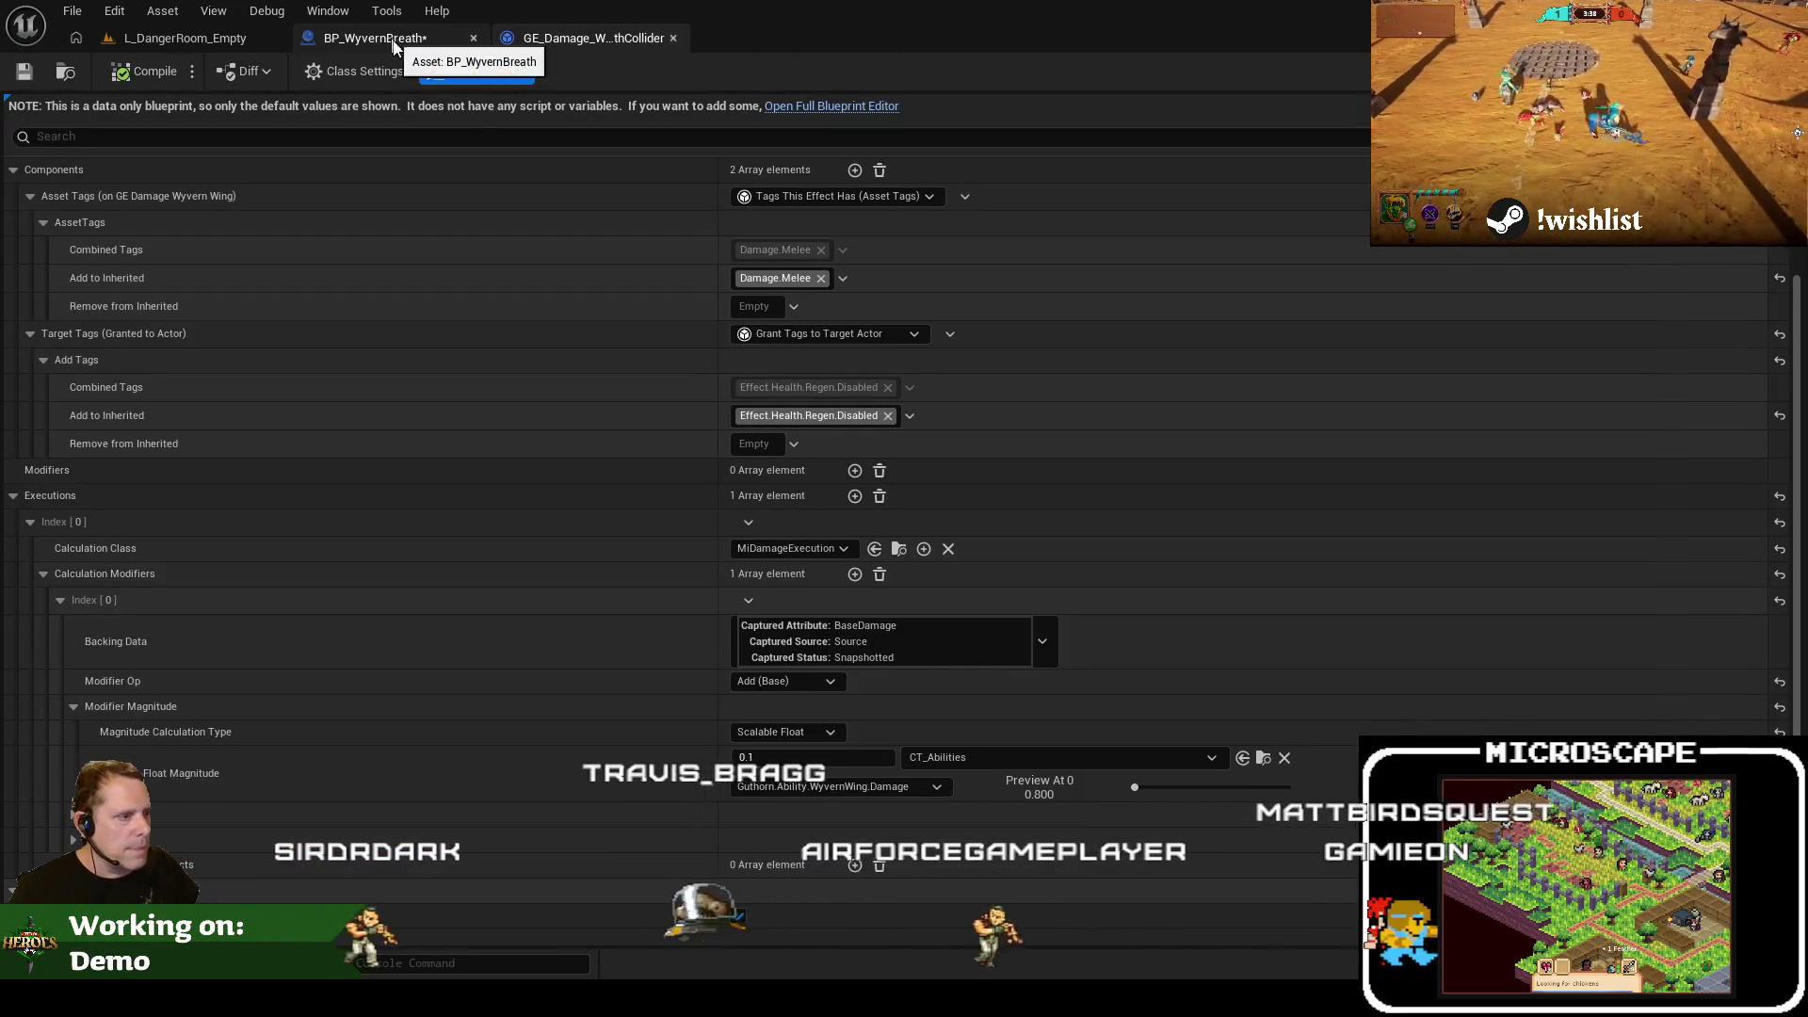
Set the damage magnitude to row Guthorn.Ability.WyvernBreath.ColliderDamage at scale 1, previewing 30
left_click(924, 789)
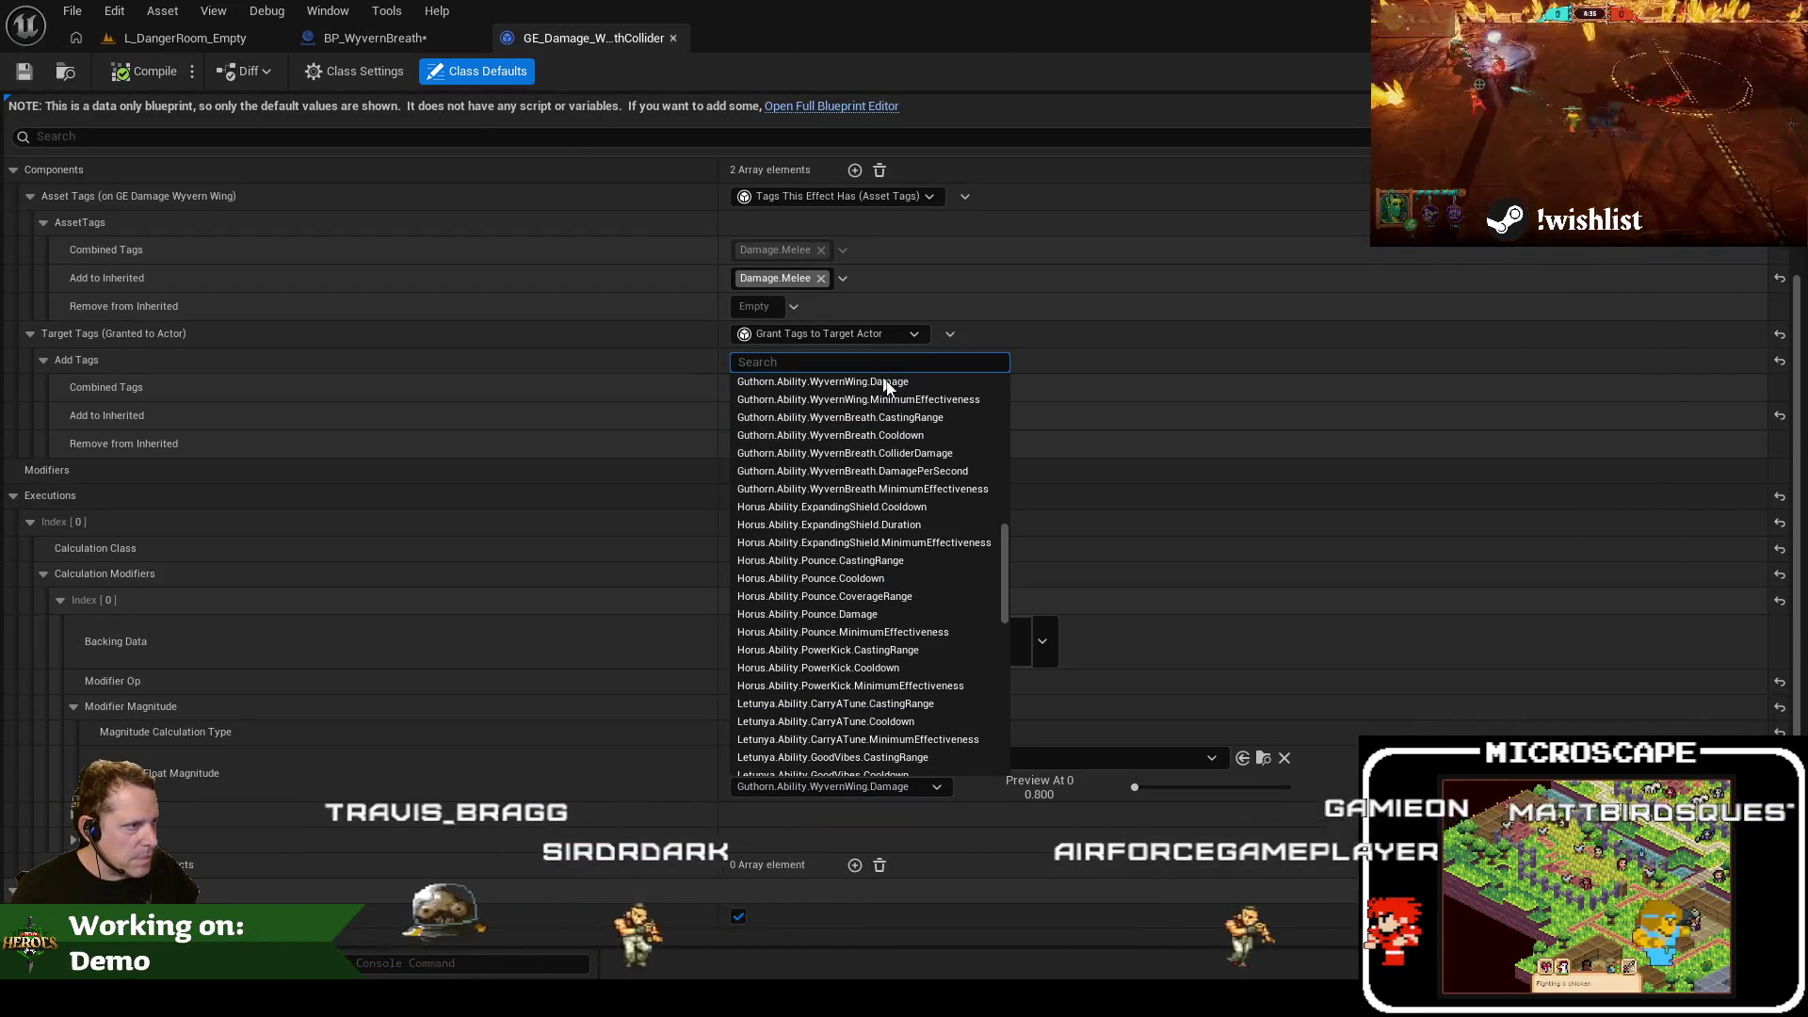
left_click(917, 451)
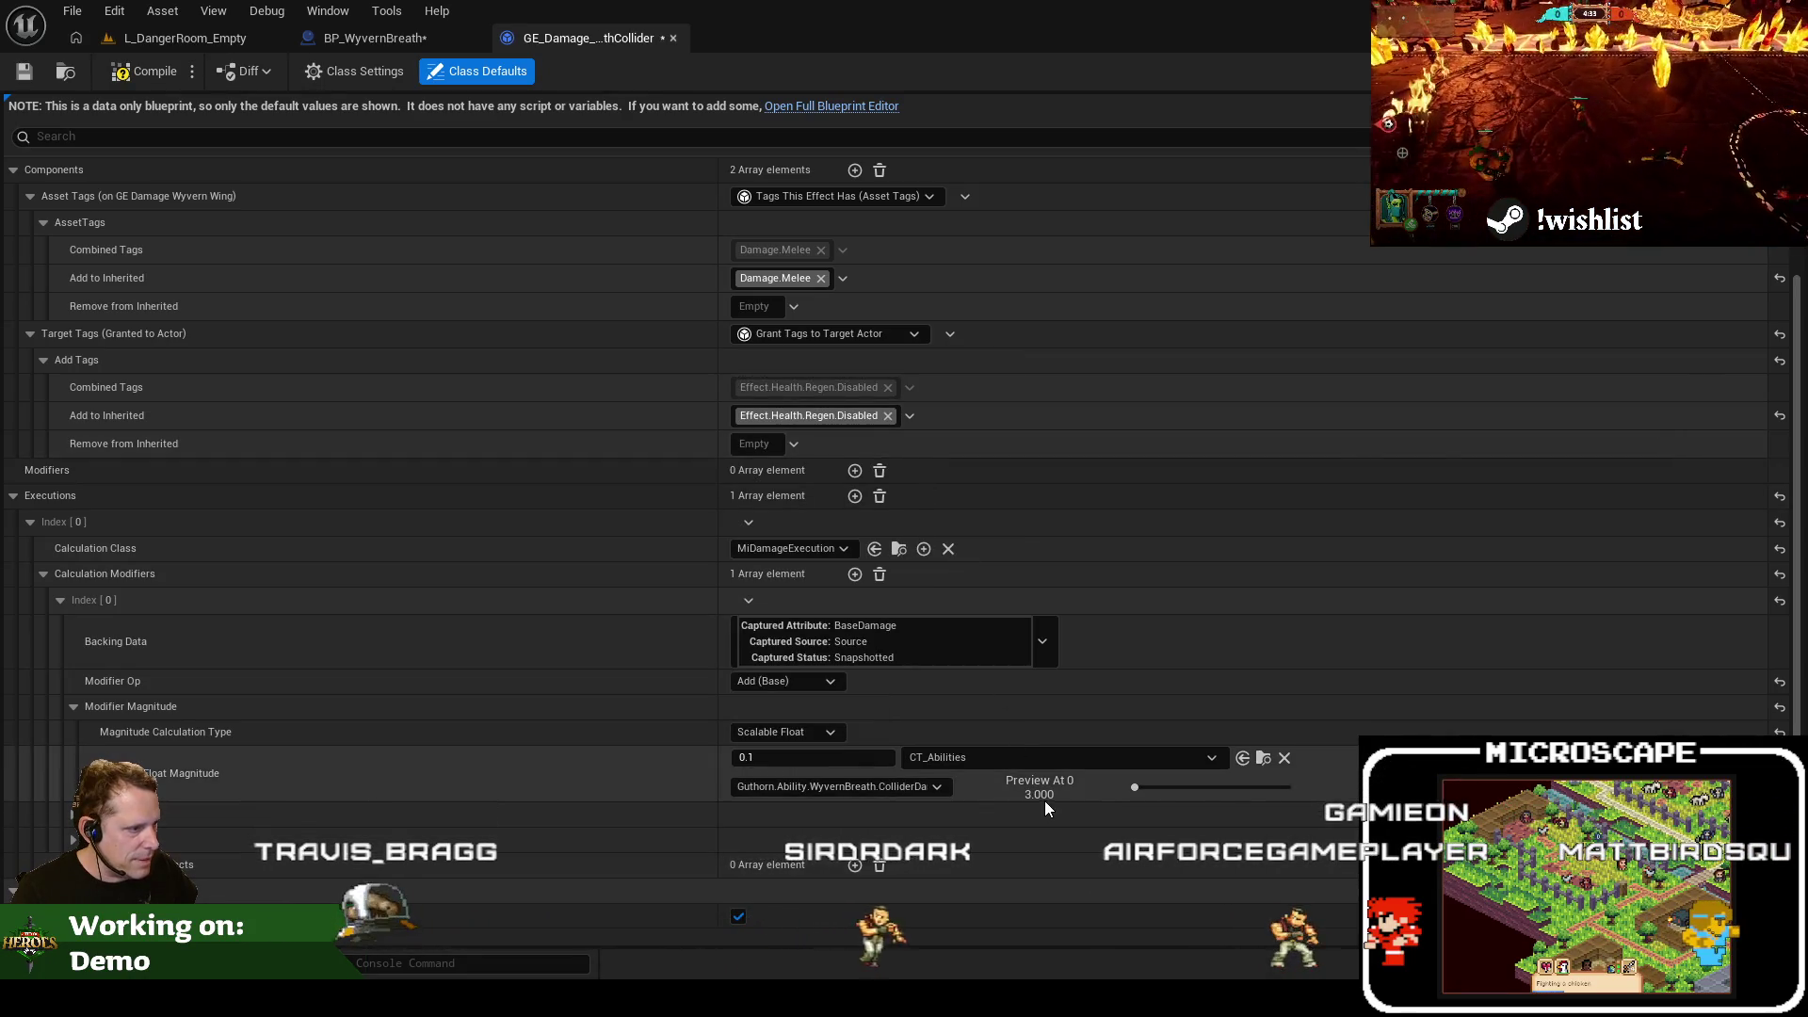
left_click(791, 756)
type("1")
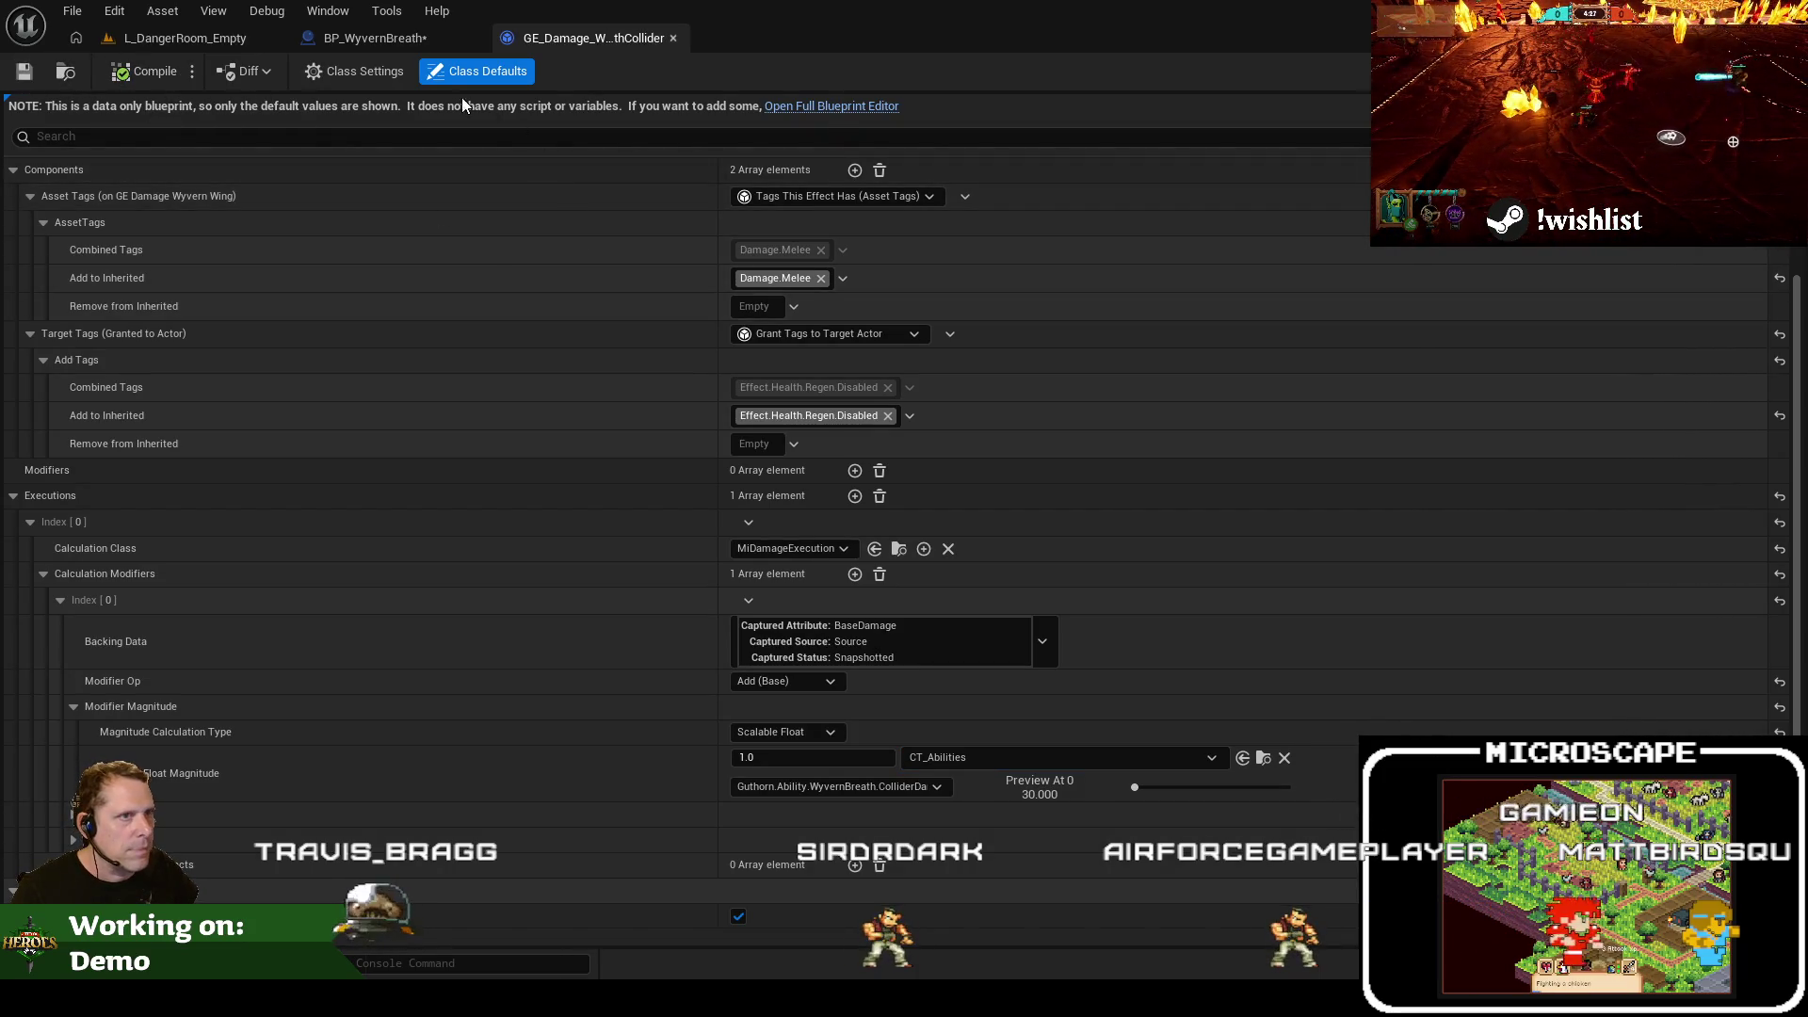
left_click(390, 40)
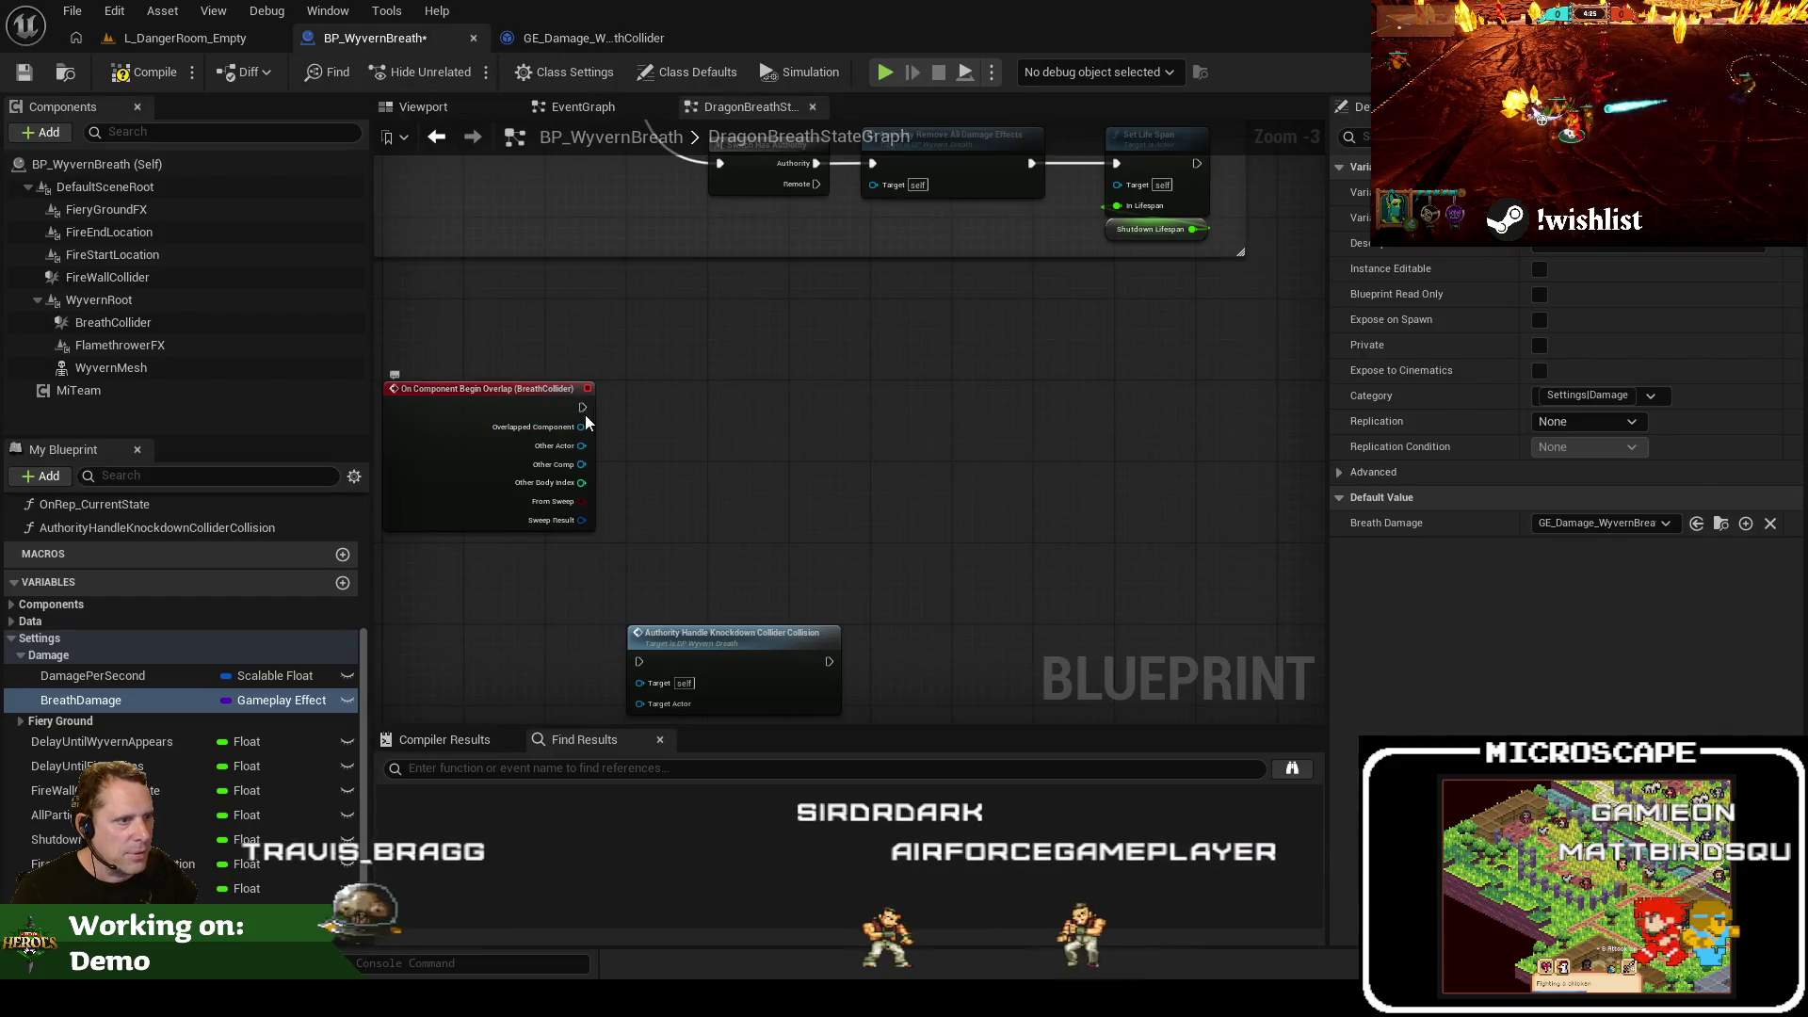
Frame BreathCollider's overlap event and search for an apply-gameplay-effect action from it
left_click_drag(657, 379, 670, 475)
left_click(226, 40)
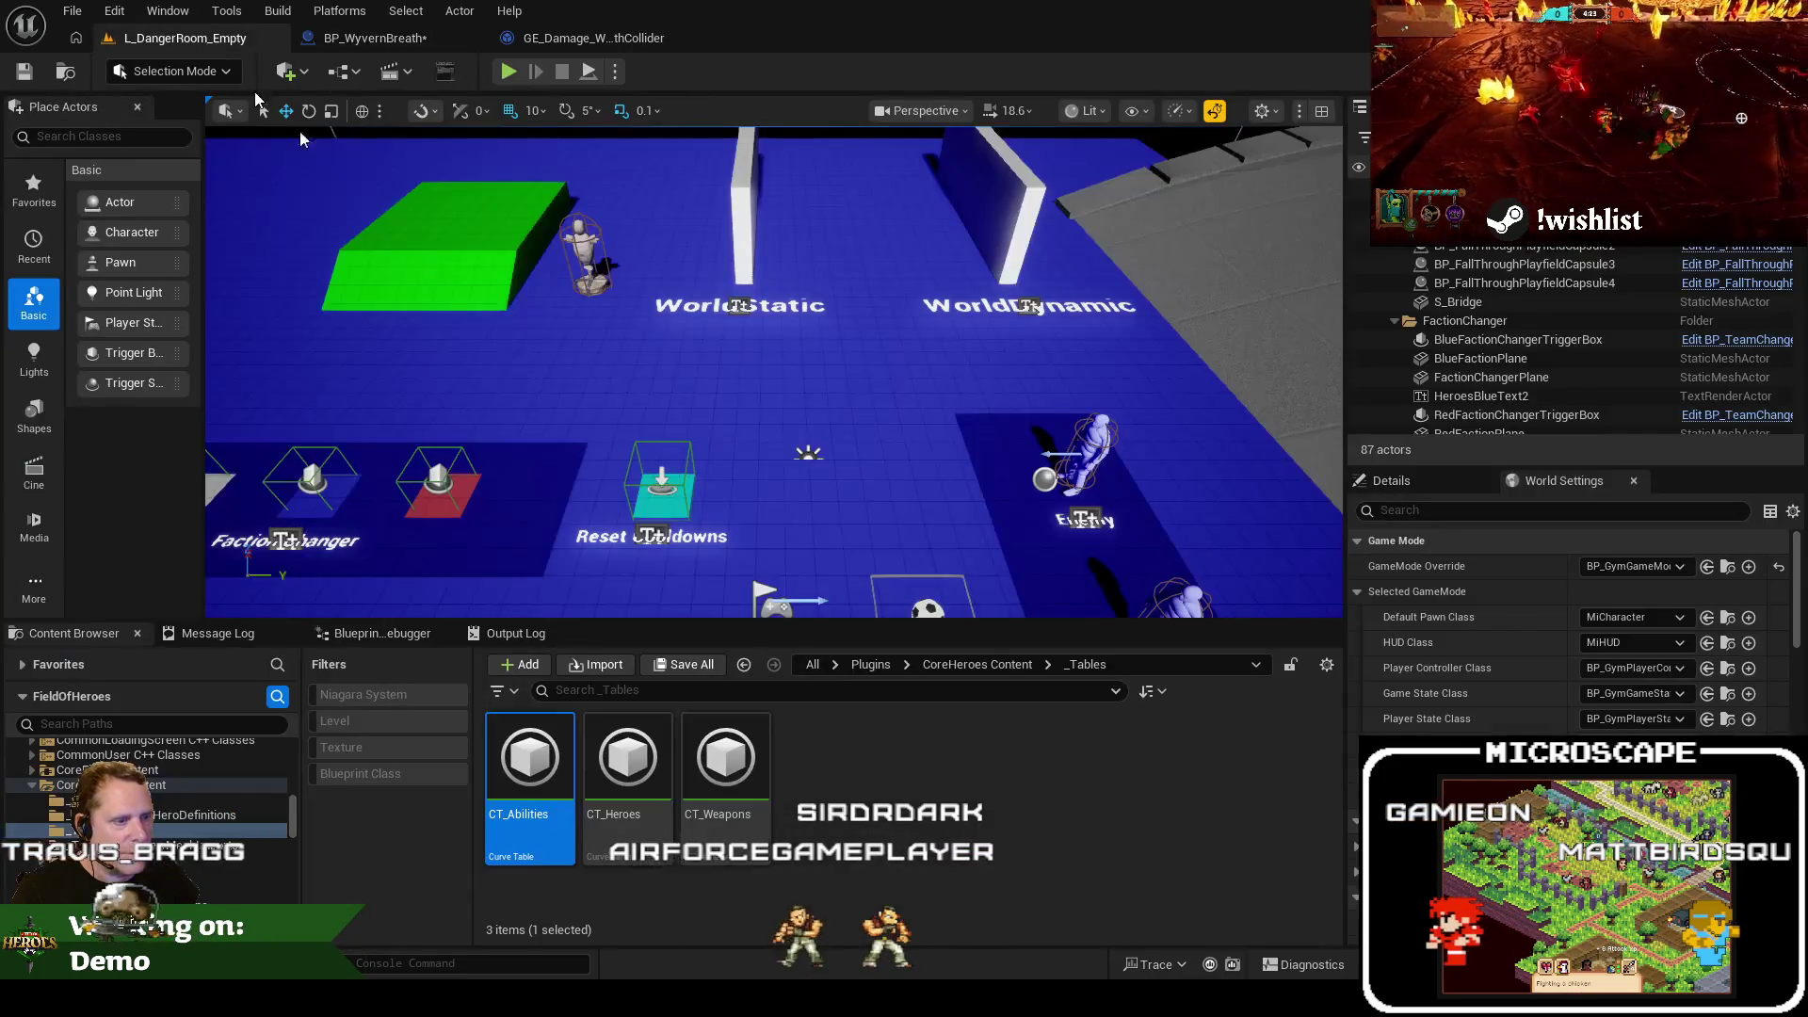
left_click(372, 38)
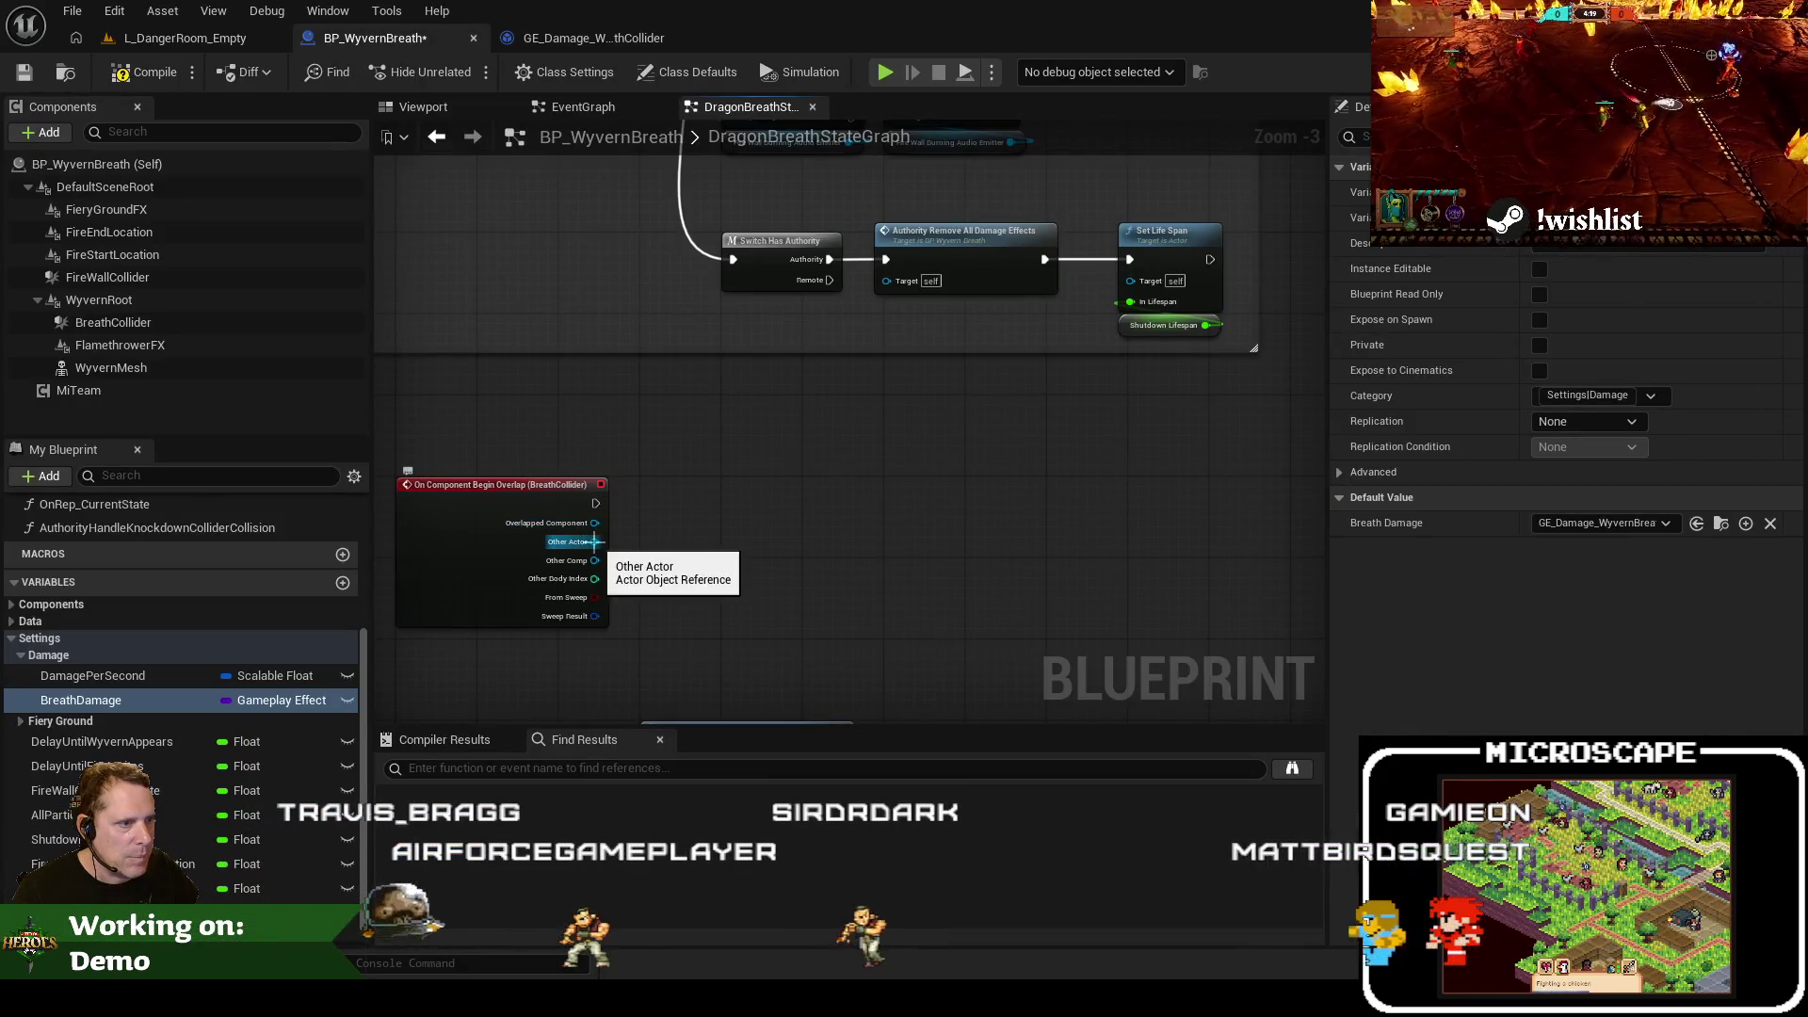
left_click_drag(595, 503, 768, 502)
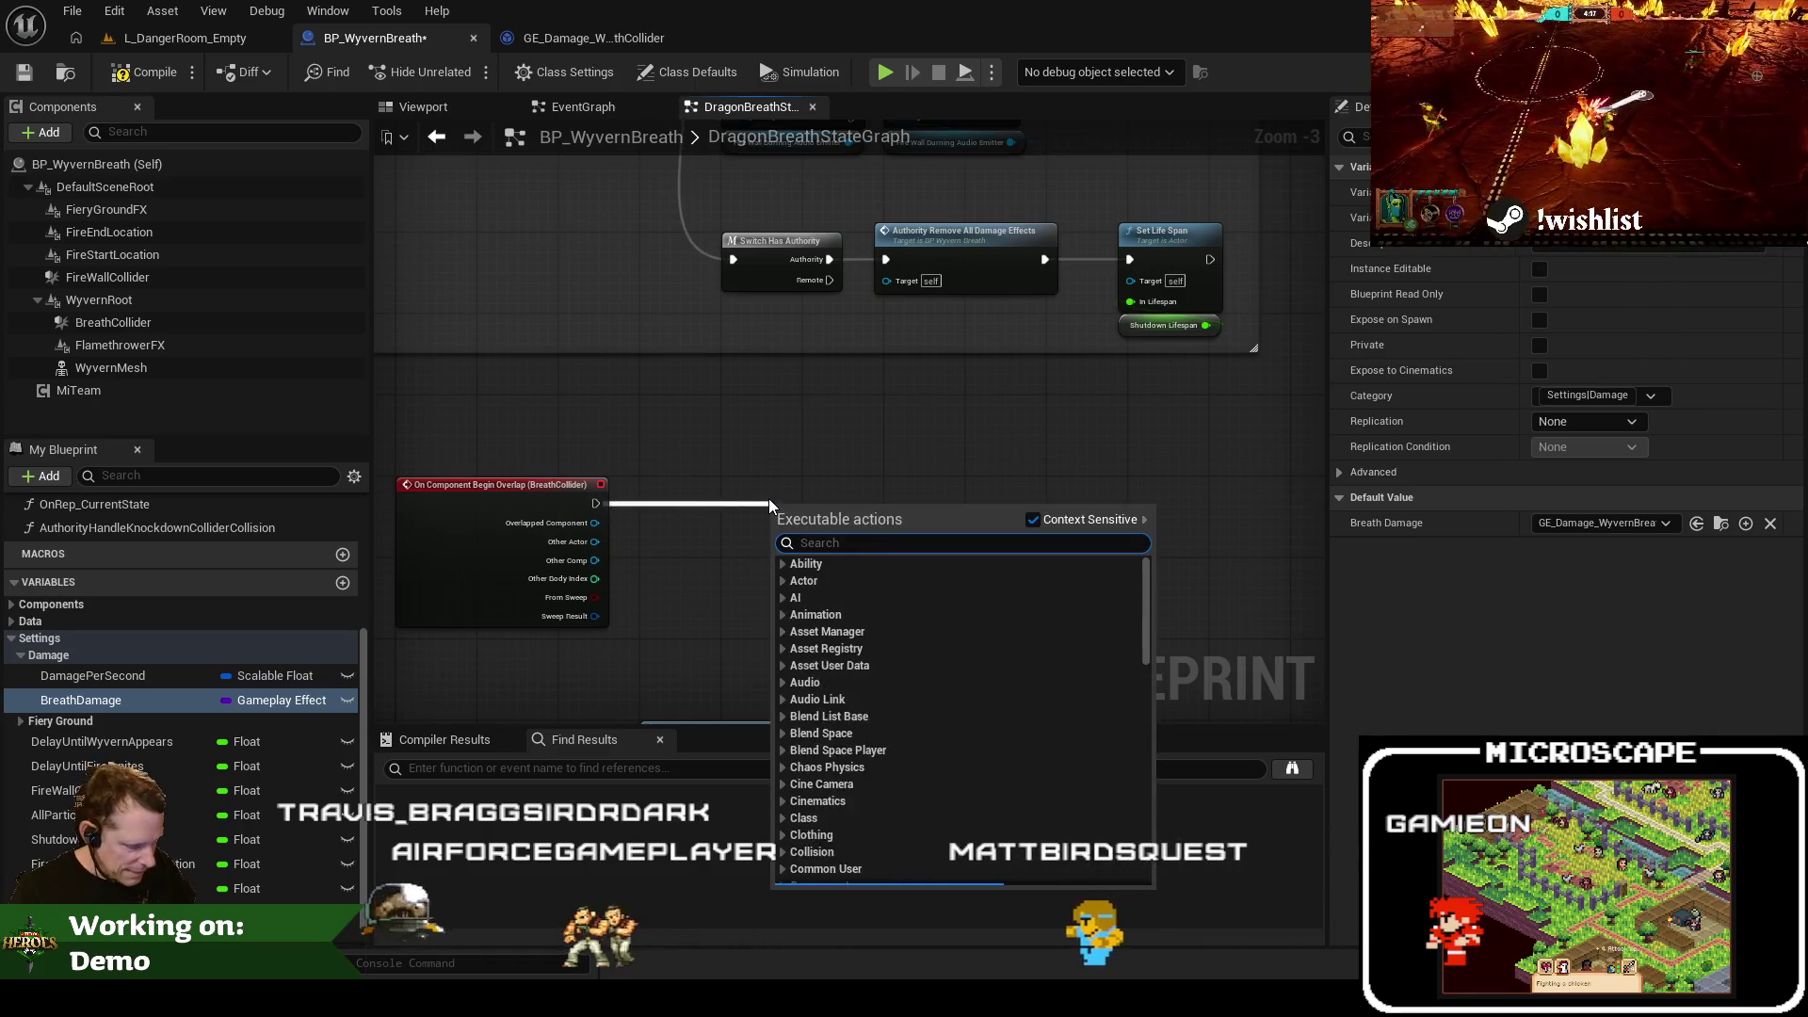
type("apply gameplay")
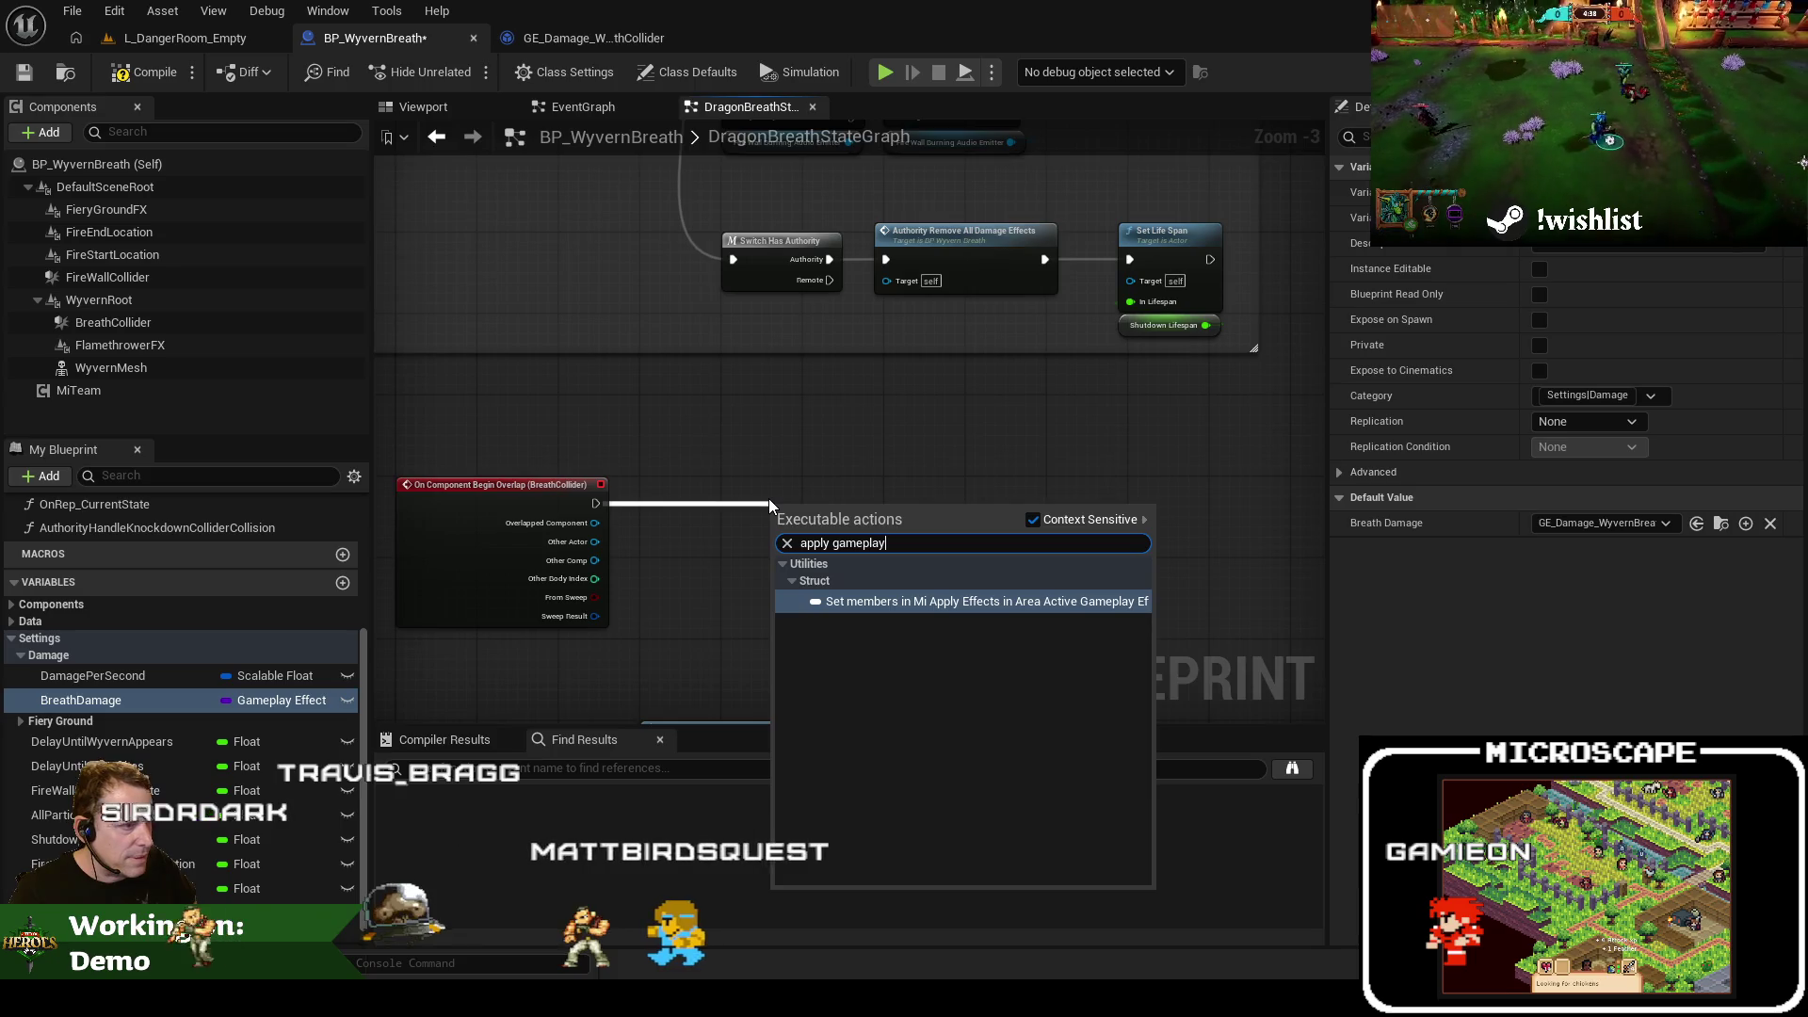
key("Escape")
scroll(646, 514, "up", 2)
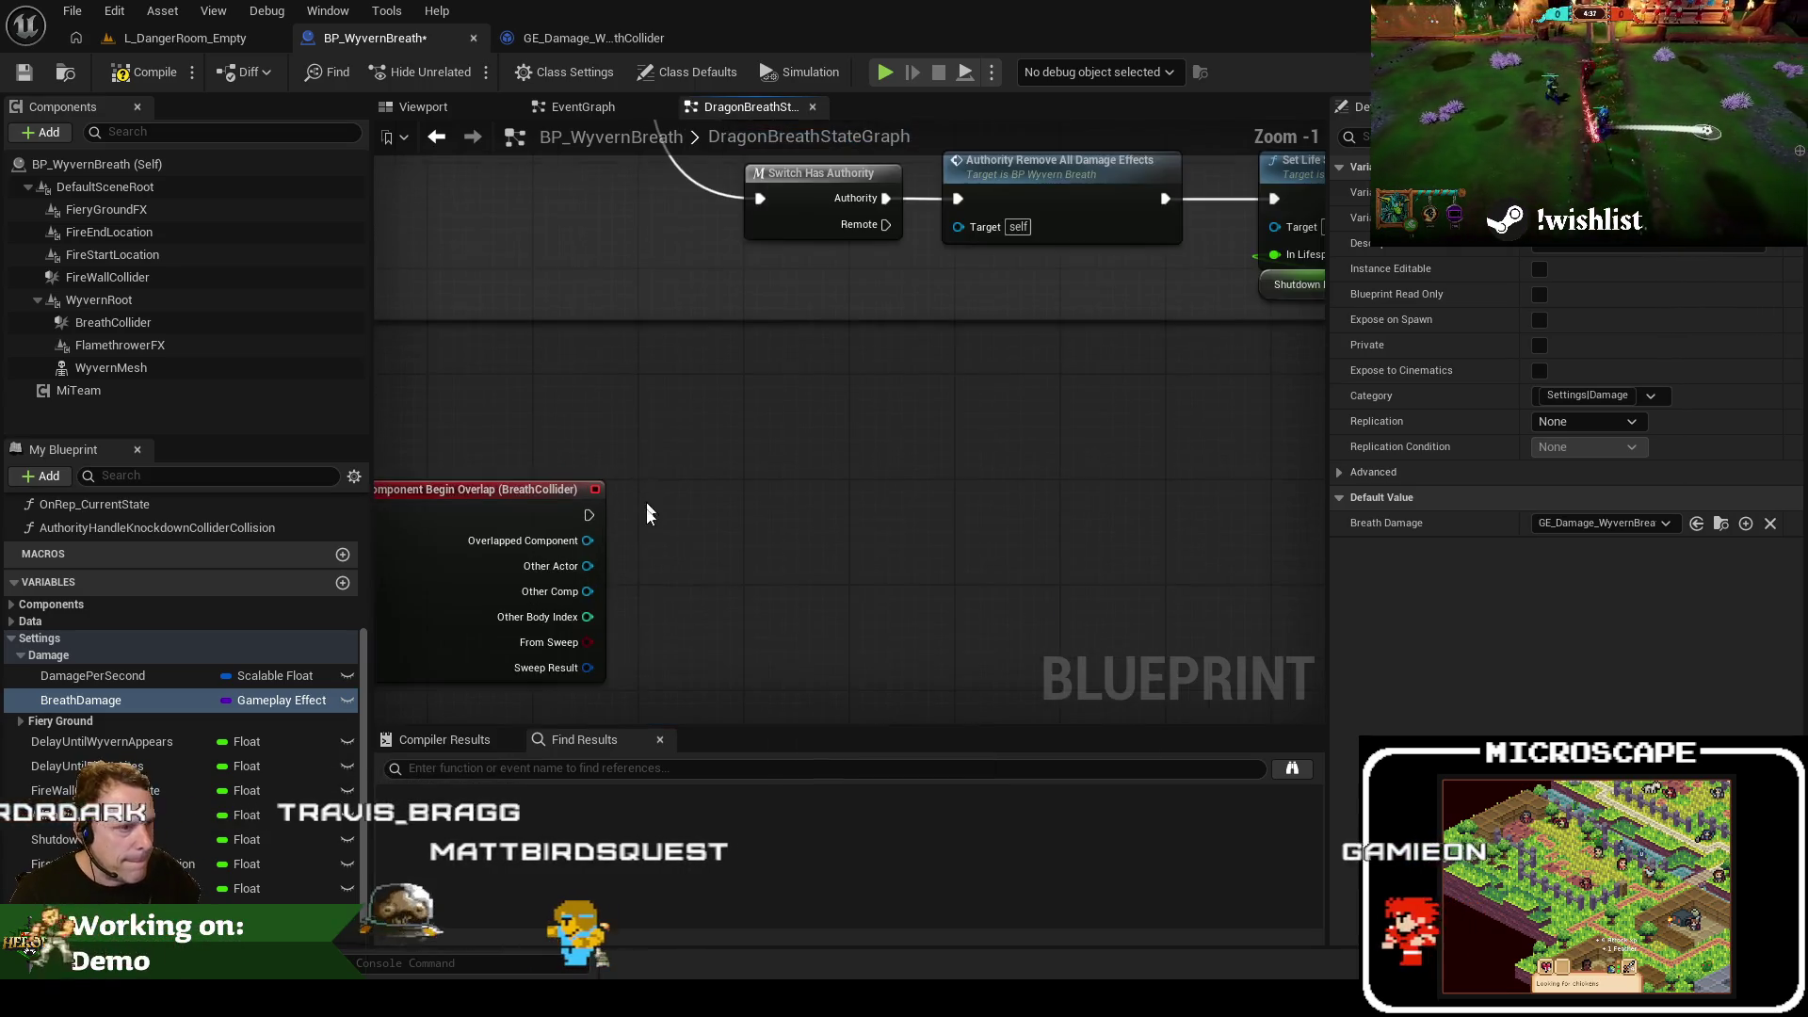
From Other Actor, add a Get Ability System Component node followed by an Is Valid check
mouse_move(587, 566)
left_mouse_down()
mouse_move(701, 546)
mouse_move(723, 564)
left_mouse_up()
type("get ability syst")
key("Return")
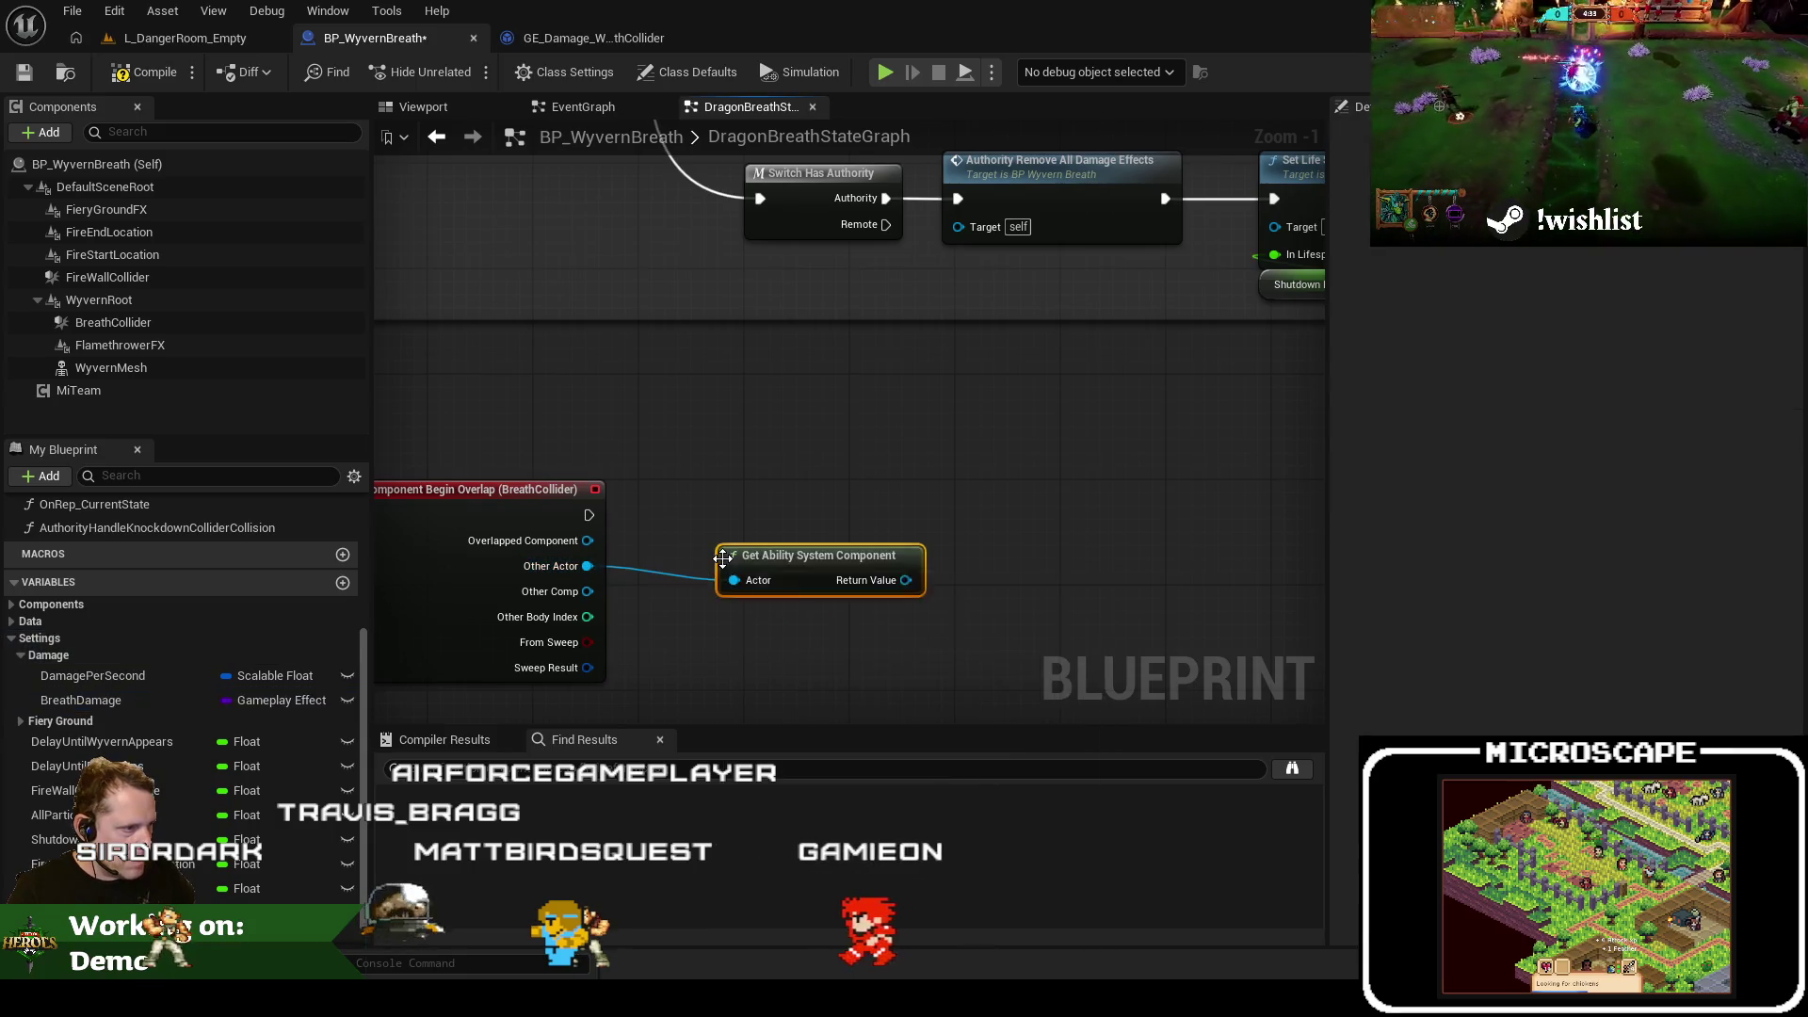
left_click_drag(757, 547, 691, 603)
mouse_move(827, 618)
left_mouse_down()
mouse_move(784, 485)
mouse_move(736, 517)
left_mouse_up()
type("is valid")
key("Return")
left_click_drag(700, 610, 698, 584)
Search for an apply-effect action on the component, then delete the Is Valid and component nodes
left_click_drag(825, 597, 989, 529)
type("apply gam")
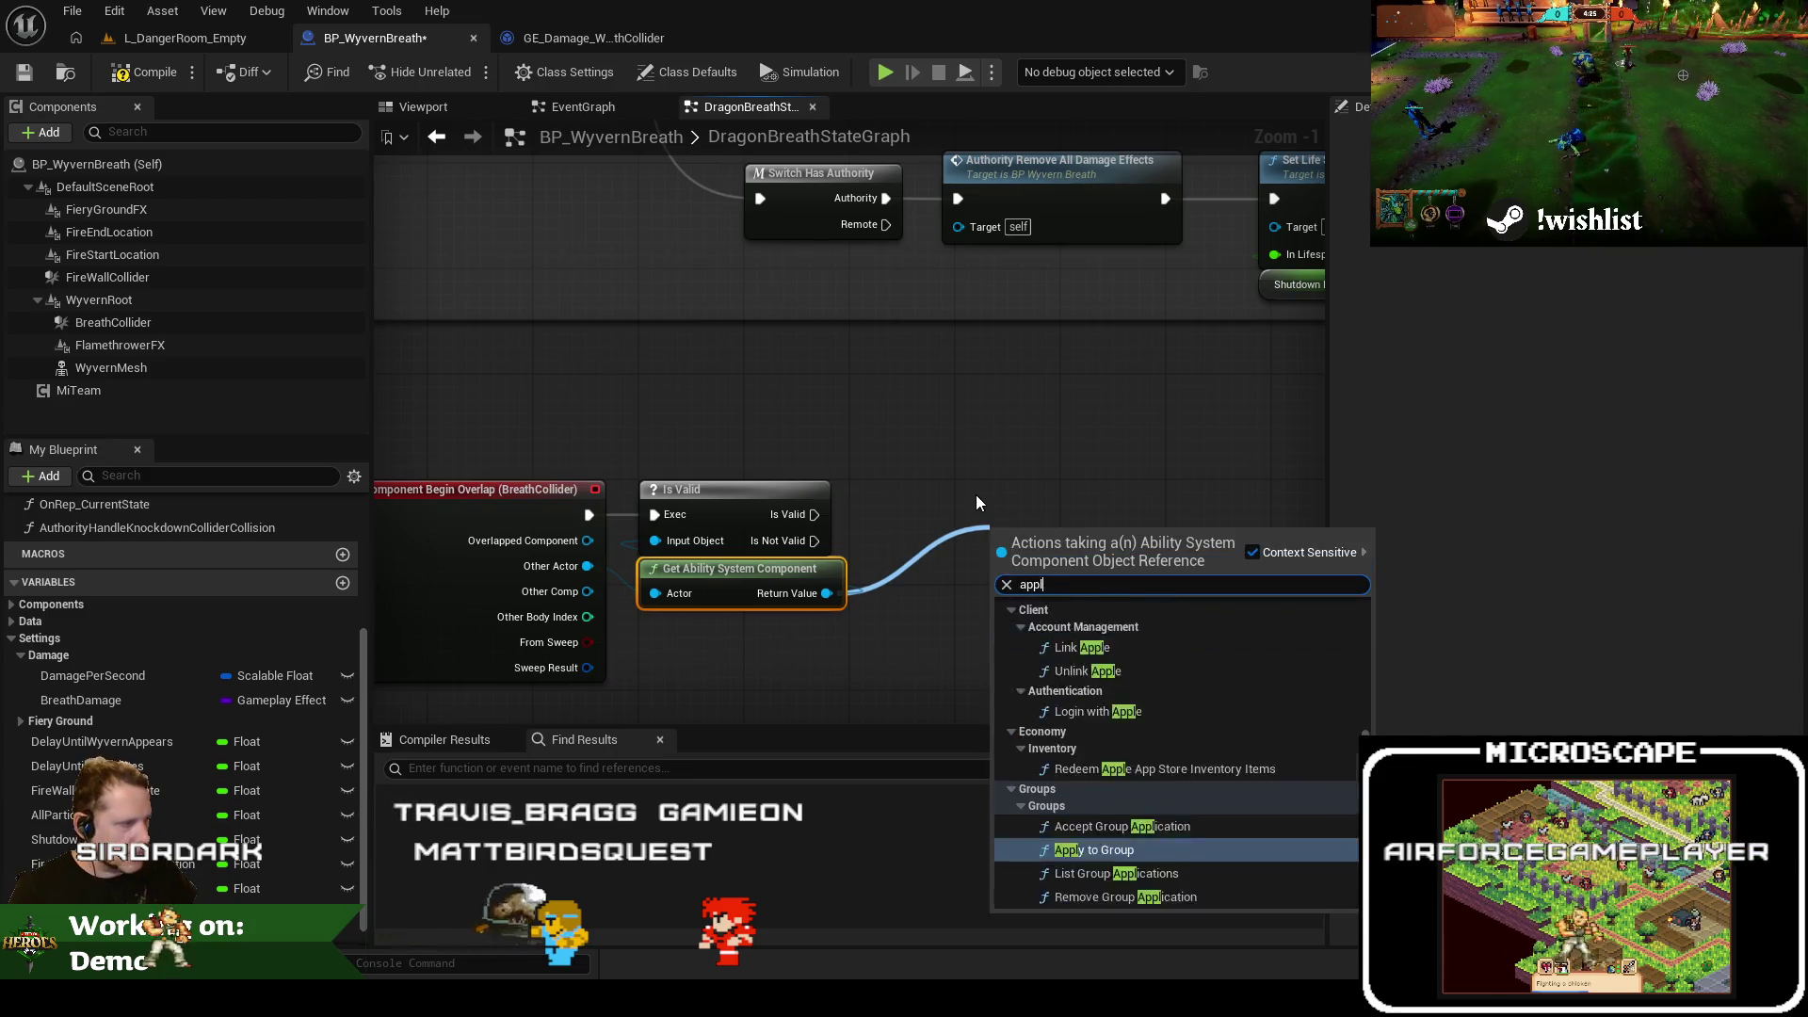
key("Escape")
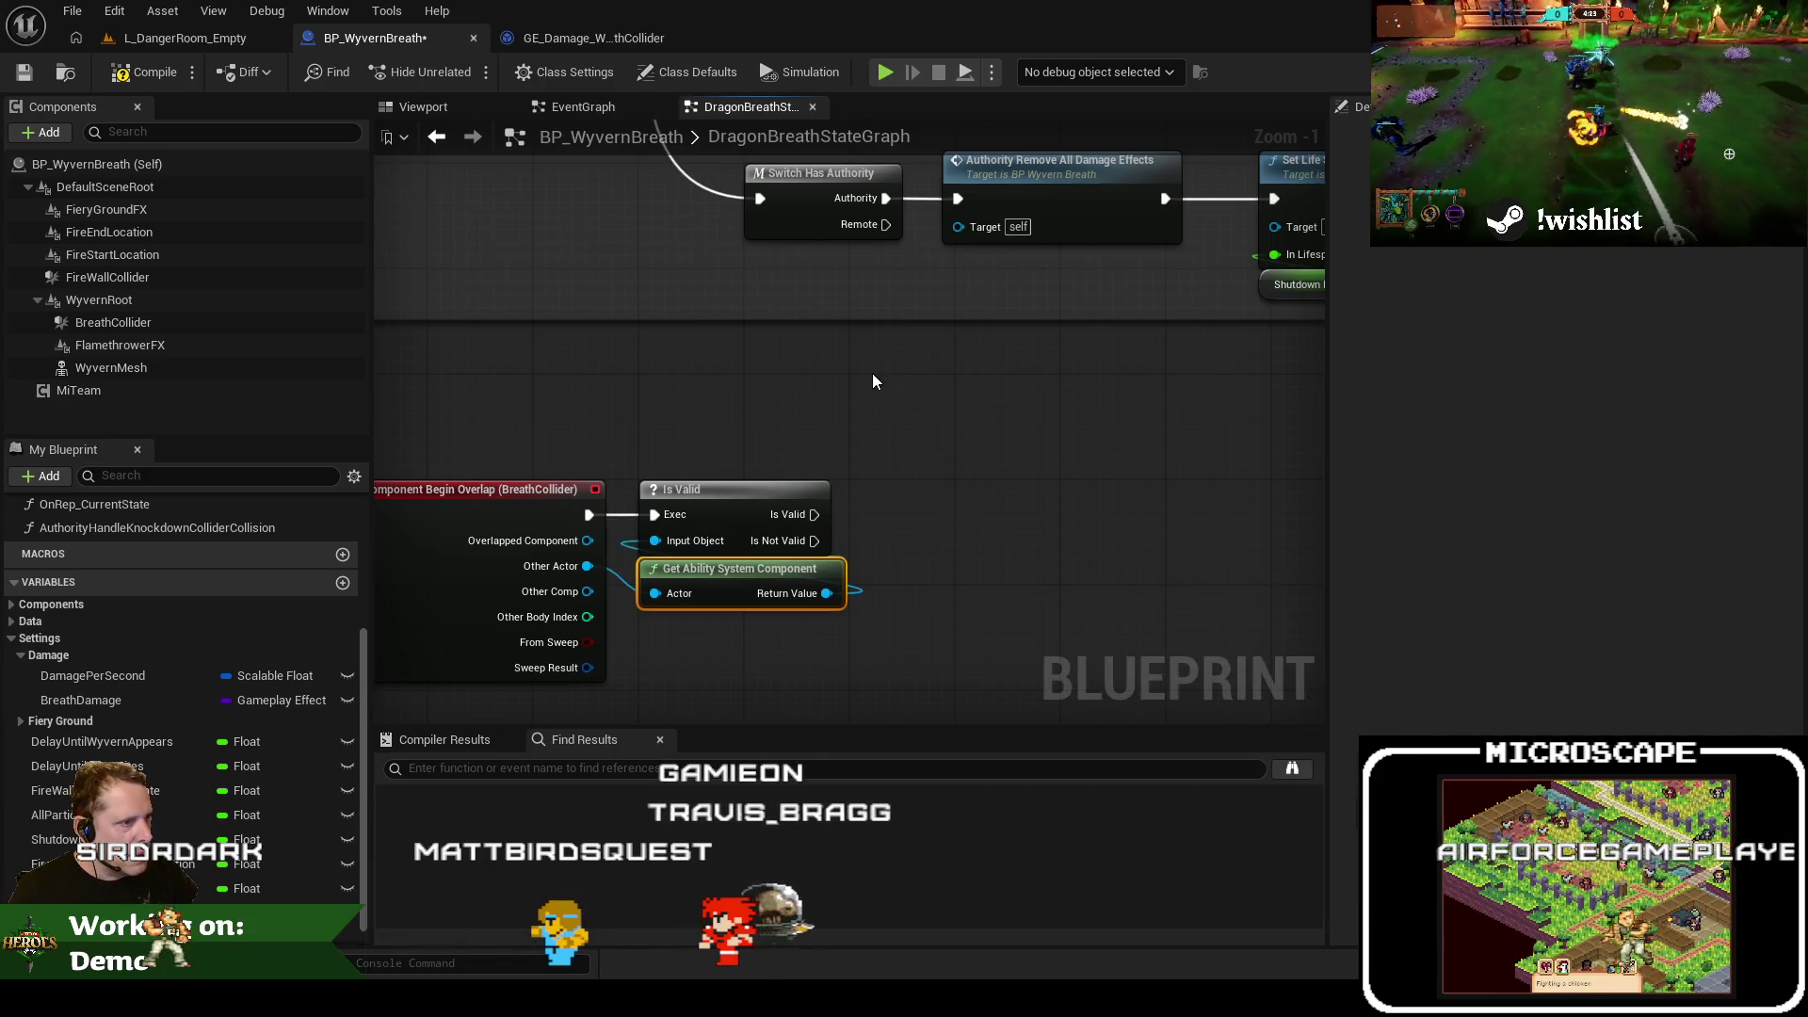
scroll(848, 471, "down", 3)
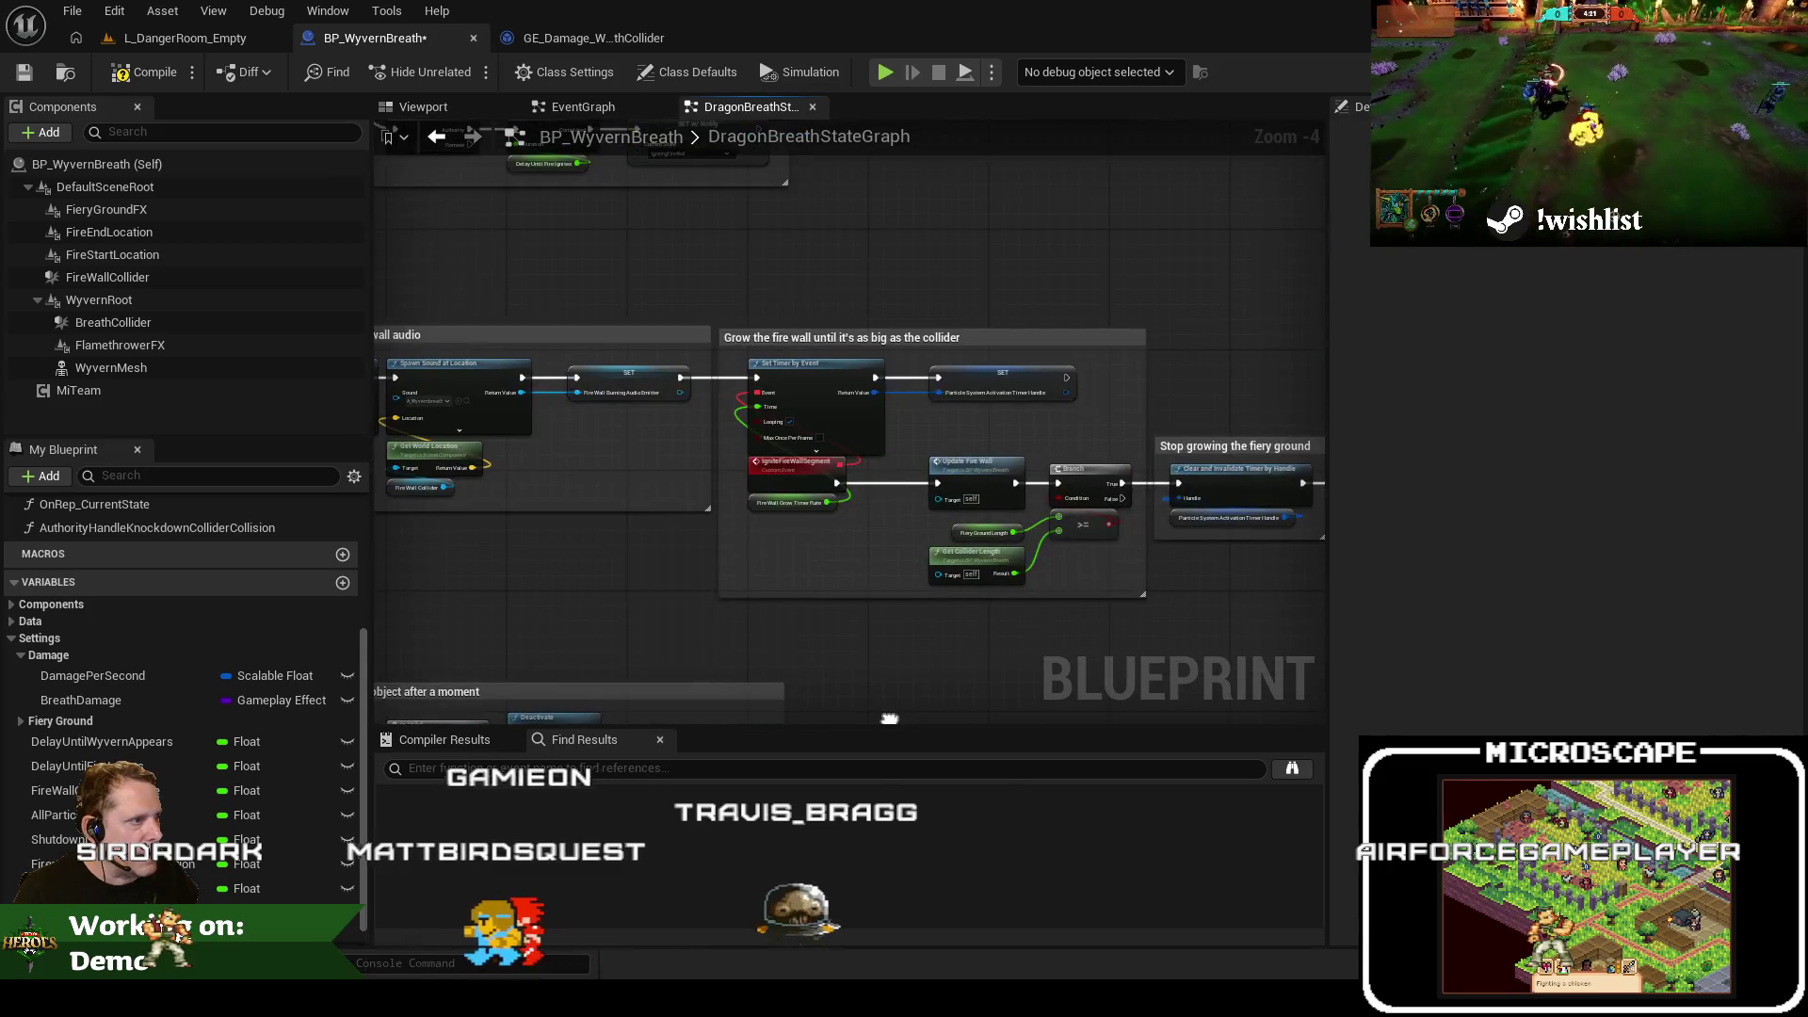
scroll(924, 444, "up", 2)
left_click_drag(715, 430, 773, 495)
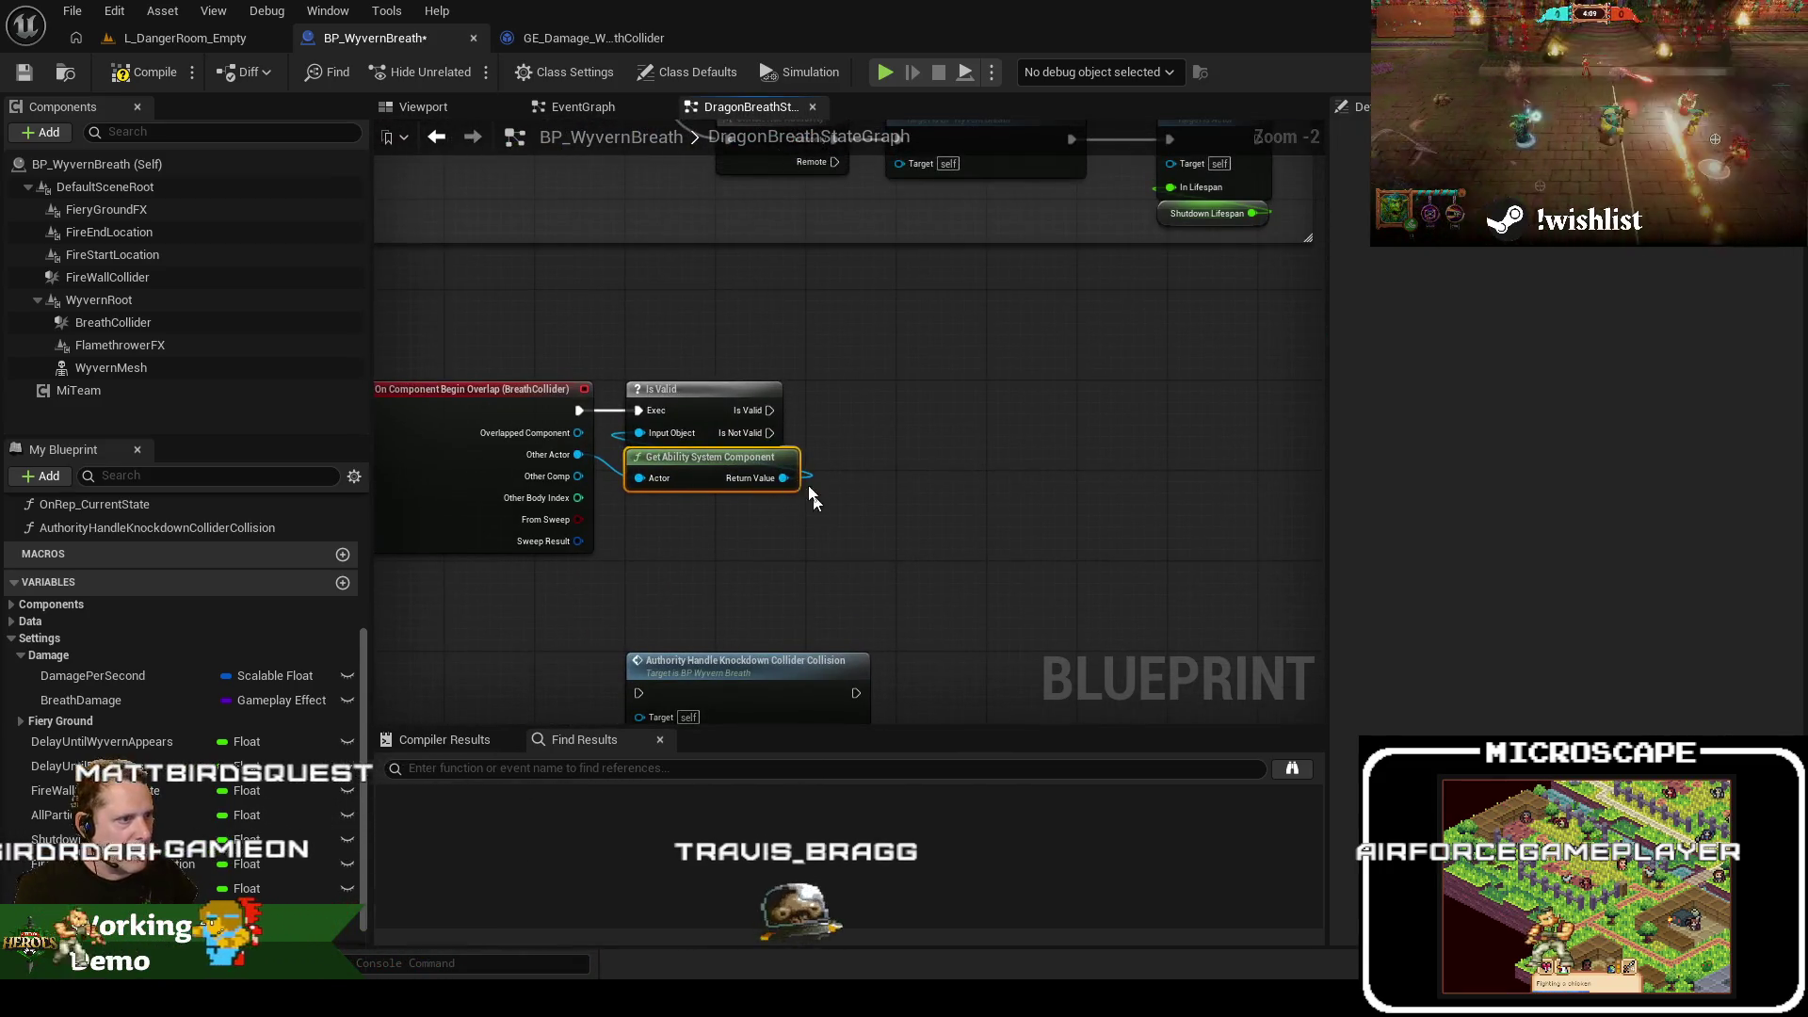
key("Delete")
right_click(732, 512)
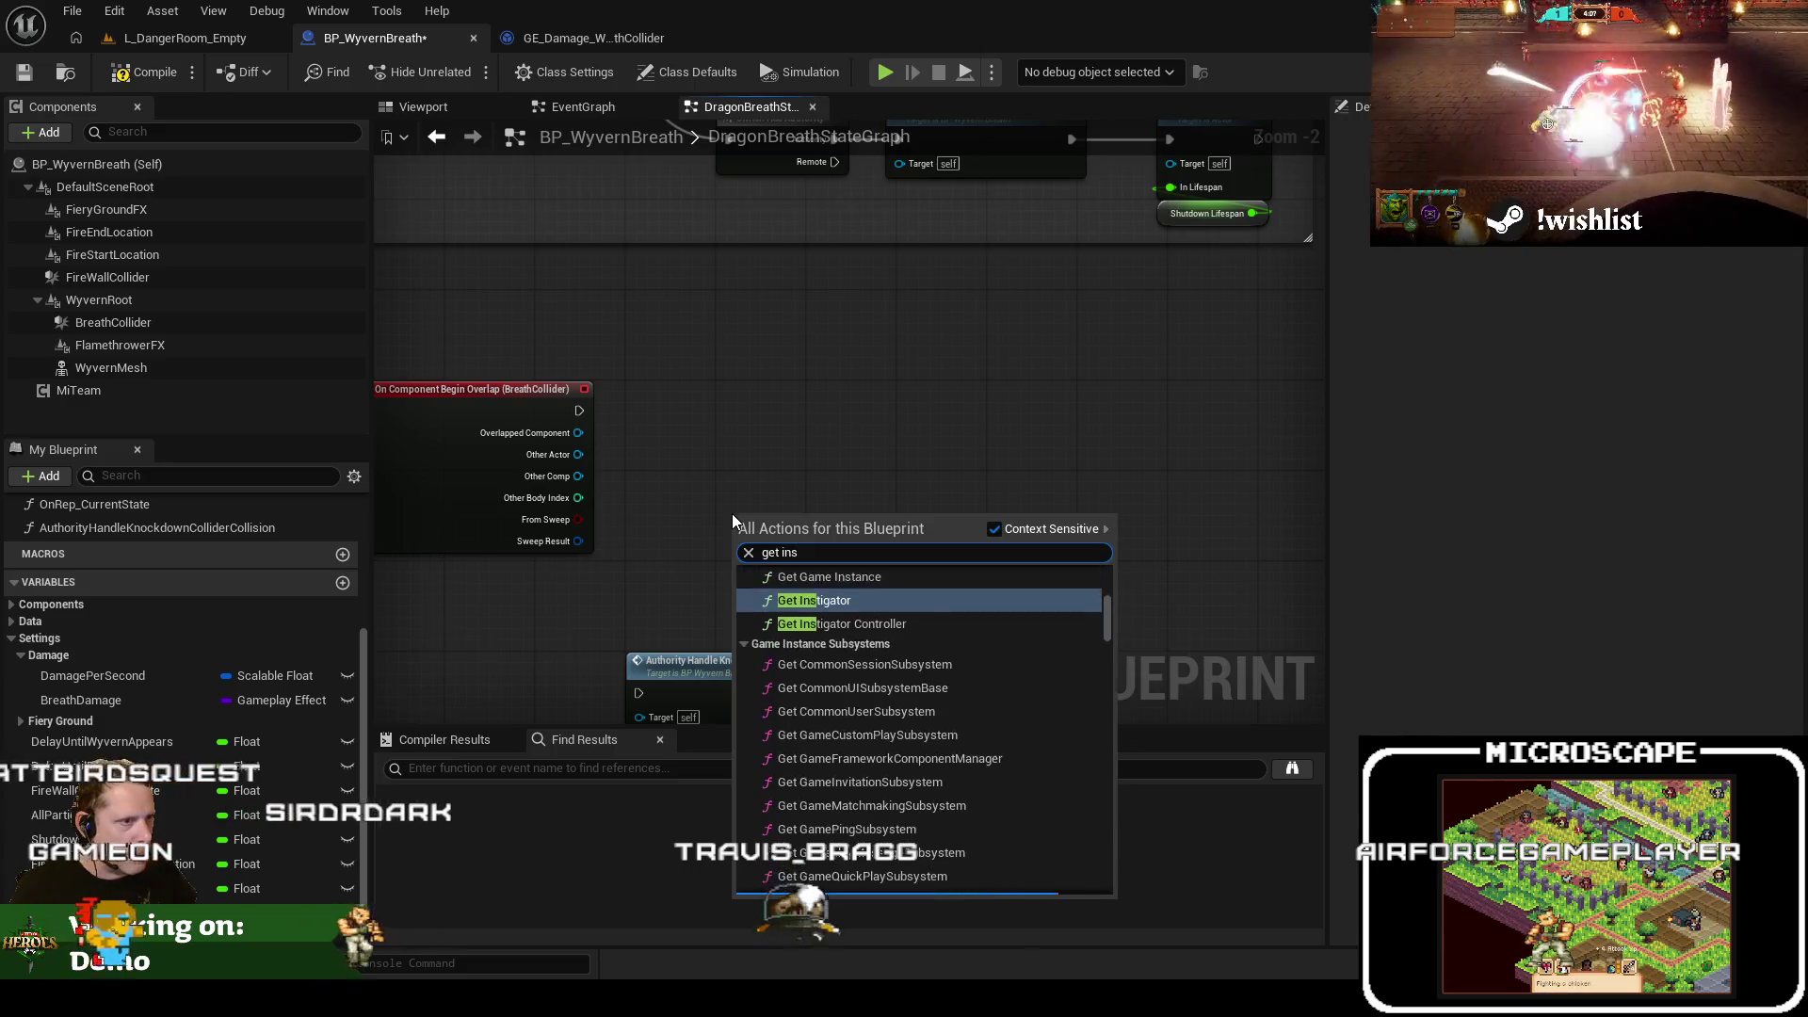
key("Escape")
key("ctrl+z")
left_click_drag(880, 504, 726, 330)
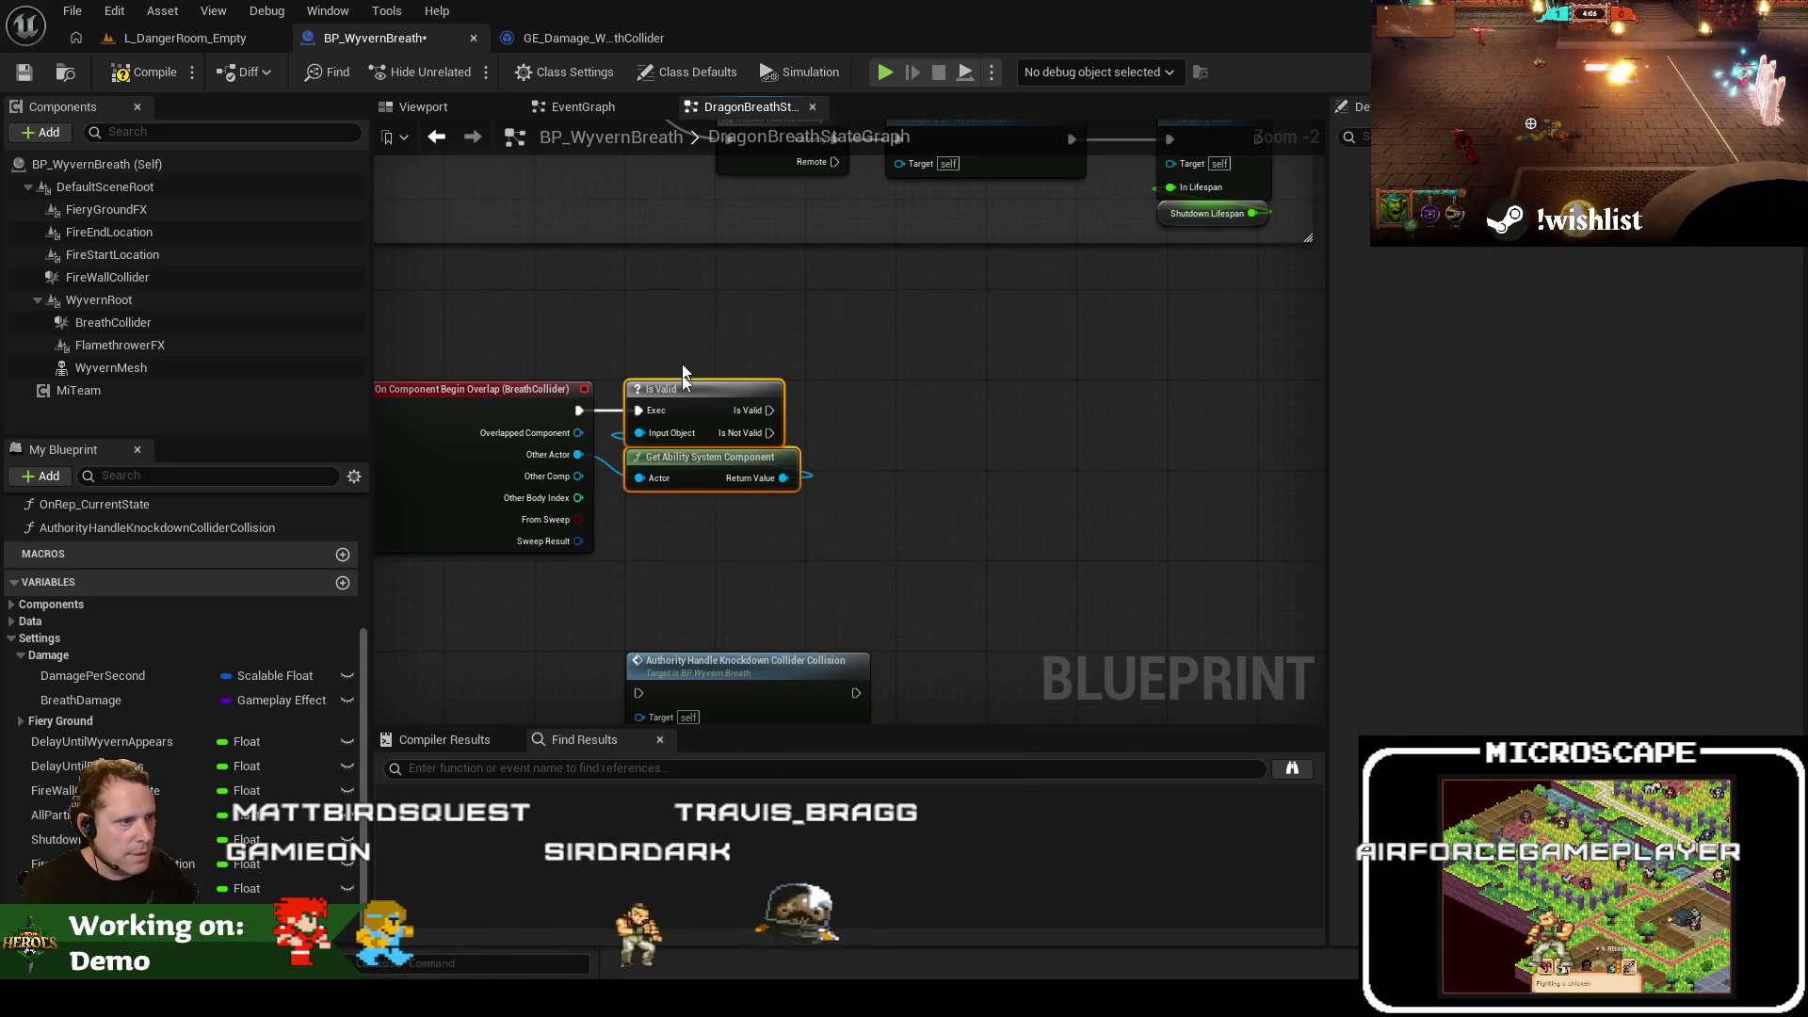
key("Delete")
Add a Get Instigator node and look up where it is used
right_click(694, 486)
type("getinstigator")
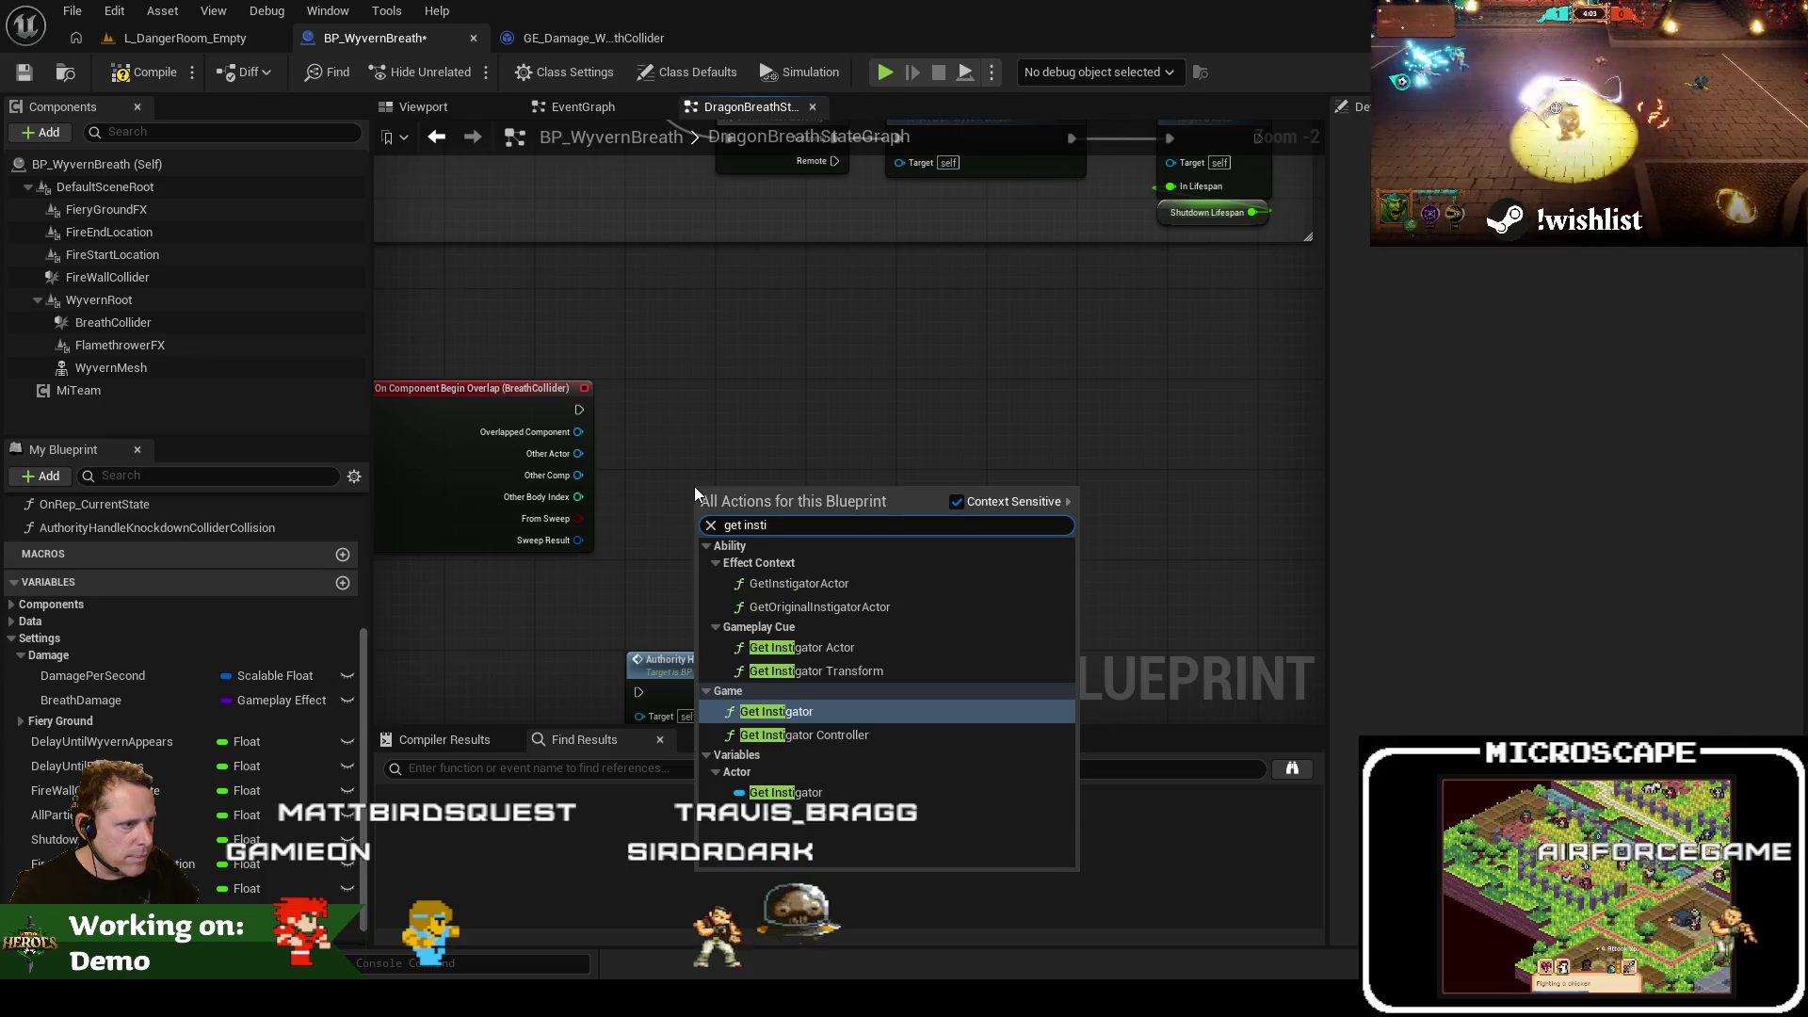
key("Return")
right_click(811, 477)
left_click(829, 655)
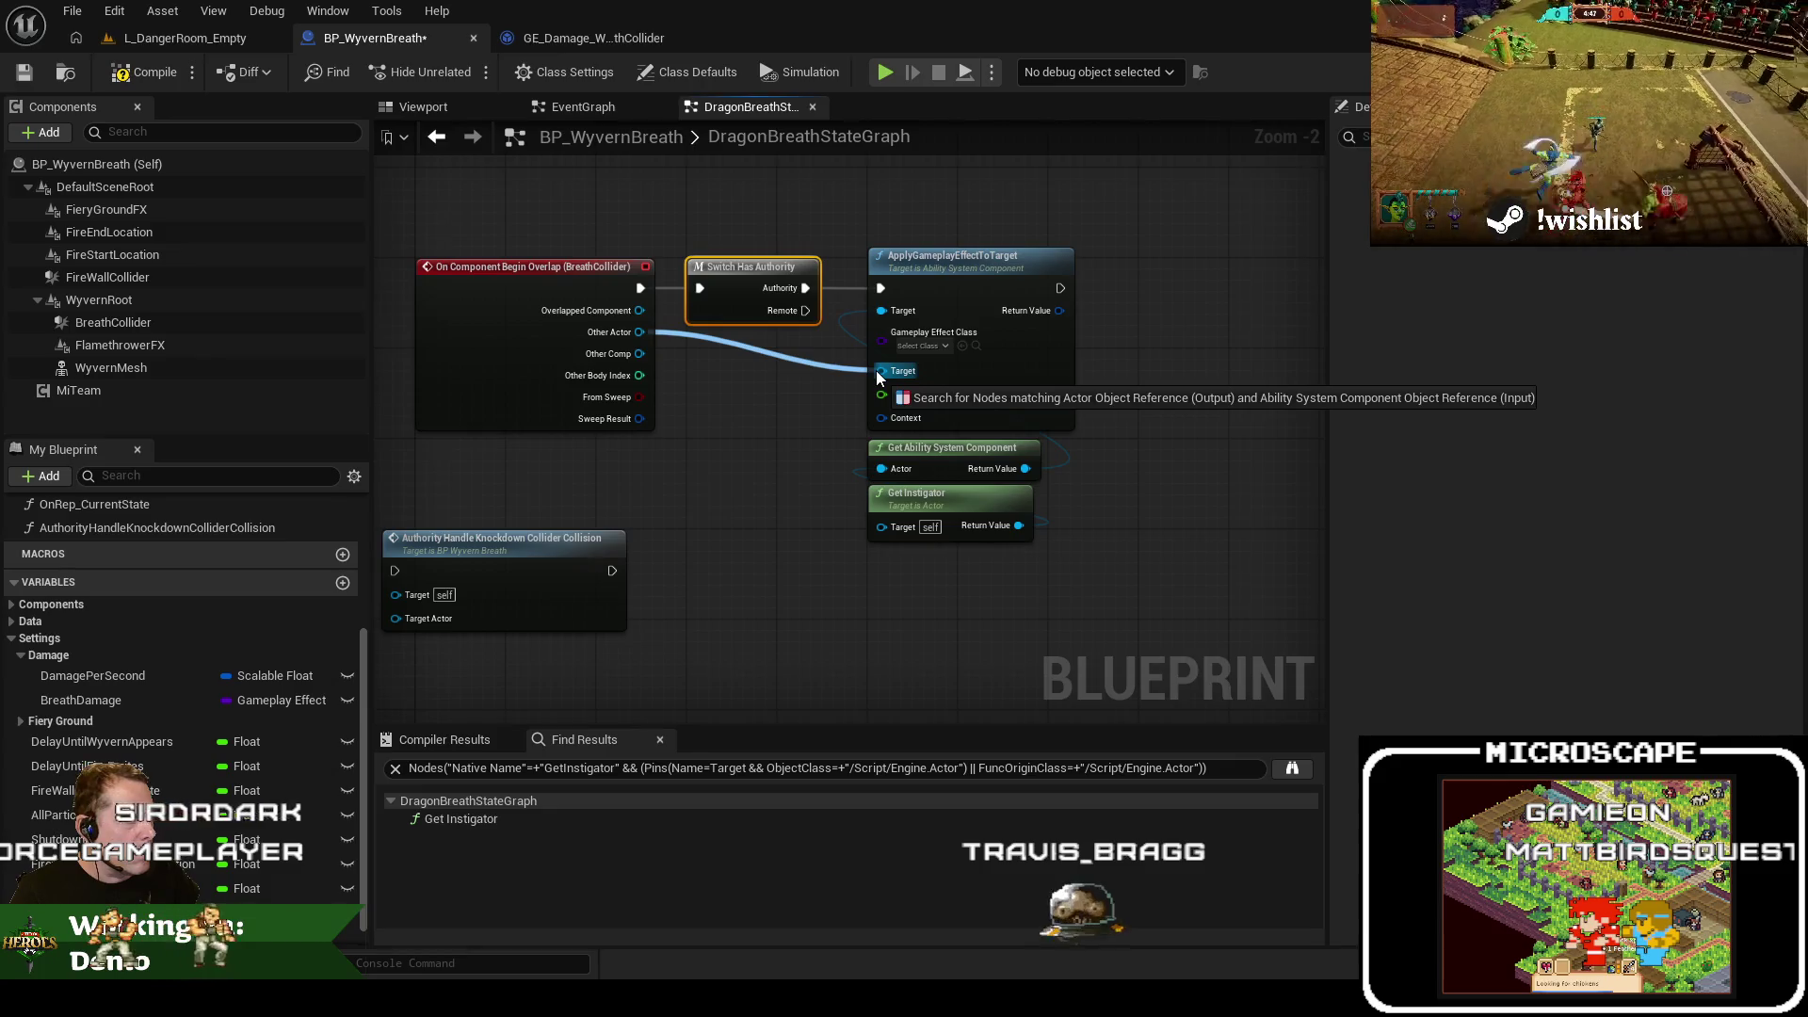
From Other Actor, add a Get Ability System Component node beside ApplyGameplayEffectToTarget
left_click_drag(876, 370, 788, 589)
type("get ability")
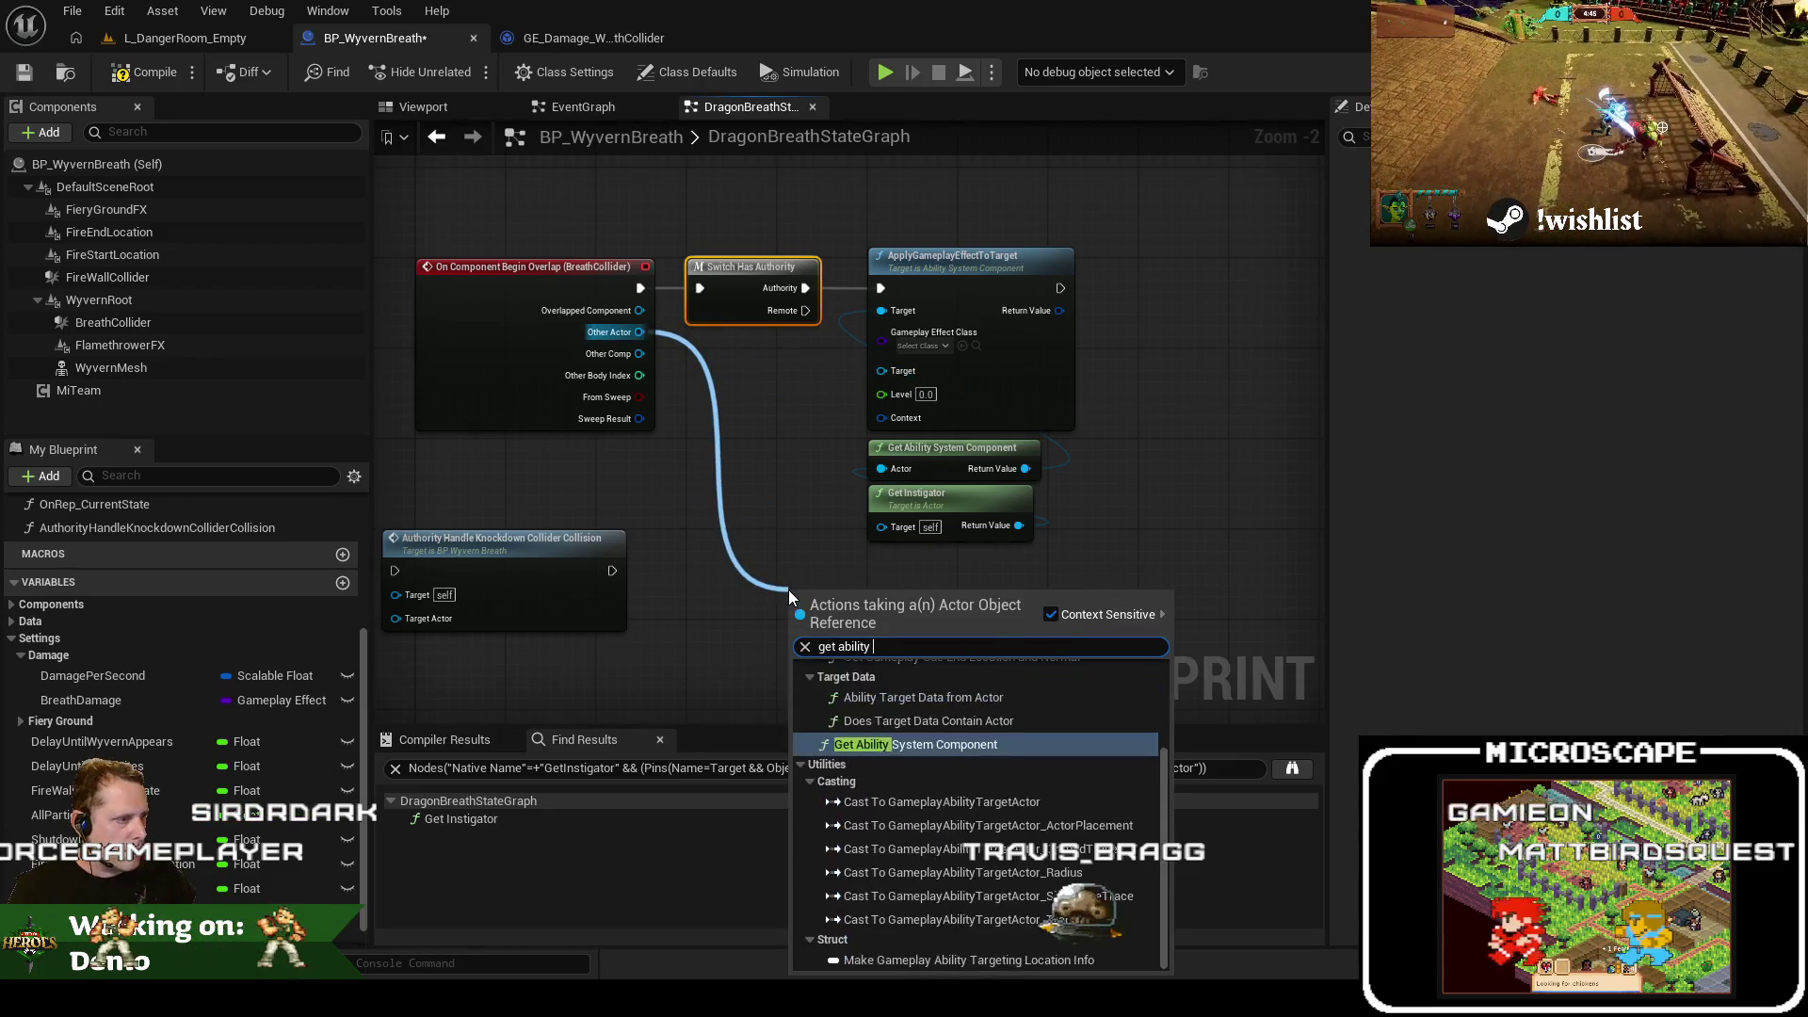
key("Return")
mouse_move(1095, 535)
left_mouse_down()
mouse_move(957, 289)
mouse_move(1083, 288)
mouse_move(1036, 287)
left_mouse_up()
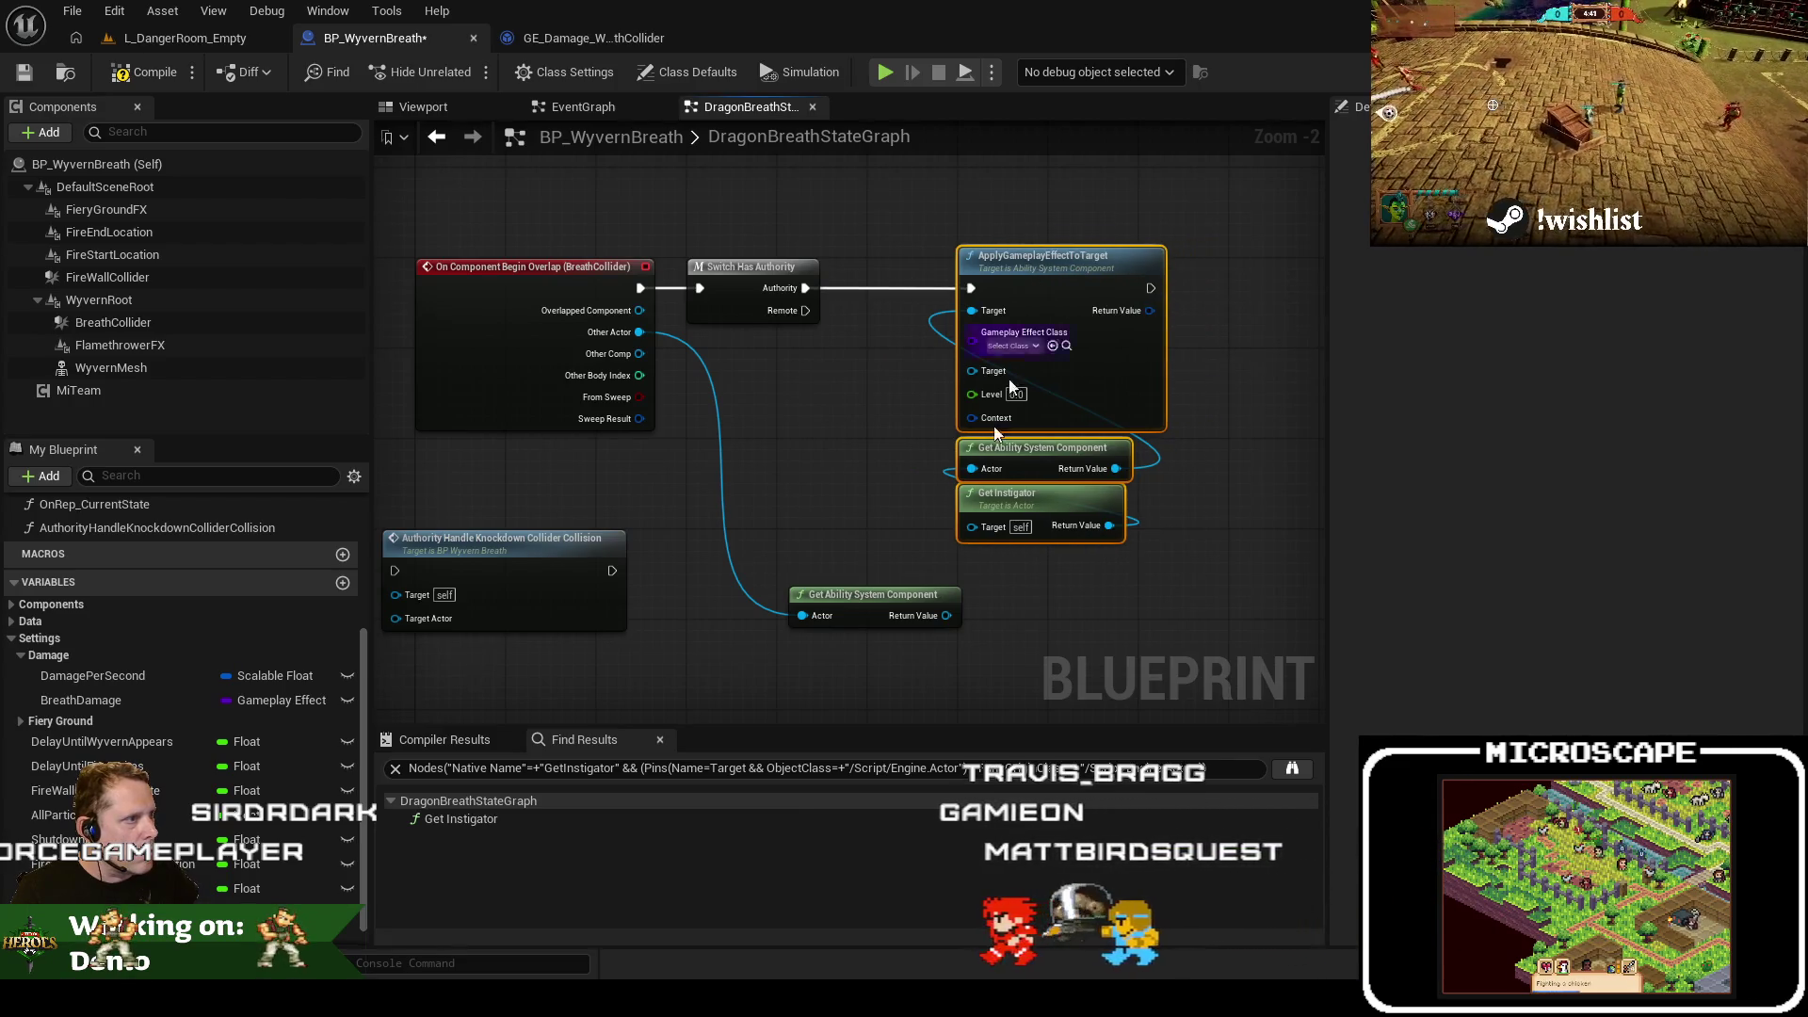
mouse_move(862, 607)
left_mouse_down()
mouse_move(810, 348)
mouse_move(836, 371)
left_mouse_up()
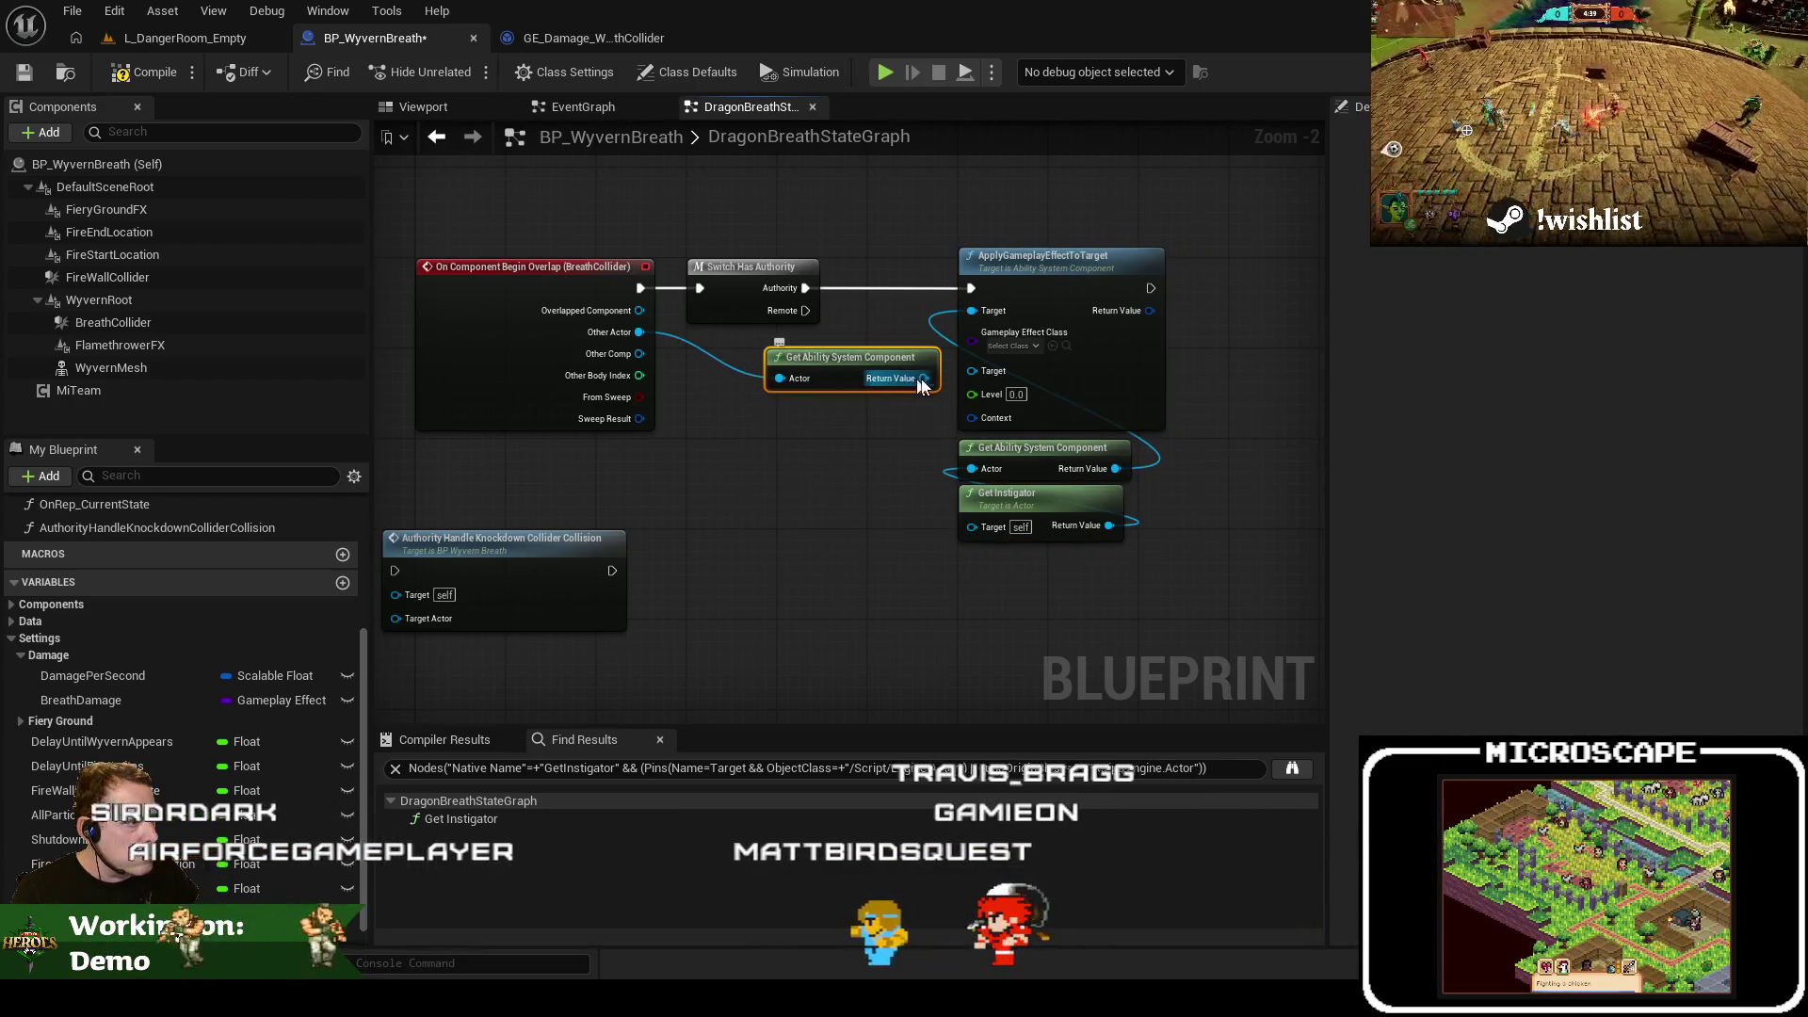
Add a Make Effect Context for the Context input and comment the knockdown node as legacy code
left_click_drag(971, 417, 879, 432)
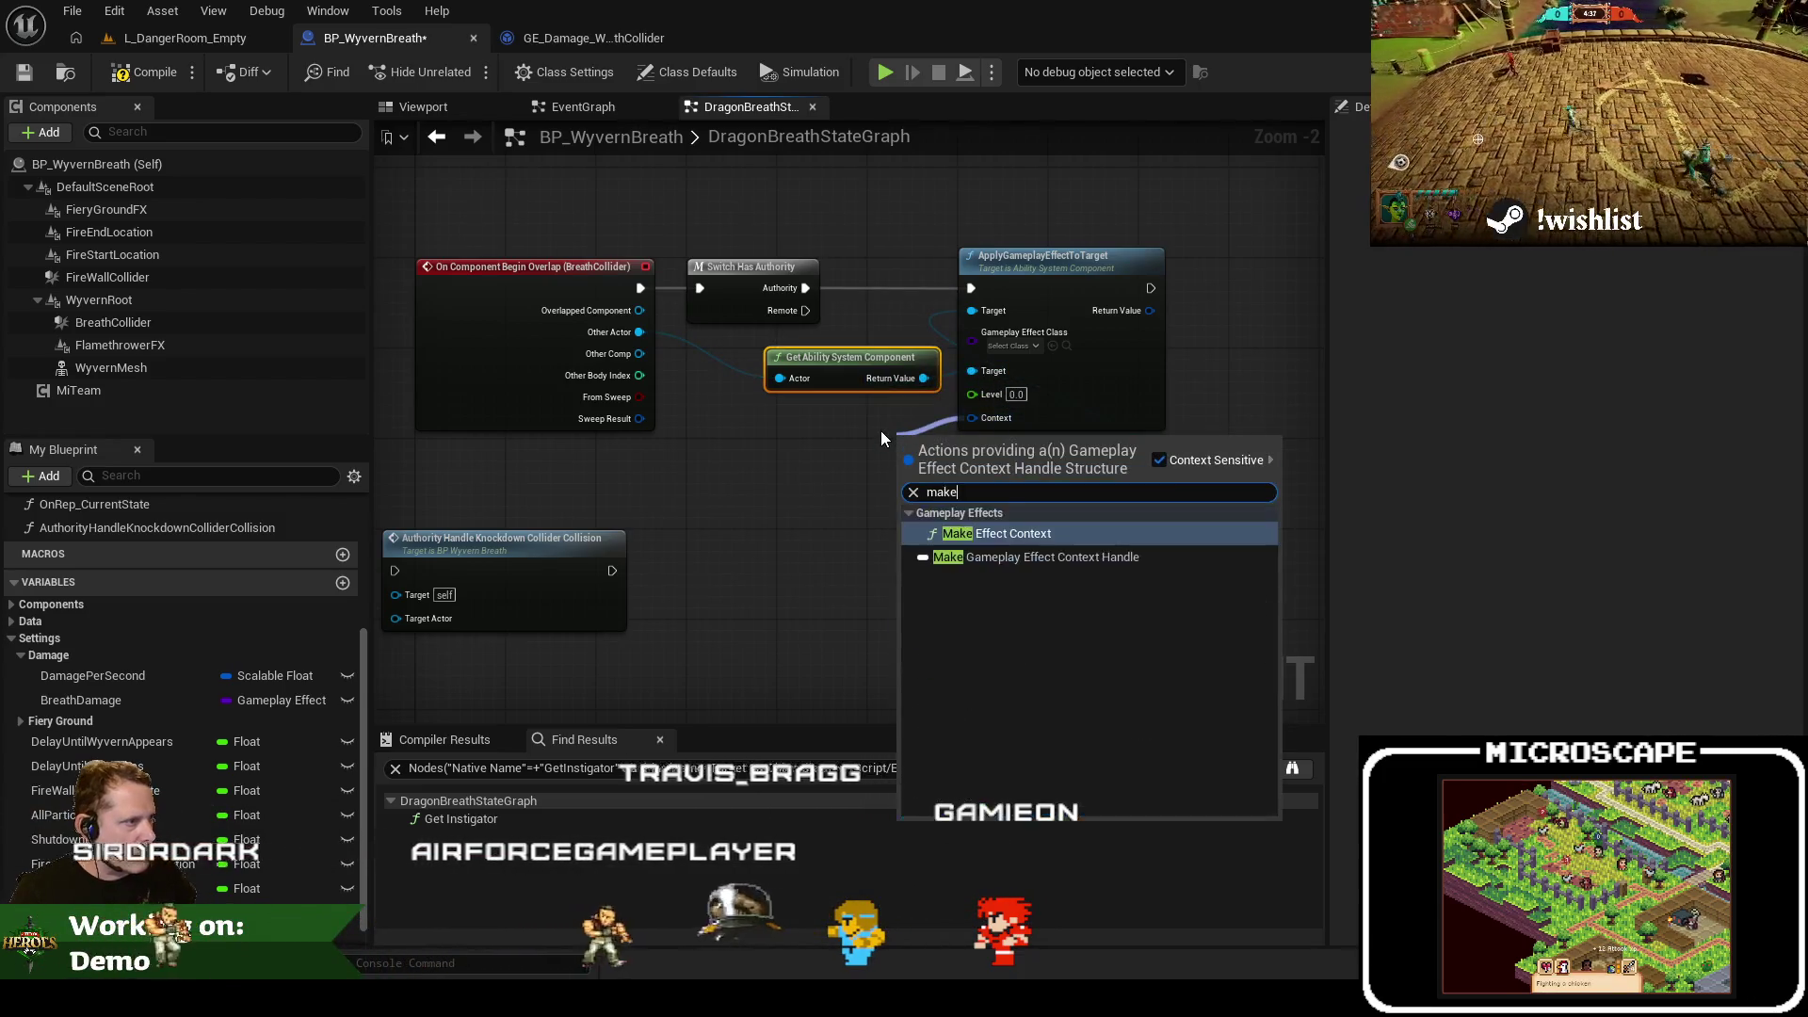
key("Return")
left_click_drag(902, 440, 986, 551)
left_click_drag(767, 554, 876, 505)
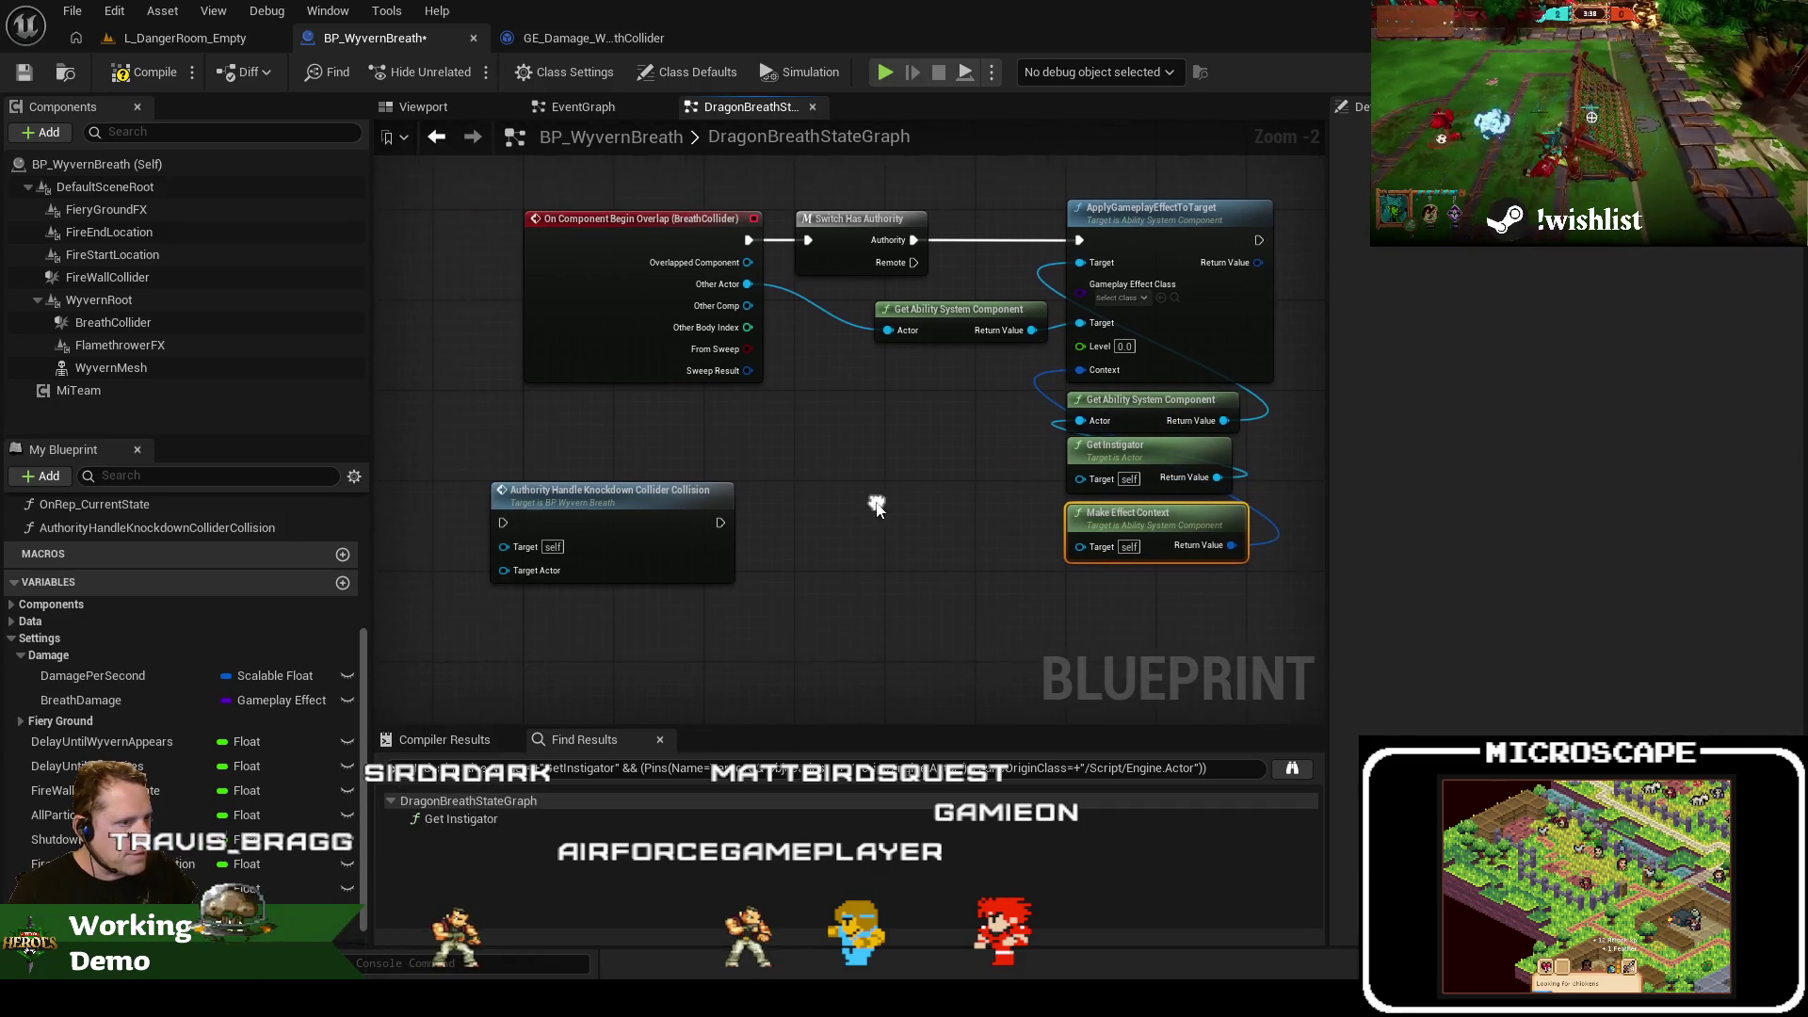
mouse_move(610, 514)
left_mouse_down()
mouse_move(643, 561)
mouse_move(878, 488)
mouse_move(597, 529)
mouse_move(1206, 394)
mouse_move(972, 421)
left_mouse_up()
type("cL")
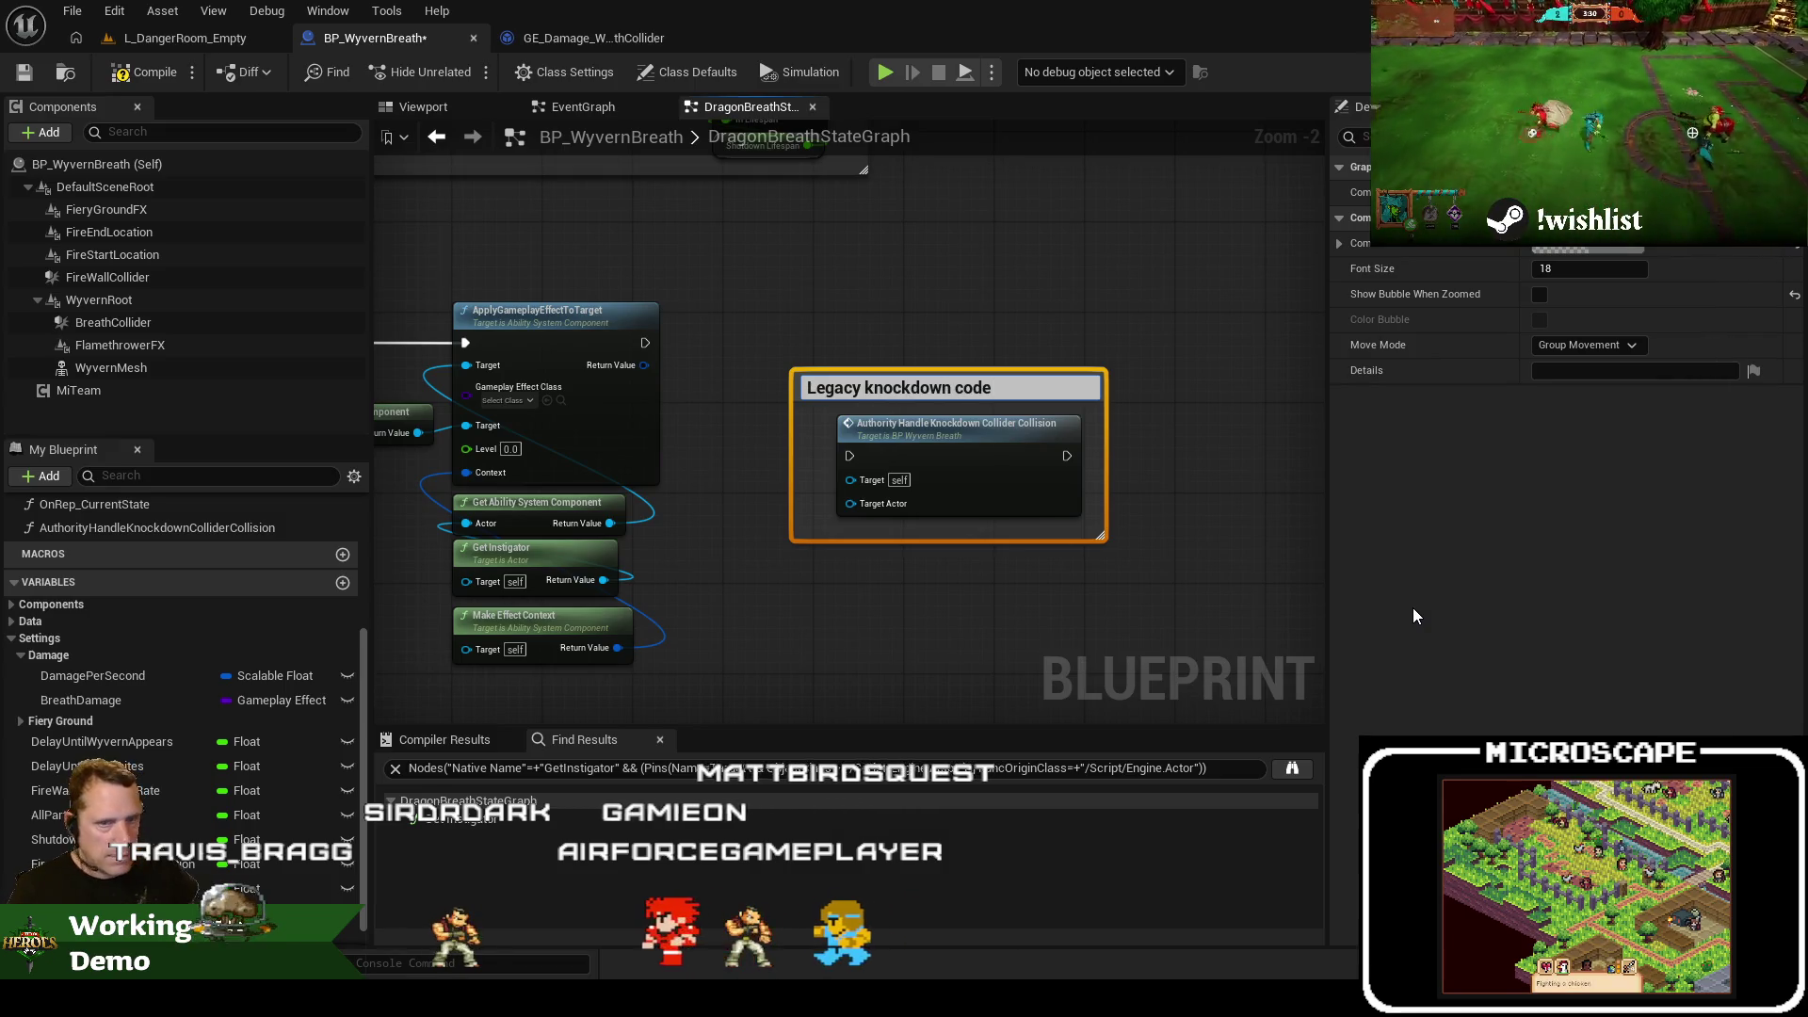
Retitle the comment 'Legacy knockdown node' in dark red, and drag in a BreathDamage getter
key("BackSpace")
key("BackSpace")
key("BackSpace")
key("Return")
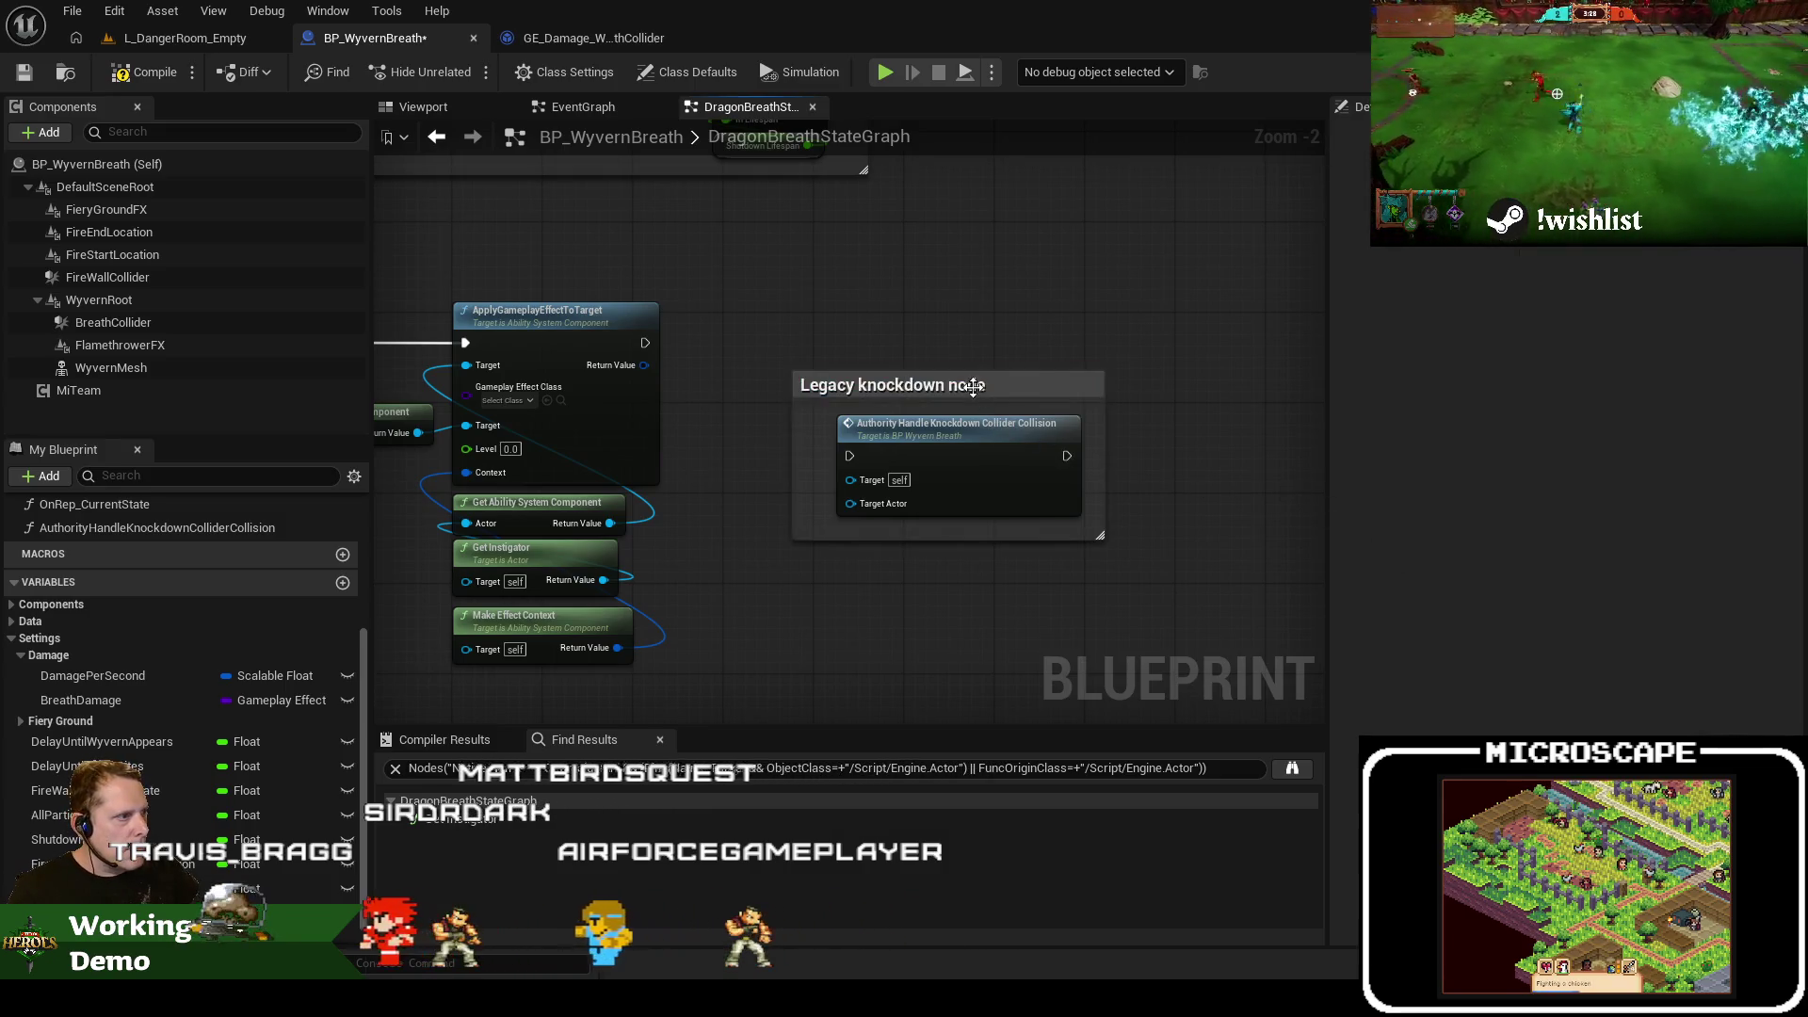
left_click(1575, 249)
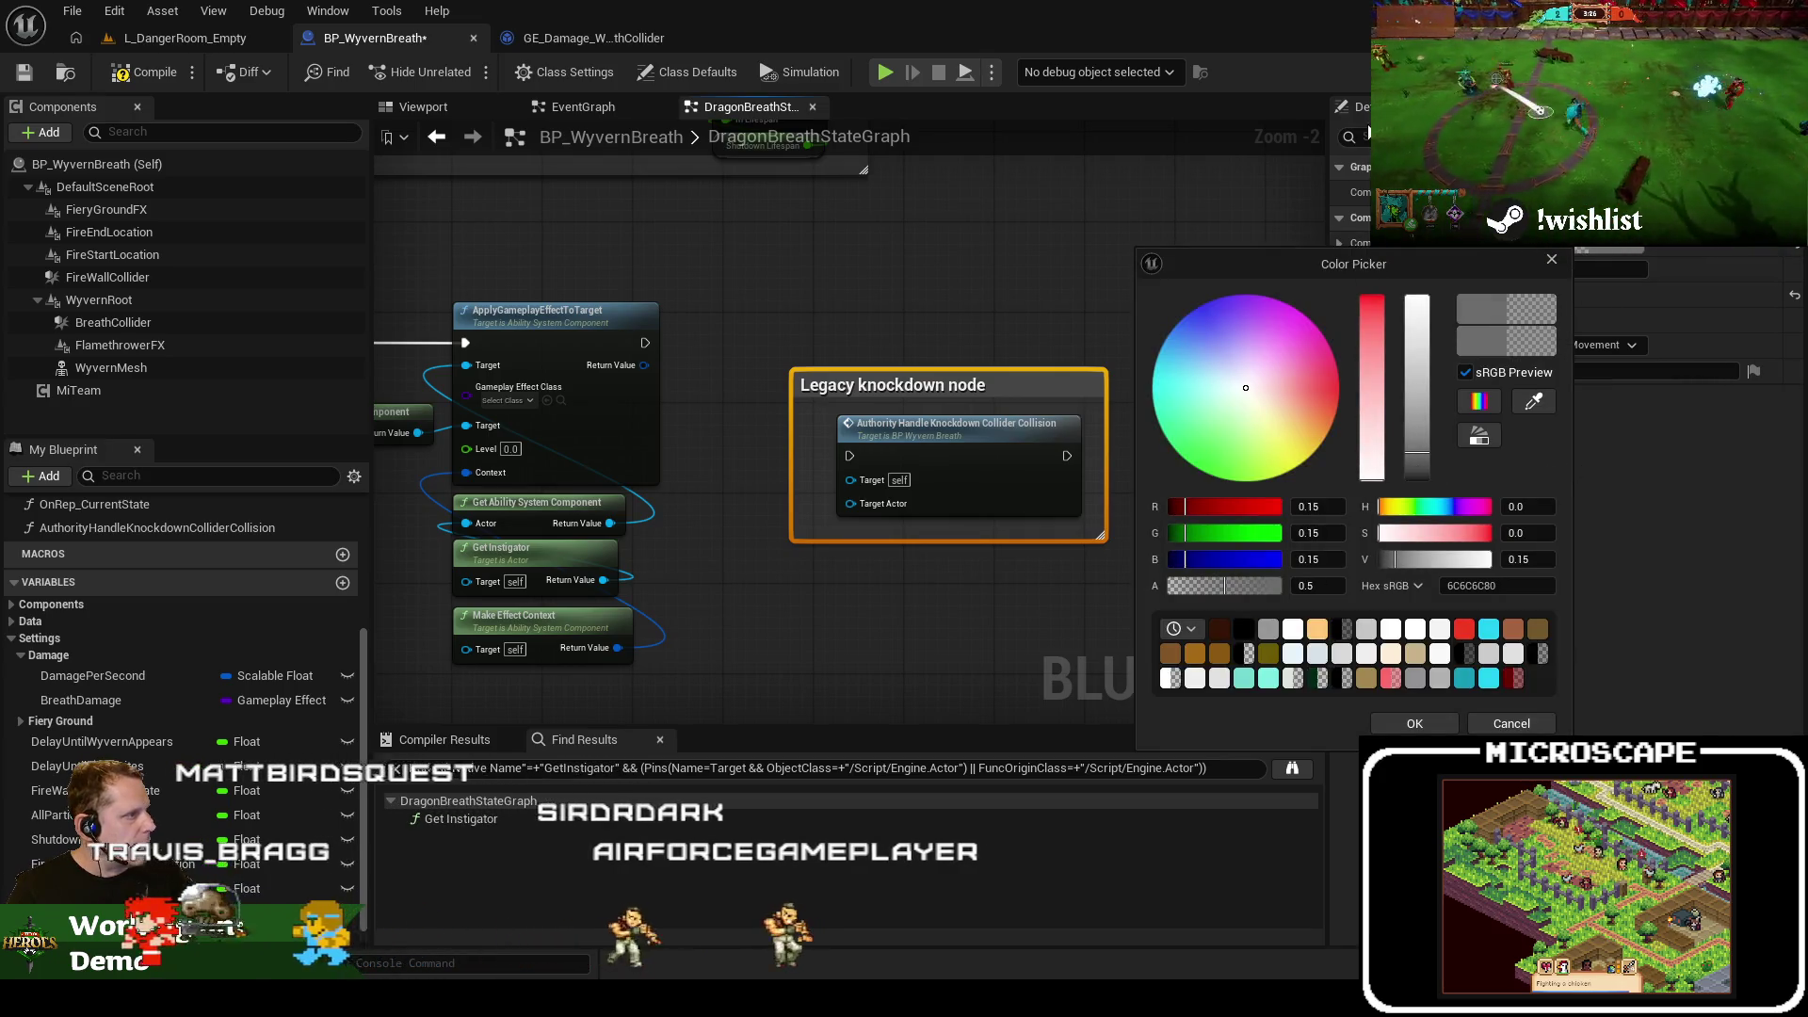
left_click(1338, 387)
left_click(1415, 723)
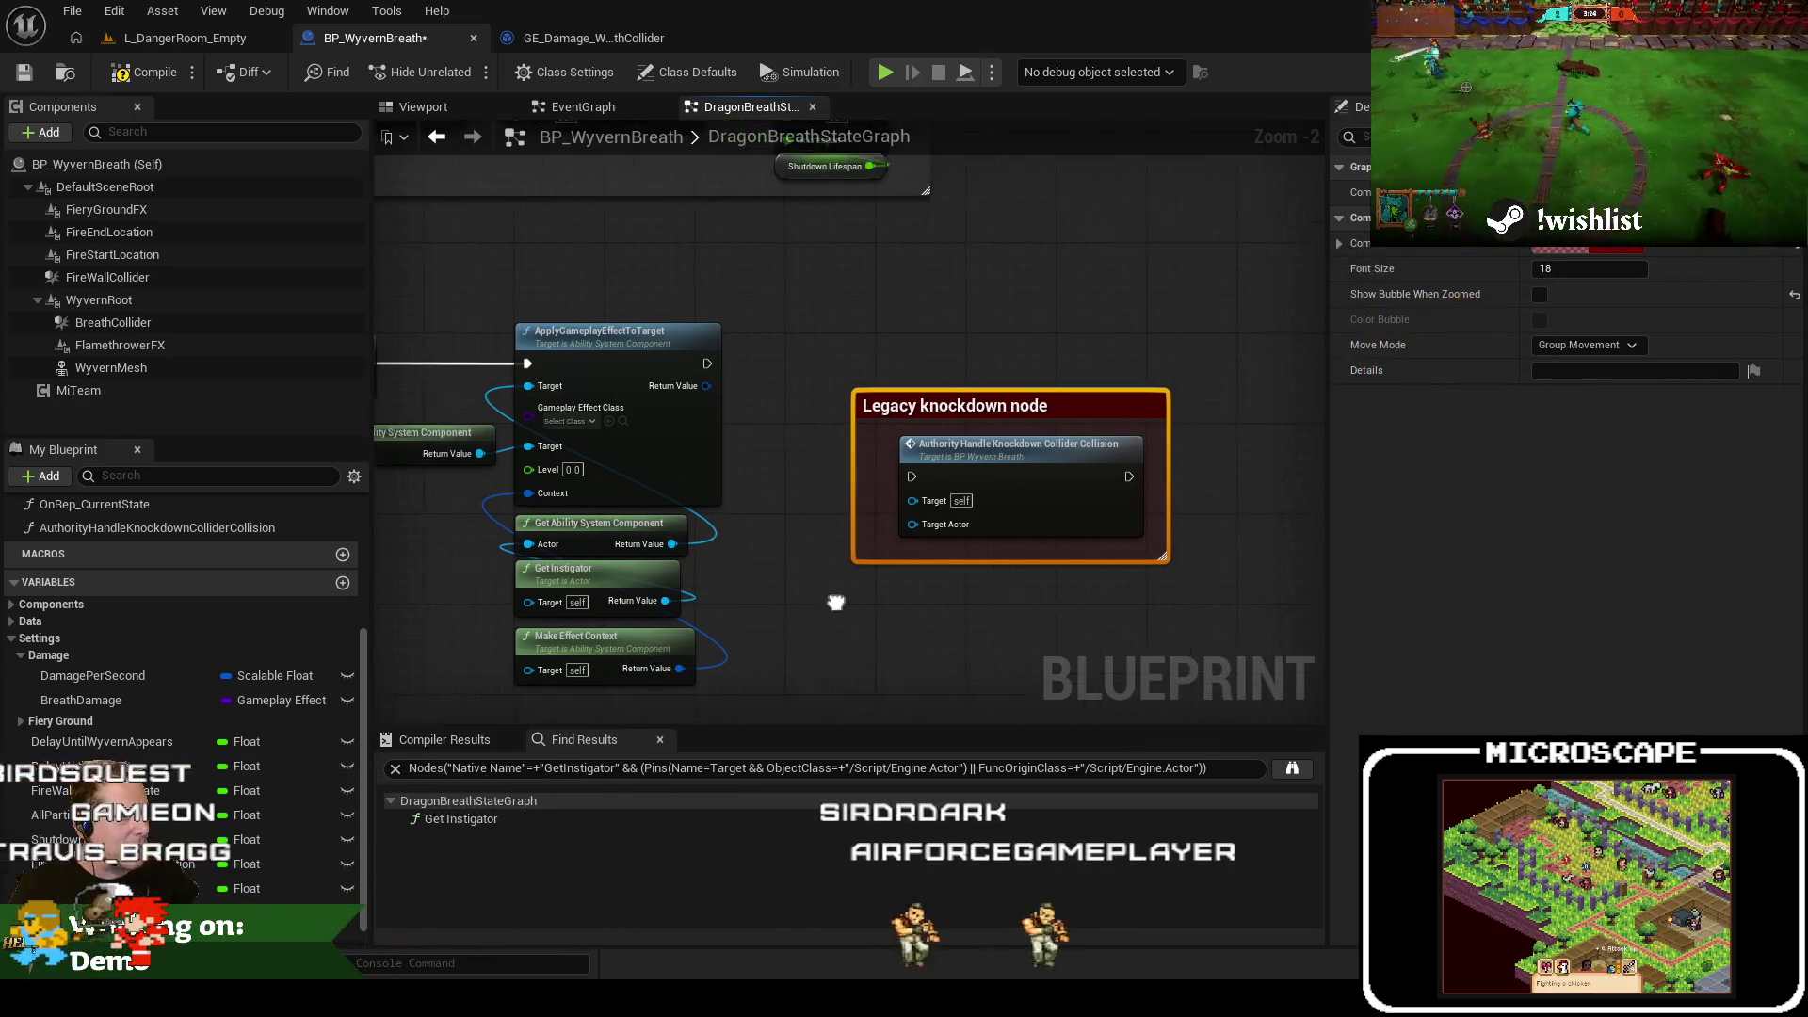
mouse_move(81, 700)
left_mouse_down()
mouse_move(603, 624)
mouse_move(583, 618)
left_mouse_up()
left_click(129, 708)
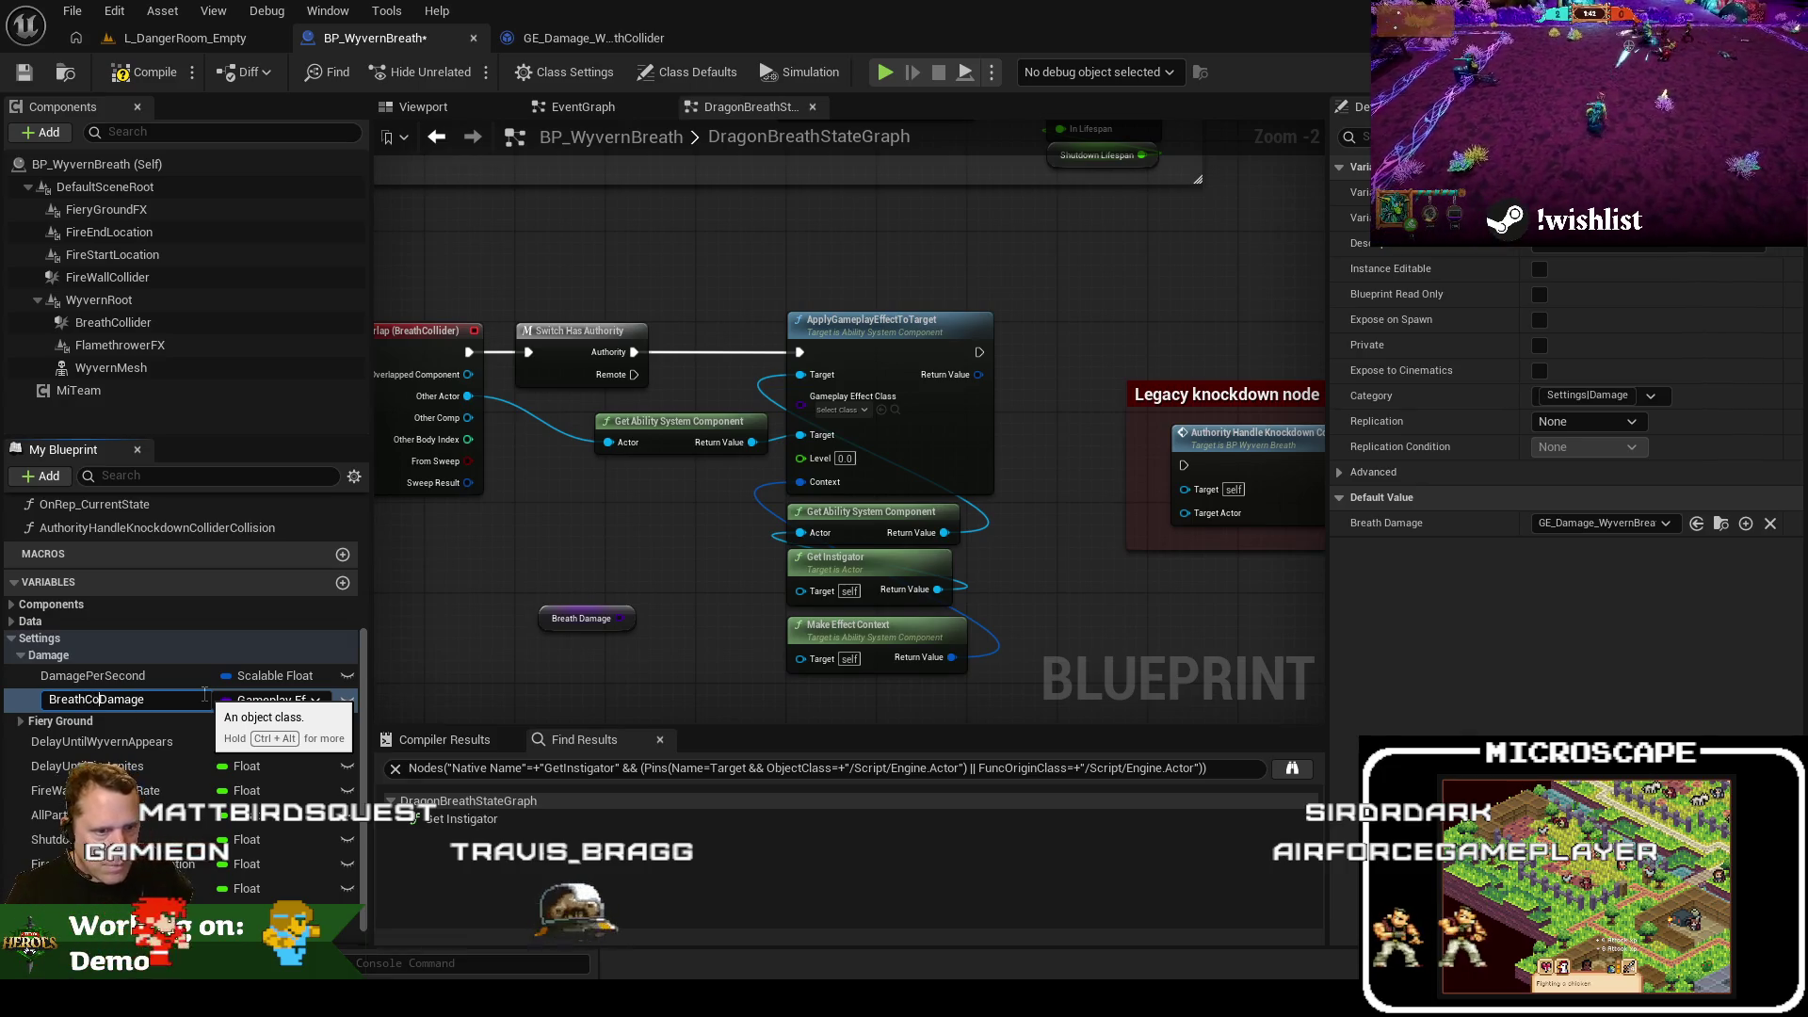
type("llider")
Confirm the BreathColliderDamage name and wire it into the apply node's Gameplay Effect Class input
key("Return")
left_click_drag(575, 610, 761, 686)
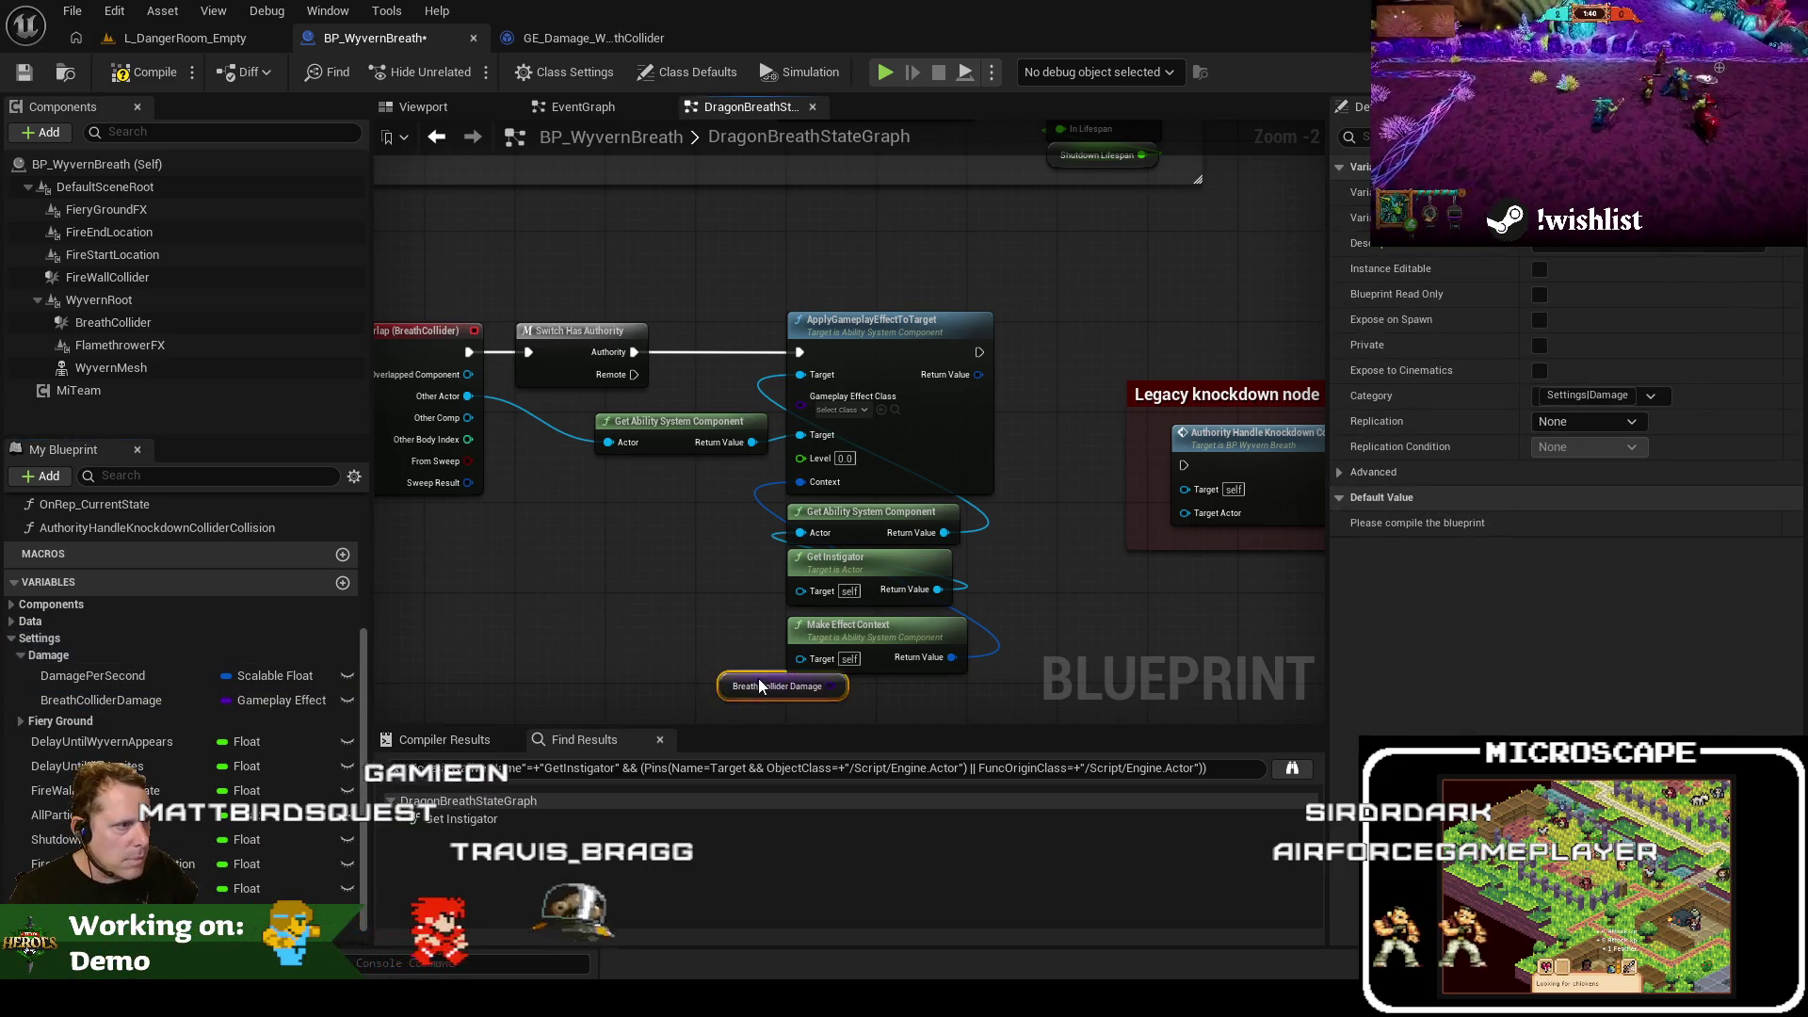
left_click_drag(748, 516, 769, 466)
left_click_drag(807, 397, 803, 397)
left_click_drag(678, 420, 667, 467)
mouse_move(678, 517)
left_mouse_down()
mouse_move(679, 426)
mouse_move(820, 508)
mouse_move(754, 516)
mouse_move(890, 536)
left_mouse_up()
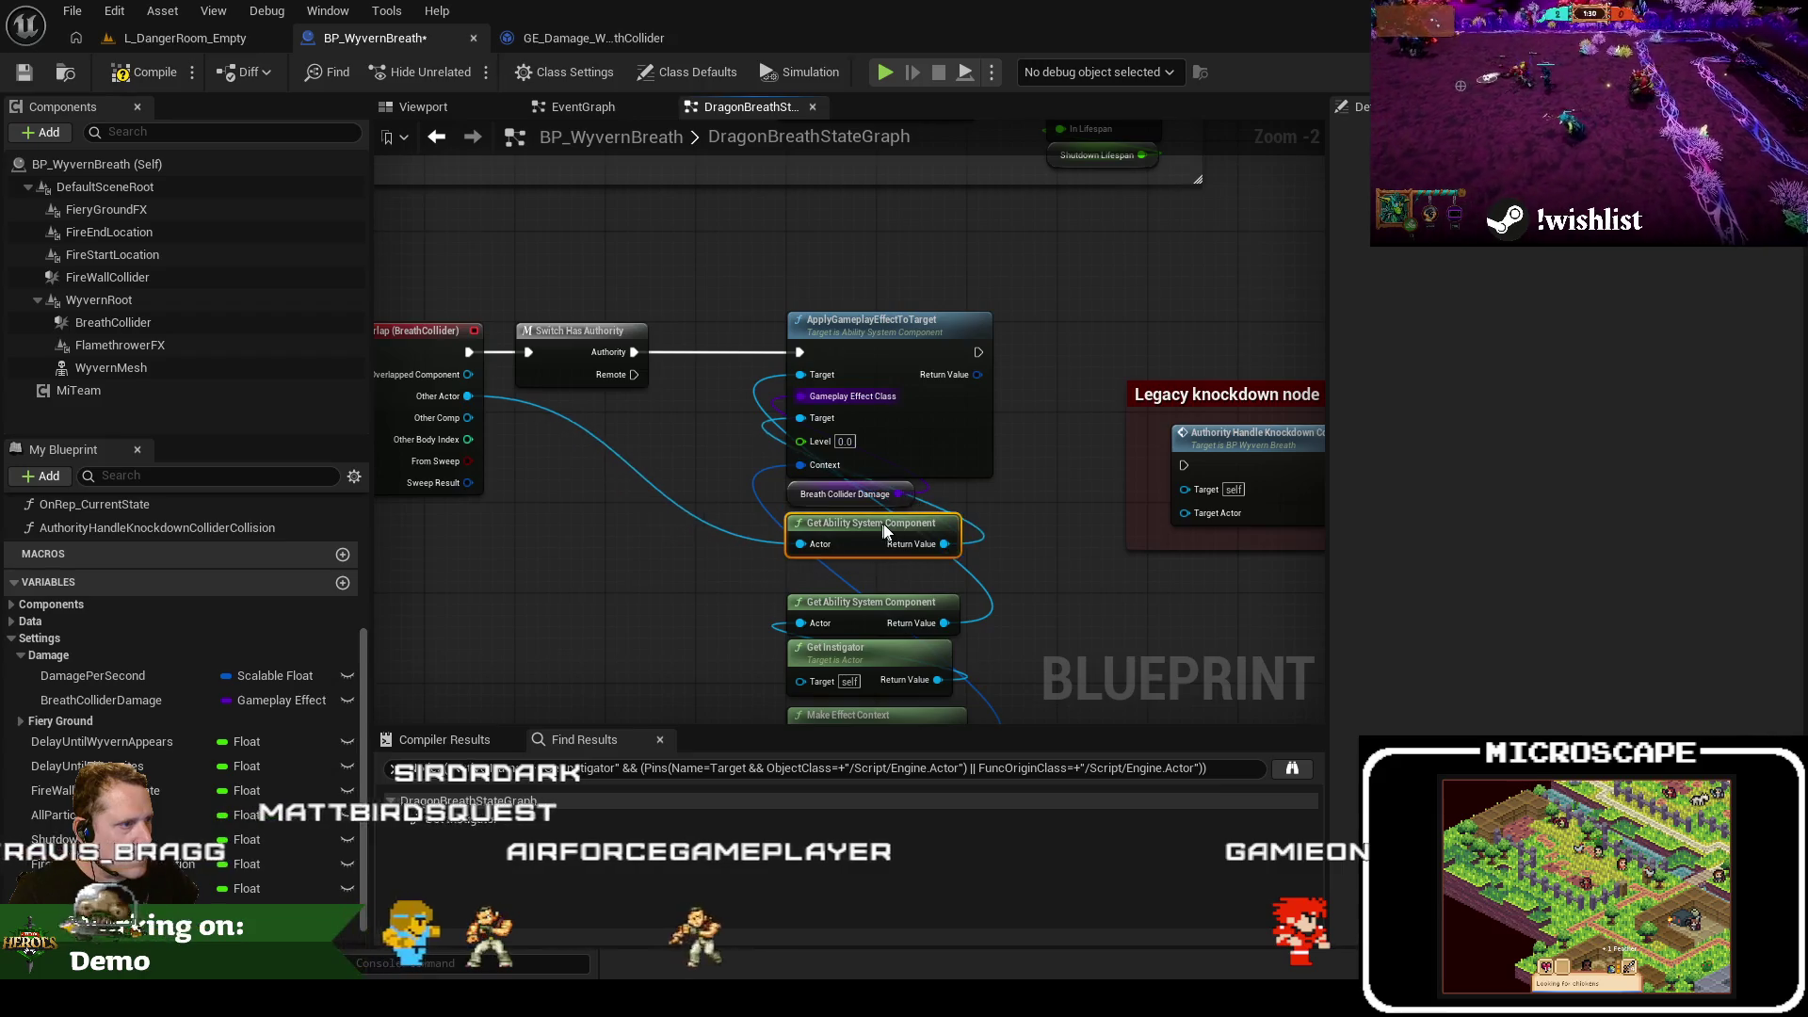
mouse_move(1043, 667)
left_mouse_down()
mouse_move(880, 546)
mouse_move(838, 477)
mouse_move(842, 494)
mouse_move(833, 207)
mouse_move(730, 204)
left_mouse_up()
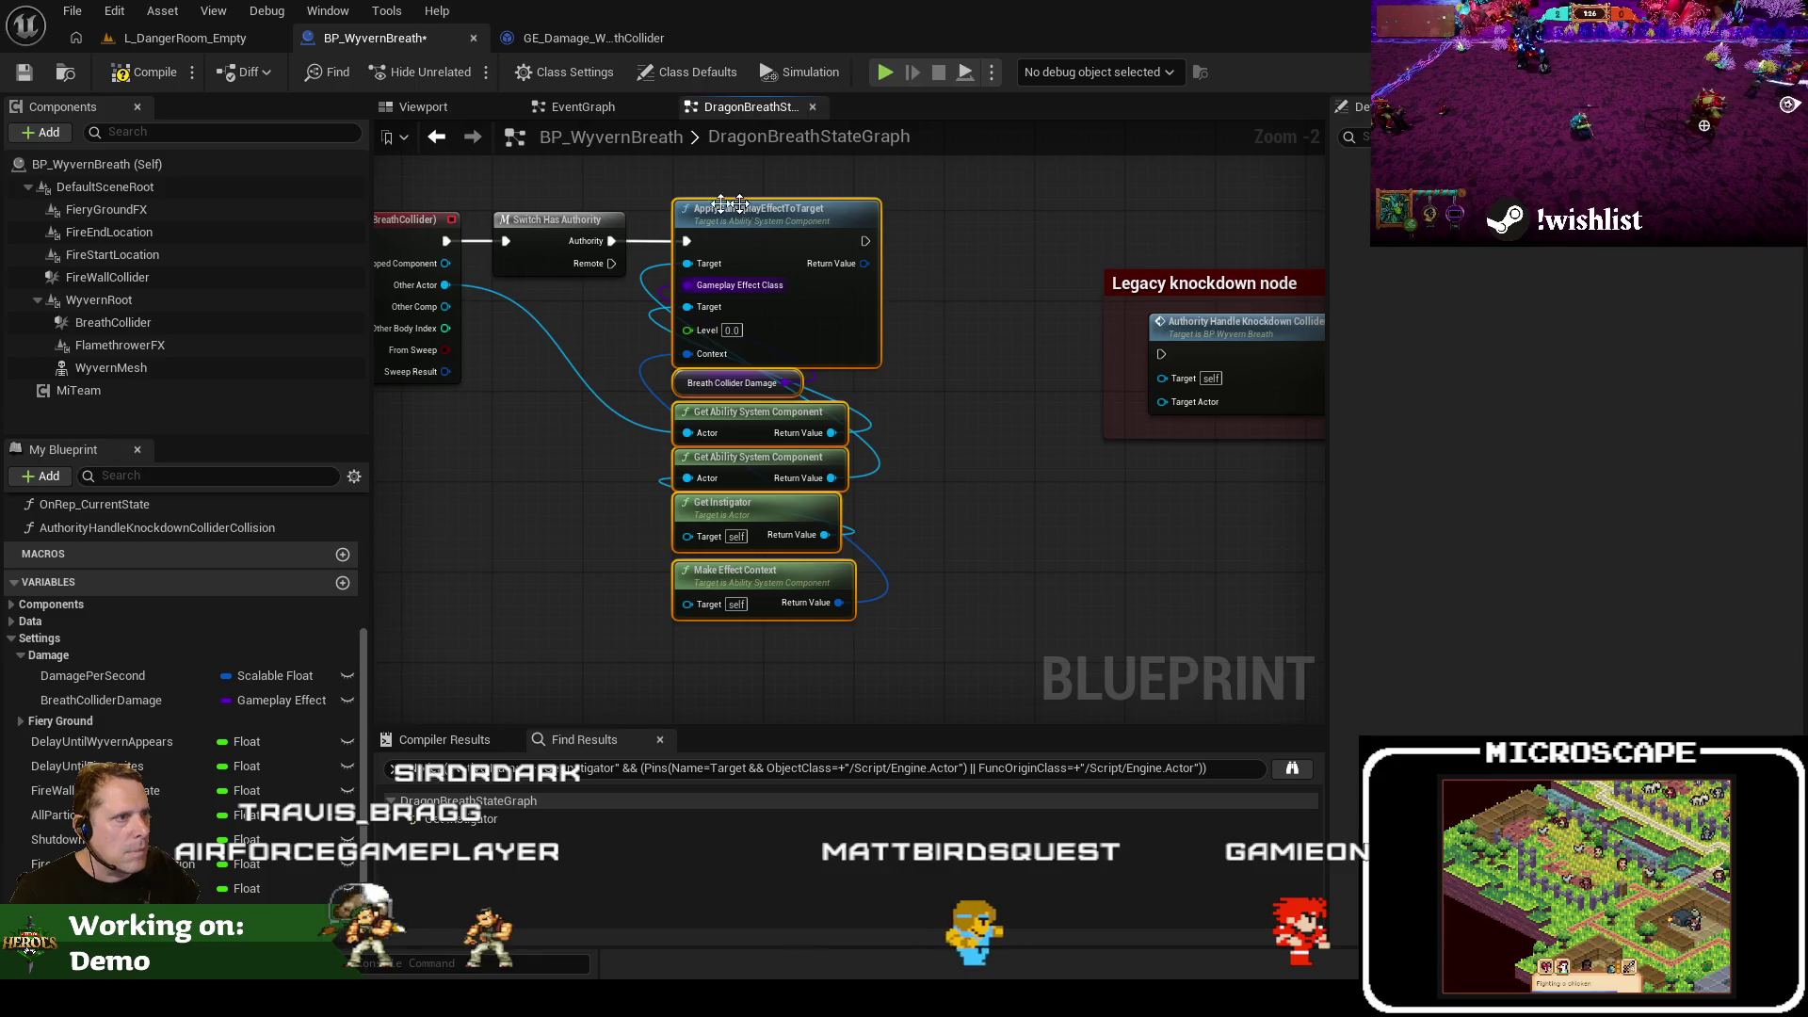
Compile, delete the erroring Make Effect Context node, and recompile BP_WyvernBreath successfully
left_click(154, 76)
left_click(1190, 493)
left_click_drag(1205, 283, 1056, 282)
left_click_drag(759, 562, 972, 601)
left_click(963, 623)
key("Delete")
left_click(142, 75)
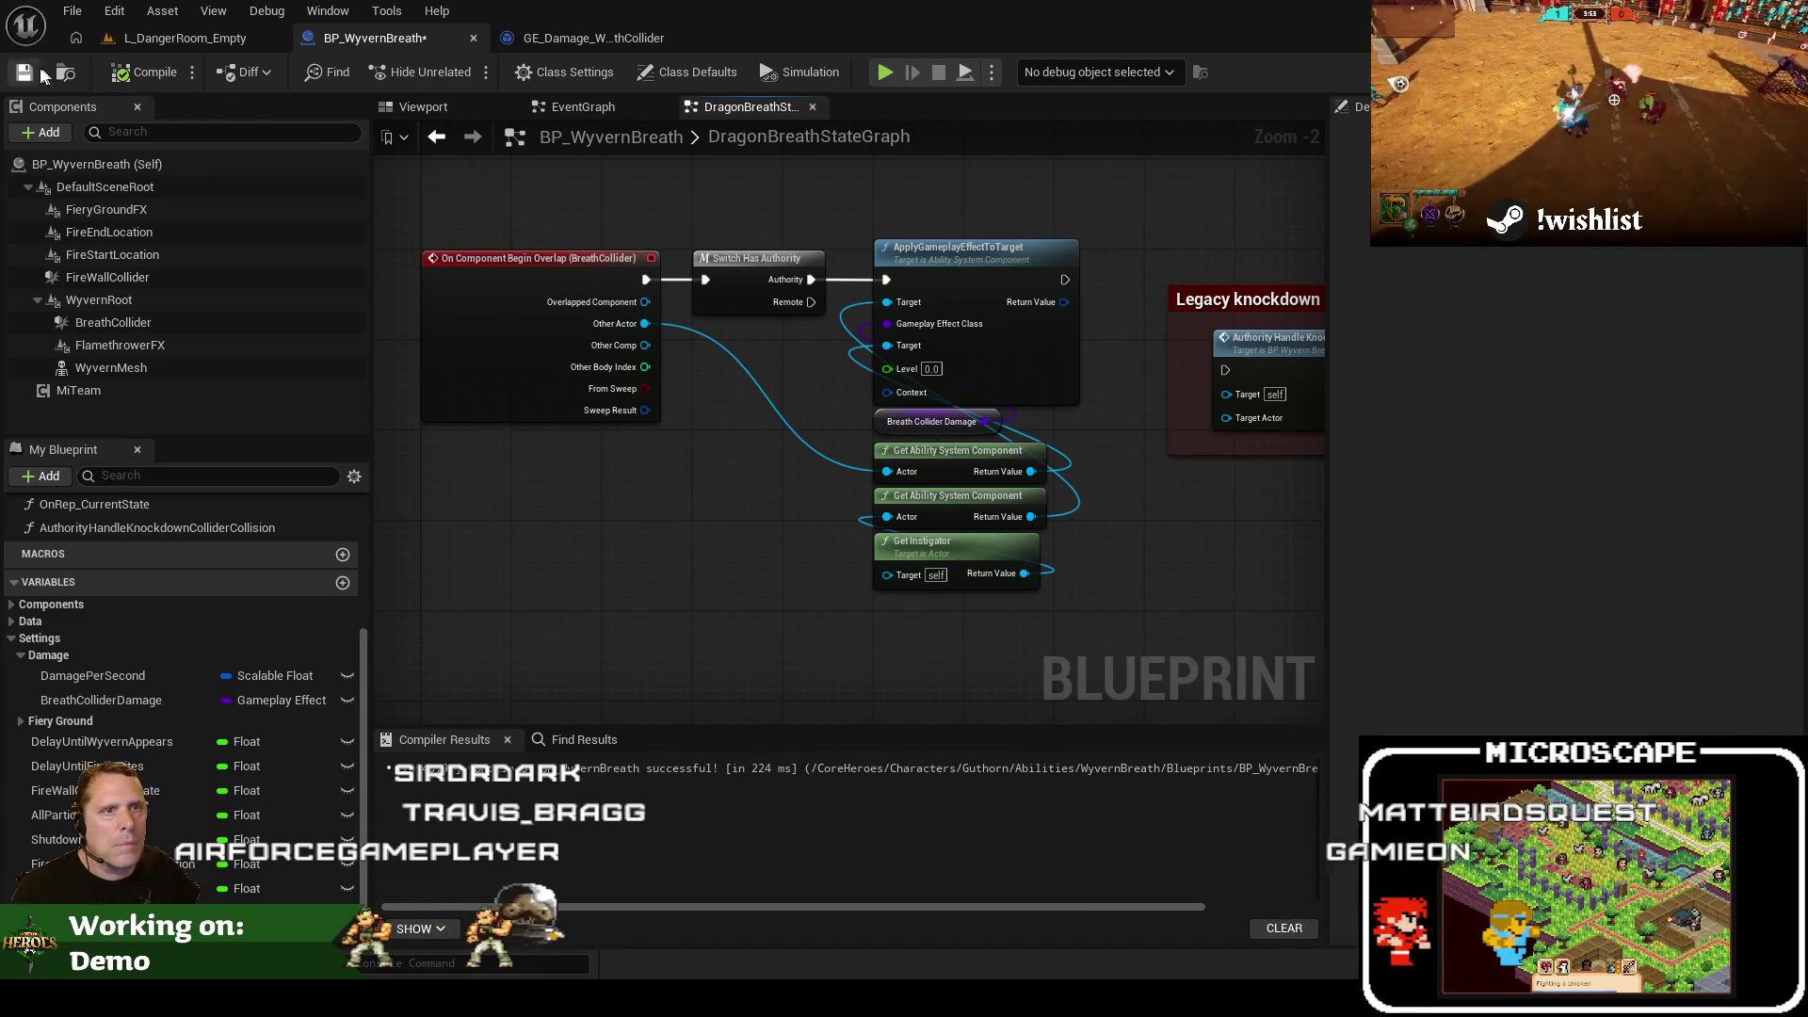
Save the blueprint and play-test the wyvern breath attack in L_DangerRoom_Empty
left_click(26, 72)
left_click(185, 38)
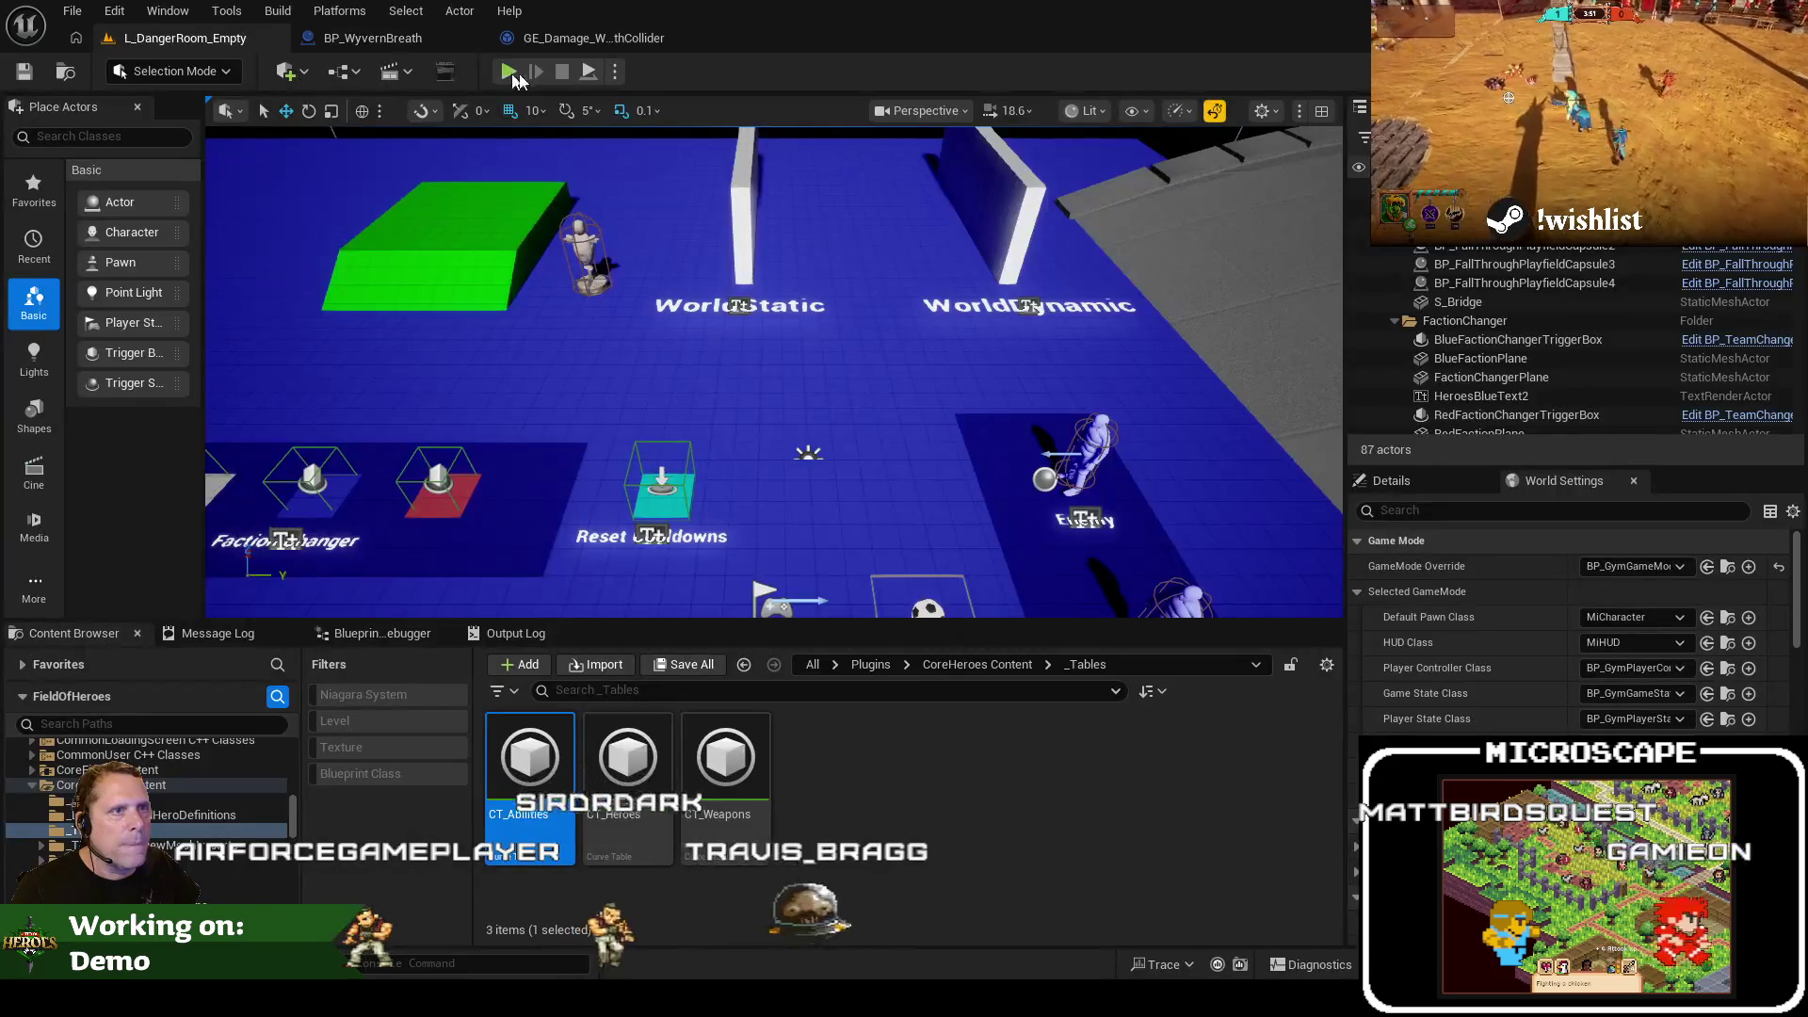
left_click(509, 73)
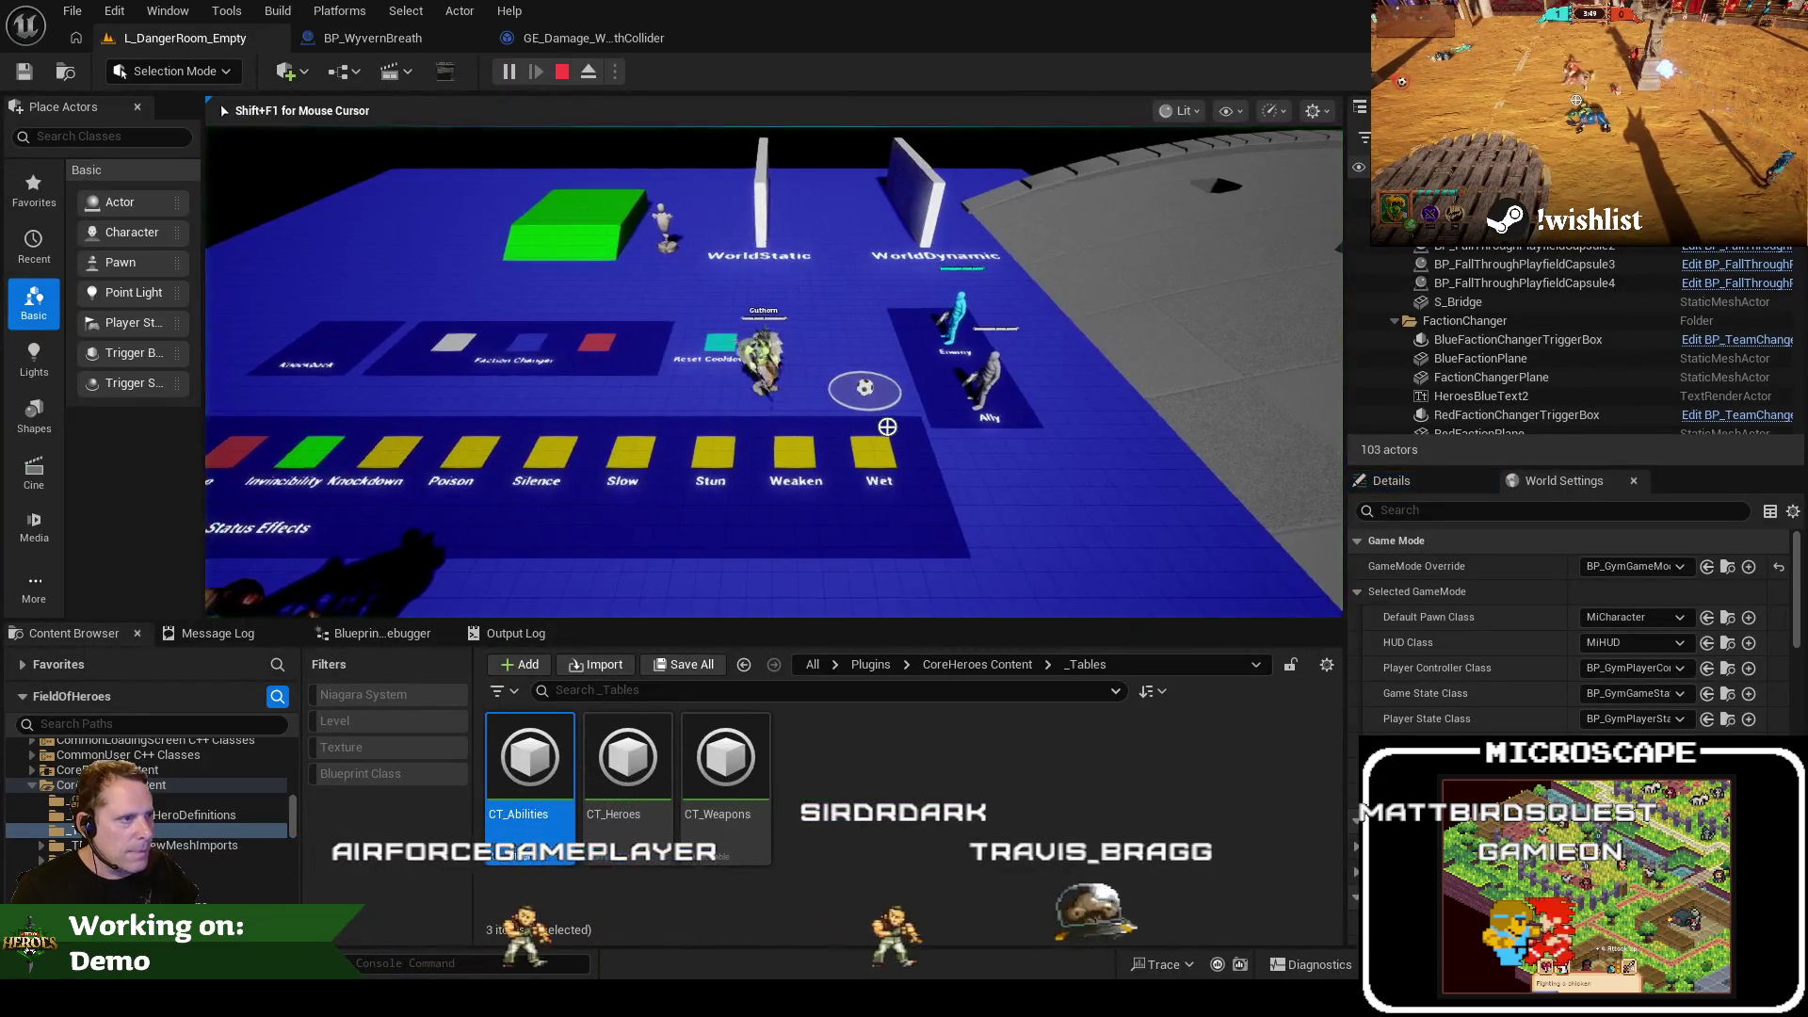
key("w")
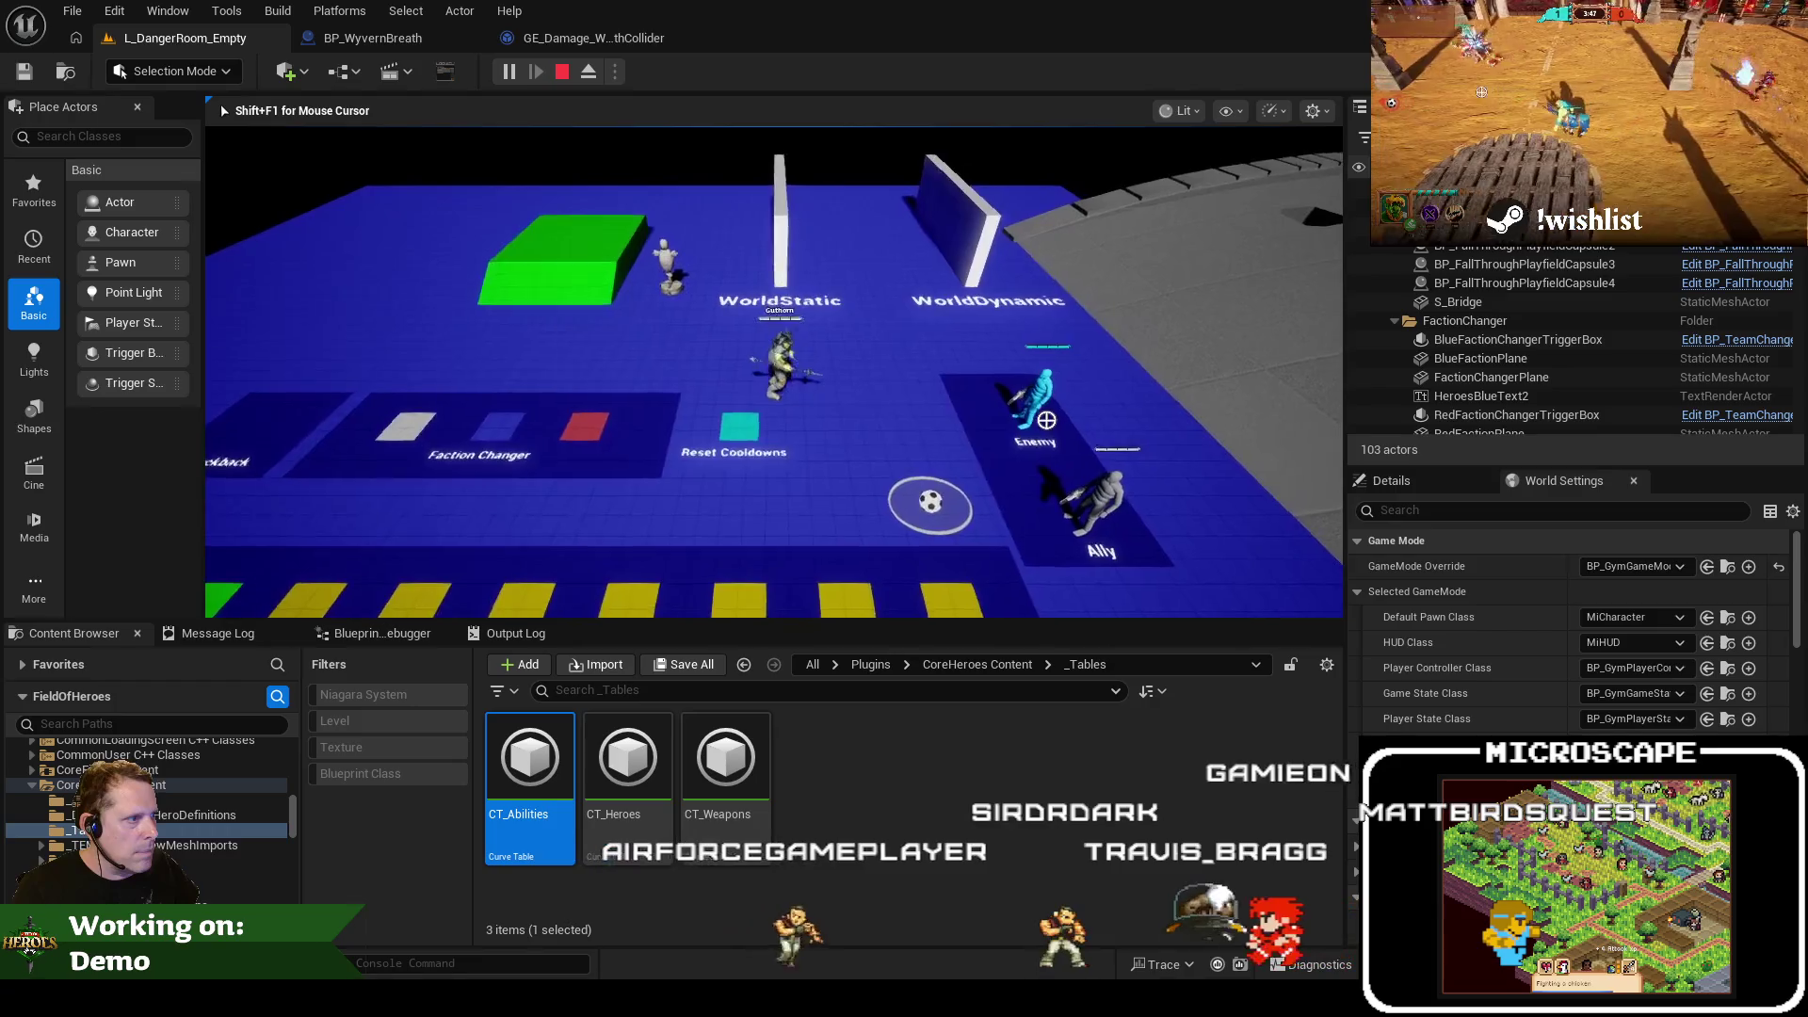
key("r")
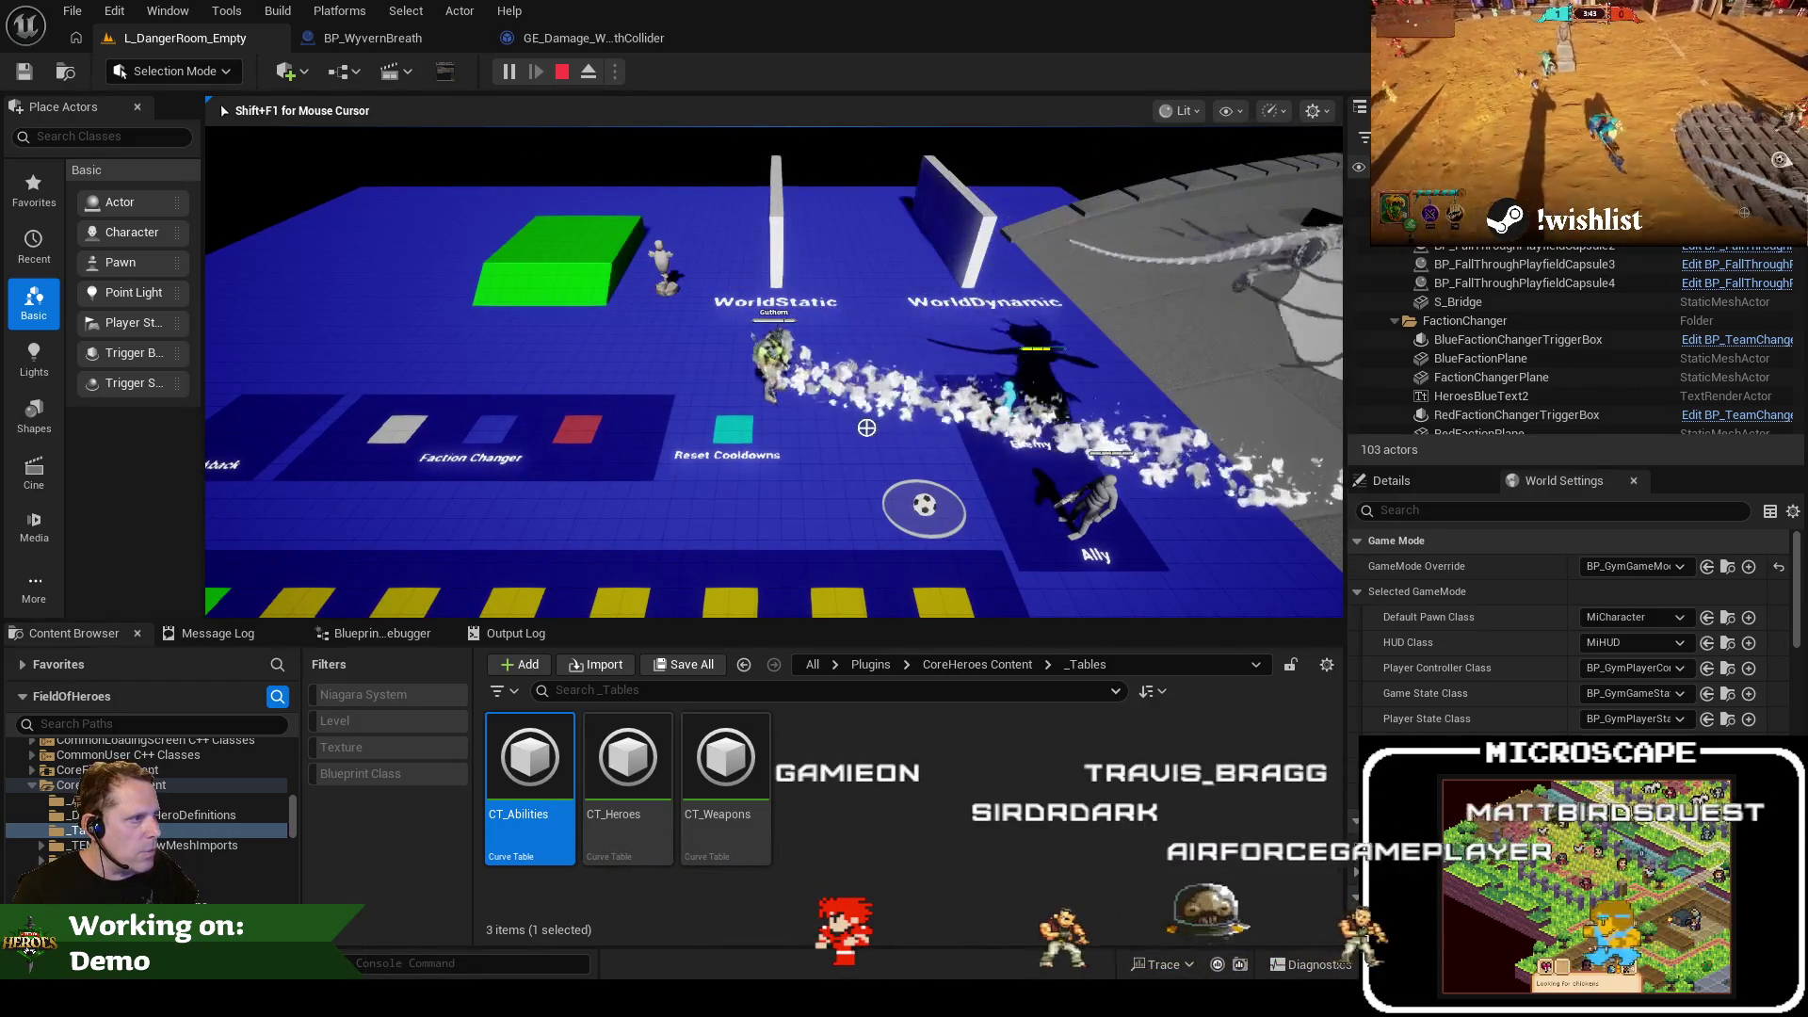
key("Escape")
Replay the level and inspect the overlap event's Other Actor, showing BP_Guthorn_C_0
left_click(397, 38)
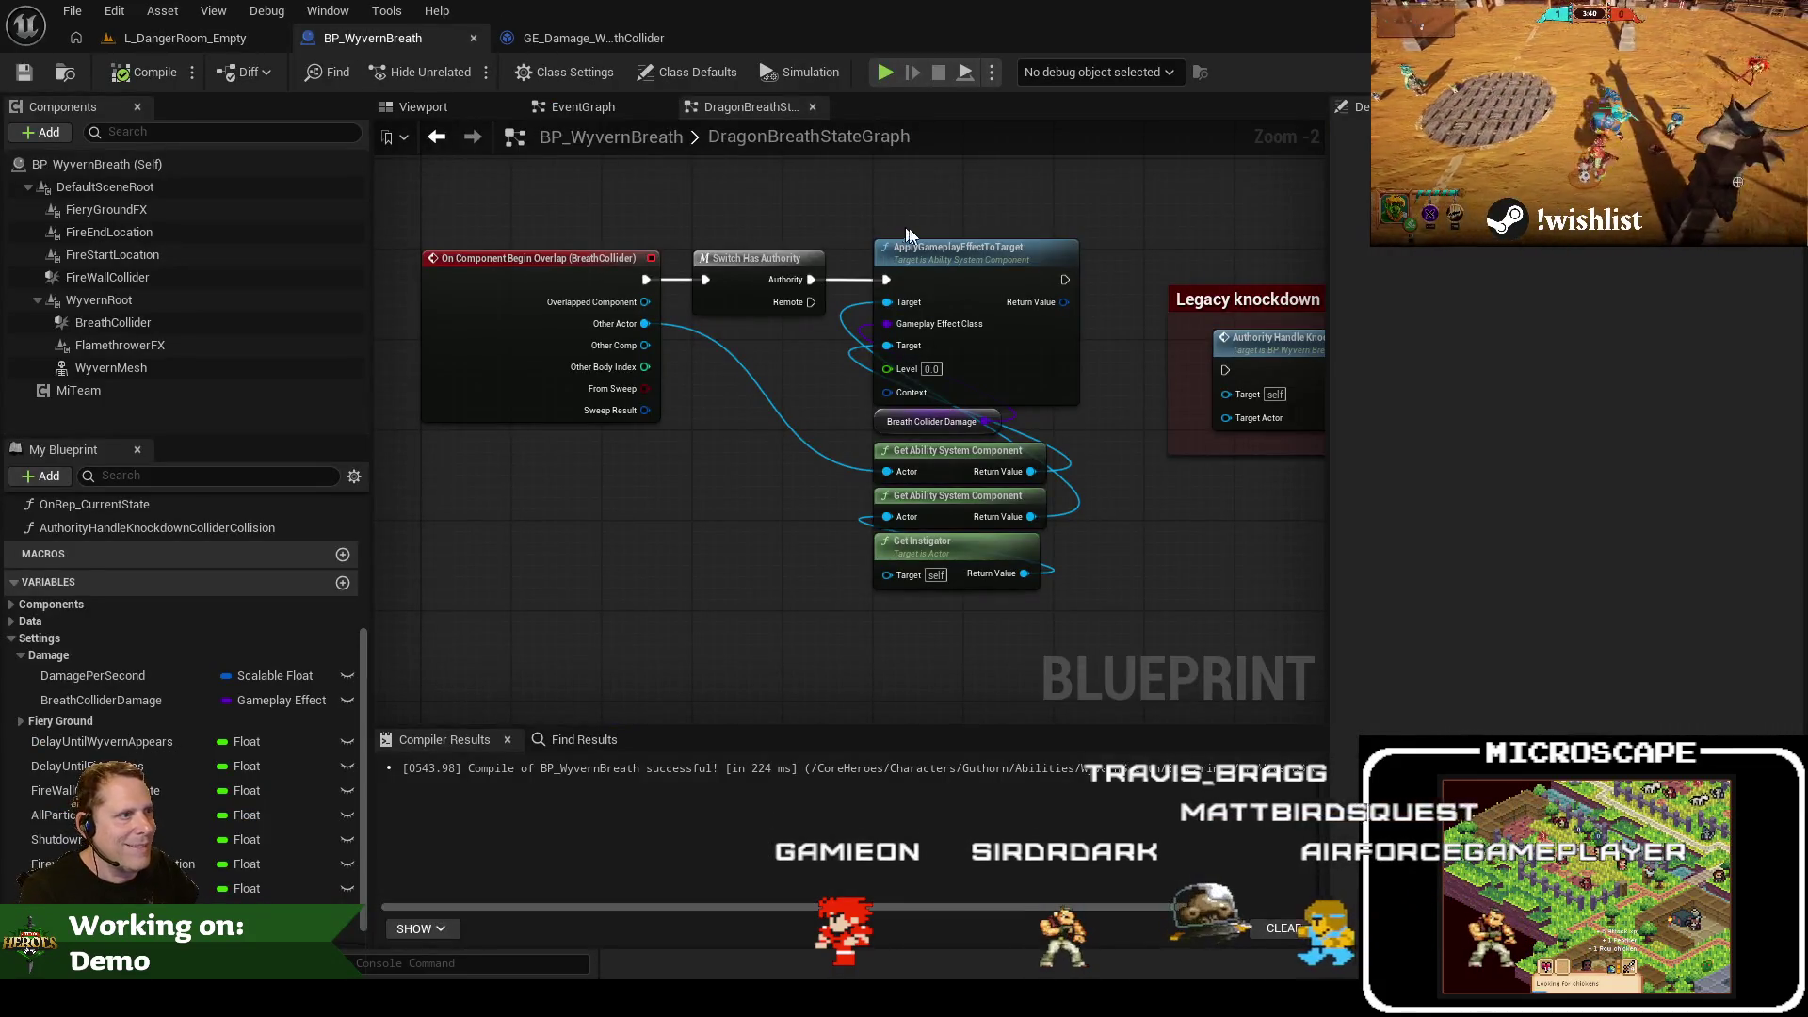
left_click(191, 41)
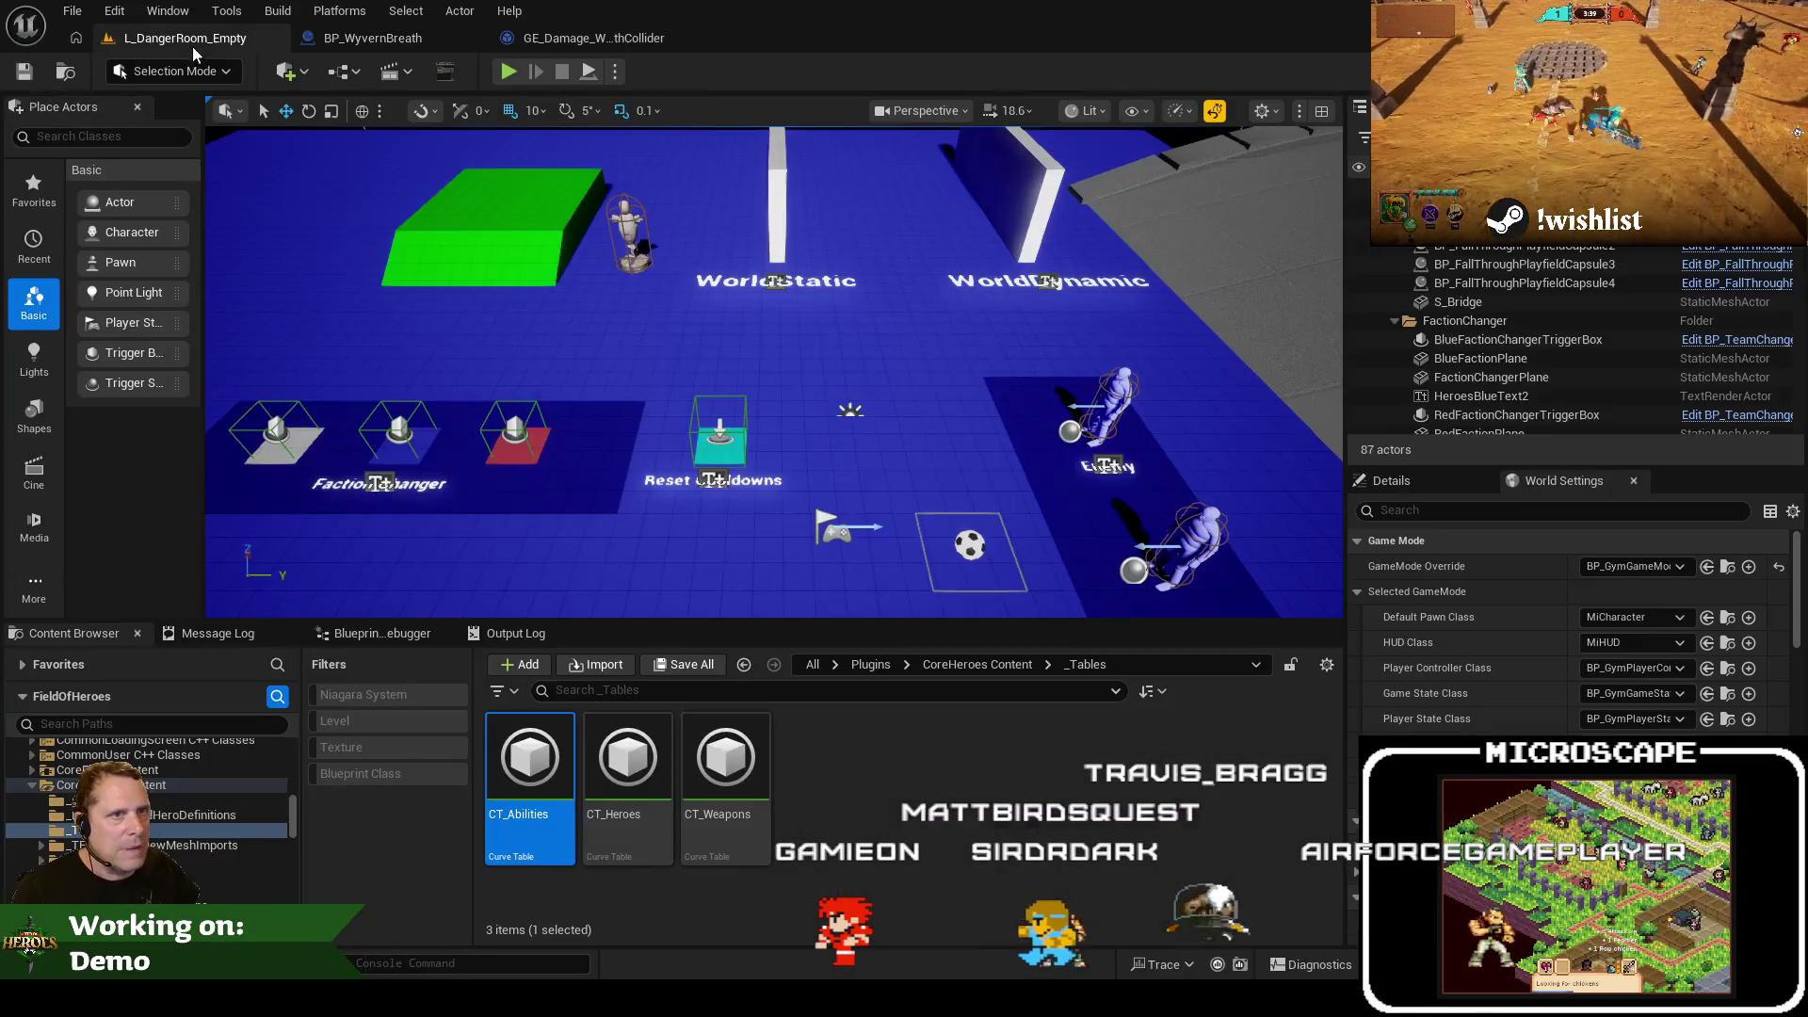
key("alt+p")
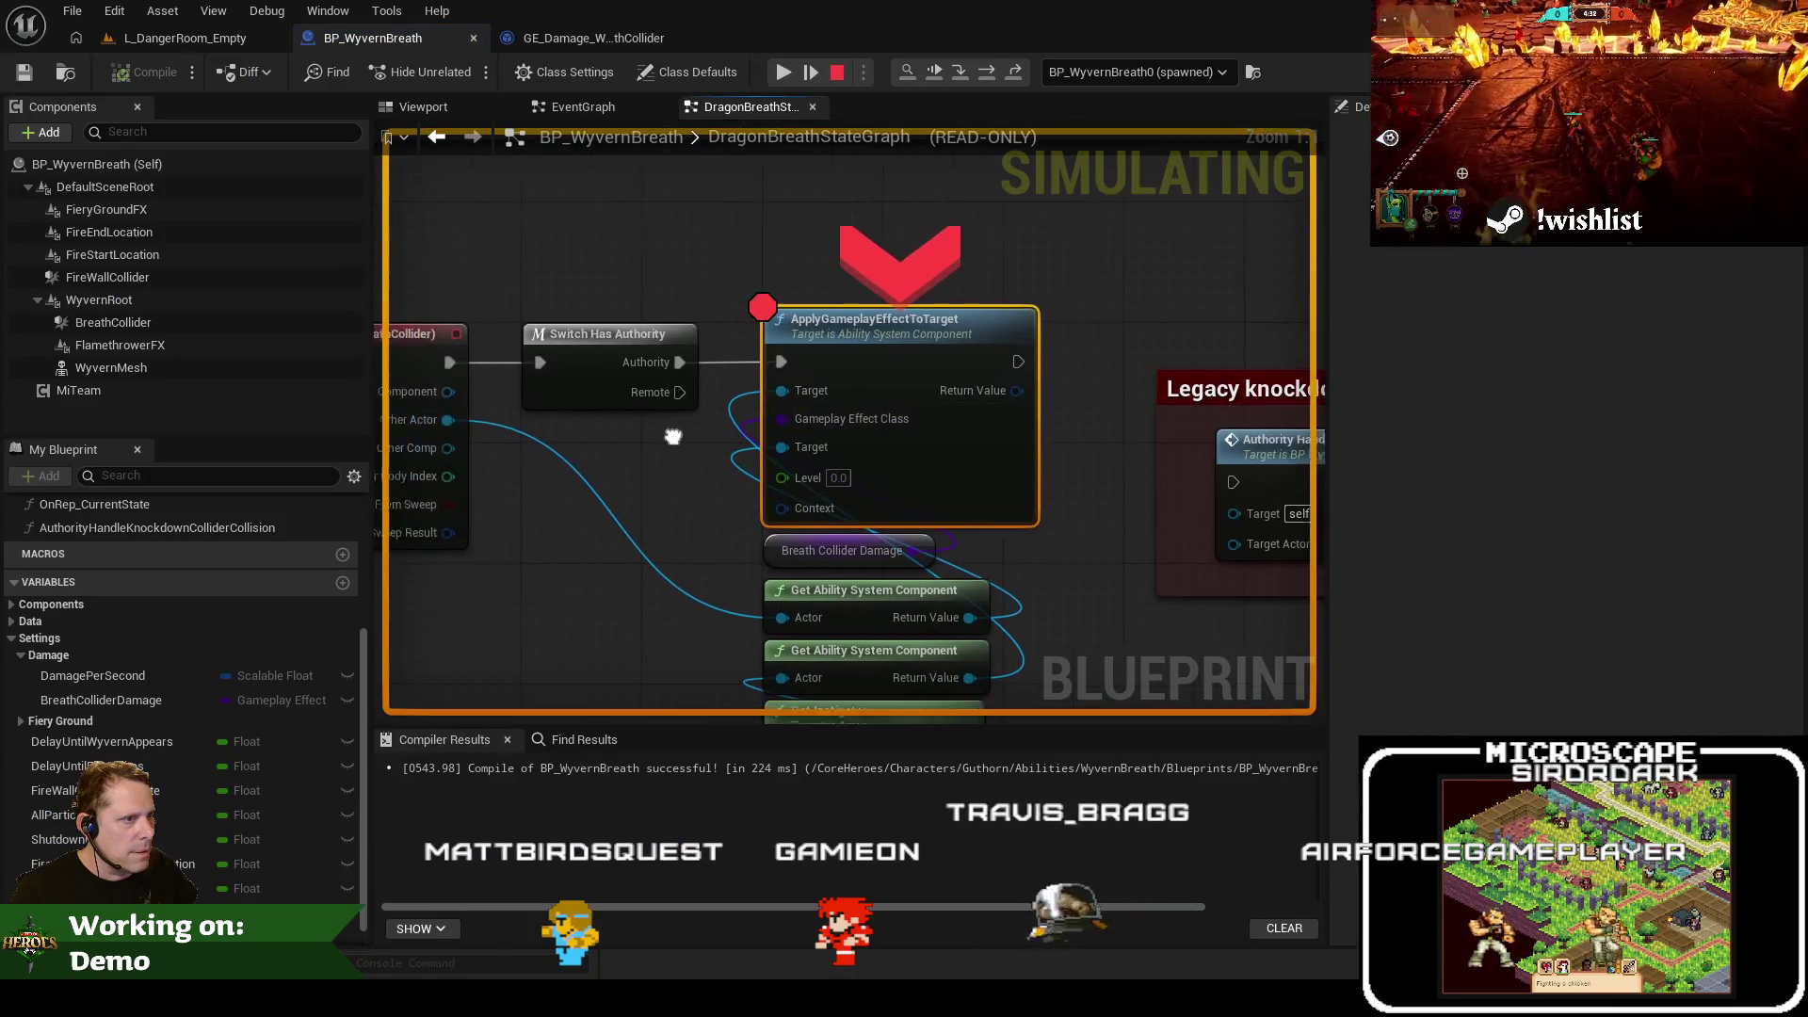
left_click_drag(673, 437, 827, 430)
mouse_move(580, 422)
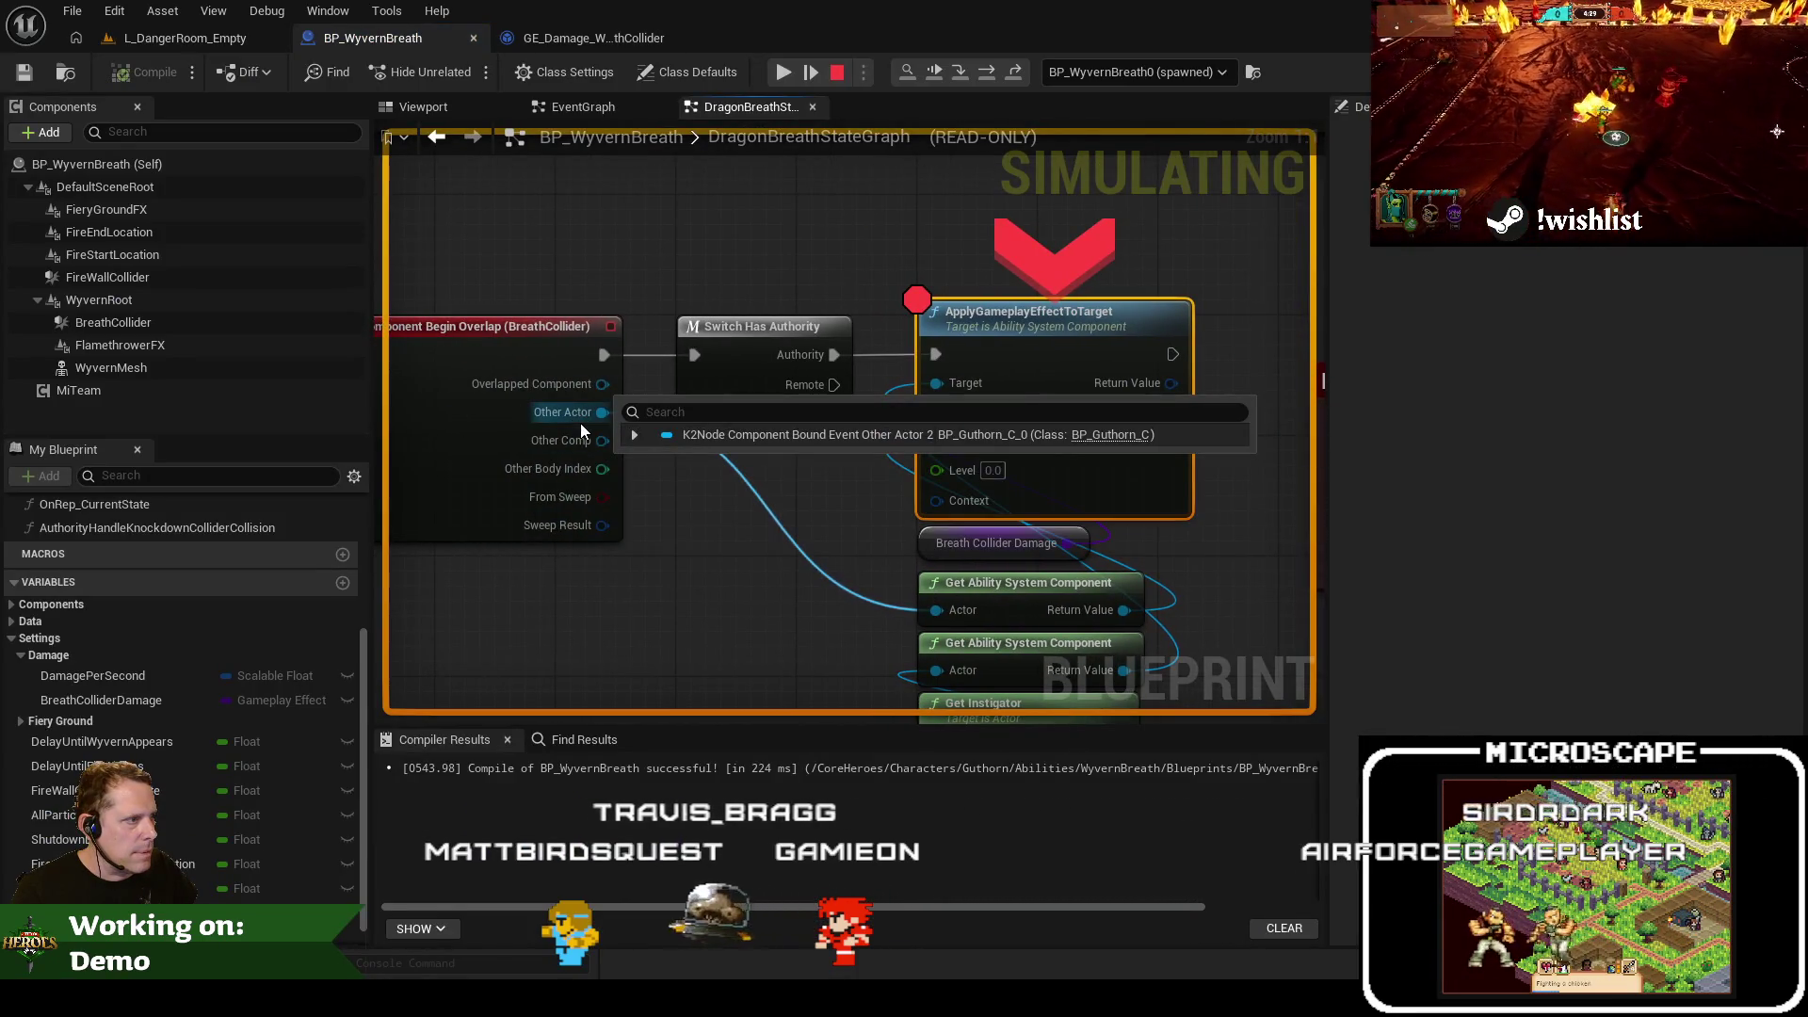
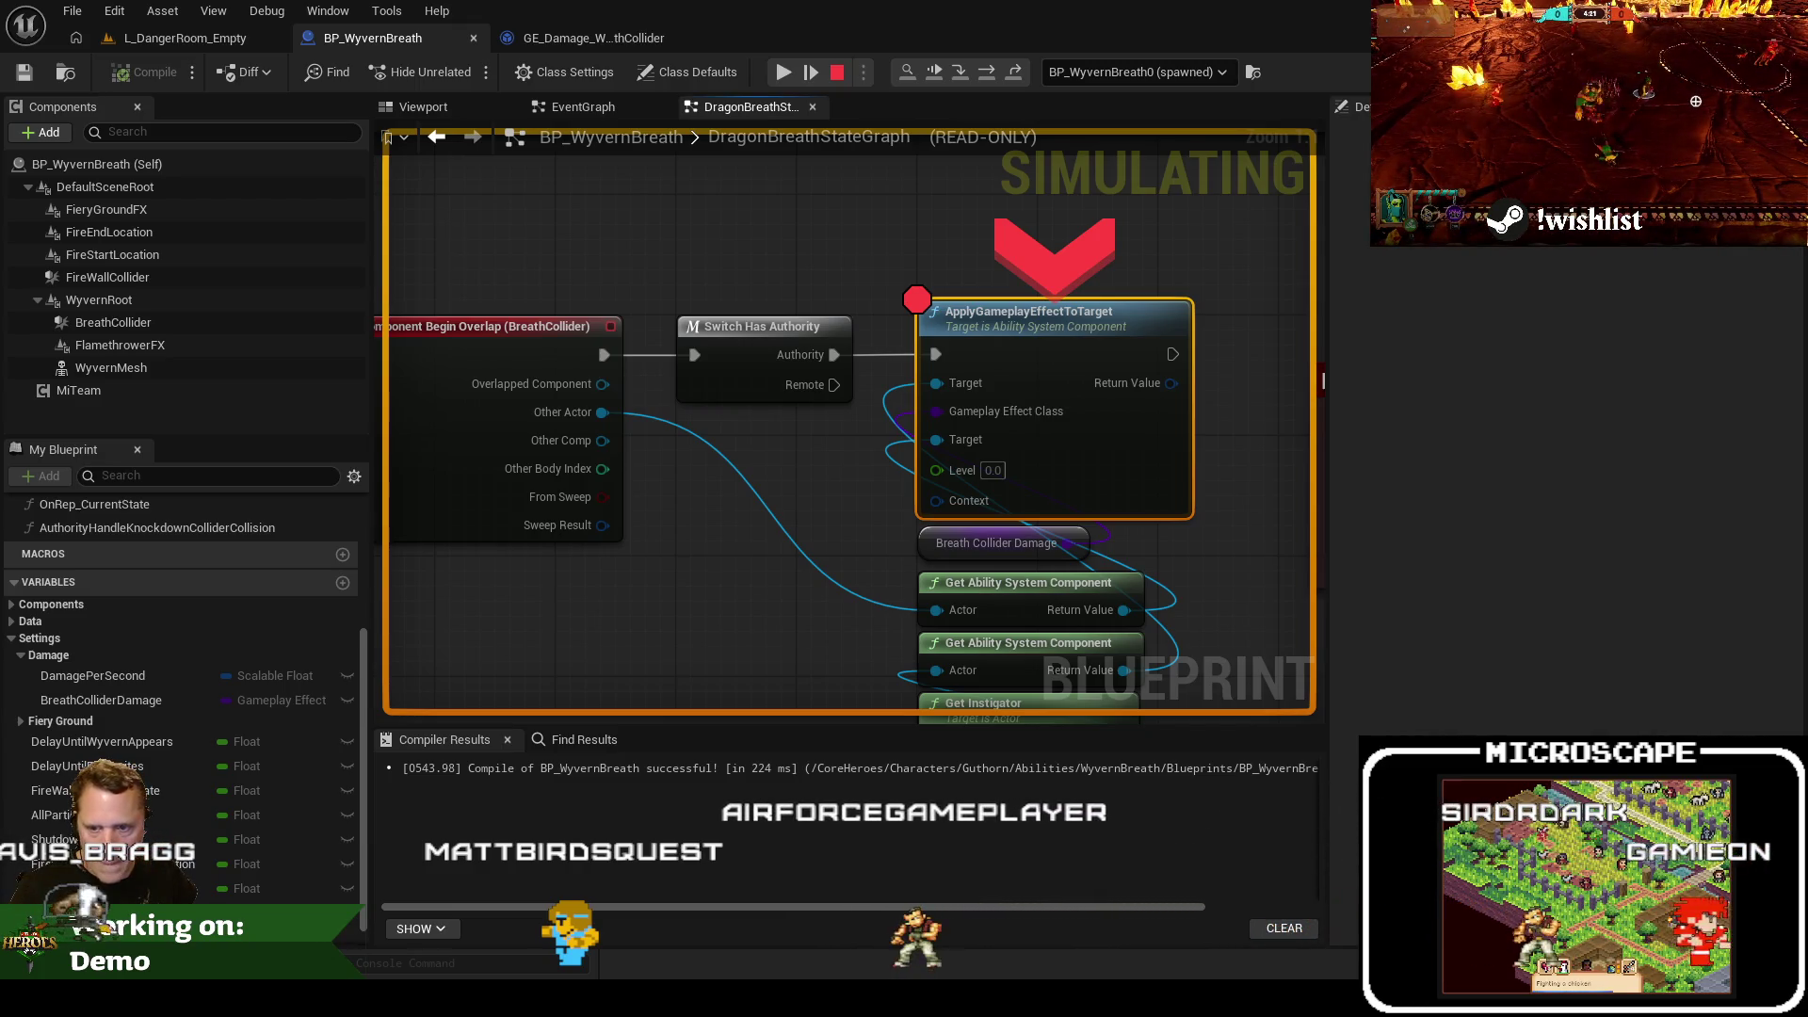
Resume the paused breath test from its breakpoint and stop the simulation
left_click_drag(664, 609, 590, 563)
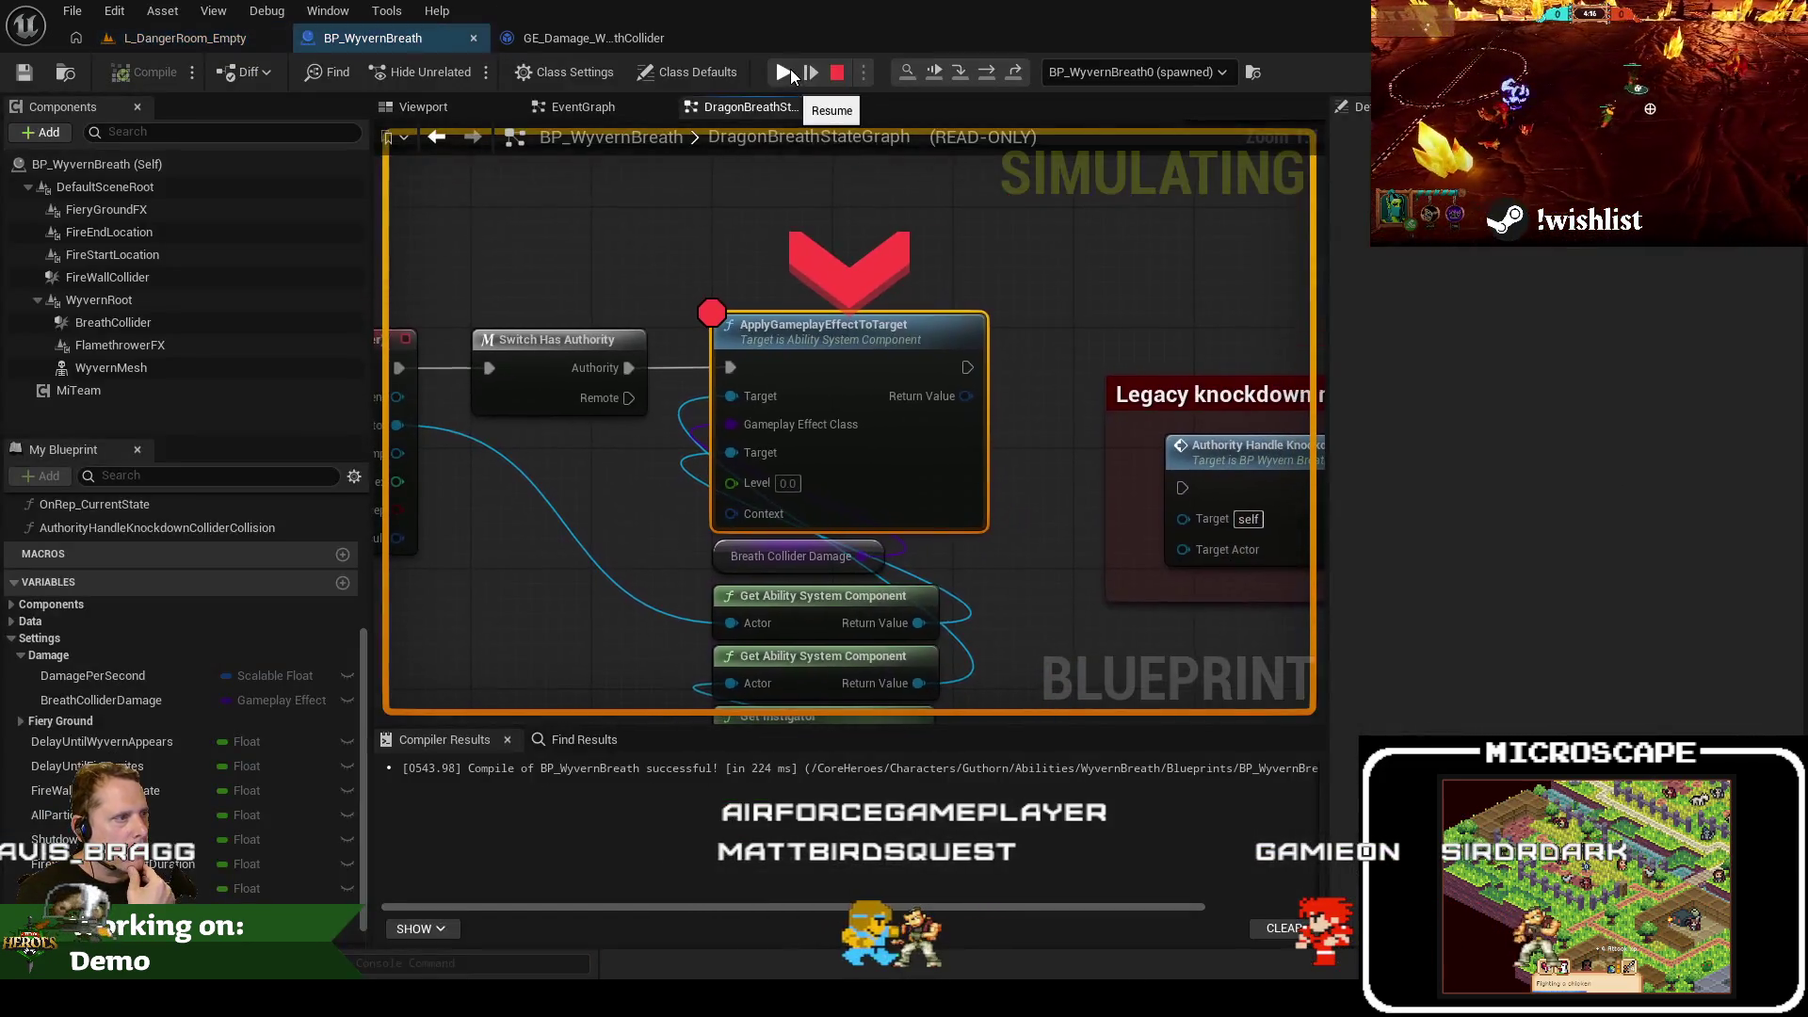
left_click_drag(788, 481, 941, 494)
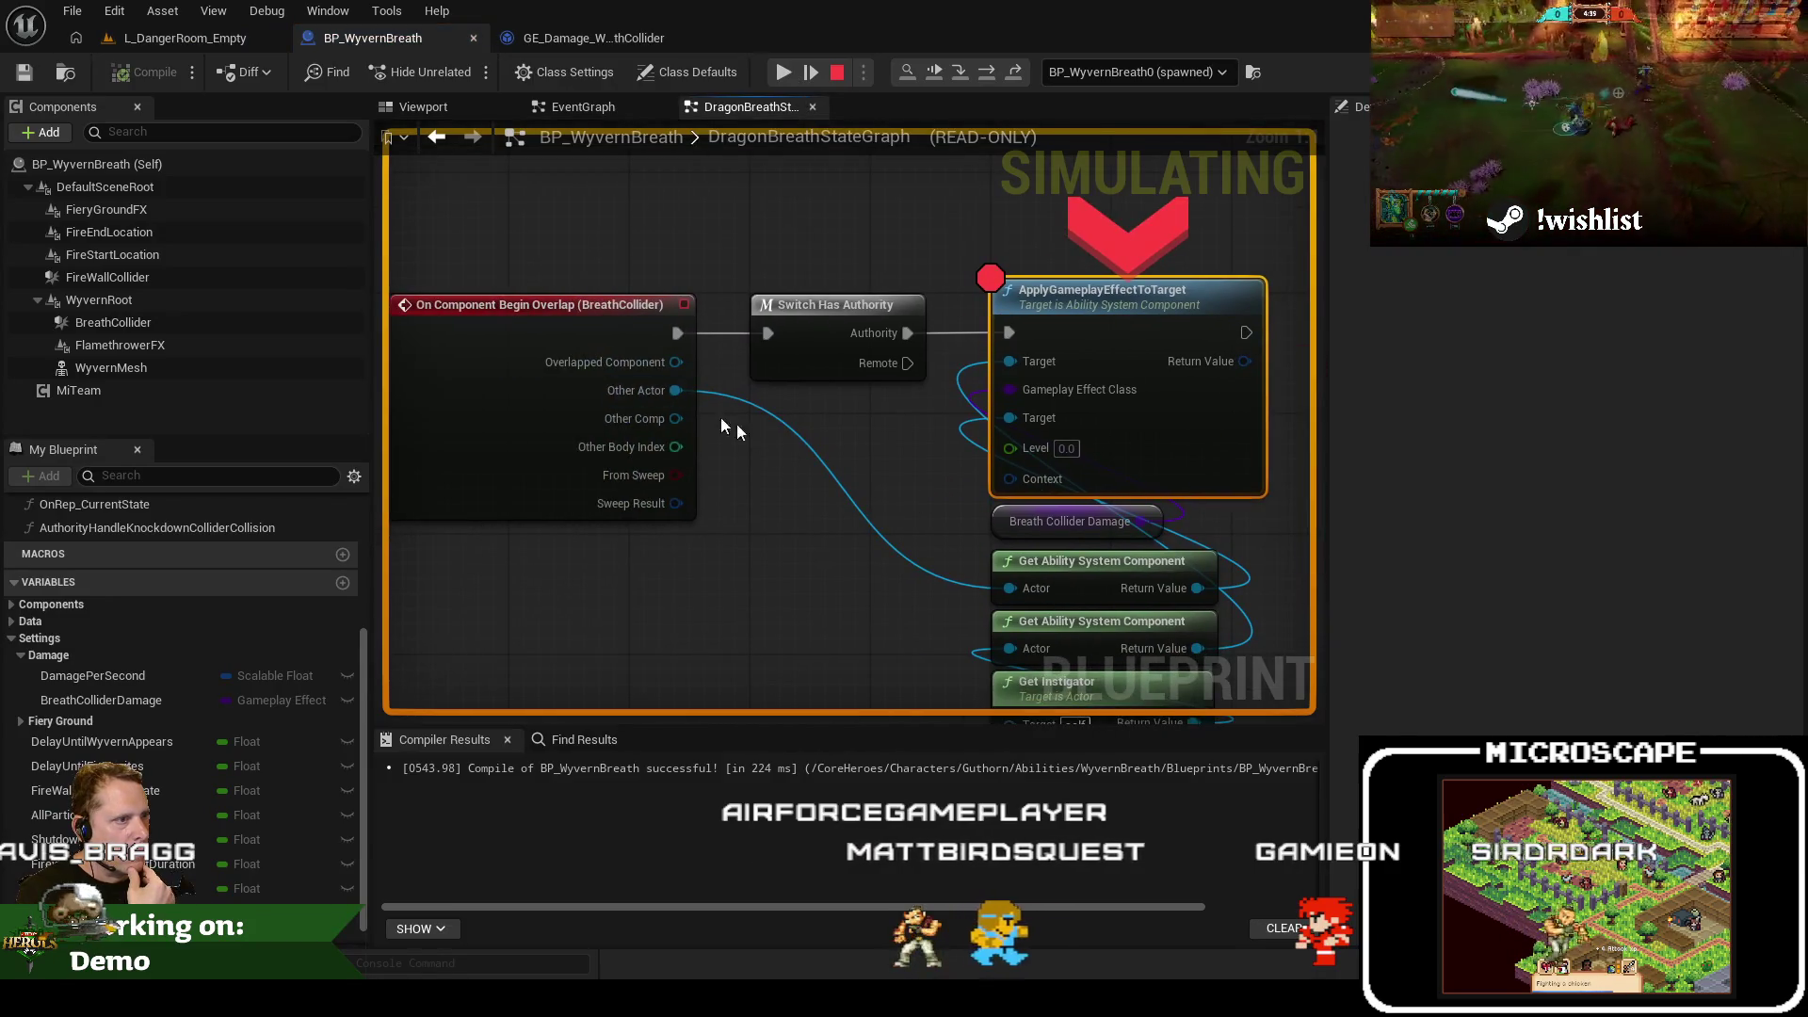
mouse_move(650, 395)
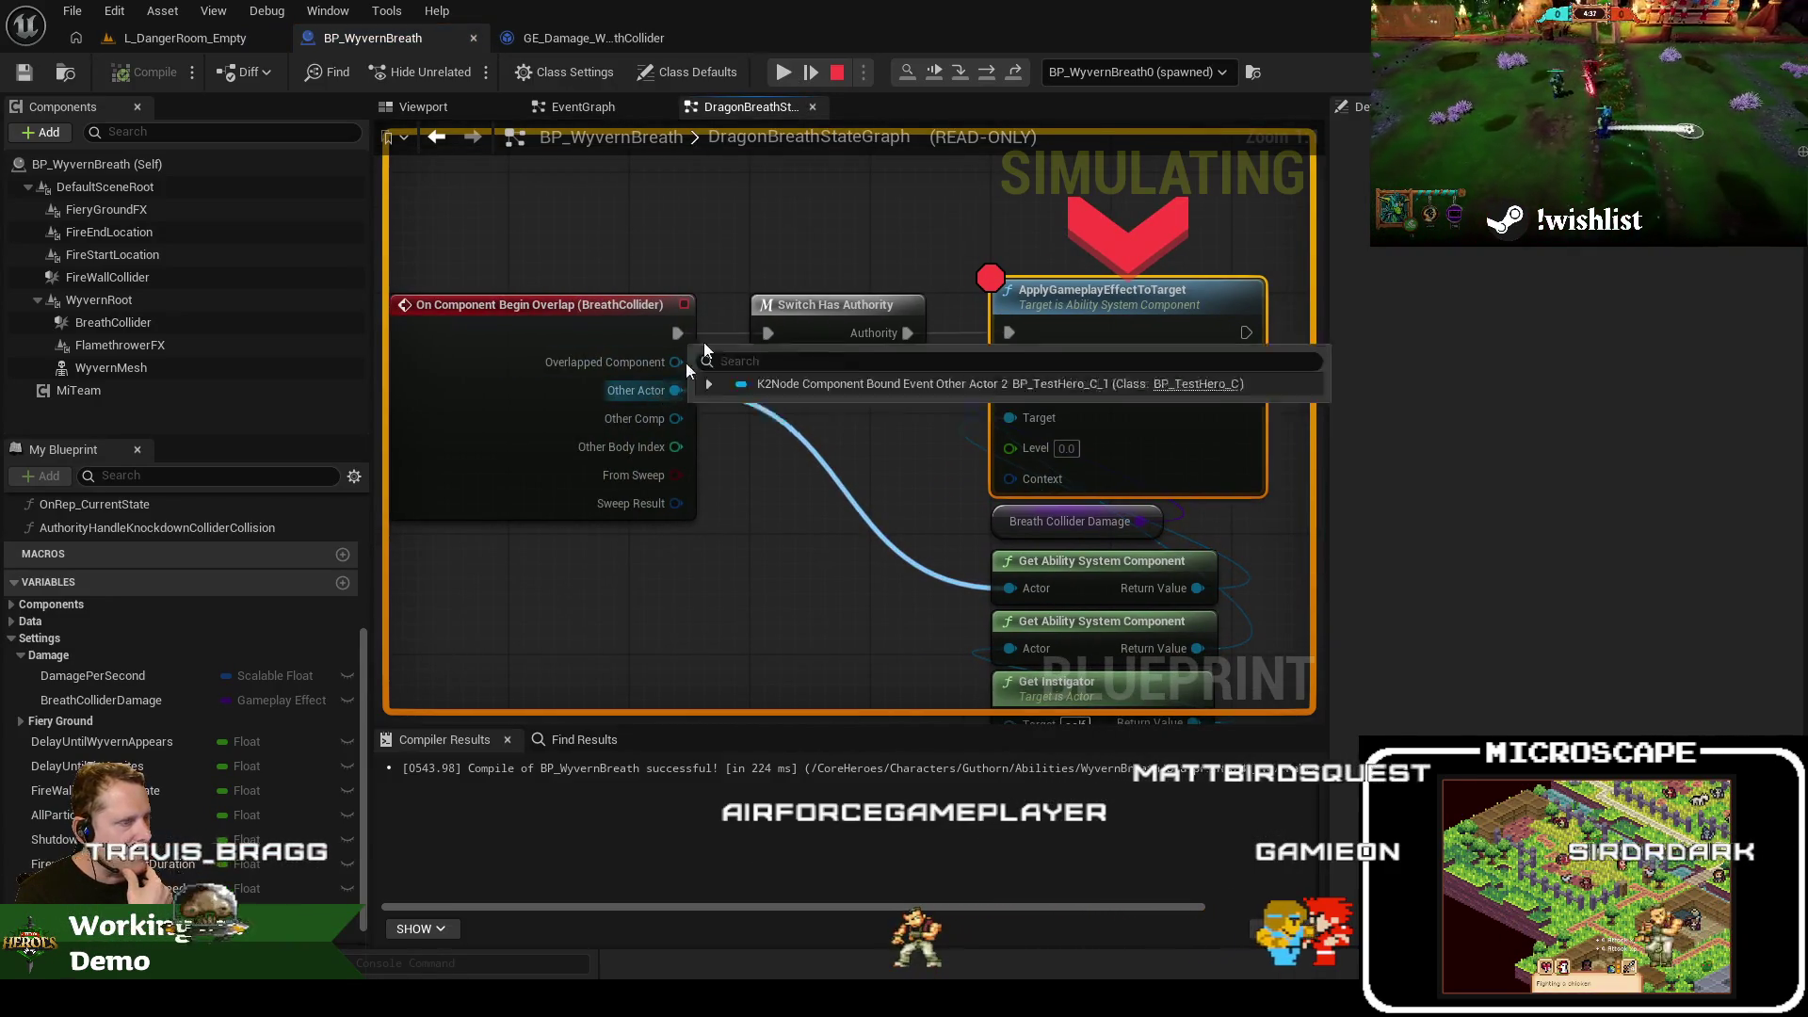
left_click(782, 73)
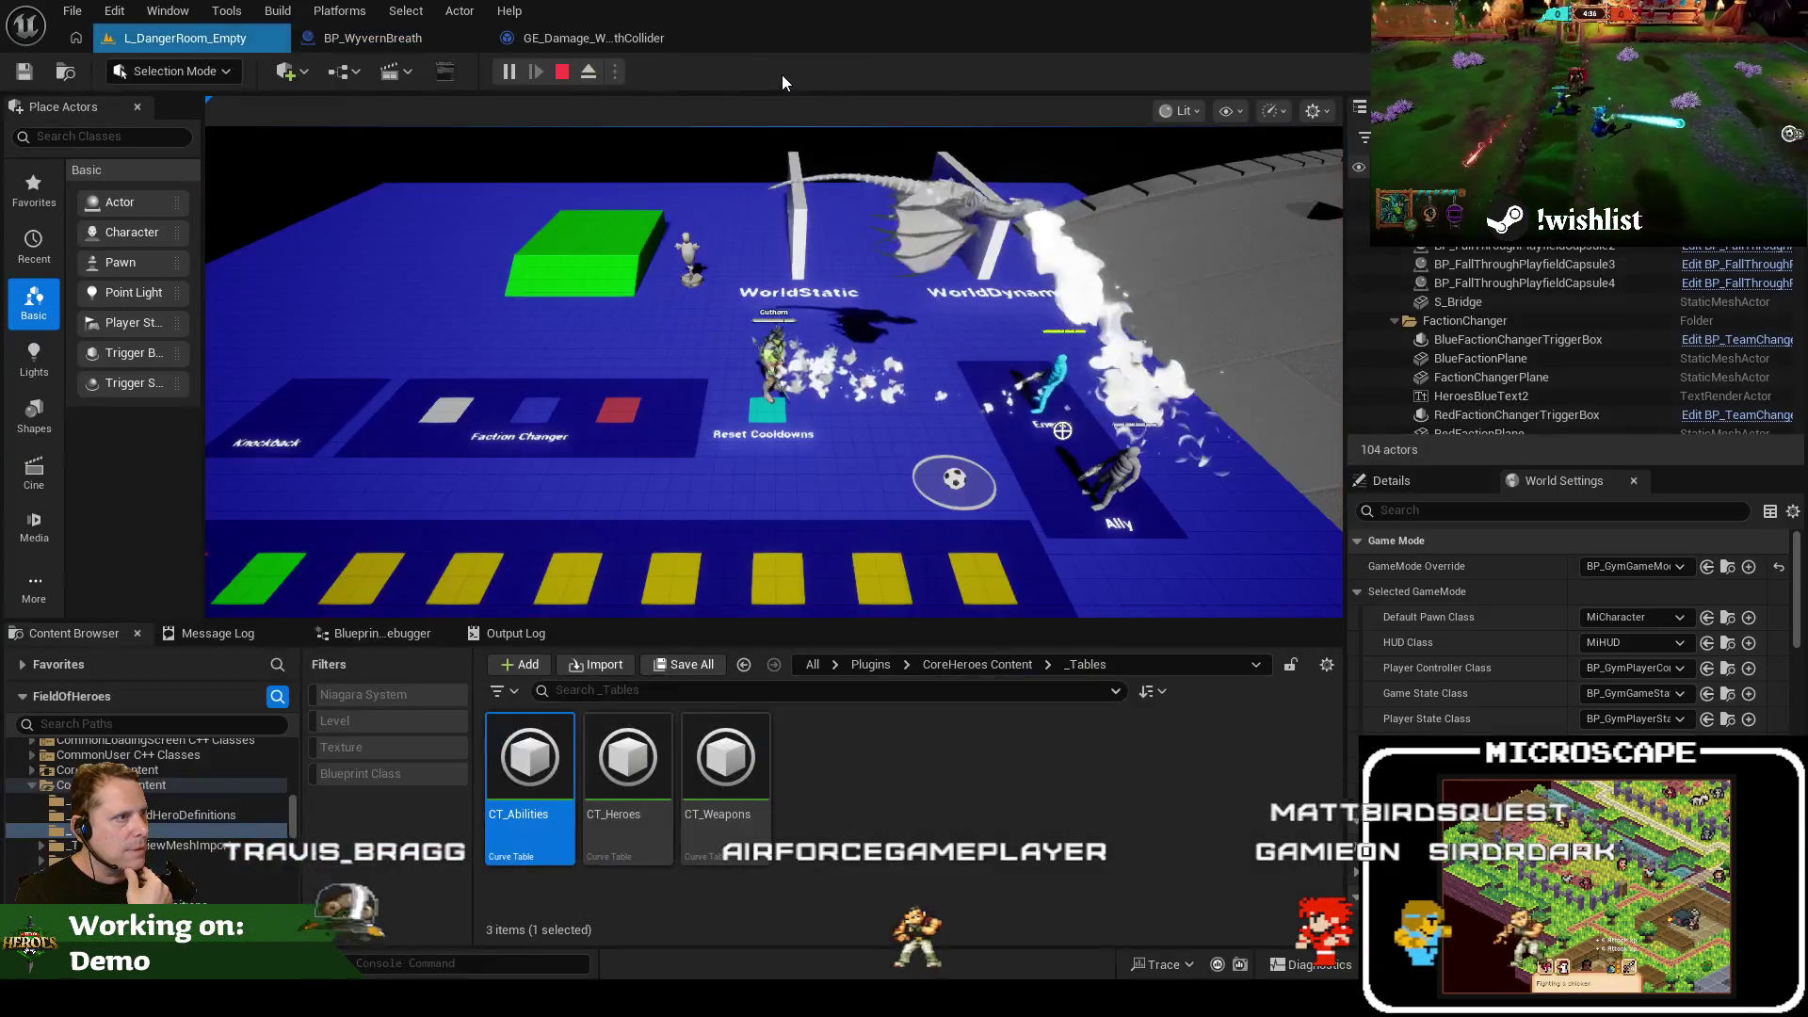
left_click(562, 72)
In BP_WyvernBreath, check the knockdown collision function, then go back to DragonBreathStateGraph
left_click(439, 47)
mouse_move(819, 254)
left_mouse_down()
mouse_move(614, 234)
mouse_move(594, 260)
left_mouse_up()
double_click(945, 405)
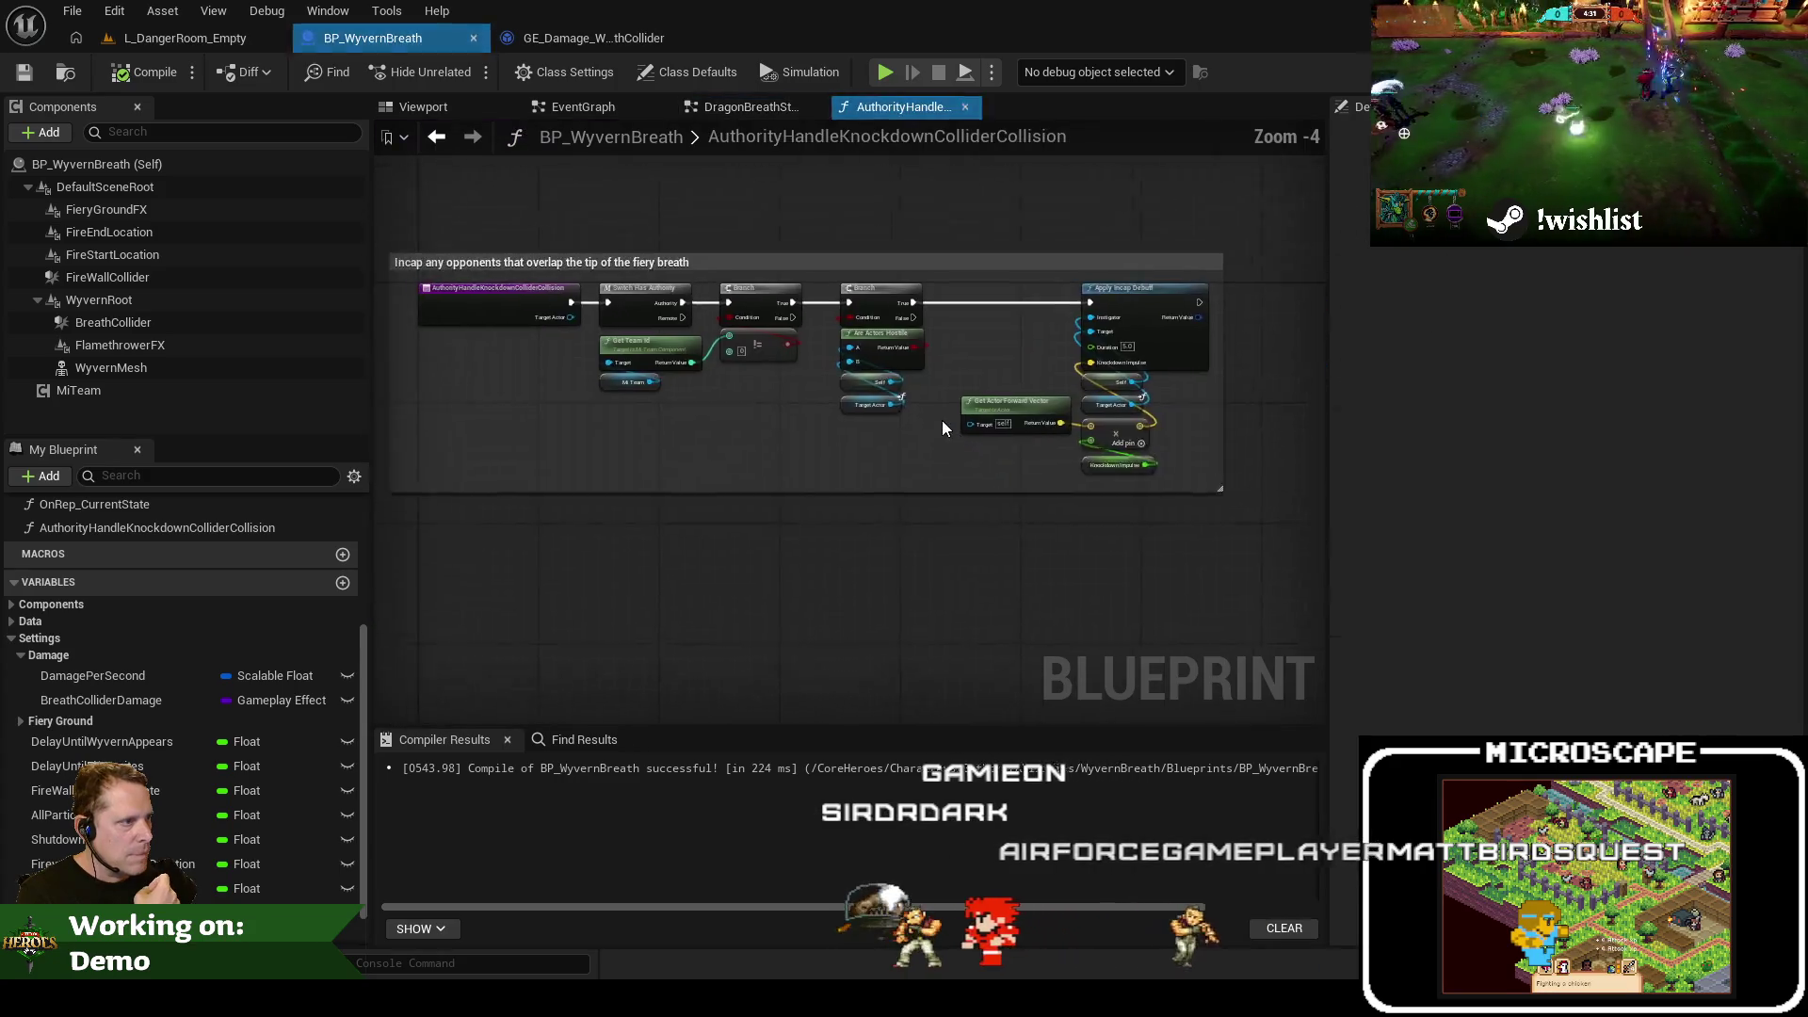
left_click(439, 136)
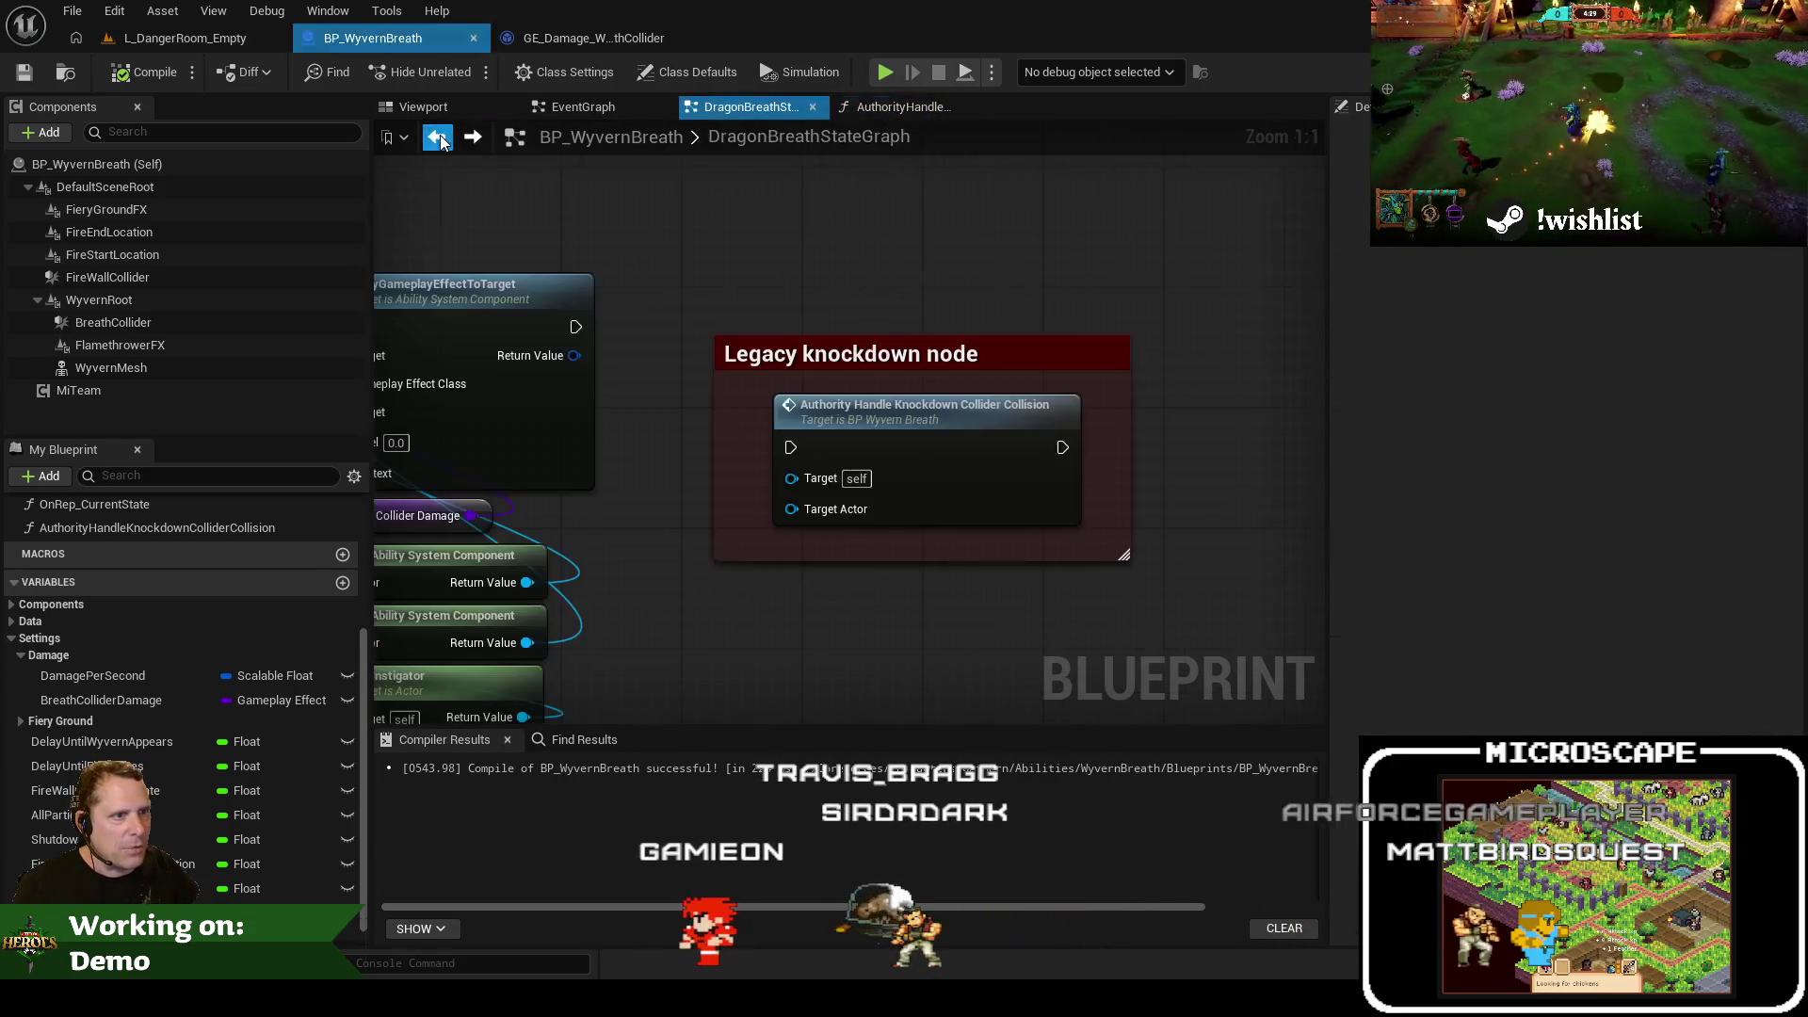
scroll(66, 515, "up", 5)
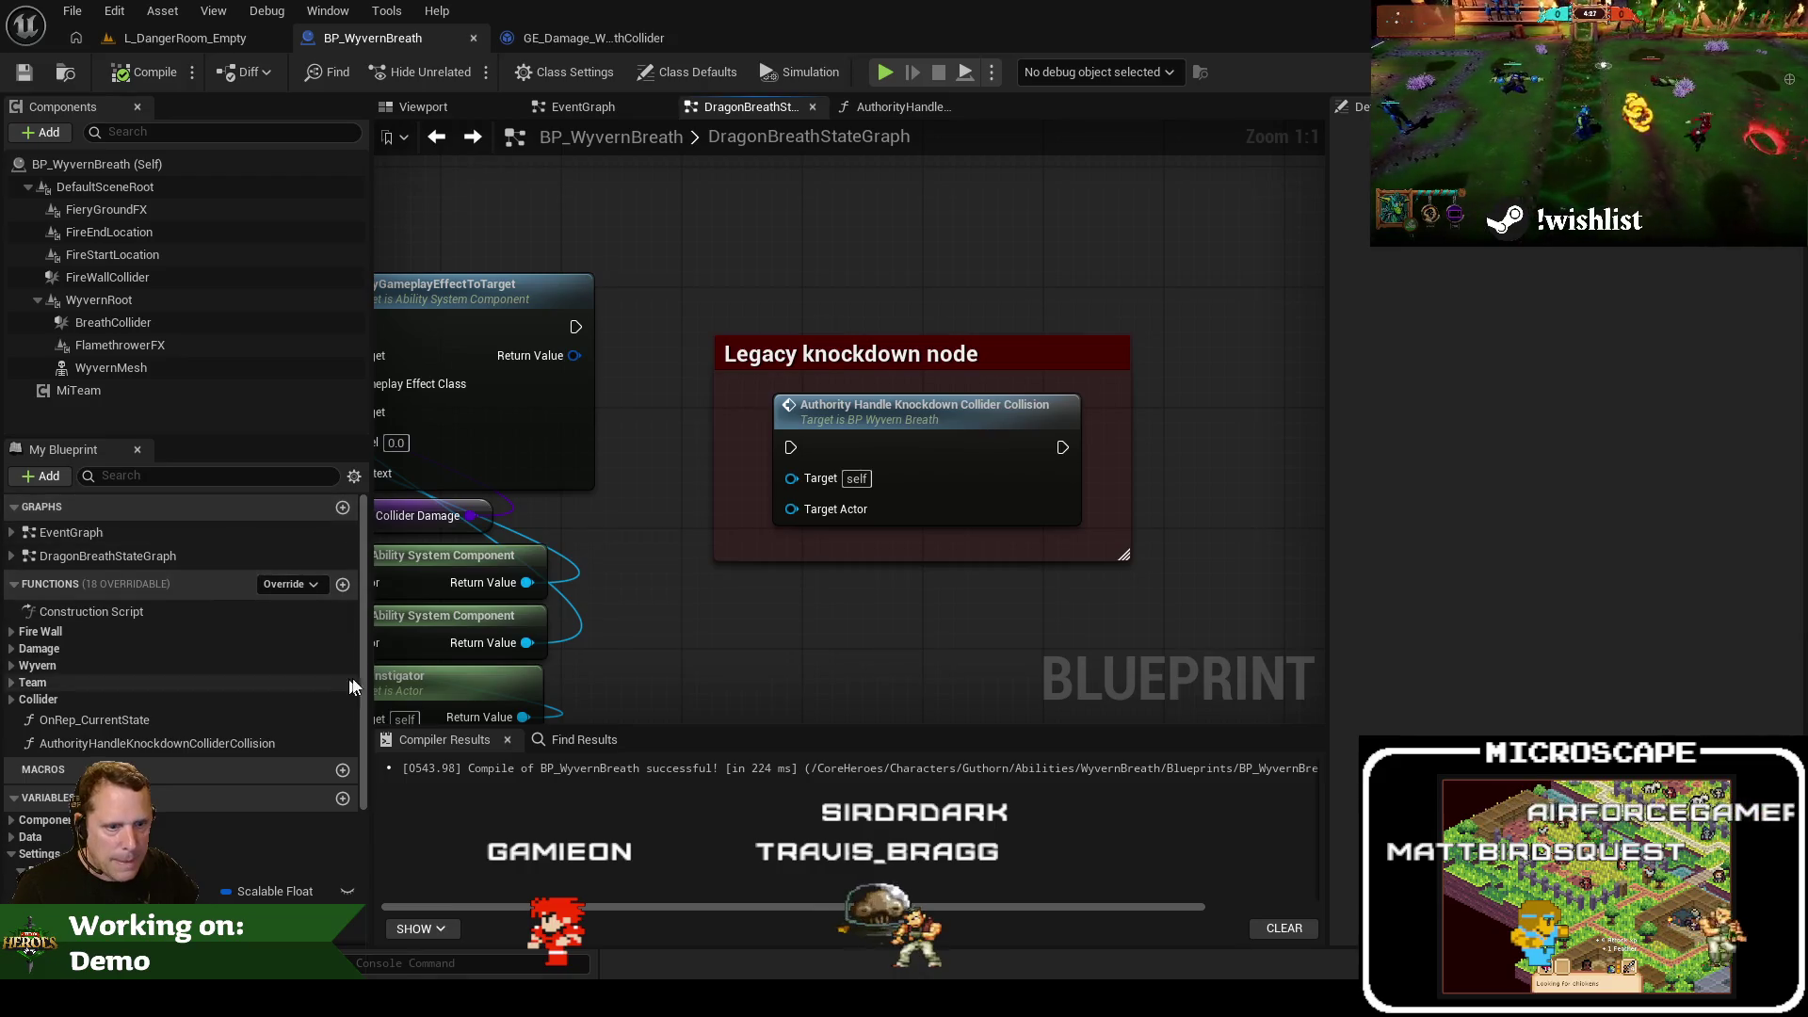
Create a new blueprint function named AuthorityHandleBreathColliderOverlap
left_click(342, 585)
type("Autho")
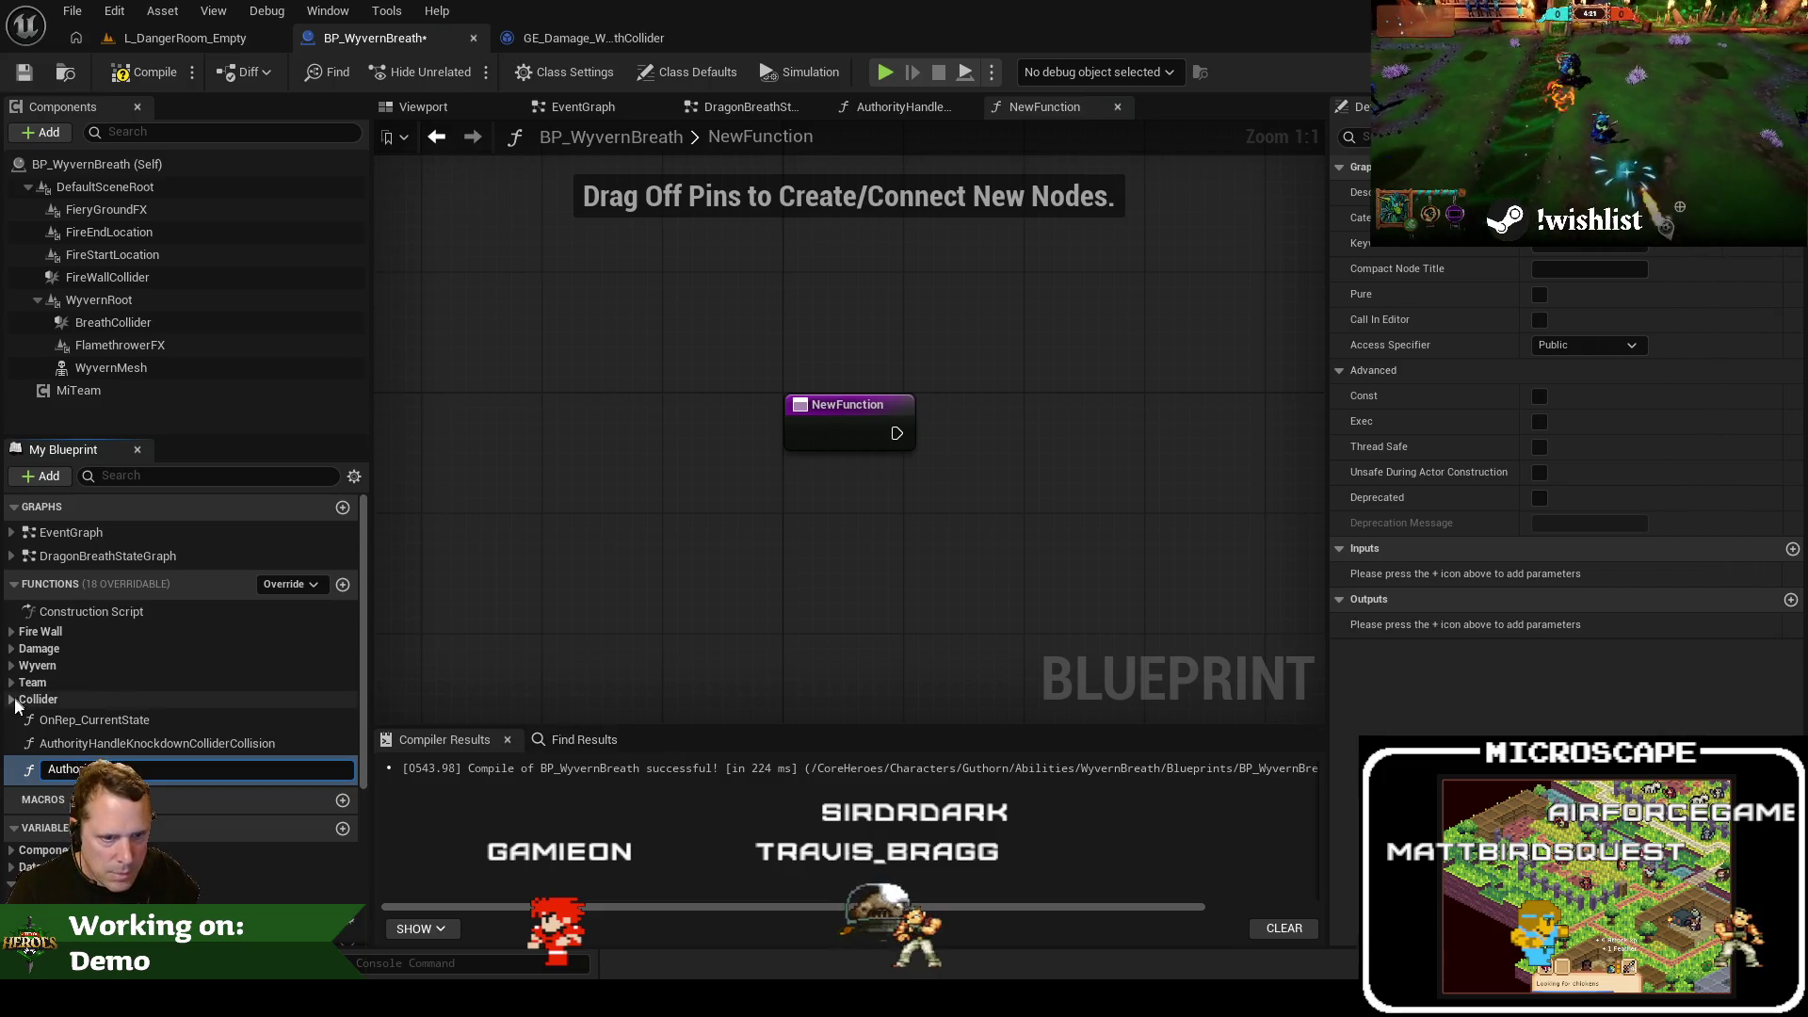
left_click(13, 704)
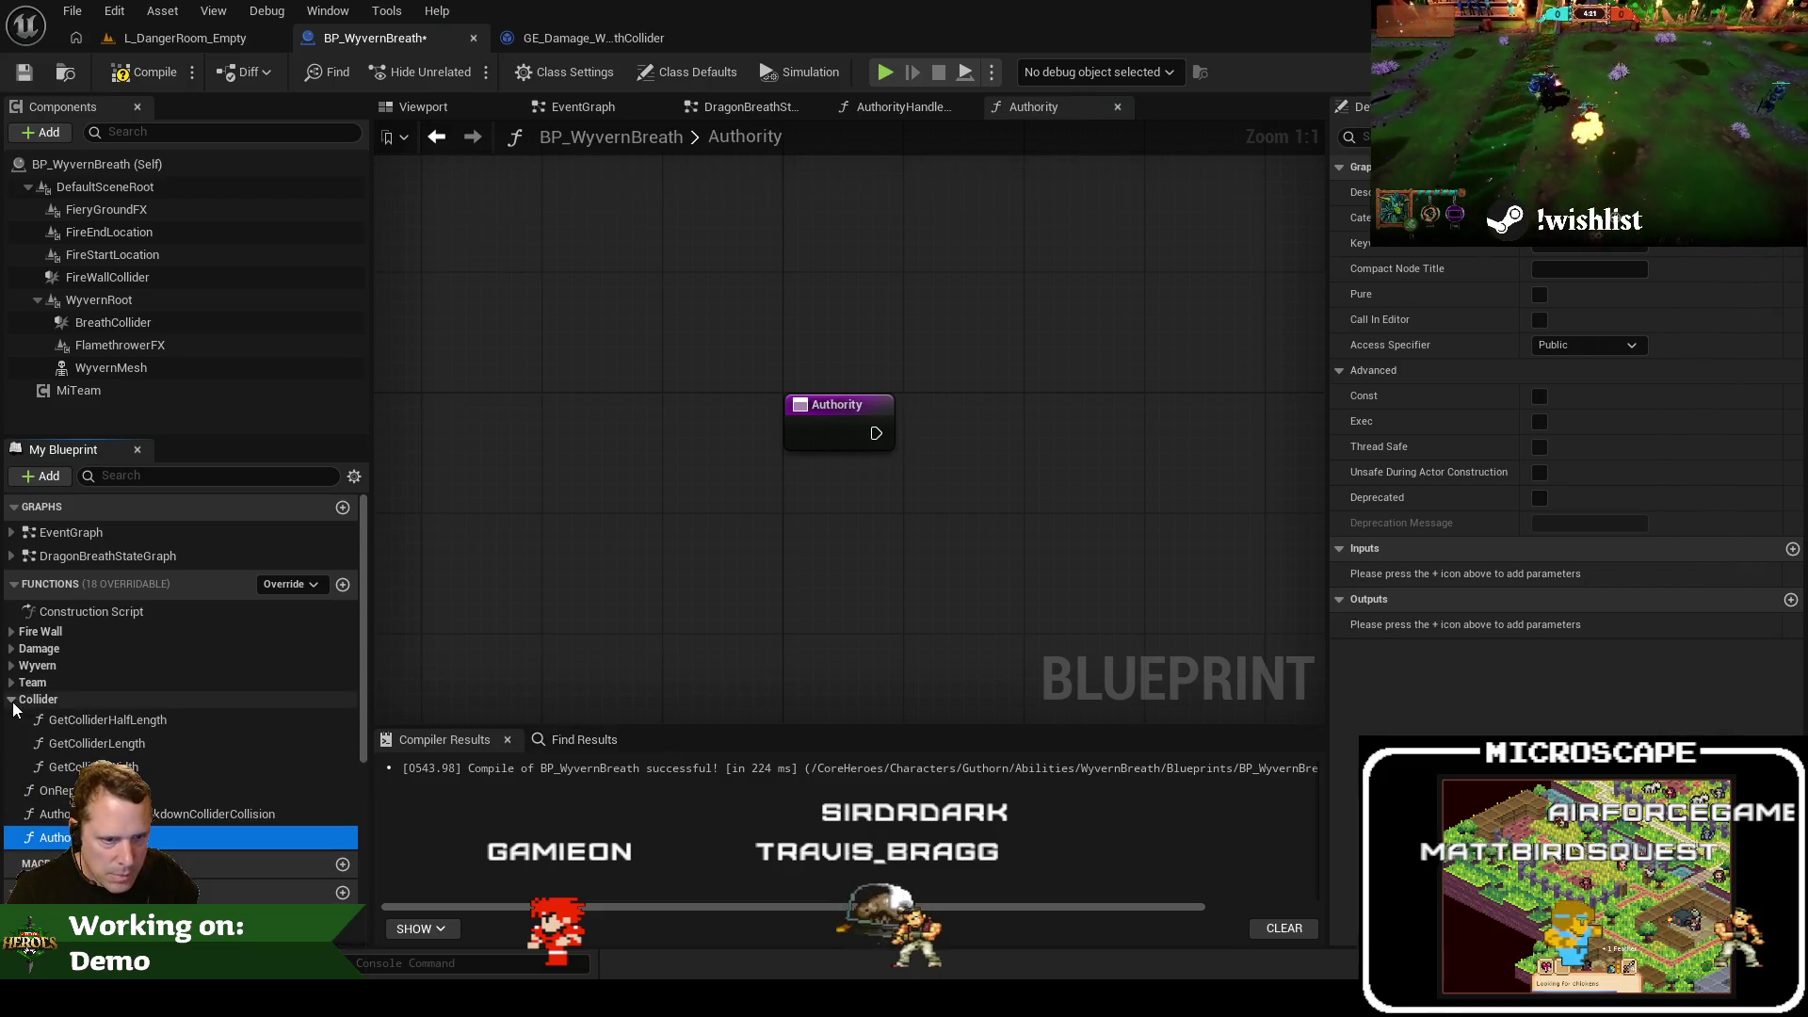
left_click(13, 702)
left_click(160, 770)
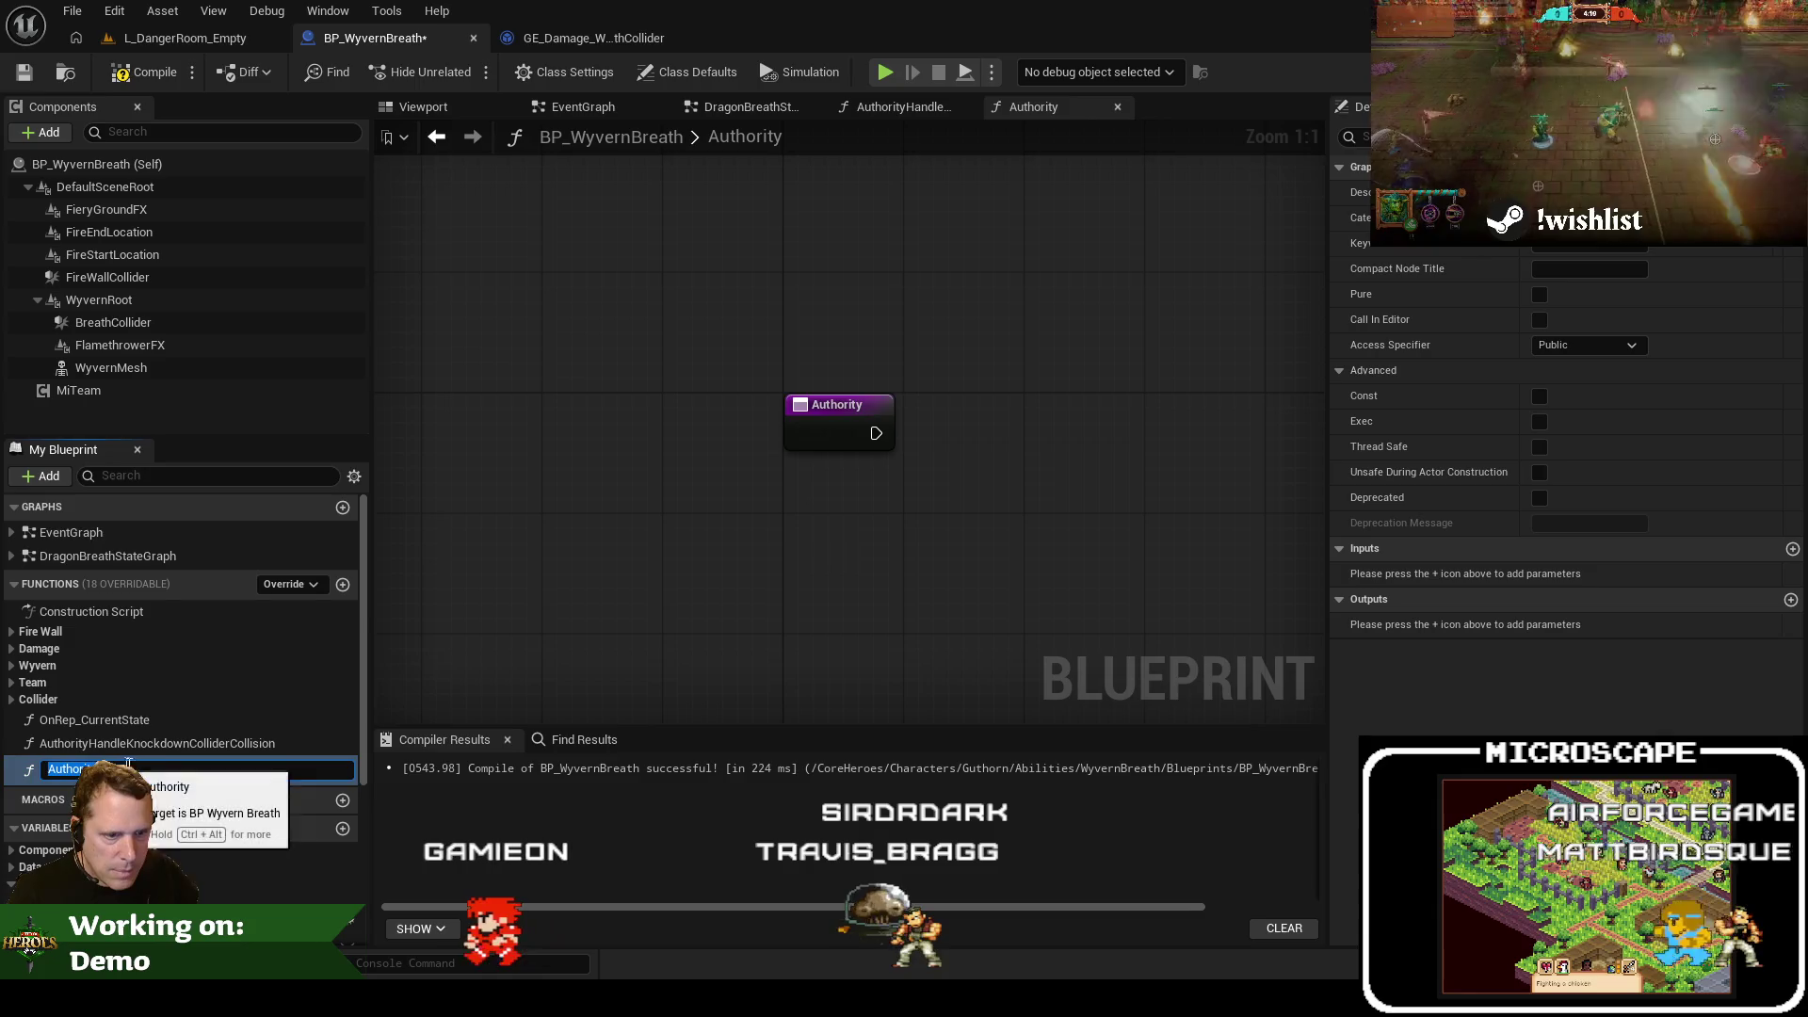
type("eBre")
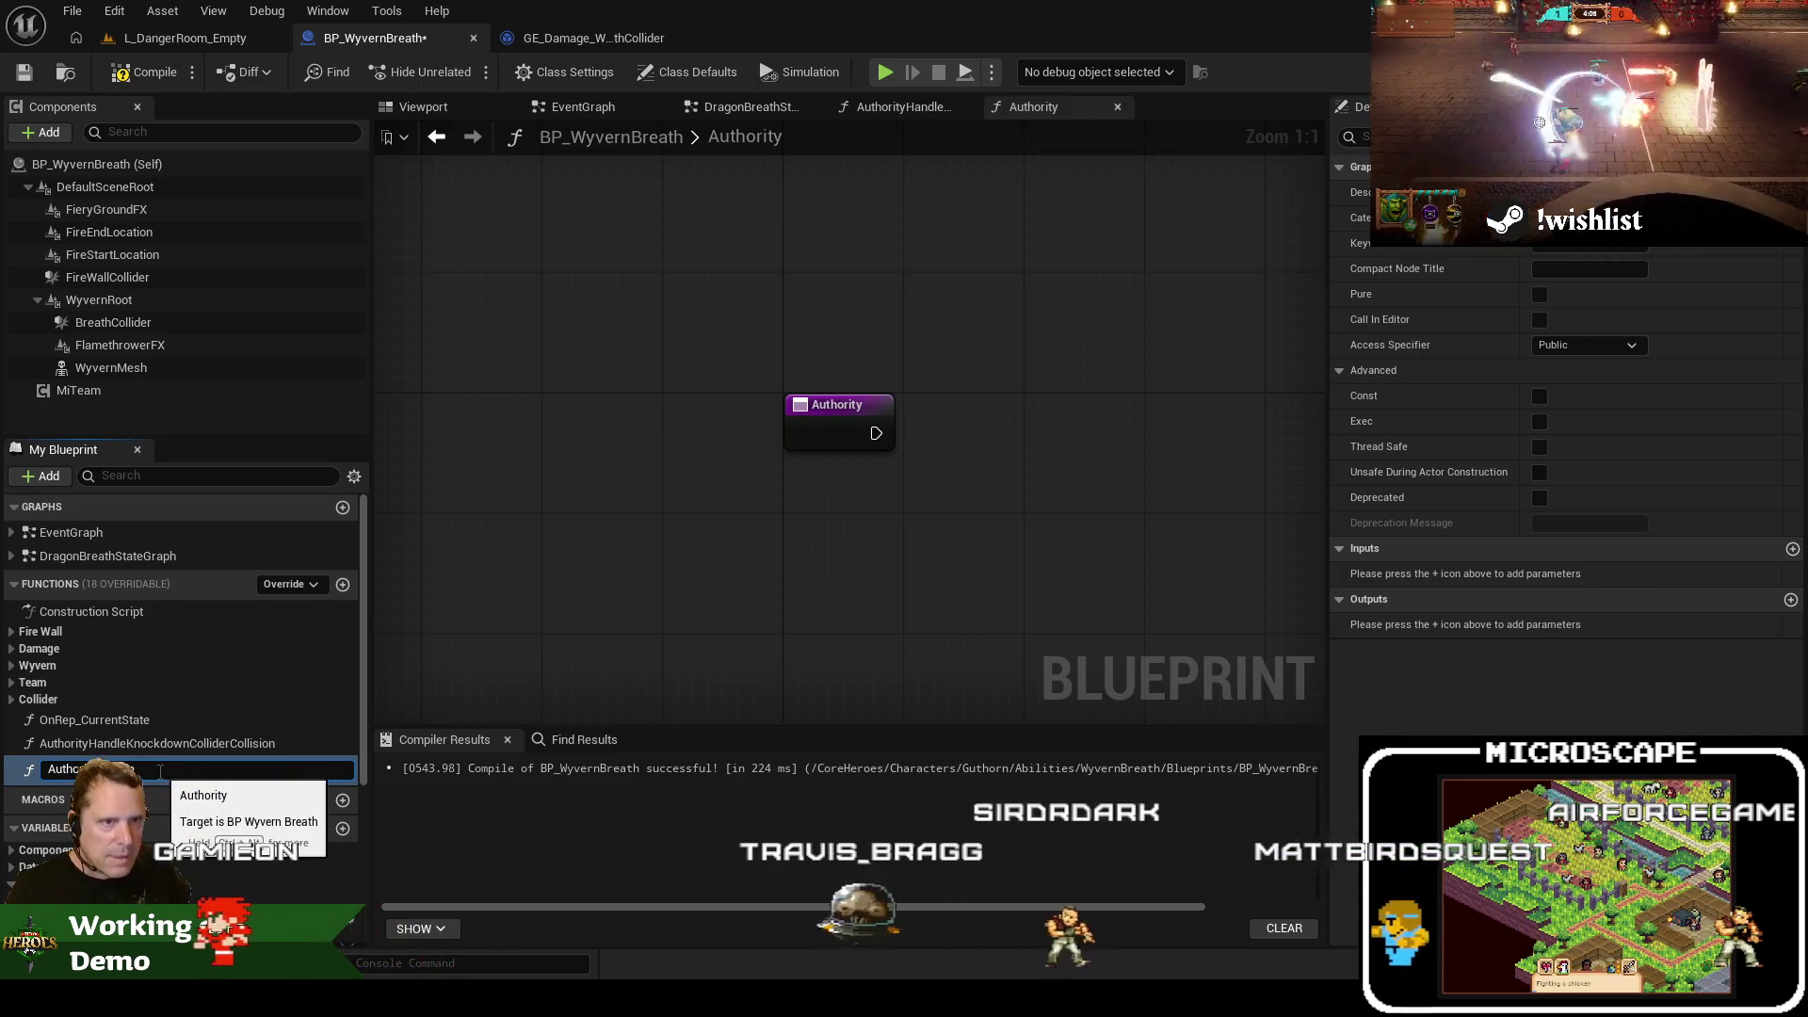
type("a")
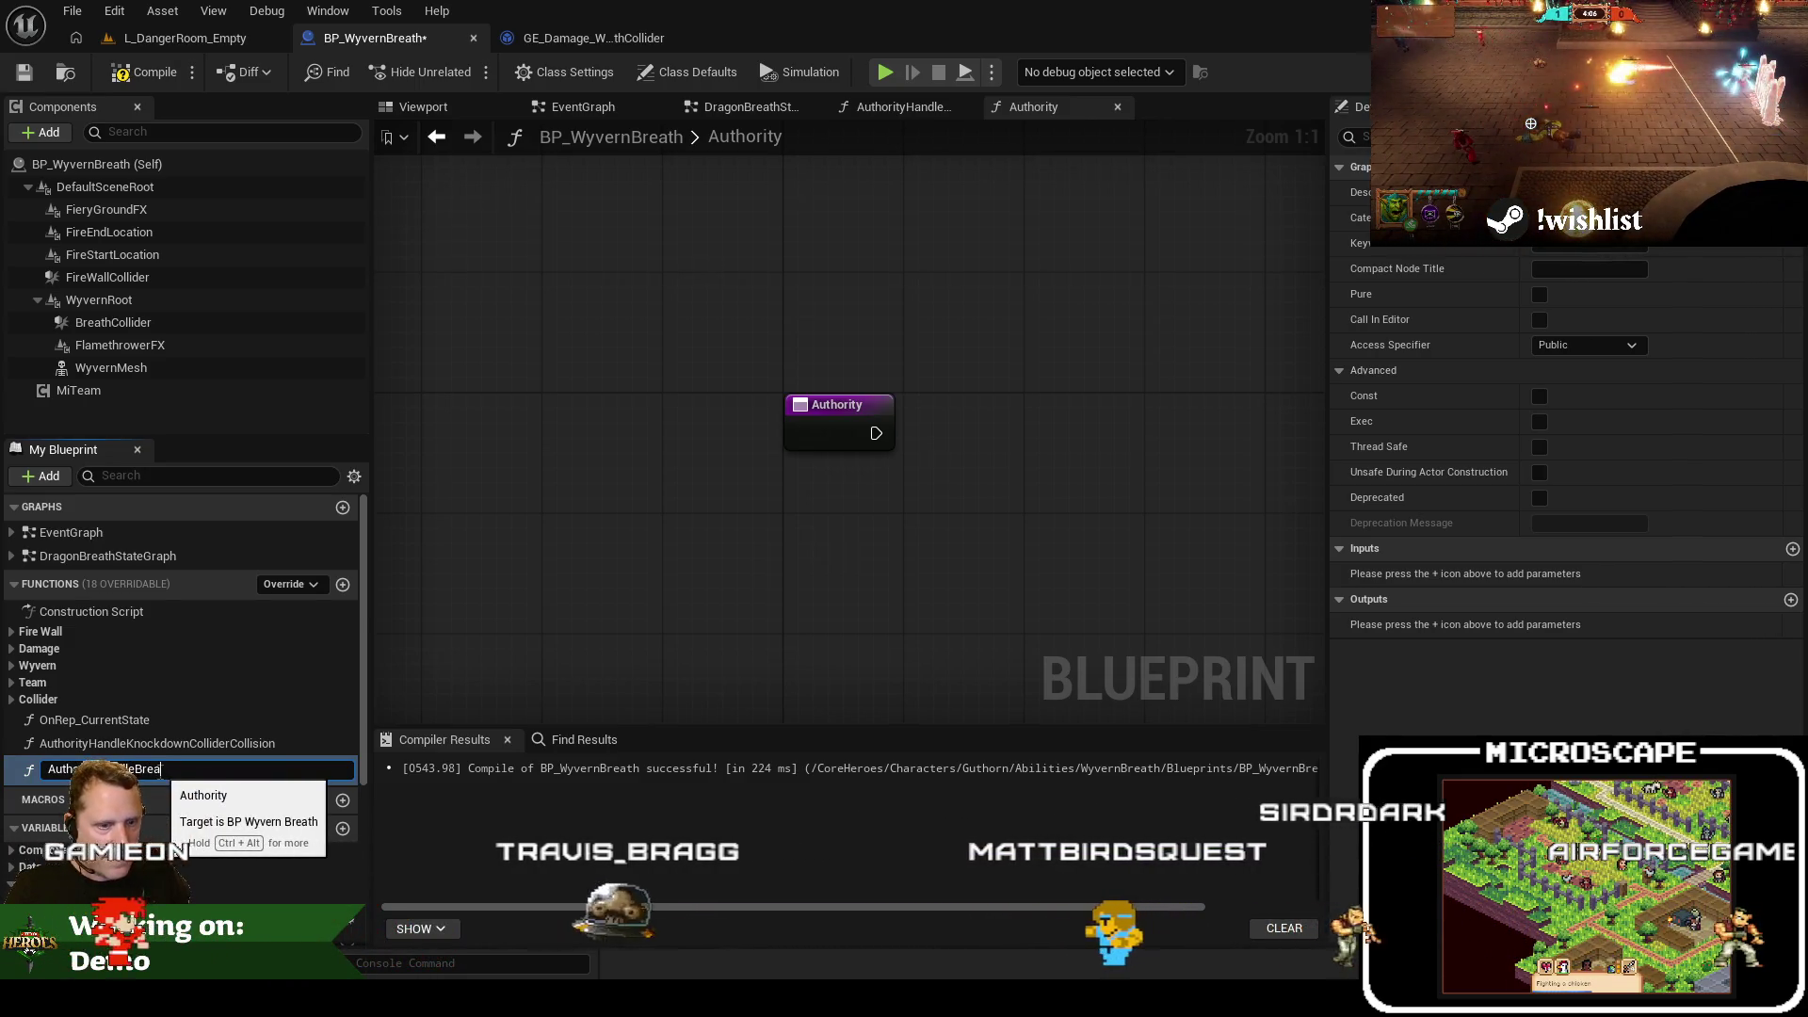
type("thColliderOverlap")
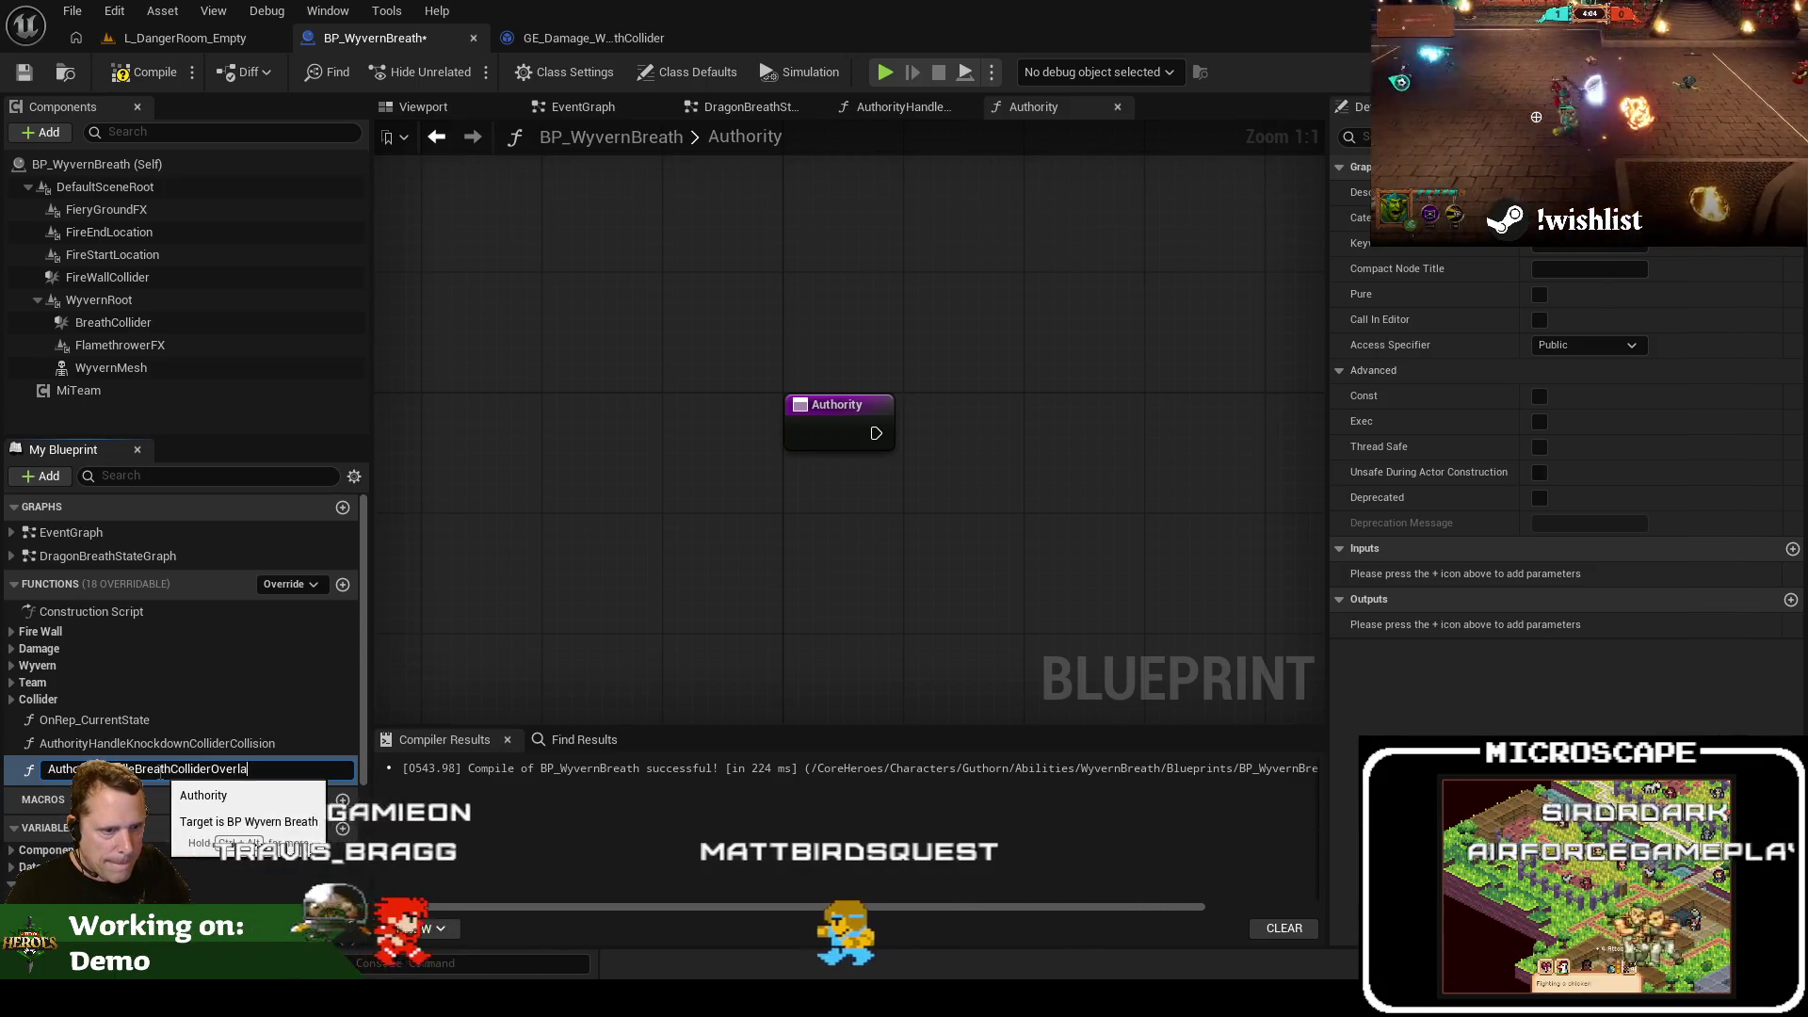
key("Return")
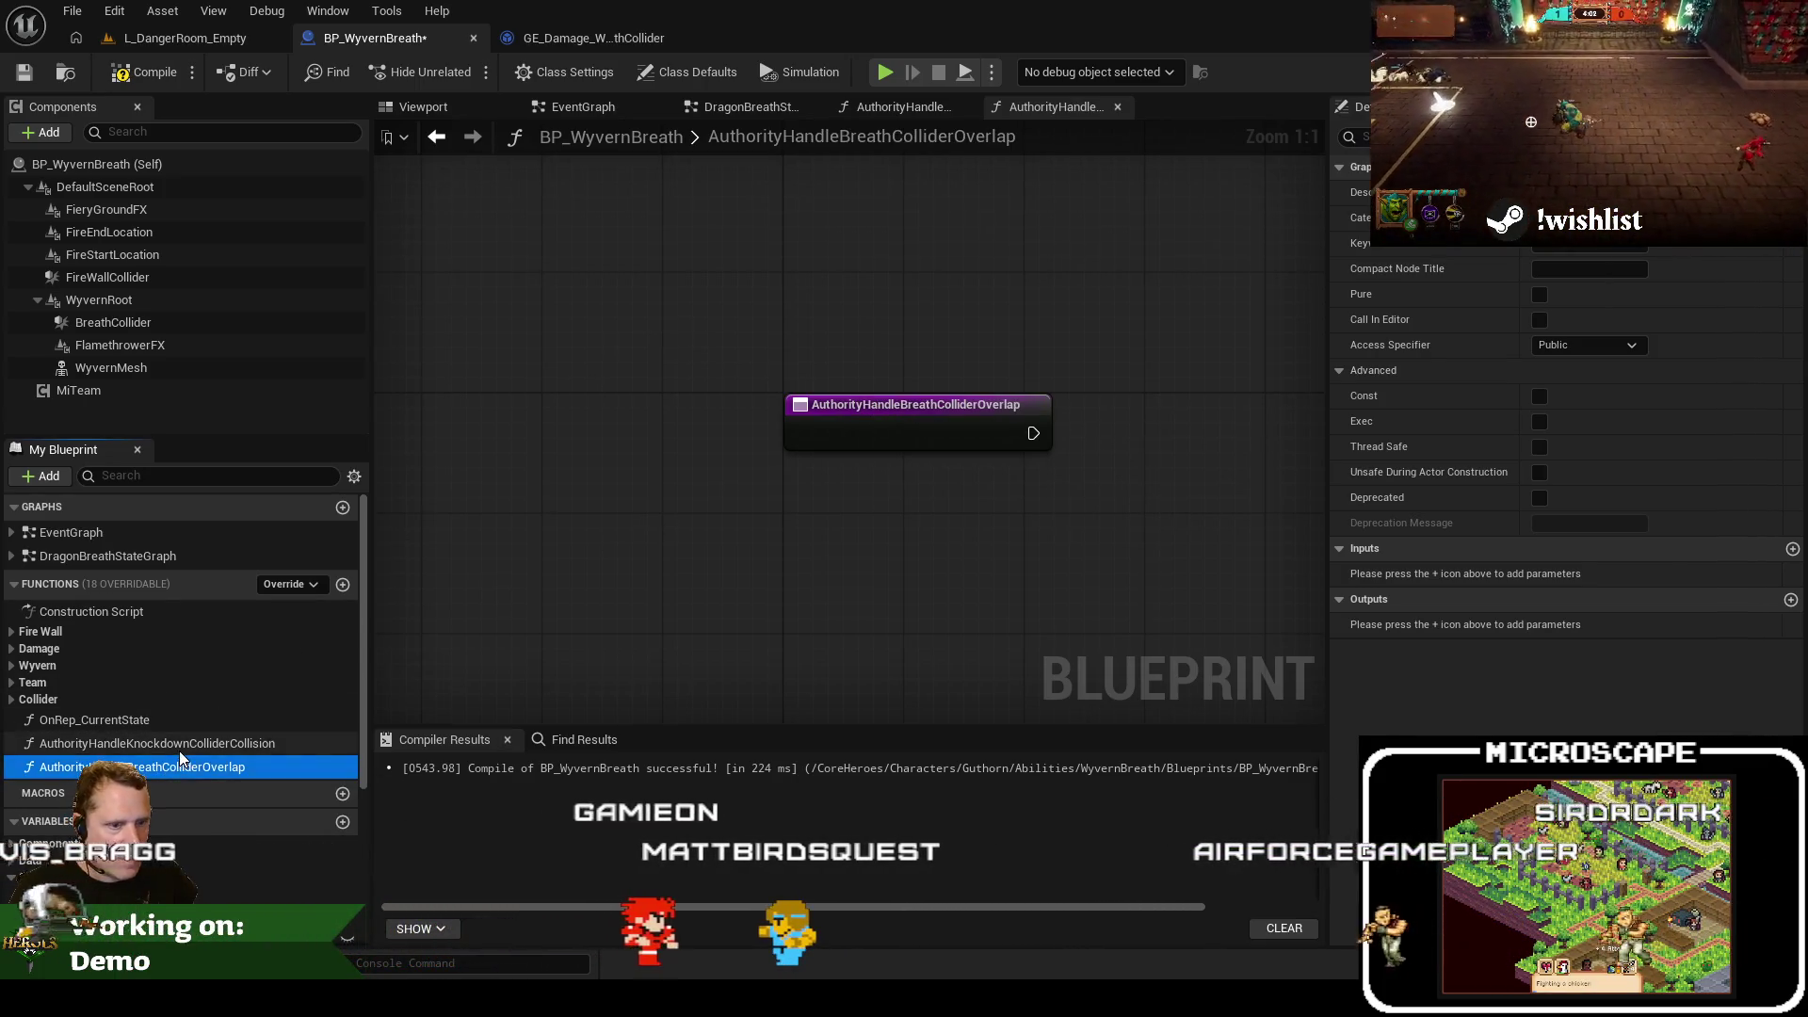
Give the new function an Actor object reference input named TargetActor
double_click(179, 744)
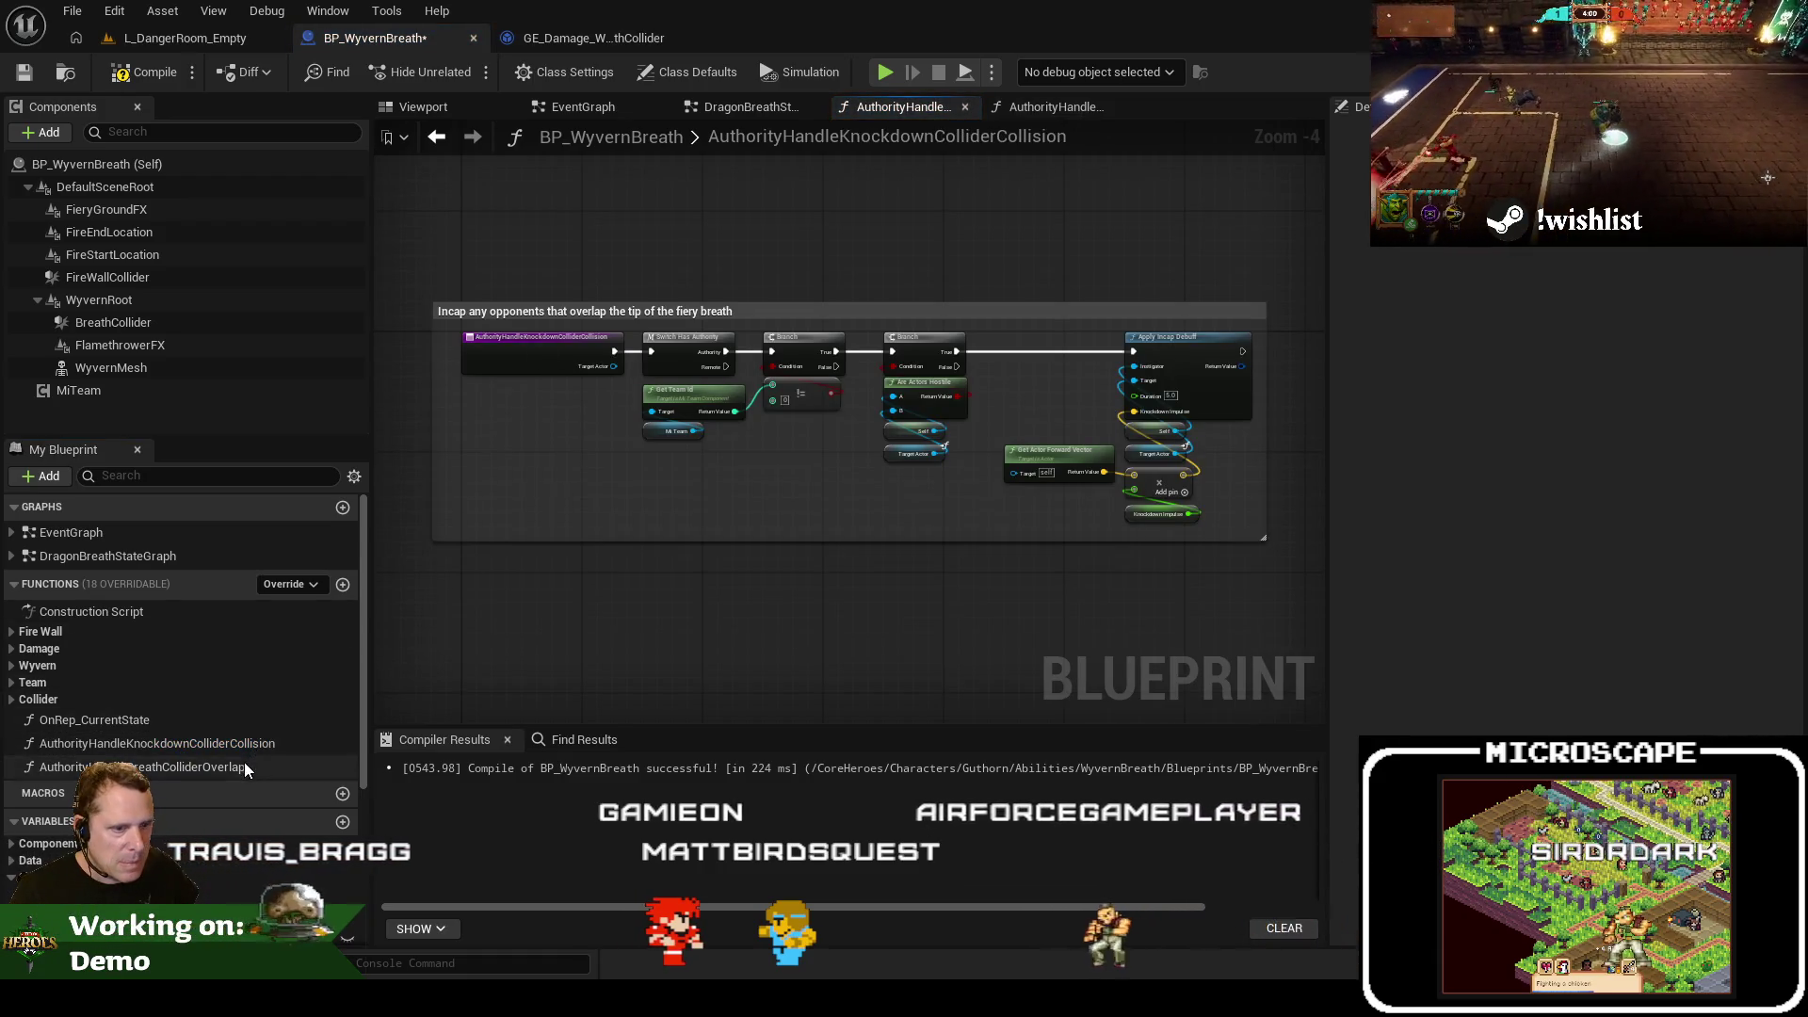
double_click(245, 765)
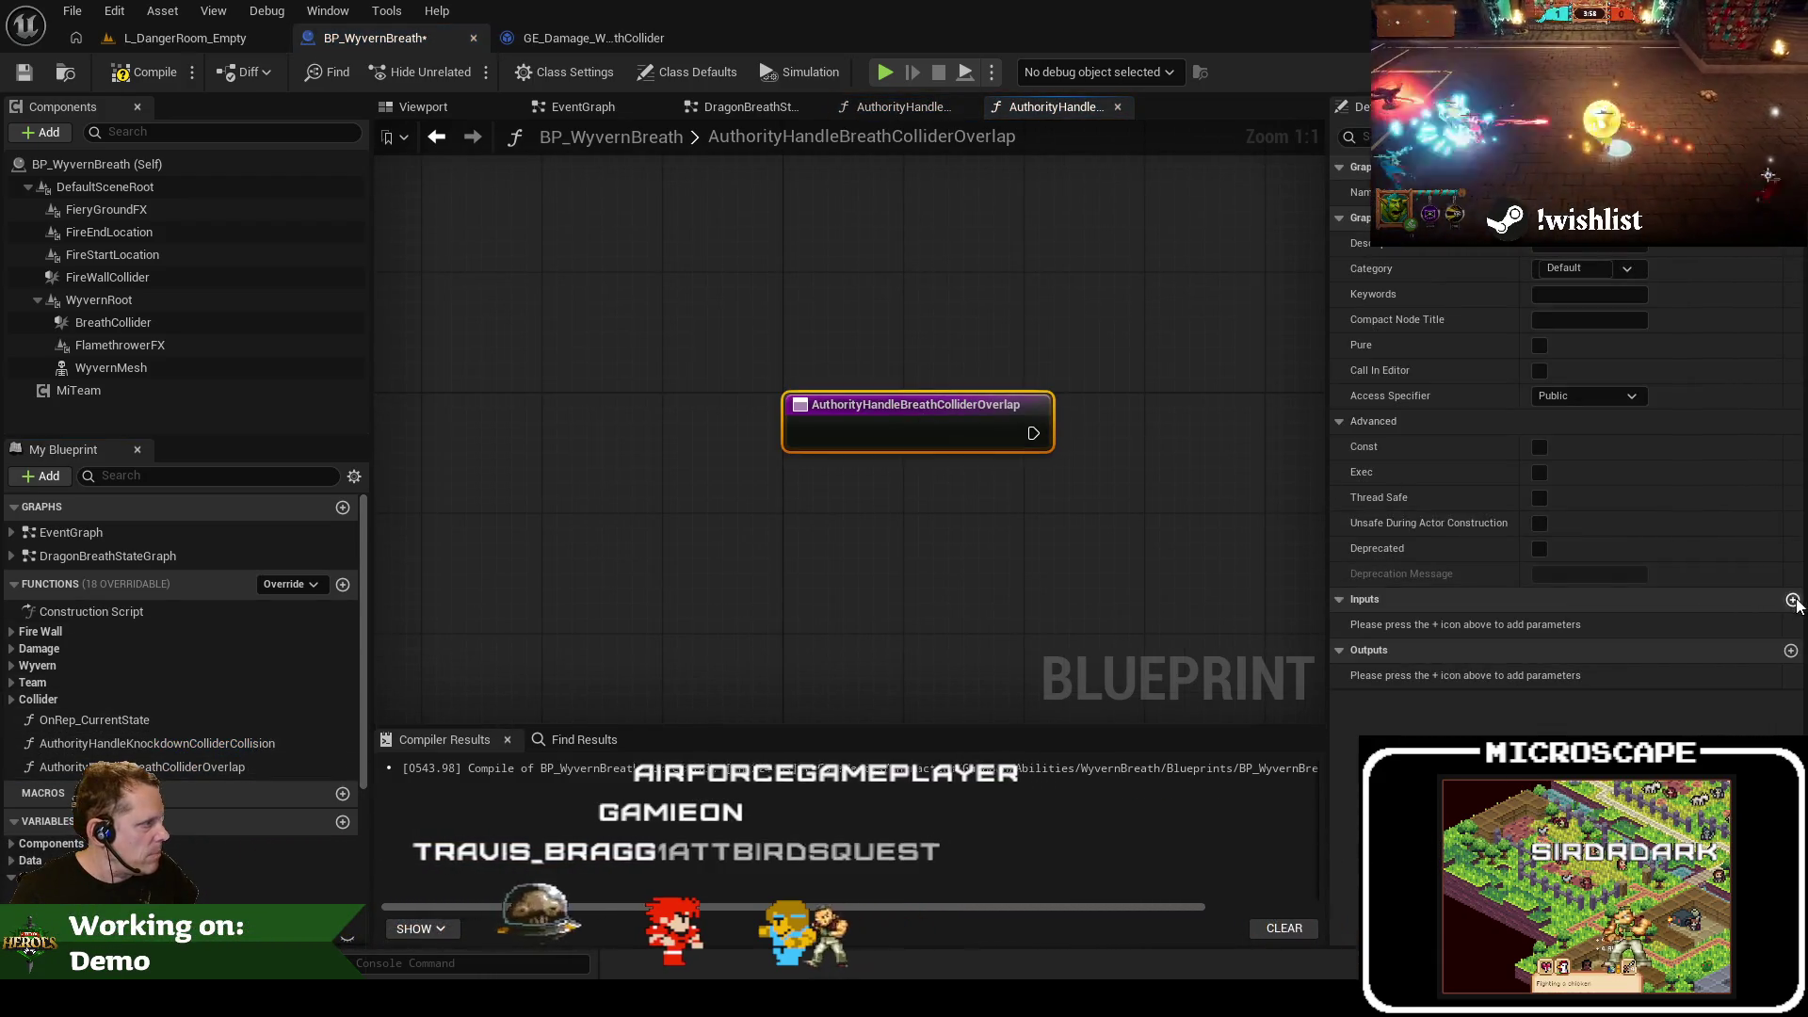
left_click(1792, 600)
left_click(1589, 625)
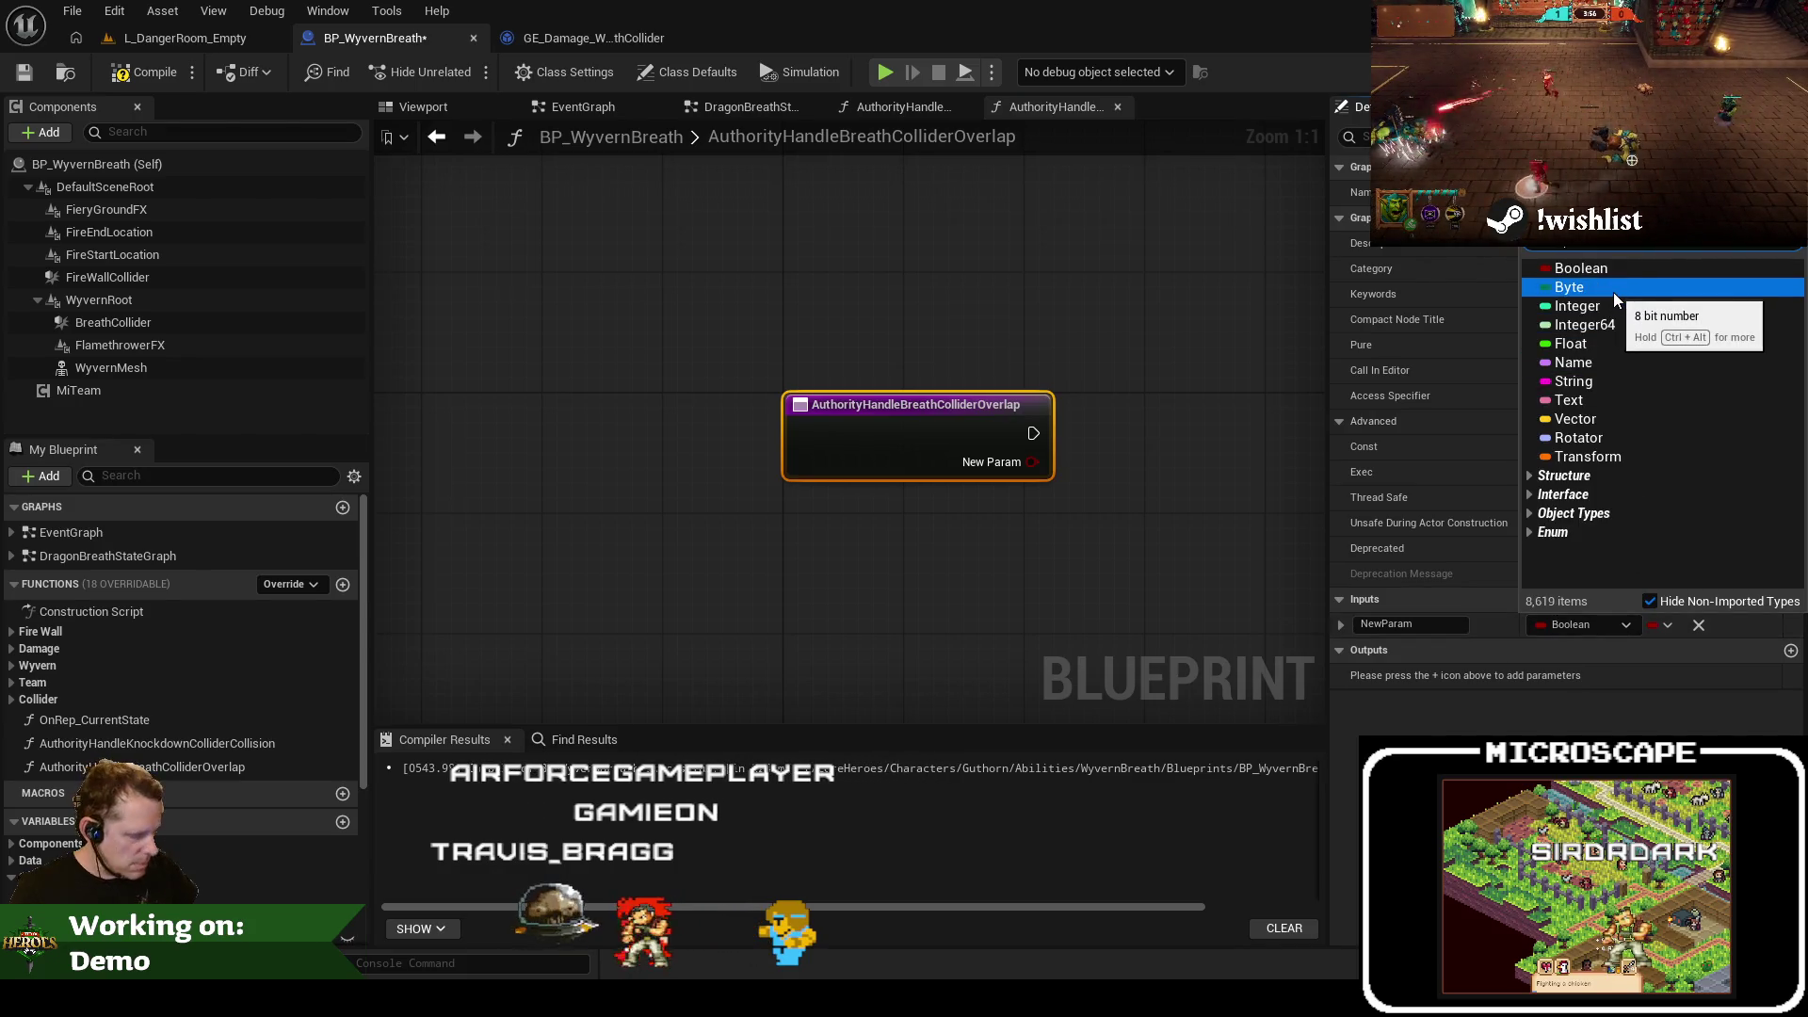
type("actor")
scroll(1620, 331, "up", 3)
scroll(1620, 329, "up", 3)
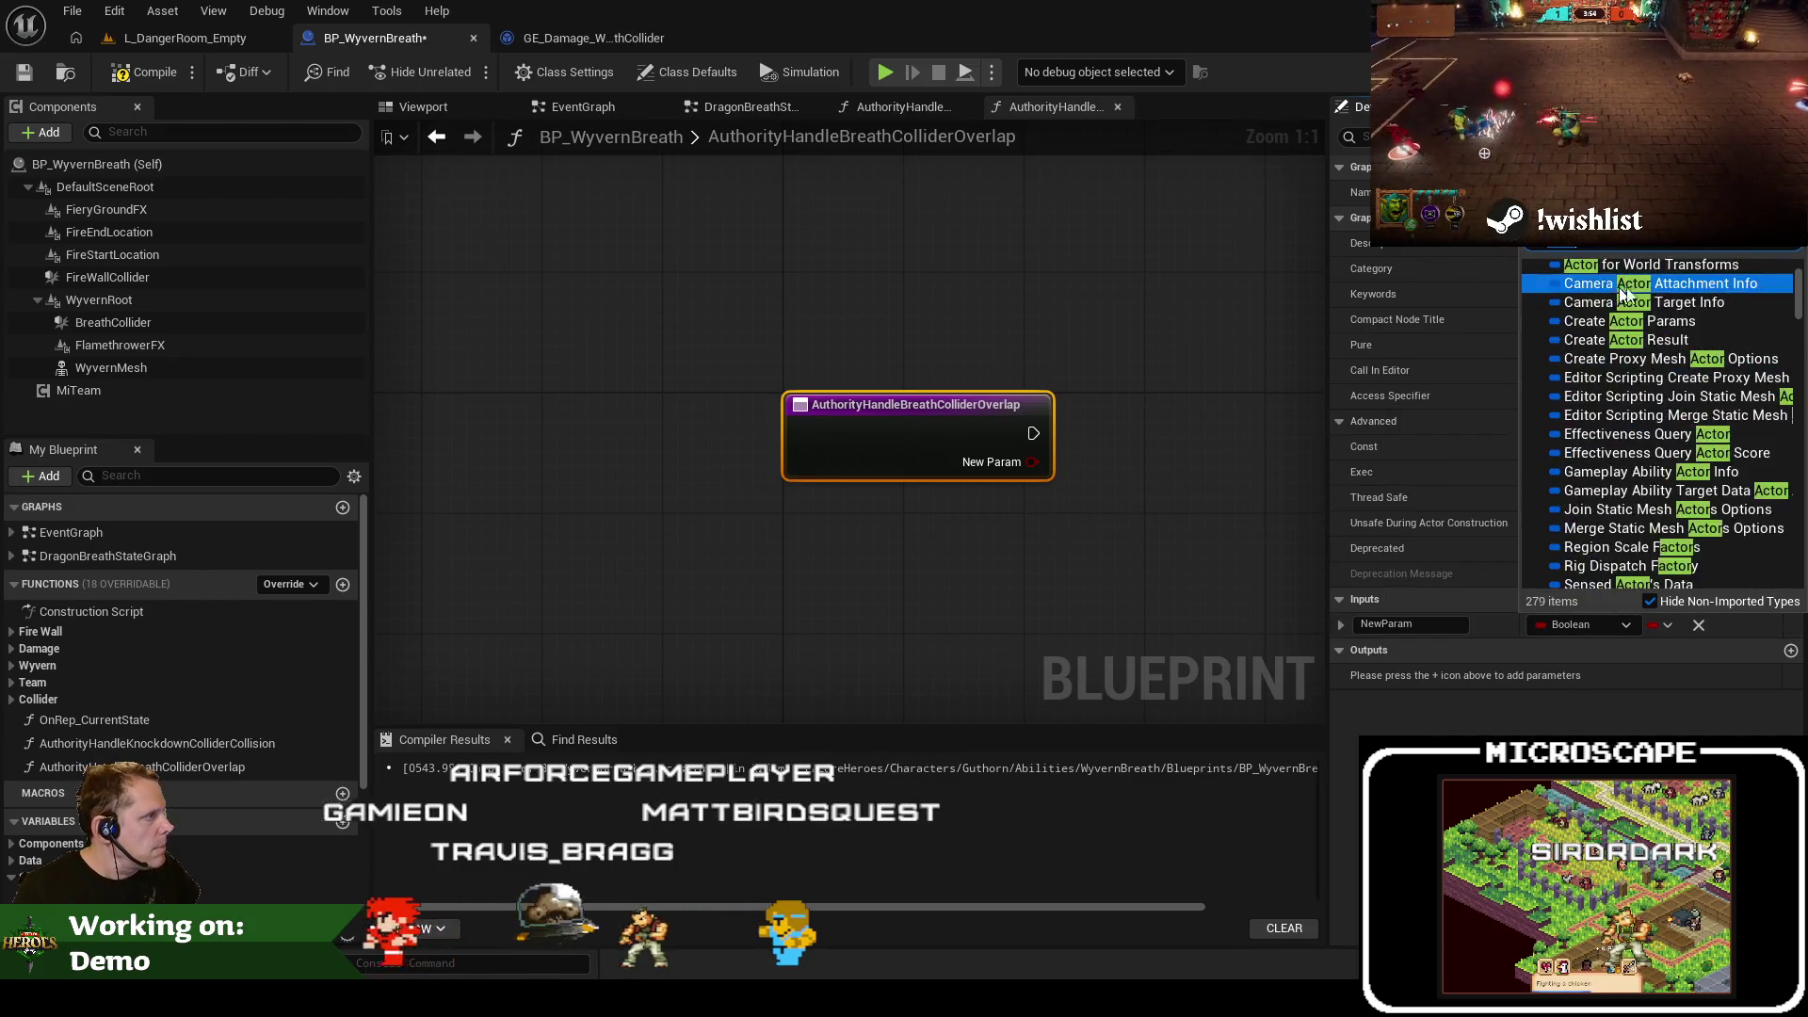
scroll(1657, 424, "down", 3)
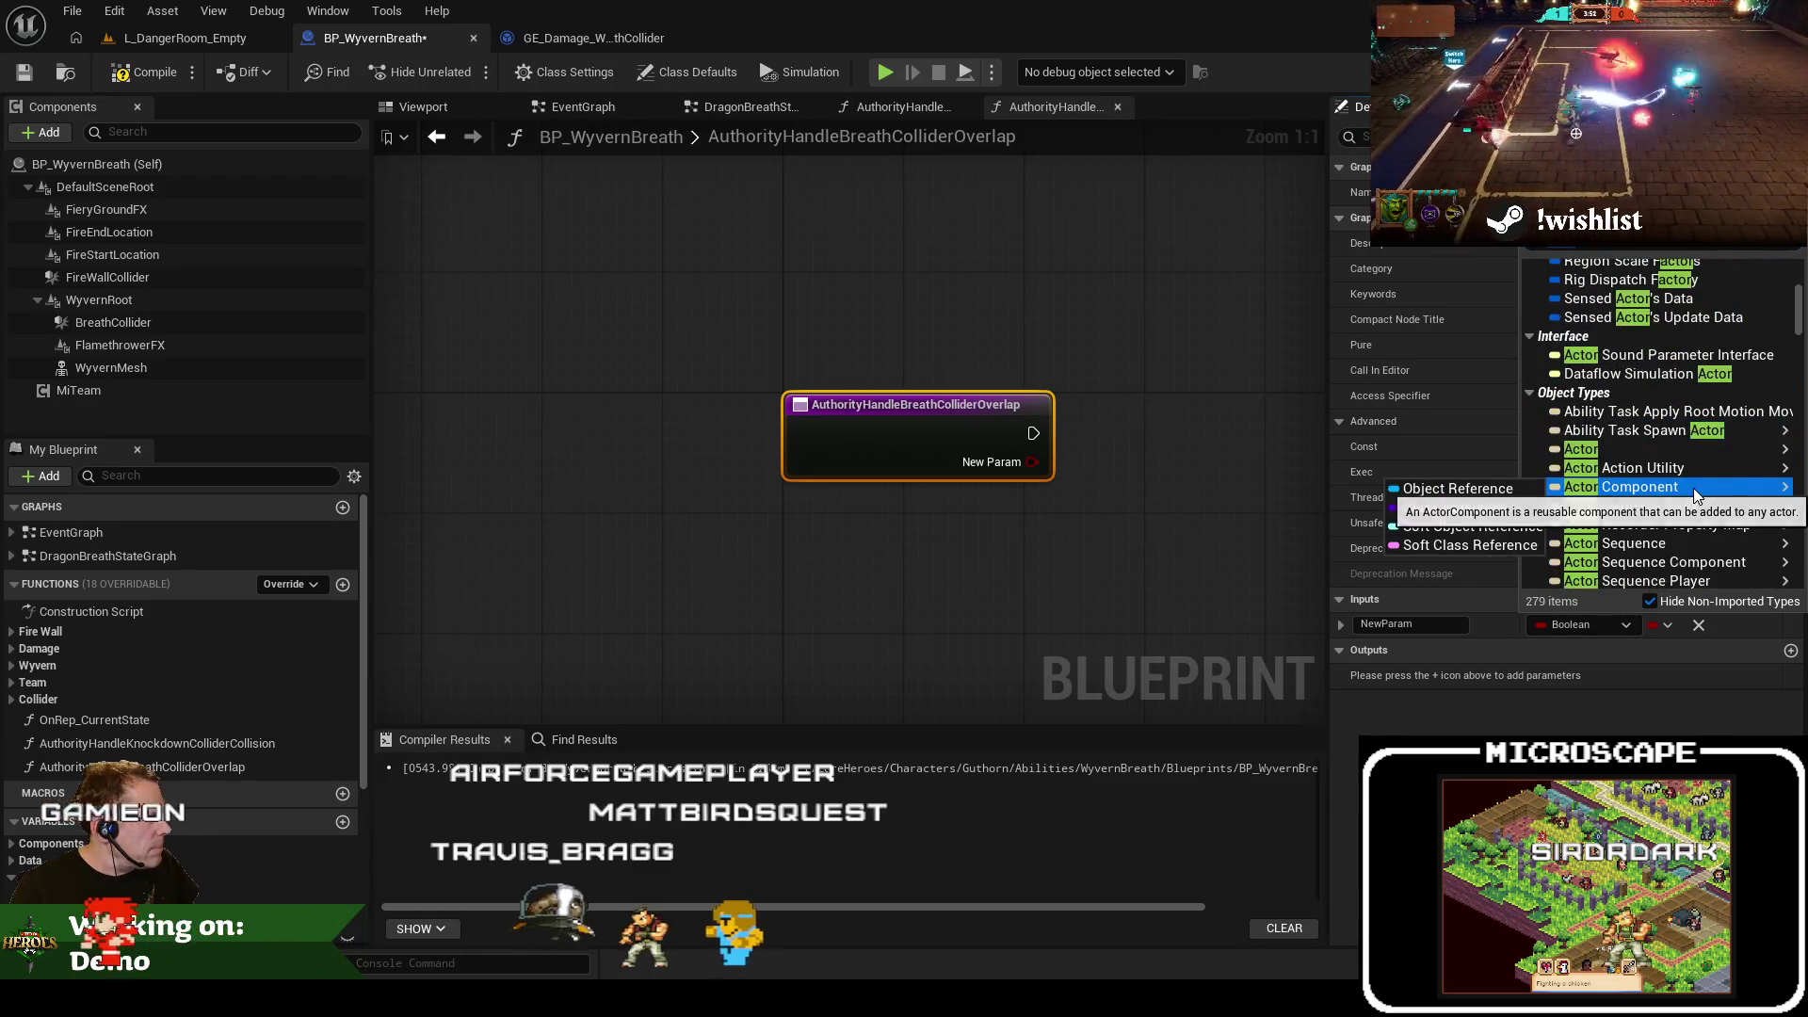
mouse_move(1657, 453)
left_click(1413, 458)
left_click(1446, 625)
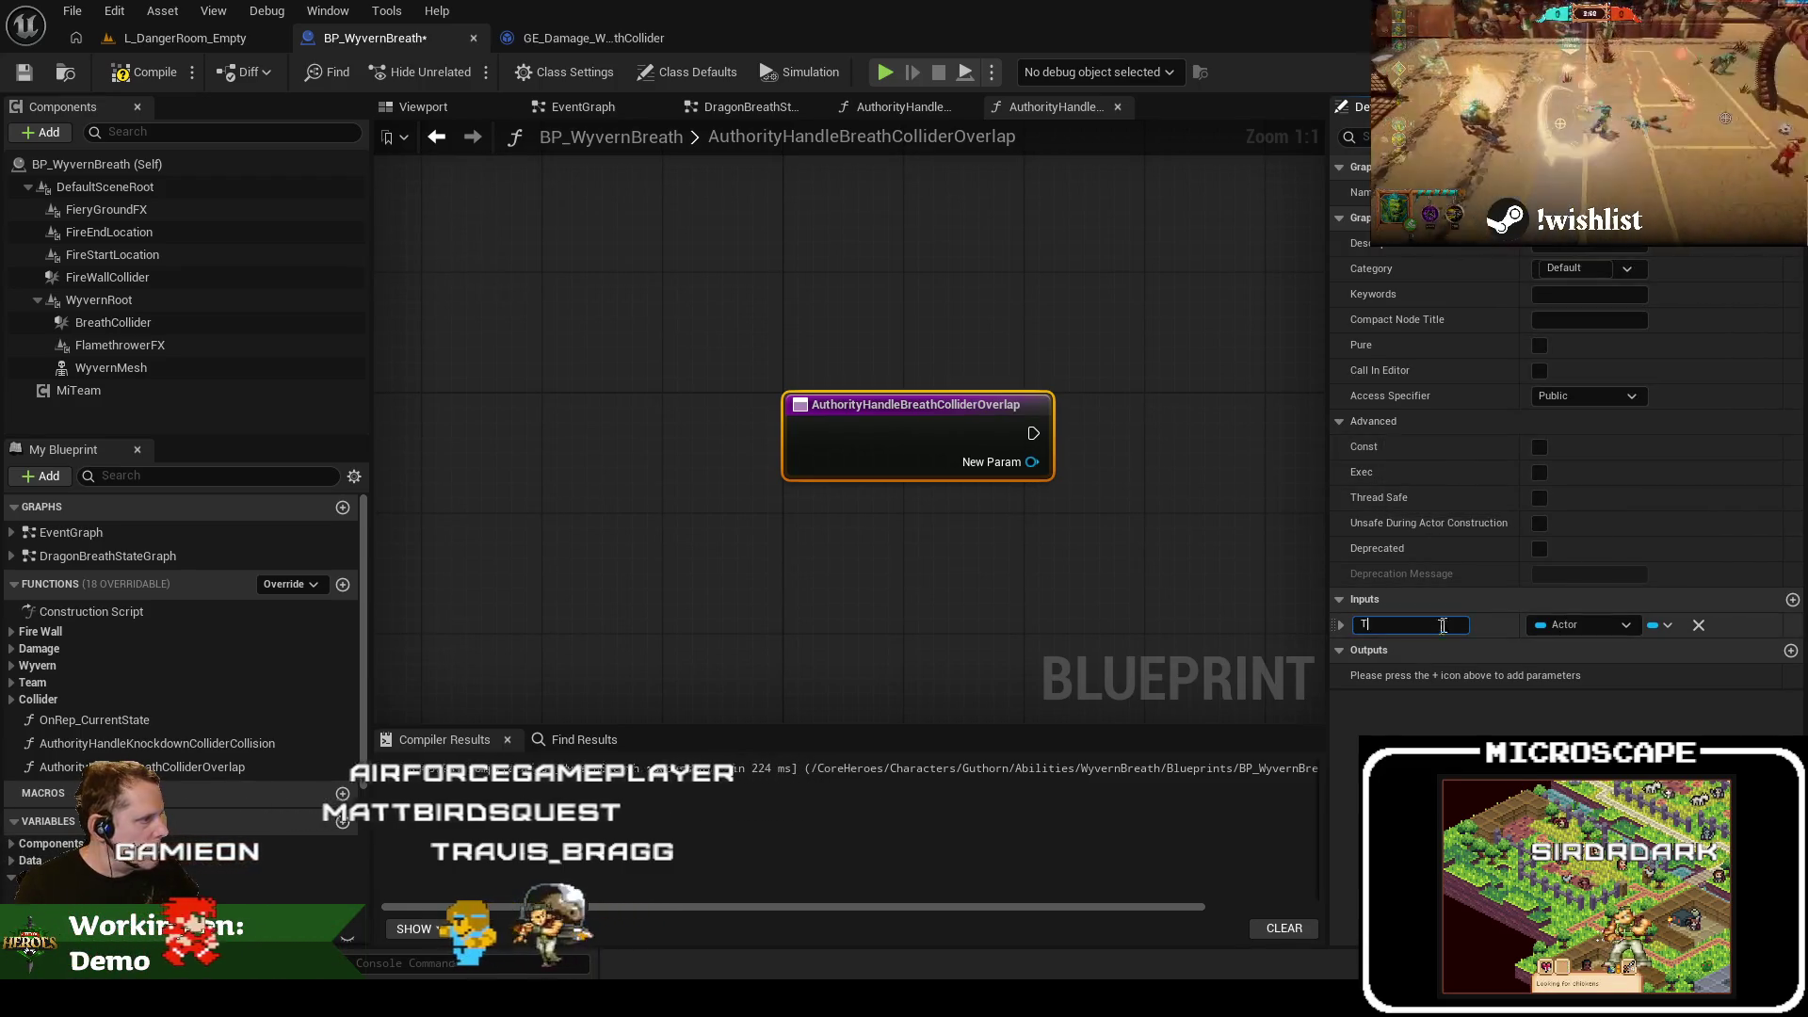
type("Tareg")
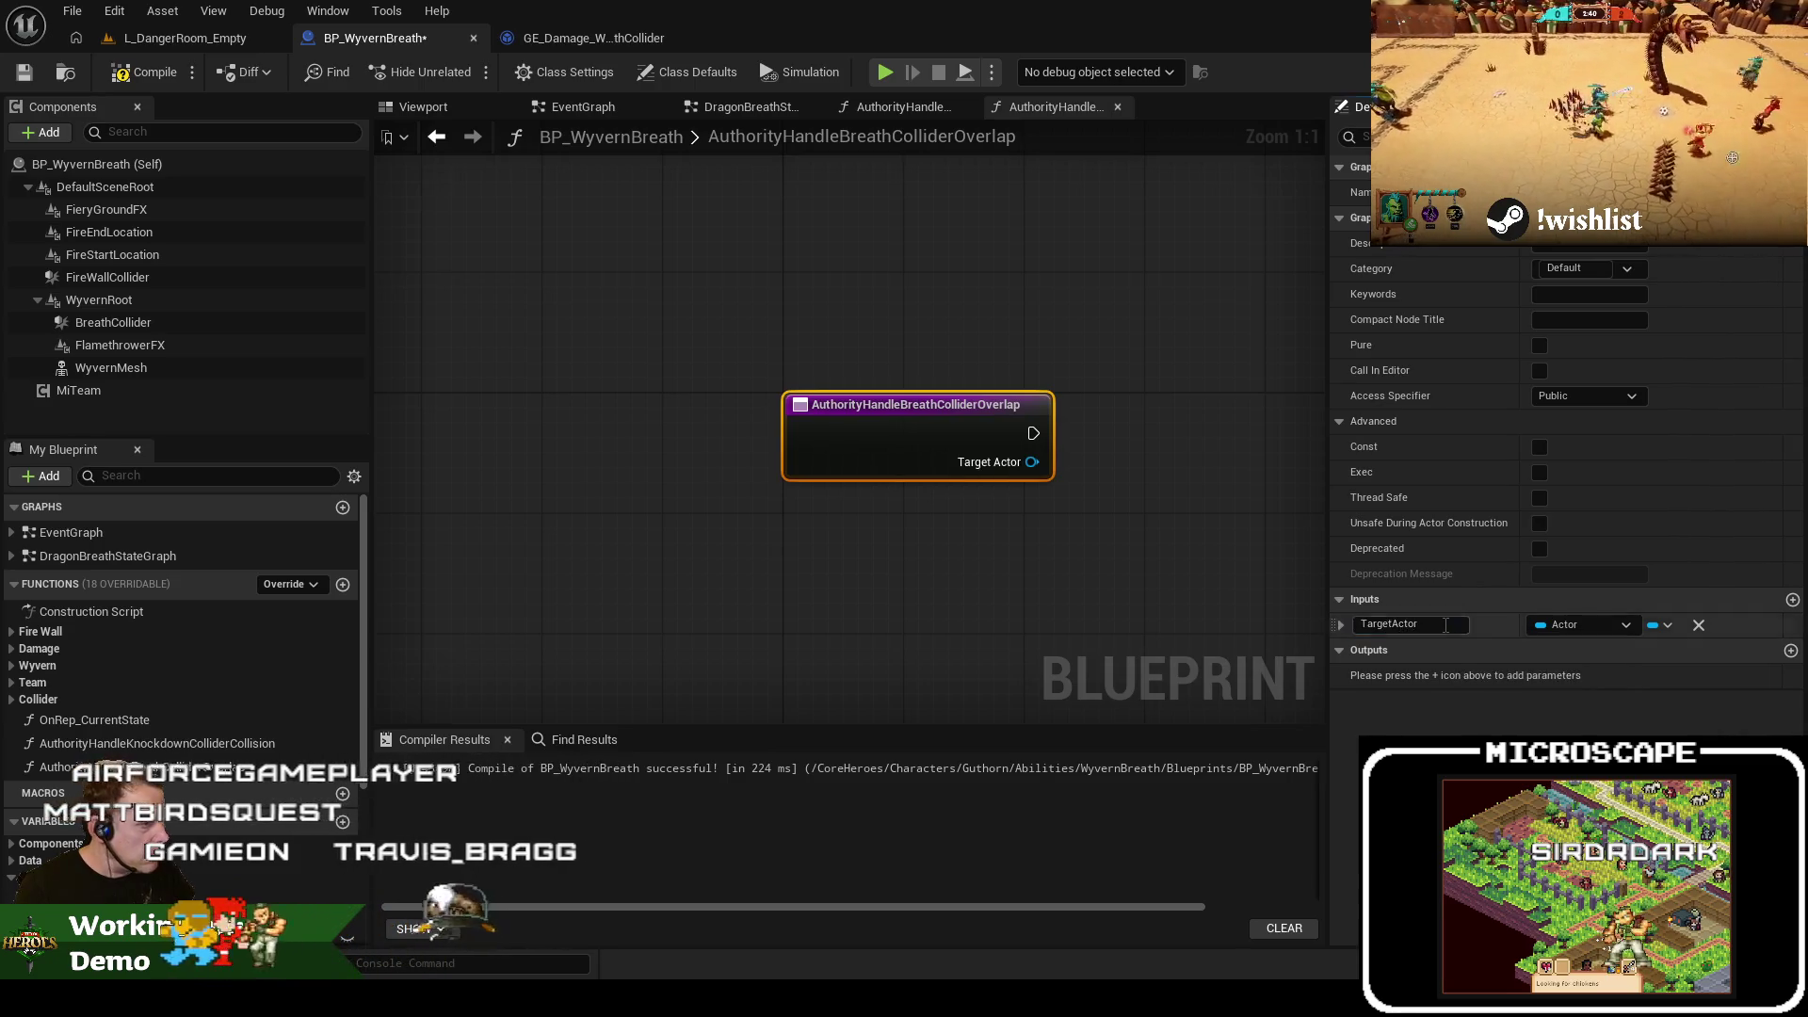
Copy the authority and hostility check nodes from the knockdown function into the breath overlap function
left_click(861, 111)
mouse_move(646, 322)
left_mouse_down()
mouse_move(716, 377)
mouse_move(980, 499)
left_mouse_up()
left_click(1048, 108)
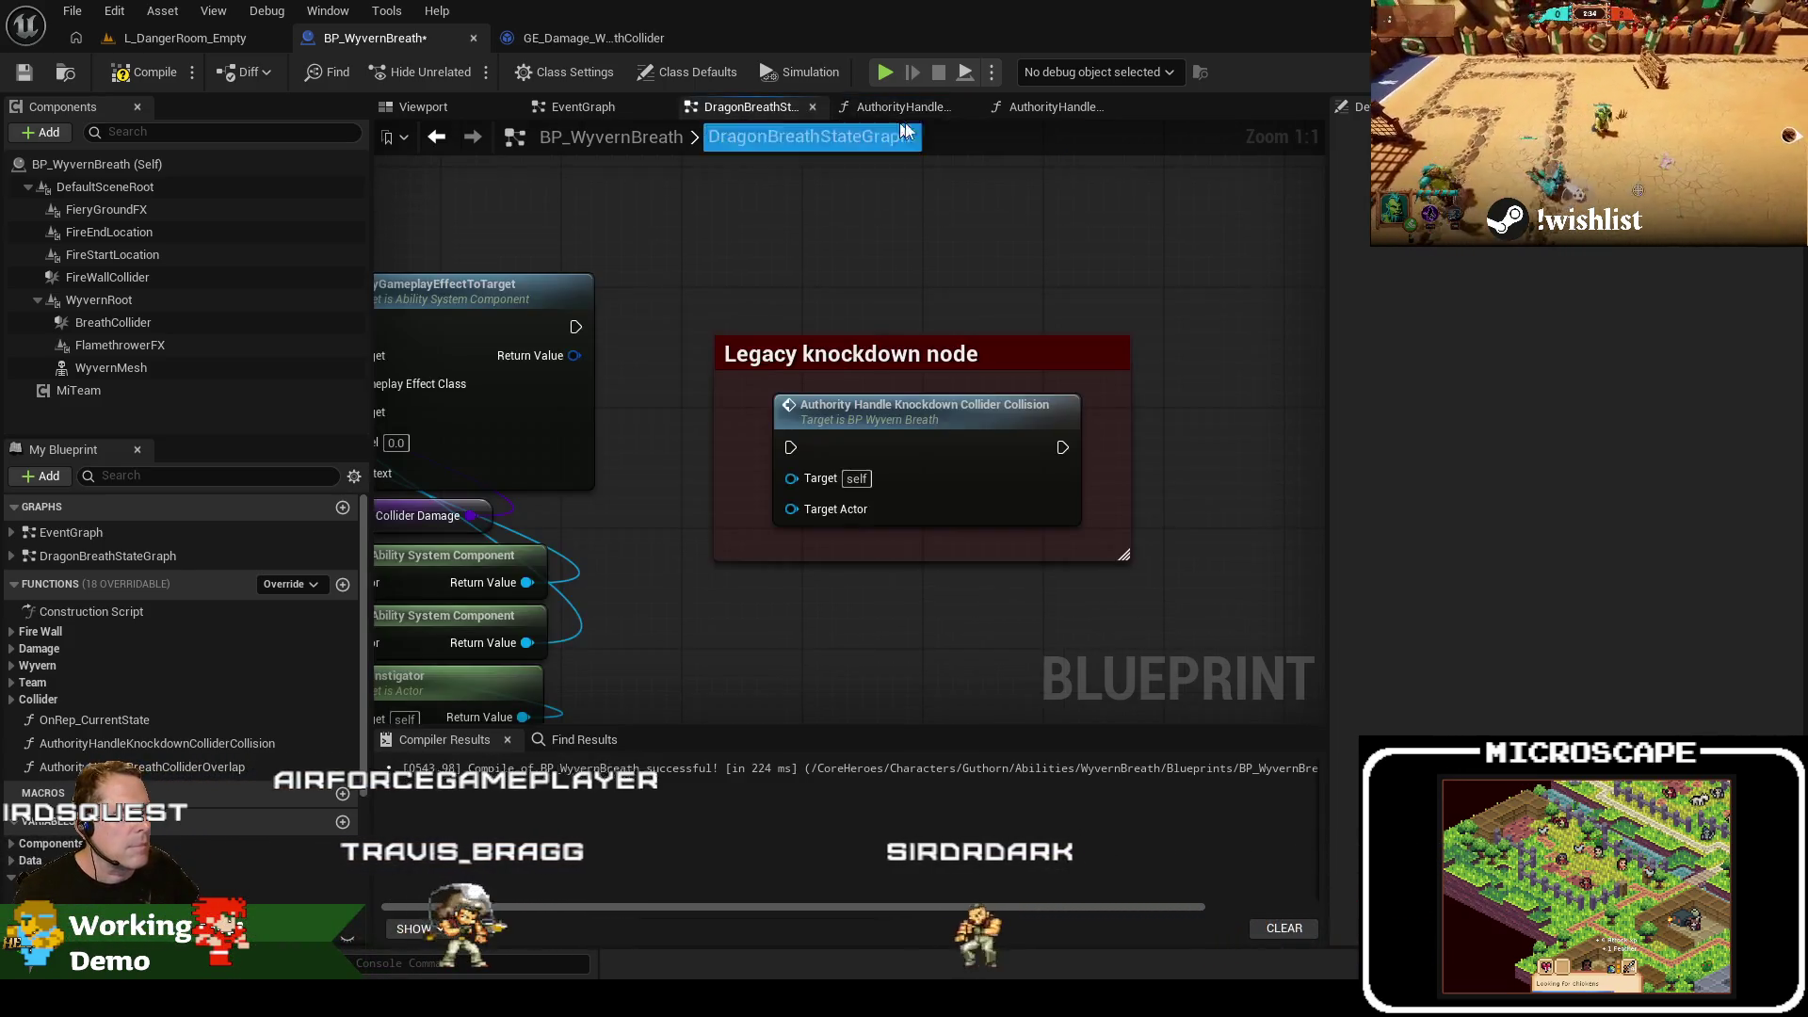
key("ctrl+v")
mouse_move(651, 348)
left_mouse_down()
mouse_move(740, 437)
mouse_move(546, 460)
left_mouse_up()
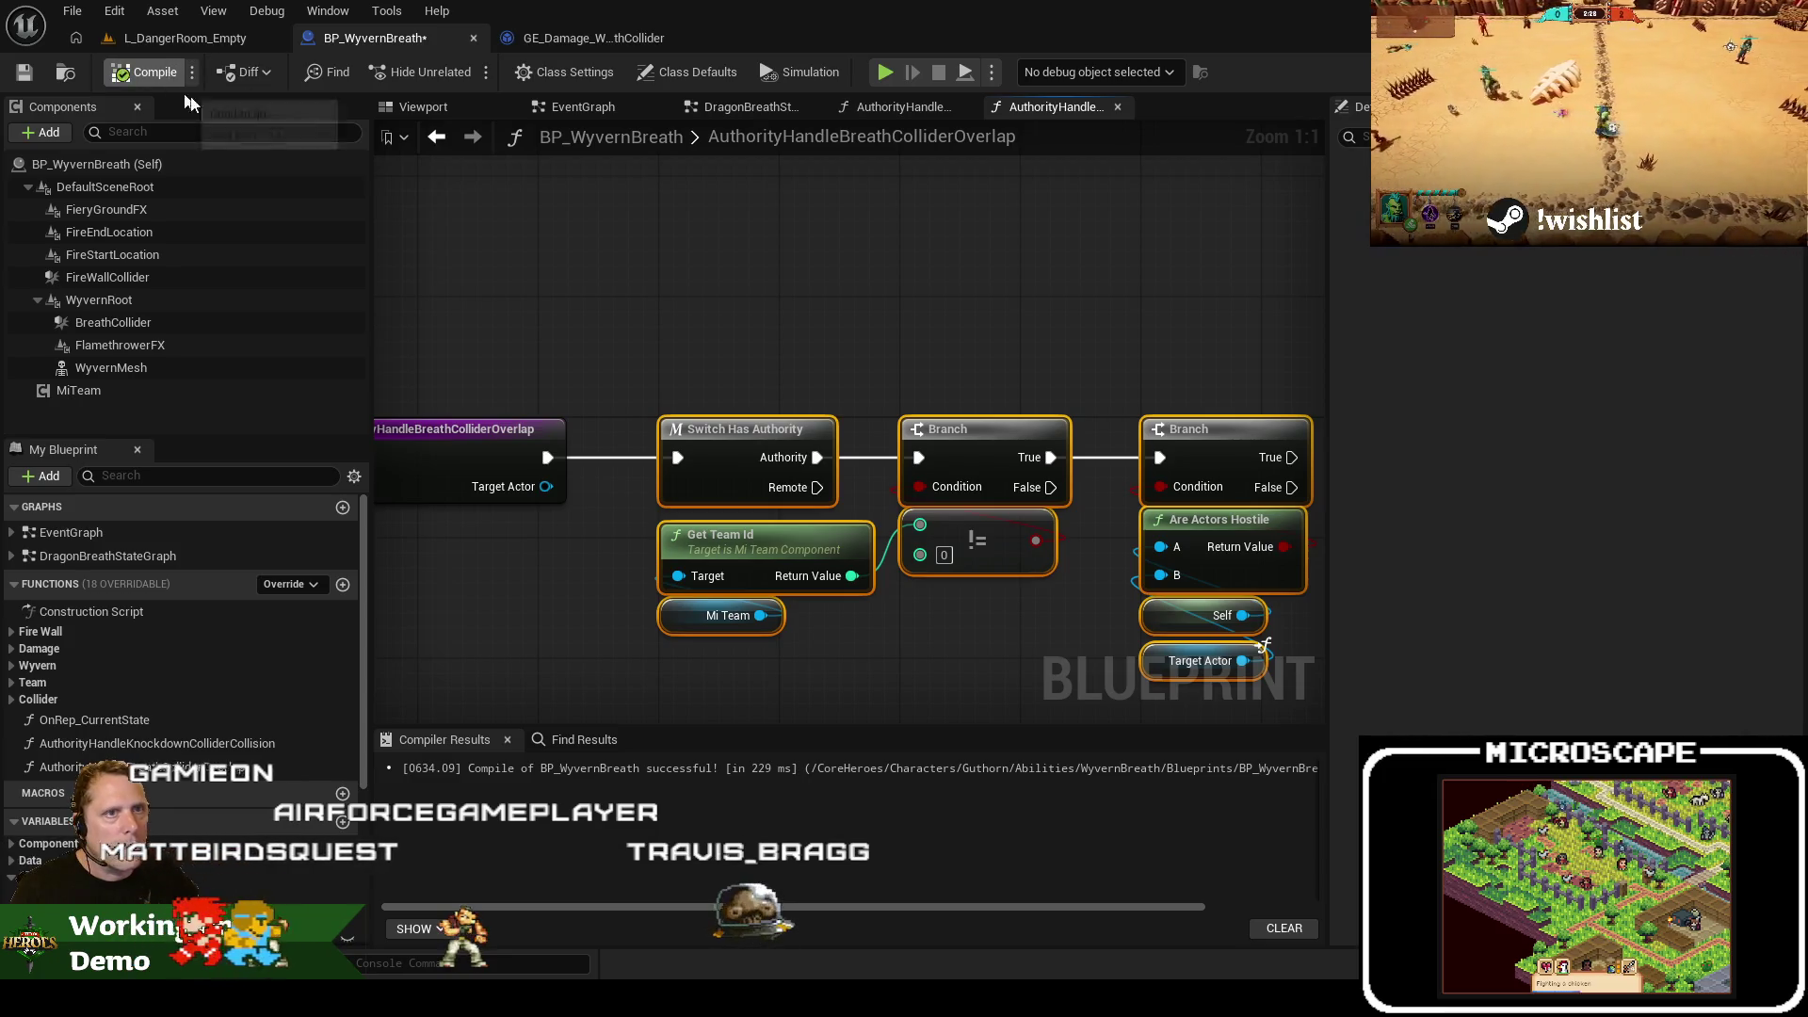
Replace the old damage nodes in DragonBreathStateGraph with an AuthorityHandleBreathColliderOverlap call on overlap
left_click(815, 113)
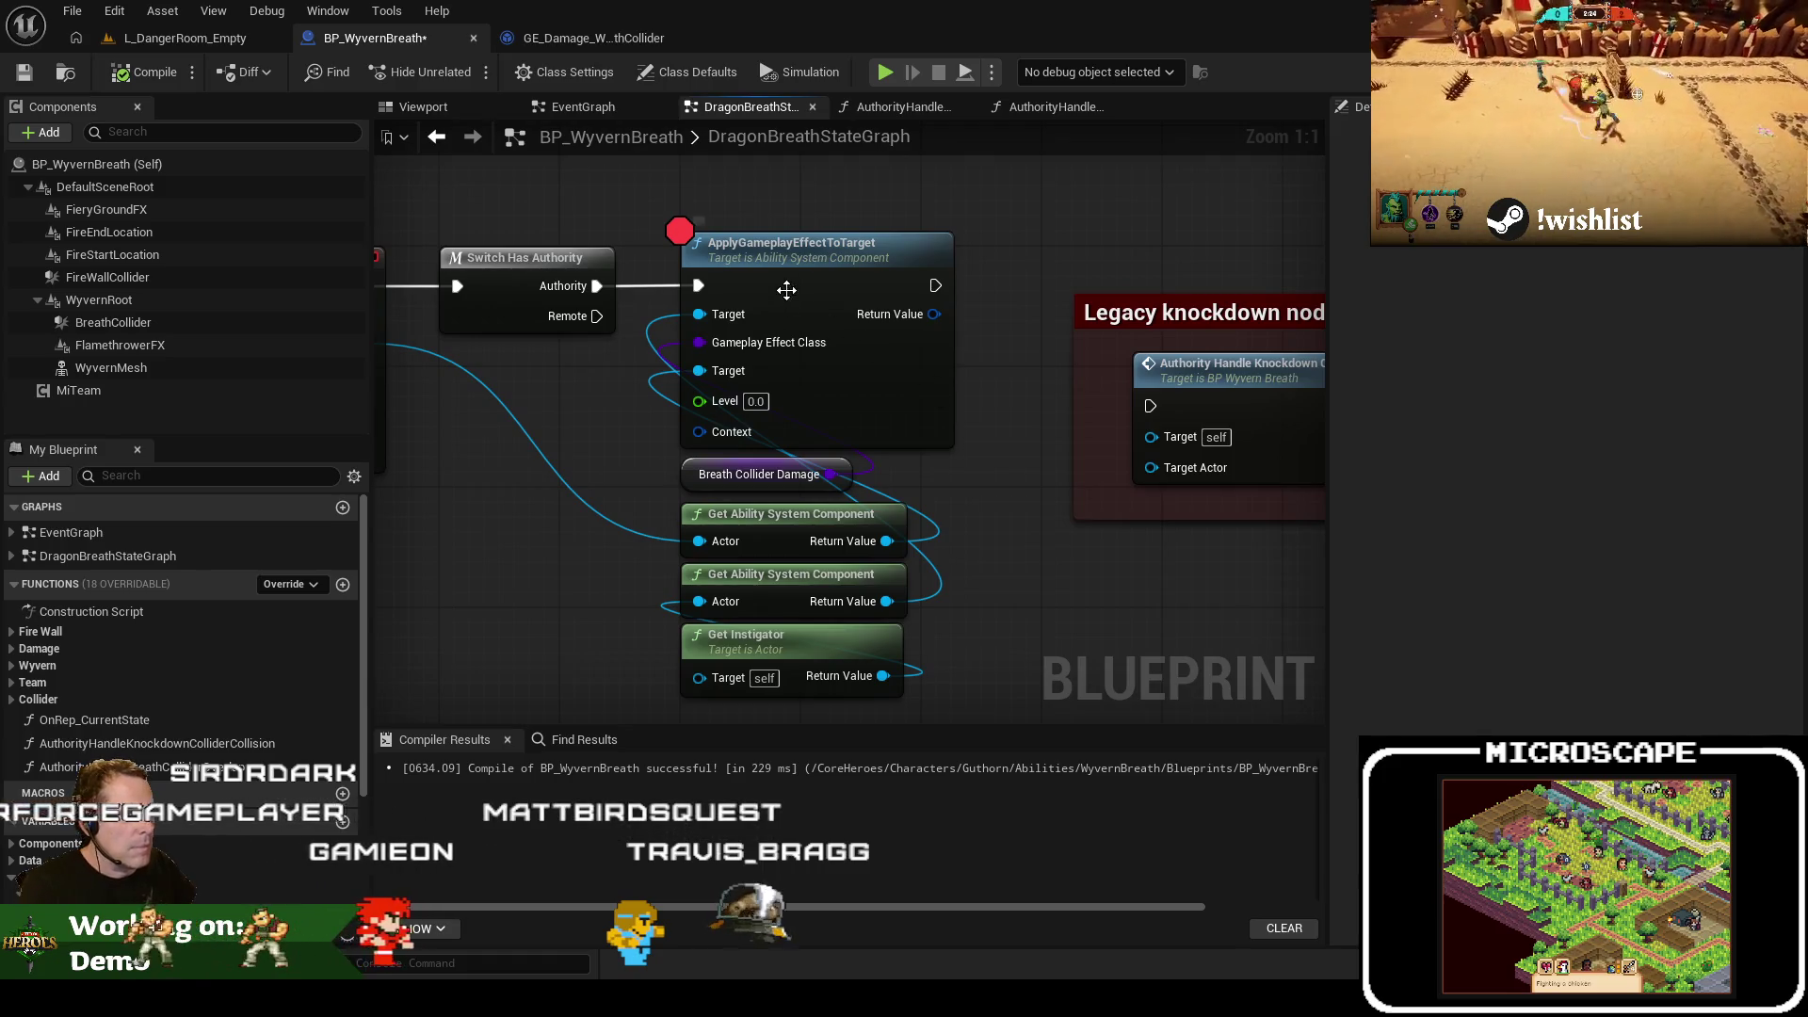
mouse_move(1034, 637)
left_mouse_down()
mouse_move(963, 568)
mouse_move(737, 177)
left_mouse_up()
key("Delete")
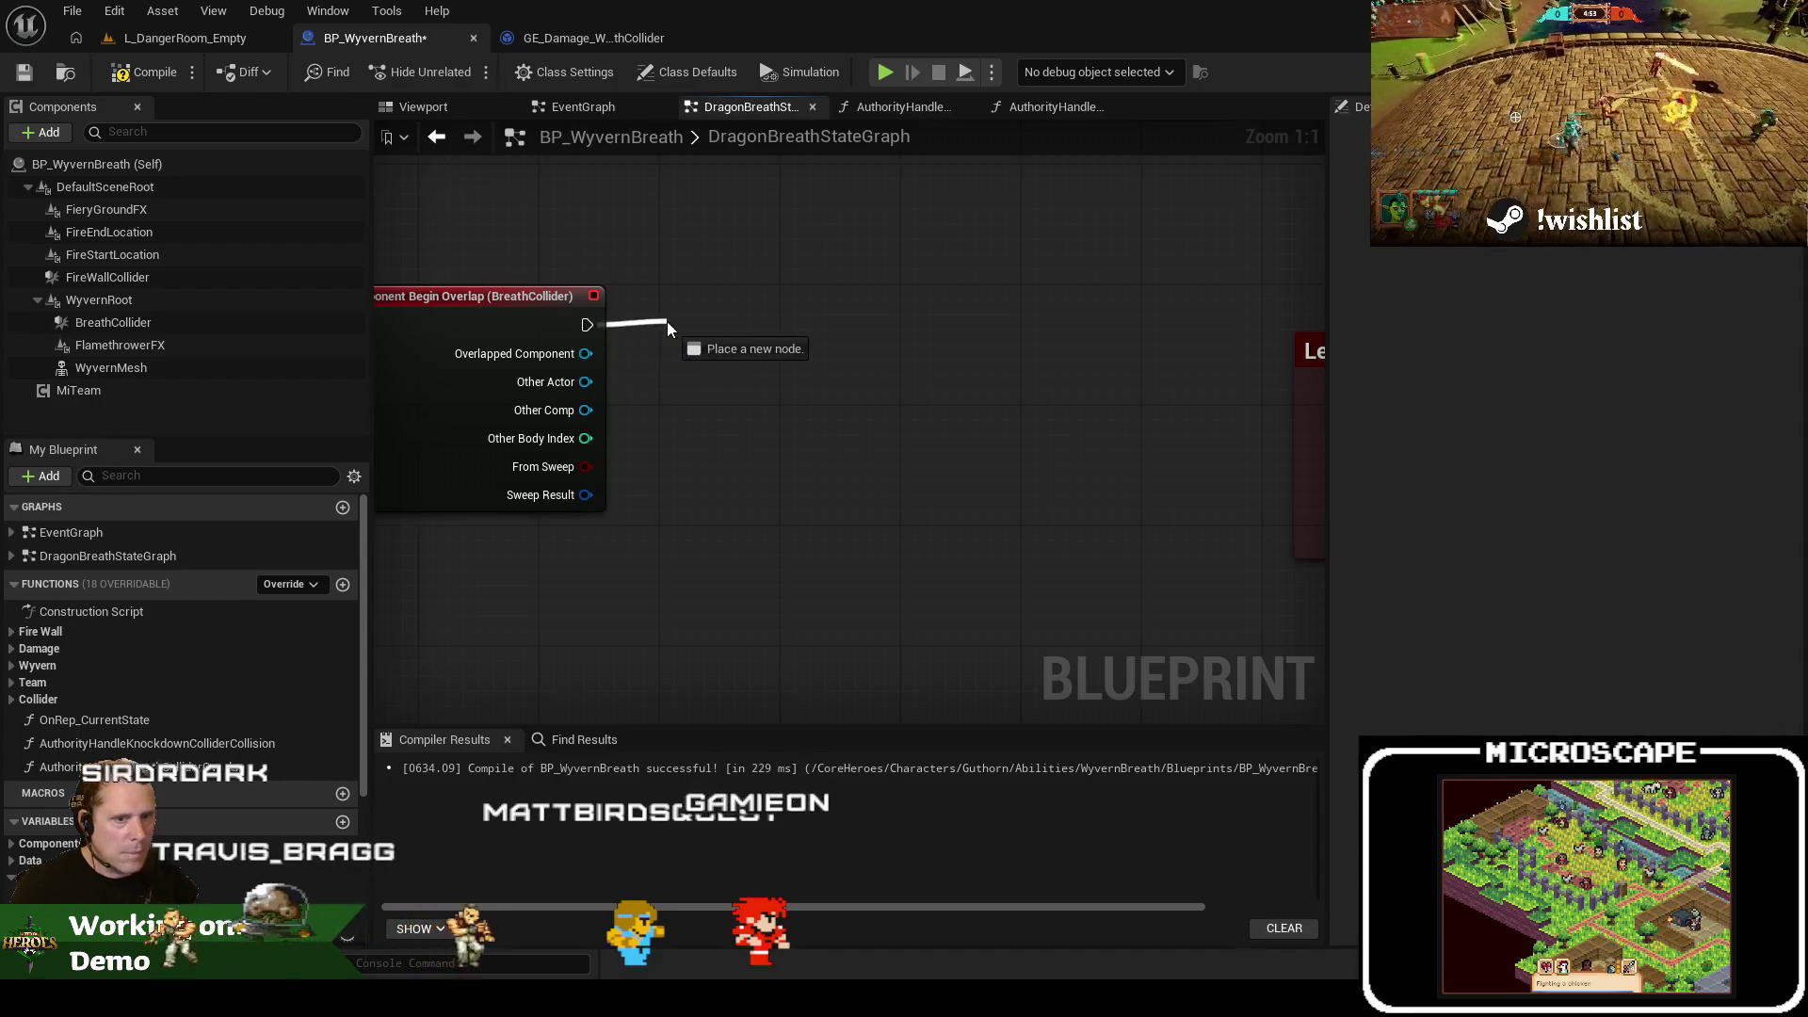
left_click_drag(667, 324, 667, 324)
type("authorityhandl")
key("Up")
key("Return")
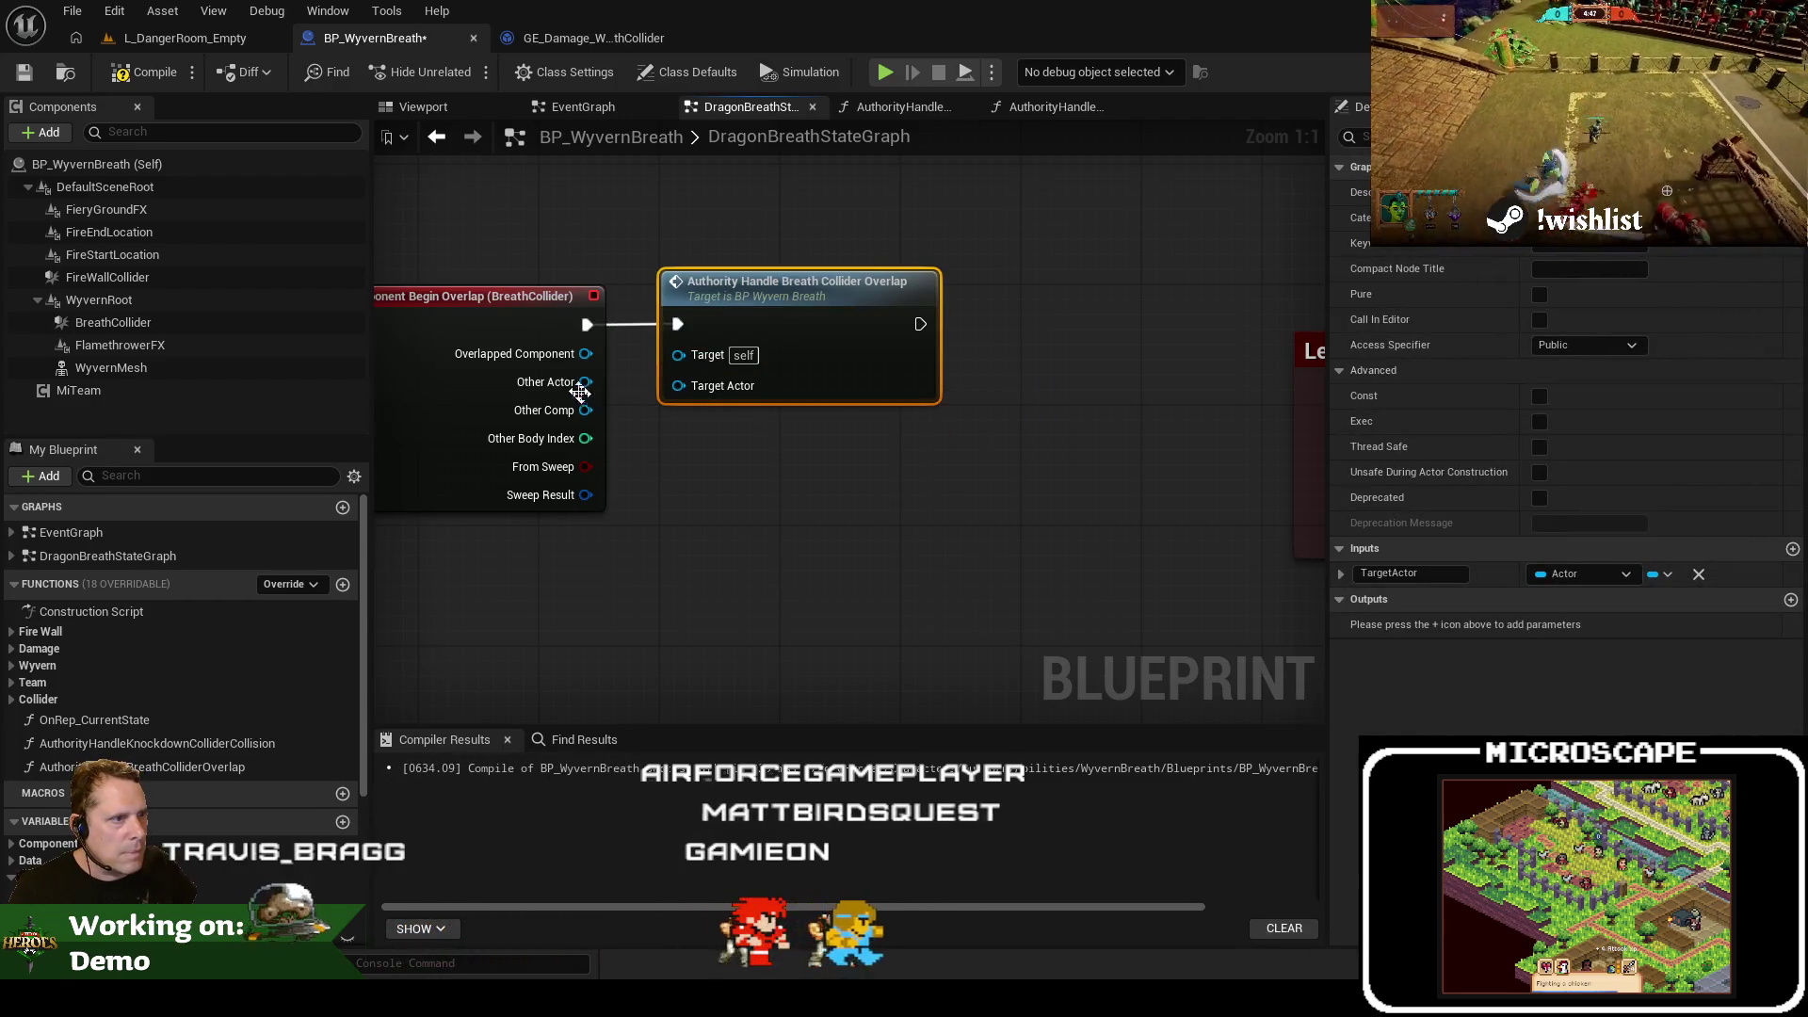
Move the damage nodes beside the Branch, wire in a Target Actor getter, and lower the Get Instigator nodes
double_click(699, 392)
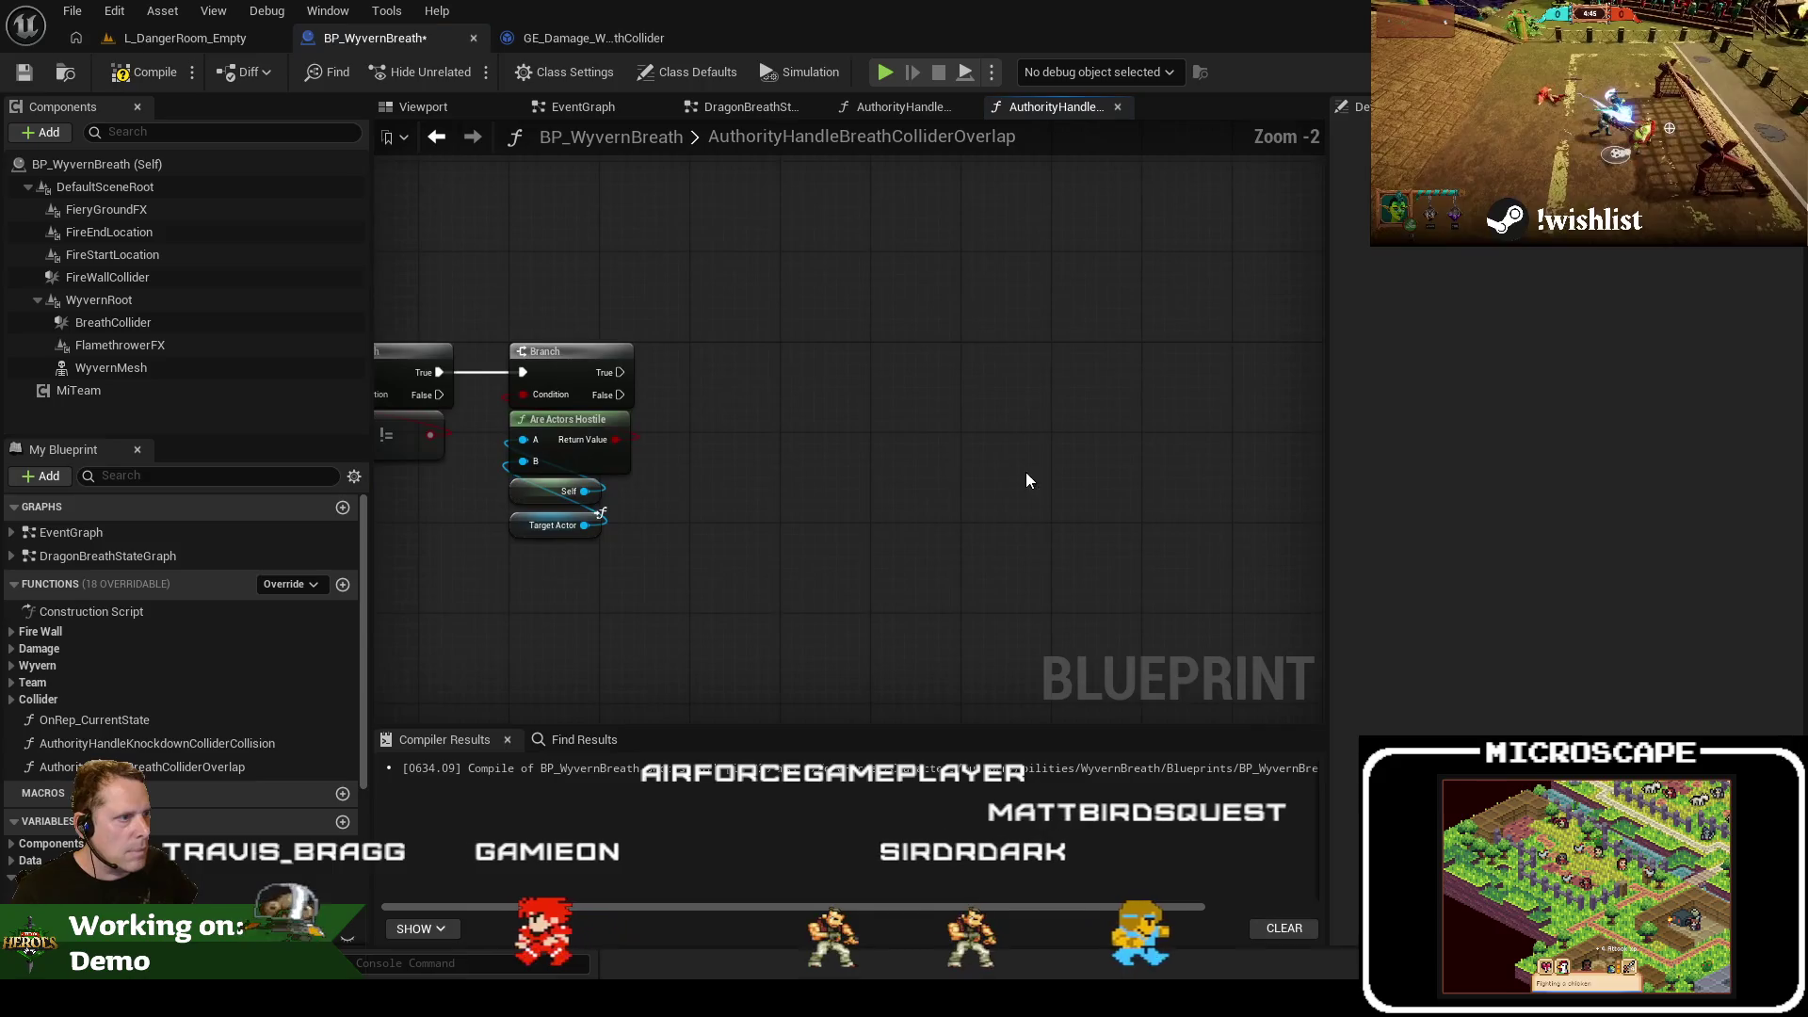
mouse_move(1072, 379)
left_mouse_down()
mouse_move(738, 348)
mouse_move(774, 337)
mouse_move(725, 382)
mouse_move(663, 381)
left_mouse_up()
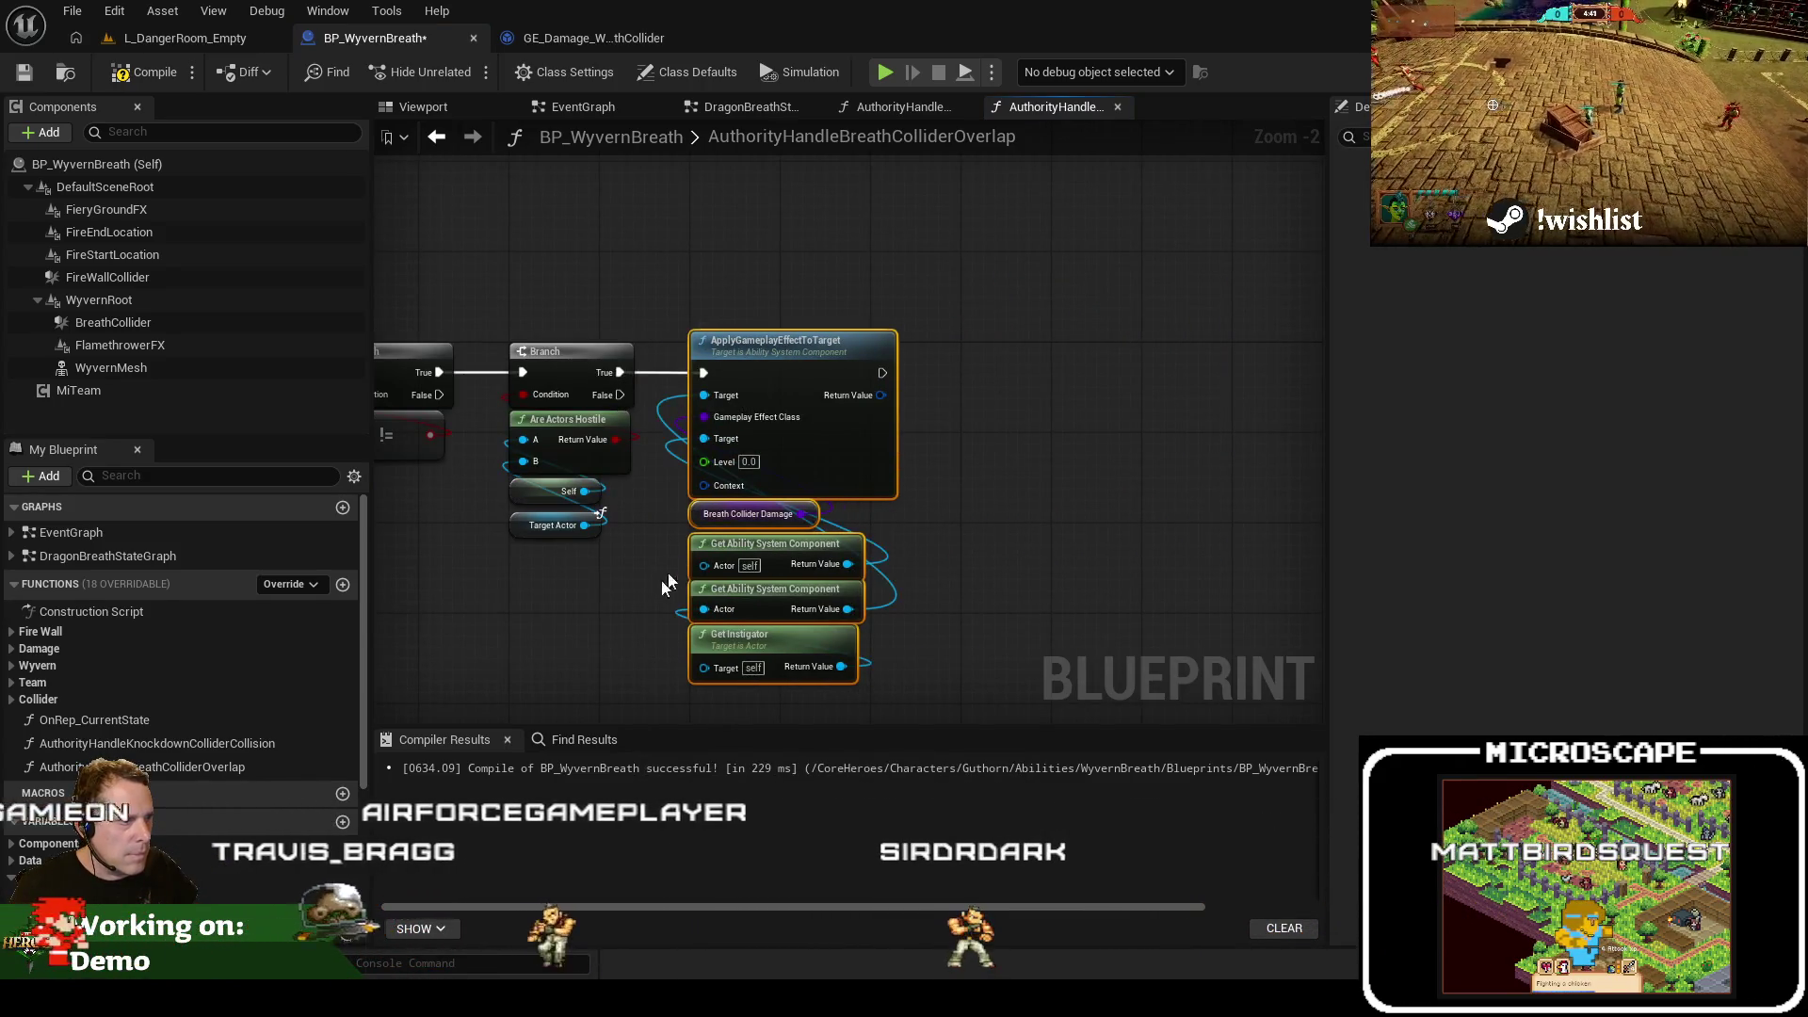
left_click_drag(600, 617, 582, 614)
type("targetactor")
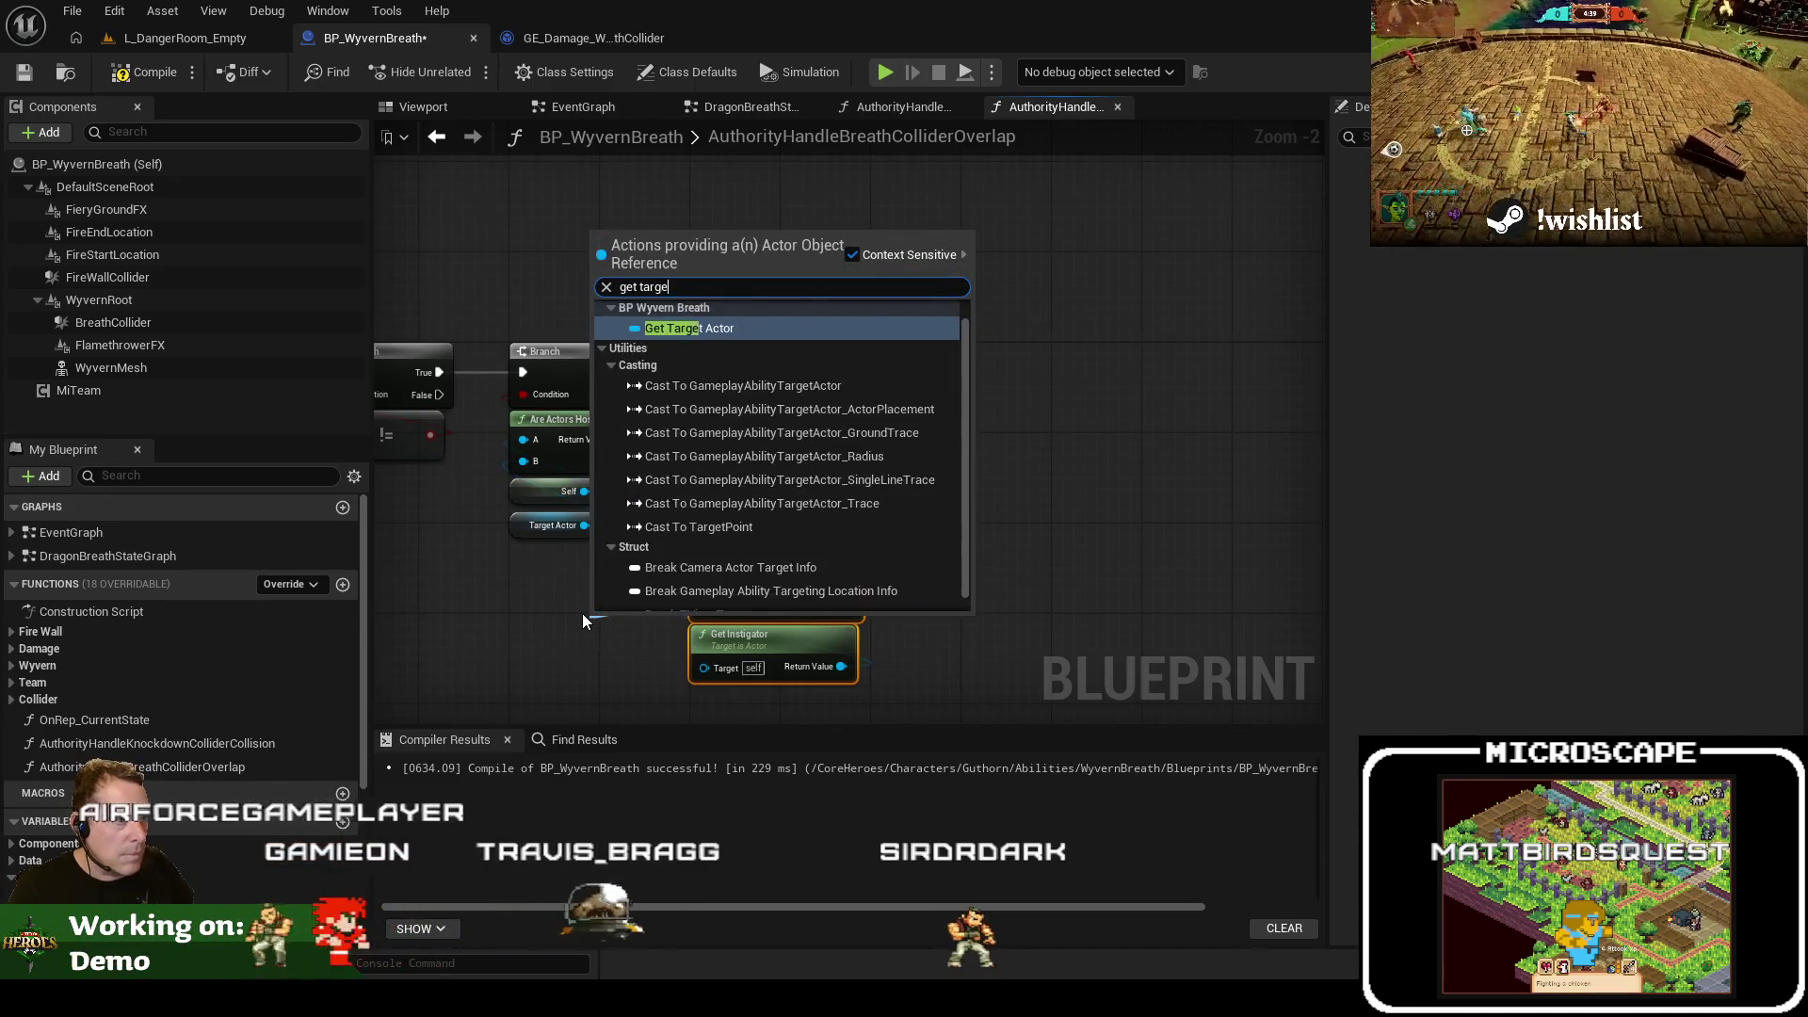
key("Return")
left_click_drag(913, 673, 787, 637)
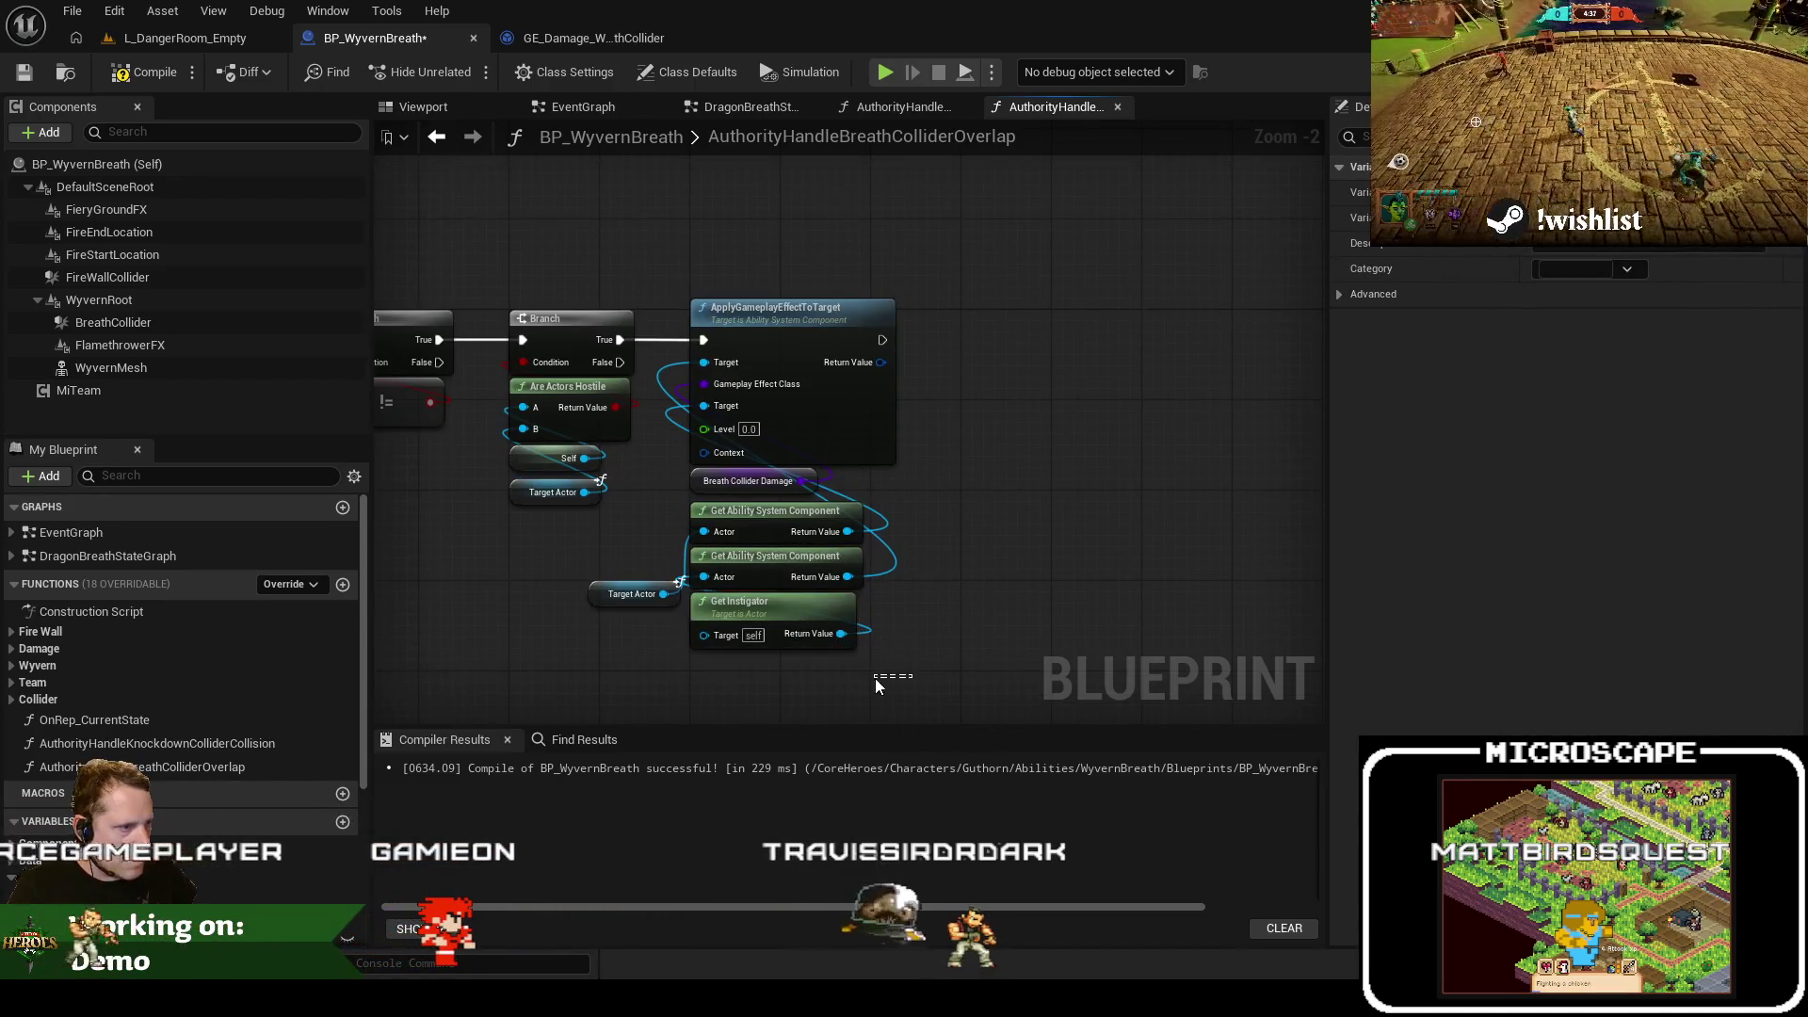
mouse_move(759, 555)
left_mouse_down()
mouse_move(759, 611)
mouse_move(719, 566)
mouse_move(752, 595)
left_mouse_up()
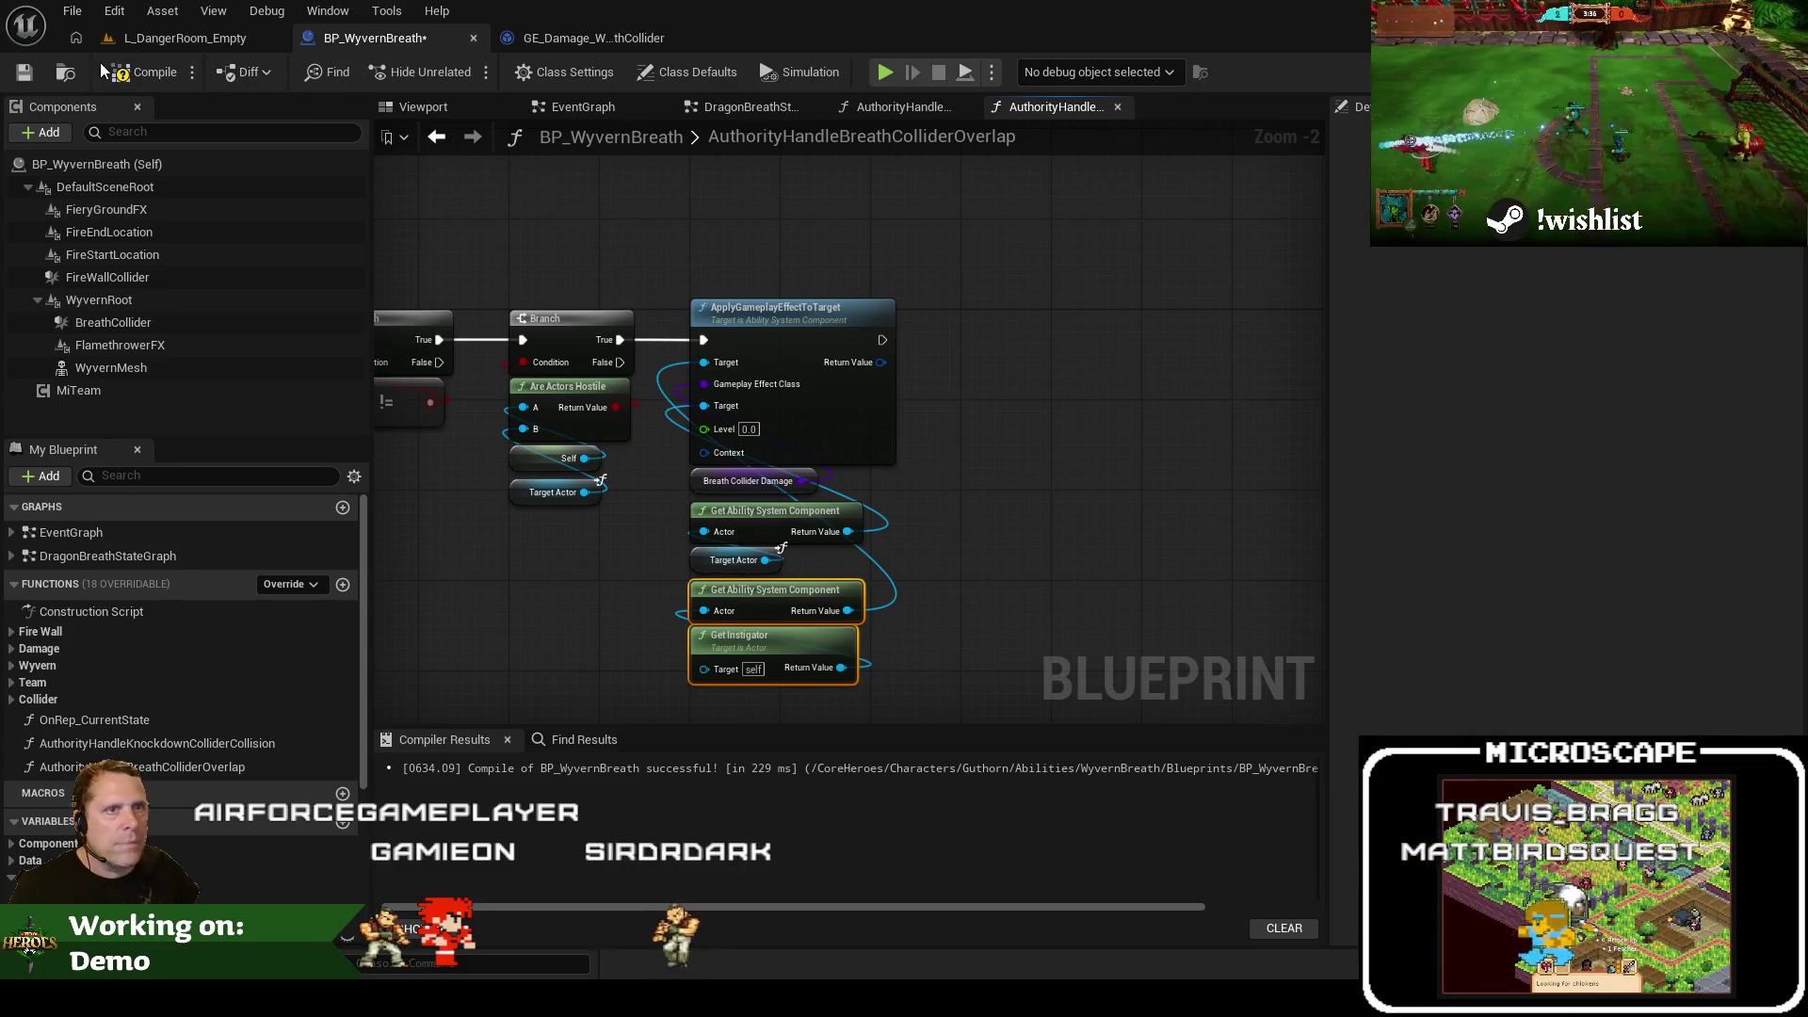
Save BP_WyvernBreath and start a playtest in the Danger Room level
left_click(27, 81)
left_click(161, 38)
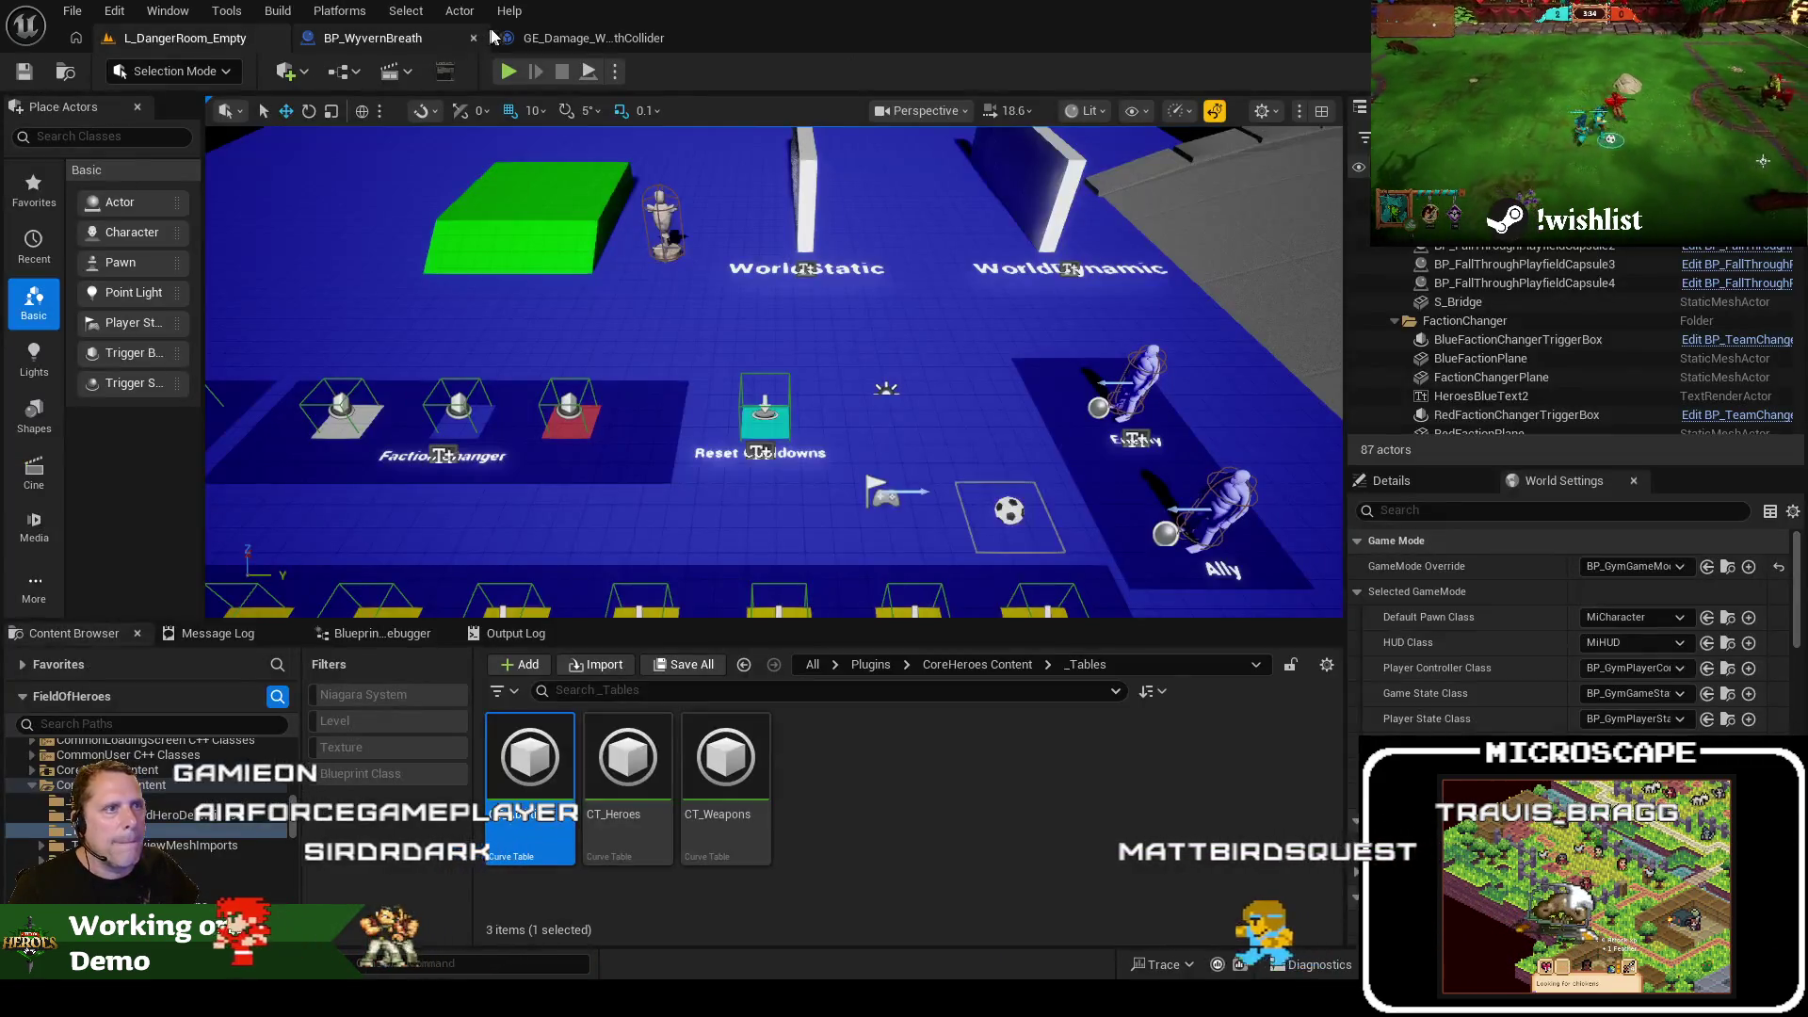
left_click(501, 79)
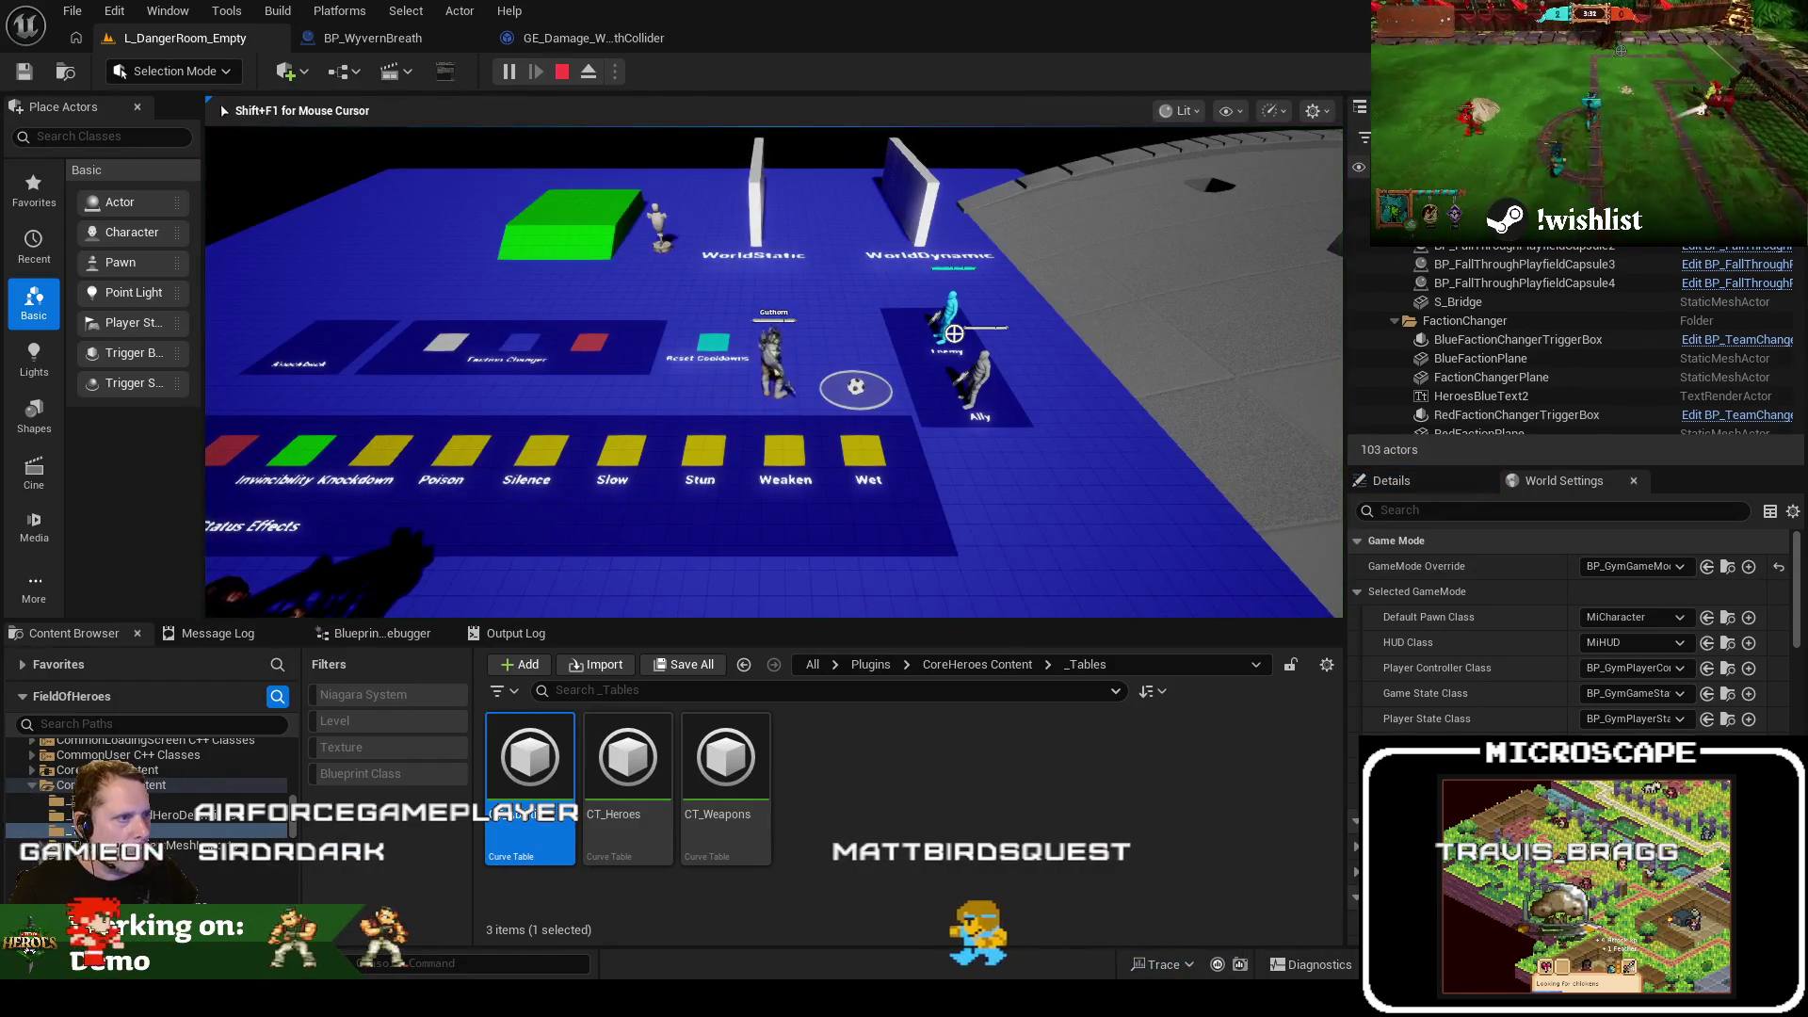
scroll(847, 386, "up", 3)
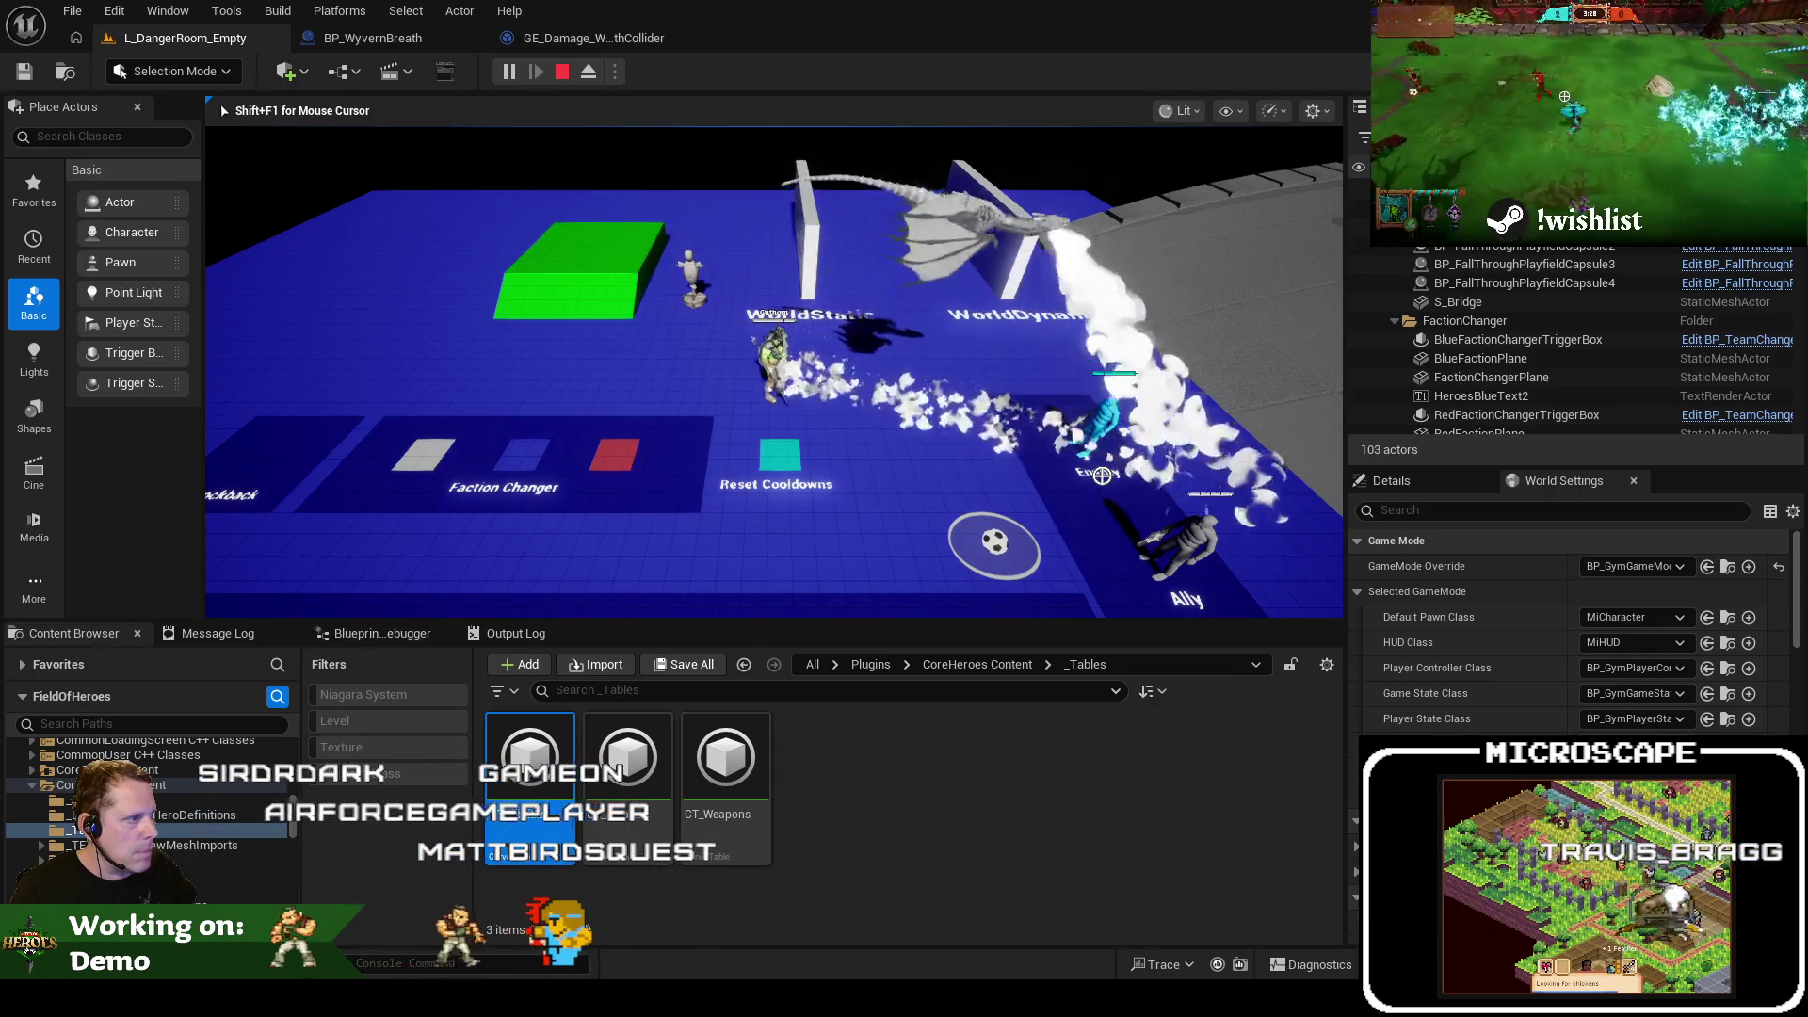
key("shift+F1")
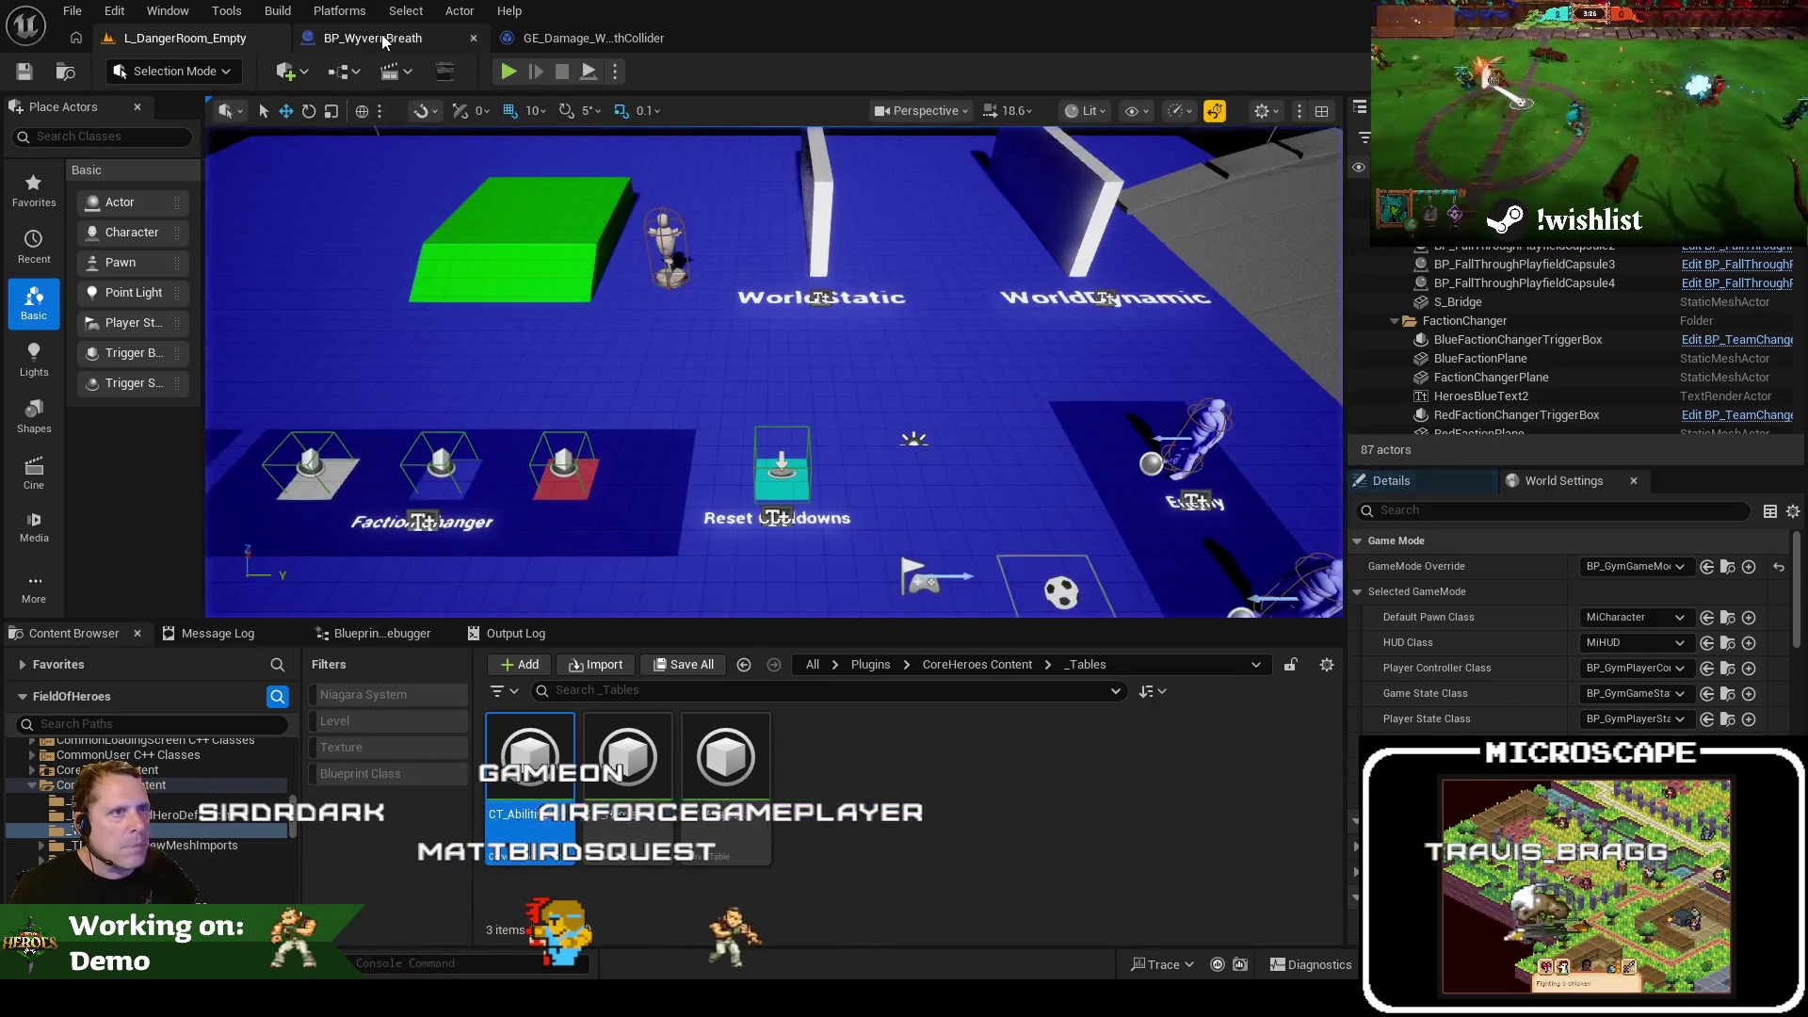
Inspect the wyvern collider damage effect and the node that applies it
left_click(381, 34)
left_click(558, 38)
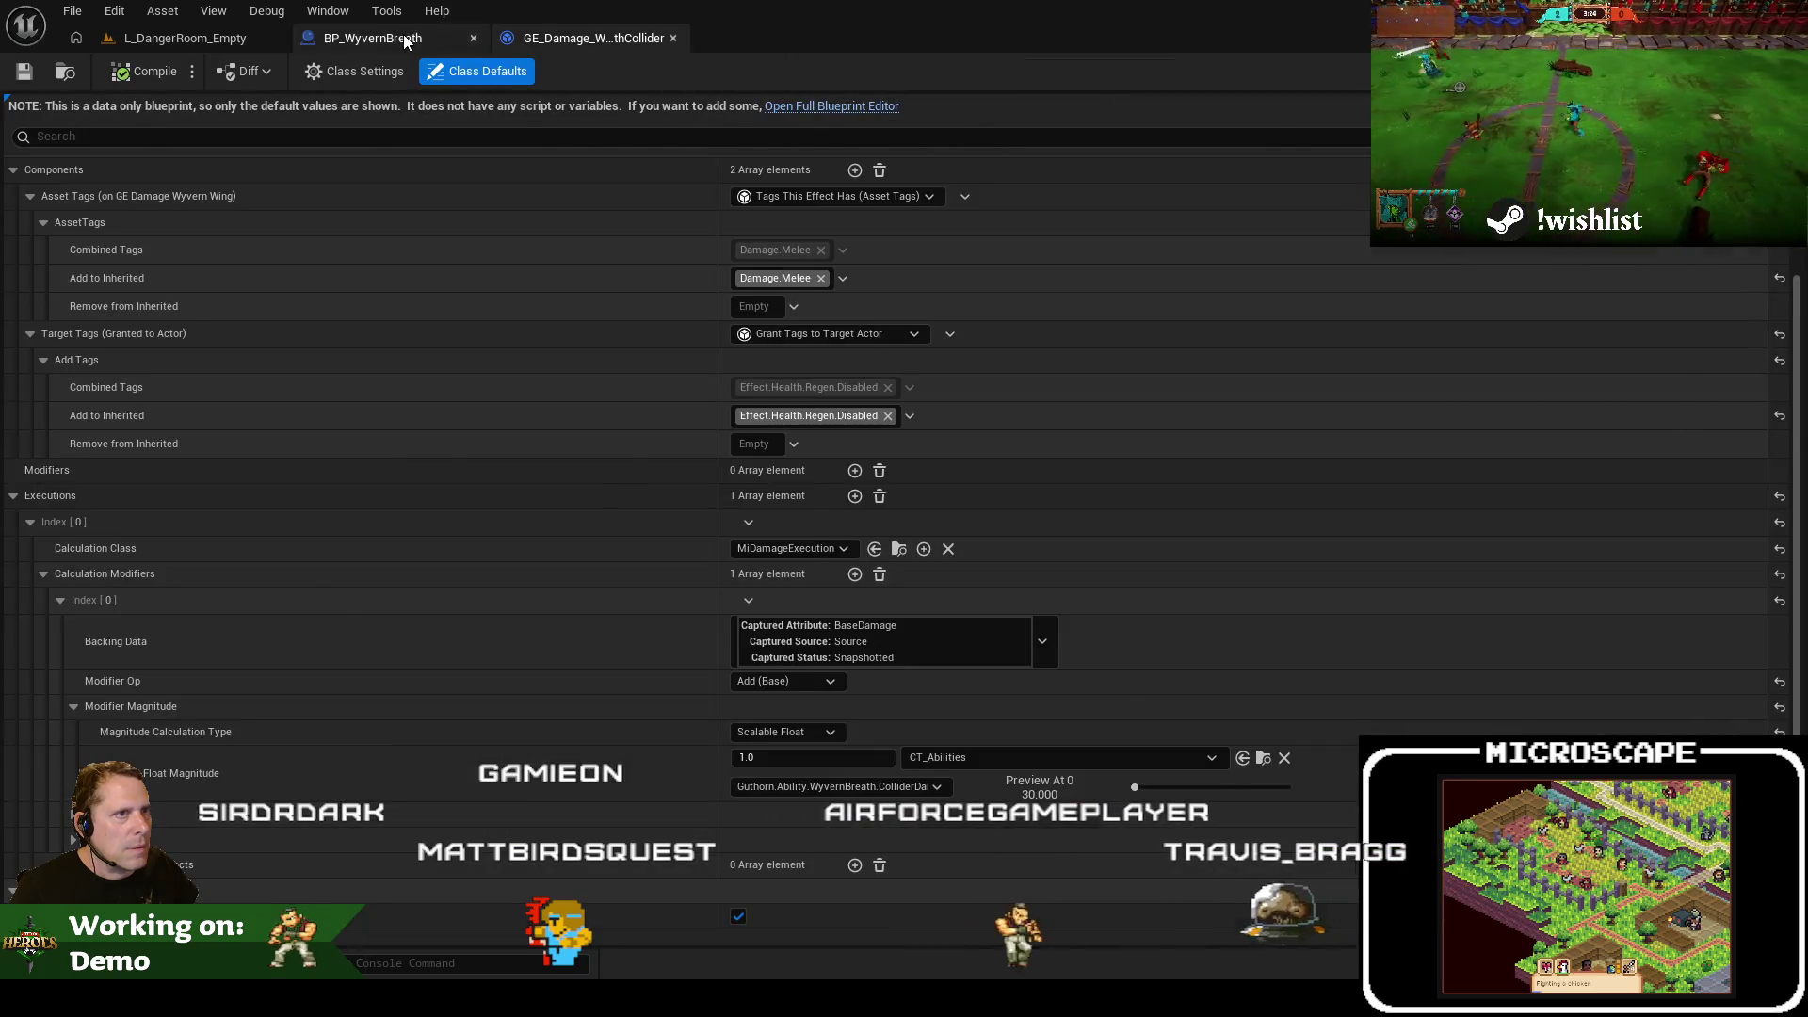
left_click(377, 38)
left_click(992, 325)
Walk the hero into the wyvern breath, stop play, and select the overlap event node
left_click(229, 36)
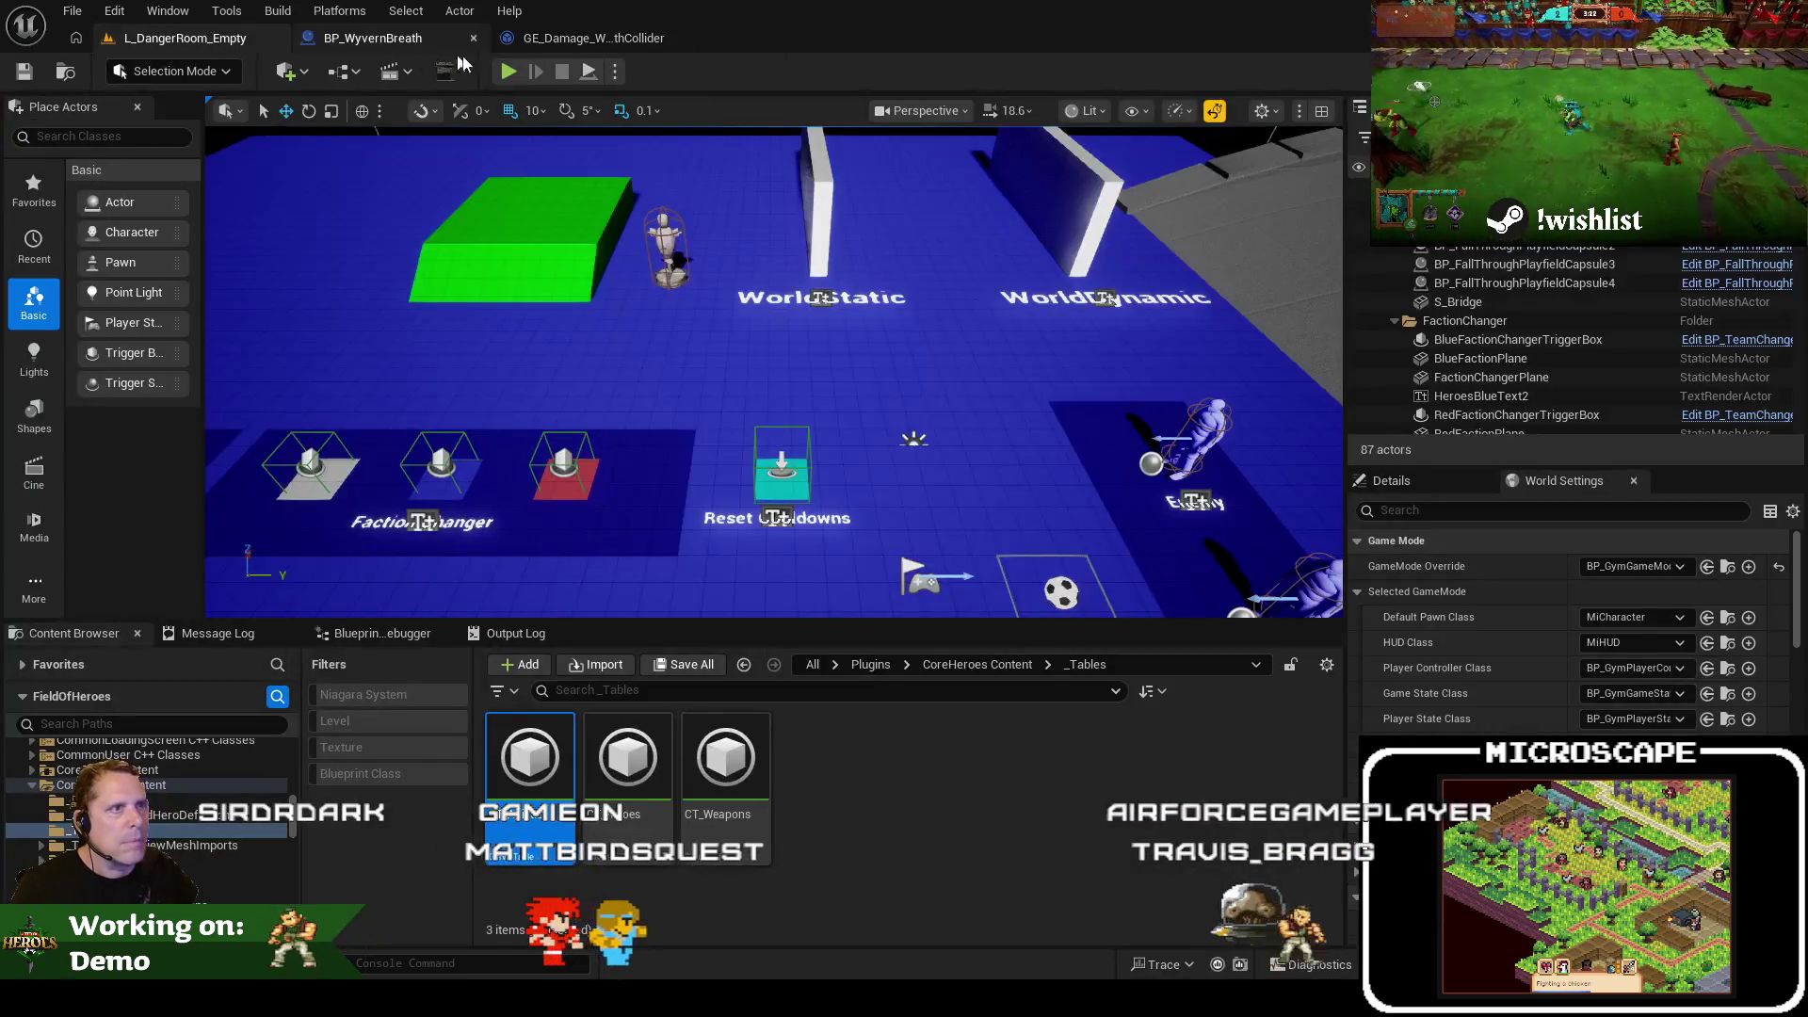
left_click(546, 188)
key("w")
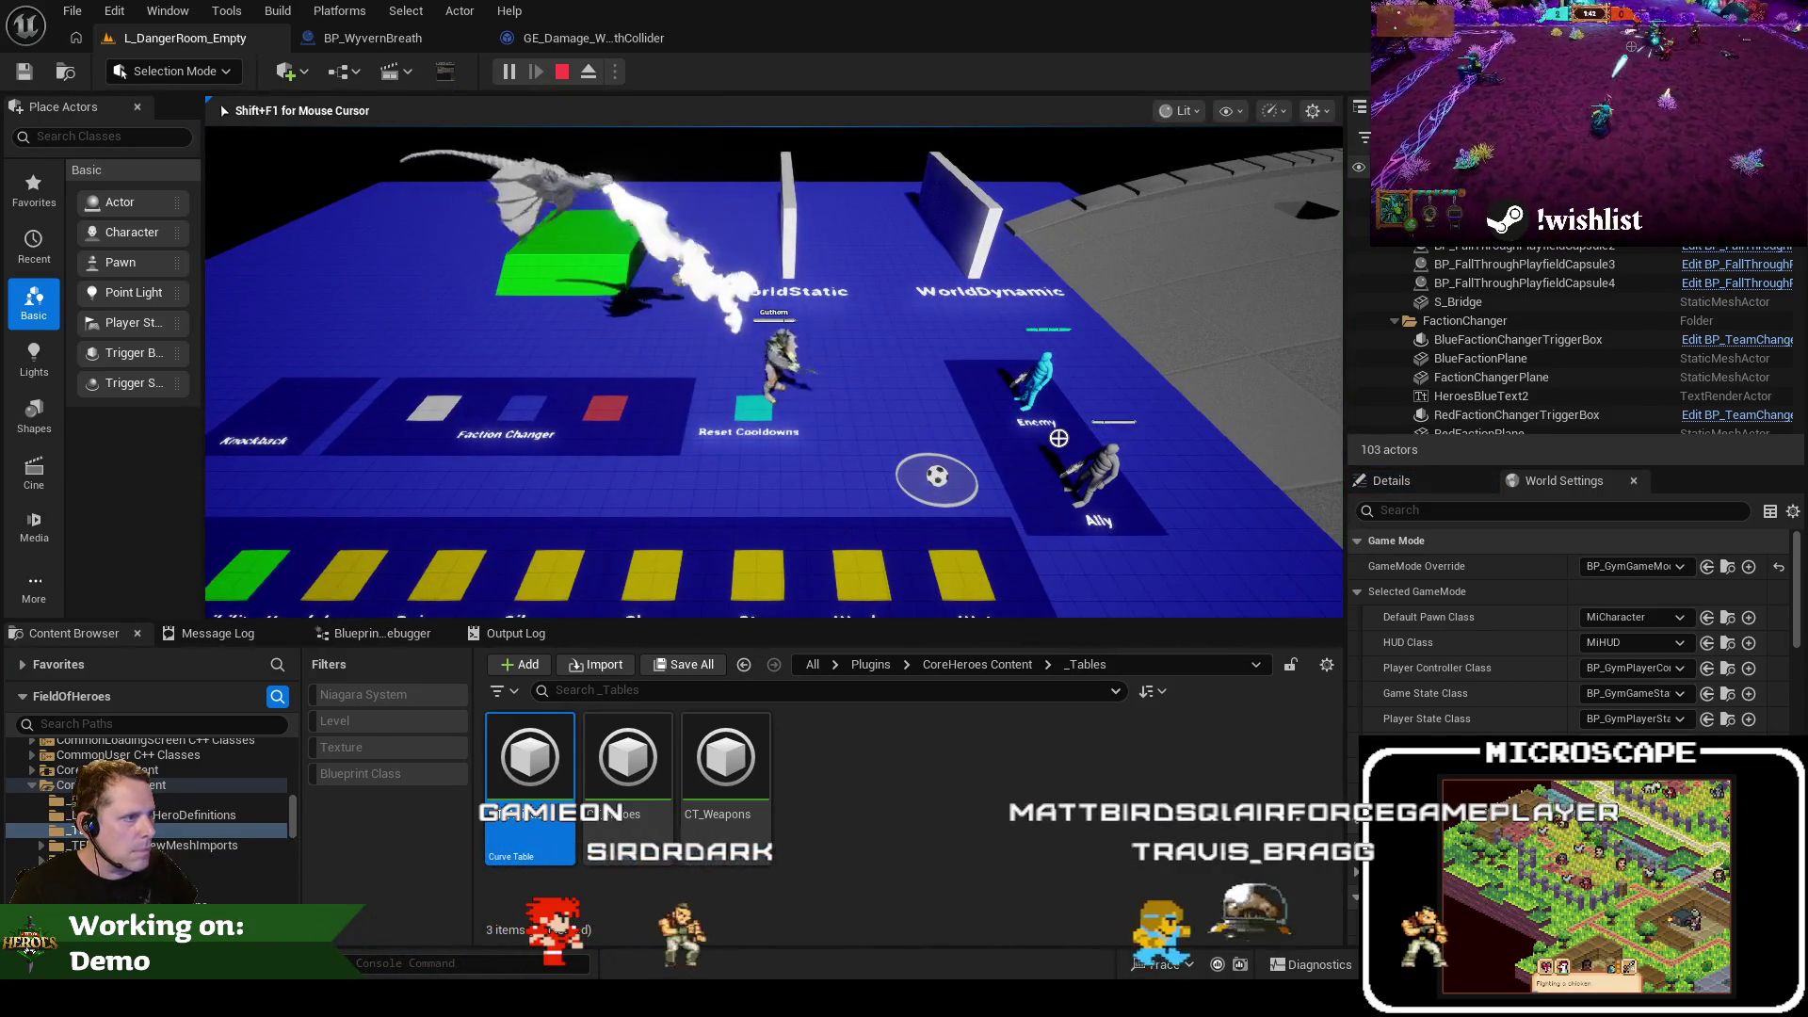
key("Escape")
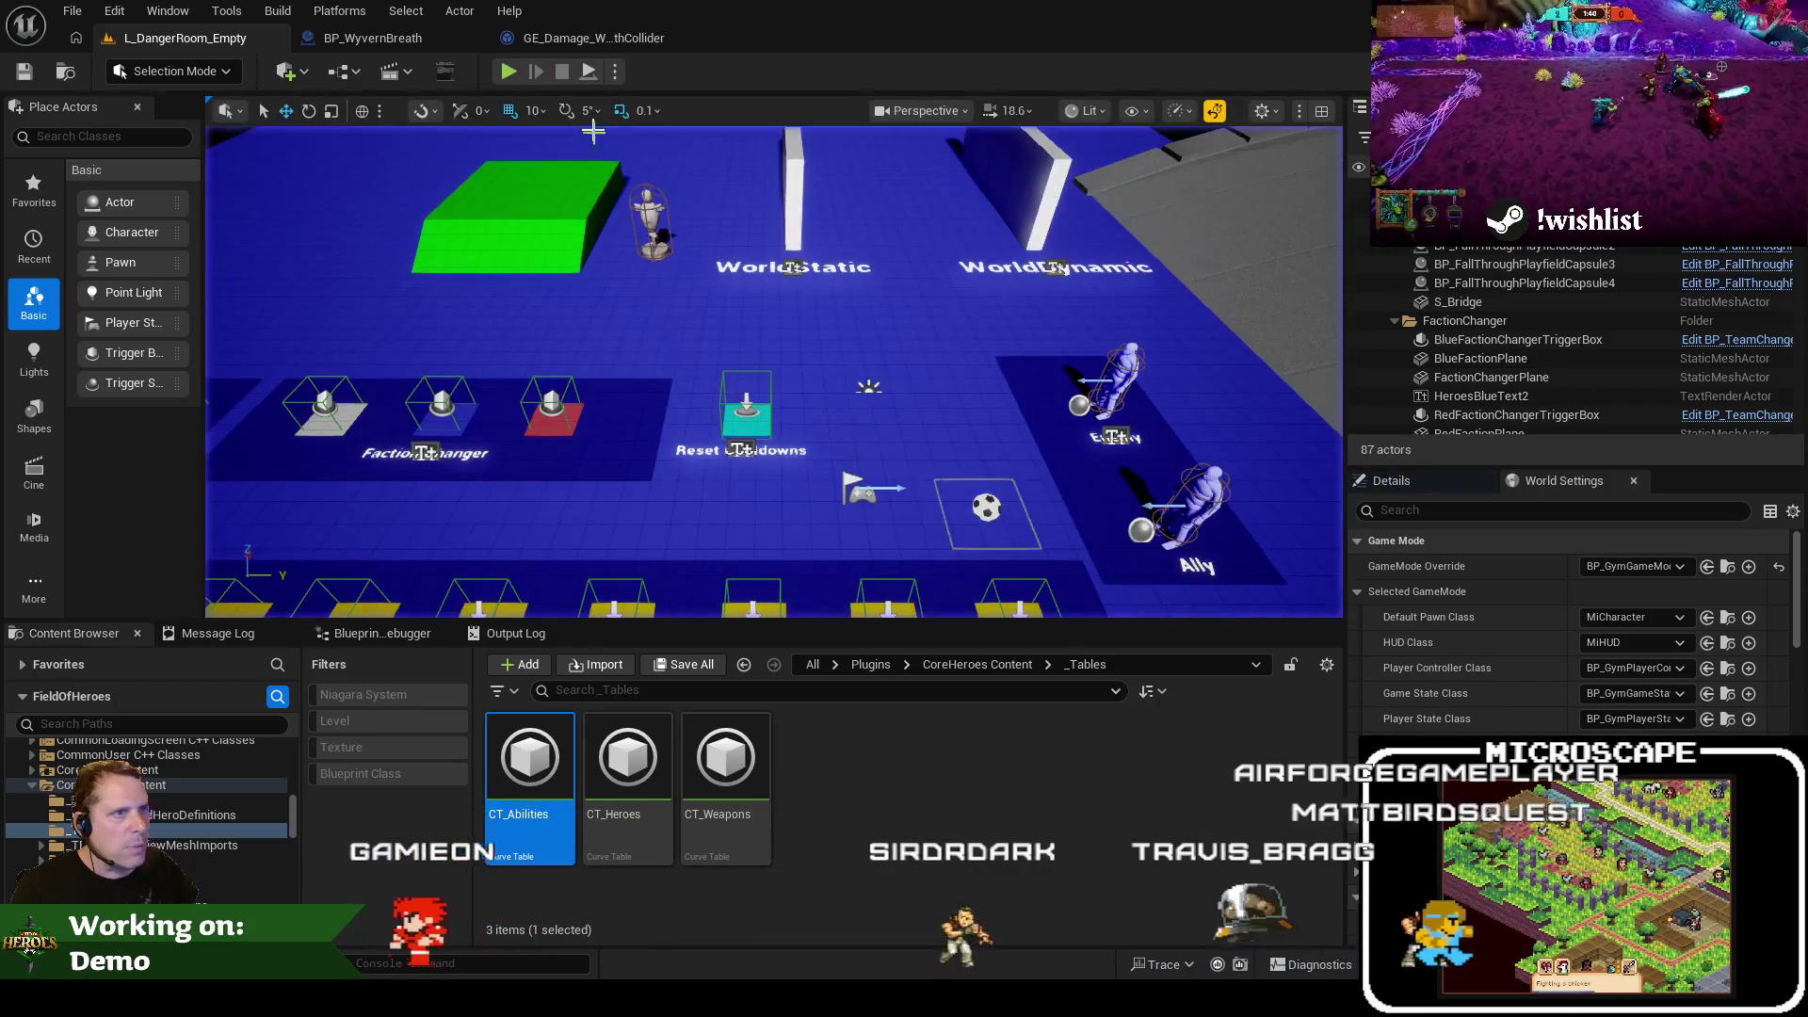
left_click(377, 37)
mouse_move(684, 276)
left_mouse_down()
mouse_move(900, 318)
mouse_move(863, 336)
left_mouse_up()
left_click(470, 401)
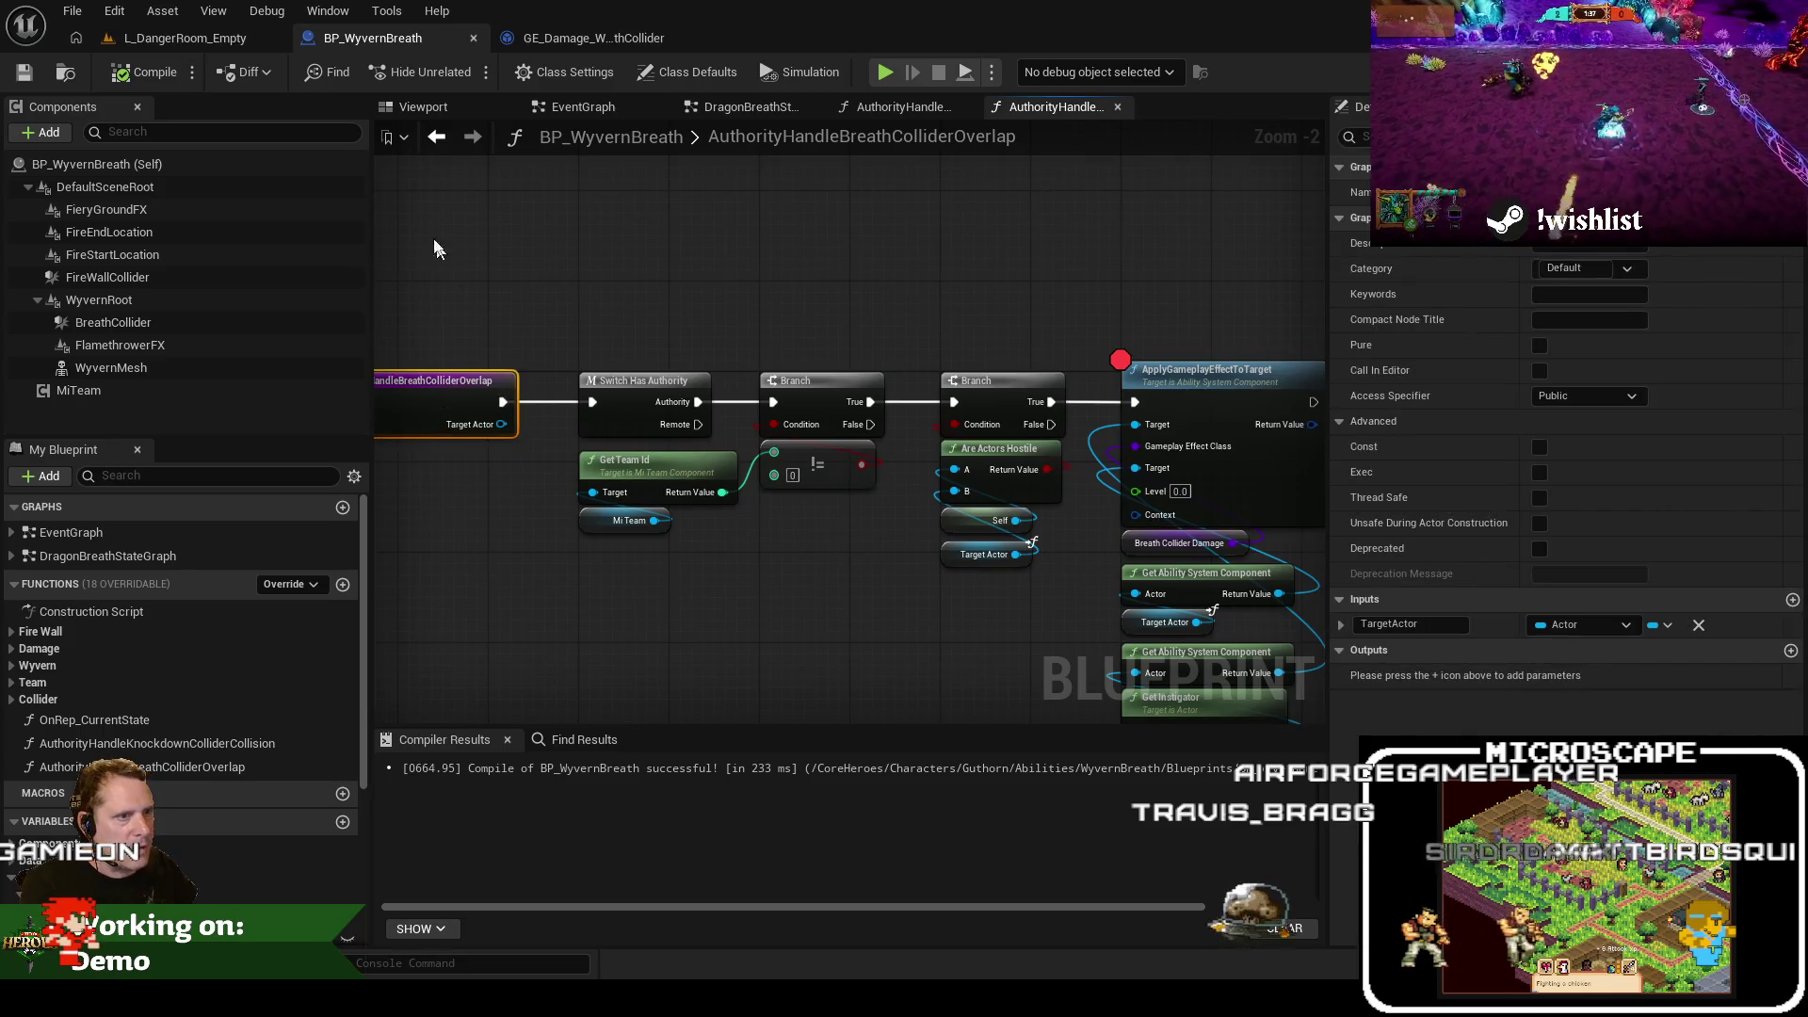
Set a breakpoint on the breath collider overlap event and play the Danger Room level
key("F9")
left_click(179, 38)
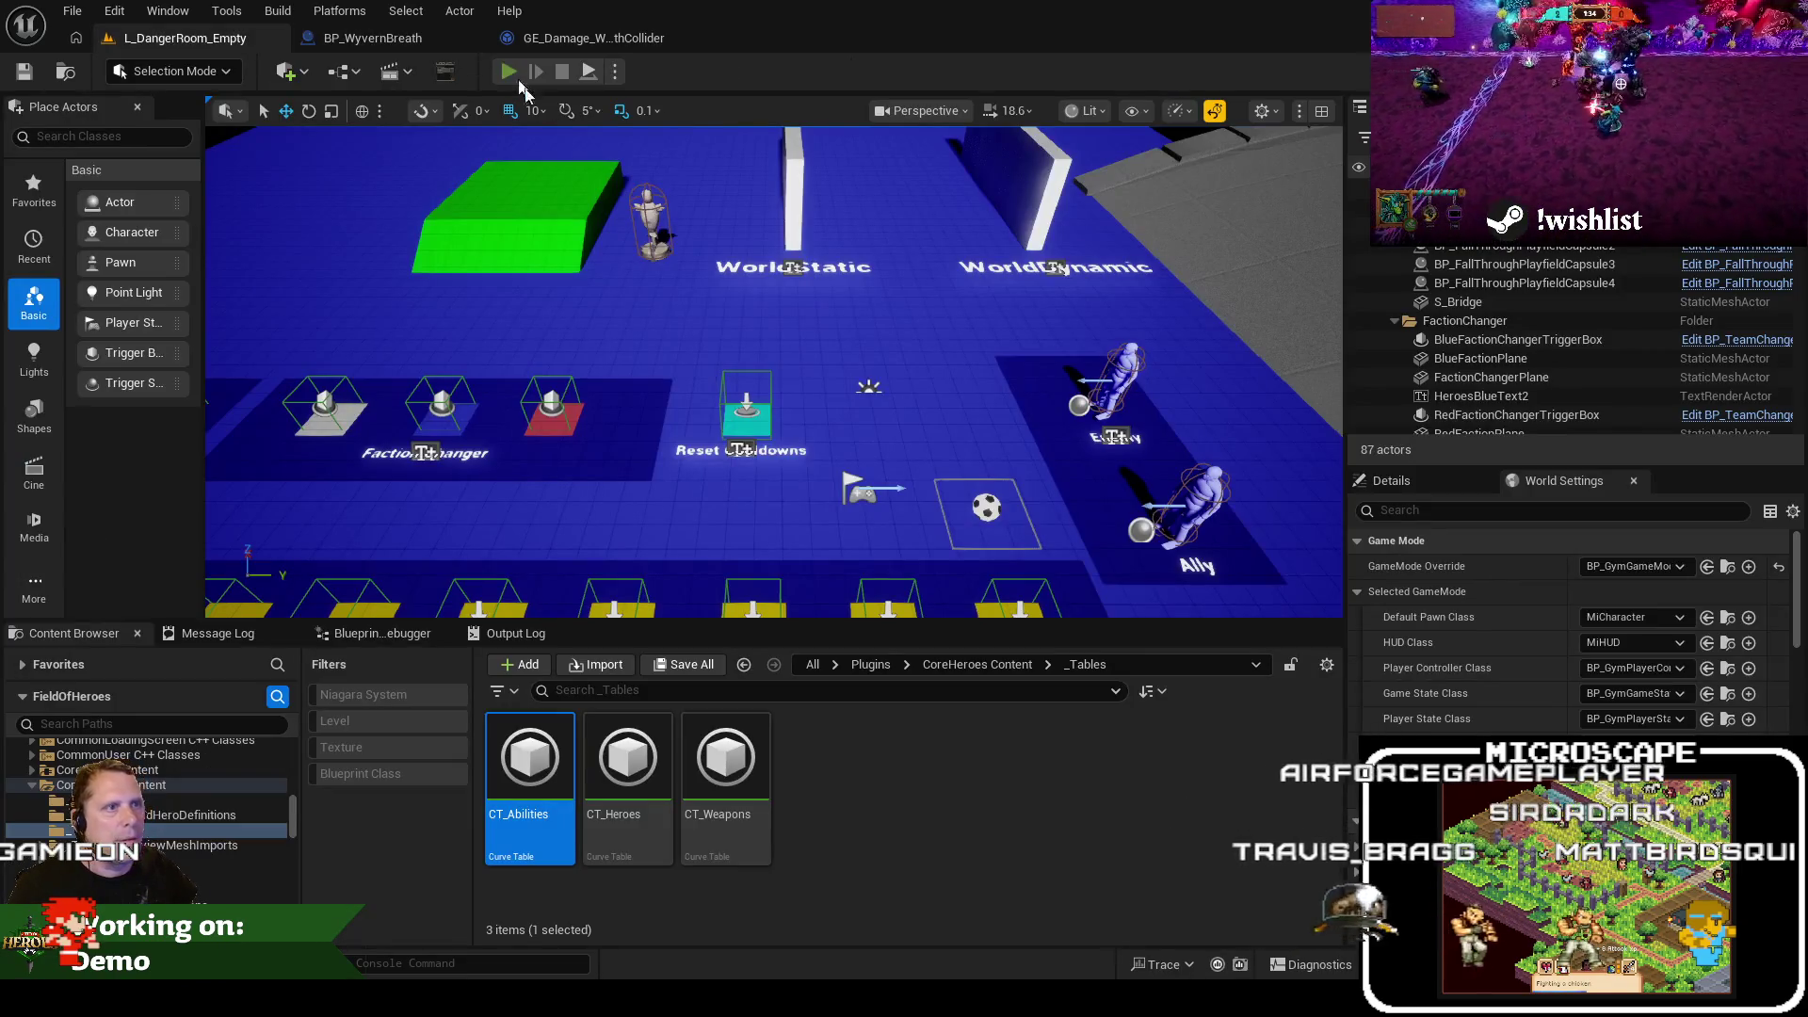
left_click(517, 79)
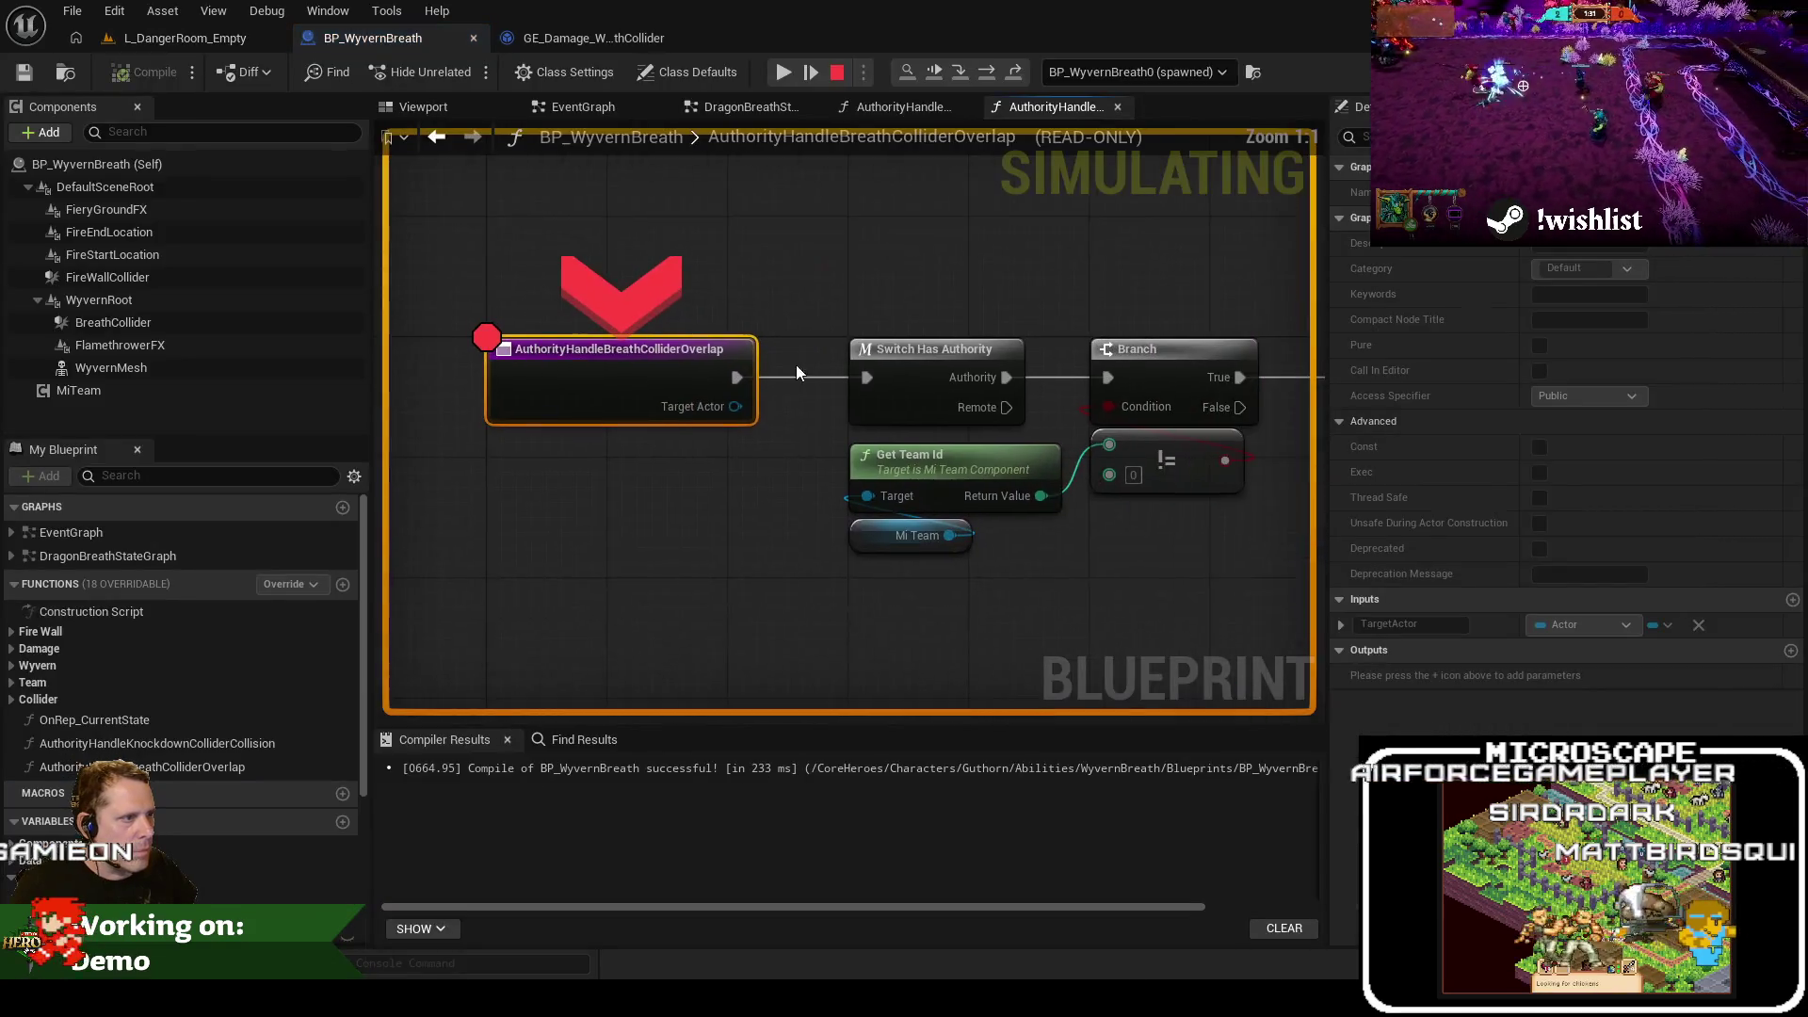
Step through the authority and team Branch checks, then resume the game
mouse_move(700, 412)
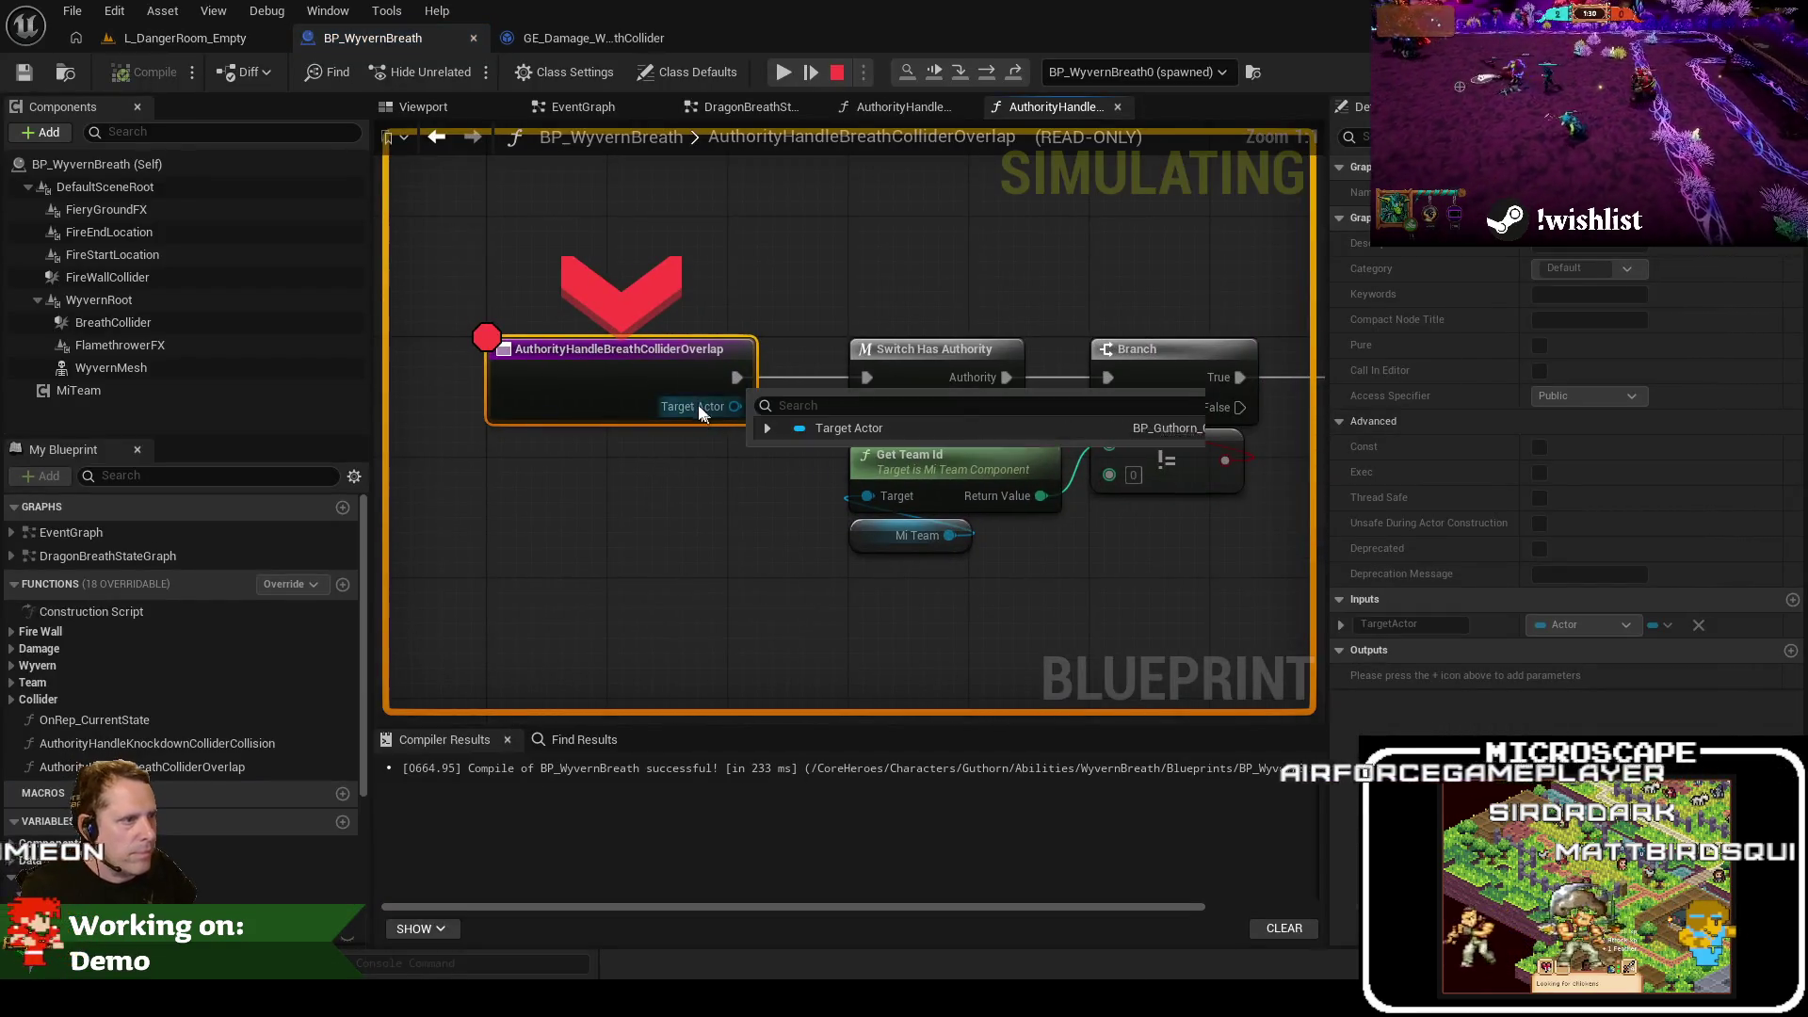
key("F10")
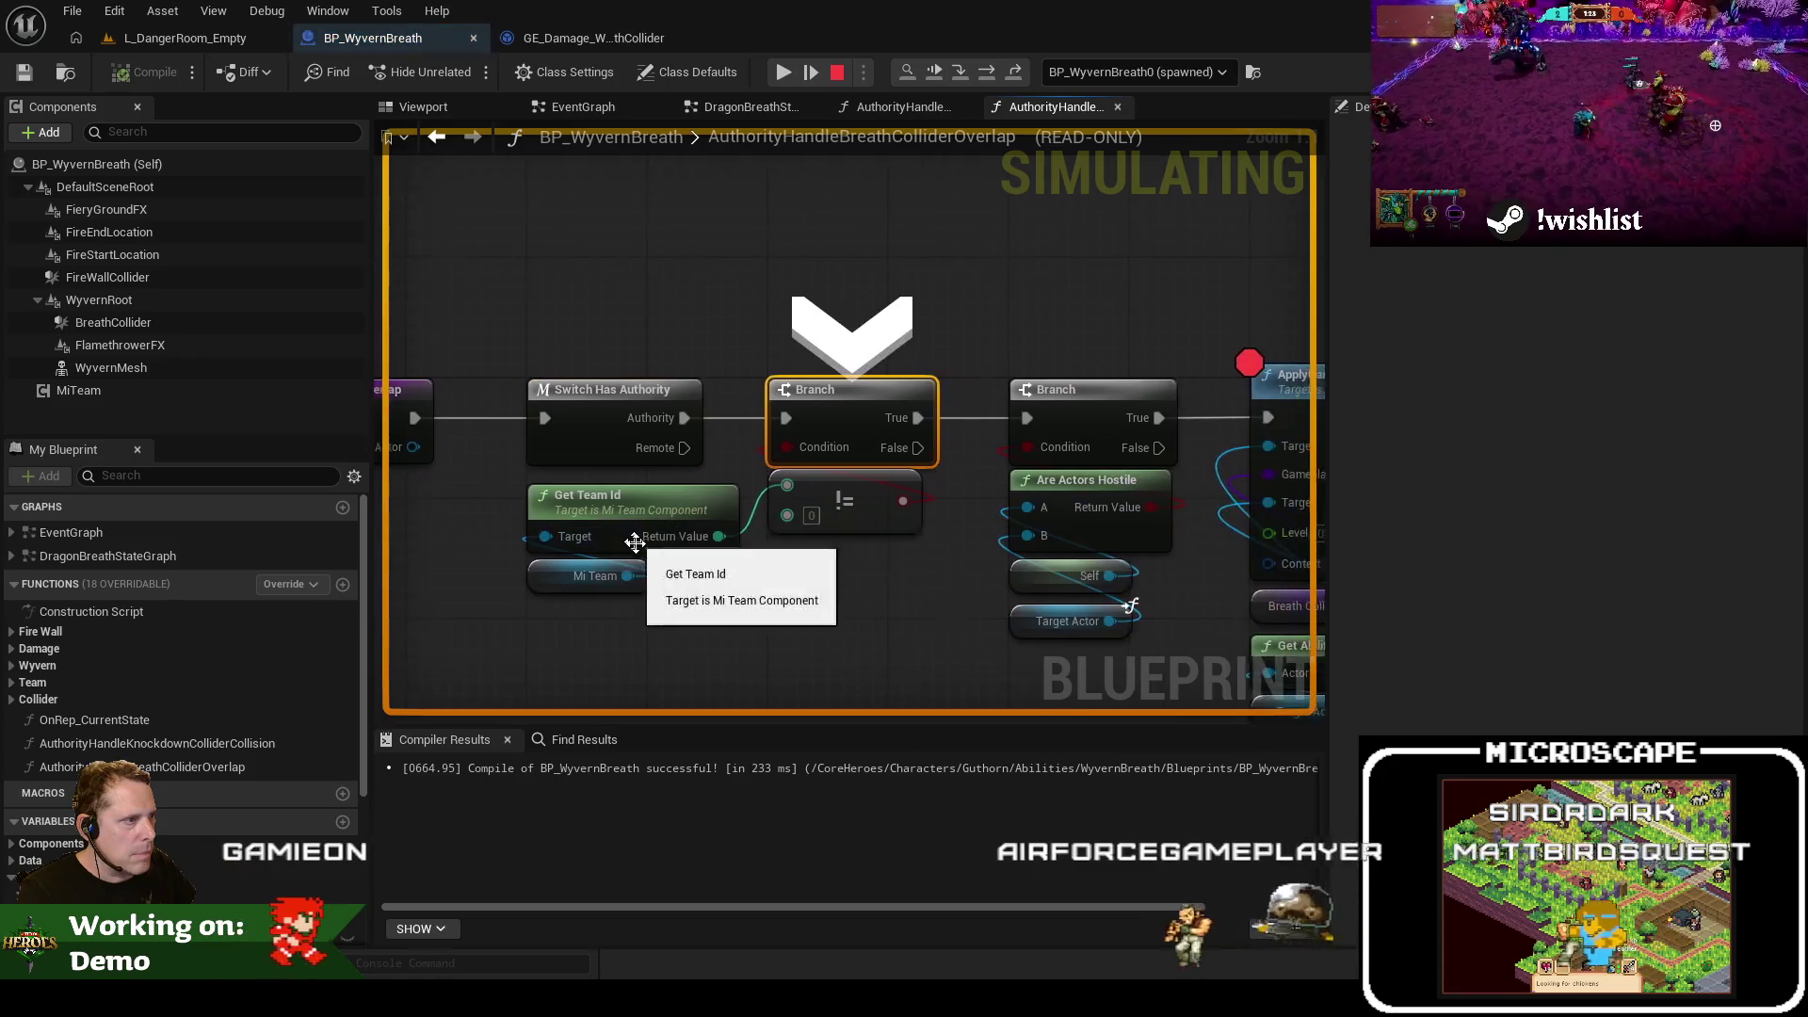
mouse_move(815, 534)
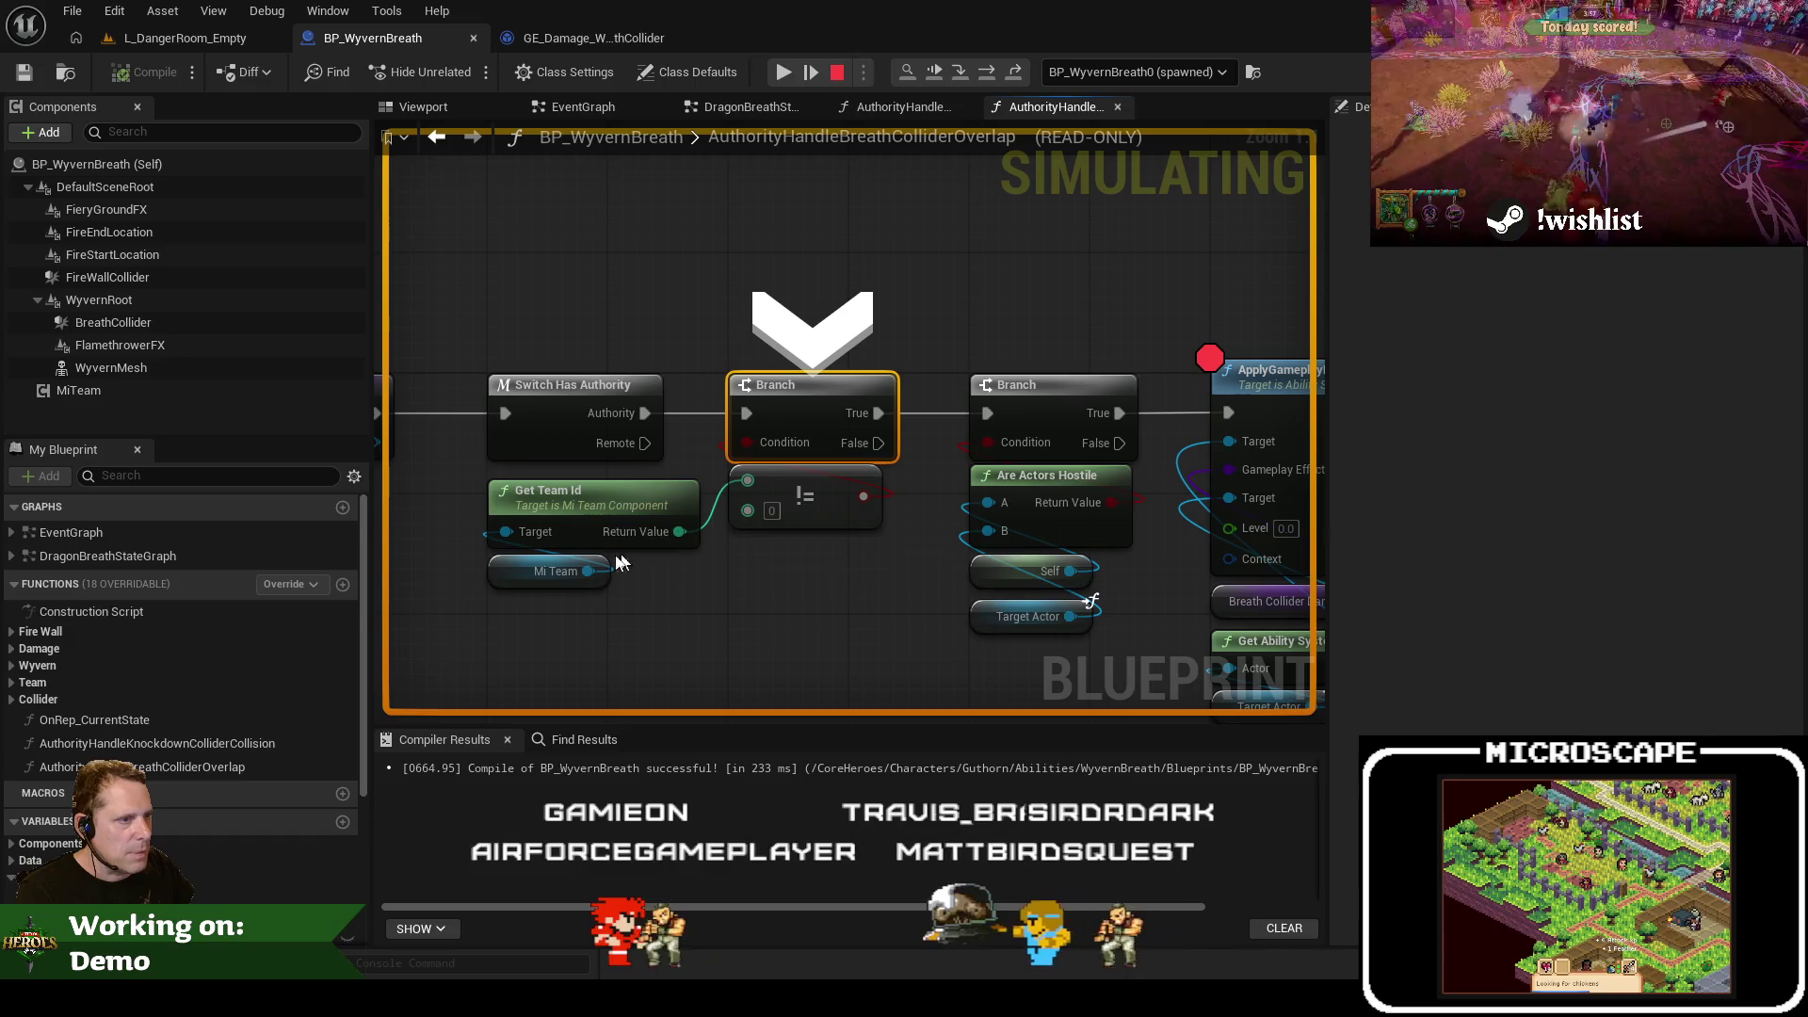
key("F10")
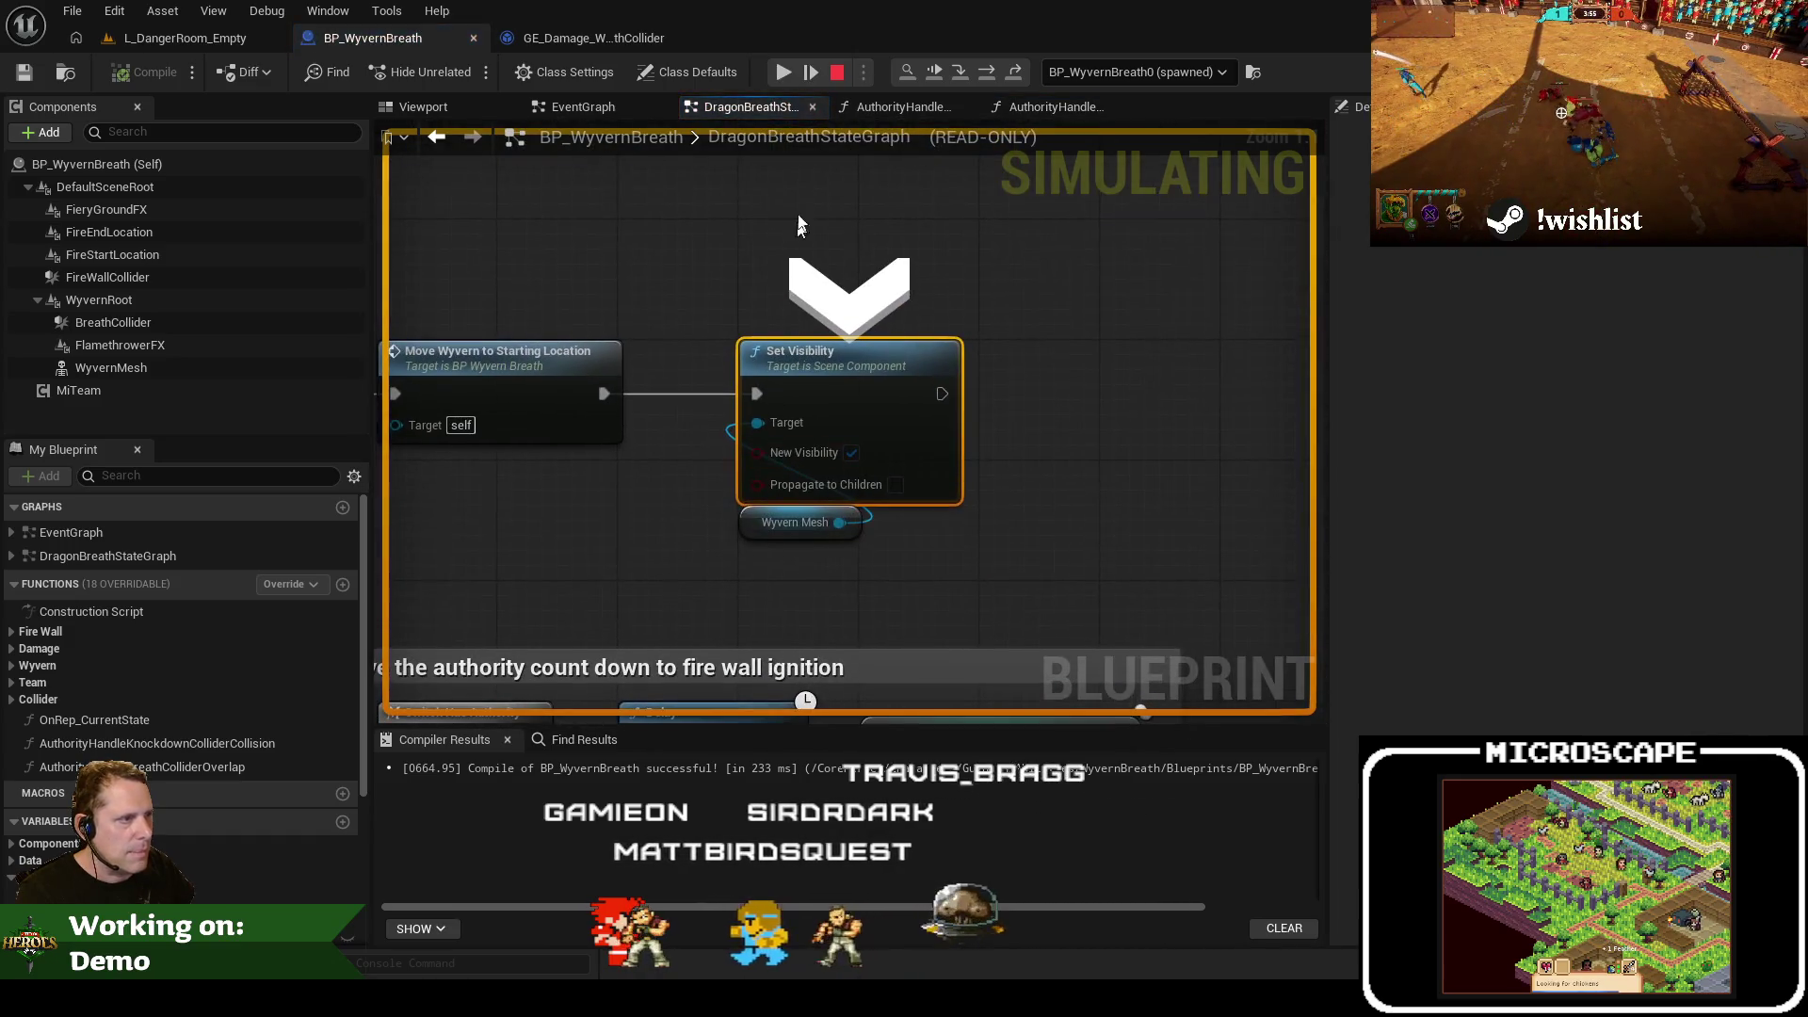
left_click(787, 69)
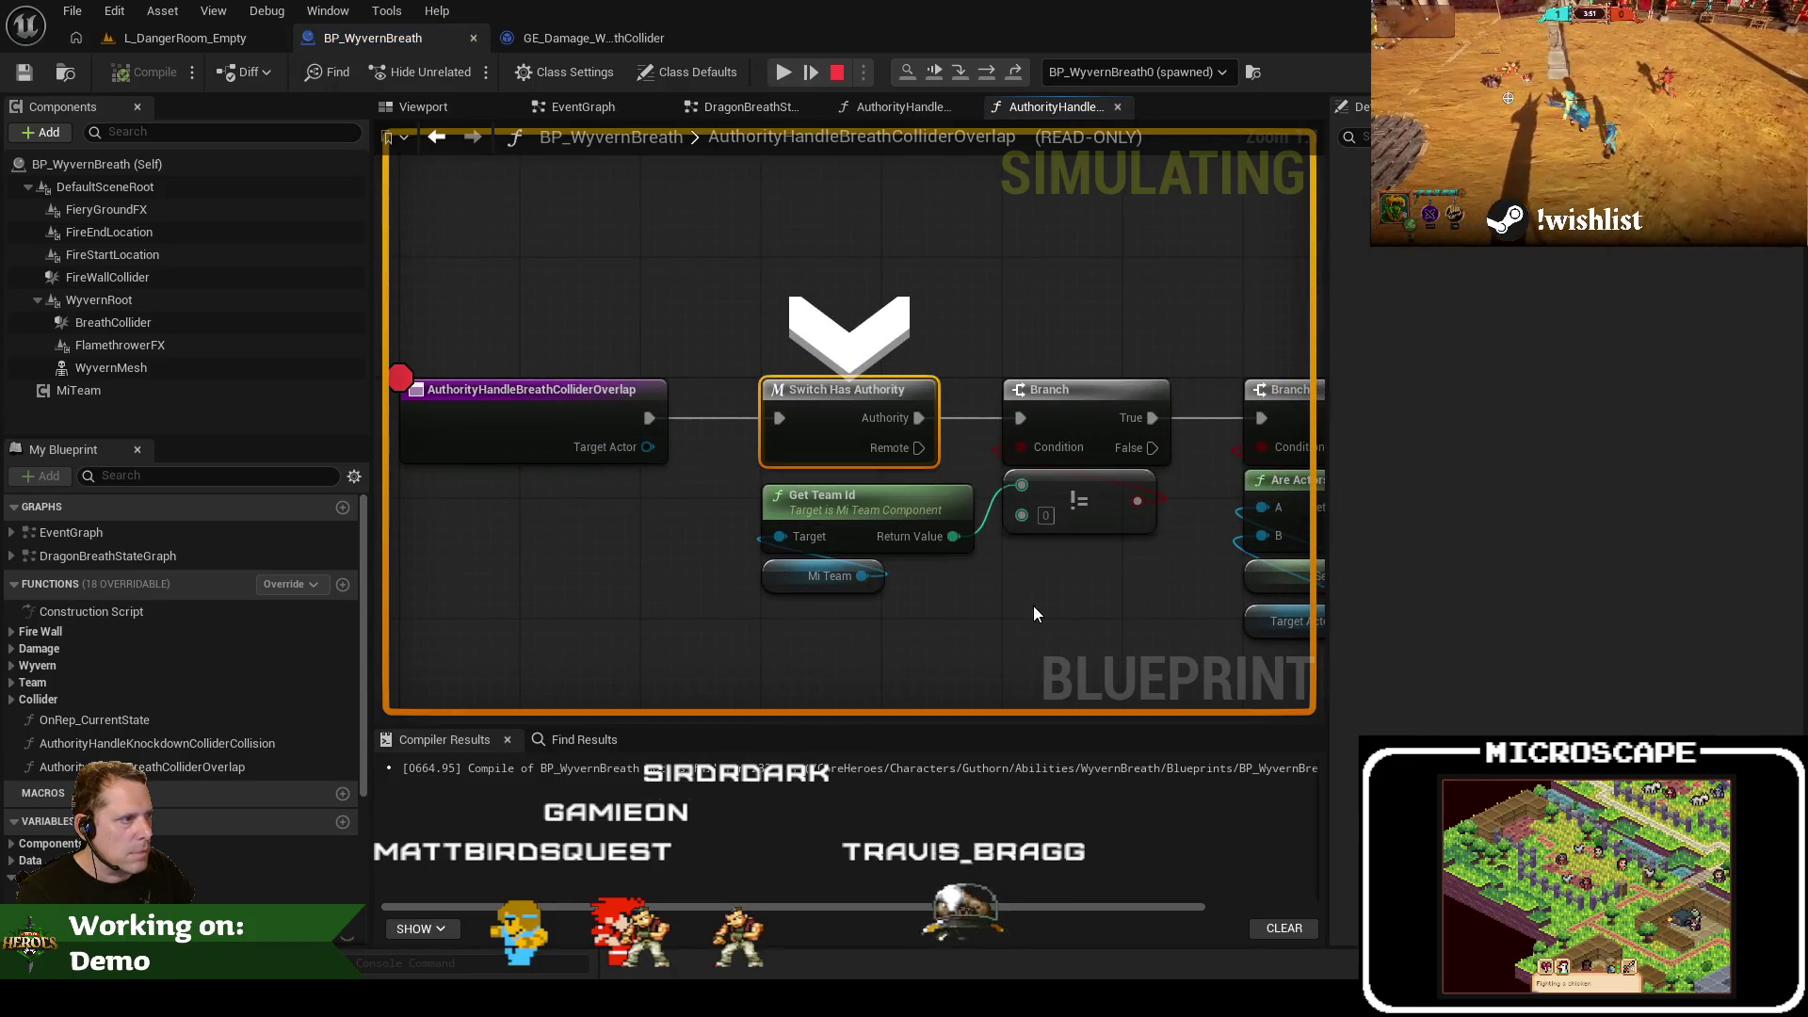
key("F10")
mouse_move(569, 578)
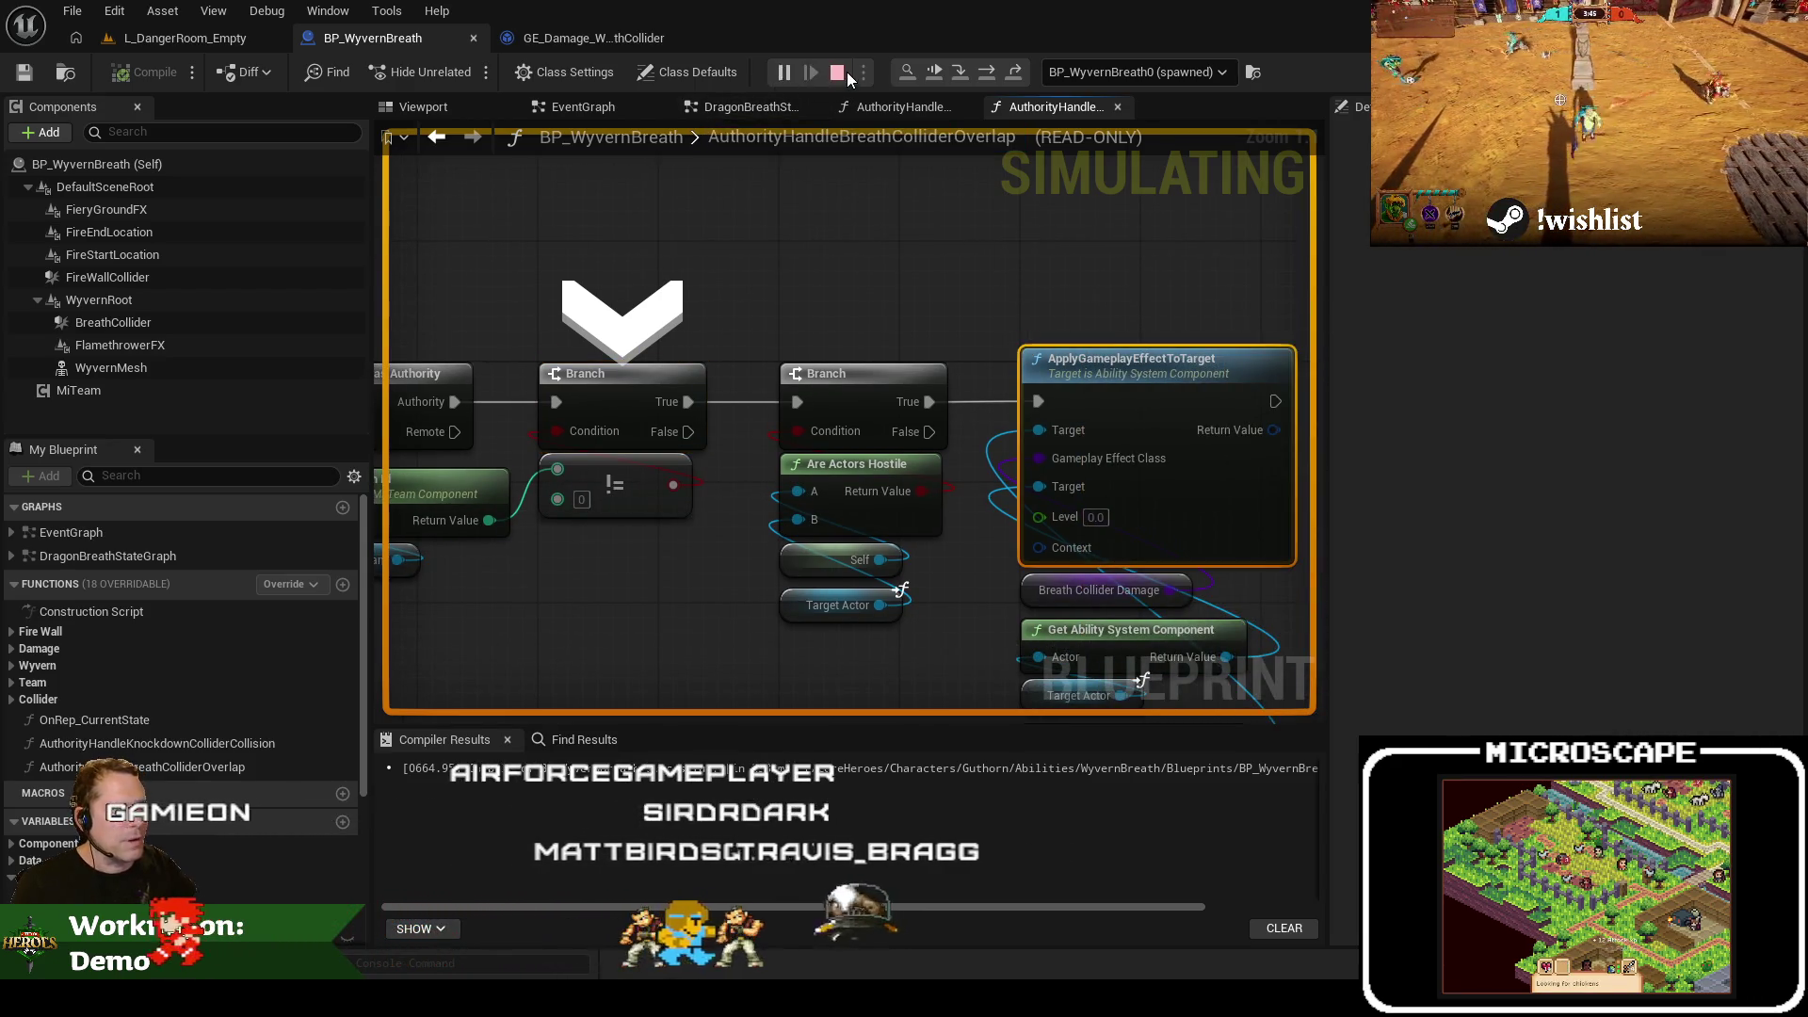
left_click(809, 73)
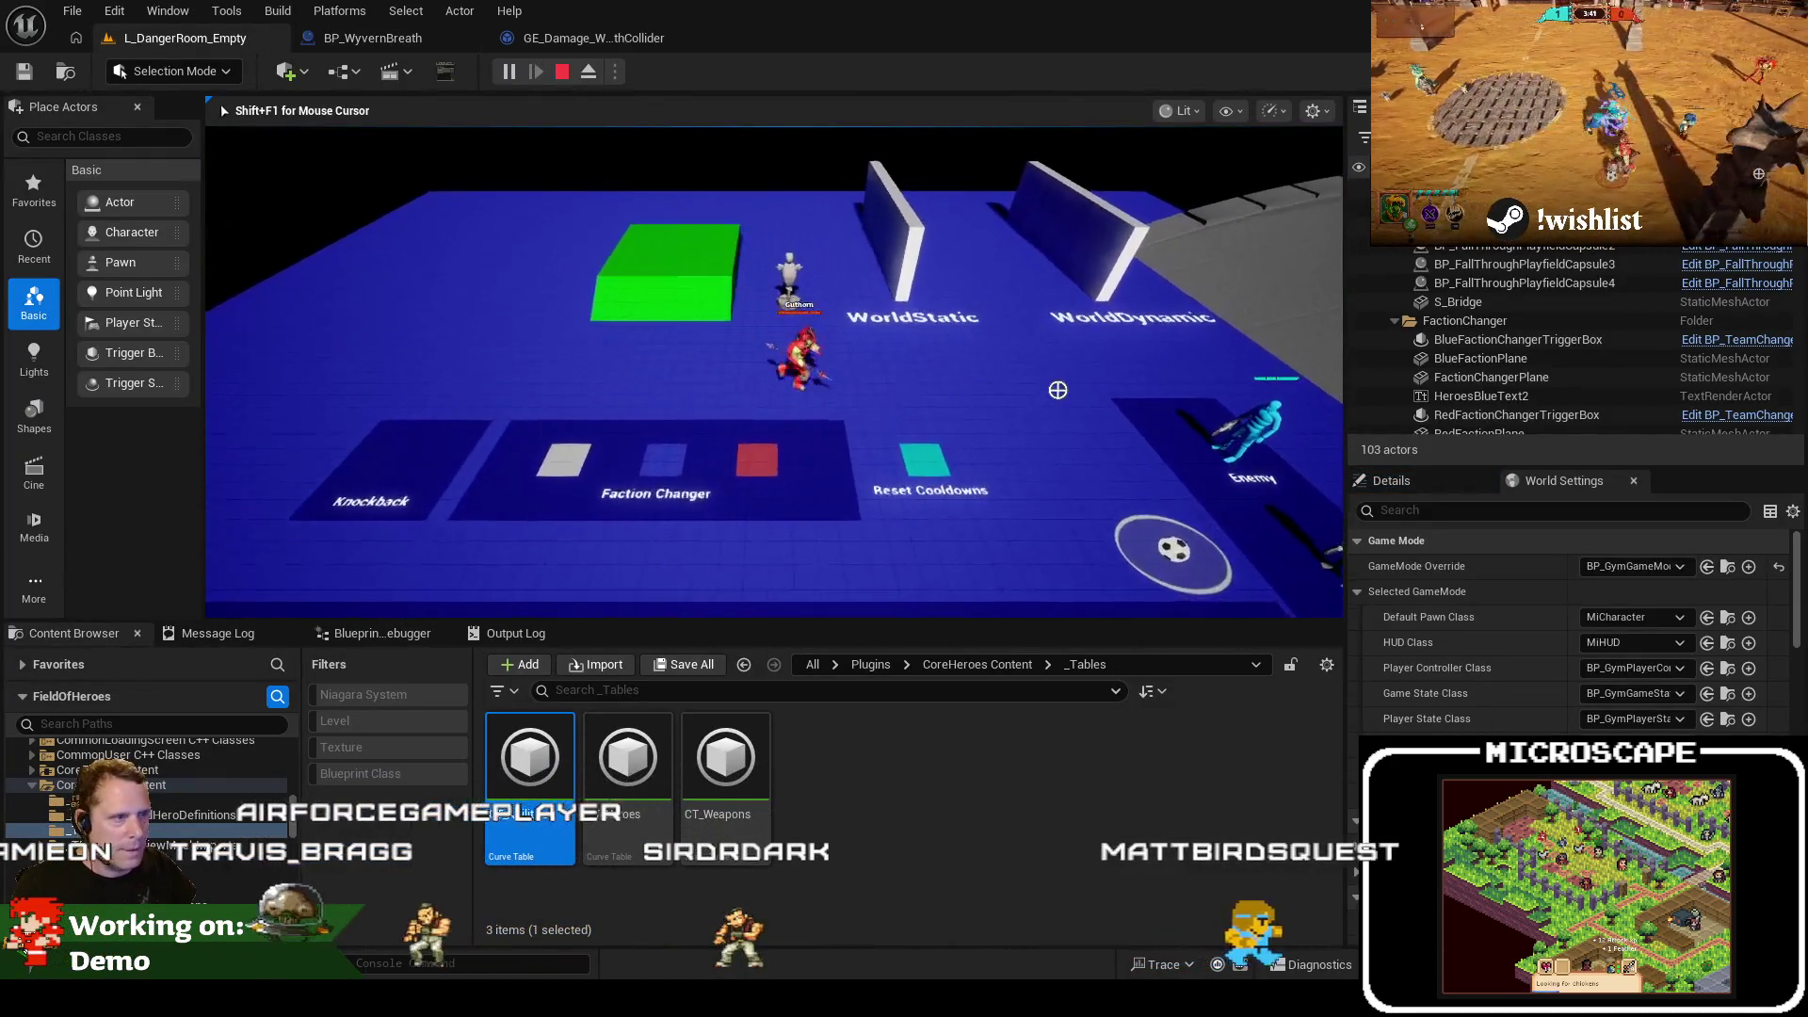
Continue past the breakpoint, stop play, and add a Print String after the damage-applying node
key("d")
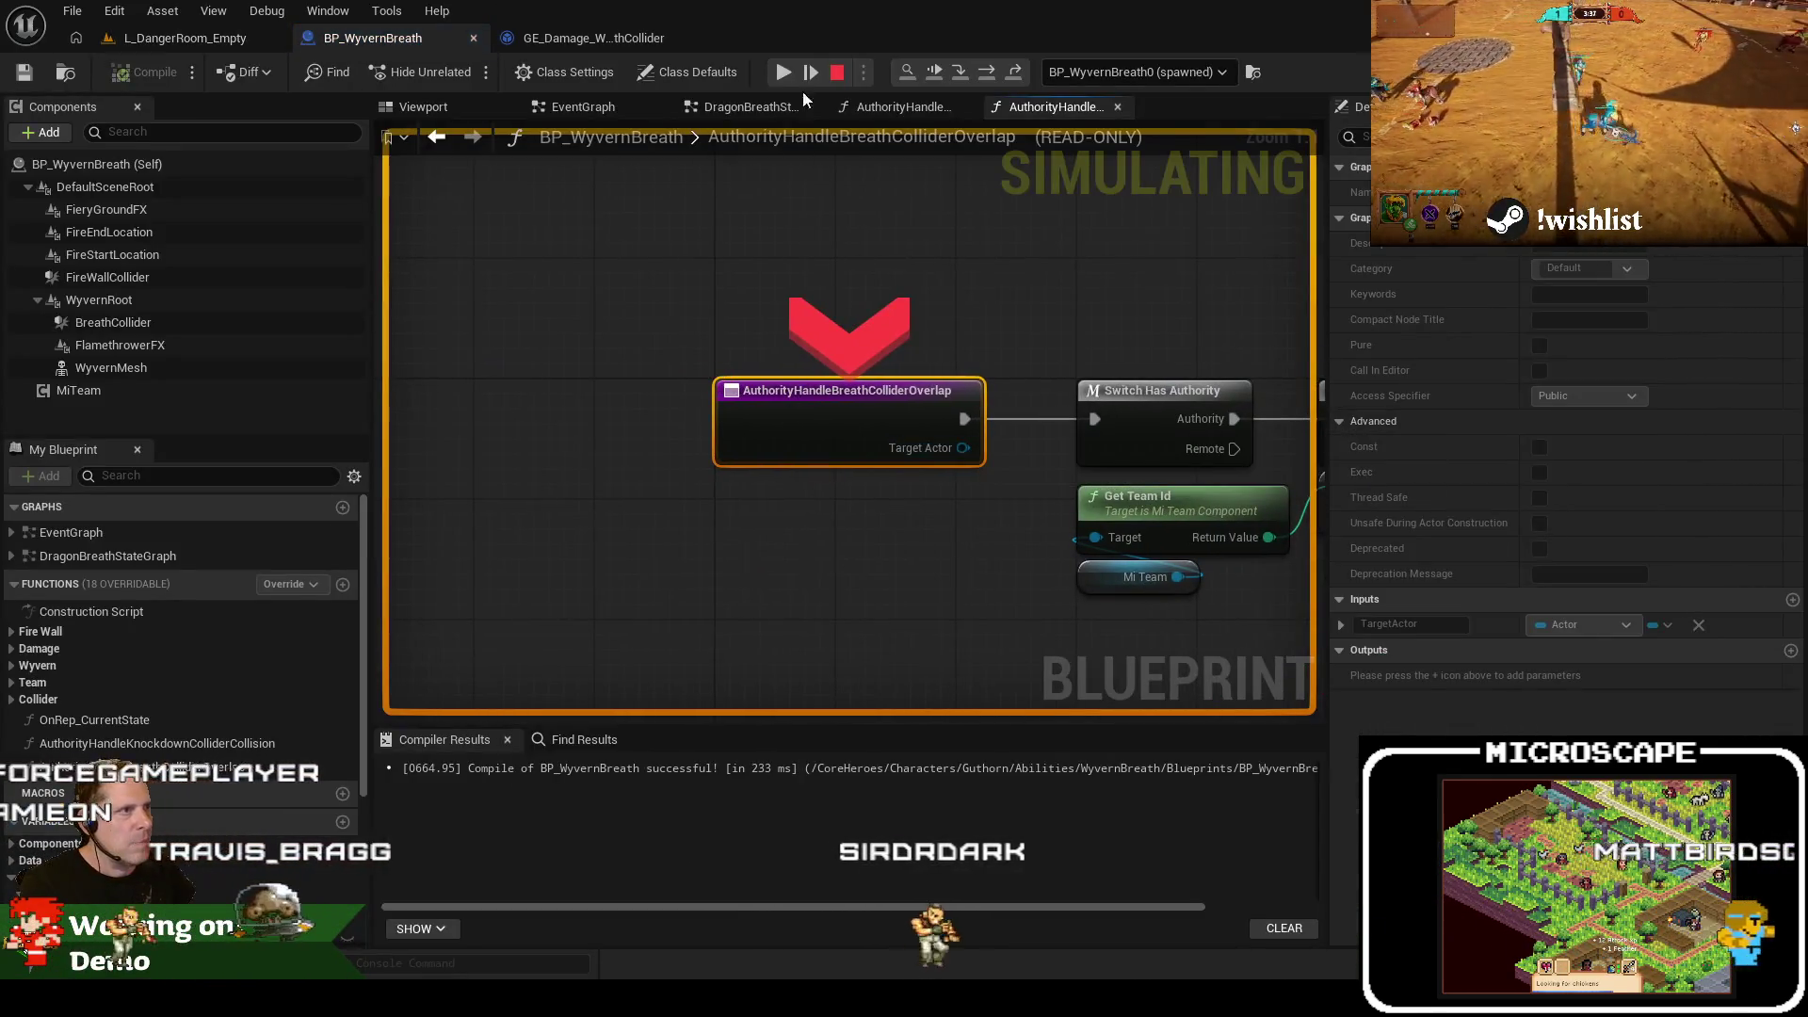
left_click(782, 70)
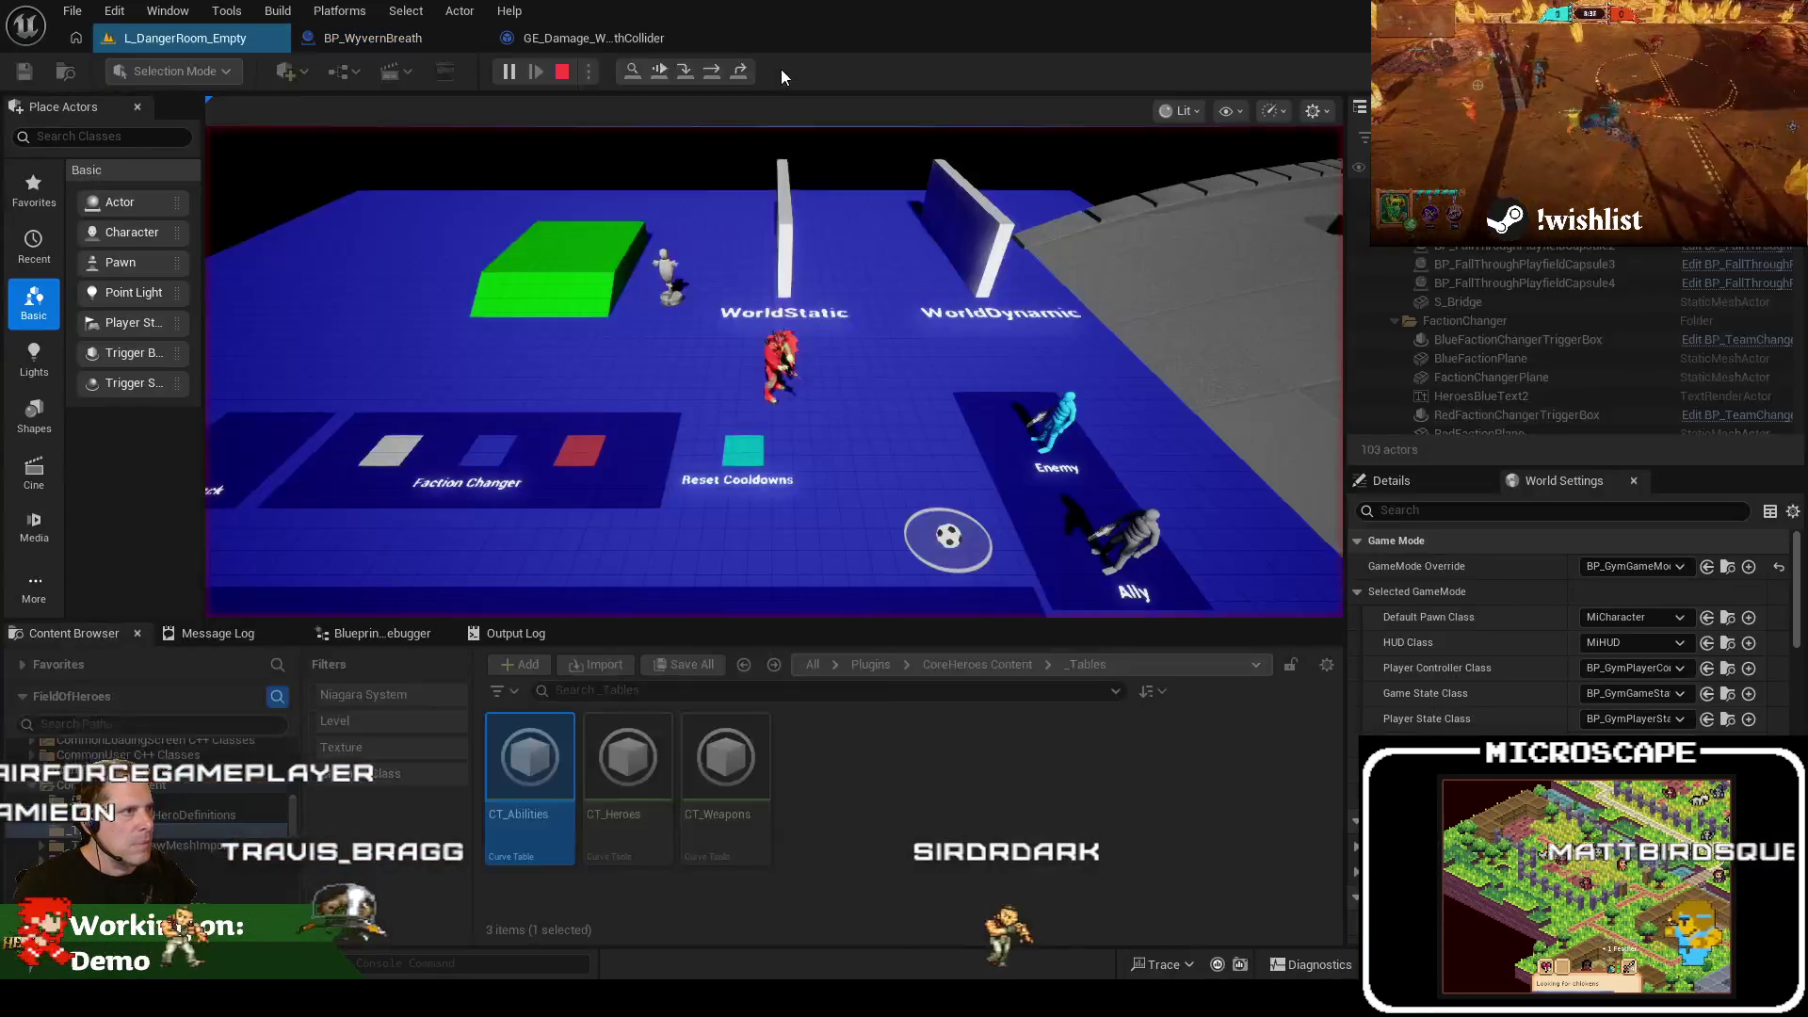
key("Escape")
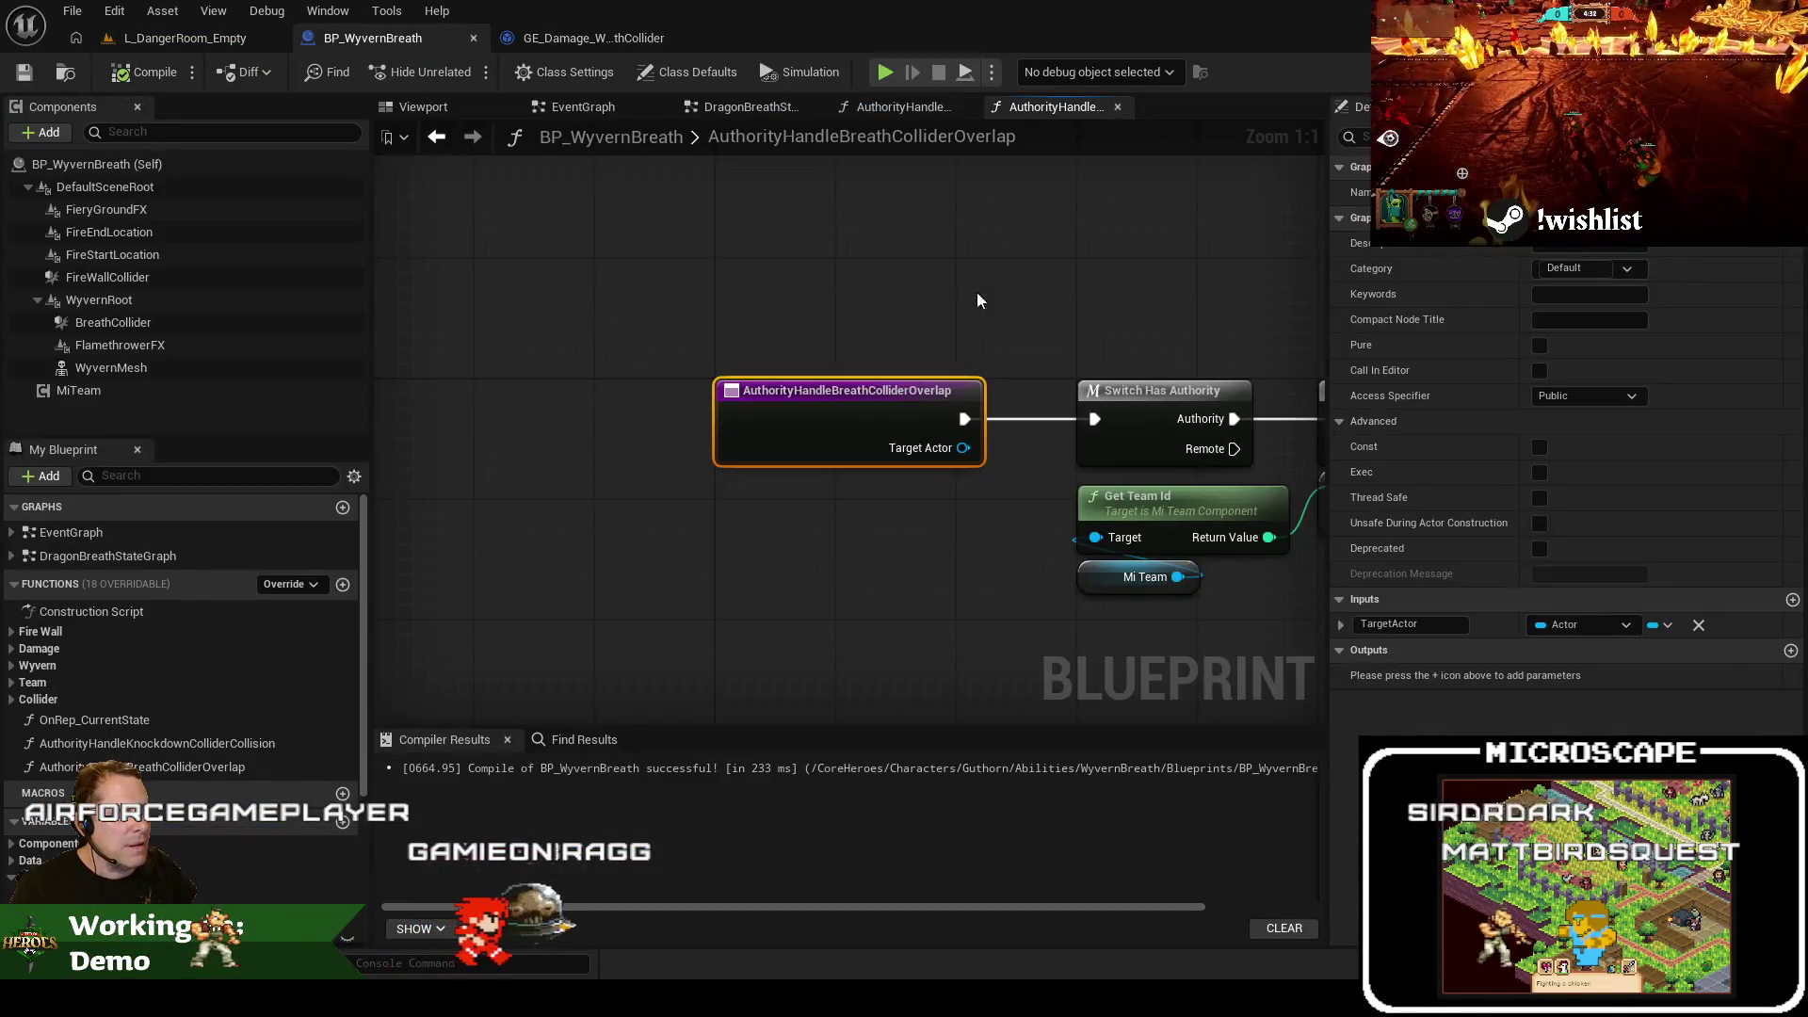
mouse_move(976, 292)
left_mouse_down()
mouse_move(709, 303)
mouse_move(672, 327)
mouse_move(838, 350)
mouse_move(956, 320)
left_mouse_up()
type("print string")
key("Return")
Playtest the Danger Room level to see the Hello message, then return to the blueprint
left_click(217, 37)
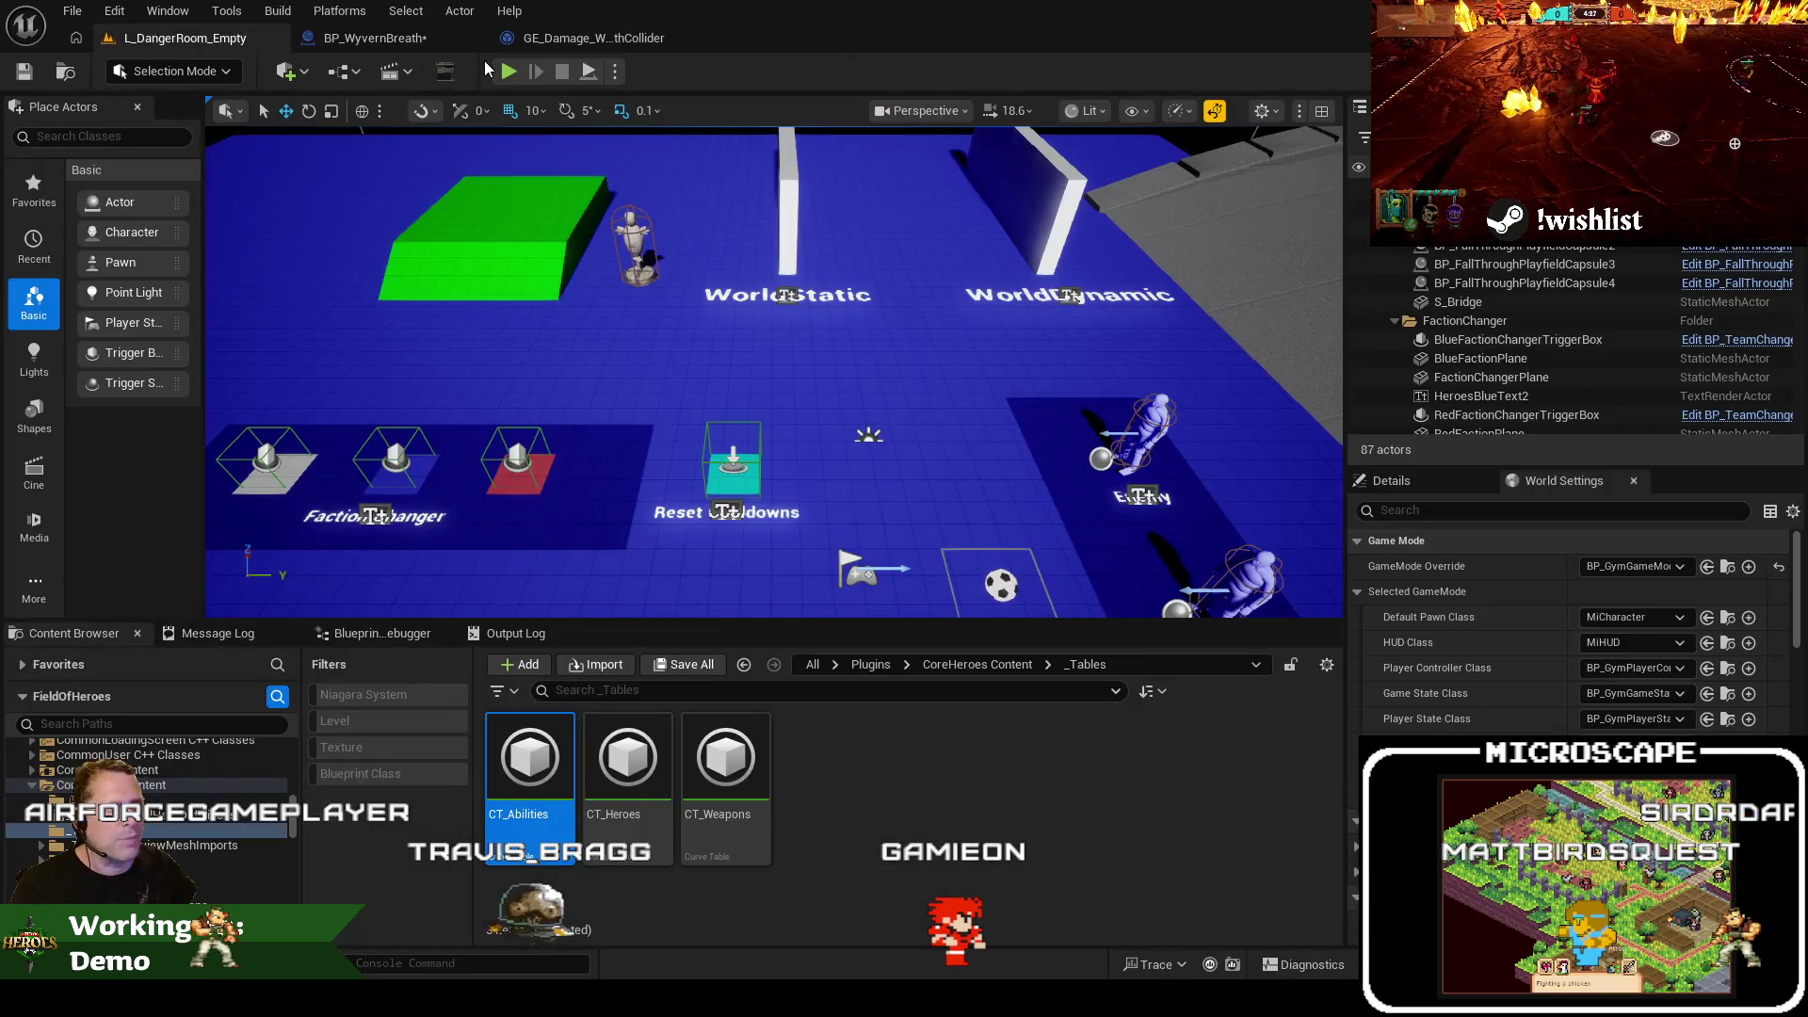
left_click(515, 82)
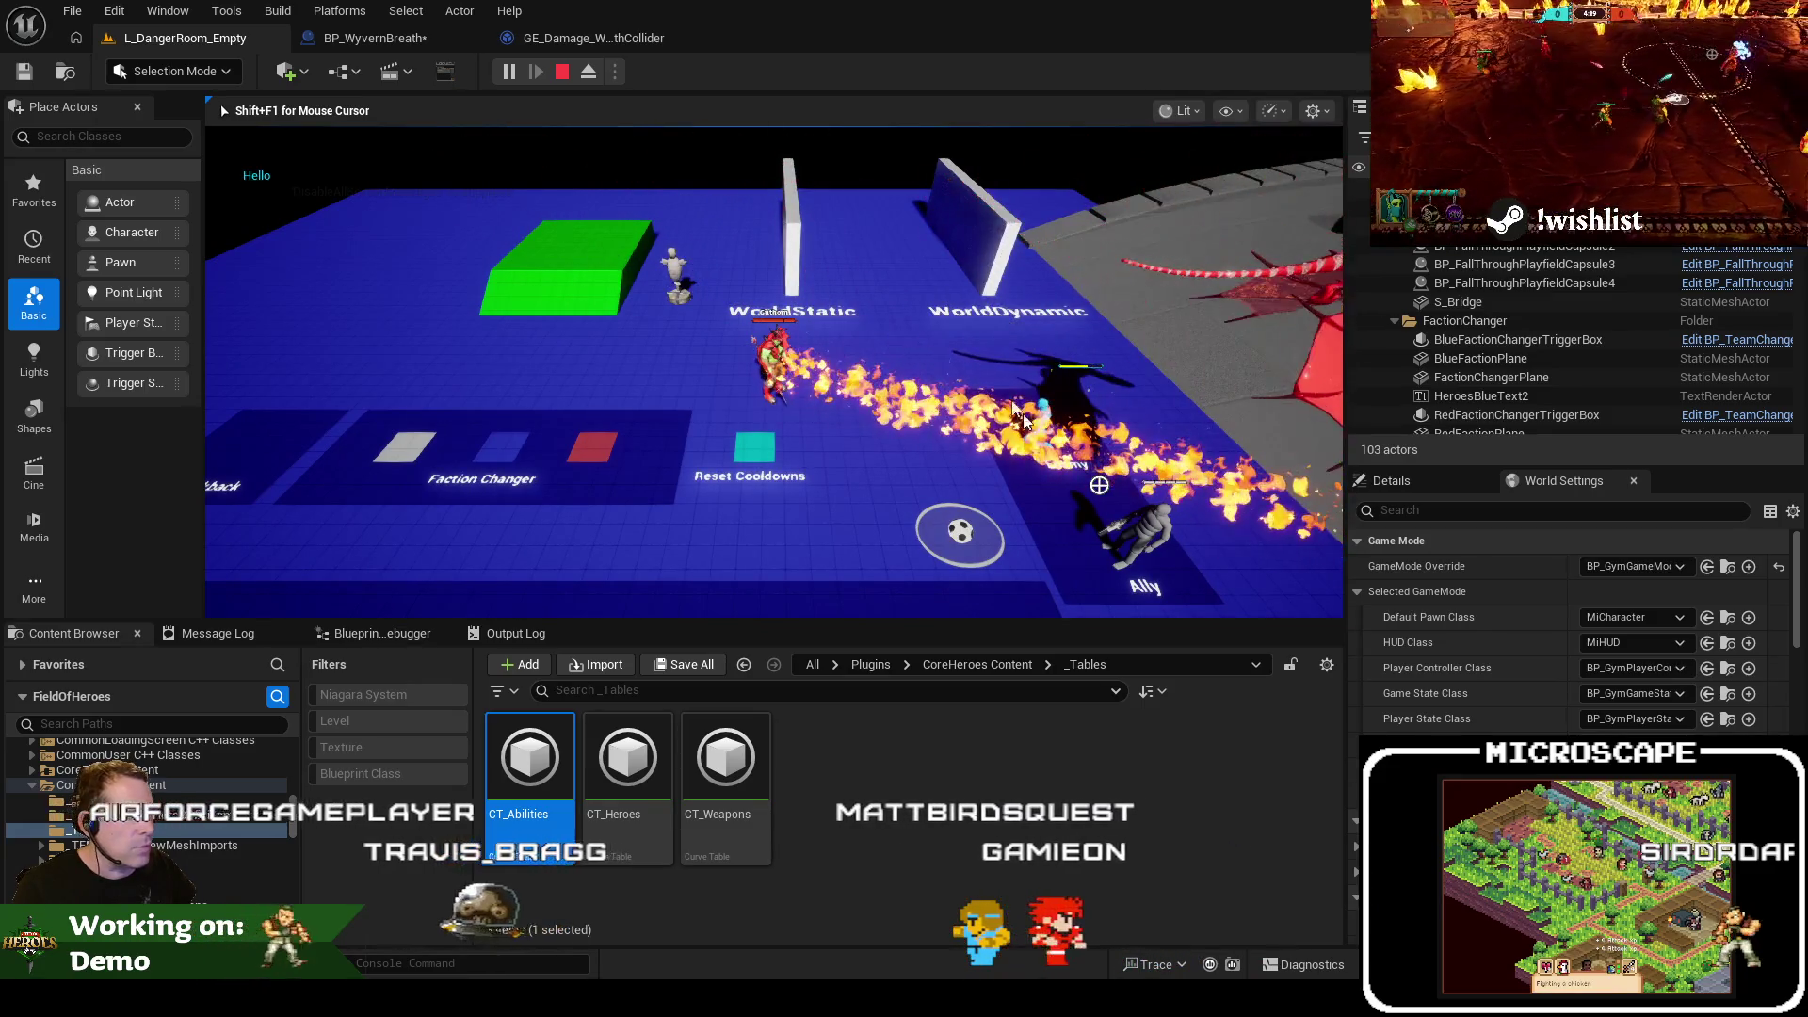
key("Escape")
left_click(375, 38)
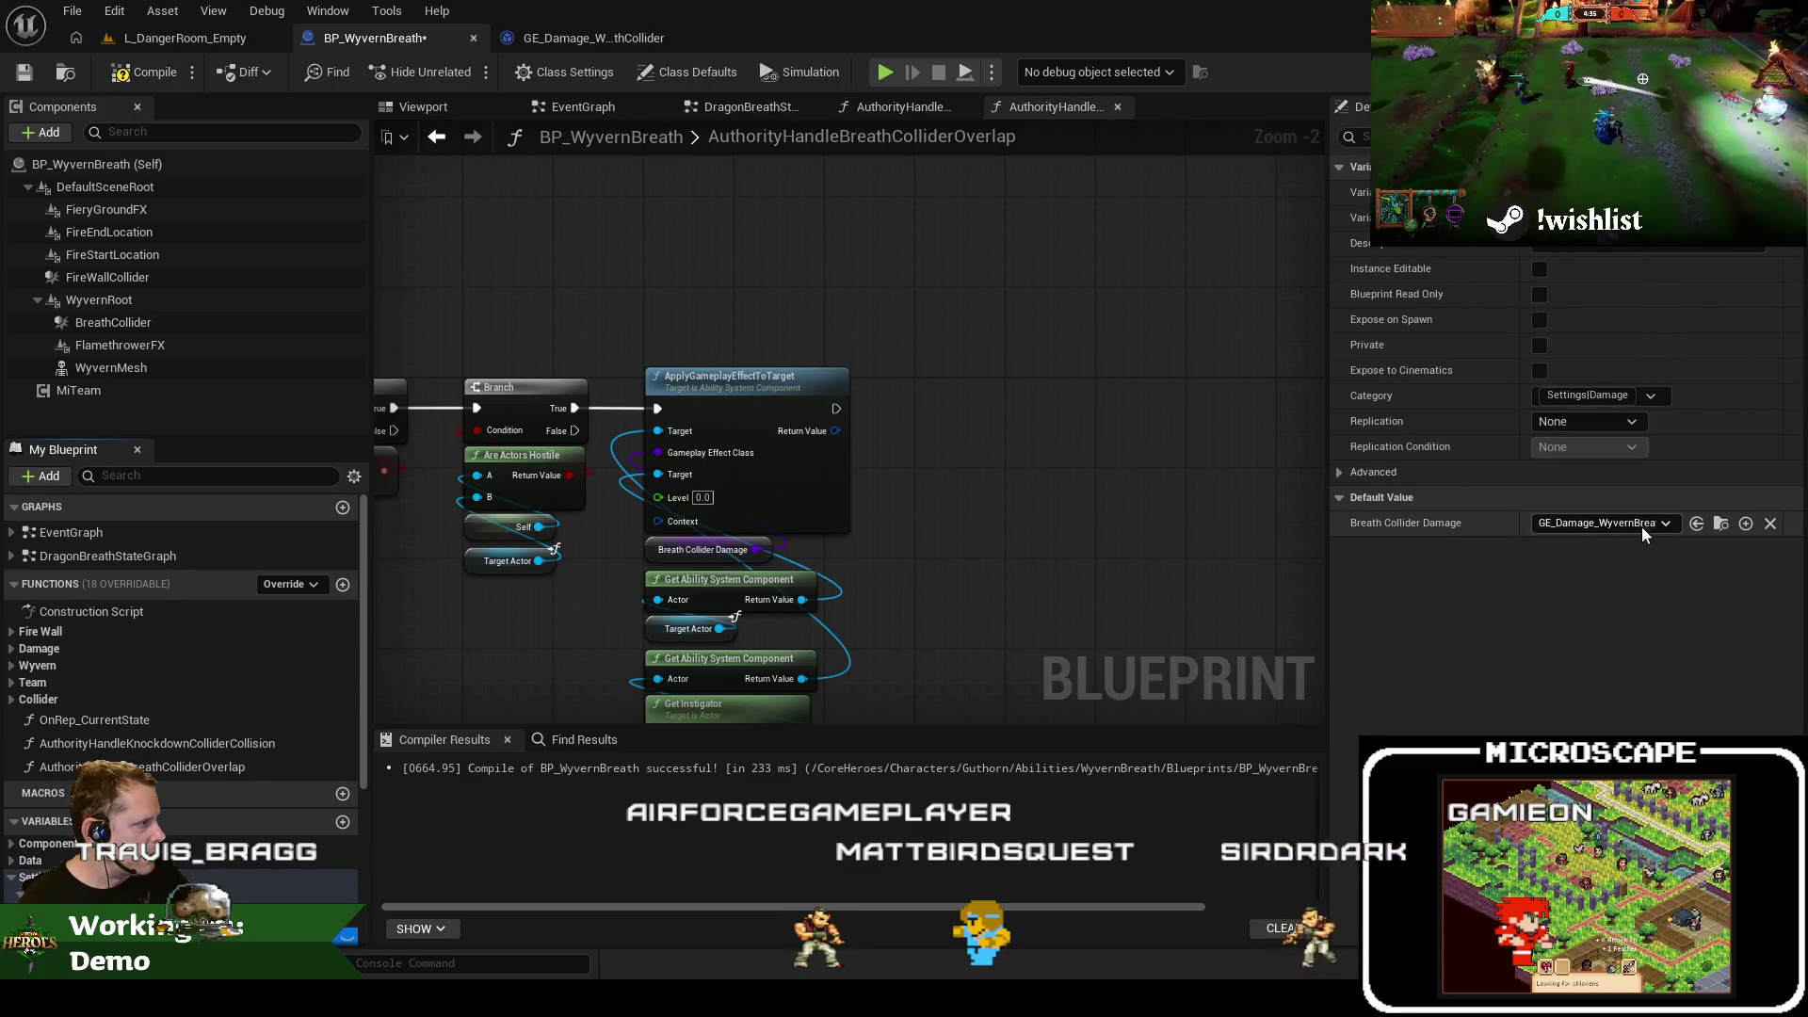
Open the breath collider damage effect, then save BP_WyvernBreath and return to L_DangerRoom_Empty
left_click(1727, 531)
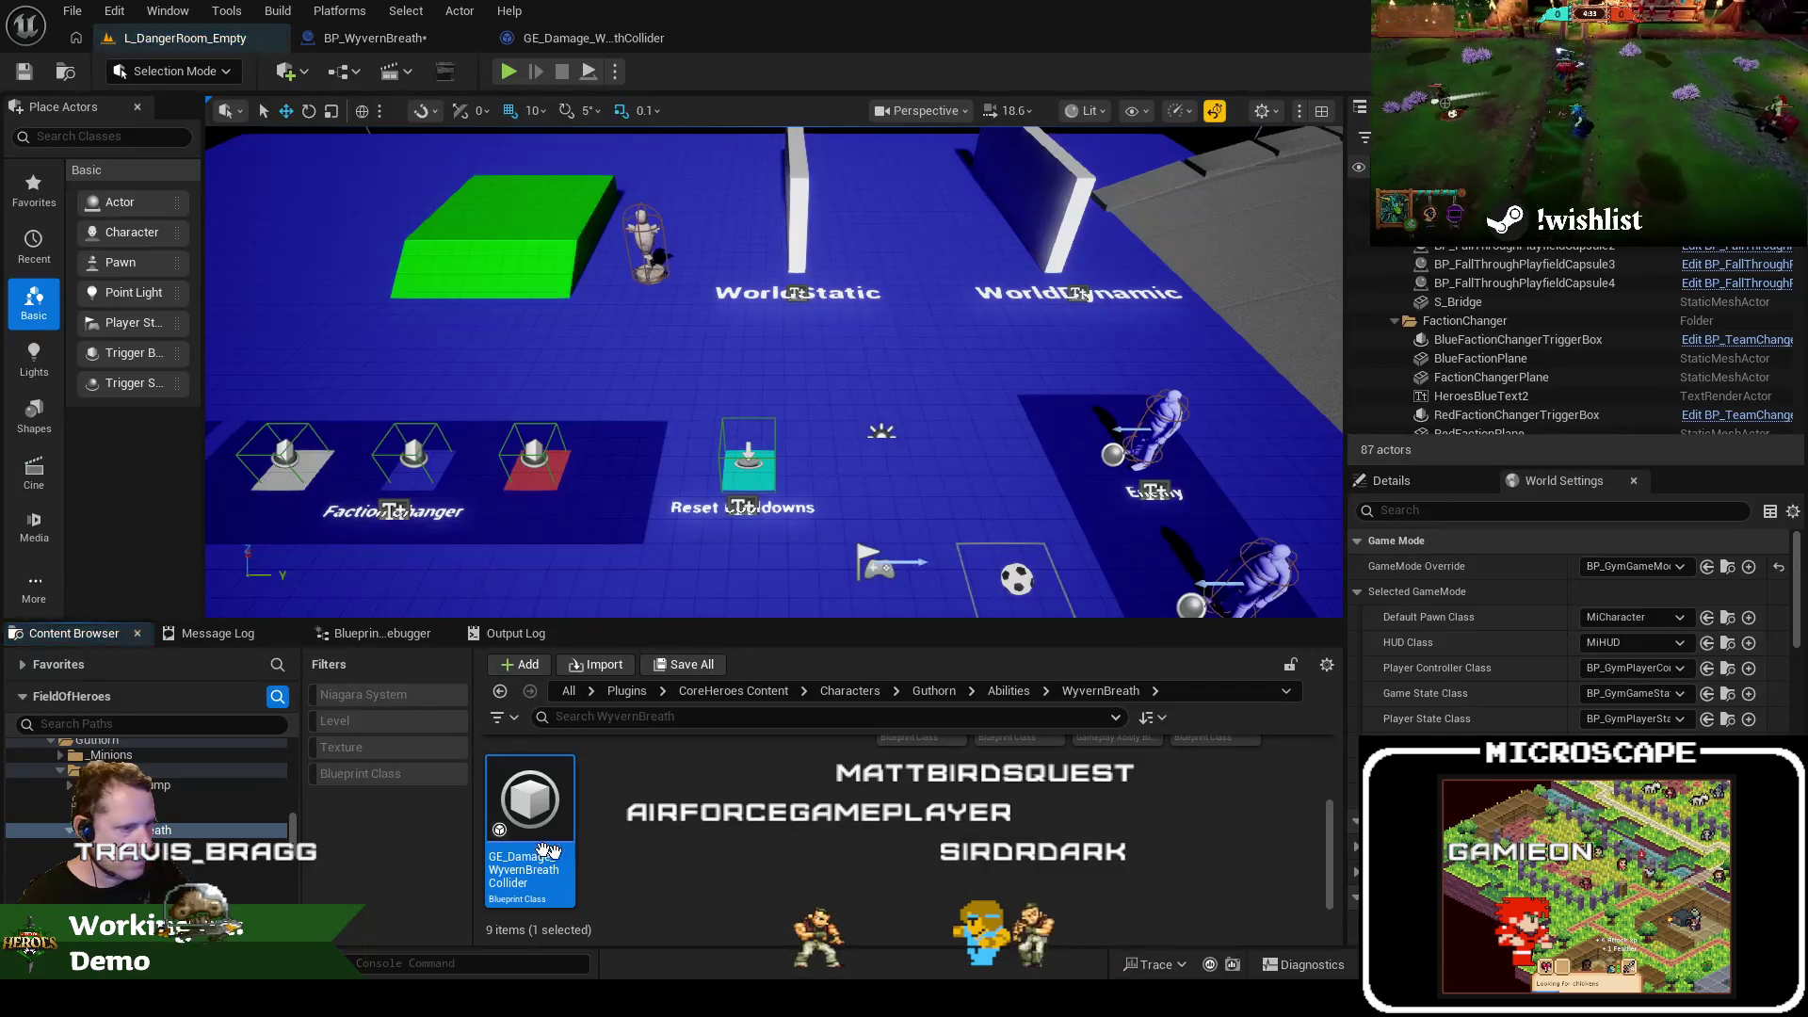
double_click(533, 838)
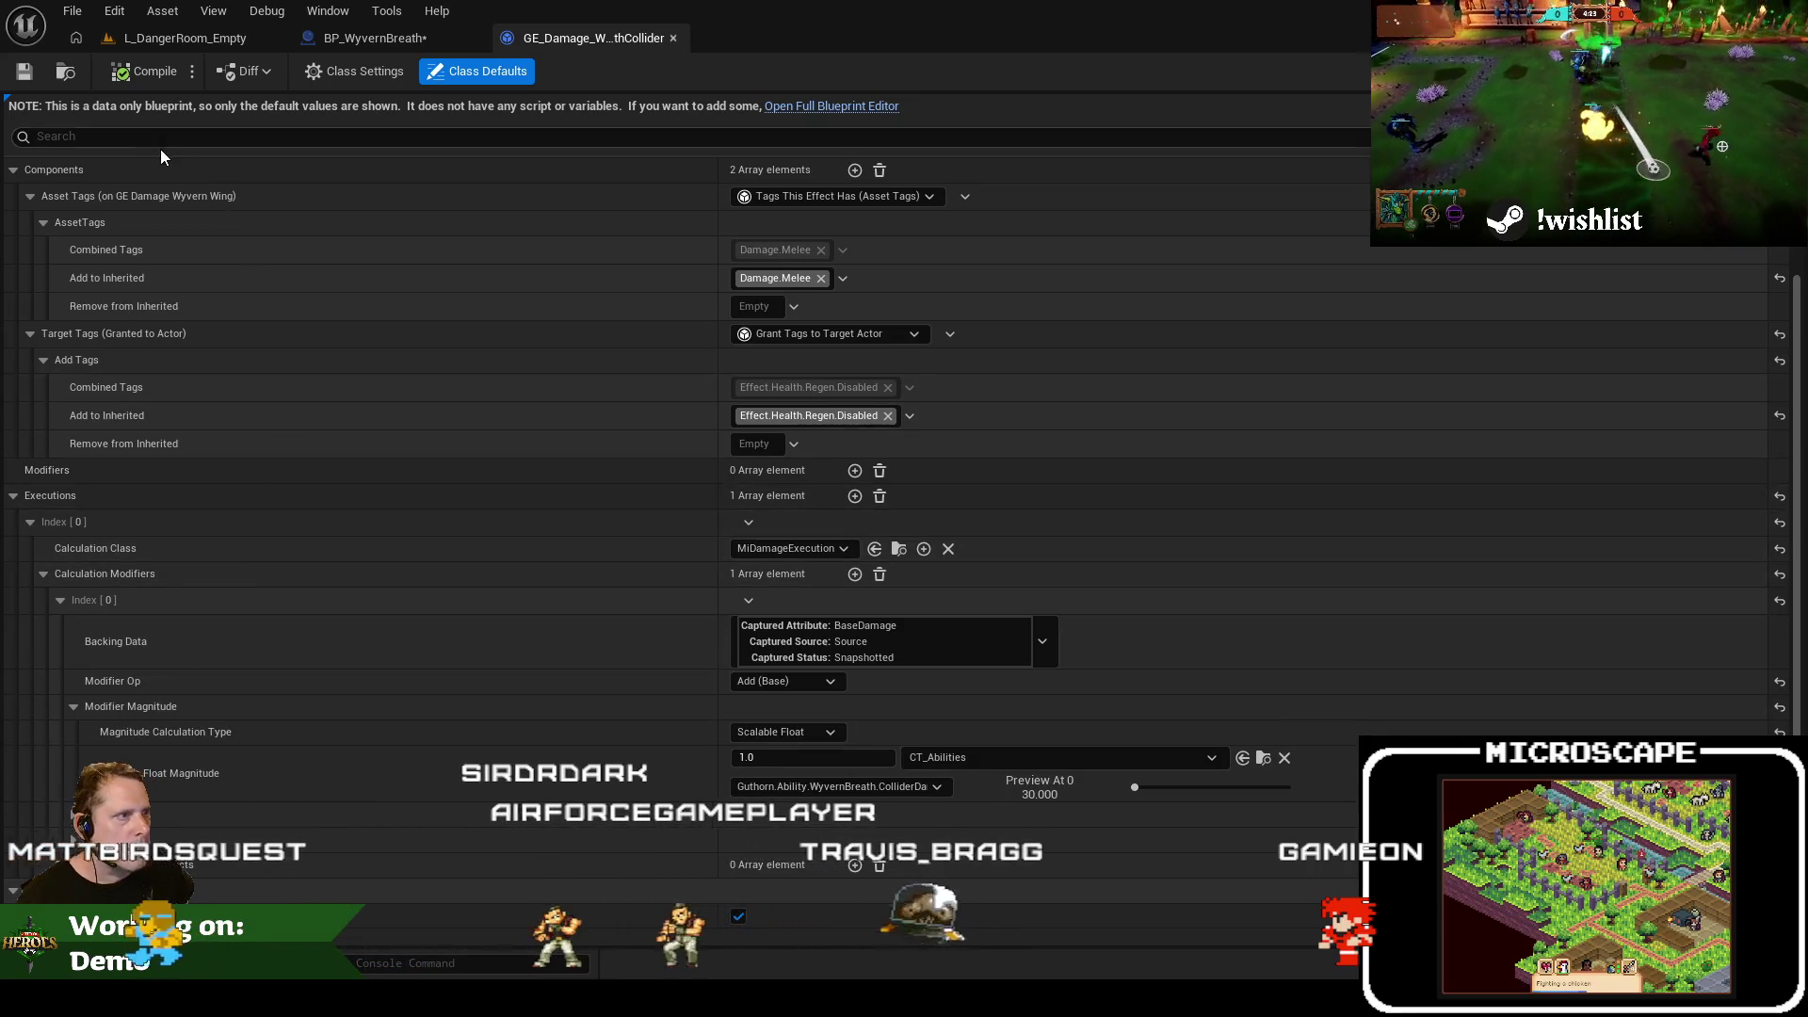
left_click(375, 38)
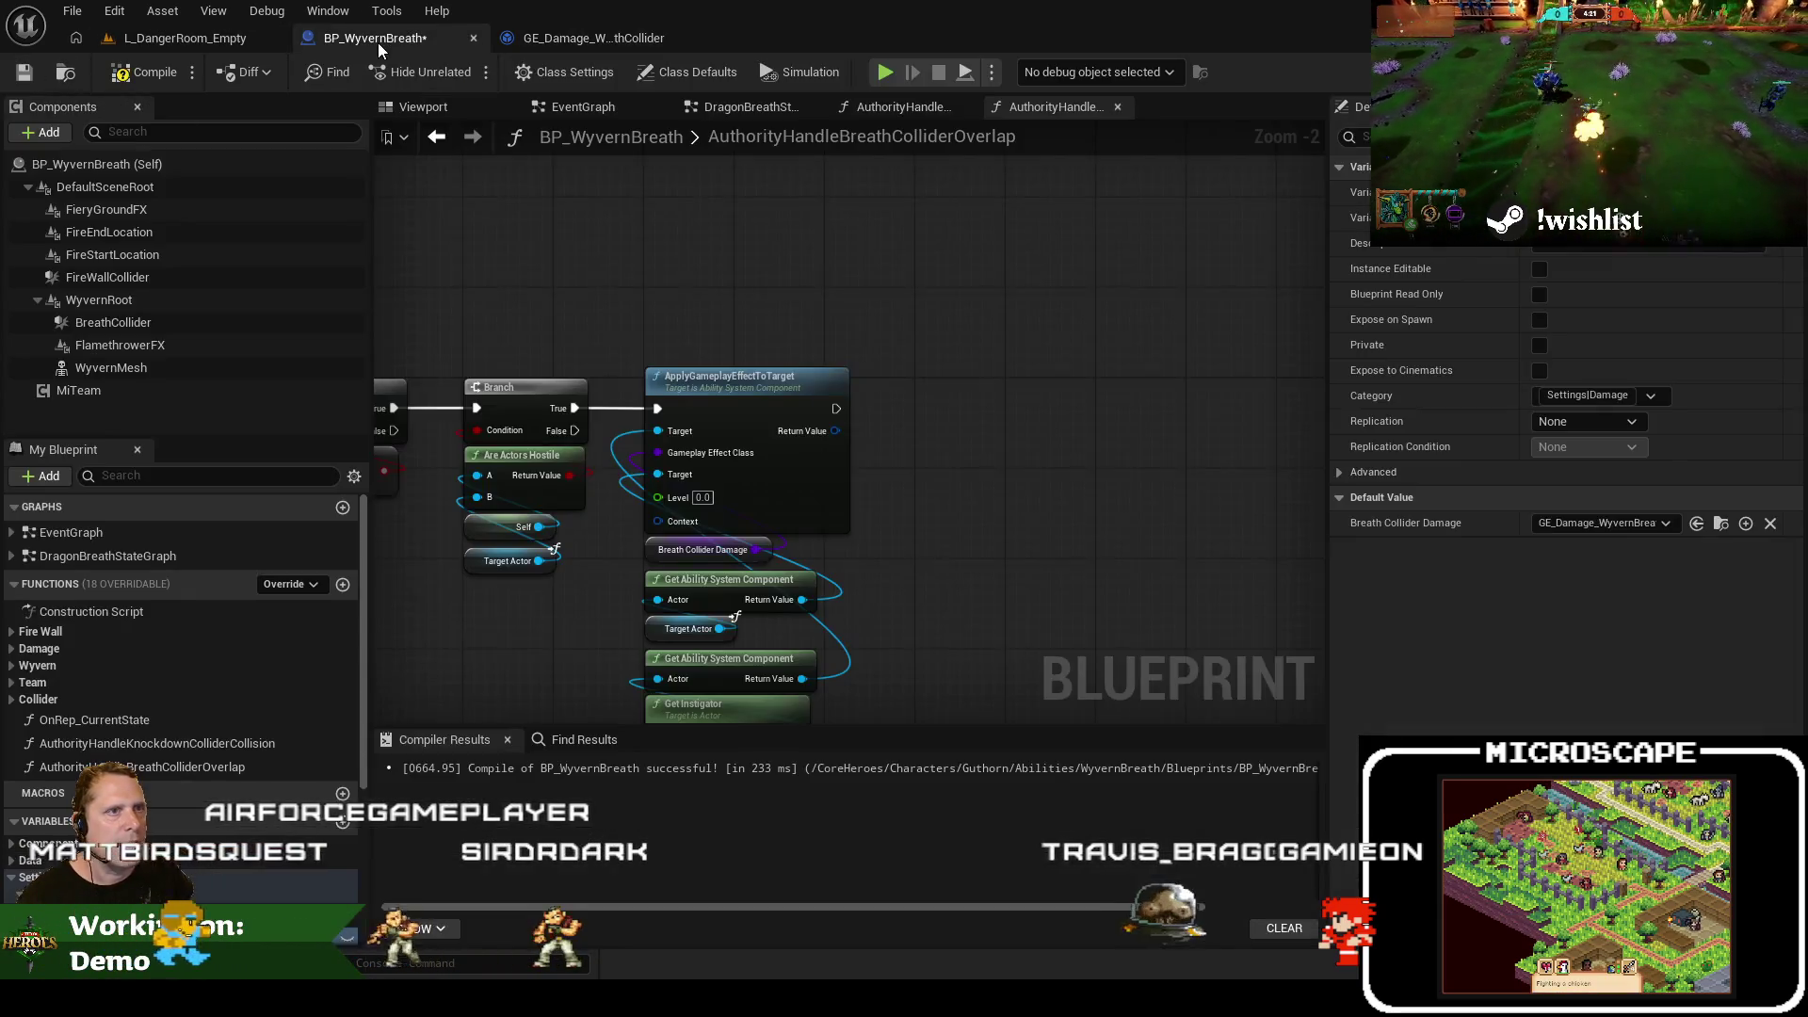
left_click(23, 73)
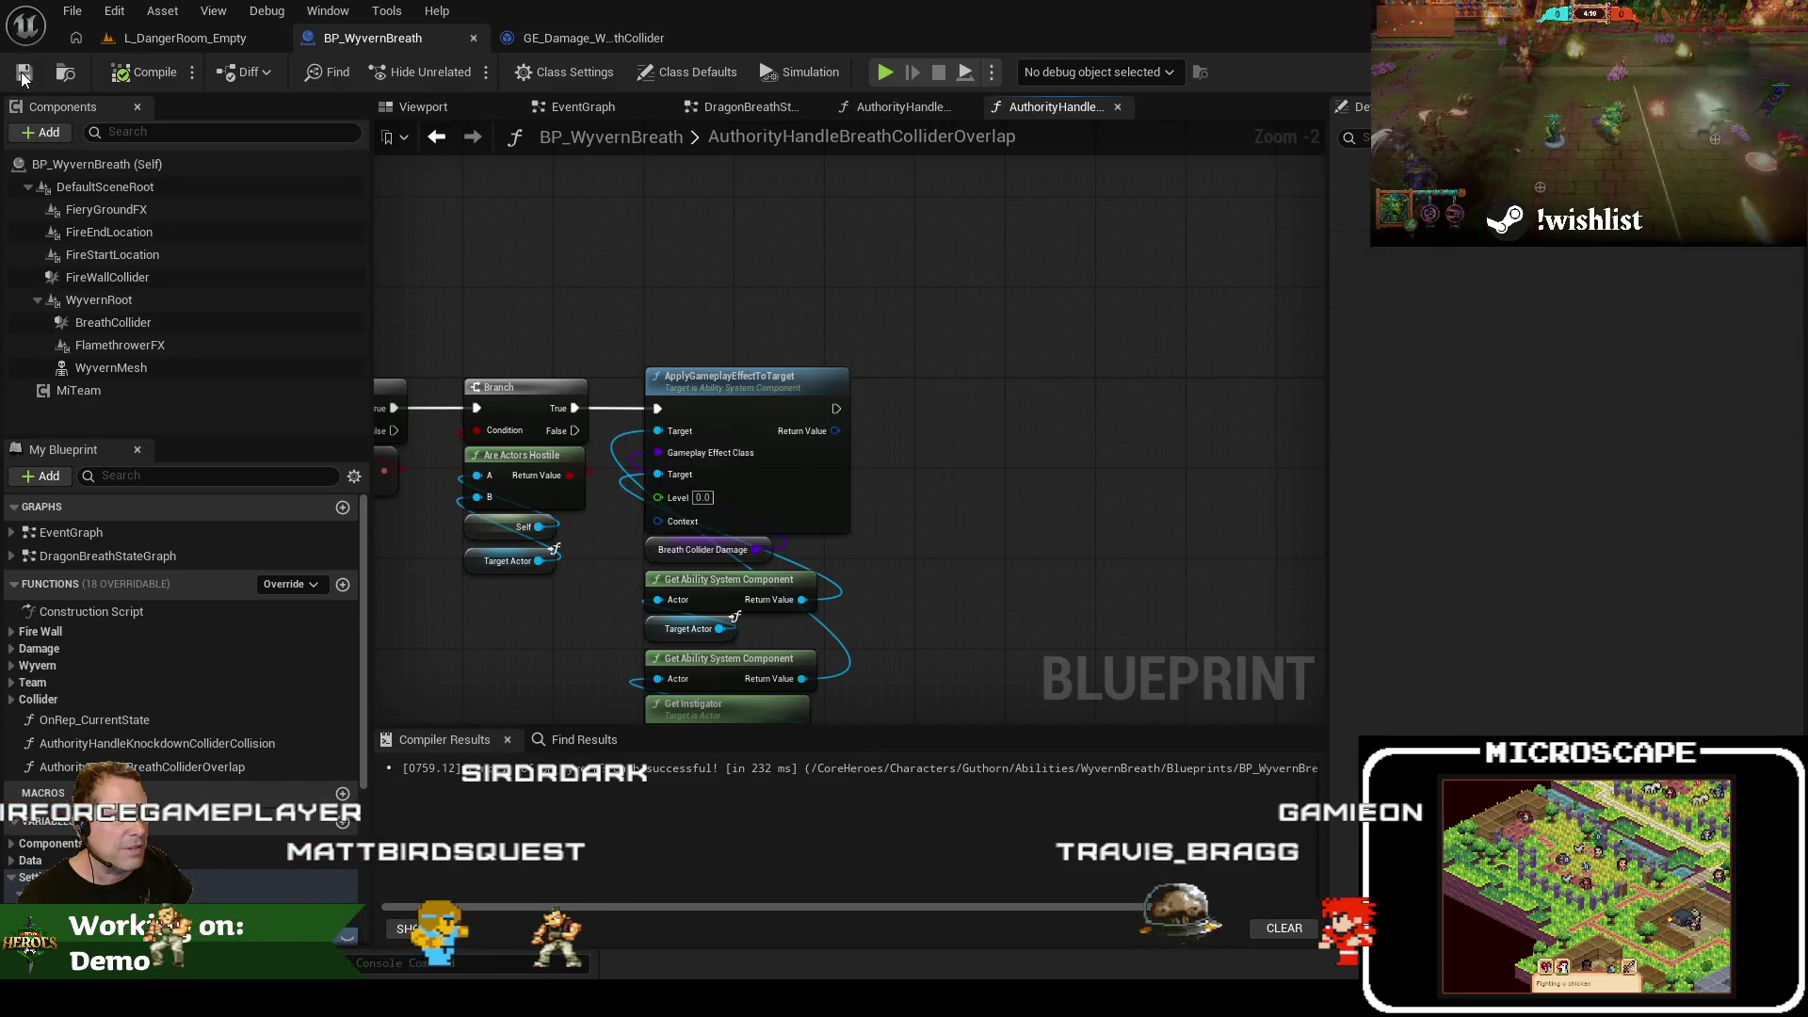
left_click(256, 40)
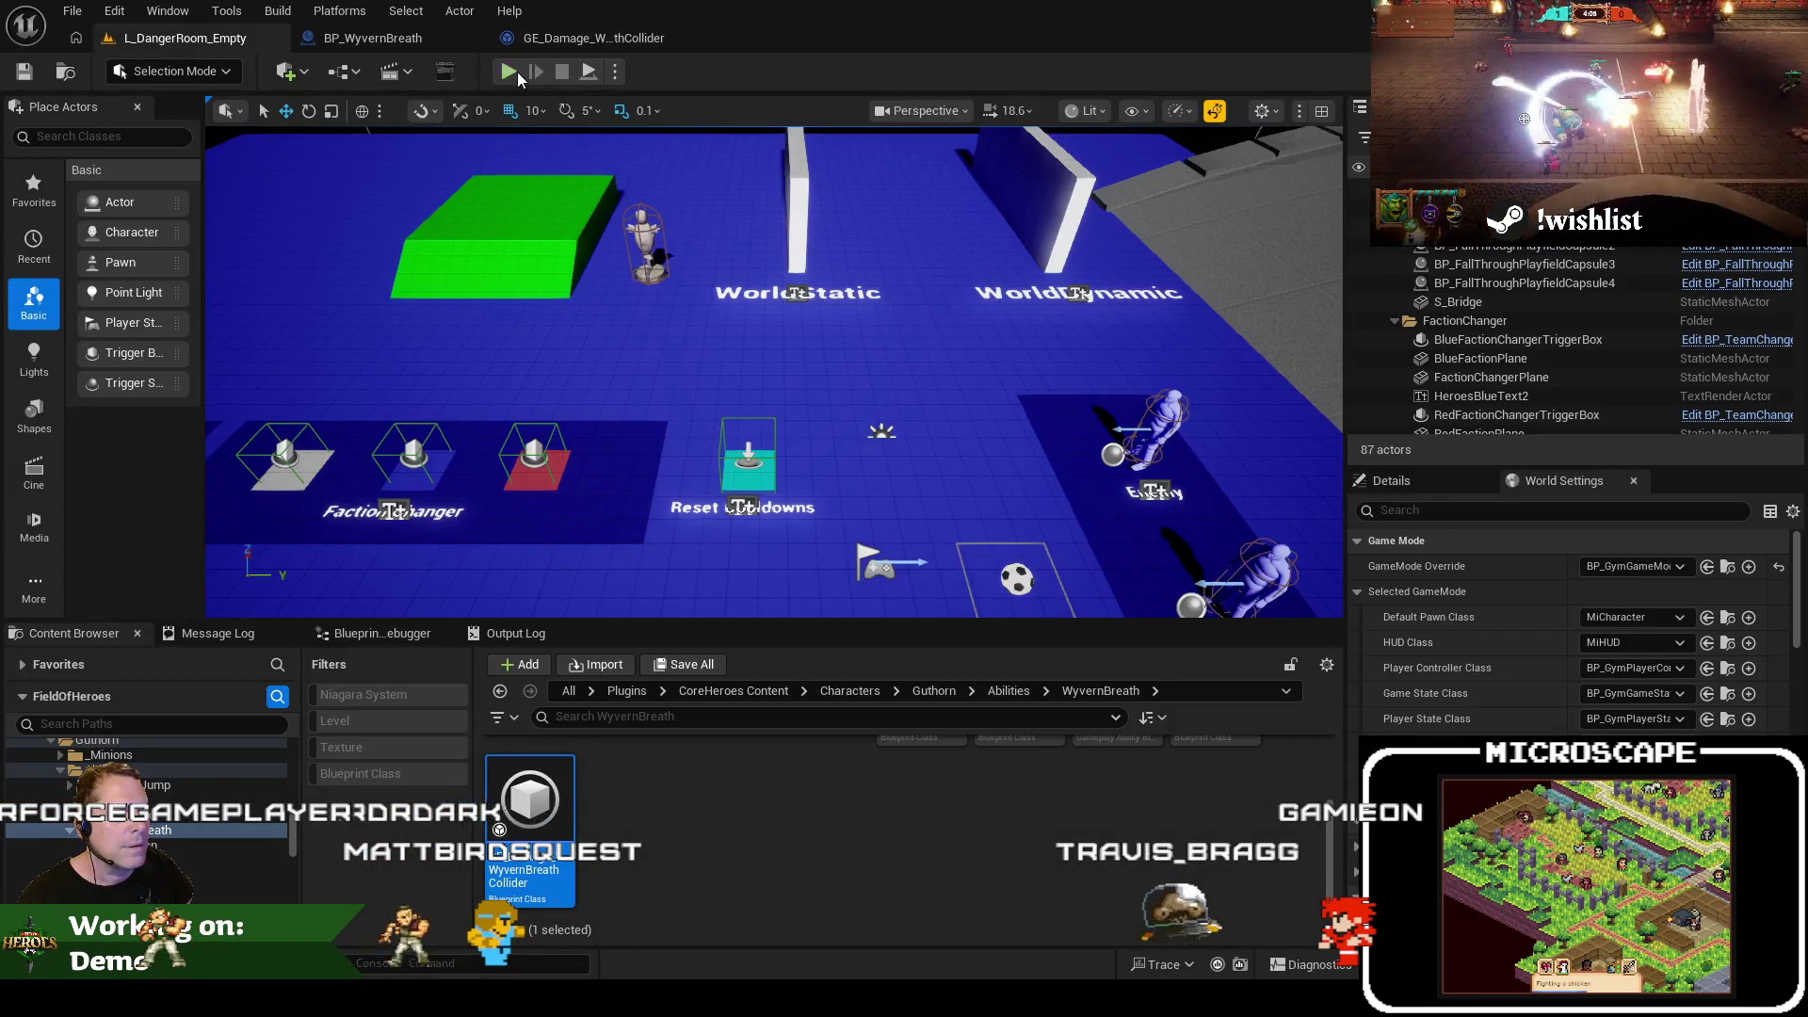
Start a playtest and run NameplateShowVitals from the console history
left_click(513, 73)
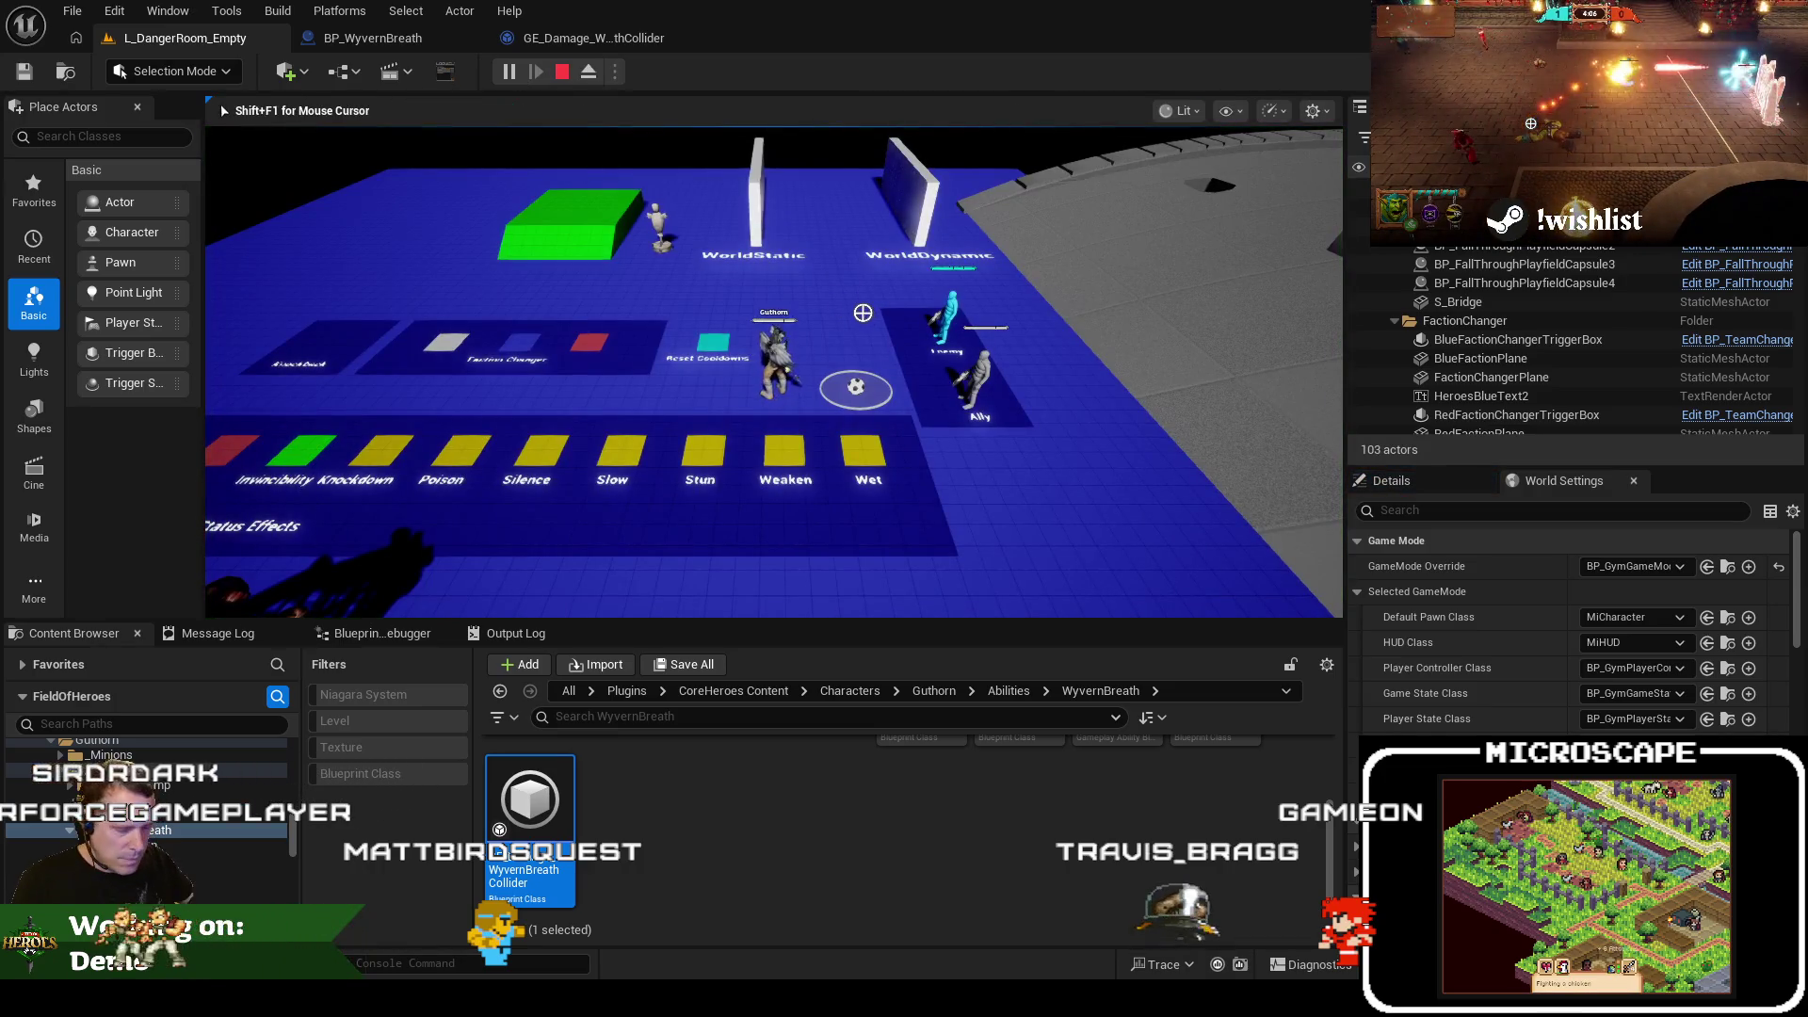
key("grave")
key("Up")
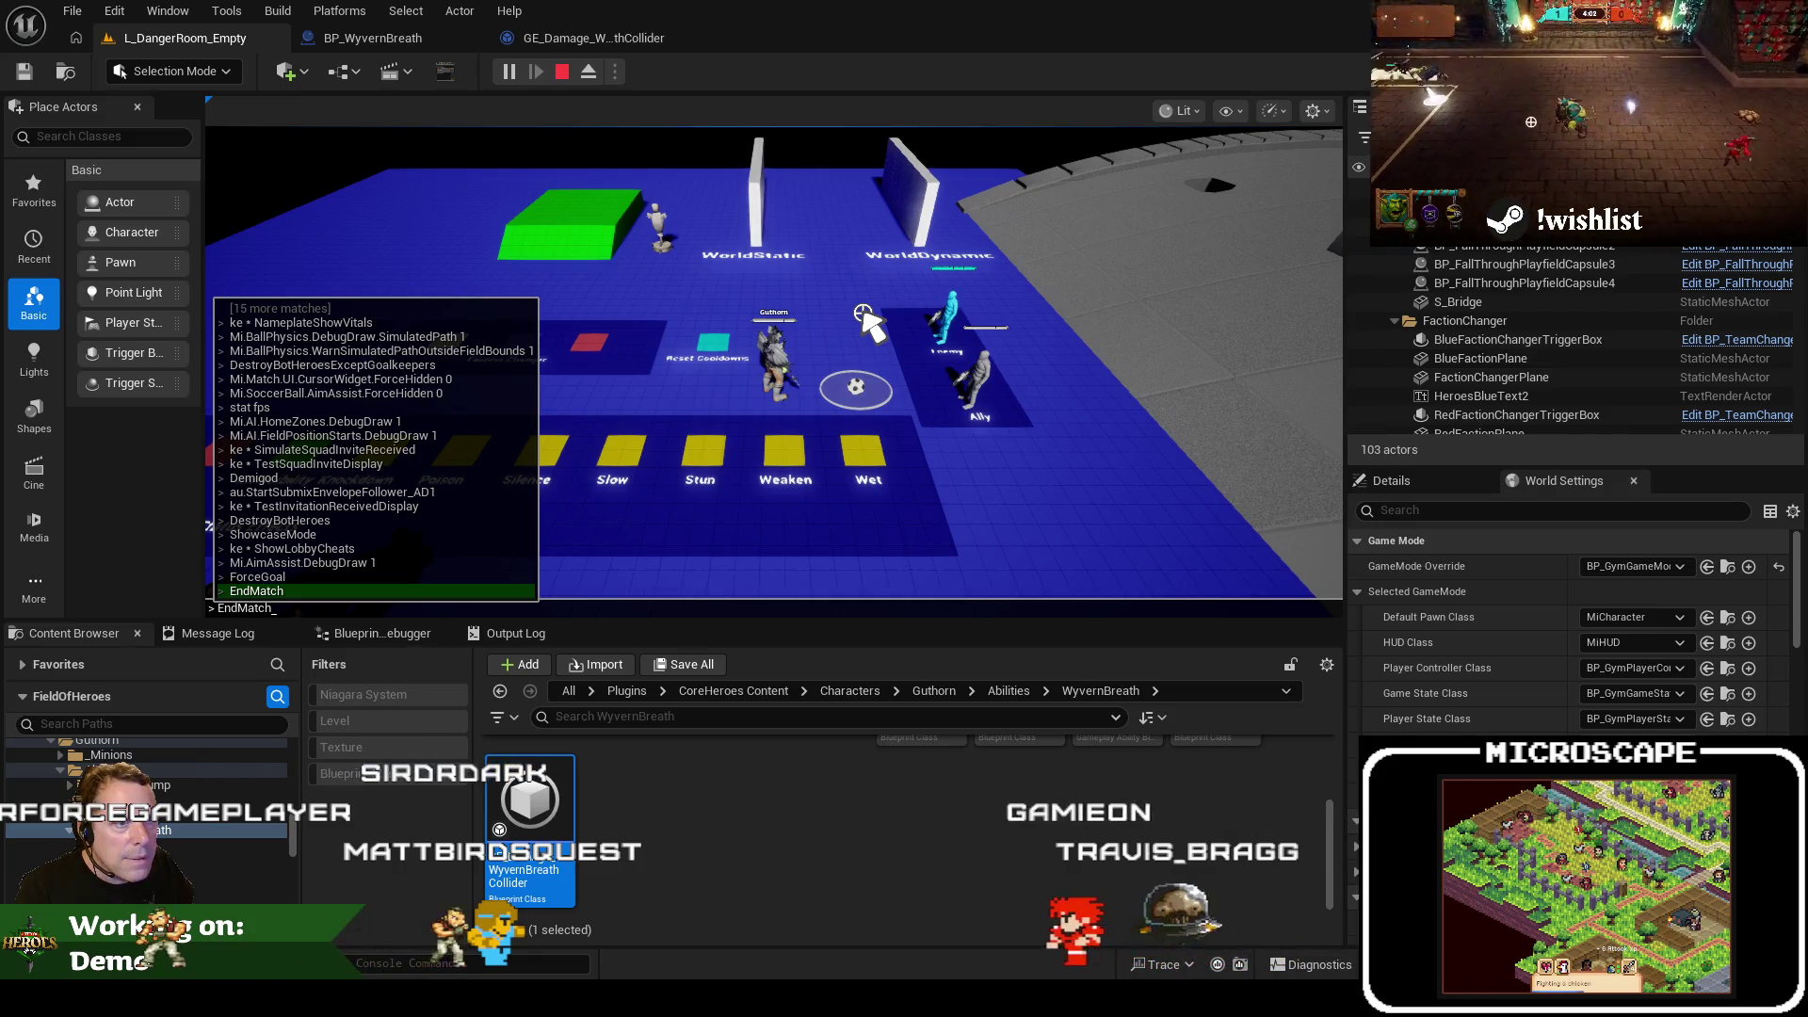
key("Up")
key("Up")
key("Up")
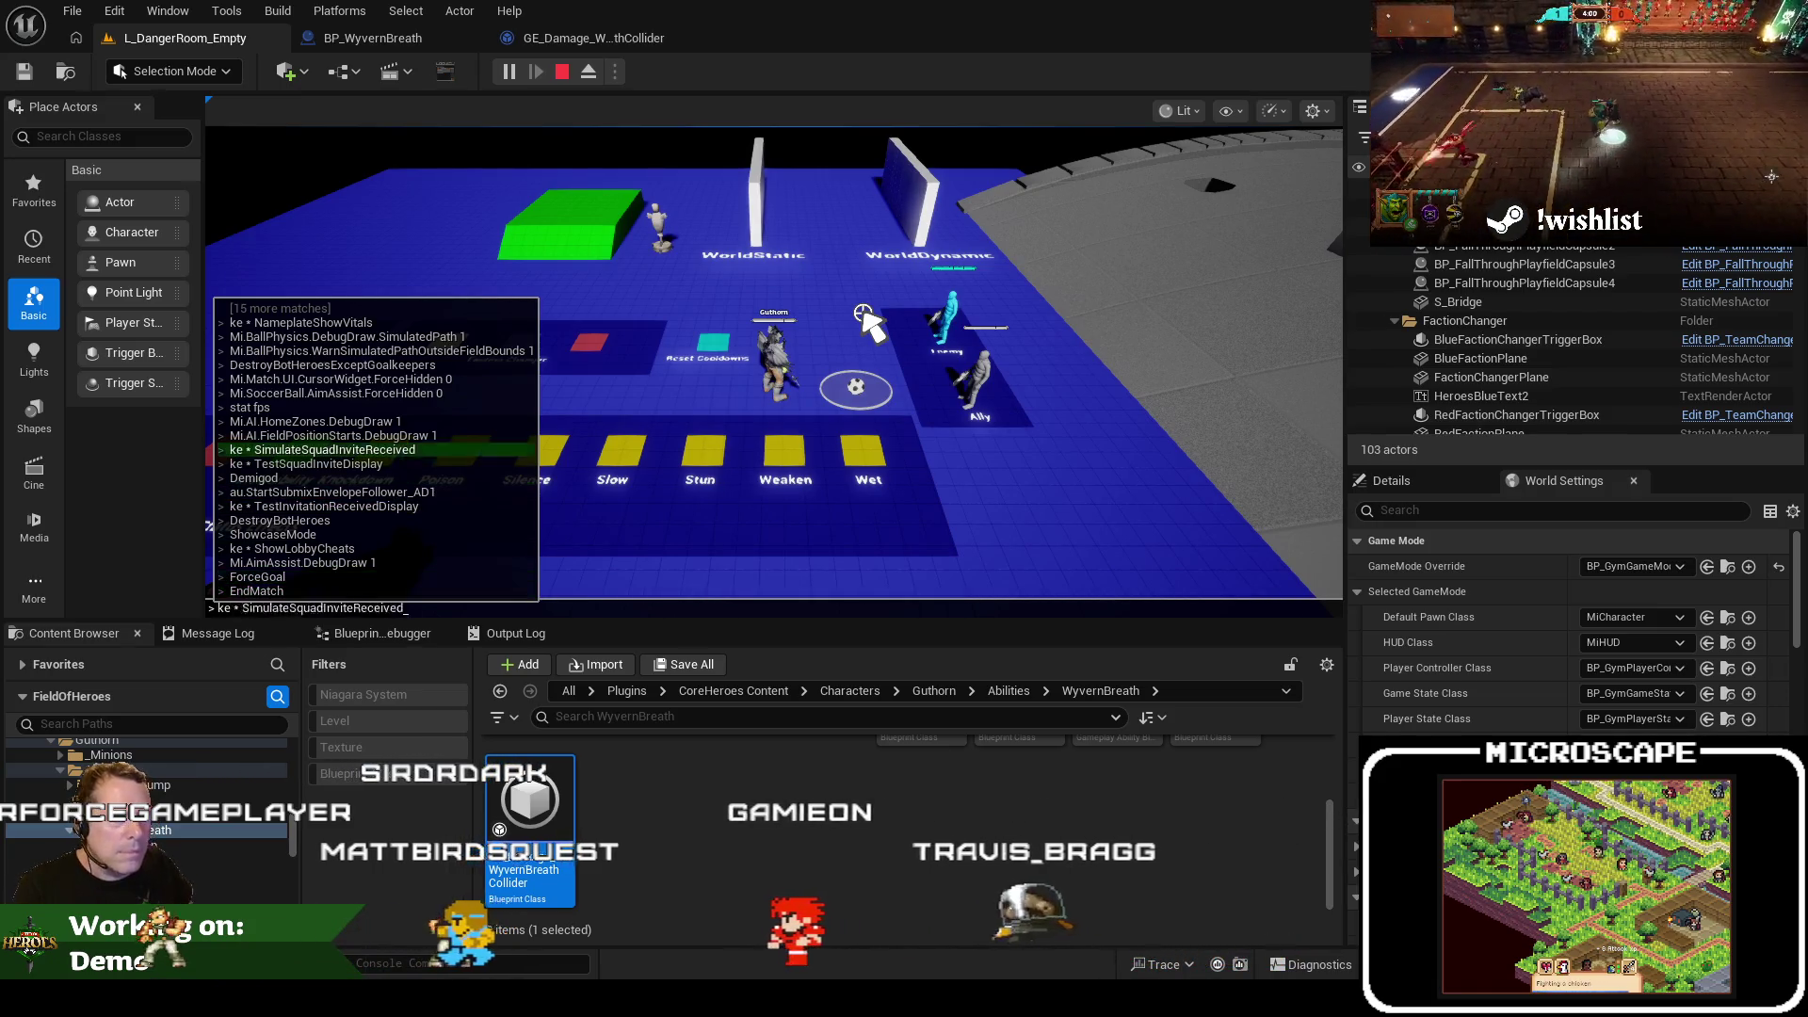
key("Return")
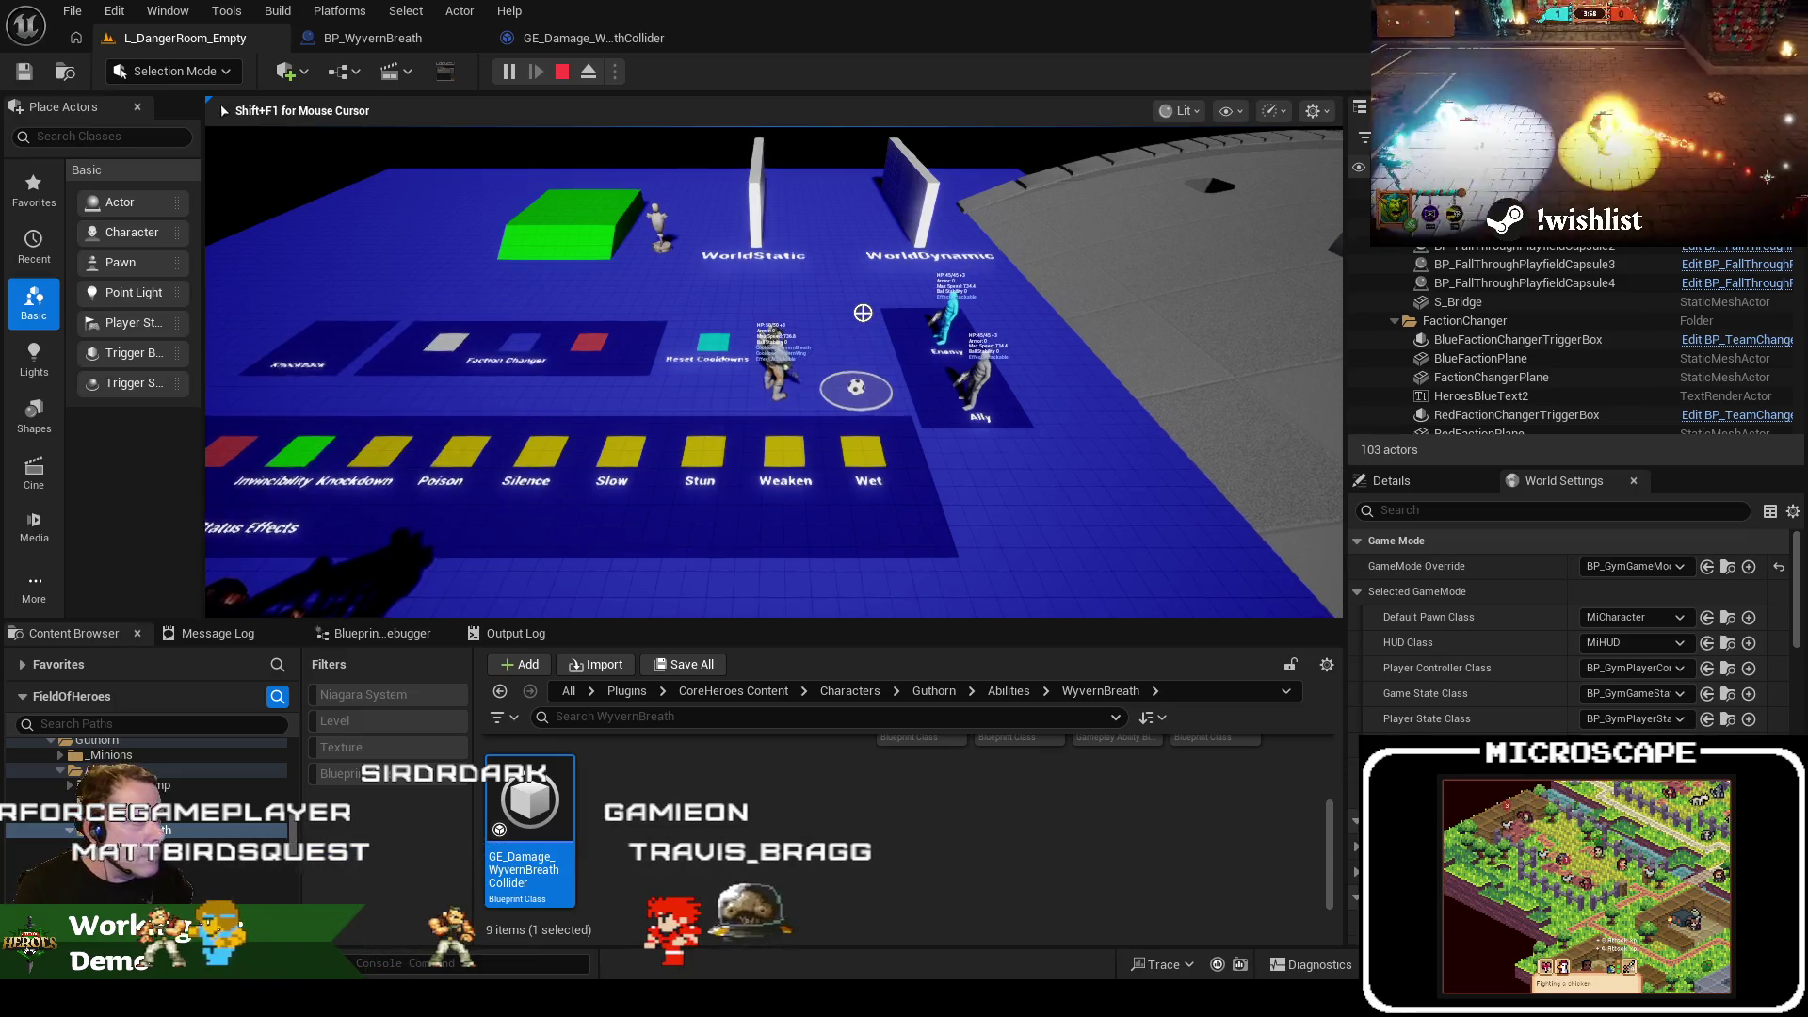
Fire the wyvern breath at the enemy fullscreen, then view AuthorityHandleKnockdownColliderCollision in BP_WyvernBreath
key("F11")
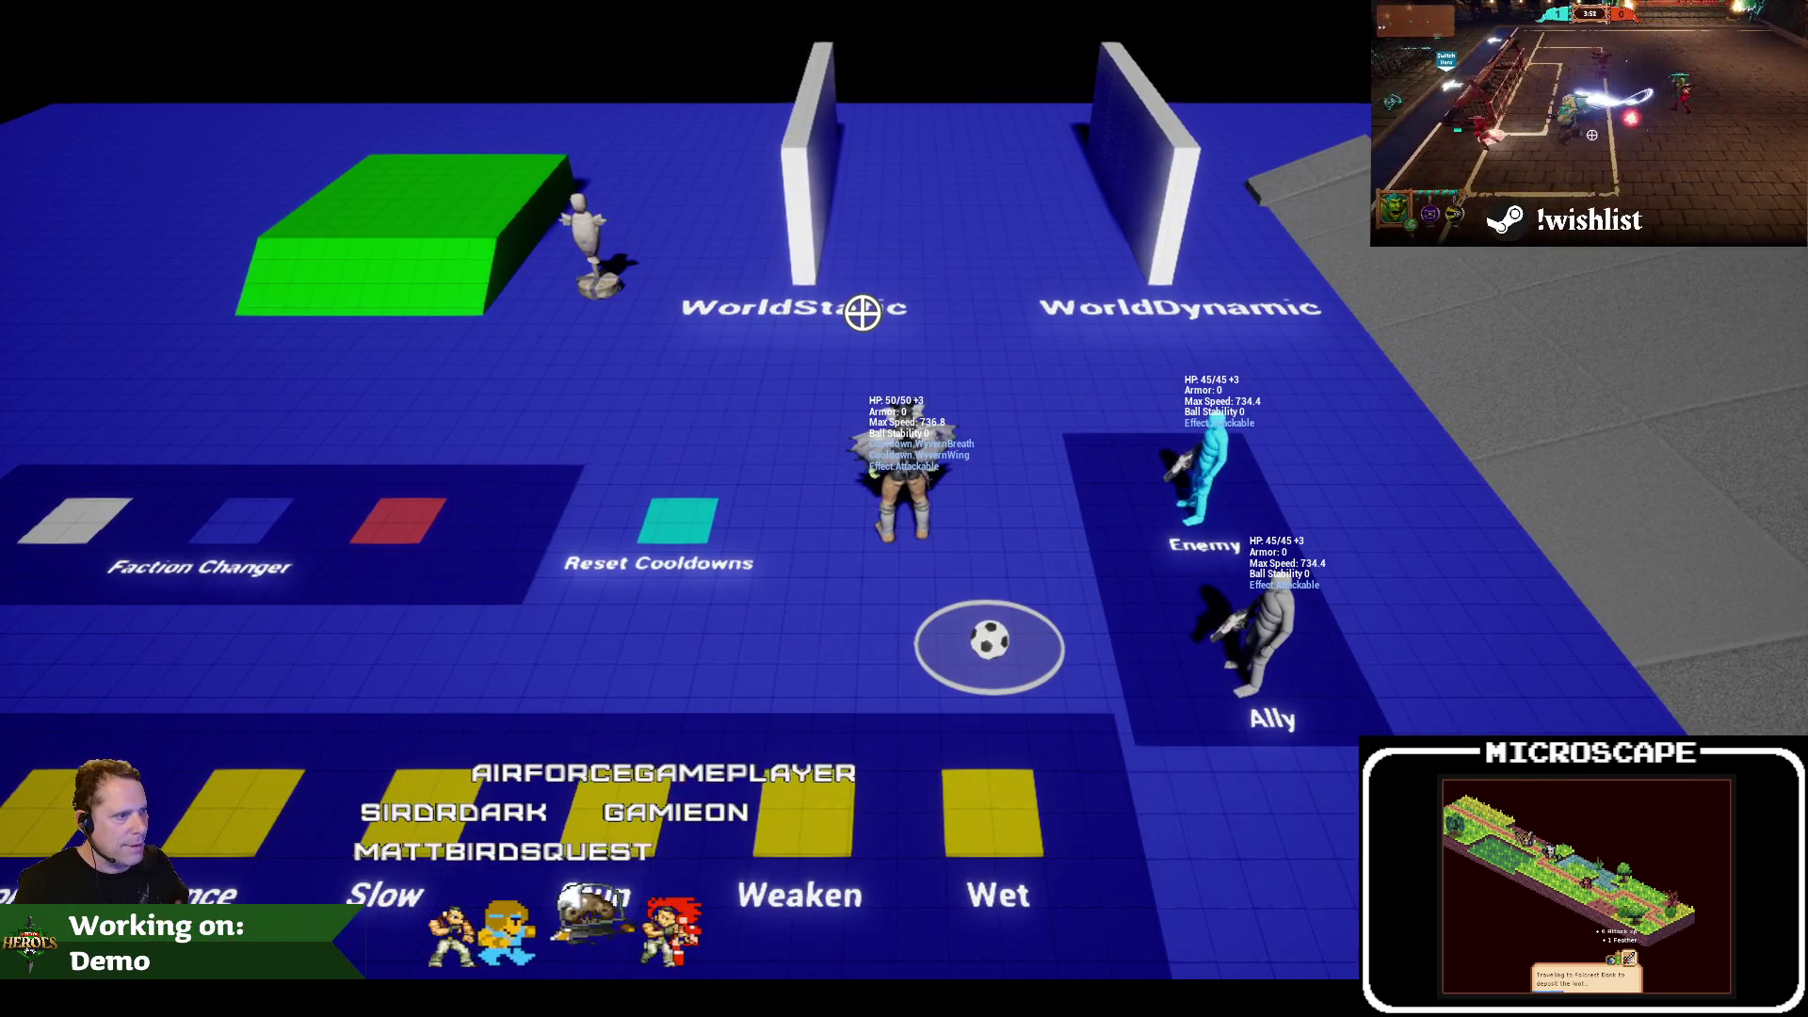
key("a")
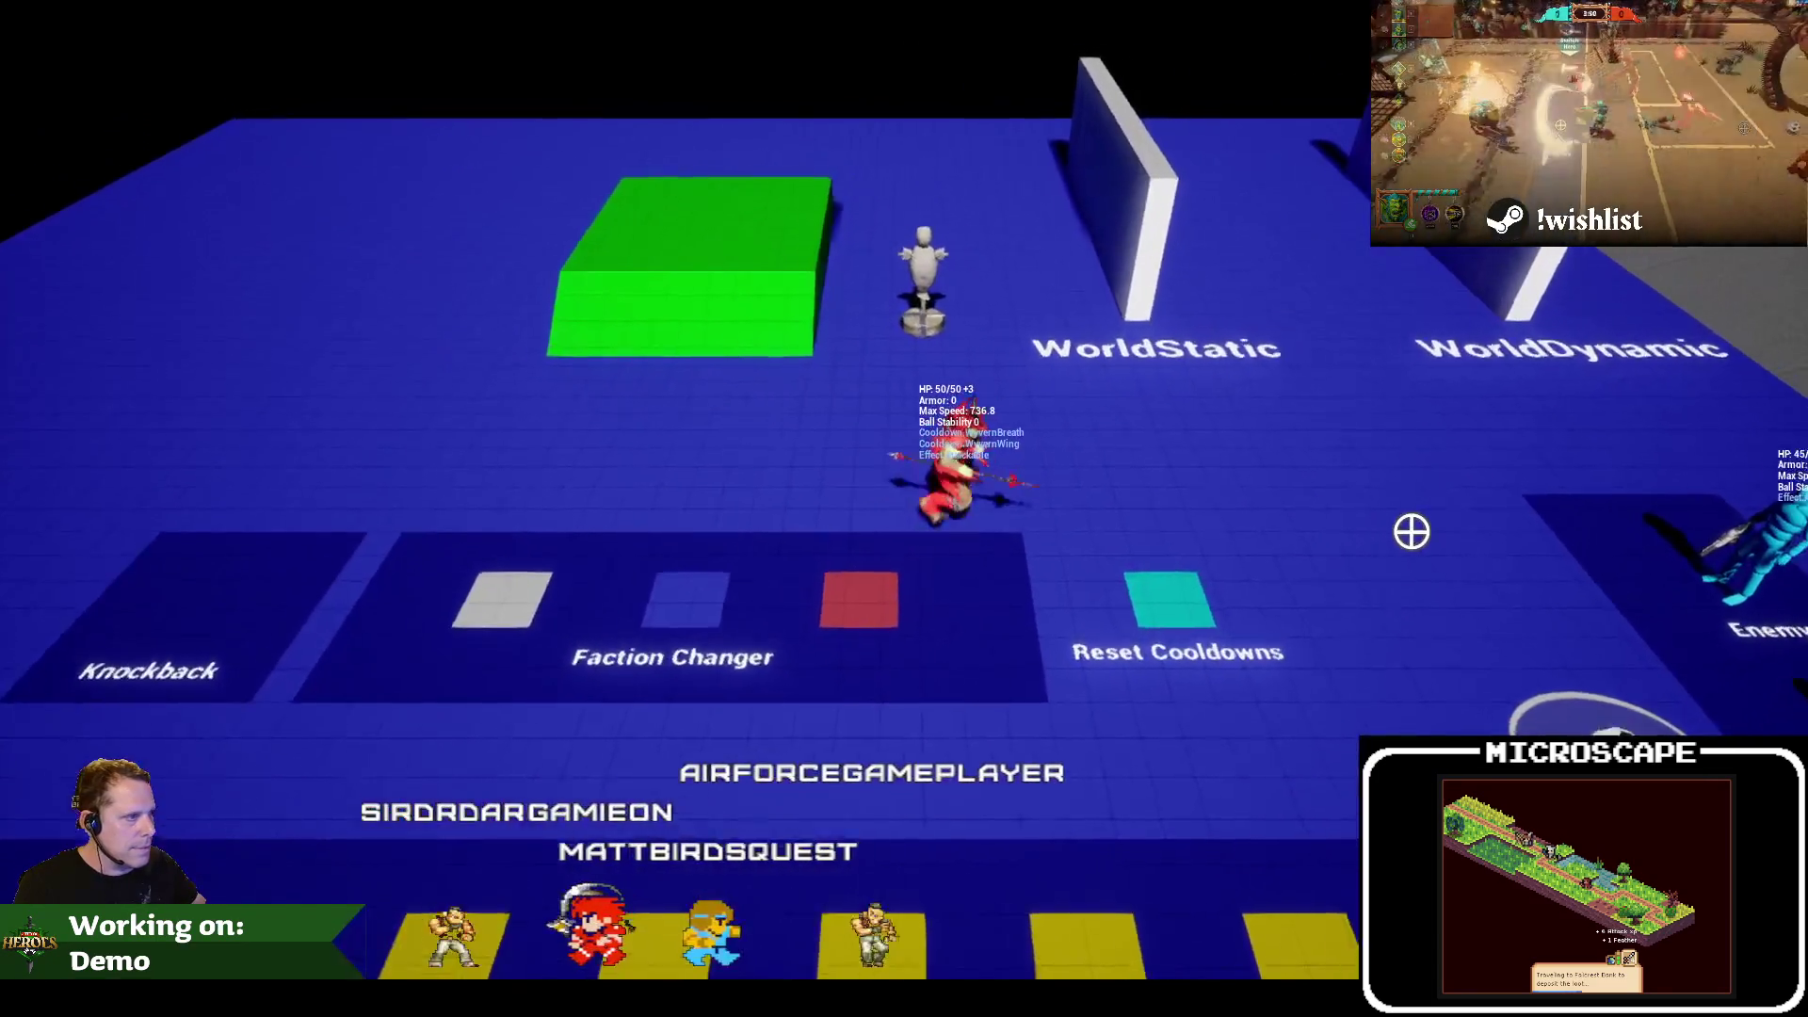
left_click(1500, 649)
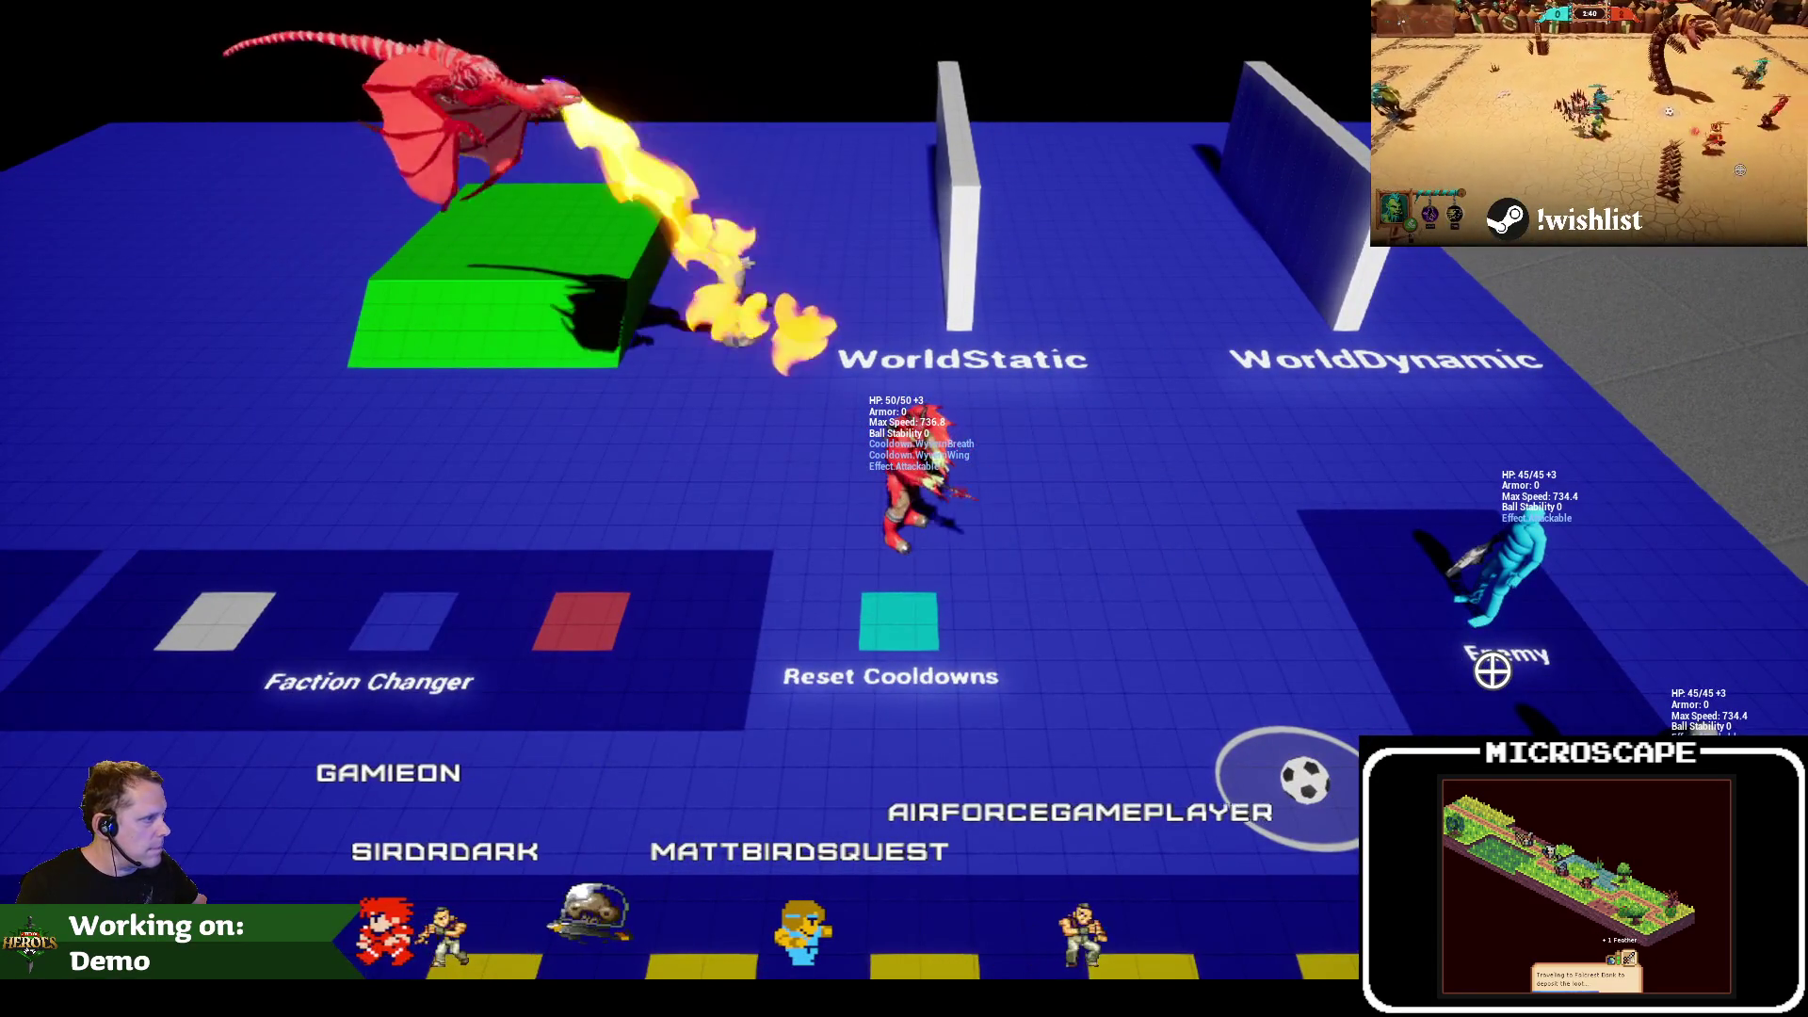
key("Escape")
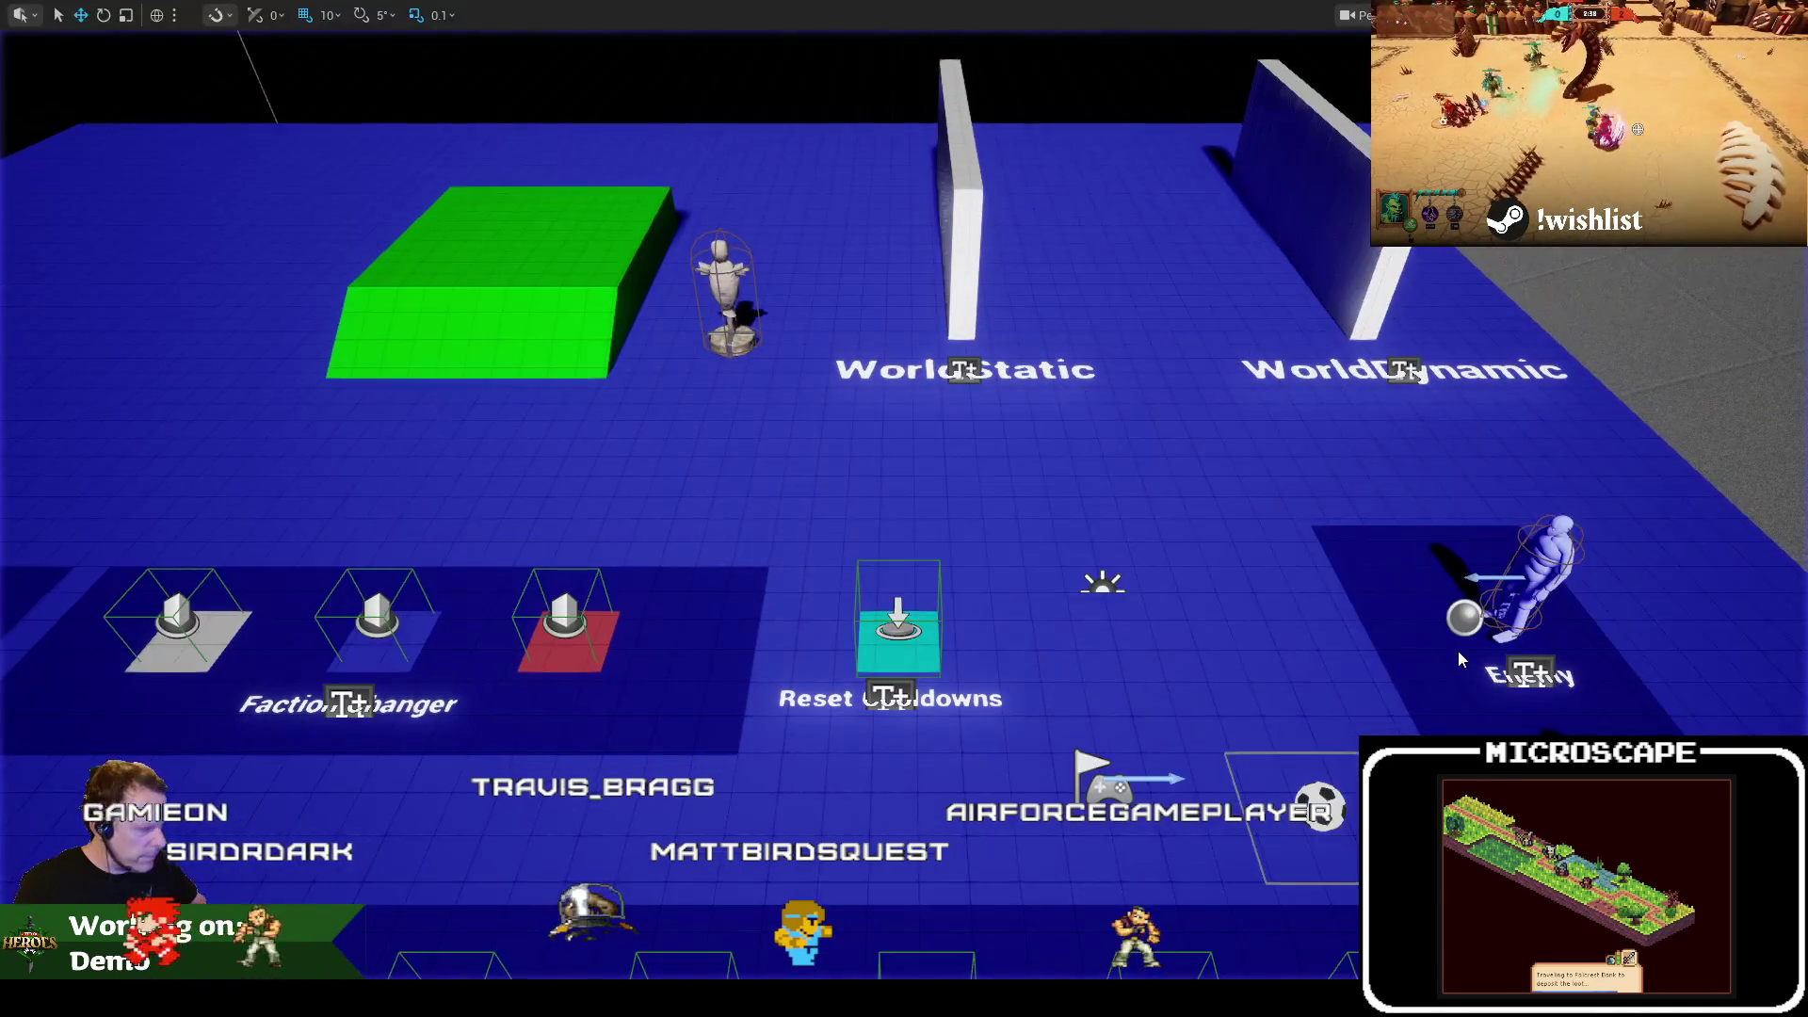
left_click(392, 38)
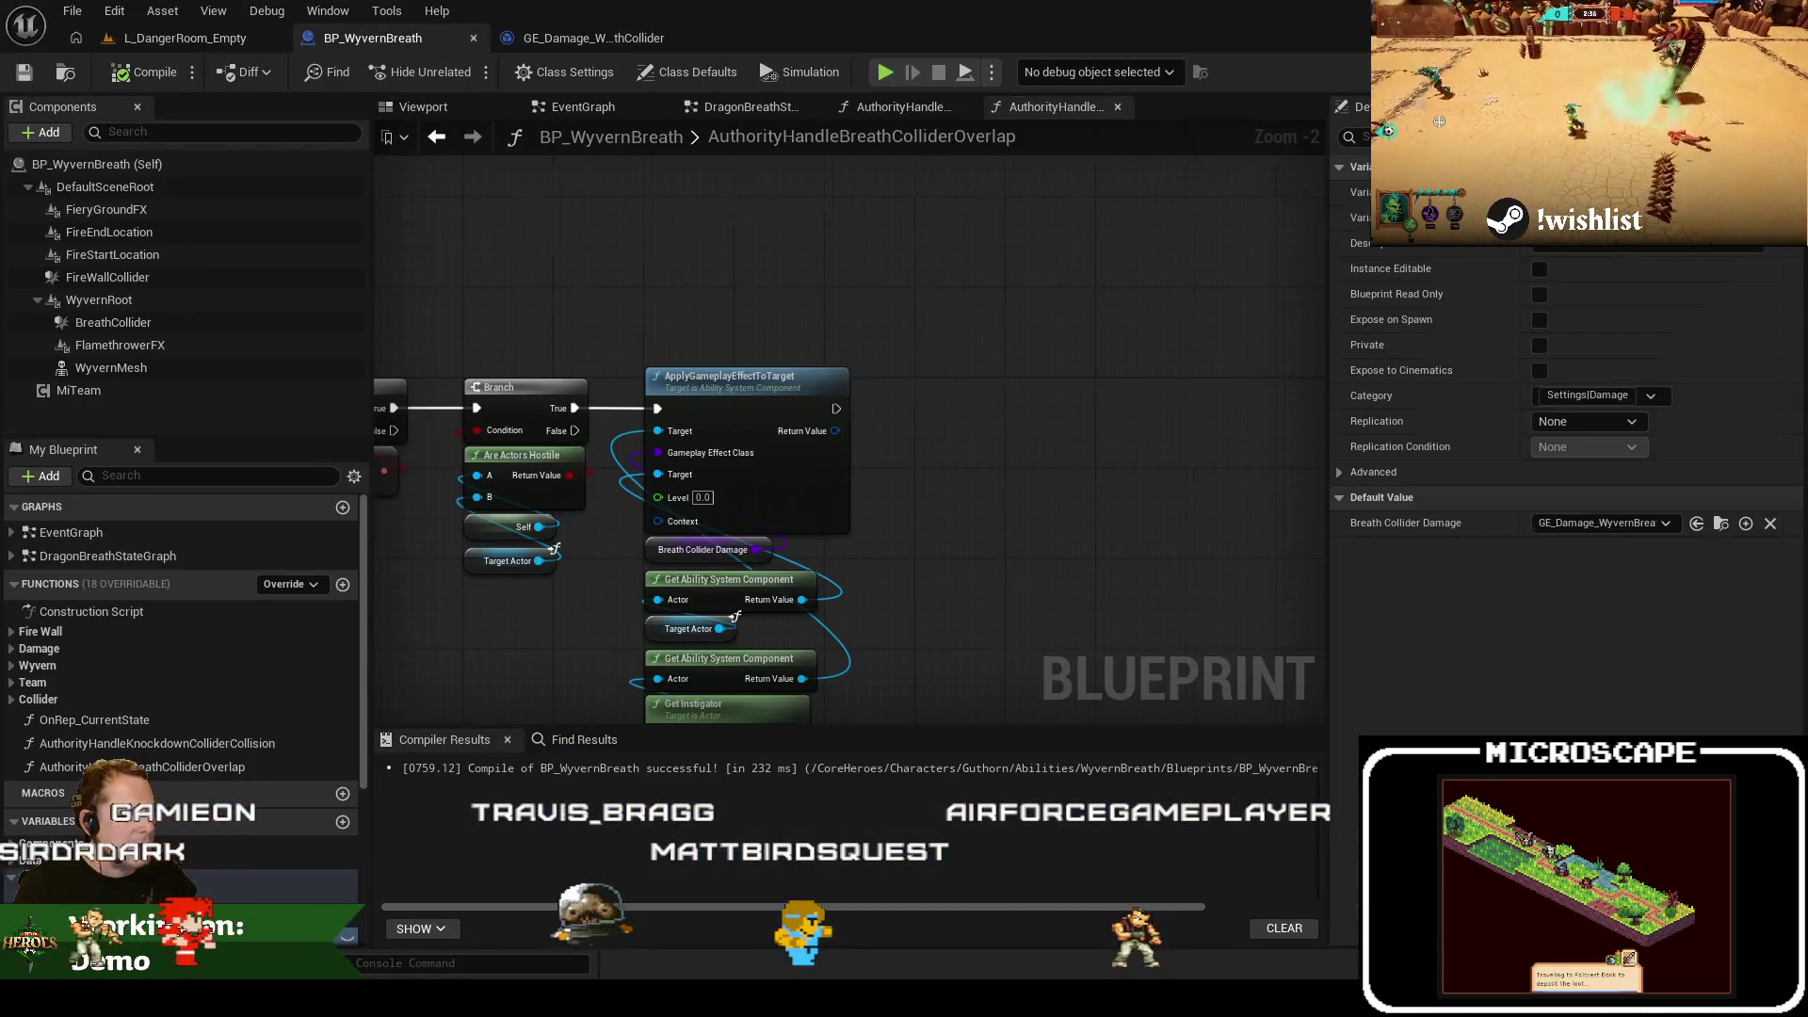
double_click(239, 748)
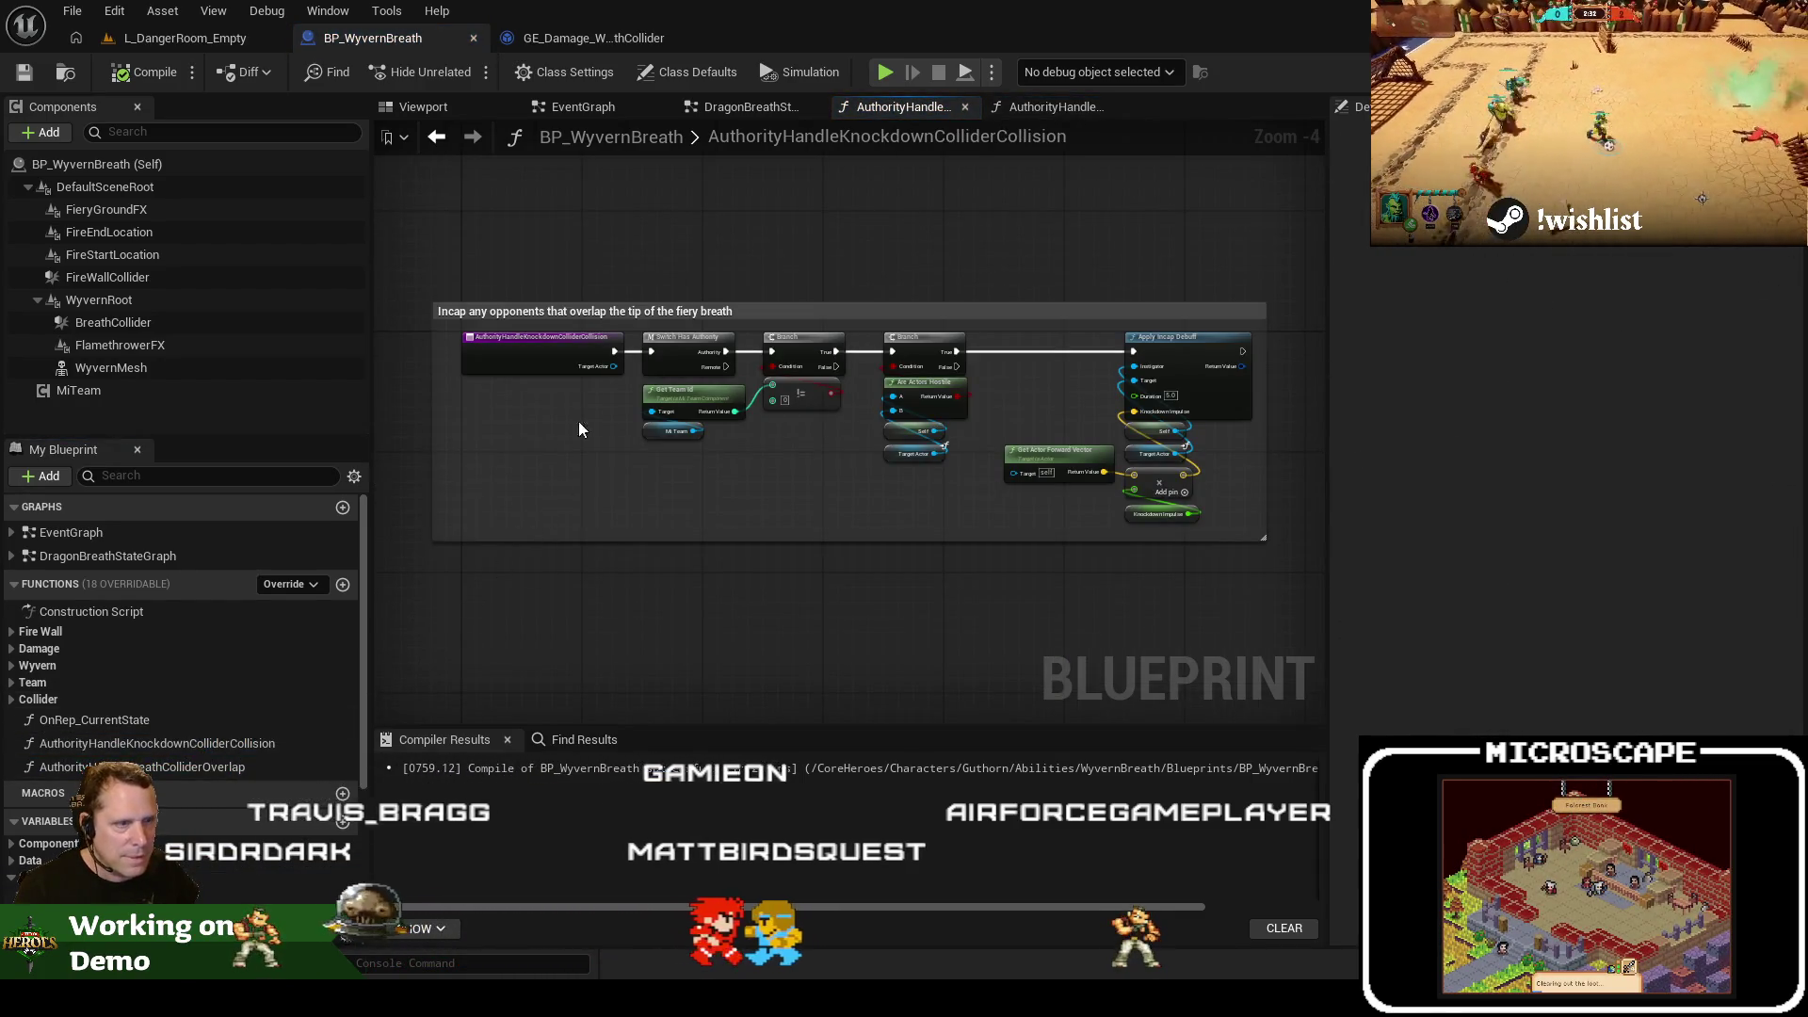
Run another Danger Room playtest of the breath attack
left_click(188, 38)
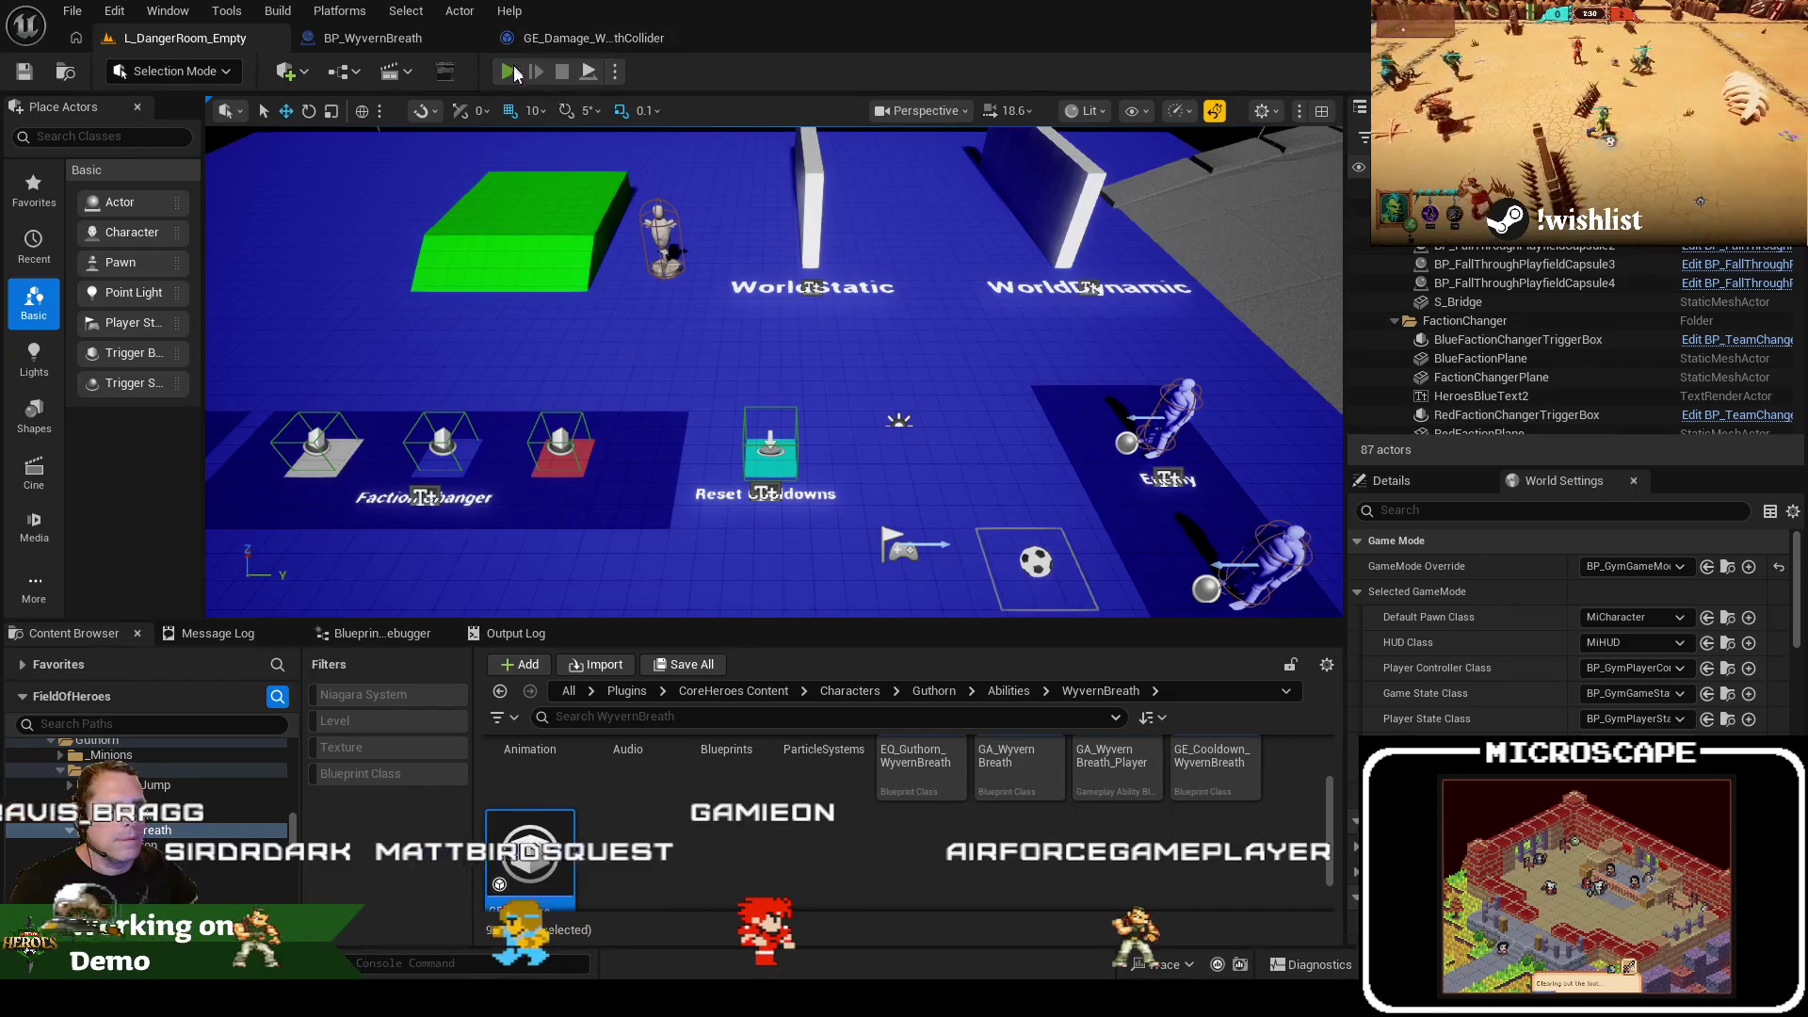
left_click(510, 72)
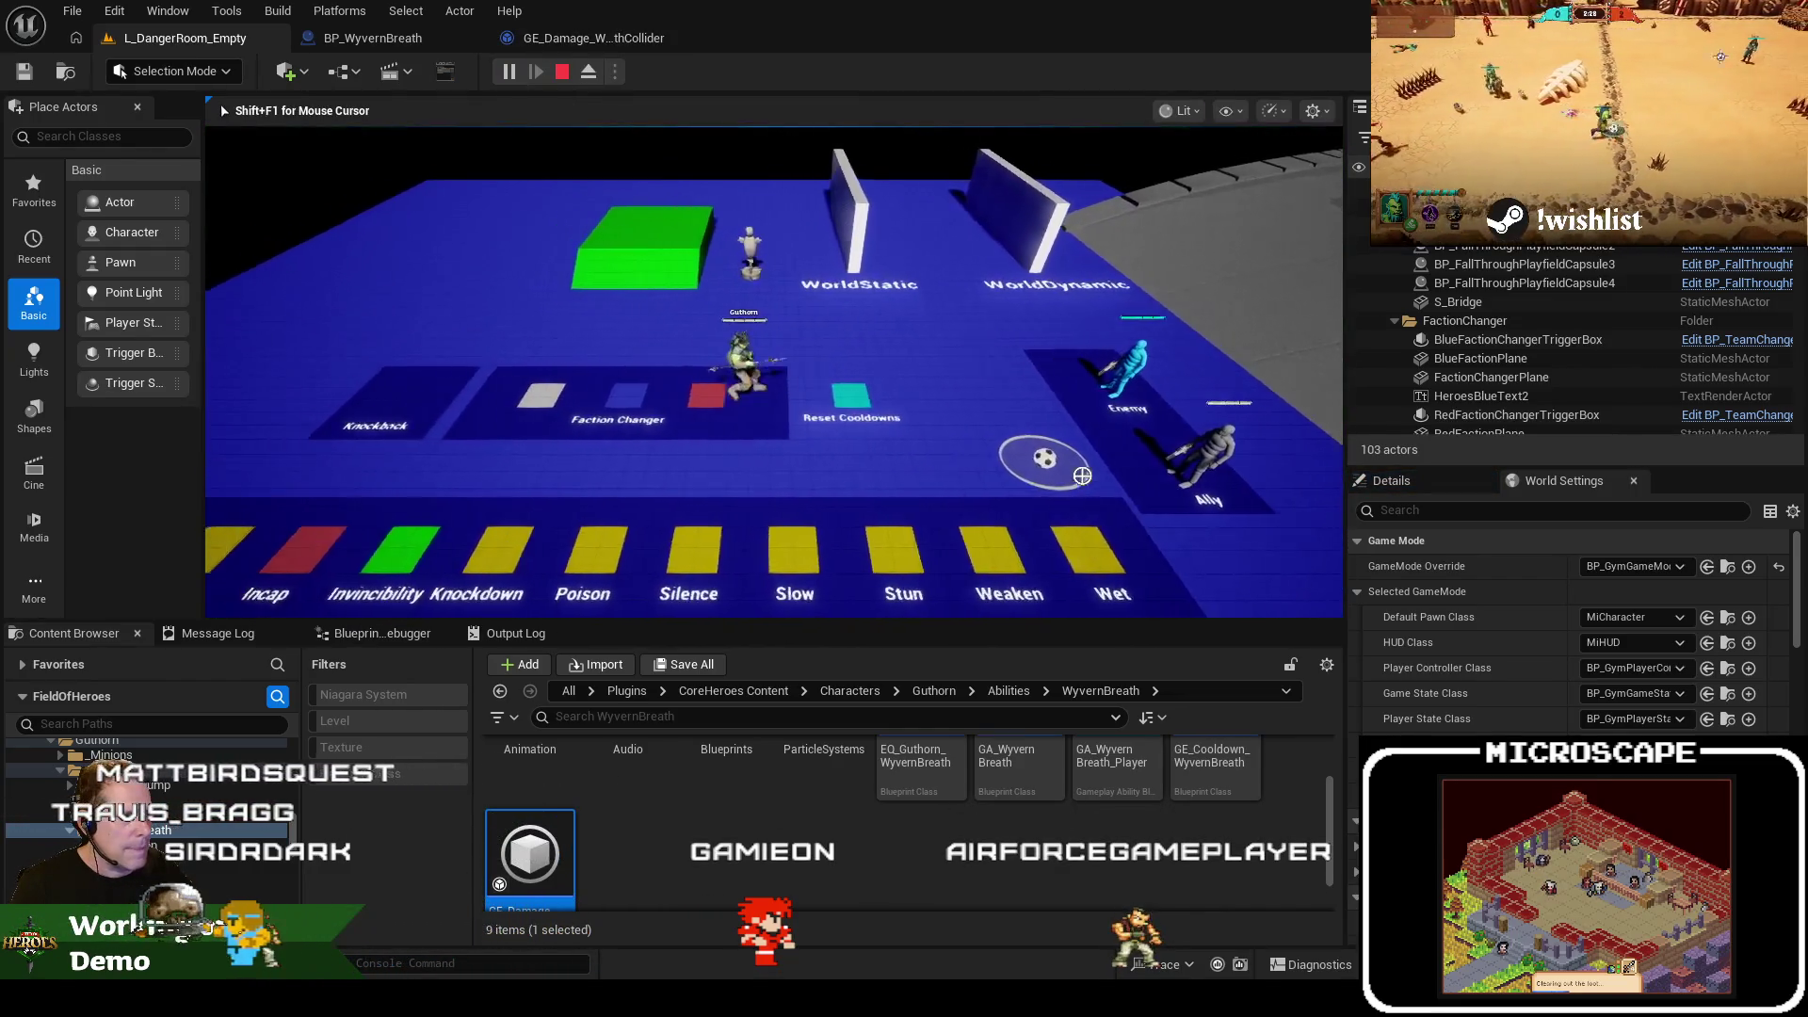
key("w")
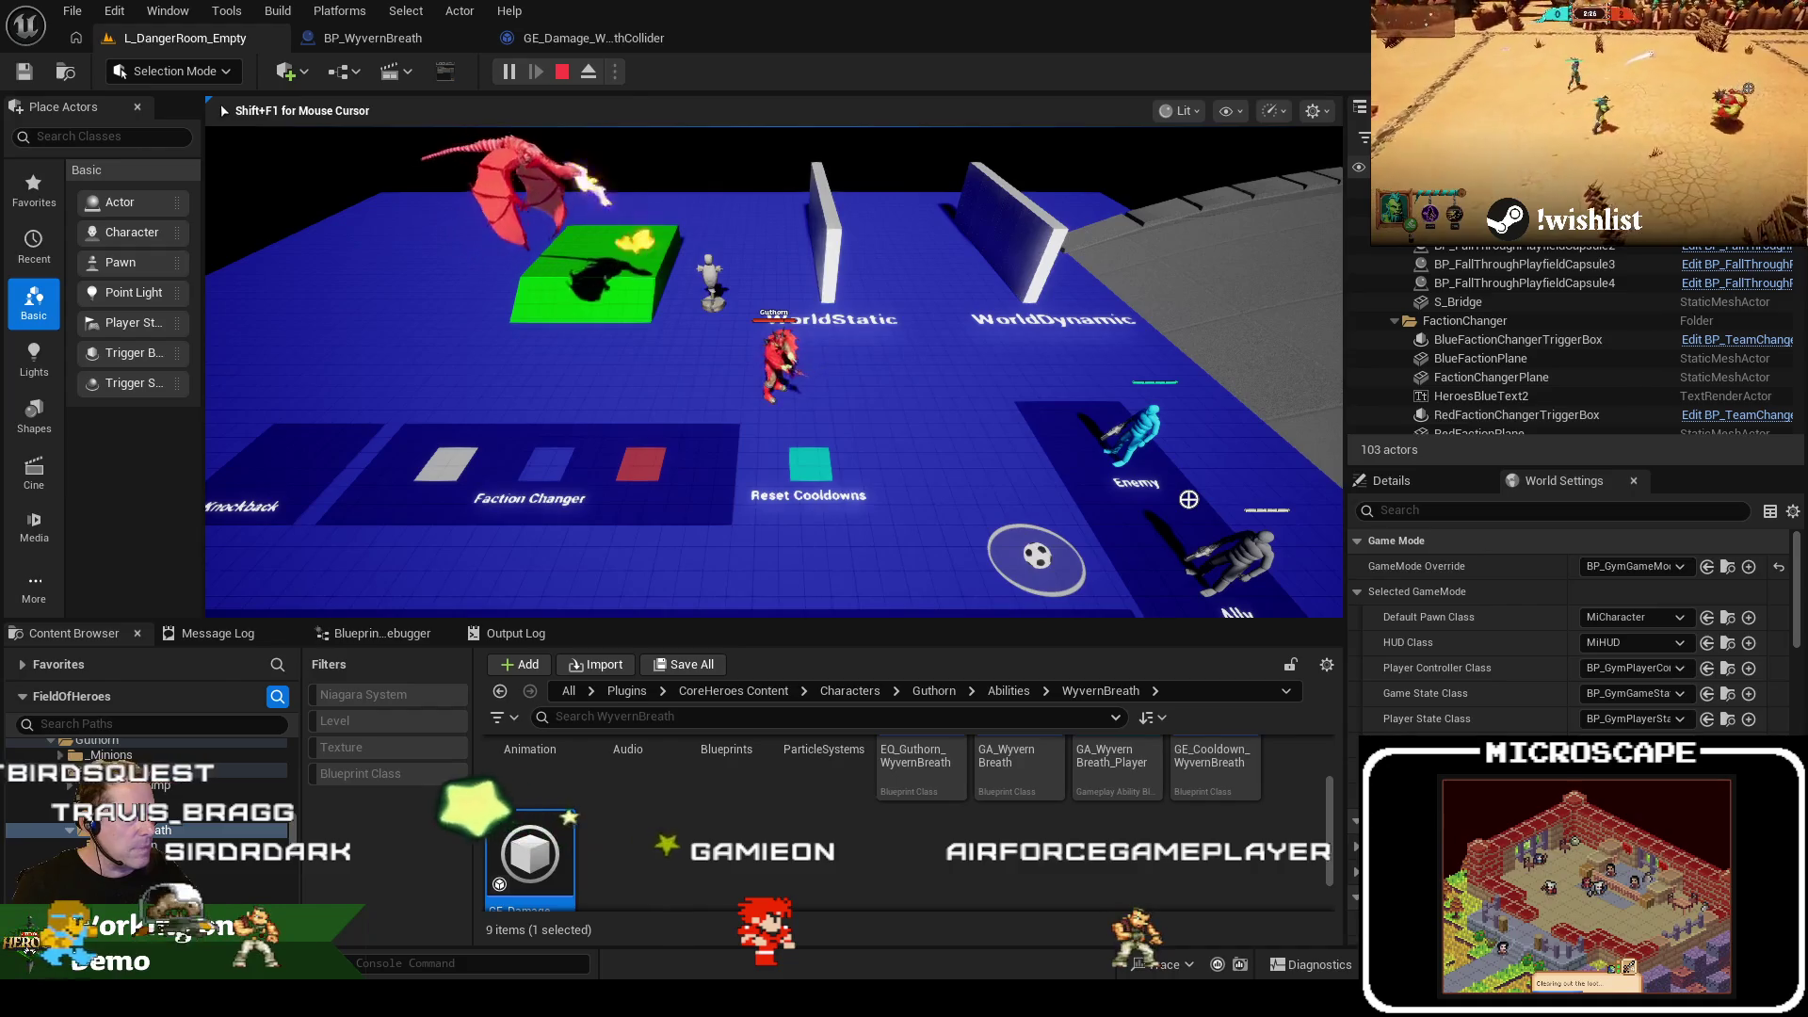
key("Escape")
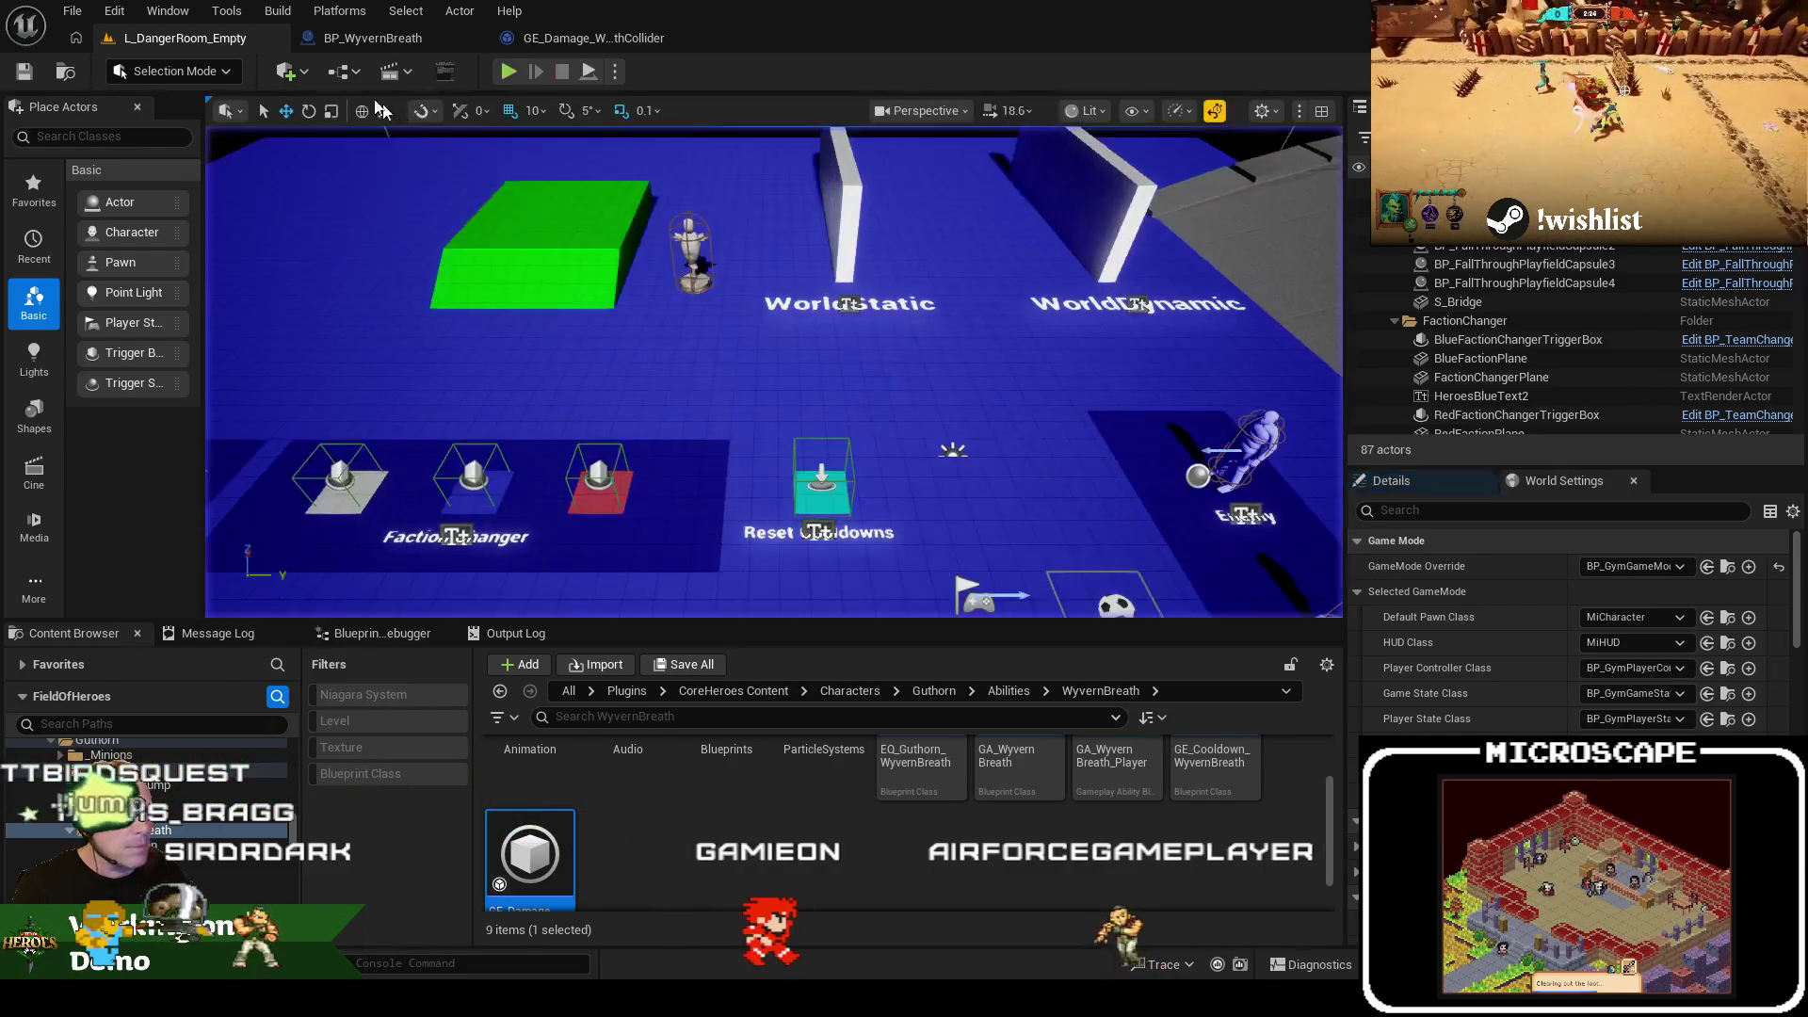
Review the apply-damage nodes in AuthorityHandleBreathColliderOverlap, then return to the level with Ctrl+B
left_click(372, 38)
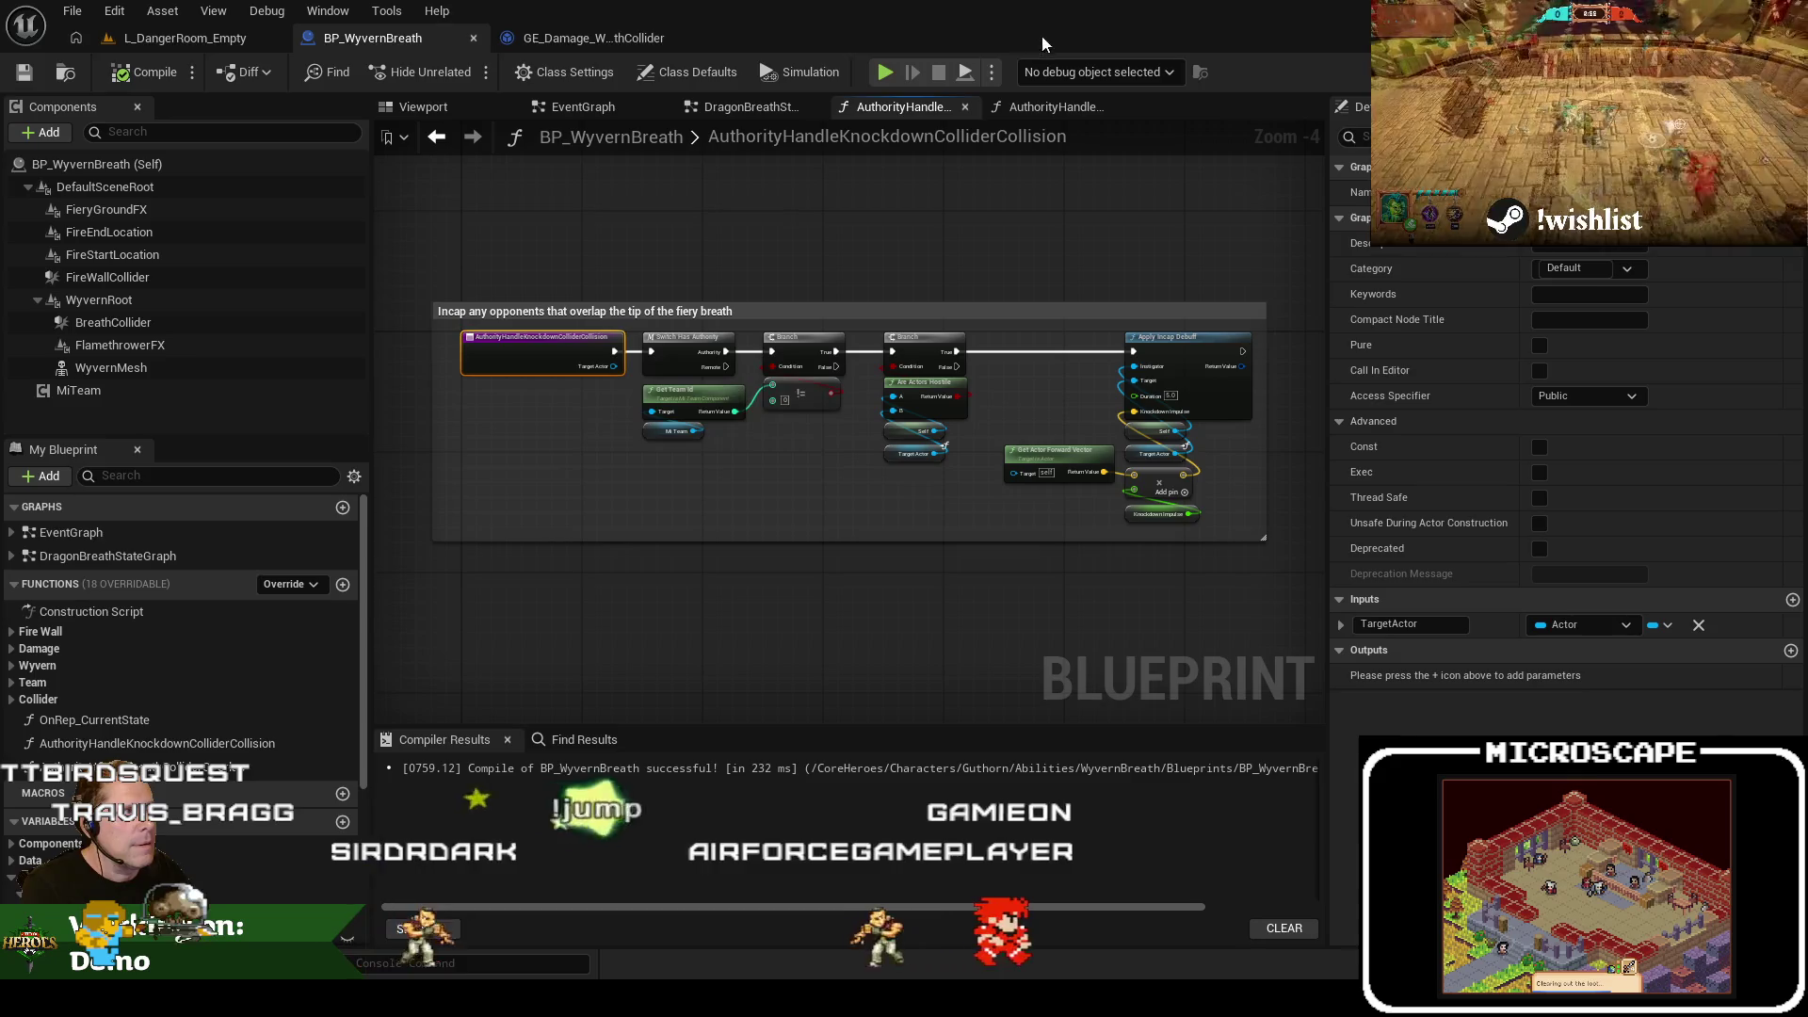
left_click(1061, 105)
scroll(898, 348, "up", 2)
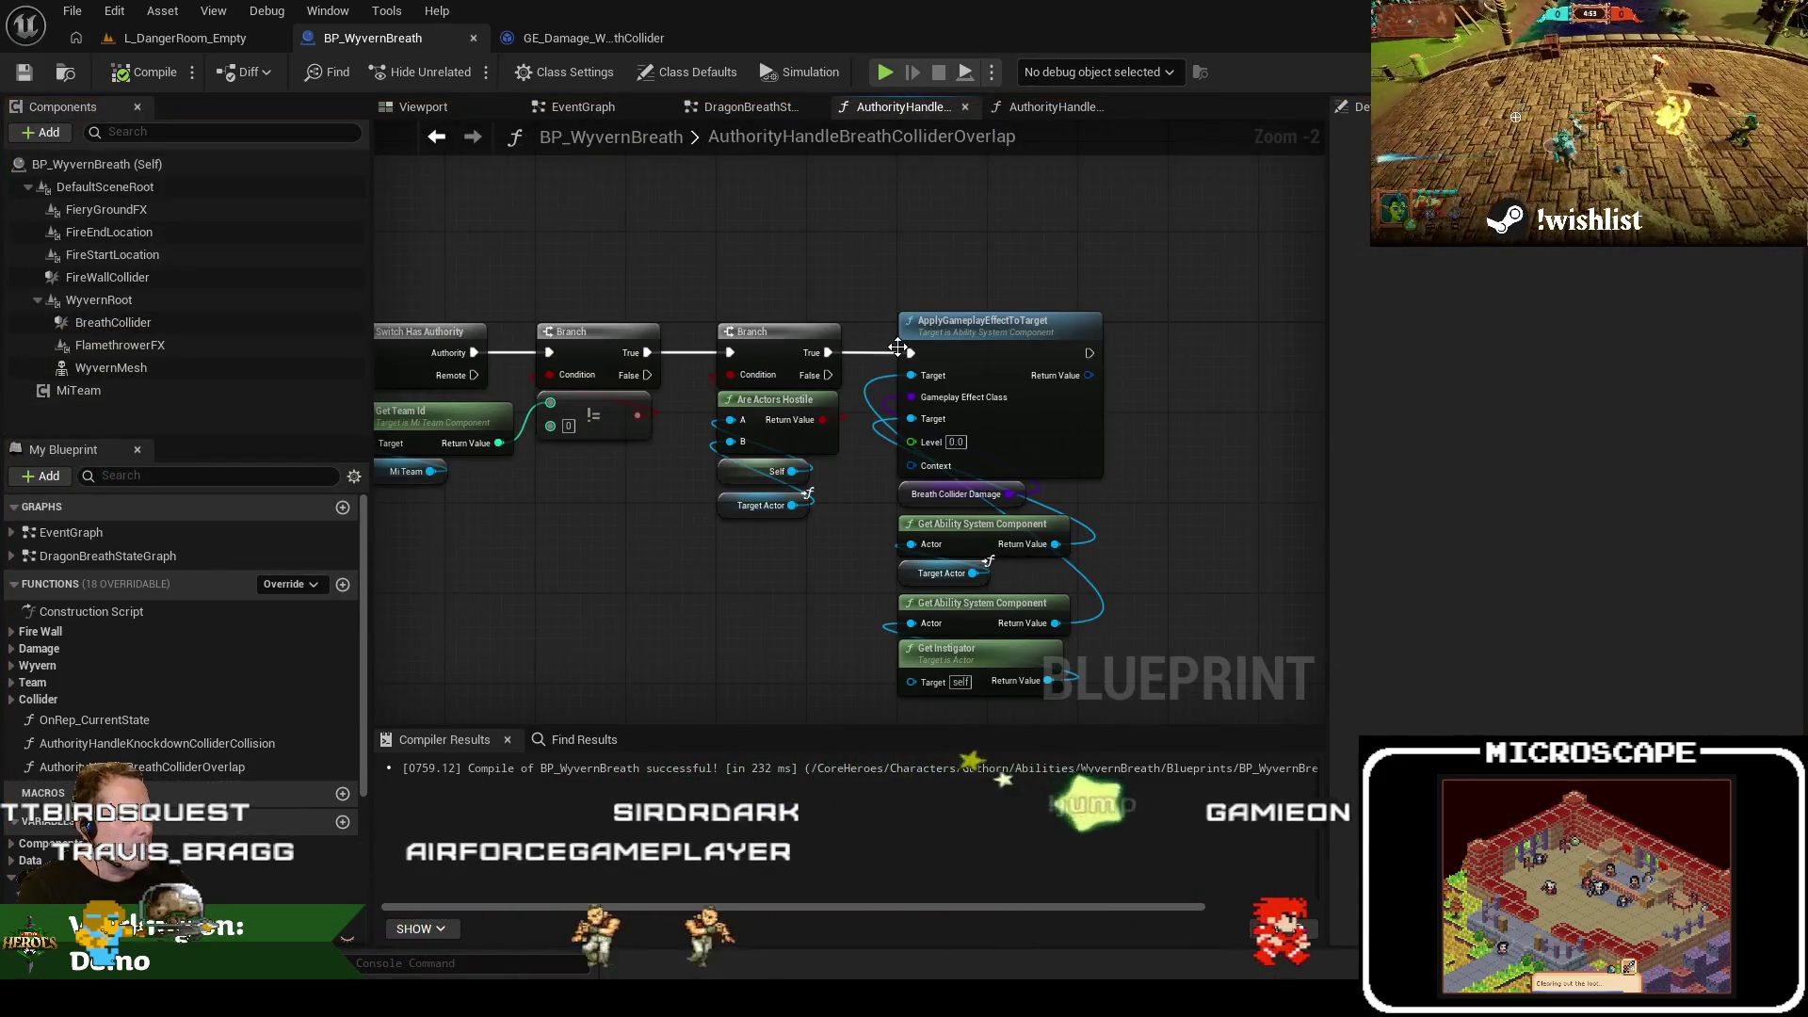
left_click_drag(1163, 440, 1021, 346)
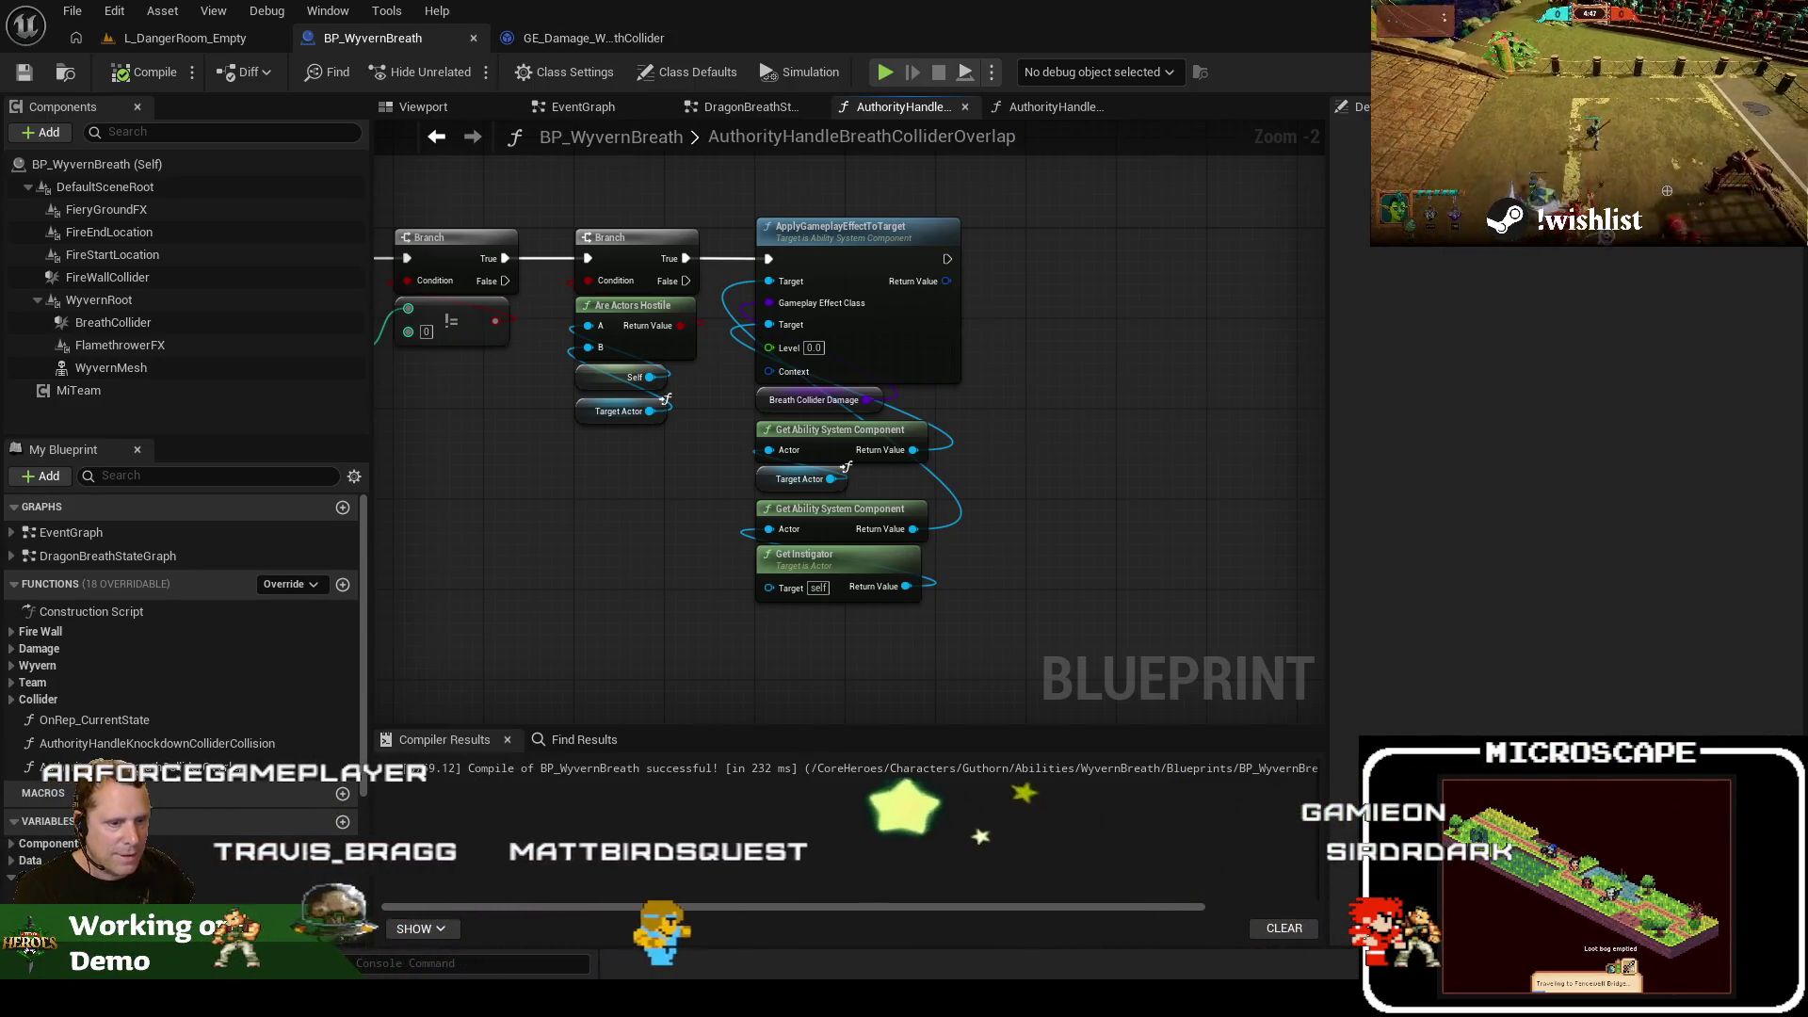
key("ctrl+b")
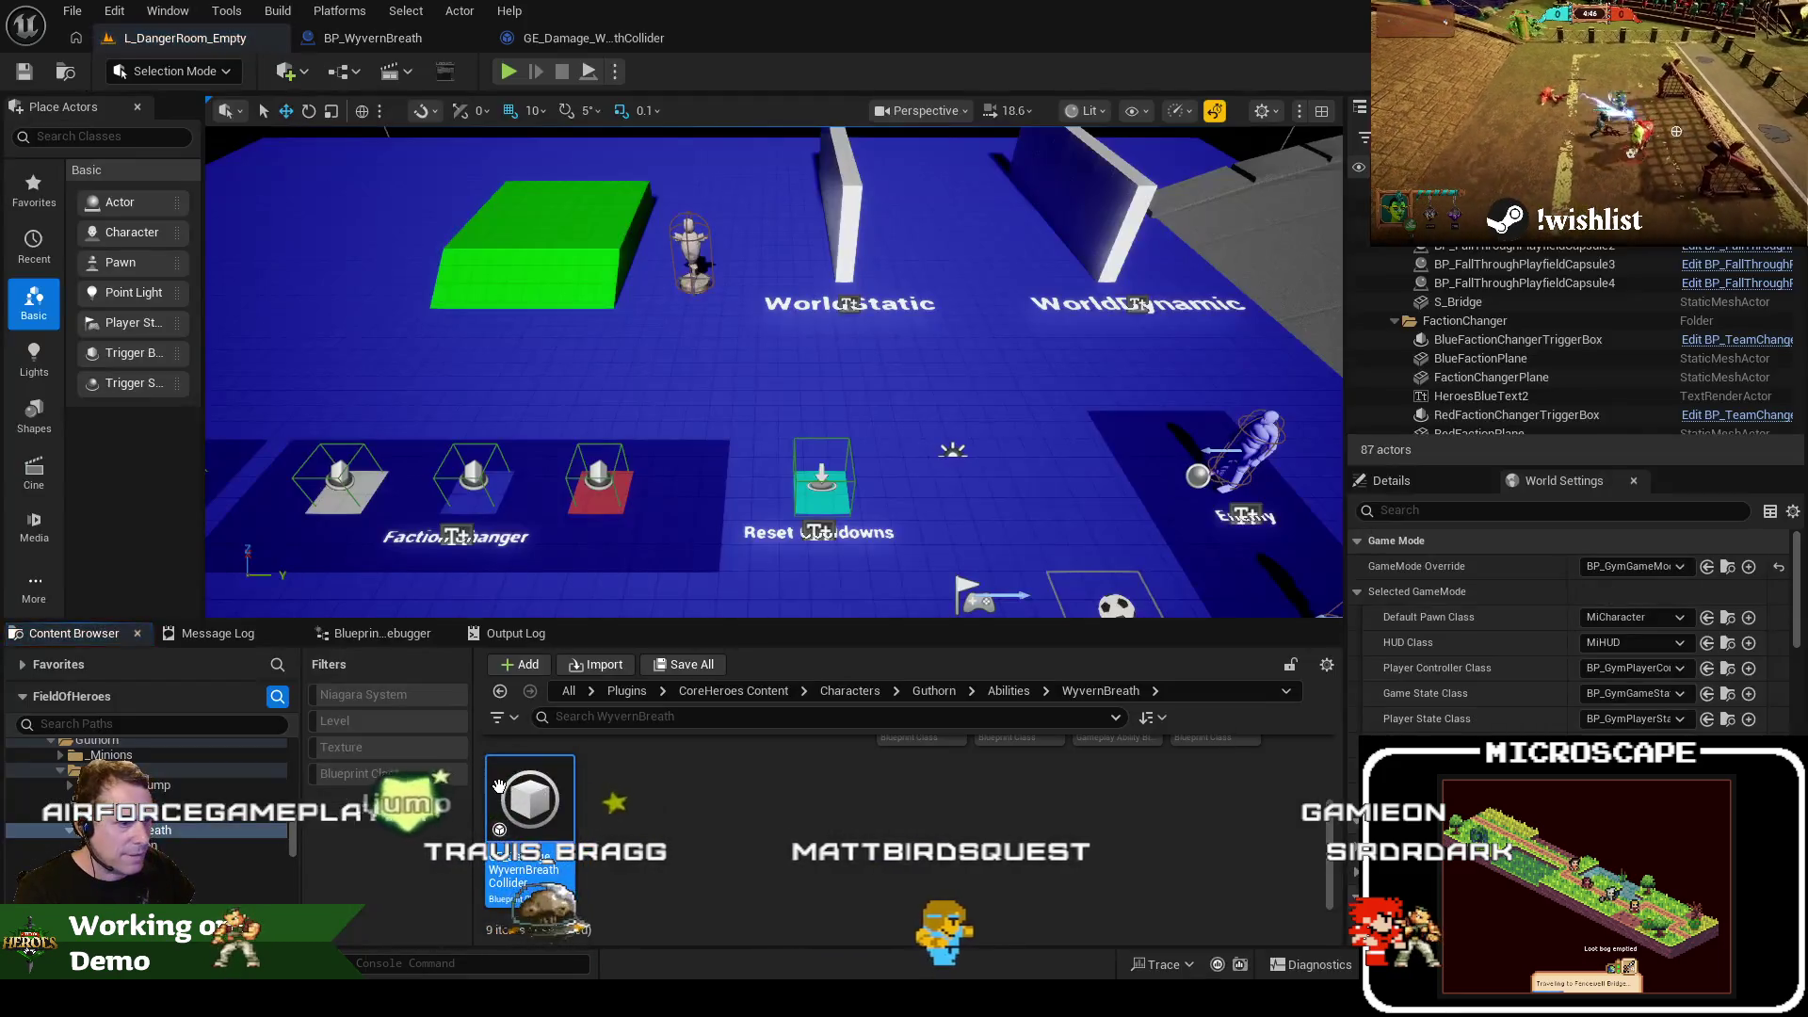
Set GE_Damage_WyvernBreathCollider's Duration Policy to Instant and save it
double_click(499, 787)
scroll(642, 179, "up", 3)
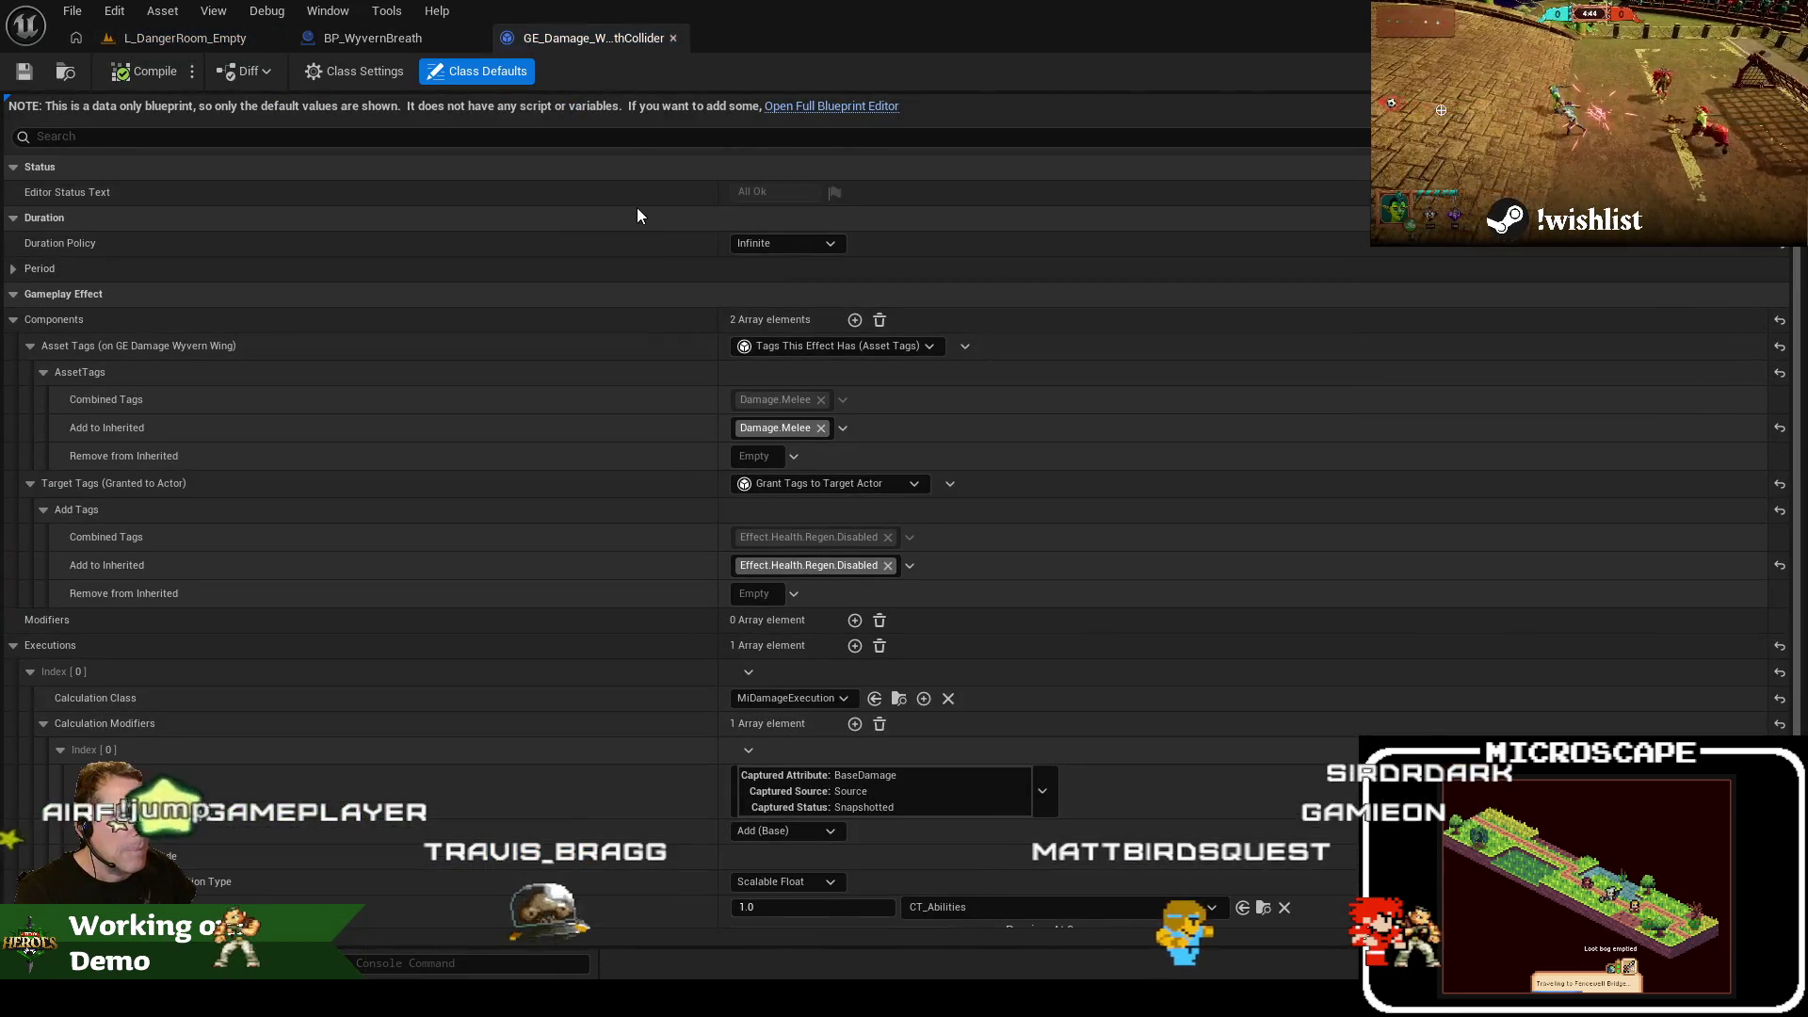
left_click(823, 243)
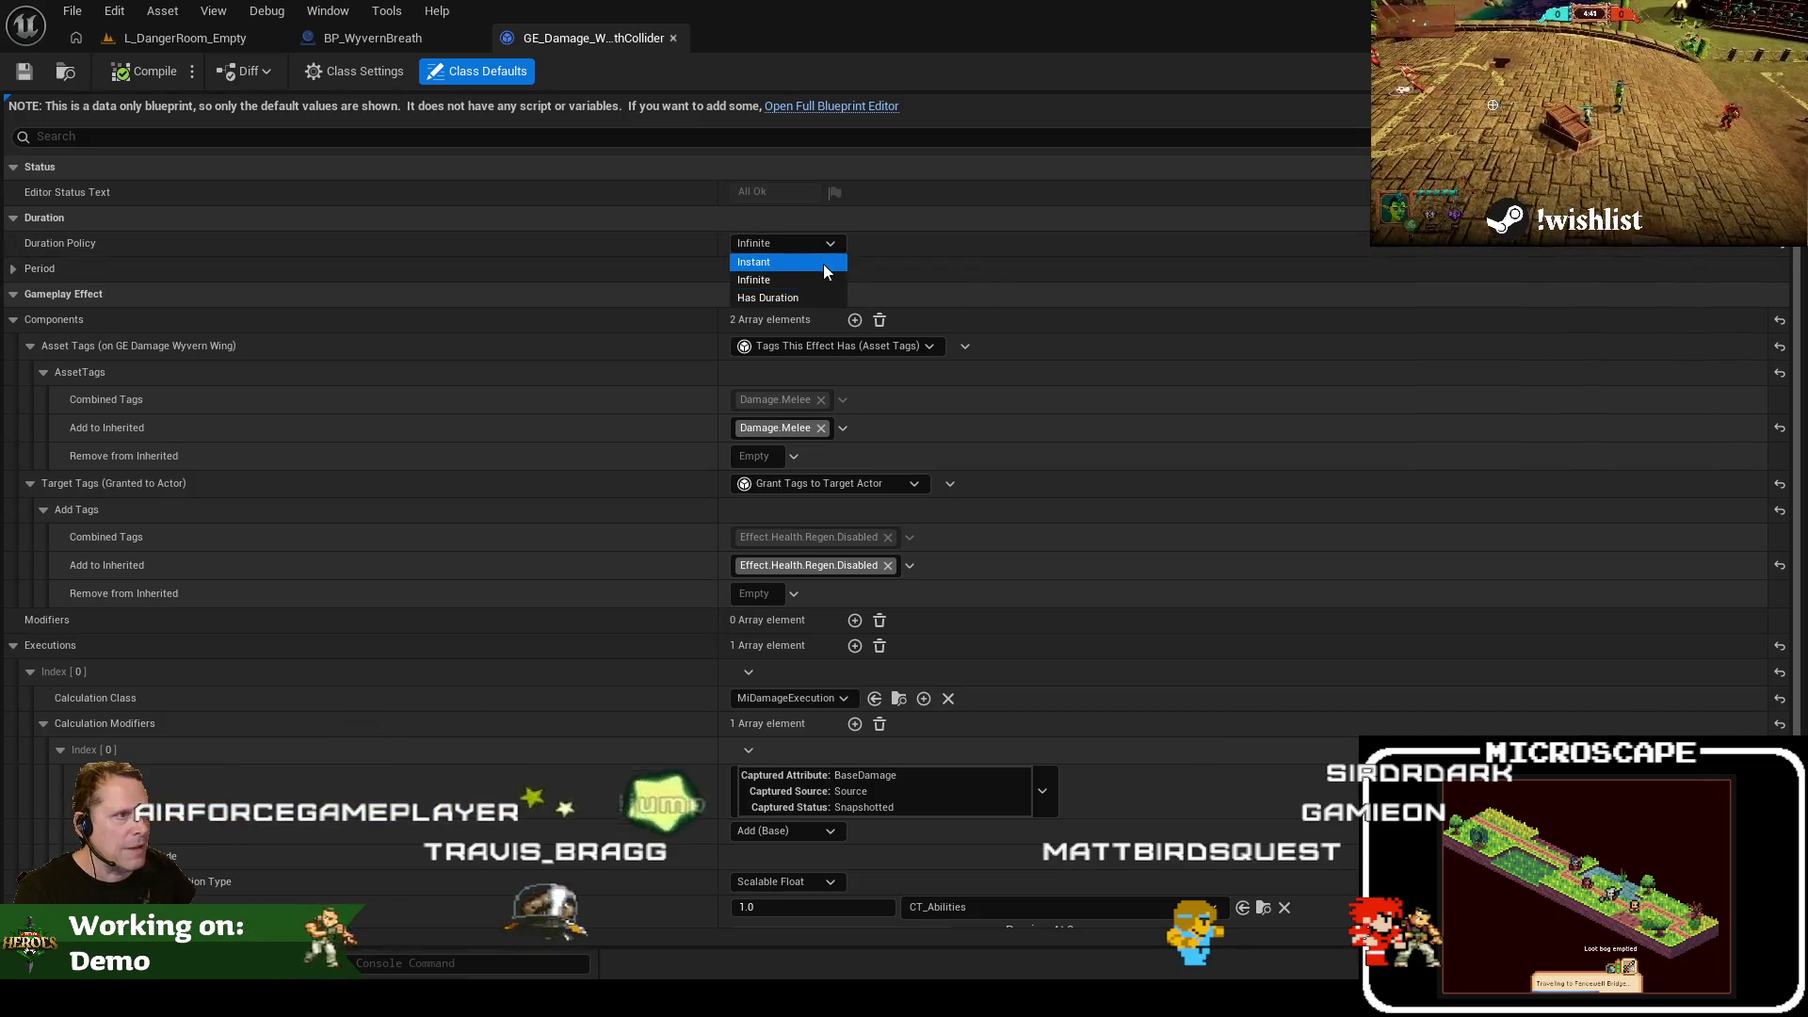
left_click(823, 262)
left_click(31, 80)
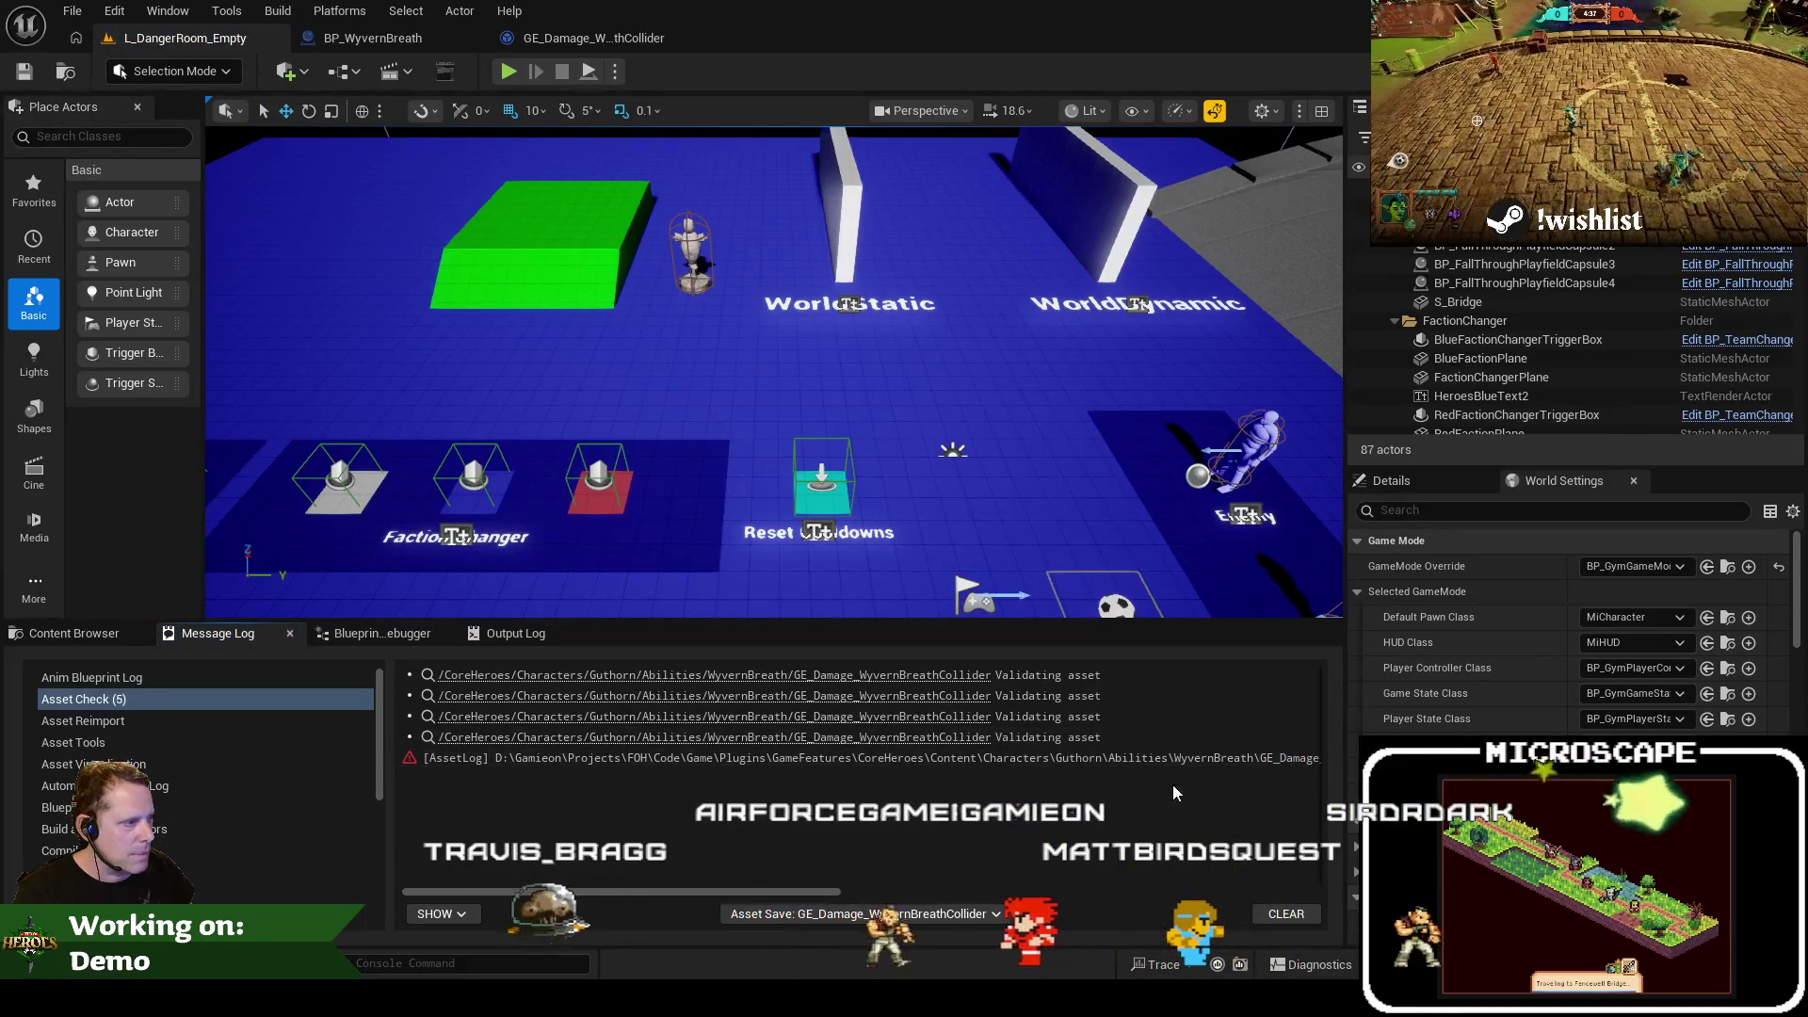
Remove the effect's Target Tags component, then start a Danger Room playtest
scroll(1036, 801, "right", 5)
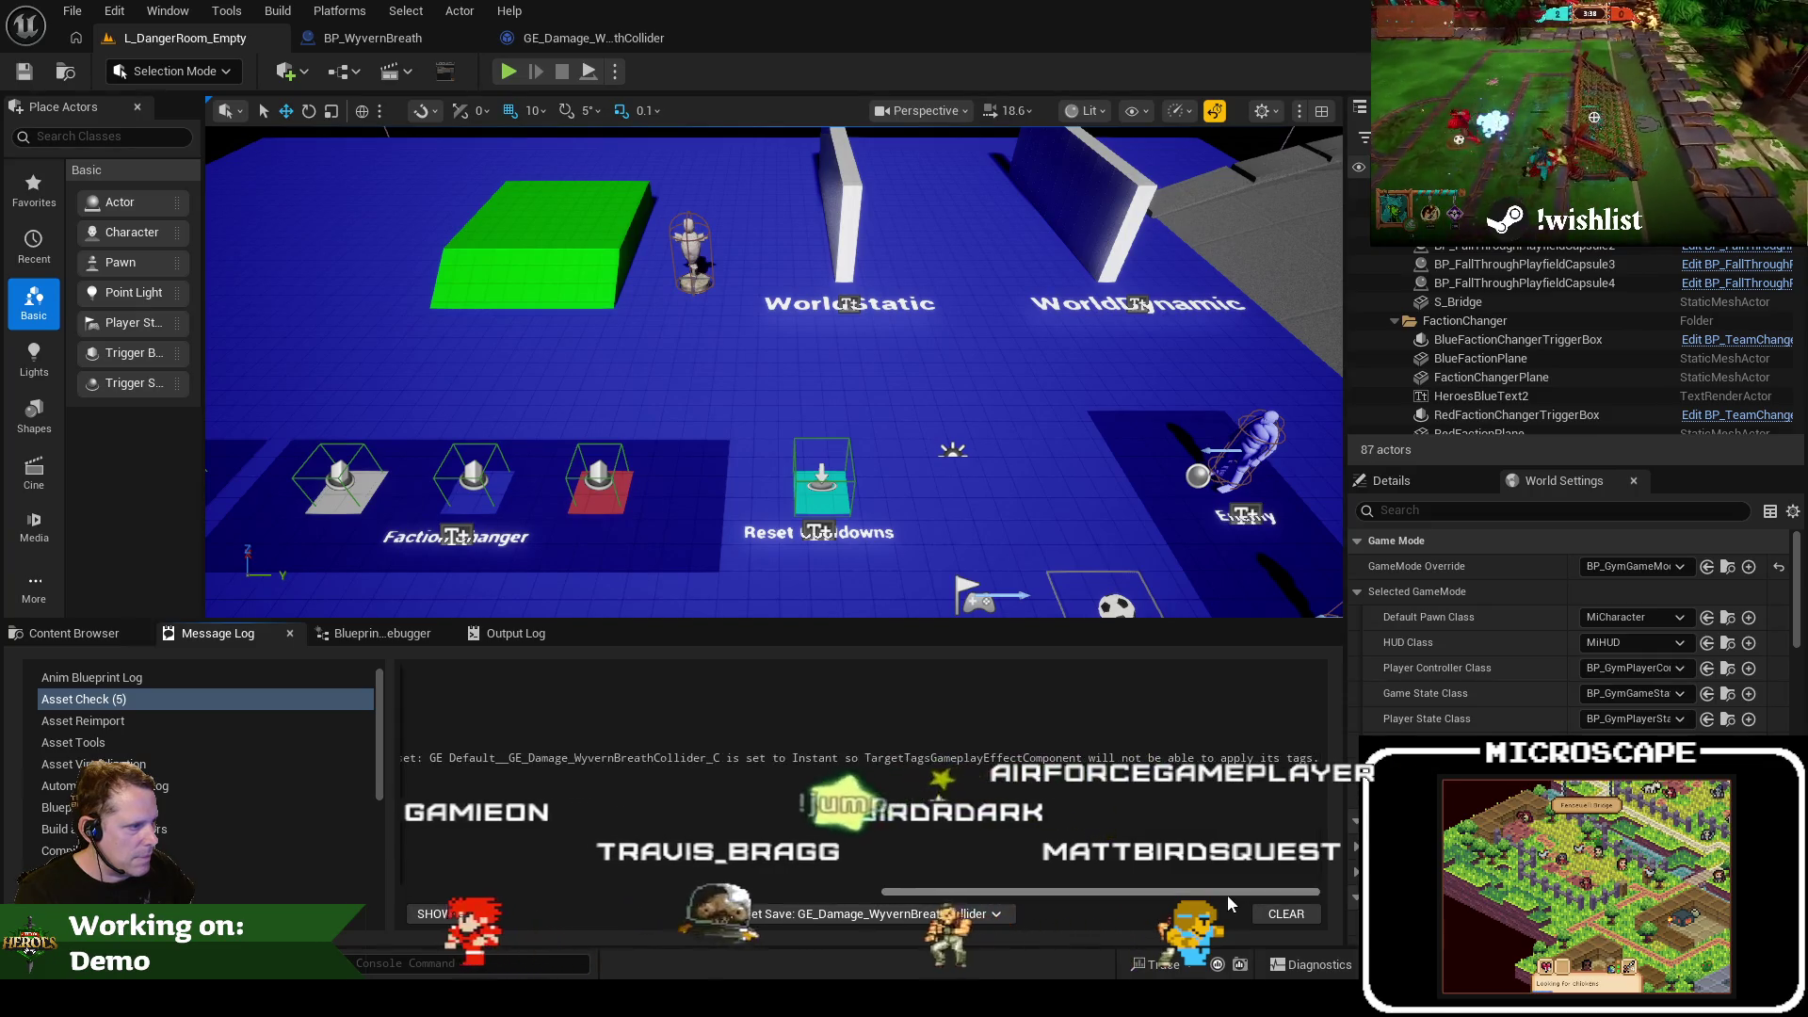
left_click(1223, 893)
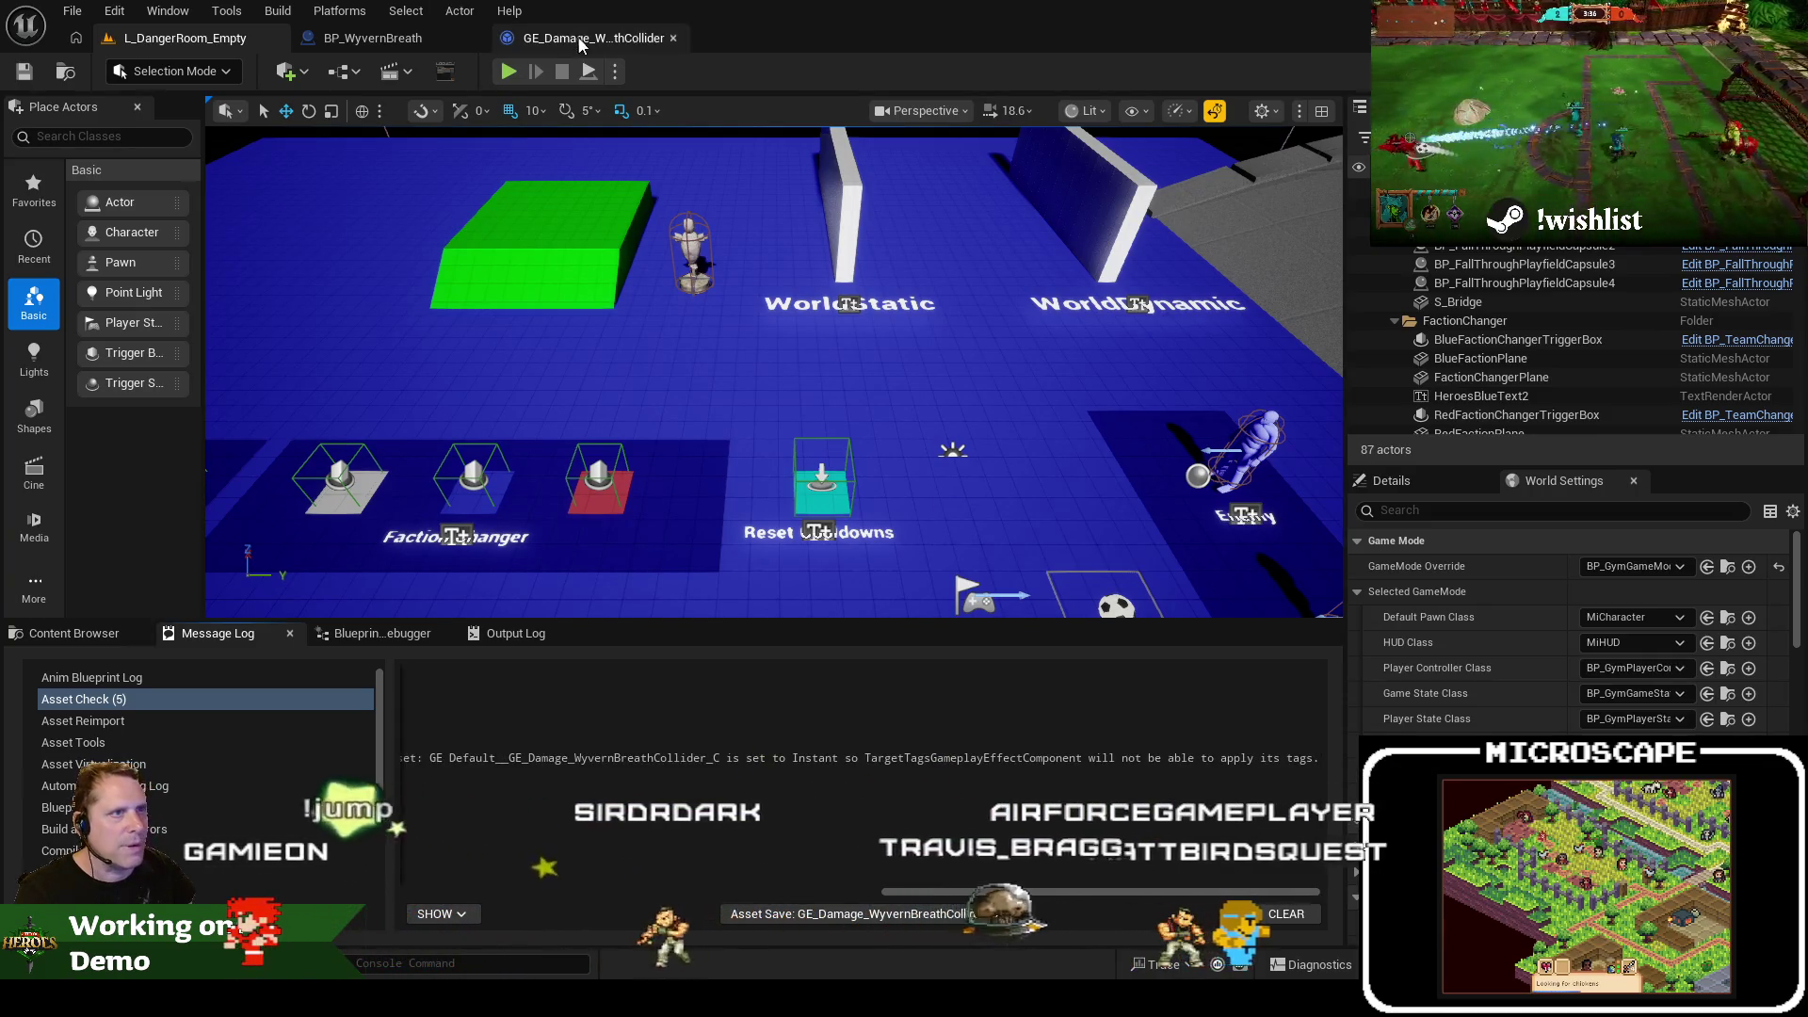
left_click(593, 37)
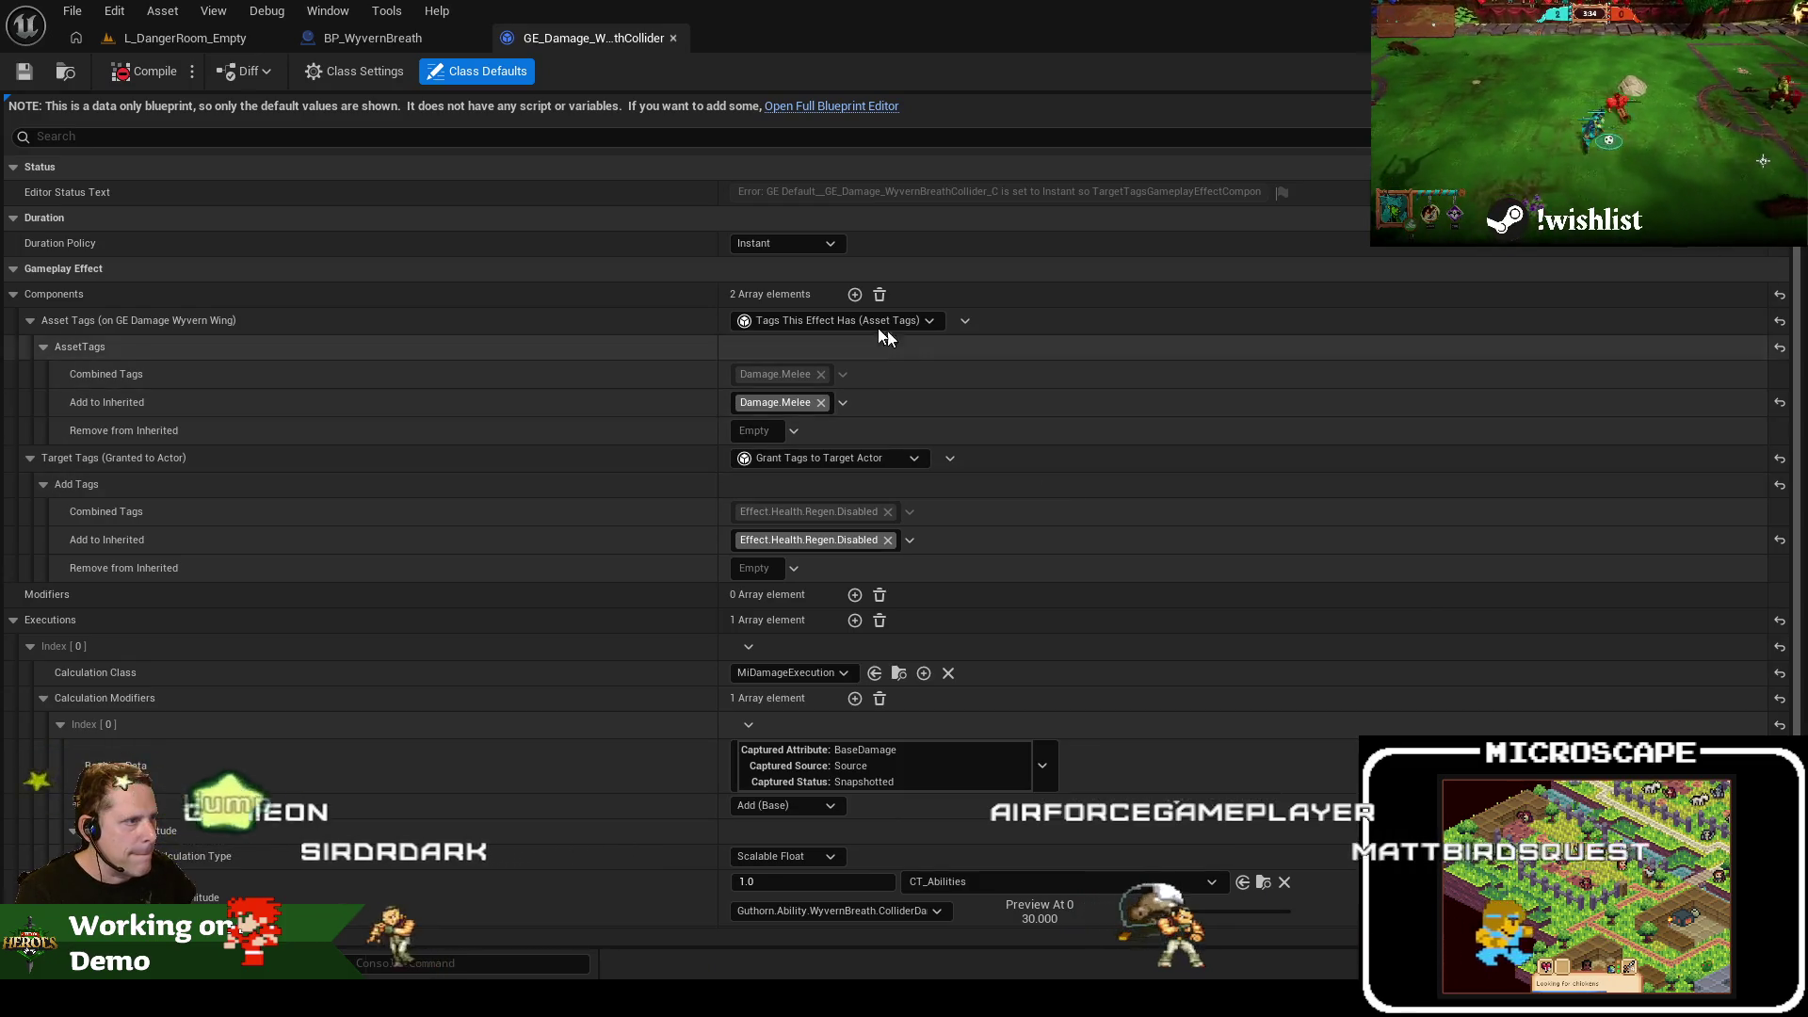
scroll(952, 614, "down", 2)
scroll(952, 614, "down", 5)
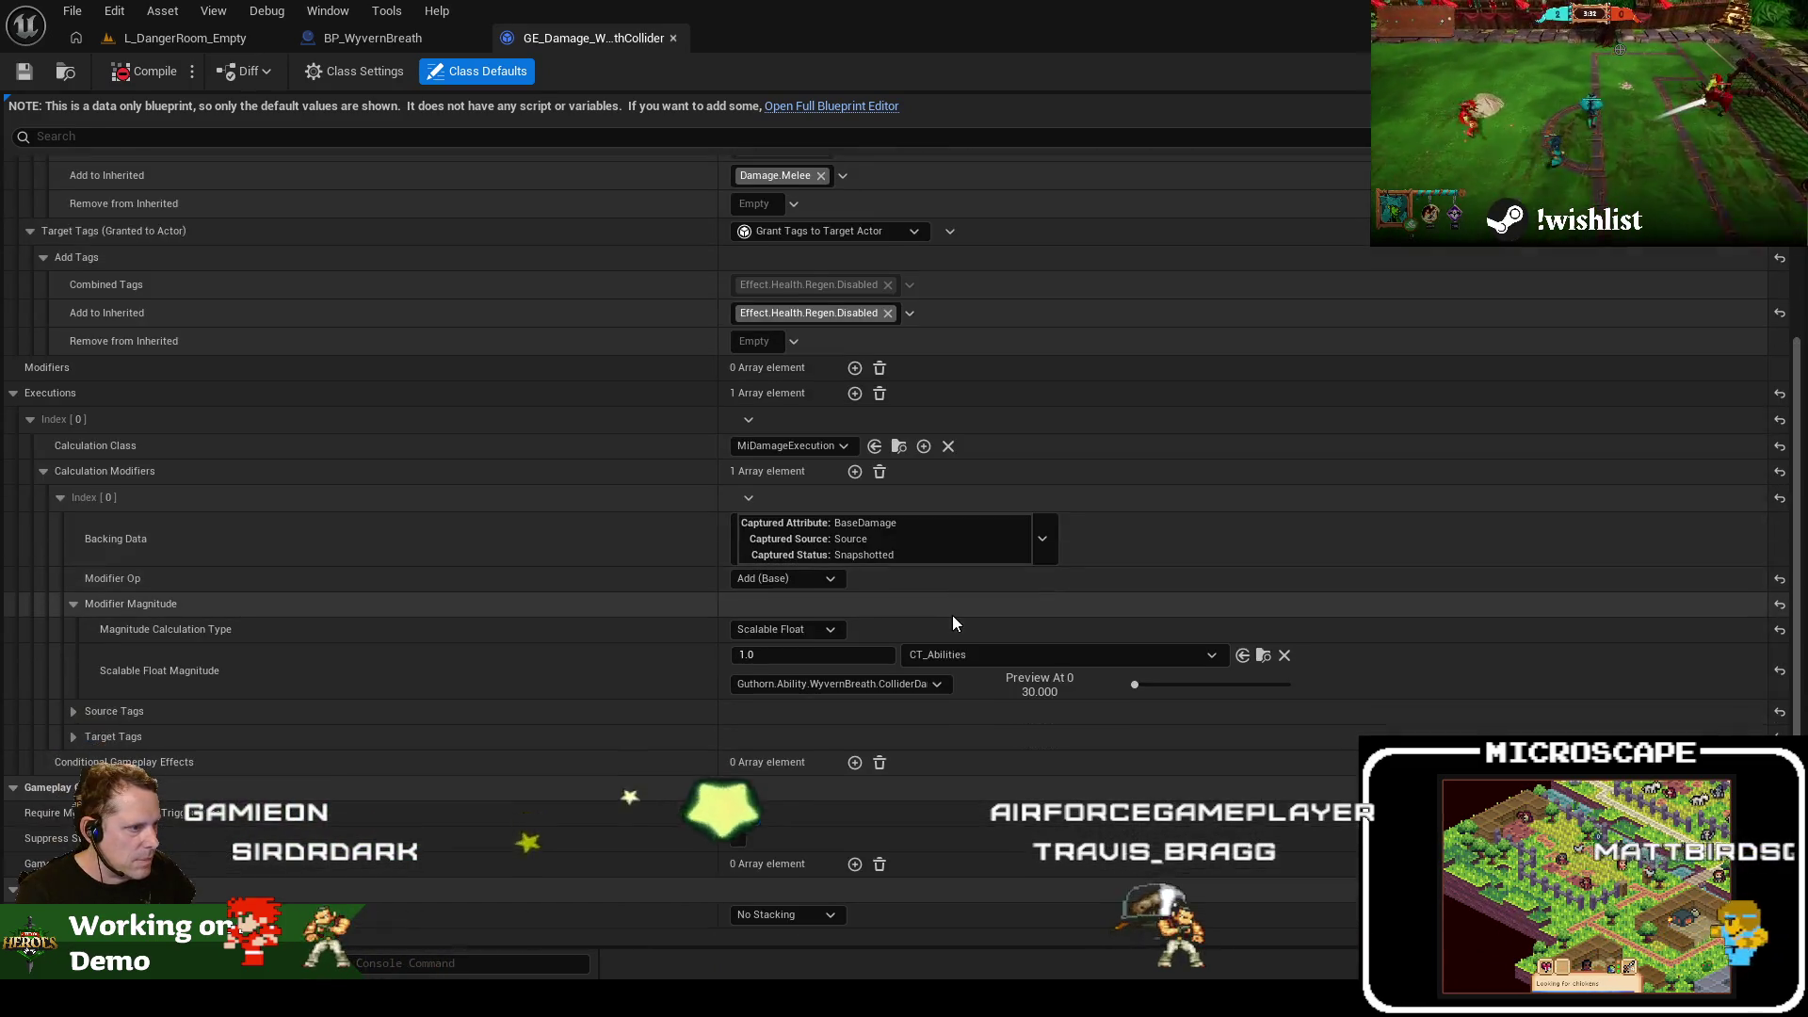
scroll(898, 283, "up", 6)
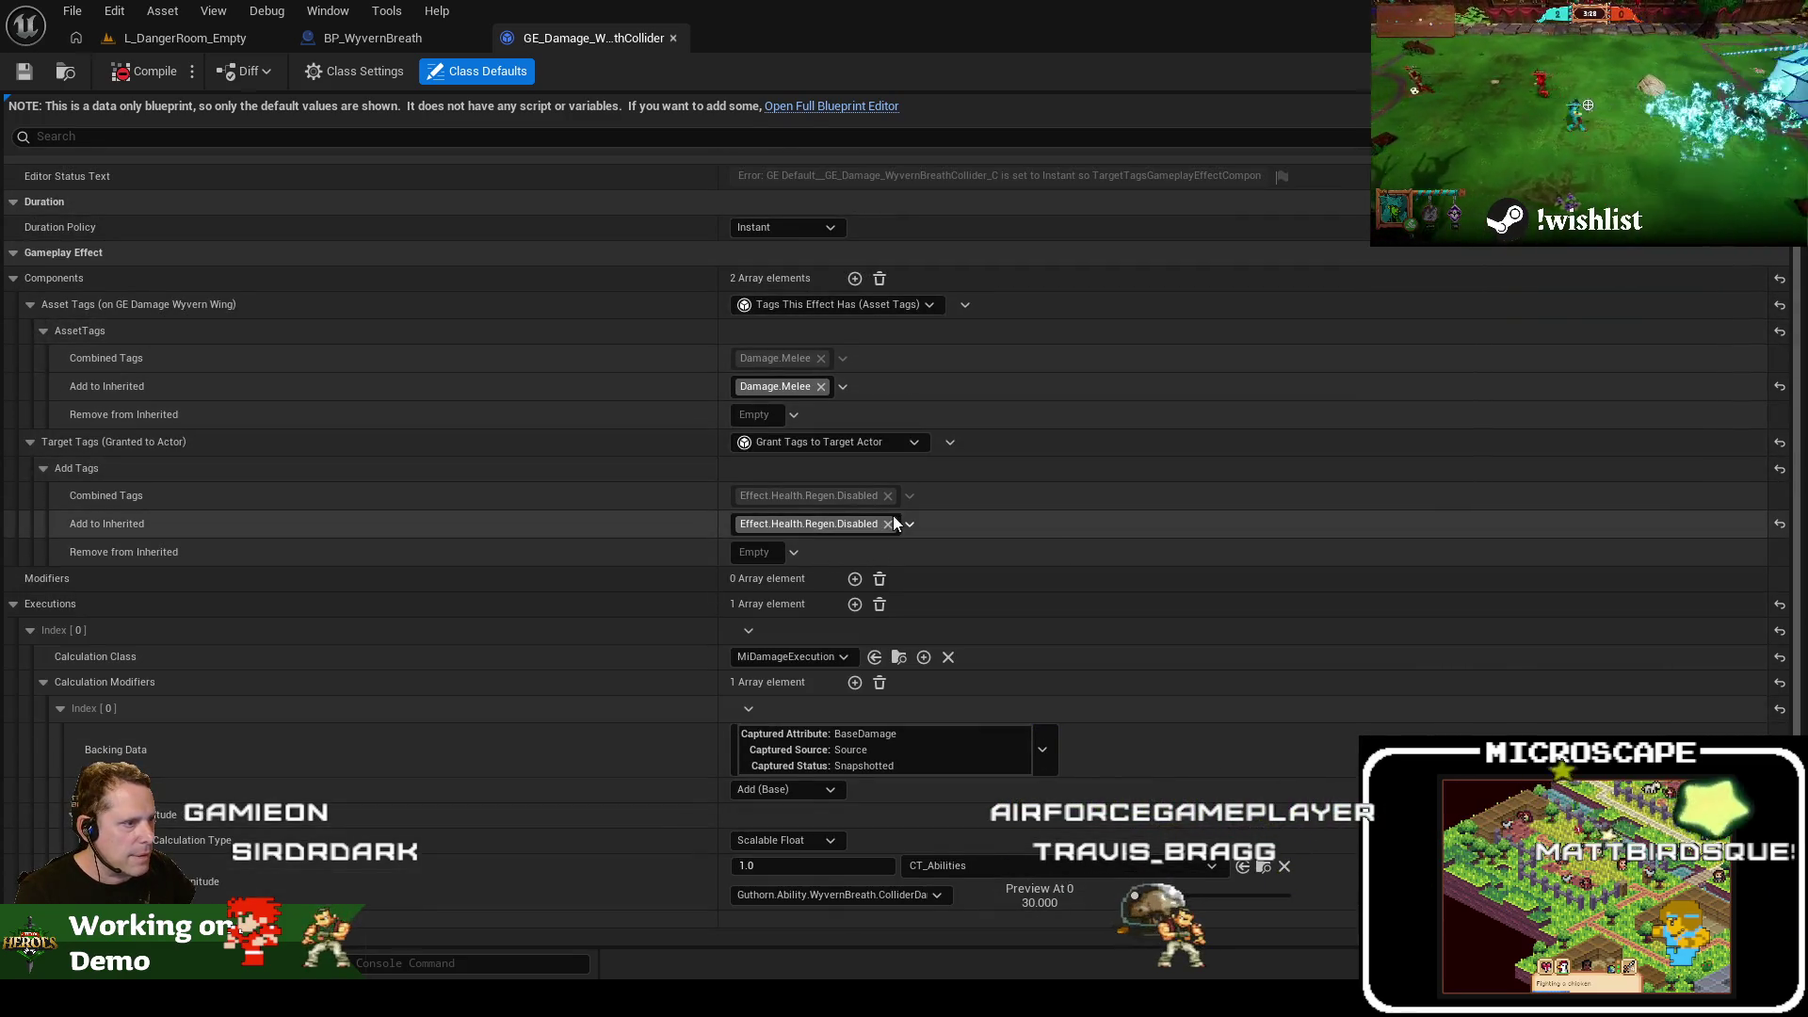
left_click(951, 442)
left_click(1003, 494)
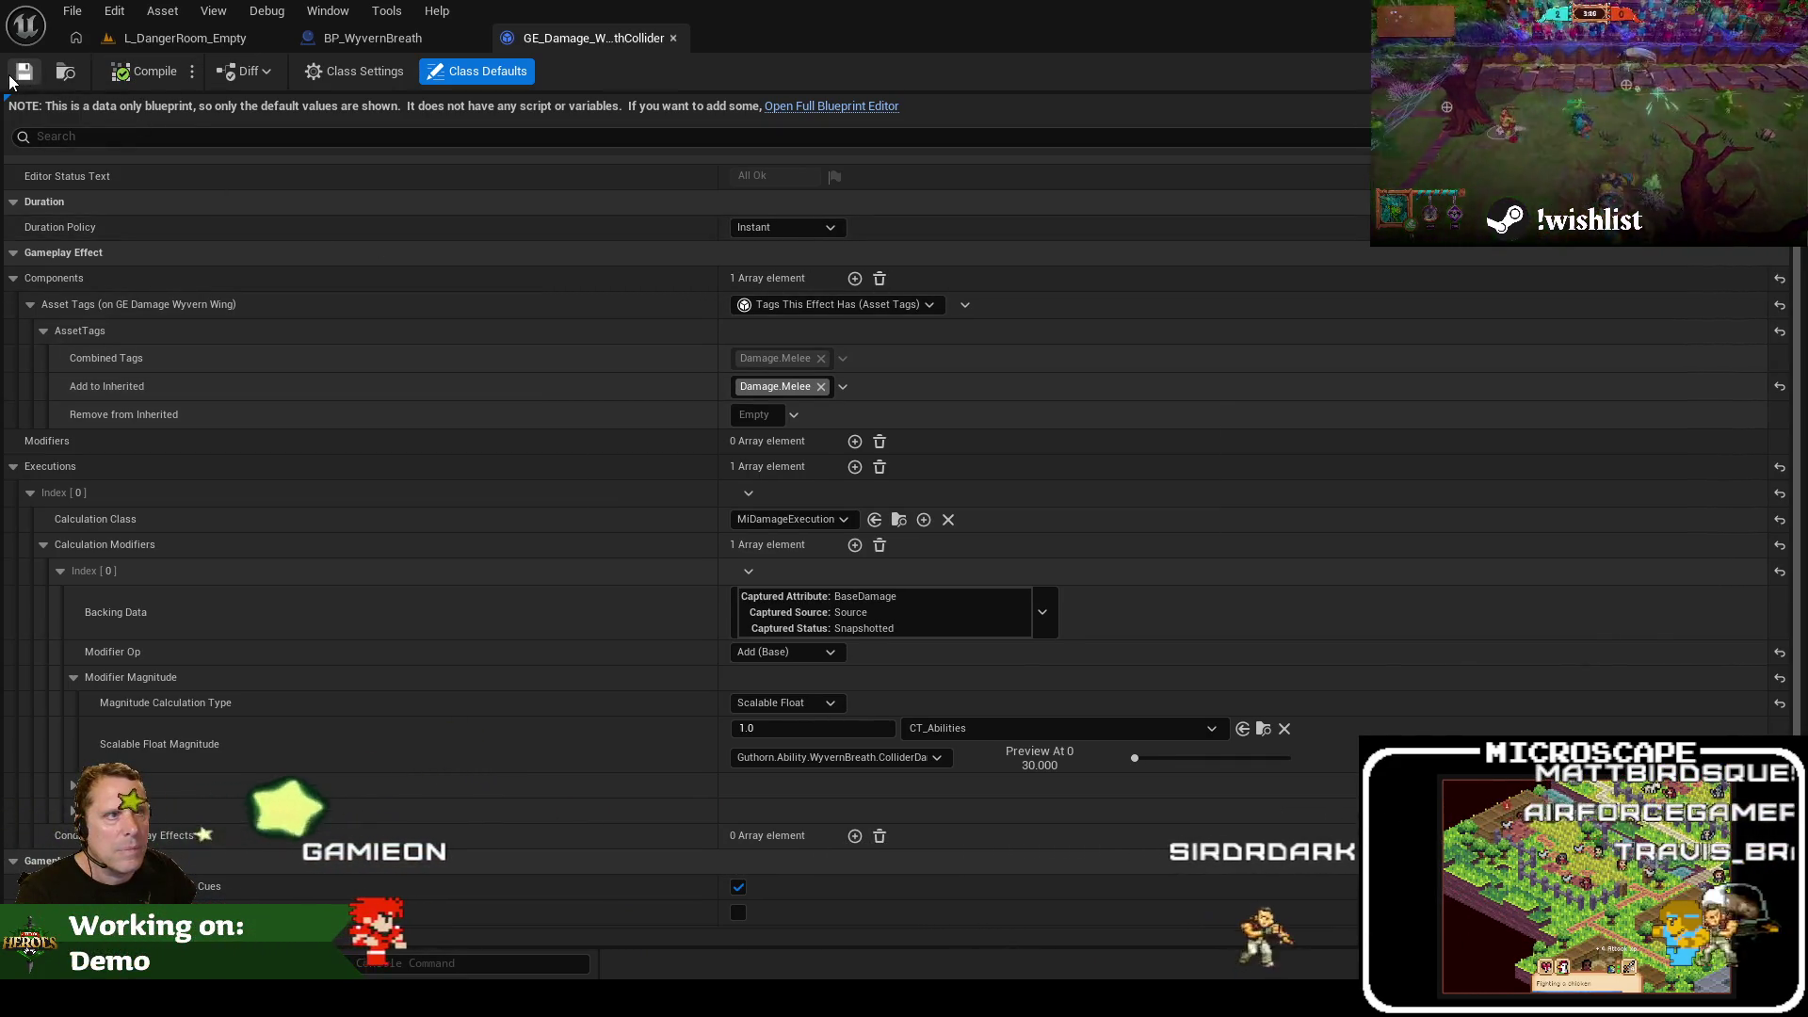
left_click(183, 42)
left_click(510, 73)
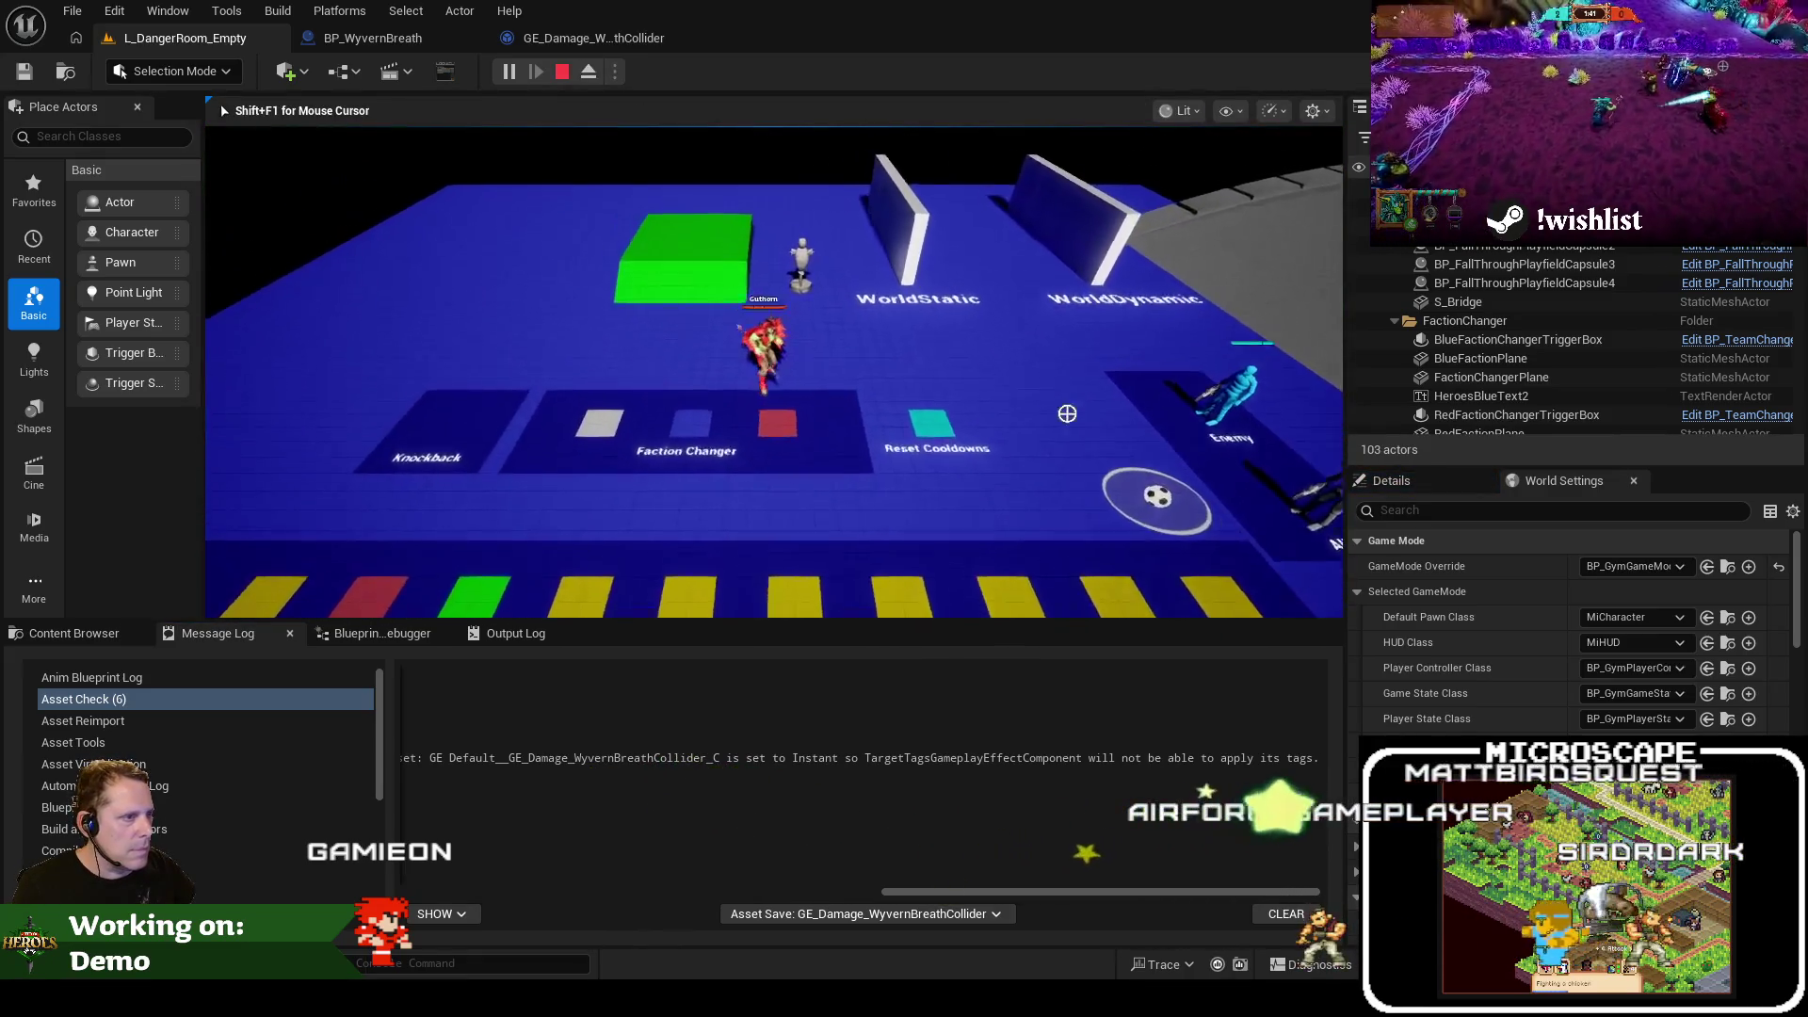
After a breath test, set the collider damage effect's magnitude to 0.1 and save it
key("q")
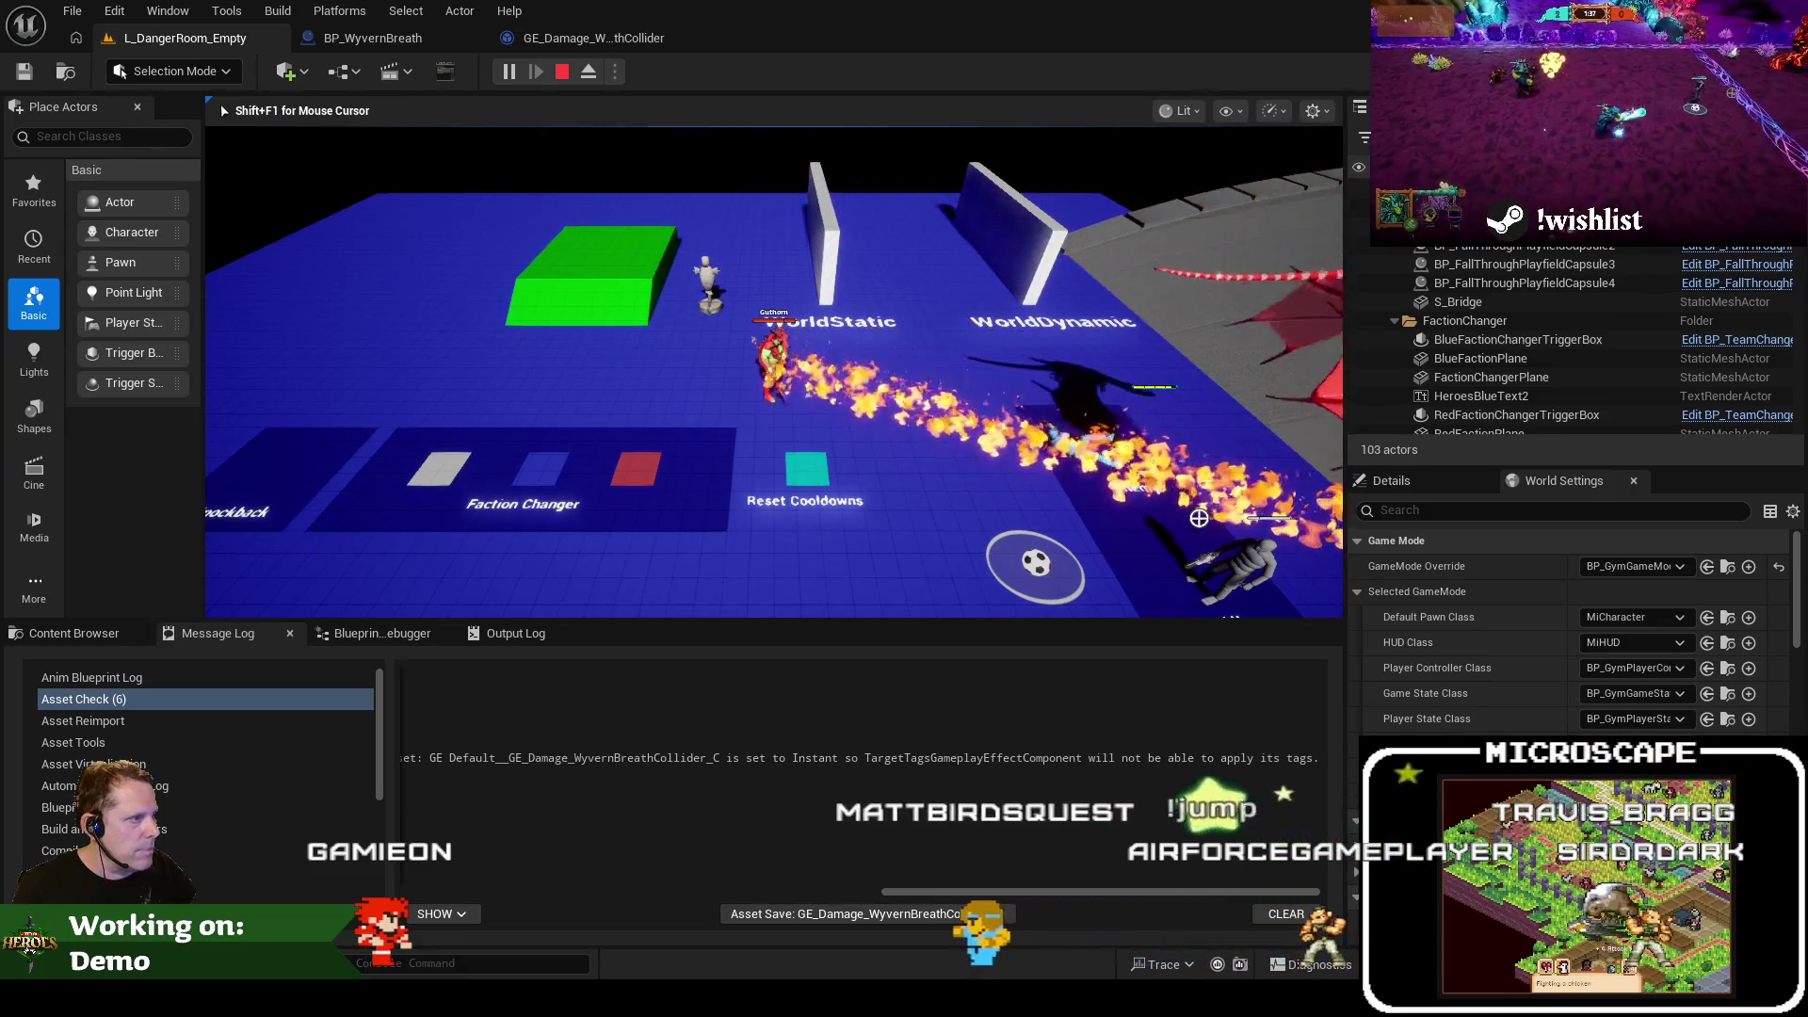
key("Escape")
left_click(408, 43)
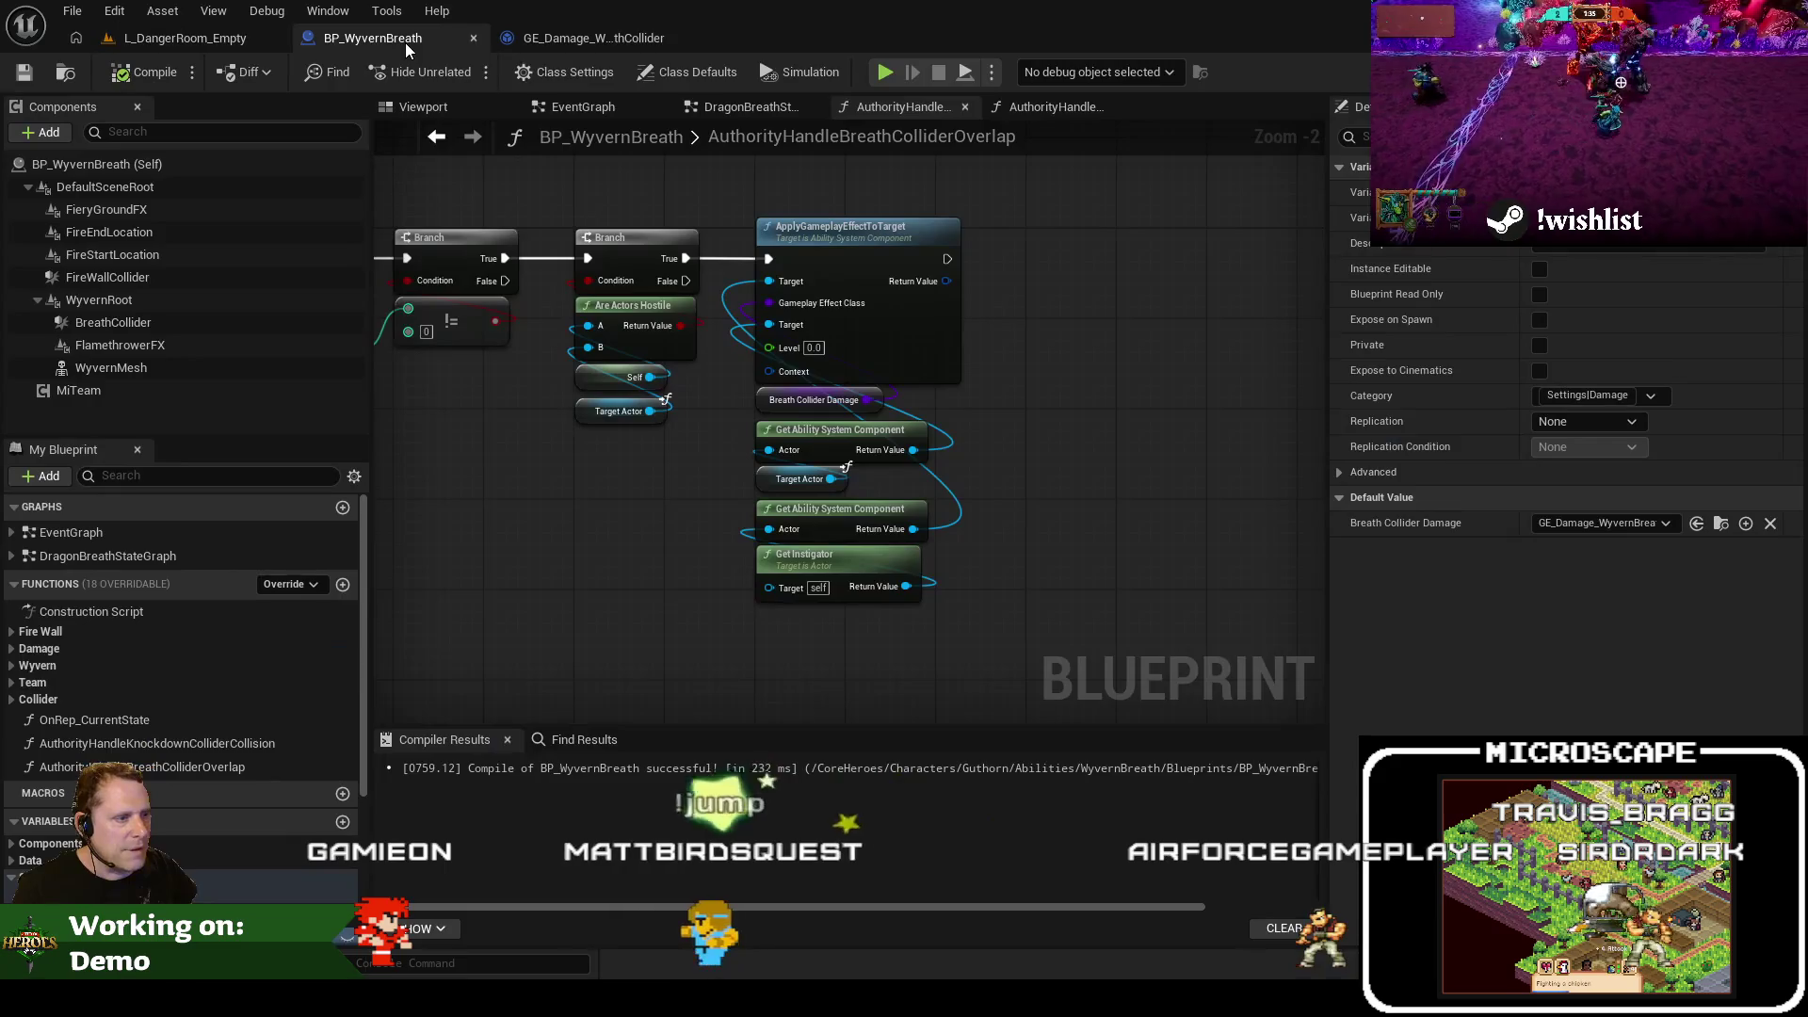
left_click(509, 42)
scroll(753, 386, "up", 1)
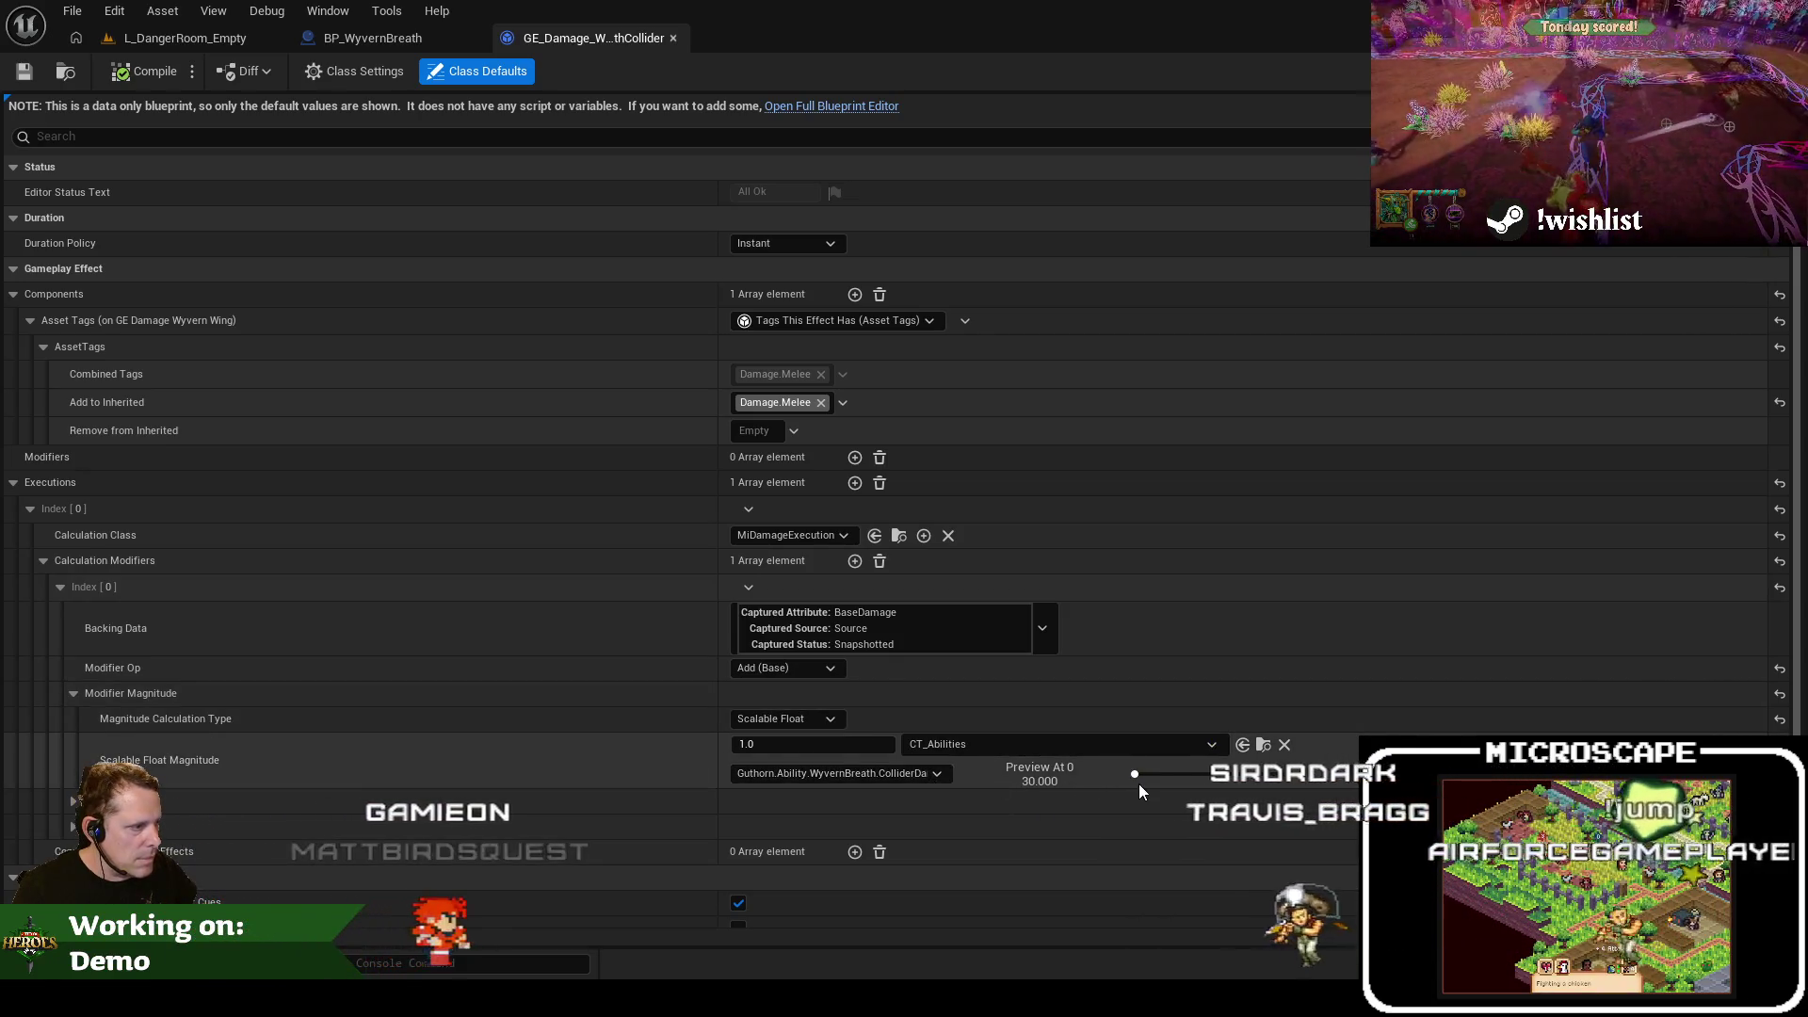
left_click(783, 745)
type("0.1")
key("Tab")
key("ctrl+s")
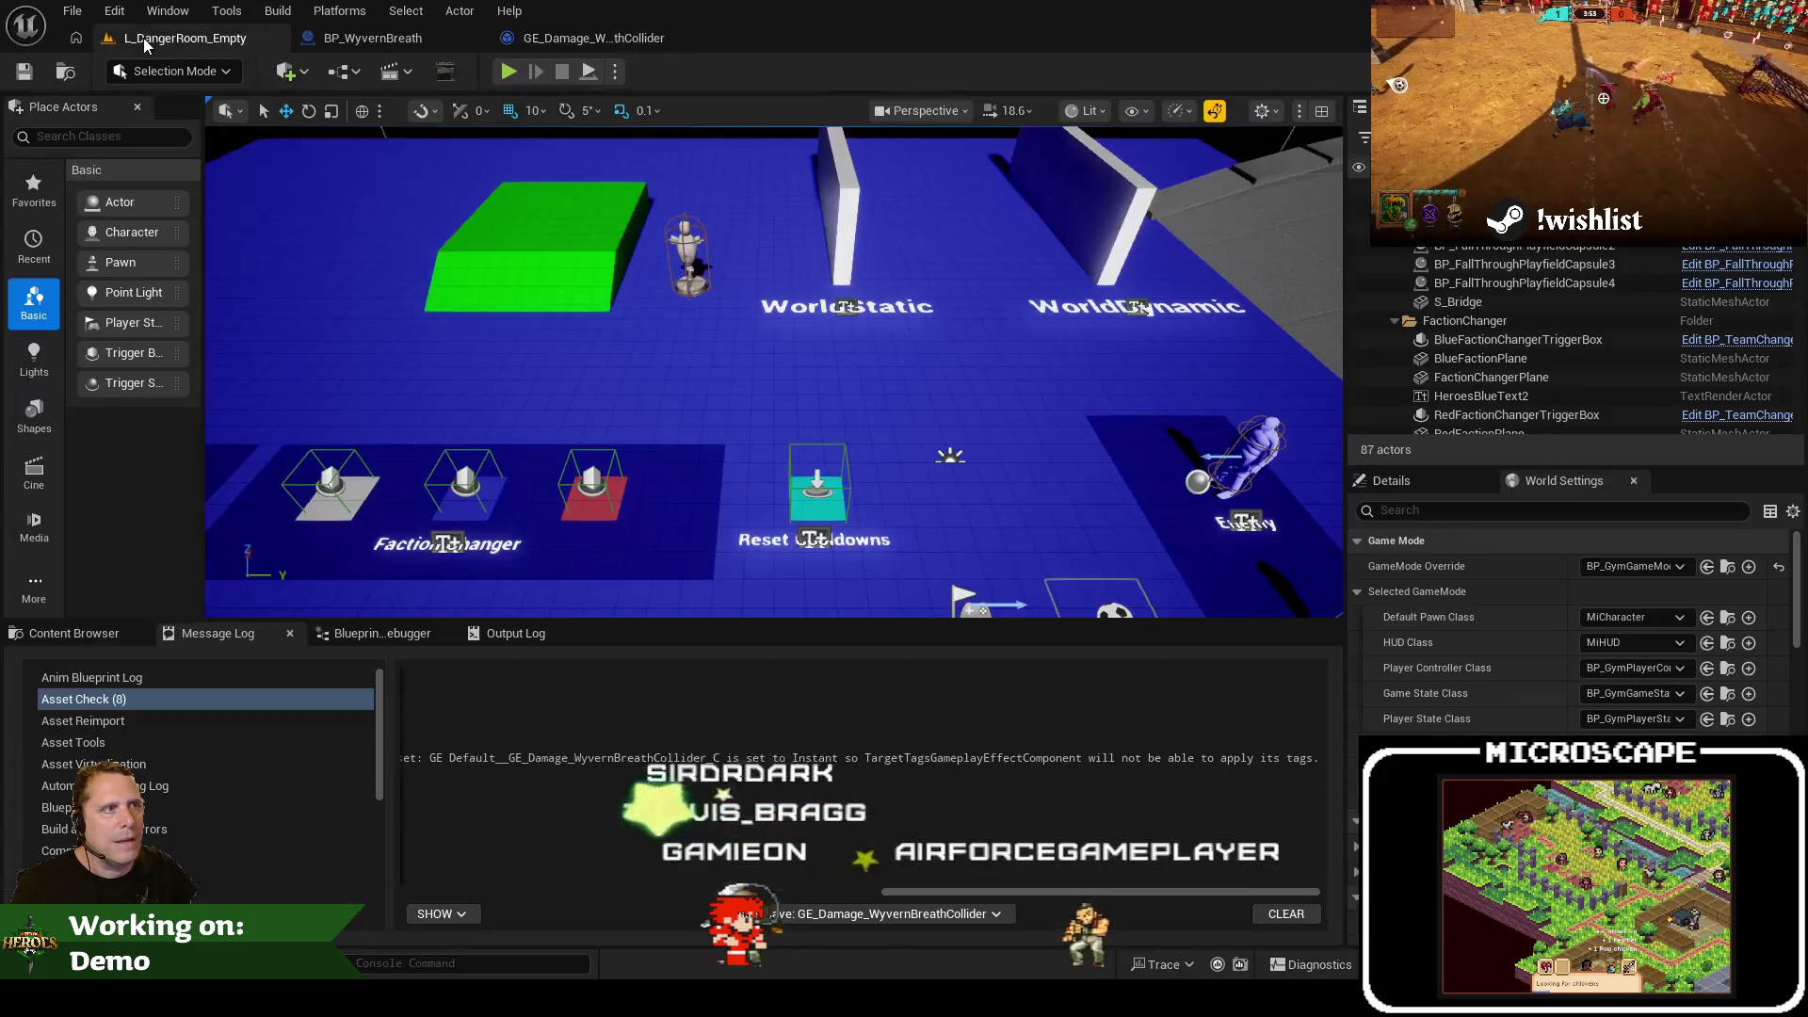
Playtest the Danger Room level again, casting the wyvern breath toward the enemy
left_click(405, 38)
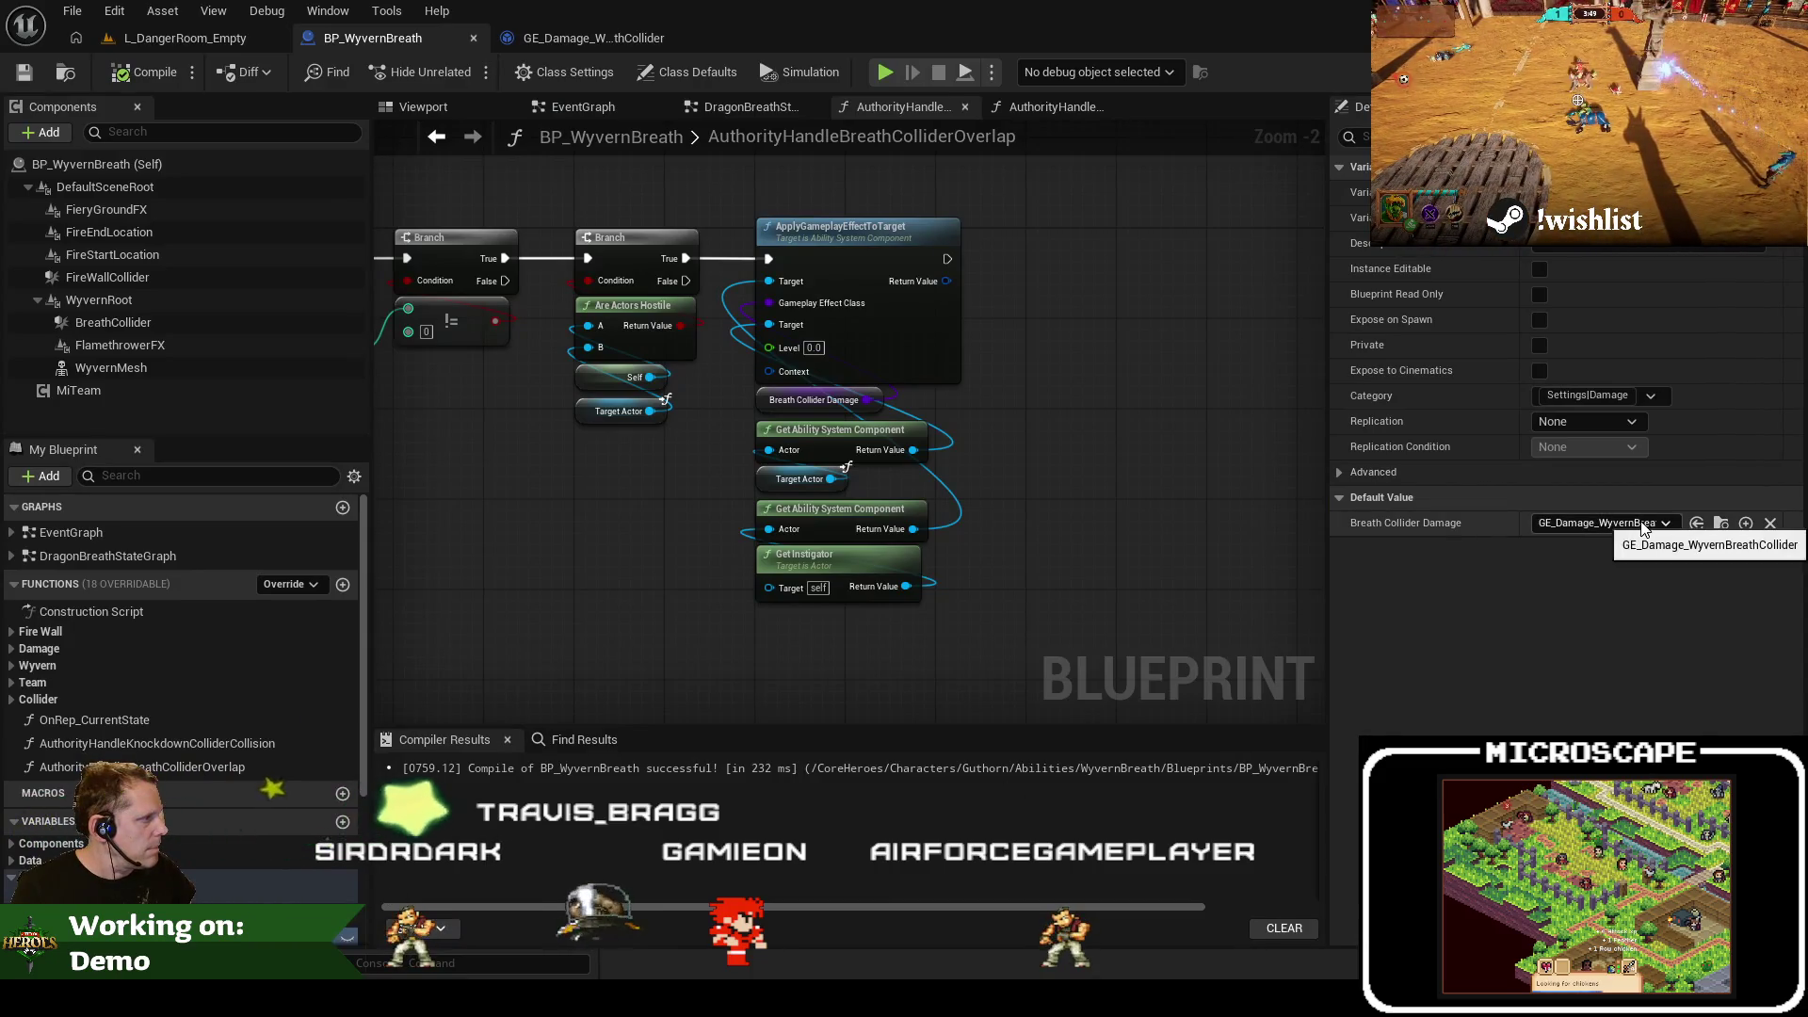
left_click(217, 42)
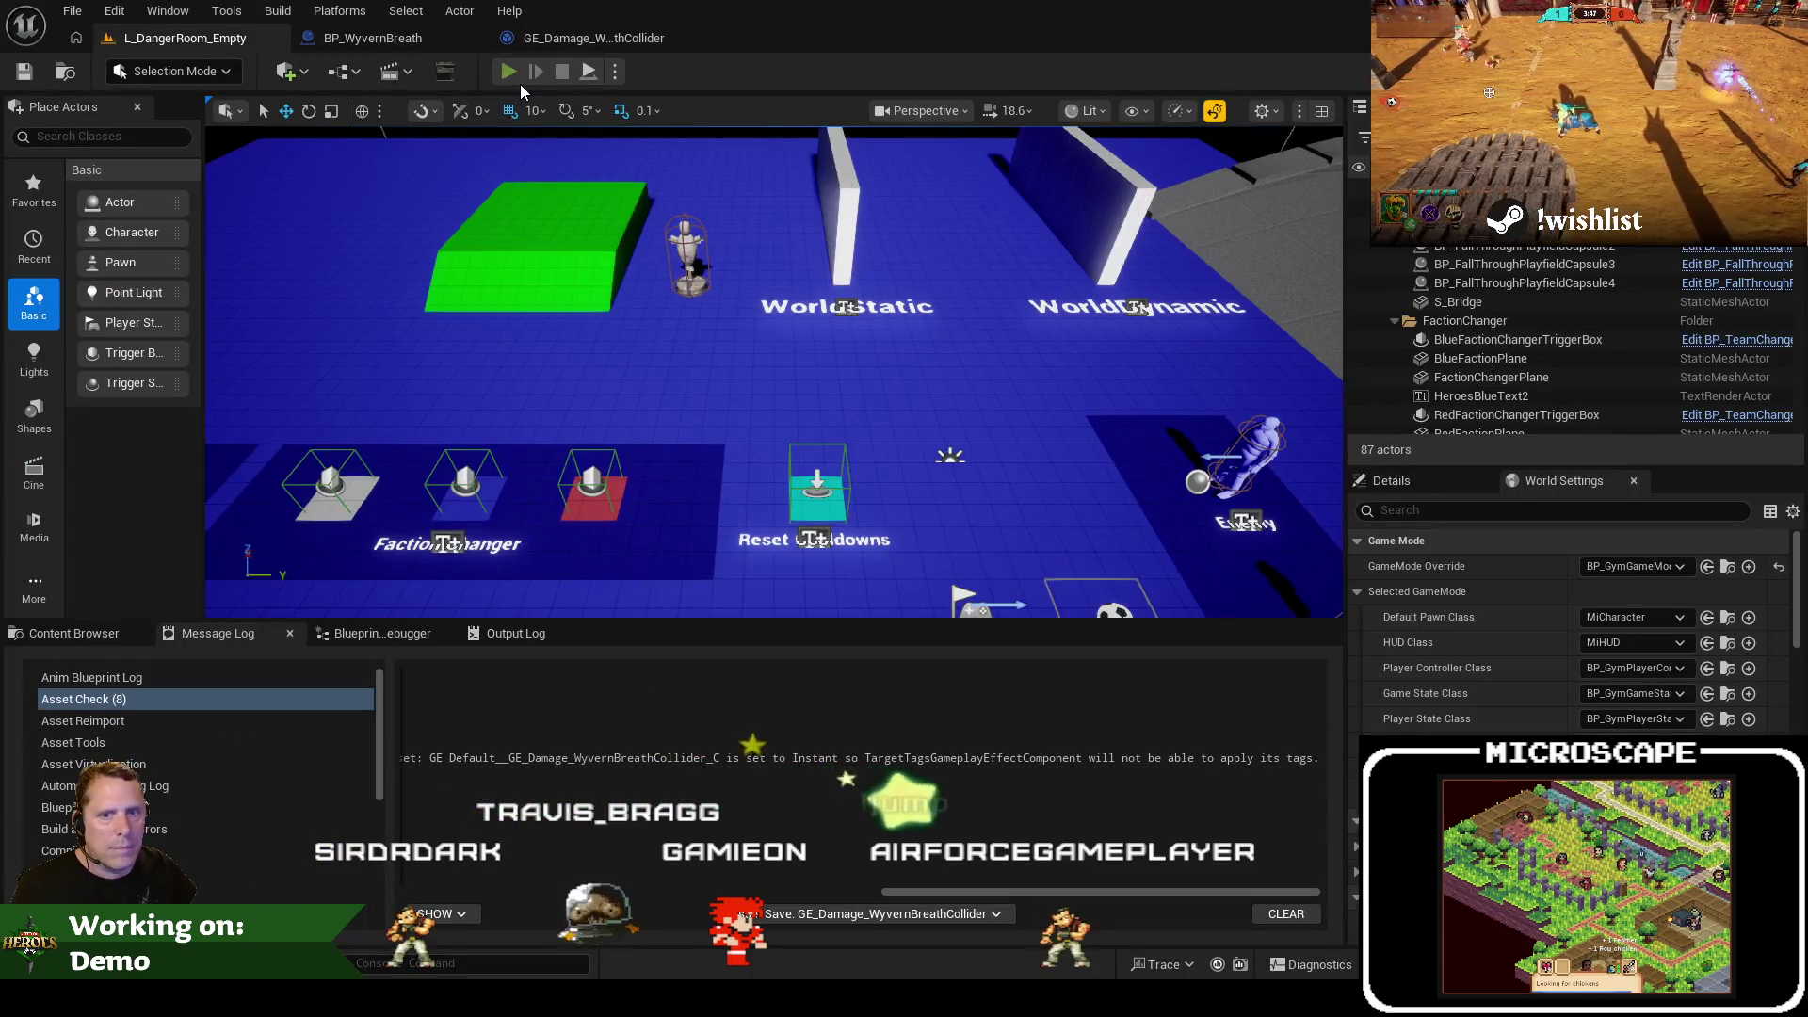
left_click(520, 82)
key("a")
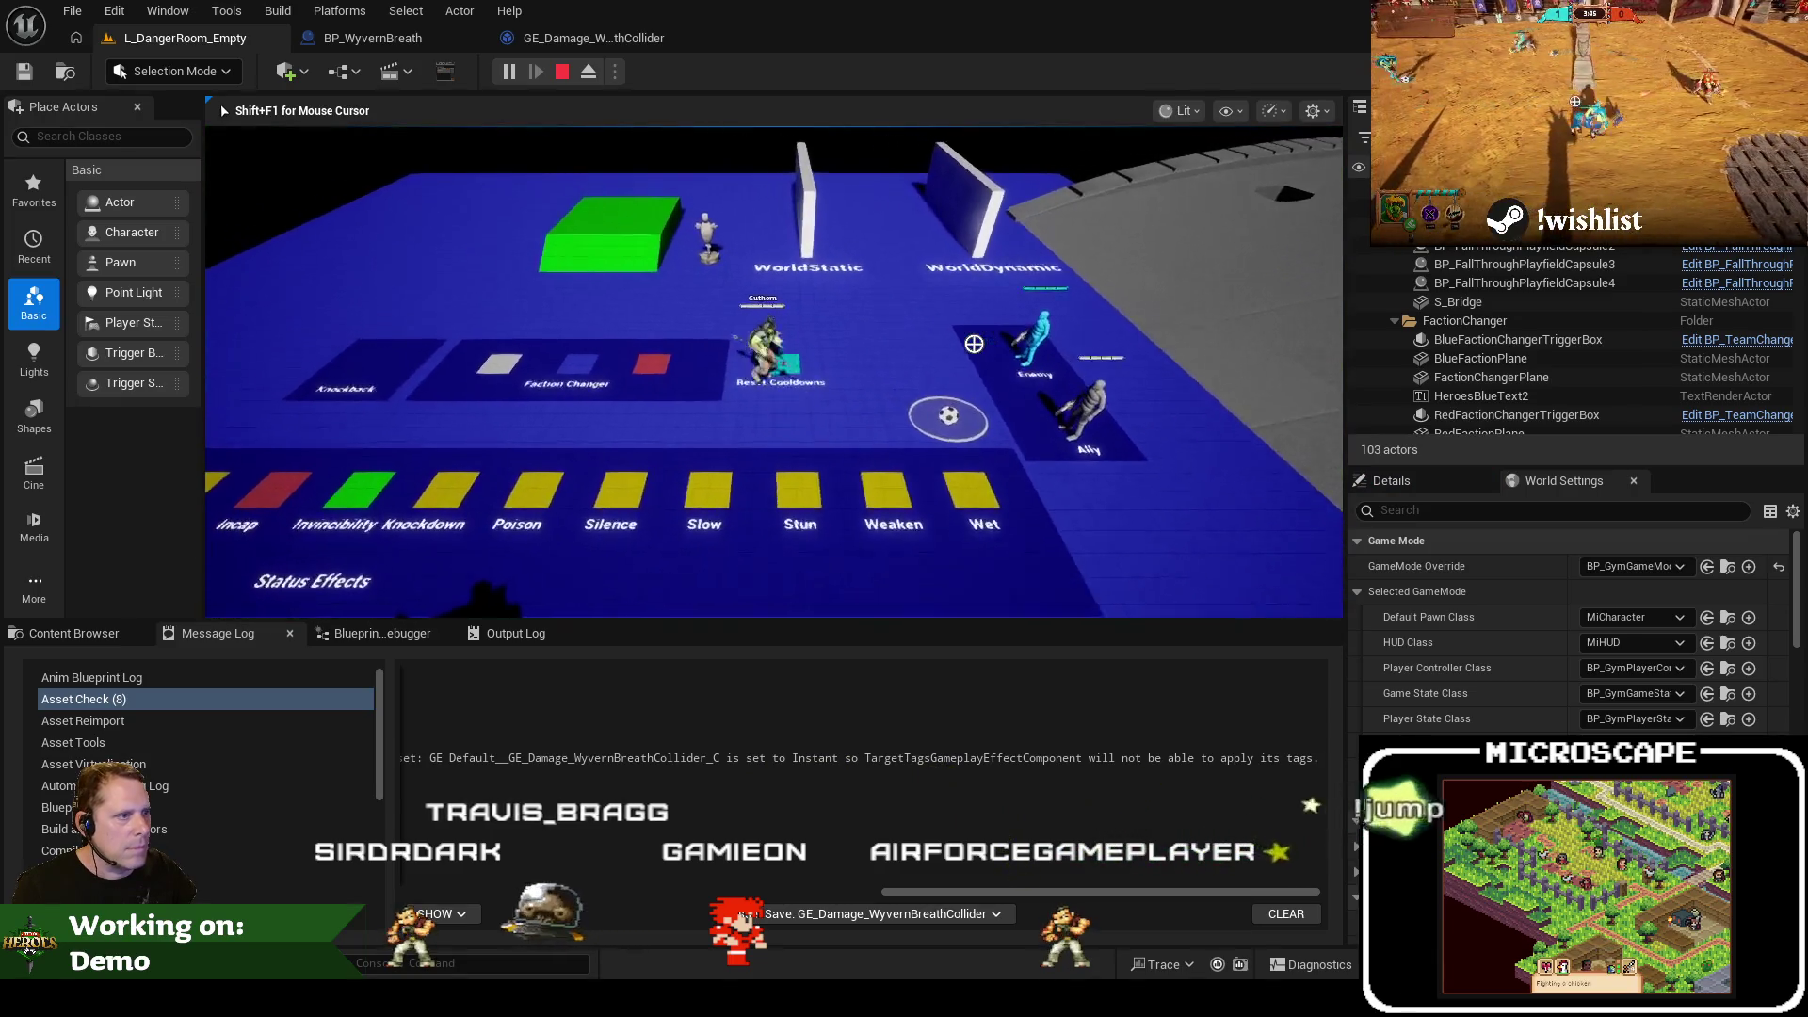
key("q")
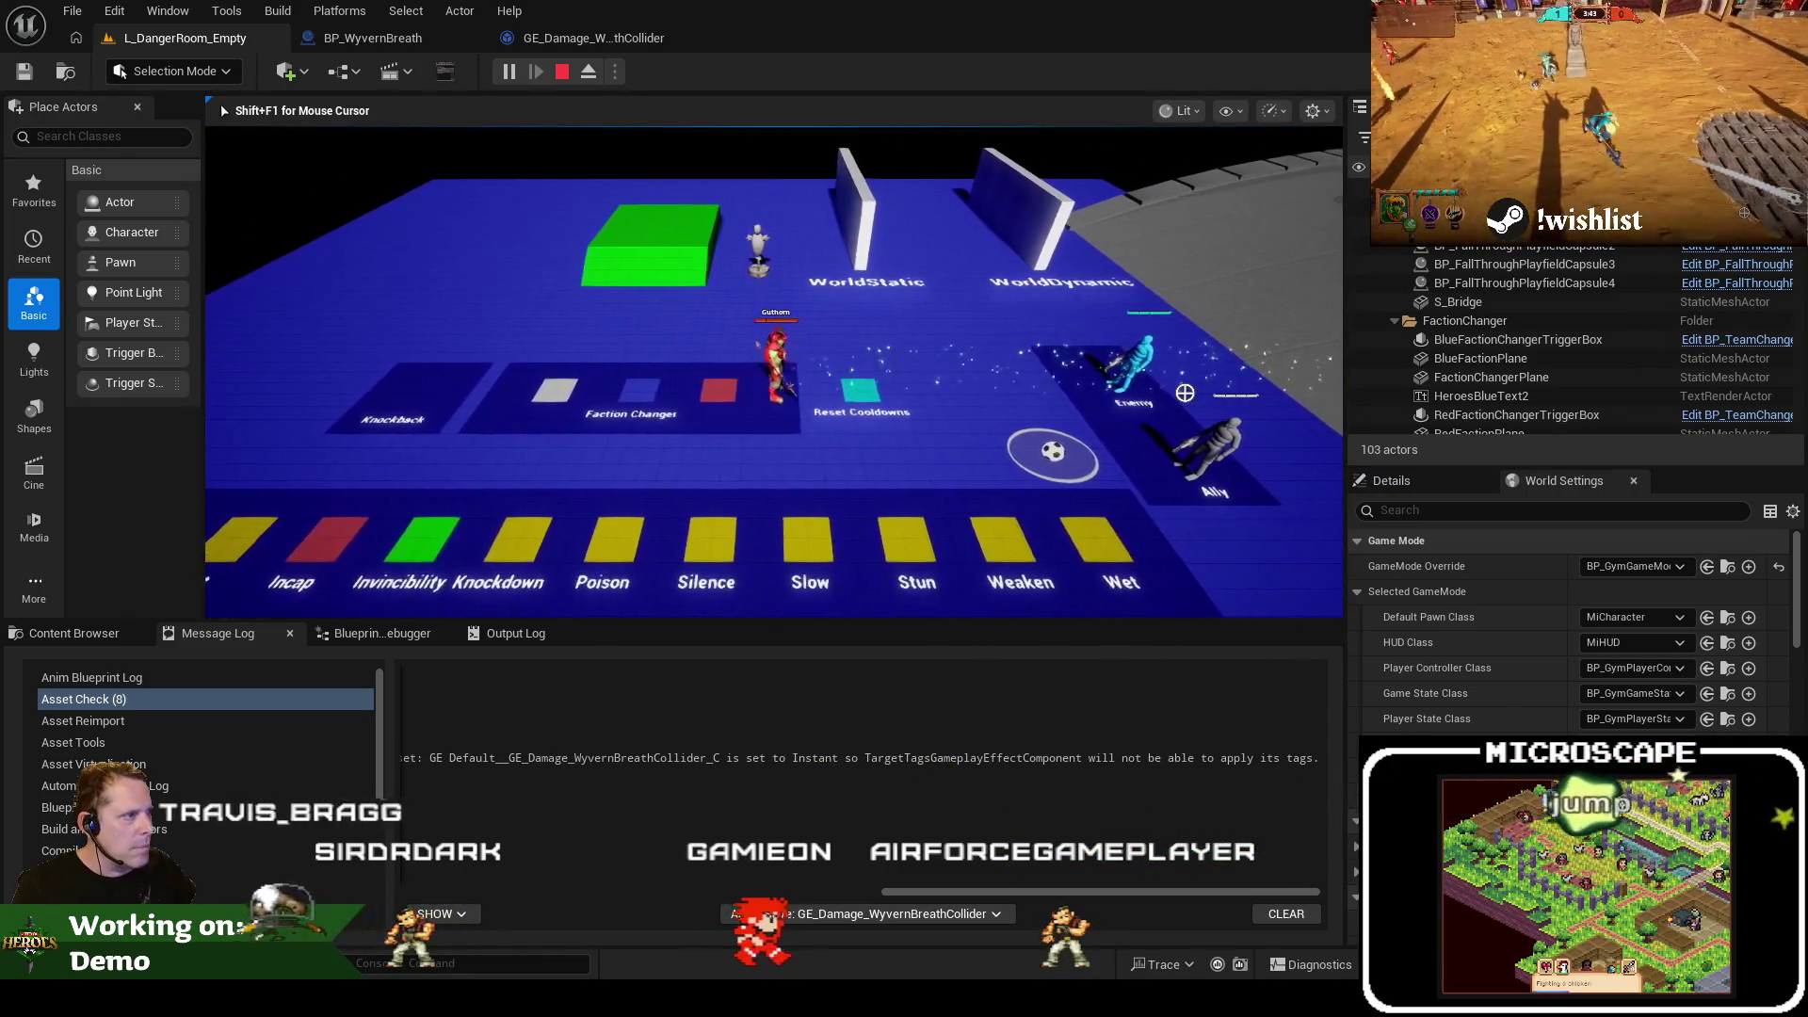
key("d")
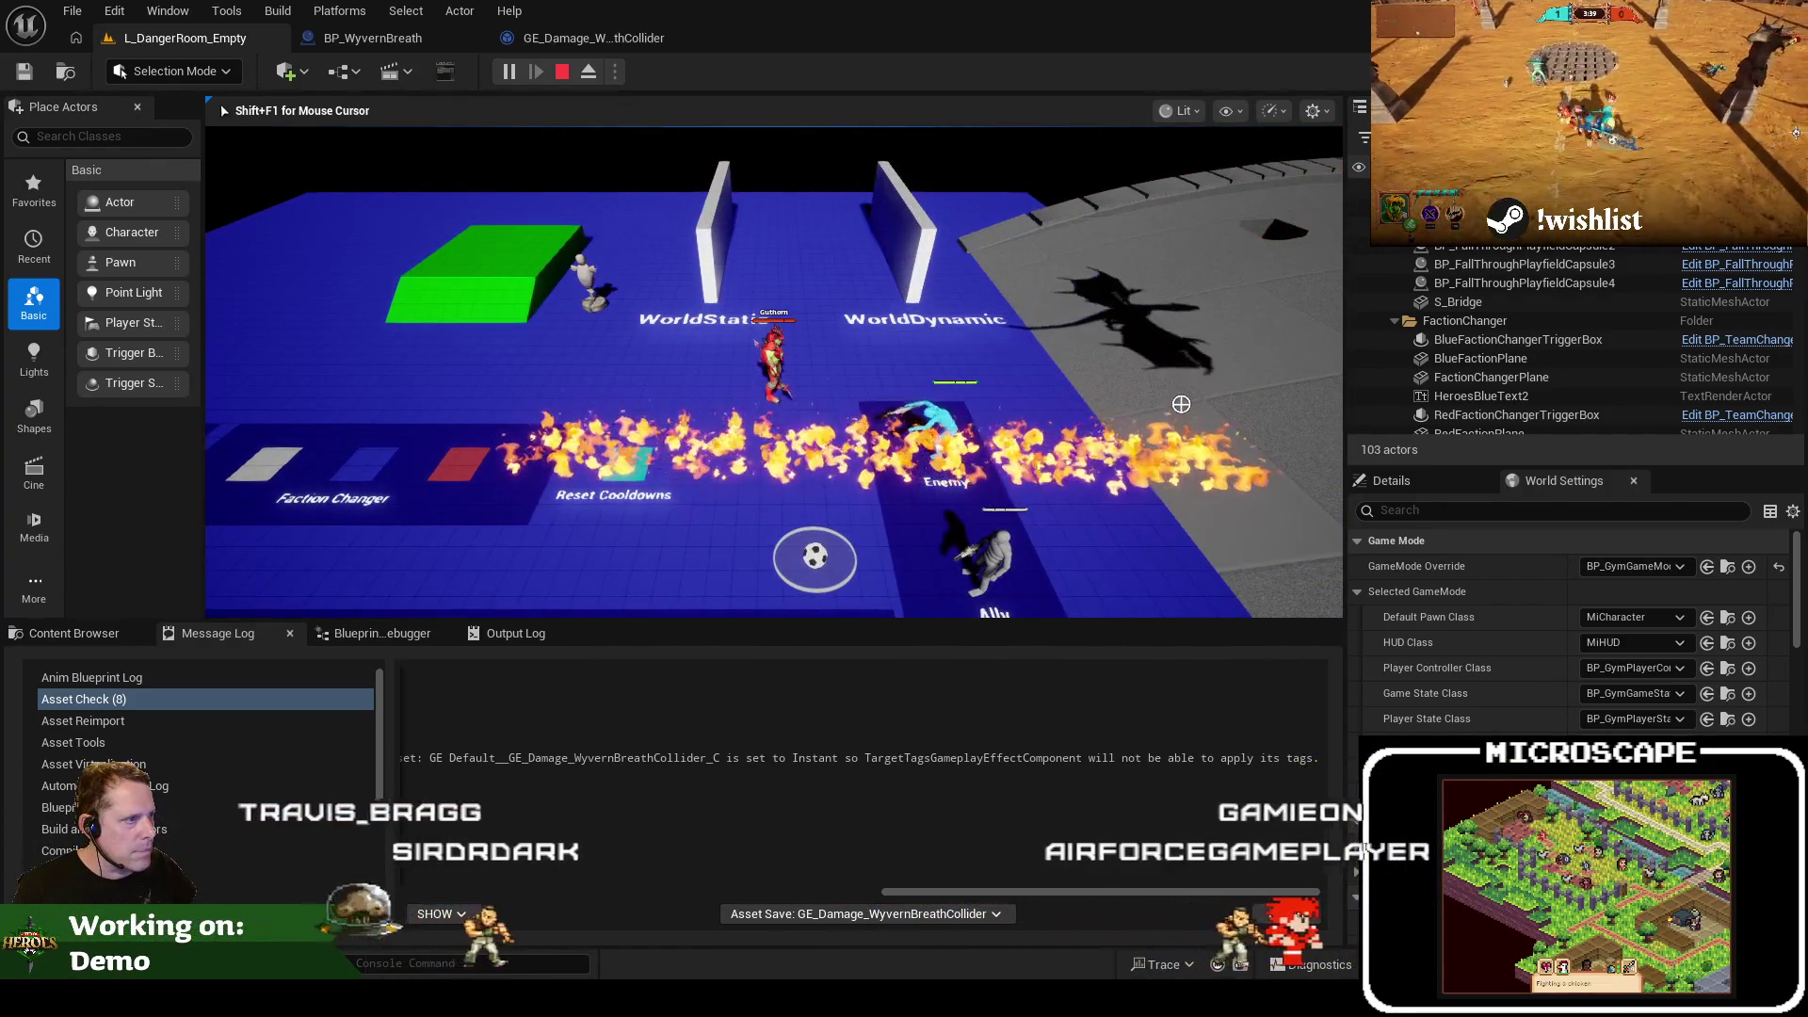
key("Escape")
Try the Has Duration policy on the collider damage effect, then revert it to Instant
left_click(479, 40)
left_click(546, 38)
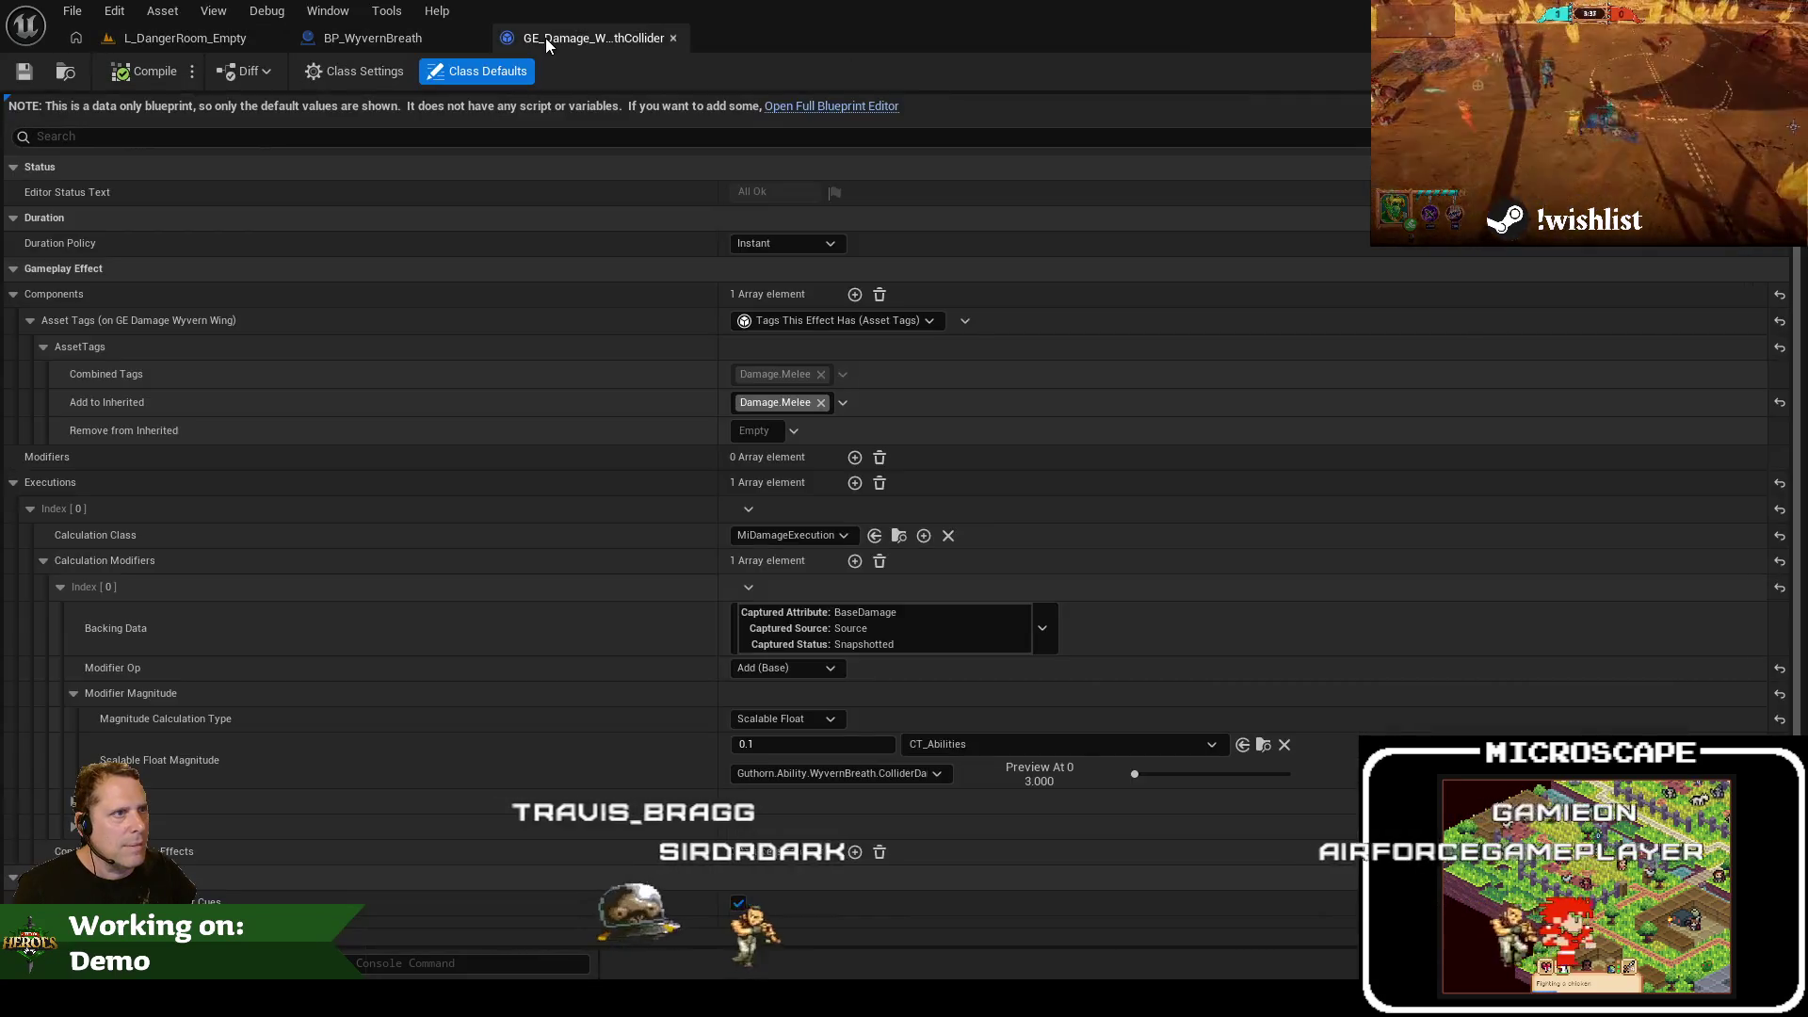
left_click(805, 240)
left_click(818, 297)
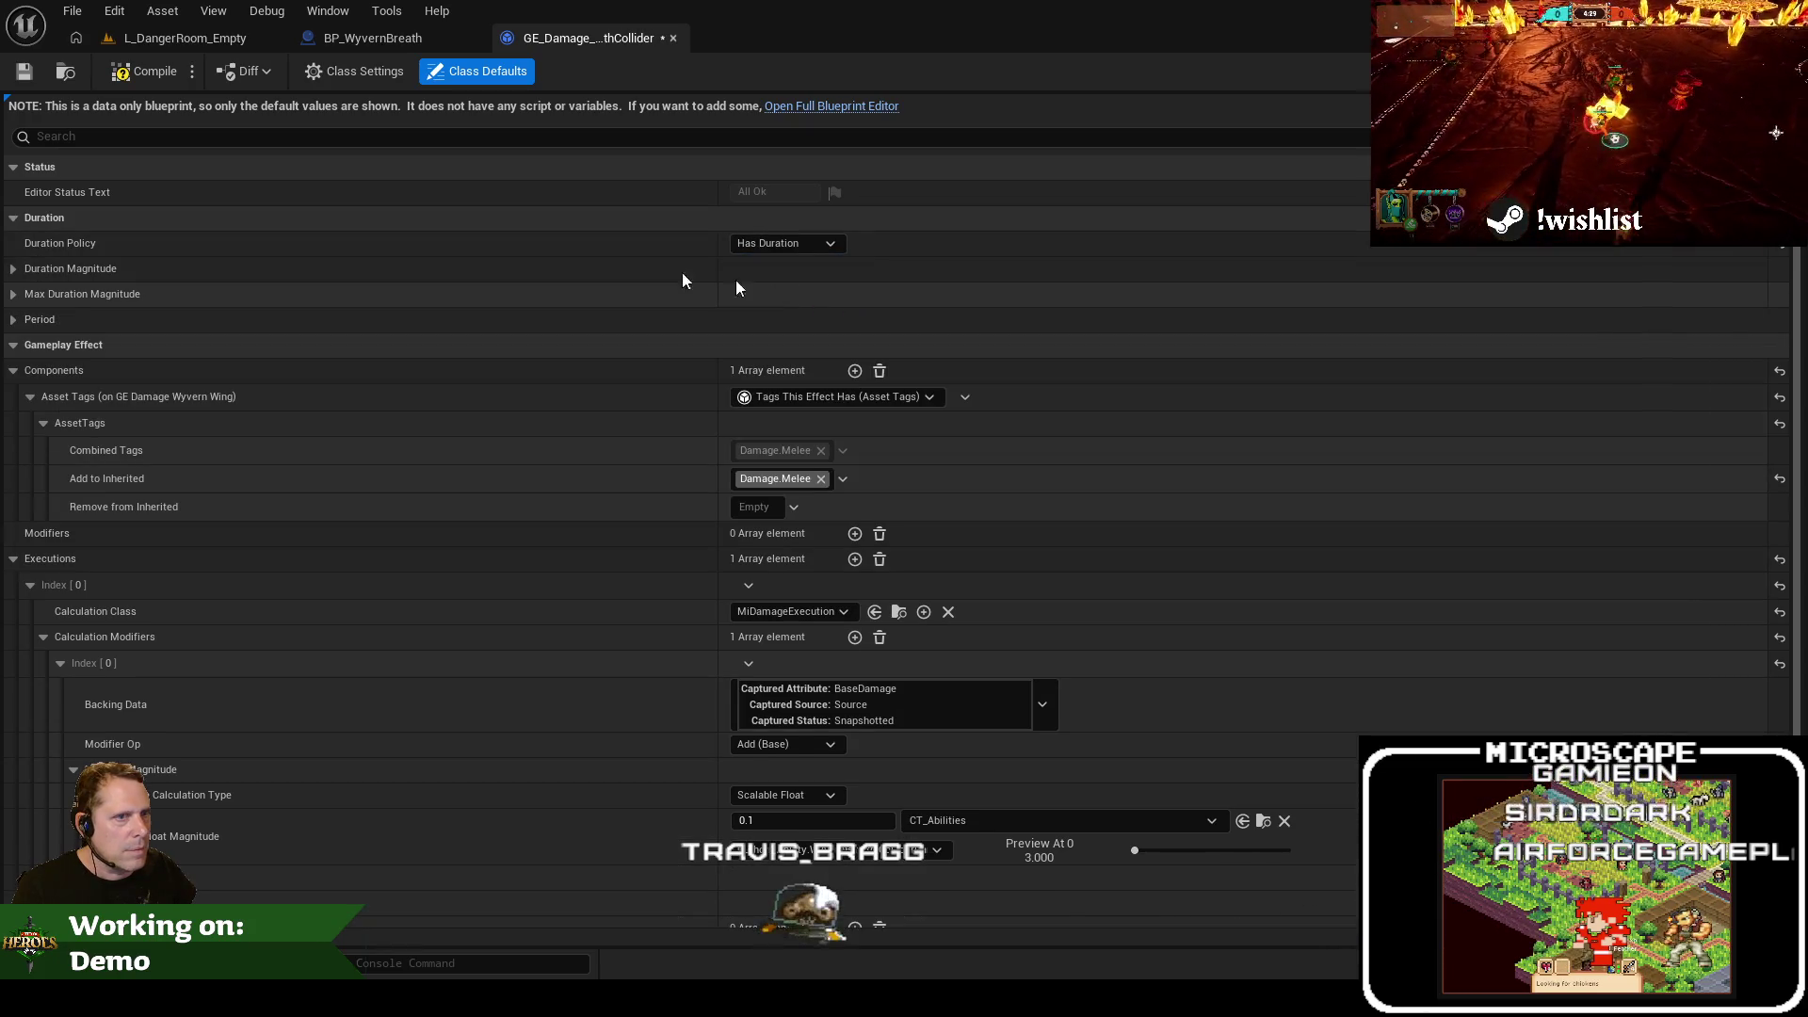
left_click(15, 271)
left_click(13, 345)
left_click(13, 344)
left_click(13, 370)
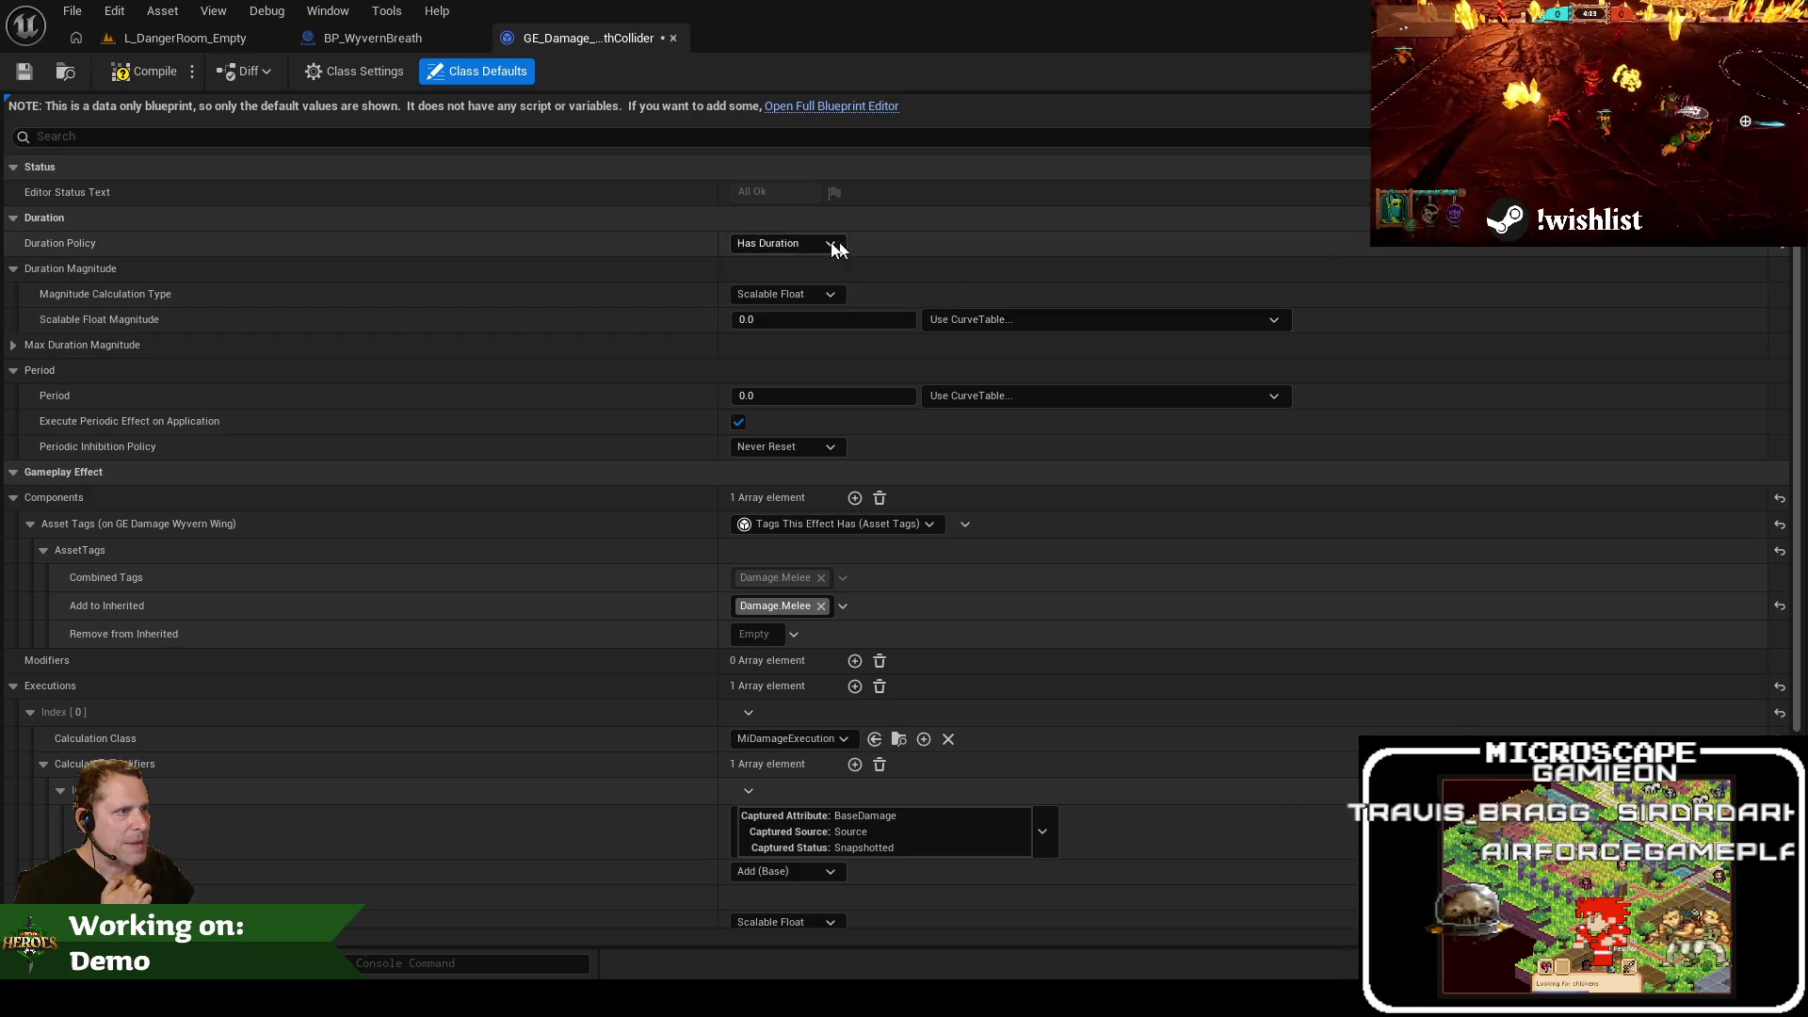
left_click(803, 262)
left_click(146, 72)
Set the damage magnitude back to 1.0, compile and save, then start a level playtest
left_click(37, 71)
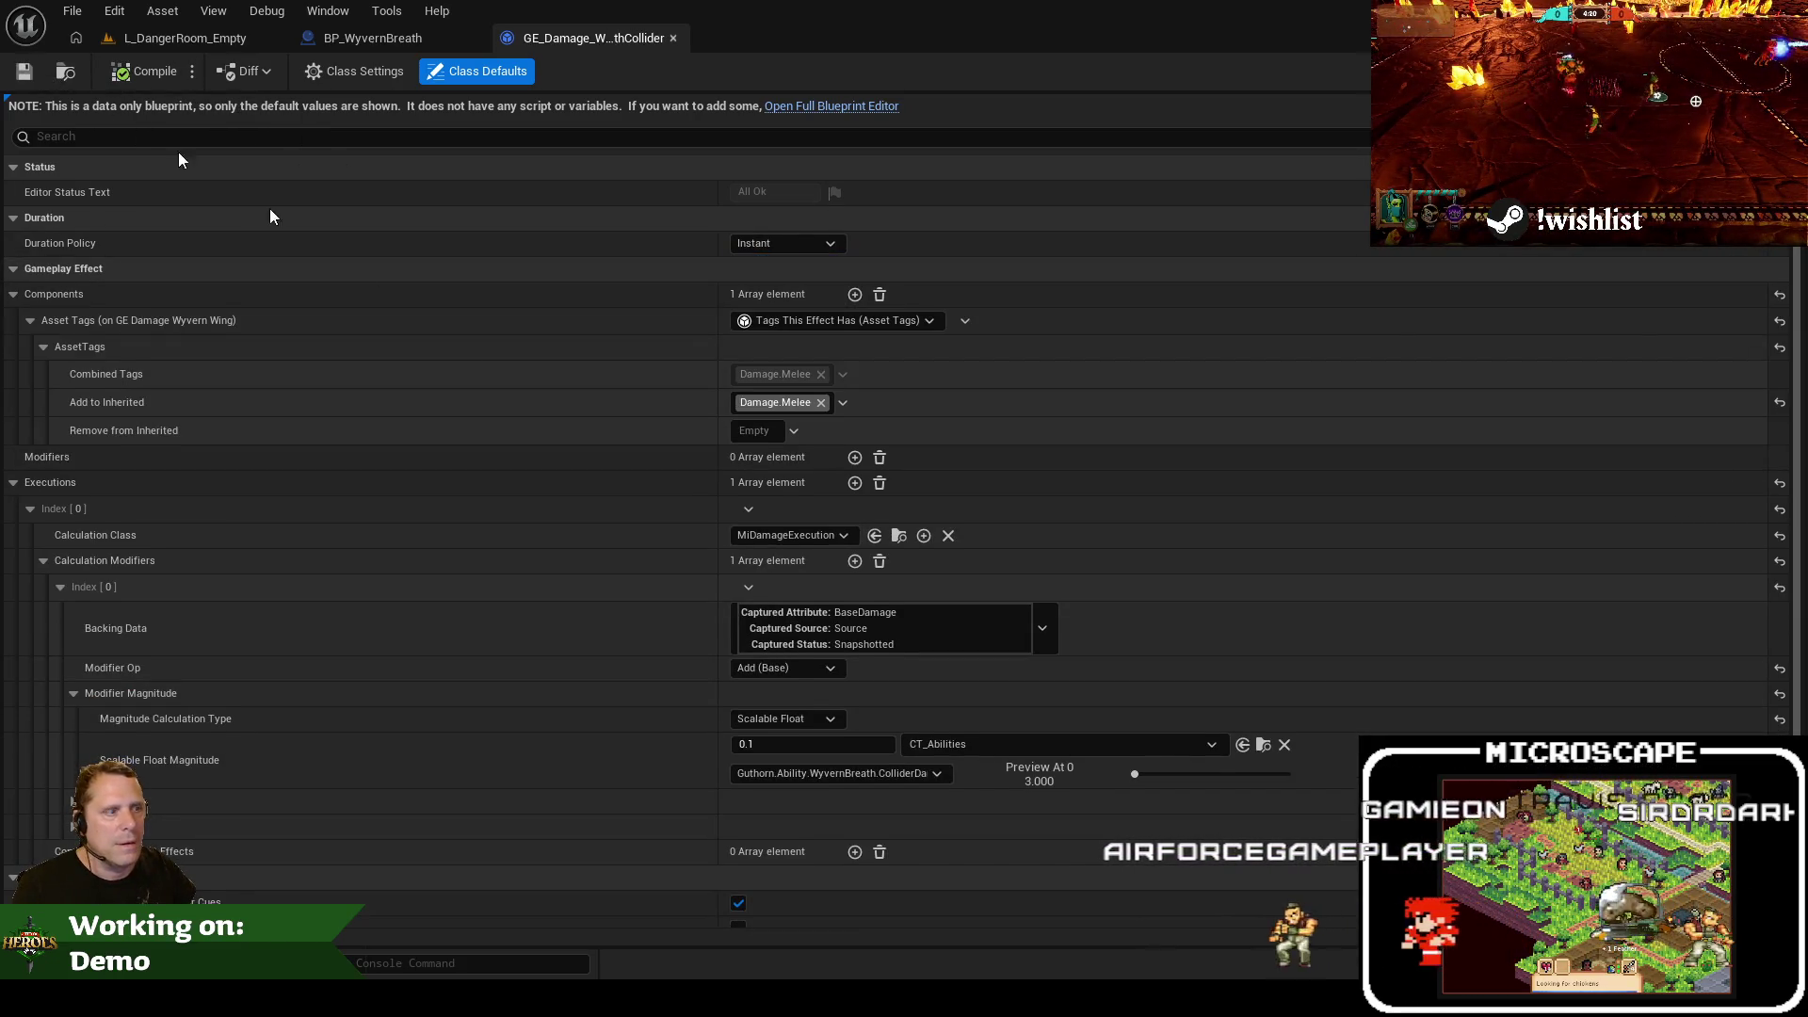
left_click(825, 744)
type("1")
key("Tab")
left_click(161, 75)
left_click(34, 70)
left_click(160, 37)
left_click(508, 71)
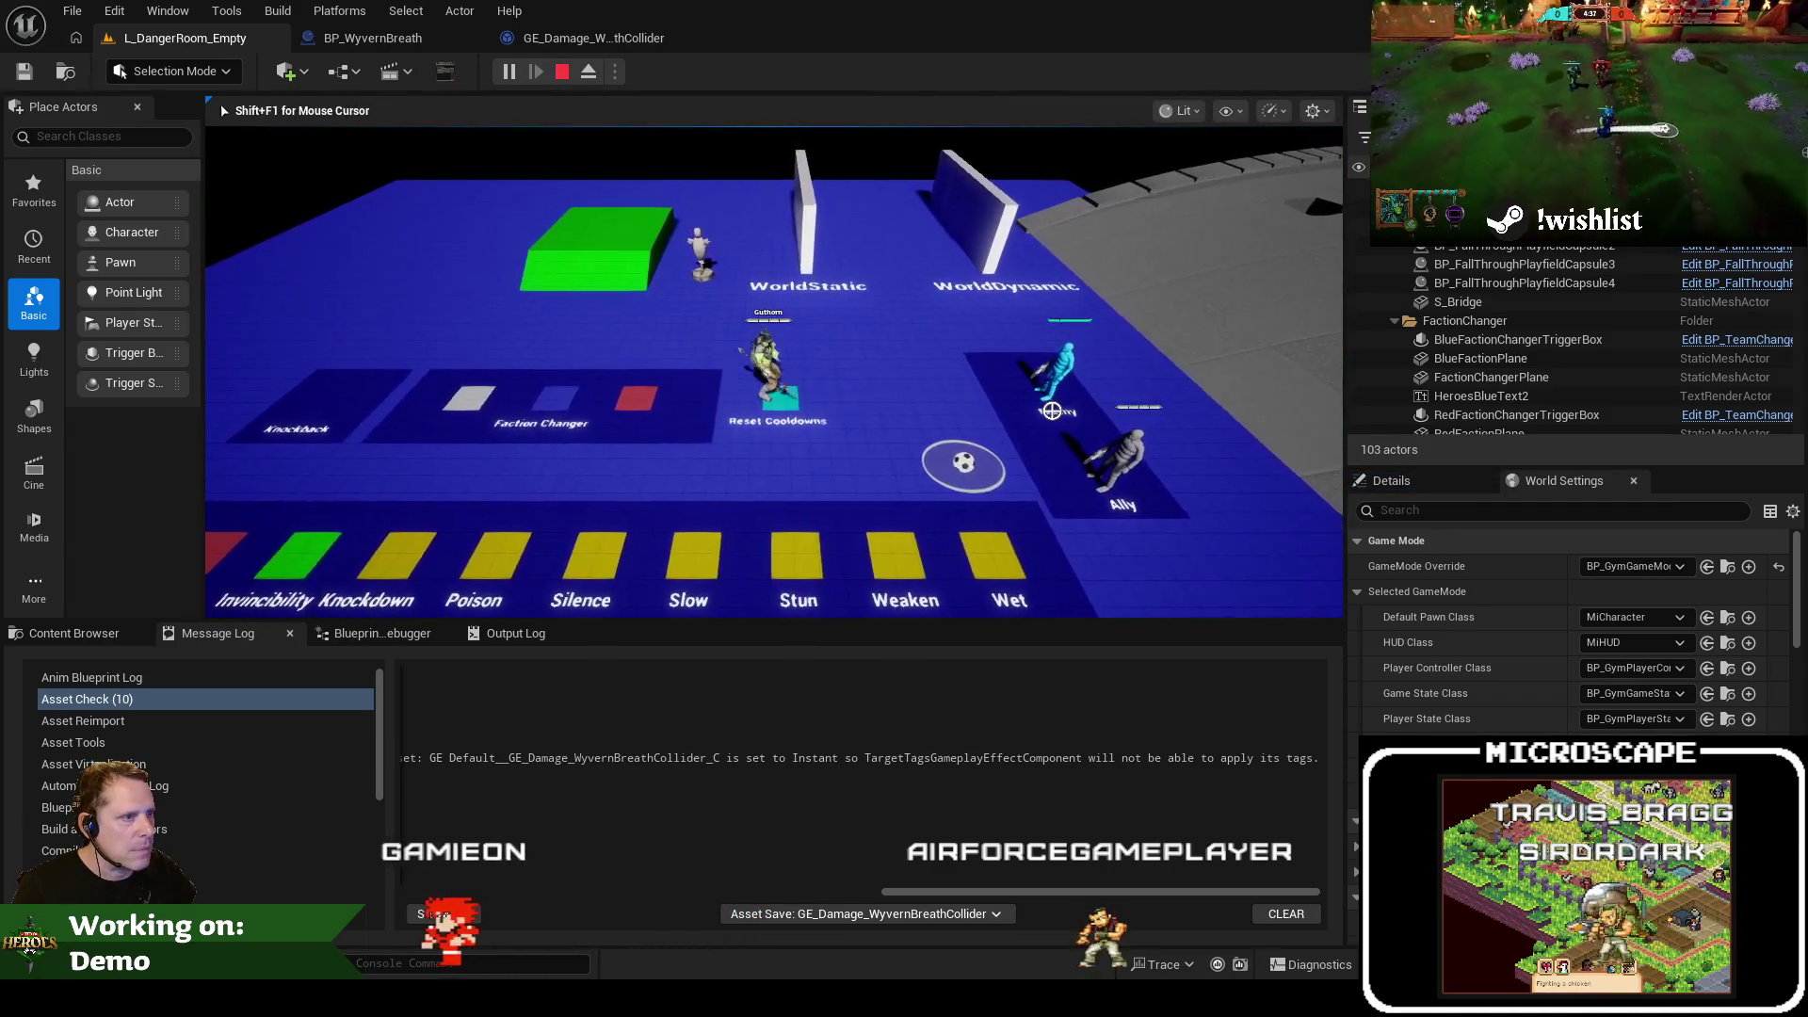
End the breath playtest and return through the blueprint tabs to the L_DangerRoom_Empty level
key("a")
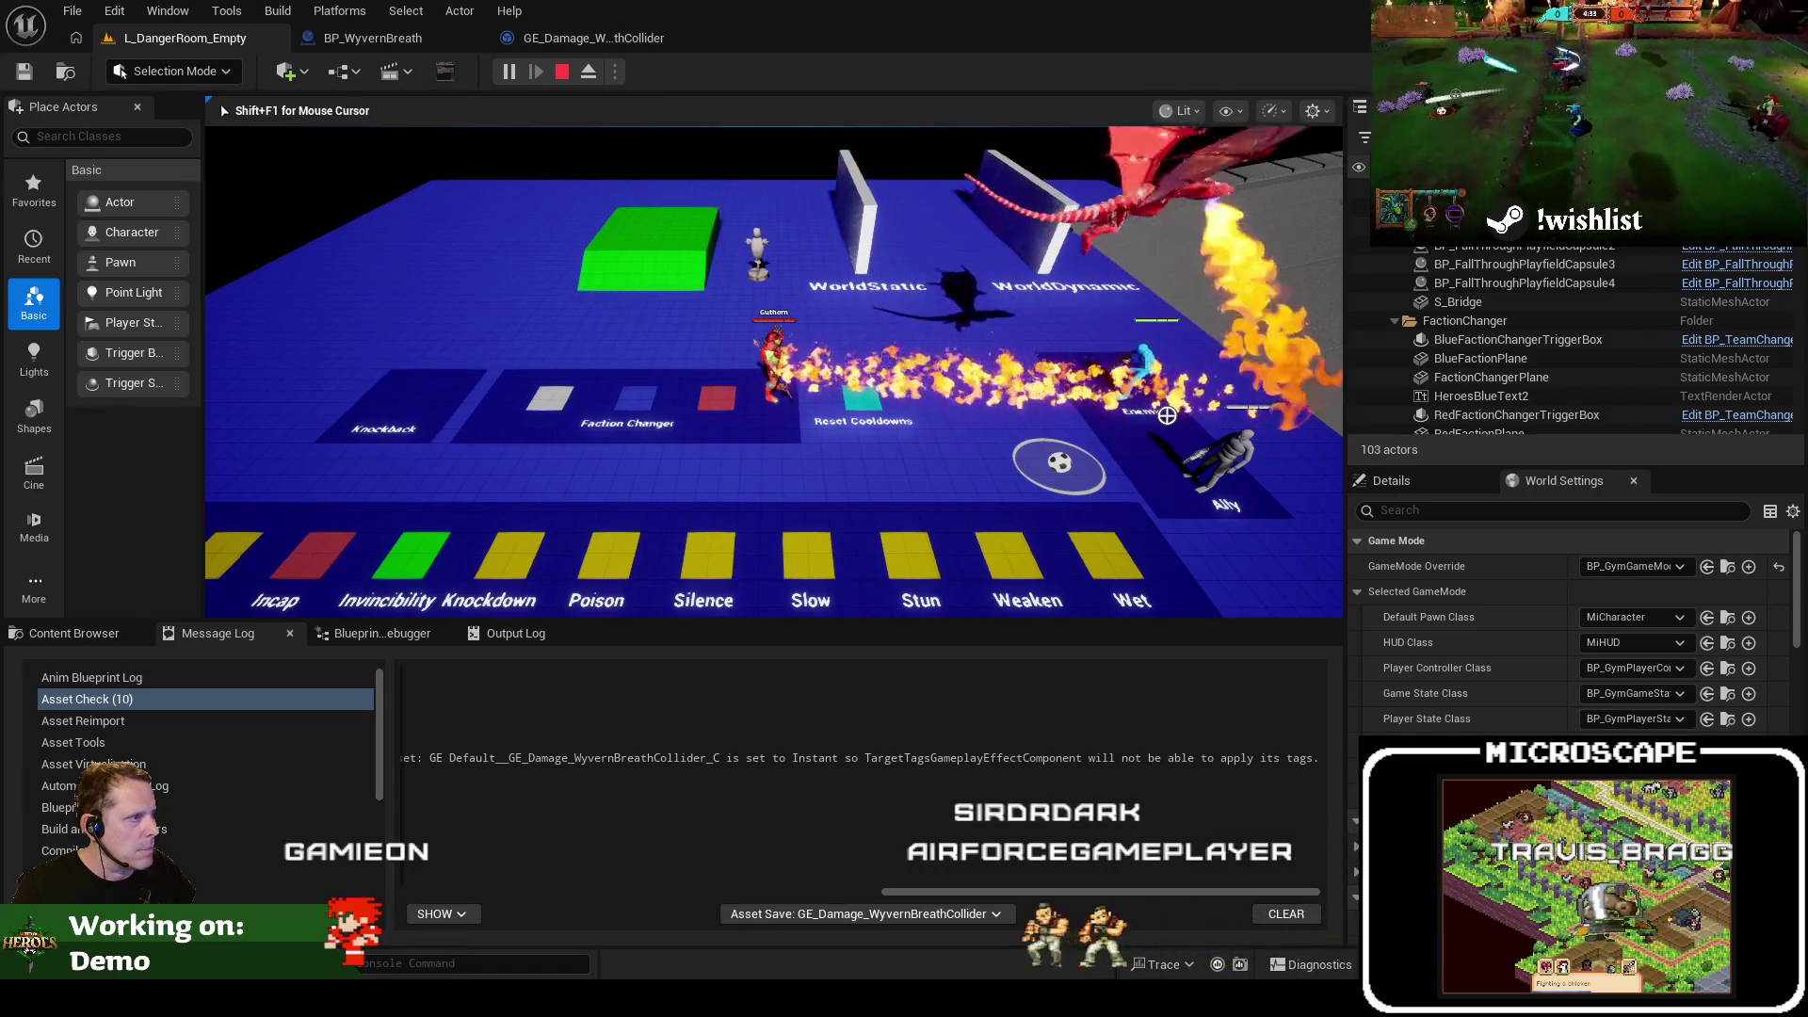
key("Escape")
left_click(401, 40)
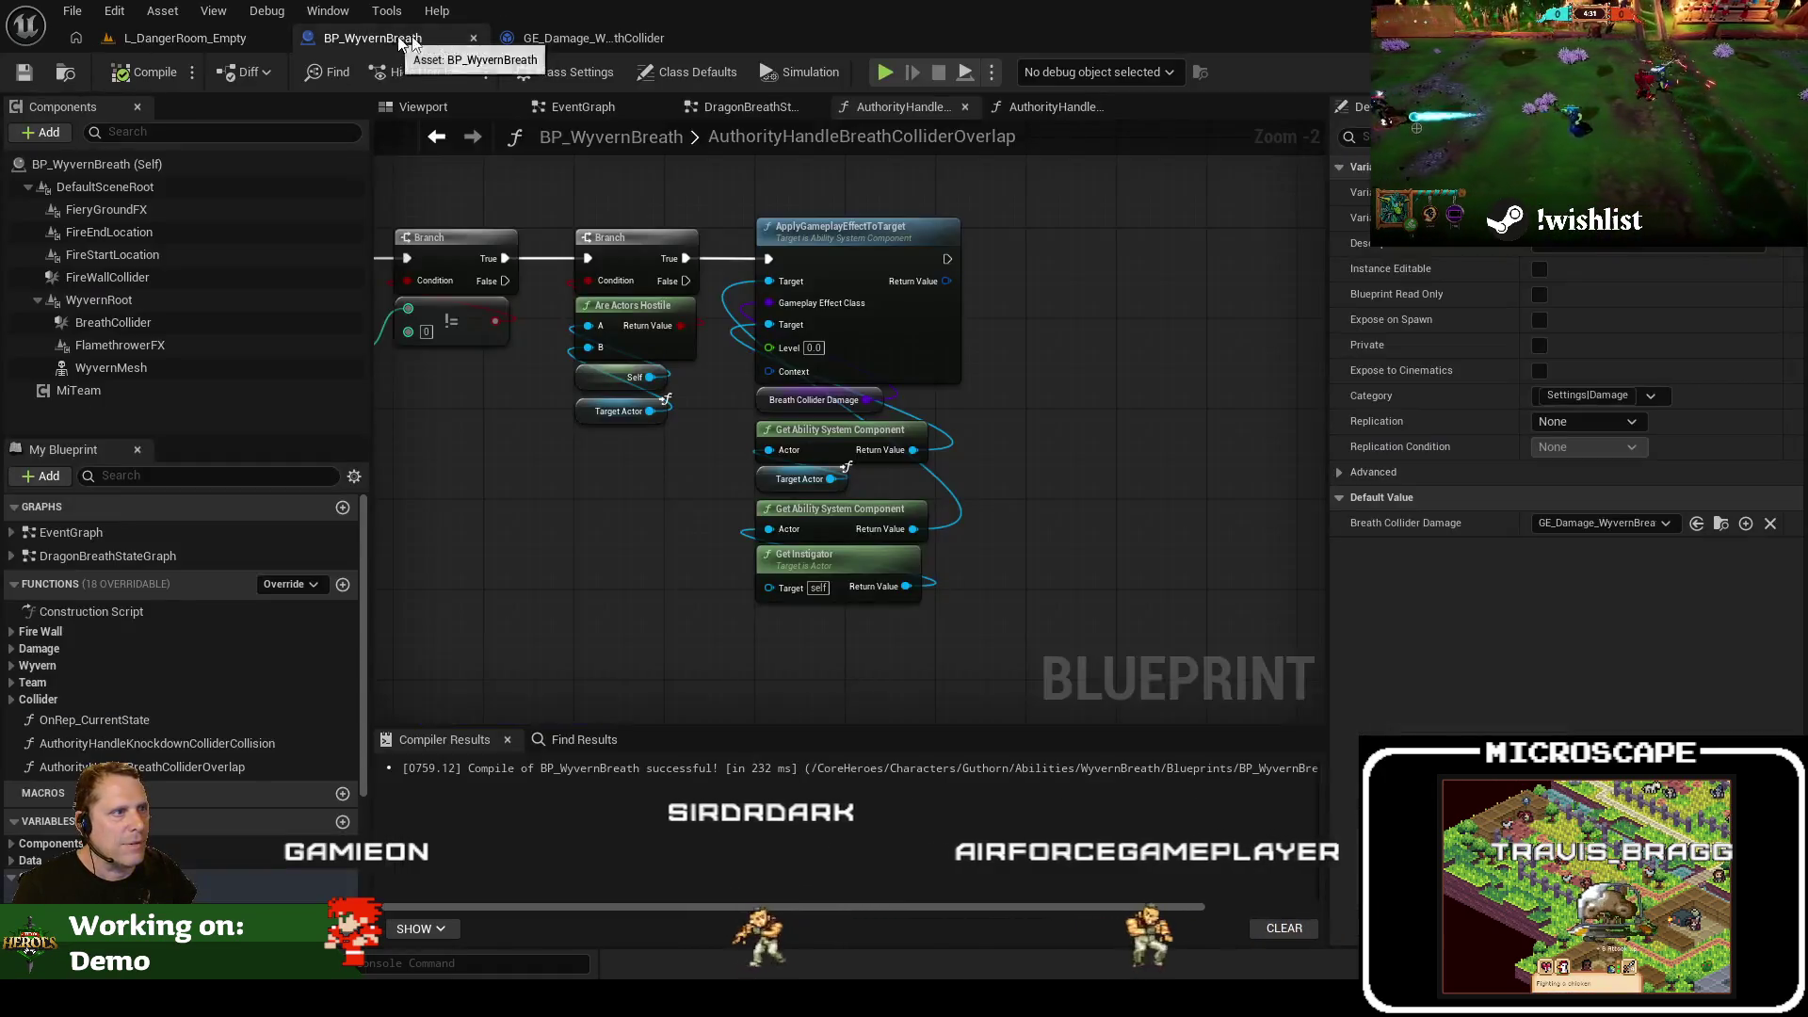
left_click(528, 37)
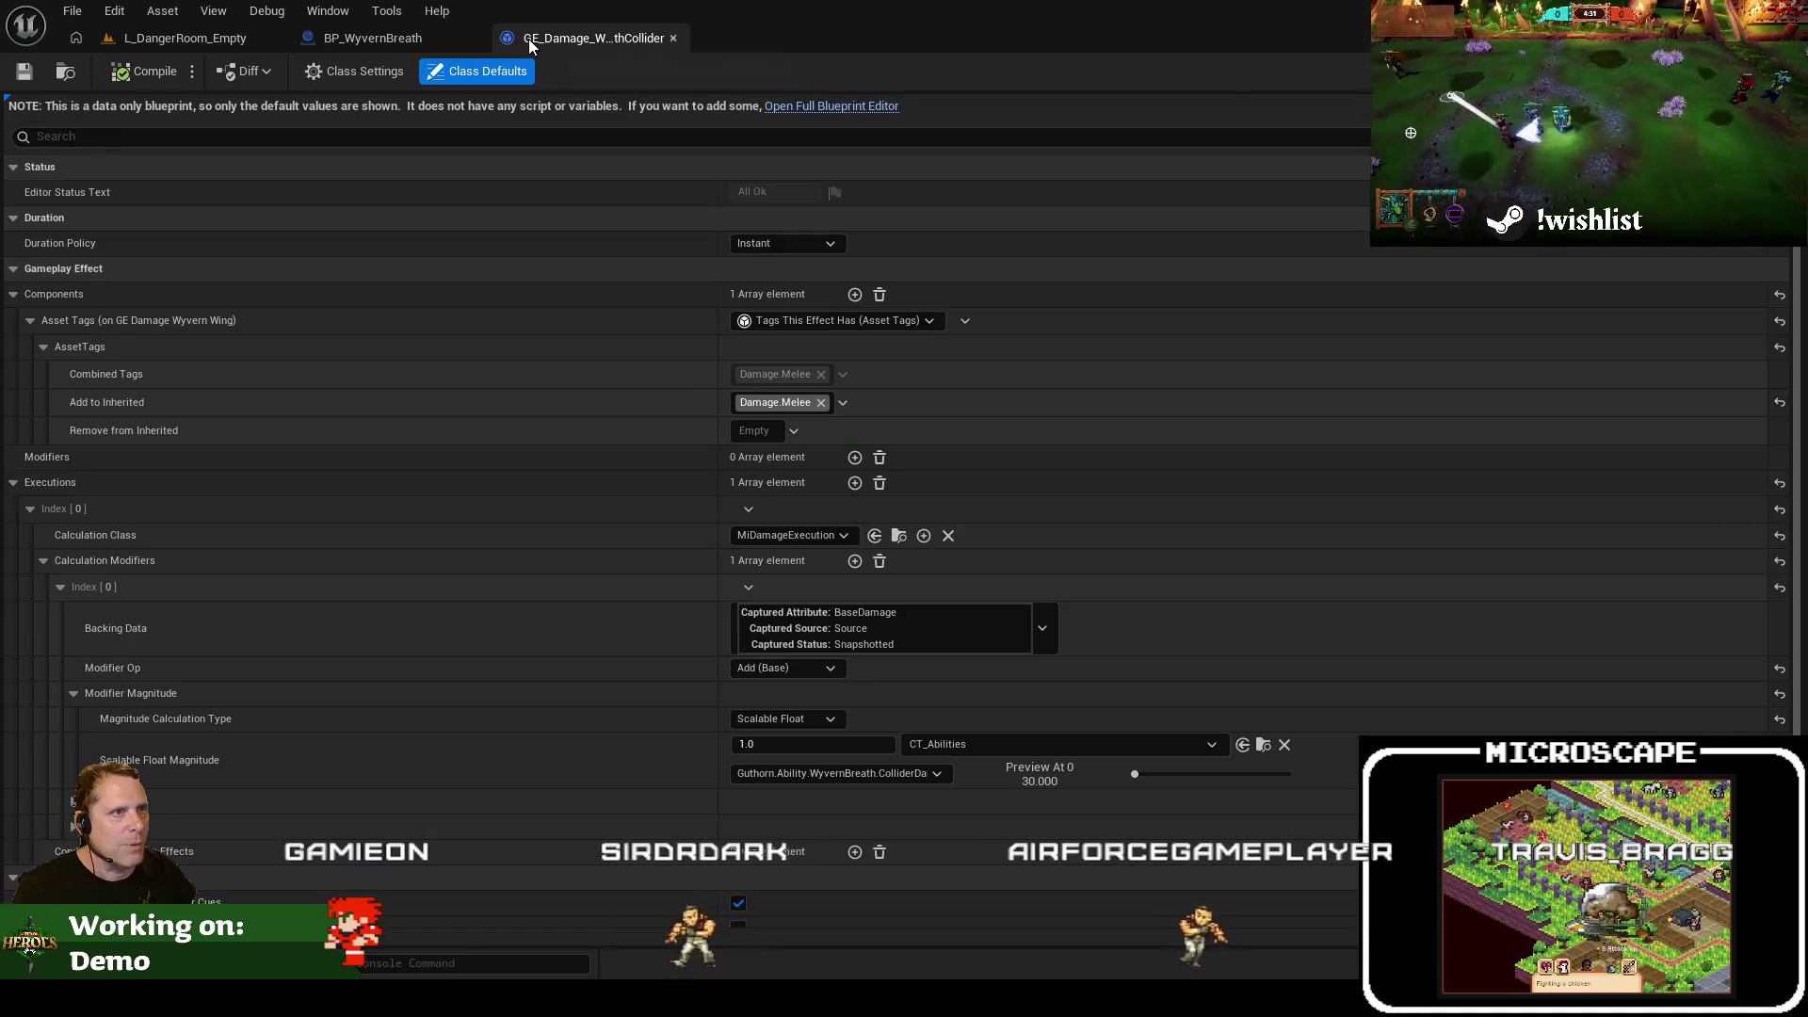
left_click(213, 38)
right_click(697, 843)
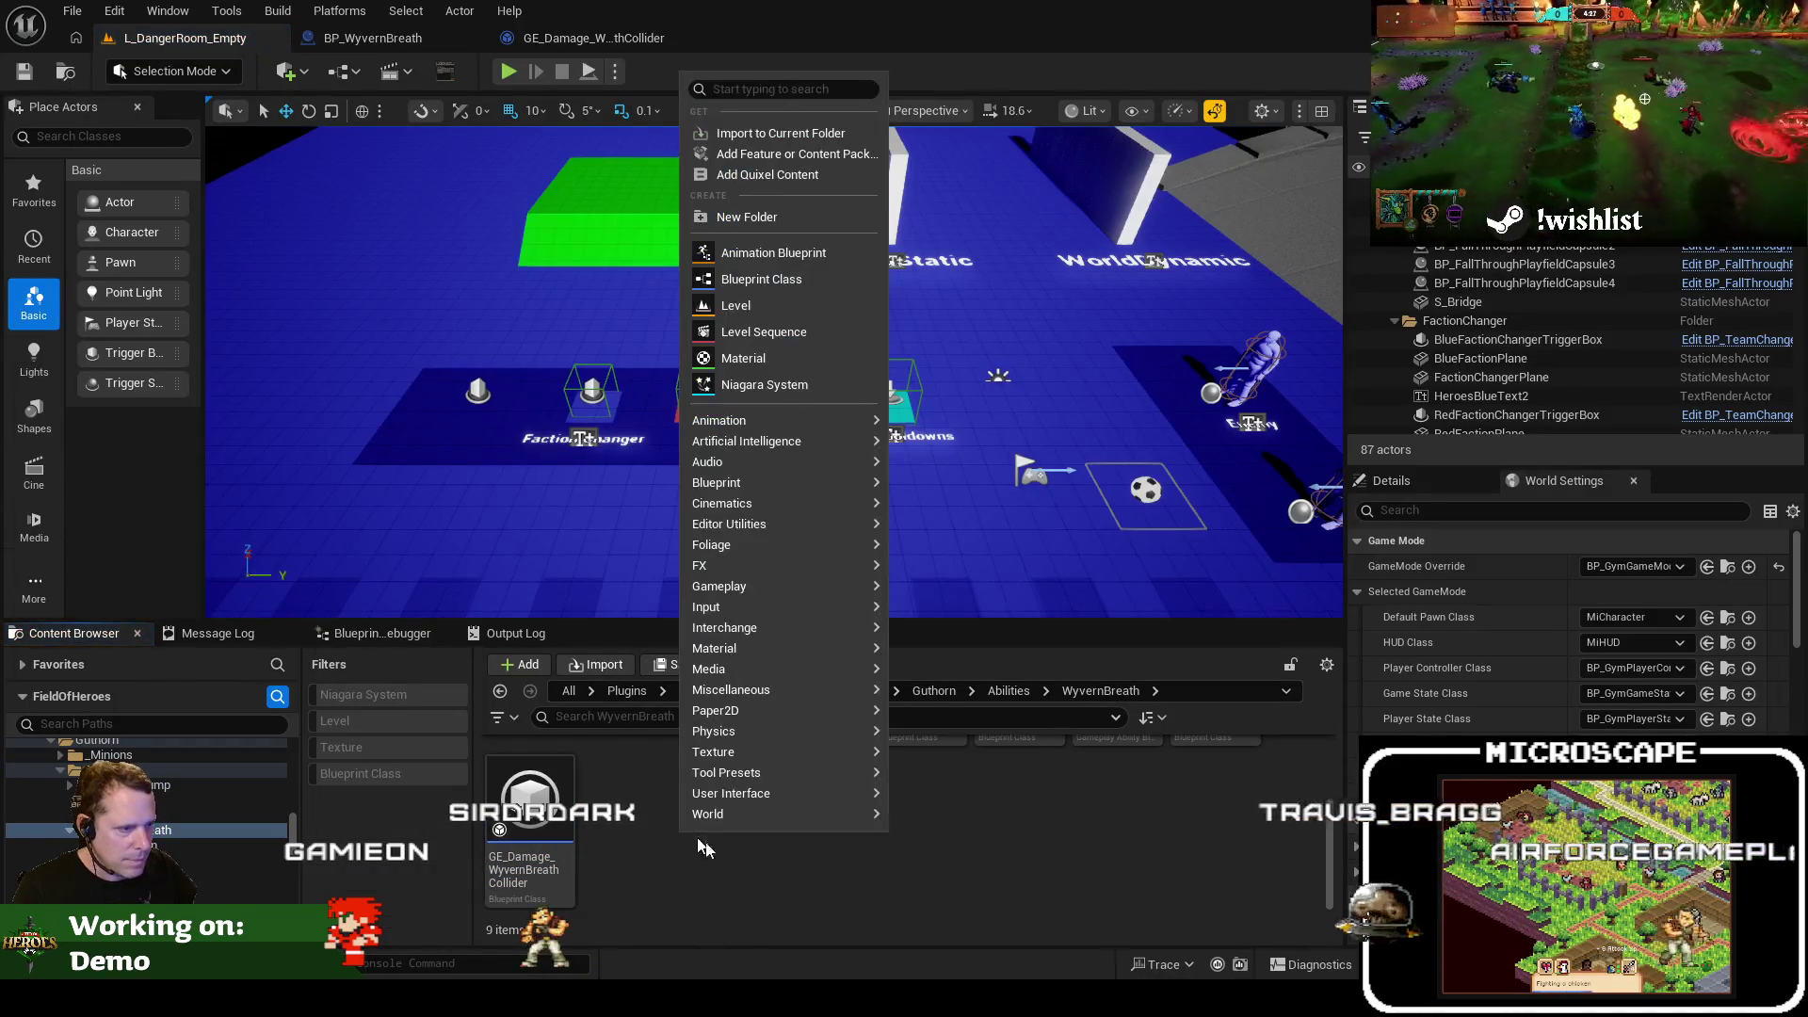
Create a MiGameplayEffect blueprint class named GE_Damage_WyvernBreathCollider_V2 in the WyvernBreath folder
mouse_move(776, 581)
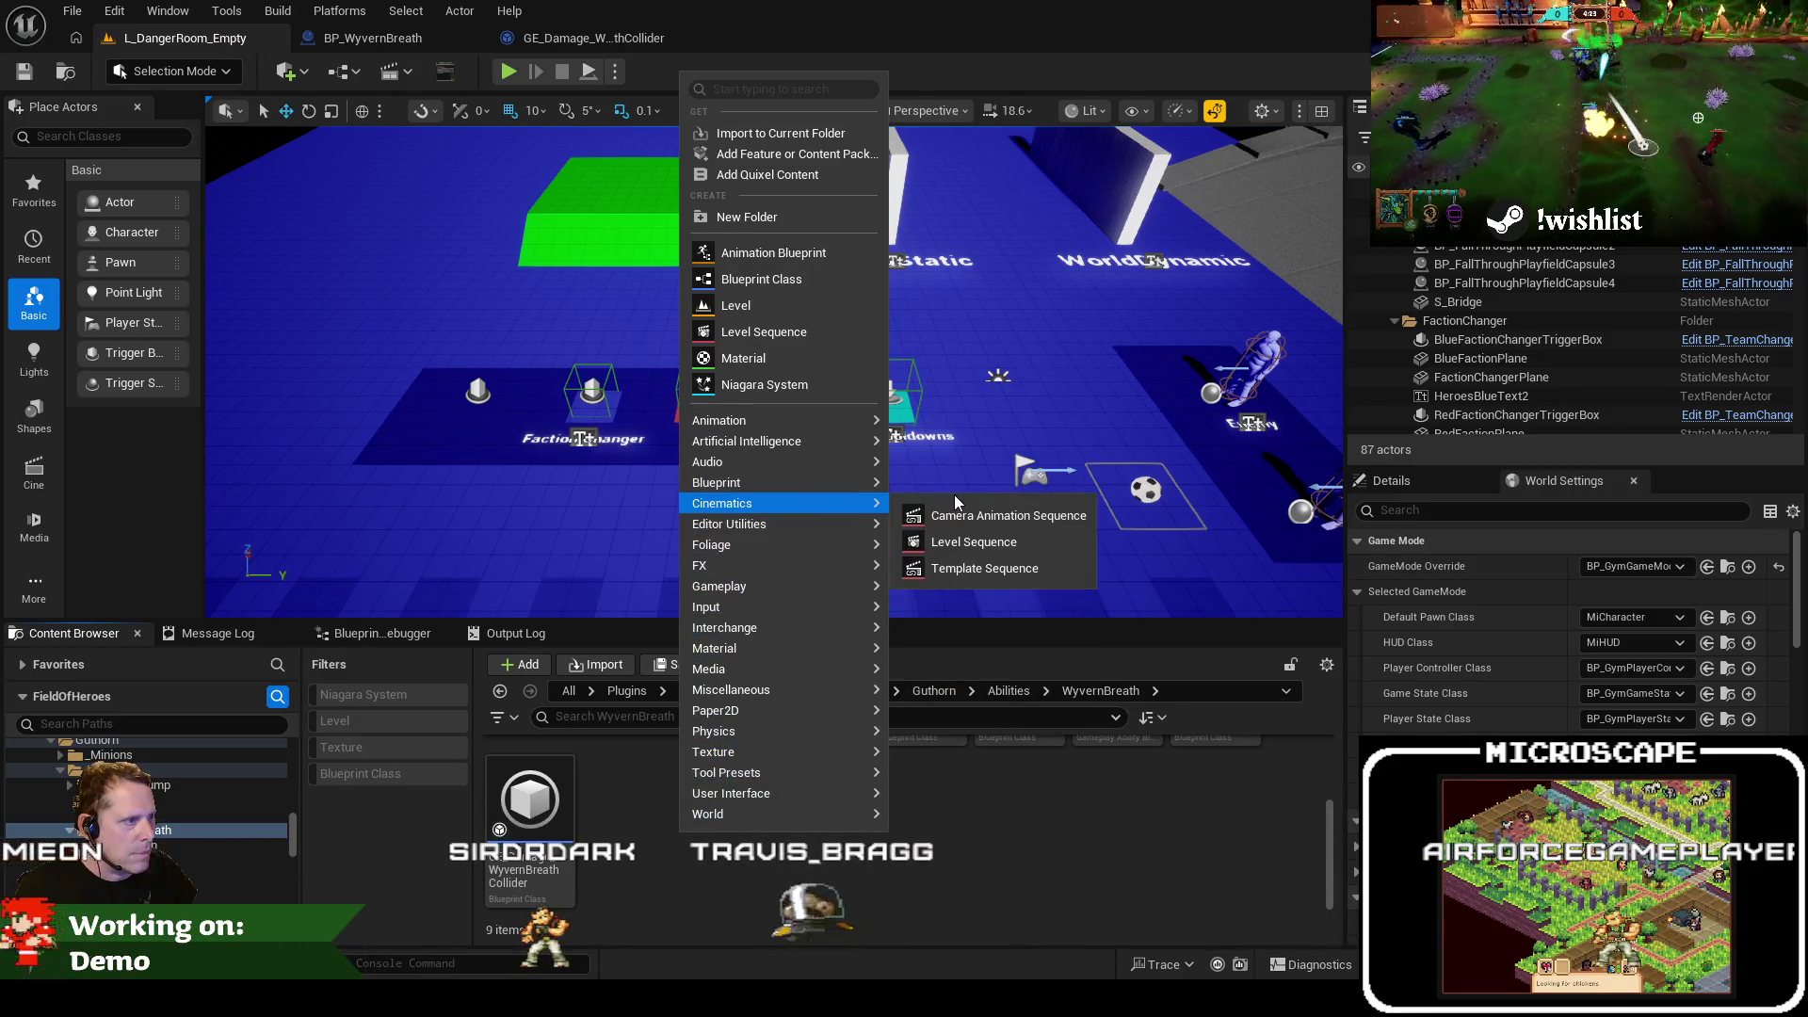
mouse_move(782, 482)
left_click(950, 496)
type("migamepl")
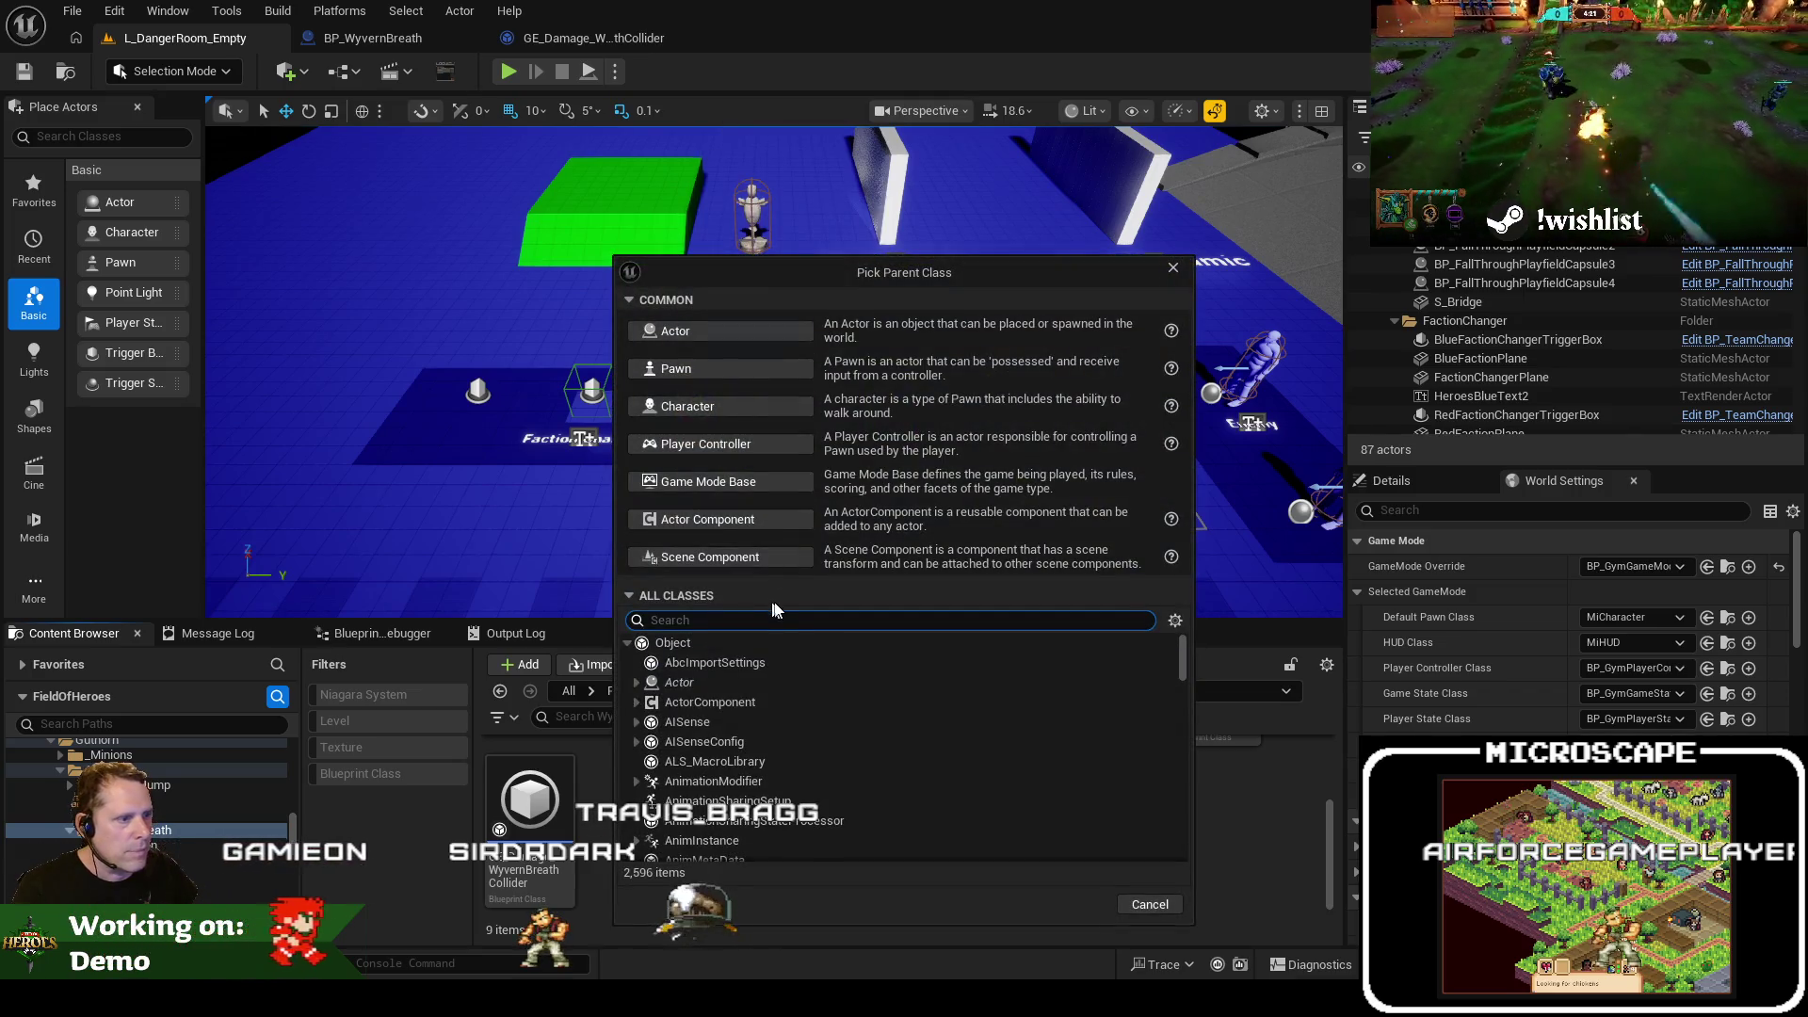
type("ayef")
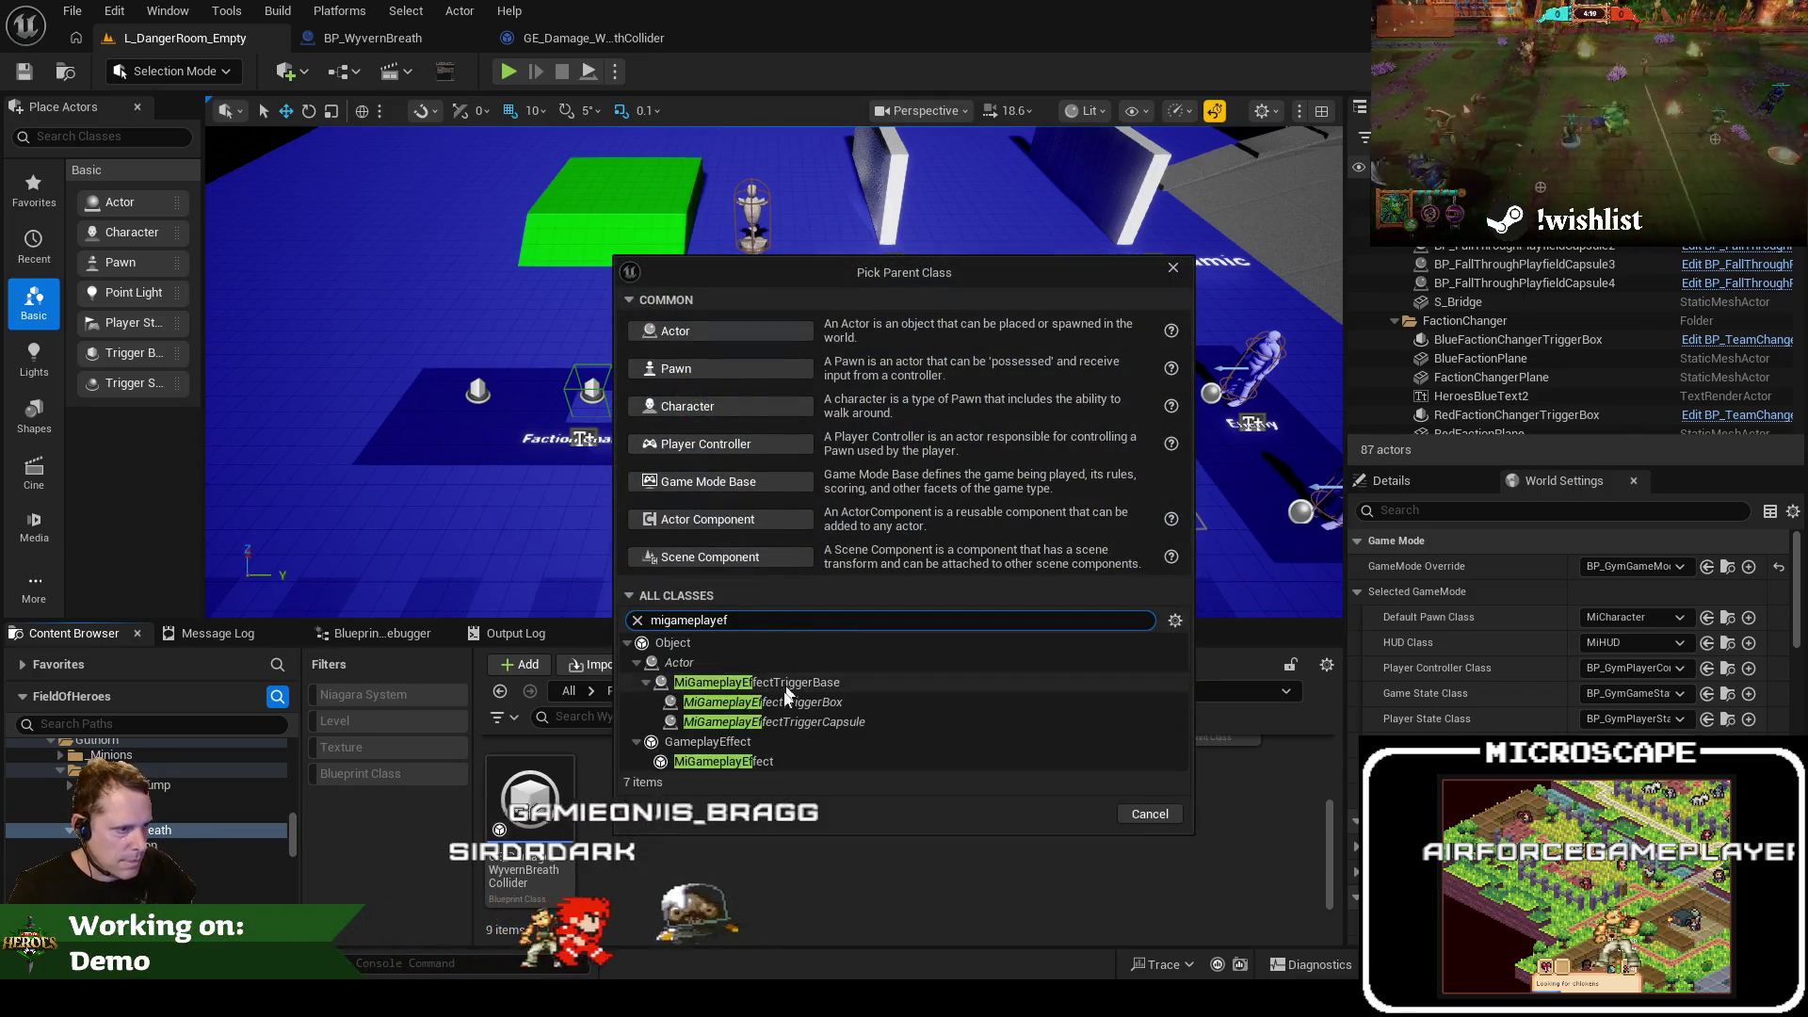
left_click(1075, 815)
type("GE_Damafe")
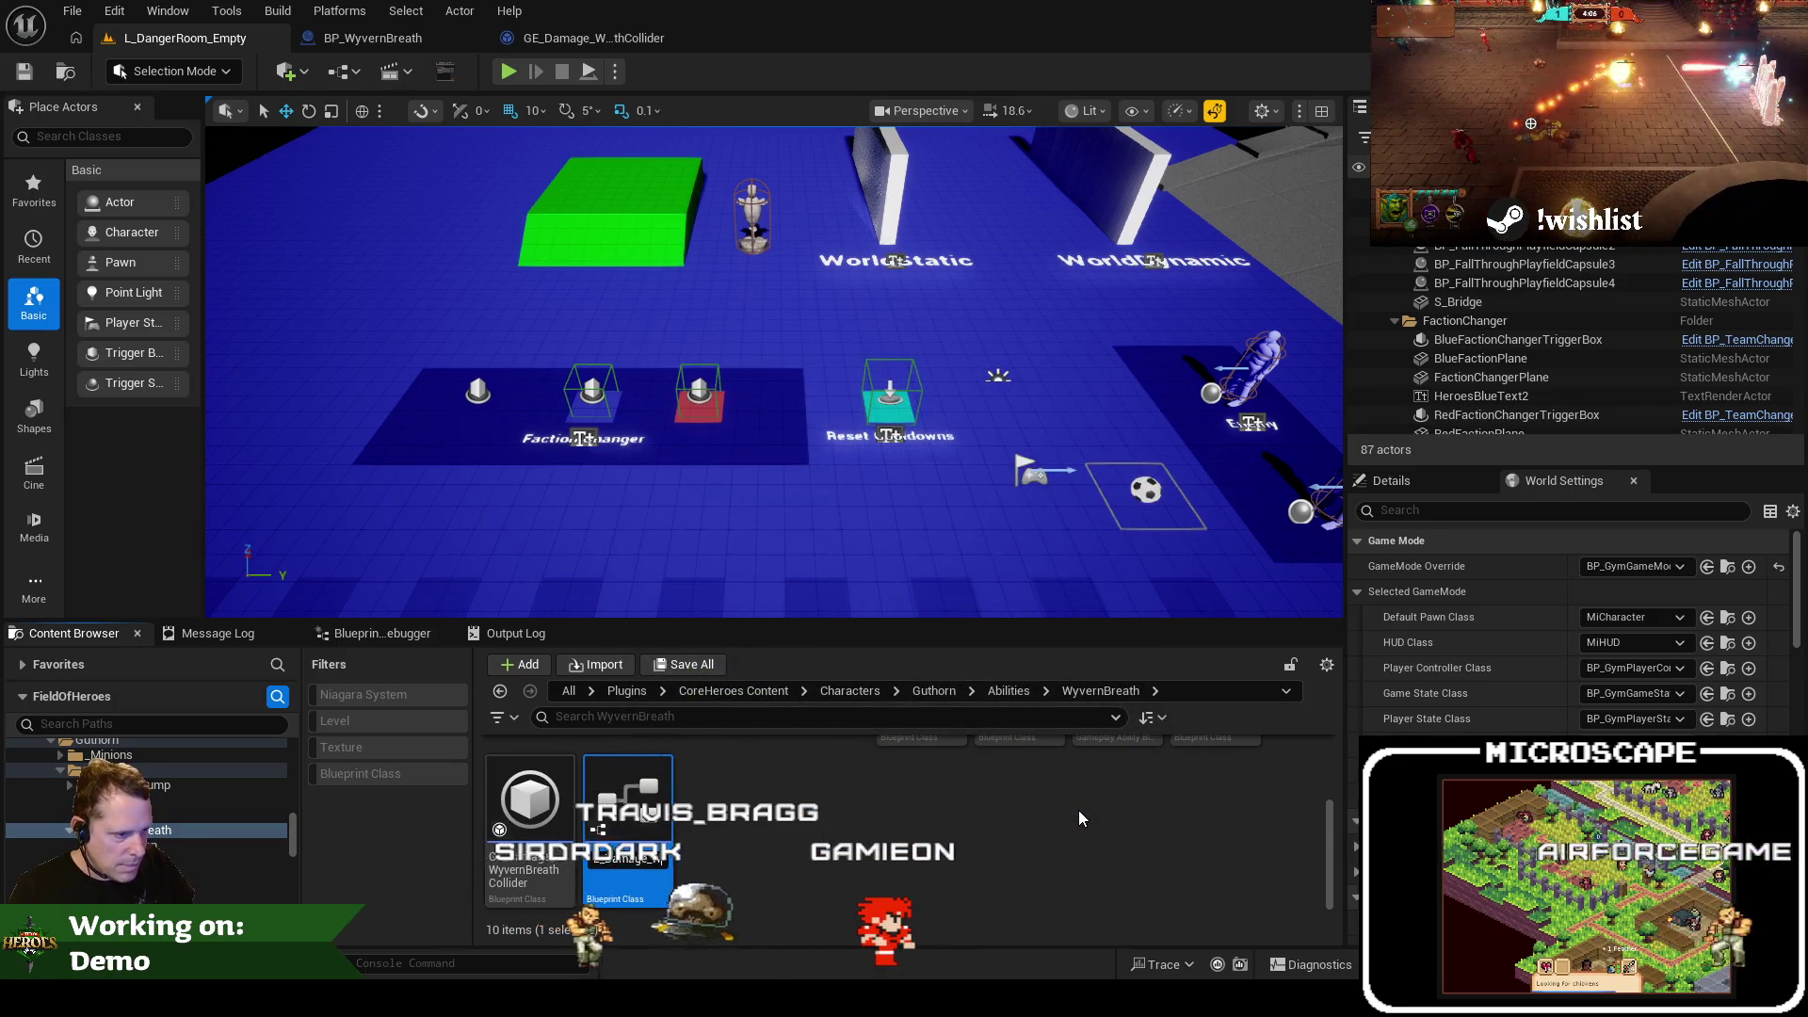
type("BreathC")
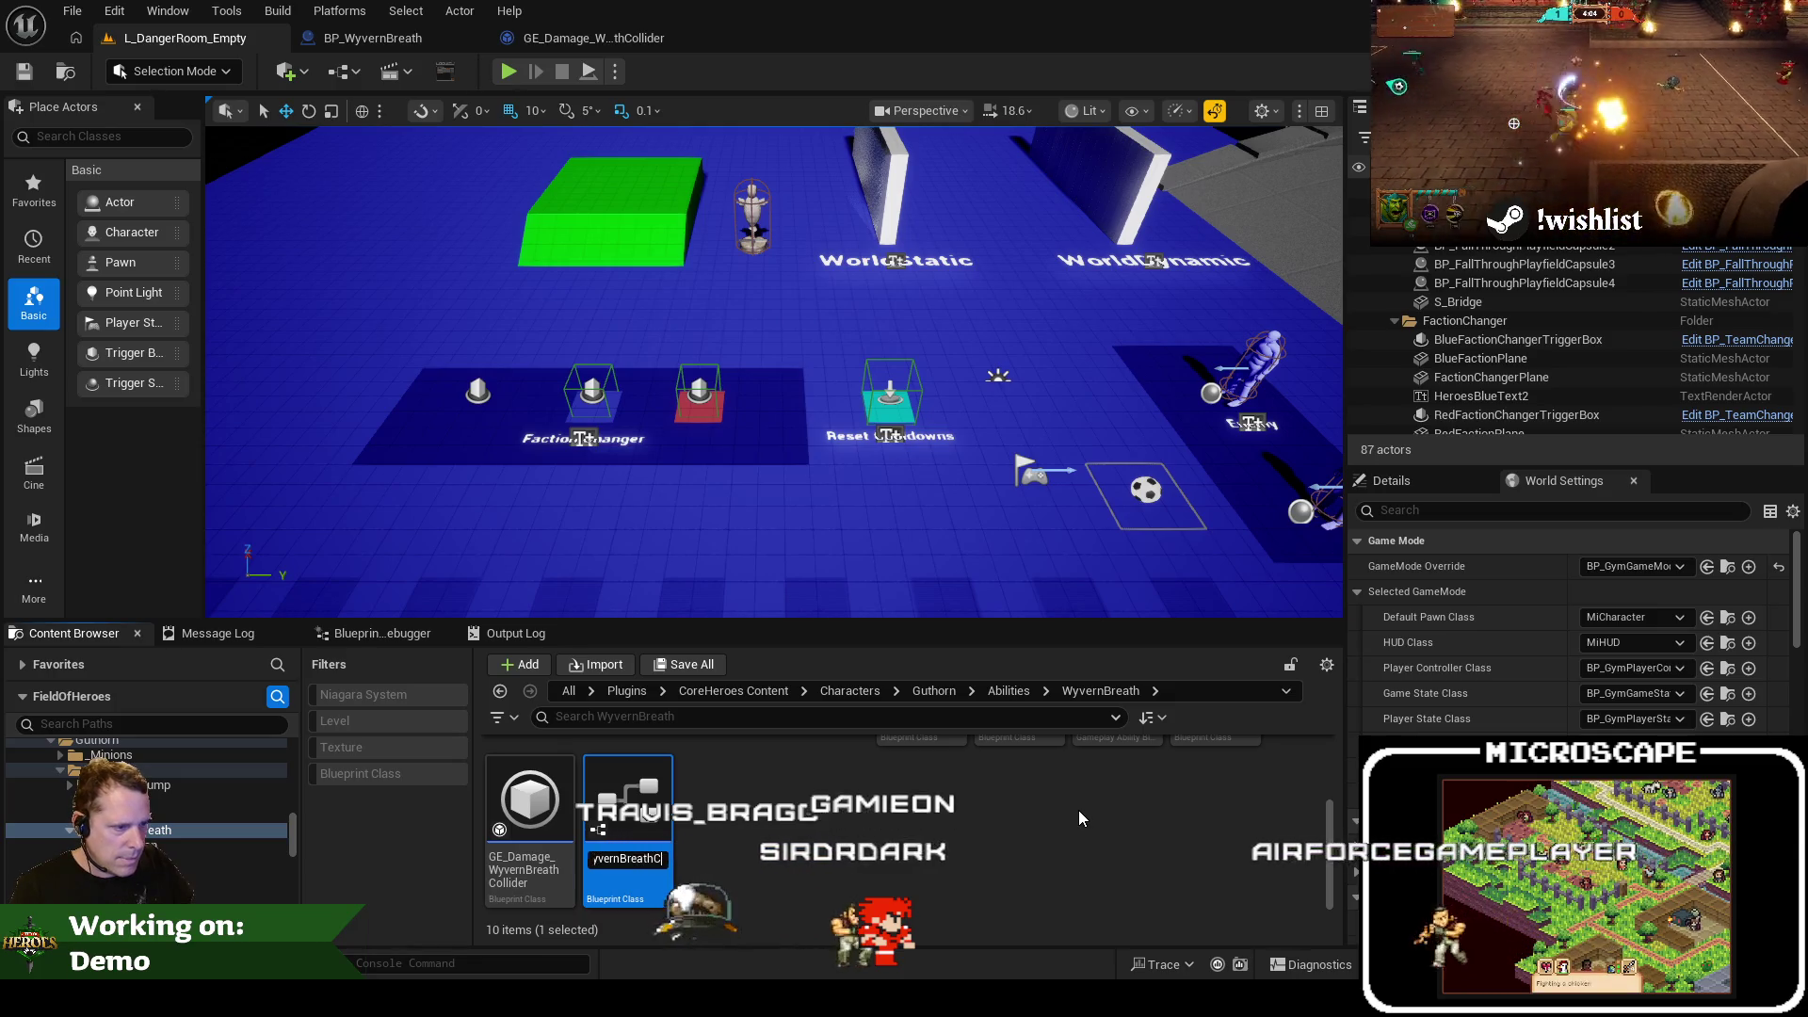
type("ollider_V2")
key("Return")
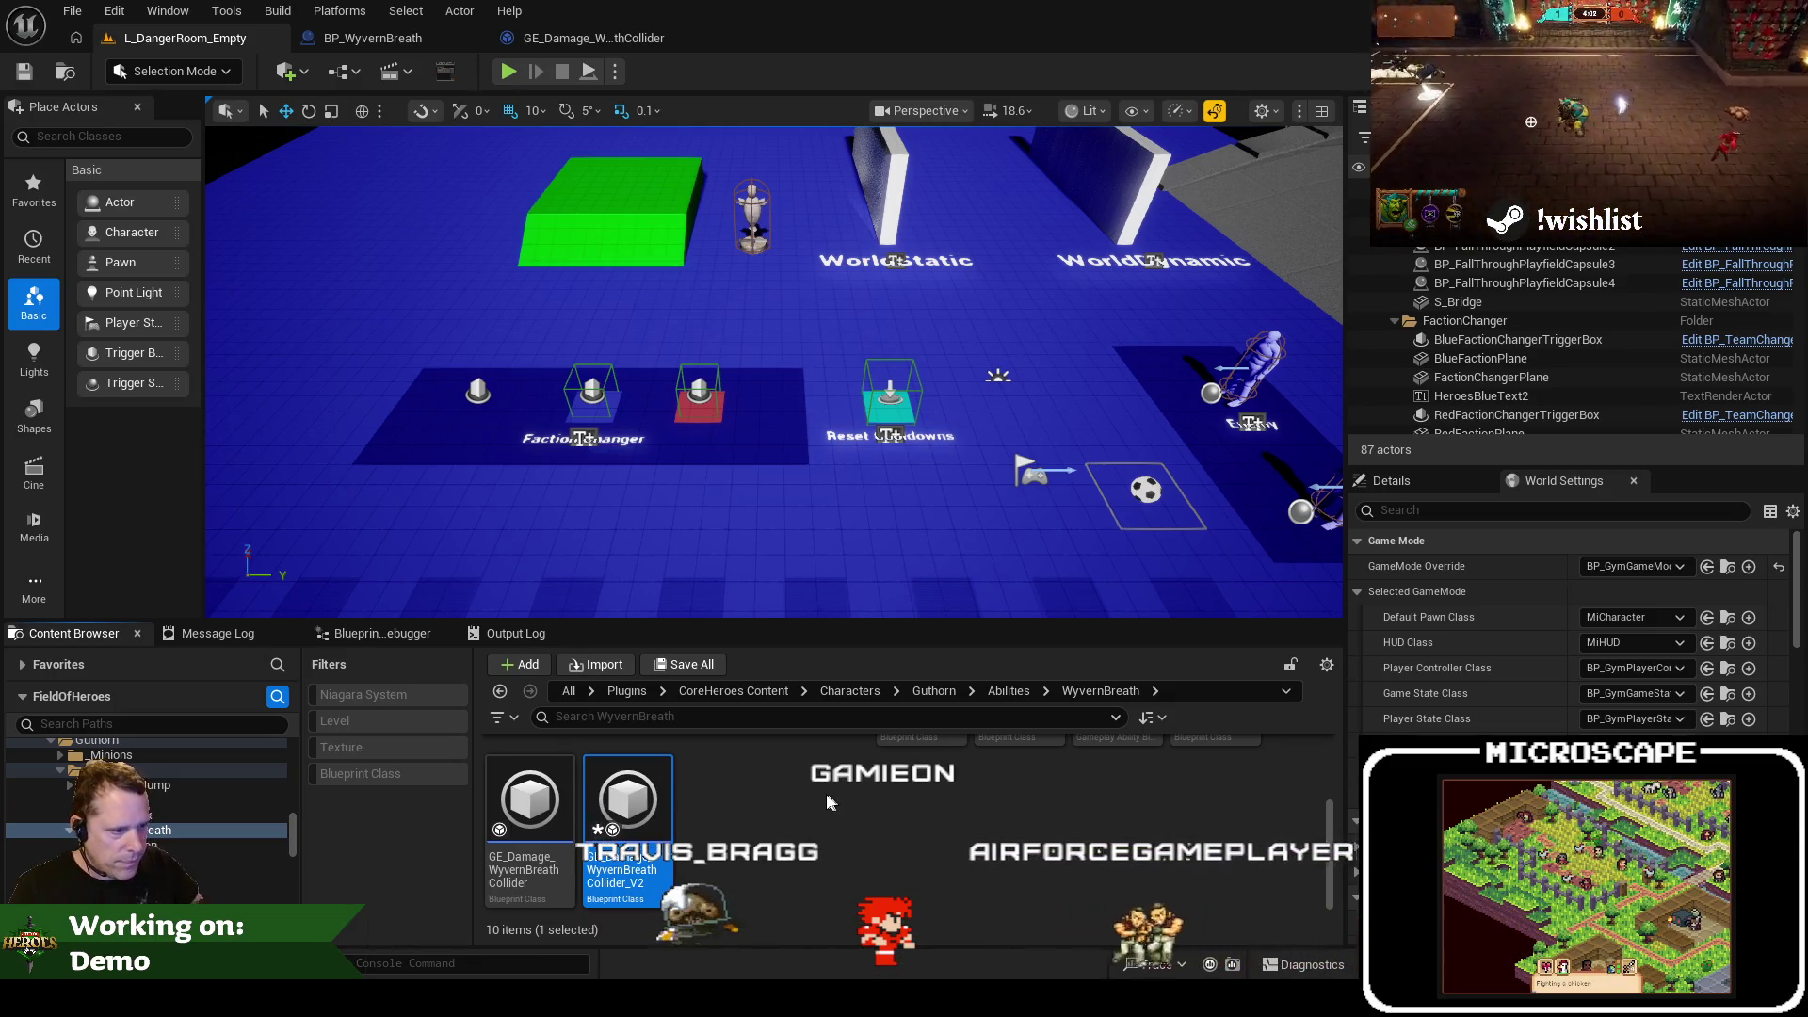
Open the new V2 effect and bring up its class defaults
double_click(635, 803)
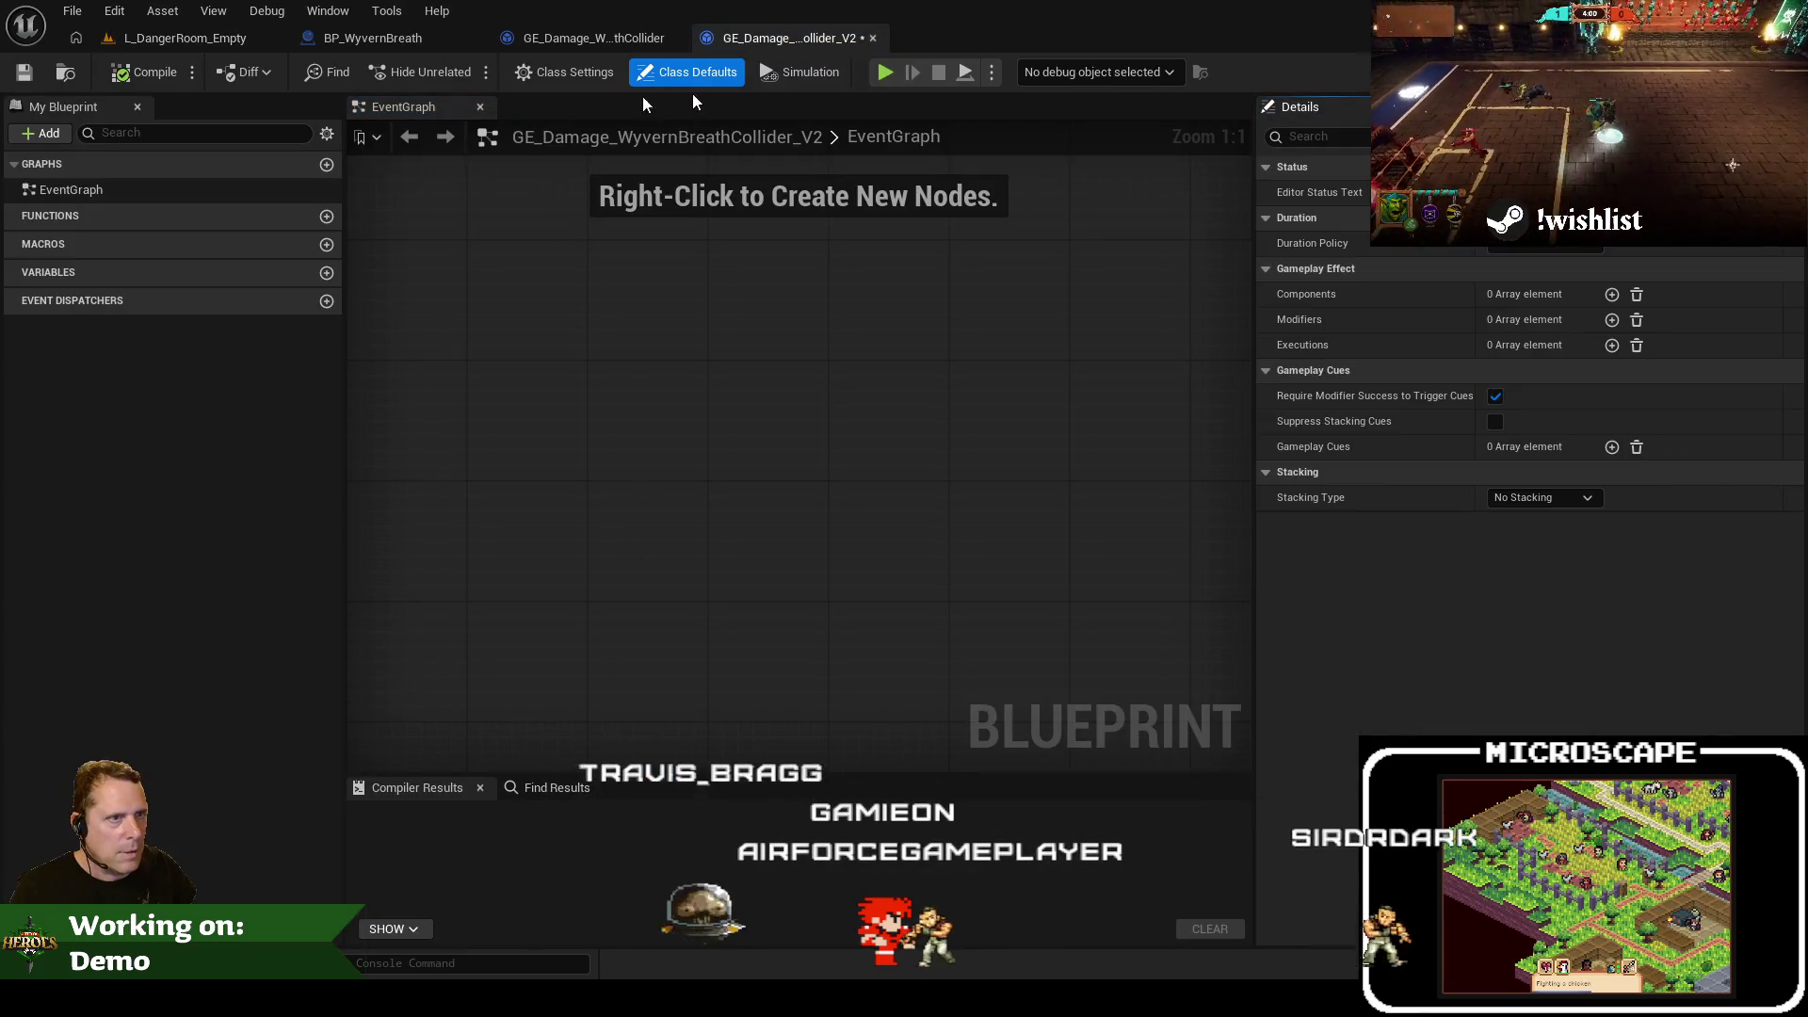
left_click(873, 39)
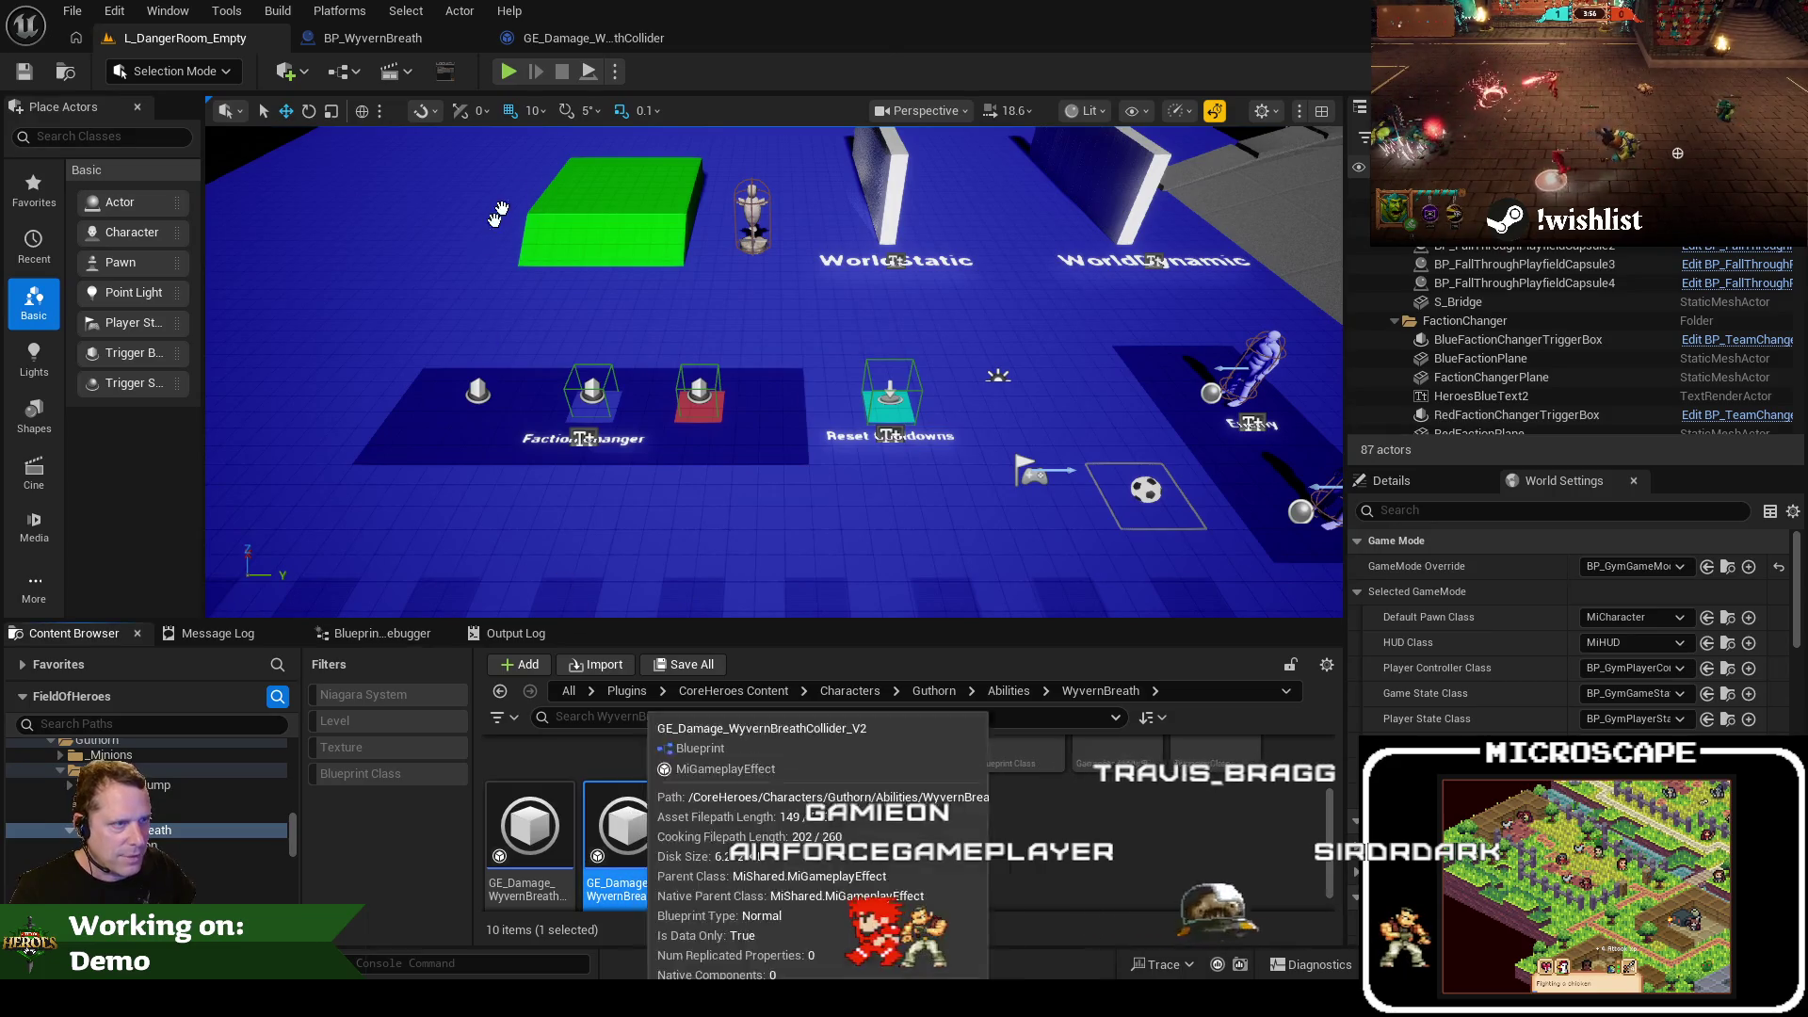
double_click(635, 825)
left_click(789, 45)
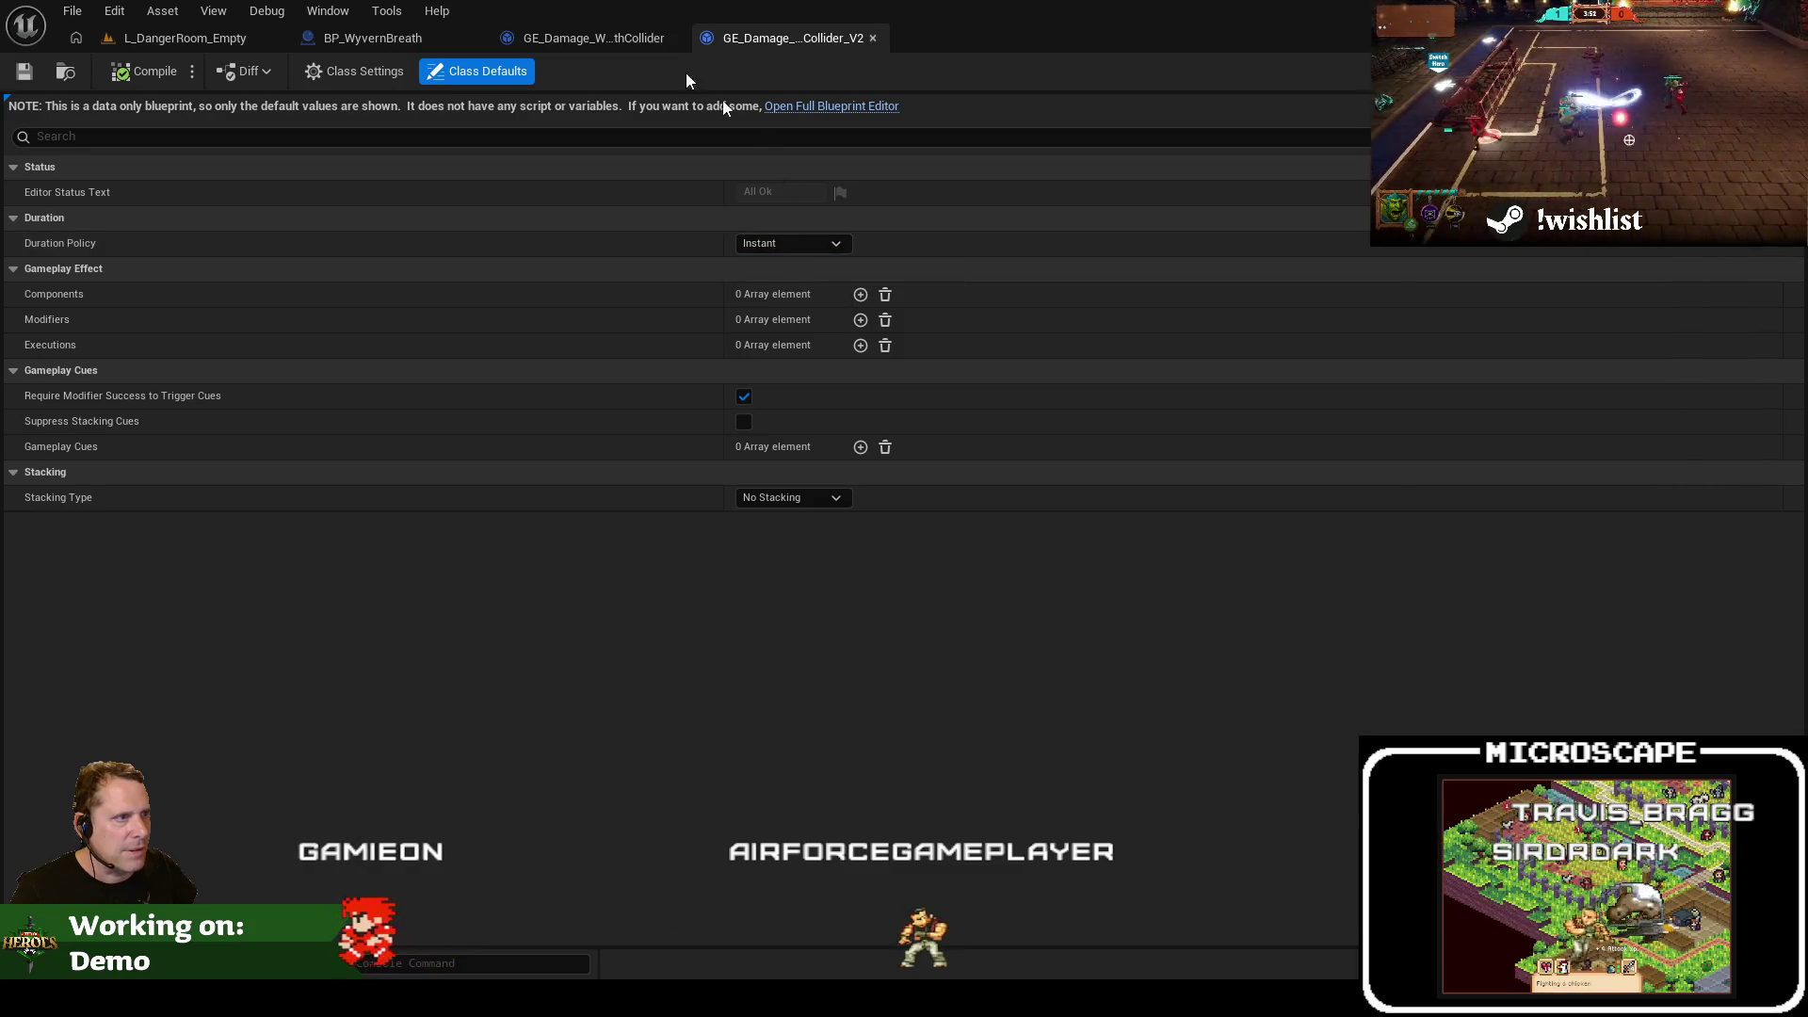
Copy the original effect's Components, including the Damage.Melee asset tag, into the V2 effect
left_click(592, 38)
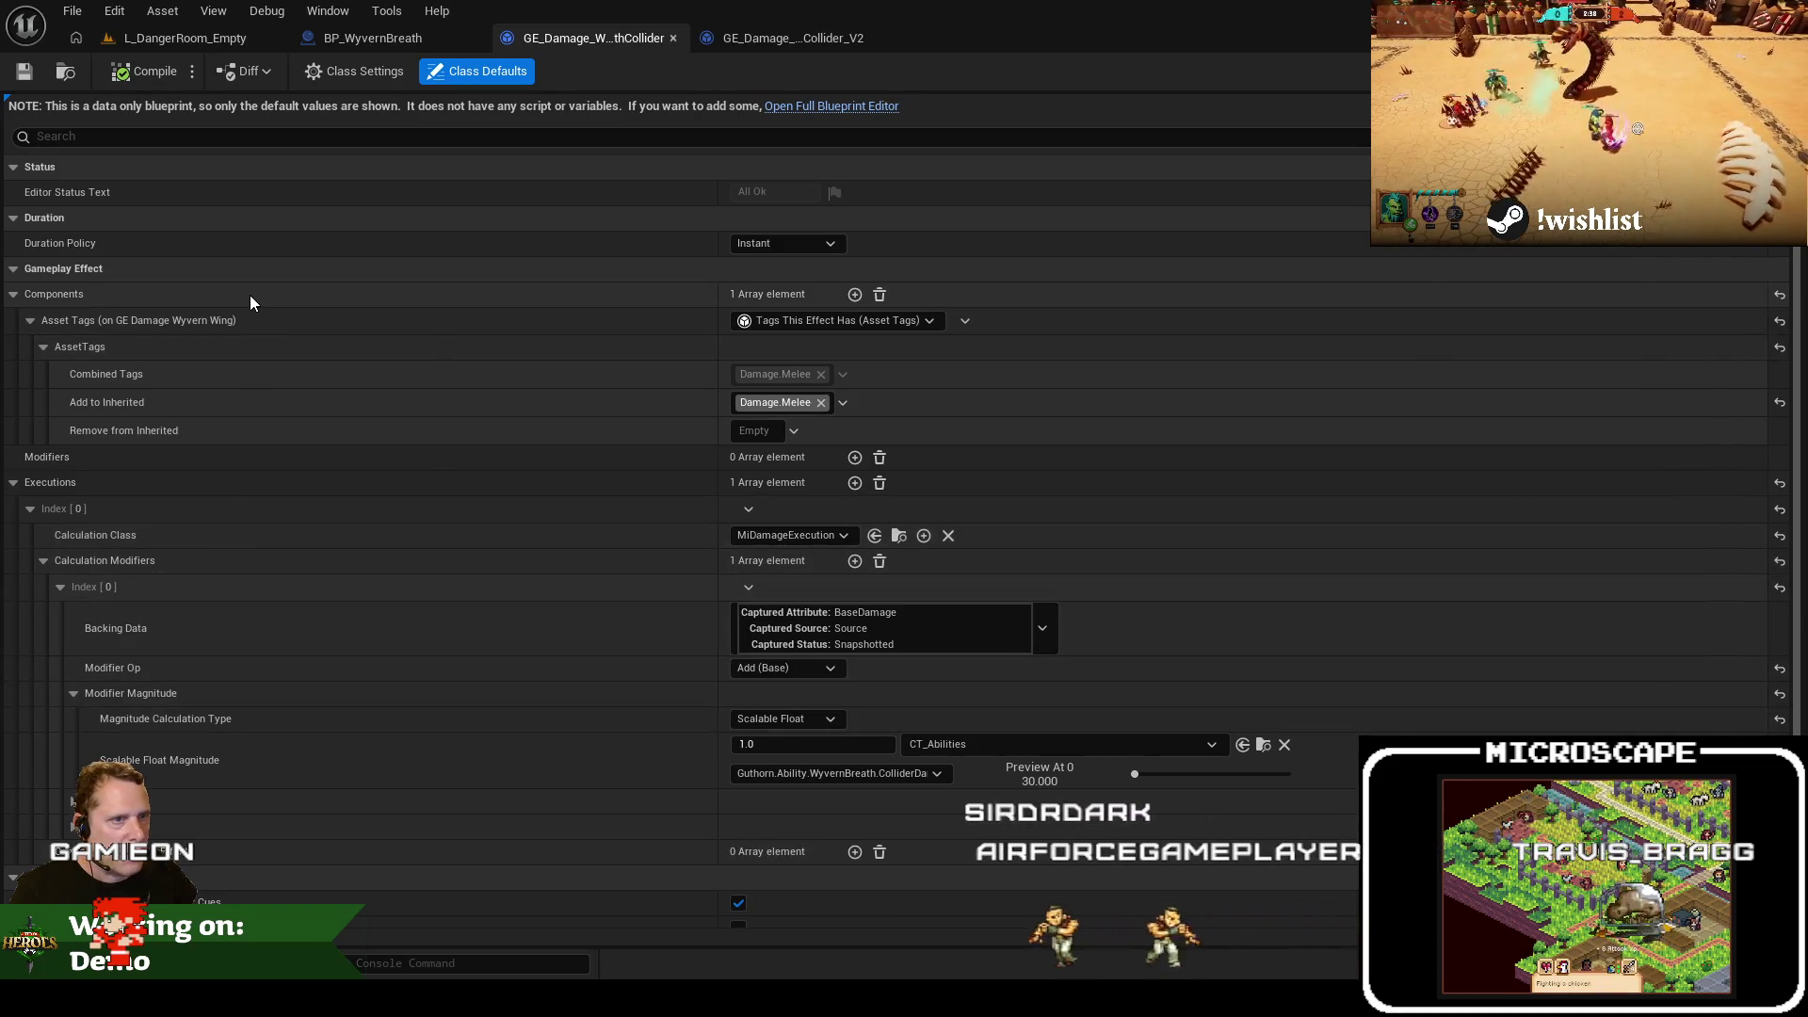
right_click(251, 296)
left_click(330, 400)
left_click(758, 45)
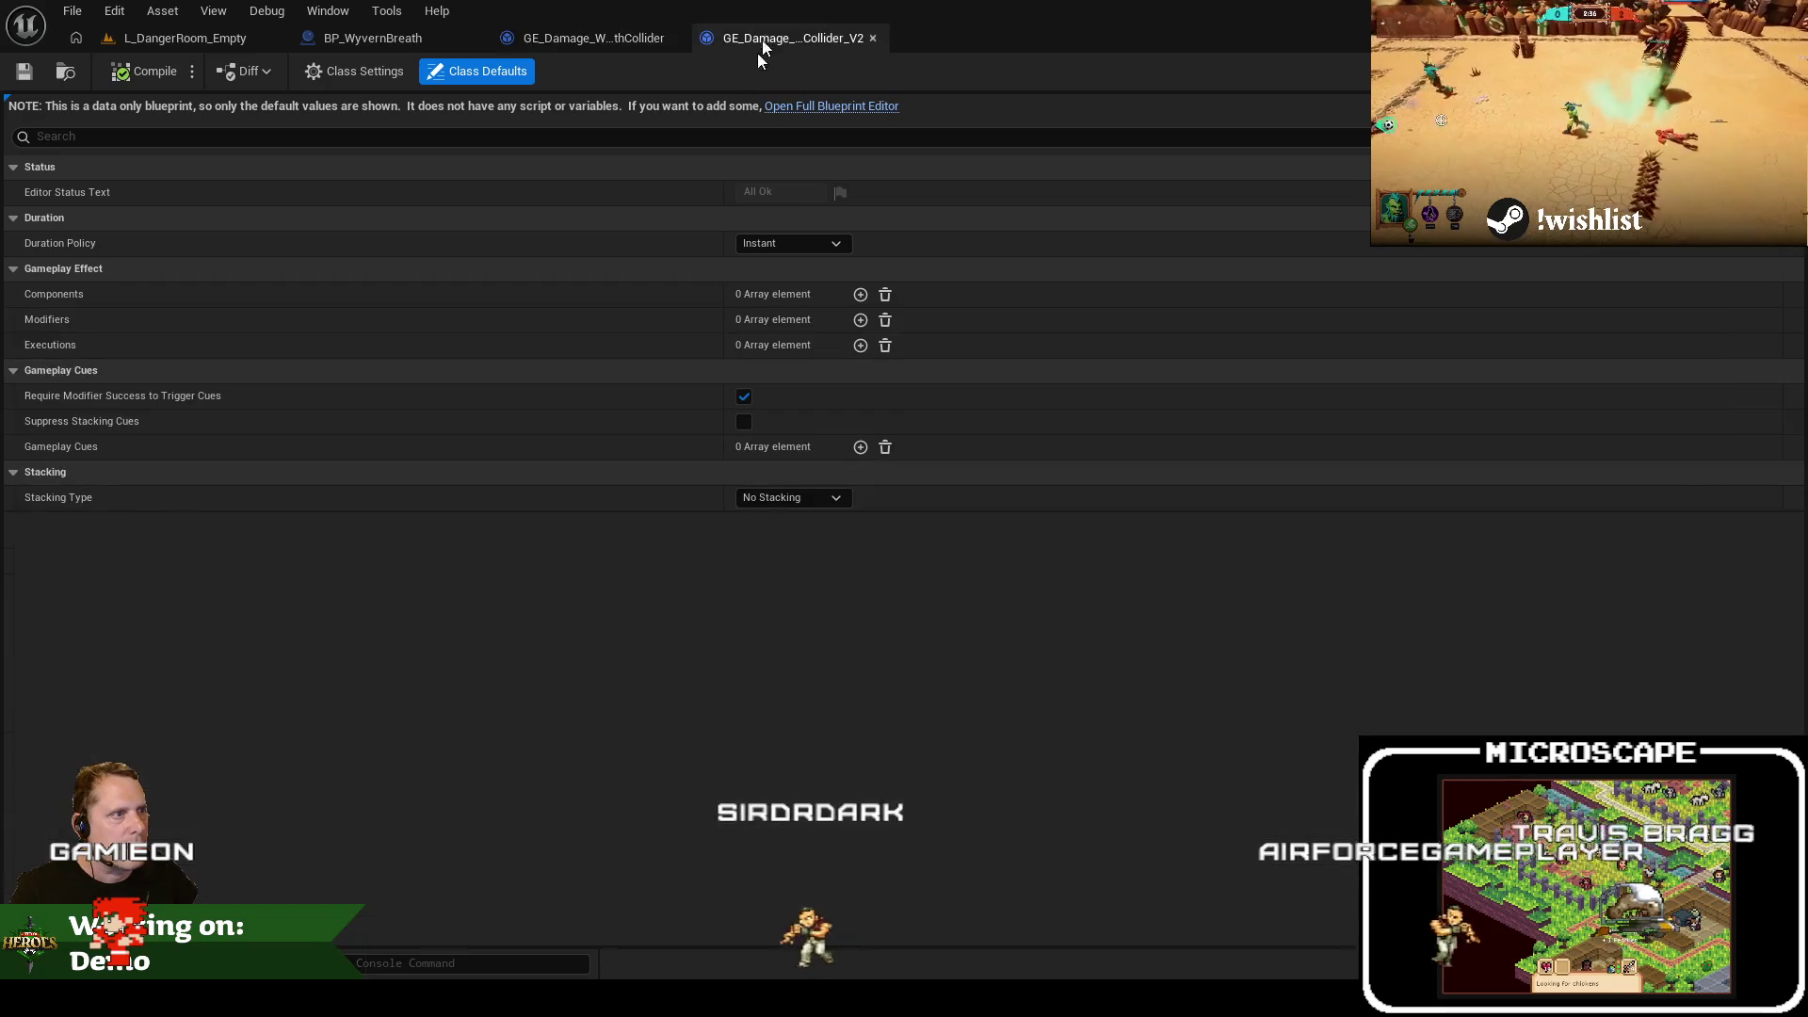
right_click(296, 295)
left_click(355, 355)
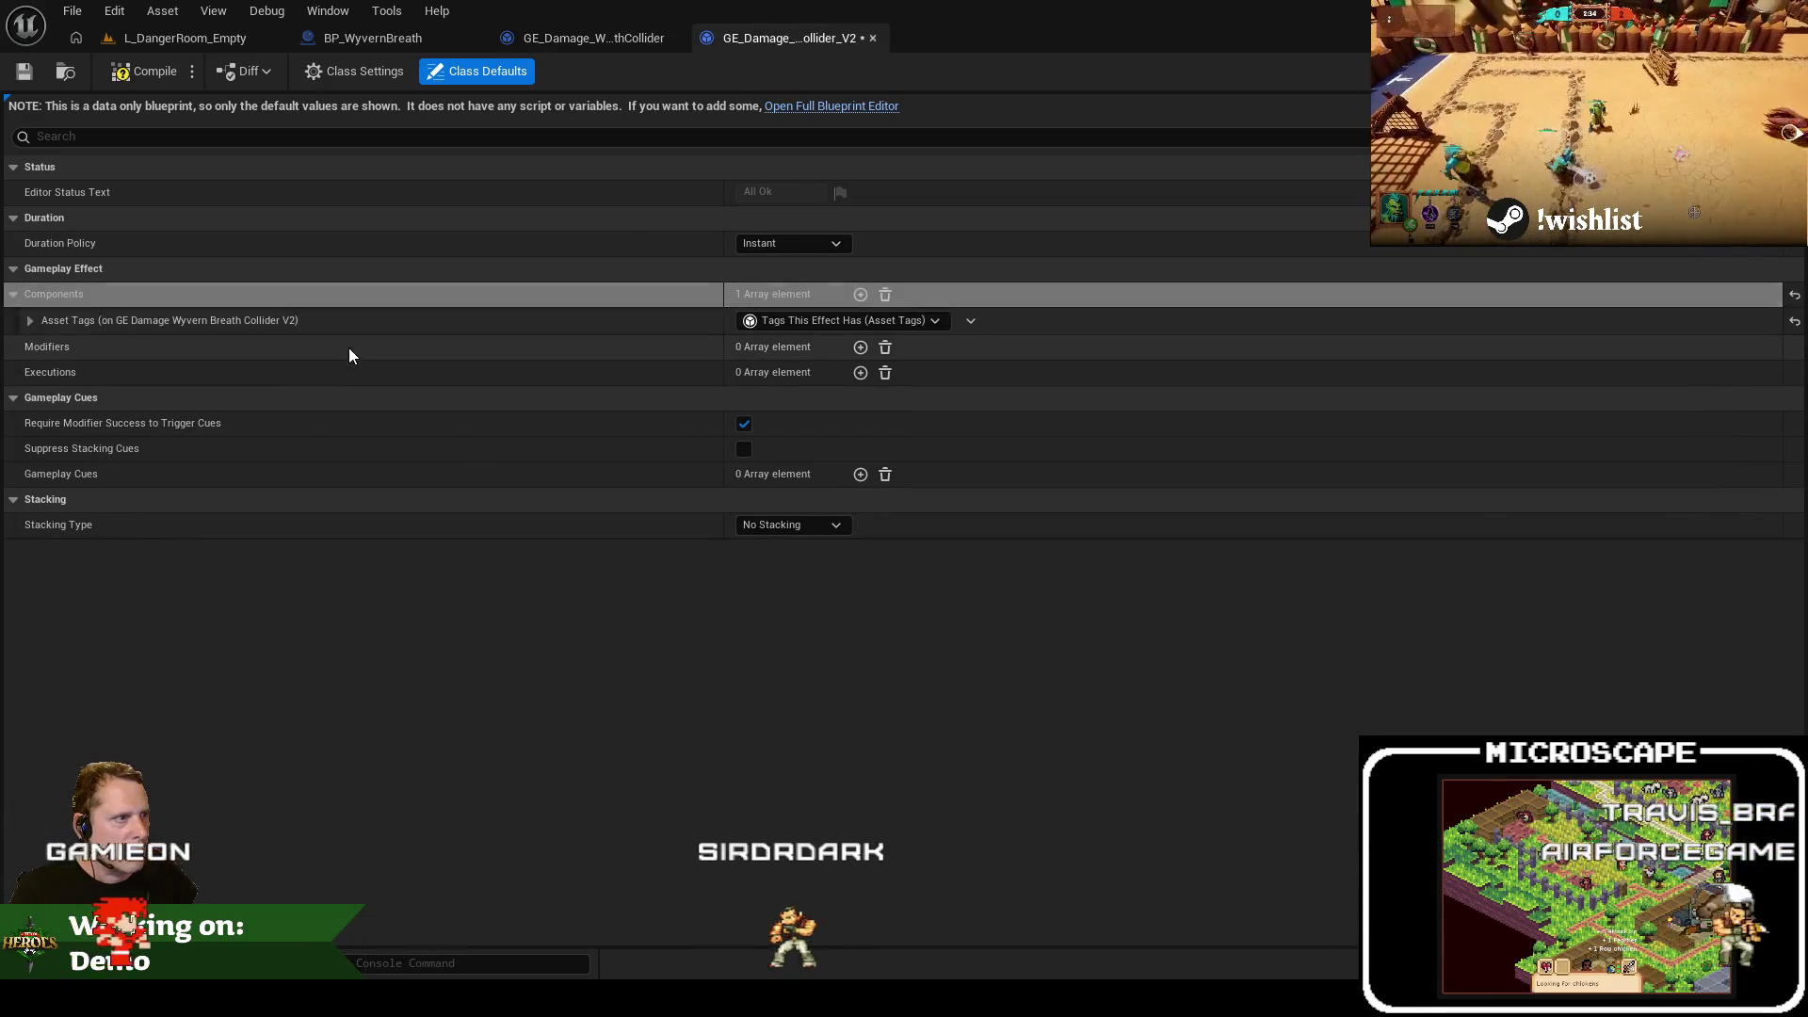
left_click(41, 320)
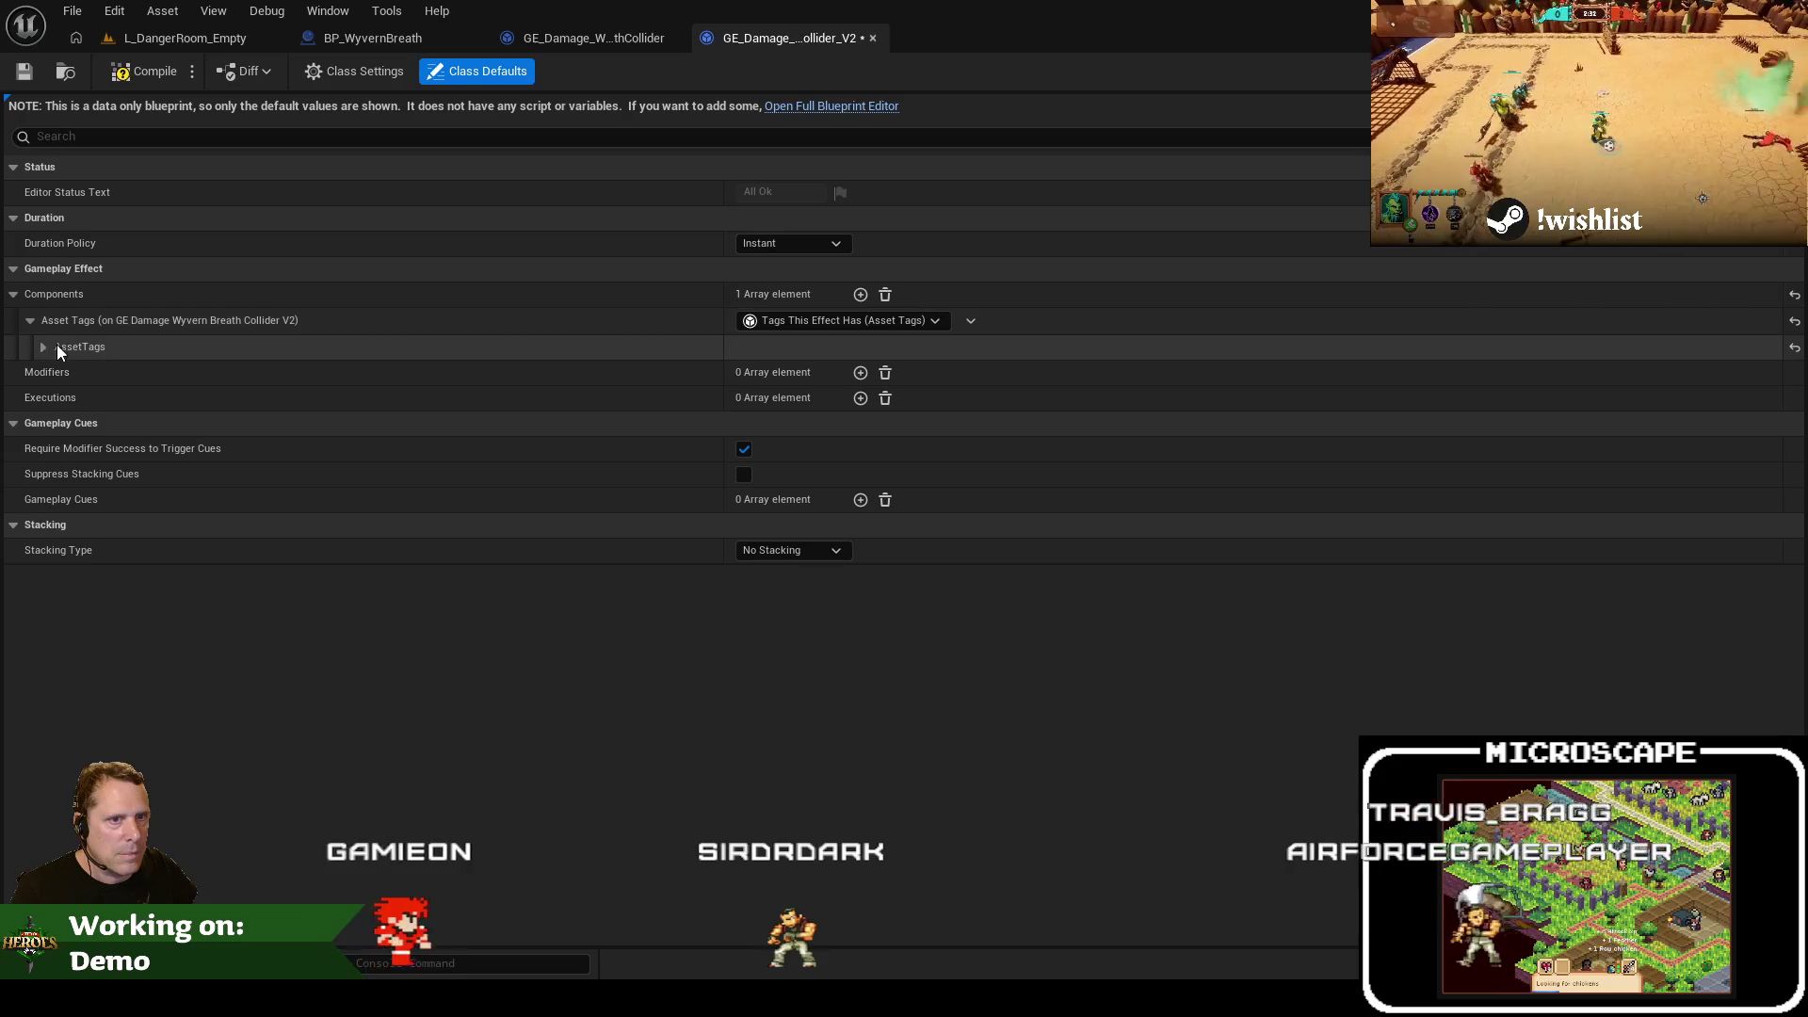
left_click(53, 352)
Copy the MiDamageExecution into the V2 effect and check its 1.0 scalable float modifier
left_click(593, 38)
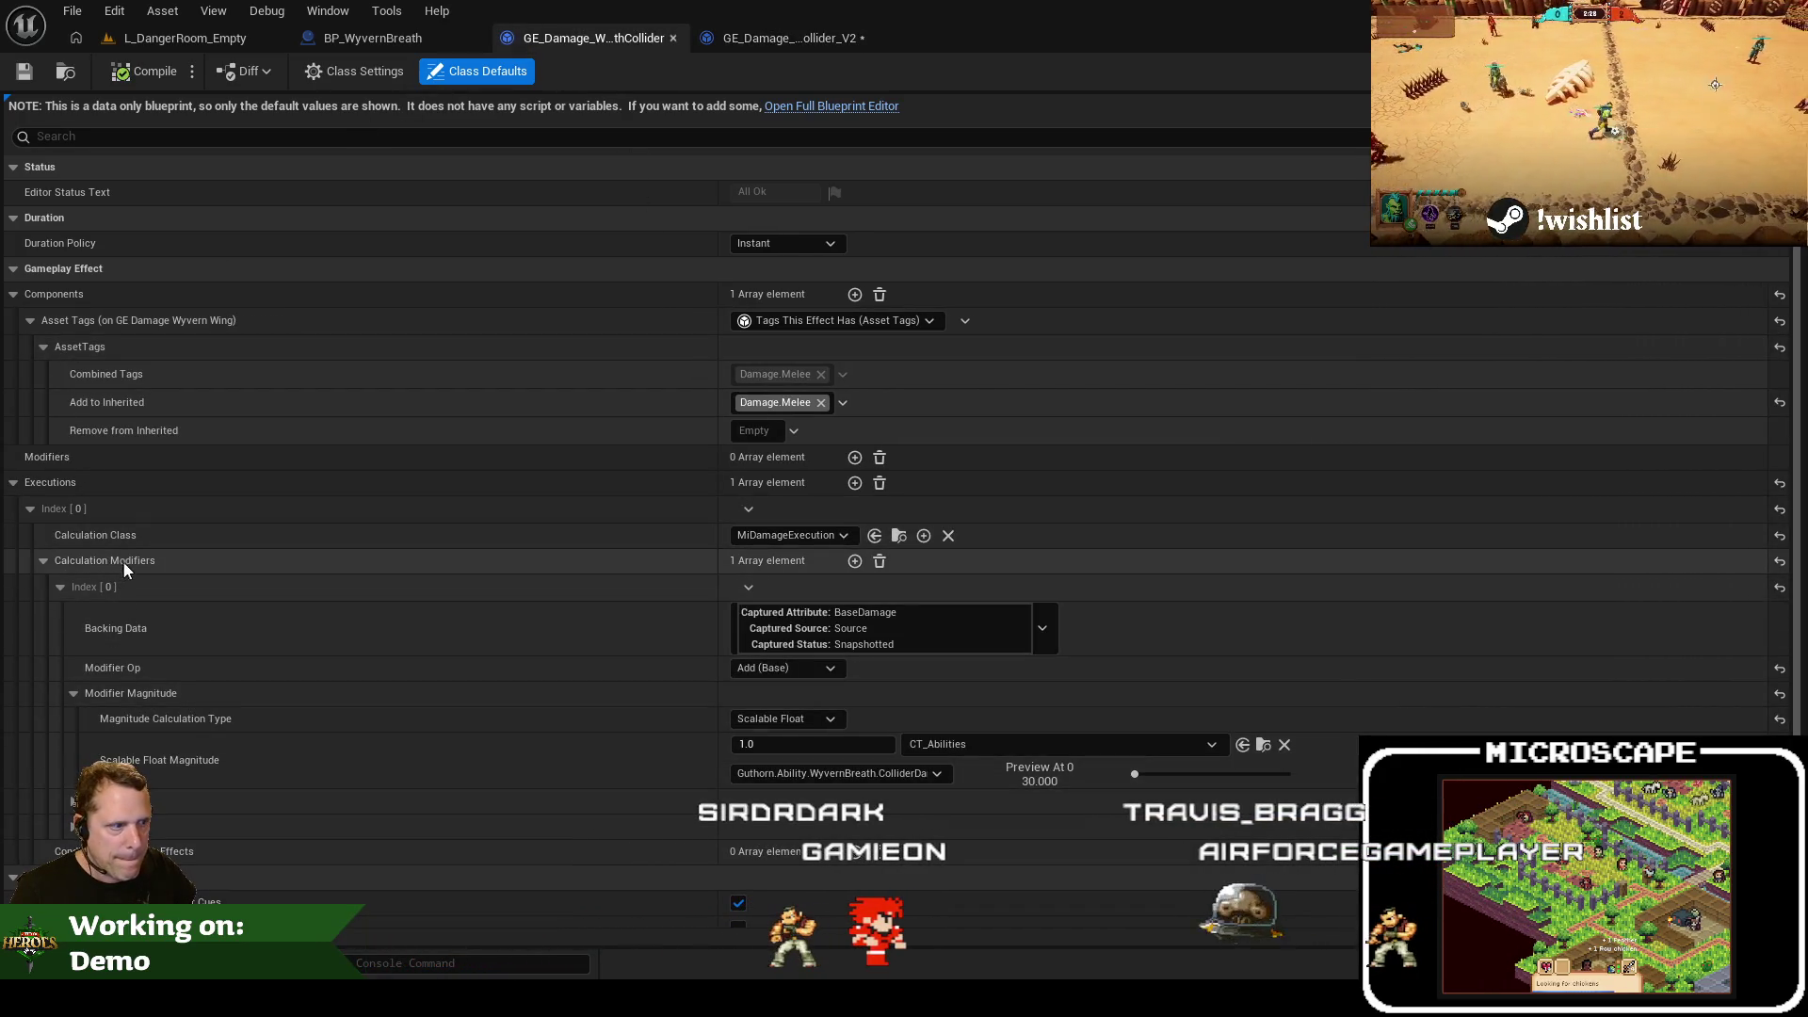
right_click(90, 482)
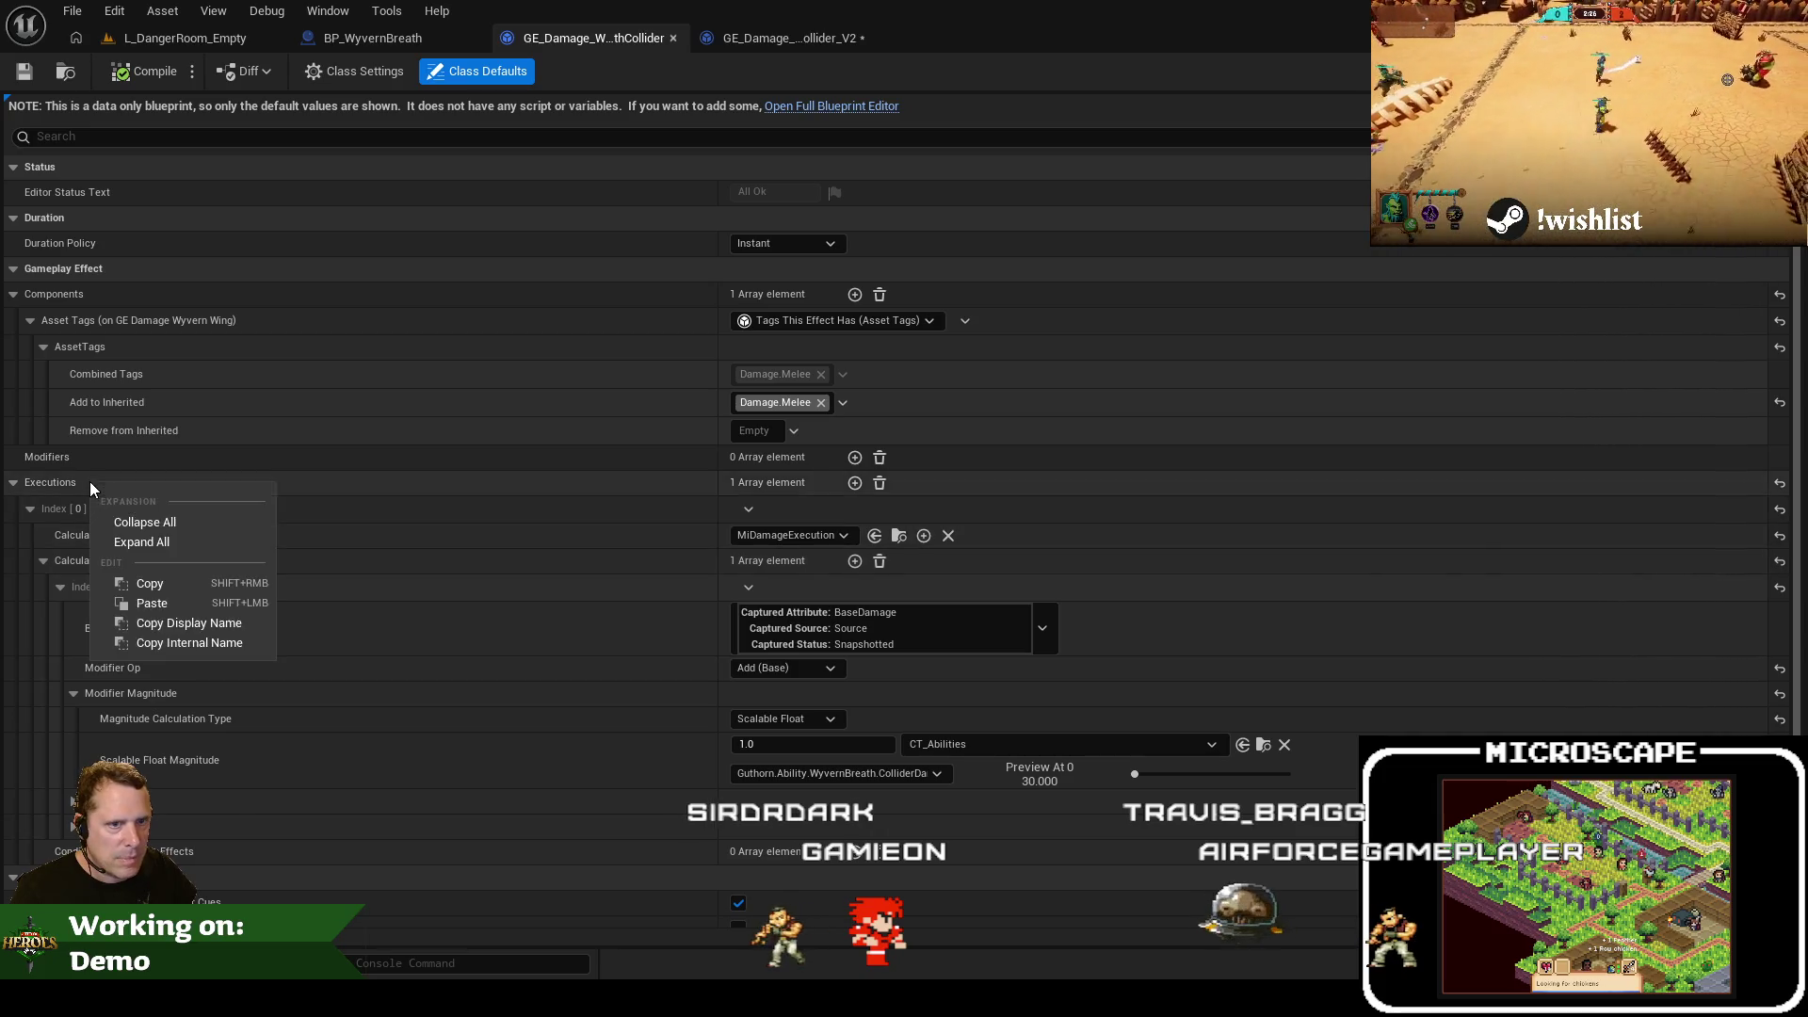
left_click(150, 583)
left_click(789, 37)
right_click(185, 482)
left_click(251, 540)
left_click(30, 508)
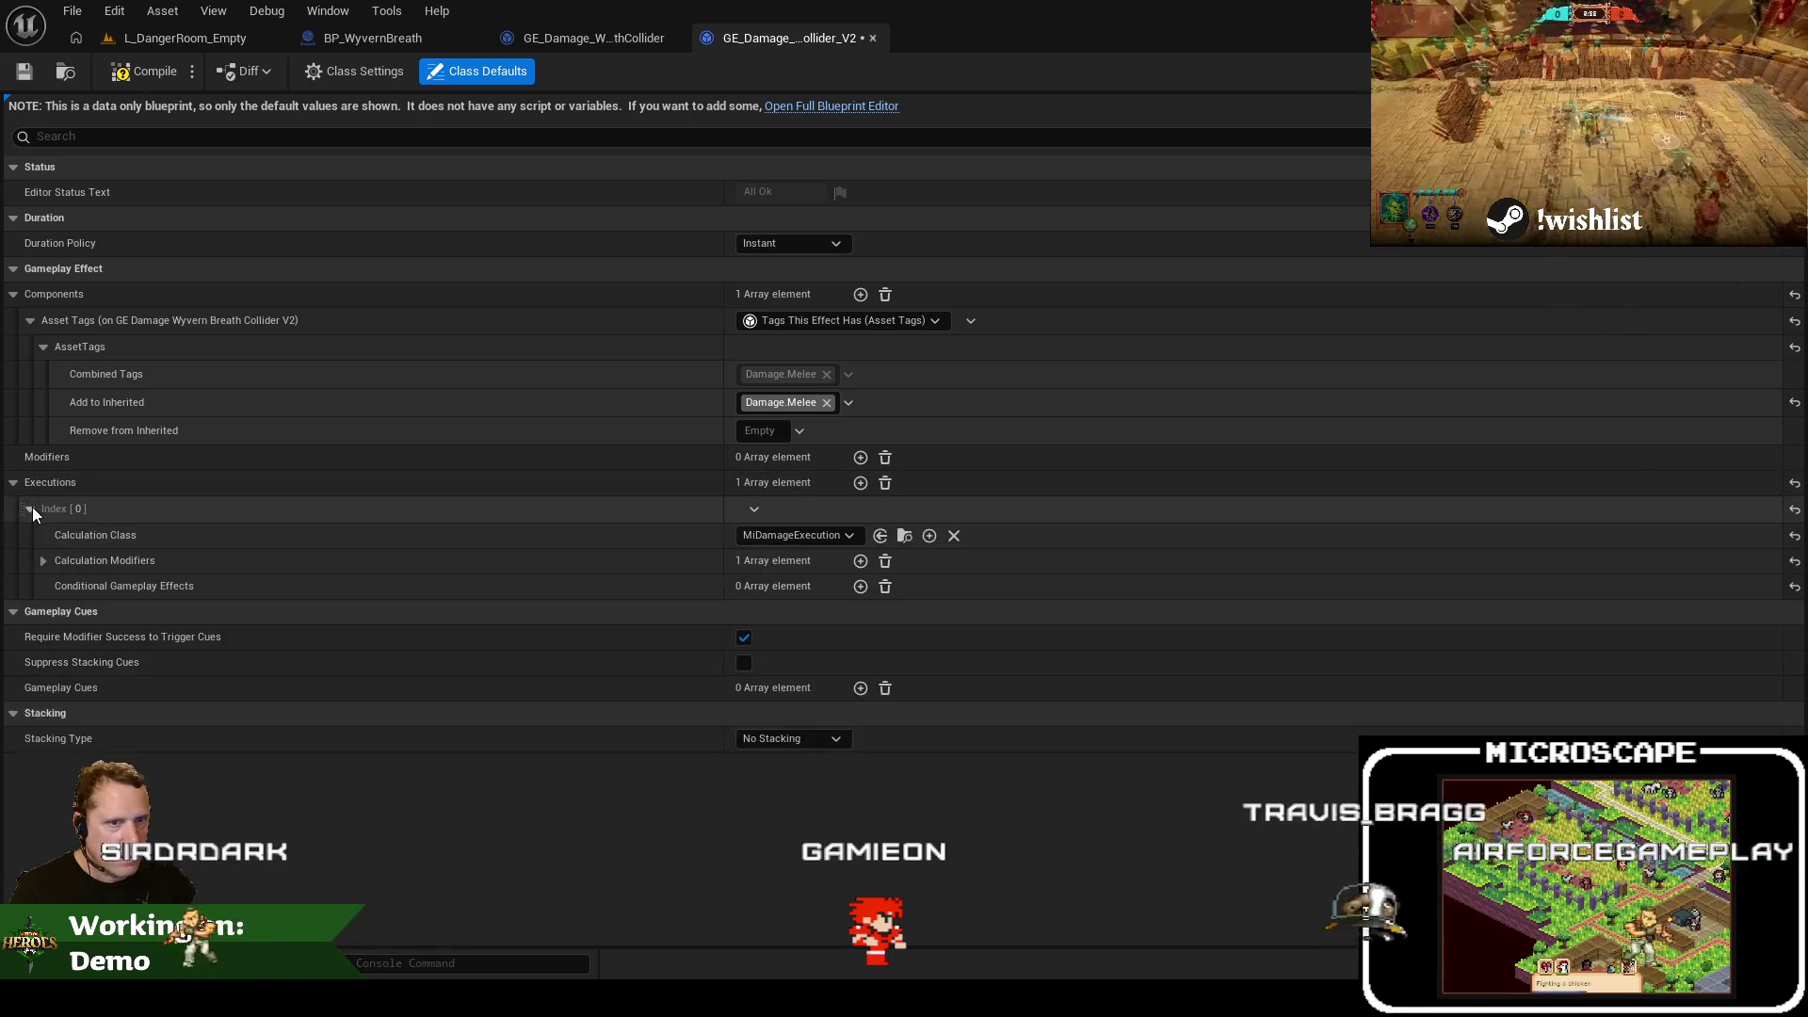
left_click(44, 562)
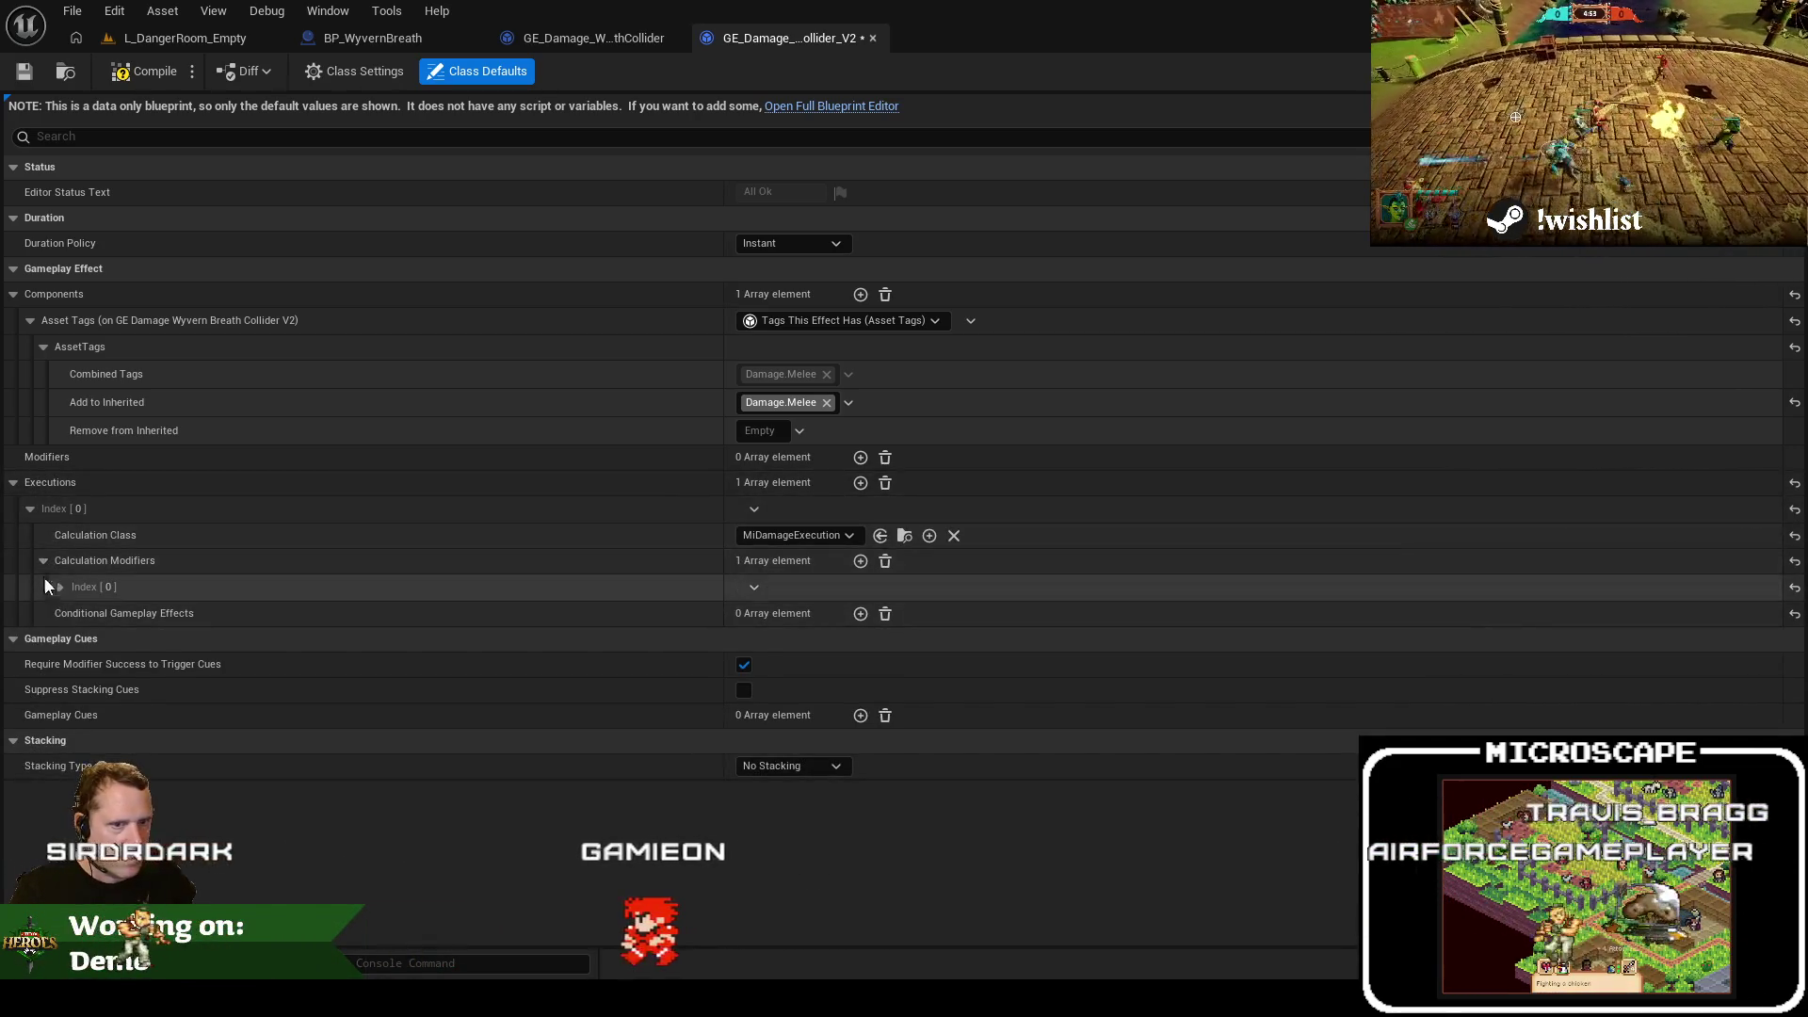
left_click(60, 587)
left_click(74, 694)
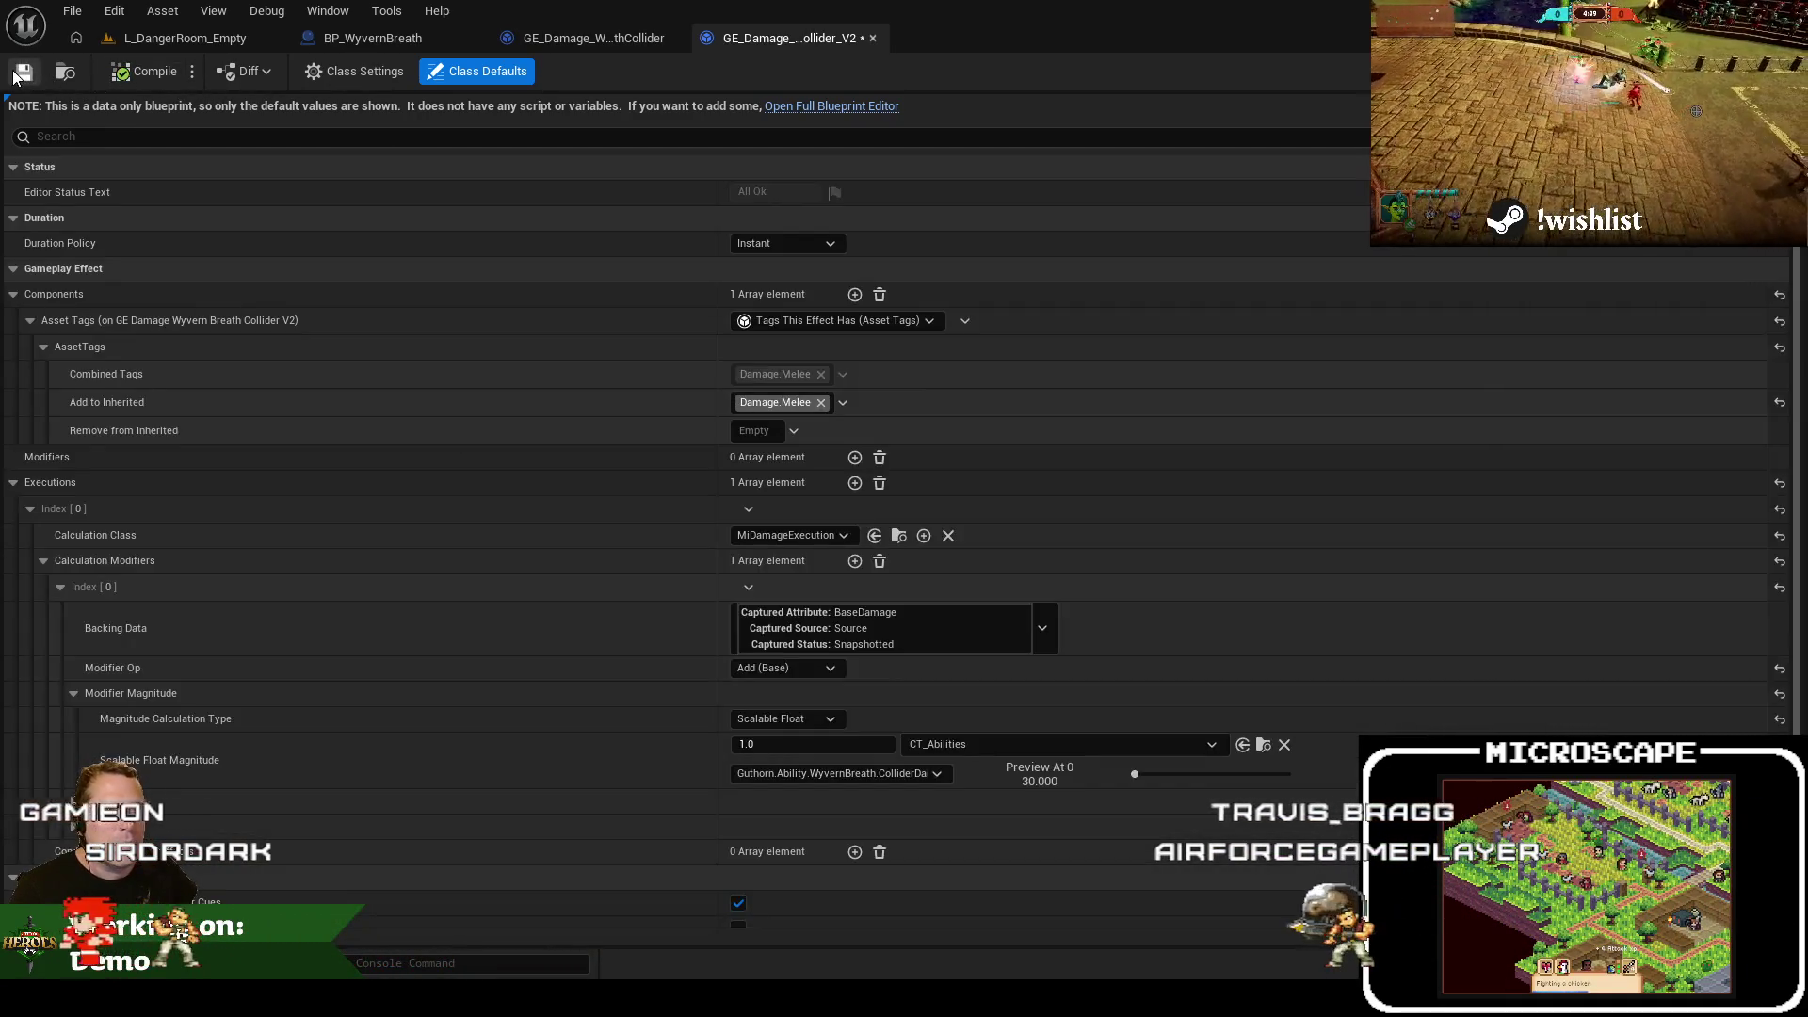
Point BP_WyvernBreath's Breath Collider Damage at GE_Damage_WyvernBreathCollider_V2, save, and play the level
left_click(415, 39)
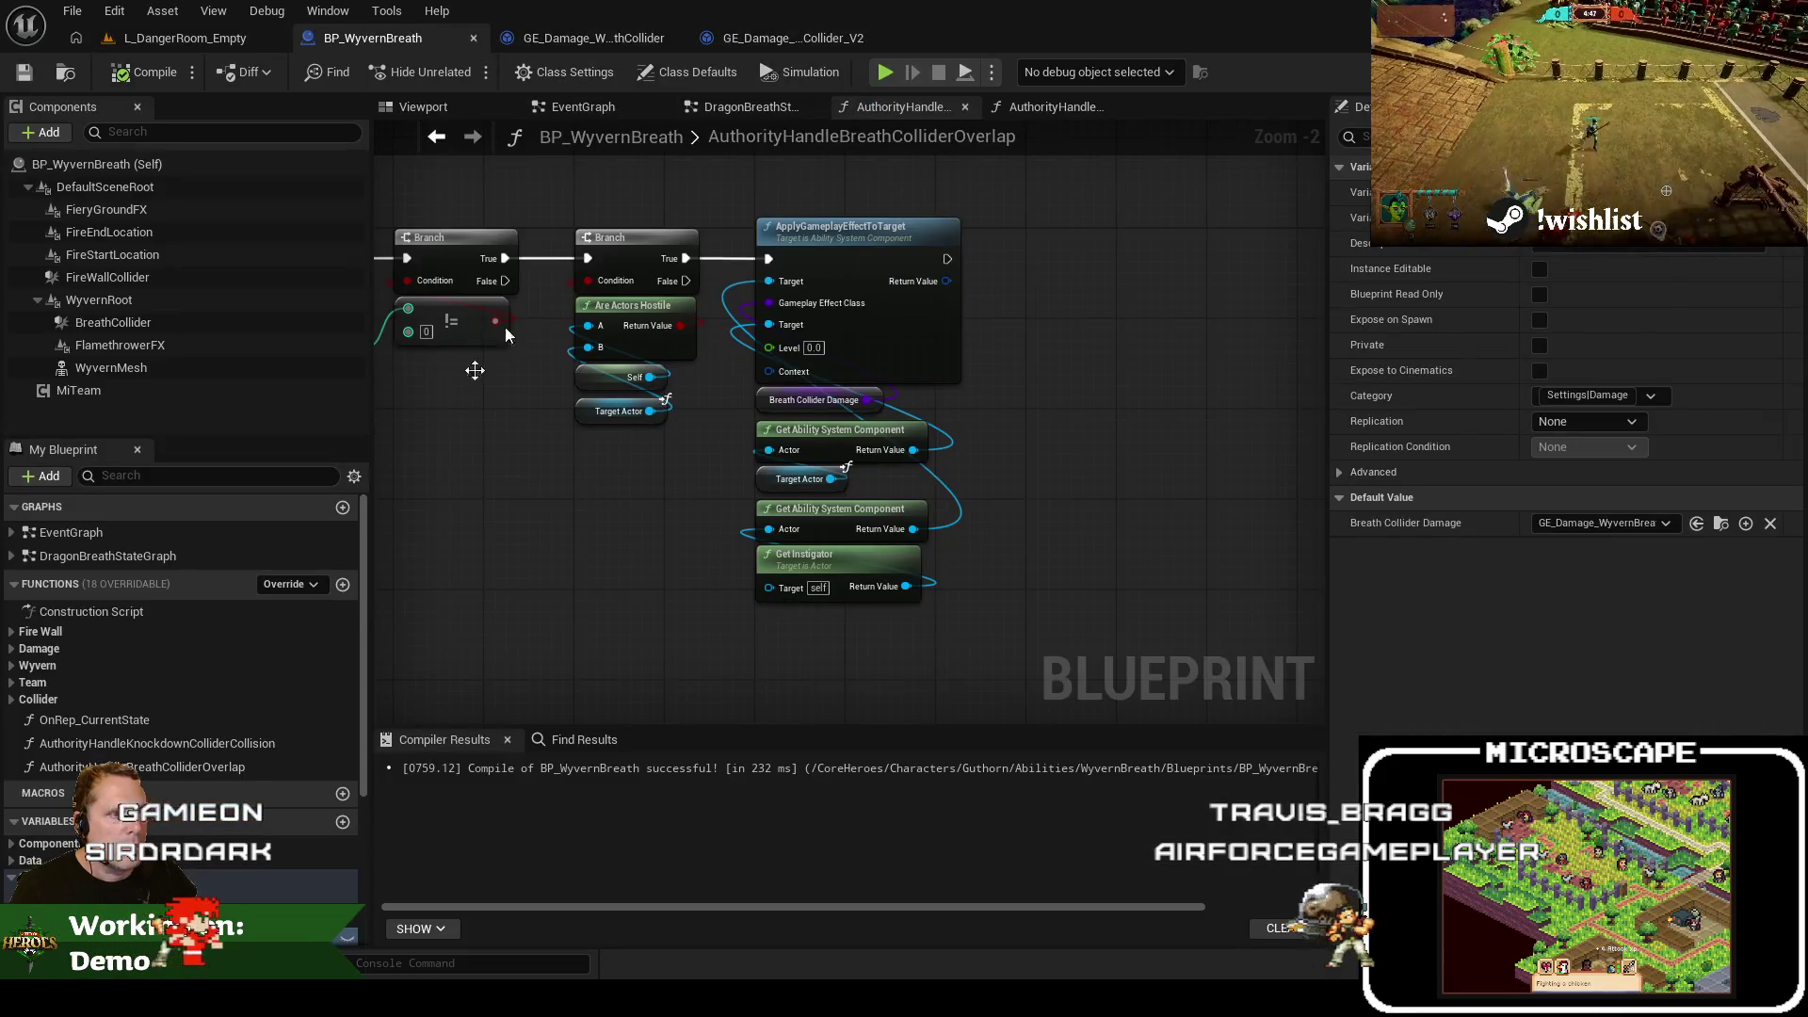
left_click(1645, 524)
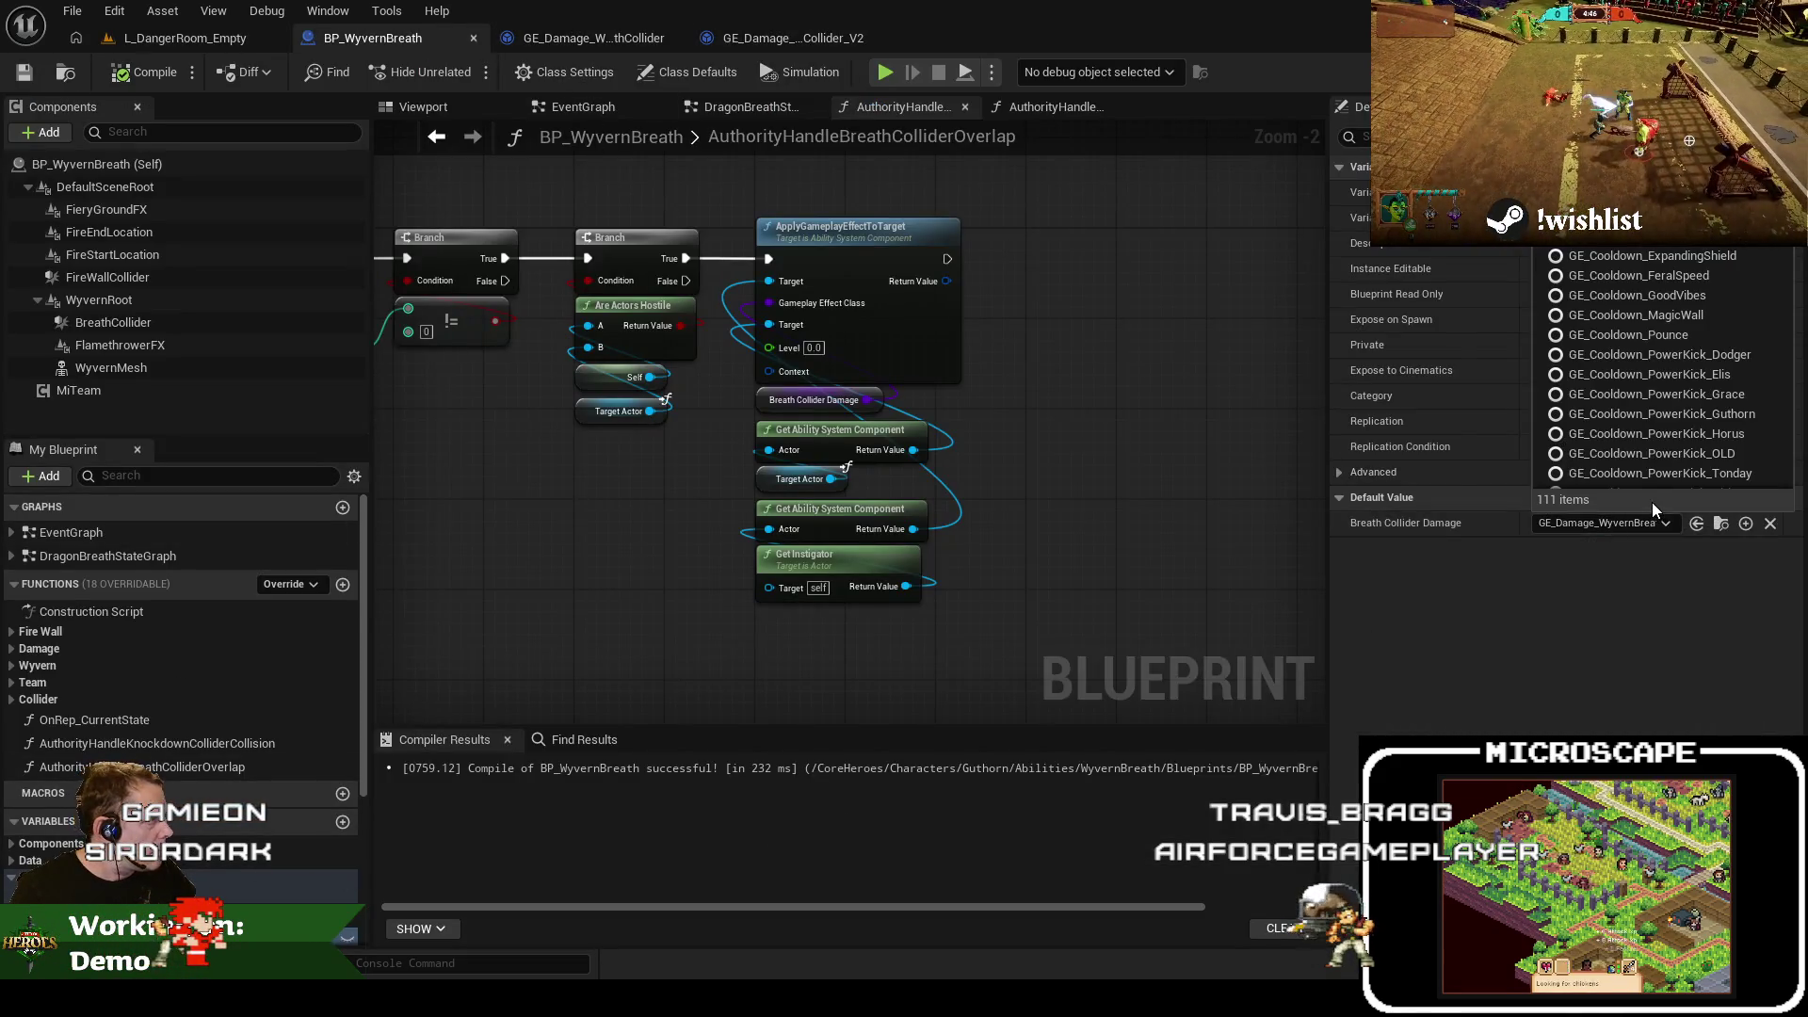
type("wyvern")
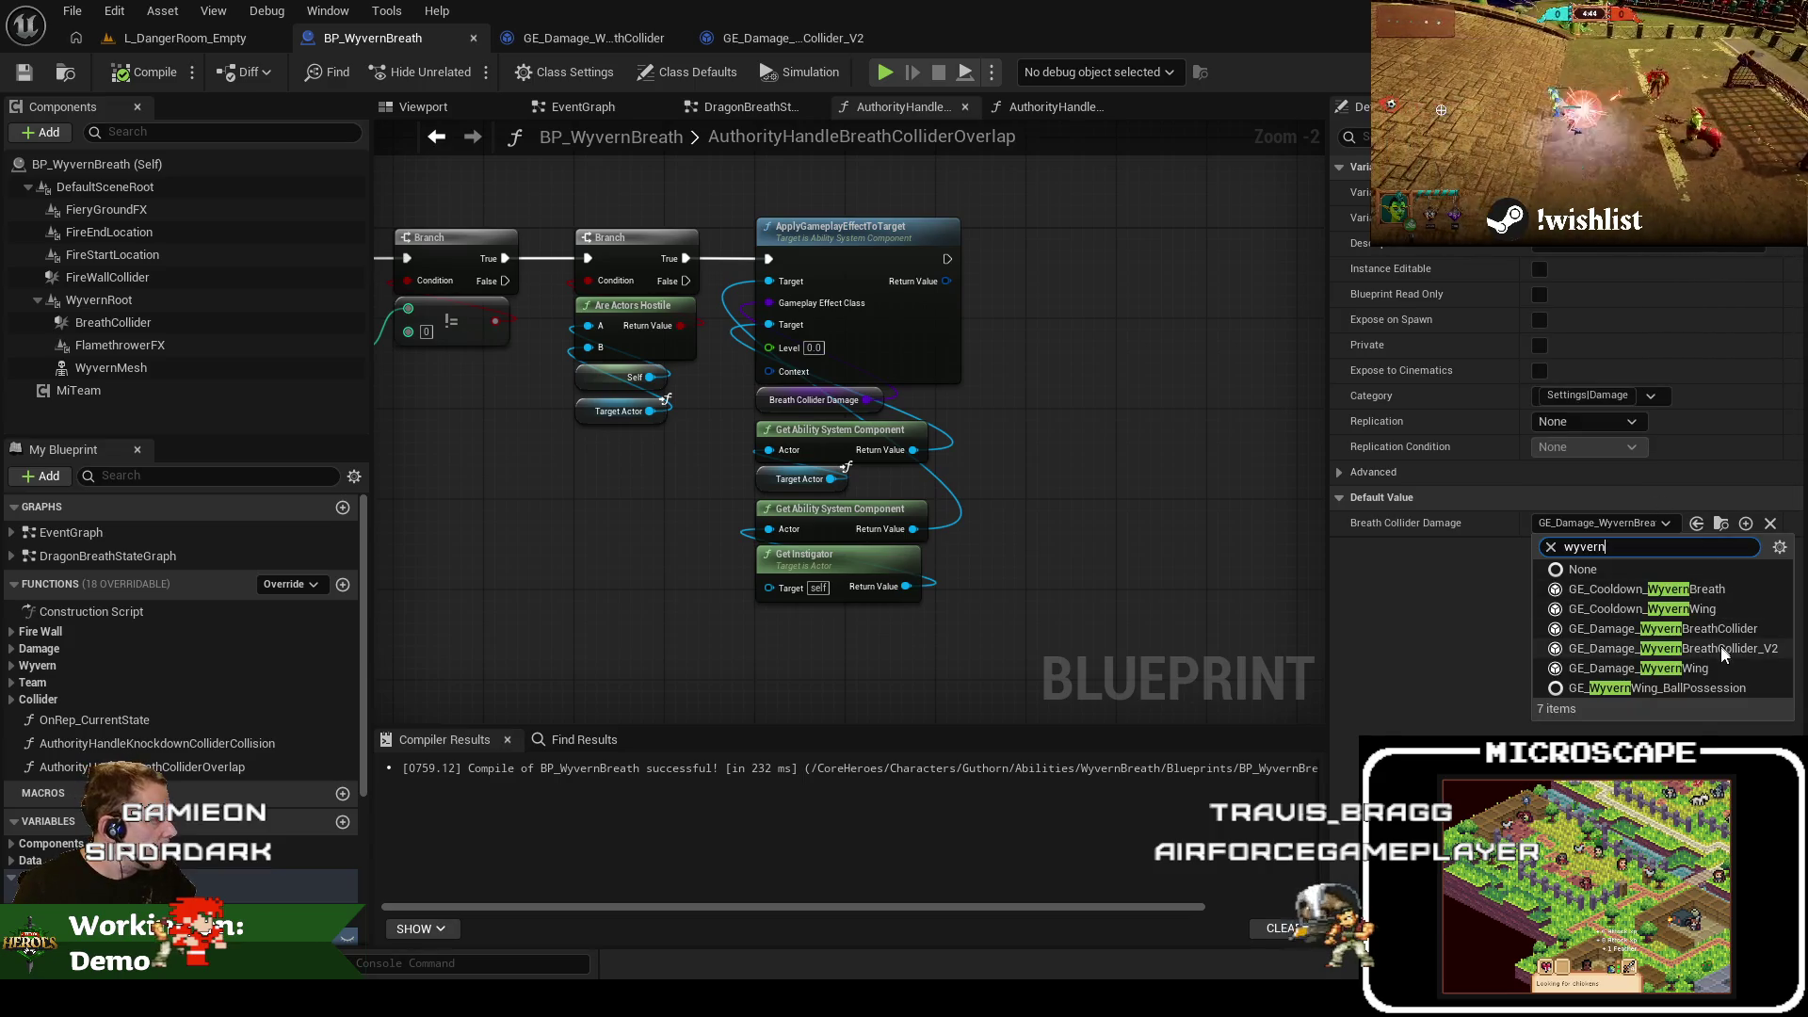
left_click(1729, 649)
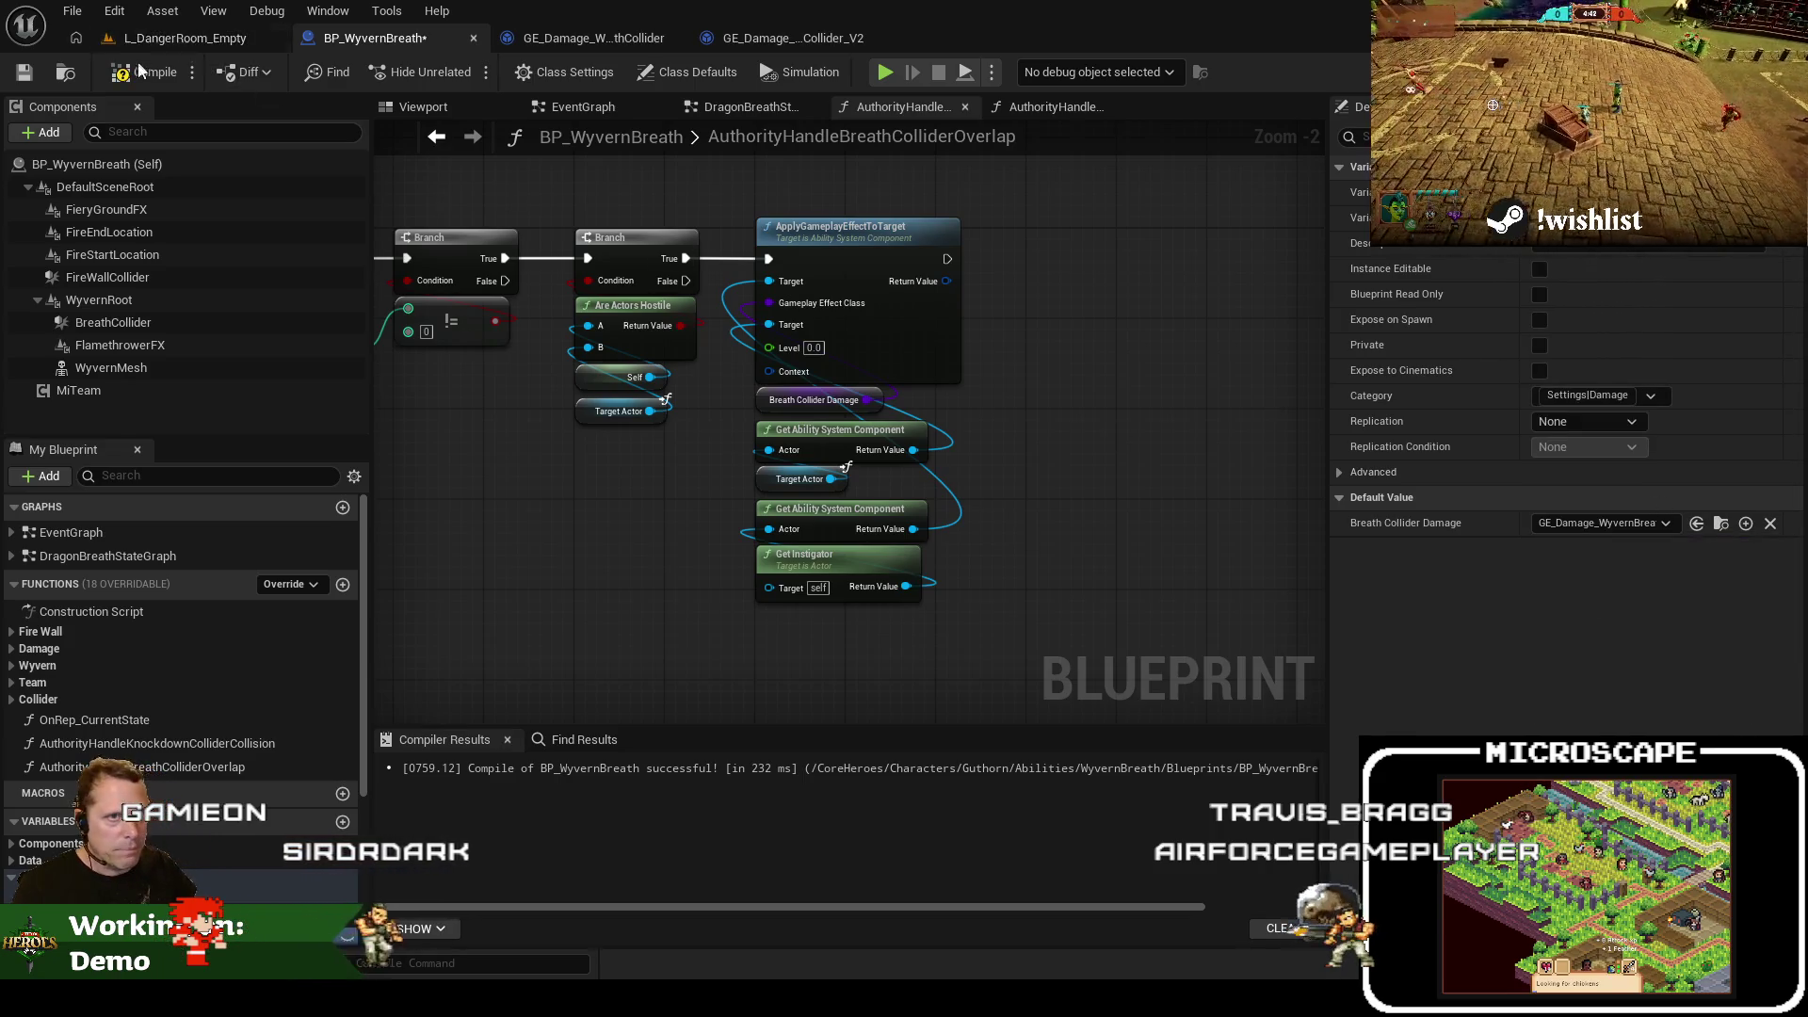
left_click(28, 73)
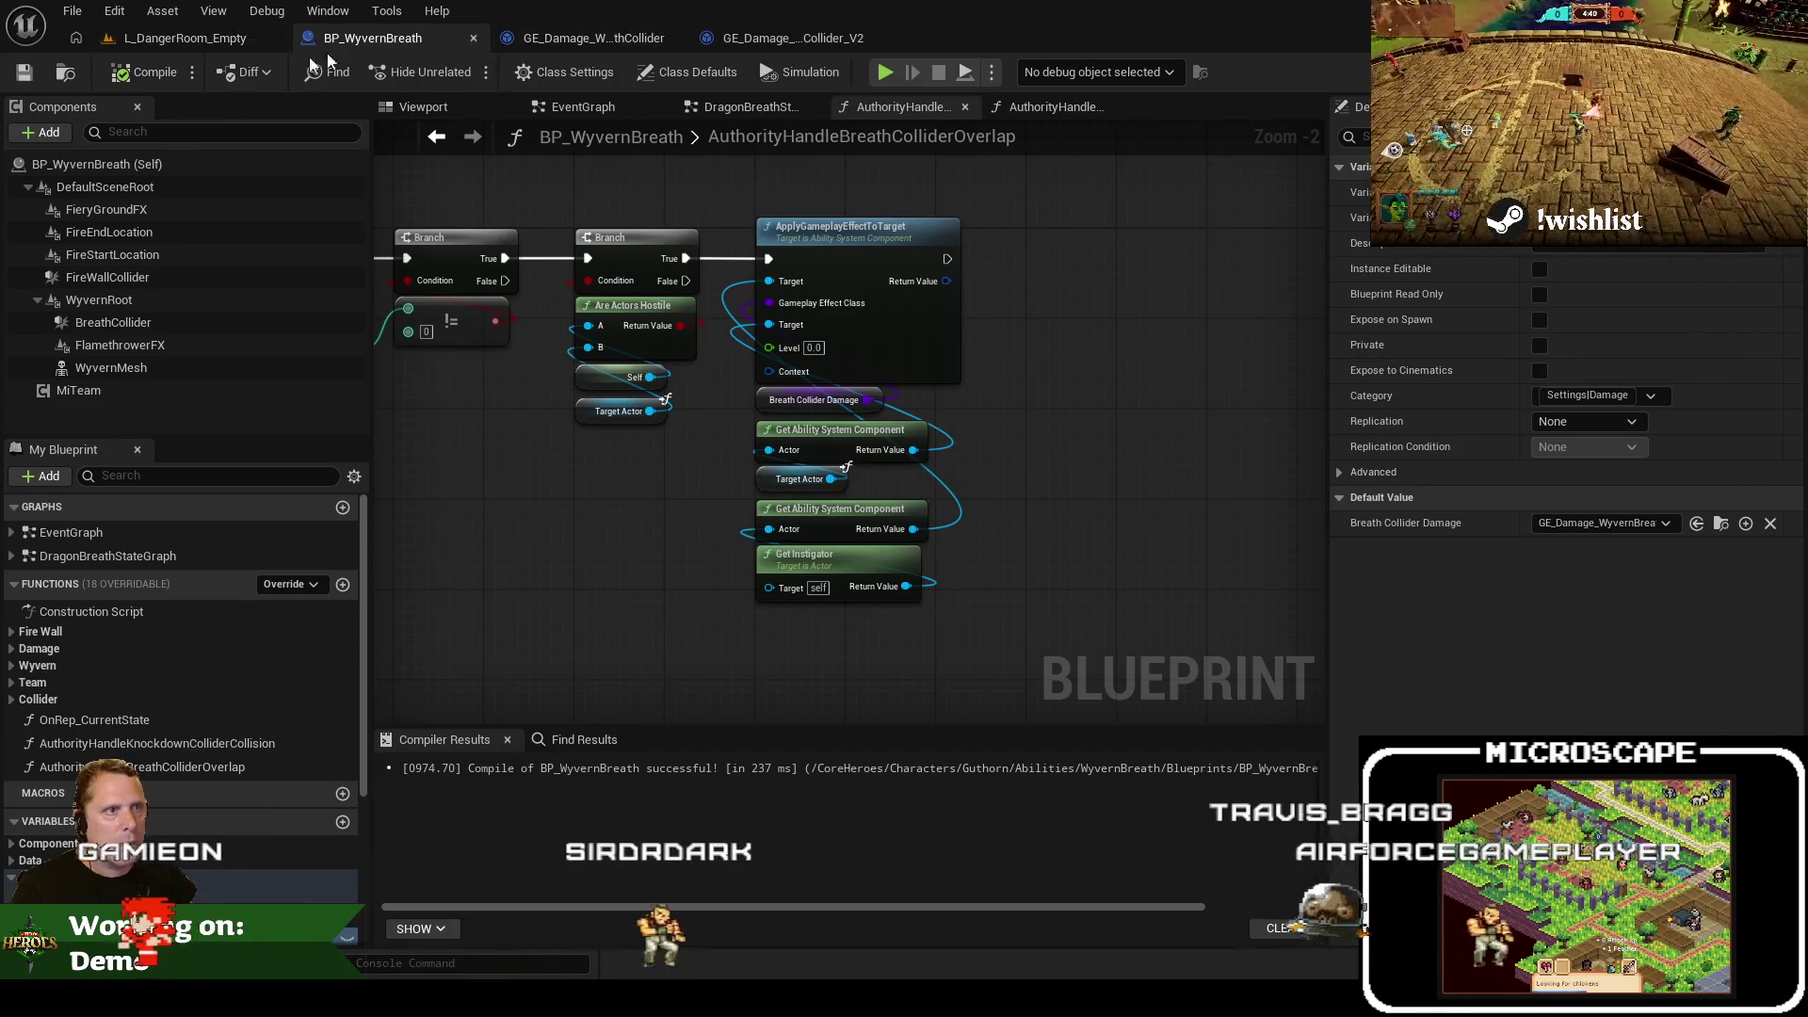
left_click(168, 40)
left_click(509, 73)
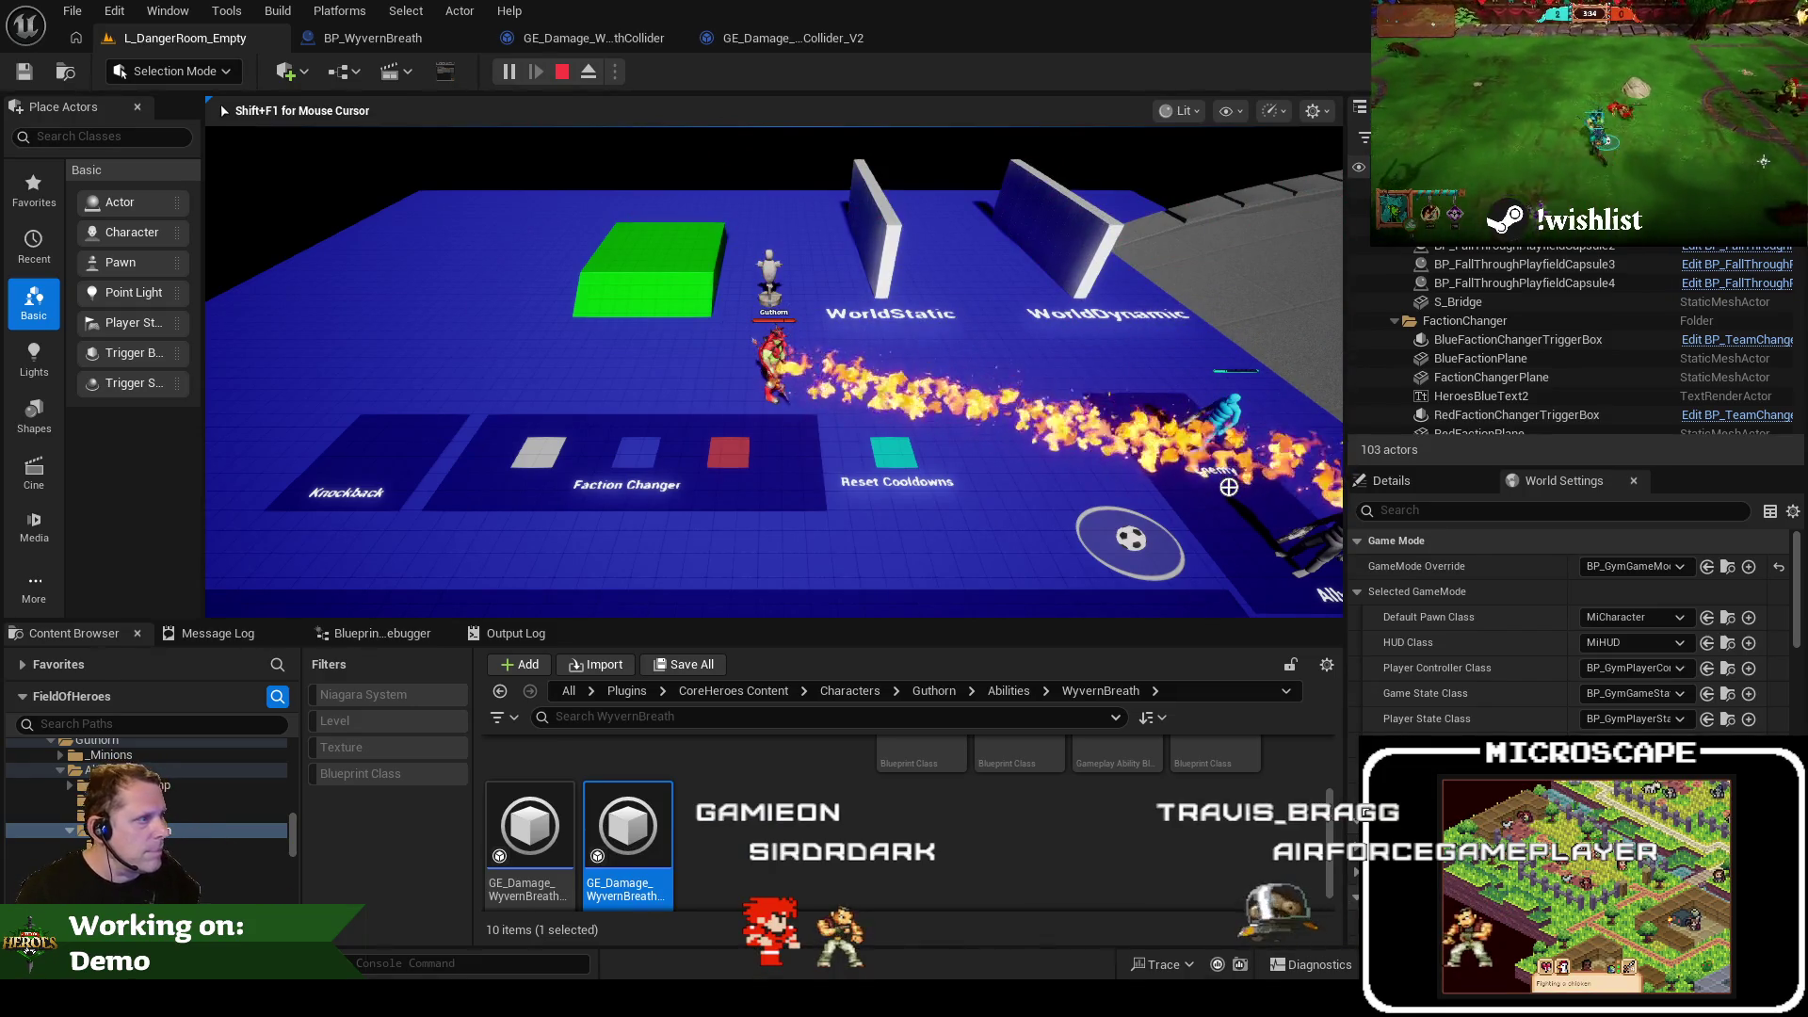
Restart the playtest and run the NameplateShowVitals console command
key("Escape")
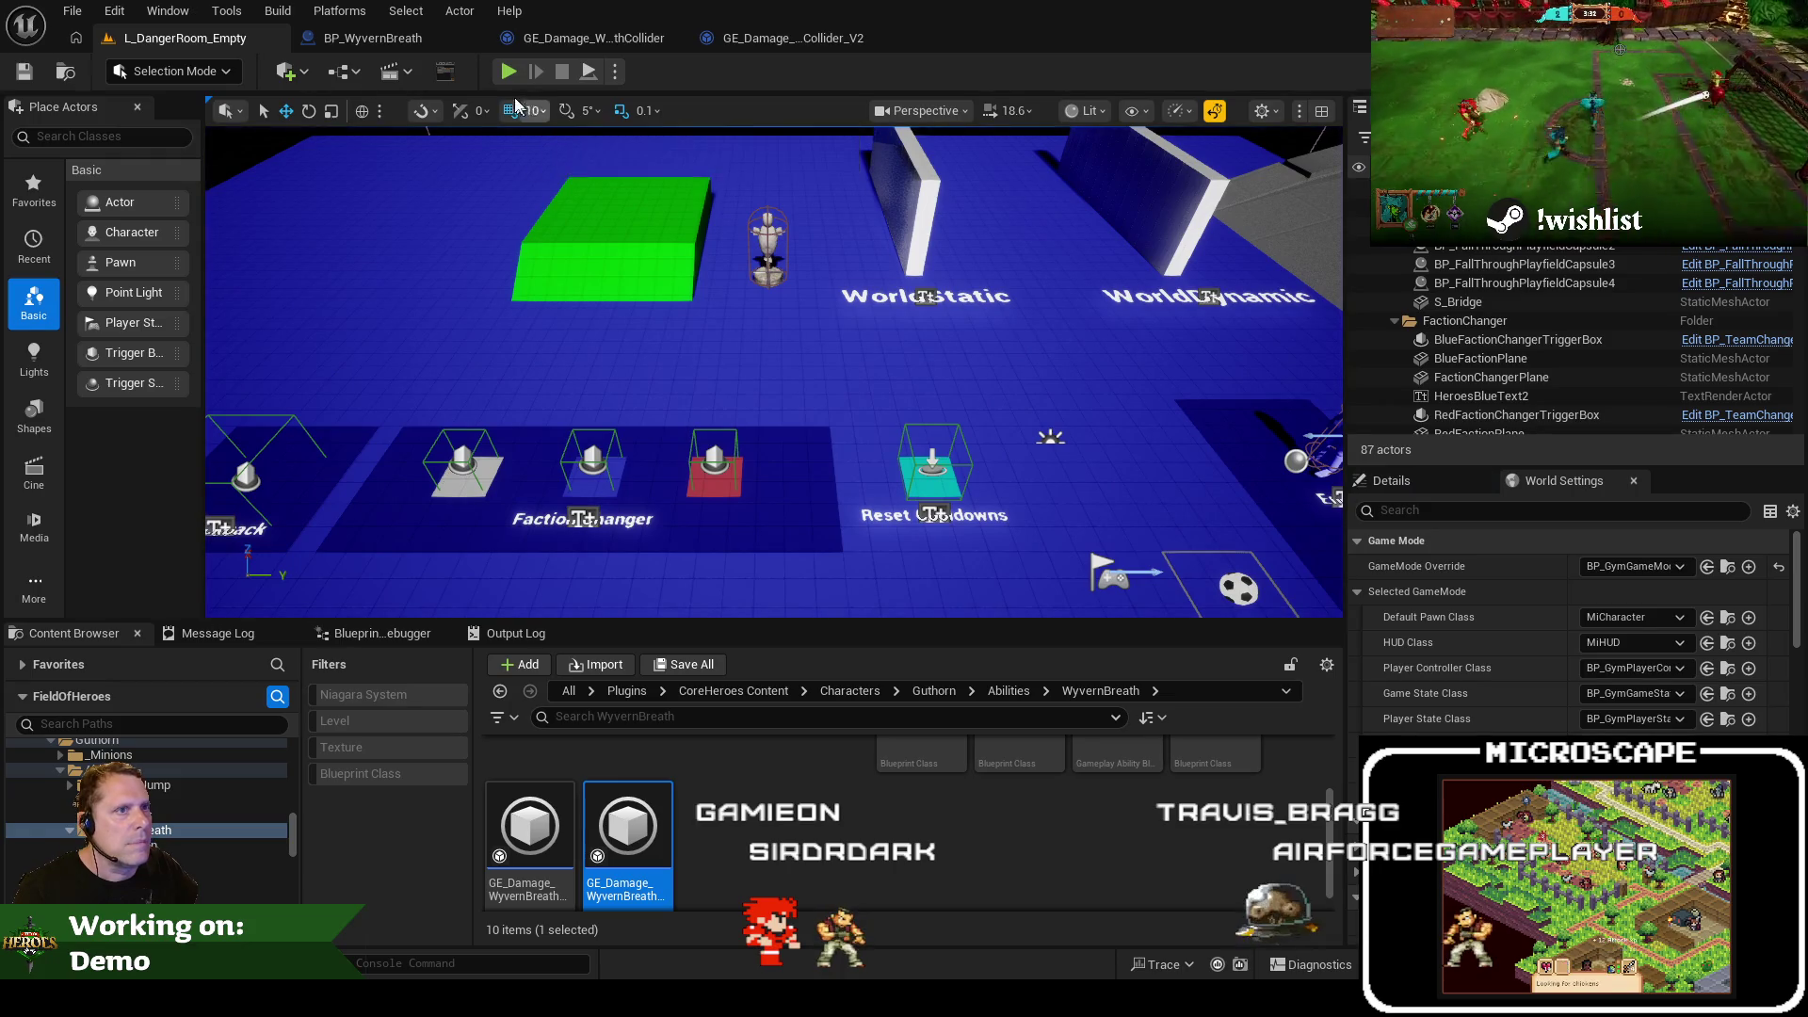
left_click(416, 46)
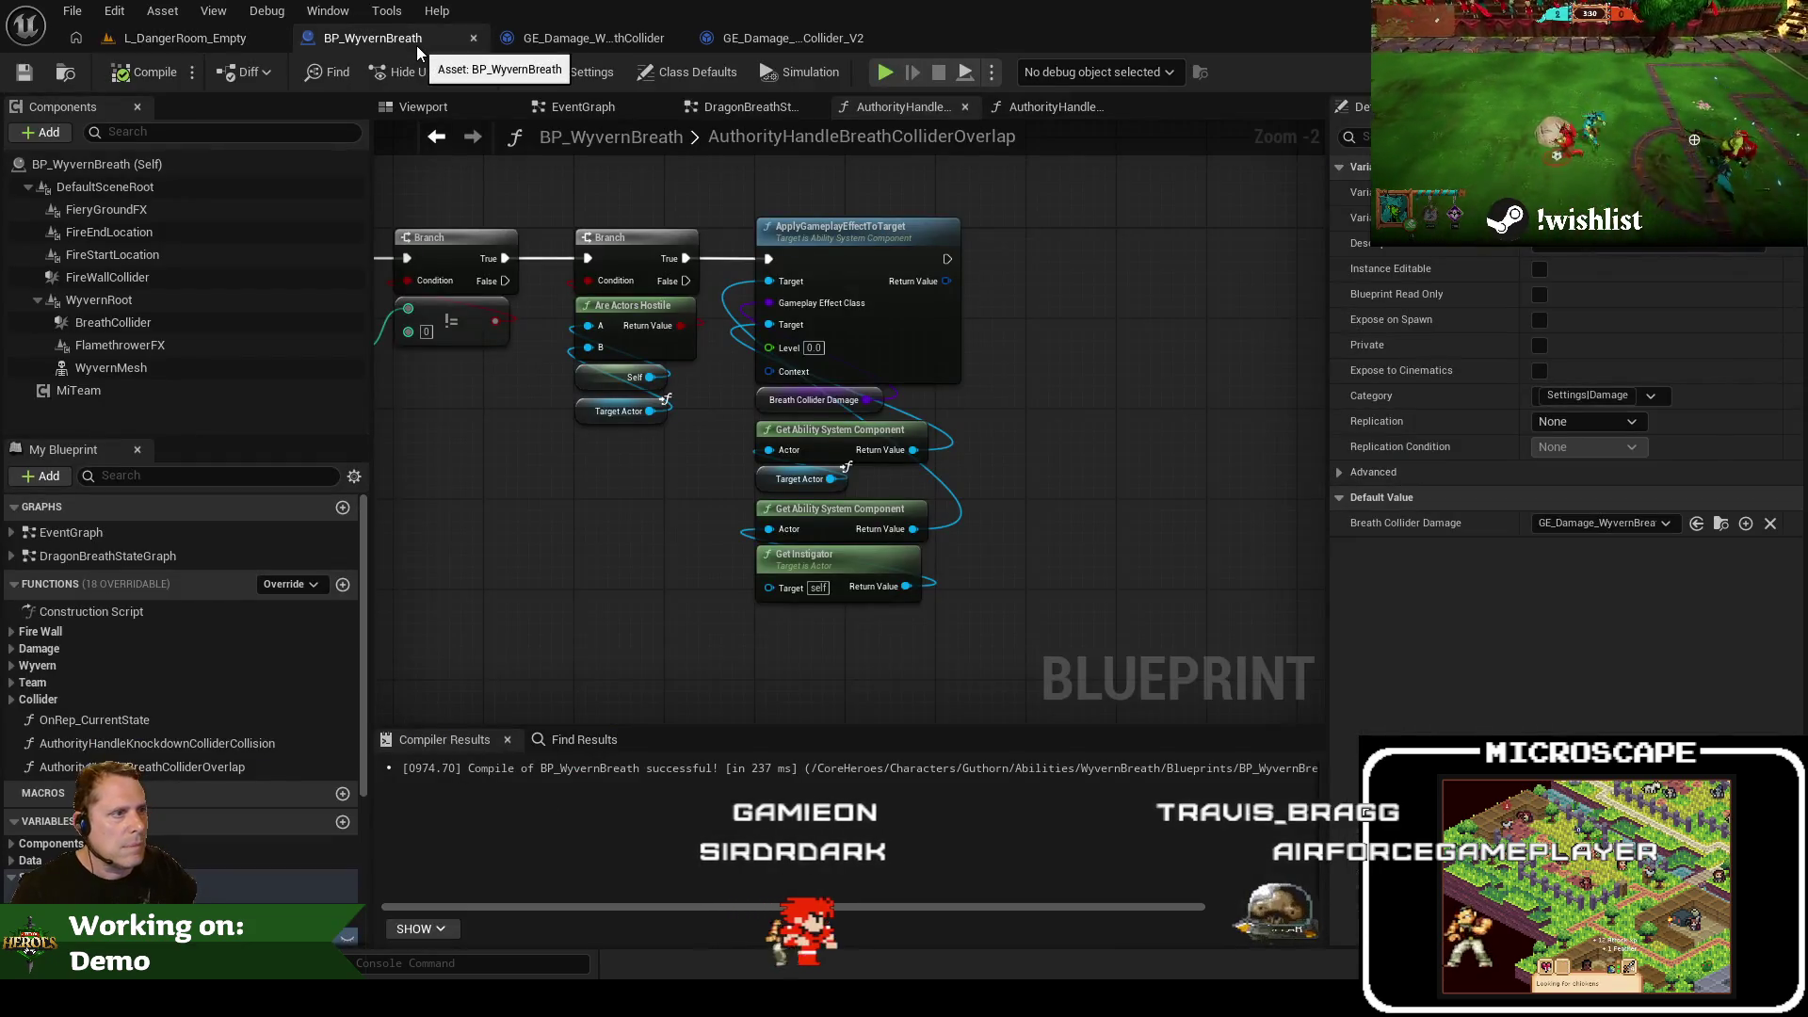
key("ctrl+tab")
left_click(514, 72)
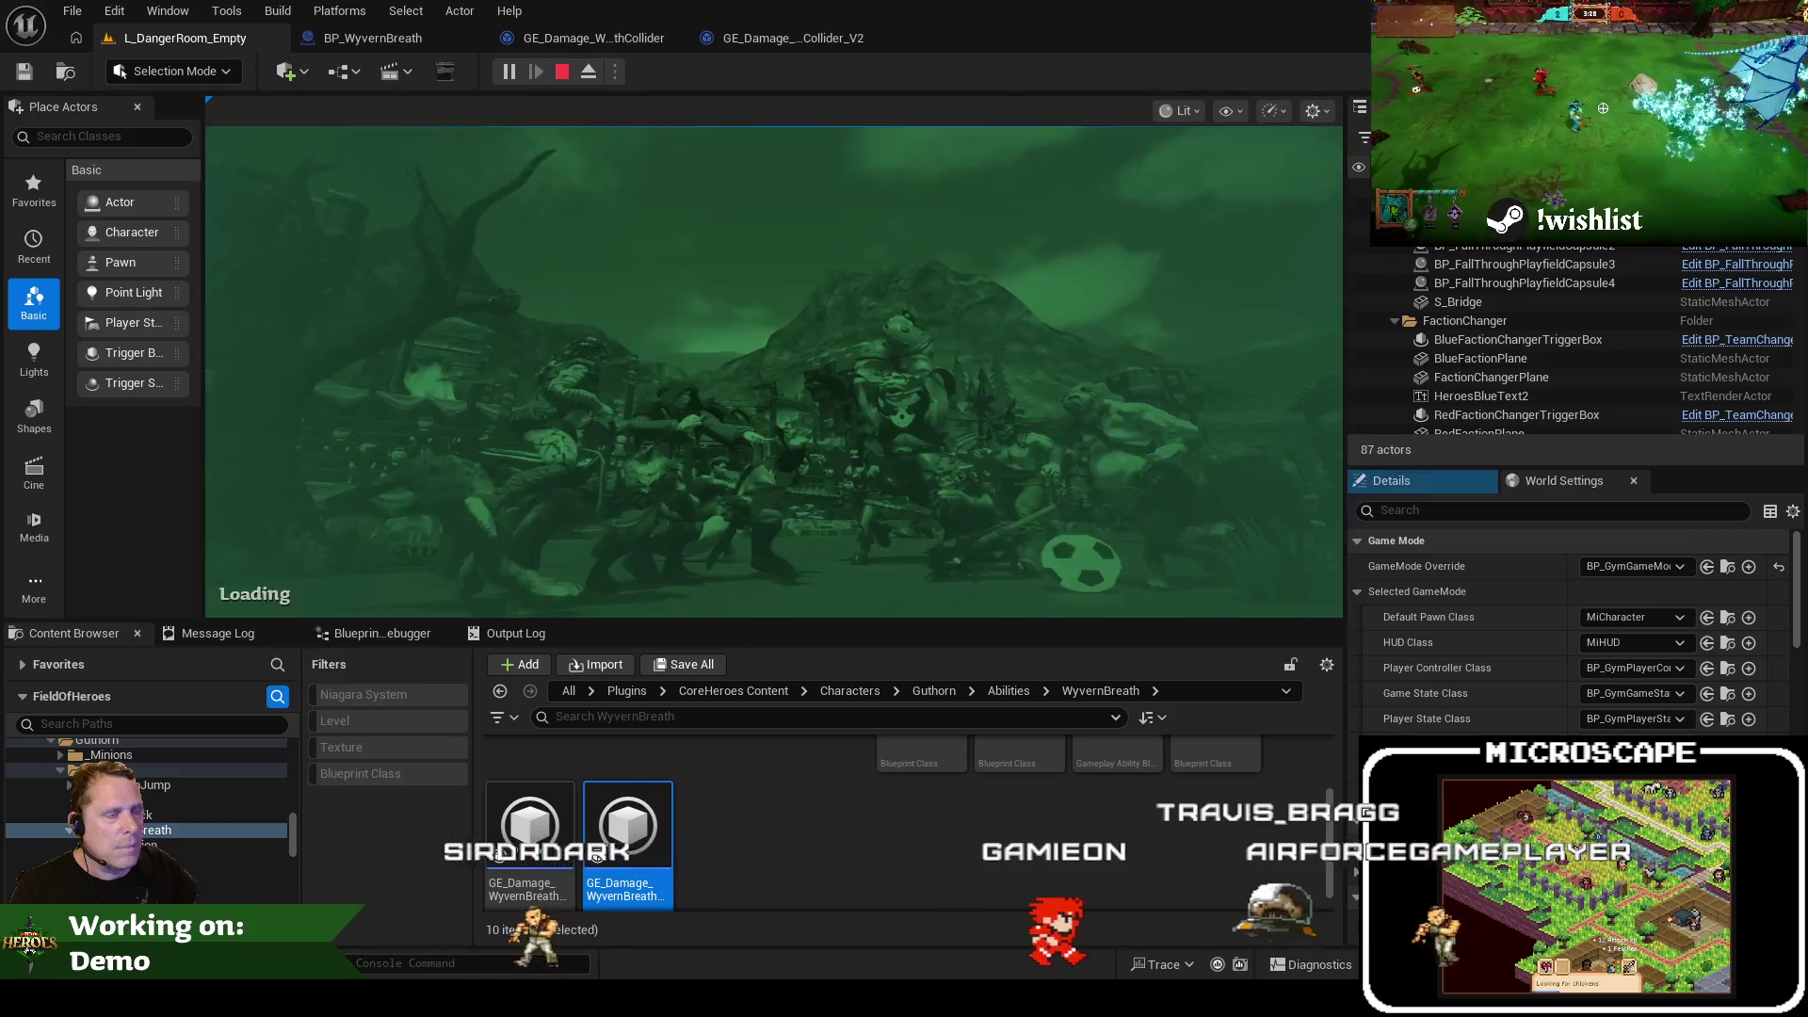
key("grave")
key("Up")
key("Return")
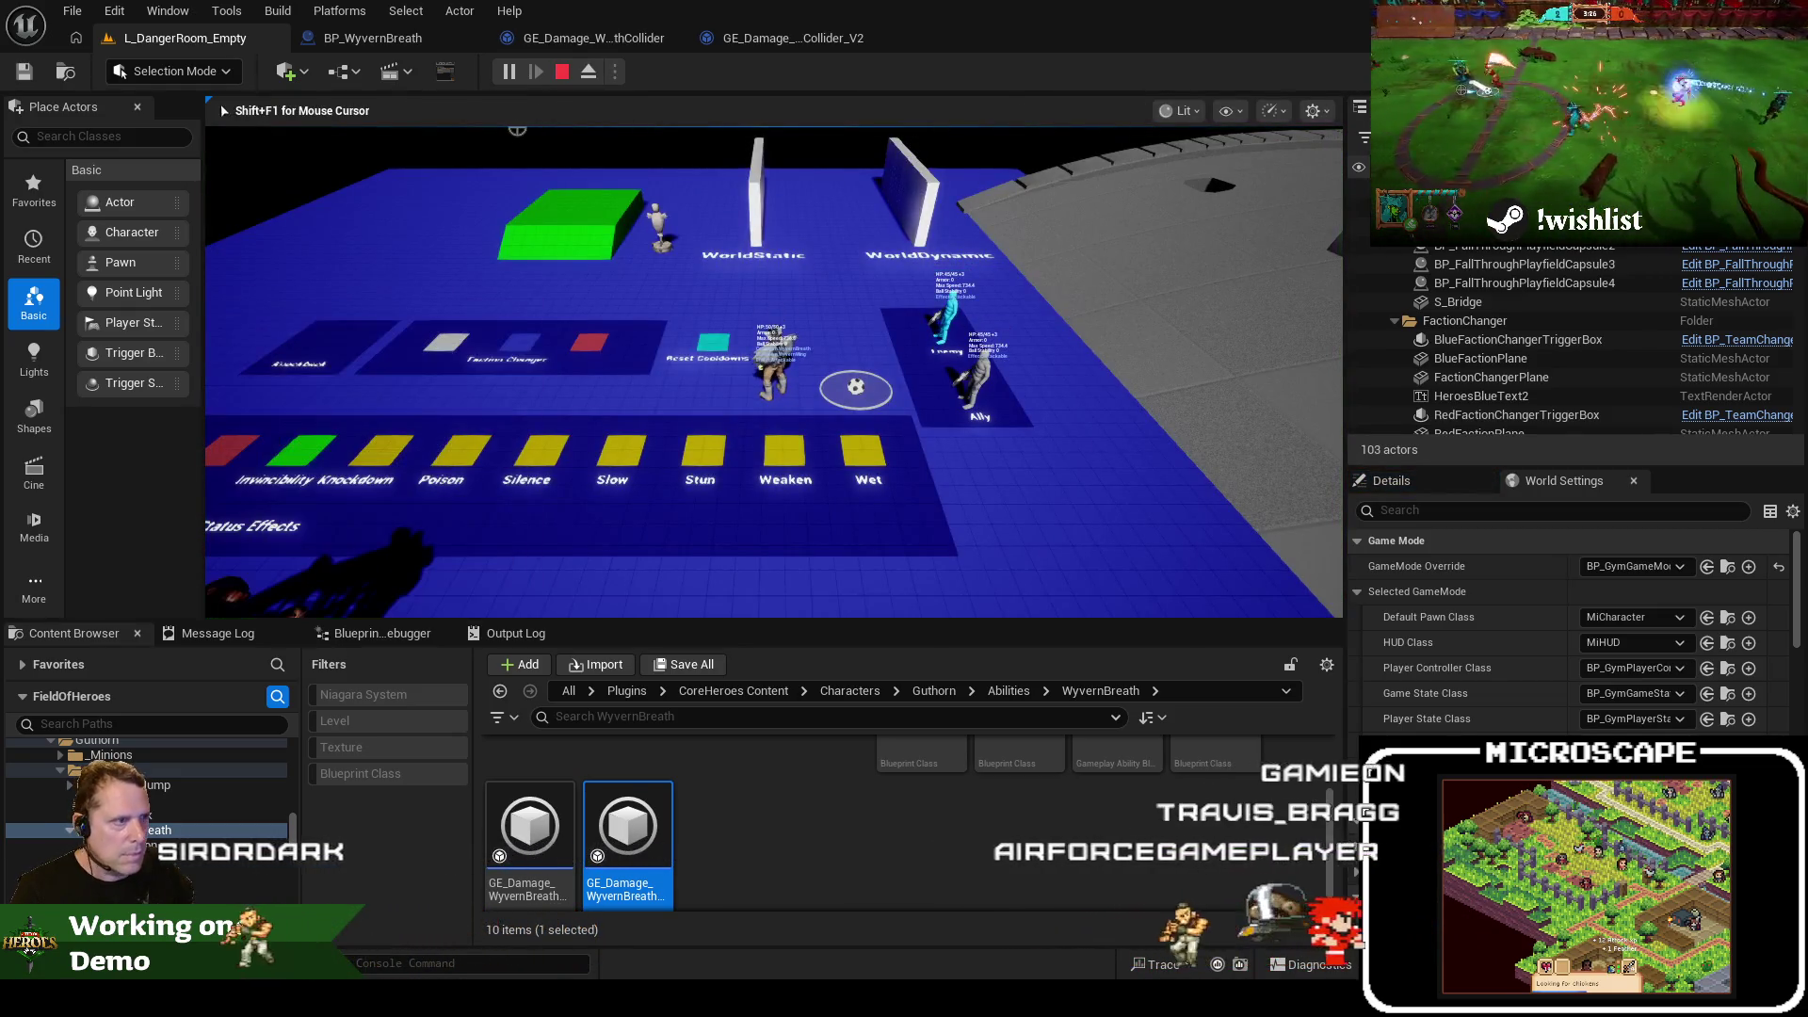
Cast the wyvern breath at the enemy from the red faction pad, then open the V2 effect
key("F11")
key("a")
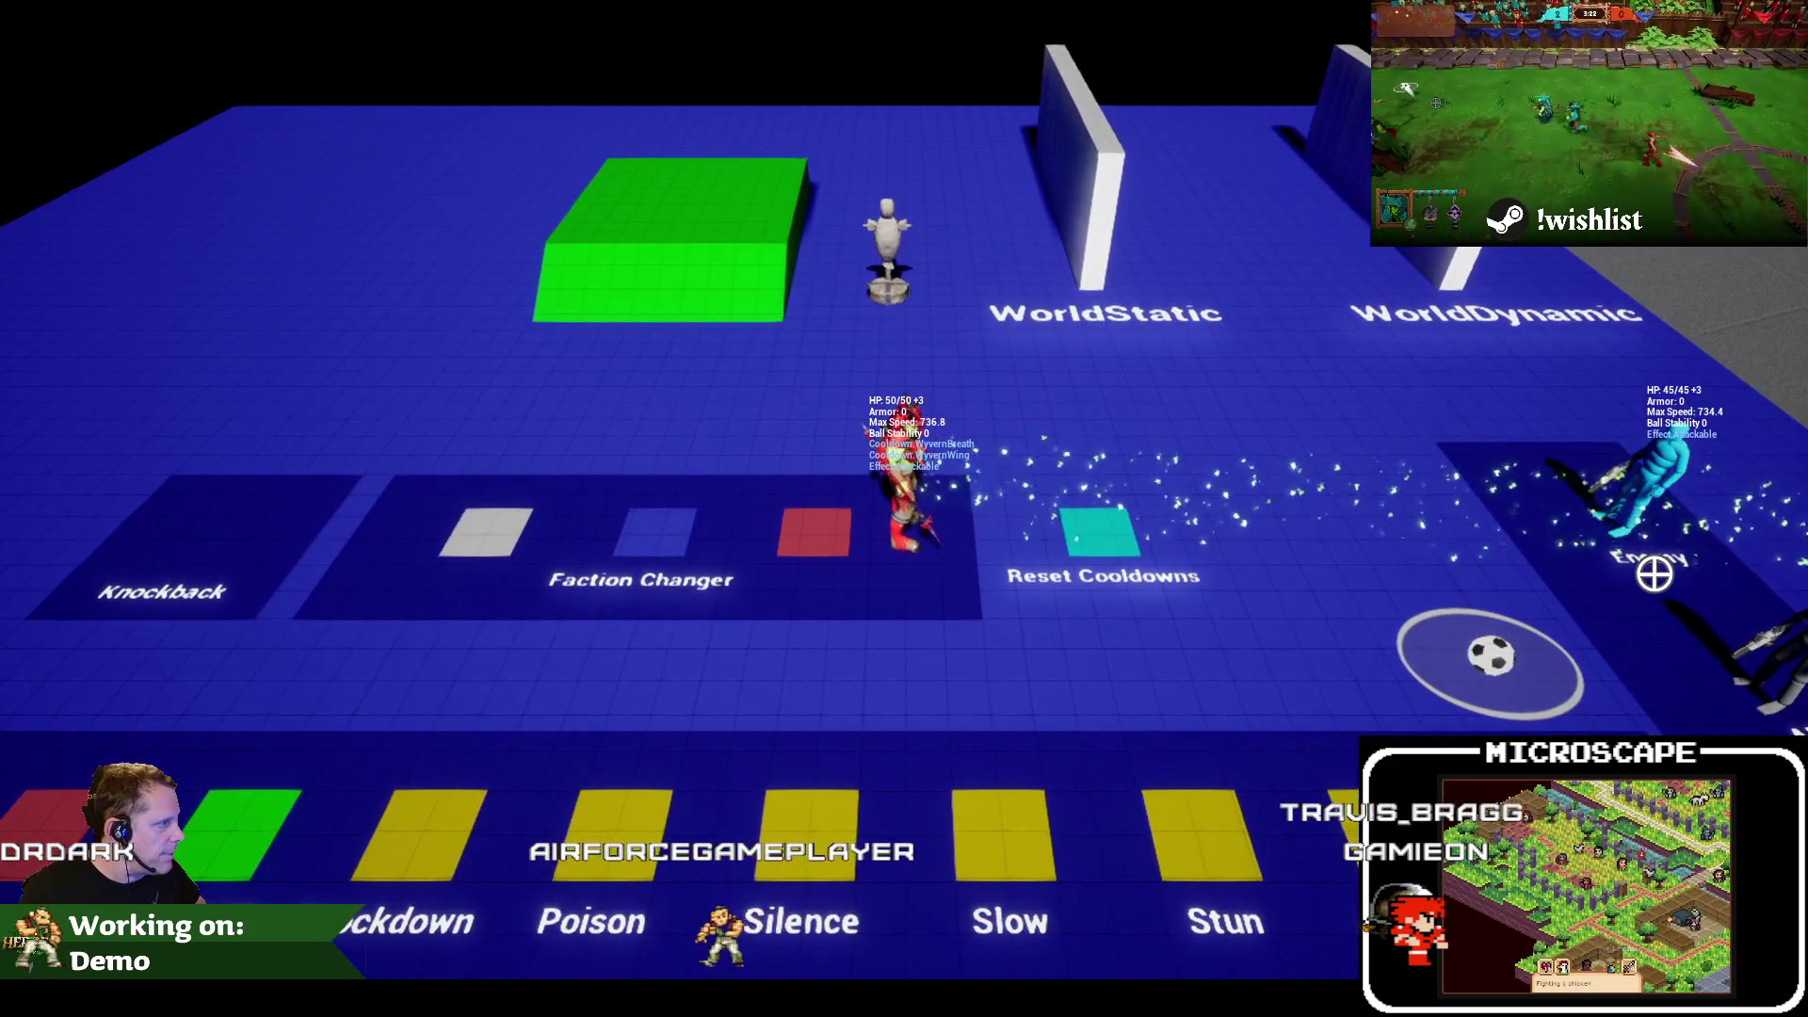
left_click(1629, 555)
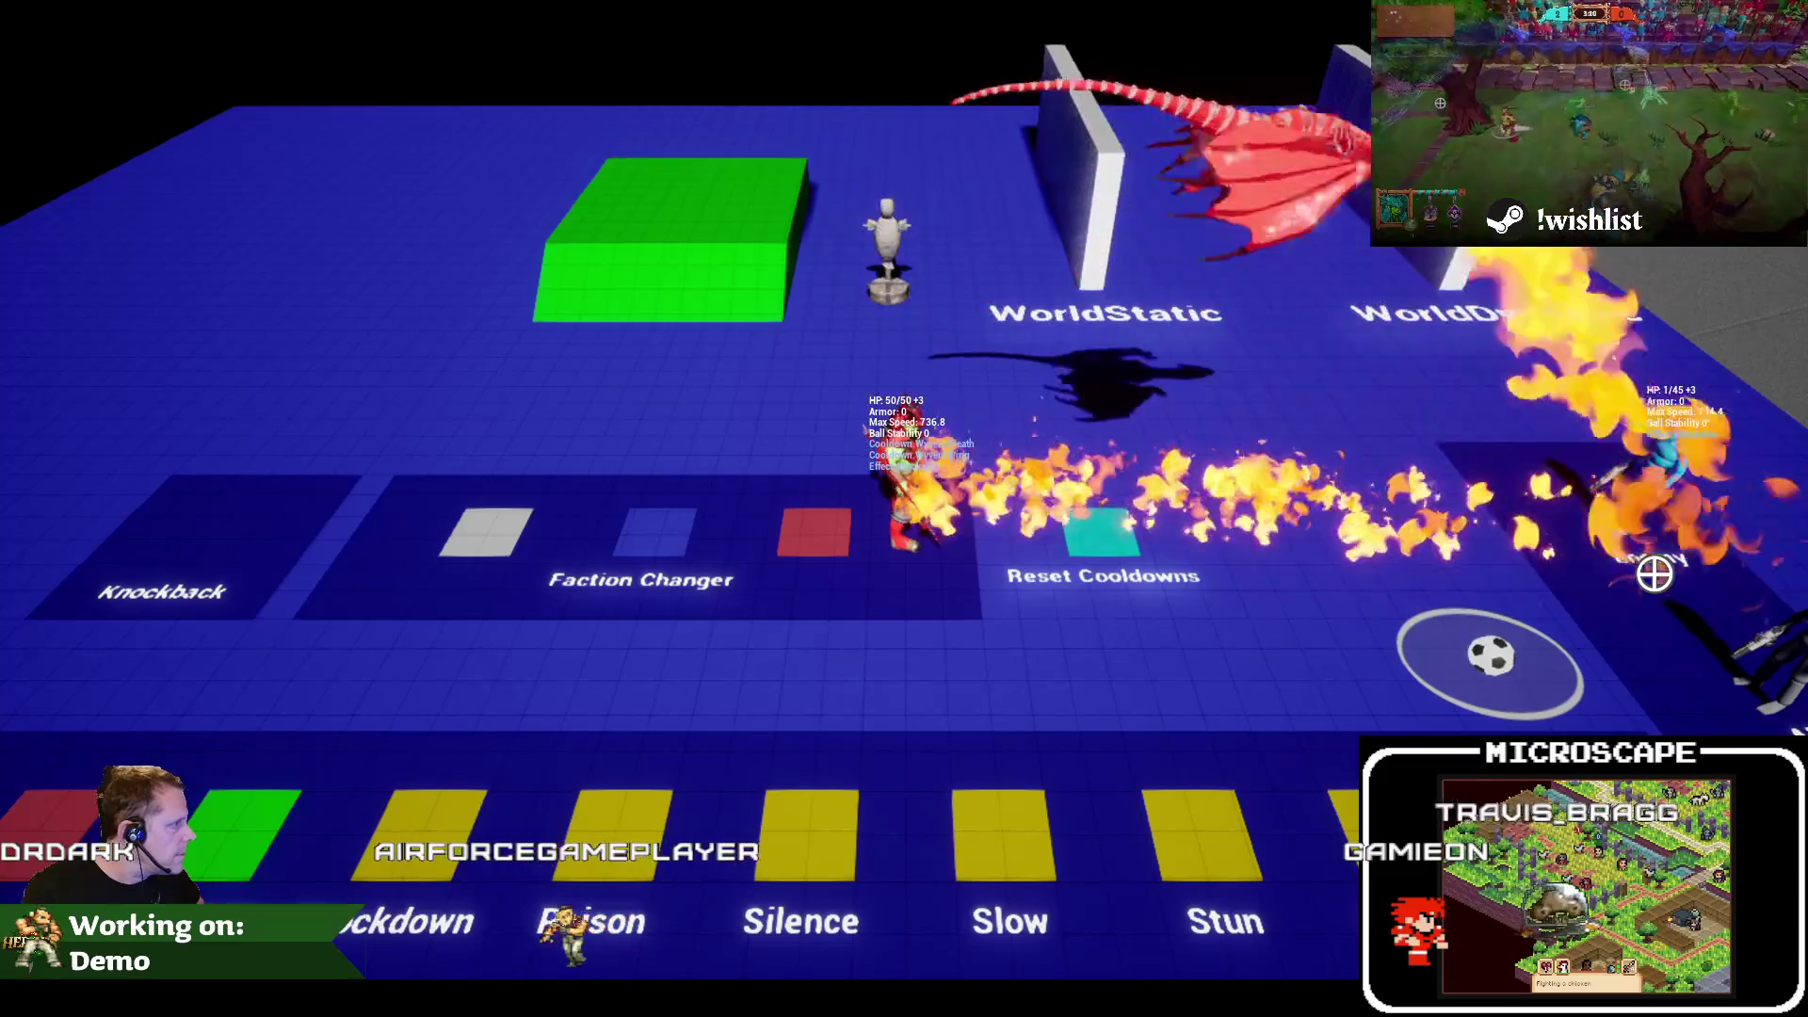
key("Escape")
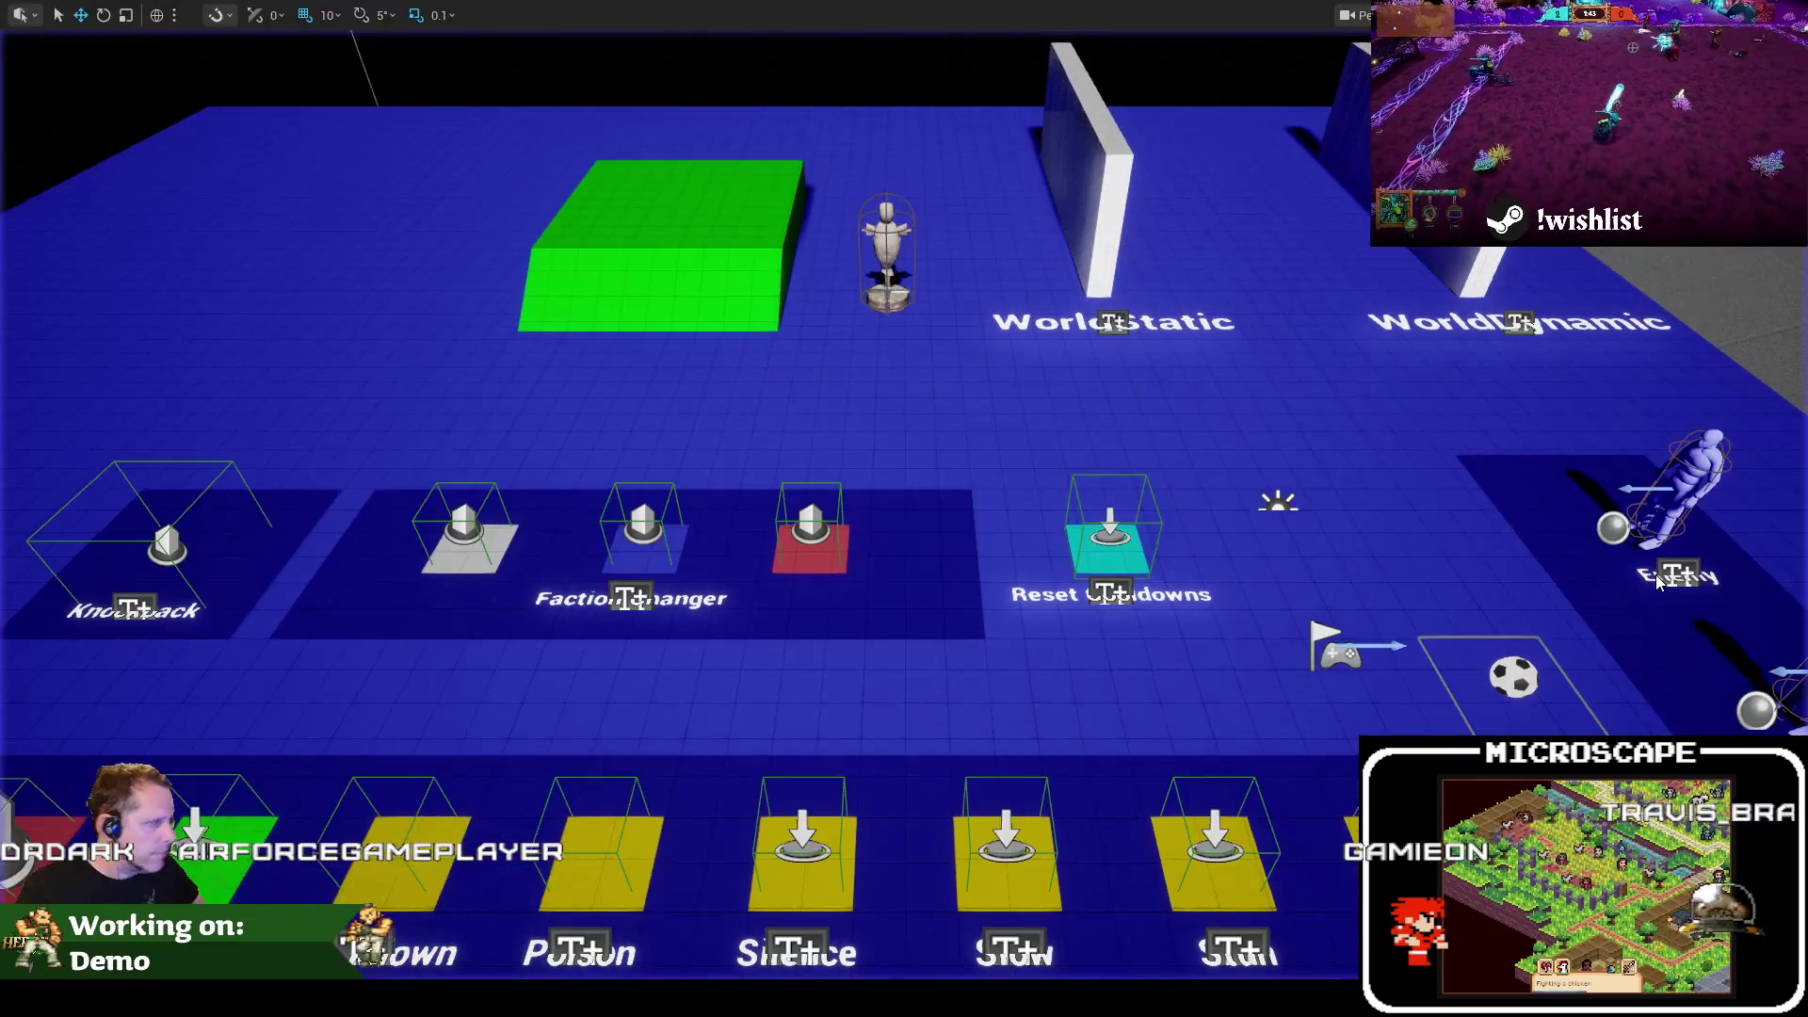
left_click(782, 38)
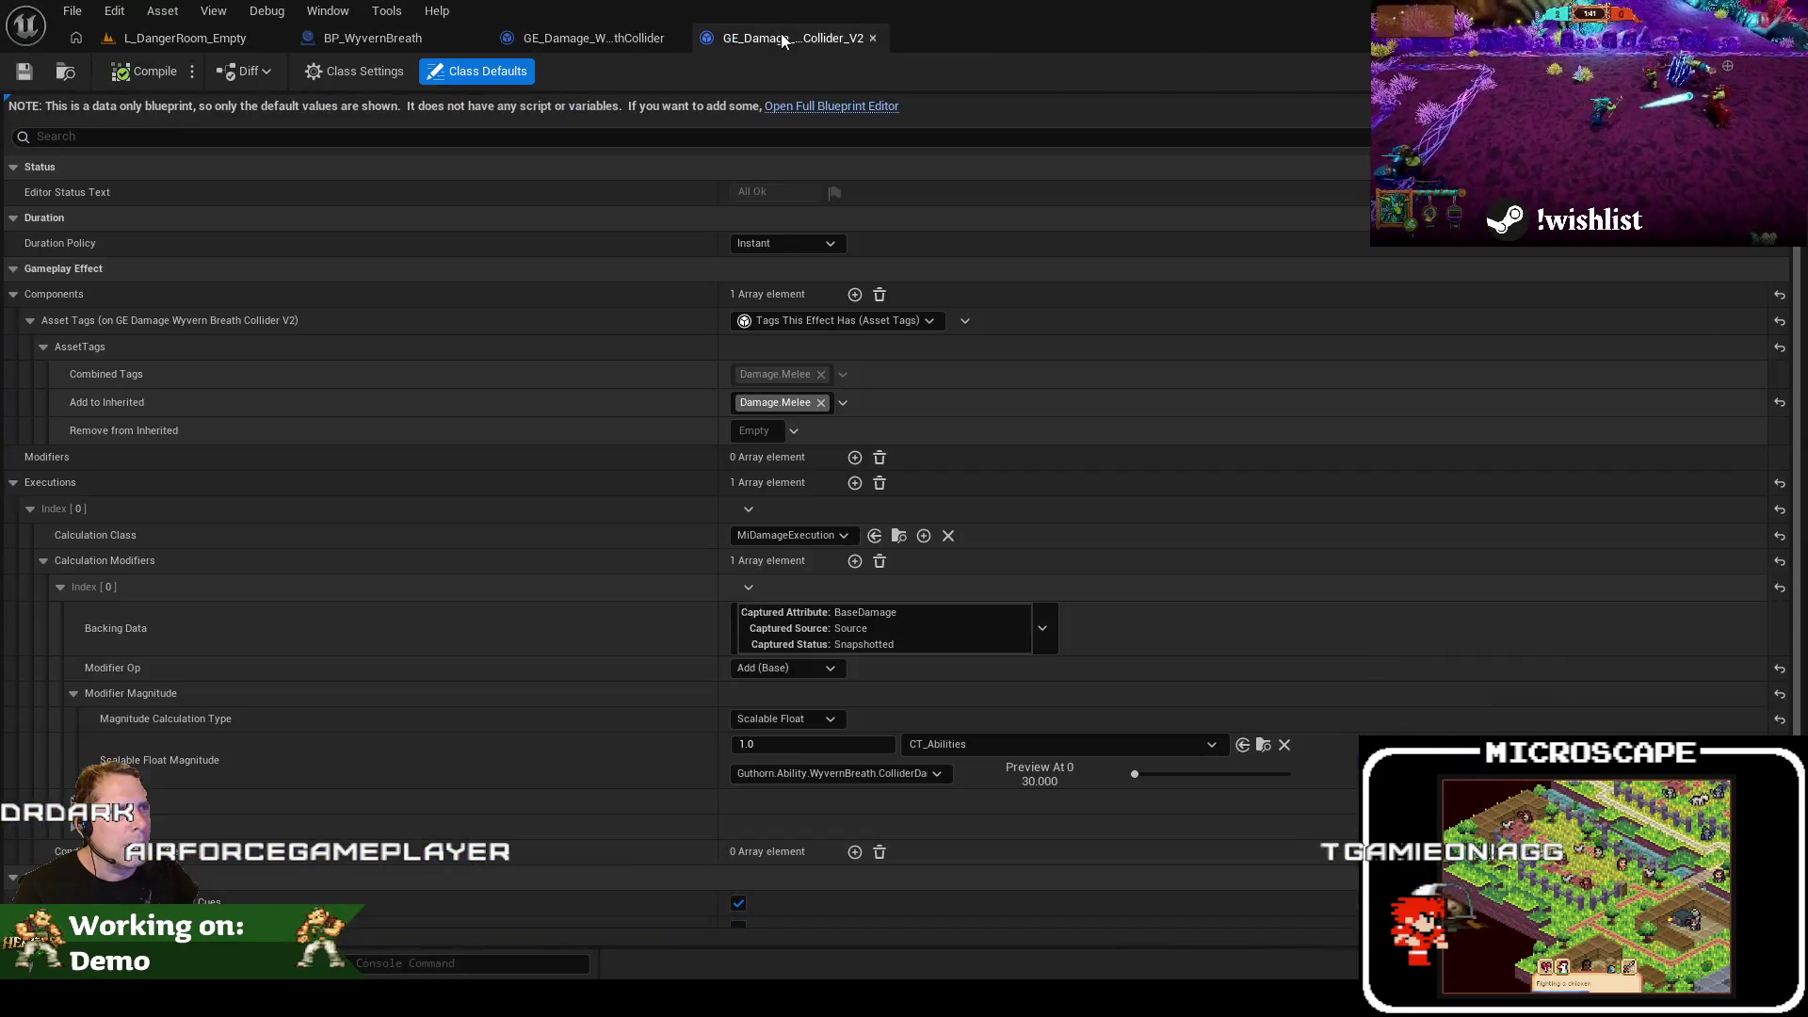
Force-delete the old GE_Damage_WyvernBreathCollider effect despite its references
left_click(185, 38)
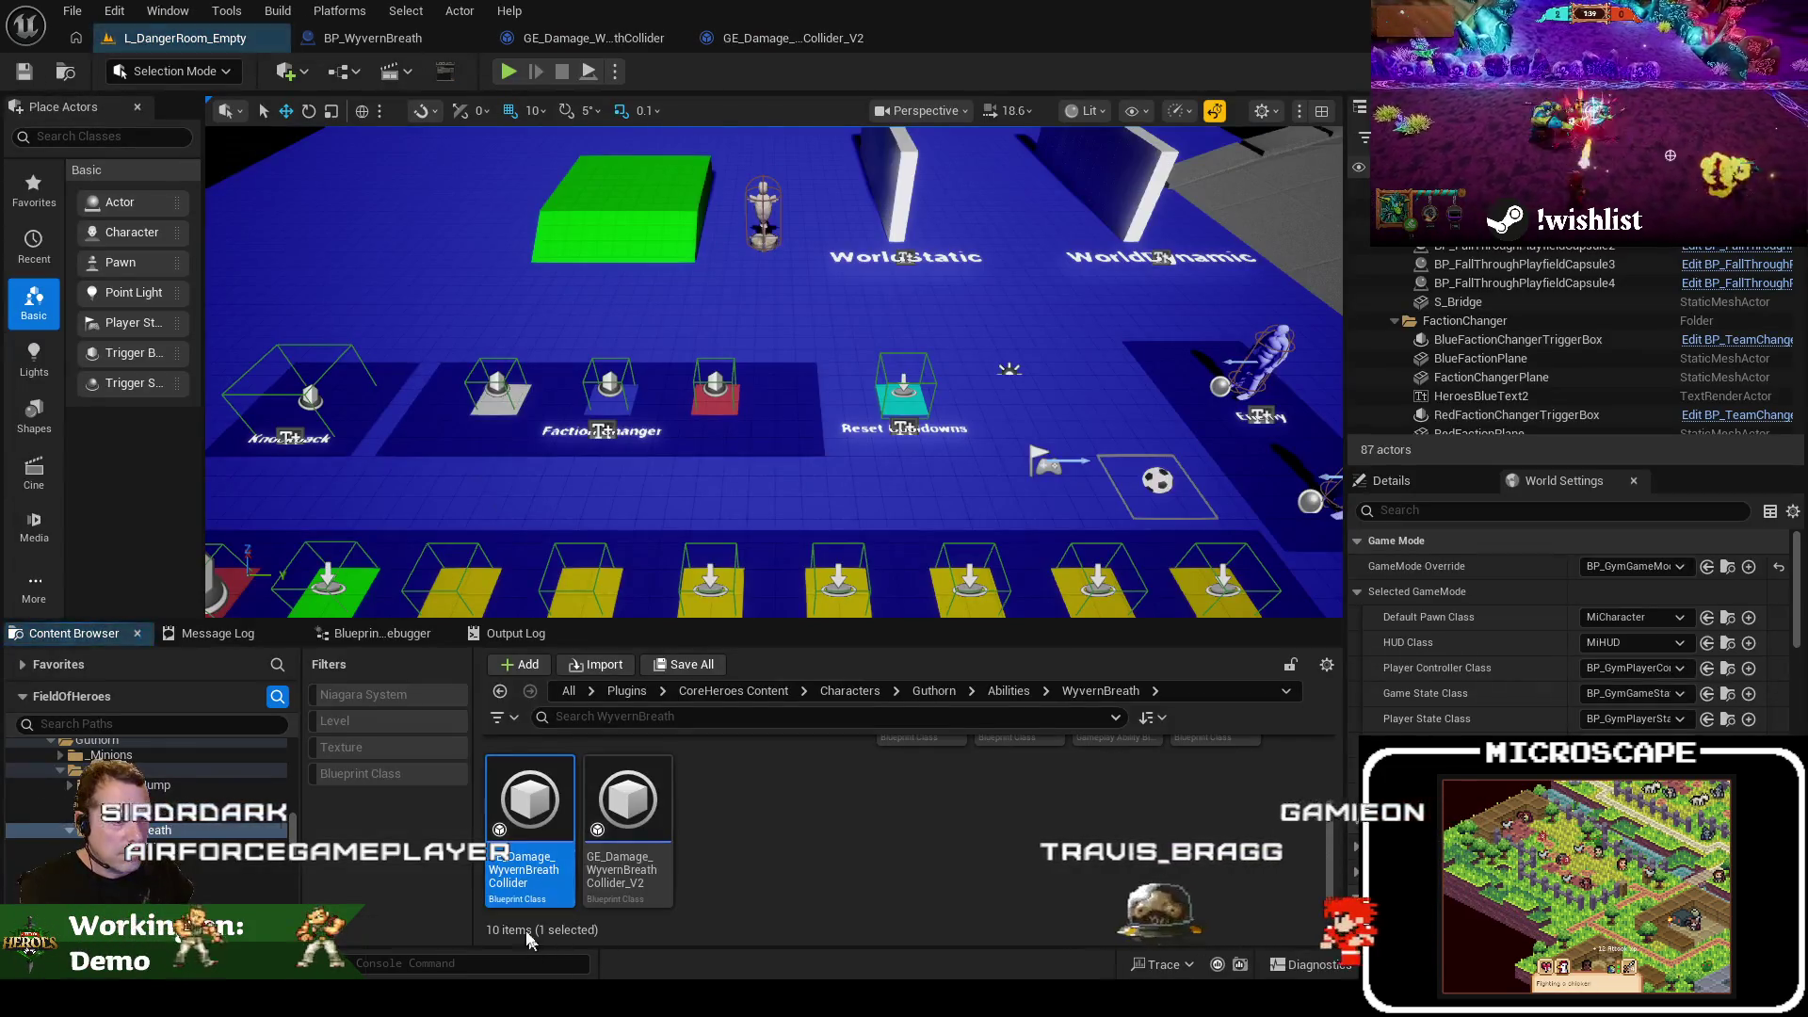
key("Delete")
left_click(777, 806)
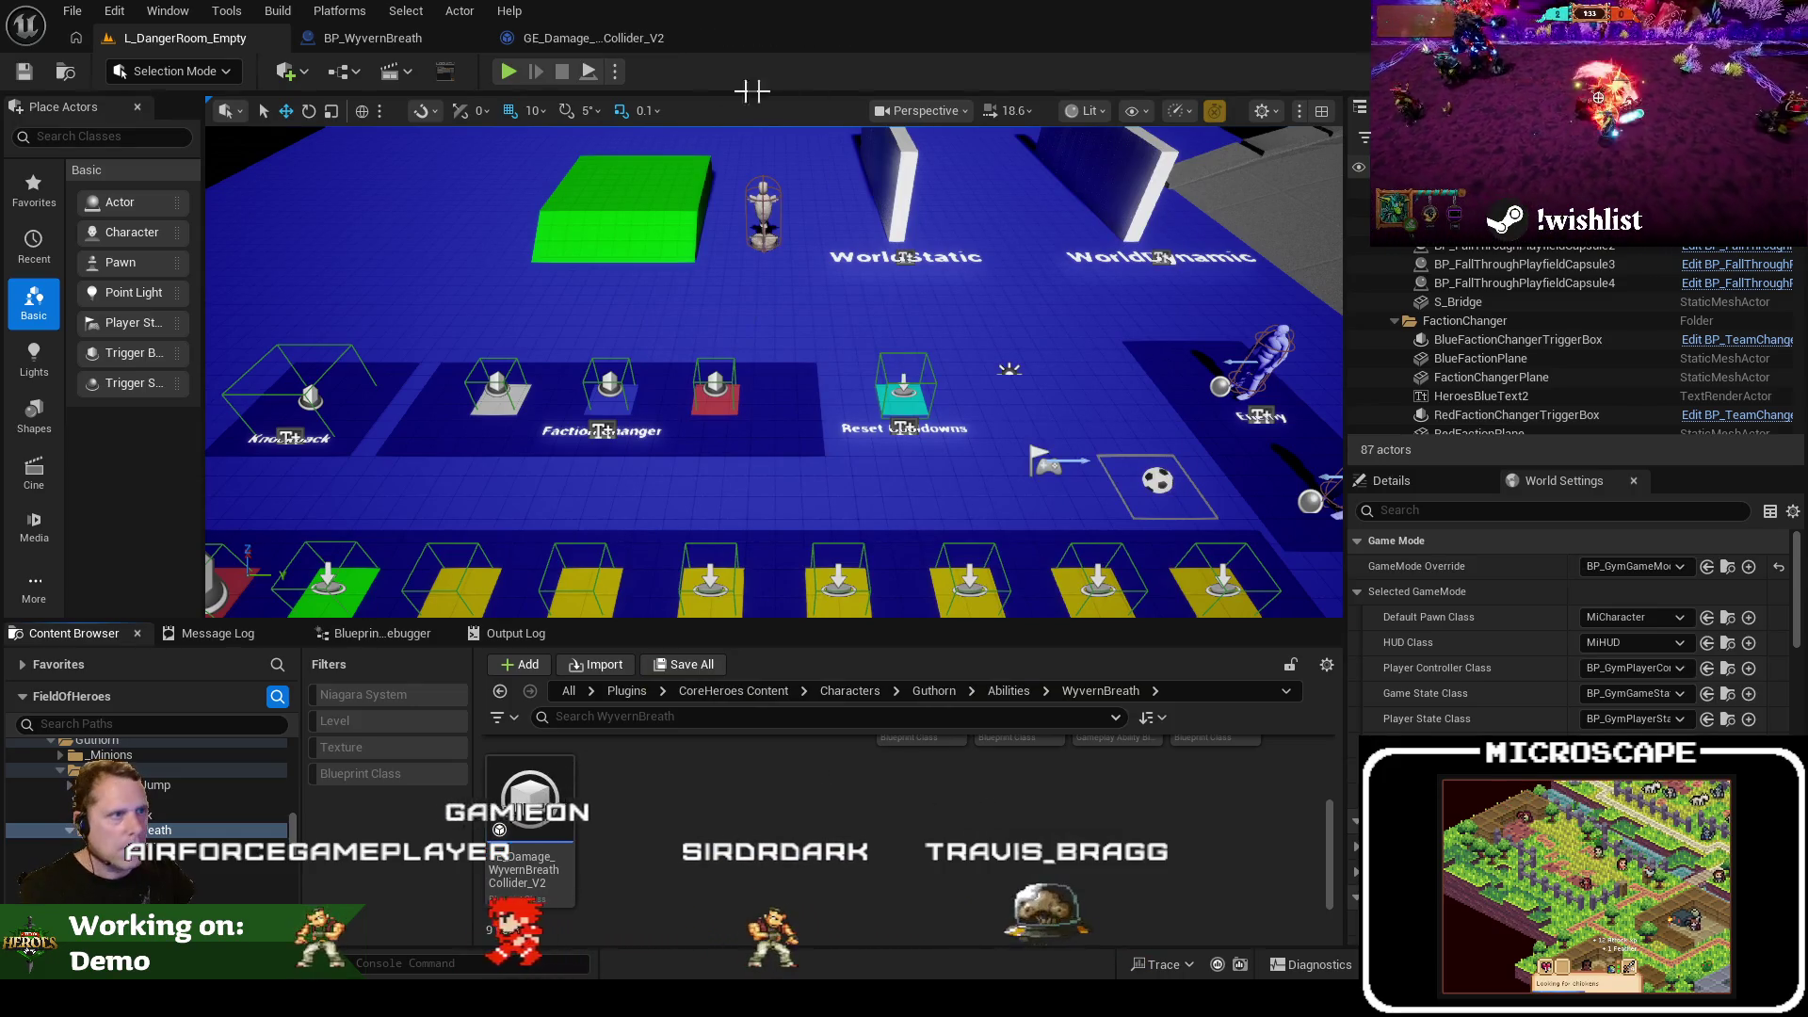
Check the V2 effect's damage magnitude (0.1, previewing 3), then return to the level
left_click(575, 41)
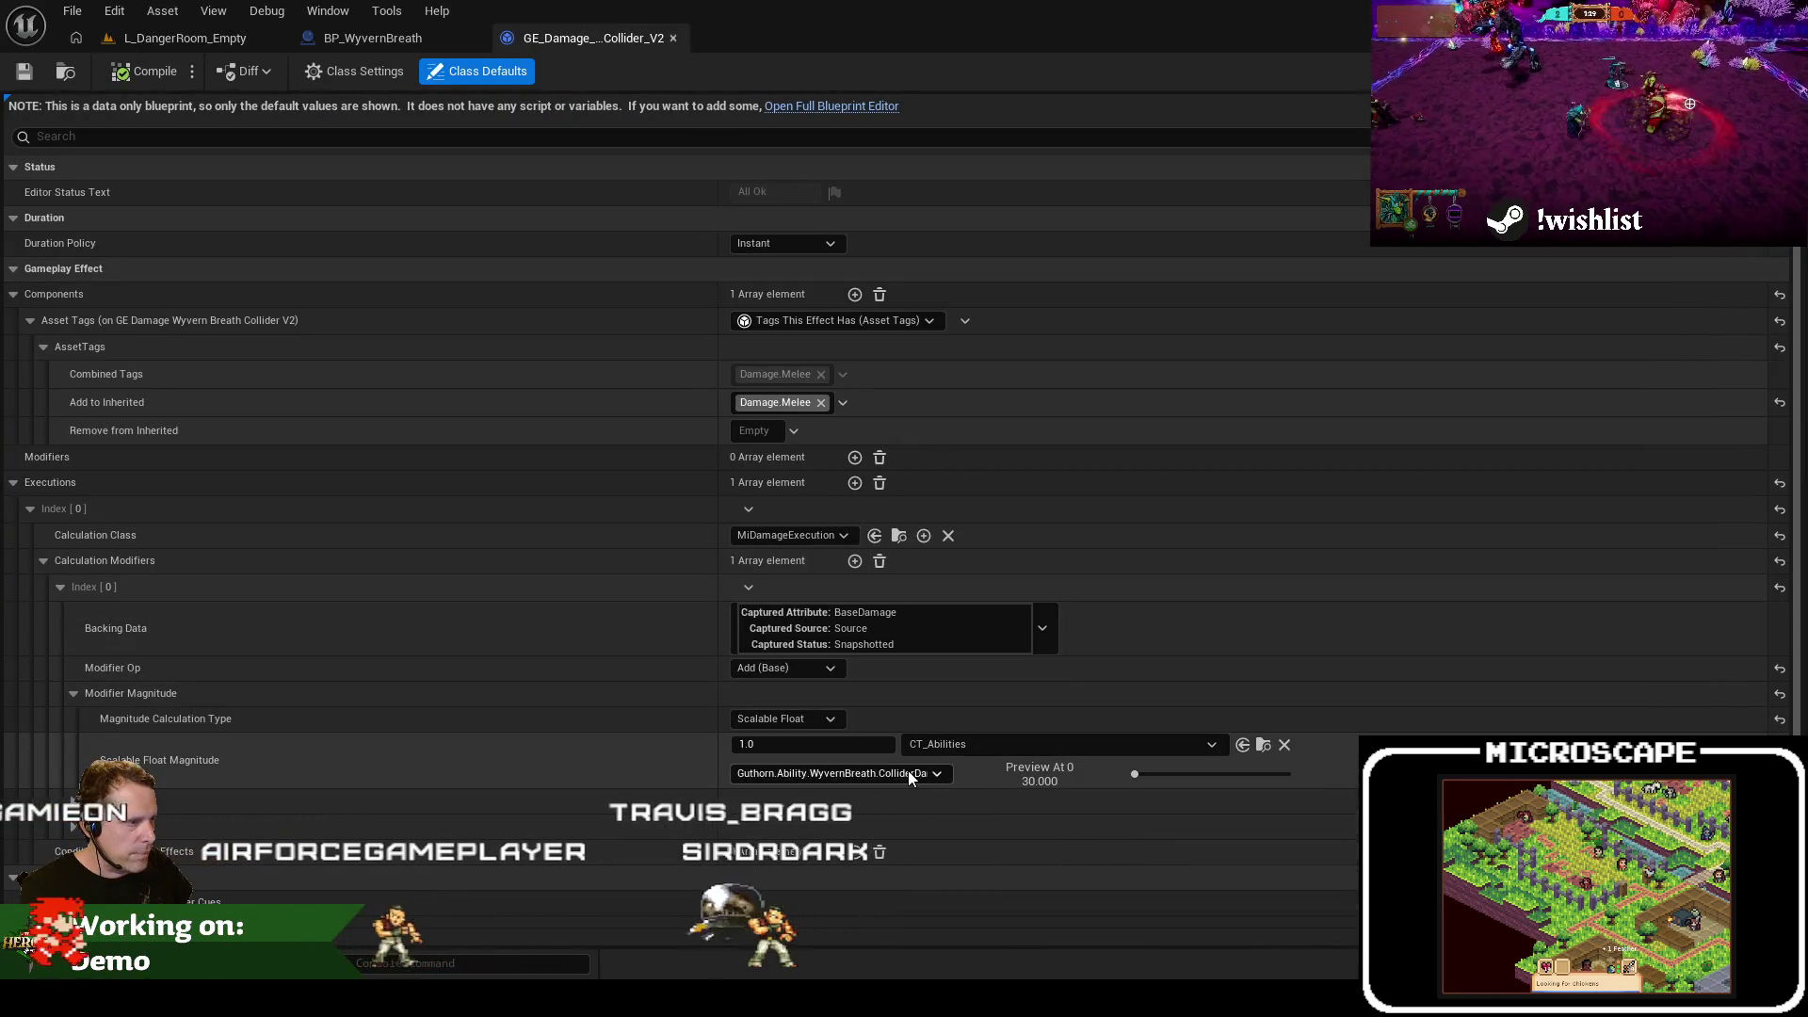
left_click(814, 744)
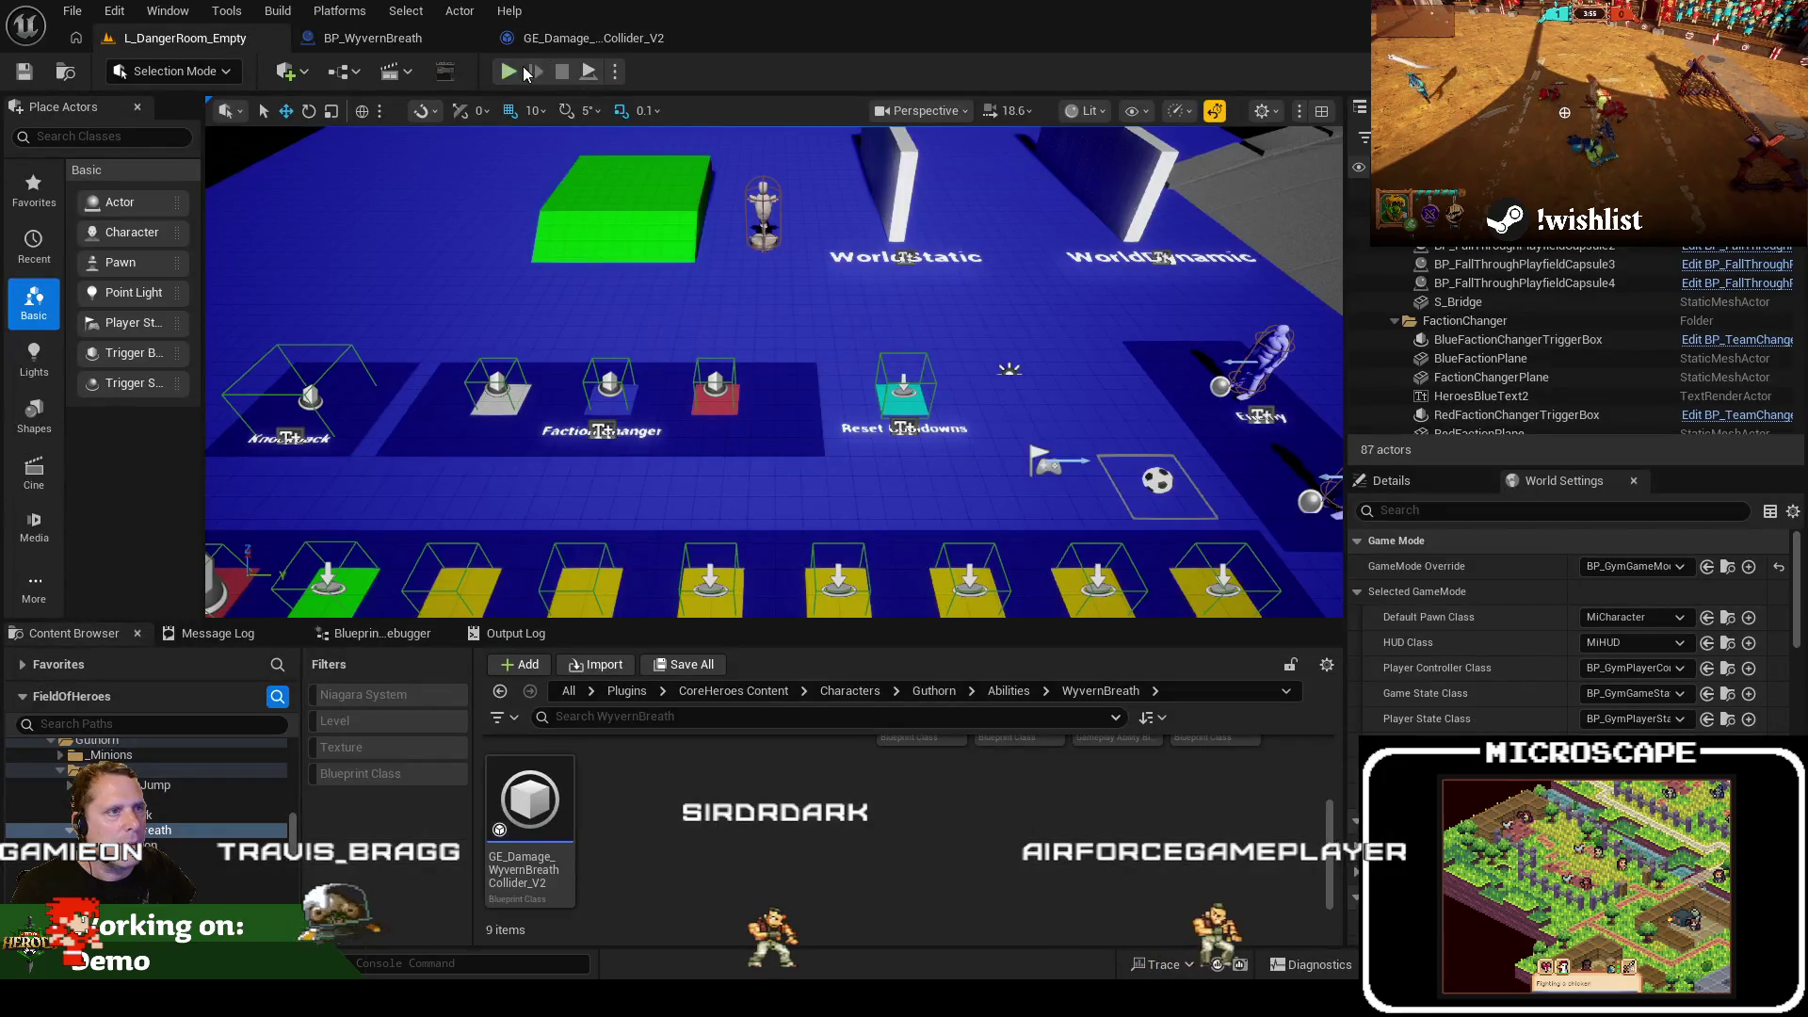
left_click(566, 41)
left_click(209, 41)
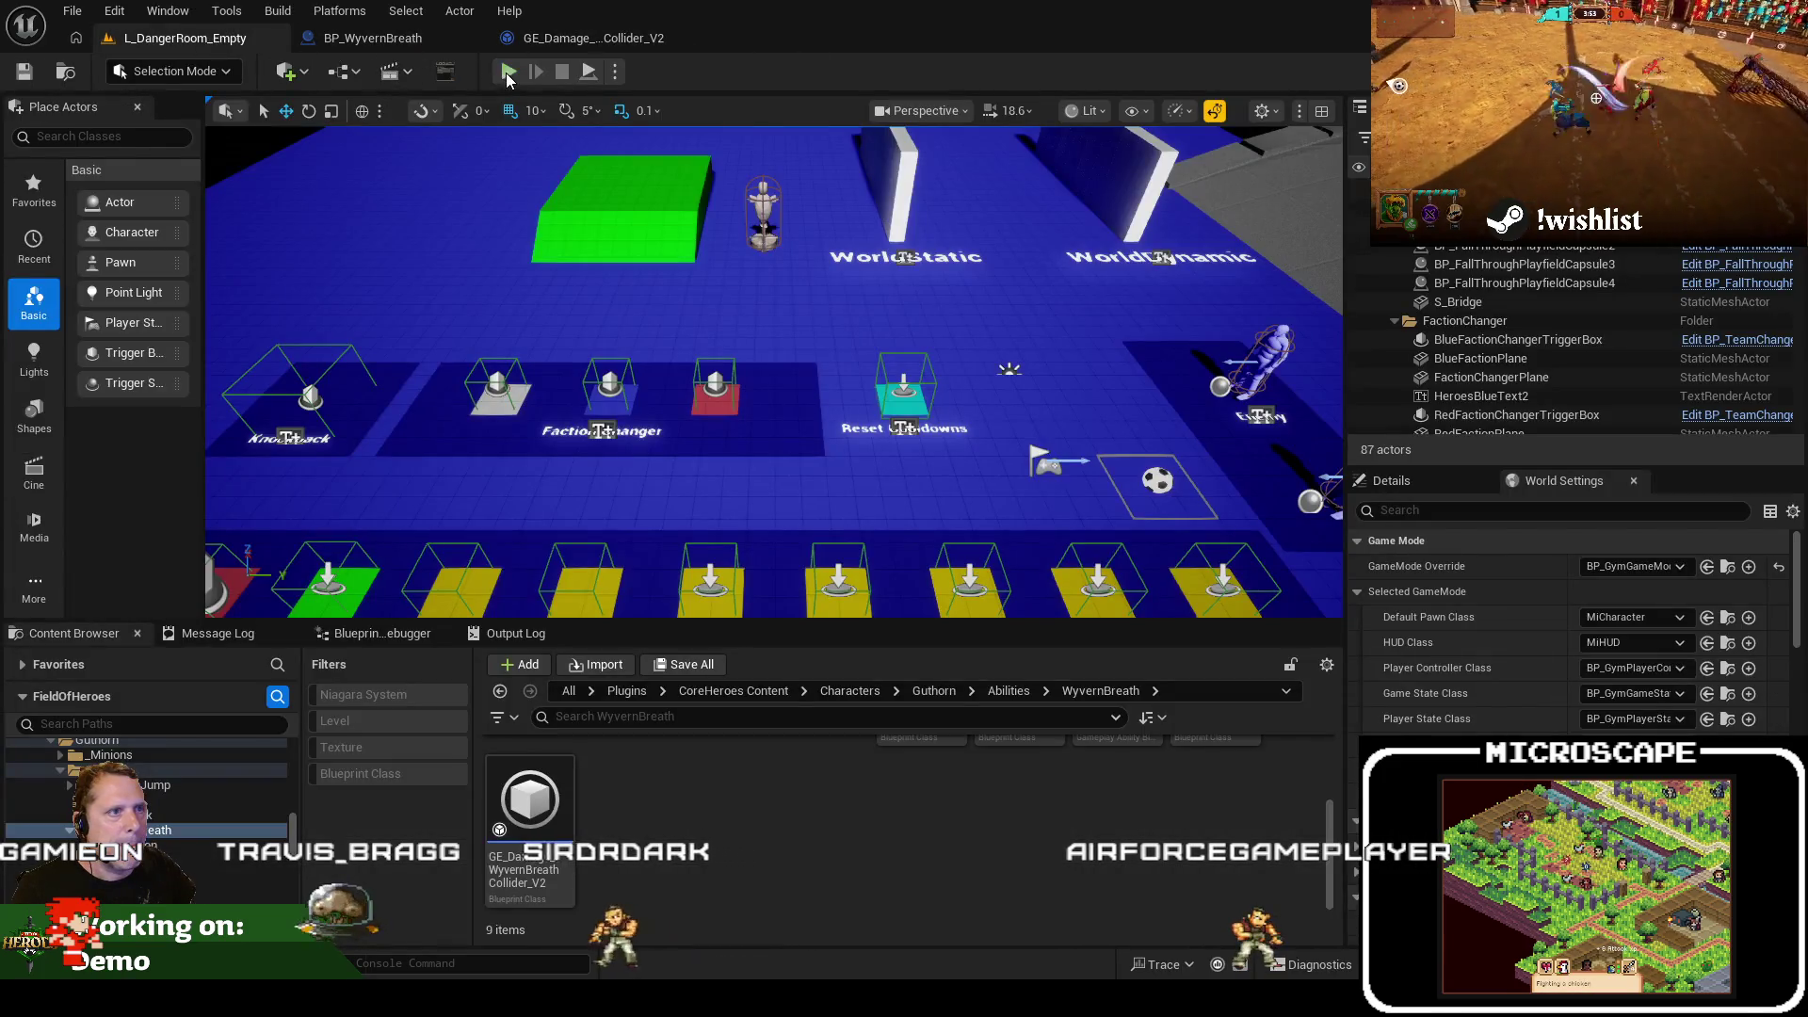
Playtest the wyvern breath at 0.5 magnitude, then open the V2 collider effect's defaults
left_click(509, 73)
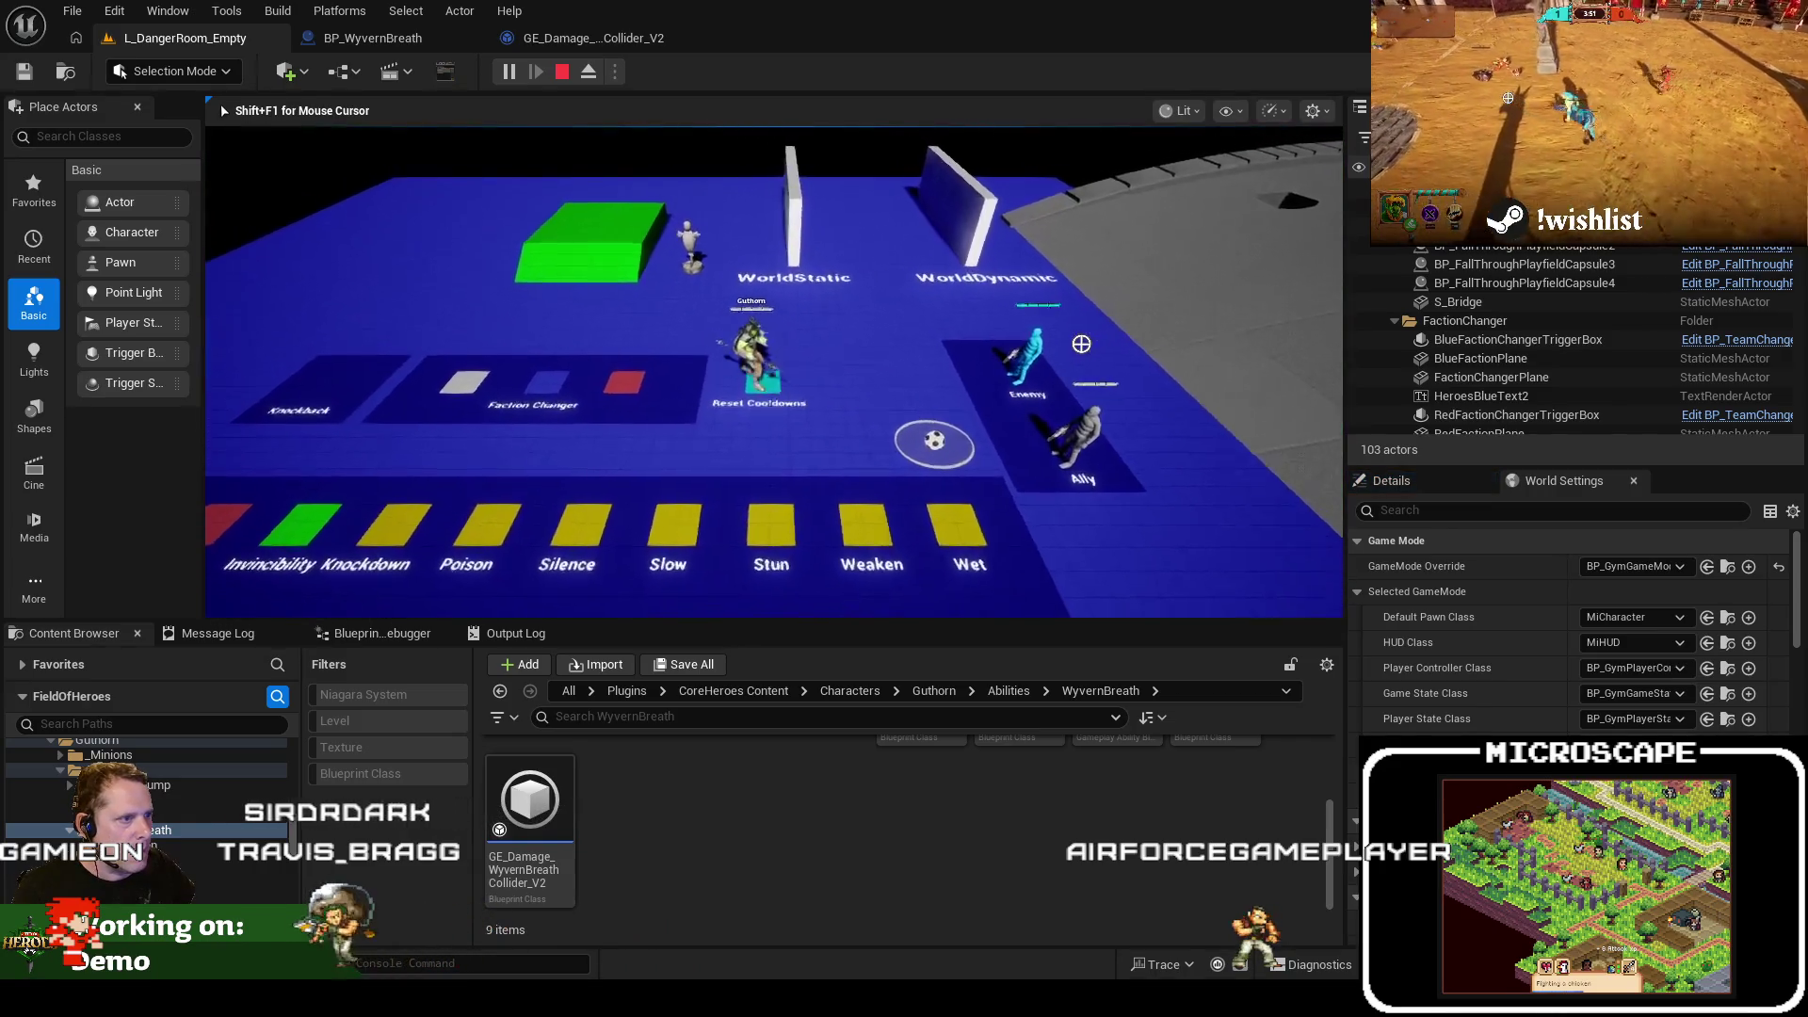
key("a")
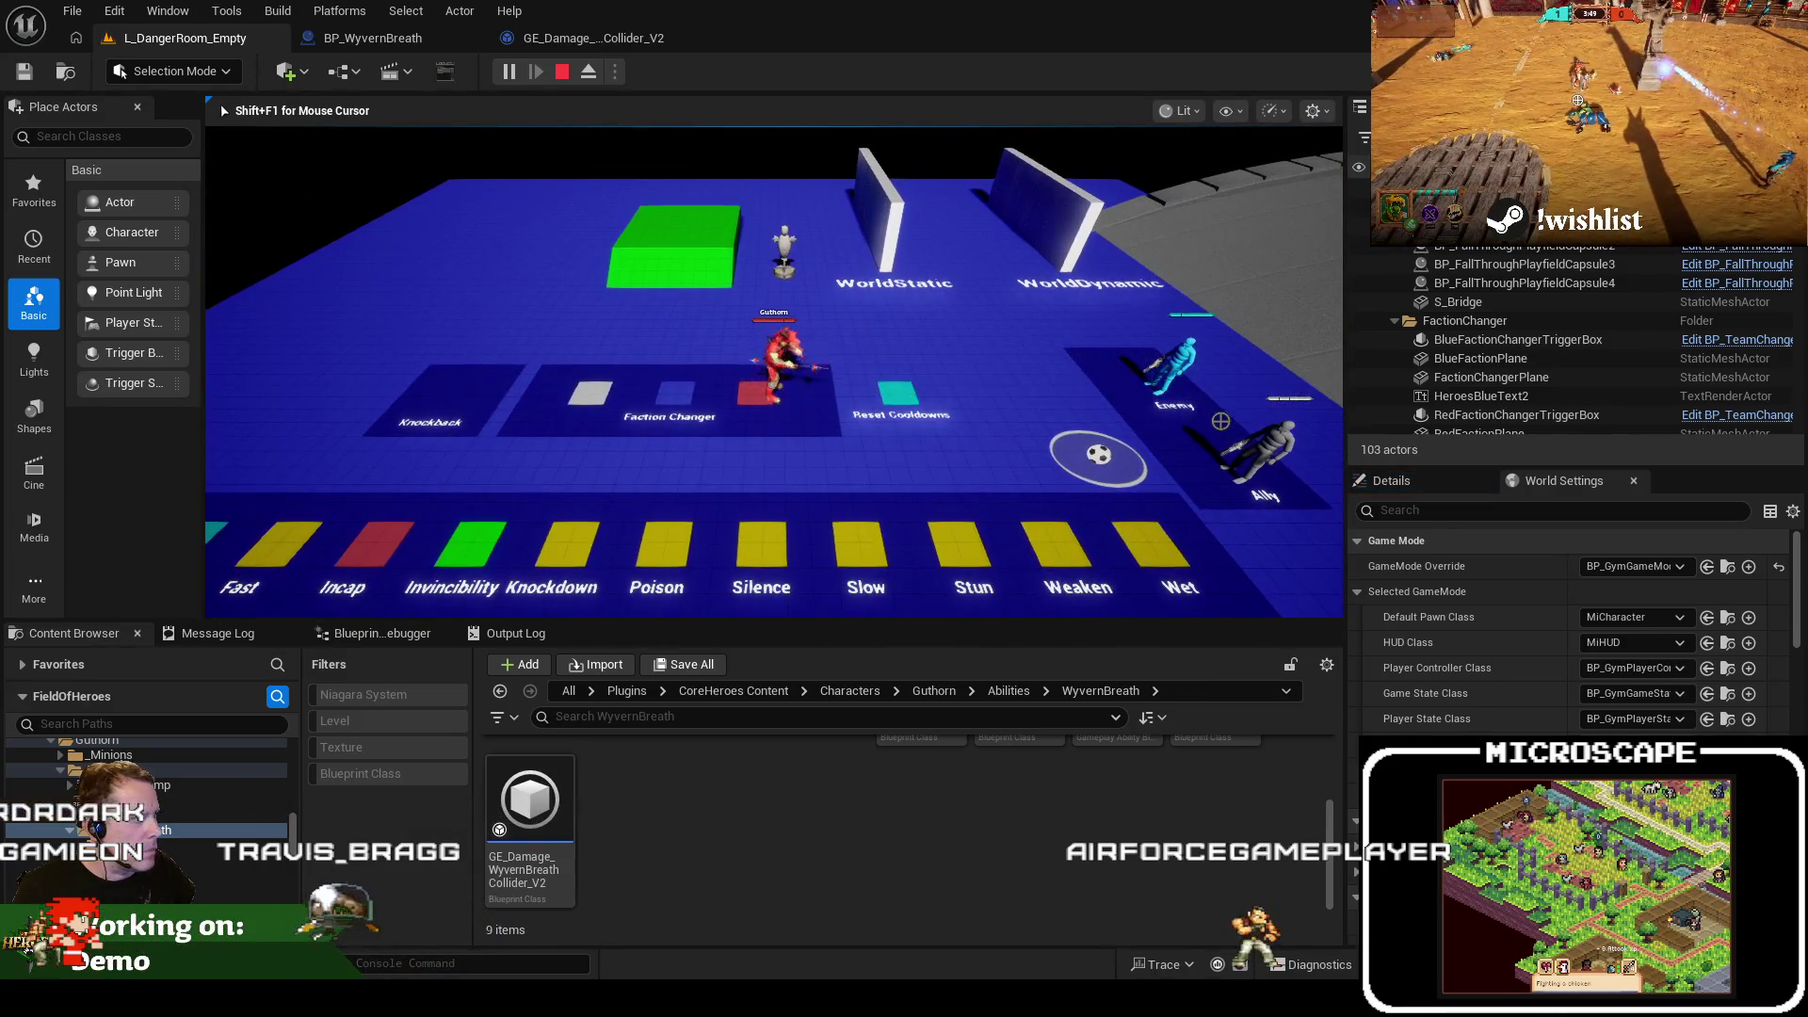
key("r")
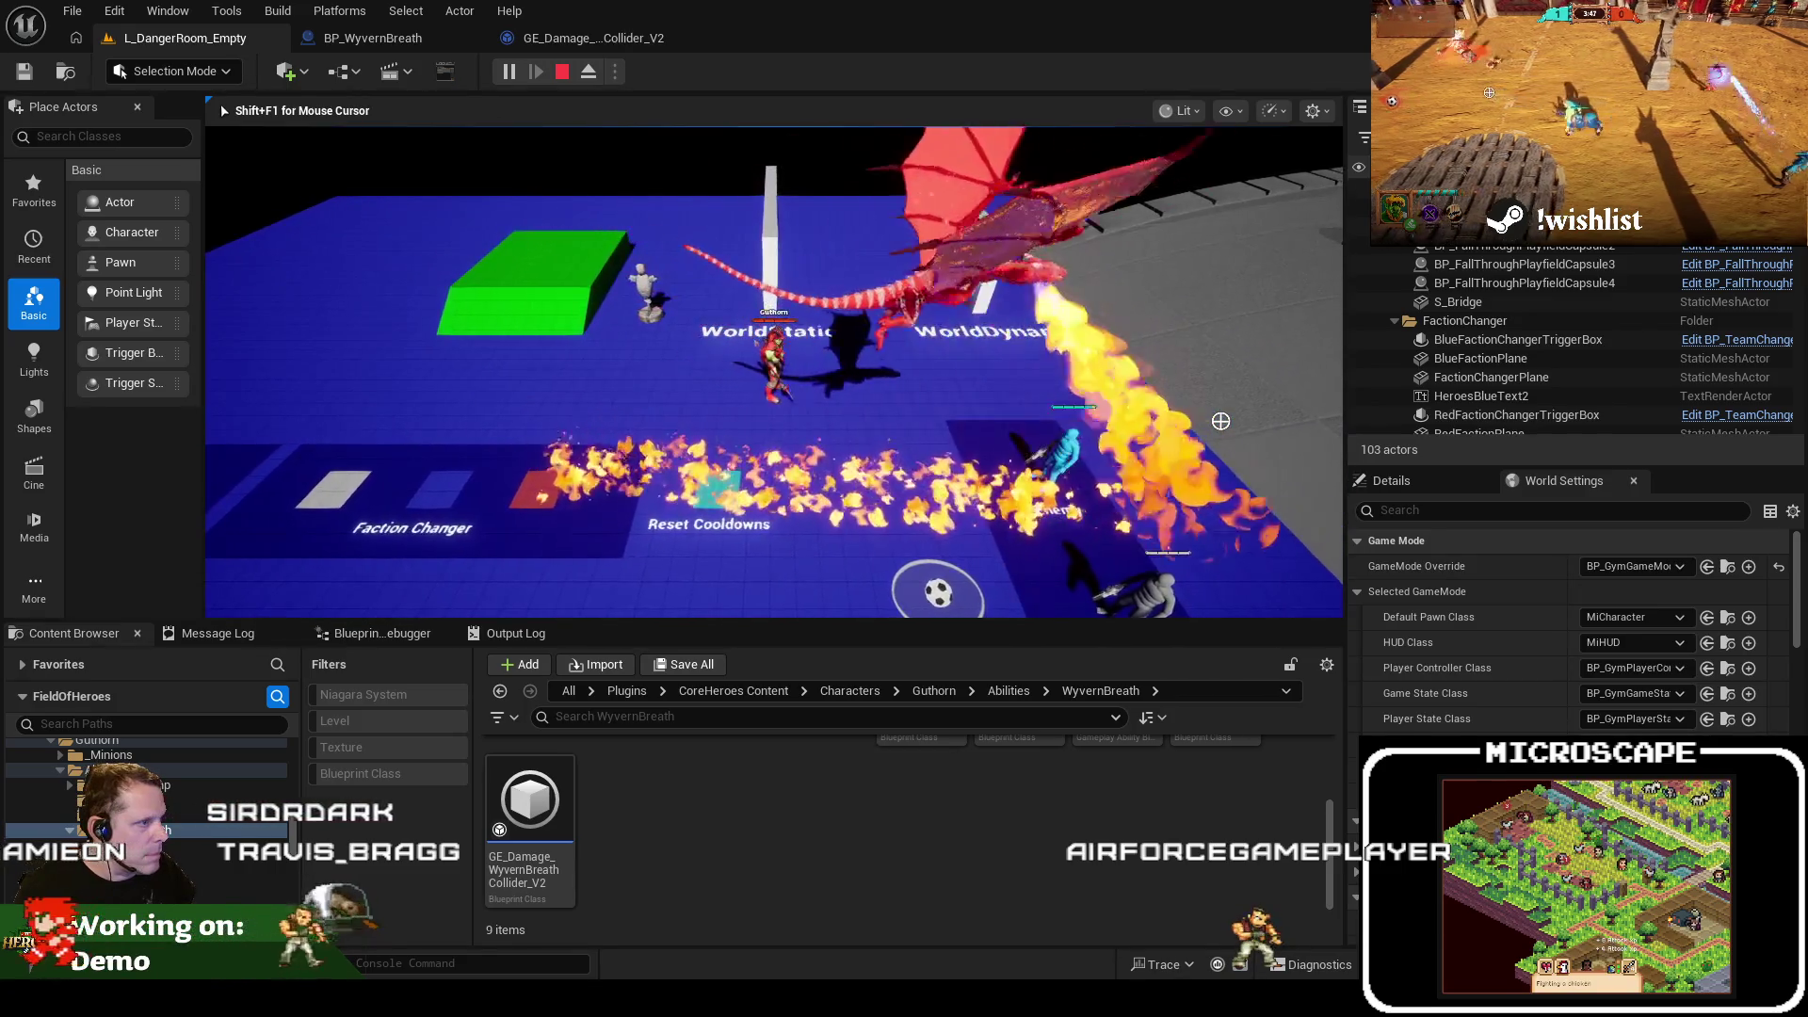
key("Escape")
left_click(407, 40)
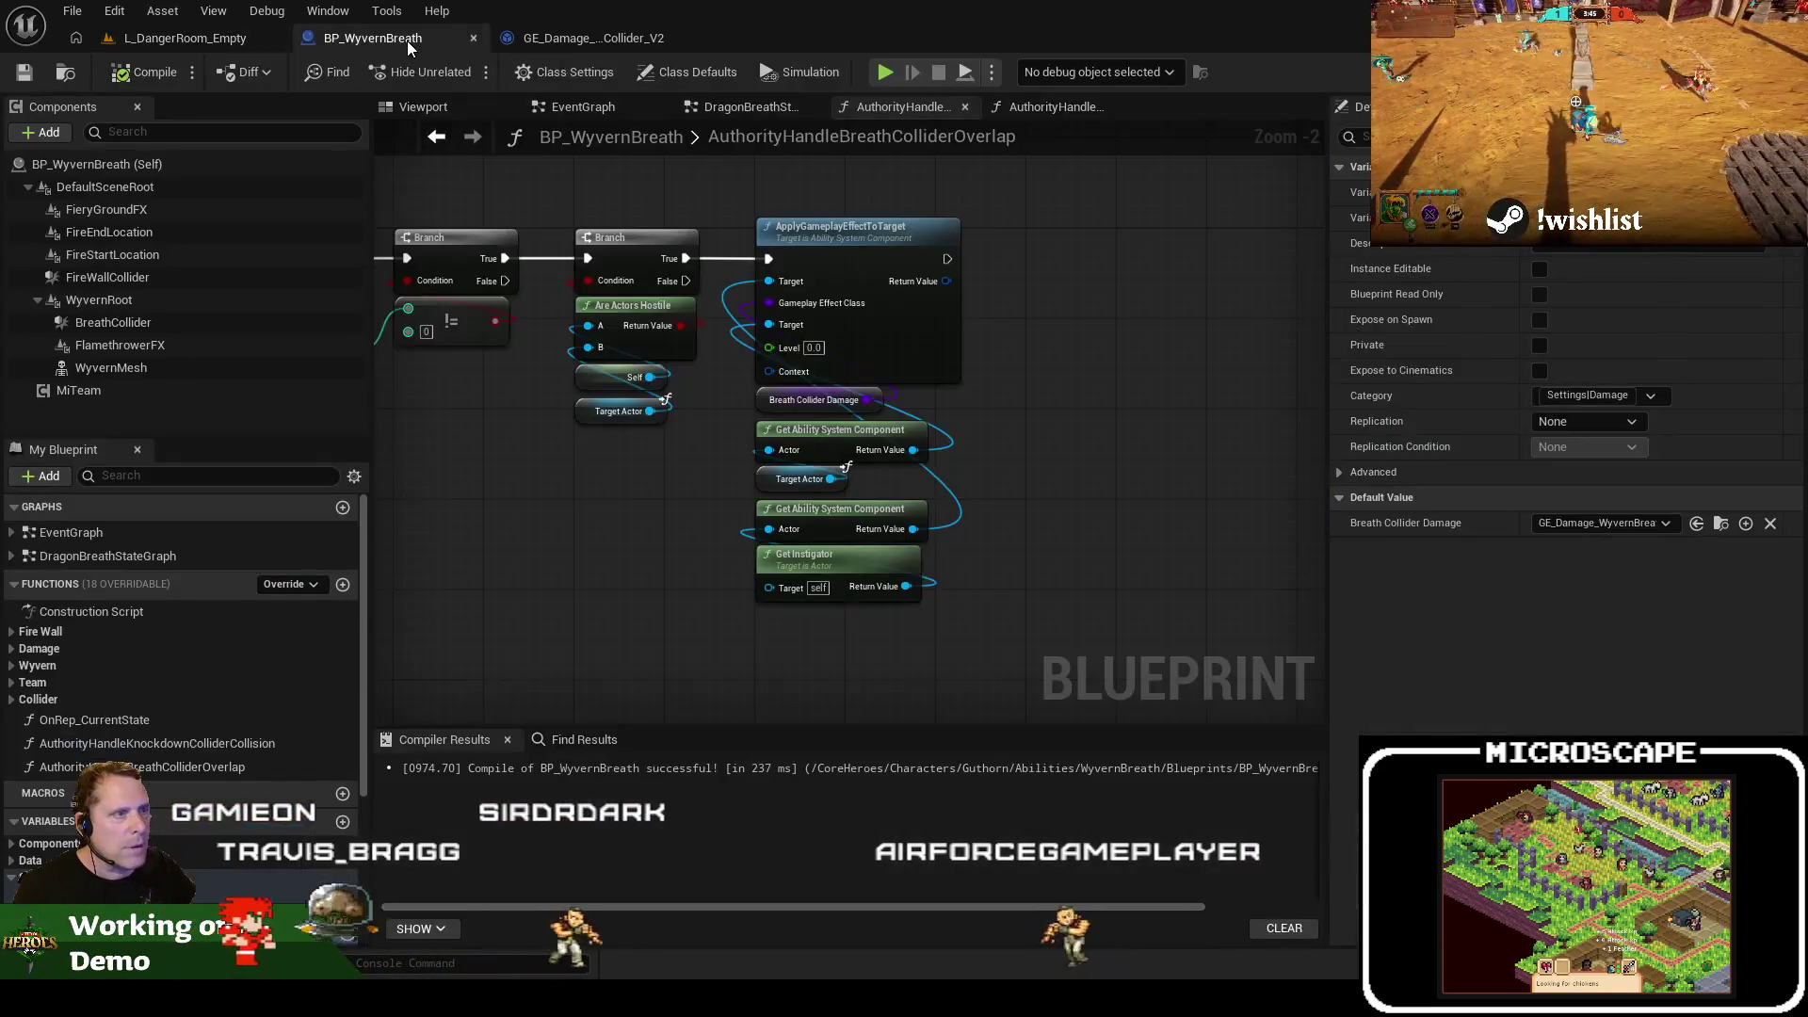
left_click(563, 38)
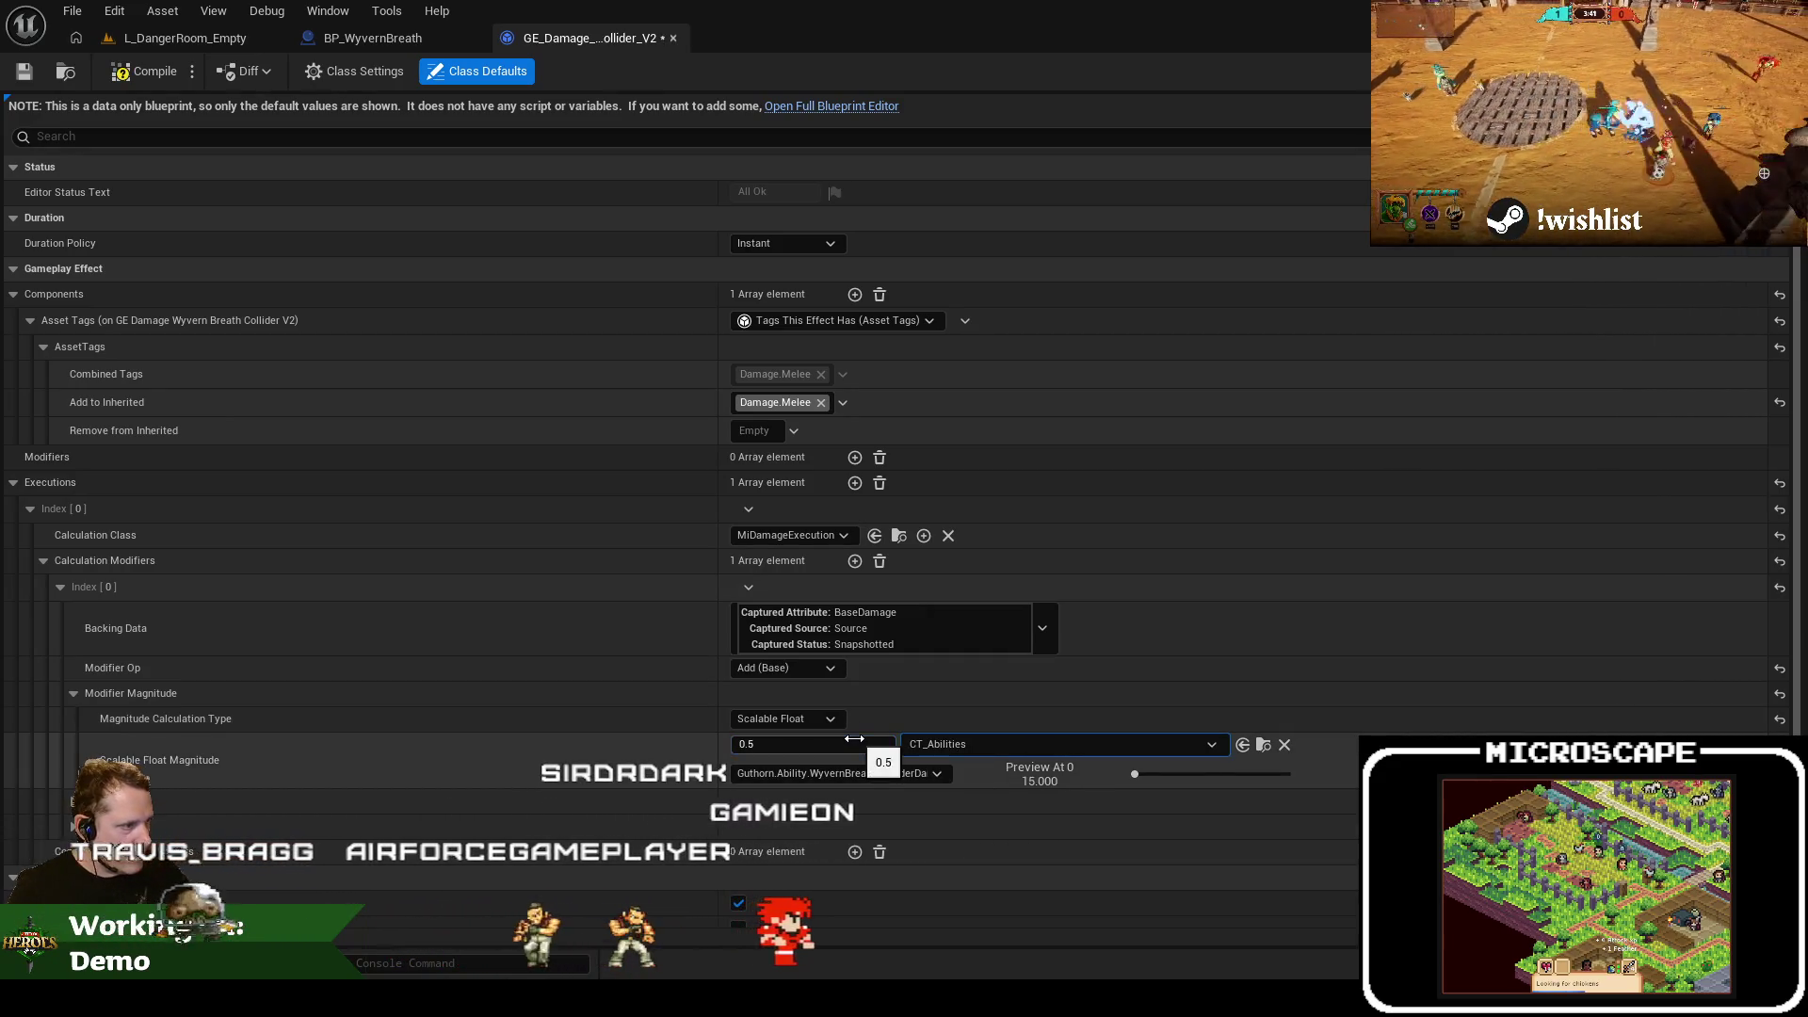
Run another breath playtest against the enemy and return to the collider effect's defaults
left_click(165, 38)
left_click(513, 75)
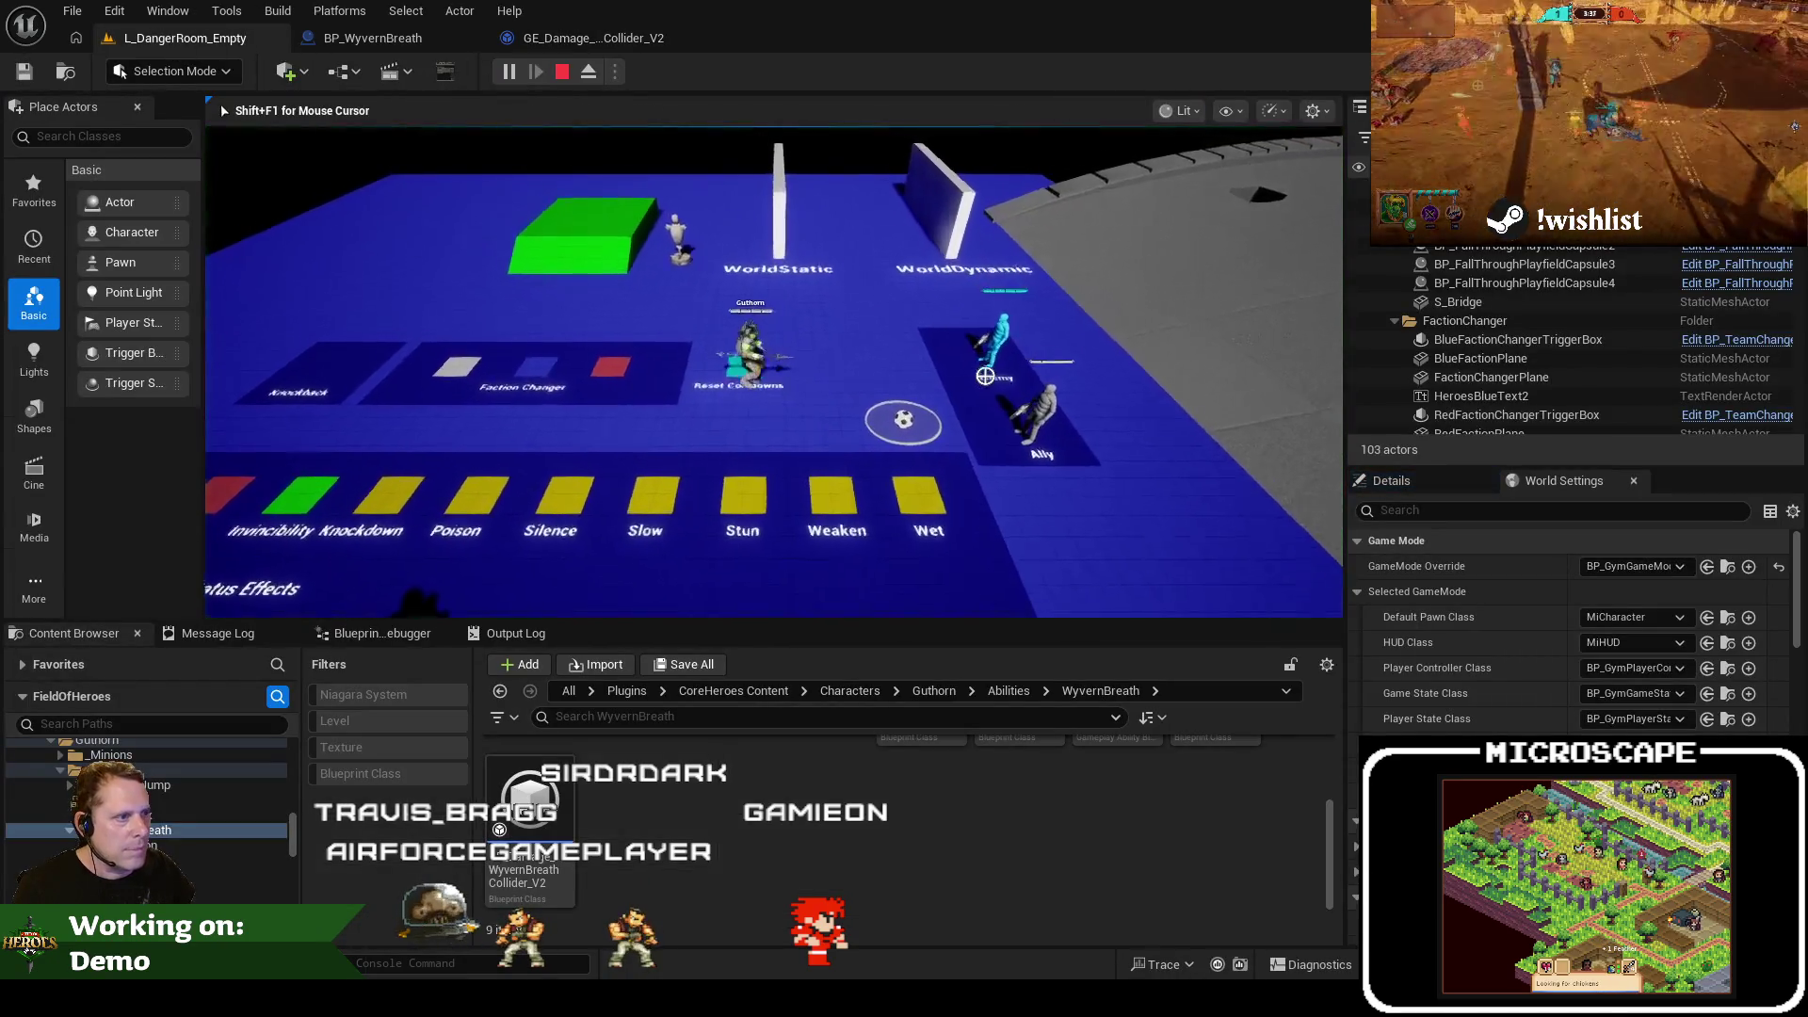
left_click(1220, 453)
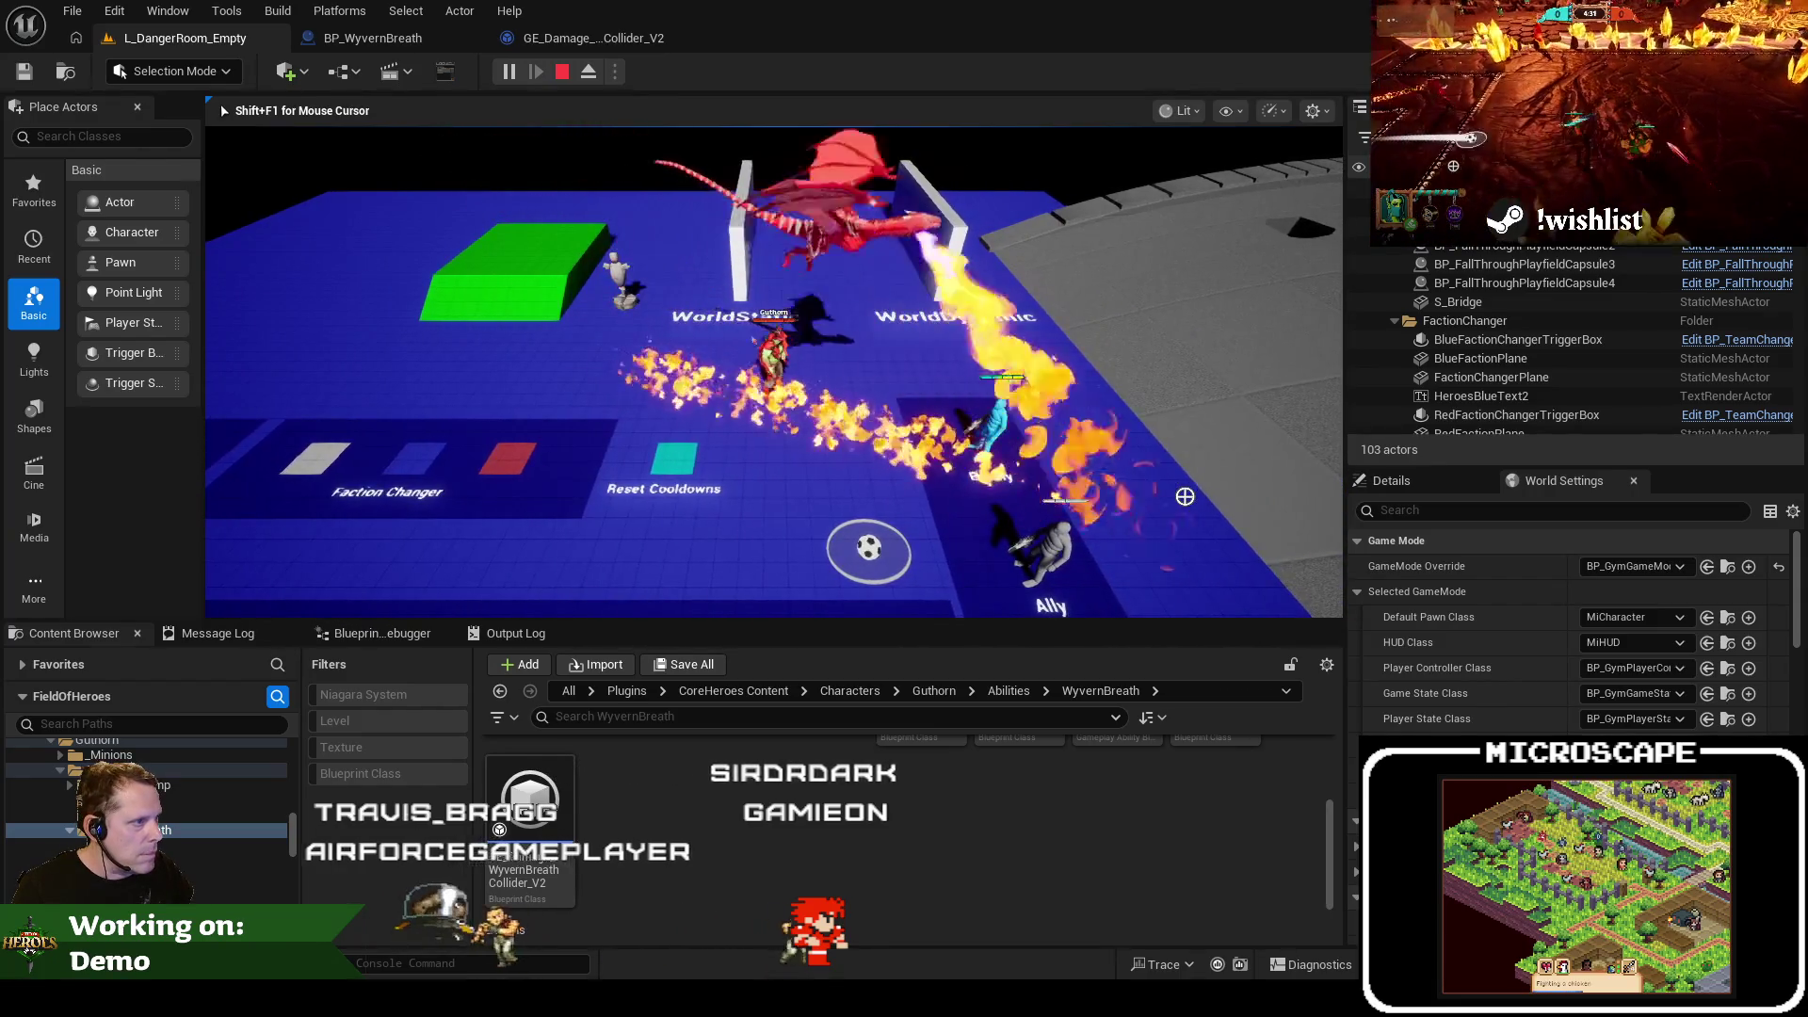
key("Escape")
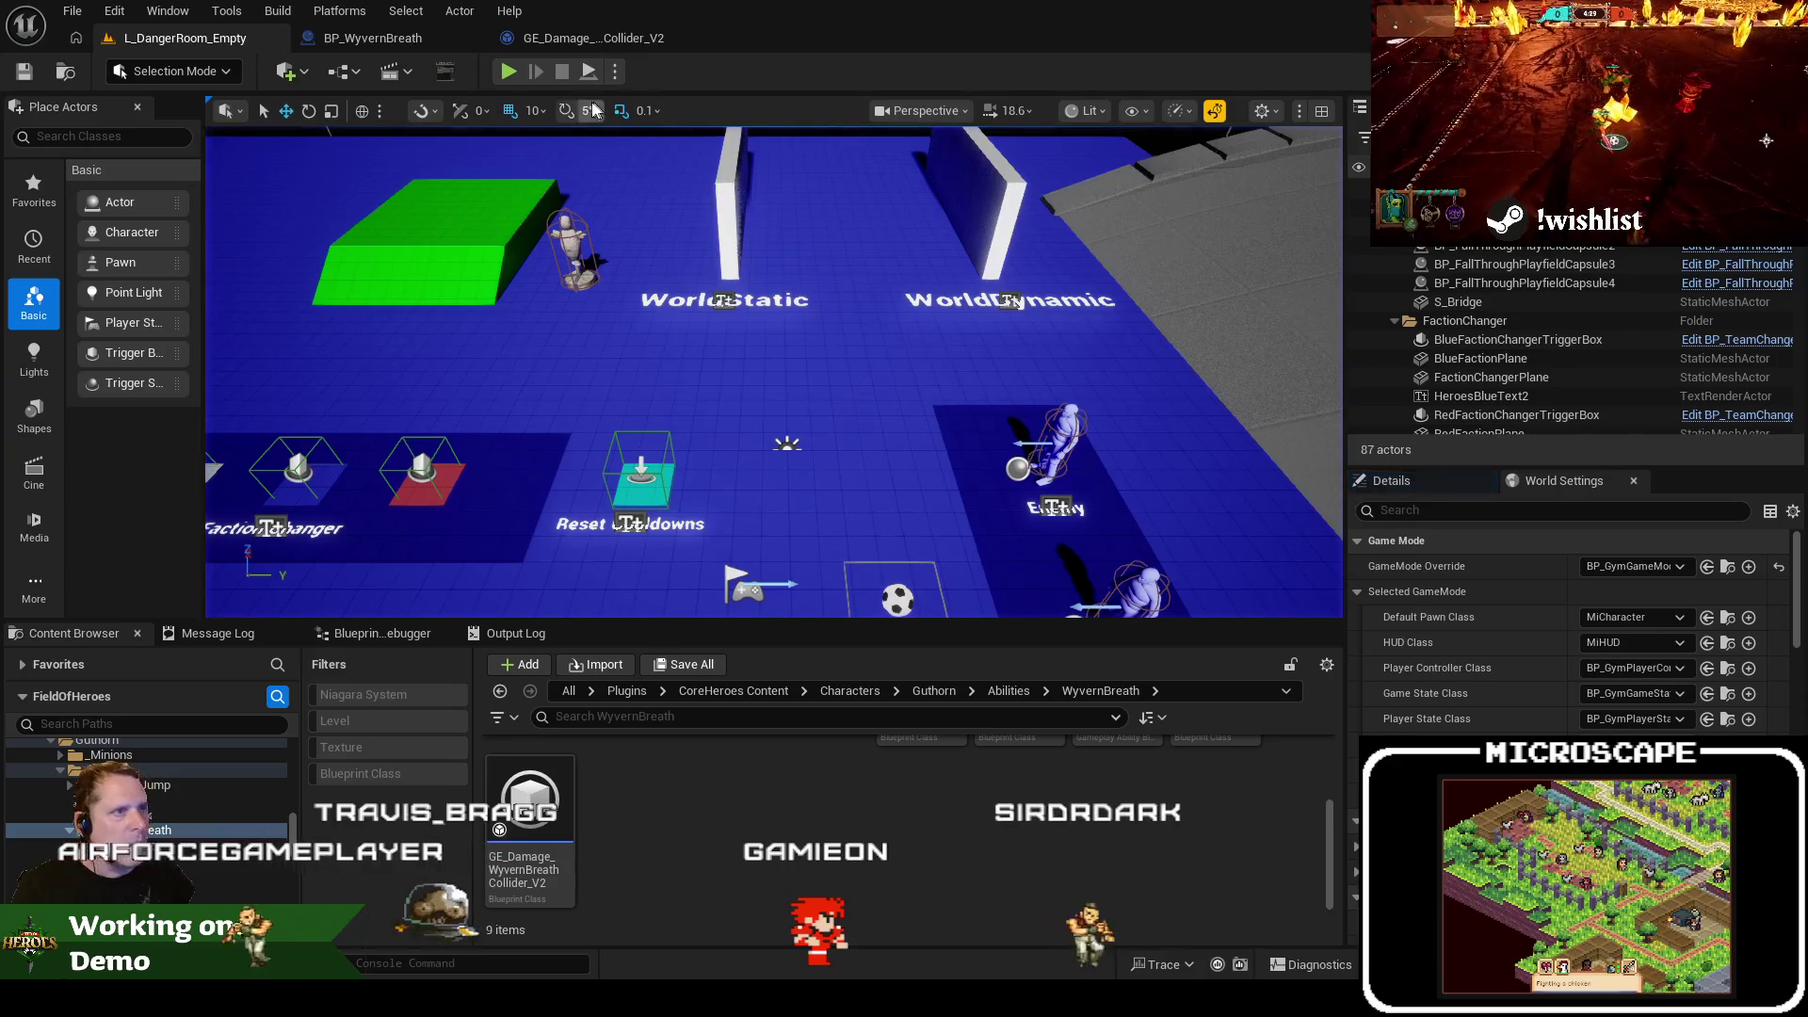
left_click(565, 38)
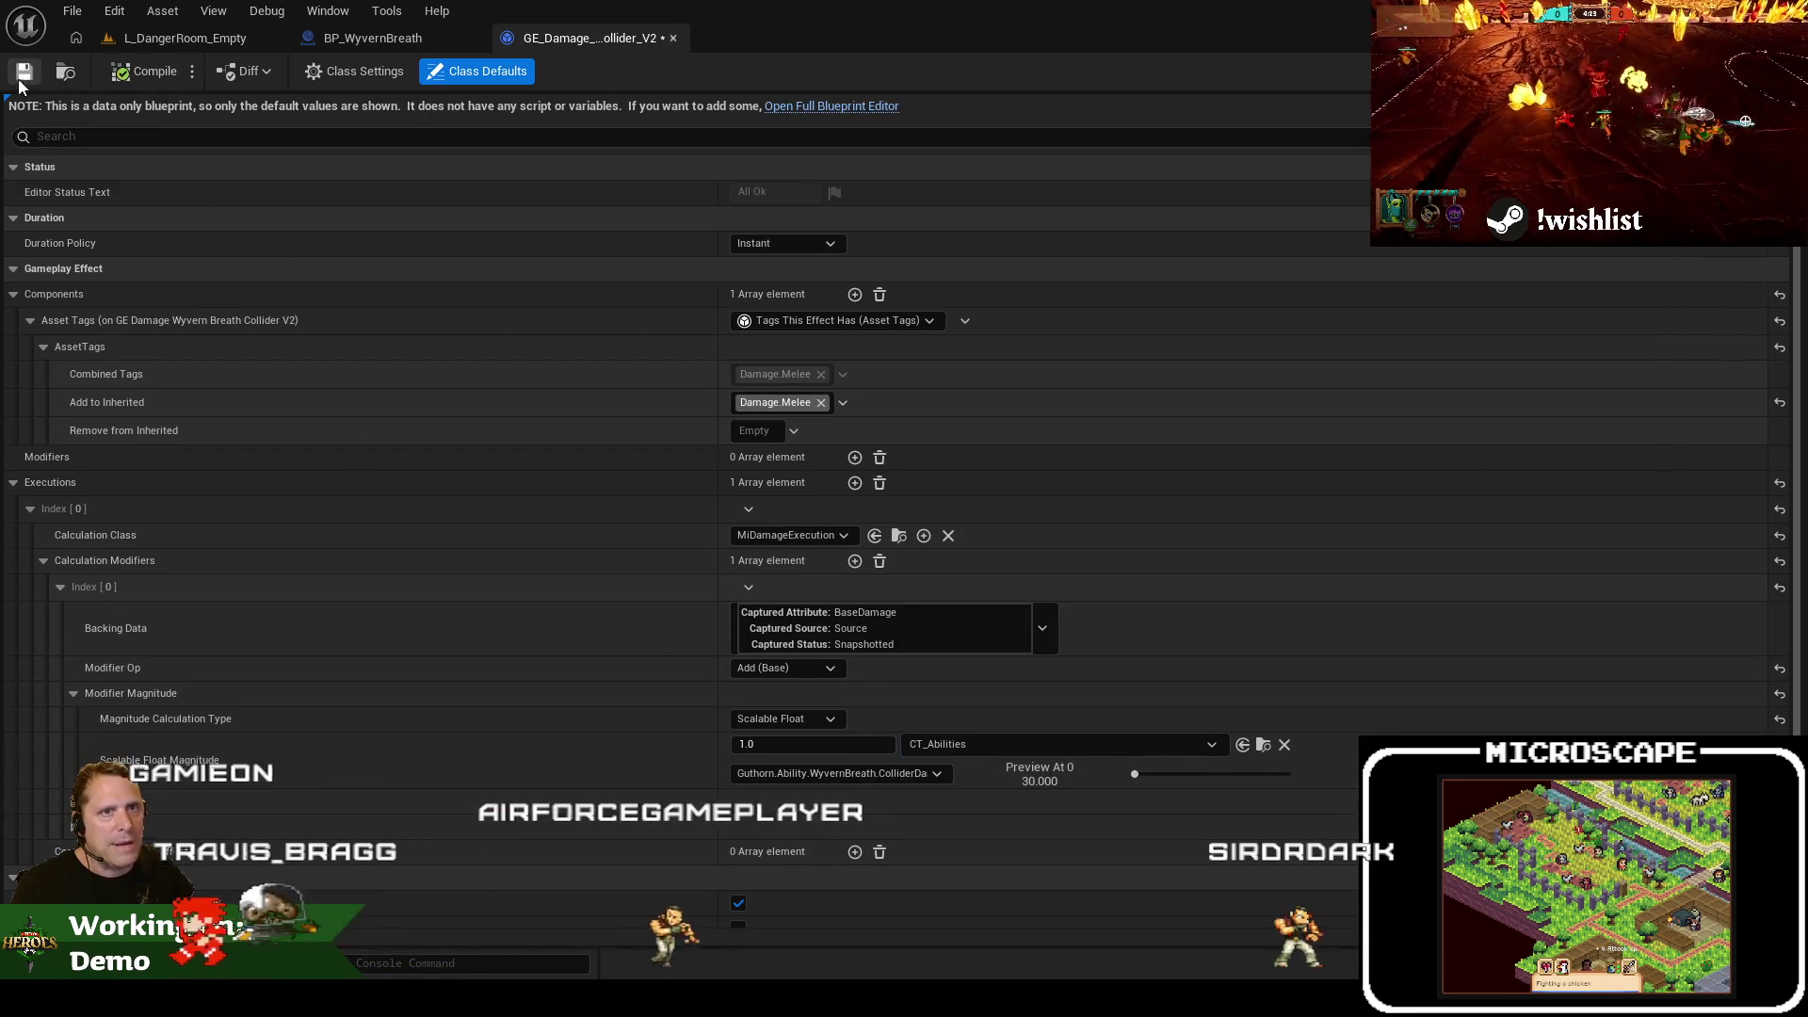
In CT_Abilities.csv, replace Guthorn's WyvernBreath ColliderDamage value 30 on line 55
key("alt+Tab")
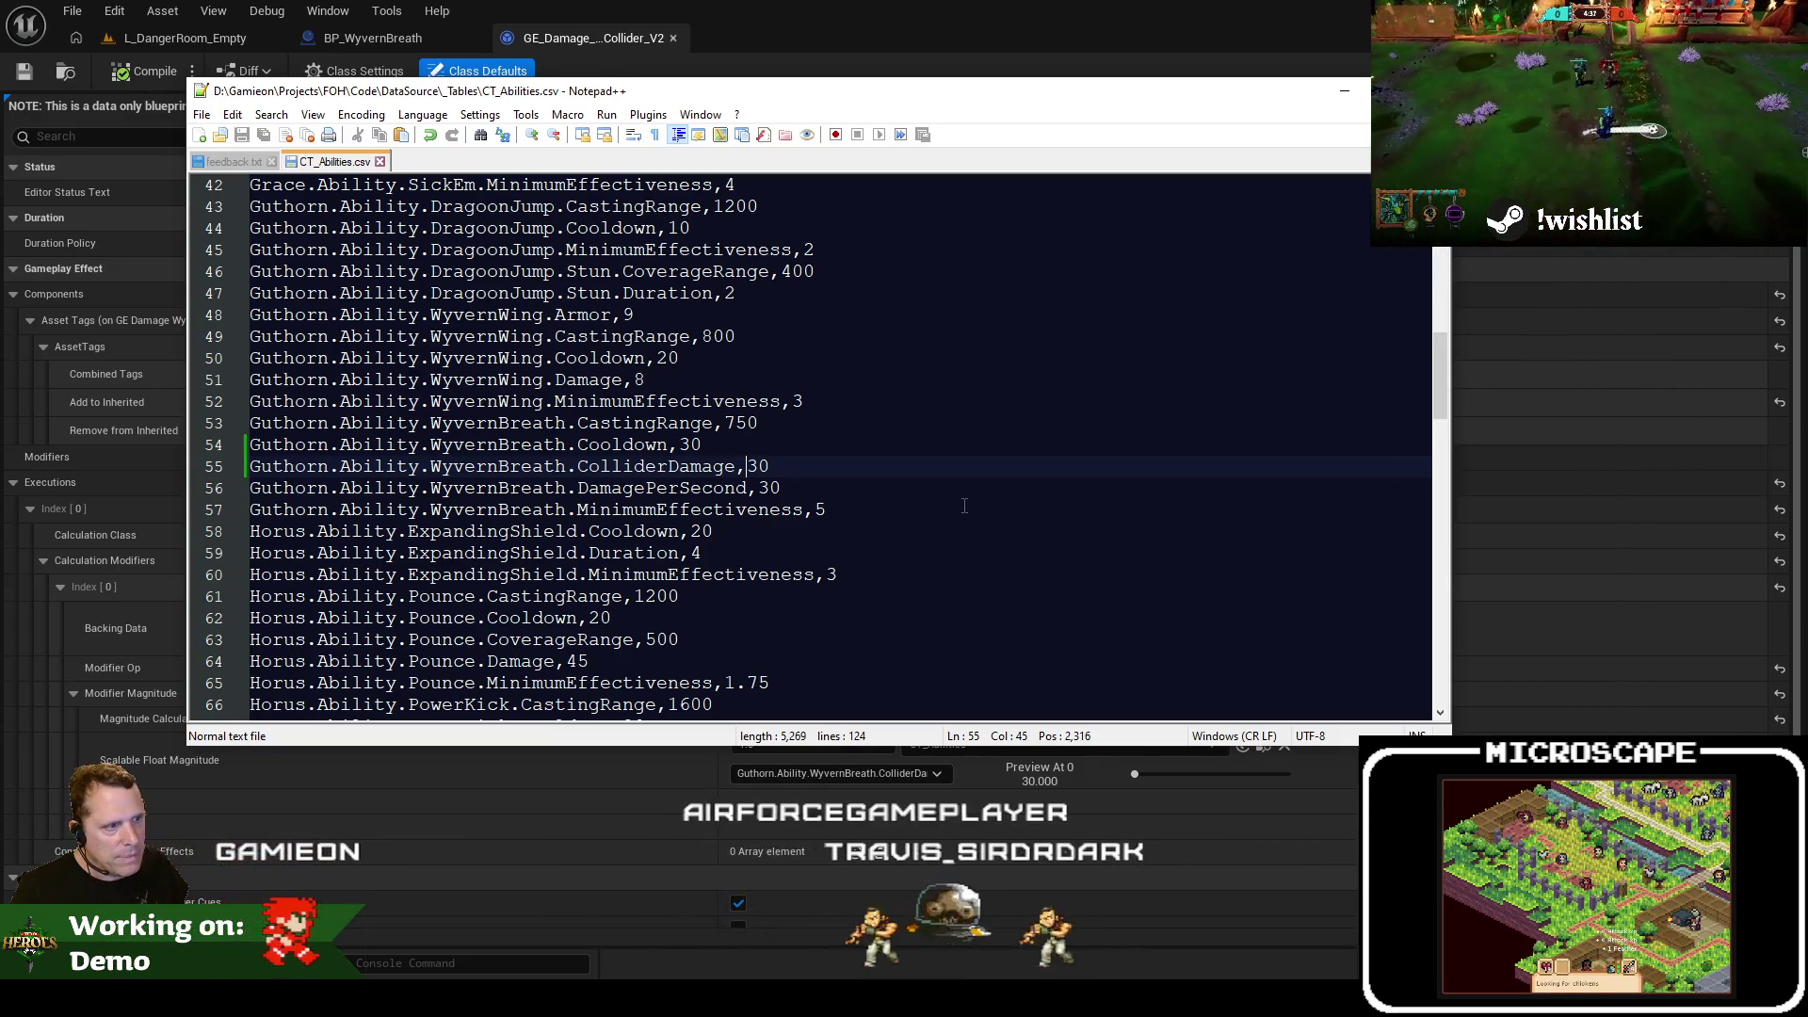
key("shift+End")
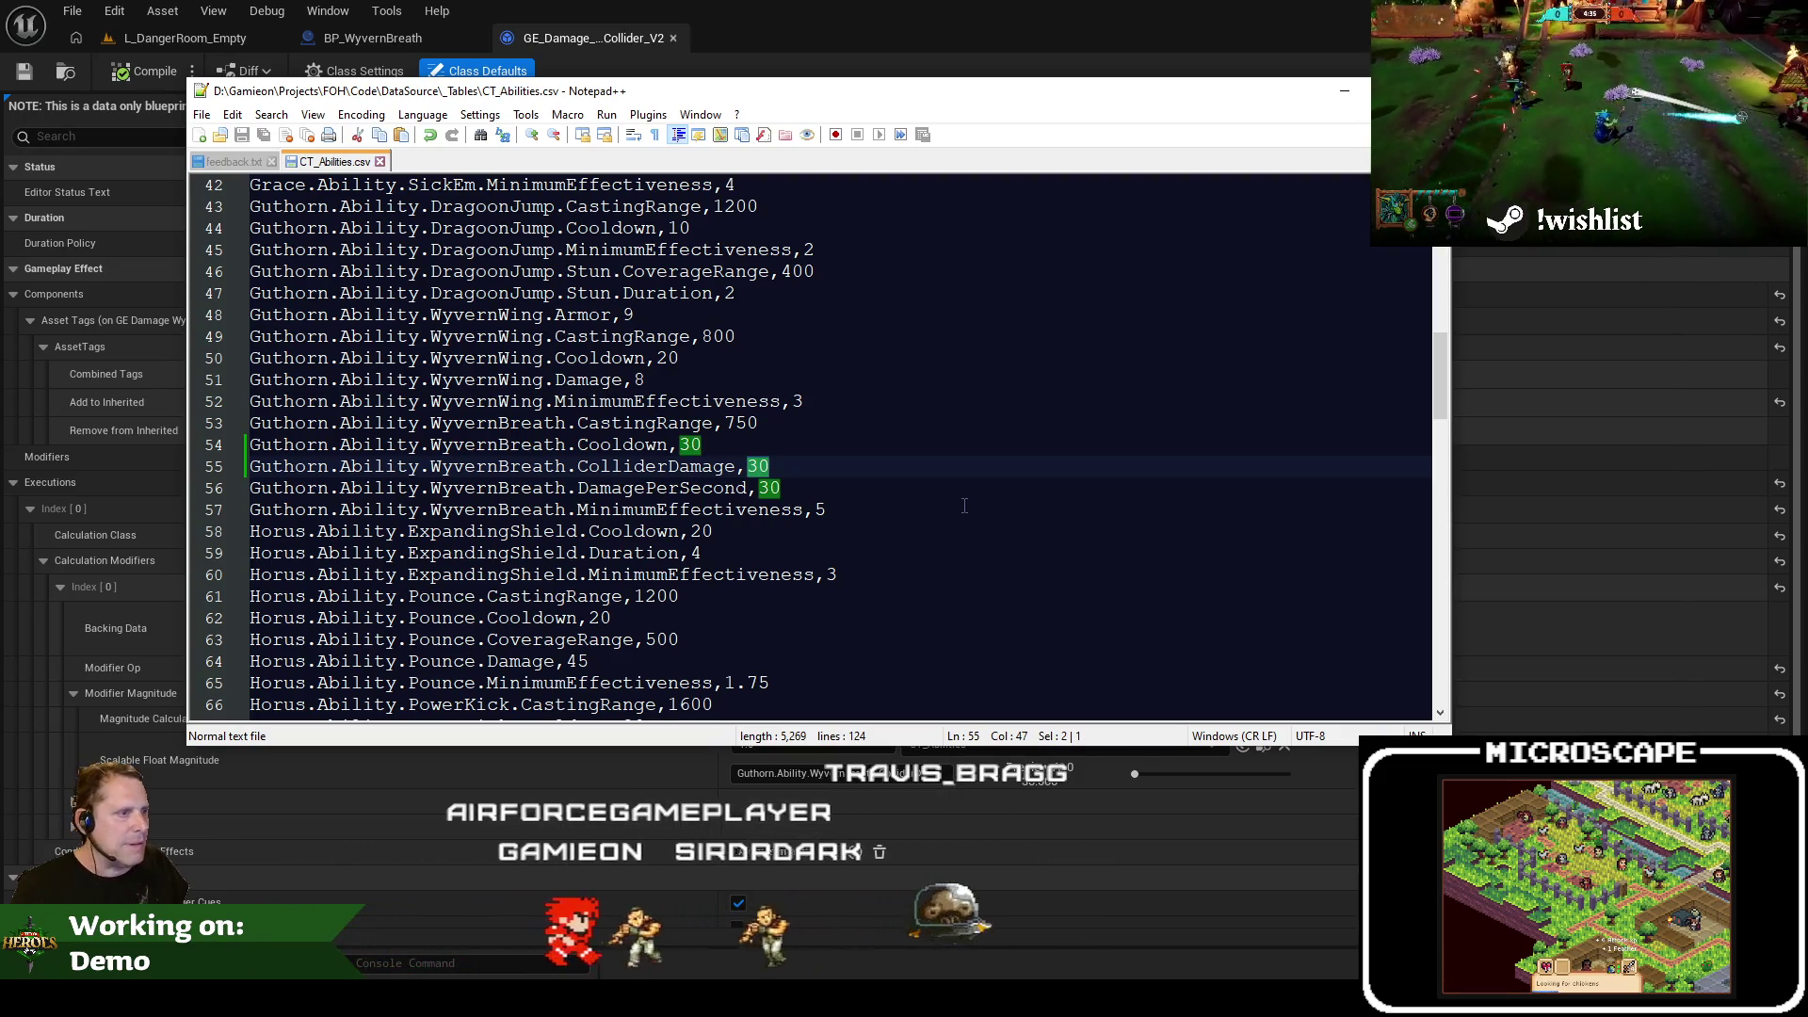
type("15")
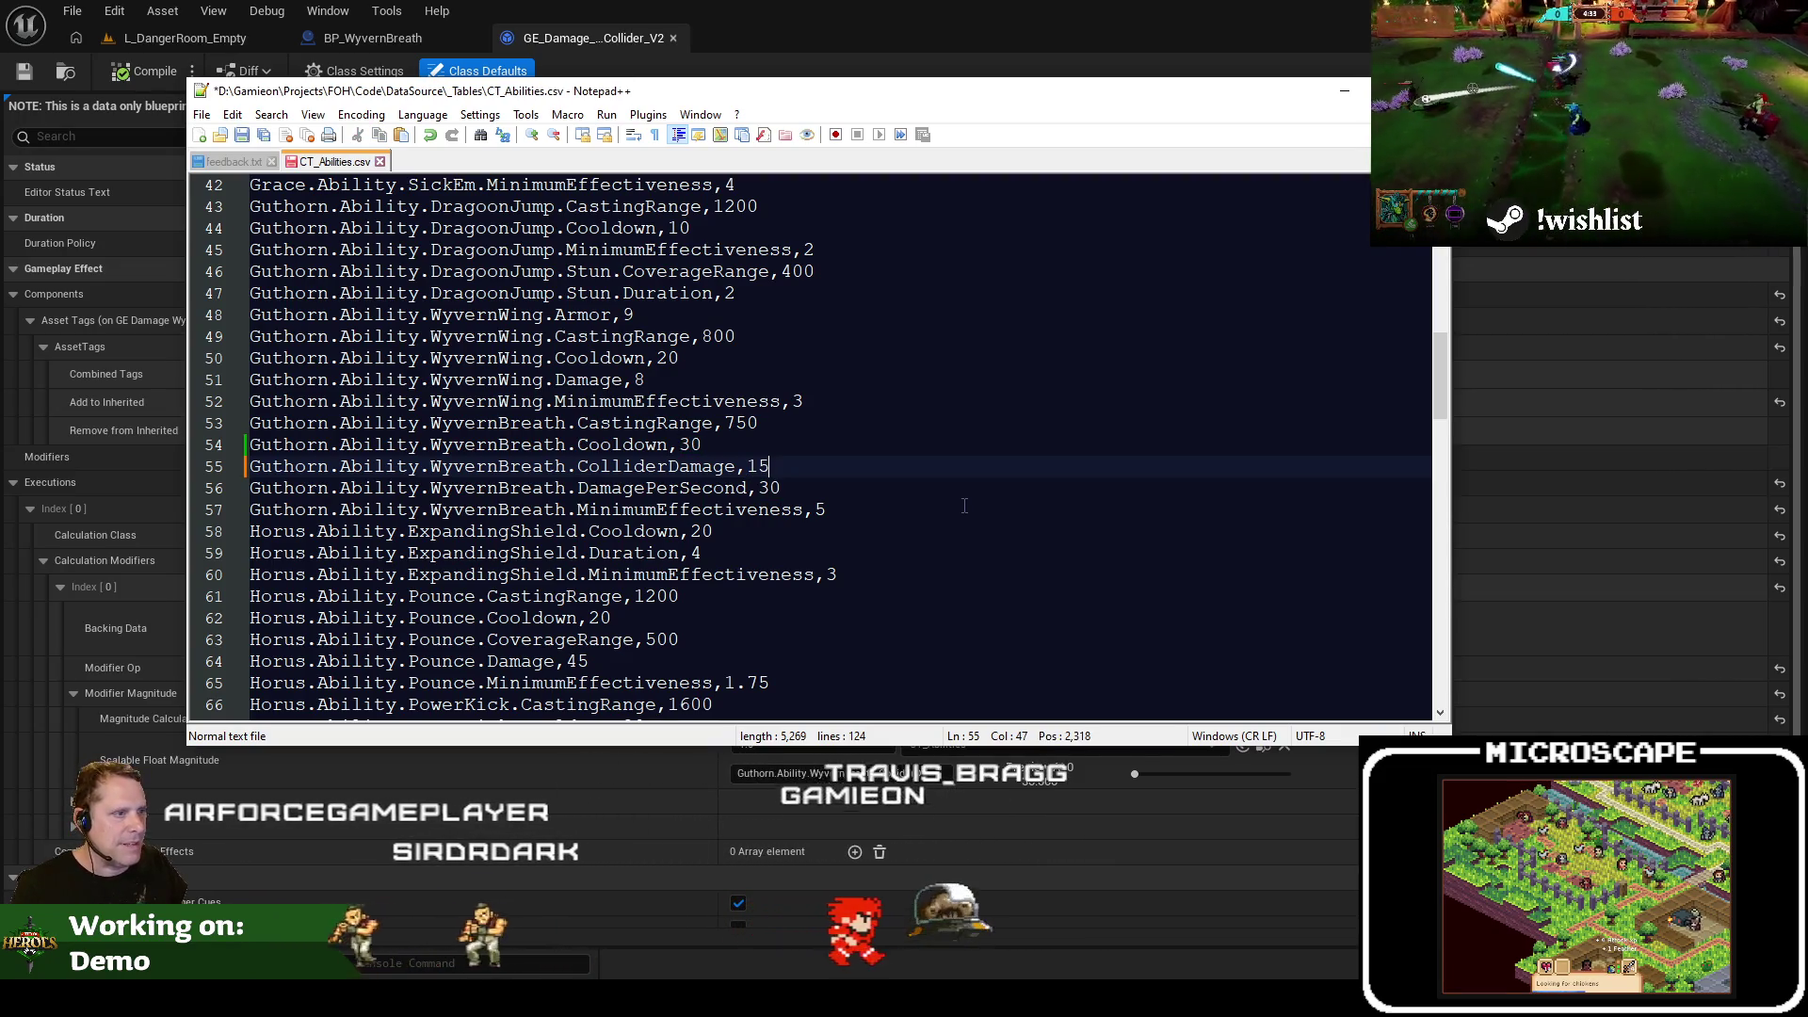
key("ctrl+shift+Left")
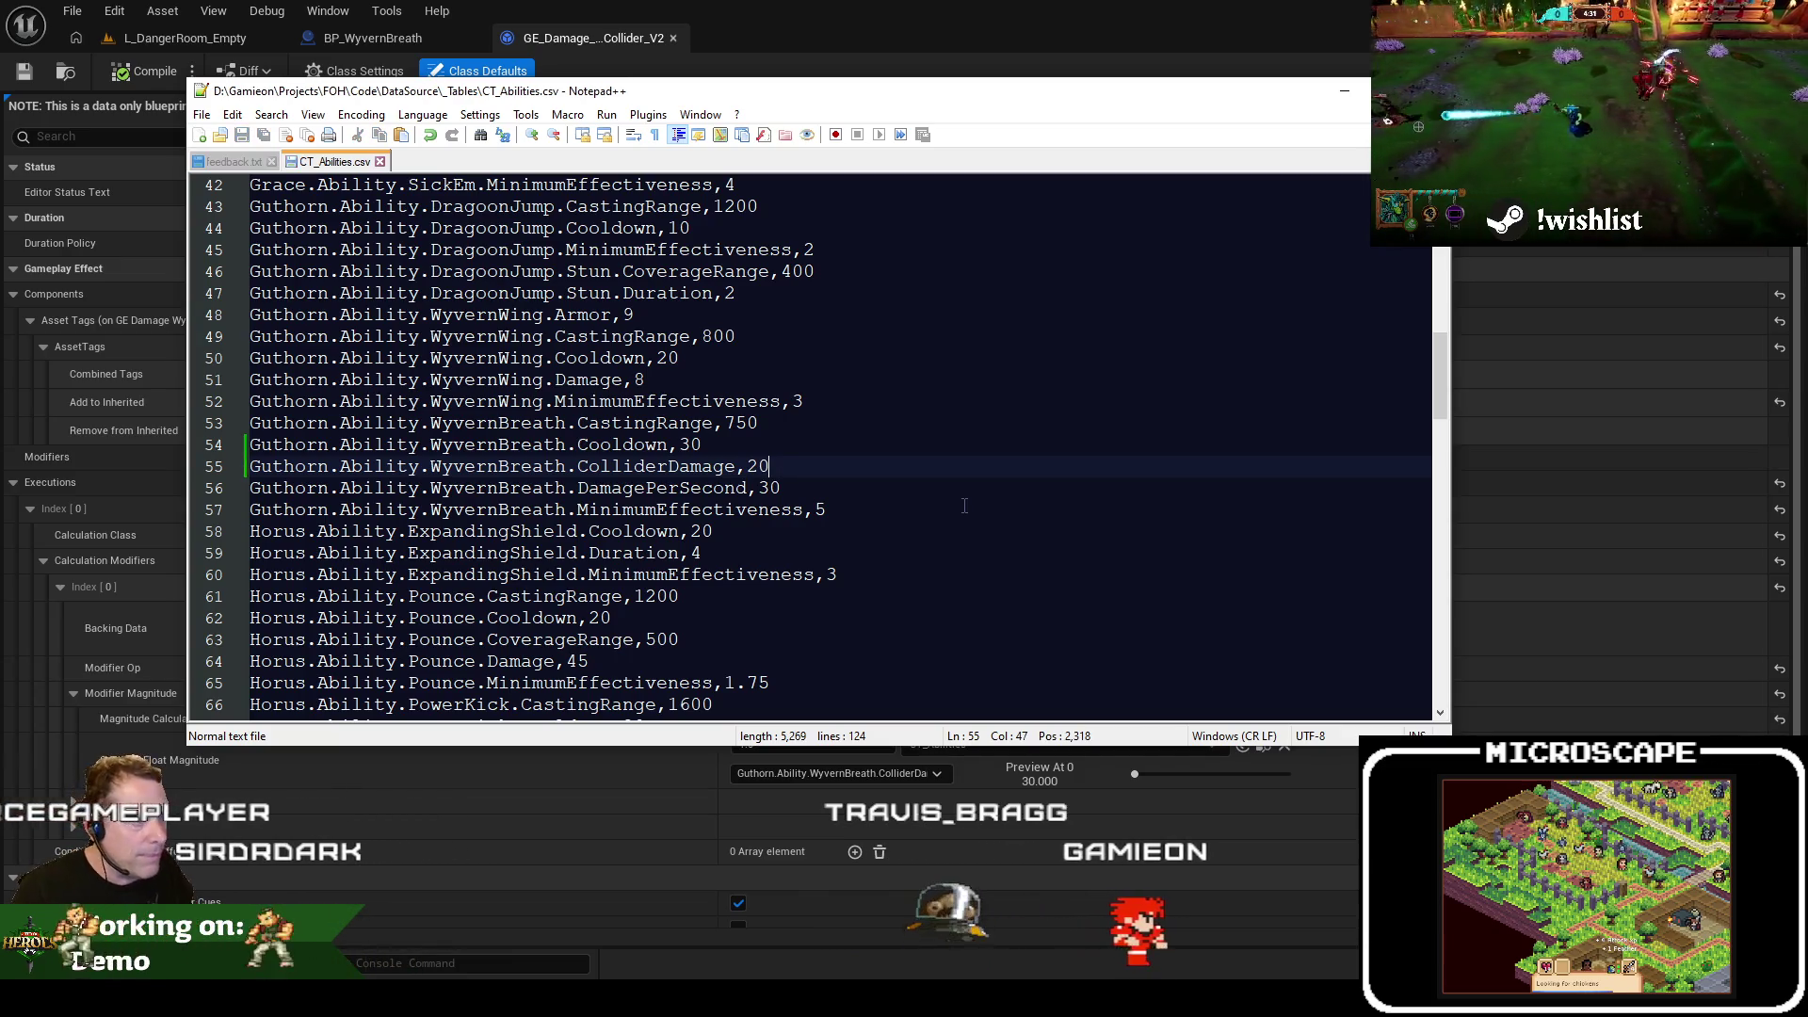
left_click(815, 9)
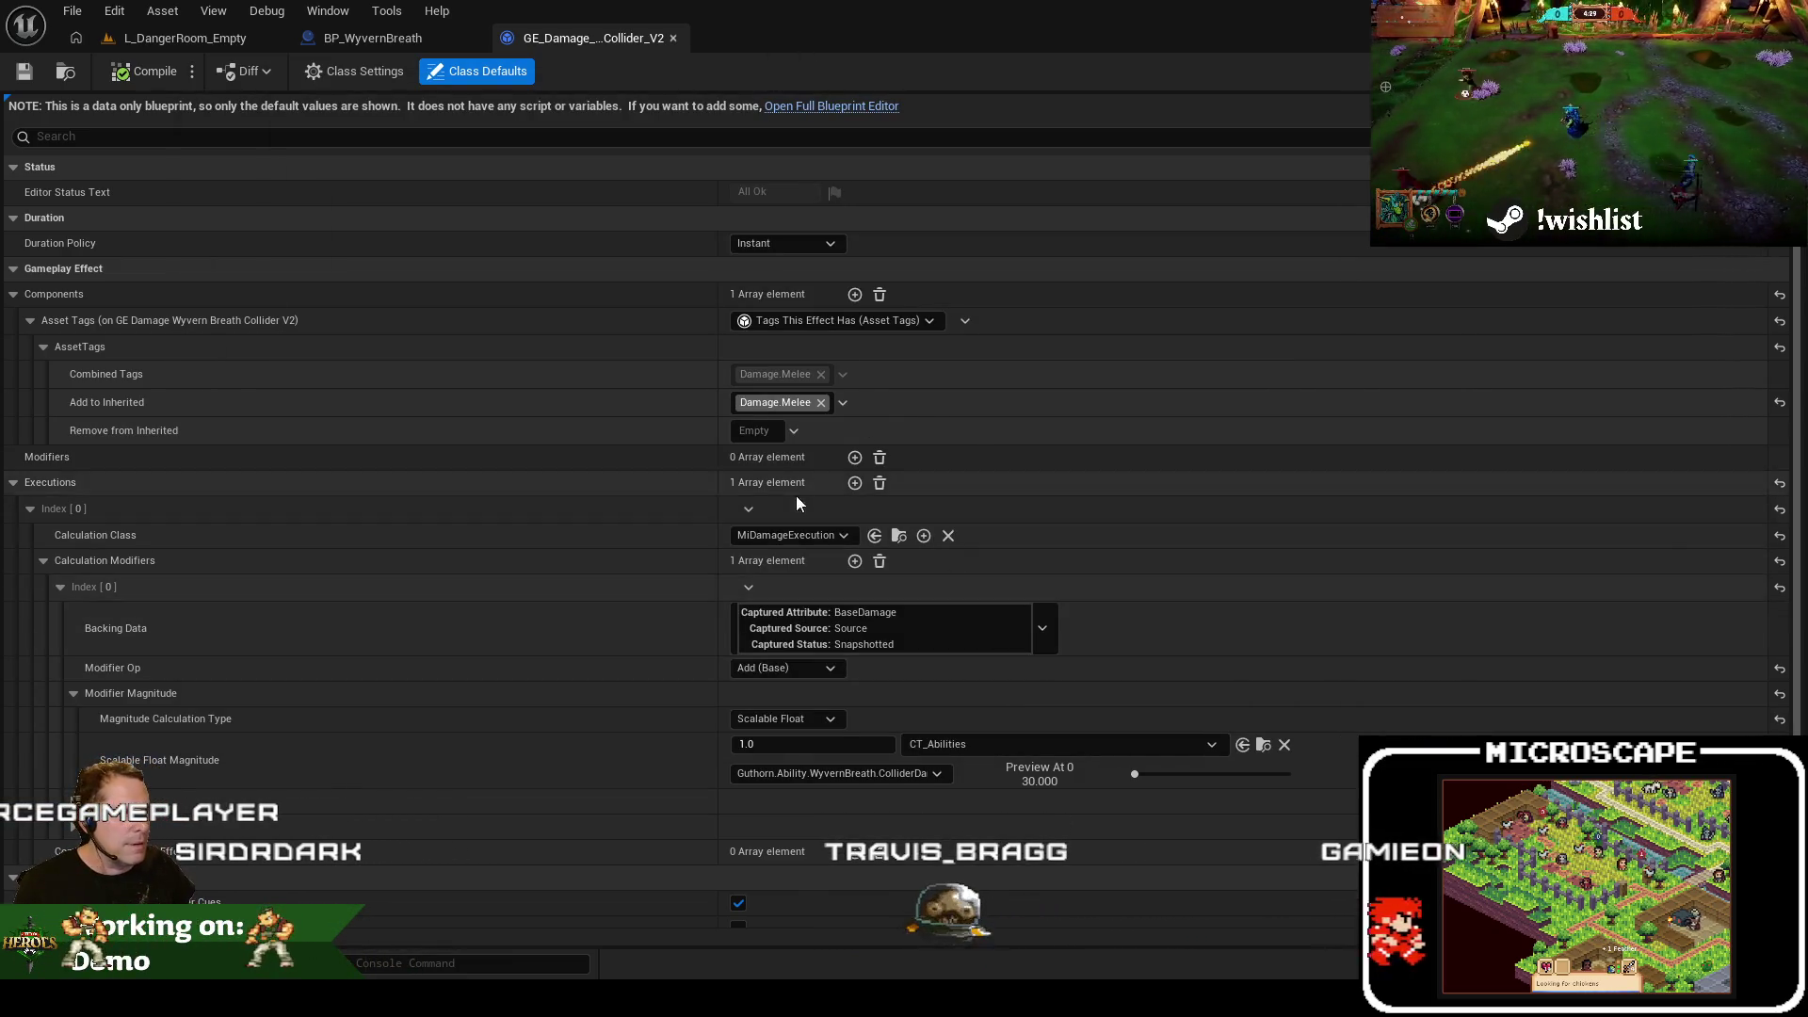
Reimport the CT_Abilities curve table from the edited CSV and save it
left_click(185, 38)
left_click(570, 690)
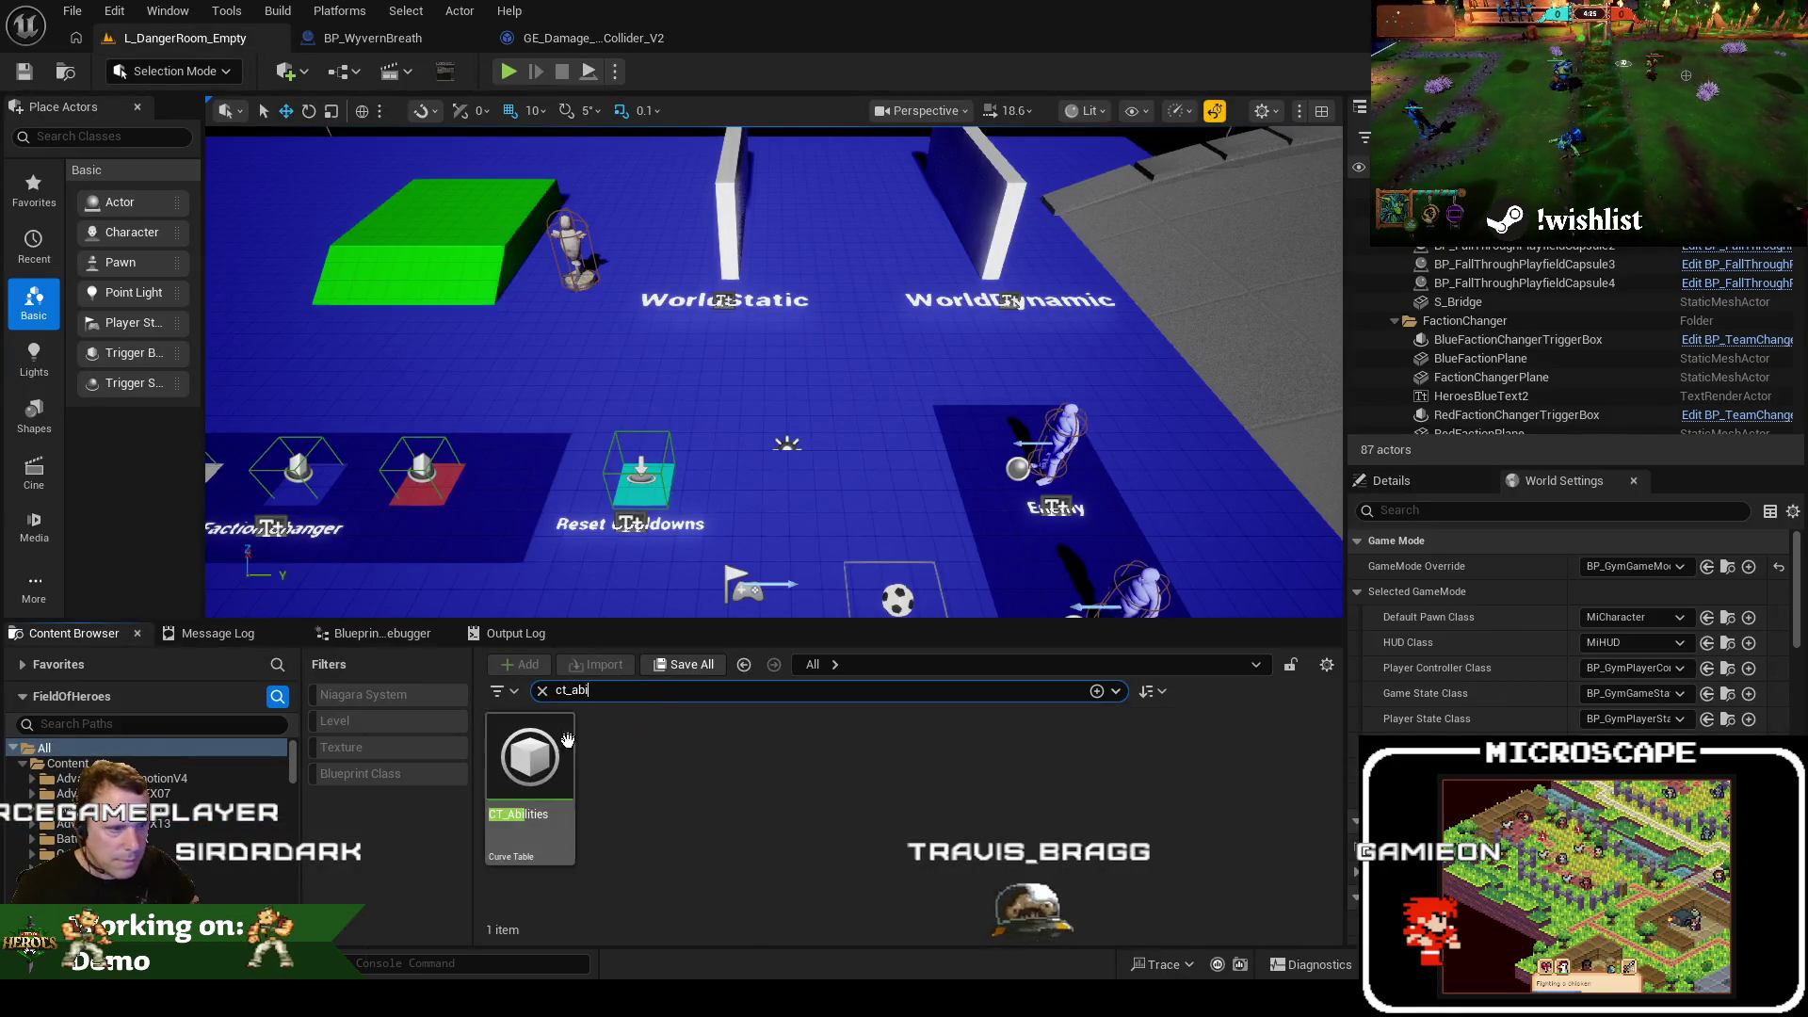
right_click(544, 761)
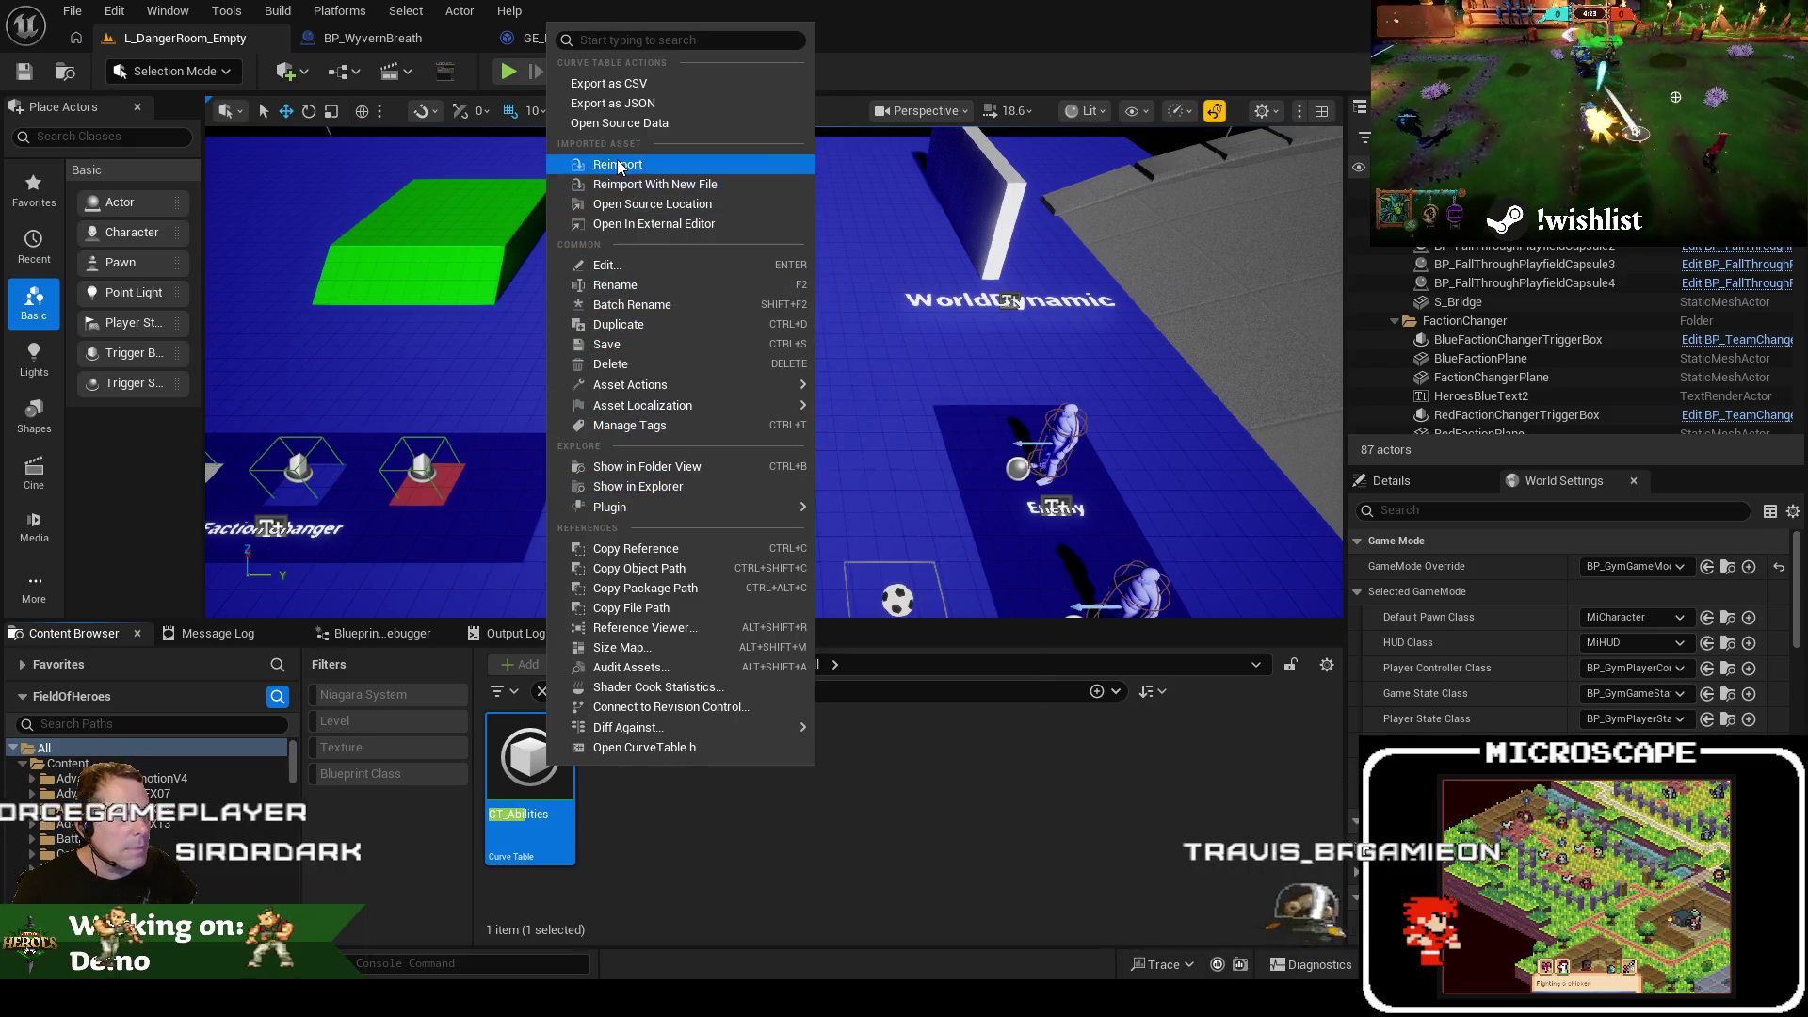
left_click(619, 165)
left_click(899, 556)
right_click(513, 767)
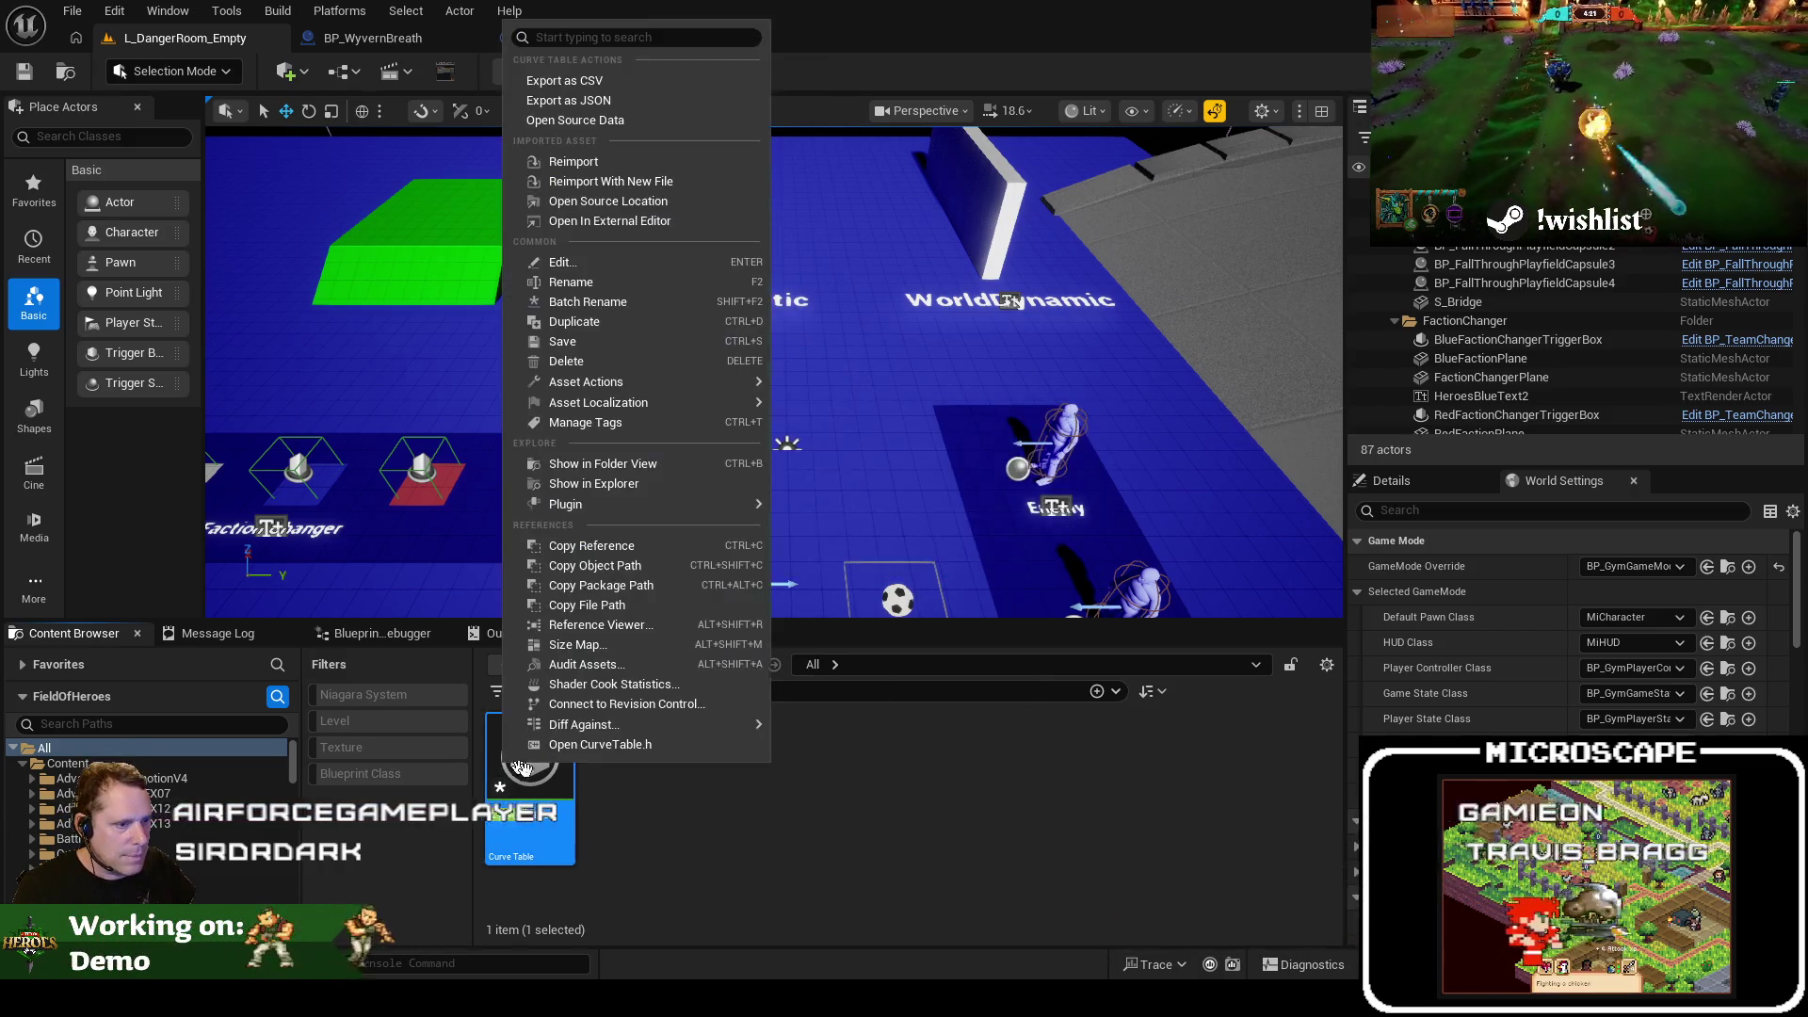
left_click(563, 341)
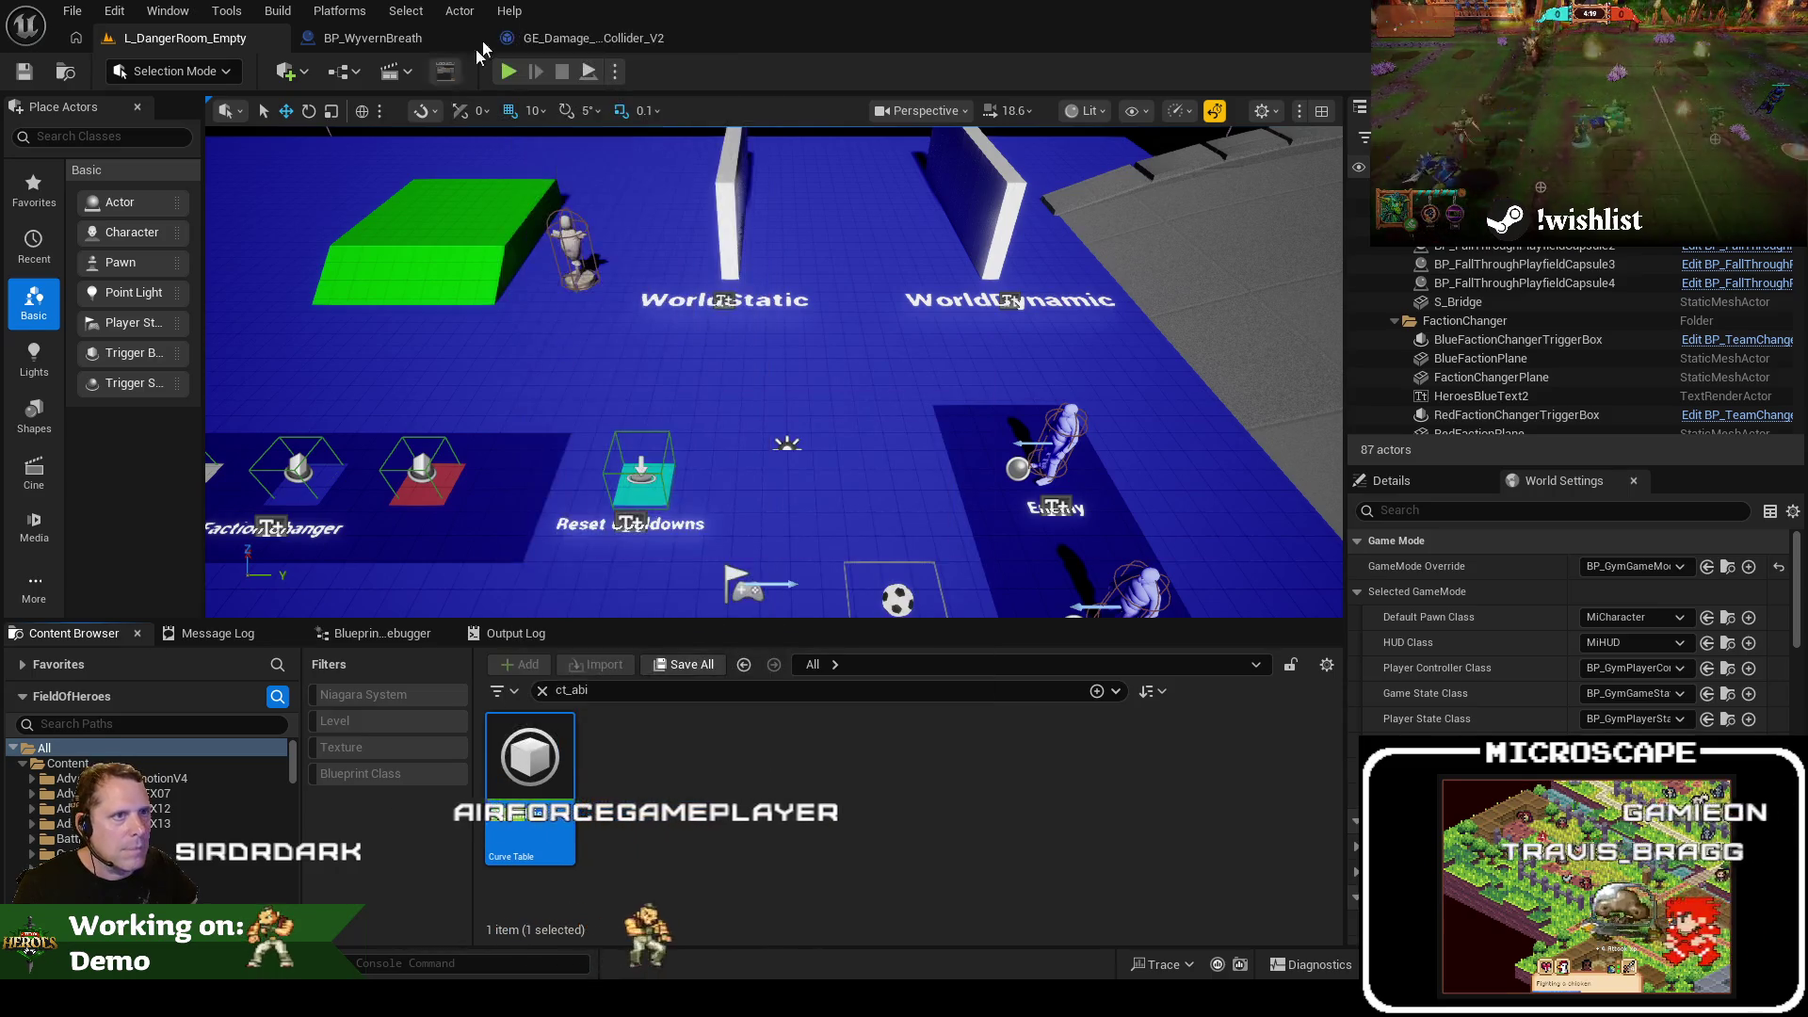
Compile the breath collider damage effect blueprint so its preview reads 20 damage
left_click(589, 38)
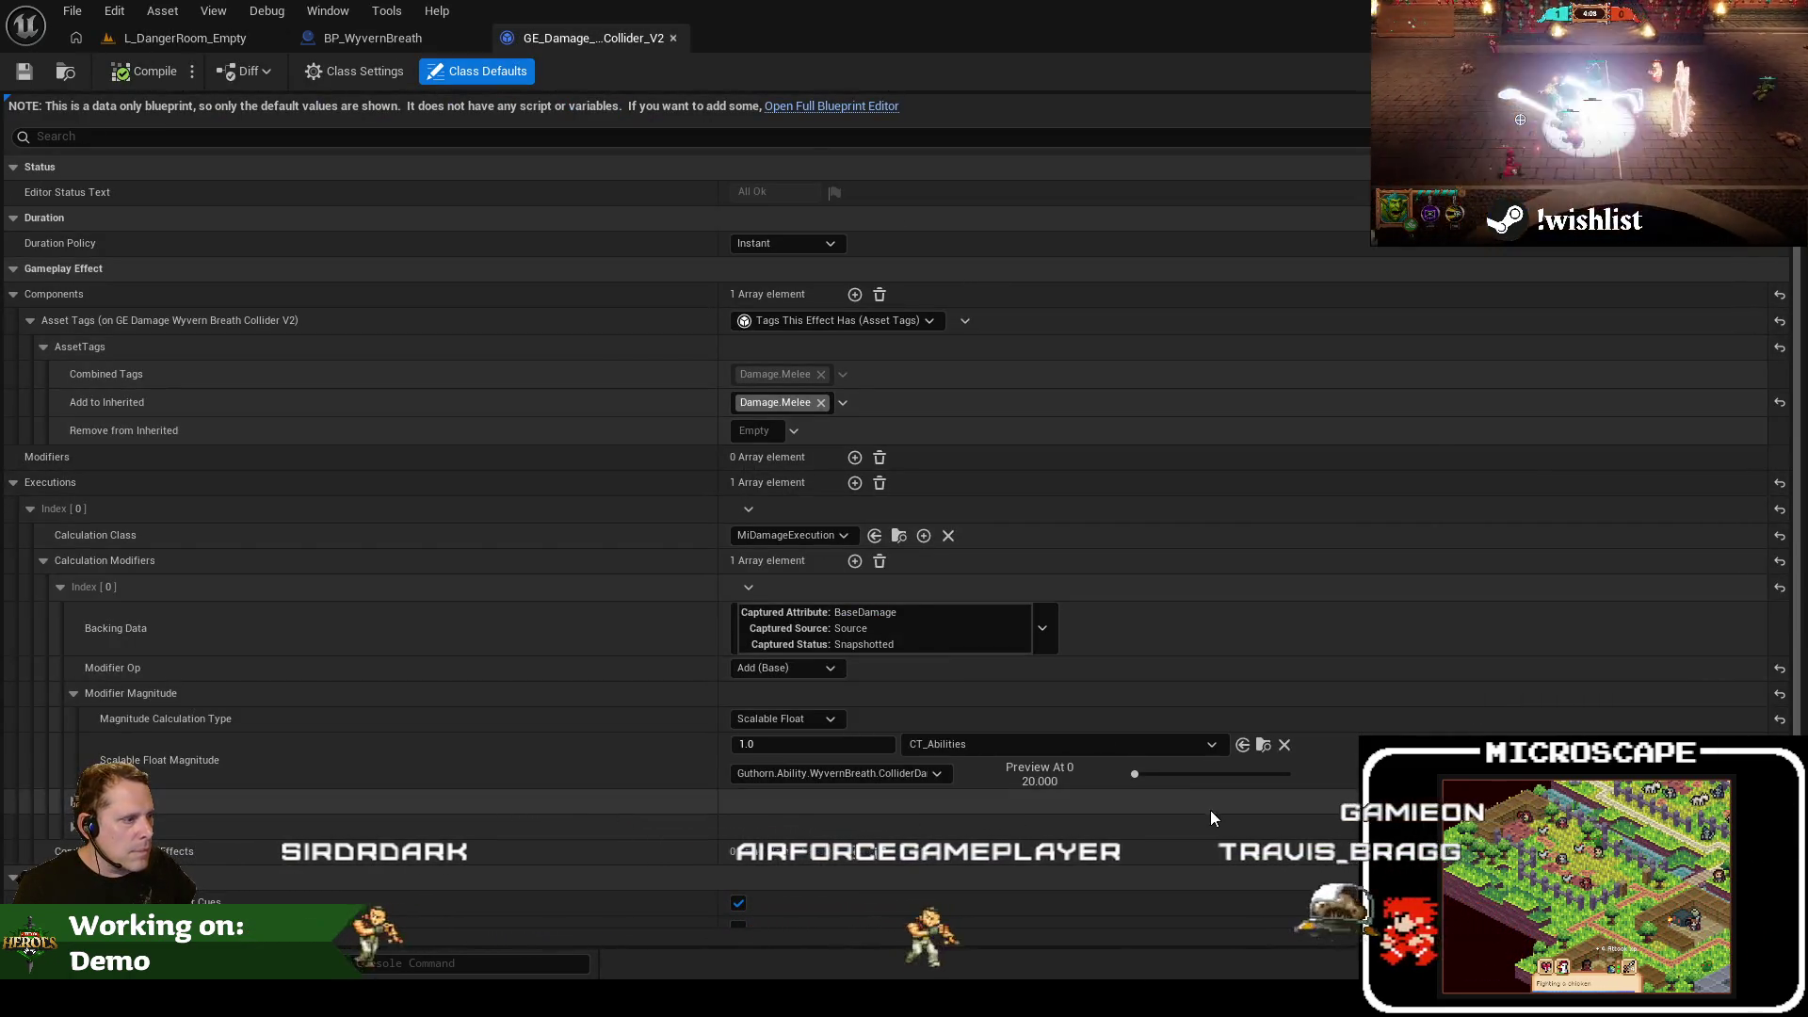
left_click(141, 72)
left_click(184, 38)
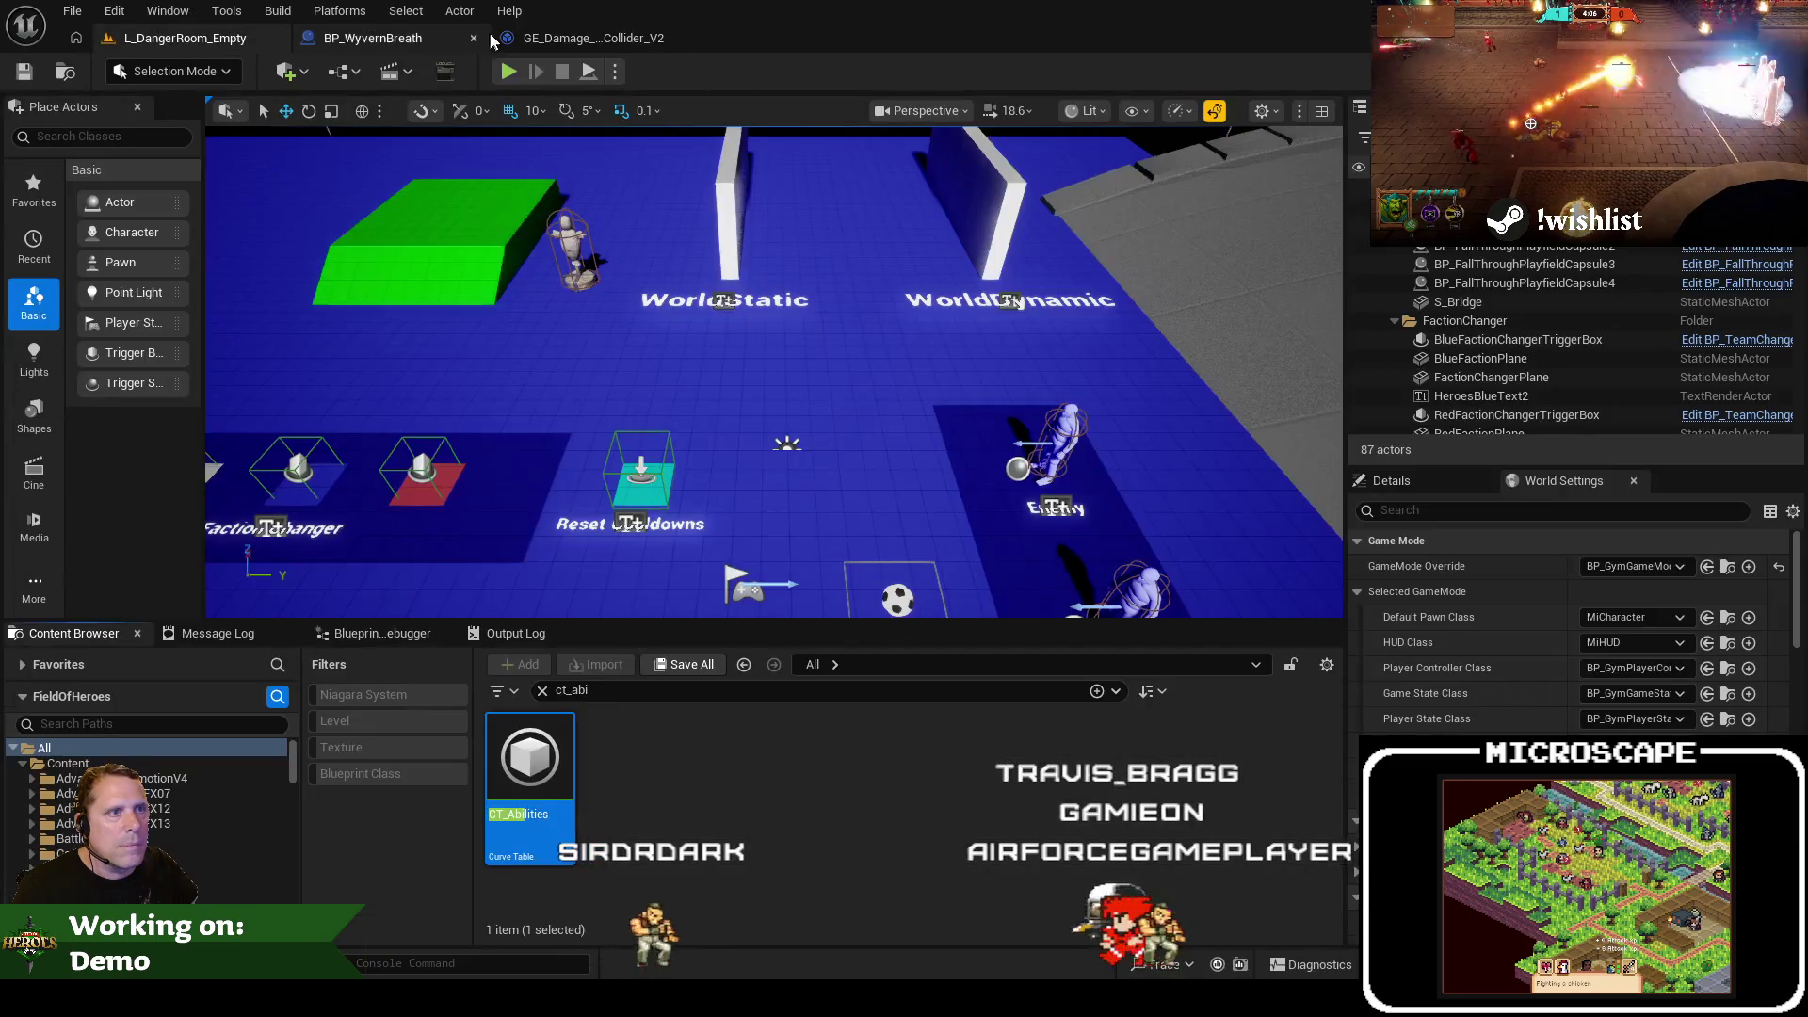
left_click(509, 73)
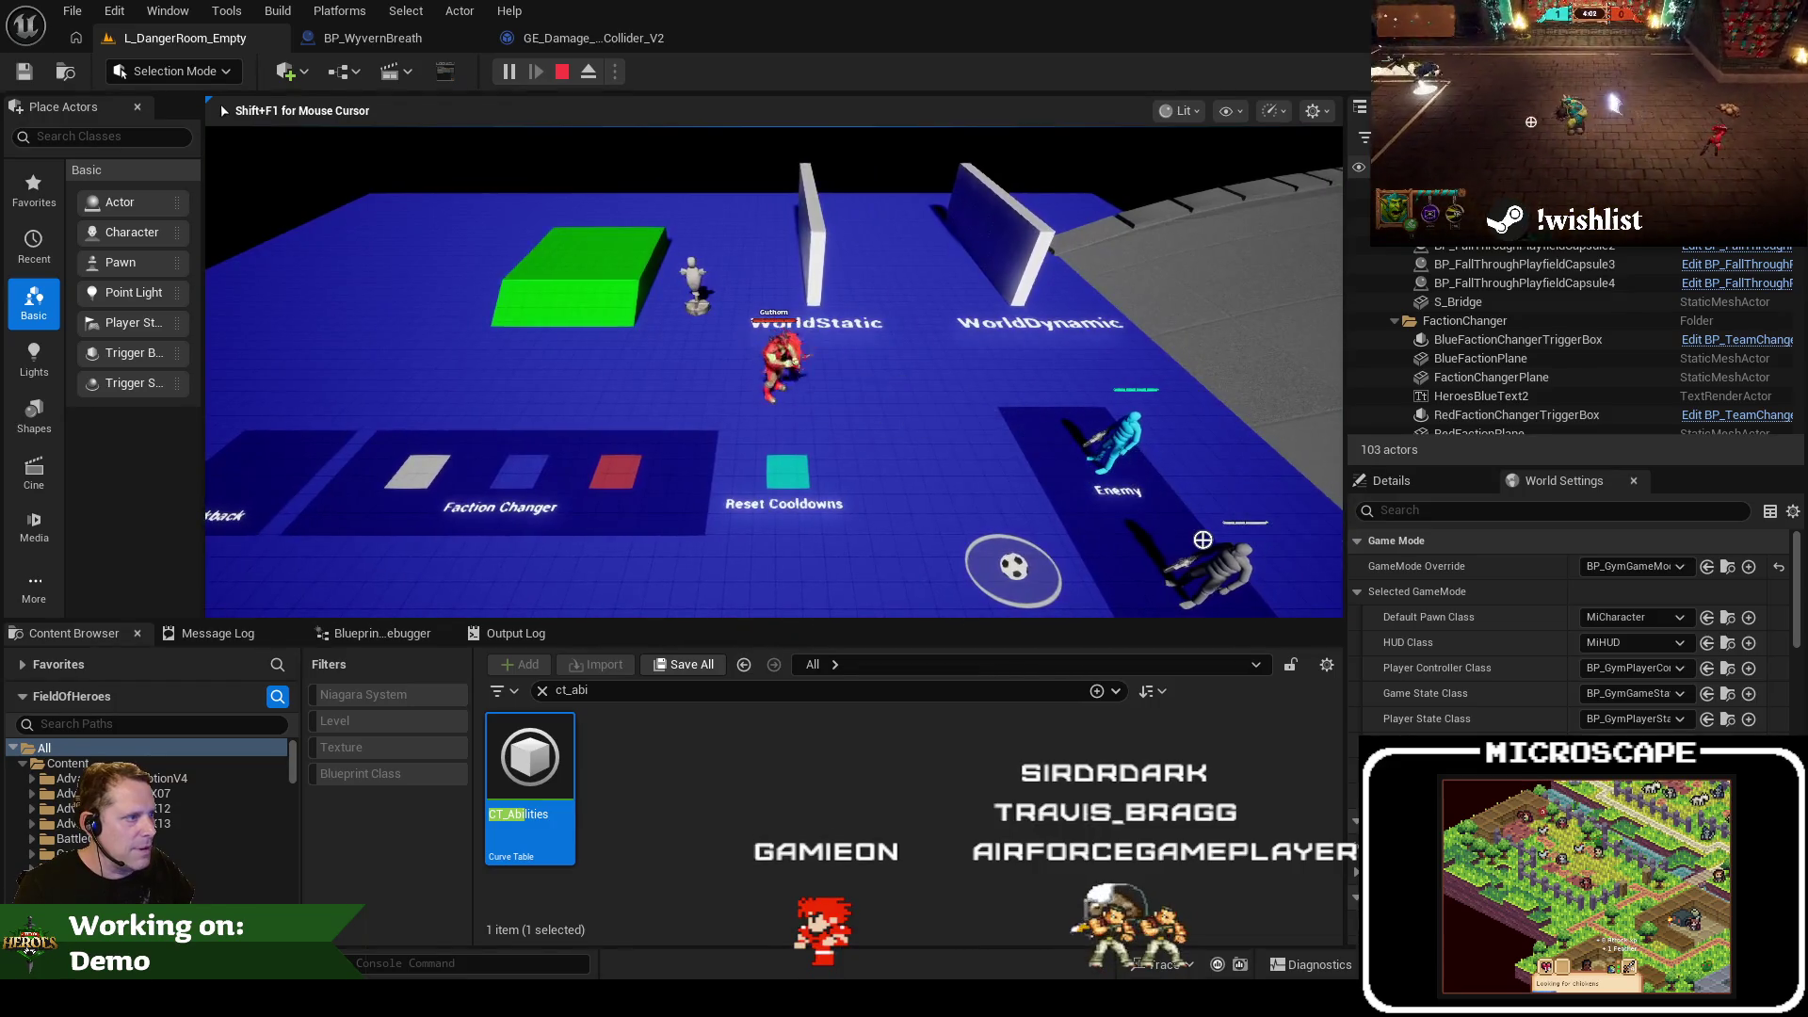
key("Escape")
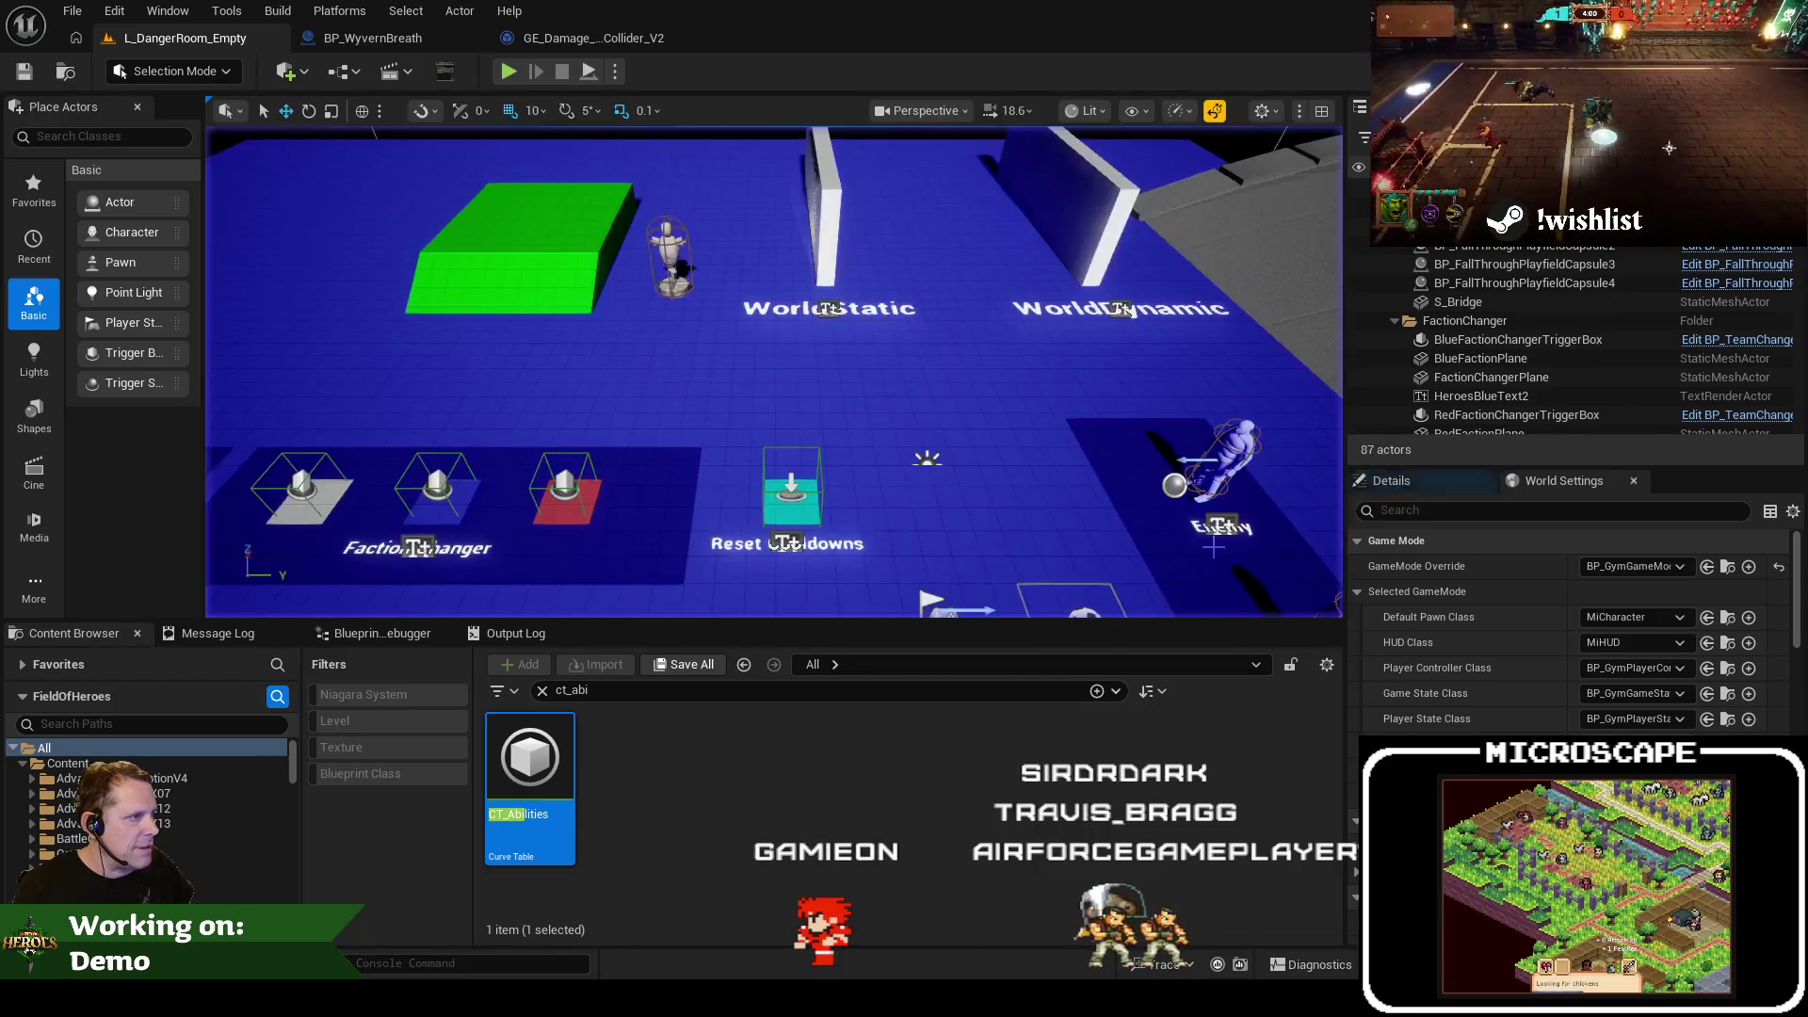
left_click(509, 72)
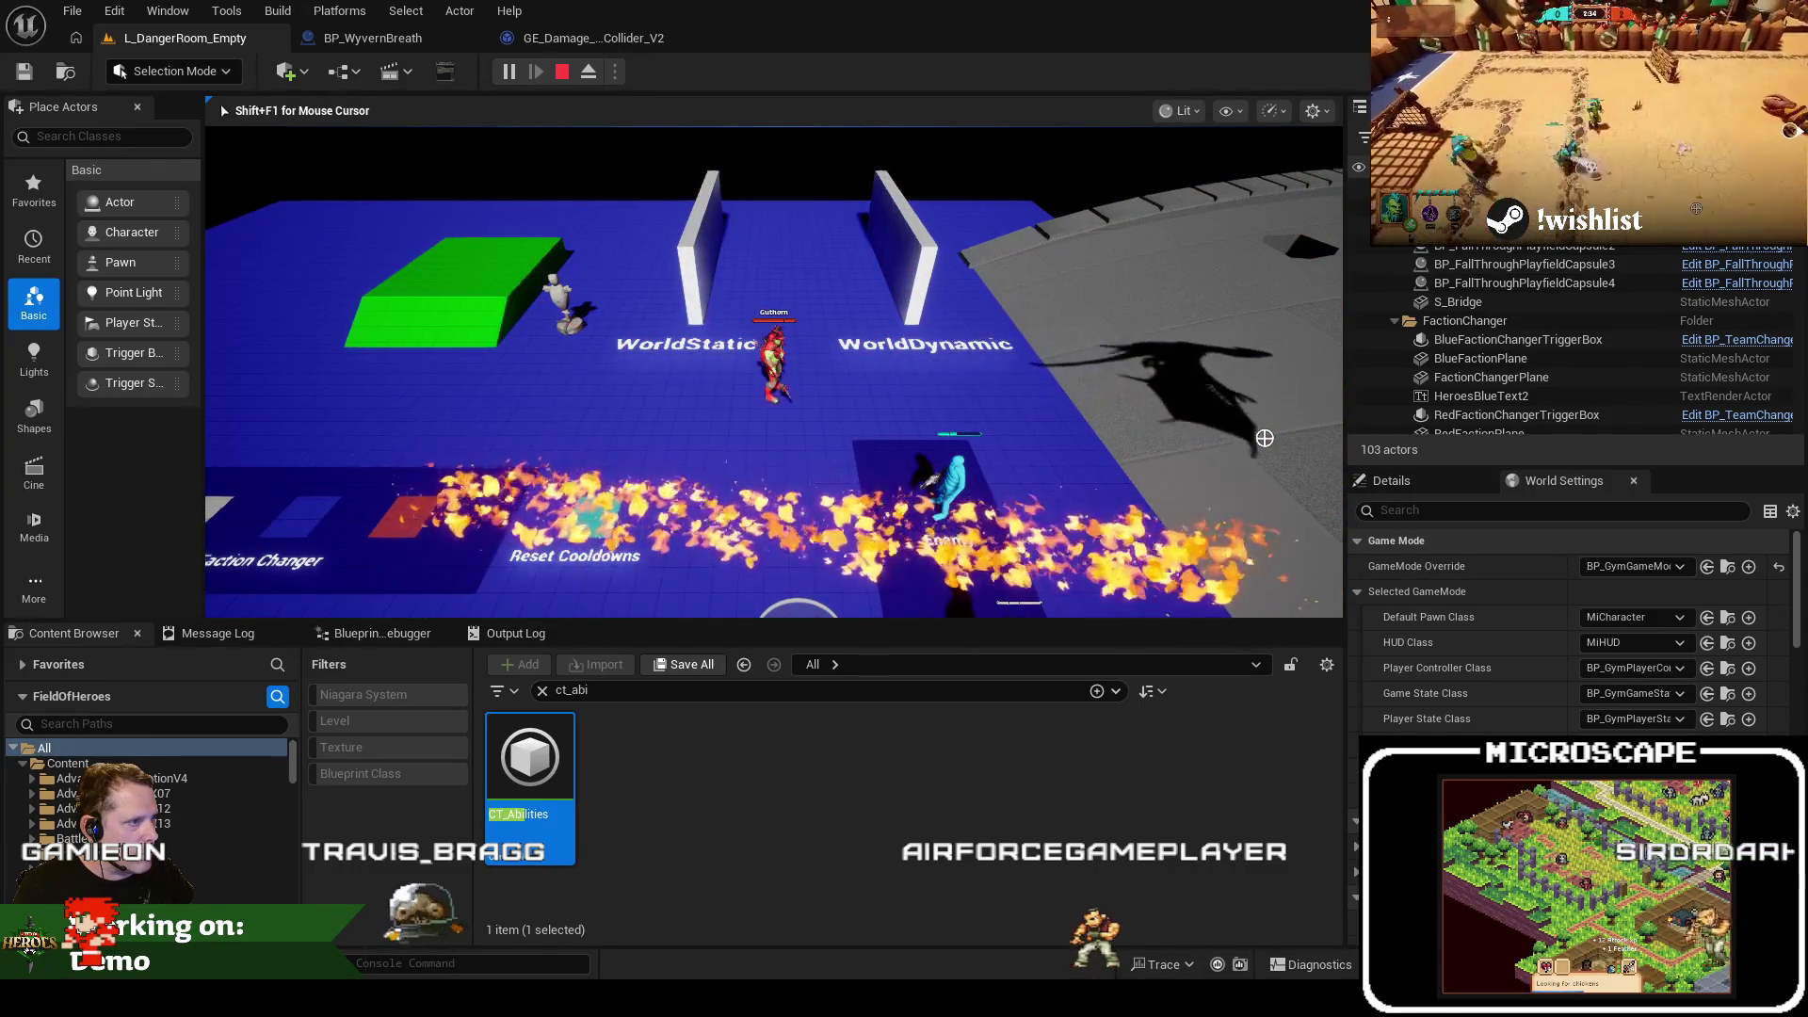
key("Escape")
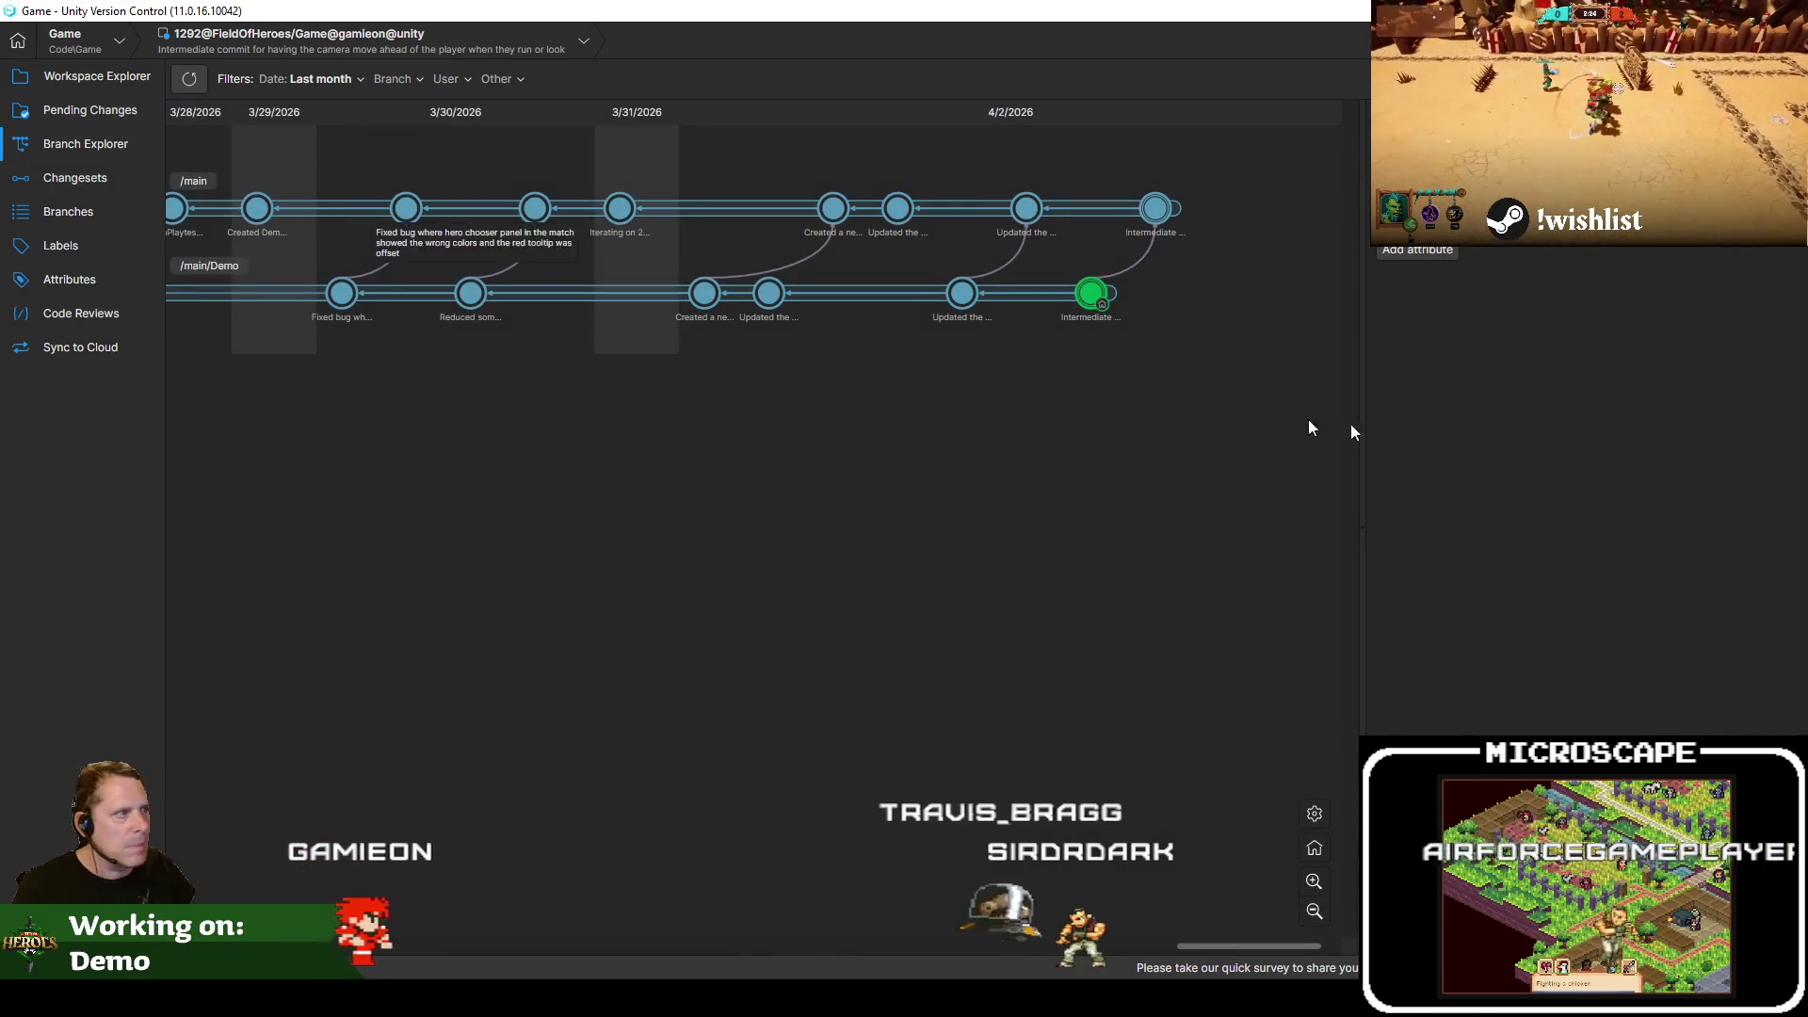
key("alt+Tab")
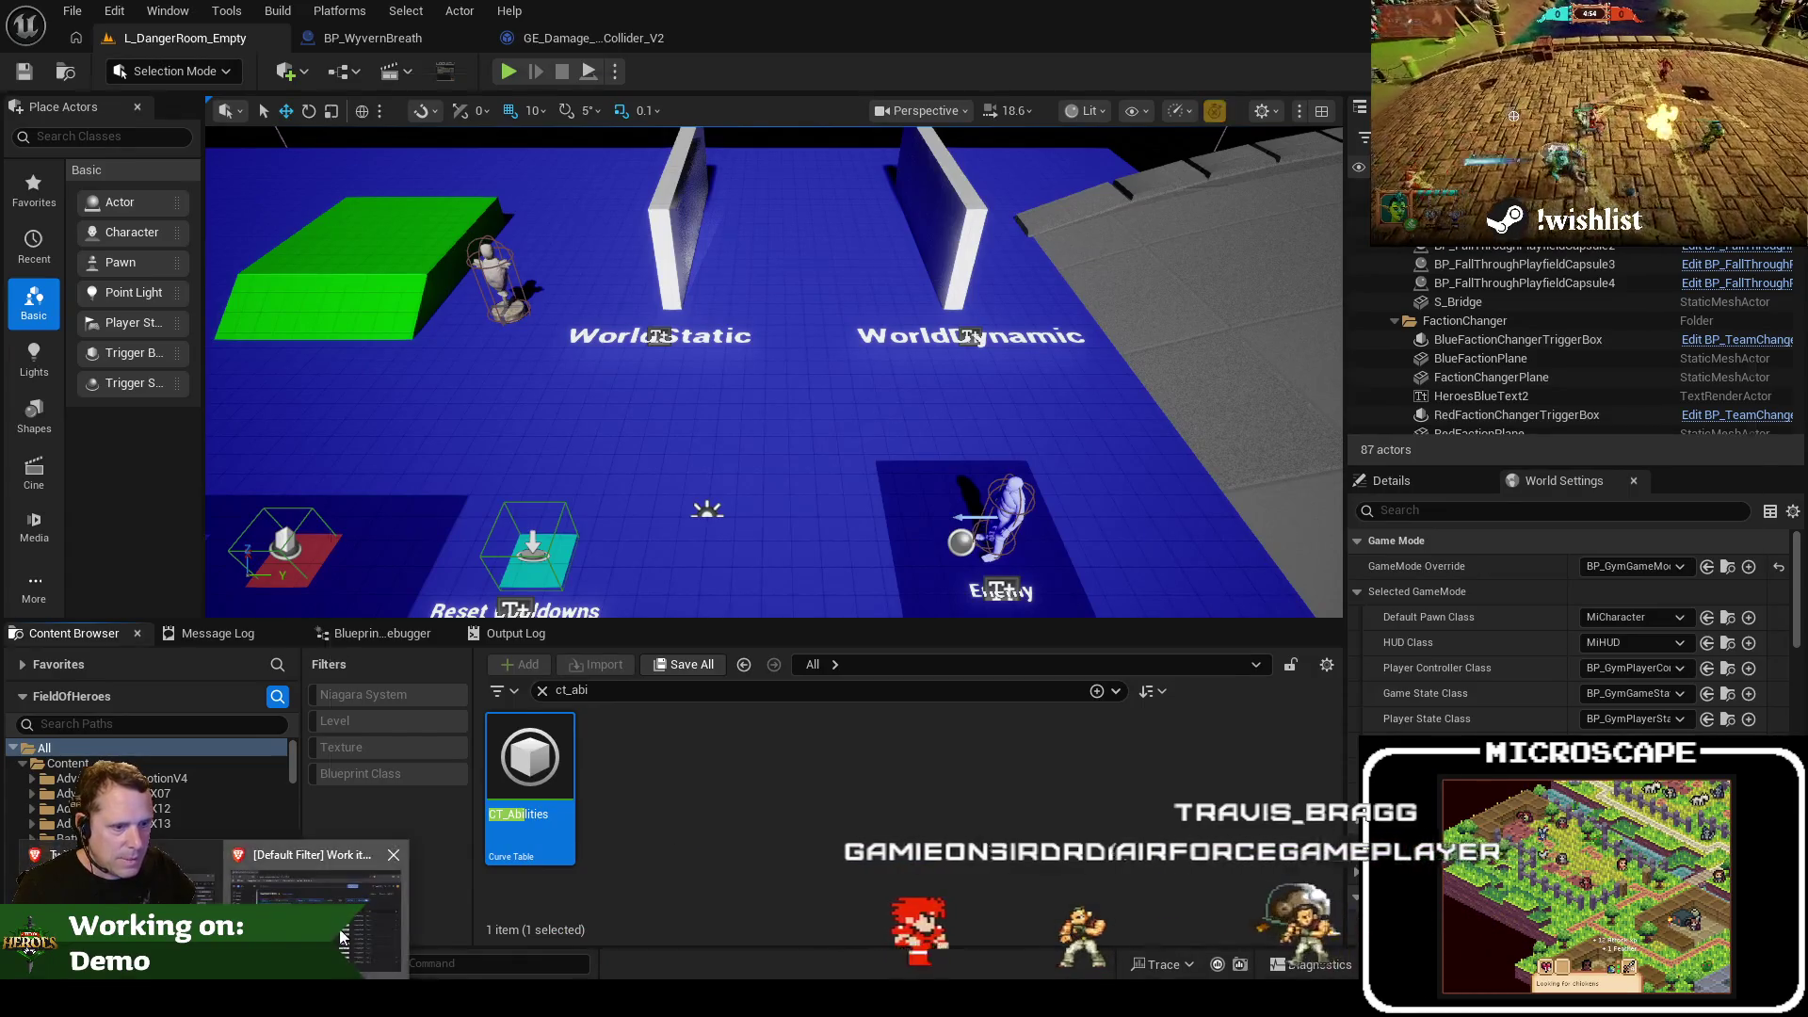
left_click(341, 937)
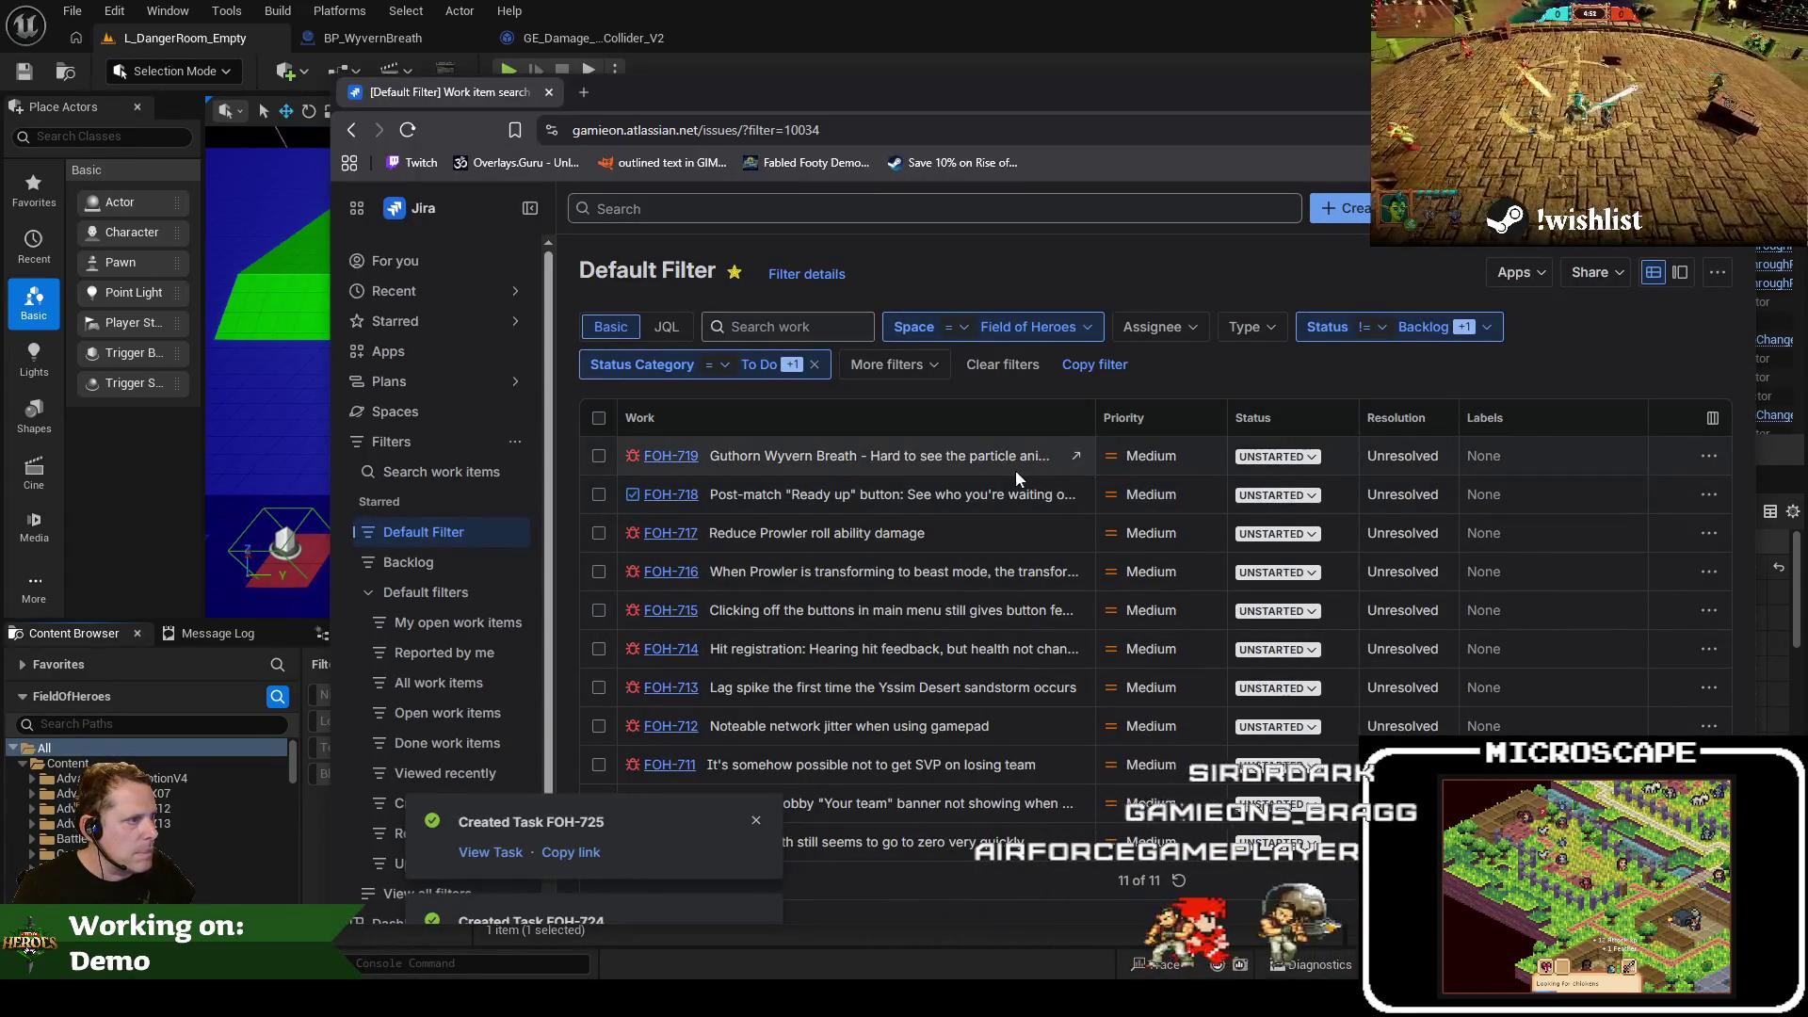
mouse_move(1025, 98)
left_mouse_down()
mouse_move(875, 126)
mouse_move(0, 132)
left_mouse_up()
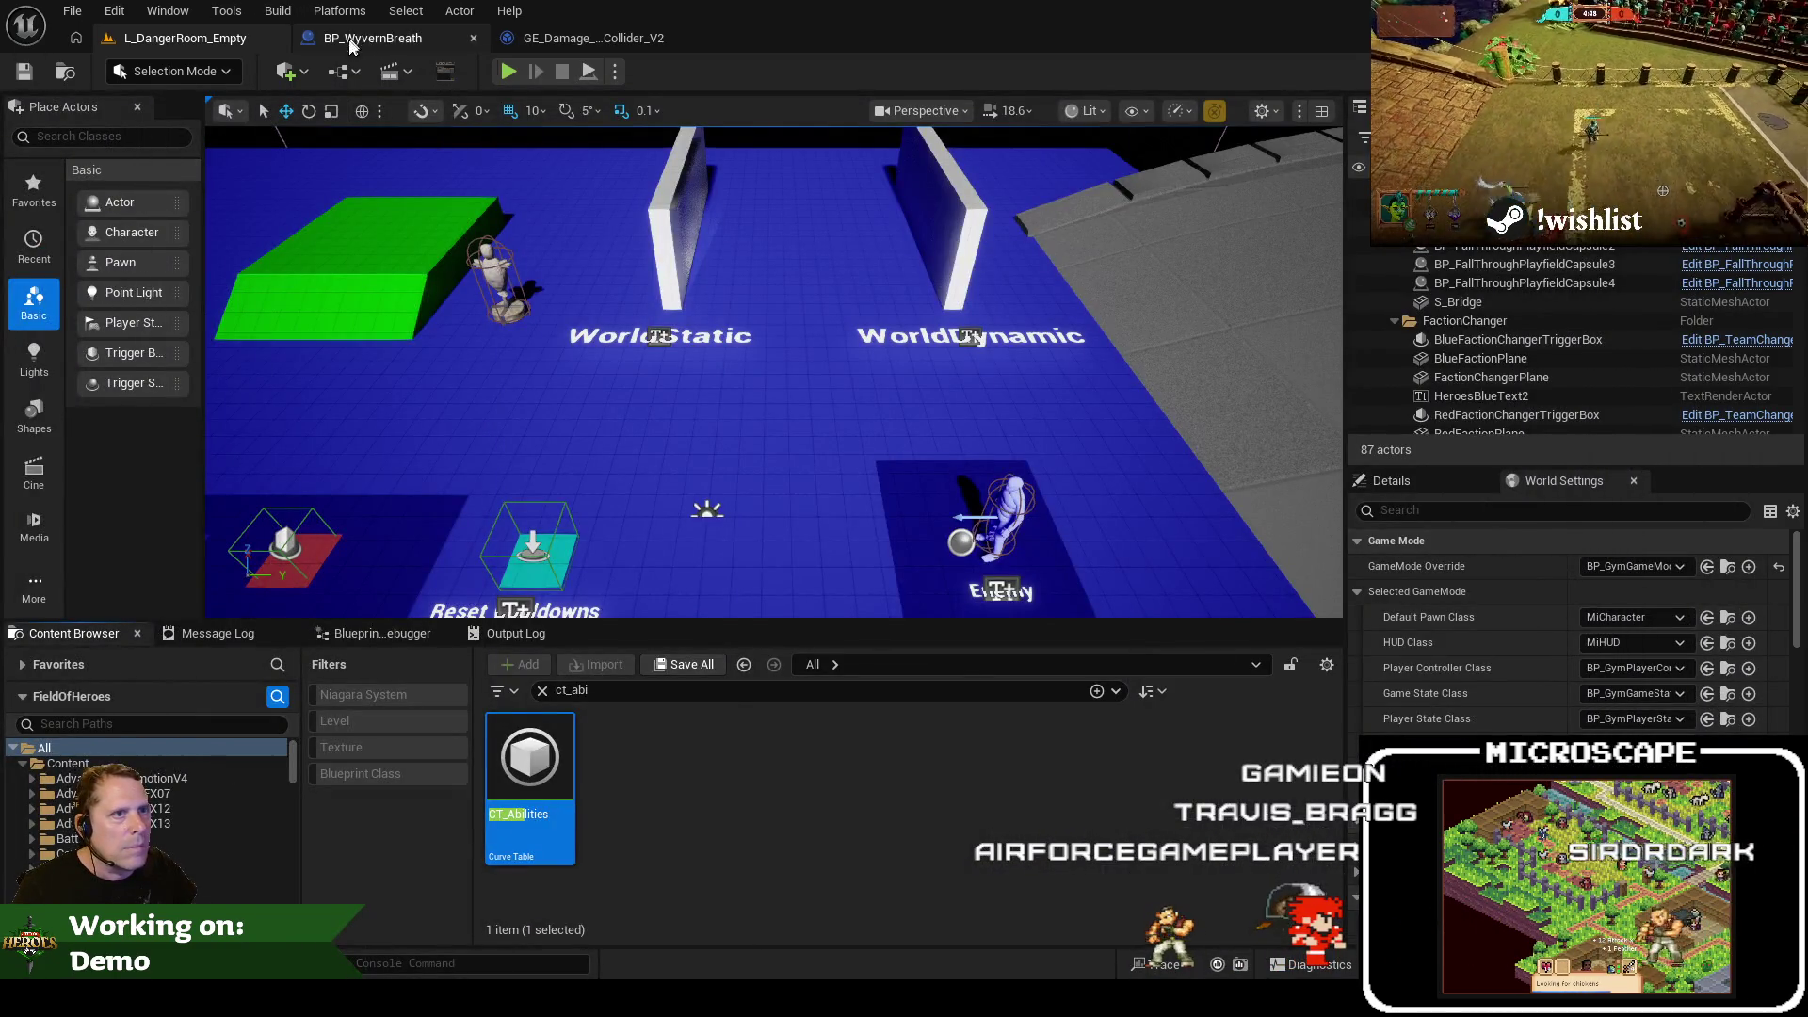
mouse_move(0, 132)
left_mouse_down()
mouse_move(0, 104)
mouse_move(703, 102)
left_mouse_up()
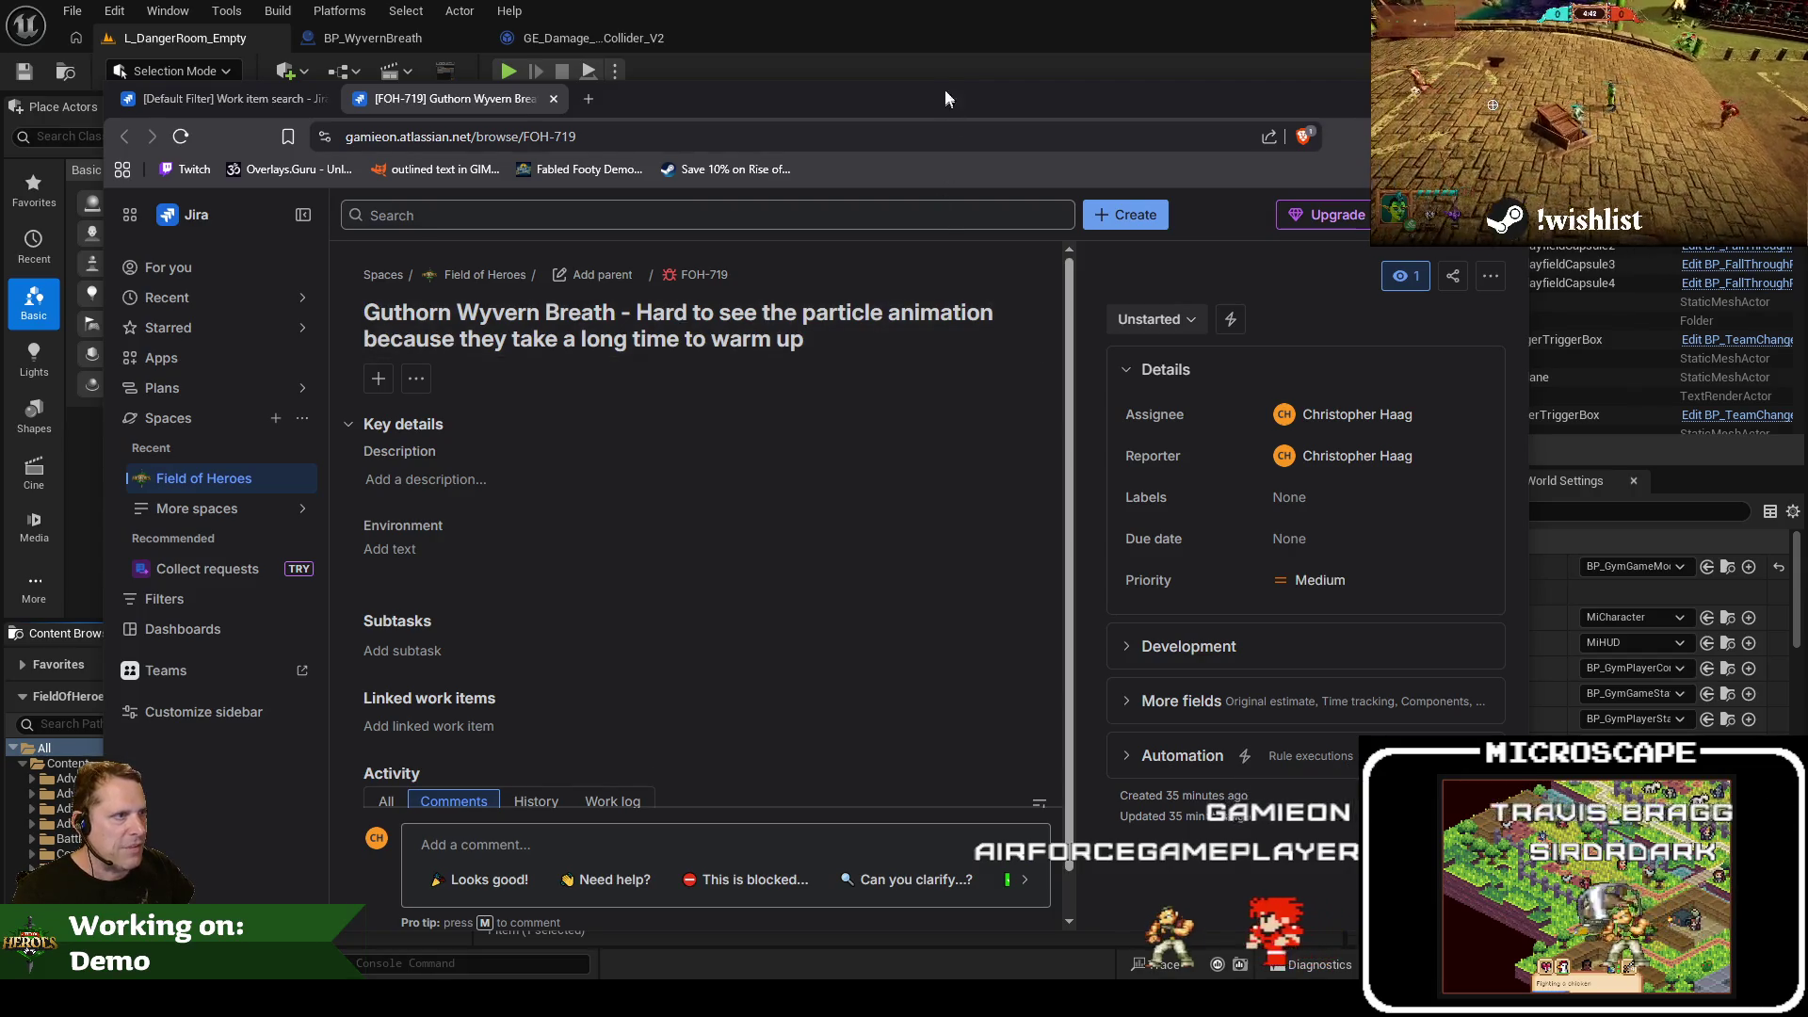
left_click_drag(1019, 106, 0, 103)
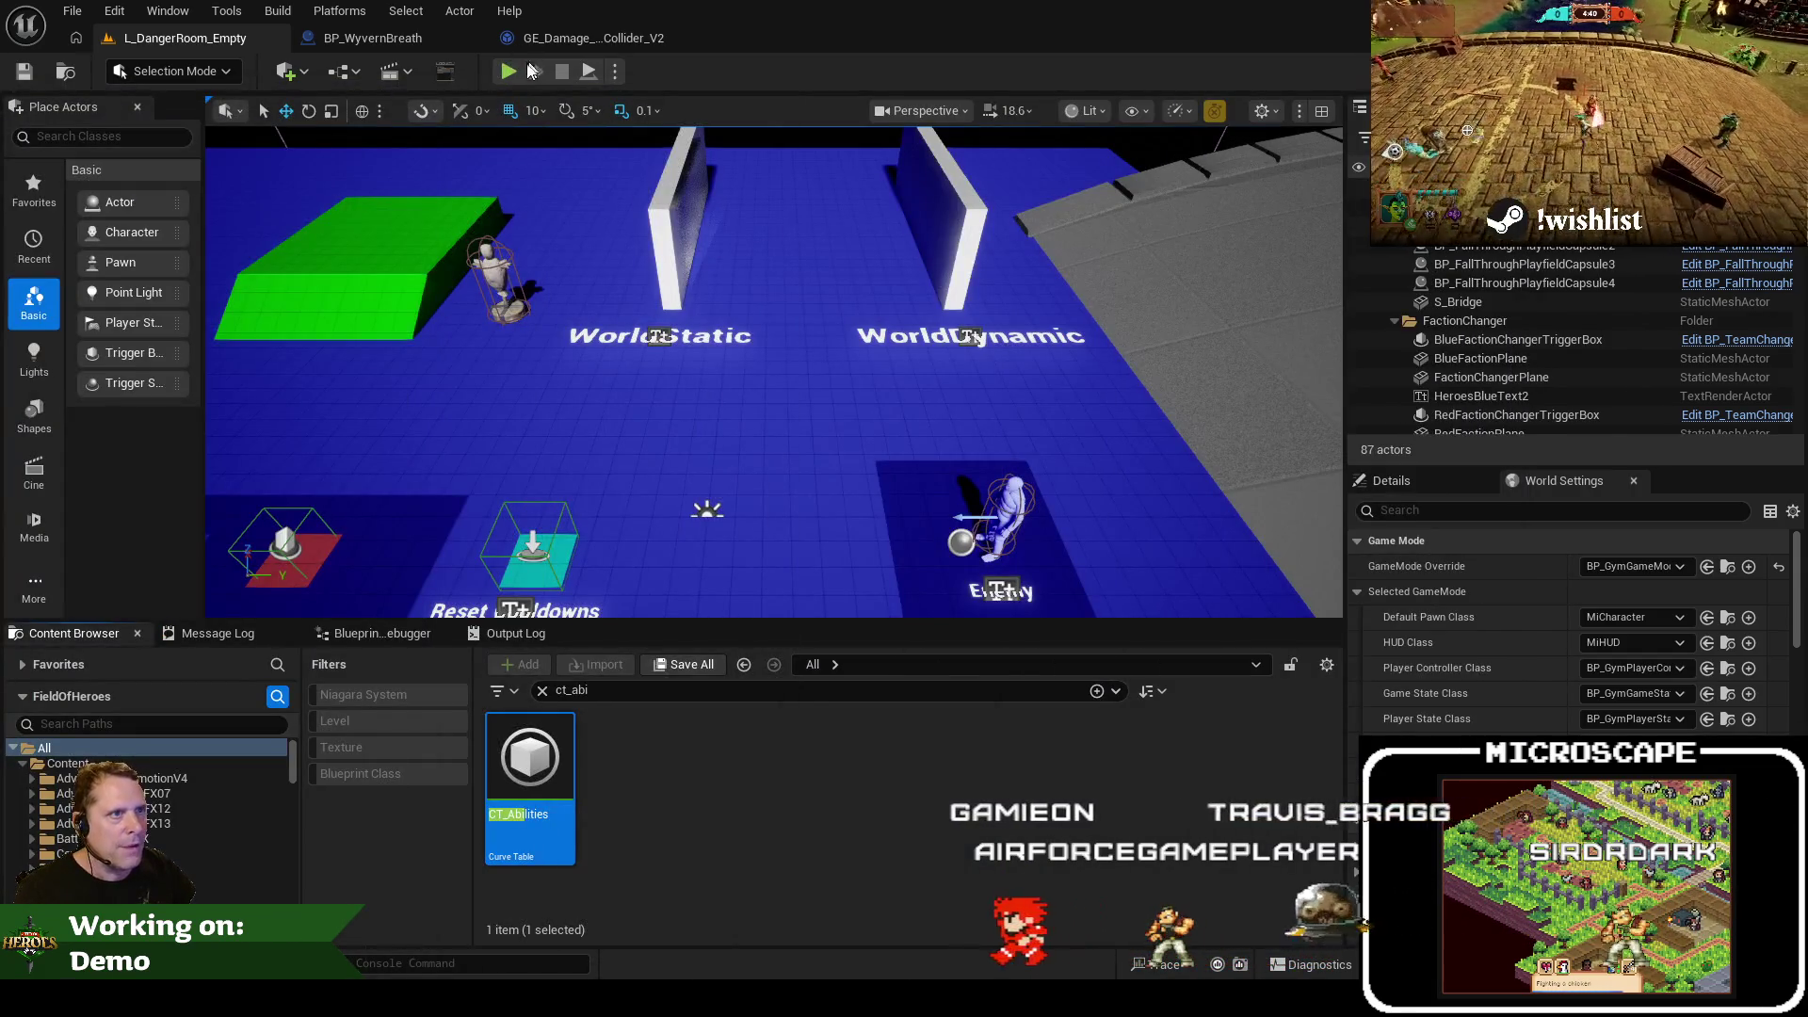
Play-test the wyvern breath near the green block, then stop and return to BP_WyvernBreath
left_click(507, 75)
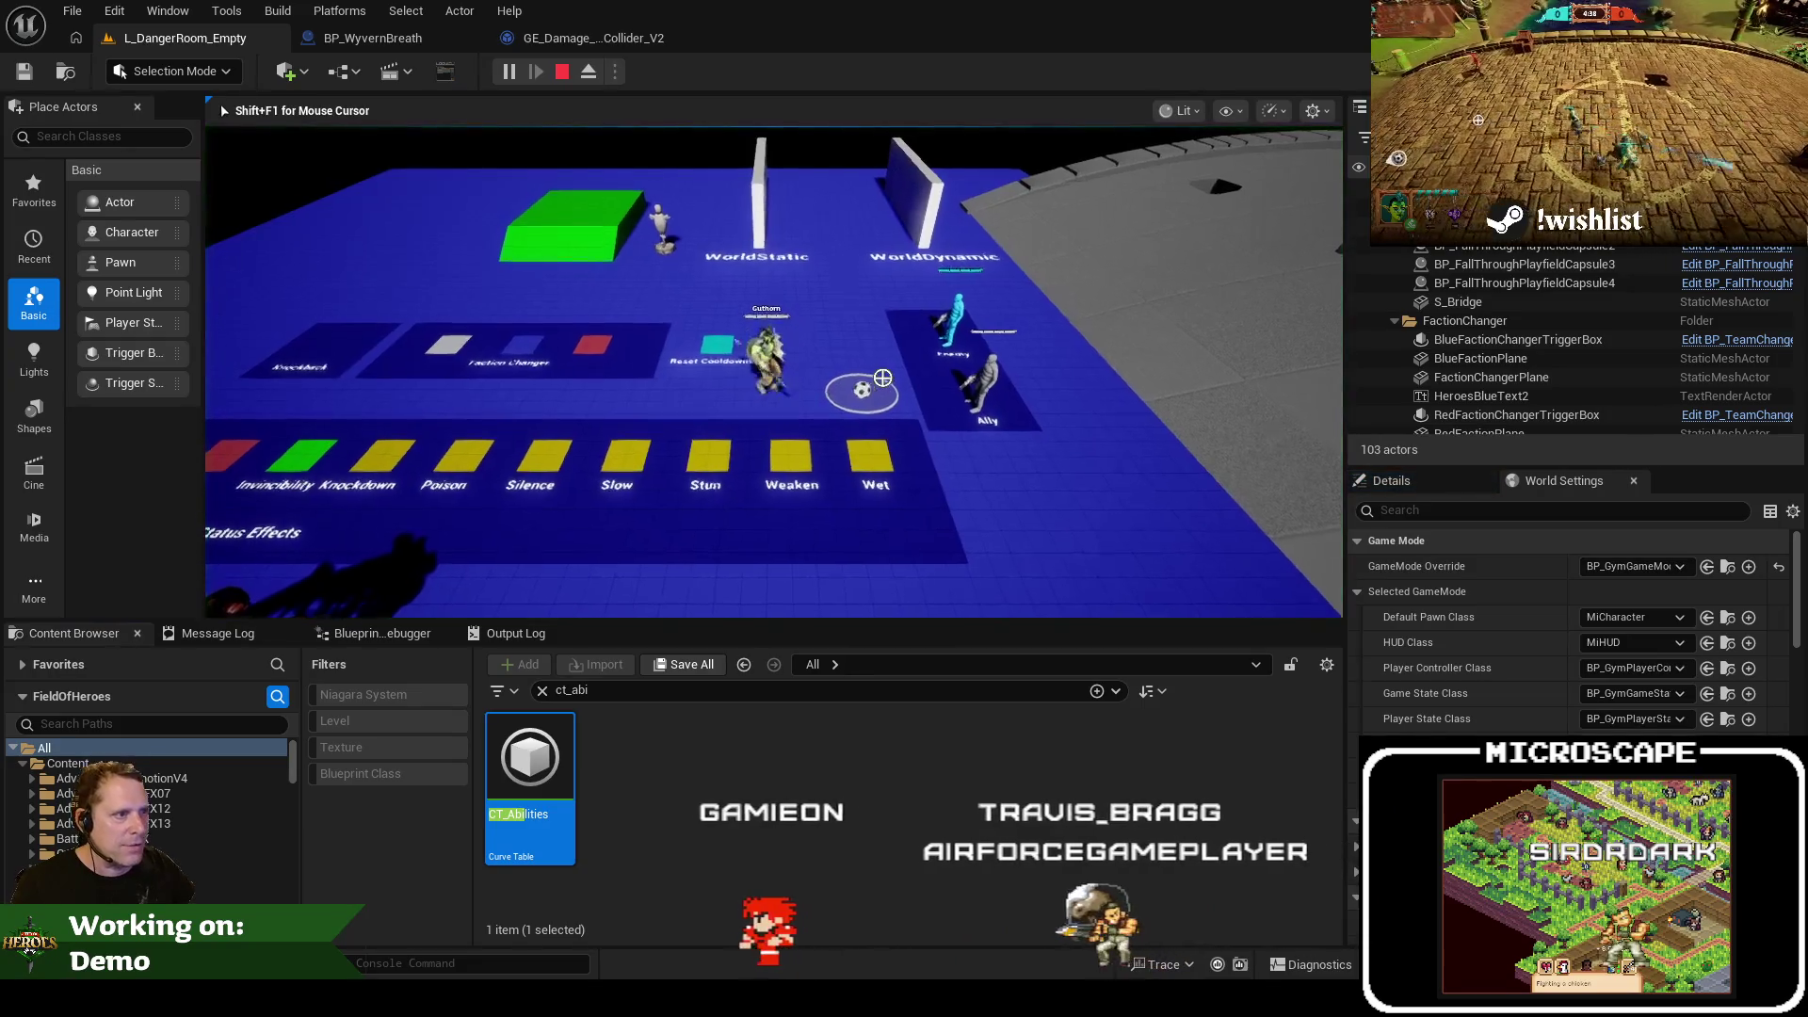
key("w")
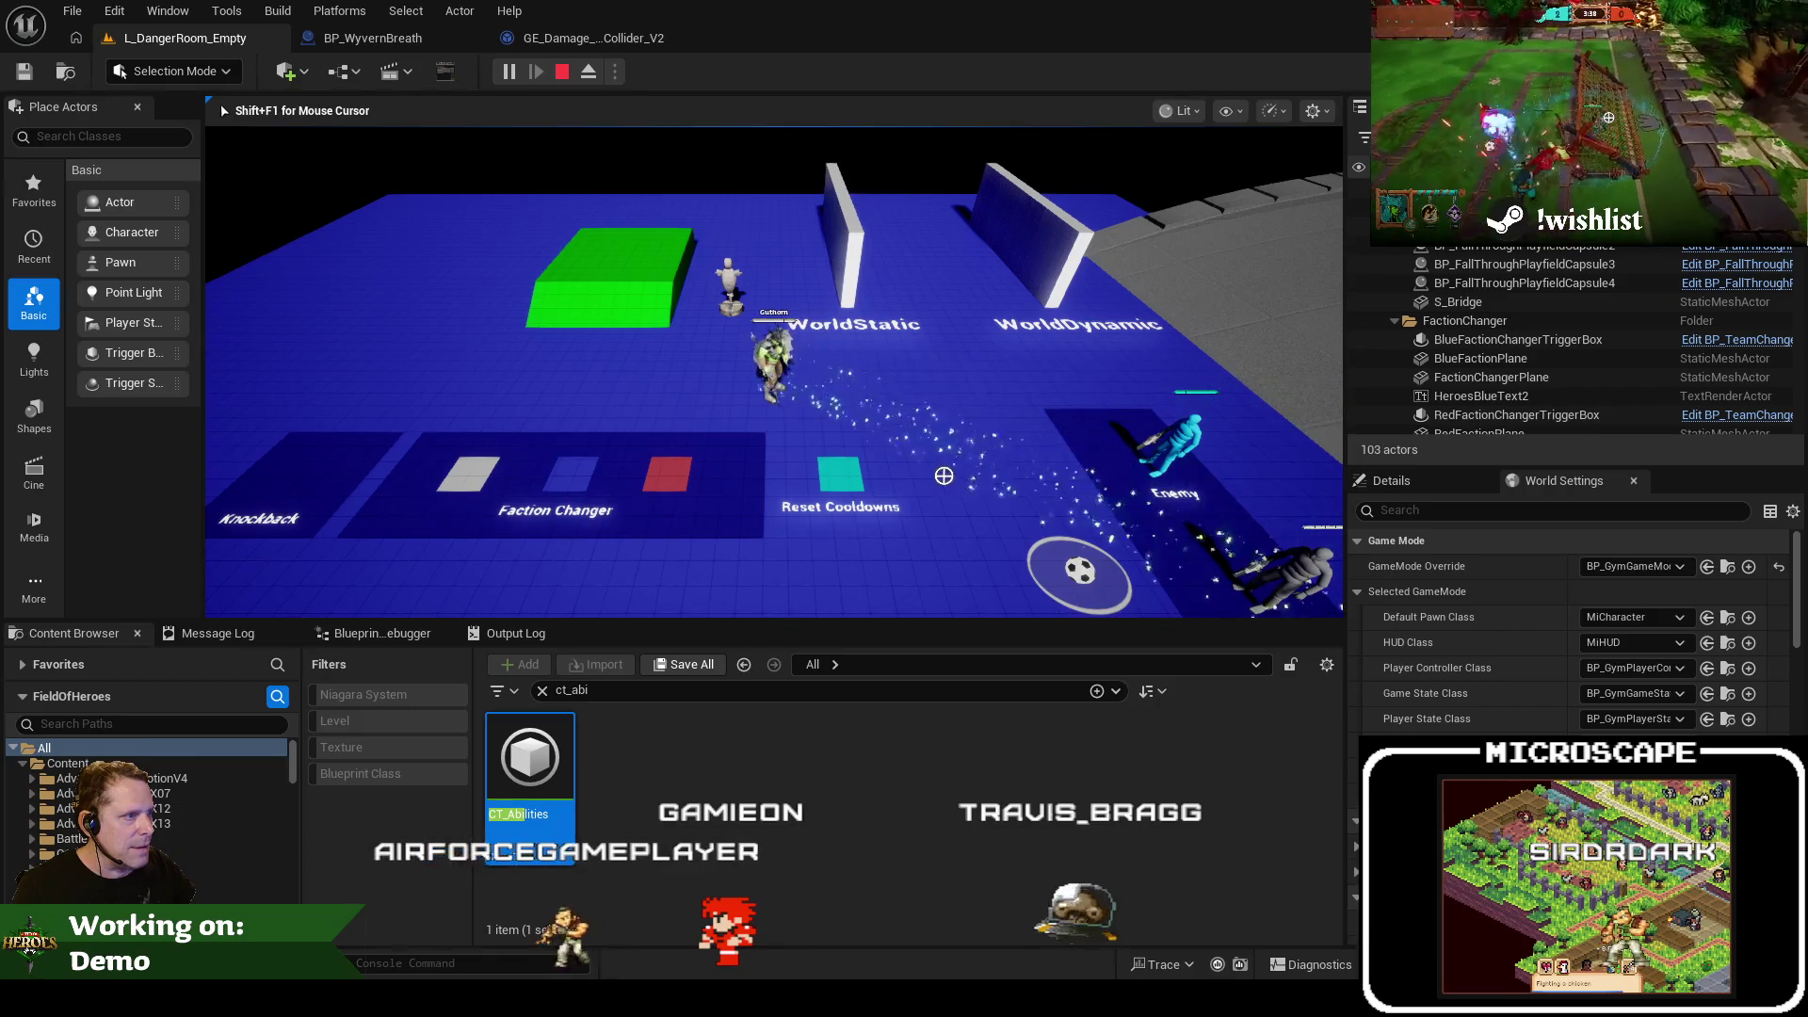
key("s")
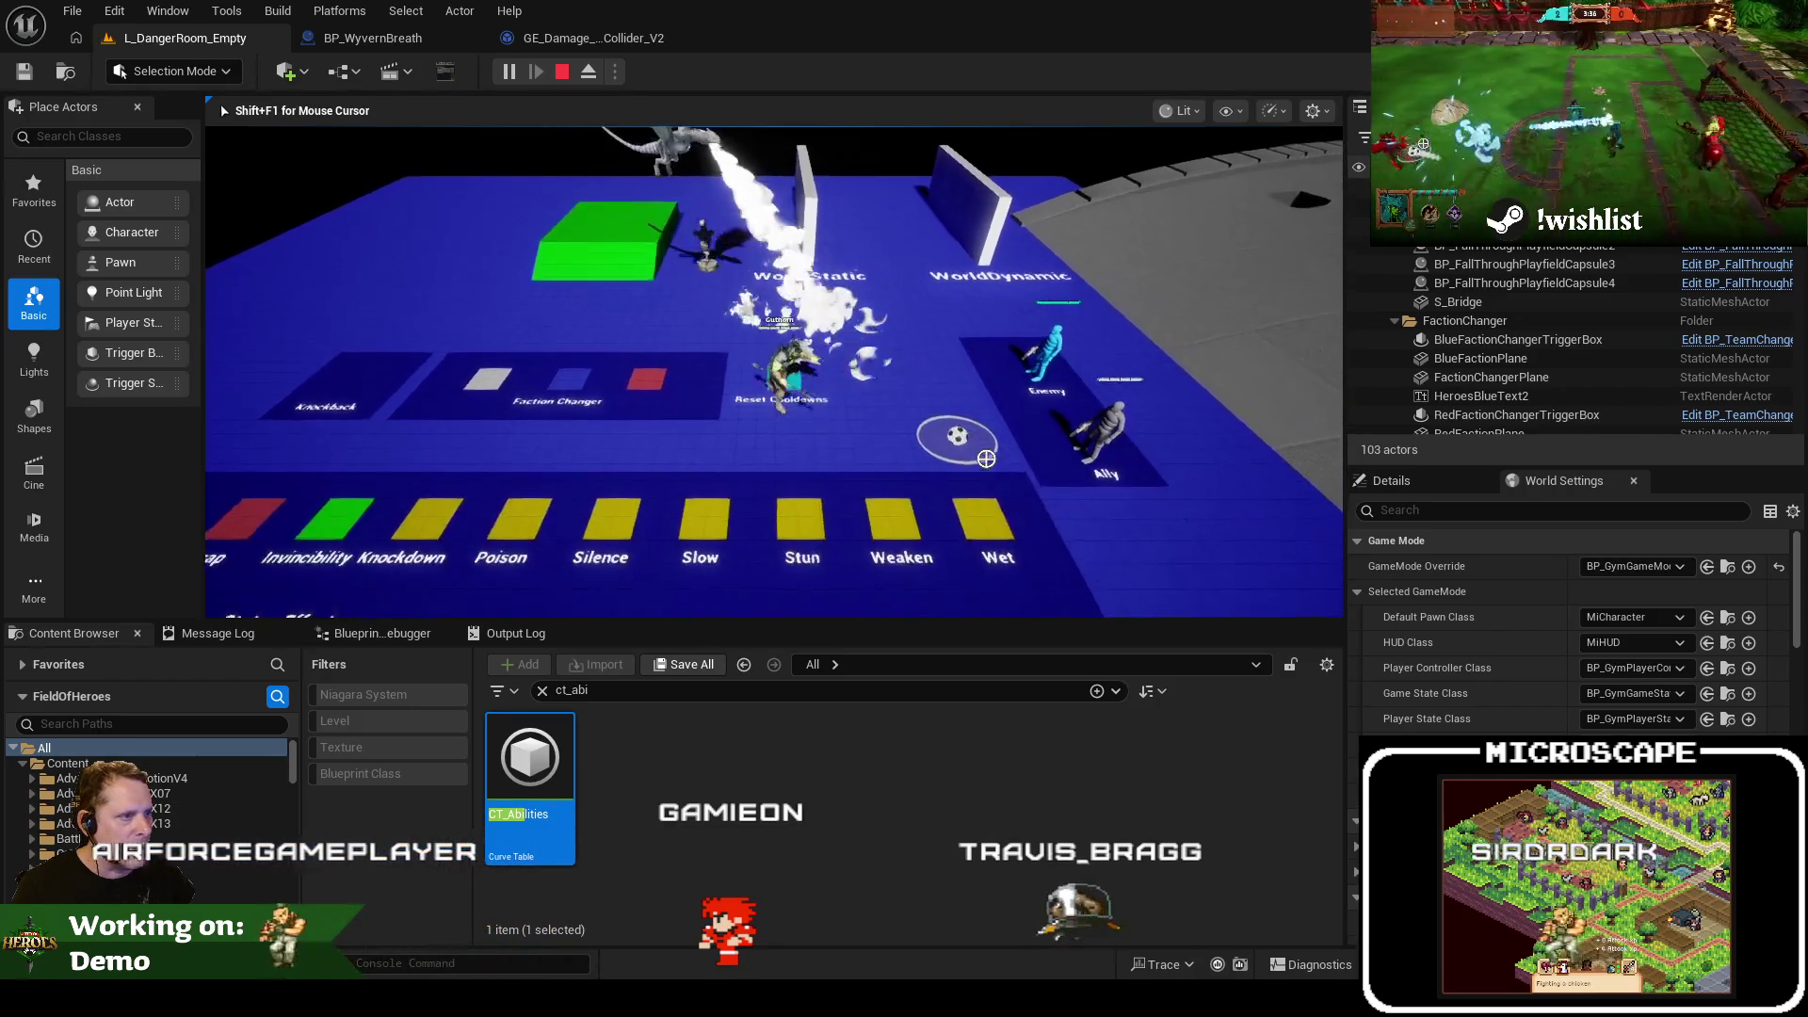
key("w")
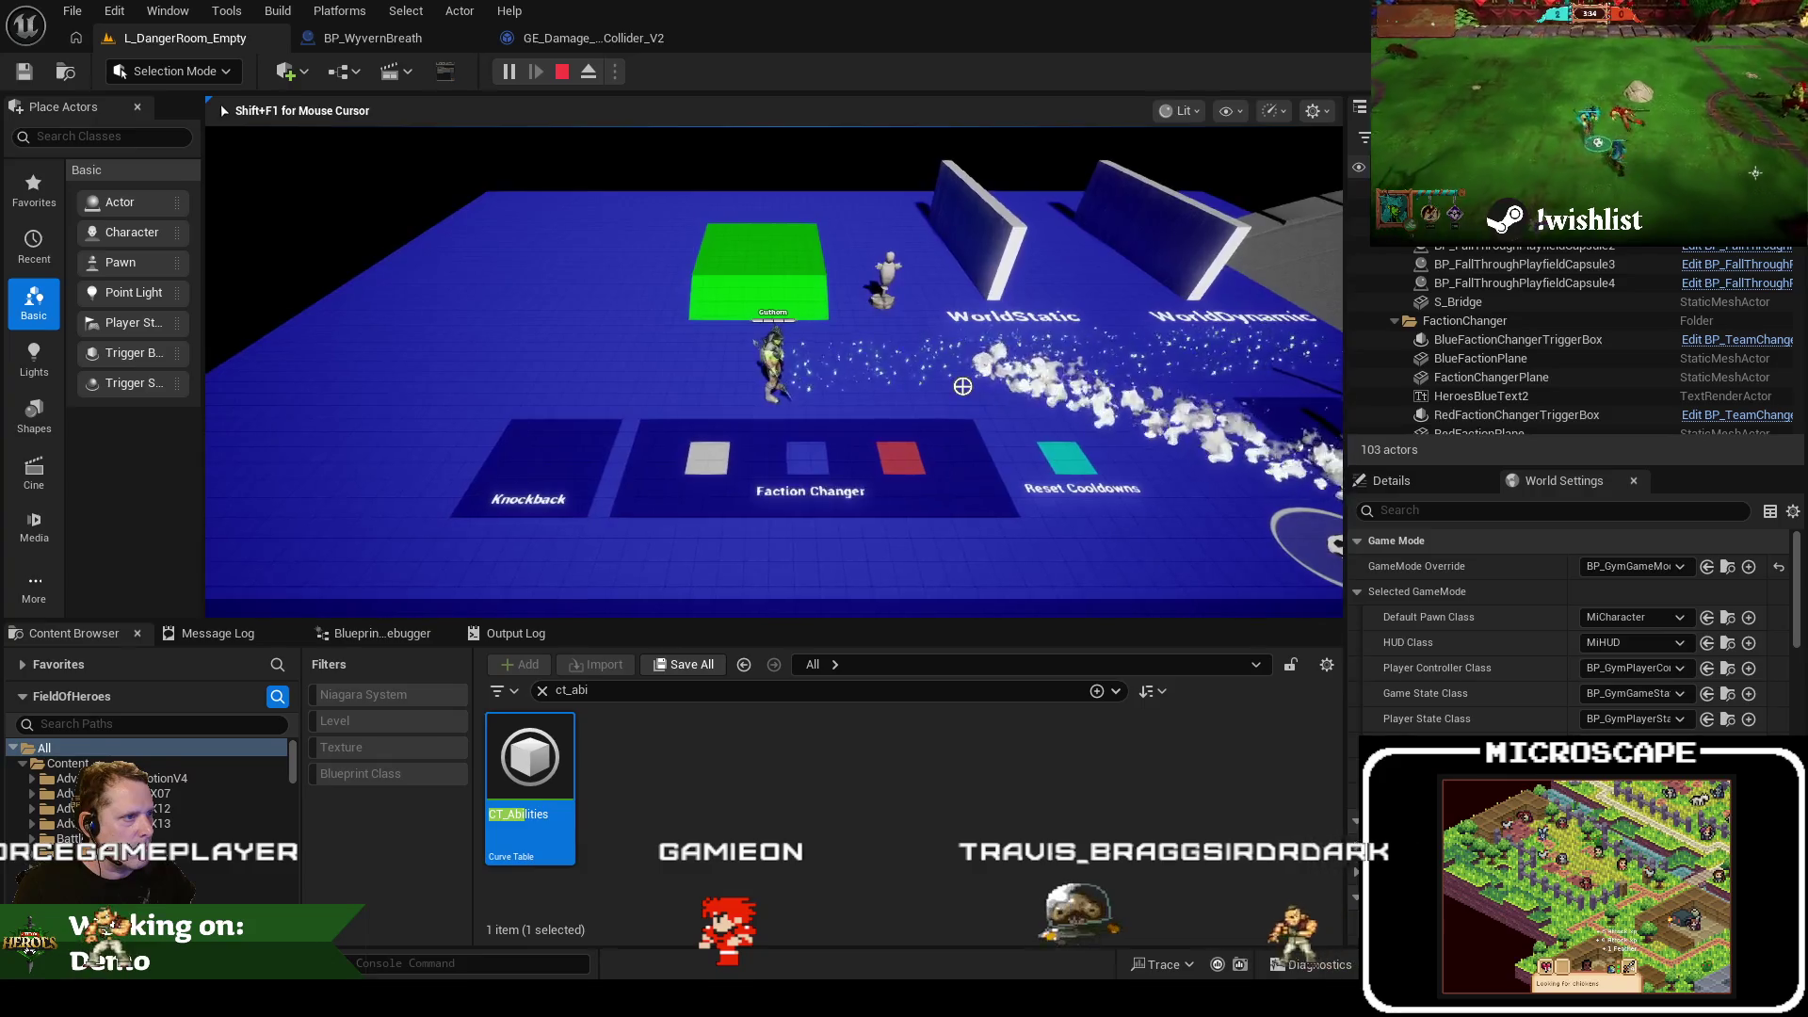
key("Escape")
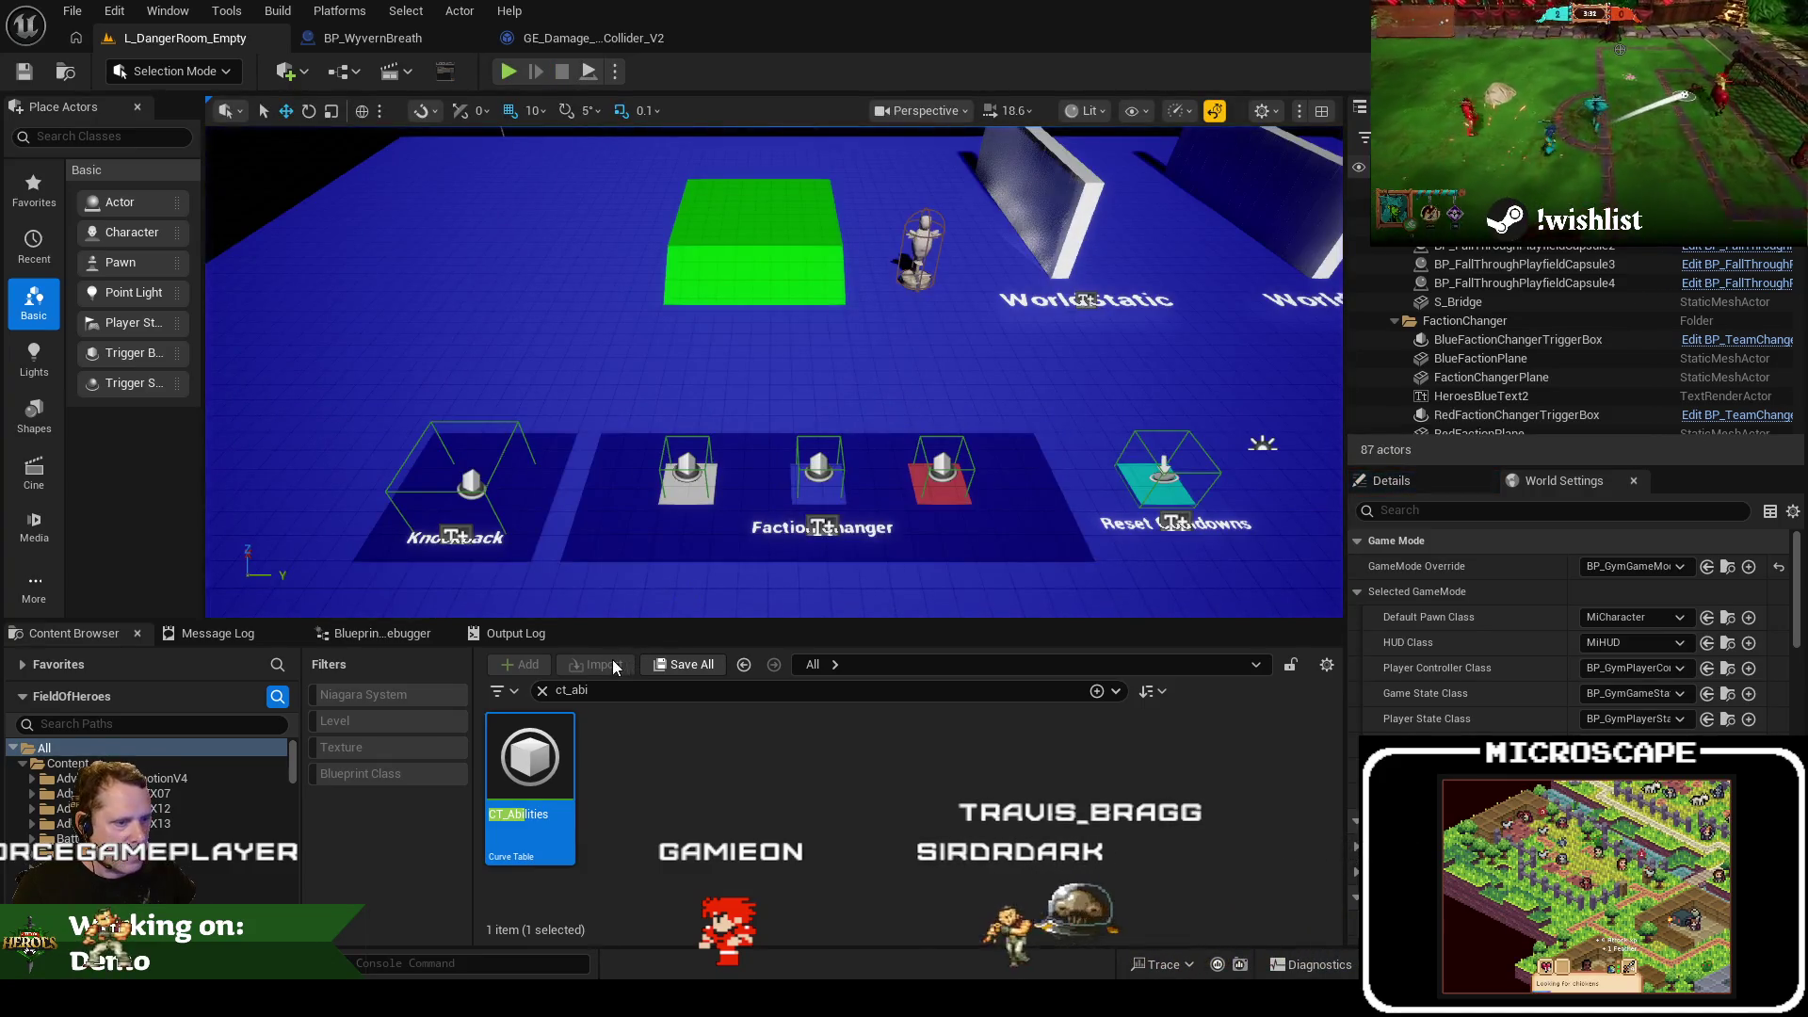
left_click(372, 38)
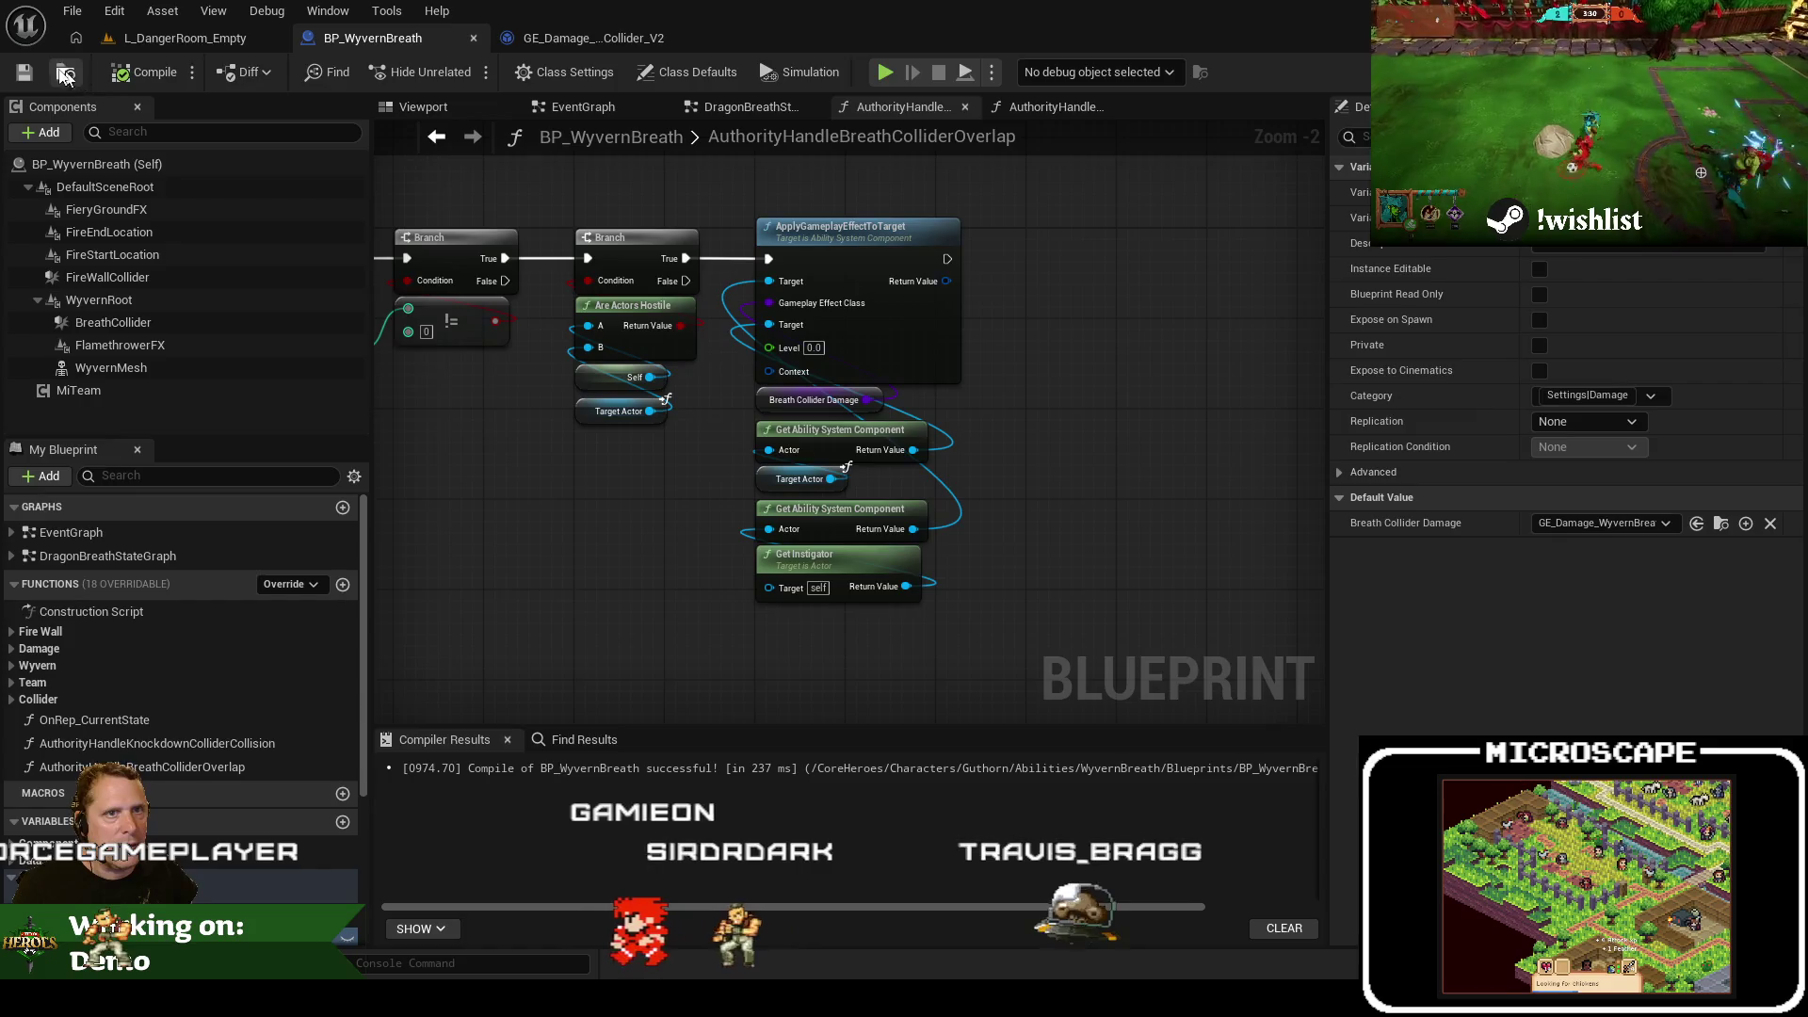
Open BP_WyvernBreath_PlayerAiming from the content folders and dock it with the other editors
key("ctrl+b")
double_click(628, 782)
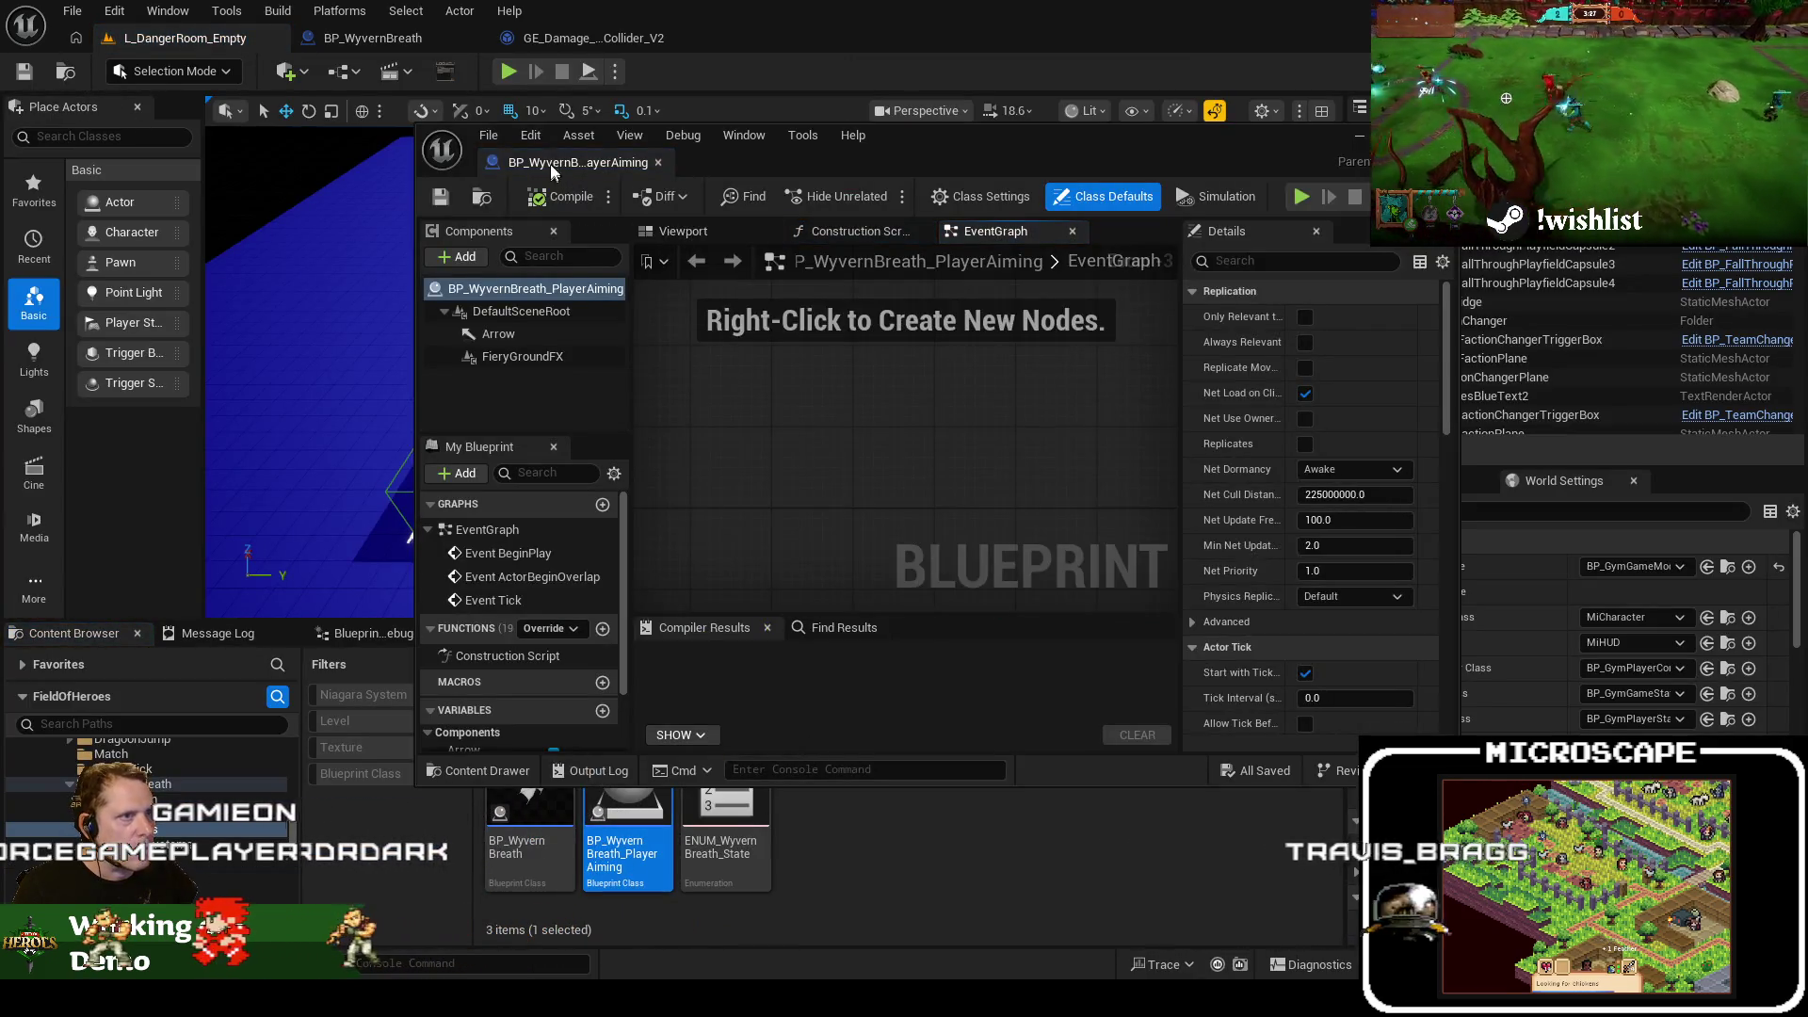
left_click_drag(578, 162, 382, 35)
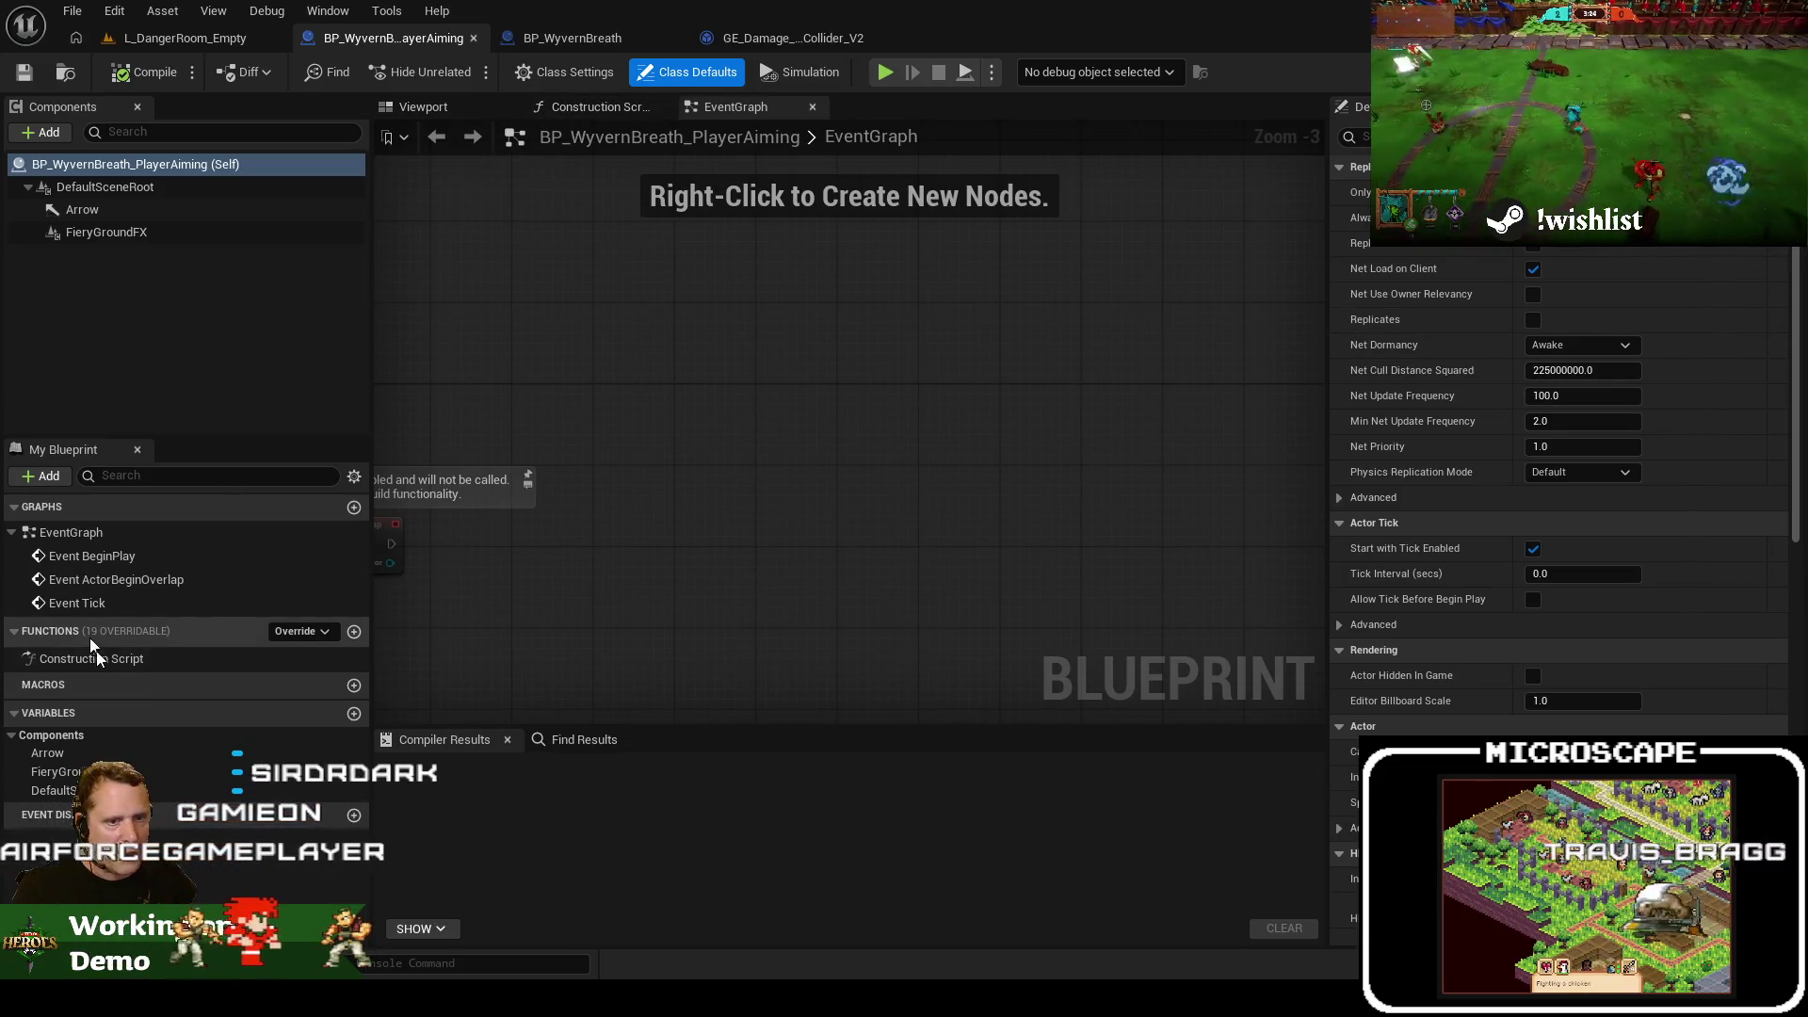
Set the FieryGroundFX component's Flame_Scale to 0.3 and SpawnRate to 250
left_click(240, 773)
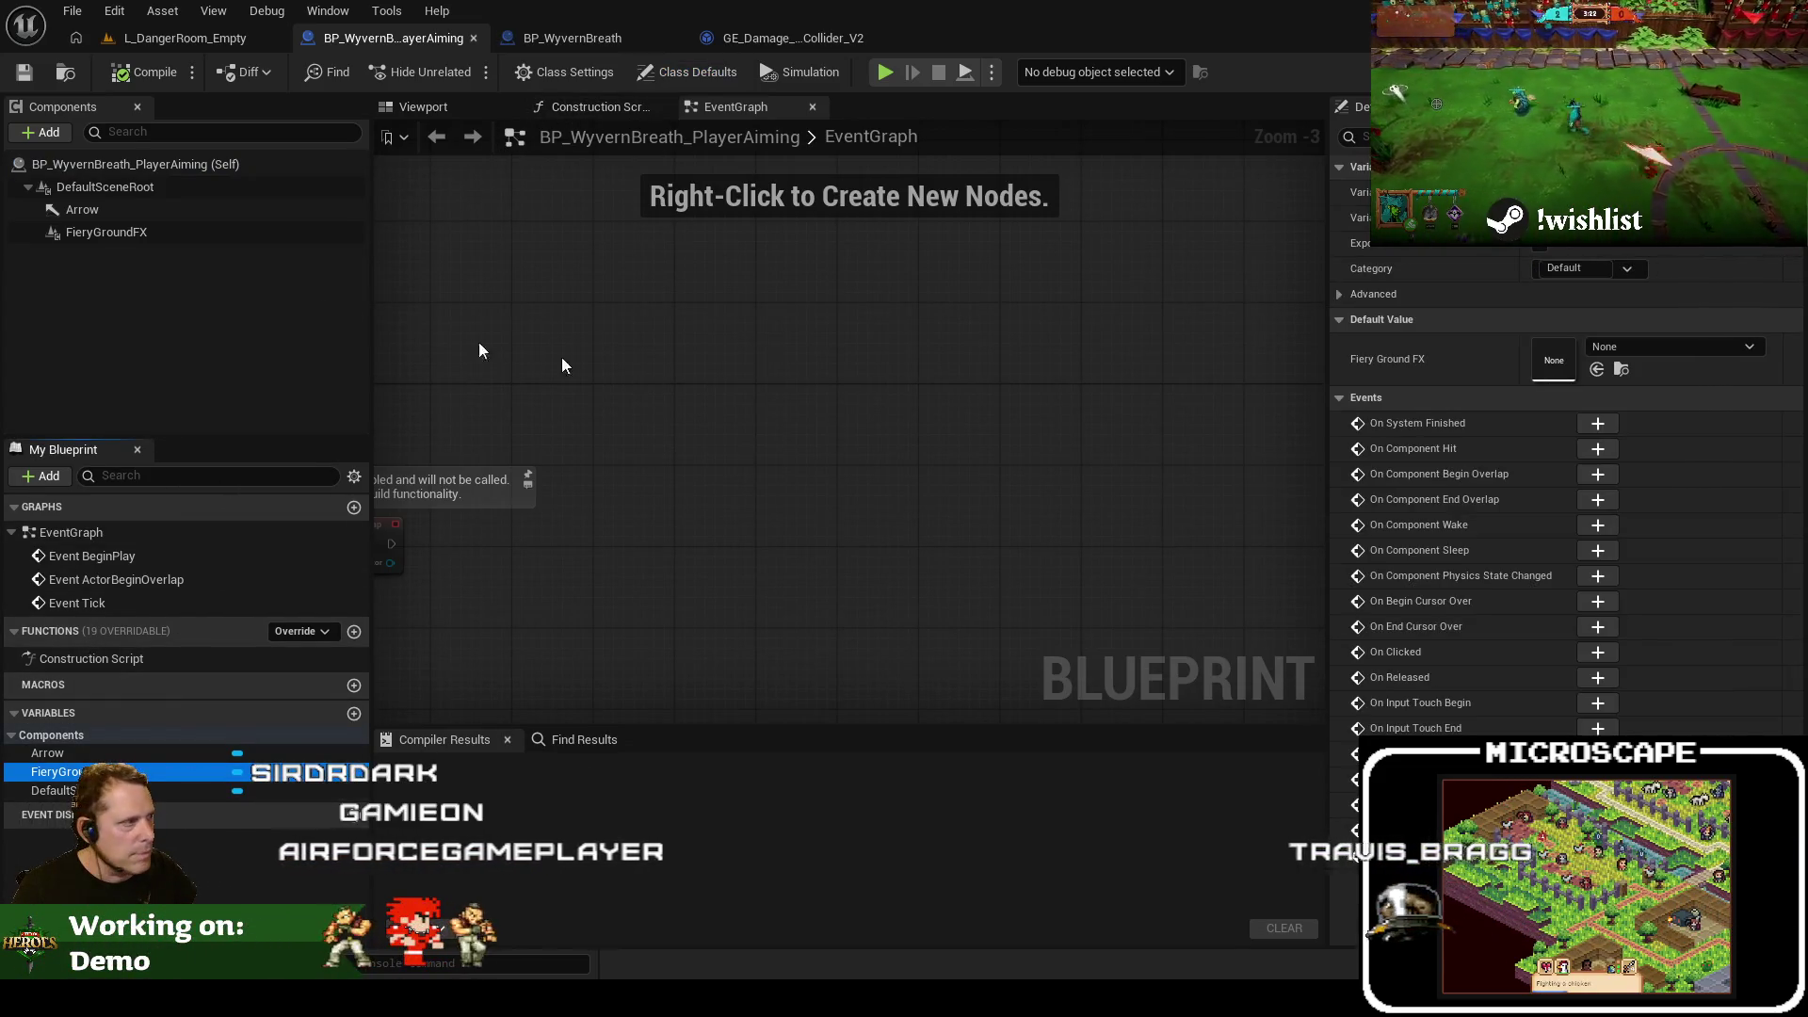
left_click(106, 232)
left_click(902, 138)
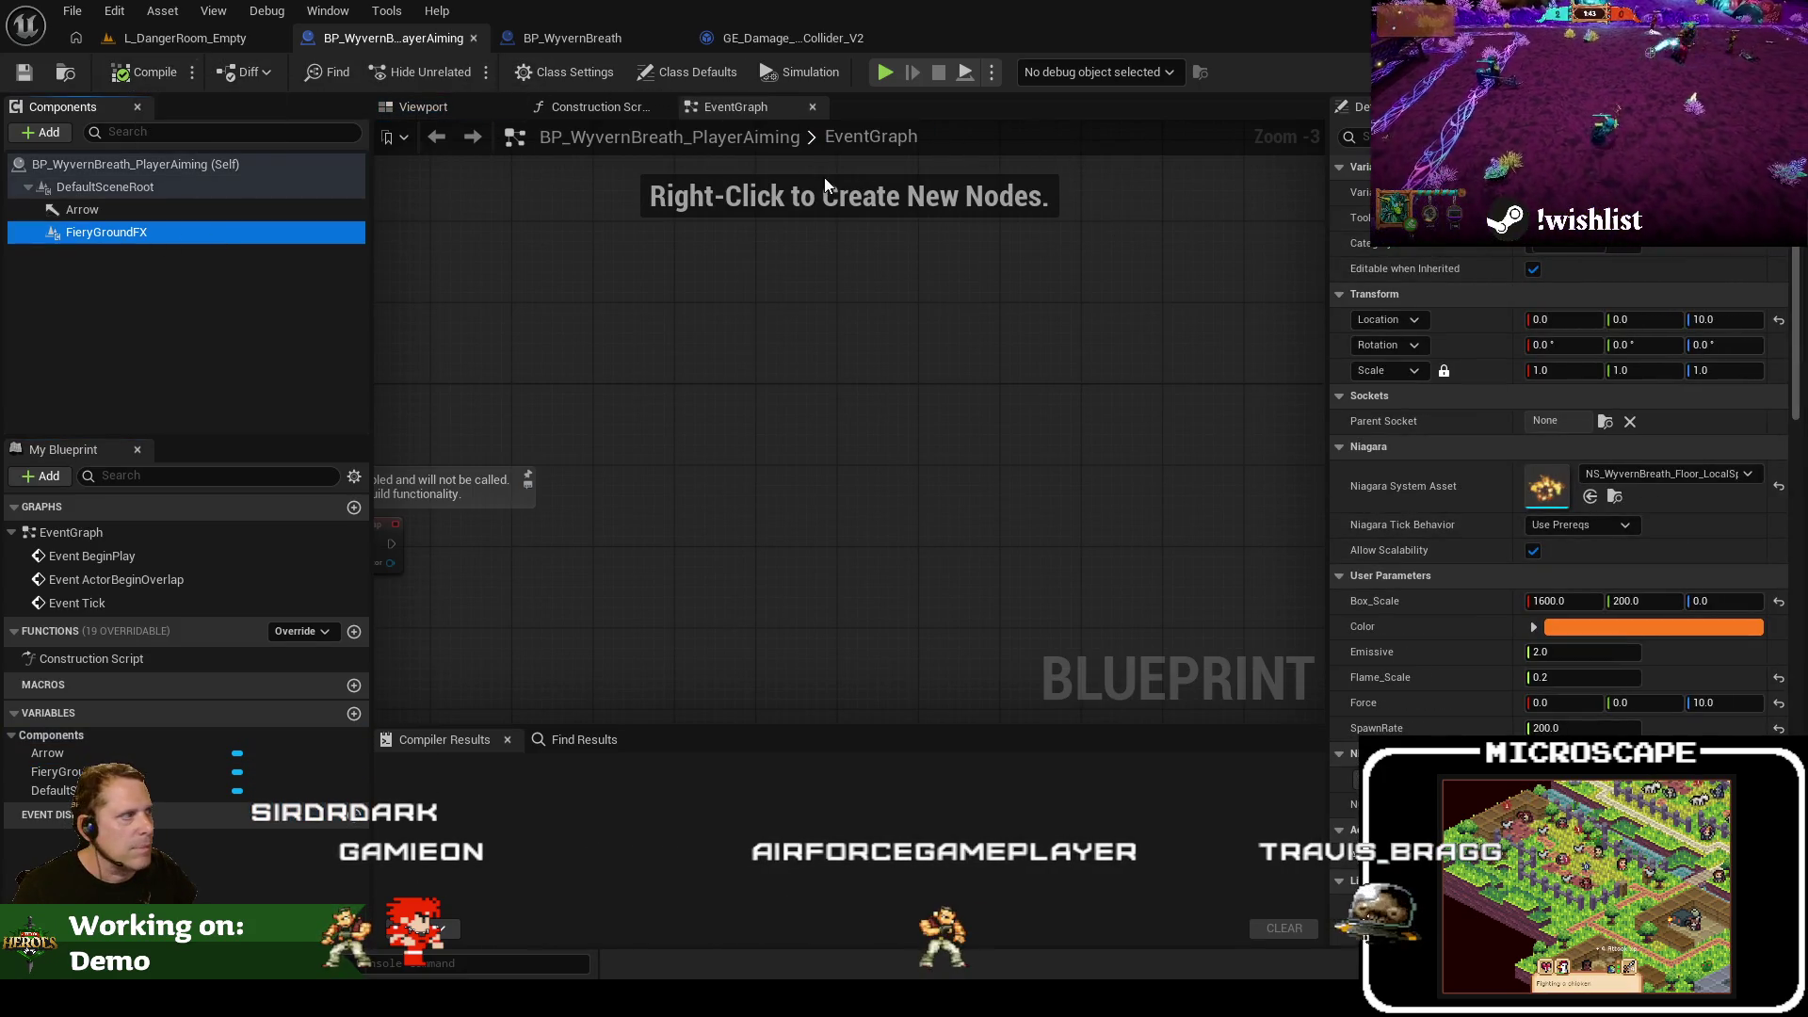
left_click(426, 107)
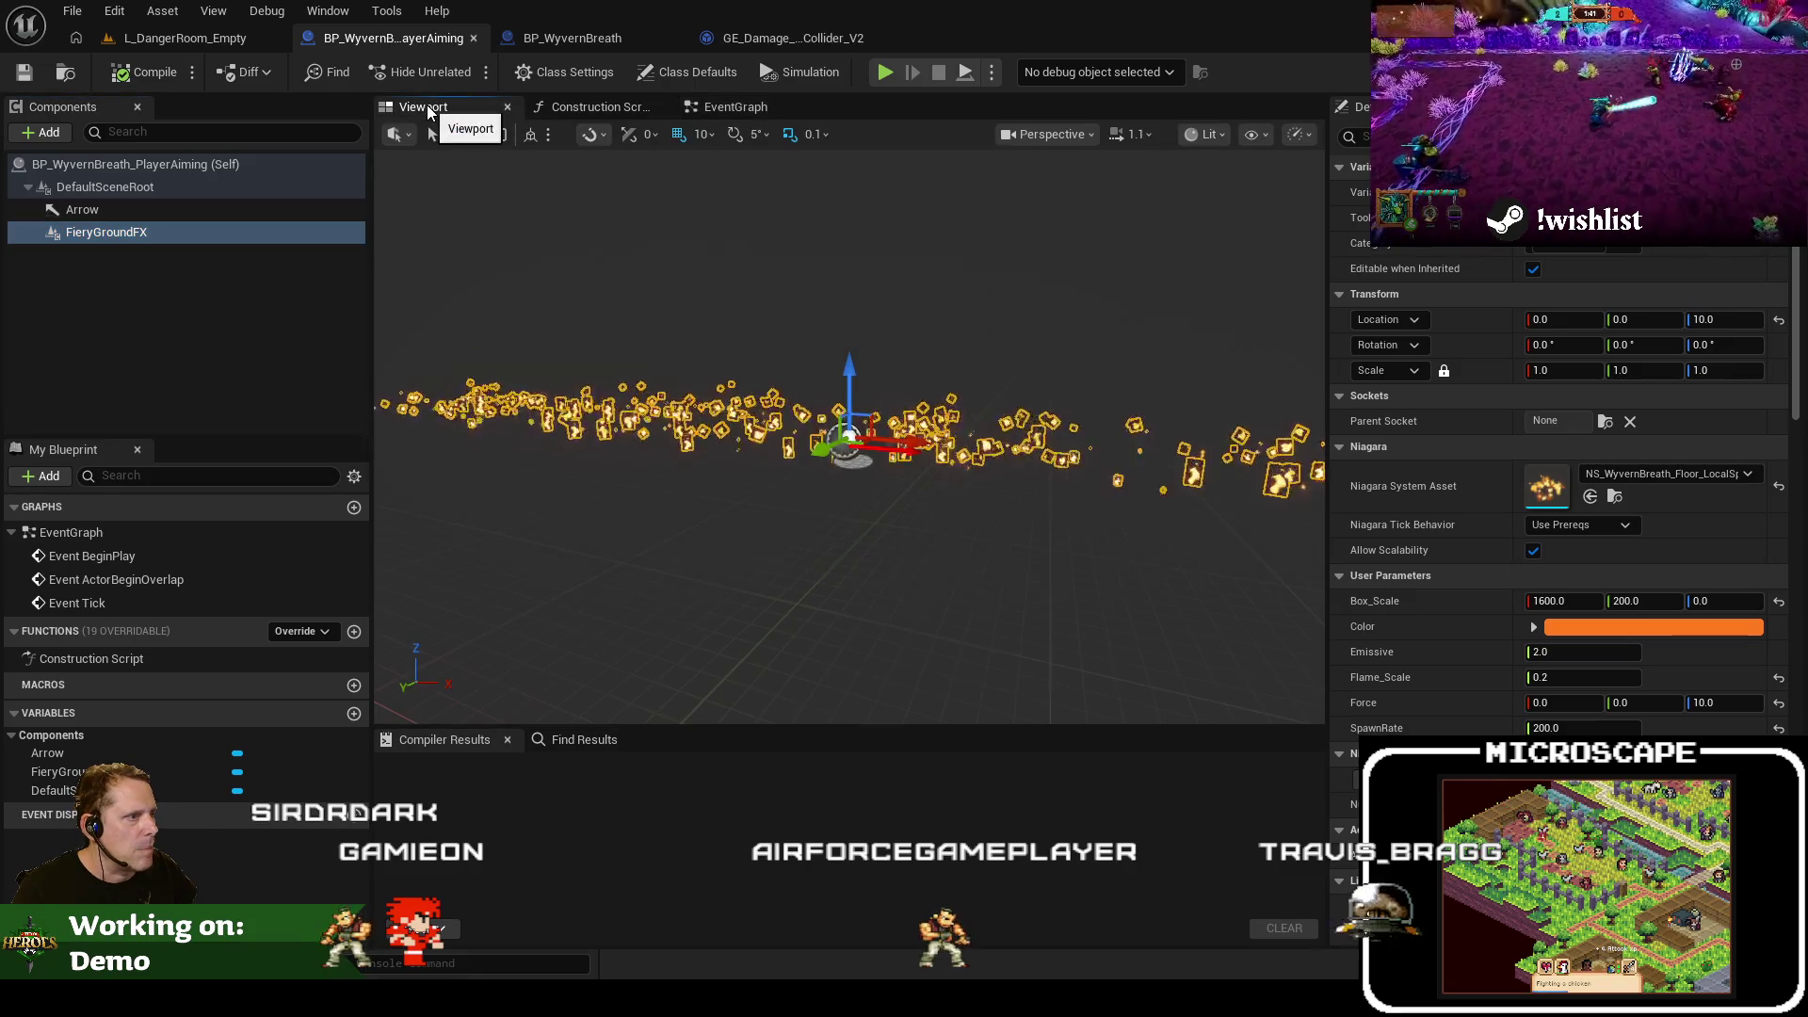
left_click(998, 356)
mouse_move(1067, 329)
left_mouse_down()
mouse_move(1008, 386)
mouse_move(1066, 325)
left_mouse_up()
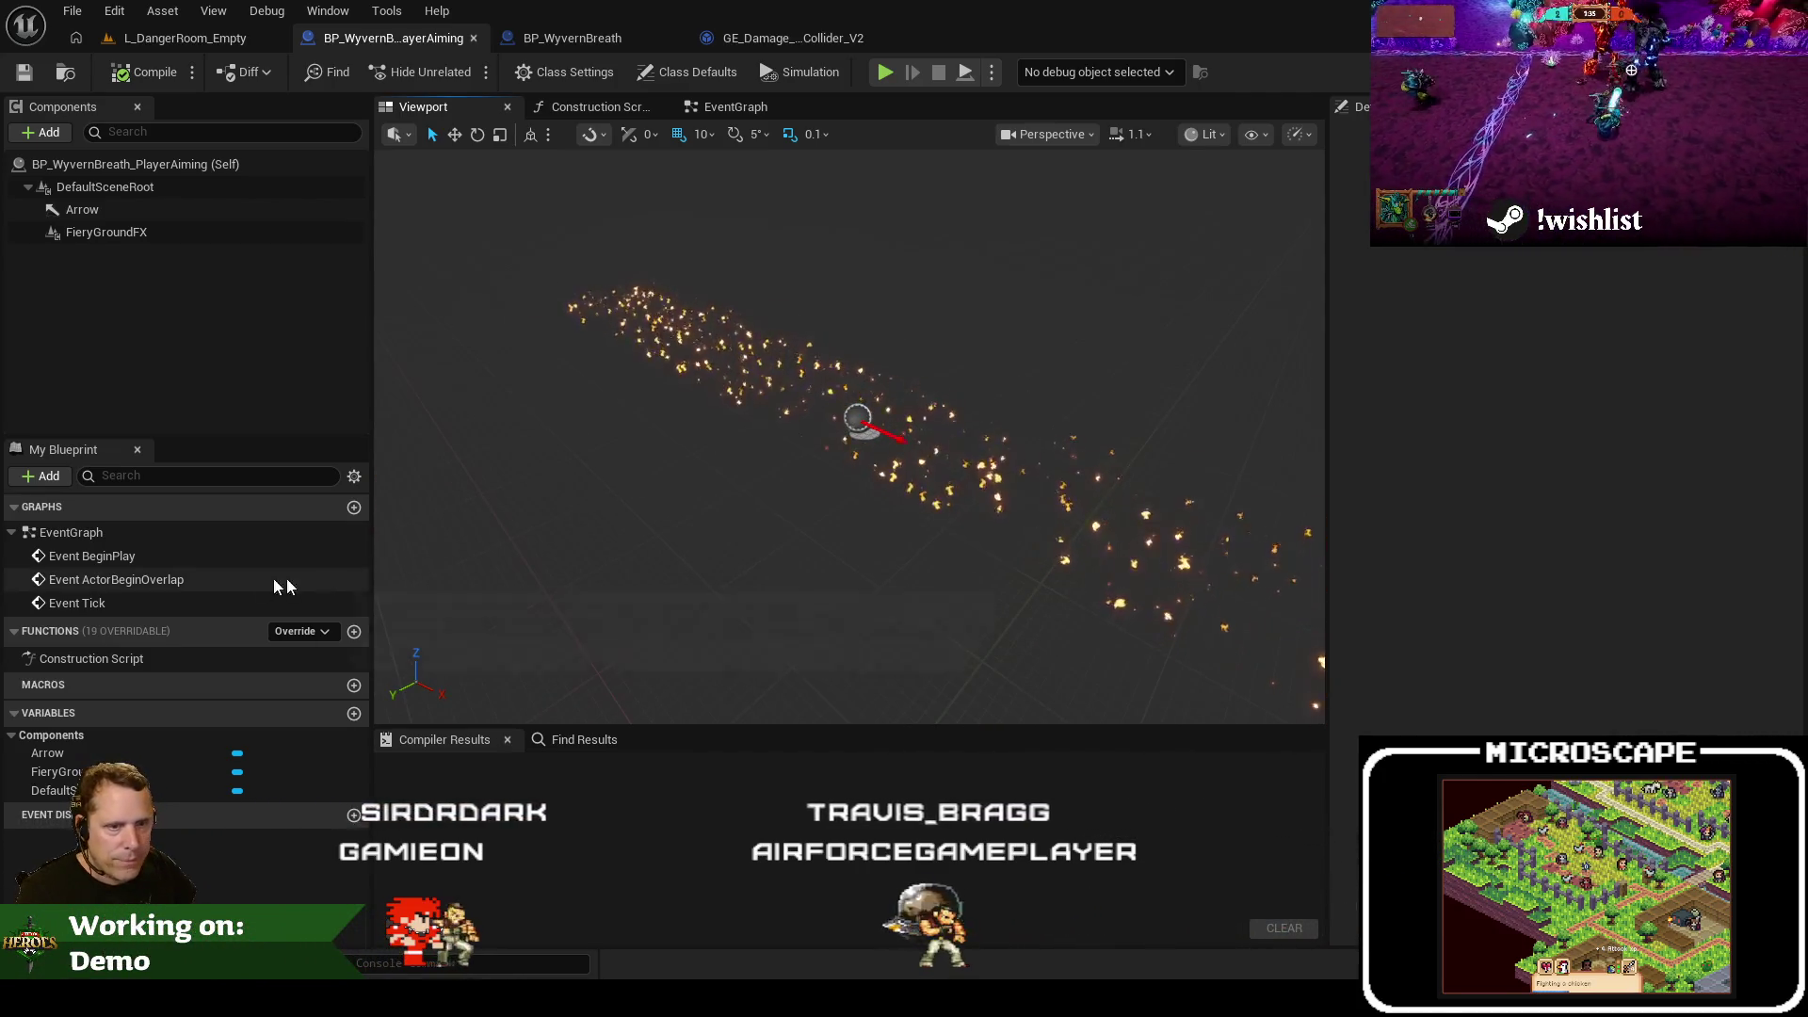
left_click(170, 231)
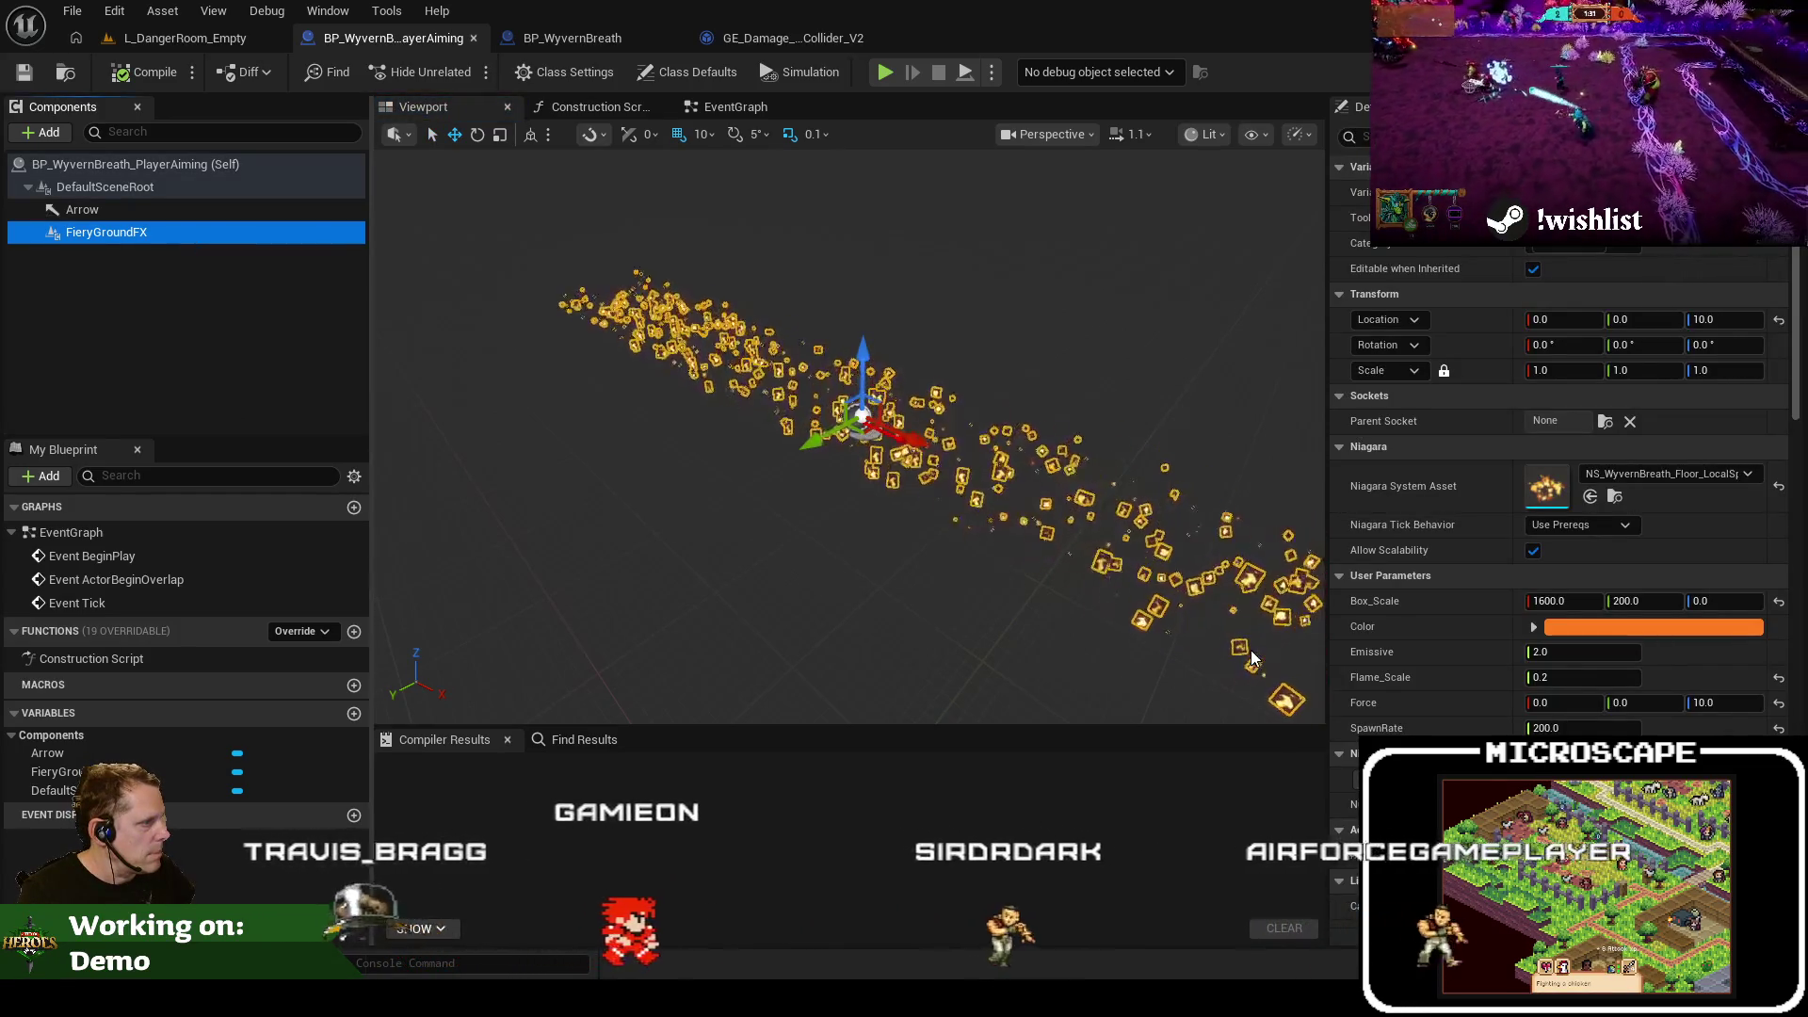
left_click(1611, 652)
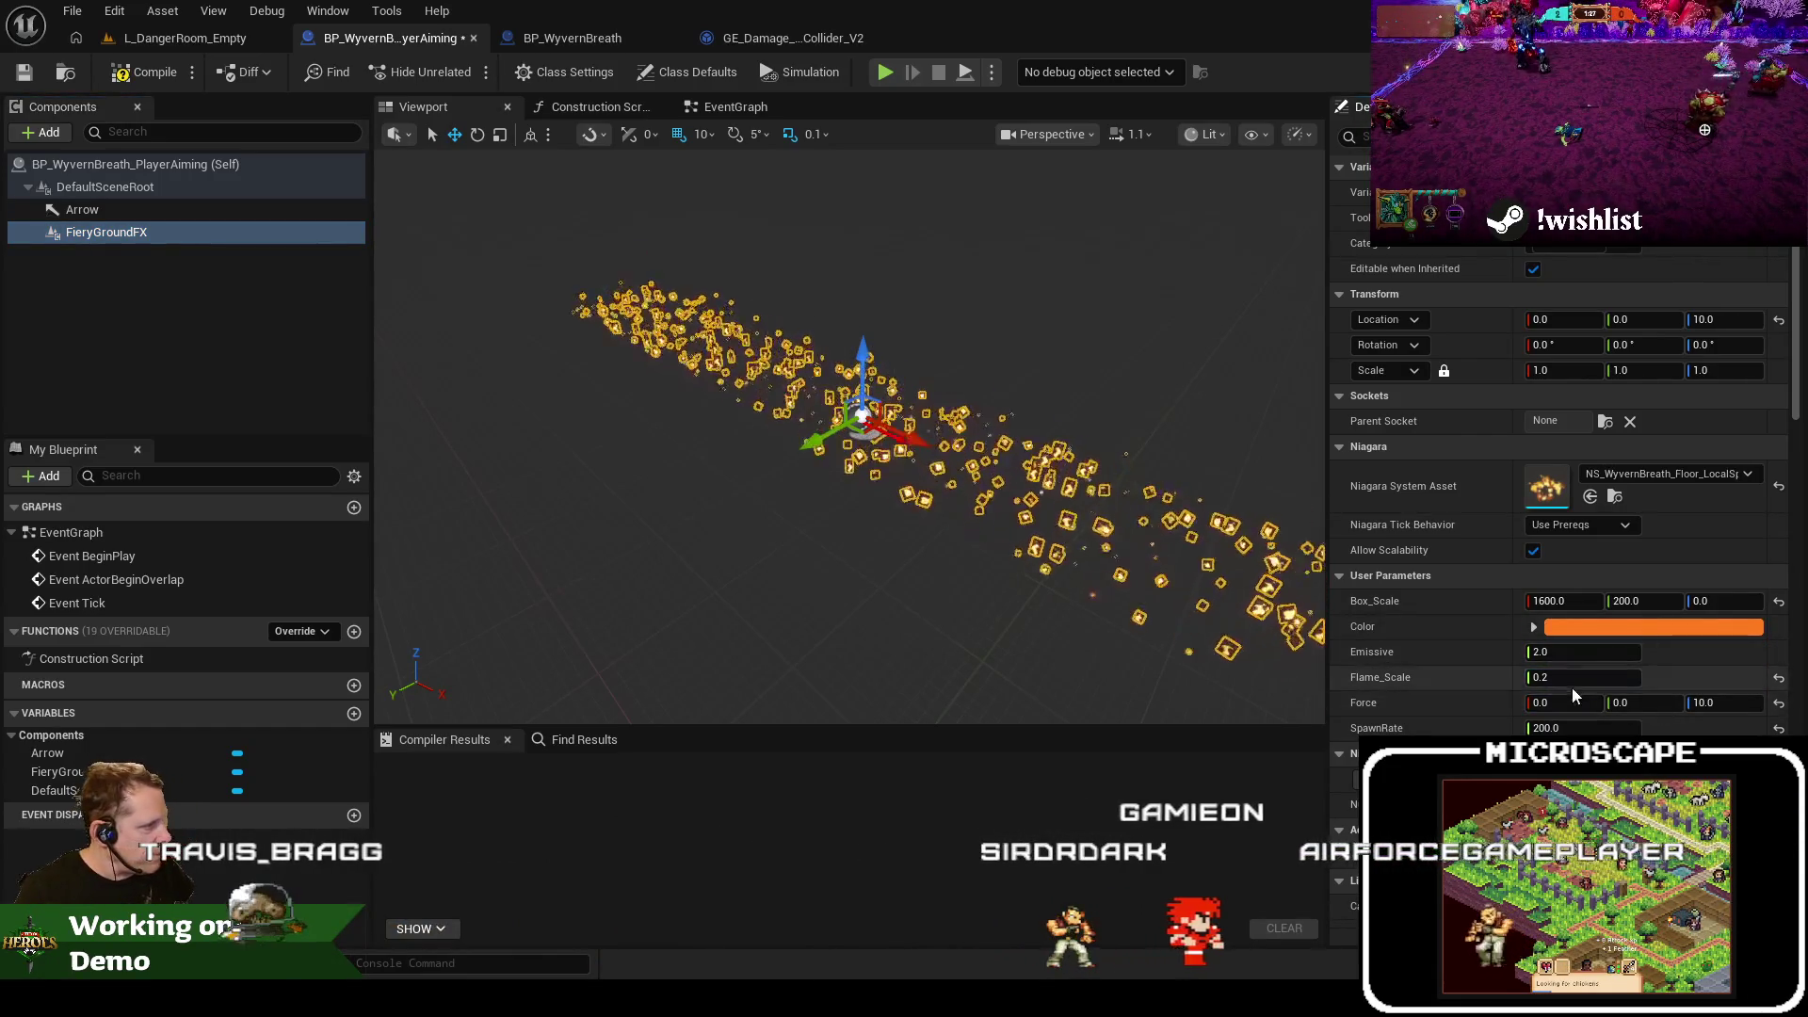
left_click(1597, 679)
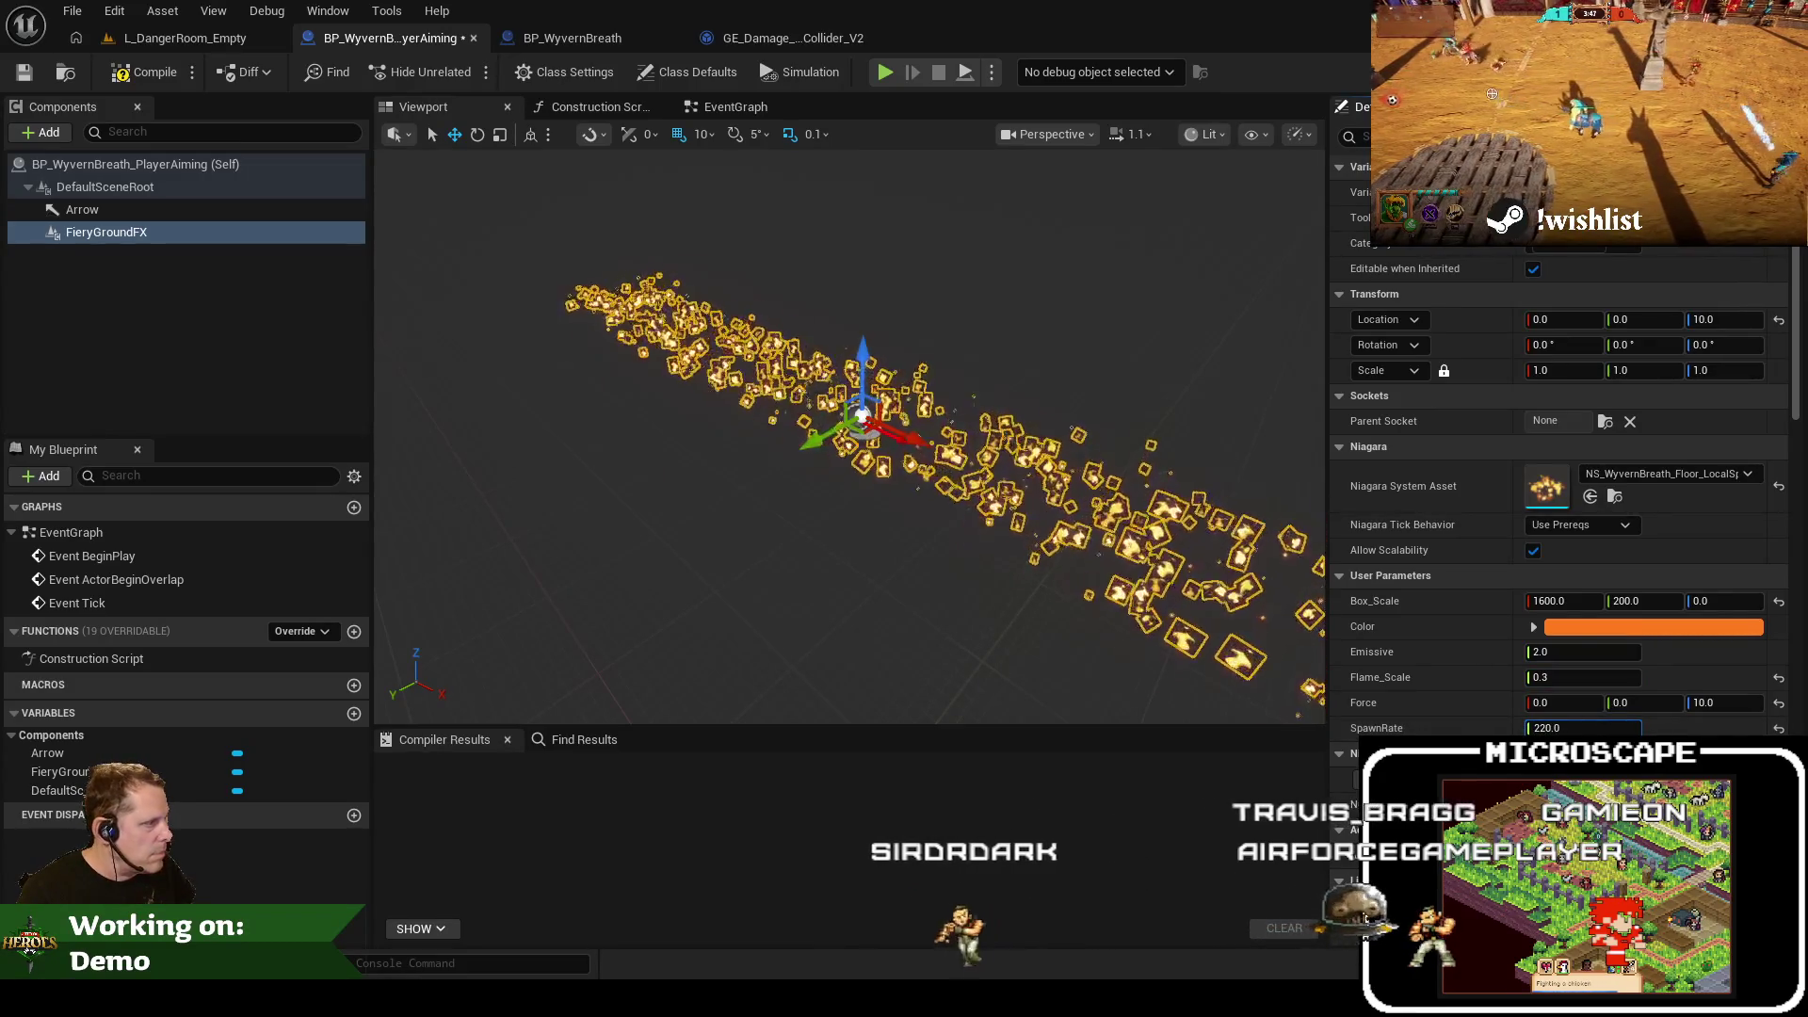
left_click(254, 53)
Play-test the level and fire the denser aiming breath effect
key("alt+p")
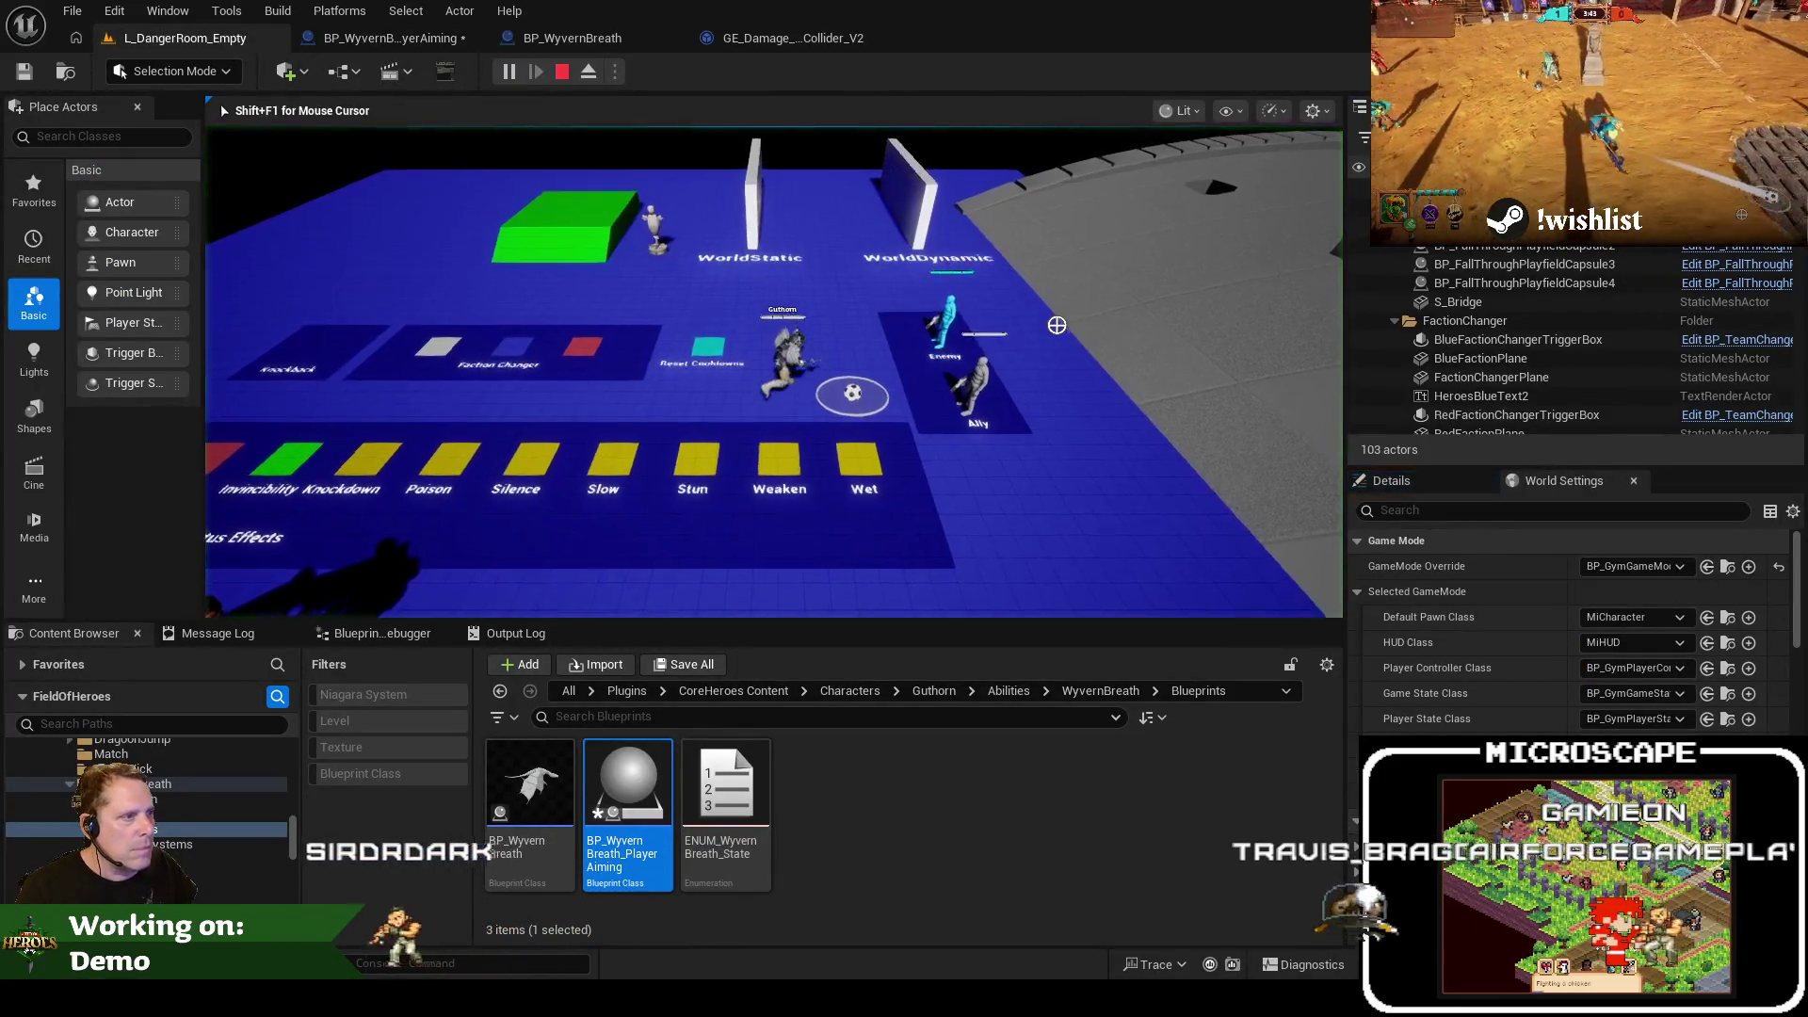
left_click(1117, 419)
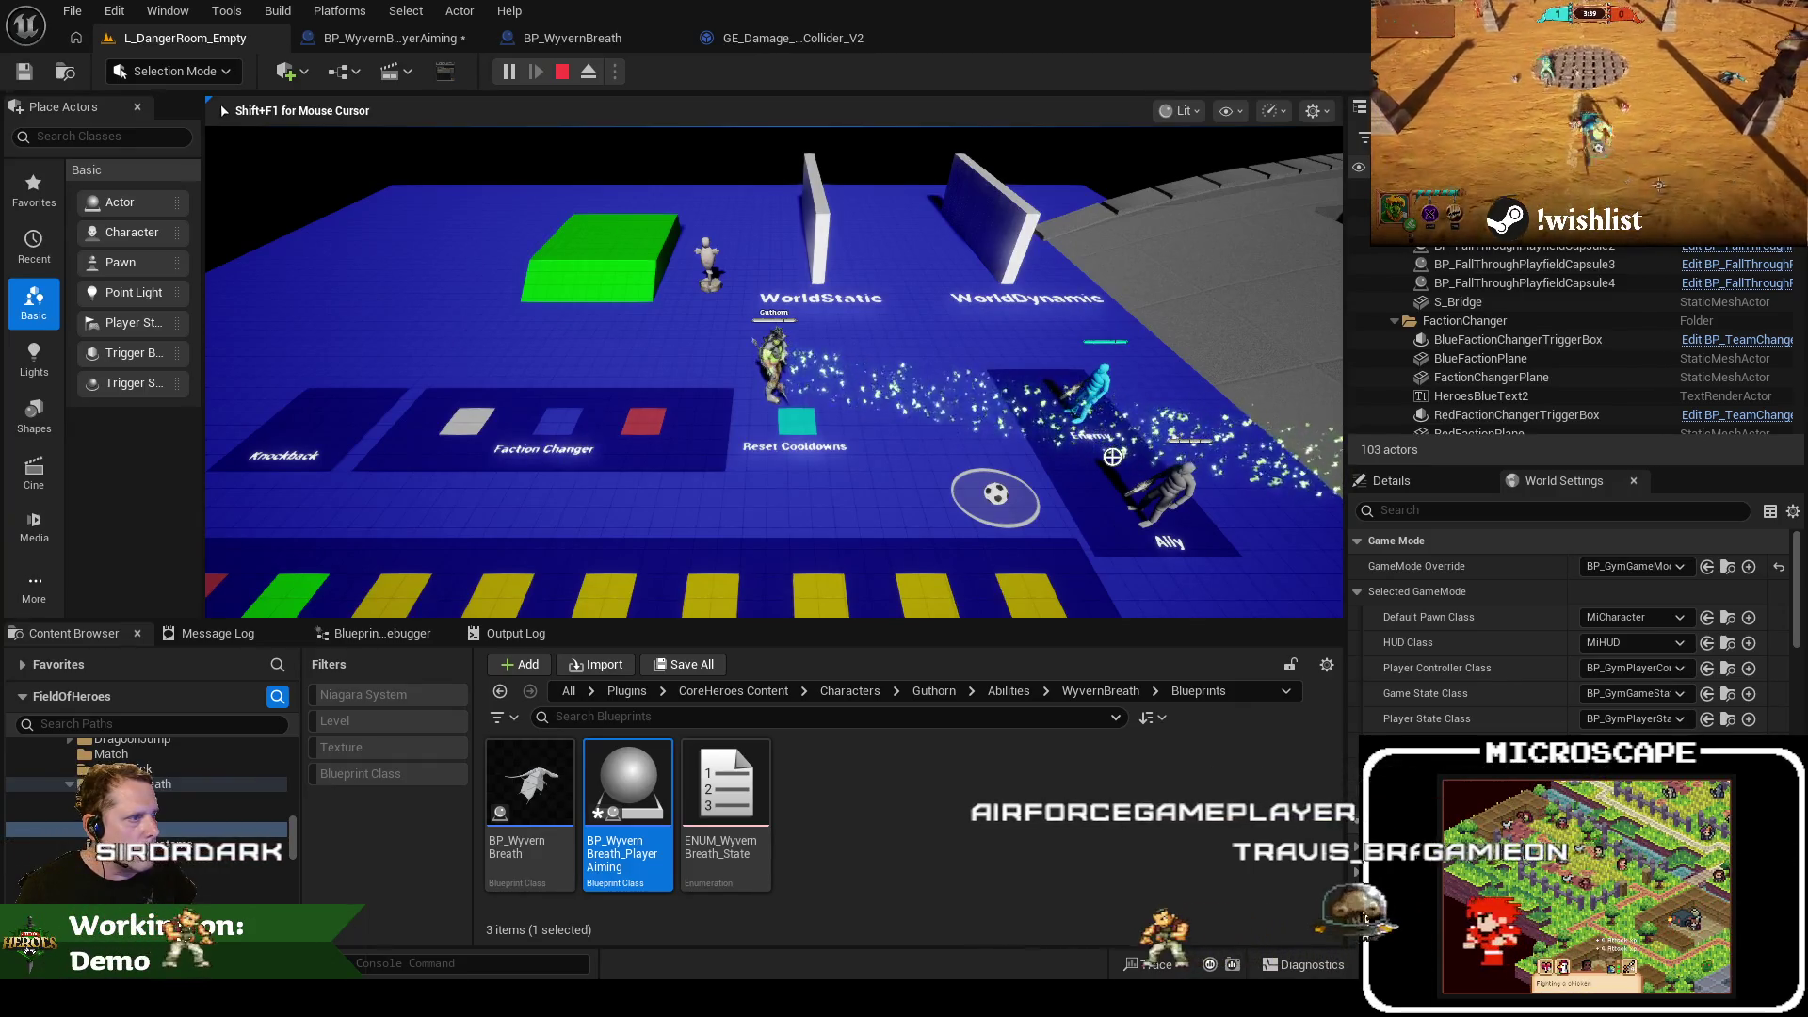
key("Escape")
Save BP_WyvernBreath_PlayerAiming, then bring the Jira issue FOH-719 into view
left_click(398, 38)
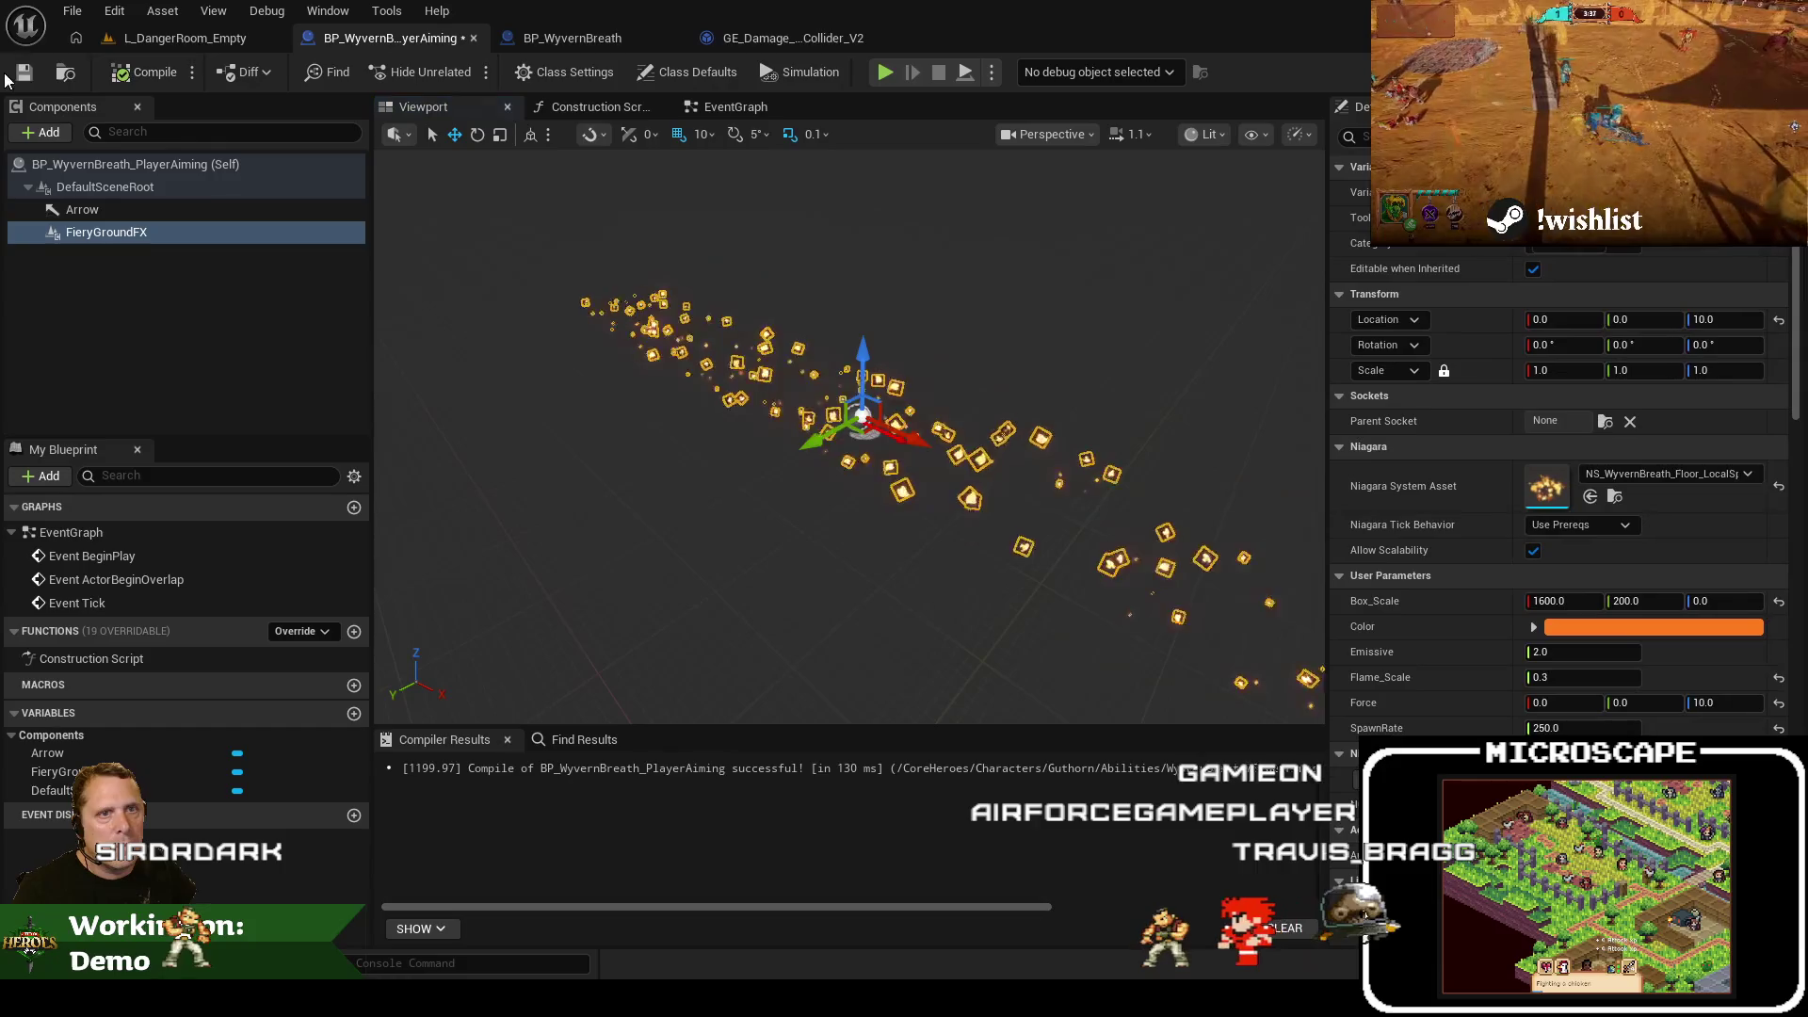
left_click(21, 77)
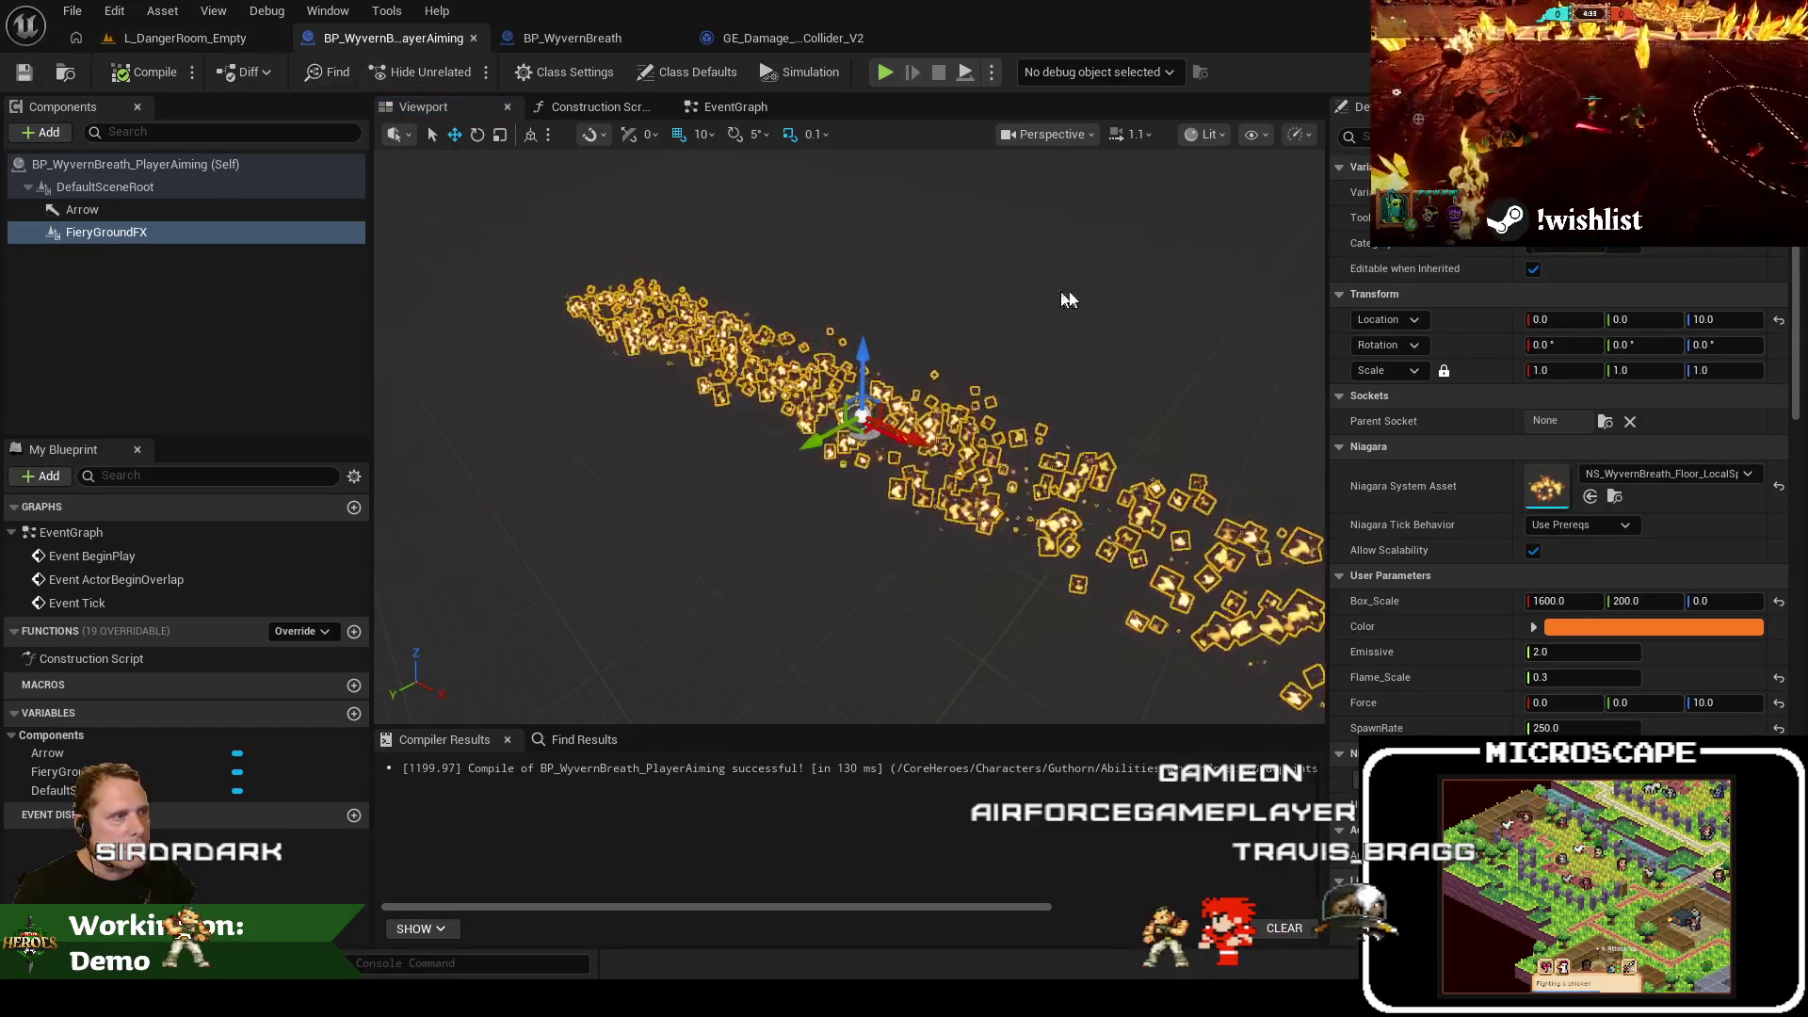
left_click(1071, 300)
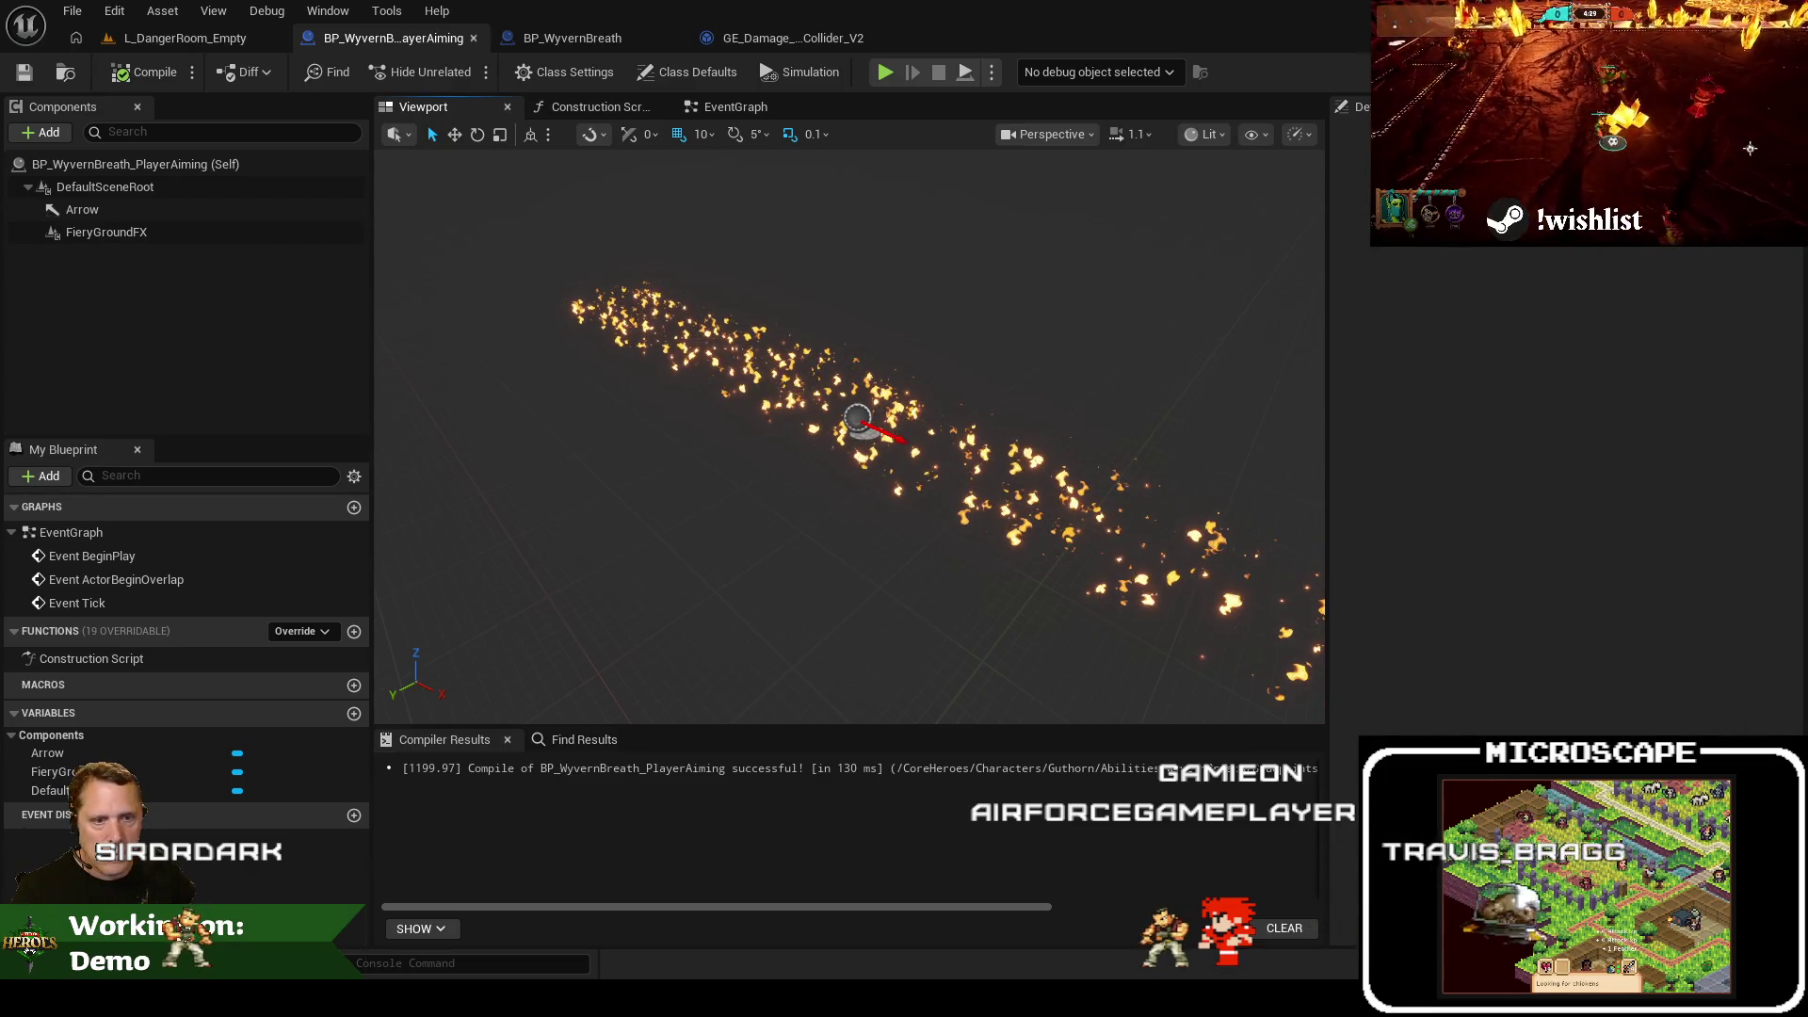
key("alt+Tab")
left_click_drag(851, 139, 735, 76)
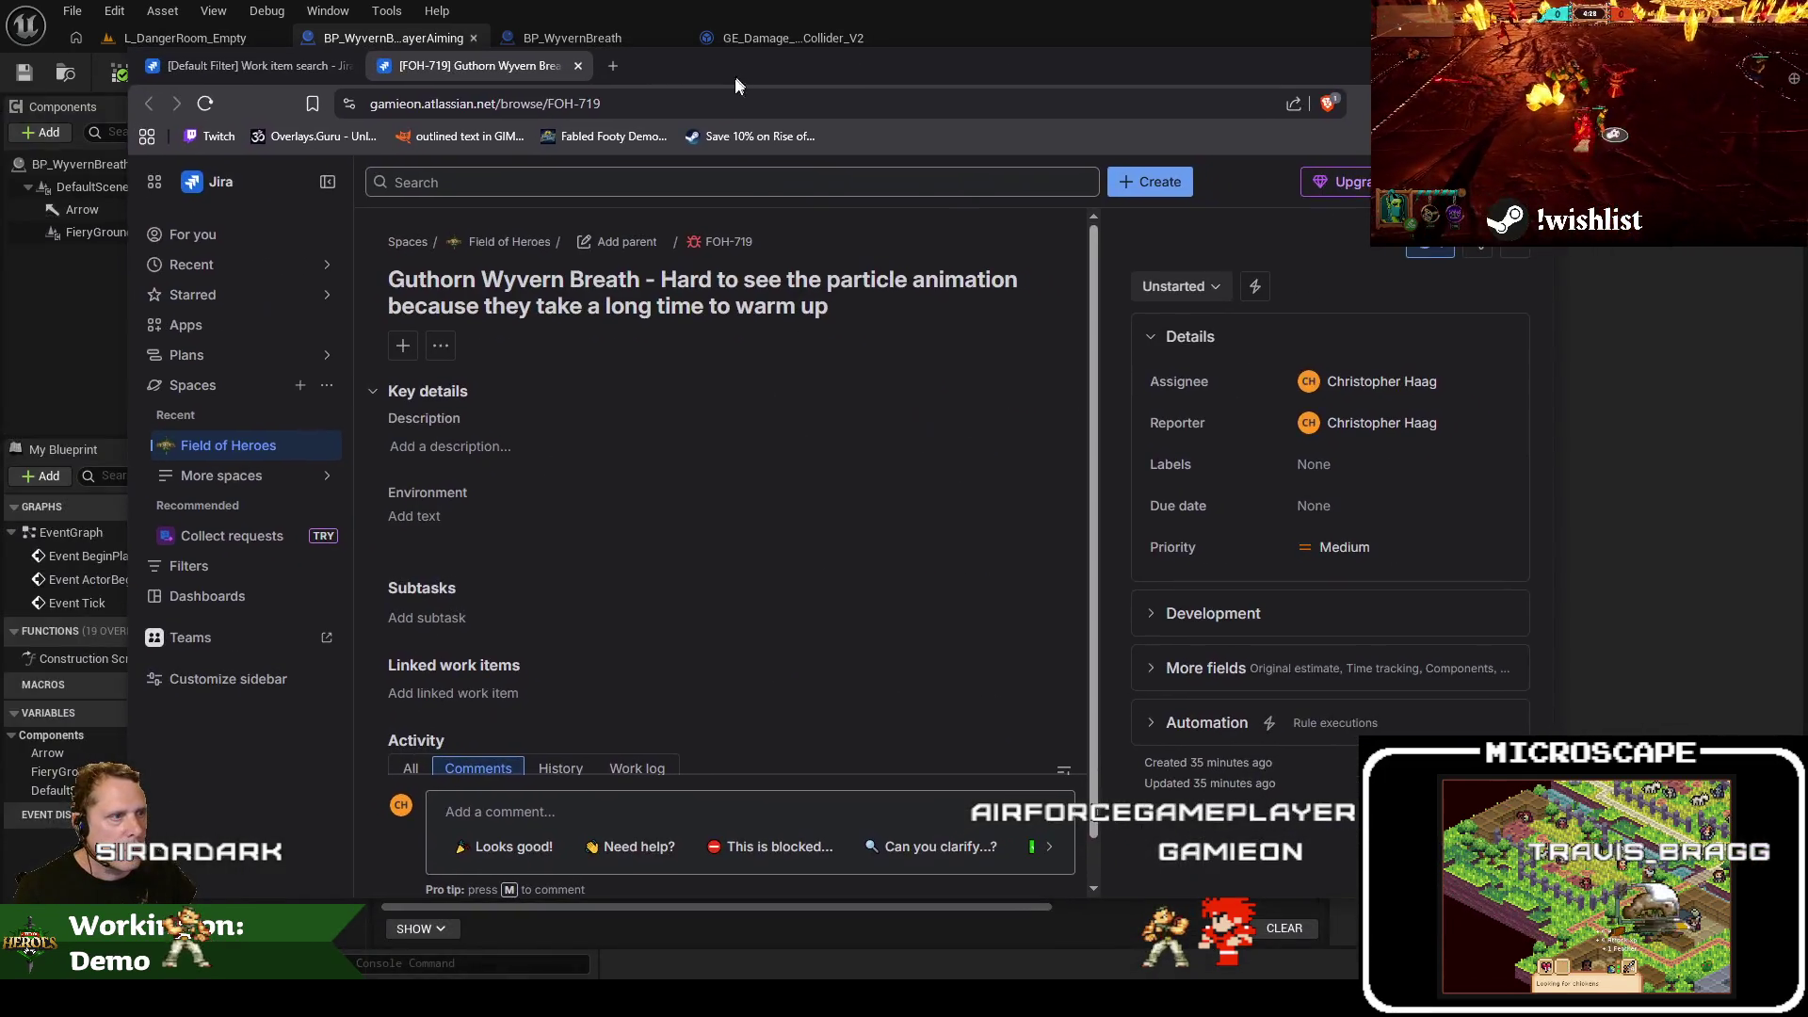
Reload the Default Filter list so the new tasks FOH-720 to FOH-725 appear
left_click(1207, 300)
left_click(952, 357)
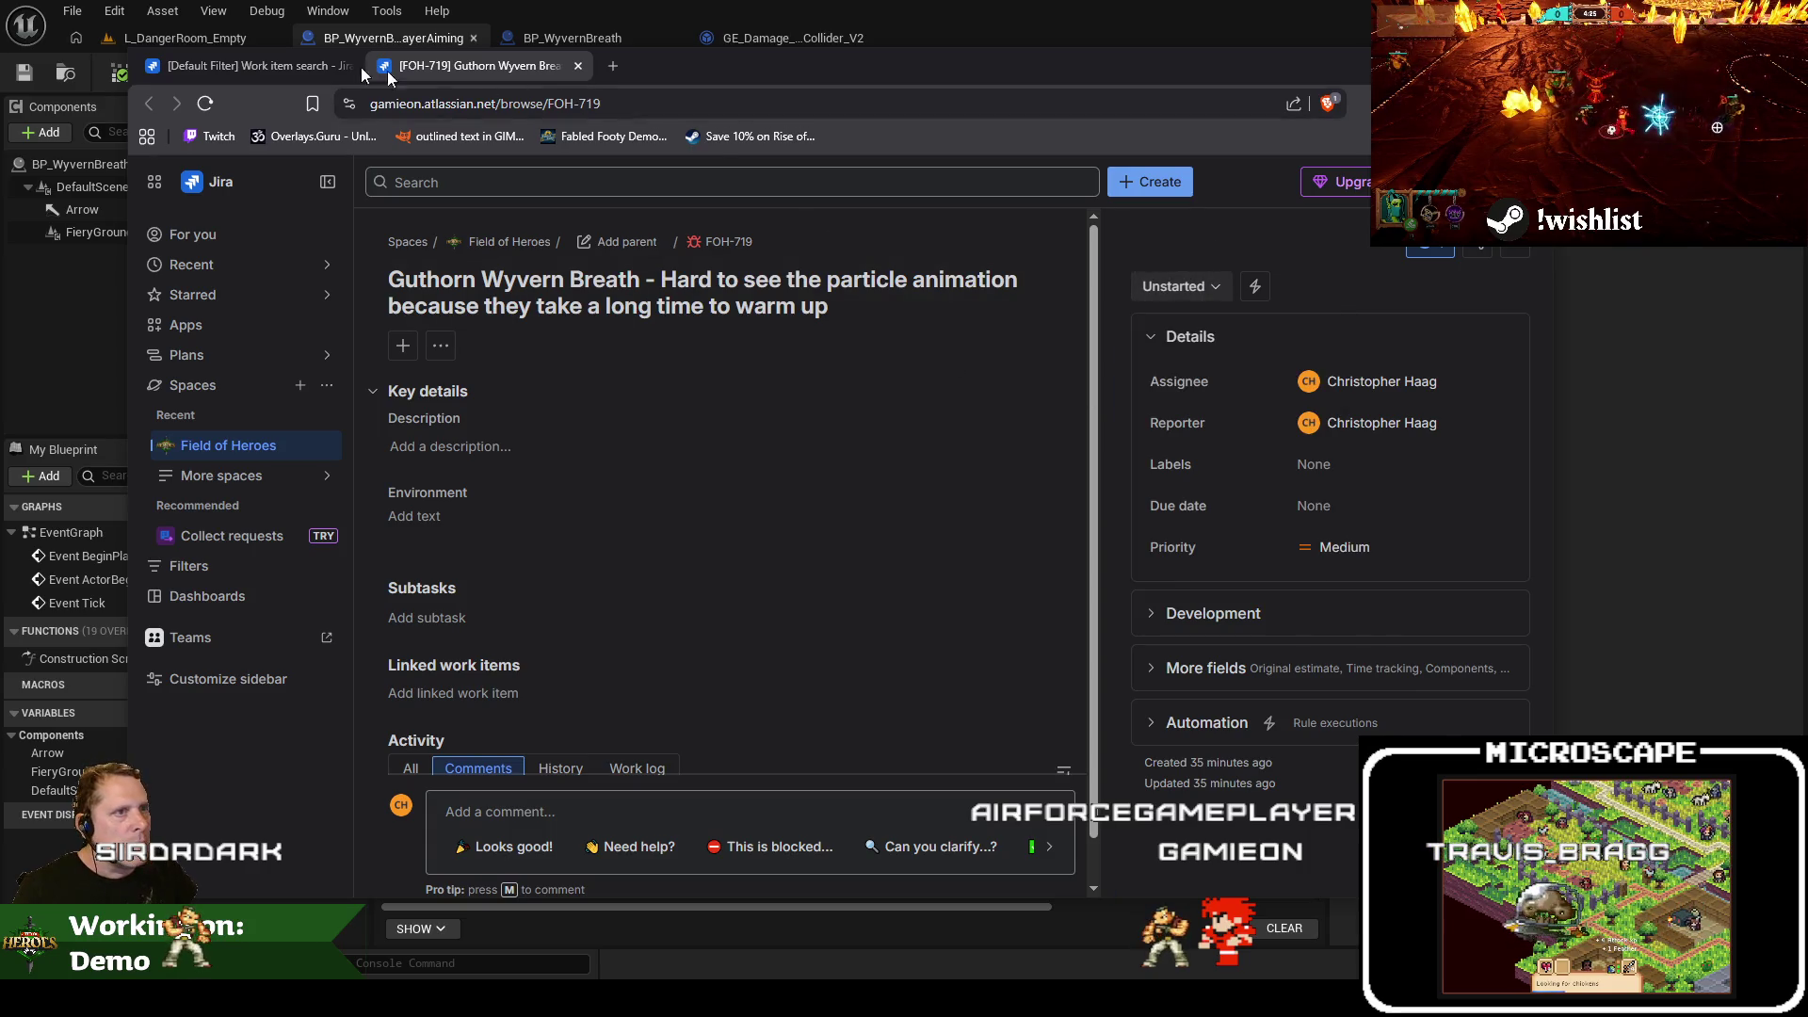
left_click(245, 65)
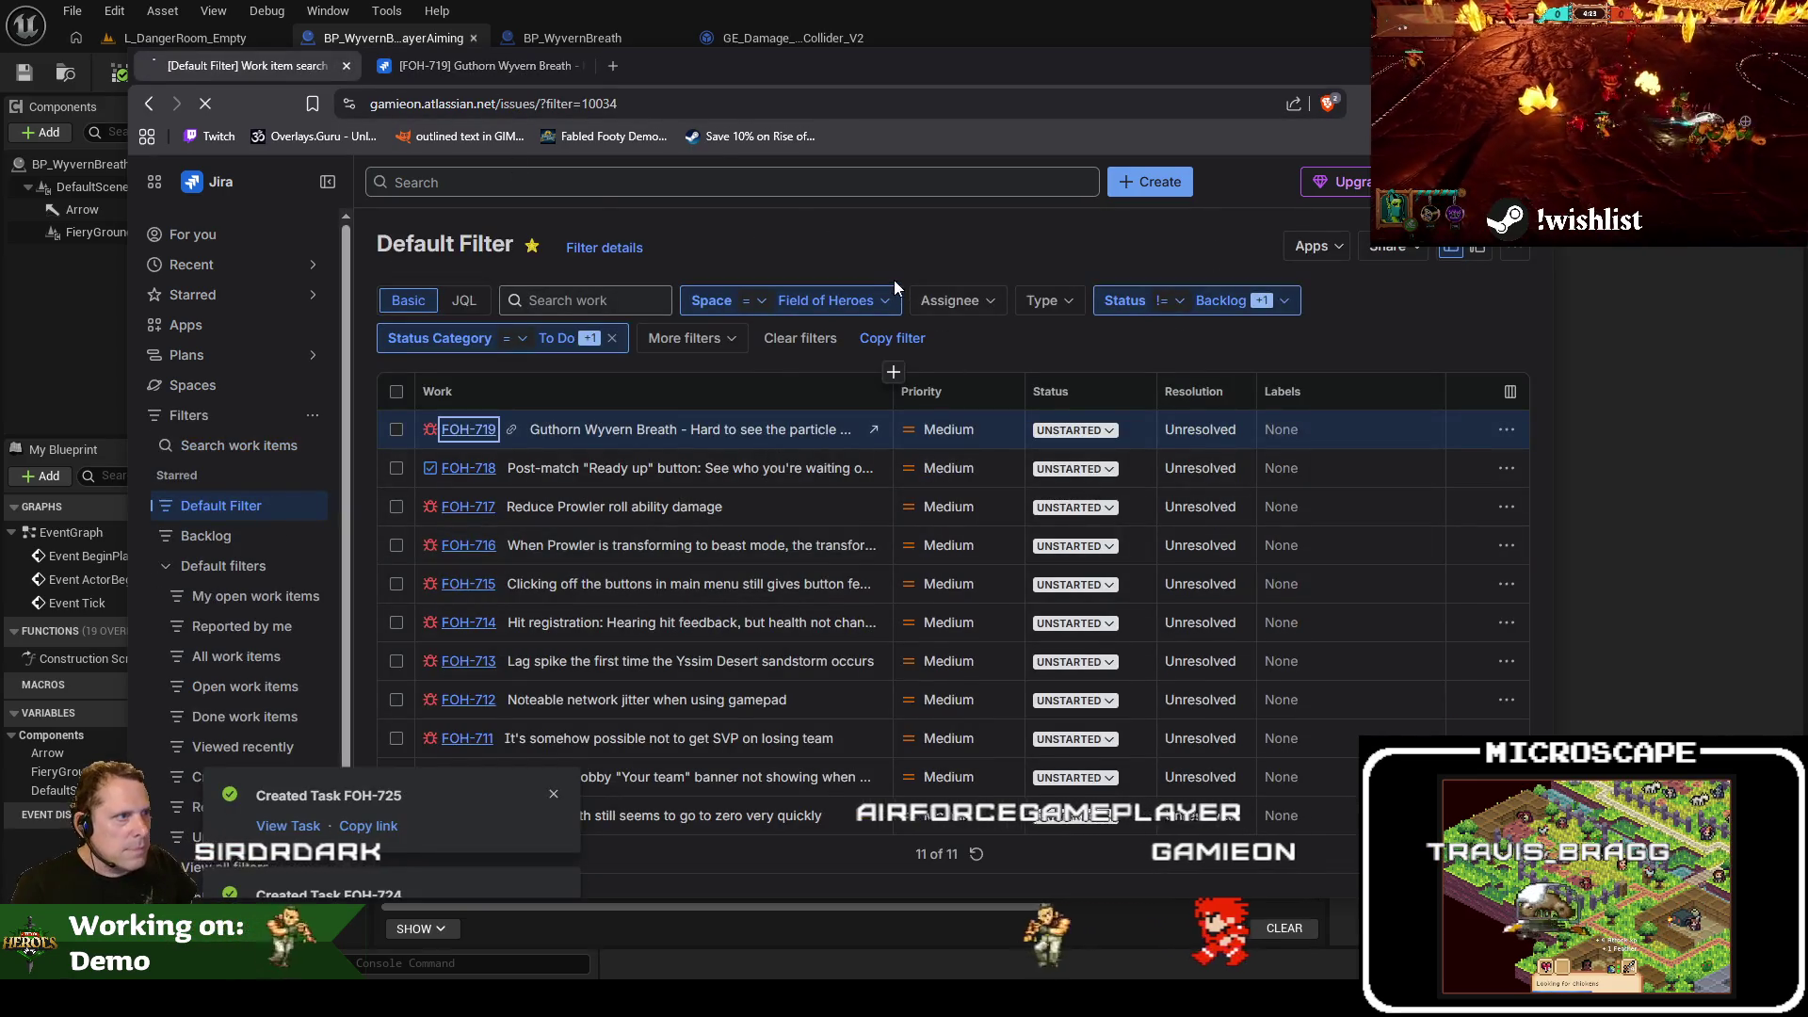
key("F5")
scroll(782, 726, "down", 3)
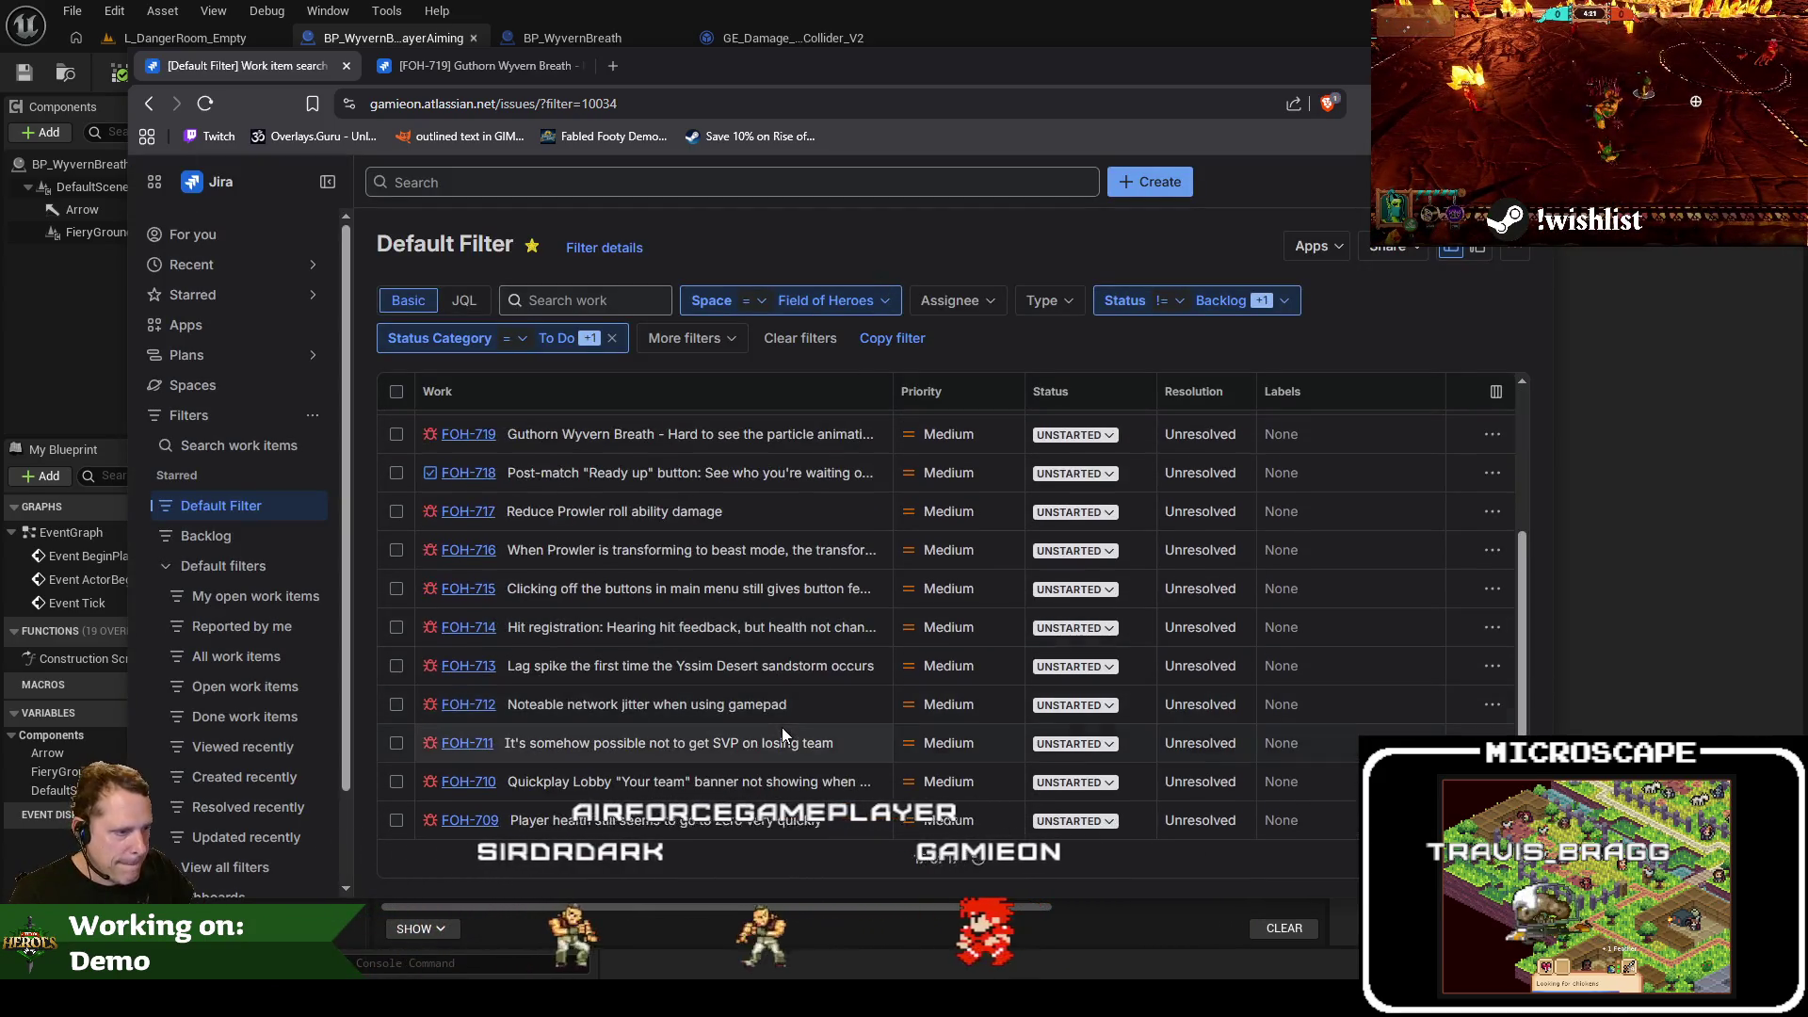
scroll(716, 798, "down", 3)
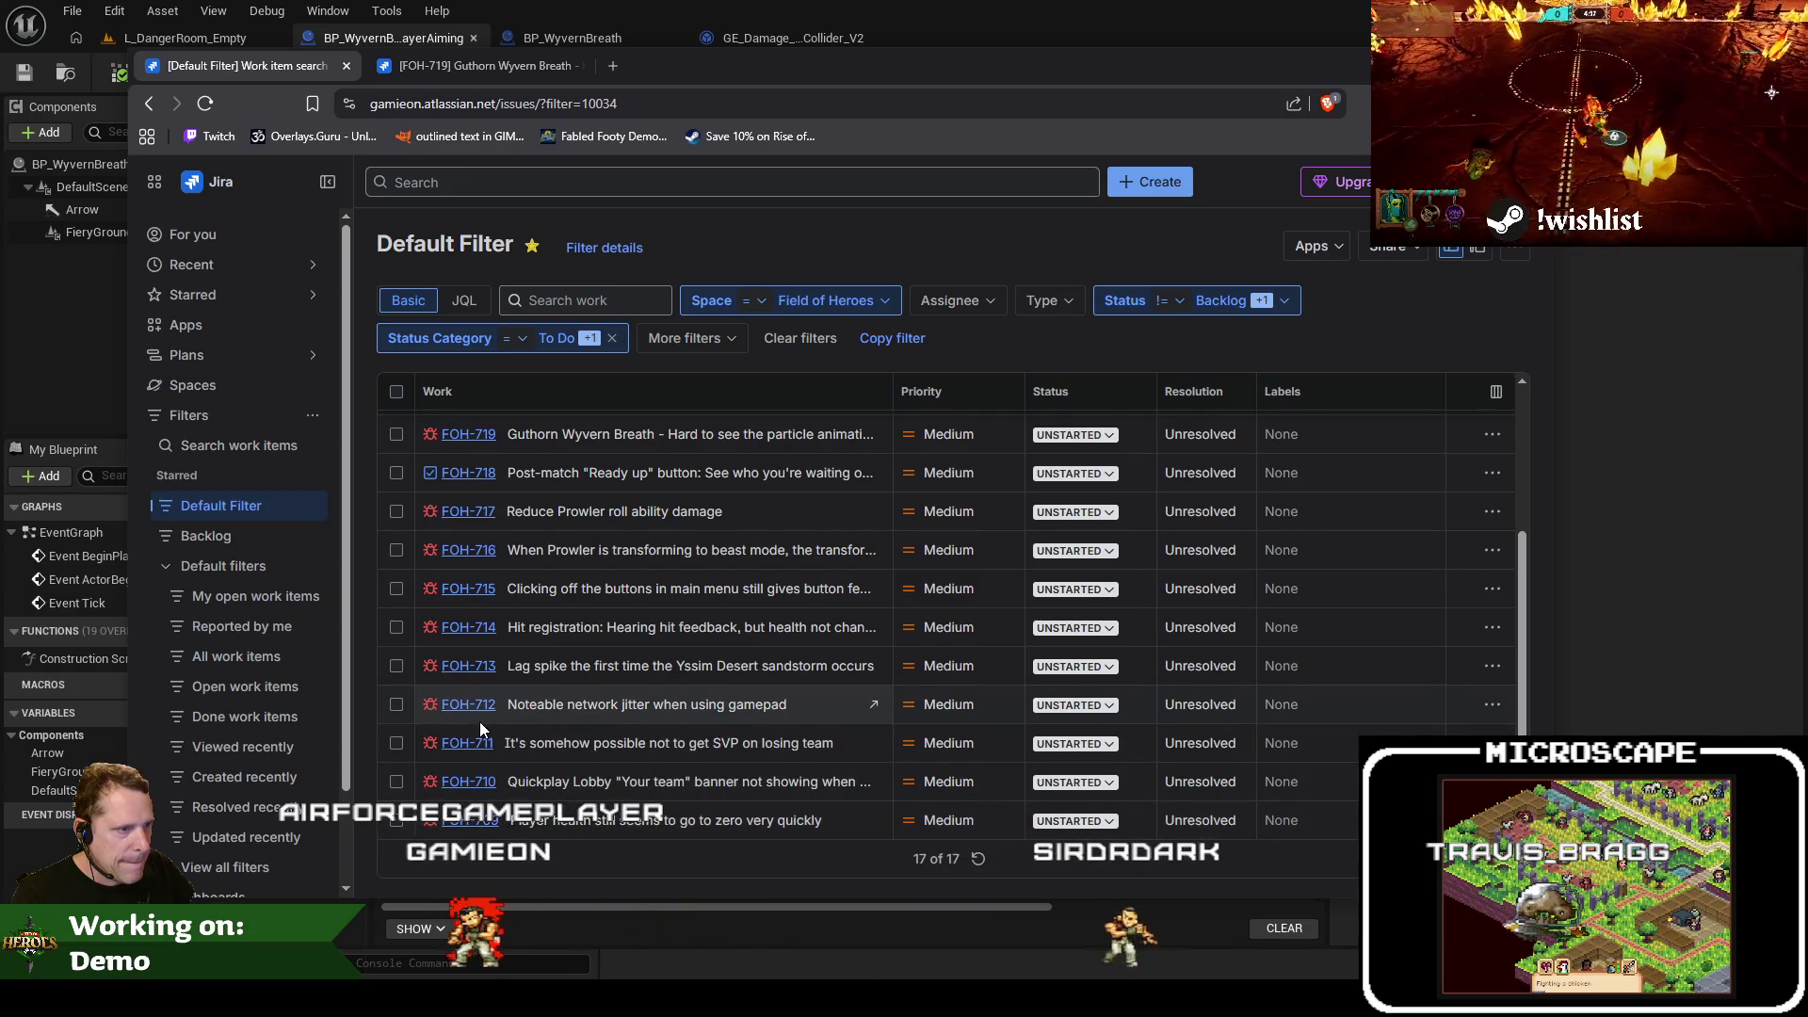
scroll(479, 722, "up", 3)
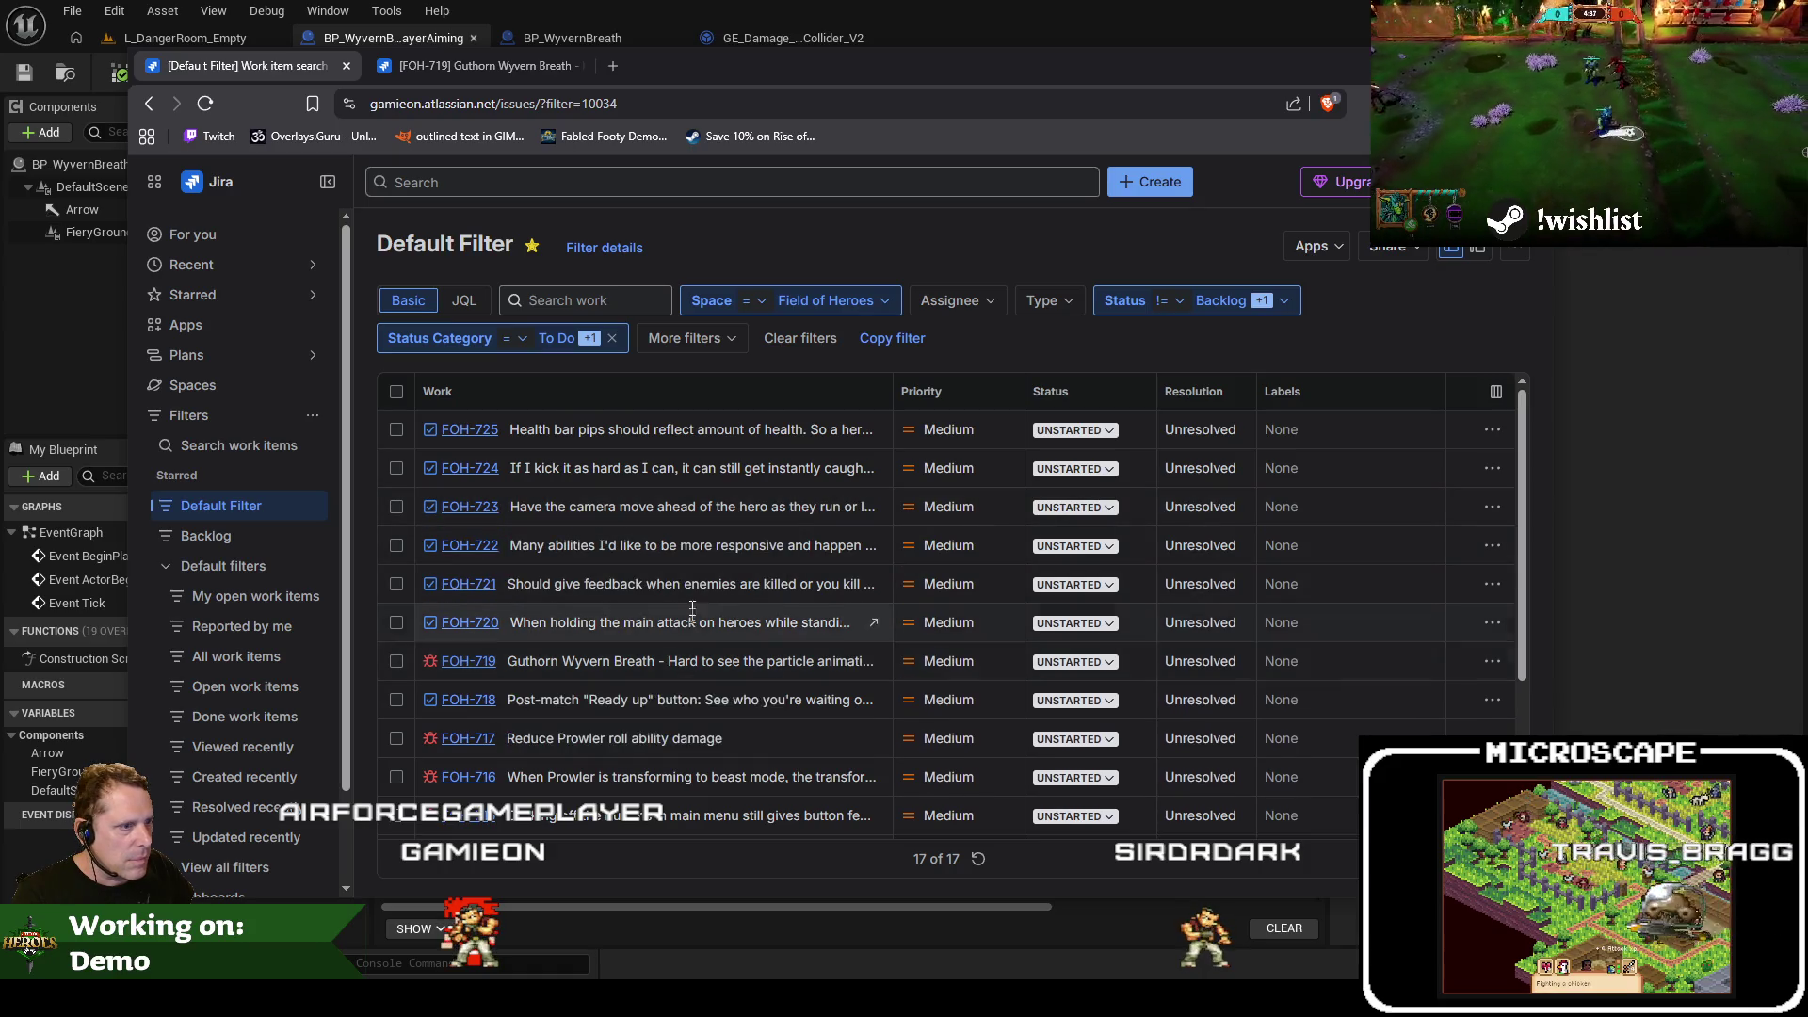
Set FOH-723's status to POST-DEMO
left_click(1083, 508)
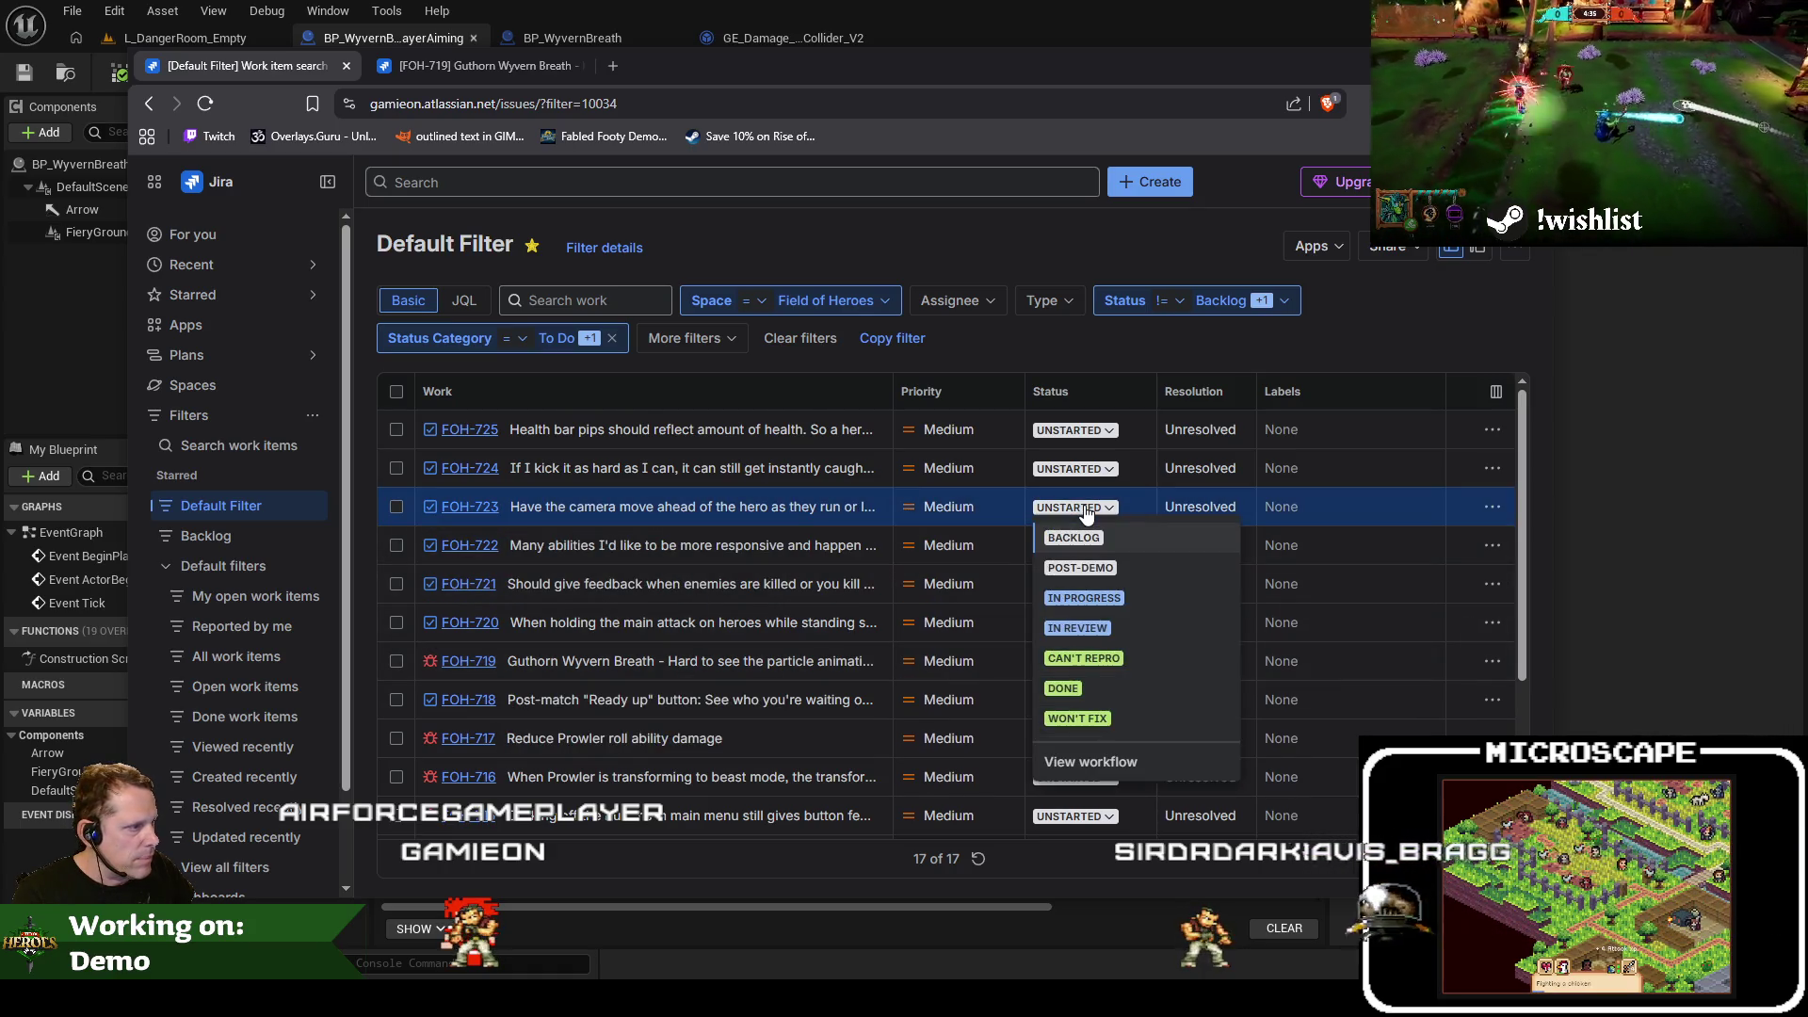
left_click(1083, 571)
key("alt+Tab")
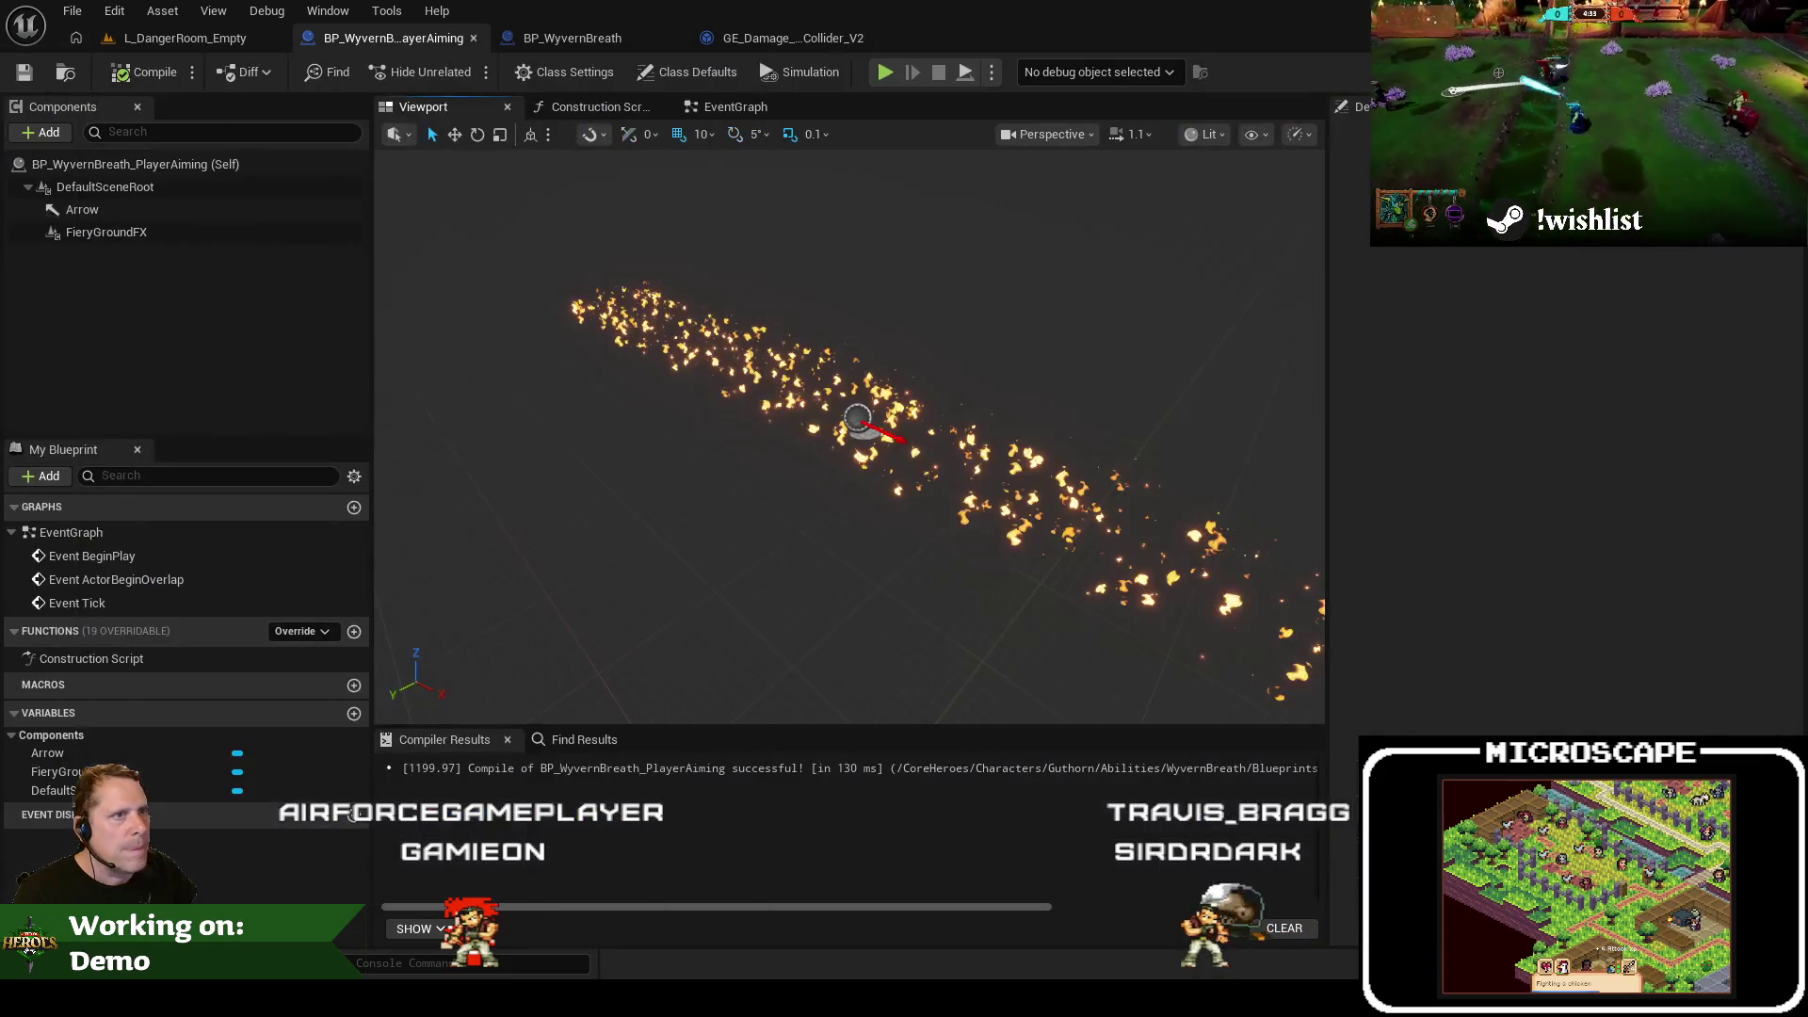
Rename GE_Damage_WyvernBreathCollider_V2 to GE_Damage_WyvernBreathCollider, dropping the _V2 suffix
left_click(228, 43)
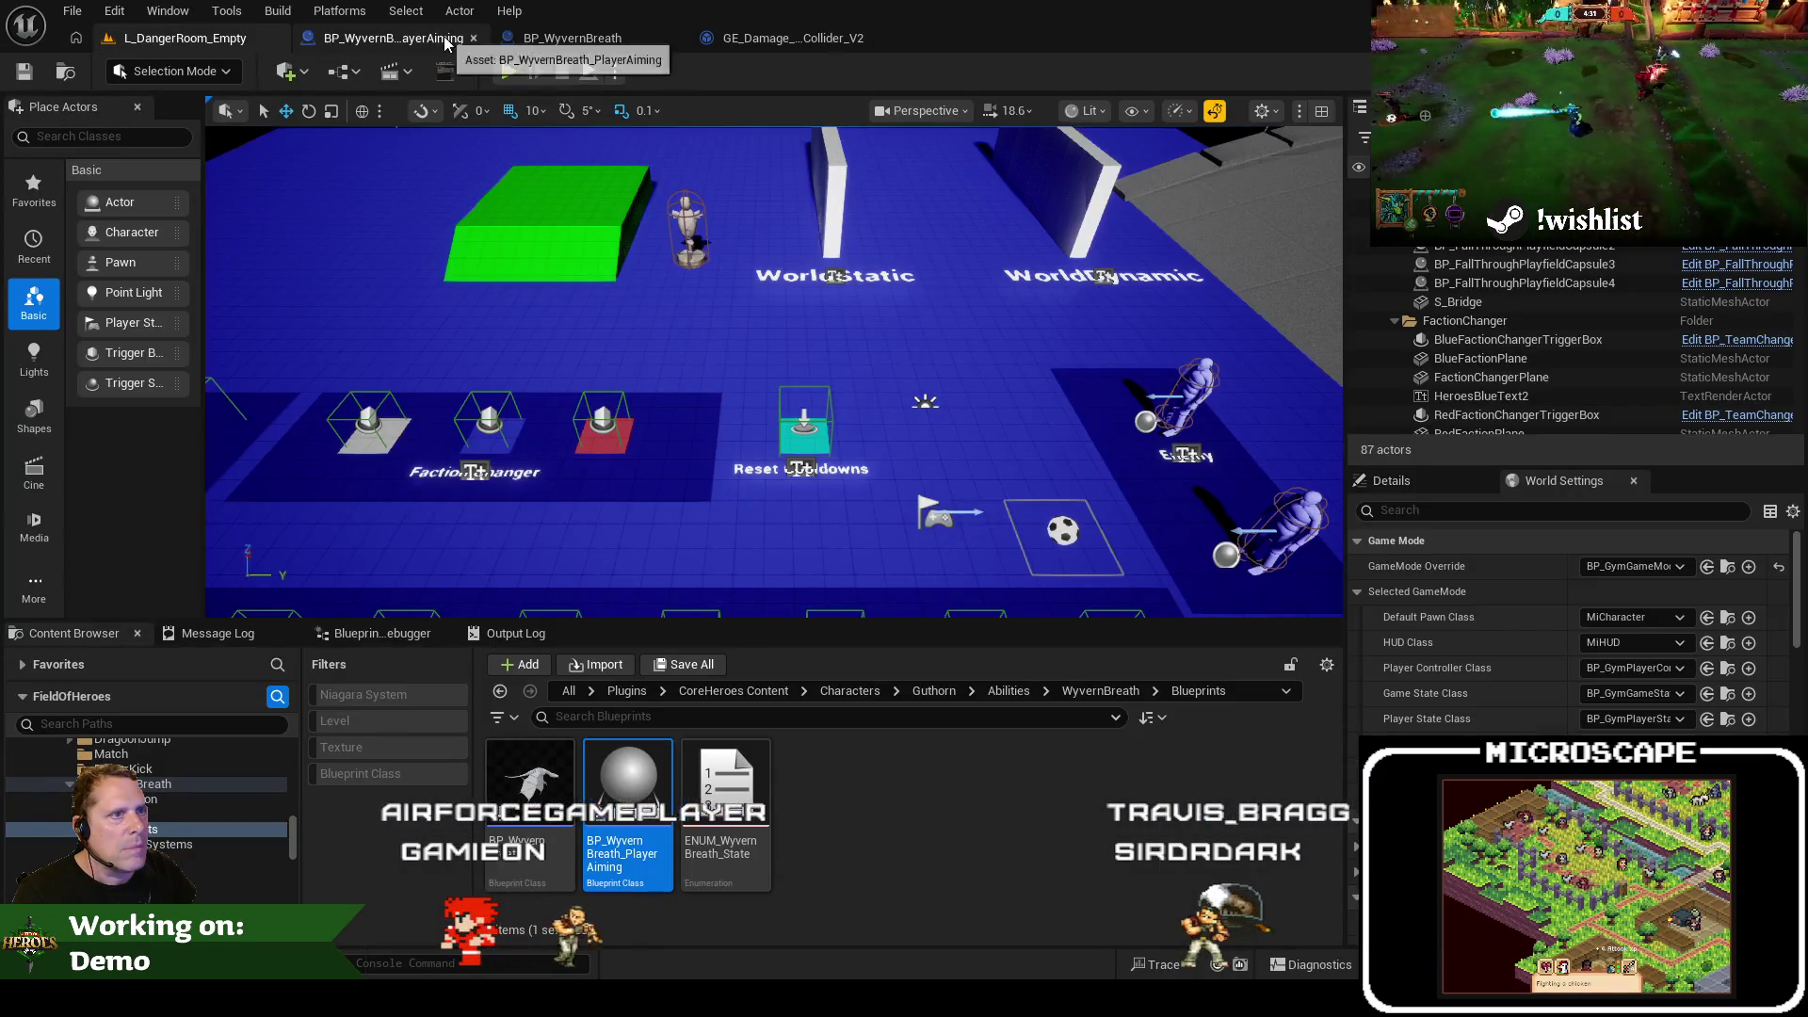
left_click(793, 38)
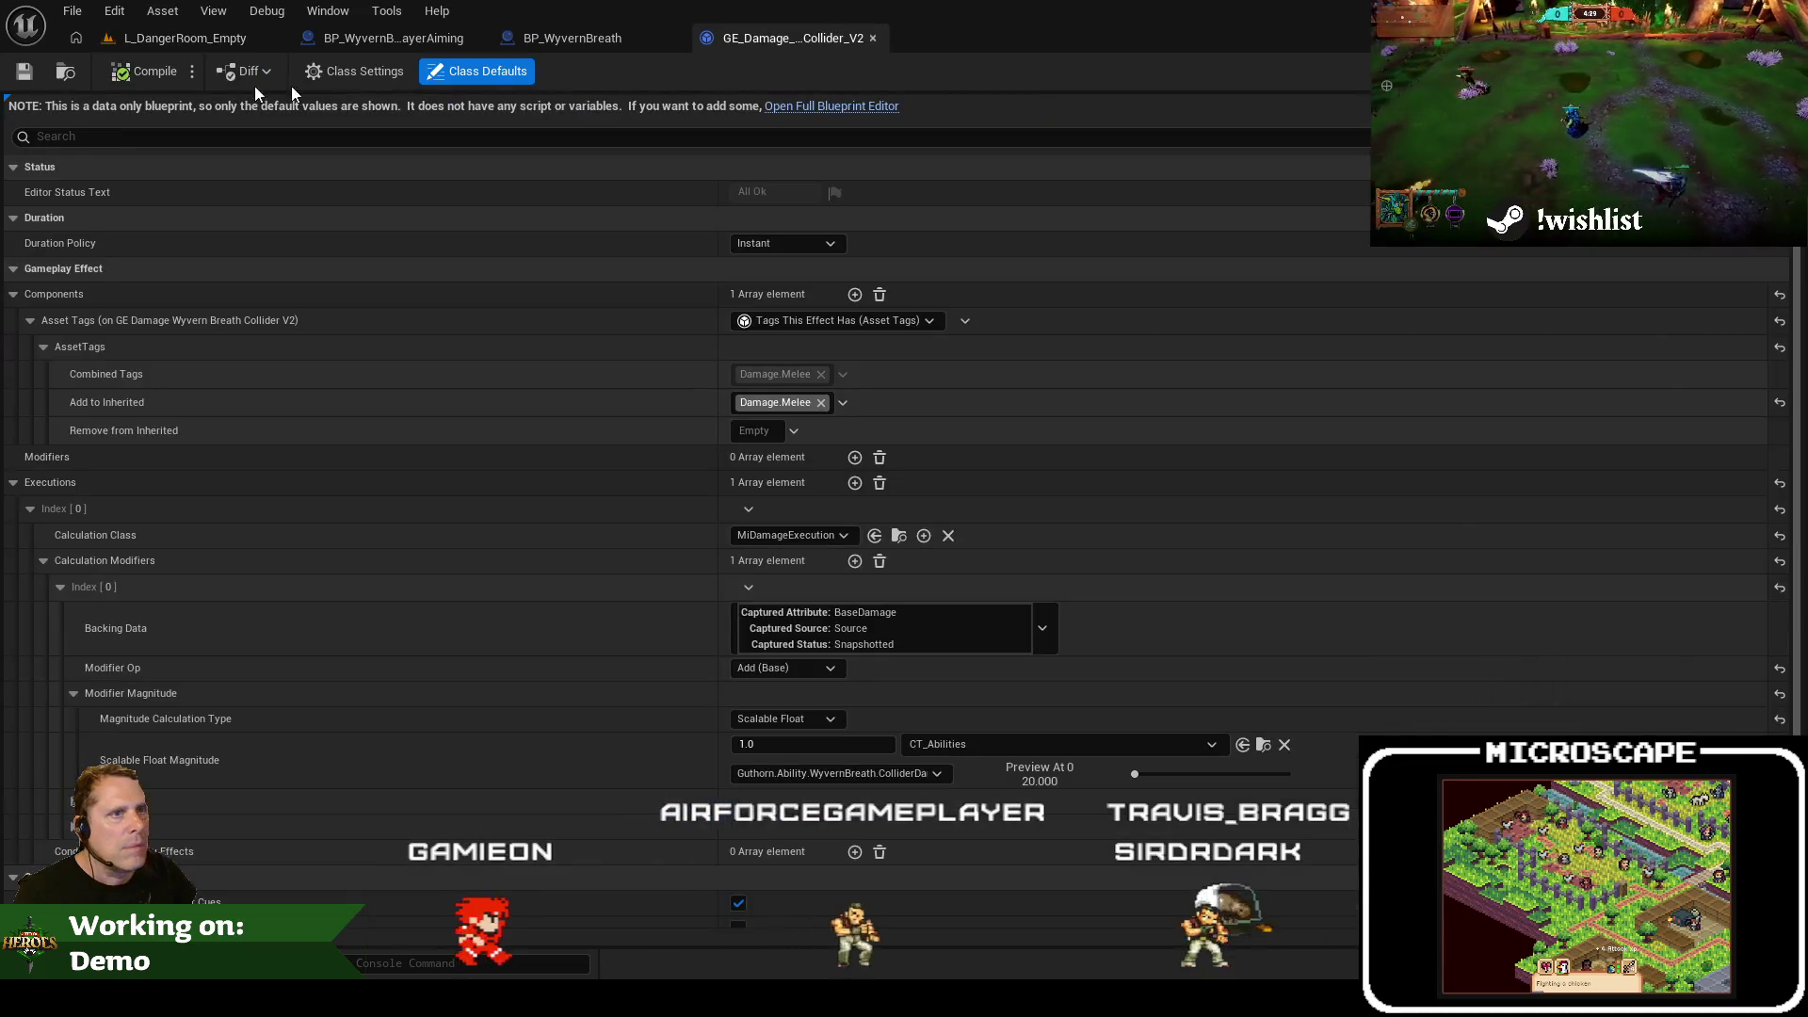
key("ctrl+b")
key("F2")
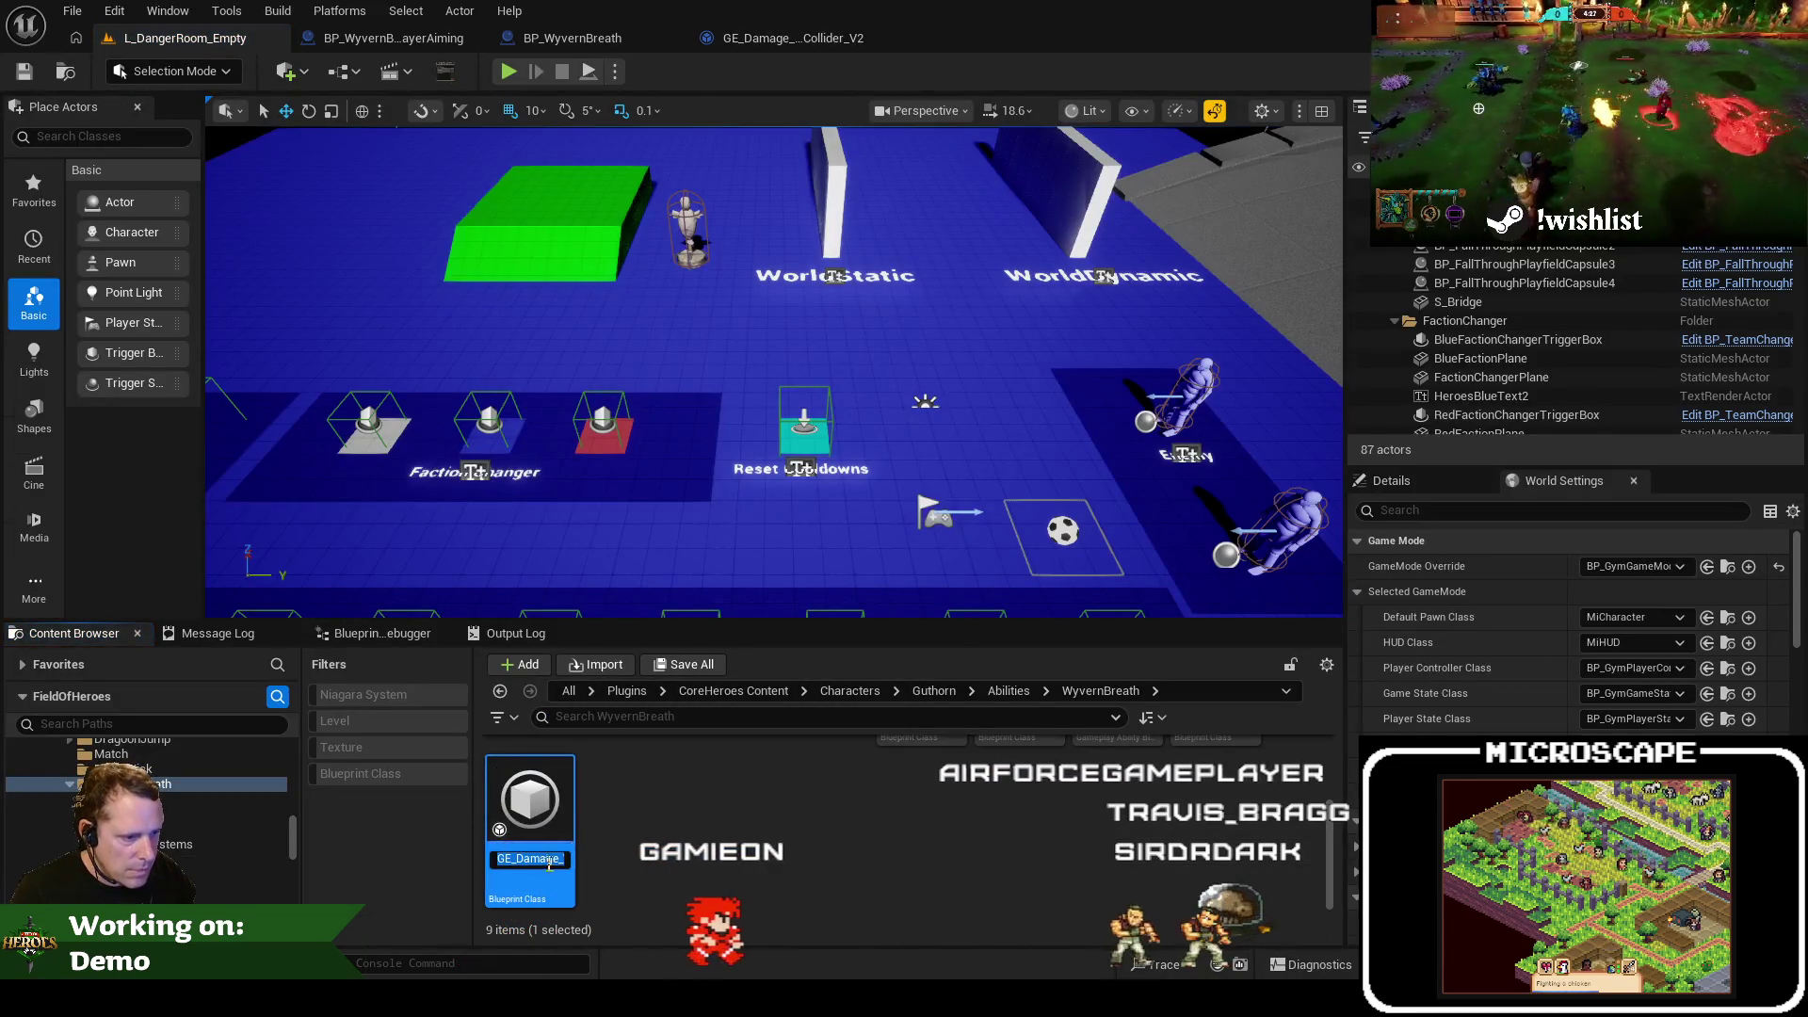
key("BackSpace")
key("BackSpace")
key("BackSpace")
key("Return")
scroll(693, 847, "up", 1)
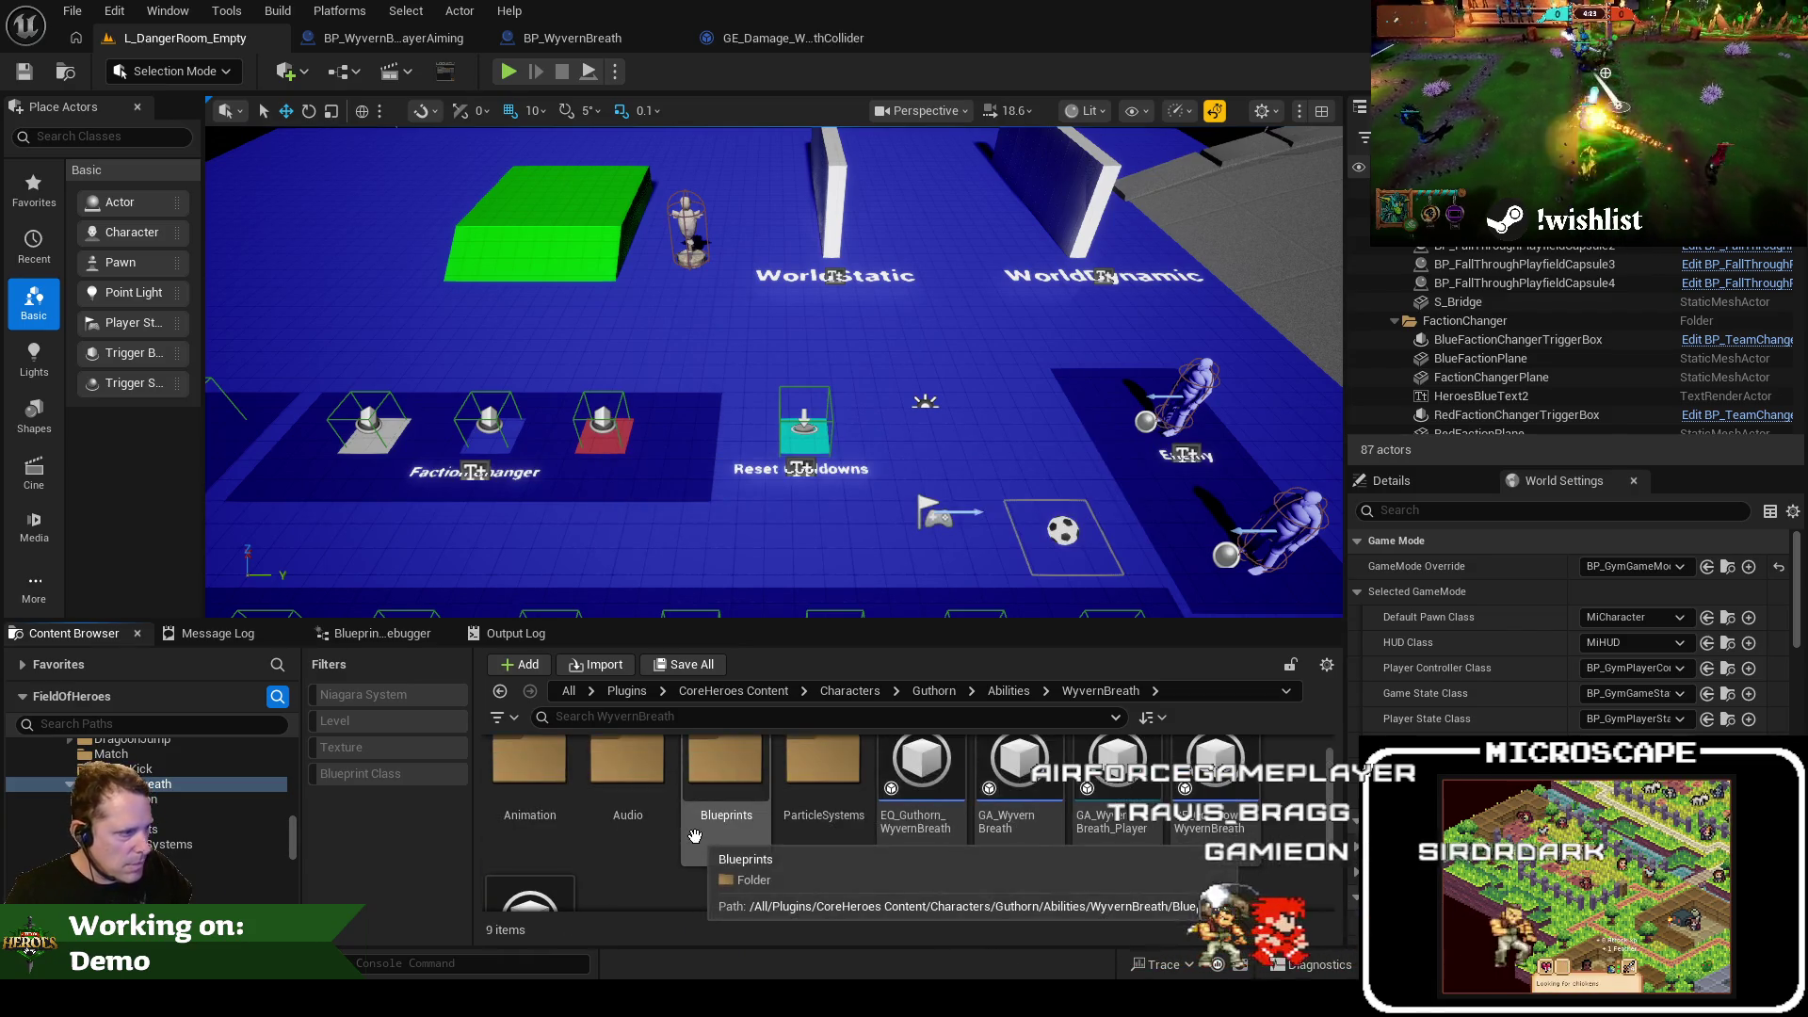
left_click(697, 846)
scroll(697, 838, "up", 1)
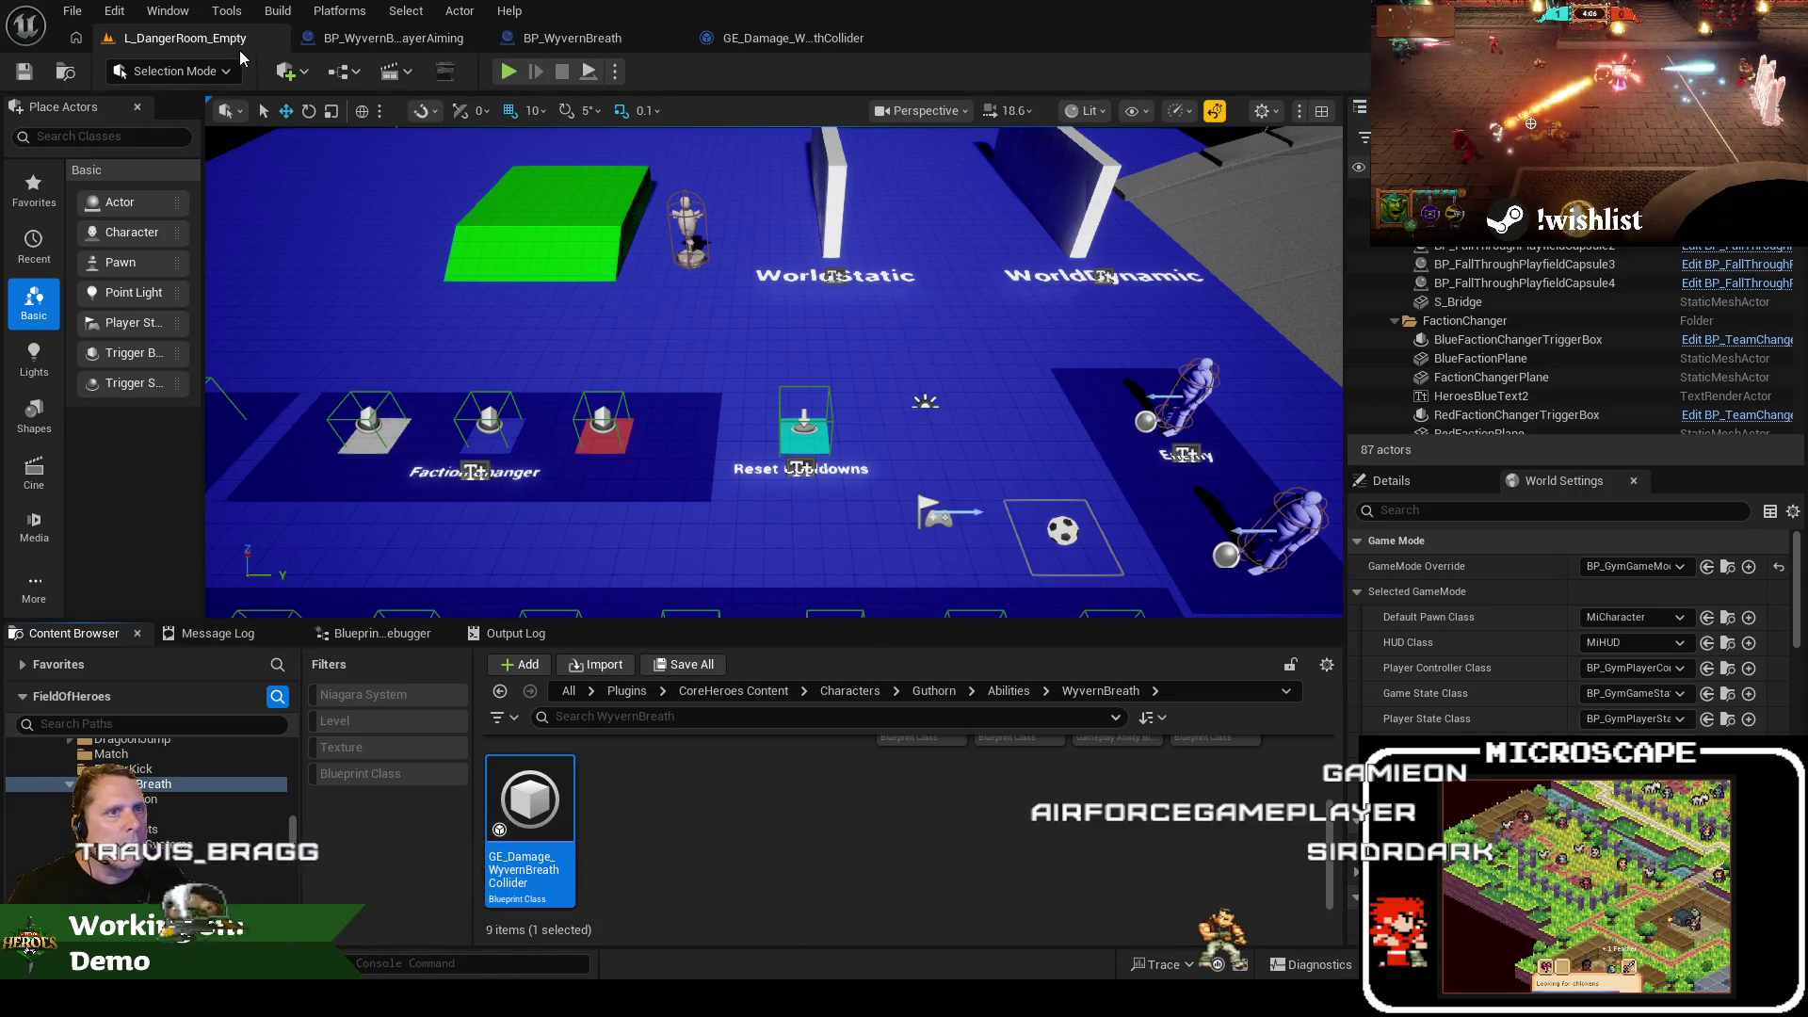
key("alt+Tab")
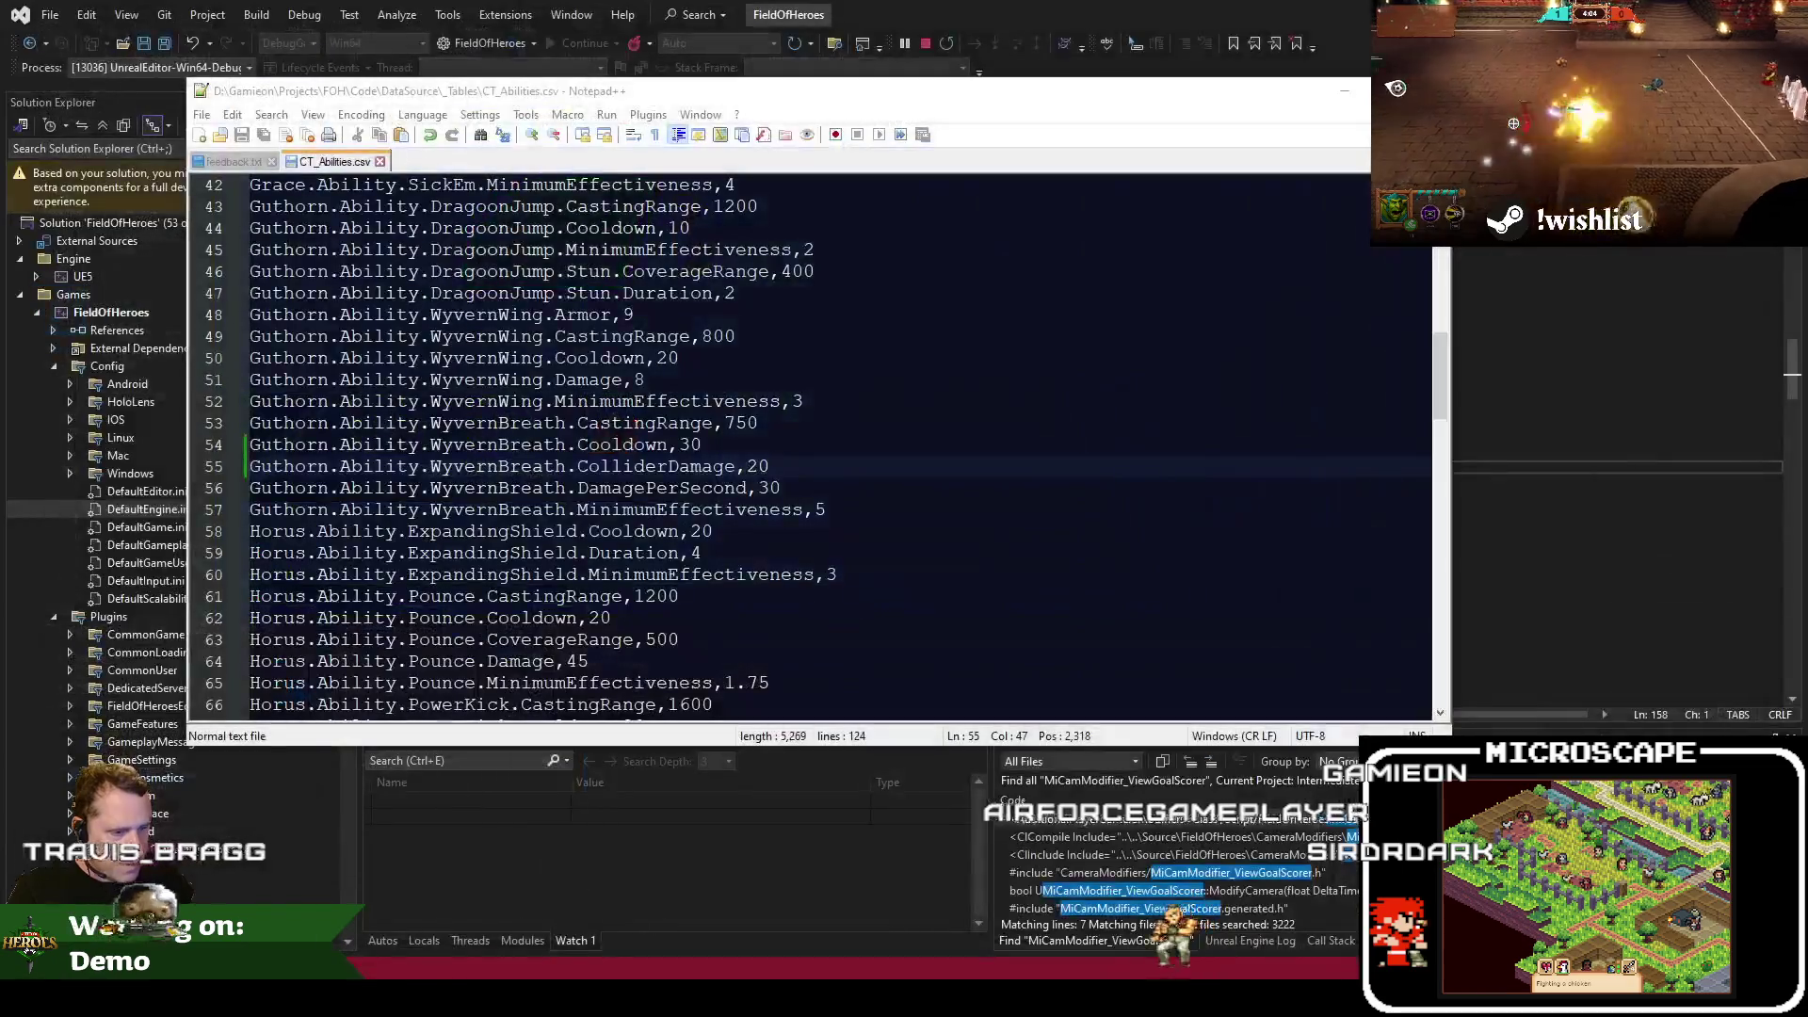
key("alt+Tab")
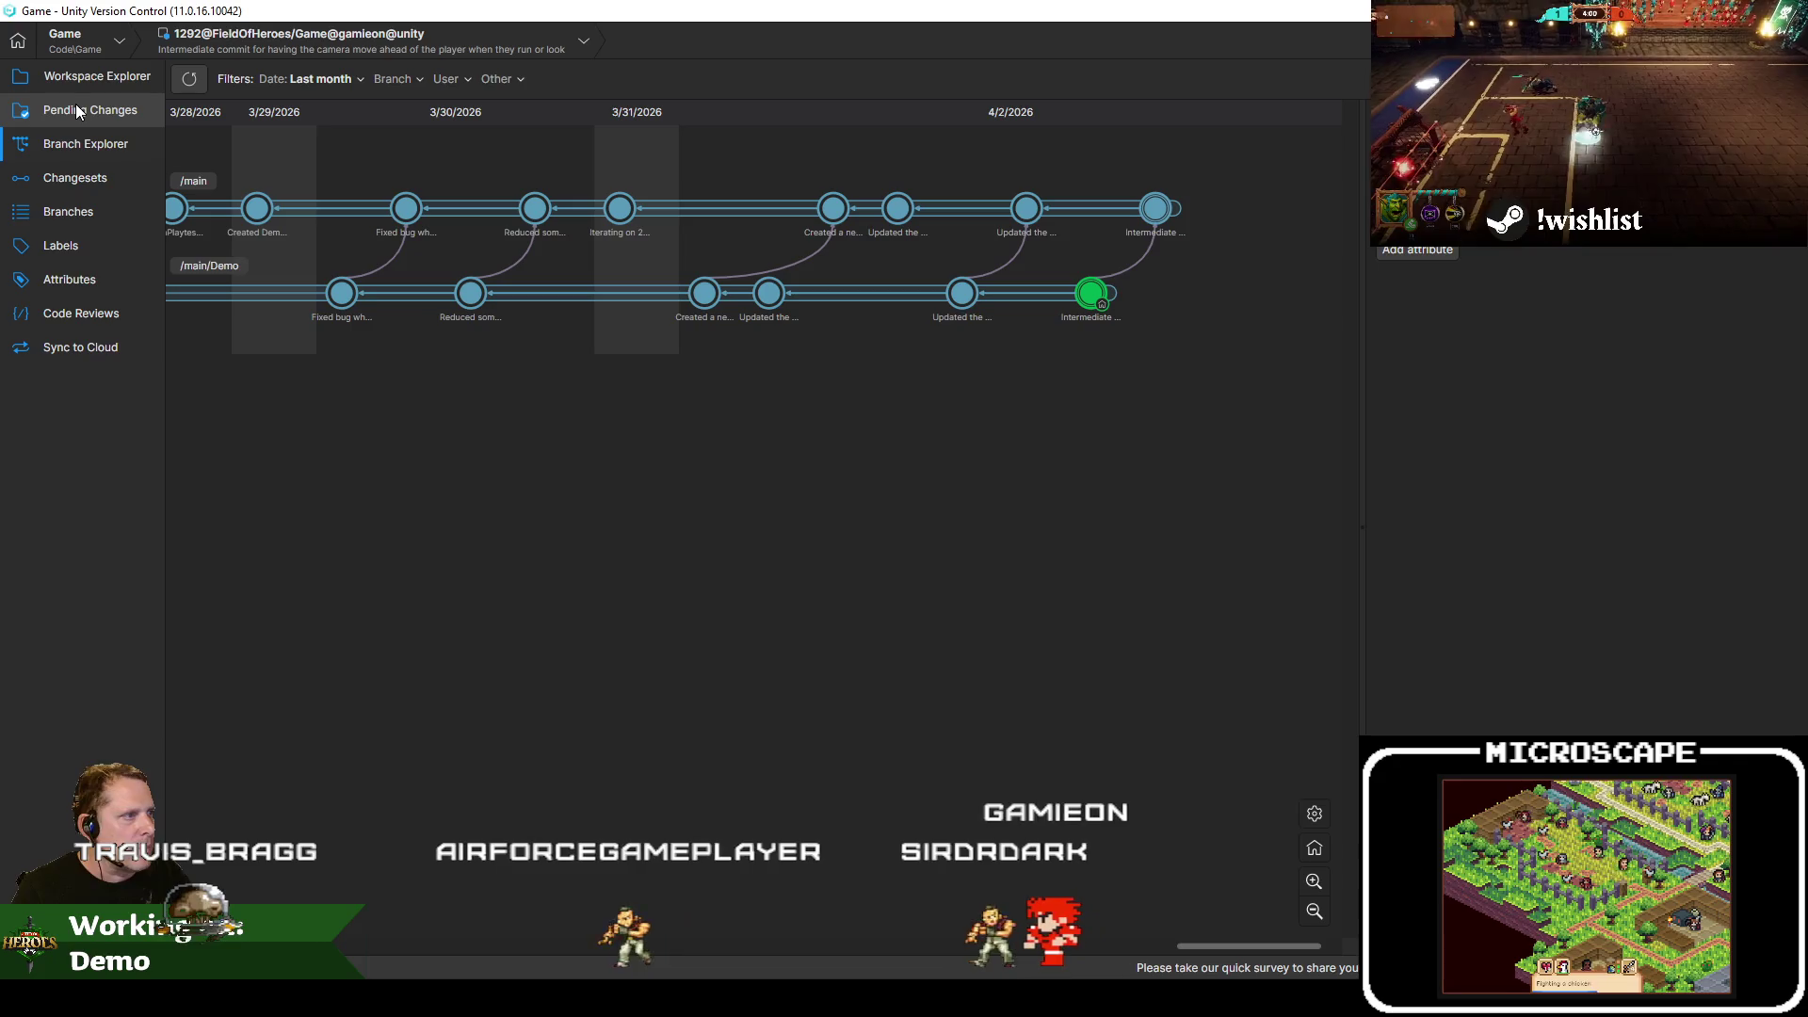
Check in all four Wyvern Breath assets, including the new damage asset, with a visibility/20-damage comment
left_click(78, 112)
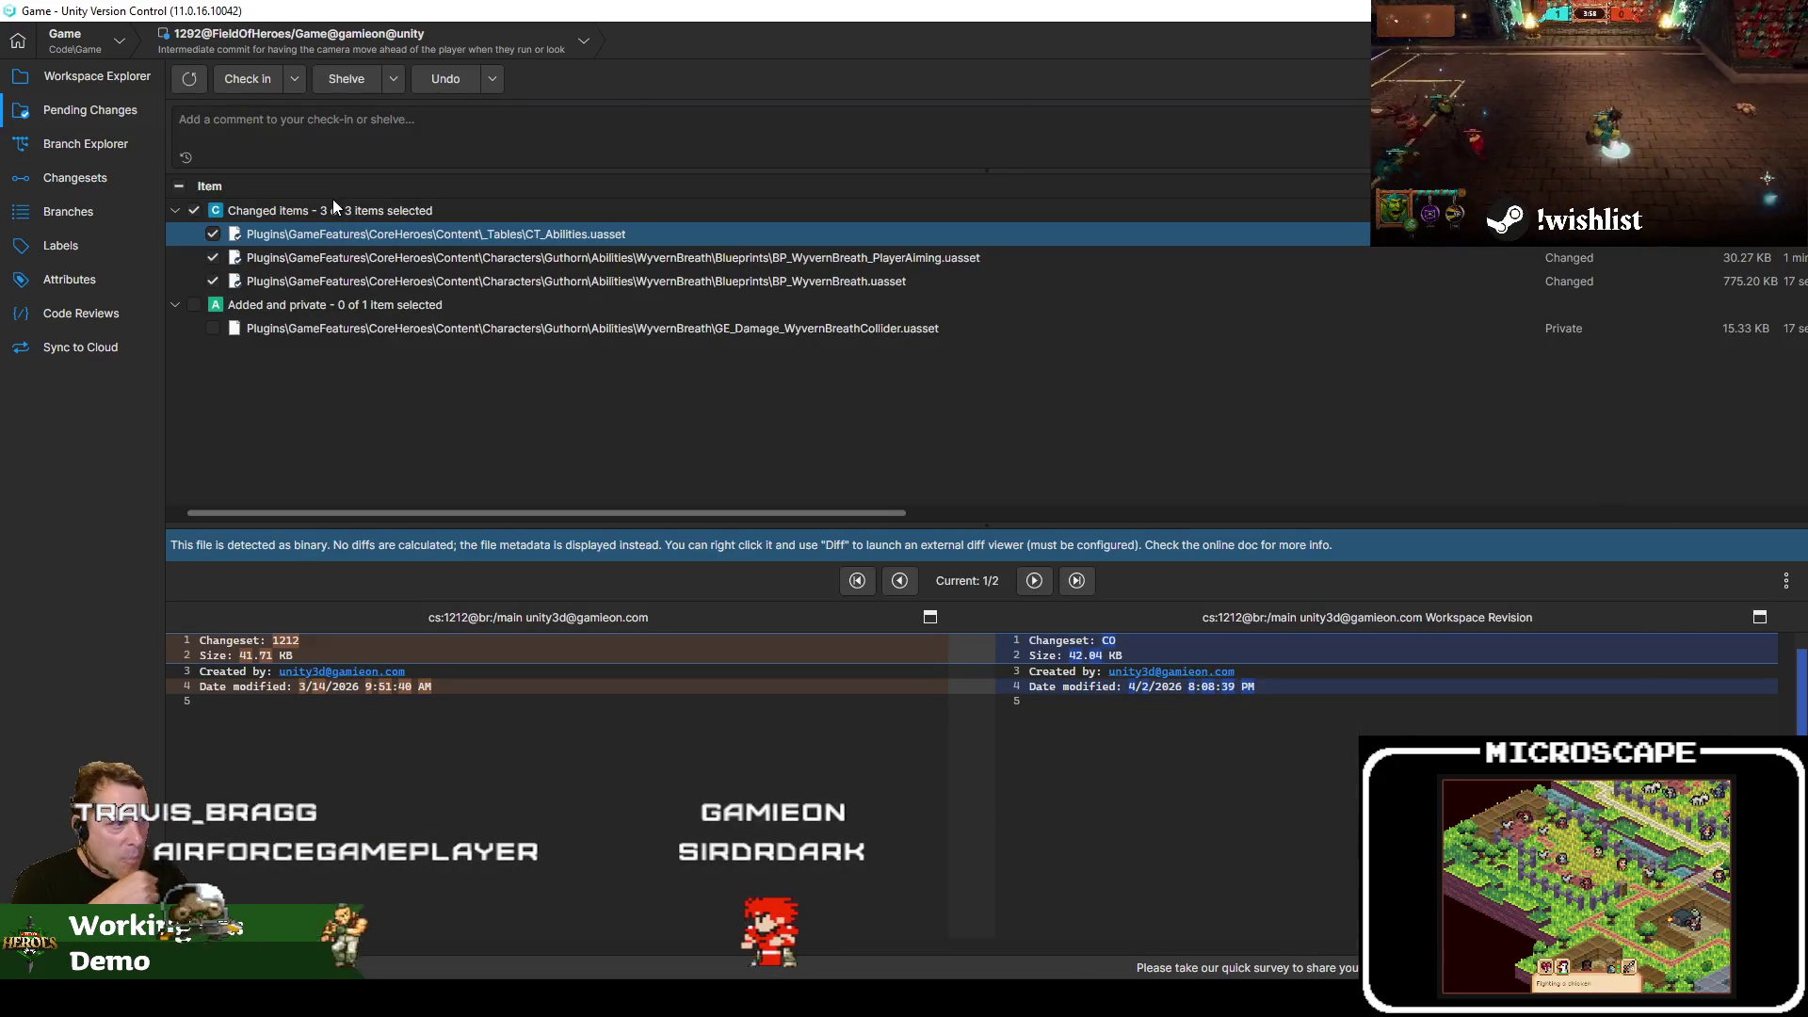
left_click(182, 186)
left_click(226, 138)
type("Wyvern Breath player")
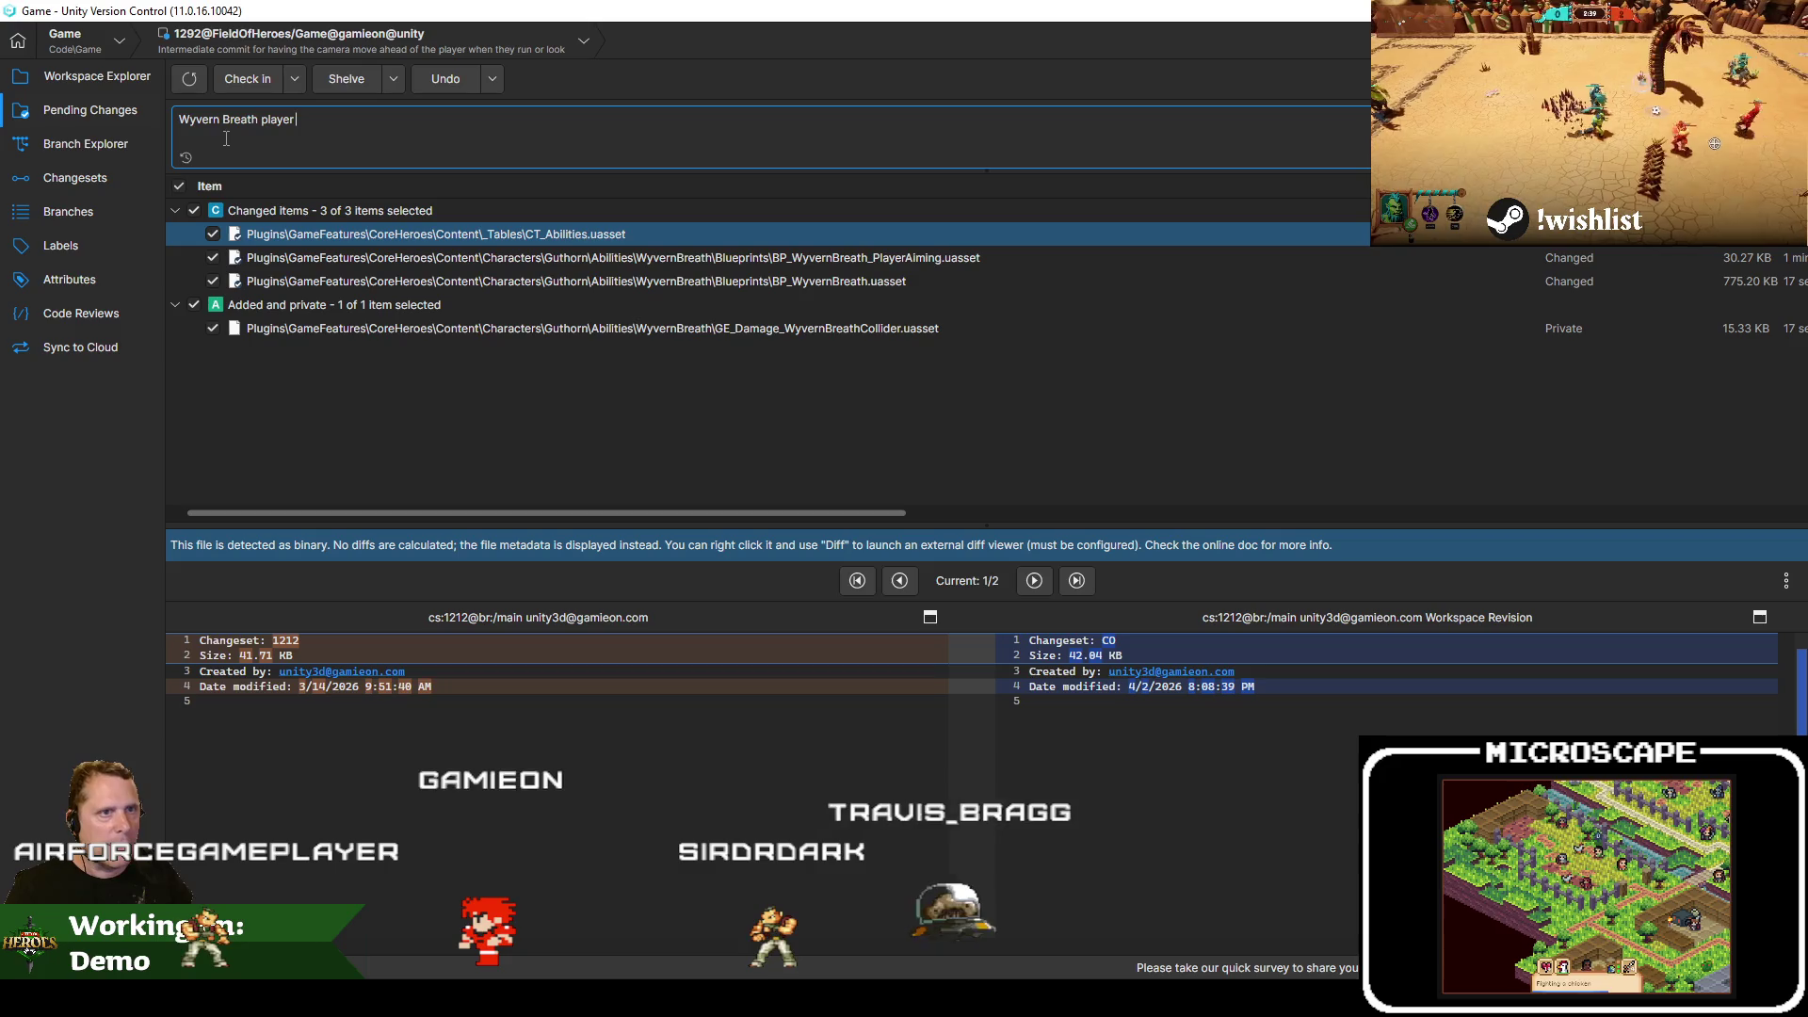
type("aim")
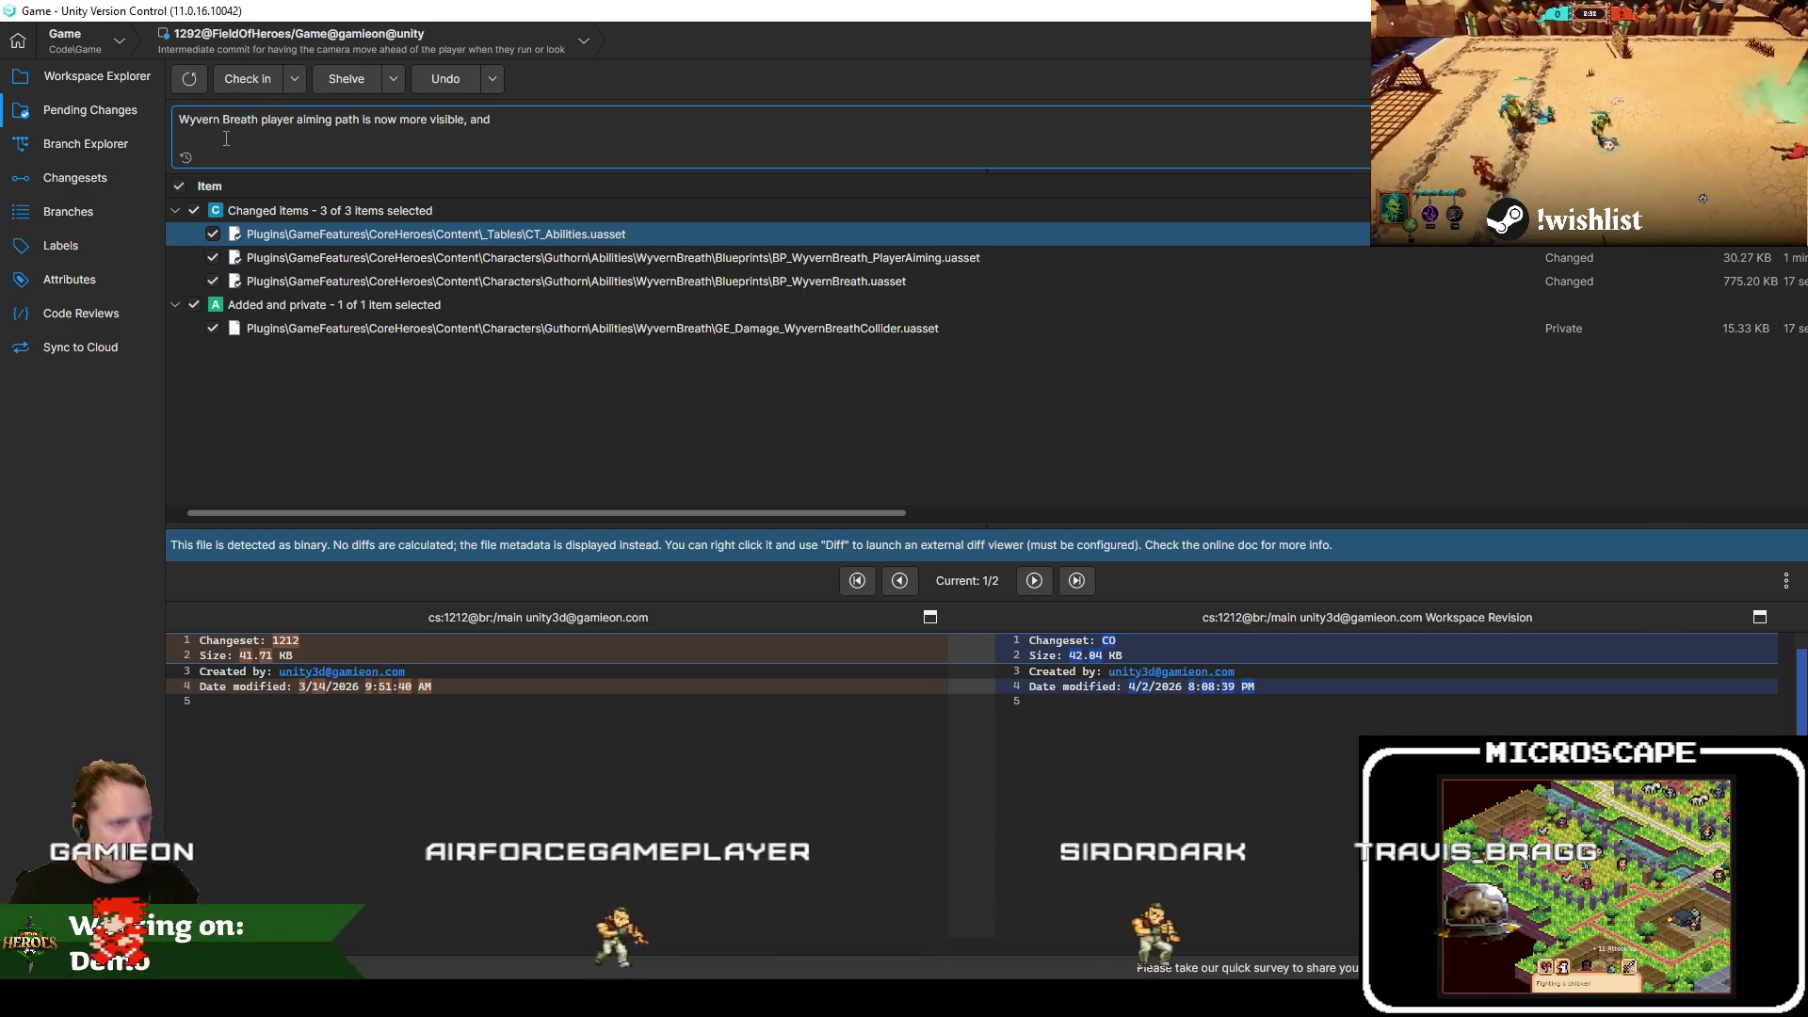
type("when a pla")
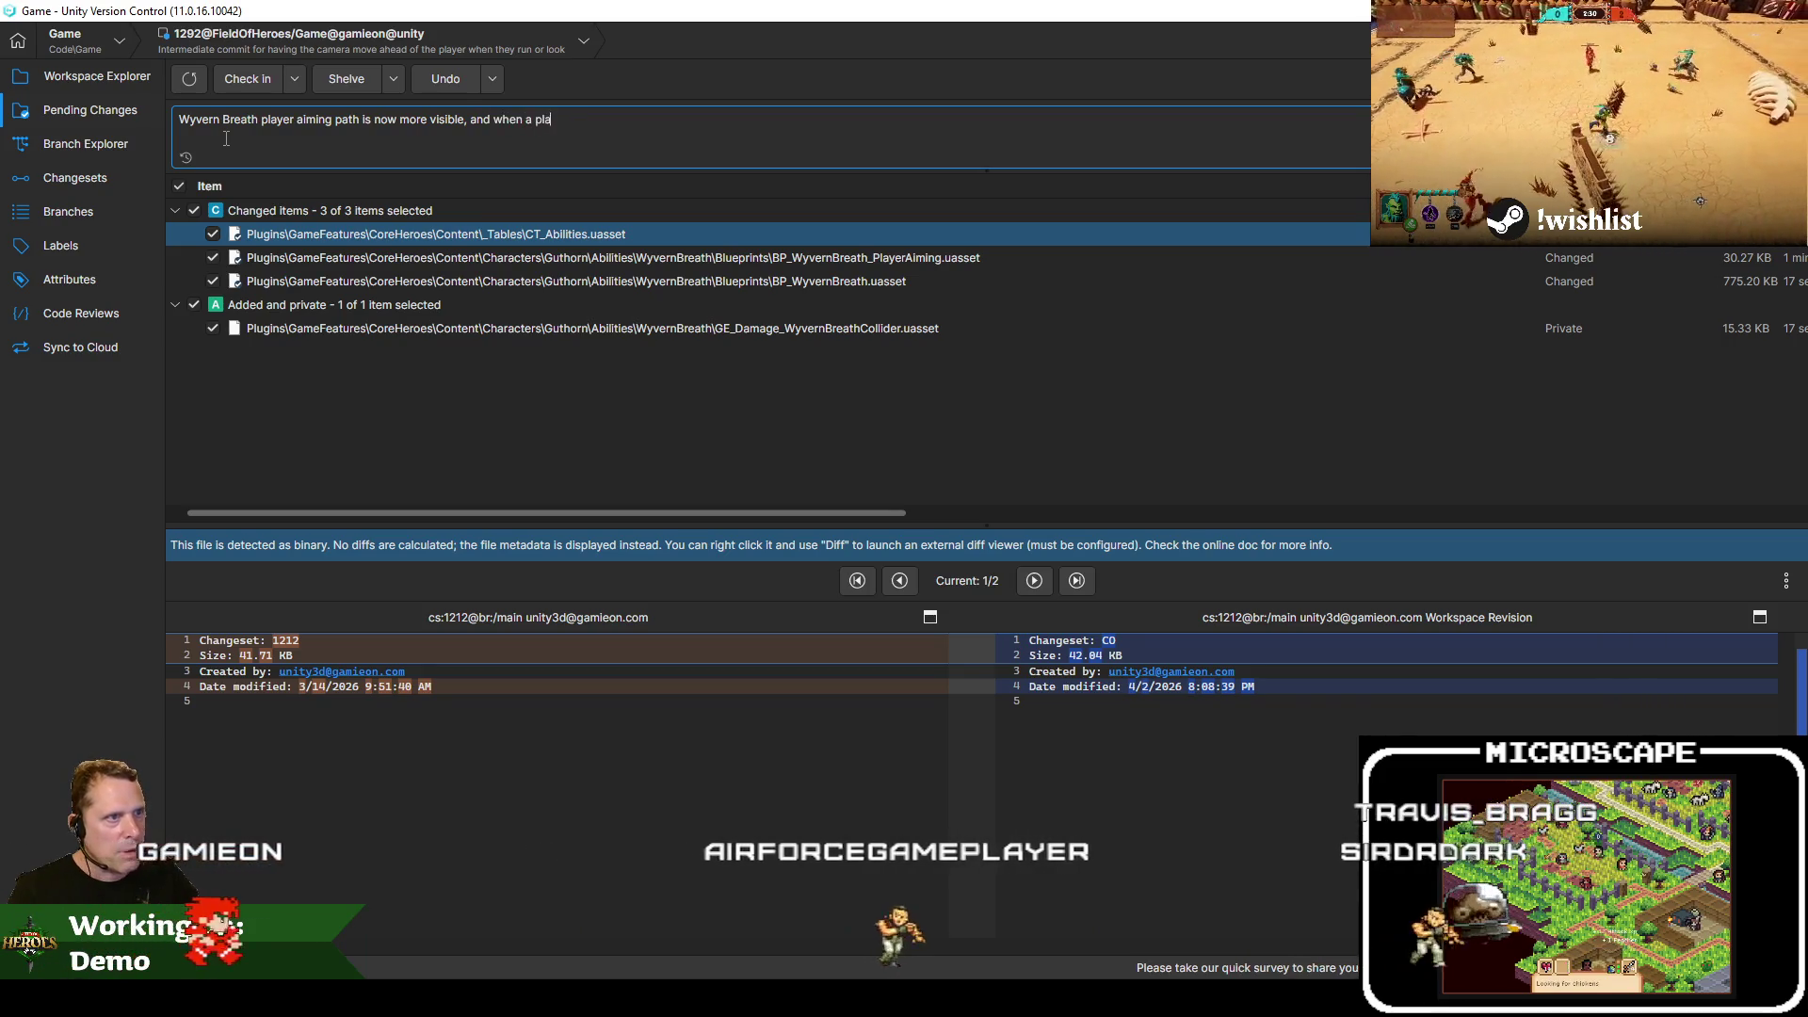
type("yer is in the path of hte")
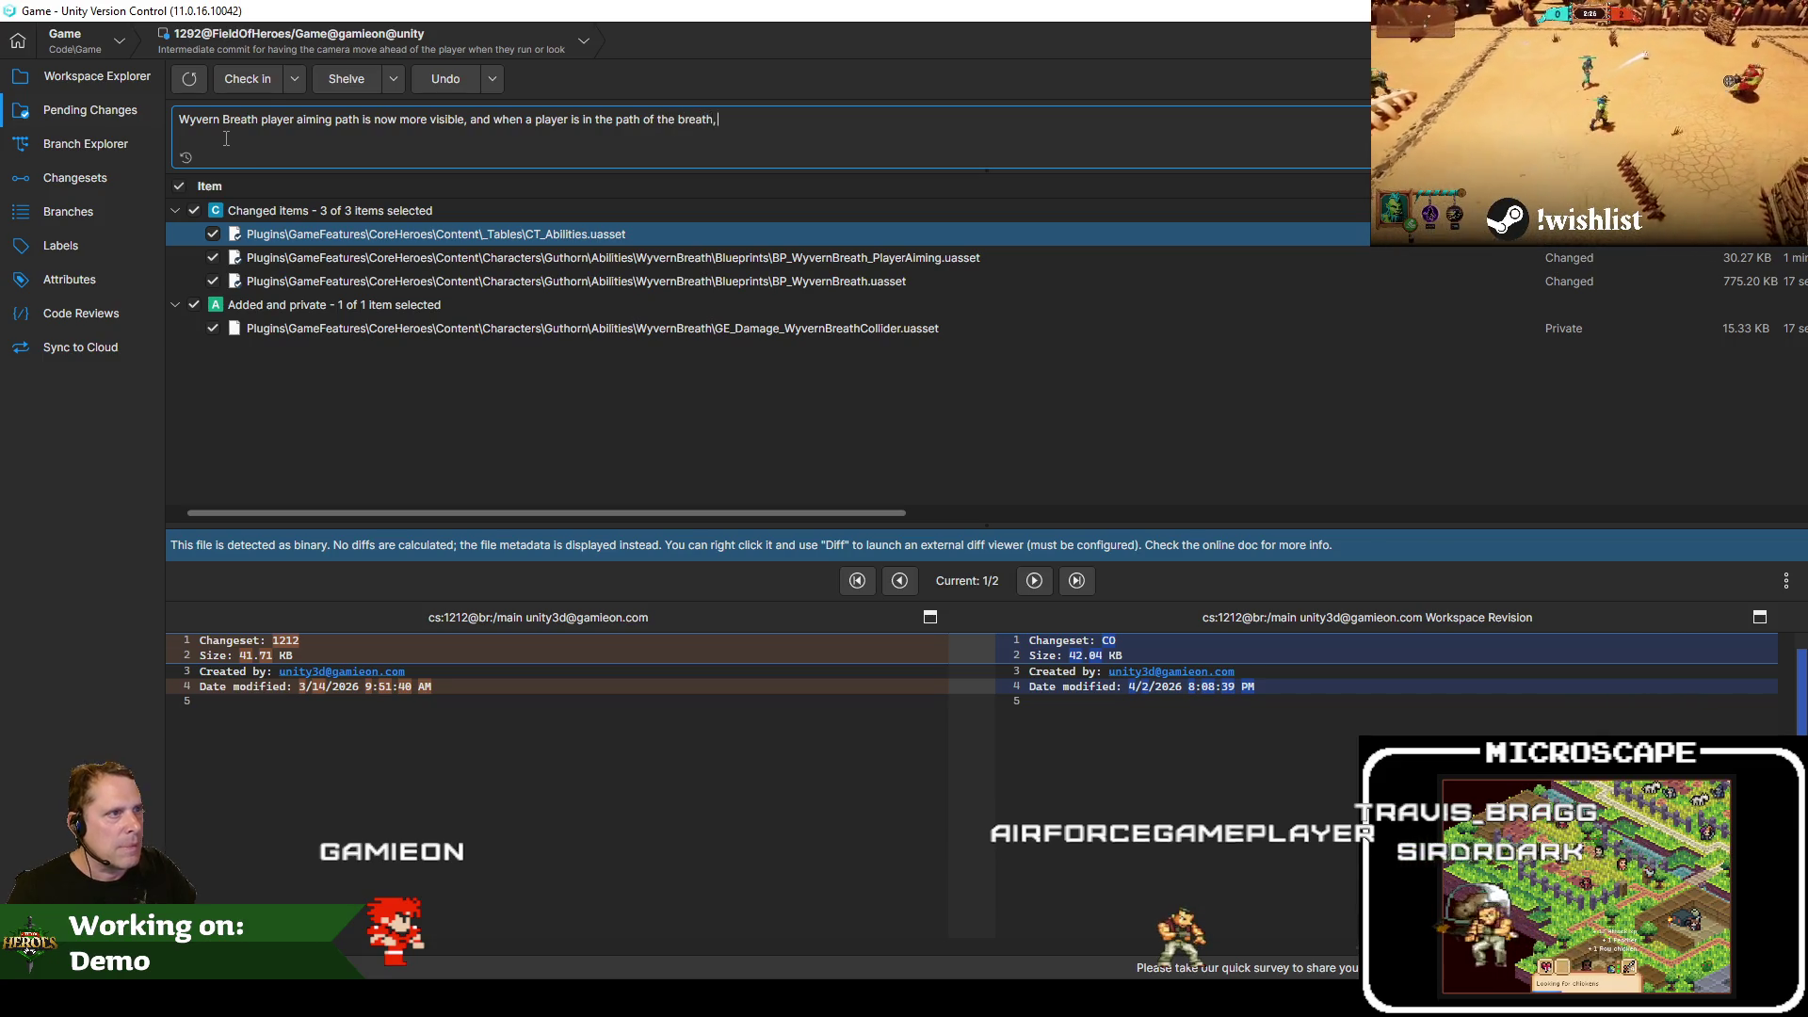
type("then")
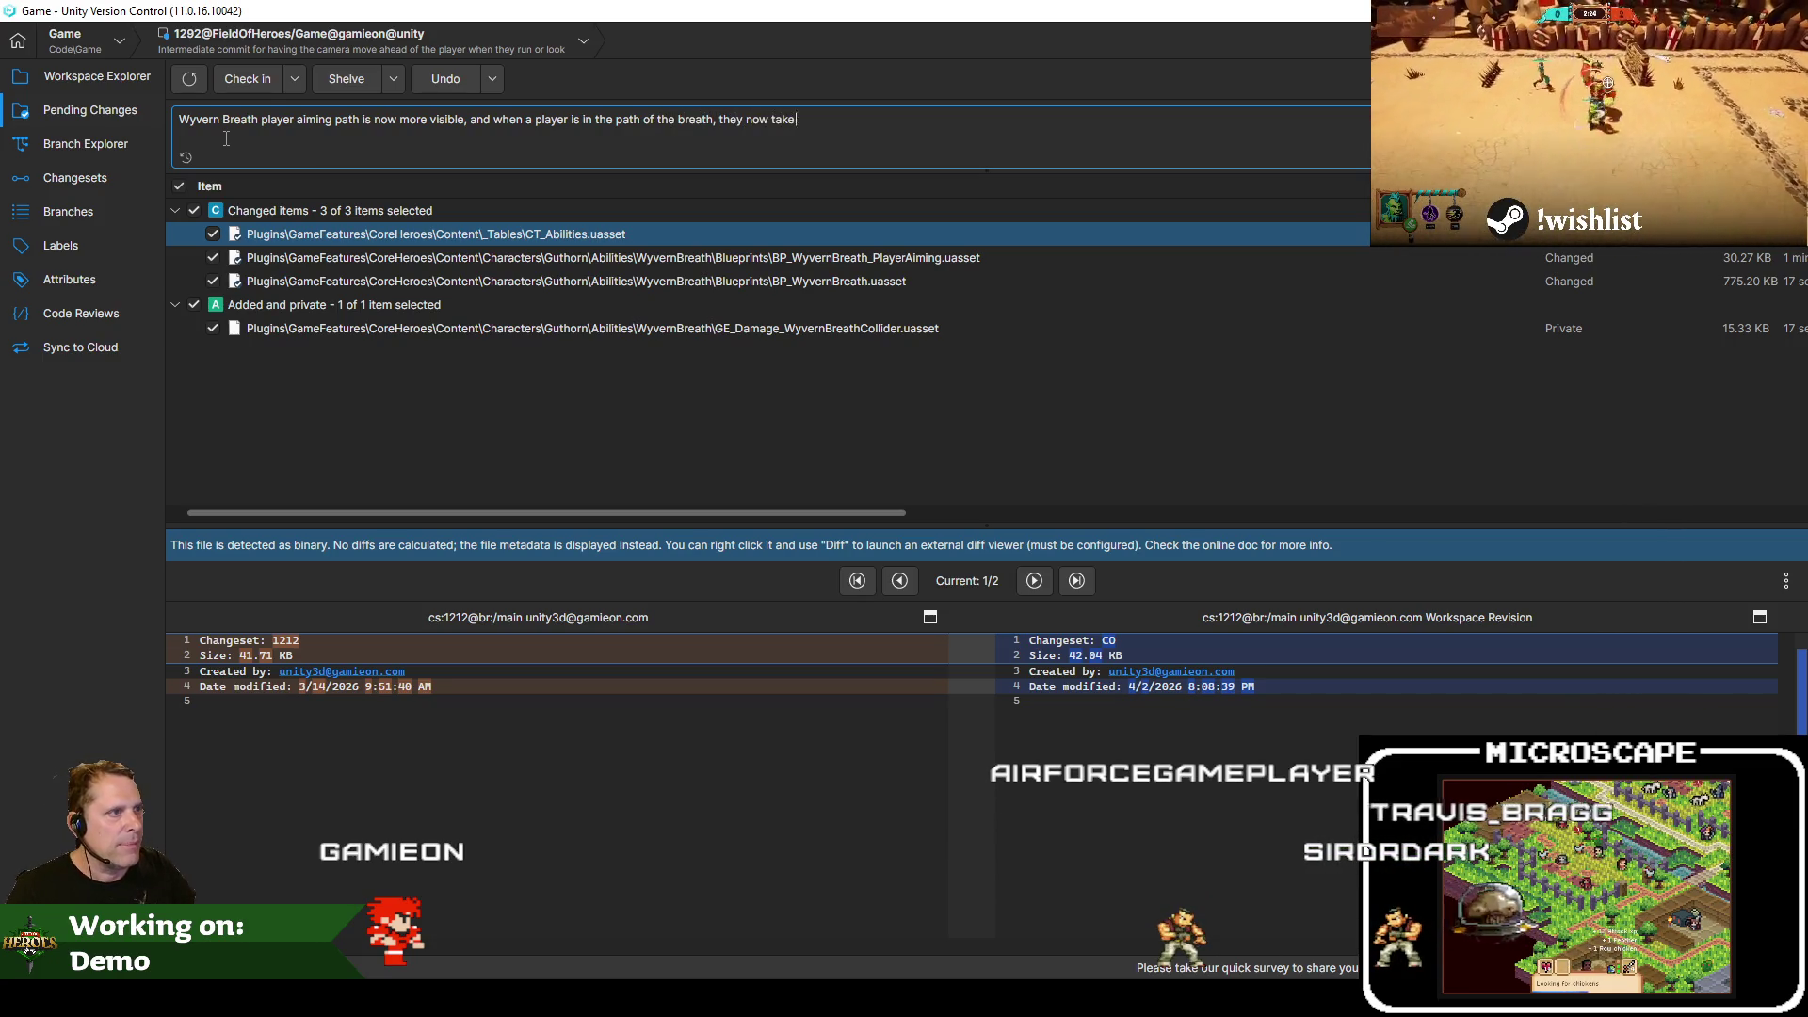
type("f knocking down immediately")
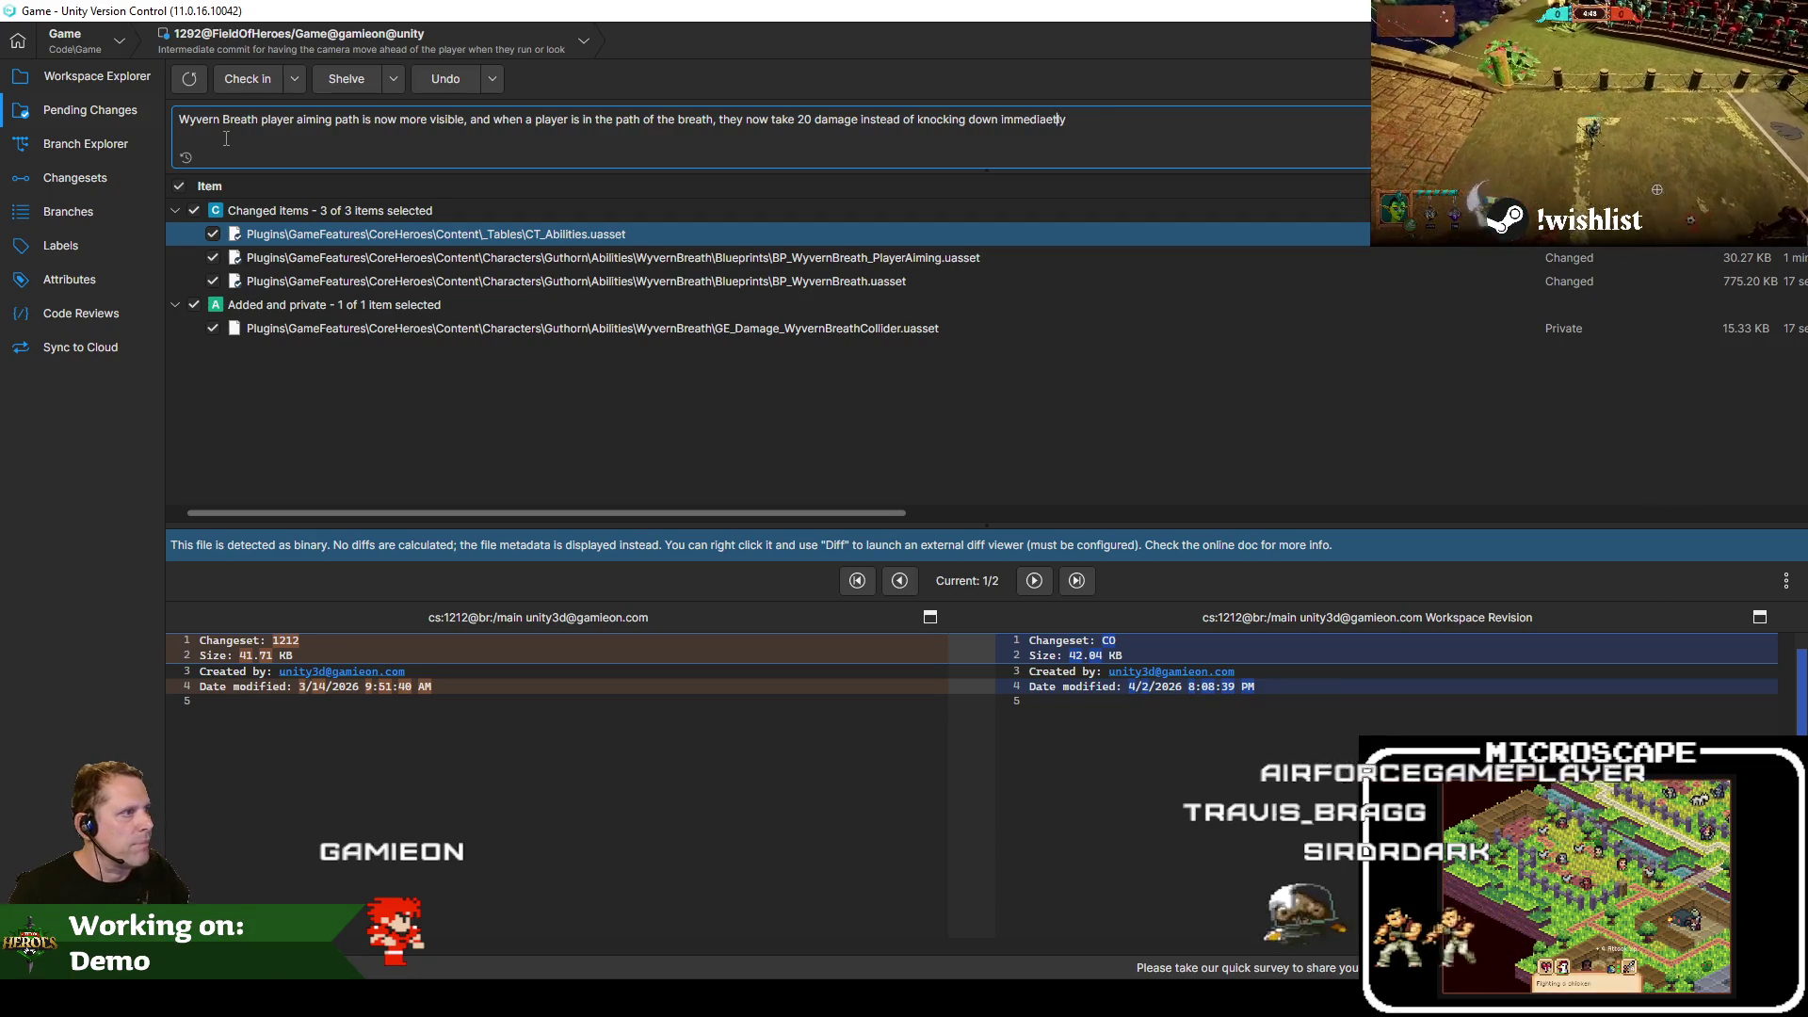
left_click(230, 80)
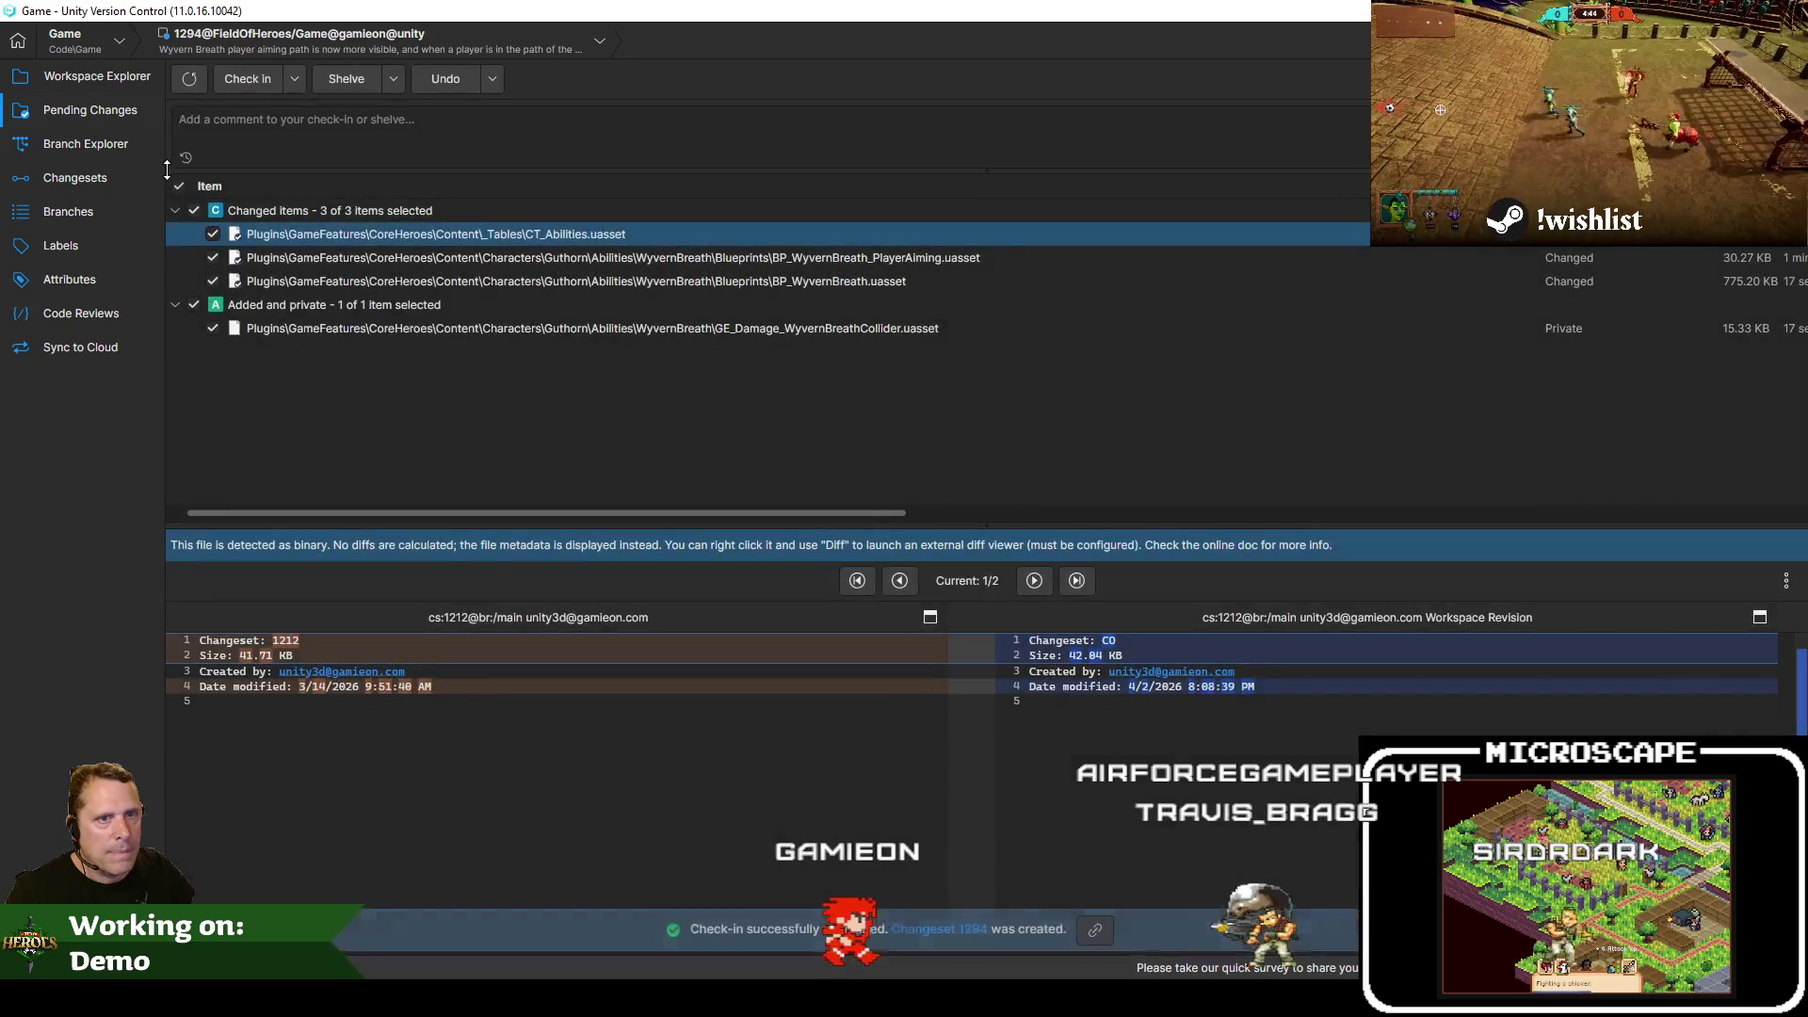
left_click(90, 143)
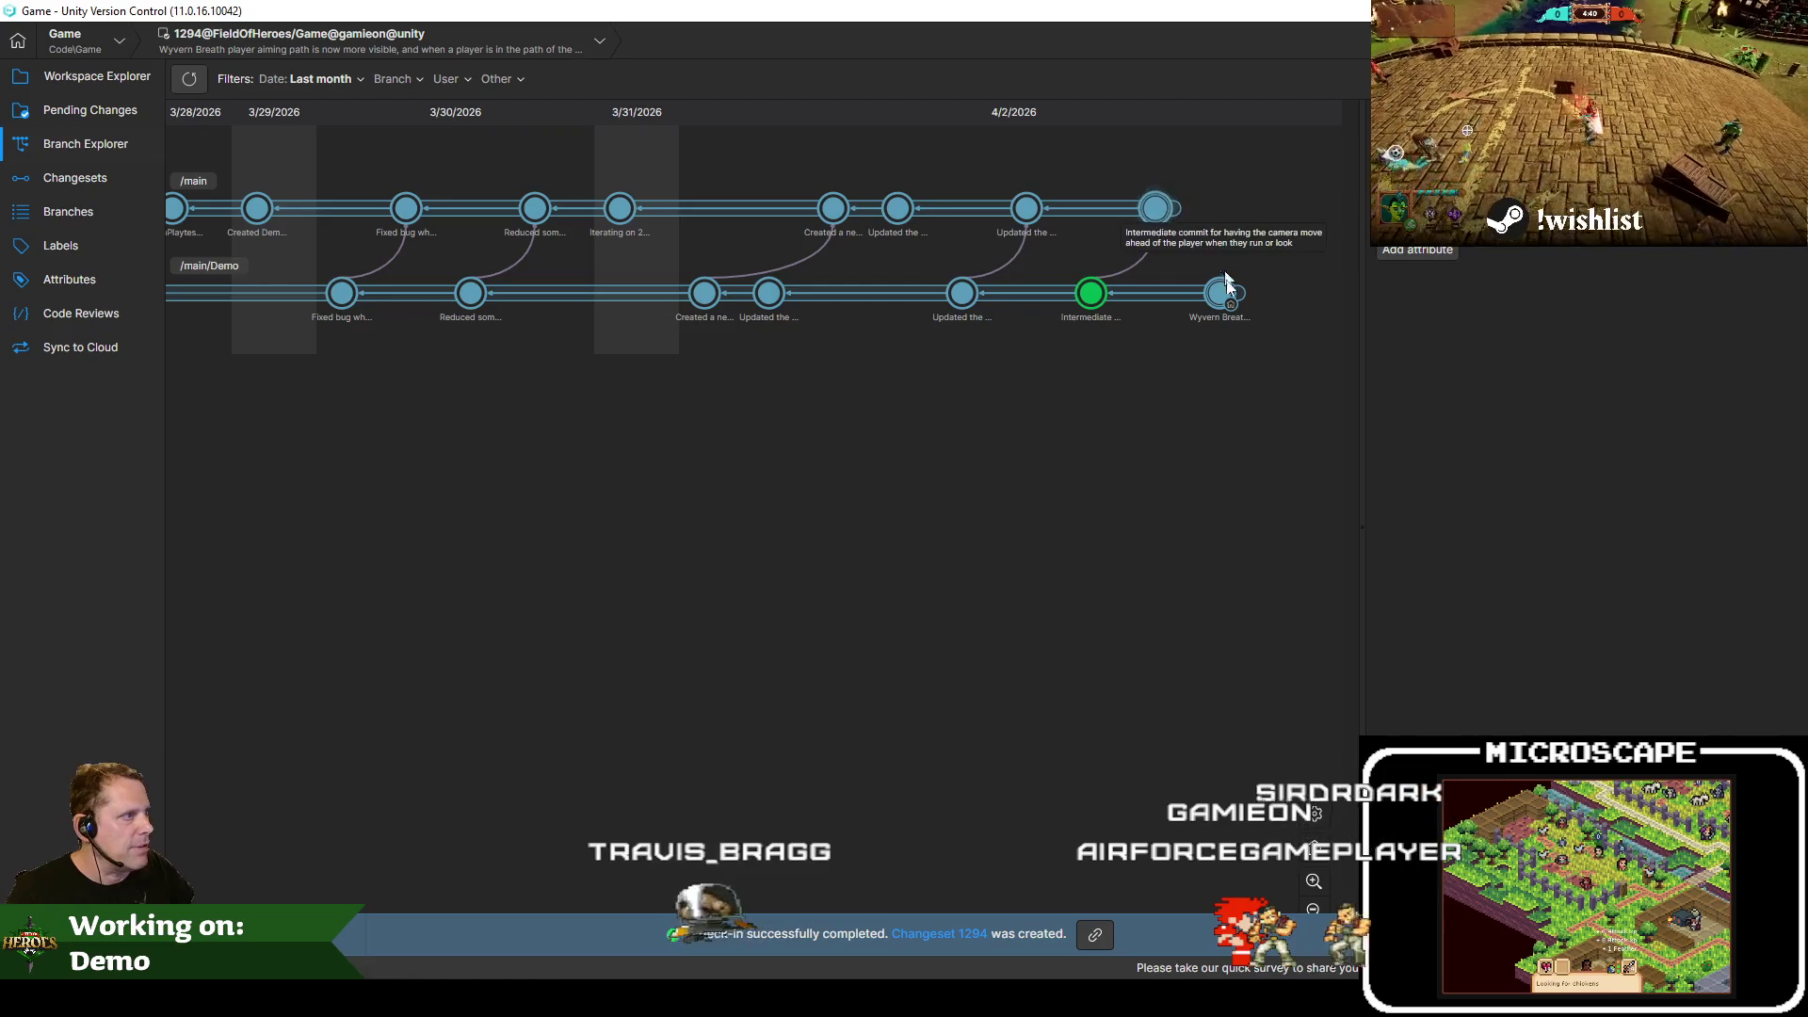
Switch the workspace to the latest /main changeset
left_click(1151, 212)
right_click(1151, 212)
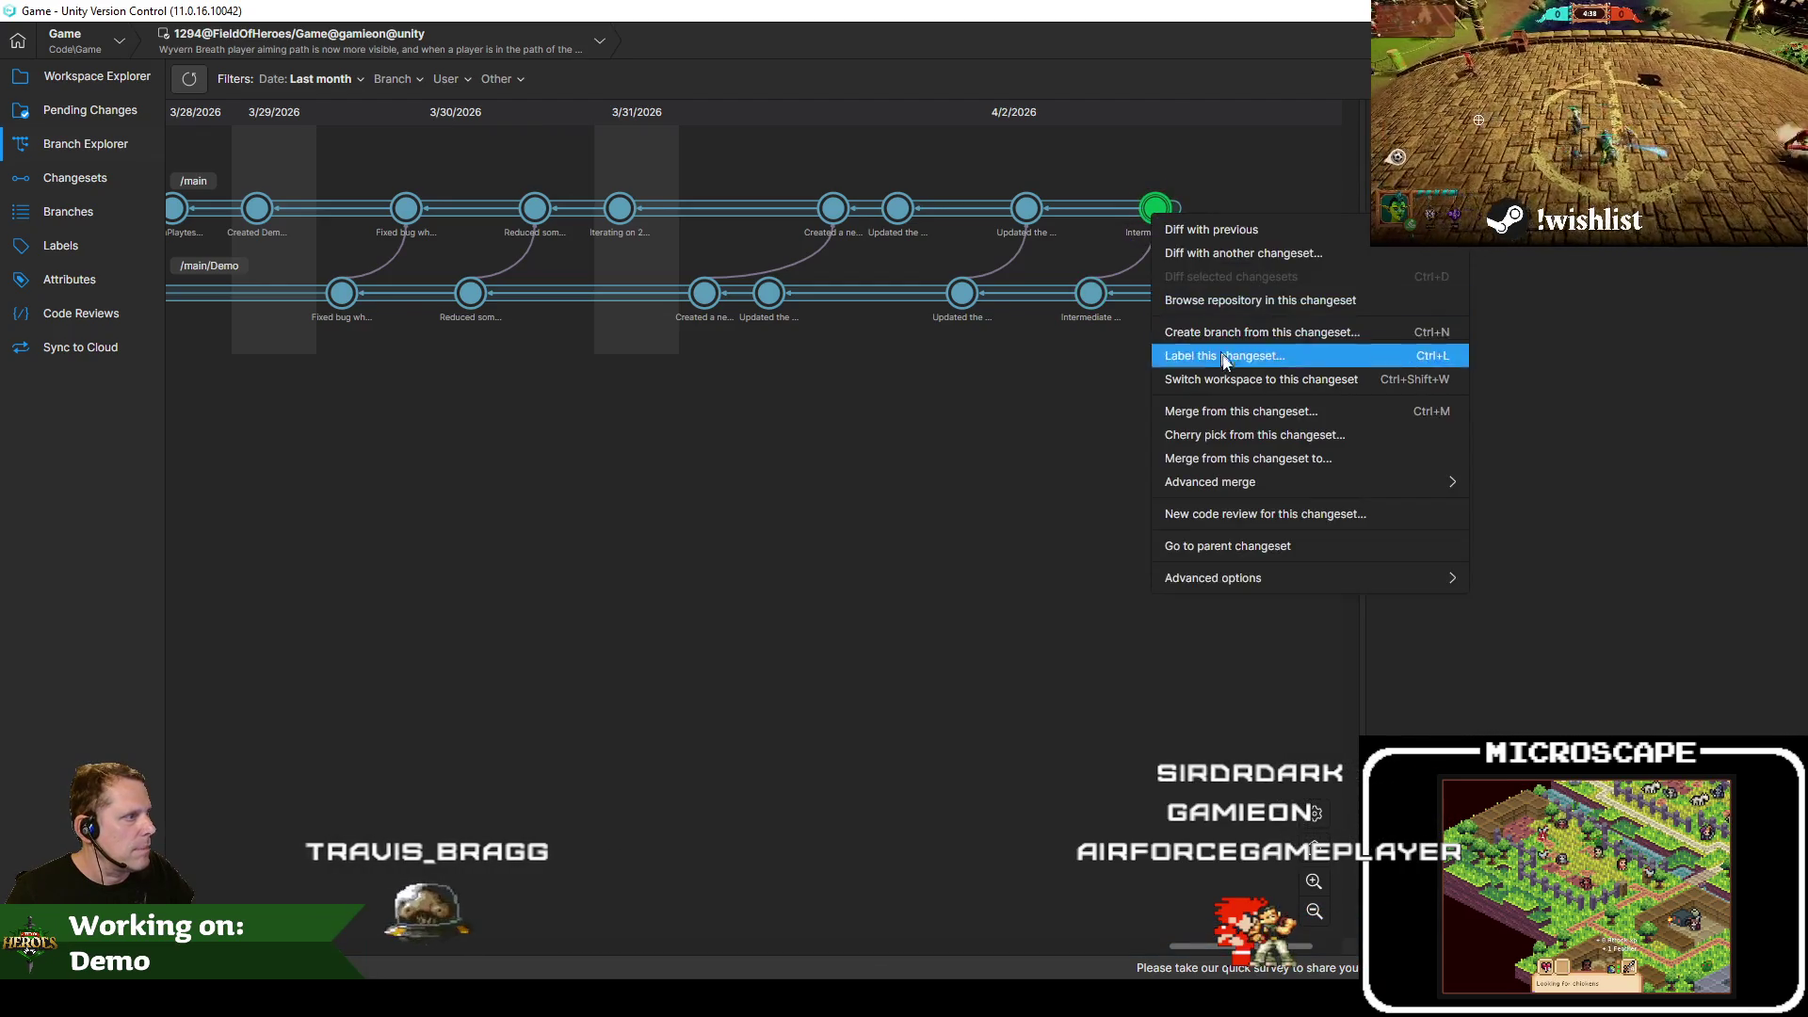
left_click(1217, 381)
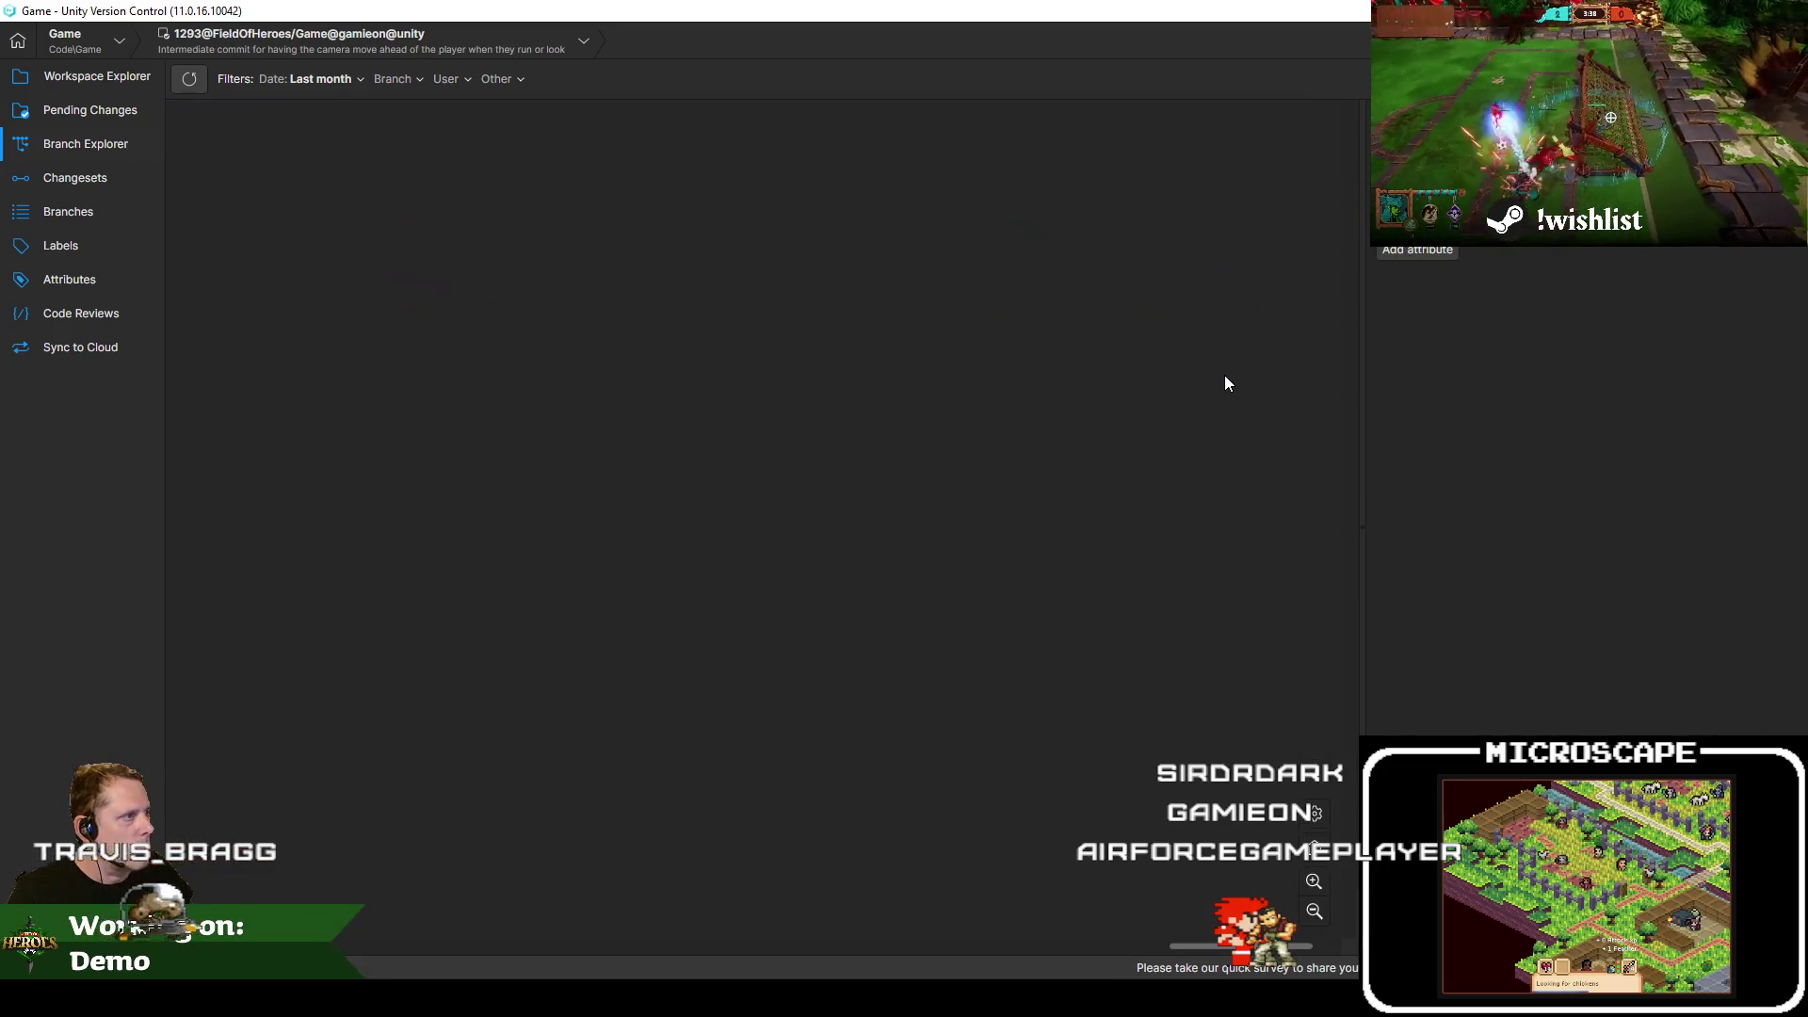
Cherry-pick changeset 1294 onto main and check it in with the earlier Wyvern Breath comment
left_click(1221, 296)
right_click(1218, 294)
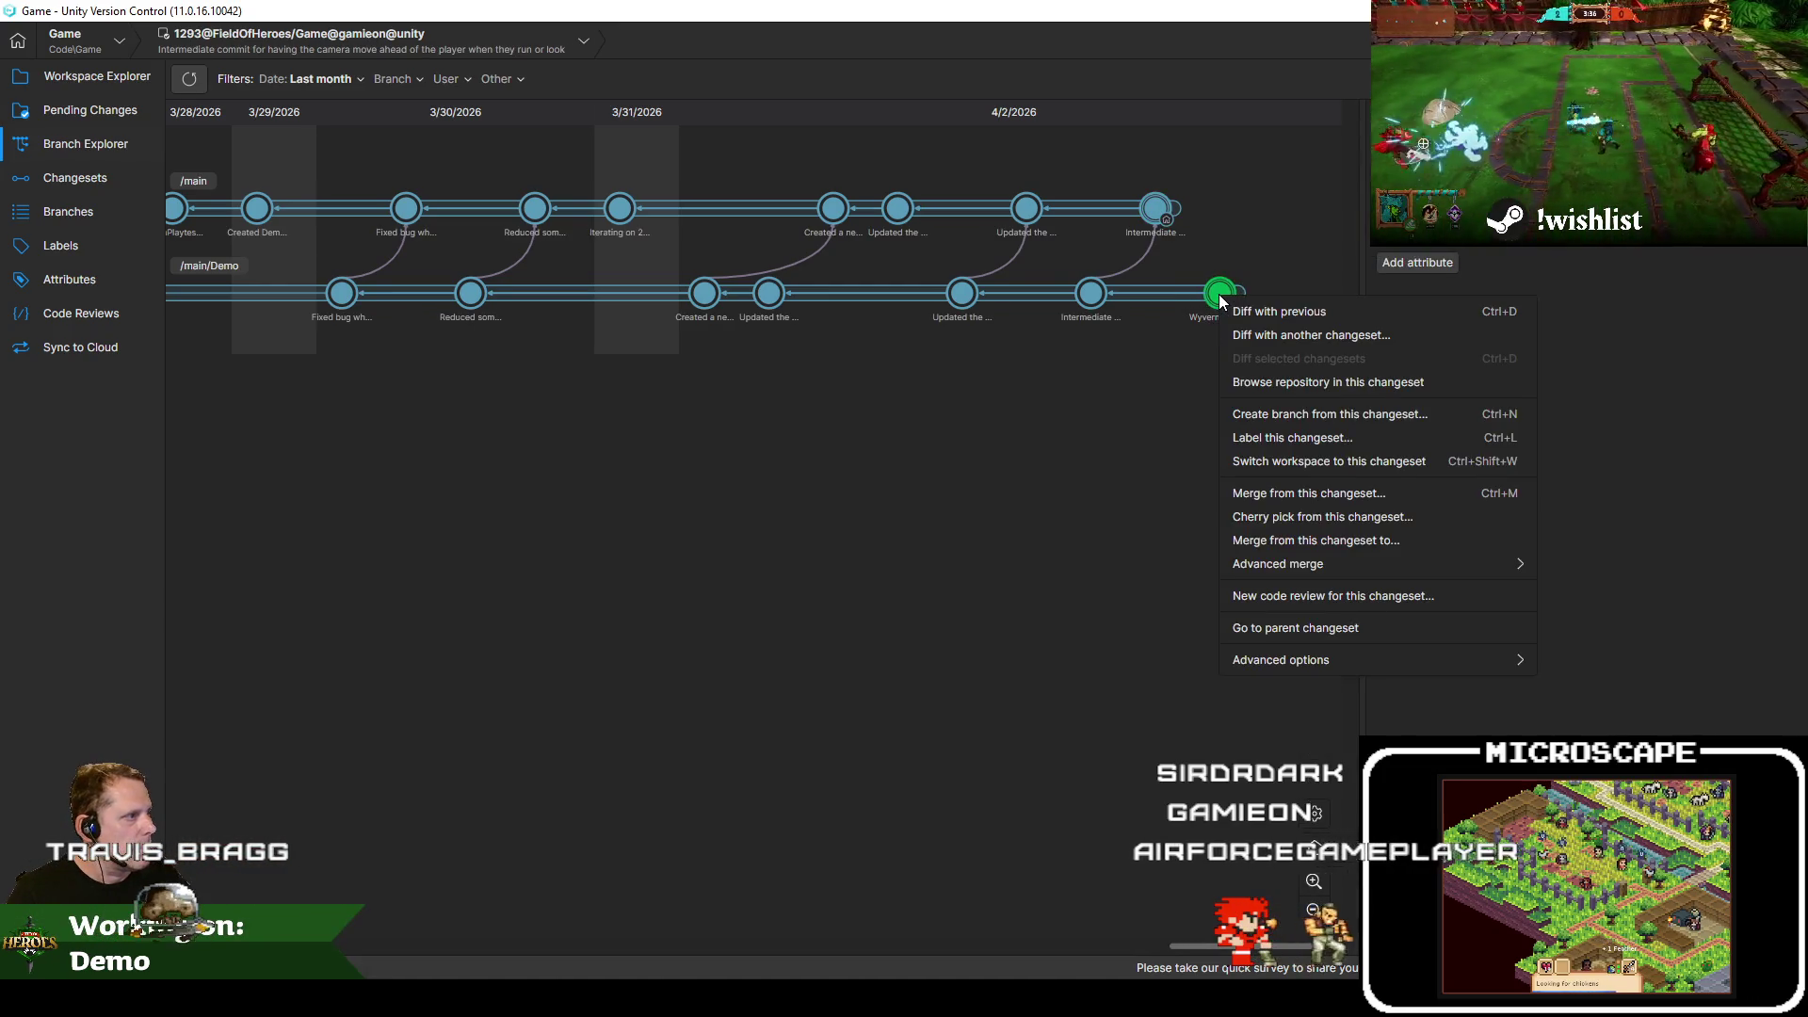
left_click(1304, 520)
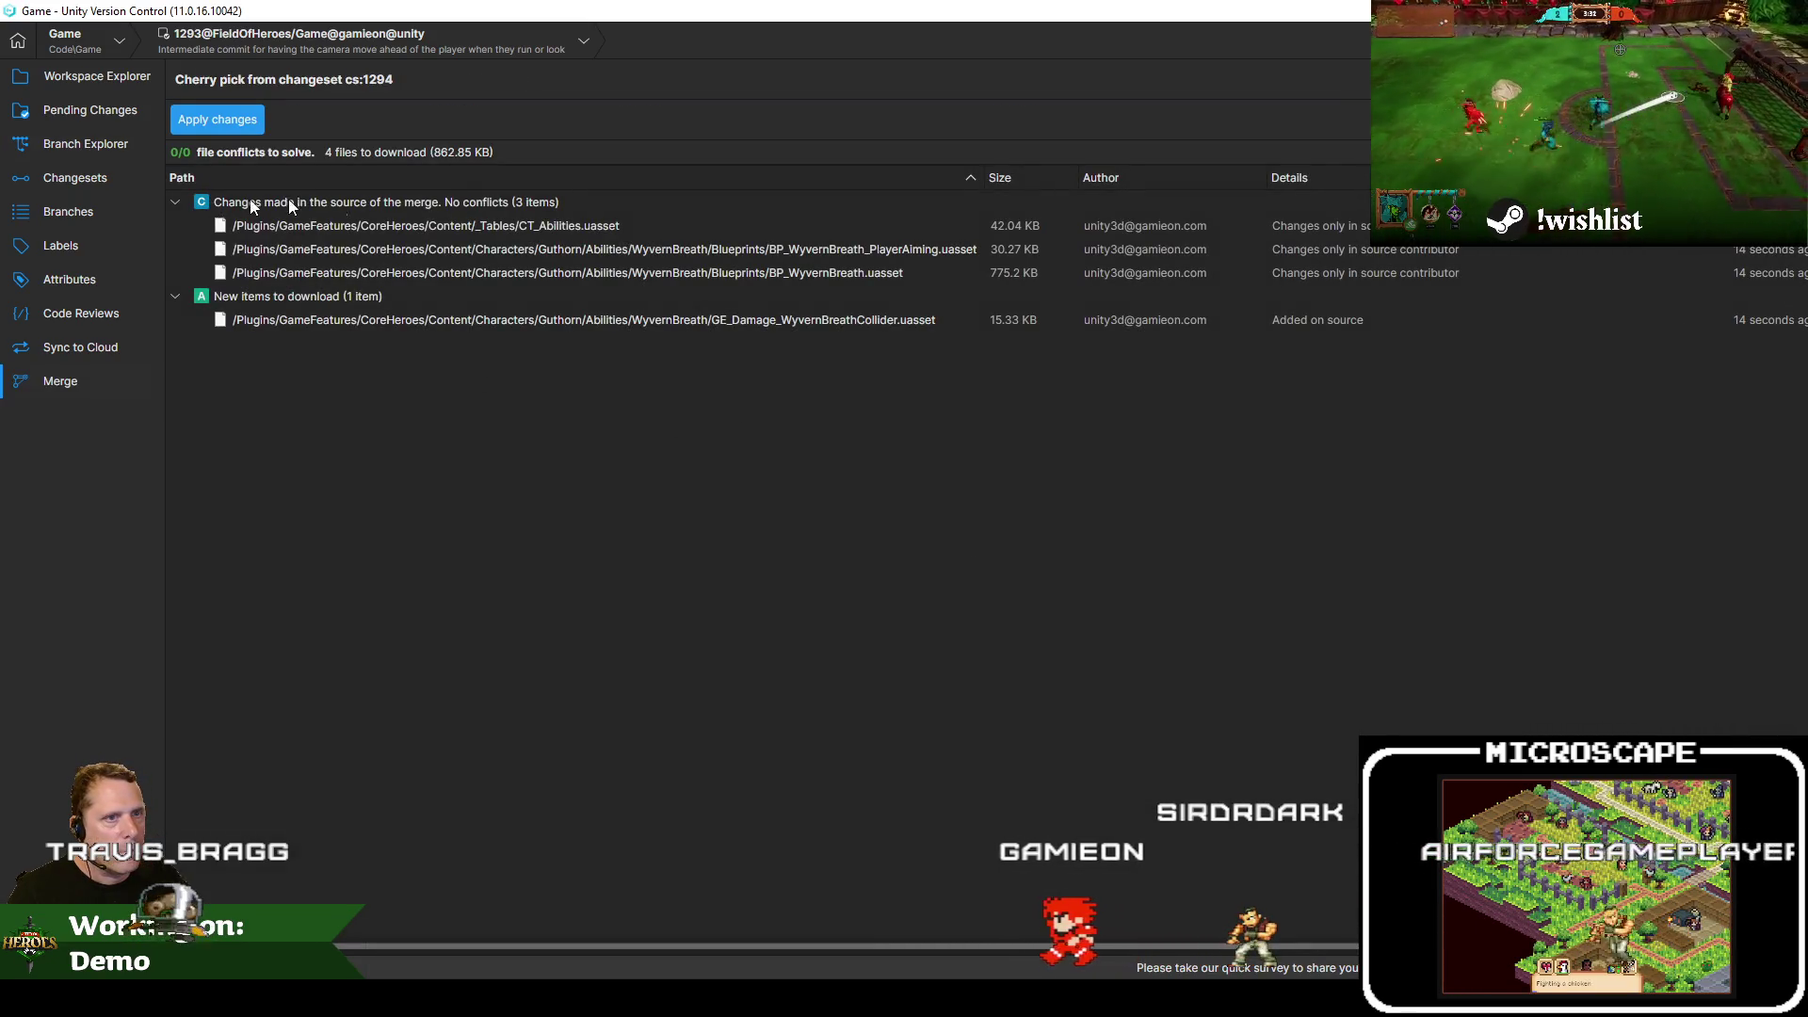
left_click(230, 117)
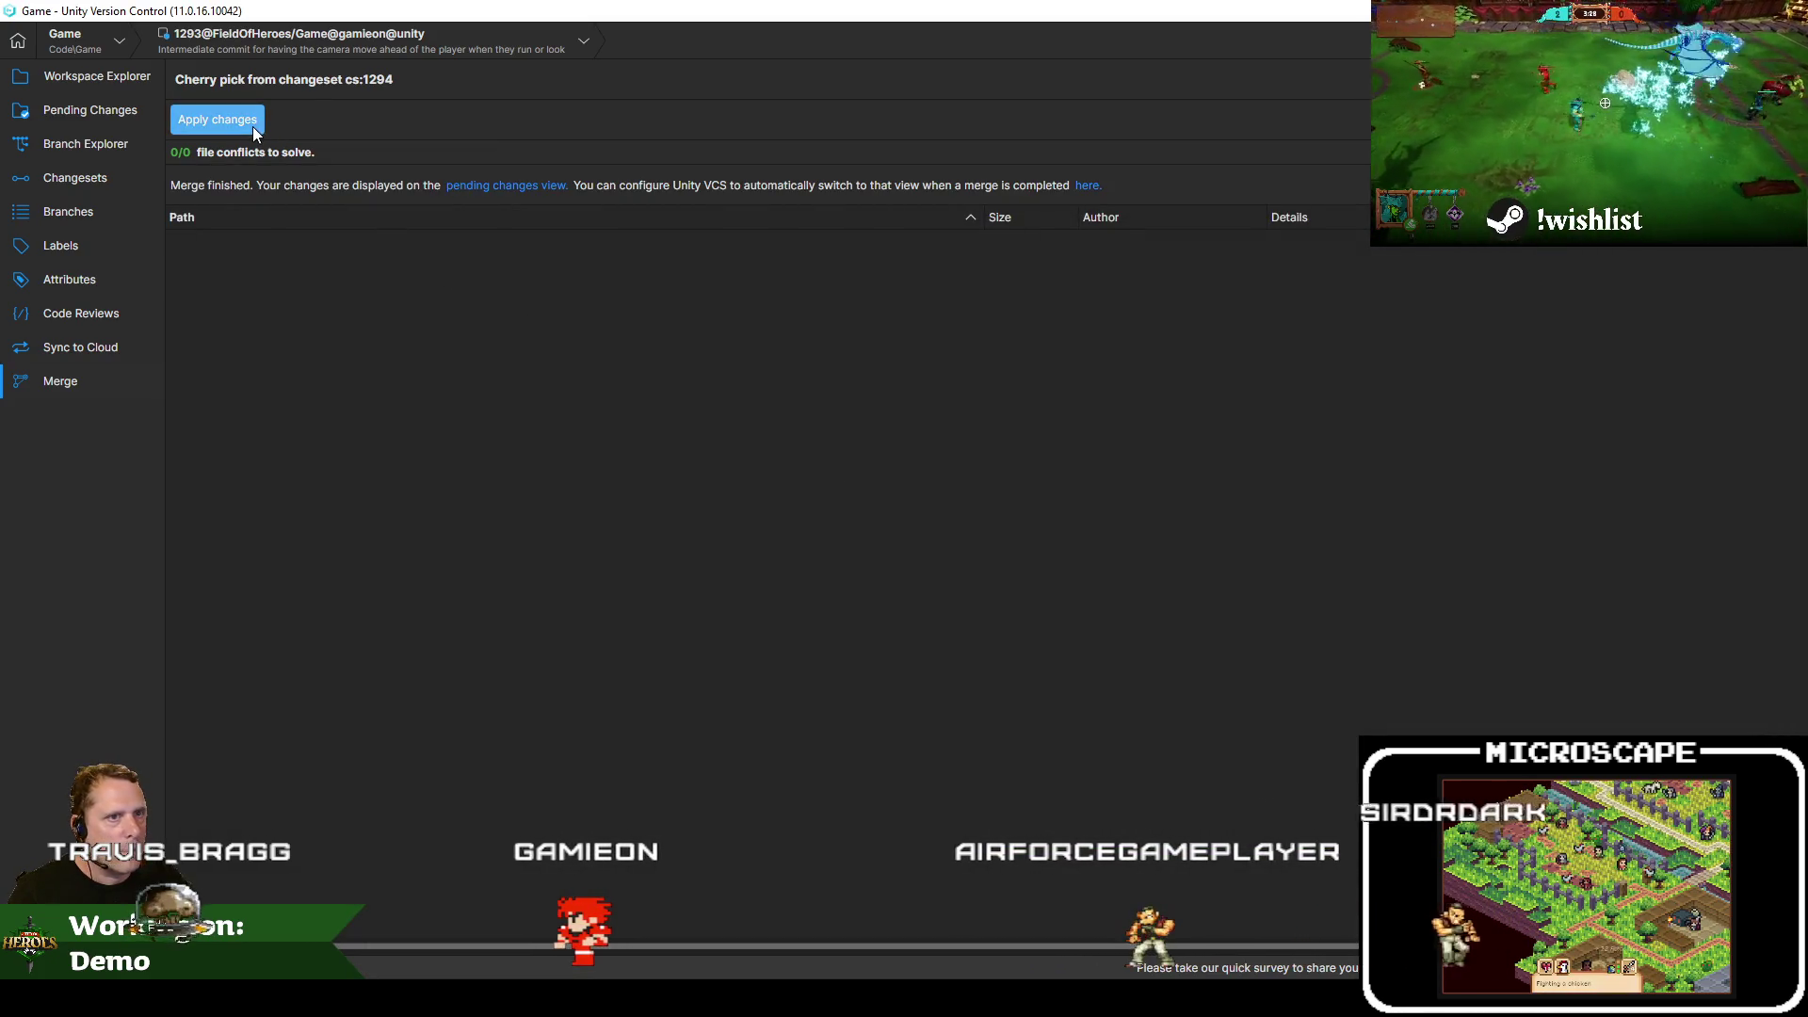
left_click(77, 114)
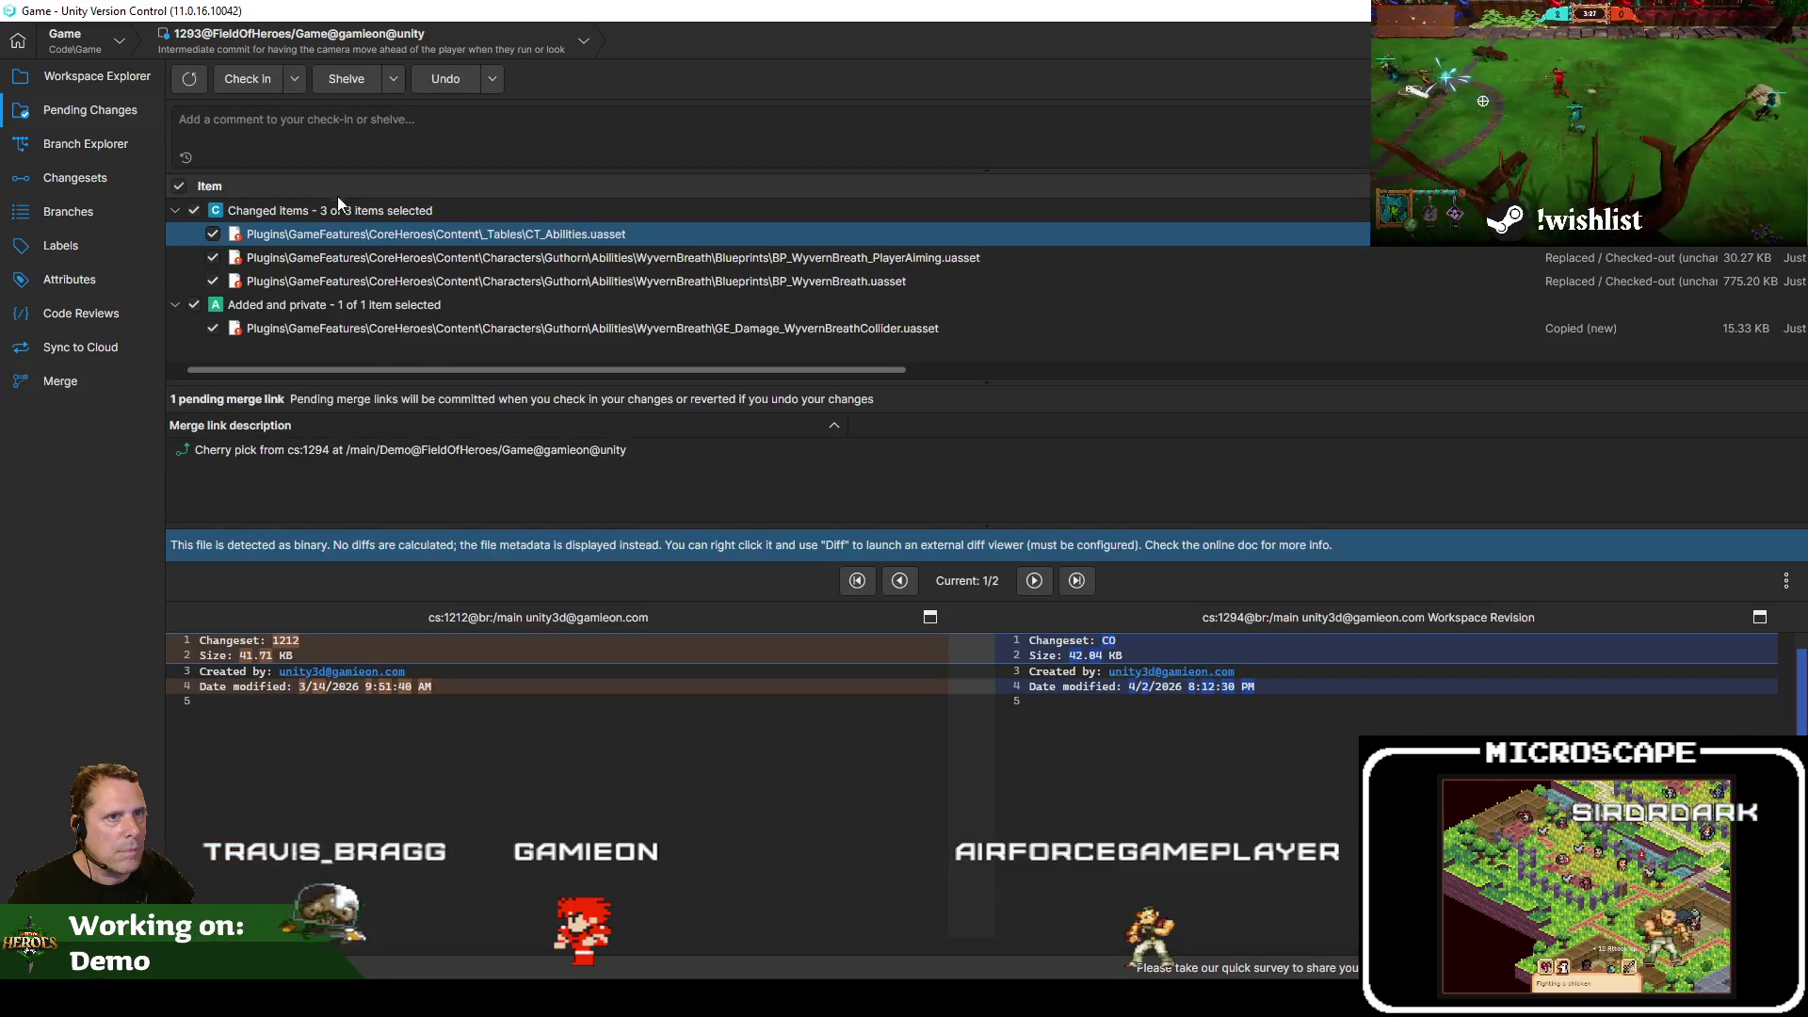
left_click(185, 157)
left_click(282, 178)
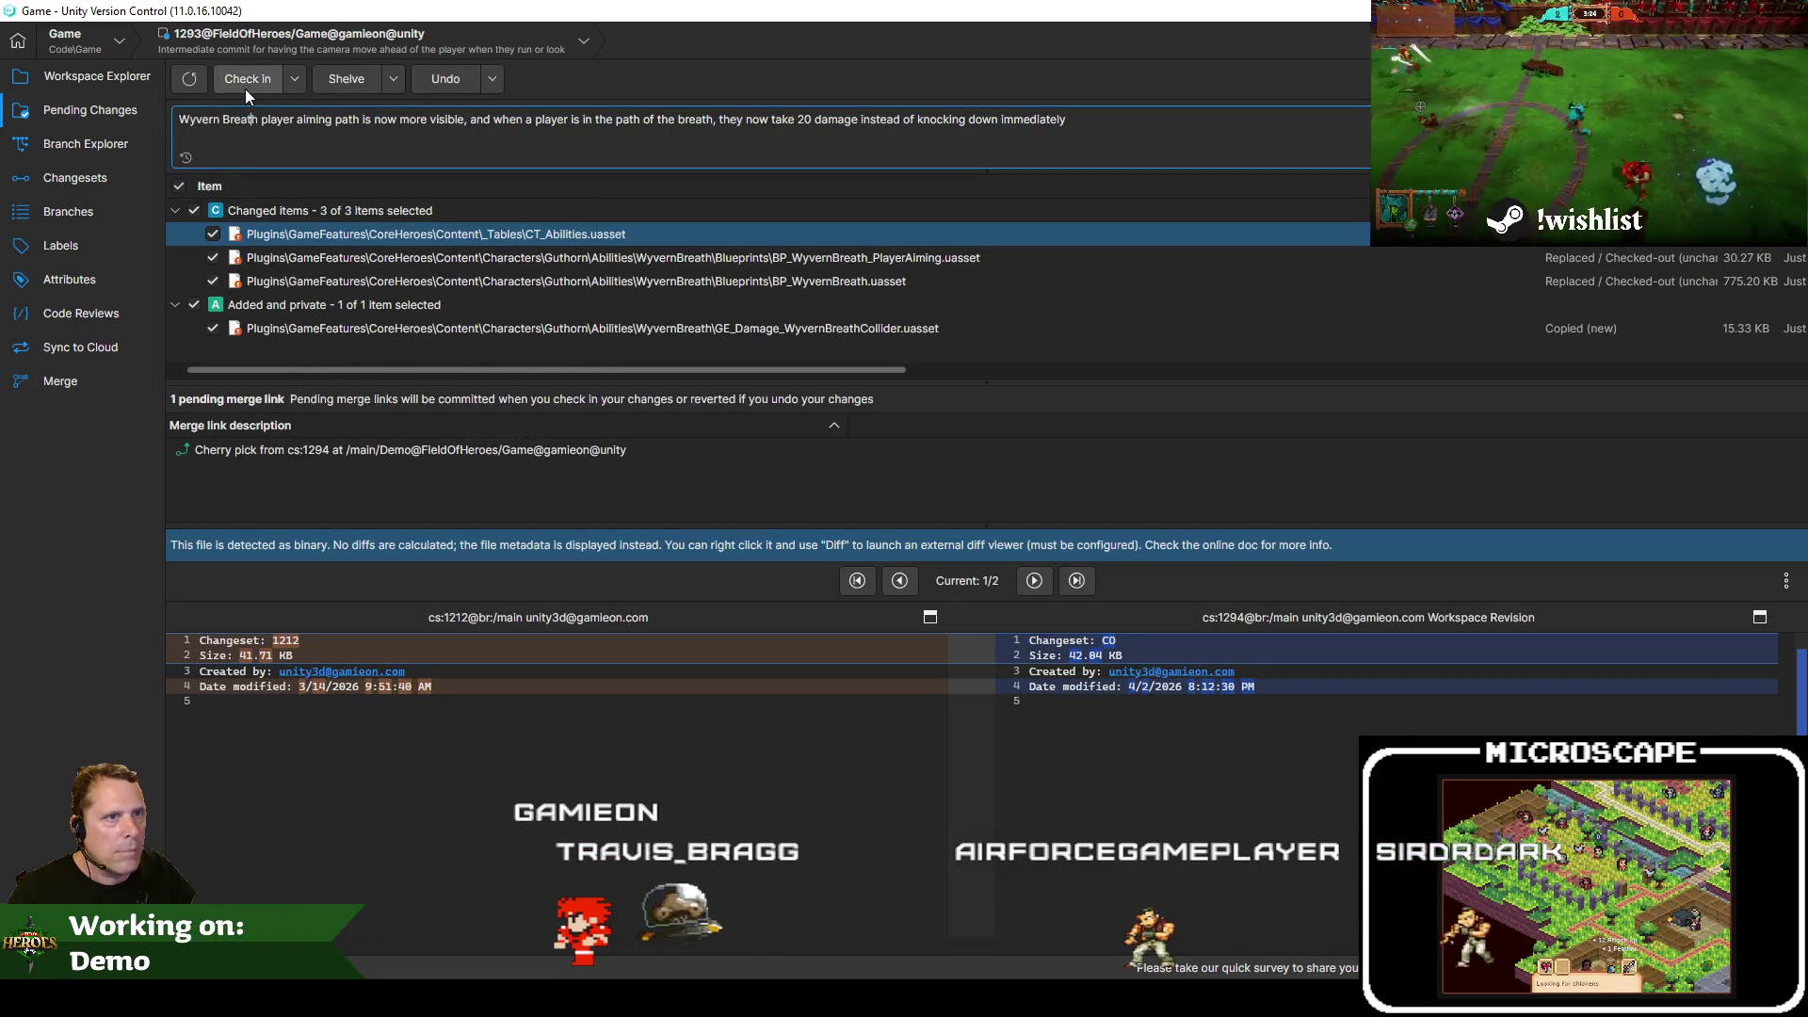
left_click(244, 83)
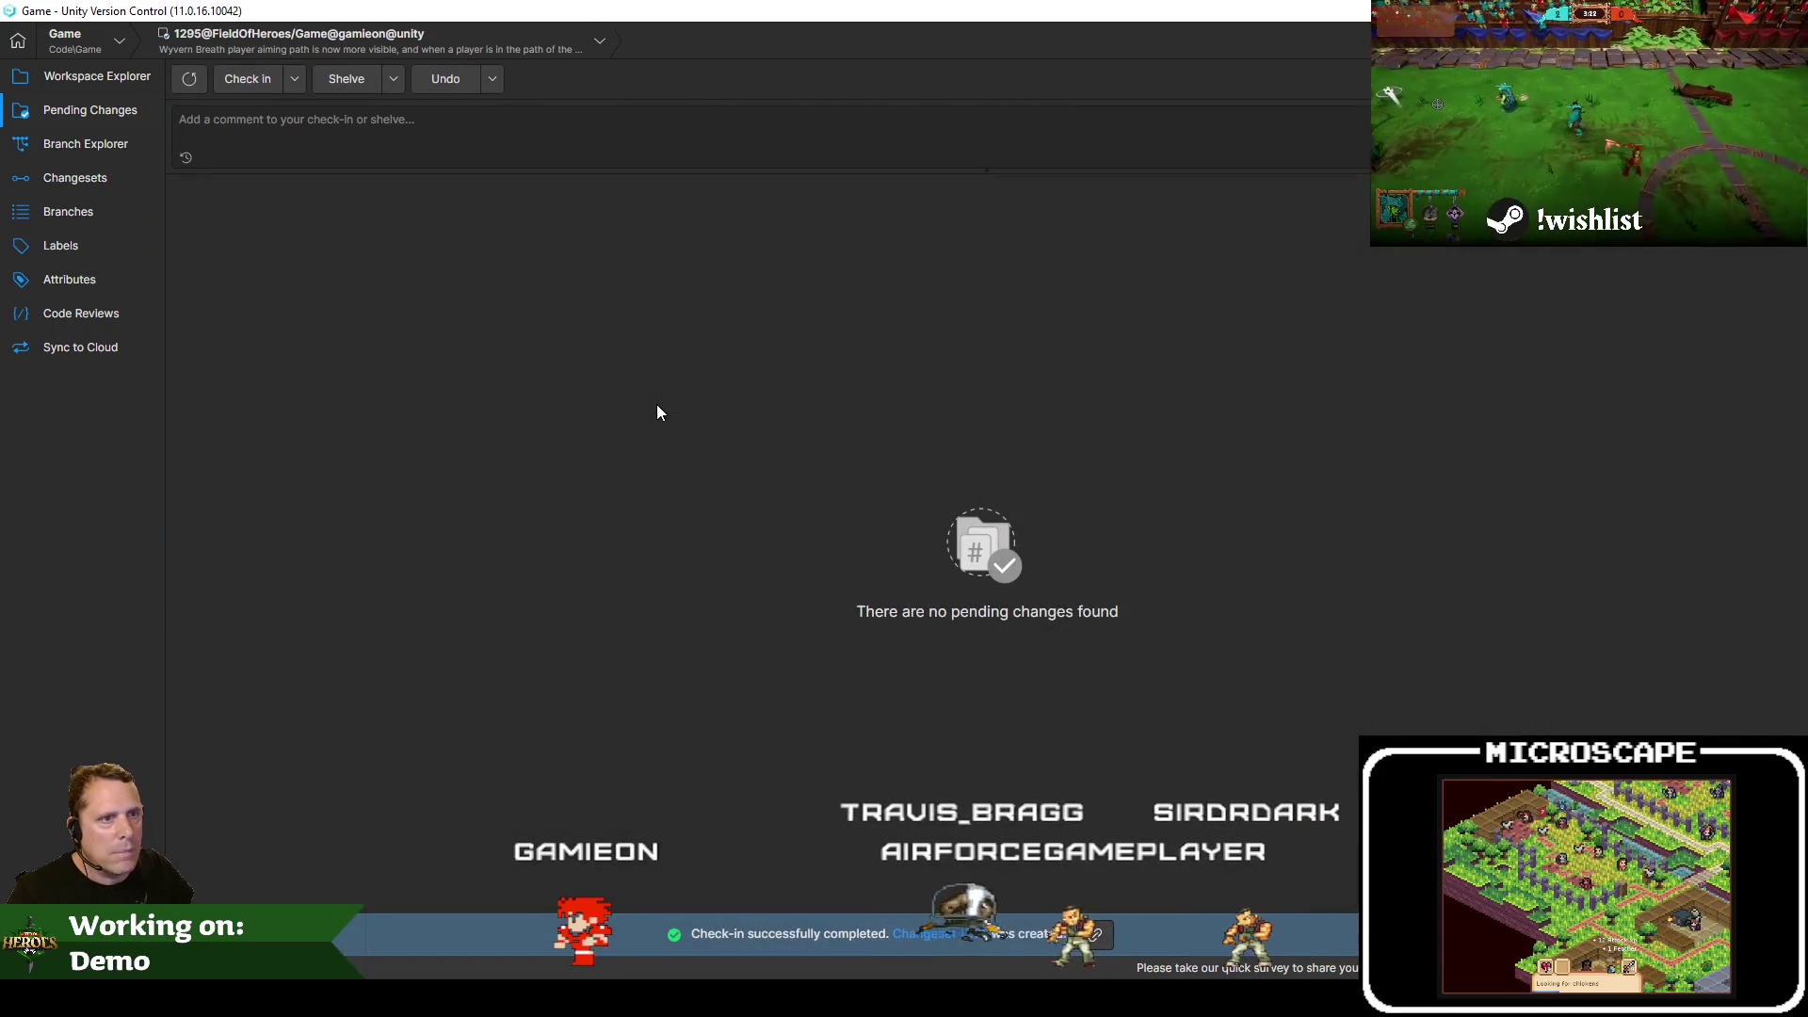
Close CT_Abilities.csv in Notepad++ and return to the Jira Default Filter list
key("alt+Tab")
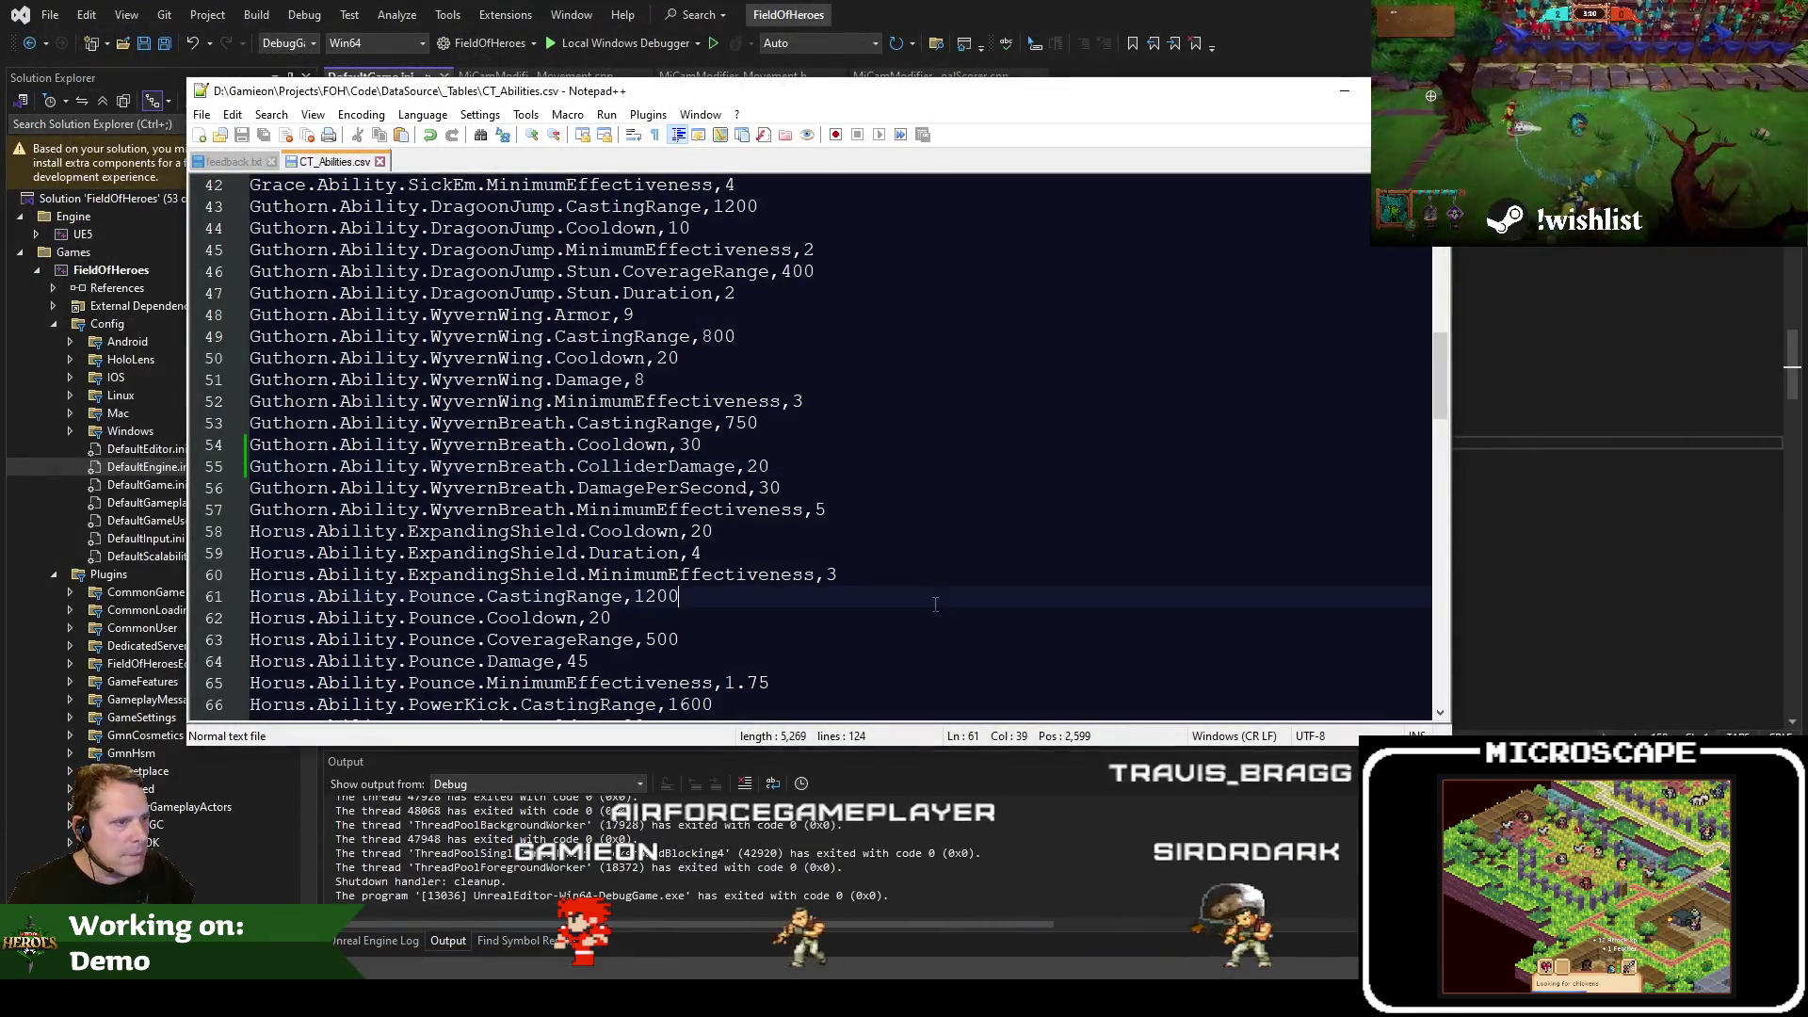
key("alt")
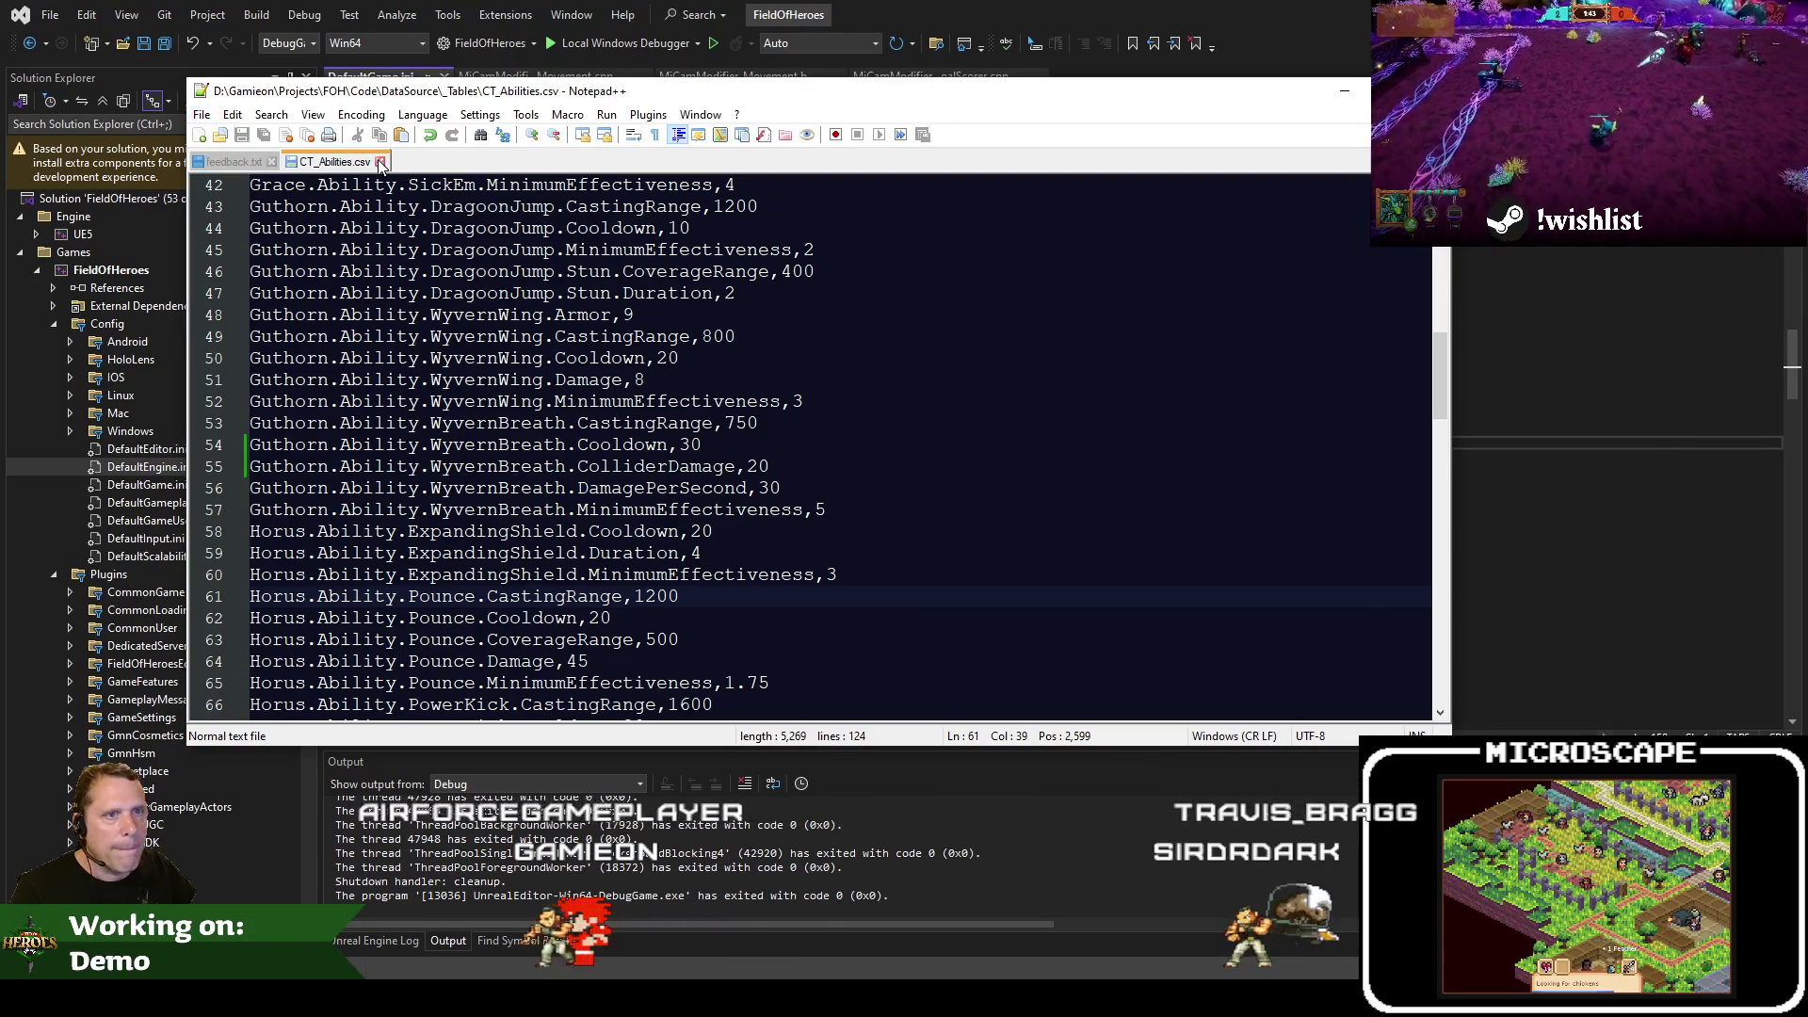
left_click(381, 162)
key("alt+Tab")
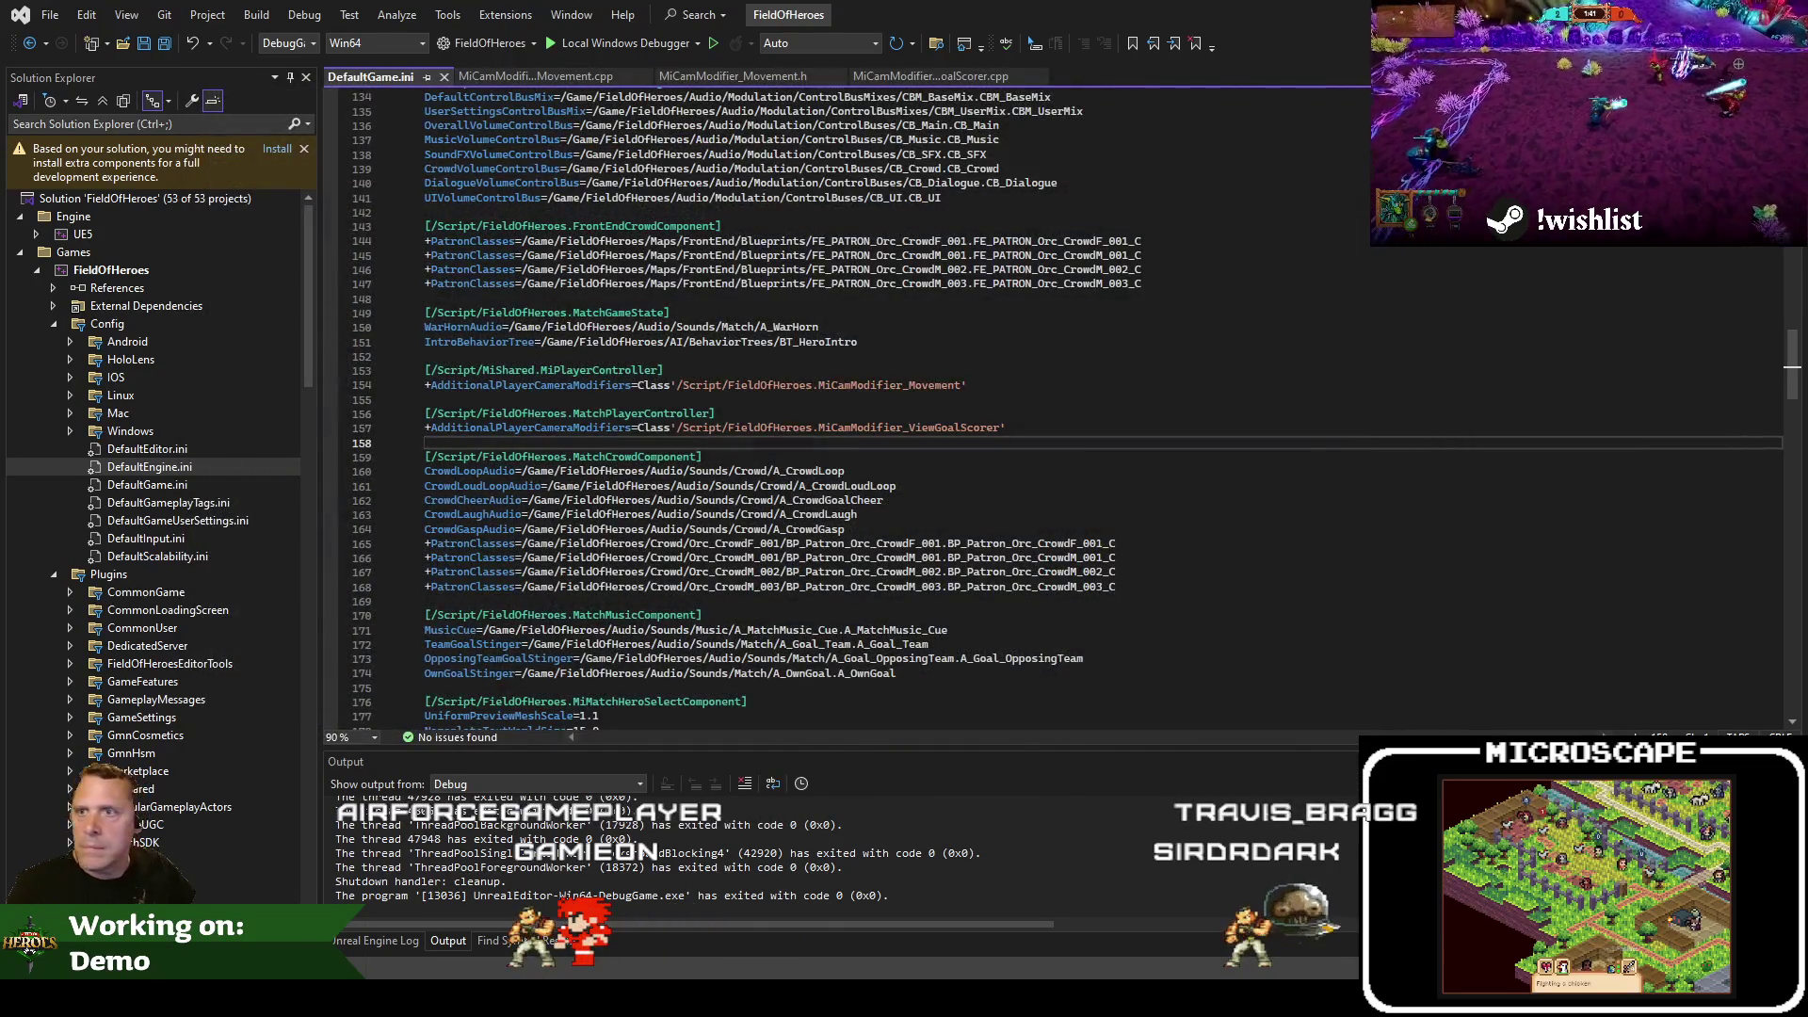
key("alt+Tab")
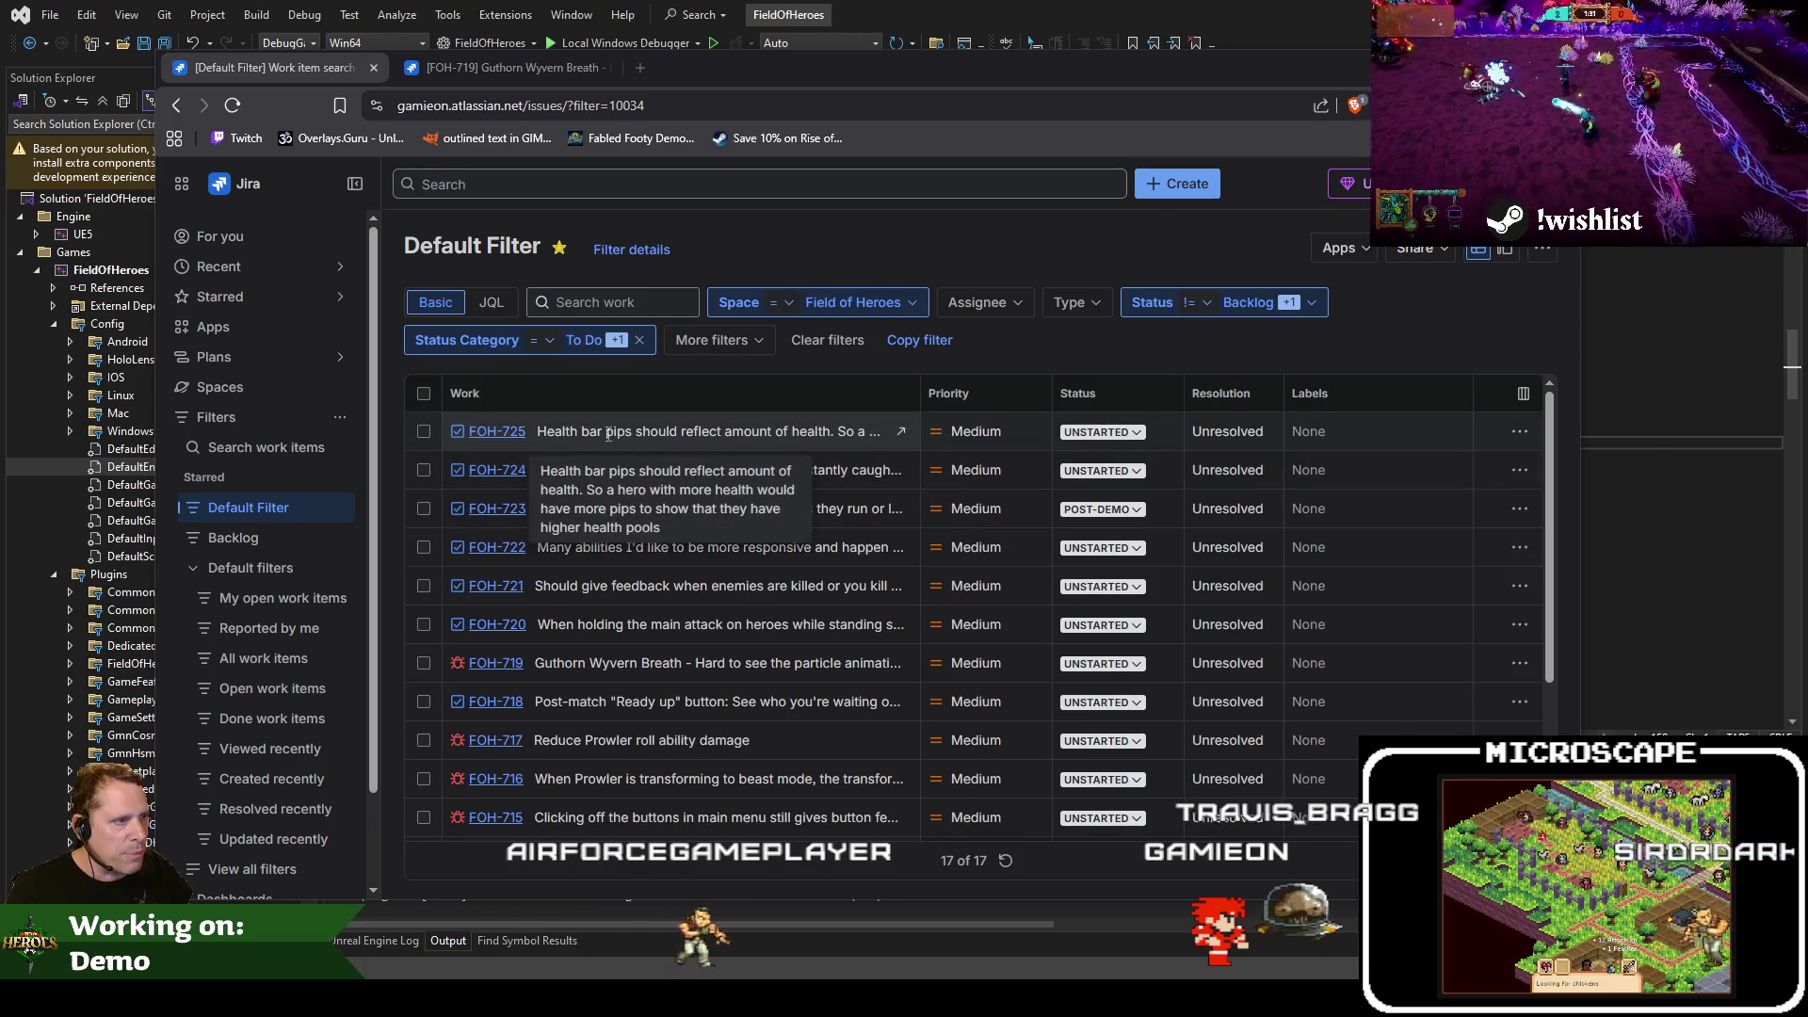
scroll(608, 434, "down", 3)
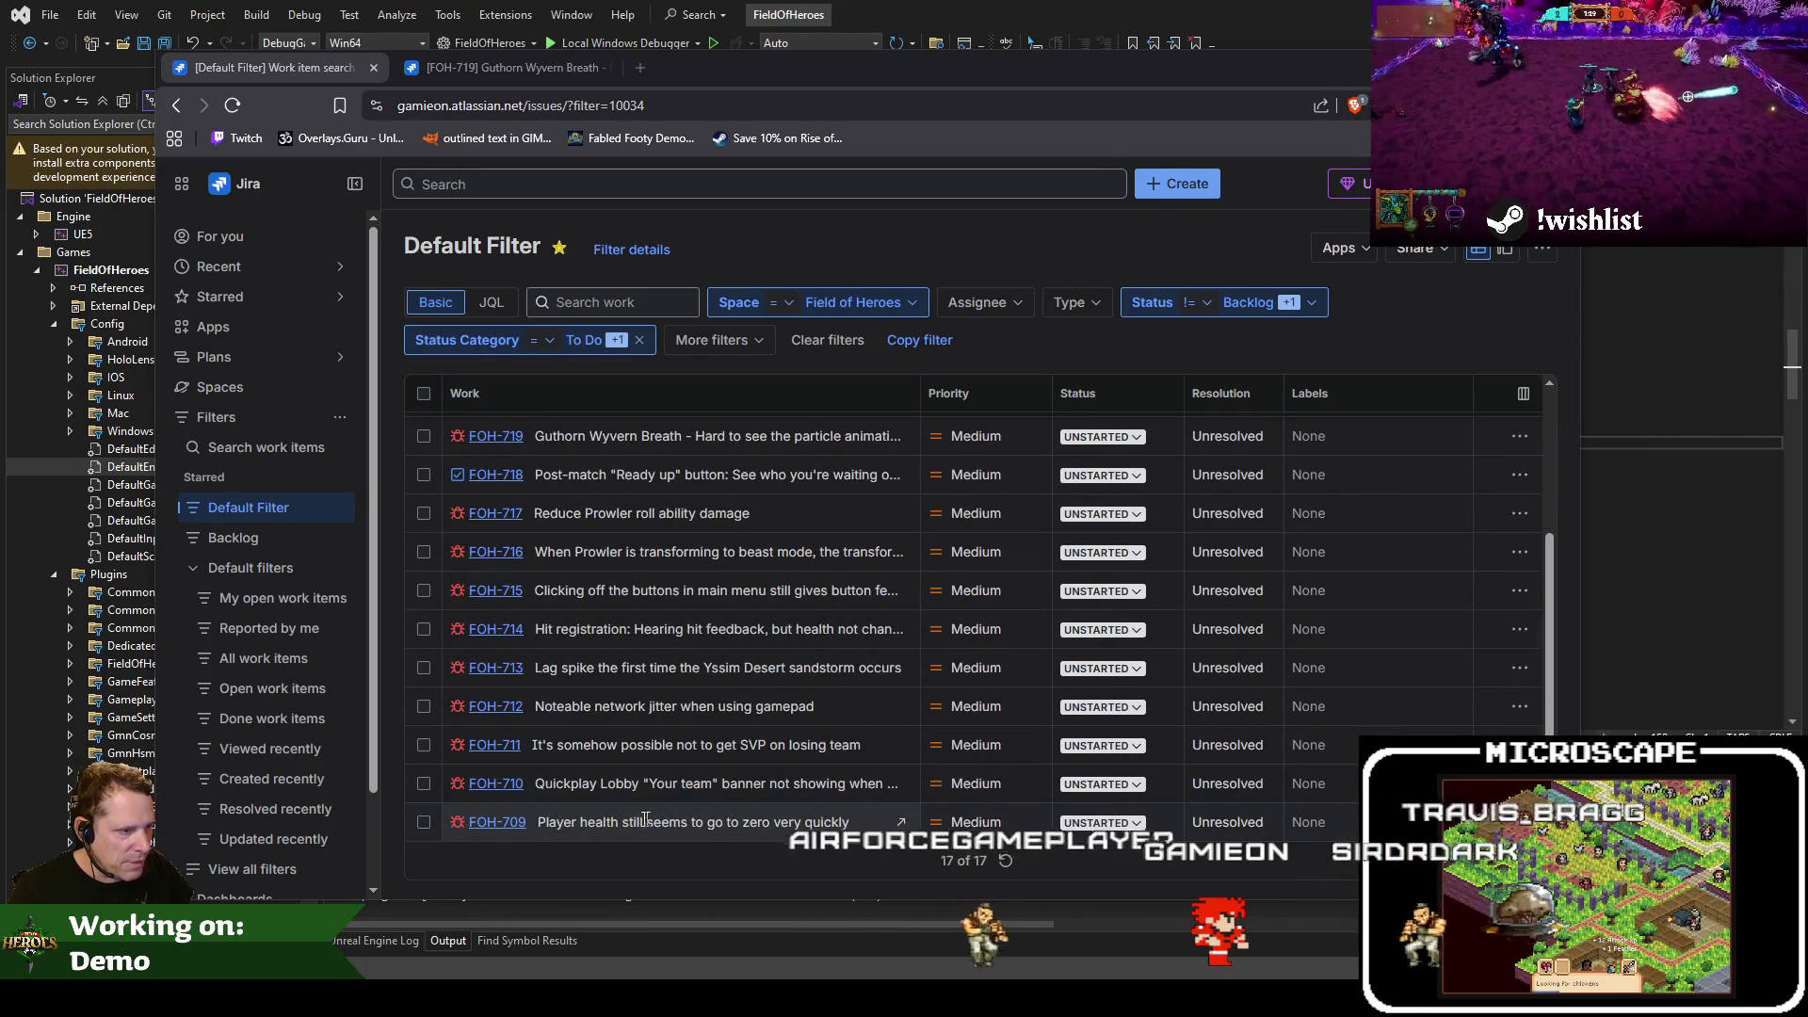
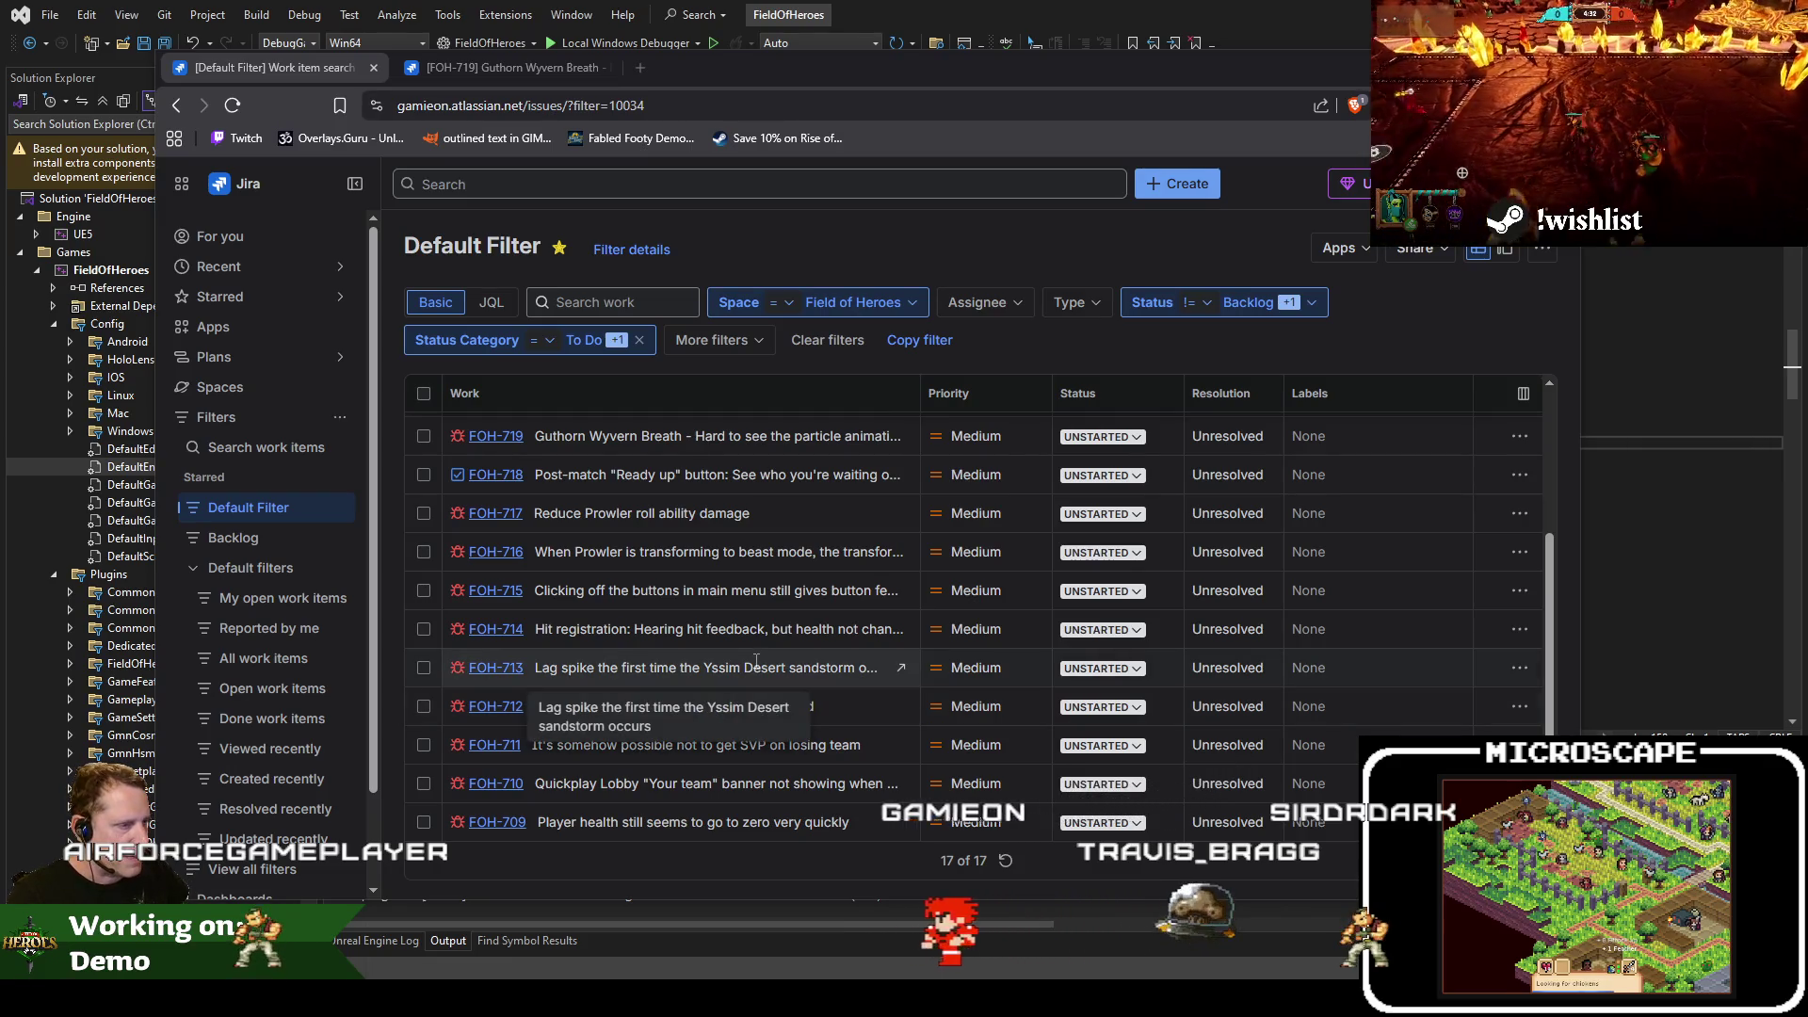
Move FOH-713 to Post-Demo and open the Prowler roll damage issue in a separate tab
left_click(1098, 668)
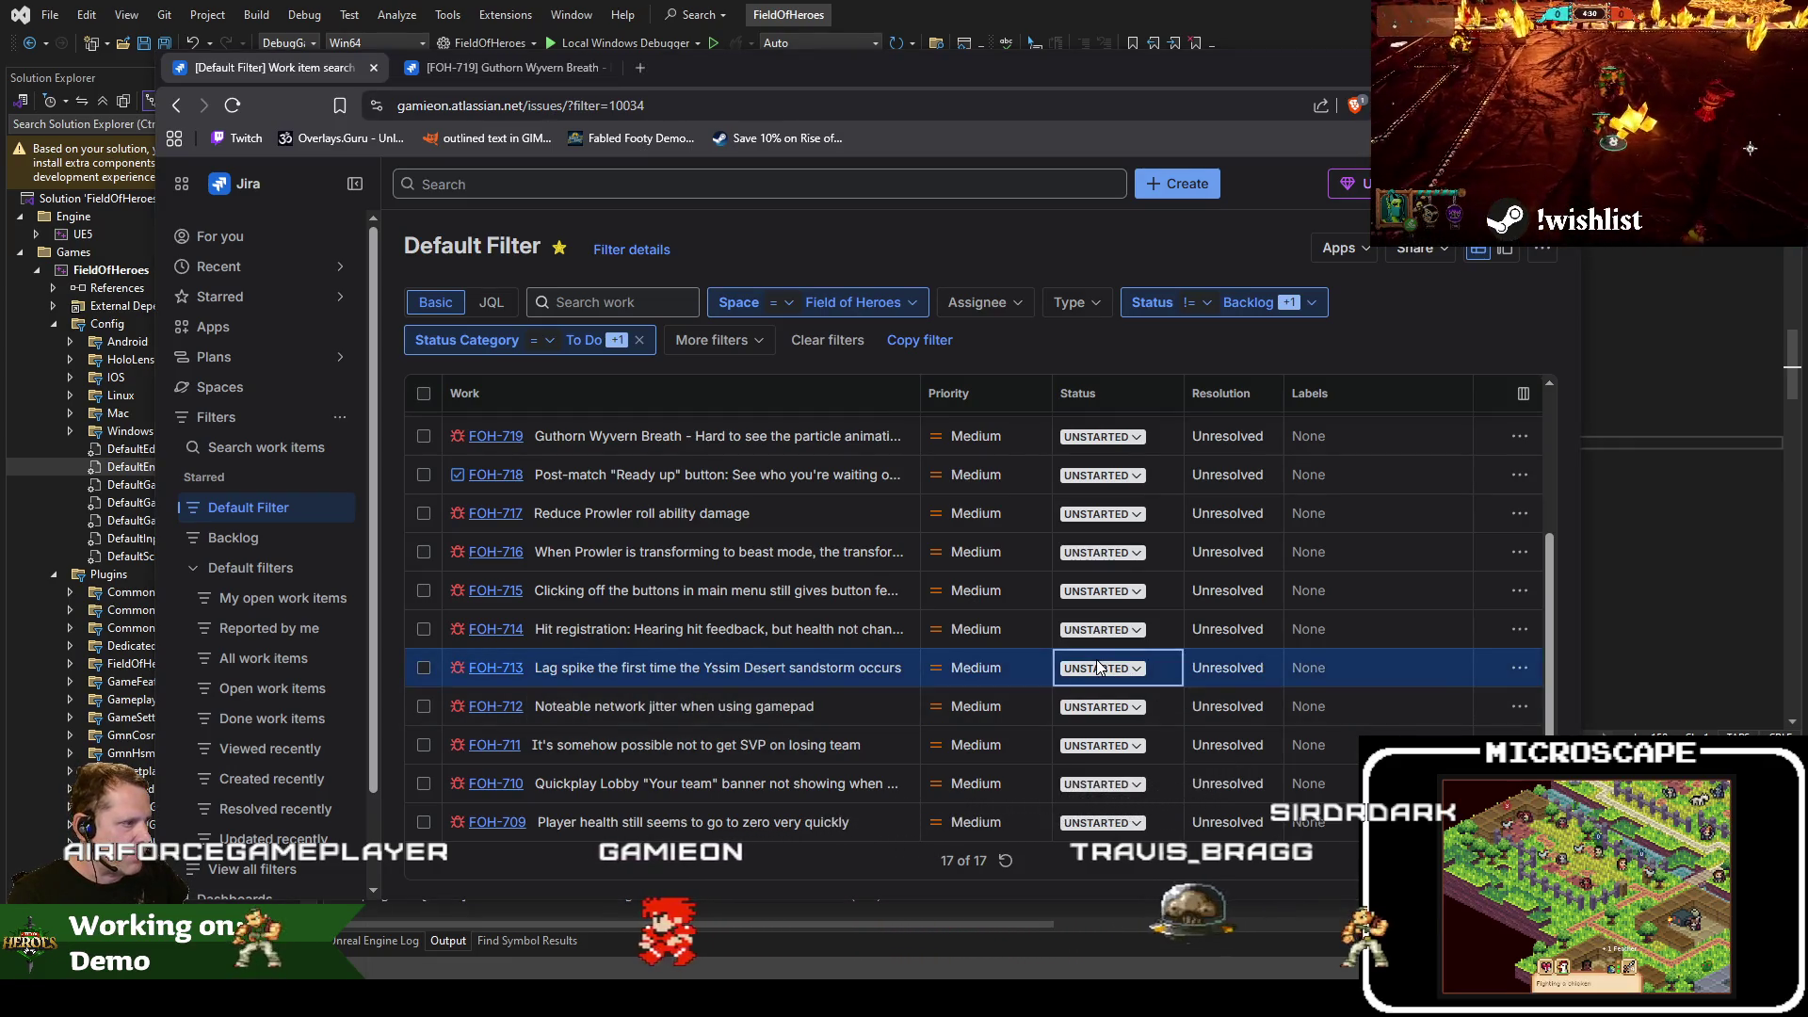
left_click(1095, 669)
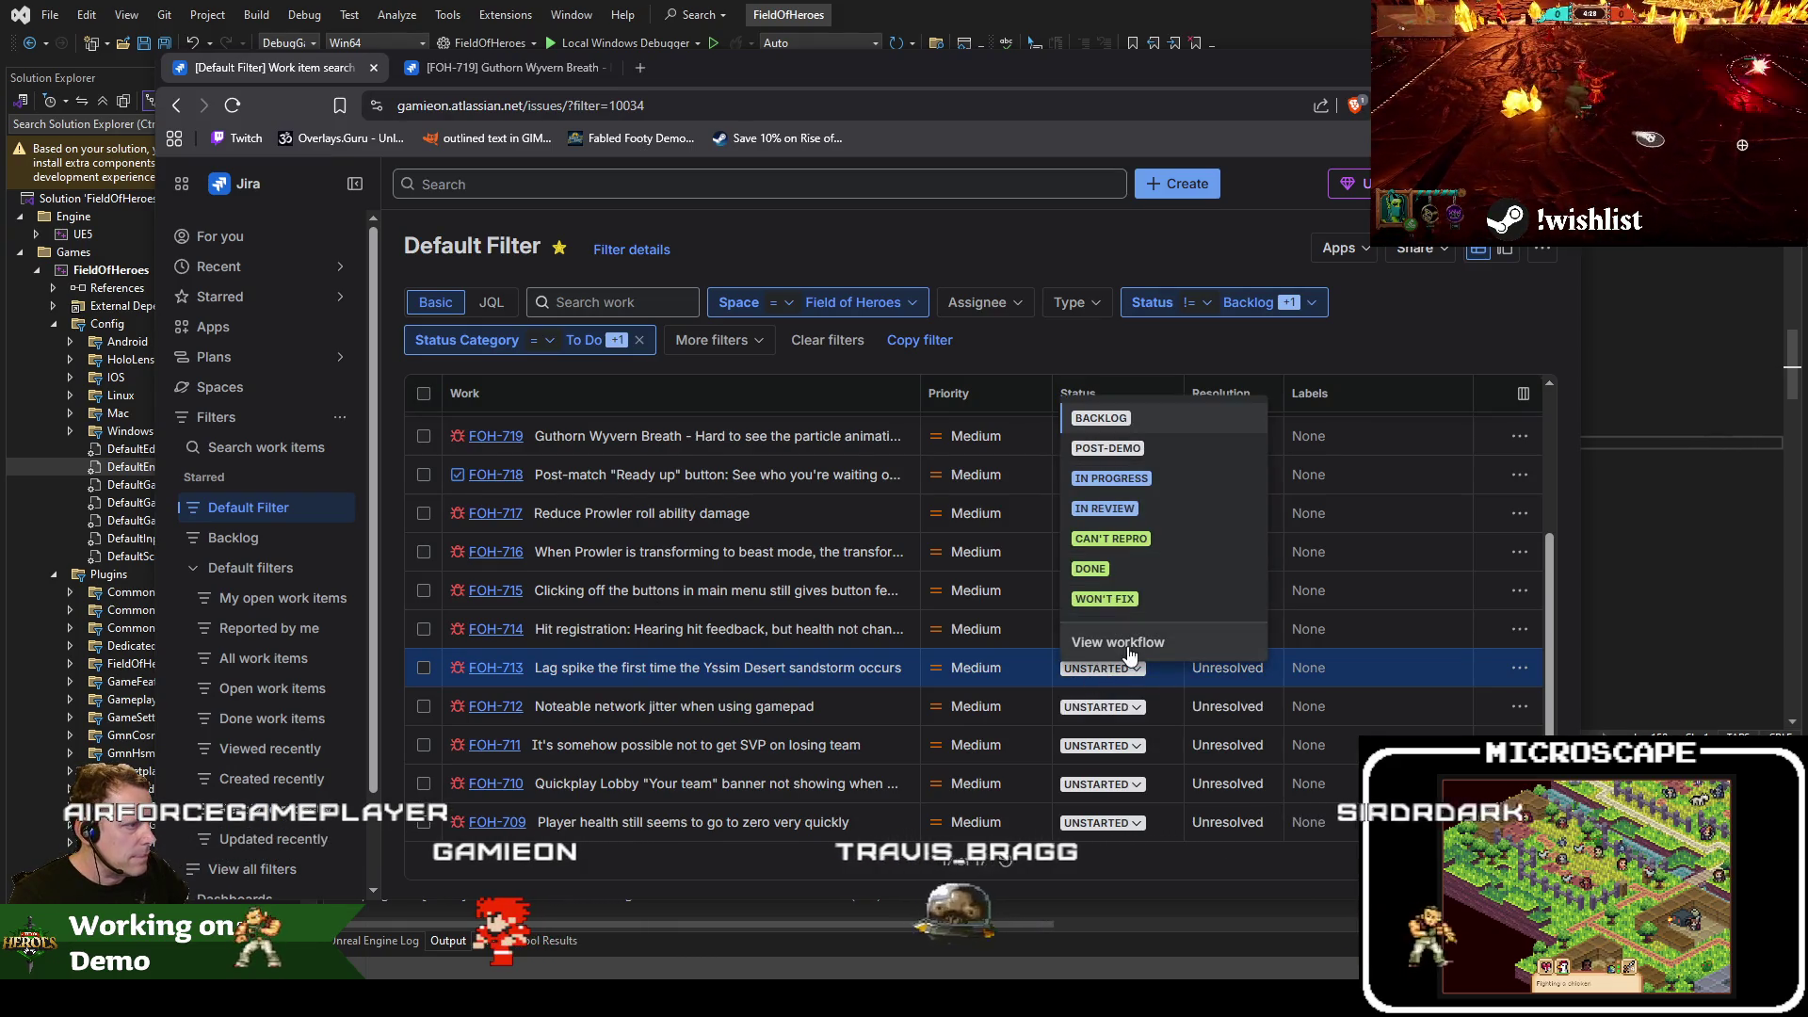
left_click(1155, 442)
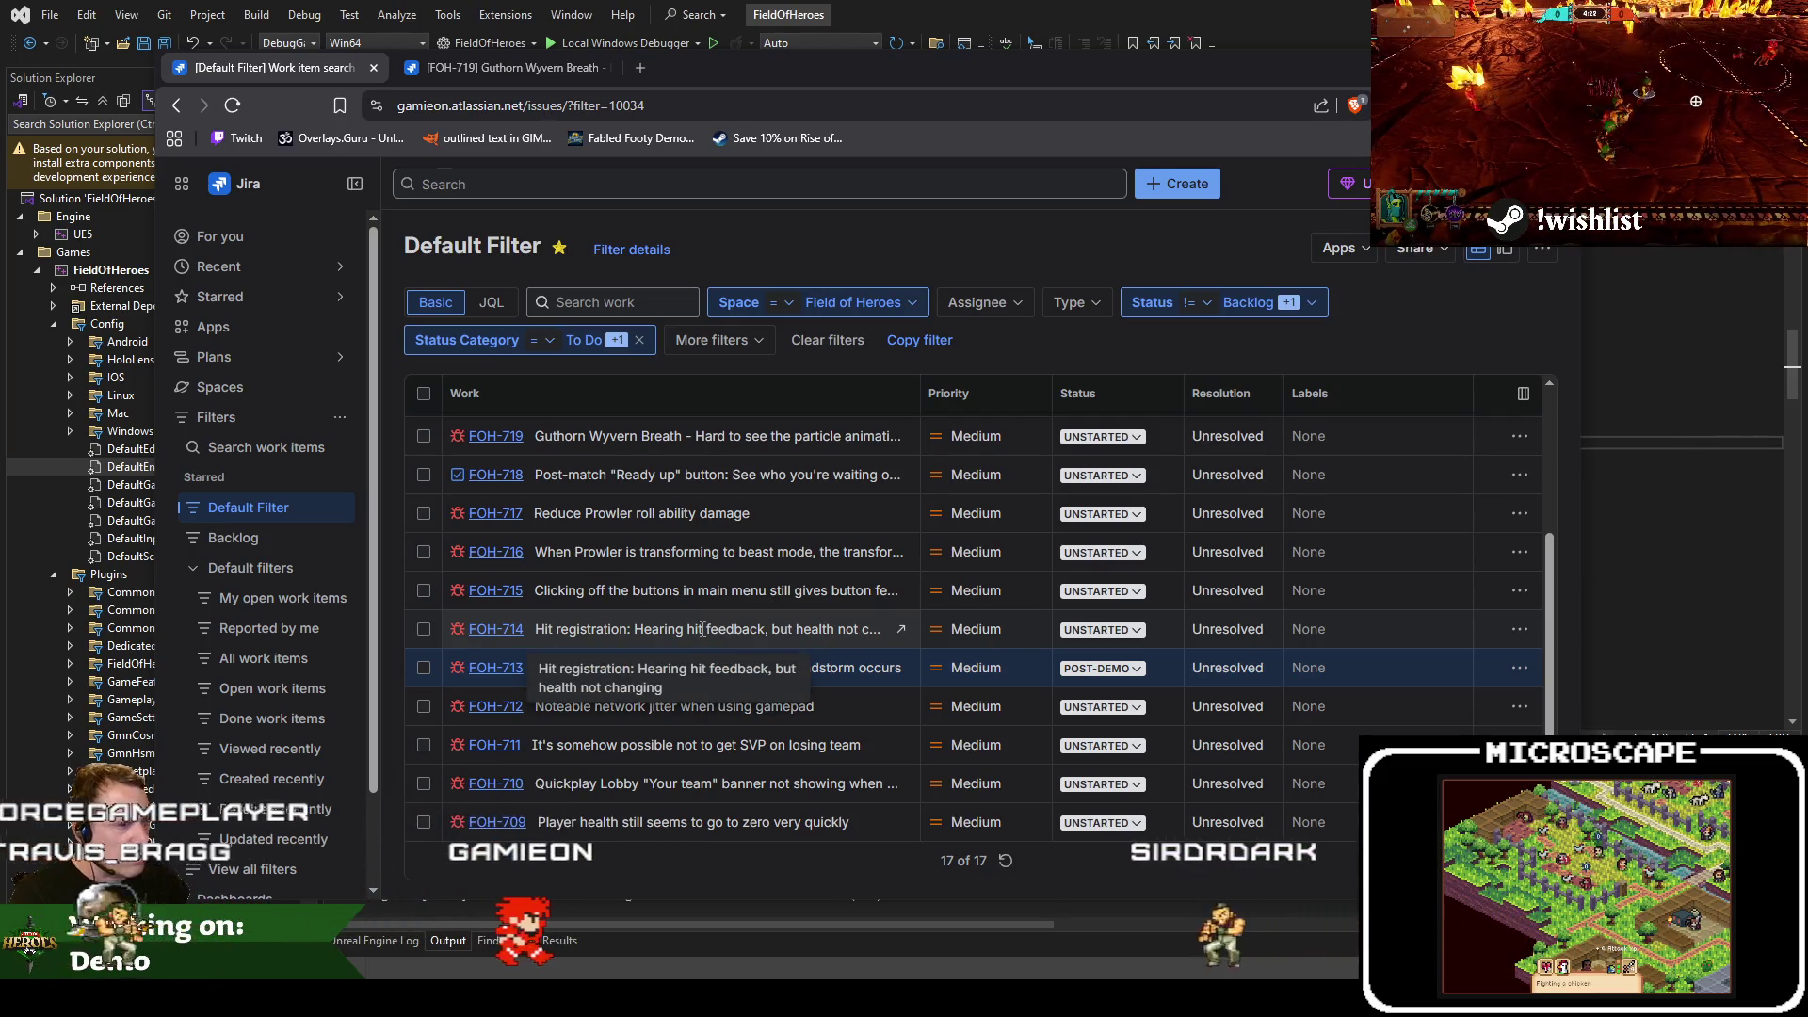
middle_click(495, 513)
Mark FOH-719 as Done and move FOH-725 to Post-Demo
left_click(1102, 436)
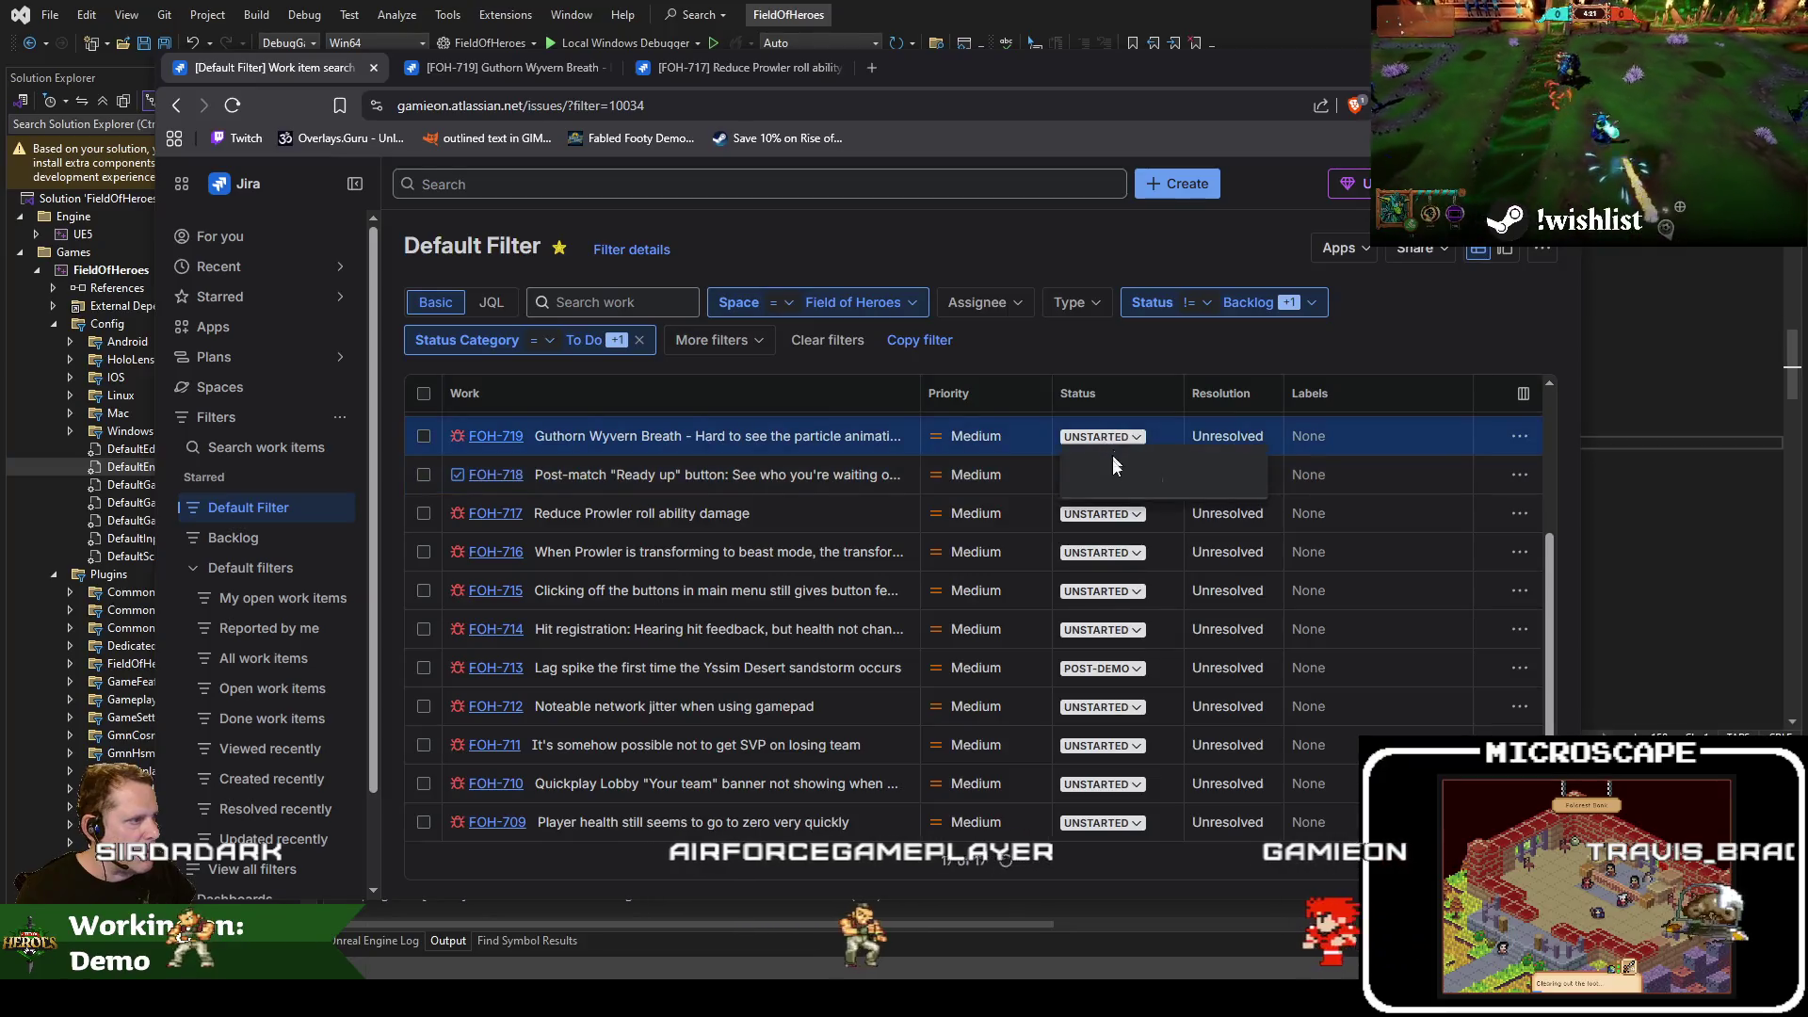
left_click(1090, 618)
scroll(857, 541, "up", 2)
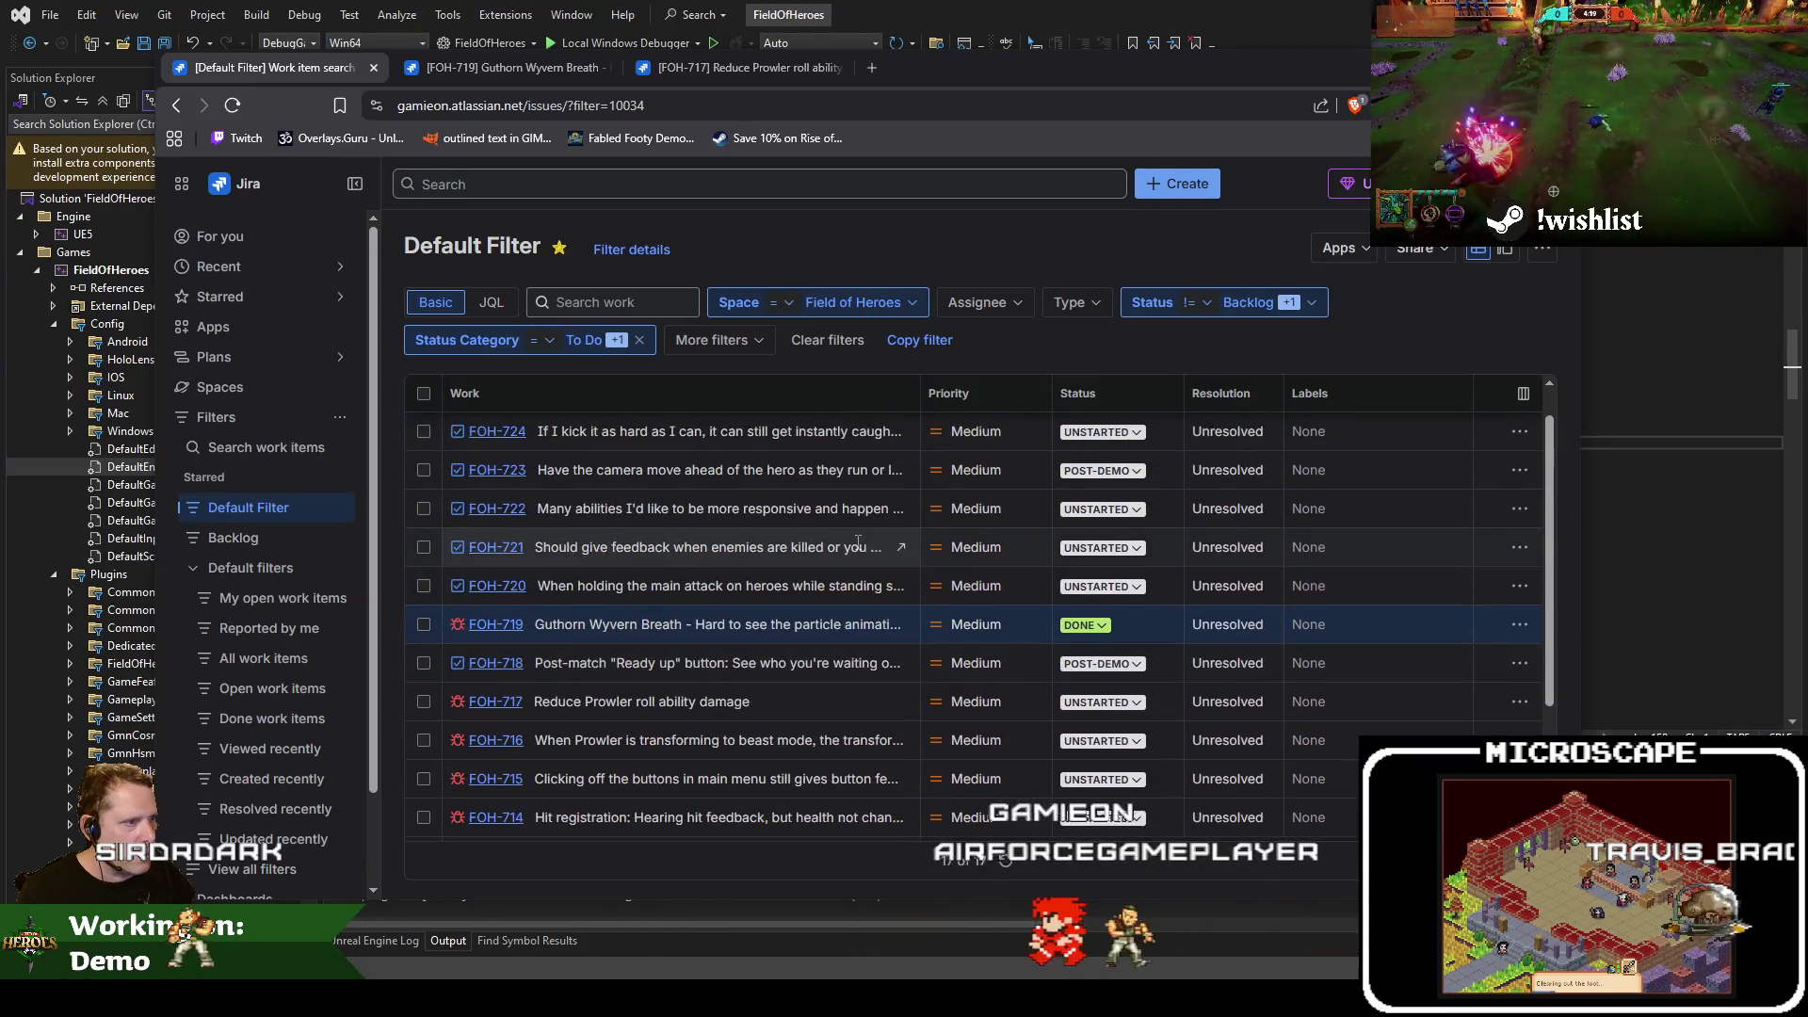
scroll(856, 541, "up", 1)
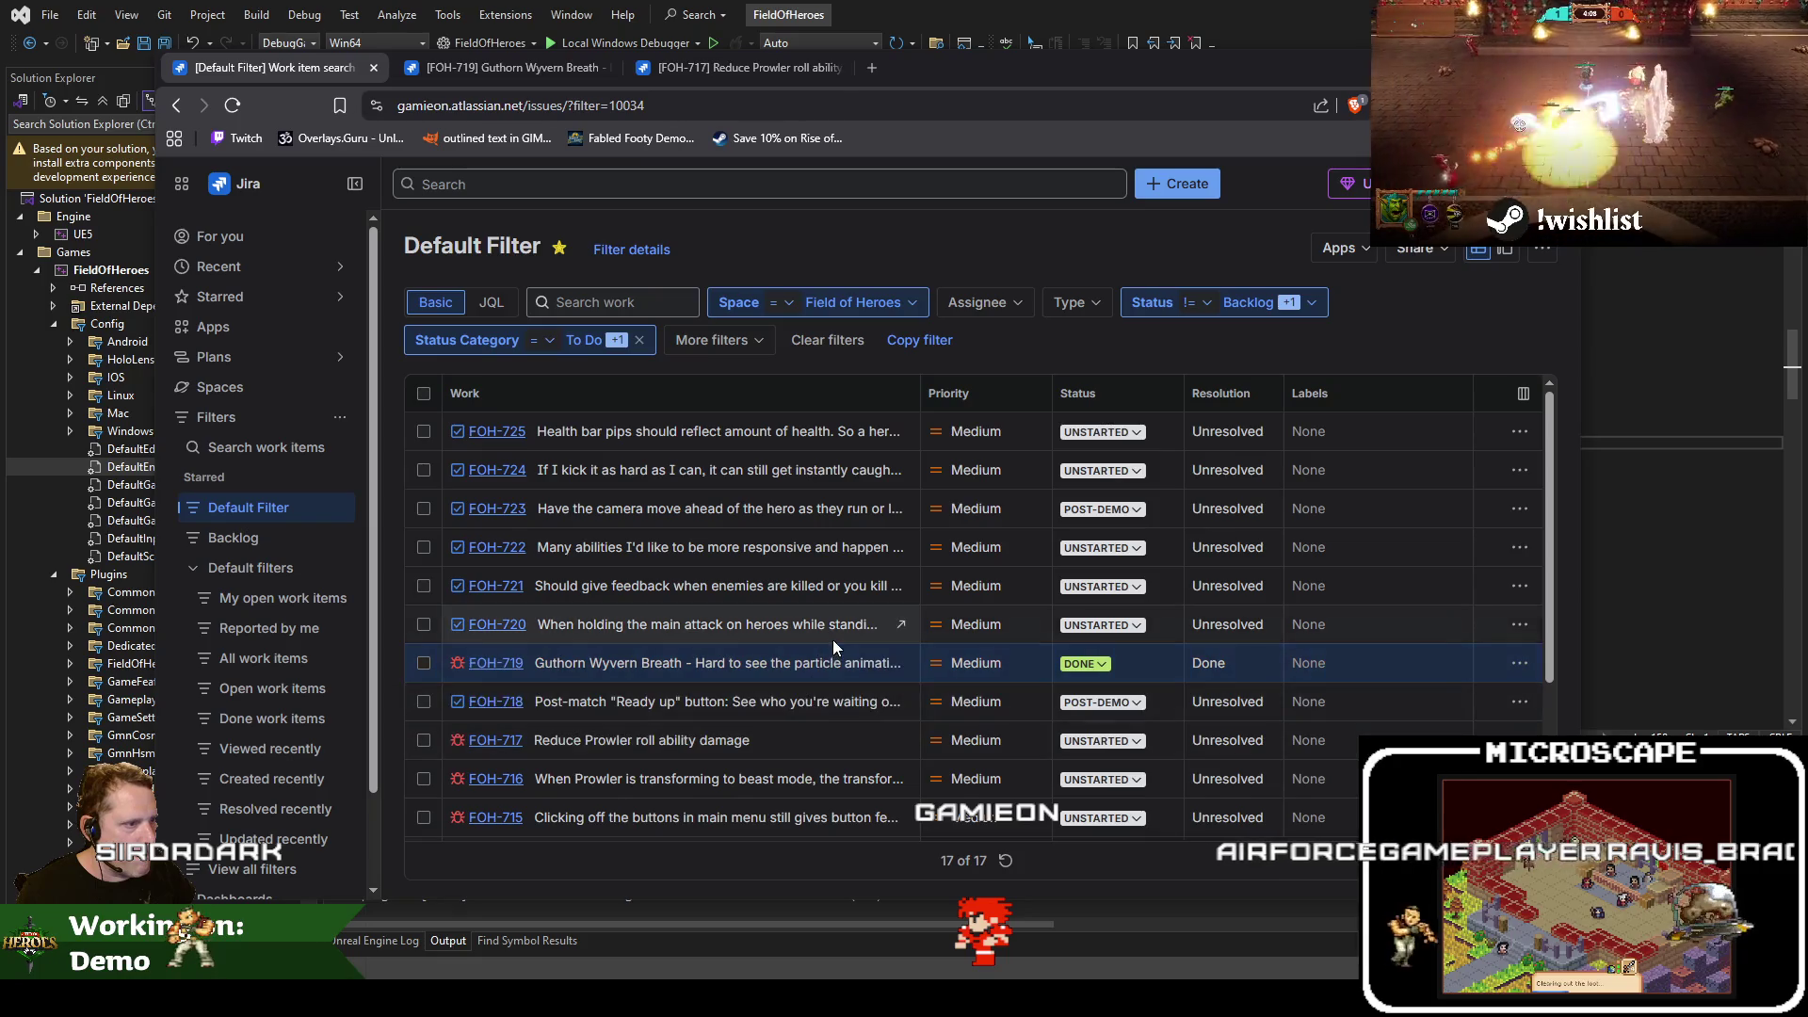
left_click(1092, 433)
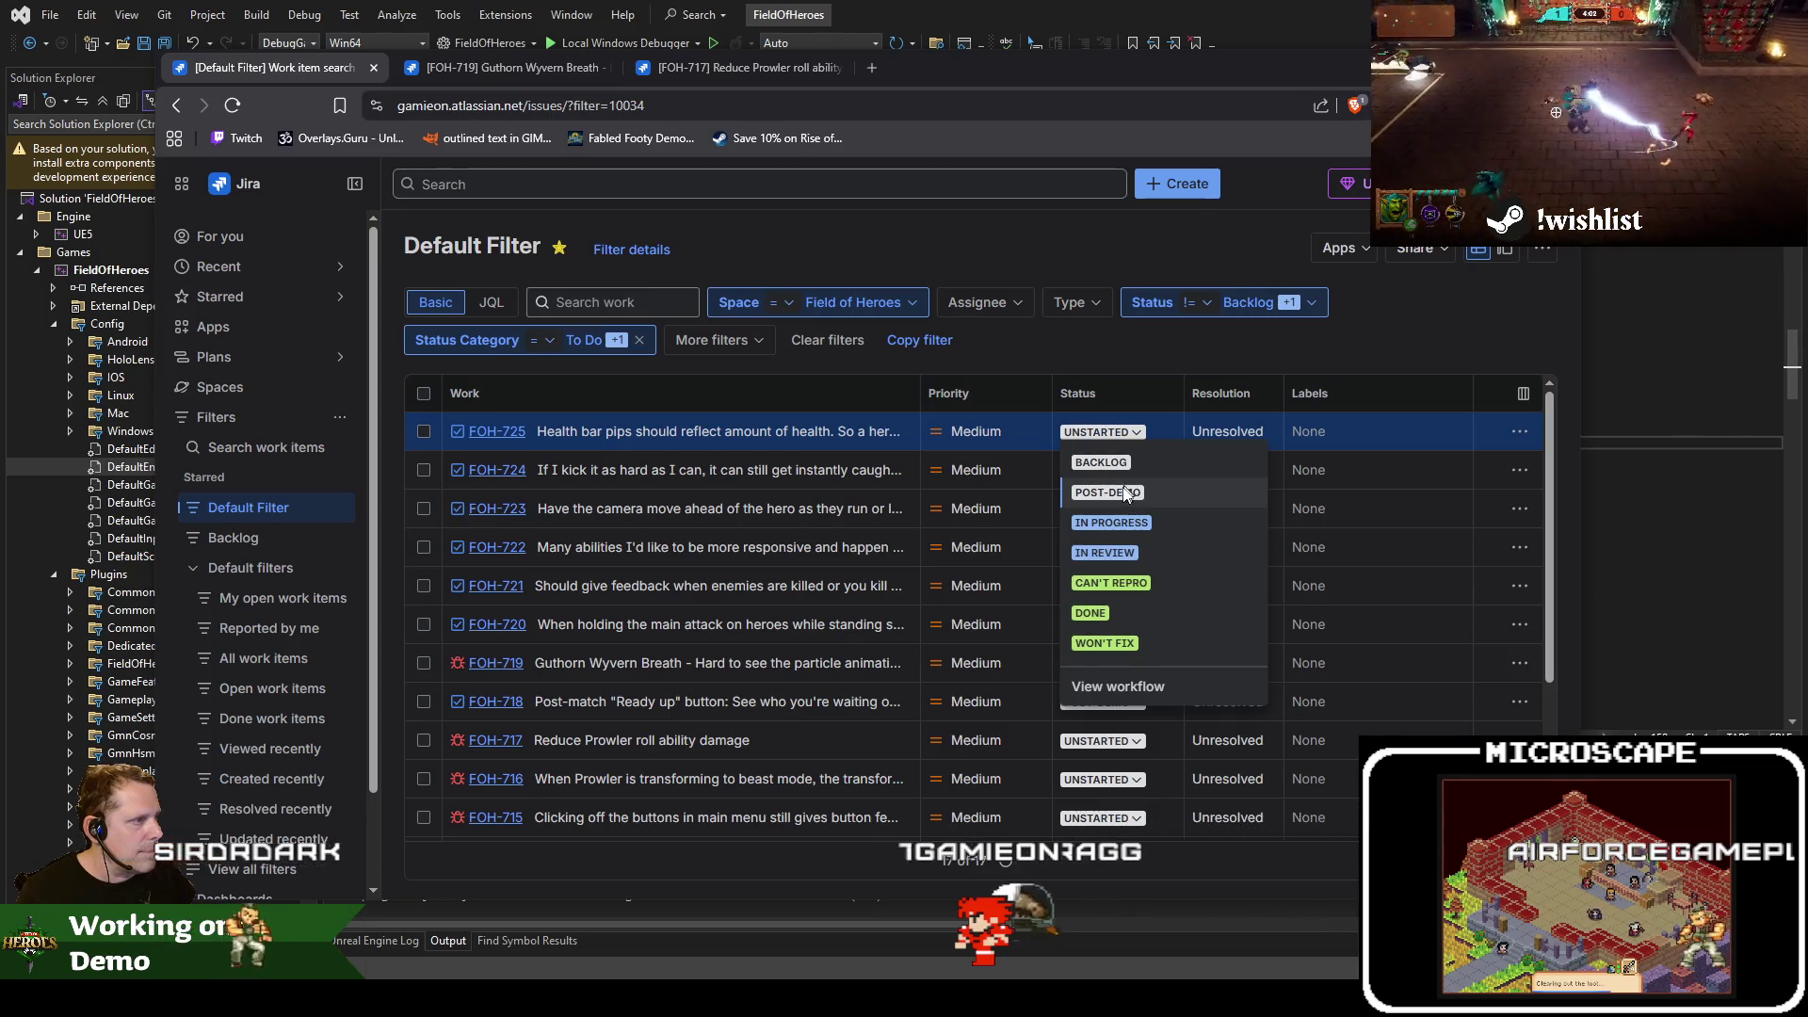
left_click(1126, 494)
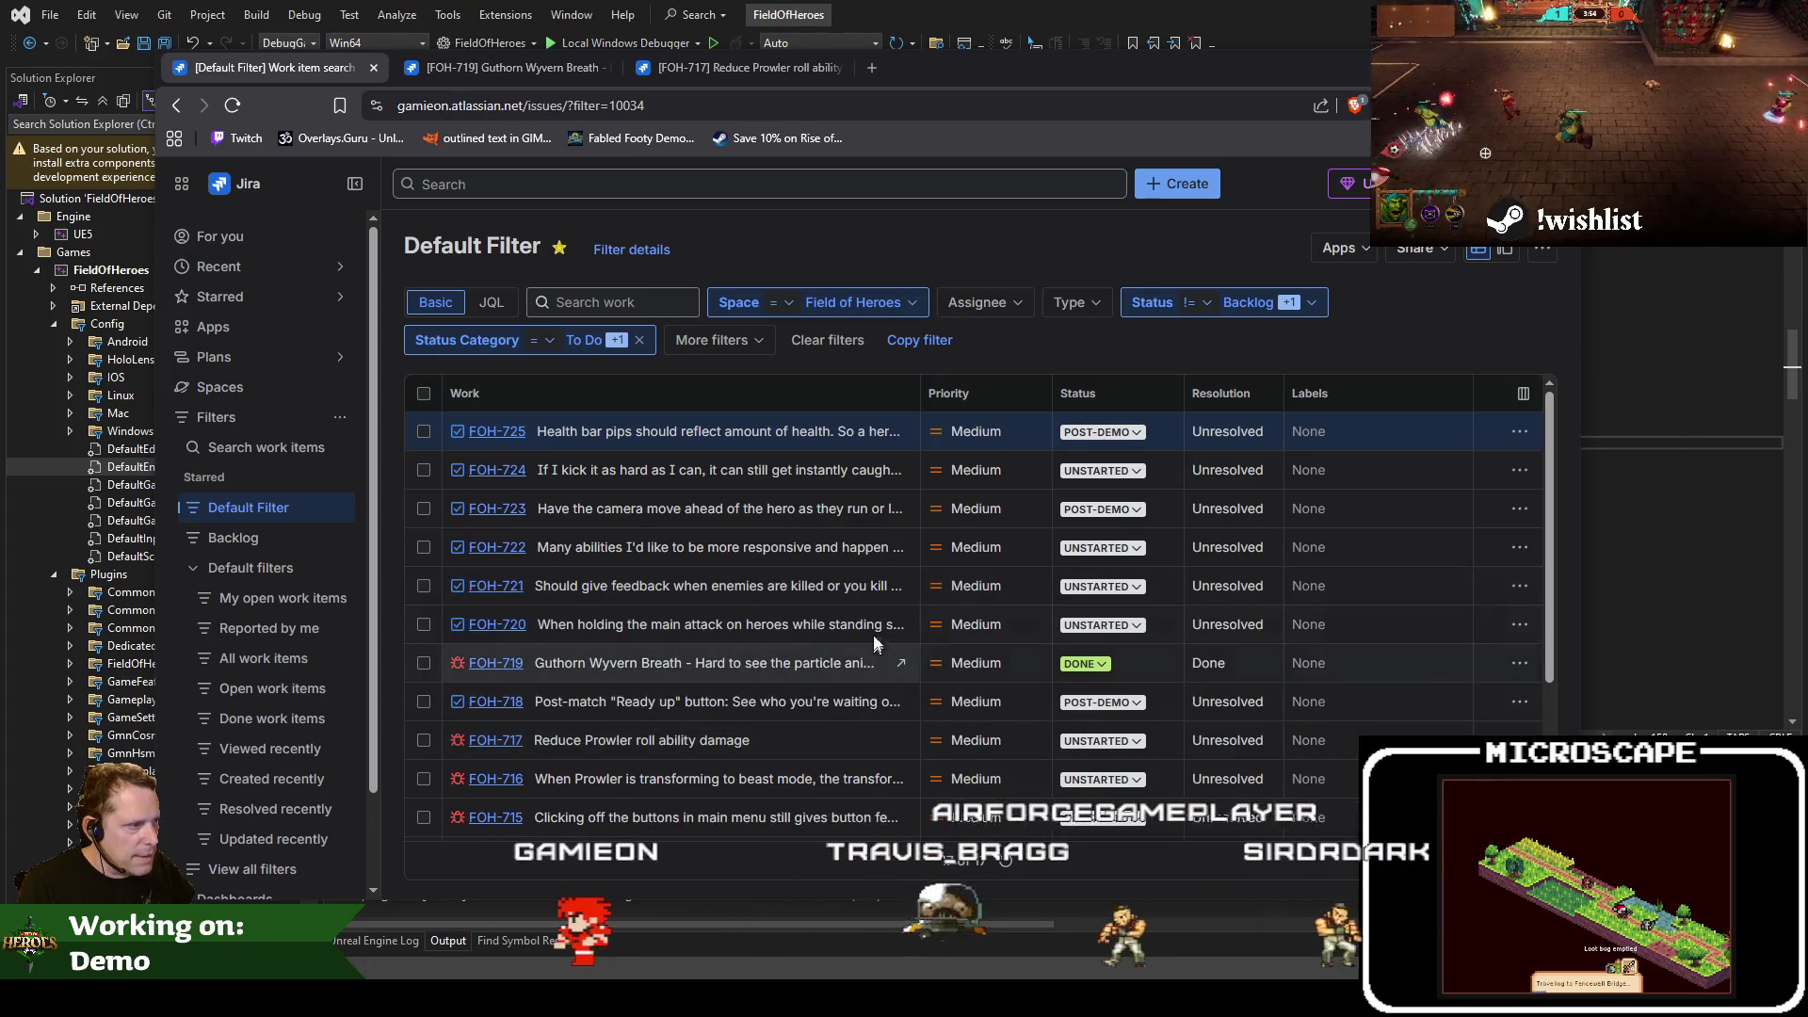
Check and close the Guthorn Wyvern Breath issue, then return to Visual Studio
left_click(514, 76)
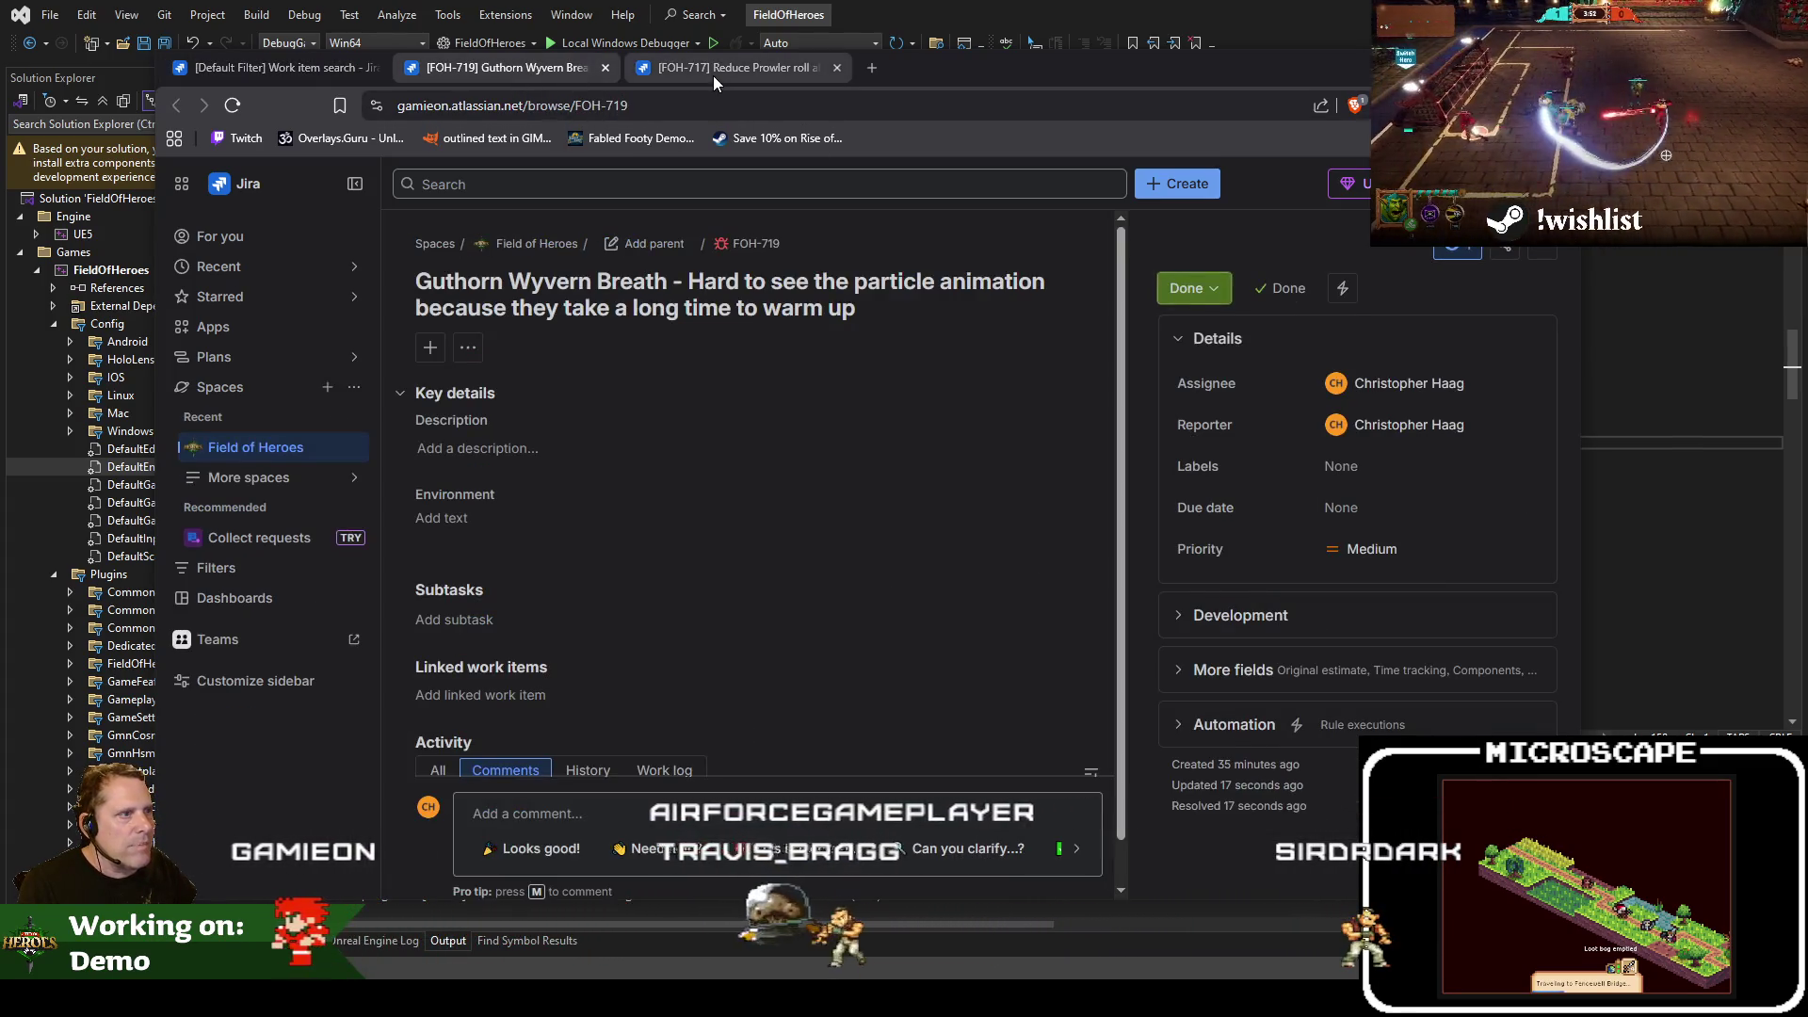
left_click(605, 67)
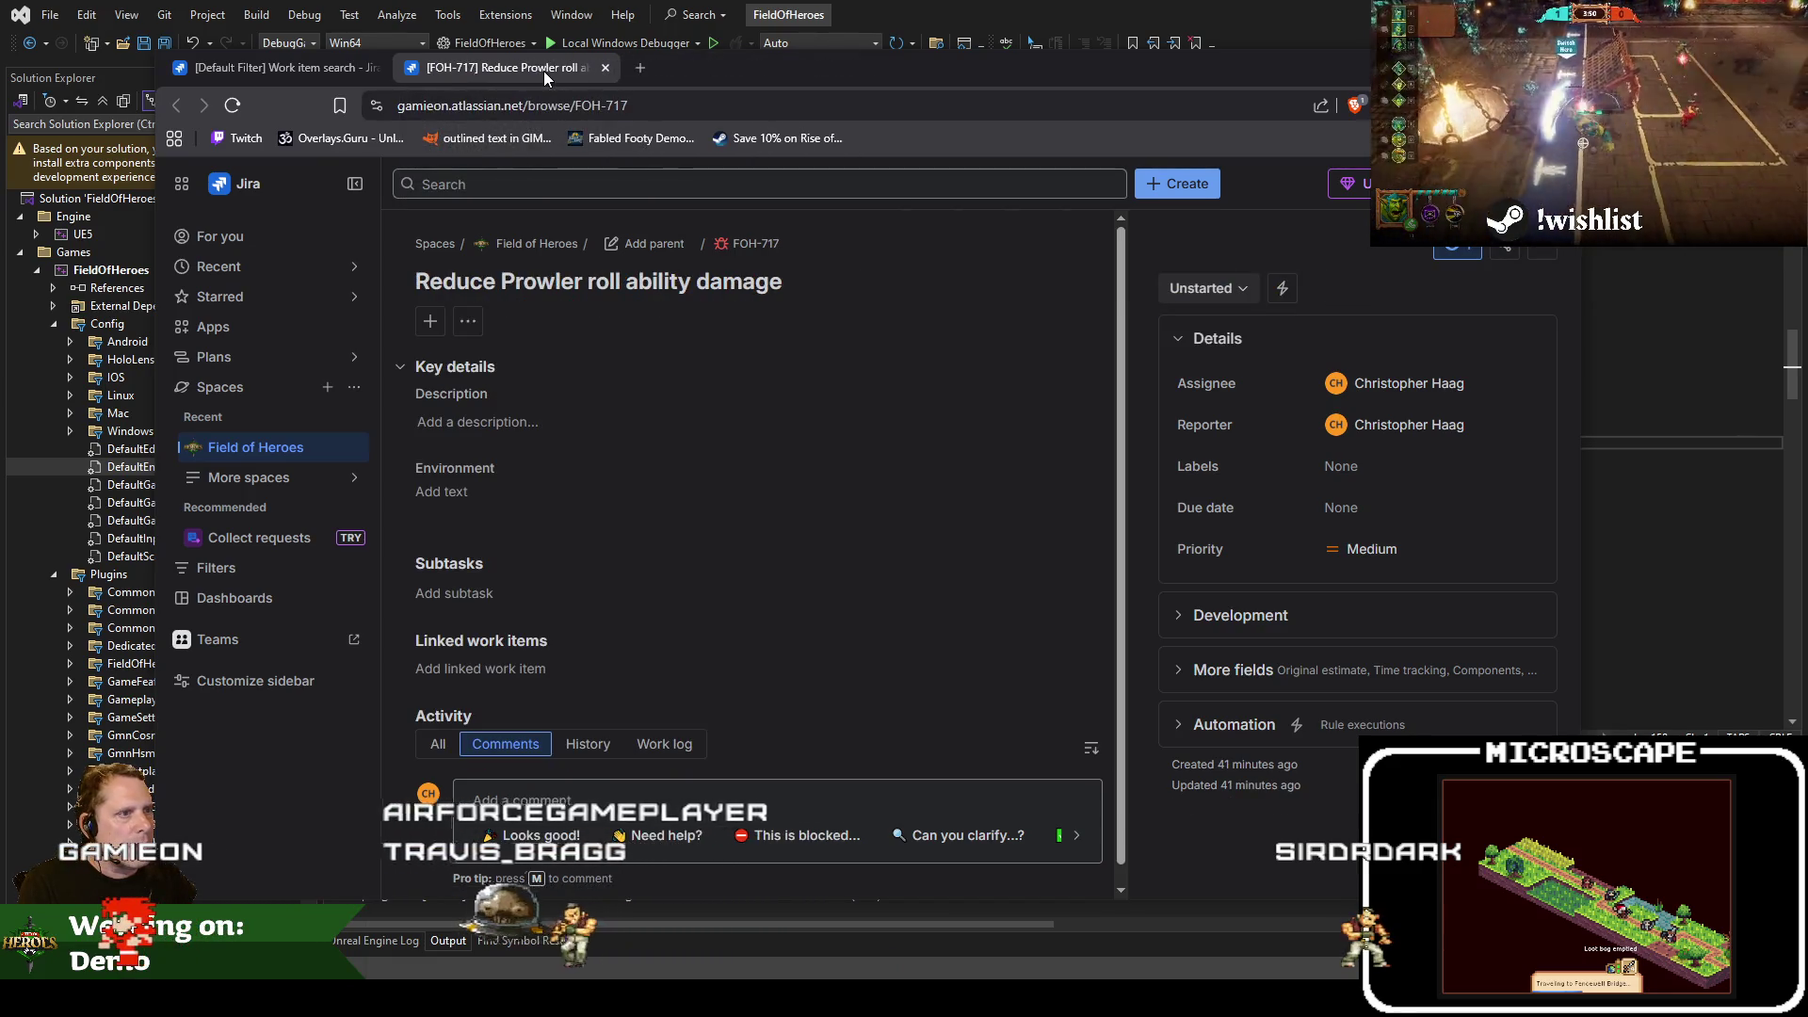
key("alt+Tab")
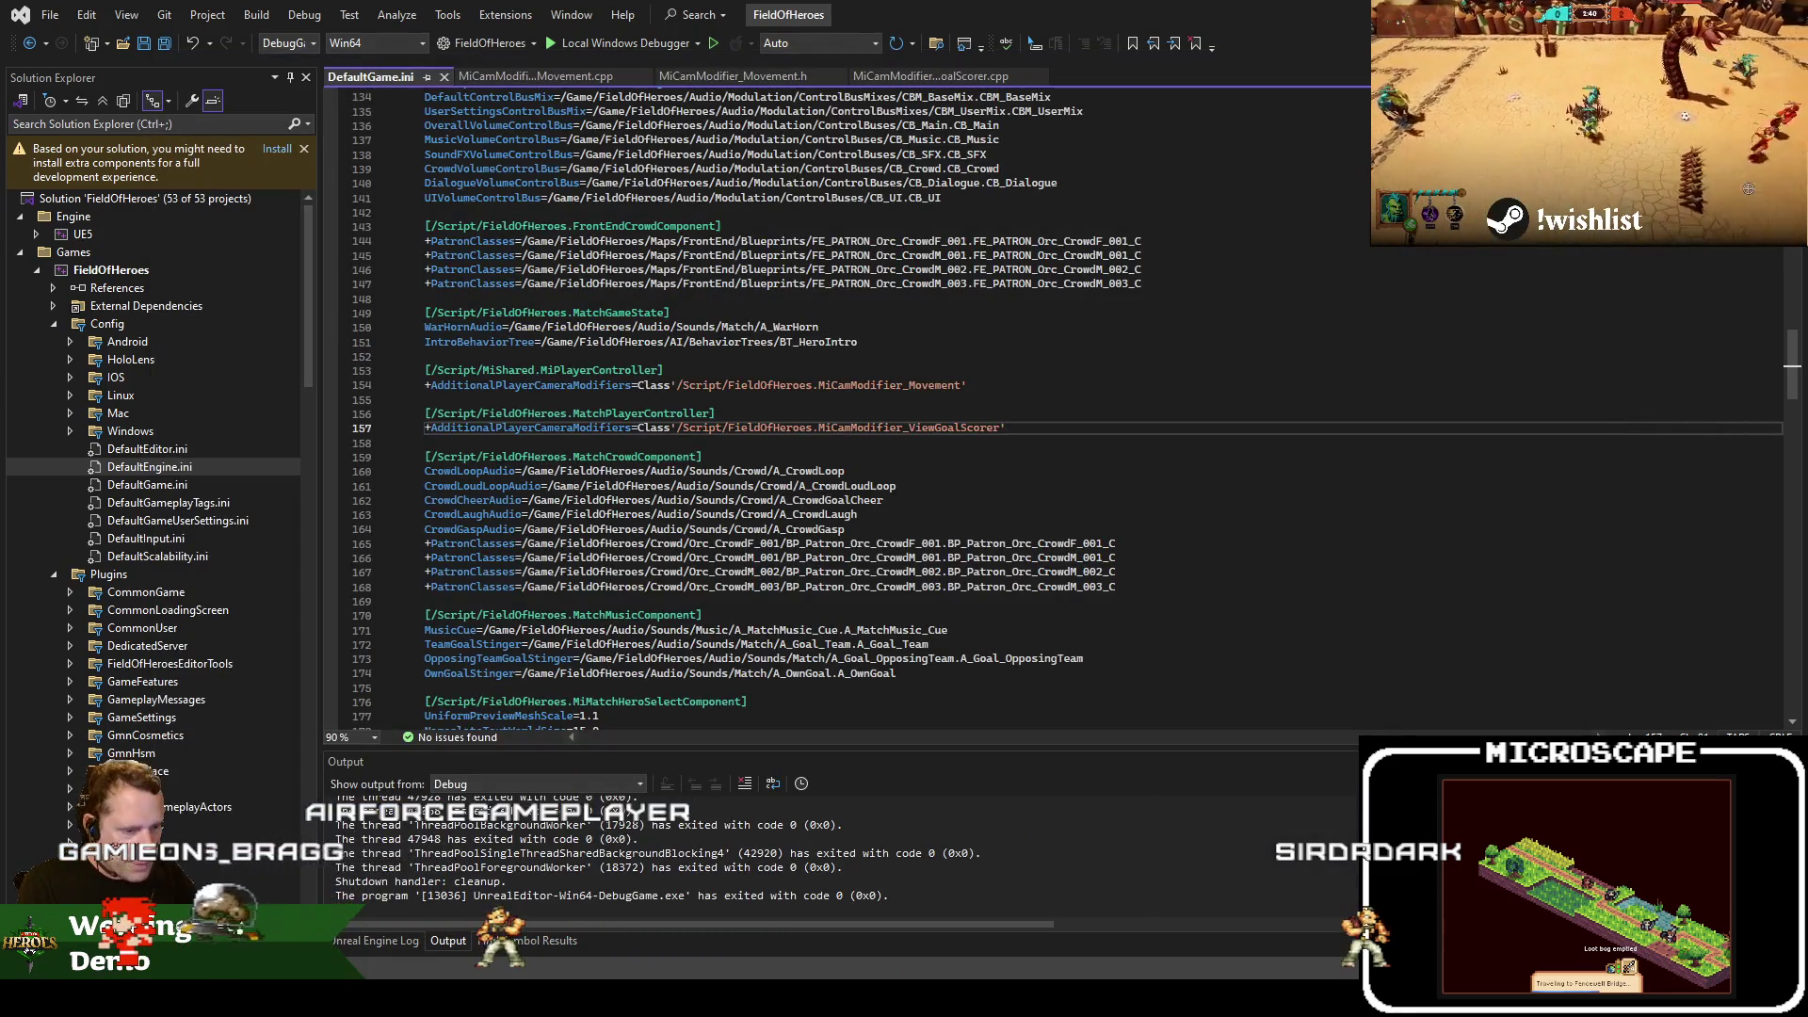
Open the recent CT_Abilities.csv in Notepad++ and find the first 'prowler' entry
key("alt+Tab")
left_click(202, 114)
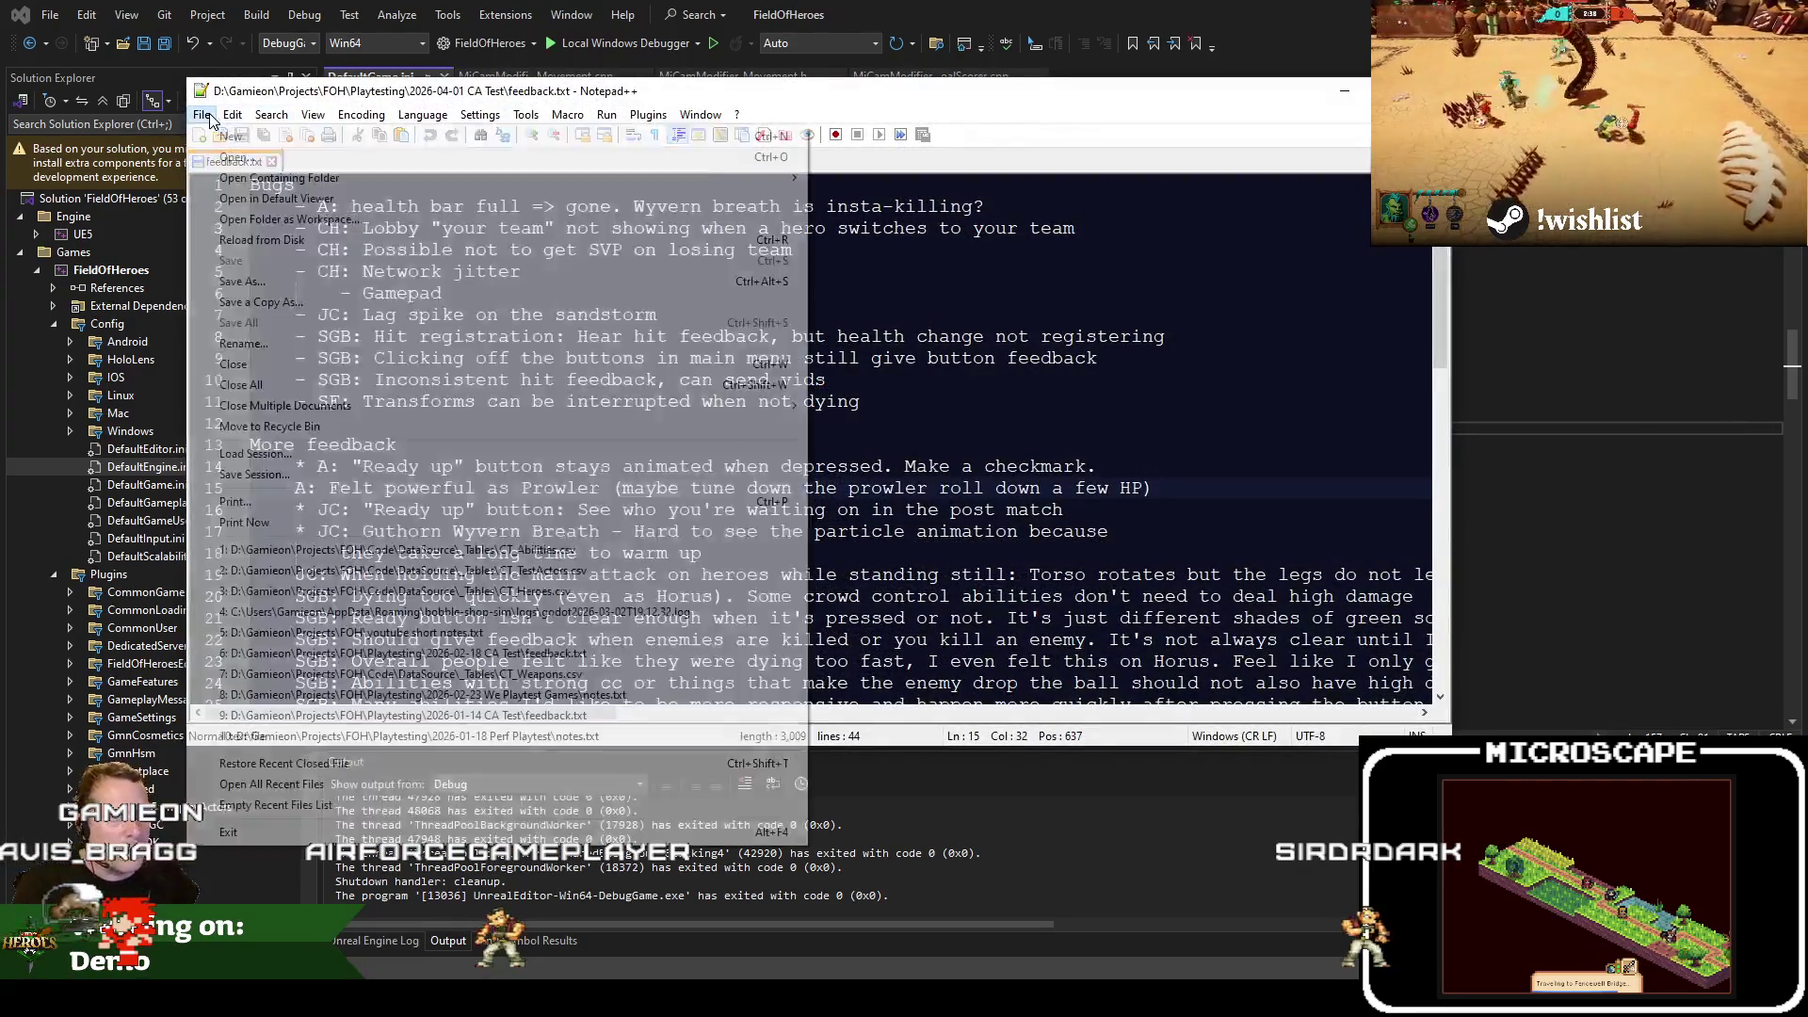
left_click(517, 550)
double_click(667, 315)
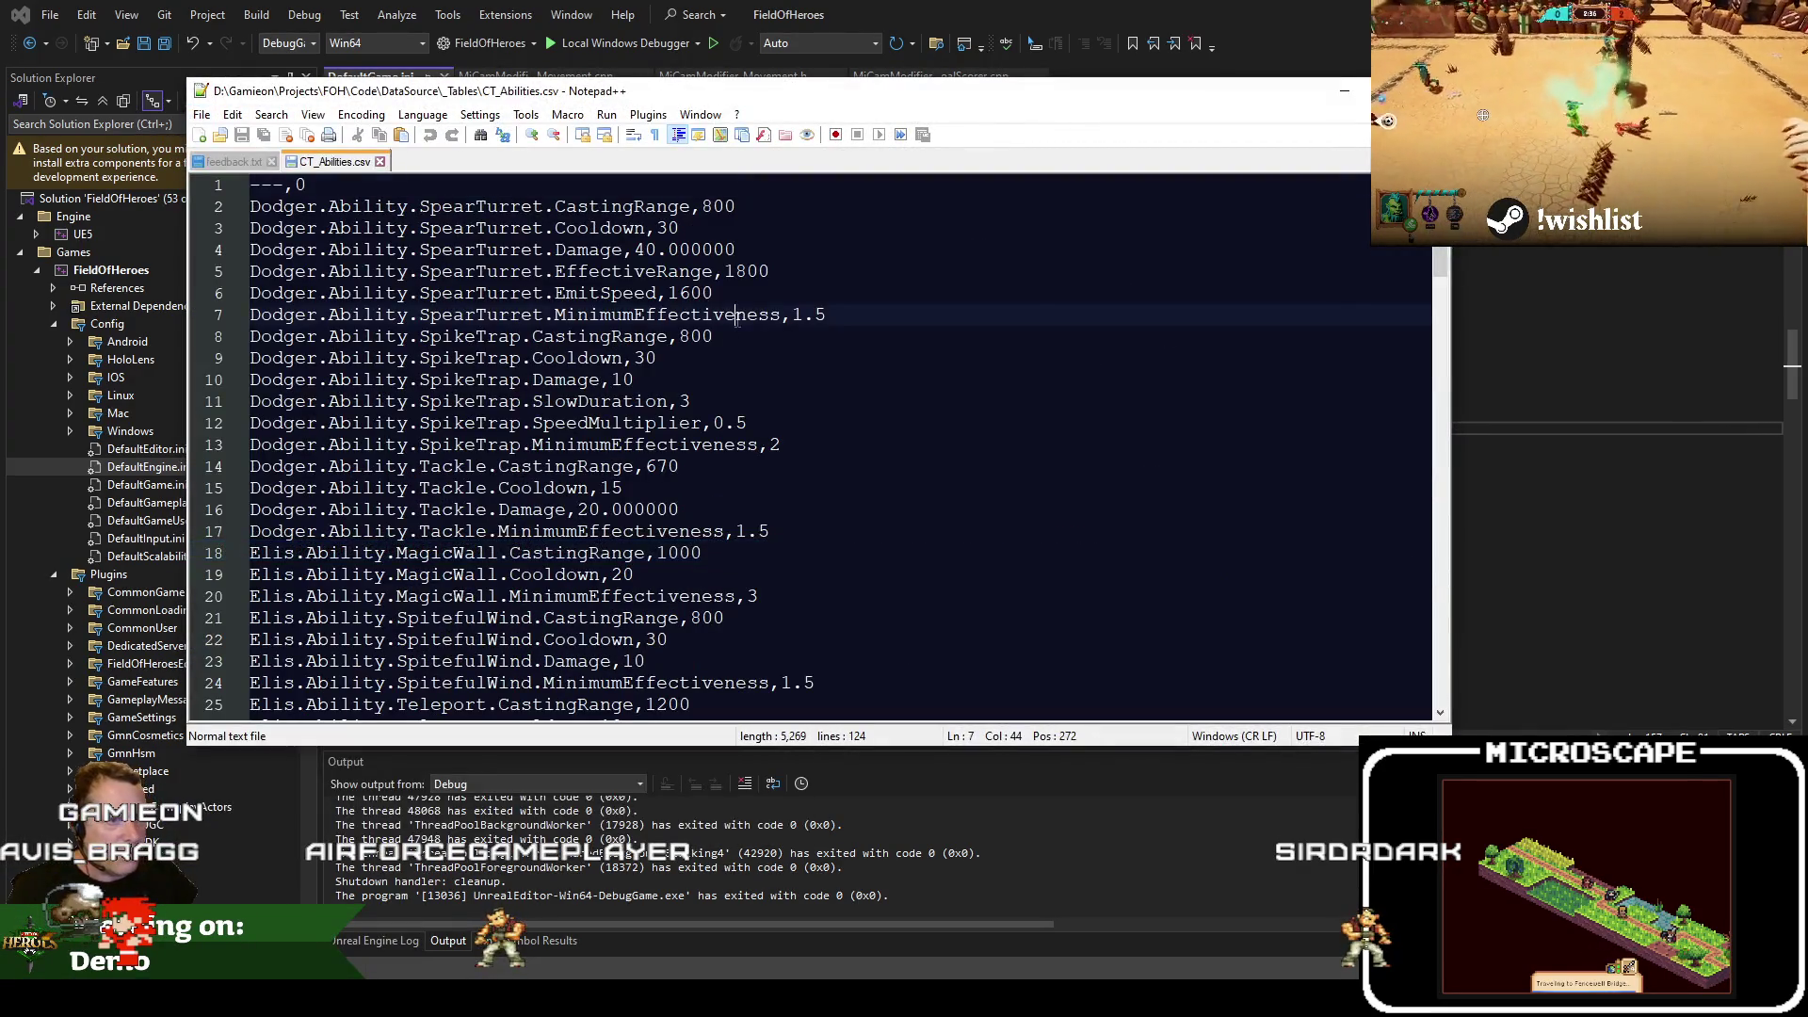
key("ctrl+f")
type("prowler.tum")
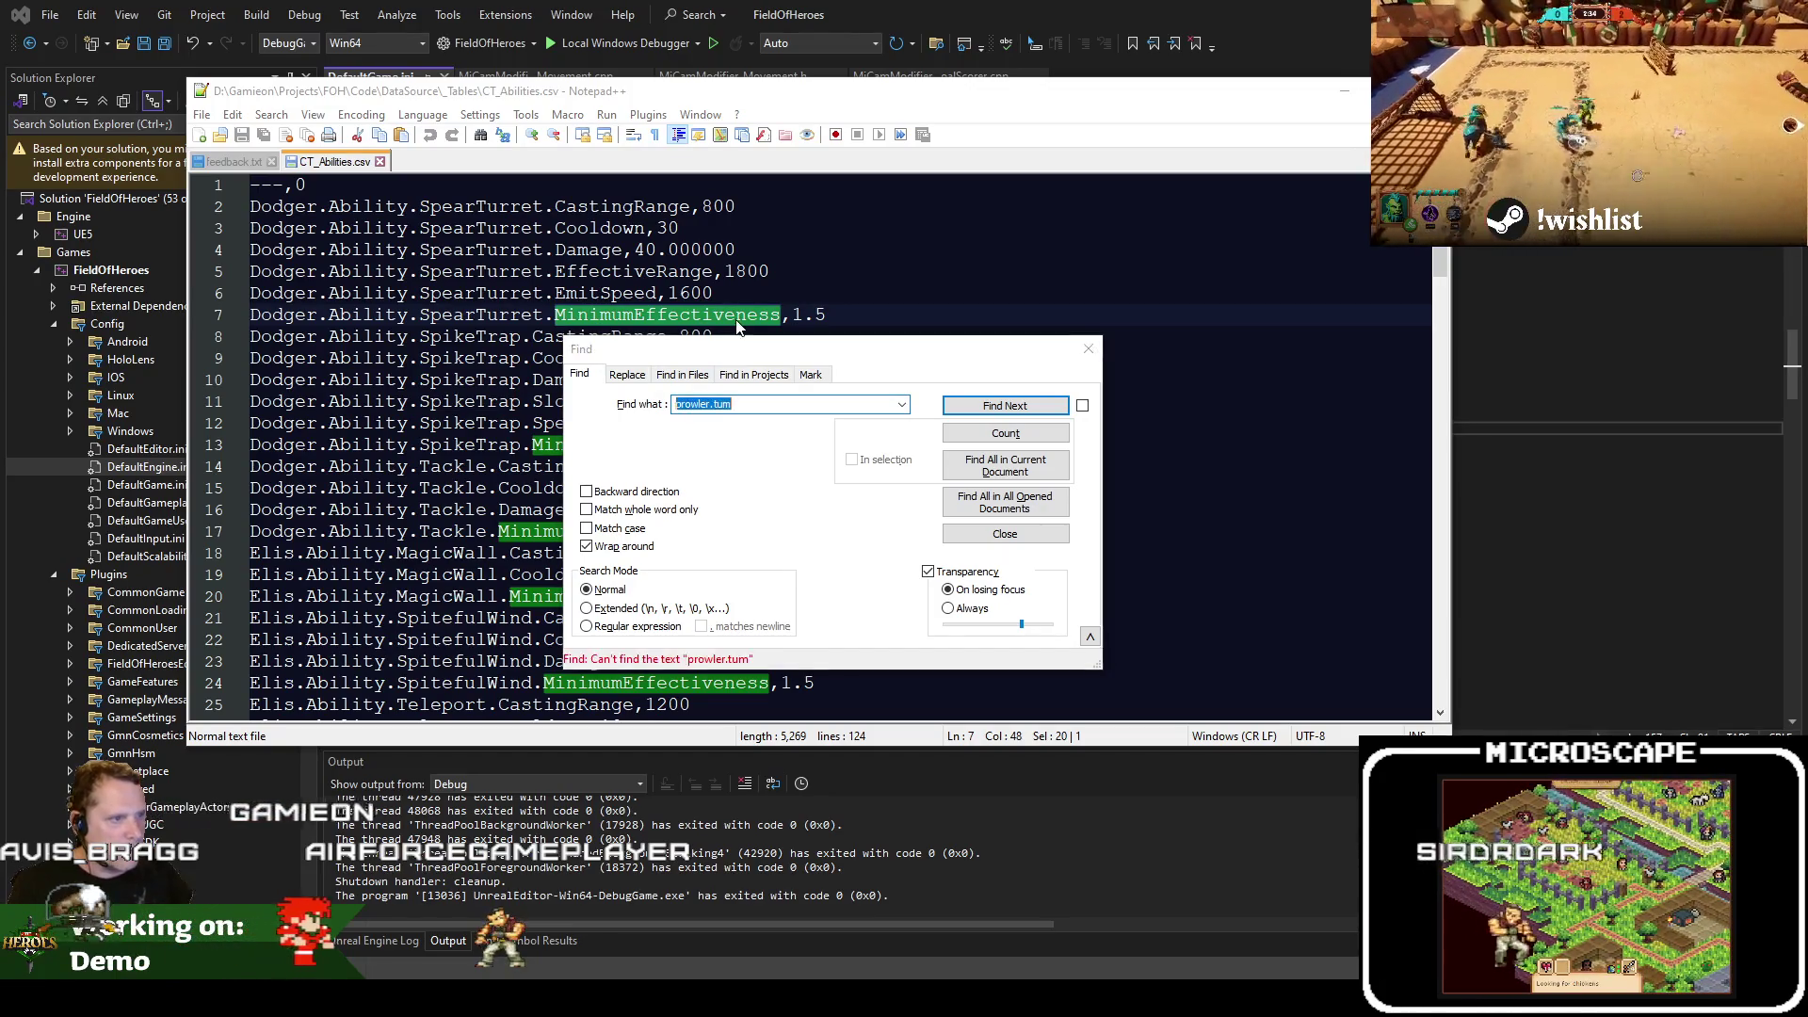
key("Escape")
scroll(577, 445, "down", 6)
key("ctrl+f")
type("prowler")
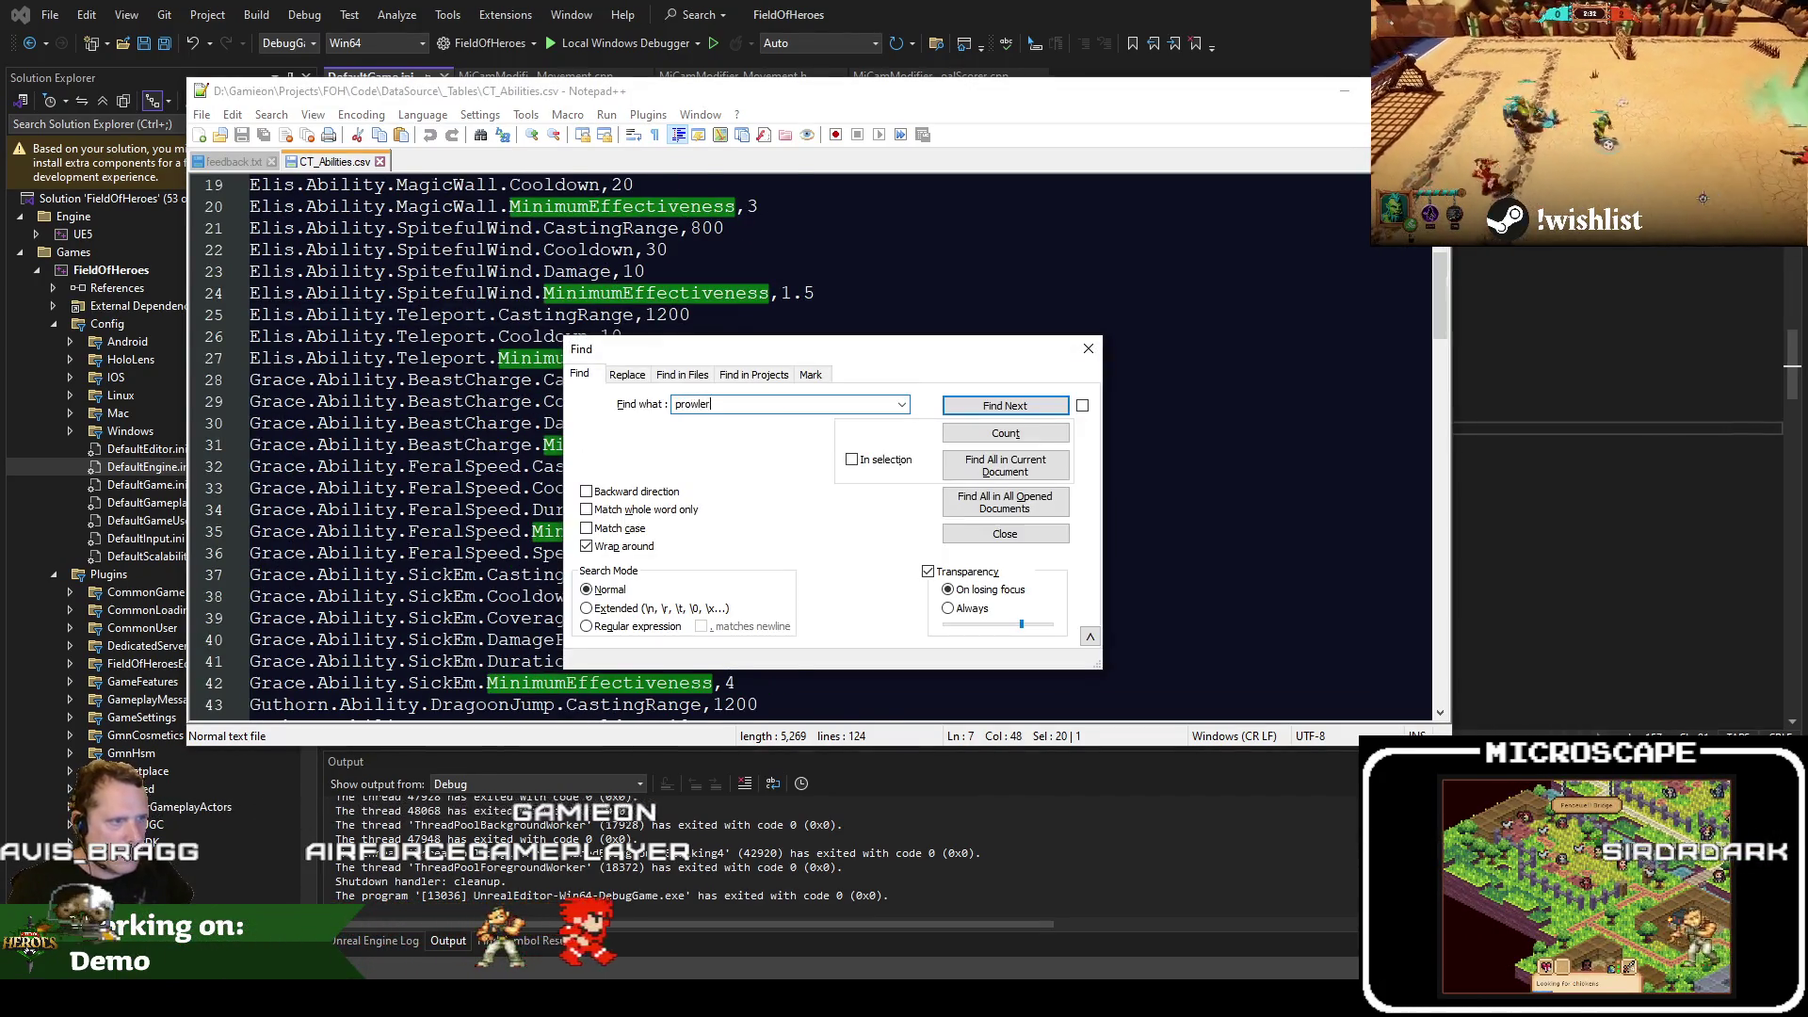
key("Return")
key("Escape")
Change Prowler's Tumble damage value on line 93 from 20 to 15
double_click(544, 661)
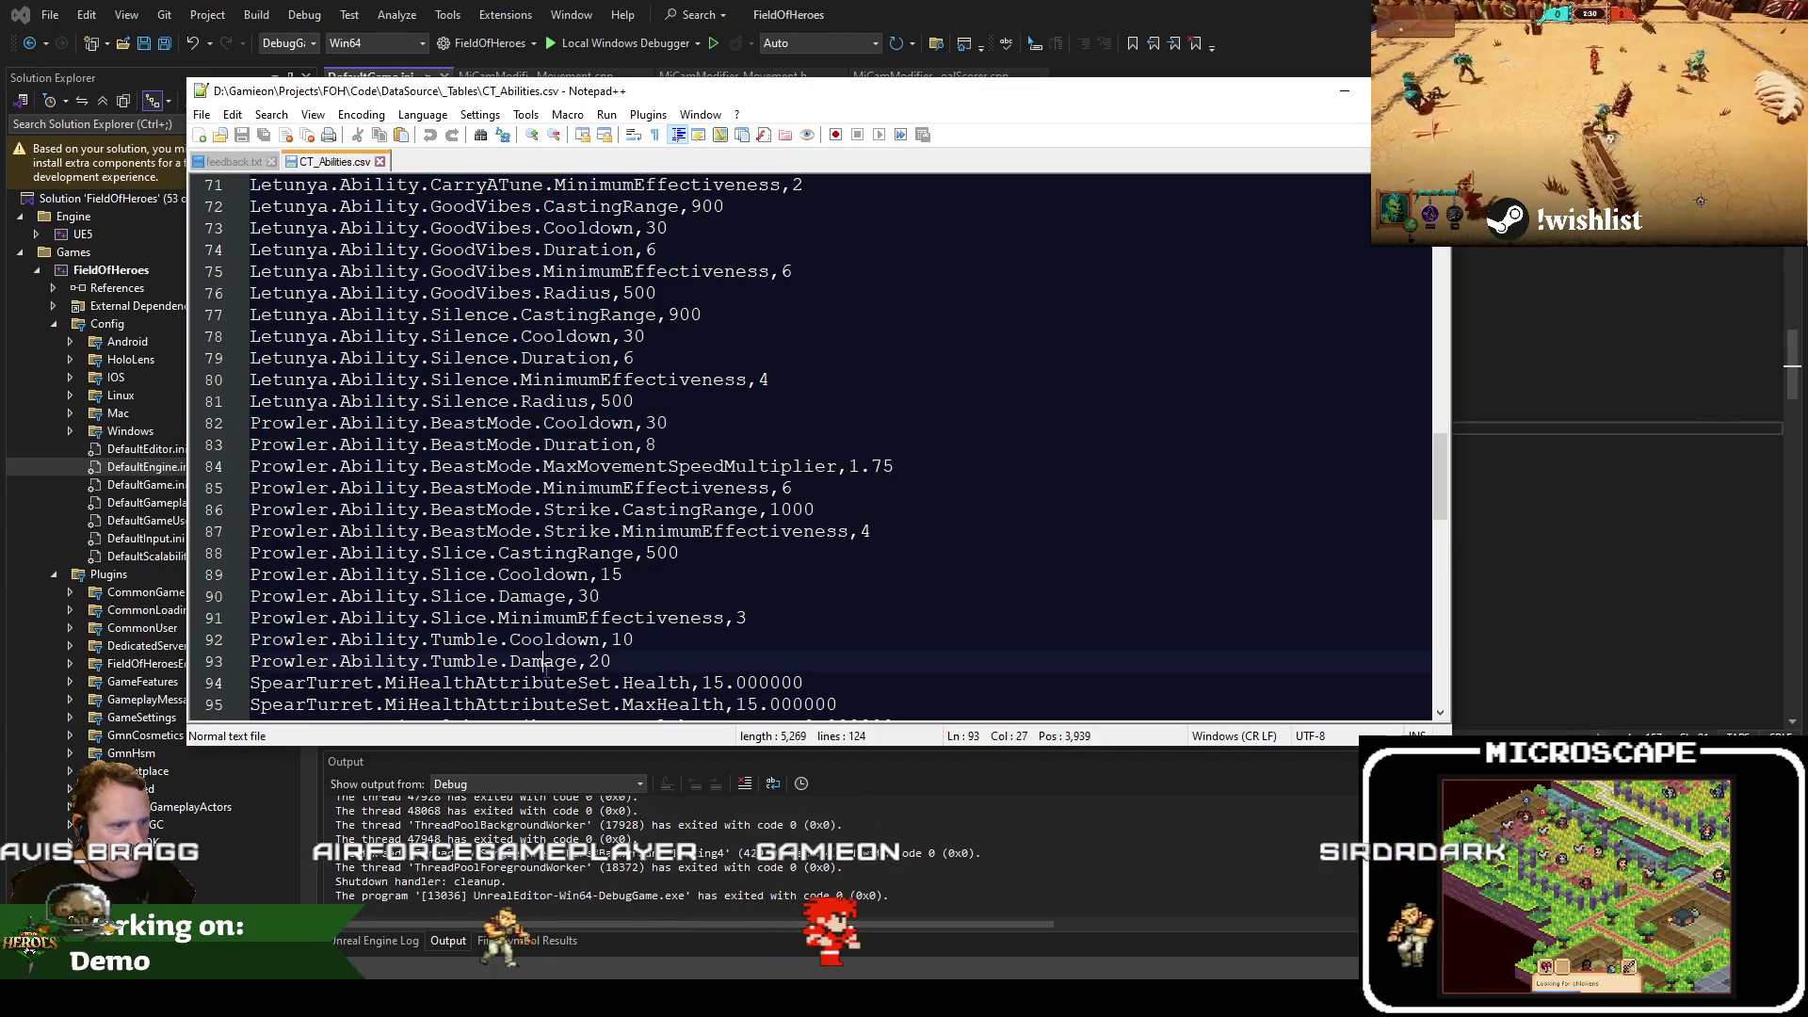
double_click(603, 661)
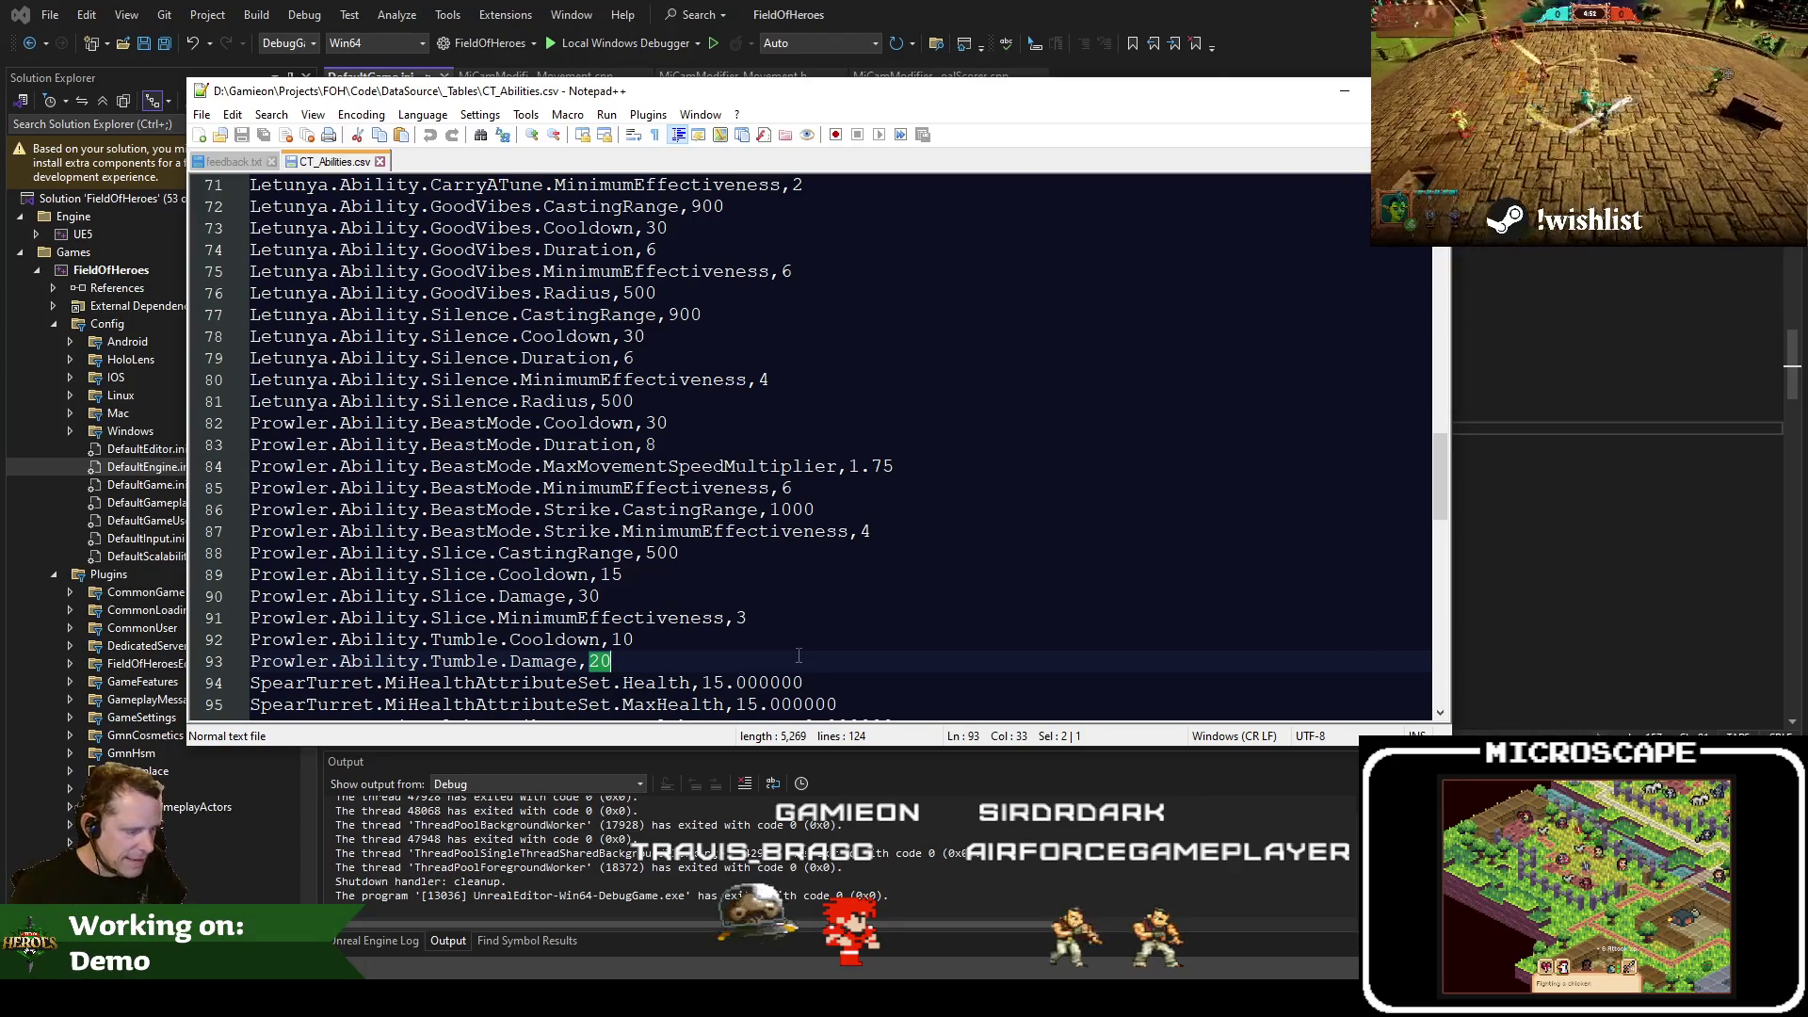
type("15")
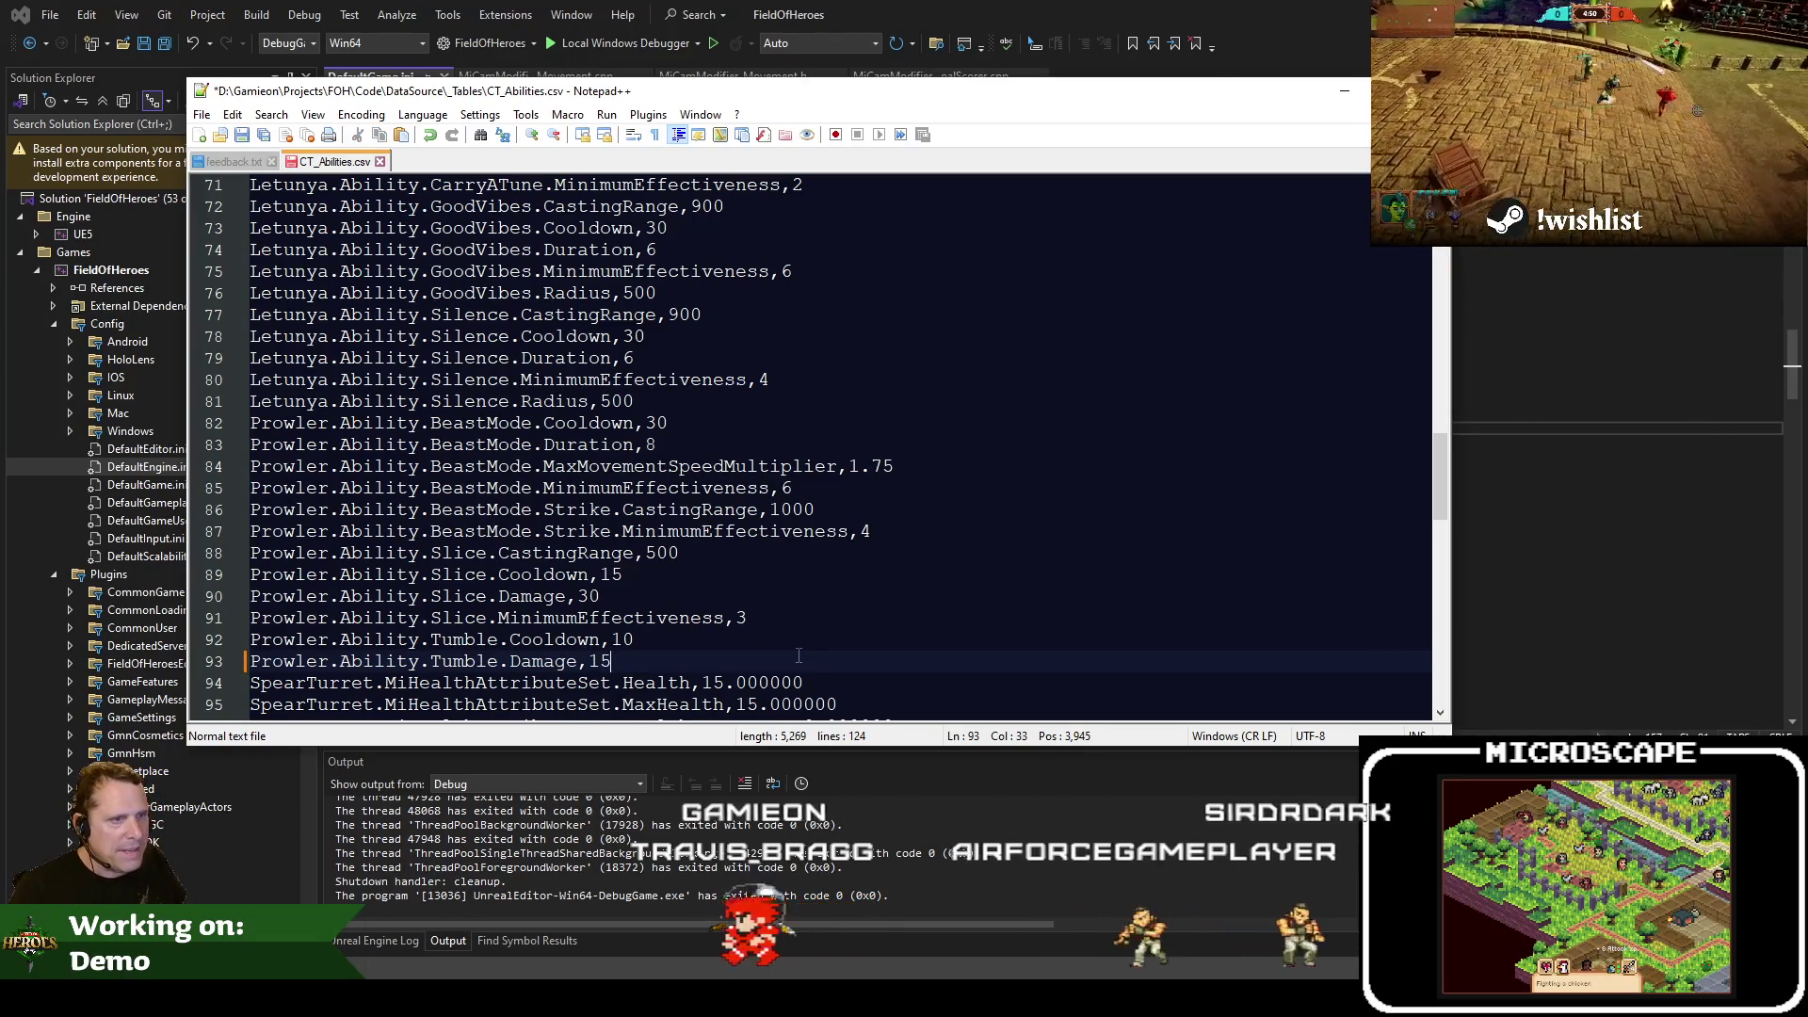
key("alt+Tab")
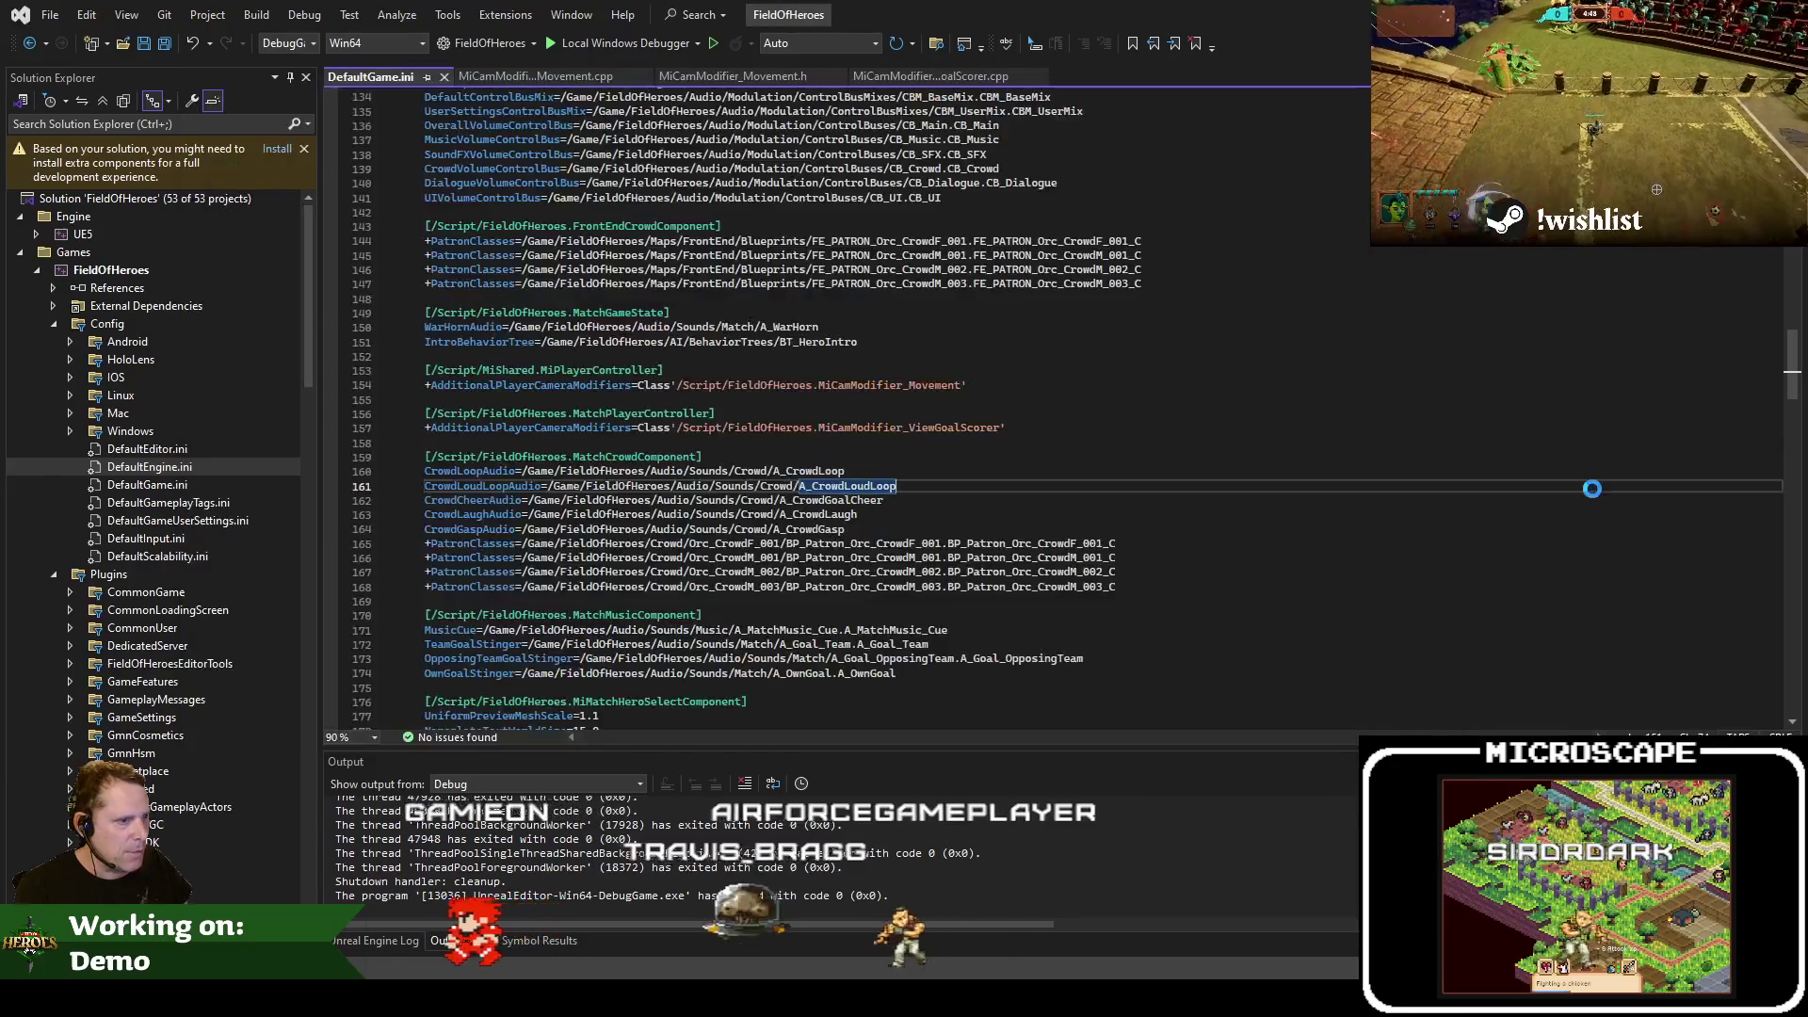
Start a FieldOfHeroes build, then change line 93's Tumble damage from 15 to 10
key("F5")
left_click(1172, 617)
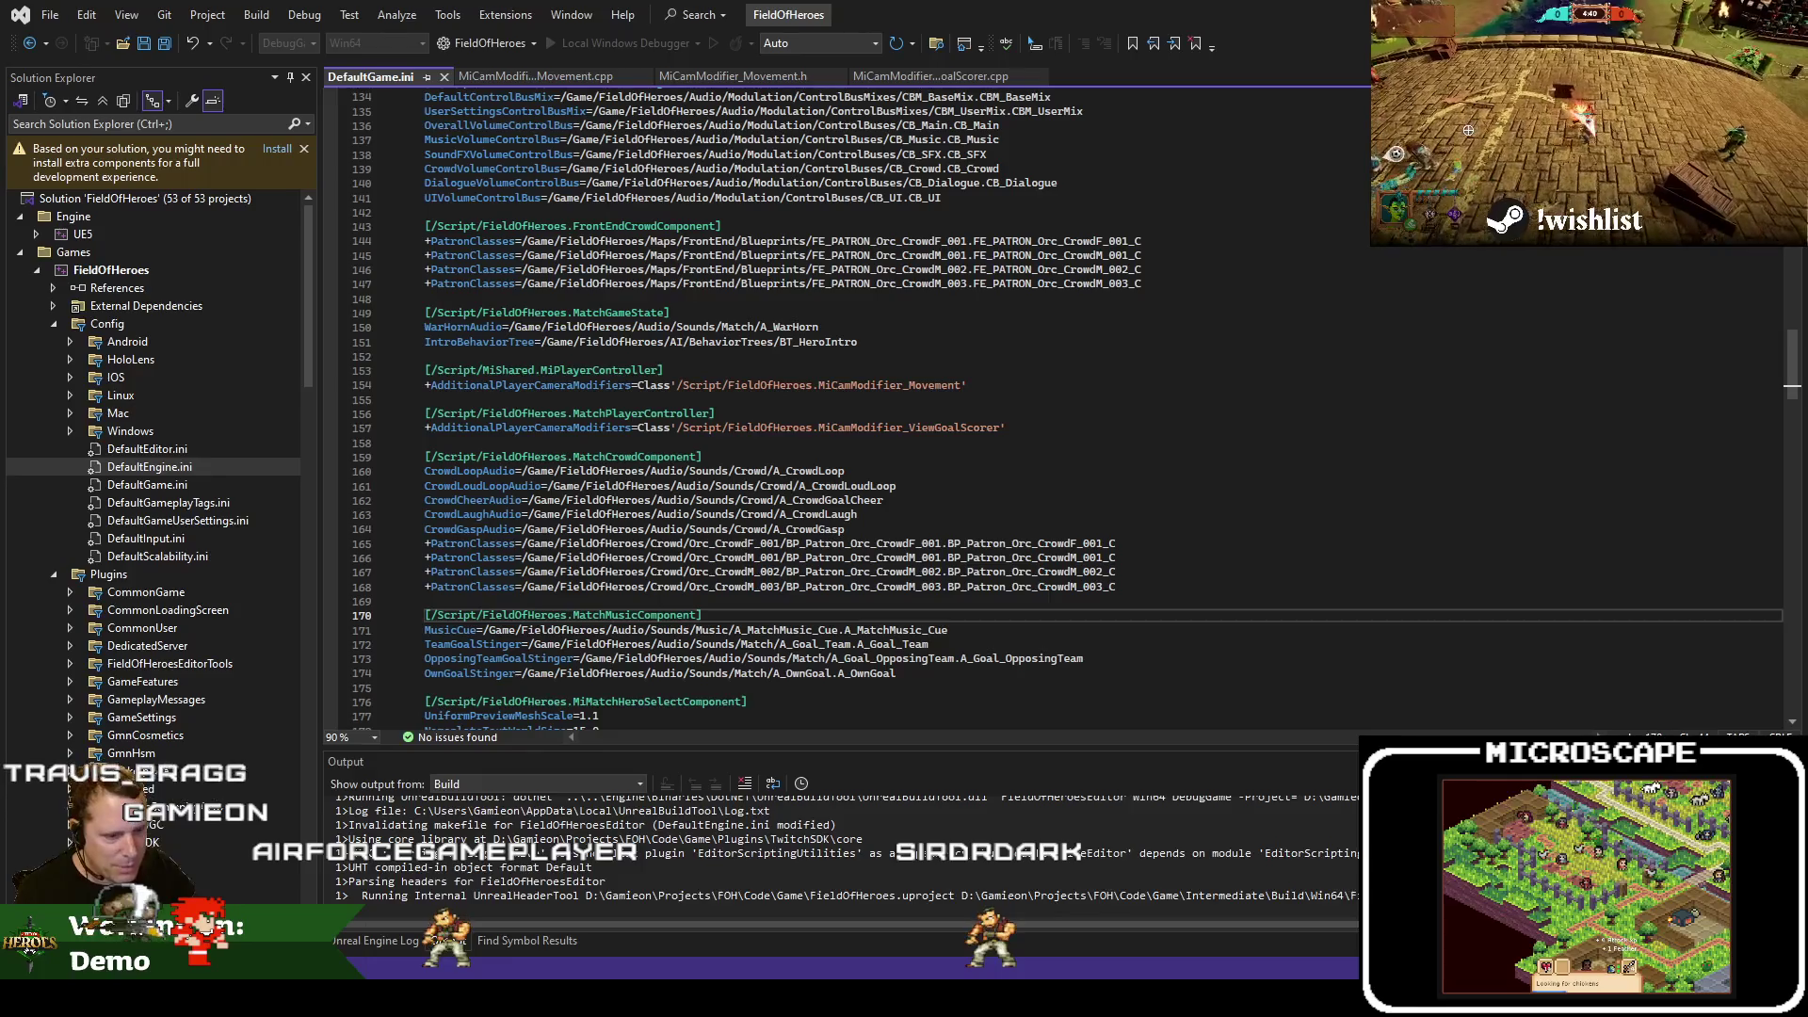
key("alt+Tab")
key("BackSpace")
type("0")
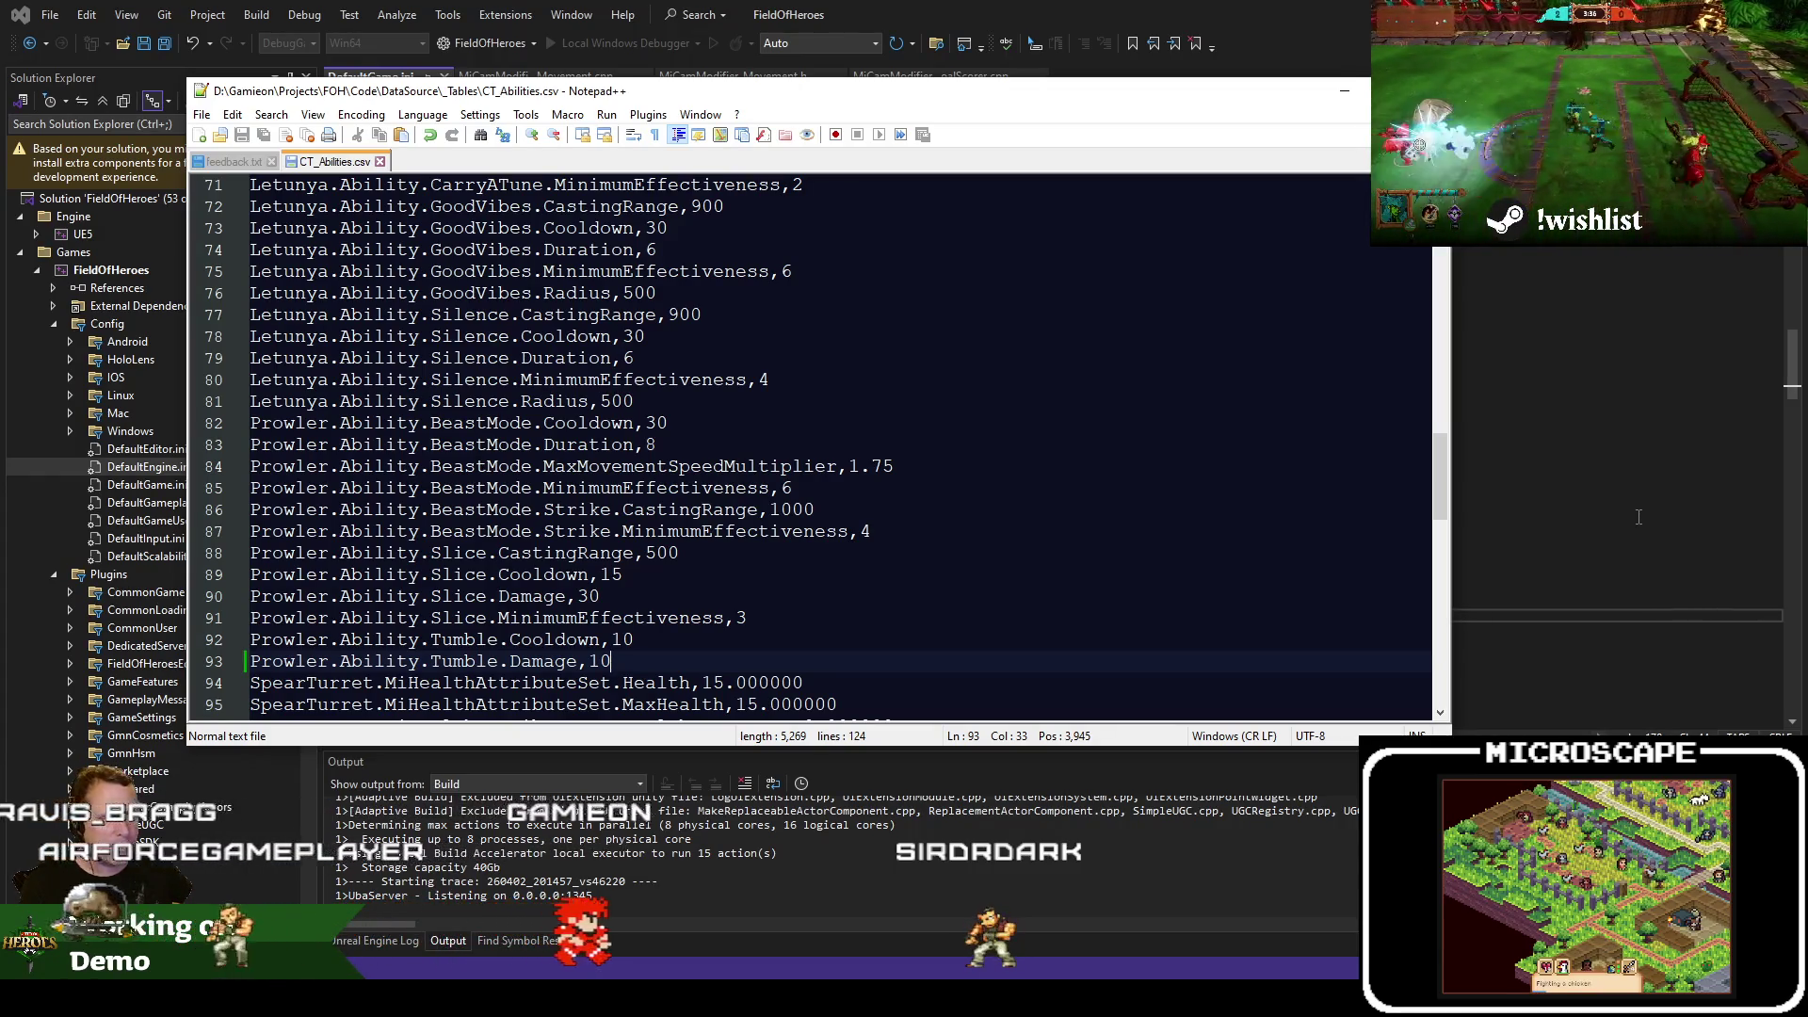
Undo the Tumble damage edits so line 93 reads Damage,20 again
double_click(596, 660)
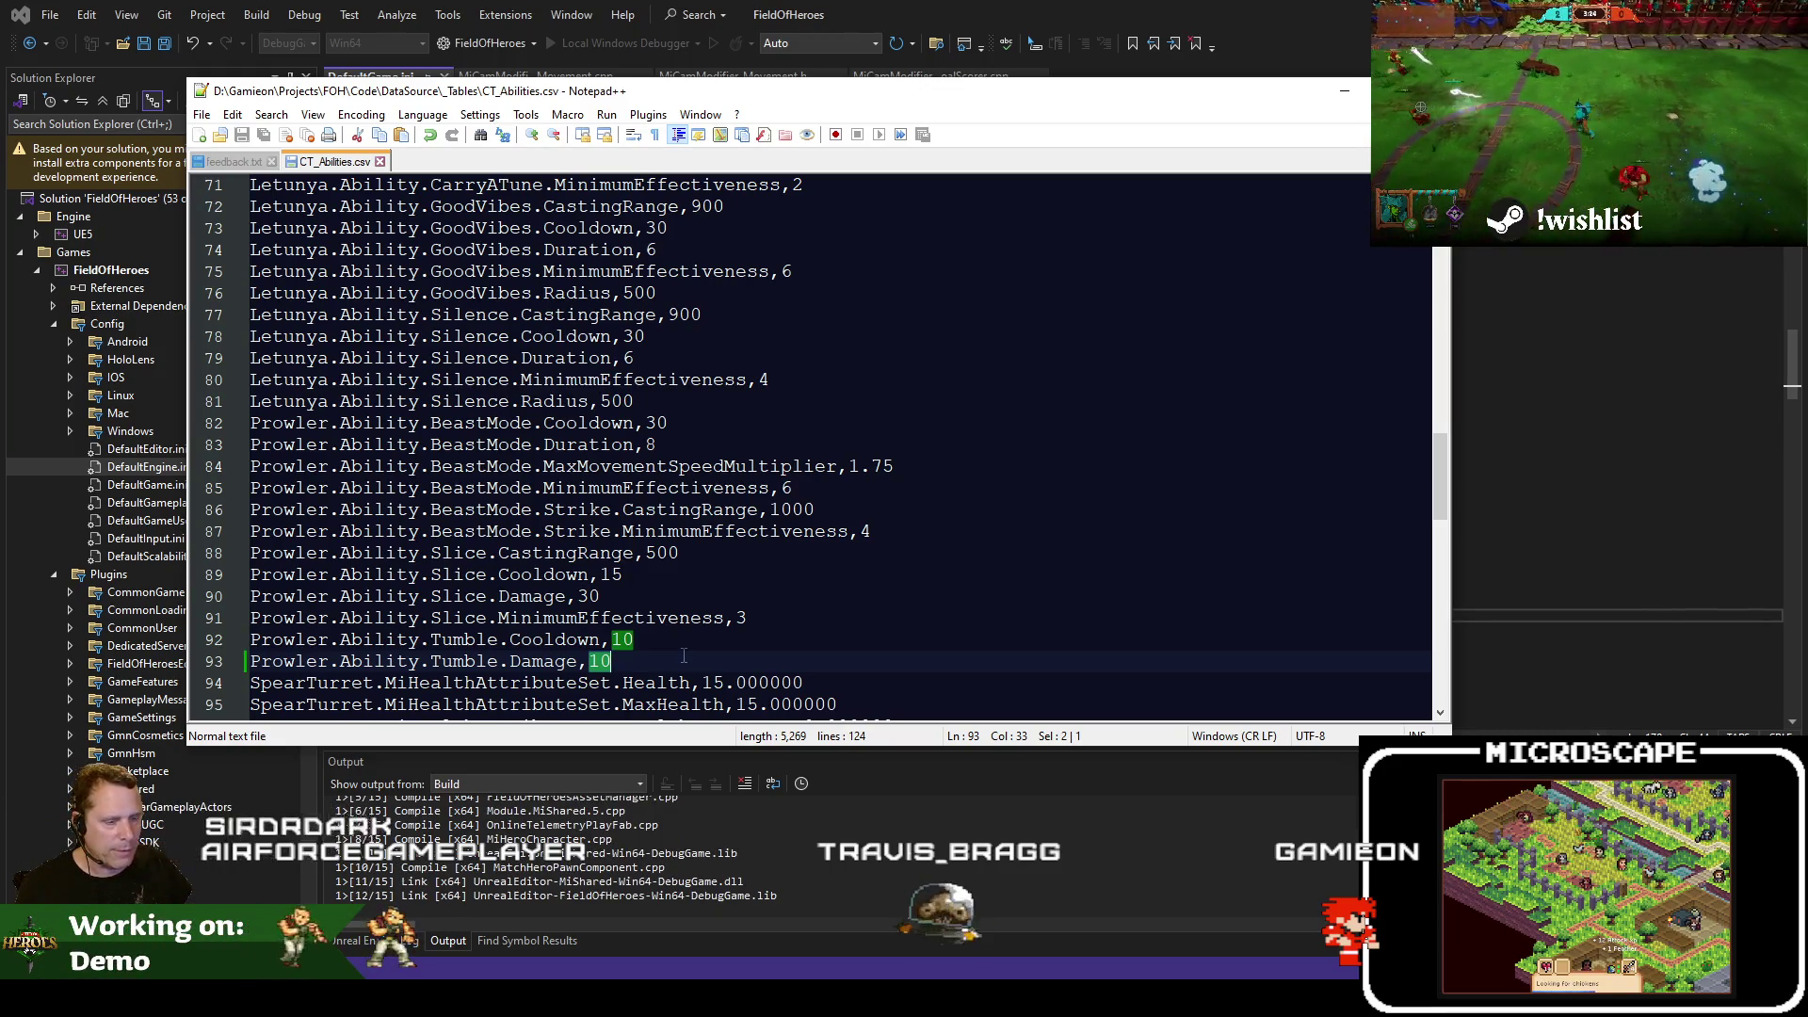
left_click(590, 661)
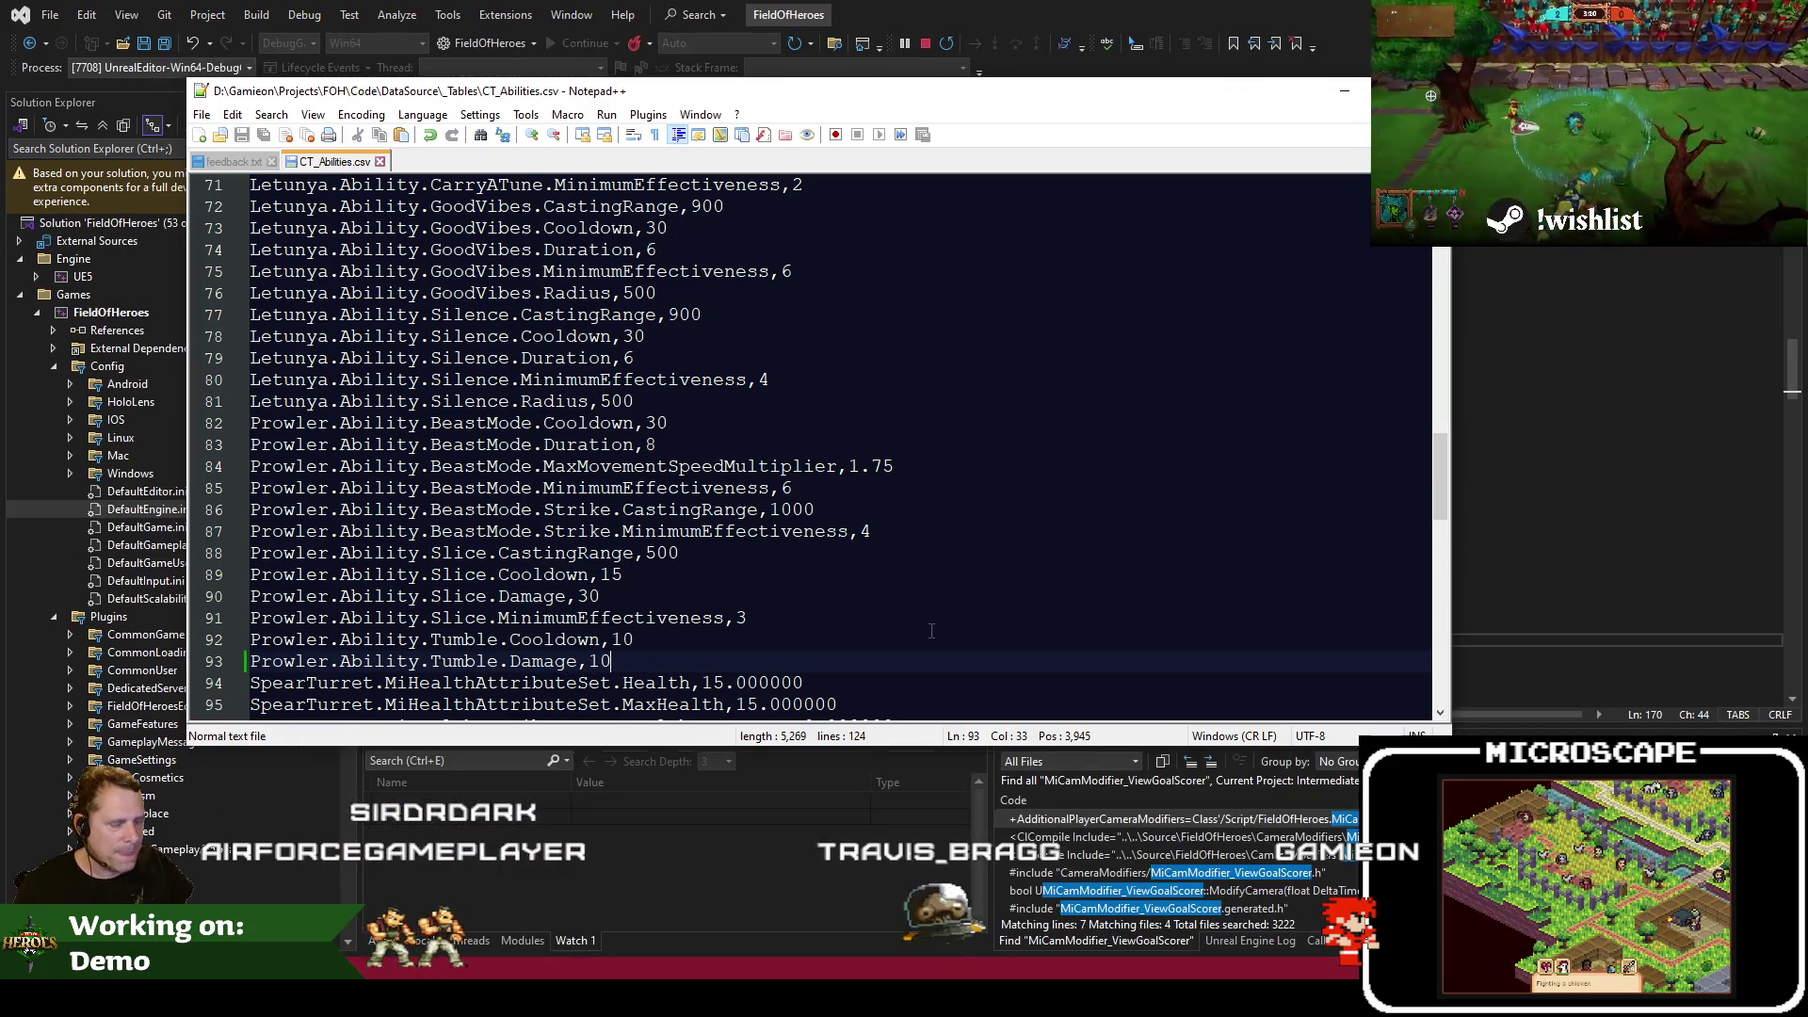
type("2")
key("ctrl+z")
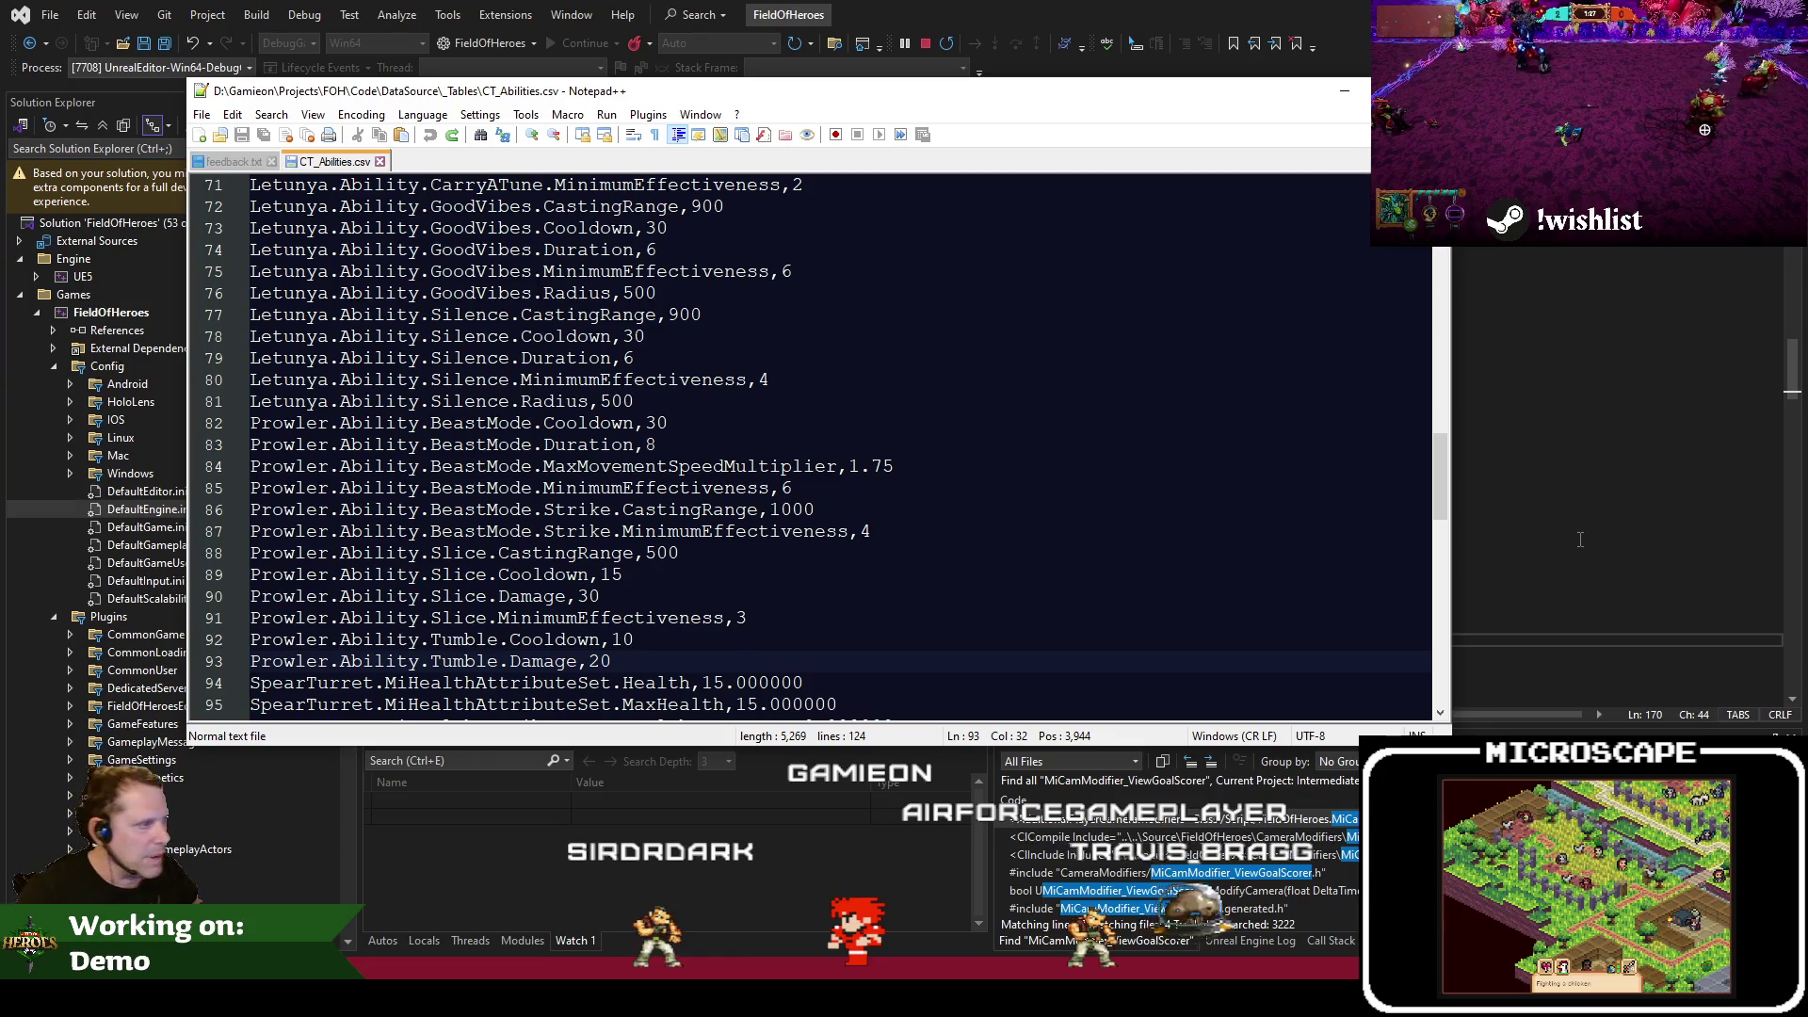
key("alt+Tab")
key("alt+Tab")
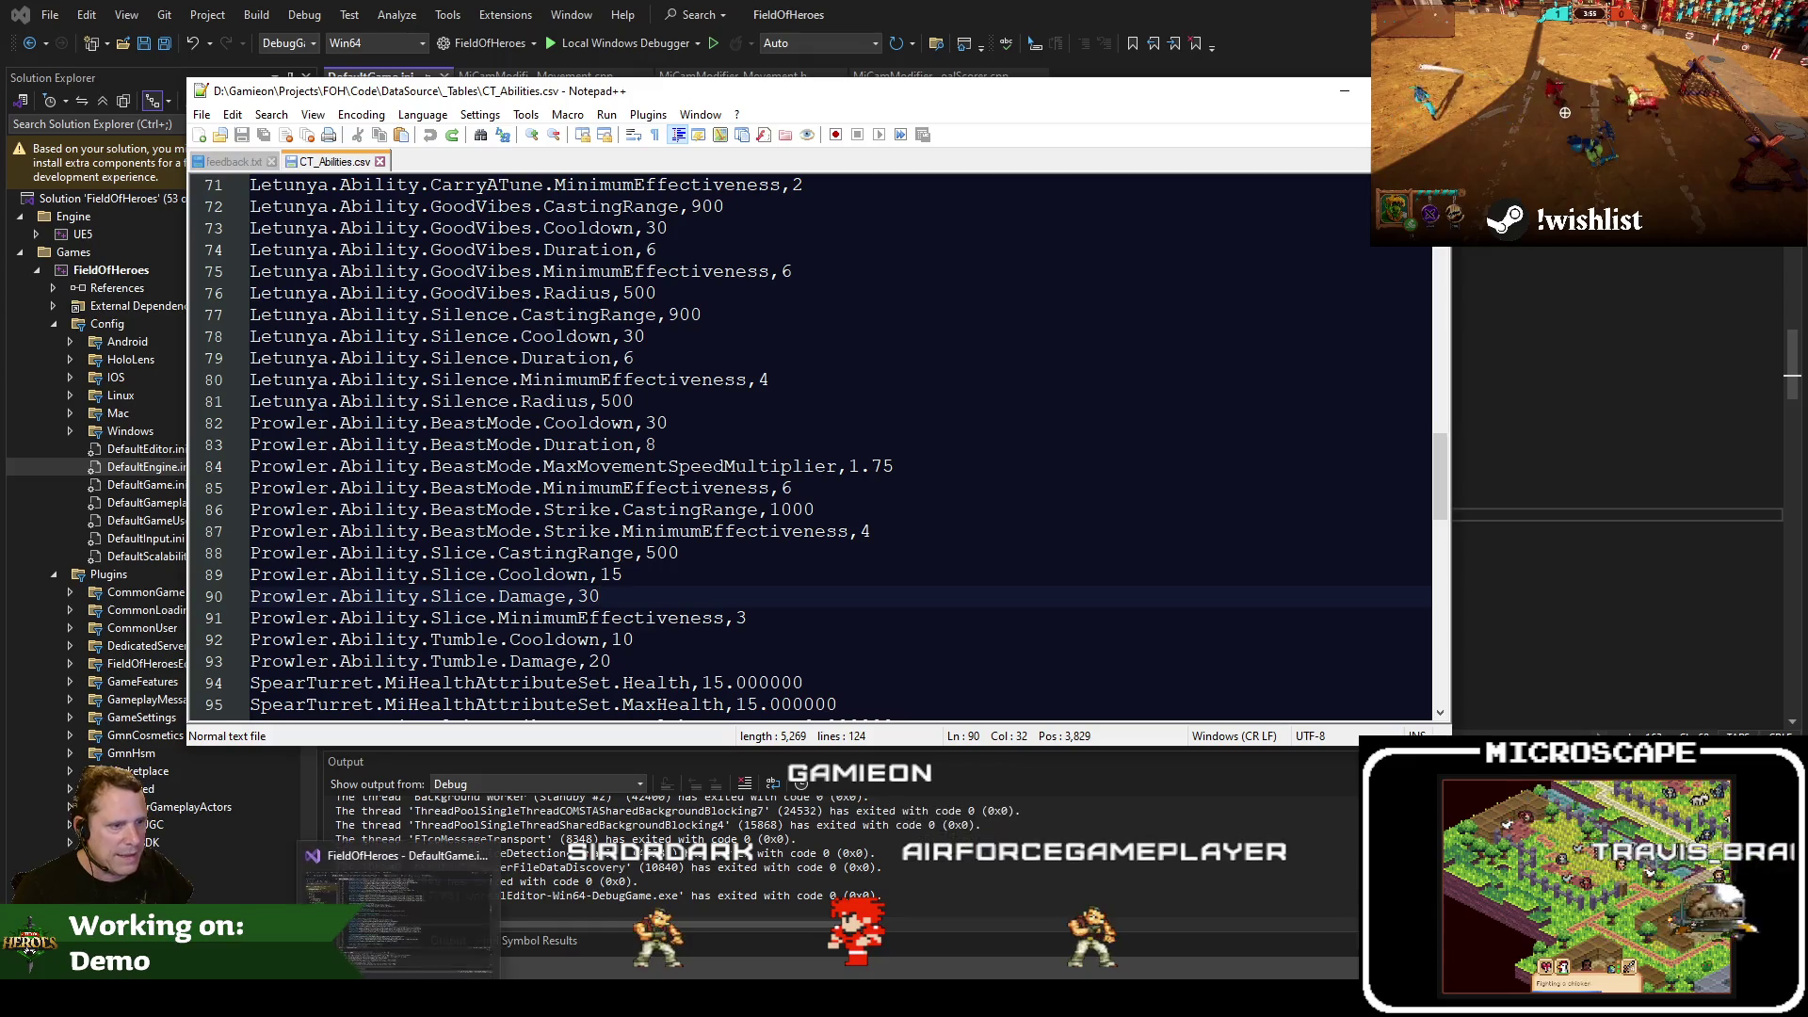
key("alt+Tab")
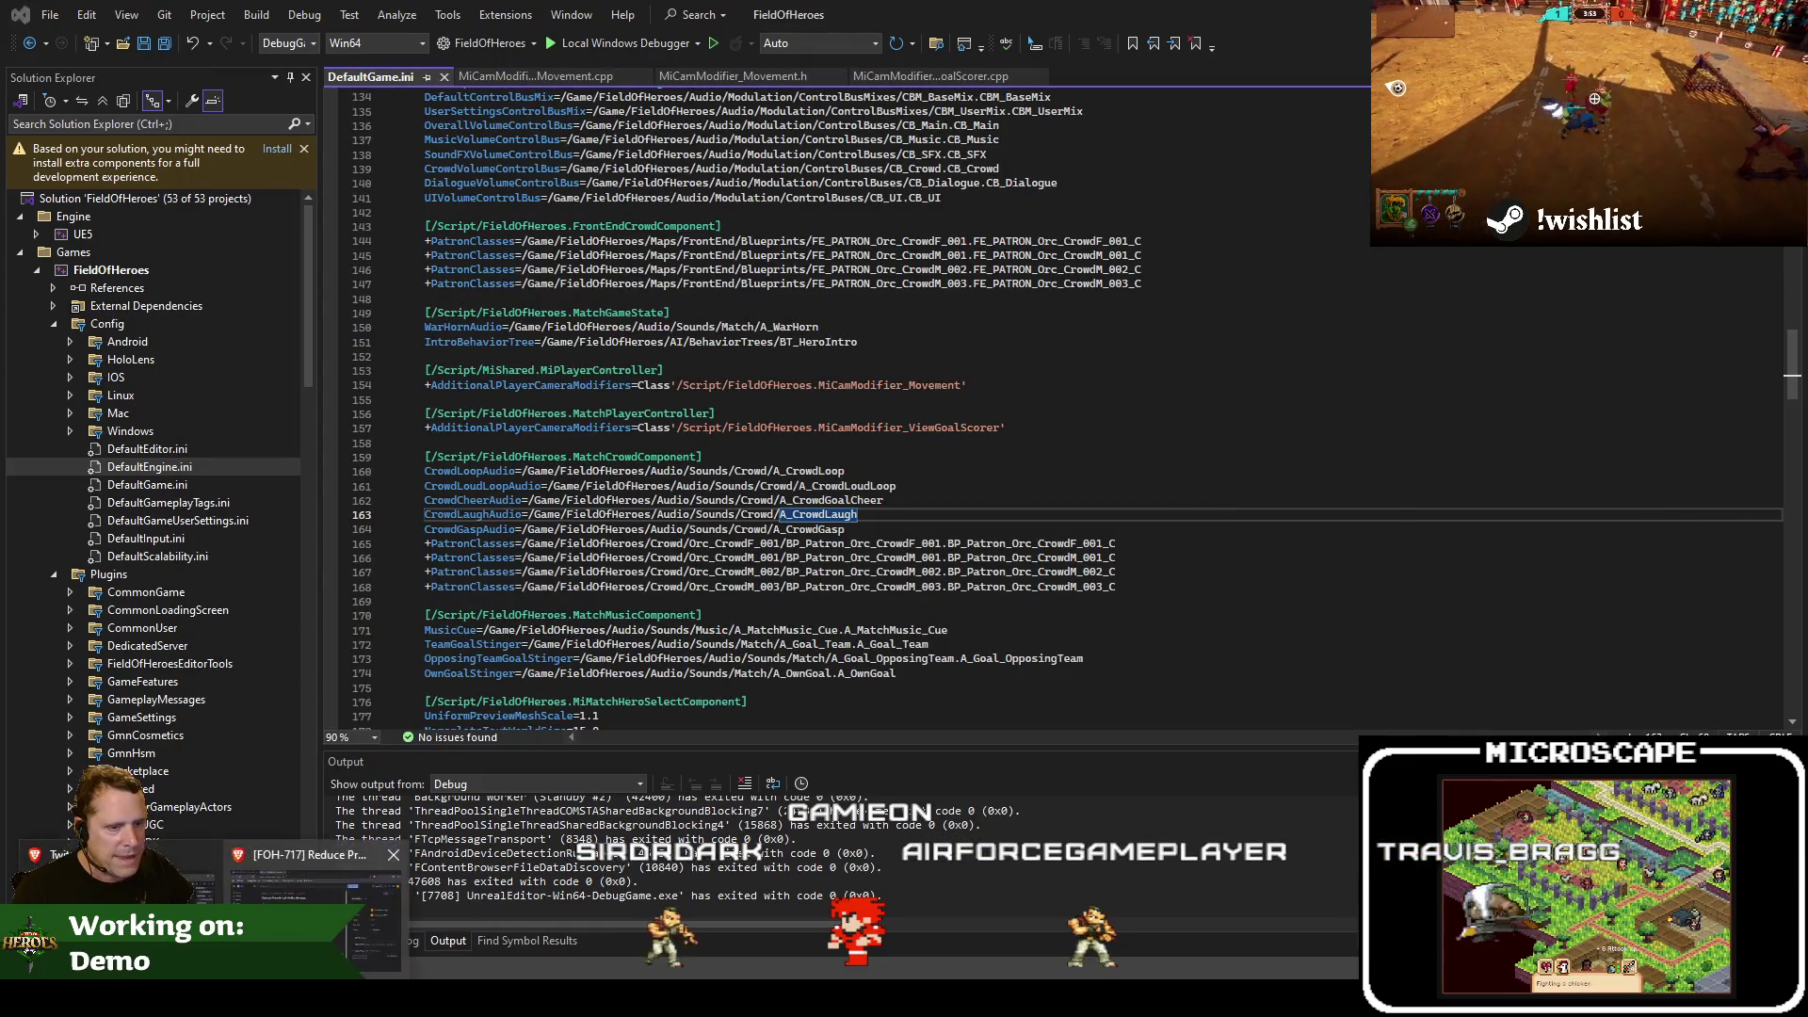
key("alt+Tab")
Copy the FOH-717 issue title and open the FOH-709 player health issue
left_click_drag(785, 281, 412, 283)
key("ctrl+c")
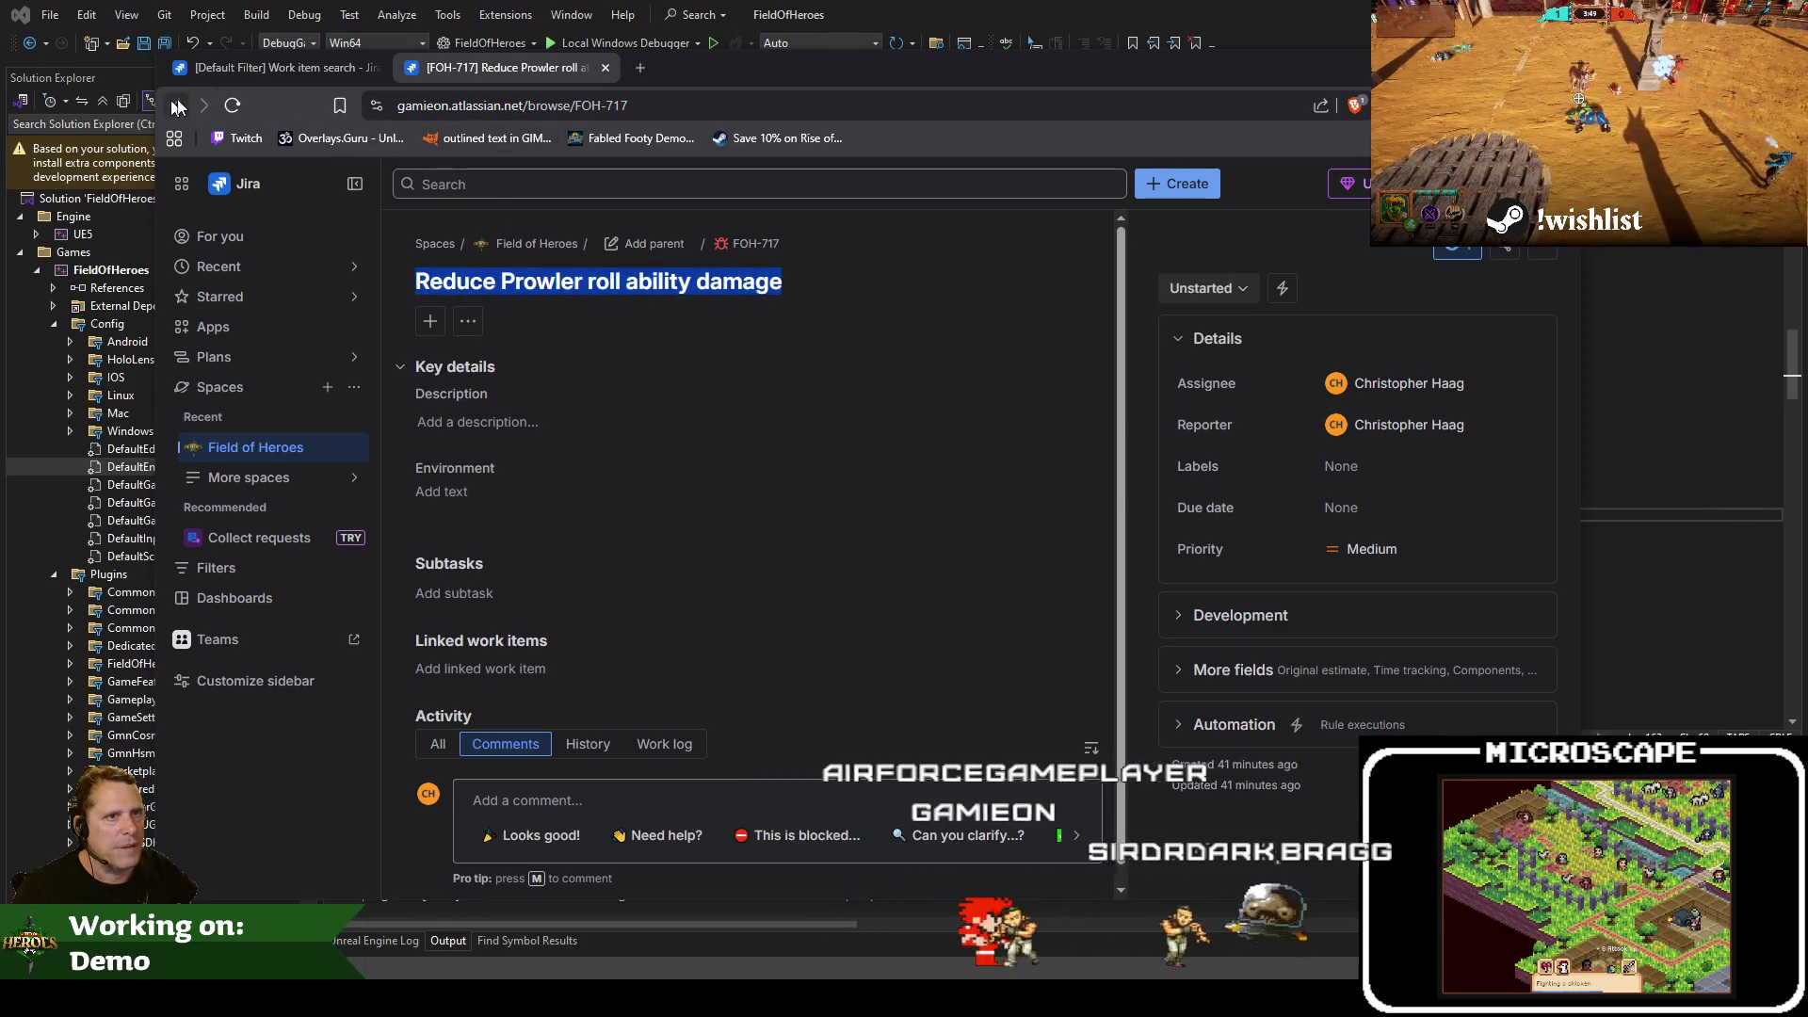
left_click(273, 67)
scroll(704, 674, "down", 3)
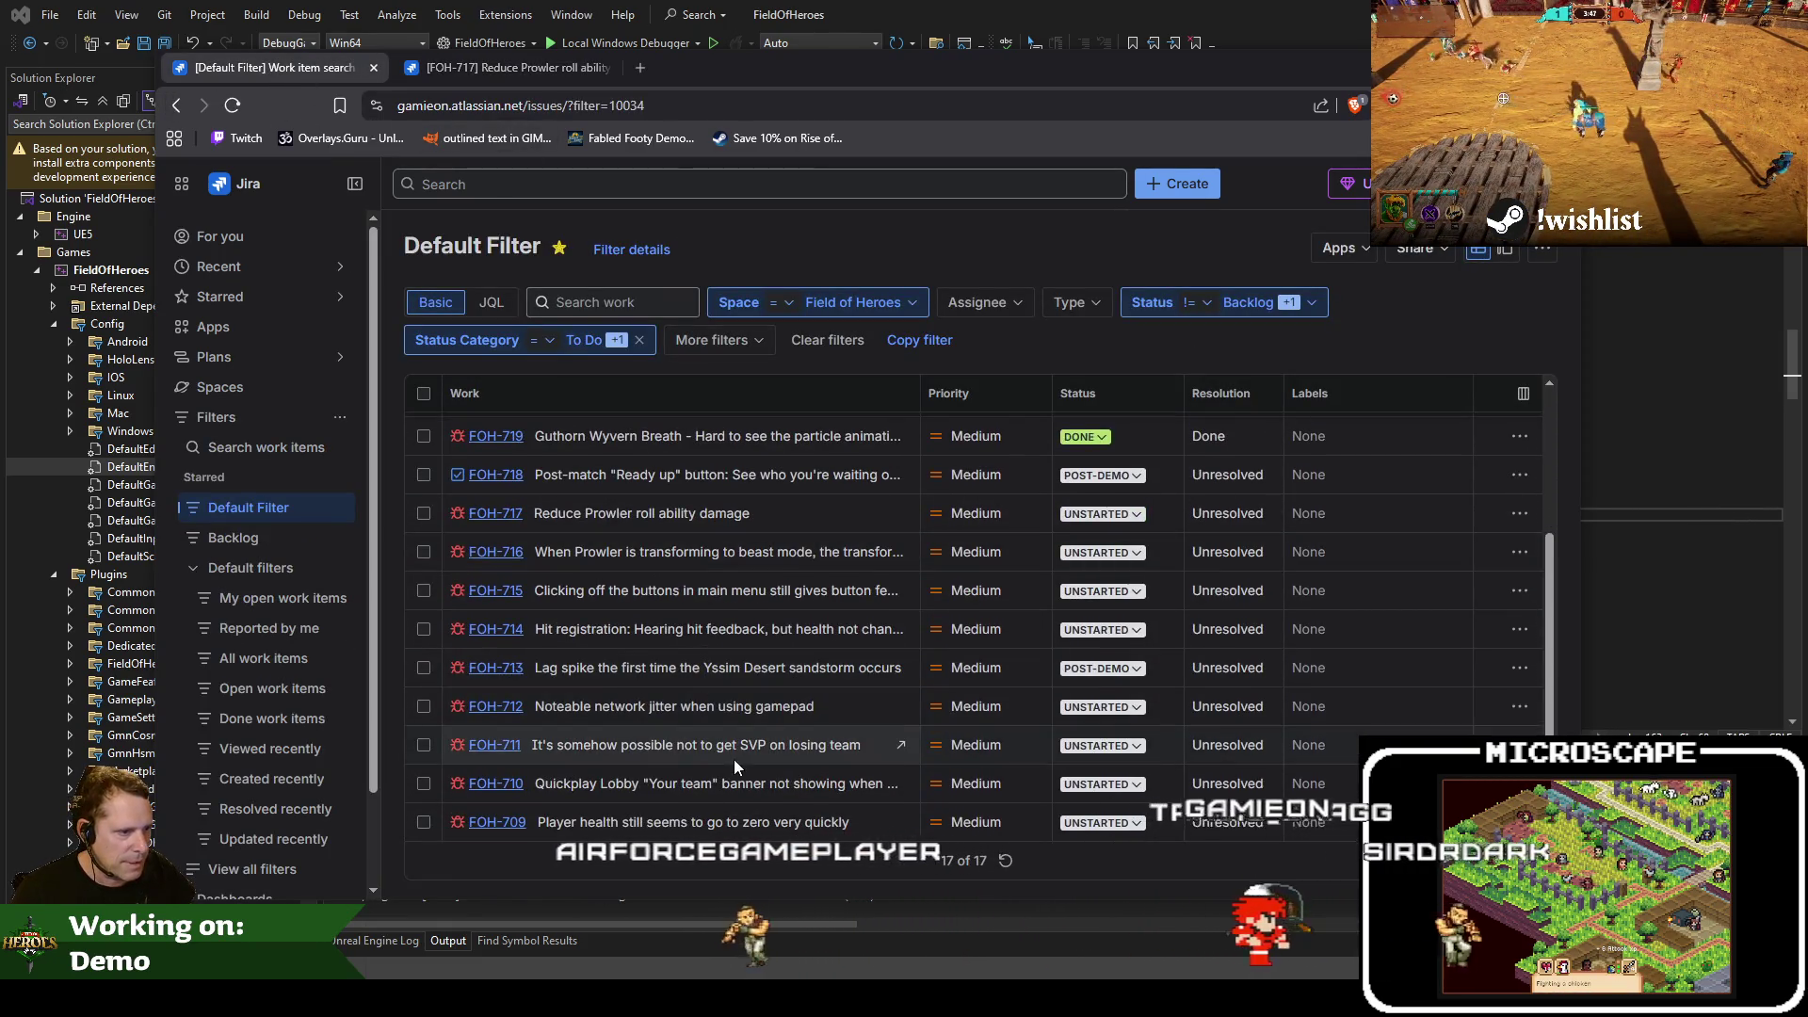
left_click(497, 822)
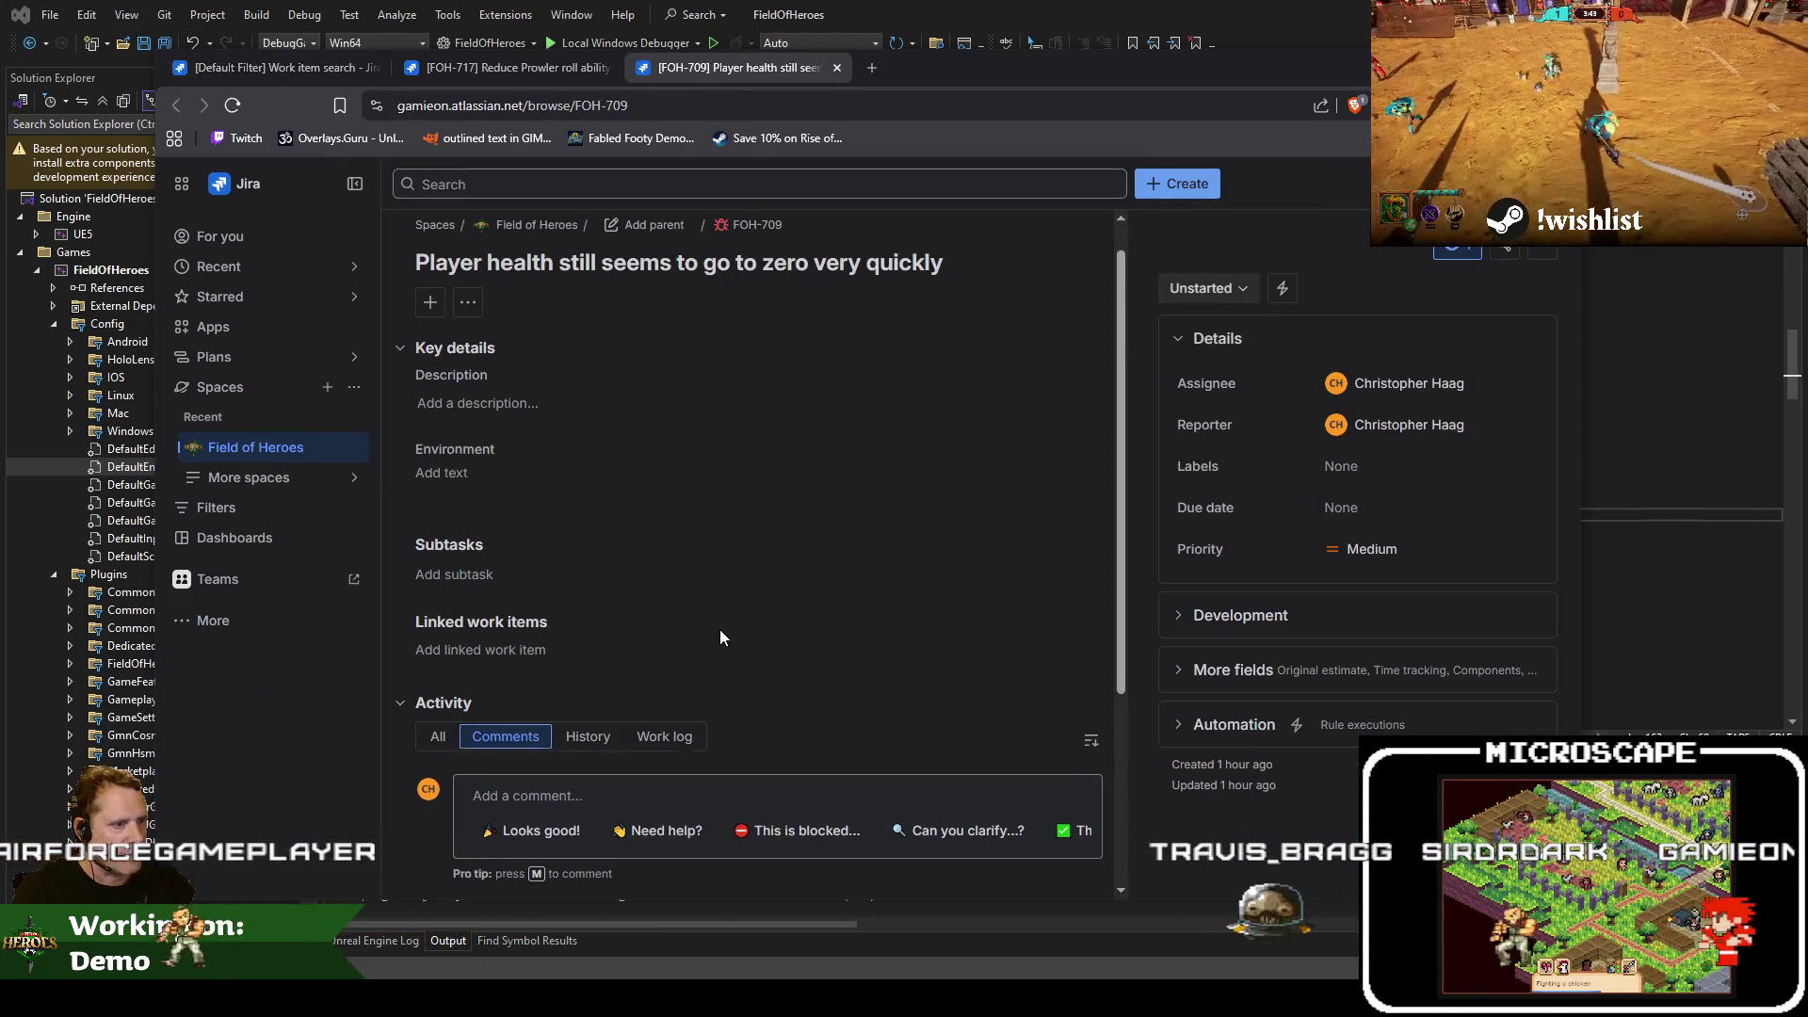
scroll(719, 629, "down", 3)
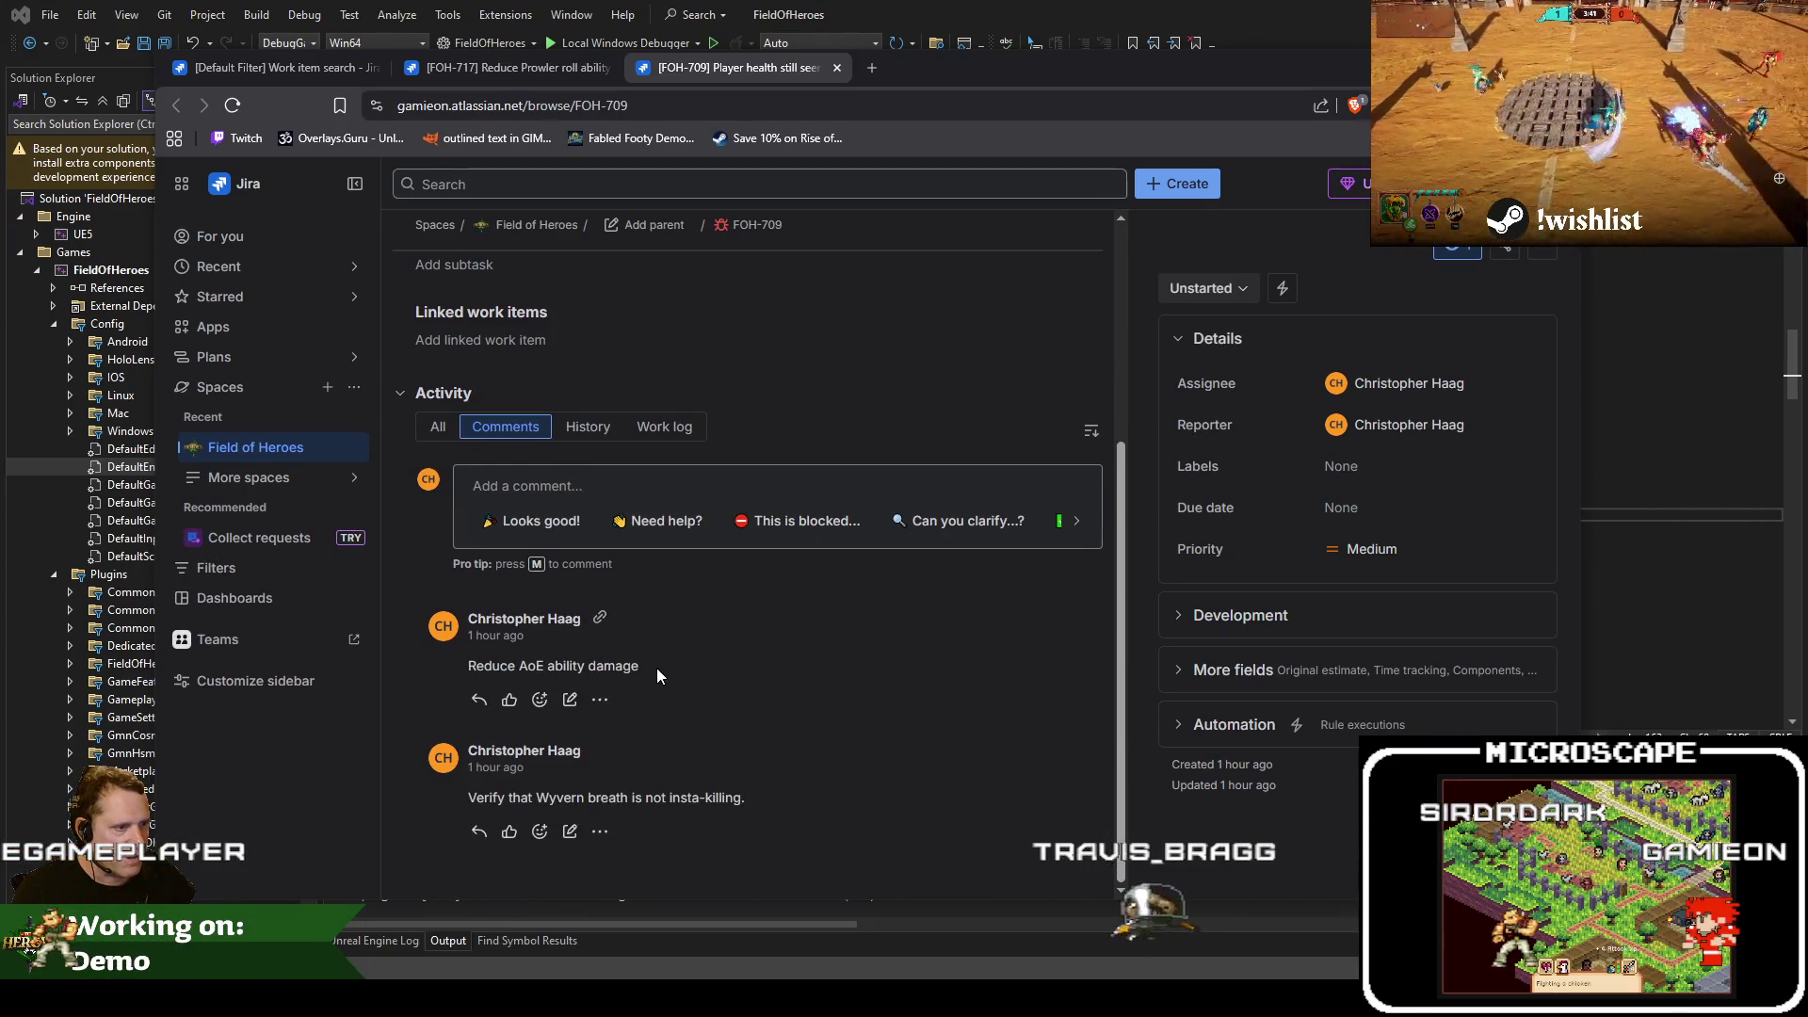
Add a plain-text comment 'Reduce Prowler roll ability damage' to FOH-709
key("m")
key("ctrl+v")
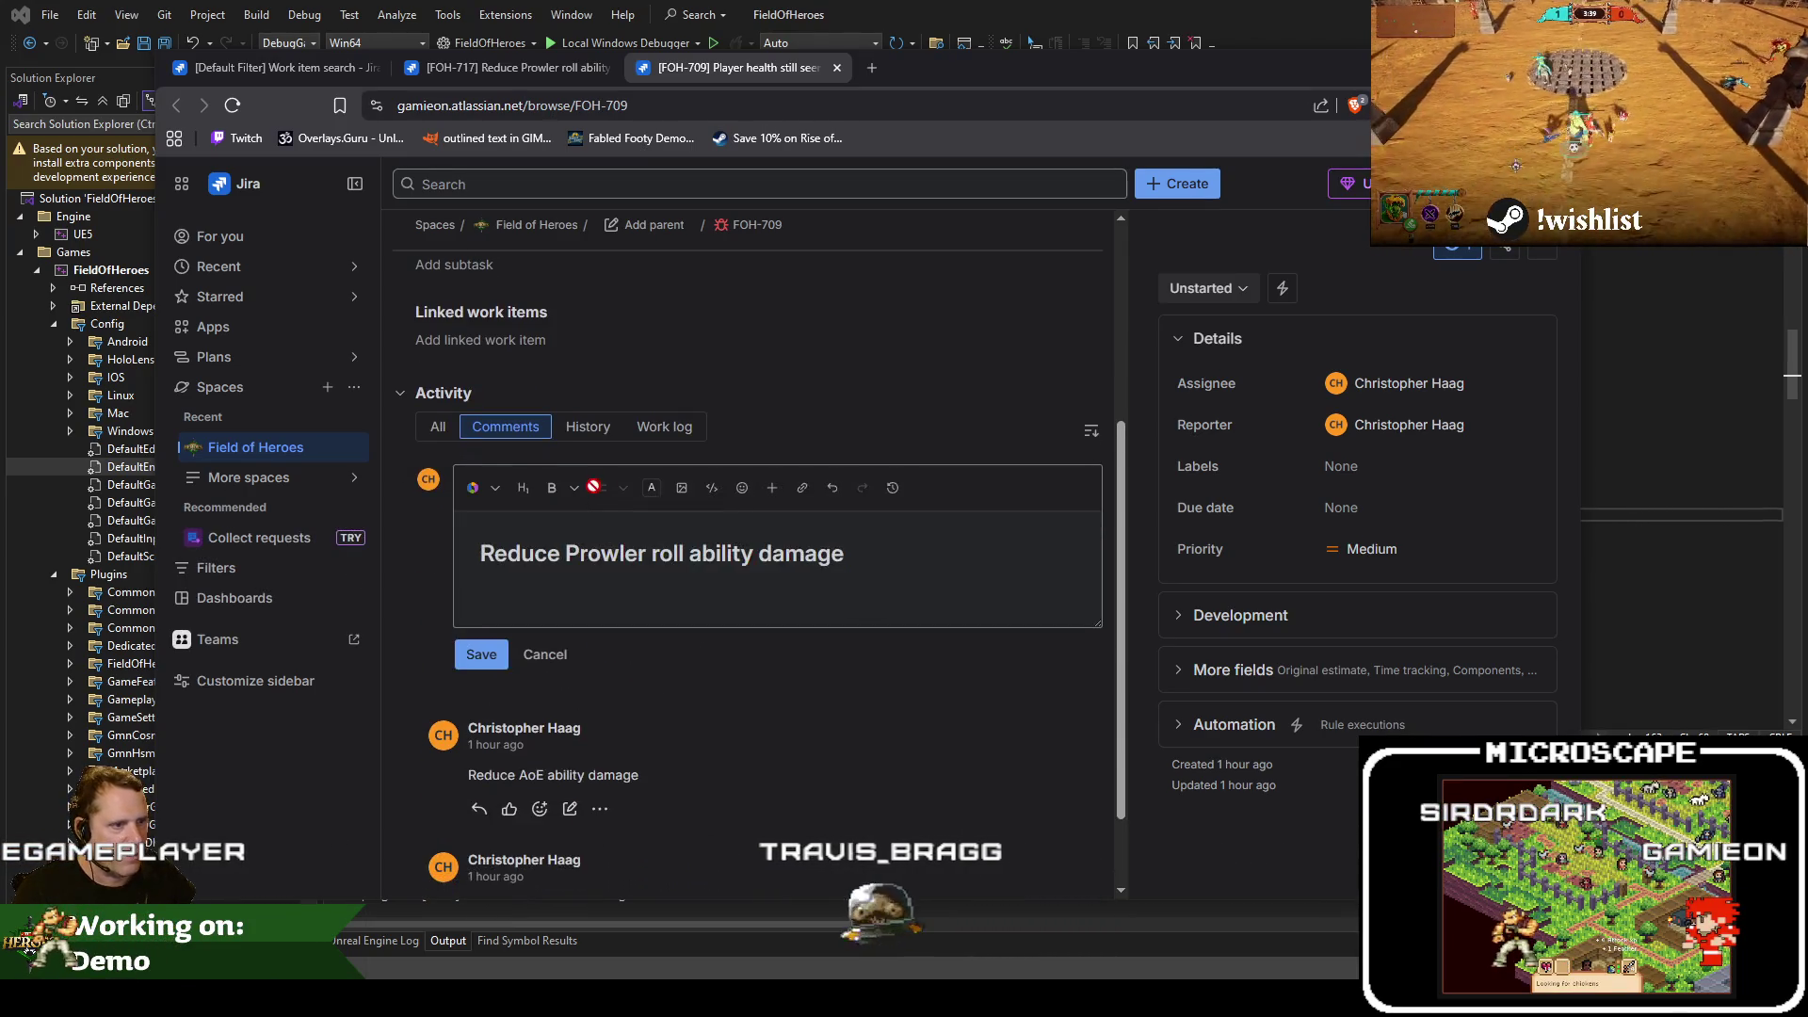
left_click_drag(802, 556, 773, 556)
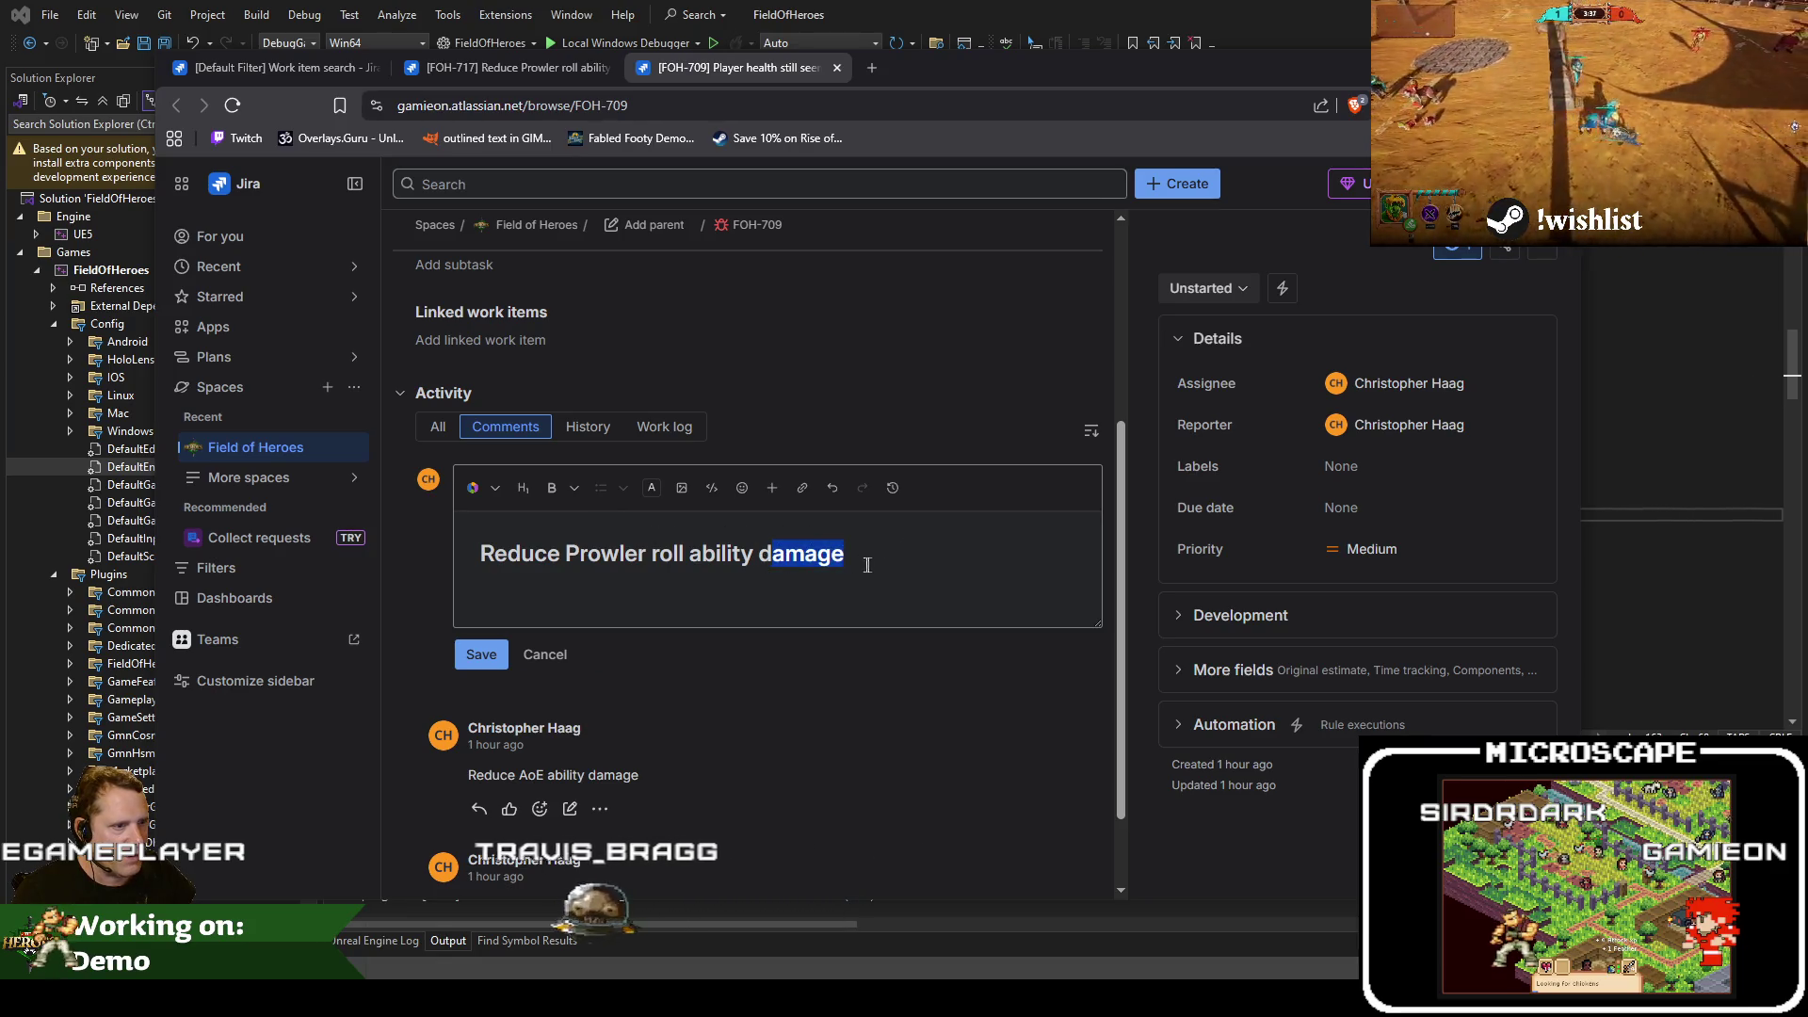
key("ctrl+z")
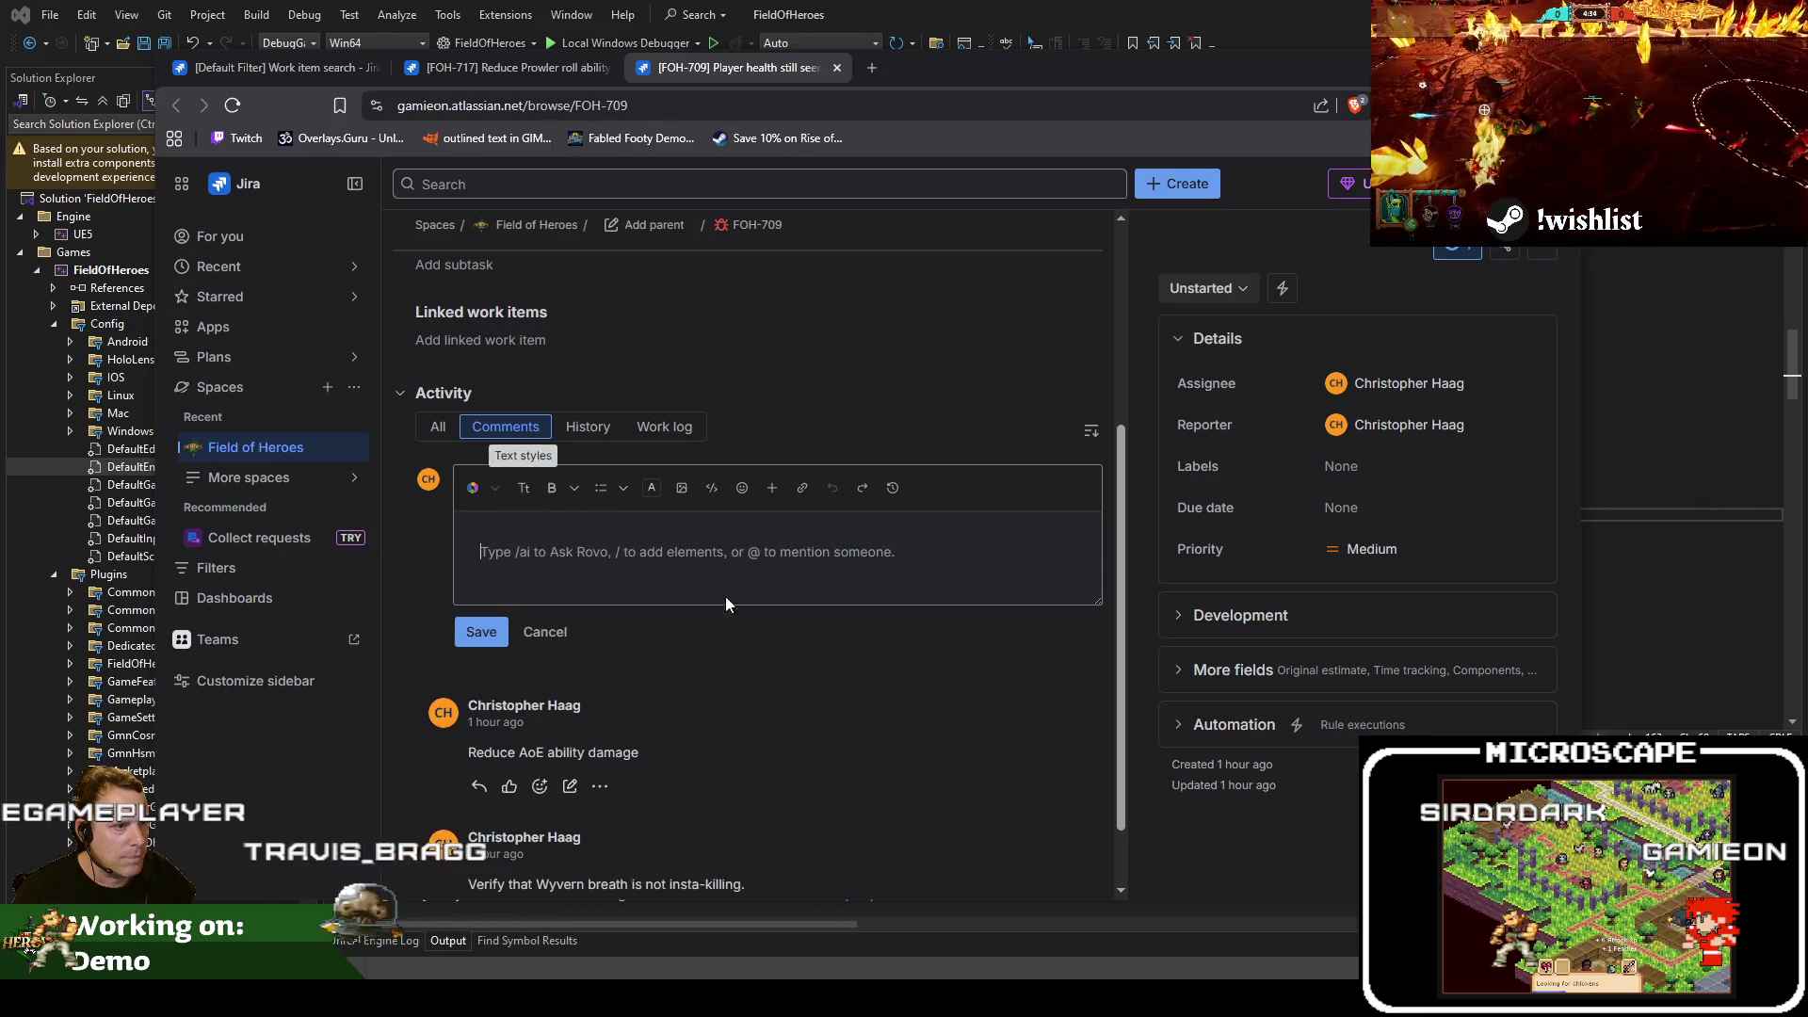
type("Reduce Prowler roll ability damage")
left_click(546, 656)
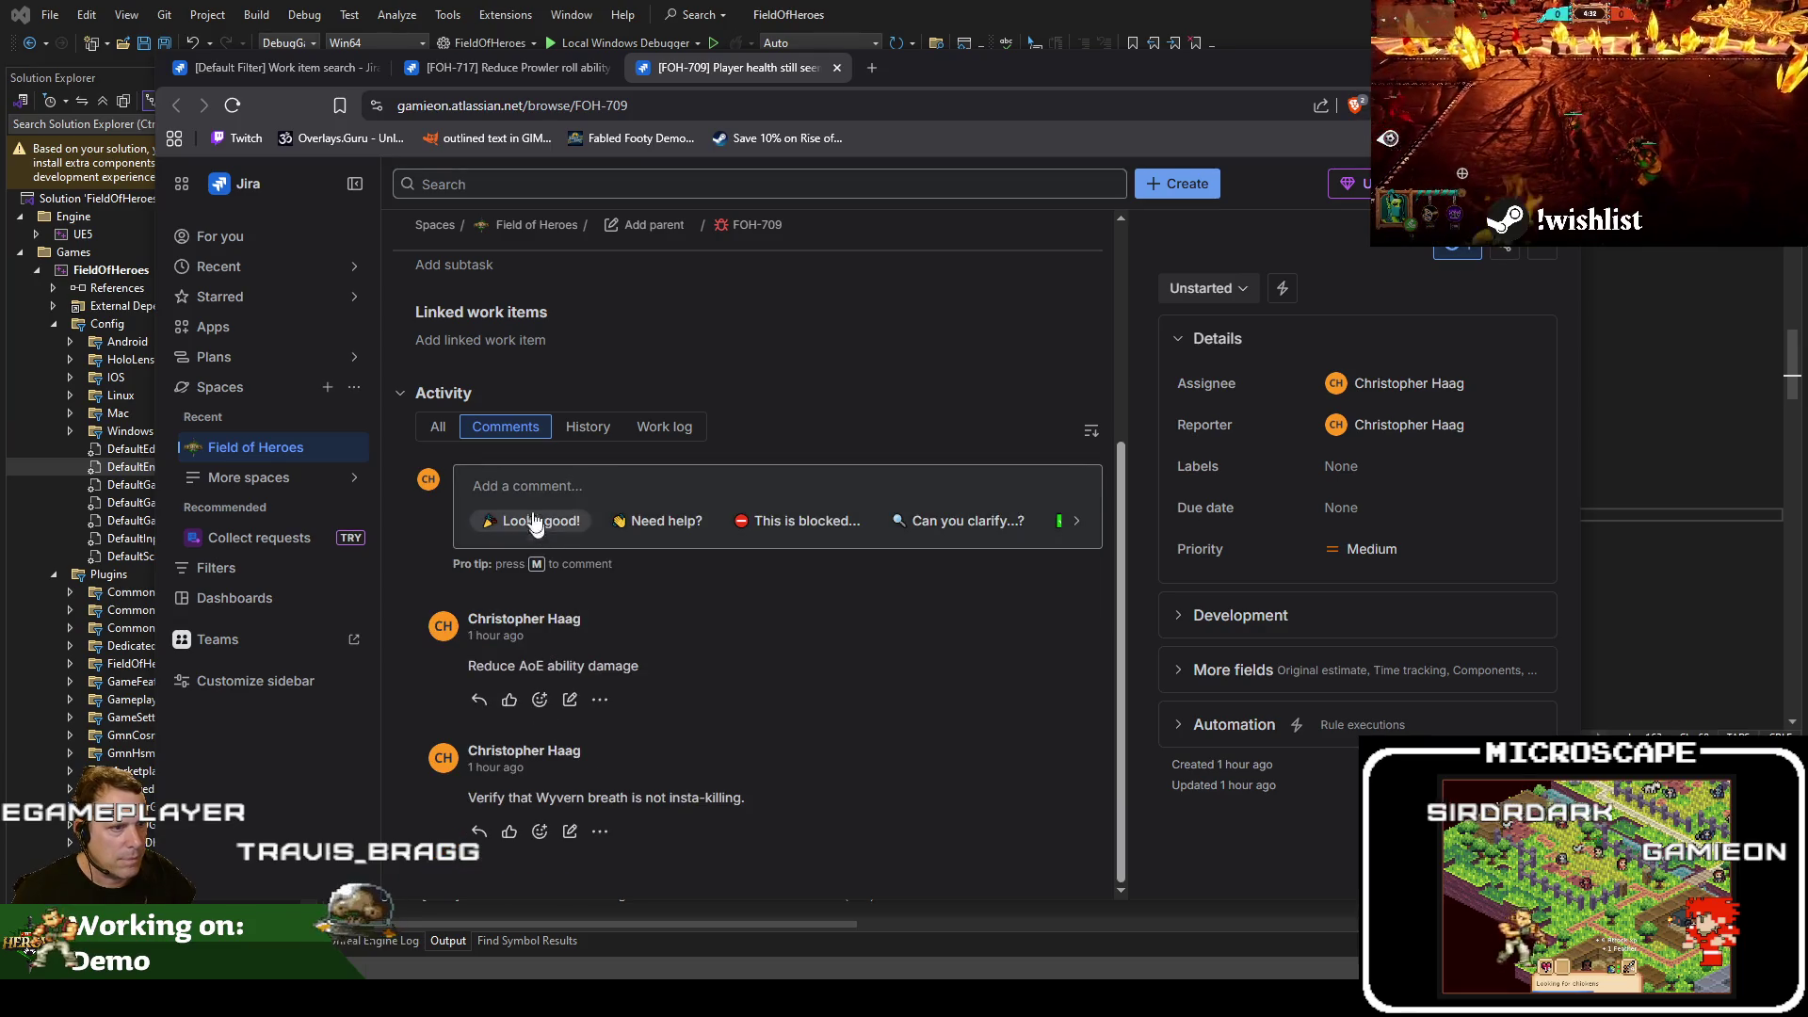
left_click(539, 487)
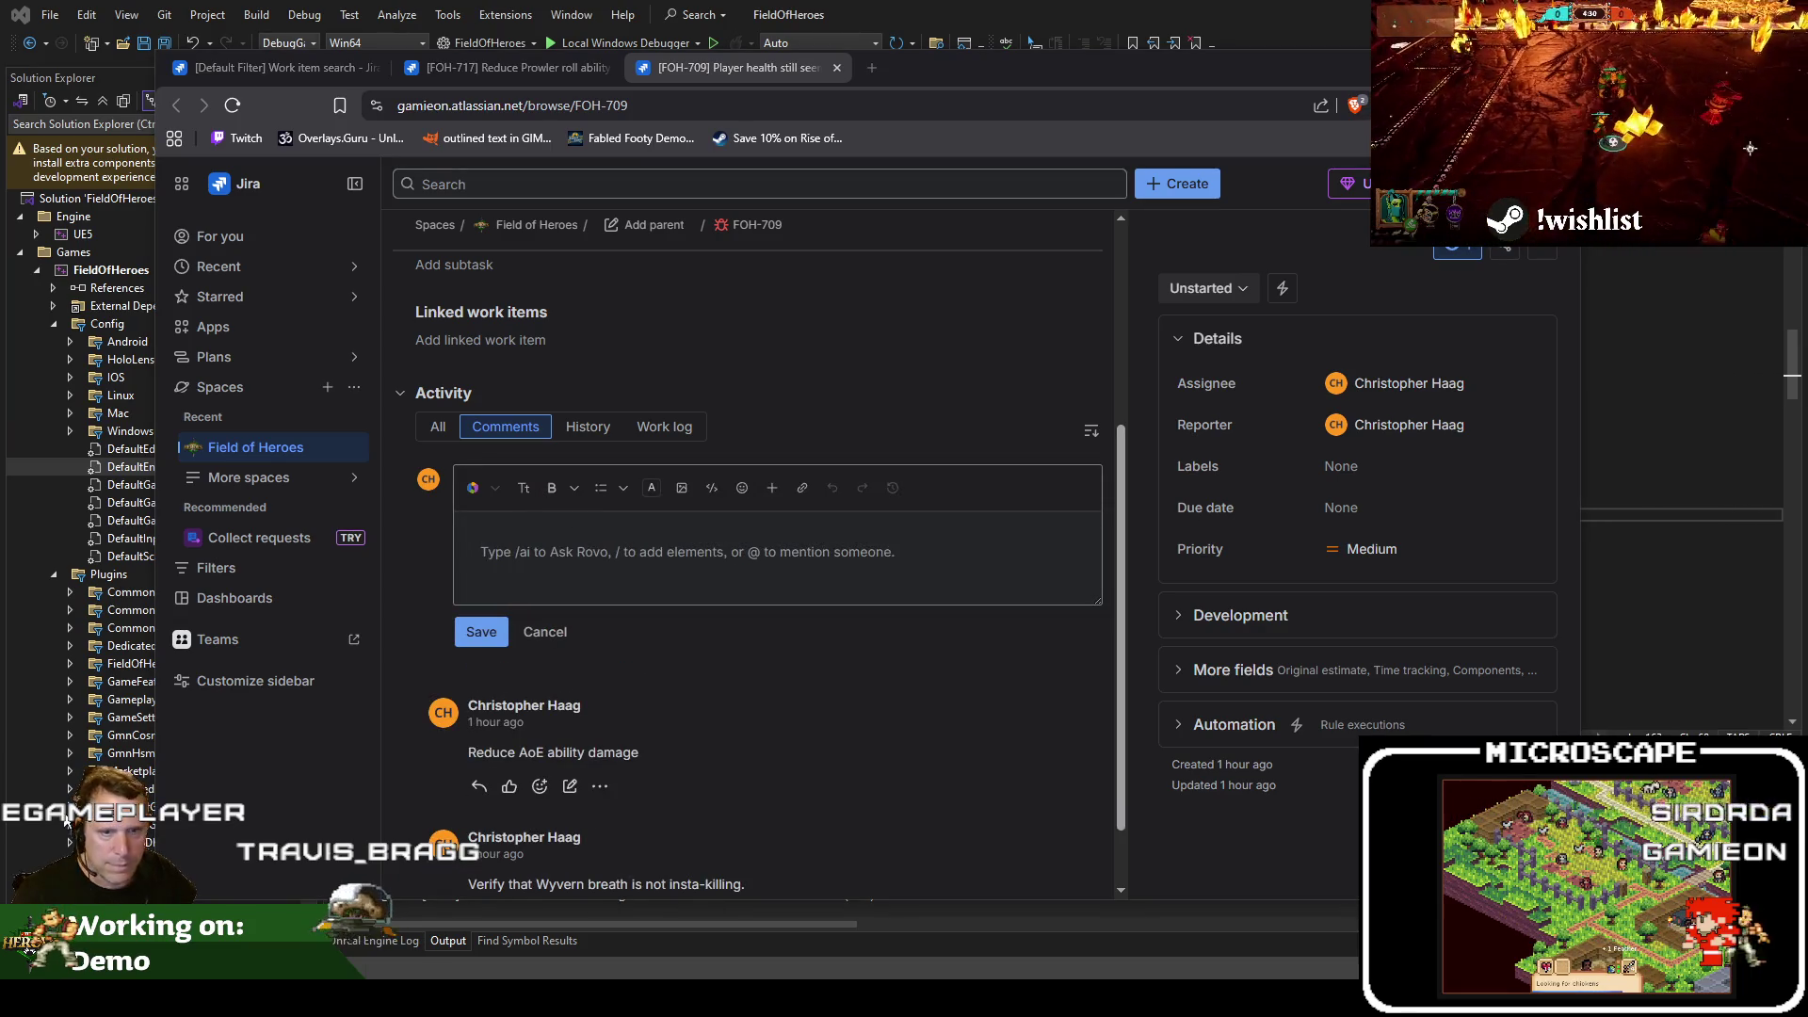
type("Reduce Prowler roll ability damage")
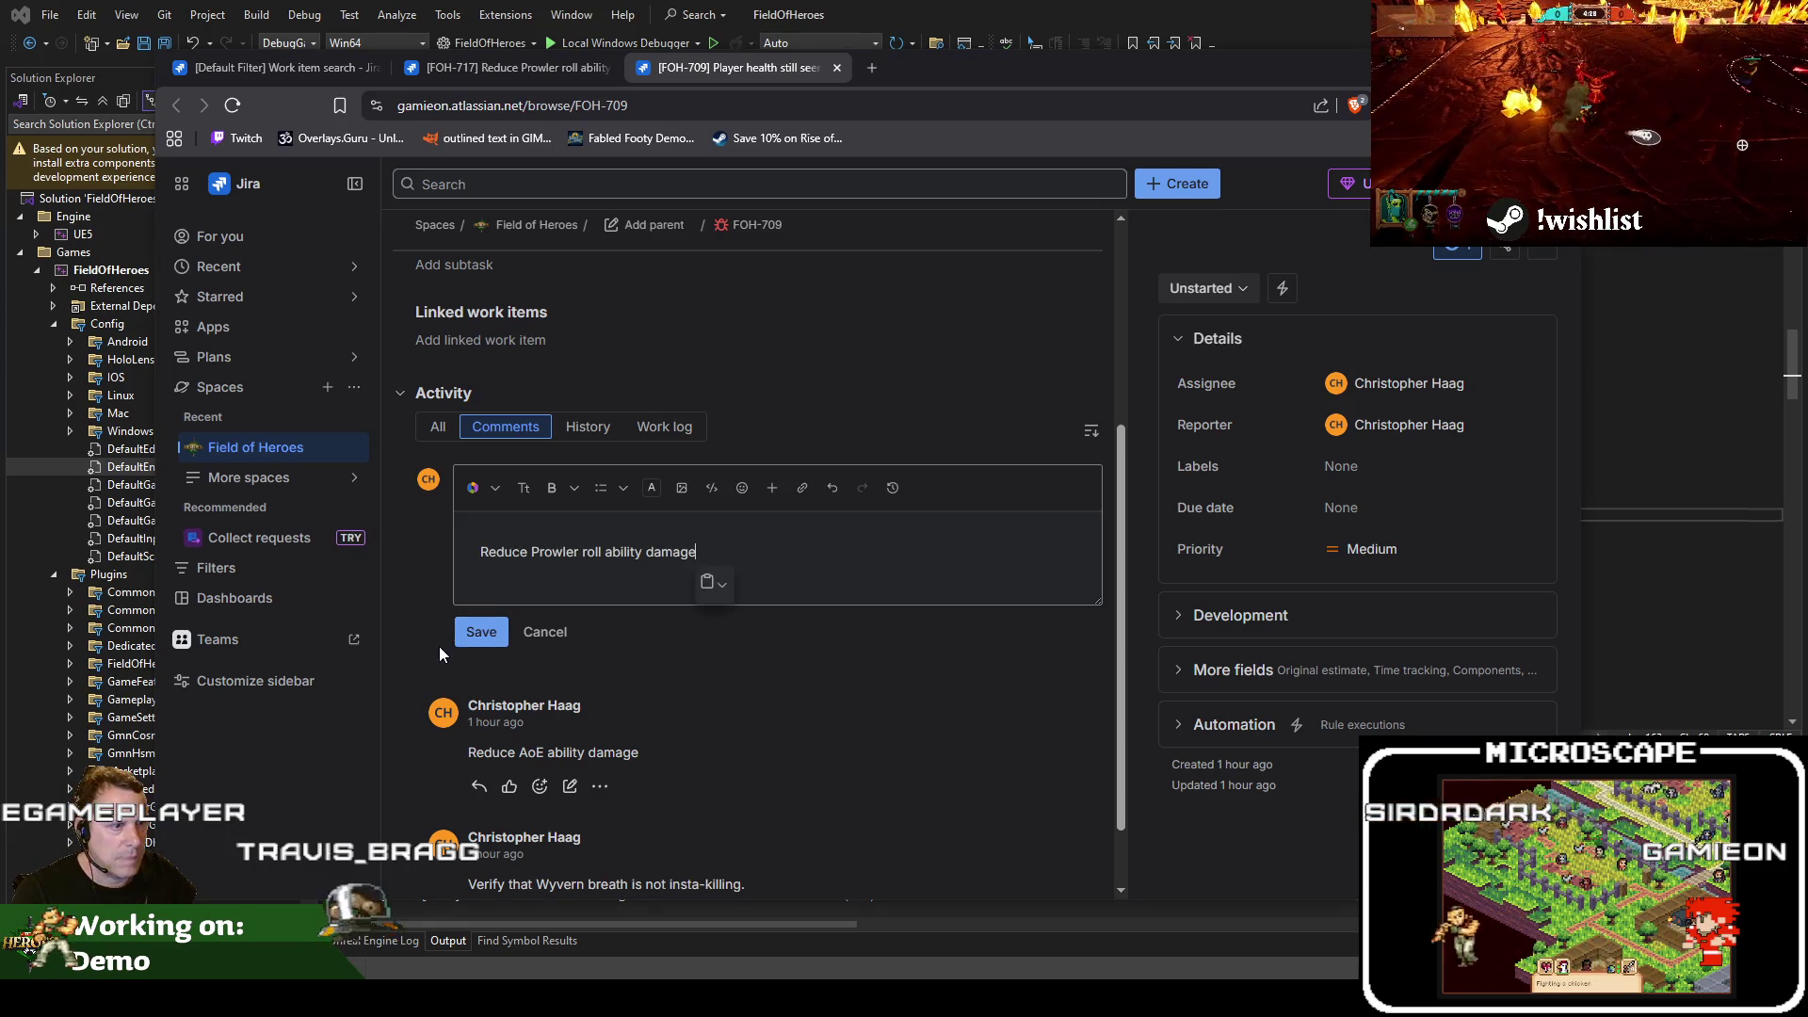
left_click(481, 631)
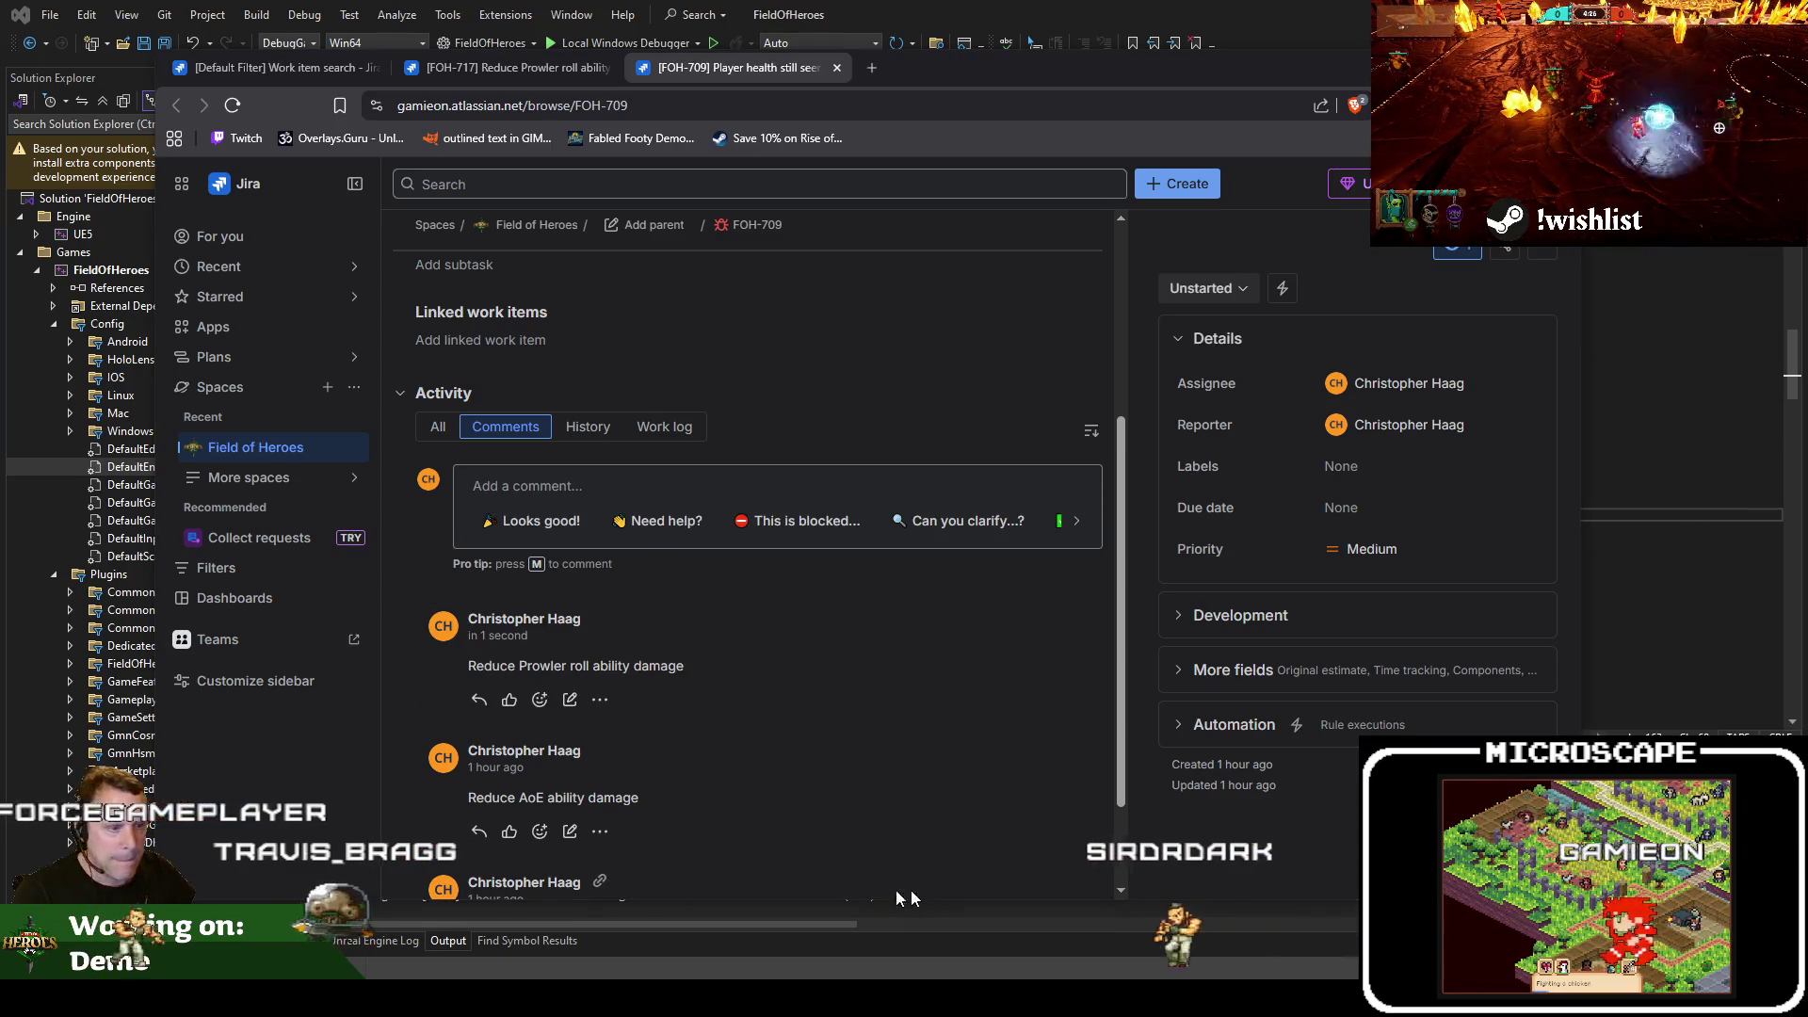
Edit the Wyvern breath comment and select its whole text
scroll(610, 792, "down", 2)
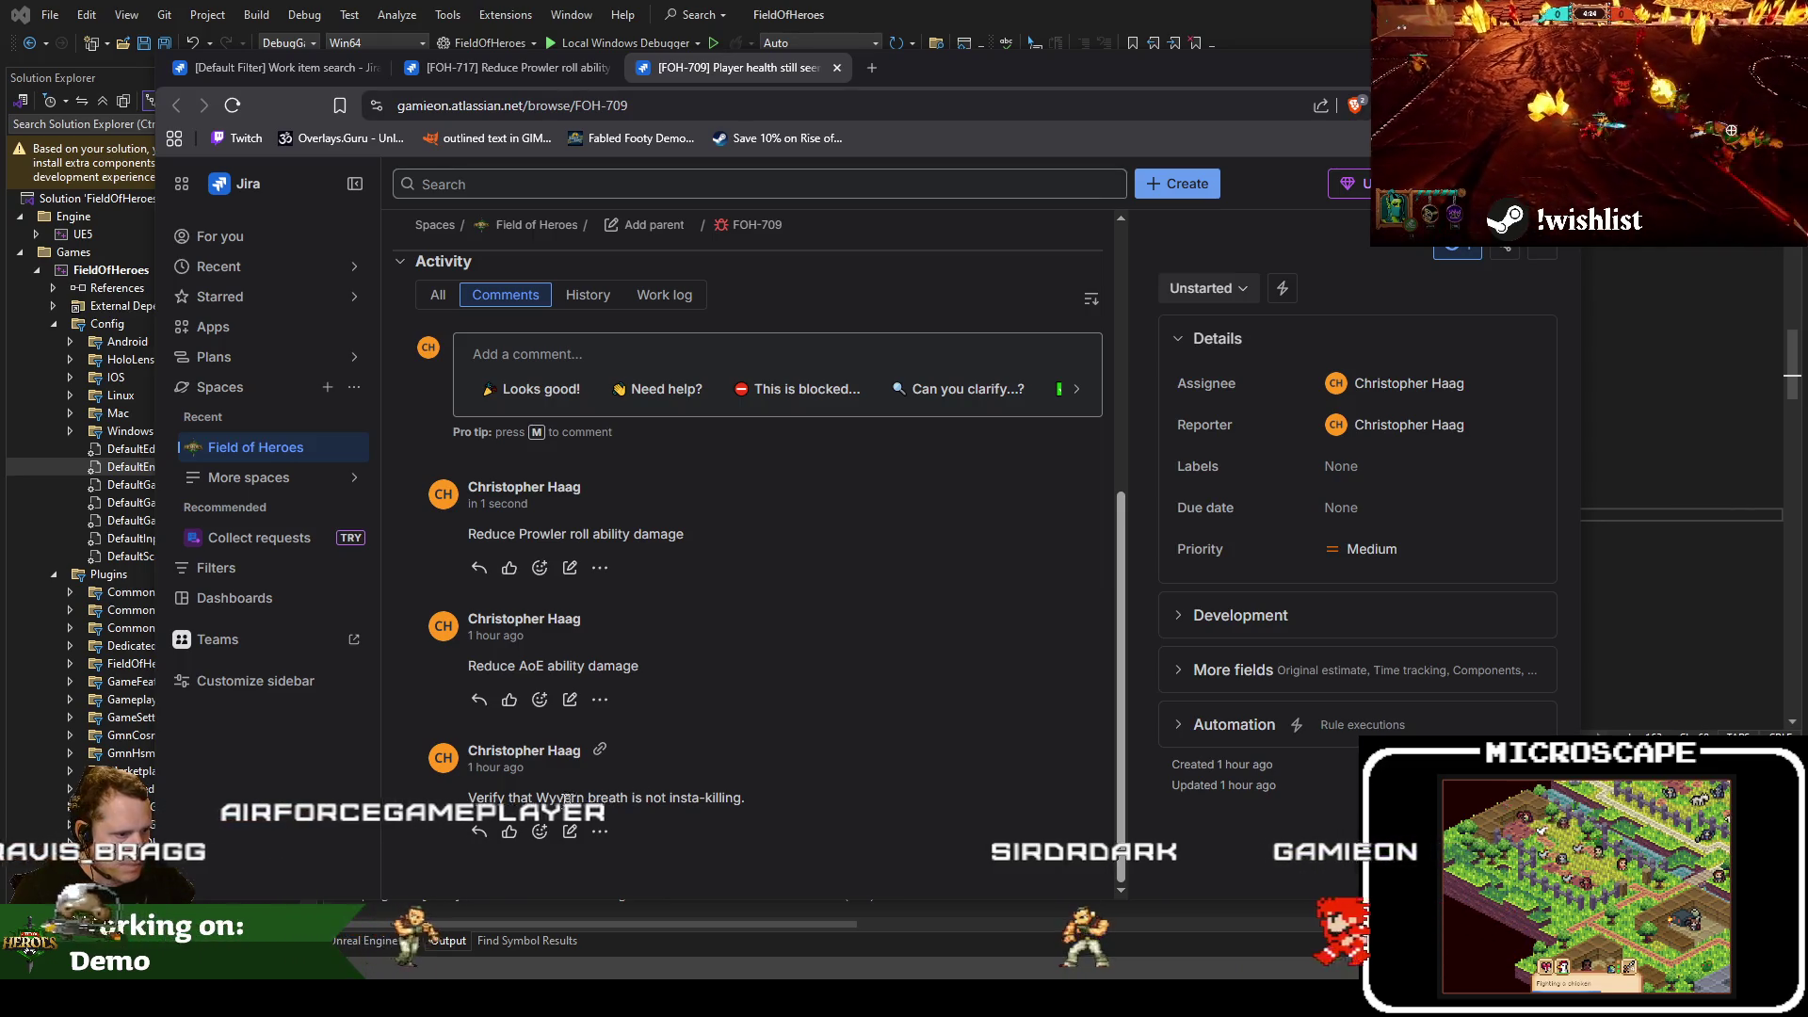
left_click(570, 830)
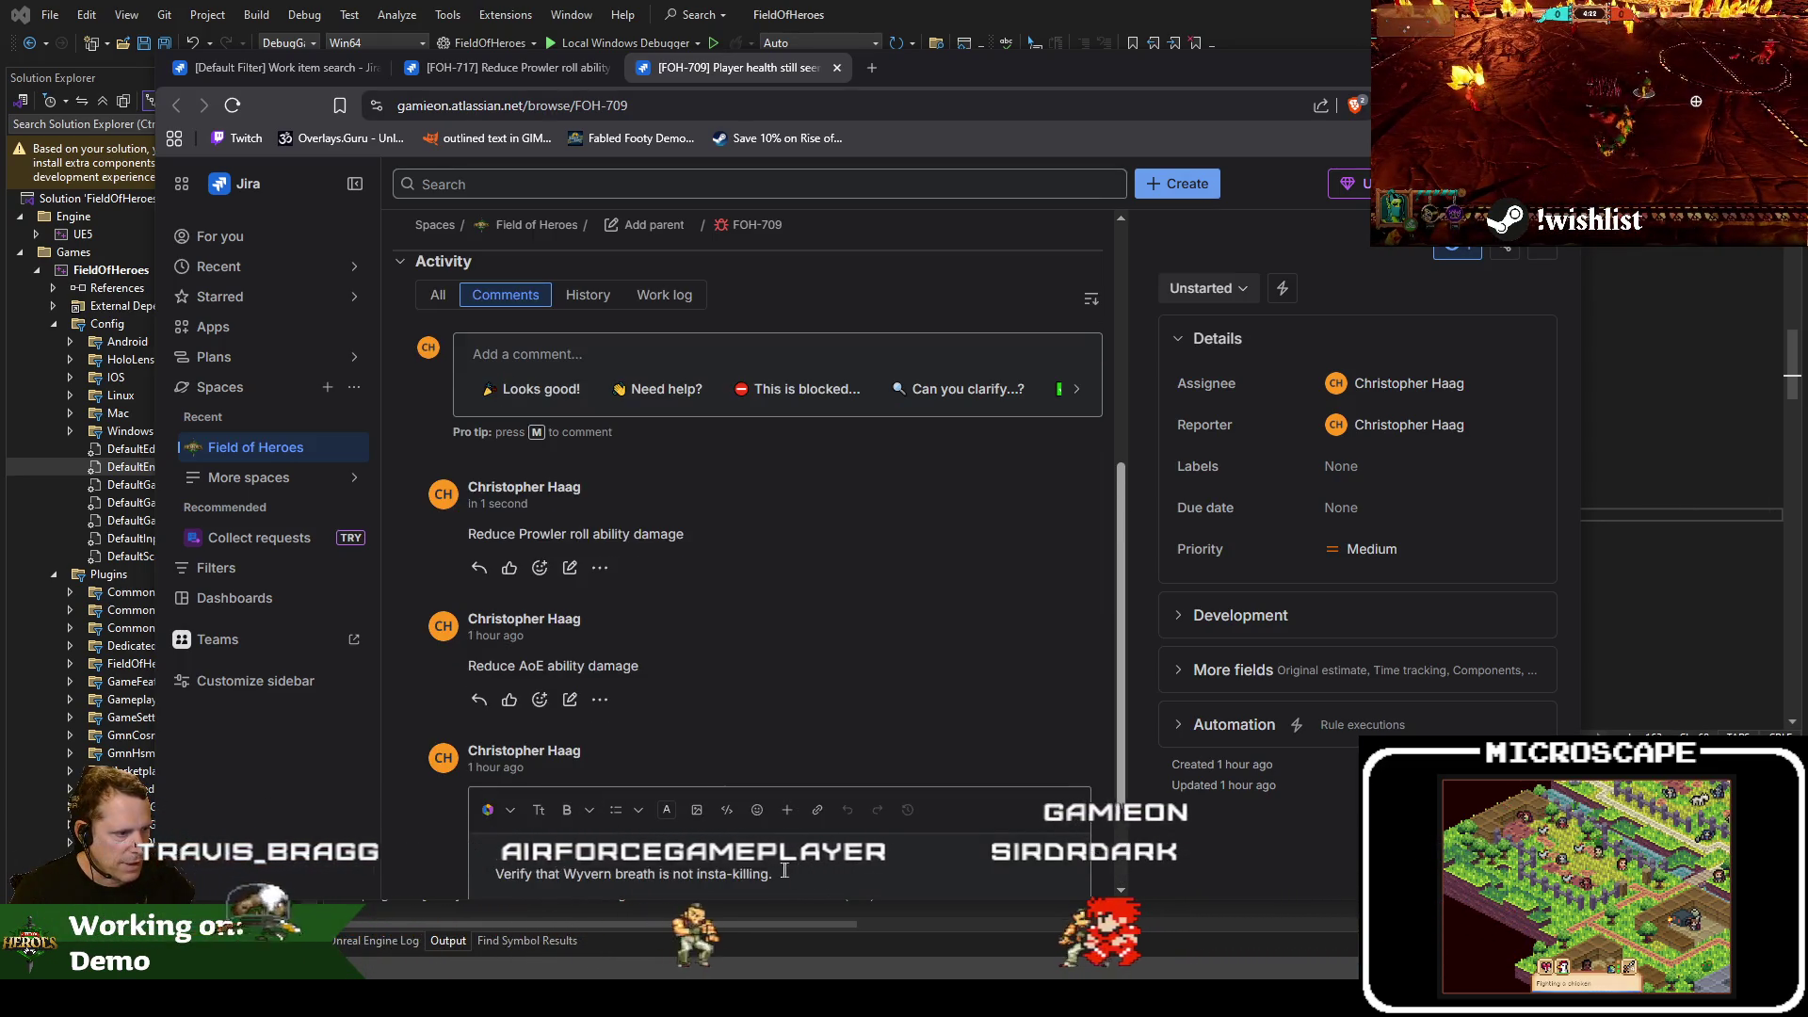
key("ctrl+a")
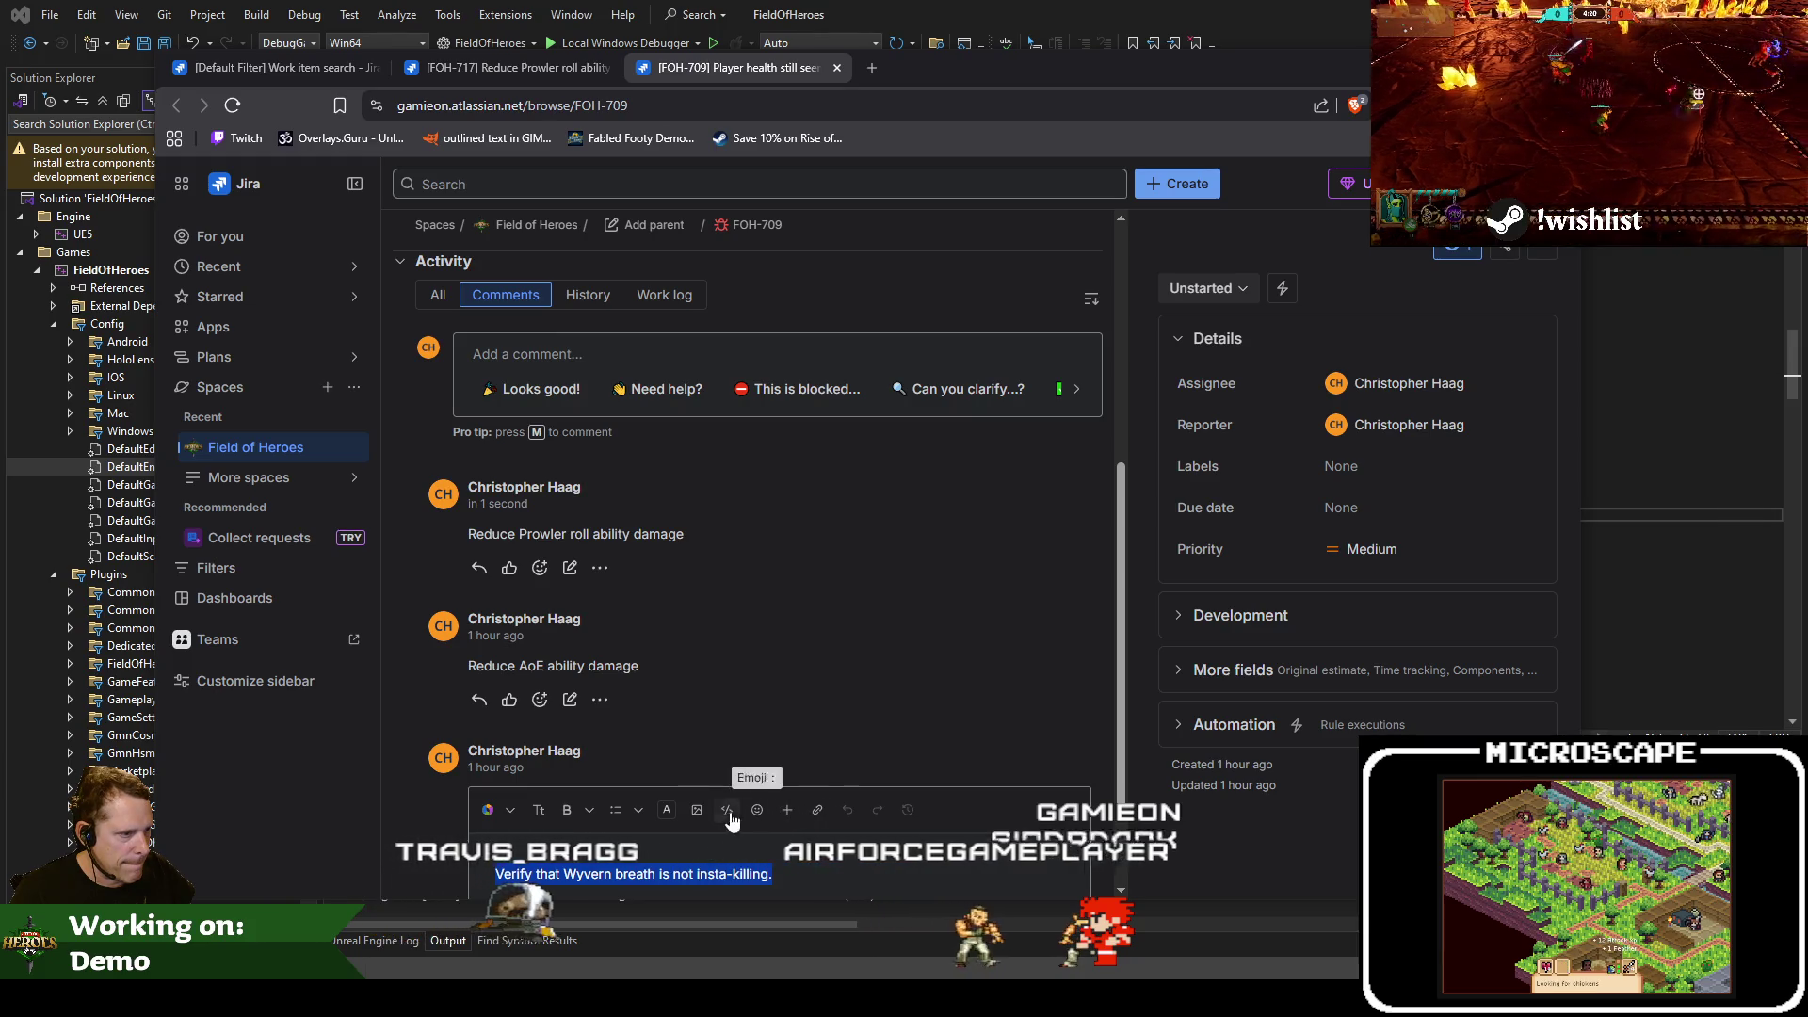
left_click(731, 817)
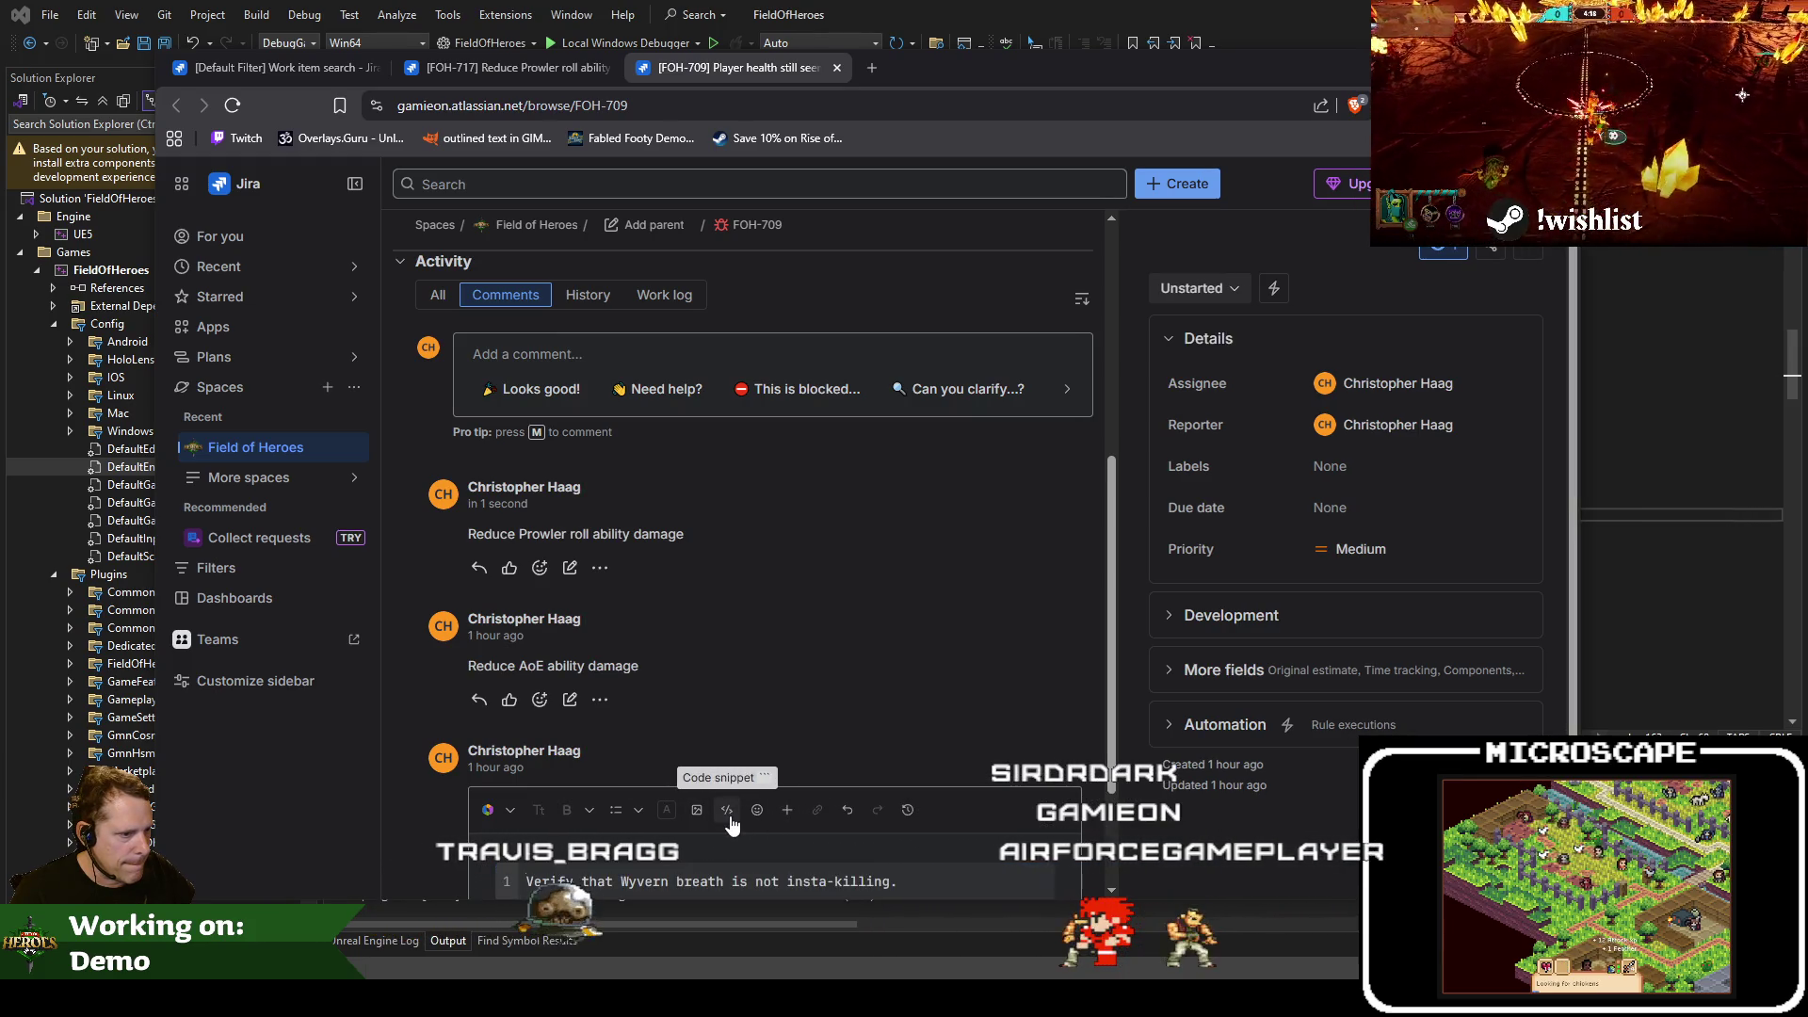
key("ctrl+z")
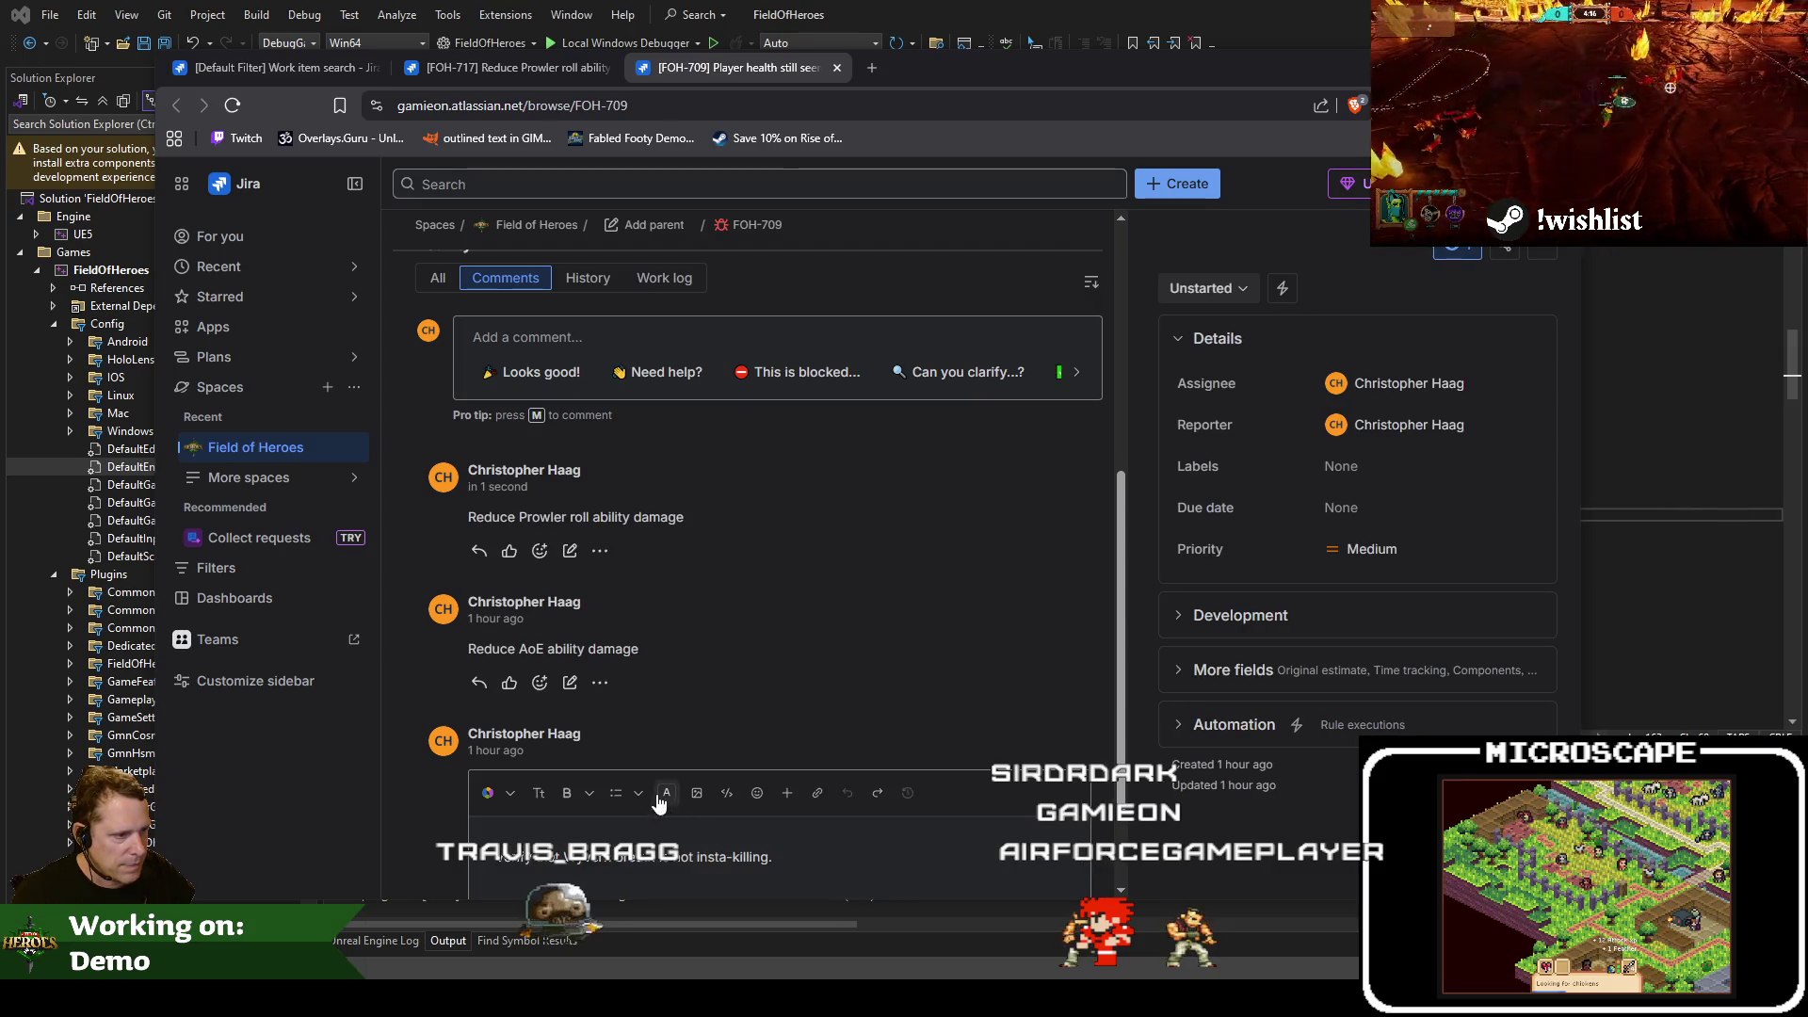
left_click(642, 801)
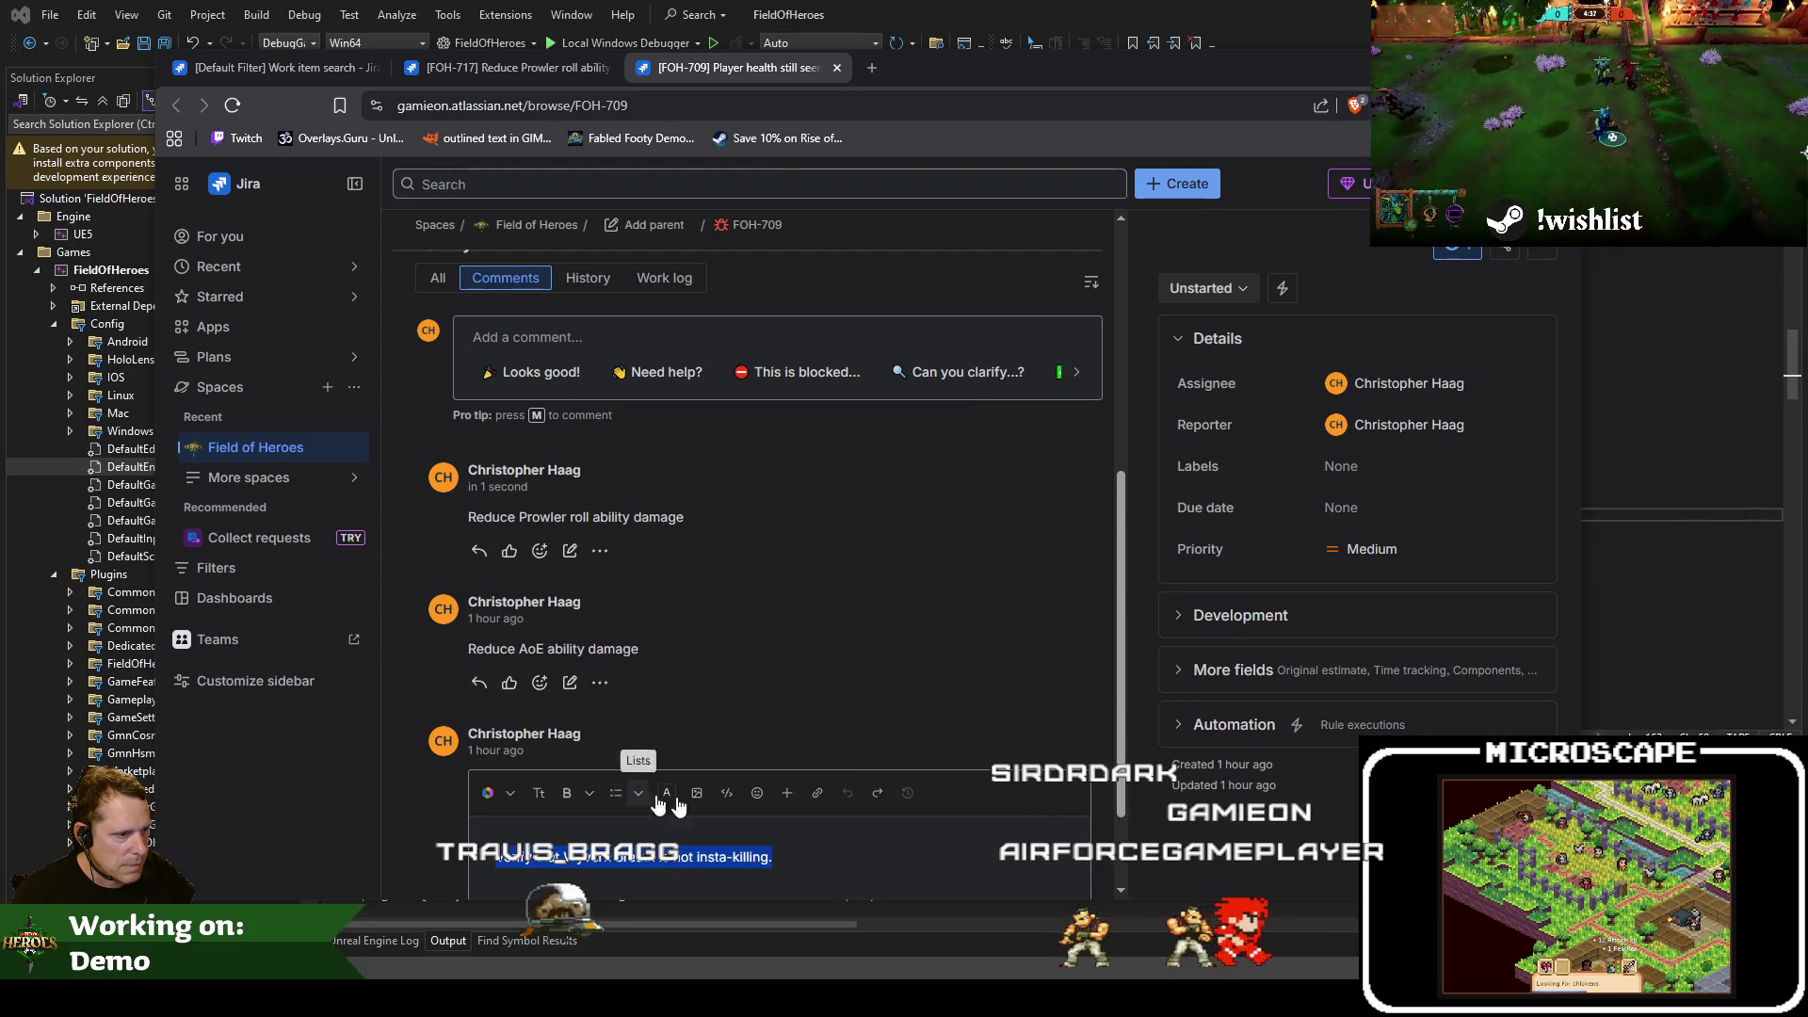
left_click(667, 801)
left_click(666, 802)
key("ctrl+shift+Left")
key("ctrl+shift+Left")
key("ctrl+shift+Left")
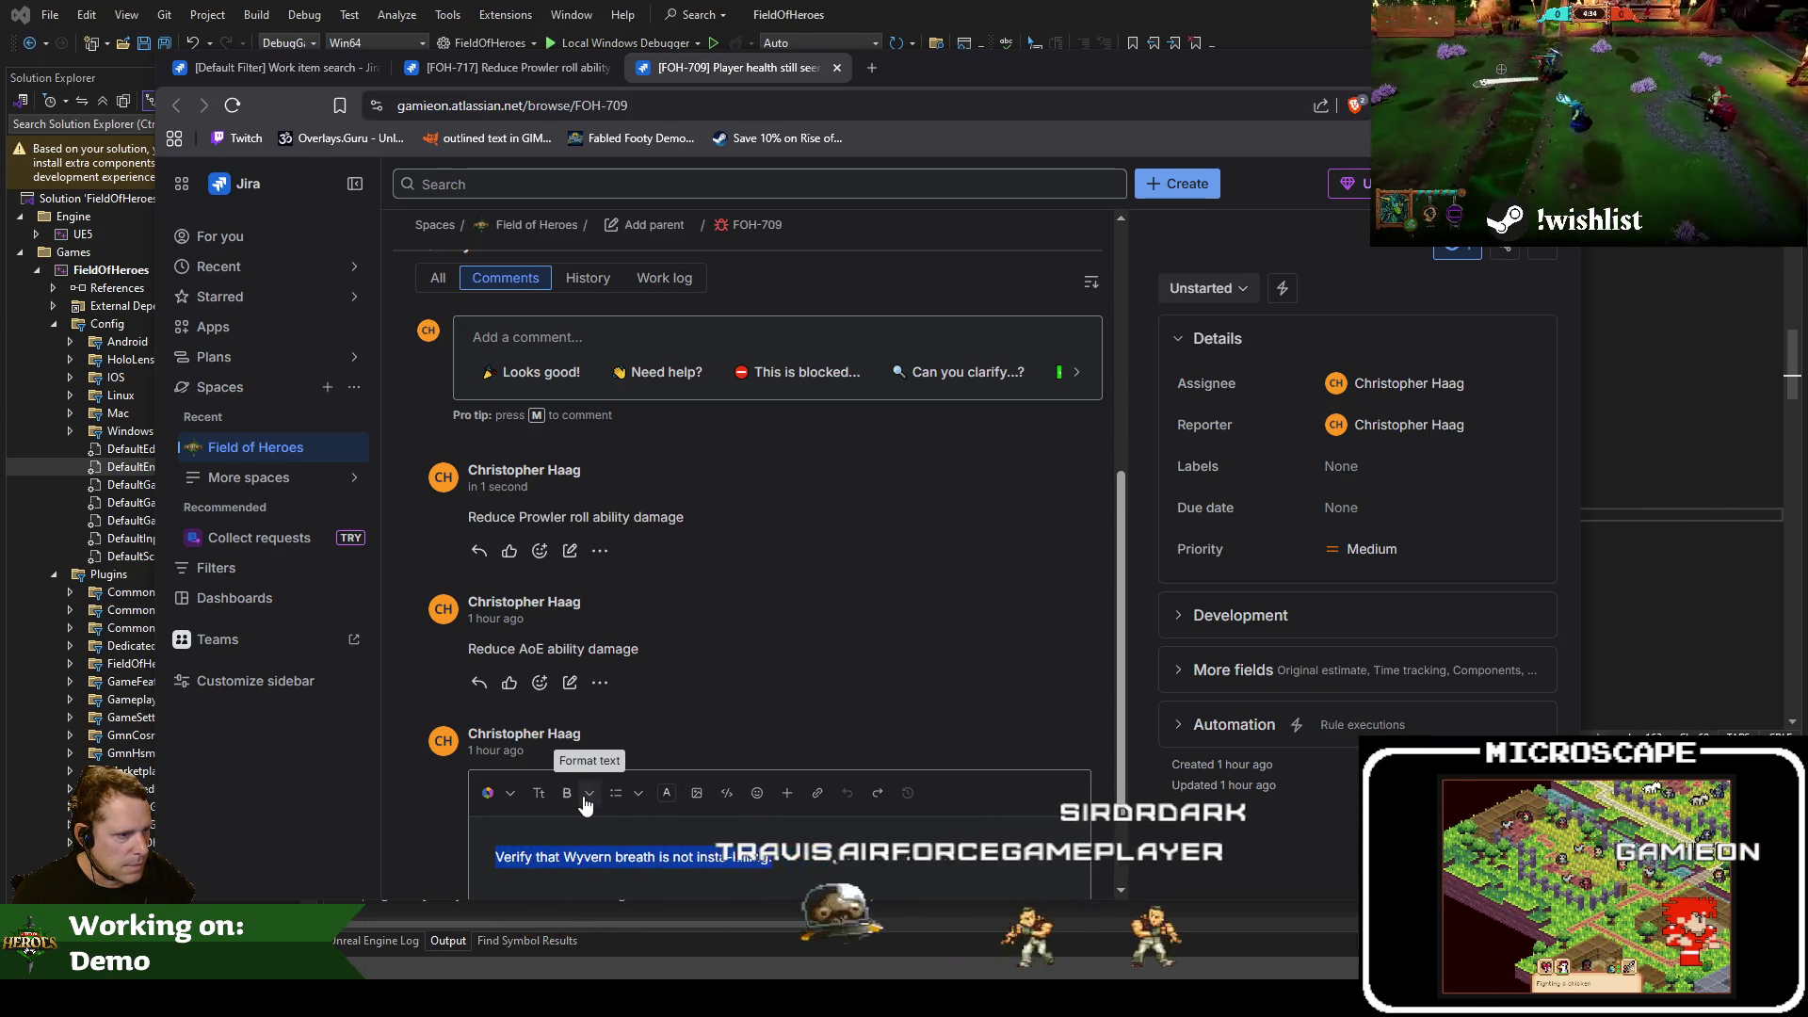
Apply Strikethrough to the Wyvern breath comment and save it
left_click(538, 793)
left_click(538, 793)
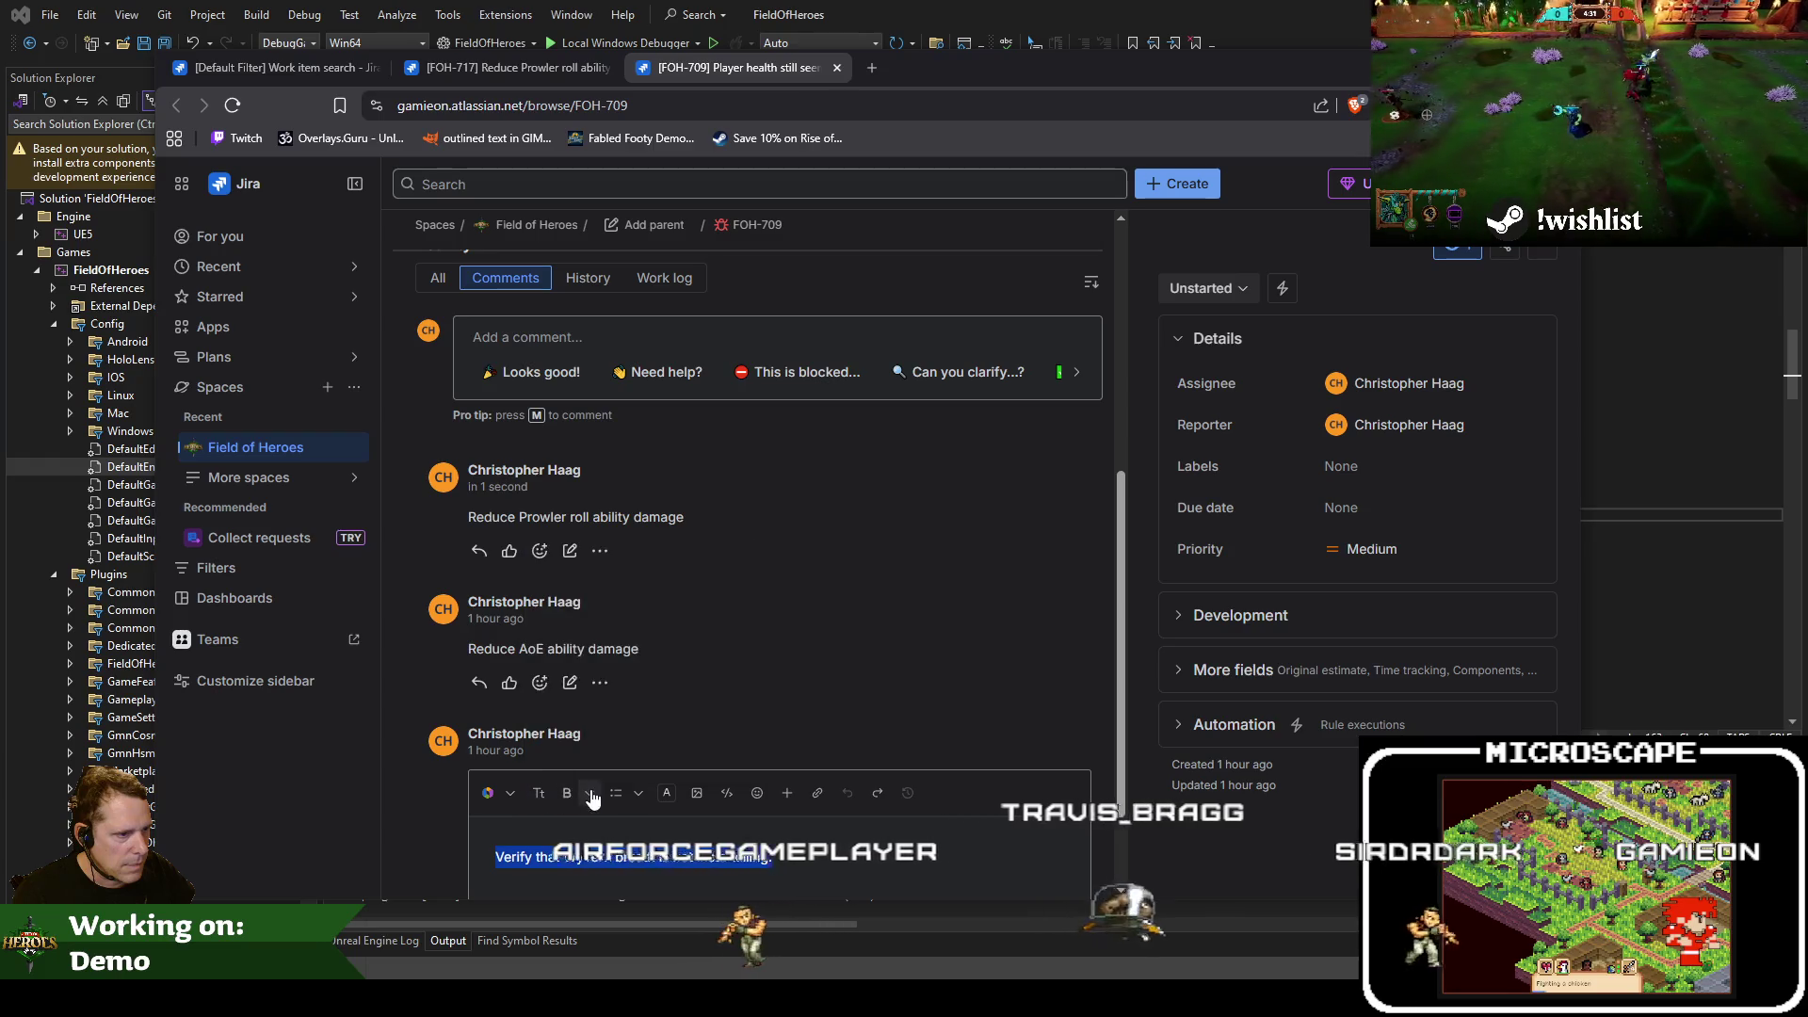
left_click(591, 794)
left_click(660, 617)
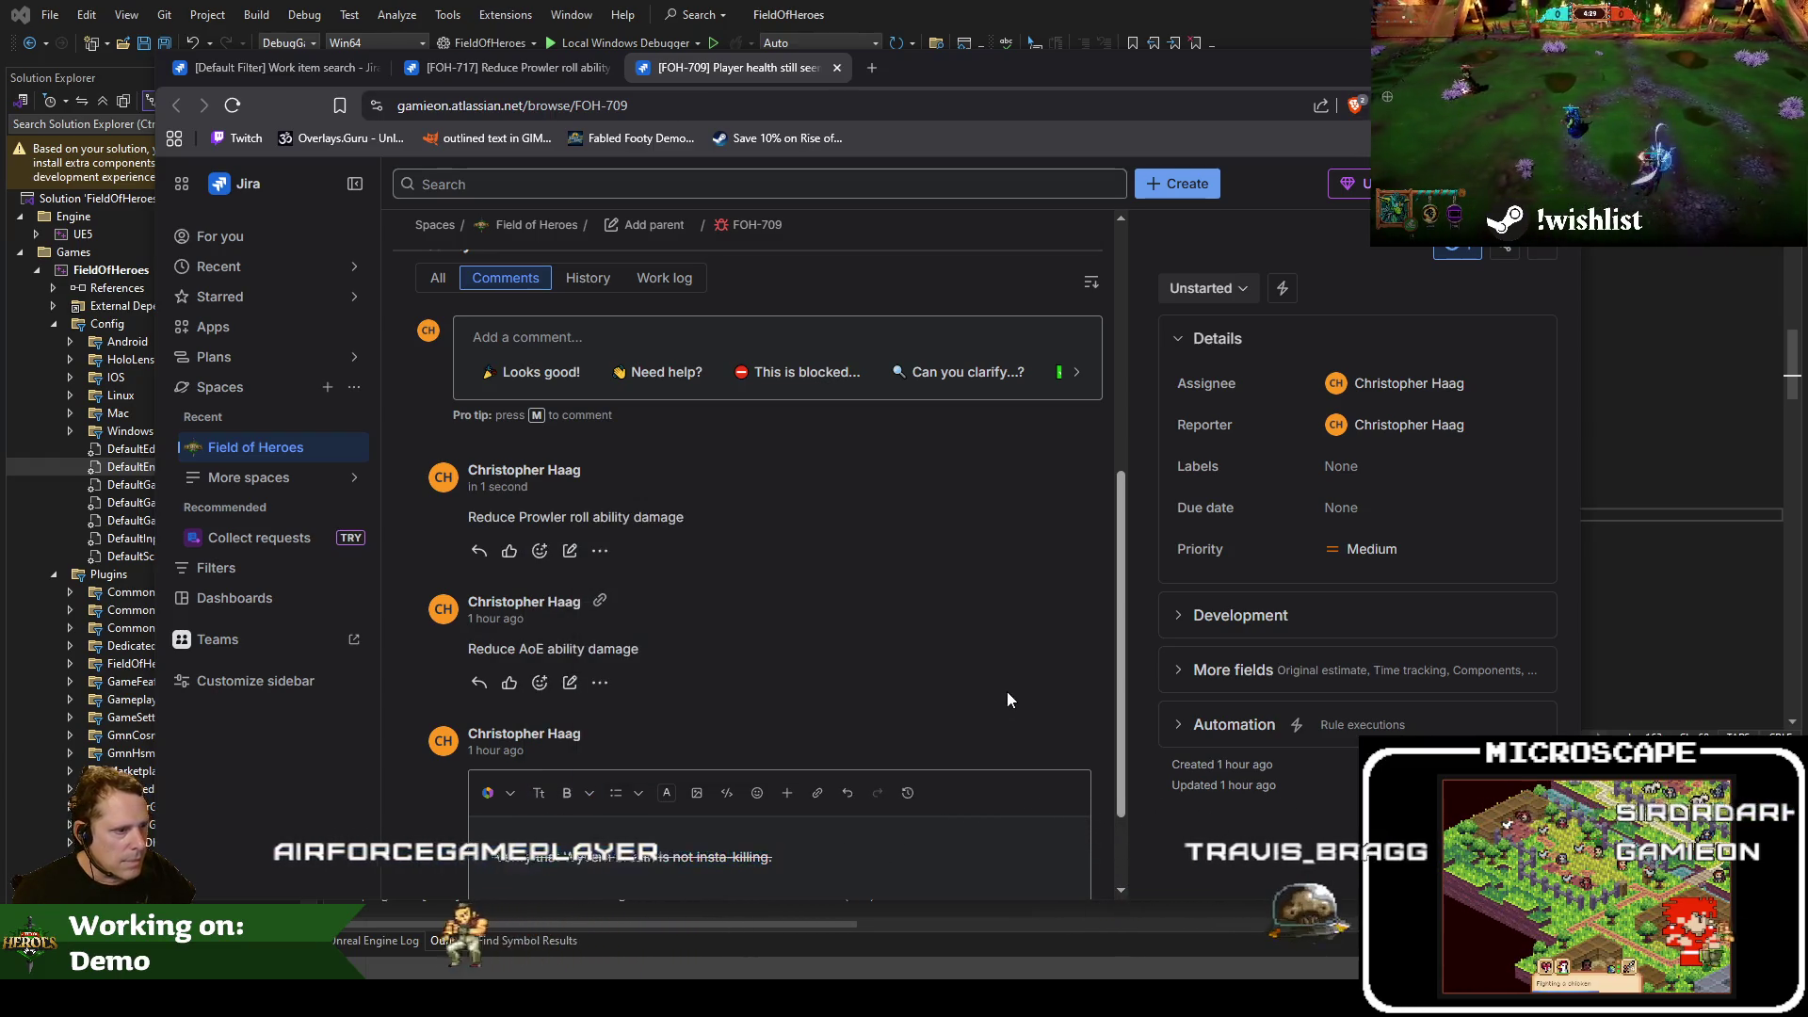
scroll(588, 820, "down", 2)
left_click(496, 809)
scroll(794, 832, "up", 6)
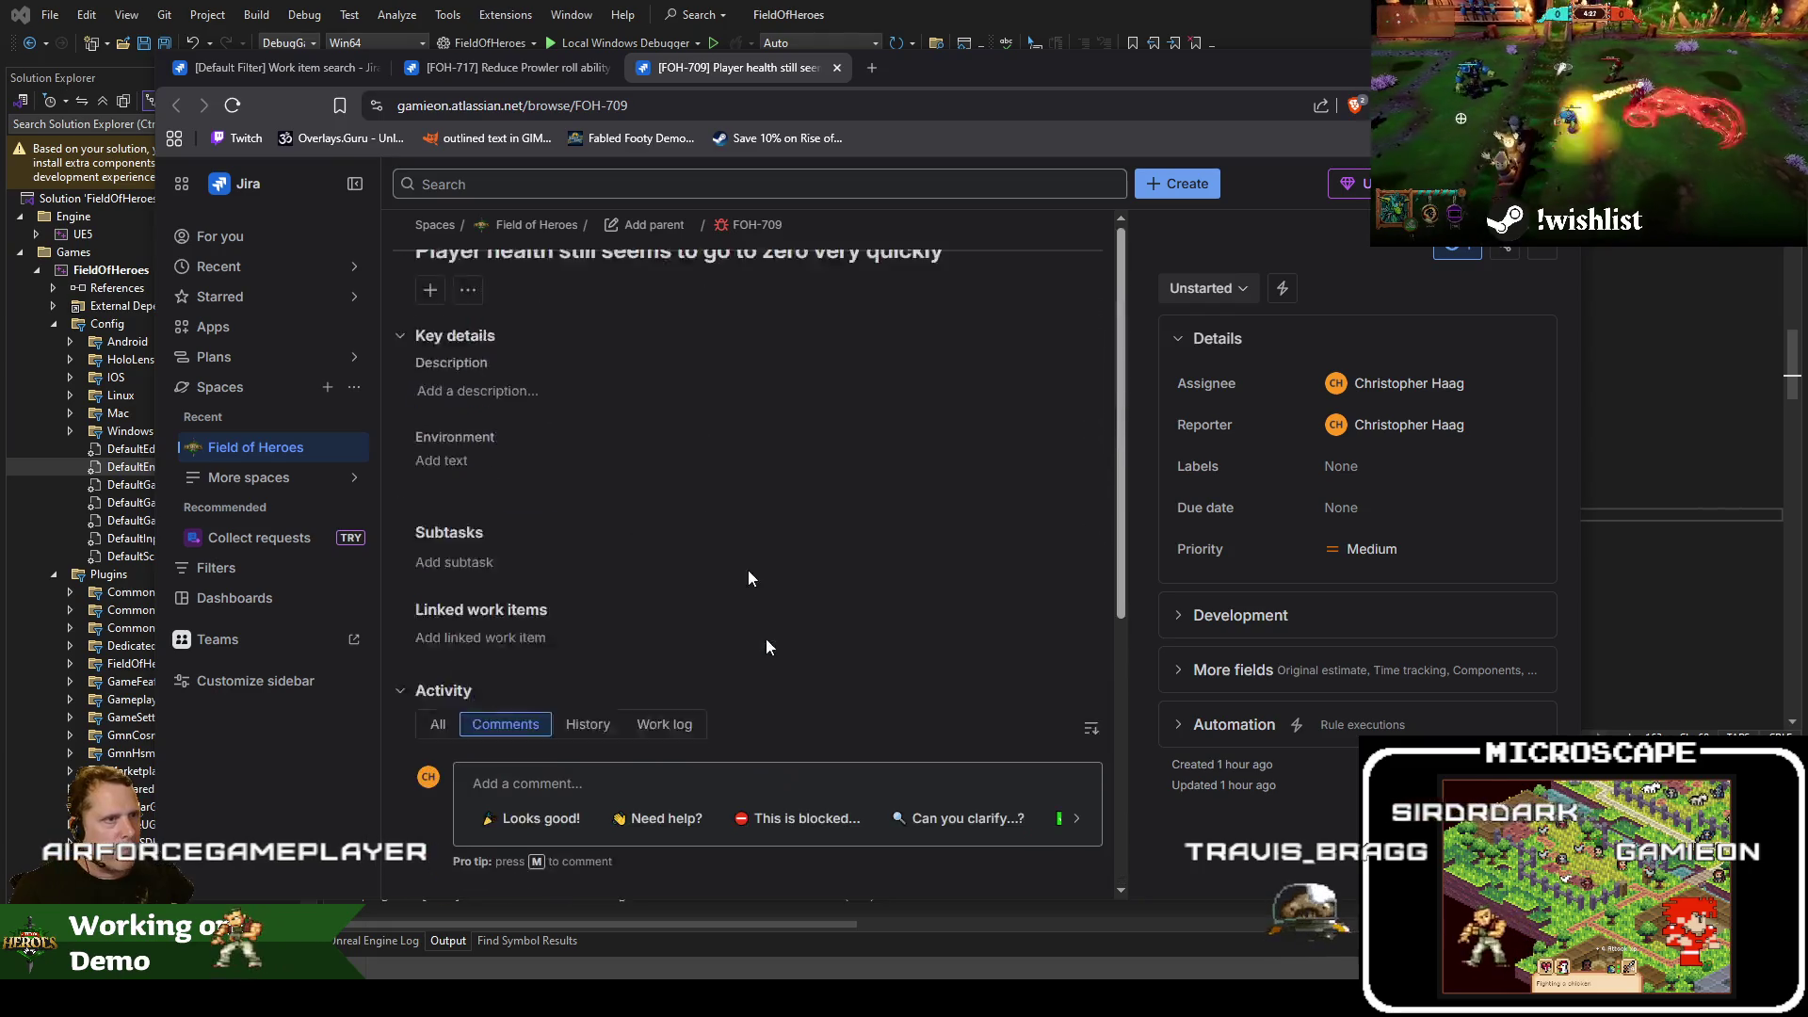
left_click(533, 73)
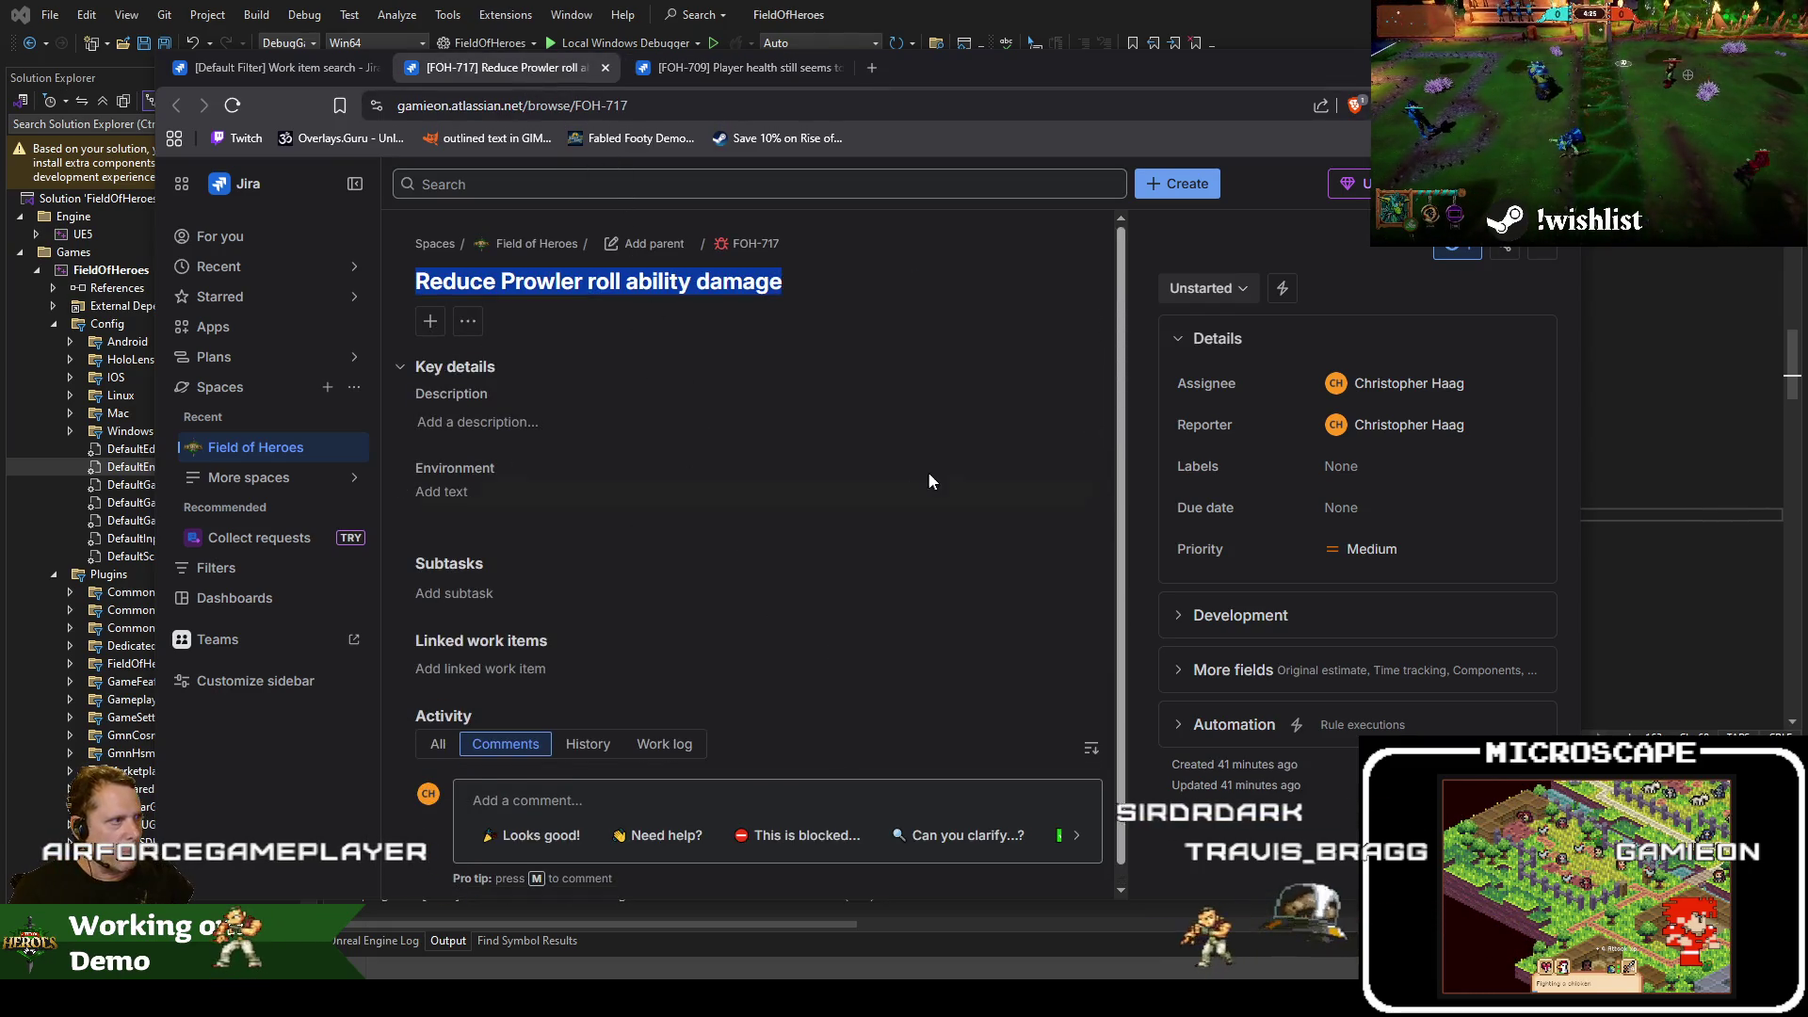
Set FOH-717 to Won't Fix and link it as duplicating FOH-709
left_click(1210, 290)
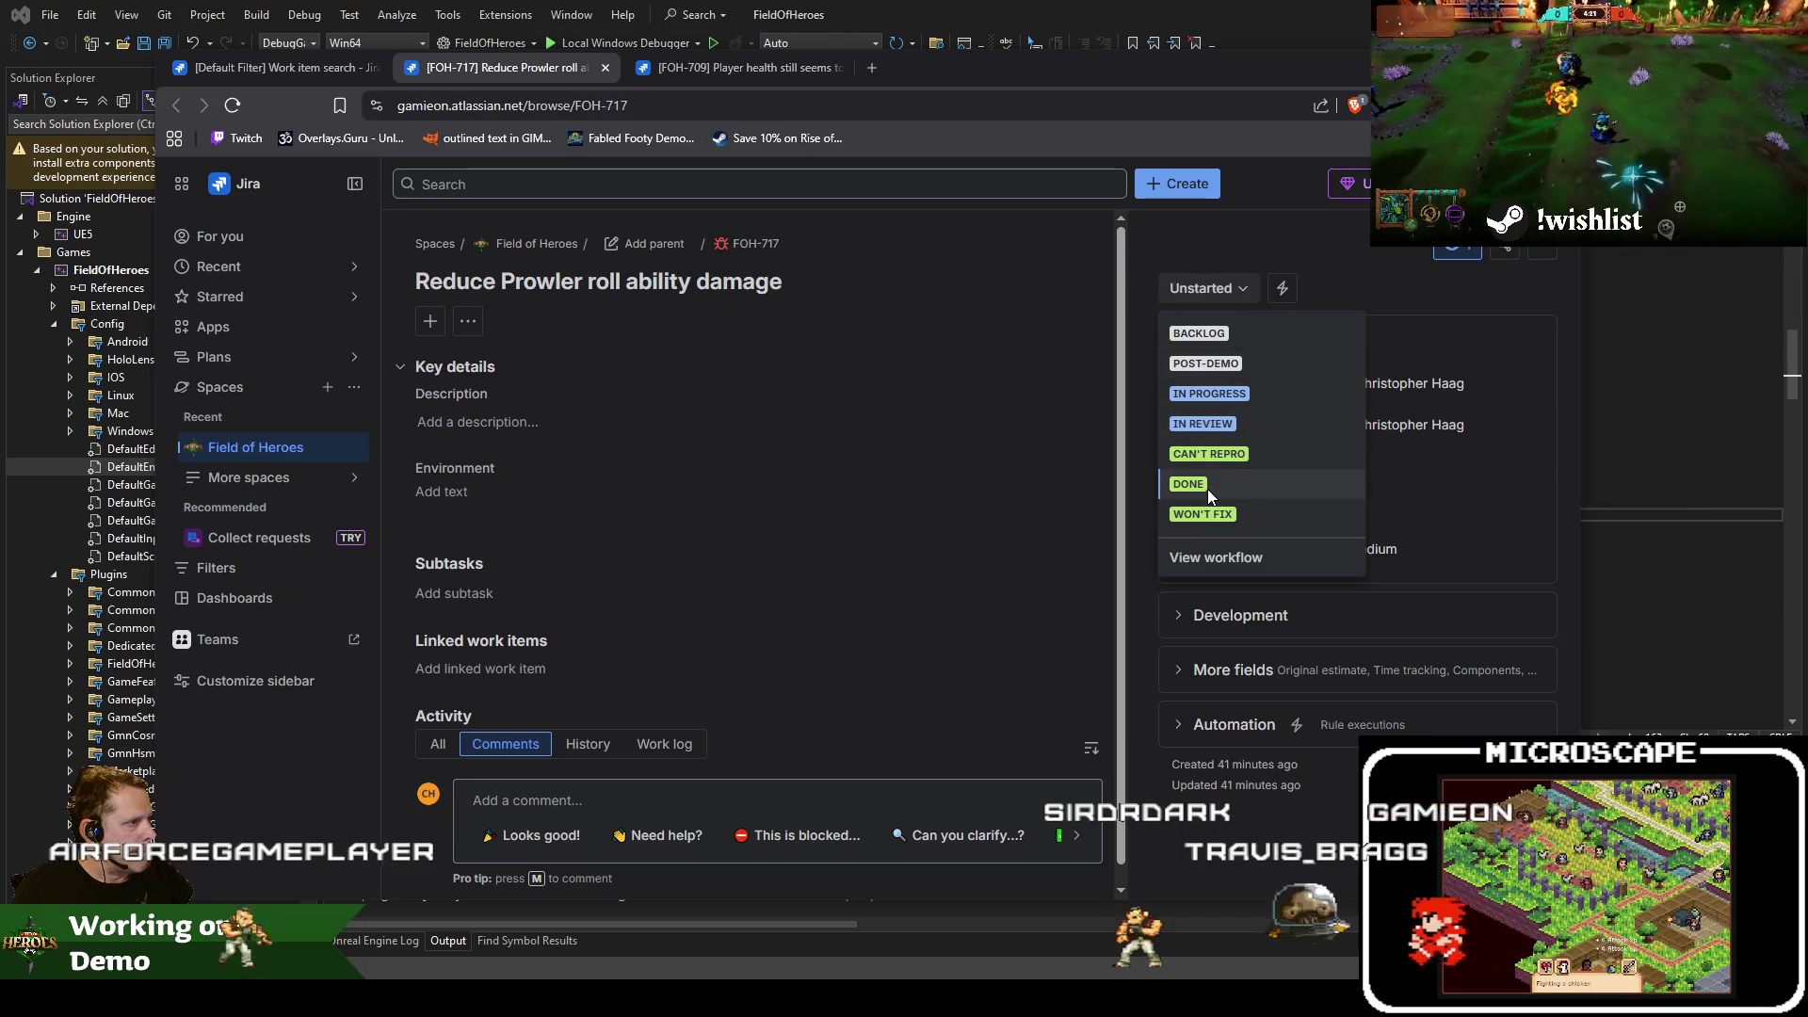
left_click(1204, 514)
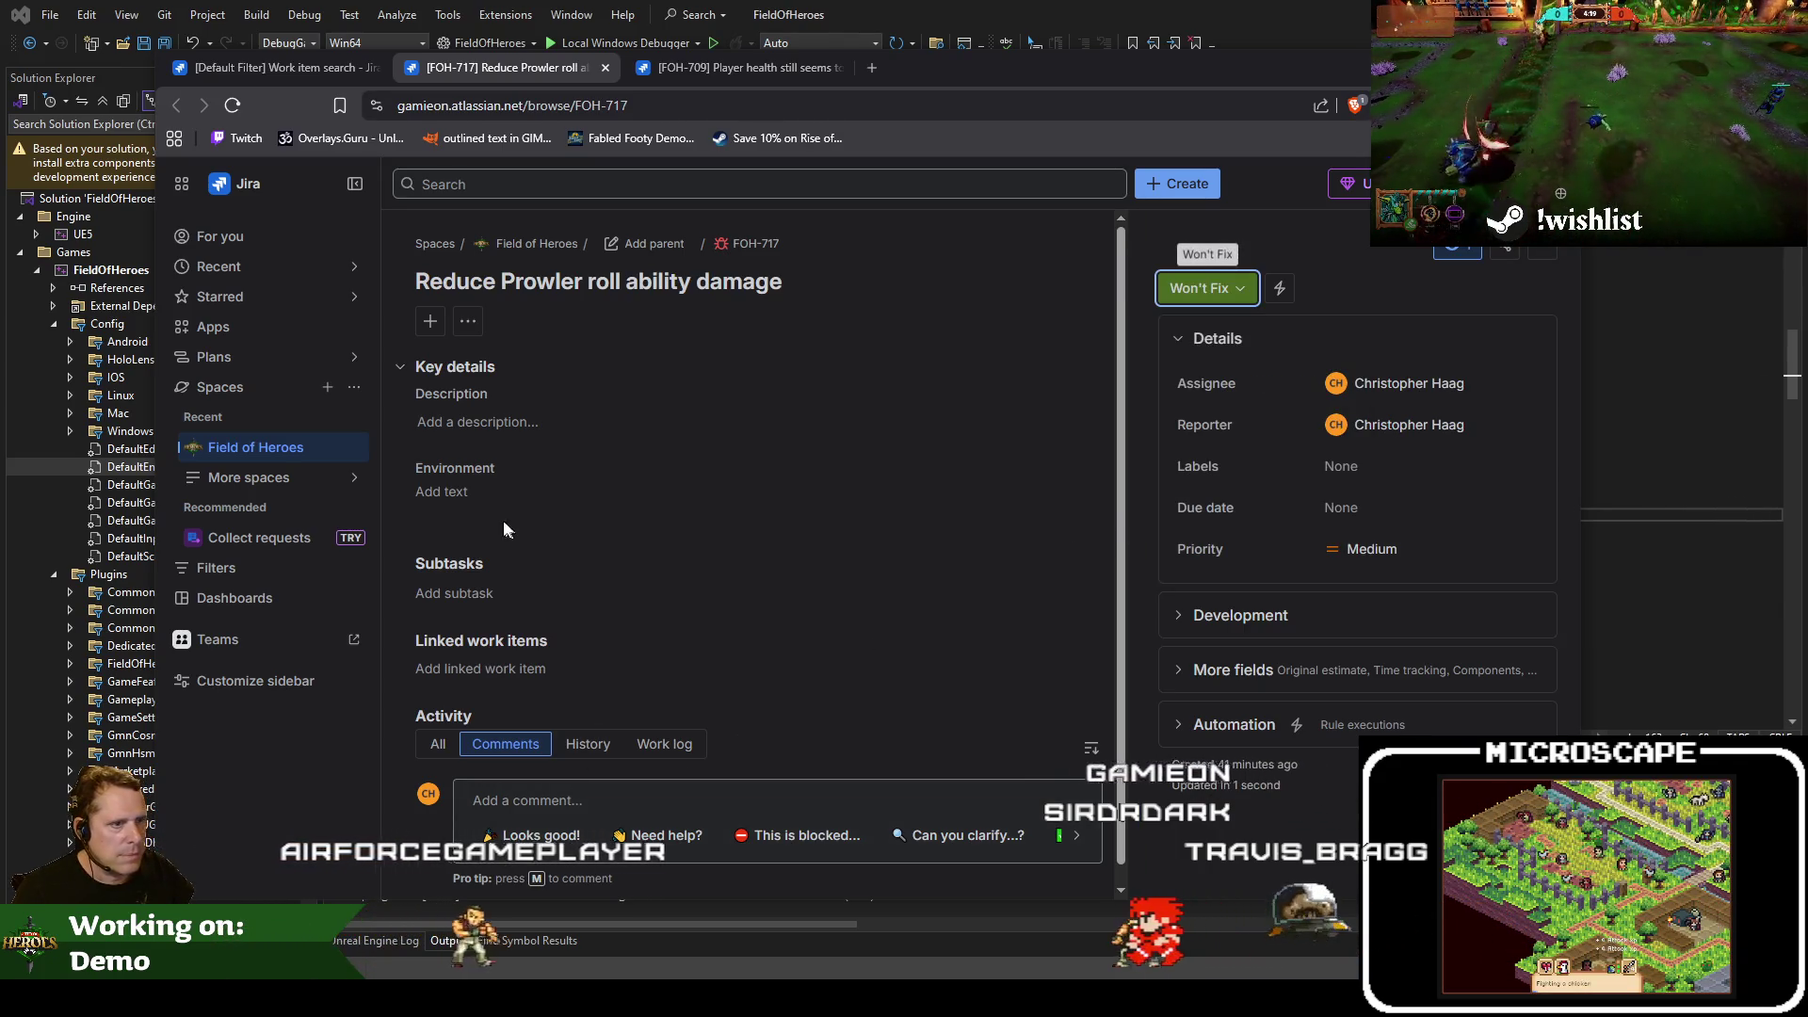
left_click(541, 670)
left_click(546, 687)
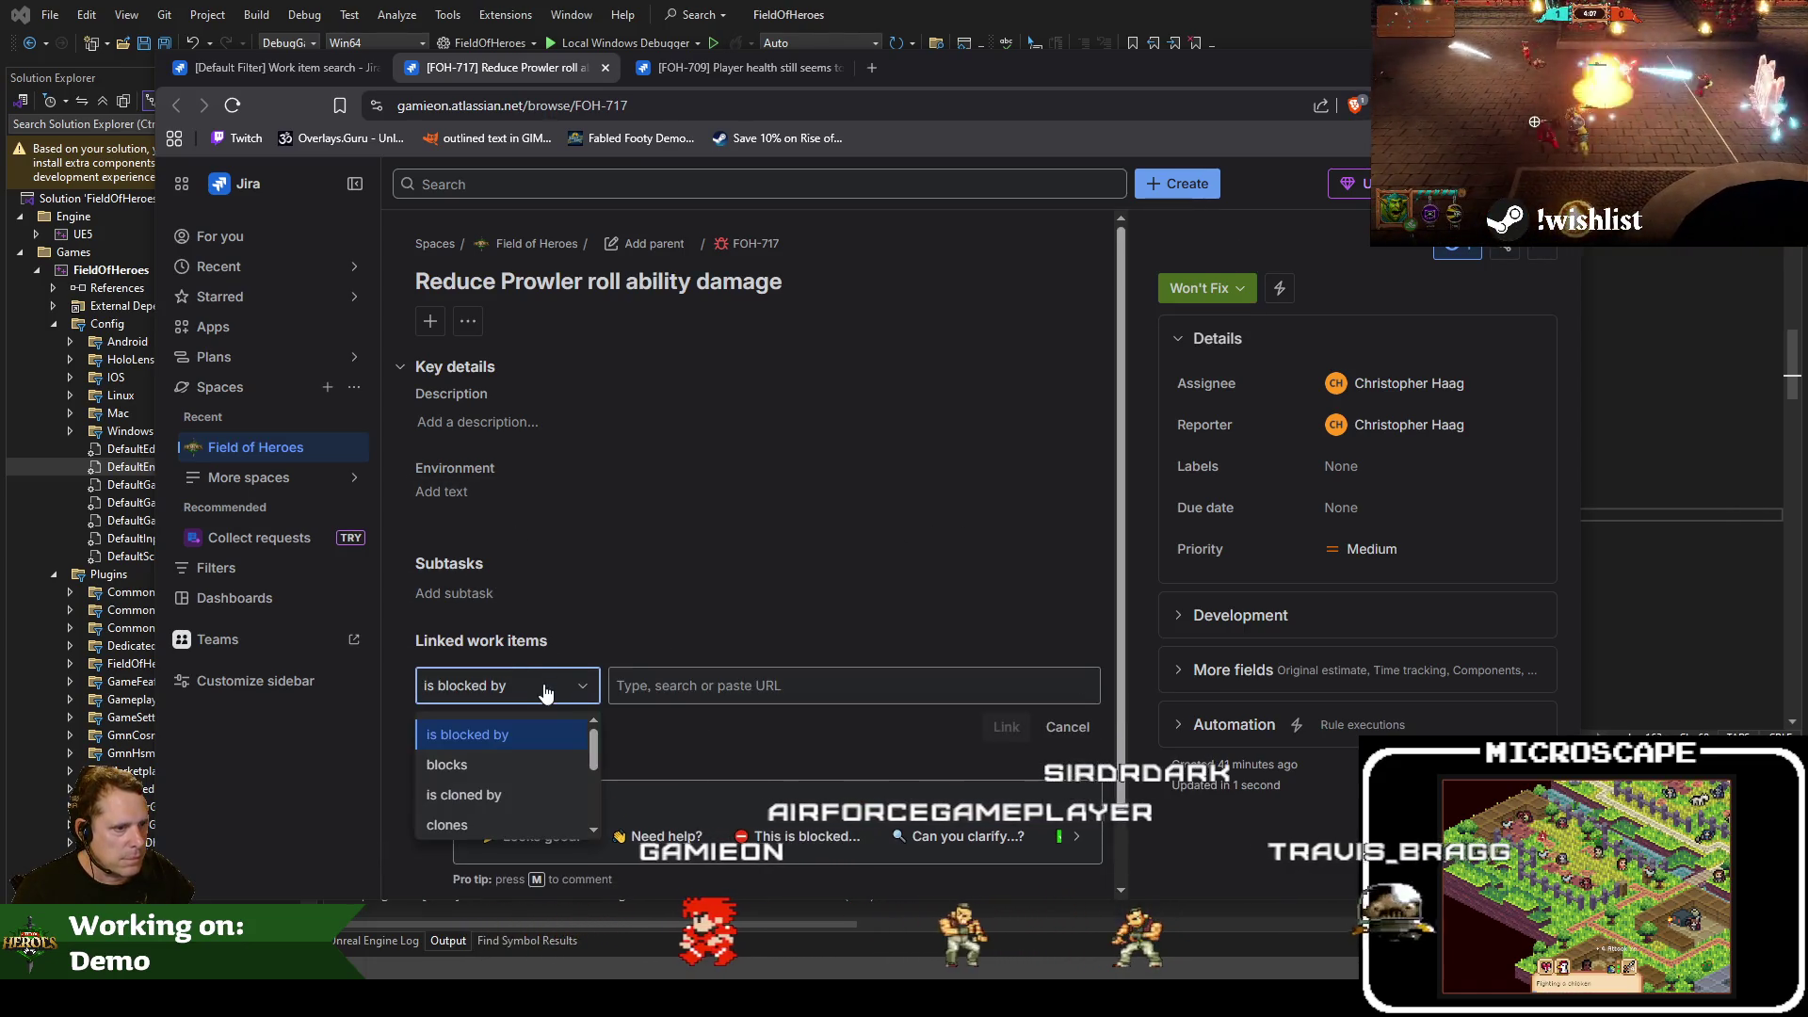
scroll(530, 798, "down", 1)
left_click(531, 796)
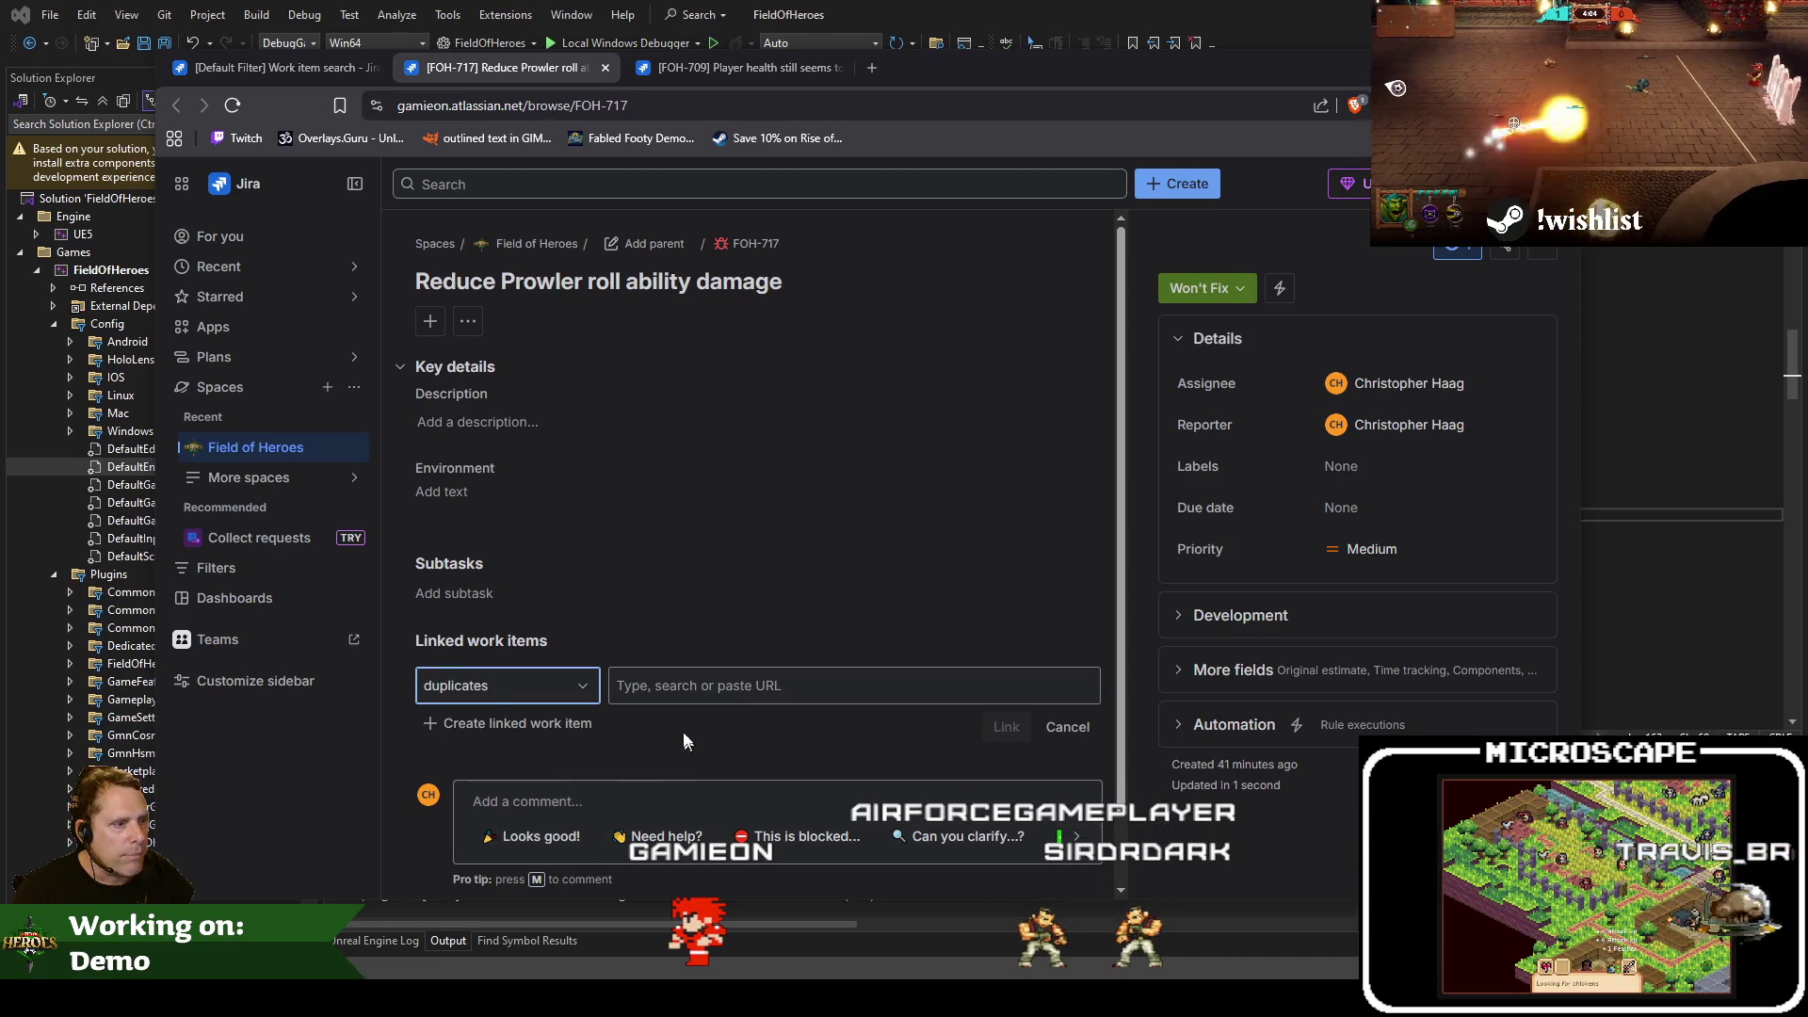
left_click(669, 699)
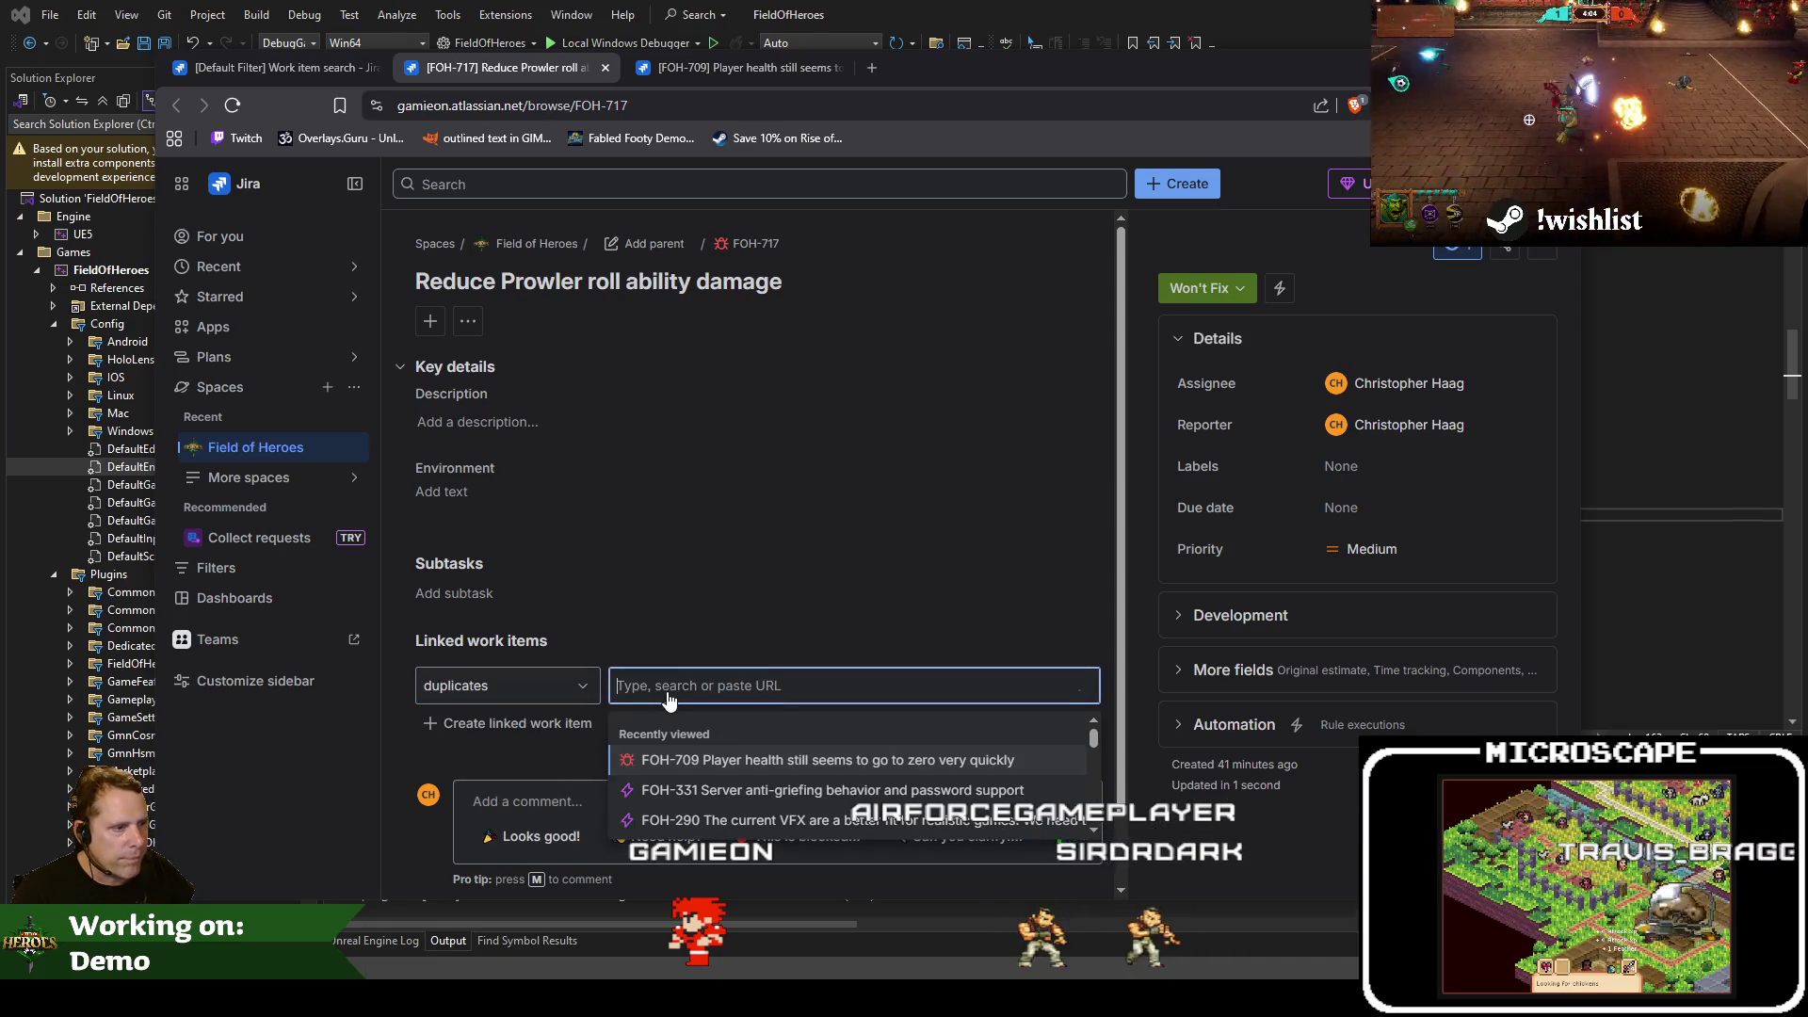
left_click(774, 770)
left_click(1001, 734)
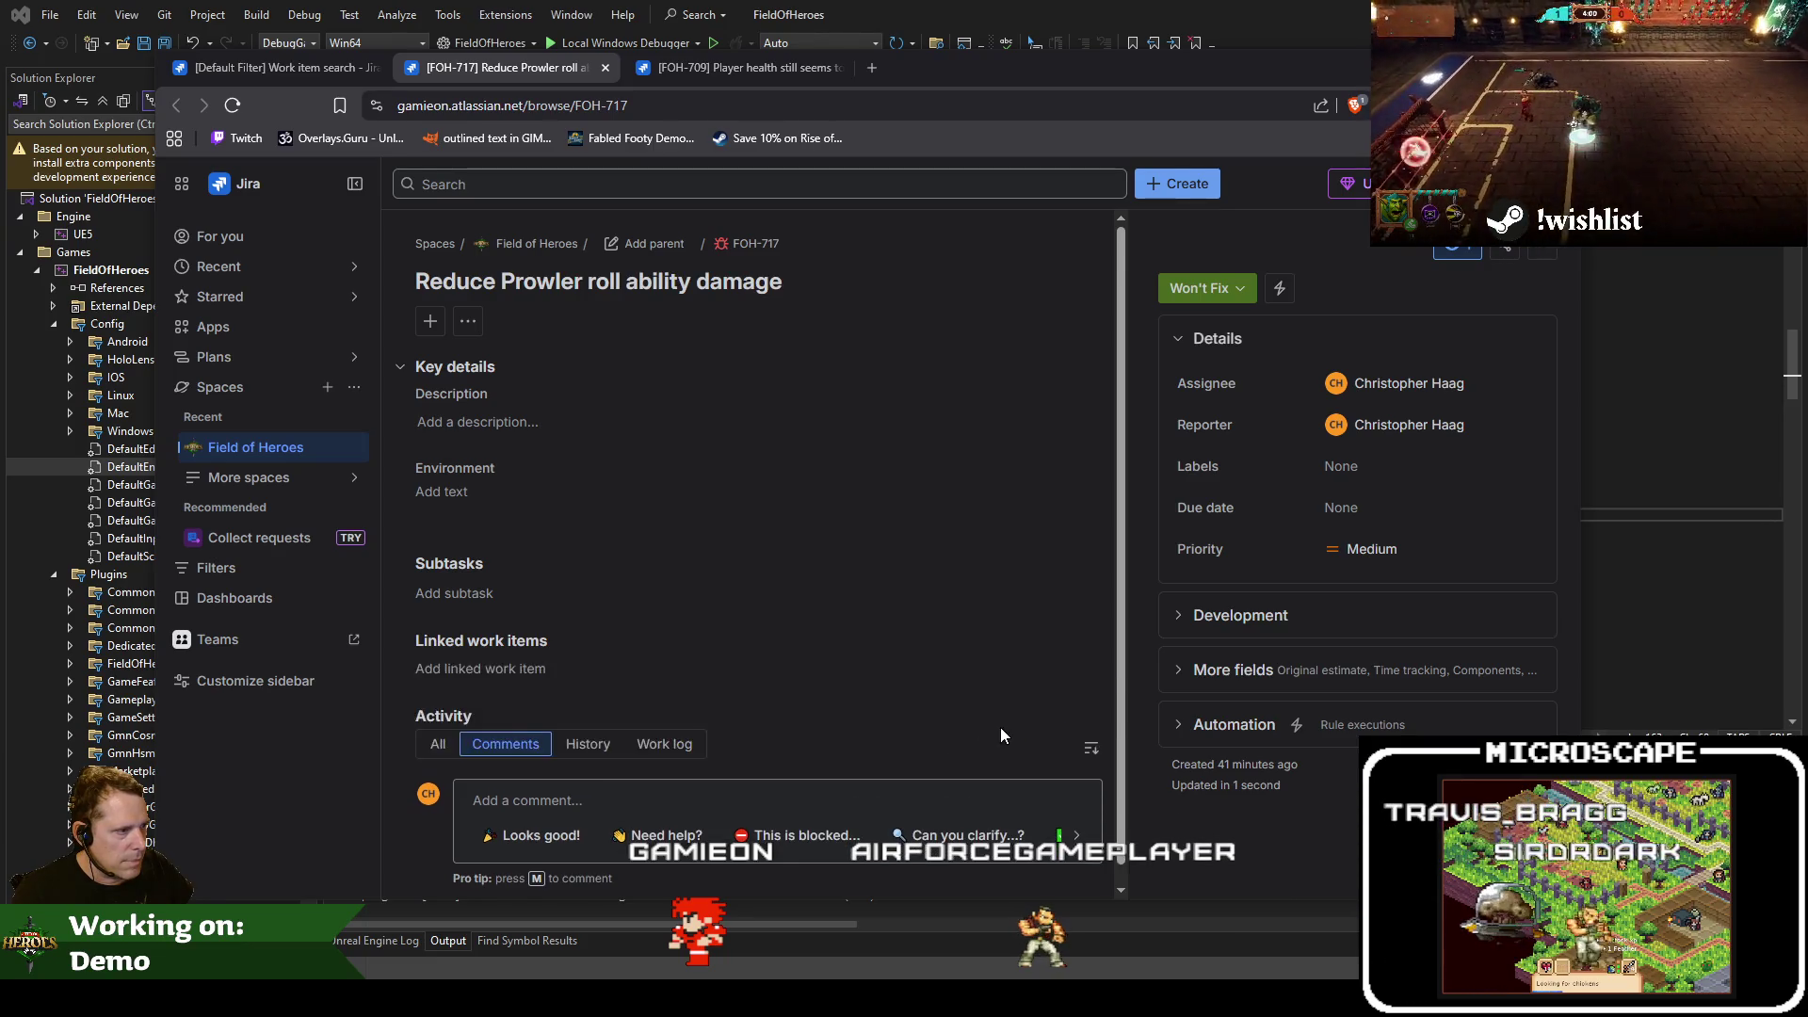
Close the FOH-709 and FOH-717 issue tabs
scroll(650, 511, "down", 1)
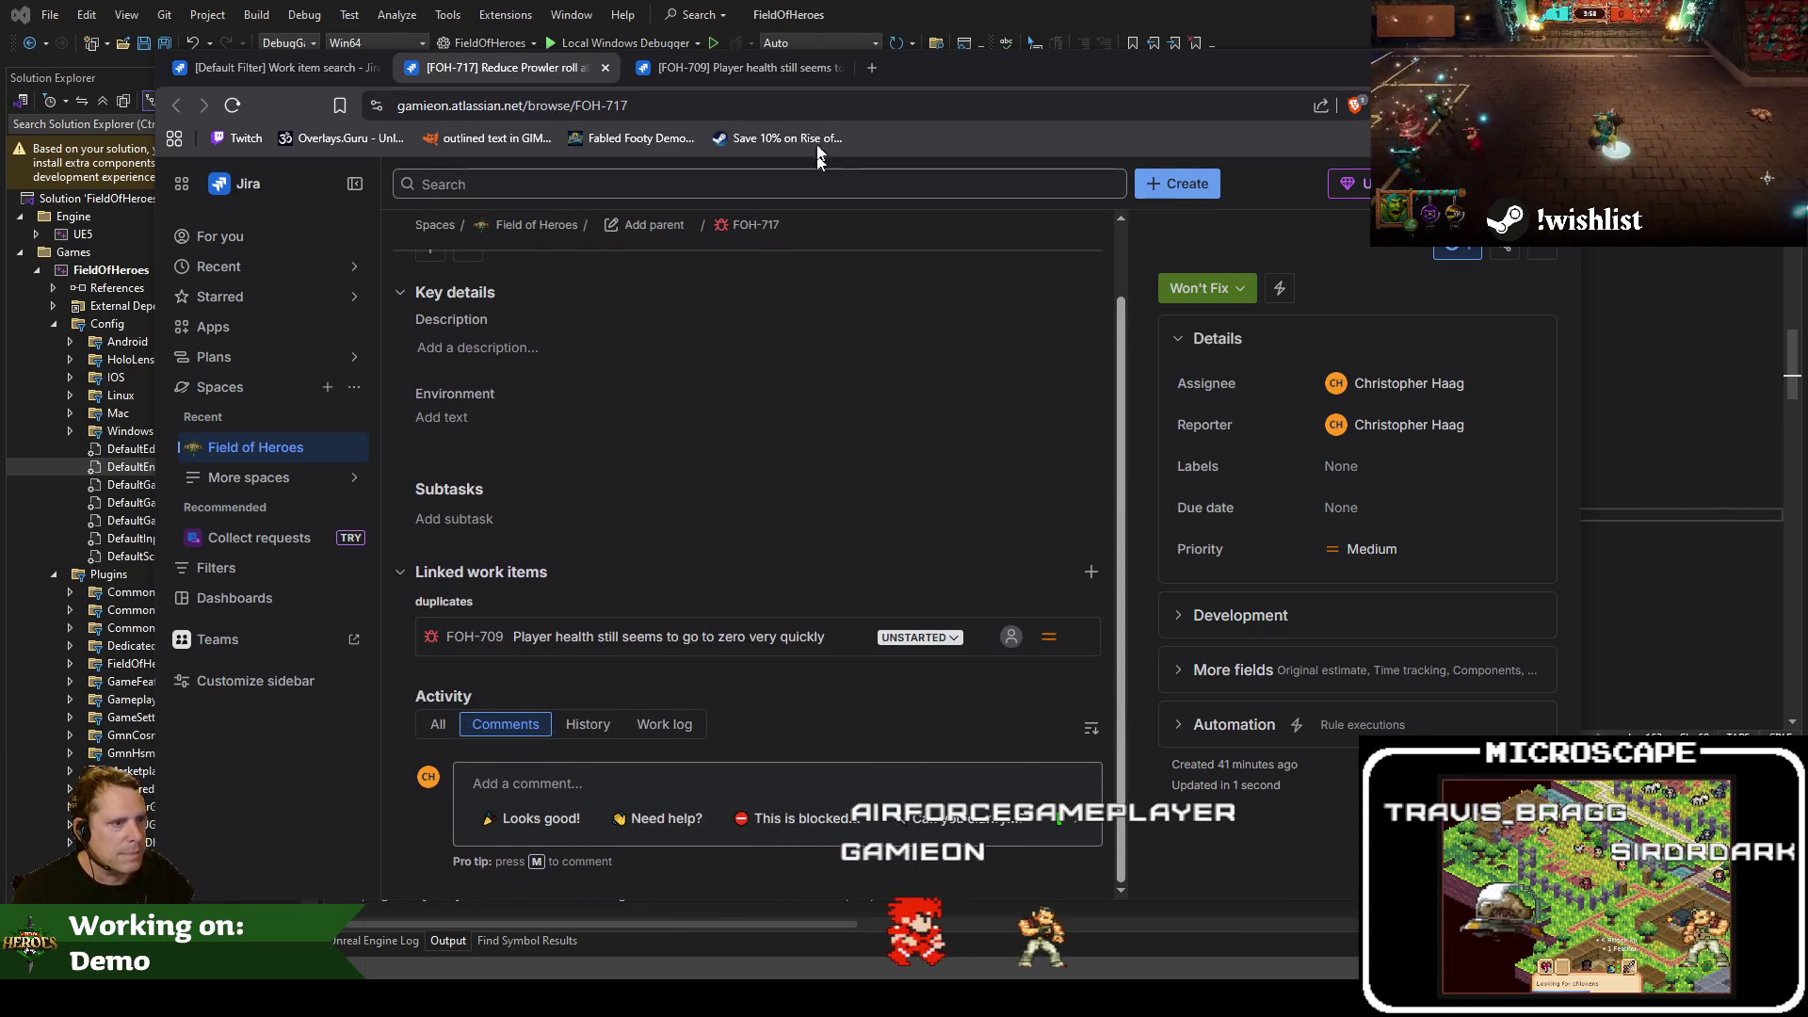
middle_click(648, 75)
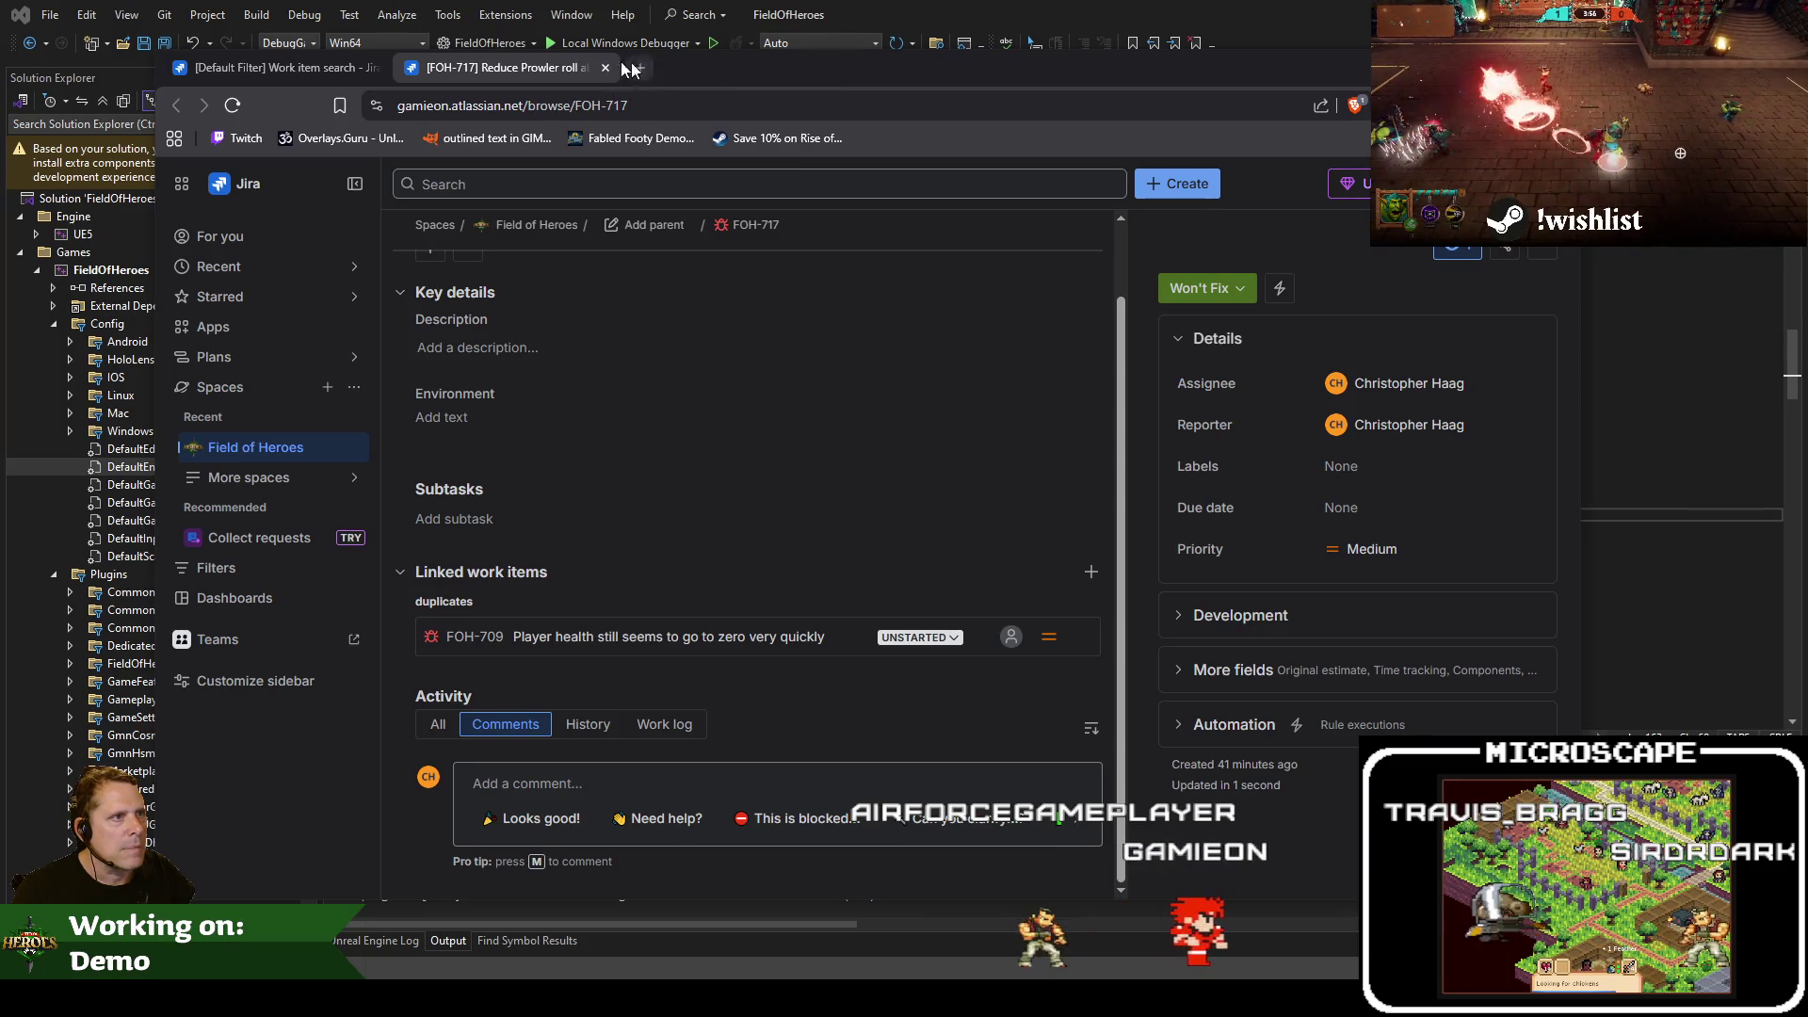
middle_click(612, 70)
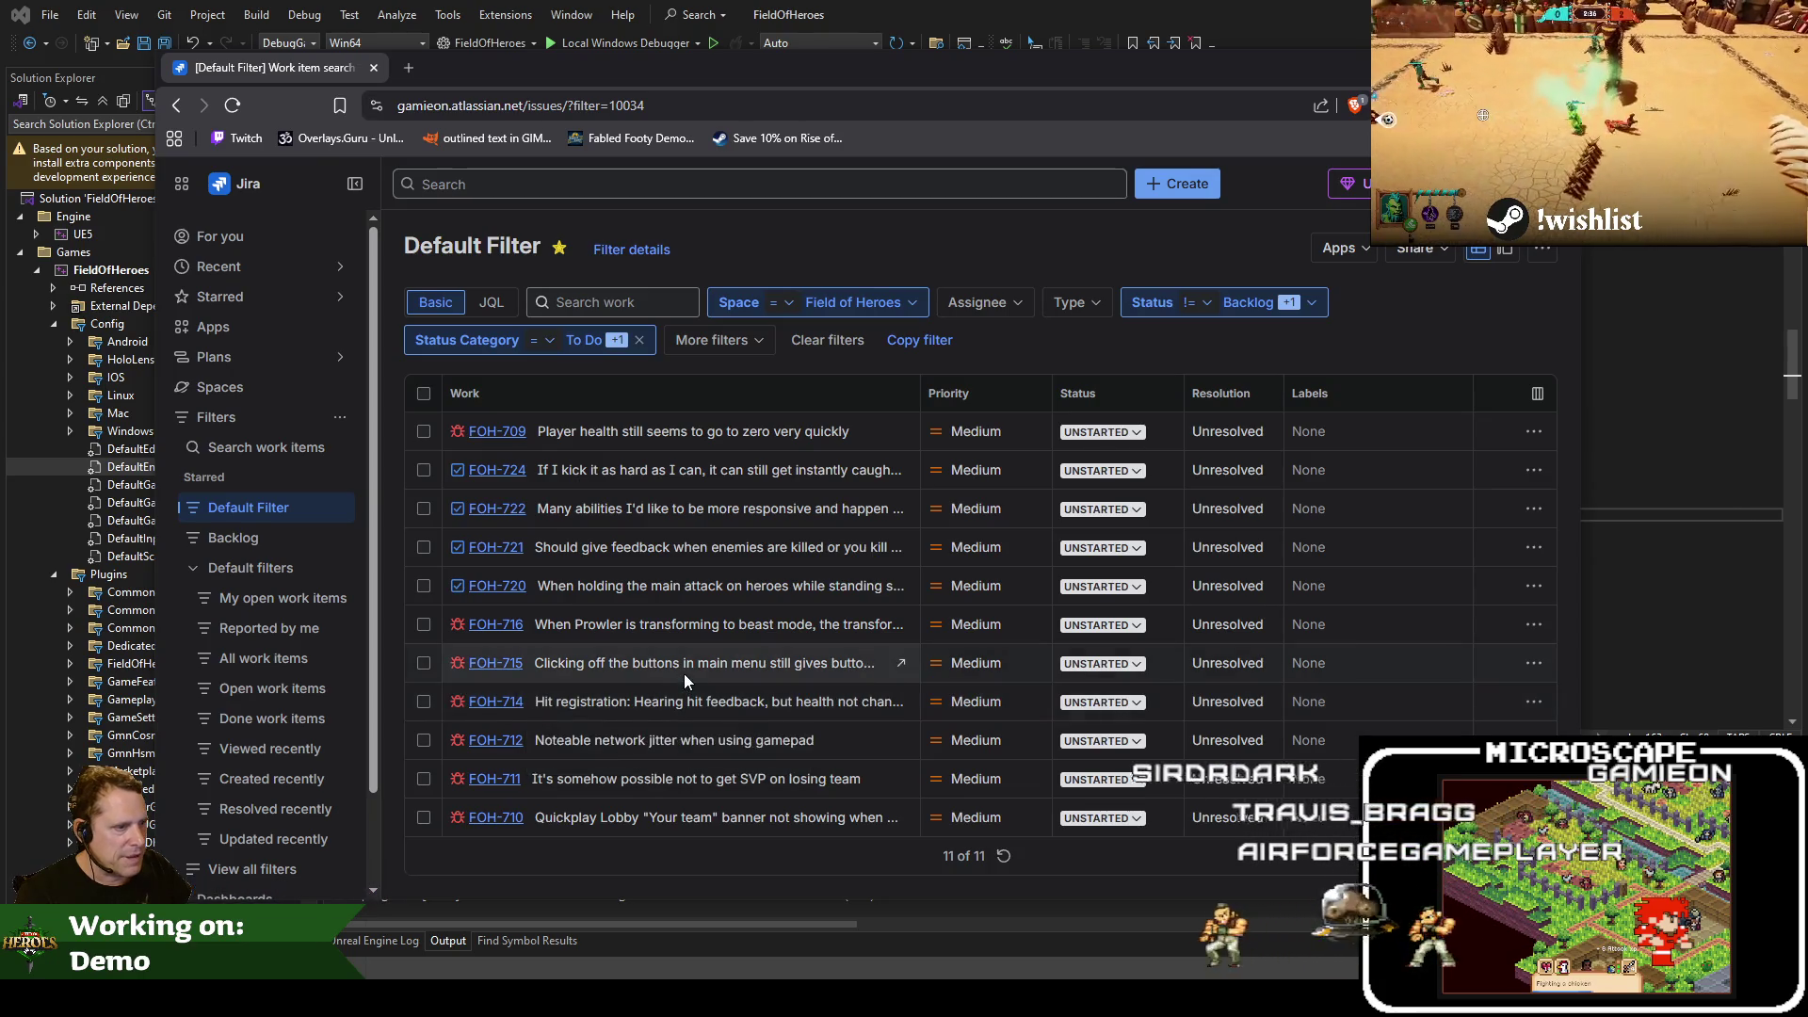
middle_click(517, 670)
left_click(480, 65)
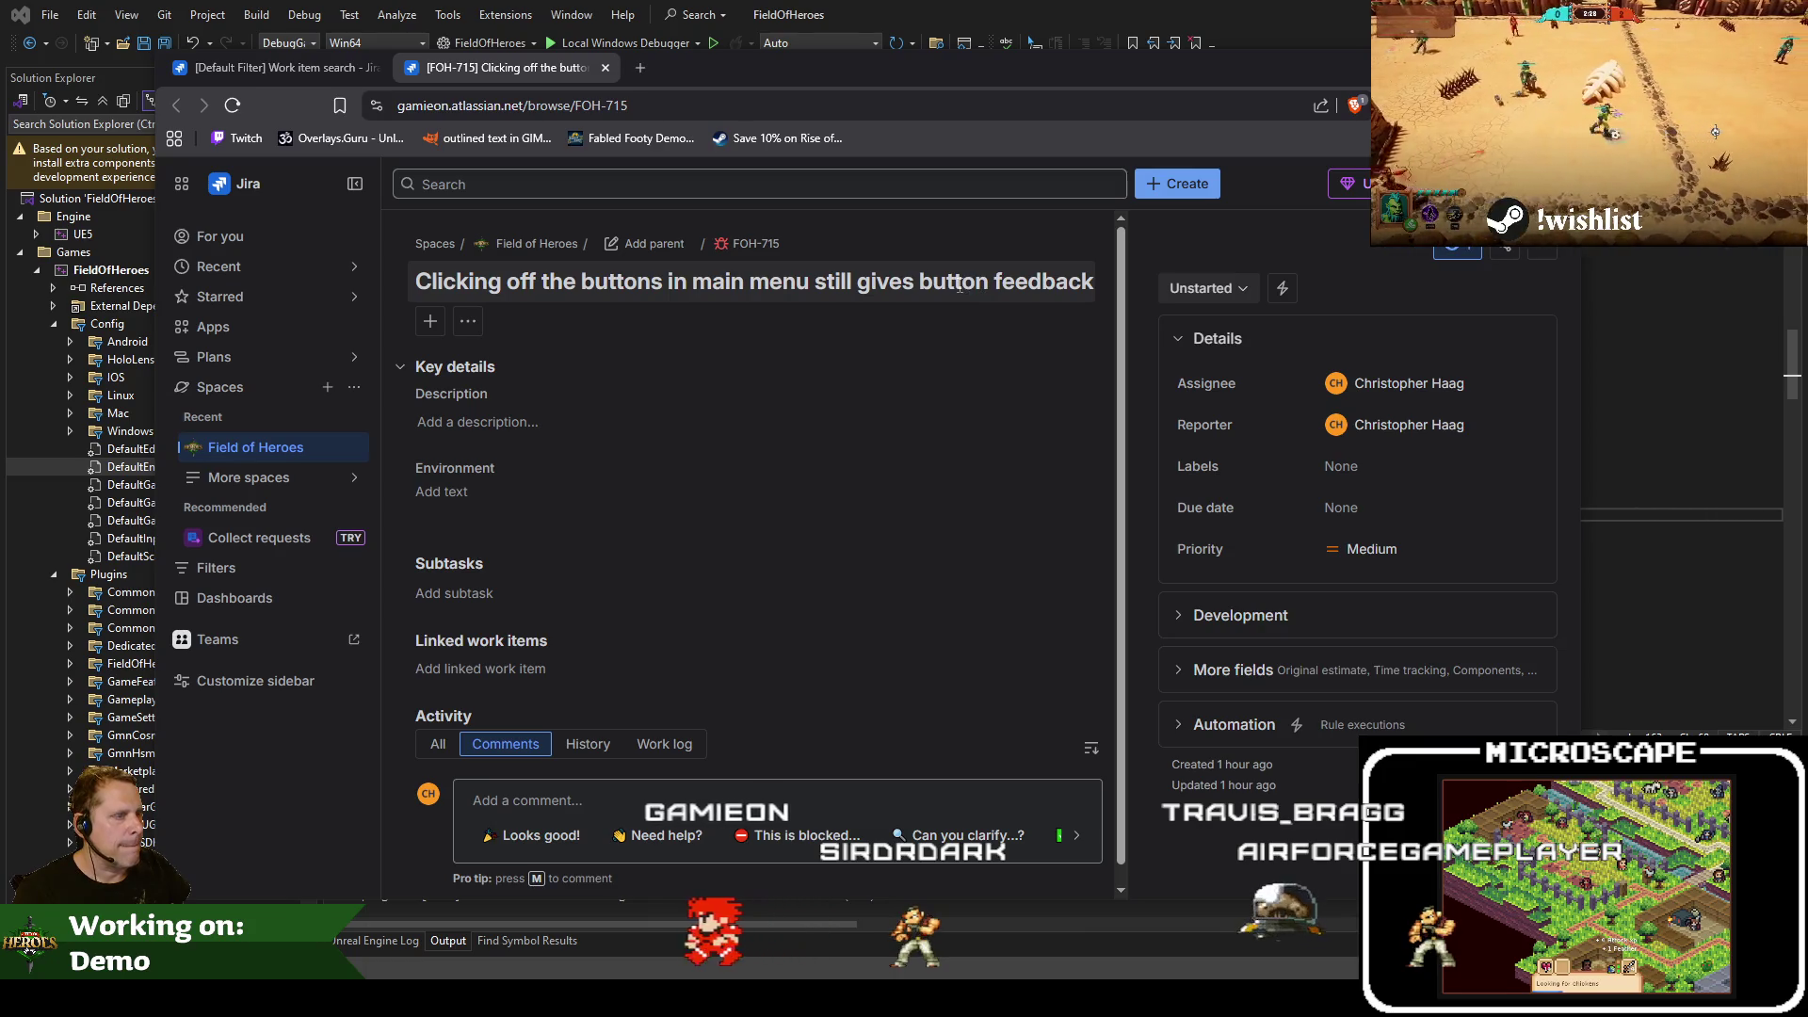
left_click(605, 68)
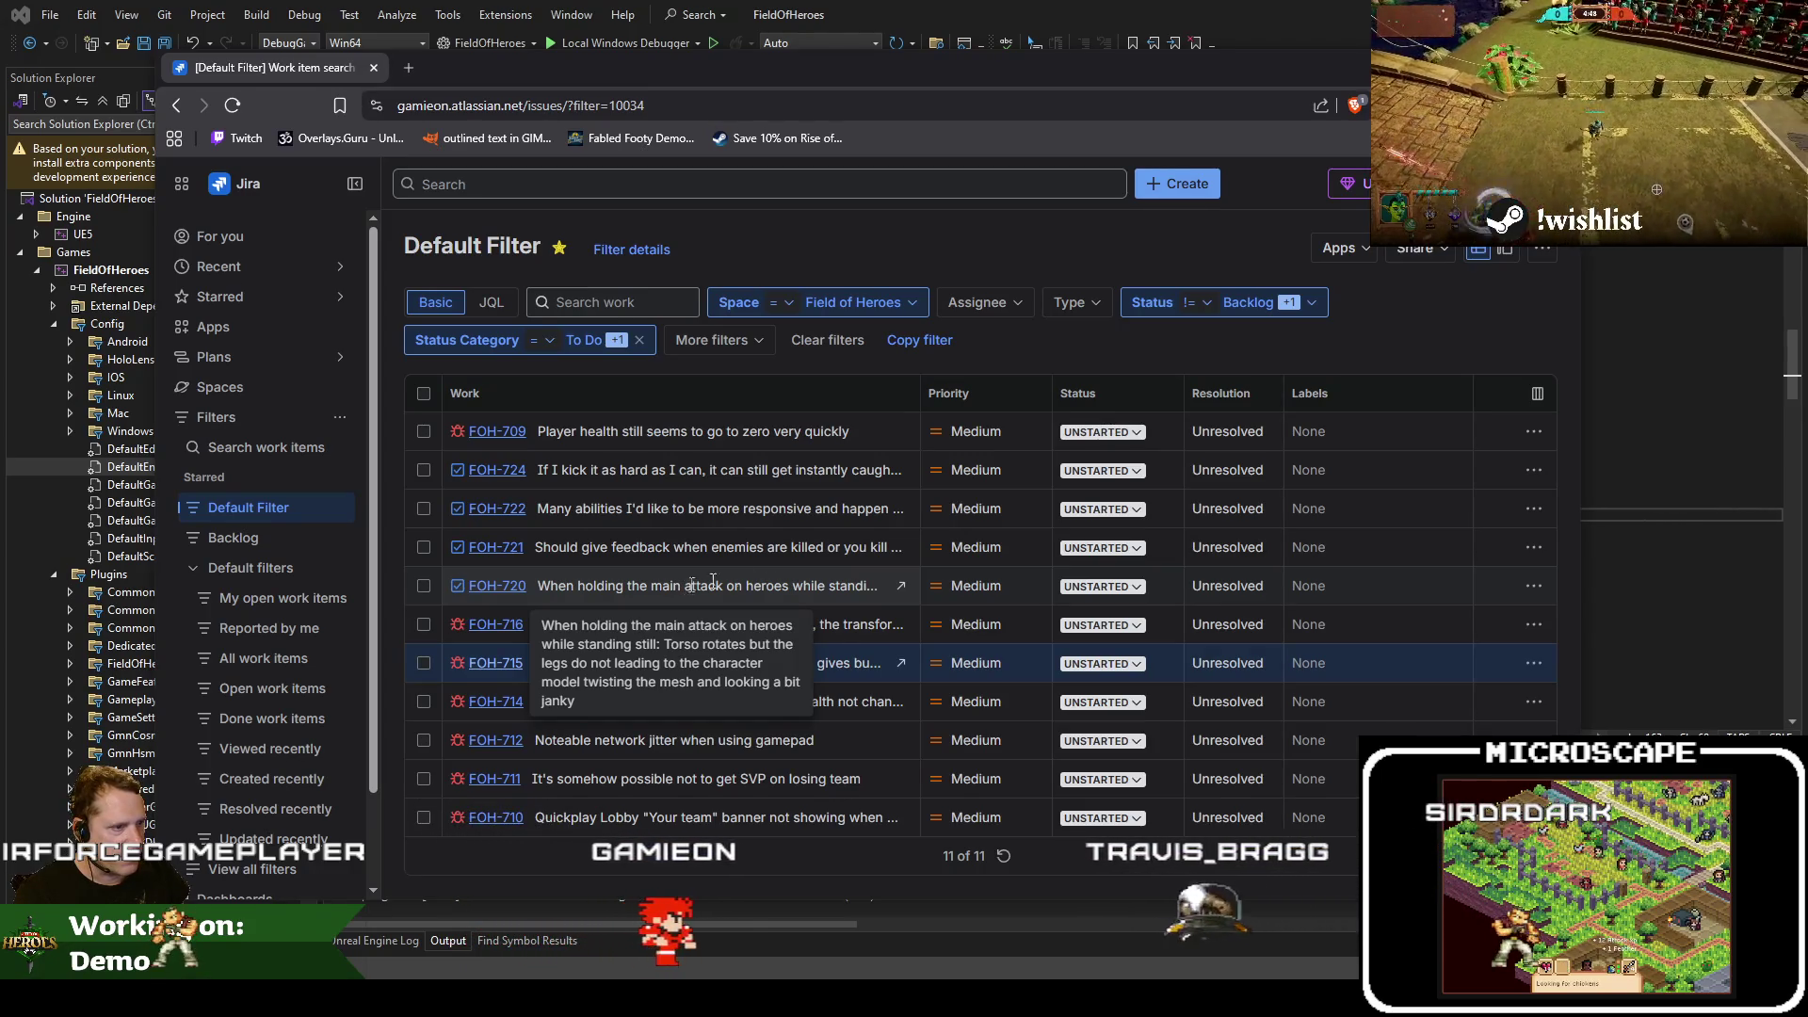
Set FOH-720 and FOH-721 to POST-DEMO and reload the Default Filter list
left_click(1101, 586)
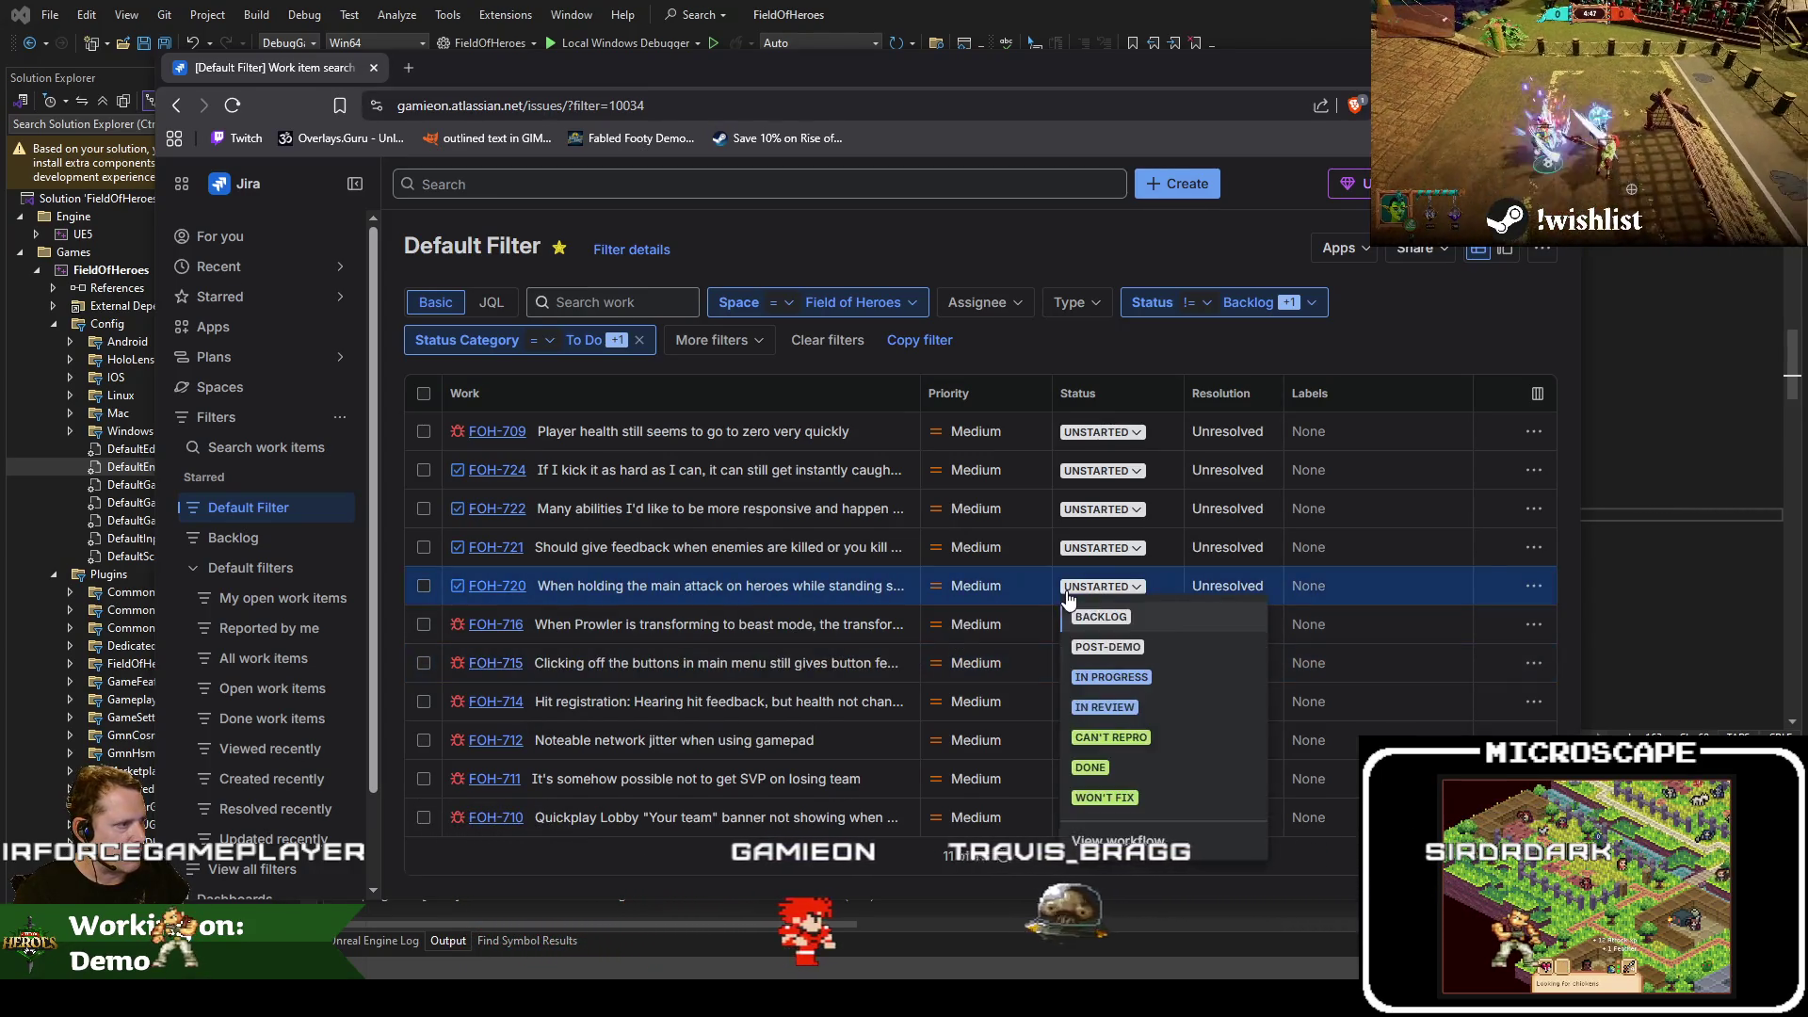
left_click(1122, 647)
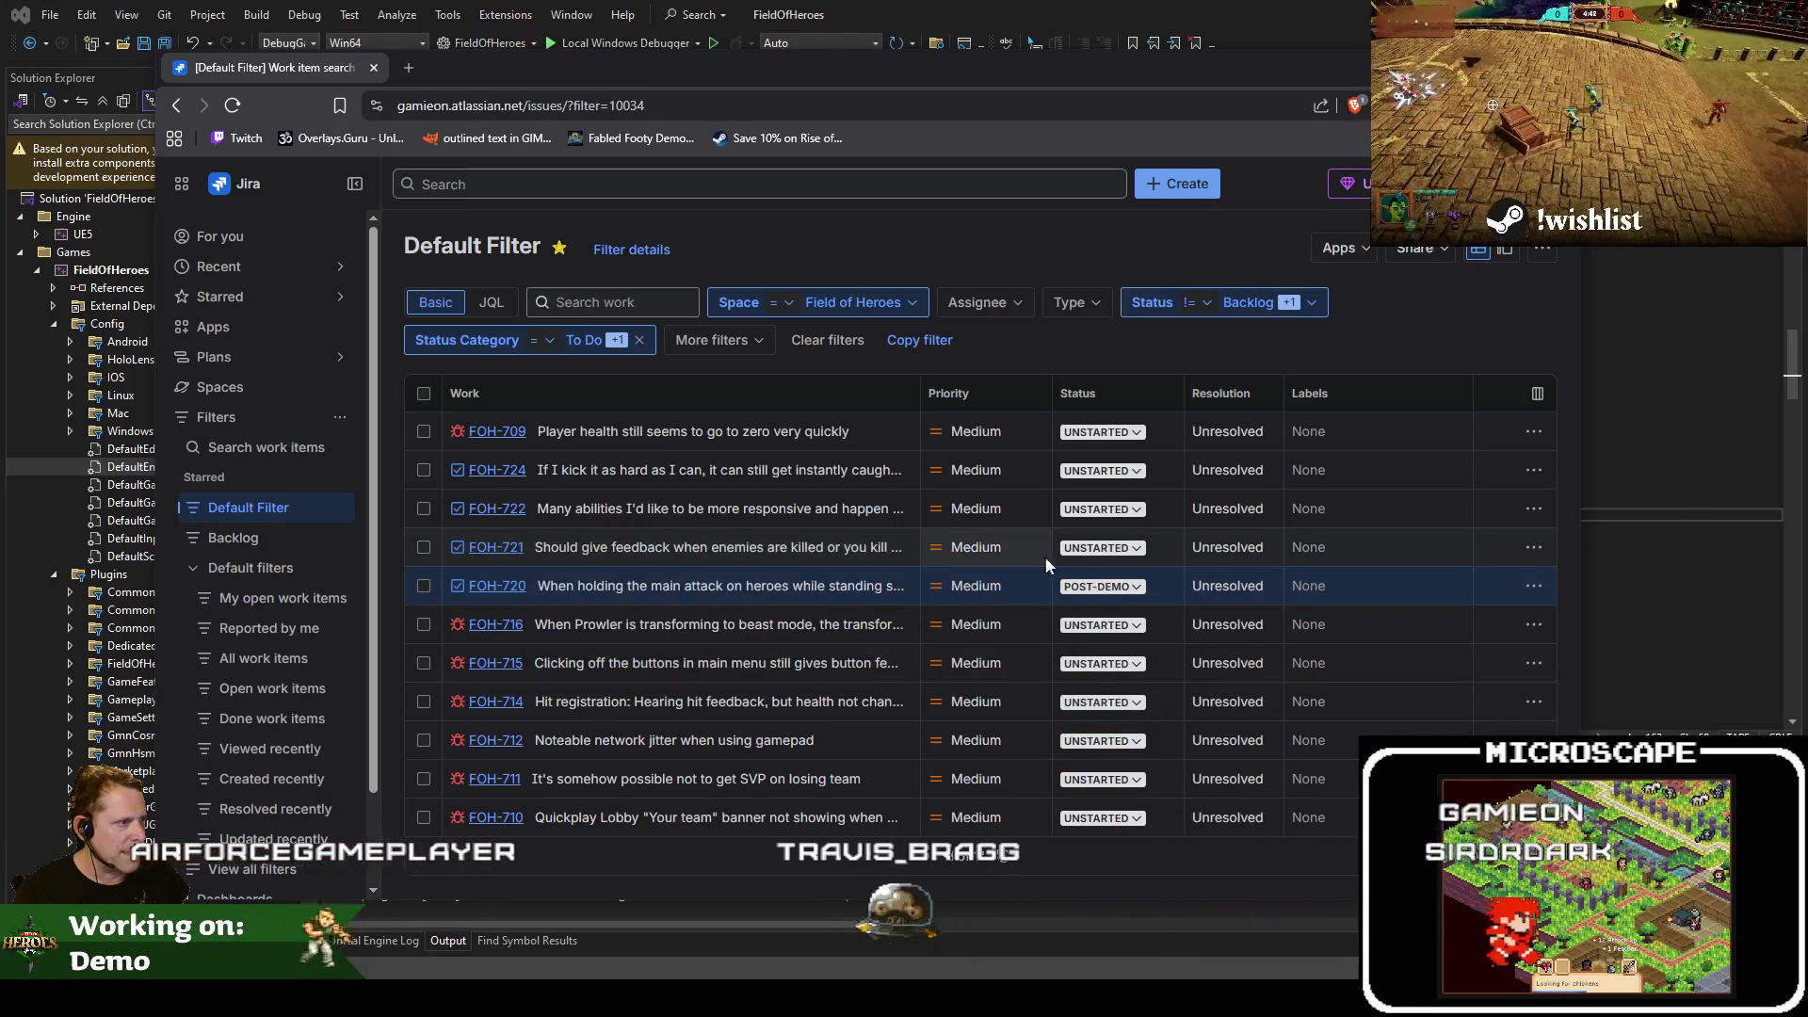
left_click(1102, 547)
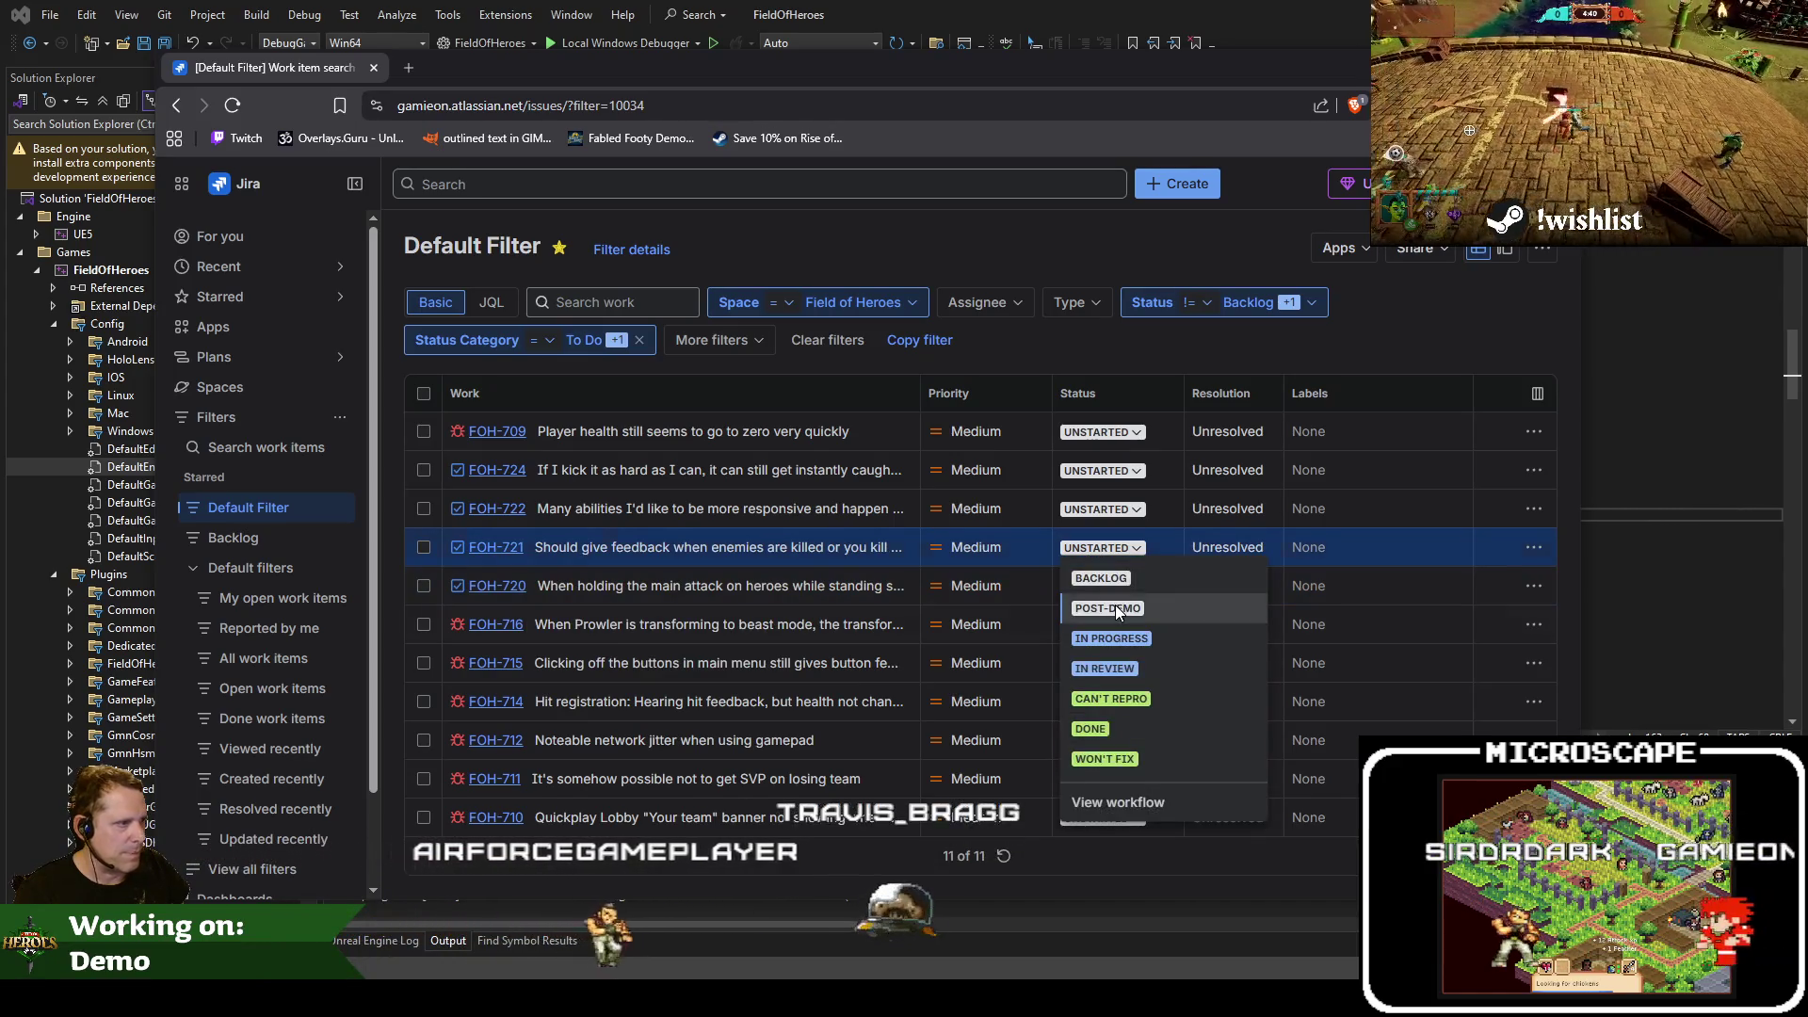
left_click(1112, 609)
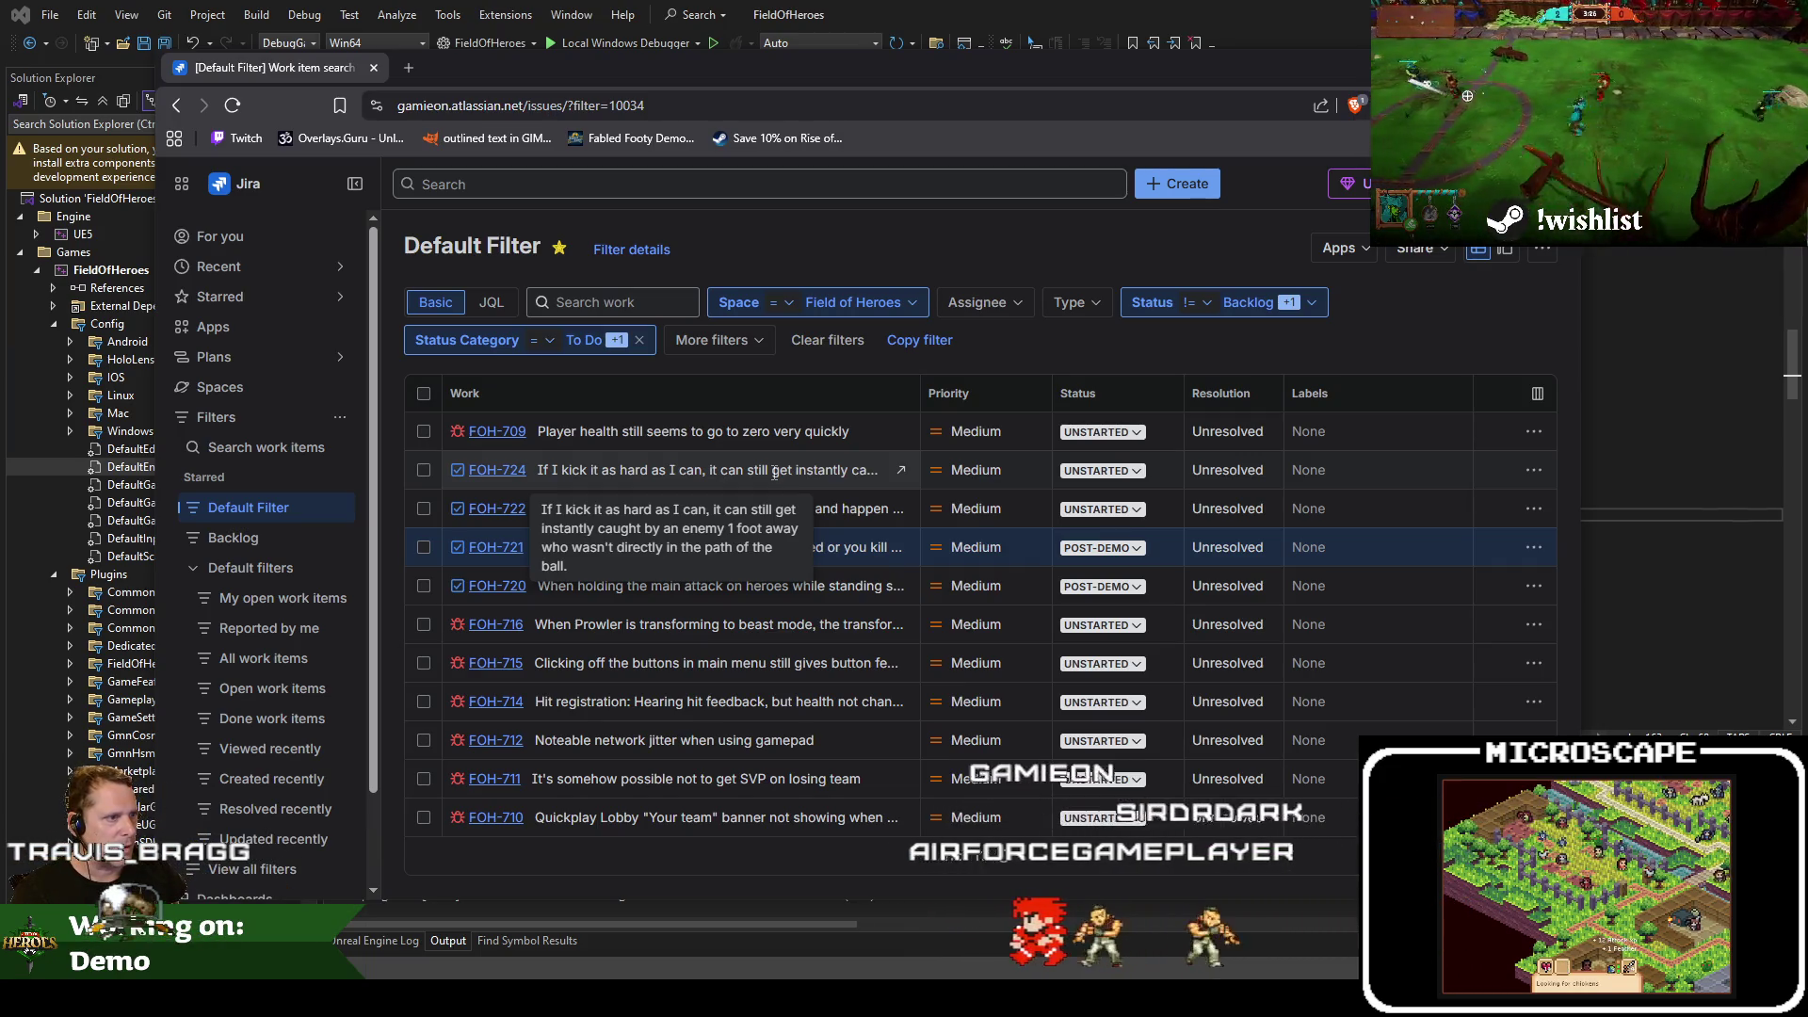
key("F5")
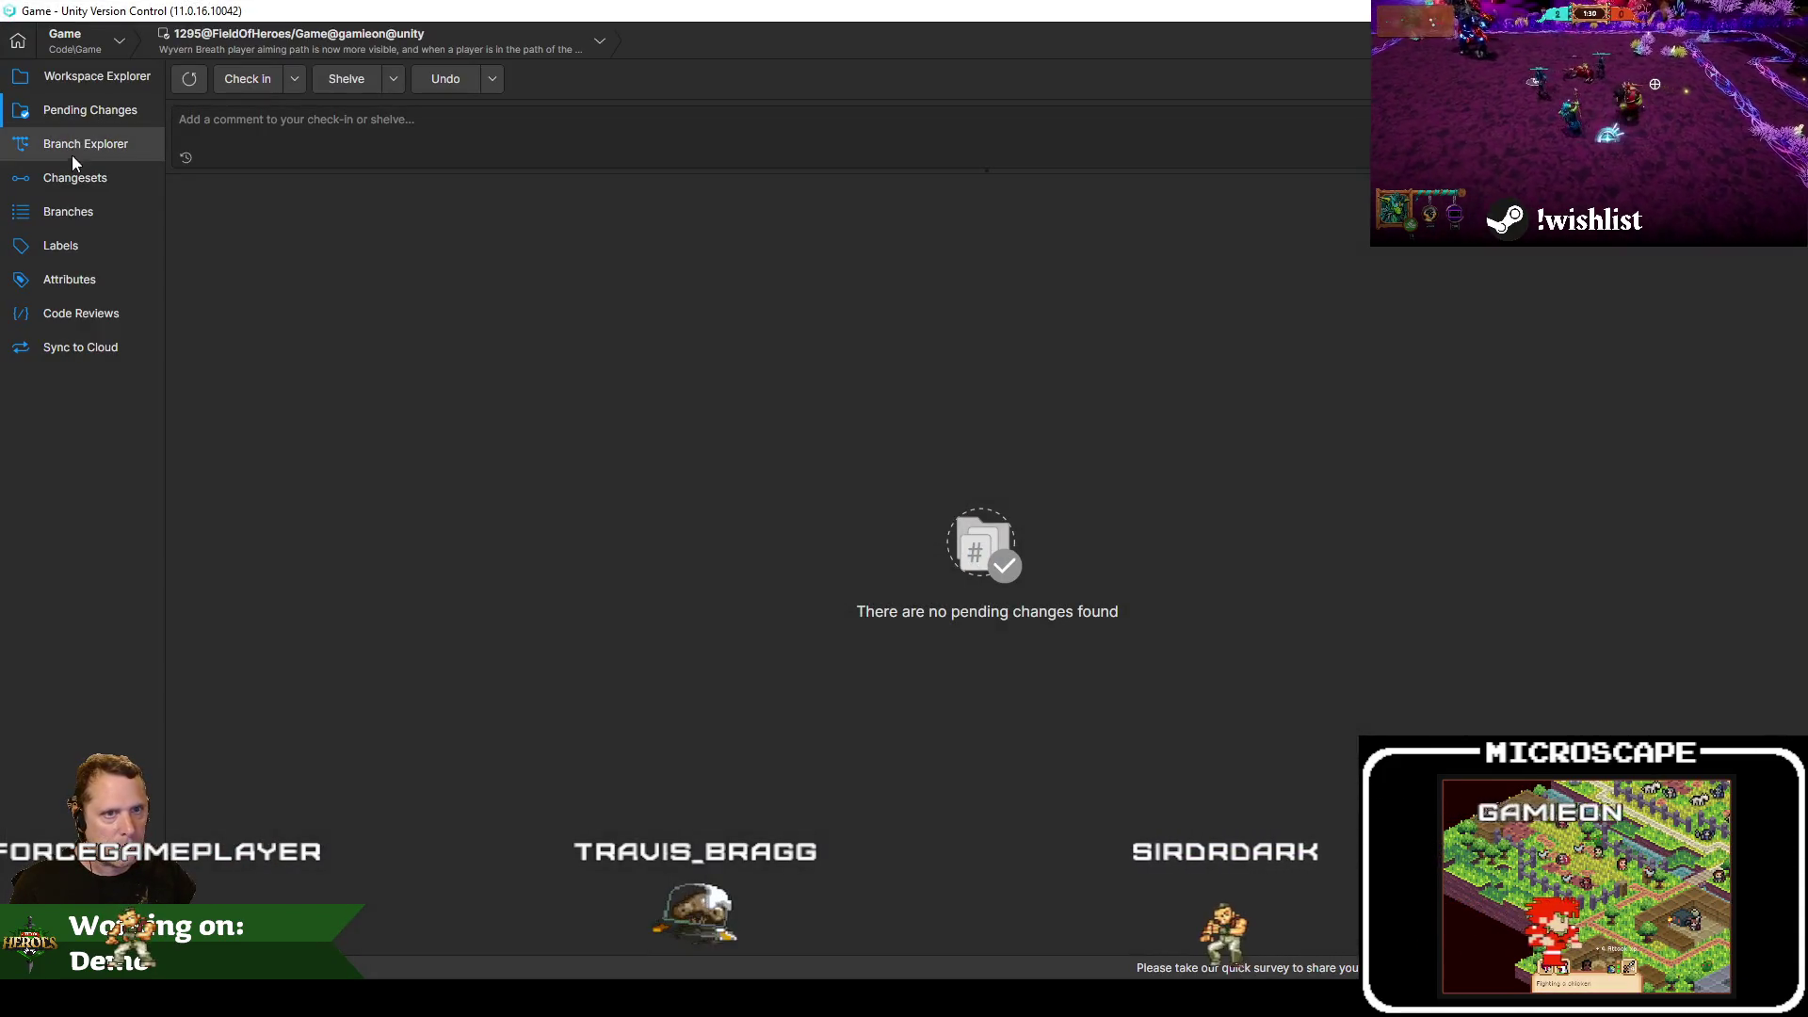
Open the Branch Explorer and pan its history to the /main/Demo branch
left_click(83, 171)
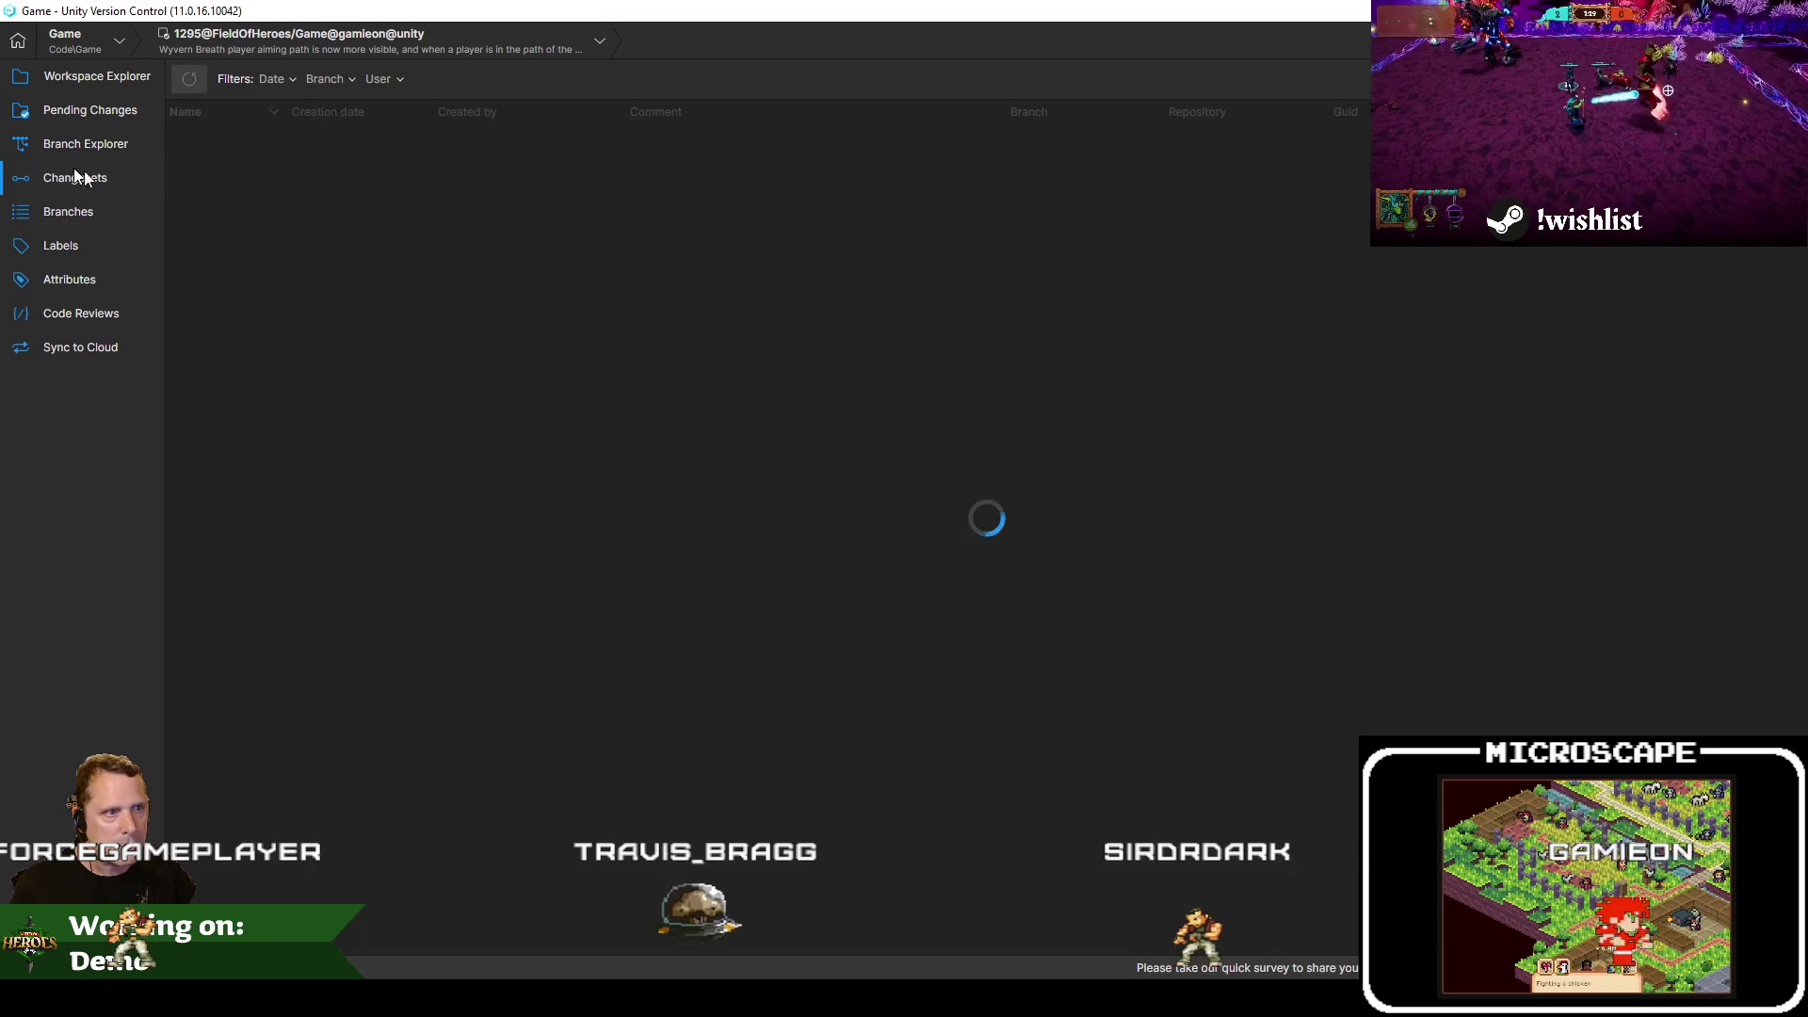
left_click(45, 120)
left_click(82, 156)
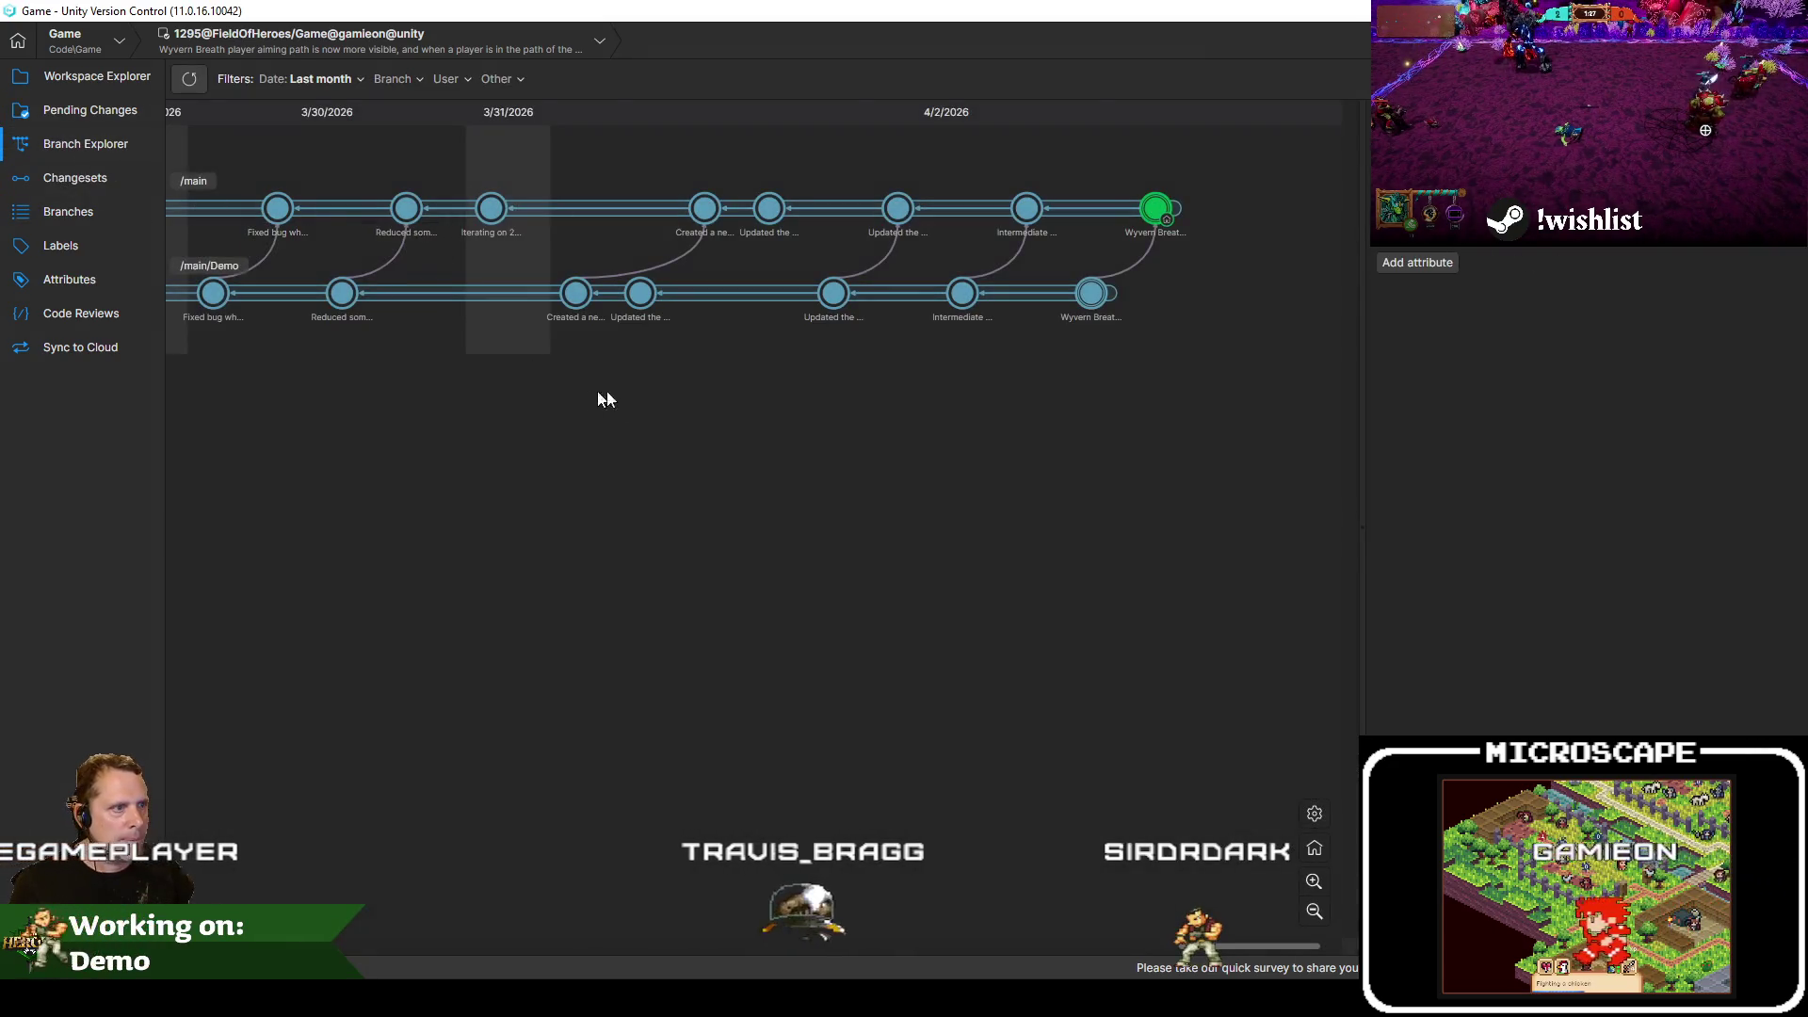
left_click_drag(477, 470, 901, 476)
left_click_drag(670, 477, 1057, 439)
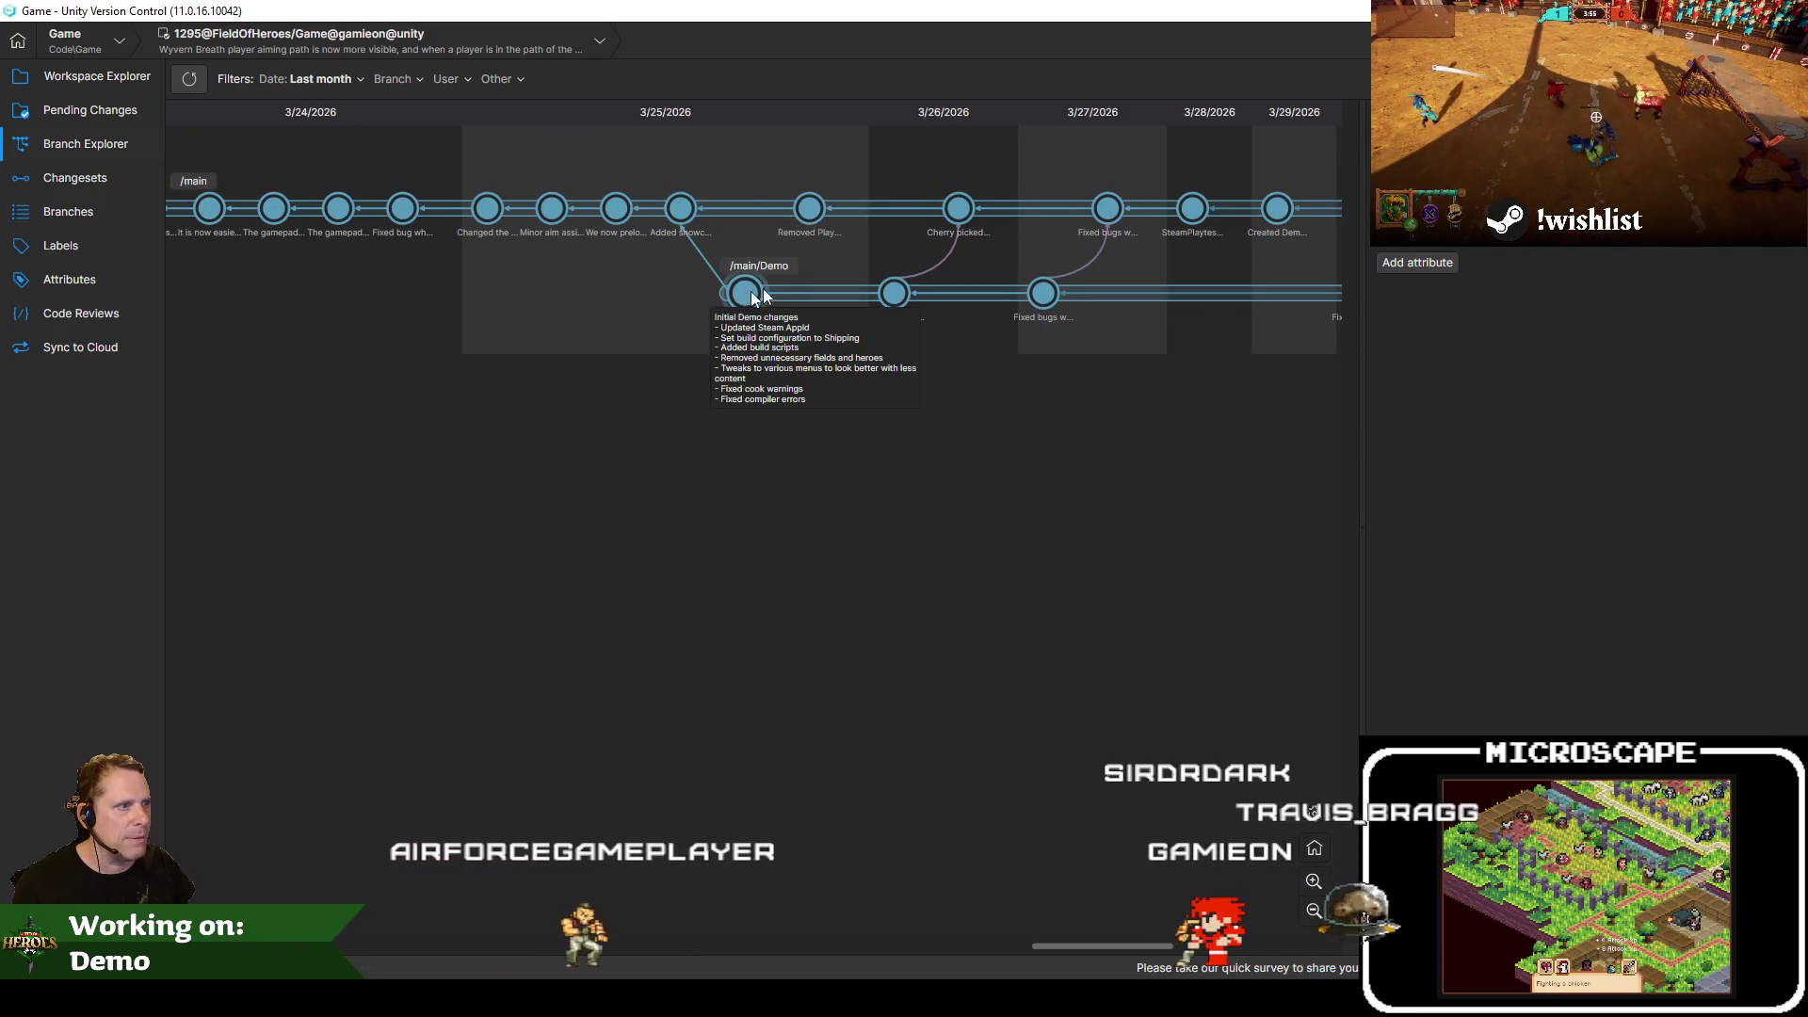
left_click_drag(1069, 364, 847, 442)
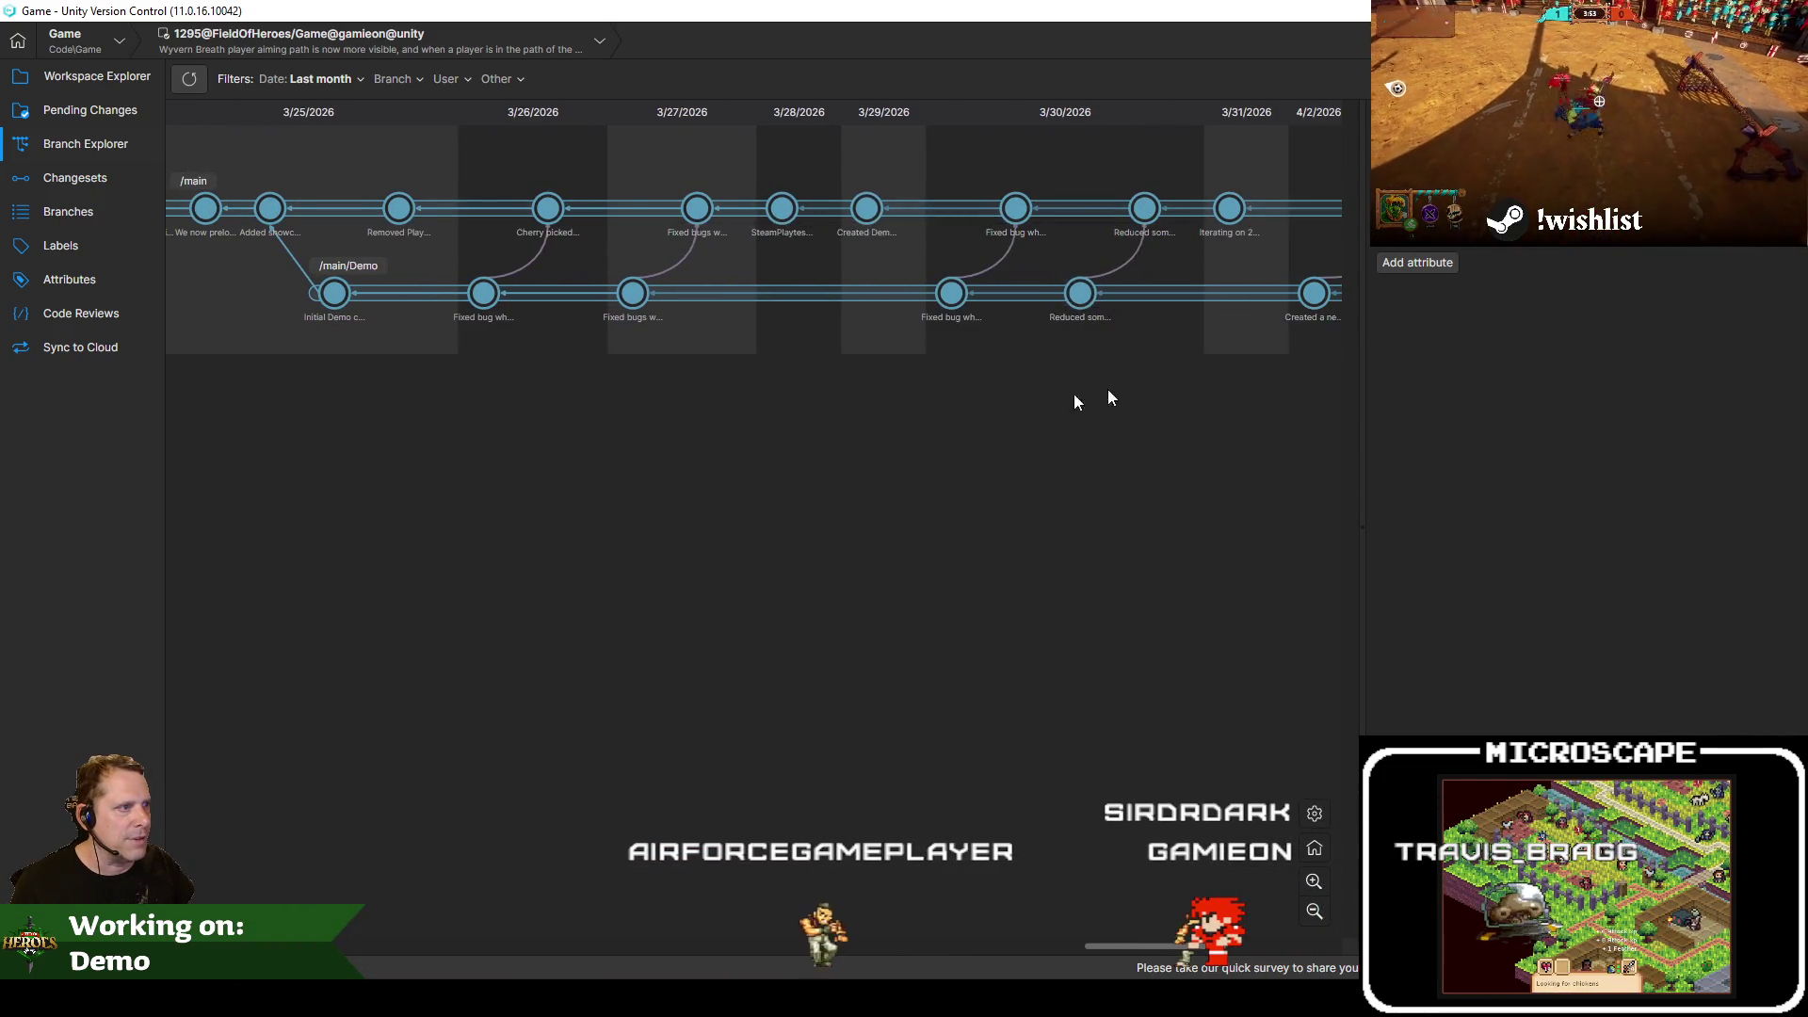
left_click_drag(1107, 388, 640, 428)
mouse_move(816, 472)
left_mouse_down()
mouse_move(811, 488)
mouse_move(1743, 489)
mouse_move(1280, 496)
mouse_move(843, 540)
left_mouse_up()
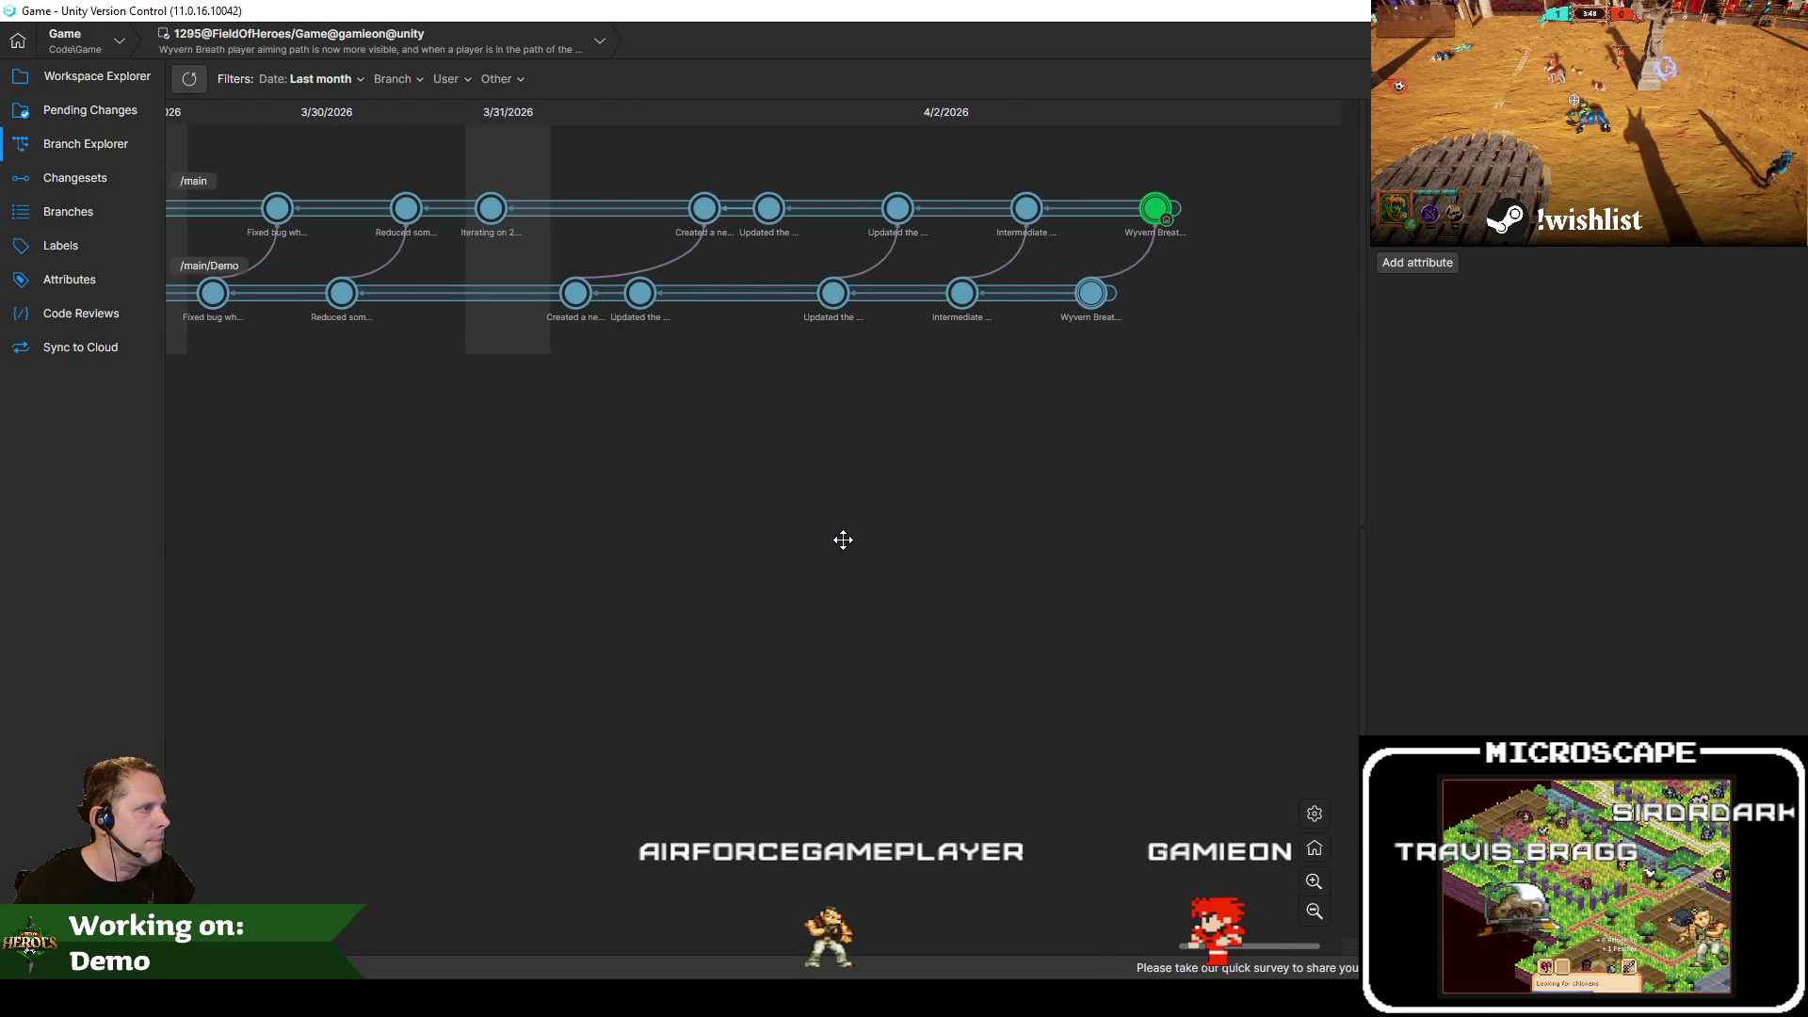
Switch the workspace to the newest /main/Demo changeset, 1294, and return to Jira
right_click(1093, 296)
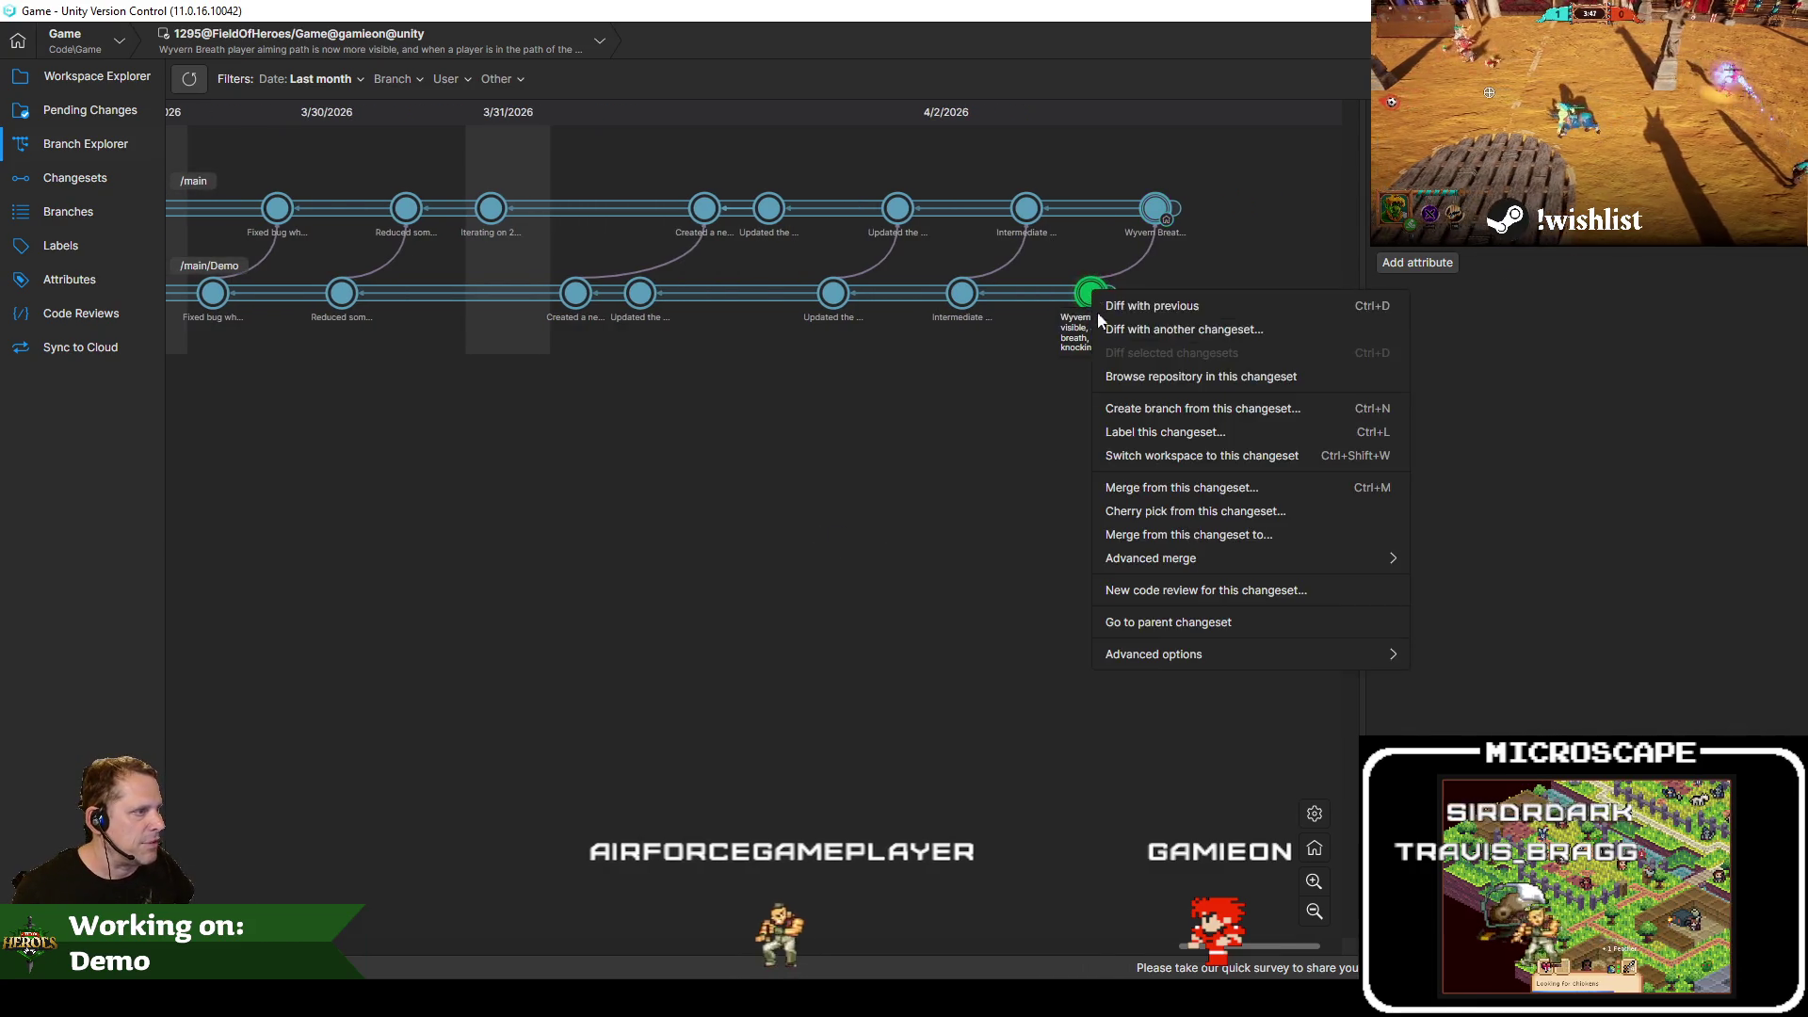
left_click(1184, 455)
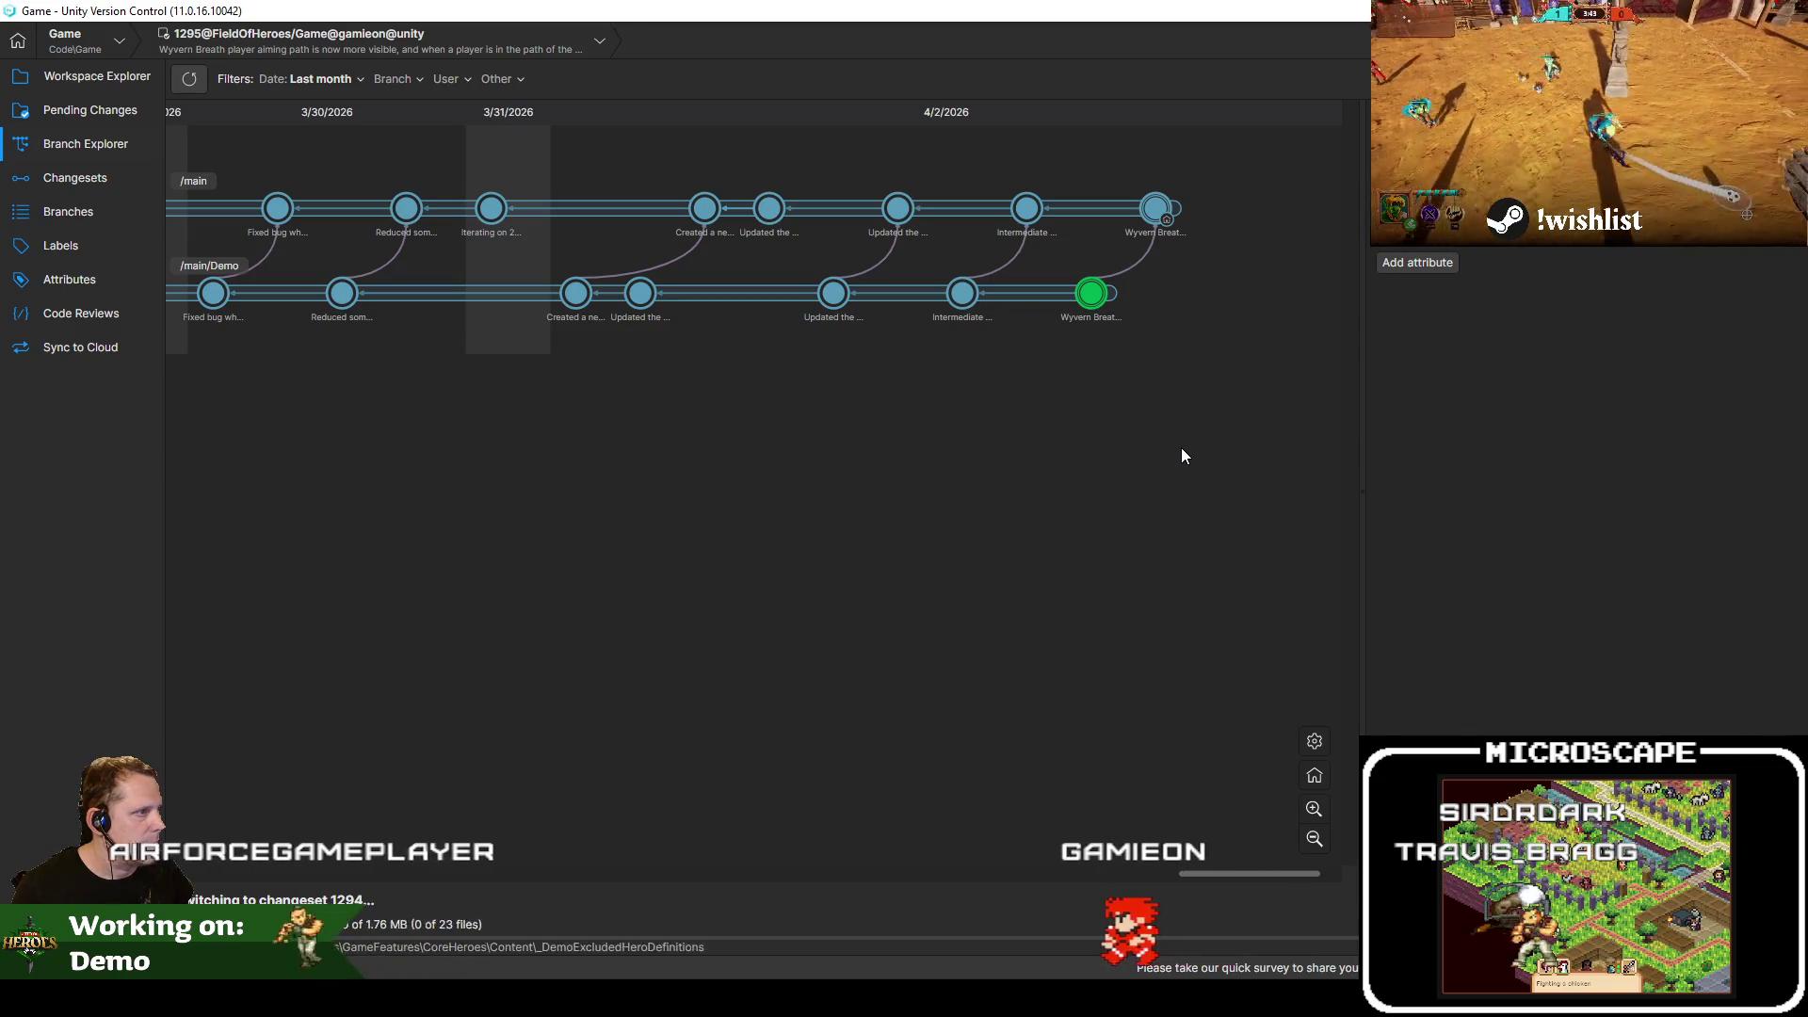
mouse_move(589, 448)
left_mouse_down()
mouse_move(1143, 455)
mouse_move(1194, 487)
mouse_move(652, 539)
left_mouse_up()
key("alt+Tab")
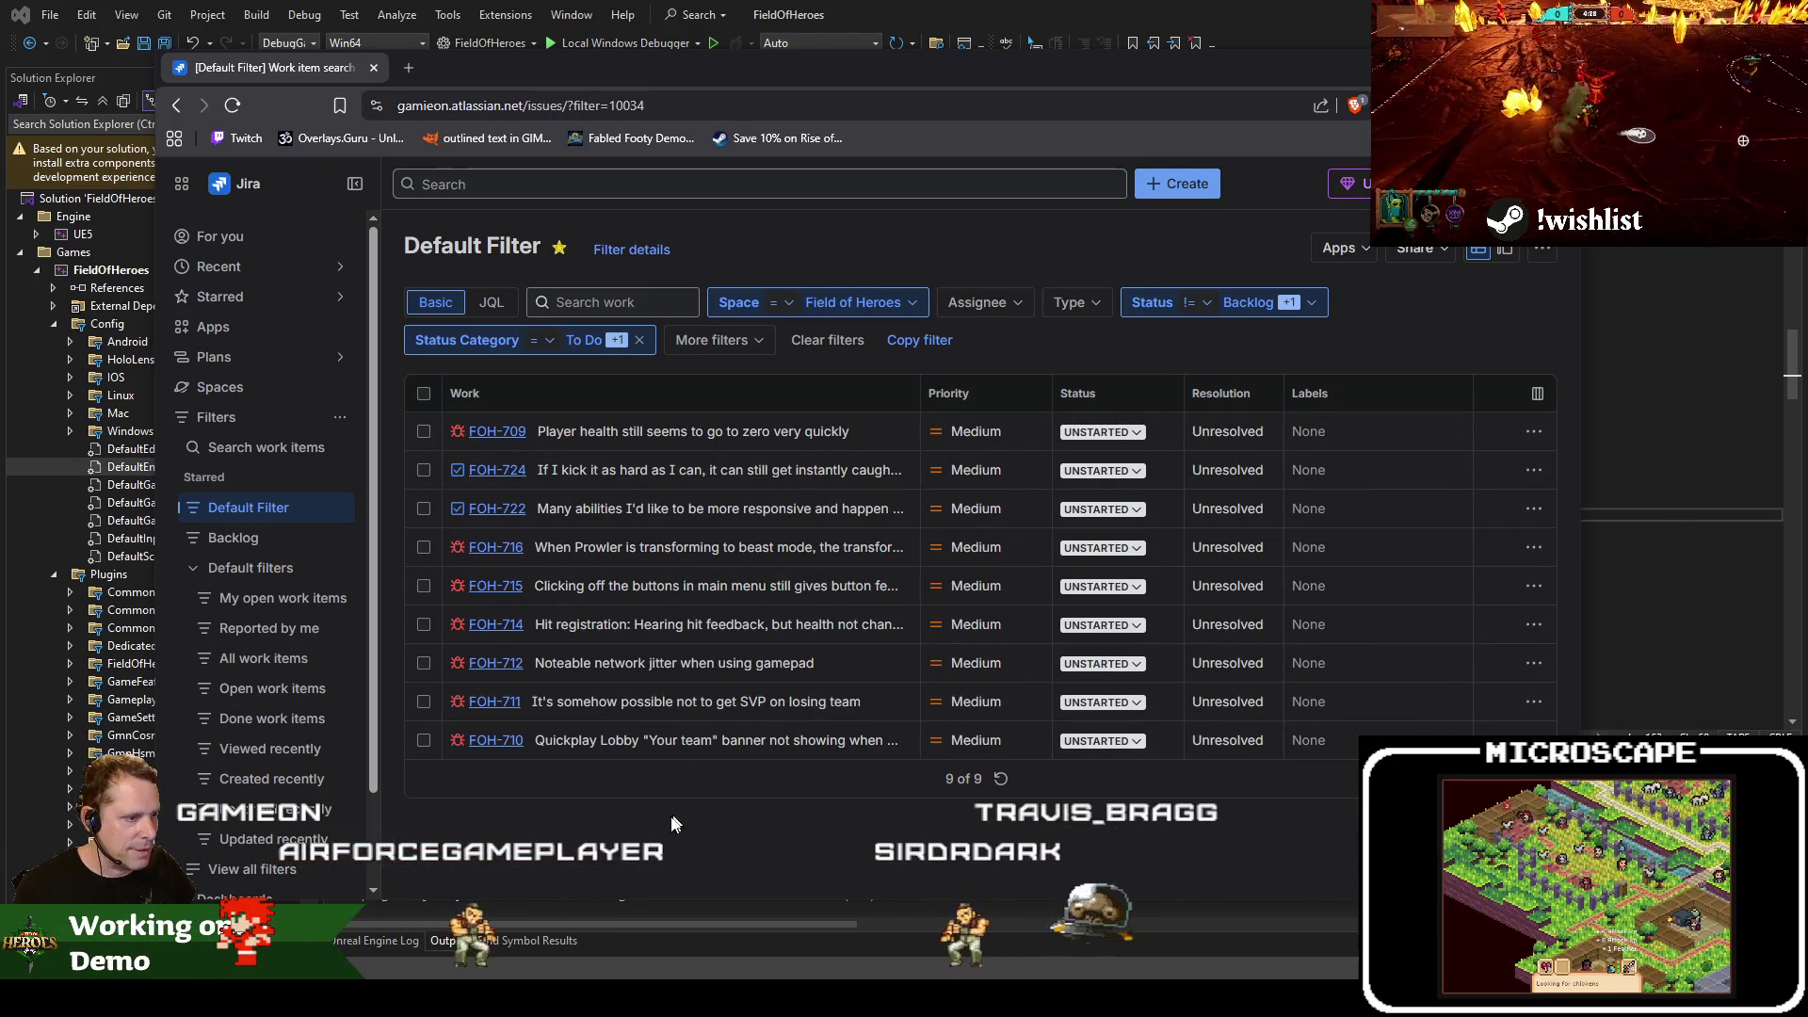
Open FOH-715 in Jira, then start a game project build from DefaultGame.ini
left_click(510, 597)
key("alt+Tab")
double_click(737, 327)
key("ctrl+shift+b")
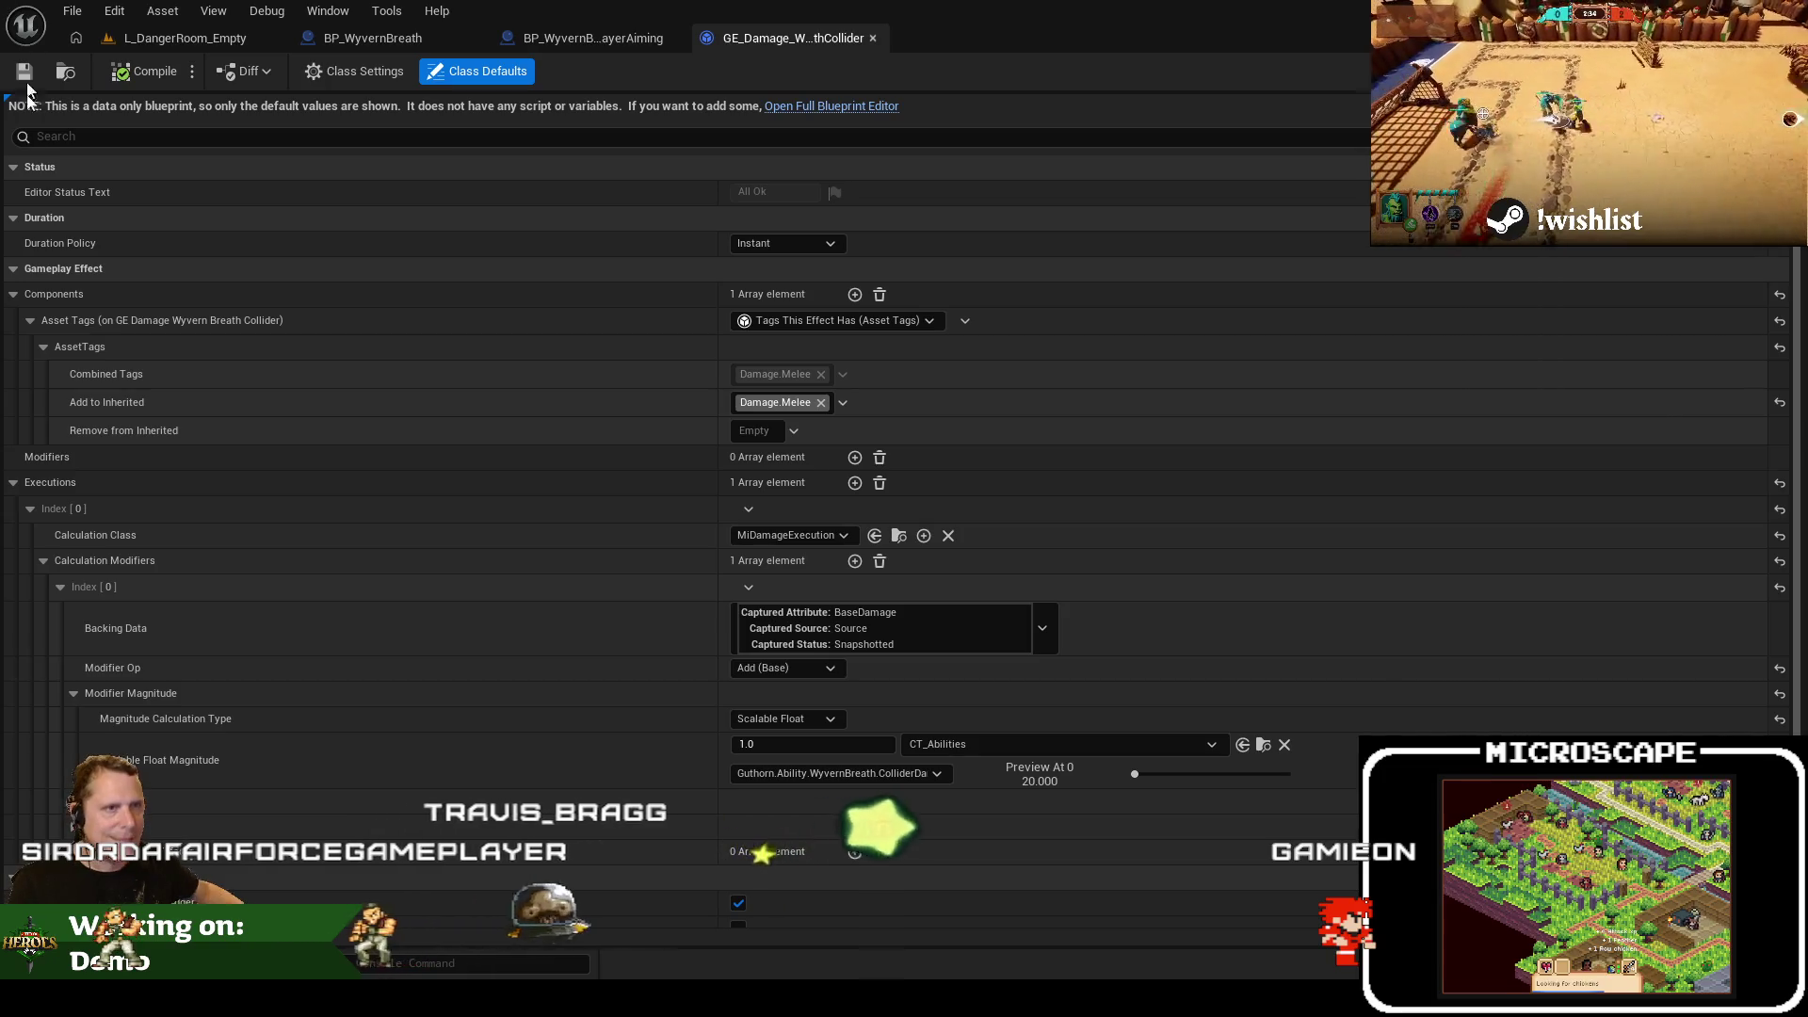
Open L_FrontEnd via a 'l_frontend' search, view the Custom Play server list, then go Back
right_click(205, 47)
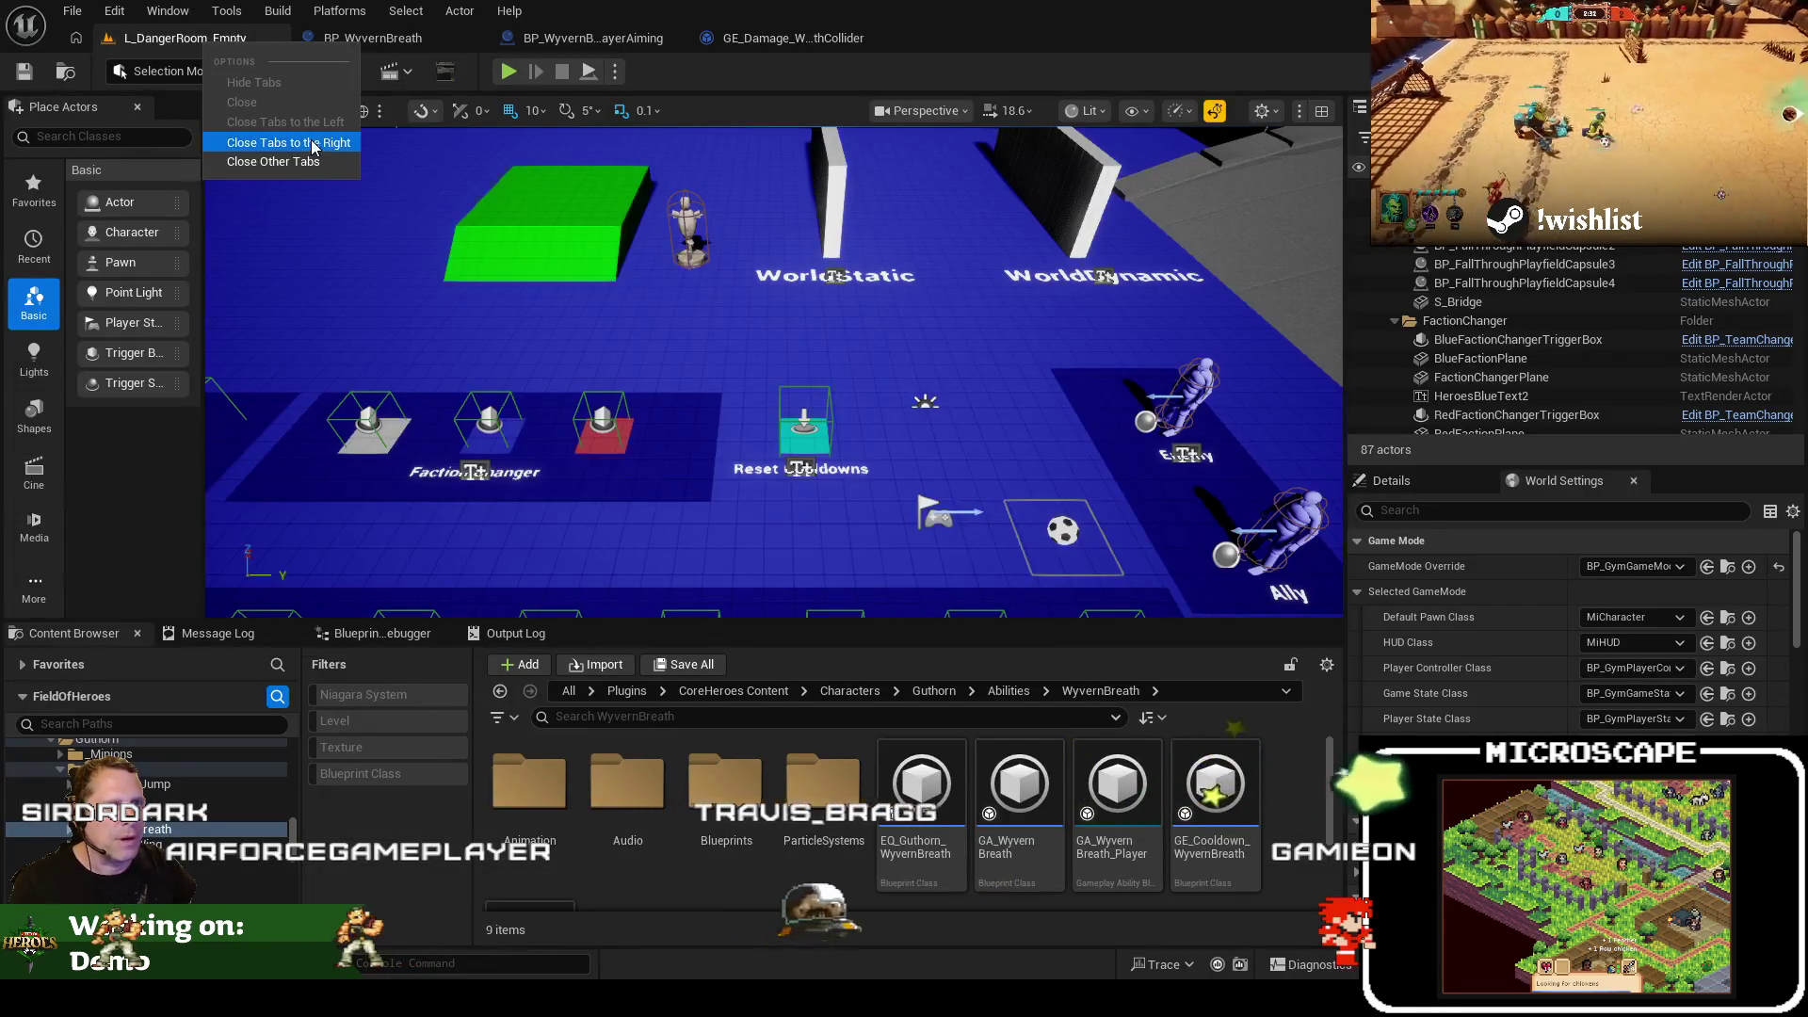
left_click(581, 718)
left_click(605, 692)
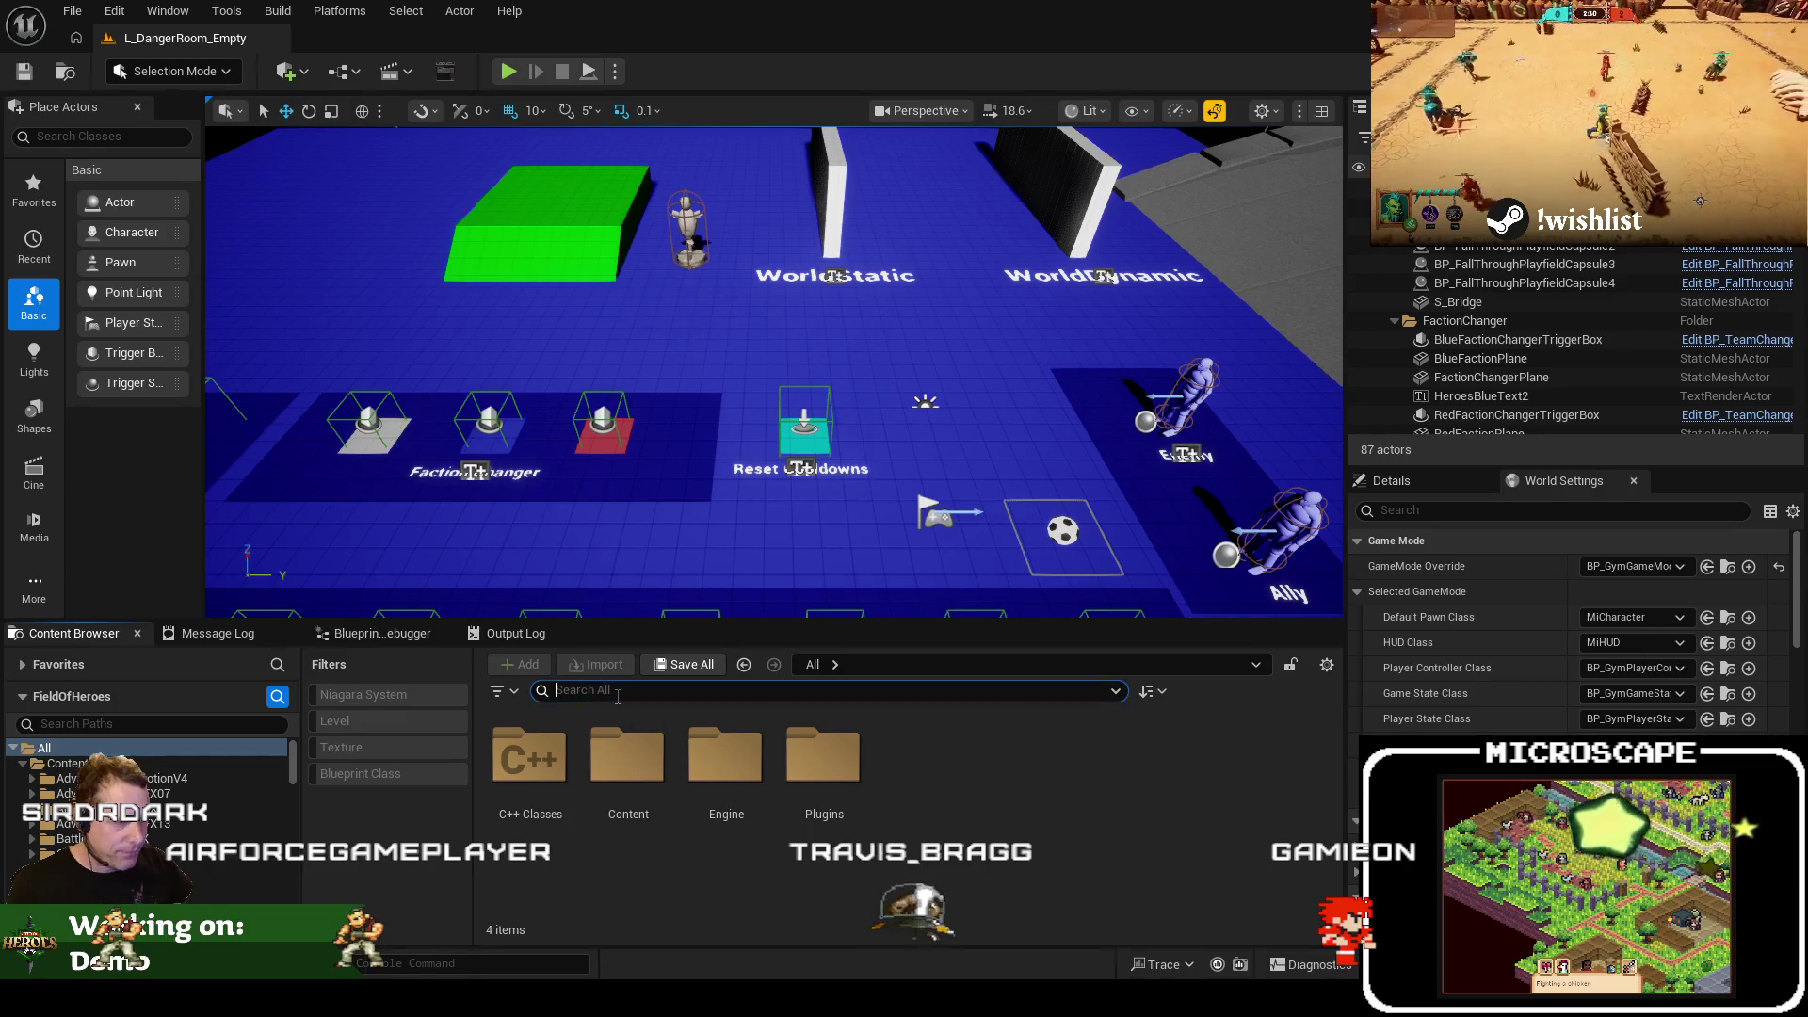
type("l_frontend")
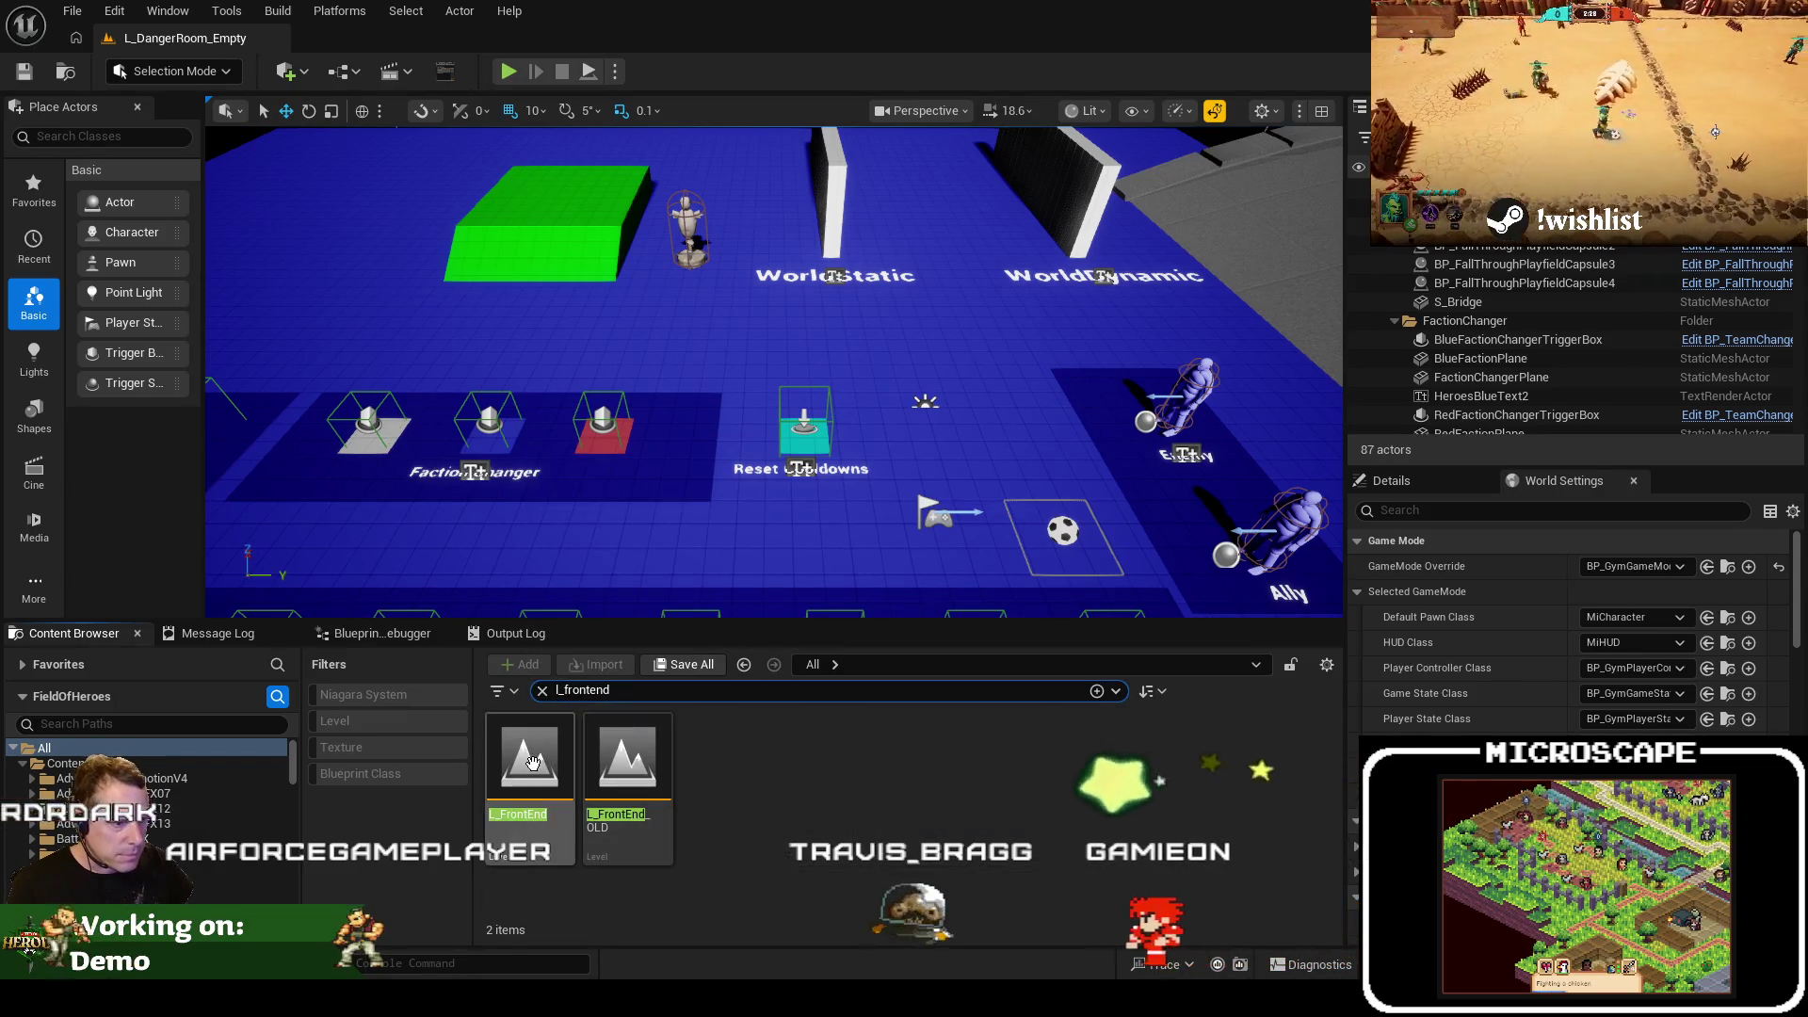
double_click(532, 763)
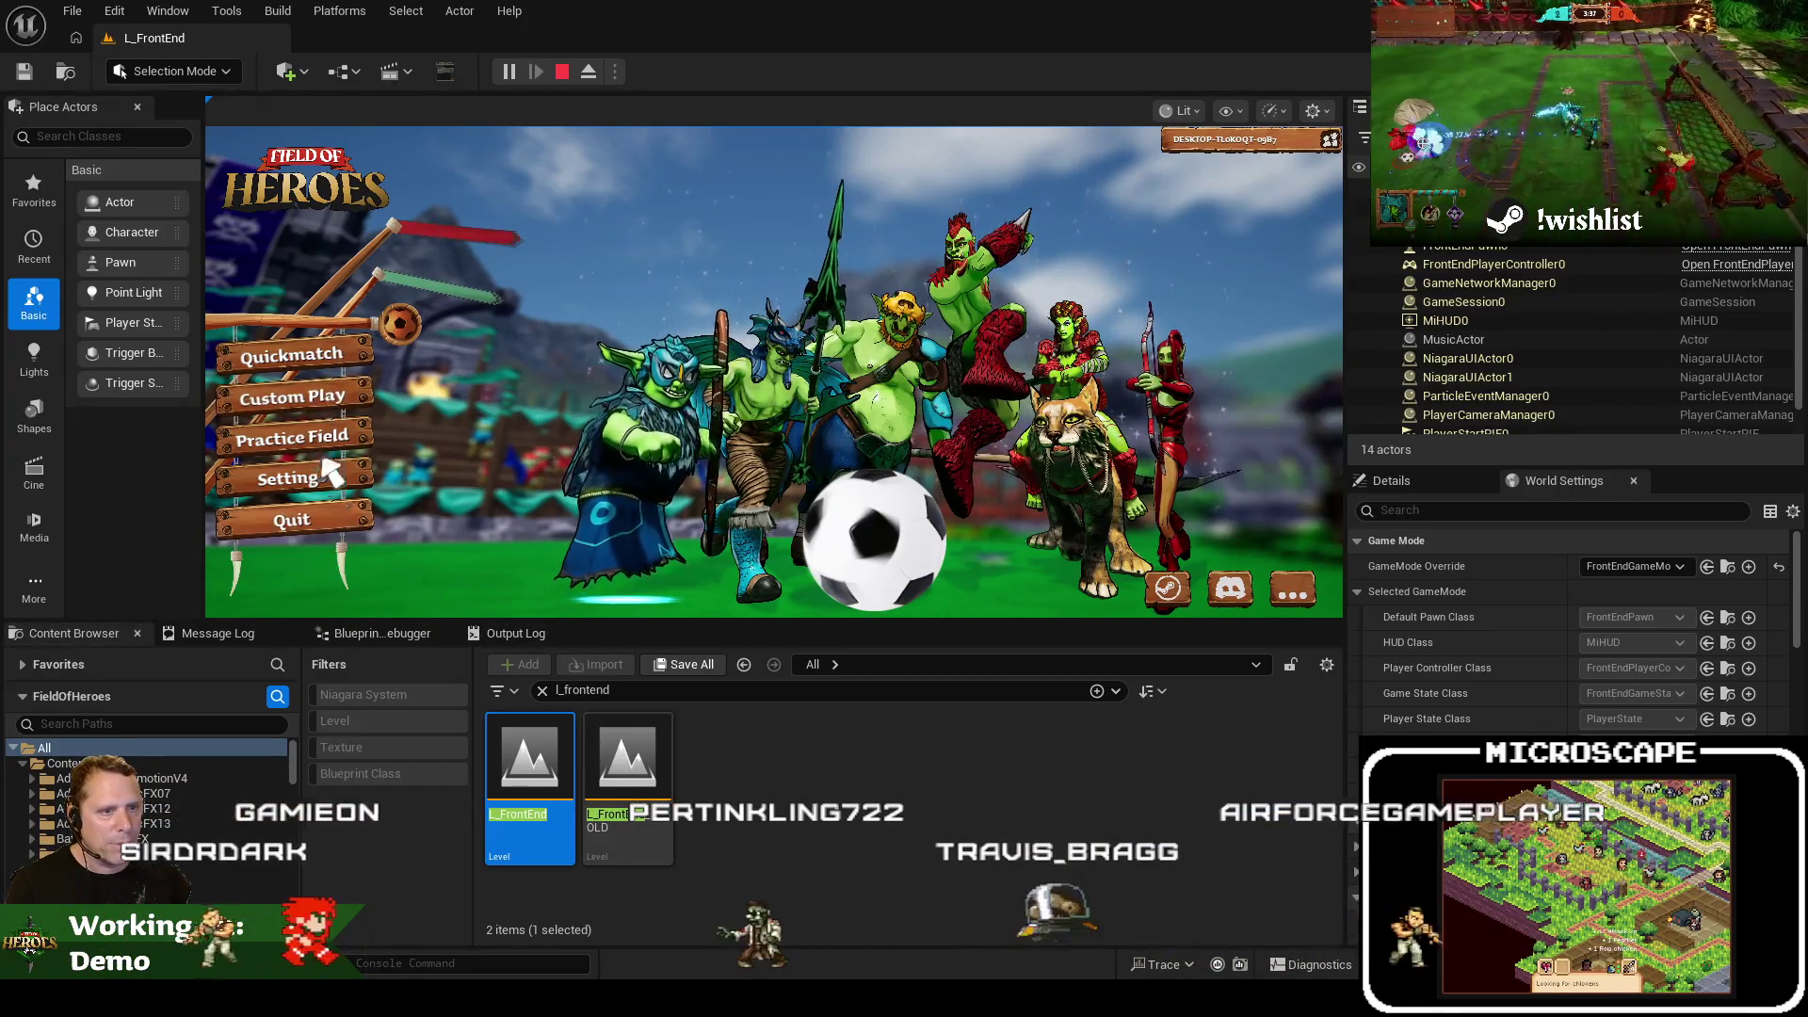
left_click(310, 399)
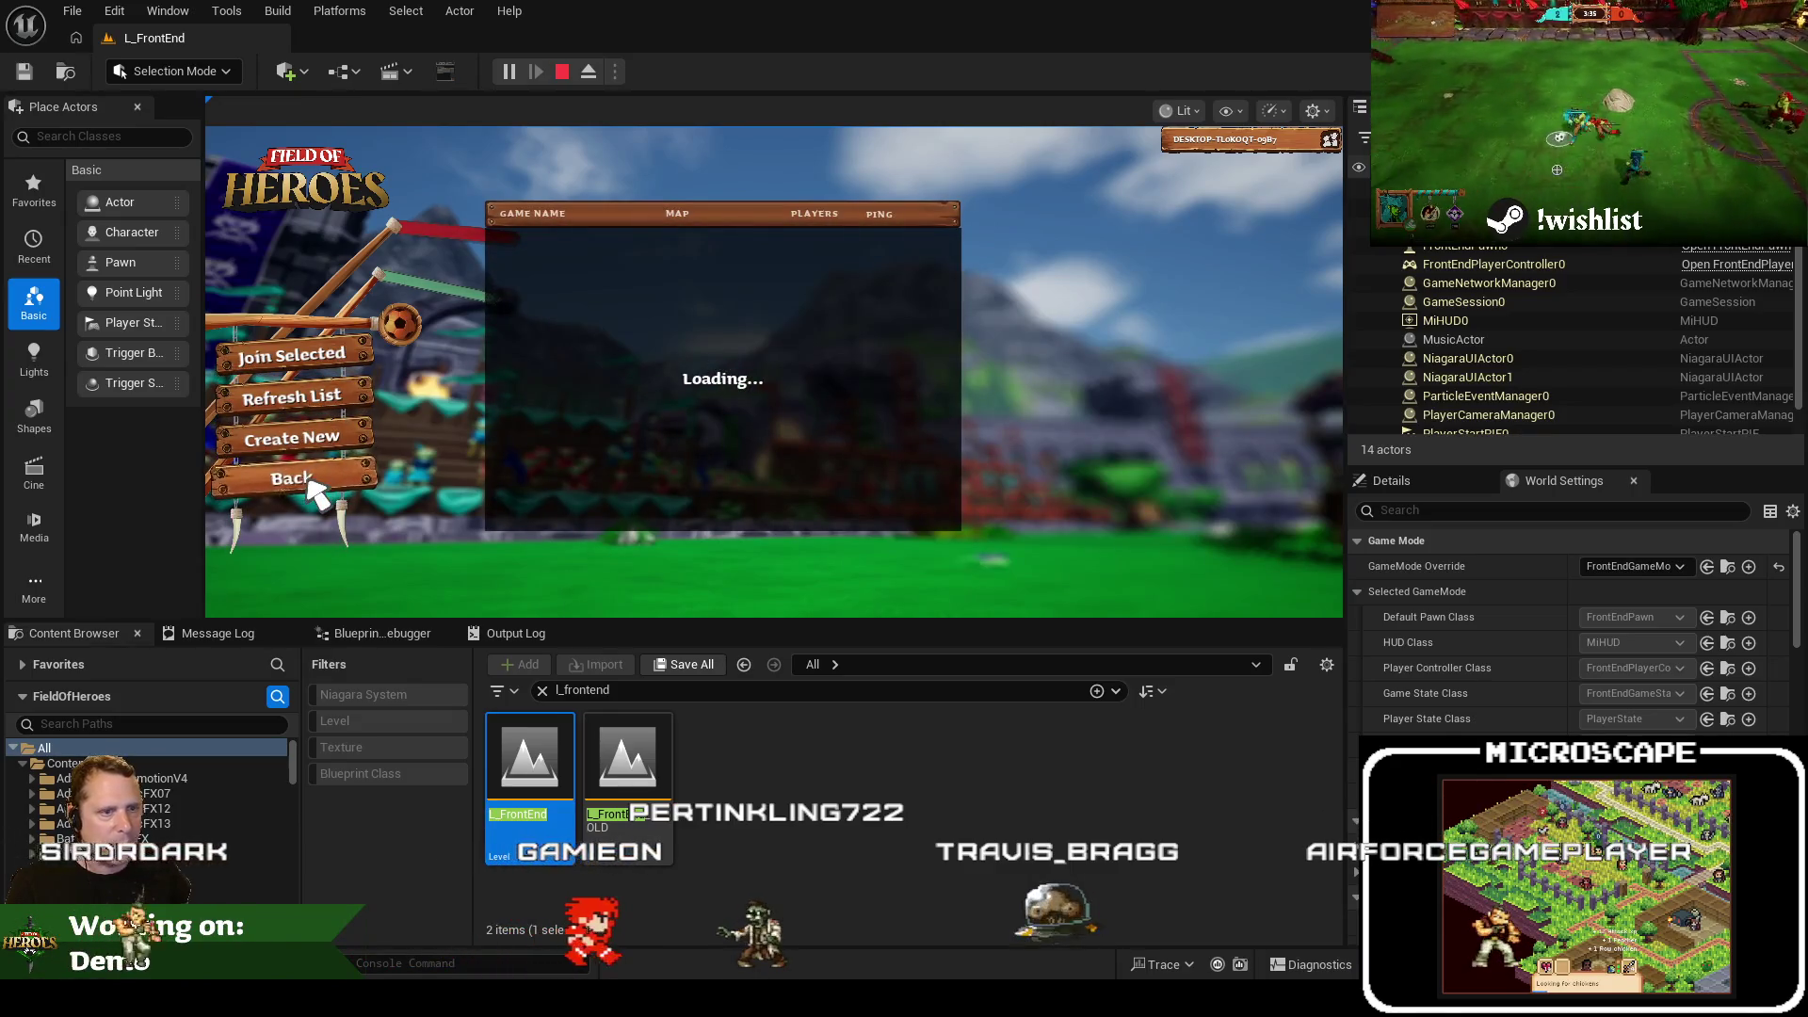
left_click(309, 480)
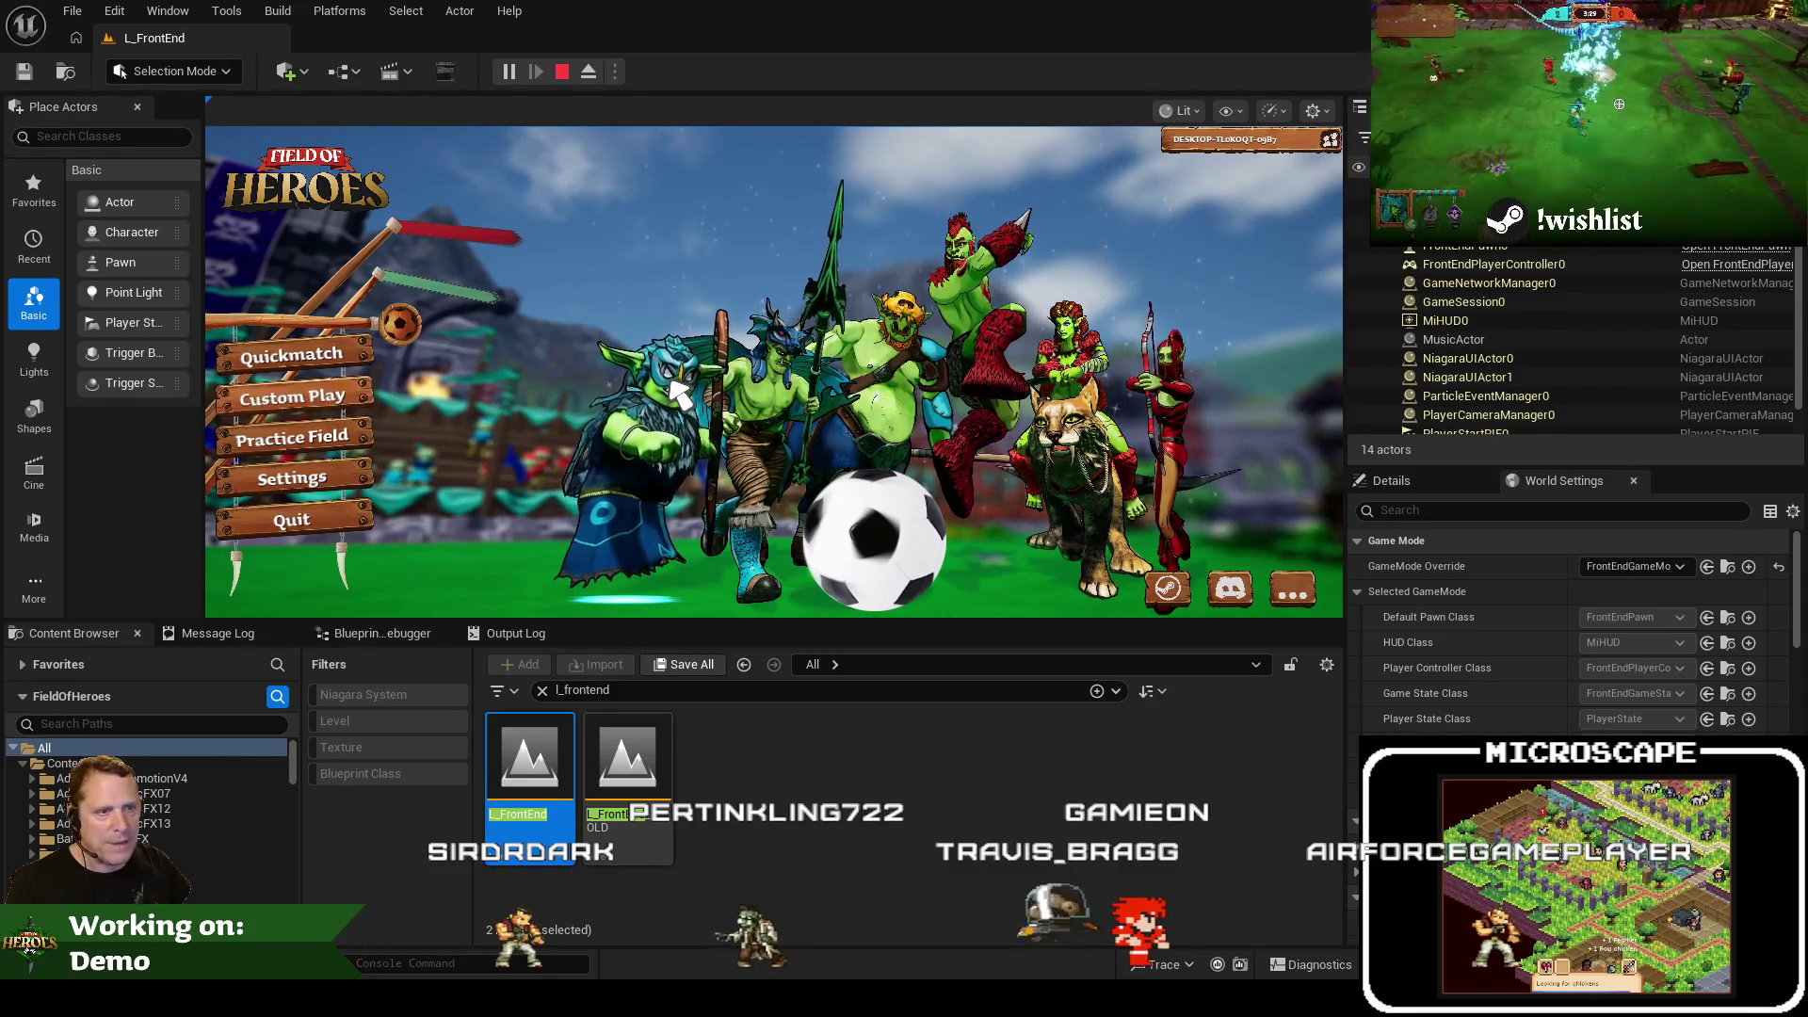
Stop the playtest and open WBP_FE_Menu_Root found by searching 'wbp_ fe root'
left_click(559, 75)
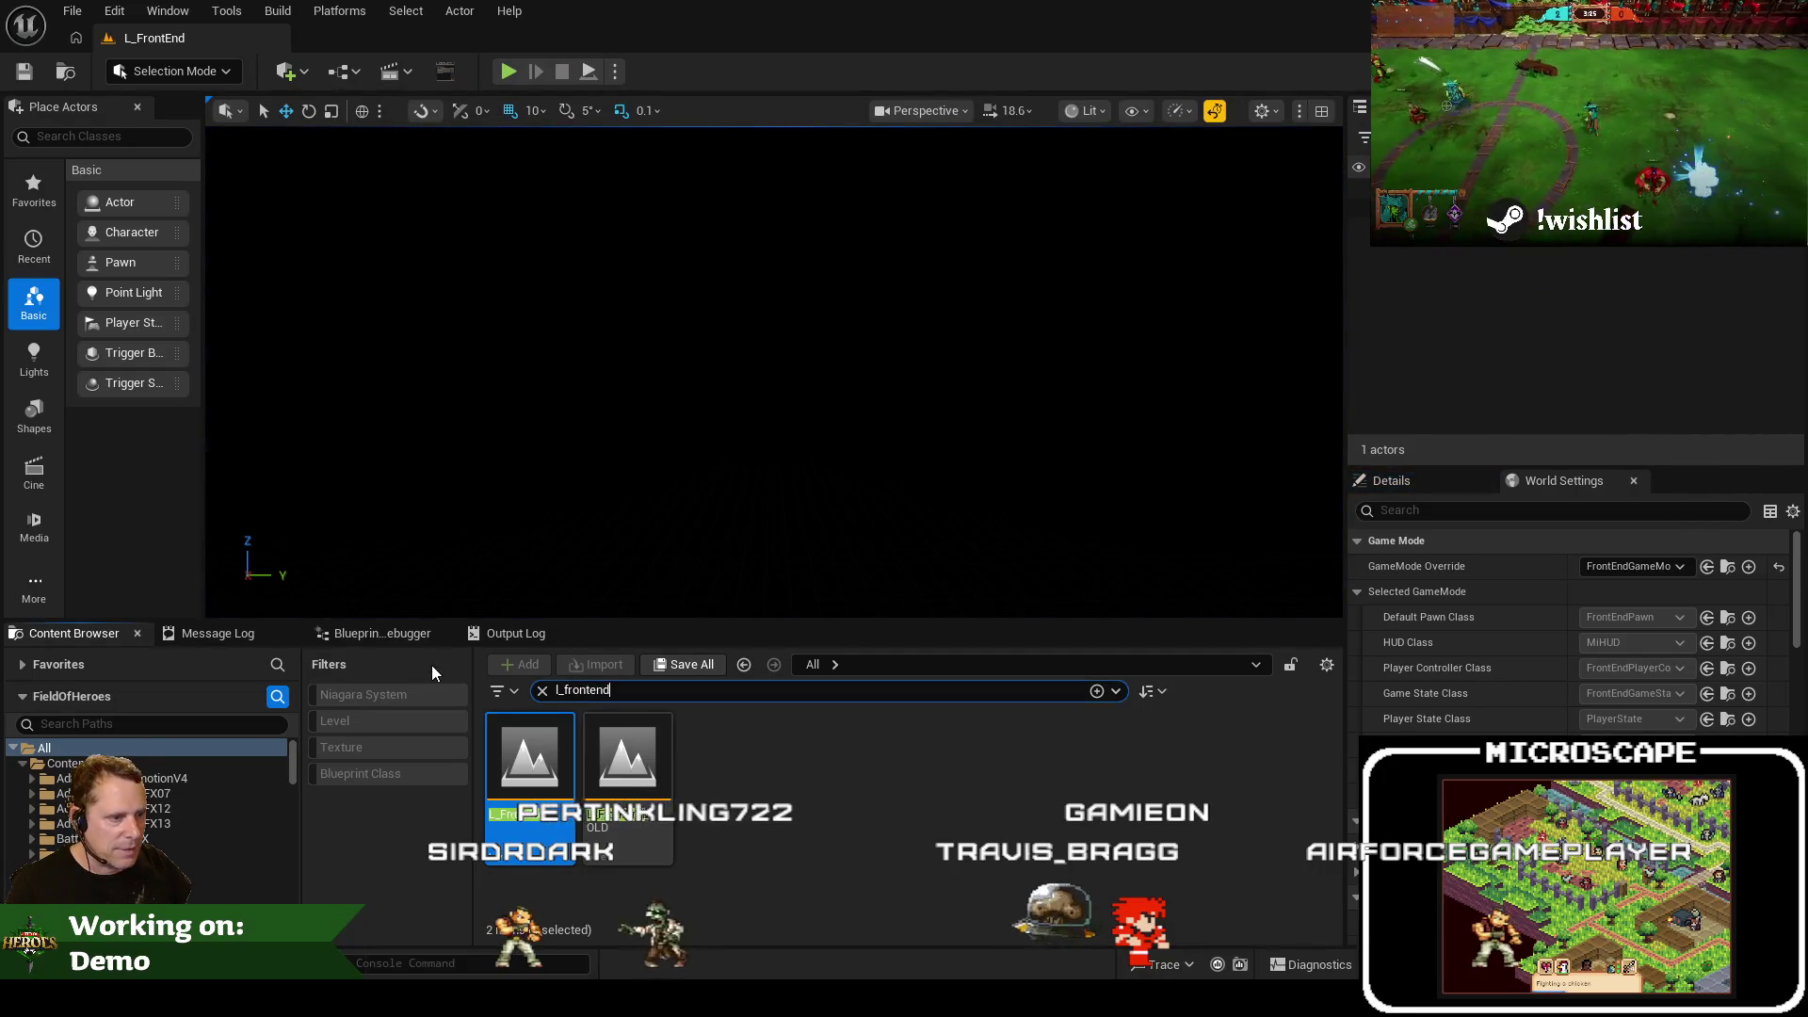
key("ctrl+a")
type("wbp_ fronten")
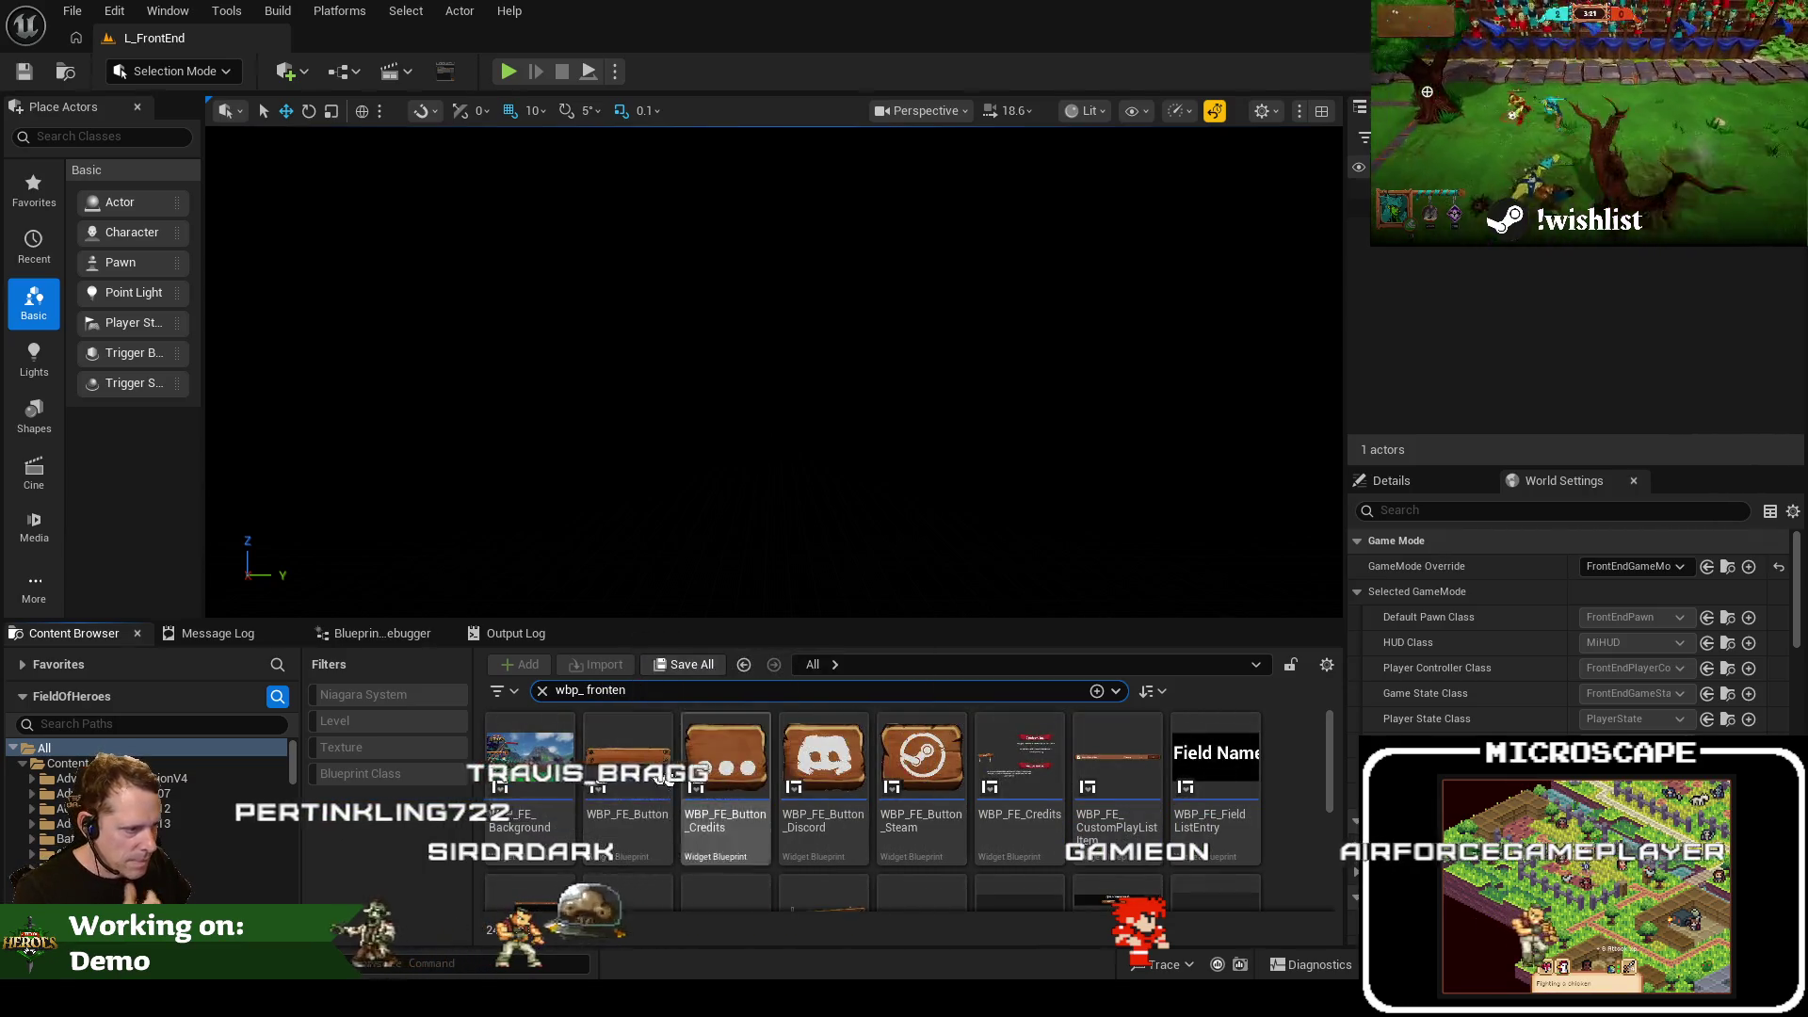
key("ctrl+shift+Left")
type("fe root")
left_click(525, 790)
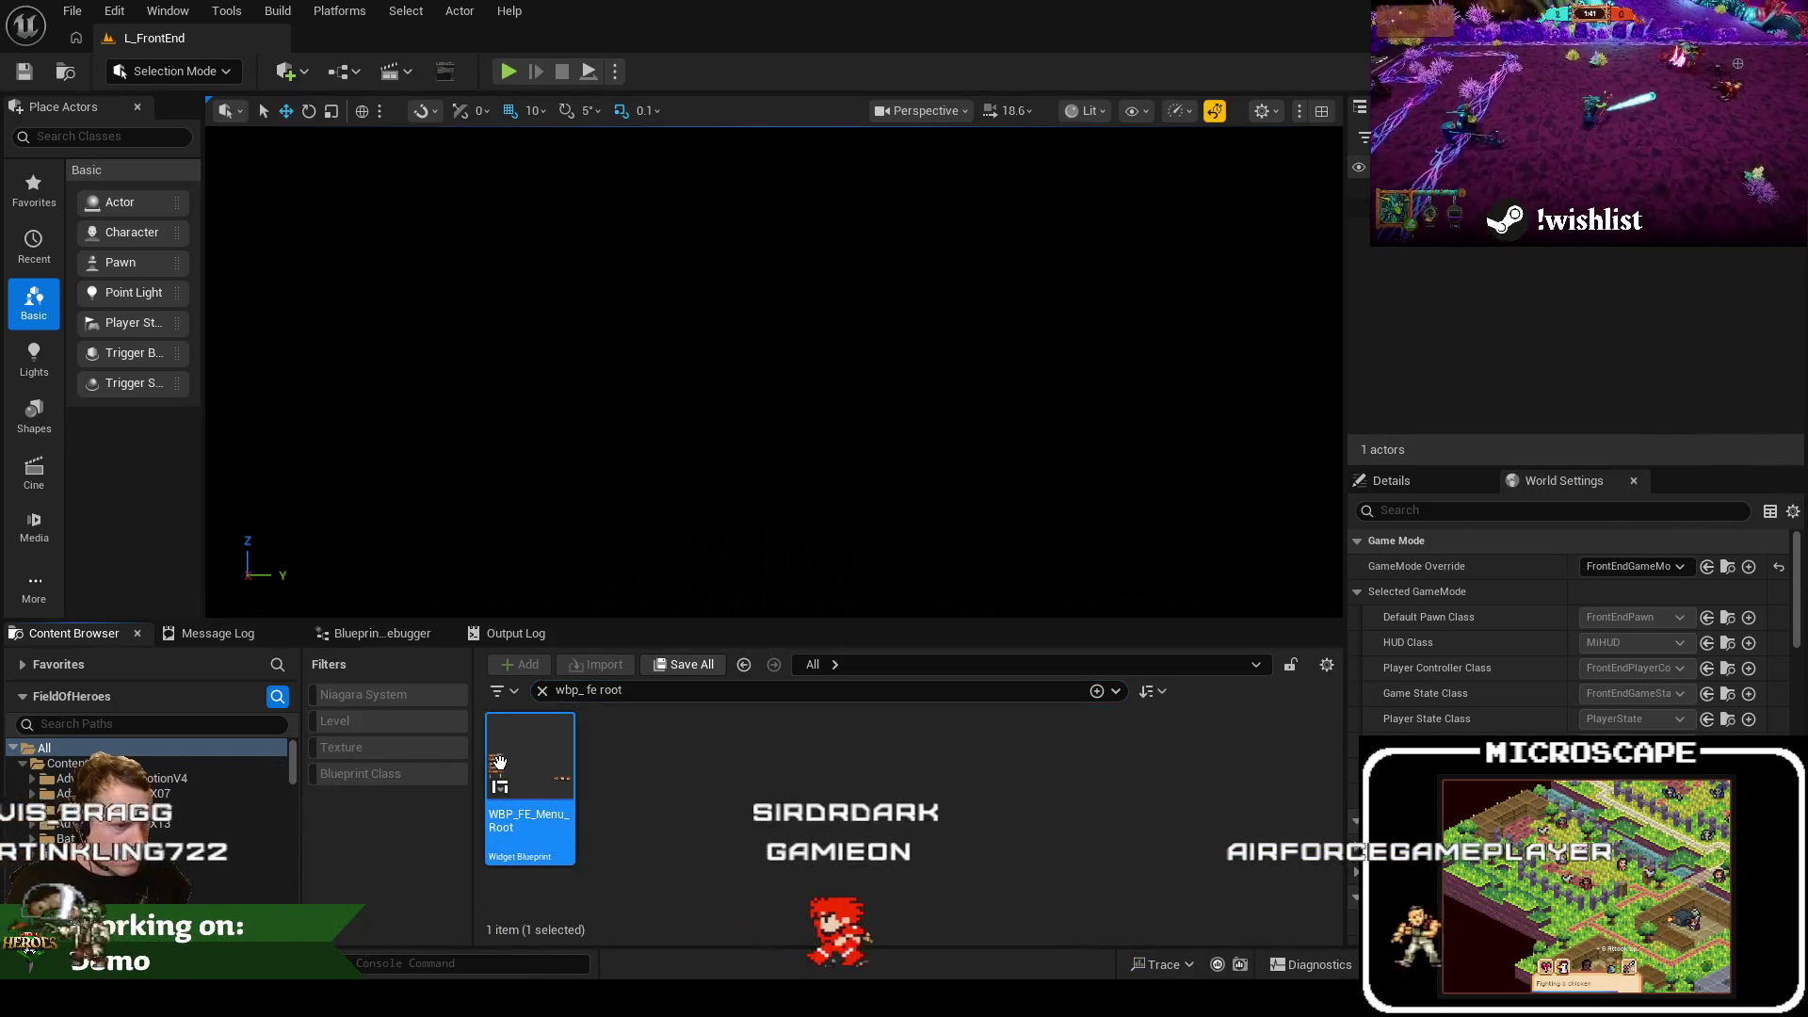
double_click(523, 786)
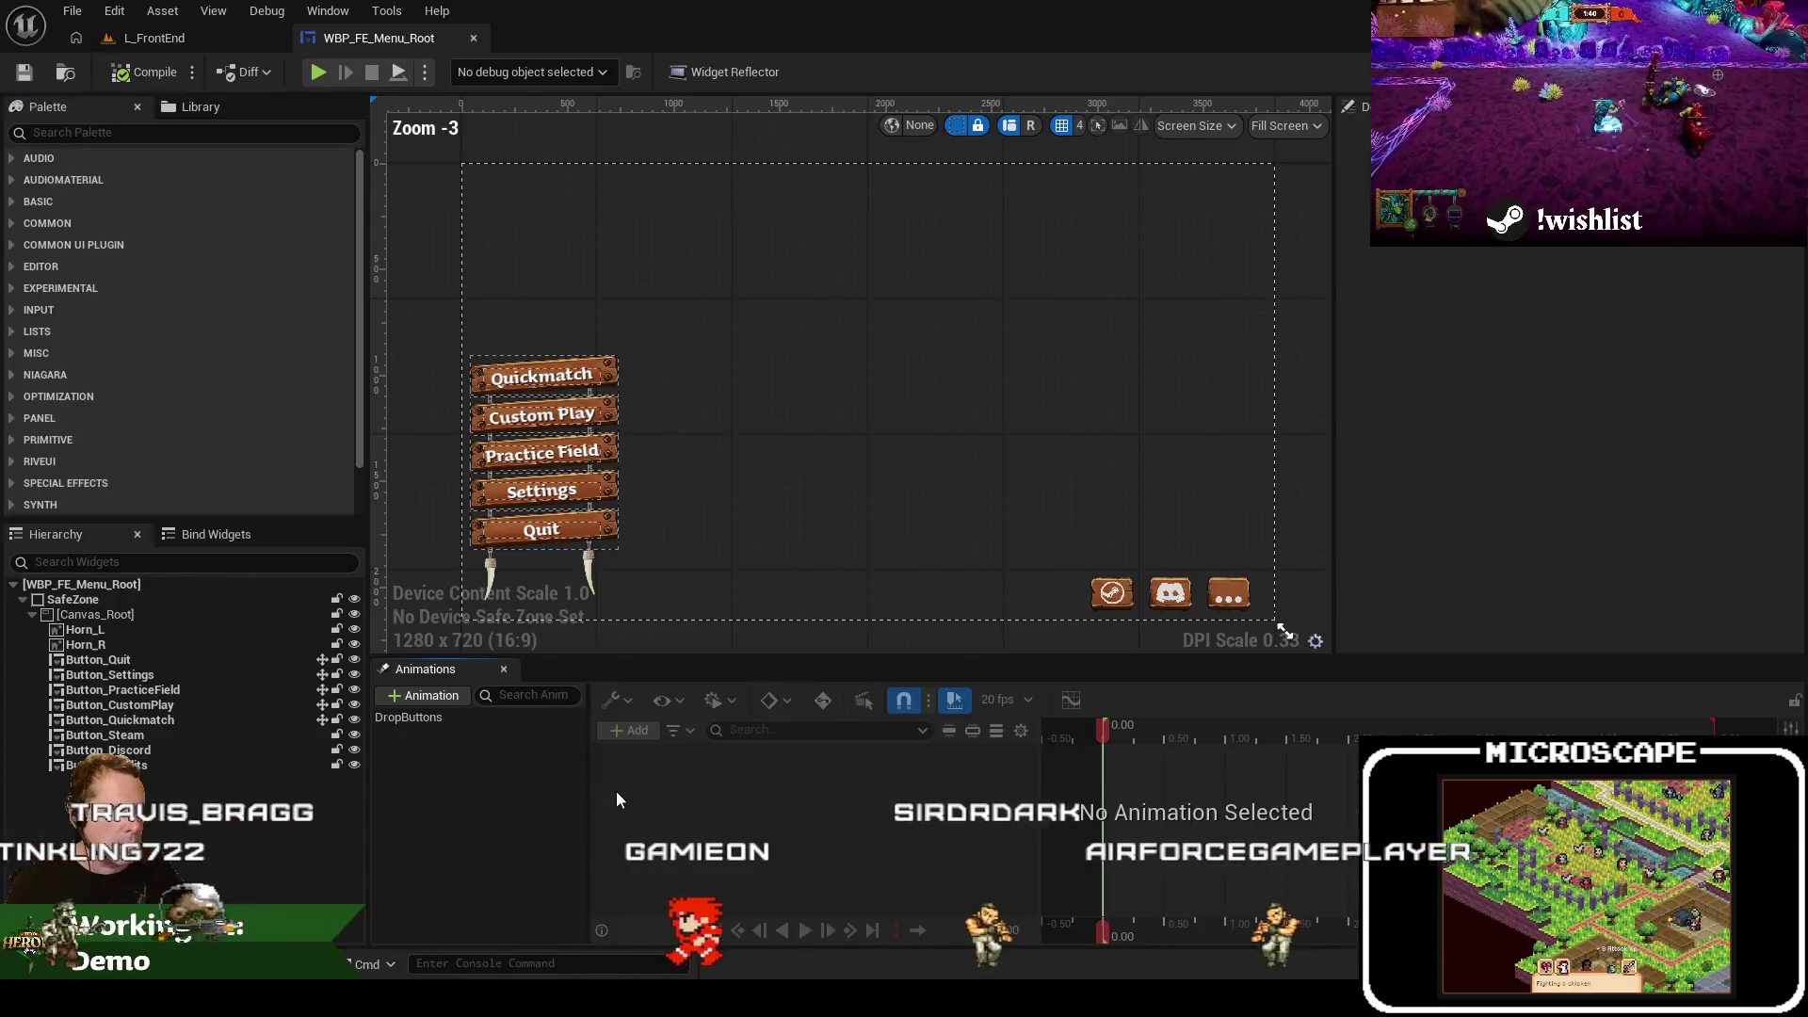
Open WBP_FE_MenuButton from the Custom Play button and dock its tab with the others
left_click(581, 412)
double_click(582, 413)
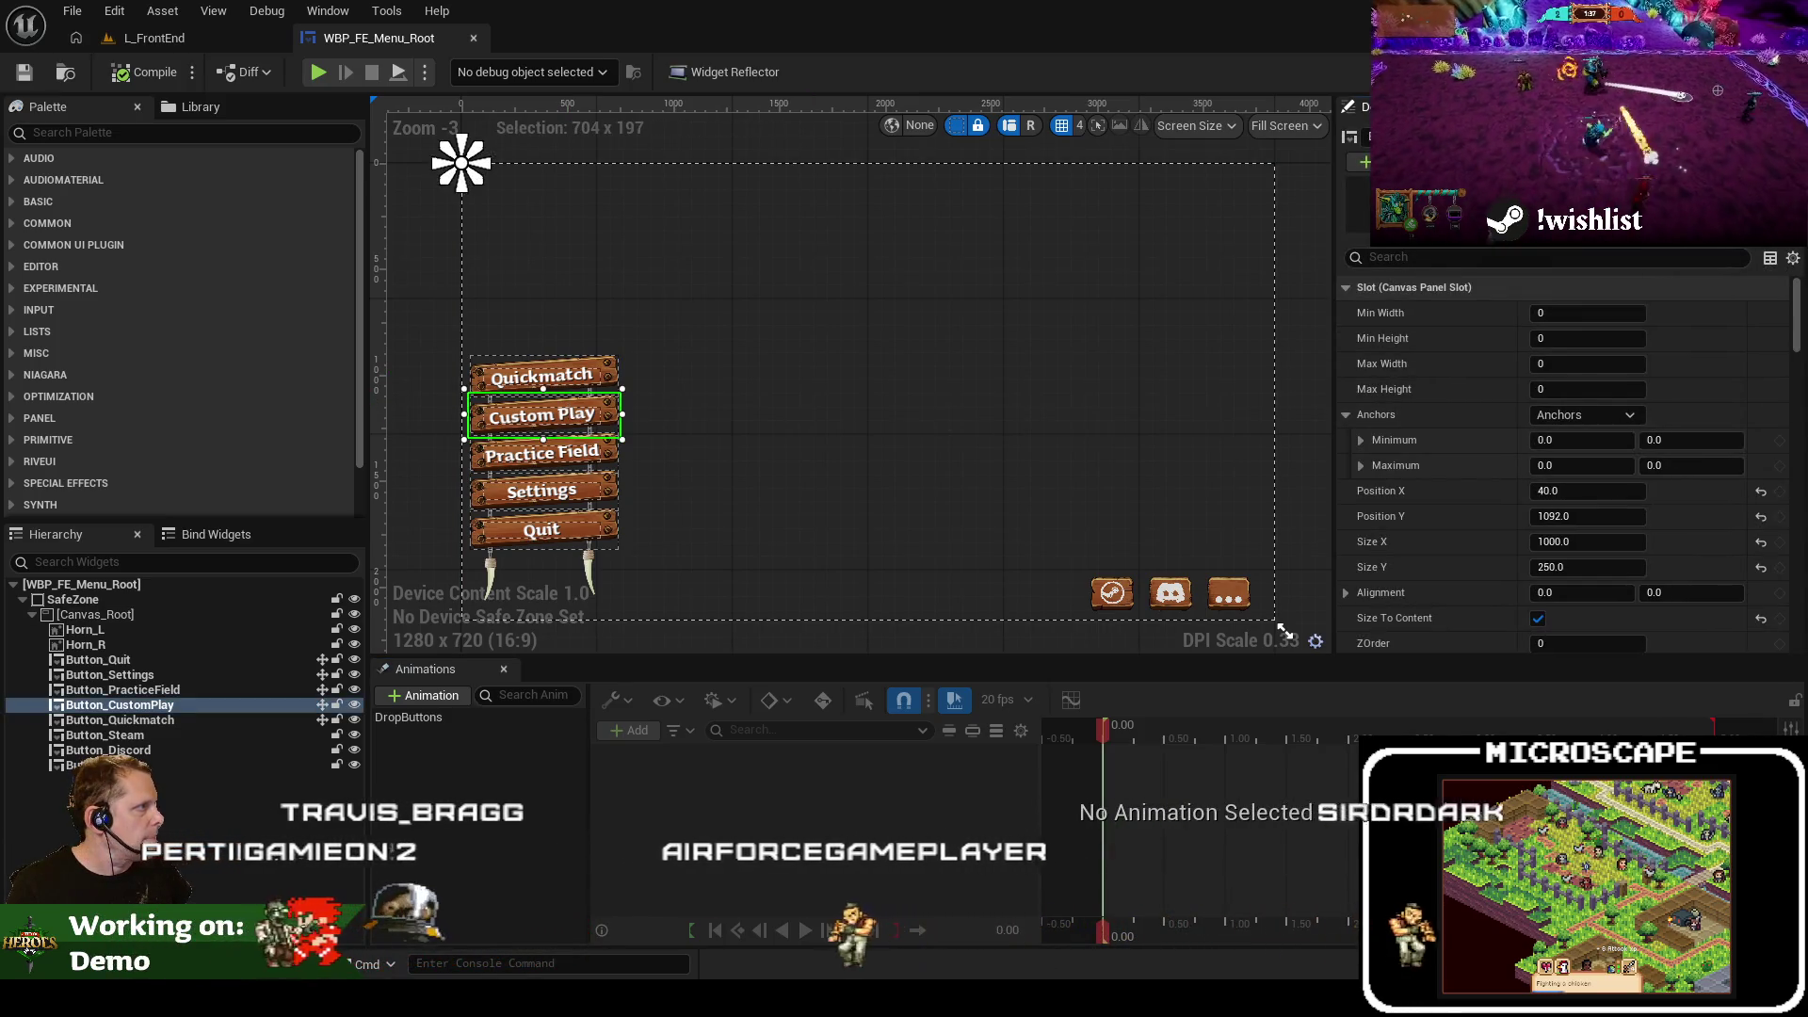
left_click_drag(565, 162, 573, 44)
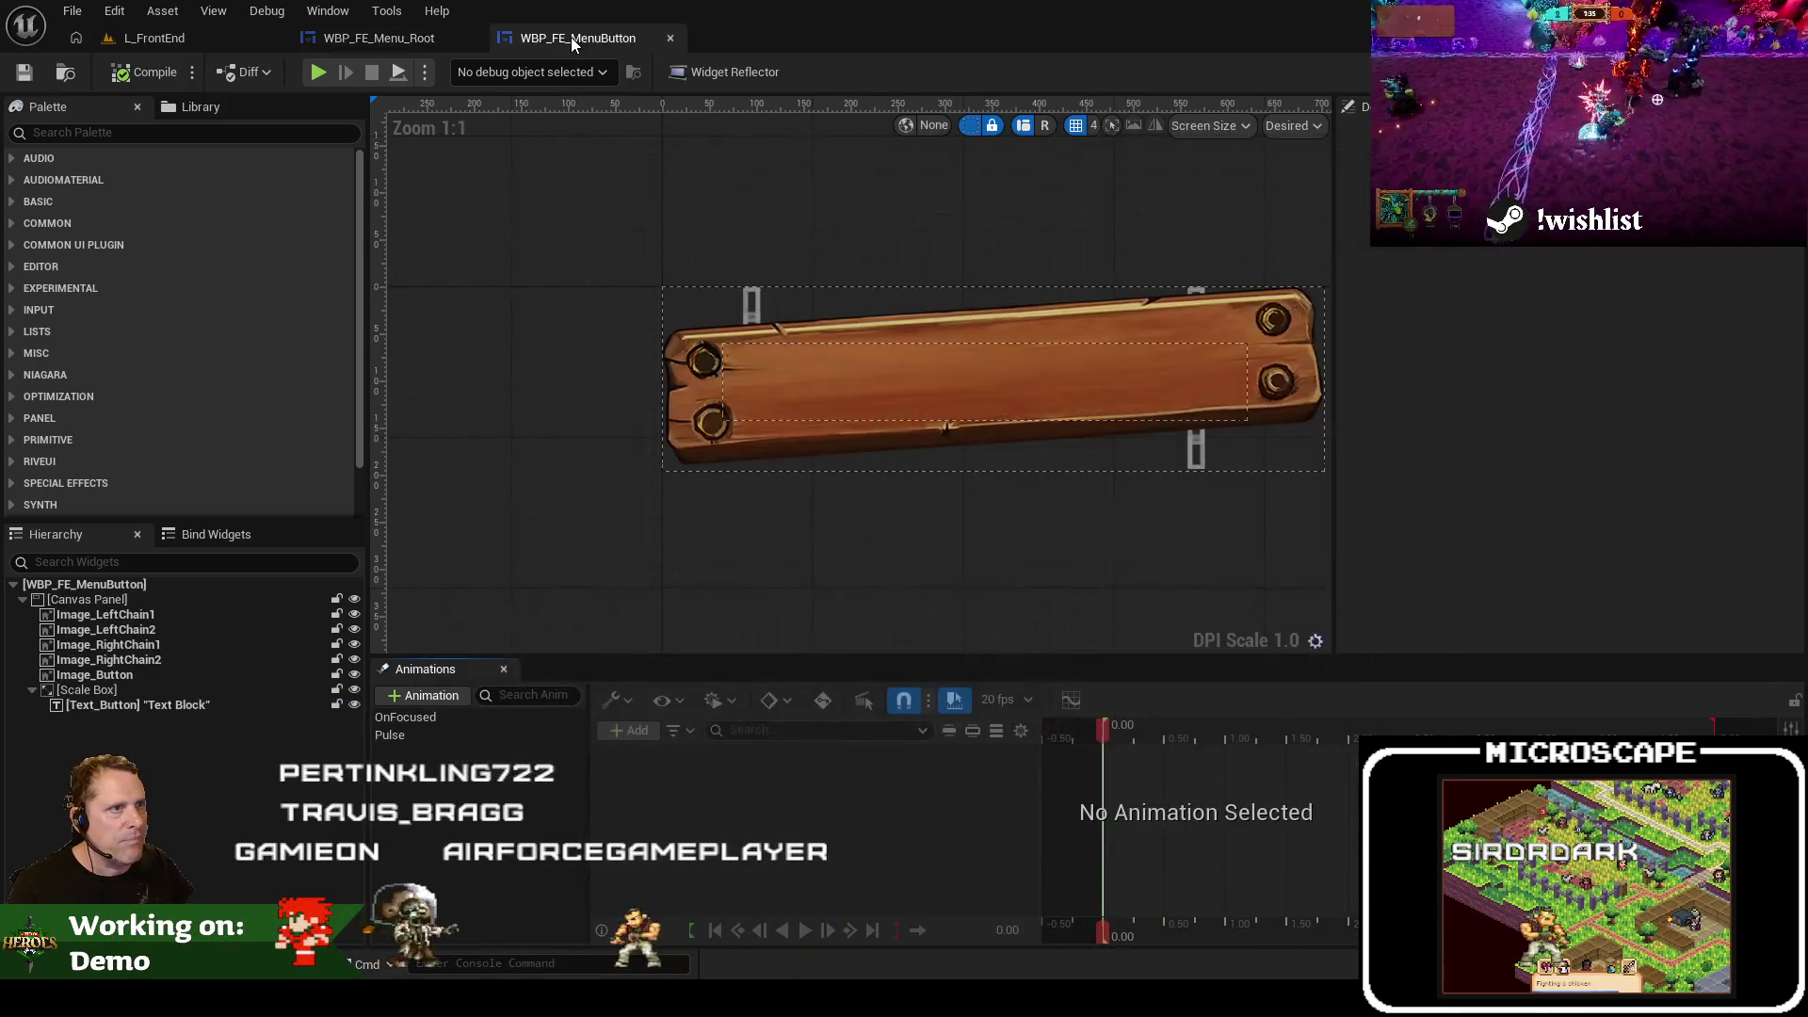
scroll(940, 335, "down", 2)
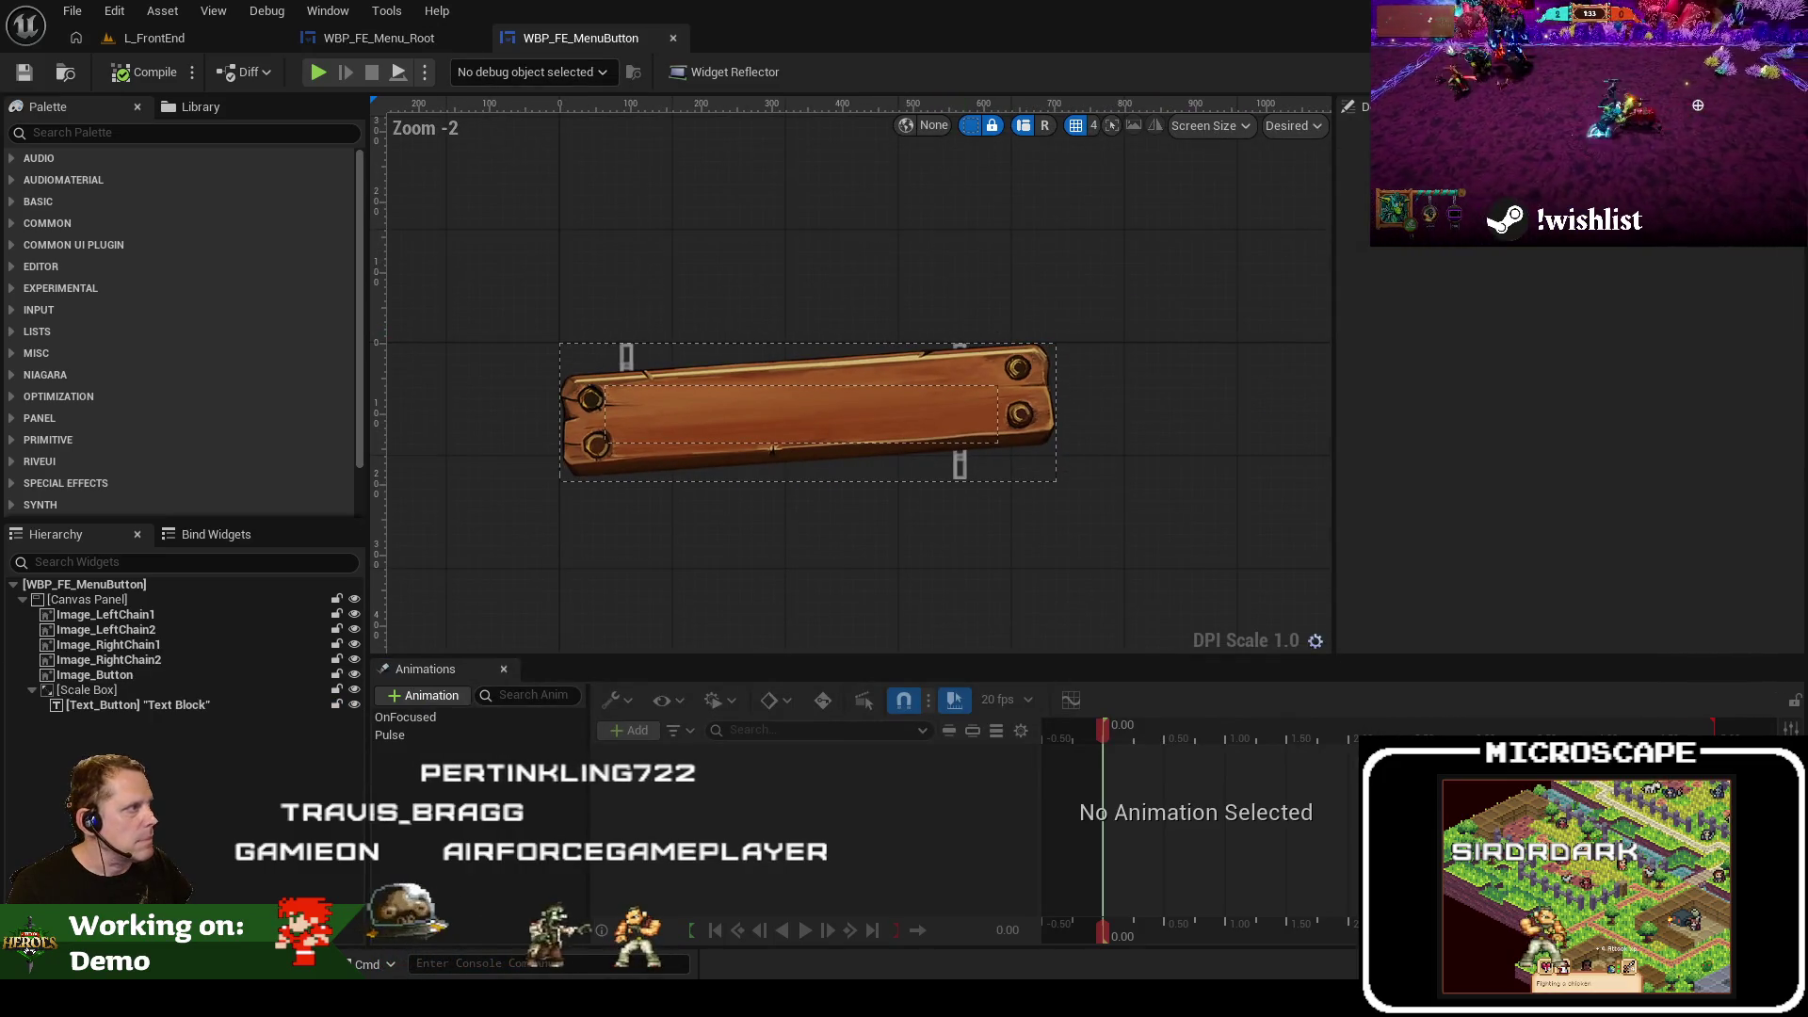
Survey the menu button's event graph, including hover/unhover handlers and pre-construct visibility nodes
left_click(1771, 72)
scroll(586, 302, "down", 2)
left_click_drag(917, 420, 945, 397)
scroll(945, 398, "down", 5)
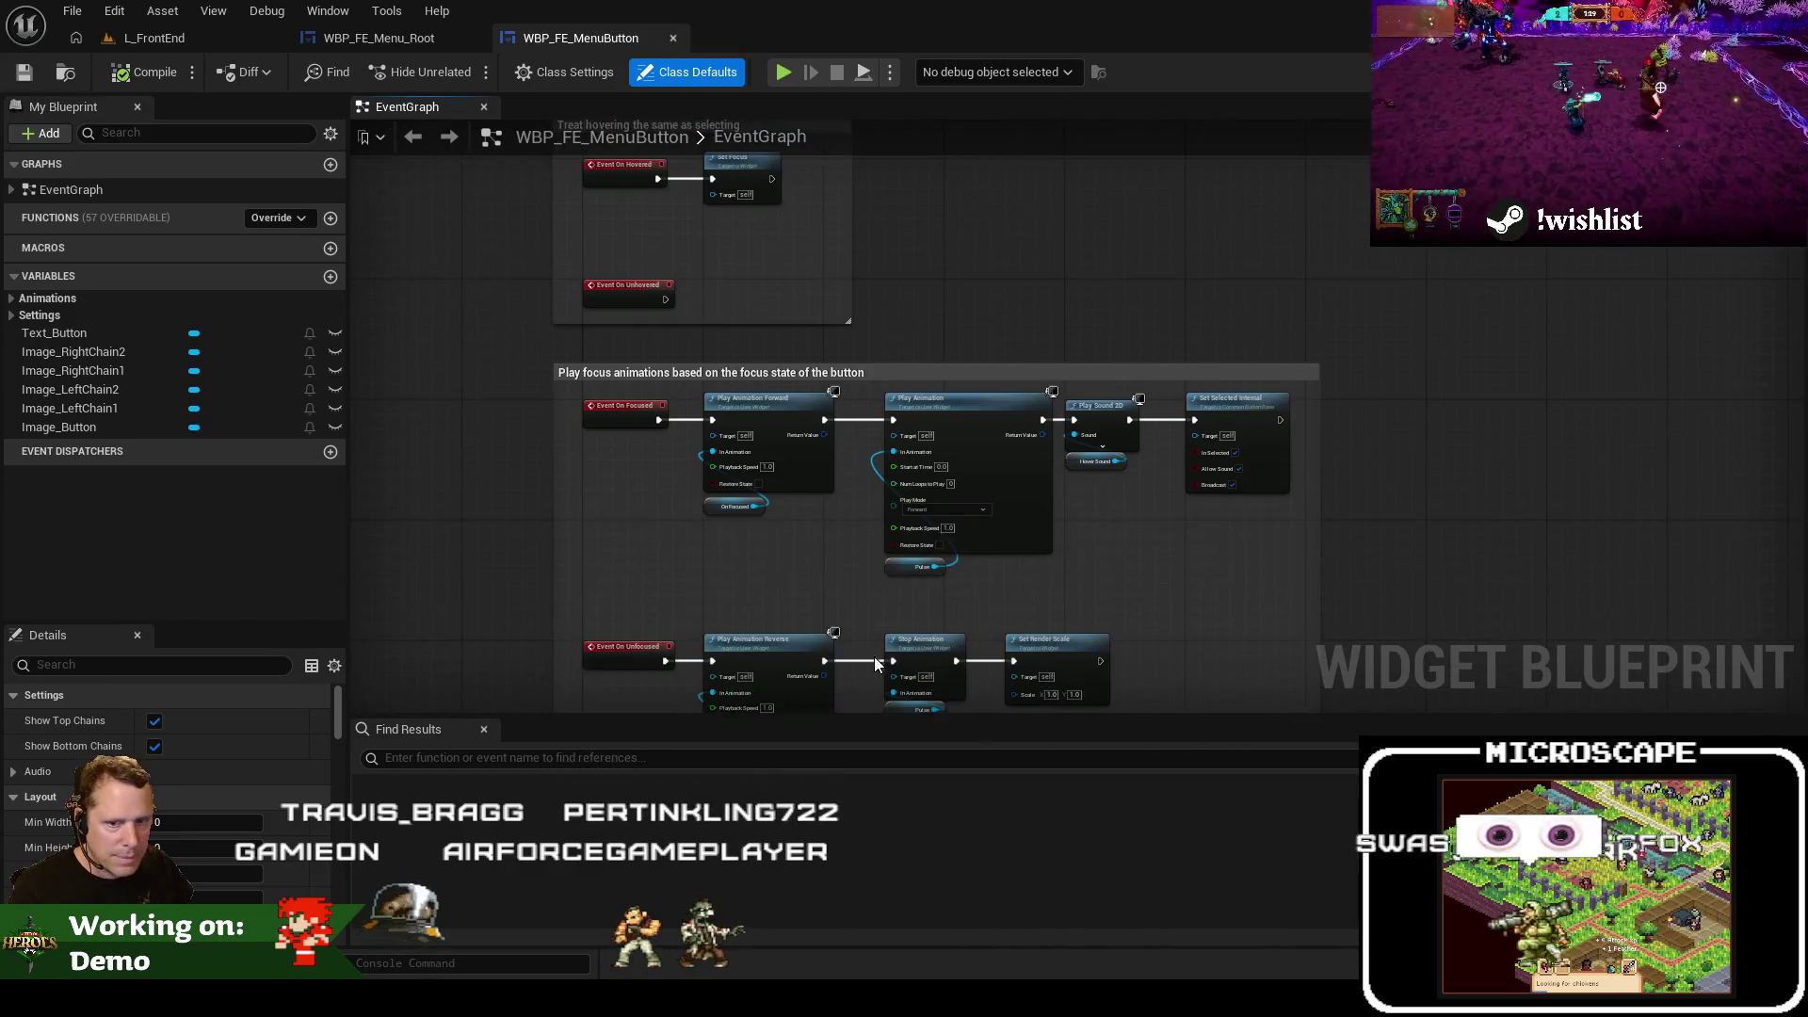
left_click_drag(855, 530, 818, 679)
left_click_drag(810, 392, 795, 625)
left_click_drag(795, 452, 794, 584)
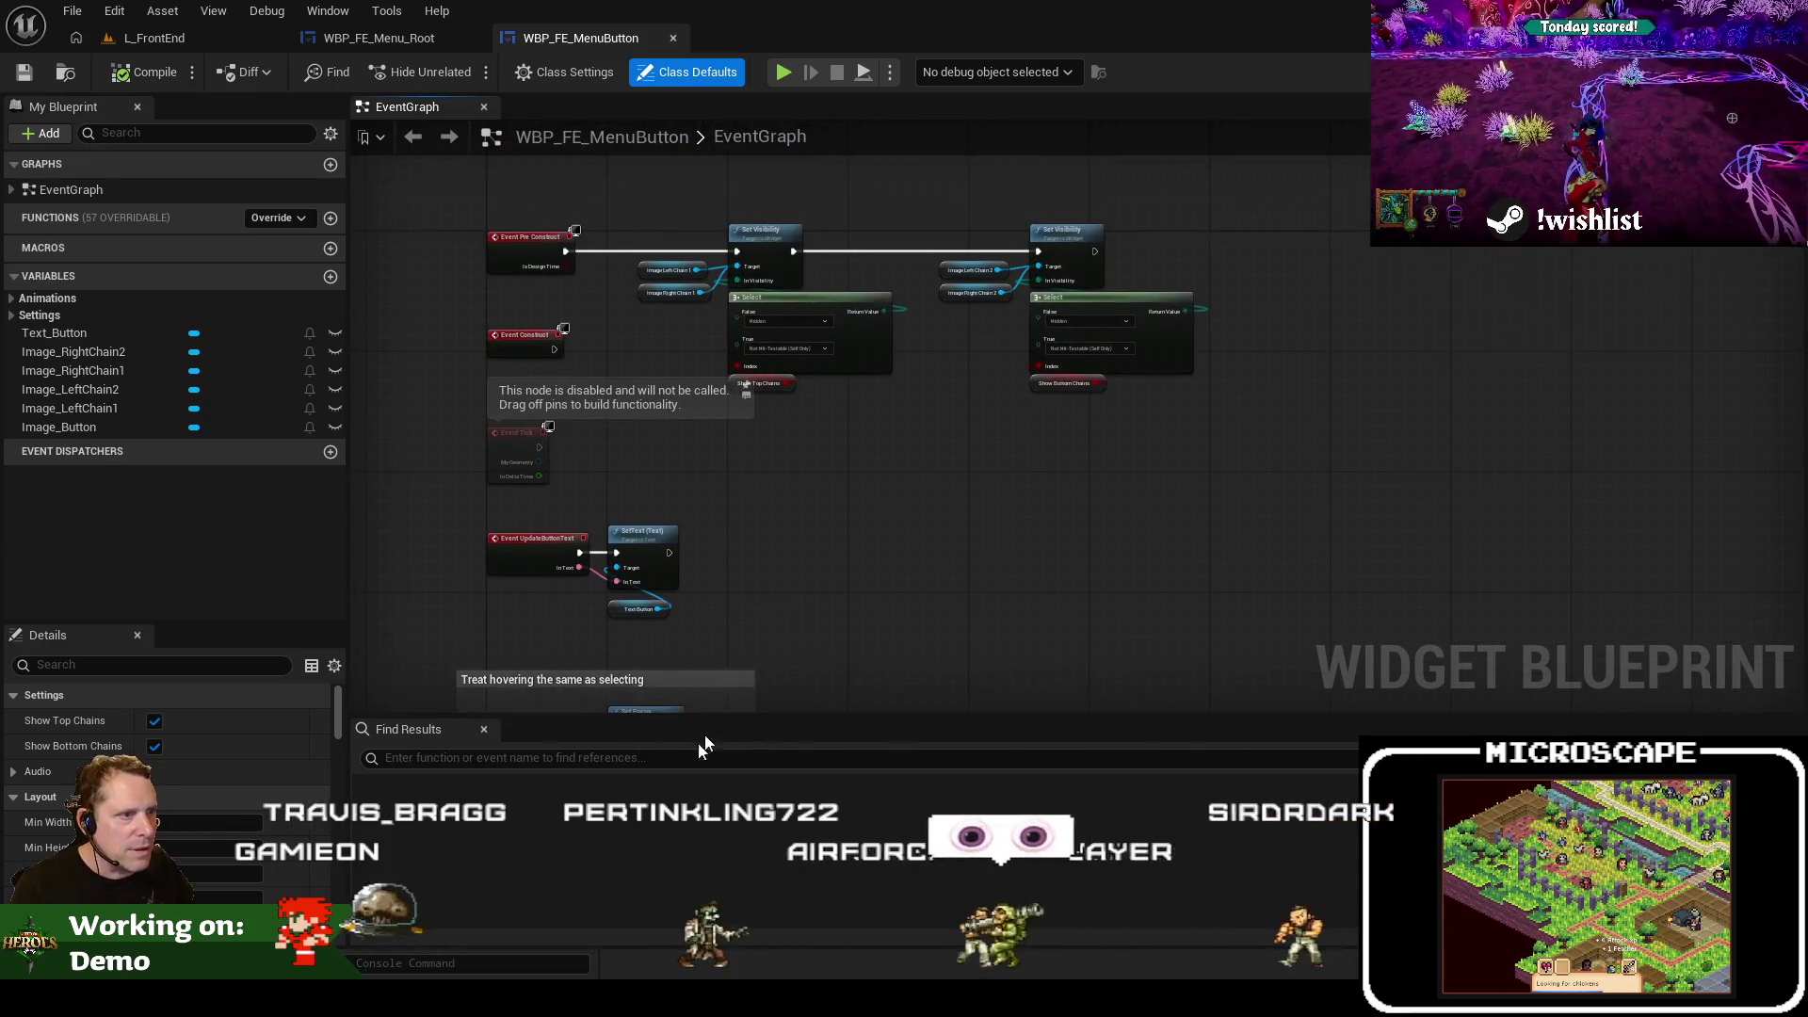
Find Event On Clicked via a 'click' search and breakpoint its Play Sound 2D node
left_click(627, 765)
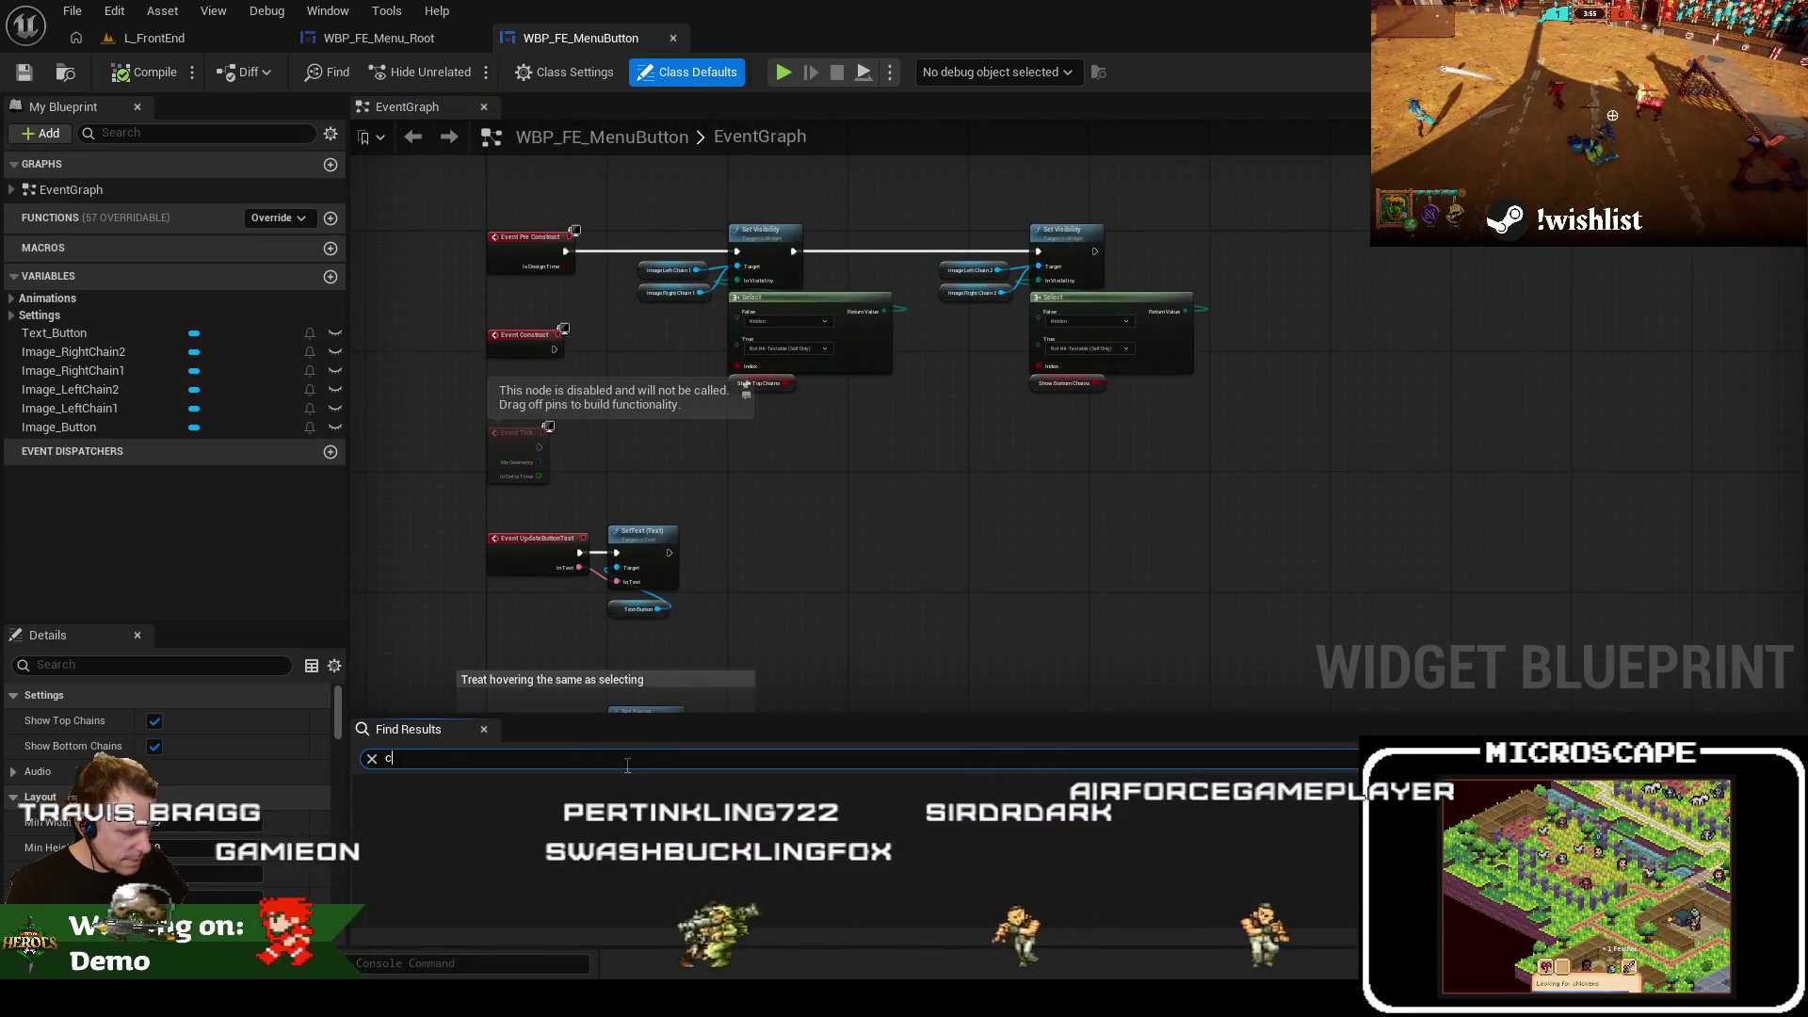
type("click")
left_click(533, 826)
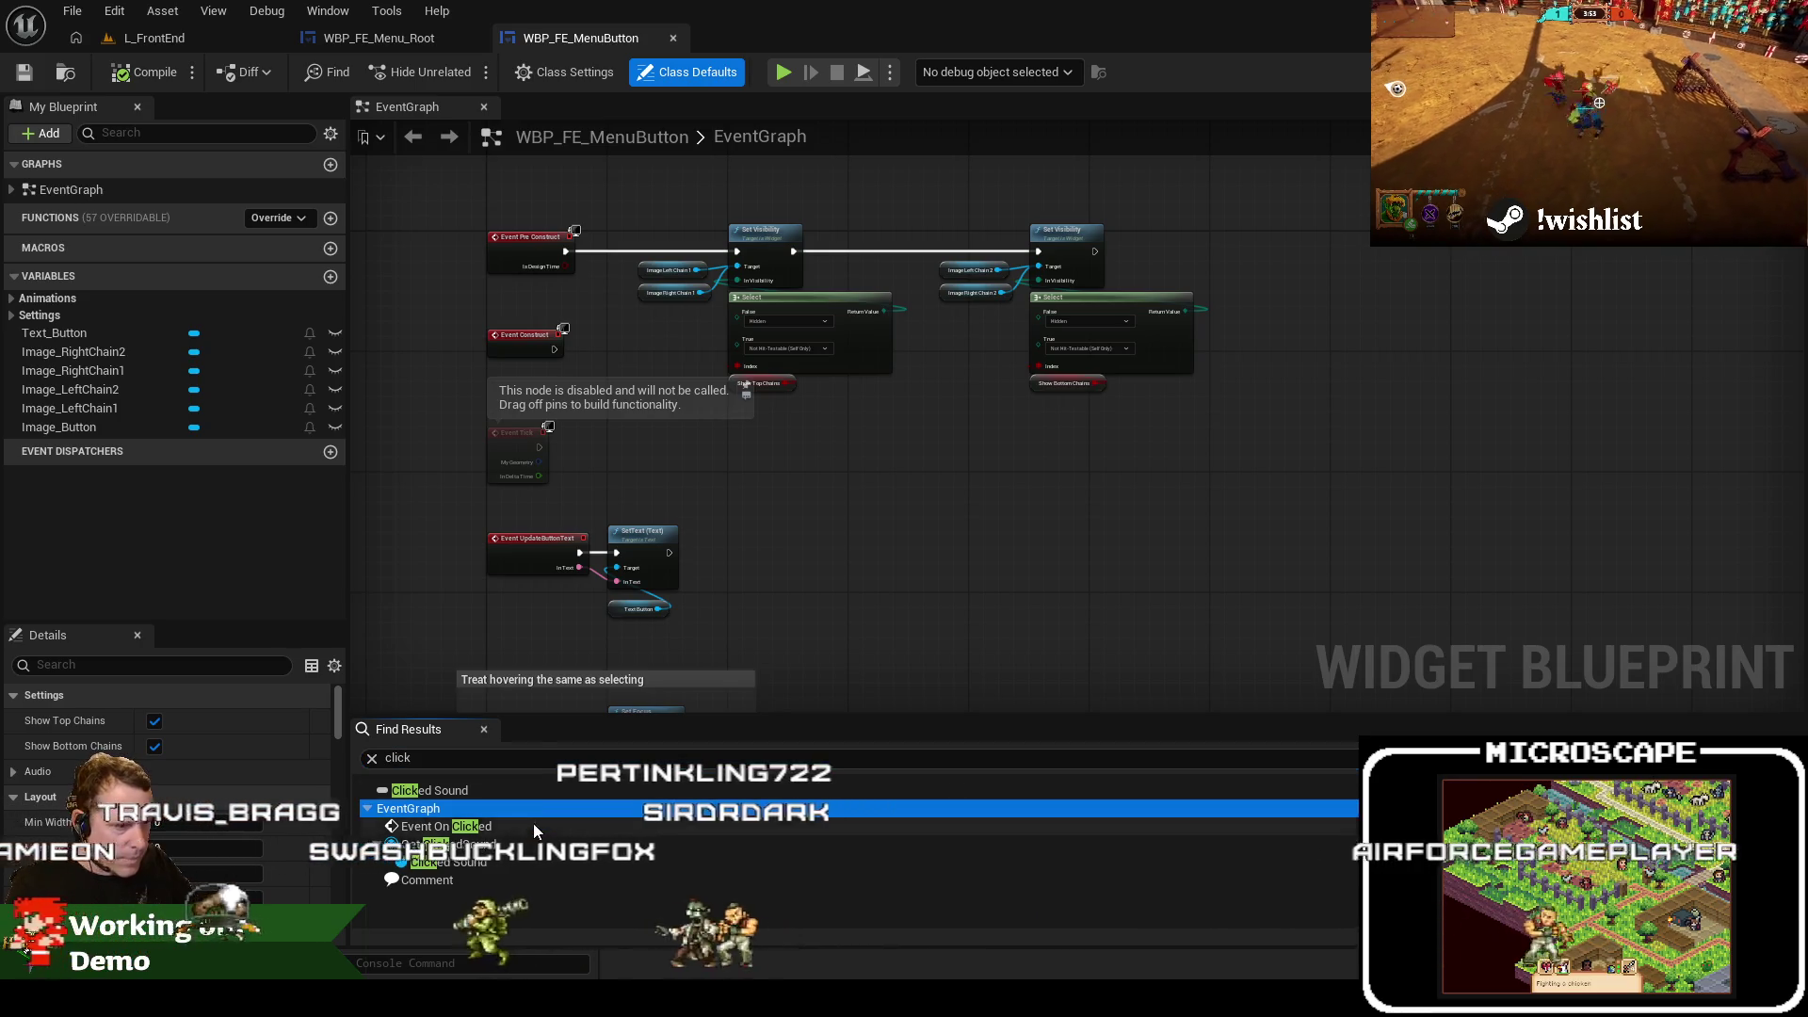
left_click(828, 462)
key("F9")
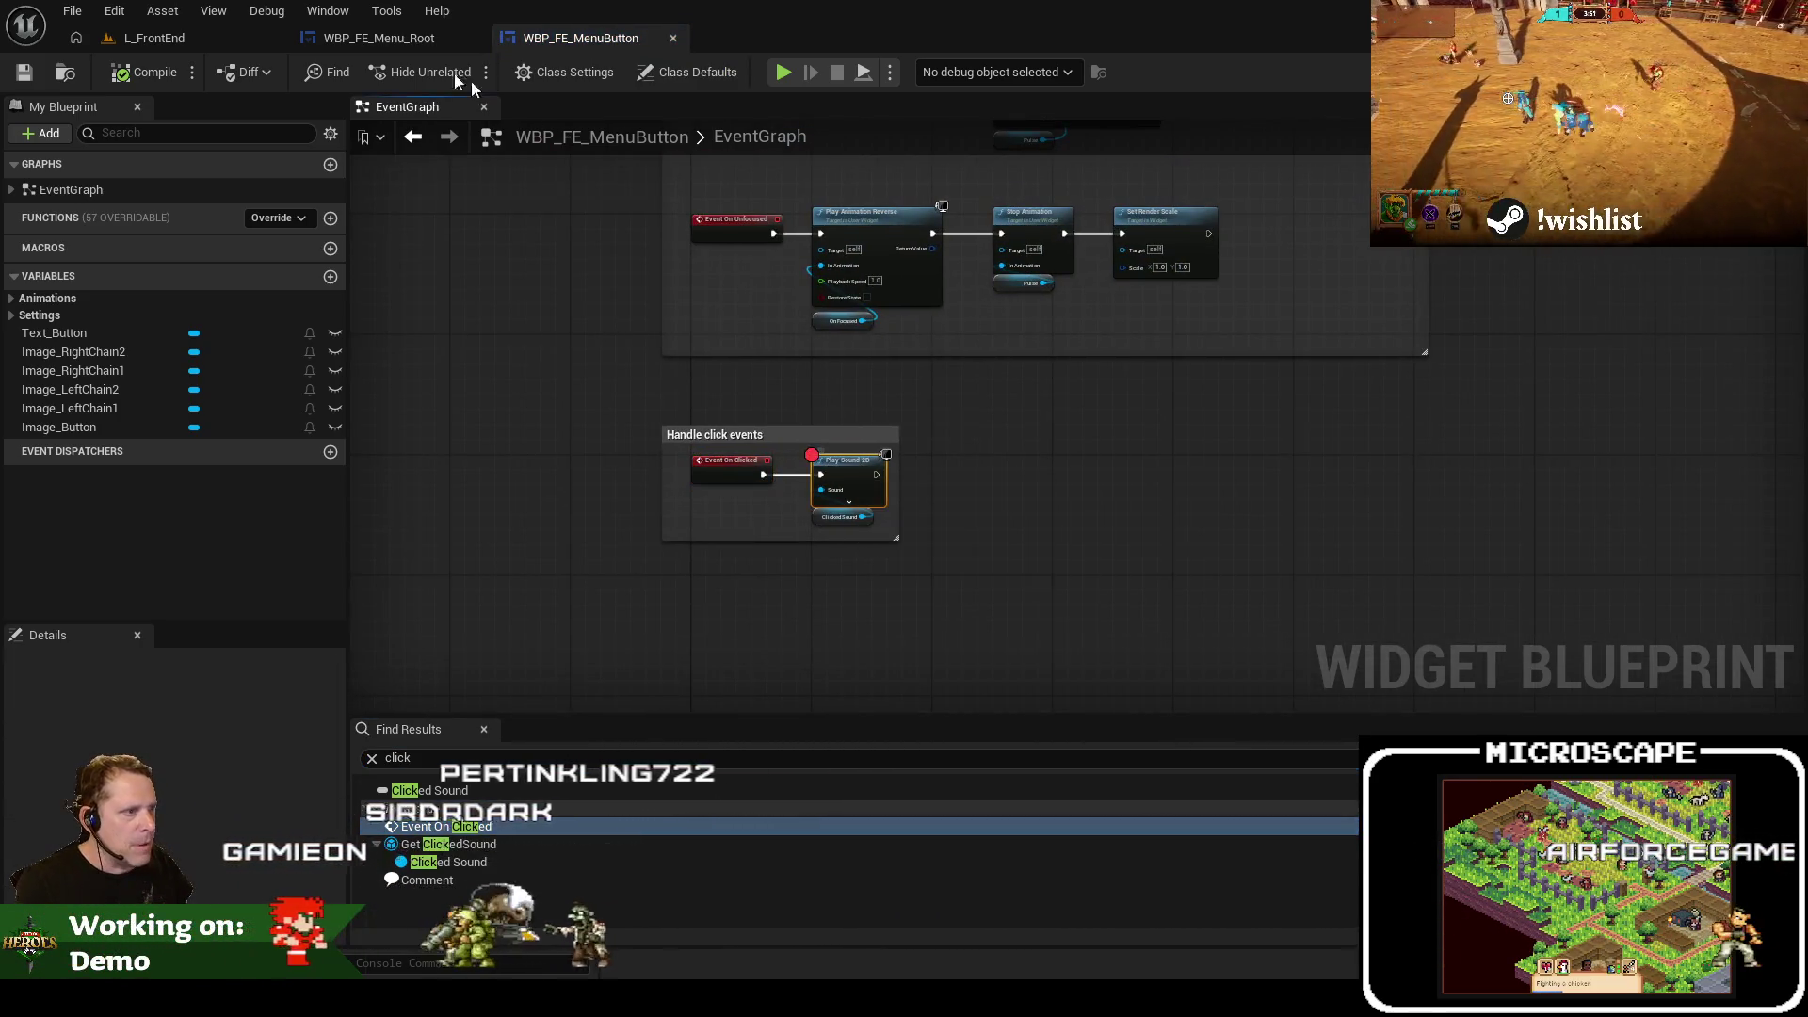
Playtest L_FrontEnd, stop it, and show WBP_FE_MenuButton's Designer layout
left_click(193, 41)
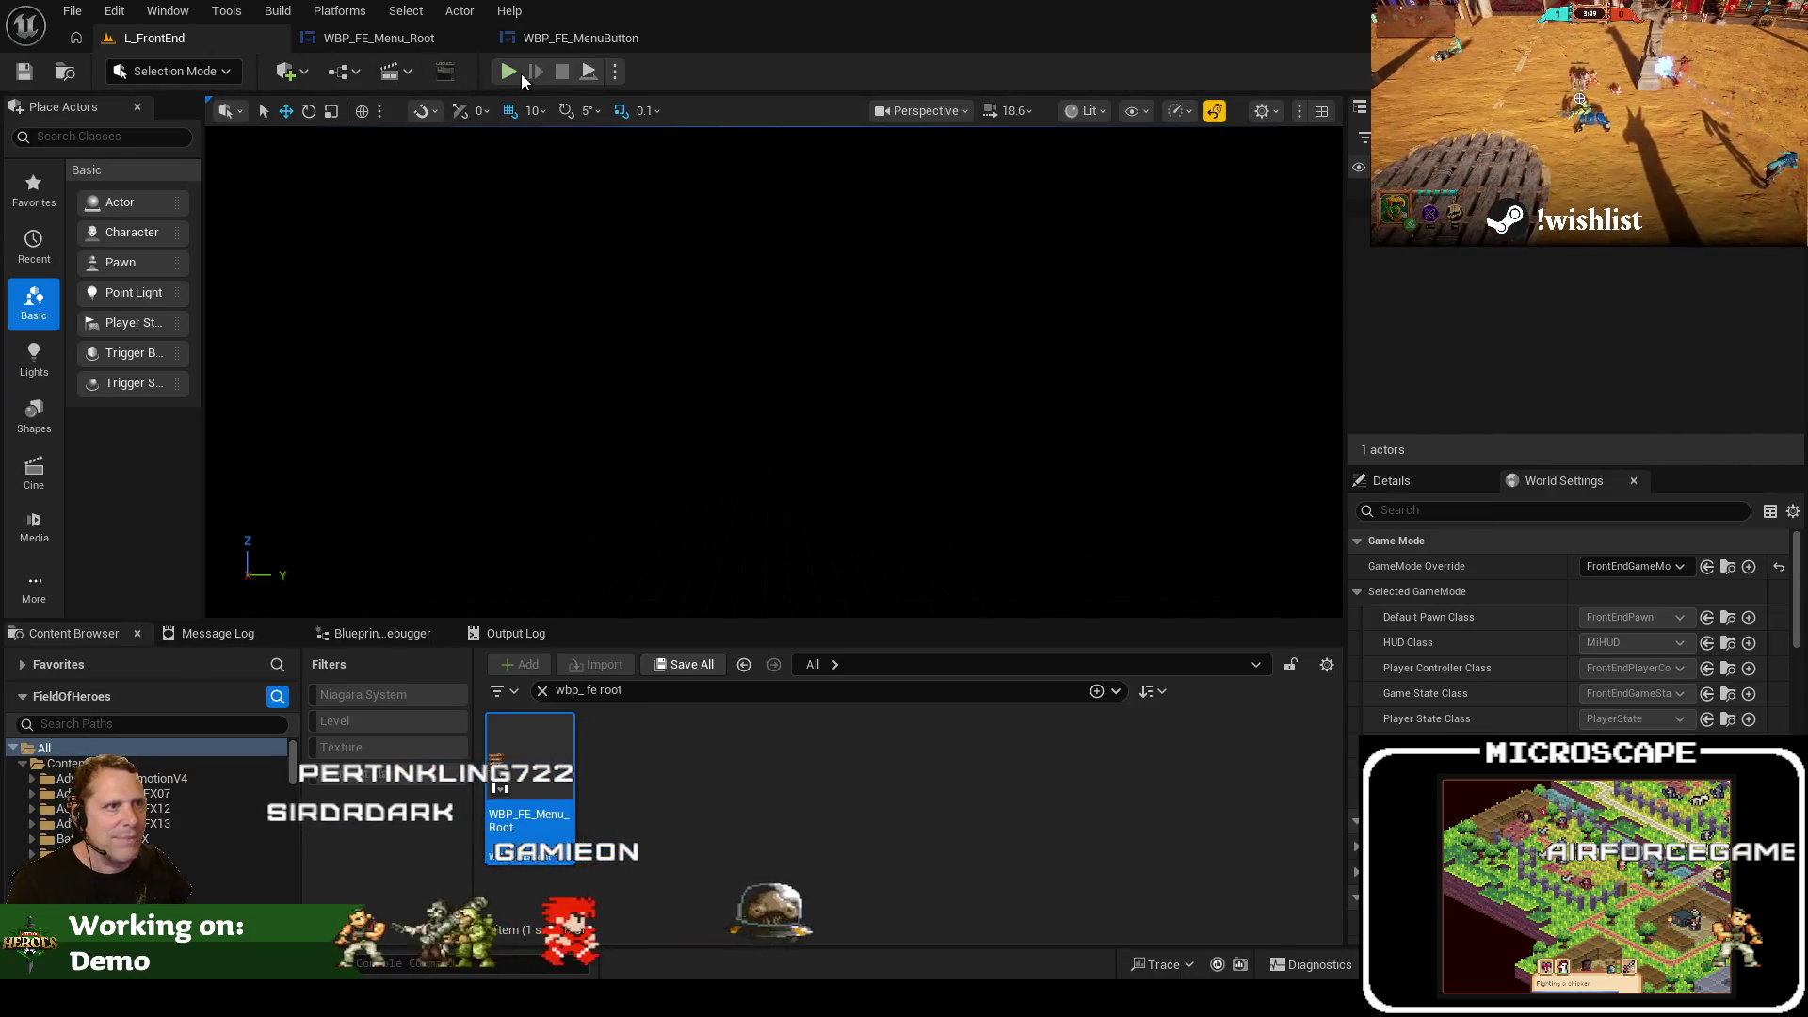
key("alt+p")
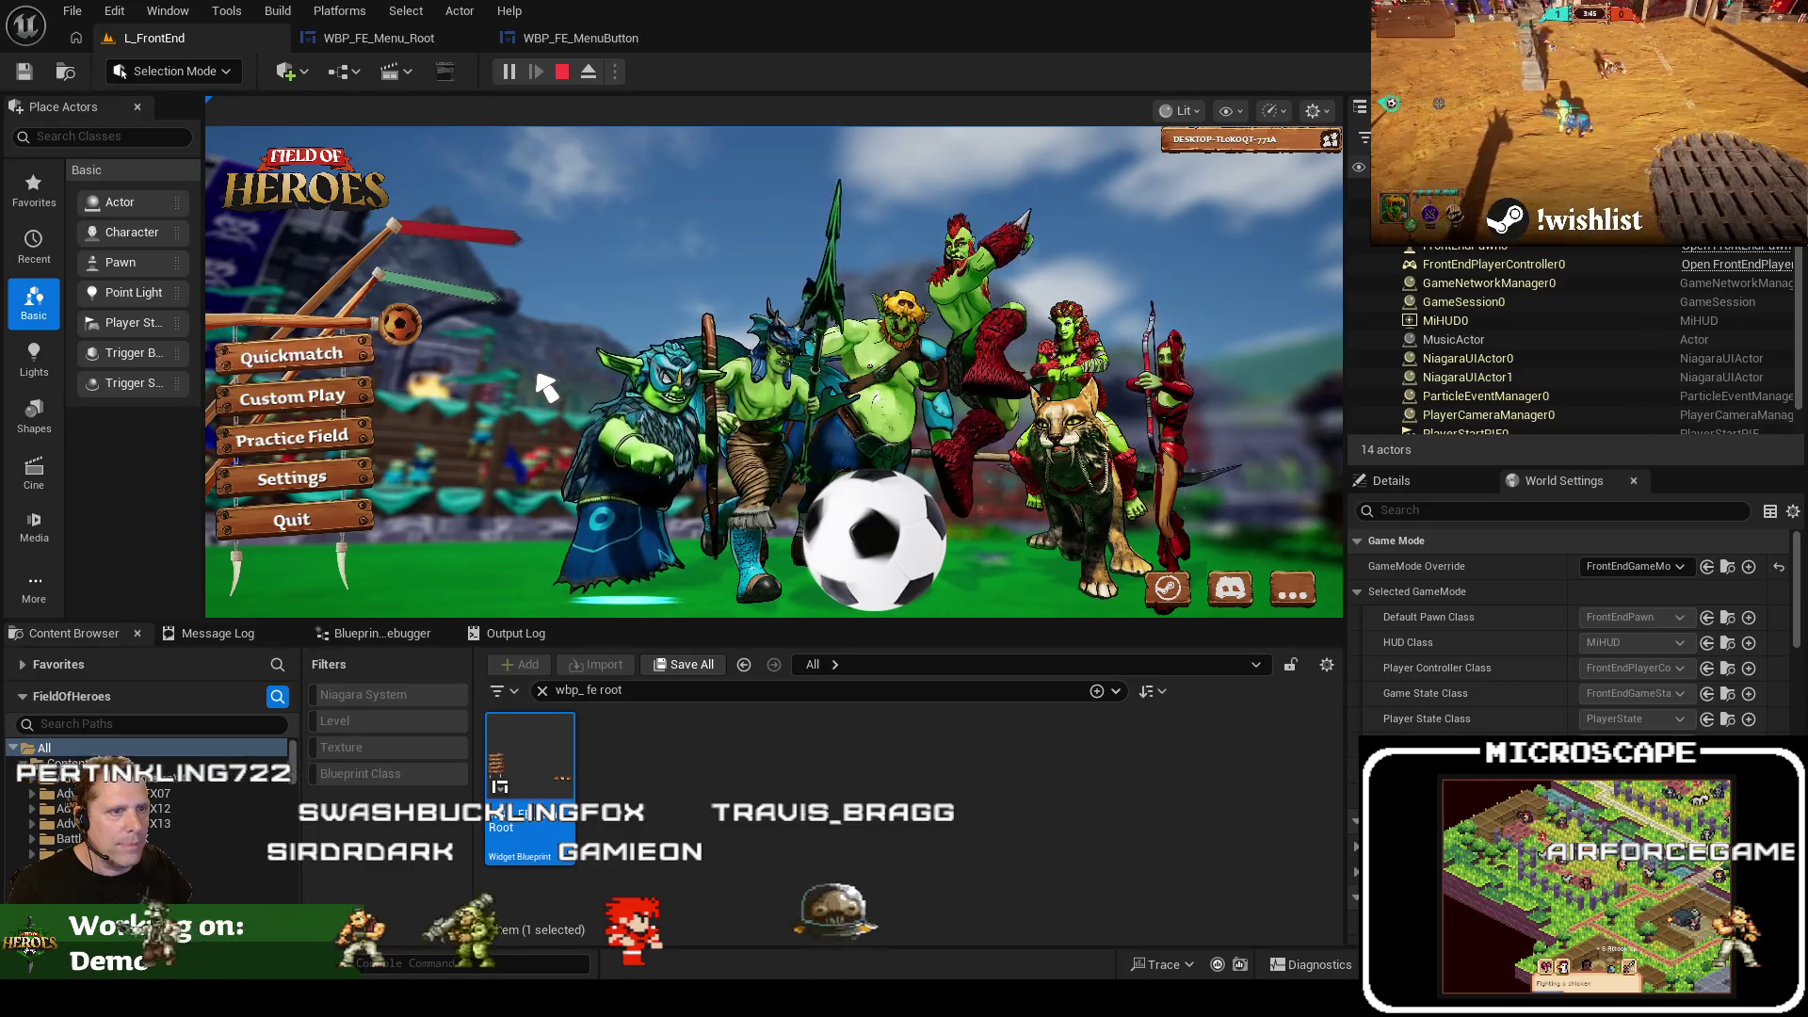
left_click(562, 71)
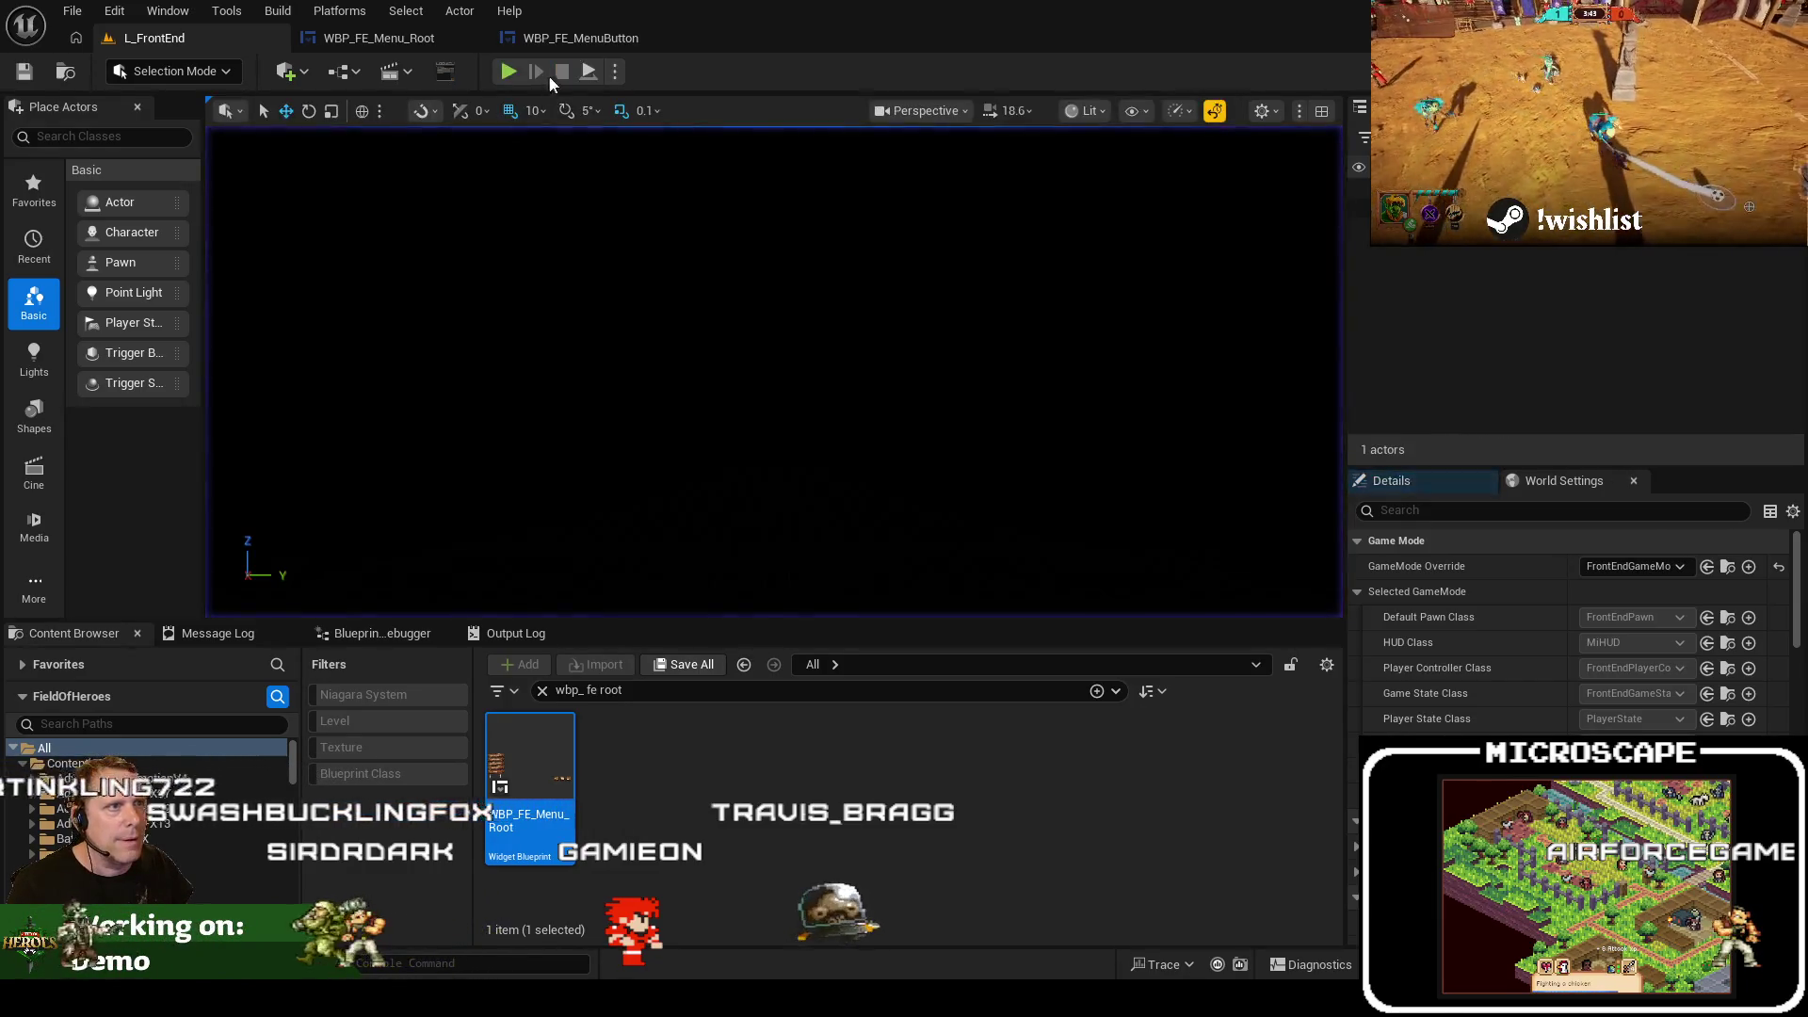
left_click(576, 39)
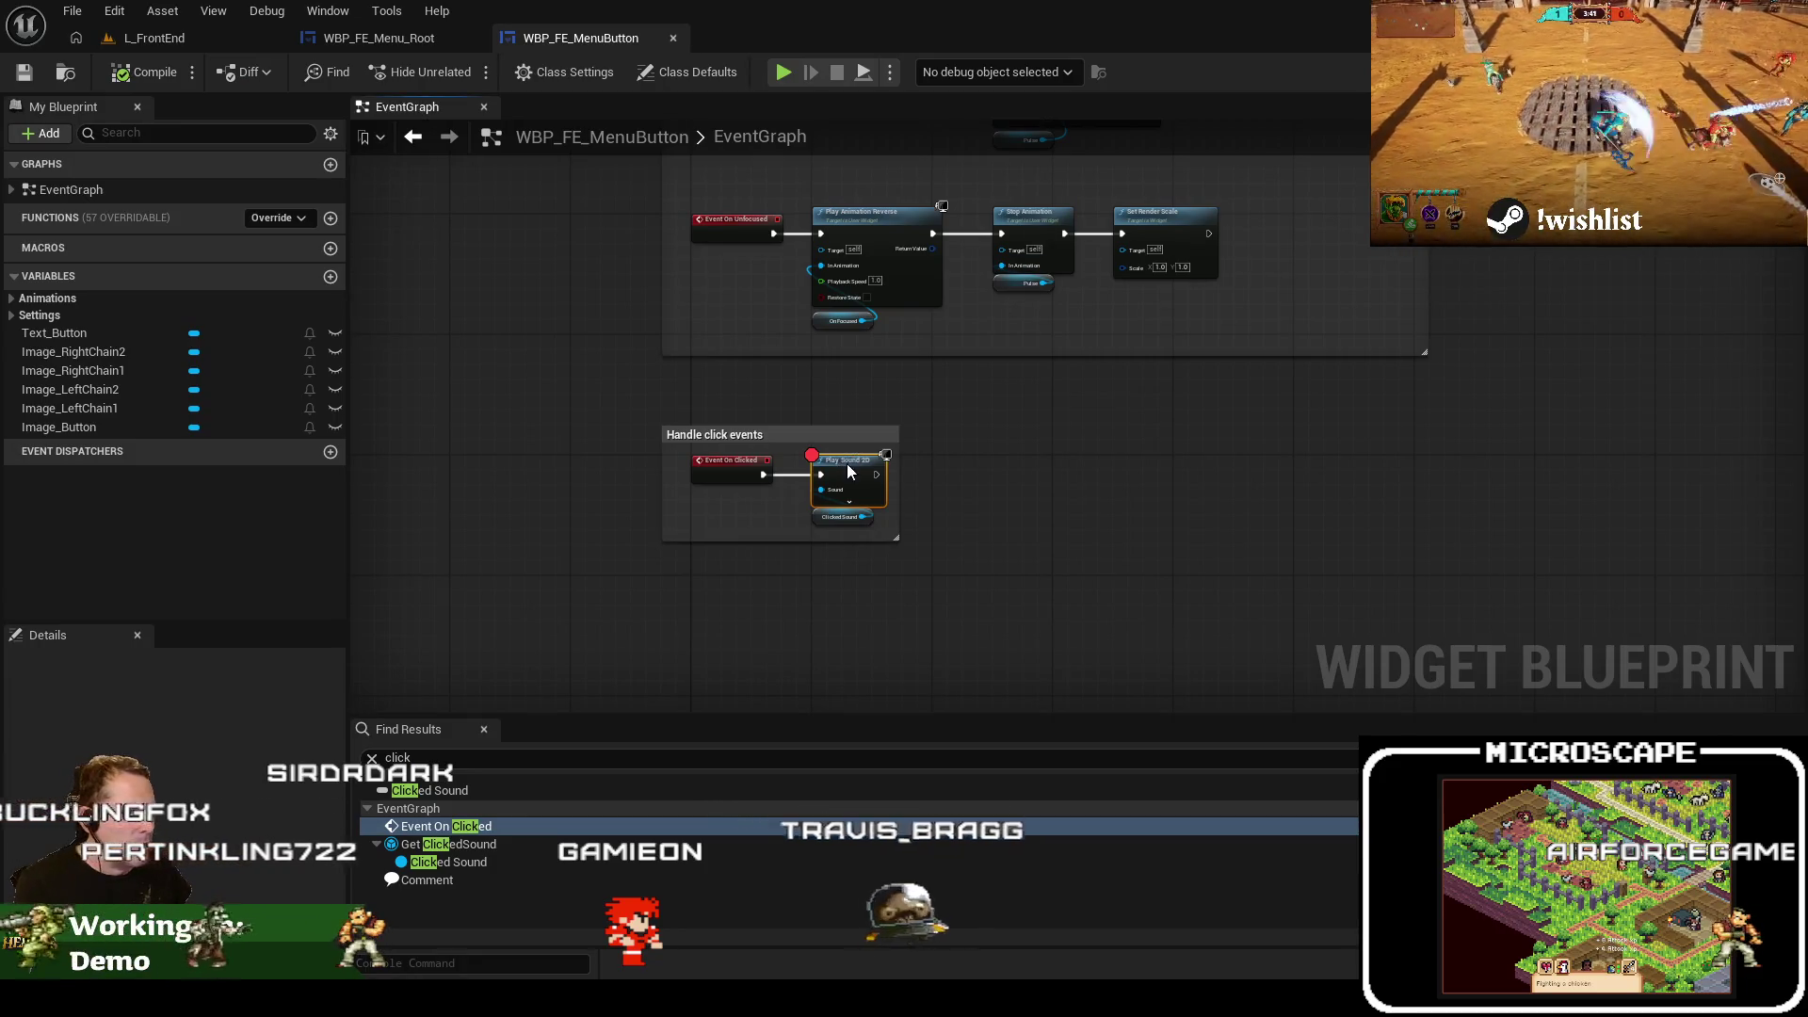
left_click(1714, 72)
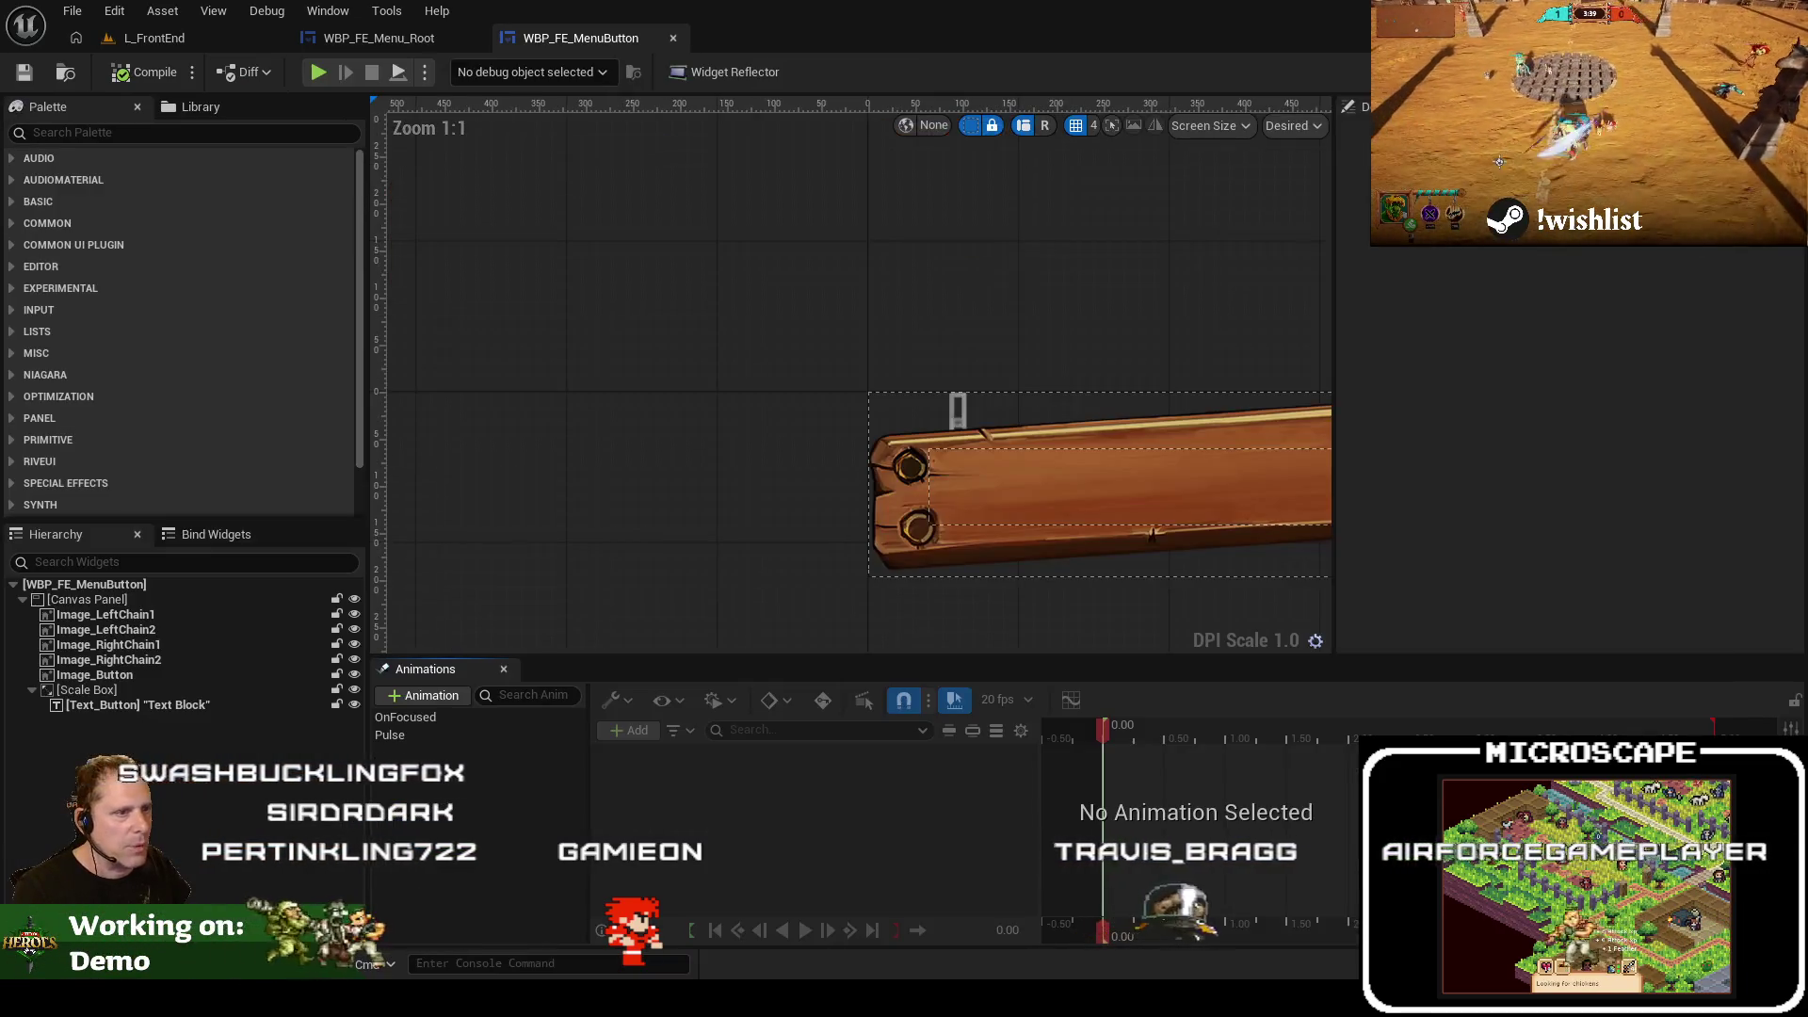
Inspect the Image_Button widget's brush image in the menu button designer
left_click(1771, 71)
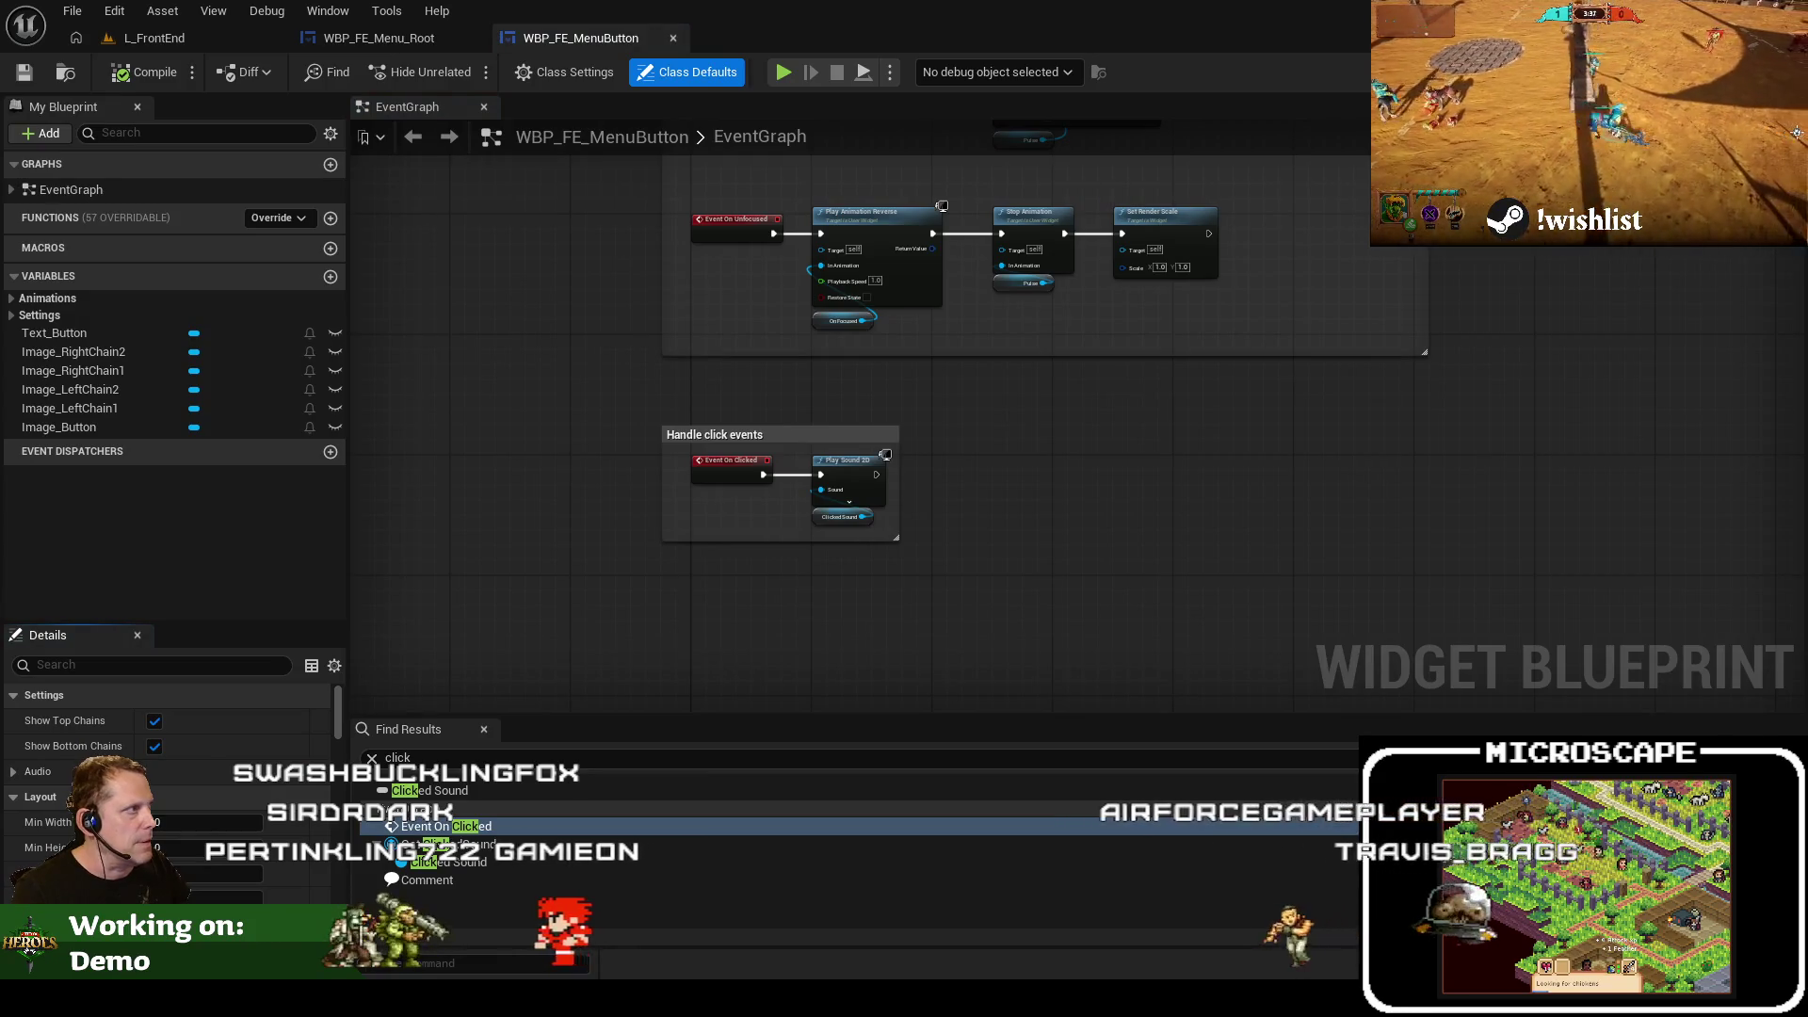
left_click(1714, 72)
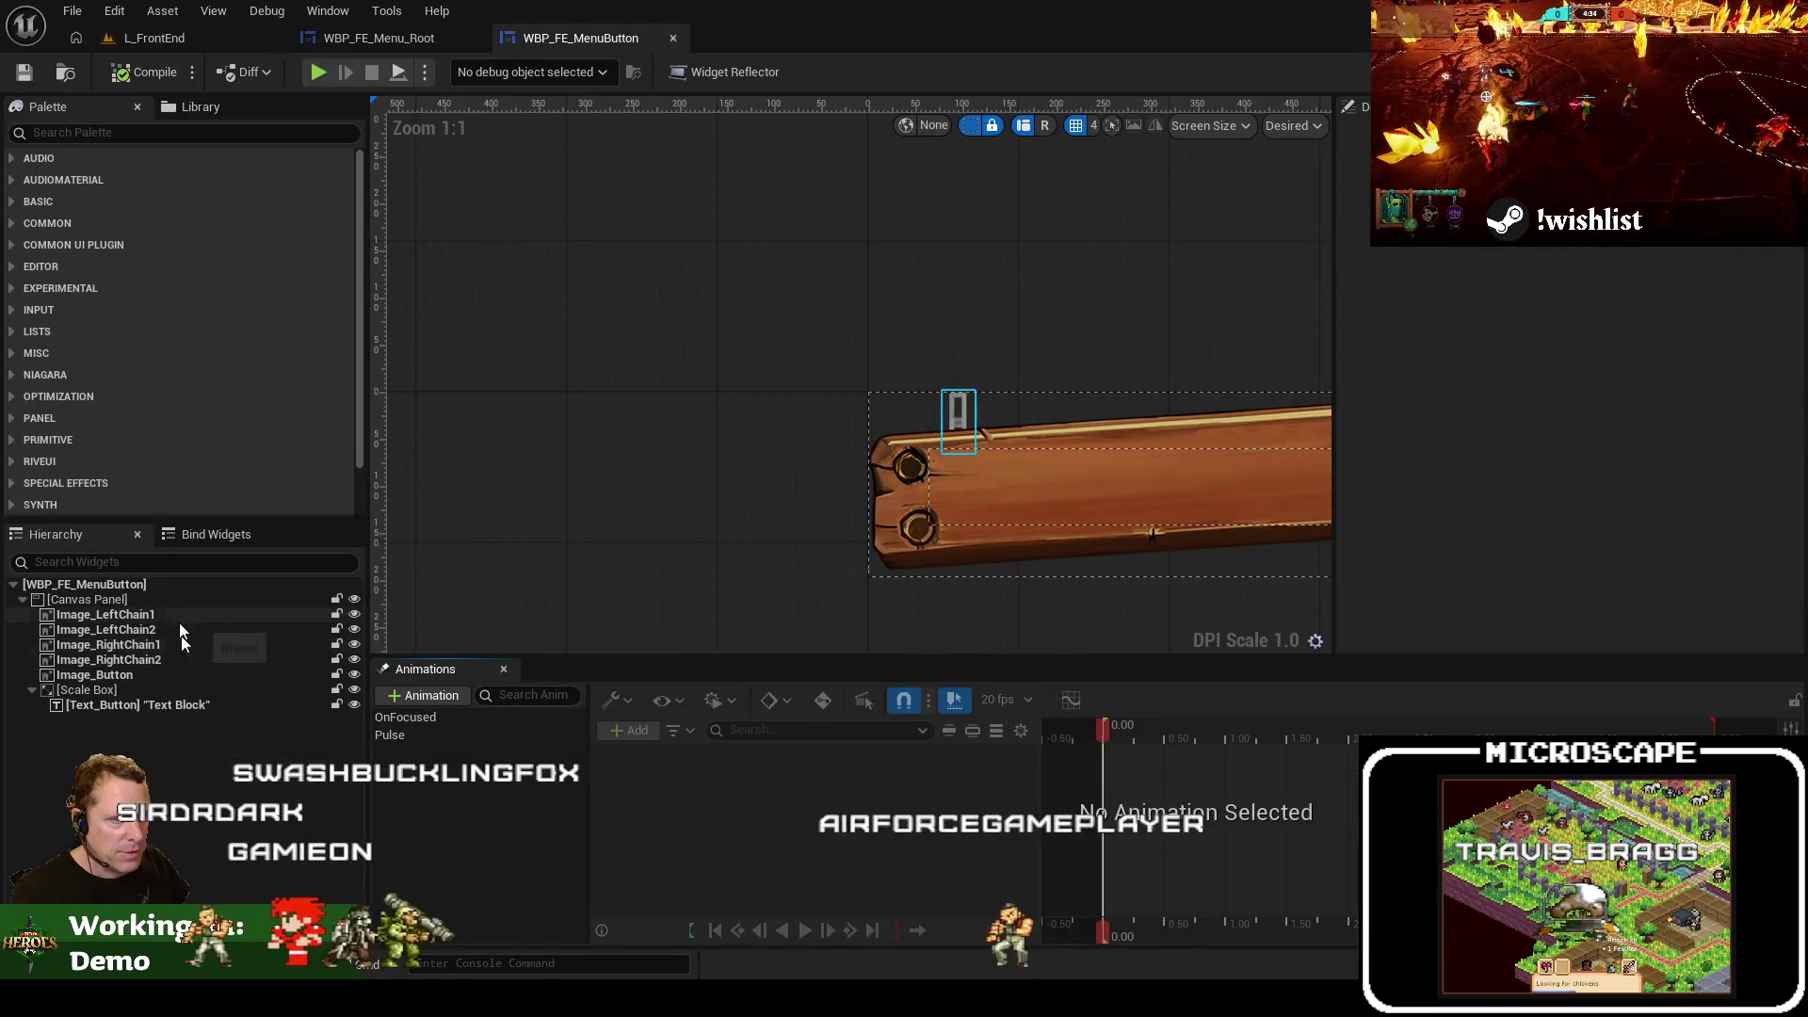
left_click(94, 674)
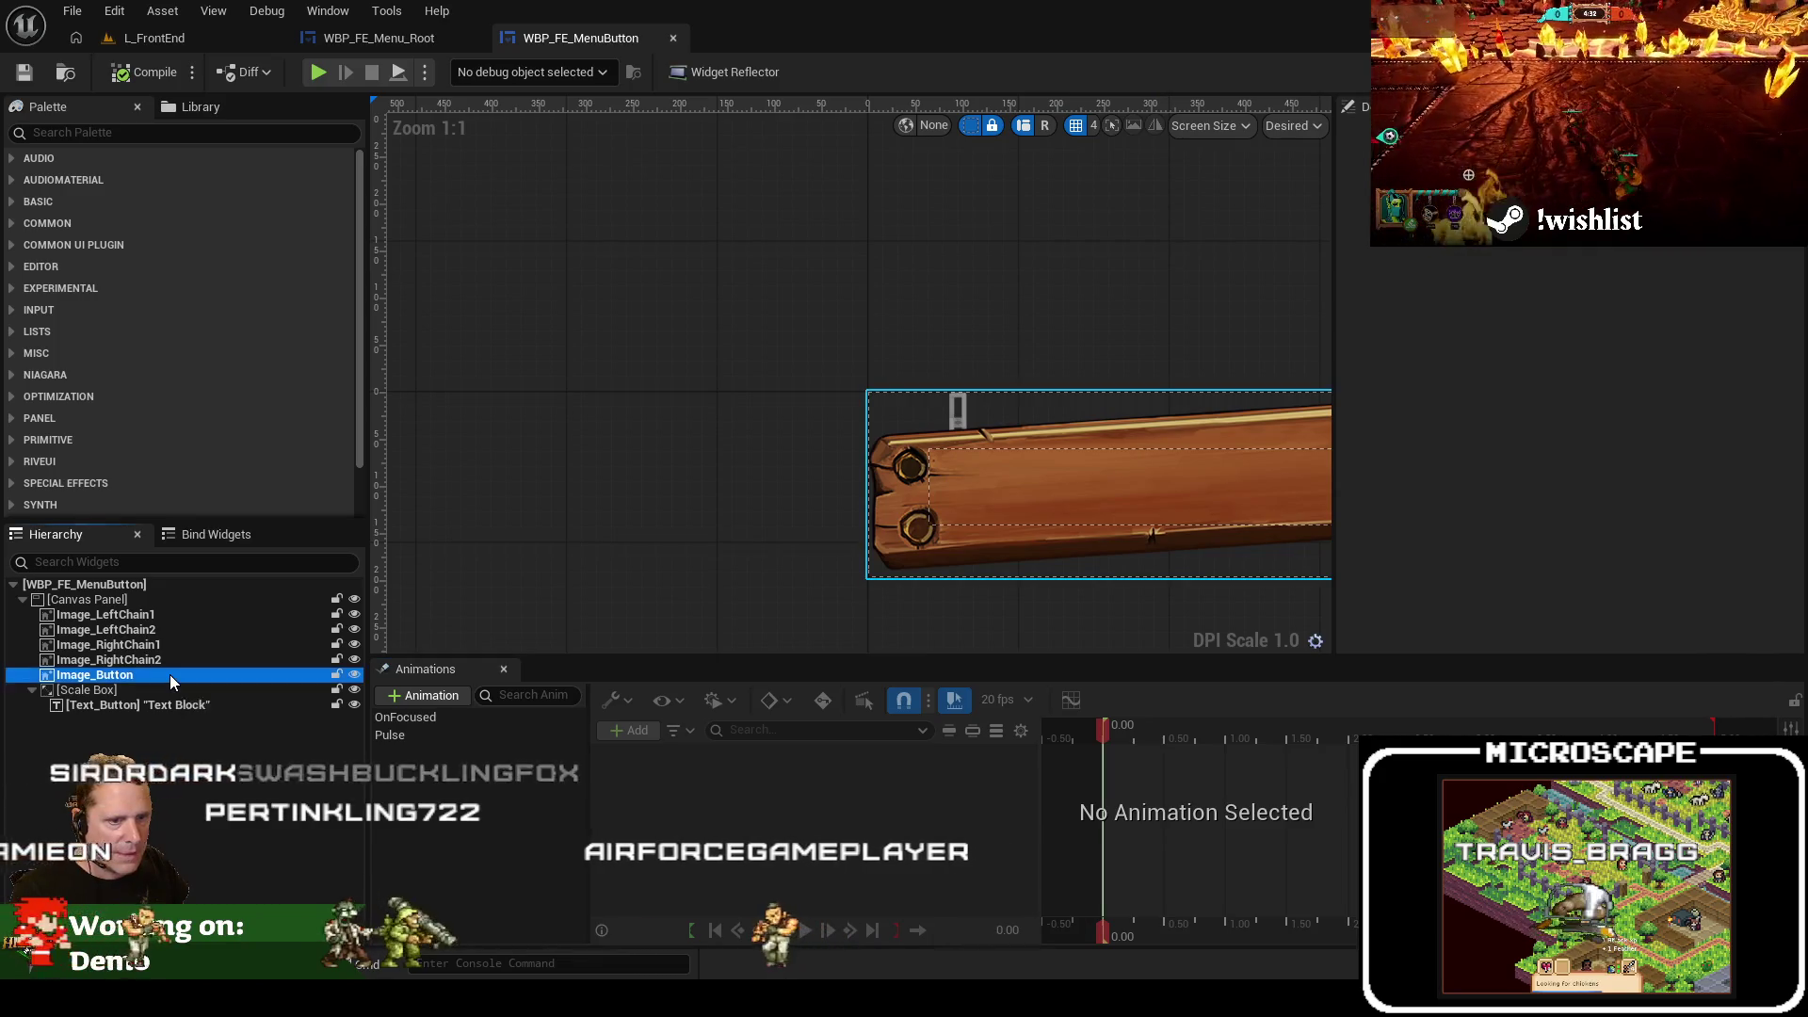
scroll(1718, 415, "down", 5)
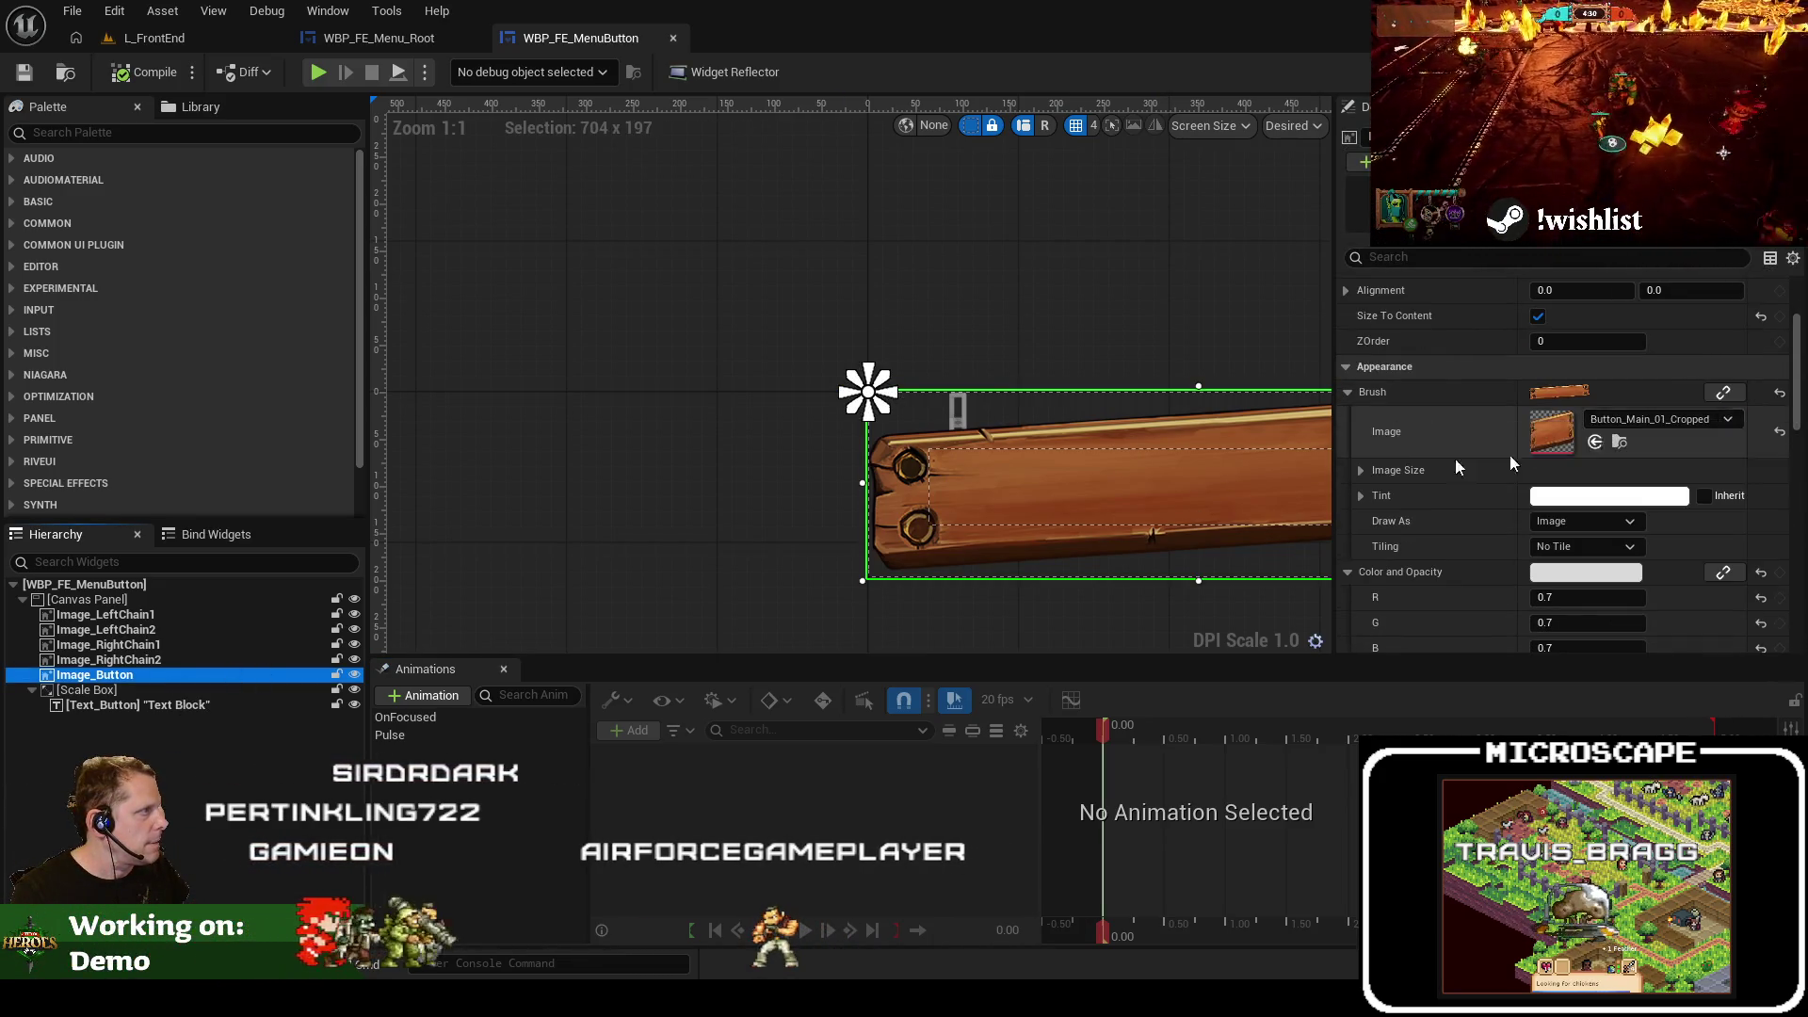
Check the root WBP_FE_MenuButton uses ButtonStyle-Clear with all sound overrides None, then return to Graph
left_click(170, 585)
scroll(1601, 556, "down", 3)
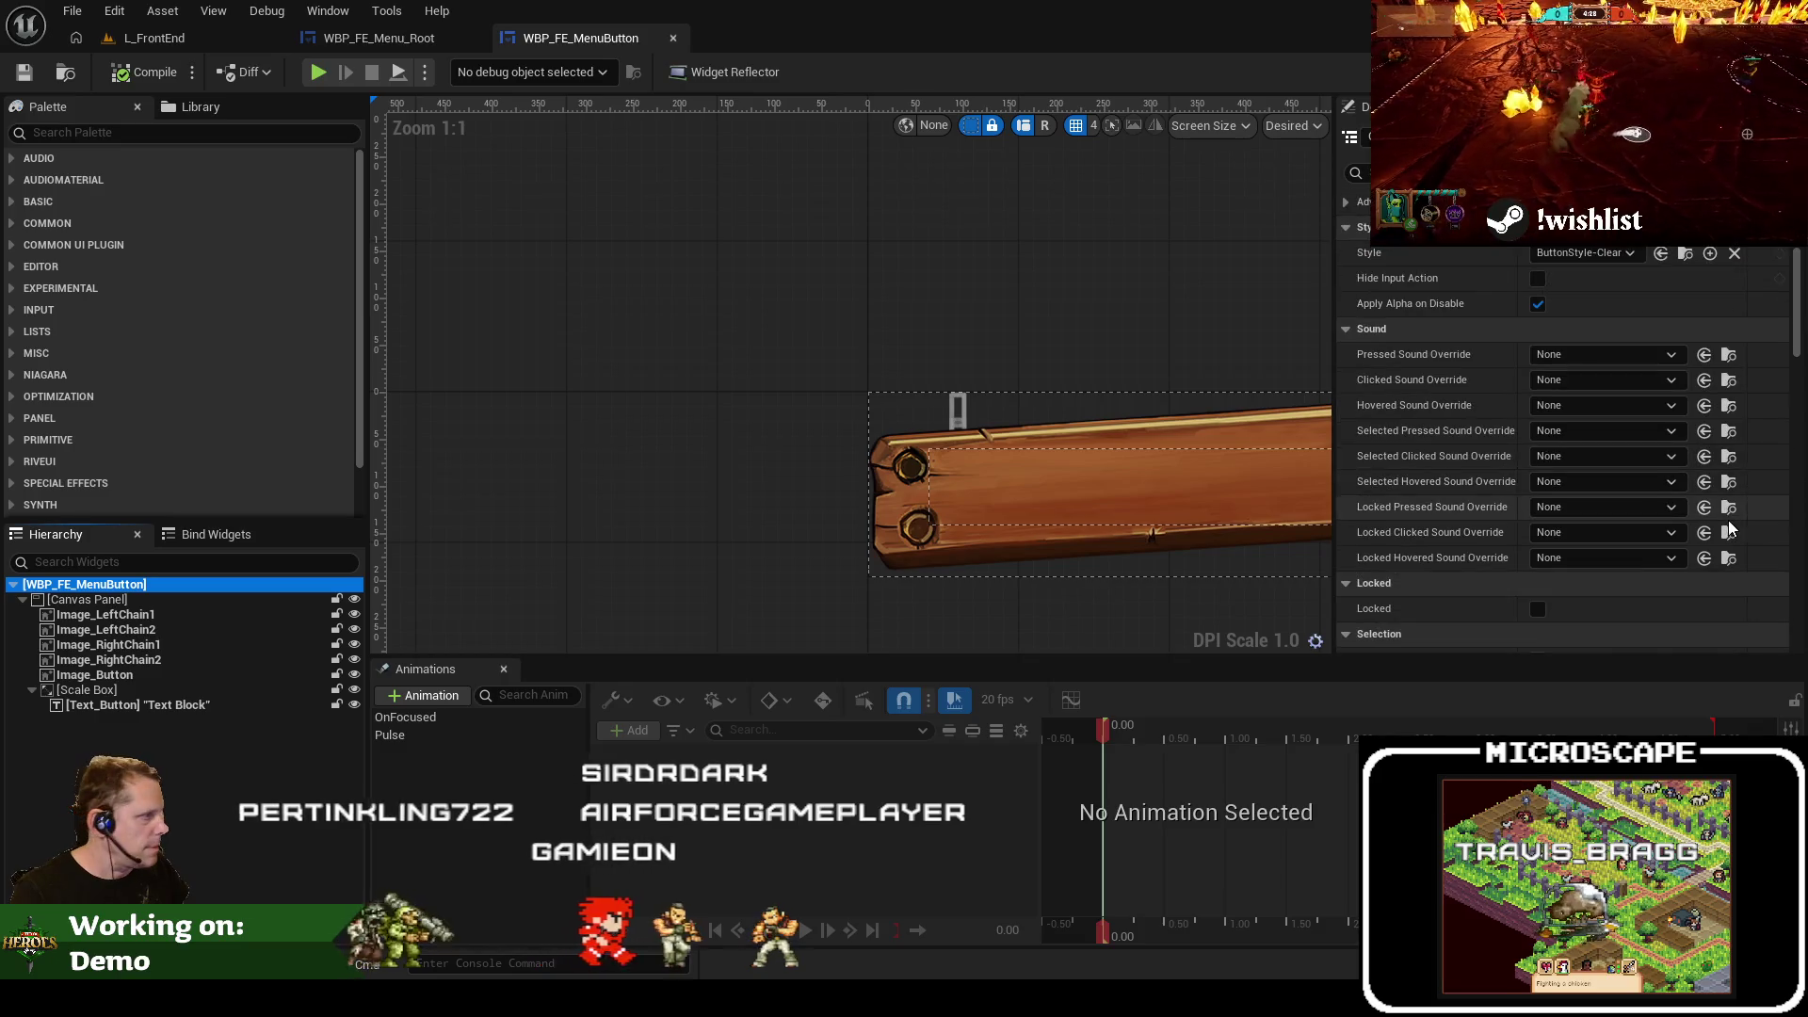
scroll(1728, 518, "down", 2)
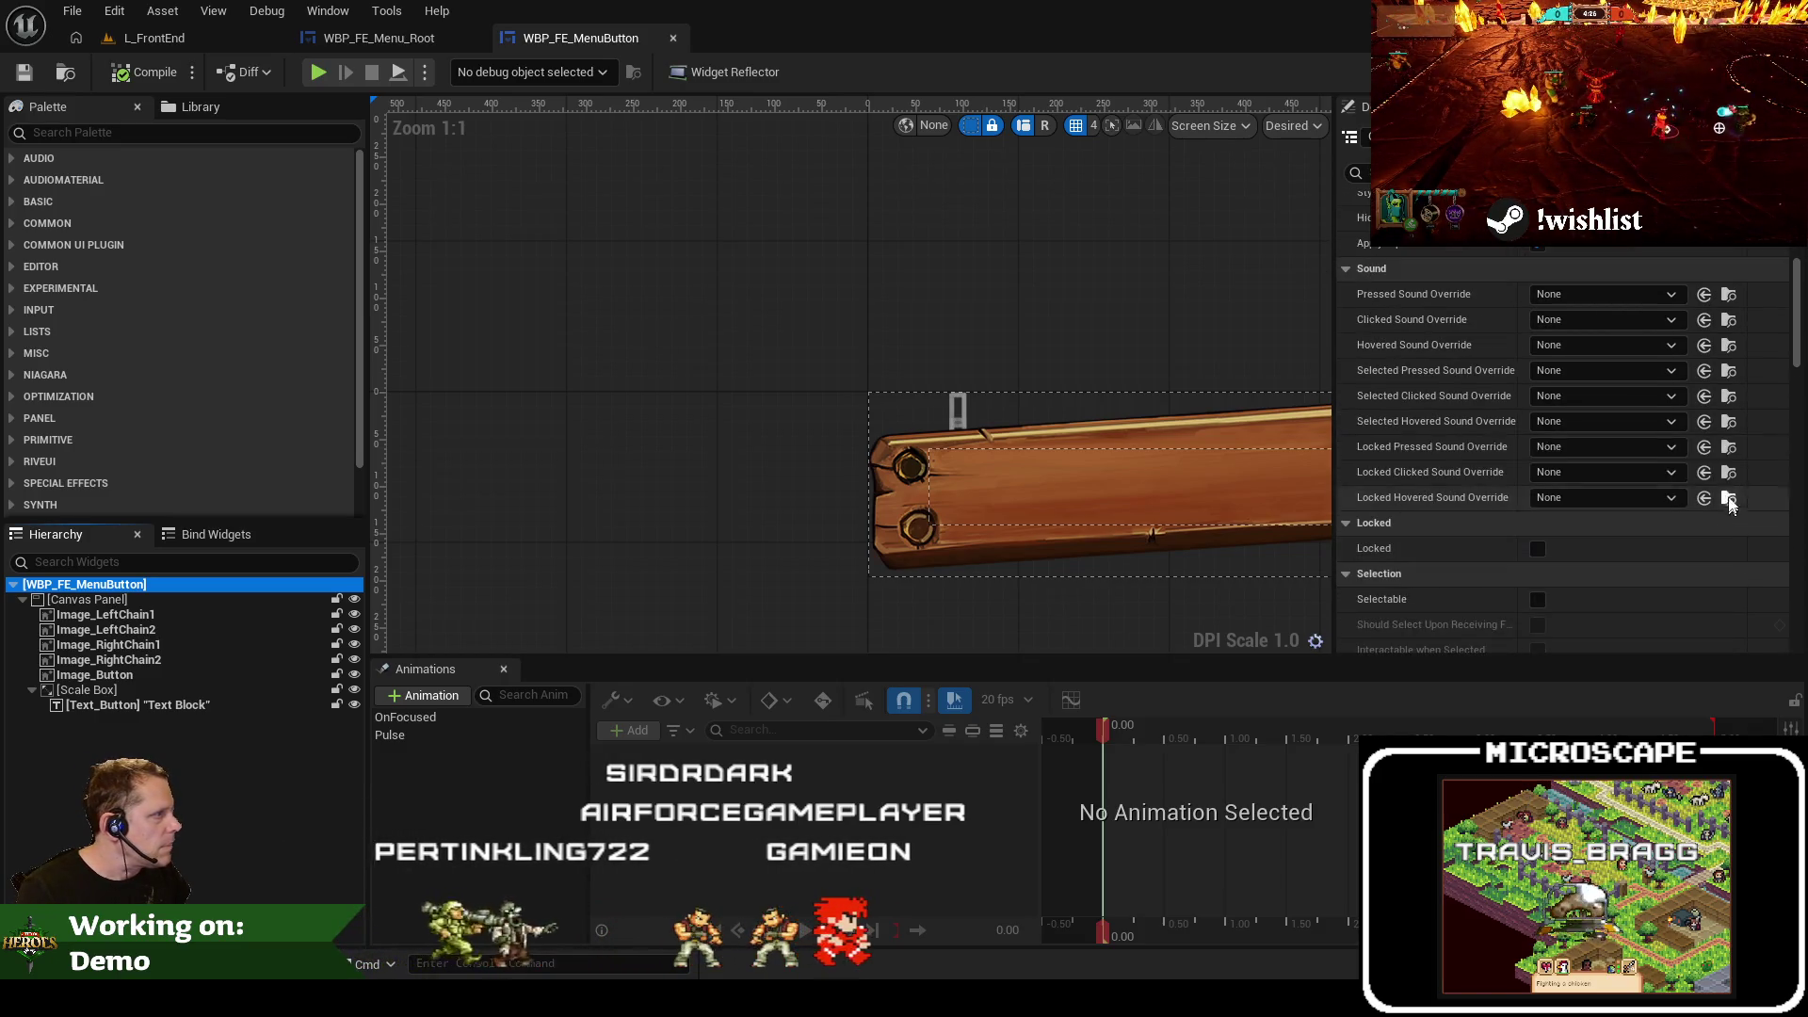
scroll(1574, 439, "up", 5)
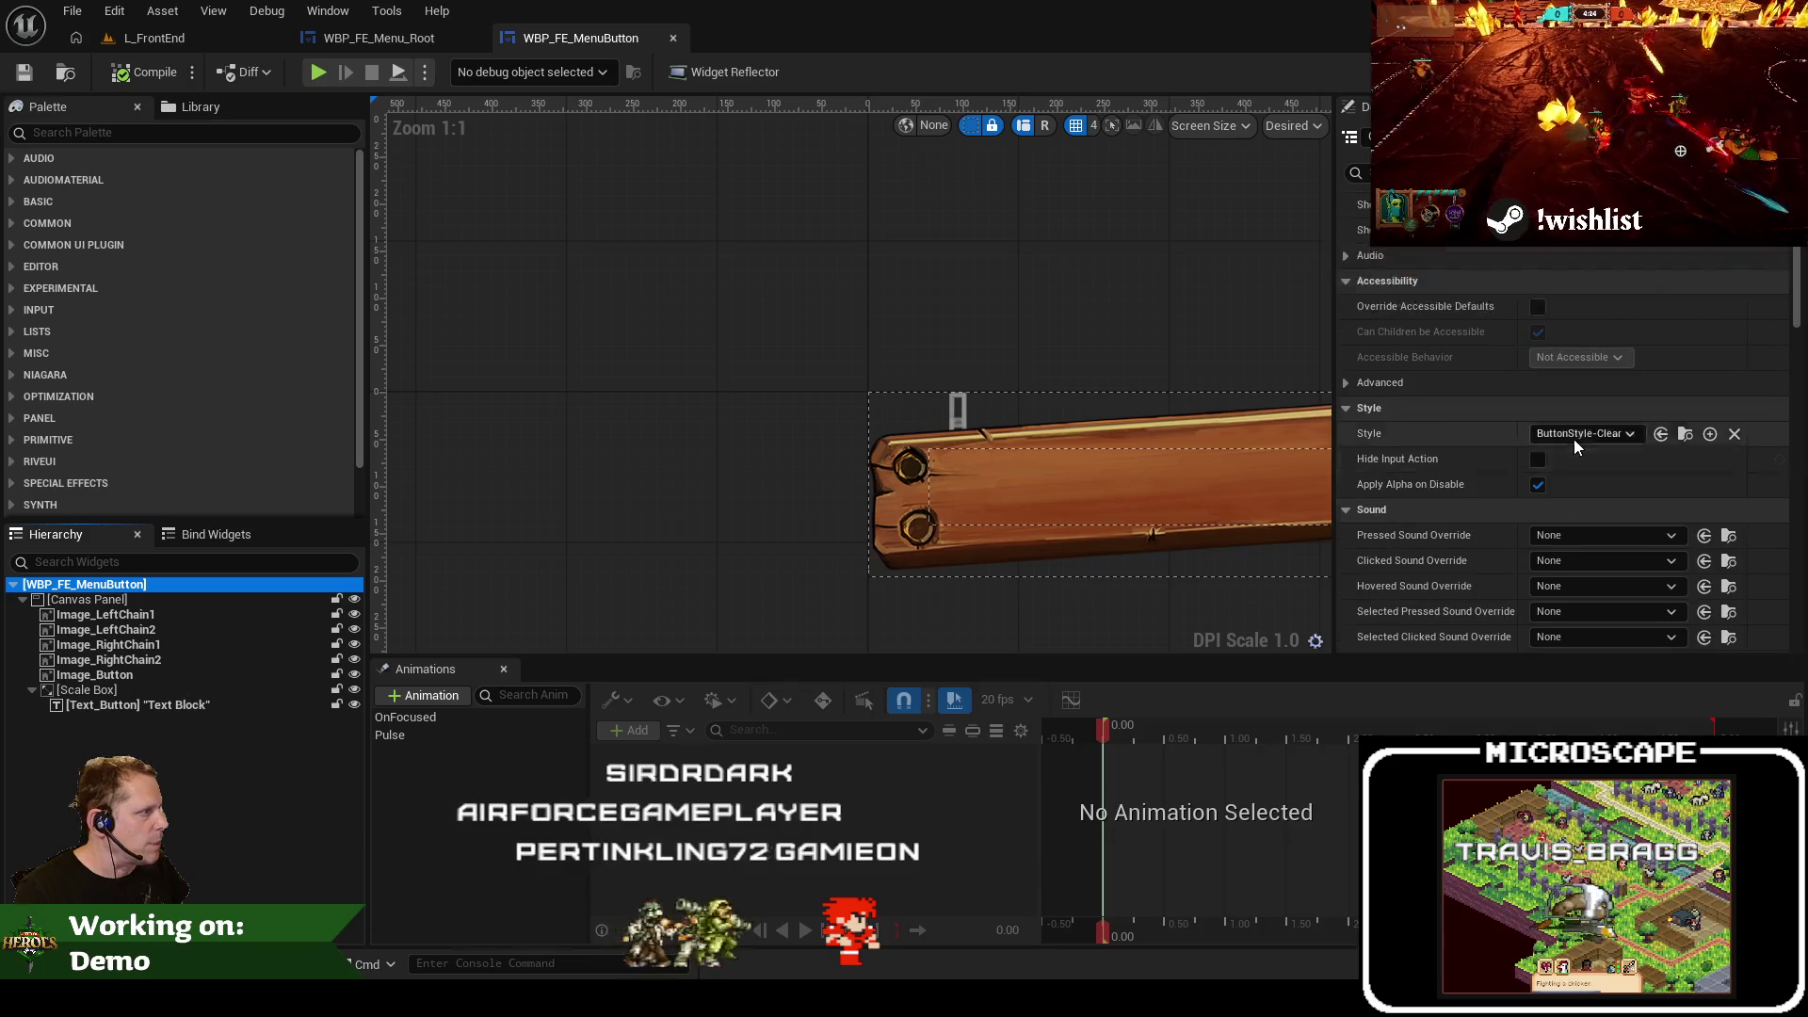
scroll(1720, 505, "down", 2)
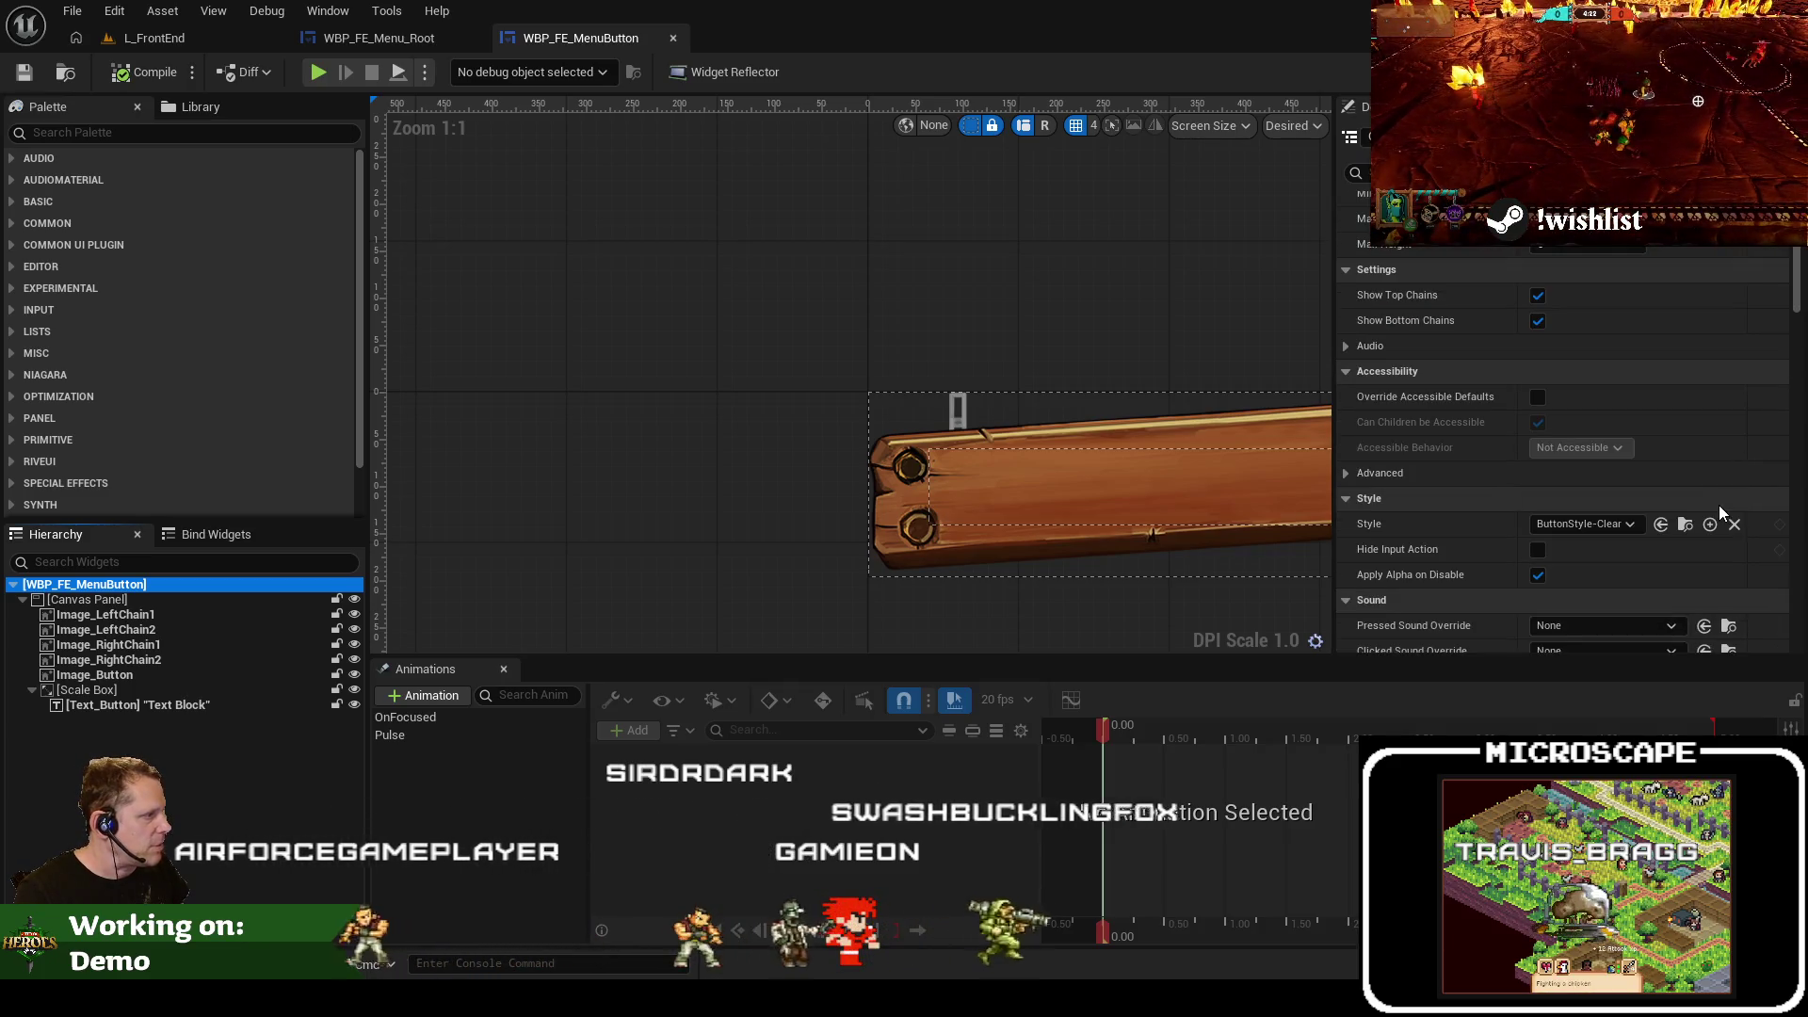
scroll(1575, 383, "up", 2)
scroll(1574, 383, "down", 8)
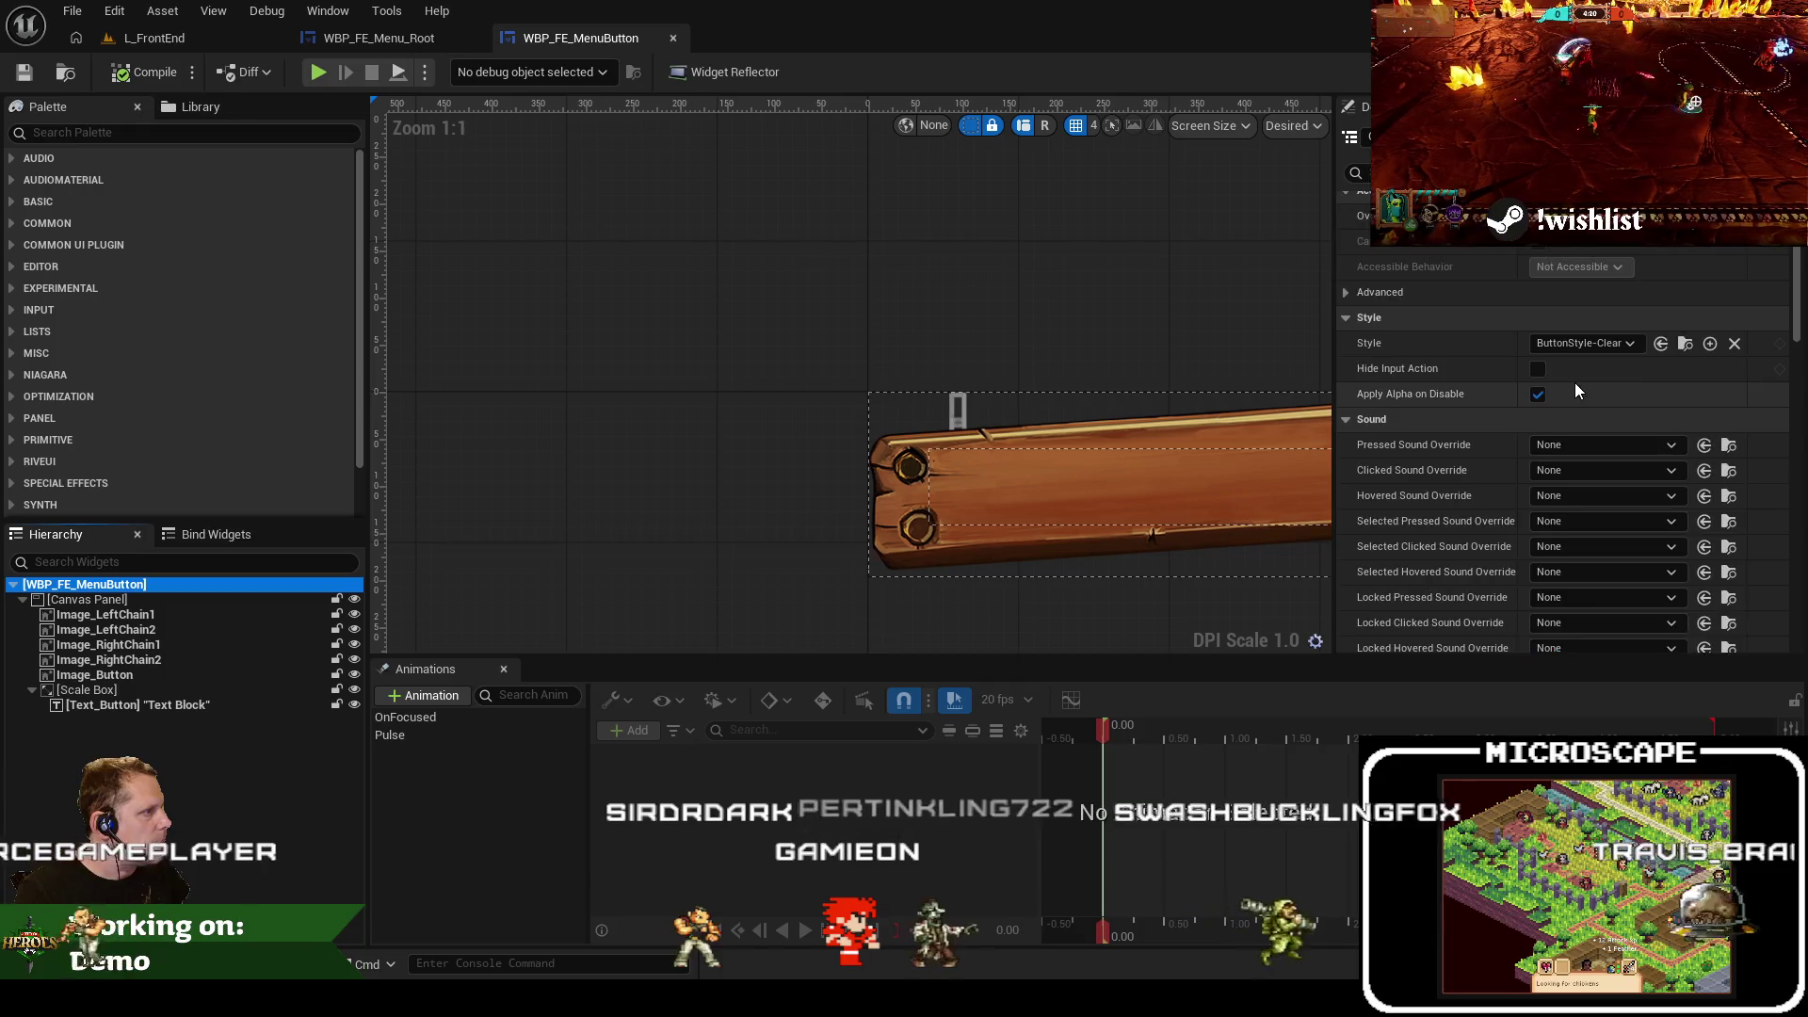
scroll(1773, 489, "down", 10)
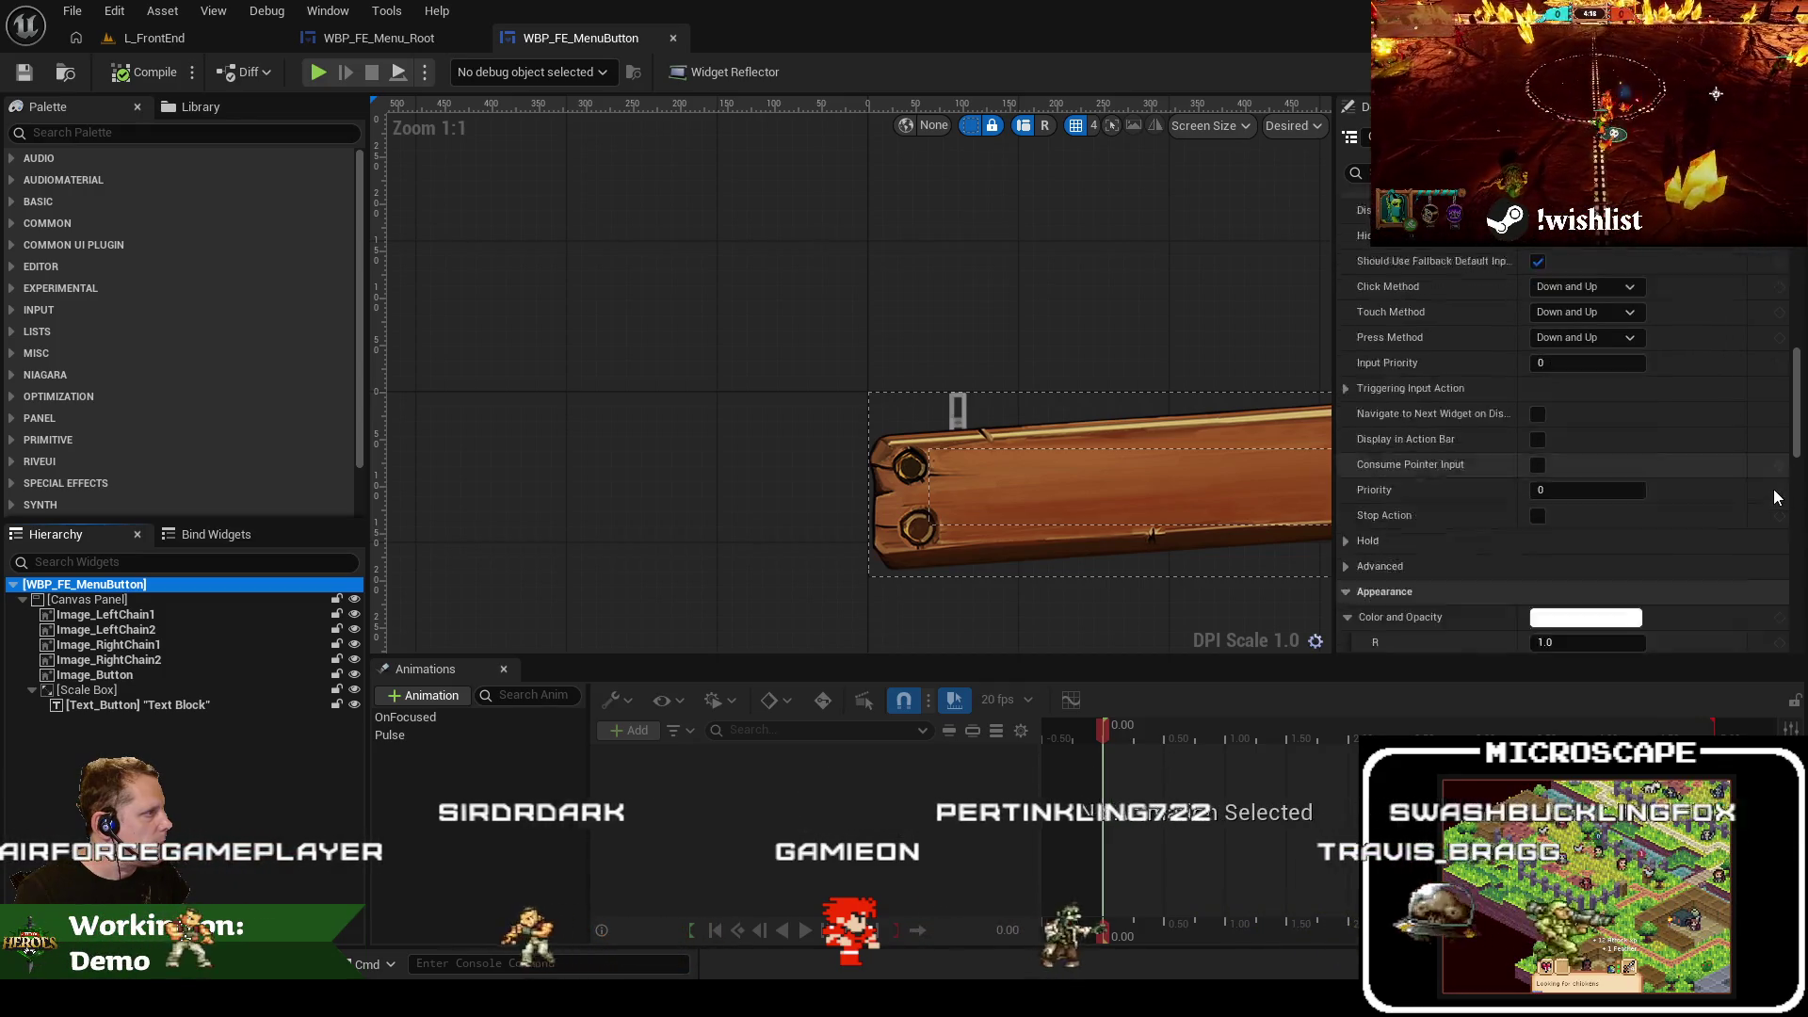
scroll(1776, 497, "down", 8)
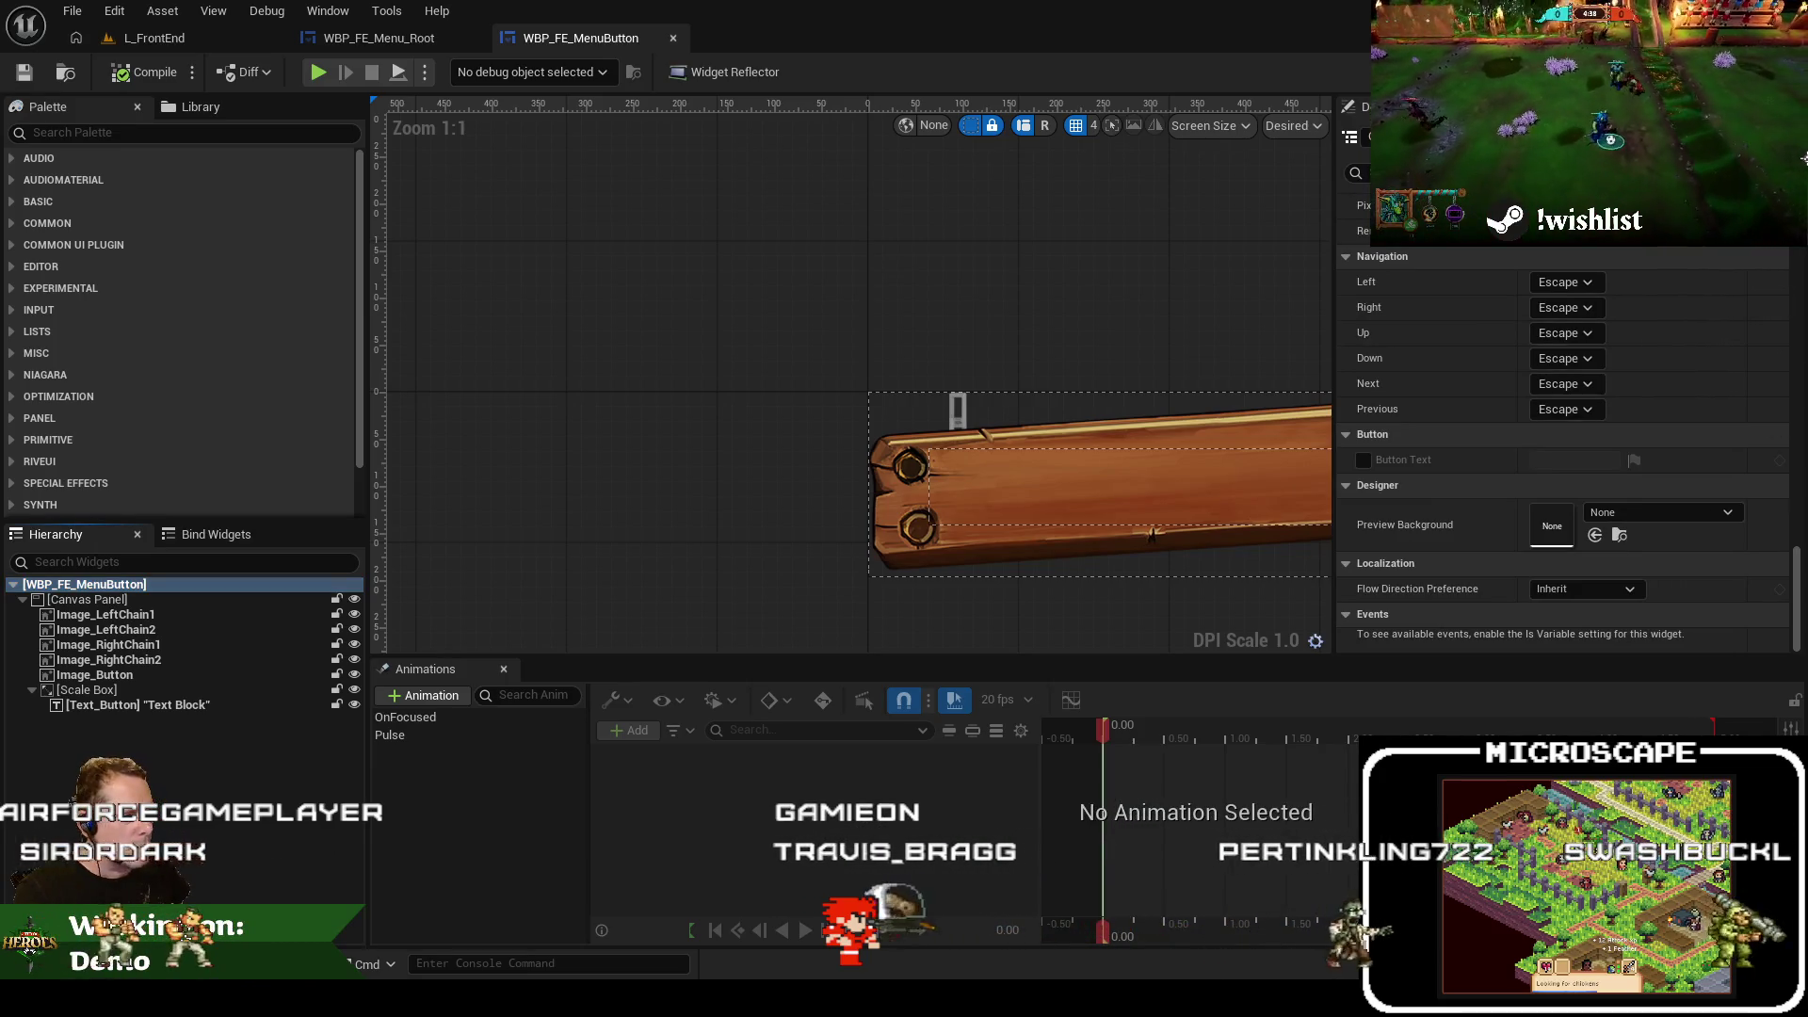
left_click(1775, 72)
type("playsou")
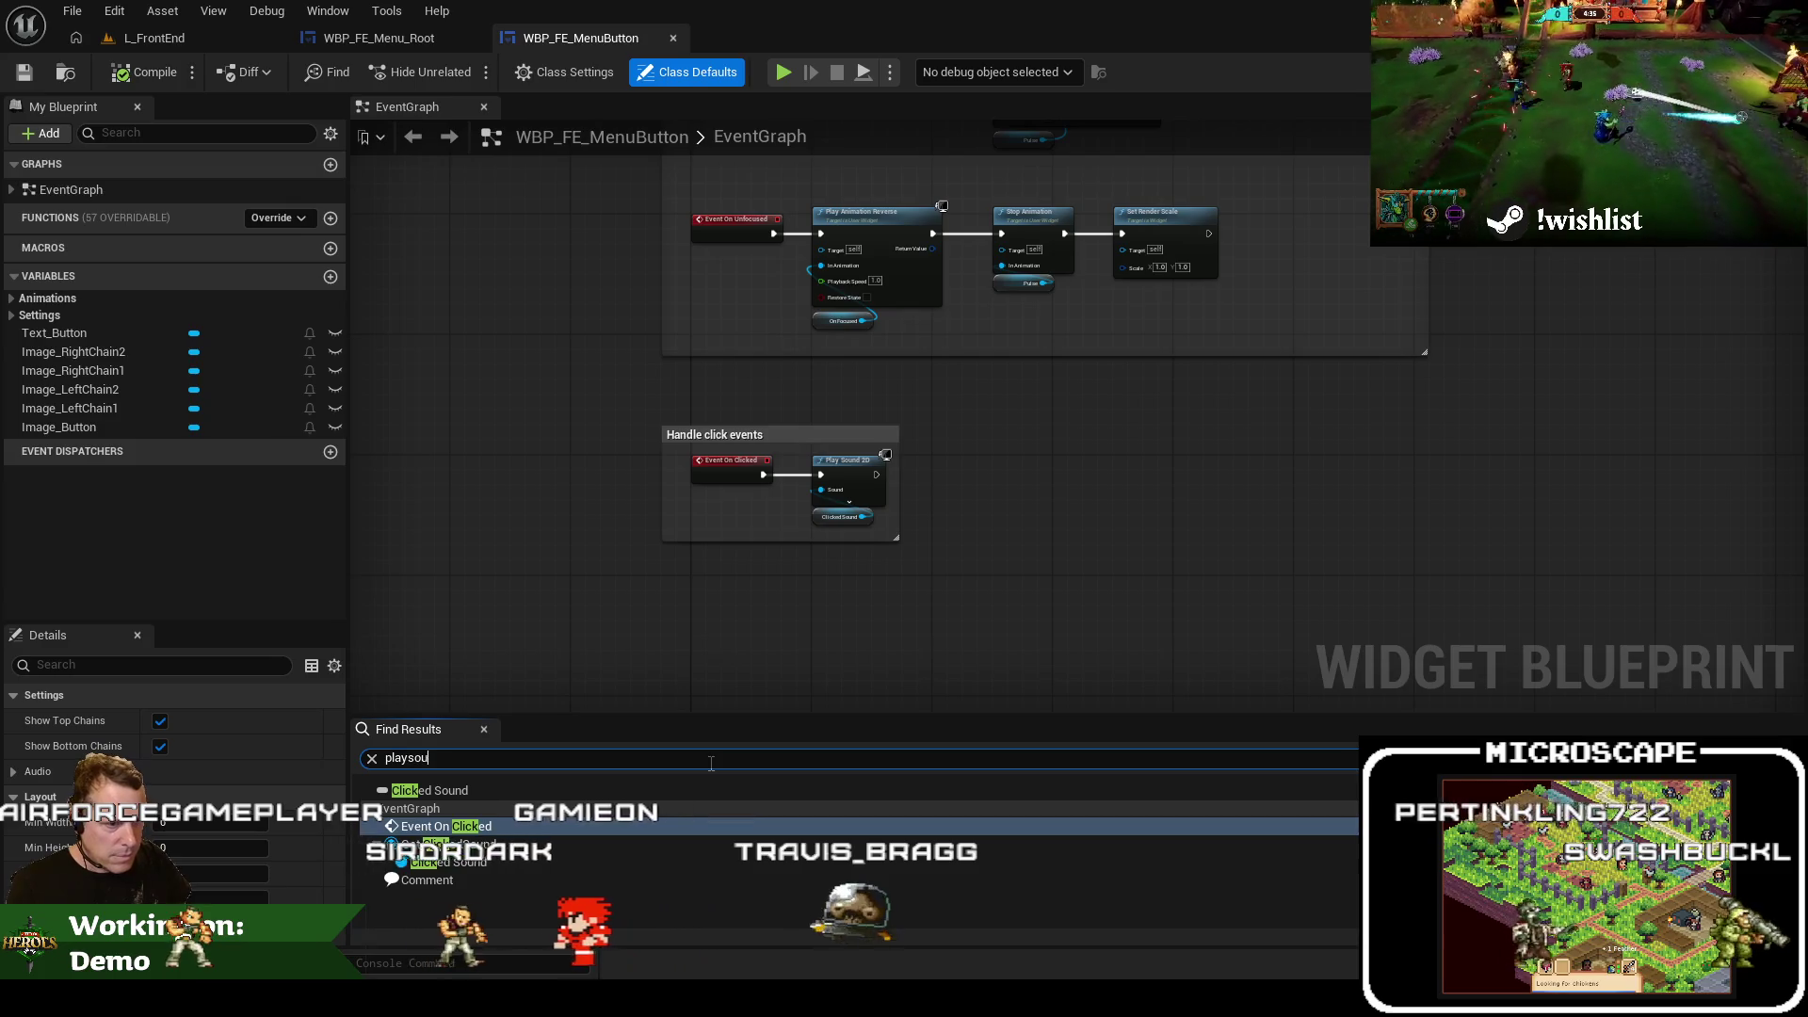
Locate the hover-sound Play Sound 2D node by the 'playsound' search and set a breakpoint
type("nd")
left_click(468, 810)
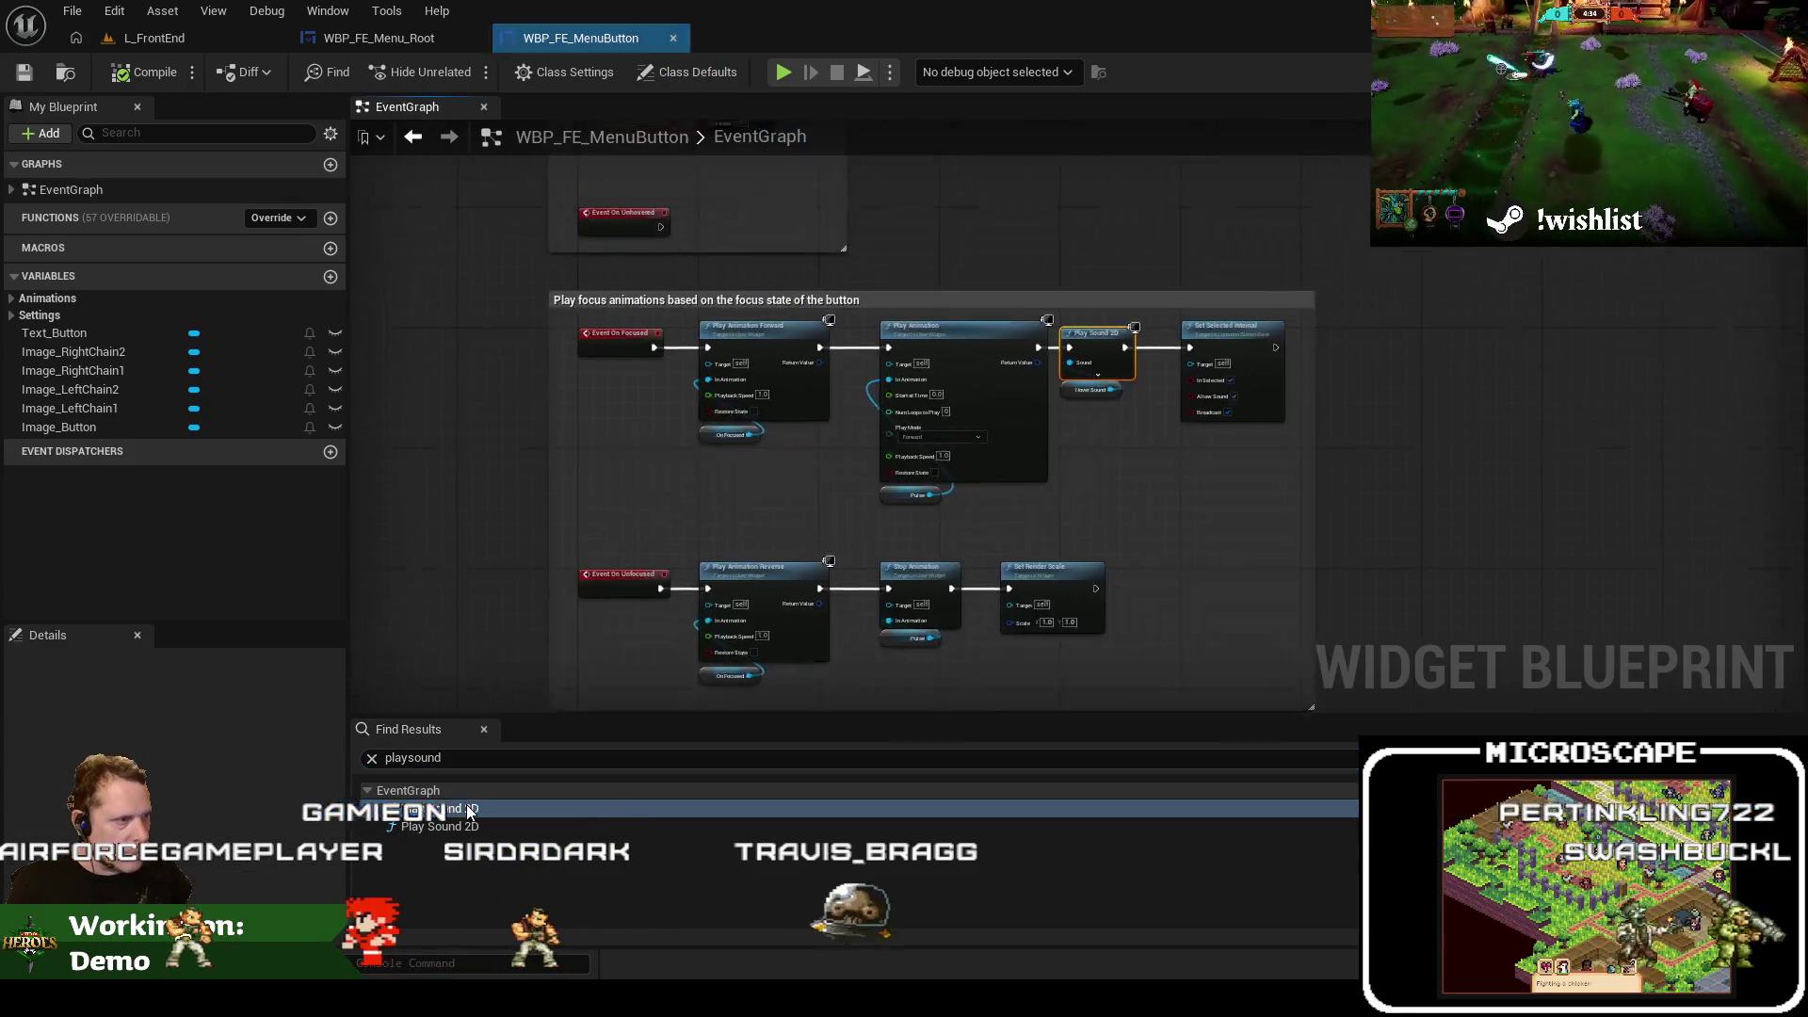
mouse_move(564, 630)
left_mouse_down()
mouse_move(1088, 572)
mouse_move(711, 612)
left_mouse_up()
scroll(1135, 516, "down", 2)
key("F9")
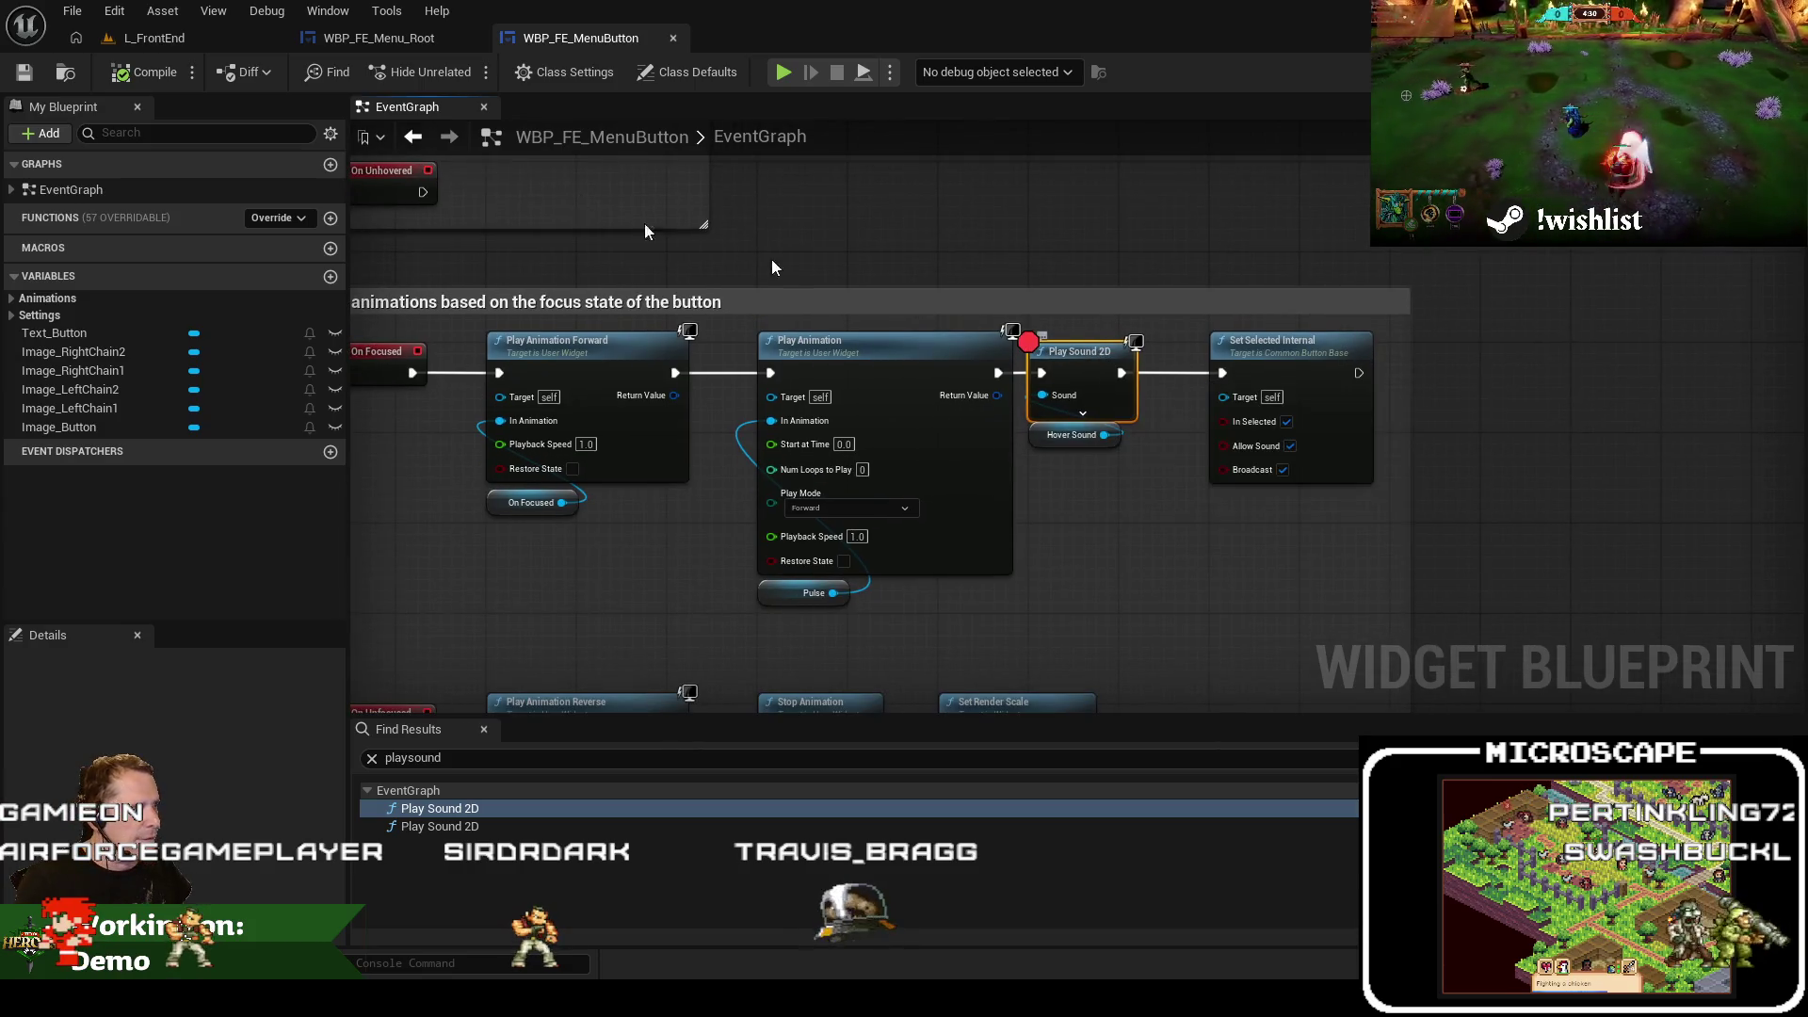
Playtest L_FrontEnd, resume past the breakpoint, stop, and begin a node after Set Selected Internal
left_click(153, 37)
left_click(516, 75)
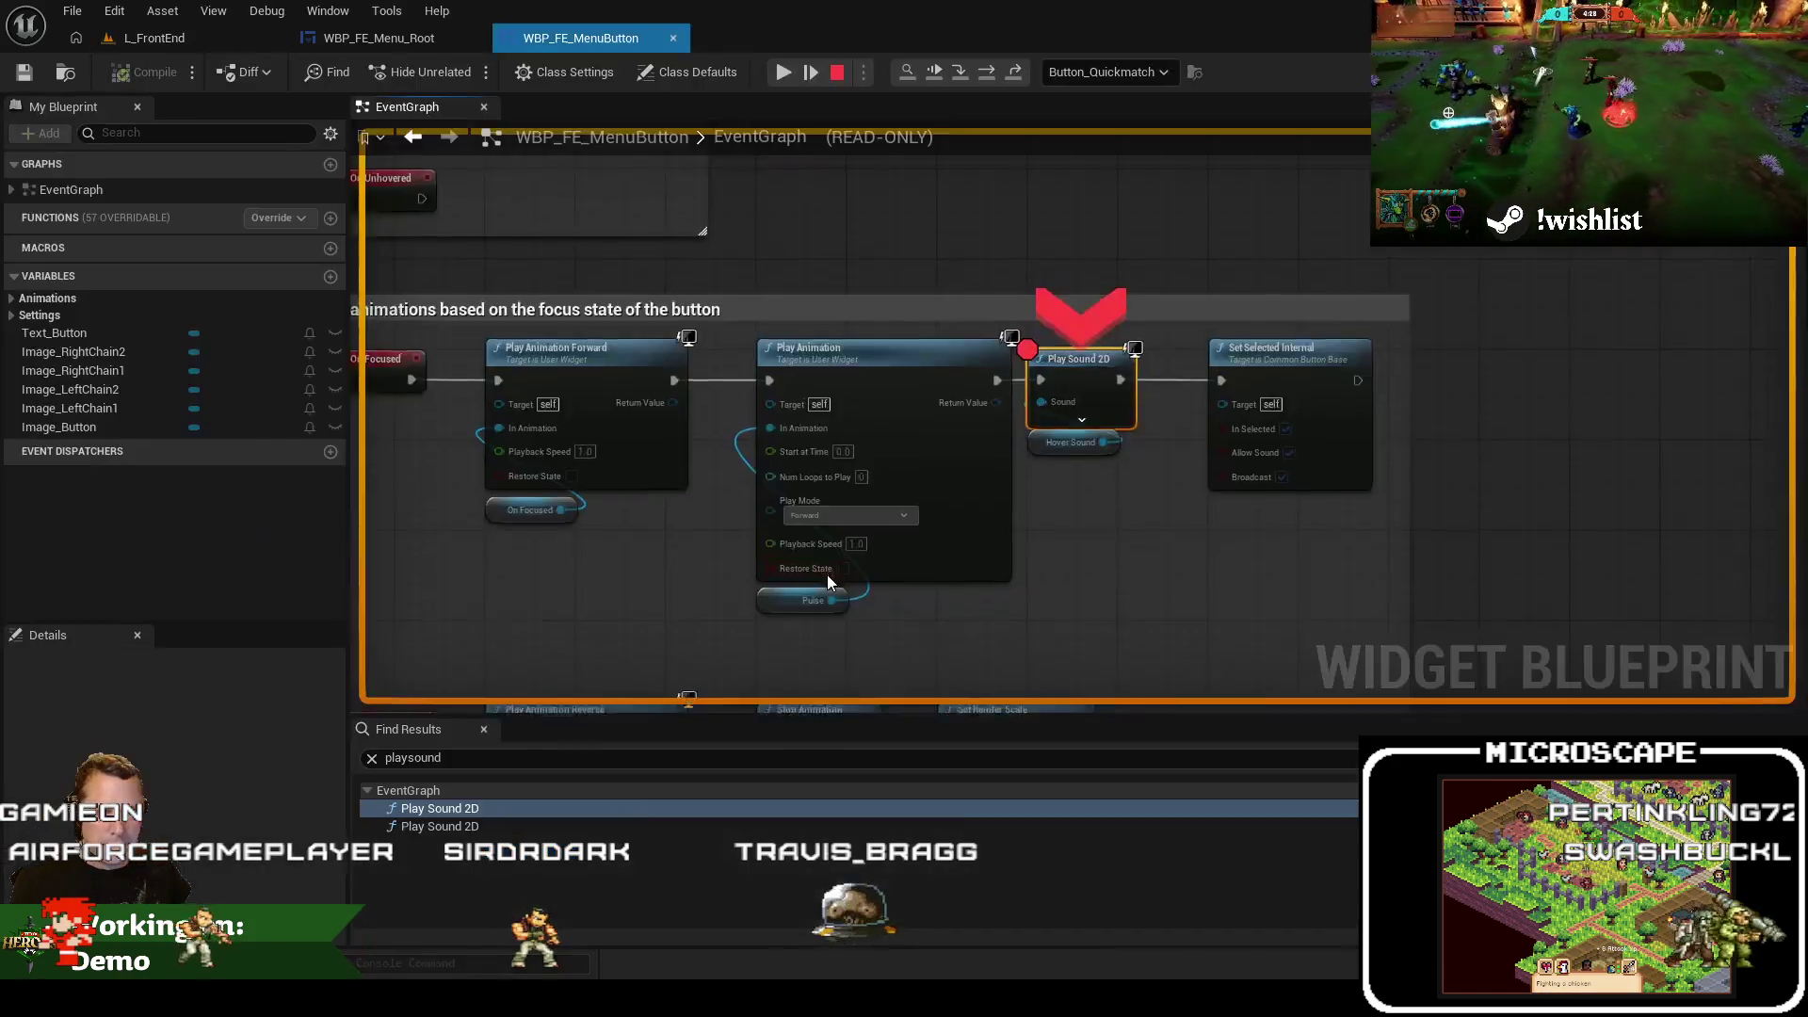
left_click(783, 73)
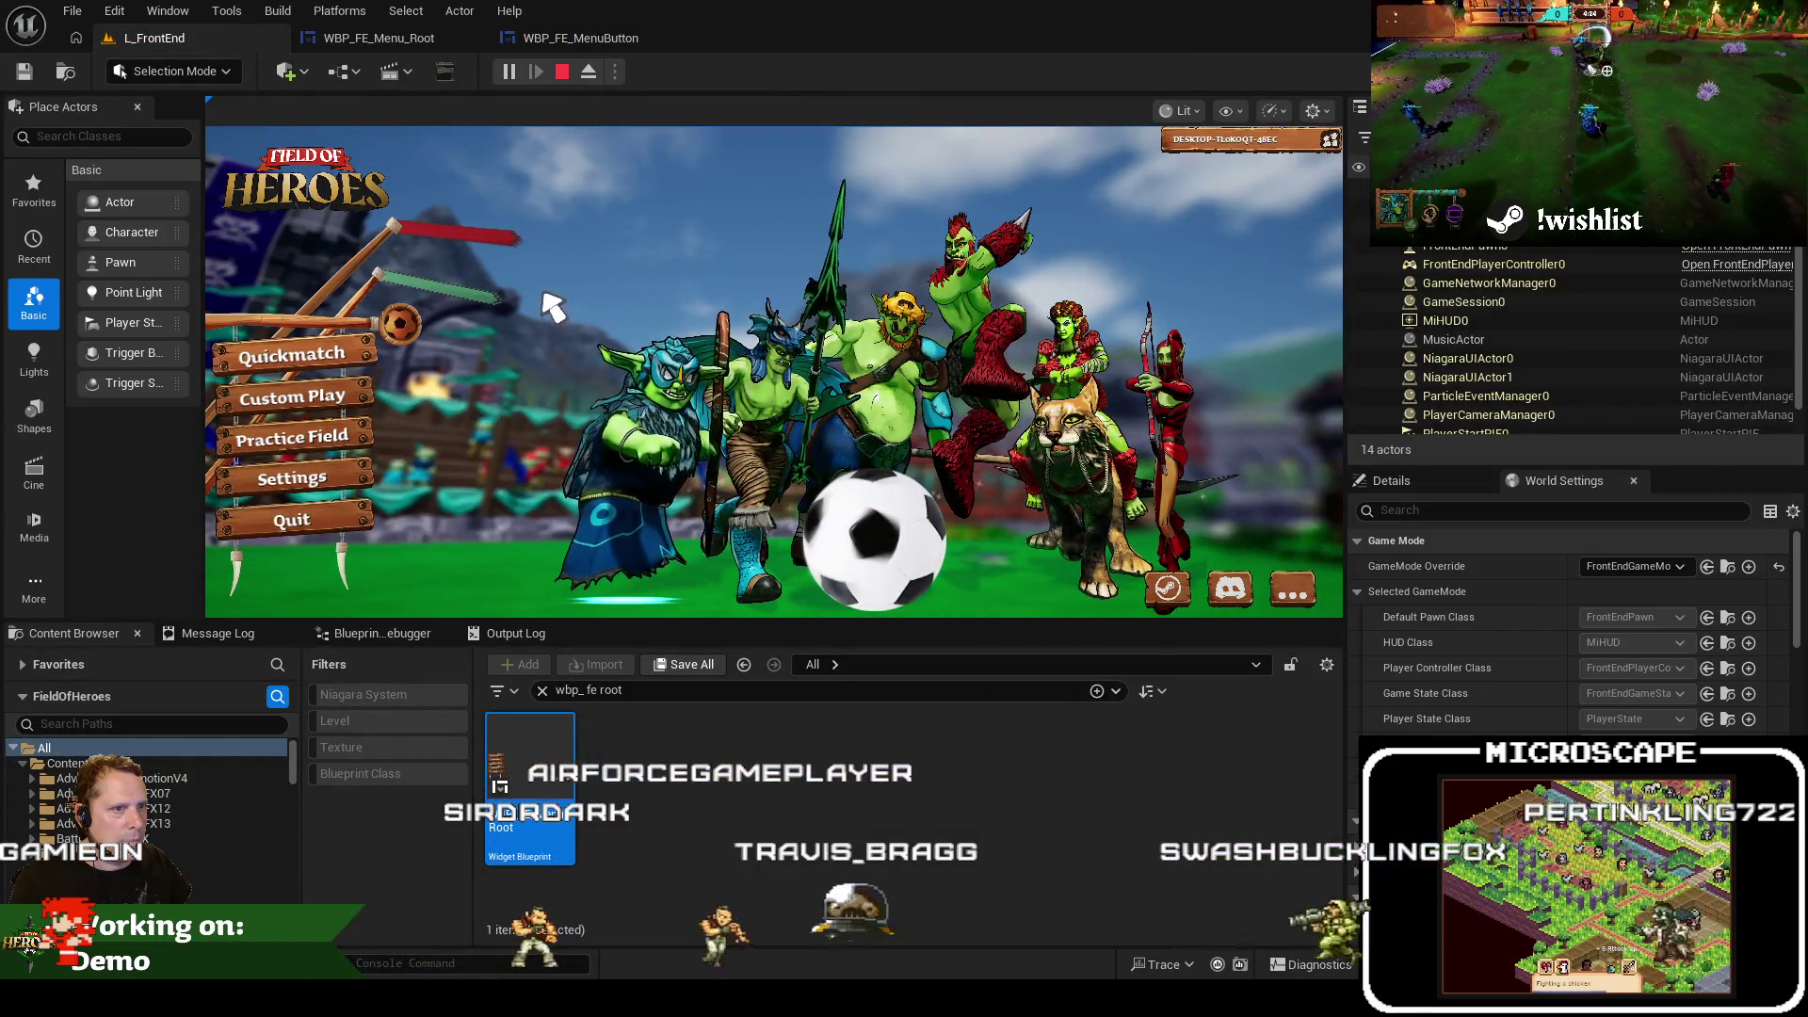
key("F5")
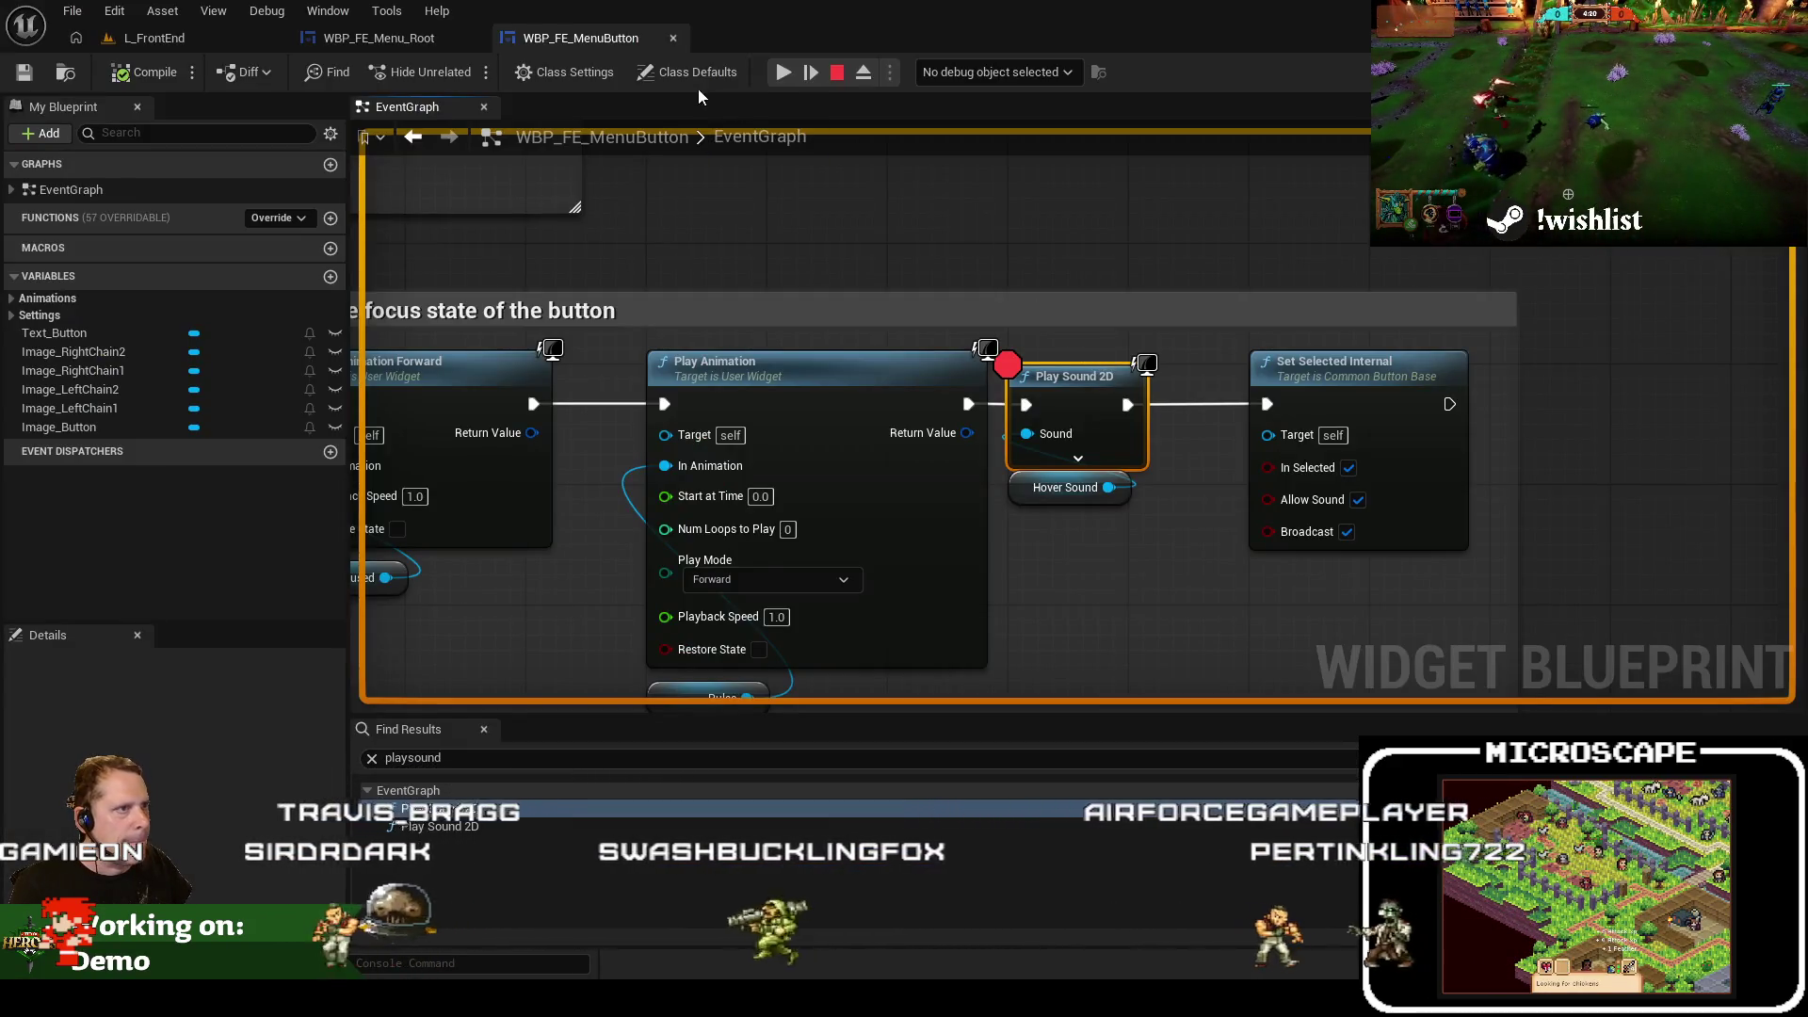
left_click(783, 73)
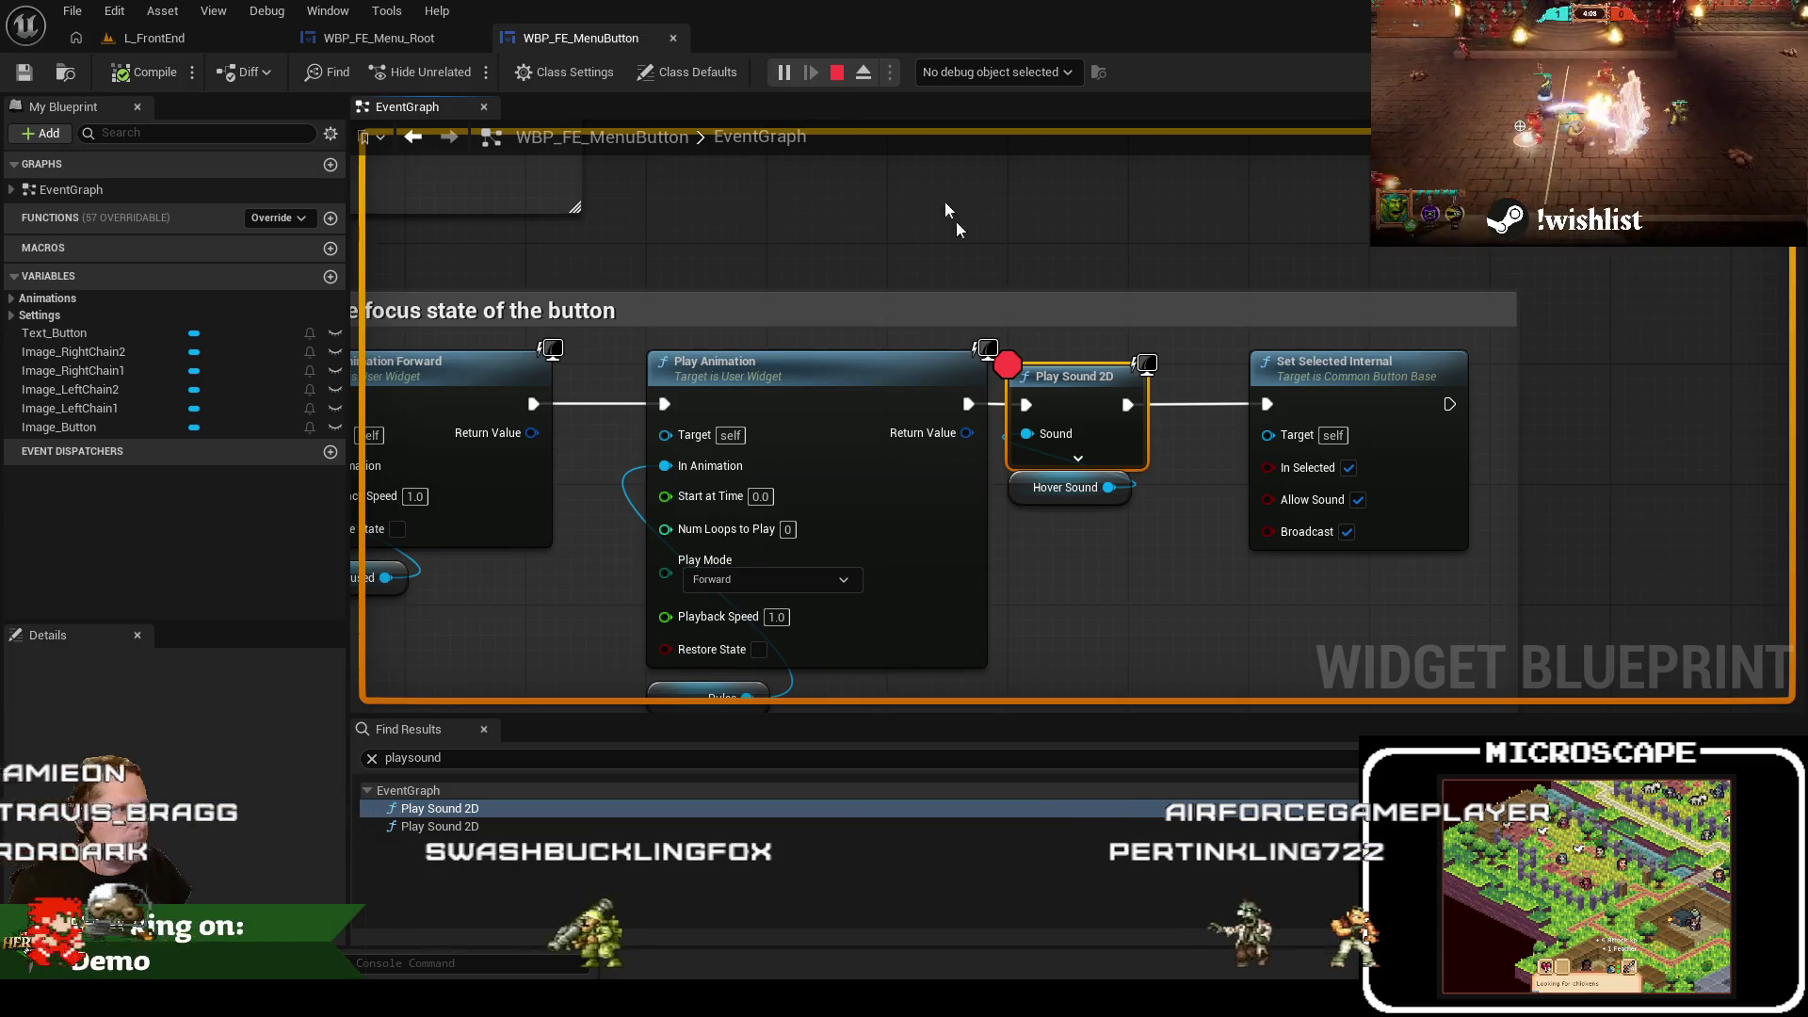
left_click(837, 72)
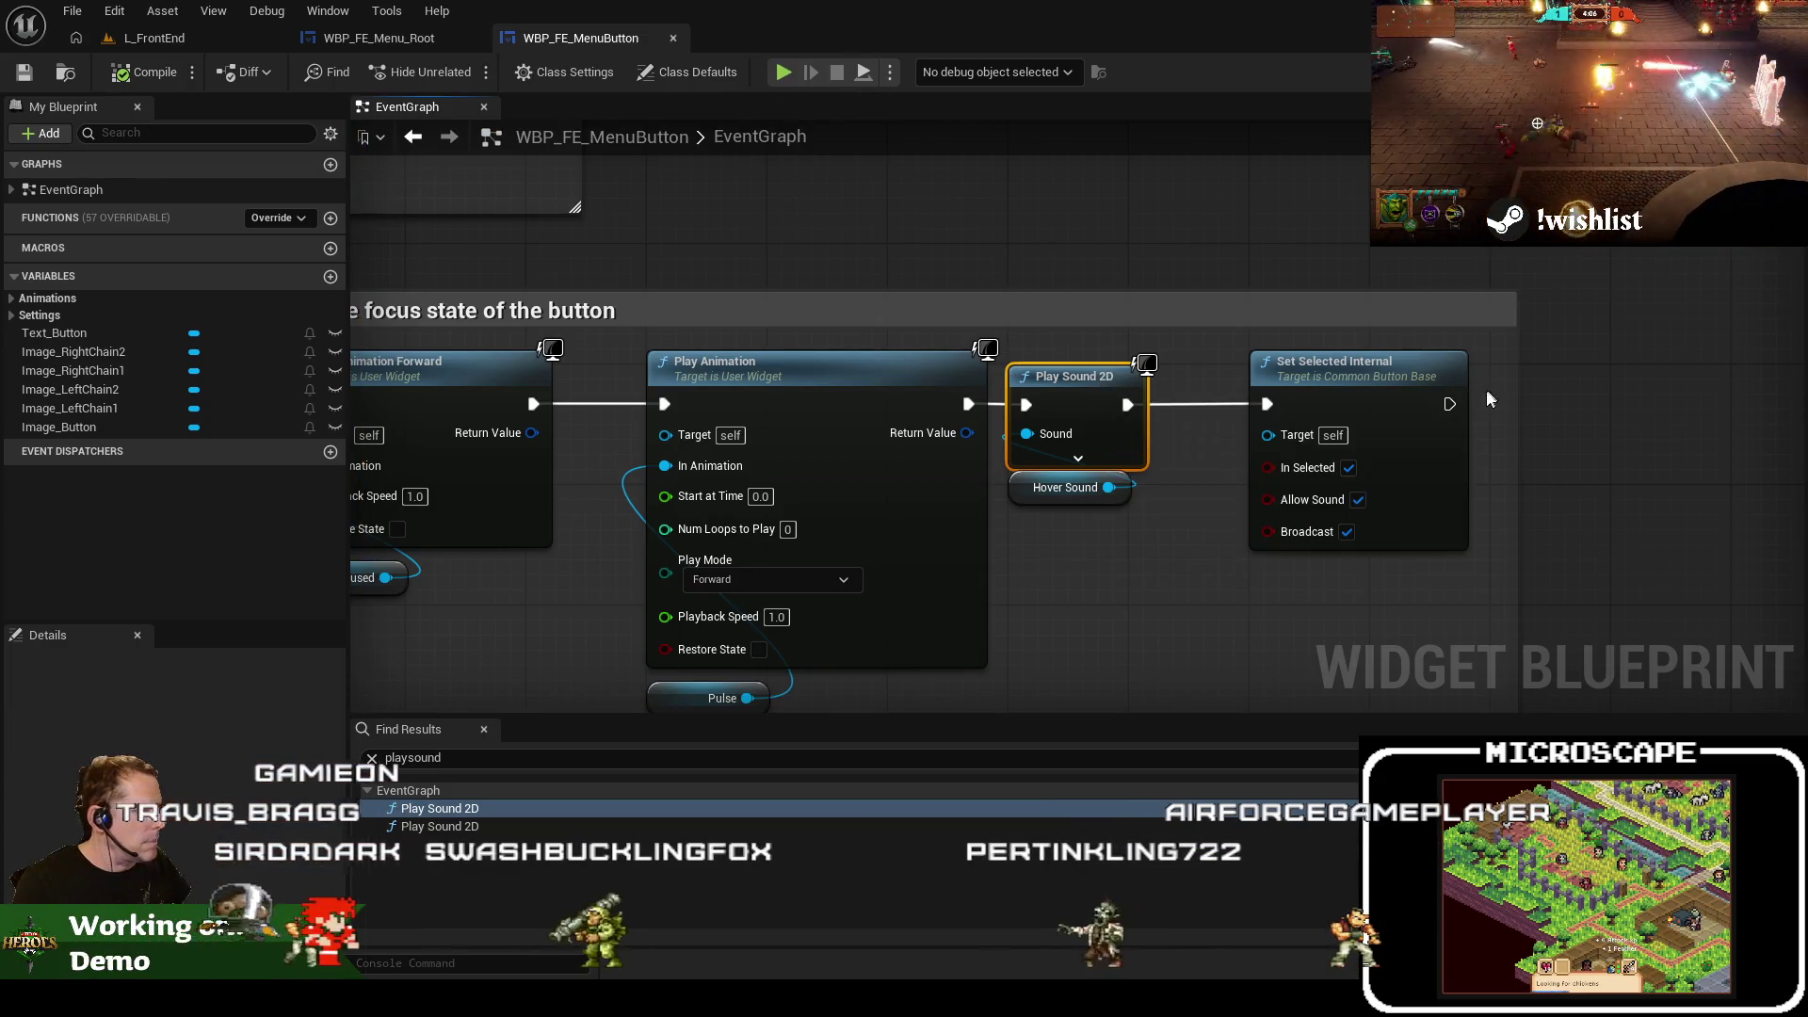
left_click_drag(1576, 403, 1590, 393)
Add a Print String node after Set Selected Internal and test it in an L_FrontEnd playtest
type("print")
key("Return")
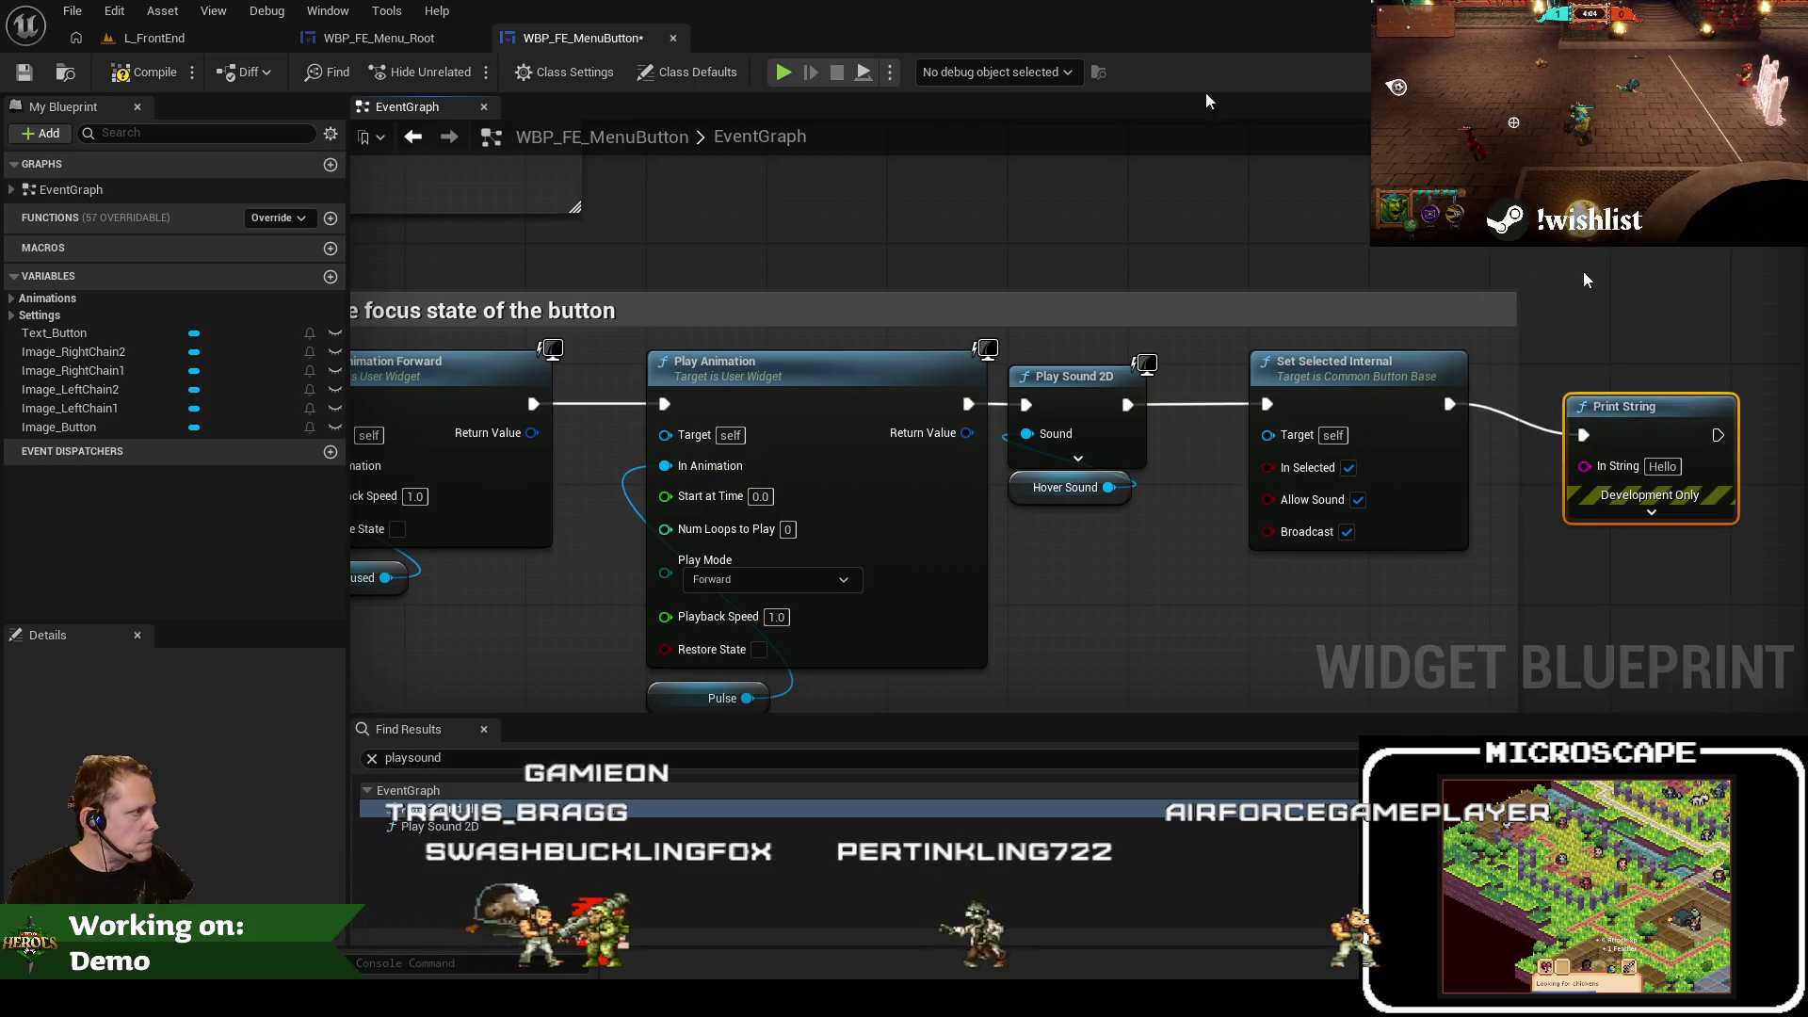
left_click(153, 37)
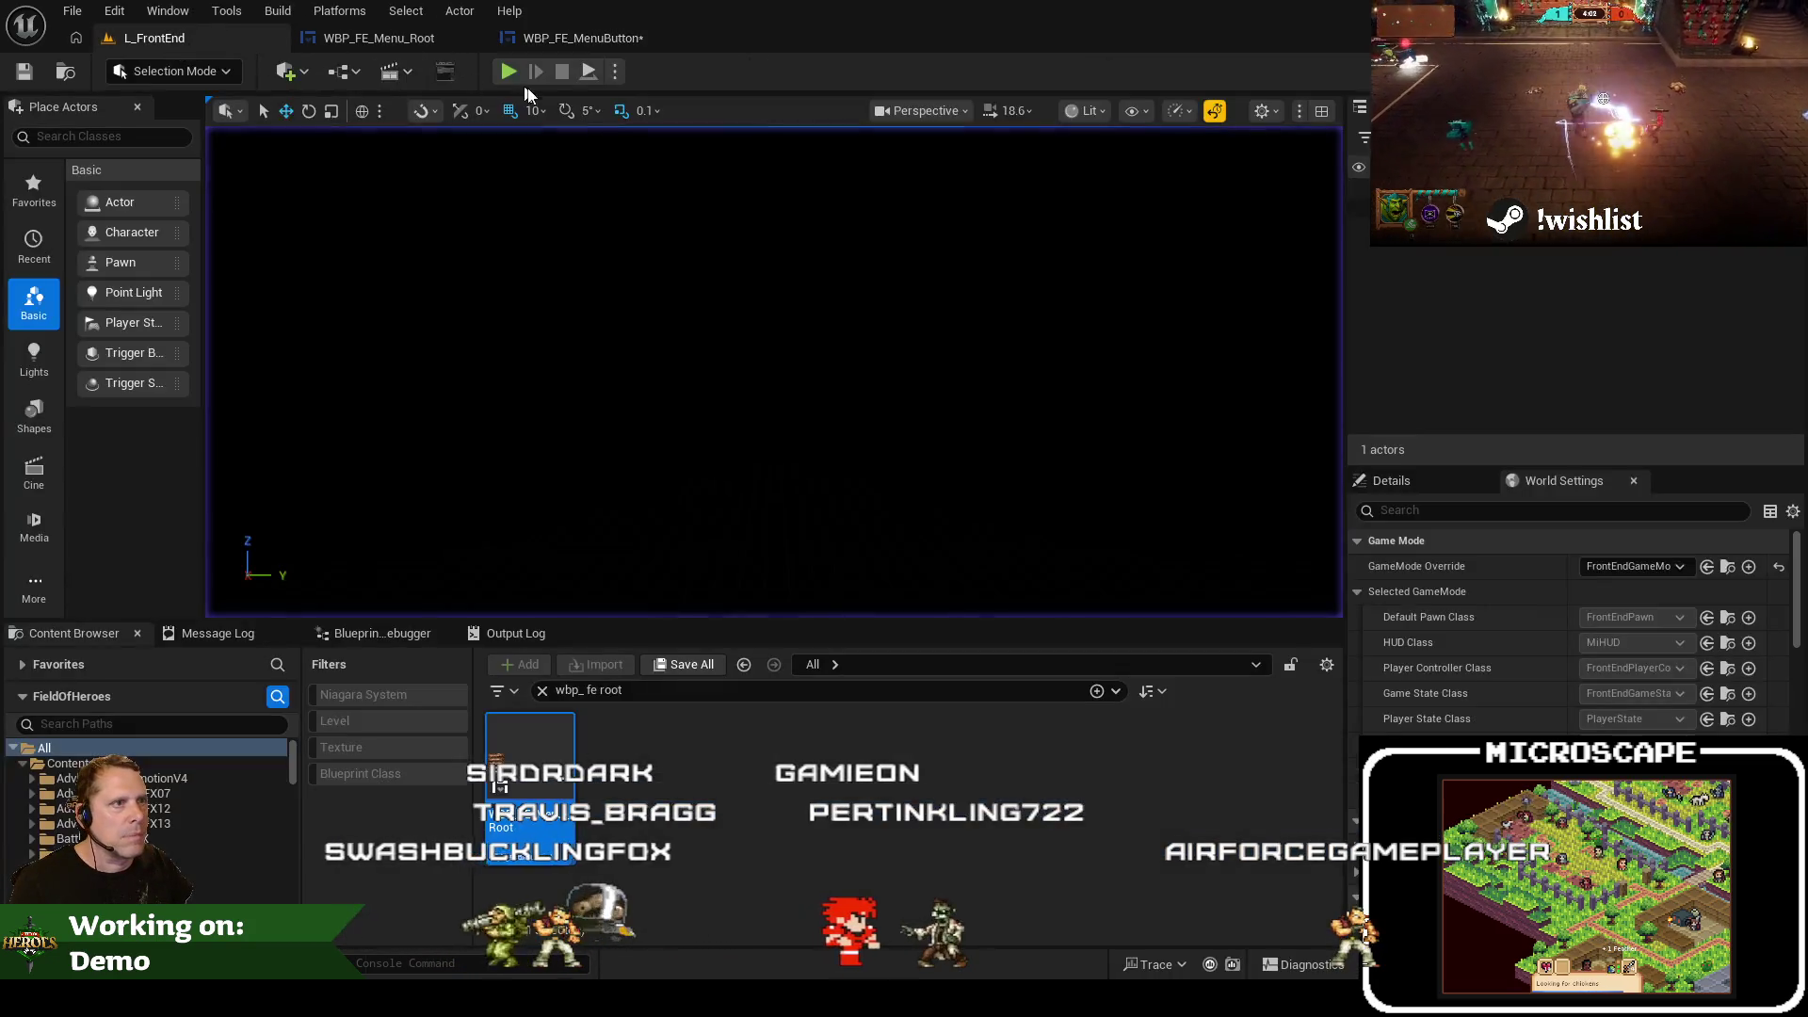
left_click(506, 72)
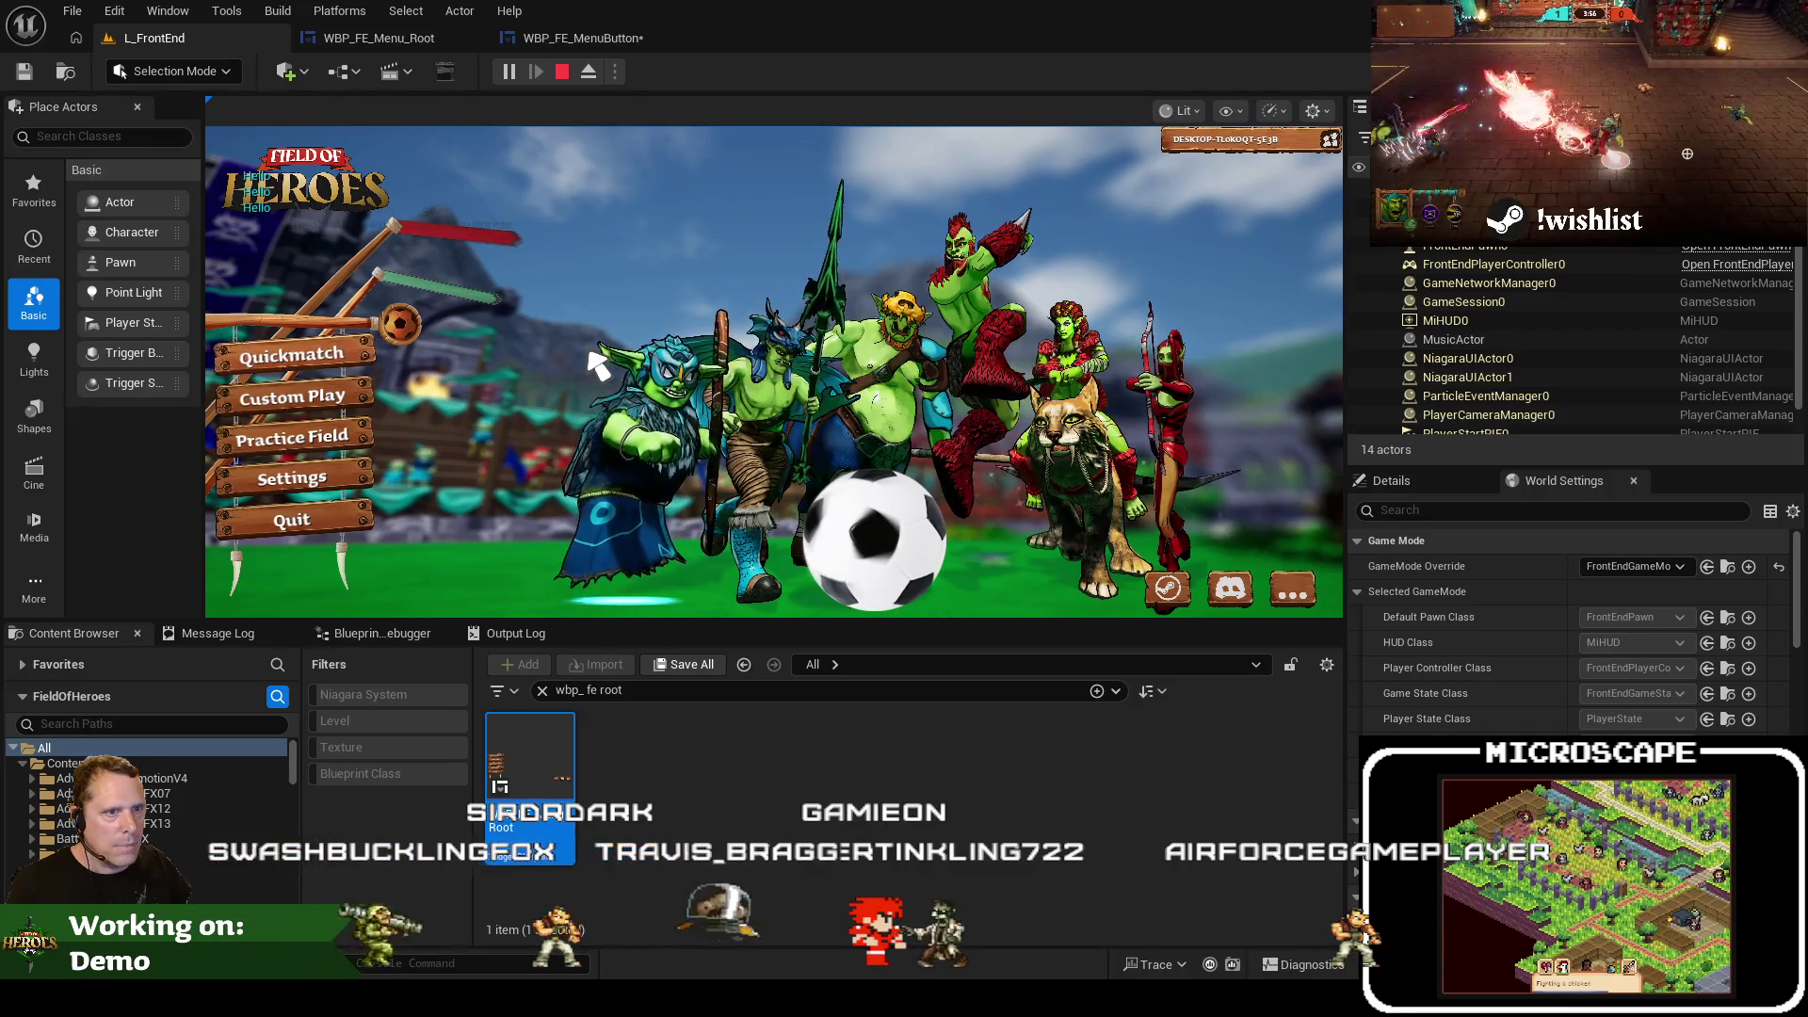
key("Escape")
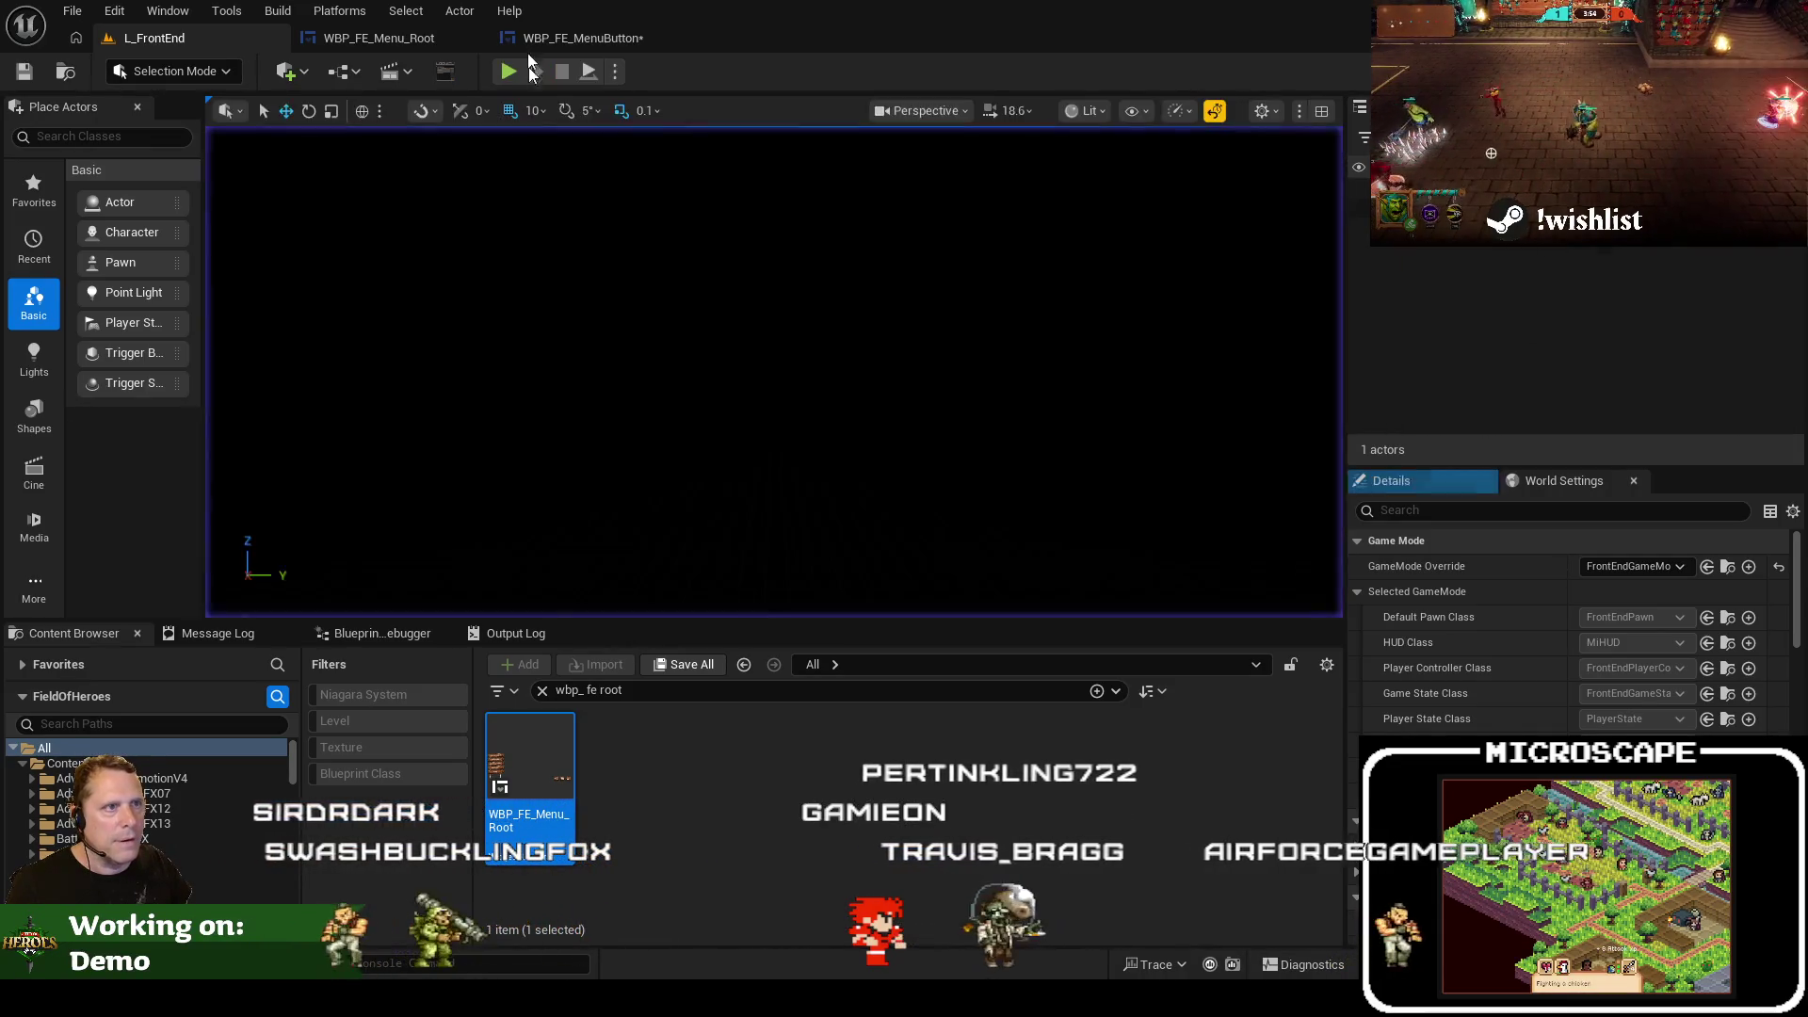
Add a Print String node after Set Render Scale in the unfocus chain, then playtest and stop
left_click(563, 40)
scroll(896, 292, "down", 2)
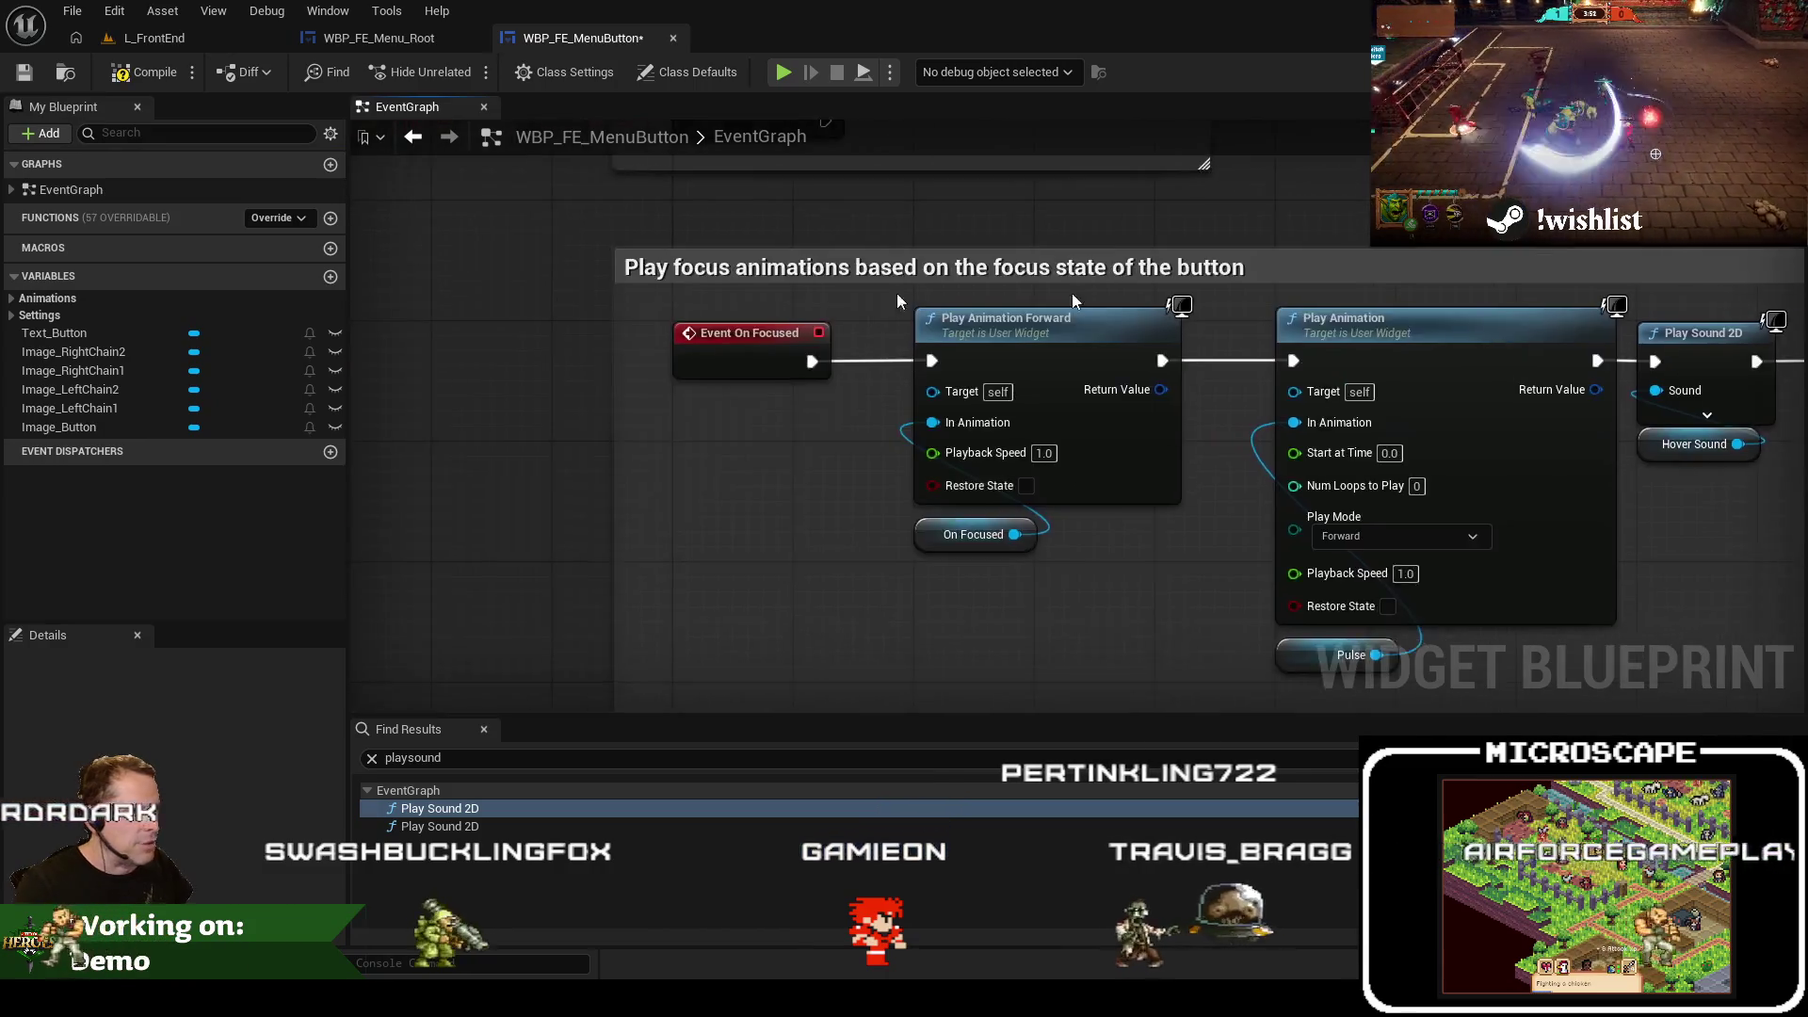
left_click_drag(753, 458, 676, 304)
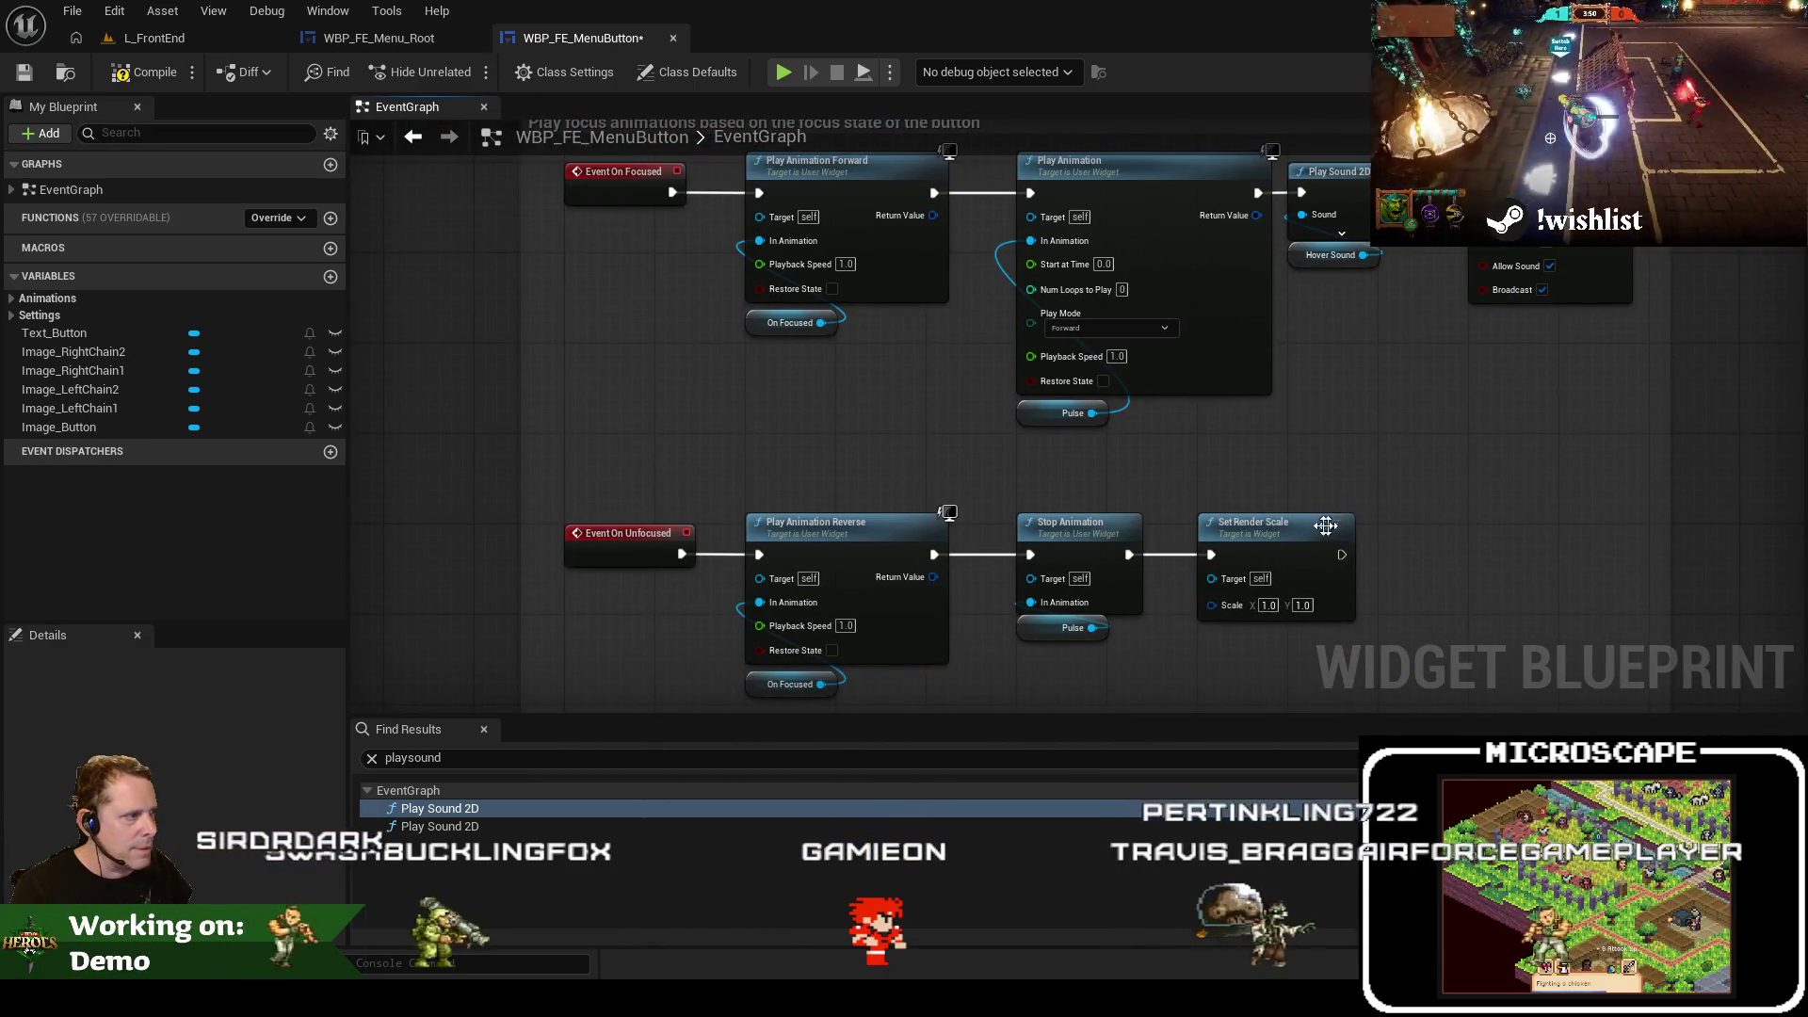
left_click_drag(1342, 556, 1488, 494)
type("print")
key("Return")
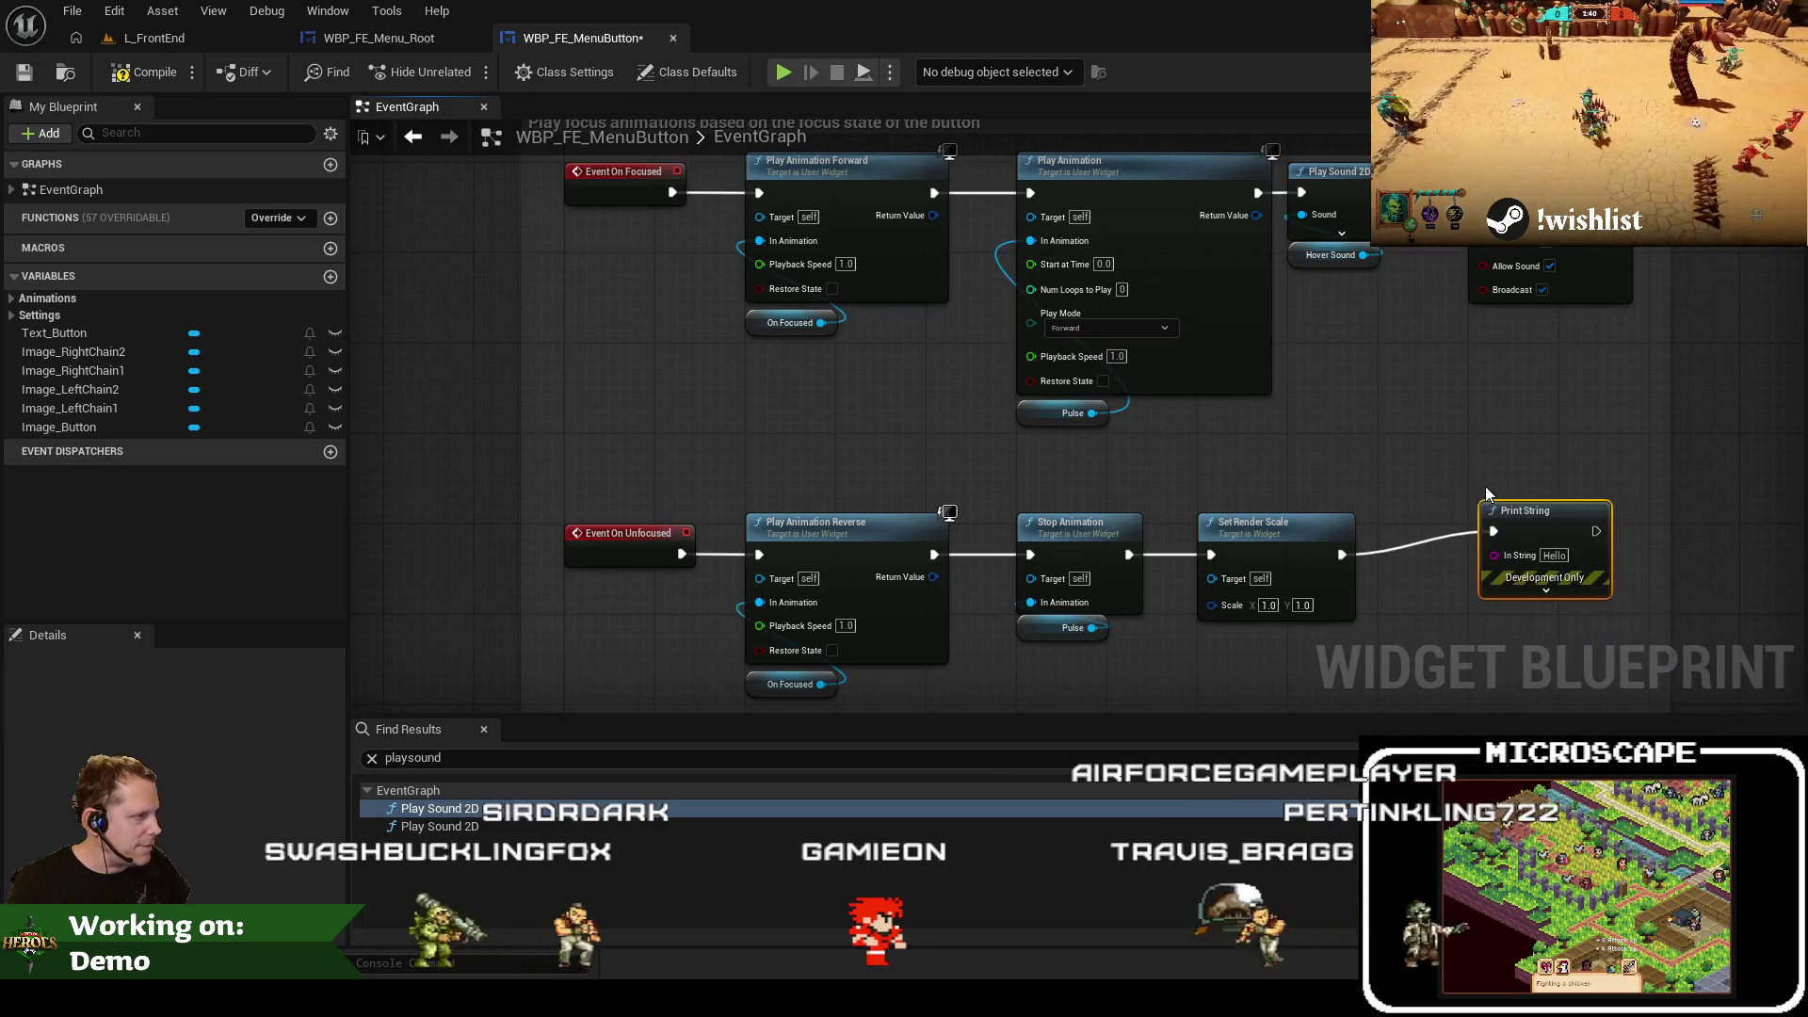
left_click(179, 26)
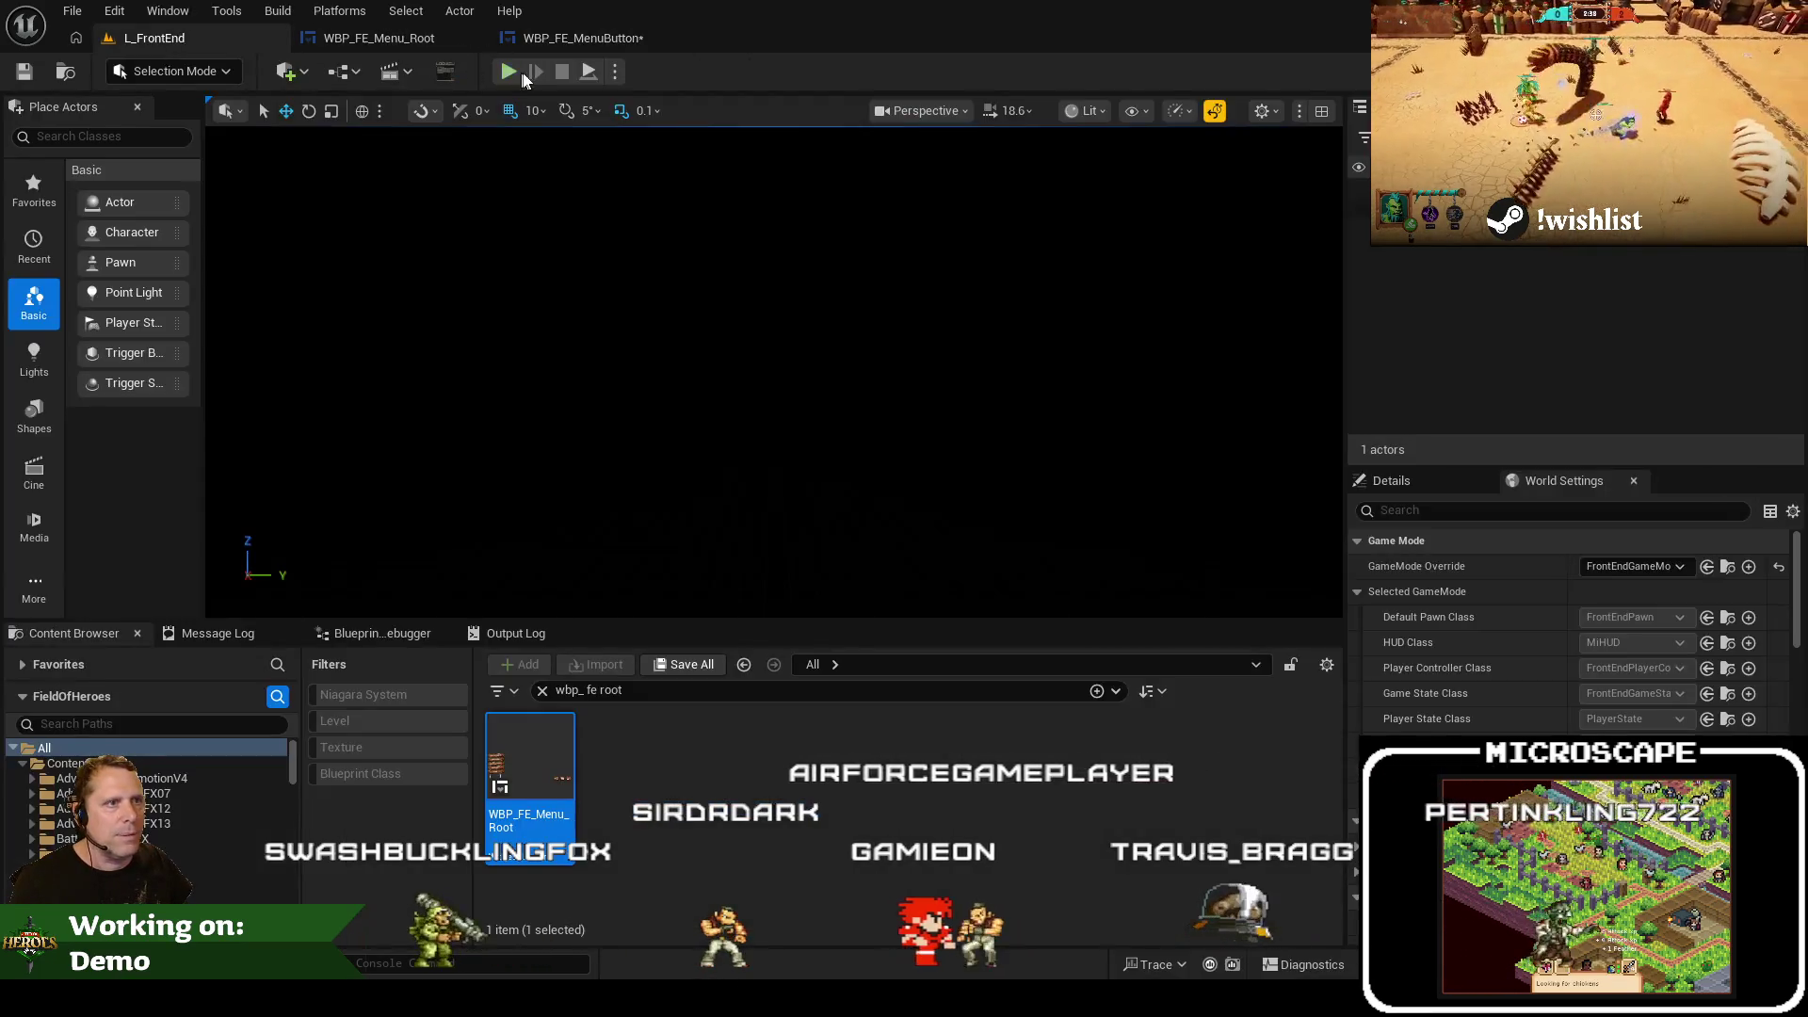
left_click(520, 73)
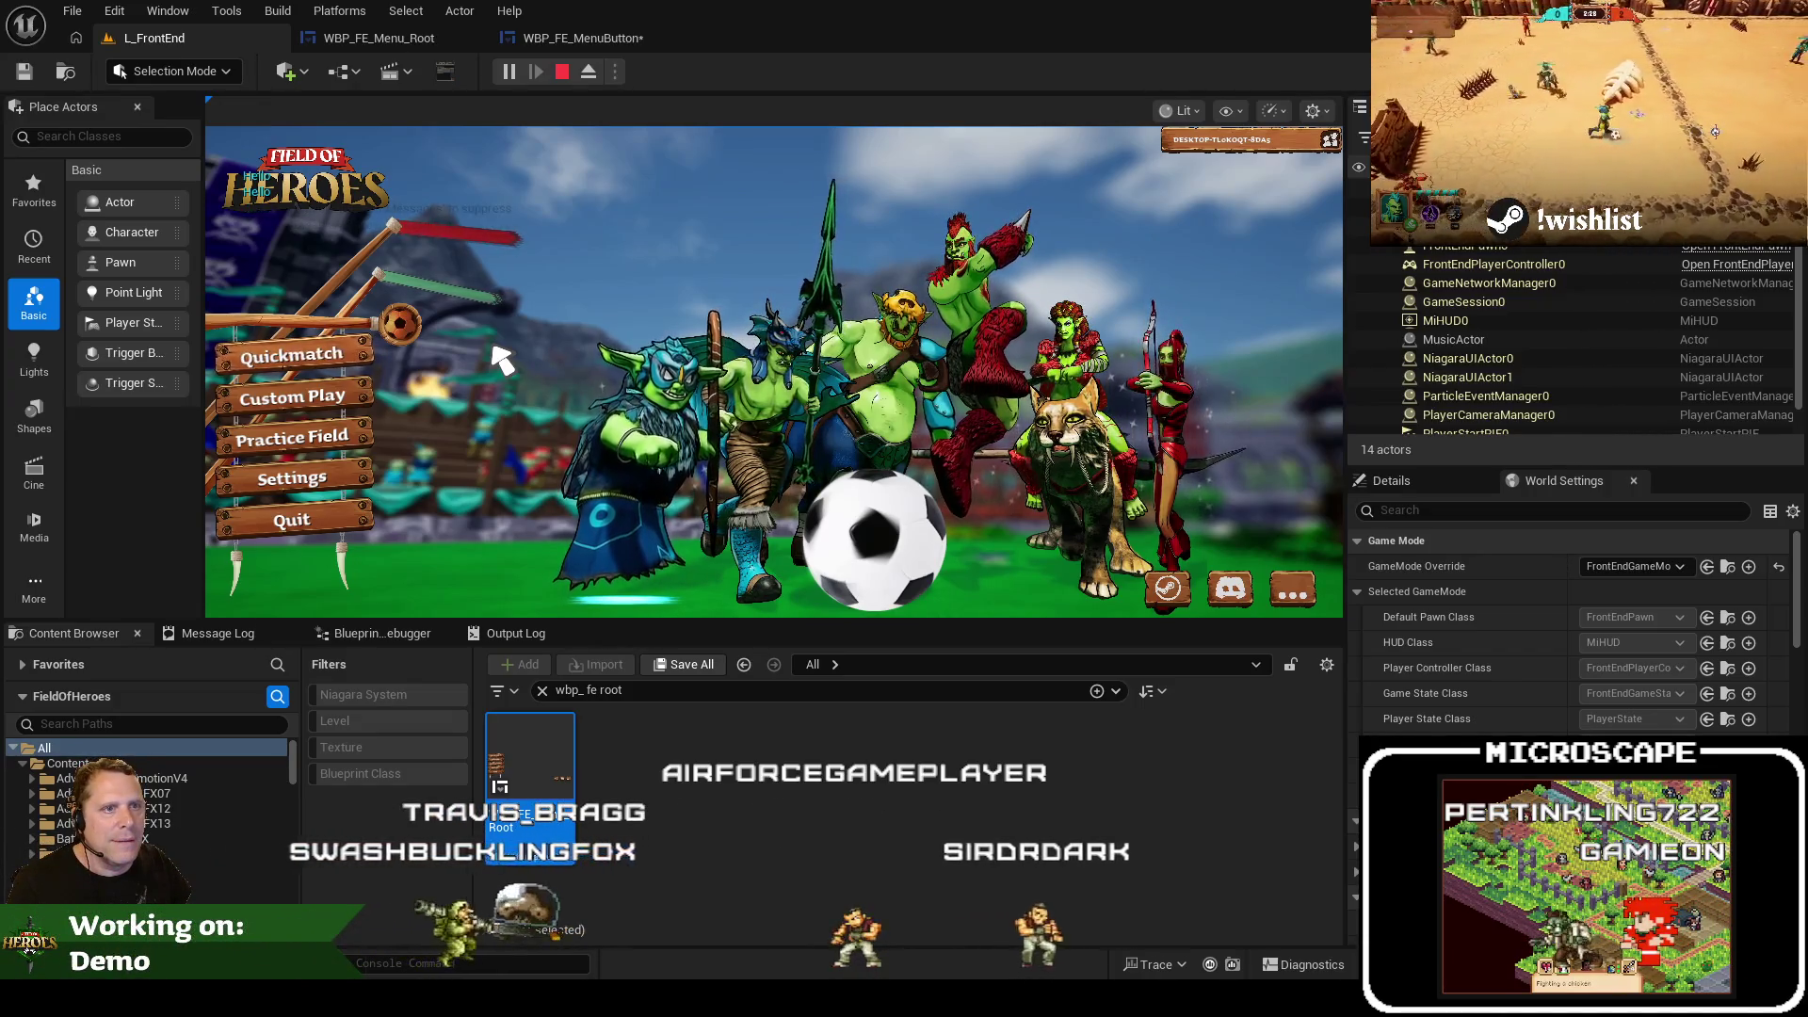
key("Escape")
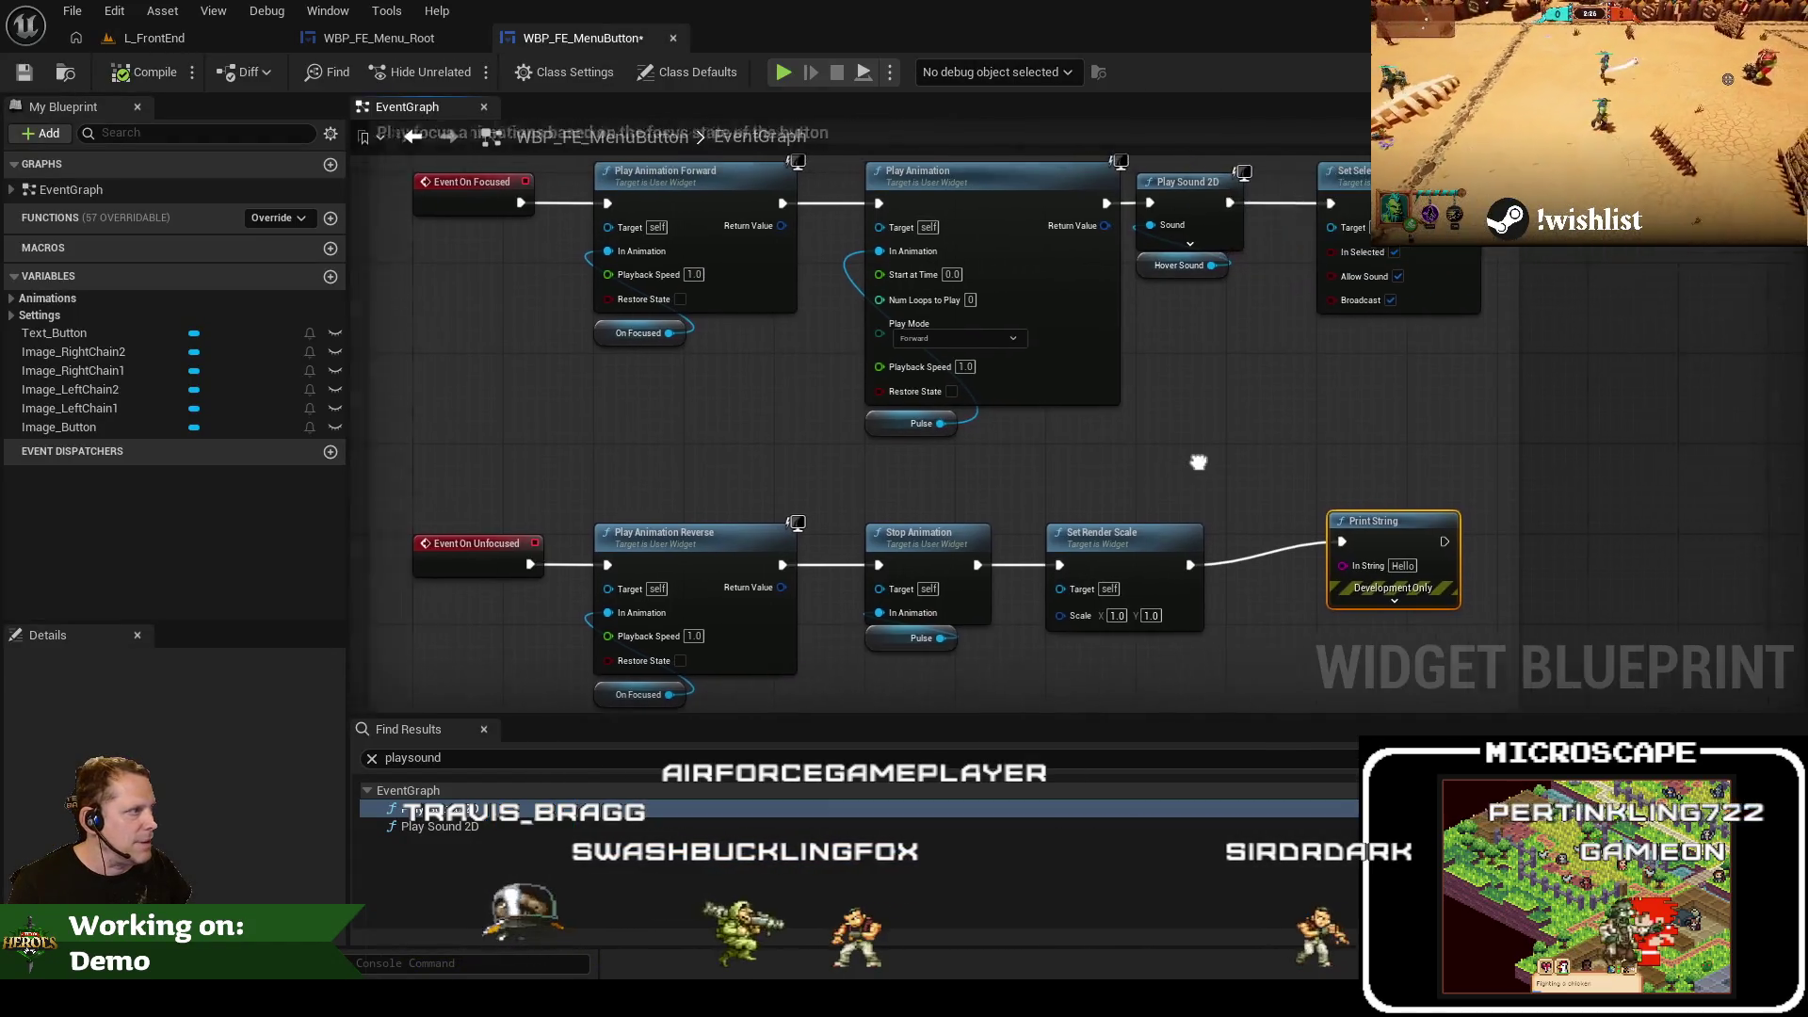
Delete the 'Hello' Print String node after Set Render Scale and recentre the focus nodes
left_click_drag(1144, 450, 1254, 595)
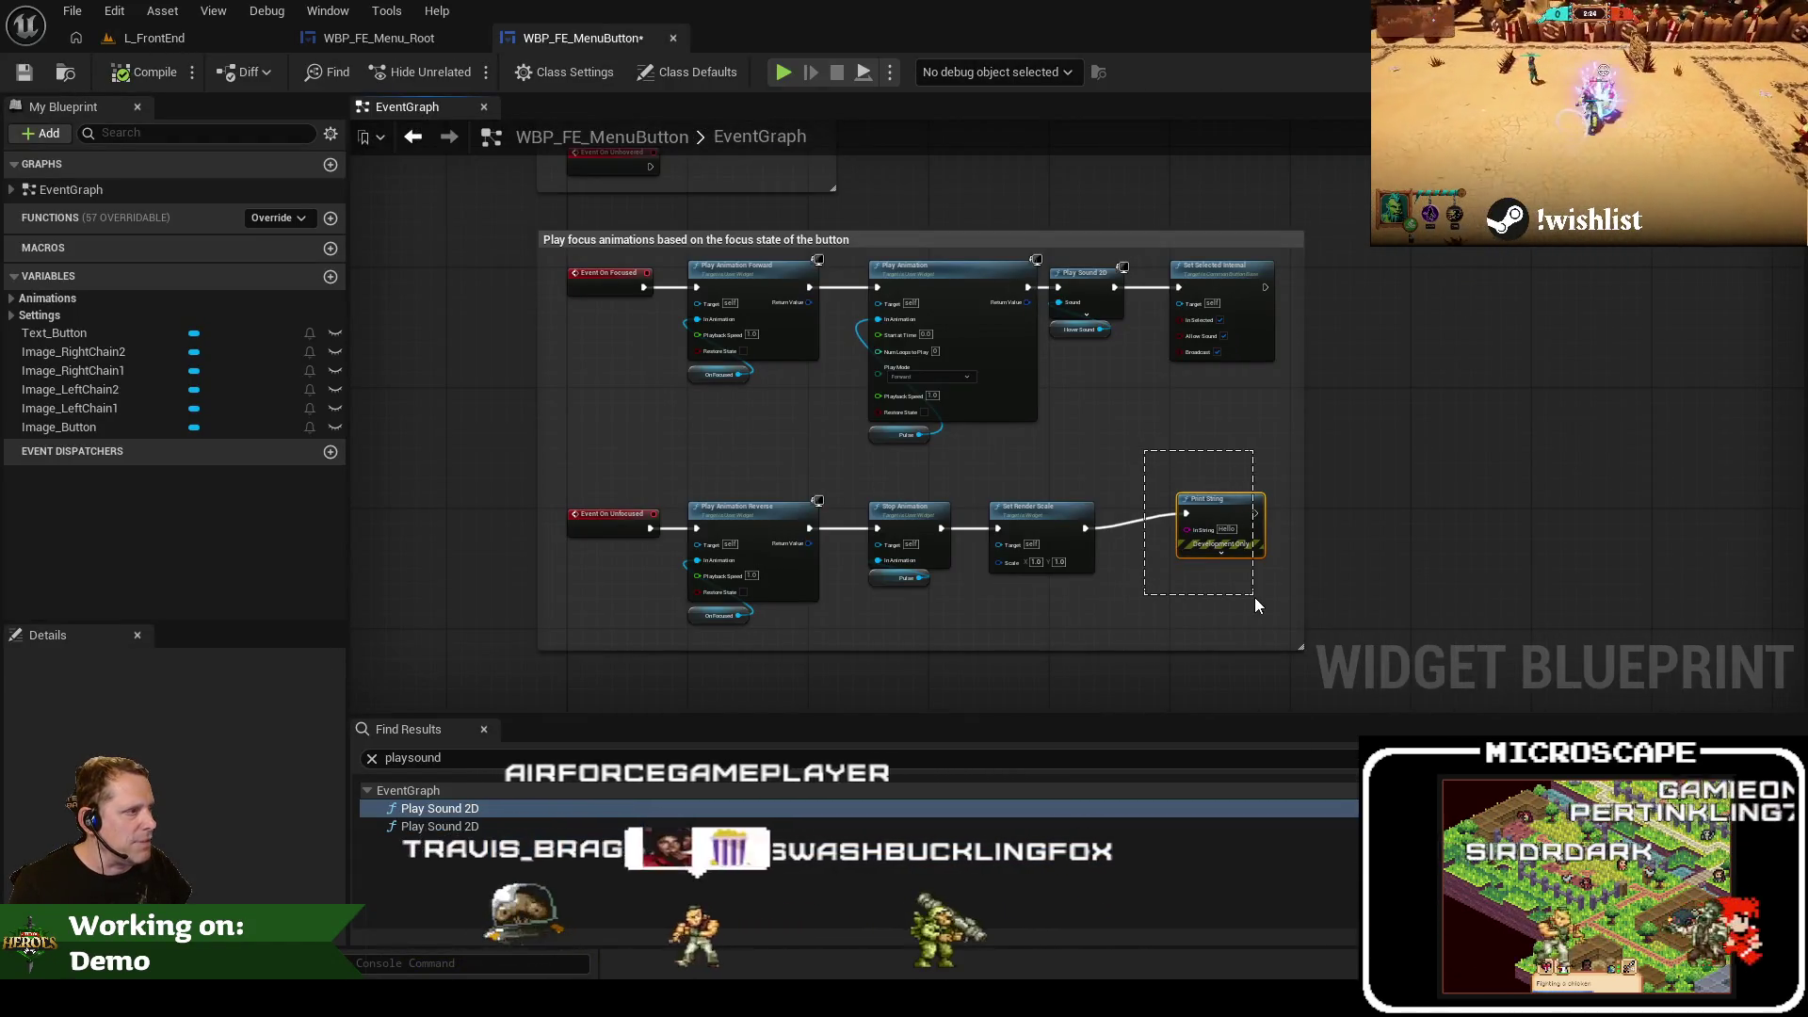
key("Delete")
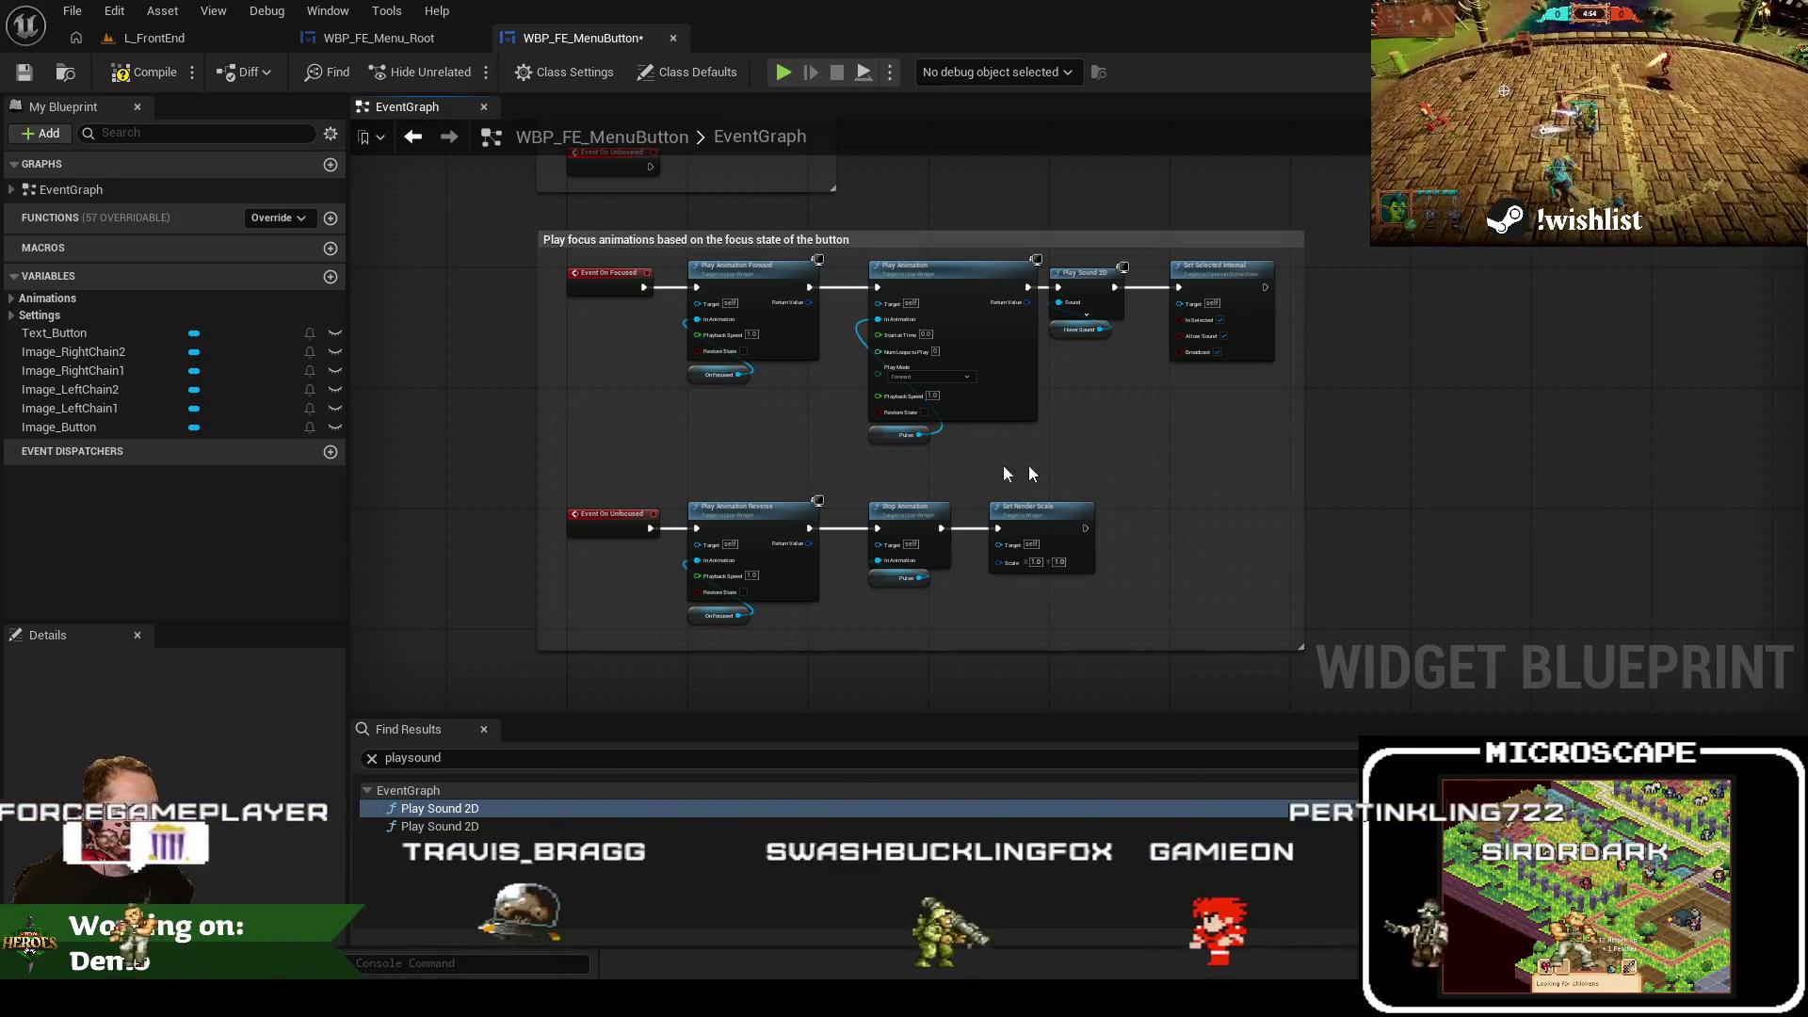
left_click_drag(606, 407, 641, 494)
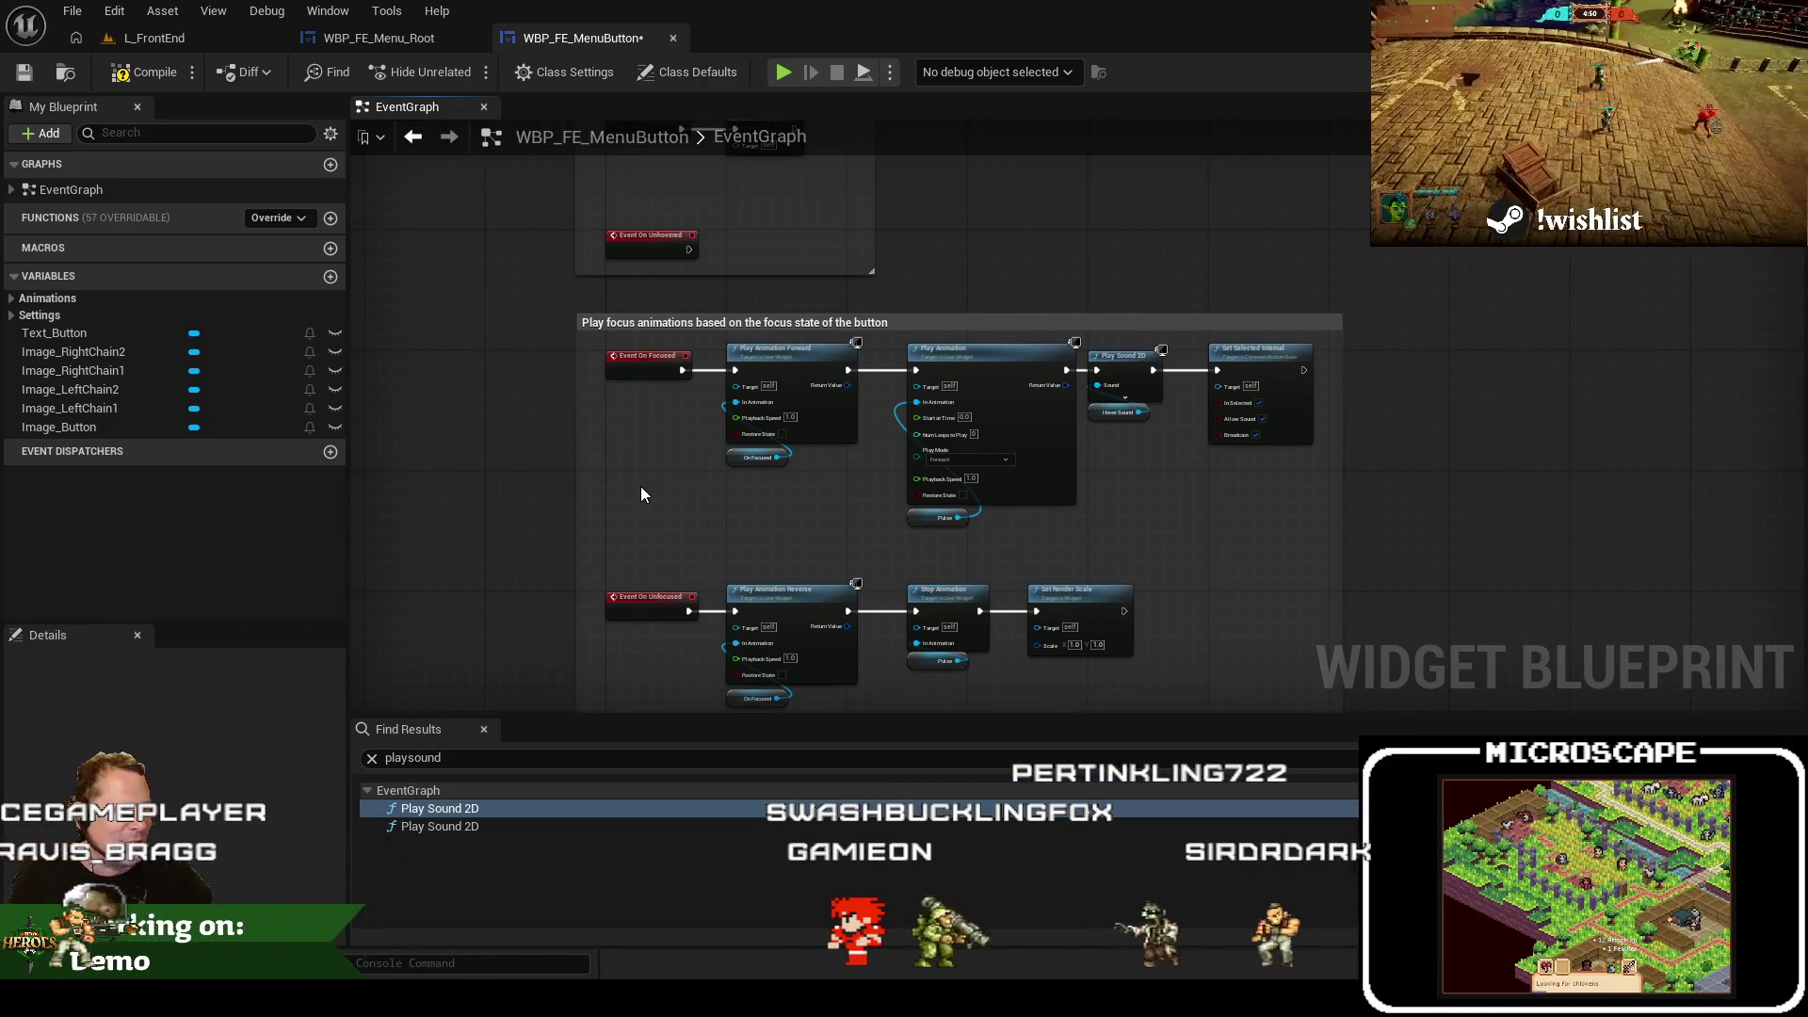
left_click_drag(784, 562, 757, 496)
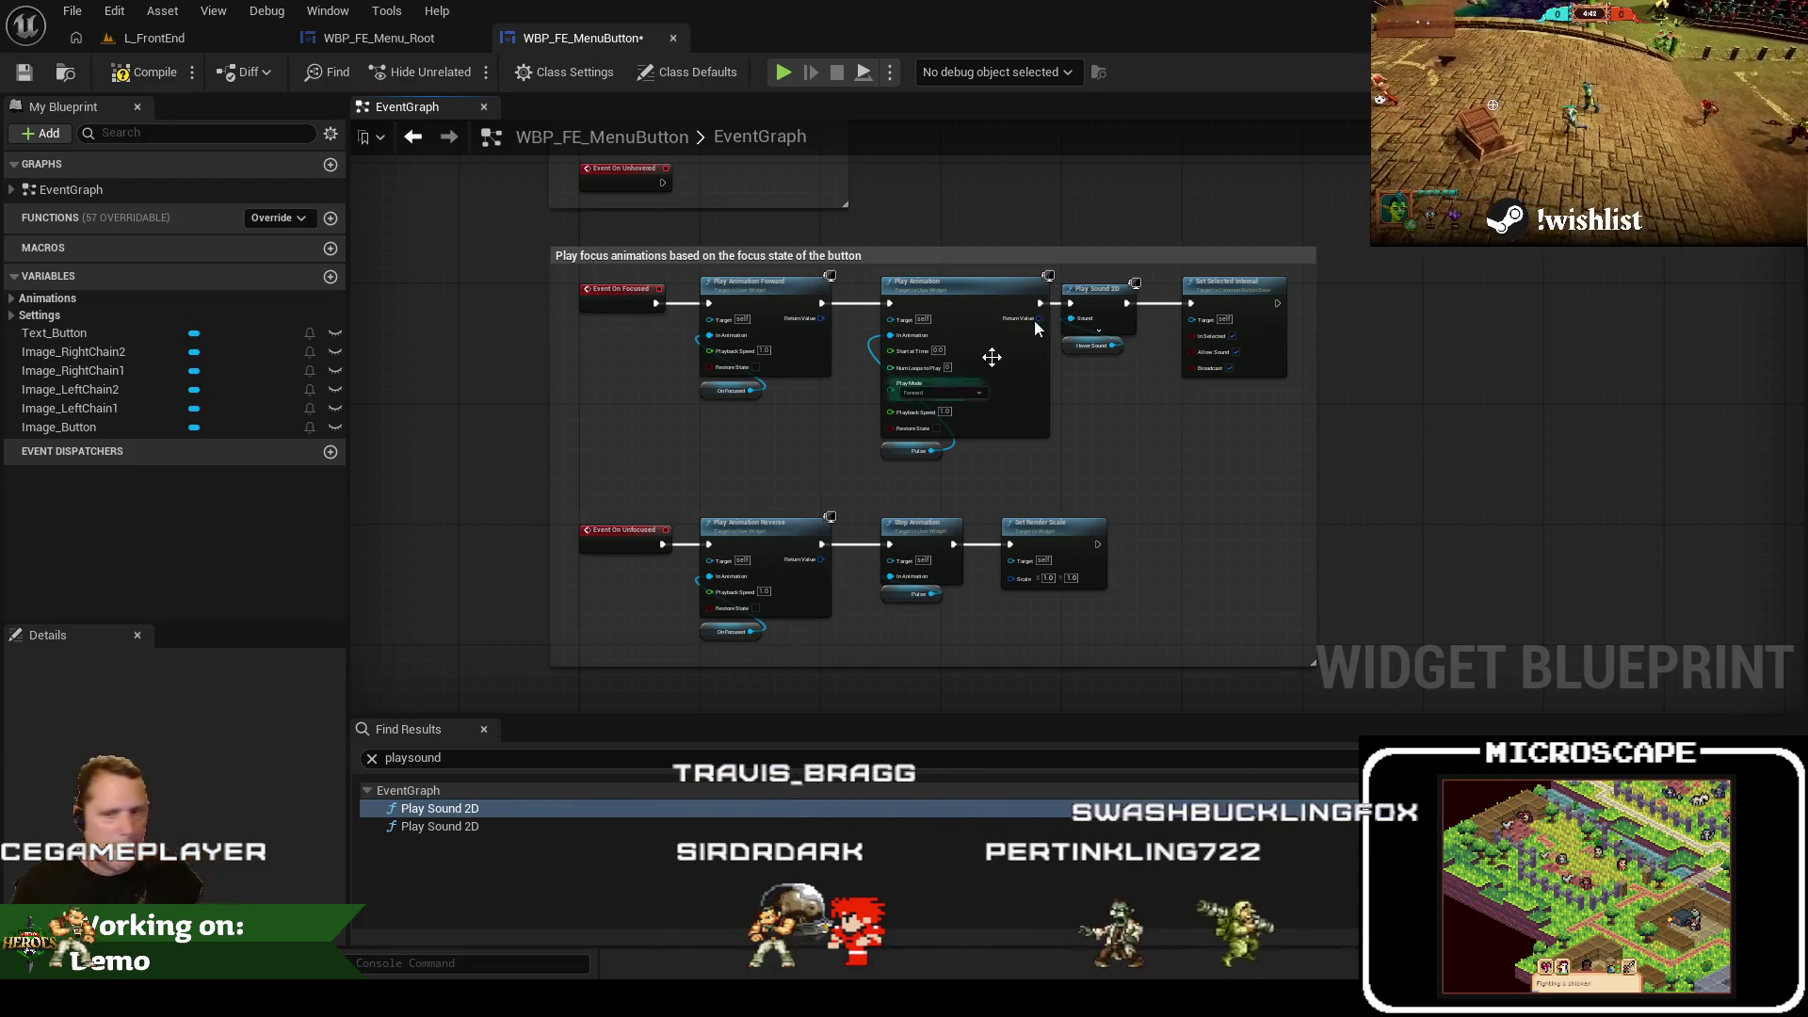
left_click(166, 39)
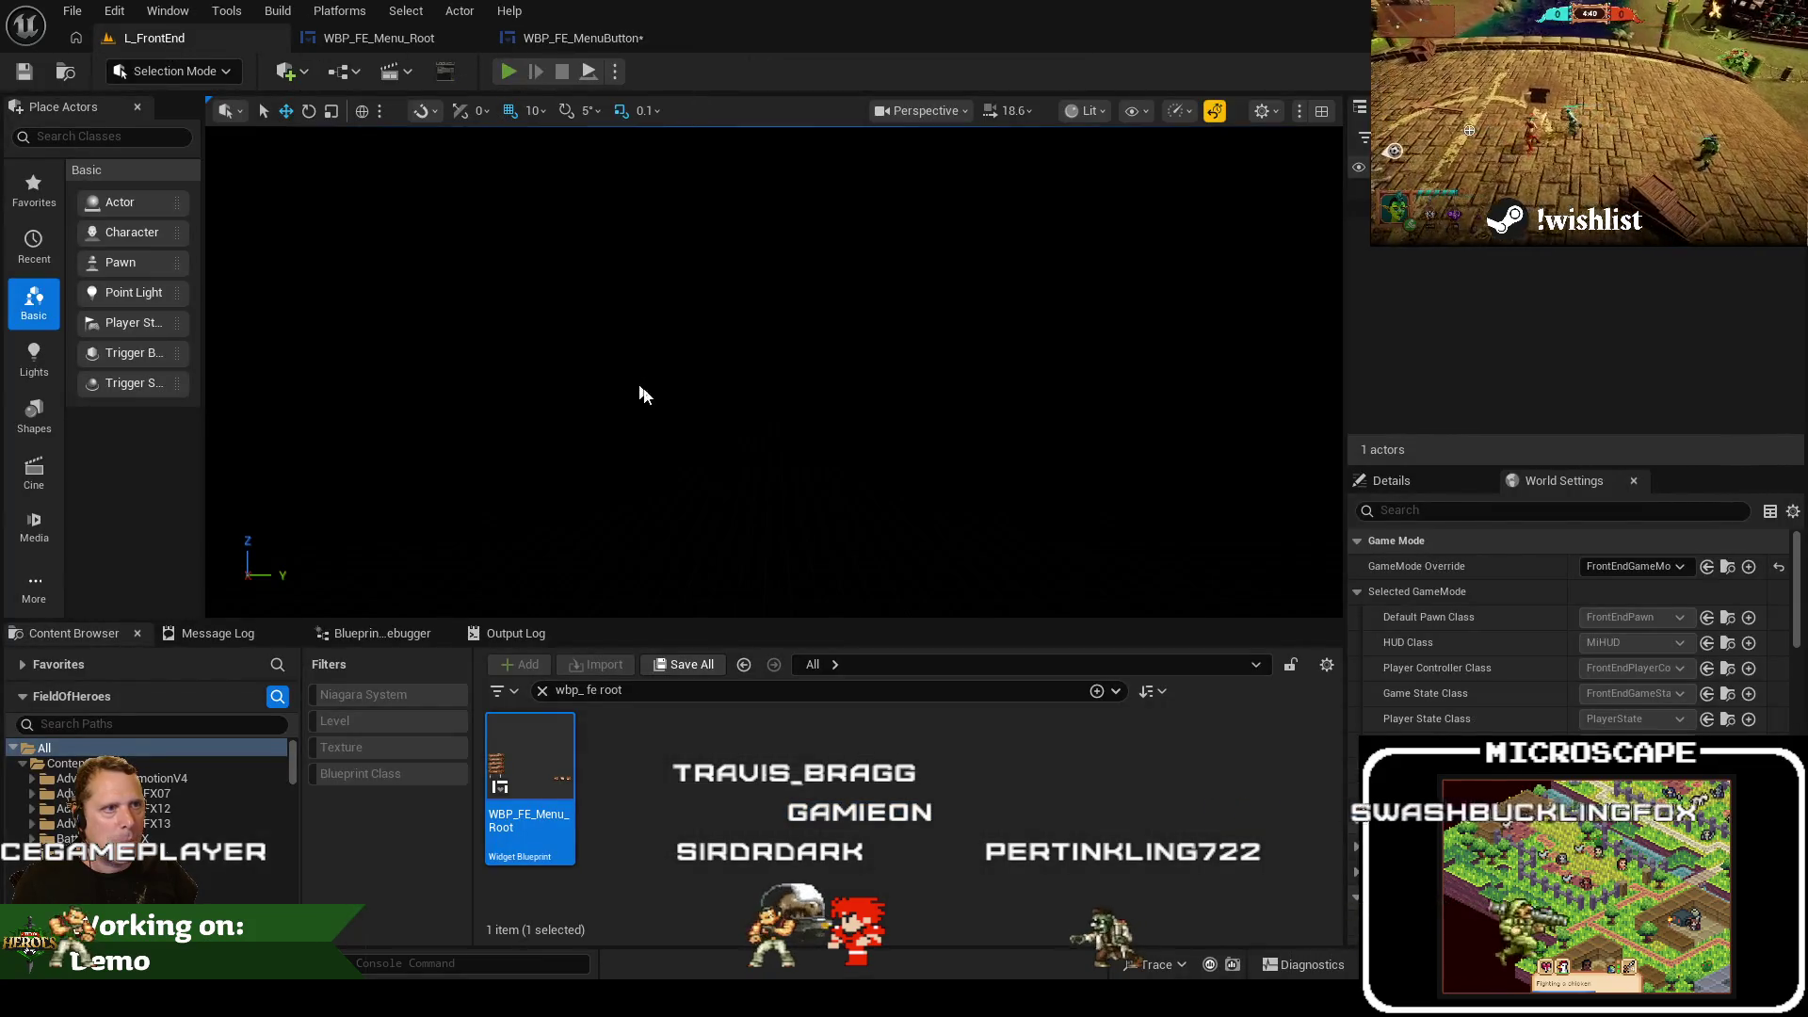
key("alt+p")
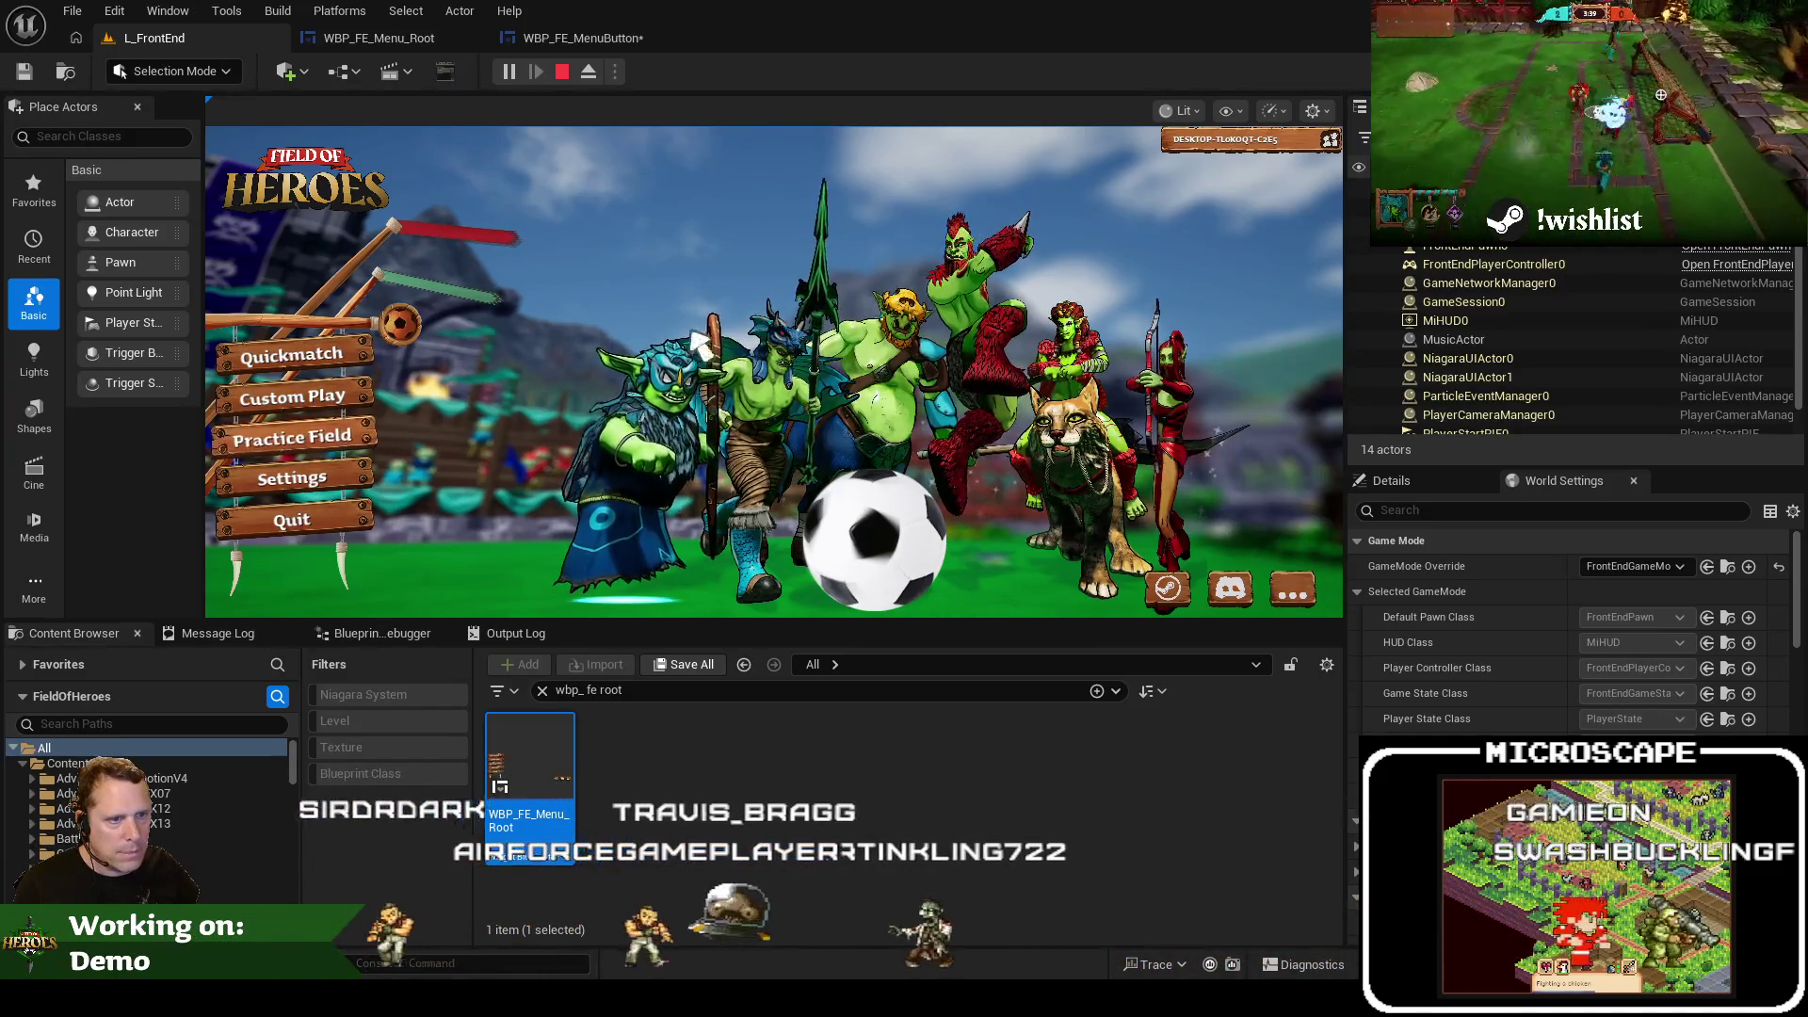
key("Escape")
left_click(591, 40)
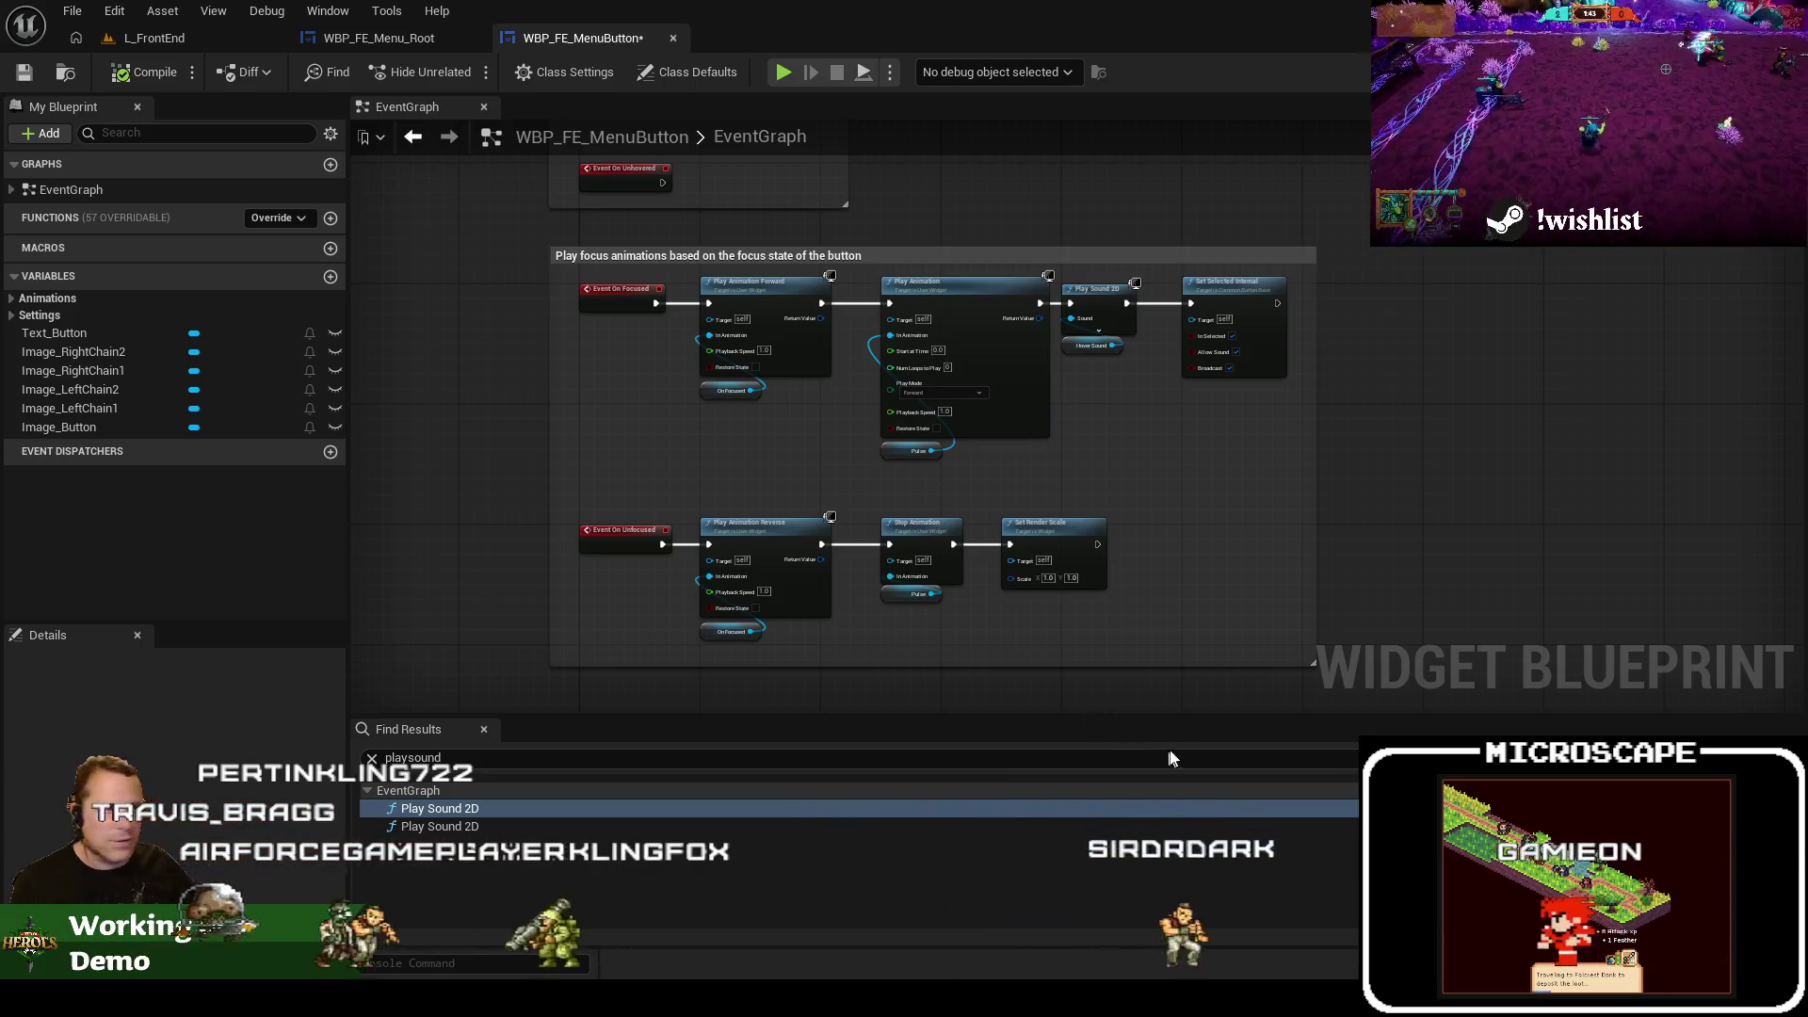
left_click(155, 38)
left_click(497, 71)
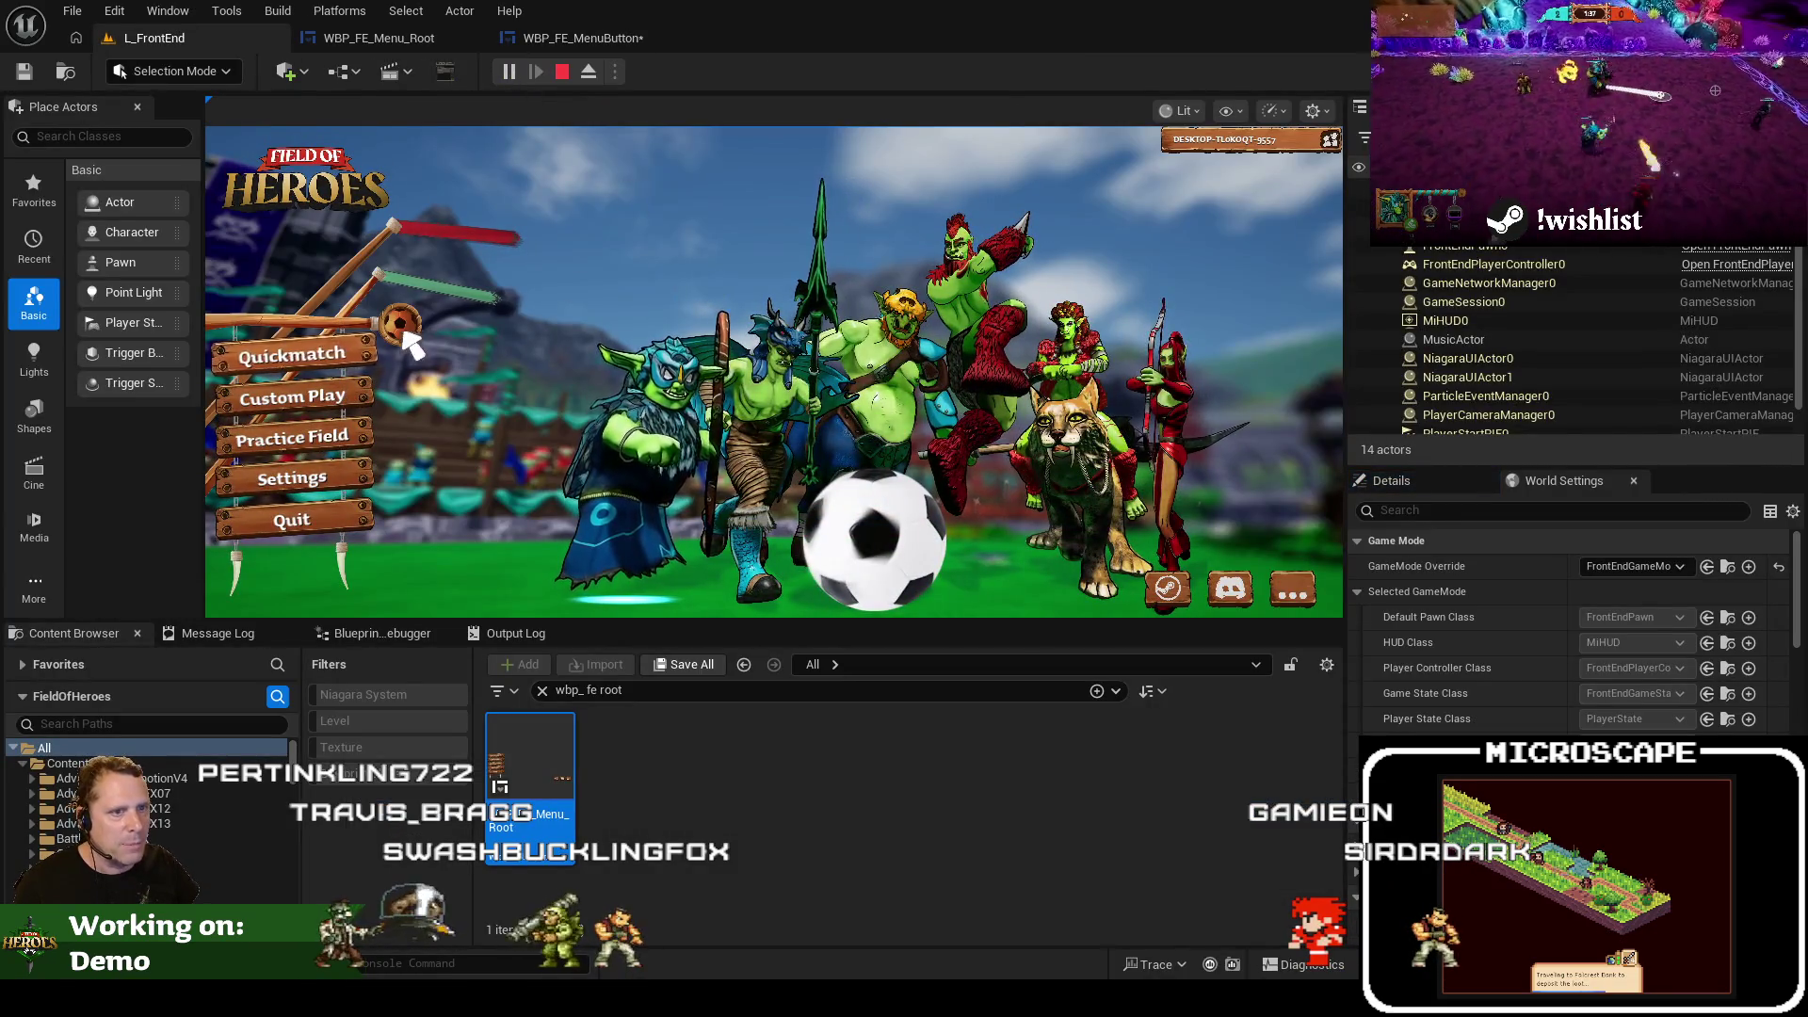
left_click(562, 71)
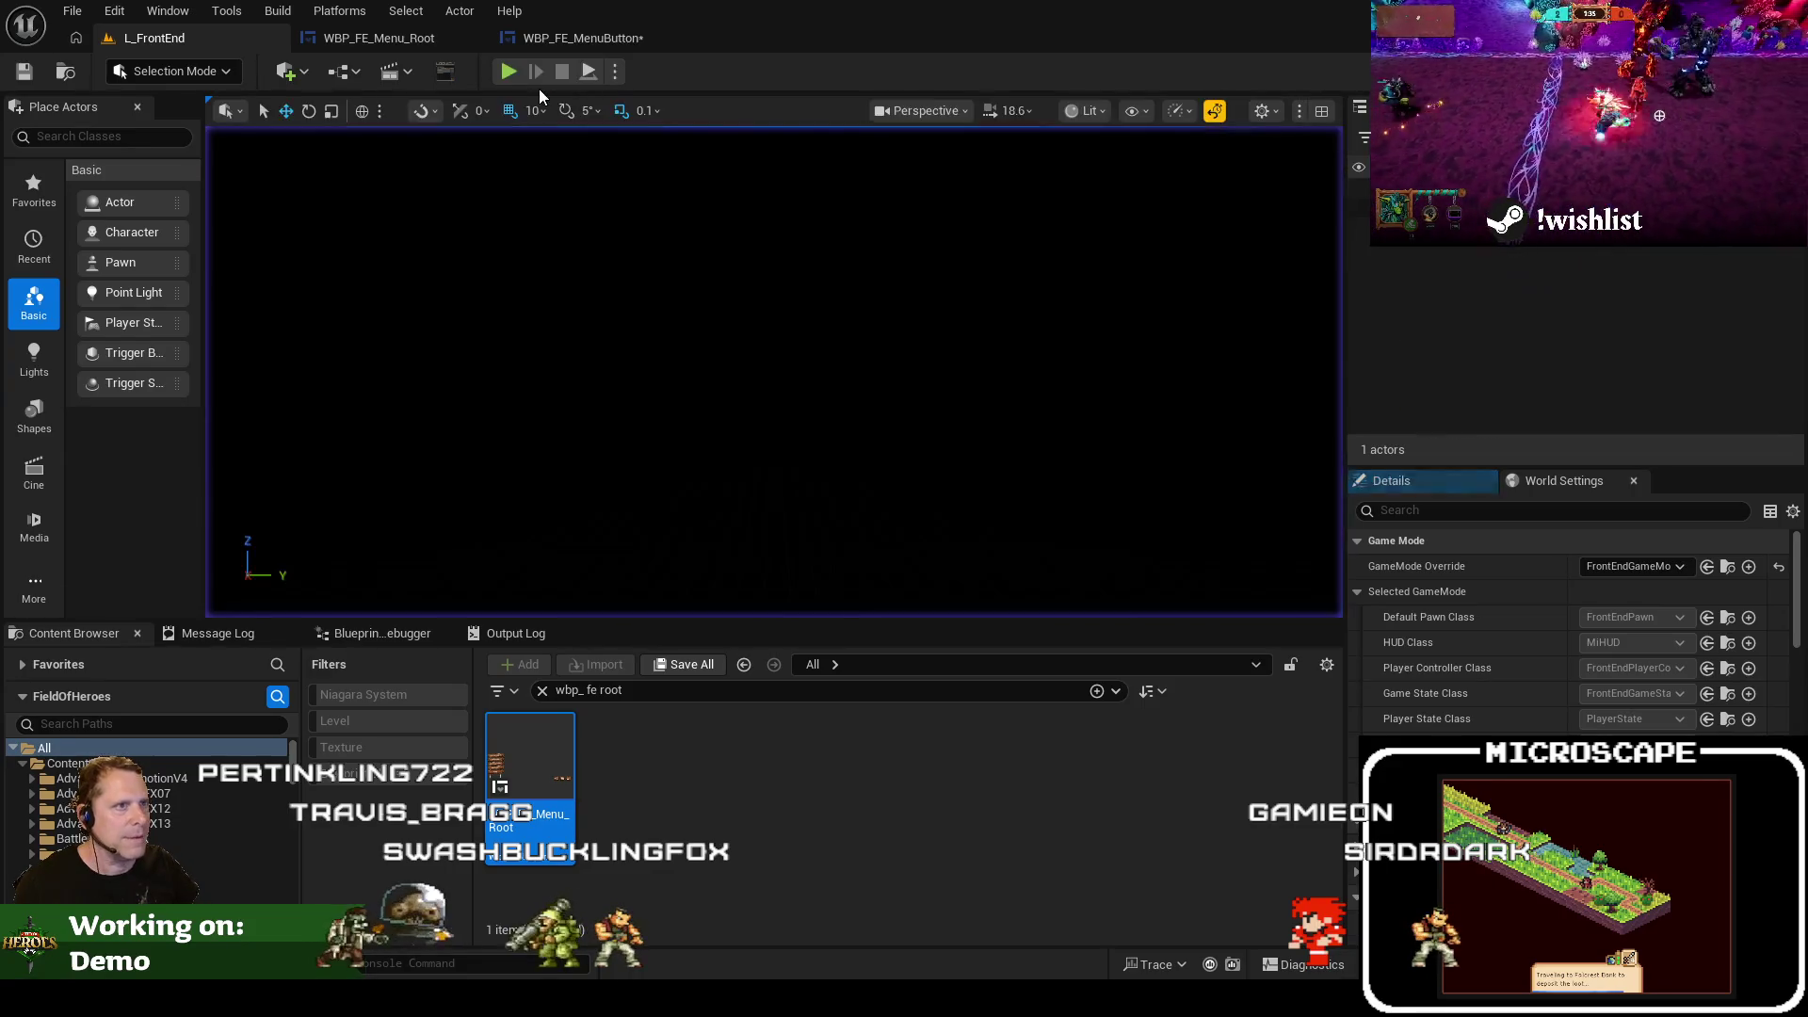
left_click(584, 37)
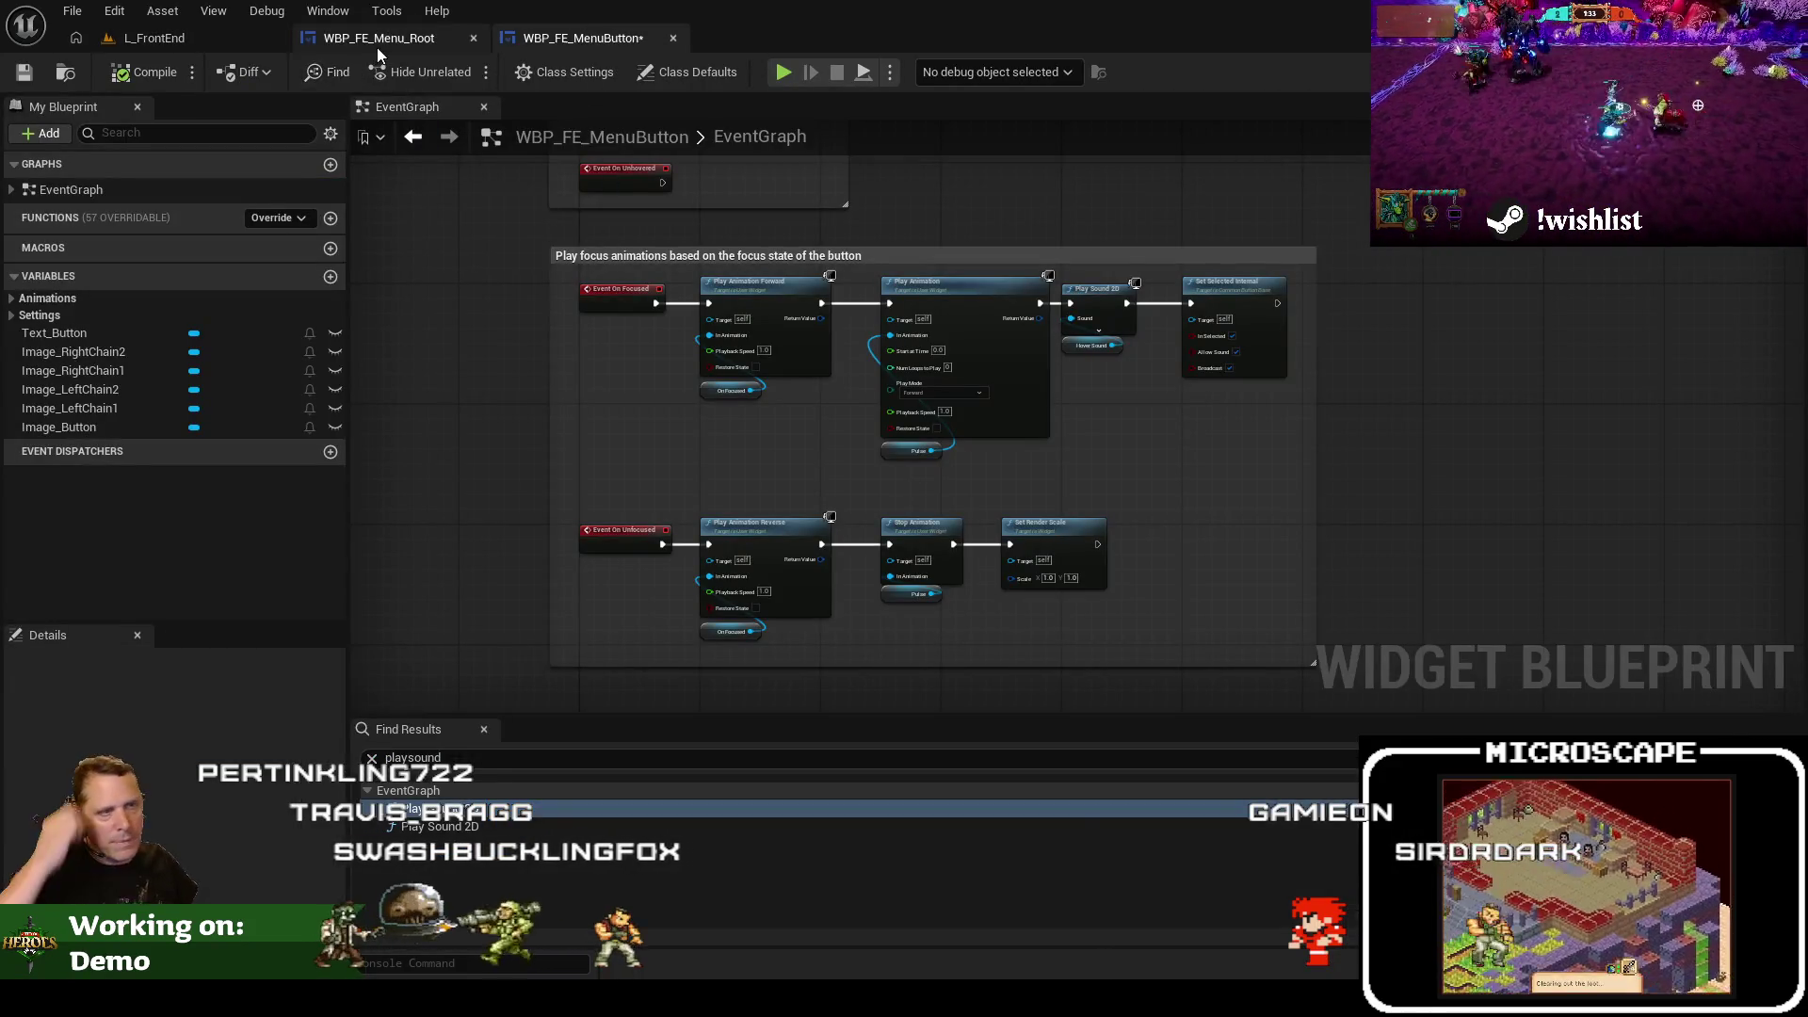
Search WBP_FE_Menu_Root's graph for 'click' events, then browse to it in UI/FrontEnd/Widgets
left_click(377, 47)
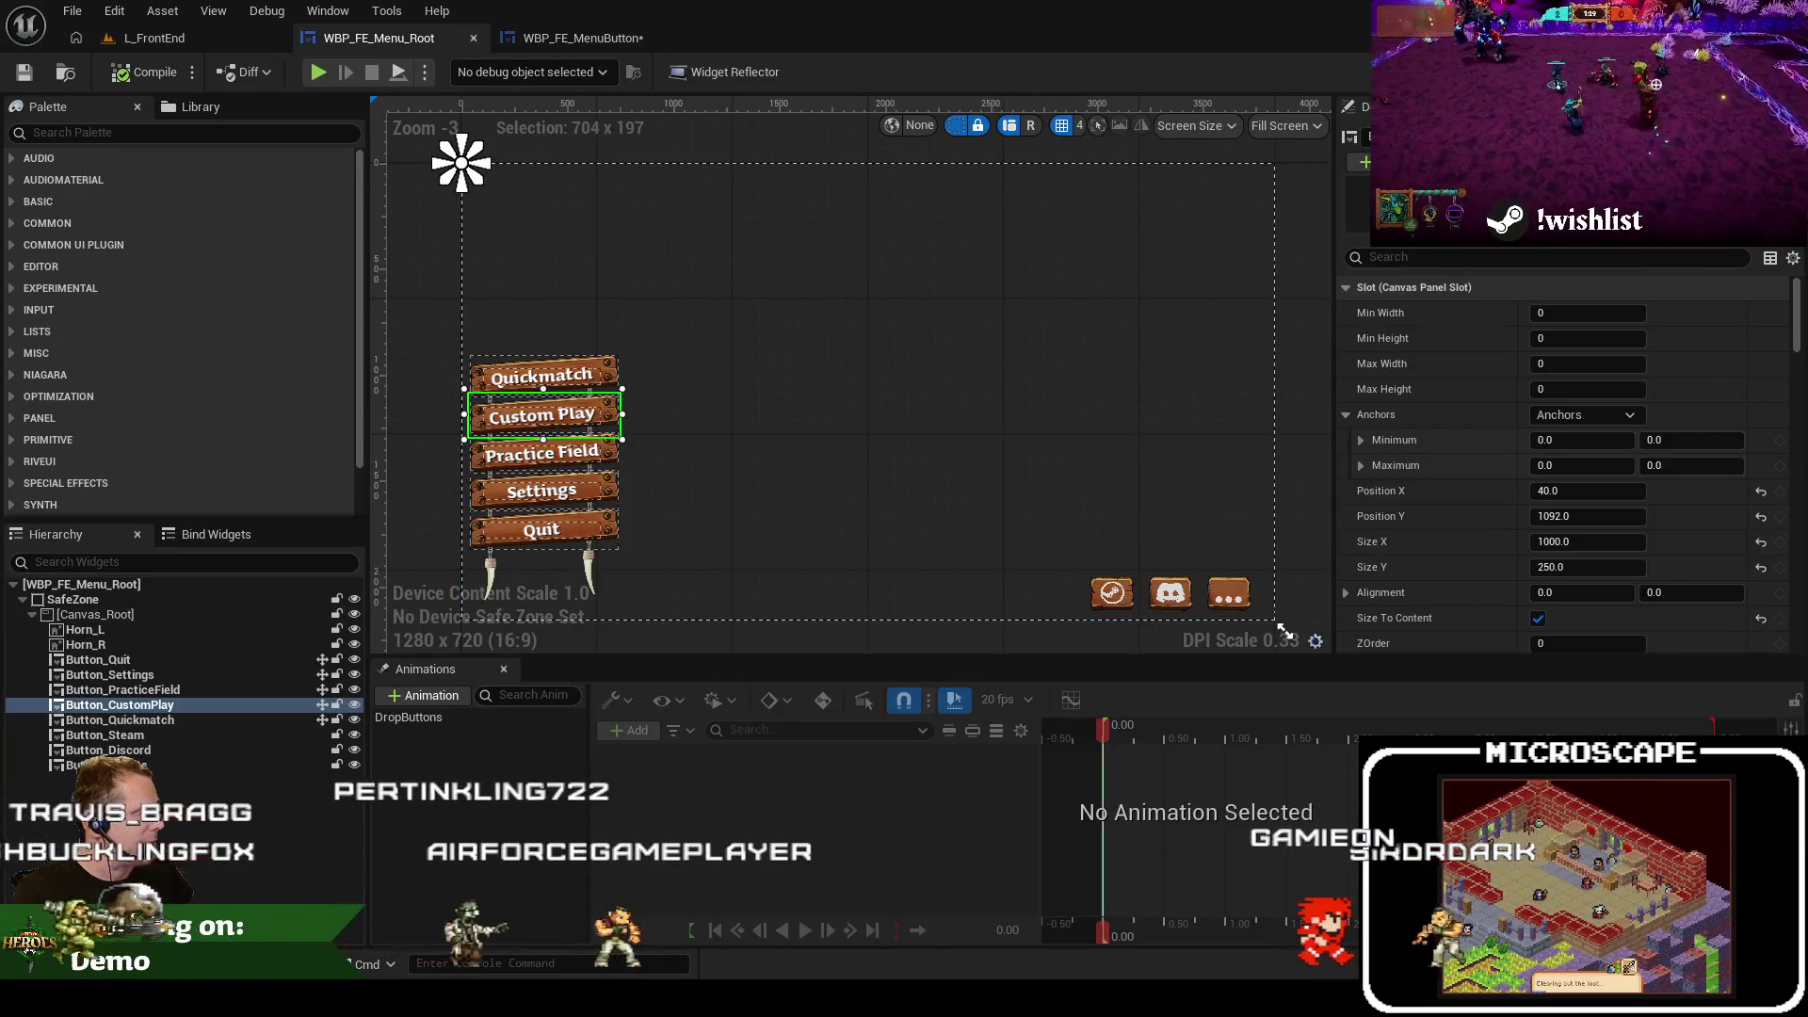
left_click(1771, 71)
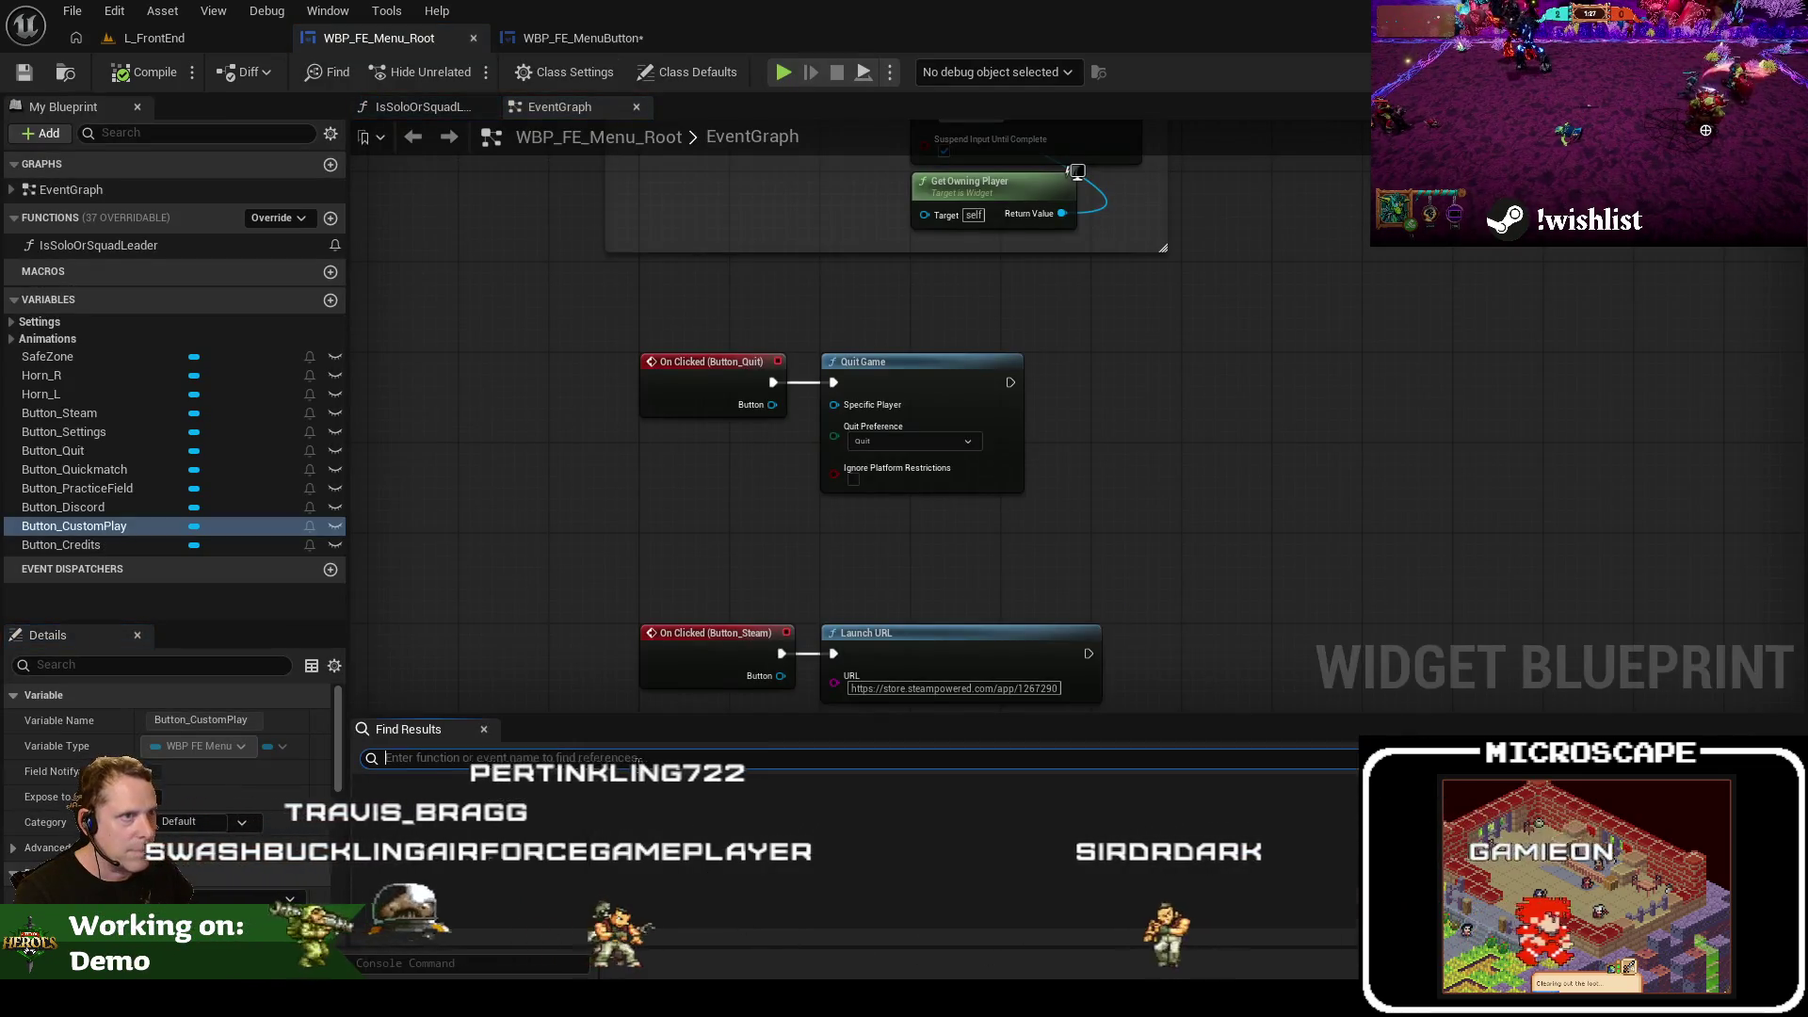
type("click")
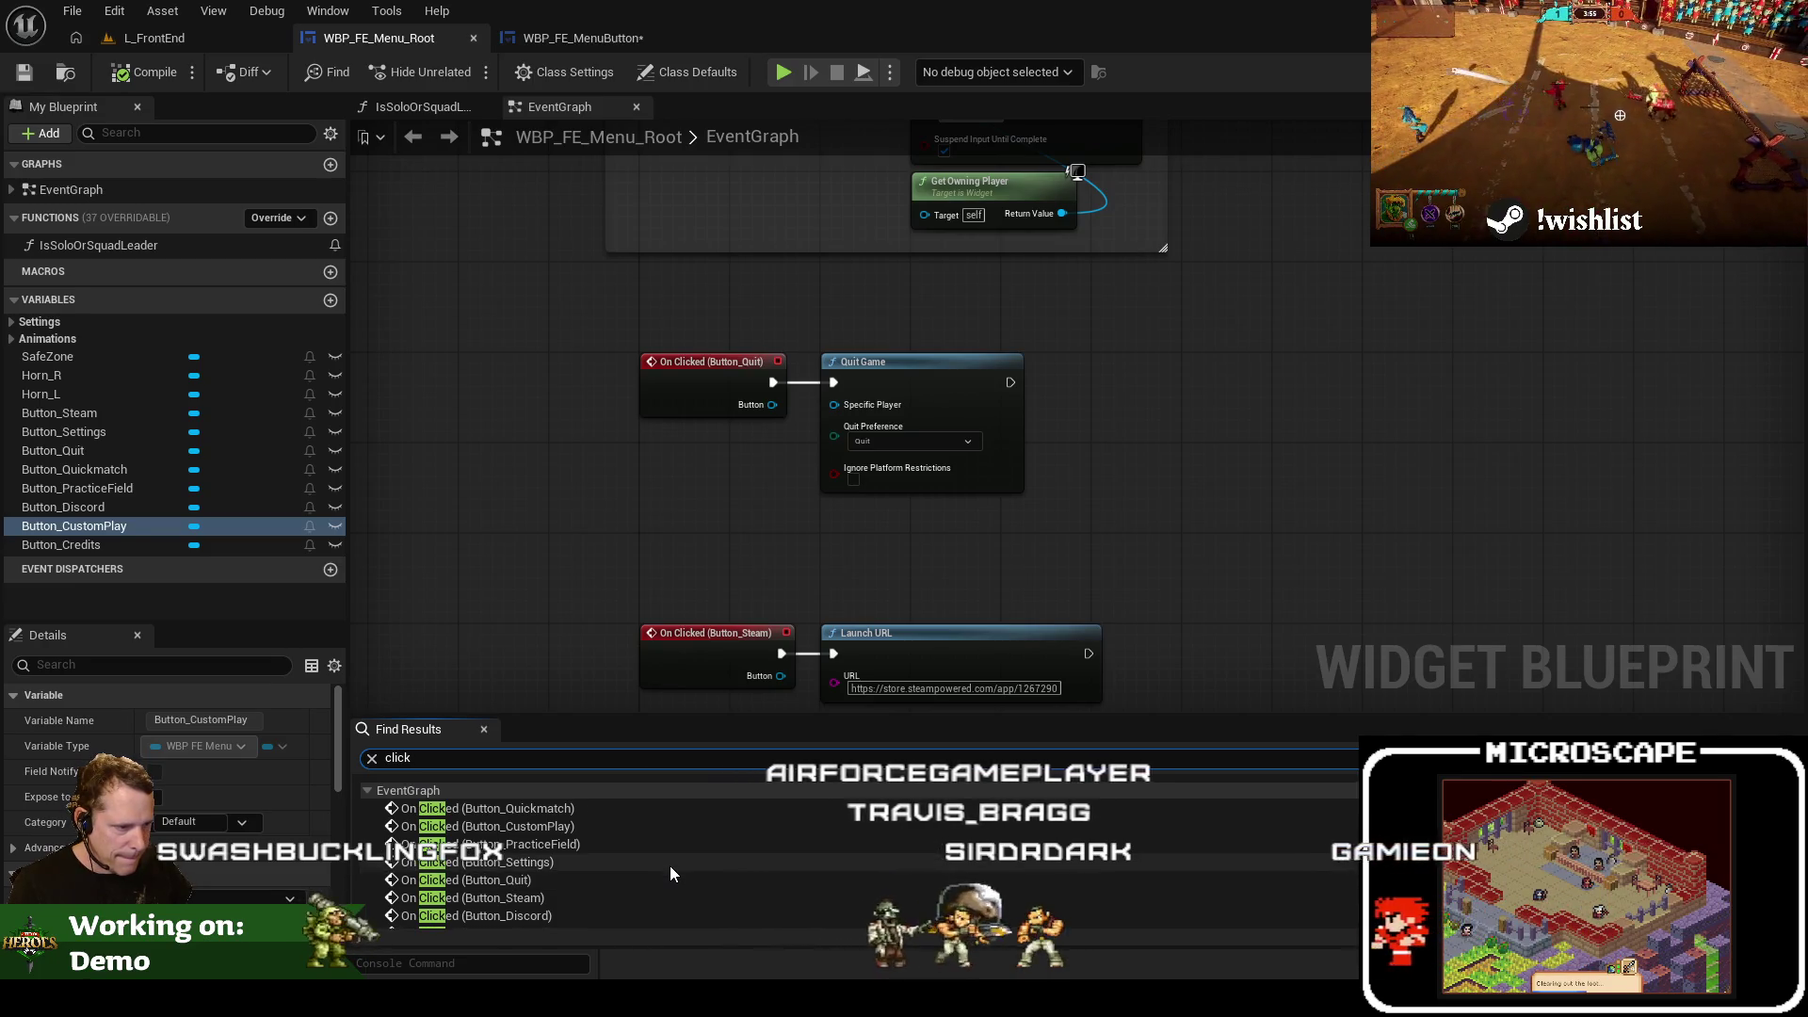
key("ctrl+b")
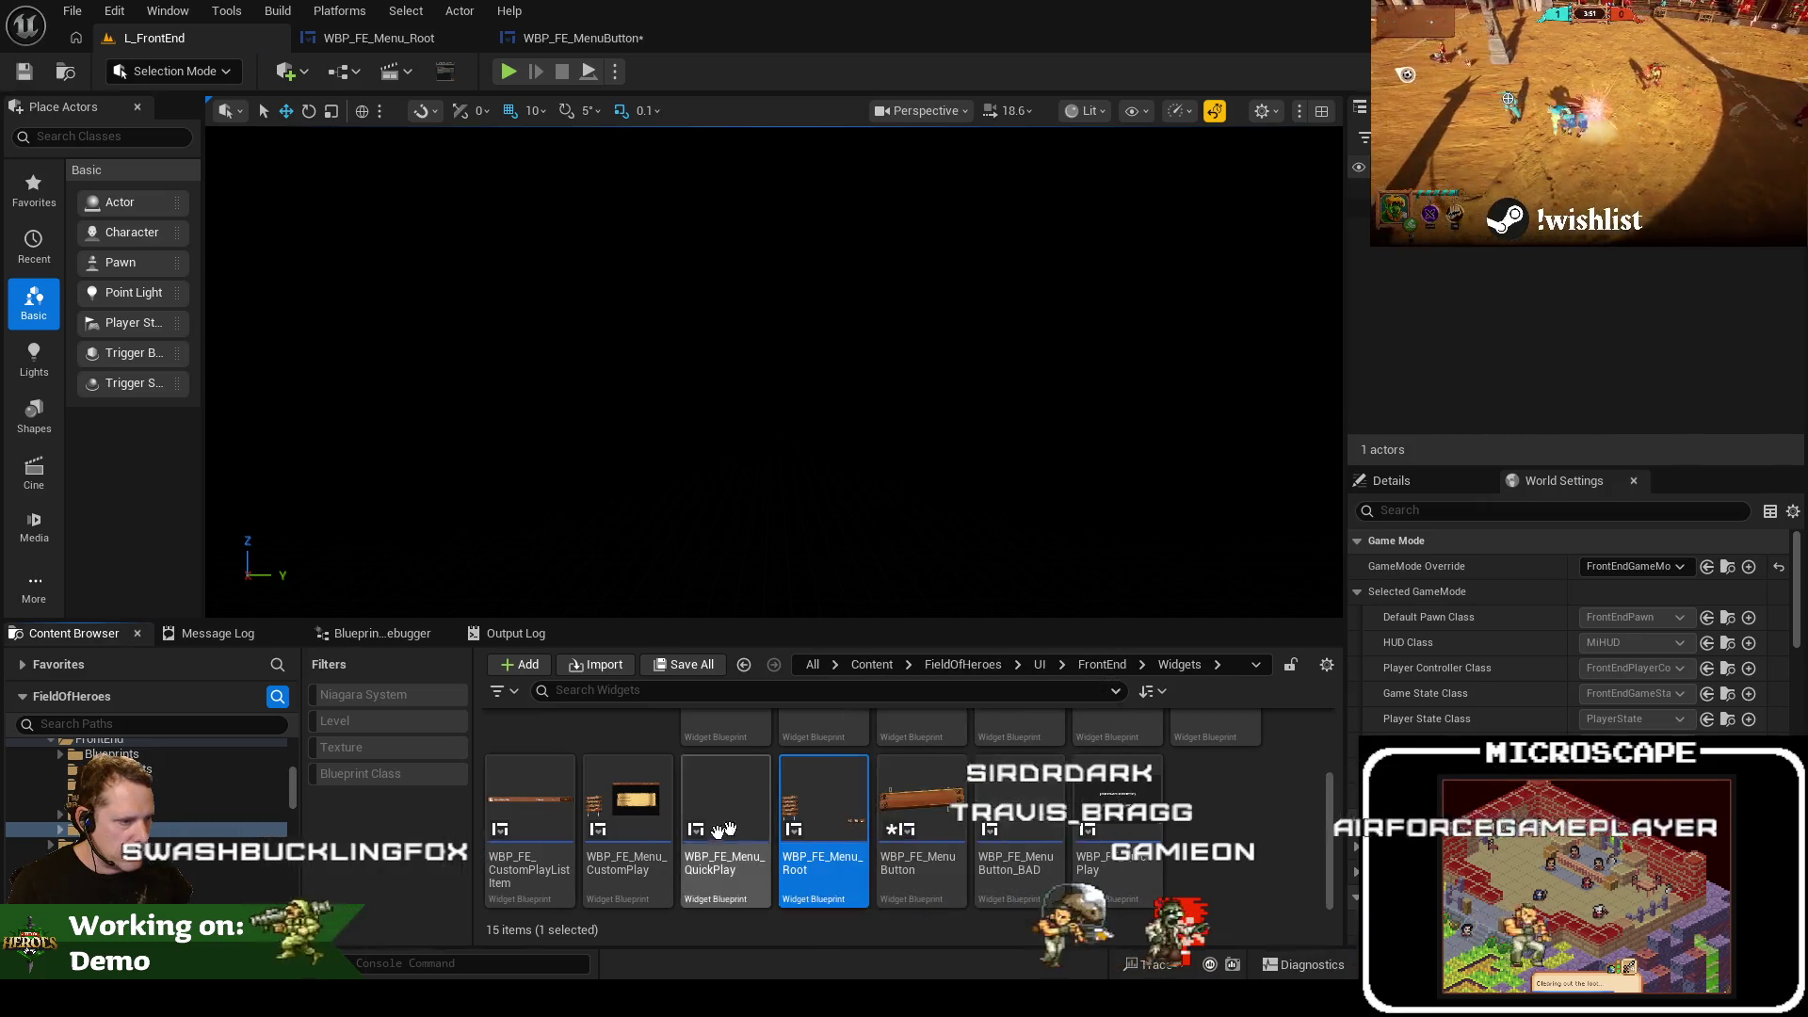
Open the WBP_FrontEnd widget blueprint from the UI/FrontEnd folder
scroll(810, 885, "up", 2)
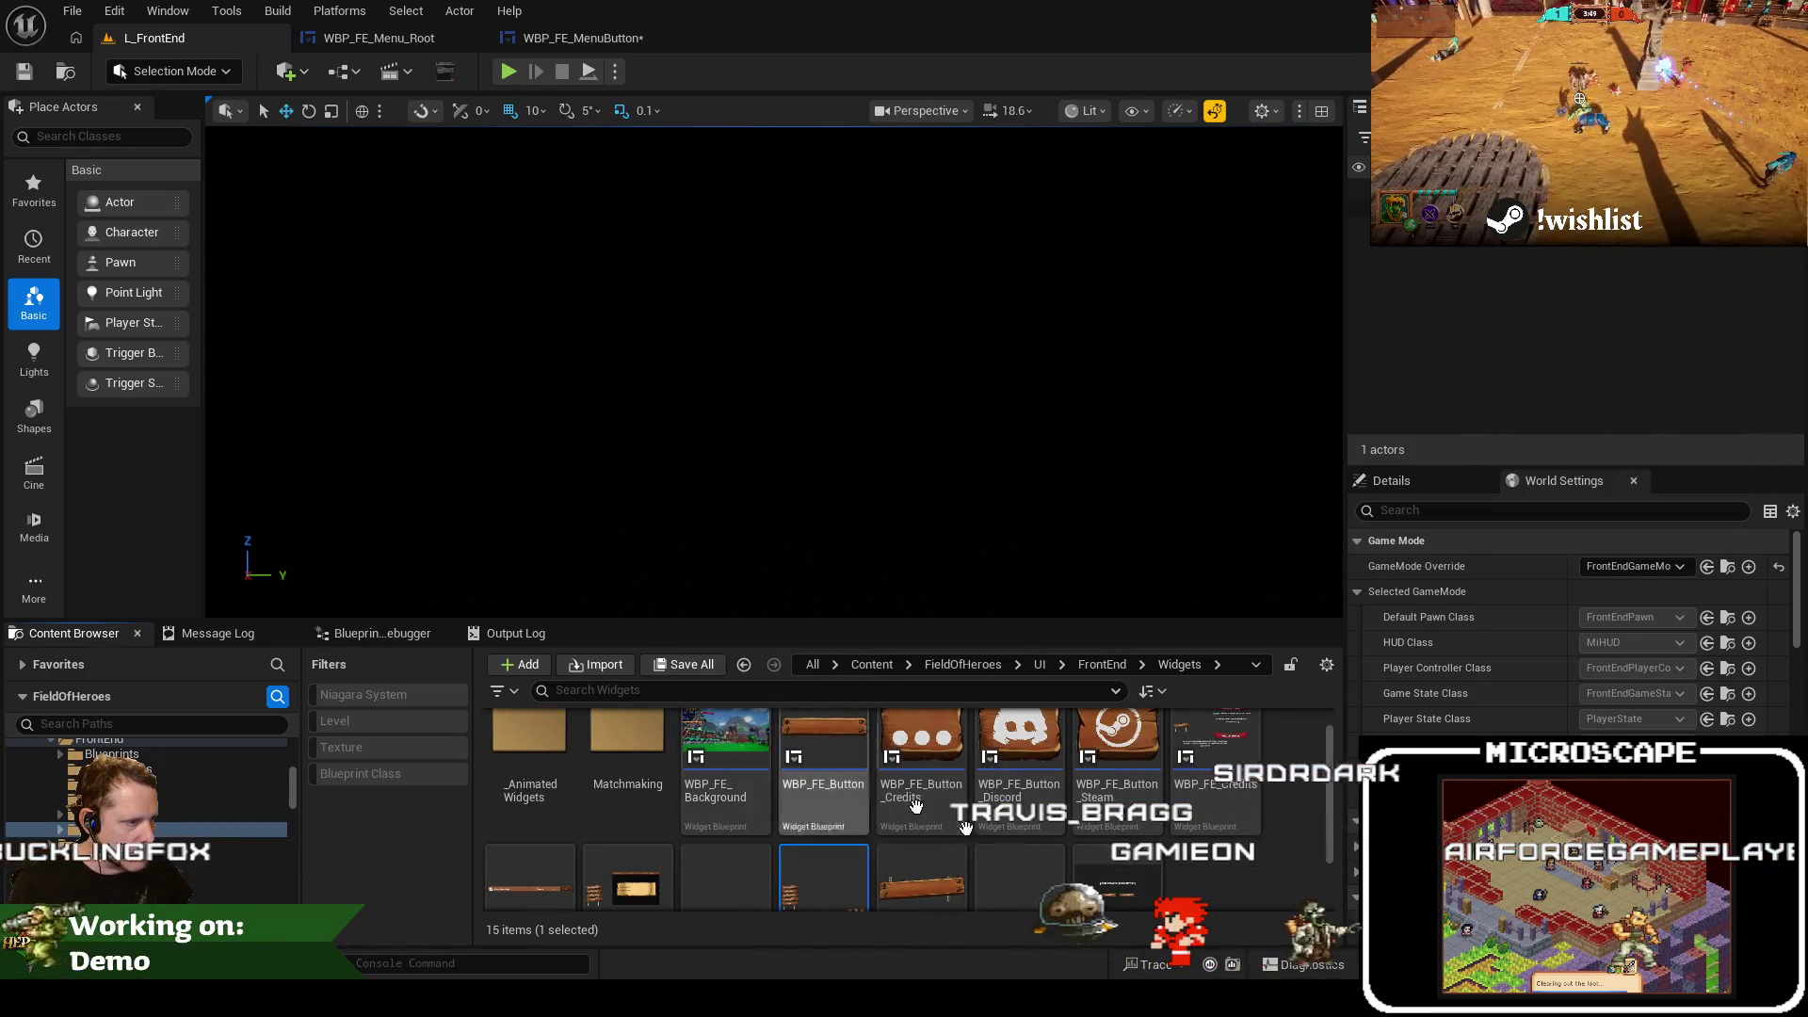
scroll(914, 893, "down", 1)
scroll(195, 804, "up", 1)
left_click(183, 769)
double_click(1117, 772)
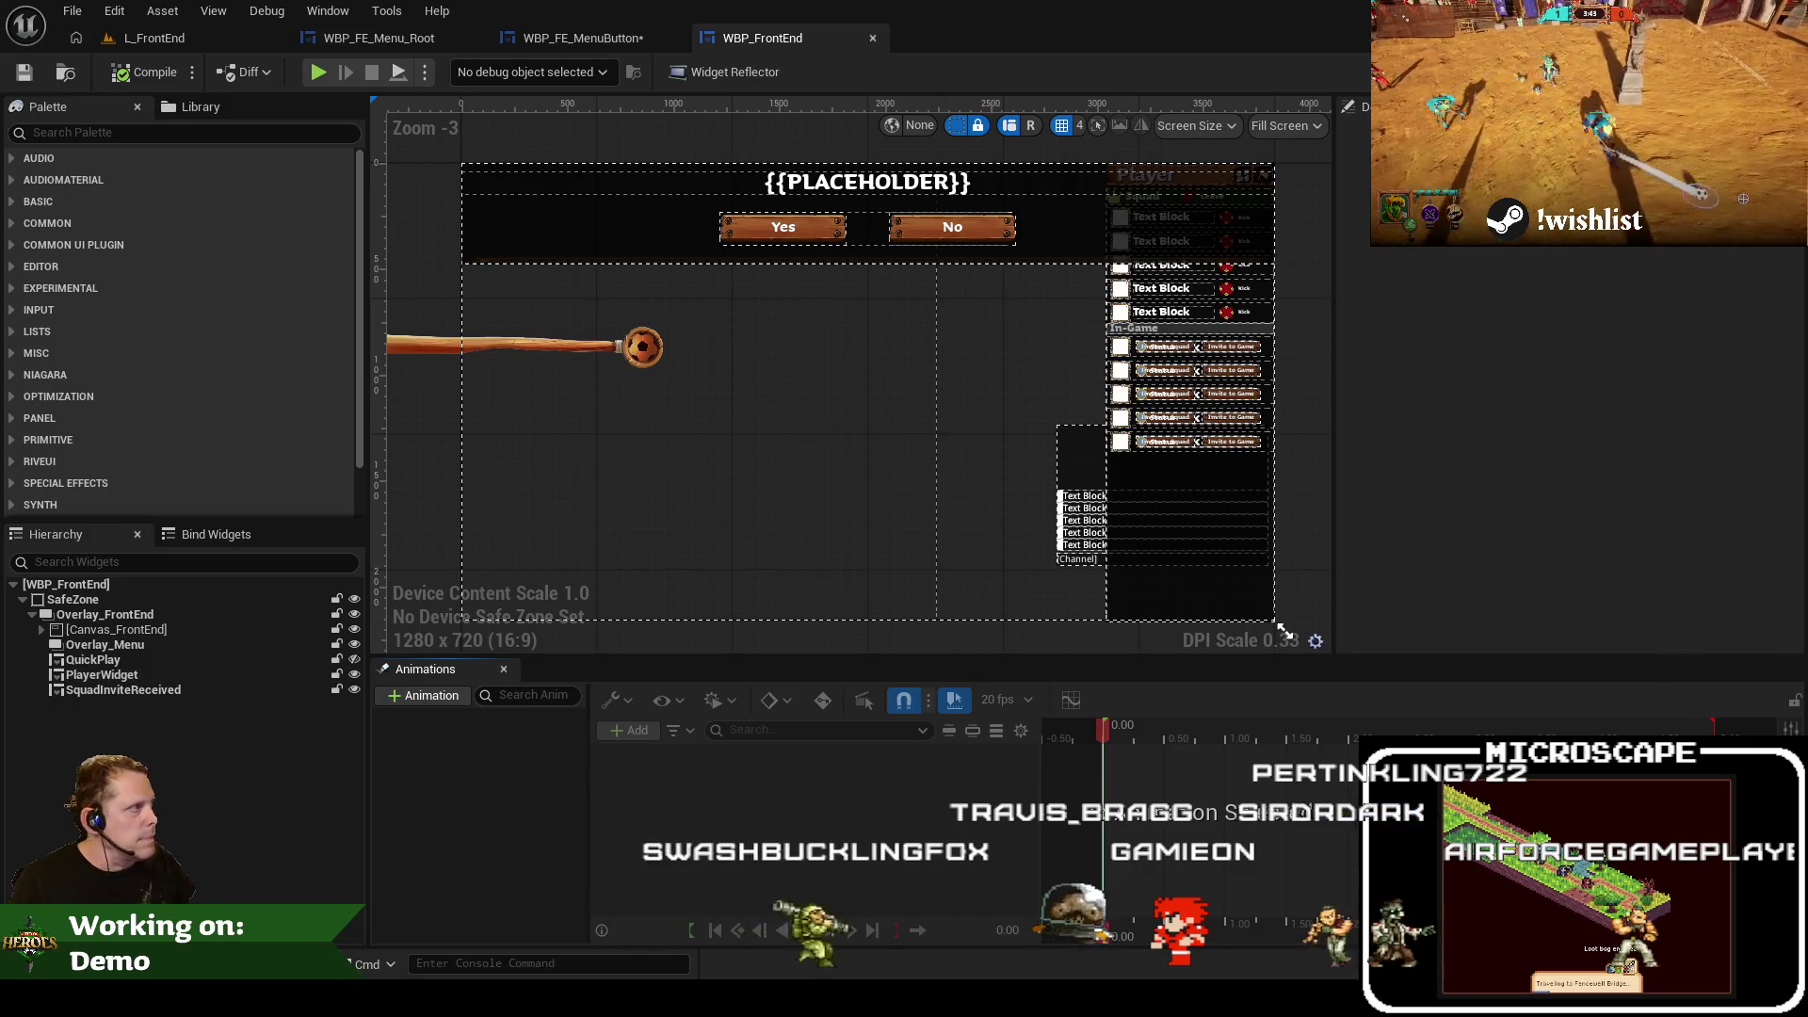
Search WBP_FrontEnd for 'click' and close every graph tab except EventGraph
key("ctrl+f")
type("click")
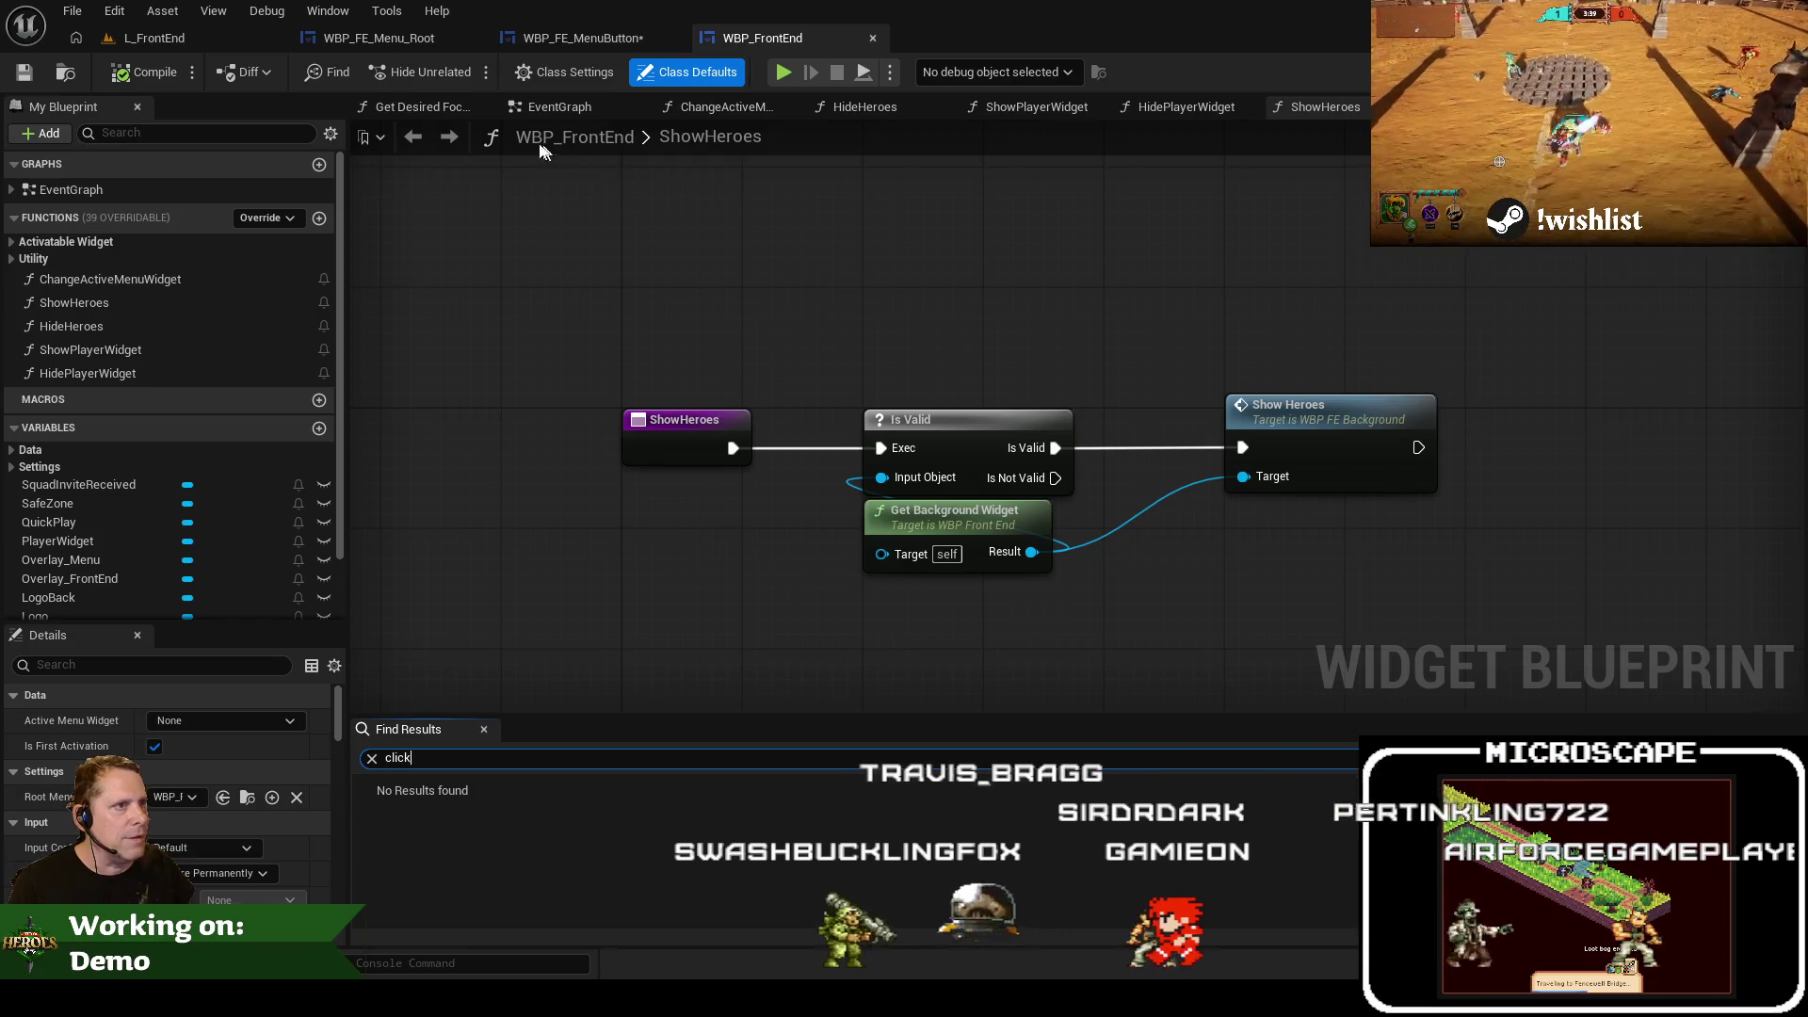
left_click_drag(532, 111, 388, 99)
right_click(419, 109)
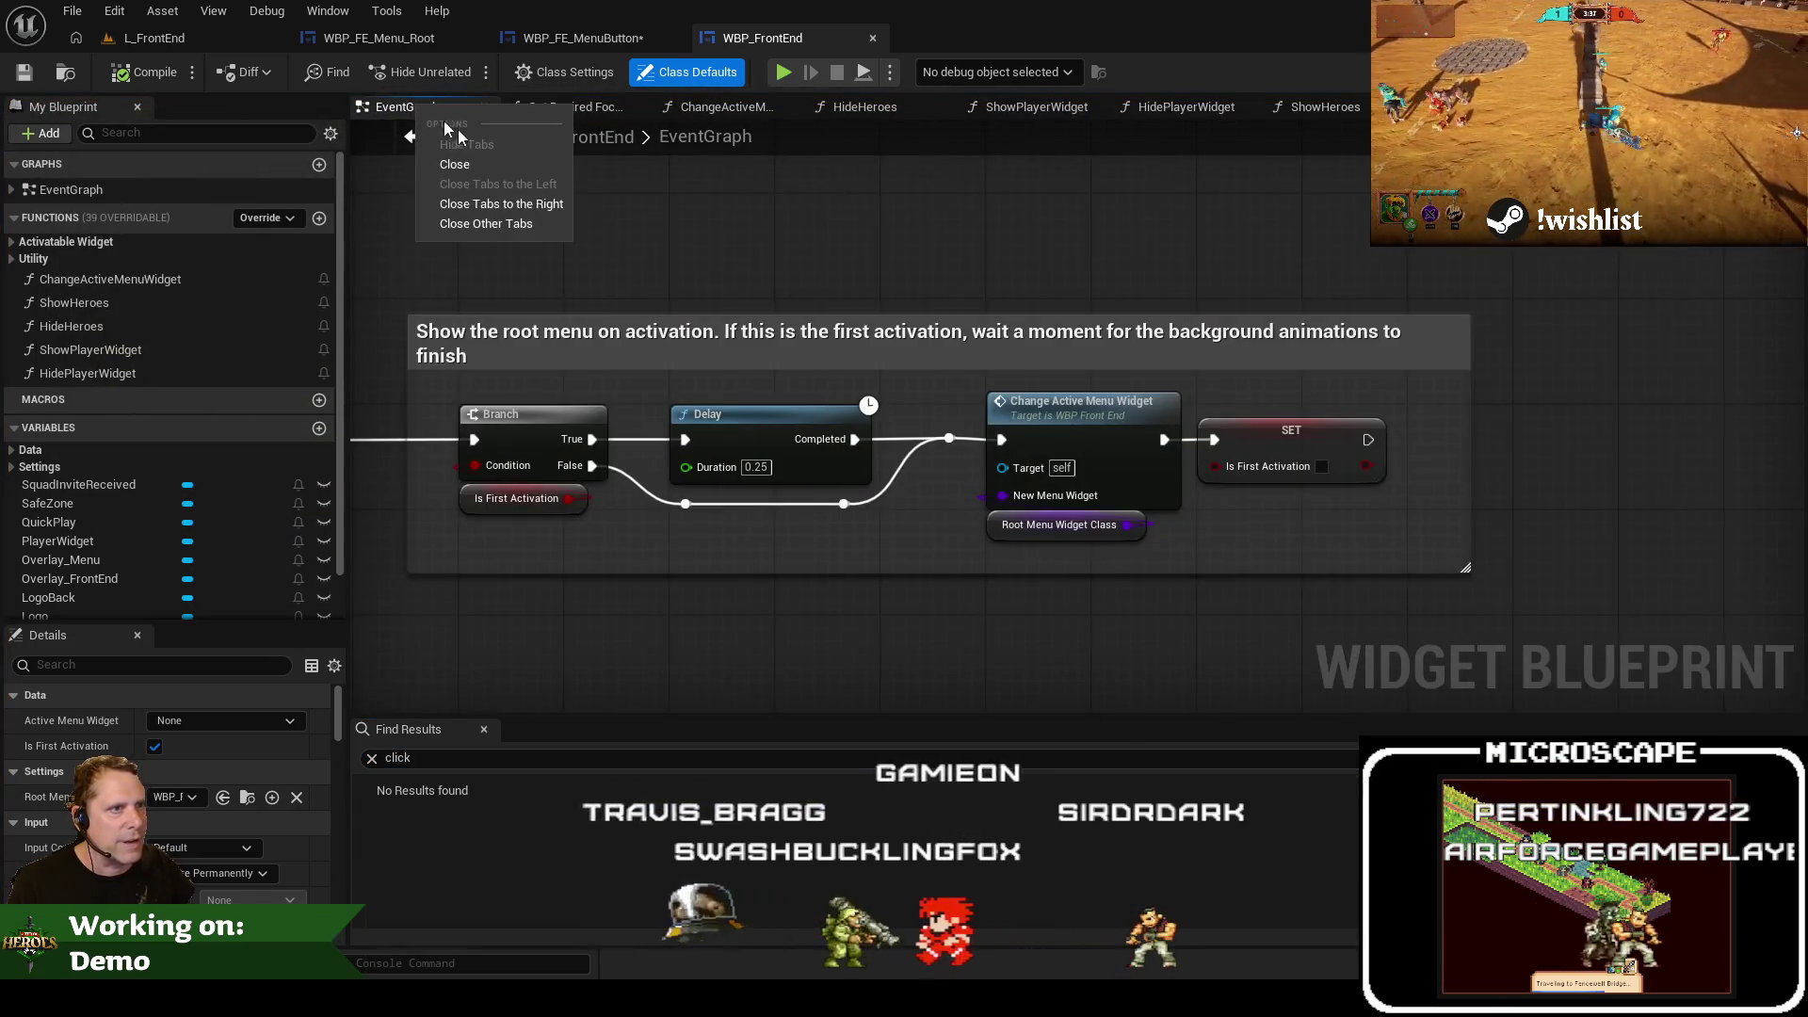
left_click(506, 206)
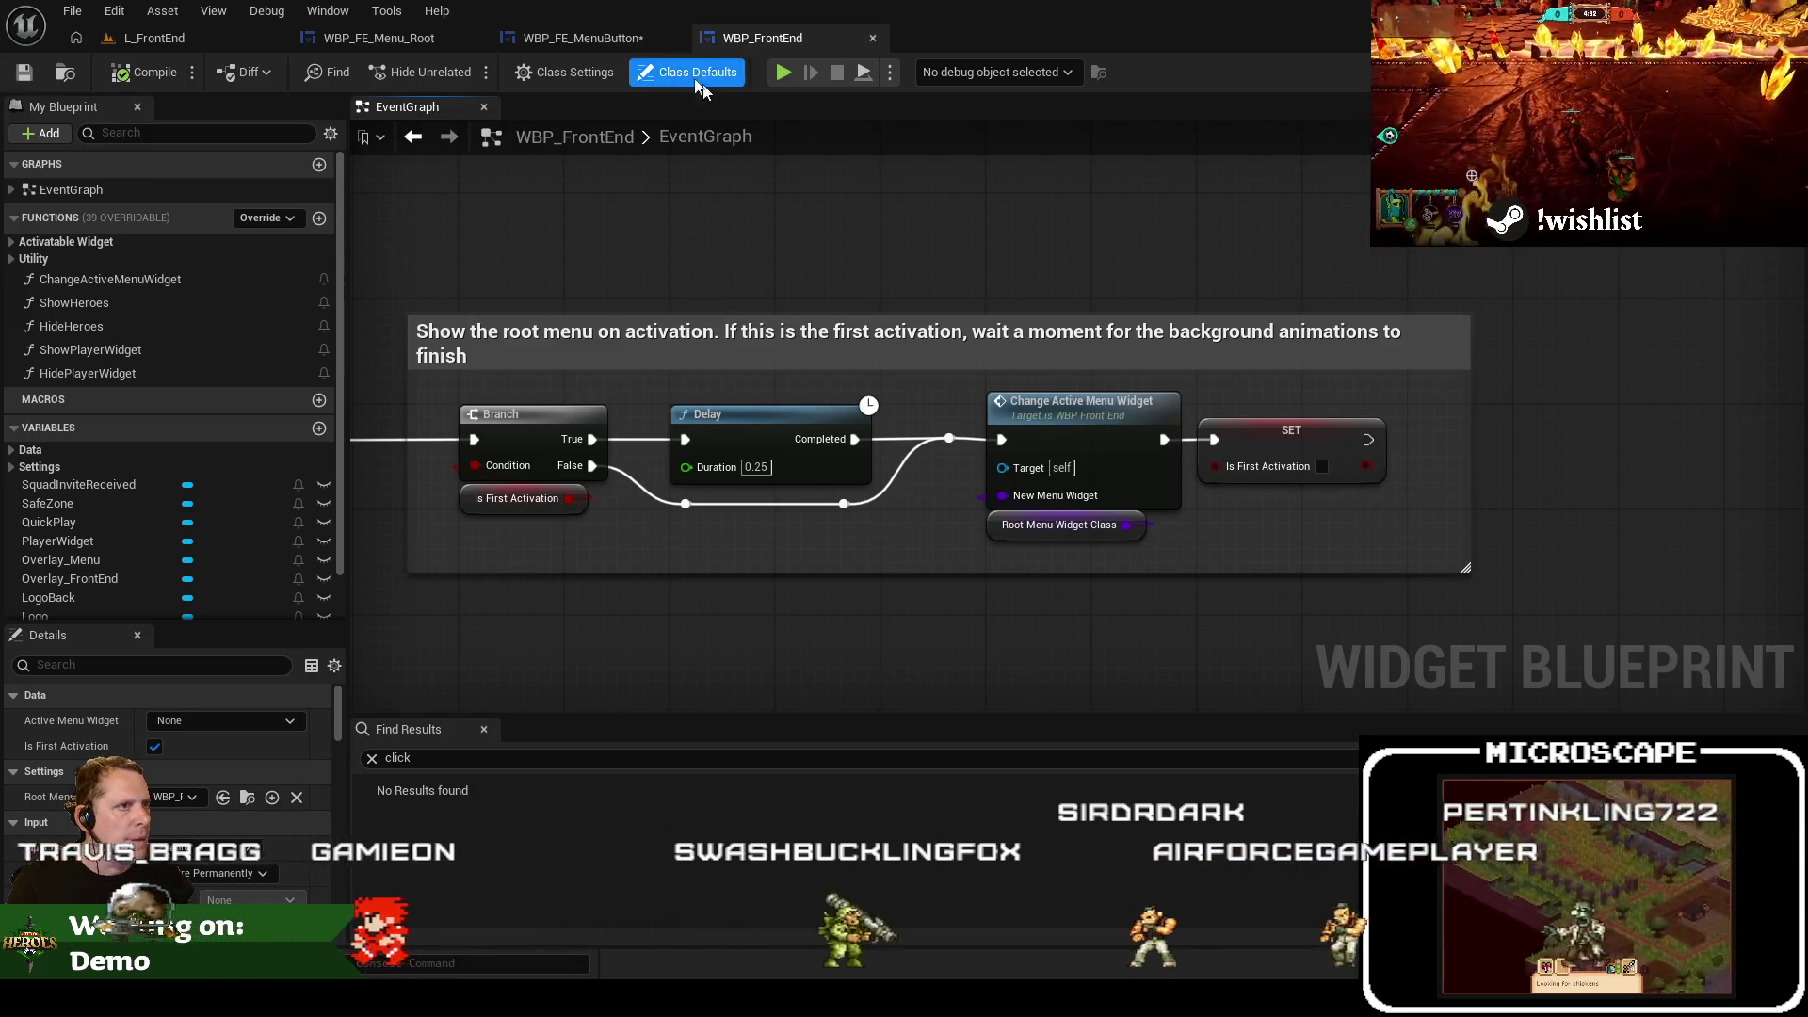
Compare the designer layouts of WBP_FrontEnd and WBP_FE_Menu_Root across their tabs
left_click(575, 38)
left_click(414, 38)
left_click(739, 41)
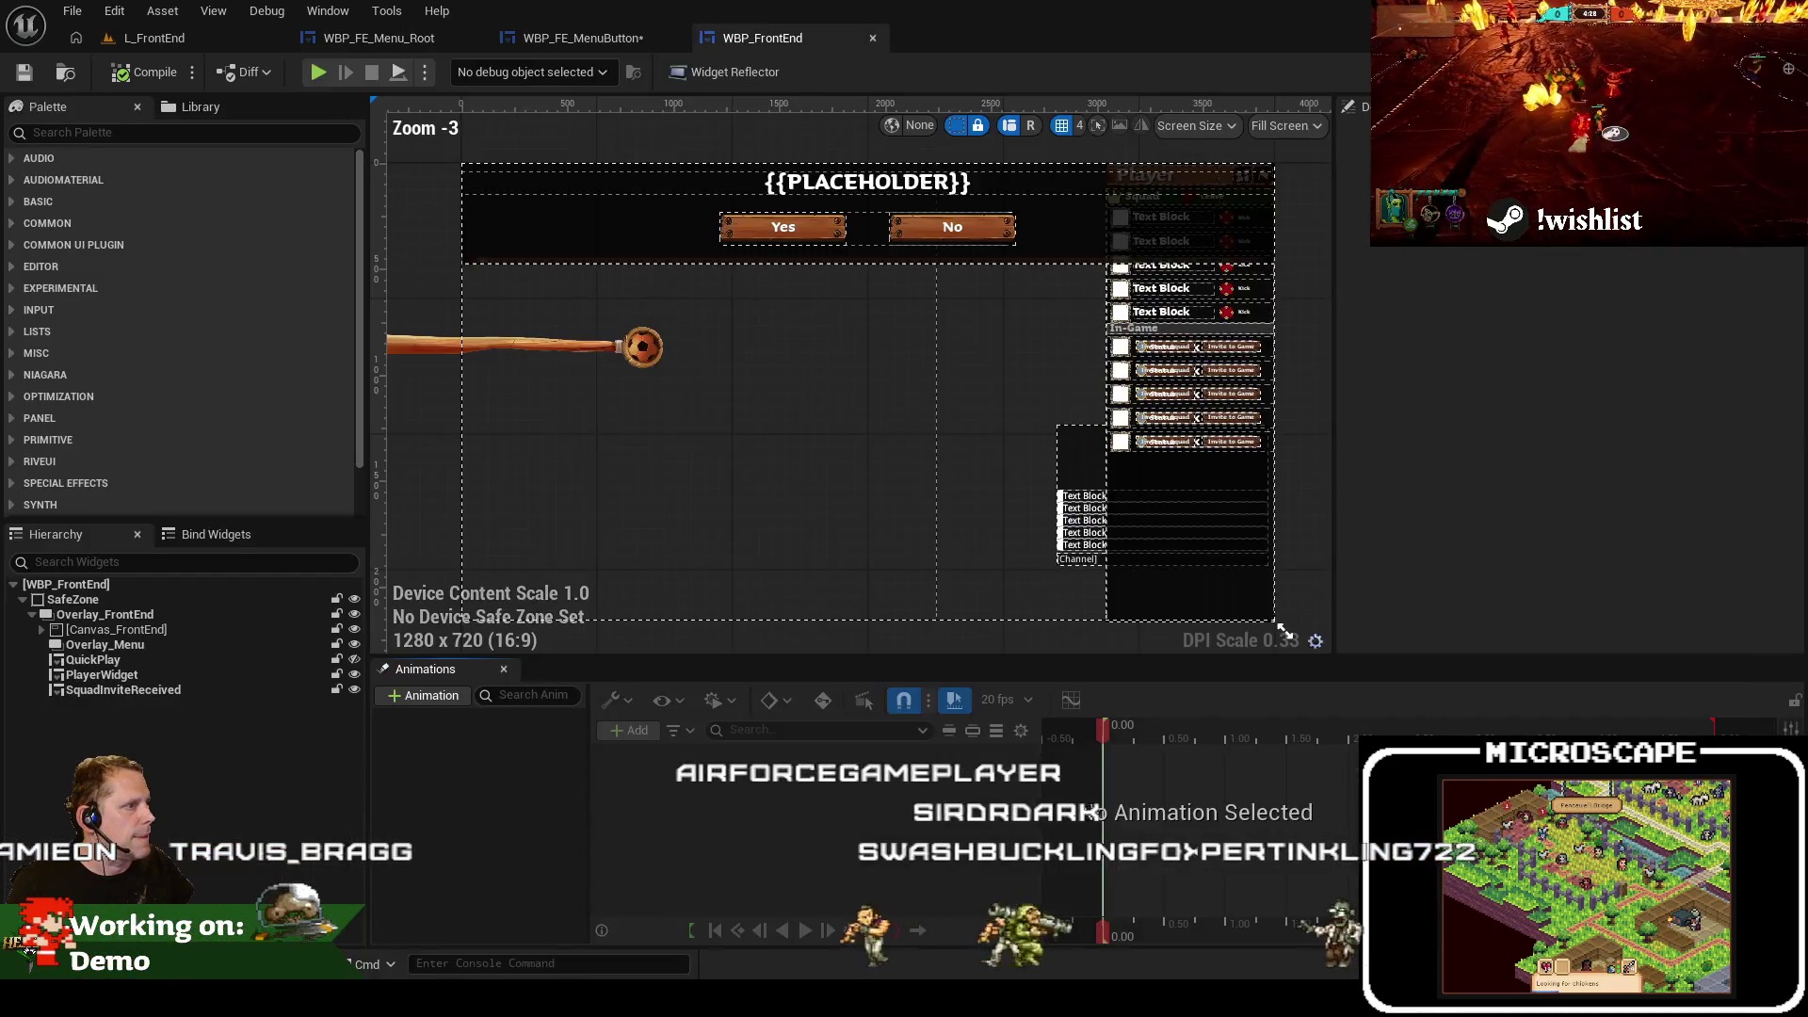
left_click(1742, 72)
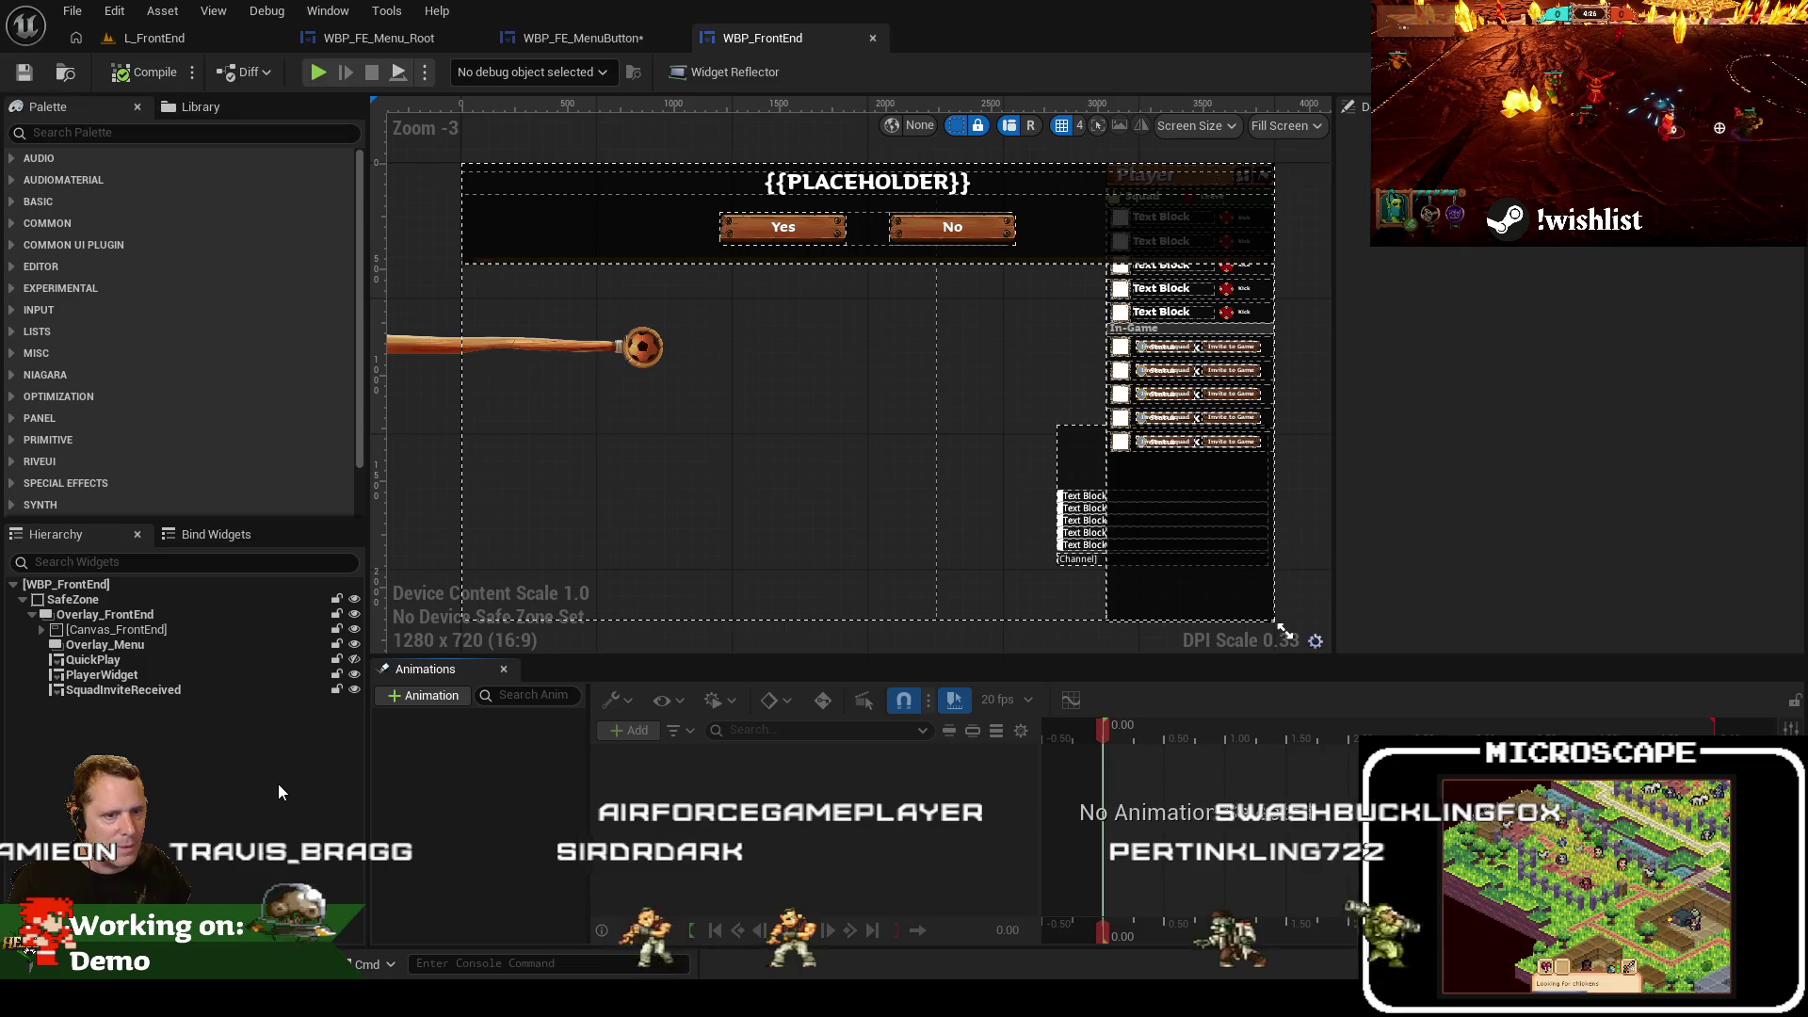
left_click(364, 38)
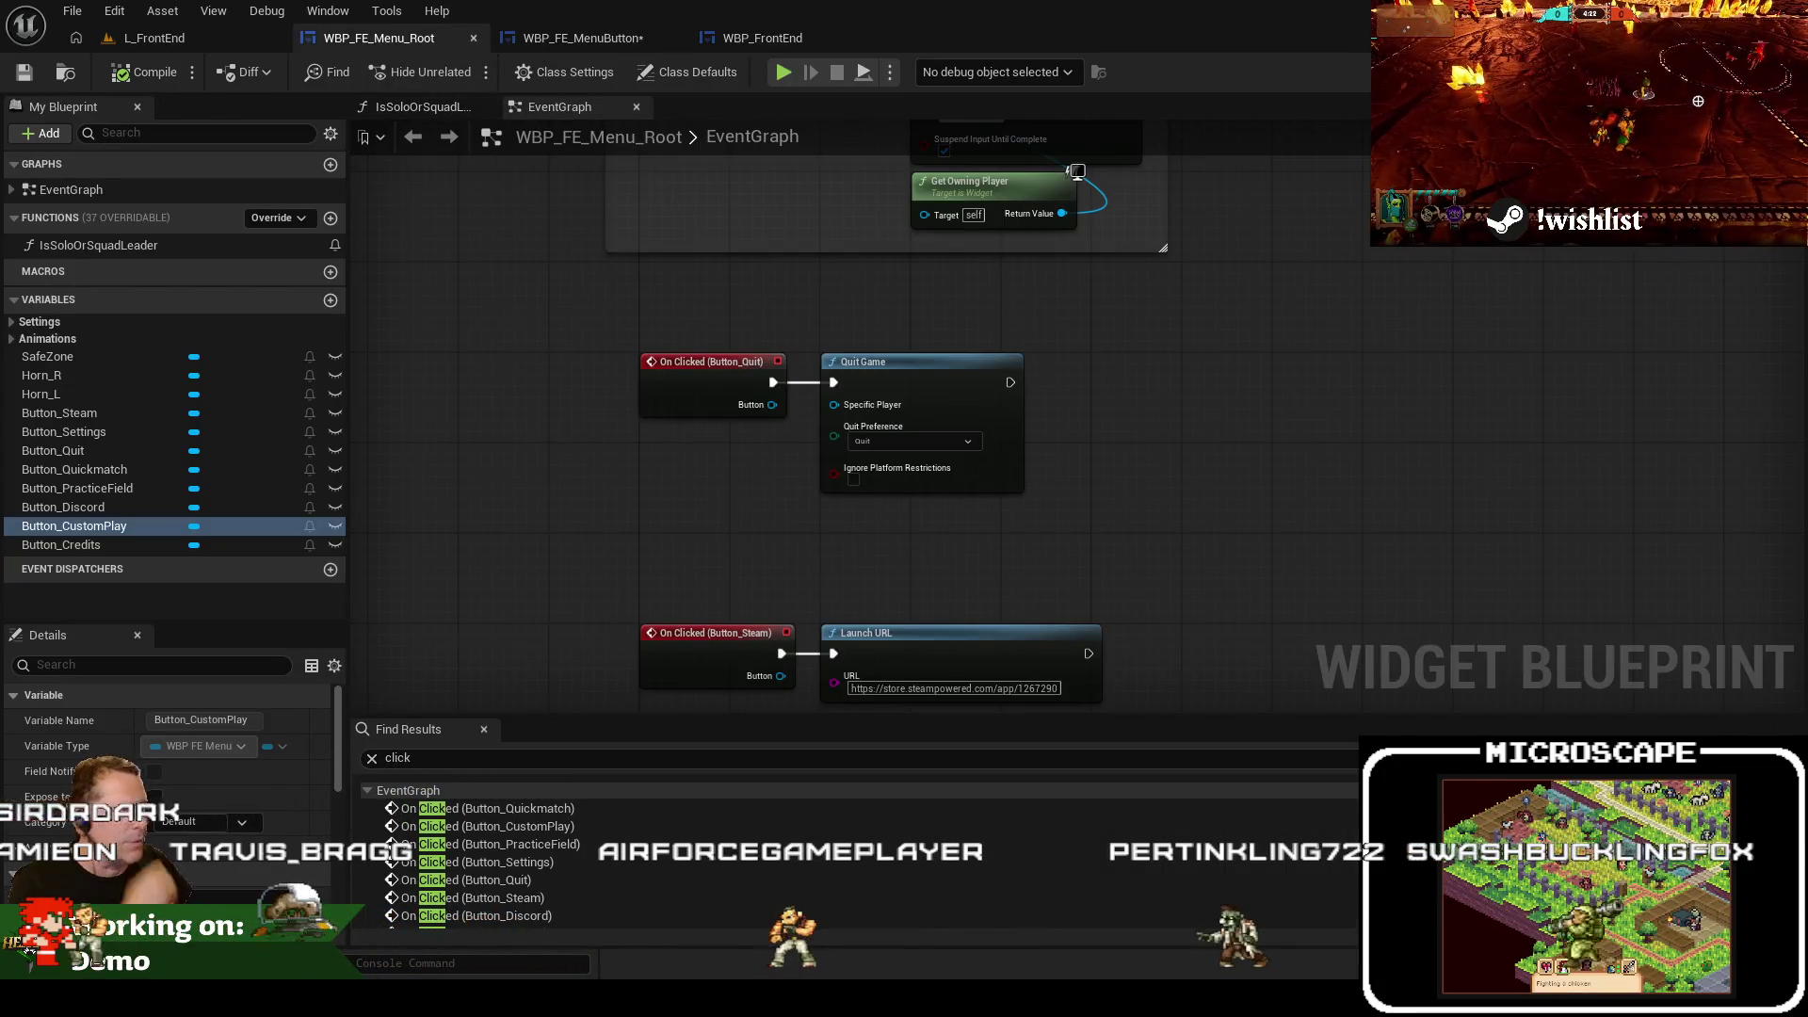
left_click(1742, 72)
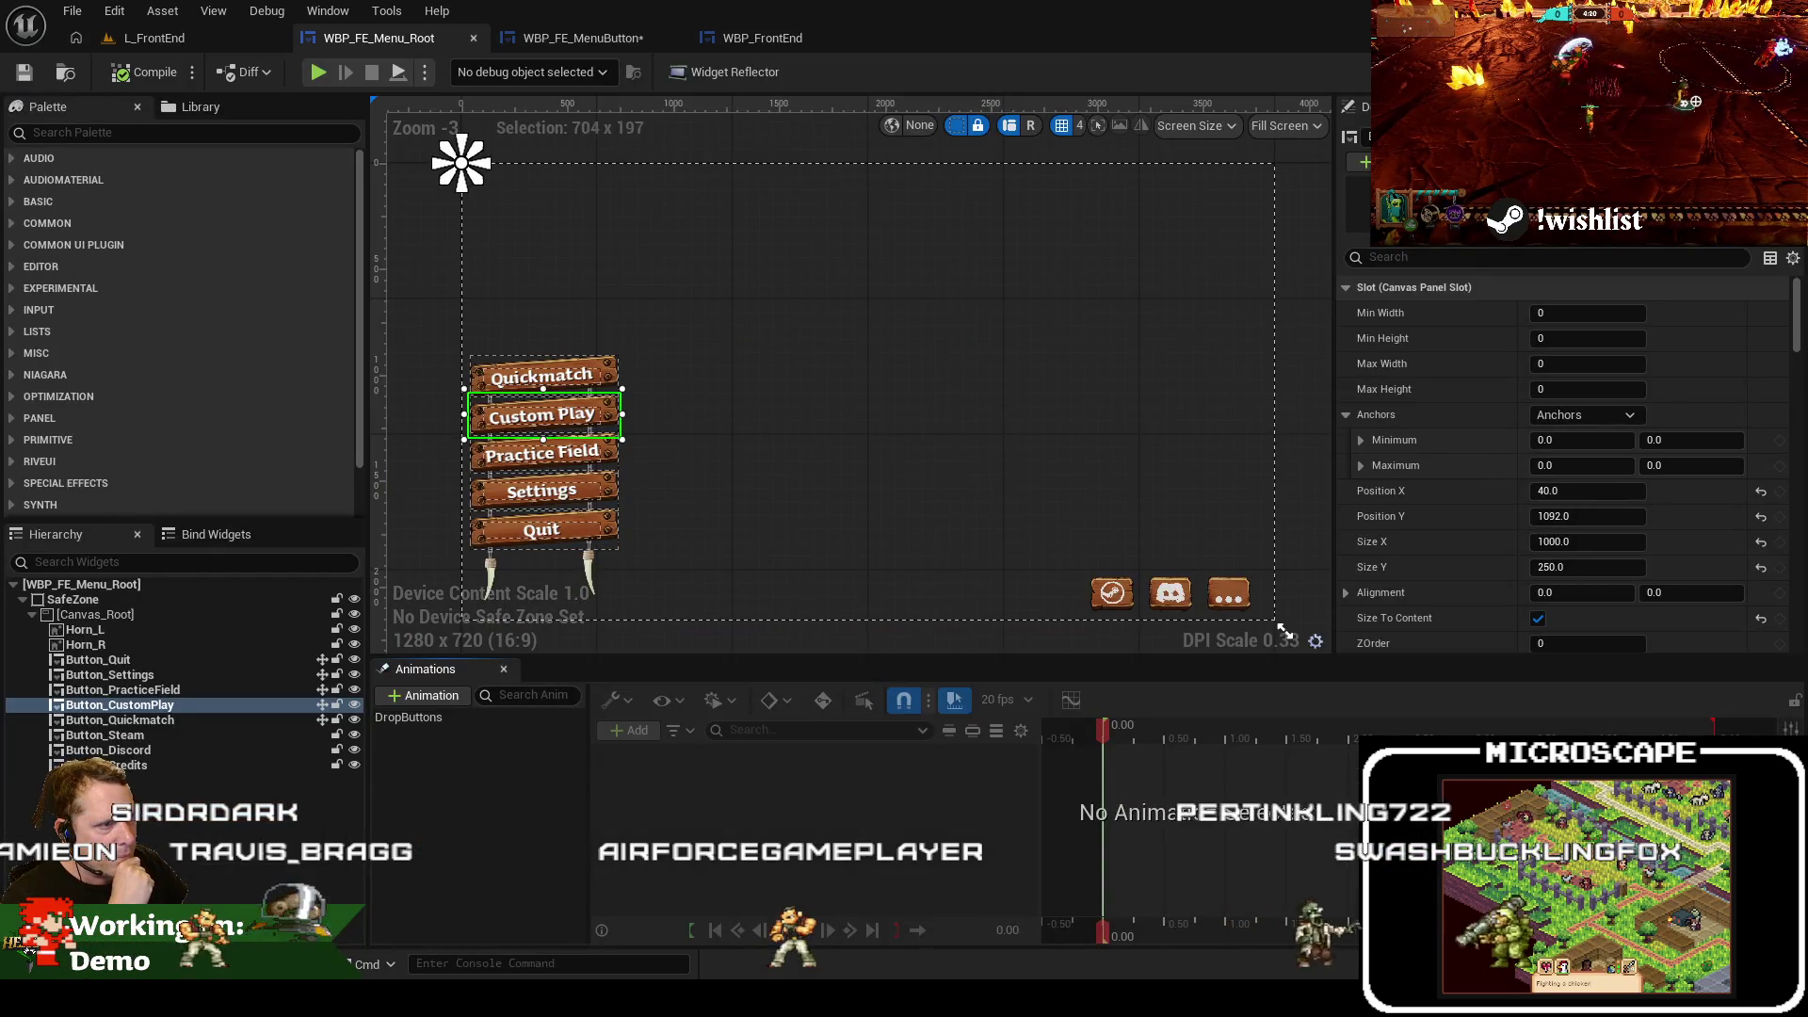
Playtest the L_FrontEnd menu and stop it
left_click(282, 41)
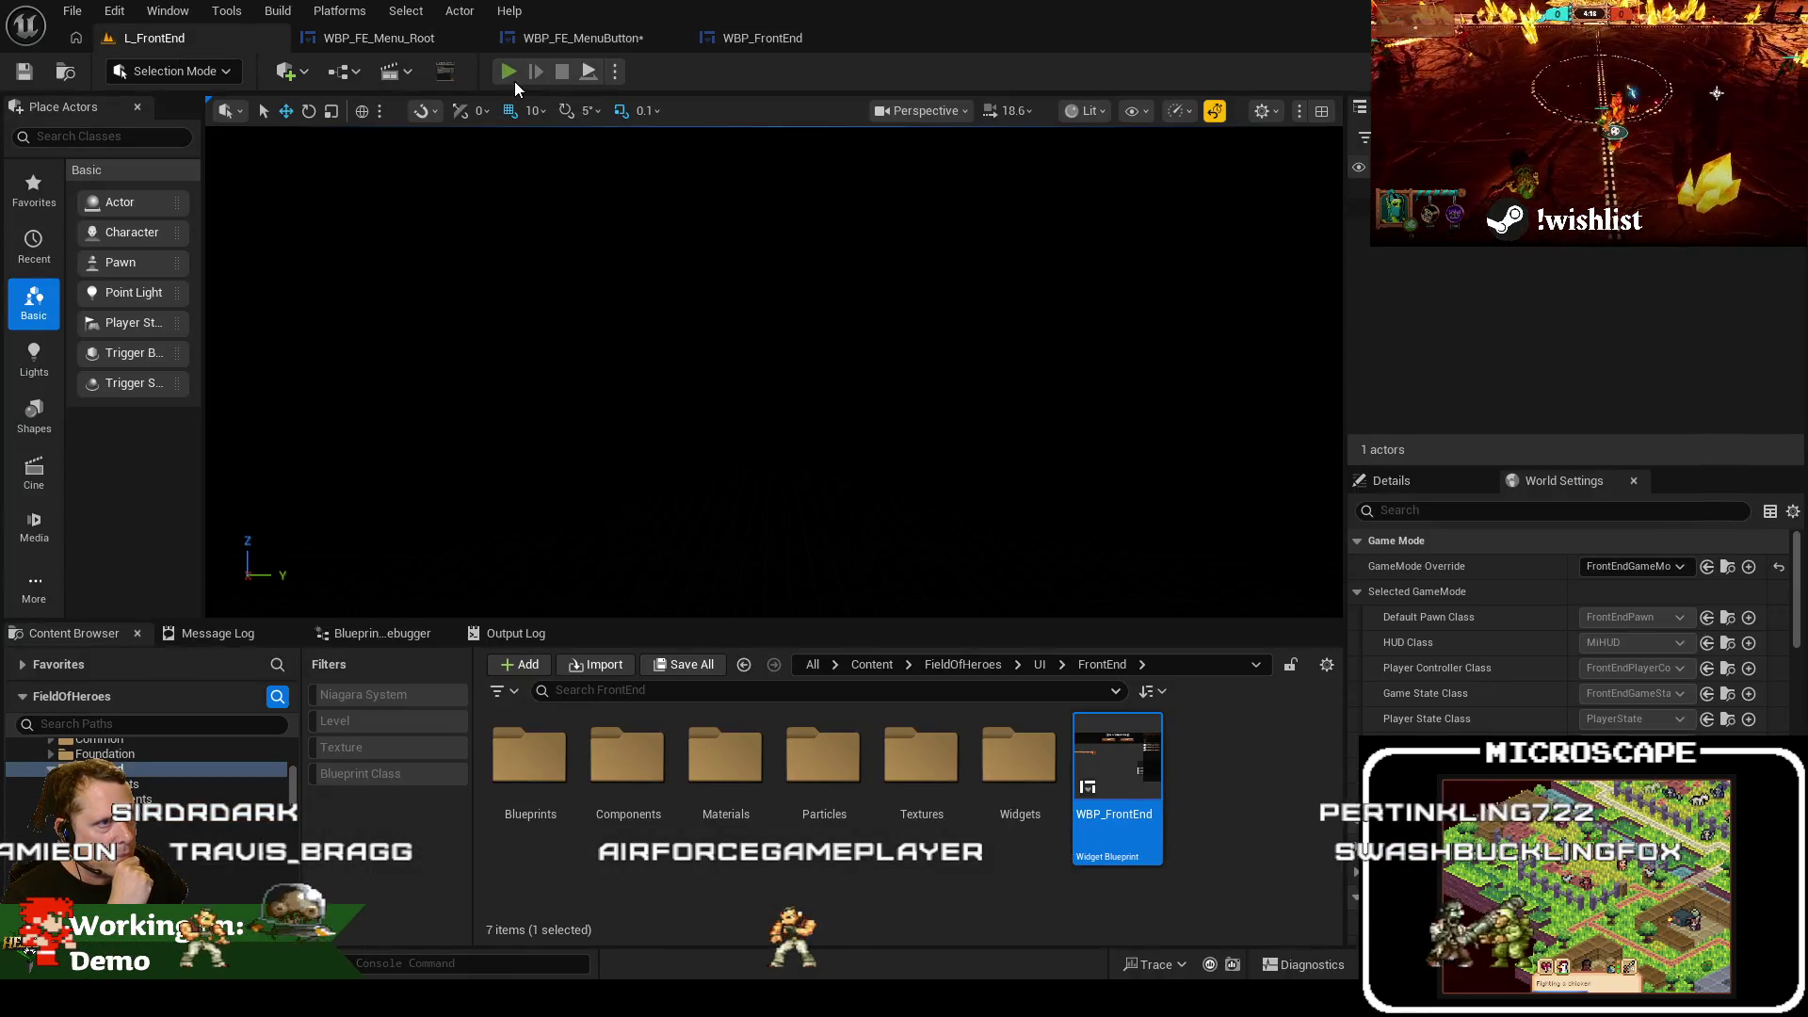
left_click(514, 81)
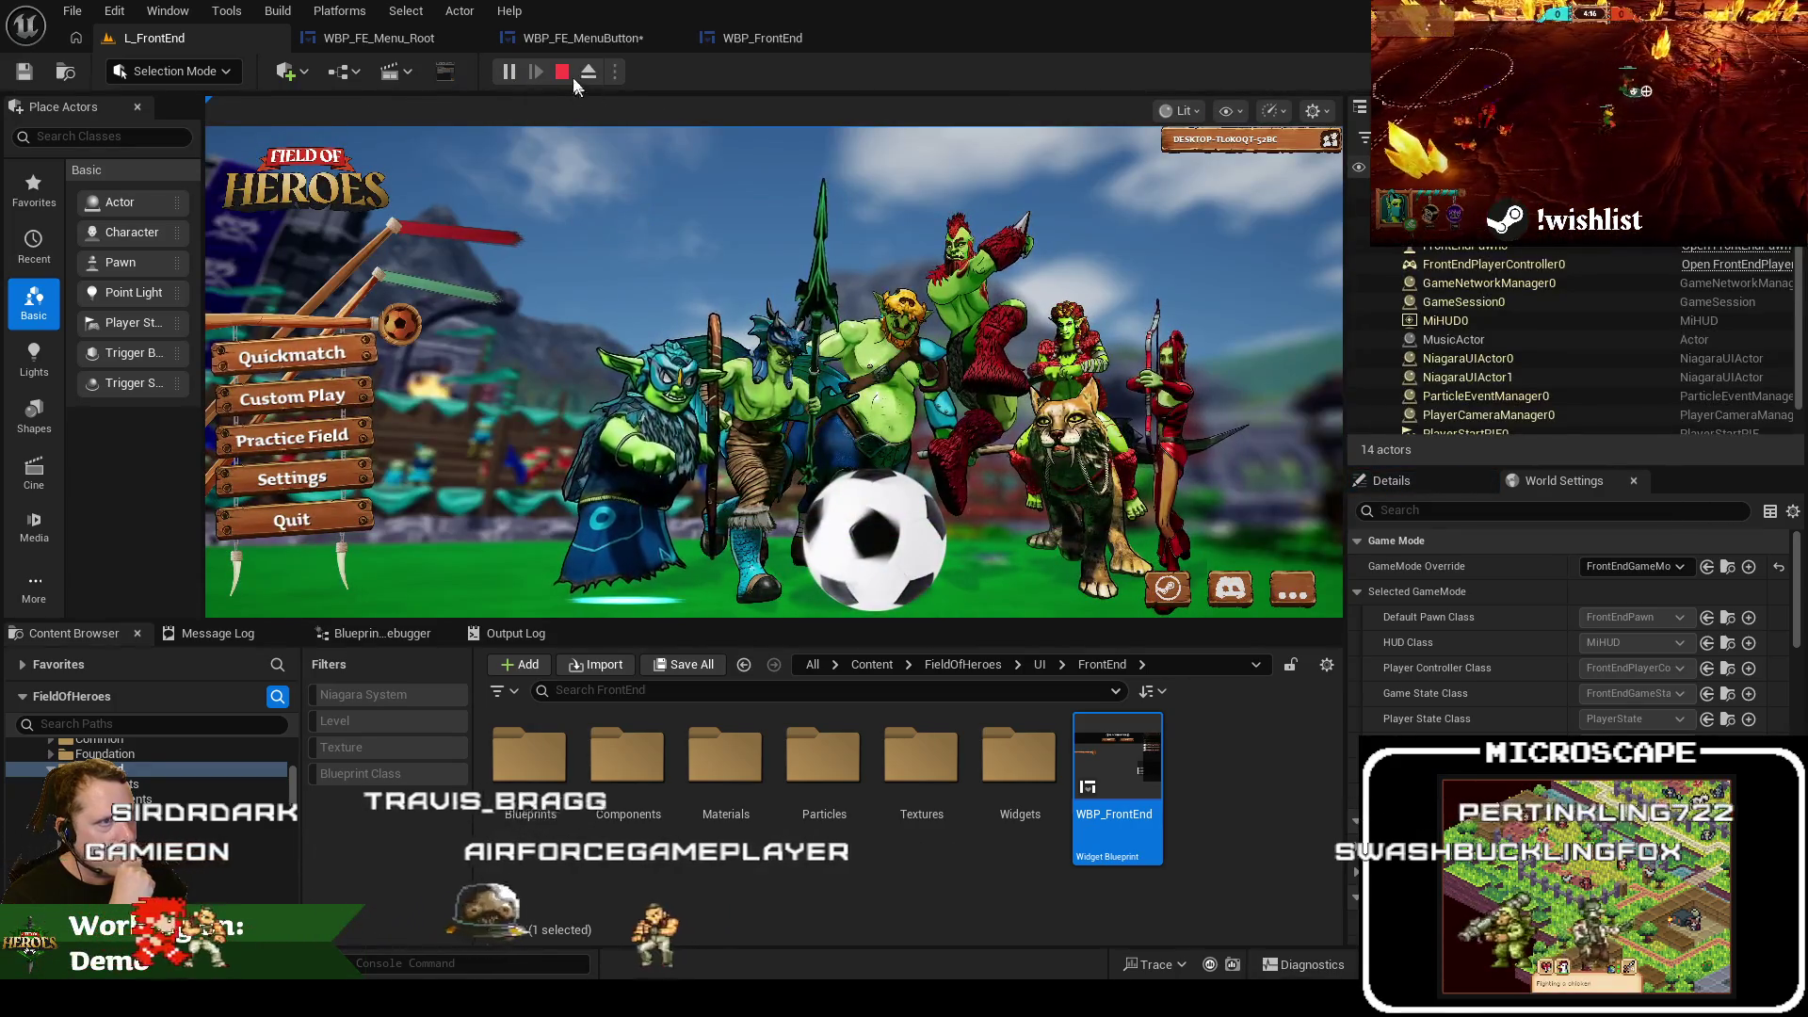
left_click(564, 73)
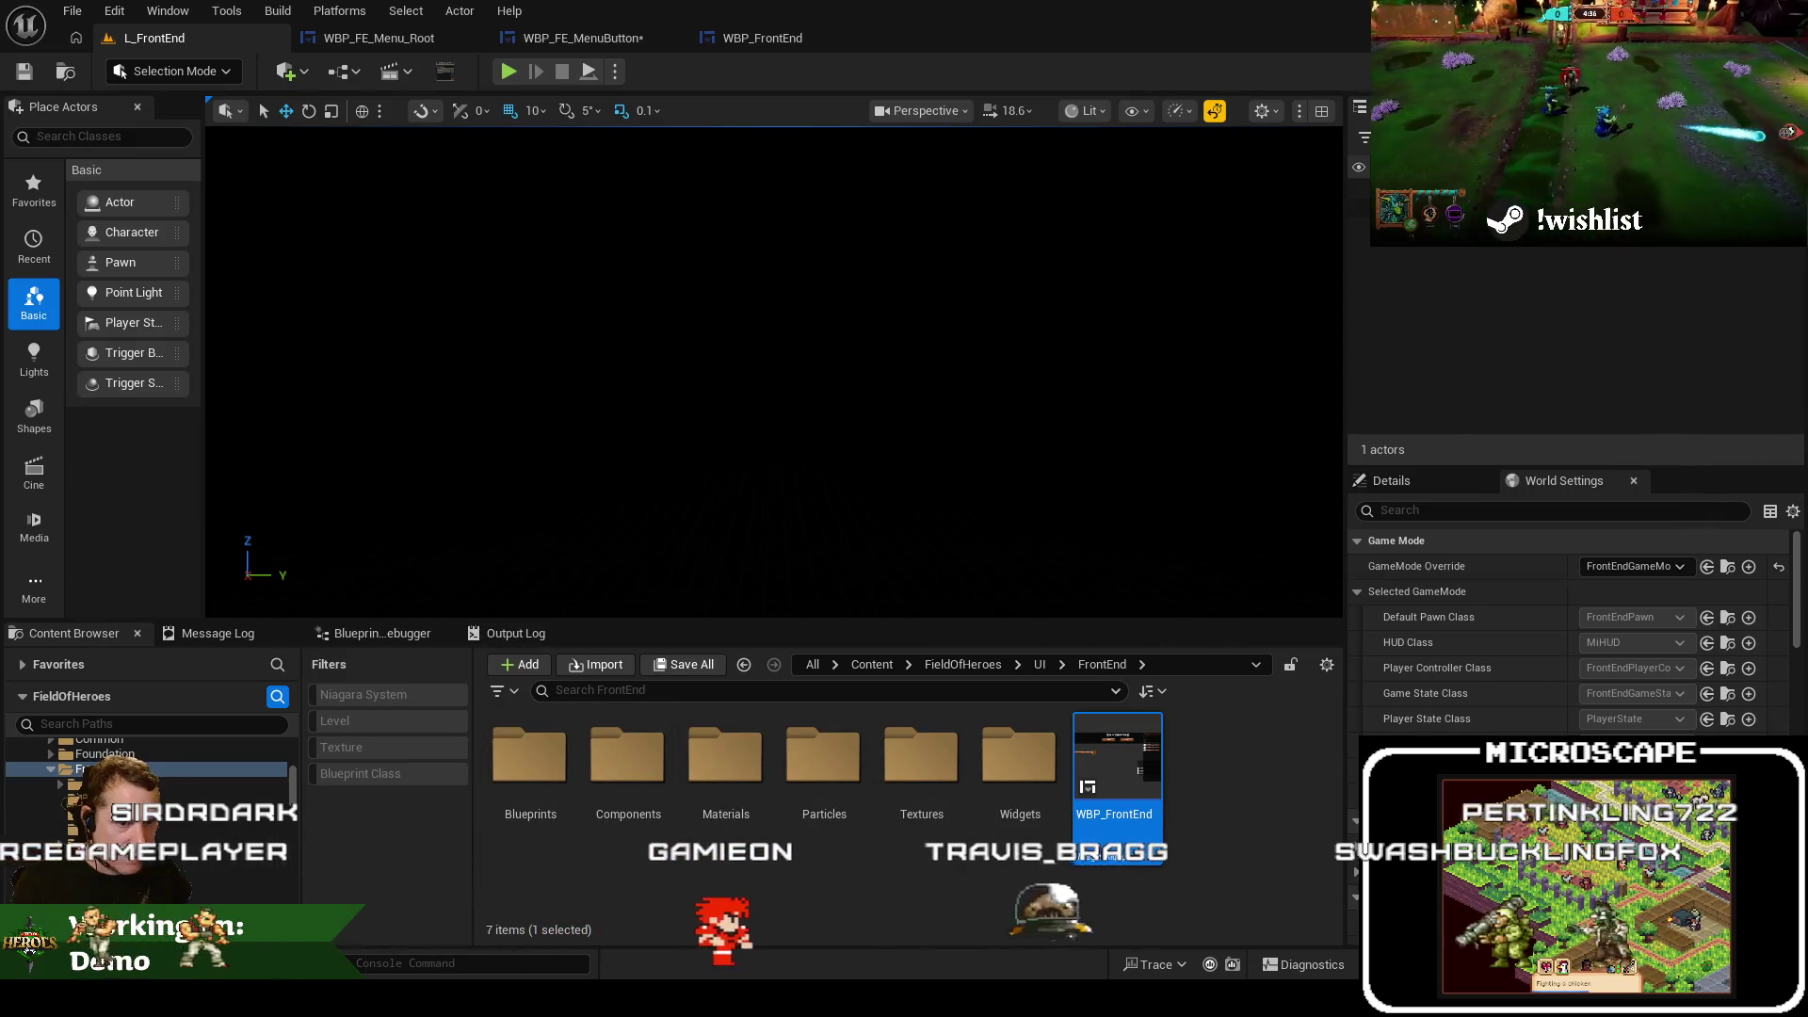
Inspect WBP_FE_Background's Rive image, Canvas_Rive, red flag, support pole and root widgets
double_click(1019, 758)
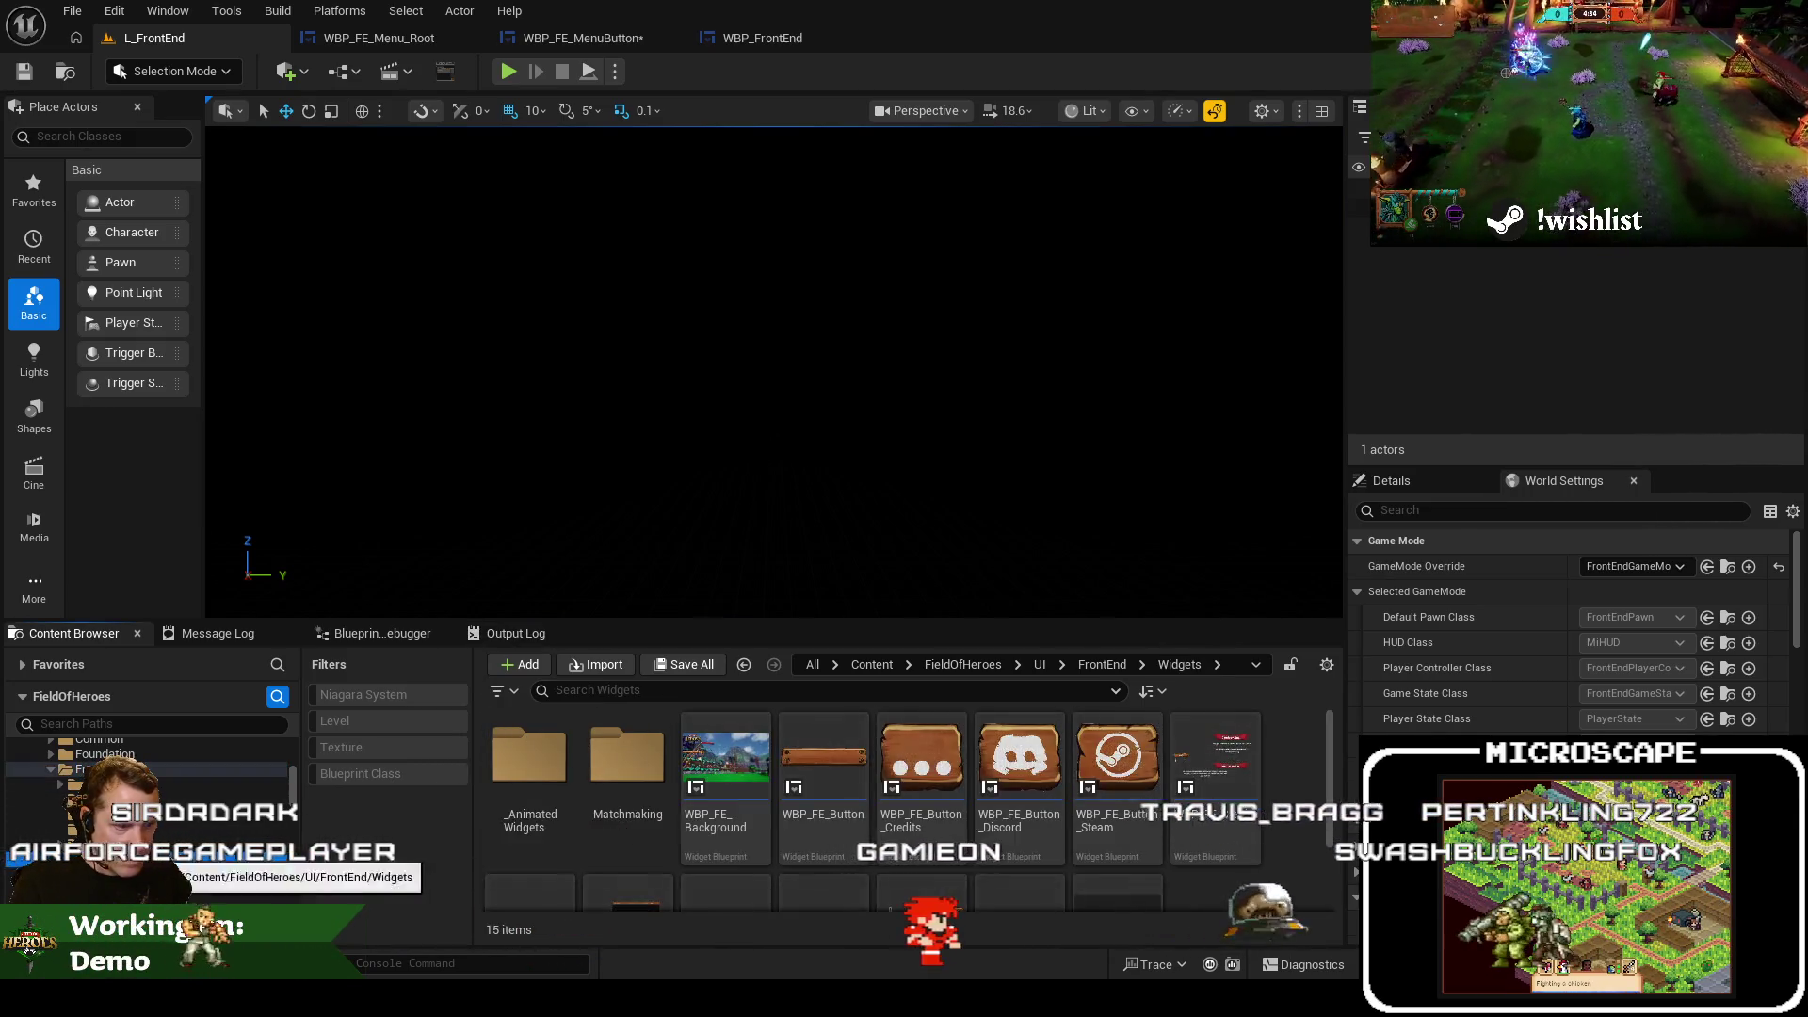
double_click(701, 774)
left_click(704, 369)
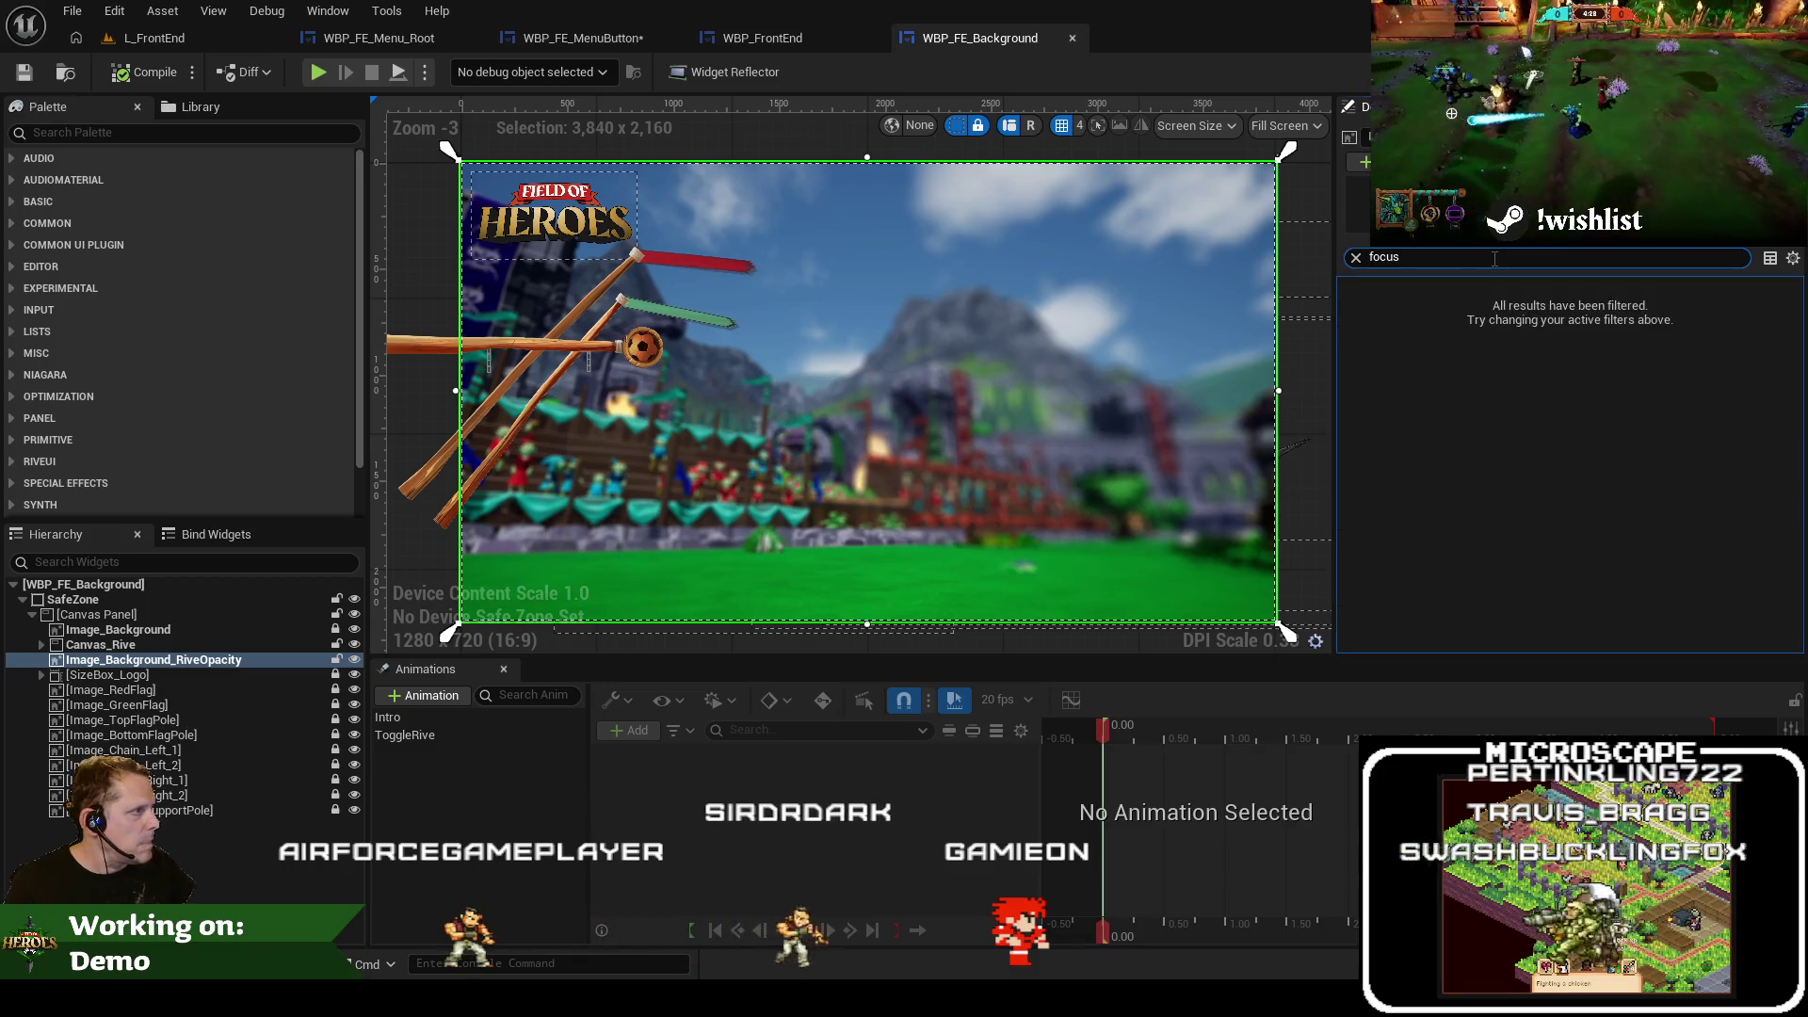
left_click(112, 646)
key("Up")
key("Up")
key("Up")
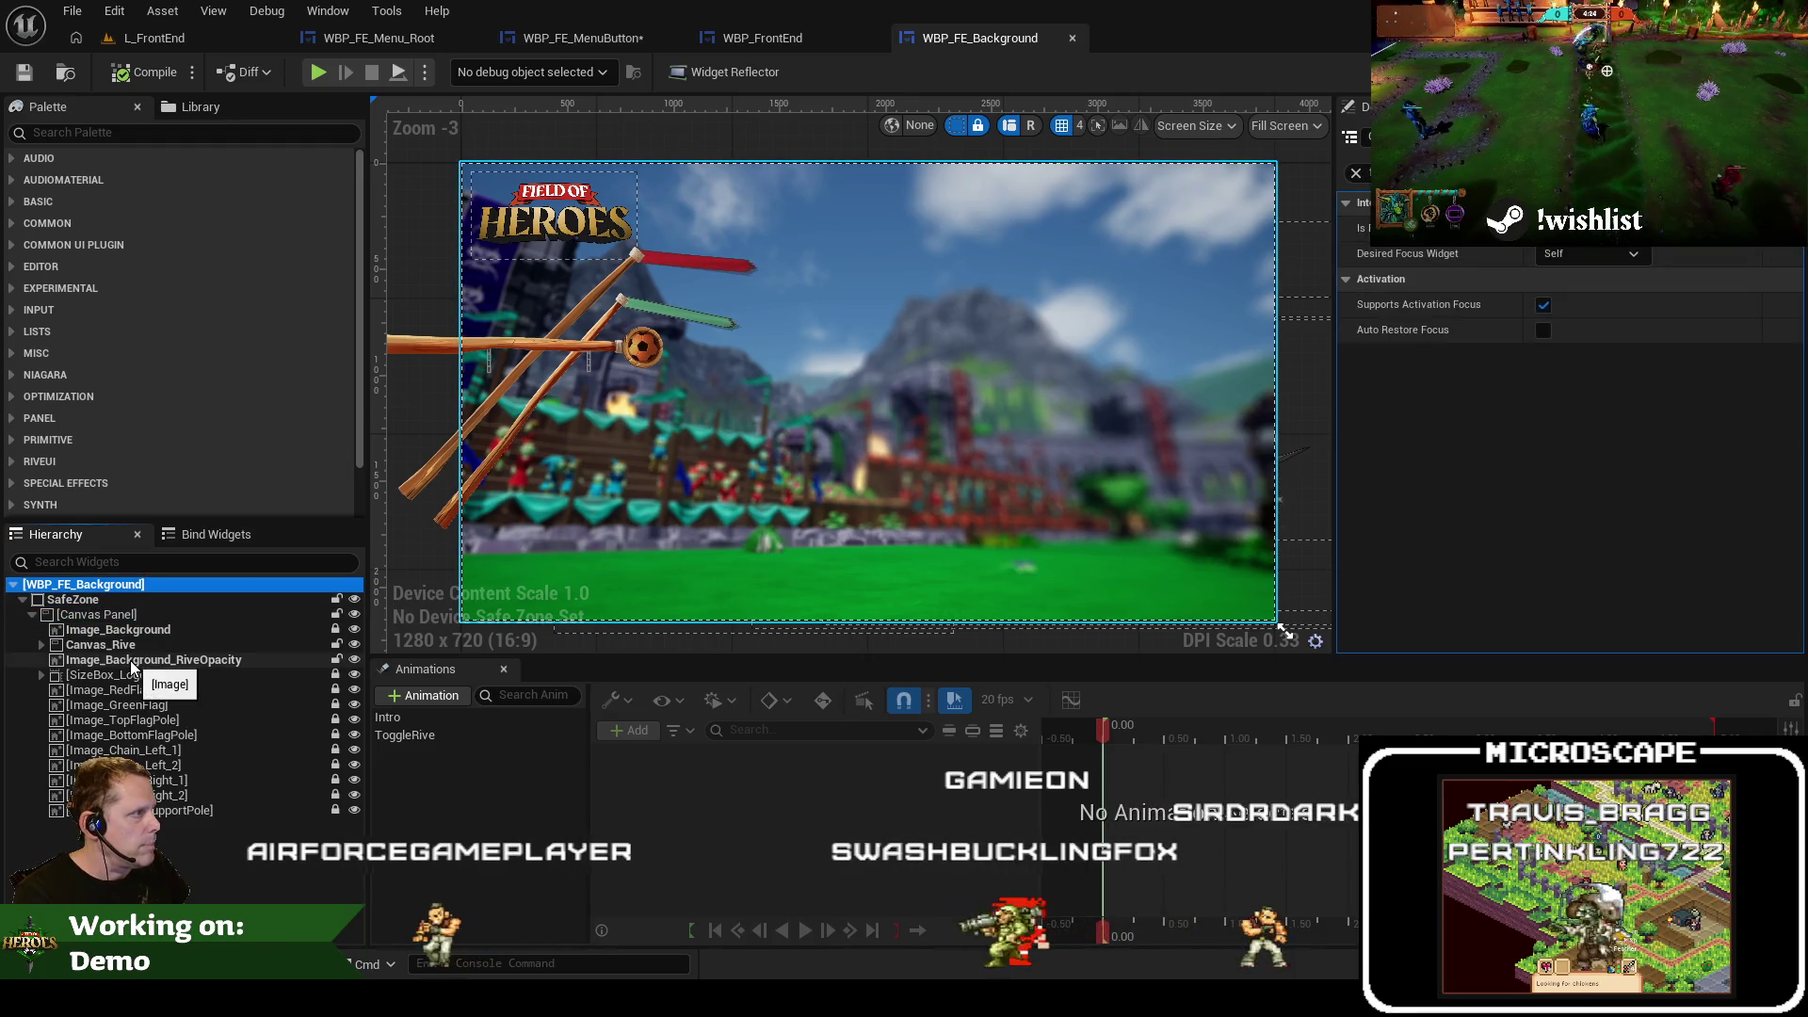
left_click(104, 630)
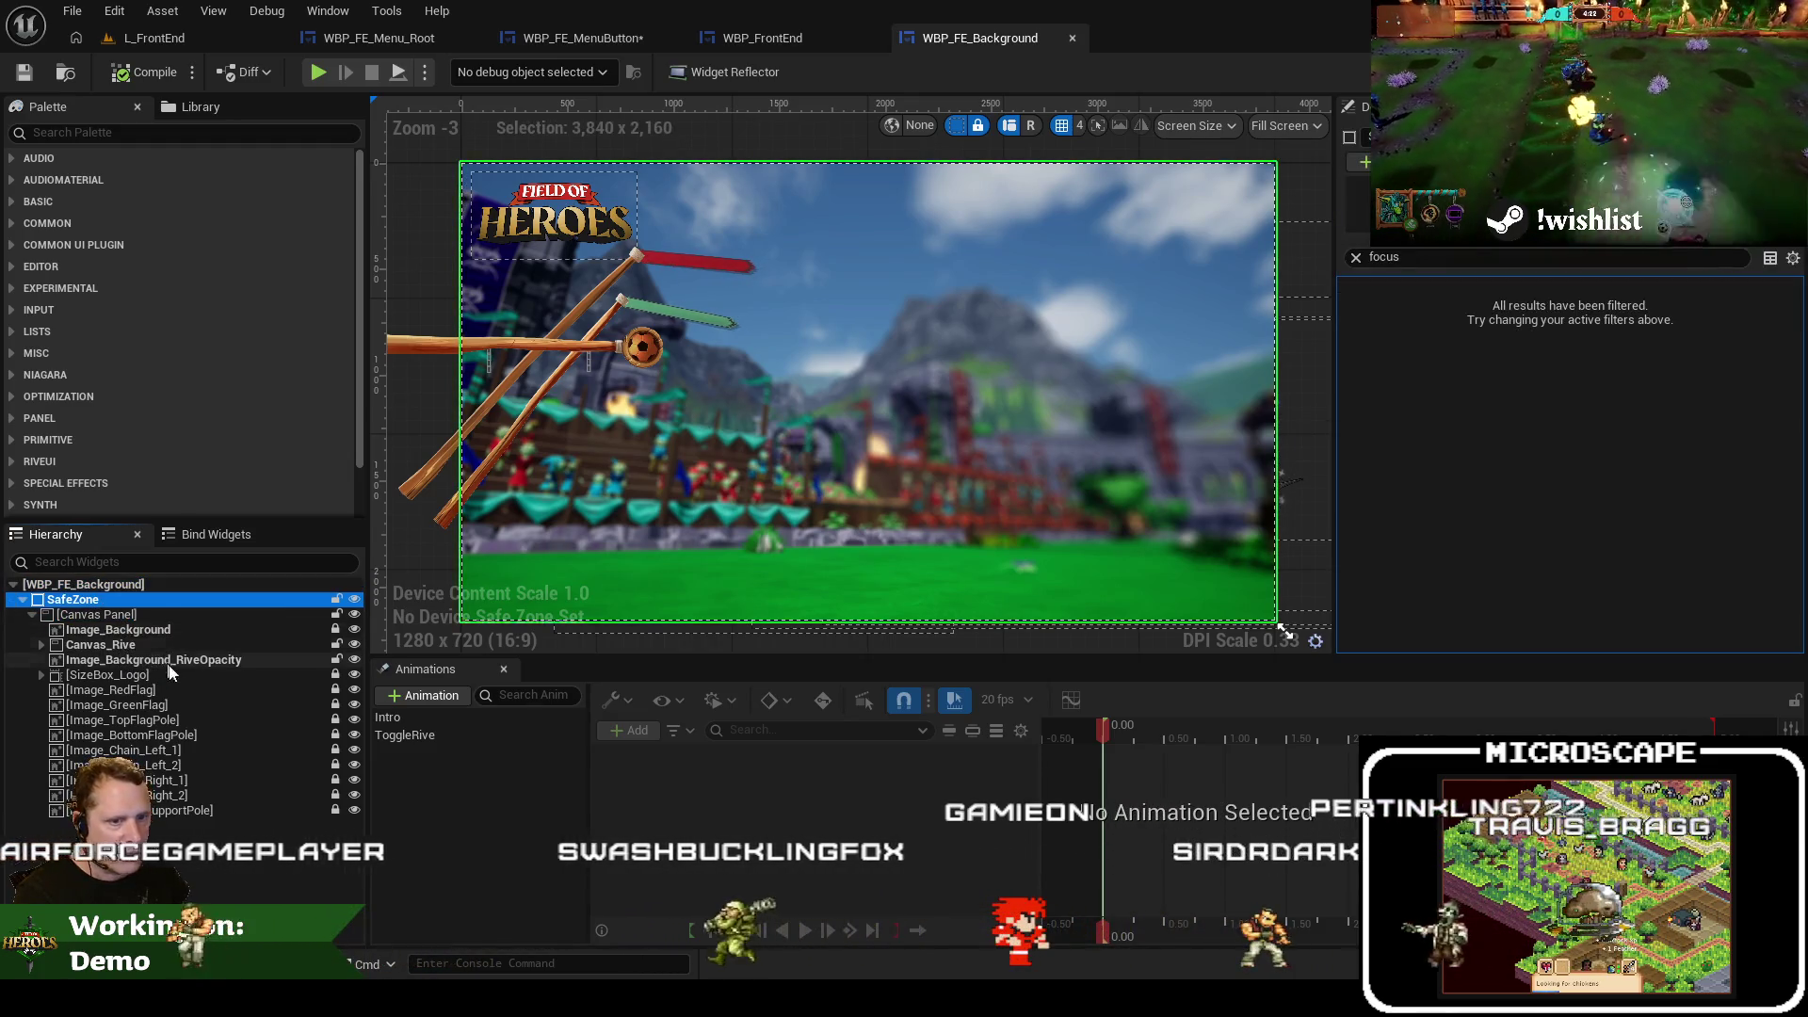
left_click(202, 689)
key("Down")
key("Down")
key("Down")
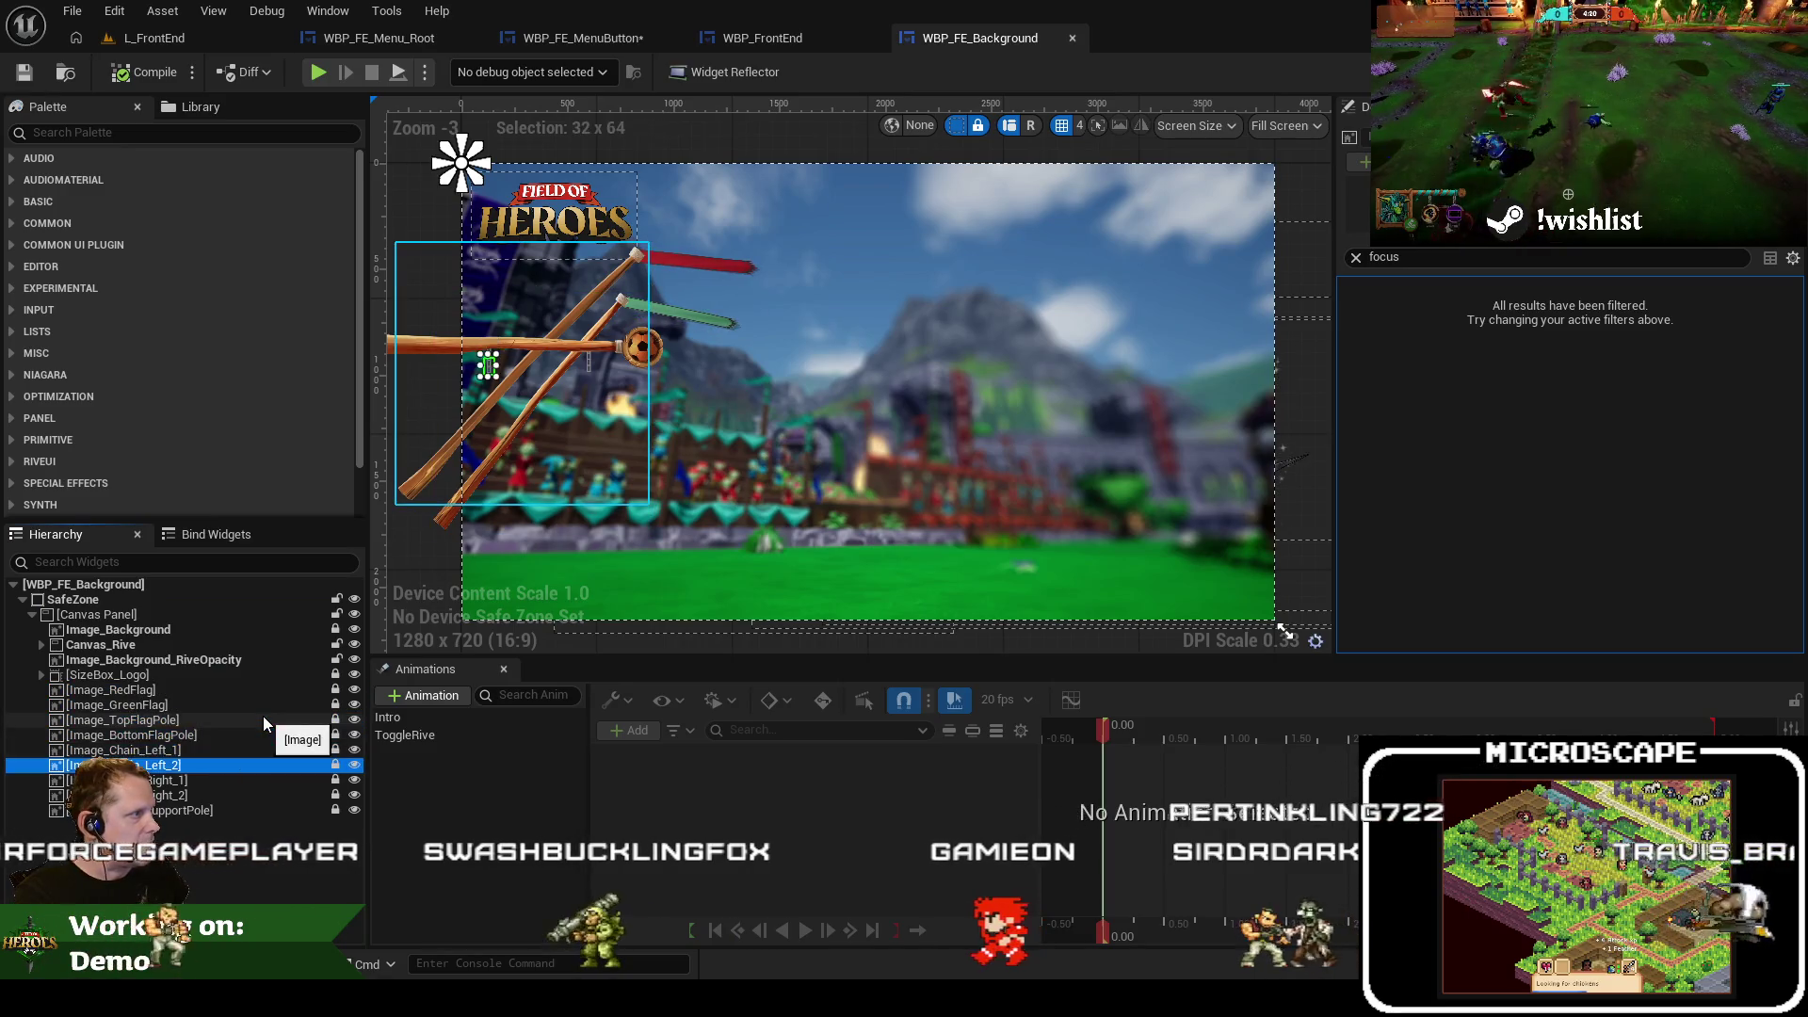
left_click(184, 692)
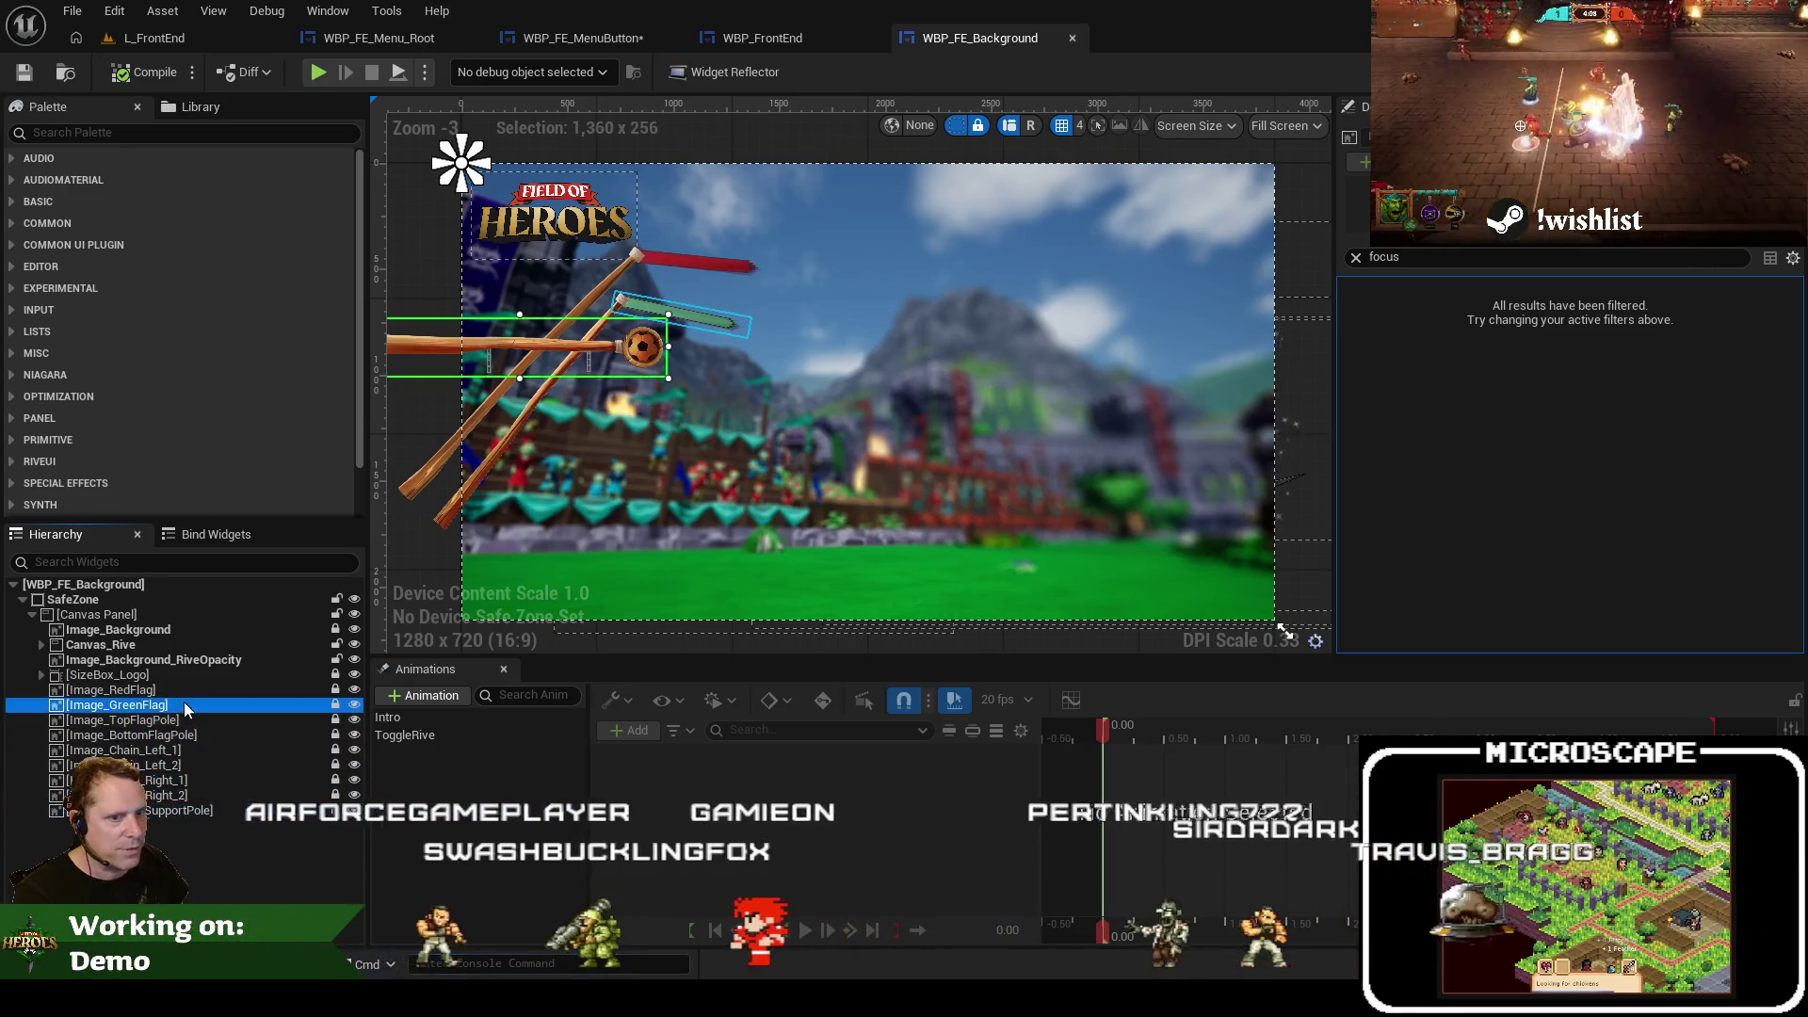
key("Home")
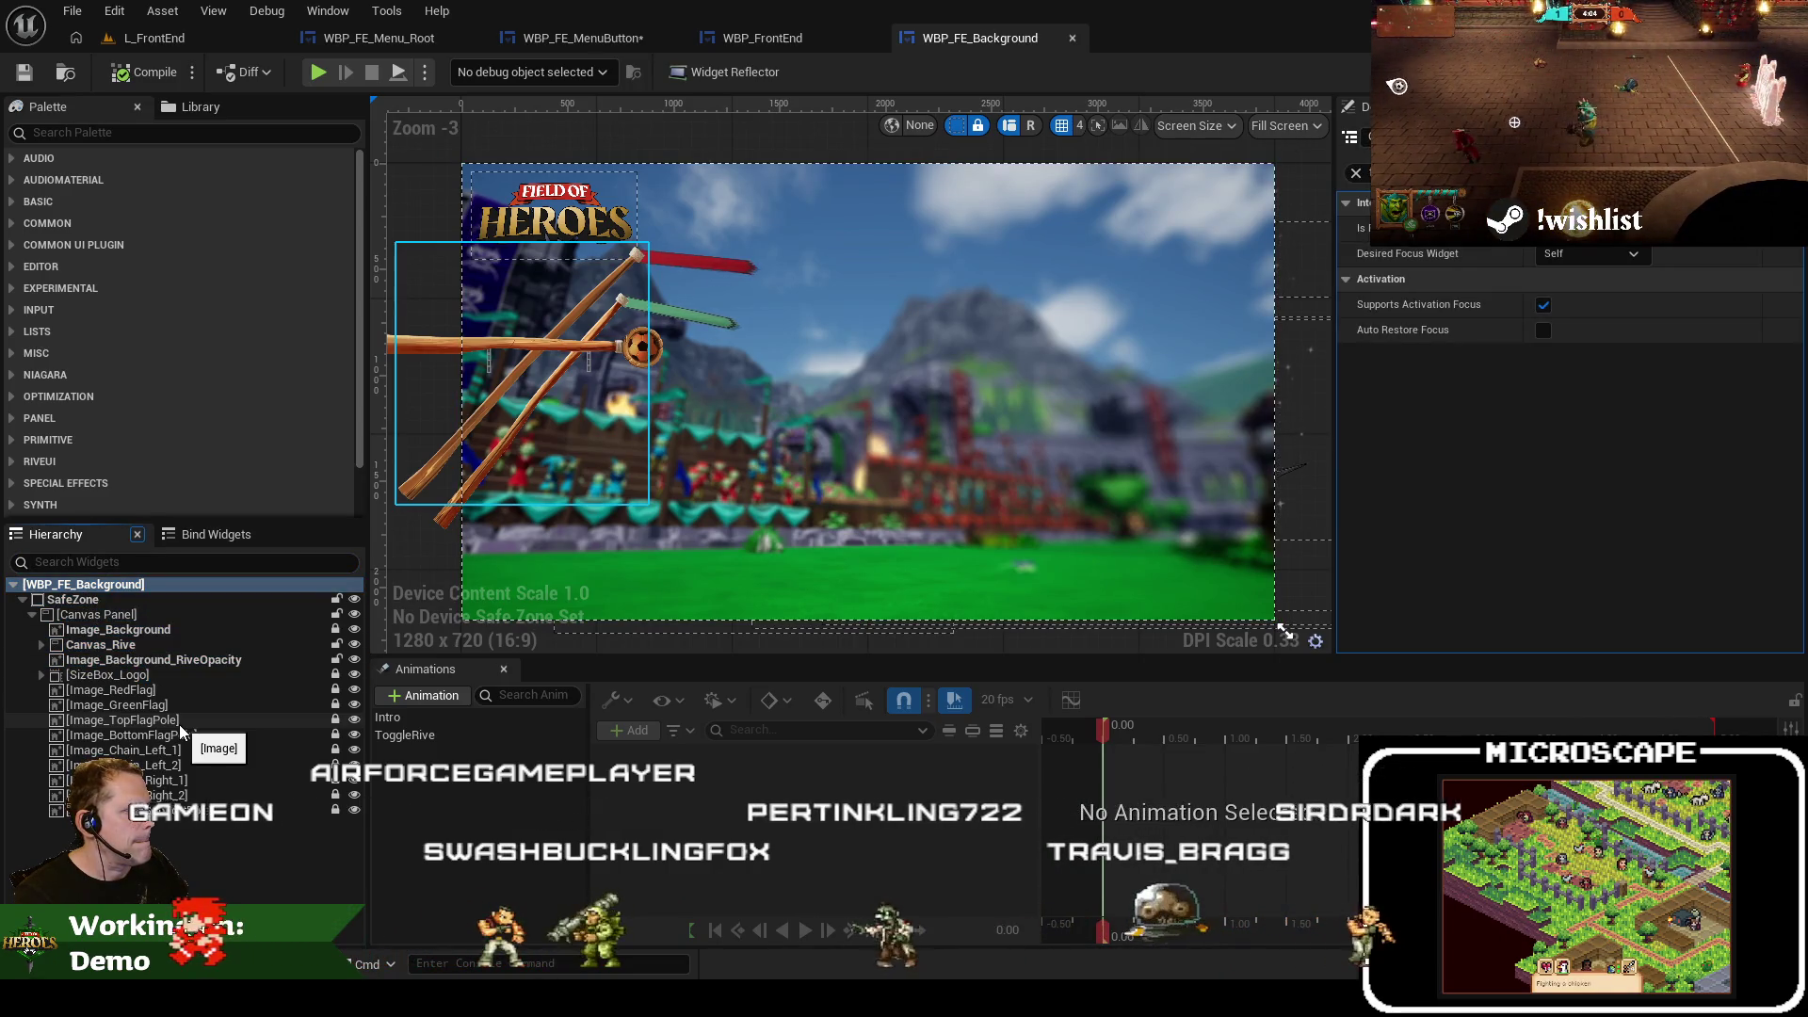
Close WBP_FE_Background and exit Unreal Editor with Don't Save, returning to Visual Studio
left_click(1072, 38)
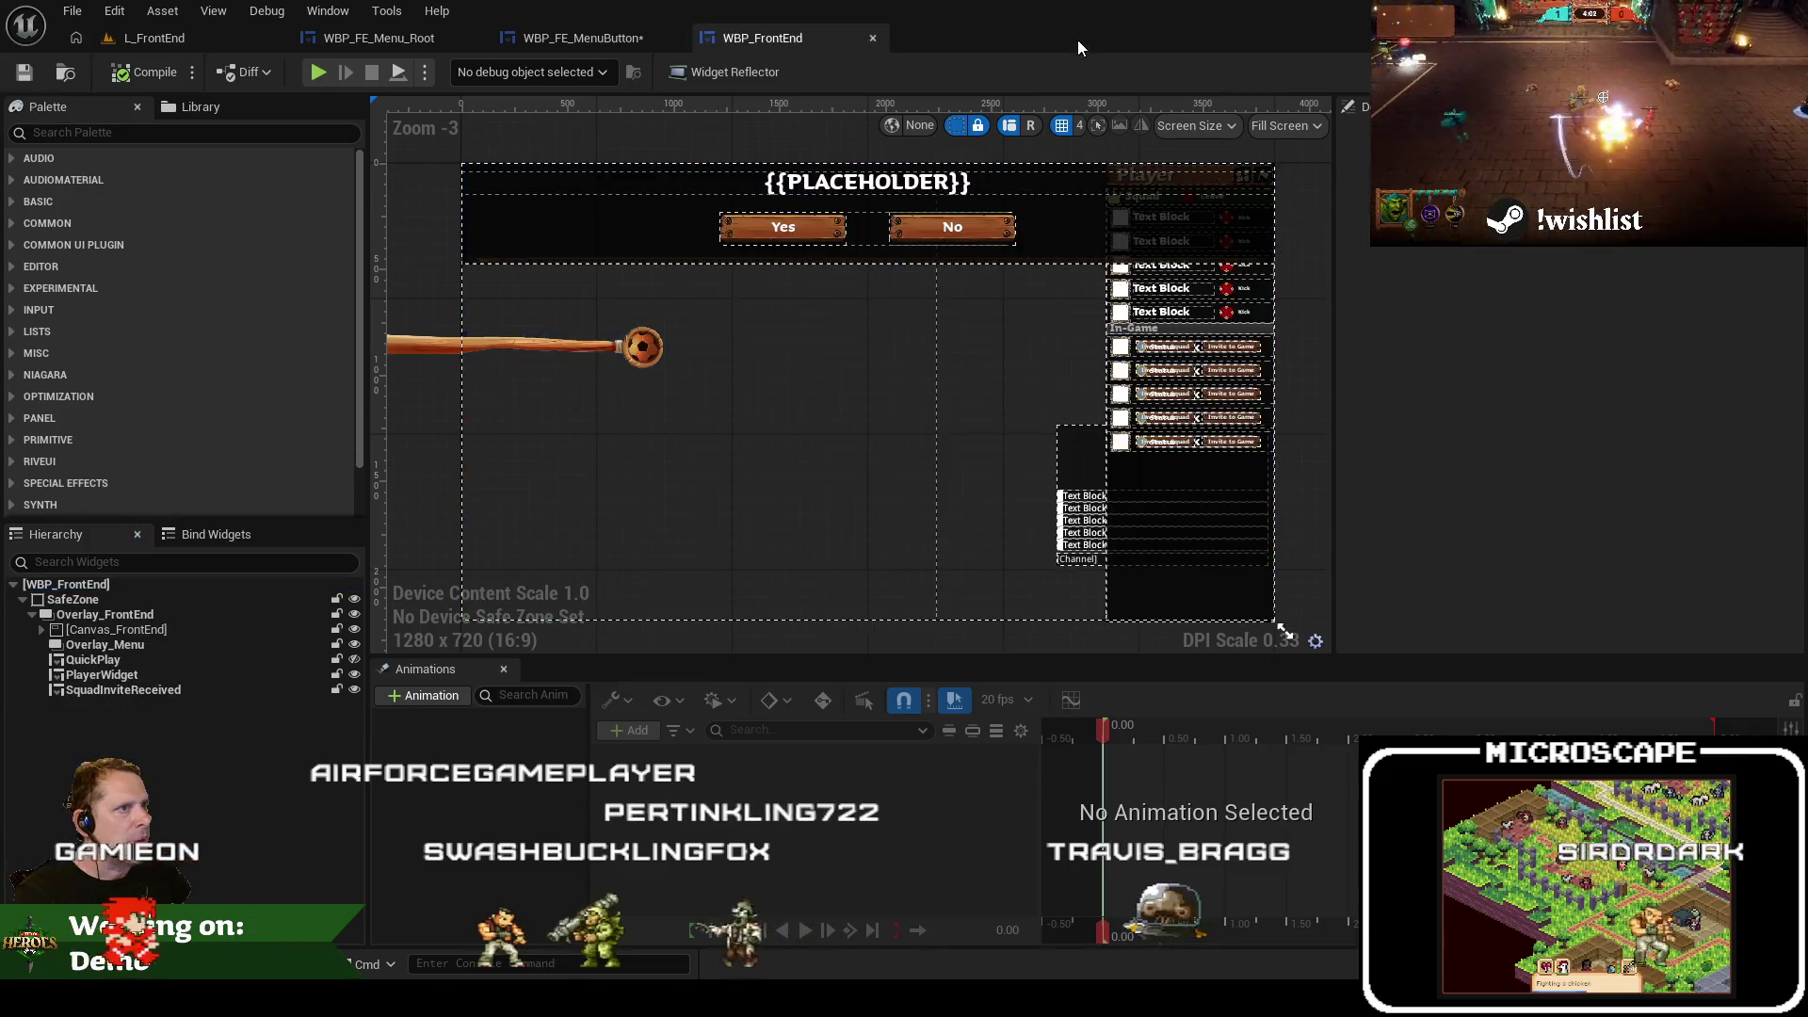
left_click(554, 40)
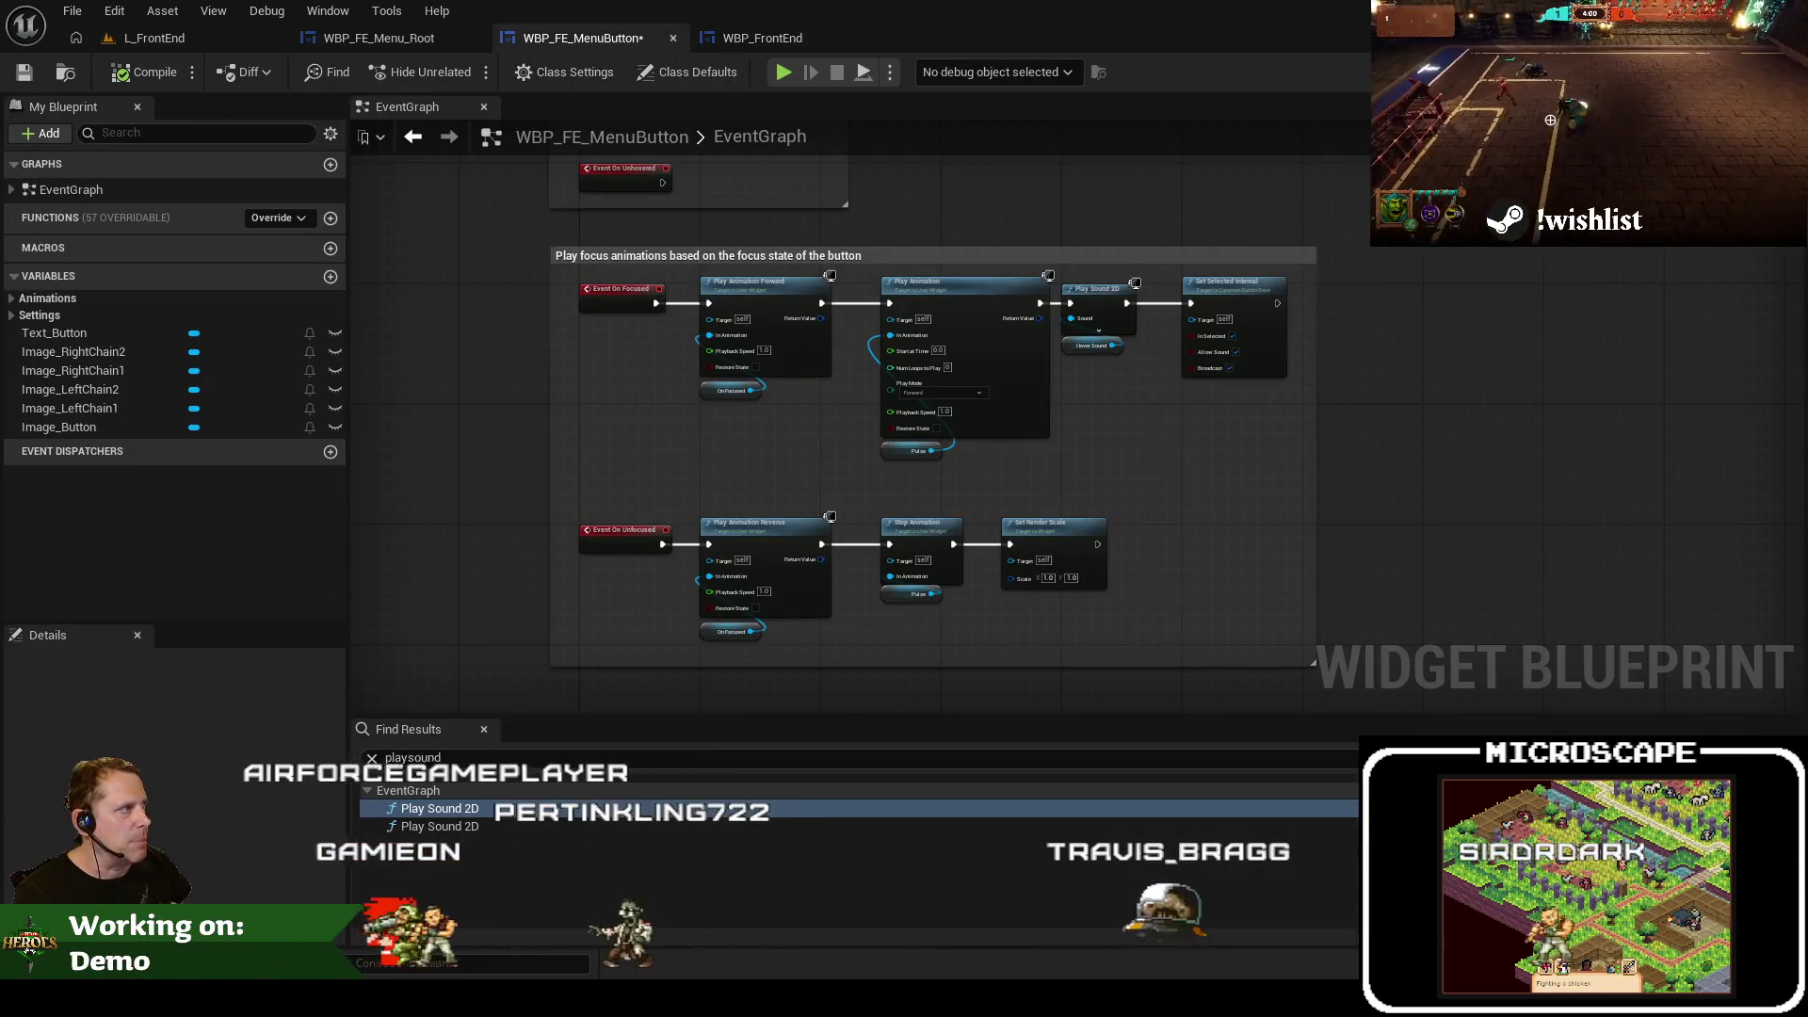
key("ctrl+shift+s")
left_click(1057, 712)
key("alt+Tab")
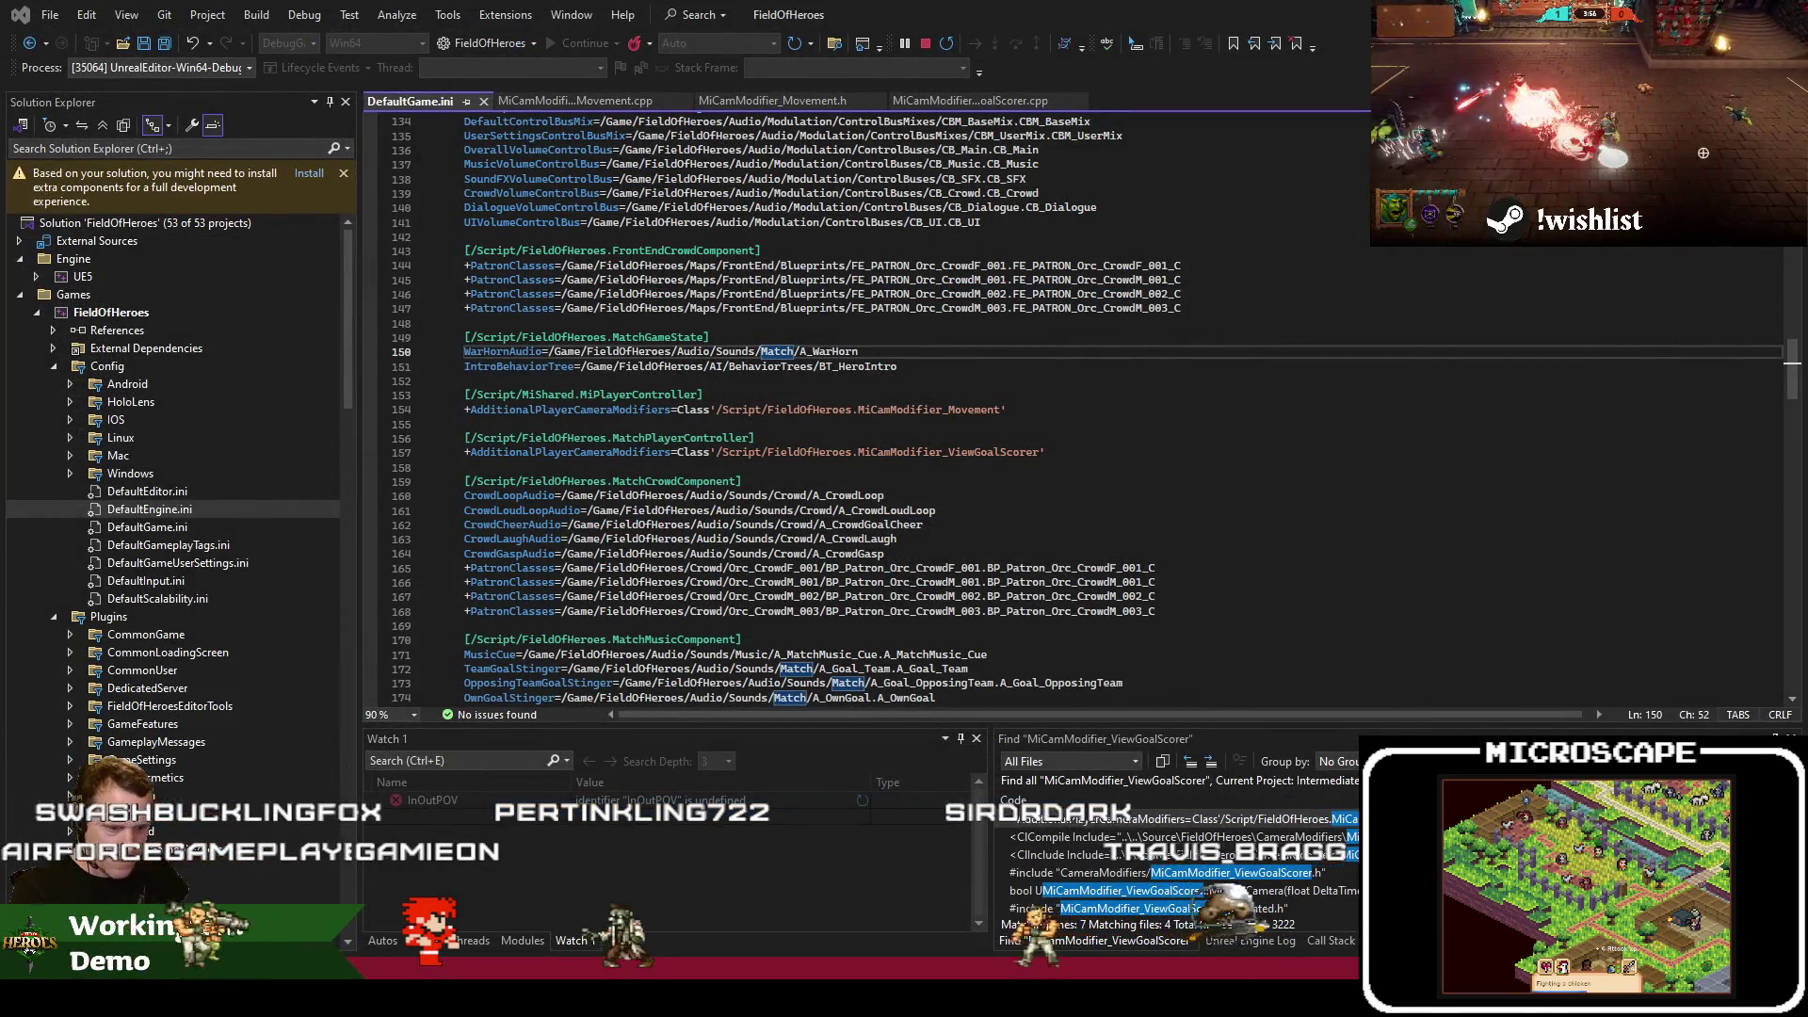
Set Jira issue FOH-715 to Post-Demo and close its tab
key("alt+Tab")
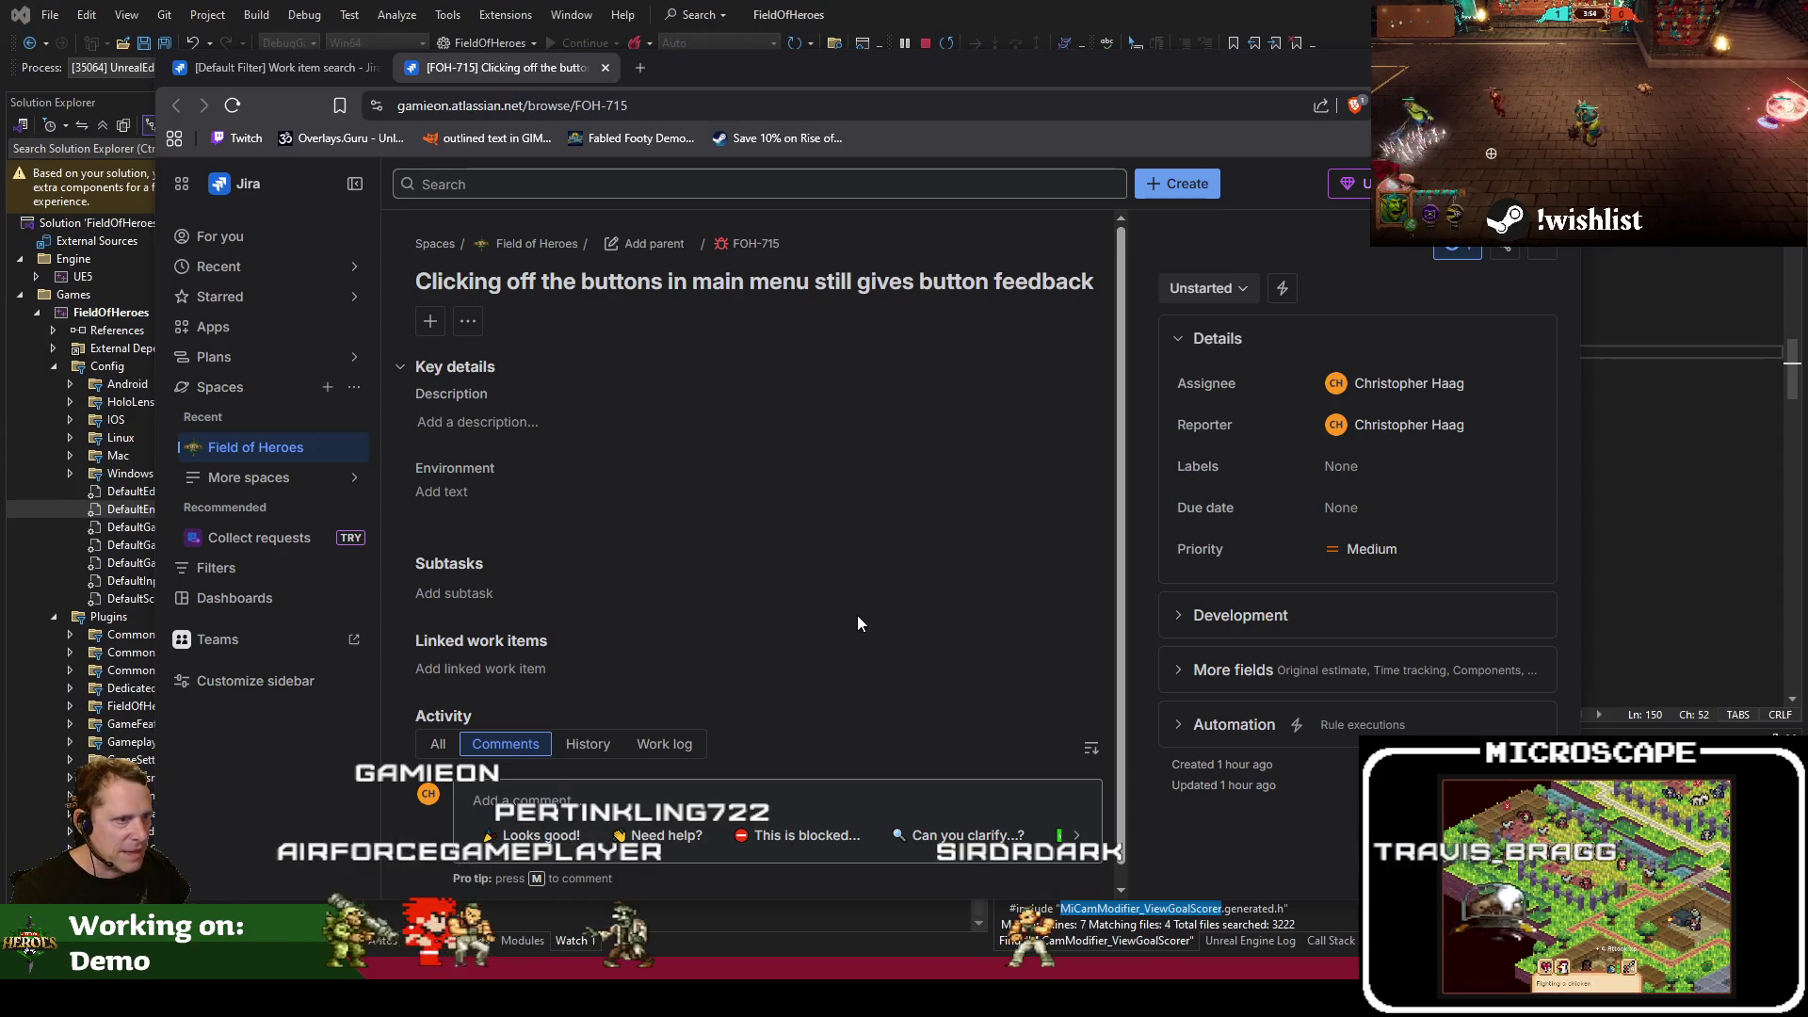
left_click(1168, 294)
left_click(1206, 364)
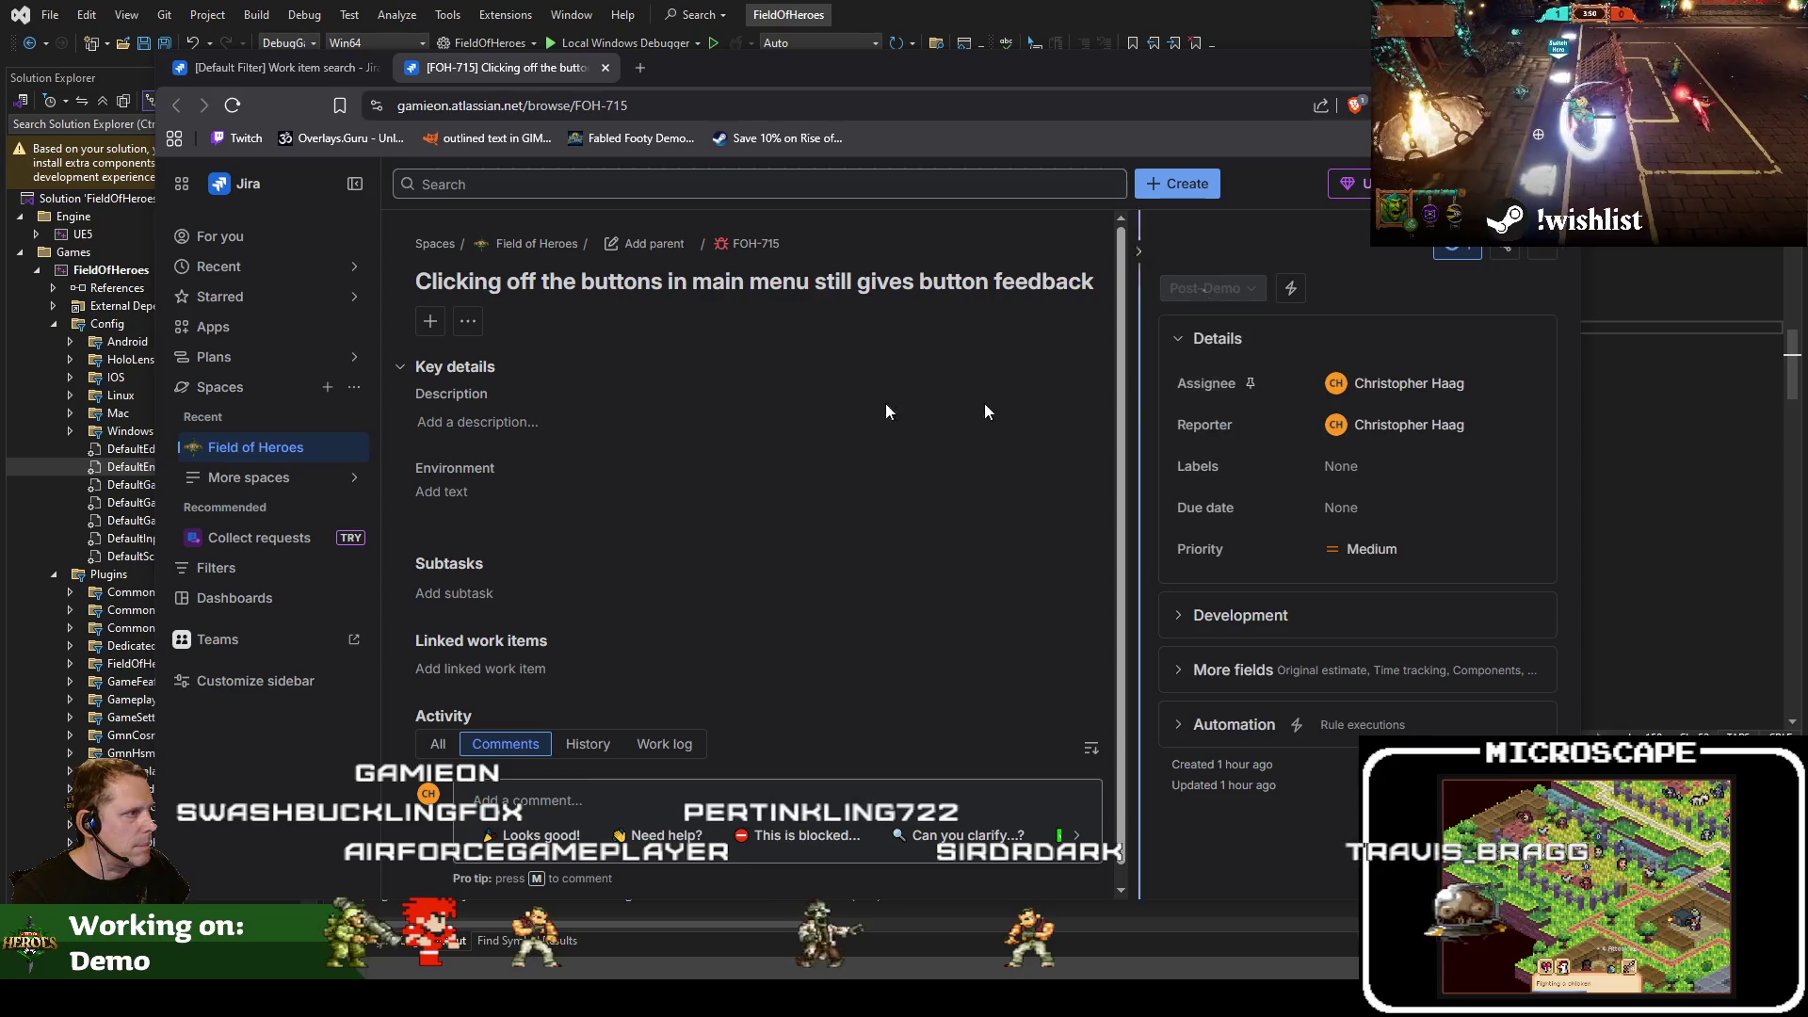
left_click(605, 69)
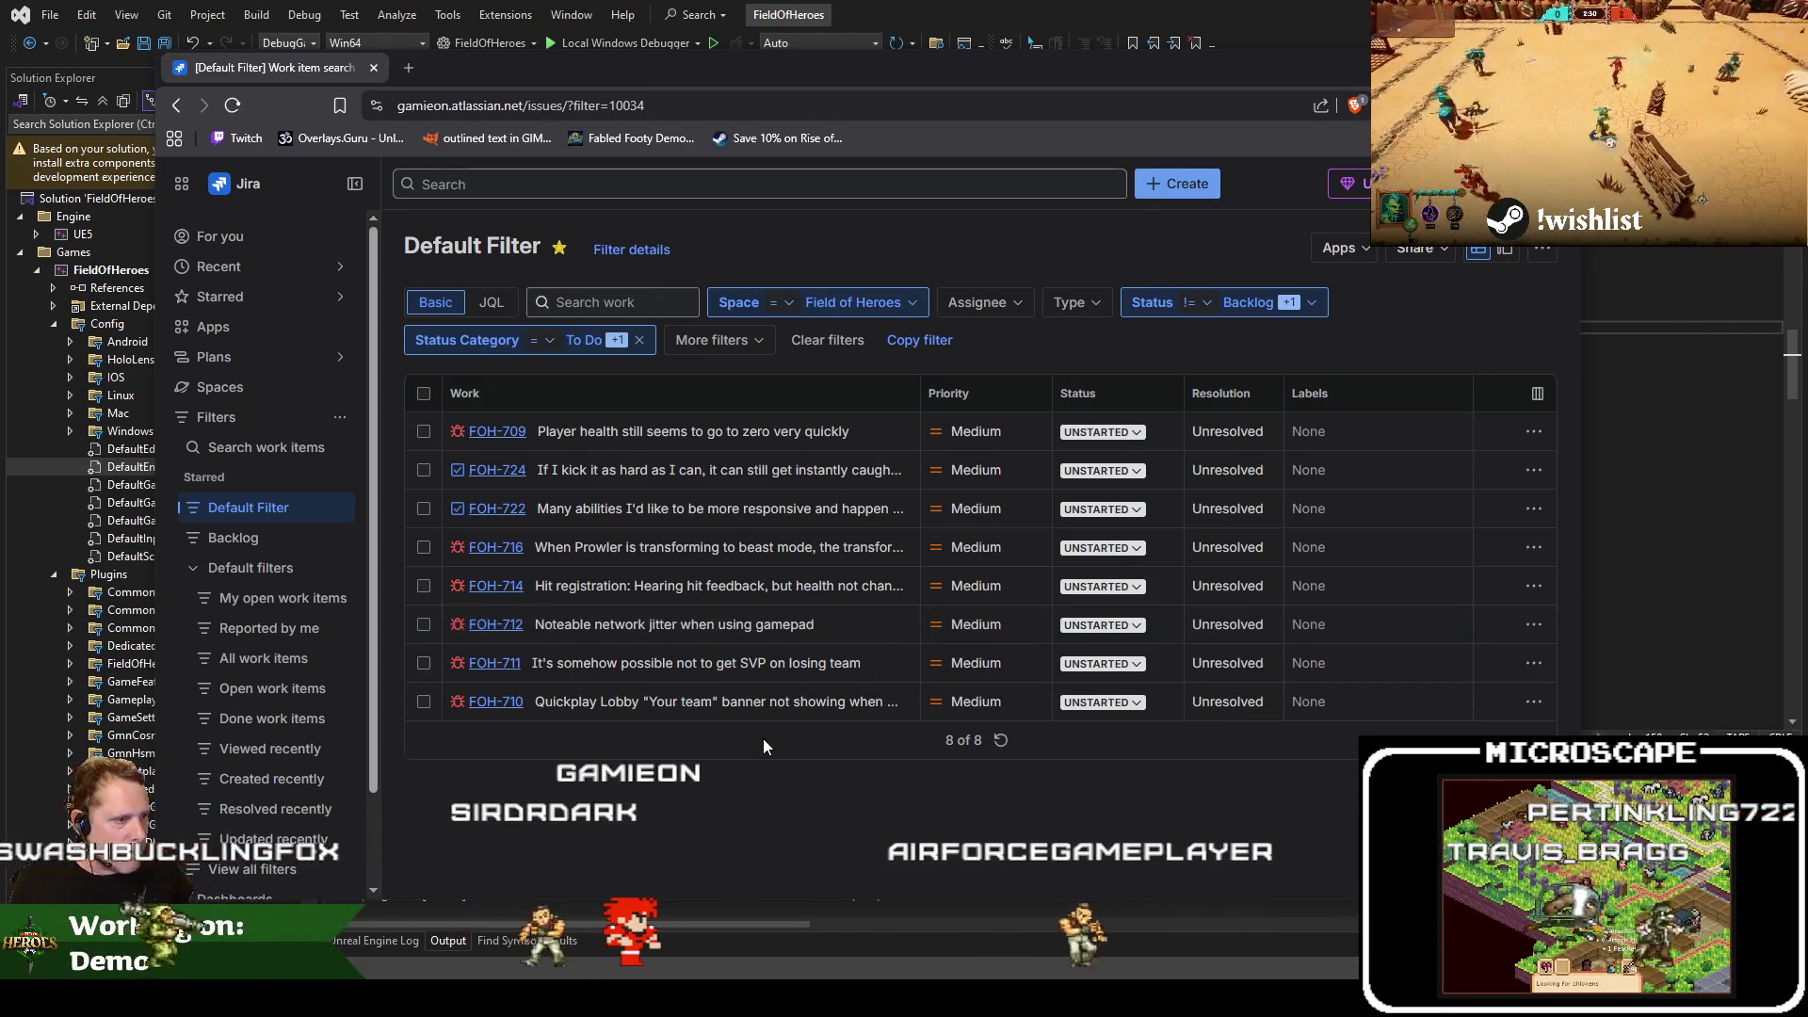
Open issue FOH-711, then start a code search in Visual Studio
left_click(508, 665)
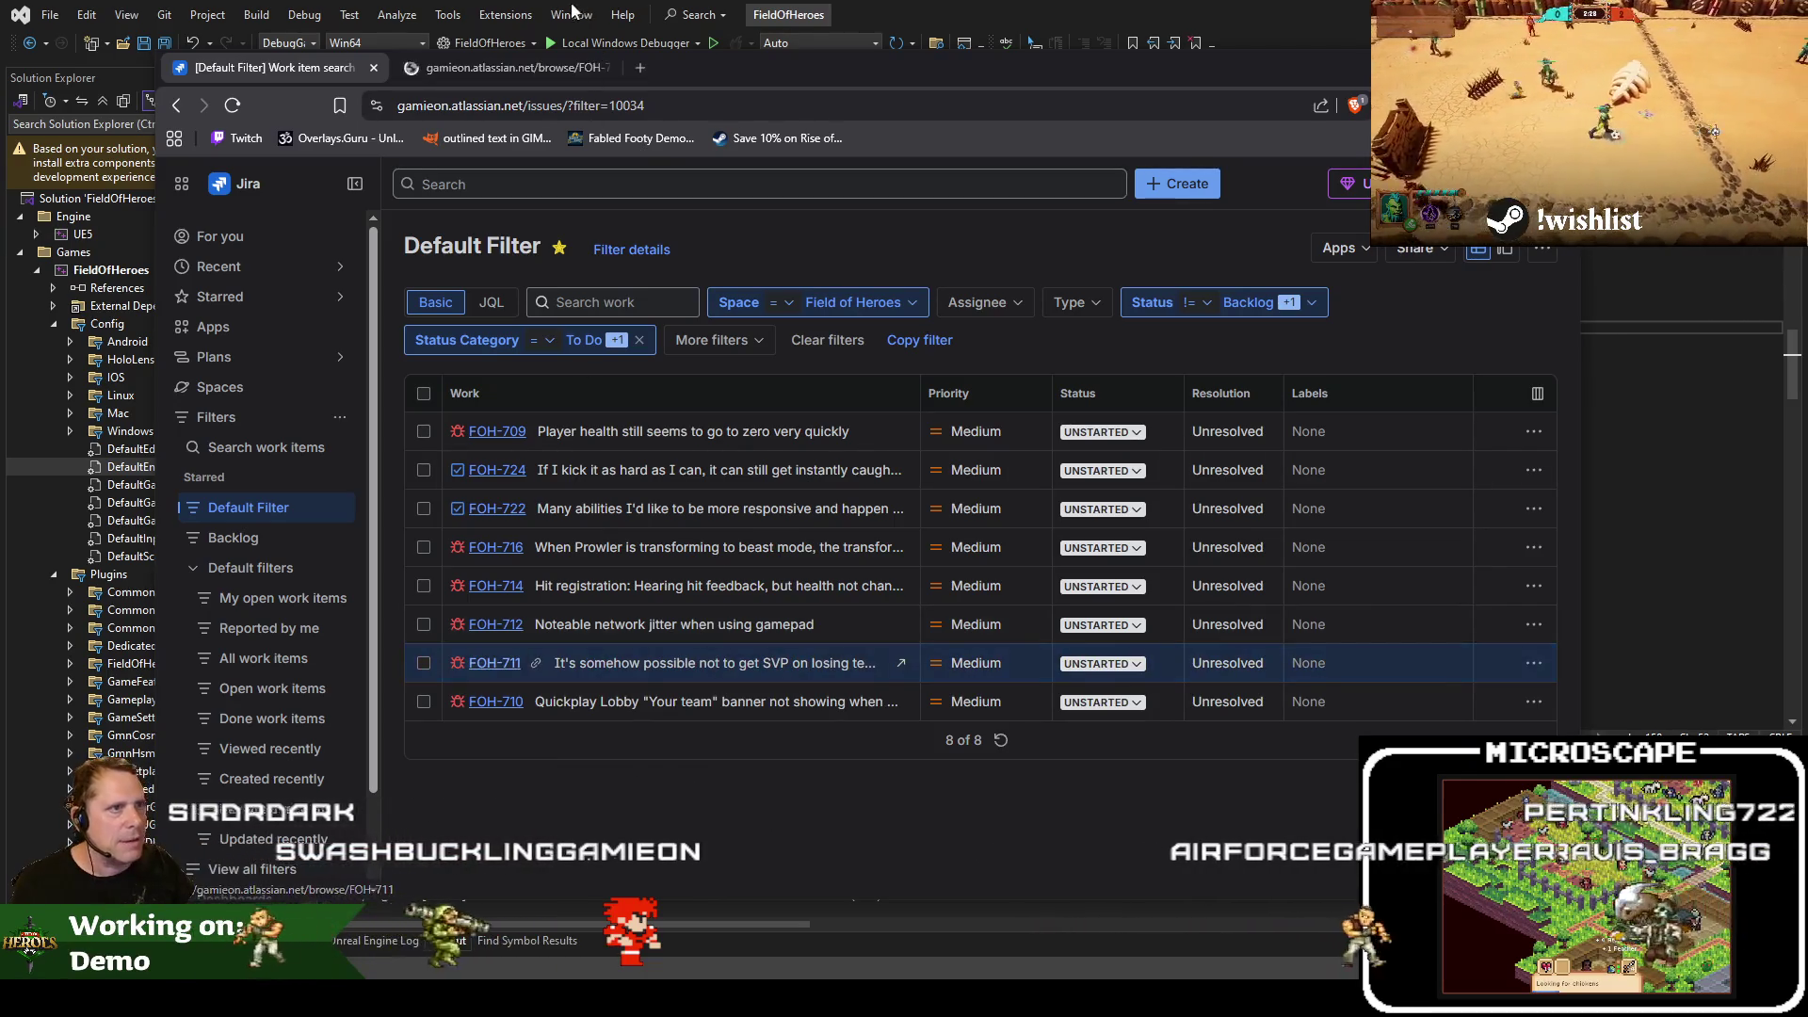
left_click(1624, 357)
key("ctrl+t")
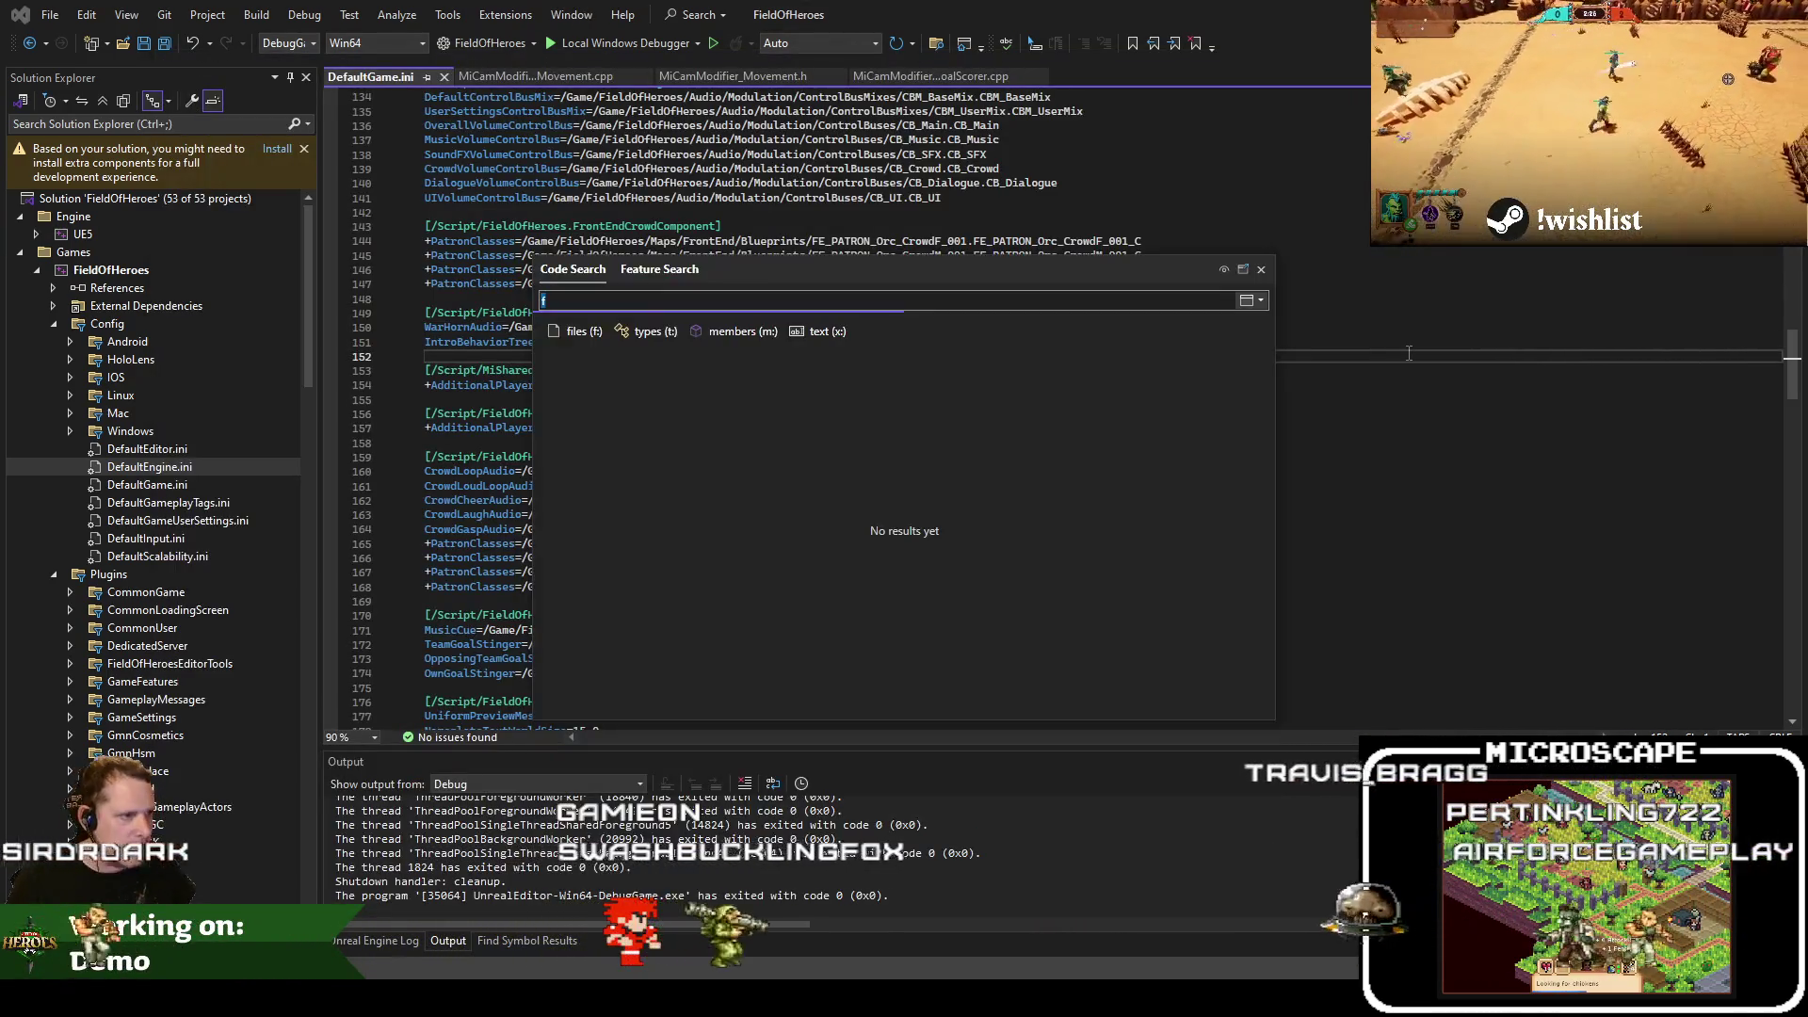
Search the solution files for 'accolade' and open MatchAccolade_SVP.h
type("f:svp")
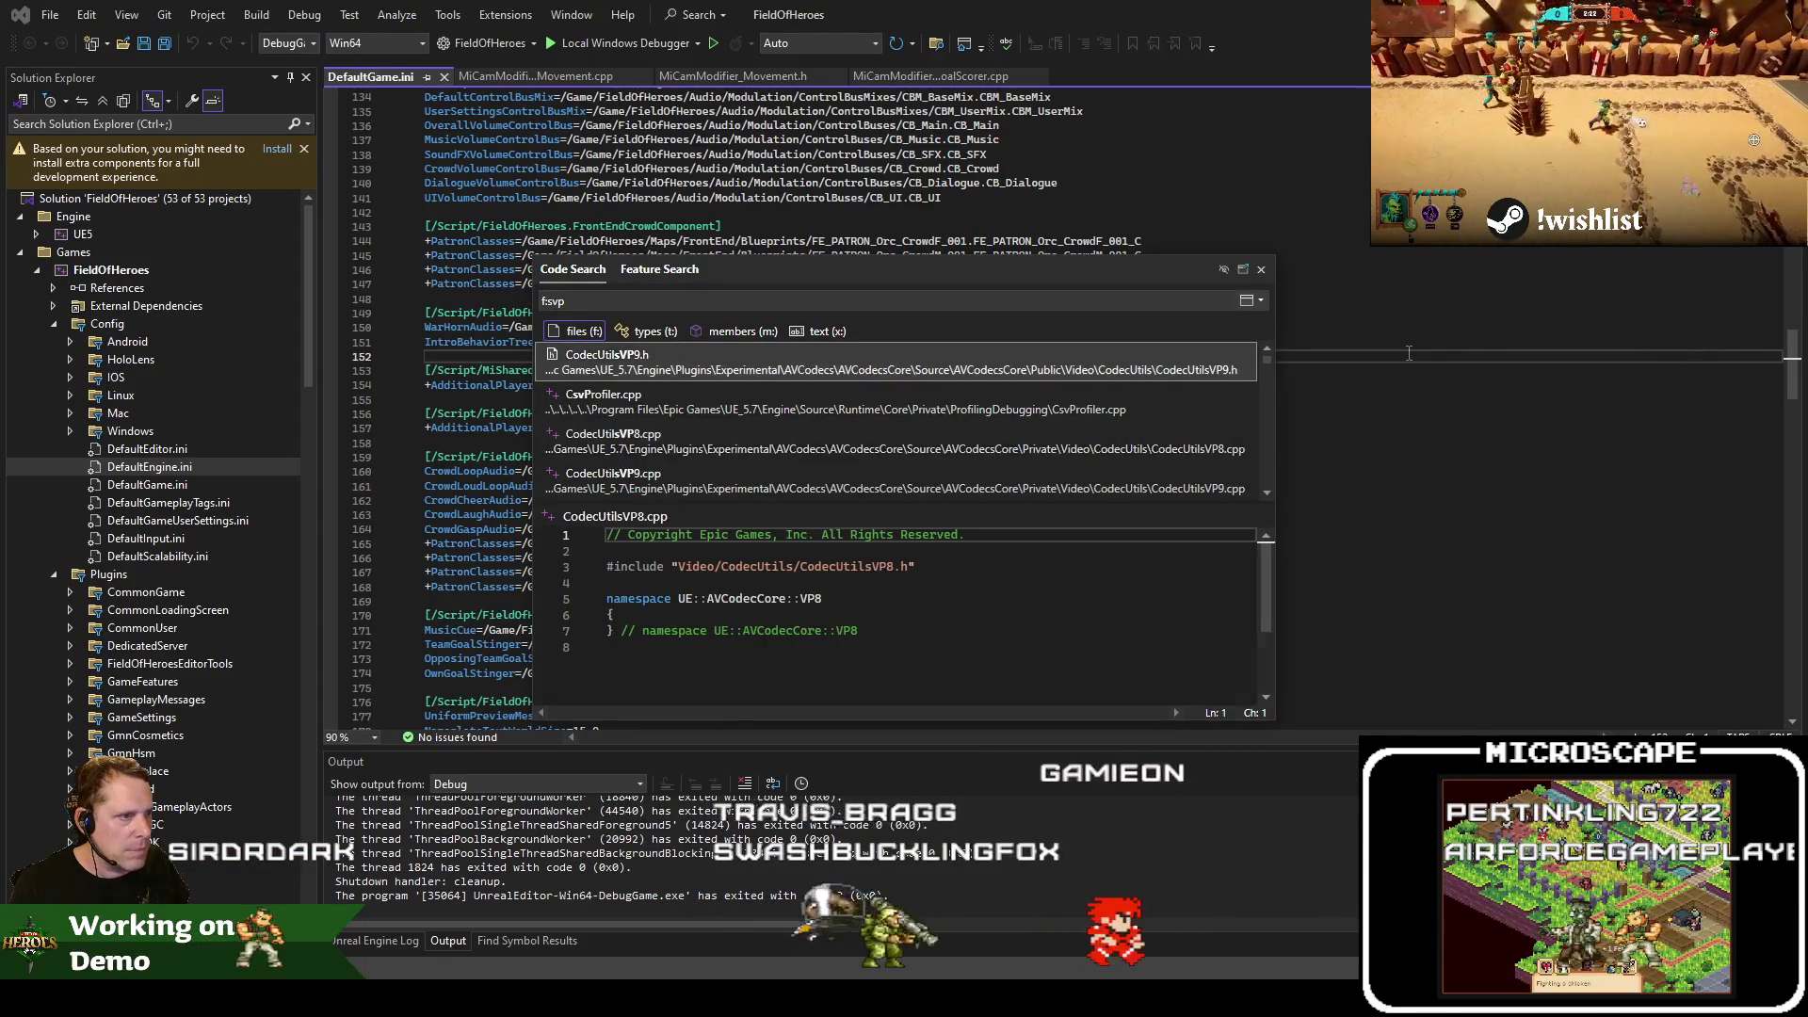
key("Down")
key("Down")
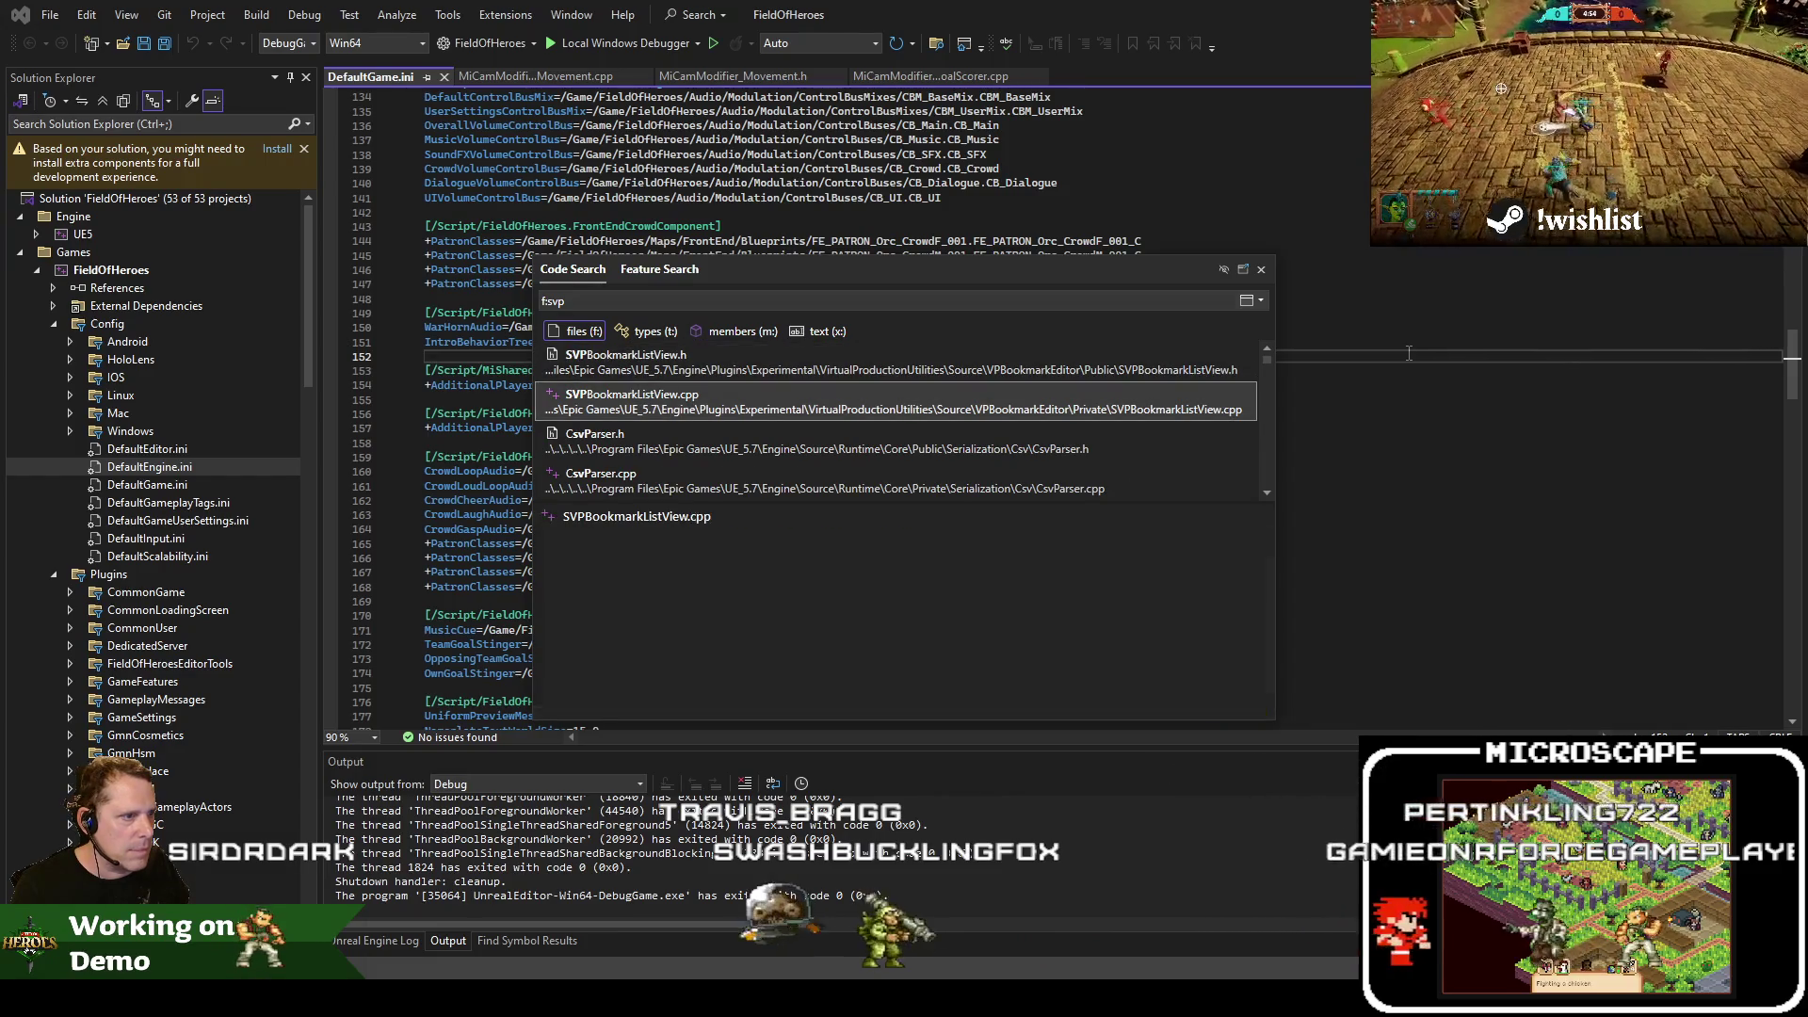
key("BackSpace")
key("BackSpace")
key("BackSpace")
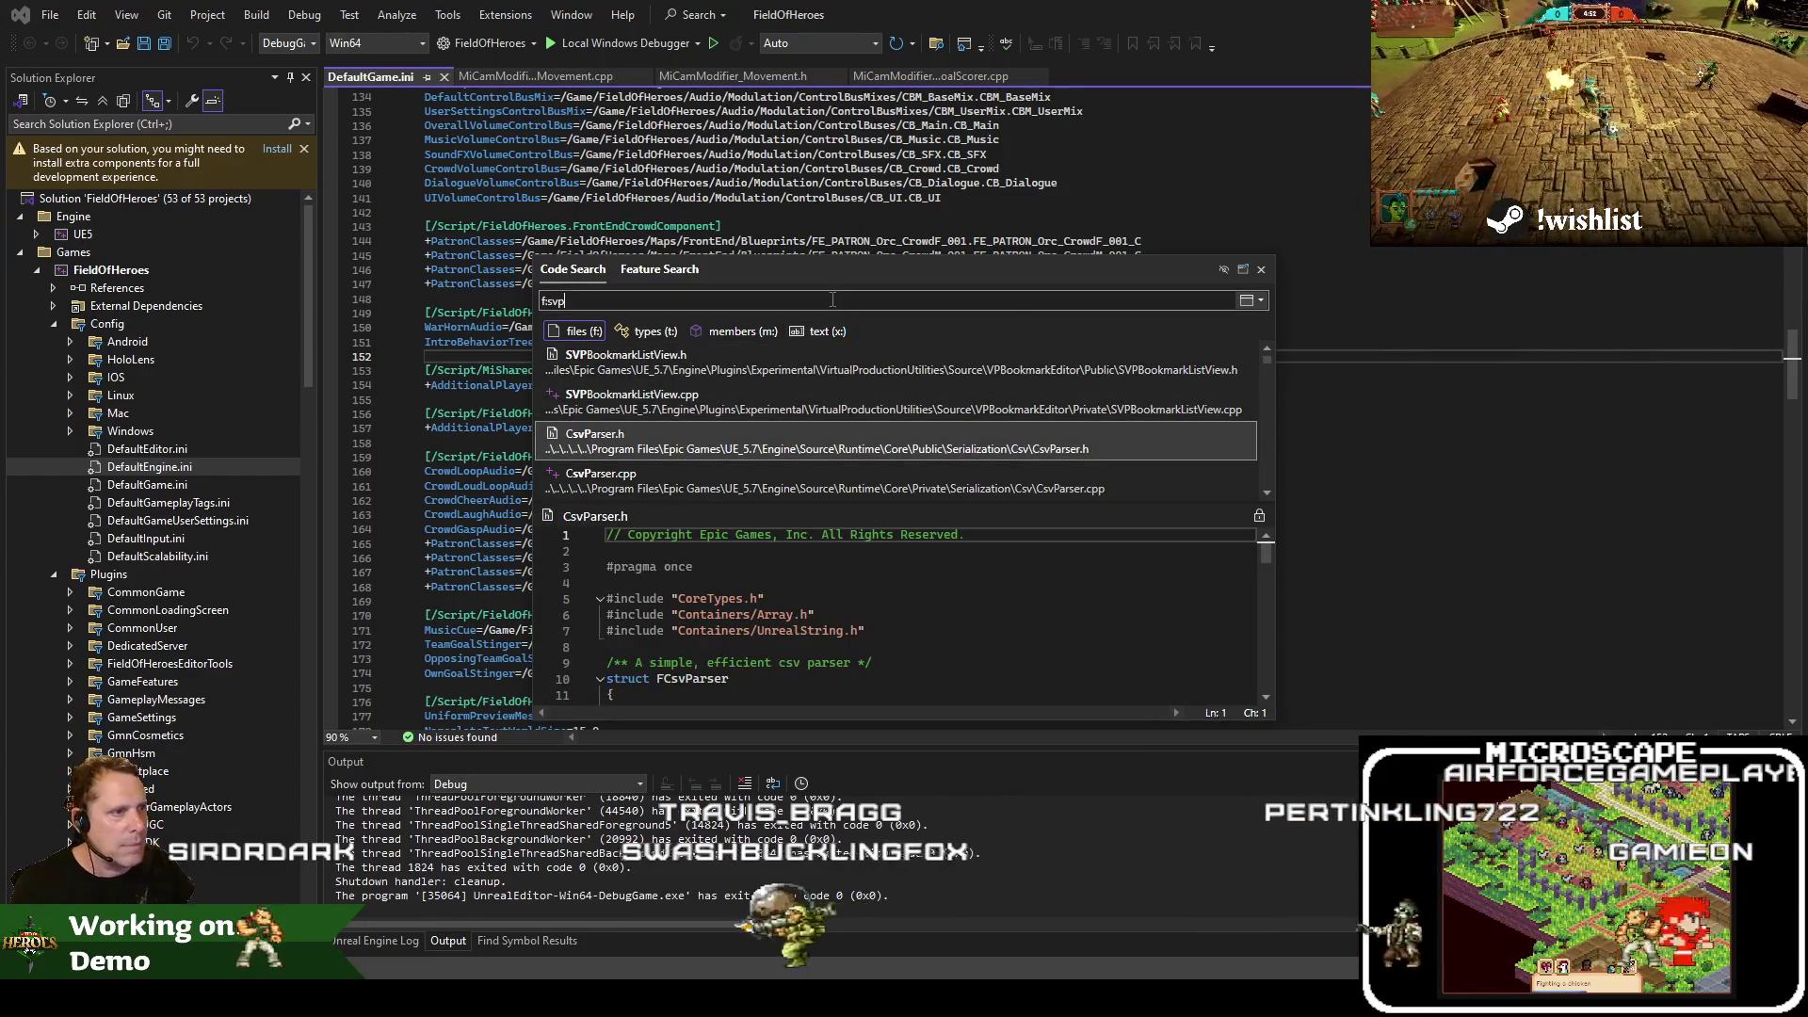
type("accolade")
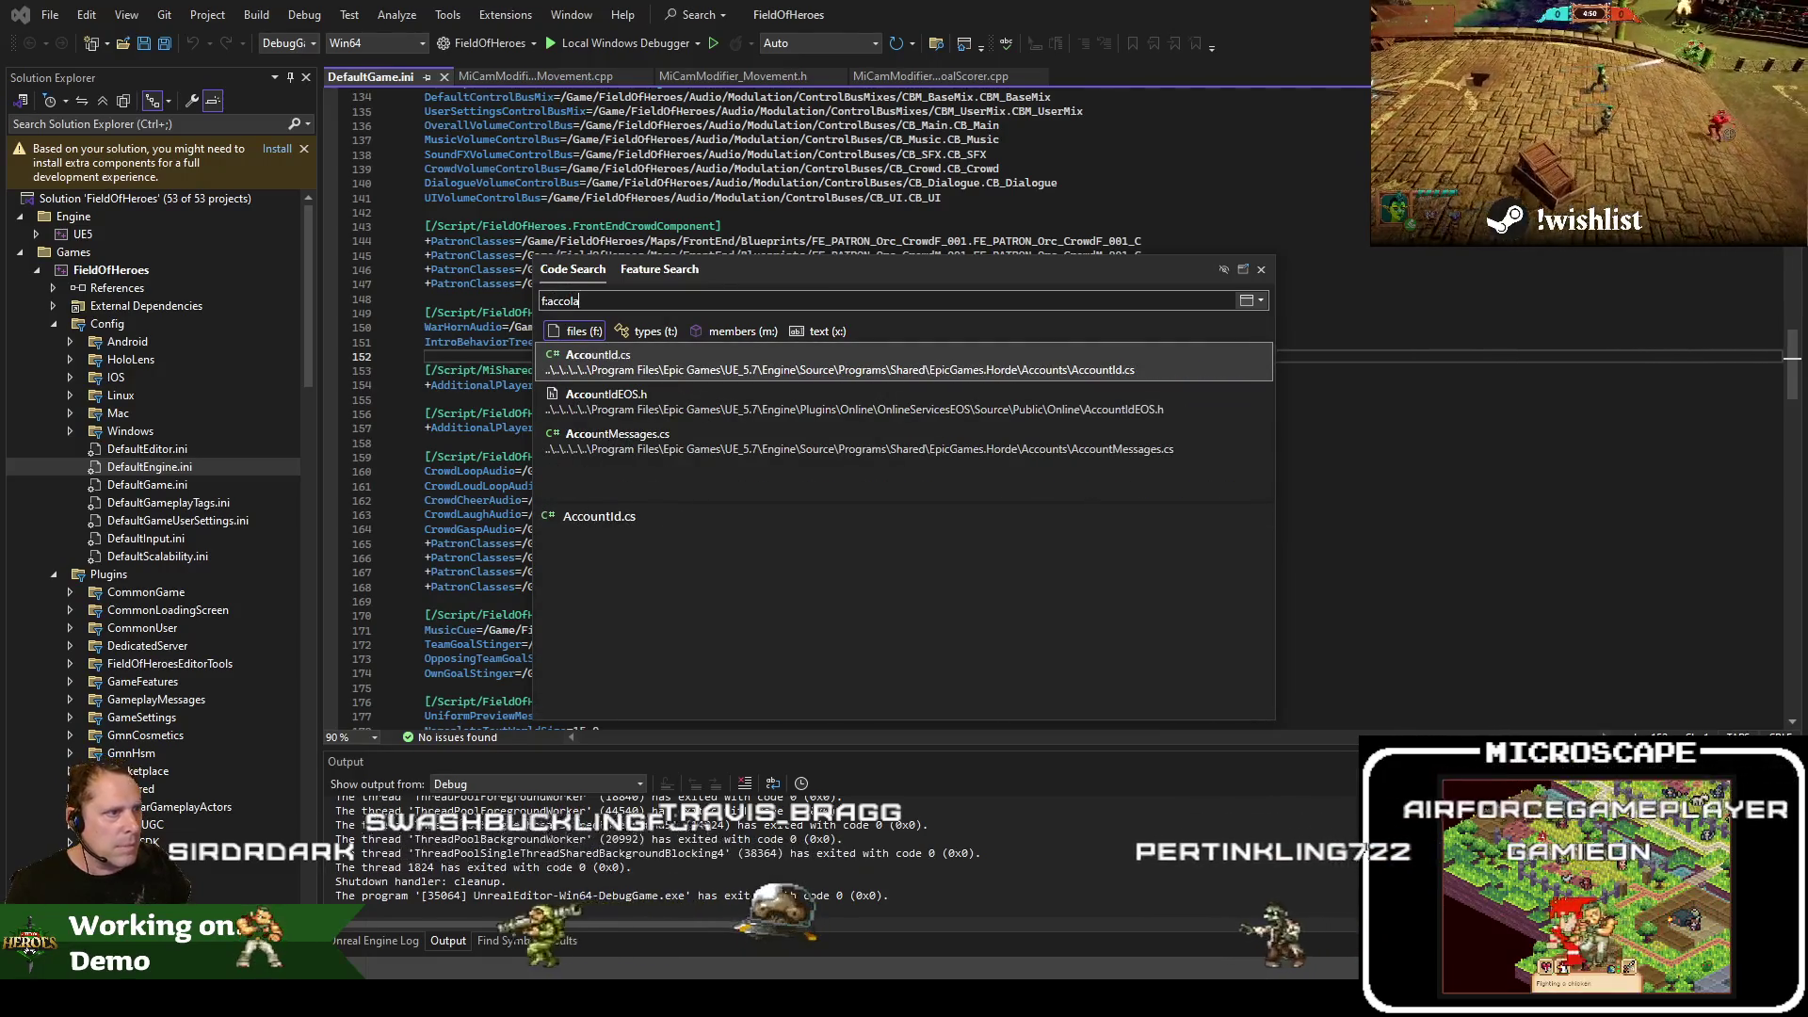
key("Down")
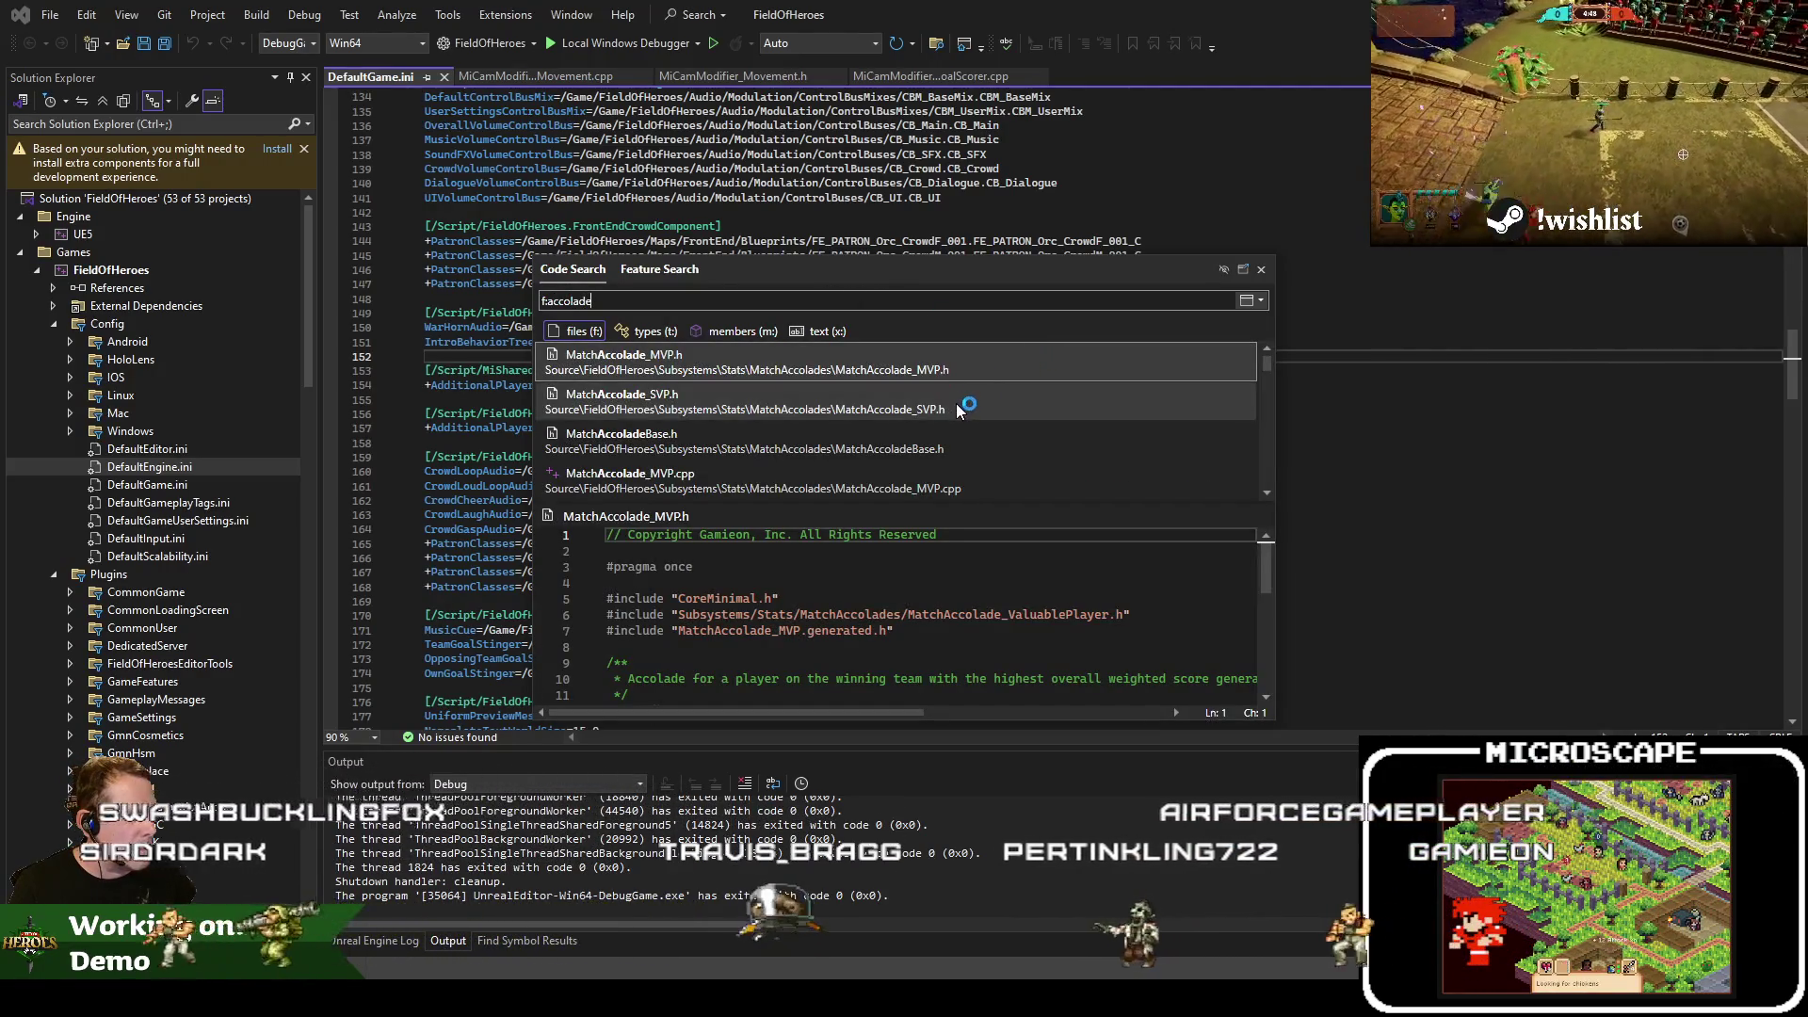
key("Return")
right_click(789, 314)
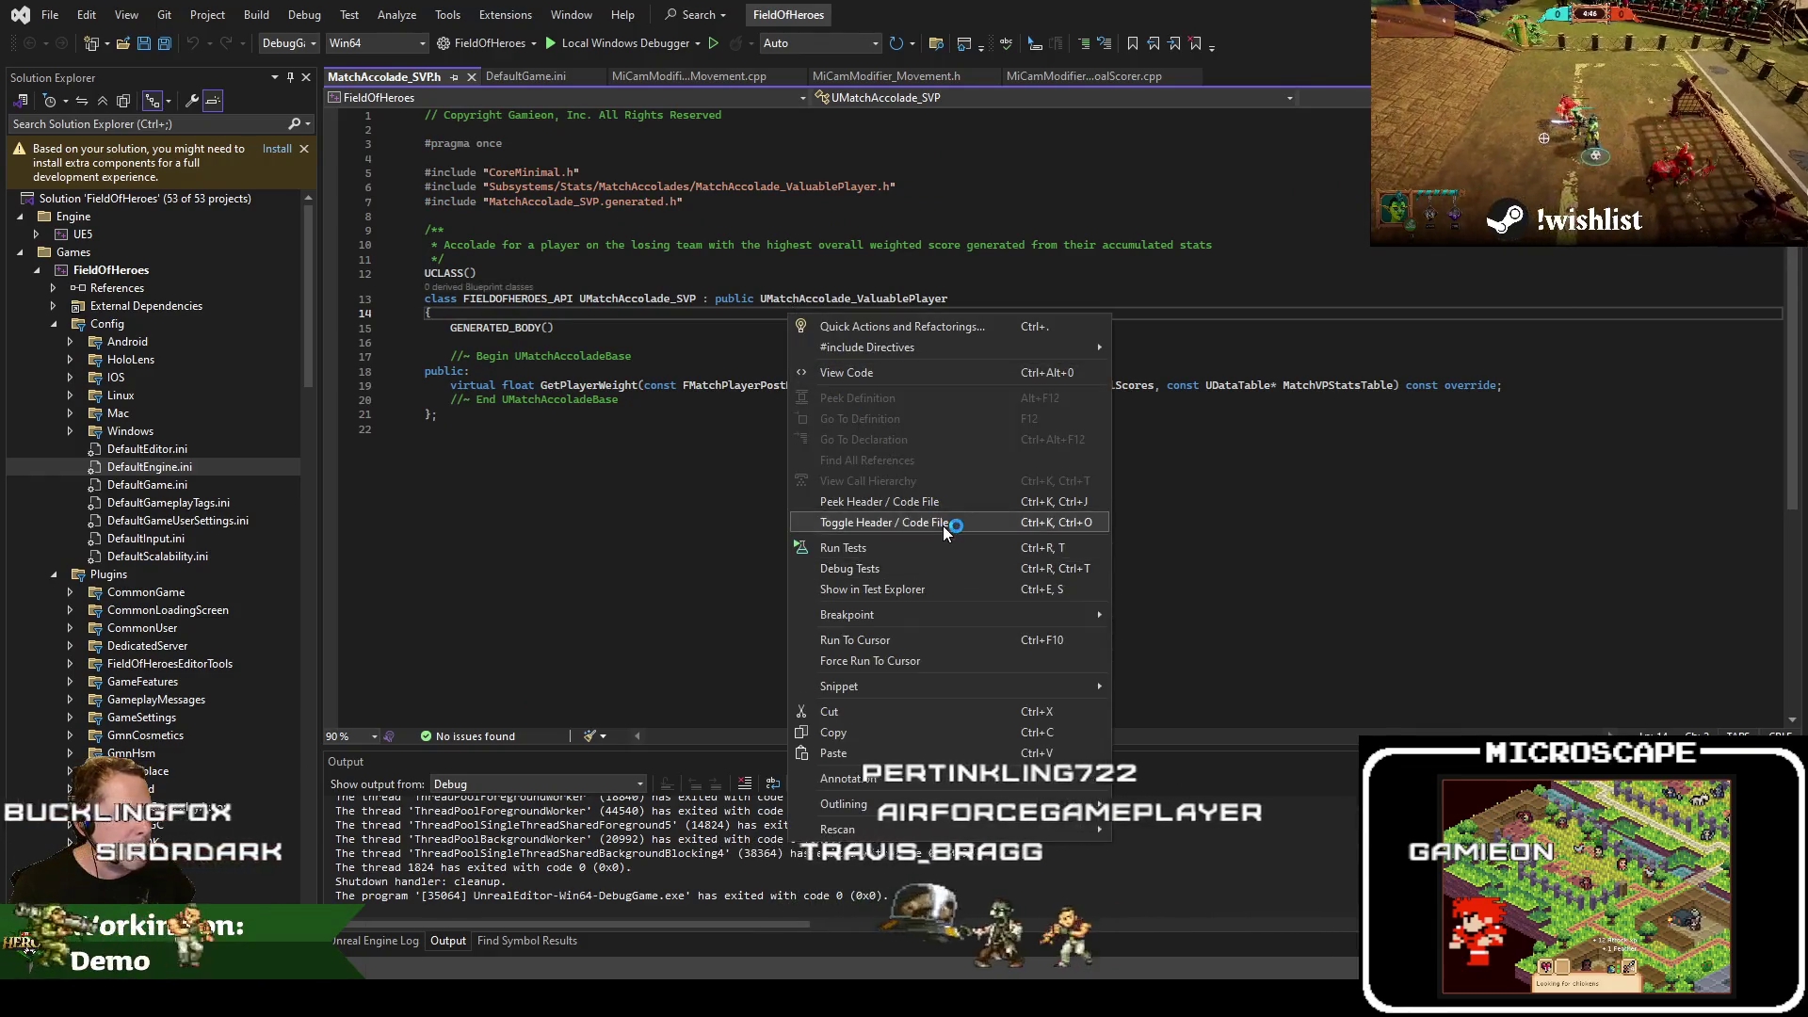
Switch to MatchAccolade_SVP.cpp and step through GetPlayerWeight's tie, losing-team and weighted-stat checks
left_click(848, 523)
left_click(862, 559)
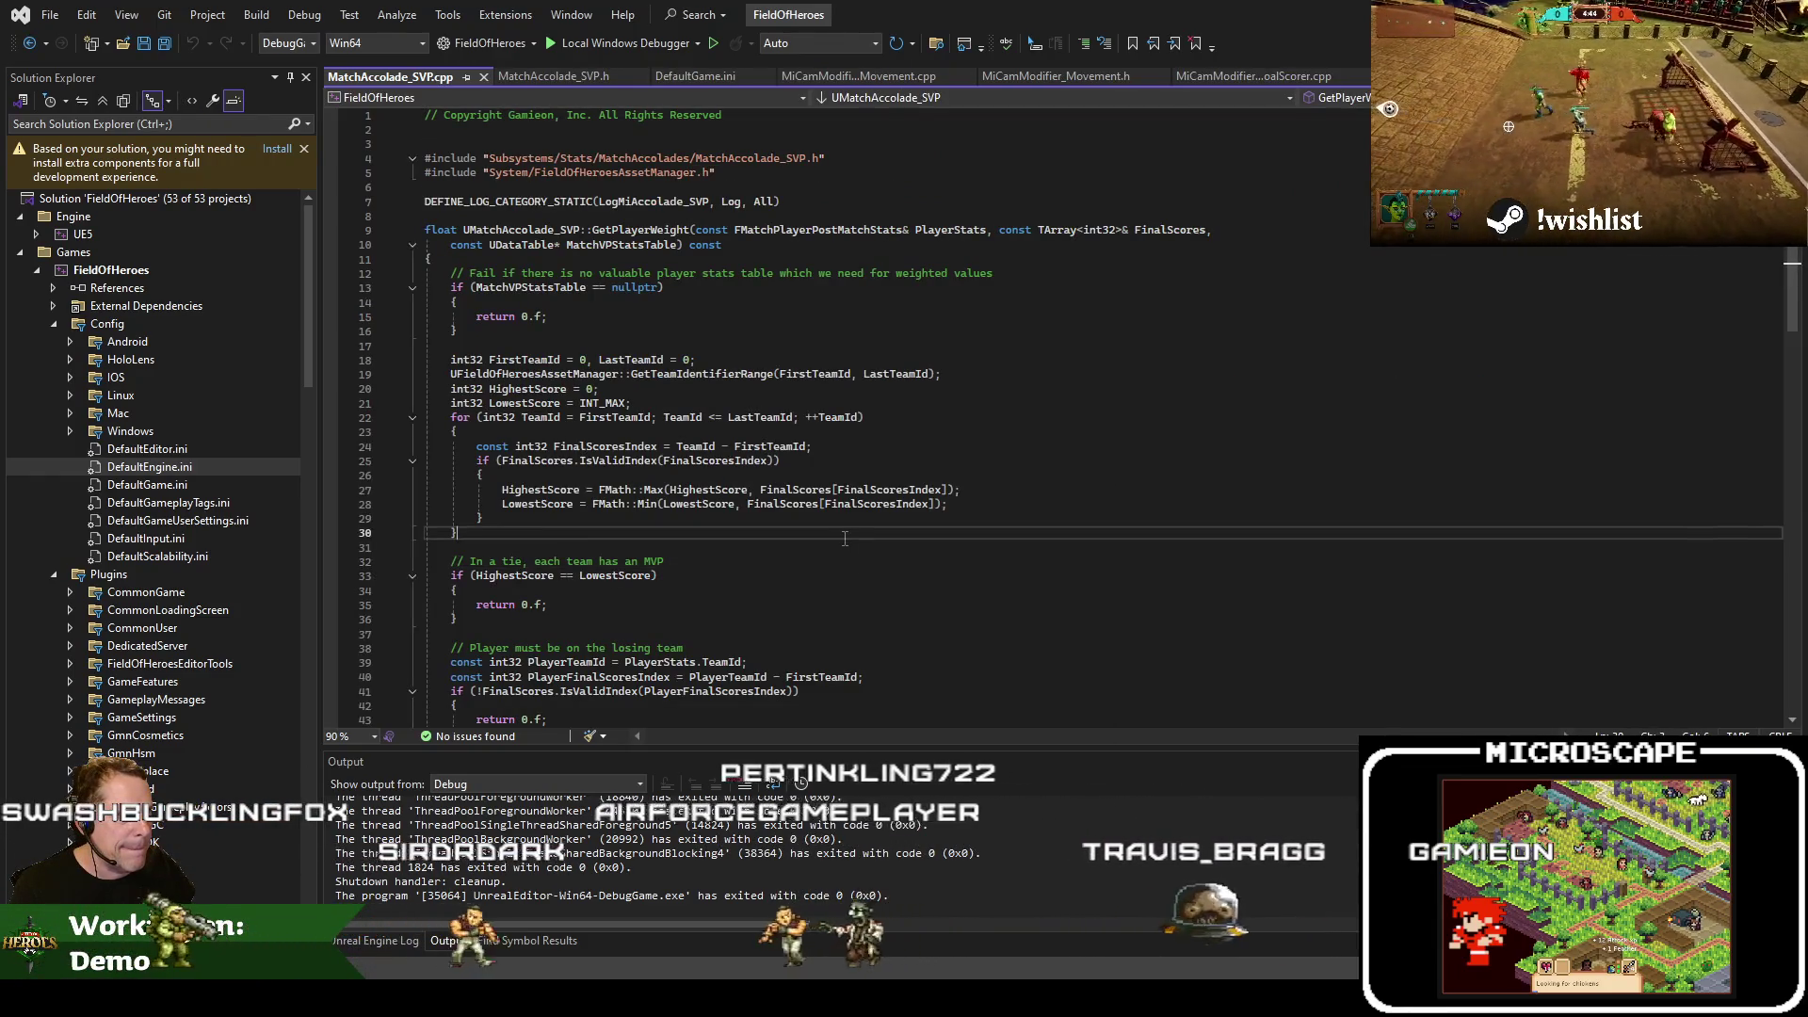
left_click(747, 257)
key("Down")
key("Down")
key("Down")
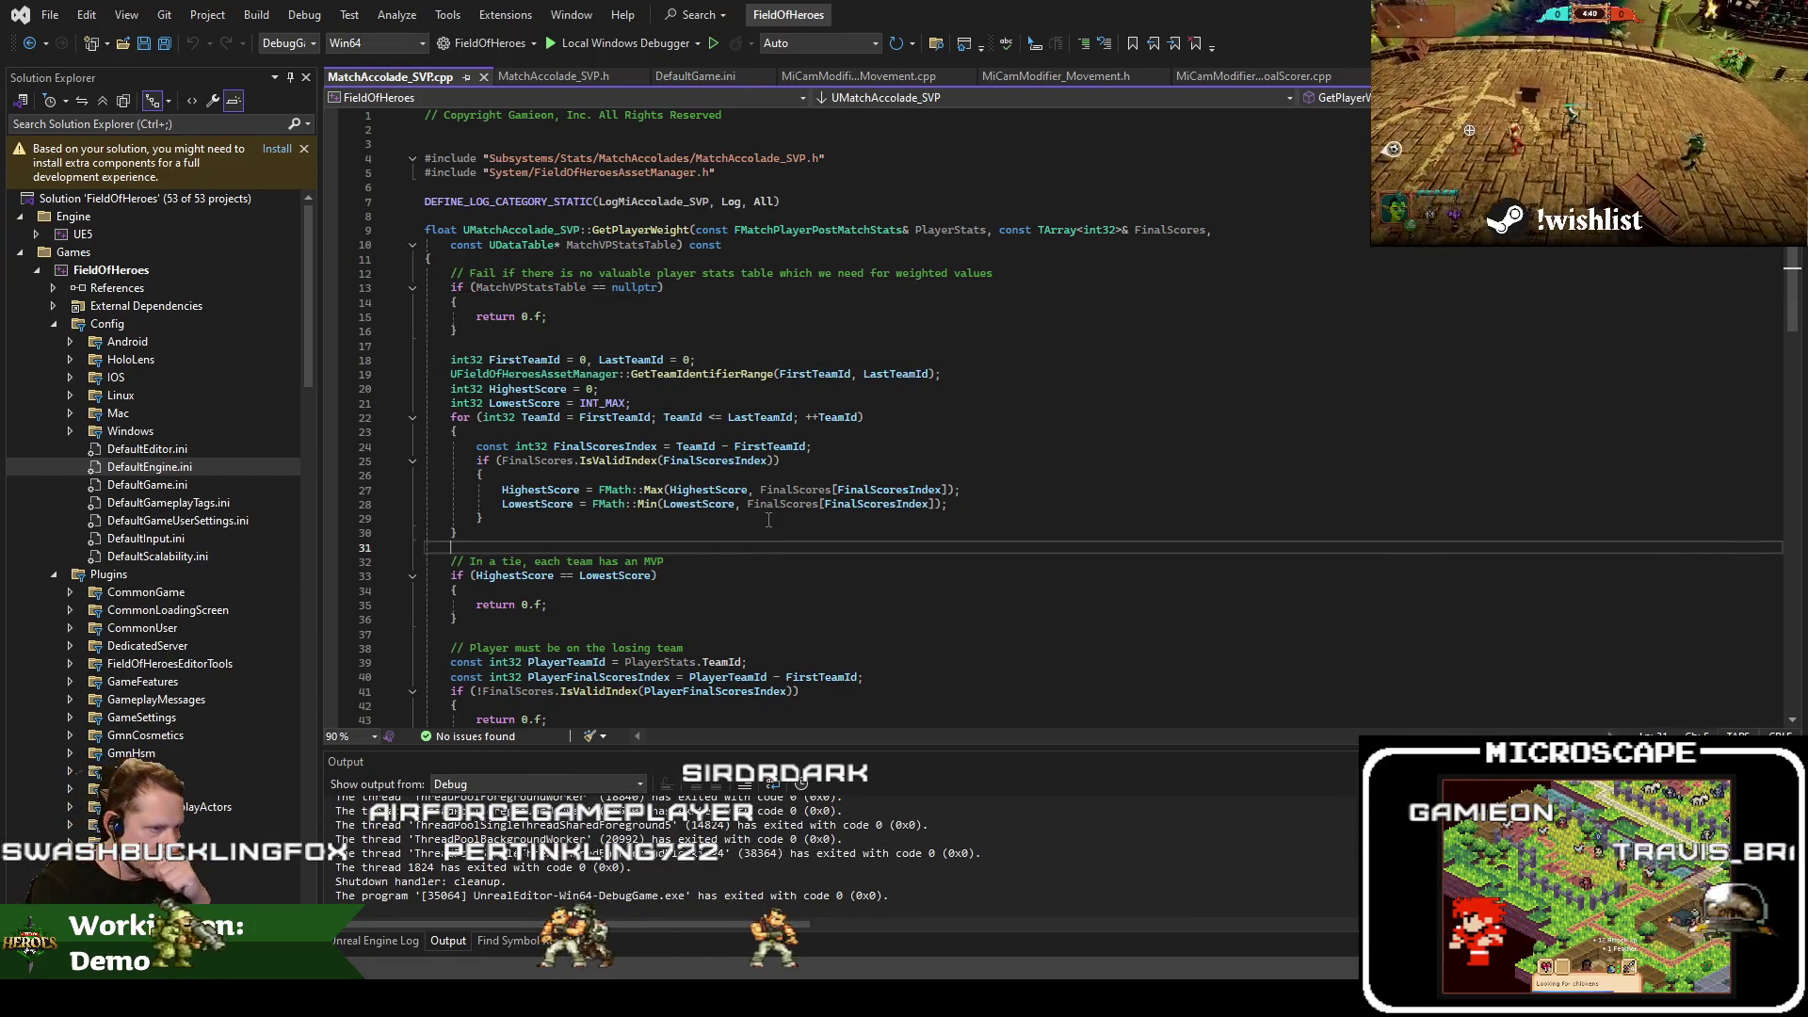
key("Down")
key("Down")
key("Down")
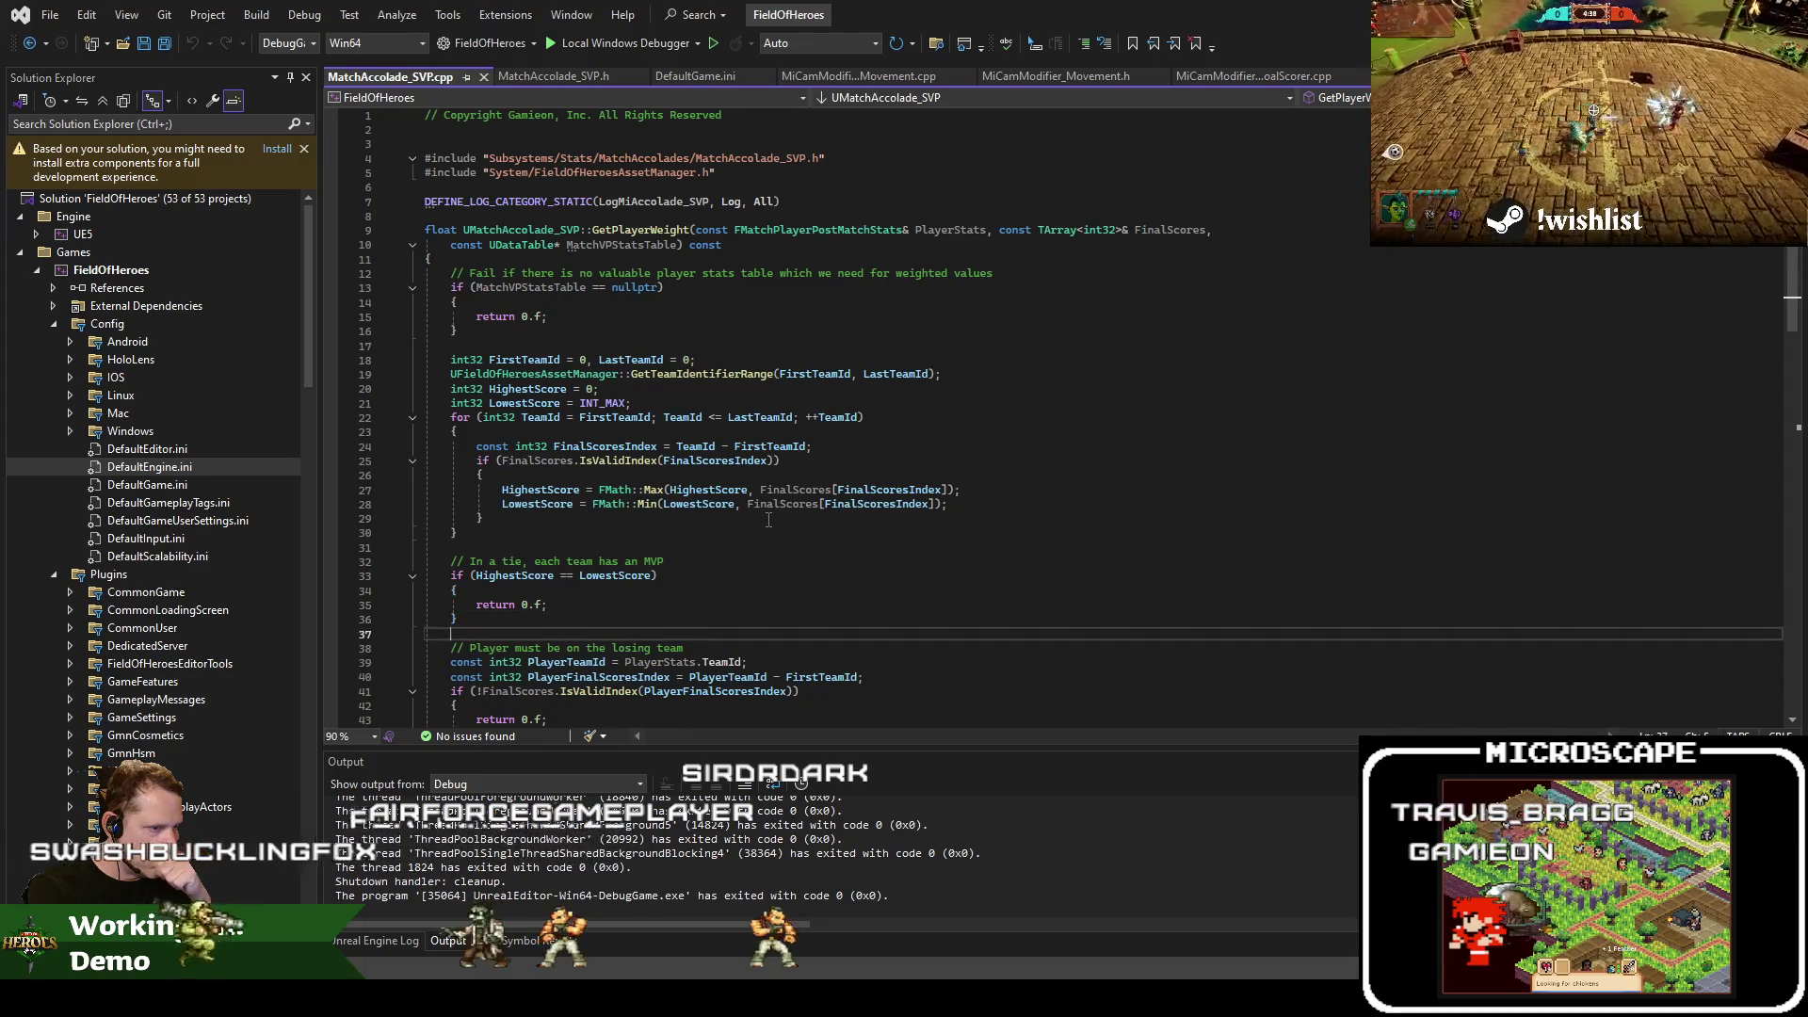
key("Down")
key("Down")
key("Down")
key("Down")
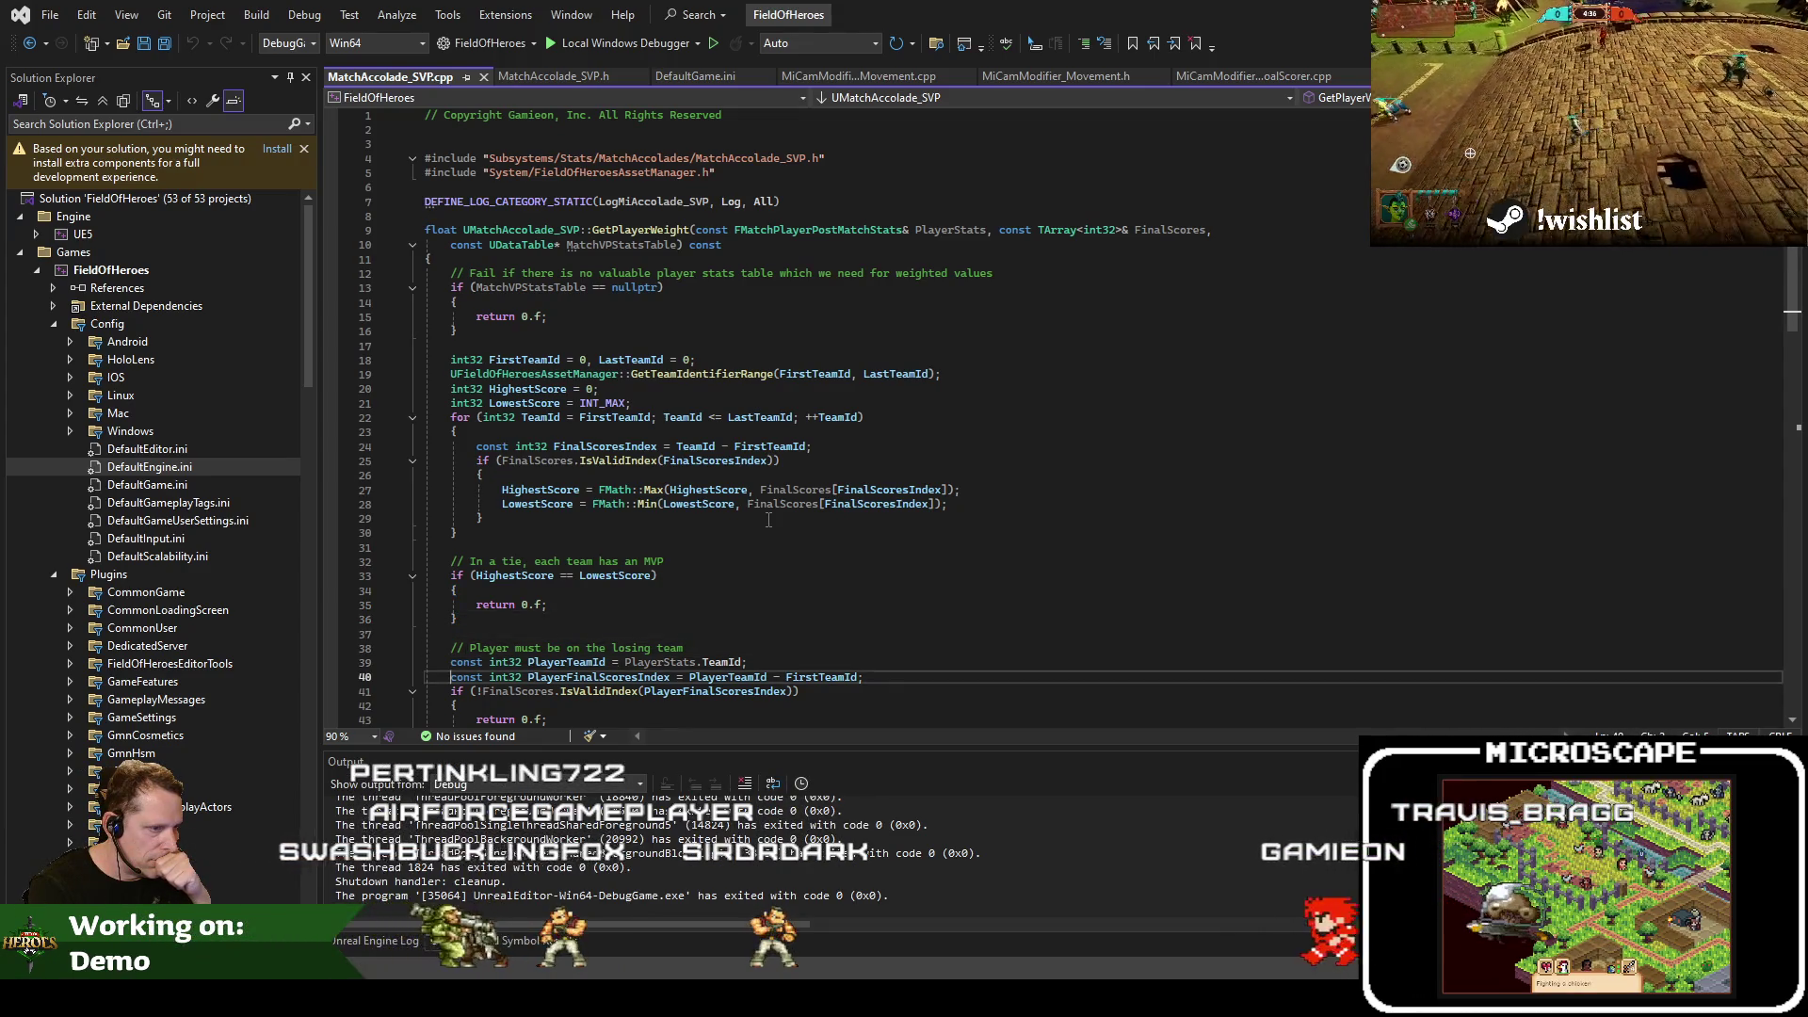
key("Down")
key("Down")
key("Down")
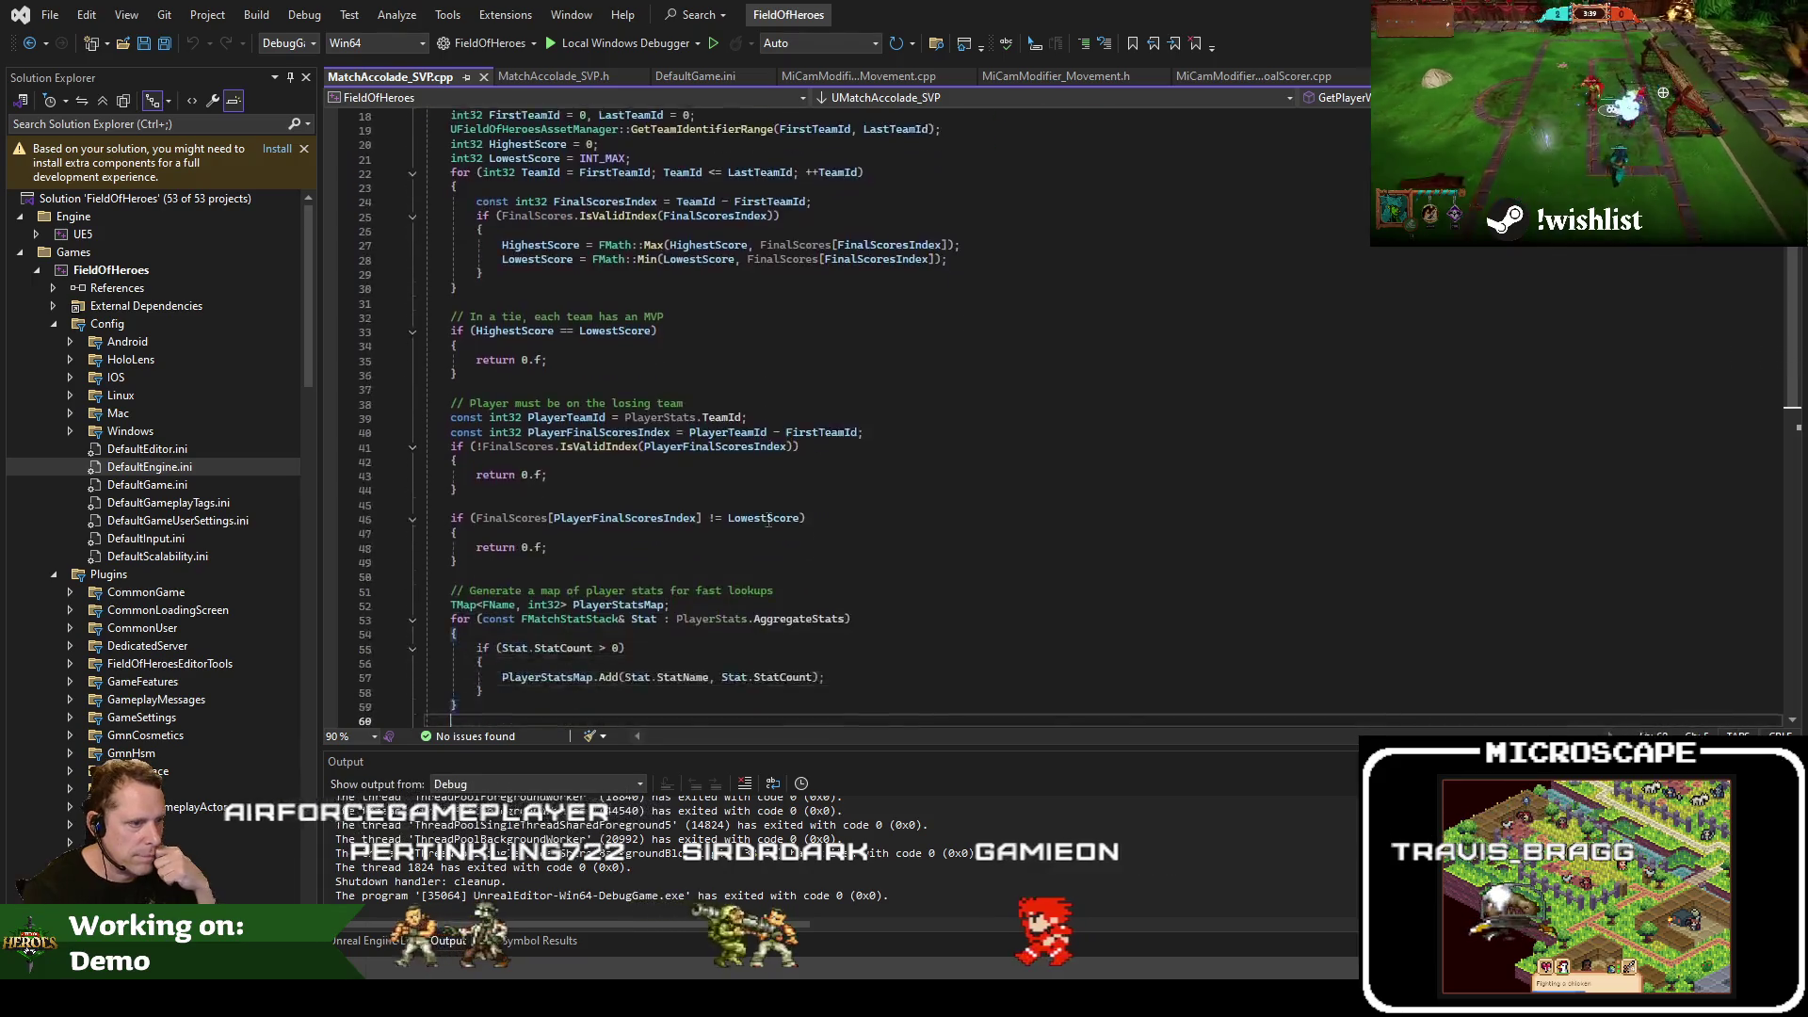
key("Down")
key("Down")
key("Down")
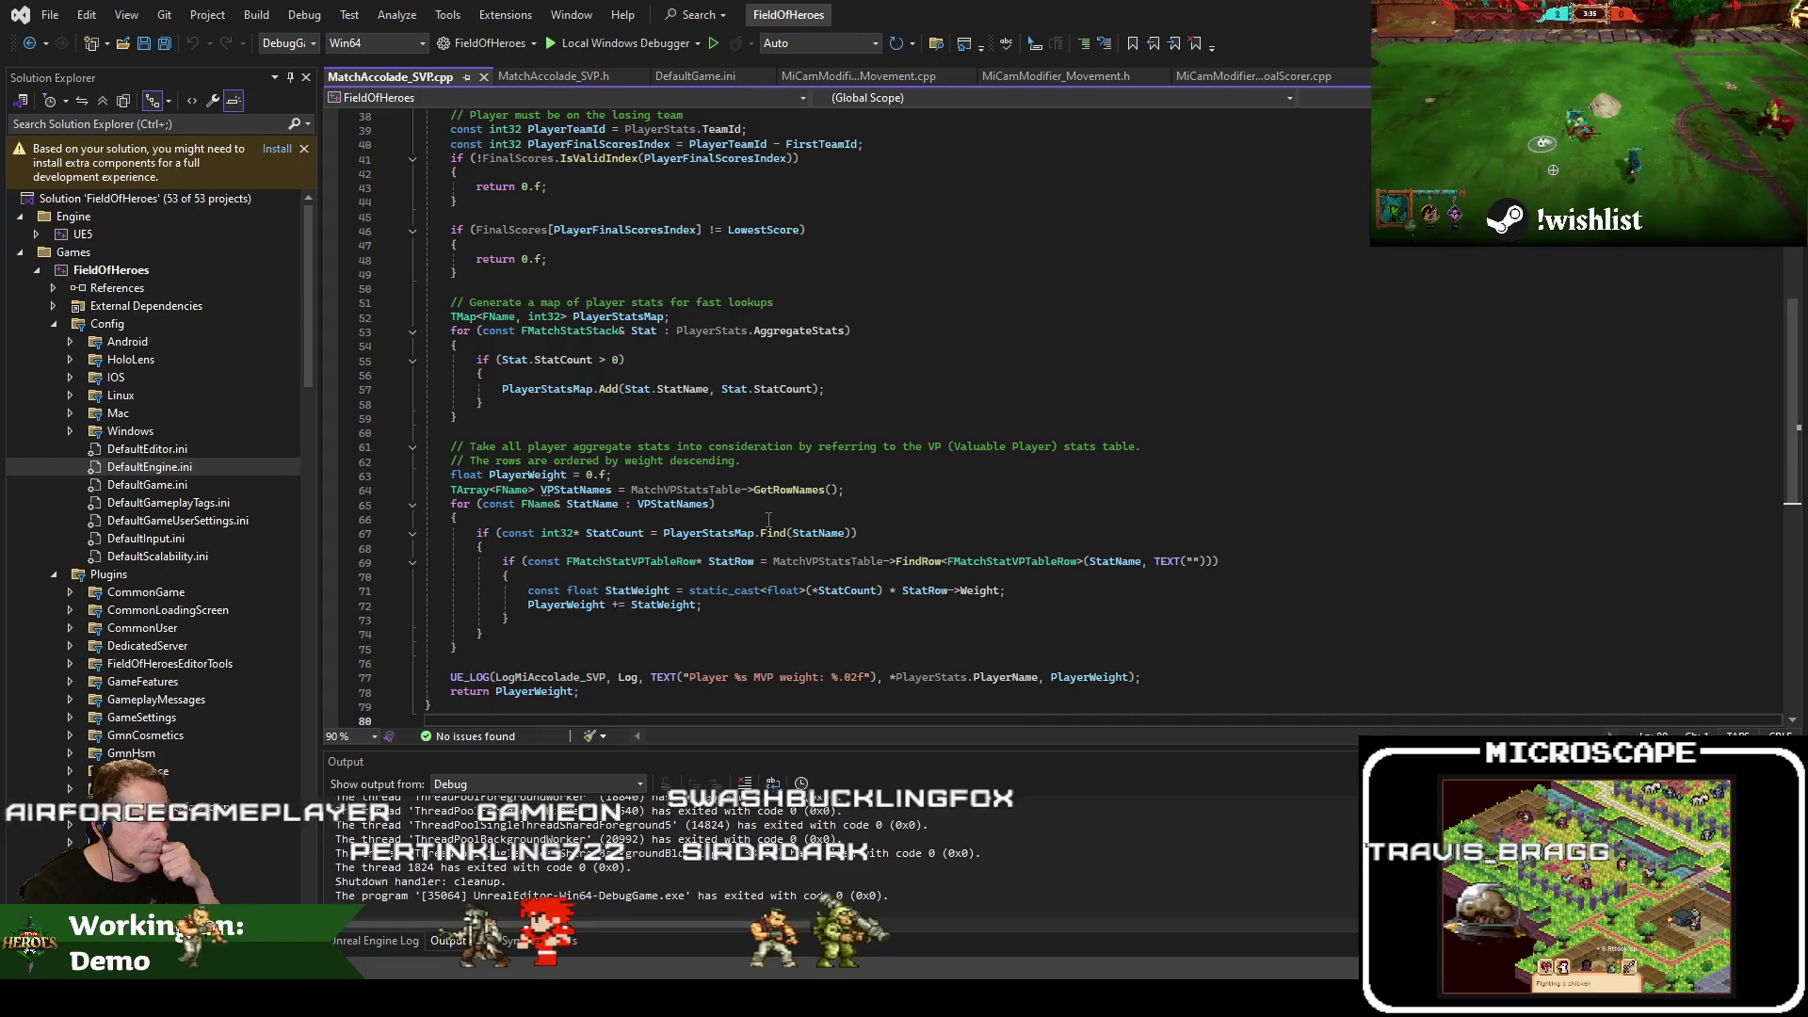
key("Up")
key("Up")
key("Up")
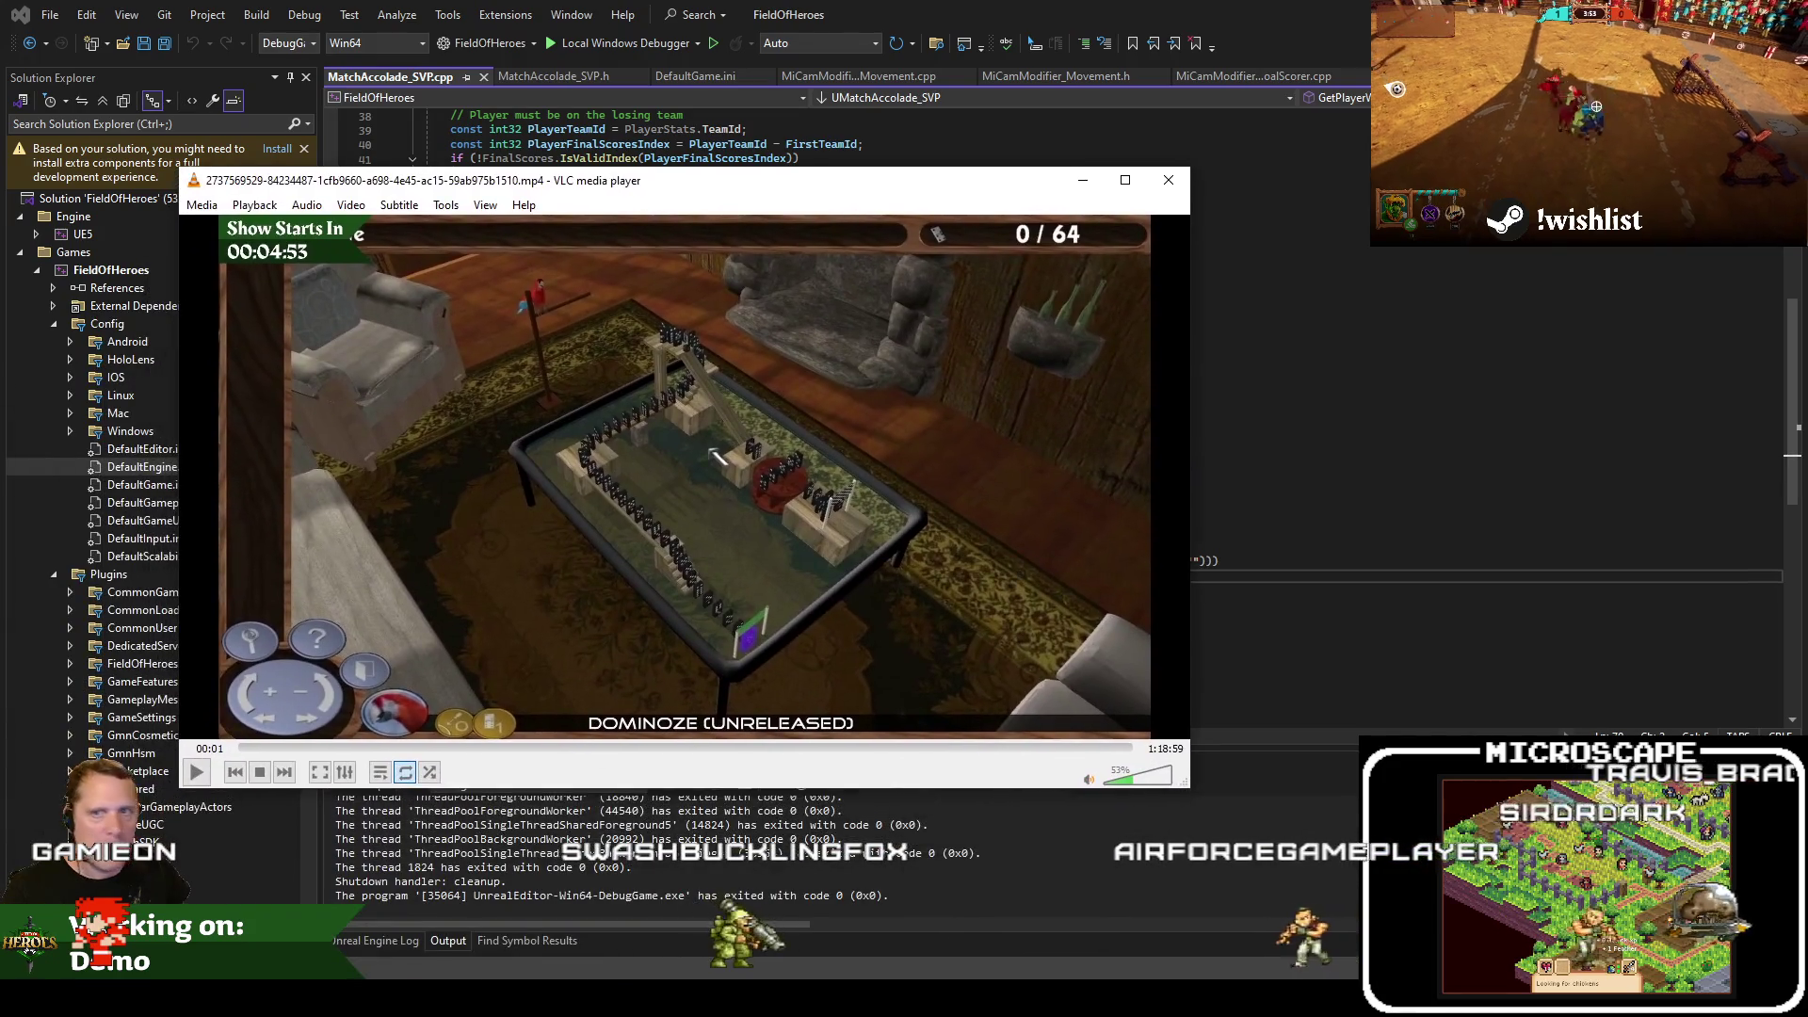
Scrub the reference video from about 59 minutes back to the 41:05 and earlier defeat scoreboards
left_click_drag(1058, 748, 796, 760)
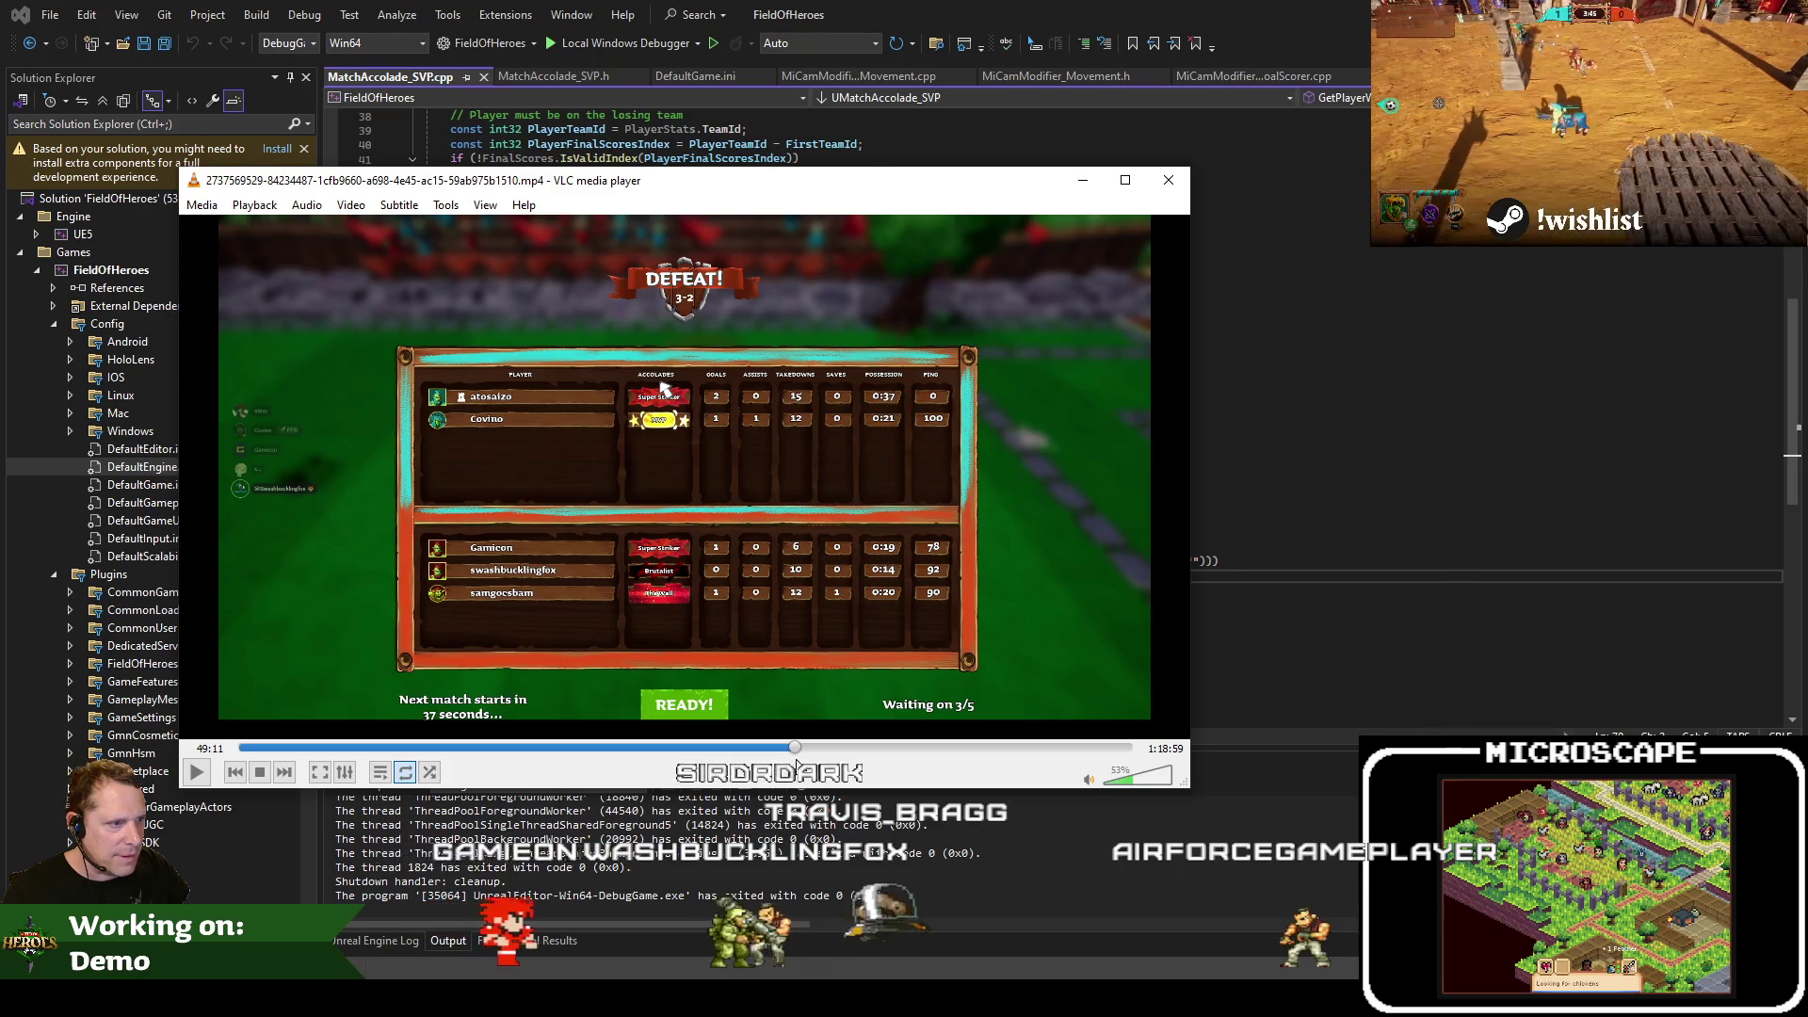
left_click_drag(1123, 746, 1029, 629)
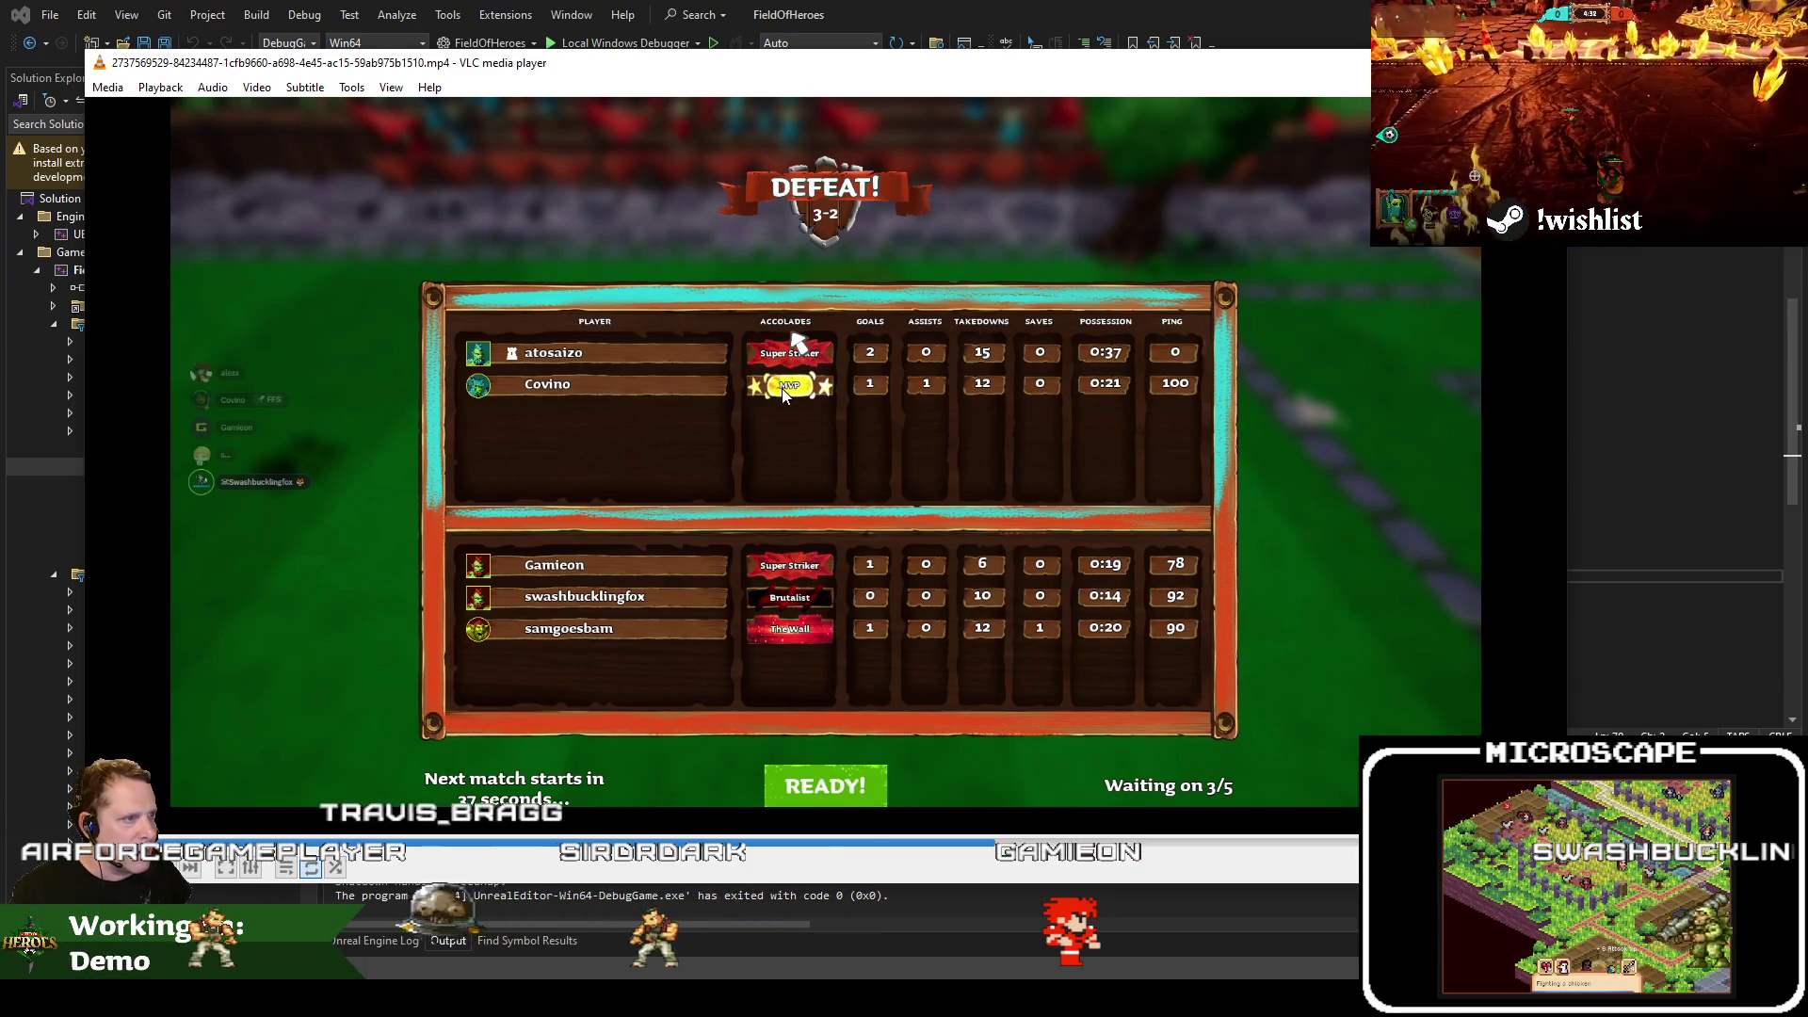
mouse_move(883, 839)
left_mouse_down()
mouse_move(853, 837)
mouse_move(872, 840)
left_mouse_up()
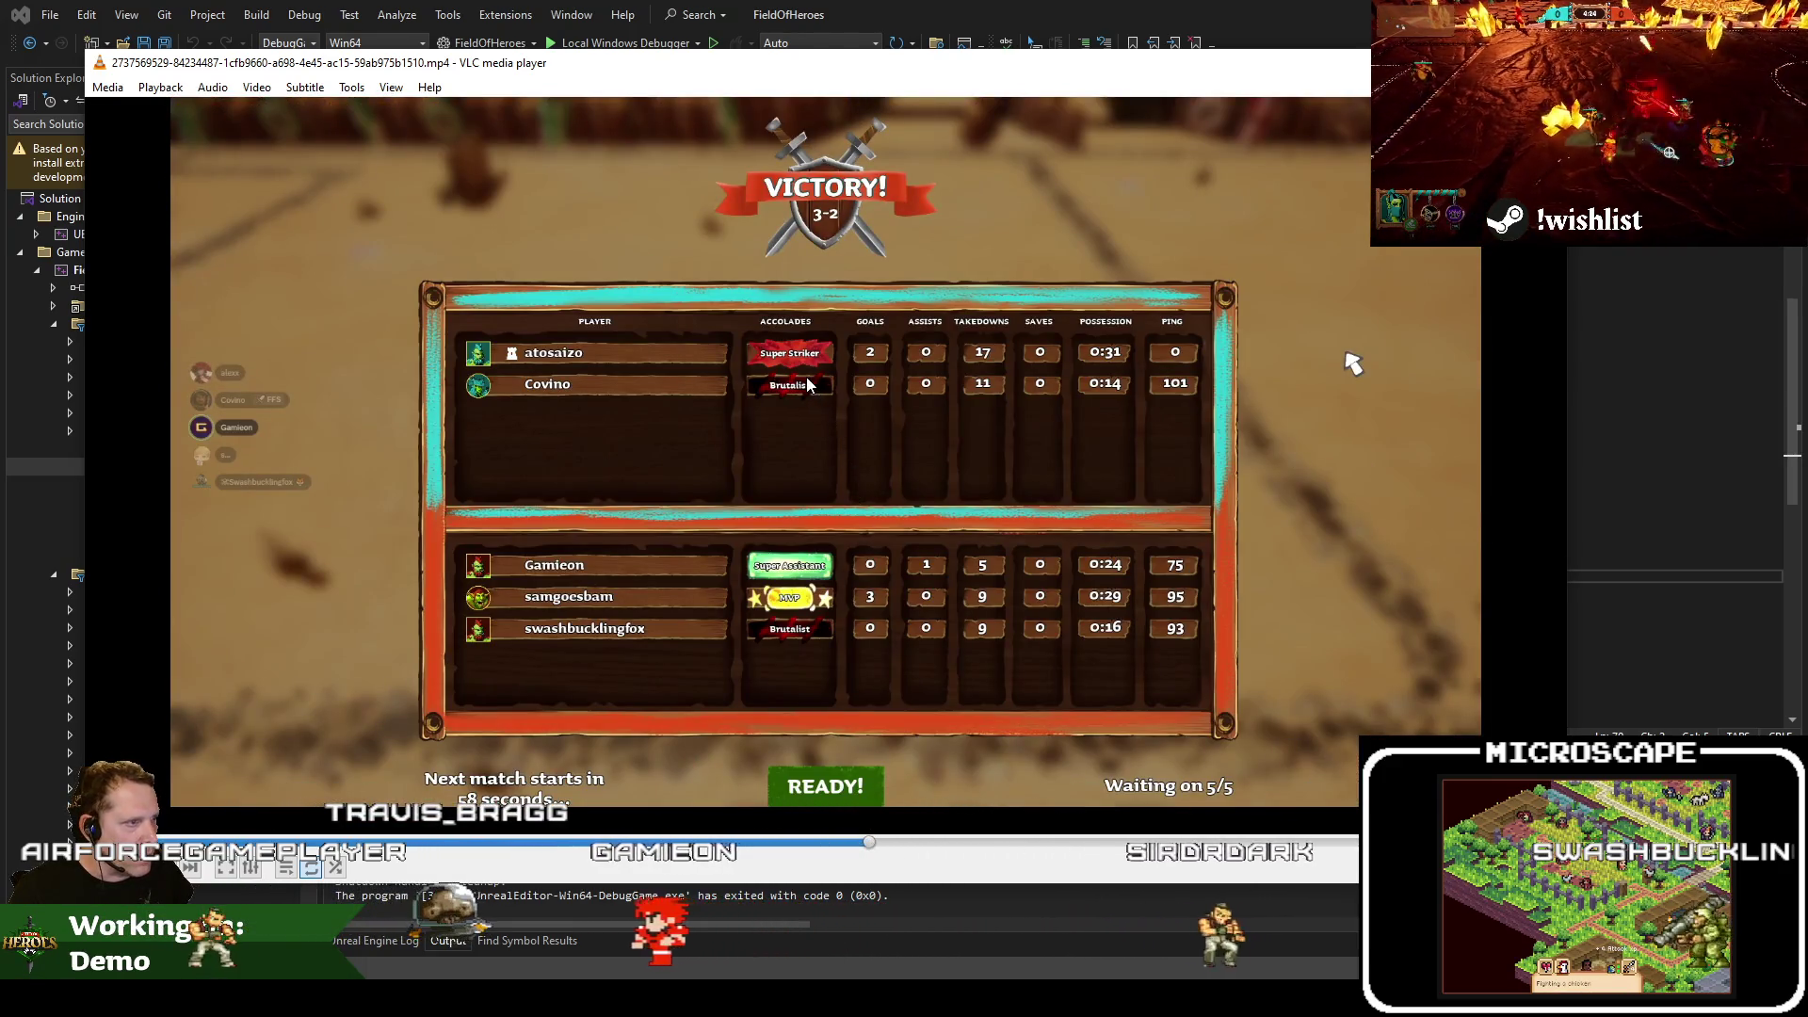
left_click(855, 844)
left_click_drag(856, 852, 755, 865)
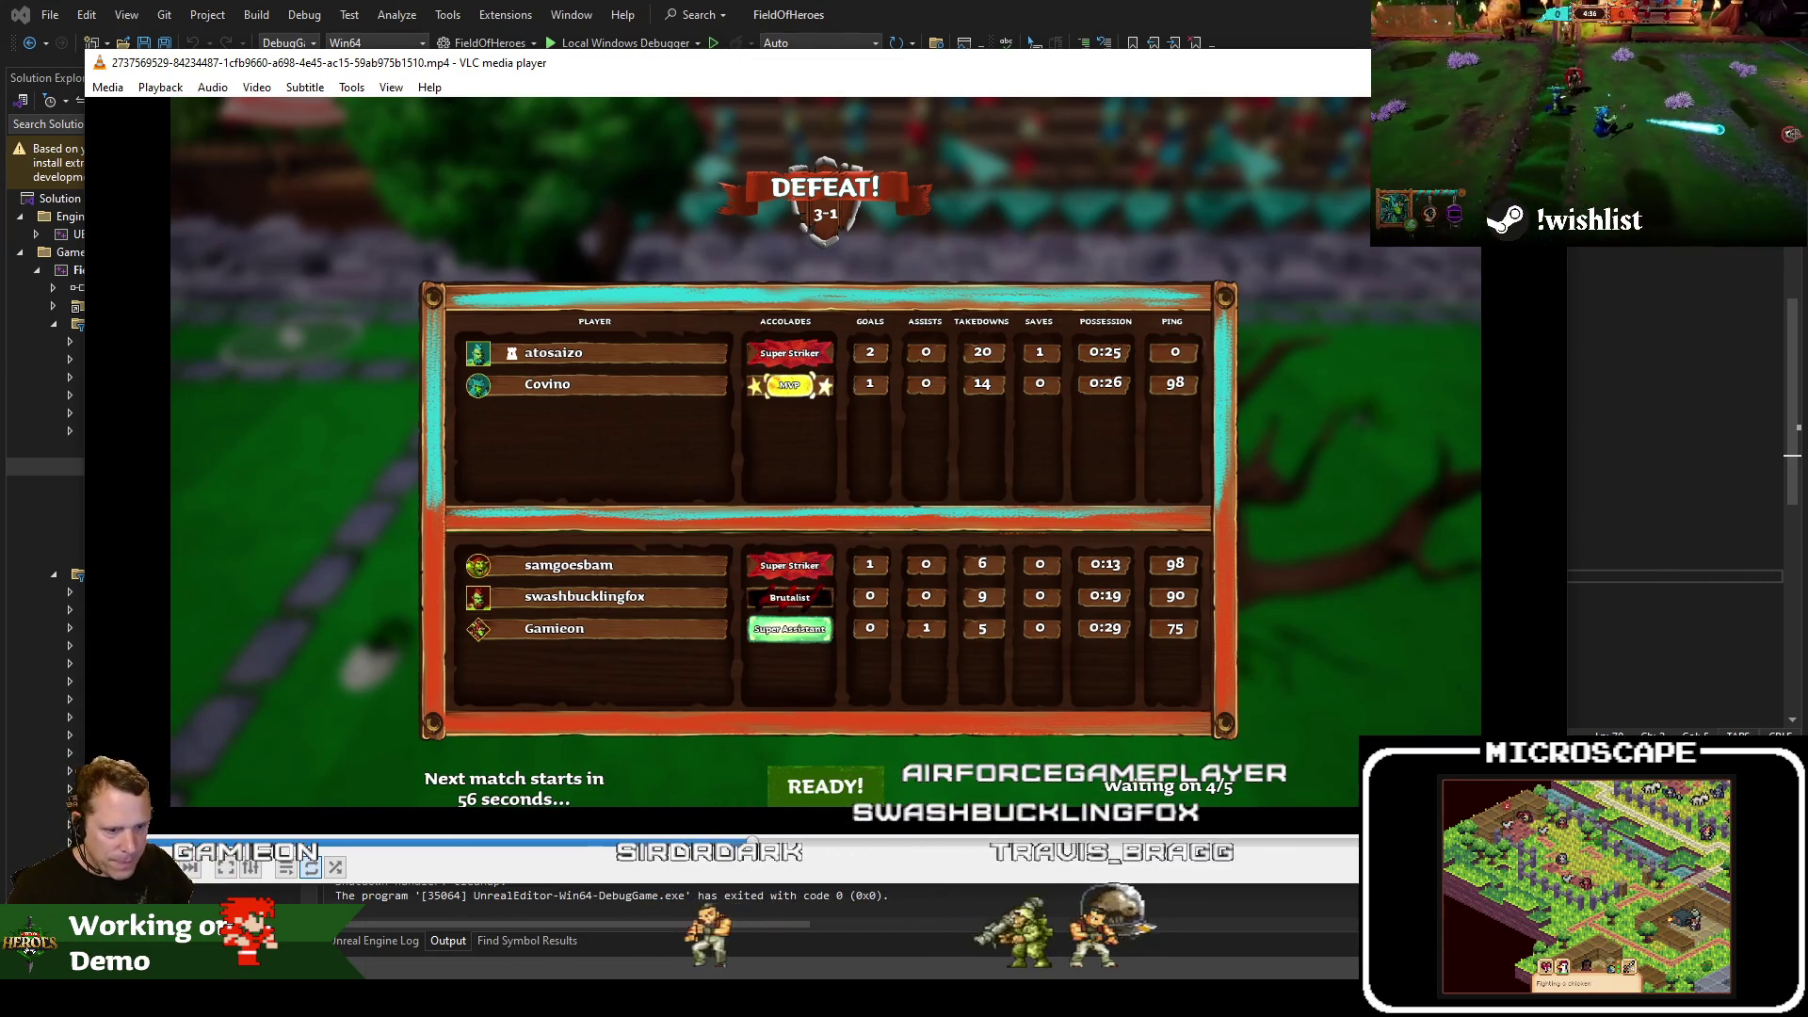
left_click(1636, 586)
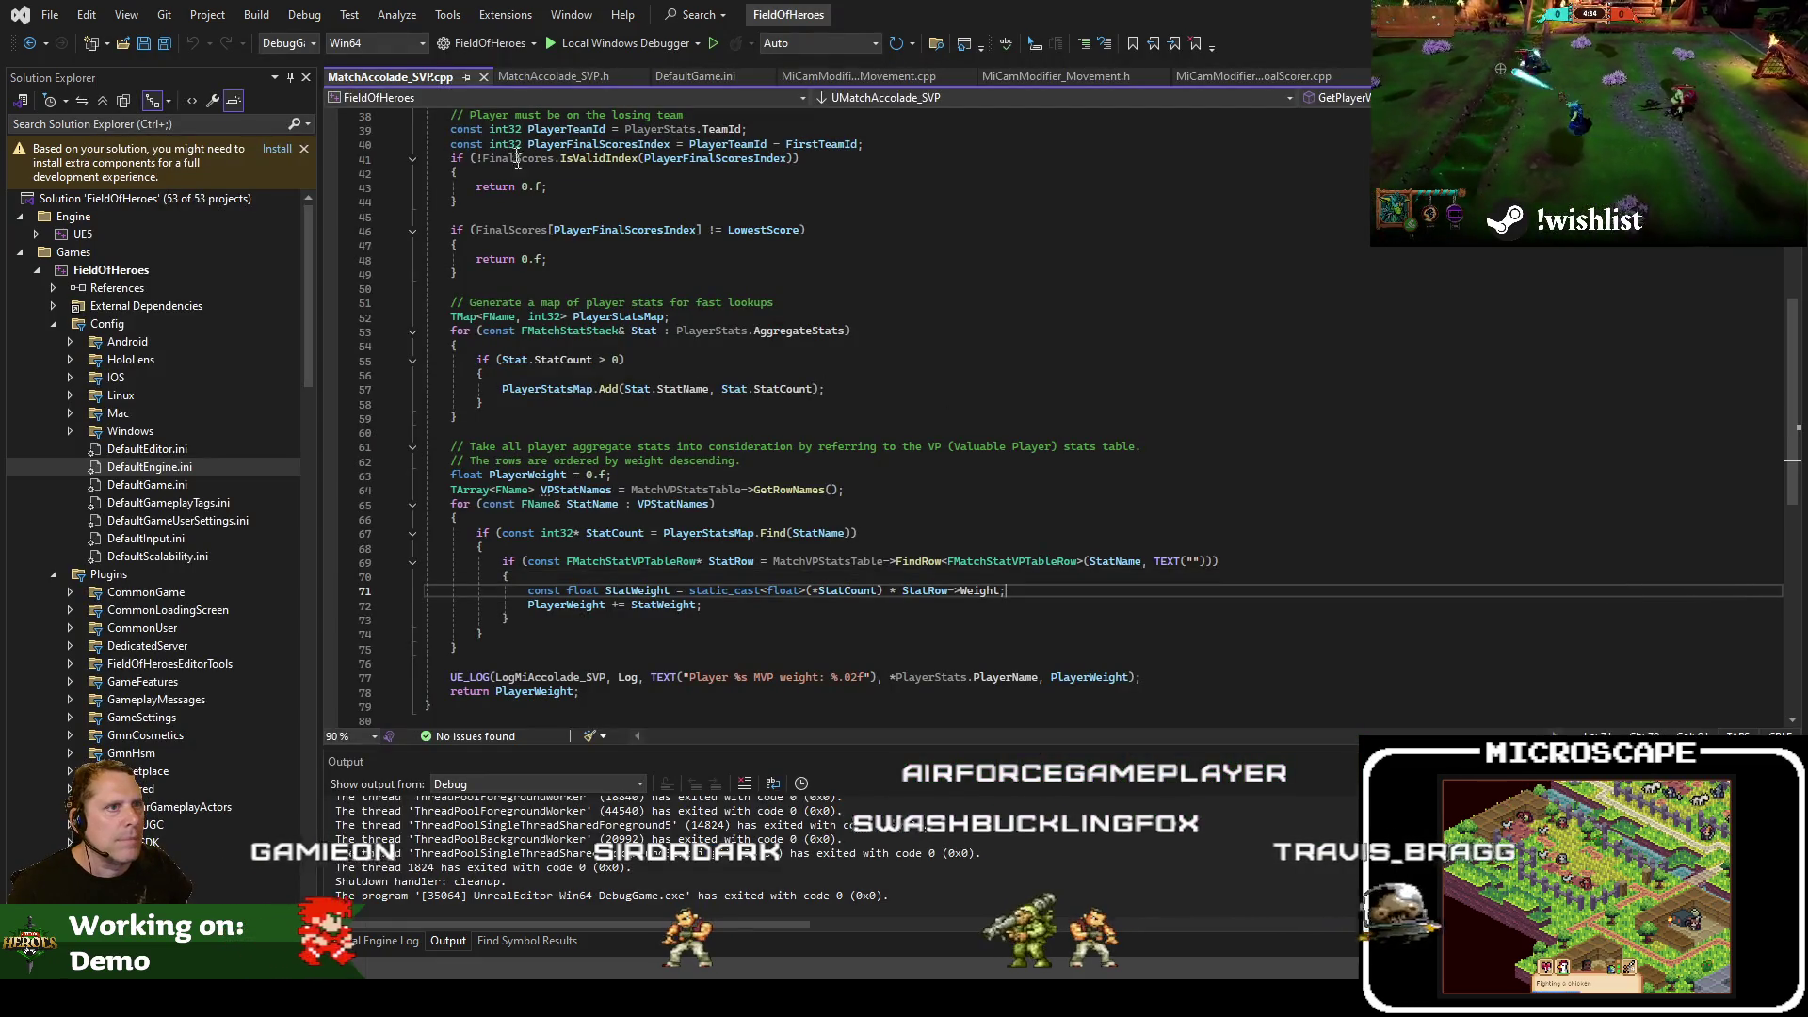
Review MatchAccolade_SVP.cpp around line 36, then switch to the Unreal Editor showing L_FrontEnd
scroll(517, 160, "up", 10)
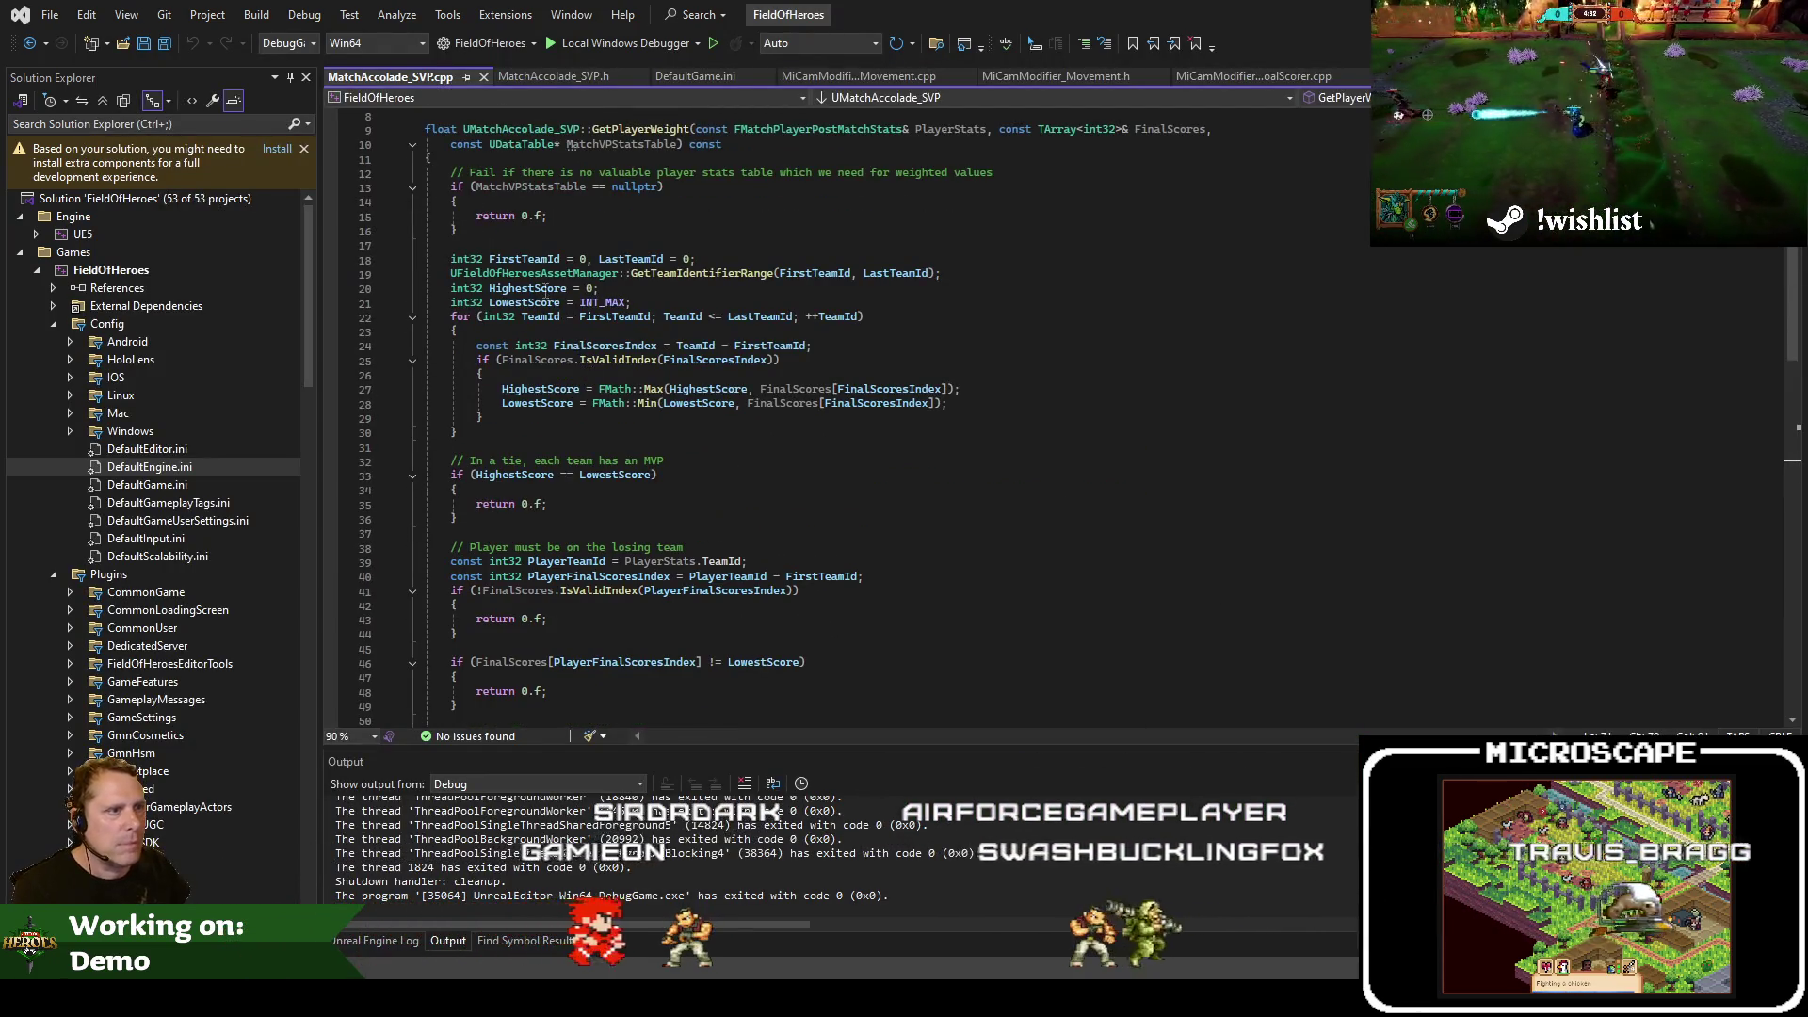
scroll(749, 293, "up", 3)
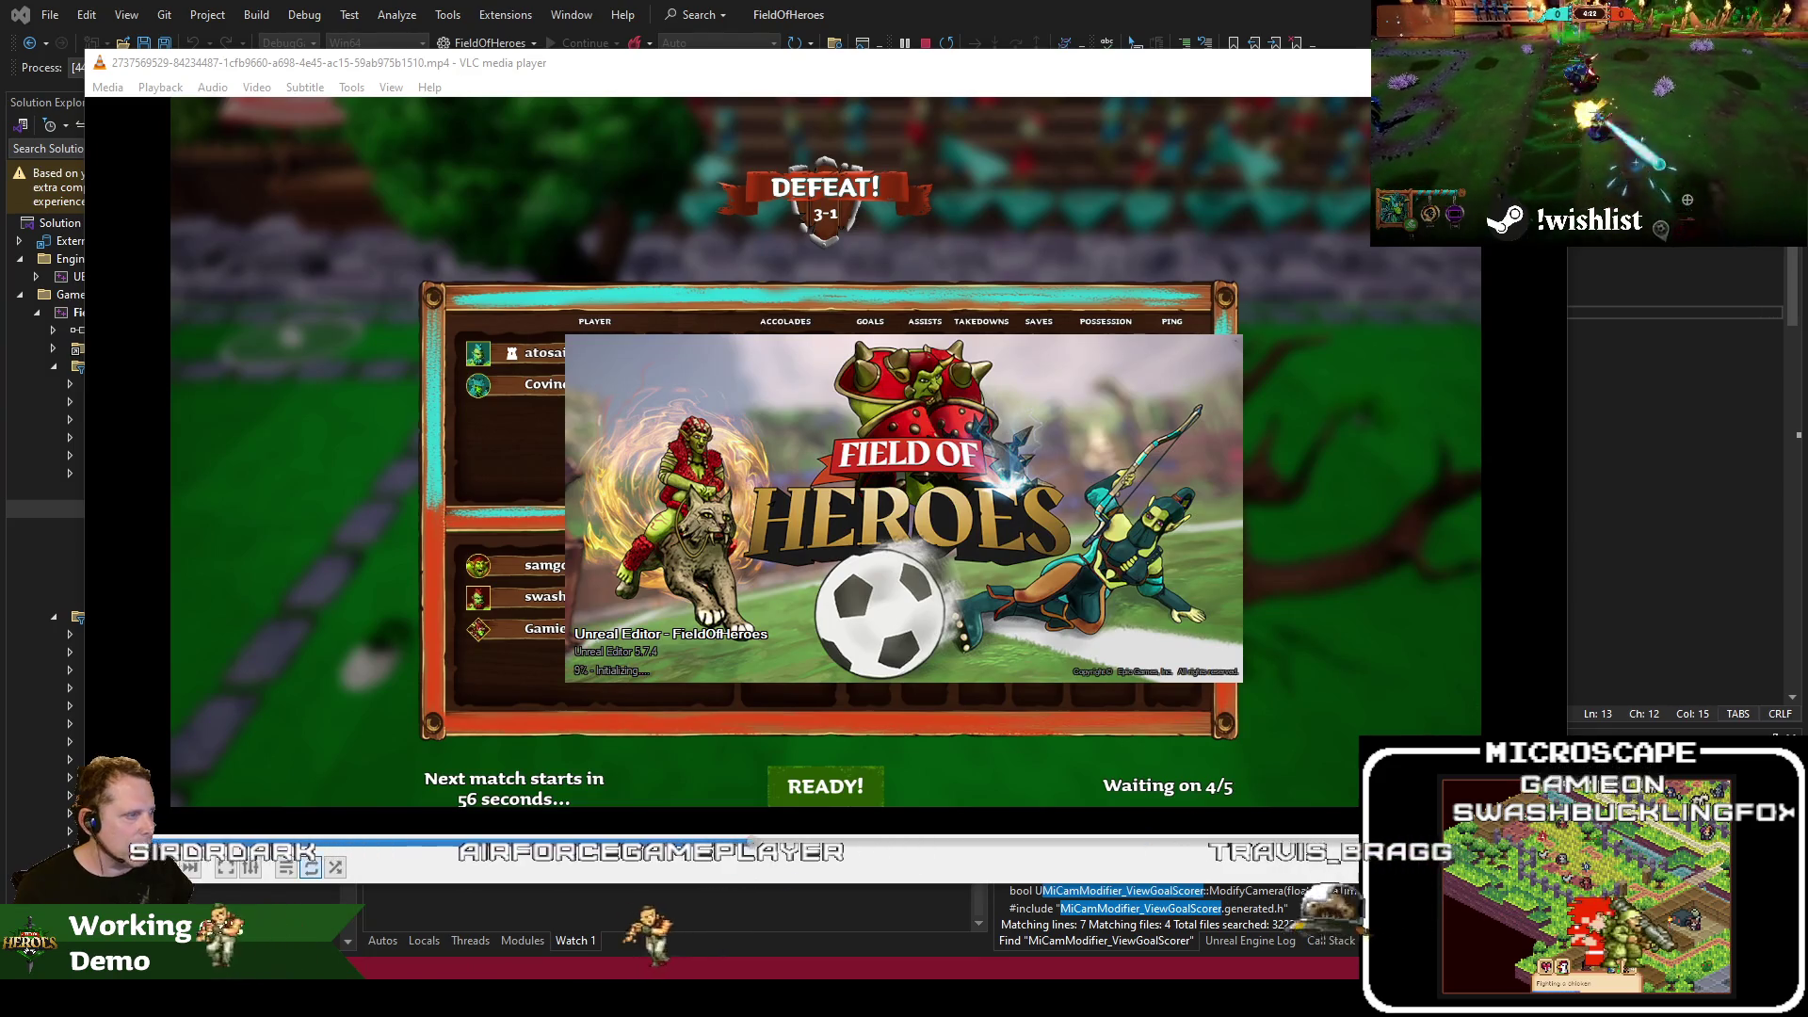
left_click(1629, 290)
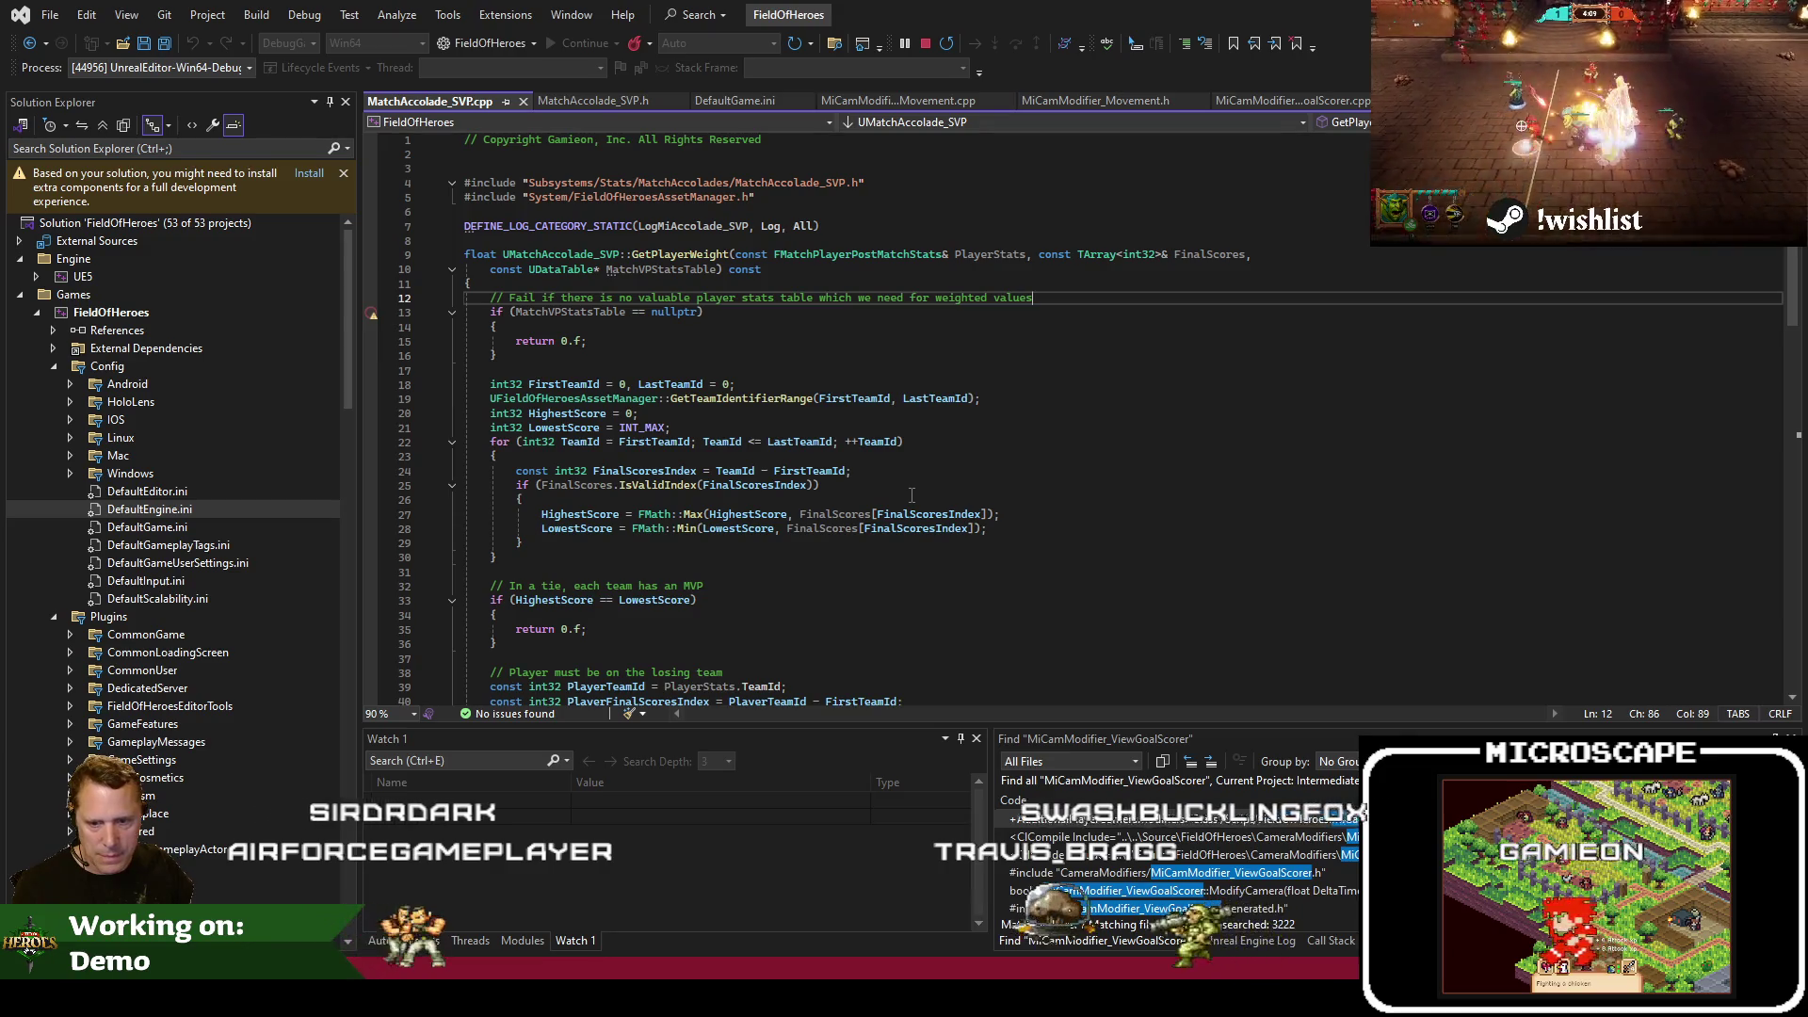
left_click(662, 645)
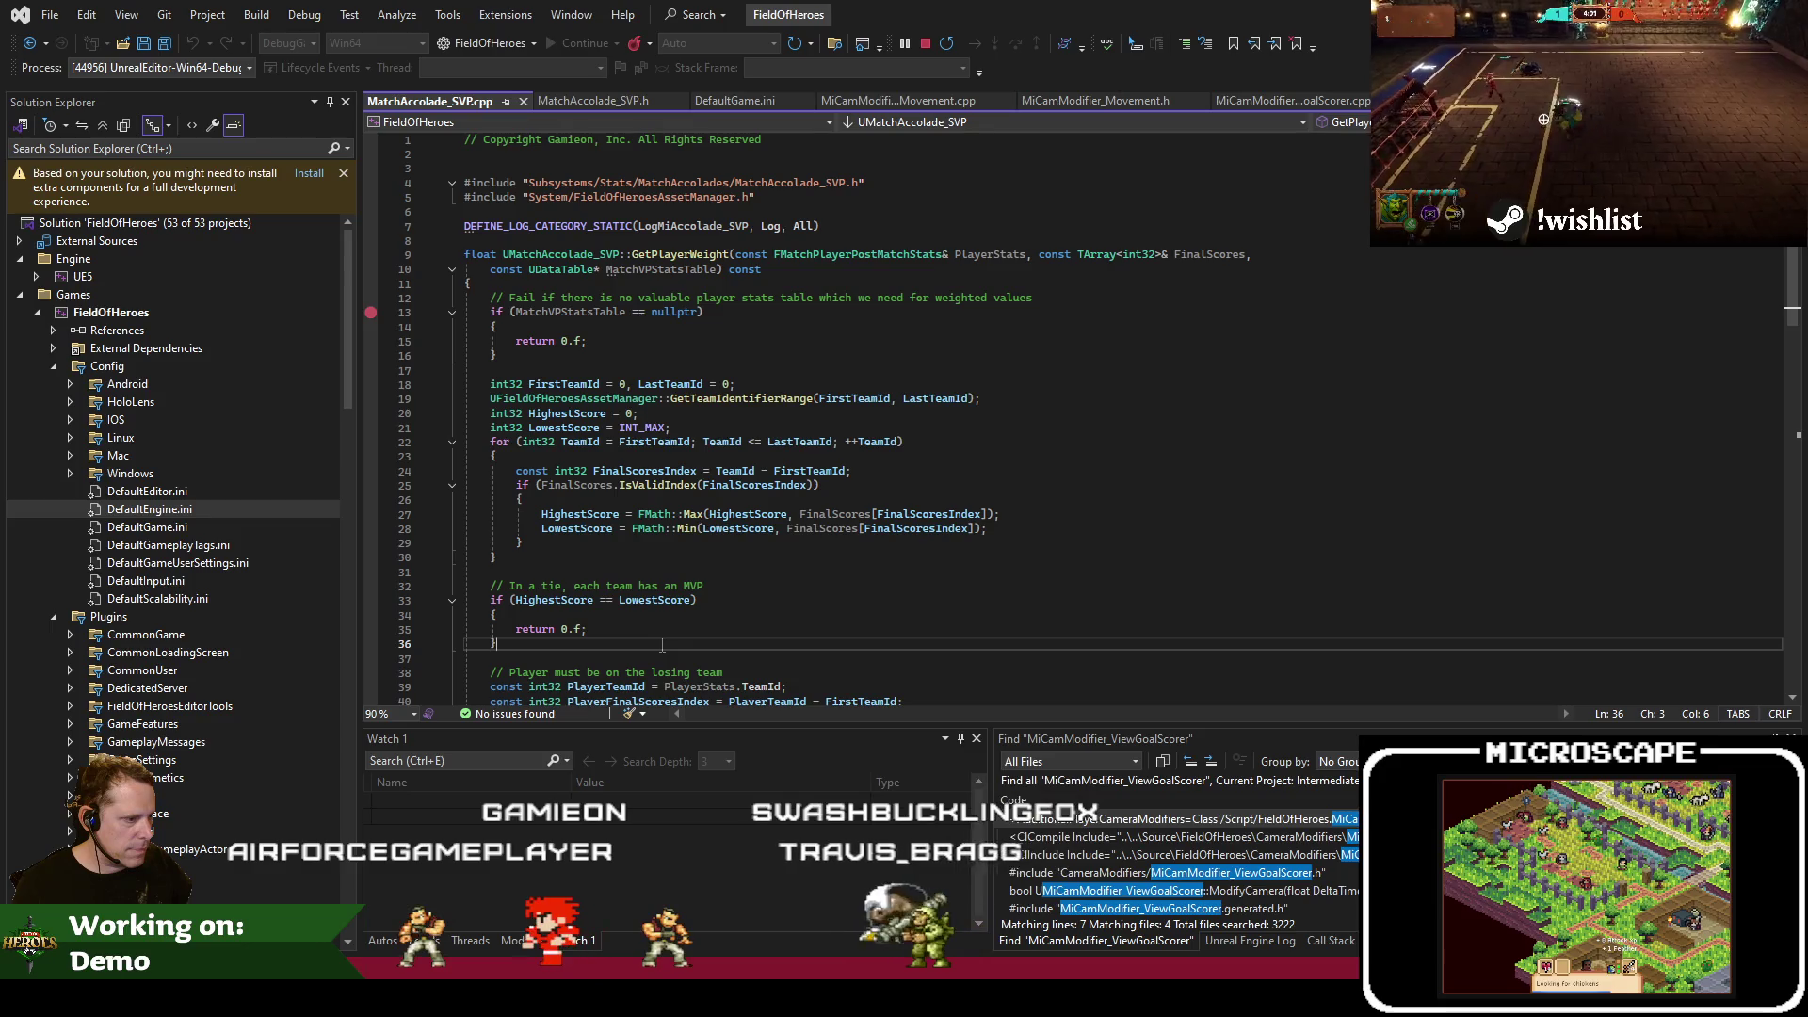
key("alt+Tab")
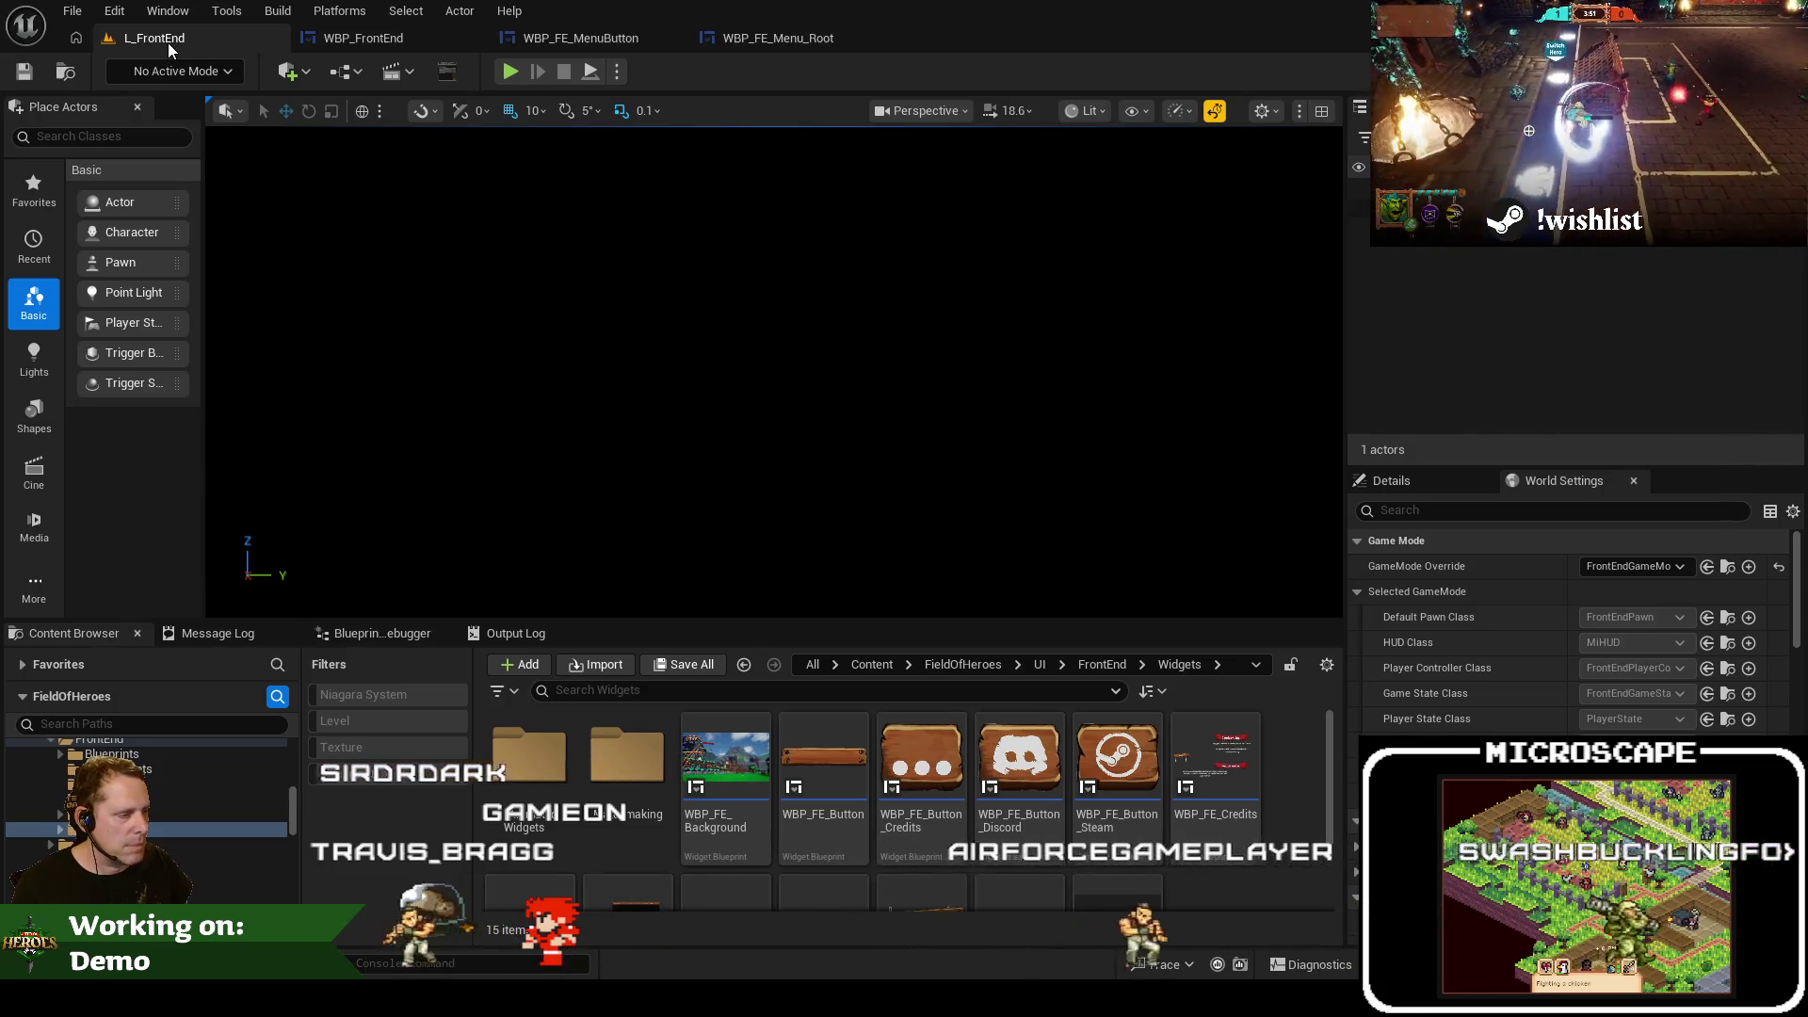
Load L_UnknownRuins from Recent Levels and close the other widget blueprint tabs
left_click(72, 10)
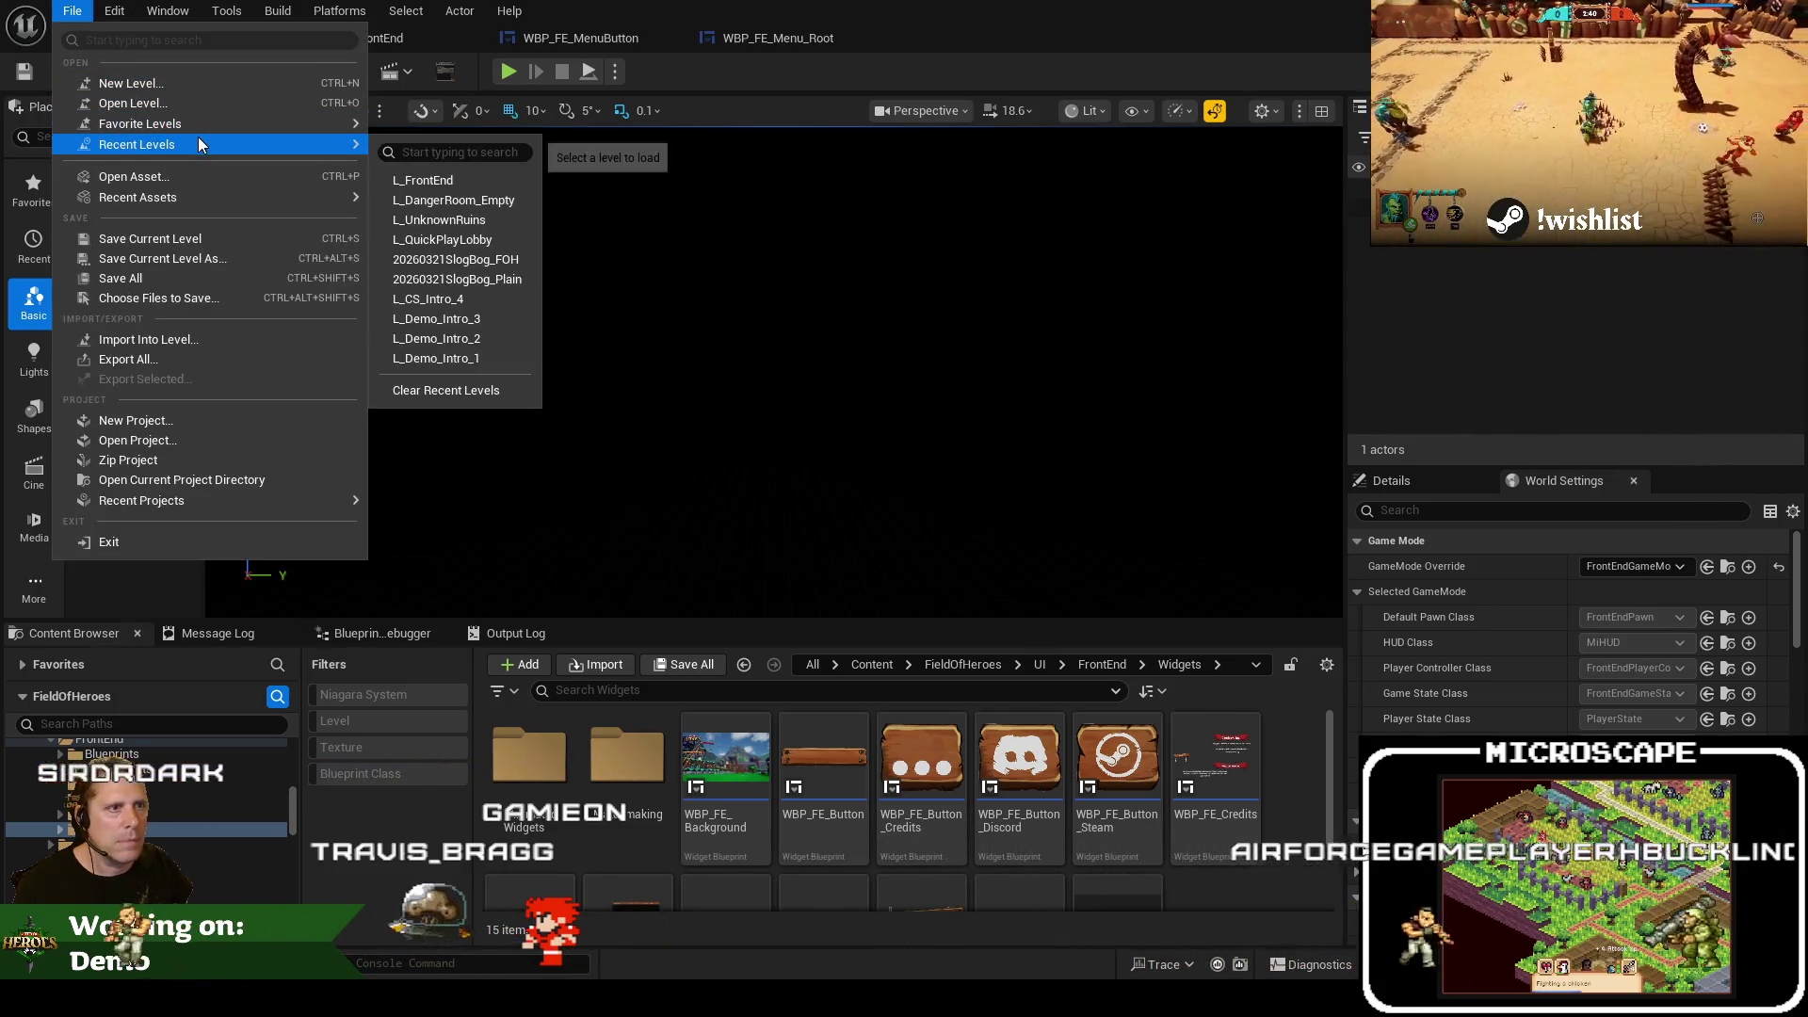
mouse_move(301, 151)
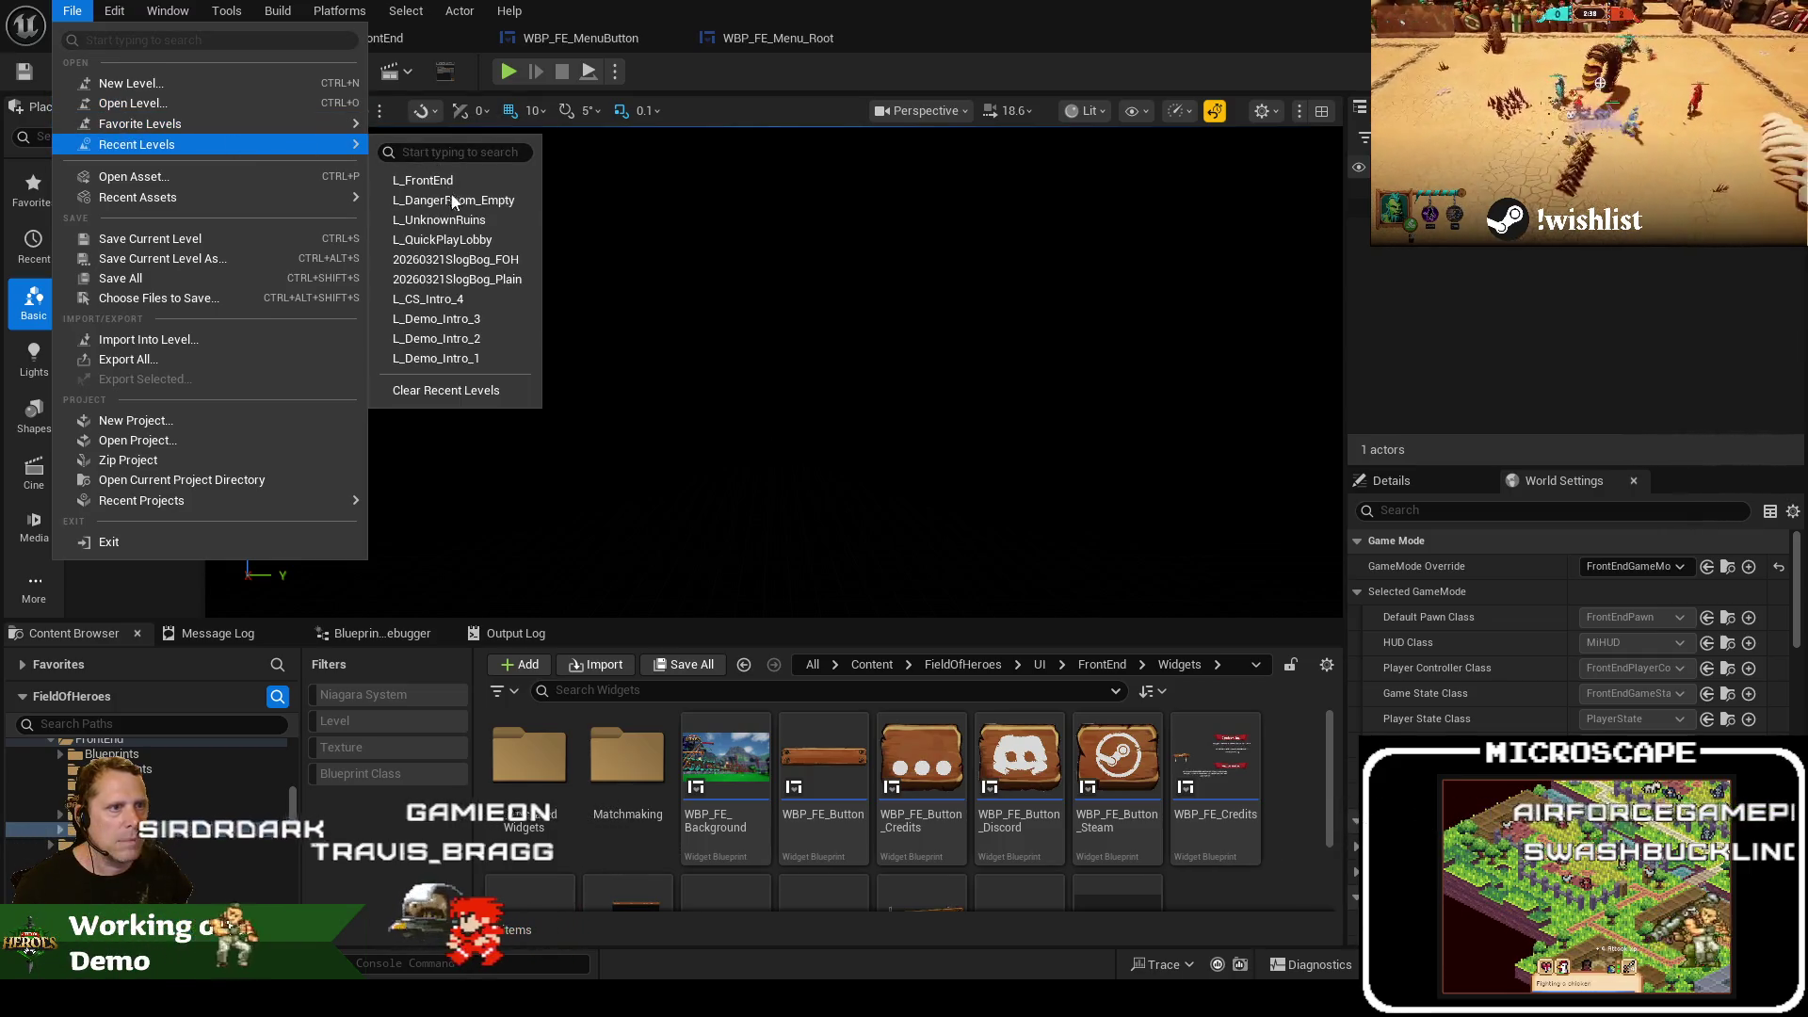
left_click(459, 222)
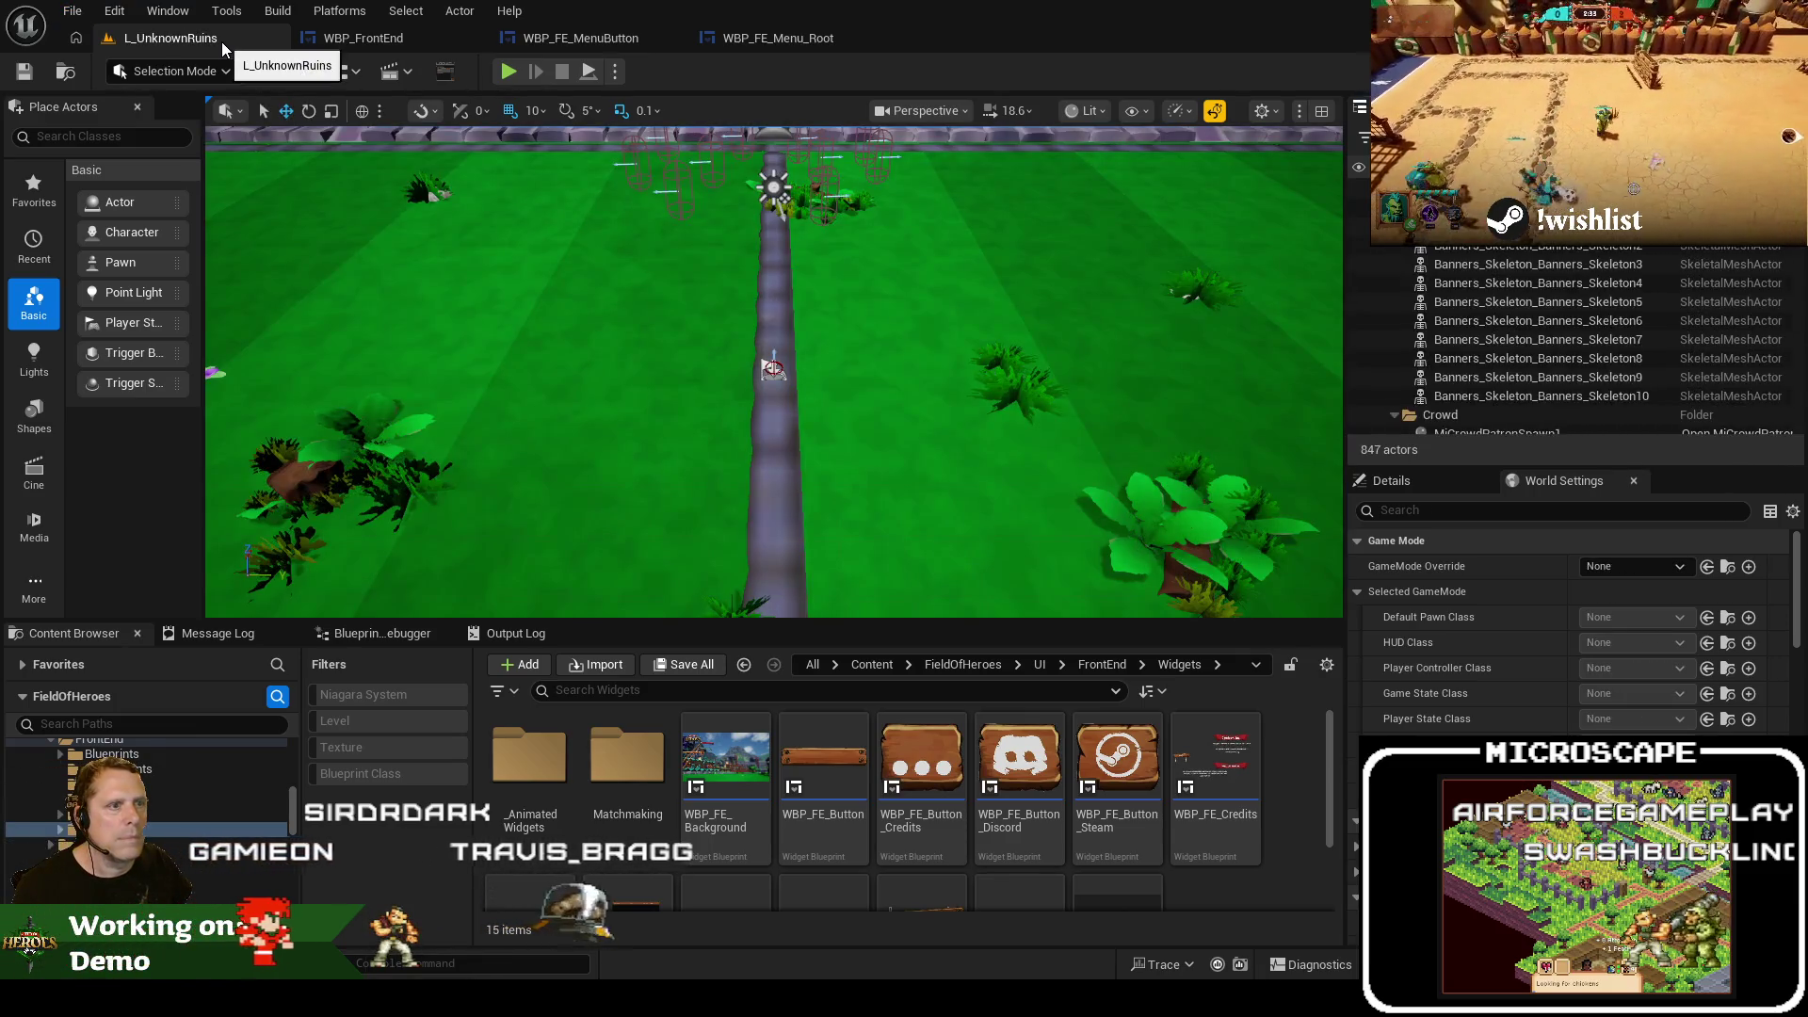
right_click(222, 41)
left_click(321, 142)
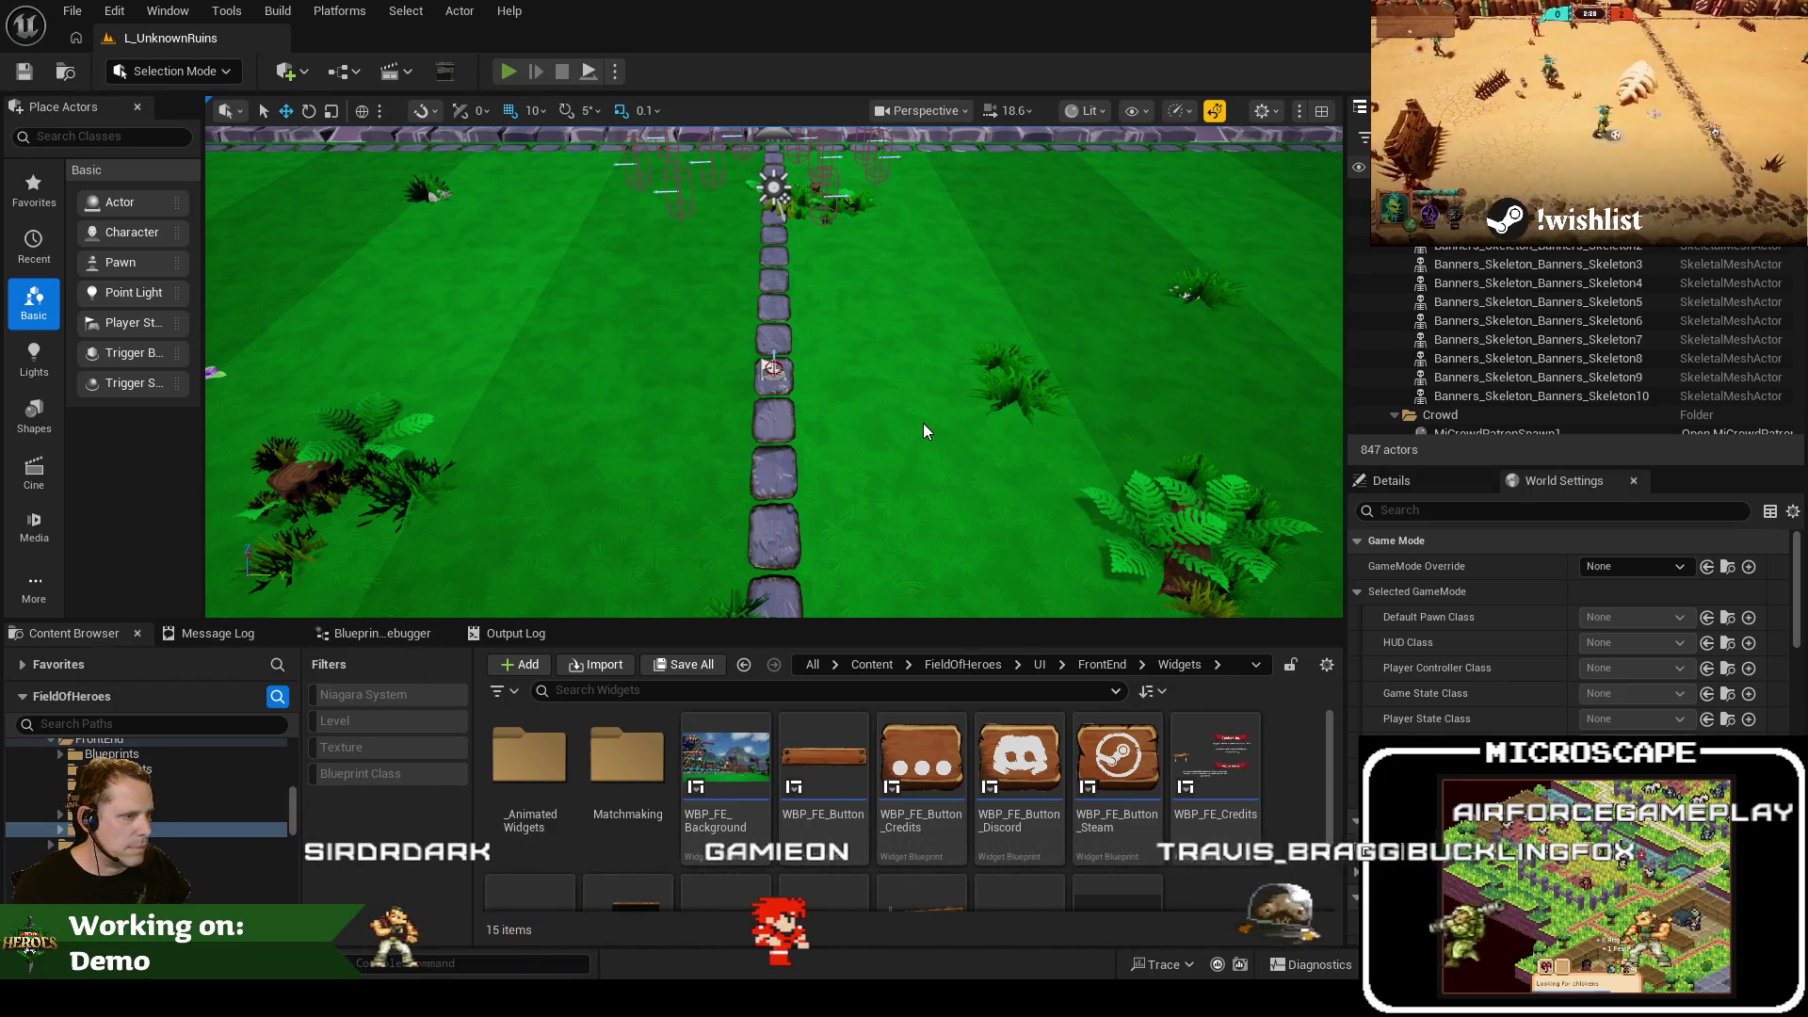
Start Play In Editor and browse the in-game console command history, then close the console
key("alt+p")
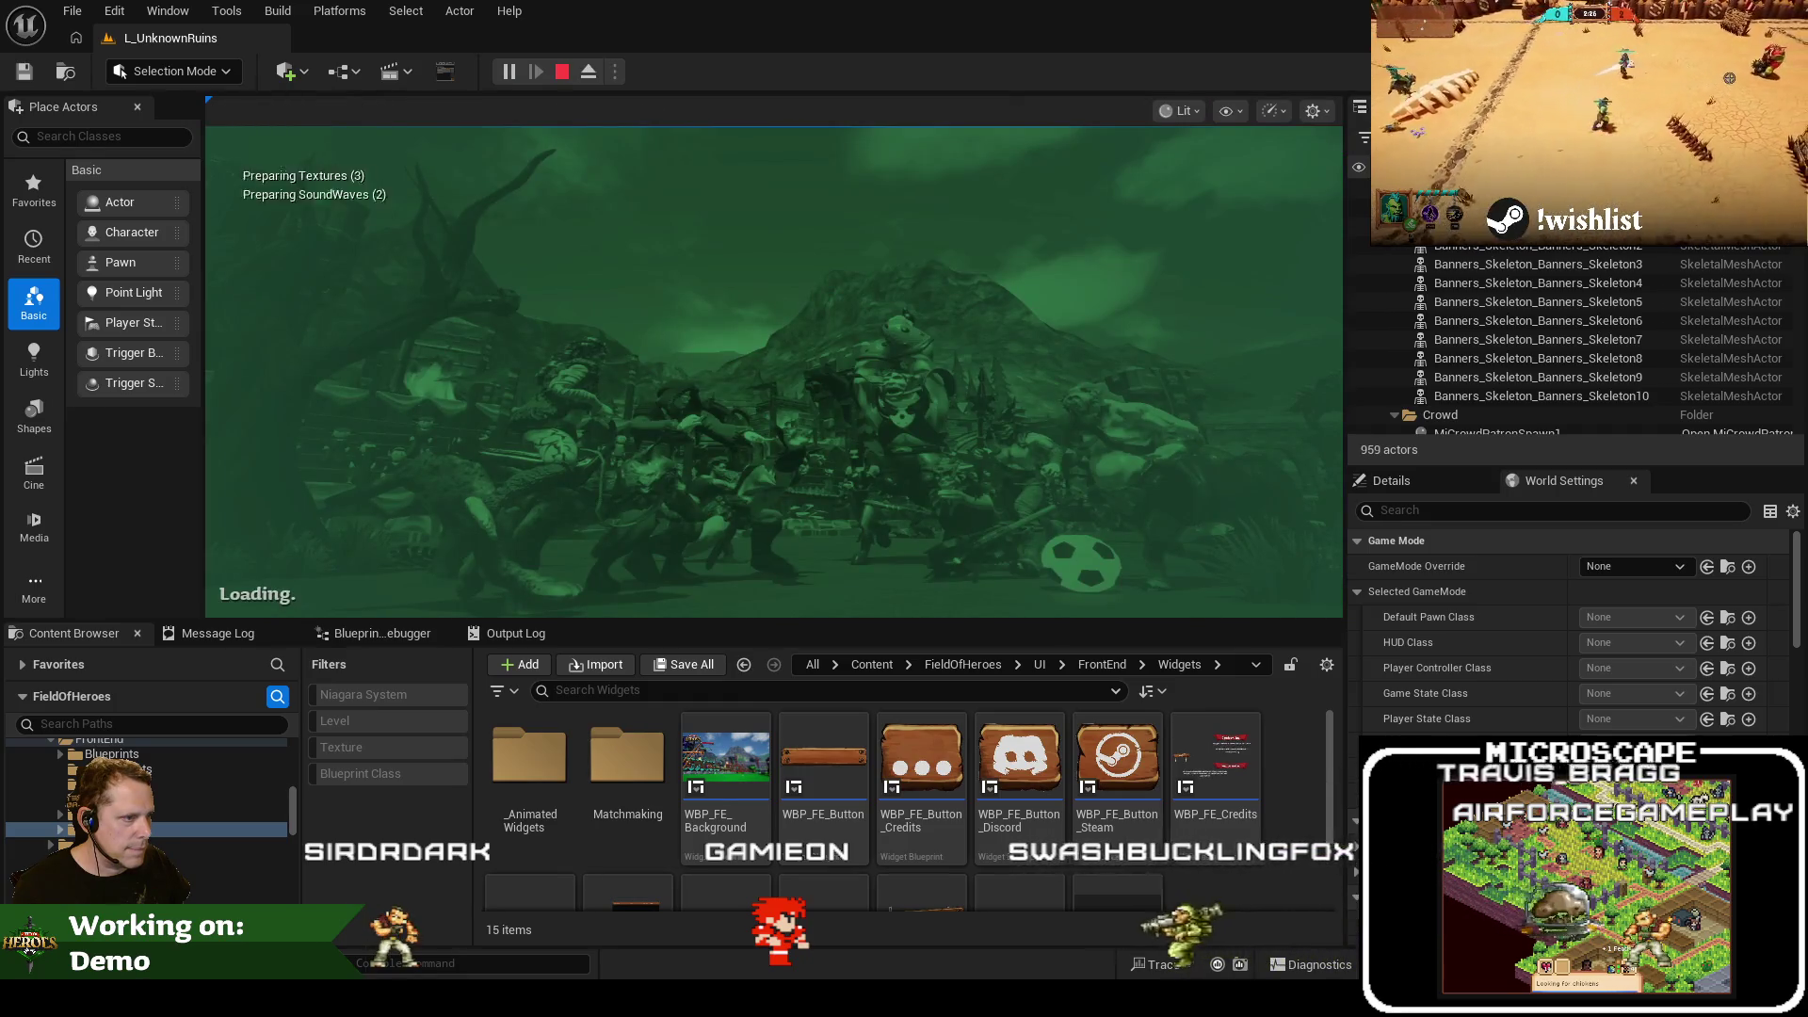
key("grave")
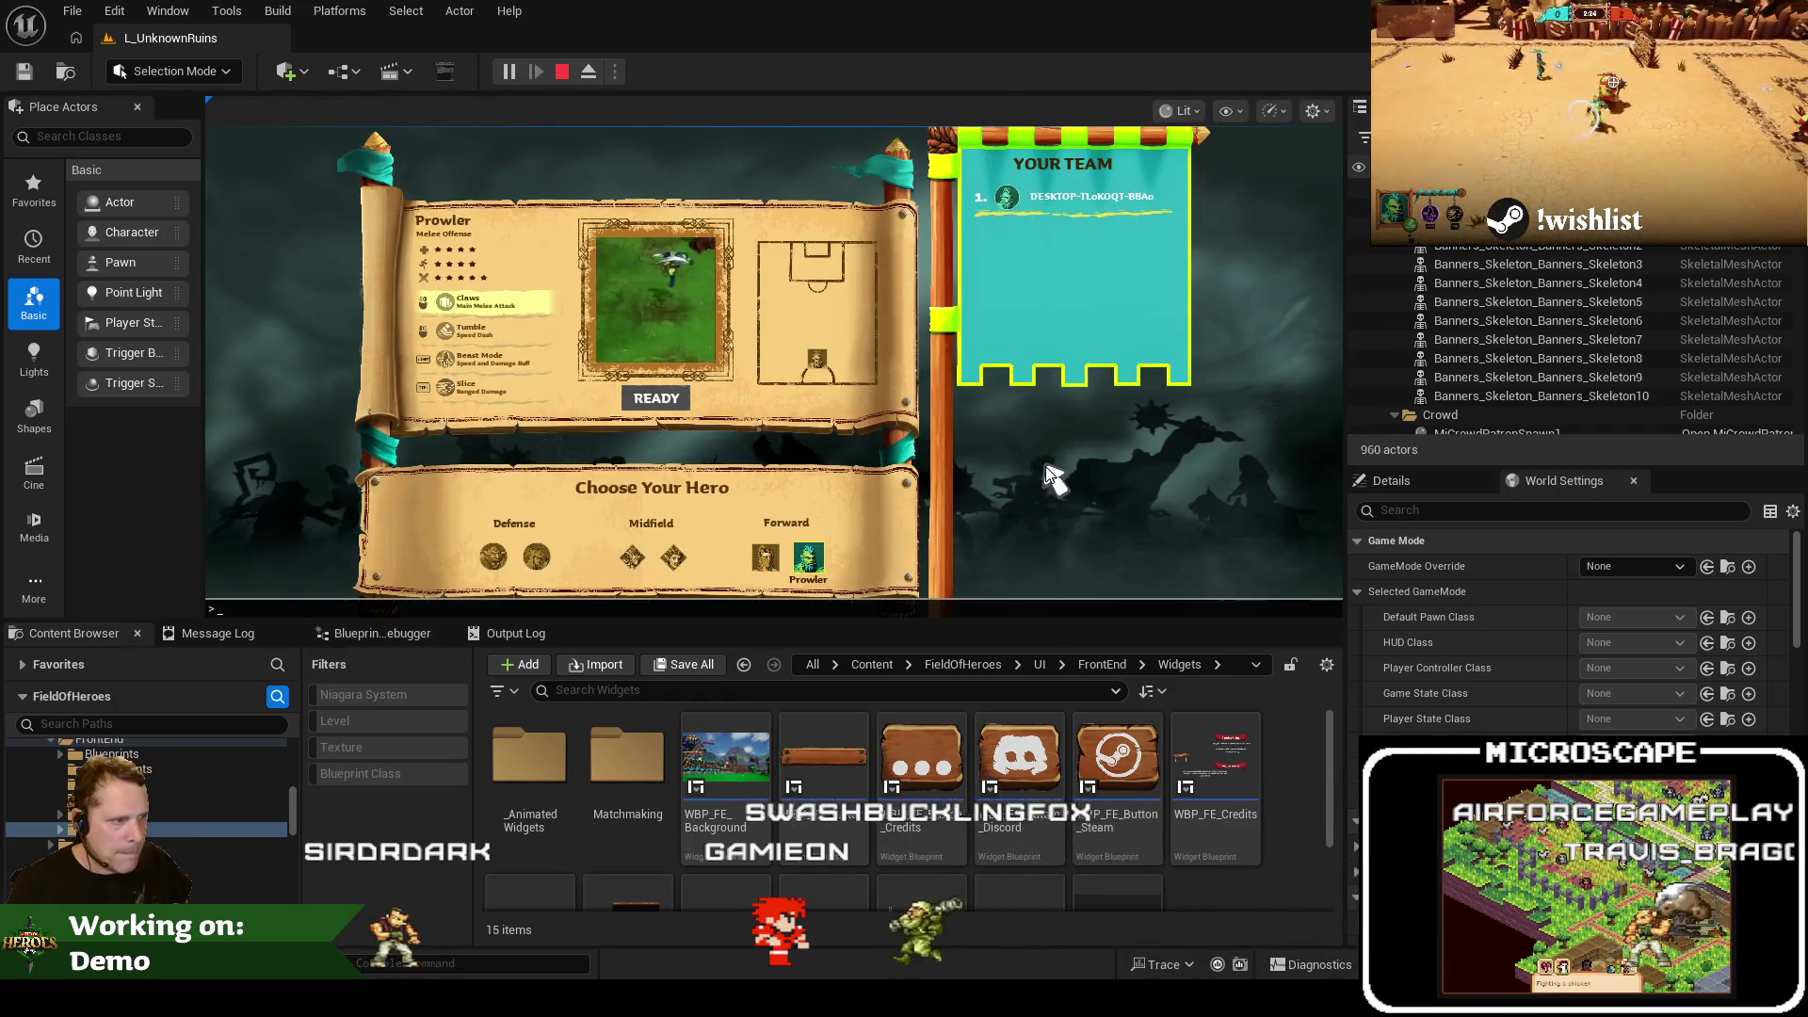
type("Sho")
key("BackSpace")
key("BackSpace")
key("BackSpace")
key("Up")
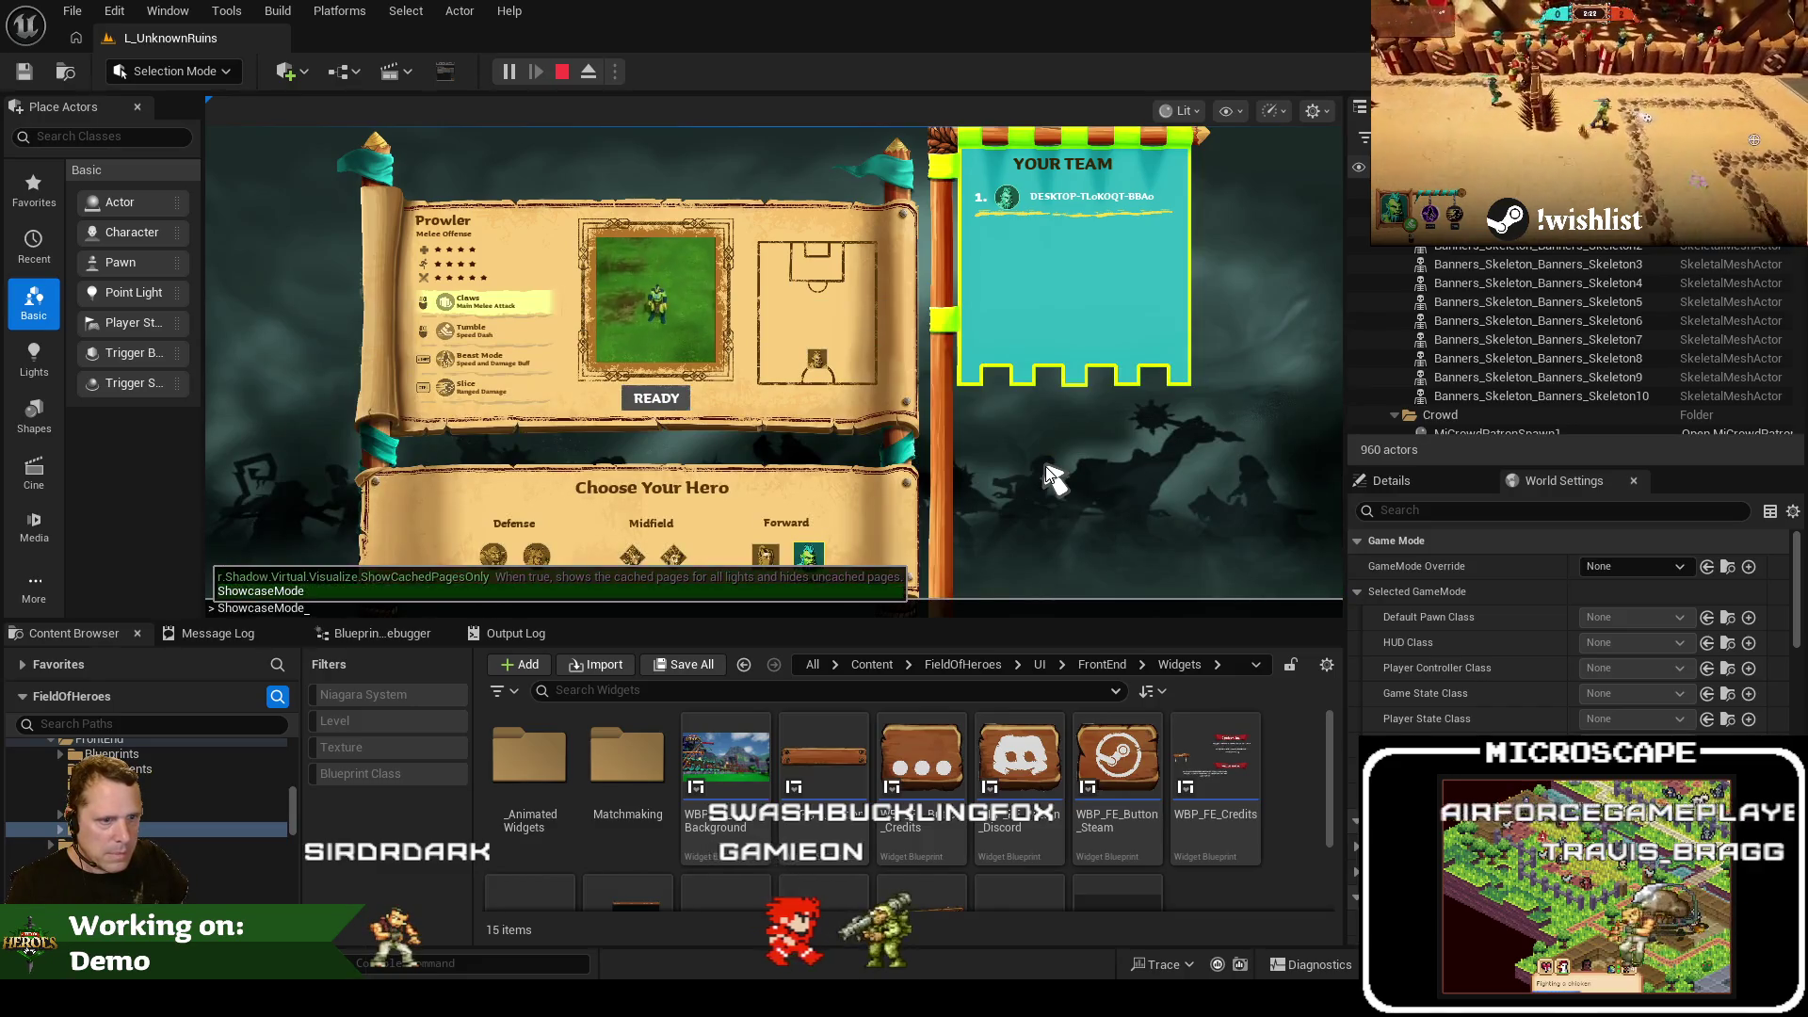
key("Up")
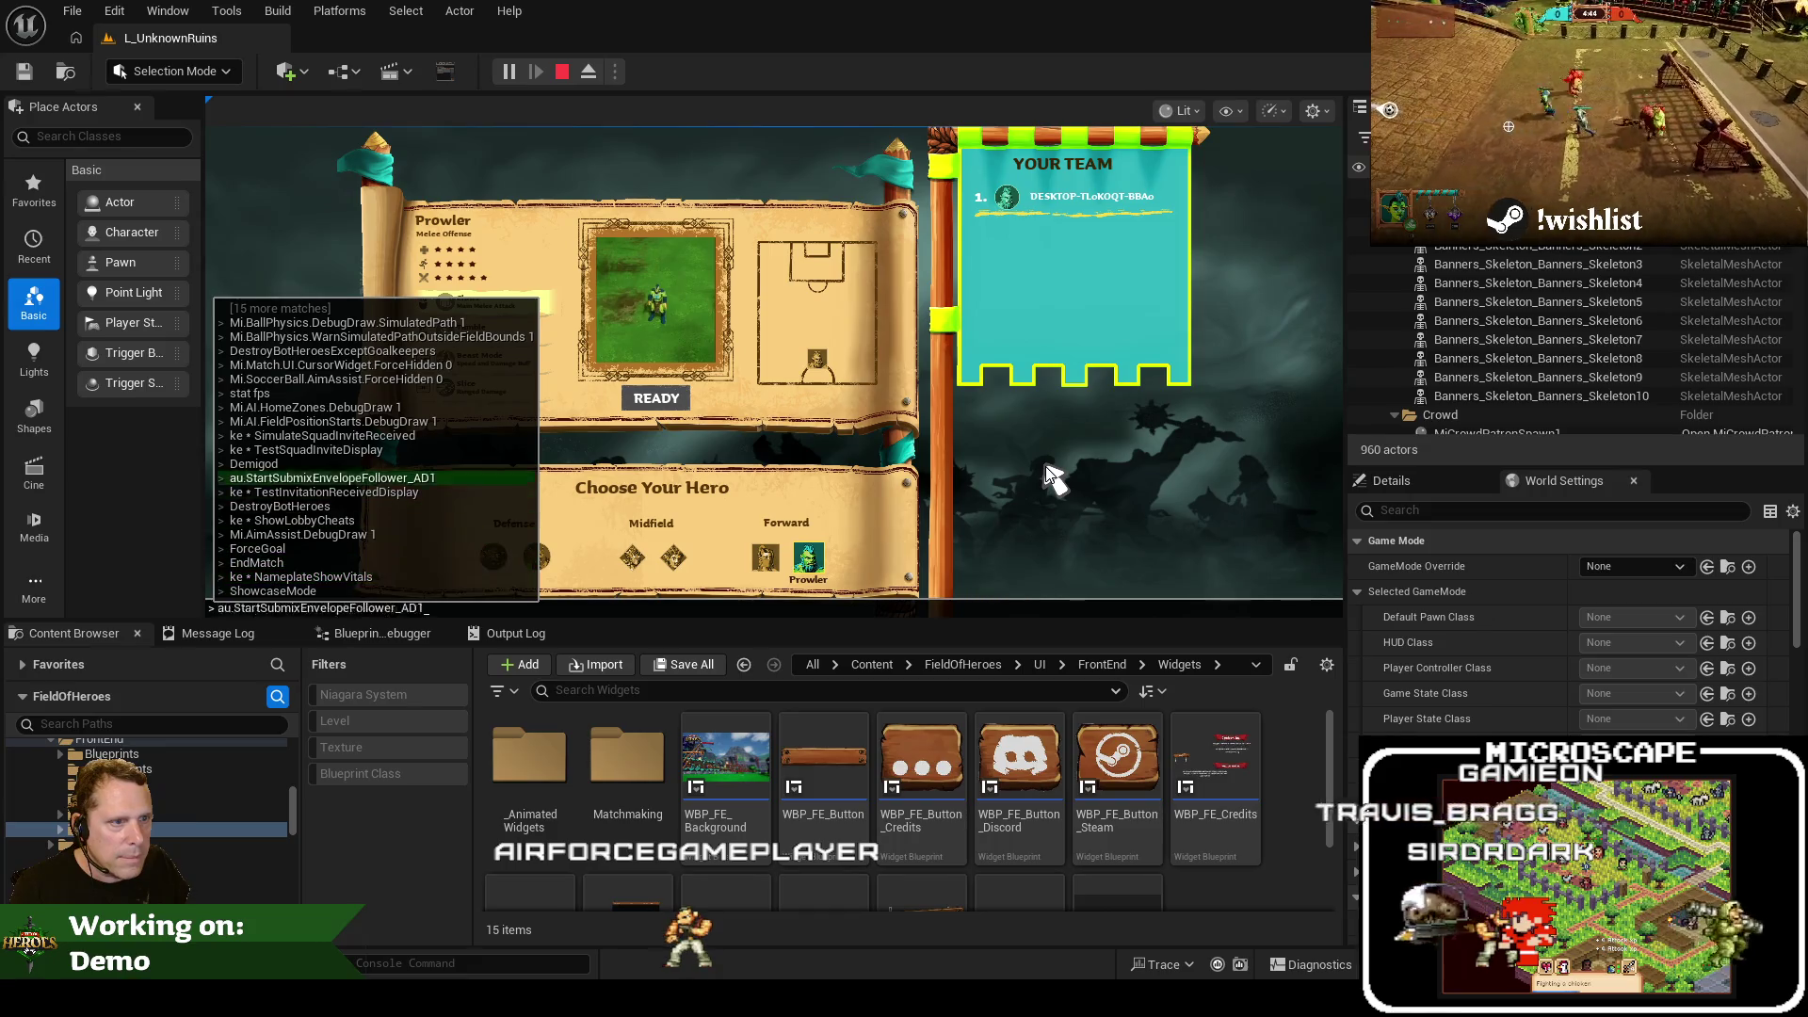
key("Escape")
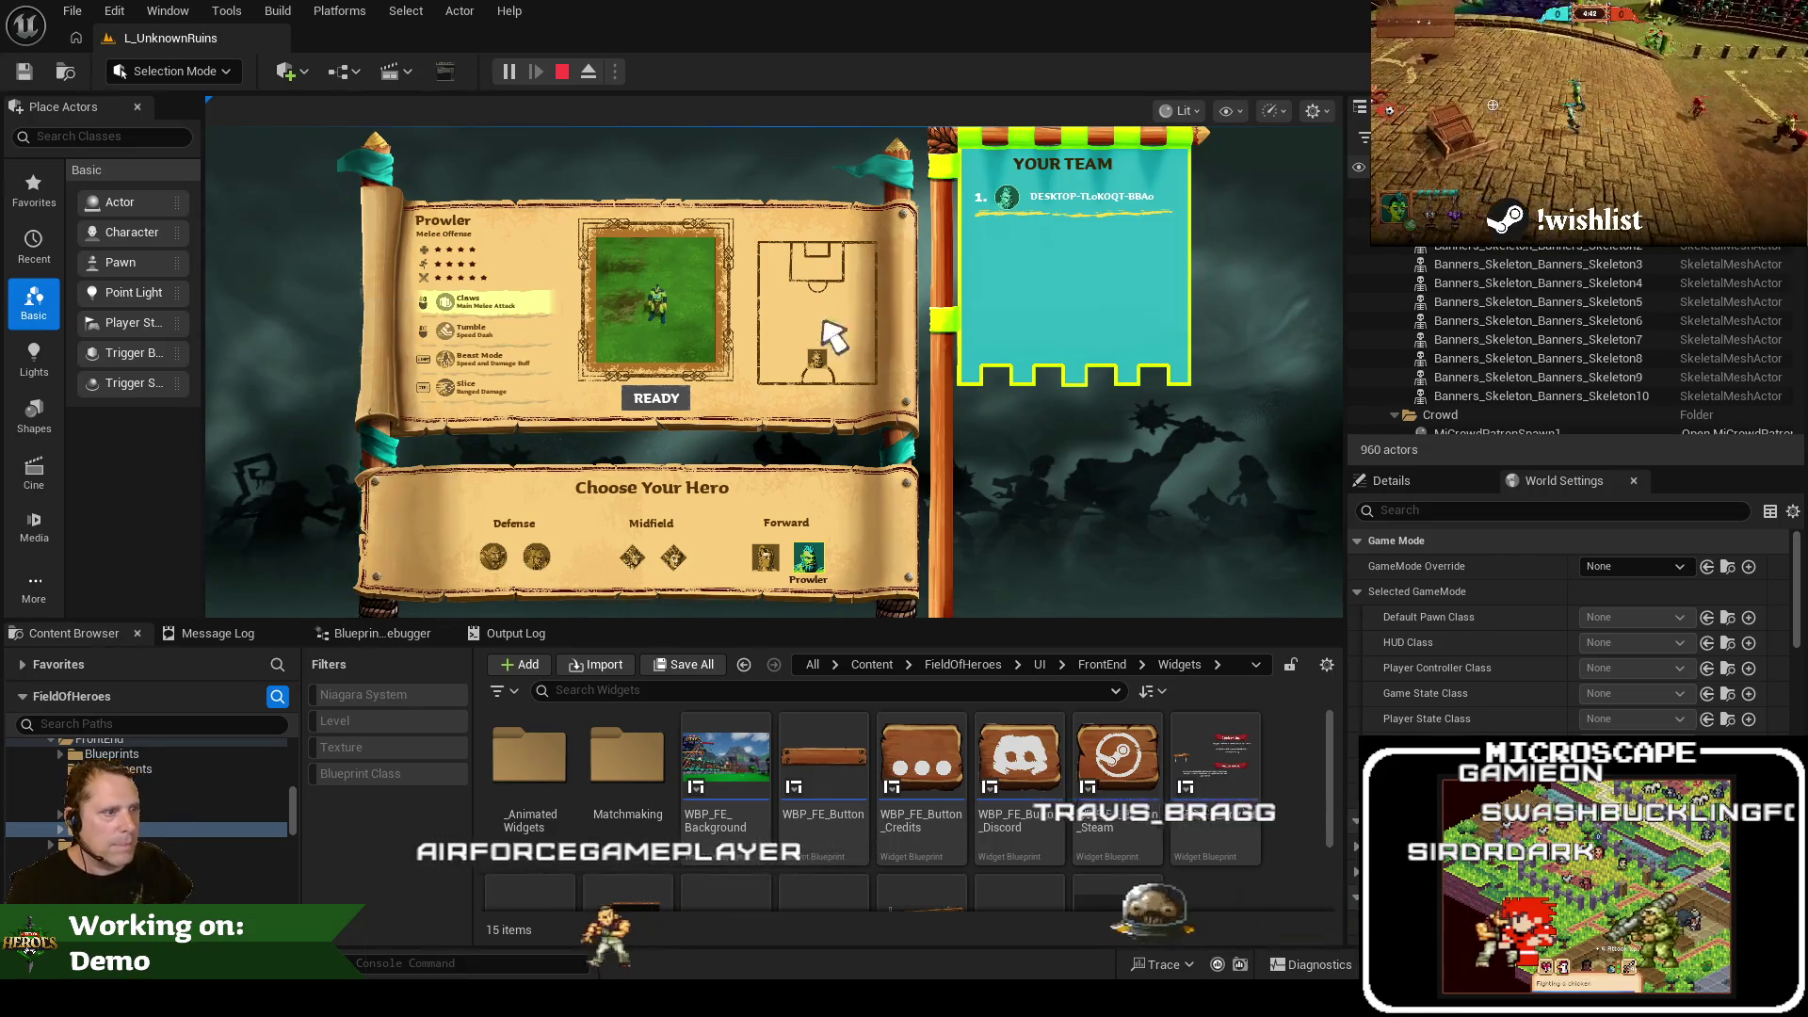
Restart the play session and ready up with Dodger as the hero
key("Escape")
key("alt+p")
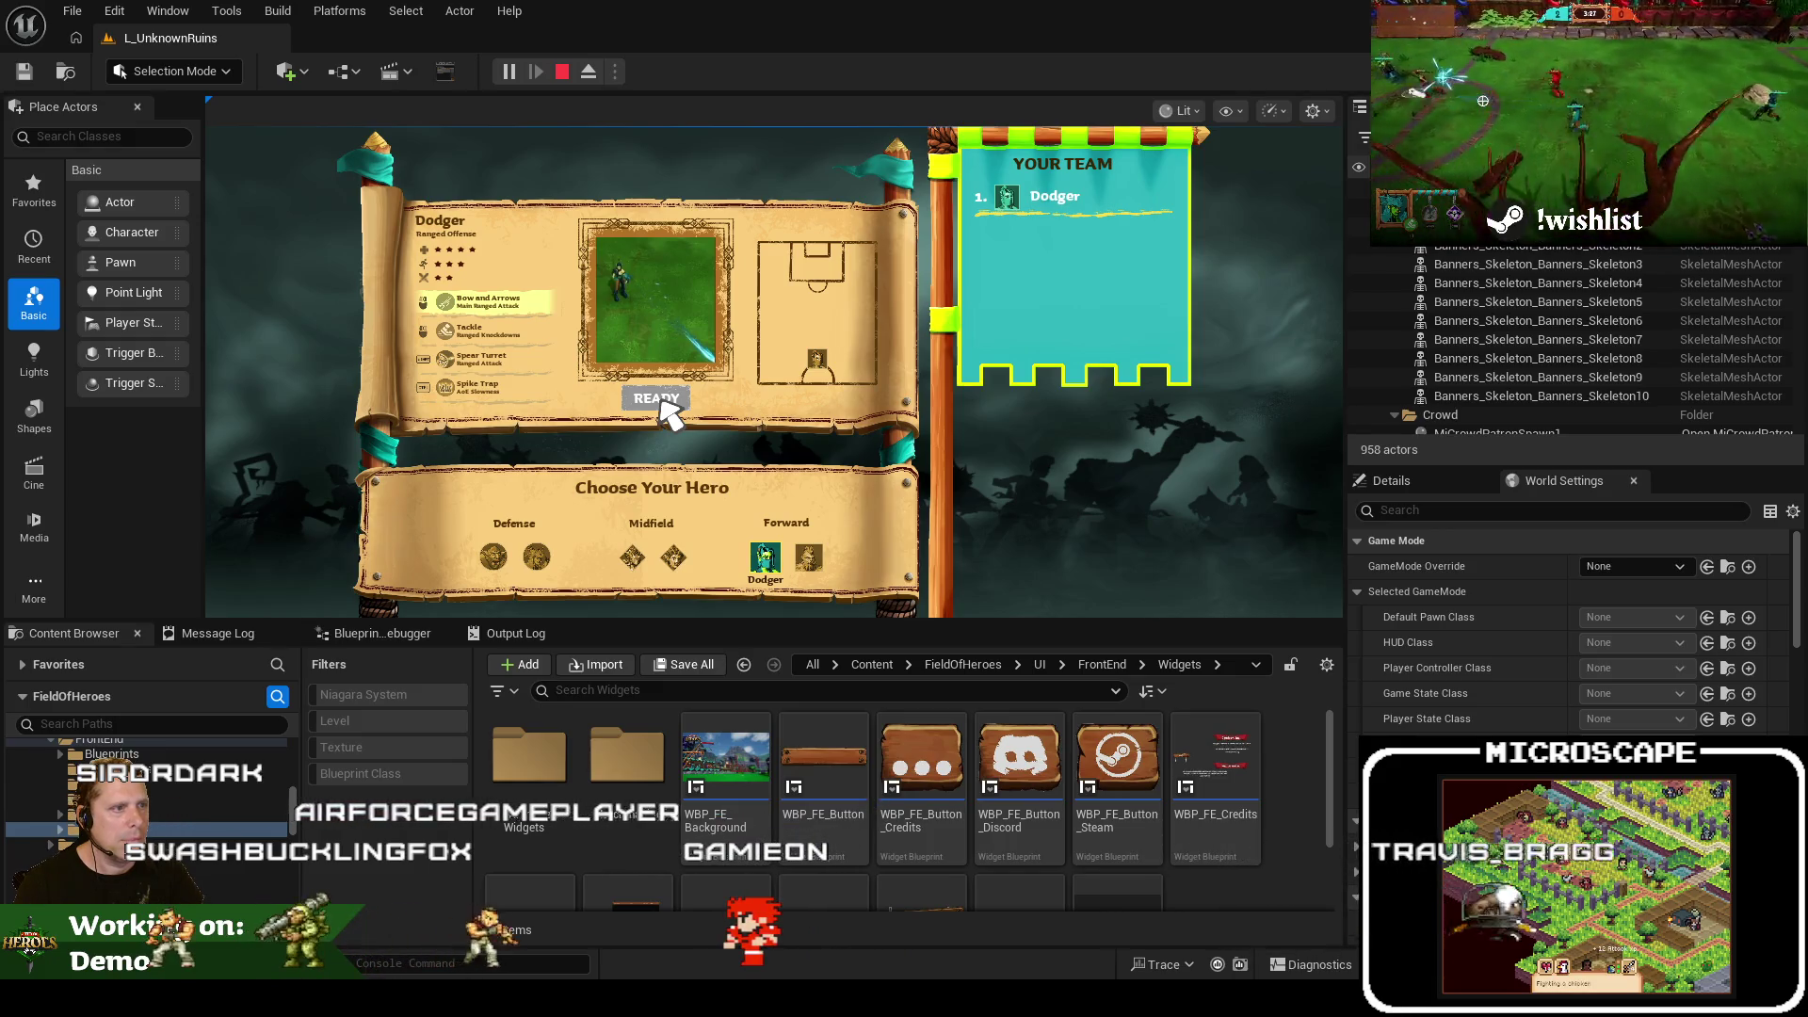
left_click(662, 403)
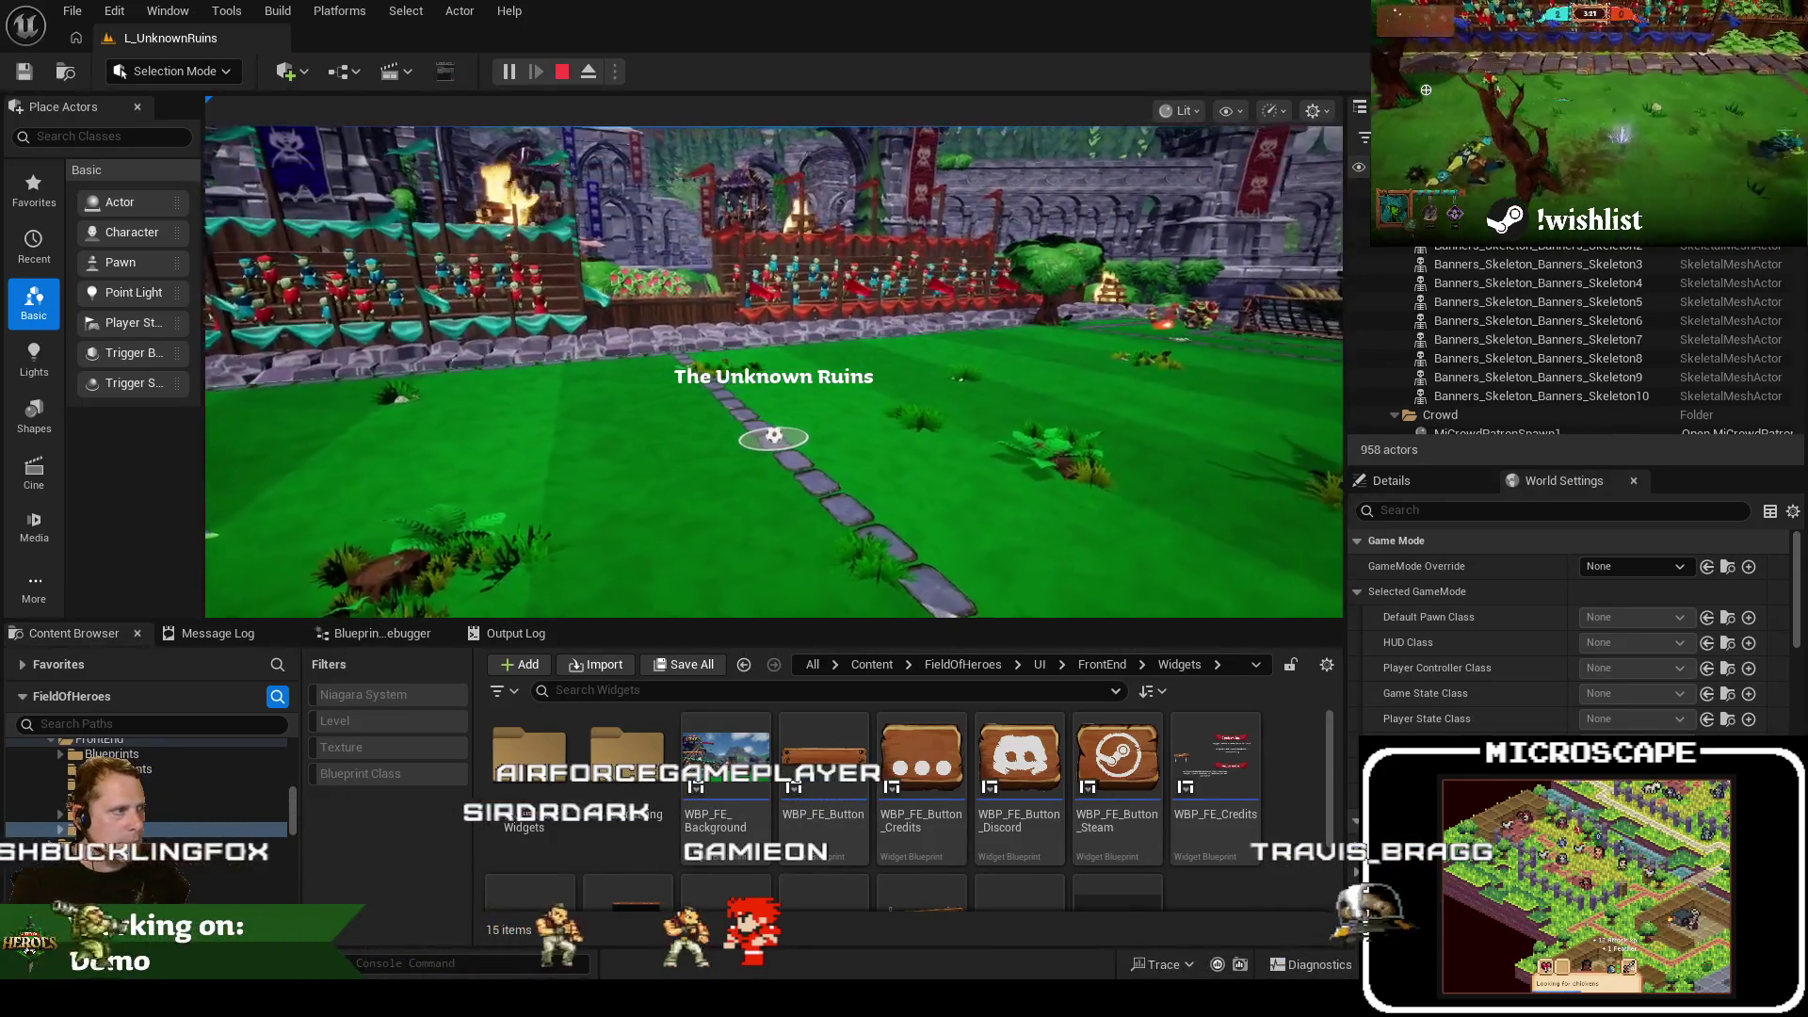
Run Dodger up the pitch, chase the ball and take a shot at it
key("w")
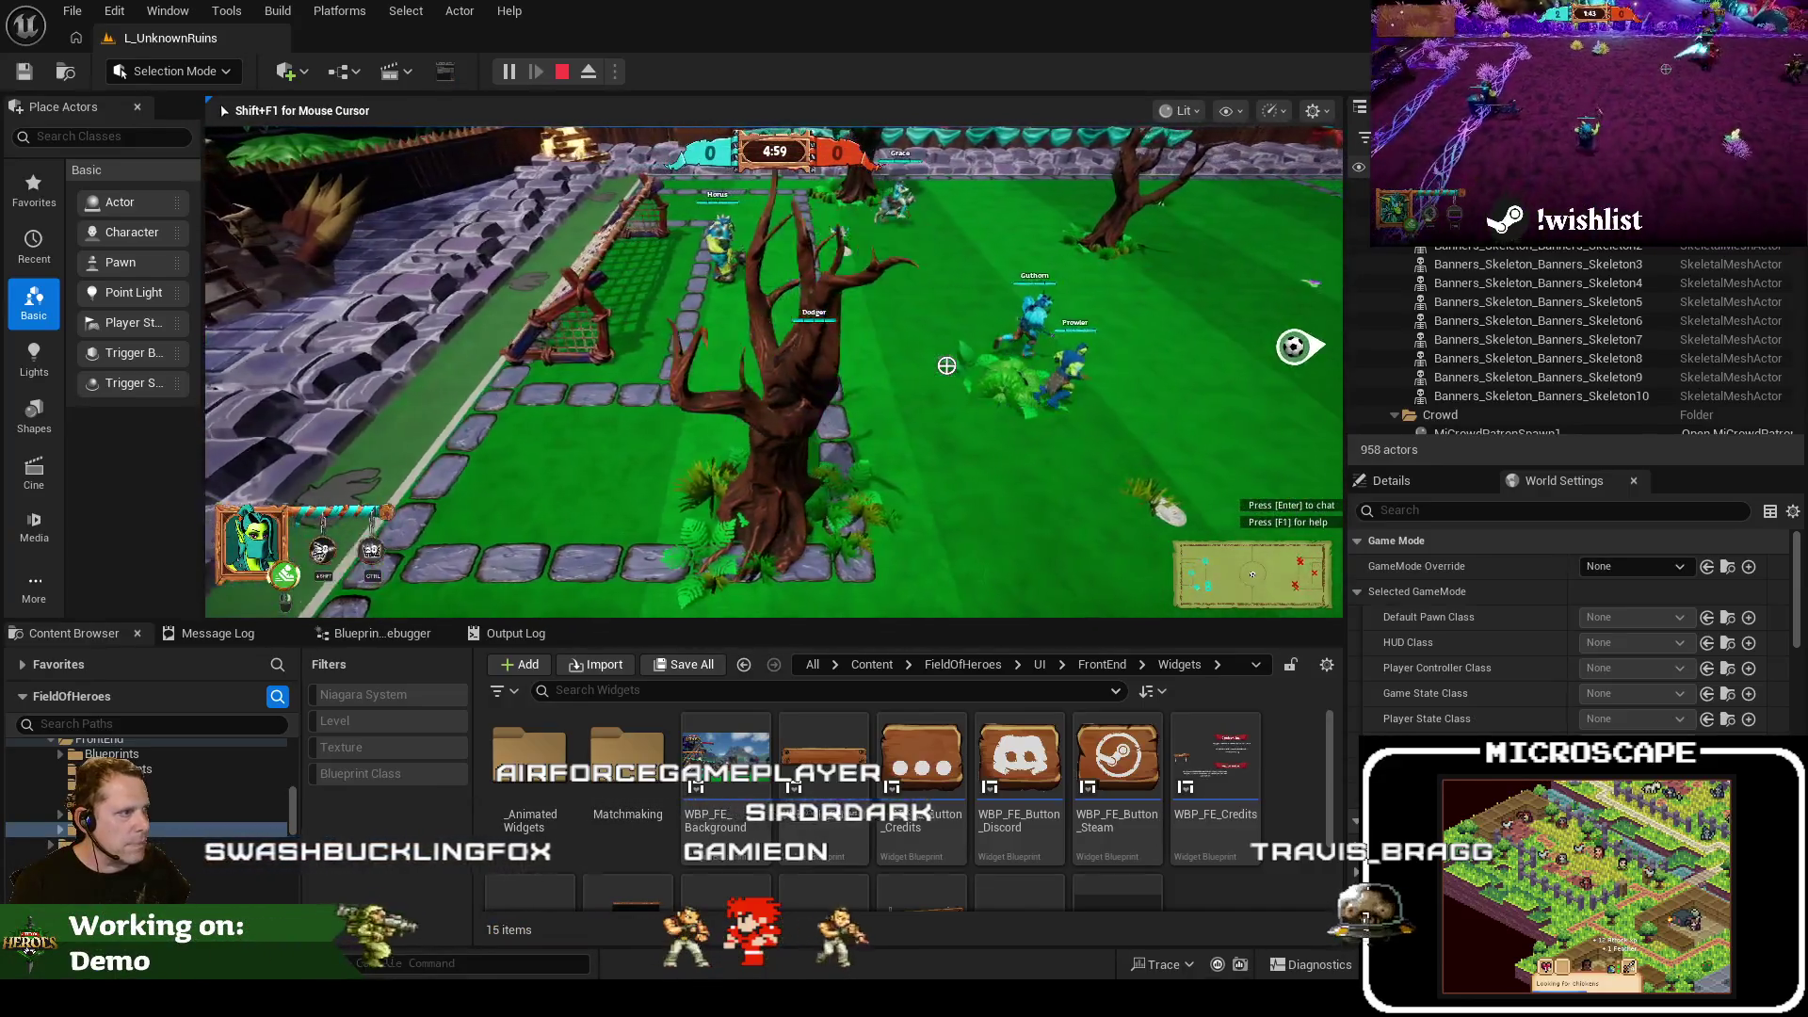
key("w")
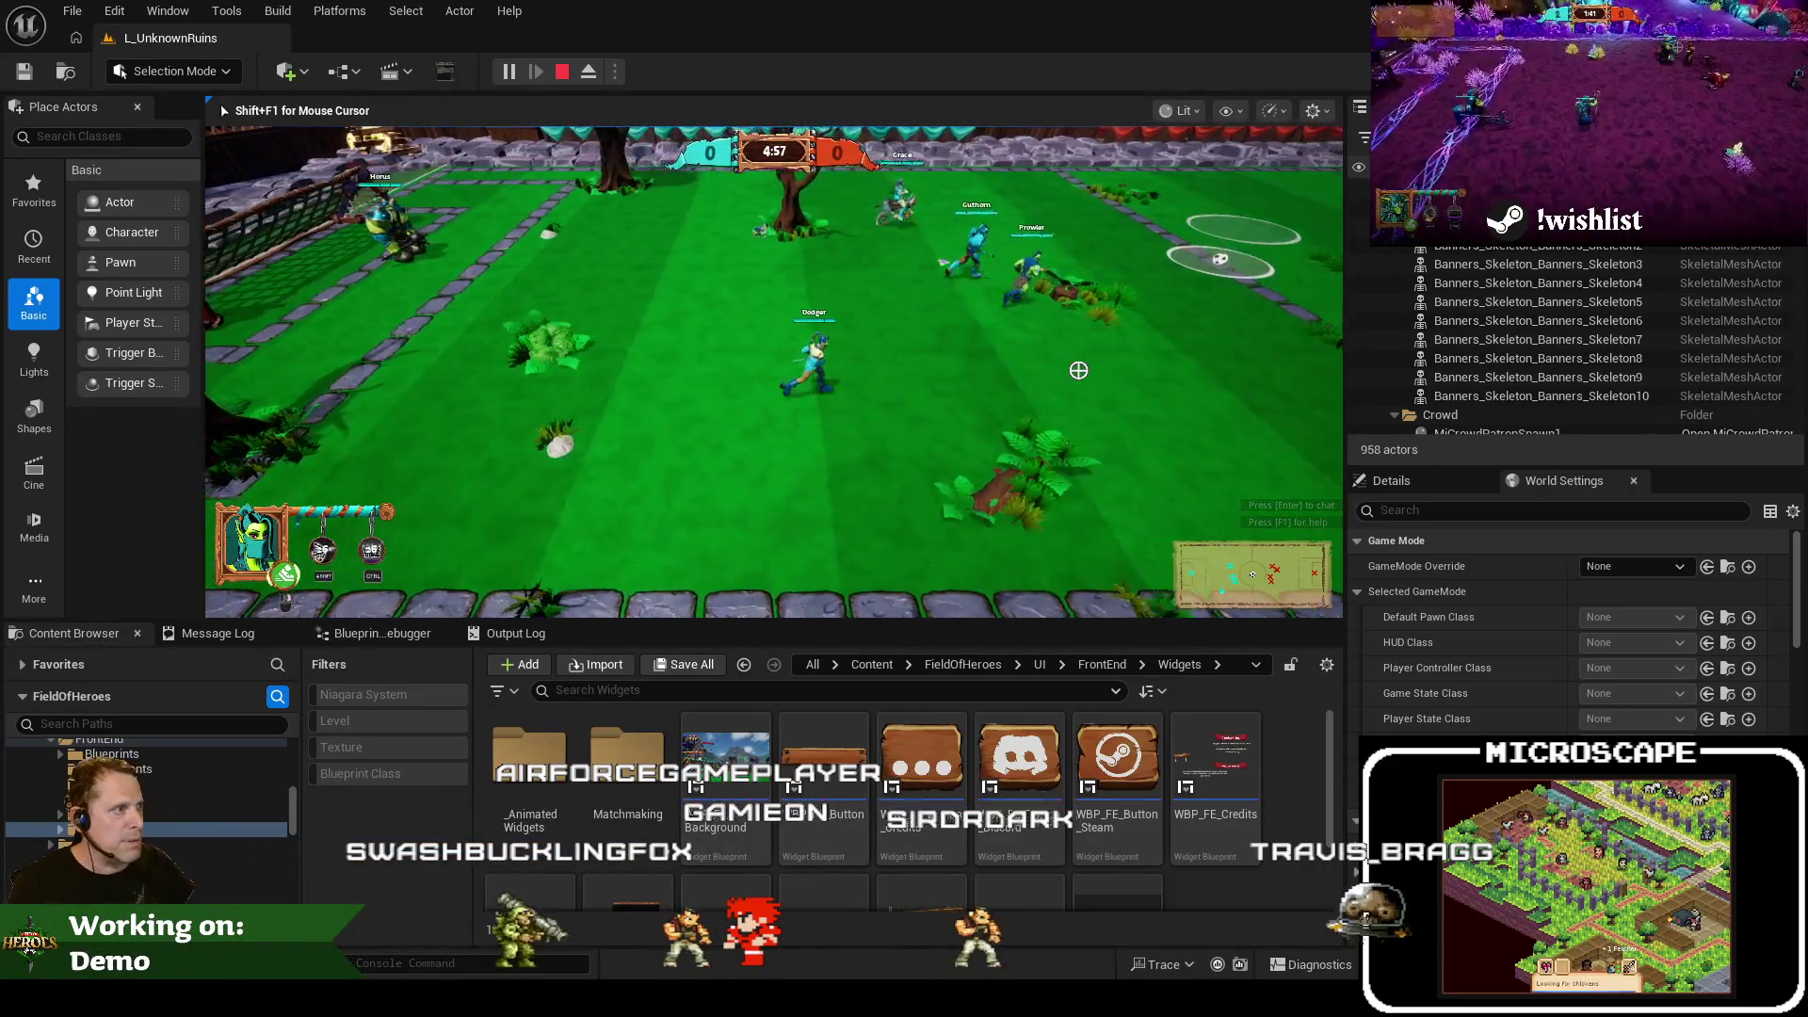
key("w")
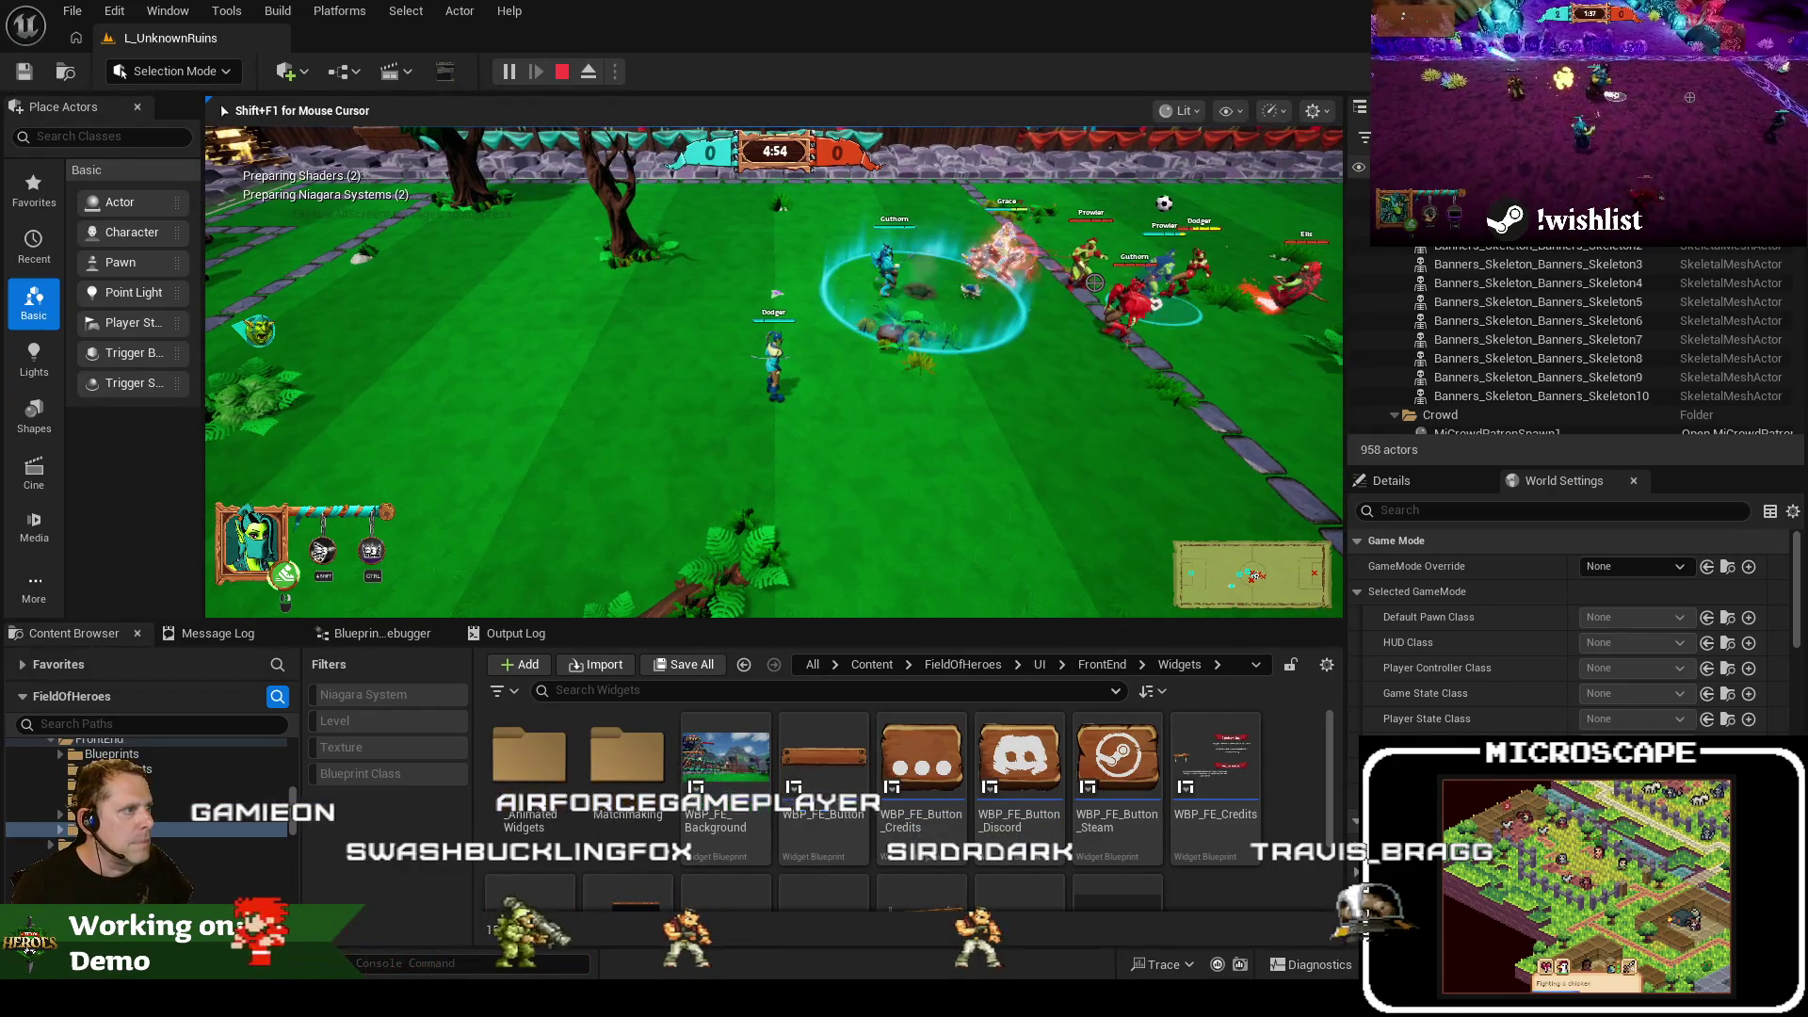
key("d")
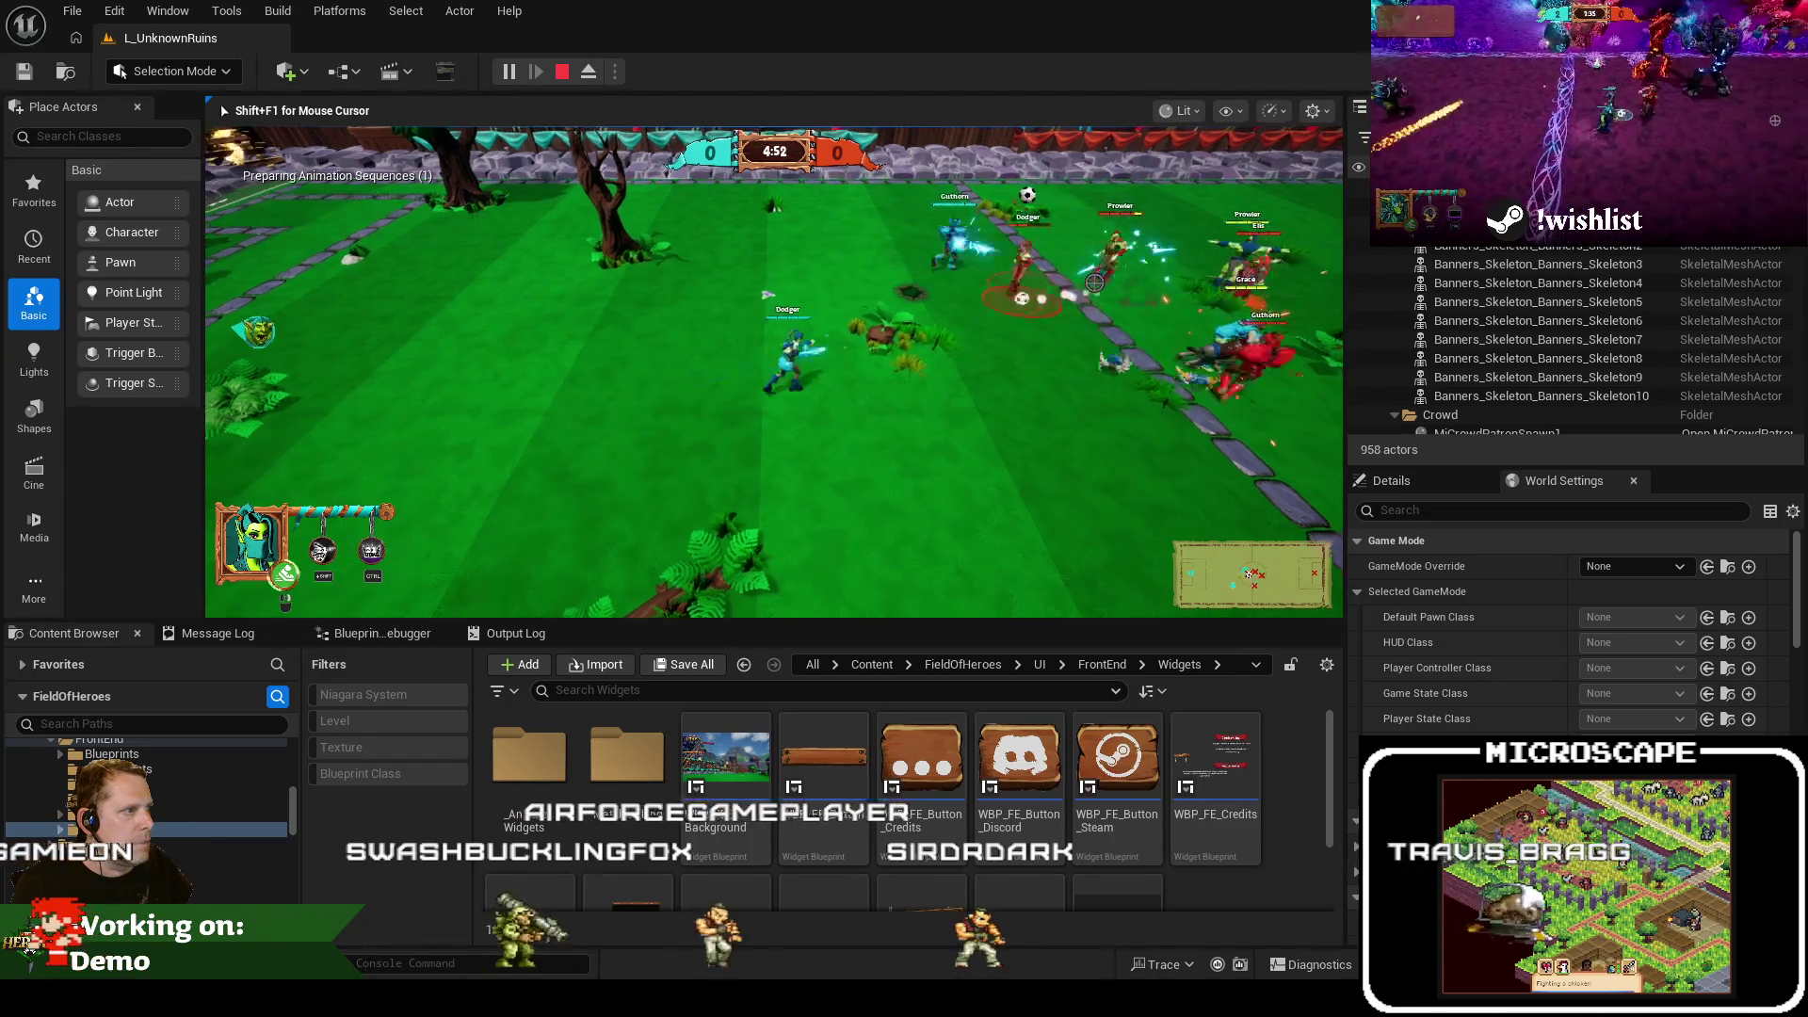
key("a")
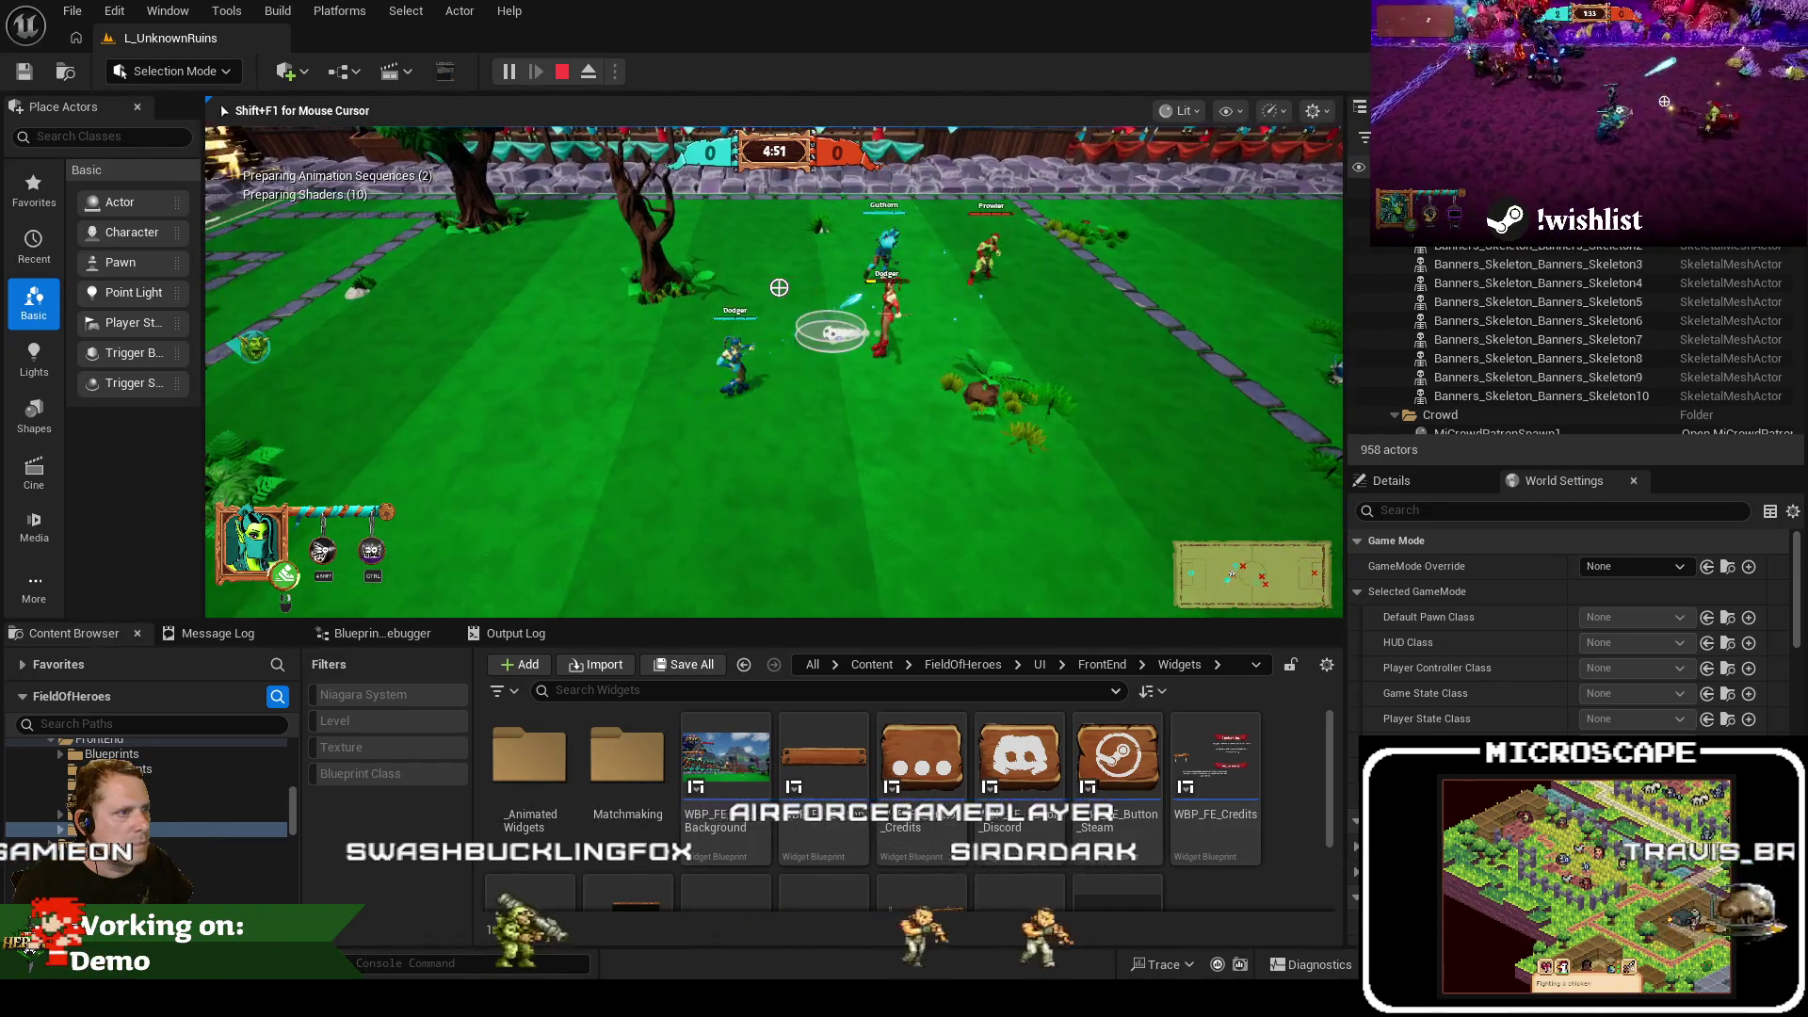
key("d")
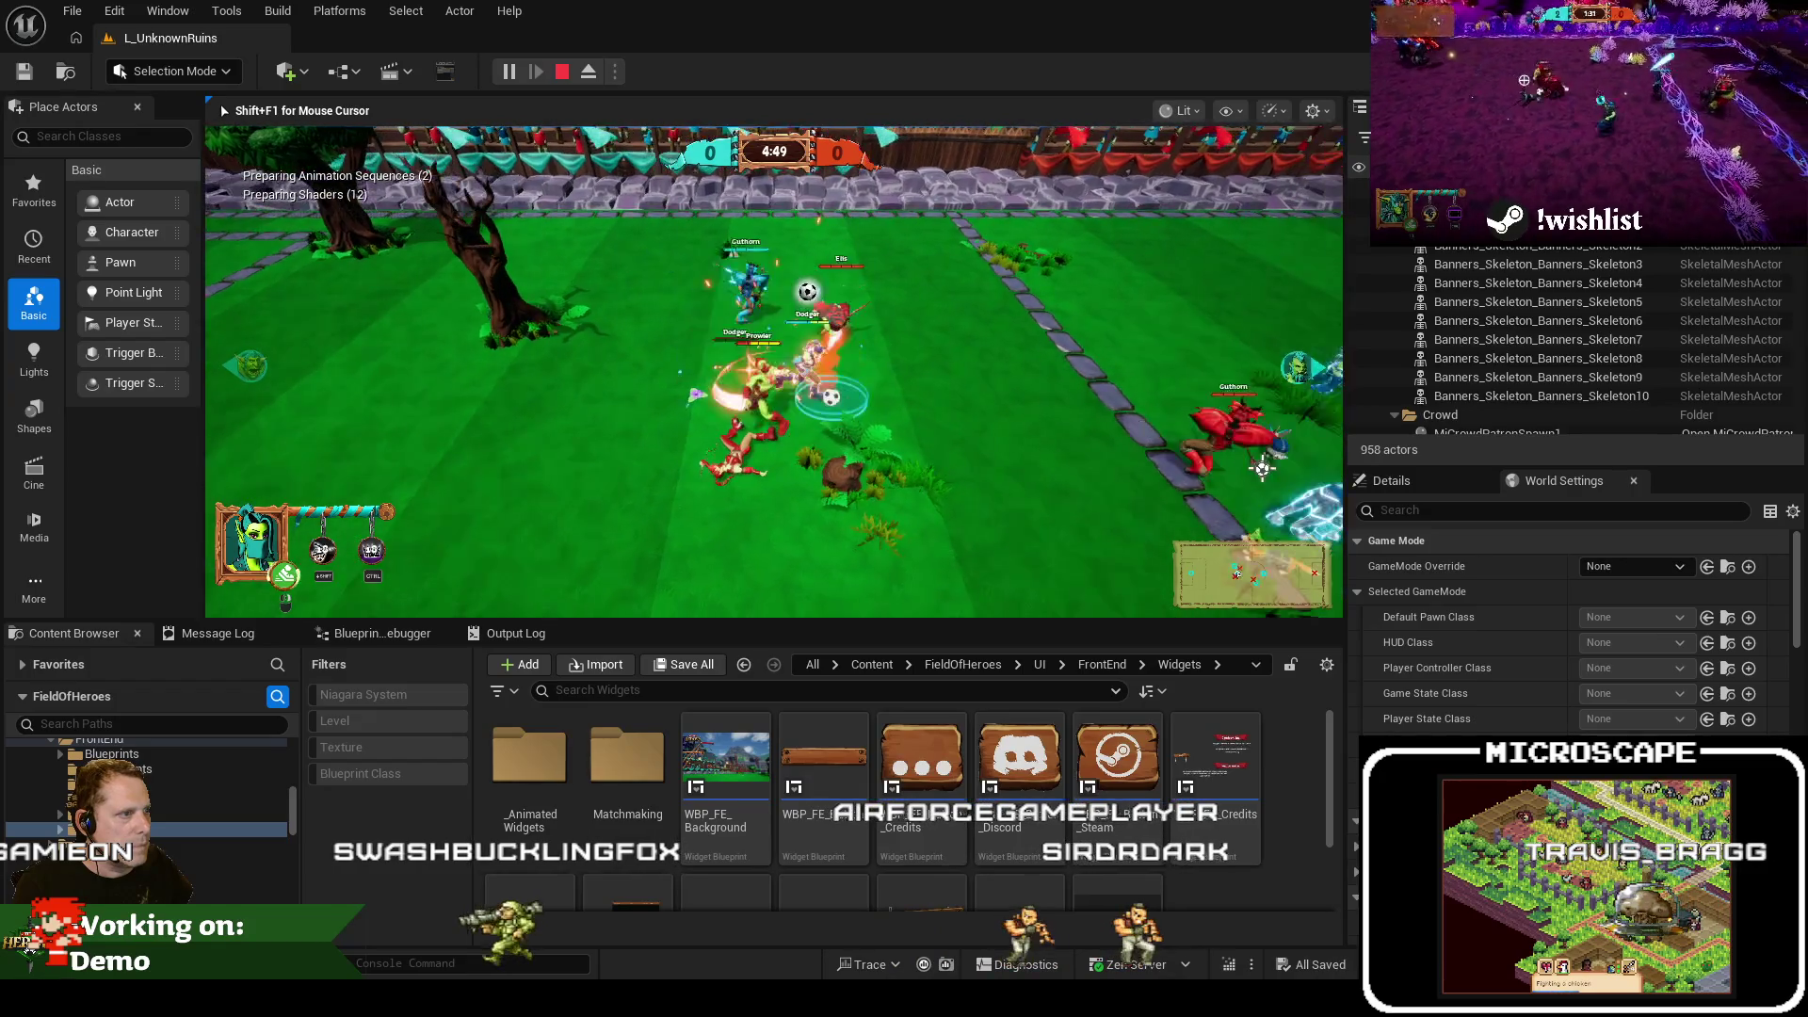
left_click(1265, 471)
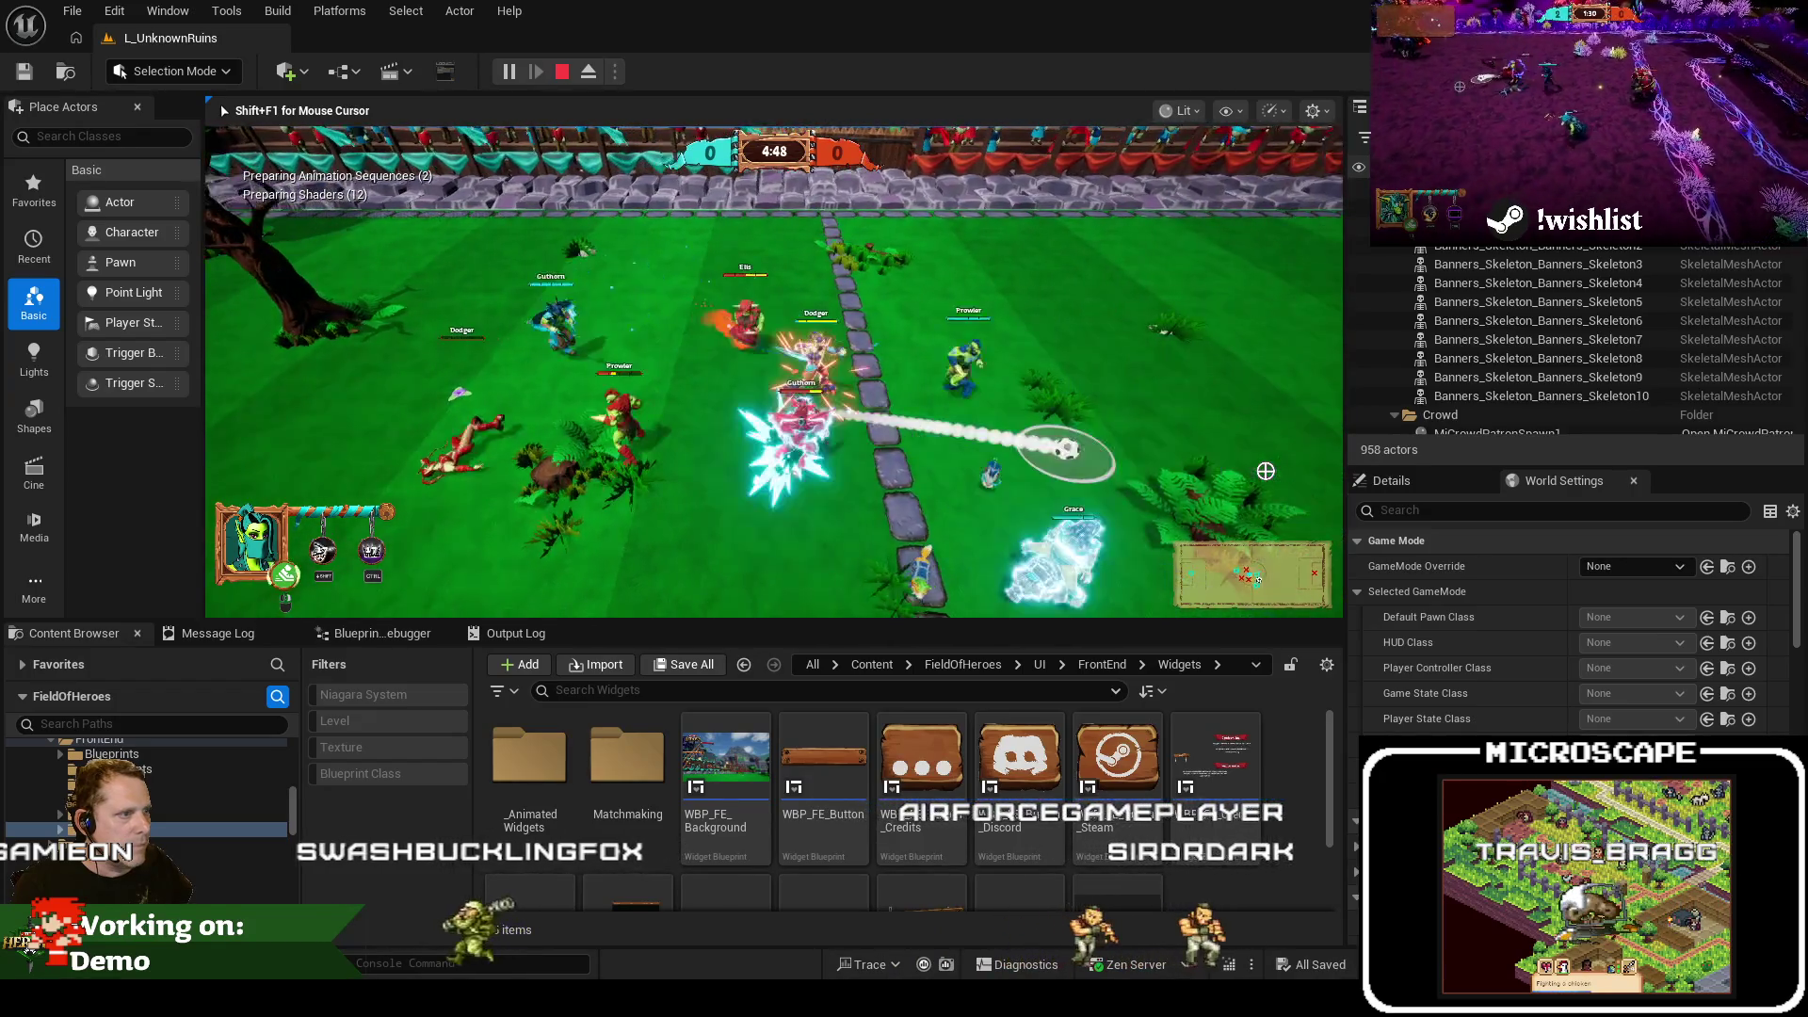
key("a")
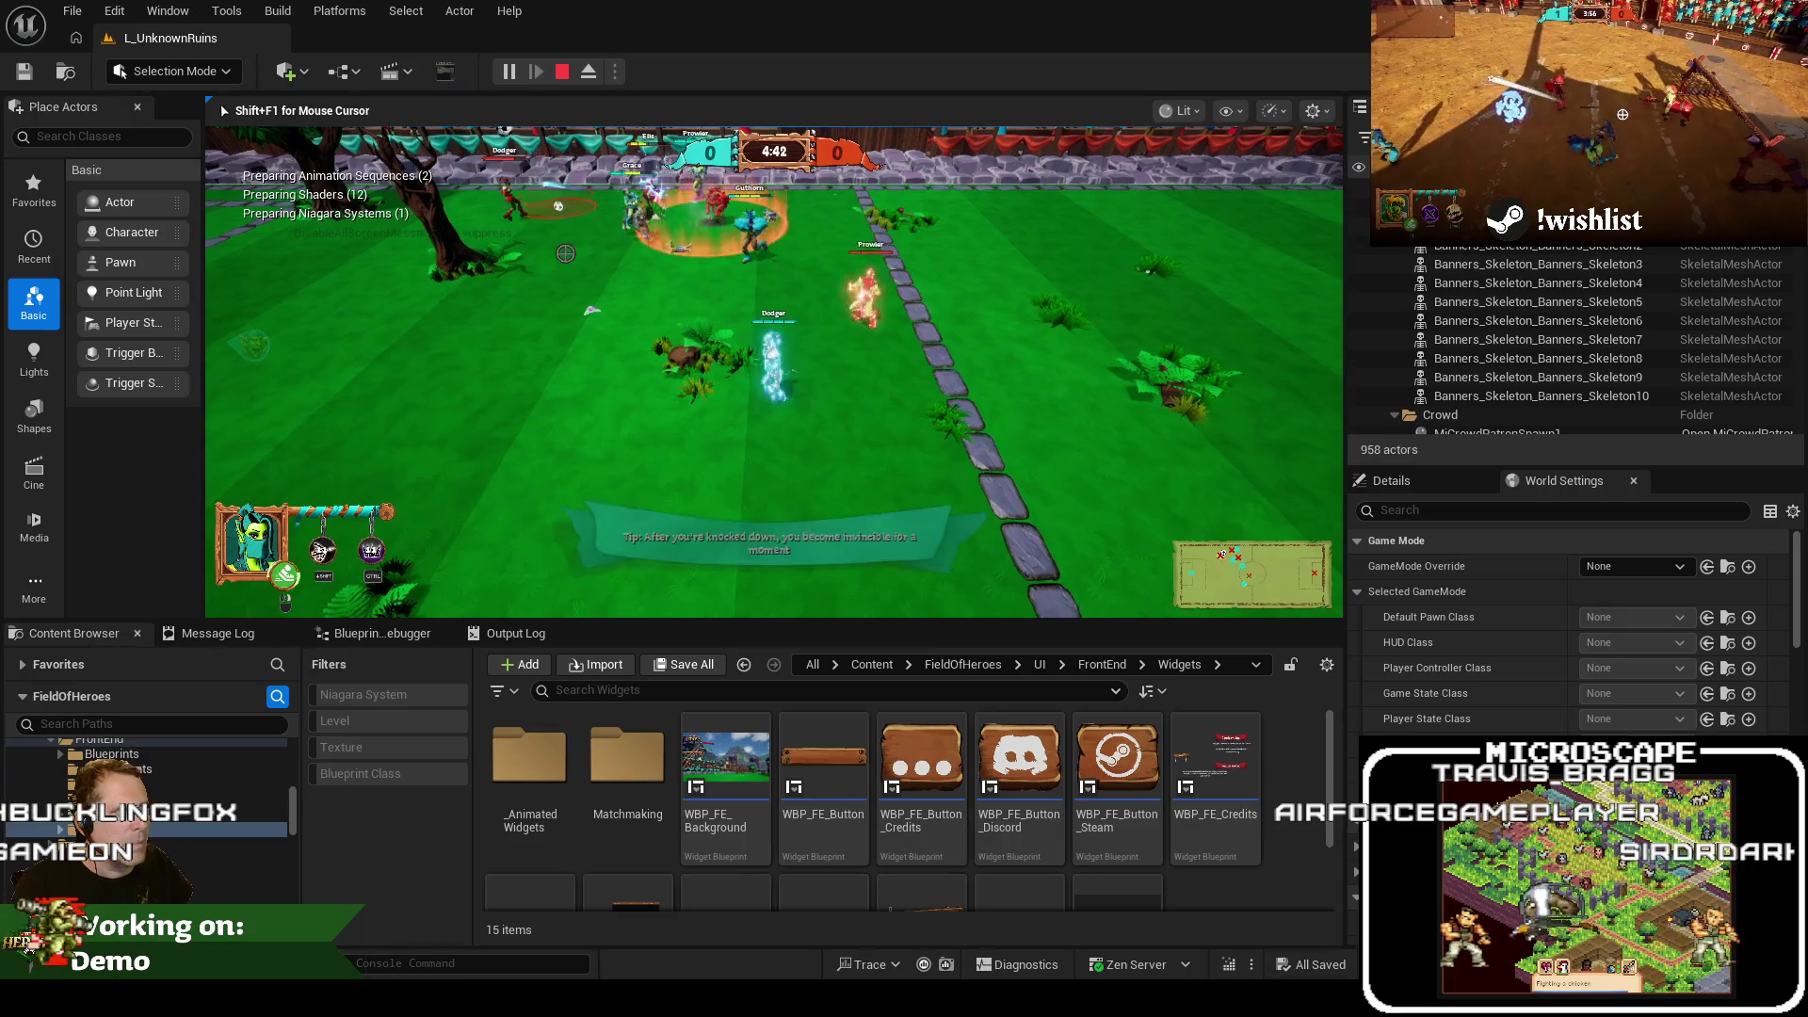
key("a")
key("w")
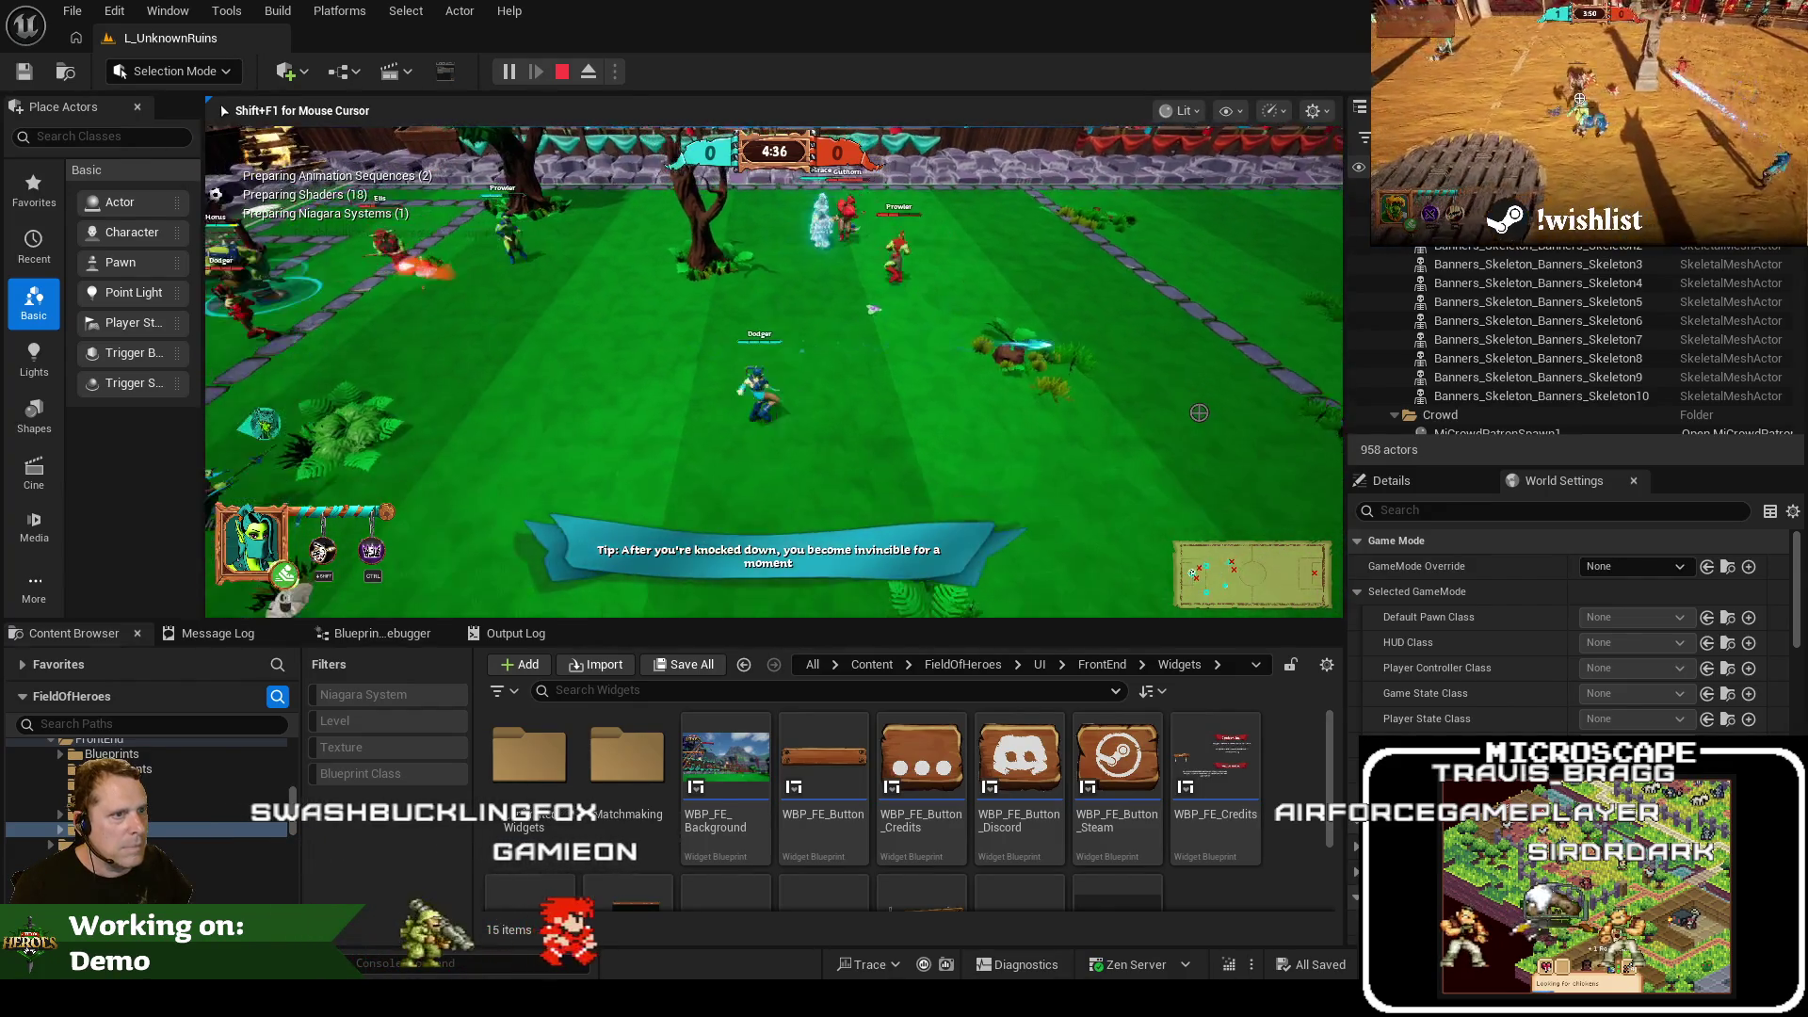
Check both teams' player stats on the match scoreboard, then resume play
key("Tab")
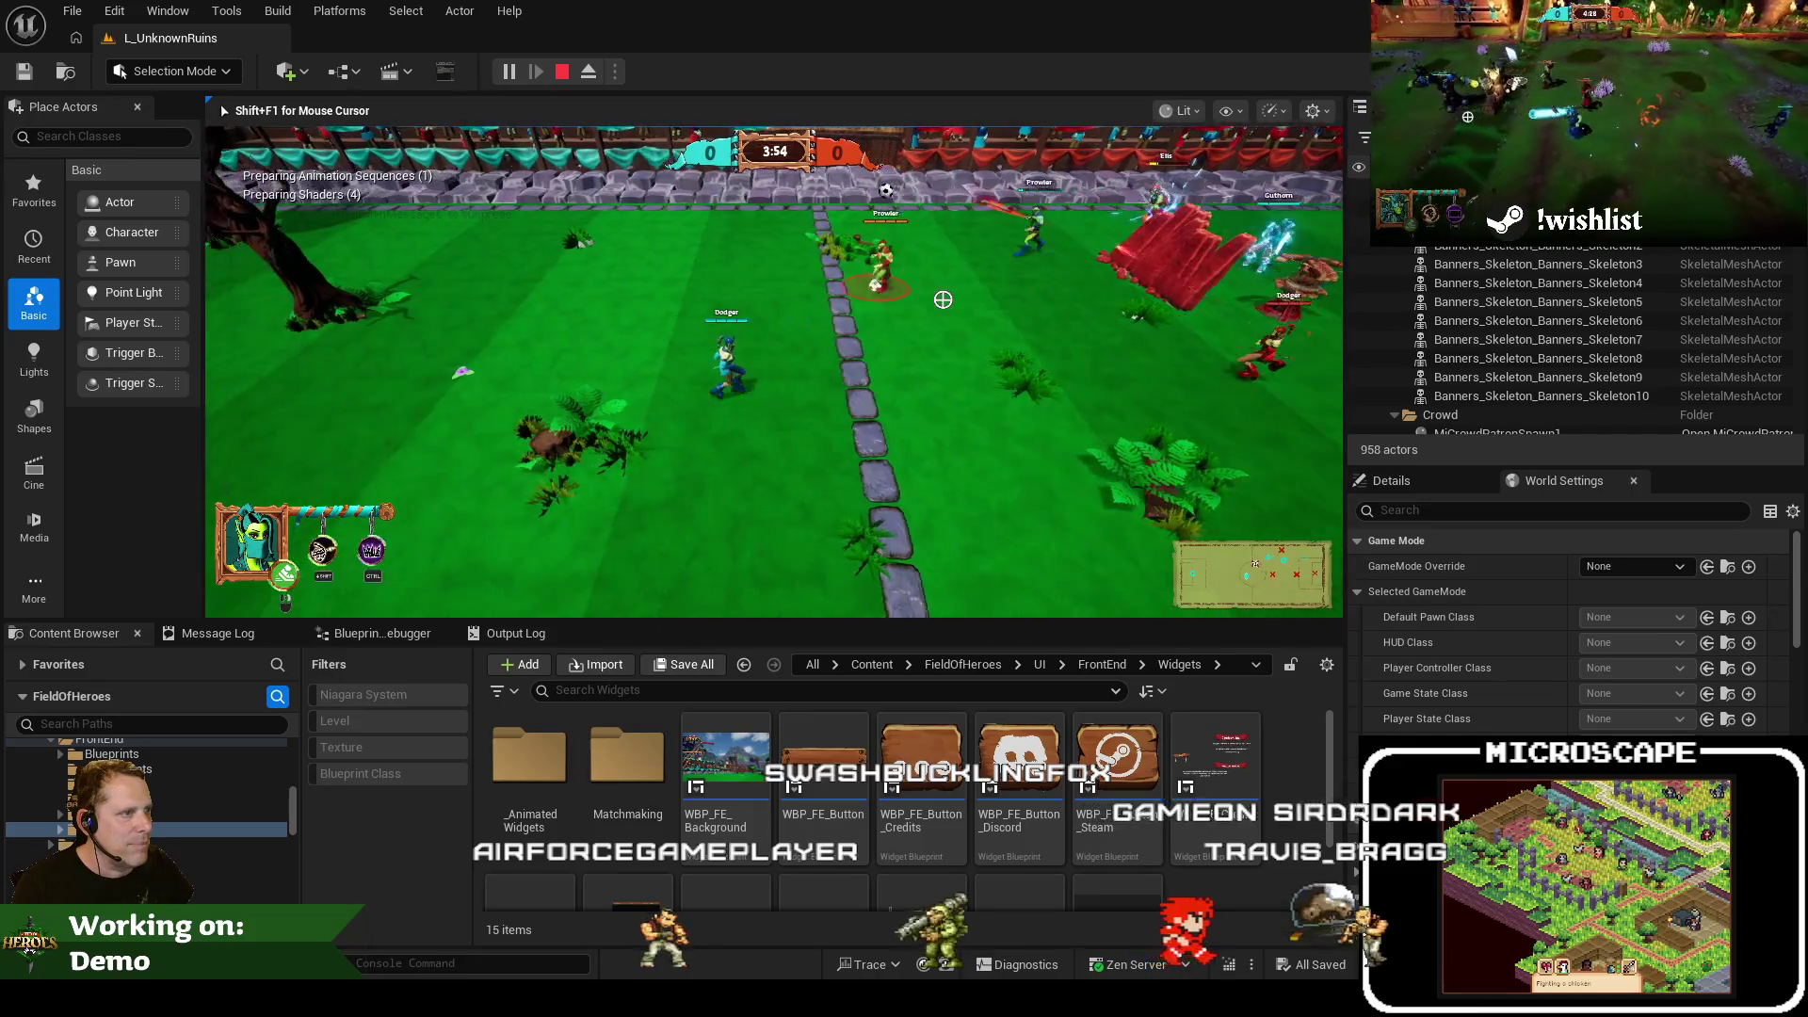
key("Tab")
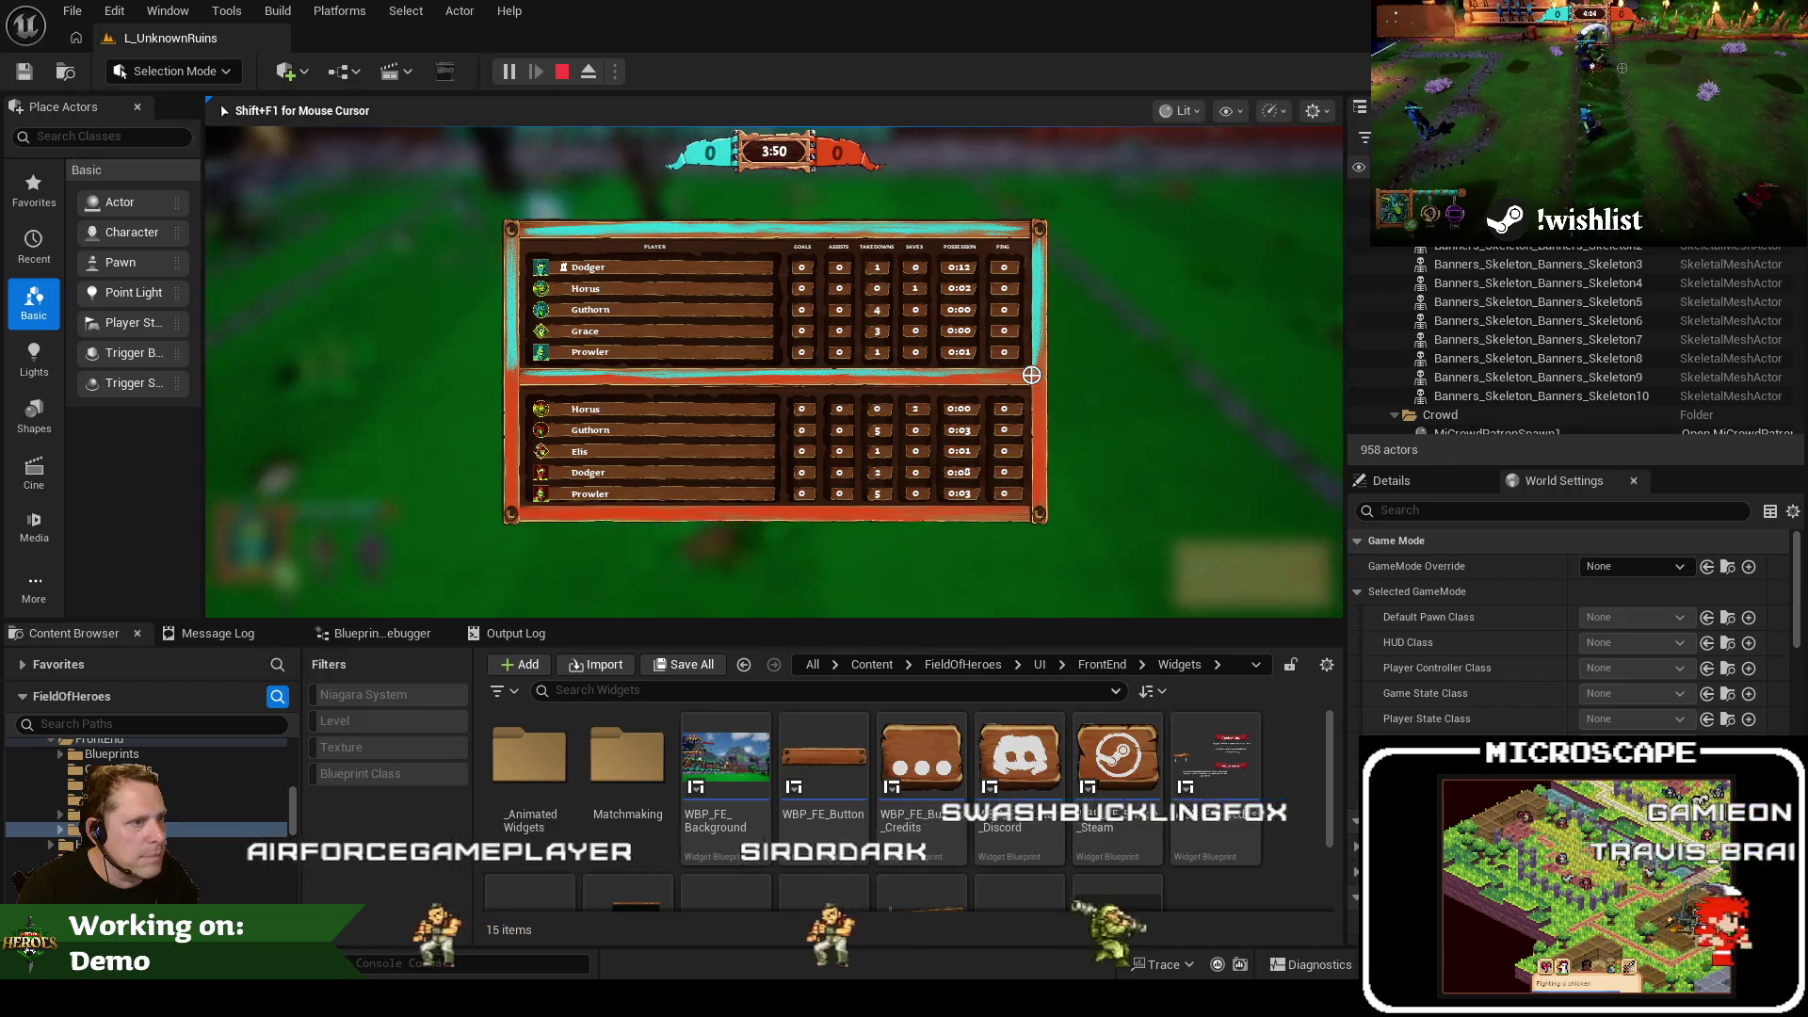
key("Tab")
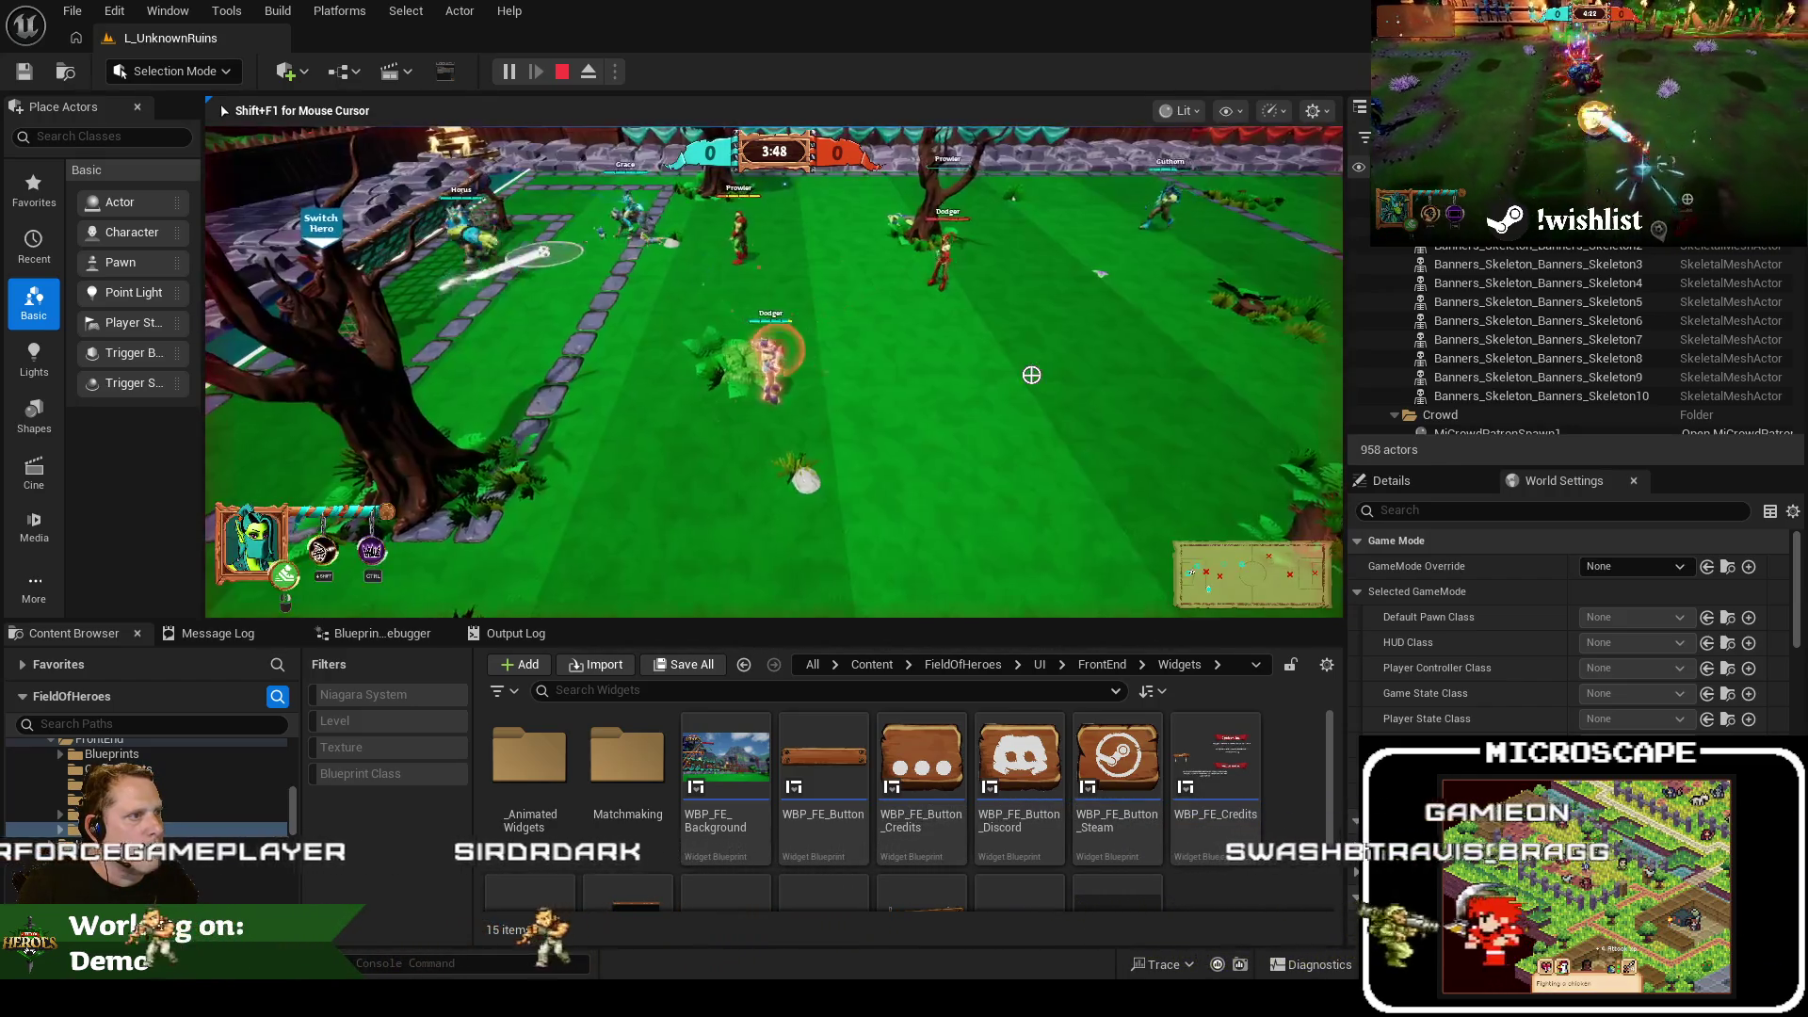